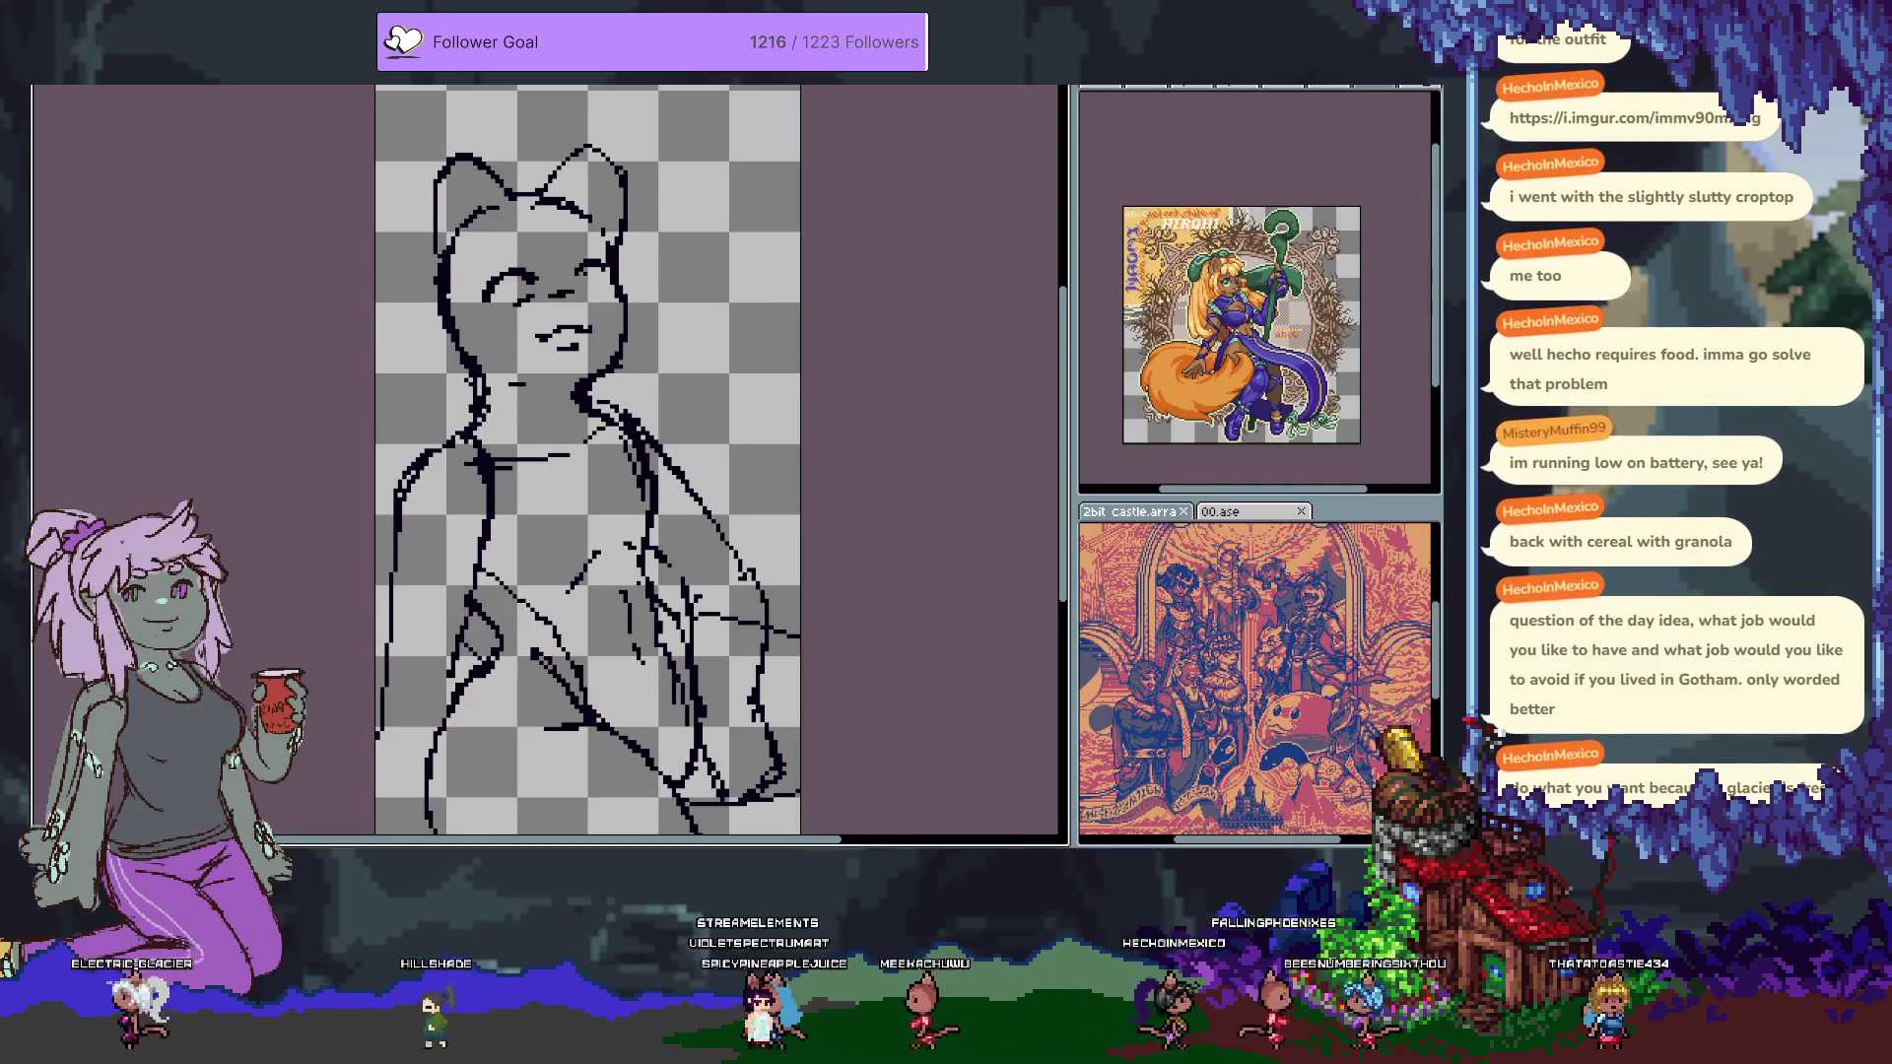
Undo and redo the right-eye erase, clear the selection and hide the interface.
{"action": "key", "text": "ctrl+z"}
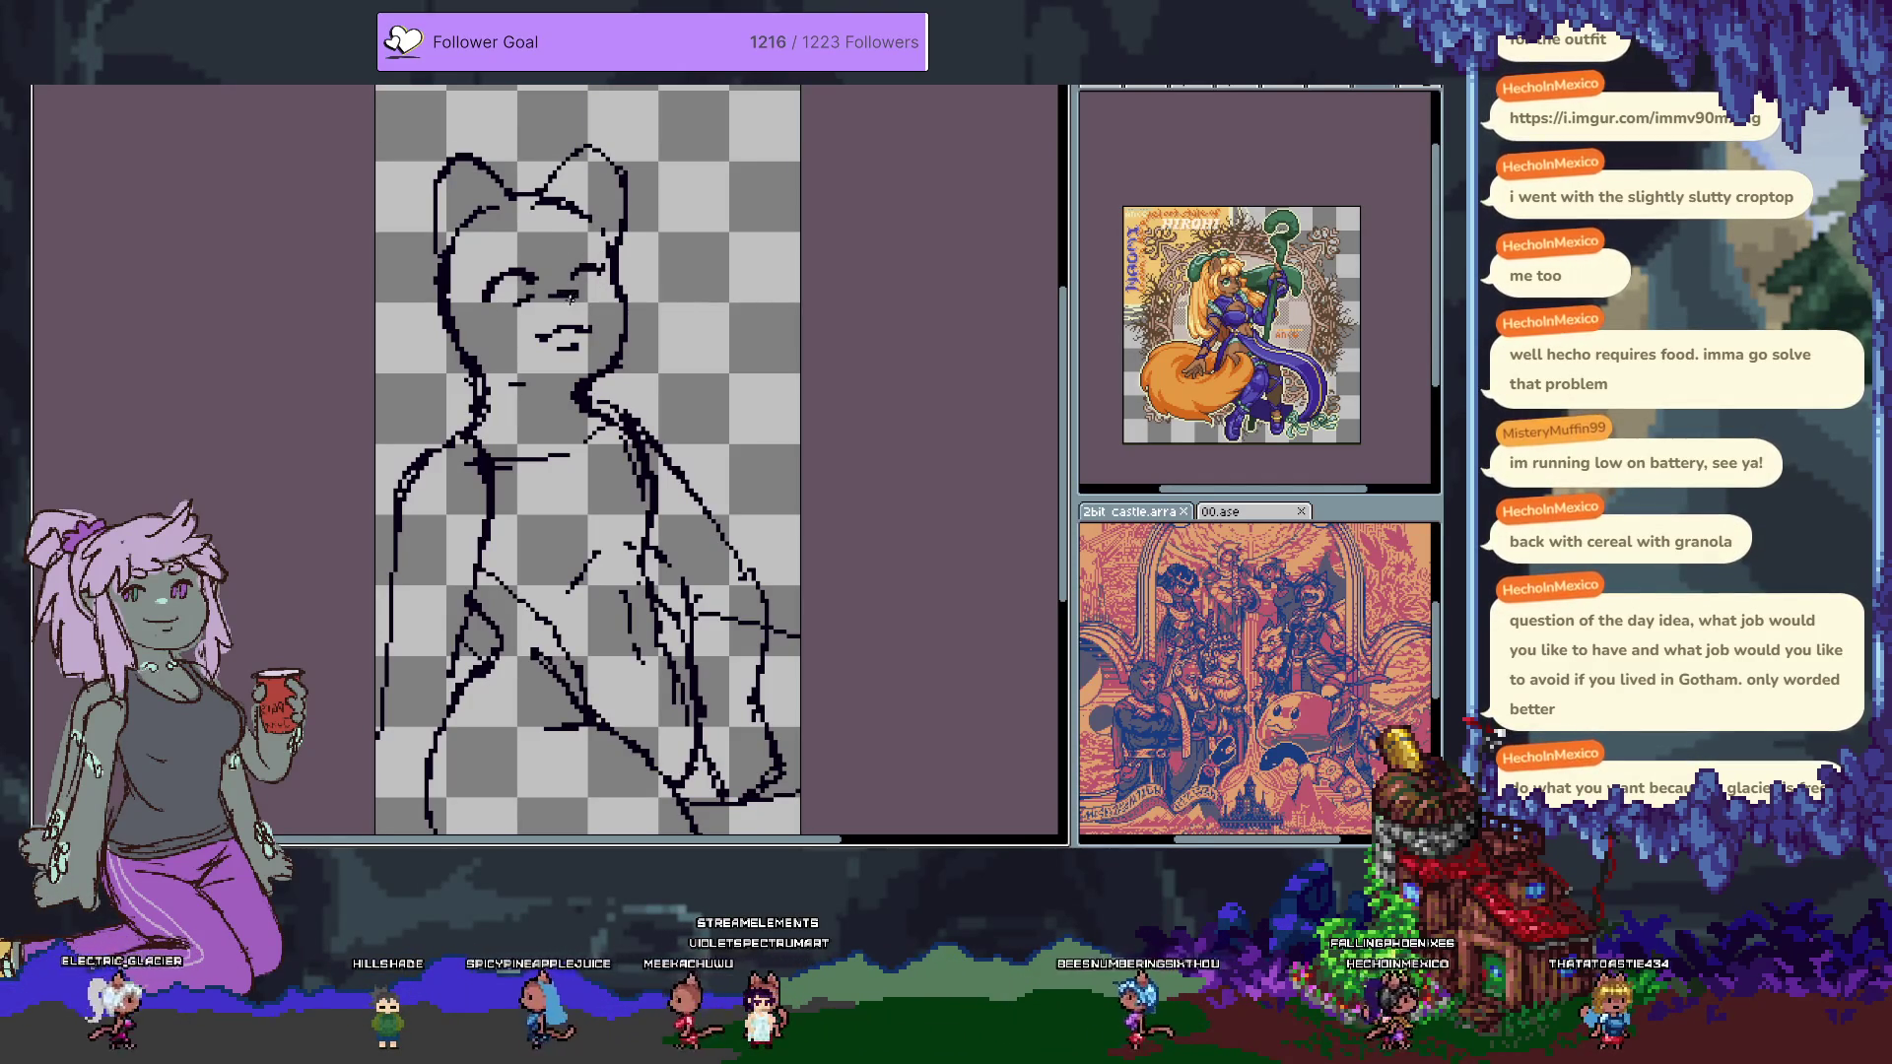
{"action": "key", "text": "ctrl+y"}
{"action": "key", "text": "ctrl+f"}
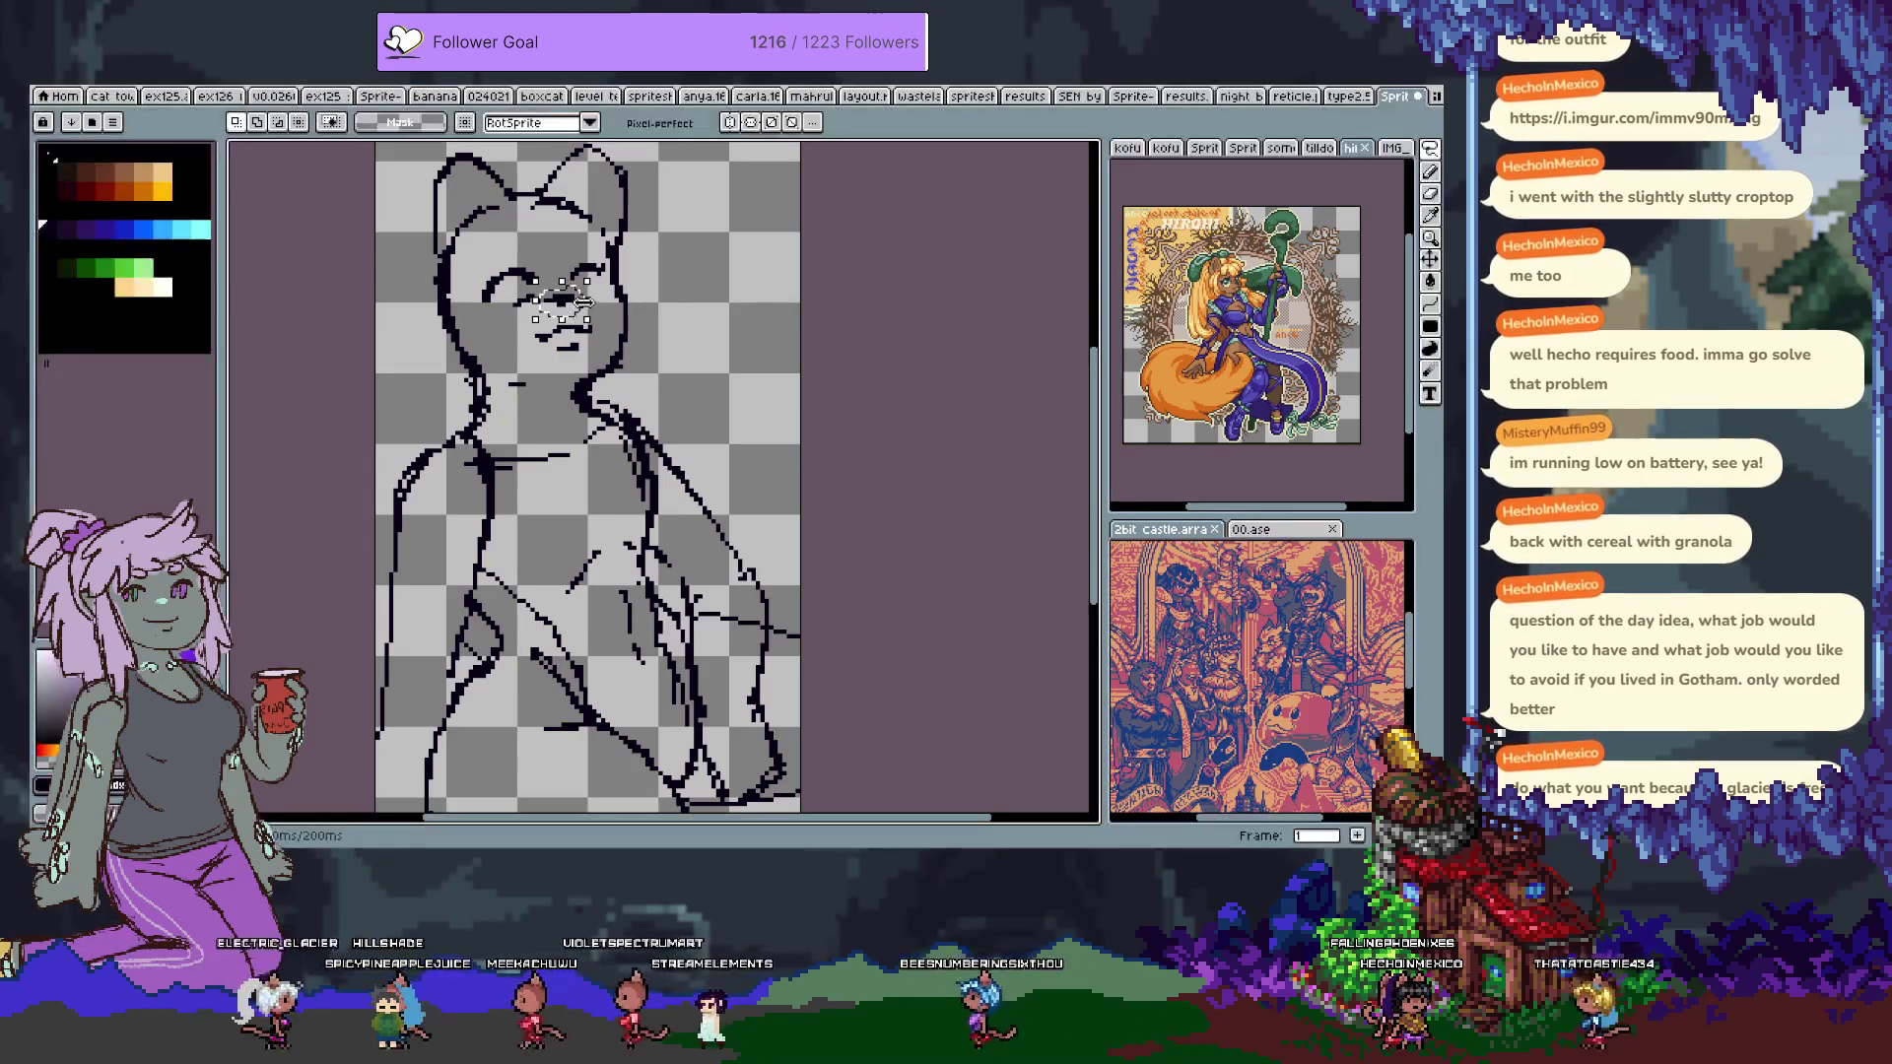
{"action": "key", "text": "ctrl+d"}
{"action": "key", "text": "ctrl+f"}
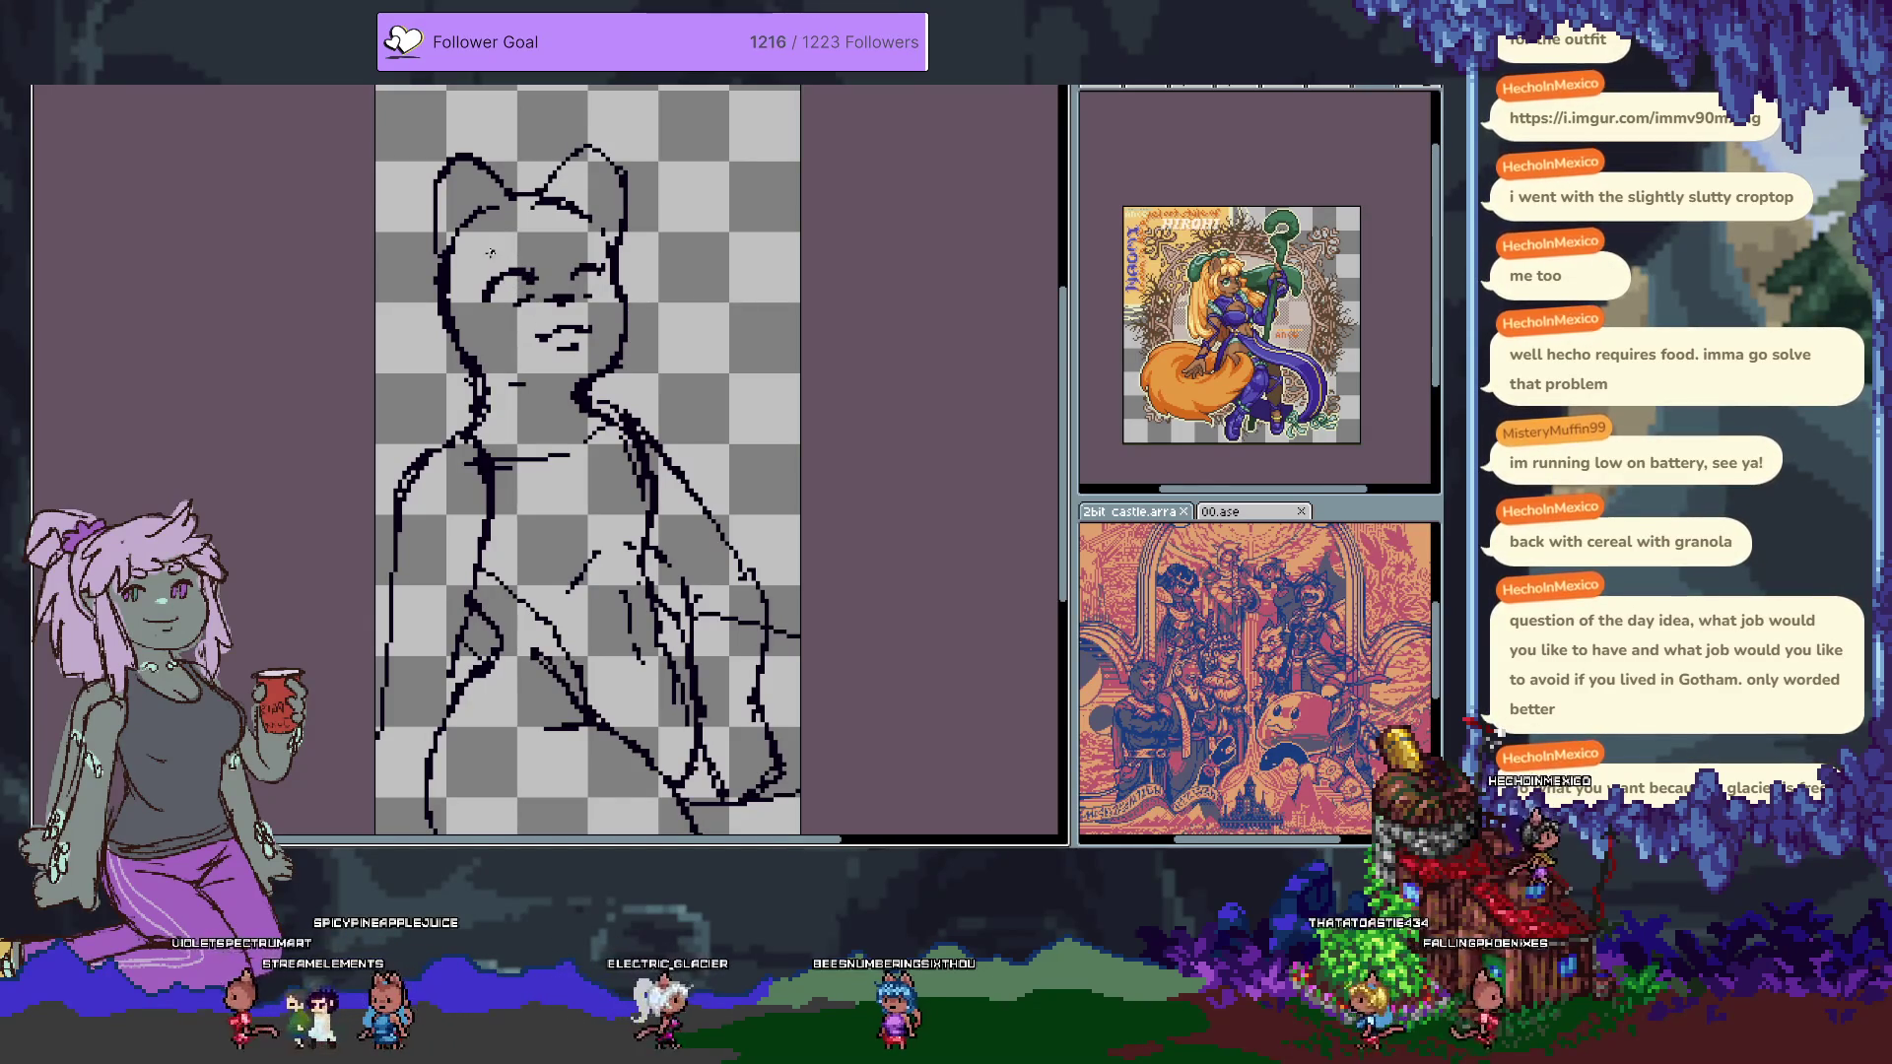
Draw short eyebrow strokes above the left and right eyes.
{"action": "left_click_drag", "start_coordinate": [490, 253], "coordinate": [518, 251]}
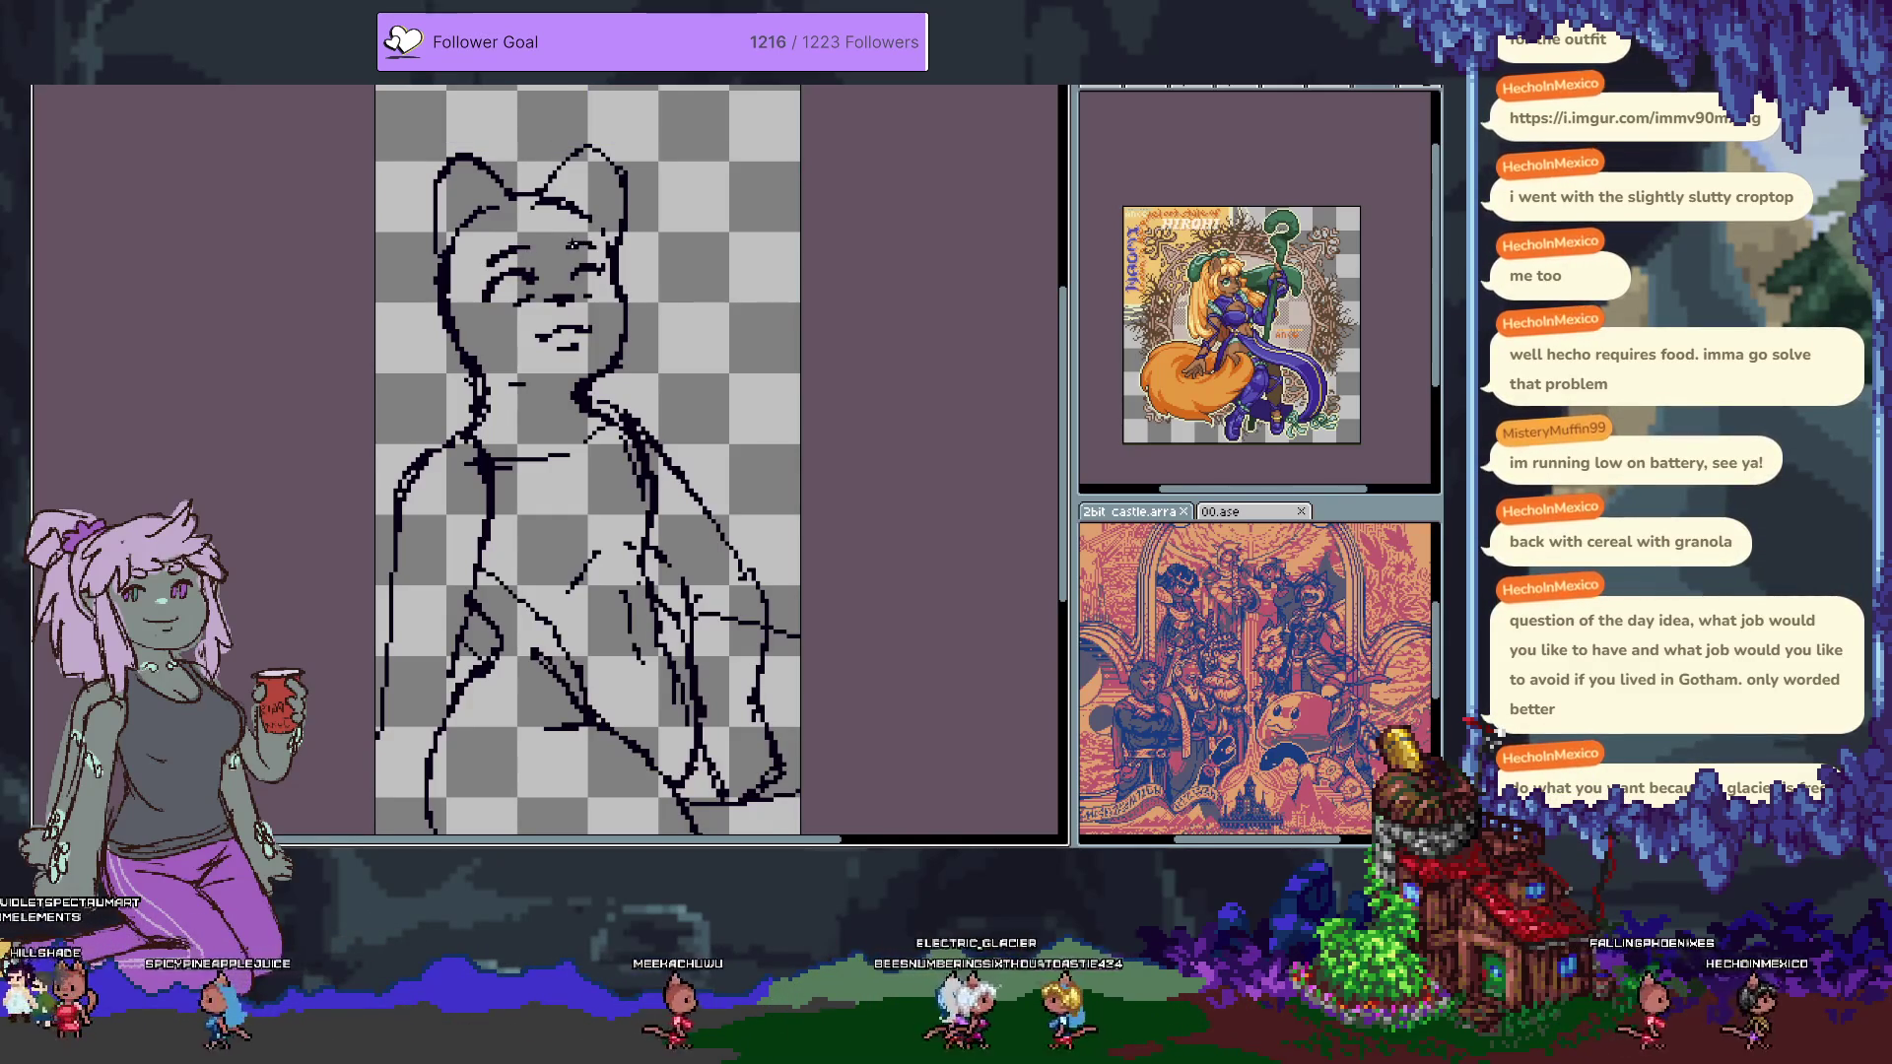
{"action": "left_click_drag", "start_coordinate": [568, 245], "coordinate": [592, 242]}
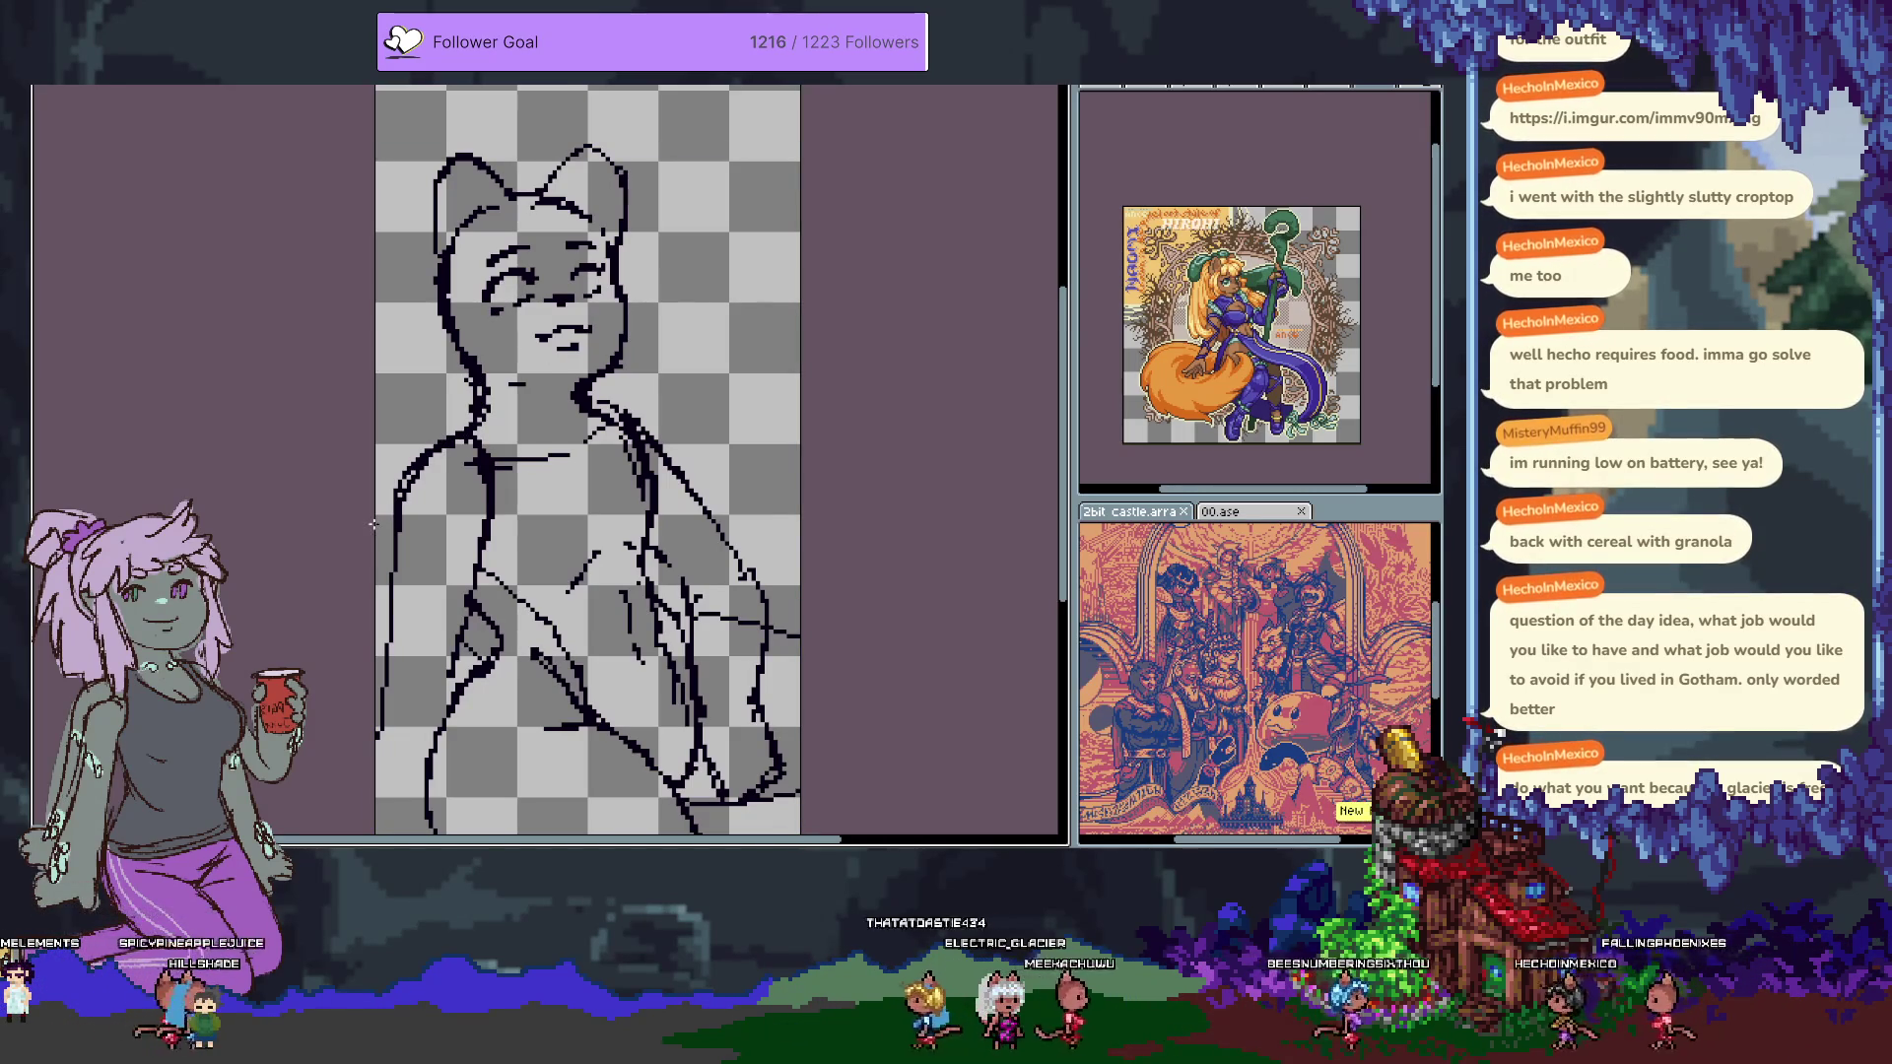
{"action": "key", "text": "Tab"}
{"action": "key", "text": "ctrl+f"}
{"action": "key", "text": "ctrl+f"}
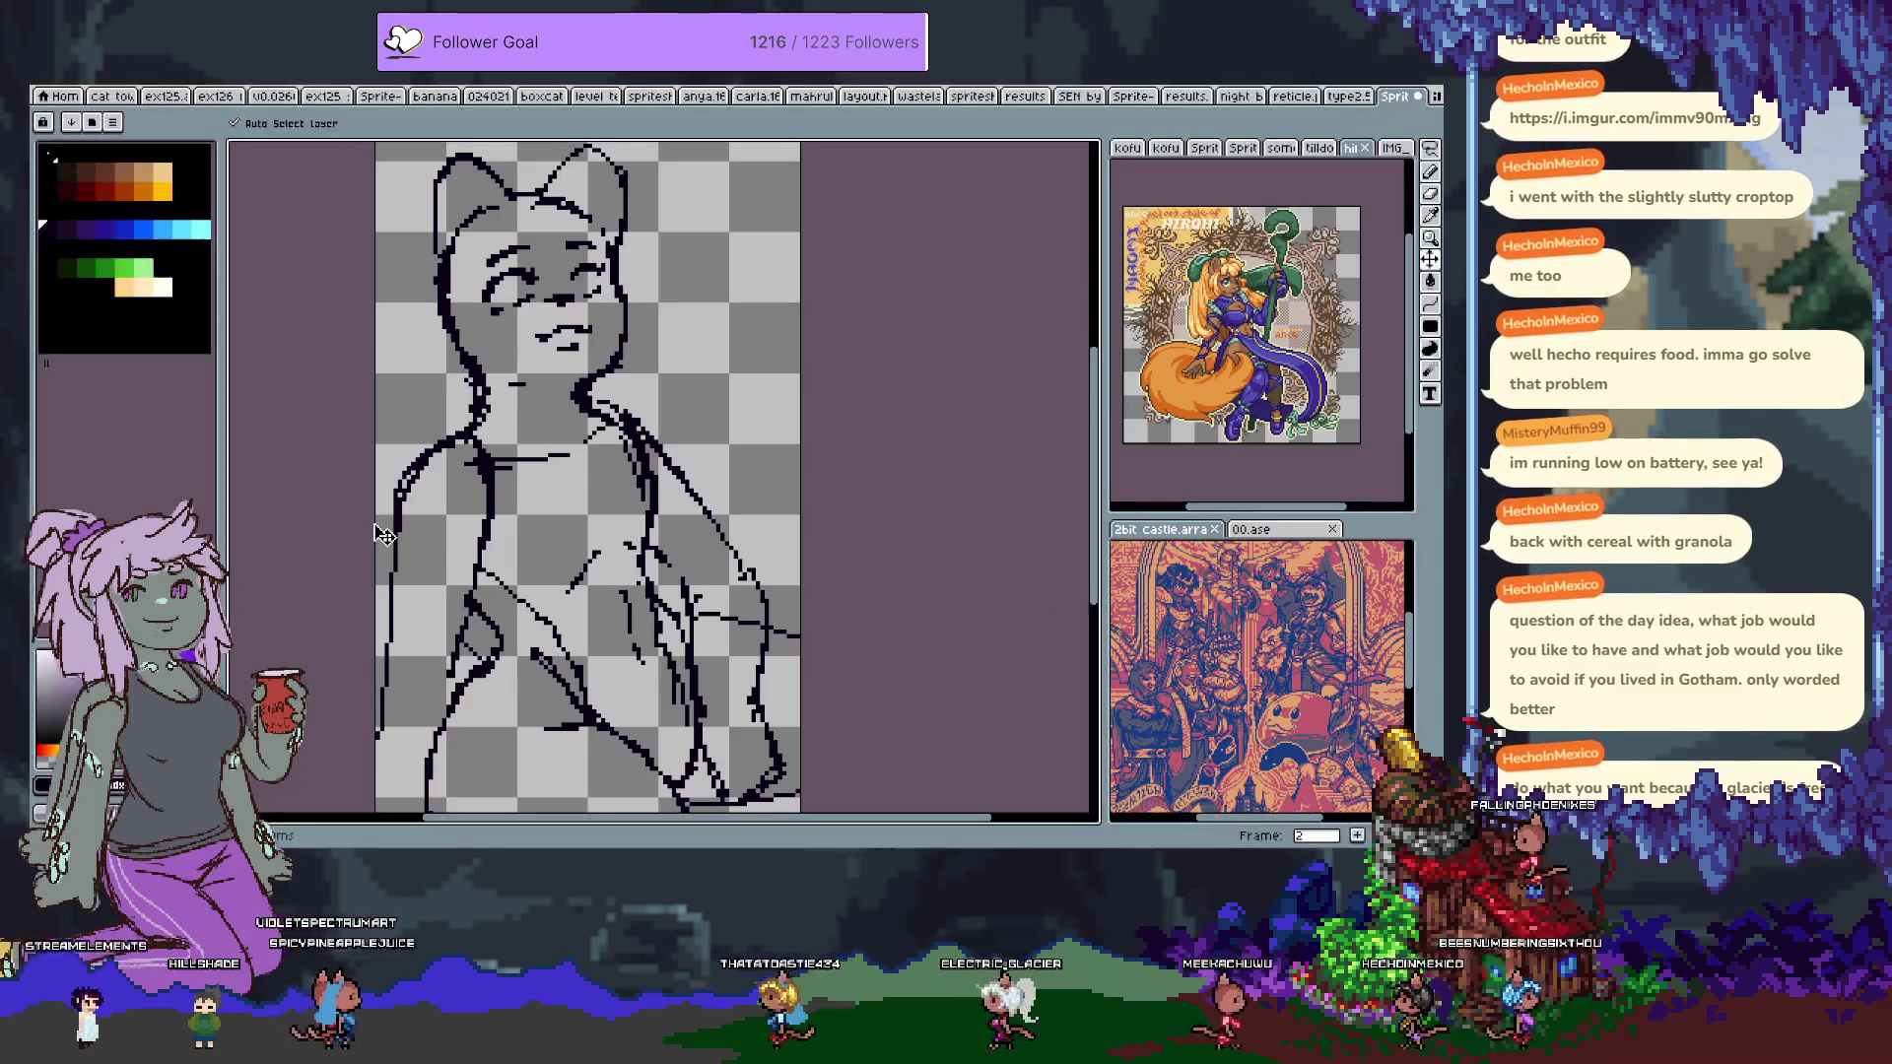
Erase the left cat ear with the 6px eraser and sketch a replacement ear outline.
{"action": "key", "text": "Tab"}
{"action": "key", "text": "Tab"}
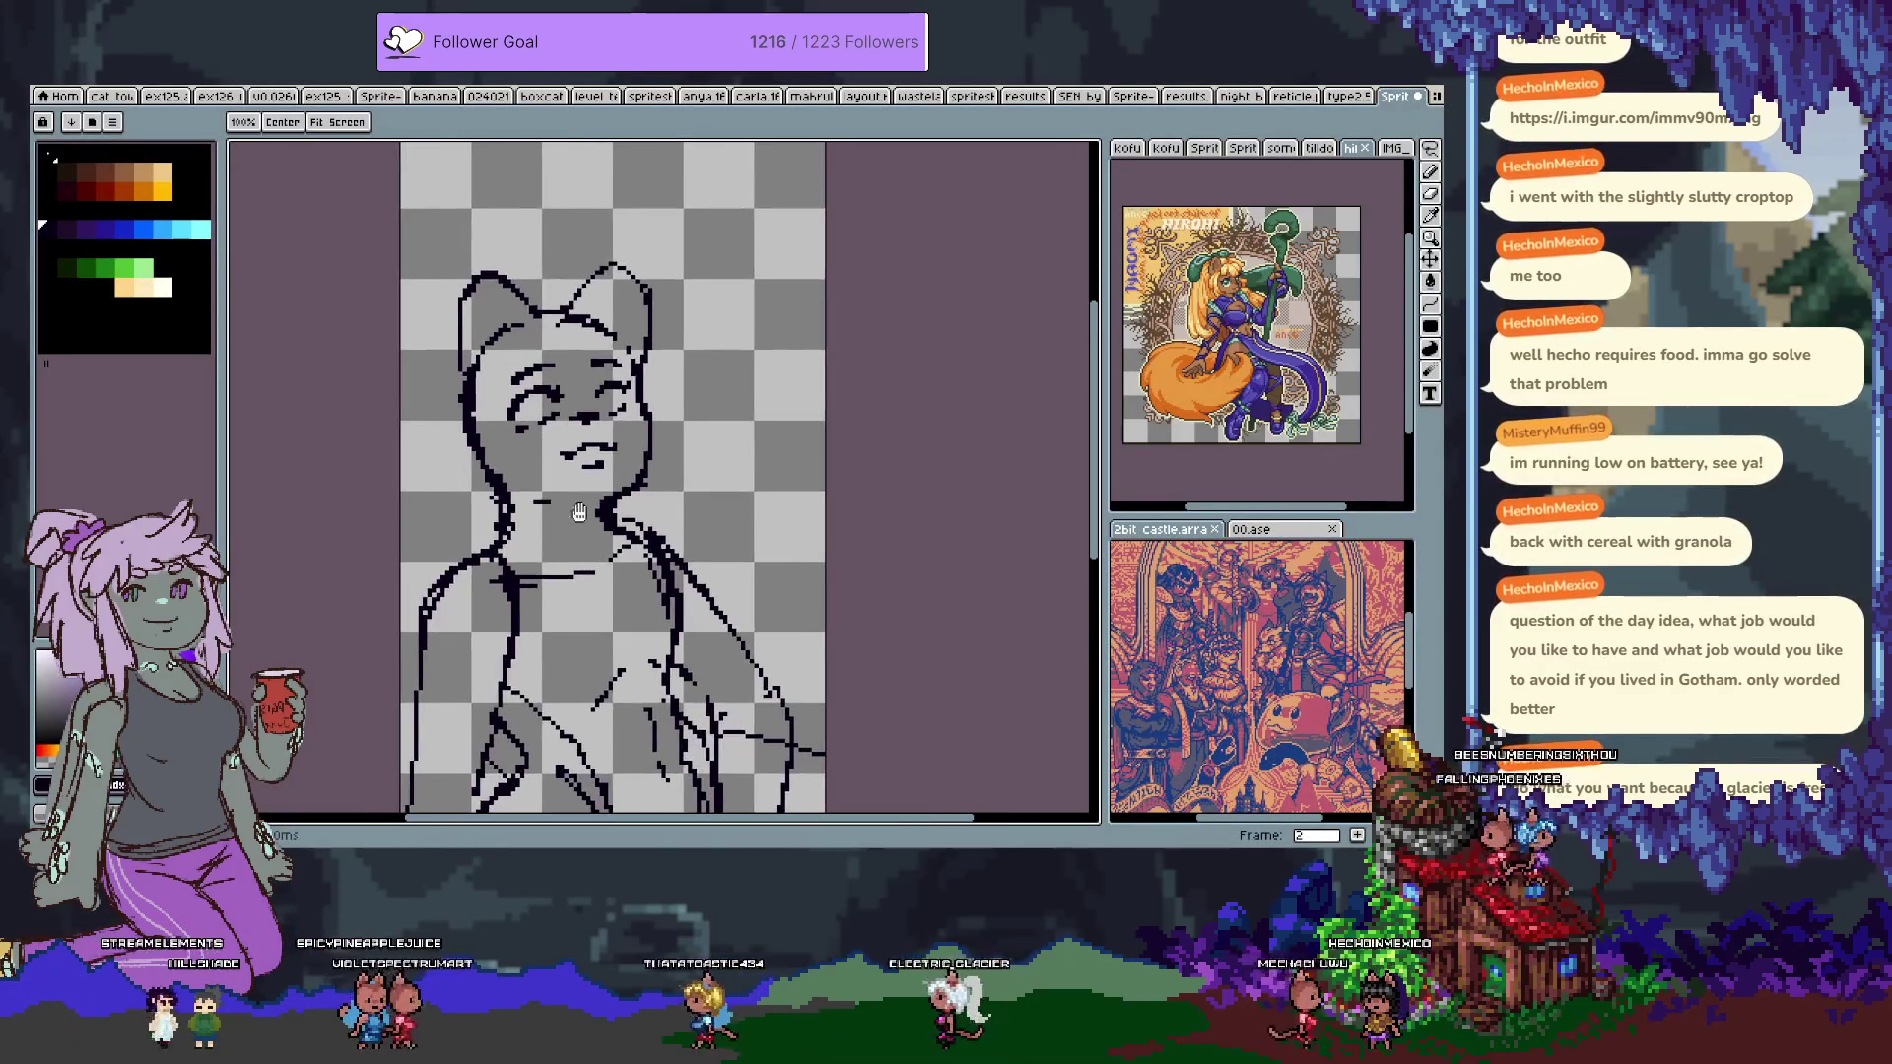
{"action": "key", "text": "e"}
{"action": "left_click_drag", "start_coordinate": [485, 276], "coordinate": [453, 360]}
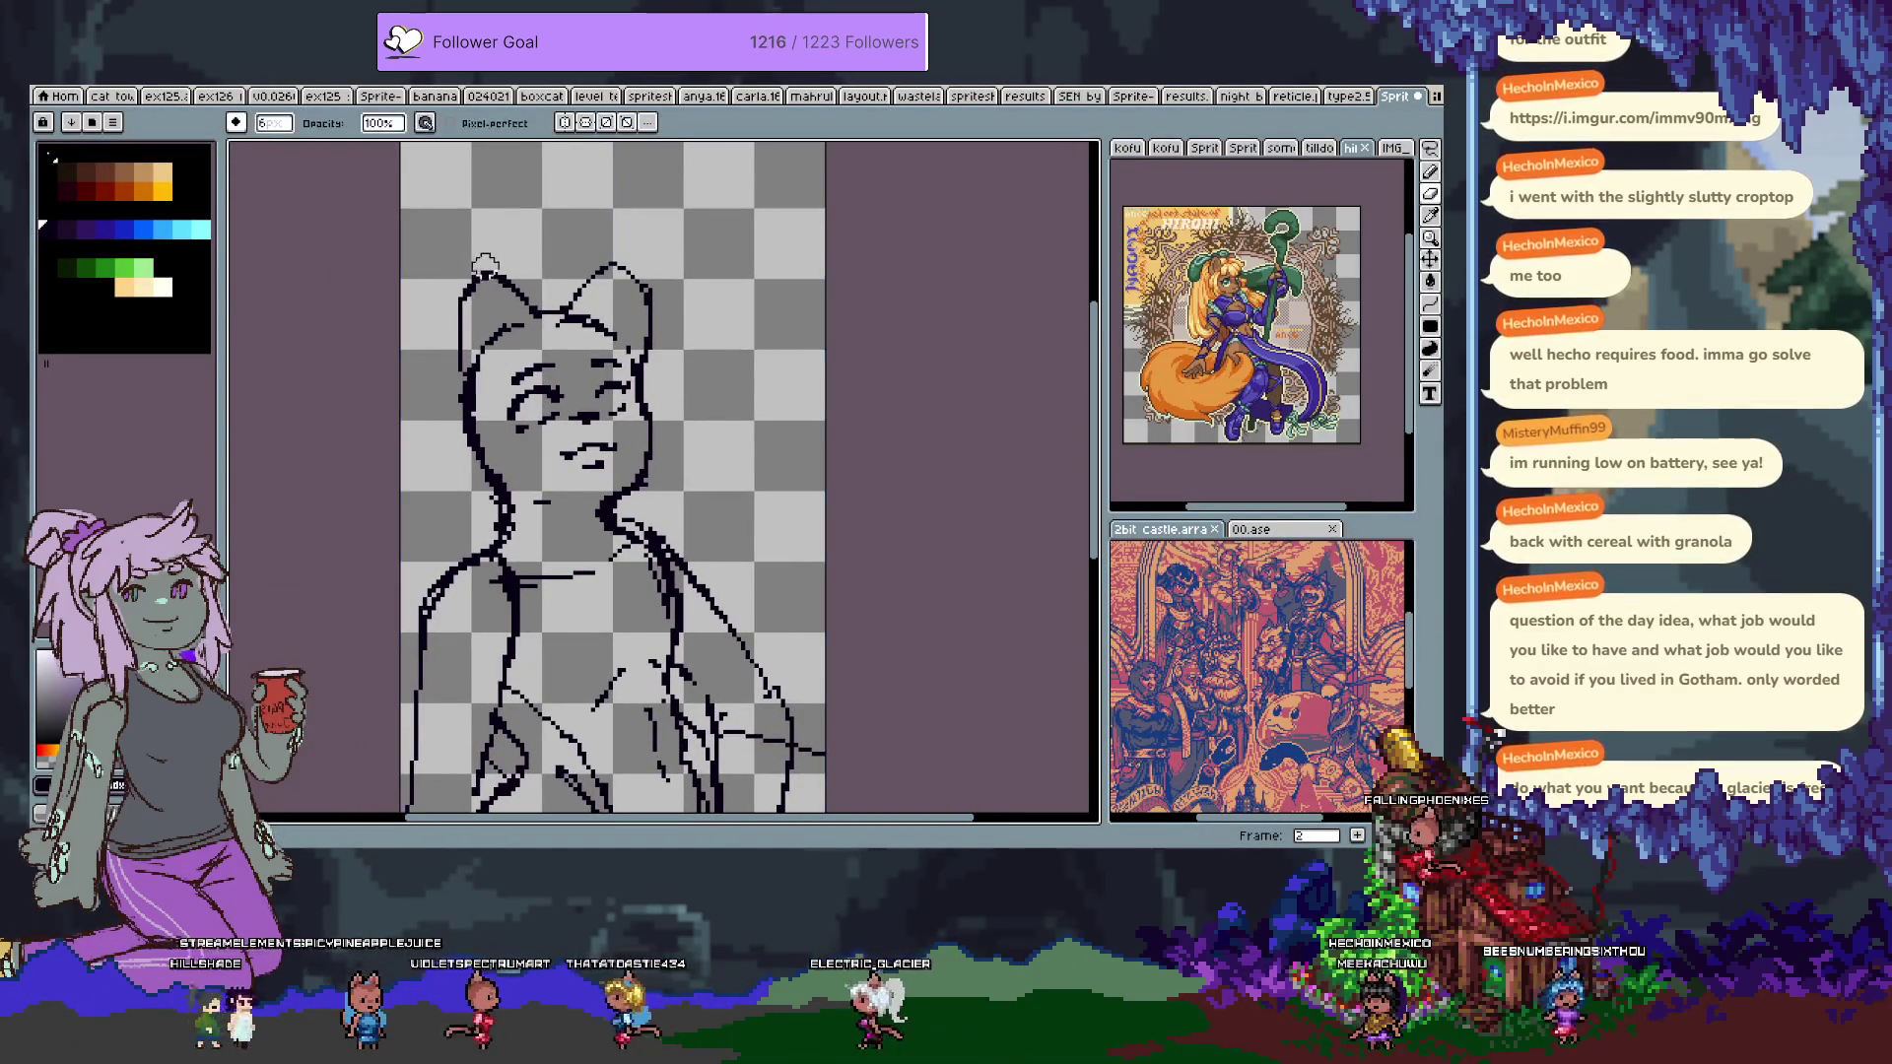
{"action": "key", "text": "b"}
{"action": "mouse_move", "coordinate": [450, 294]}
{"action": "left_mouse_down"}
{"action": "mouse_move", "coordinate": [512, 325]}
{"action": "mouse_move", "coordinate": [461, 376]}
{"action": "left_mouse_up"}
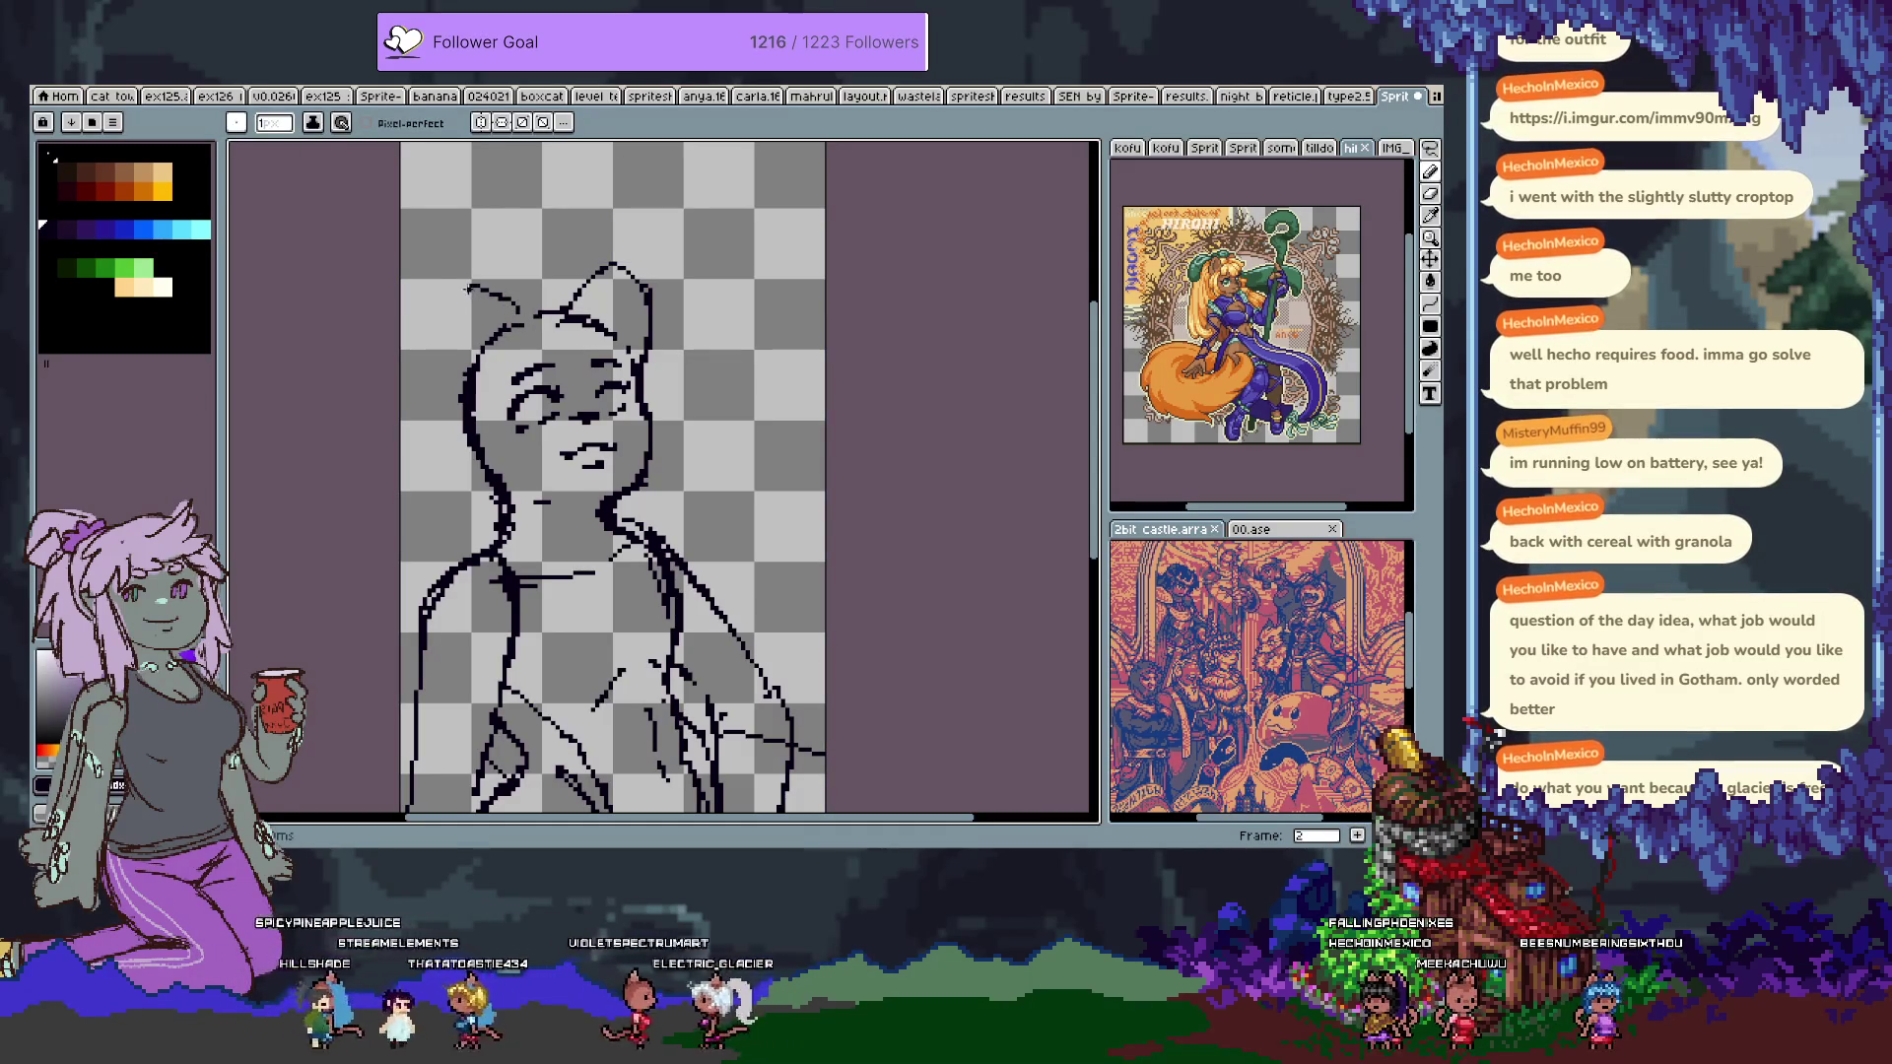
Undo the trial ear strokes, glance at the ex12 reference tab, and return zoomed in.
{"action": "key", "text": "ctrl+z"}
{"action": "left_click_drag", "start_coordinate": [463, 284], "coordinate": [521, 317]}
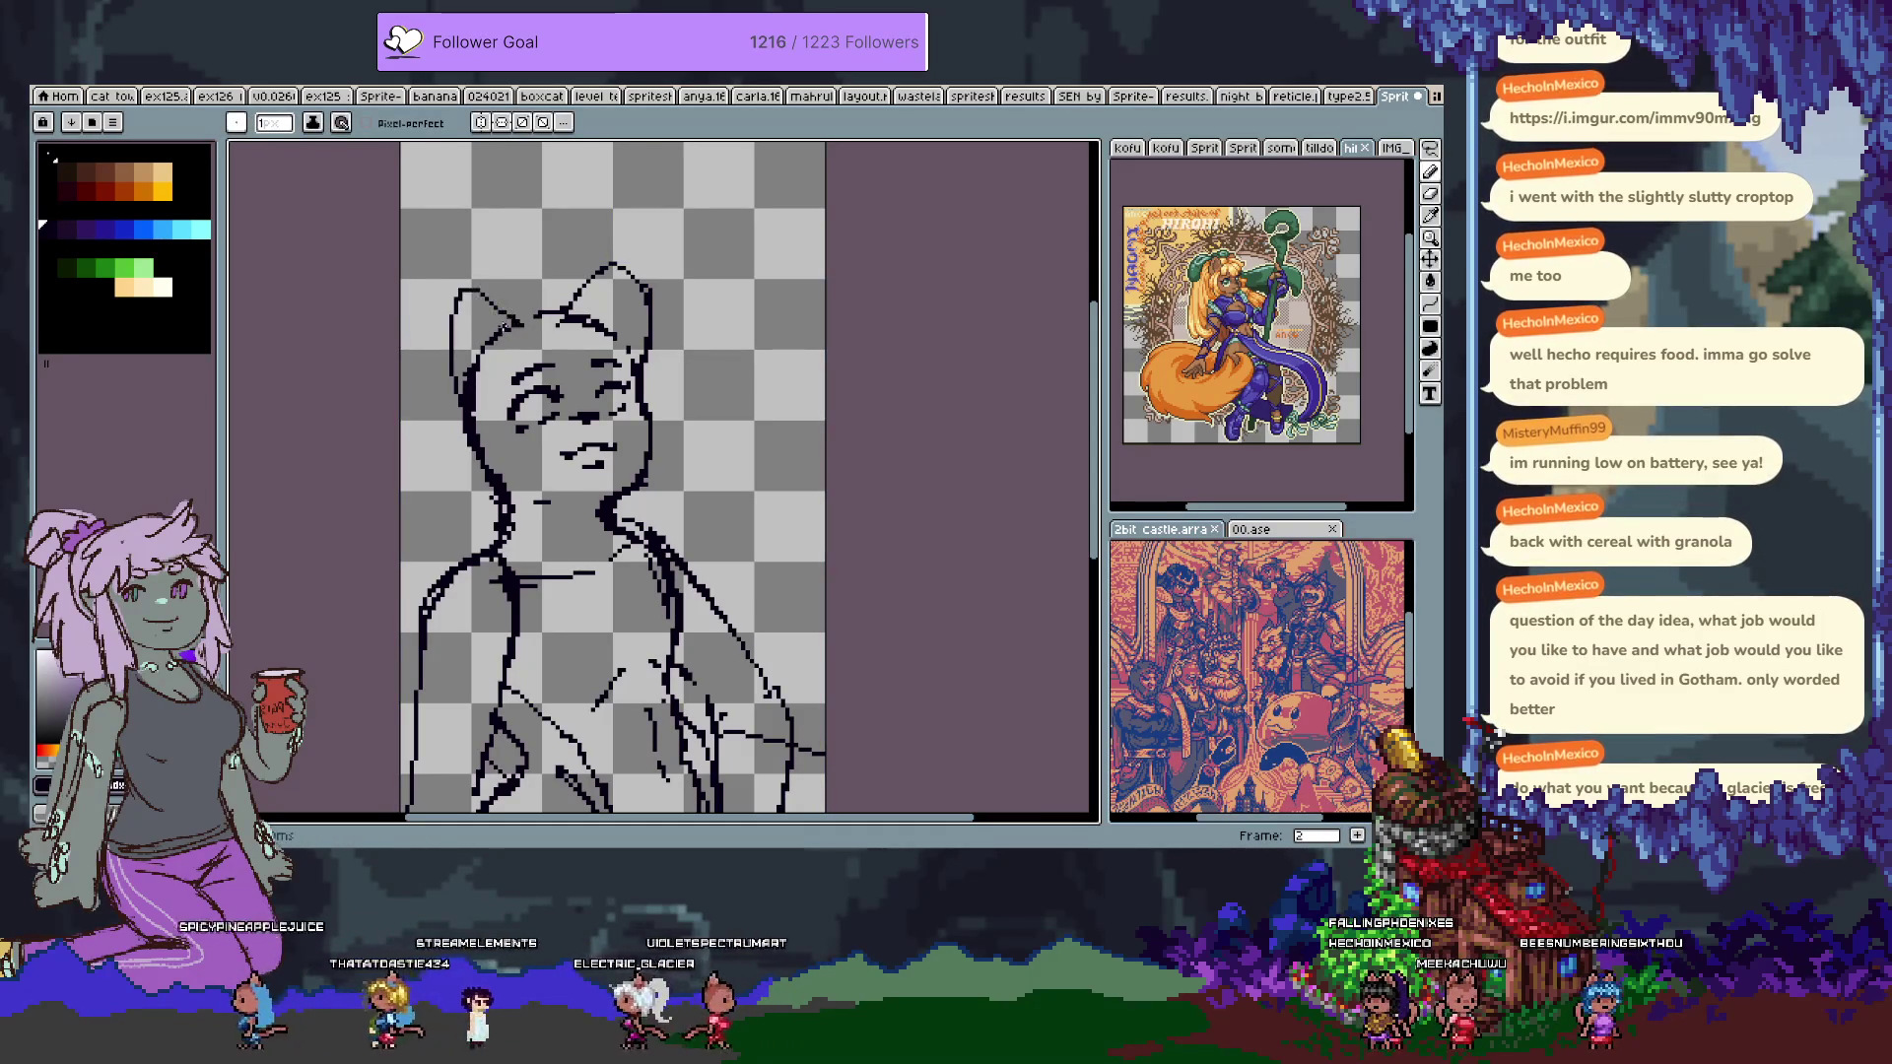
{"action": "key", "text": "ctrl+z"}
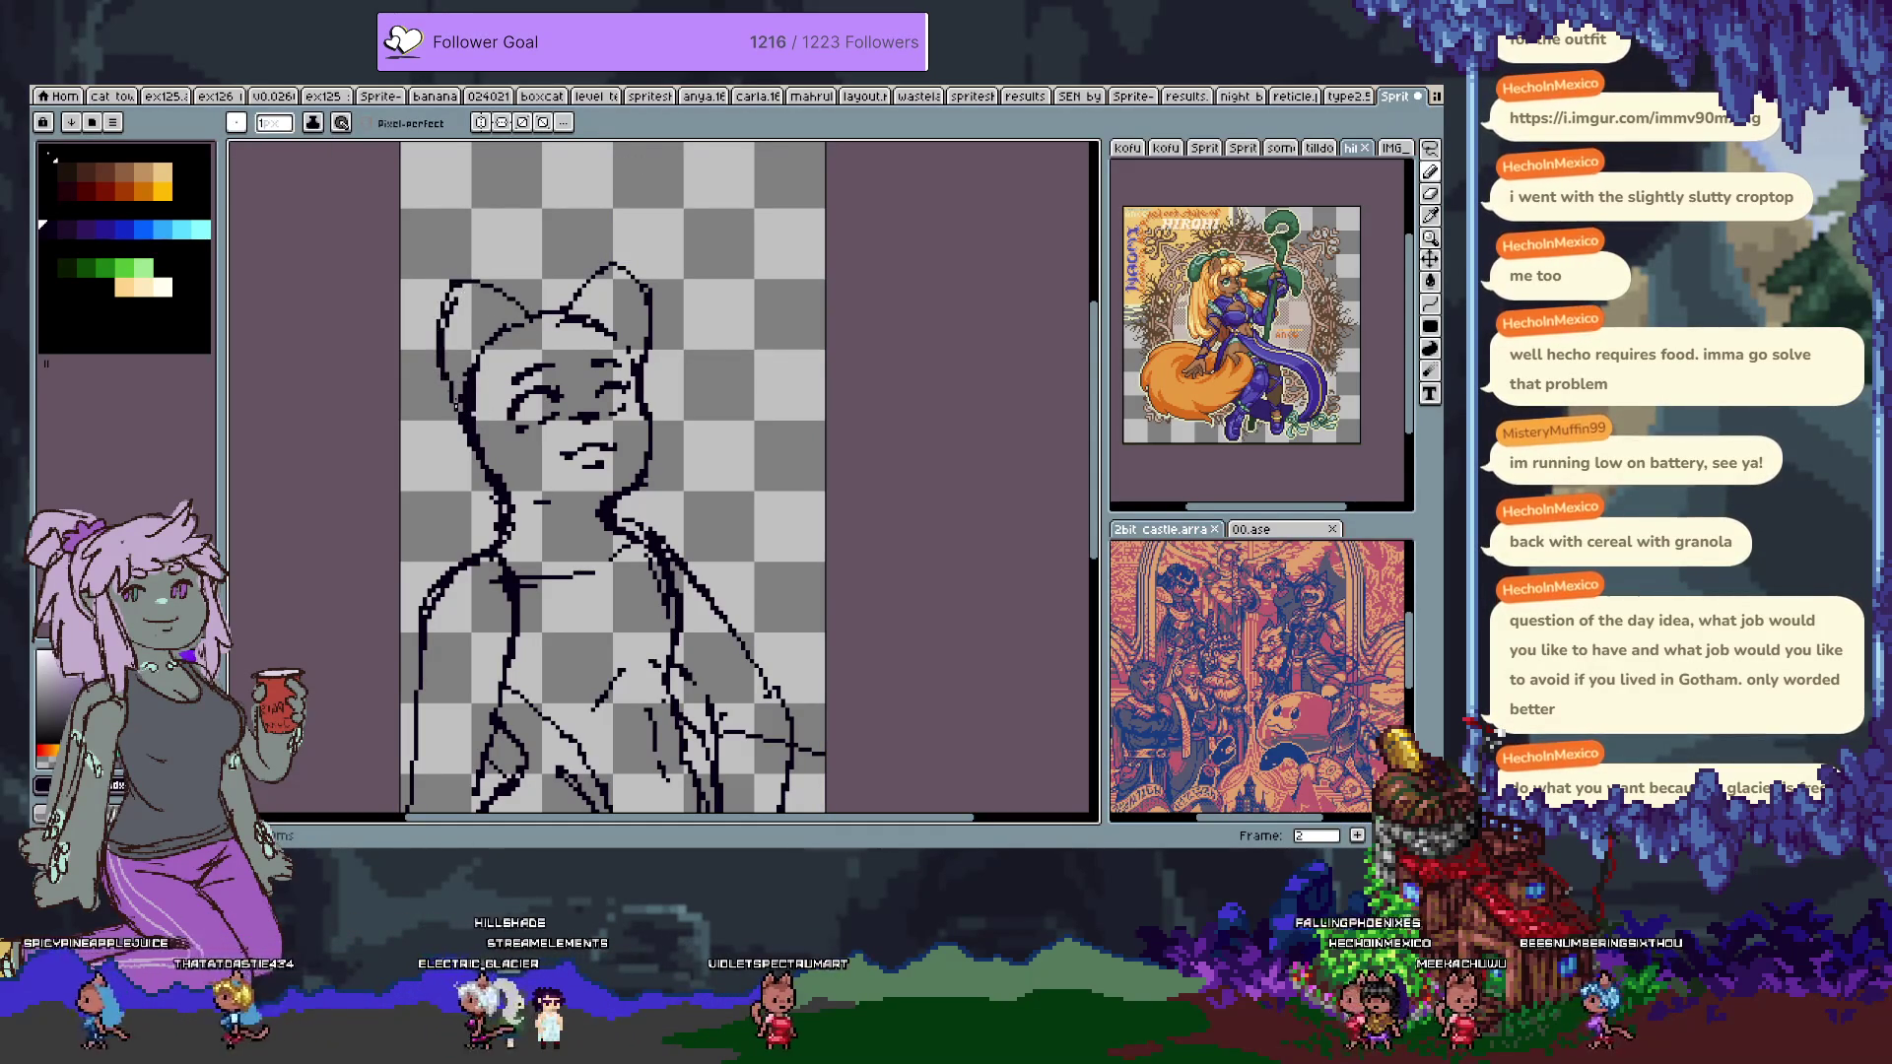
{"action": "key", "text": "ctrl+z"}
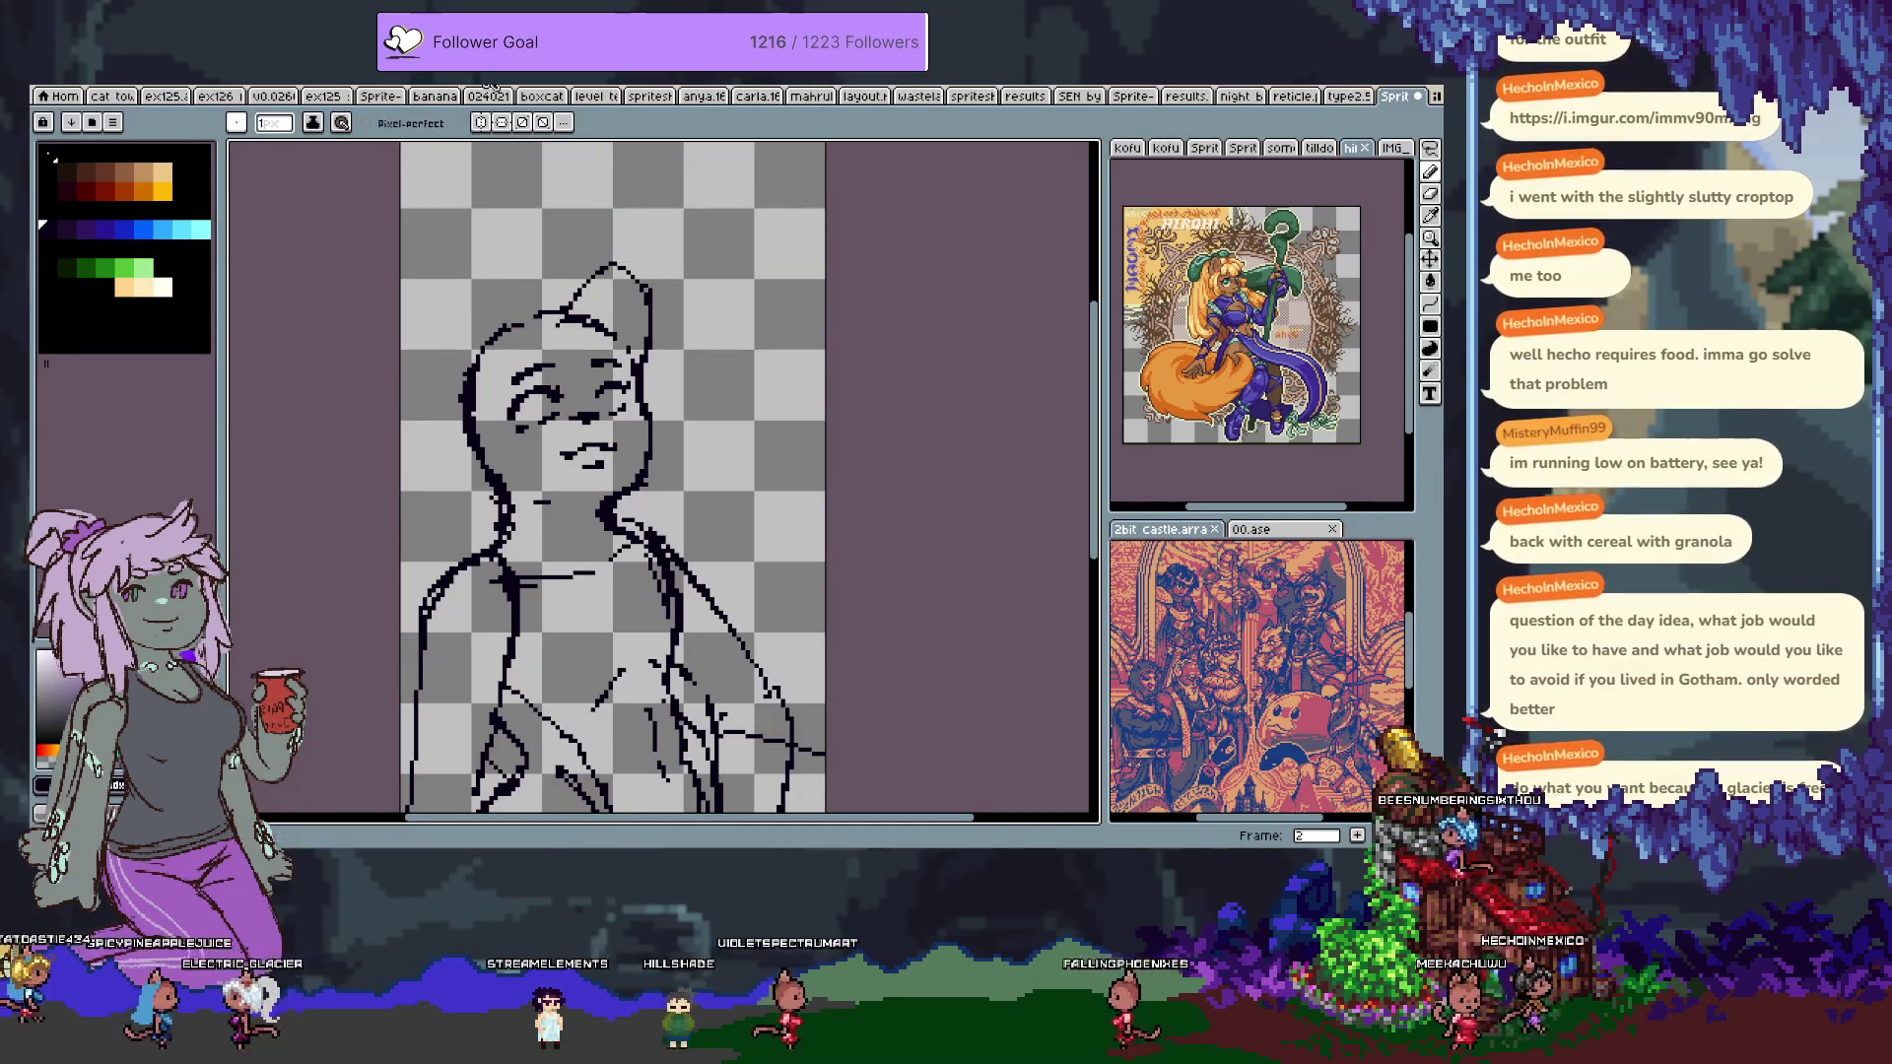
{"action": "left_click", "coordinate": [231, 99]}
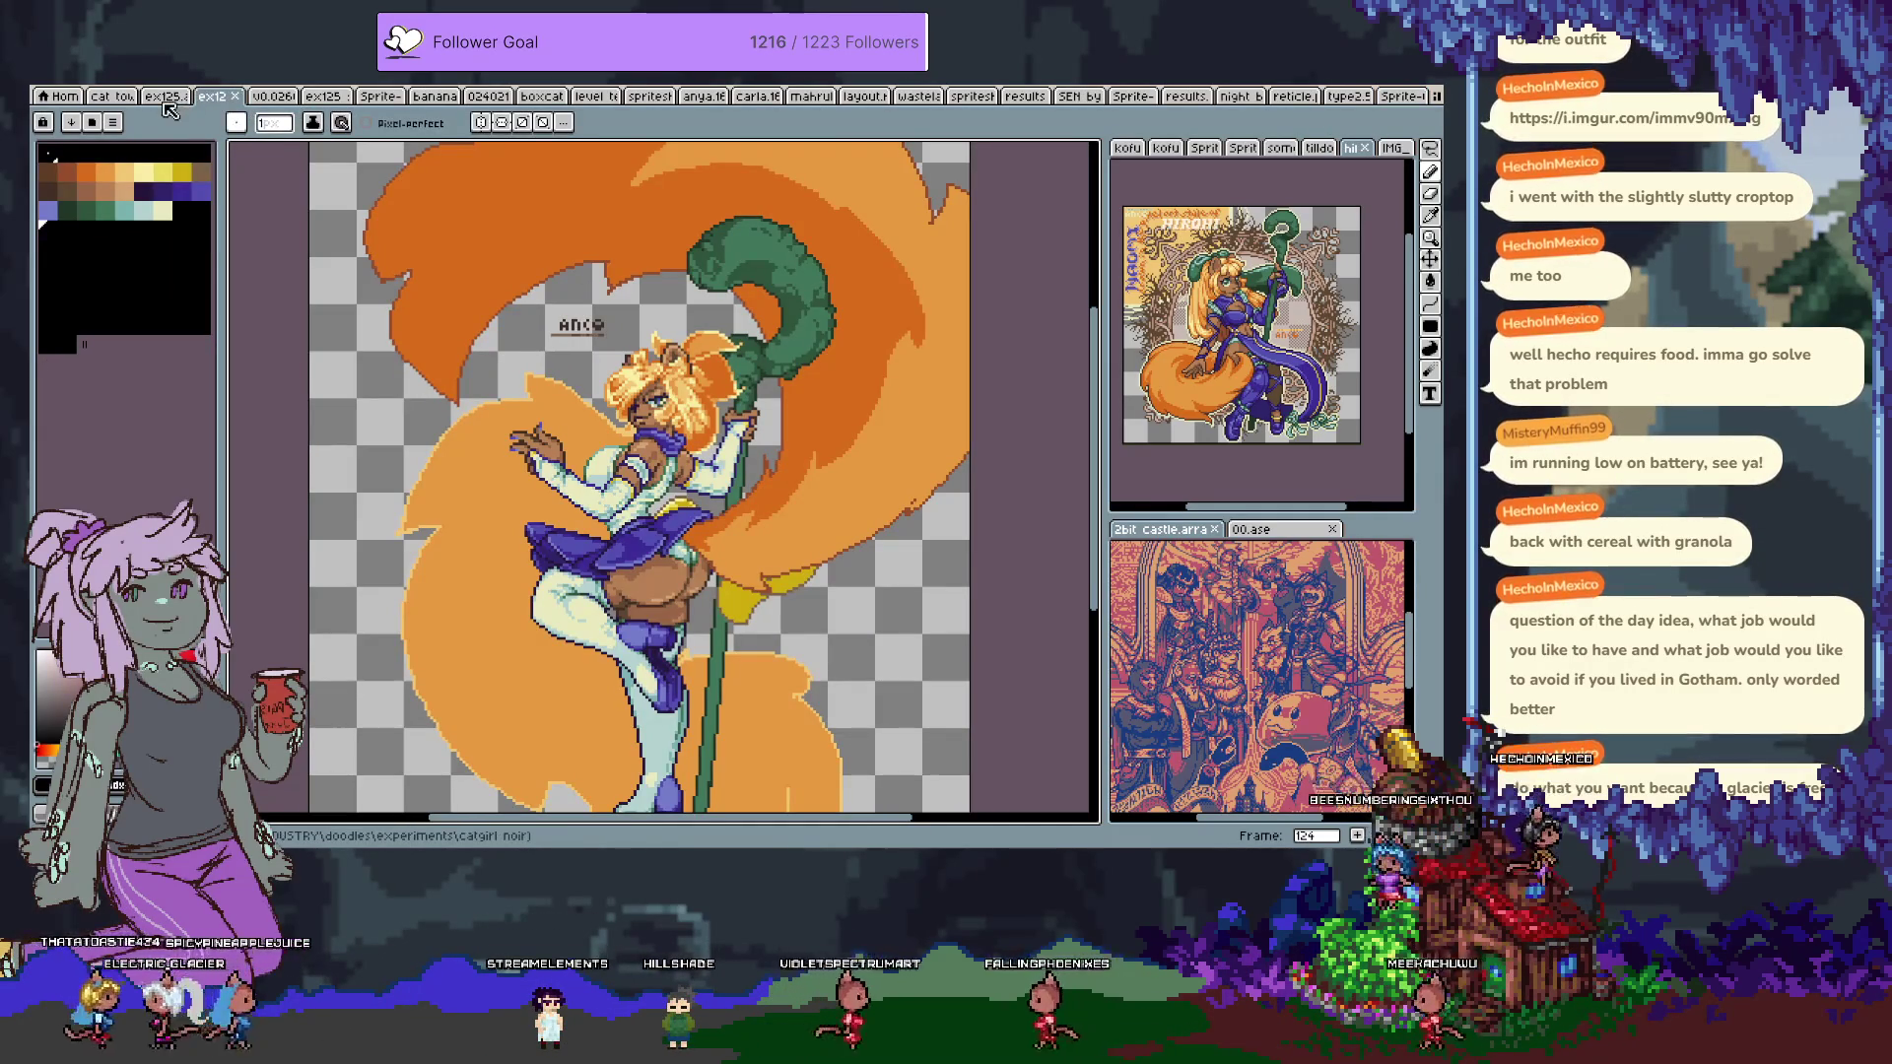
{"action": "left_click", "coordinate": [1394, 96]}
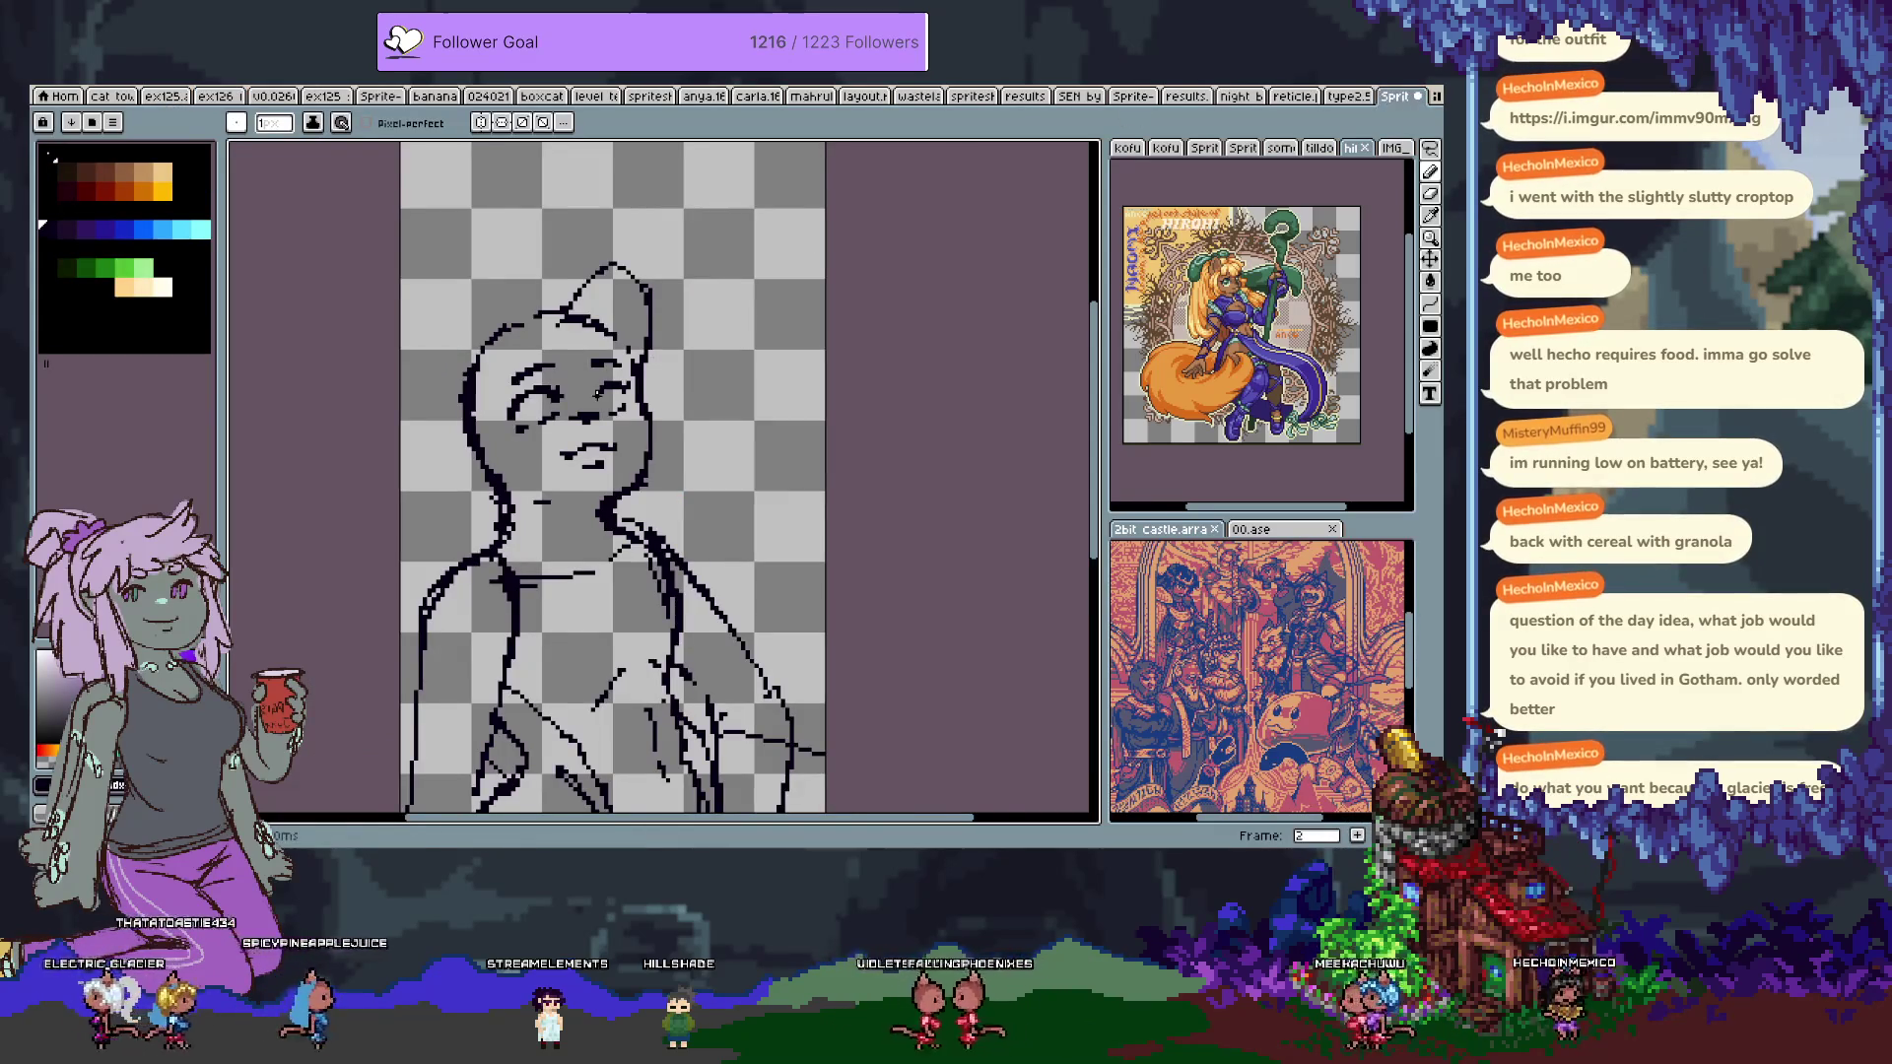
{"action": "scroll", "coordinate": [599, 392], "scroll_direction": "up", "scroll_amount": 1}
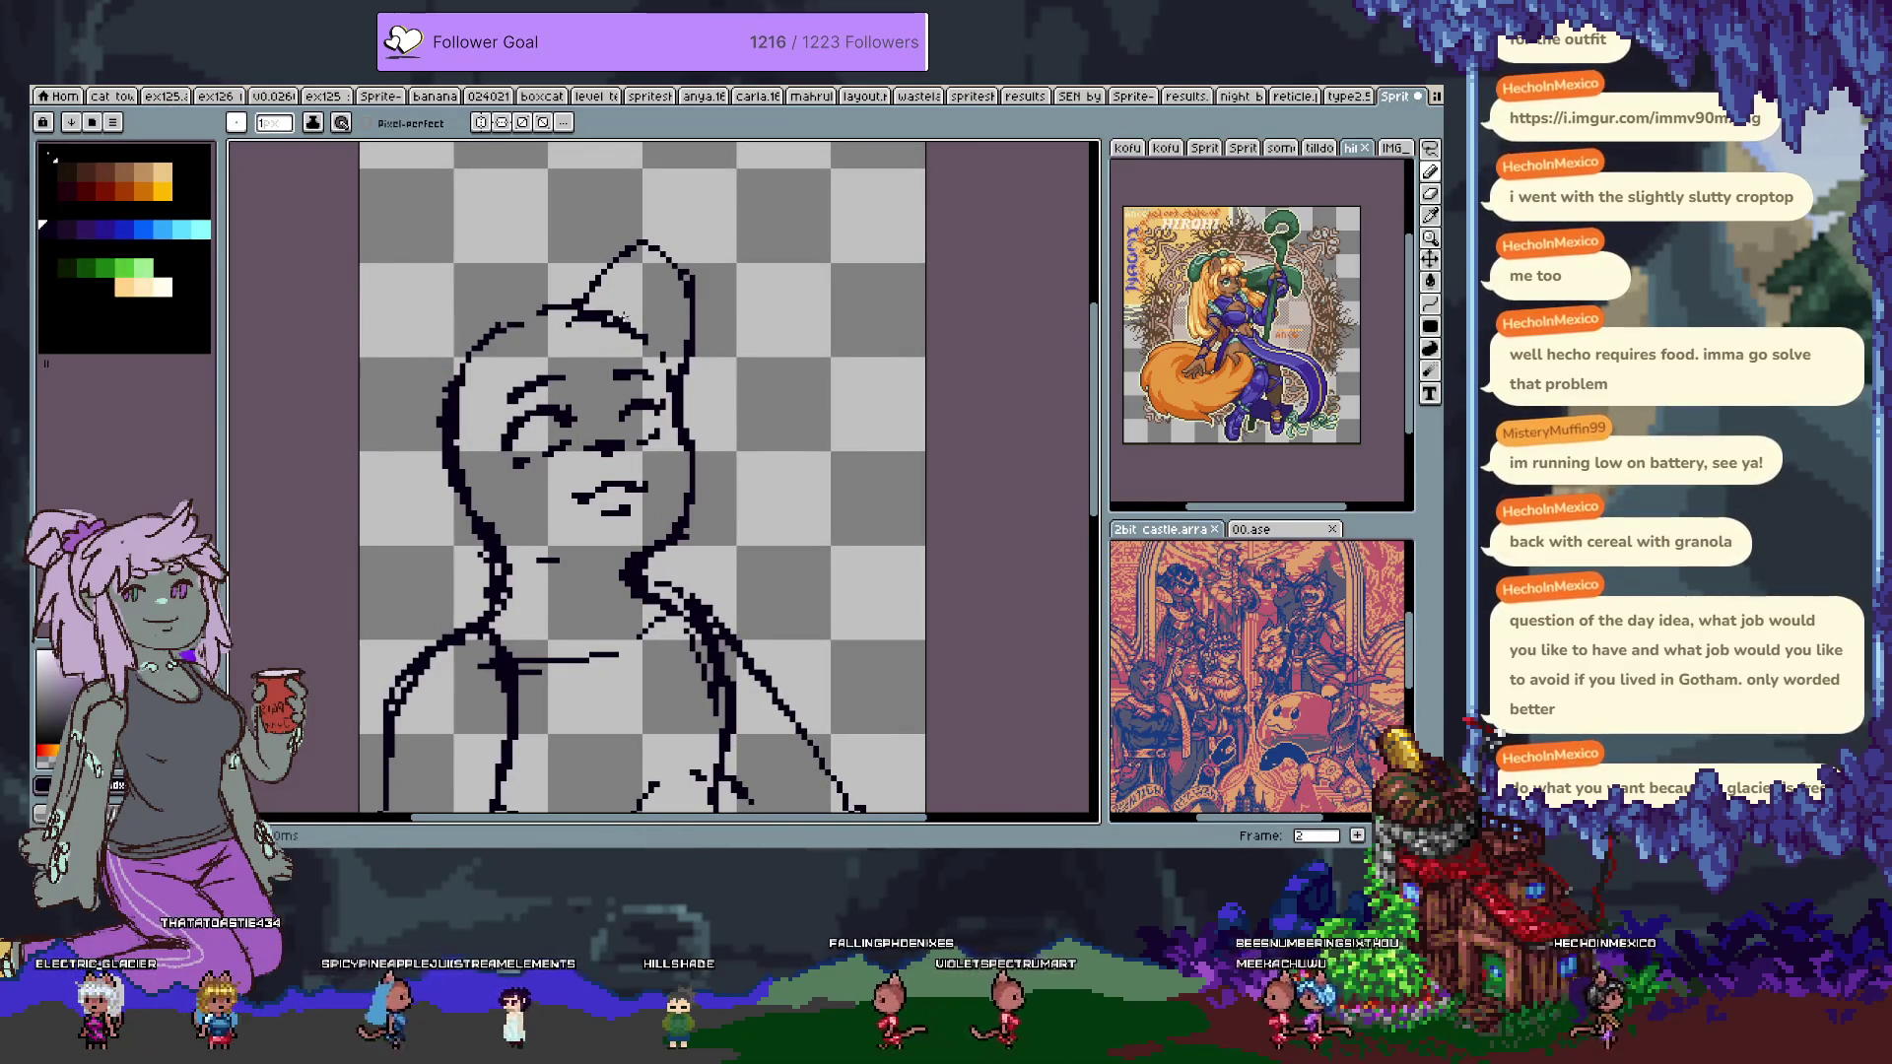
Erase the old ear and head-top lines, draw a new left ear, and discard trial right-ear strokes.
{"action": "key", "text": "e"}
{"action": "mouse_move", "coordinate": [642, 240]}
{"action": "left_mouse_down"}
{"action": "mouse_move", "coordinate": [690, 286]}
{"action": "mouse_move", "coordinate": [619, 328]}
{"action": "mouse_move", "coordinate": [515, 321]}
{"action": "left_mouse_up"}
{"action": "key", "text": "b"}
{"action": "mouse_move", "coordinate": [455, 382]}
{"action": "left_mouse_down"}
{"action": "mouse_move", "coordinate": [422, 315]}
{"action": "mouse_move", "coordinate": [463, 262]}
{"action": "mouse_move", "coordinate": [528, 313]}
{"action": "mouse_move", "coordinate": [603, 232]}
{"action": "mouse_move", "coordinate": [650, 286]}
{"action": "mouse_move", "coordinate": [658, 356]}
{"action": "left_mouse_up"}
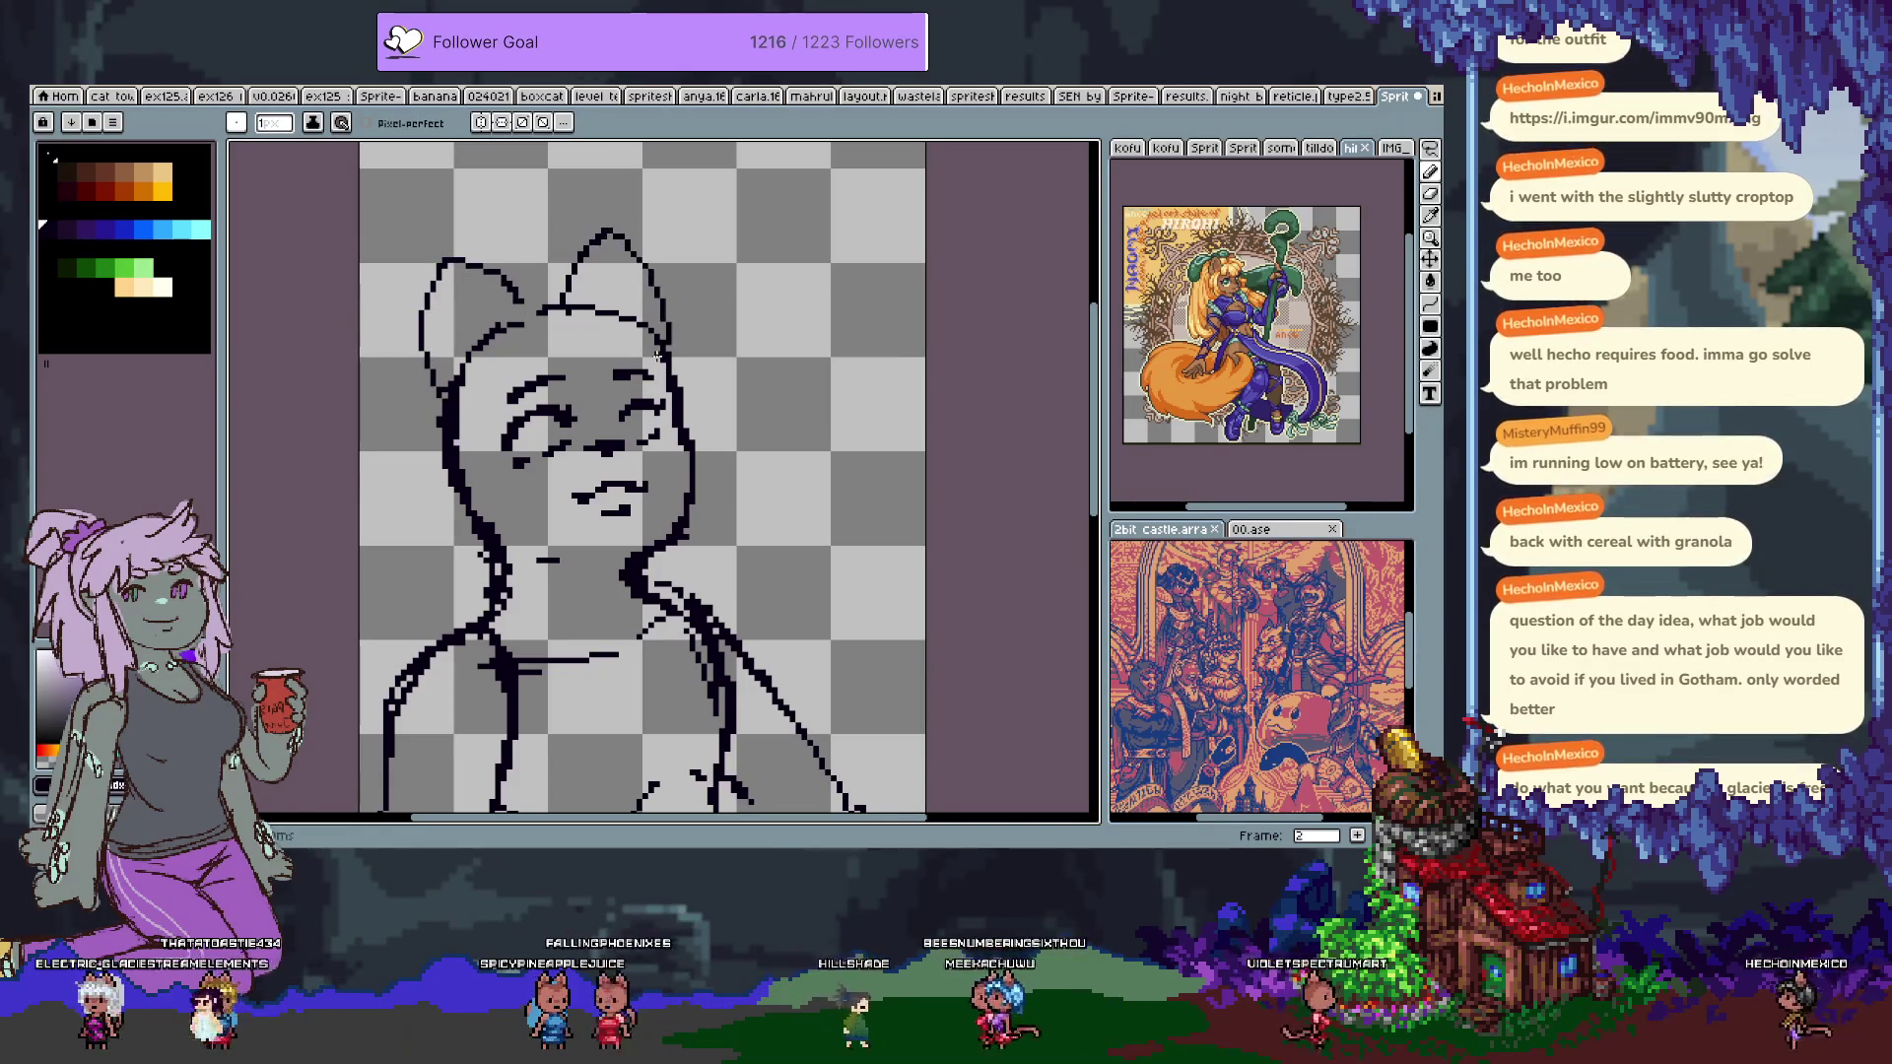
{"action": "key", "text": "ctrl+z"}
{"action": "left_click_drag", "start_coordinate": [566, 307], "coordinate": [676, 347]}
{"action": "key", "text": "ctrl+z"}
{"action": "left_click_drag", "start_coordinate": [545, 307], "coordinate": [588, 255]}
{"action": "key", "text": "ctrl+z"}
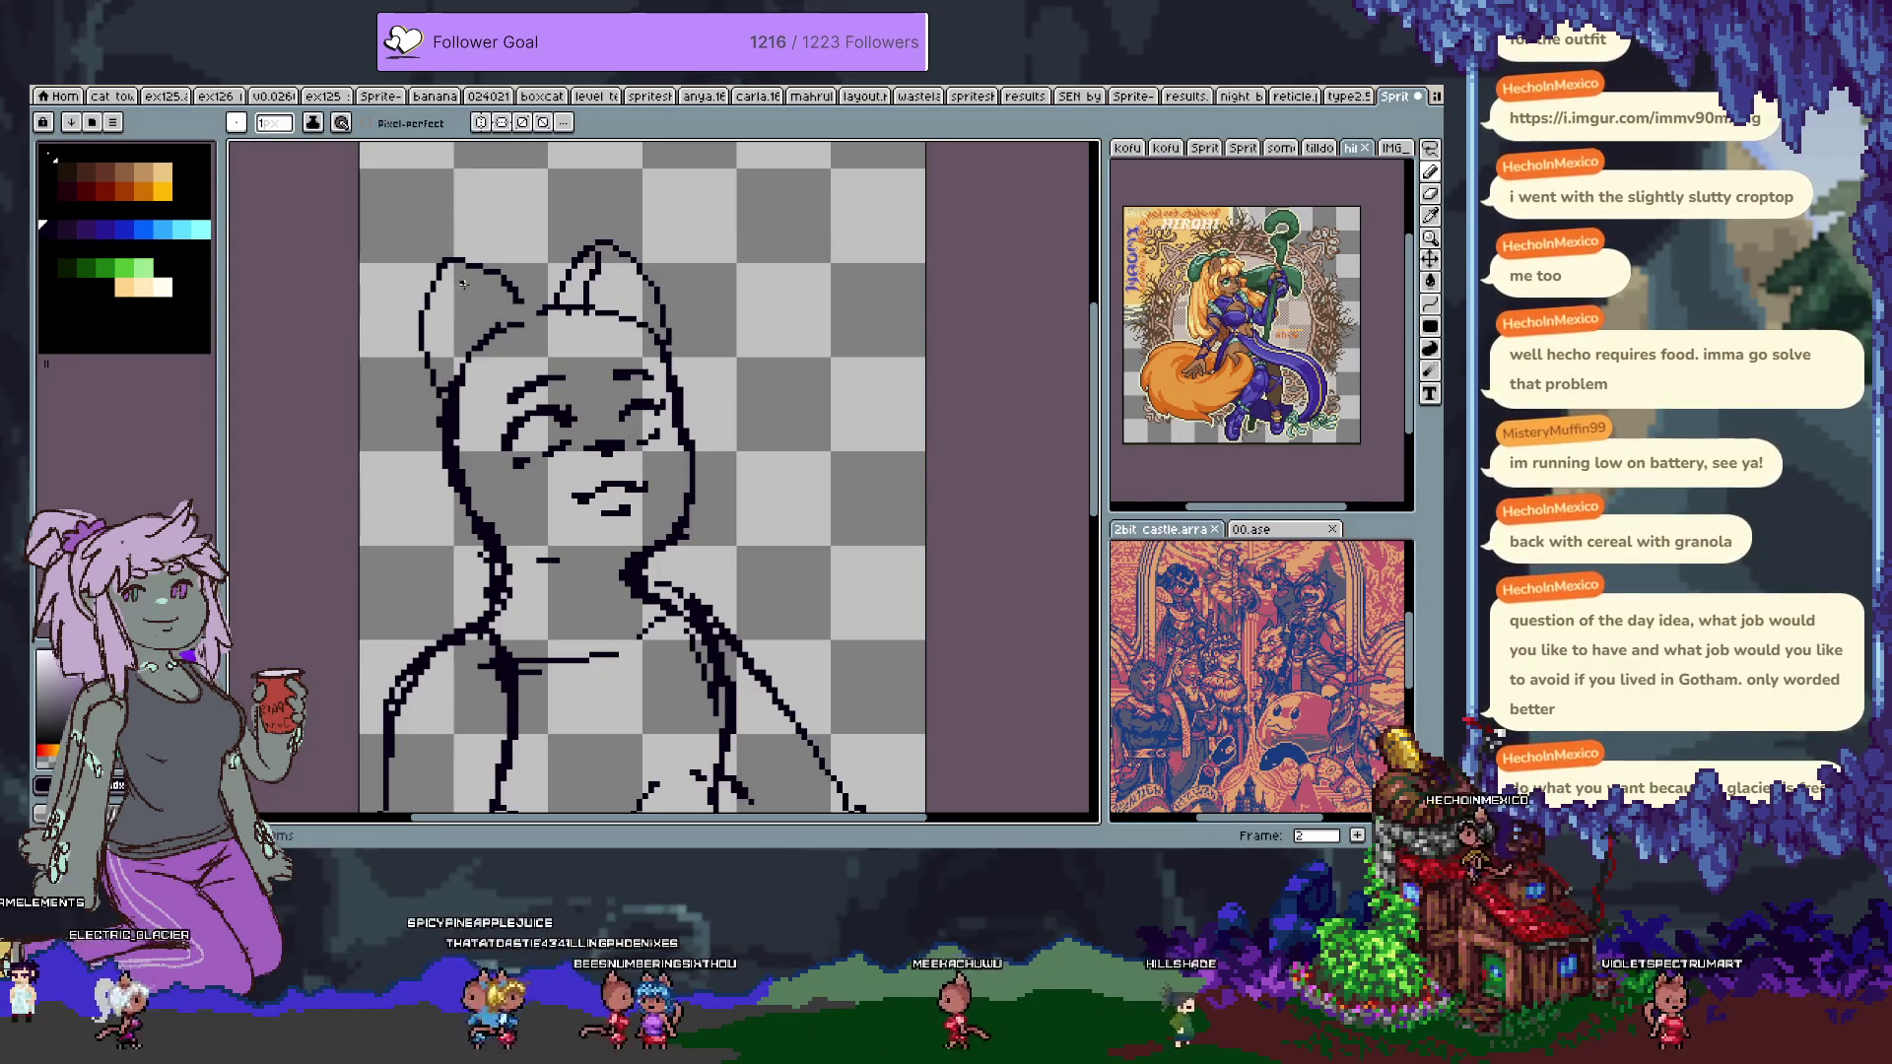
Lasso the left ear, nudge it one pixel left and drop the selection.
{"action": "key", "text": "e"}
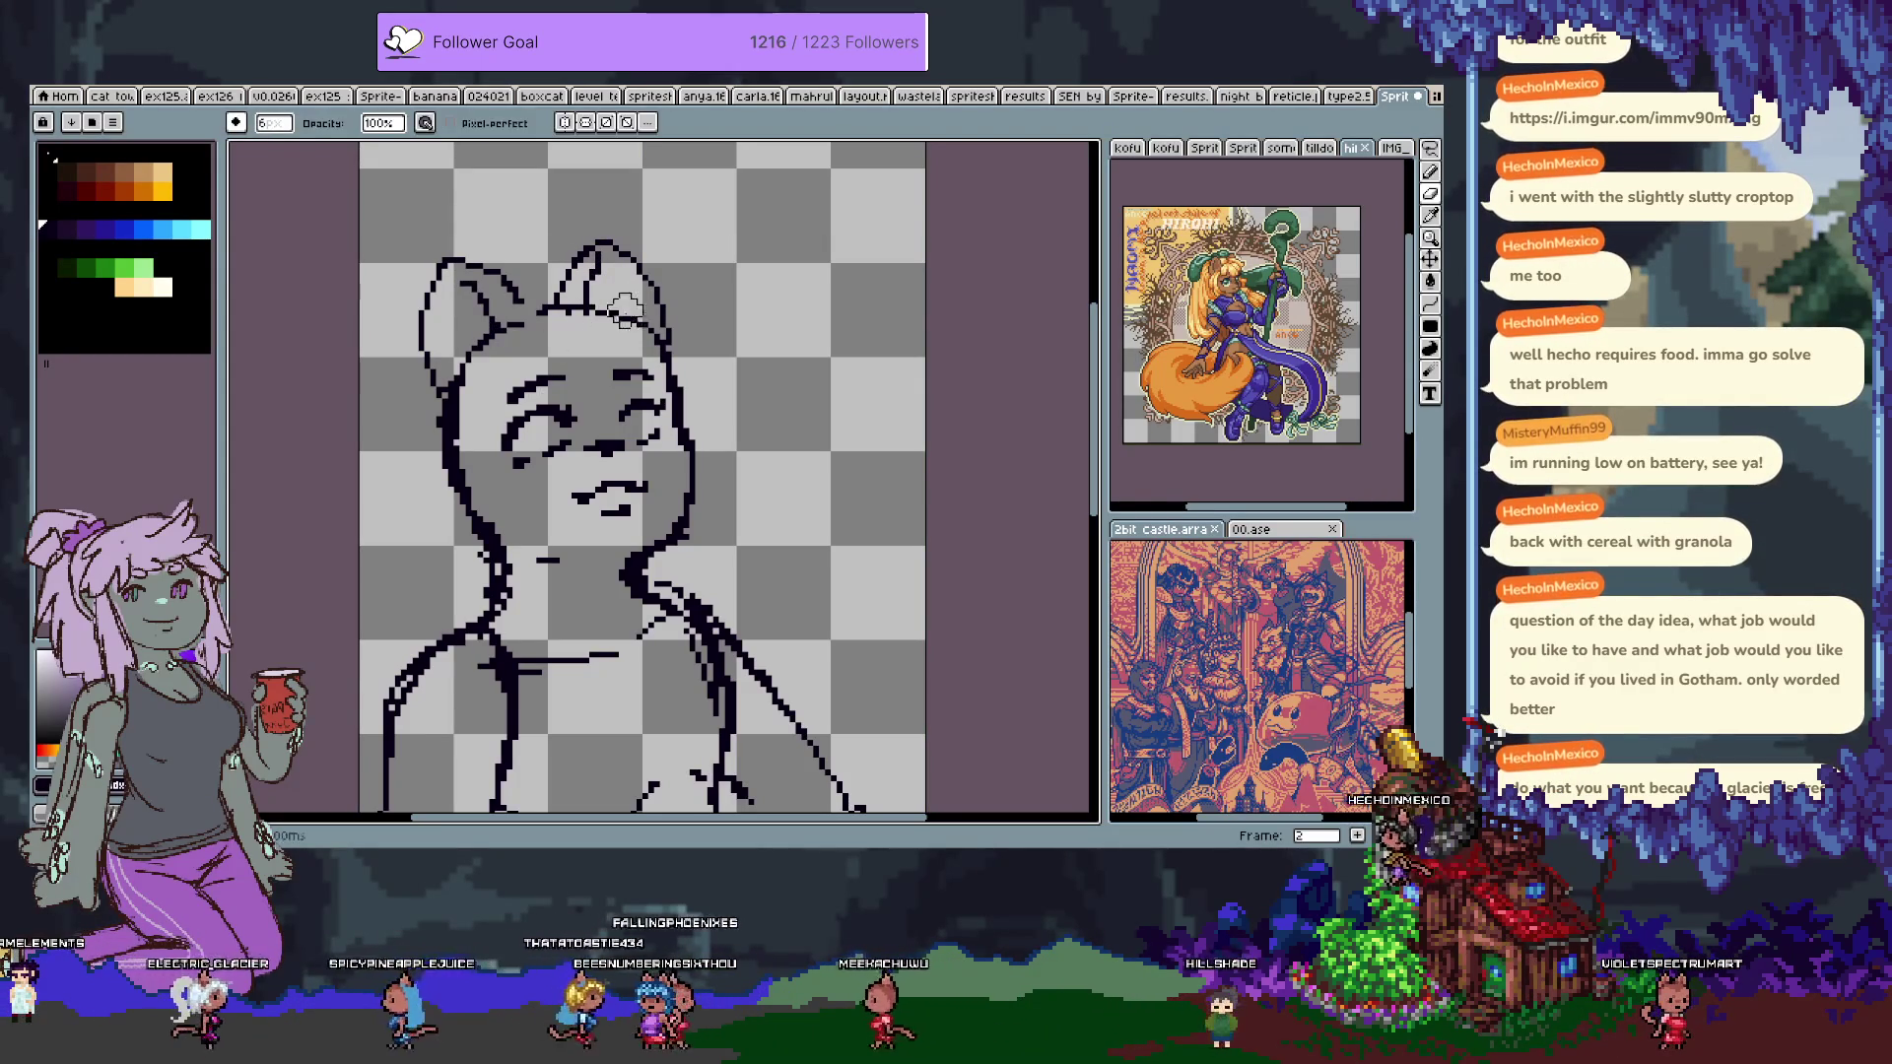
{"action": "key", "text": "b"}
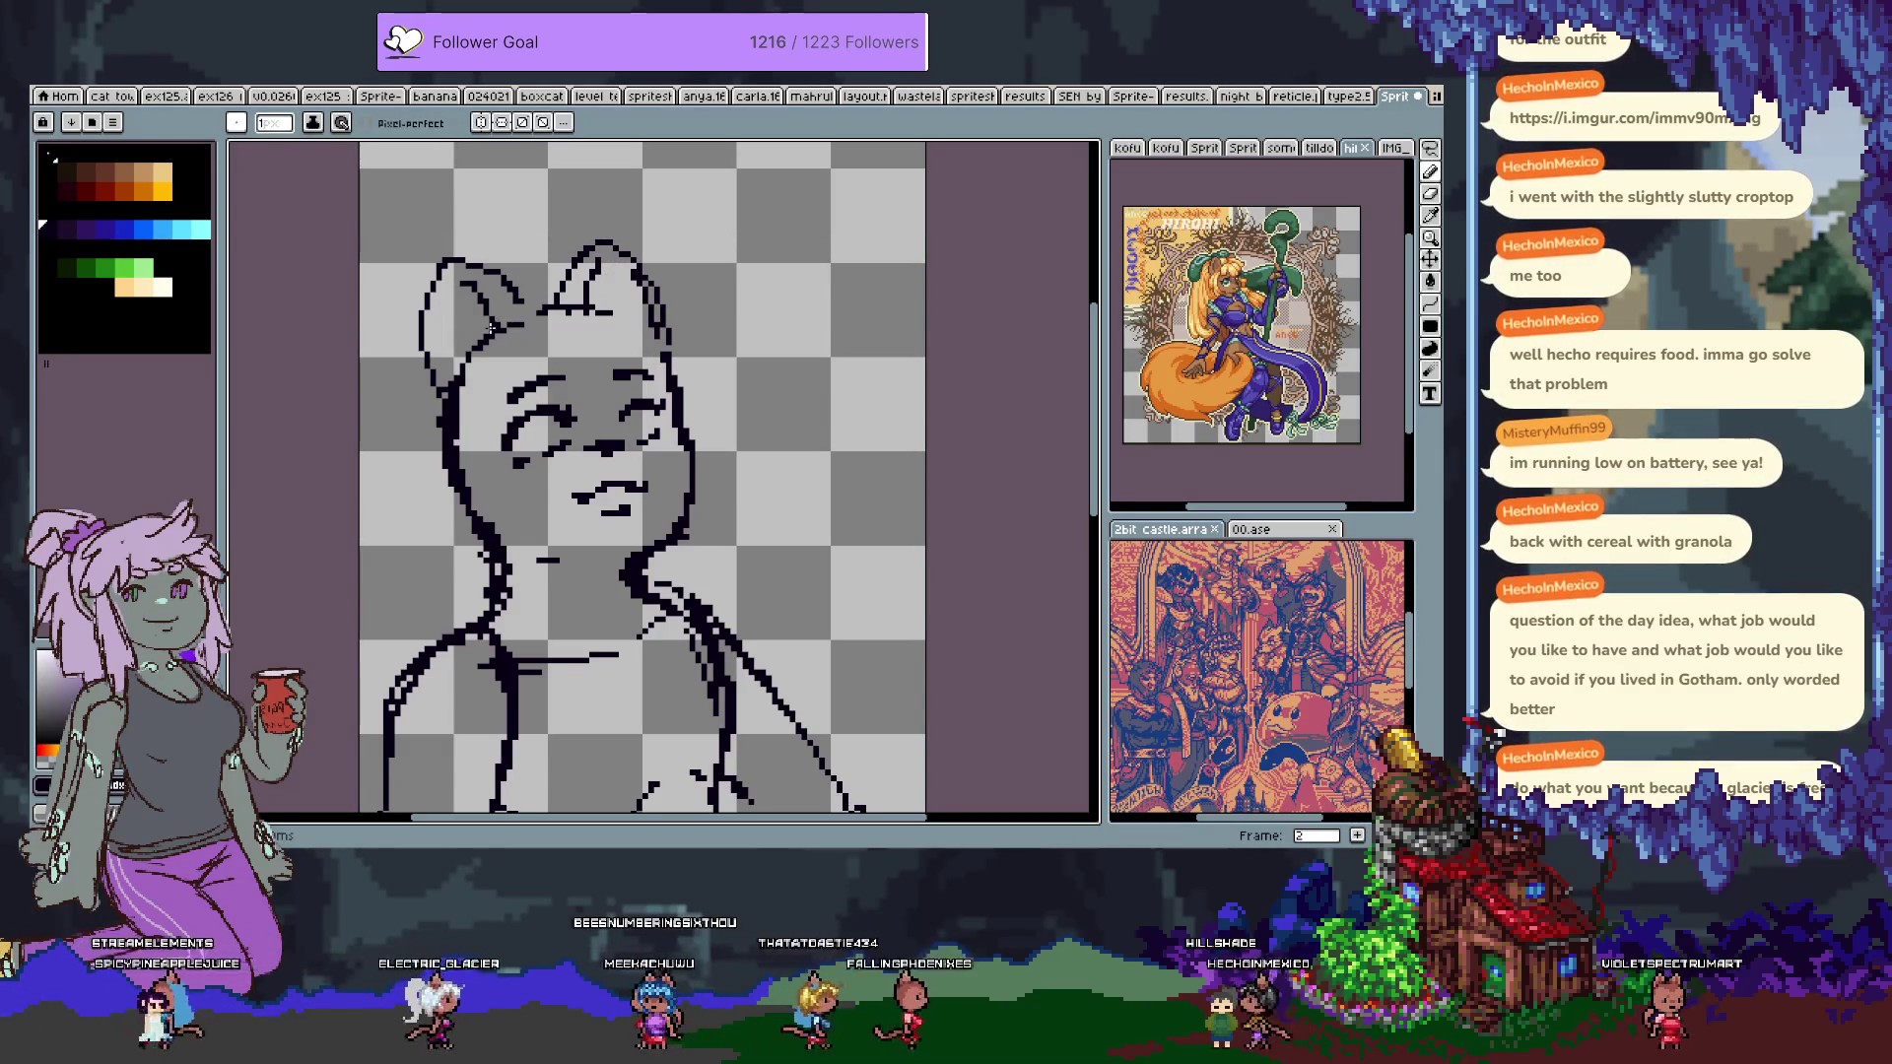
{"action": "key", "text": "e"}
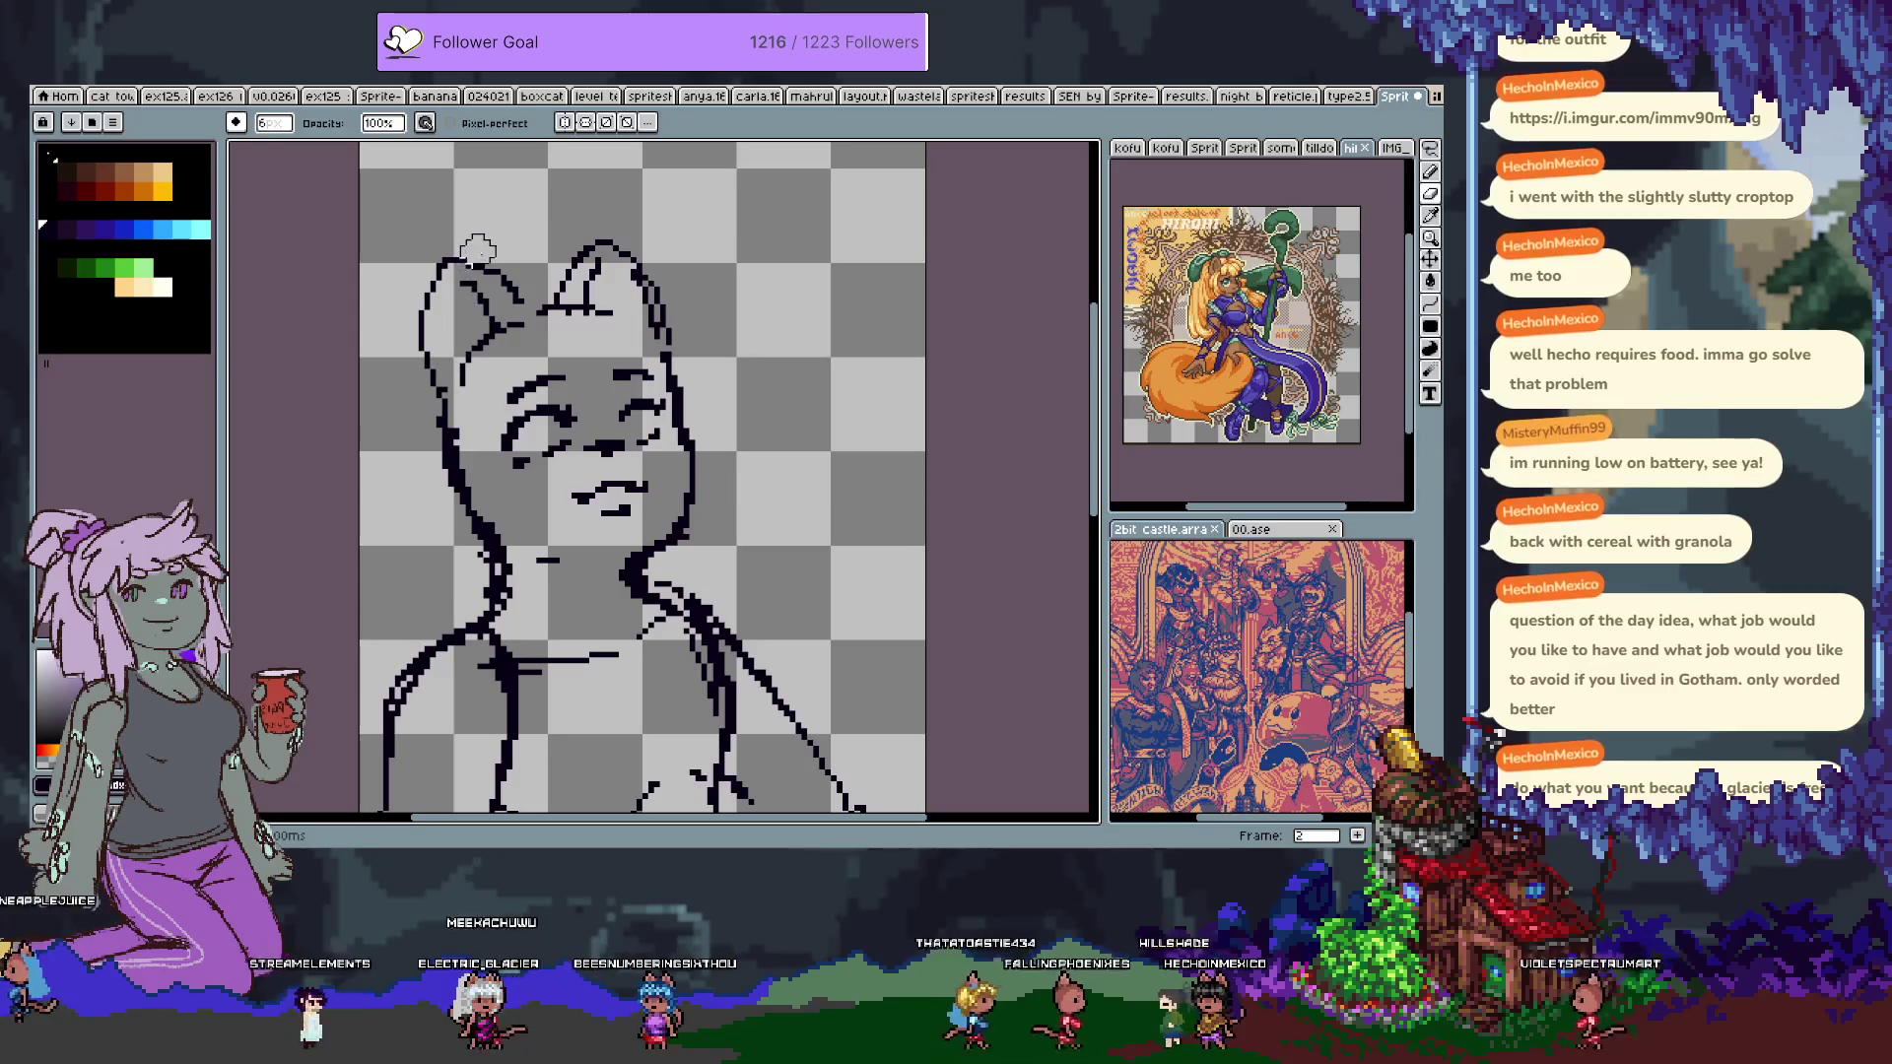
{"action": "key", "text": "q"}
{"action": "mouse_move", "coordinate": [493, 217]}
{"action": "left_mouse_down"}
{"action": "mouse_move", "coordinate": [391, 400]}
{"action": "mouse_move", "coordinate": [433, 394]}
{"action": "mouse_move", "coordinate": [461, 342]}
{"action": "mouse_move", "coordinate": [522, 318]}
{"action": "mouse_move", "coordinate": [477, 305]}
{"action": "left_mouse_up"}
{"action": "key", "text": "ctrl+d"}
{"action": "key", "text": "b"}
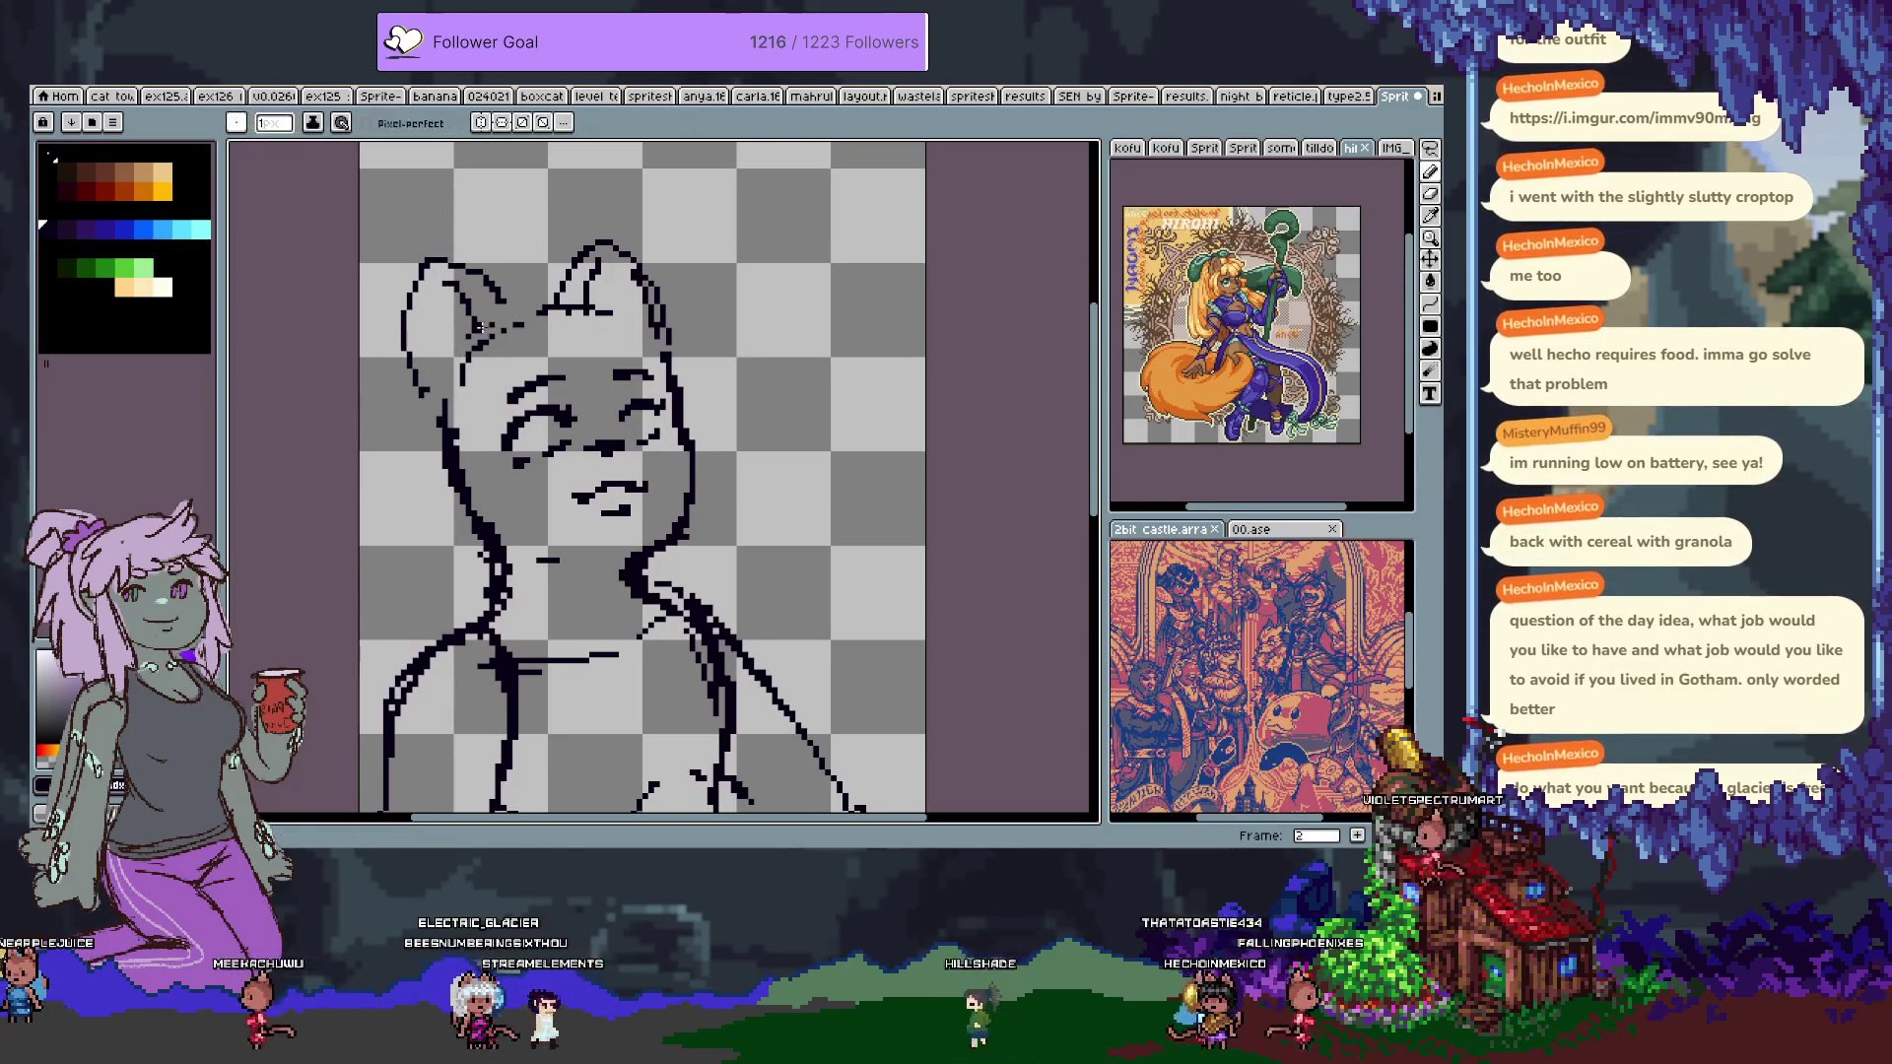
Erase the stray line across the right ear's base and lasso the area around the left ear.
{"action": "key", "text": "e"}
{"action": "left_click_drag", "start_coordinate": [592, 316], "coordinate": [524, 333]}
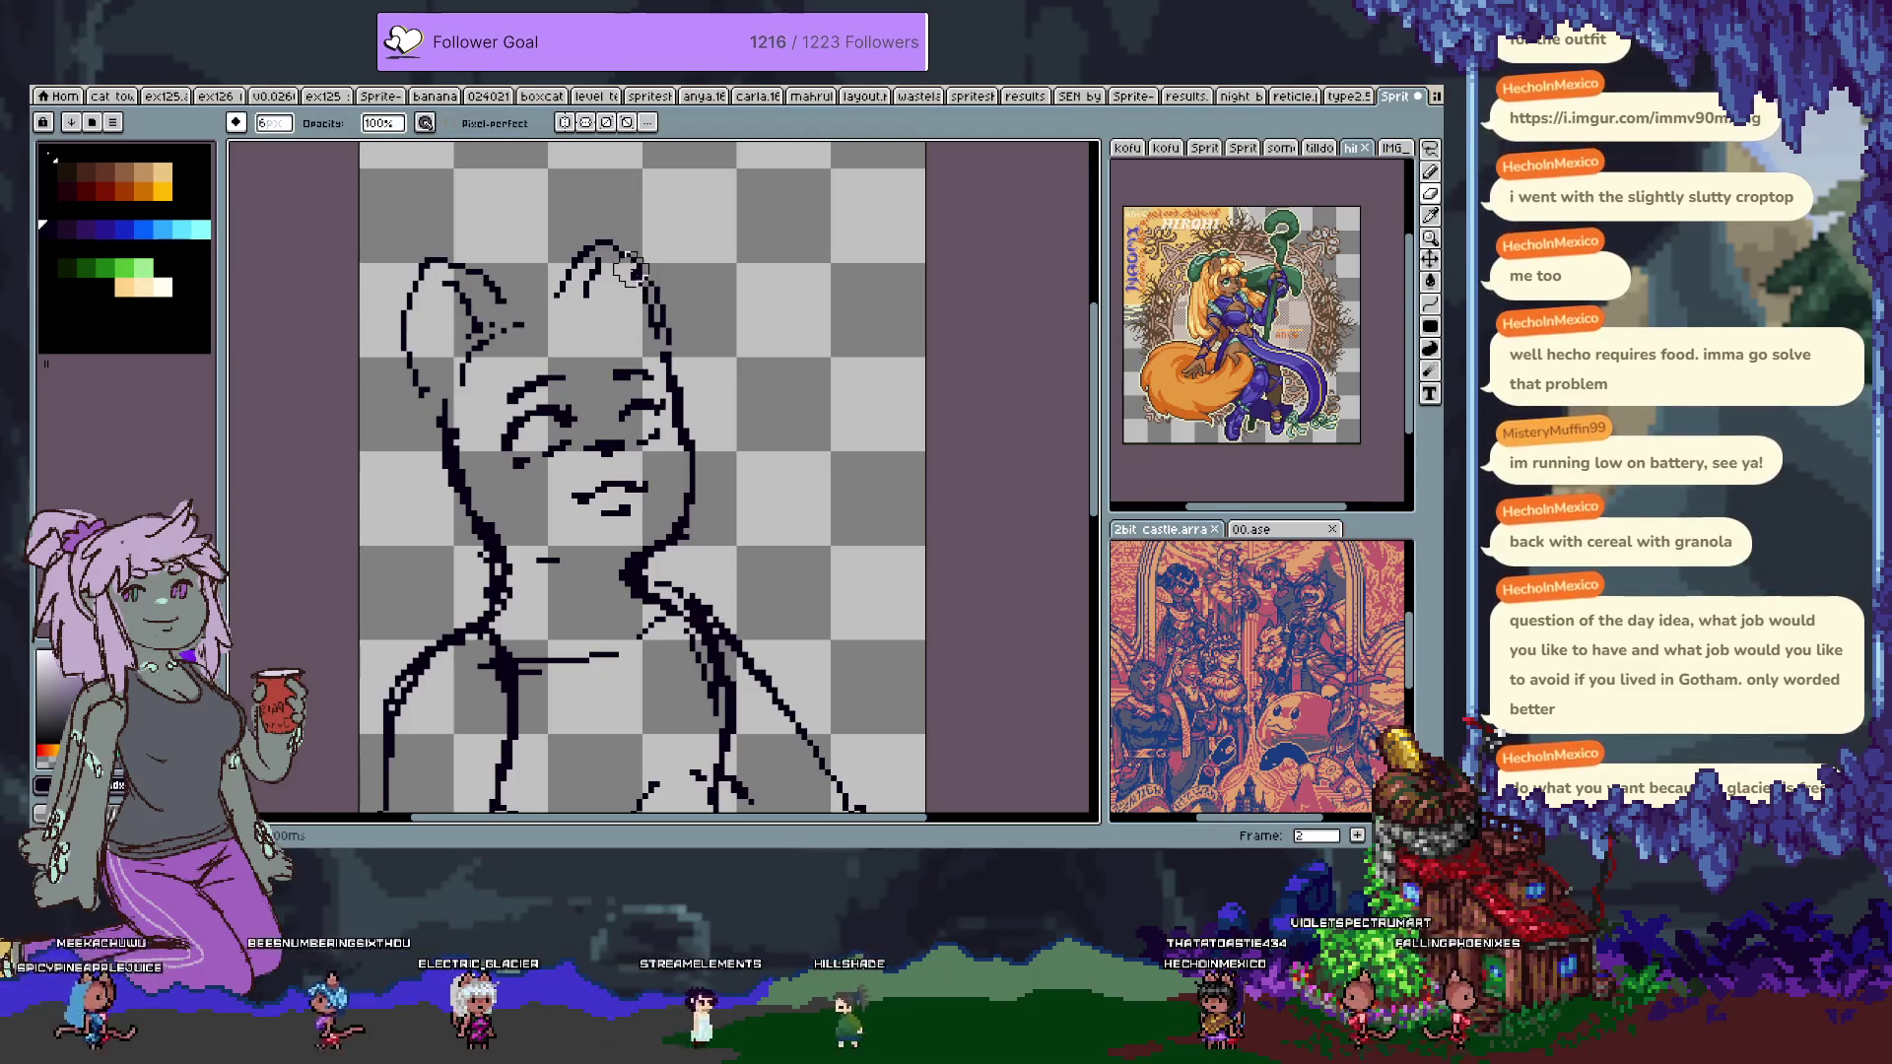
{"action": "key", "text": "q"}
{"action": "left_click_drag", "start_coordinate": [433, 217], "coordinate": [374, 344]}
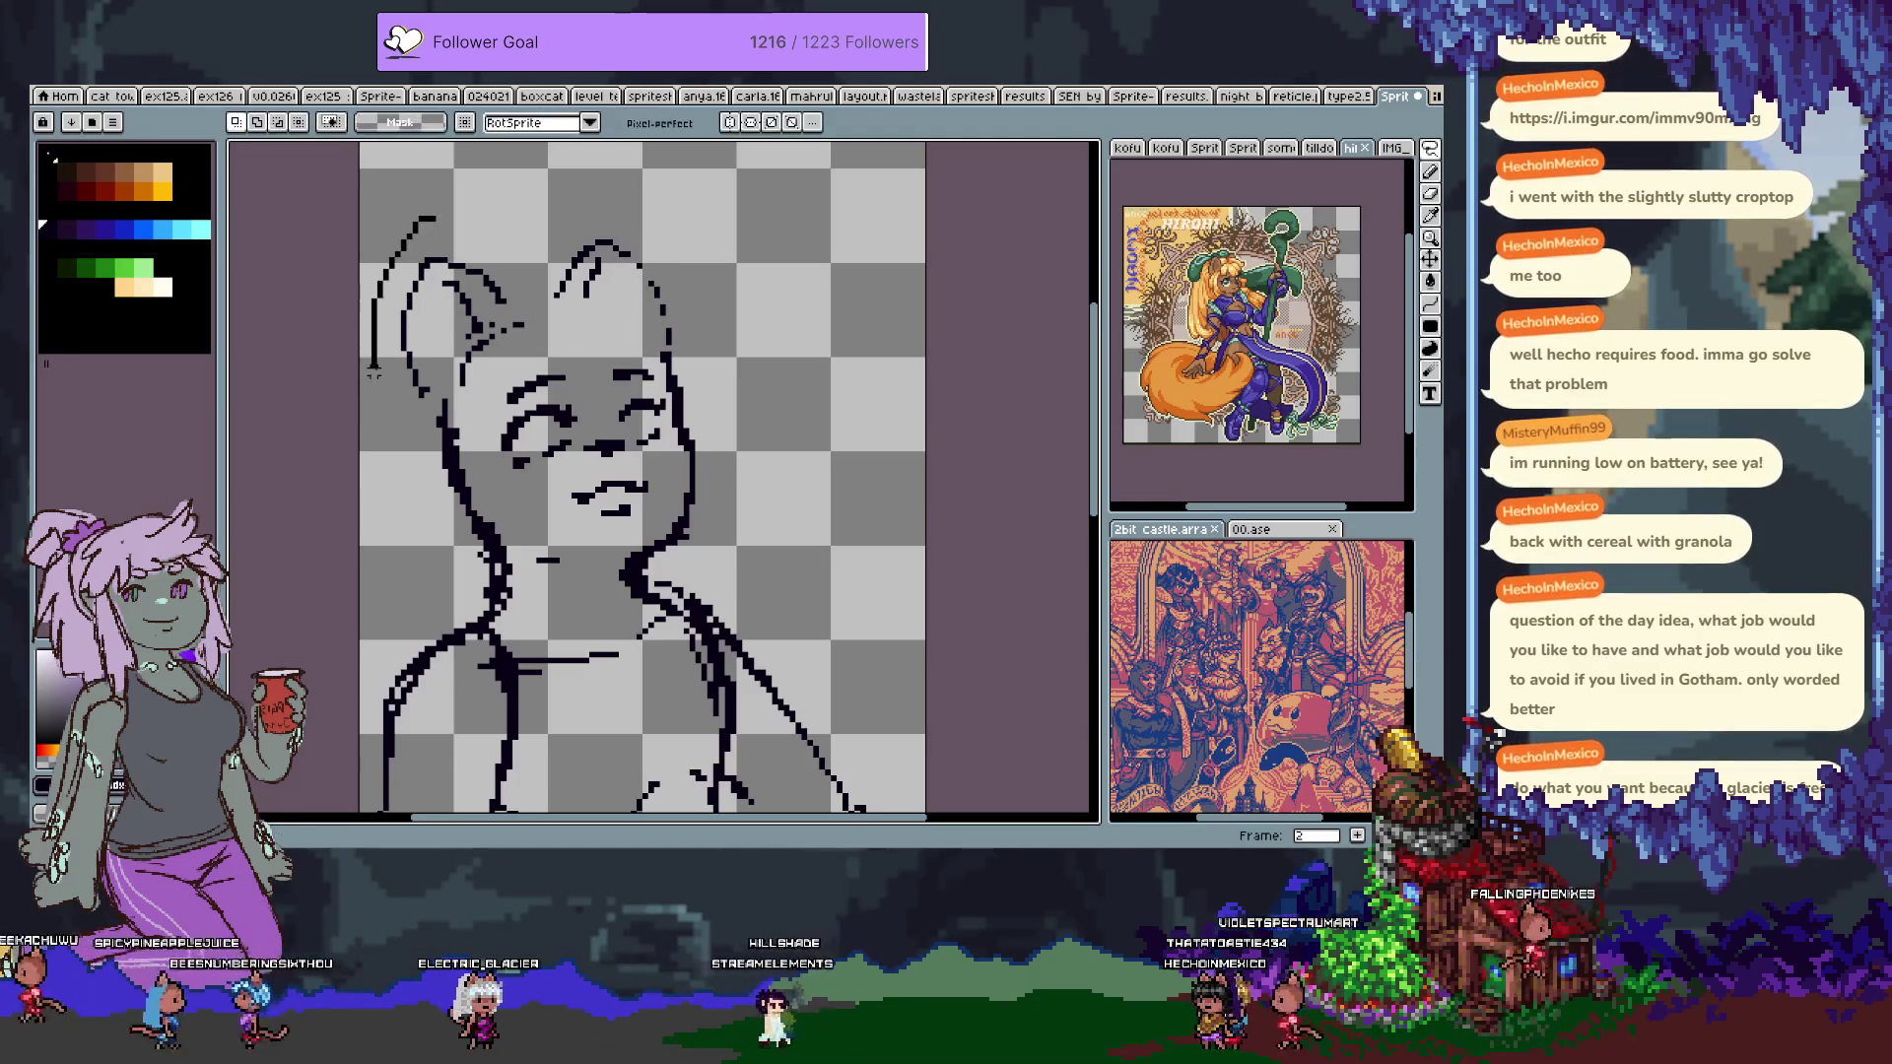
Move the selected left ear down, drop the selection, and undo stray right-ear pixels.
{"action": "left_click_drag", "start_coordinate": [427, 254], "coordinate": [473, 315]}
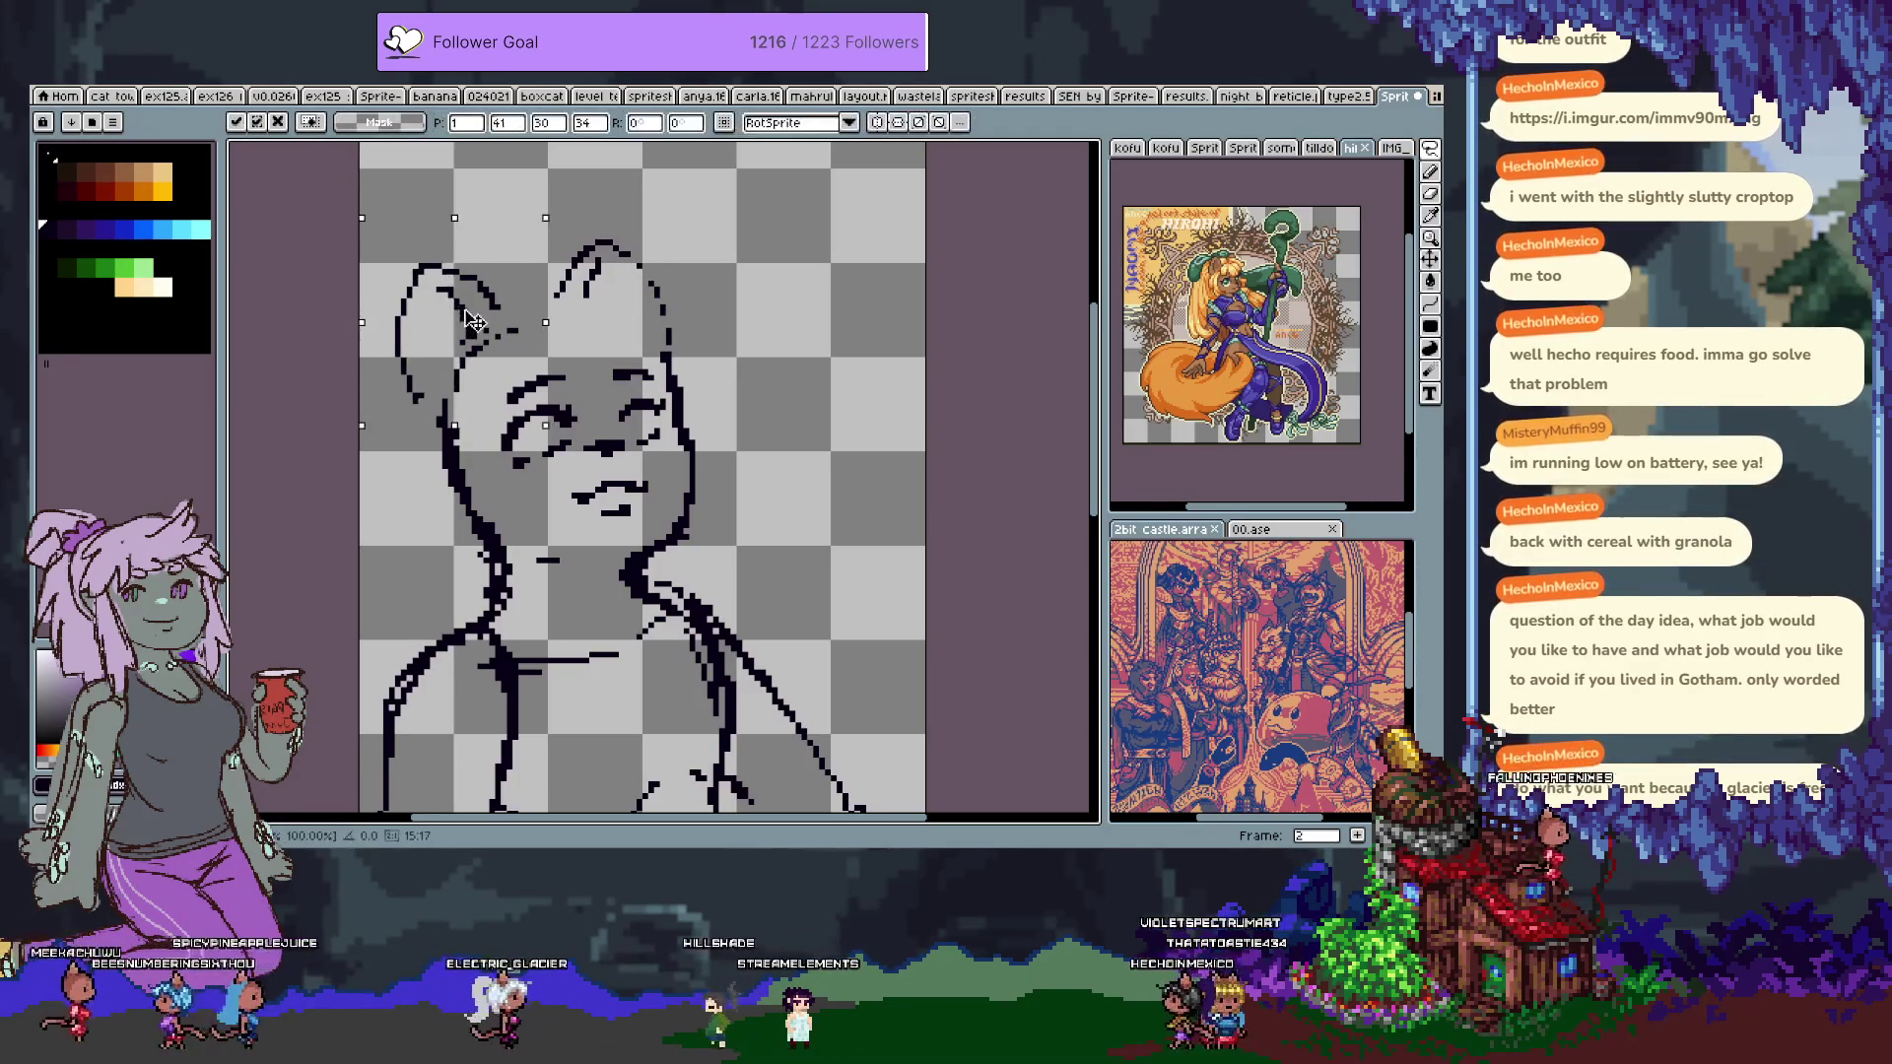
{"action": "key", "text": "ctrl+d"}
{"action": "key", "text": "b"}
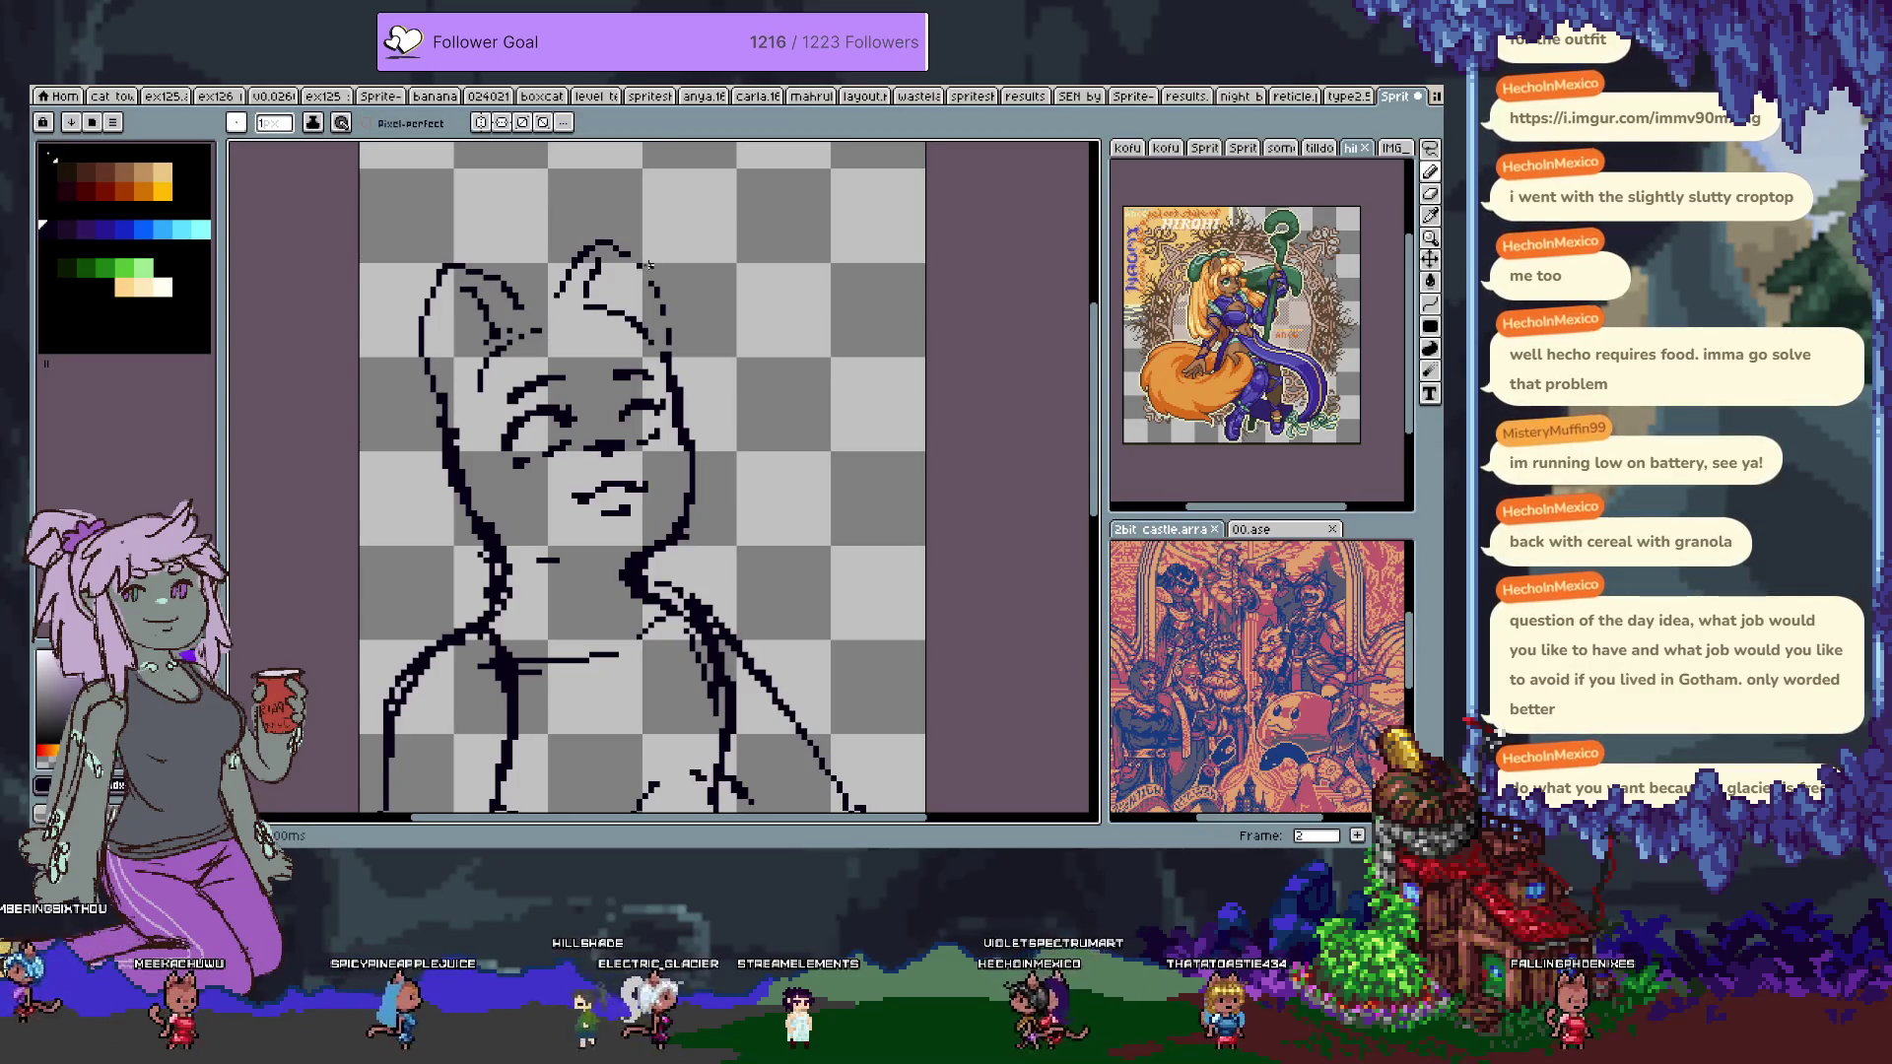
{"action": "key", "text": "ctrl+z"}
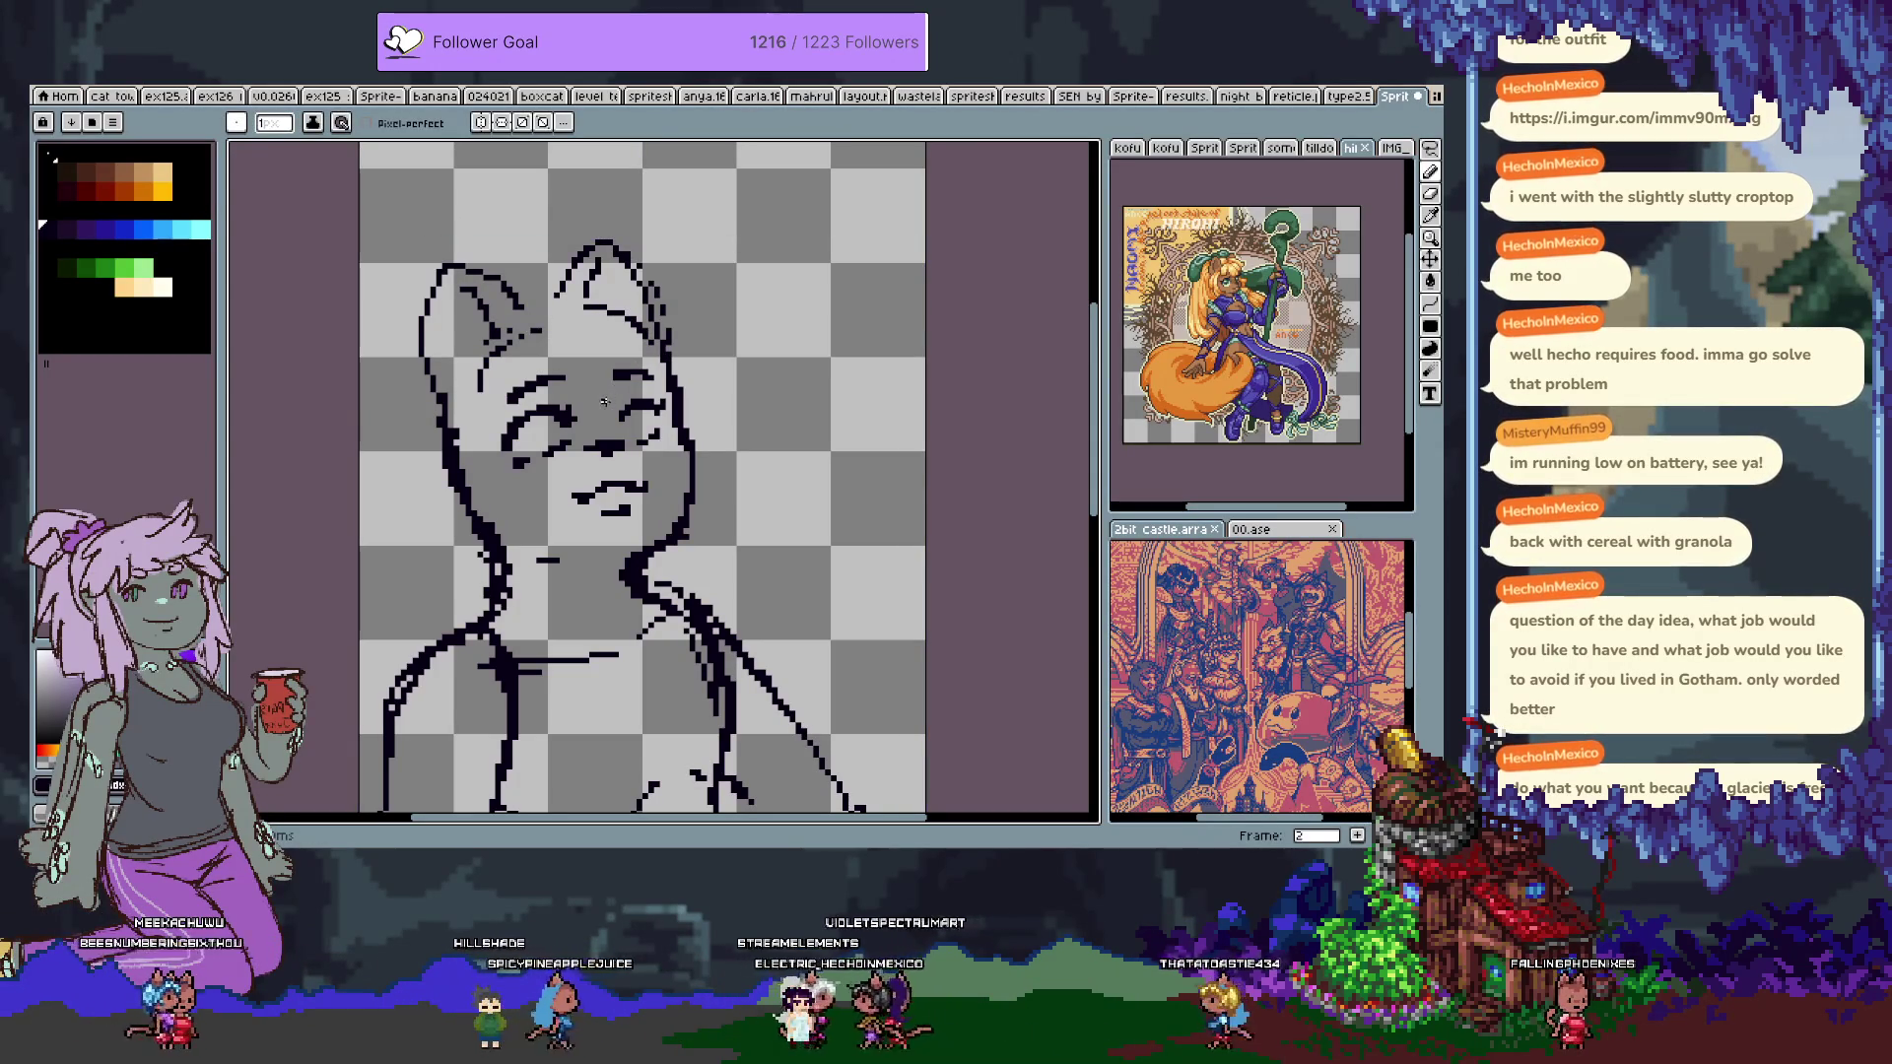
Advance to frame 3 and erase stray outline pixels at the head's top-left.
{"action": "key", "text": "e"}
{"action": "key", "text": "Tab"}
{"action": "key", "text": "Right"}
{"action": "key", "text": "Tab"}
{"action": "mouse_move", "coordinate": [525, 280]}
{"action": "left_mouse_down"}
{"action": "mouse_move", "coordinate": [498, 337]}
{"action": "mouse_move", "coordinate": [436, 375]}
{"action": "left_mouse_up"}
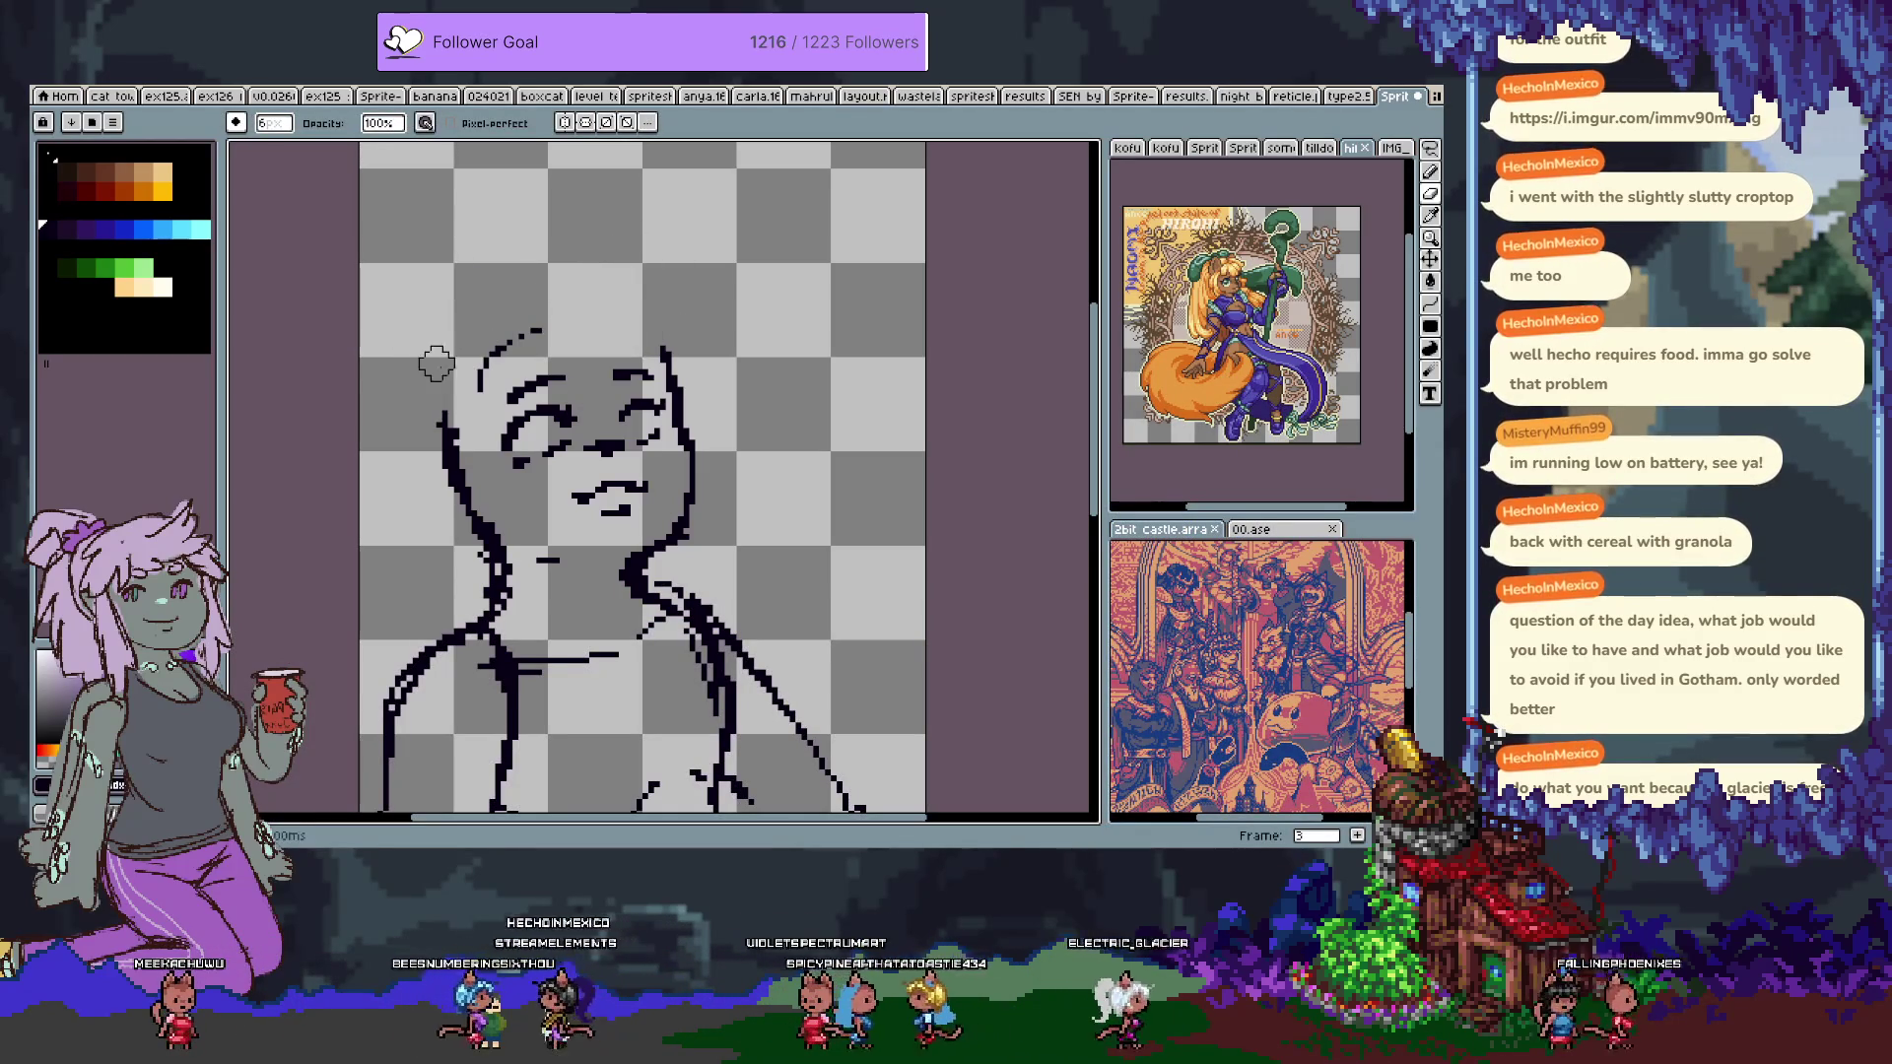
Erase leftover top-left pixels, sketch a left ear, then undo it and the upper-left head arc.
{"action": "left_click_drag", "start_coordinate": [480, 392], "coordinate": [562, 308]}
{"action": "key", "text": "b"}
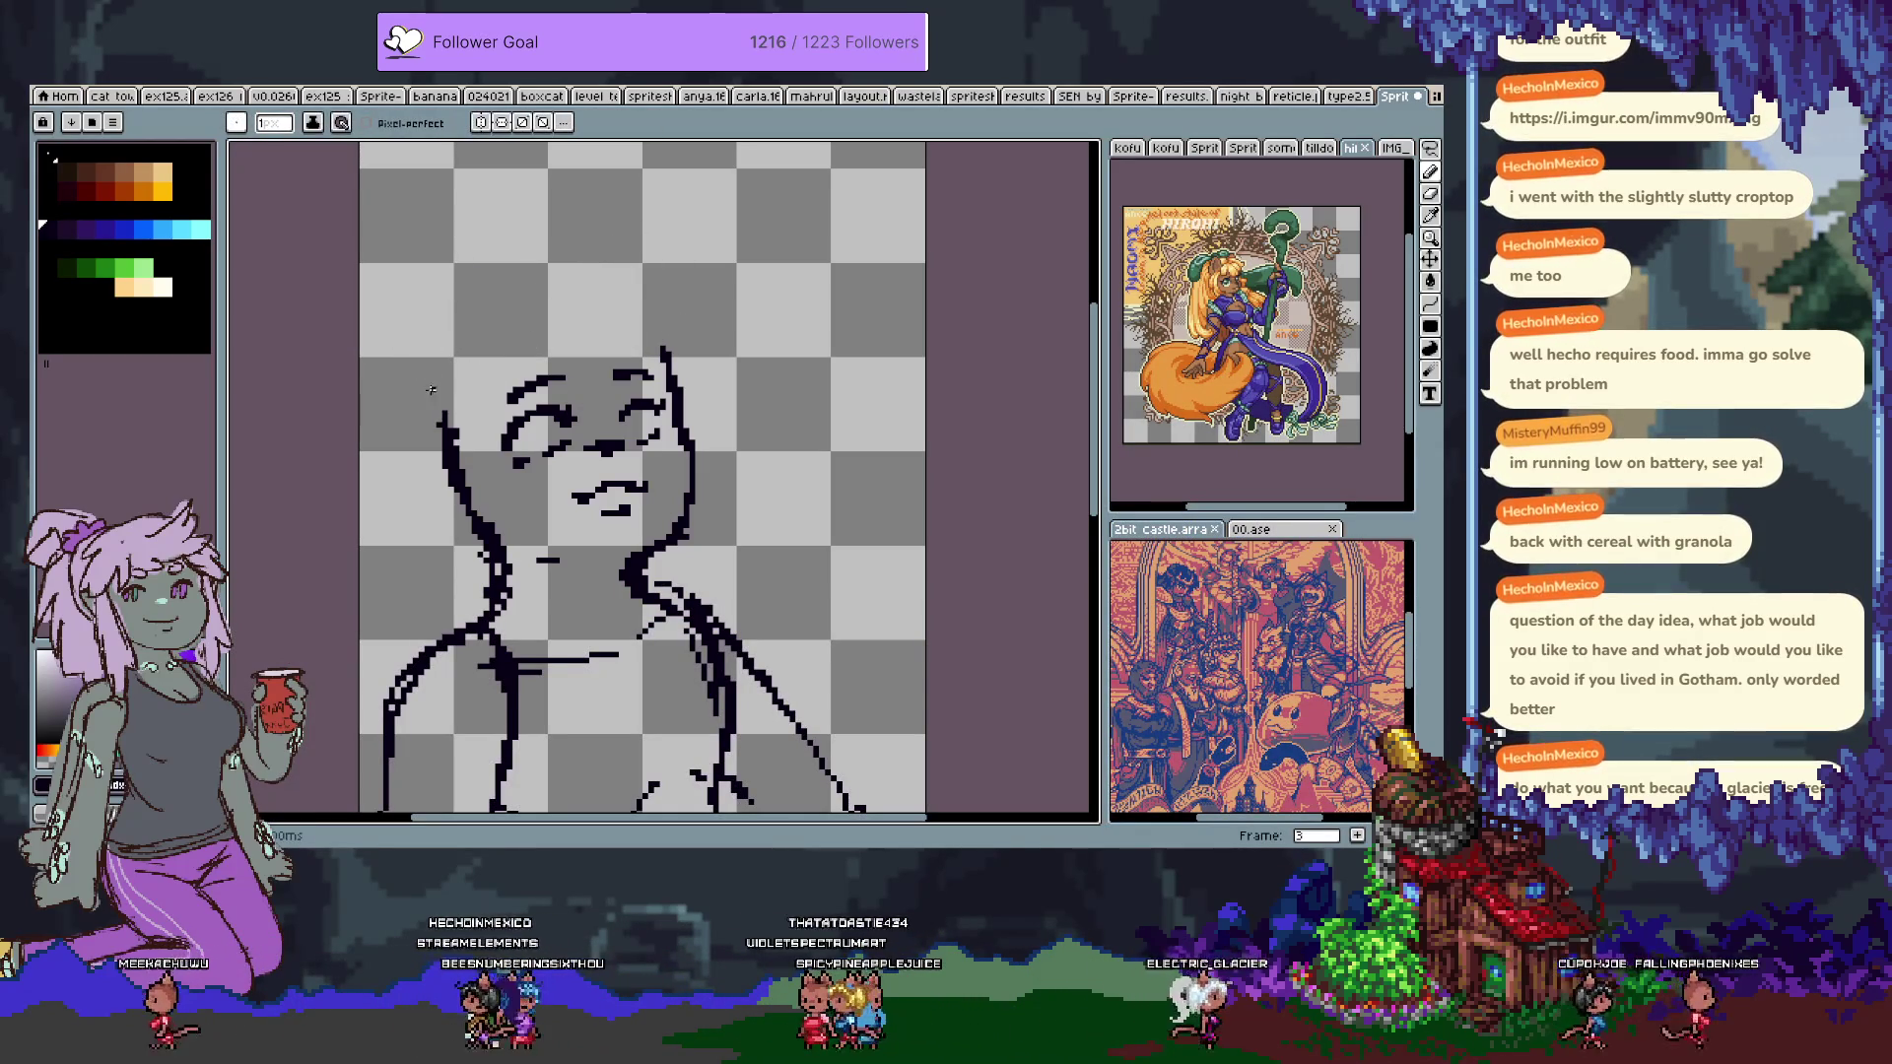
{"action": "mouse_move", "coordinate": [438, 394]}
{"action": "left_mouse_down"}
{"action": "mouse_move", "coordinate": [473, 288]}
{"action": "mouse_move", "coordinate": [537, 340]}
{"action": "left_mouse_up"}
{"action": "key", "text": "ctrl+z"}
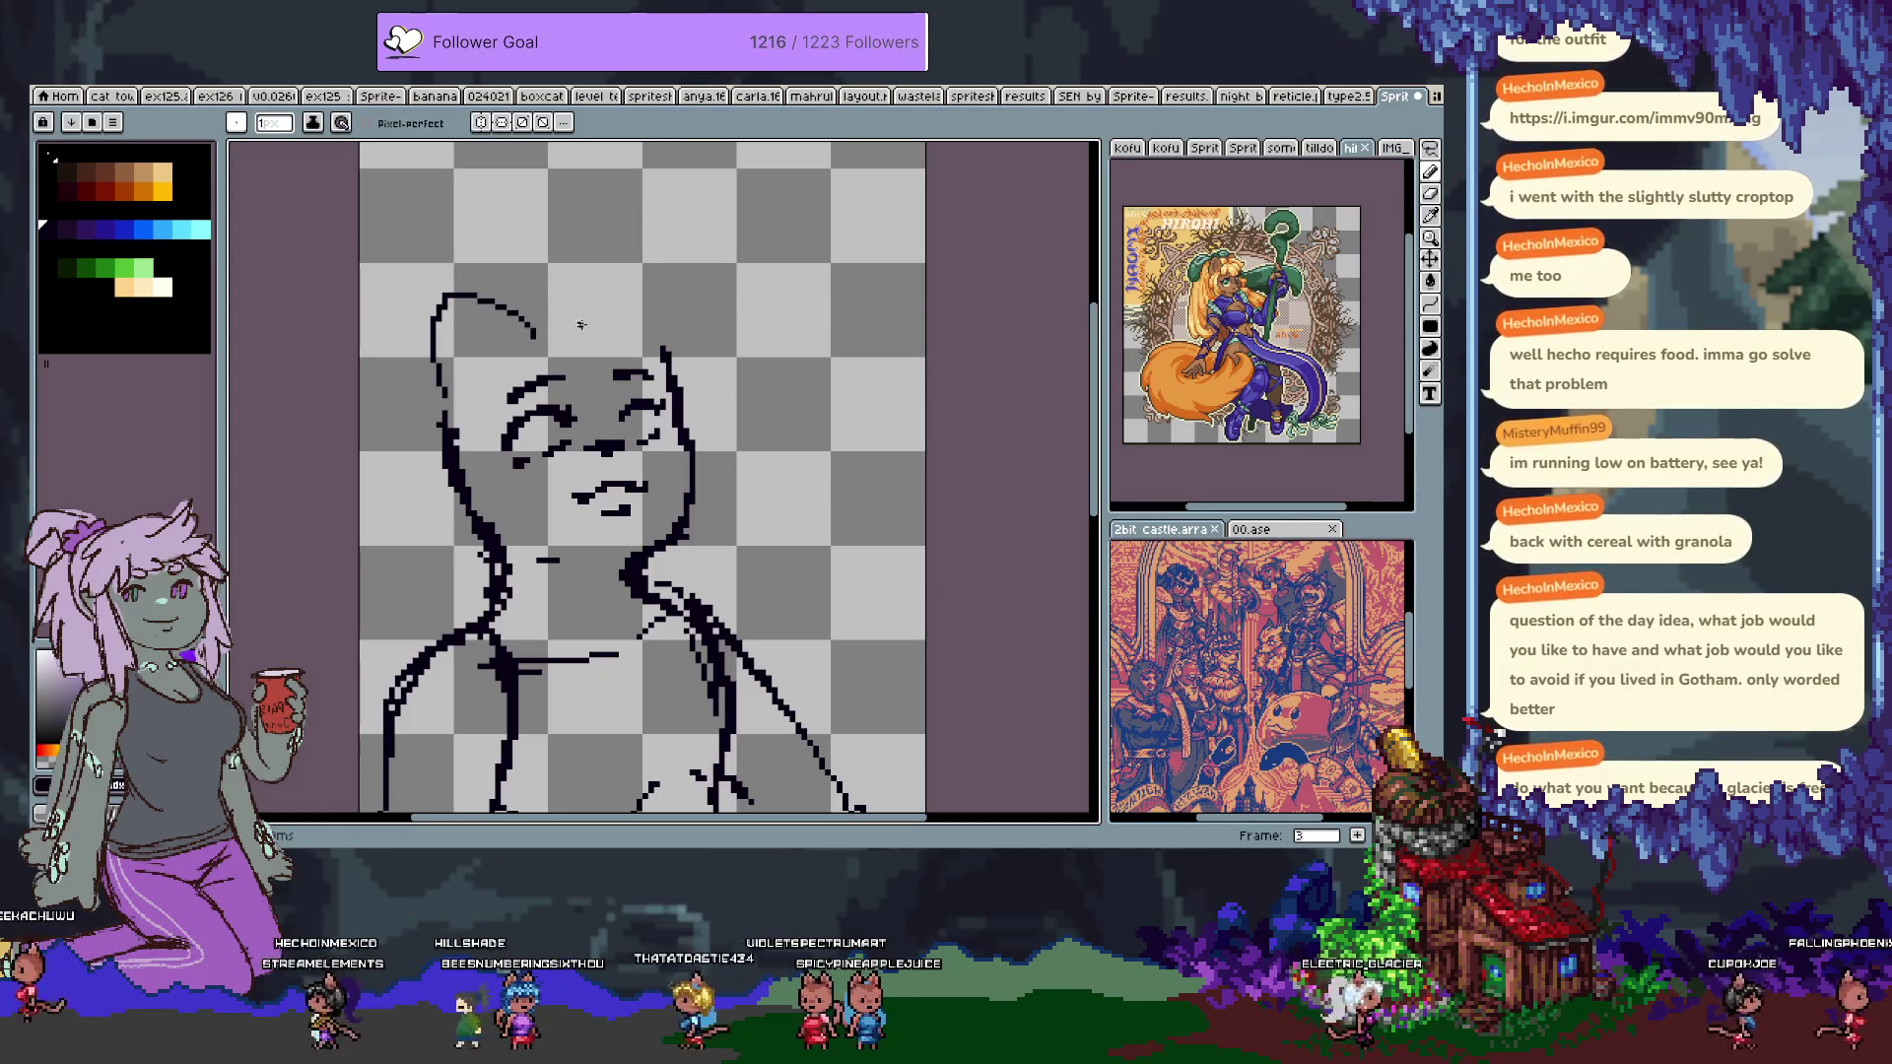
{"action": "key", "text": "ctrl+z"}
{"action": "key", "text": "ctrl+z"}
{"action": "key", "text": "ctrl+z"}
{"action": "key", "text": "ctrl+z"}
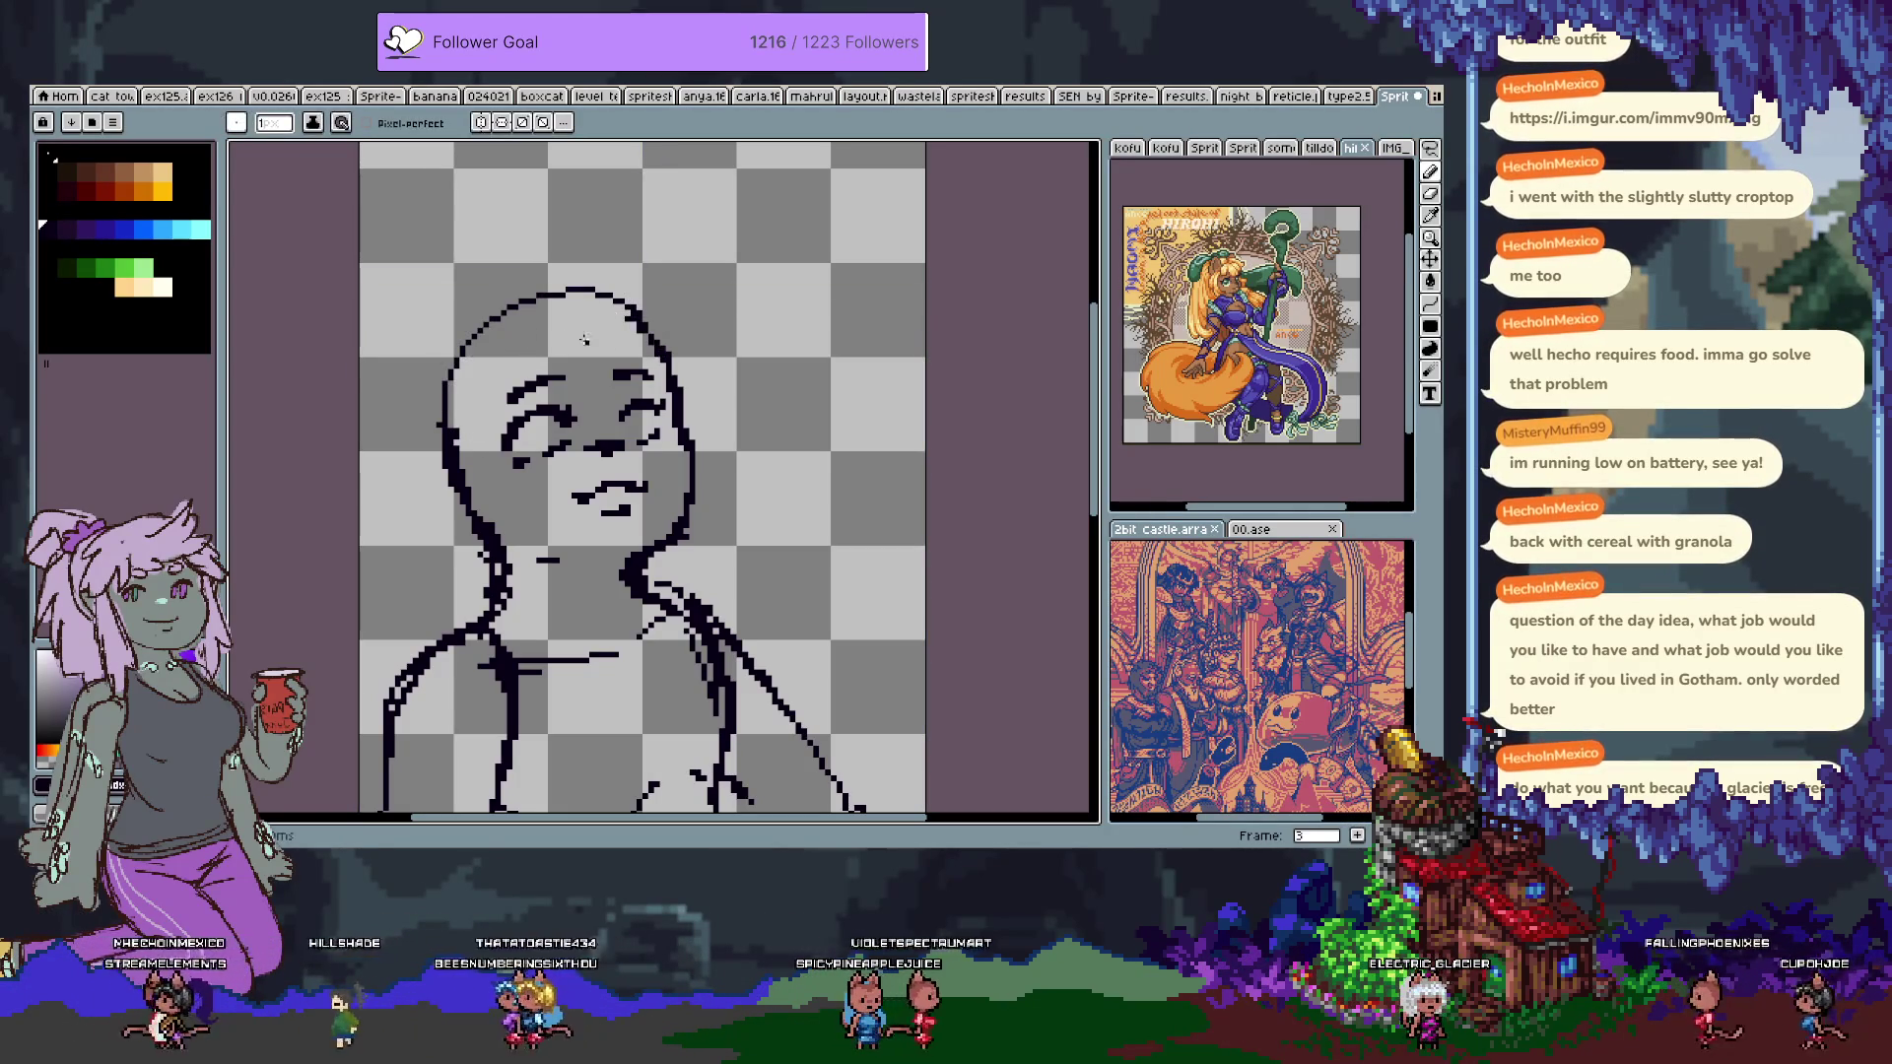
{"action": "key", "text": "ctrl+z"}
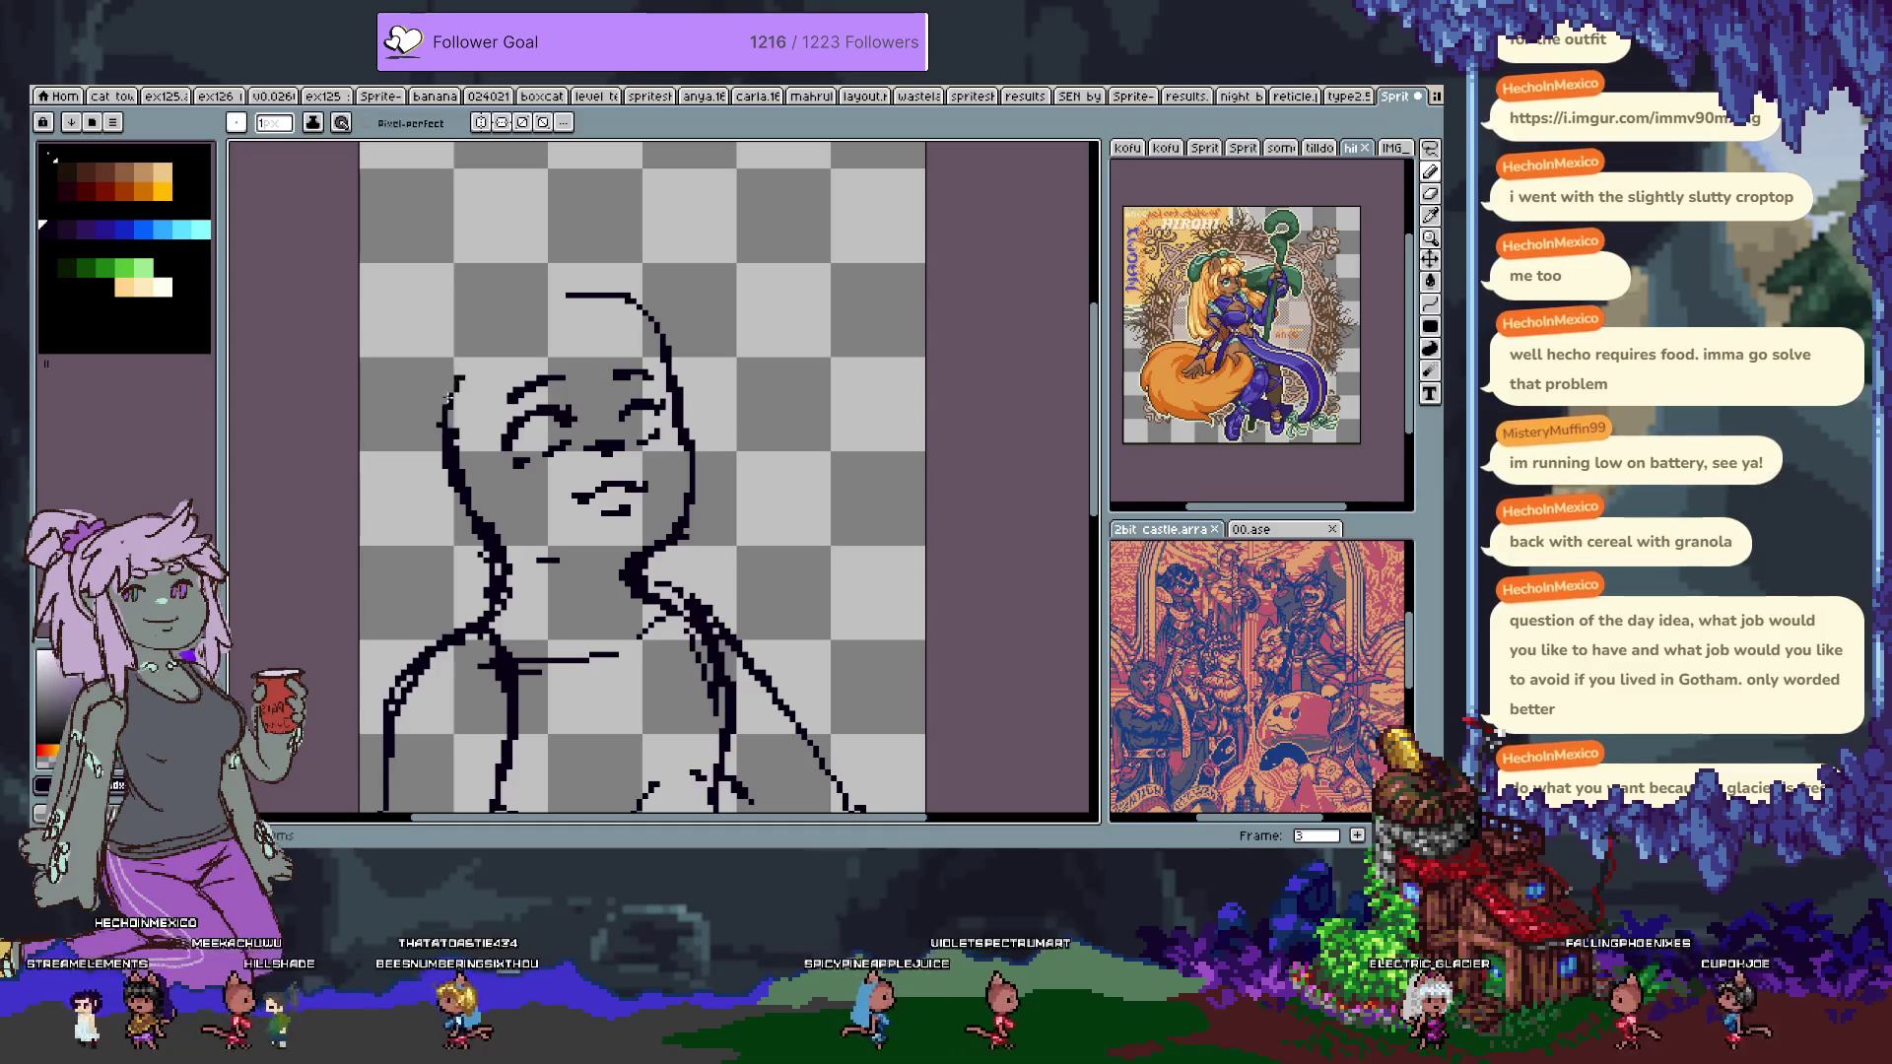
Try erasing the head's left outline, then redraw the curve of its left edge.
{"action": "key", "text": "e"}
{"action": "mouse_move", "coordinate": [448, 384]}
{"action": "left_mouse_down"}
{"action": "mouse_move", "coordinate": [493, 562]}
{"action": "mouse_move", "coordinate": [478, 631]}
{"action": "left_mouse_up"}
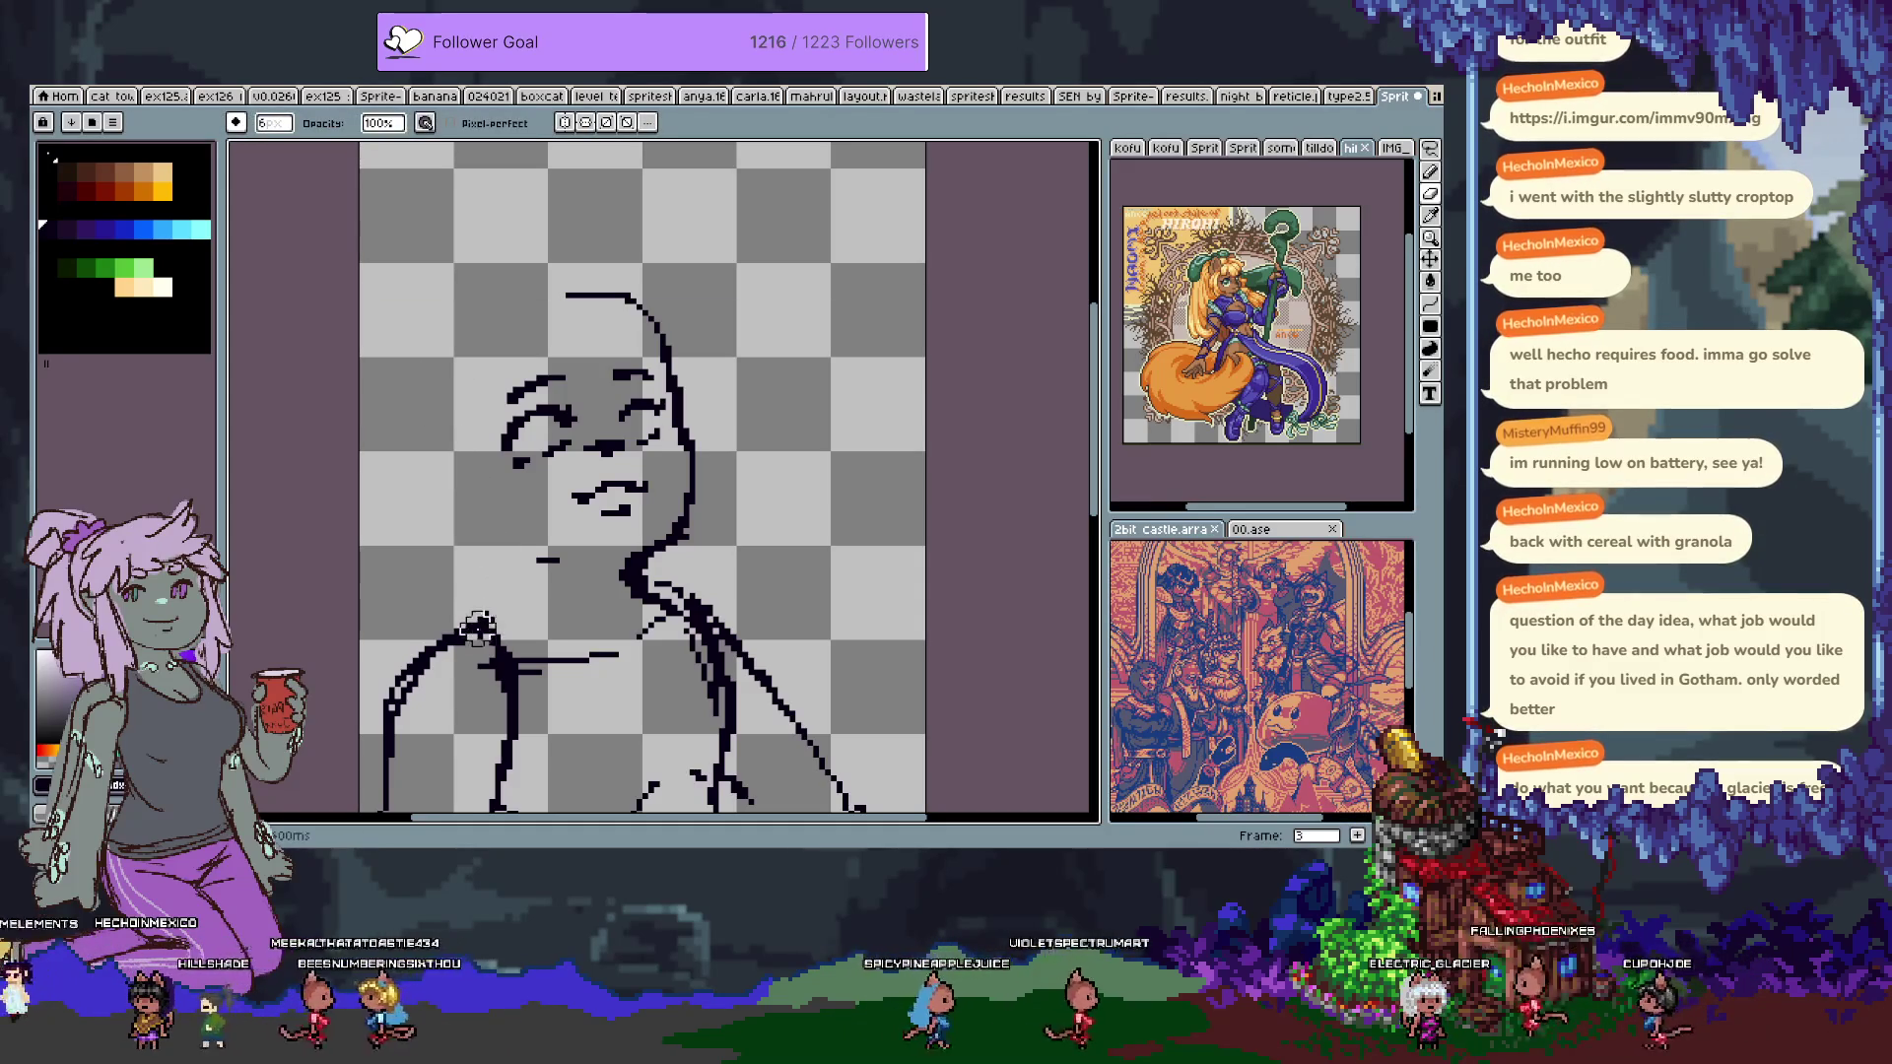
{"action": "key", "text": "ctrl+z"}
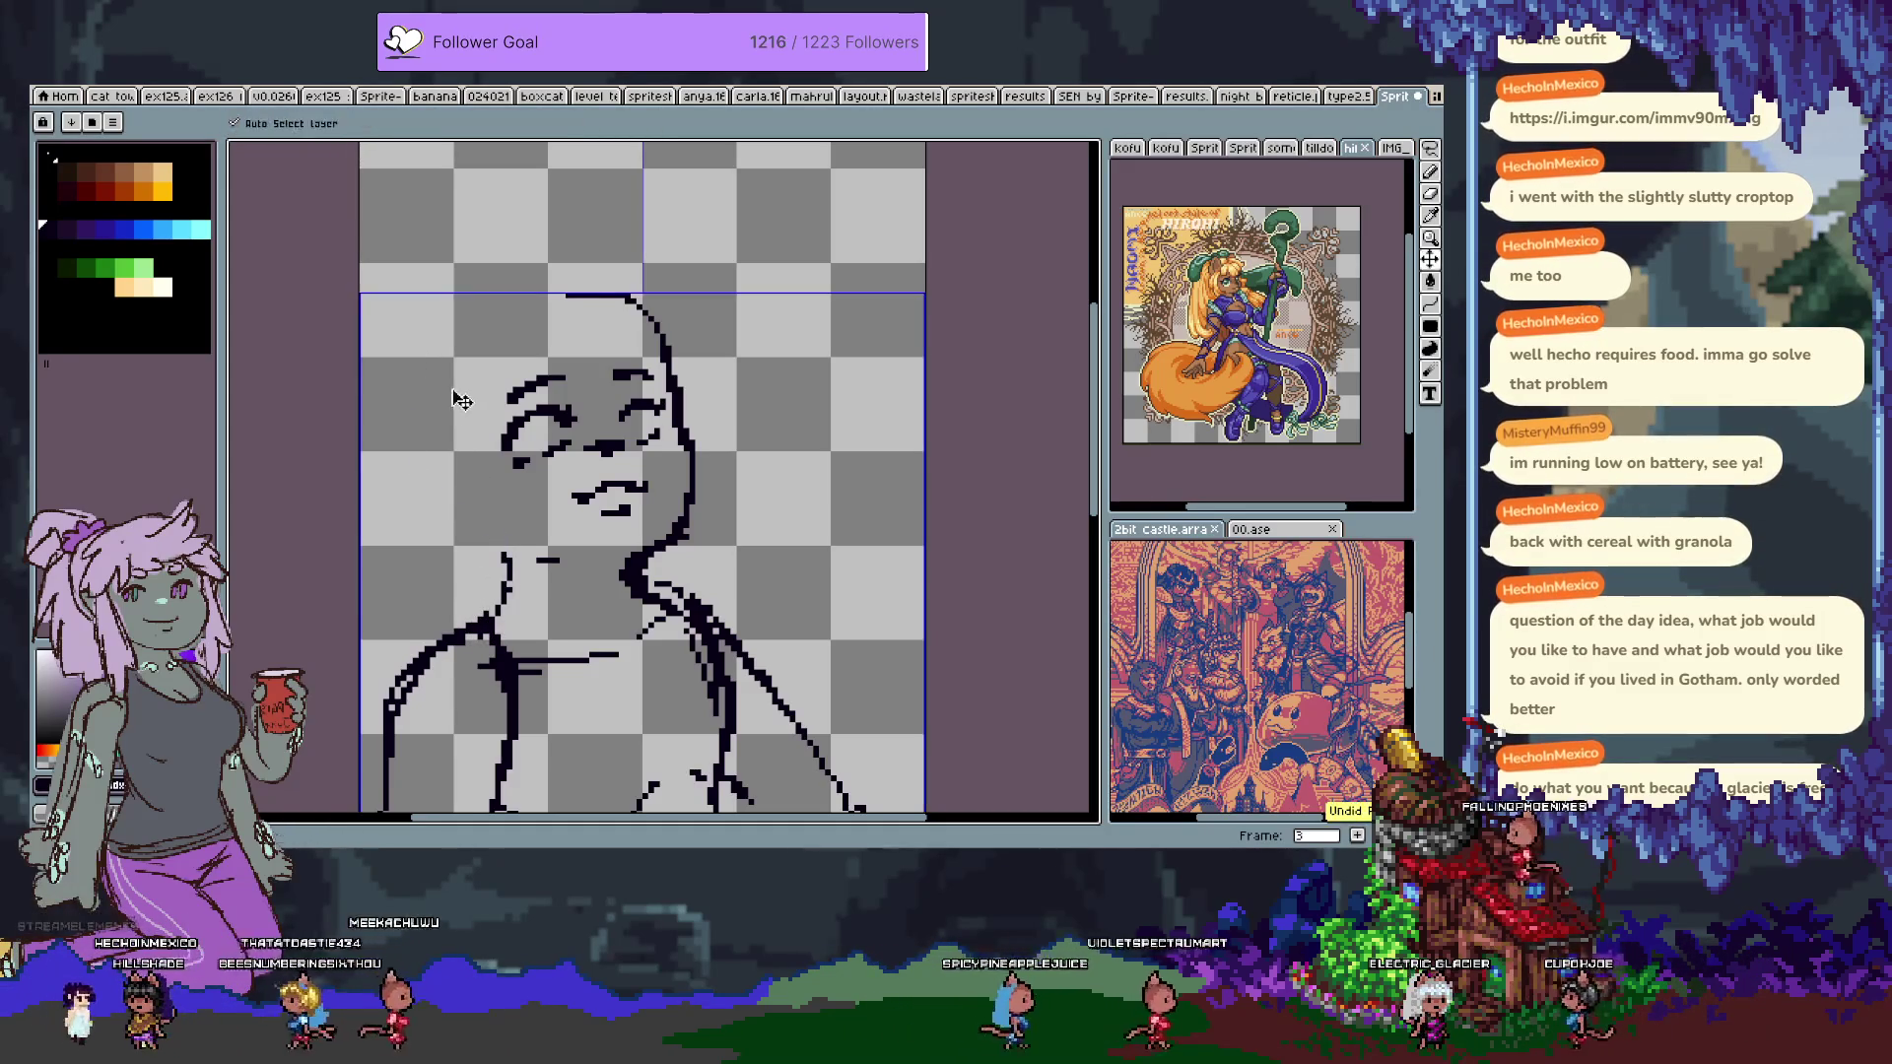
{"action": "key", "text": "ctrl+z"}
{"action": "mouse_move", "coordinate": [421, 435]}
{"action": "left_mouse_down"}
{"action": "mouse_move", "coordinate": [431, 347]}
{"action": "mouse_move", "coordinate": [564, 295]}
{"action": "left_mouse_up"}
{"action": "key", "text": "ctrl+z"}
{"action": "key", "text": "ctrl+z"}
{"action": "key", "text": "ctrl+z"}
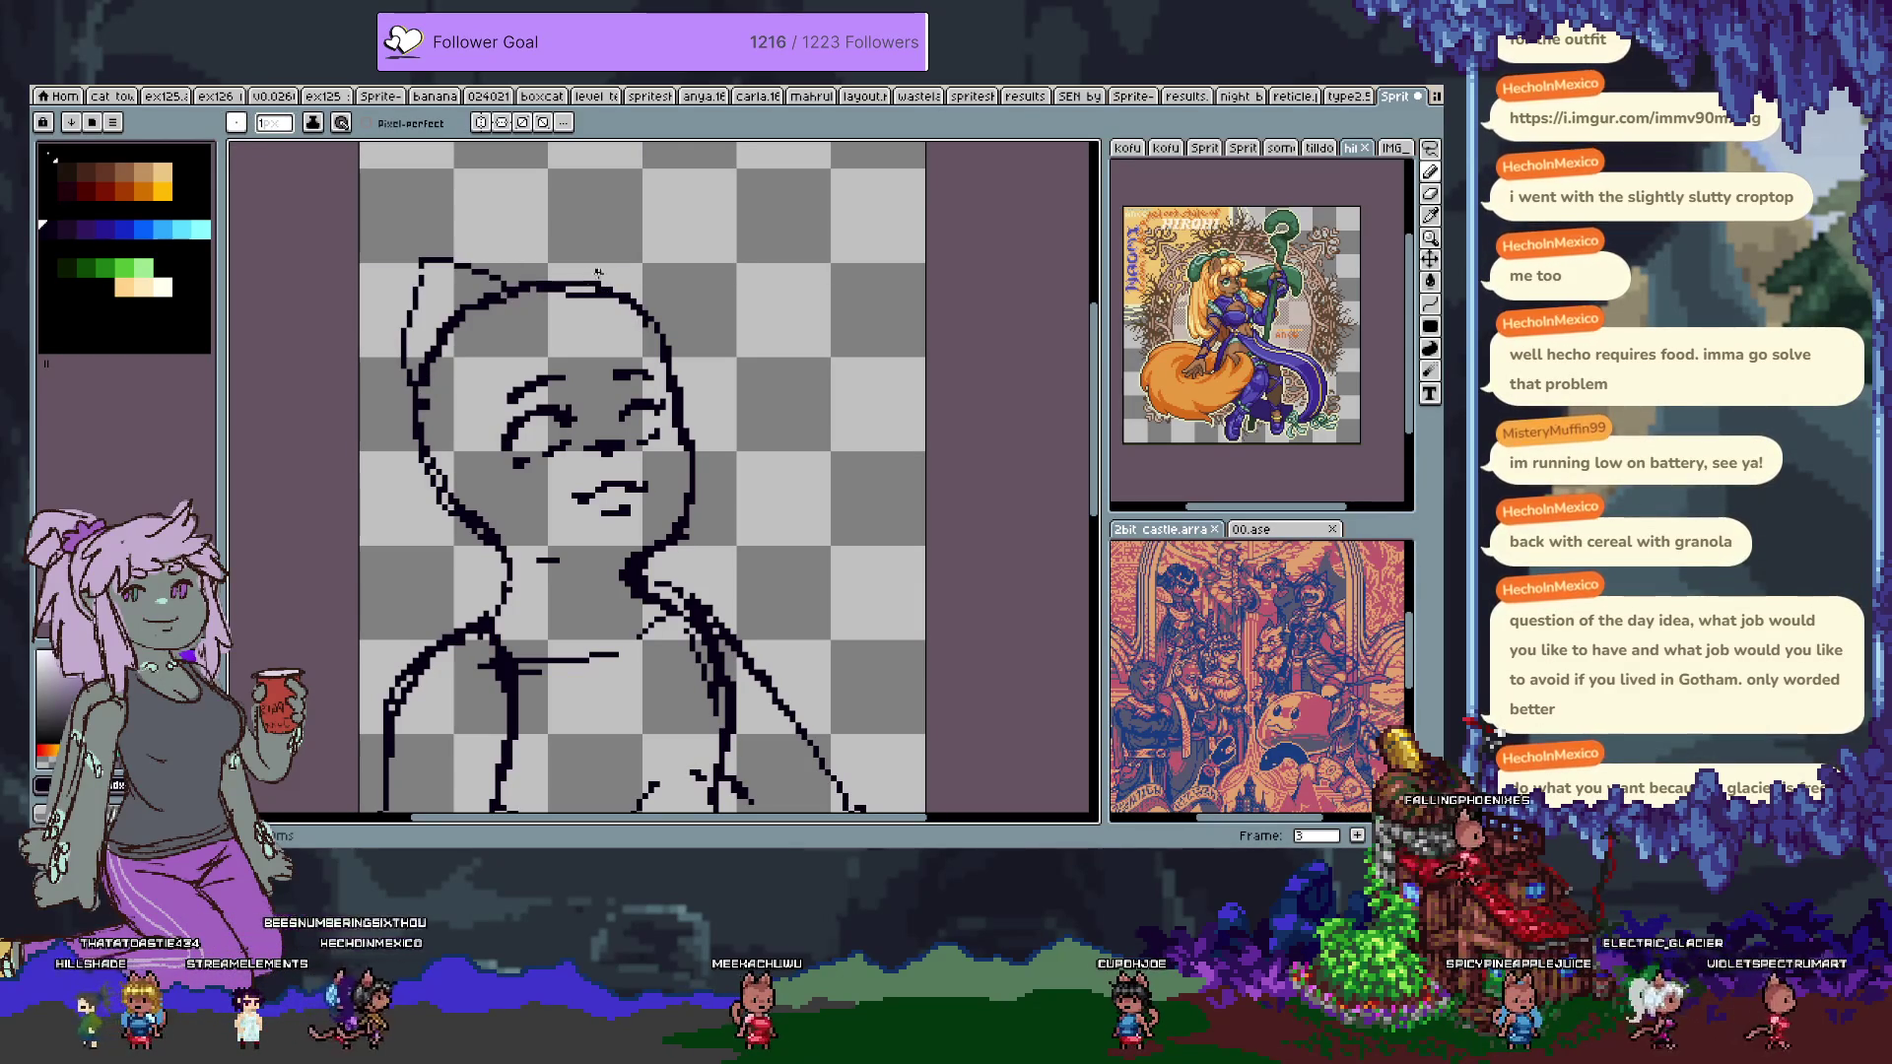
Erase the left ear's inner stroke, revert to a bald round head, and show the Layer 1/Layer 2 timeline.
{"action": "key", "text": "e"}
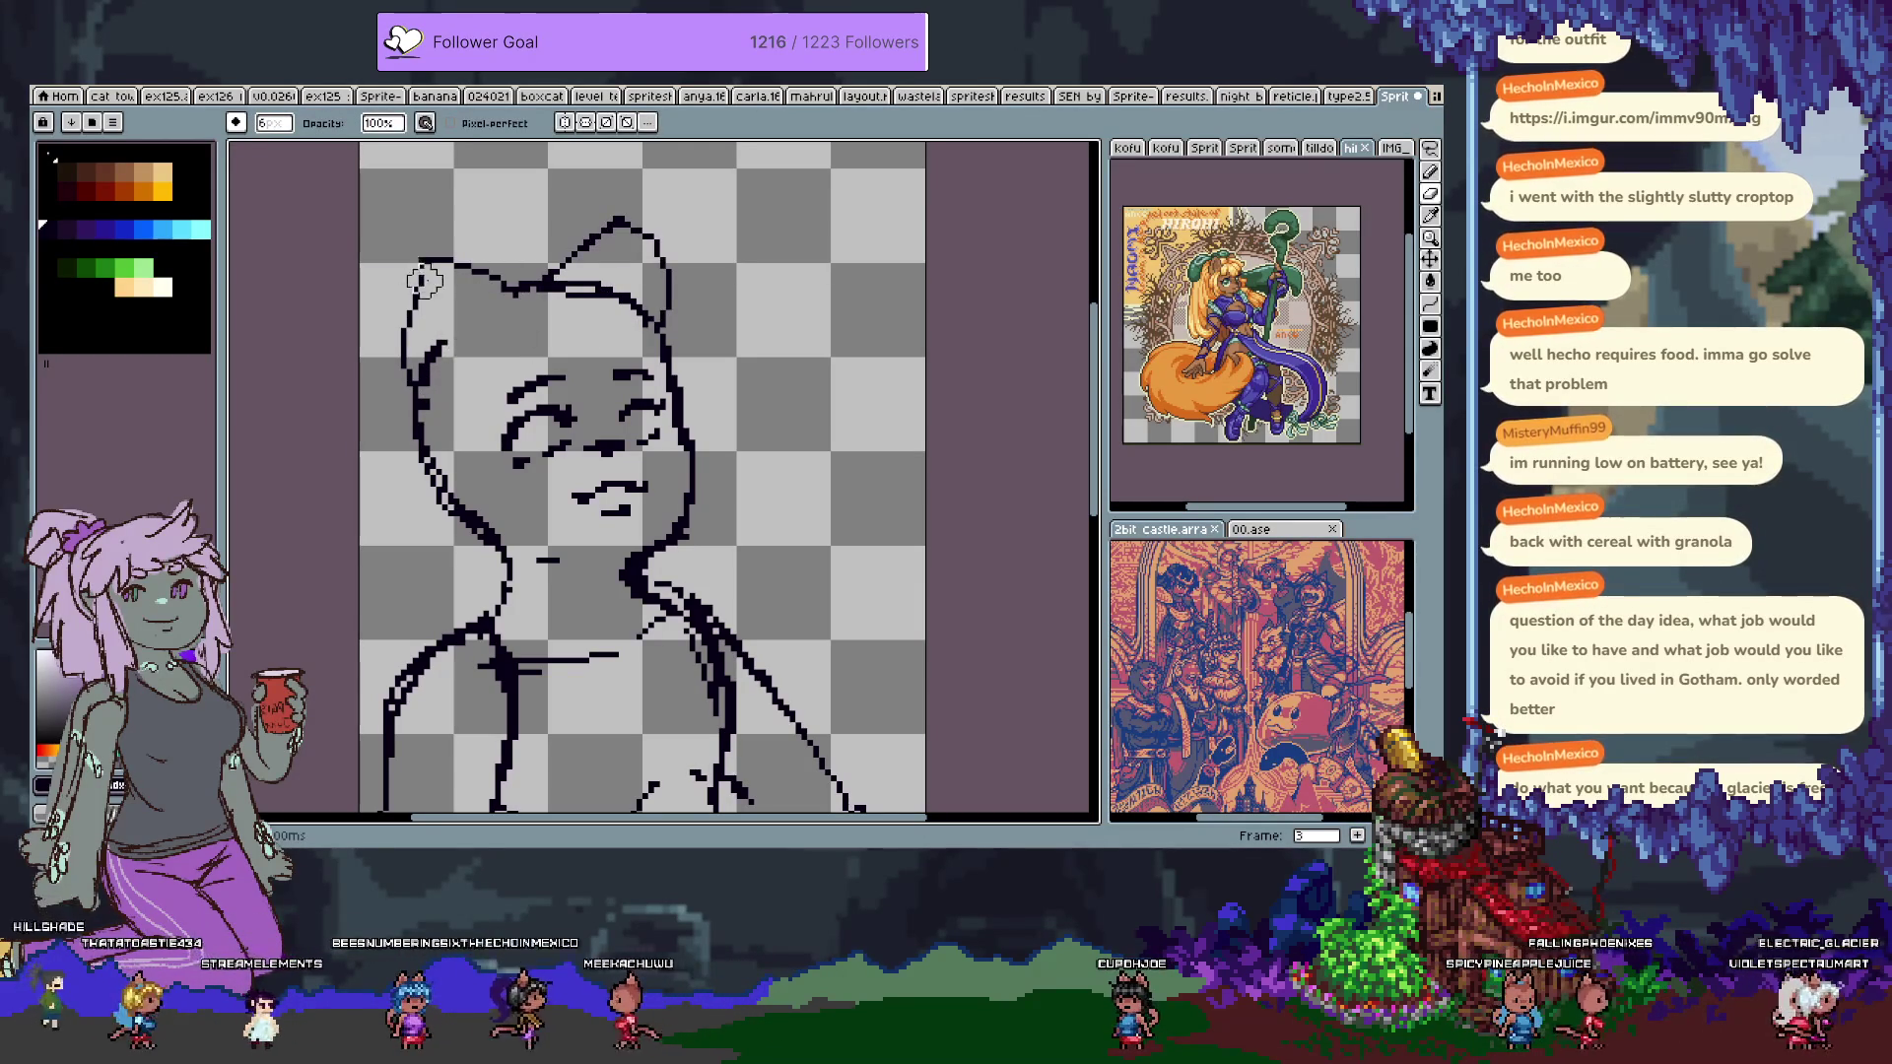
{"action": "left_click_drag", "start_coordinate": [445, 344], "coordinate": [429, 353]}
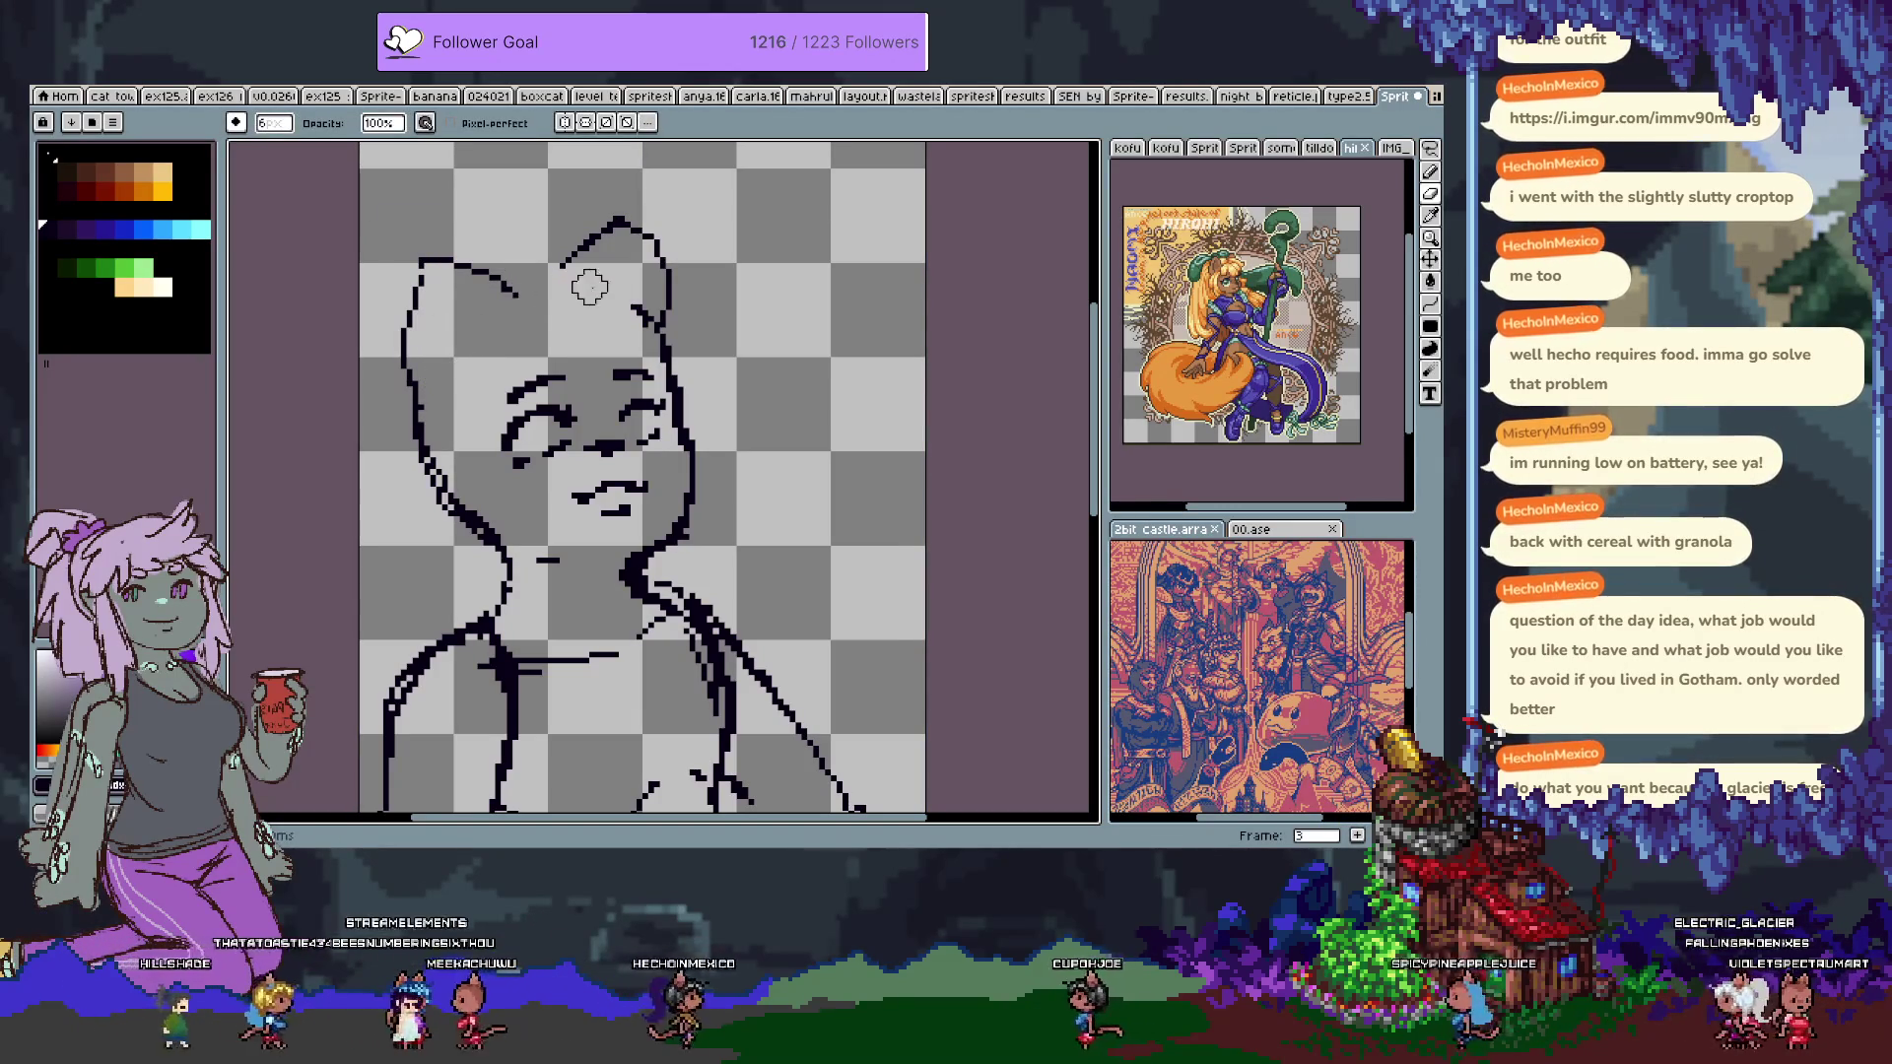
{"action": "key", "text": "v"}
{"action": "key", "text": "ctrl+z"}
{"action": "key", "text": "ctrl+z"}
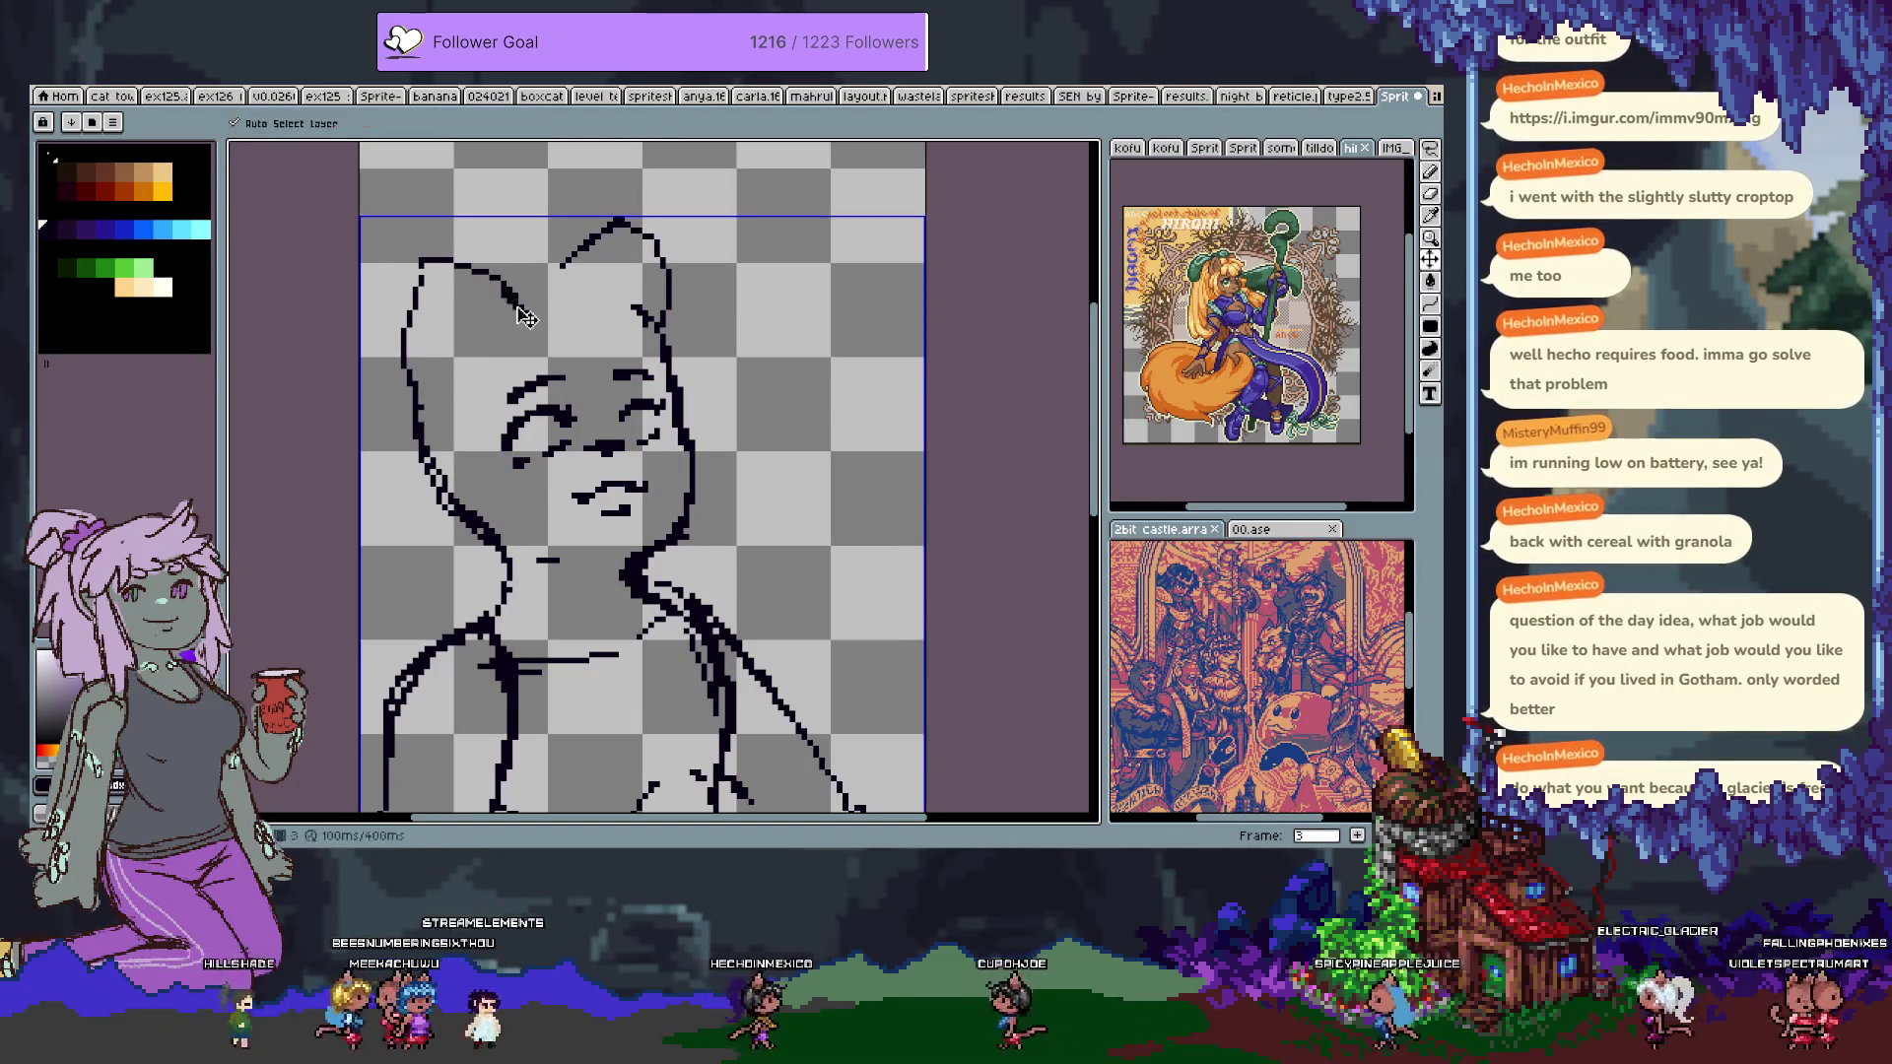
{"action": "key", "text": "ctrl+y"}
{"action": "key", "text": "ctrl+y"}
{"action": "key", "text": "ctrl+y"}
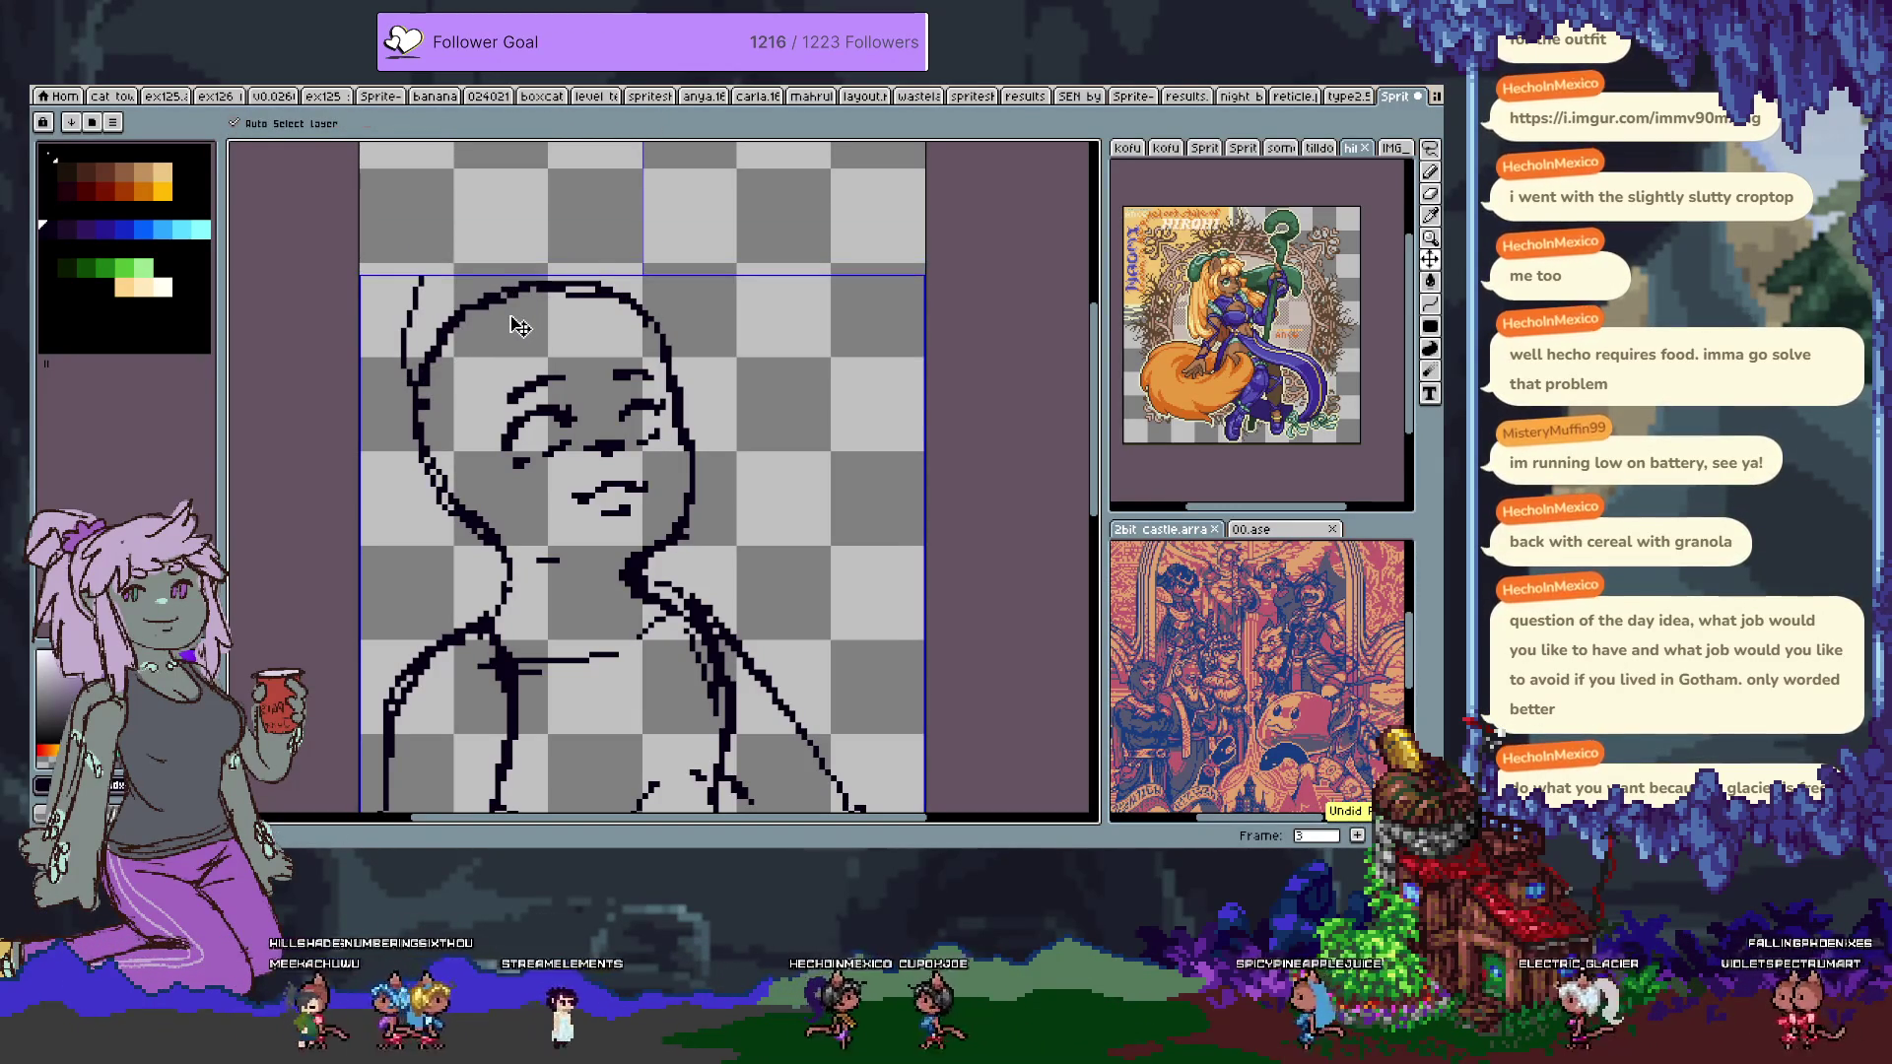
{"action": "key", "text": "Tab"}
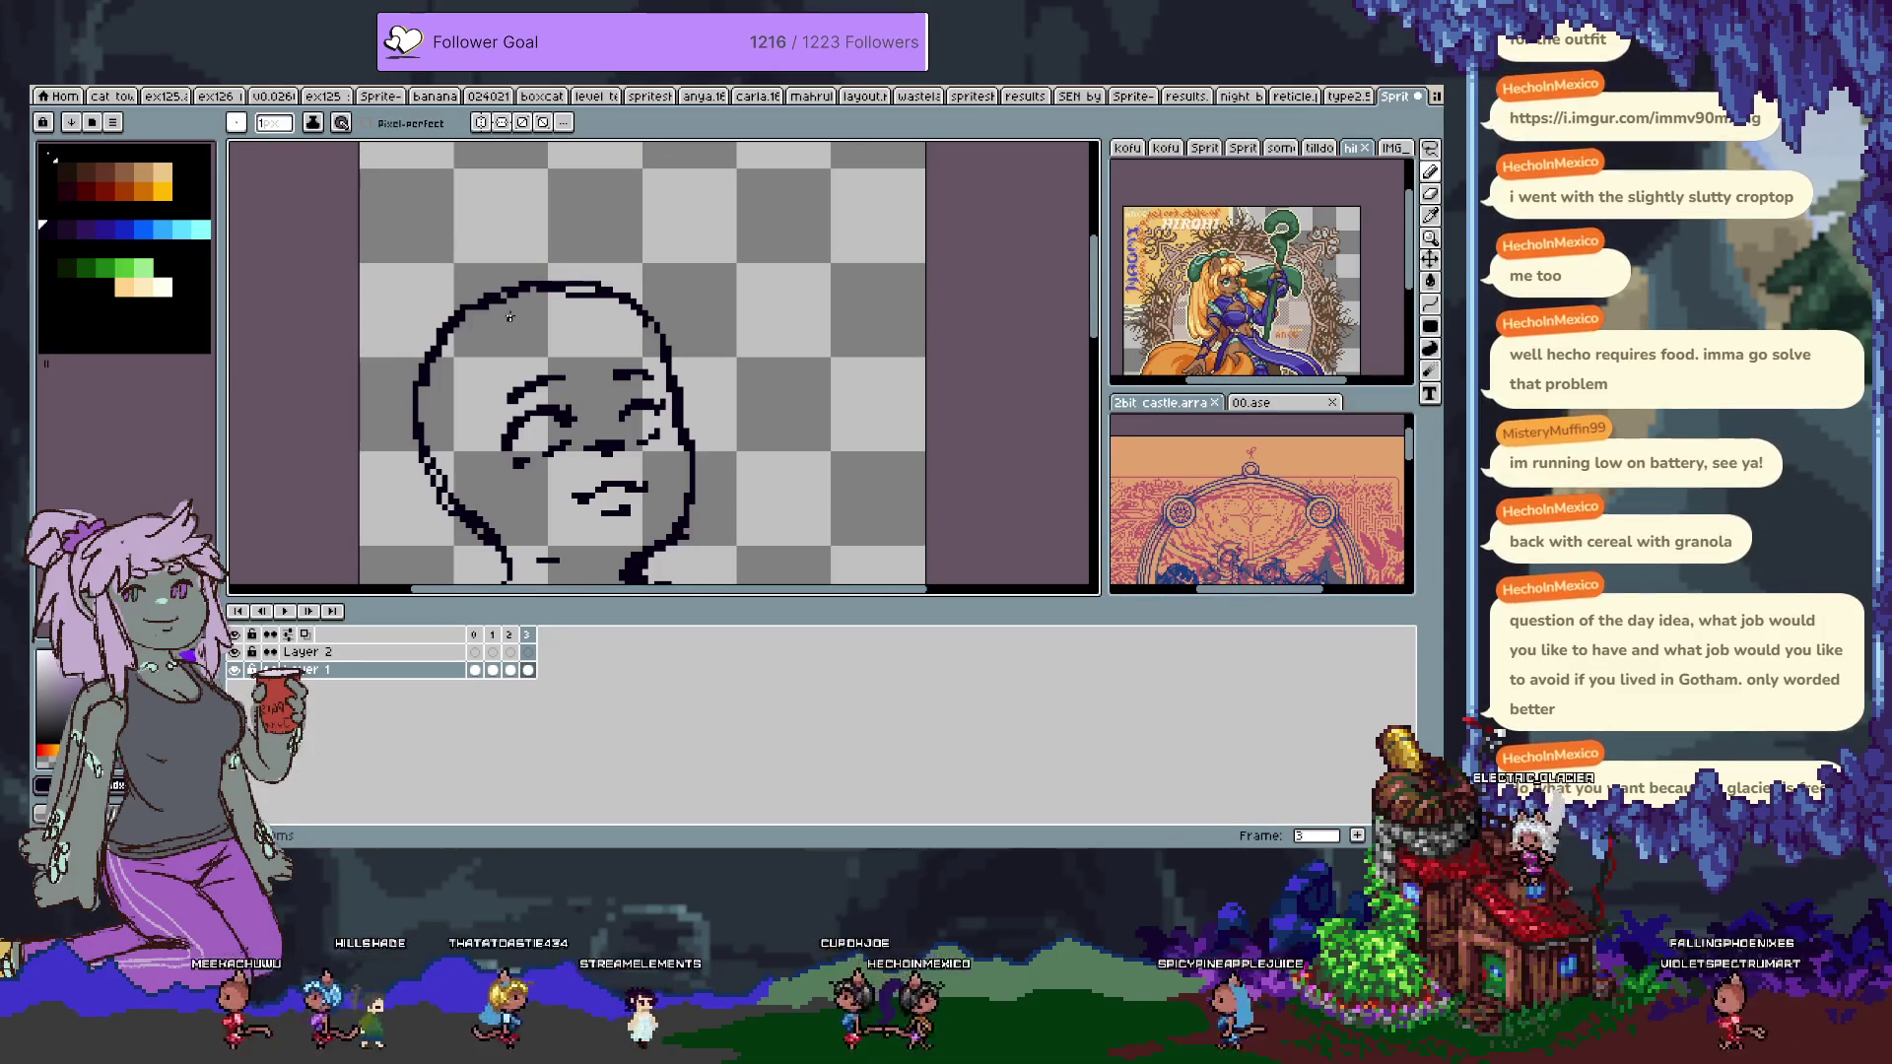
With the darkest palette swatch, draw bangs across the forehead and a pointed tuft atop the head.
{"action": "key", "text": "Tab"}
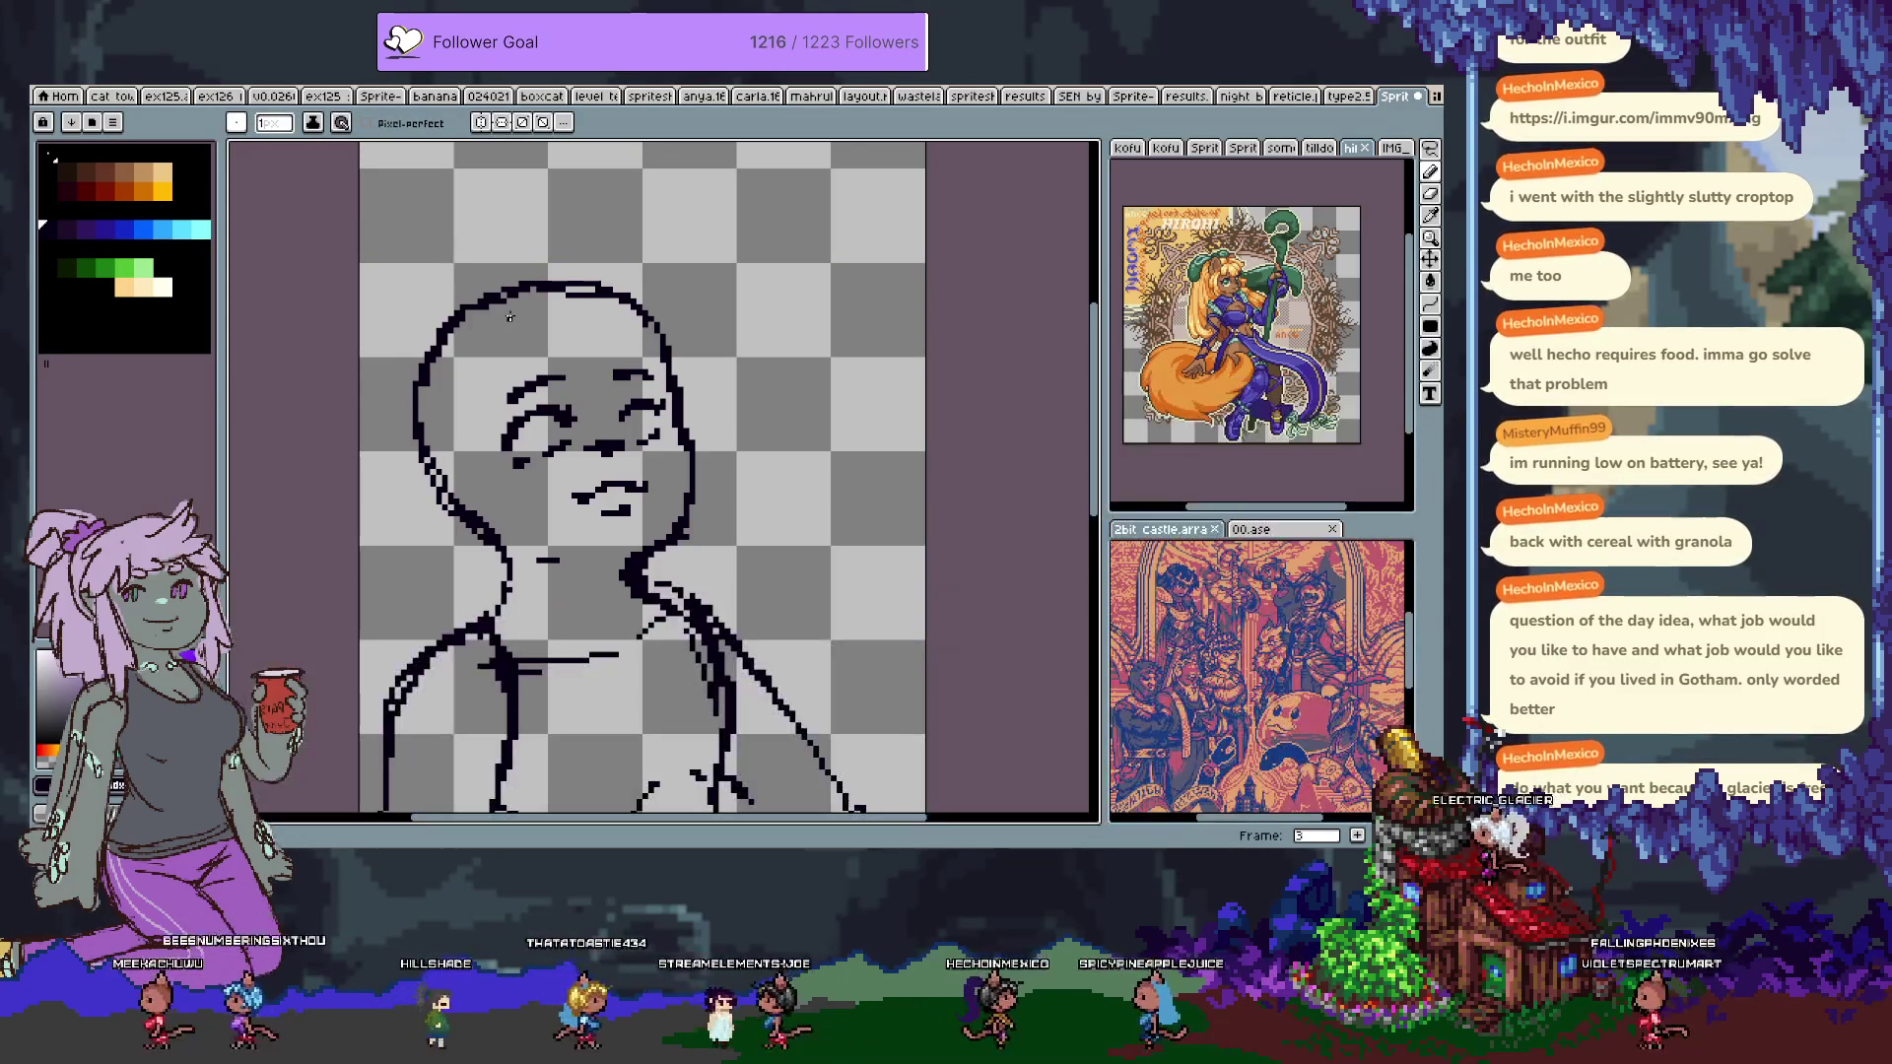
{"action": "left_click", "coordinate": [66, 189]}
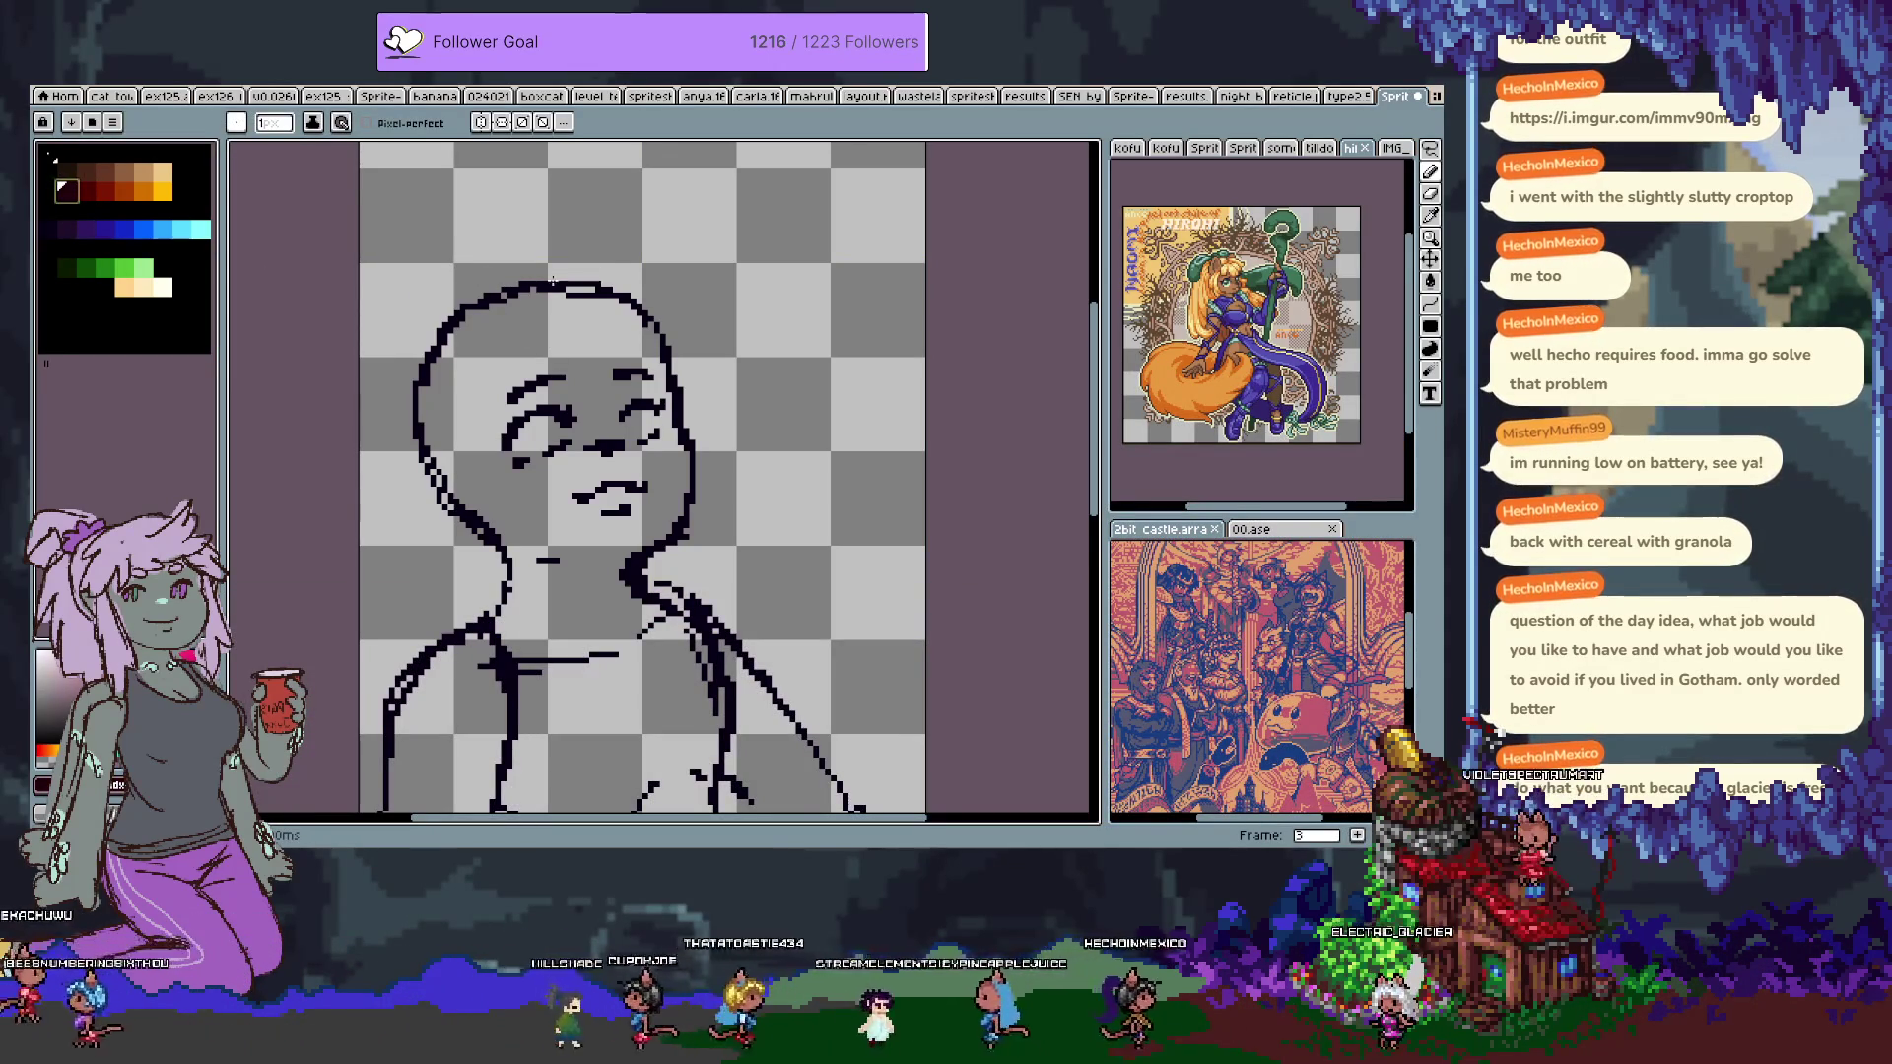
{"action": "left_click_drag", "start_coordinate": [537, 254], "coordinate": [601, 279]}
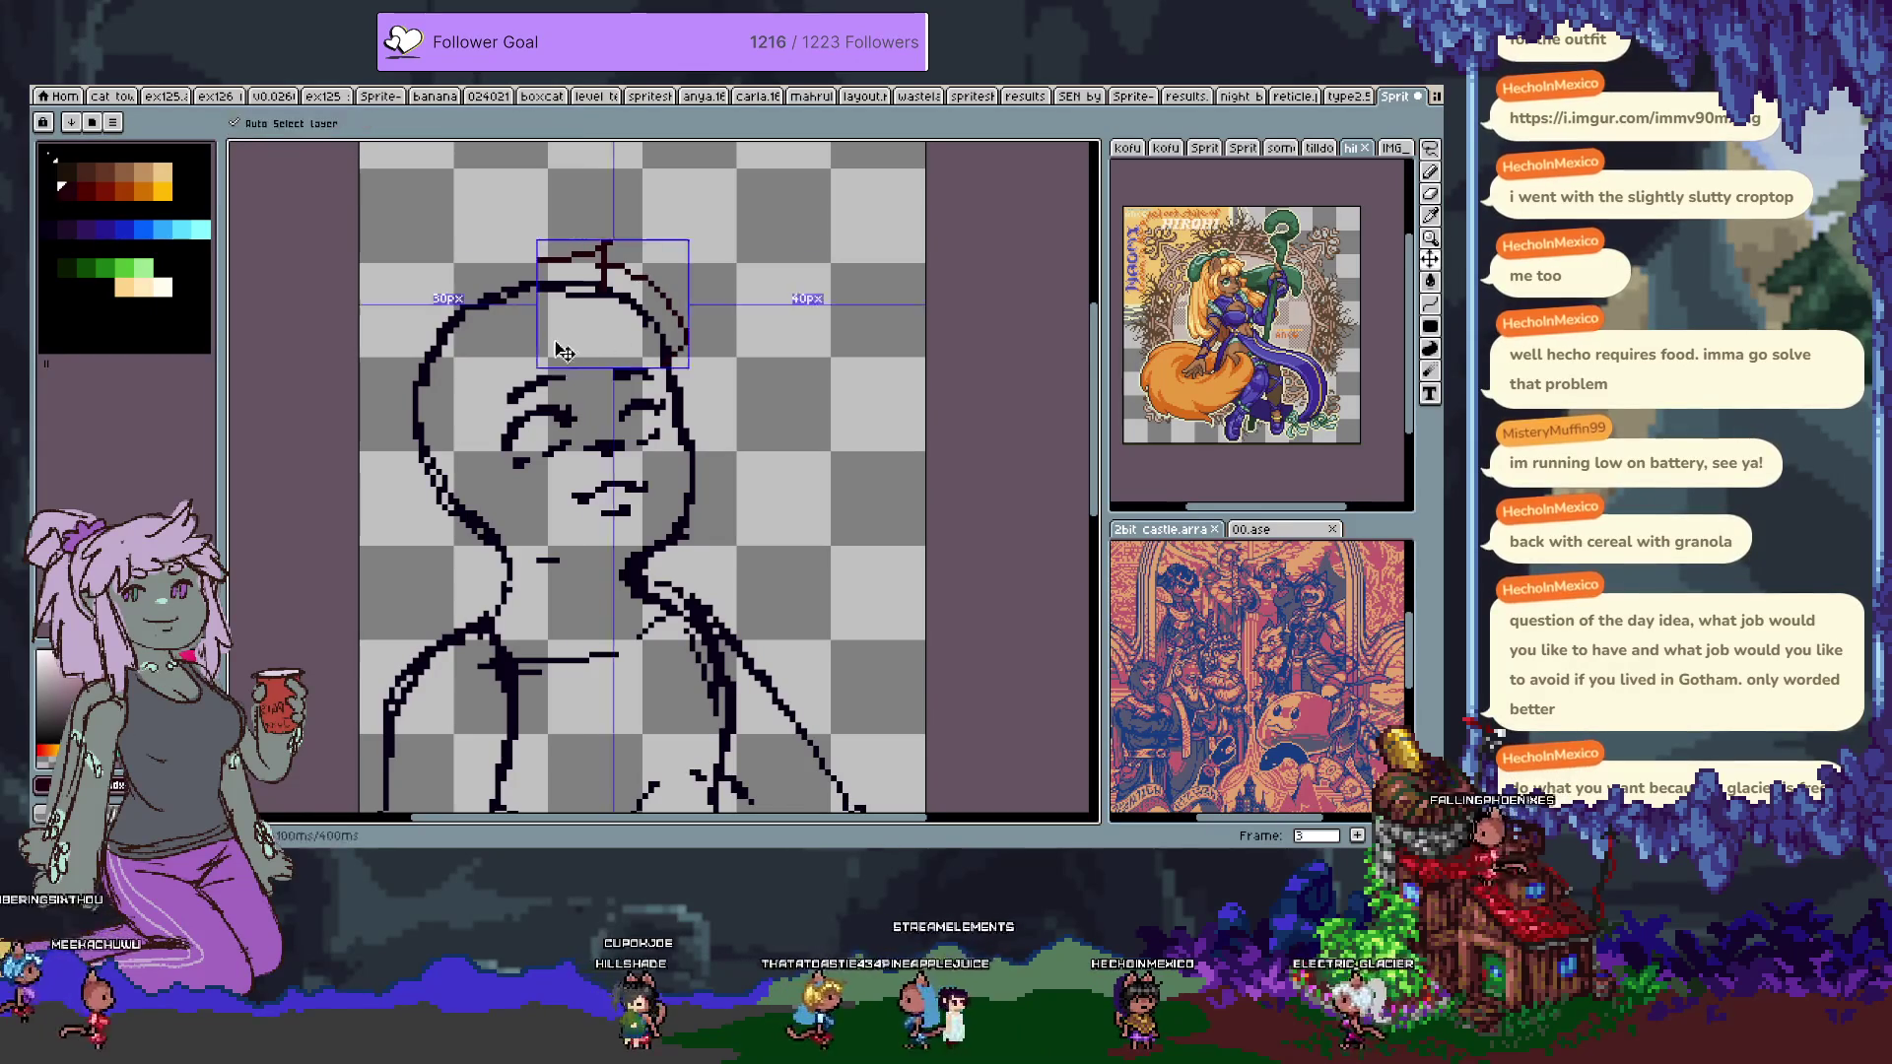
{"action": "key", "text": "ctrl+z"}
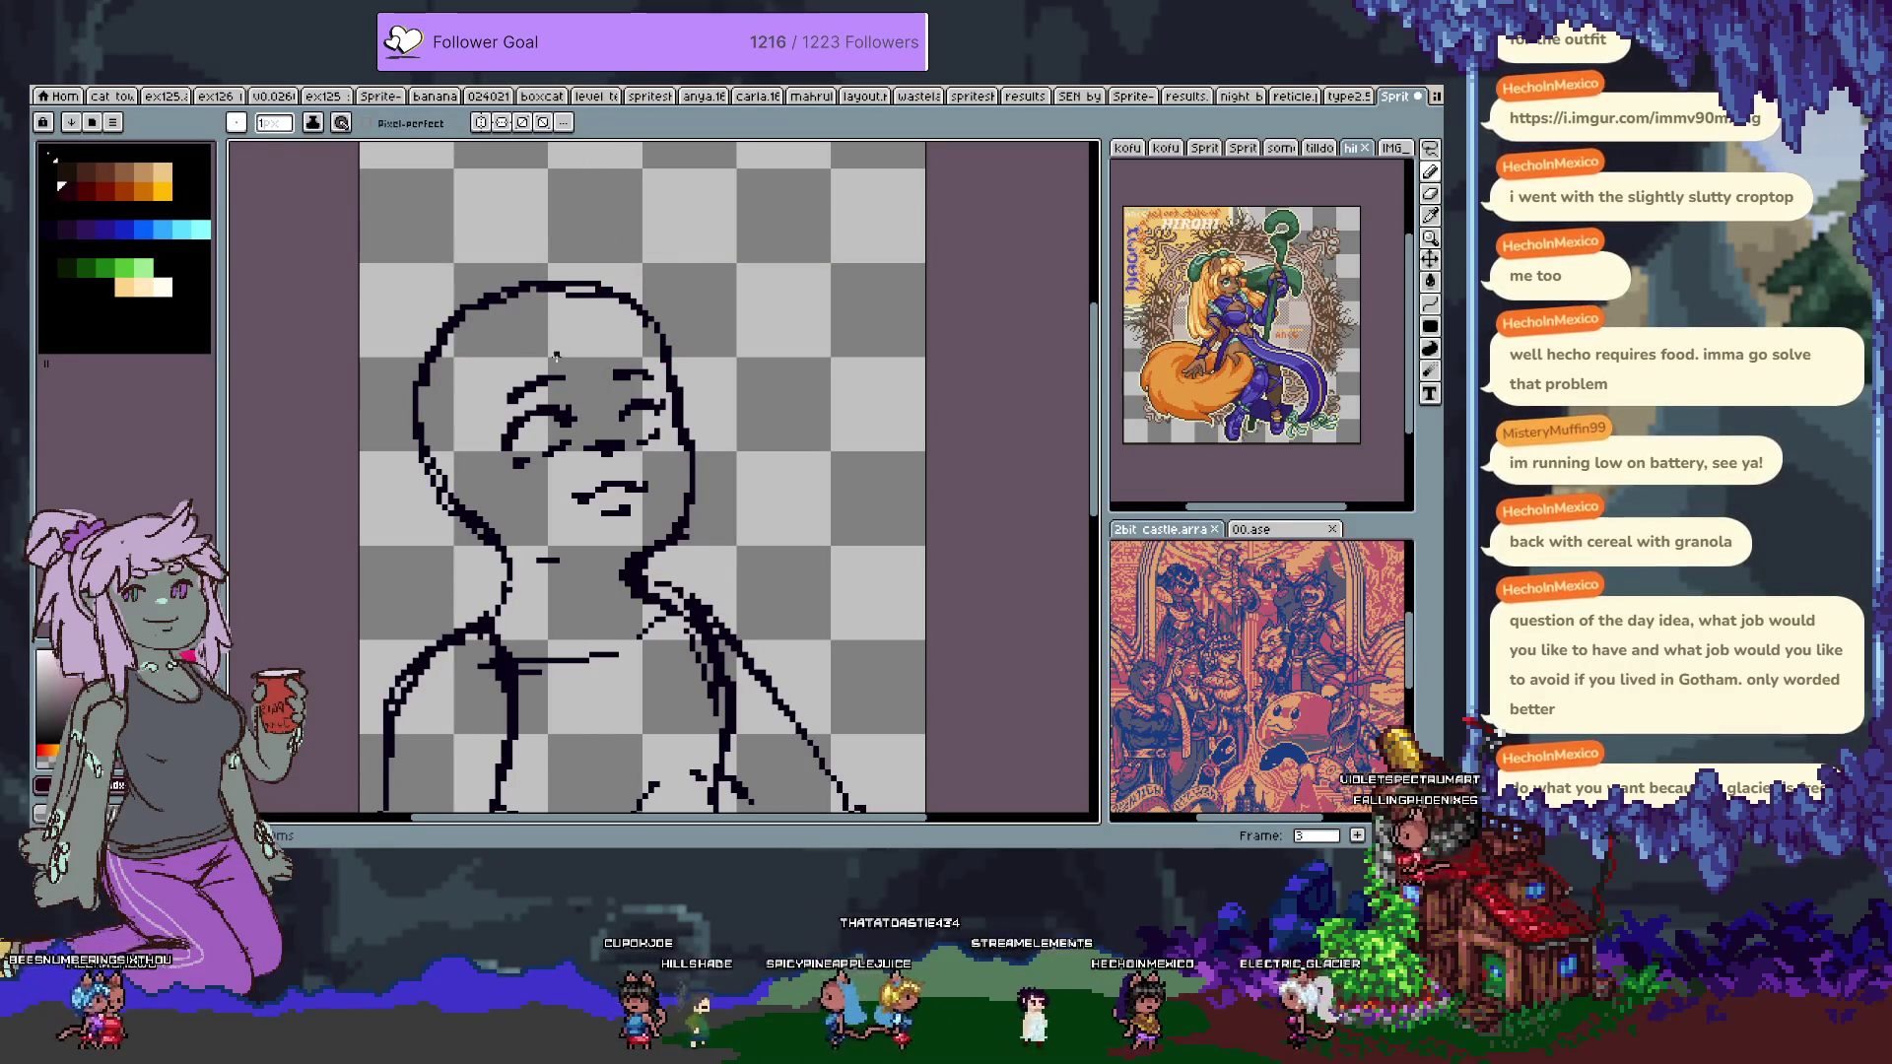
{"action": "left_click_drag", "start_coordinate": [575, 266], "coordinate": [639, 357]}
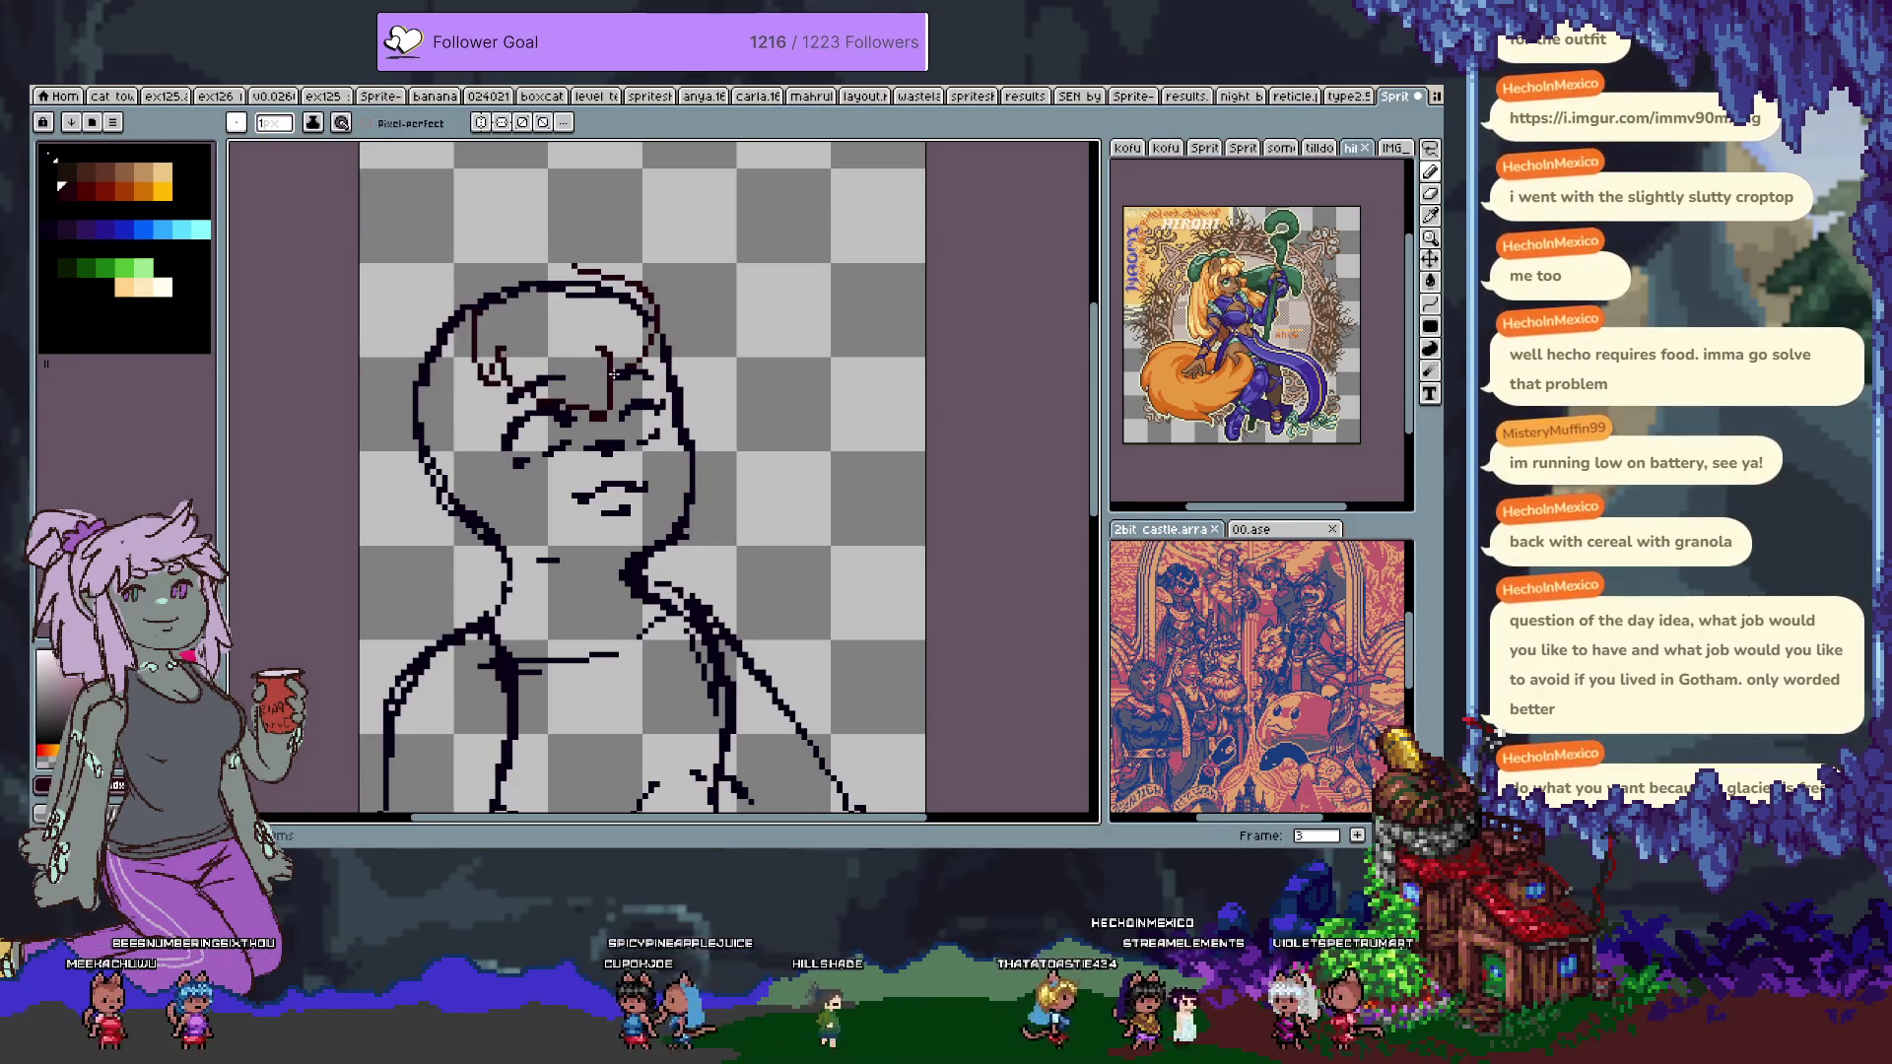
{"action": "key", "text": "ctrl+z"}
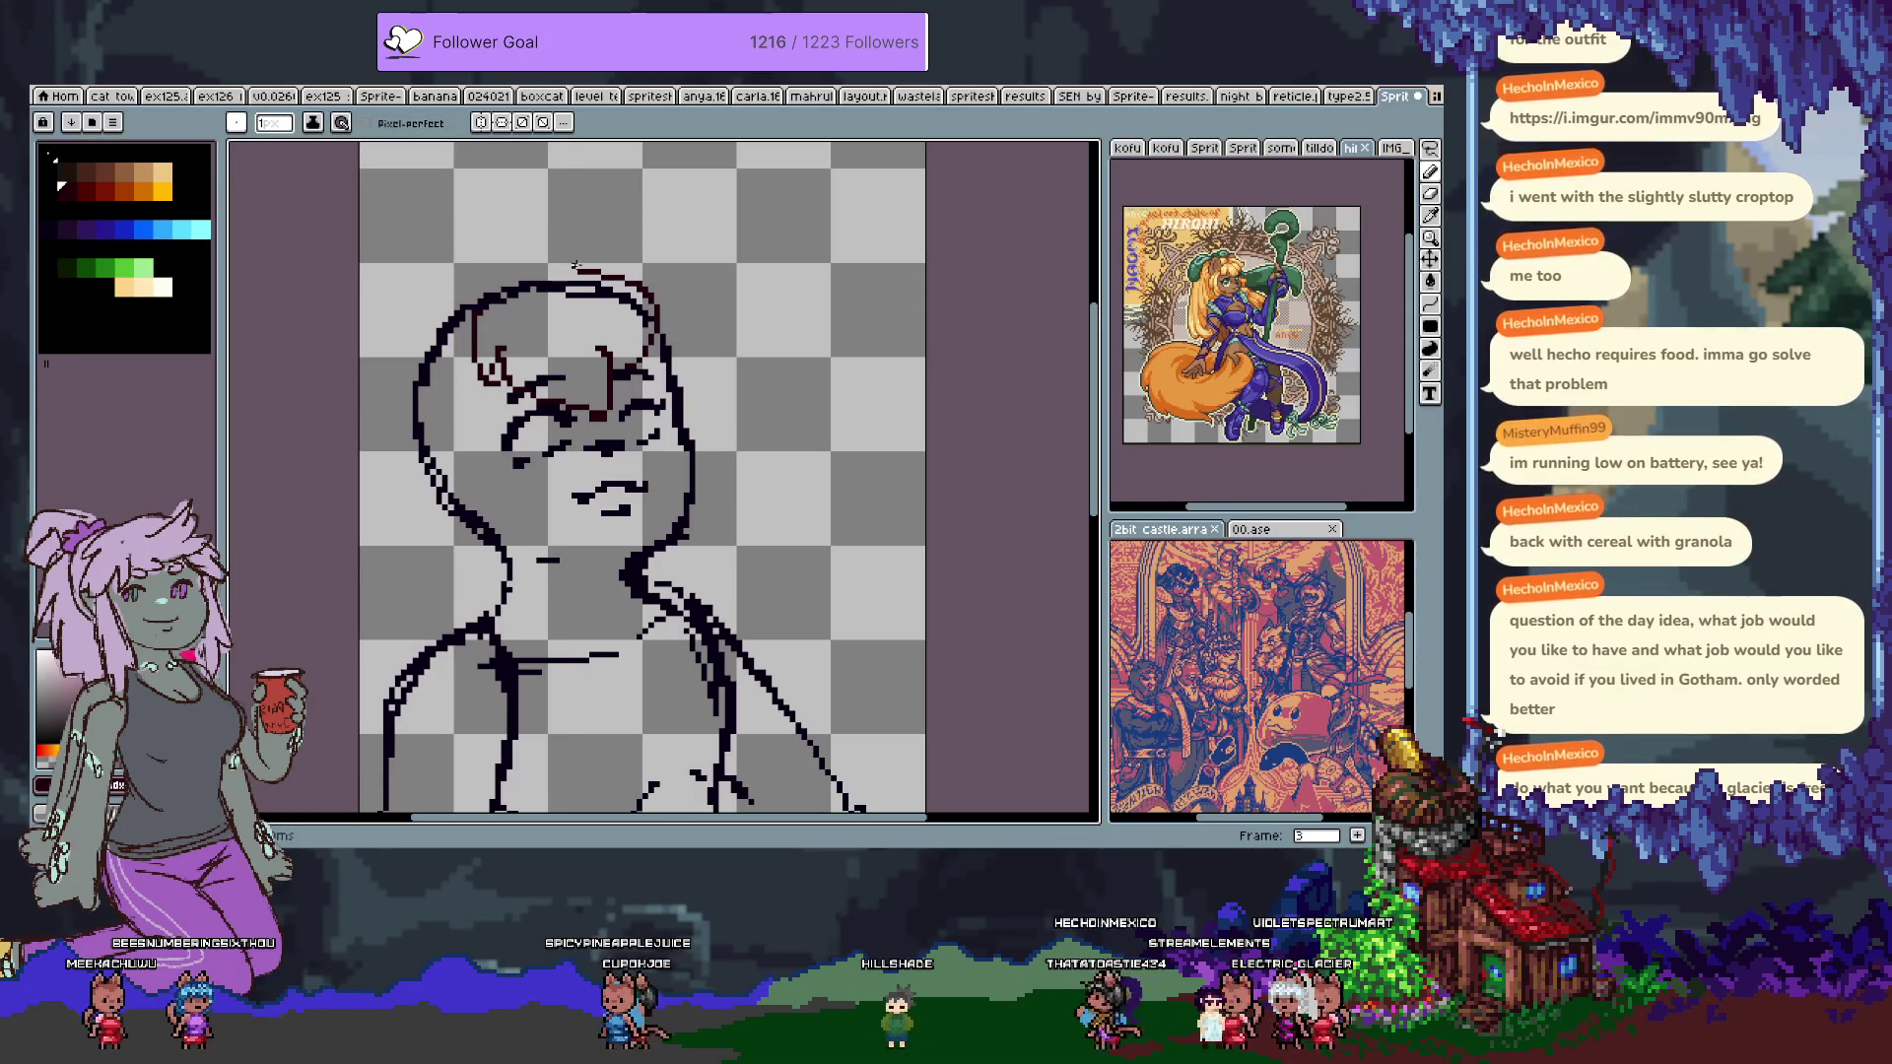
{"action": "left_click_drag", "start_coordinate": [532, 266], "coordinate": [586, 239]}
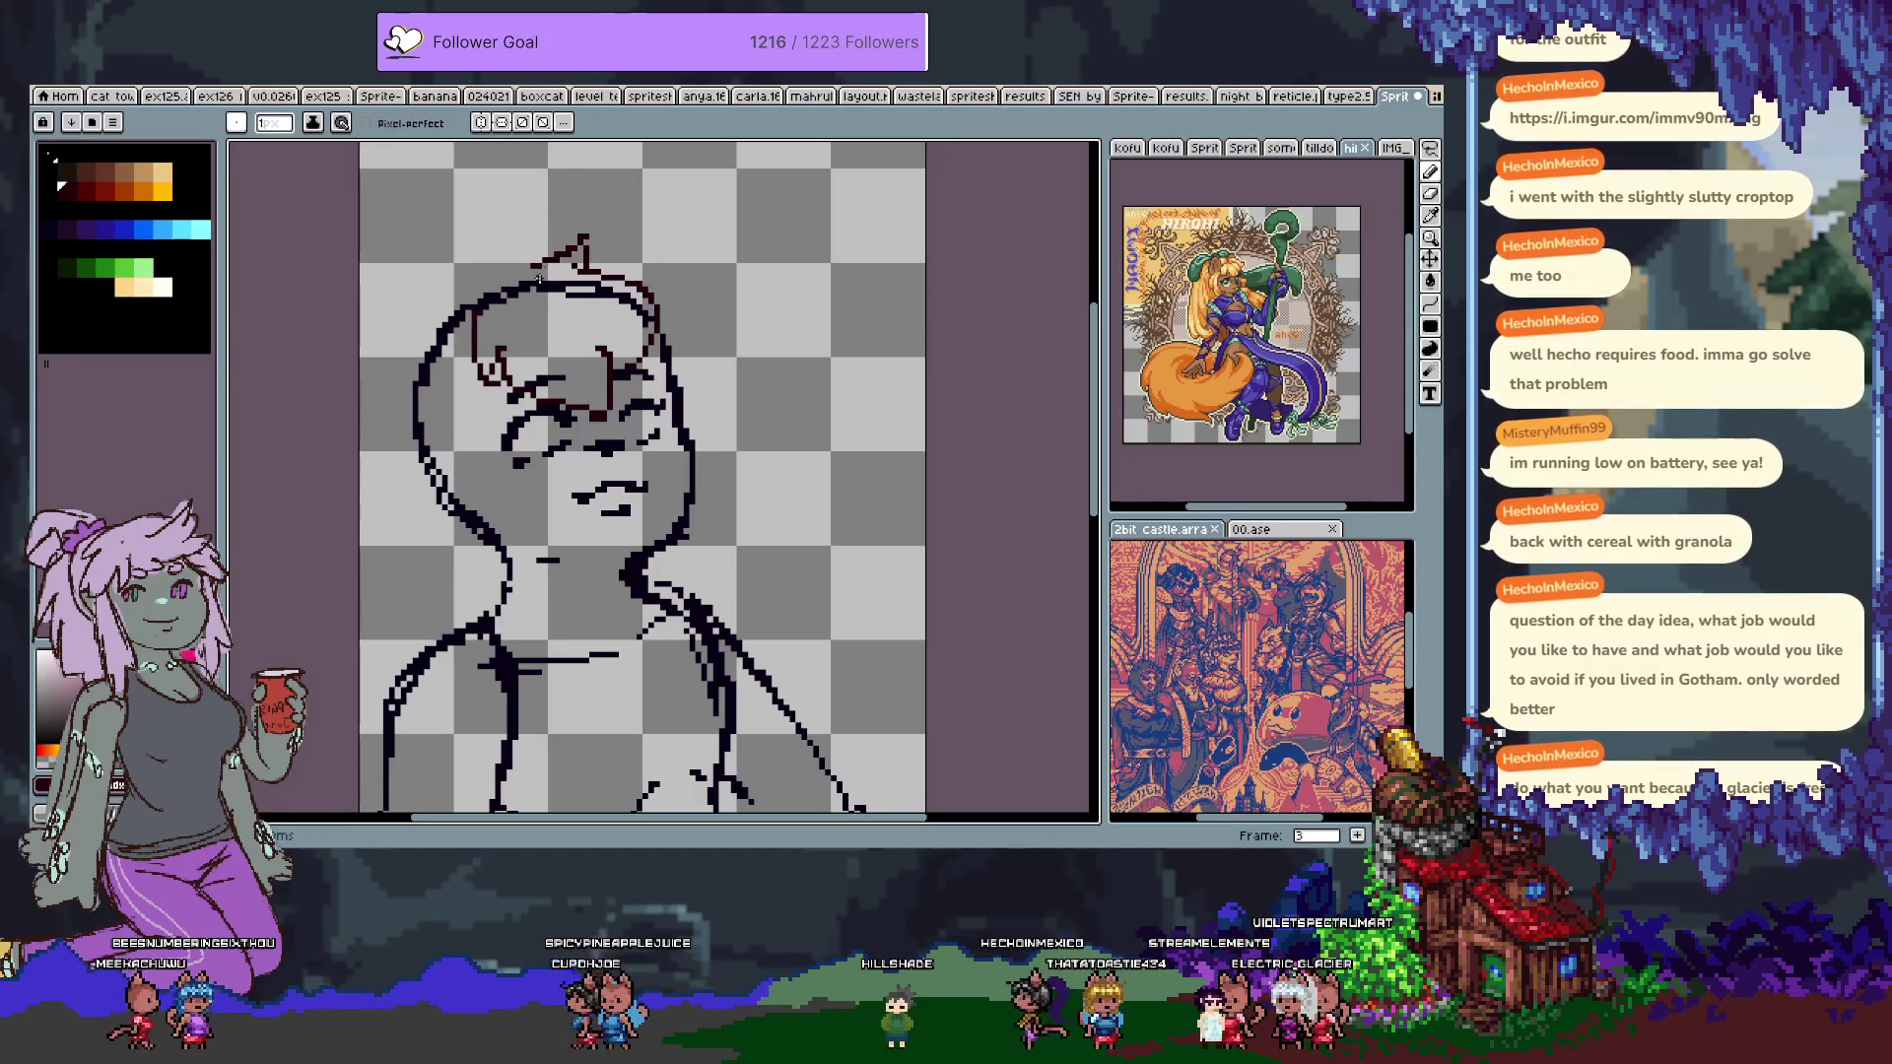
{"action": "key", "text": "e"}
{"action": "key", "text": "b"}
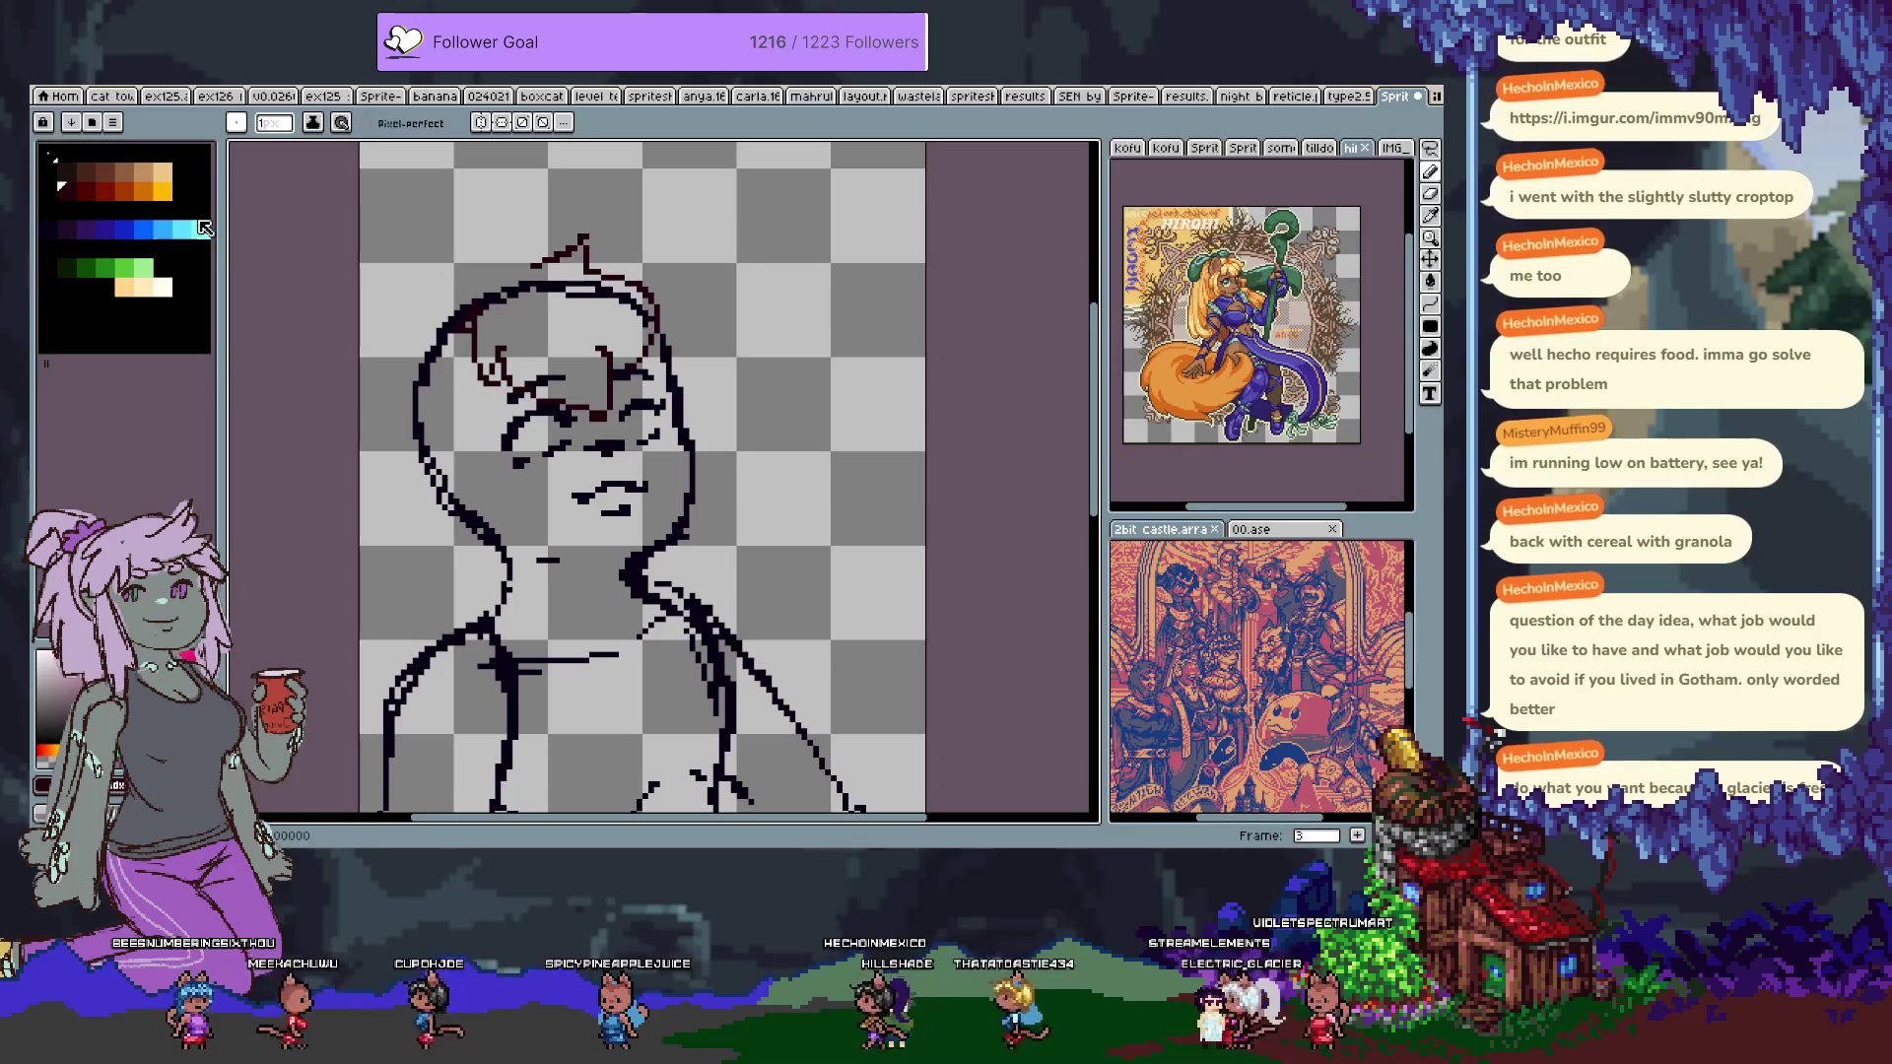
In brown, draw the right ear above the head and the left ear beside it.
{"action": "left_click", "coordinate": [104, 172]}
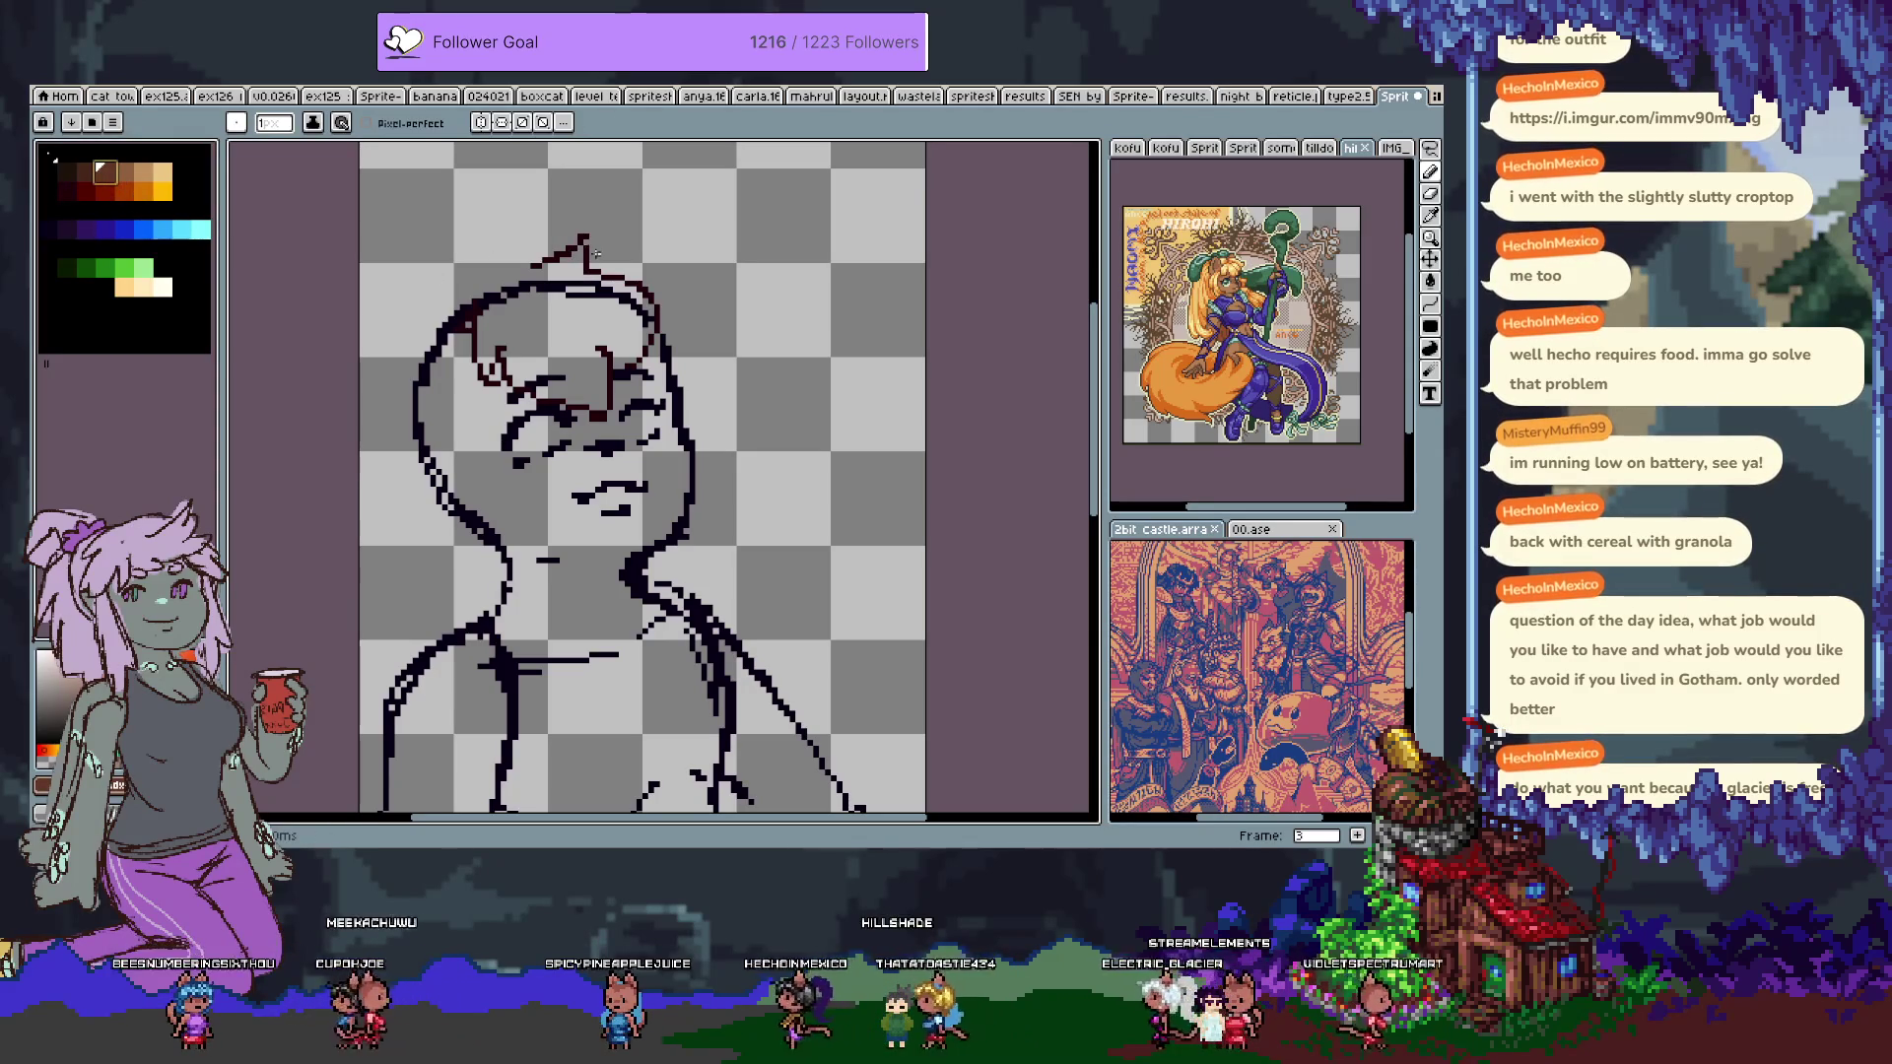
{"action": "key", "text": "ctrl+z"}
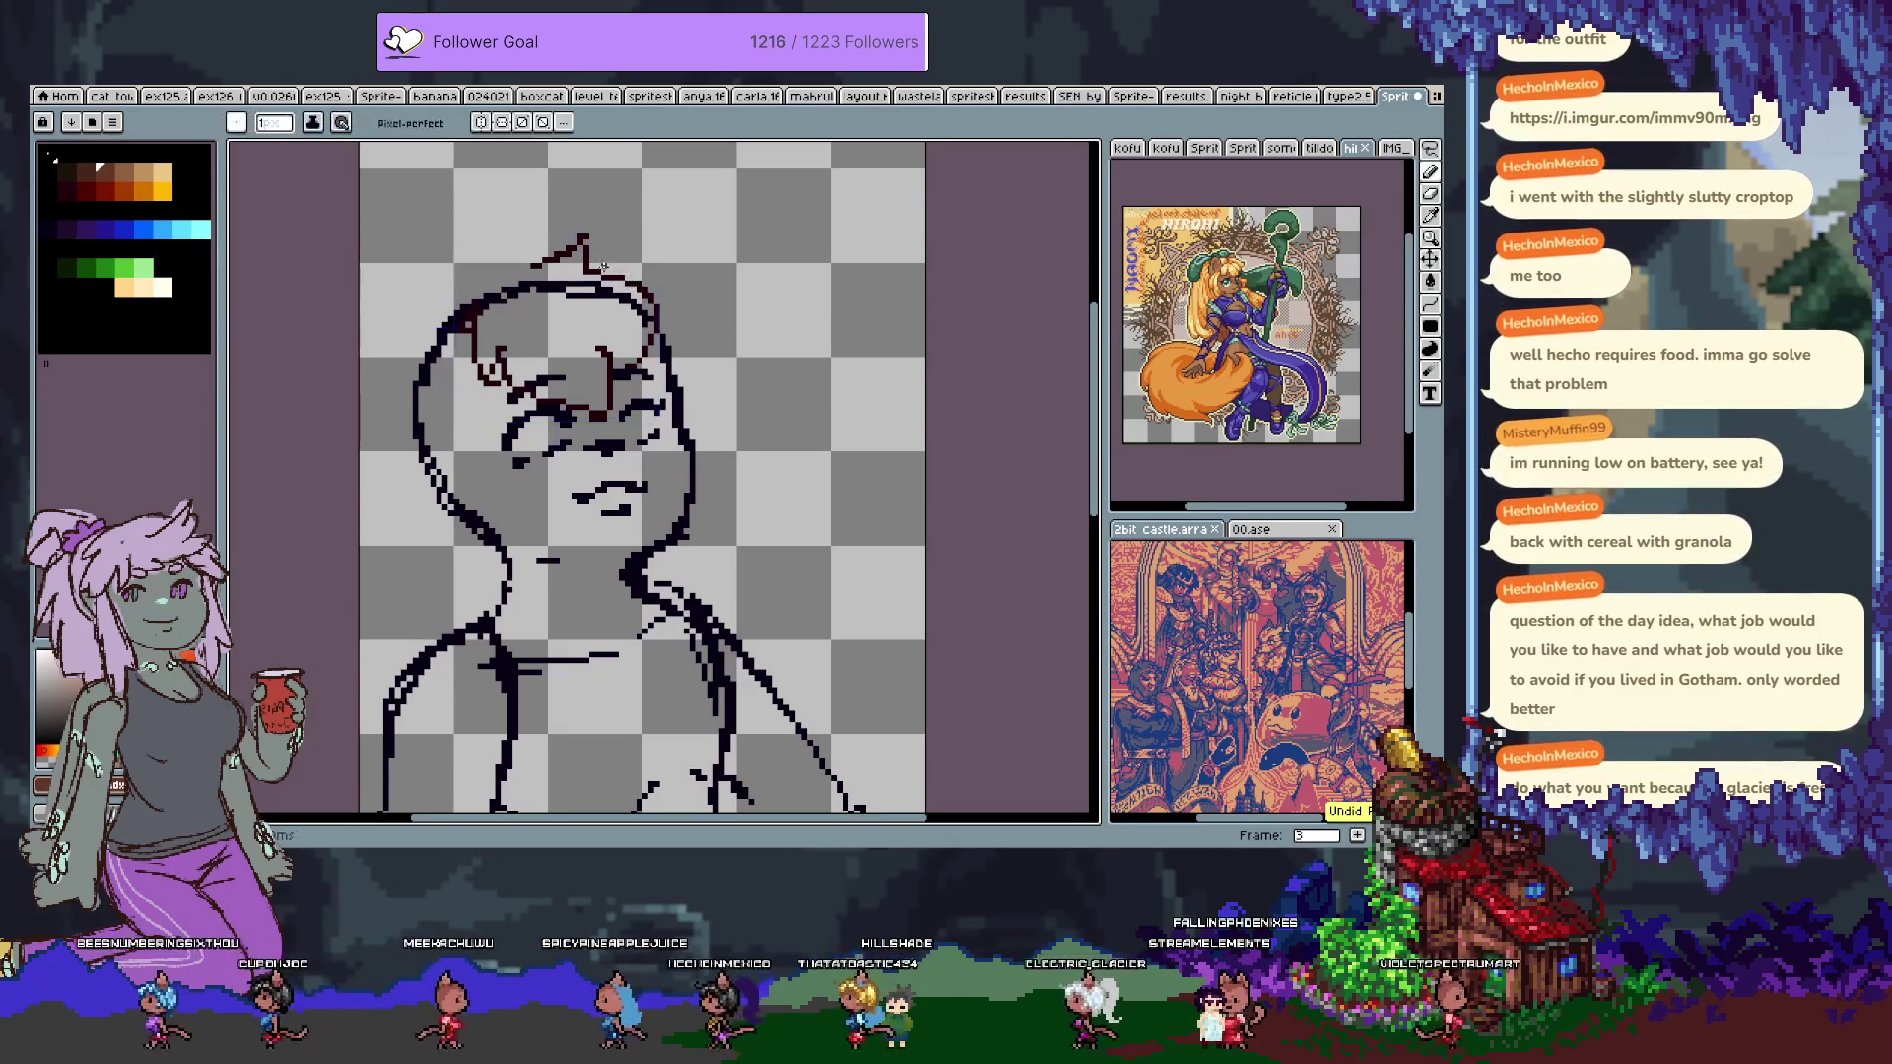
{"action": "key", "text": "ctrl+z"}
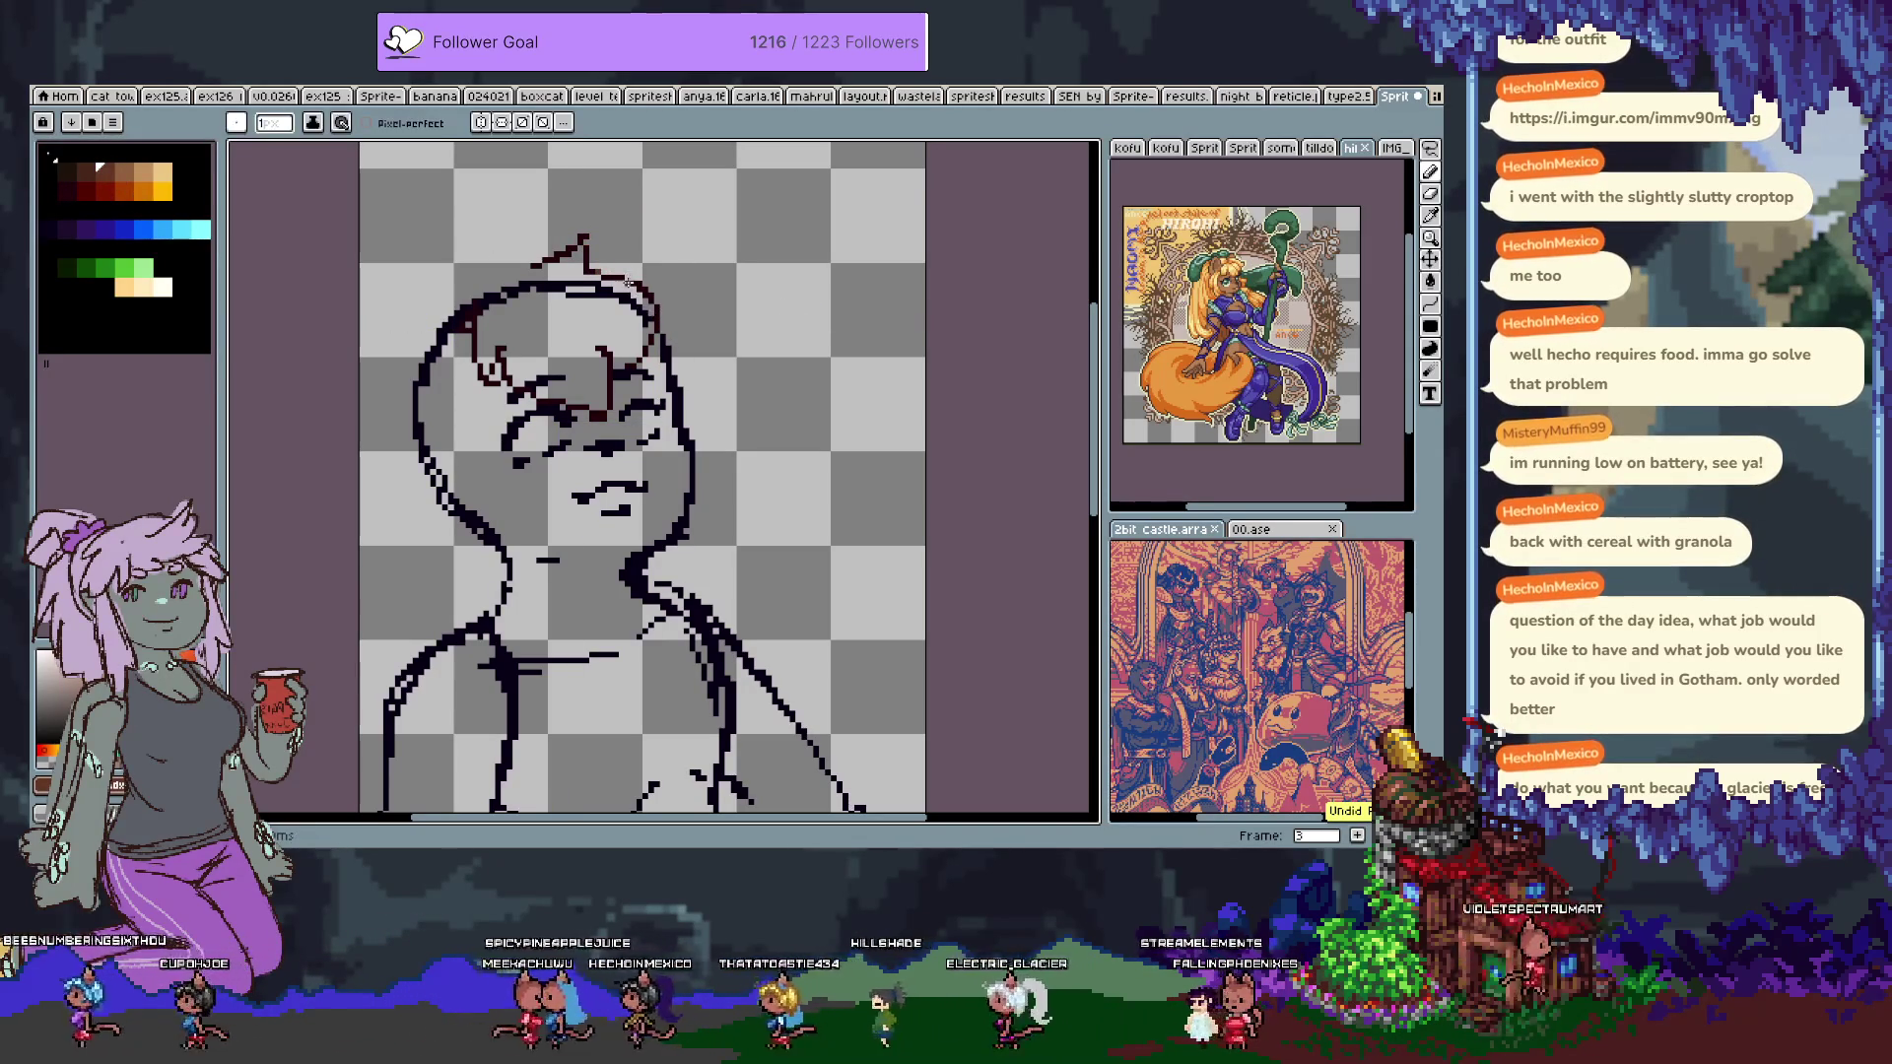
{"action": "left_click_drag", "start_coordinate": [628, 283], "coordinate": [566, 220]}
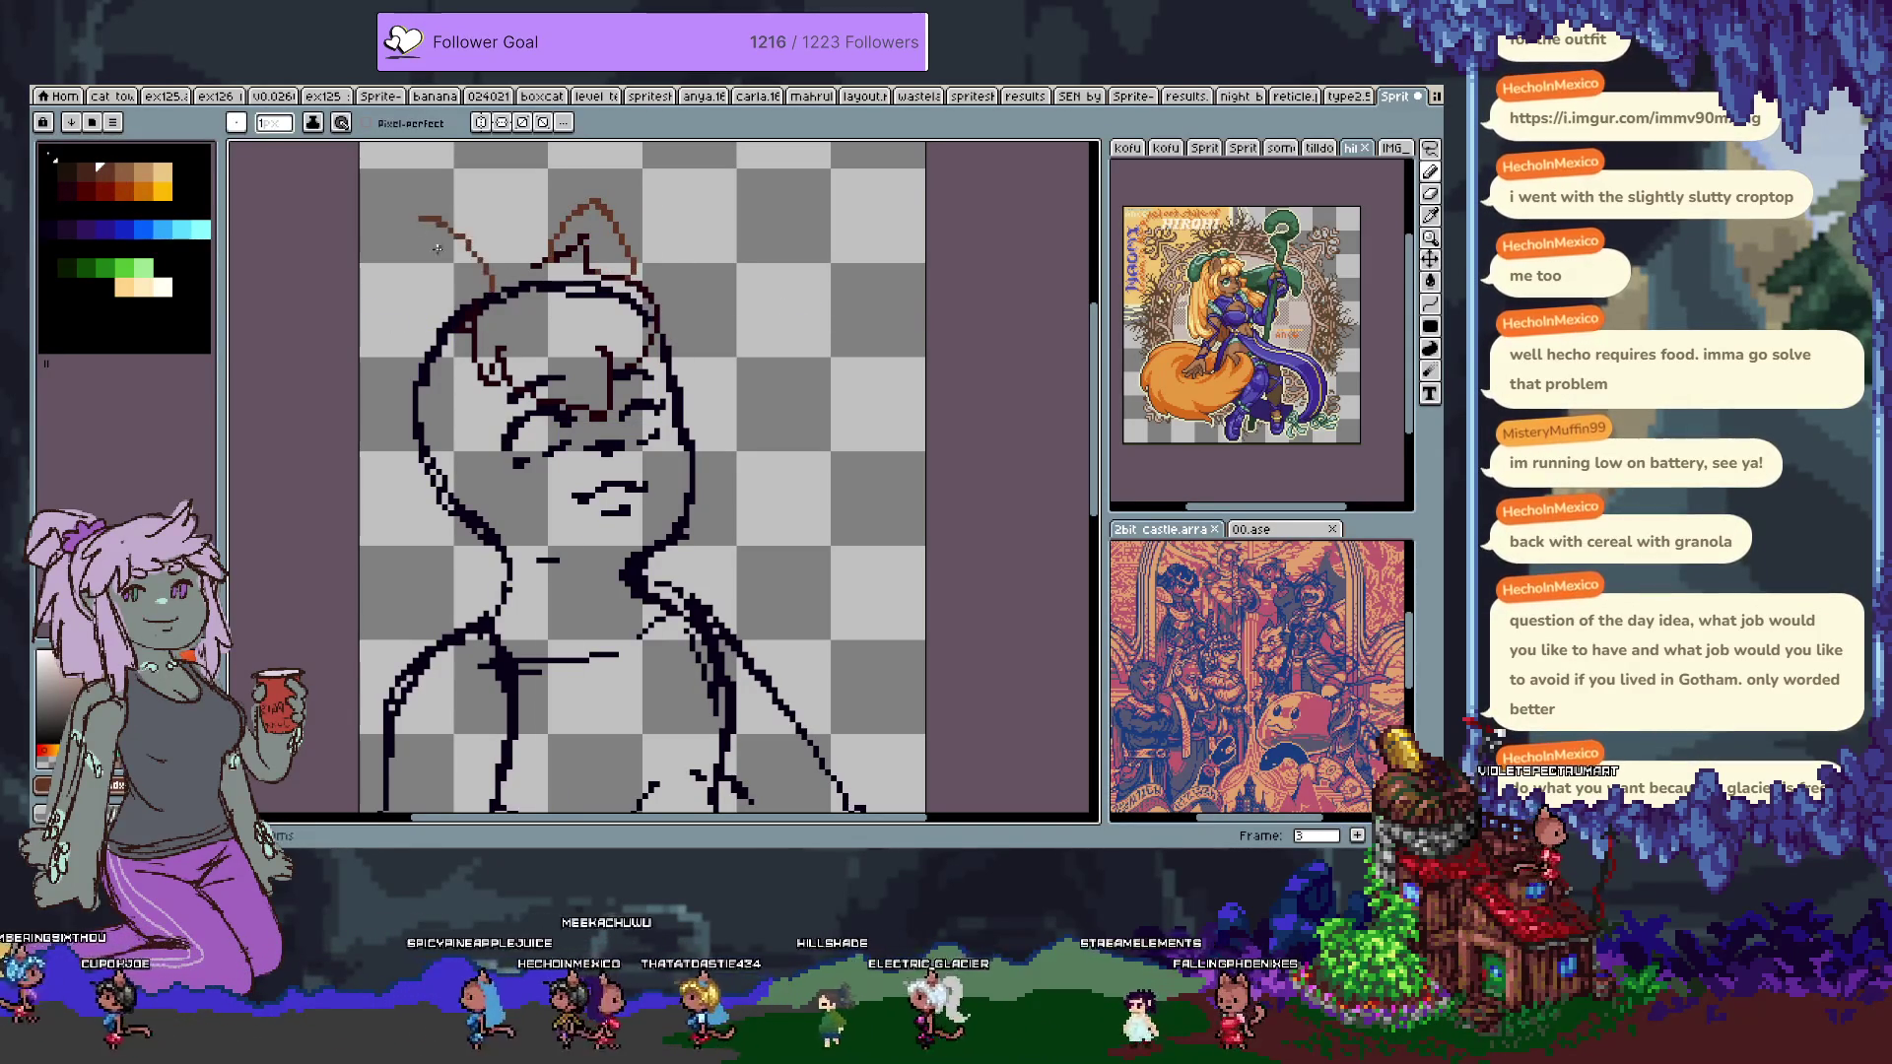
{"action": "key", "text": "ctrl+z"}
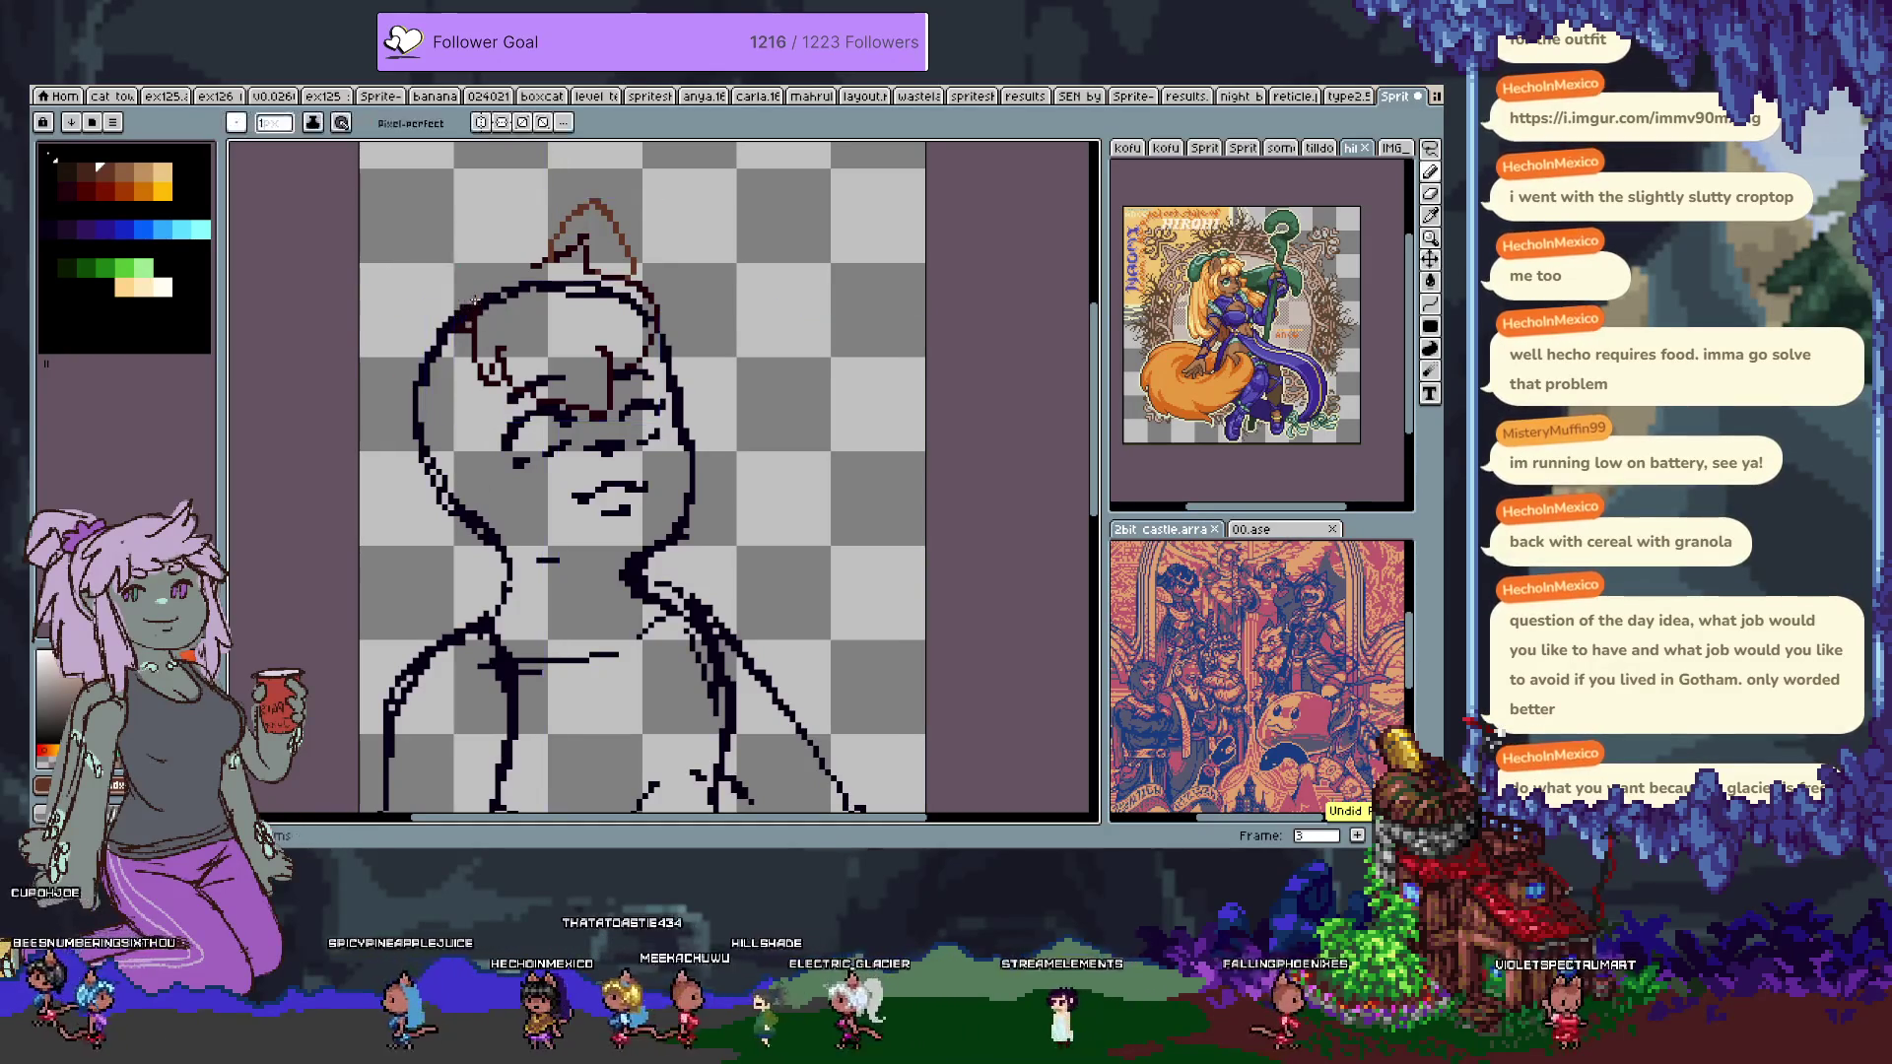
{"action": "left_click_drag", "start_coordinate": [429, 449], "coordinate": [464, 300]}
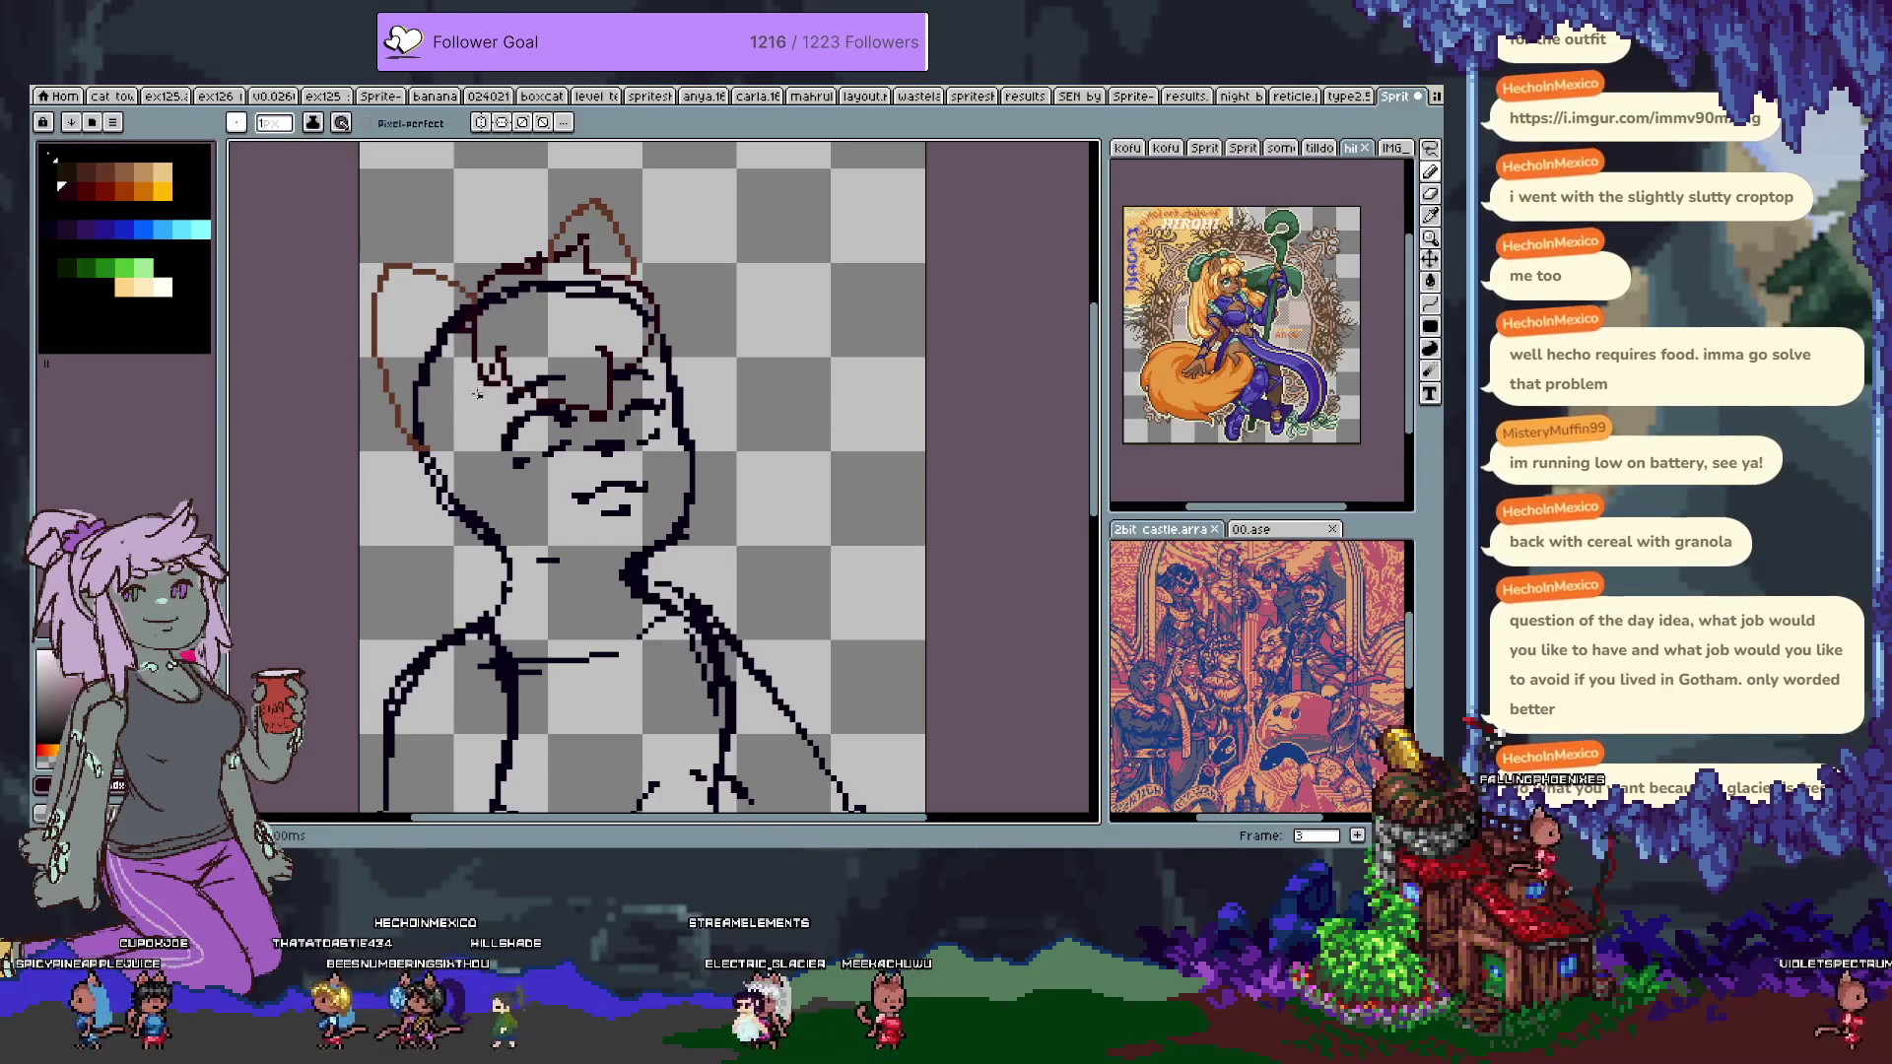
Draw a hair strand down the left cheek and a jaw outline, dropping the last jaw stroke.
{"action": "key", "text": "ctrl+z"}
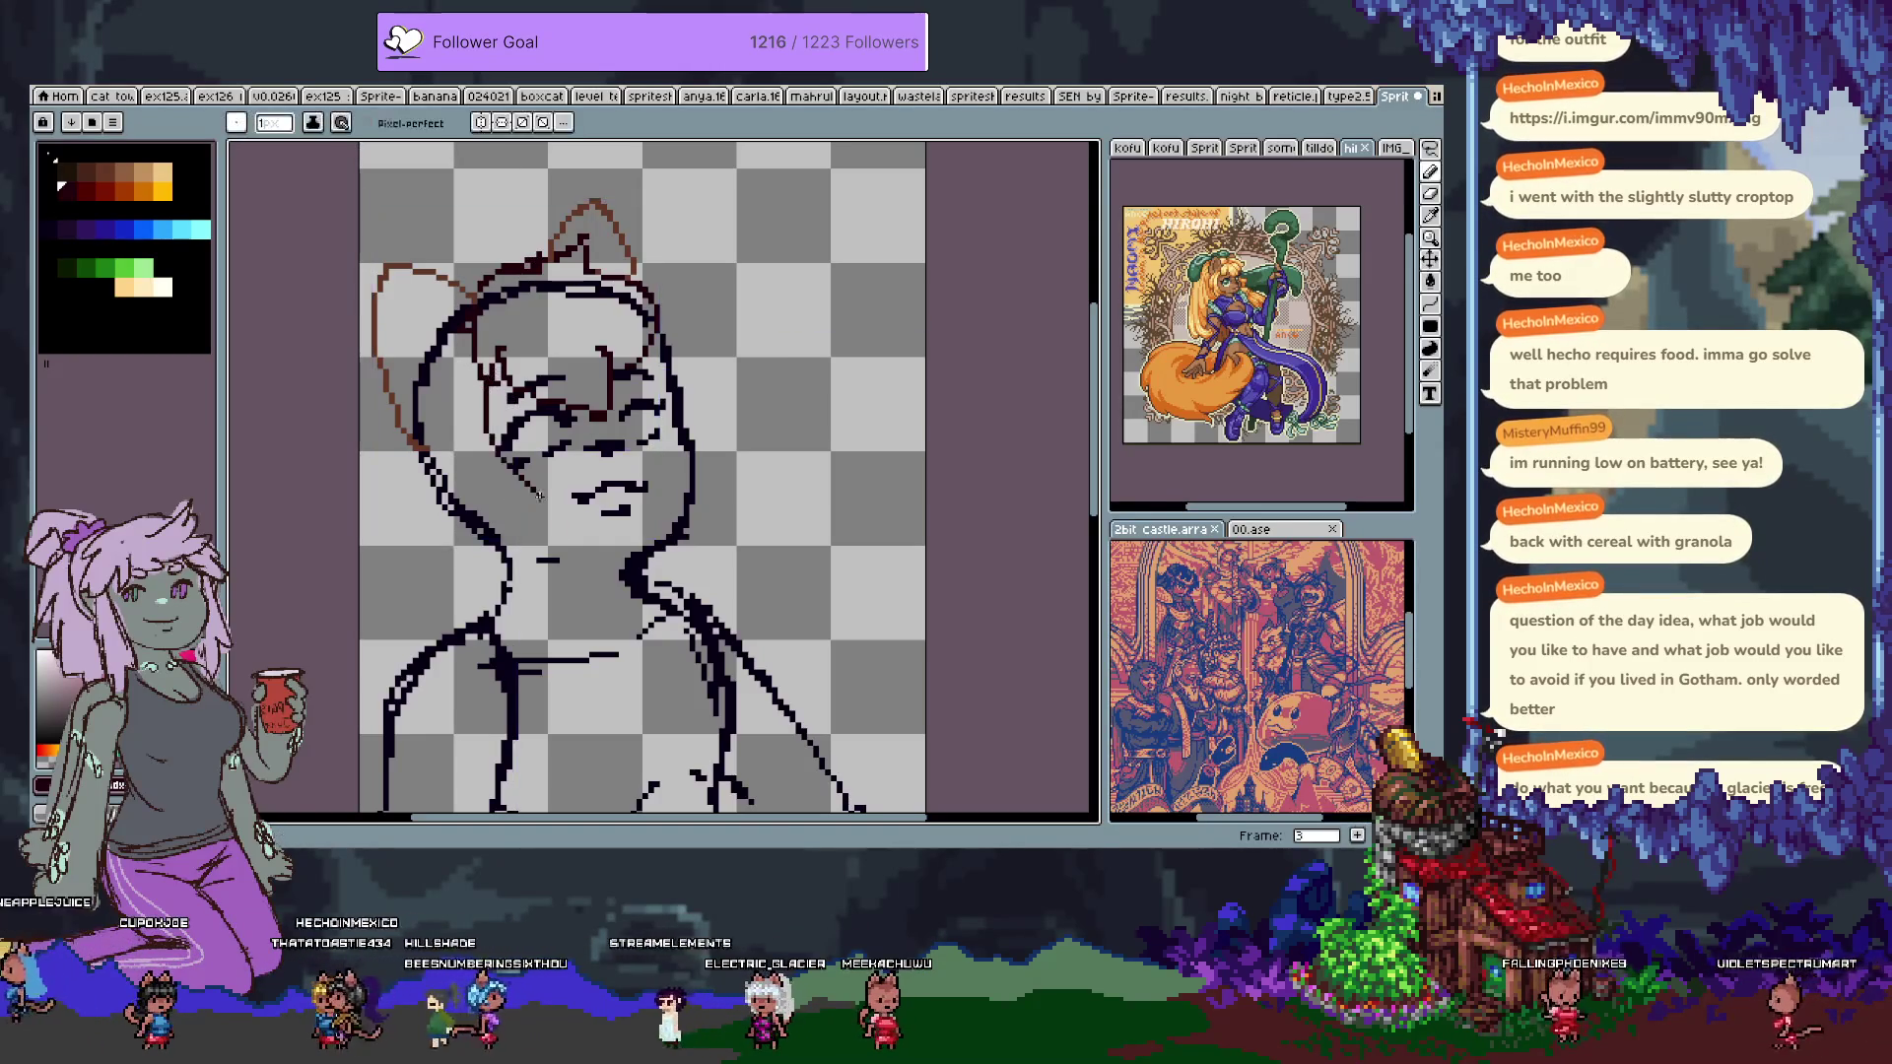
{"action": "left_click_drag", "start_coordinate": [518, 448], "coordinate": [573, 586]}
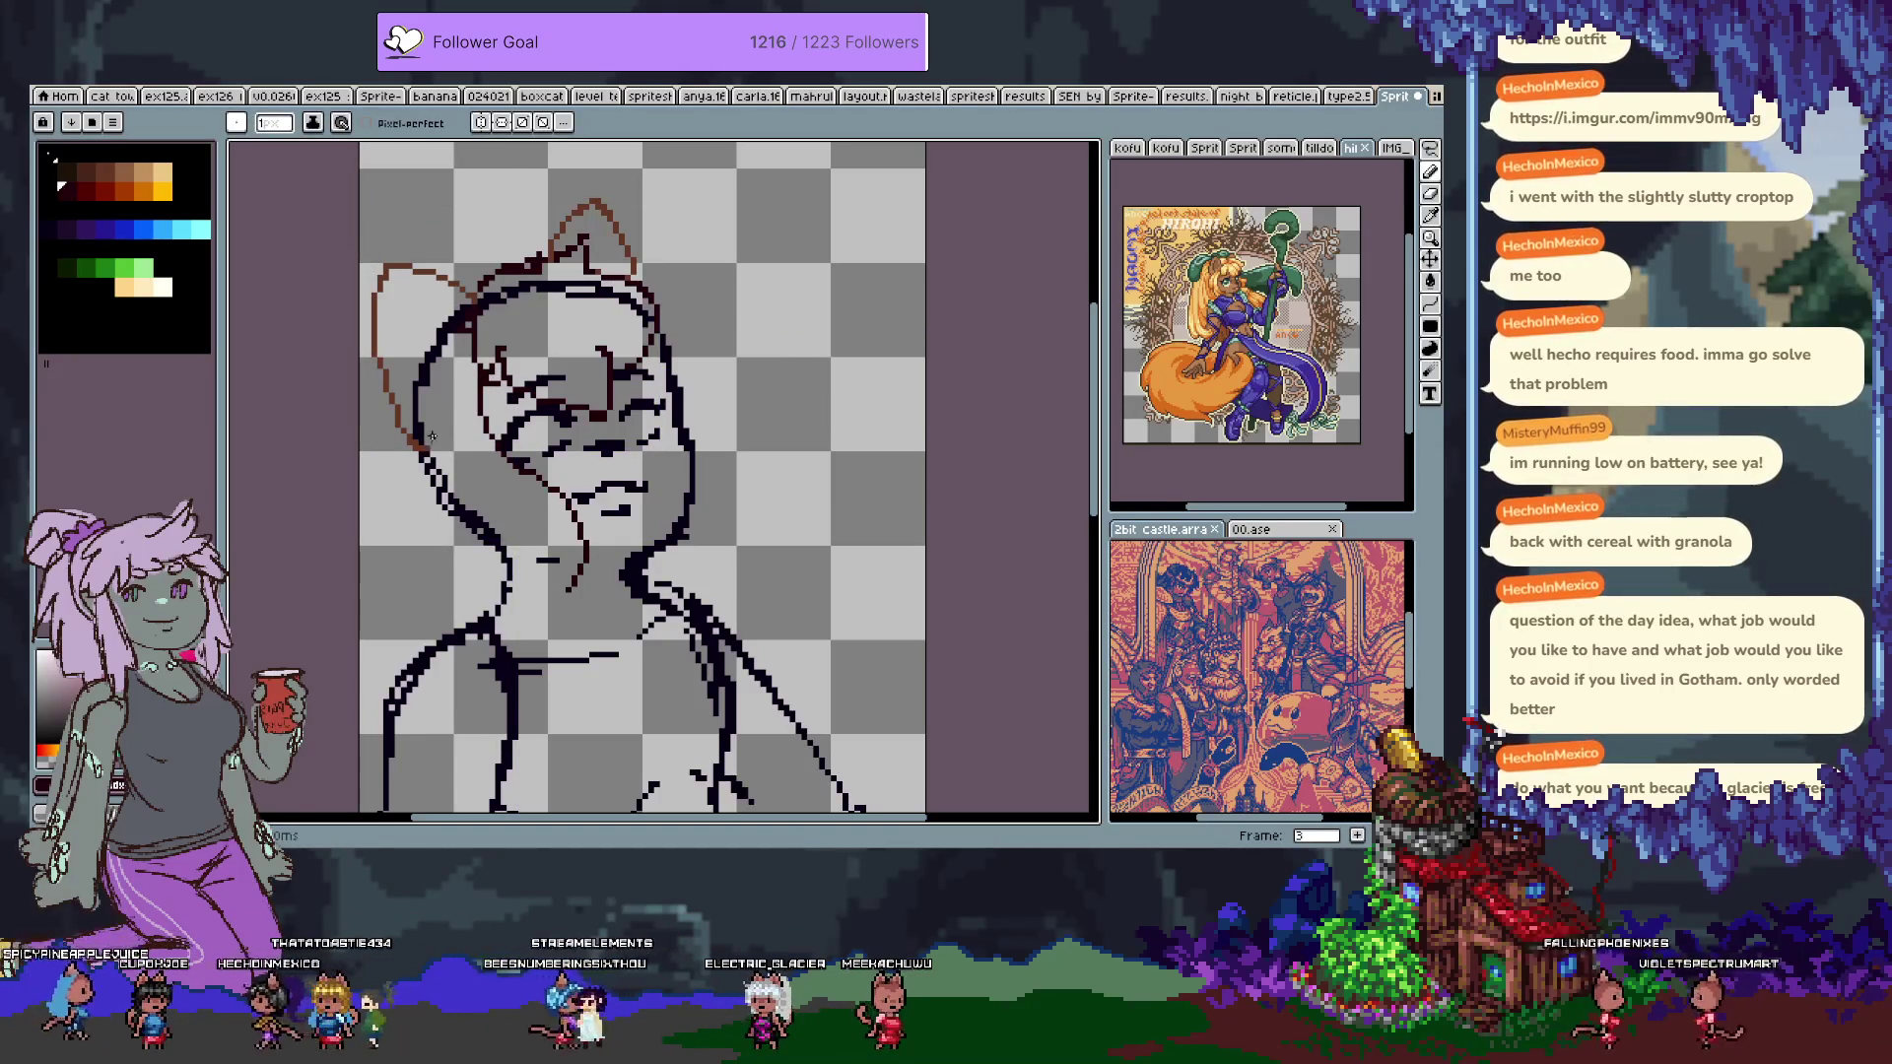
{"action": "mouse_move", "coordinate": [424, 522]}
{"action": "left_mouse_down"}
{"action": "mouse_move", "coordinate": [483, 603]}
{"action": "mouse_move", "coordinate": [576, 587]}
{"action": "left_mouse_up"}
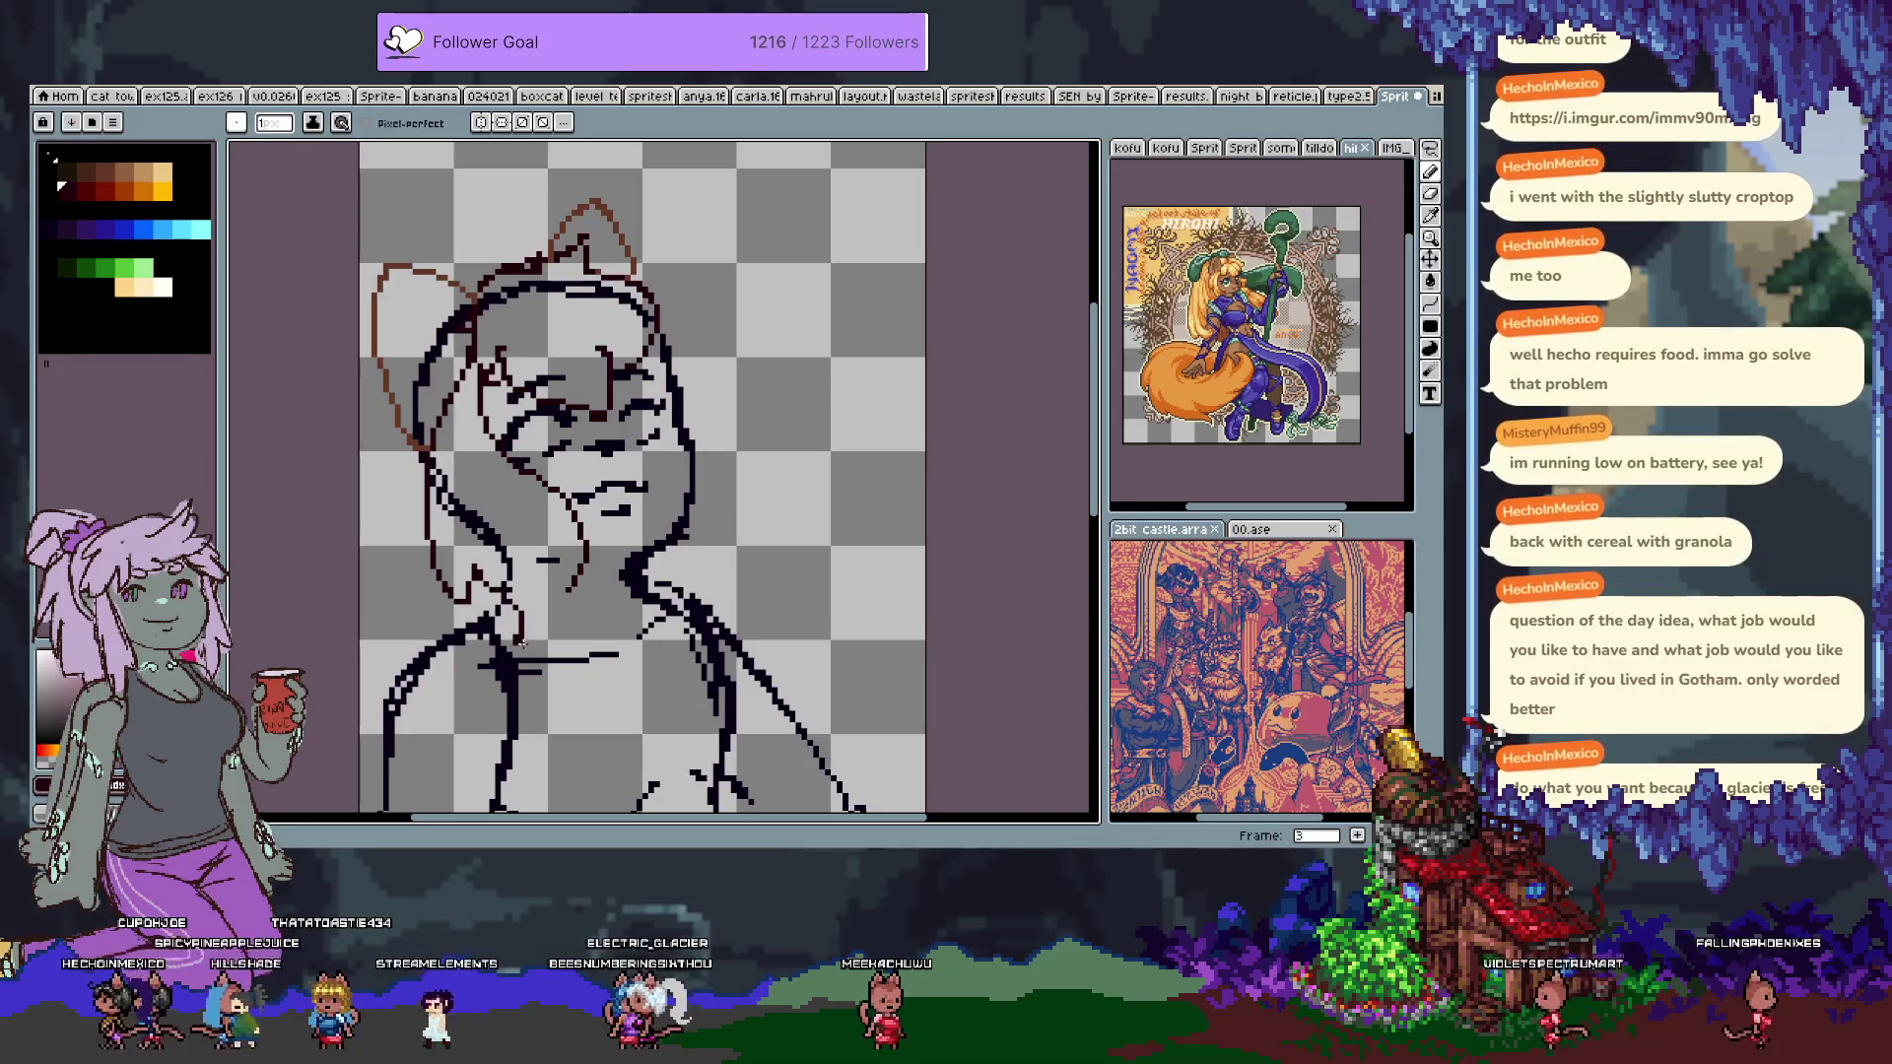
{"action": "key", "text": "ctrl+z"}
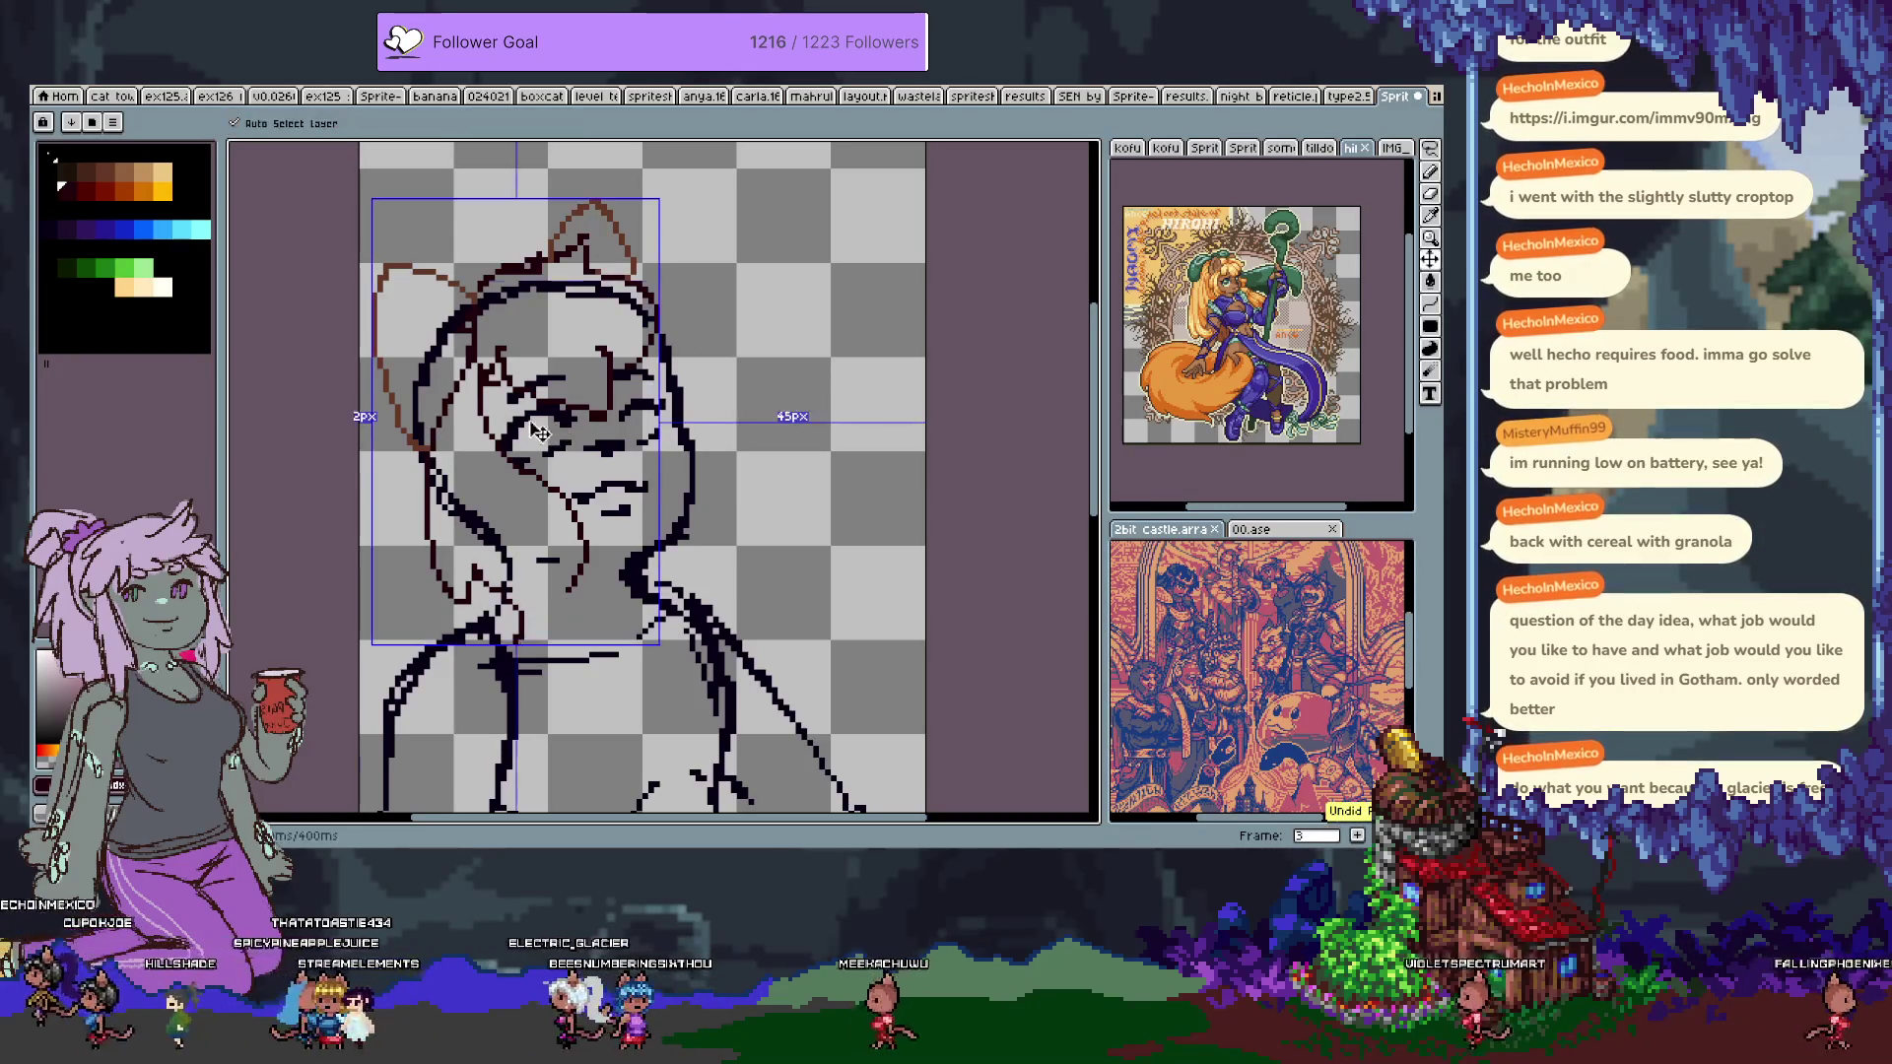
Restore and then undo the last jaw stroke on the face.
{"action": "key", "text": "ctrl+y"}
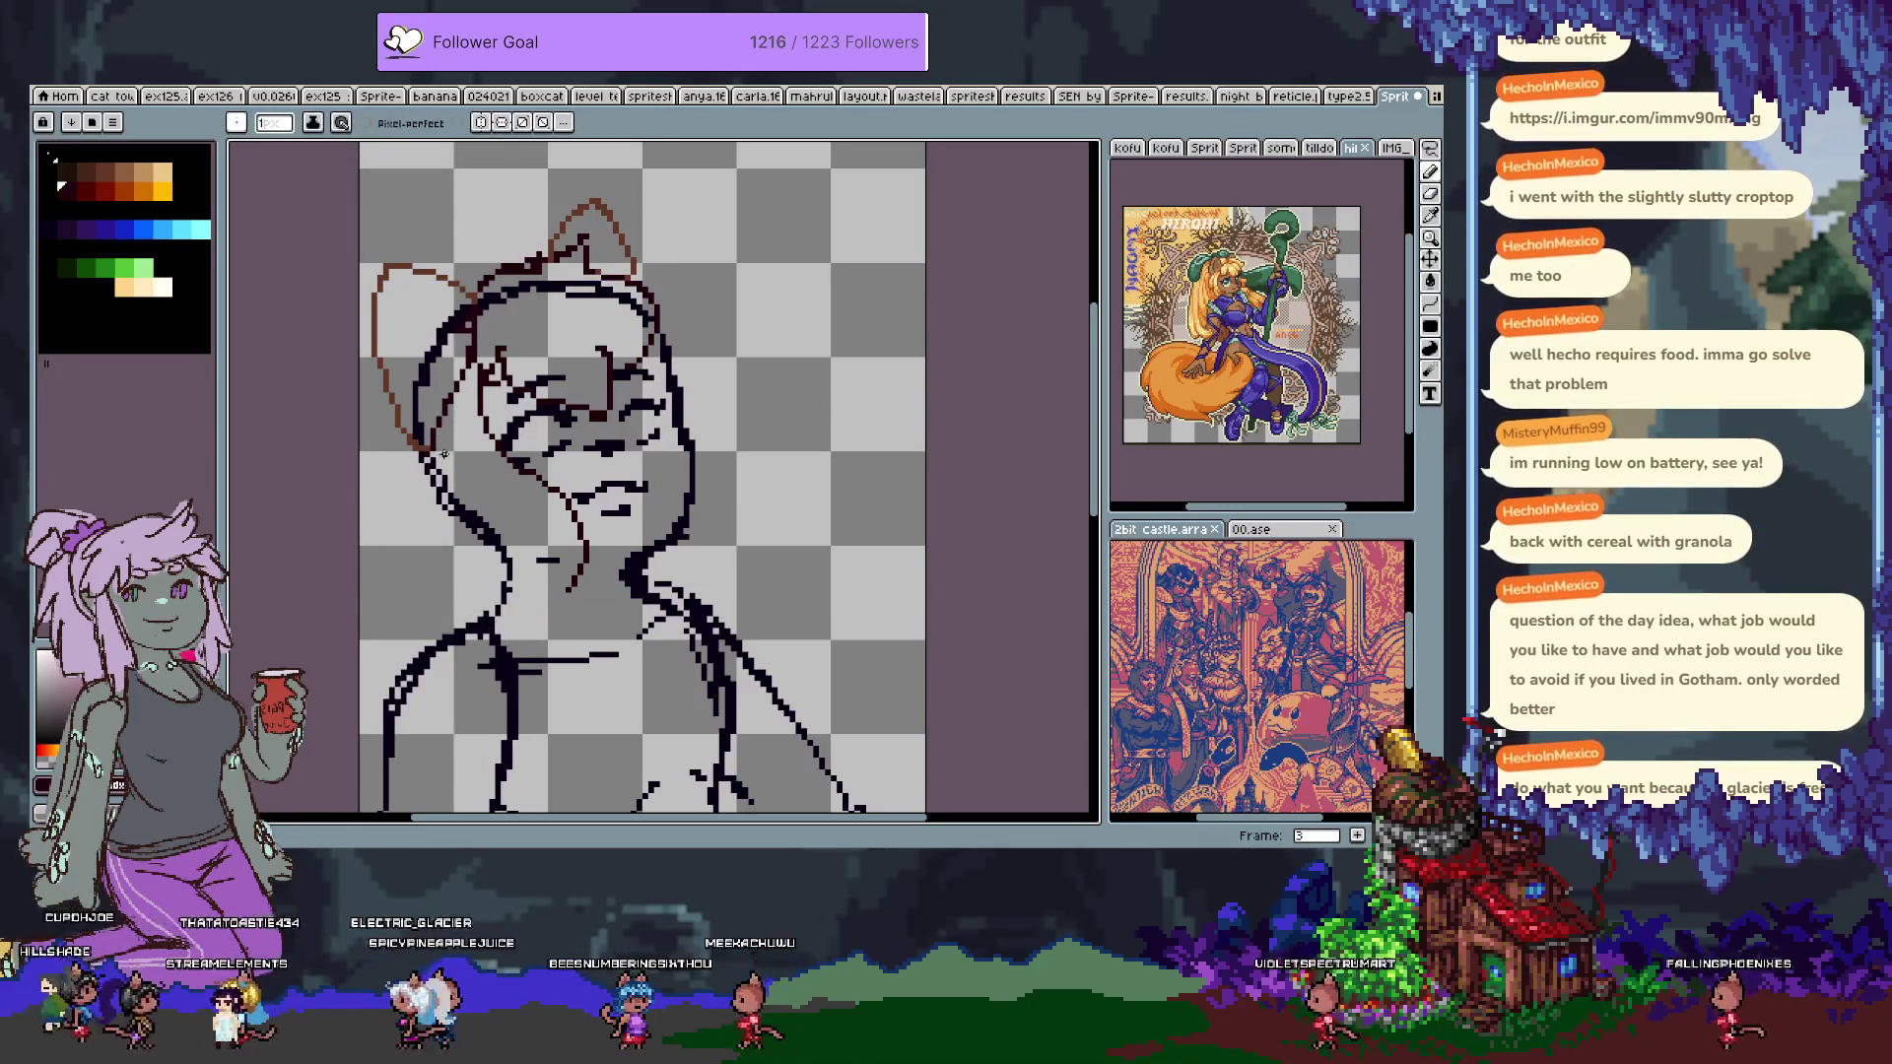
{"action": "key", "text": "ctrl+z"}
{"action": "key", "text": "ctrl+z"}
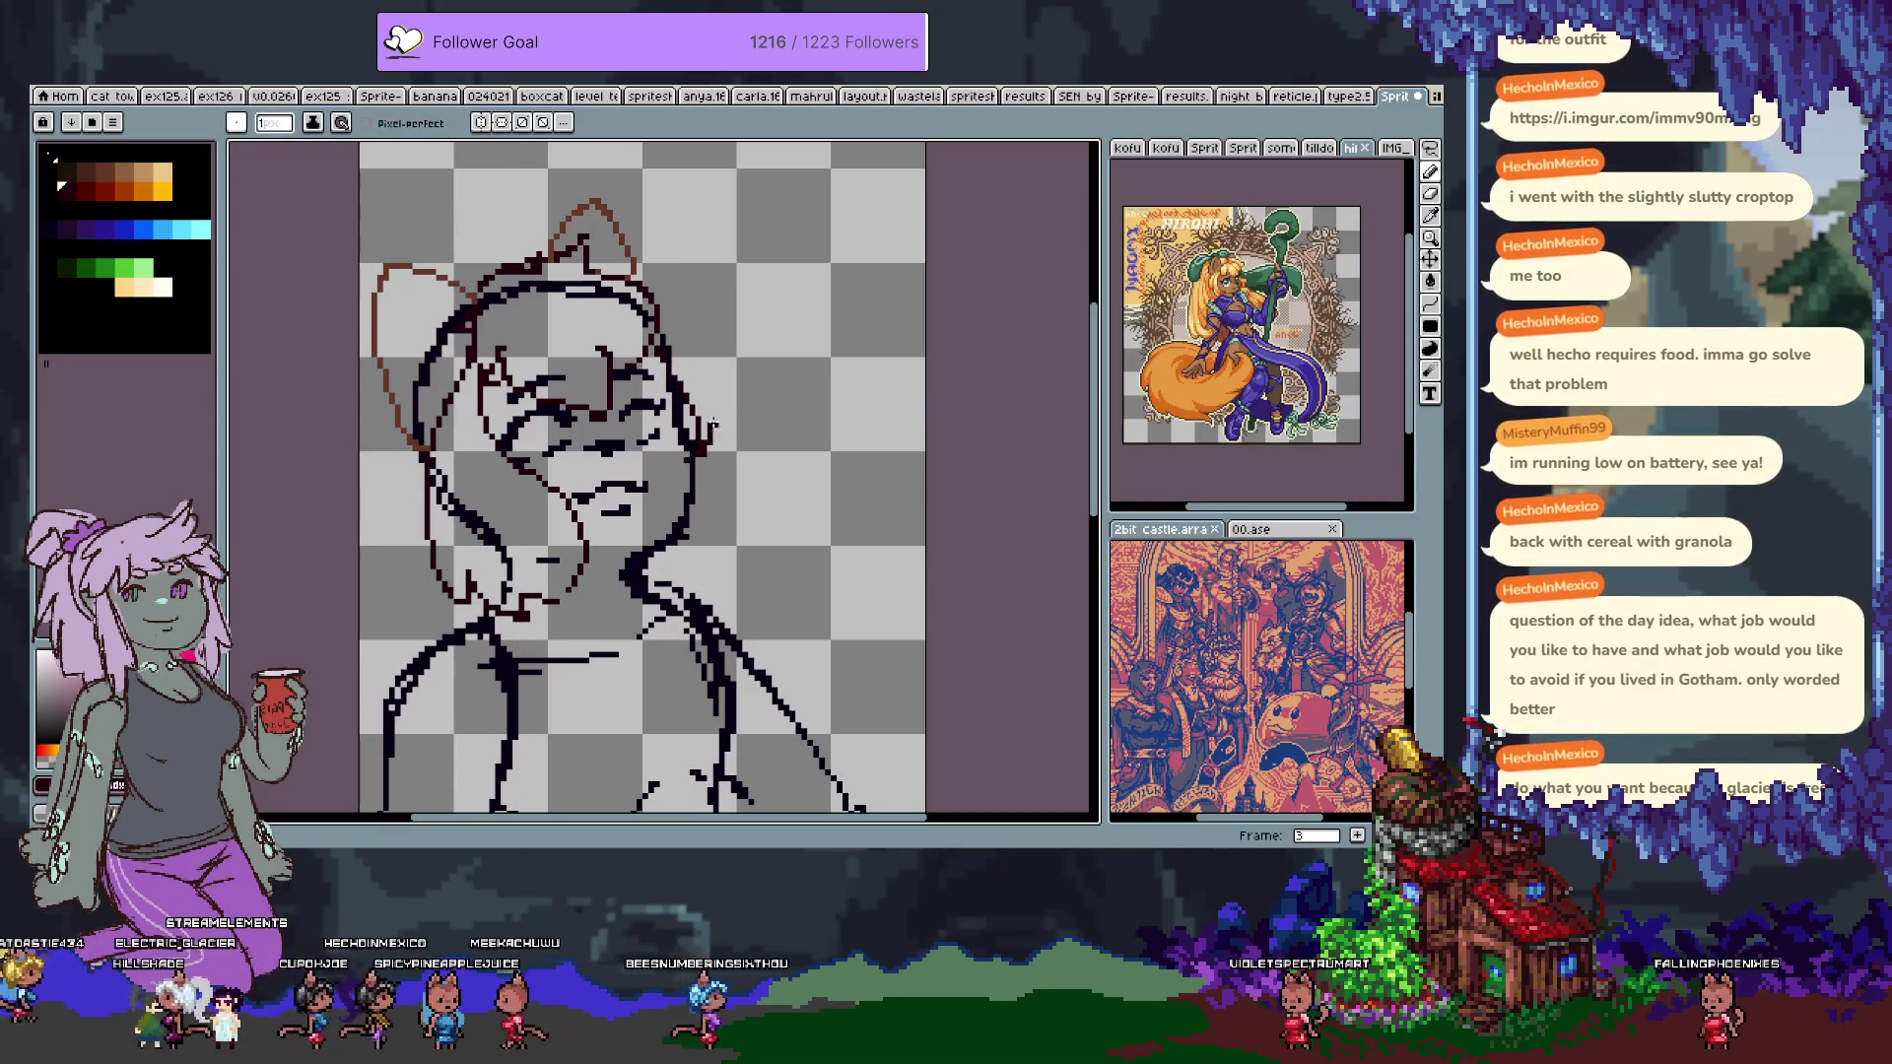
{"action": "key", "text": "e"}
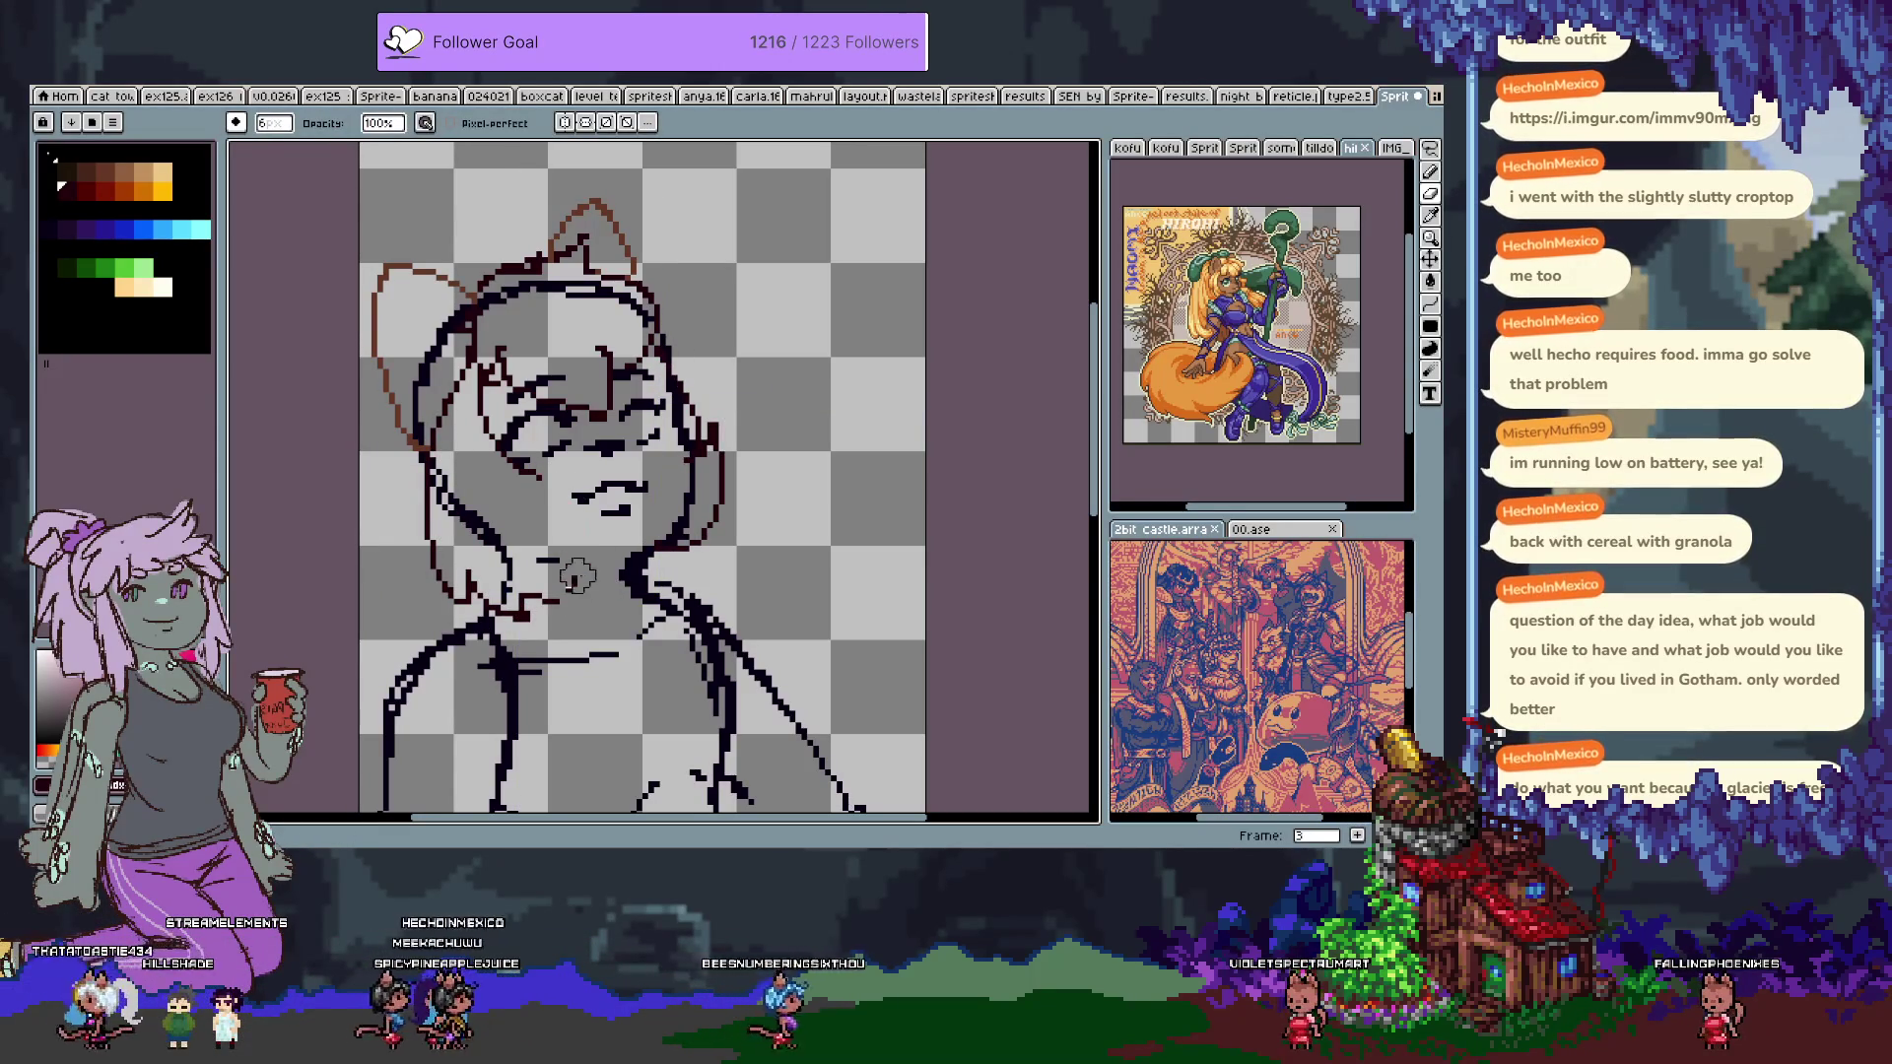
{"action": "key", "text": "b"}
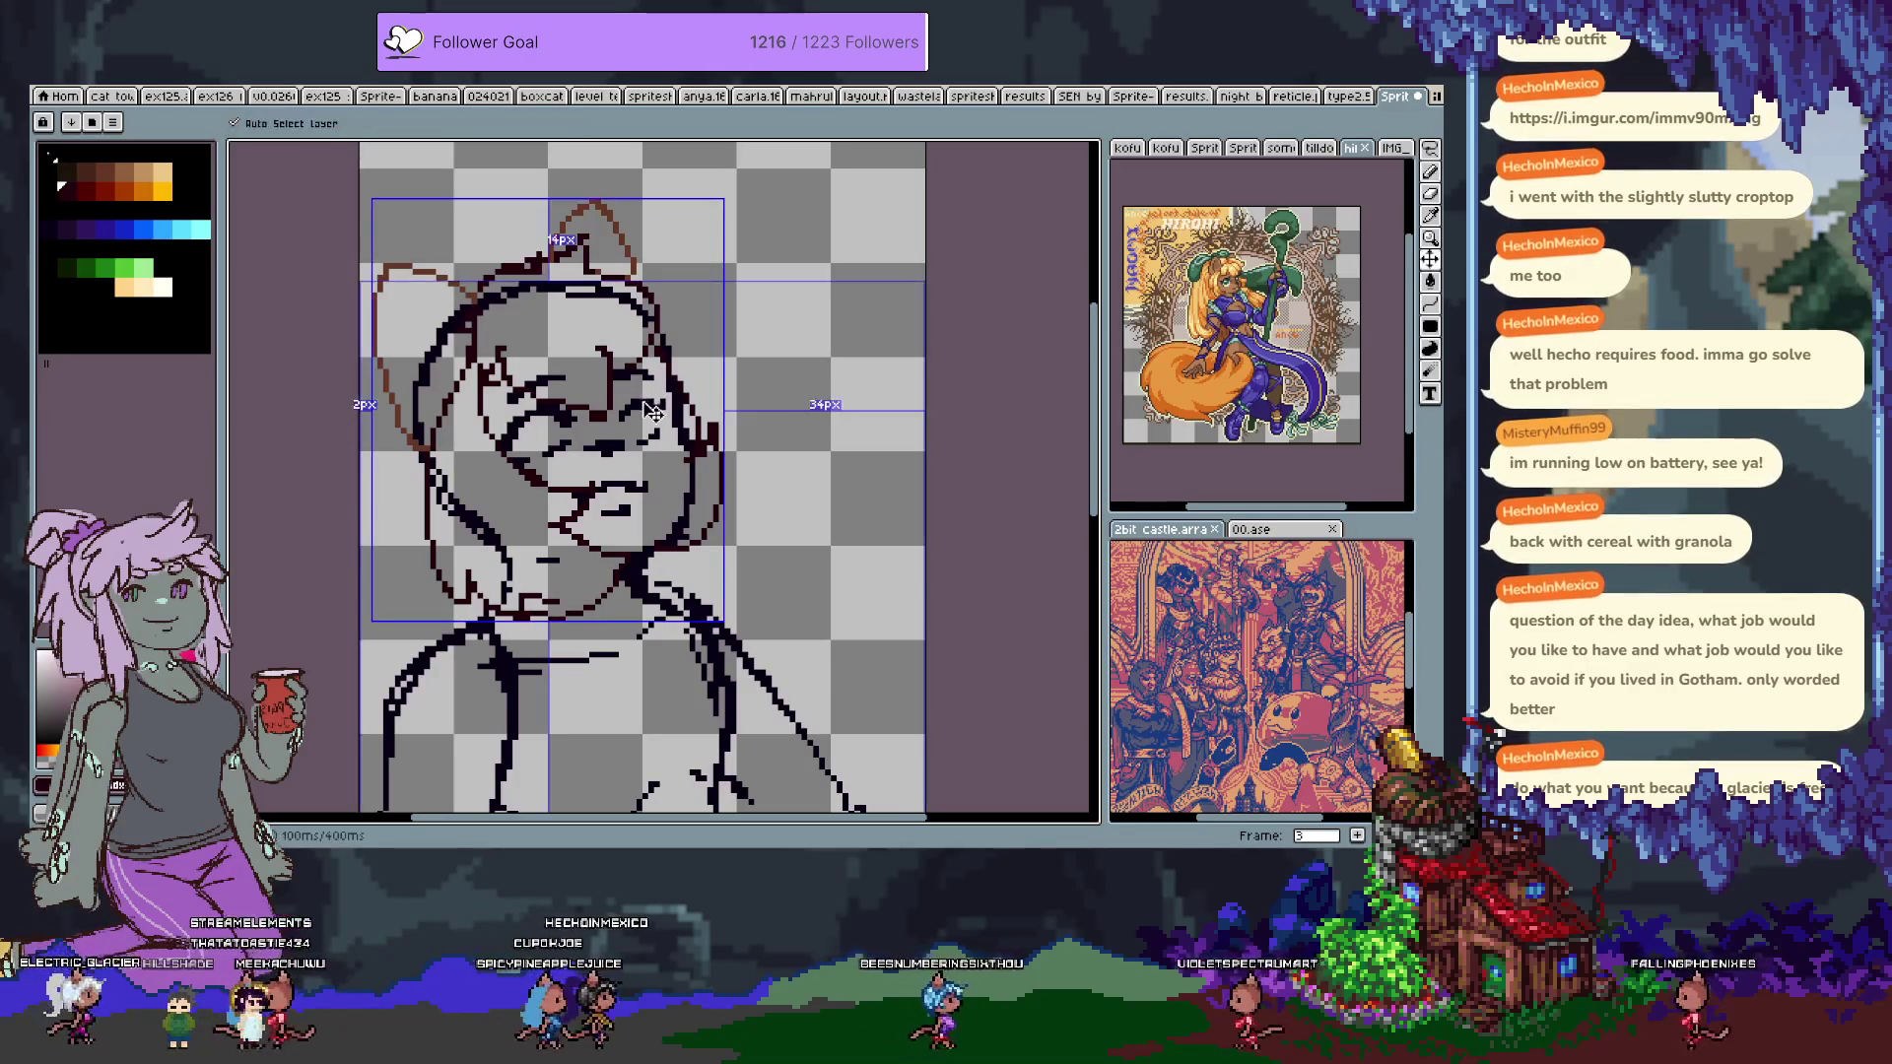
Draw a rectangular selection around the right-hand eye and hide the interface to enlarge the canvas.
{"action": "key", "text": "m"}
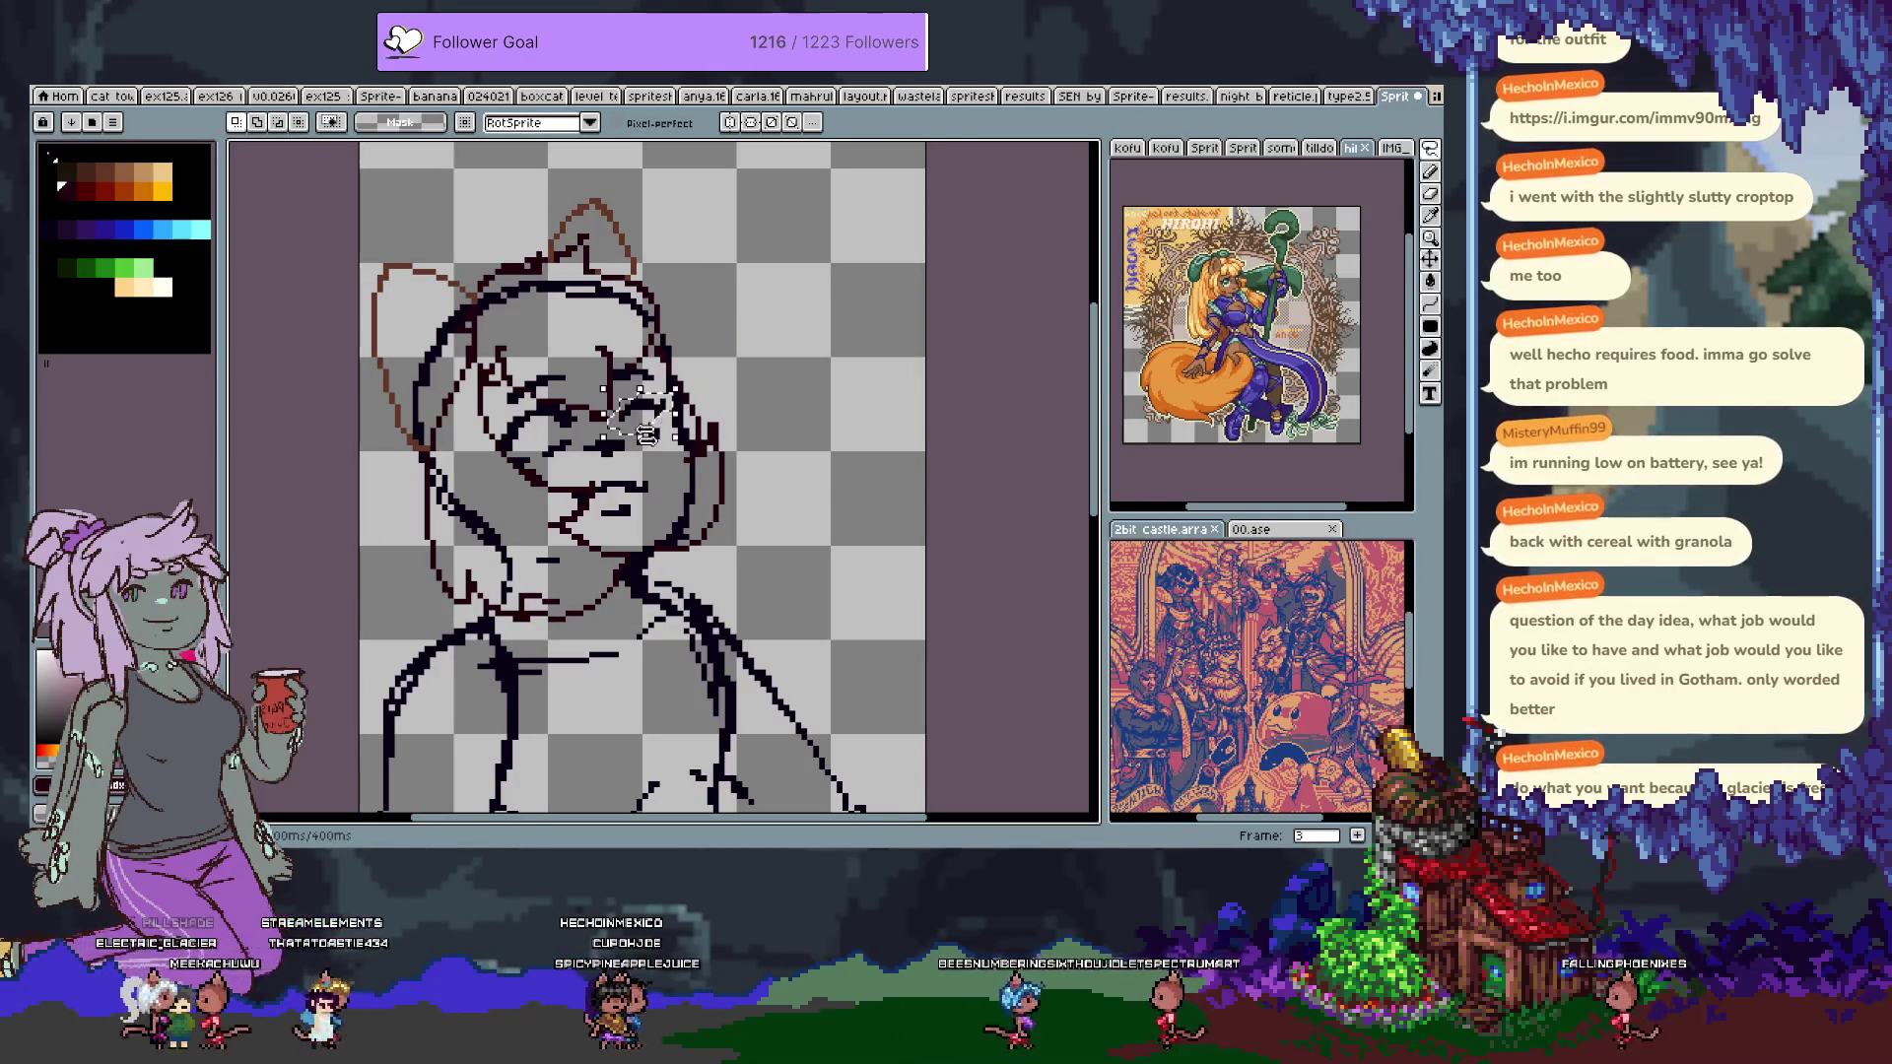
{"action": "left_click_drag", "start_coordinate": [604, 383], "coordinate": [675, 431]}
{"action": "key", "text": "Tab"}
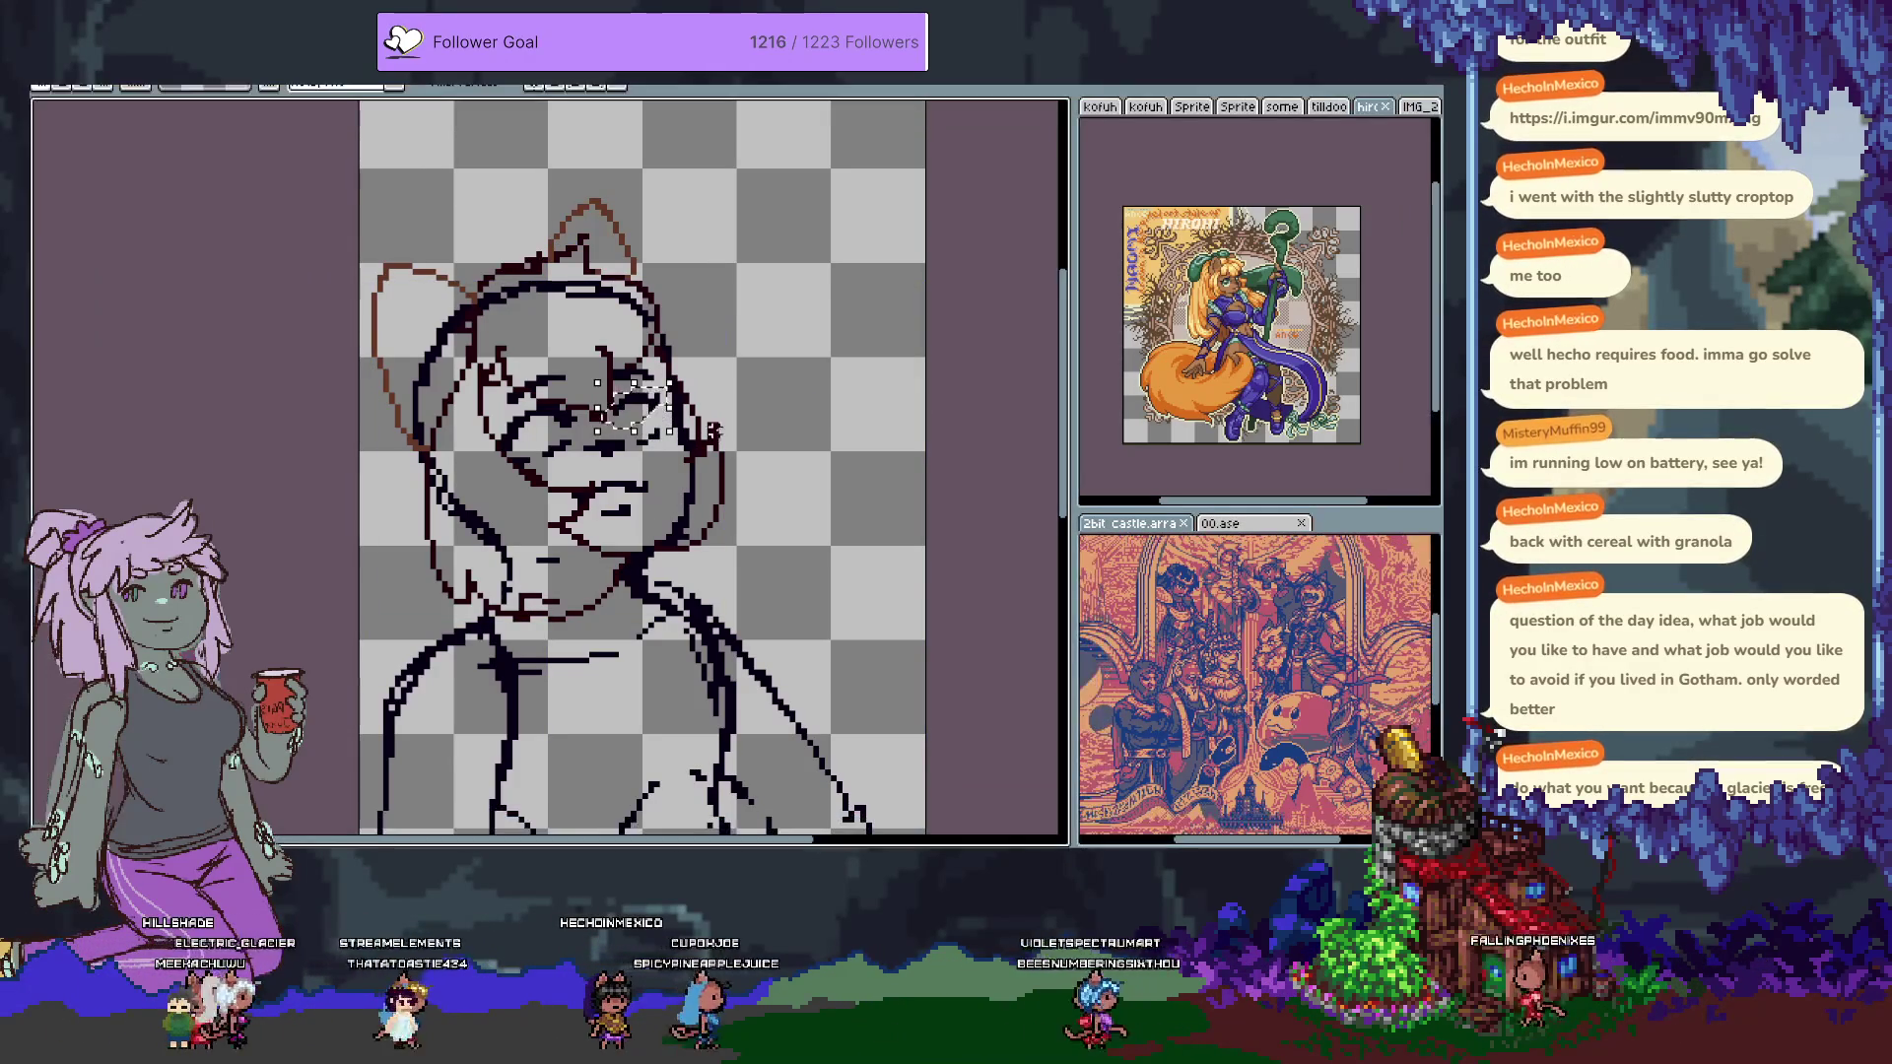
Deselect the eye, undo the last change, pan the view and open Canvas Size (Ctrl+Alt+C).
{"action": "key", "text": "ctrl+d"}
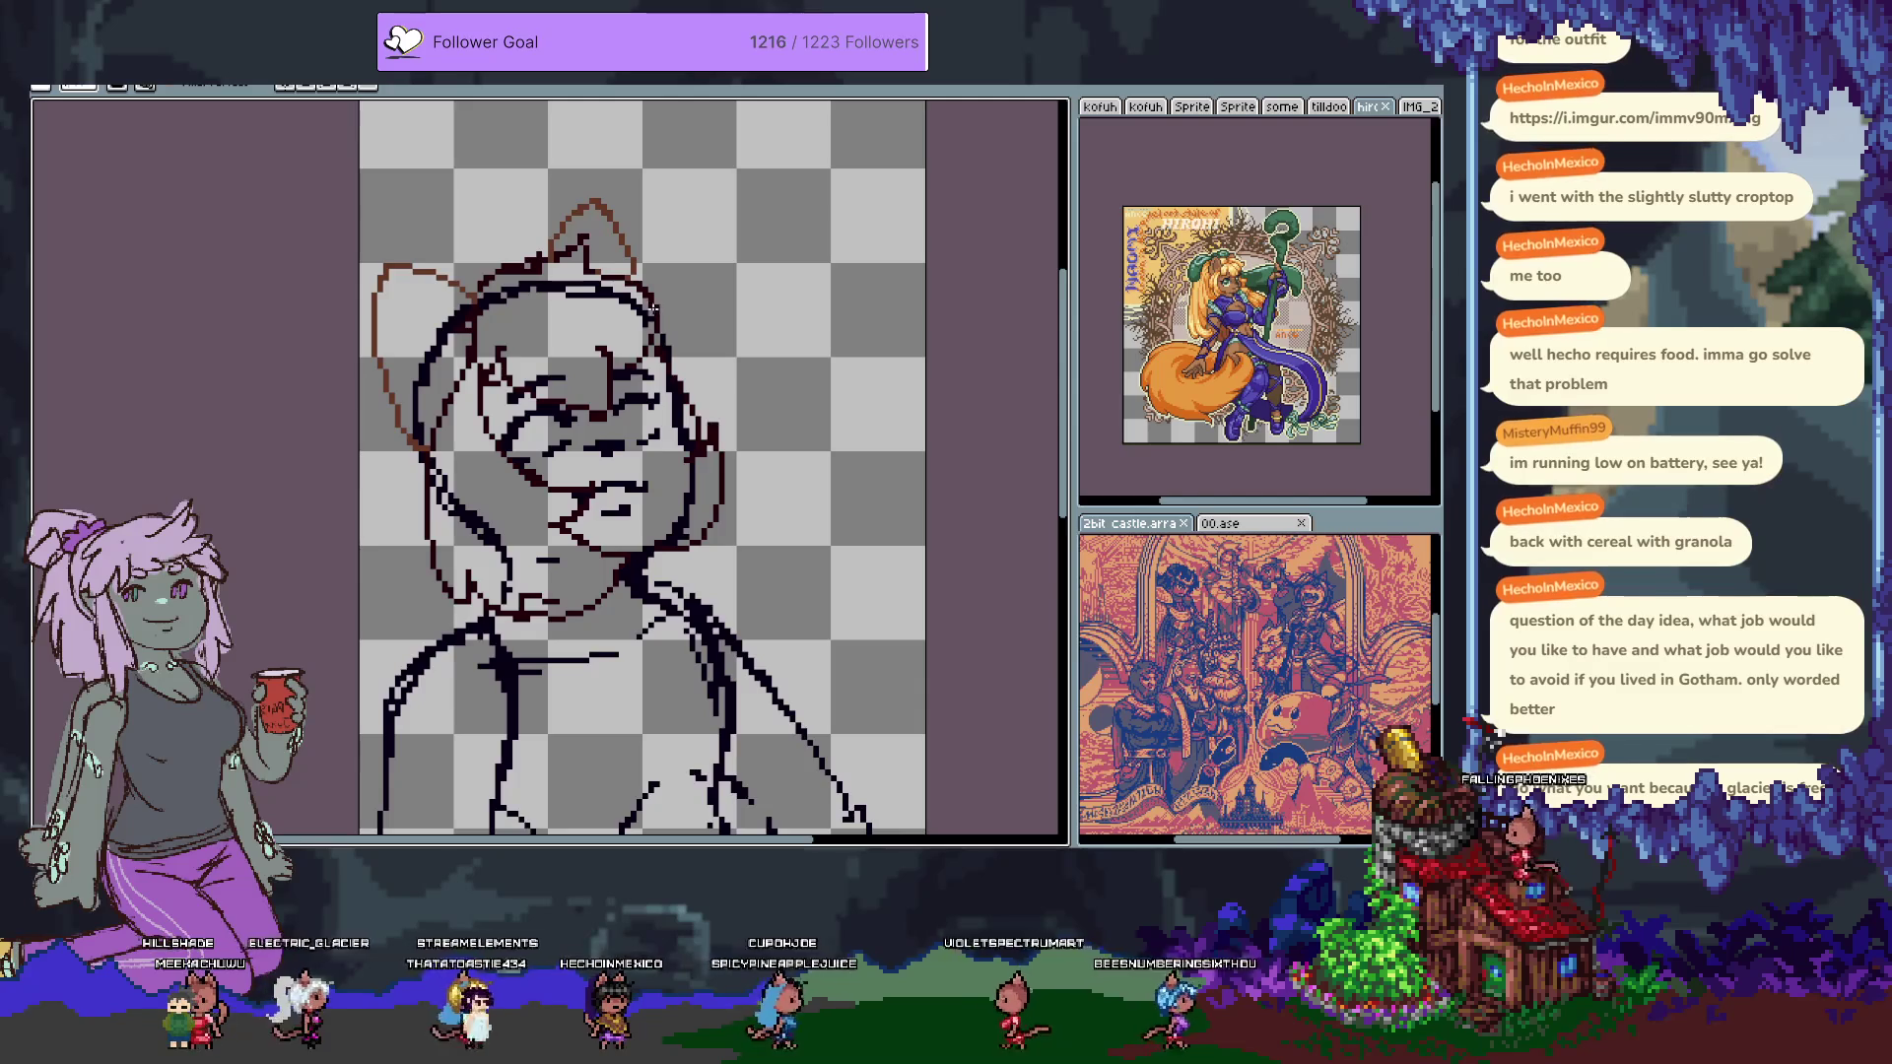
{"action": "key", "text": "ctrl+z"}
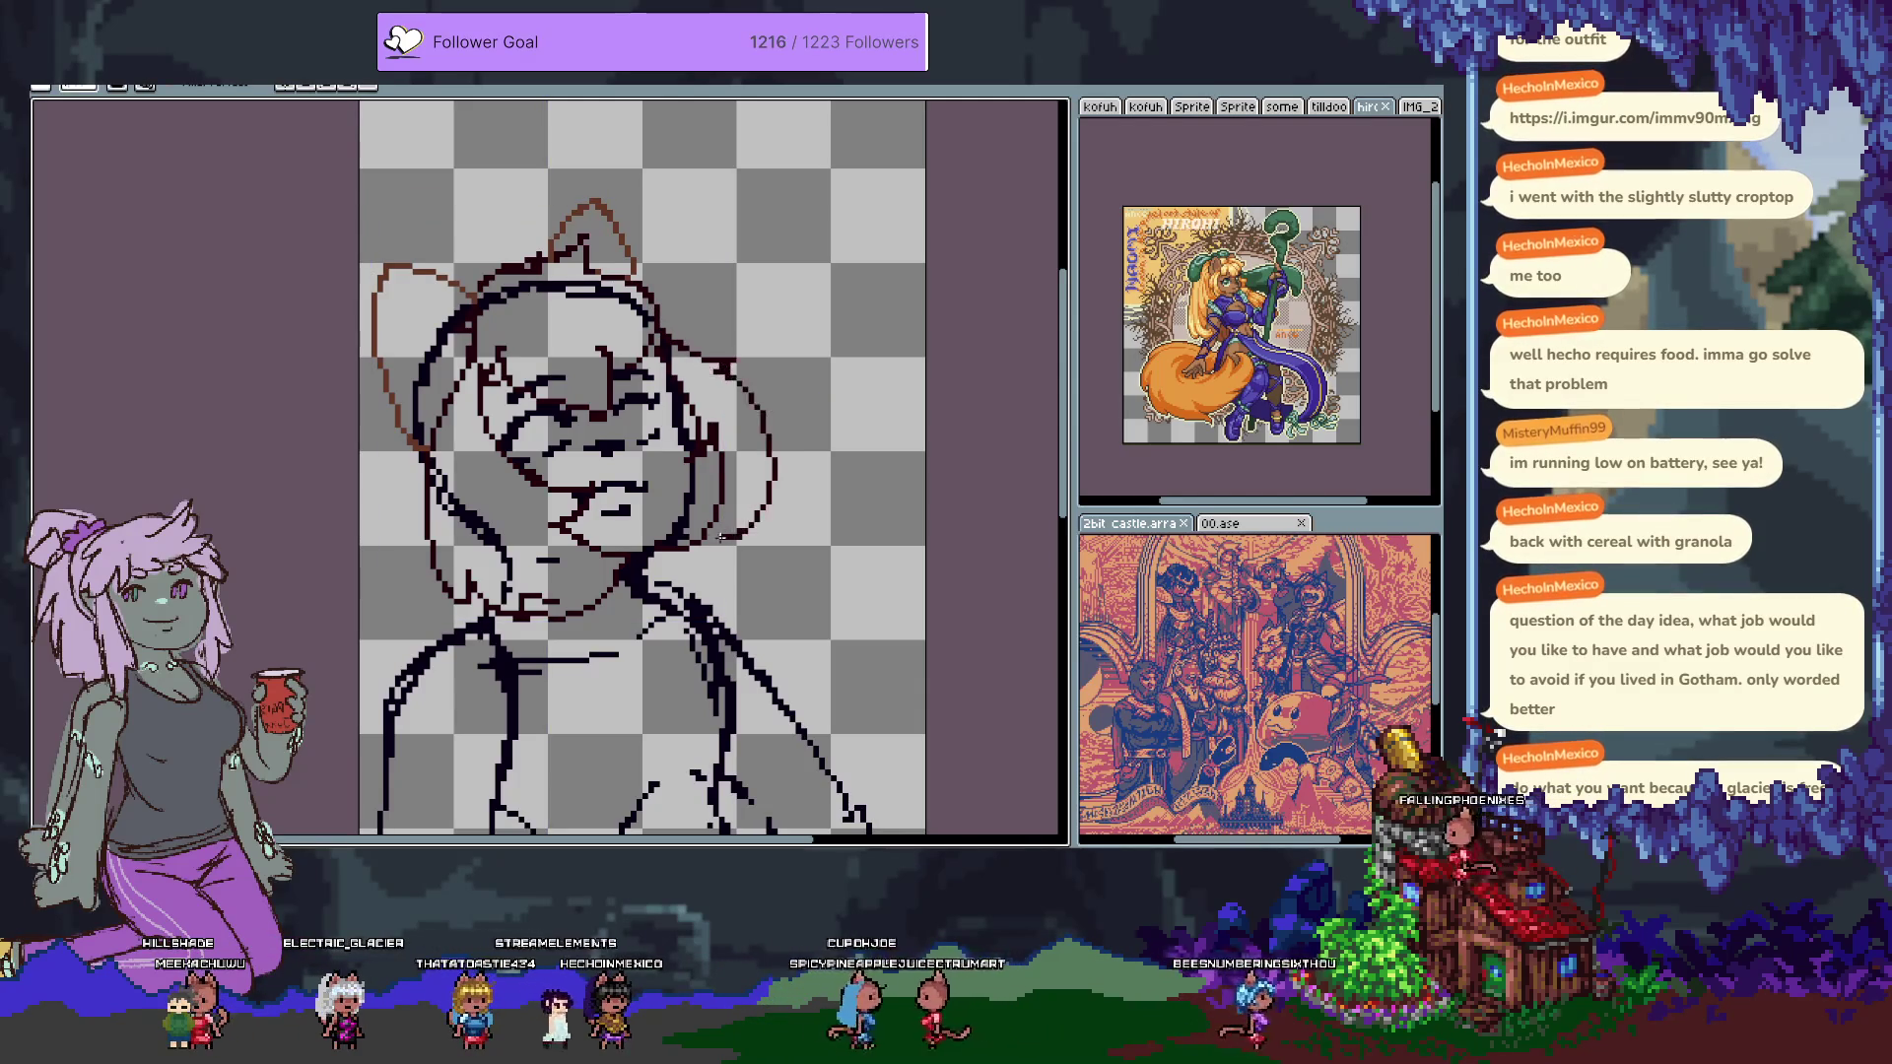
{"action": "key", "text": "Tab"}
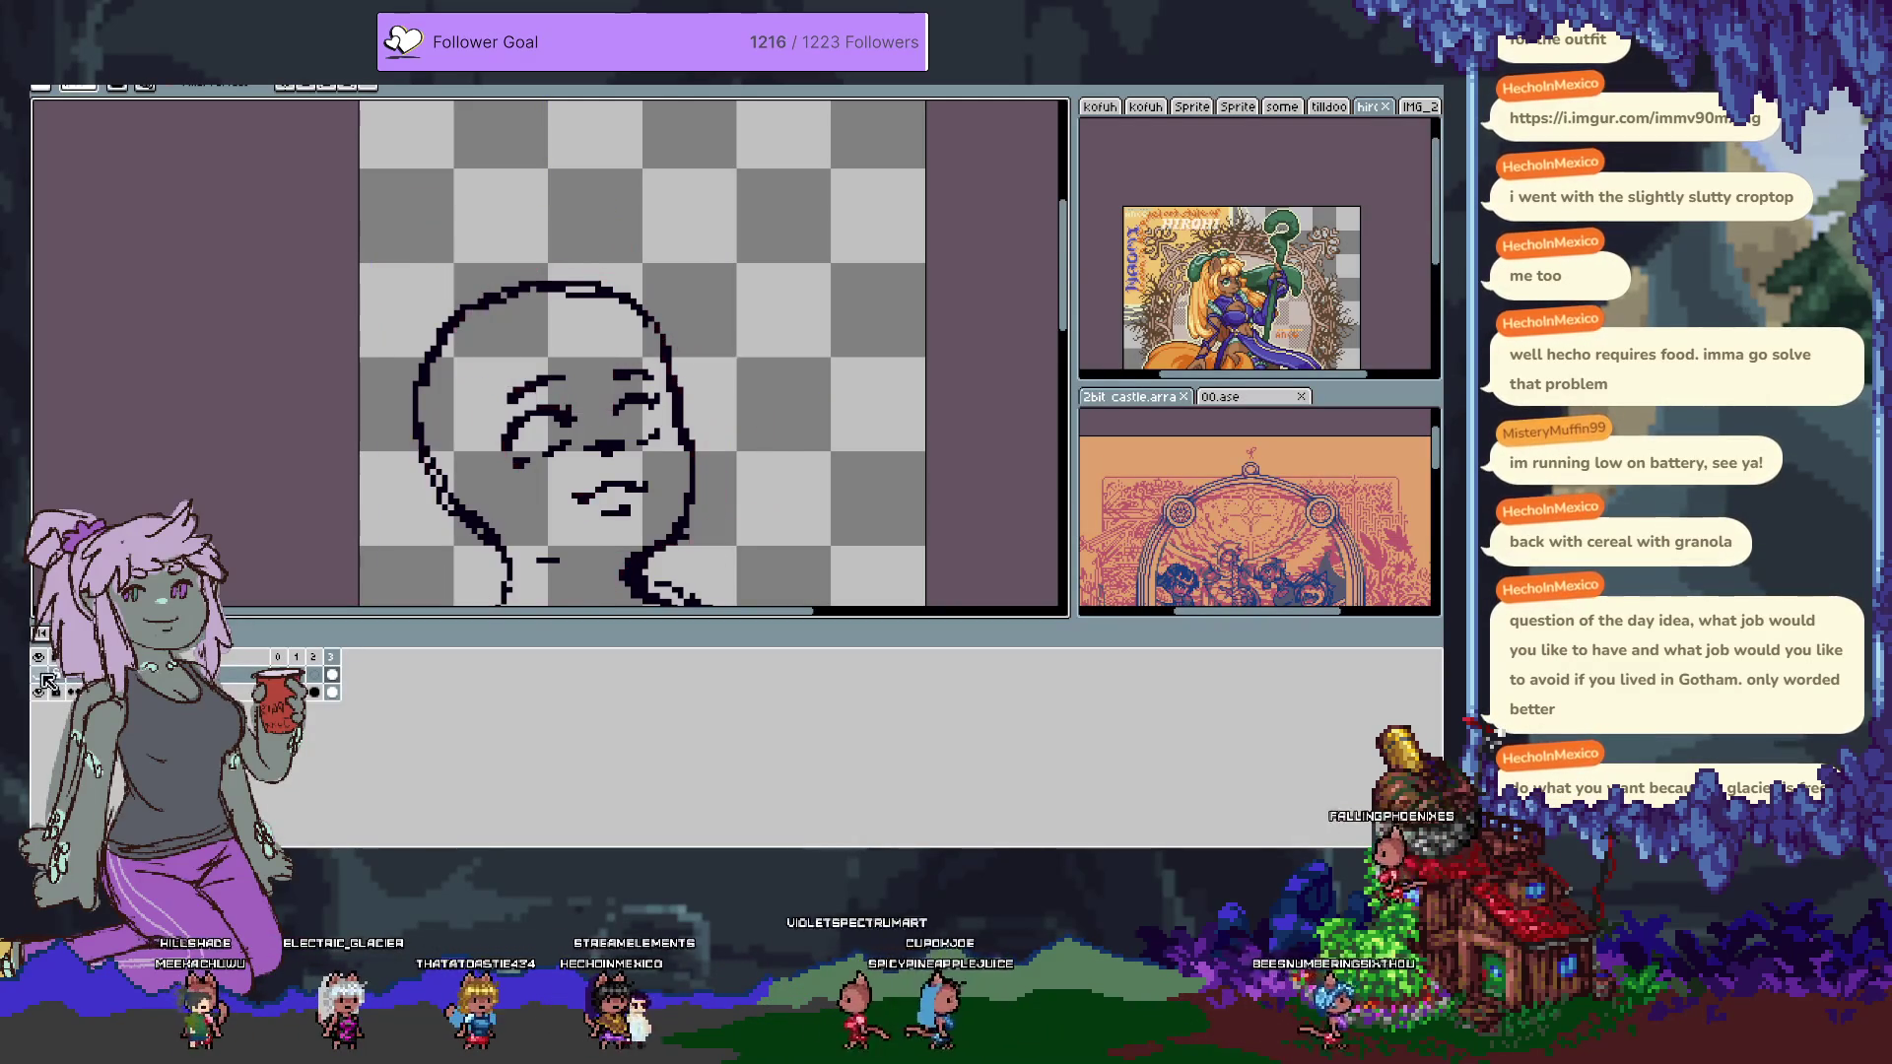
{"action": "key", "text": "Tab"}
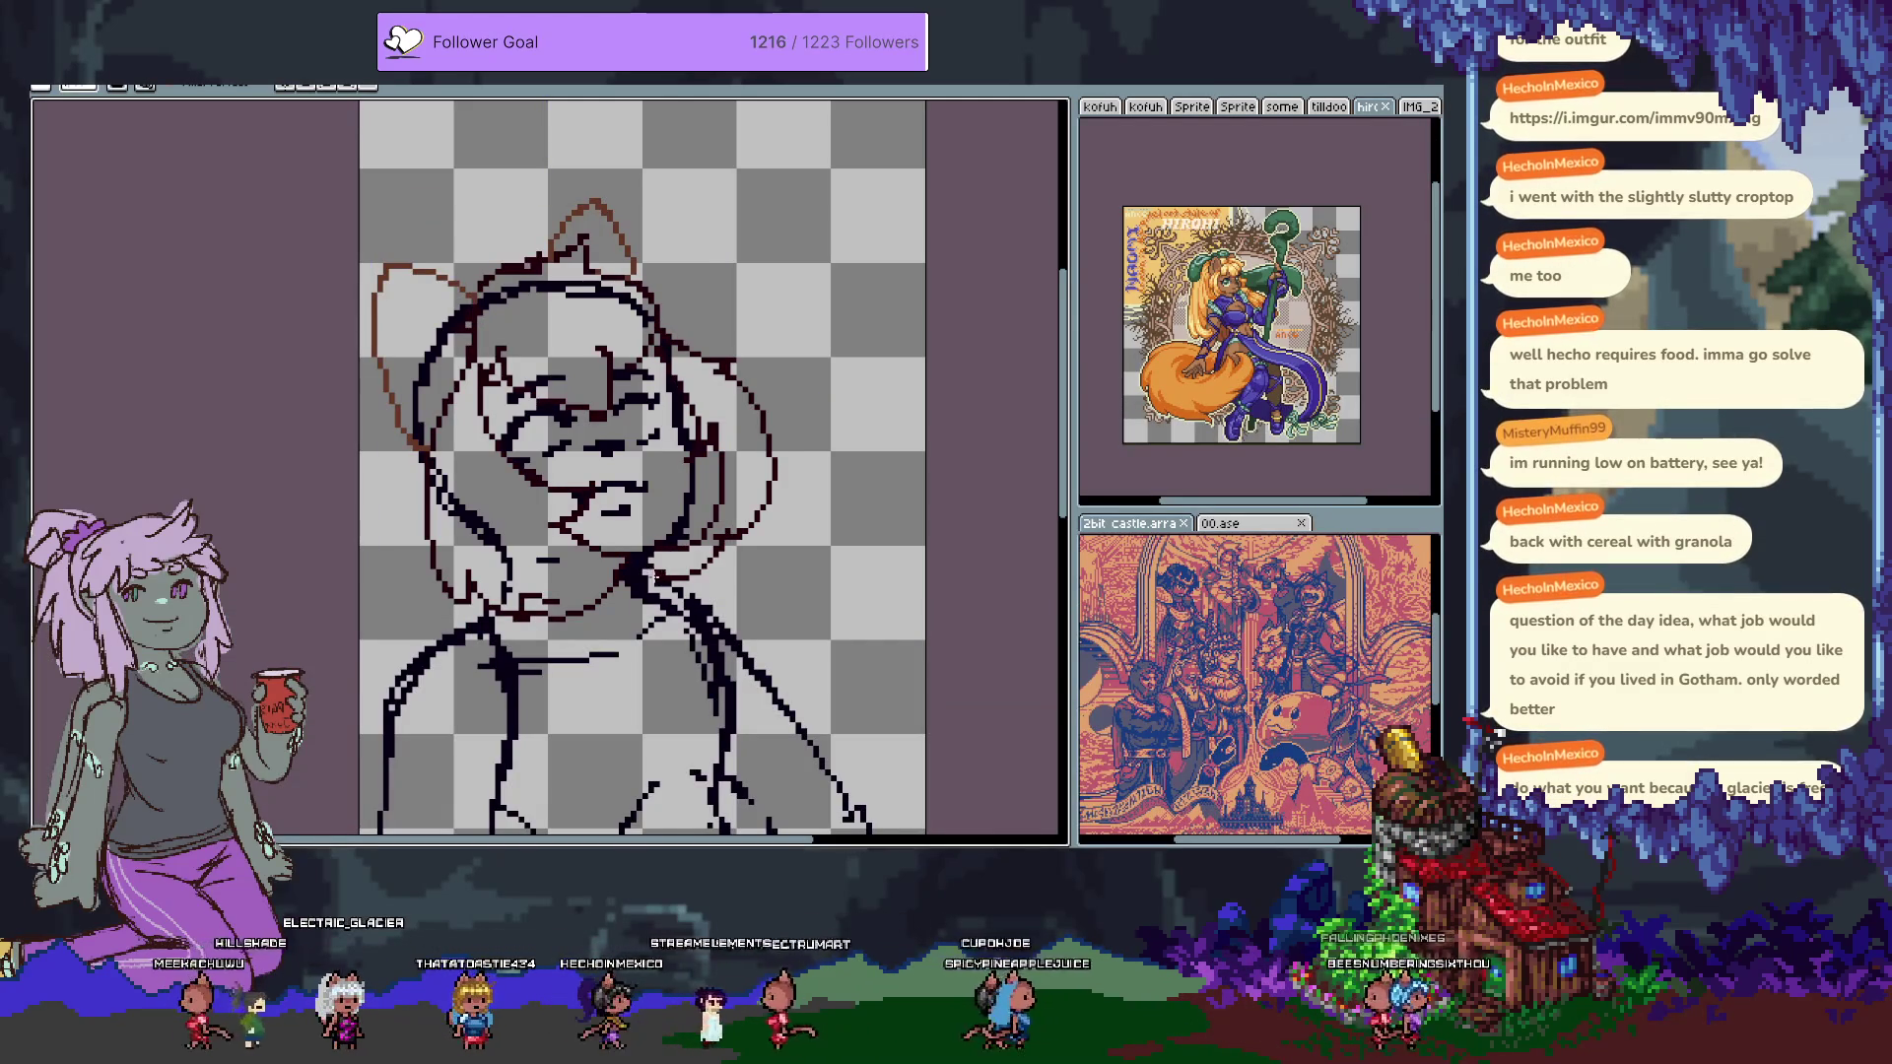
{"action": "mouse_move", "coordinate": [551, 497]}
{"action": "left_mouse_down"}
{"action": "mouse_move", "coordinate": [550, 242]}
{"action": "mouse_move", "coordinate": [580, 153]}
{"action": "mouse_move", "coordinate": [650, 439]}
{"action": "mouse_move", "coordinate": [634, 419]}
{"action": "mouse_move", "coordinate": [632, 517]}
{"action": "left_mouse_up"}
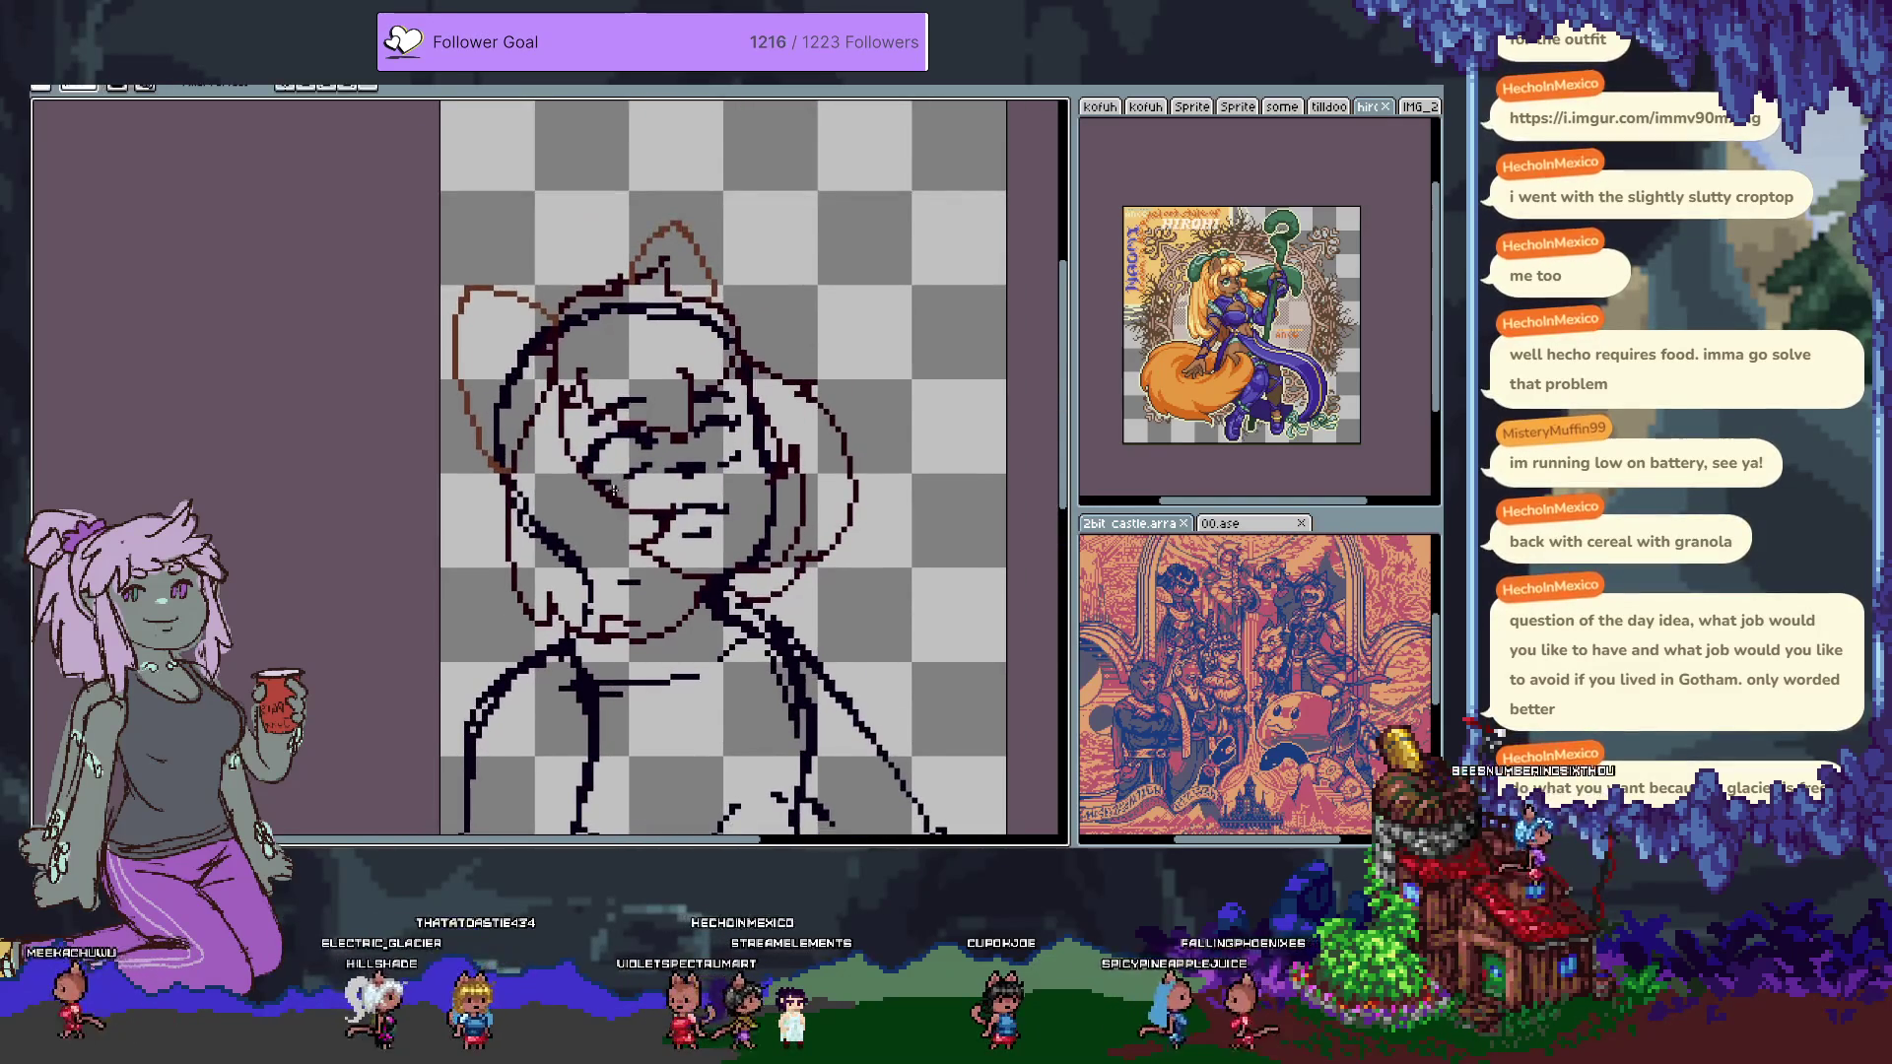
{"action": "key", "text": "ctrl+alt+c"}
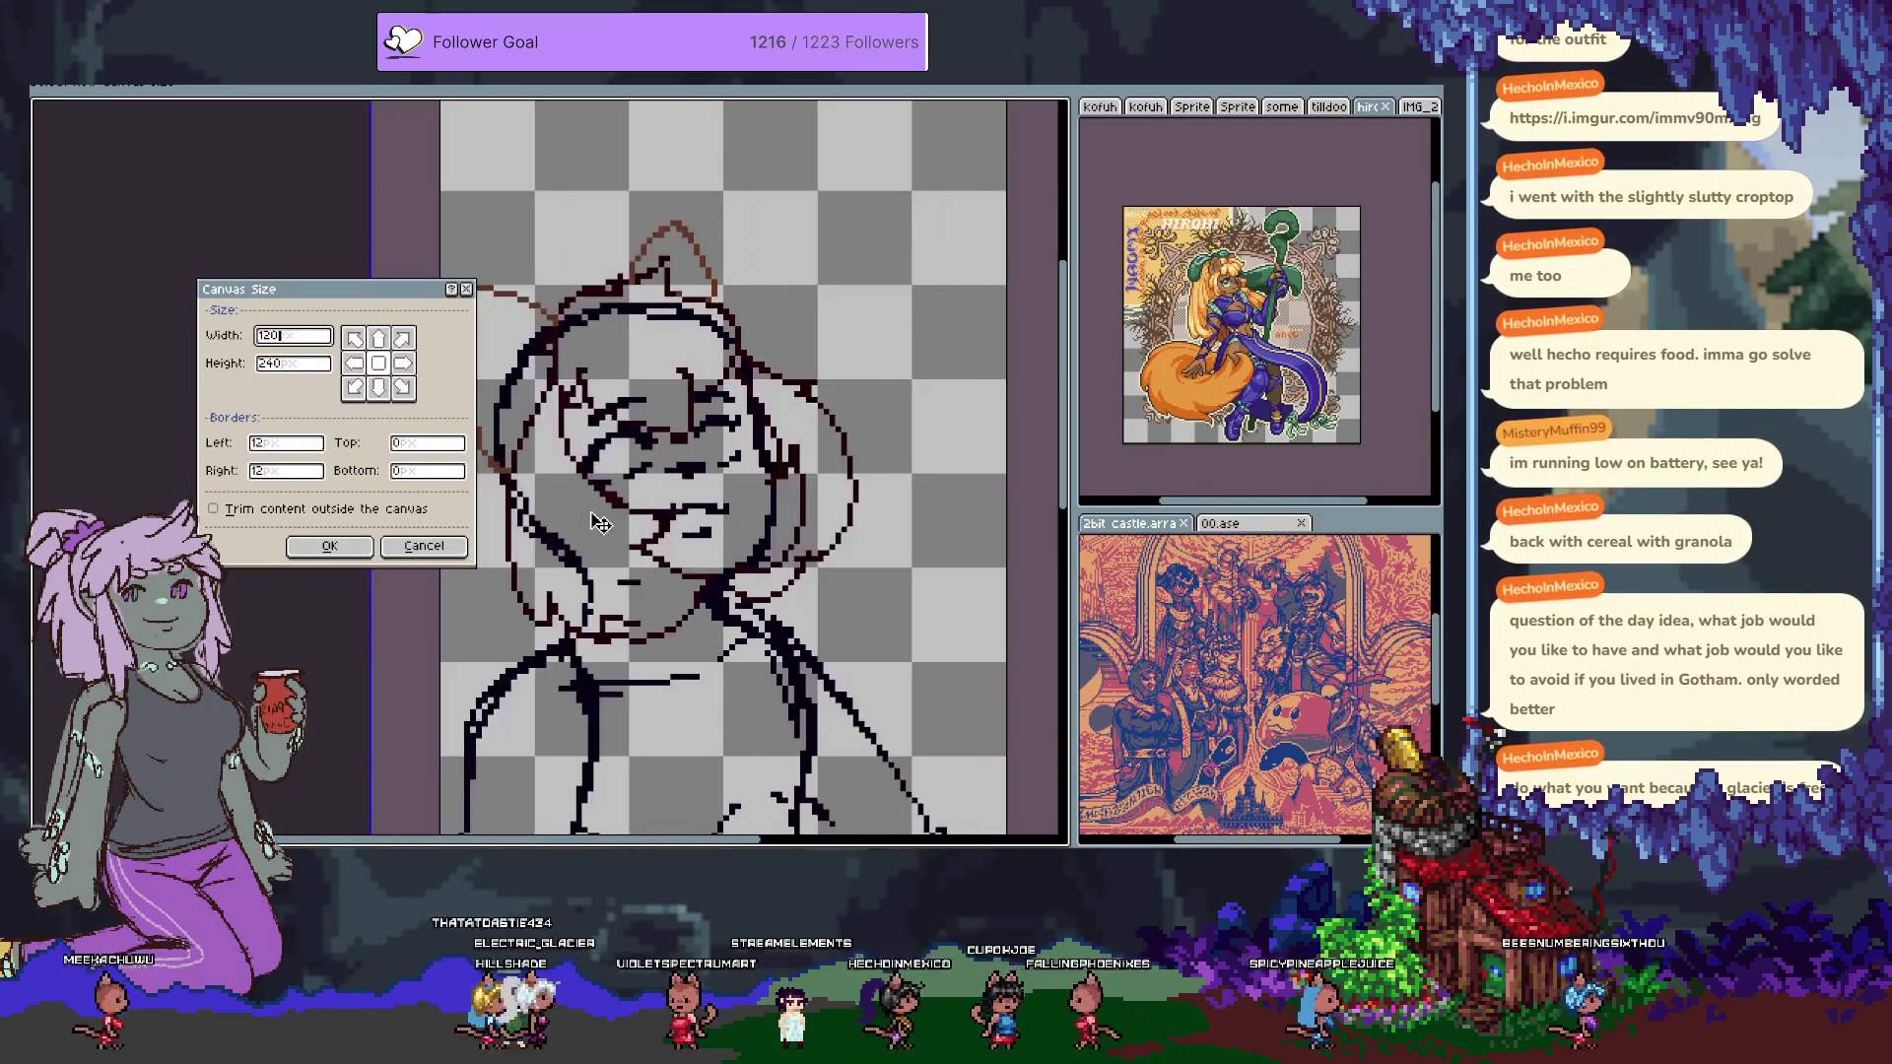
Confirm the wider canvas size and pan the drawing up and left.
{"action": "key", "text": "Return"}
{"action": "key", "text": "Tab"}
{"action": "key", "text": "Tab"}
{"action": "left_click_drag", "start_coordinate": [717, 506], "coordinate": [673, 323]}
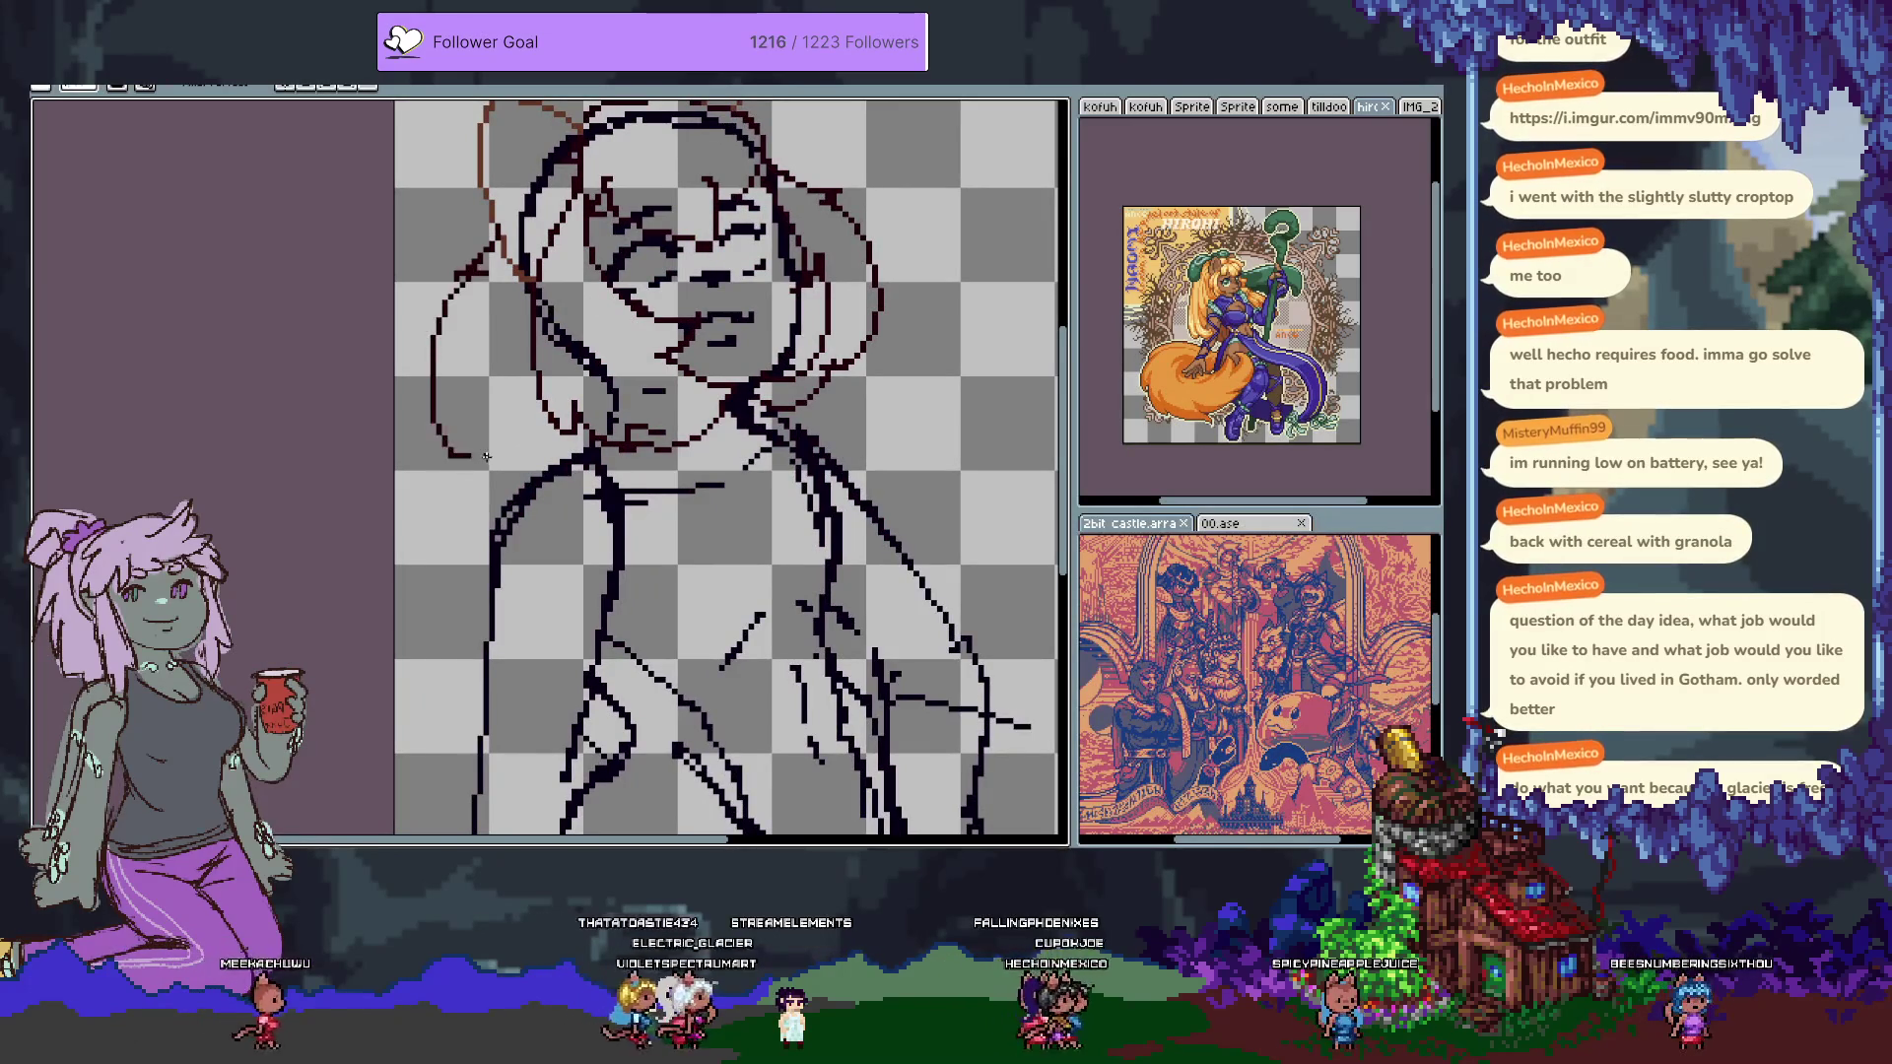
Undo the stray selection and draw a reddish-brown hair line down the left side of the head.
{"action": "key", "text": "ctrl+z"}
{"action": "key", "text": "ctrl+z"}
{"action": "left_click_drag", "start_coordinate": [503, 243], "coordinate": [449, 332]}
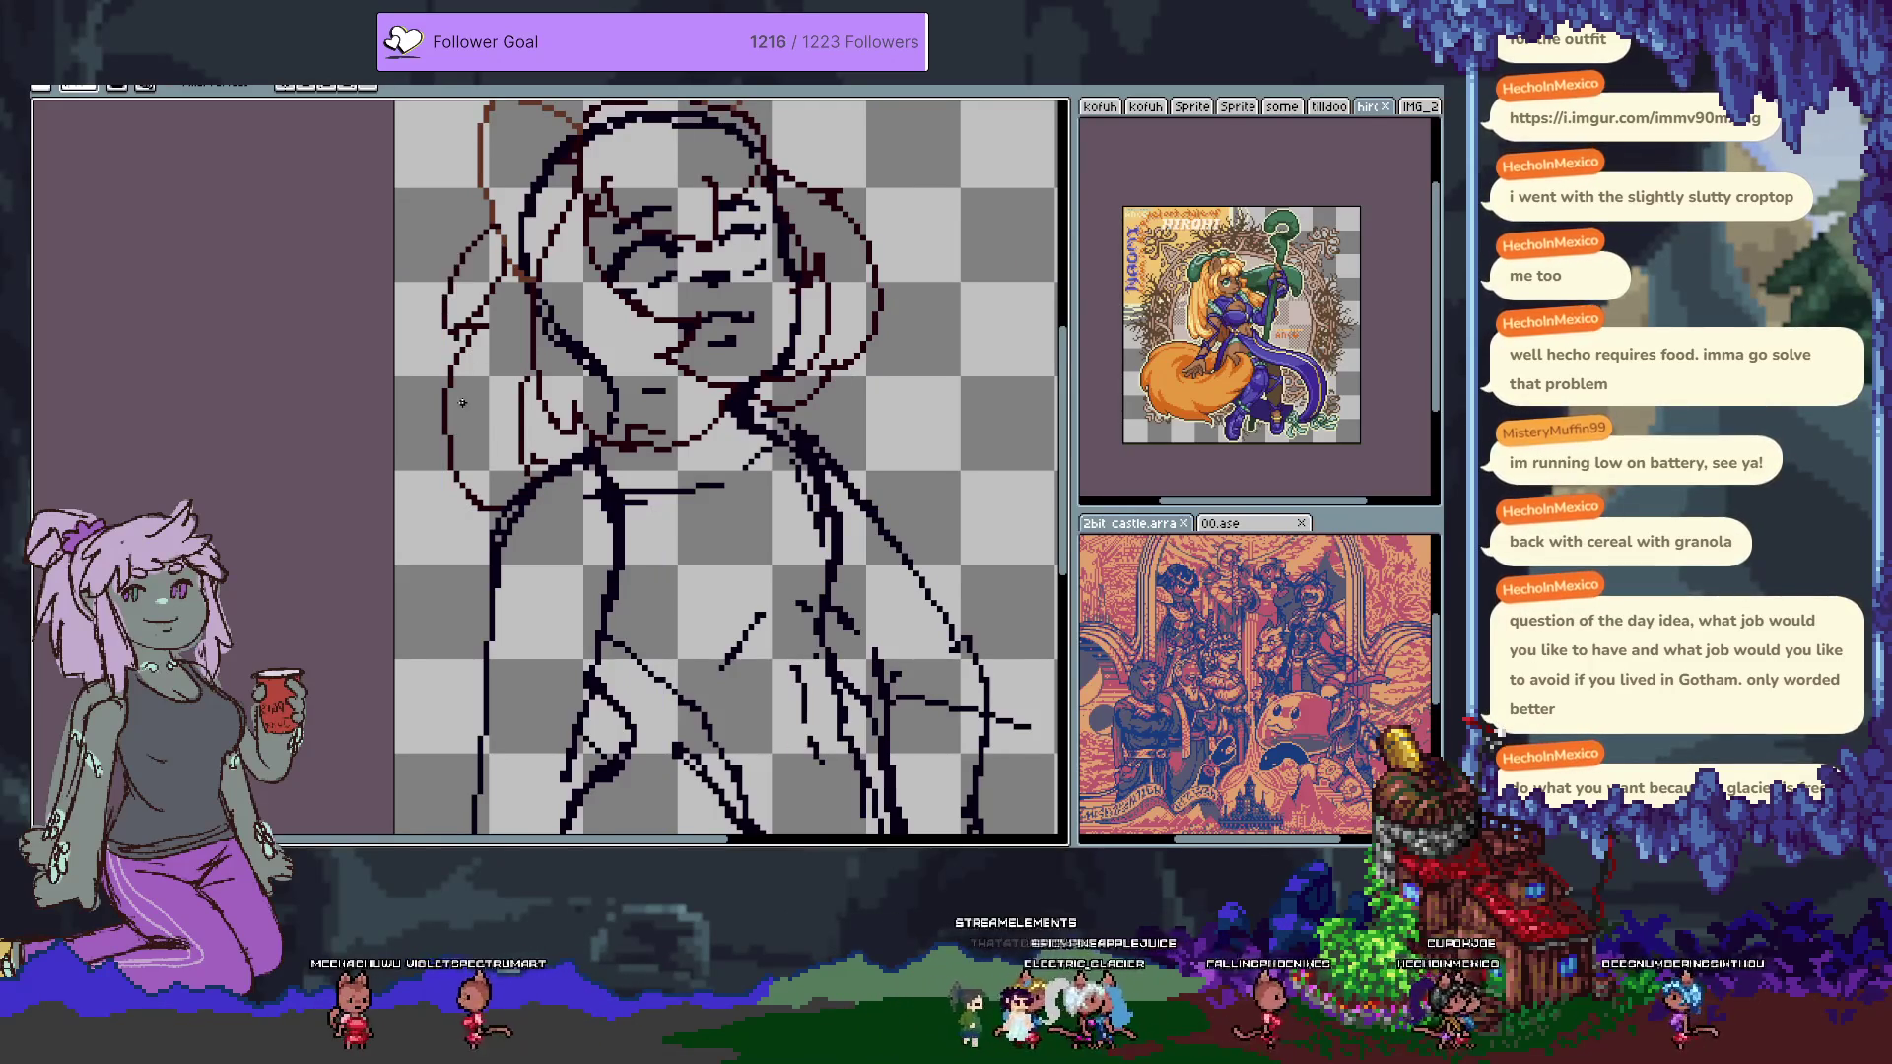
{"action": "scroll", "coordinate": [697, 377], "scroll_direction": "up", "scroll_amount": 3}
Make a rectangular selection around the face, then undo it.
{"action": "key", "text": "m"}
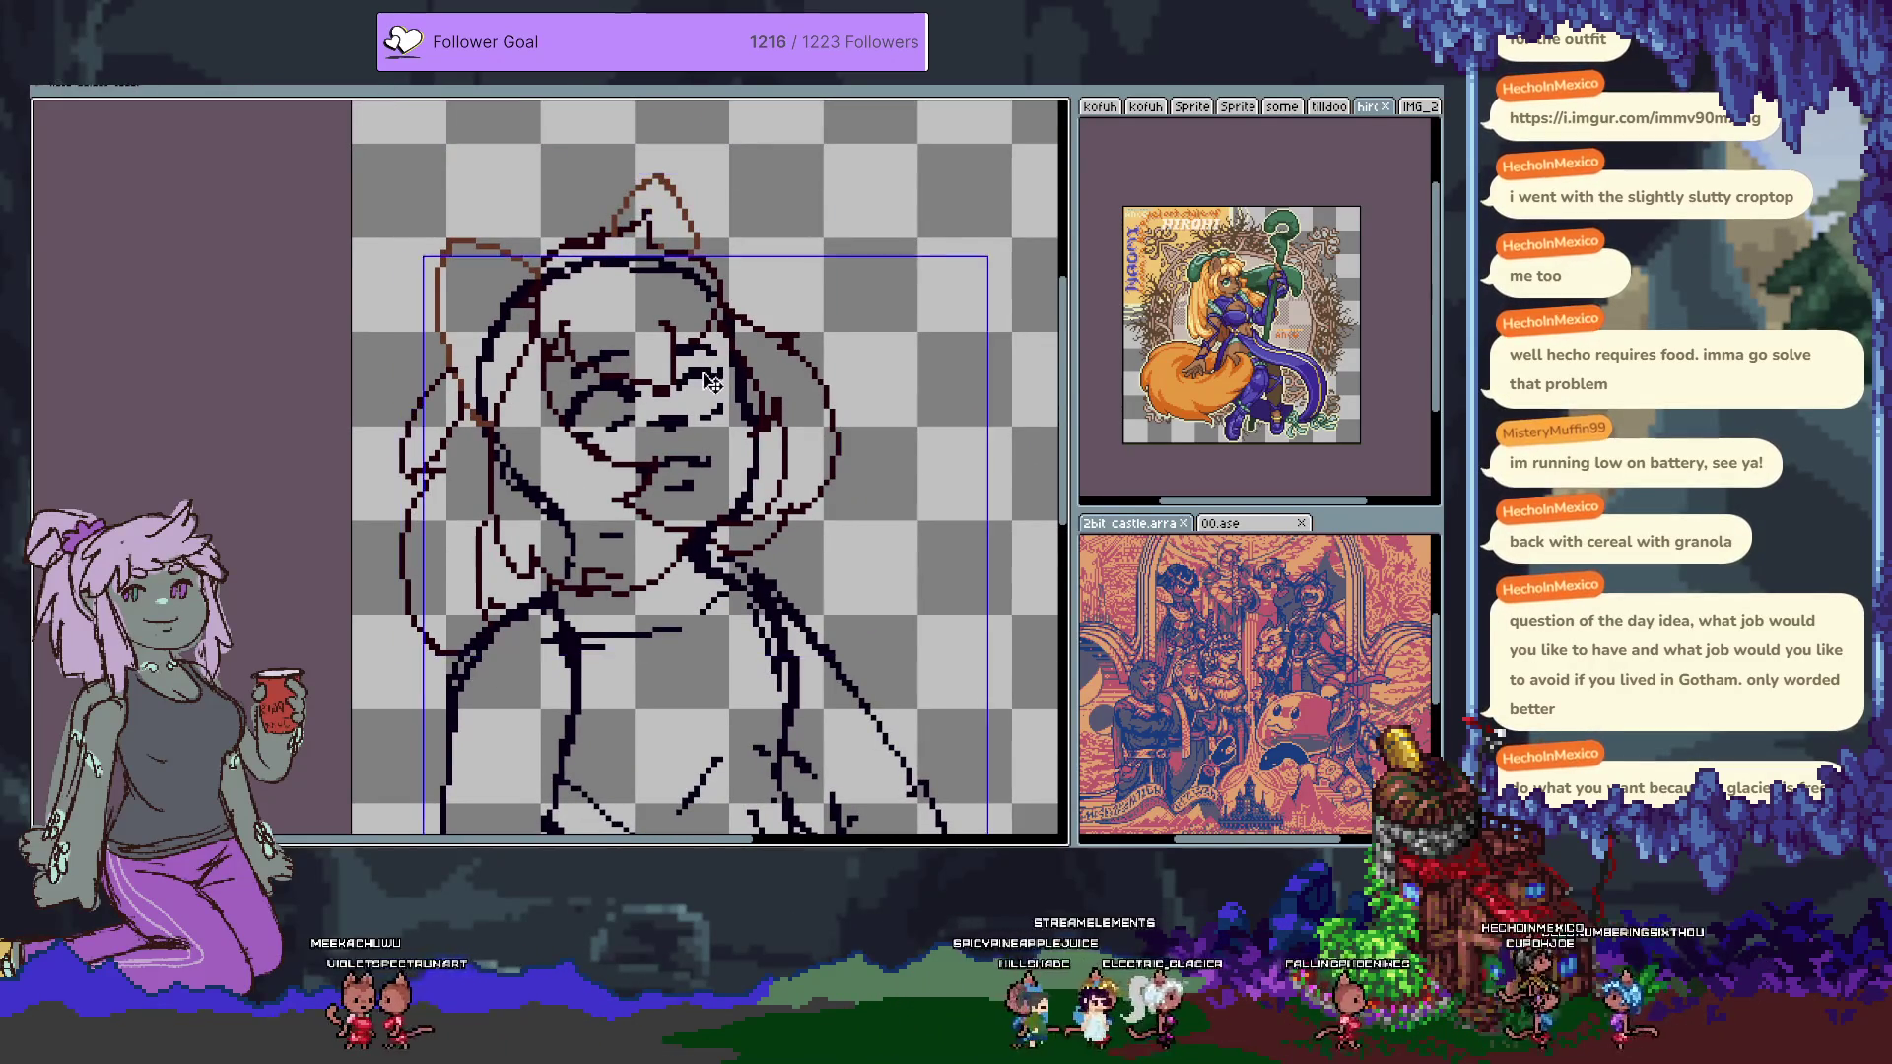
{"action": "left_click_drag", "start_coordinate": [678, 379], "coordinate": [739, 436]}
{"action": "key", "text": "b"}
{"action": "key", "text": "ctrl+z"}
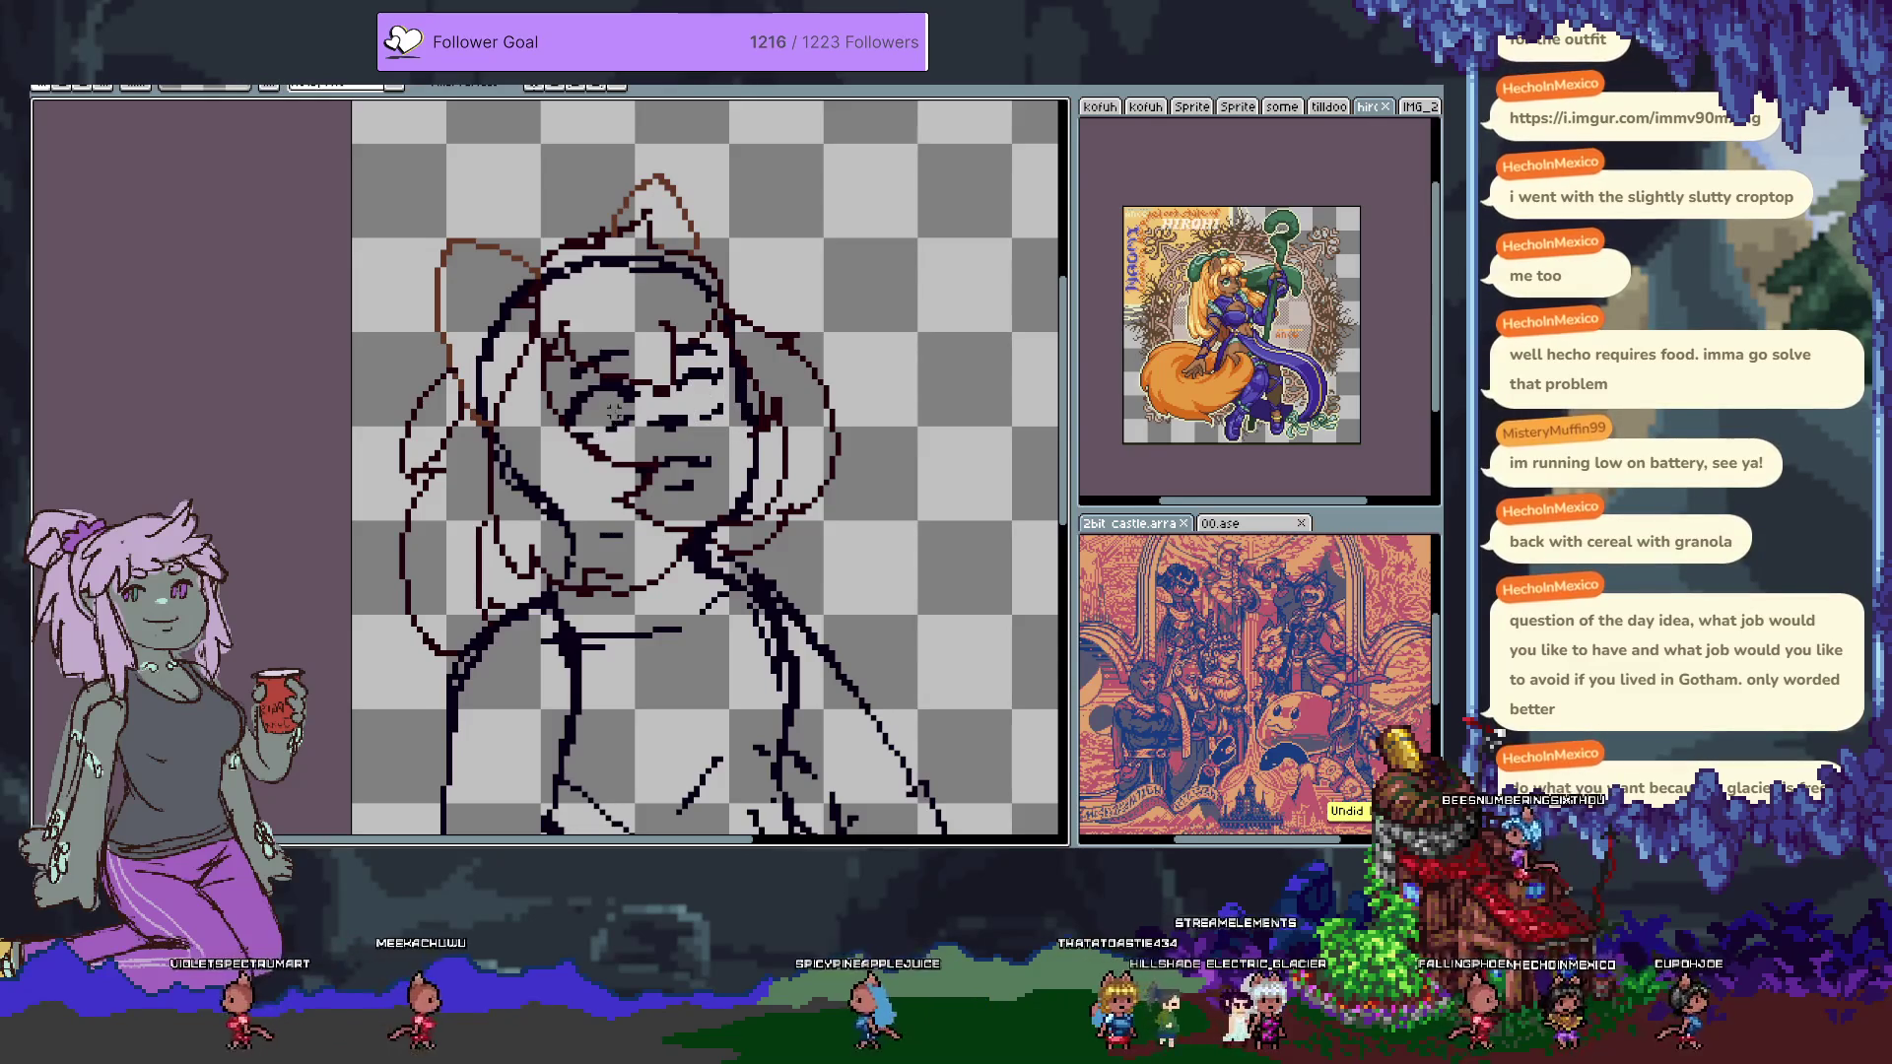
Hide the brown sketch layer, drop the selection, return to the pencil, and bring up Save File.
{"action": "key", "text": "Tab"}
{"action": "left_click", "coordinate": [38, 674]}
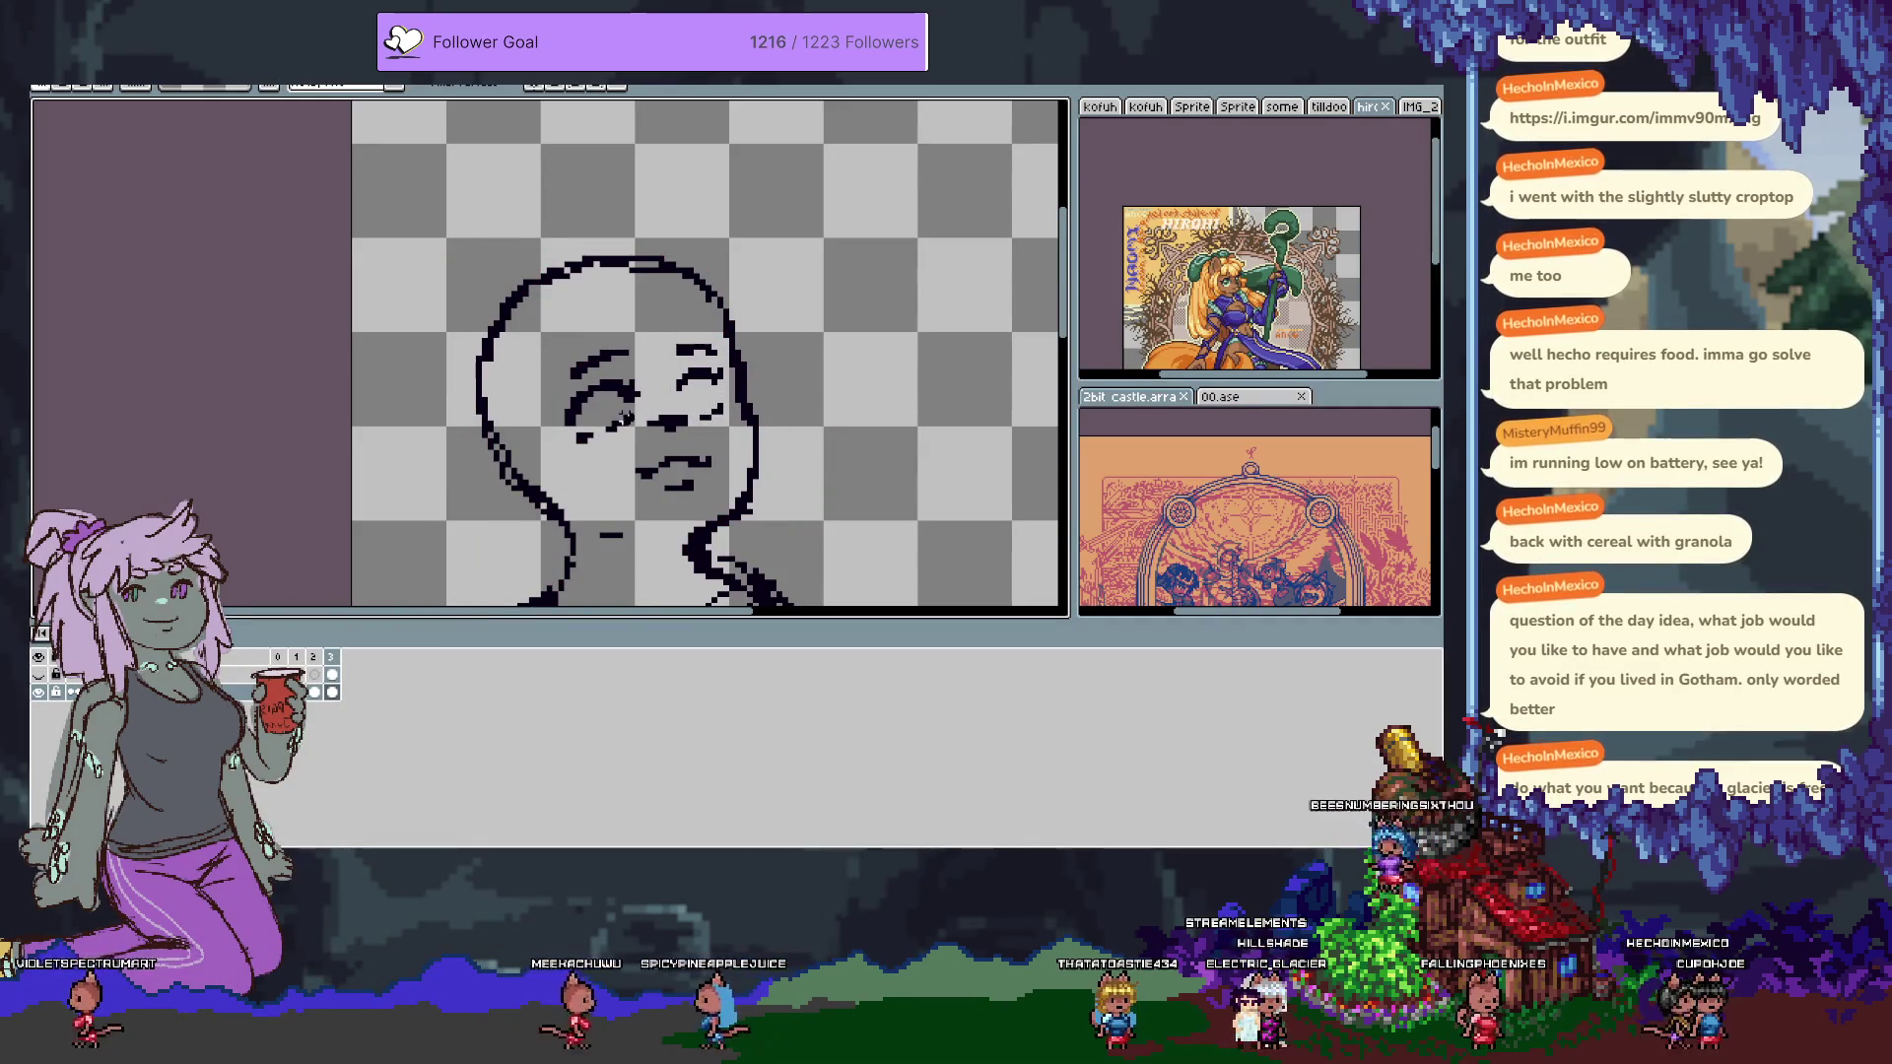
{"action": "left_click", "coordinate": [720, 414]}
{"action": "key", "text": "b"}
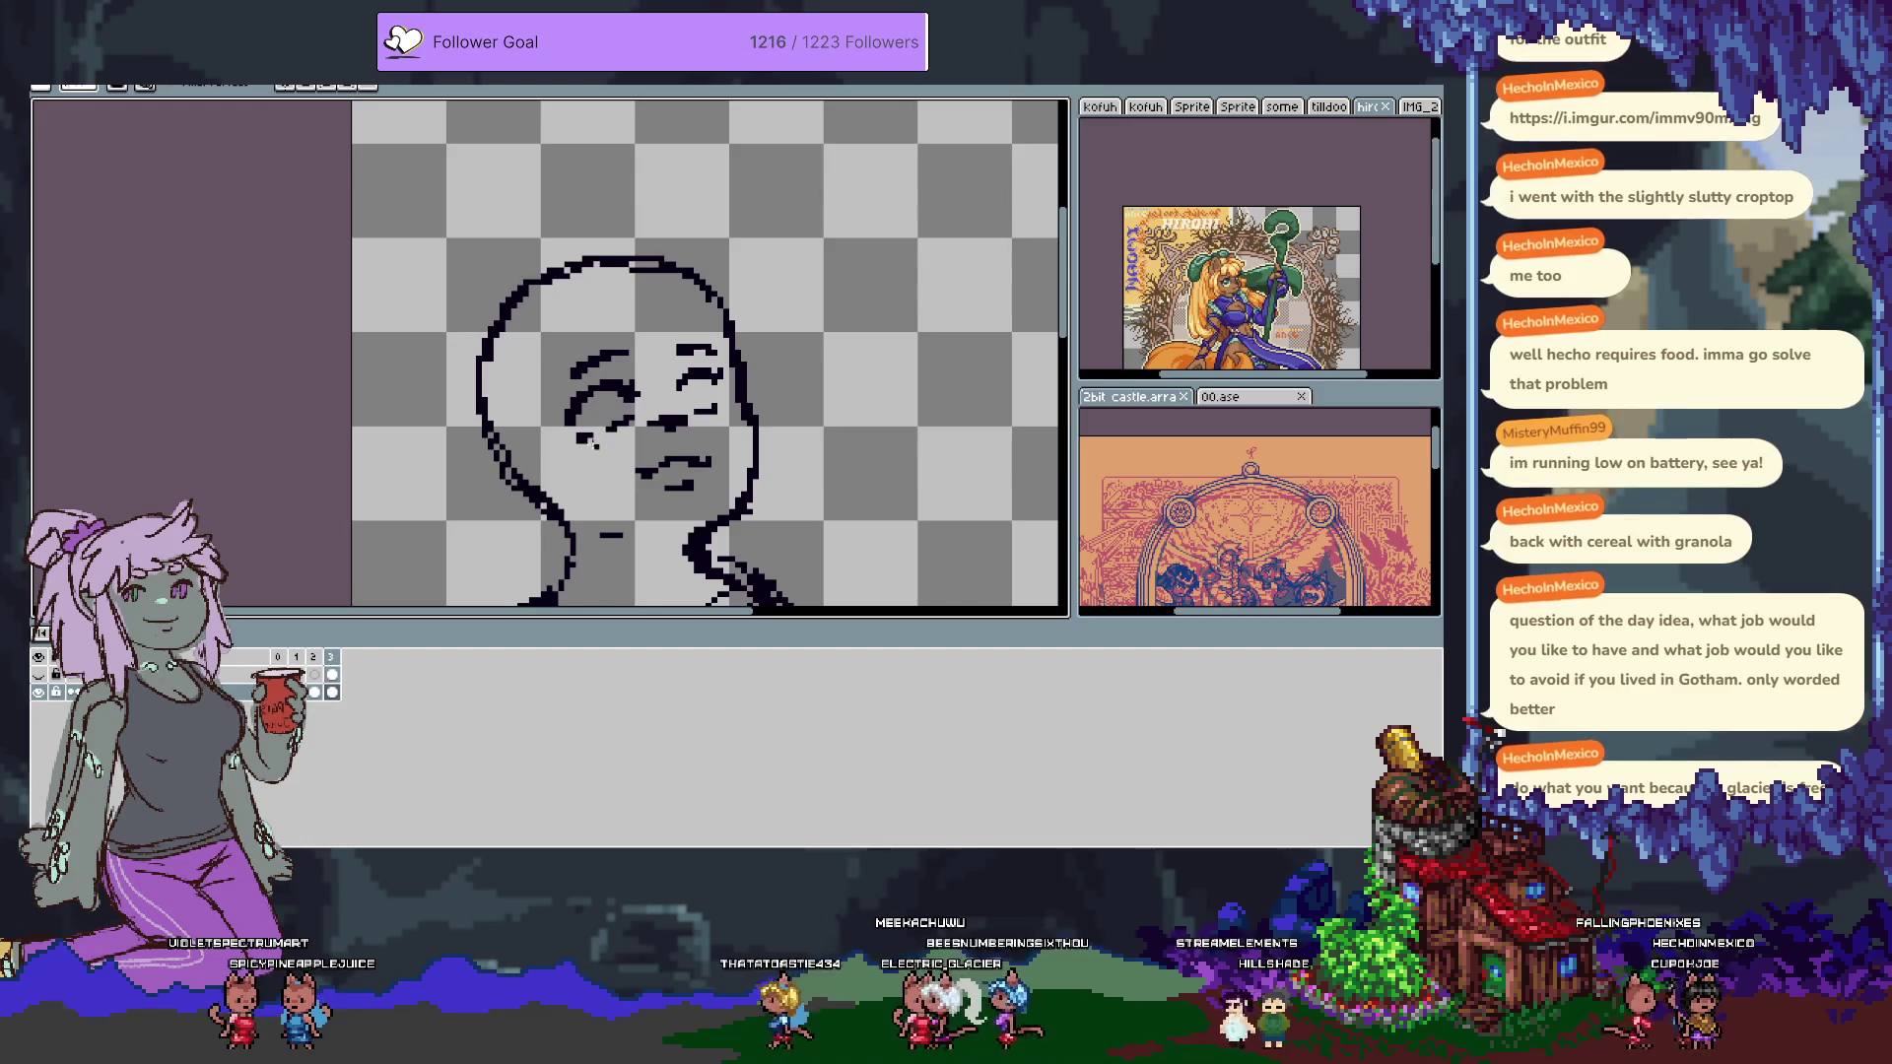
{"action": "key", "text": "ctrl+s"}
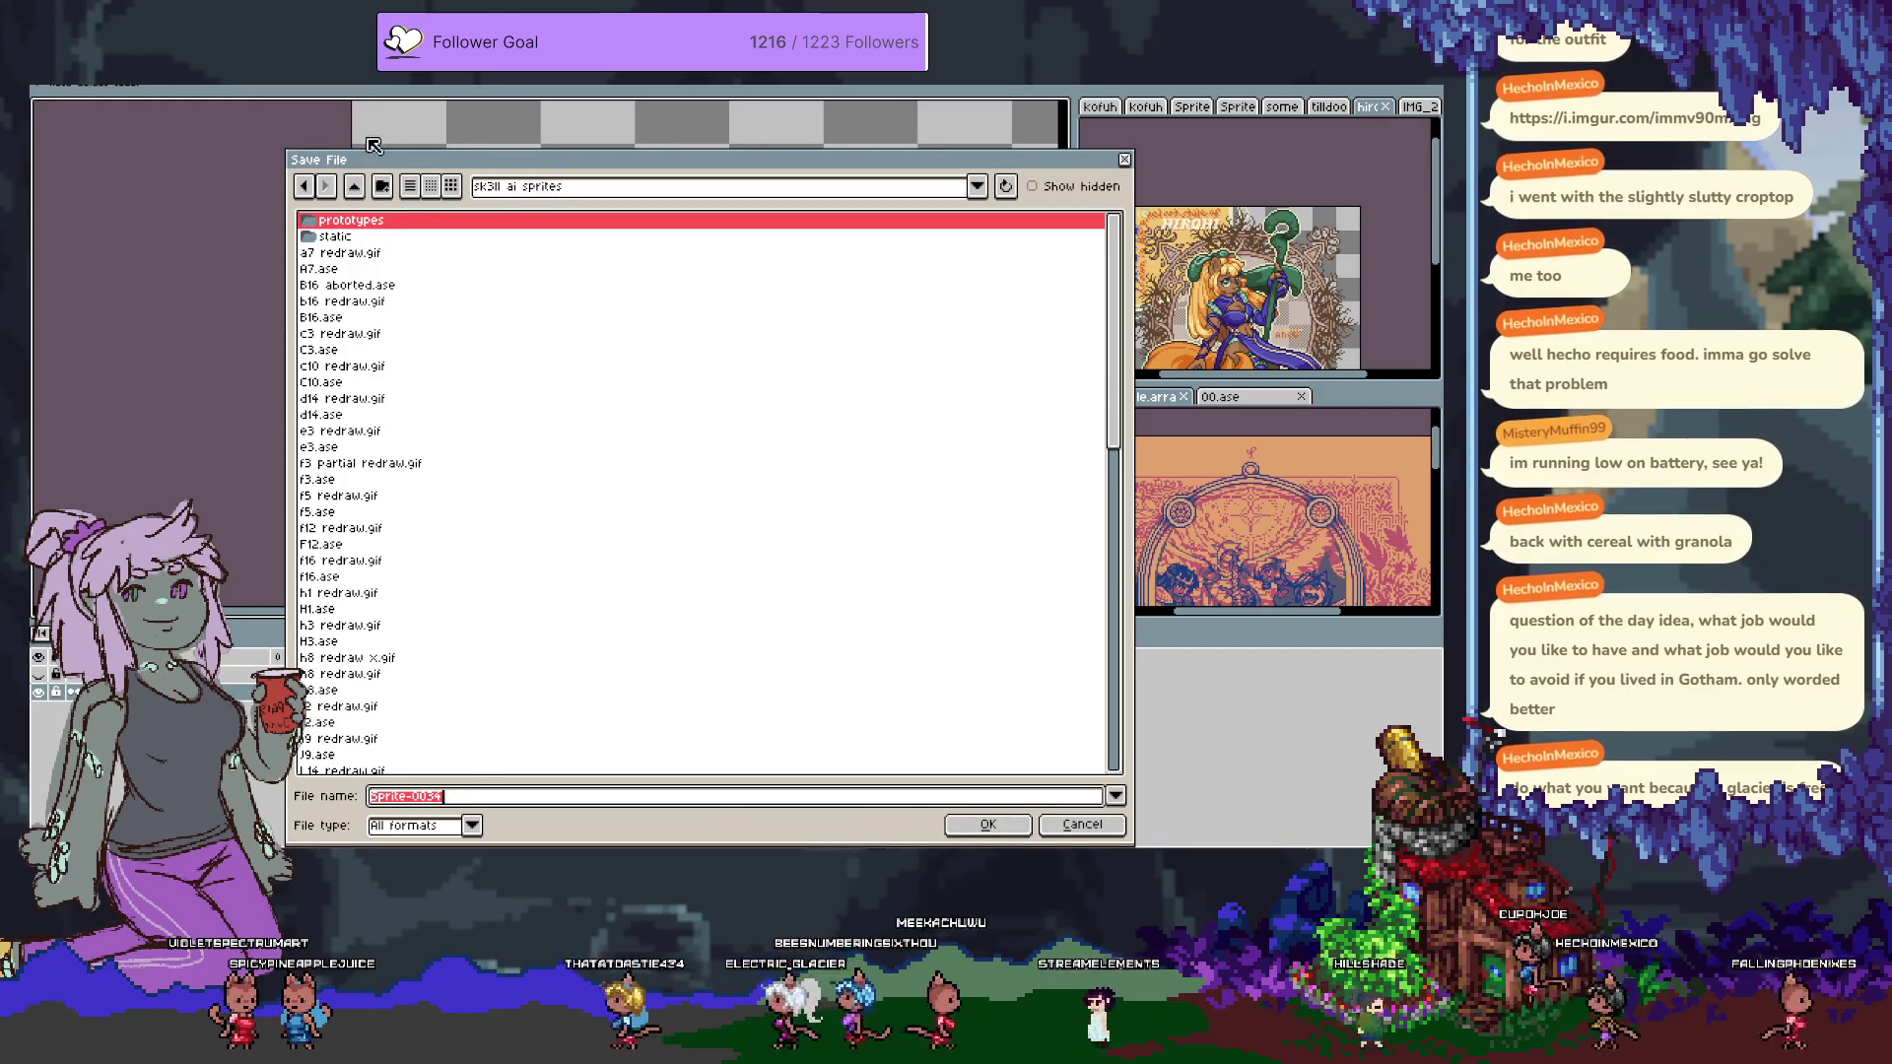
Navigate the Save File dialog into the catgirl noir folder.
{"action": "left_click", "coordinate": [578, 186]}
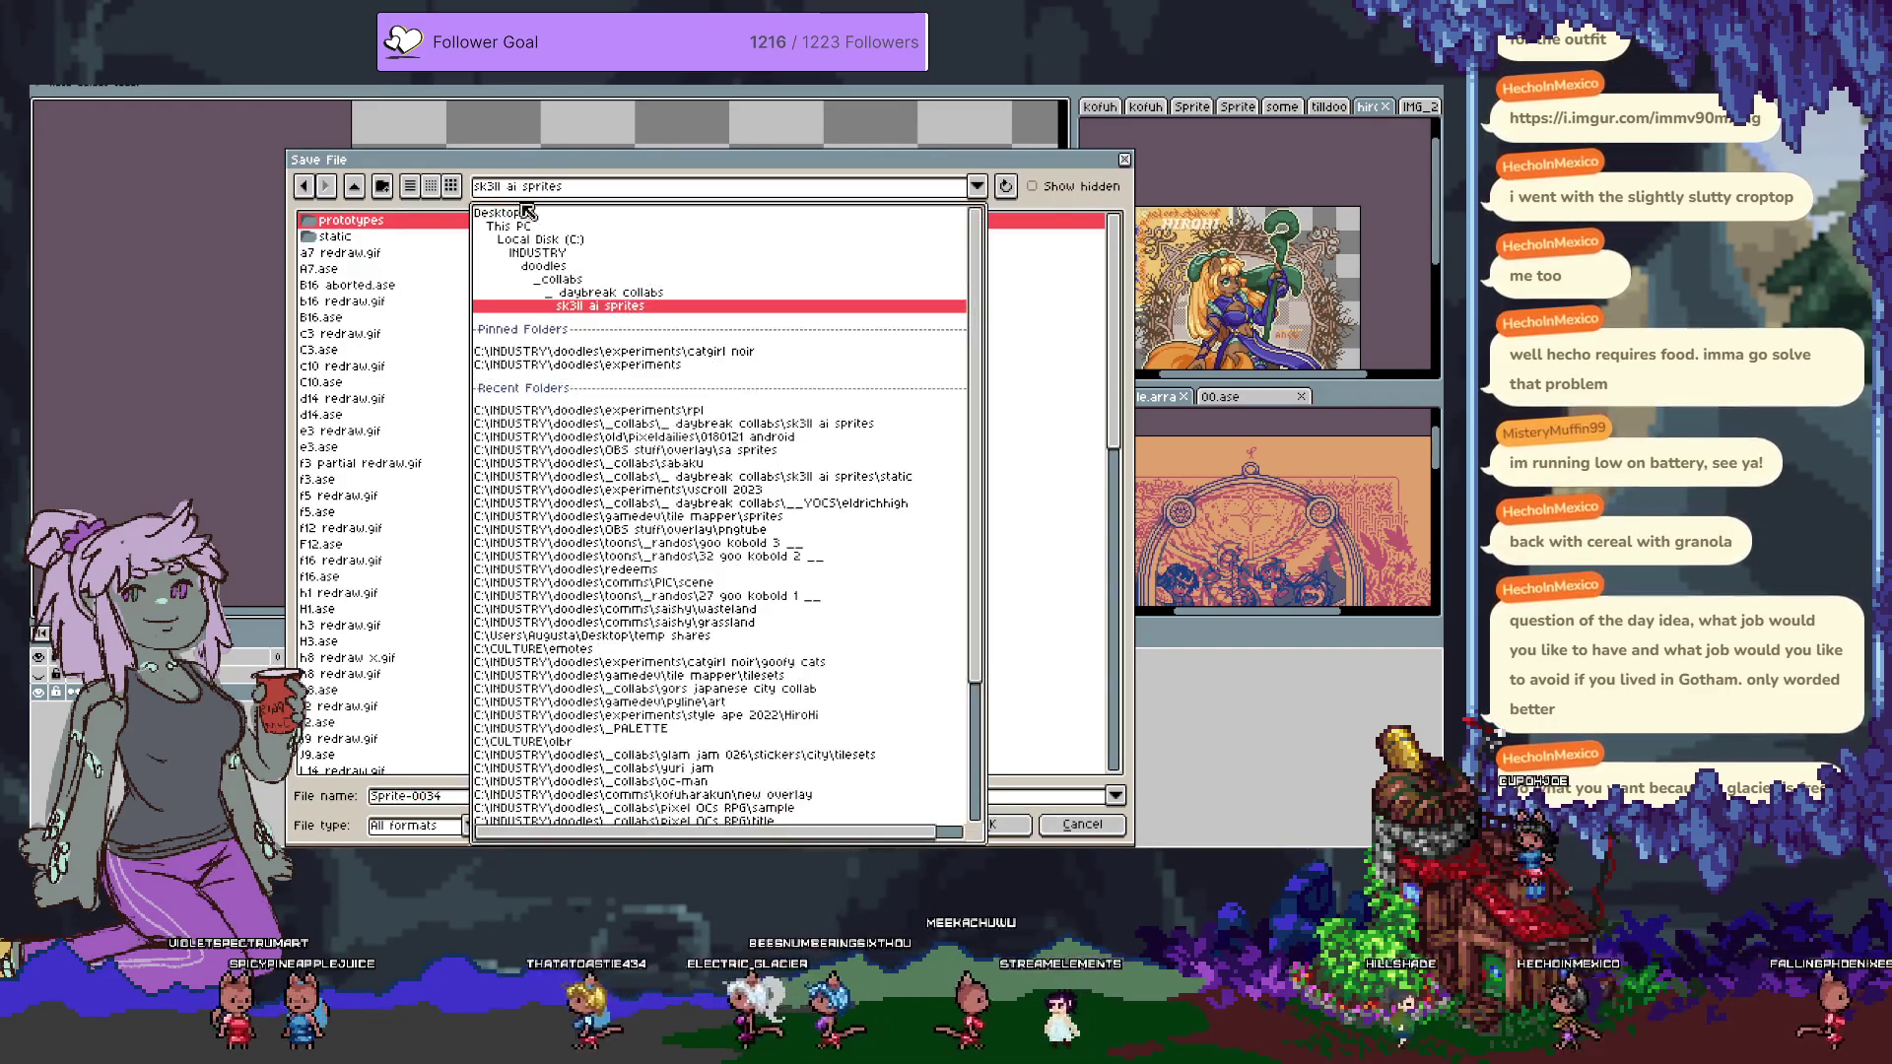
{"action": "left_click", "coordinate": [578, 242]}
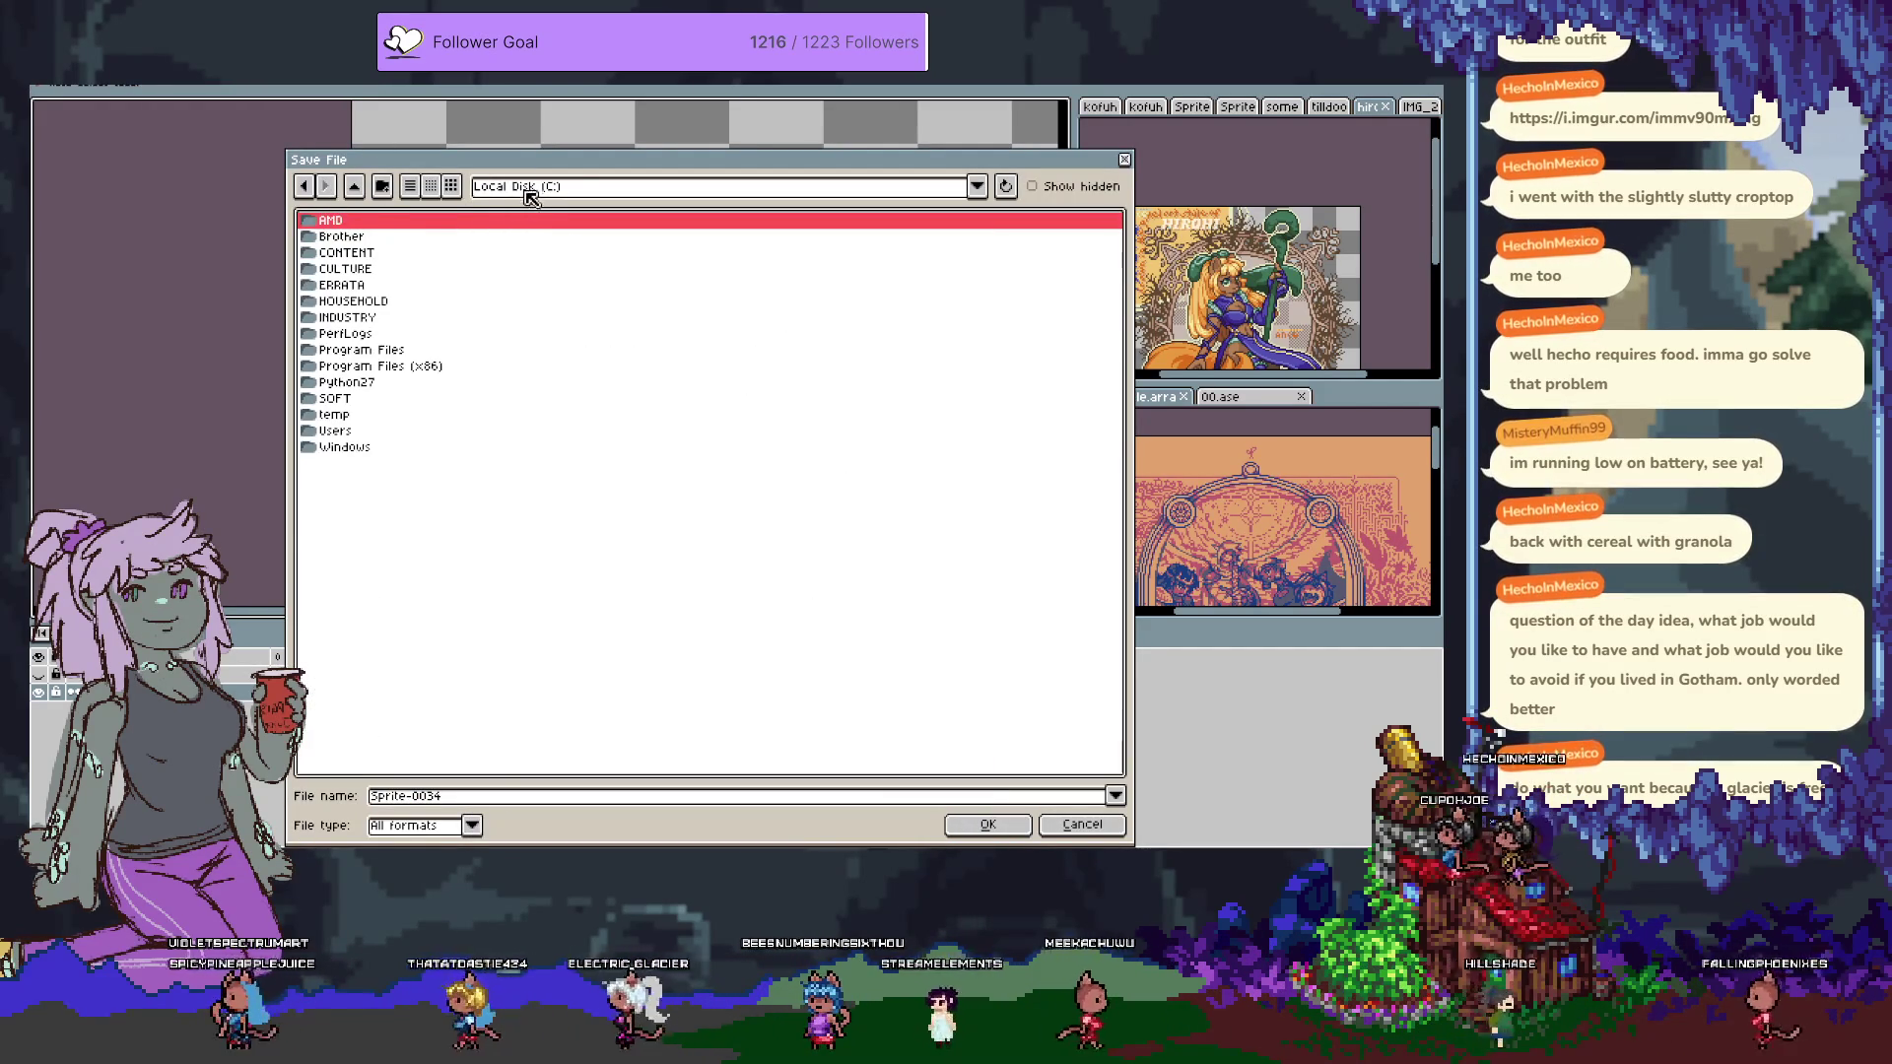
{"action": "left_click", "coordinate": [528, 189]}
{"action": "left_click", "coordinate": [527, 242]}
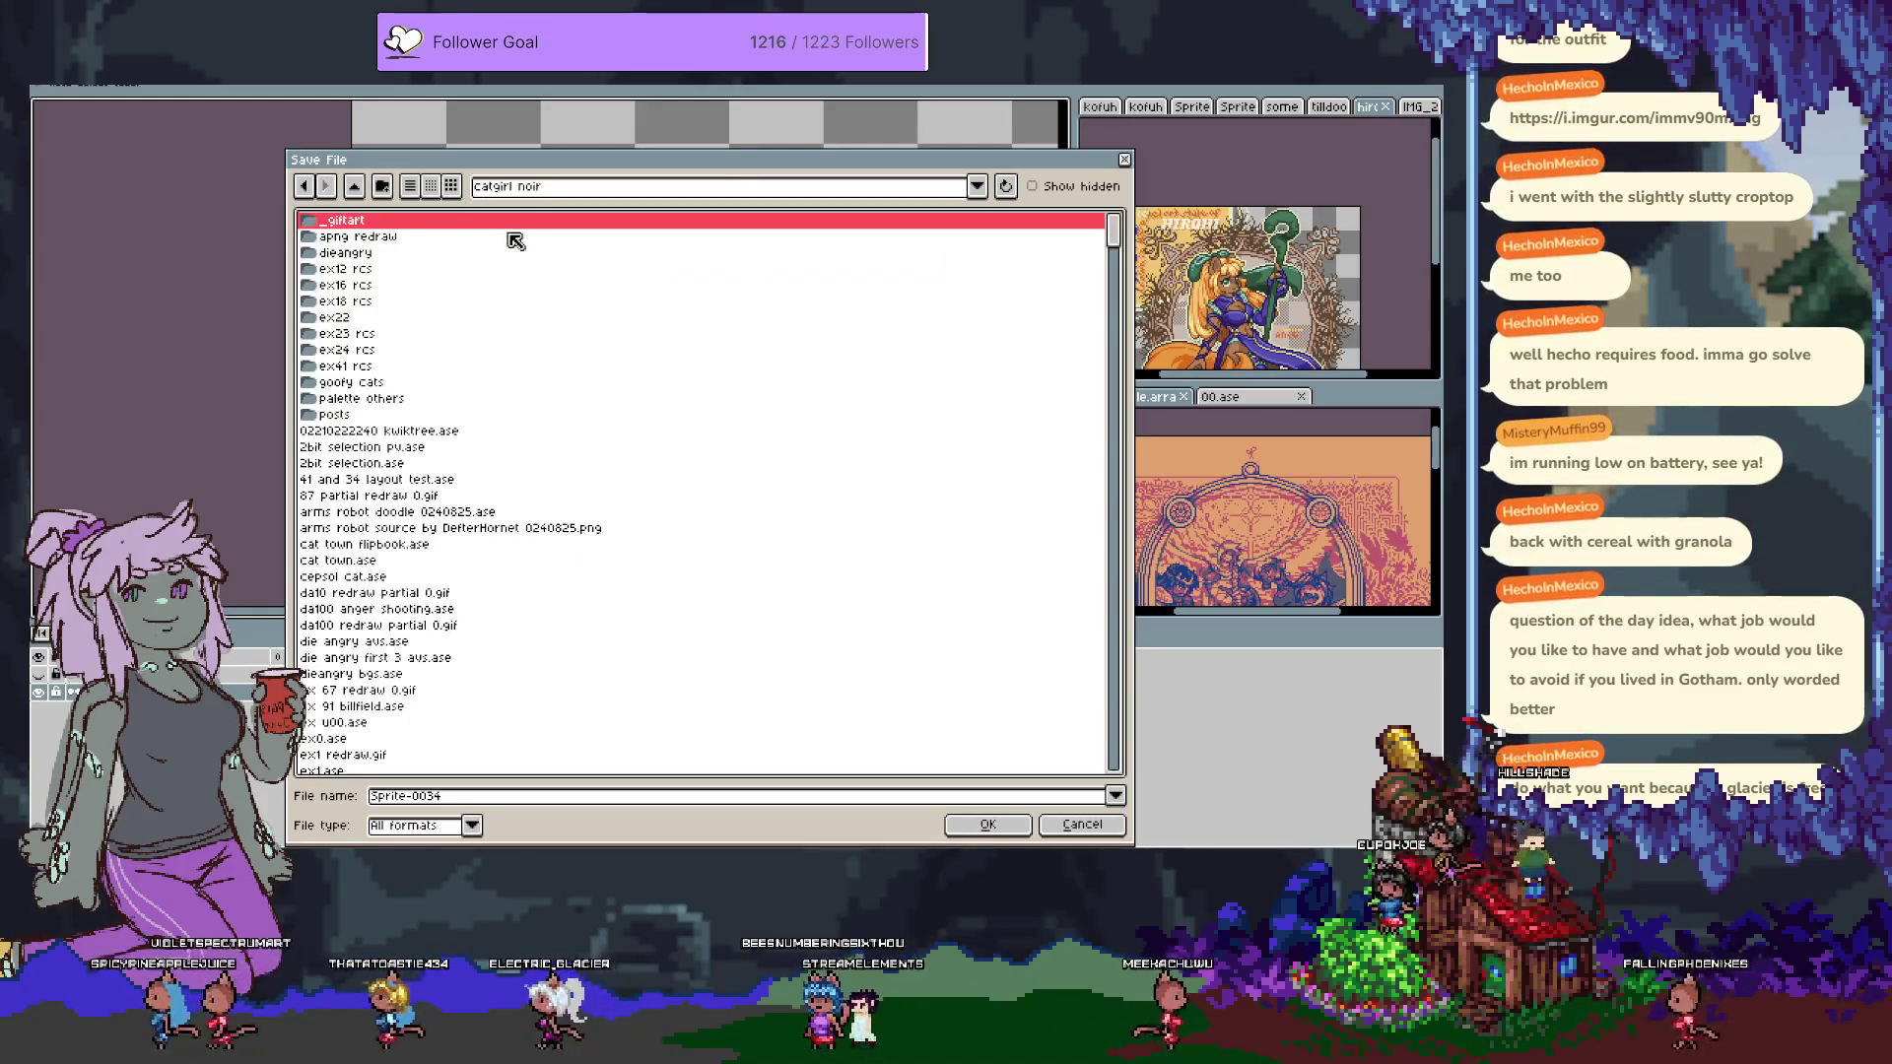
{"action": "left_click", "coordinate": [355, 187]}
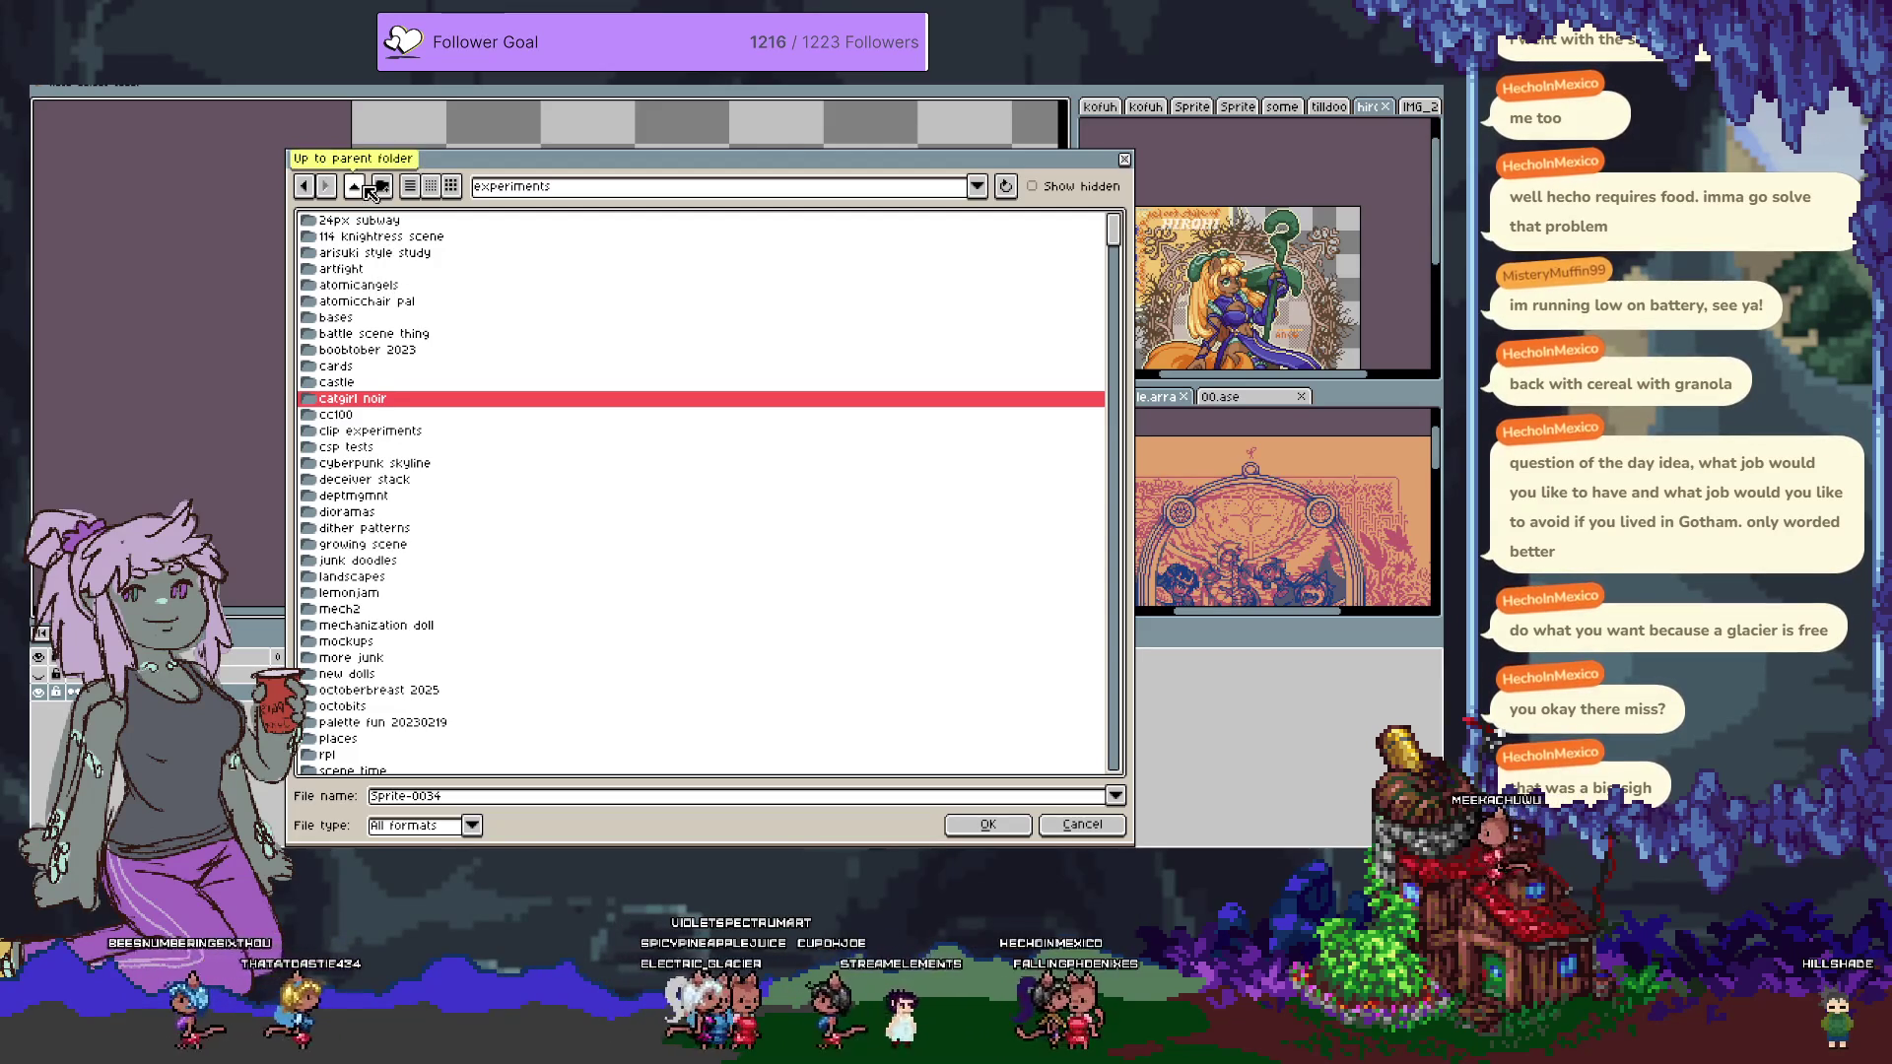
{"action": "left_click", "coordinate": [306, 187]}
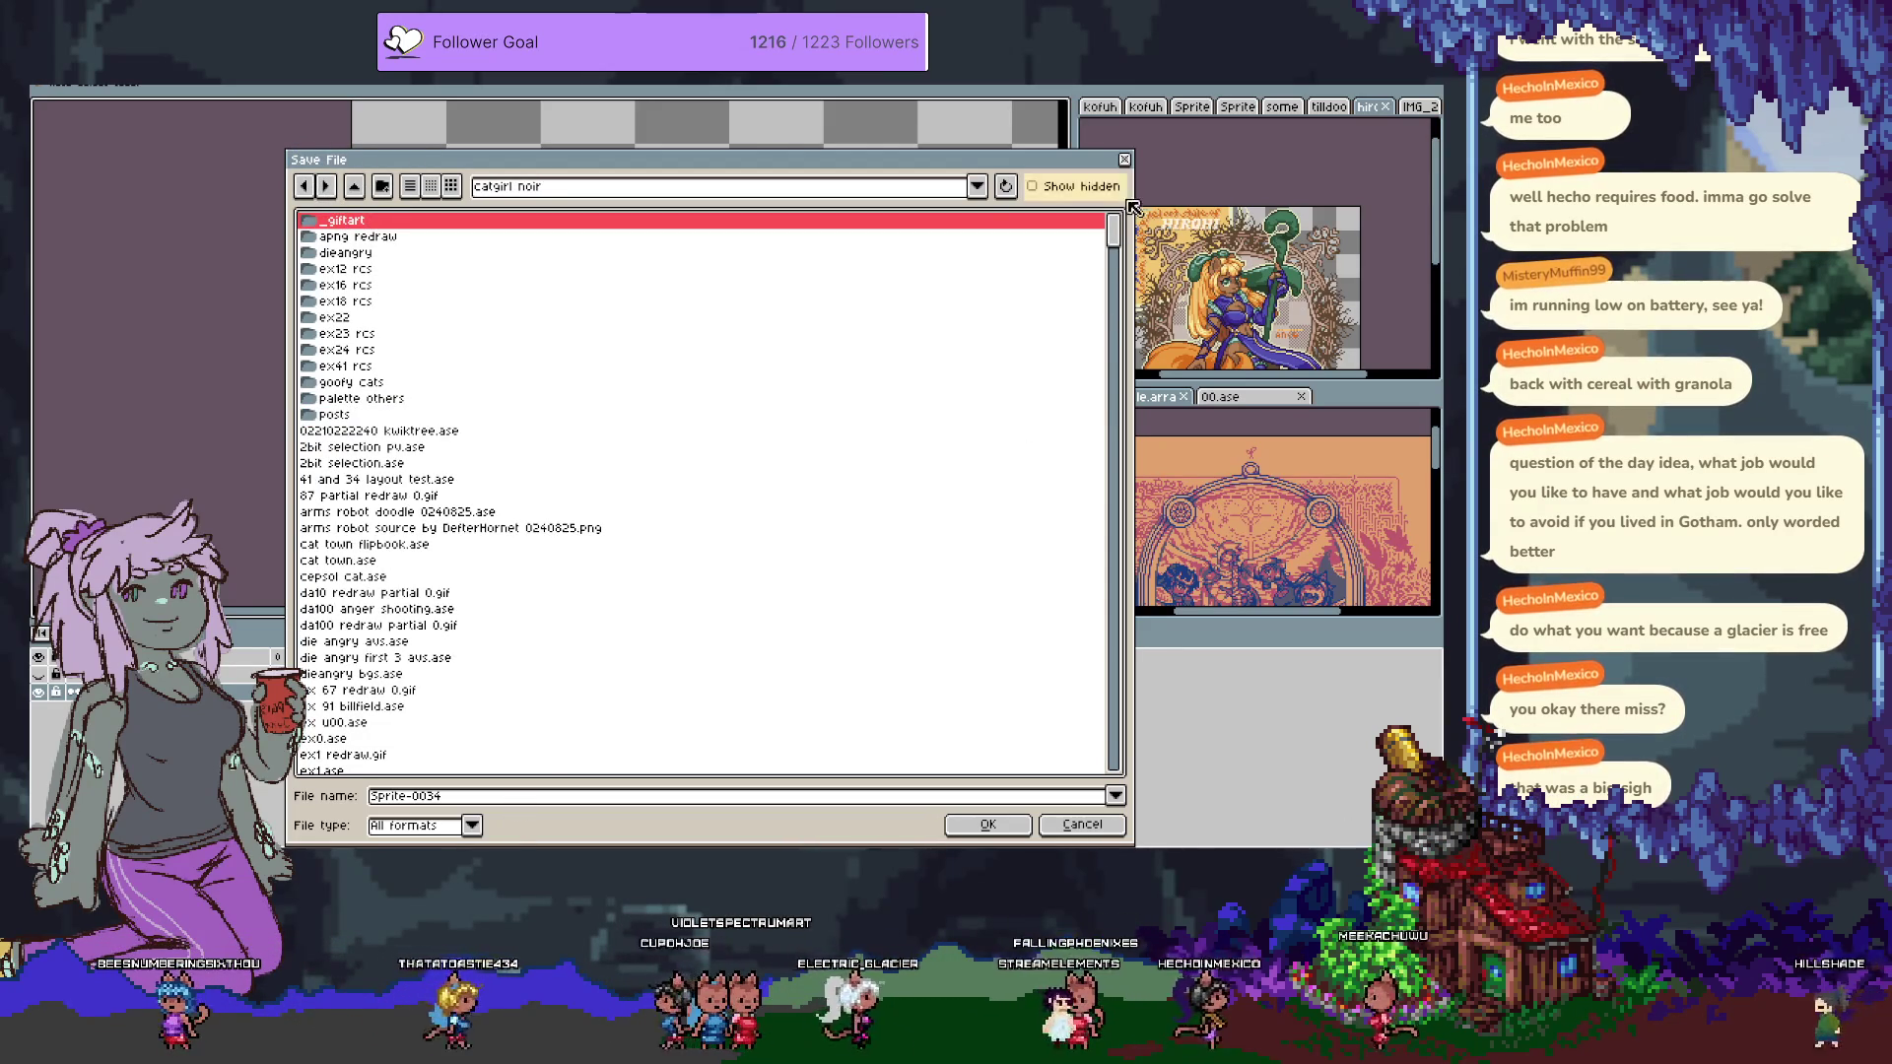
{"action": "scroll", "coordinate": [1109, 762], "scroll_direction": "down", "scroll_amount": 15}
{"action": "scroll", "coordinate": [997, 676], "scroll_direction": "up", "scroll_amount": 10}
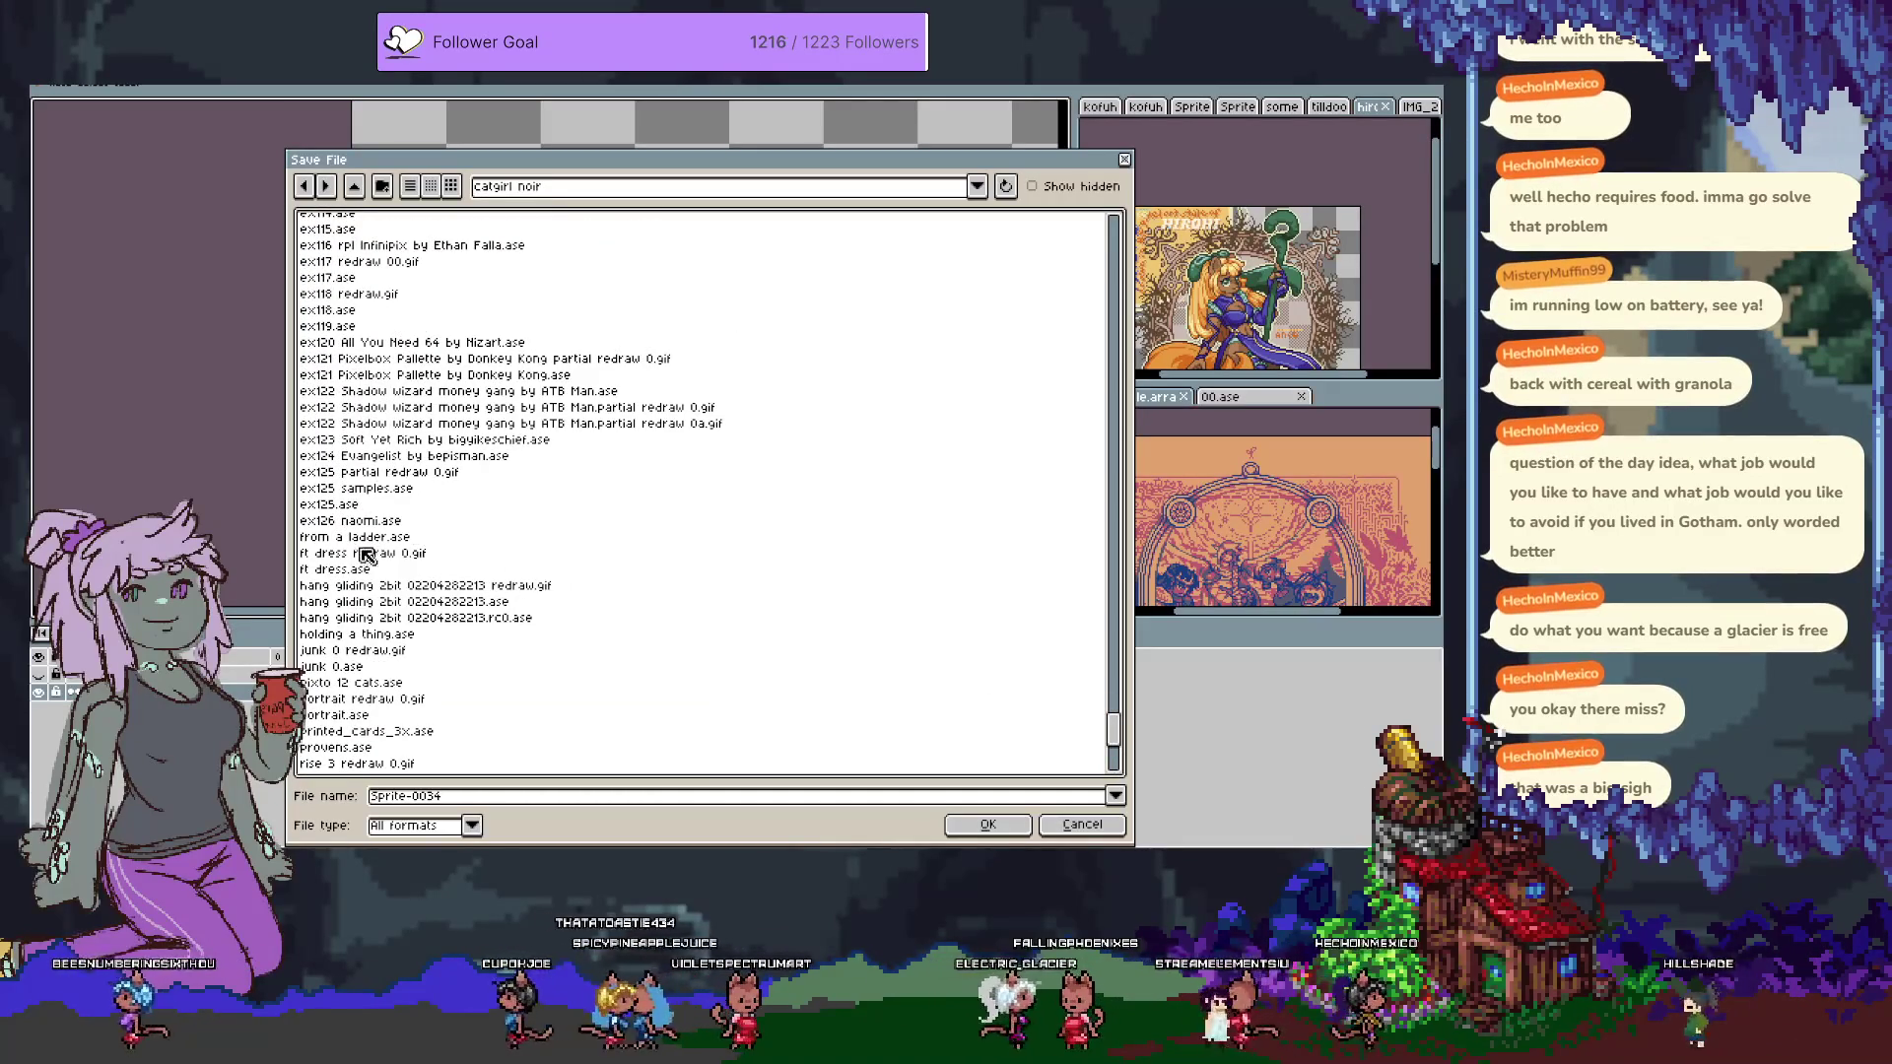
Save the sketch as ex127 naomi.ase, based on the ex126 naomi.ase name.
{"action": "left_click", "coordinate": [364, 520]}
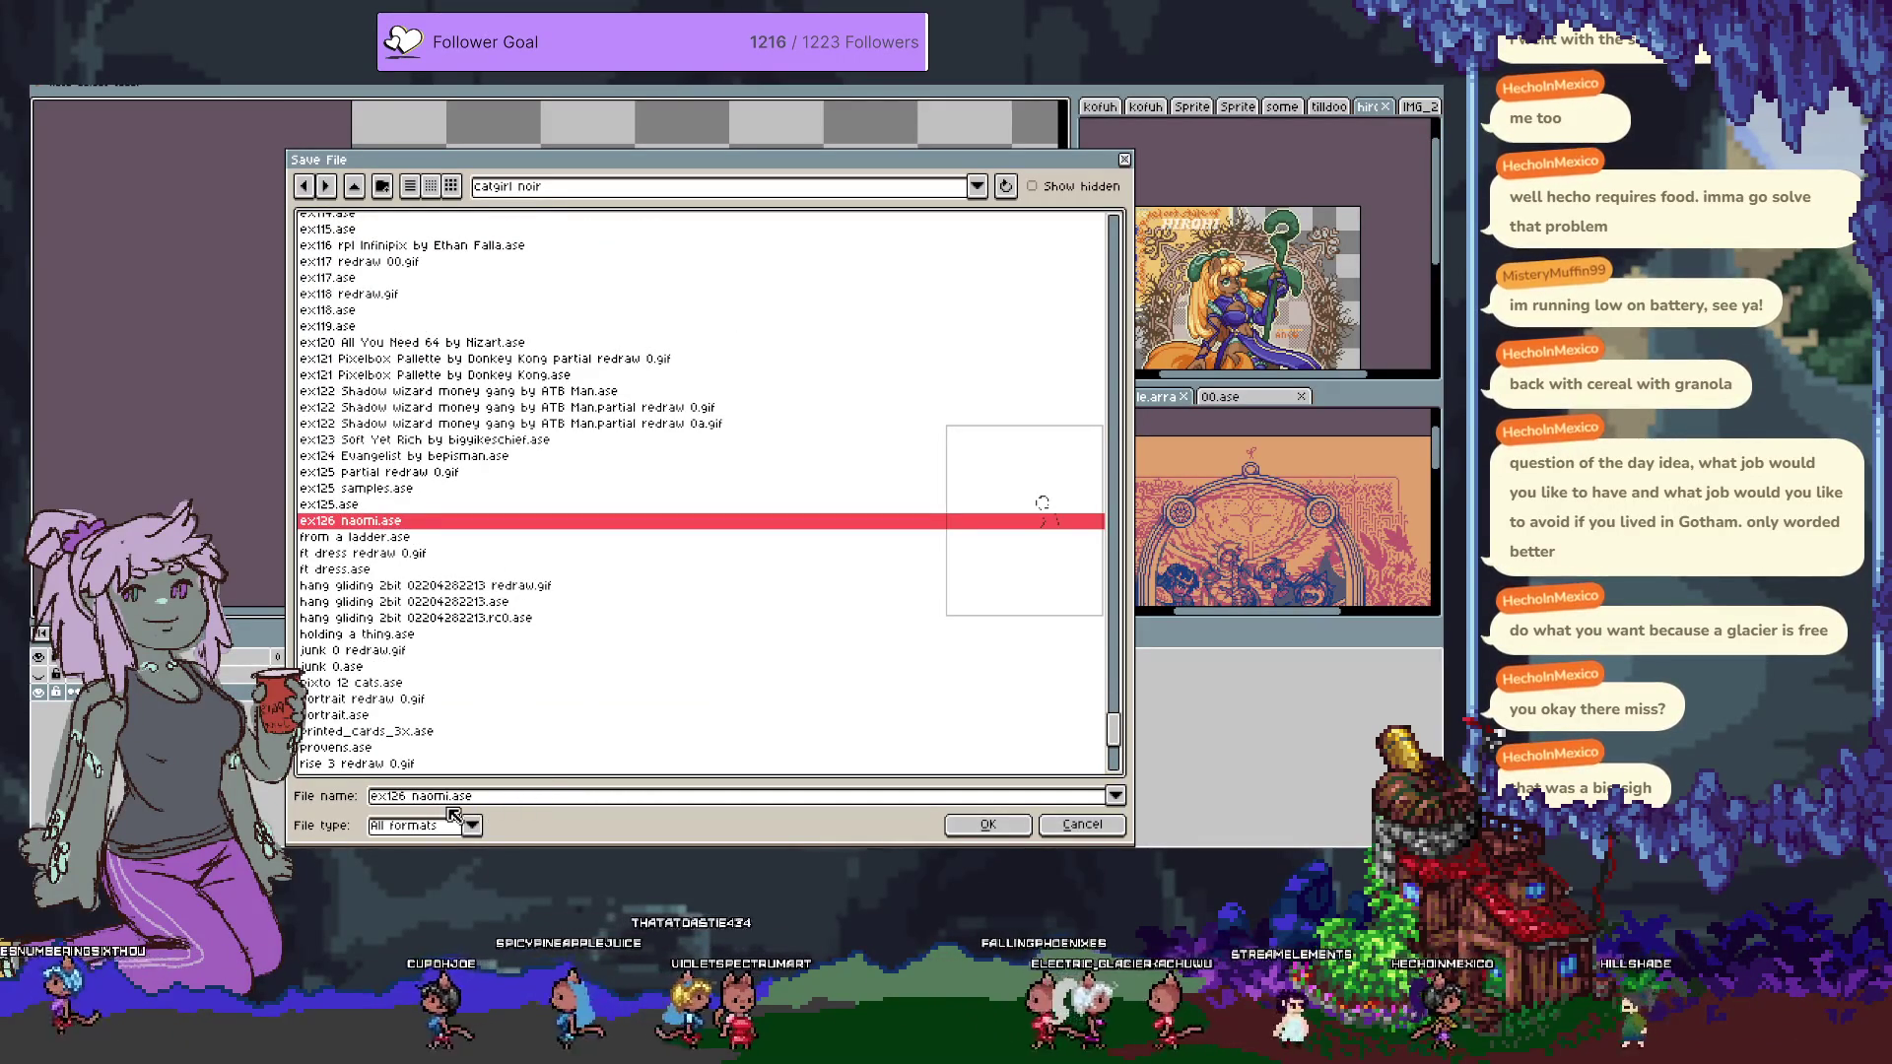
{"action": "left_click", "coordinate": [387, 797]}
{"action": "key", "text": "Delete"}
{"action": "type", "text": "7"}
{"action": "key", "text": "Right"}
{"action": "key", "text": "Right"}
{"action": "key", "text": "Right"}
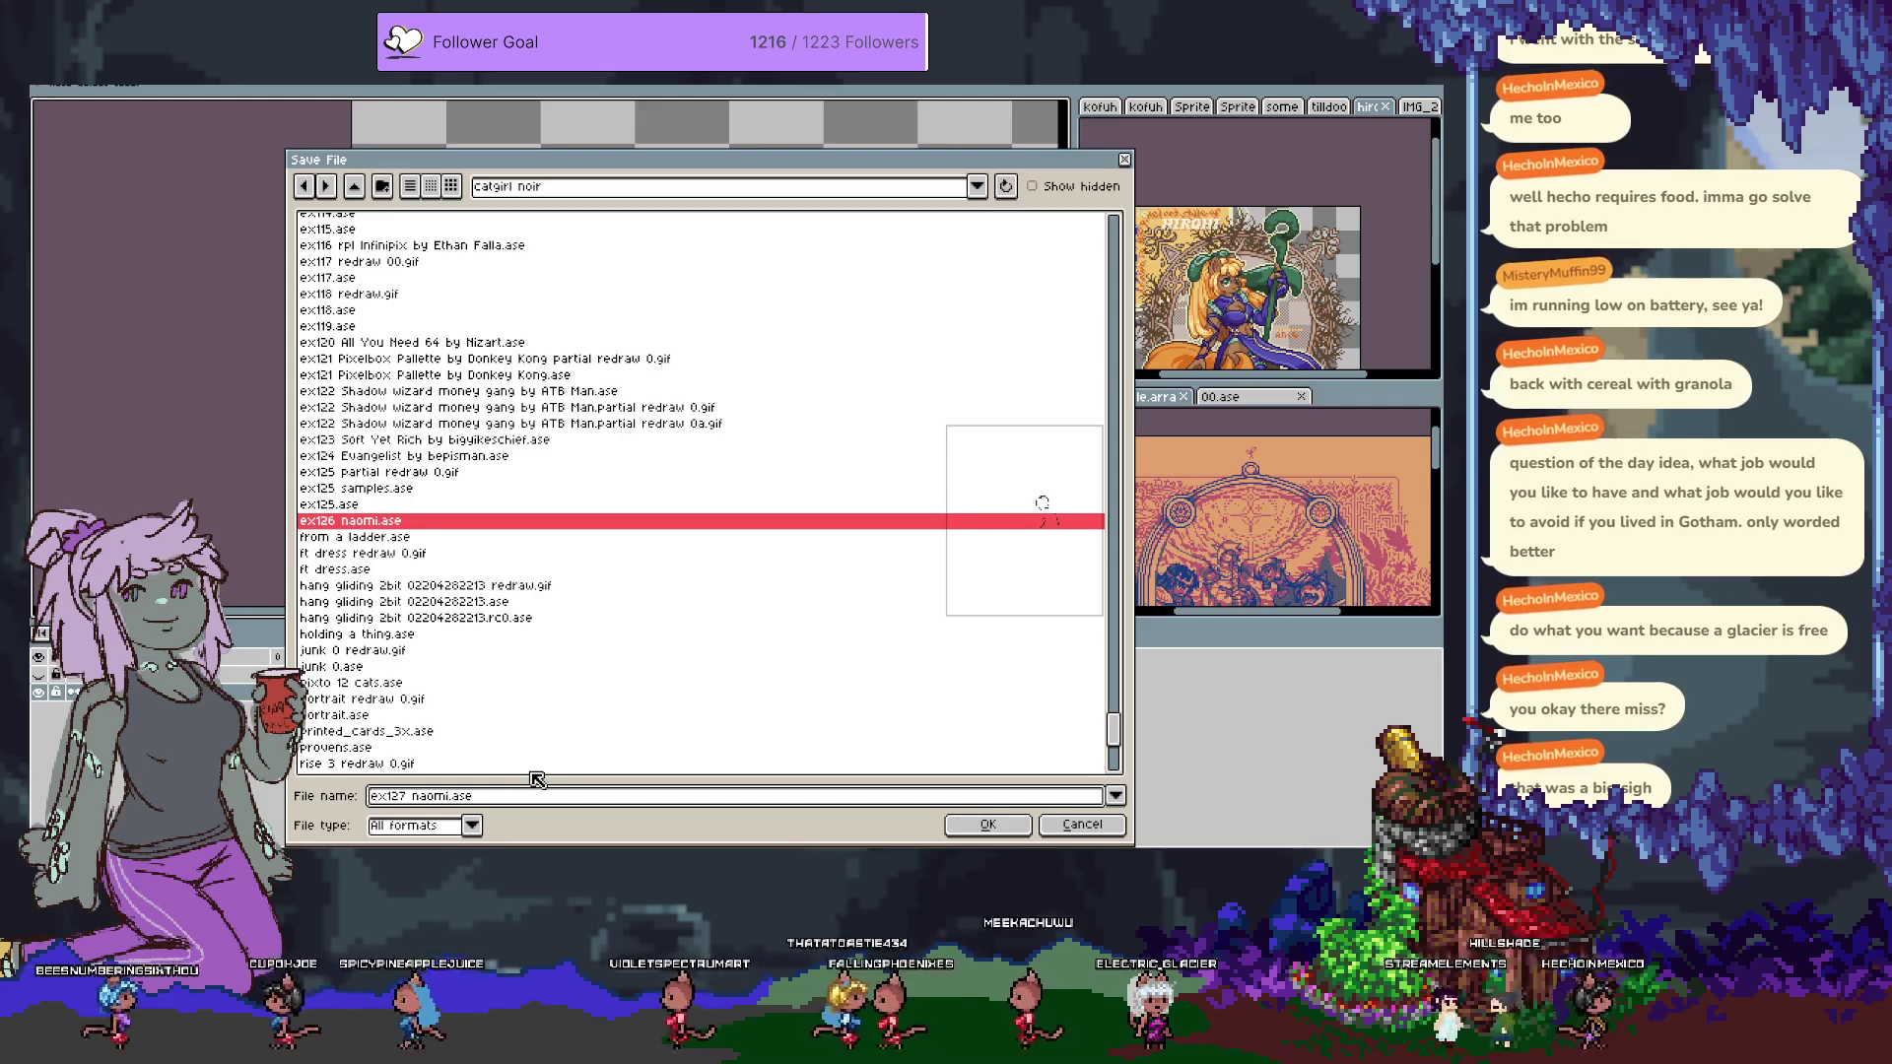
{"action": "key", "text": "Return"}
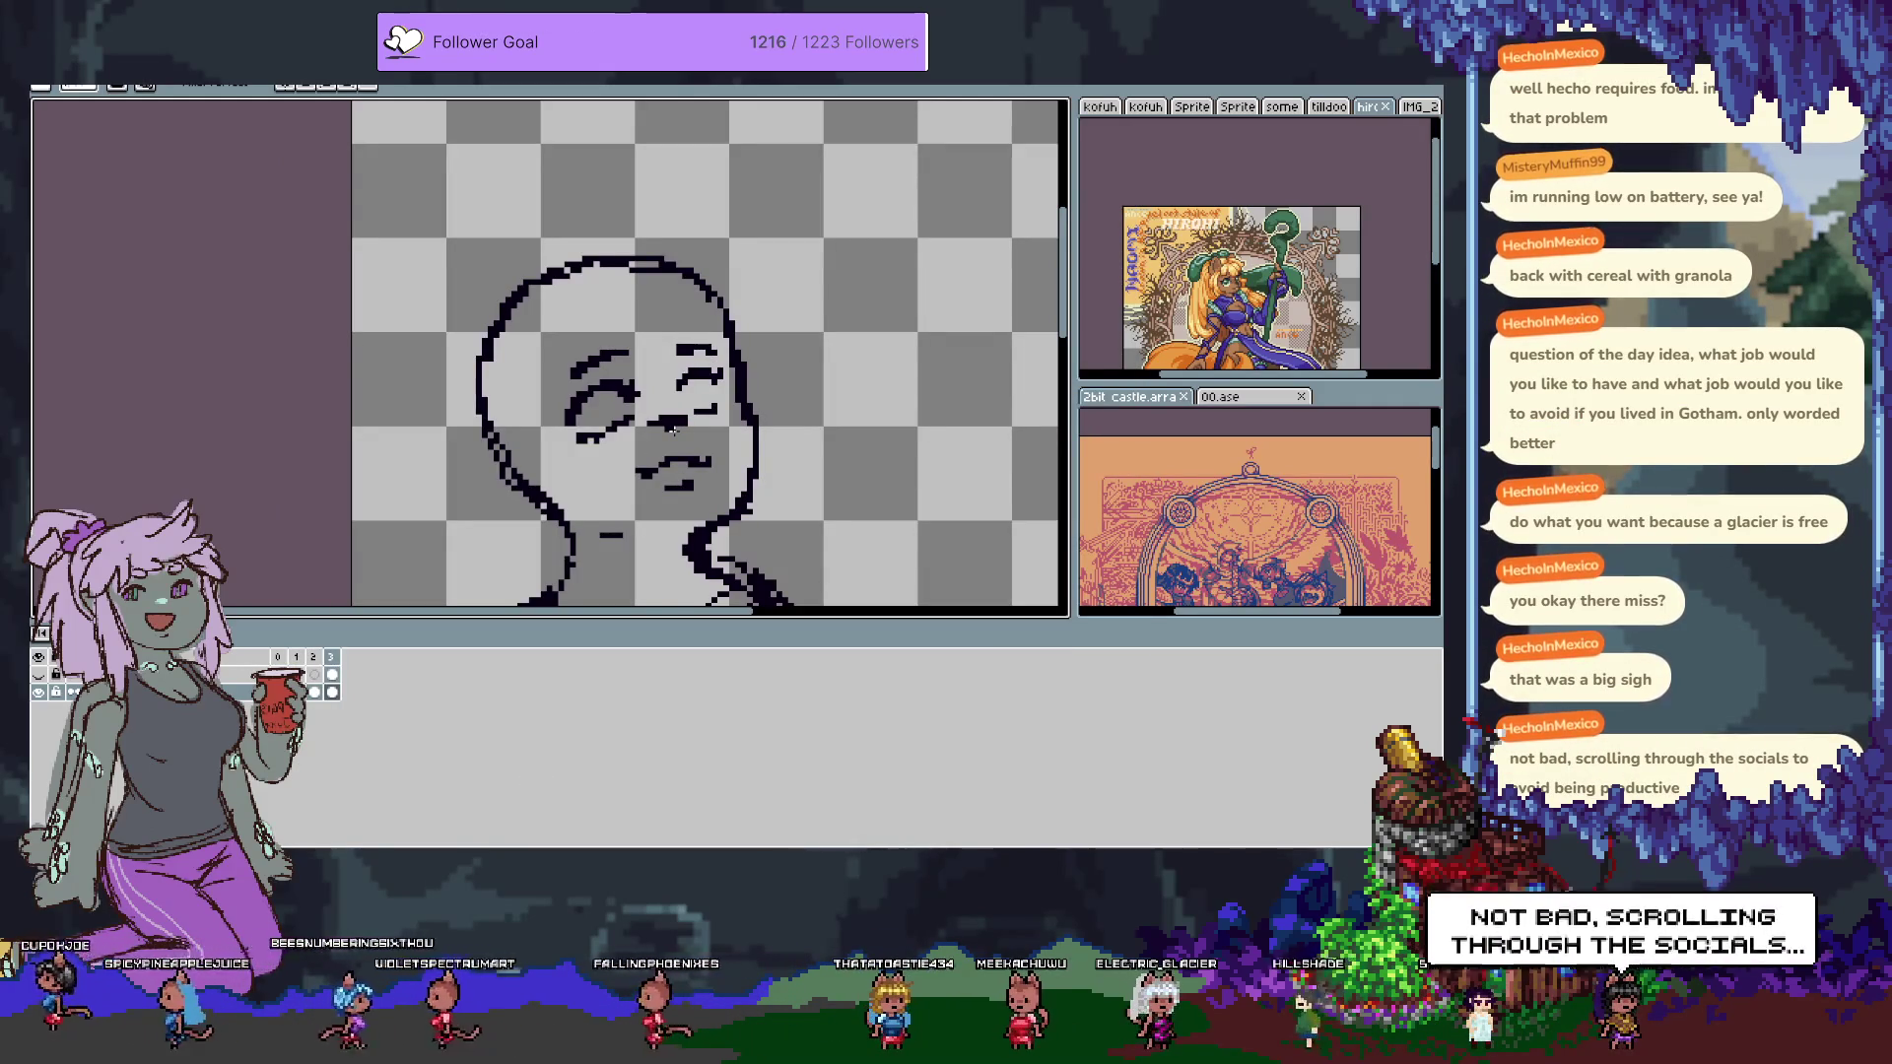
Show Layer 2's brown ears-and-hair sketch again, hide the timeline, and leave full-screen view.
{"action": "key", "text": "Tab"}
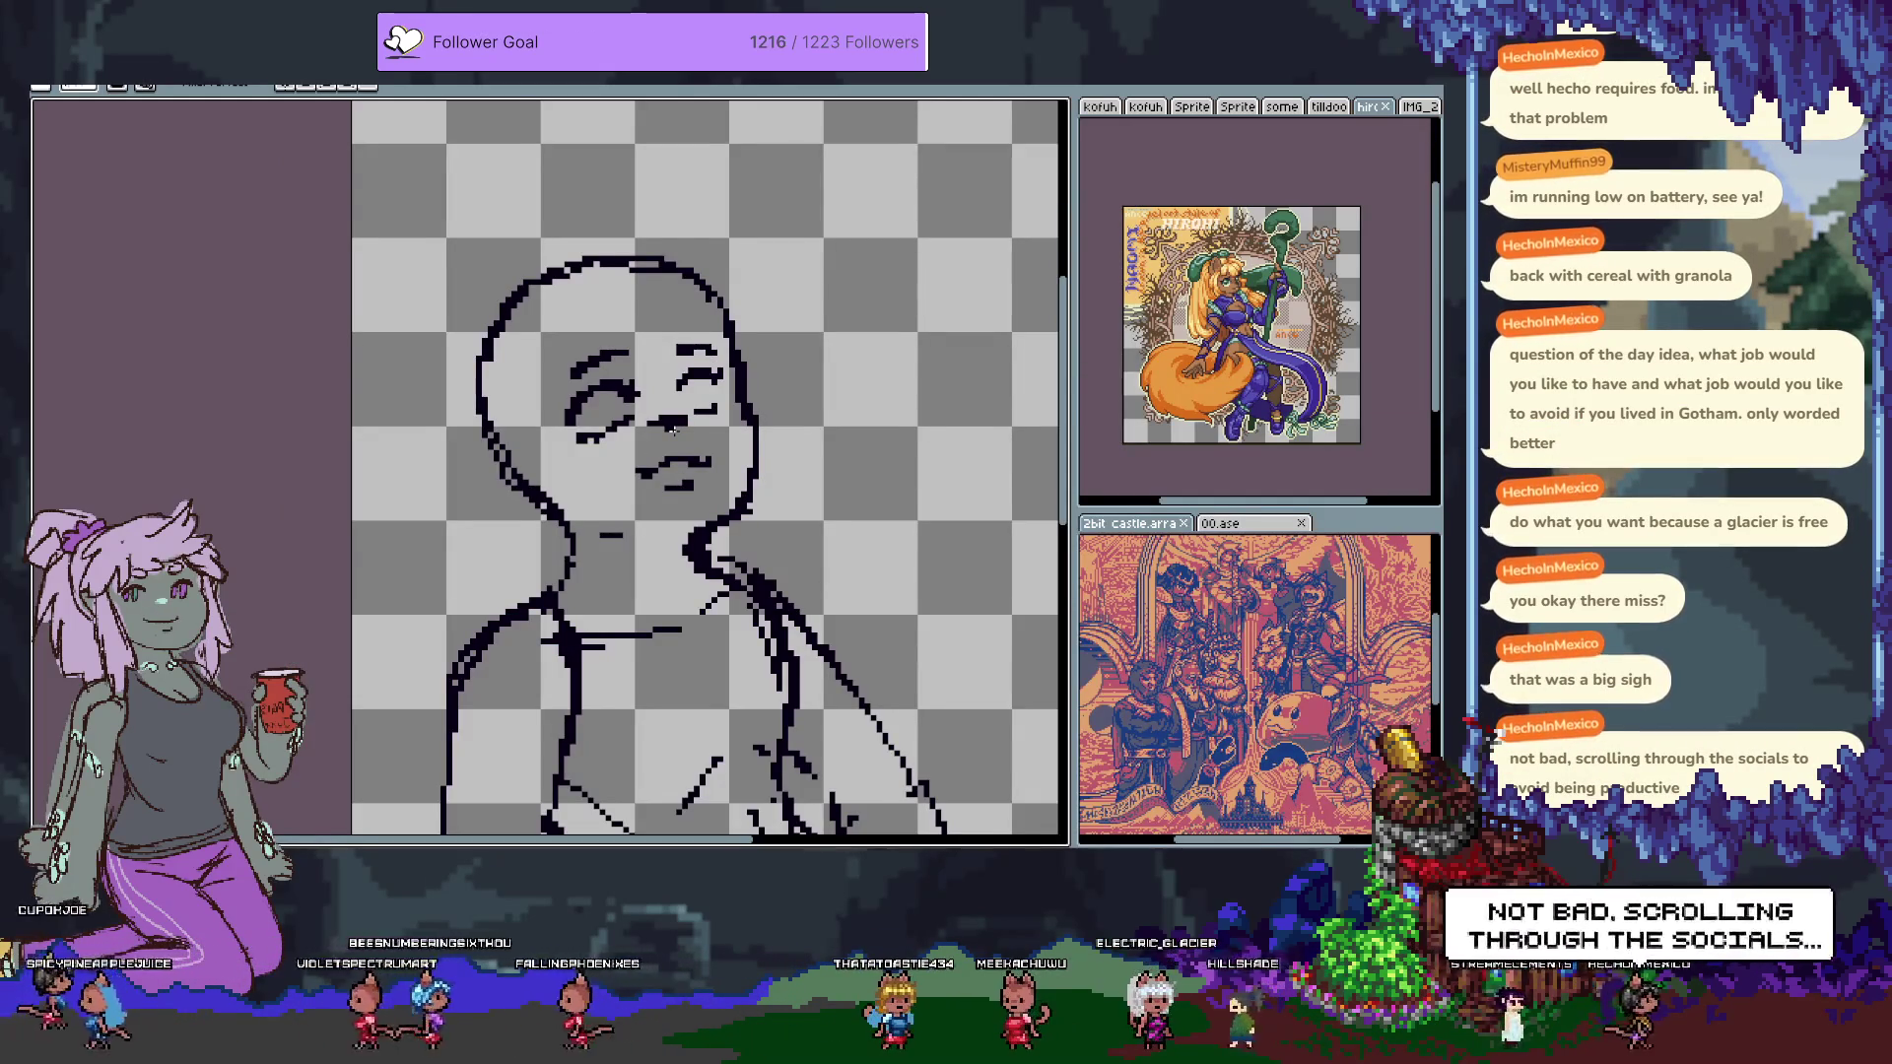
{"action": "key", "text": "Tab"}
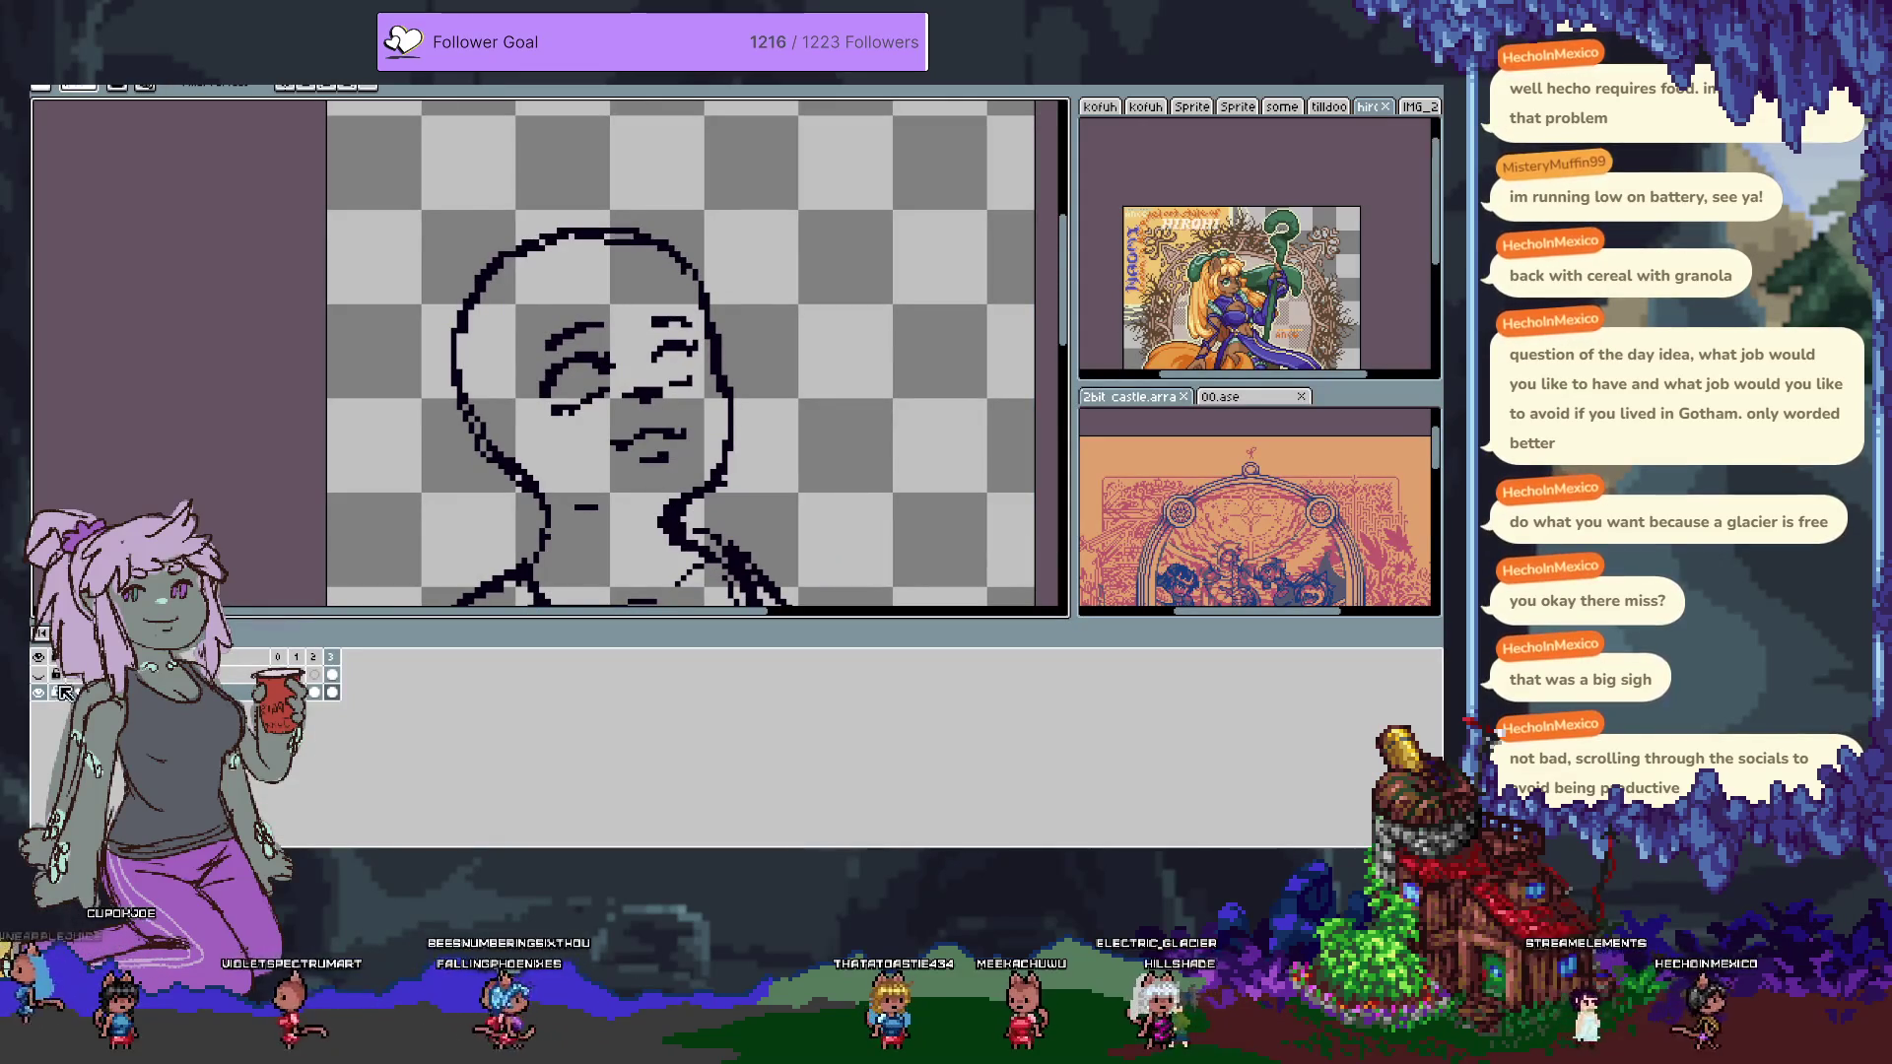
{"action": "left_click", "coordinate": [39, 692]}
{"action": "key", "text": "Tab"}
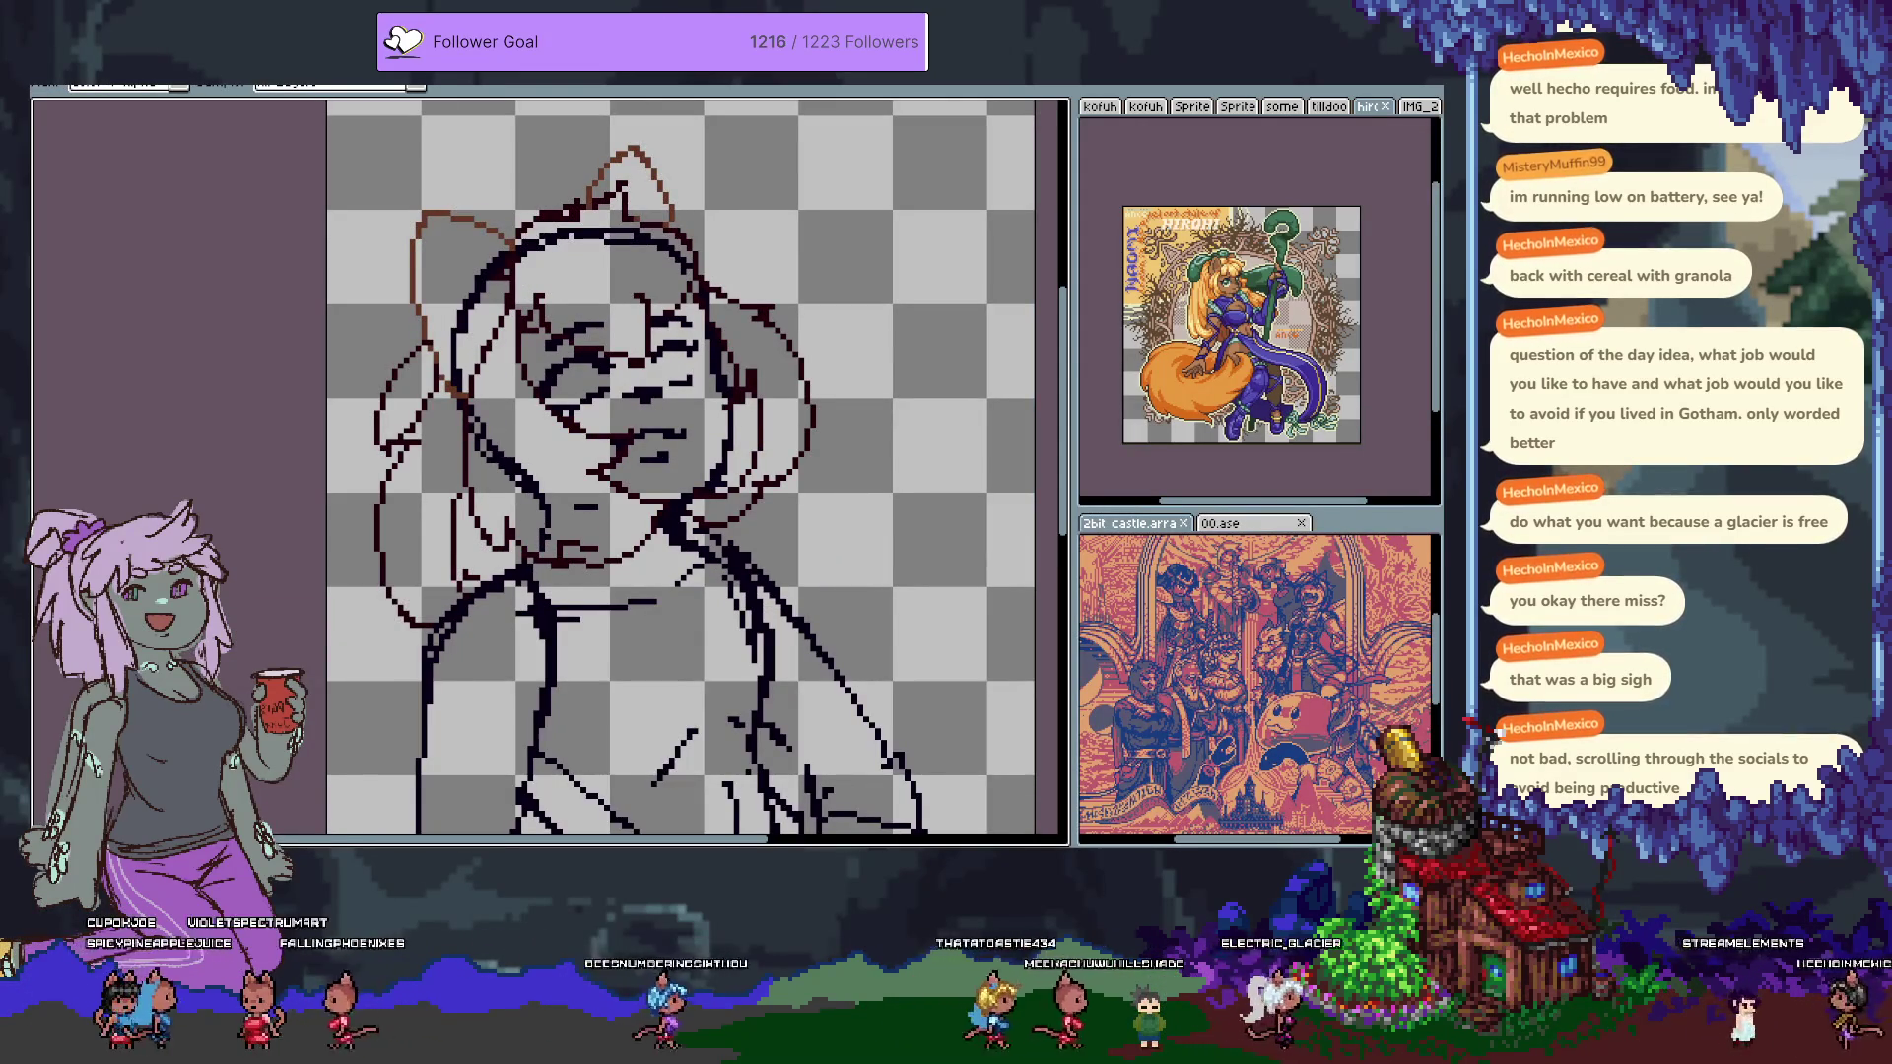
{"action": "key", "text": "Tab"}
{"action": "key", "text": "Tab"}
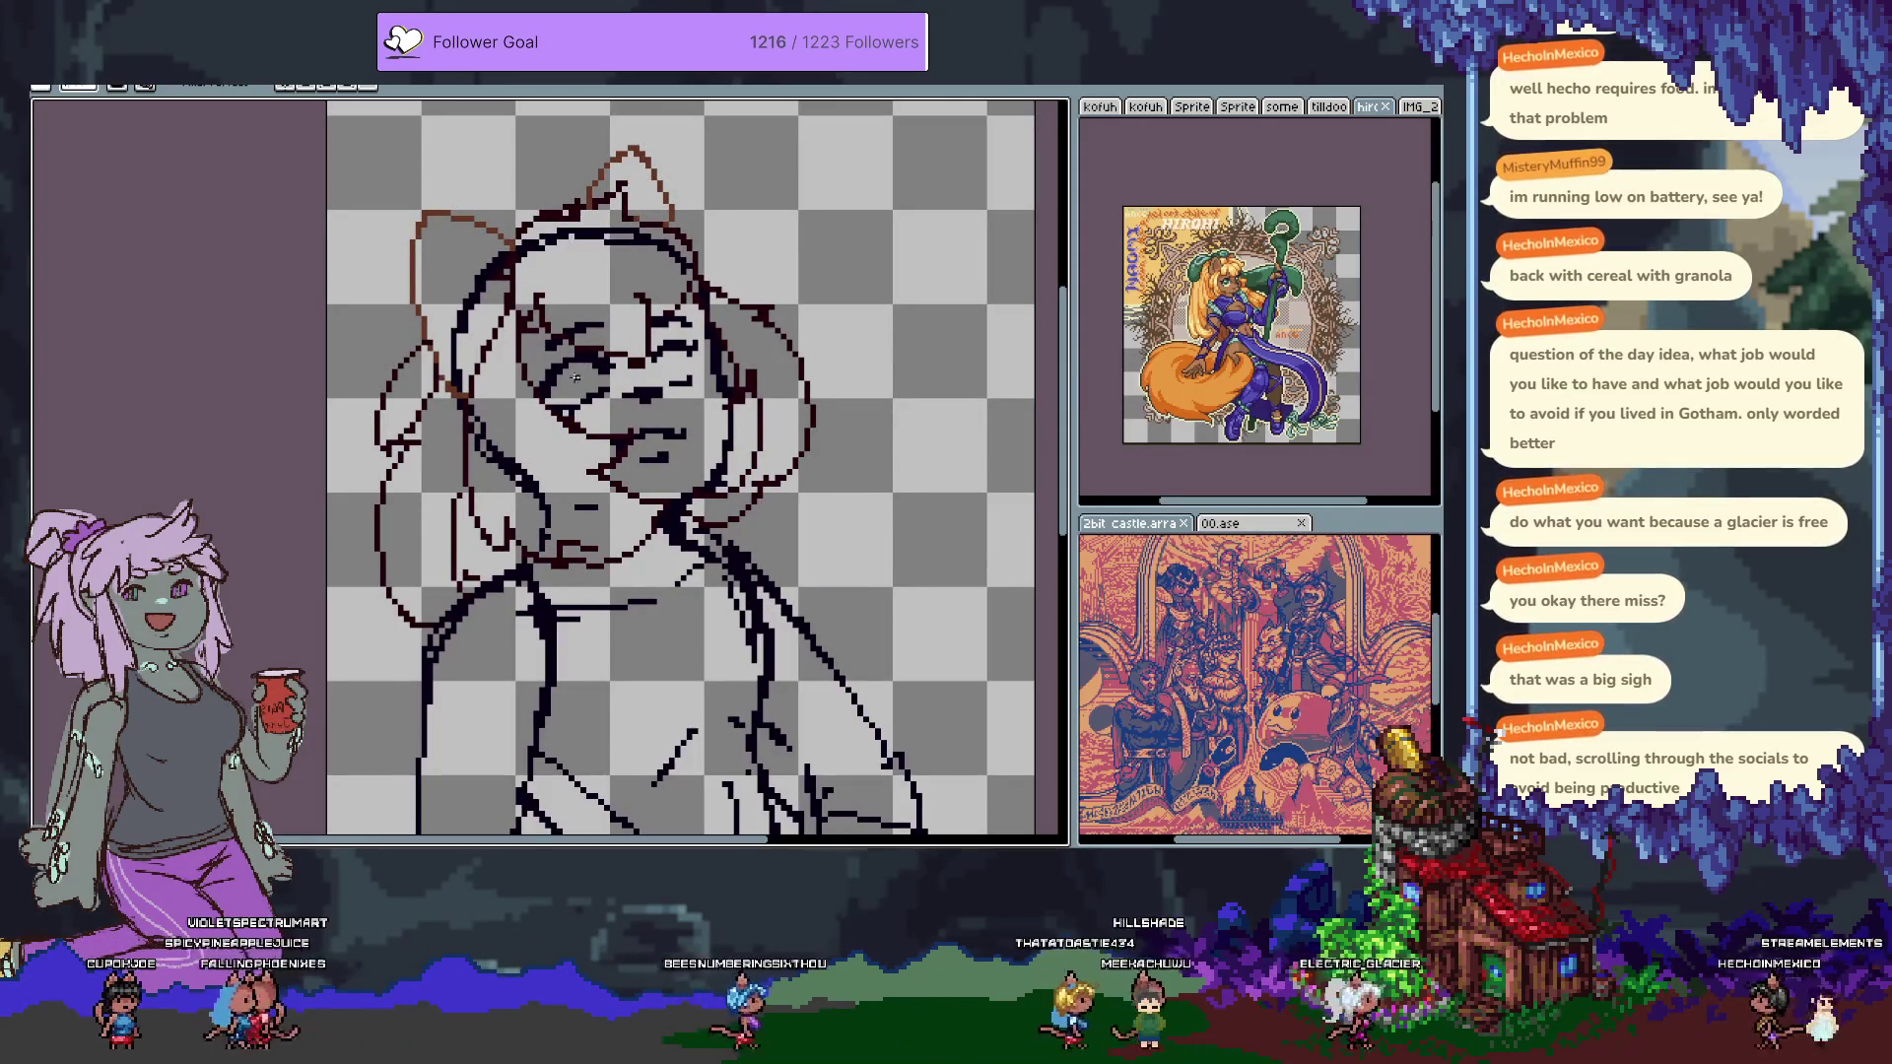
{"action": "key", "text": "ctrl+f"}
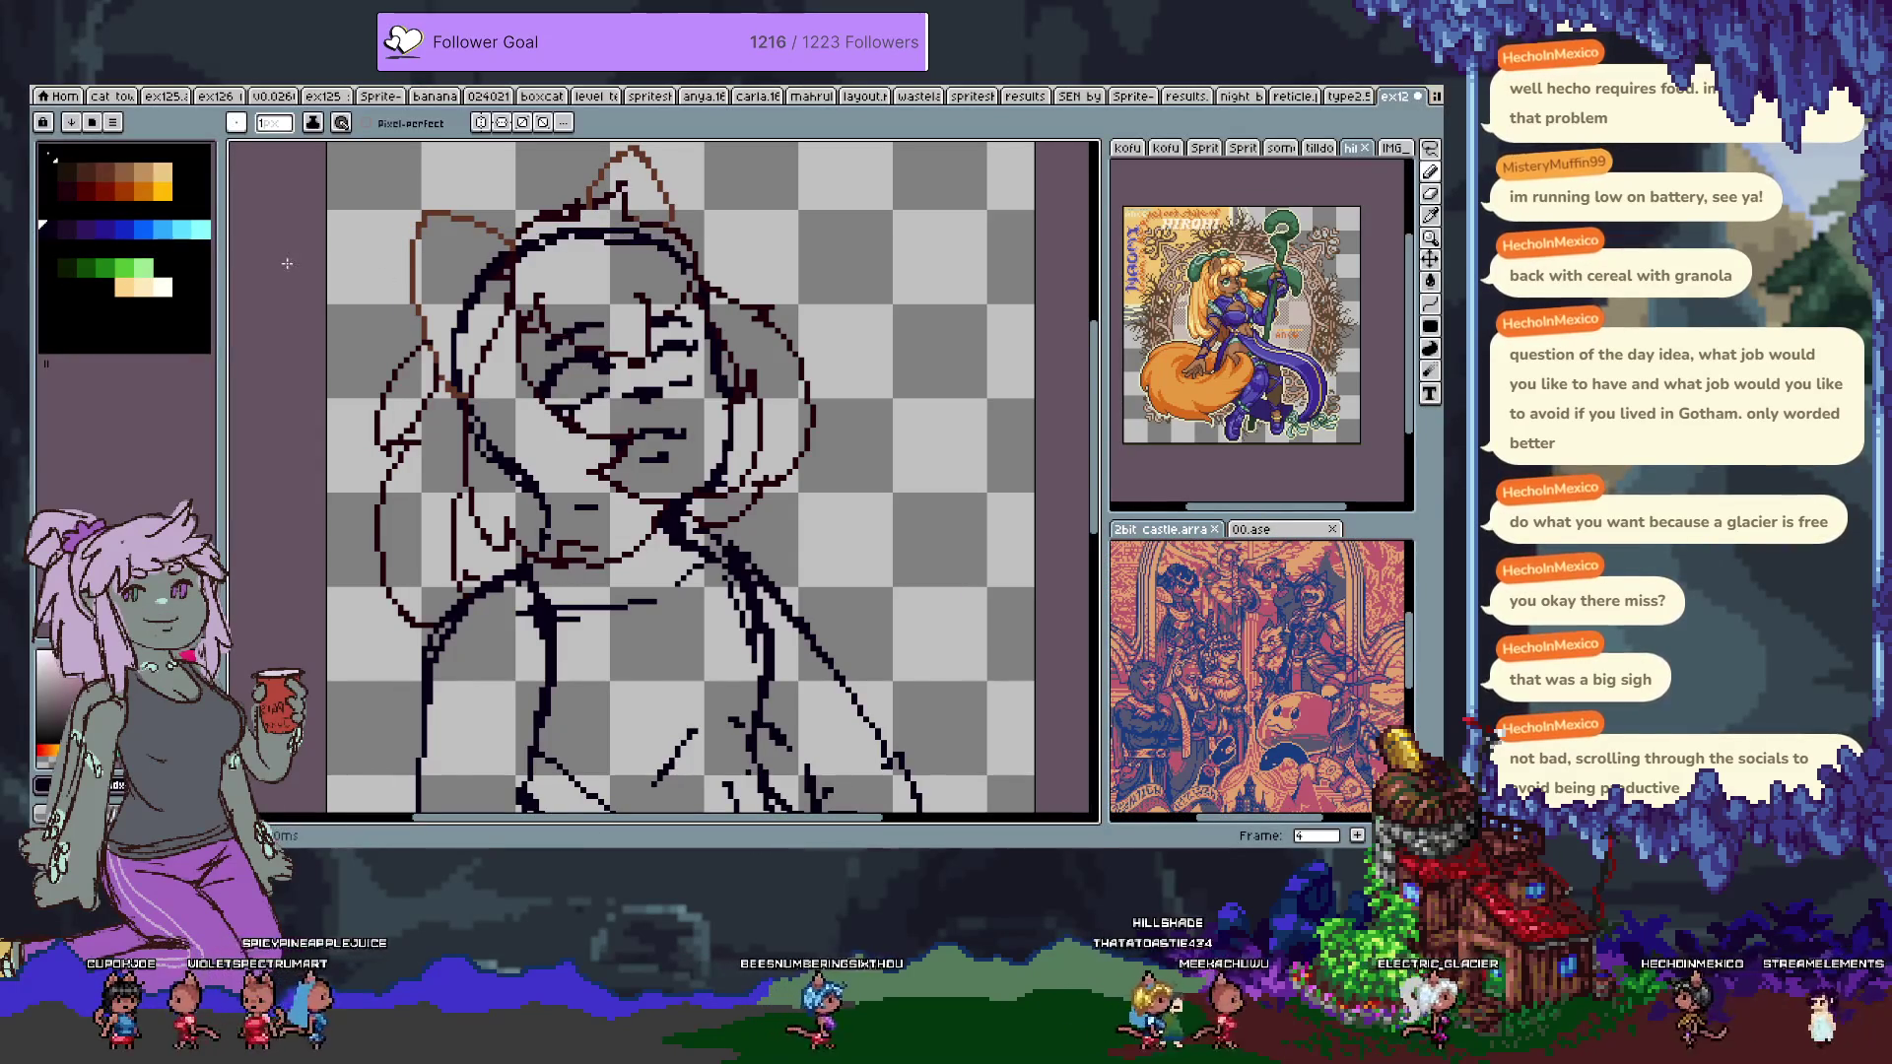
Pick the dark linework colour, zoom in over the face, switch to selection, and show the timeline.
{"action": "left_click", "coordinate": [69, 229]}
{"action": "scroll", "coordinate": [567, 400], "scroll_direction": "up", "scroll_amount": 1}
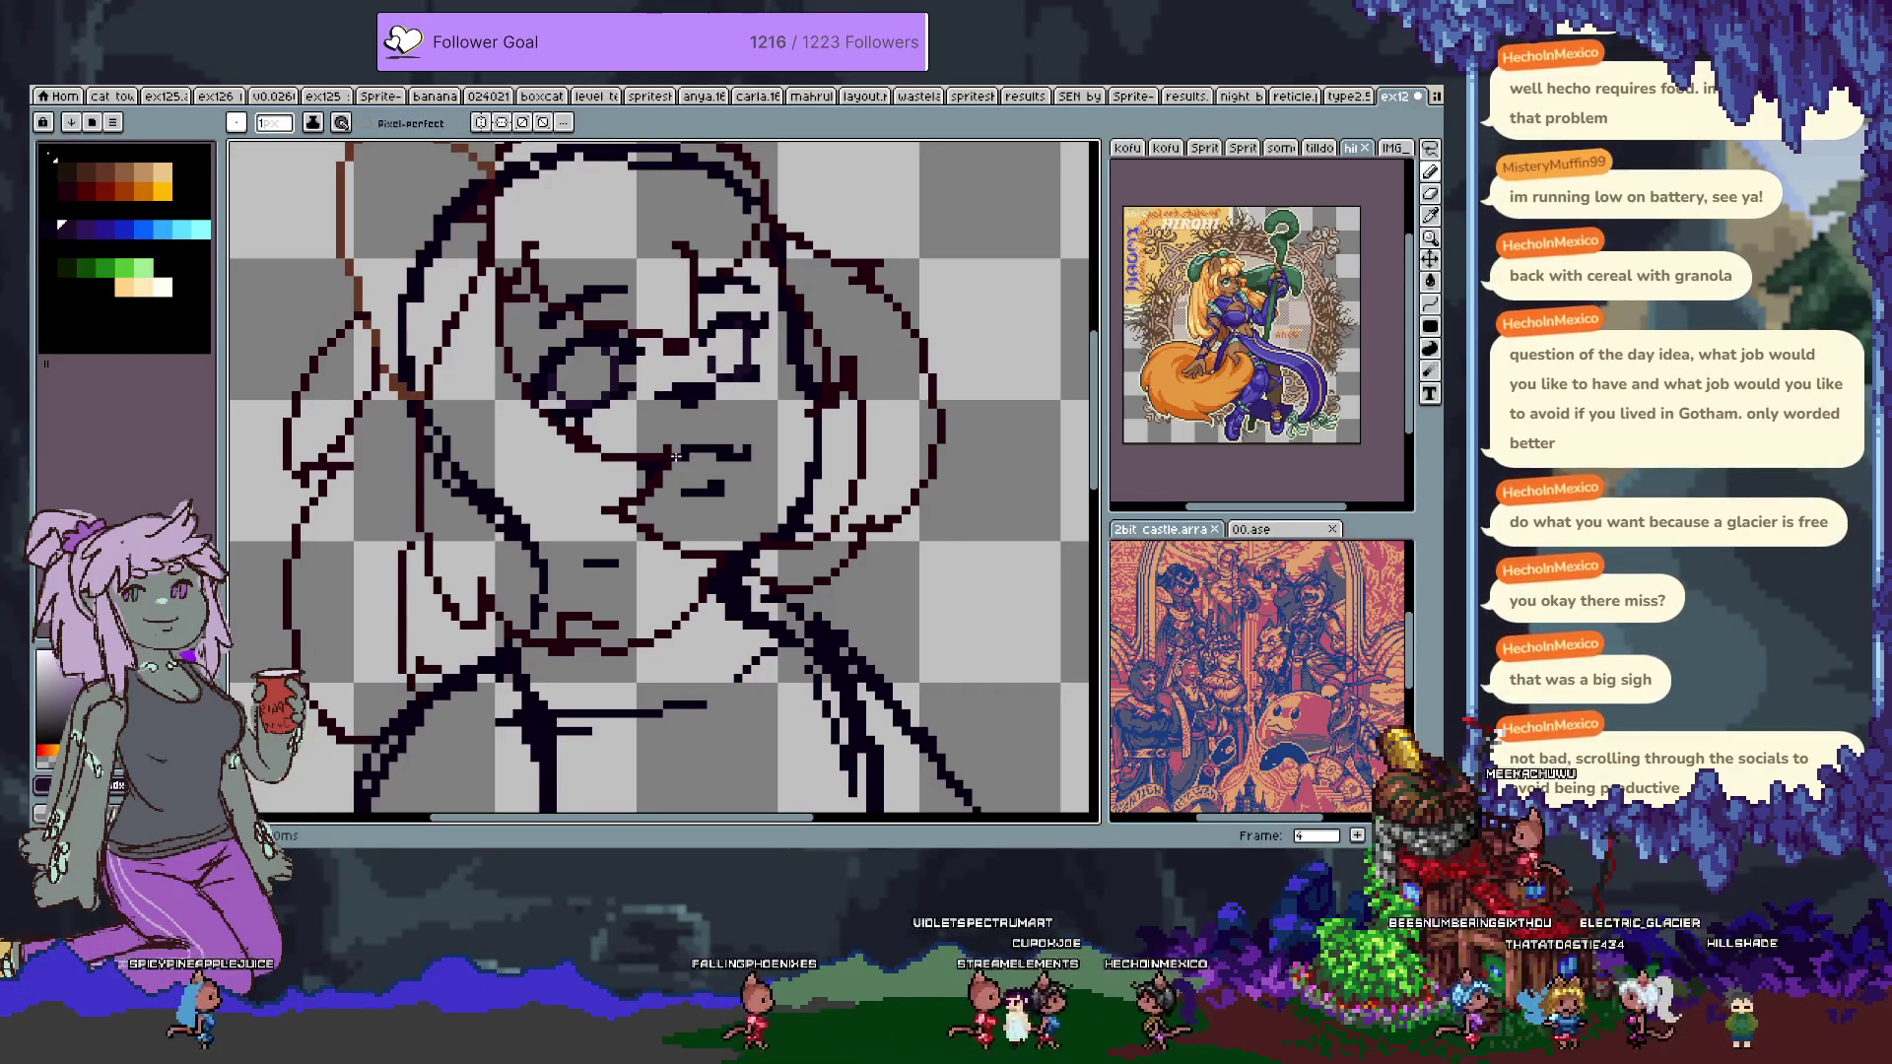
{"action": "key", "text": "space"}
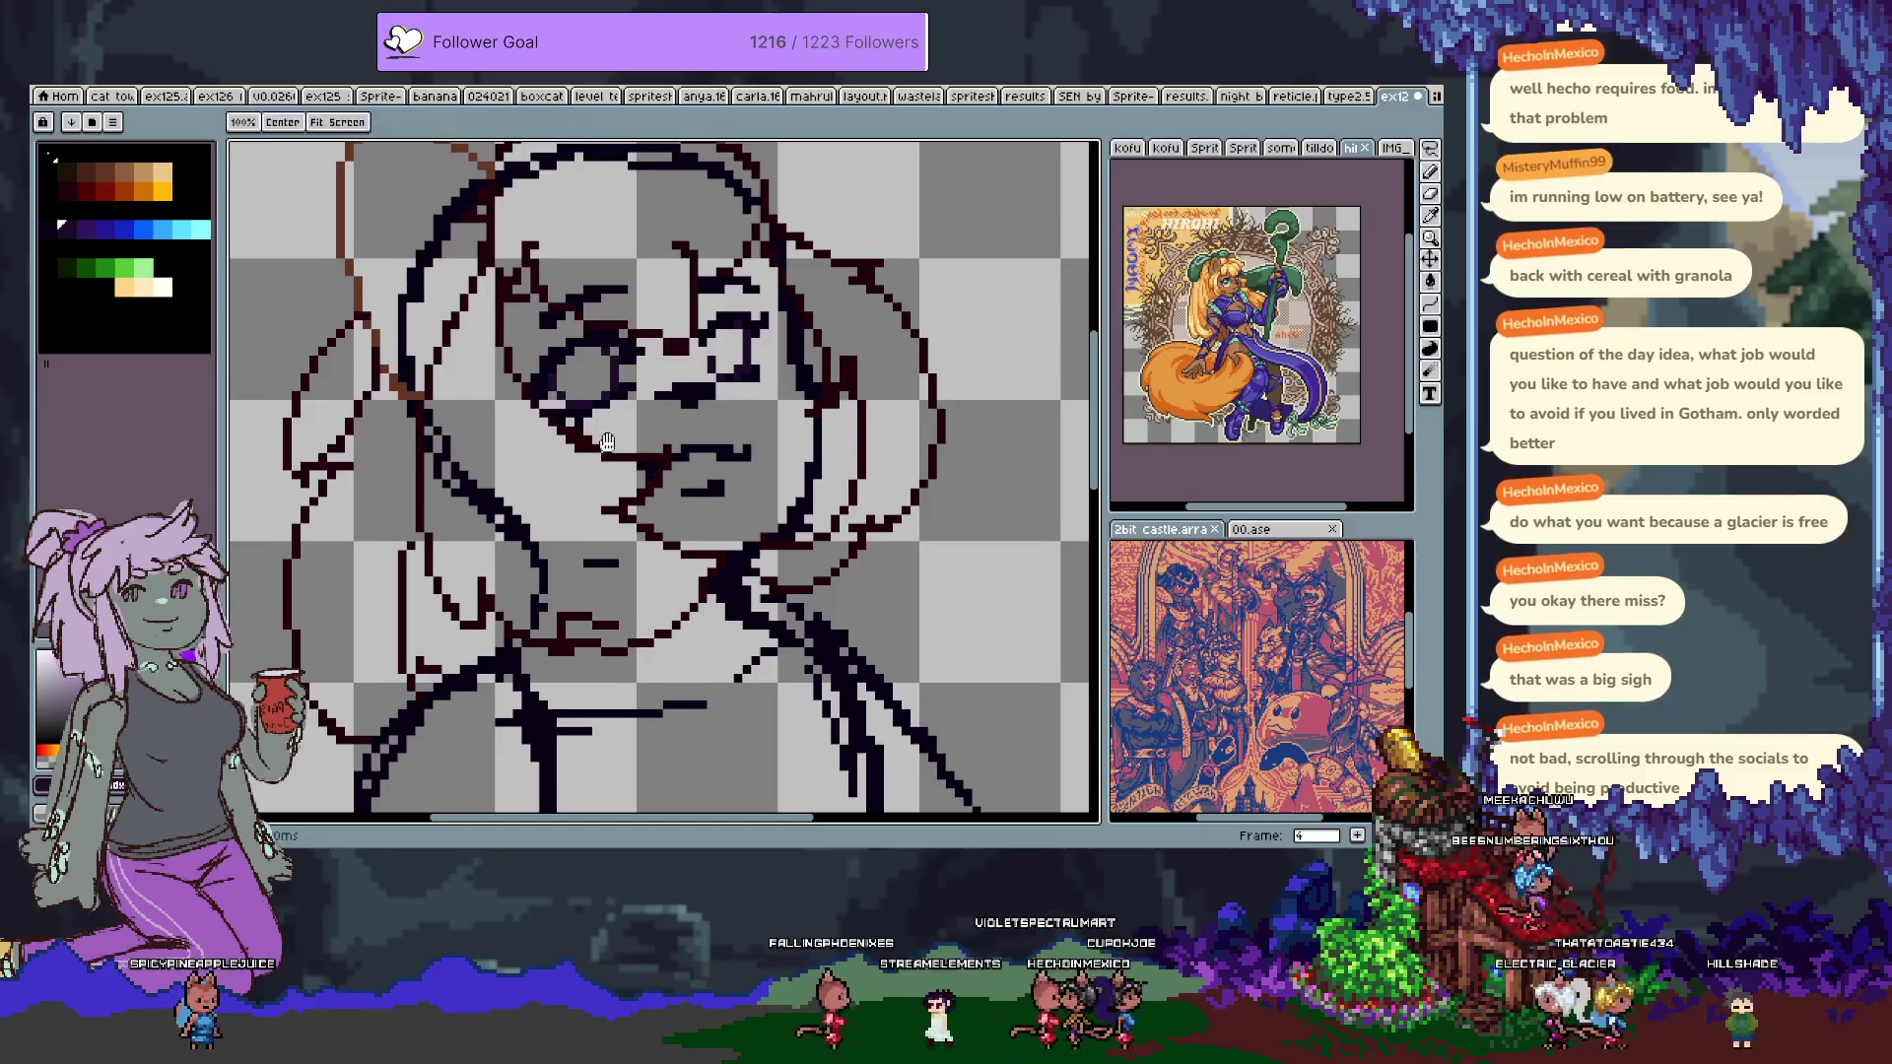
{"action": "left_click_drag", "start_coordinate": [608, 446], "coordinate": [621, 449]}
{"action": "key", "text": "m"}
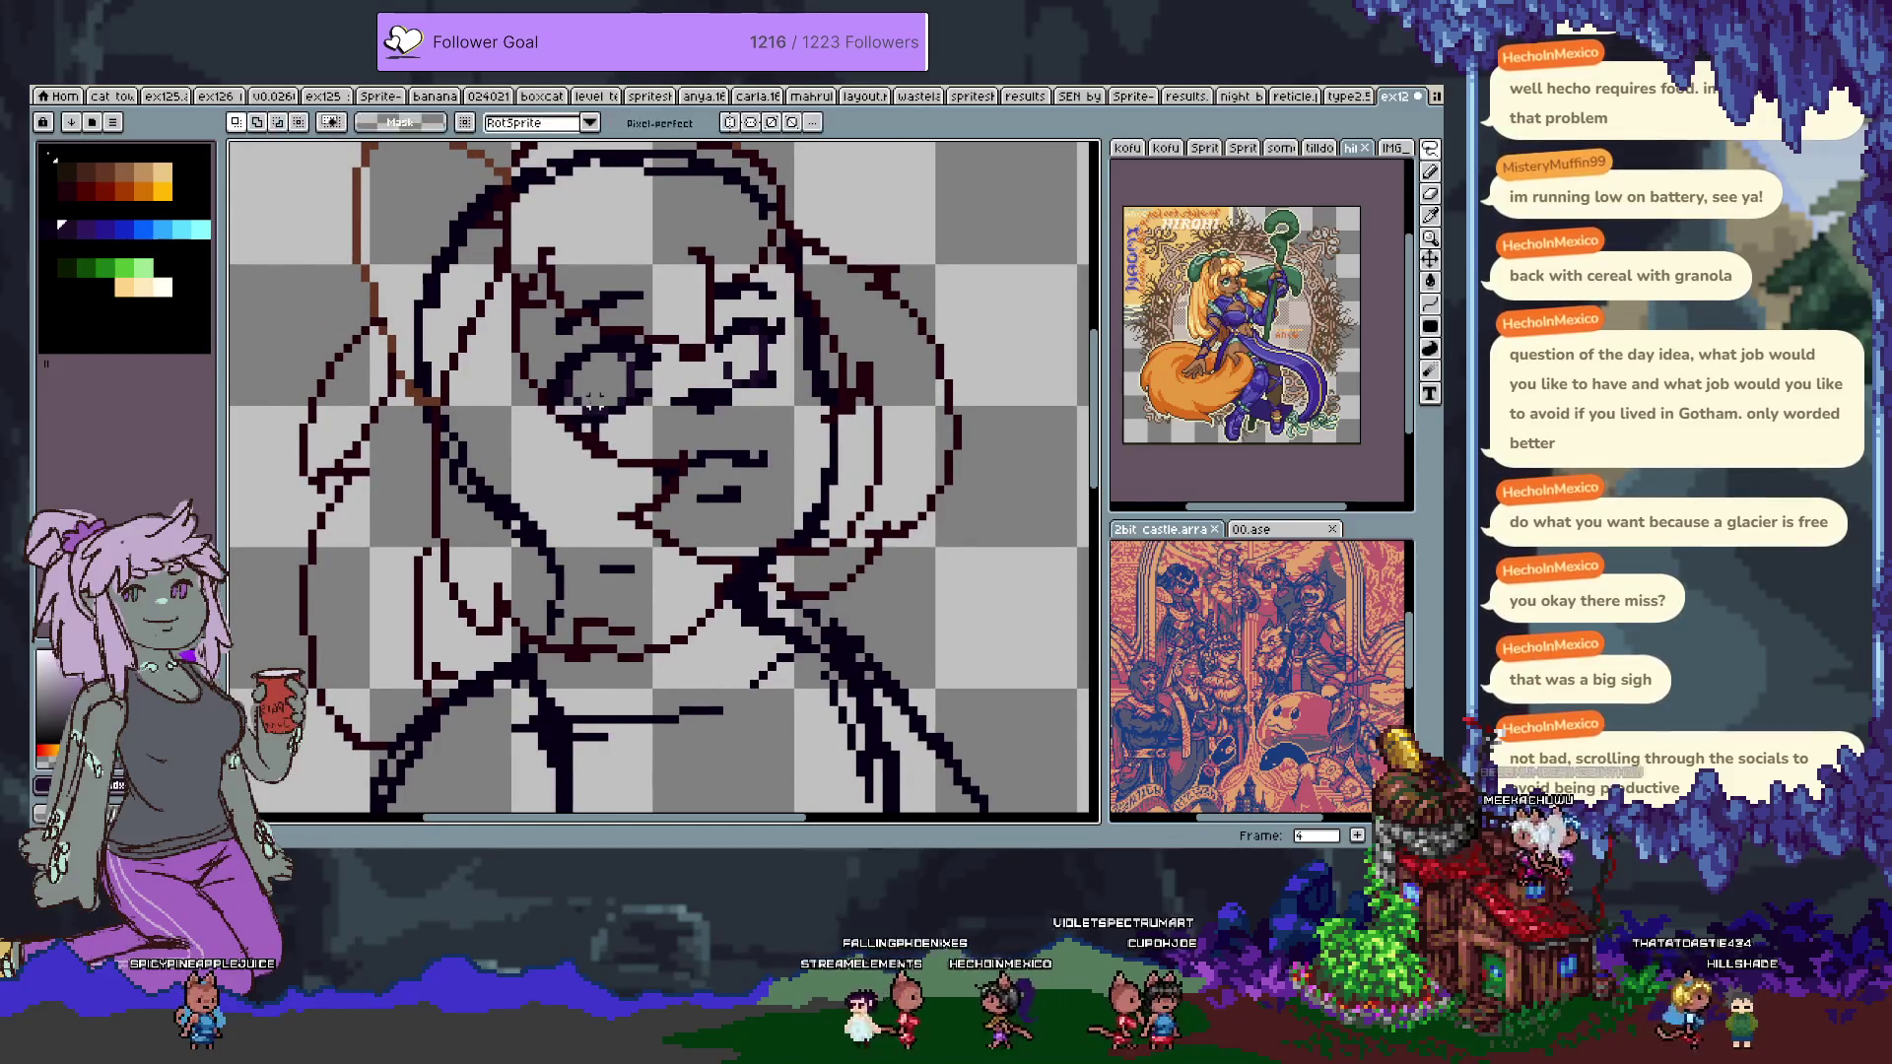
{"action": "key", "text": "Tab"}
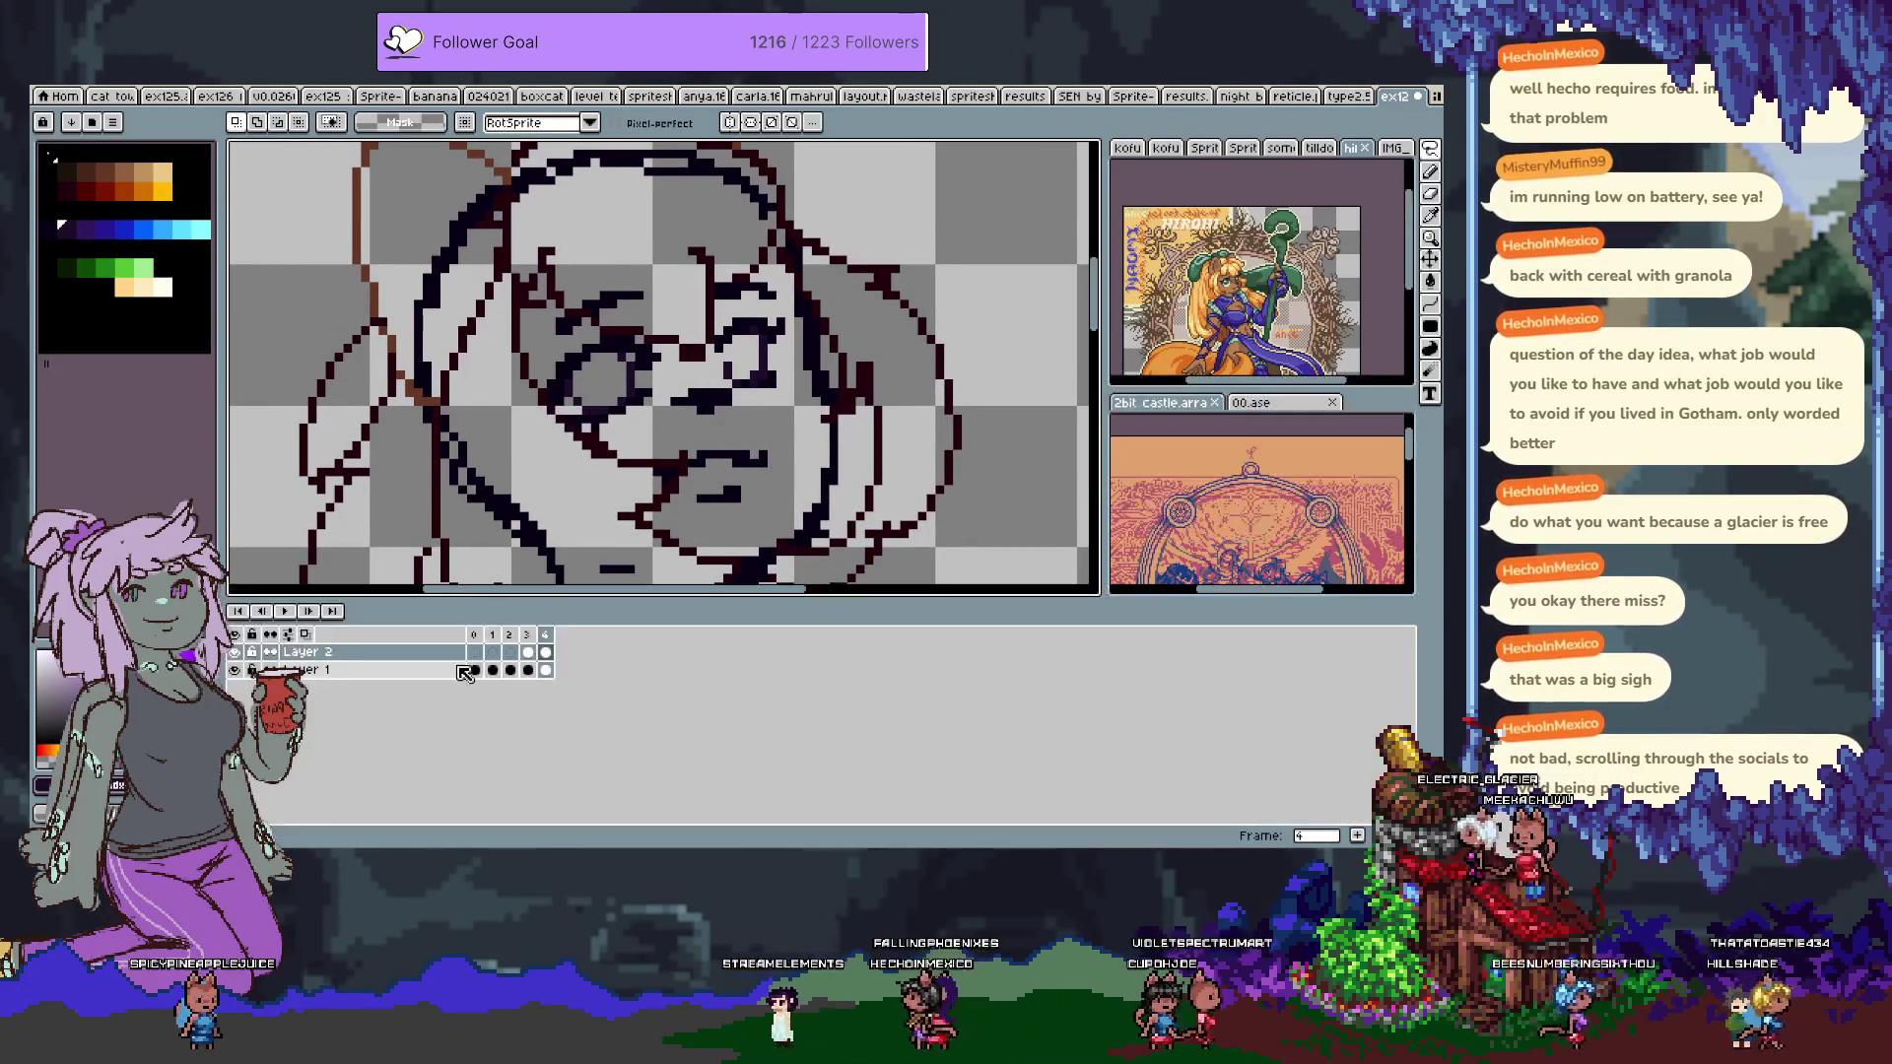
Hide Layer 1, lasso the lower-face sketch patch, and shift it slightly left.
{"action": "left_click", "coordinate": [235, 671]}
{"action": "key", "text": "Tab"}
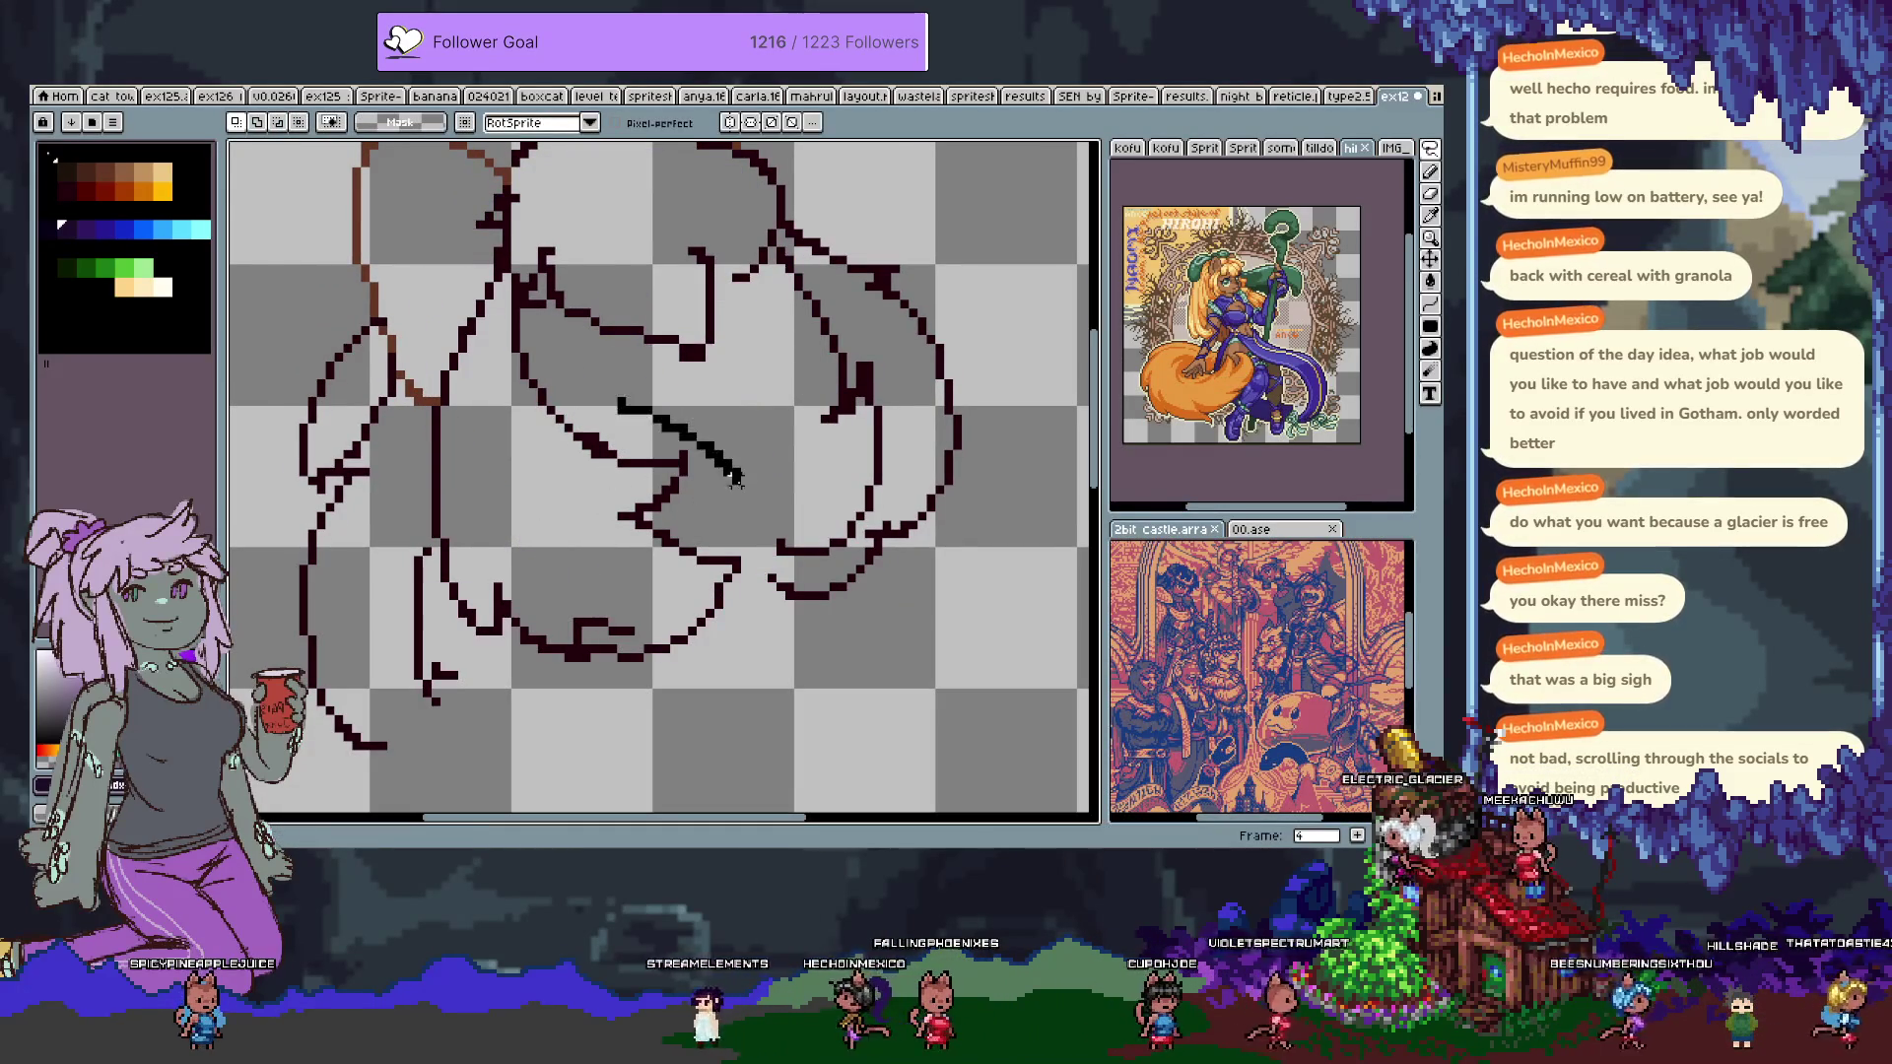
{"action": "left_click_drag", "start_coordinate": [753, 591], "coordinate": [444, 690]}
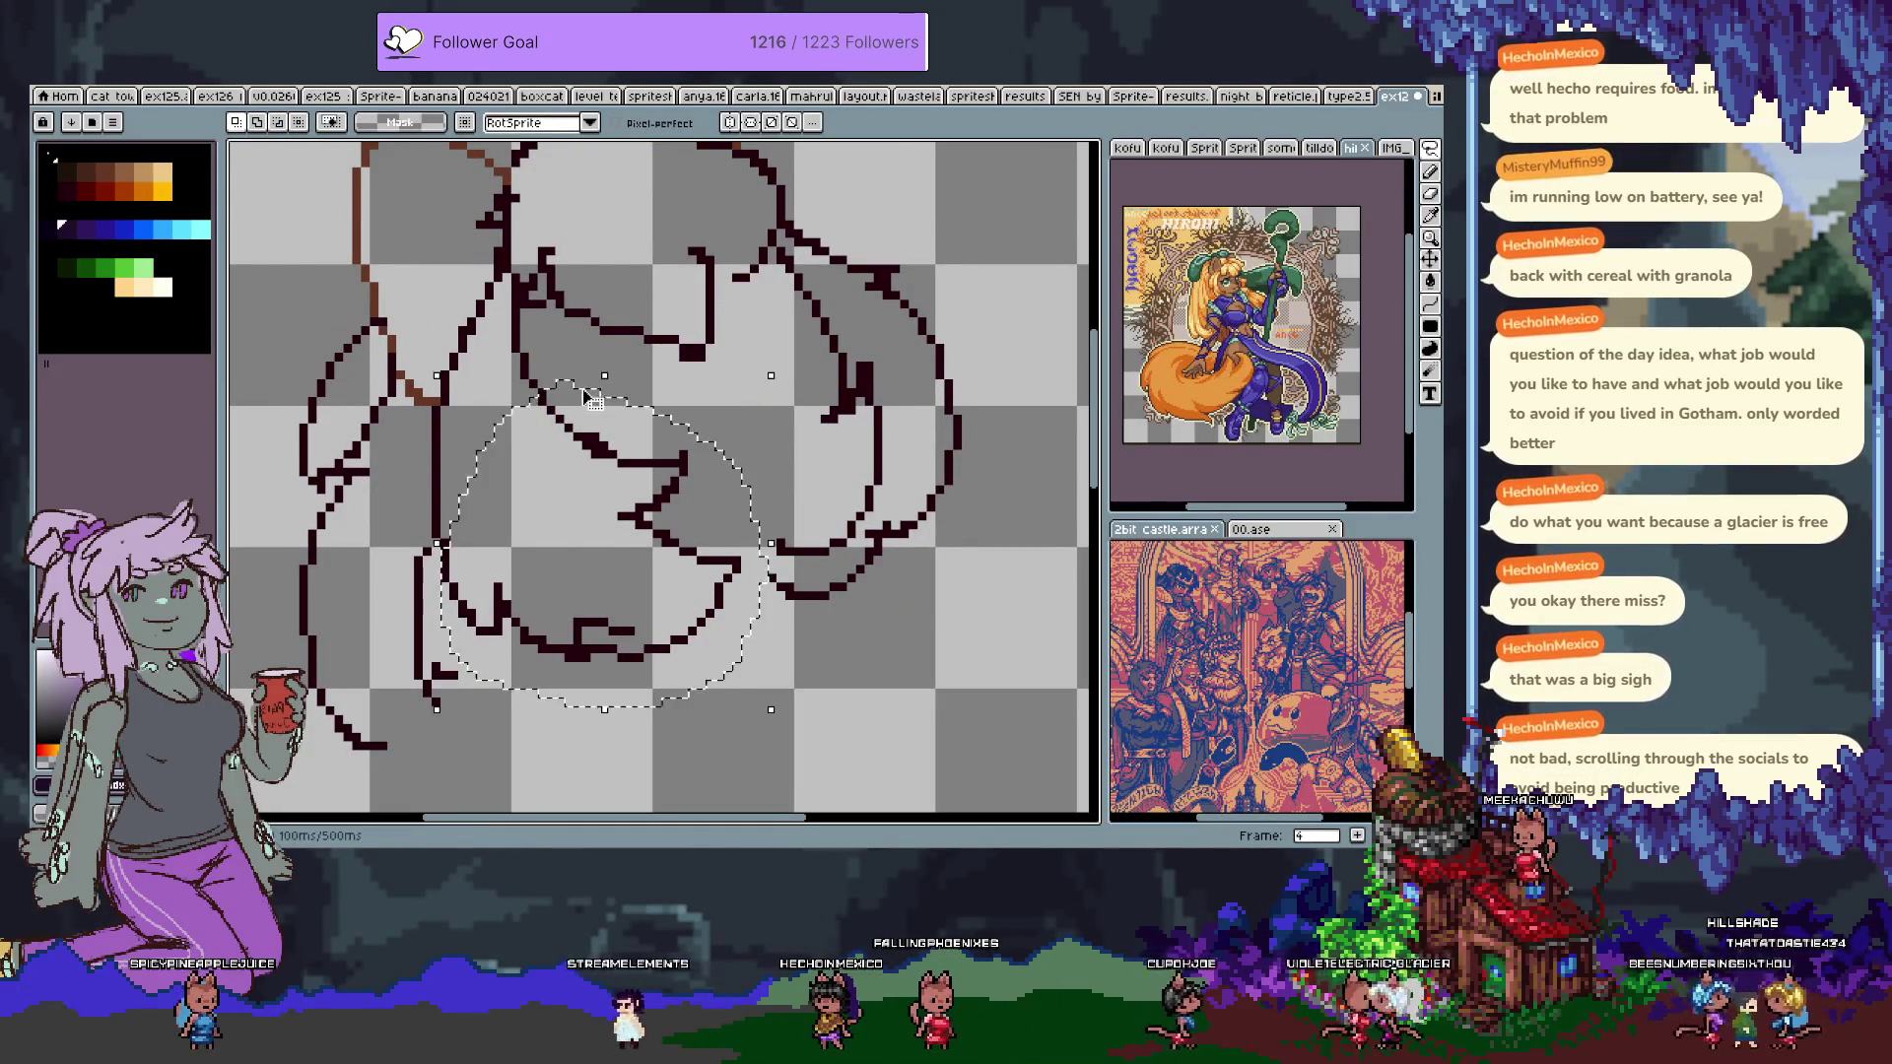
{"action": "left_click_drag", "start_coordinate": [670, 498], "coordinate": [650, 485]}
{"action": "key", "text": "Left"}
Show Layer 1 again and nudge the sketch patch one more pixel left and one down.
{"action": "key", "text": "Tab"}
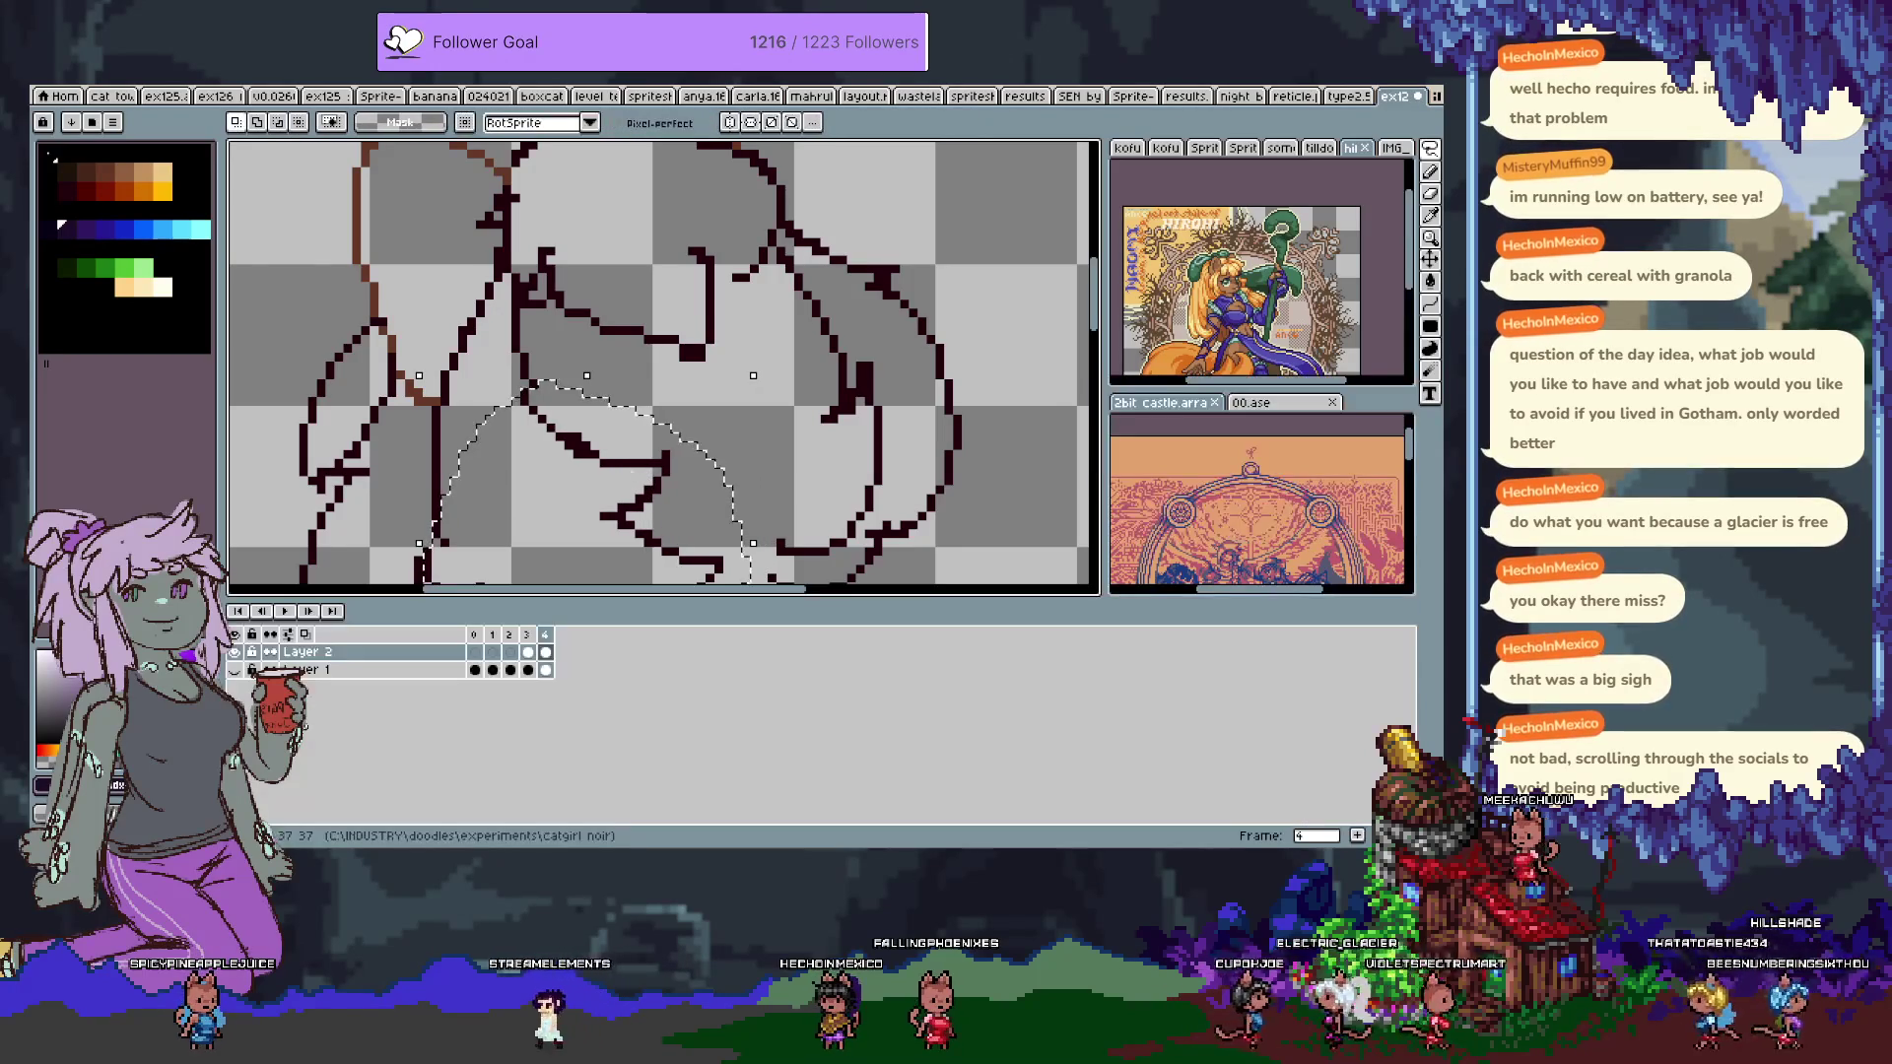
{"action": "left_click", "coordinate": [234, 671]}
{"action": "key", "text": "Tab"}
{"action": "key", "text": "Left"}
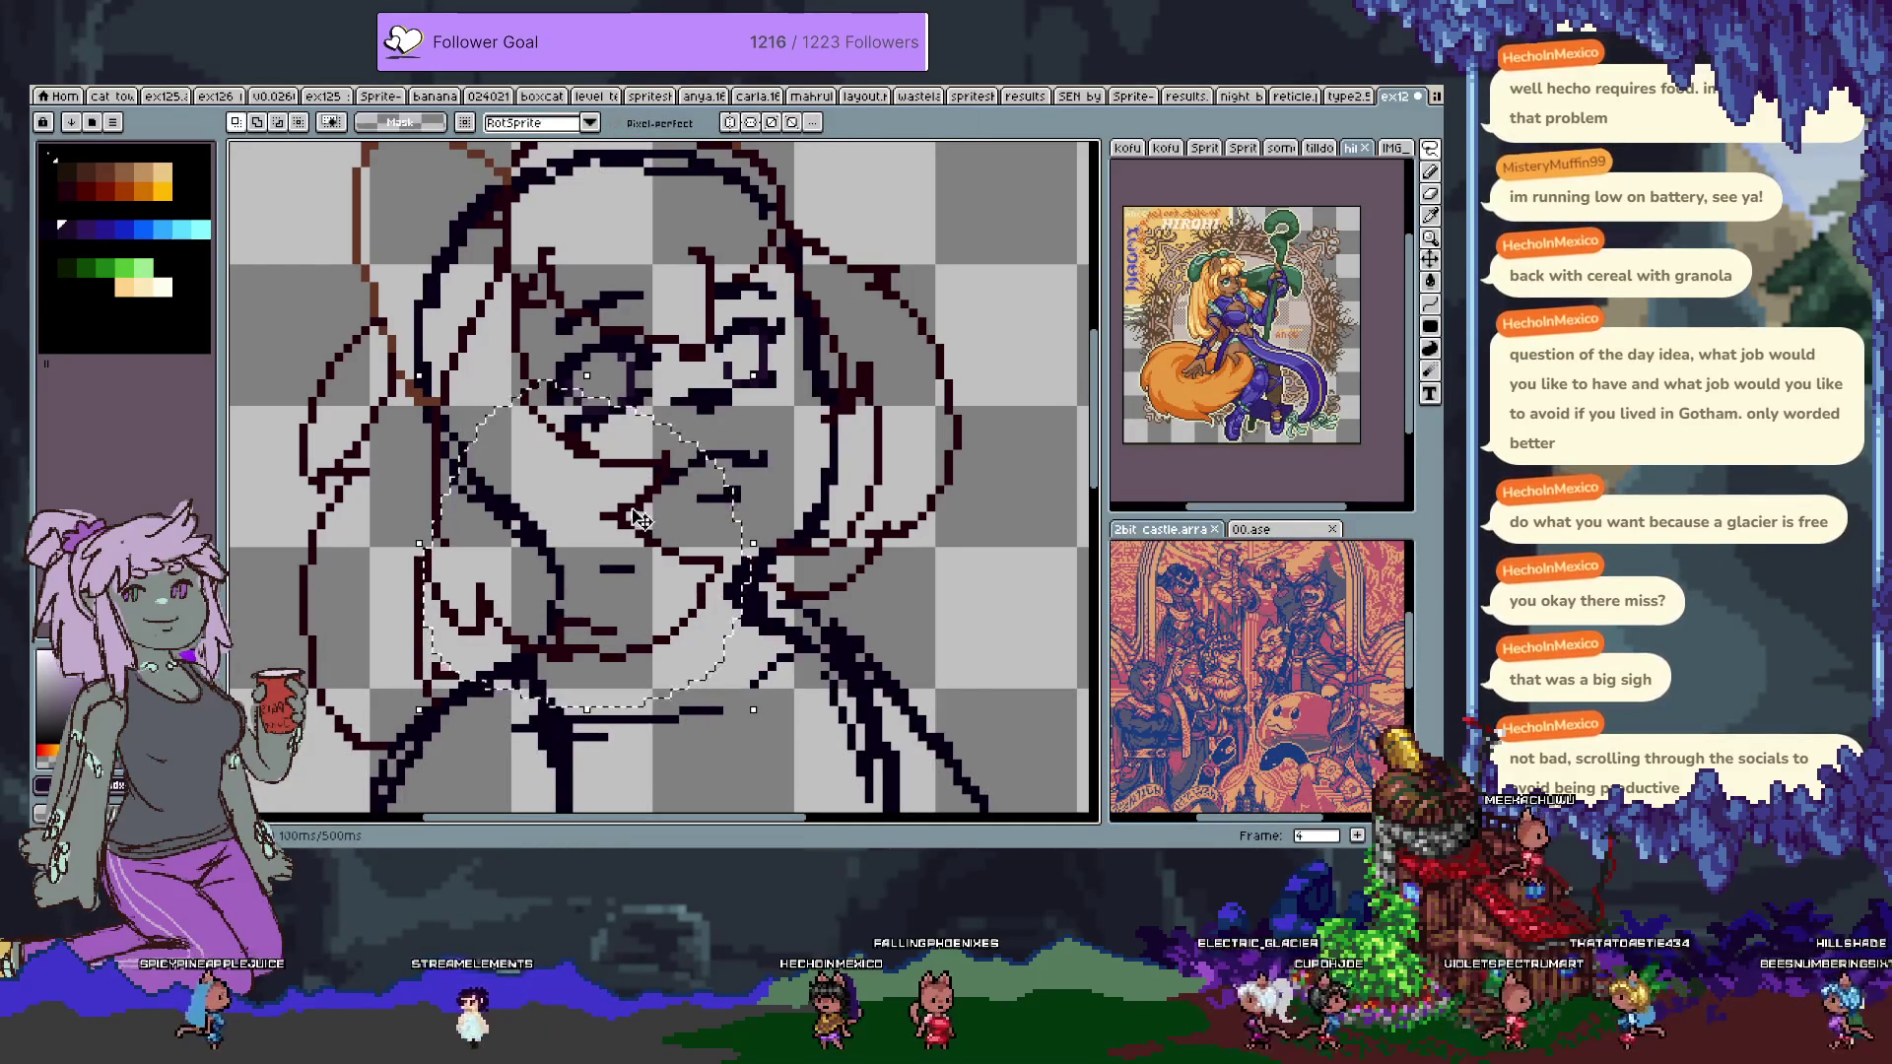
{"action": "left_click_drag", "start_coordinate": [632, 520], "coordinate": [629, 529]}
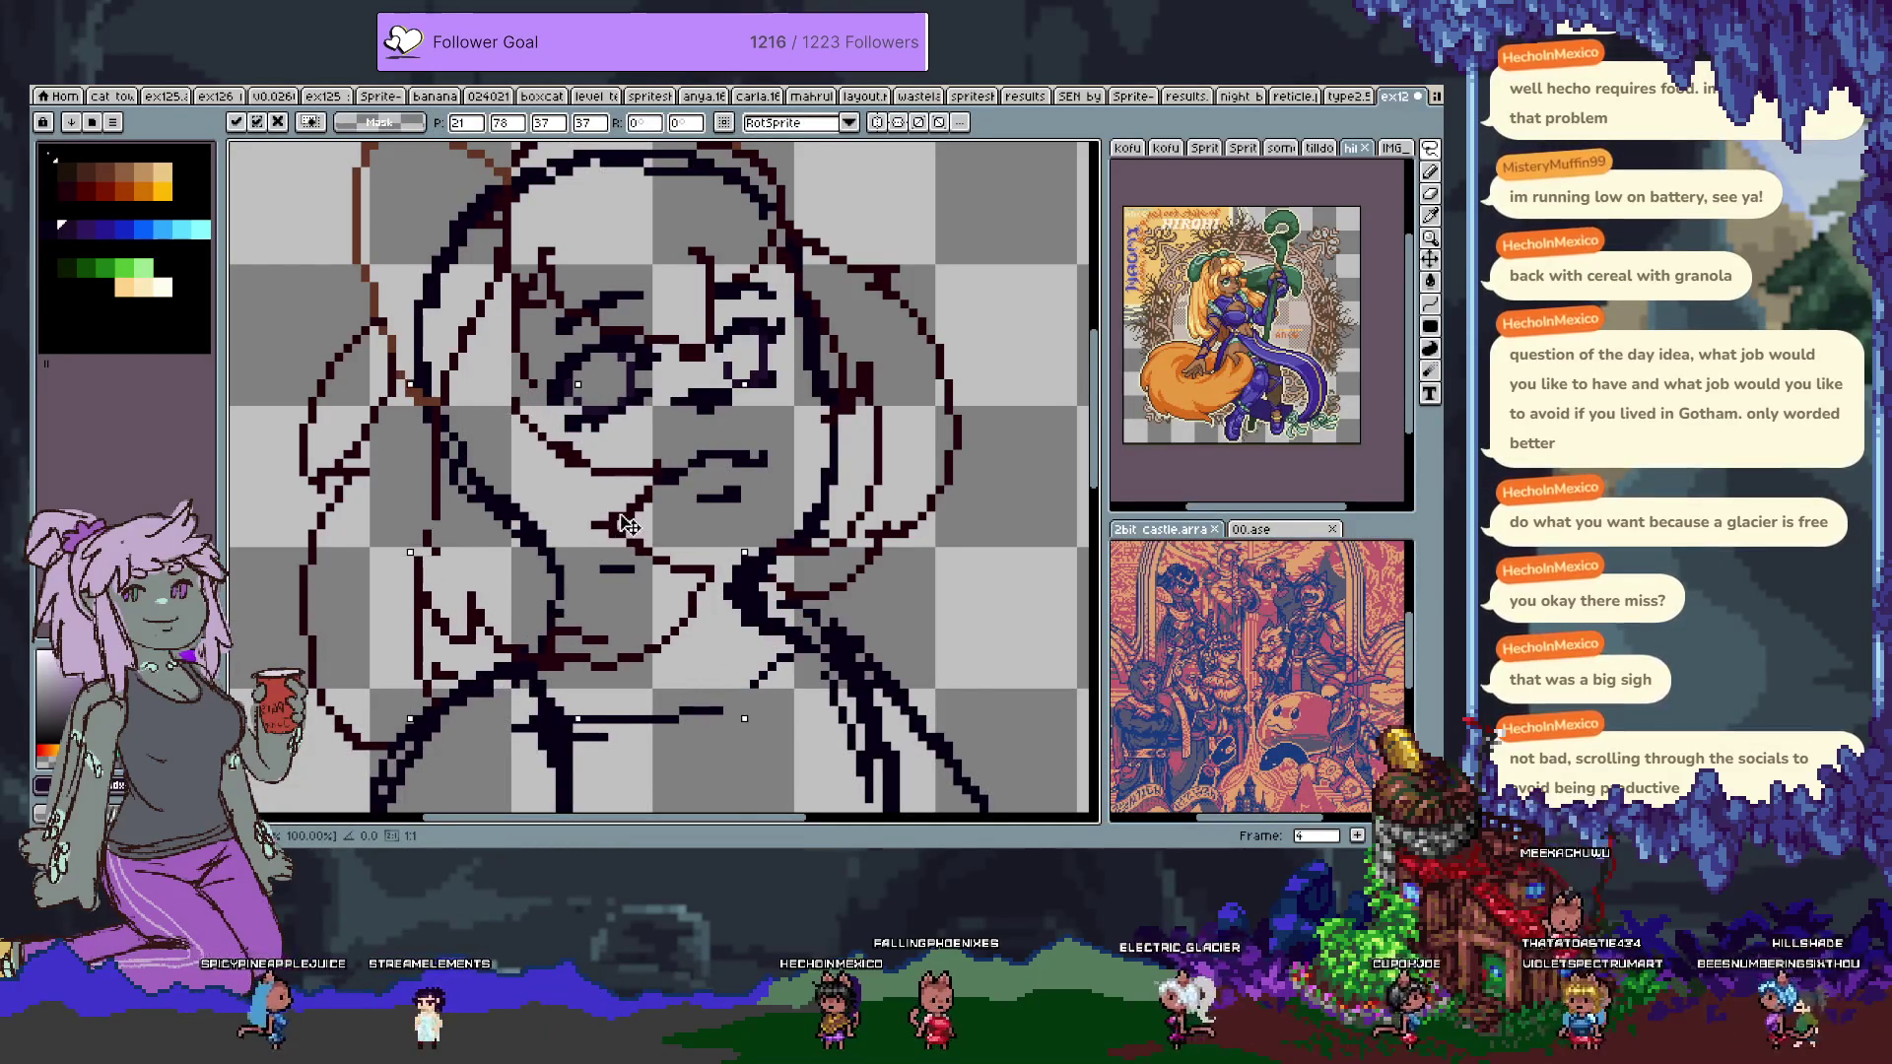
{"action": "key", "text": "ctrl+f"}
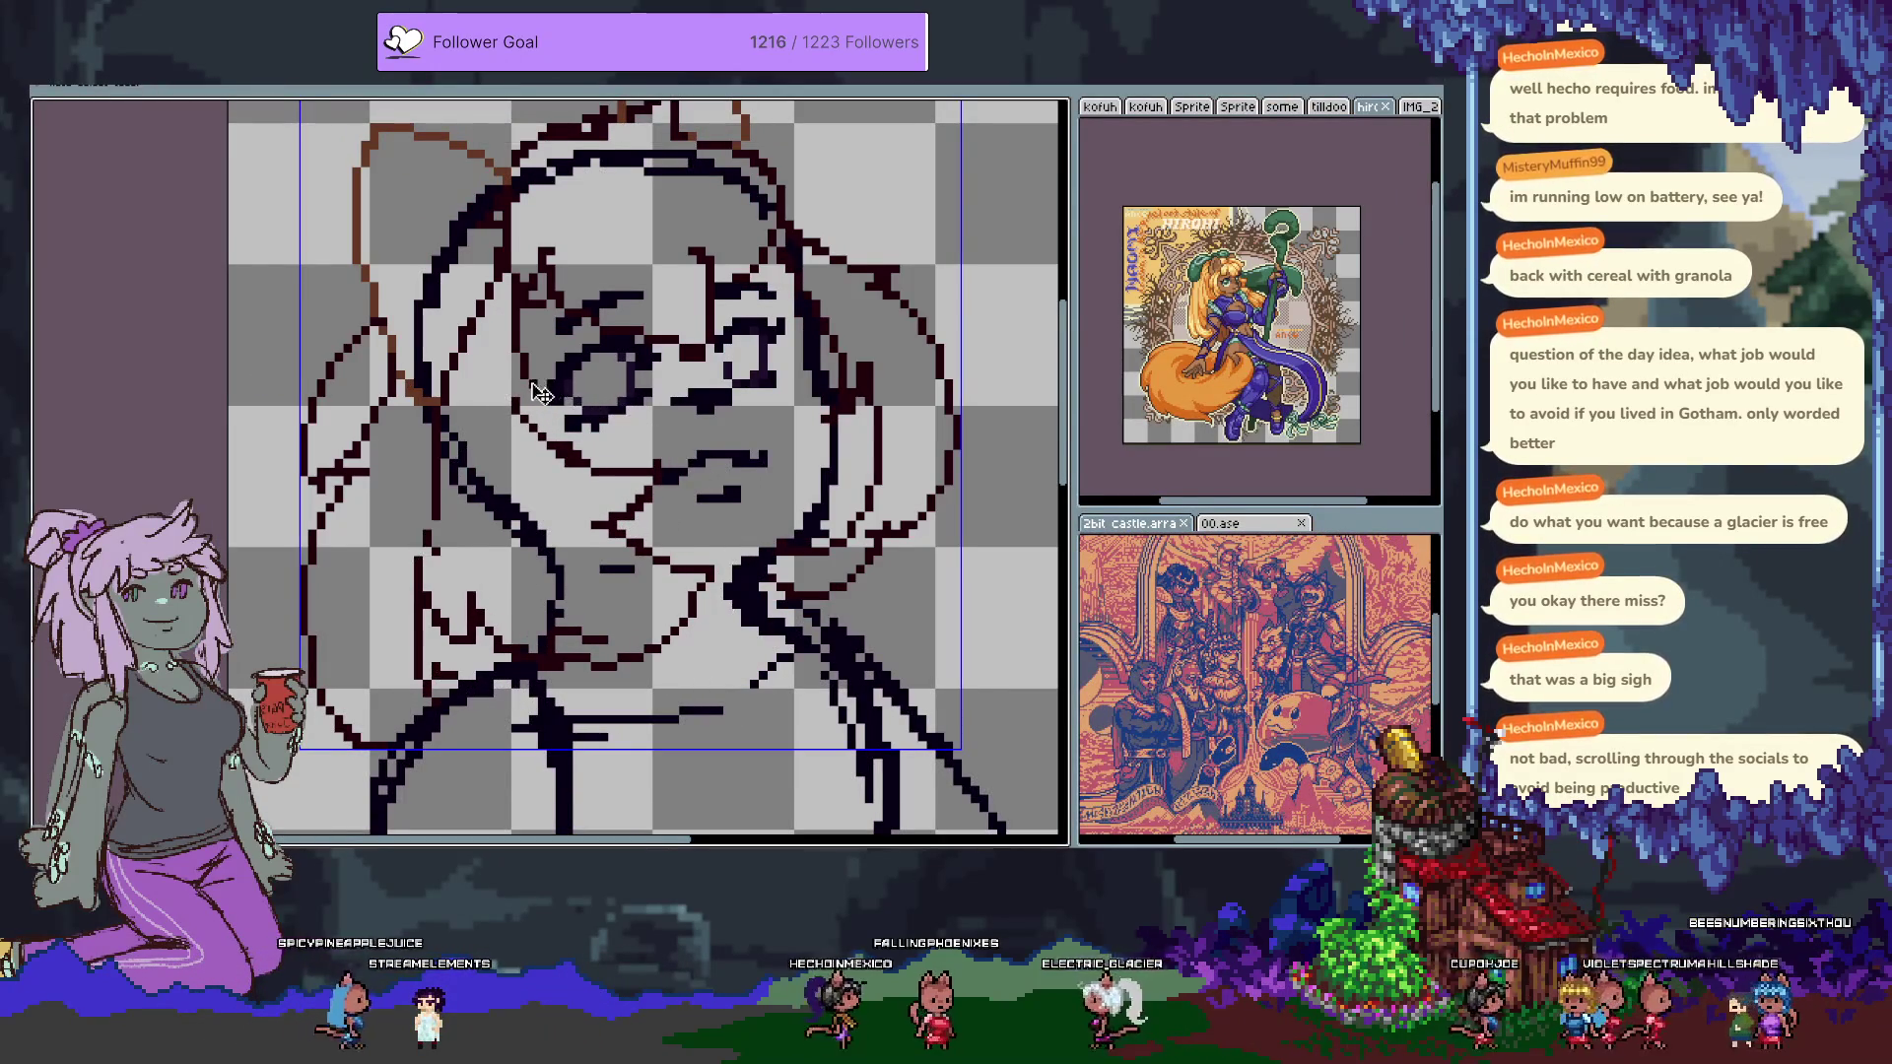
{"action": "key", "text": "ctrl+f"}
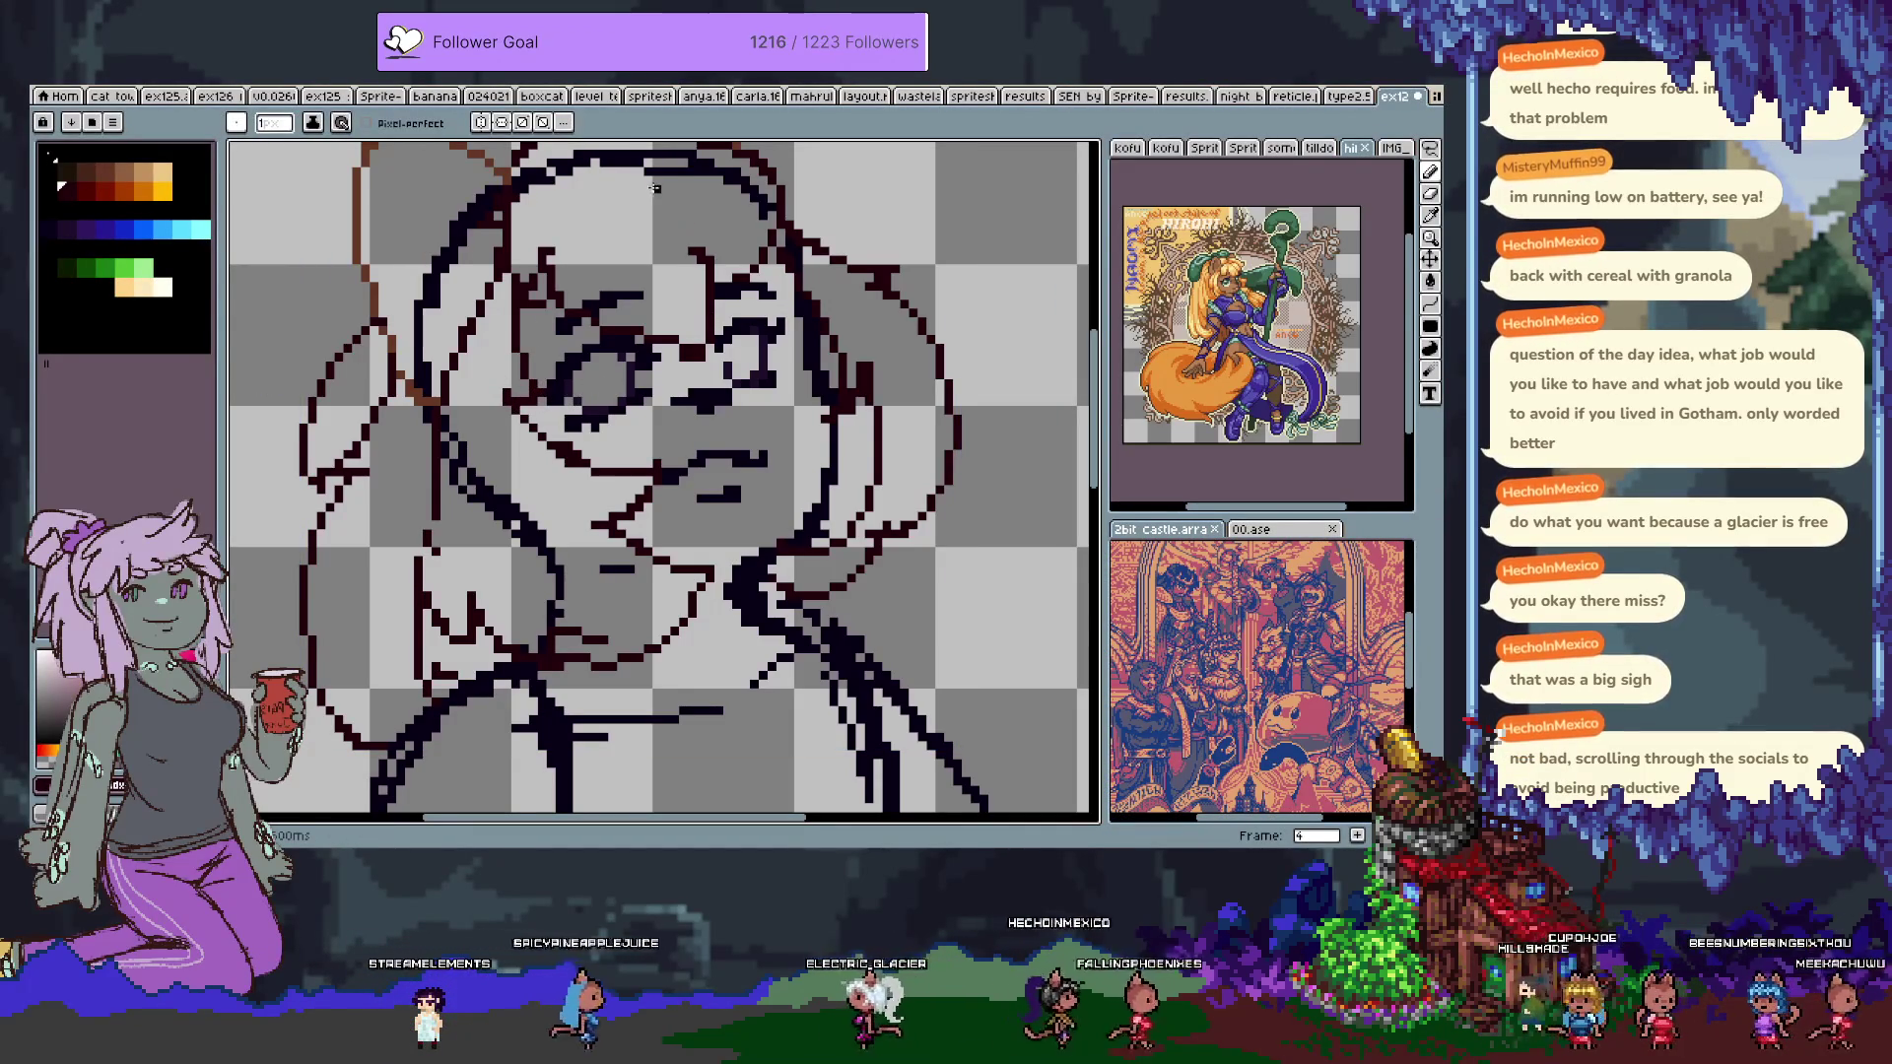
{"action": "left_click_drag", "start_coordinate": [655, 188], "coordinate": [645, 317]}
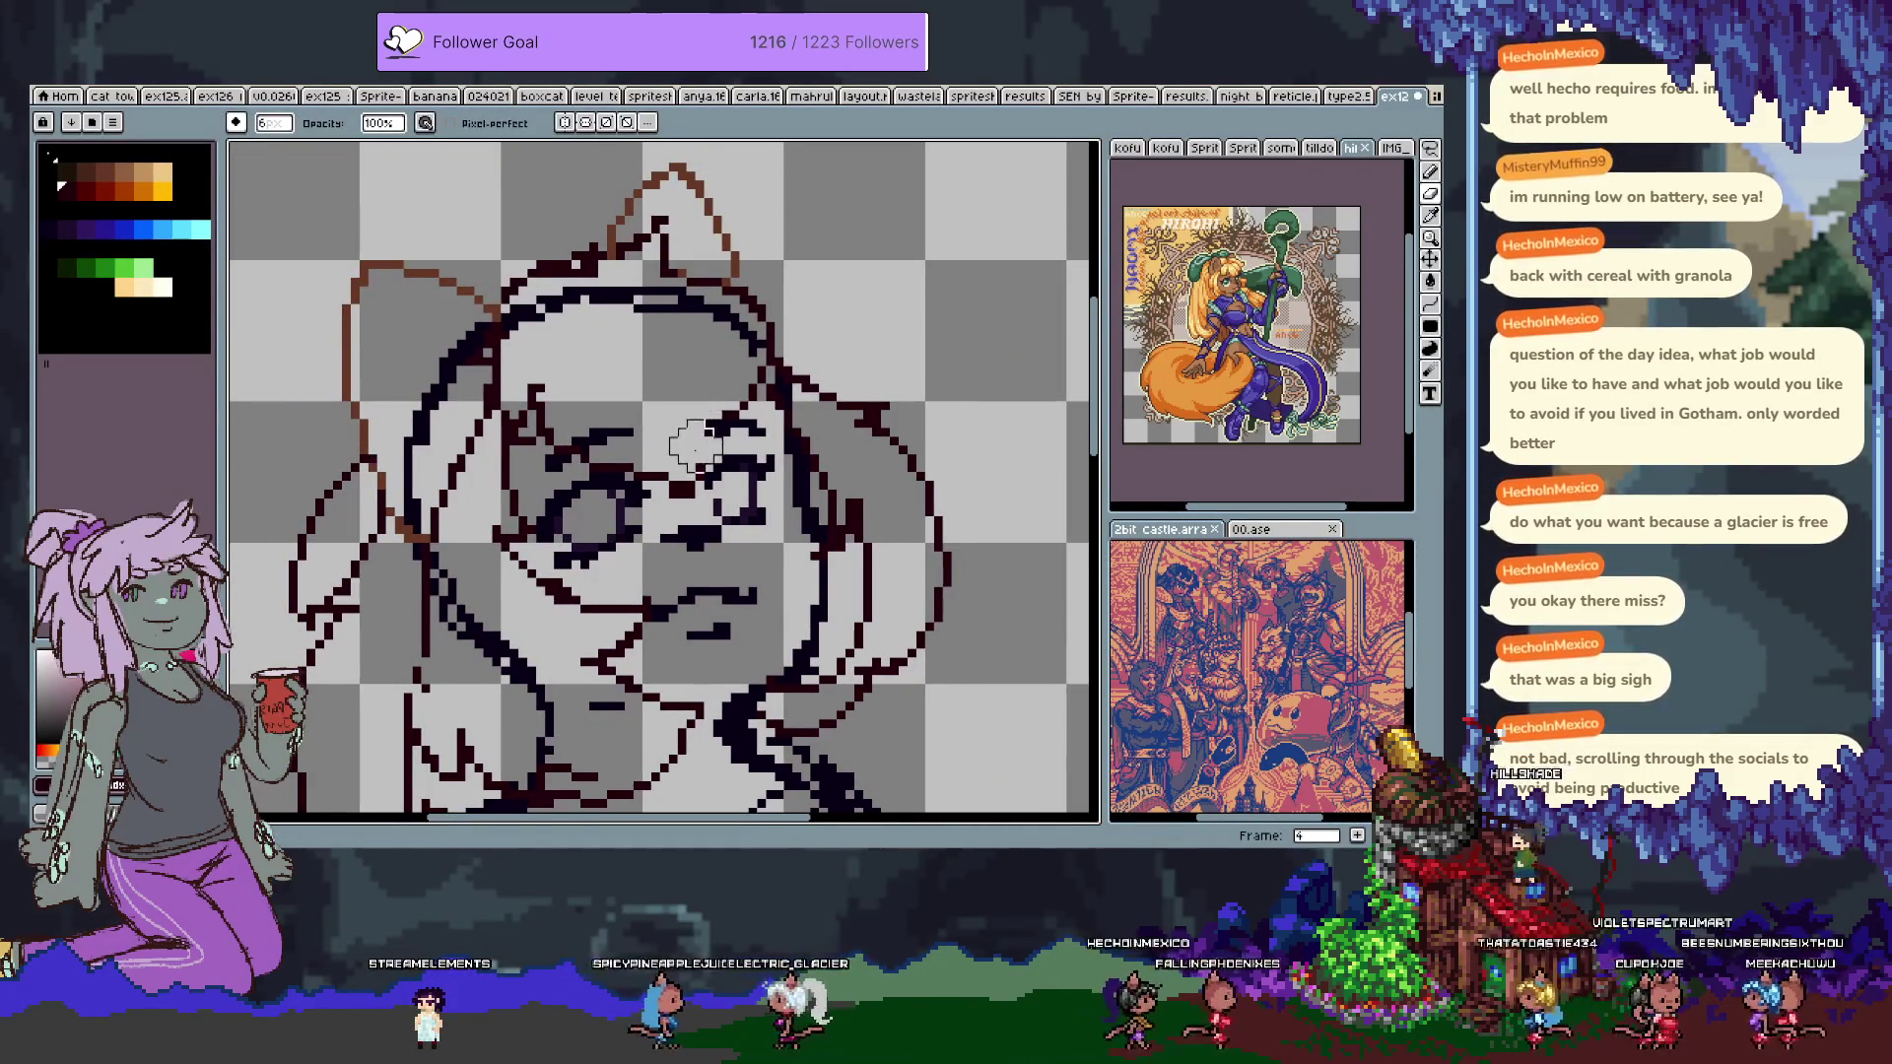
Set the pencil to 1 pixel, reposition the face lower in view, and go to frame 5.
{"action": "key", "text": "b"}
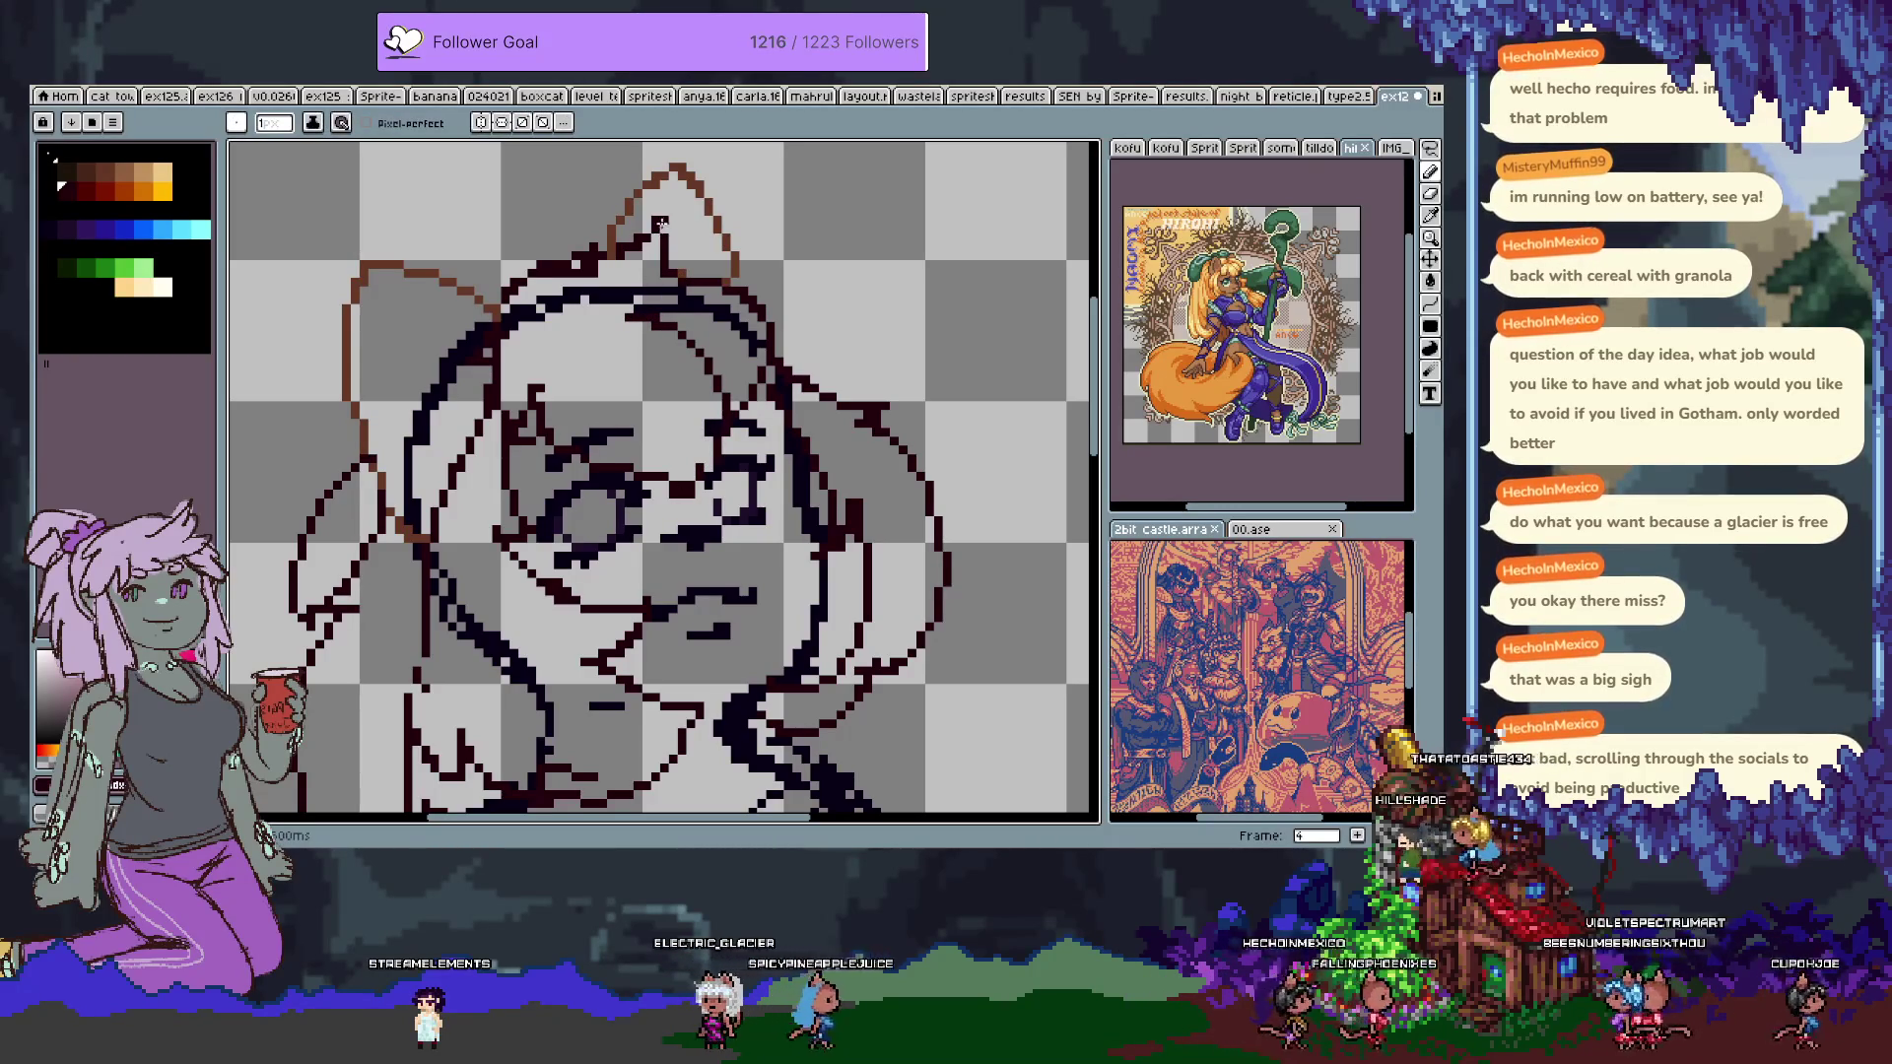
{"action": "scroll", "coordinate": [753, 296], "scroll_direction": "up", "scroll_amount": 3}
{"action": "mouse_move", "coordinate": [753, 296]}
{"action": "left_mouse_down"}
{"action": "mouse_move", "coordinate": [692, 437]}
{"action": "mouse_move", "coordinate": [642, 281]}
{"action": "left_mouse_up"}
{"action": "key", "text": "alt"}
{"action": "key", "text": "period"}
{"action": "scroll", "coordinate": [658, 345], "scroll_direction": "down", "scroll_amount": 2}
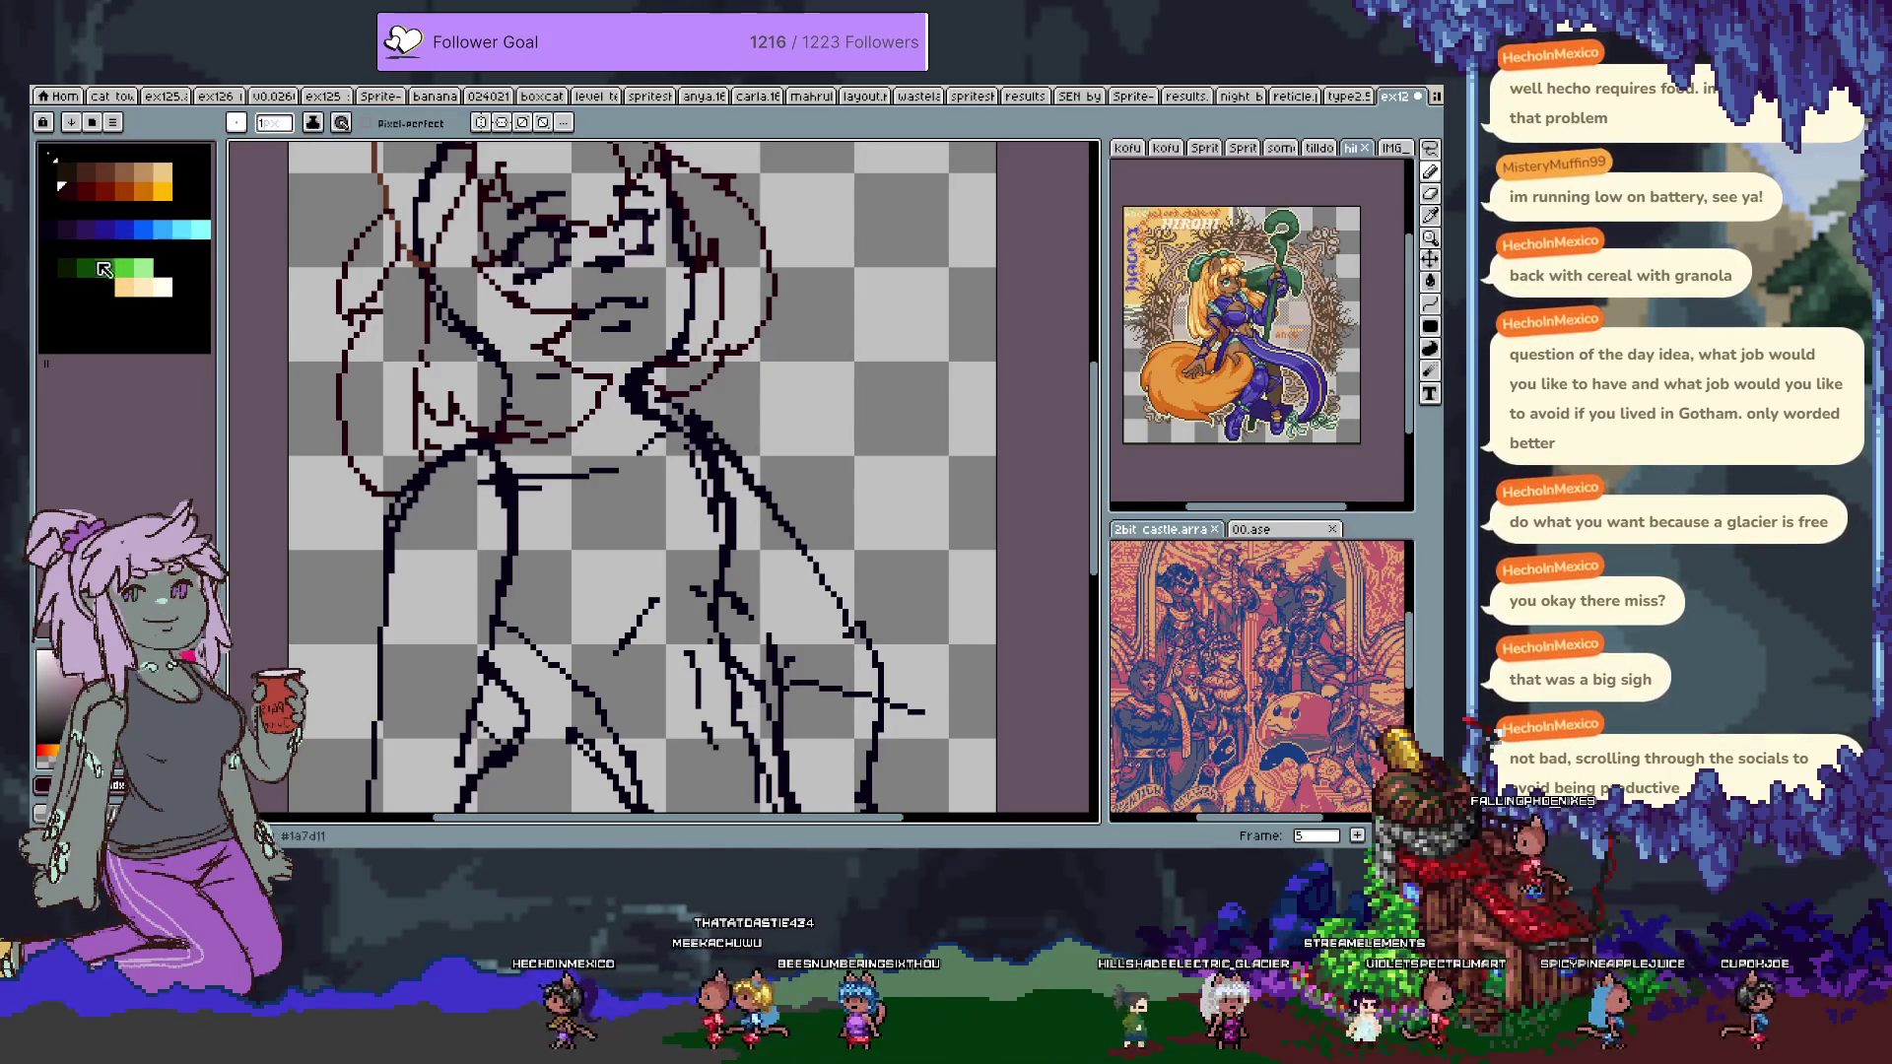
Fill the eyes dark green with the Paint Bucket, then switch to a dark purple pencil.
{"action": "left_click", "coordinate": [64, 268]}
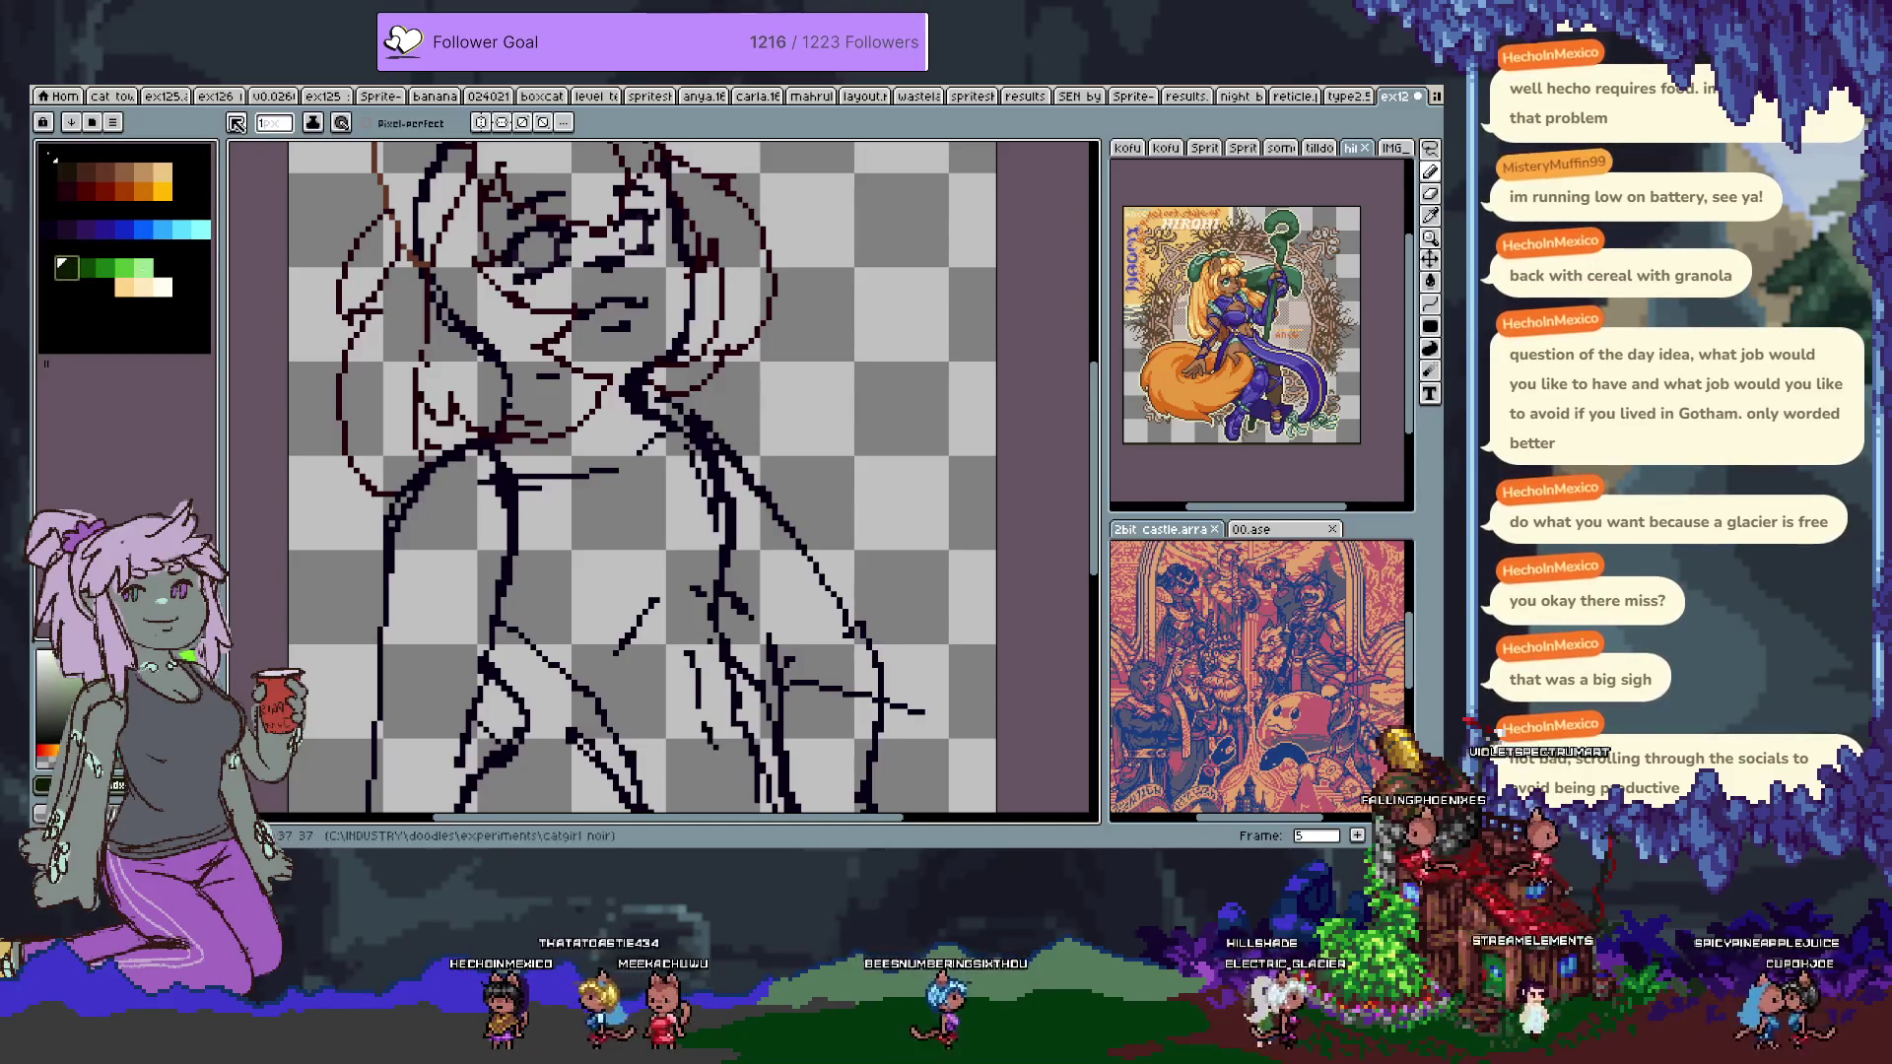
{"action": "scroll", "coordinate": [574, 237], "scroll_direction": "up", "scroll_amount": 2}
{"action": "key", "text": "g"}
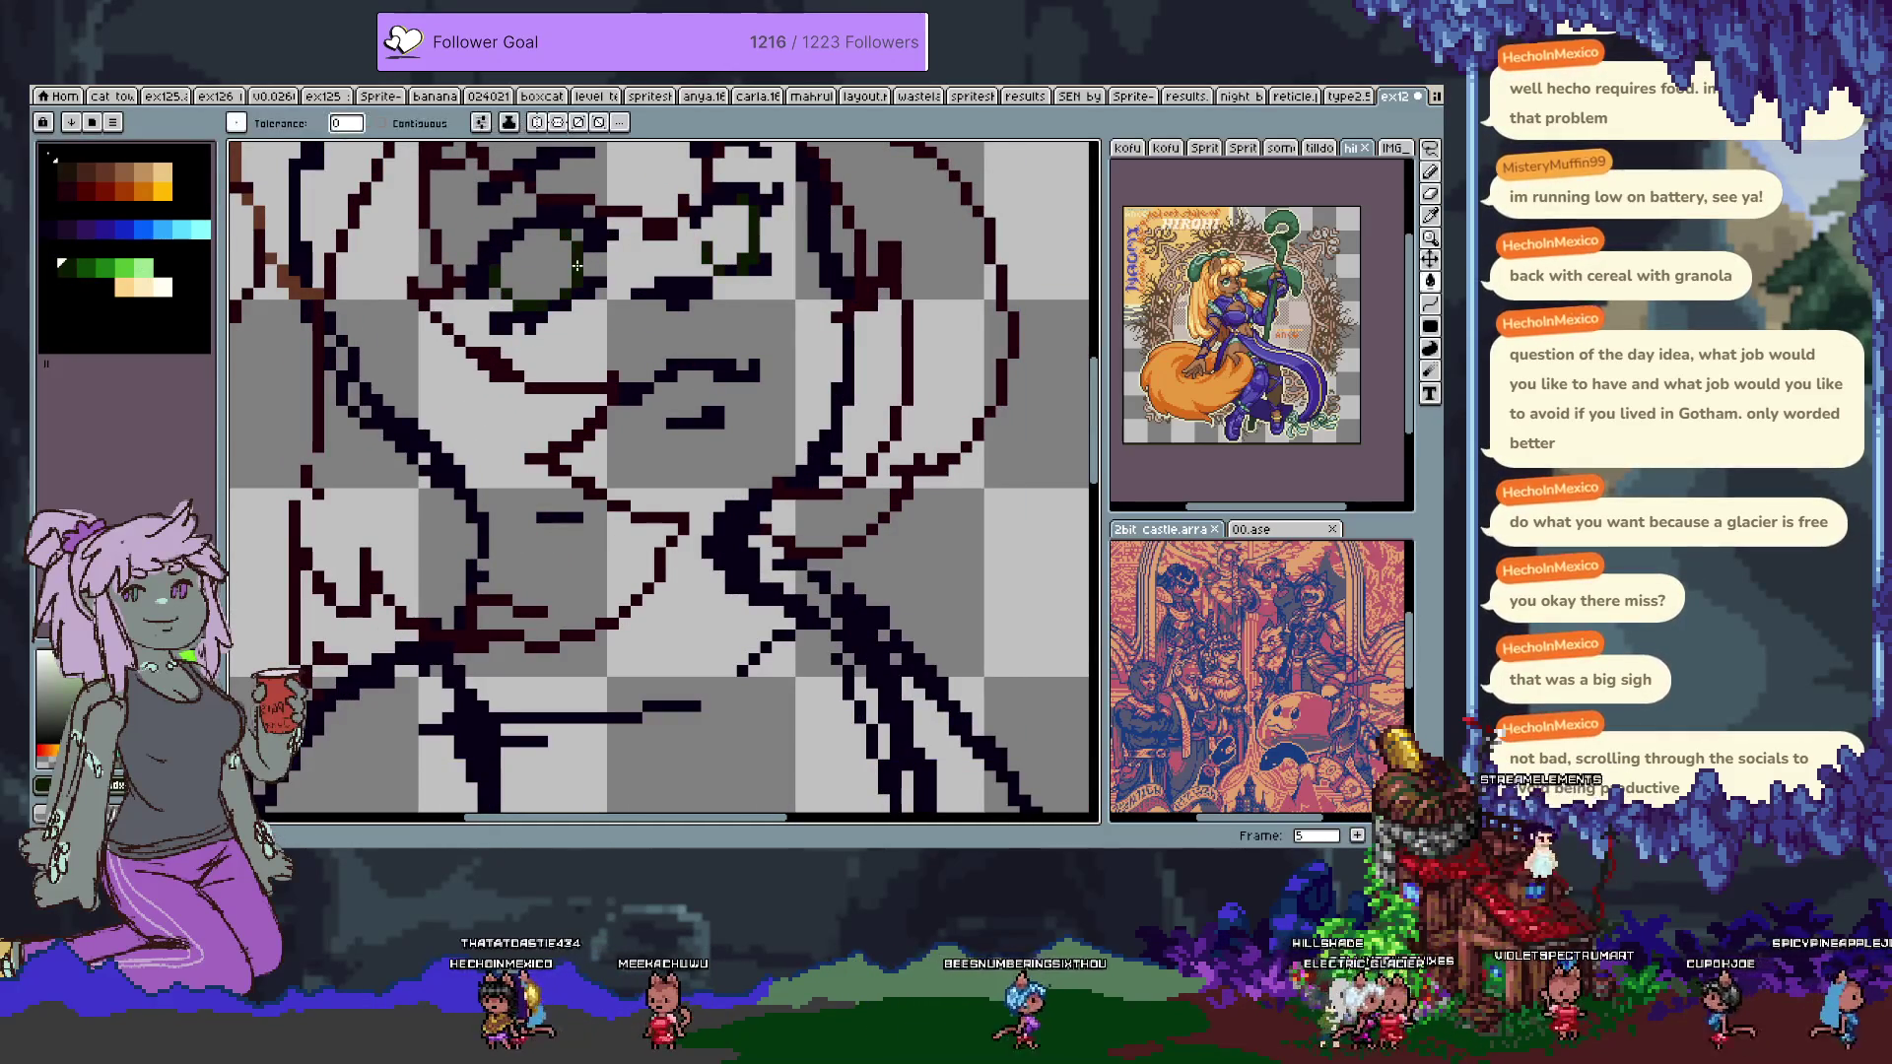
{"action": "scroll", "coordinate": [577, 265], "scroll_direction": "down", "scroll_amount": 1}
{"action": "left_click", "coordinate": [85, 230]}
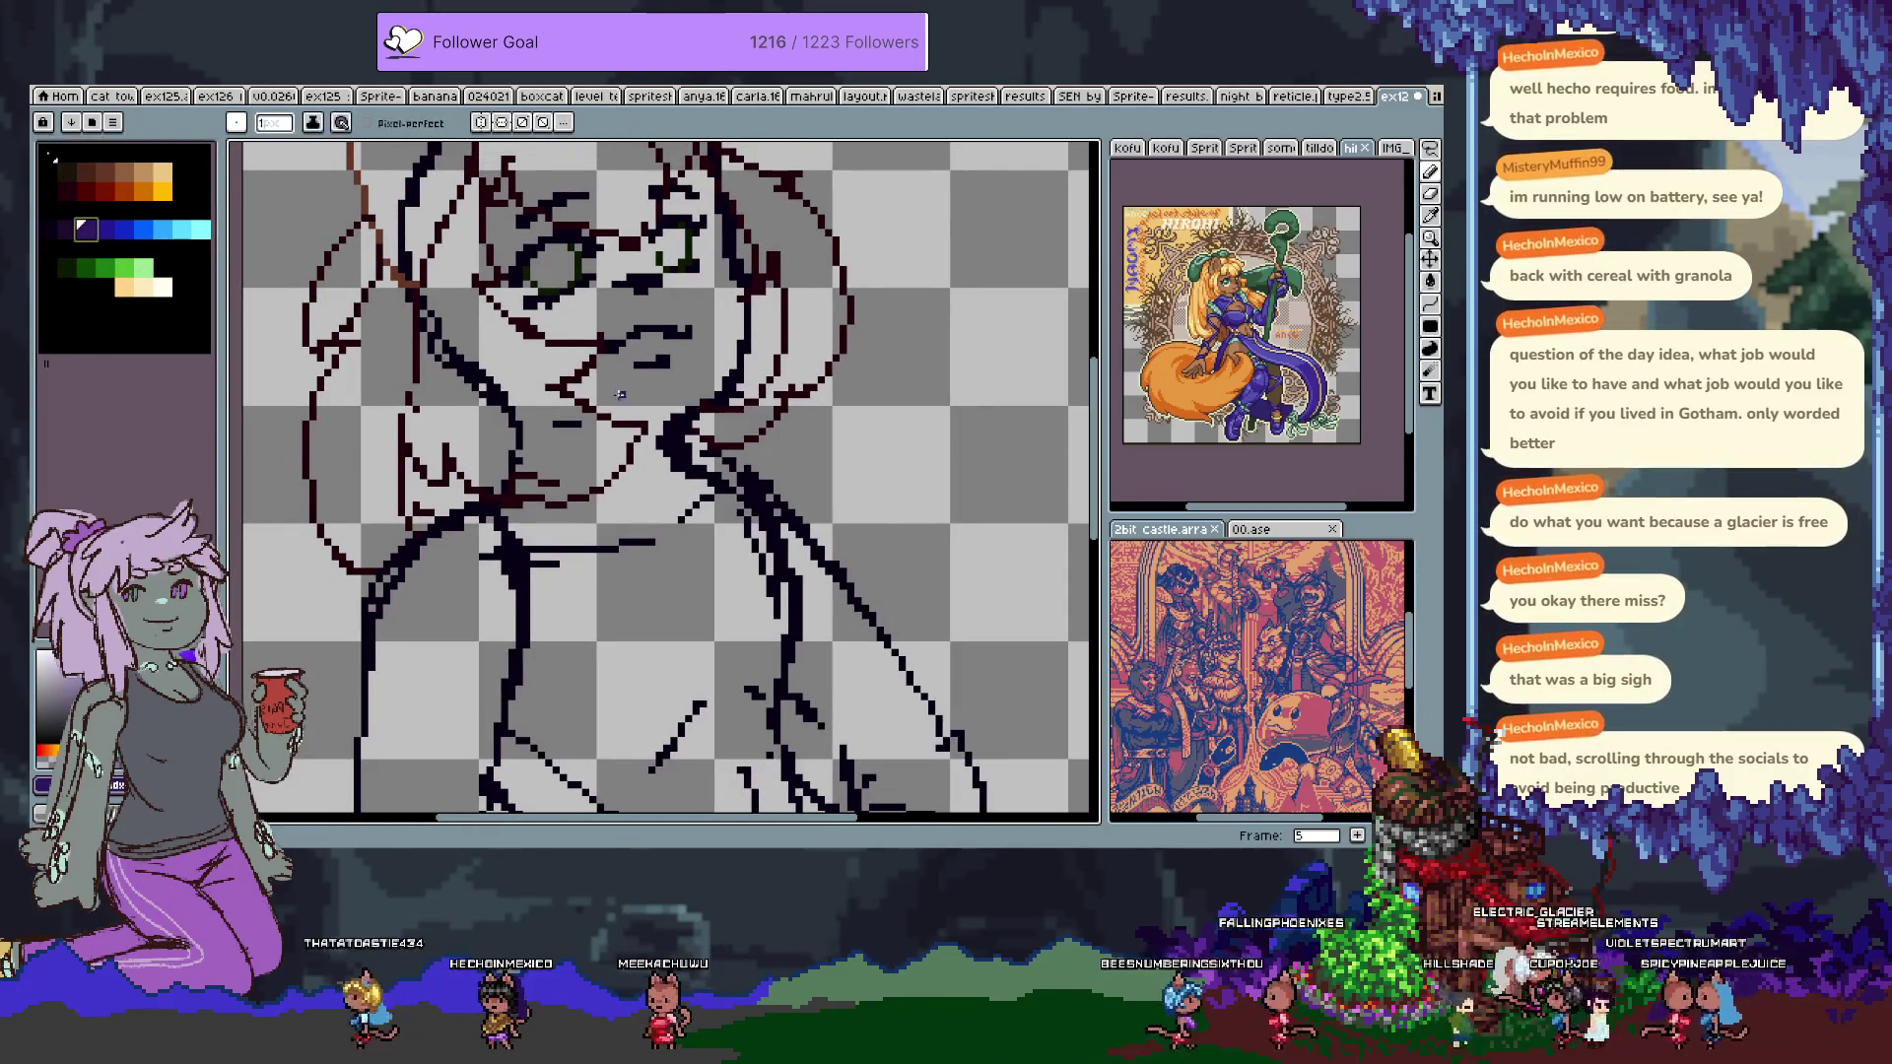
{"action": "key", "text": "b"}
{"action": "left_click_drag", "start_coordinate": [526, 508], "coordinate": [507, 400]}
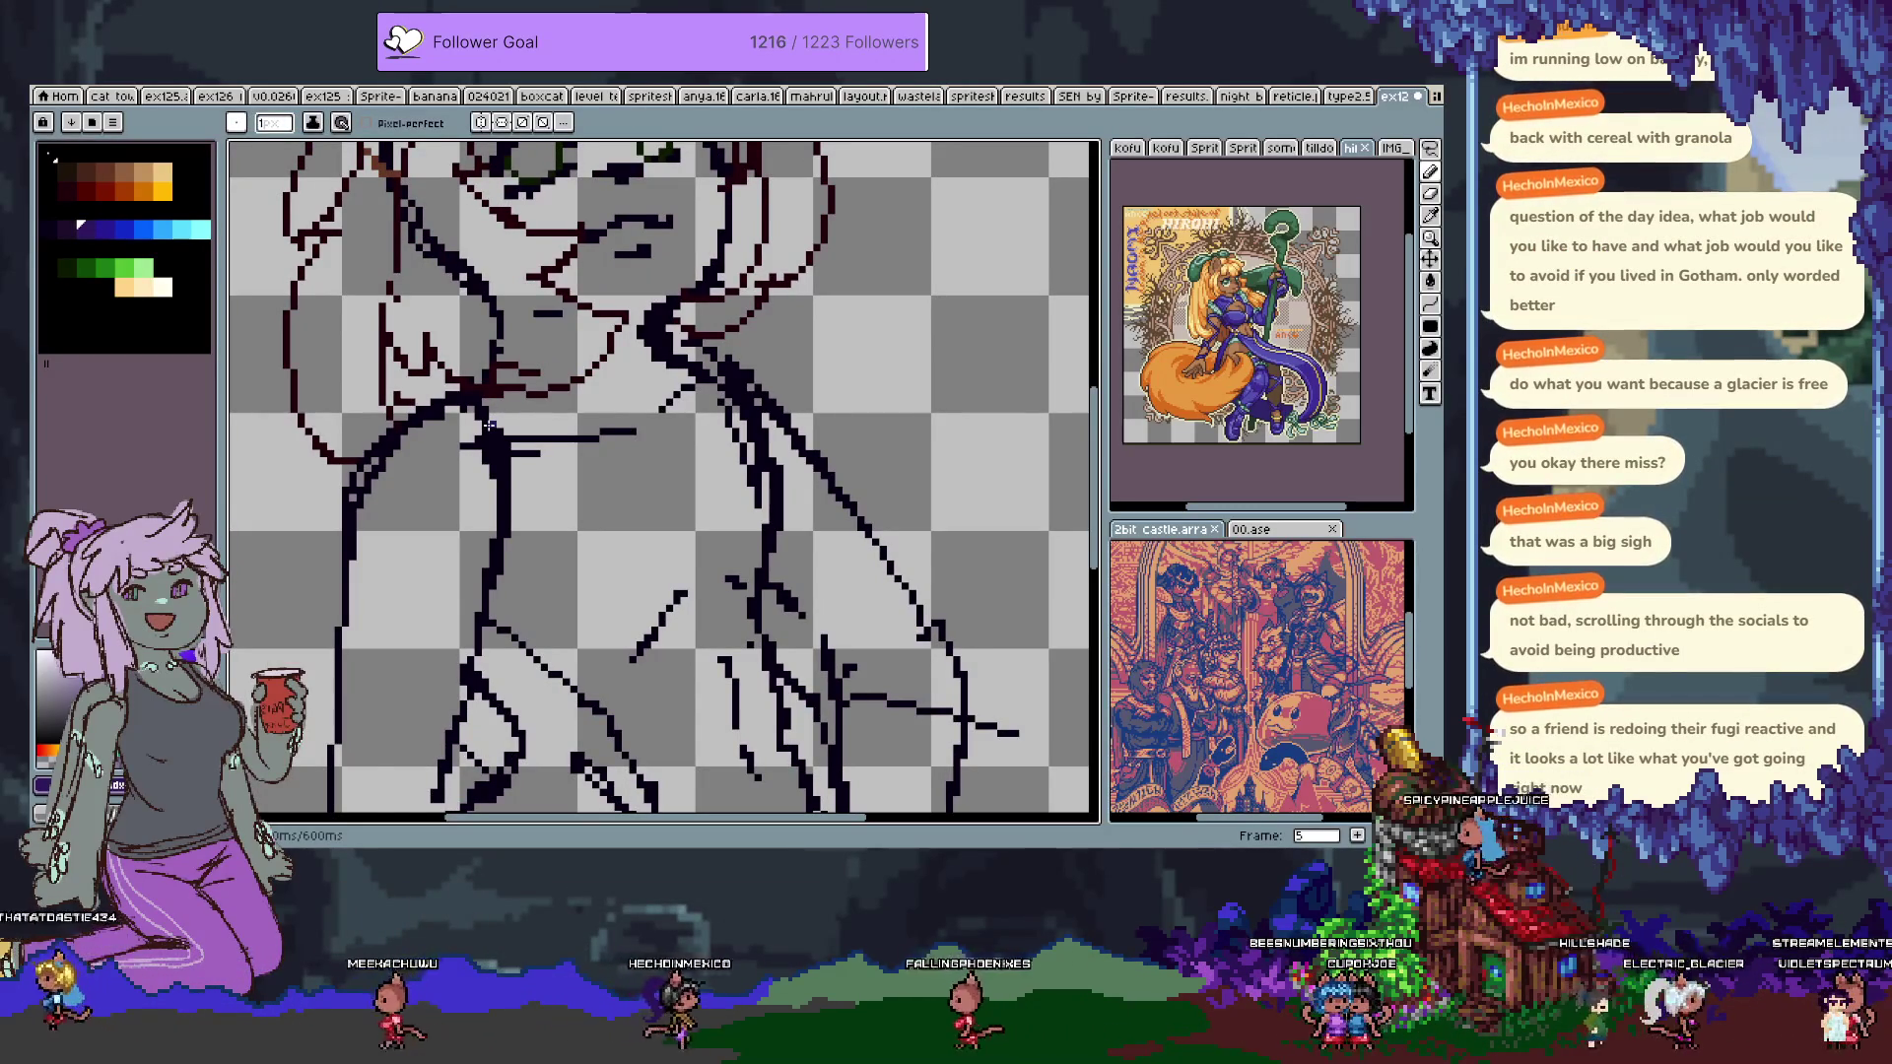
Add a new frame 6 and a new Layer 3 in the timeline.
{"action": "key", "text": "Tab"}
{"action": "key", "text": "alt+n"}
{"action": "key", "text": "shift+n"}
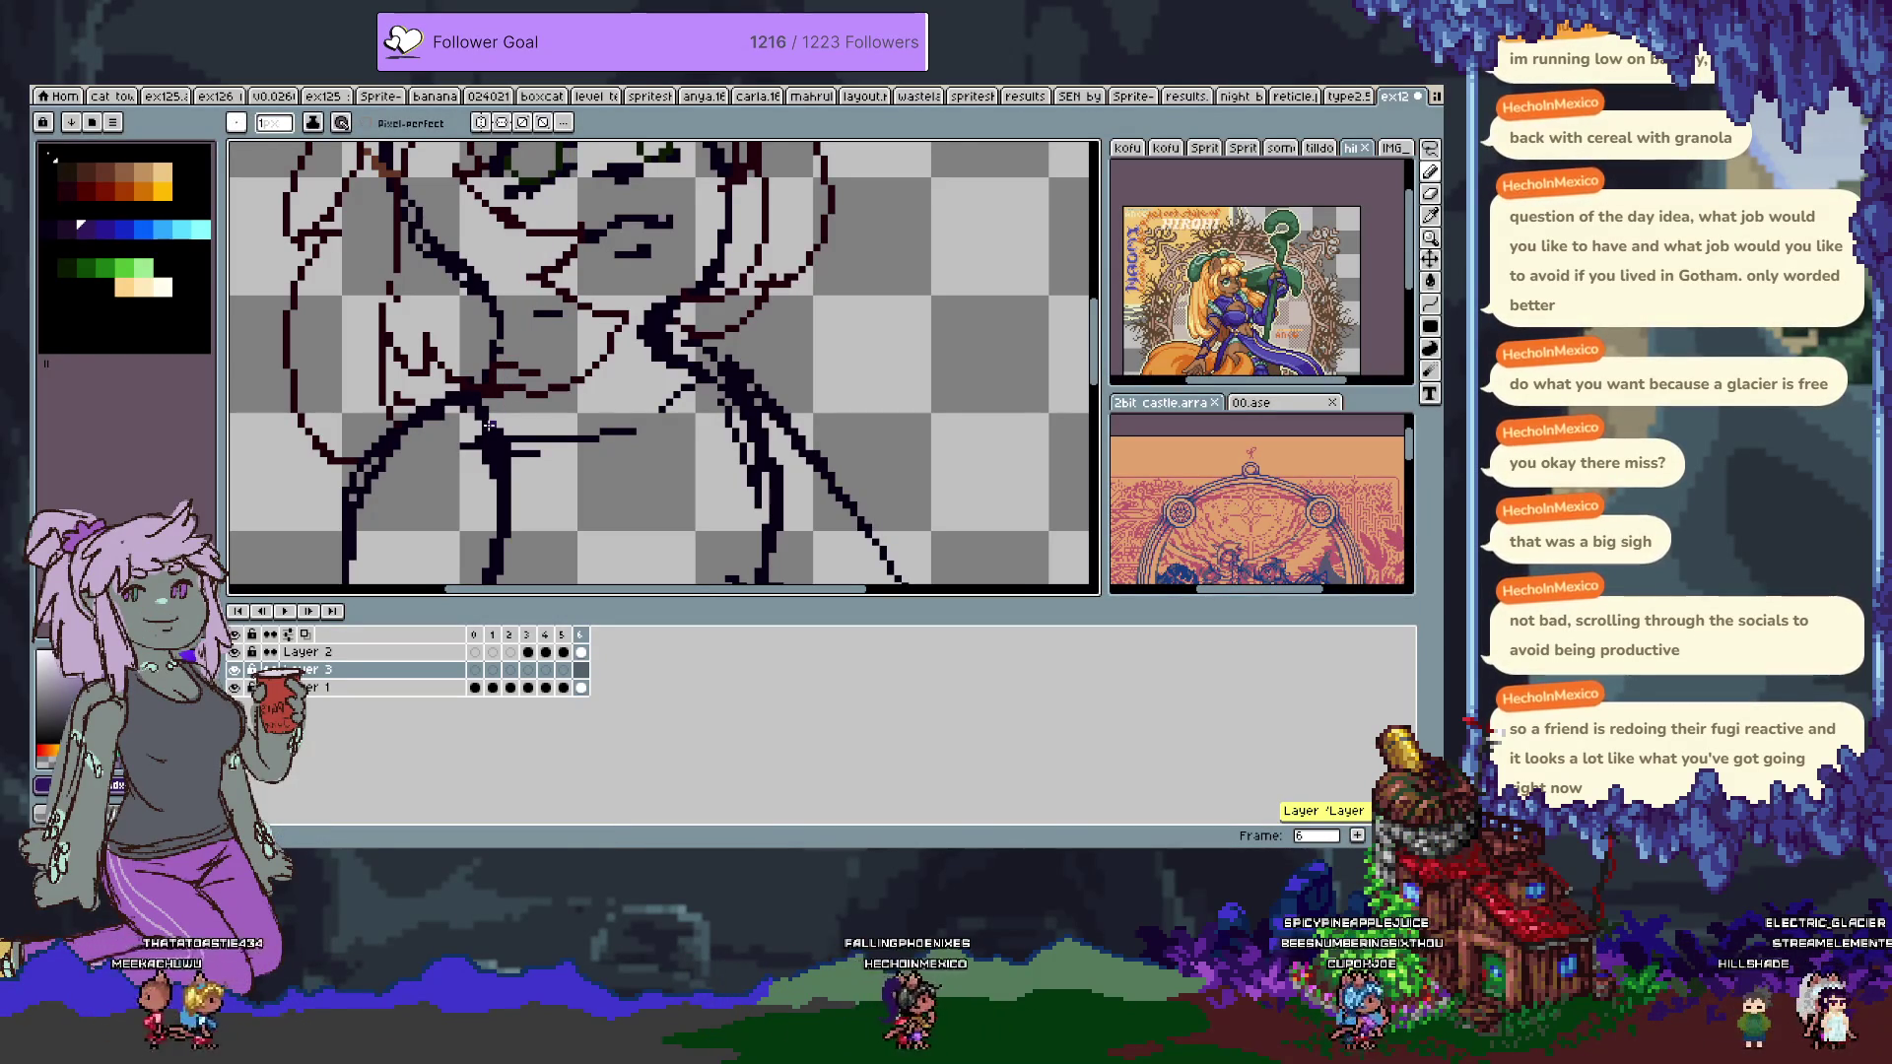
Hide Layer 2's brown sketch and the timeline, then try a short purple shoulder mark and undo it.
{"action": "left_click", "coordinate": [234, 652]}
{"action": "key", "text": "Tab"}
{"action": "scroll", "coordinate": [495, 383], "scroll_direction": "up", "scroll_amount": 2}
{"action": "scroll", "coordinate": [494, 382], "scroll_direction": "down", "scroll_amount": 2}
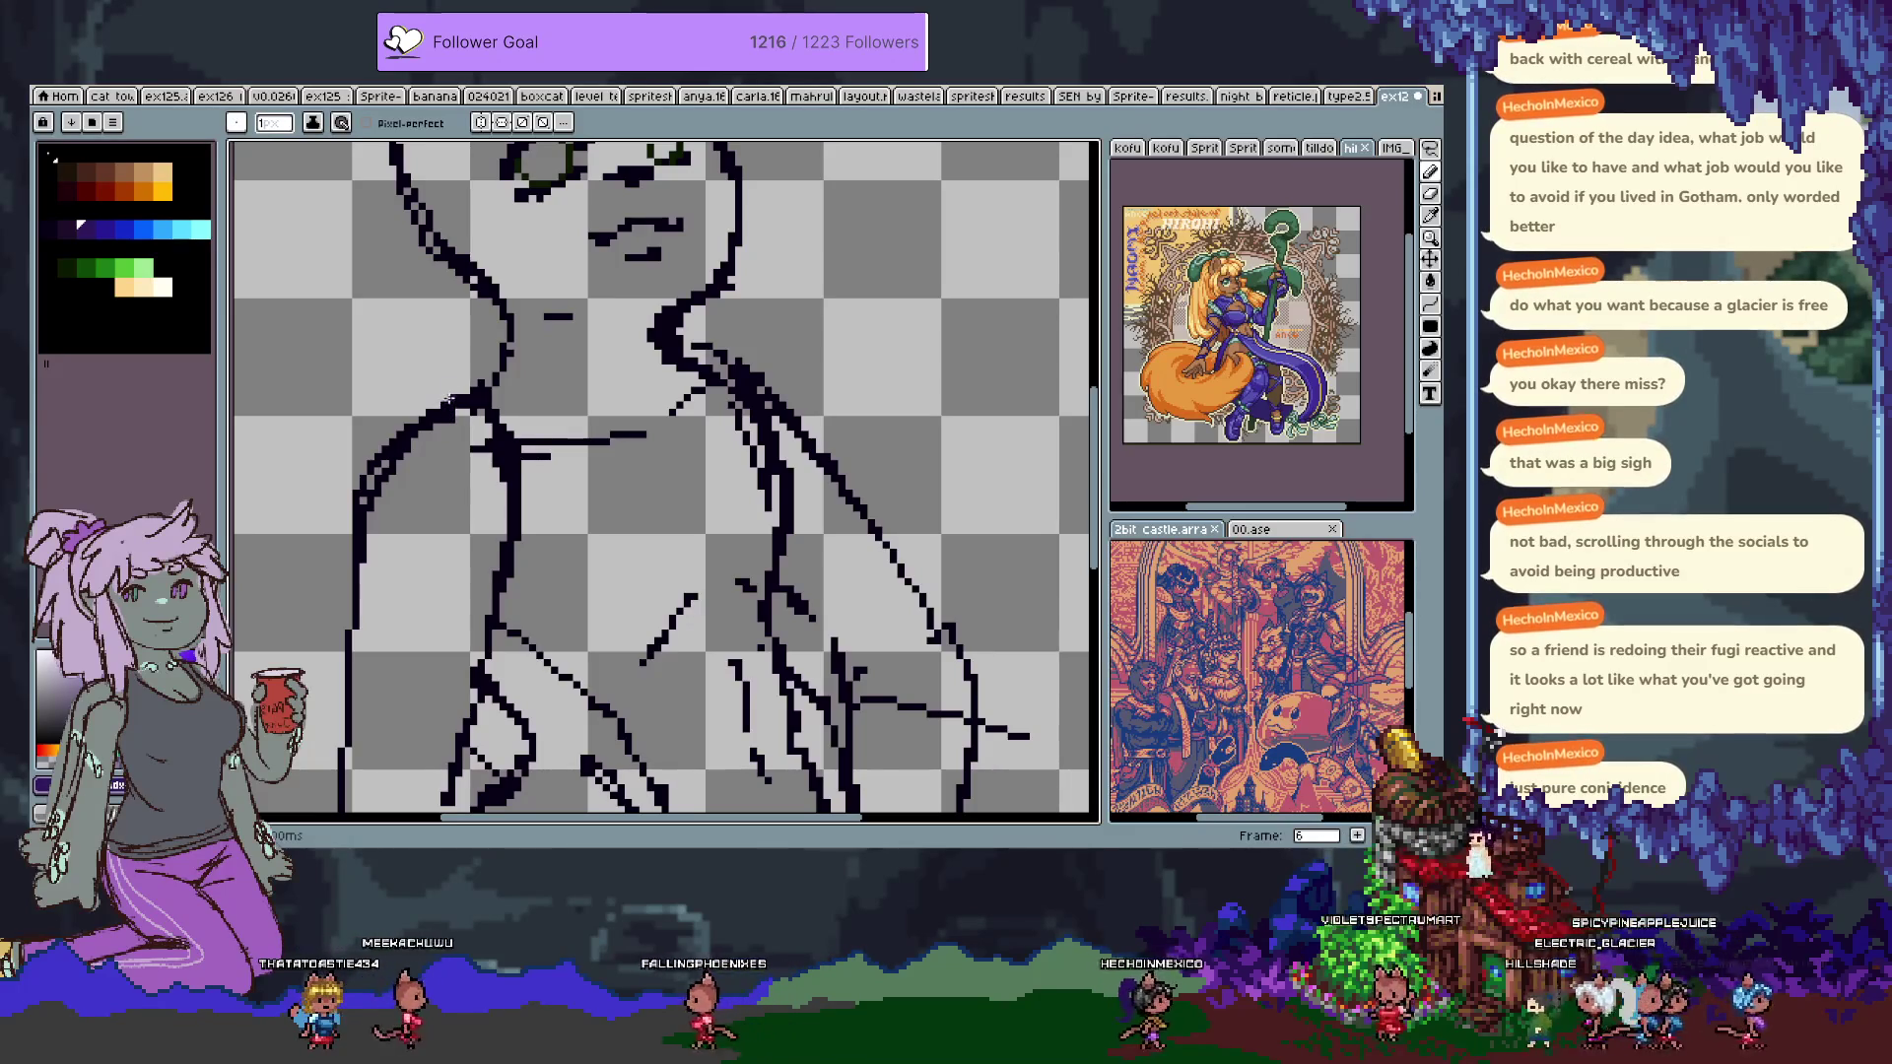
{"action": "left_click_drag", "start_coordinate": [457, 394], "coordinate": [459, 366]}
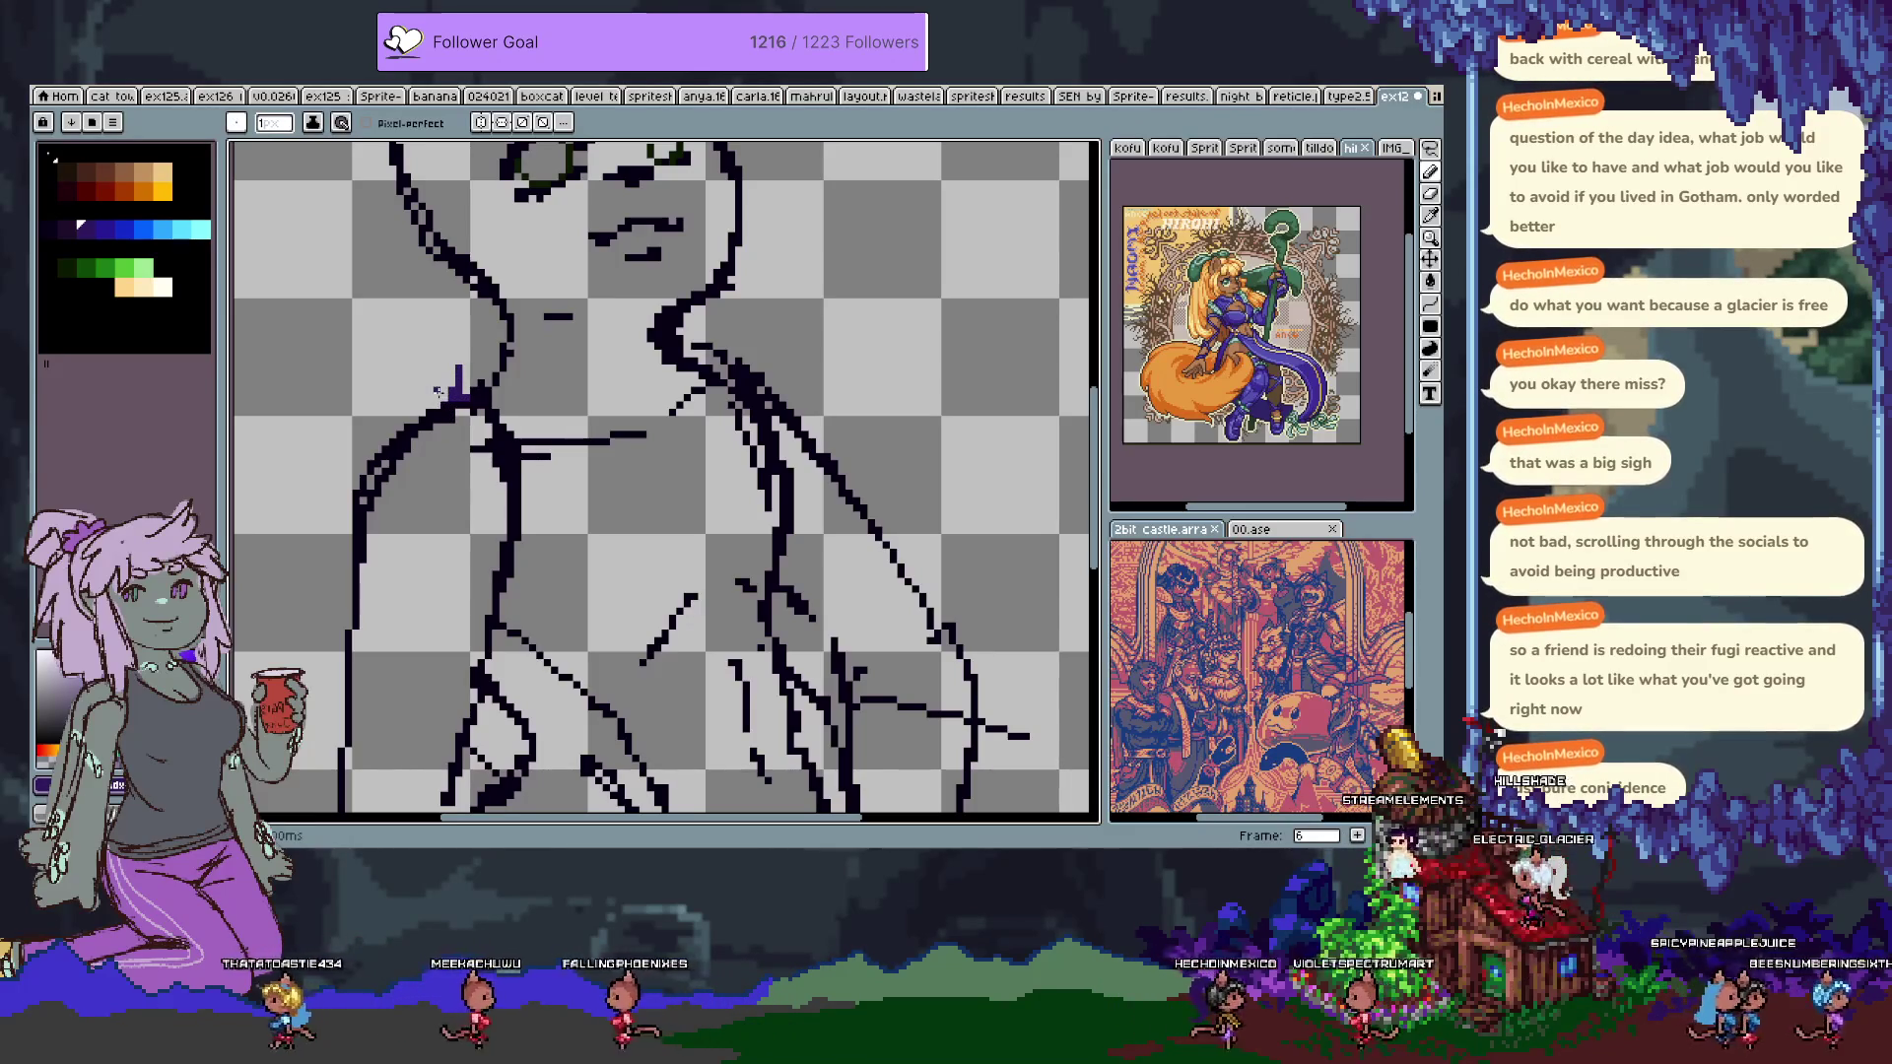
{"action": "key", "text": "ctrl+z"}
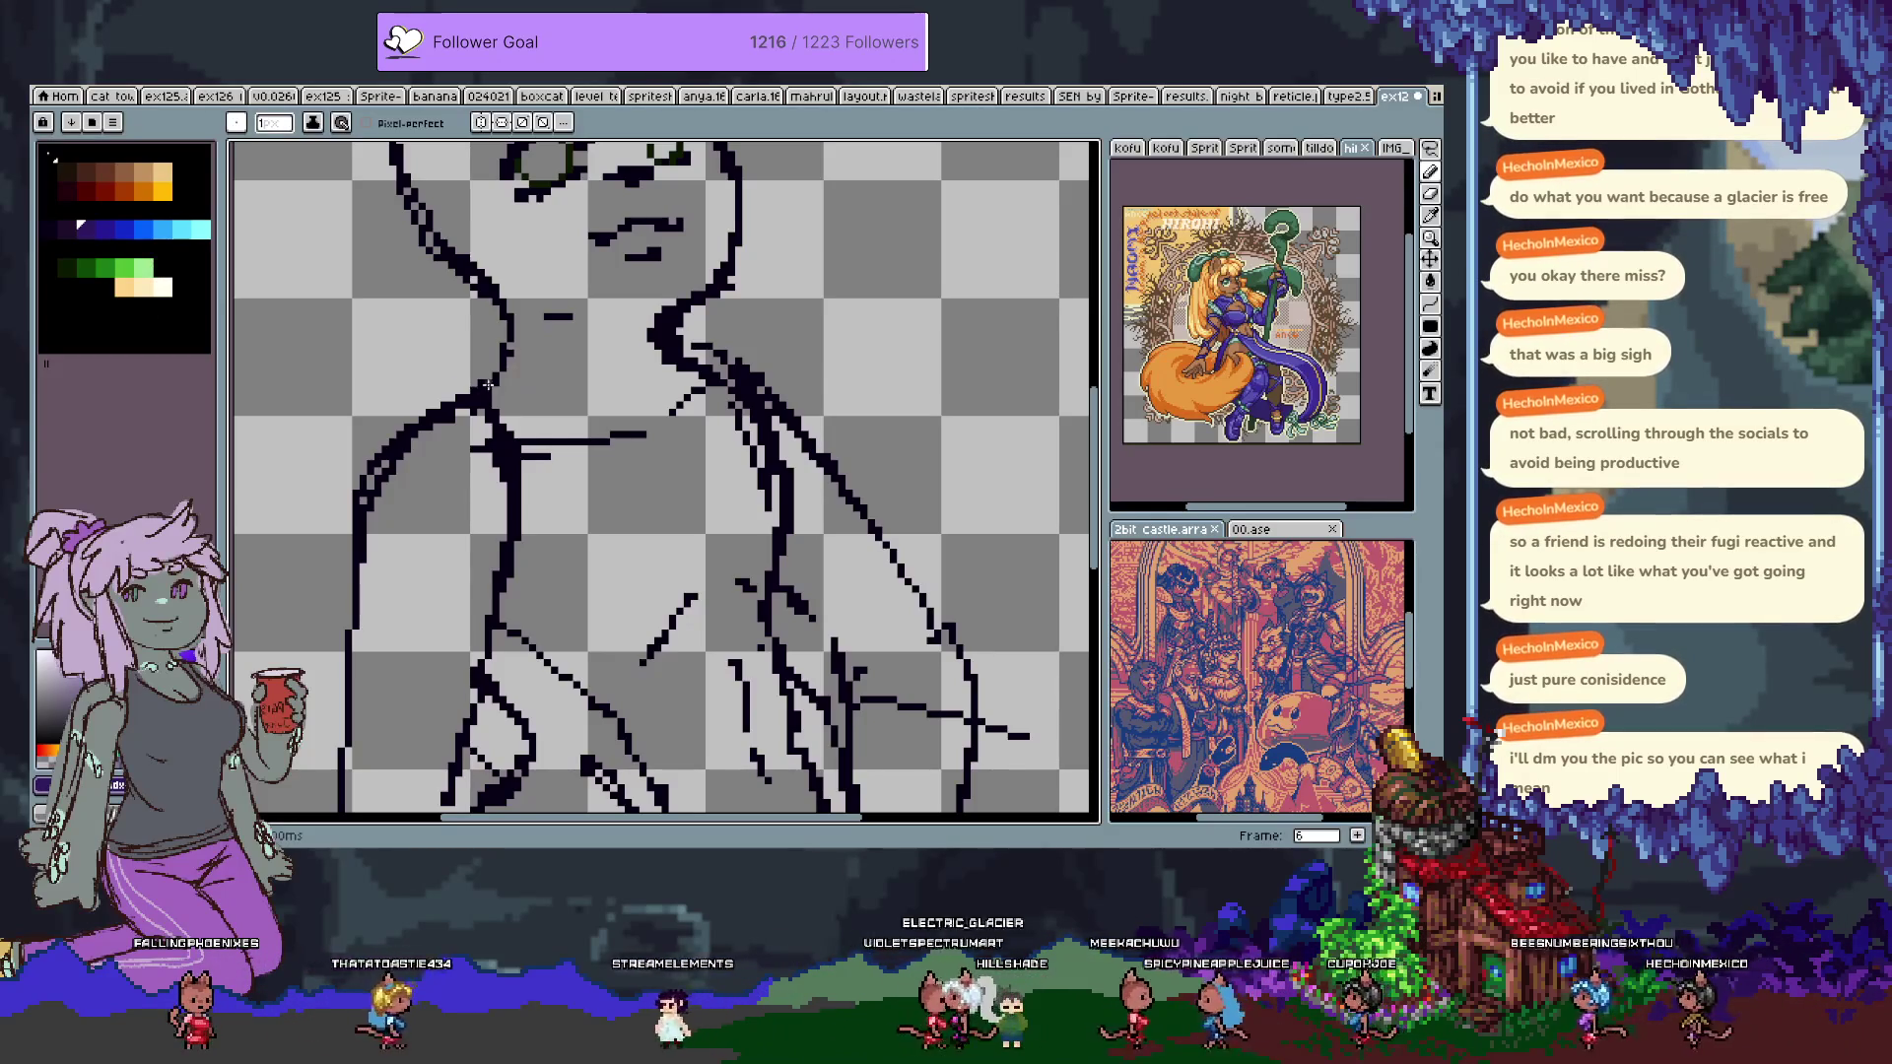
Draw purple lines across the upper chest and neck, undoing each attempt.
{"action": "left_click_drag", "start_coordinate": [483, 387], "coordinate": [645, 466]}
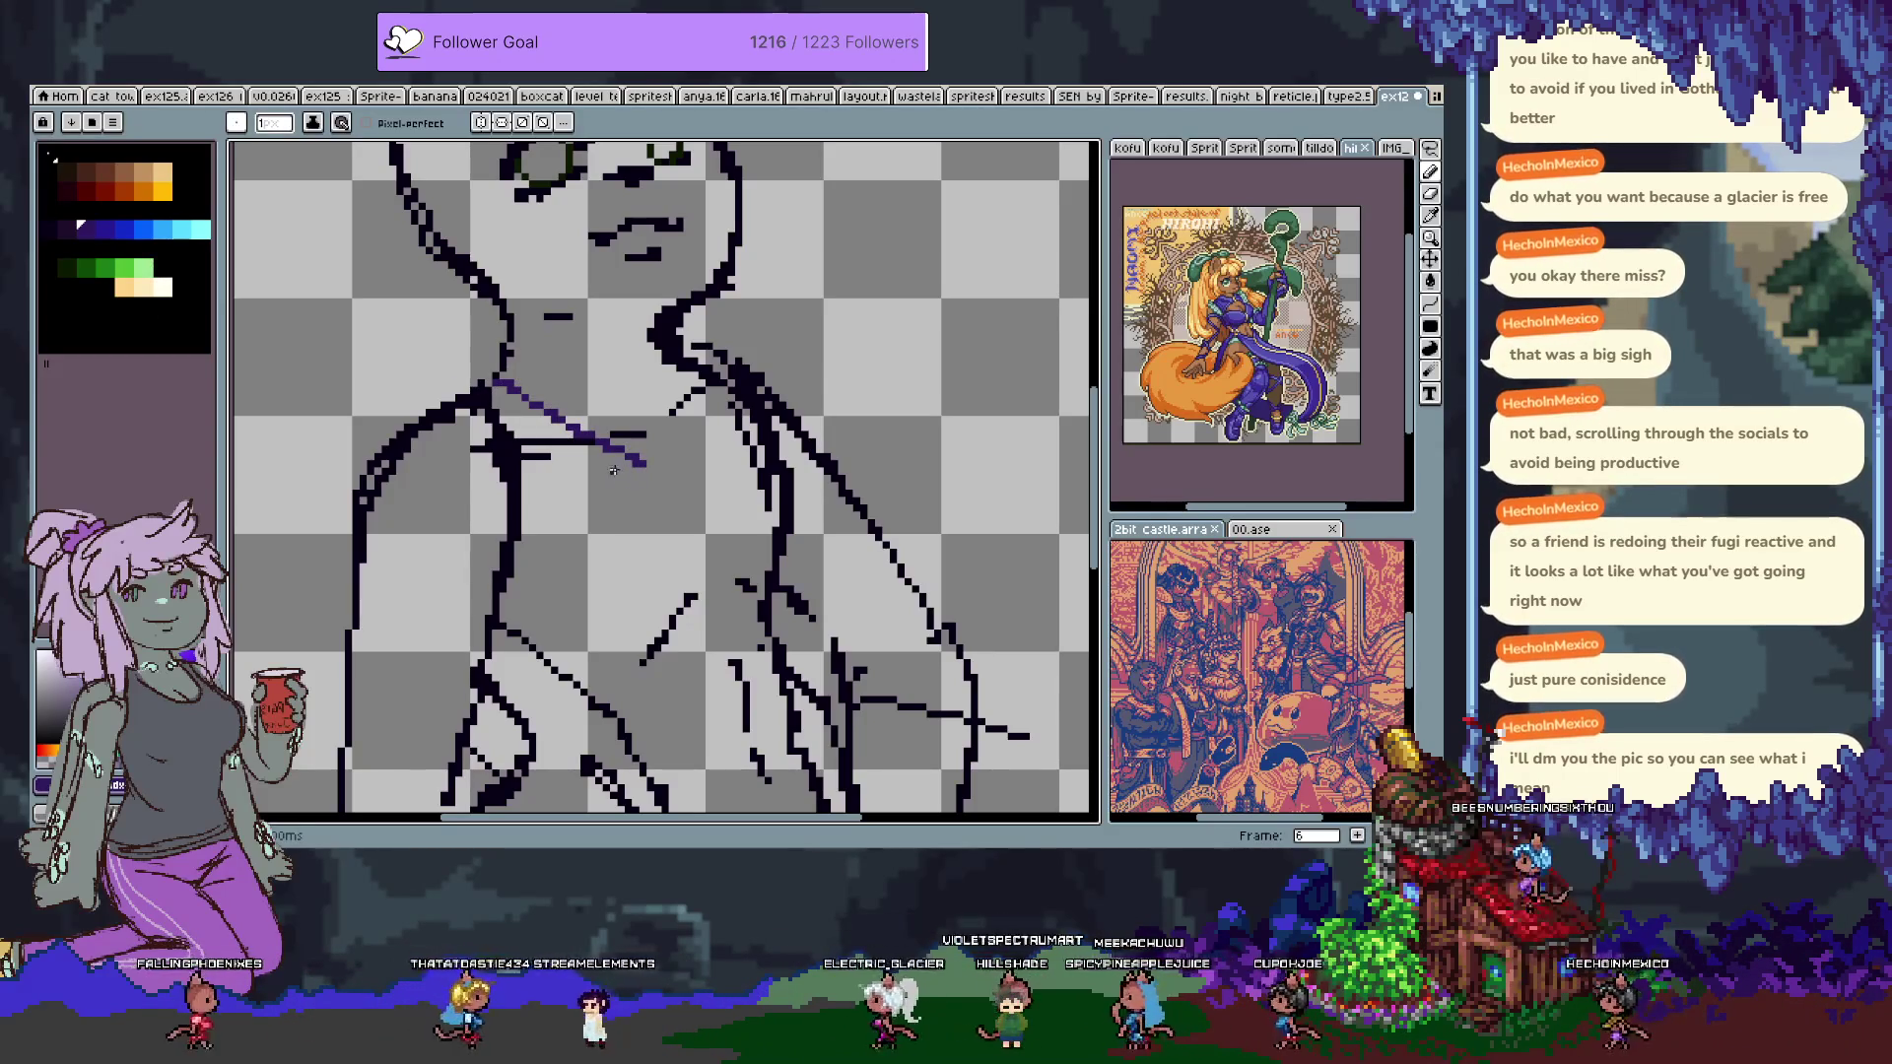
{"action": "key", "text": "ctrl+z"}
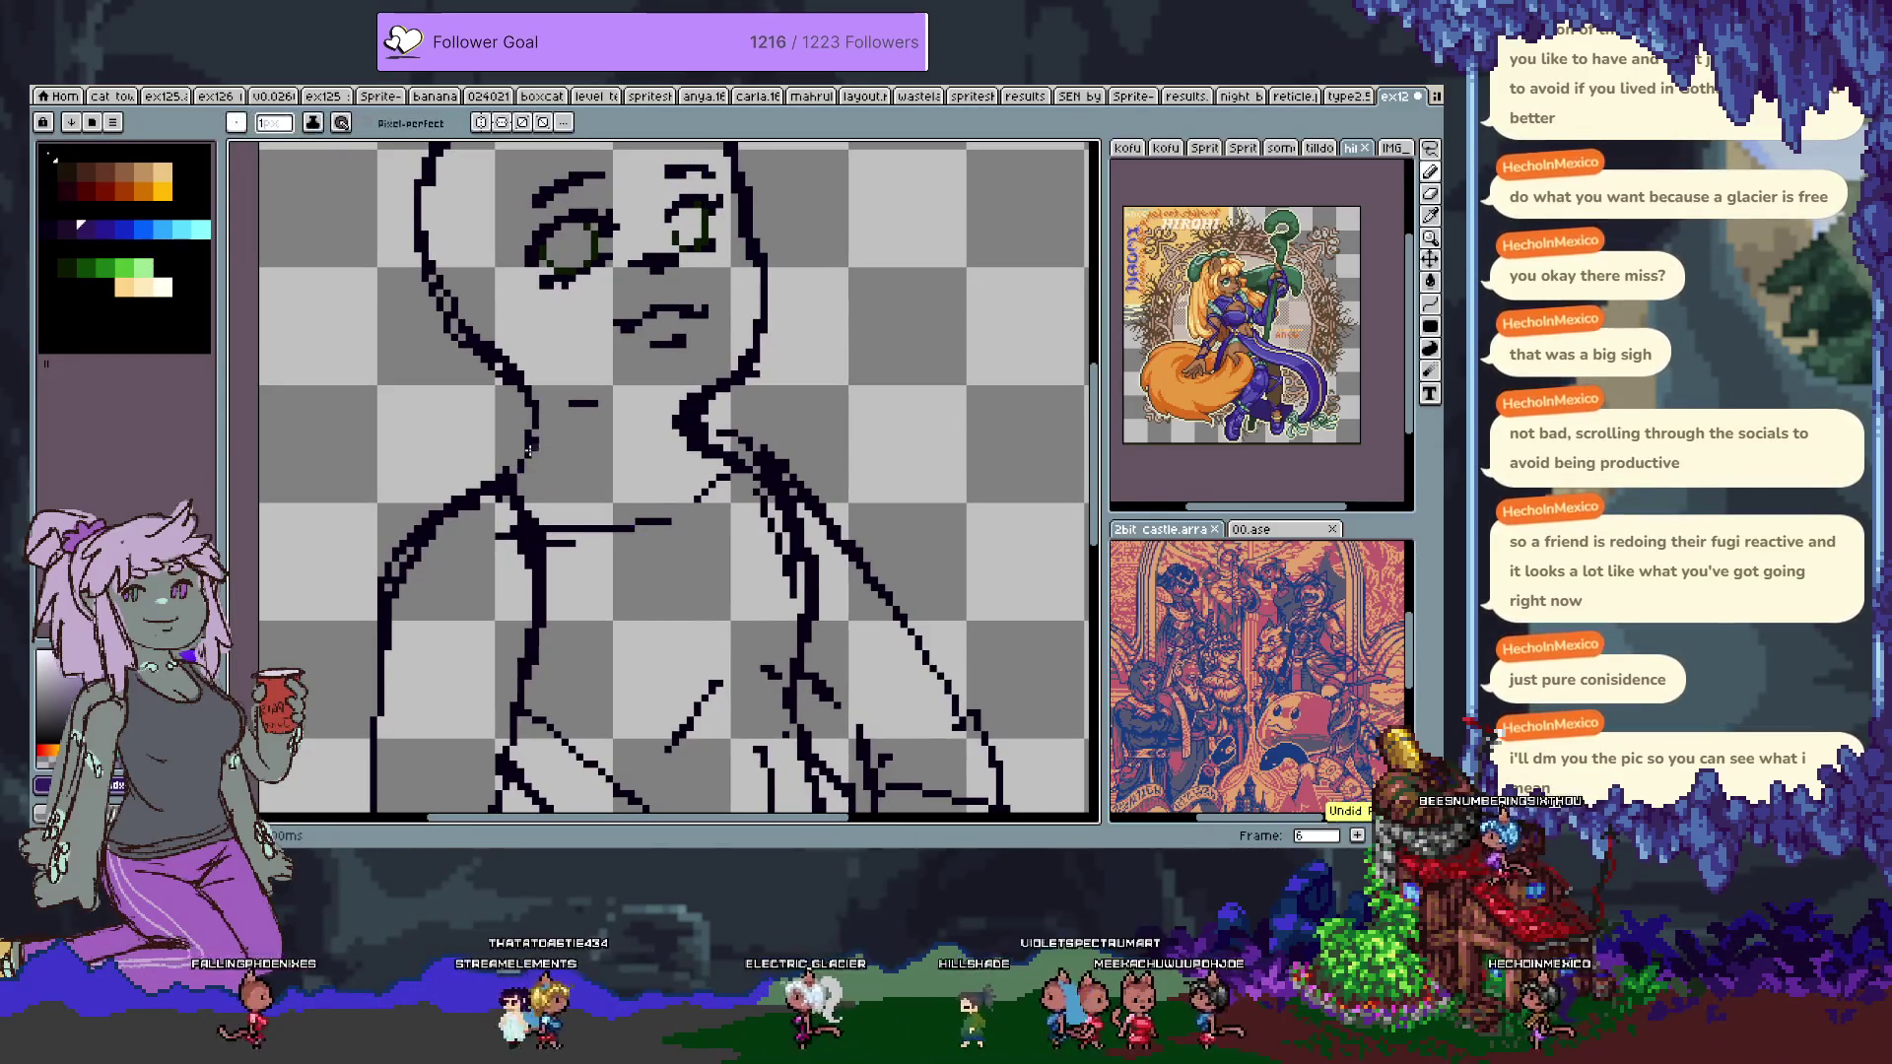
{"action": "mouse_move", "coordinate": [504, 430]}
{"action": "left_mouse_down"}
{"action": "mouse_move", "coordinate": [542, 418]}
{"action": "mouse_move", "coordinate": [702, 473]}
{"action": "left_mouse_up"}
{"action": "key", "text": "ctrl+z"}
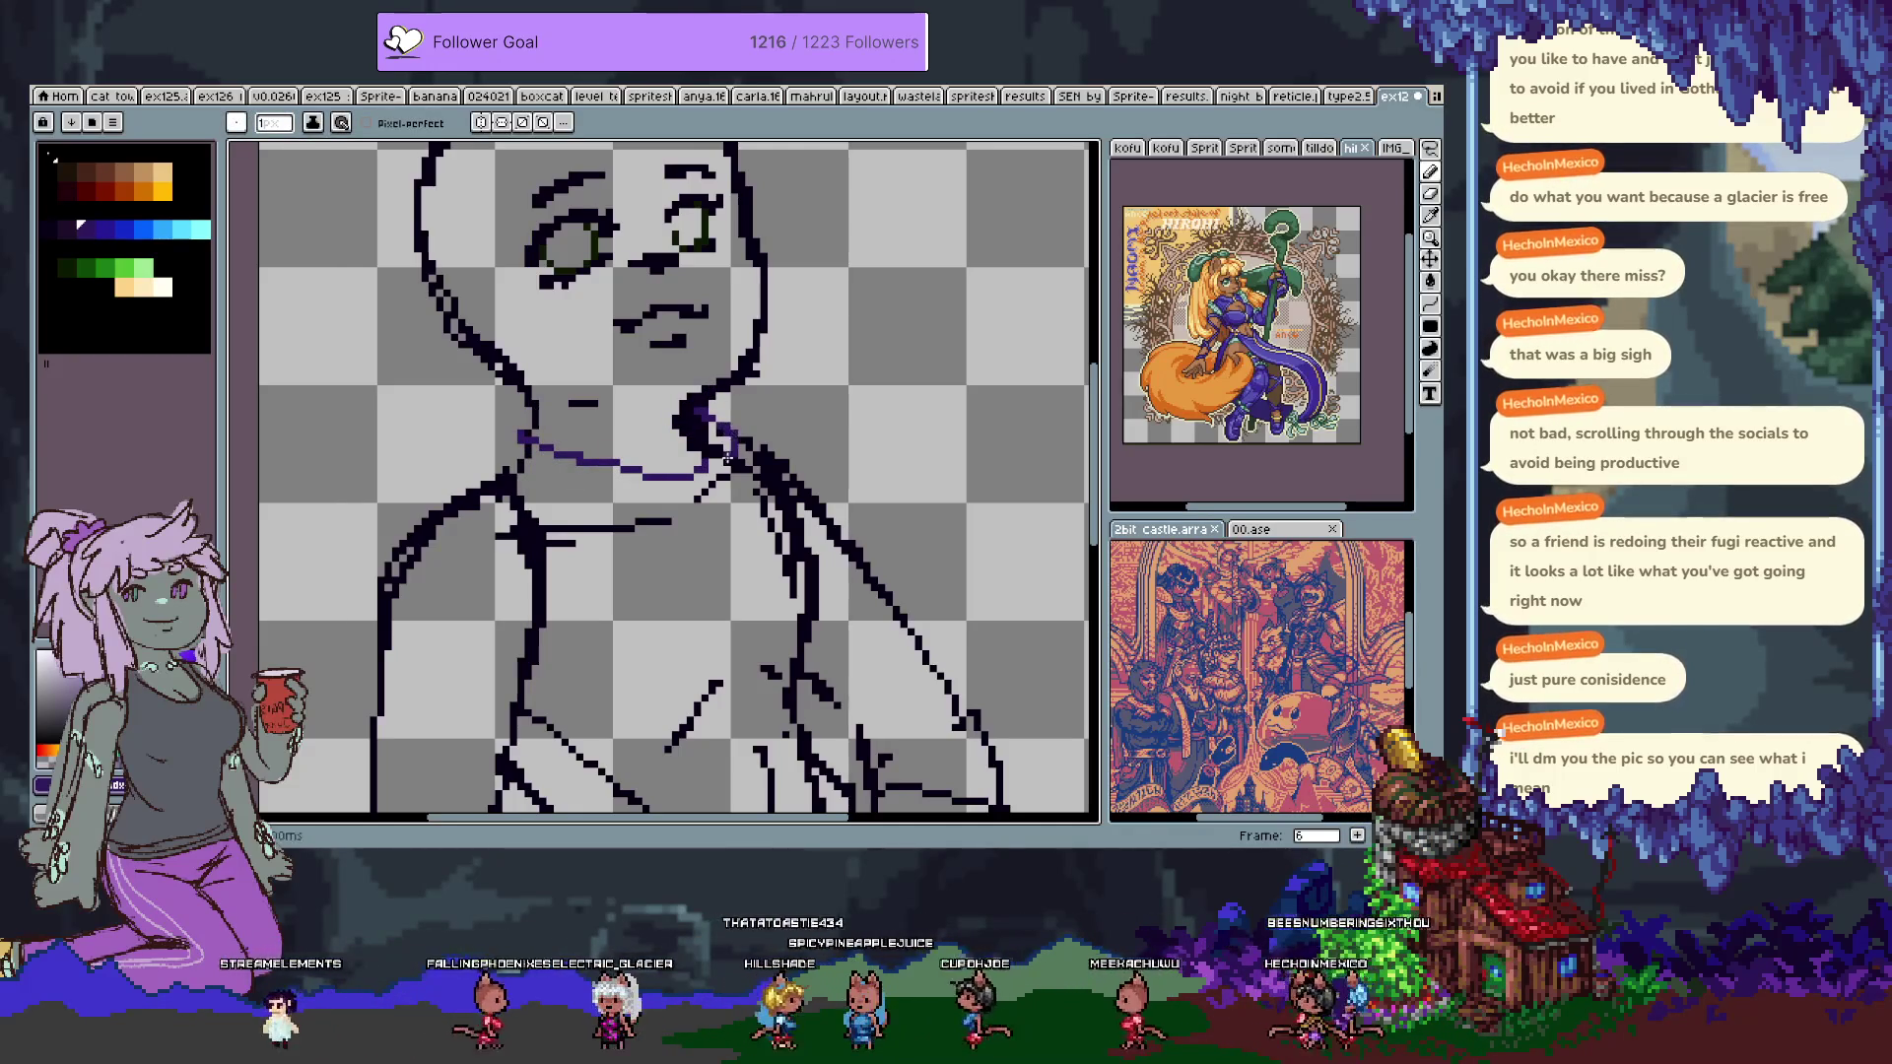
Eyedrop the purple line colour, zoom out, and undo the purple neck stroke.
{"action": "key", "text": "alt"}
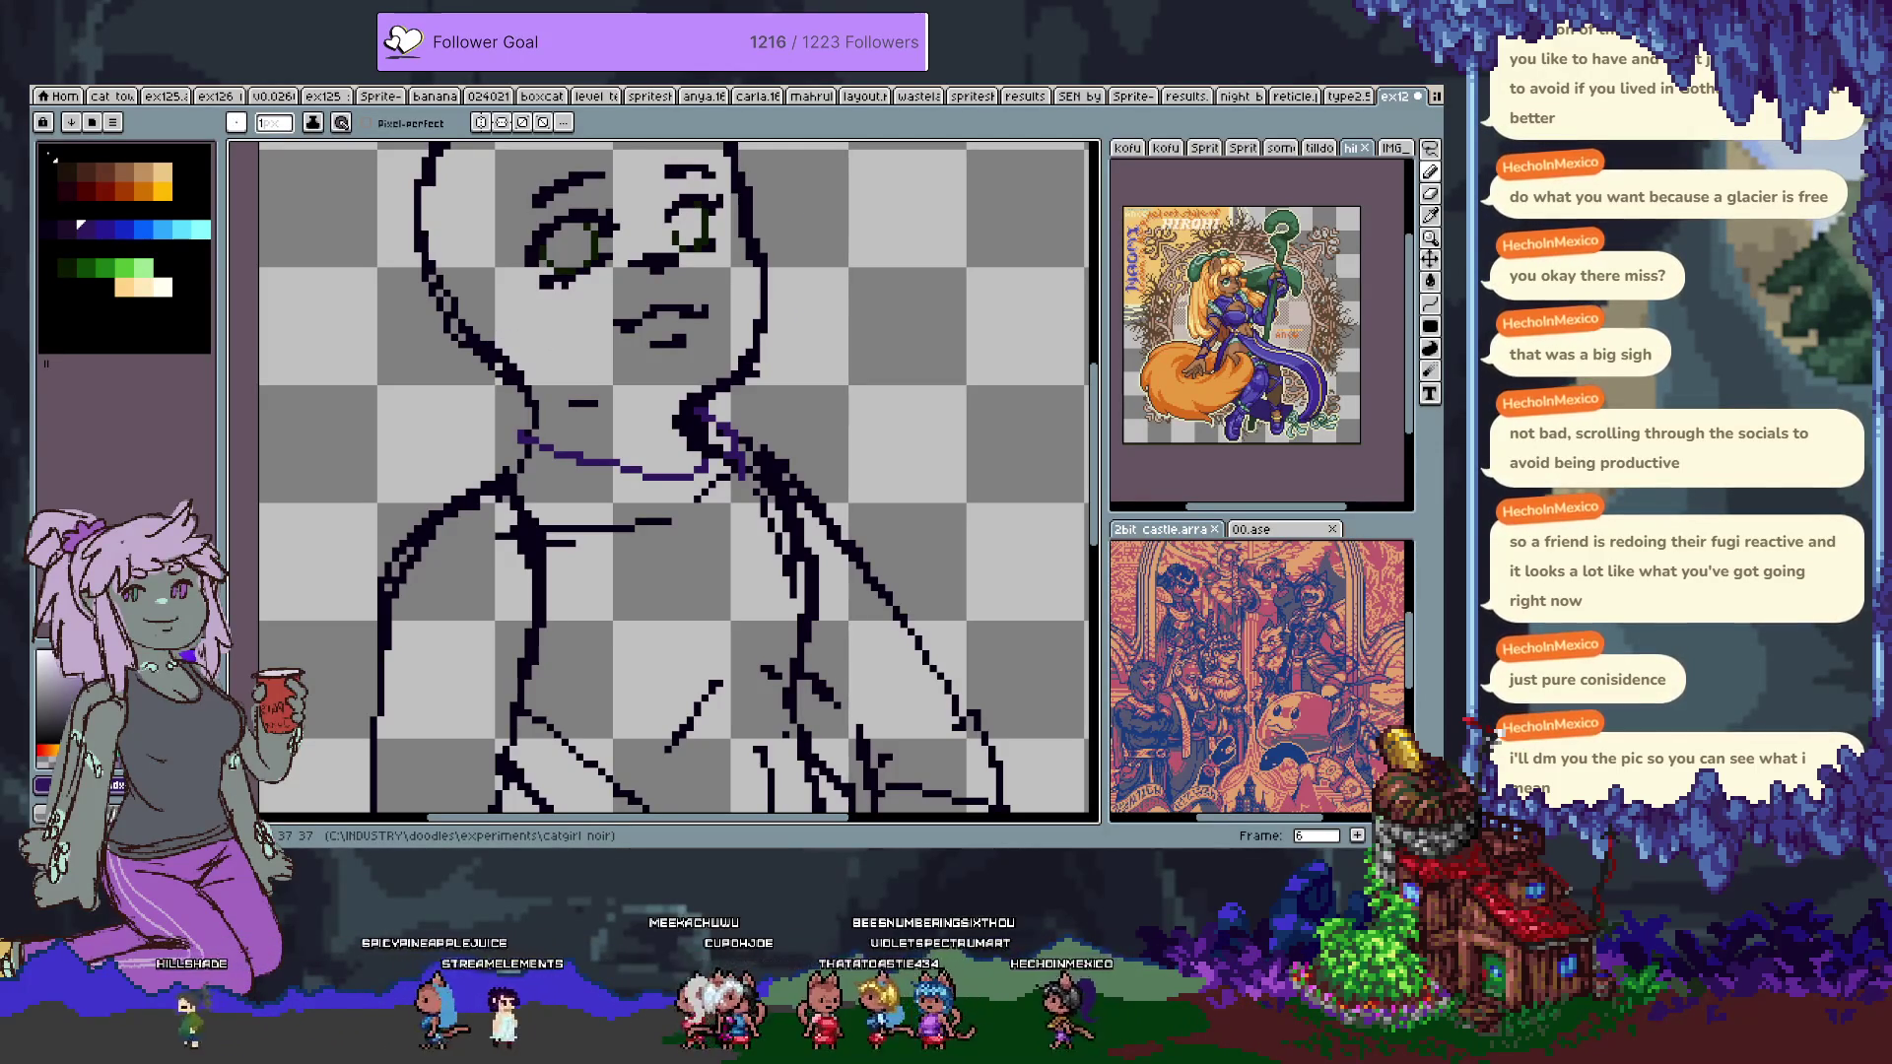
{"action": "key", "text": "alt"}
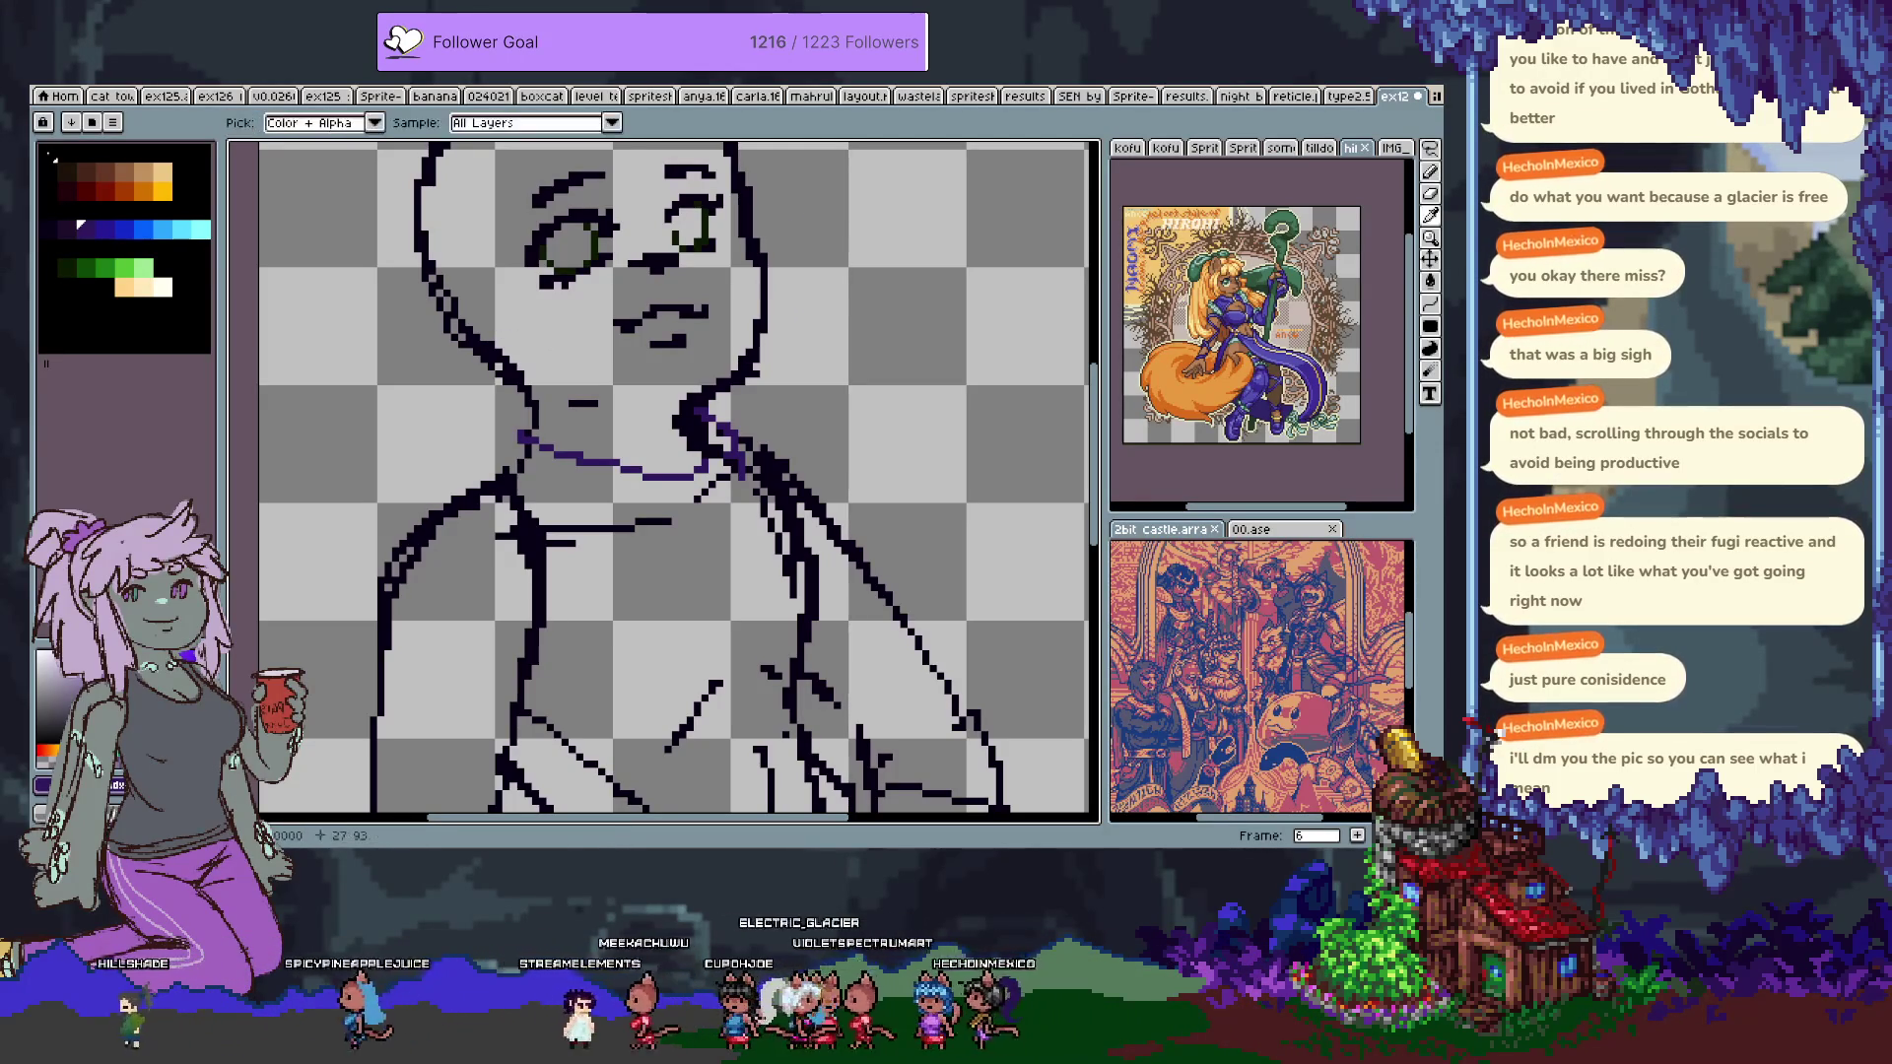
{"action": "left_click", "coordinate": [469, 367], "text": "alt"}
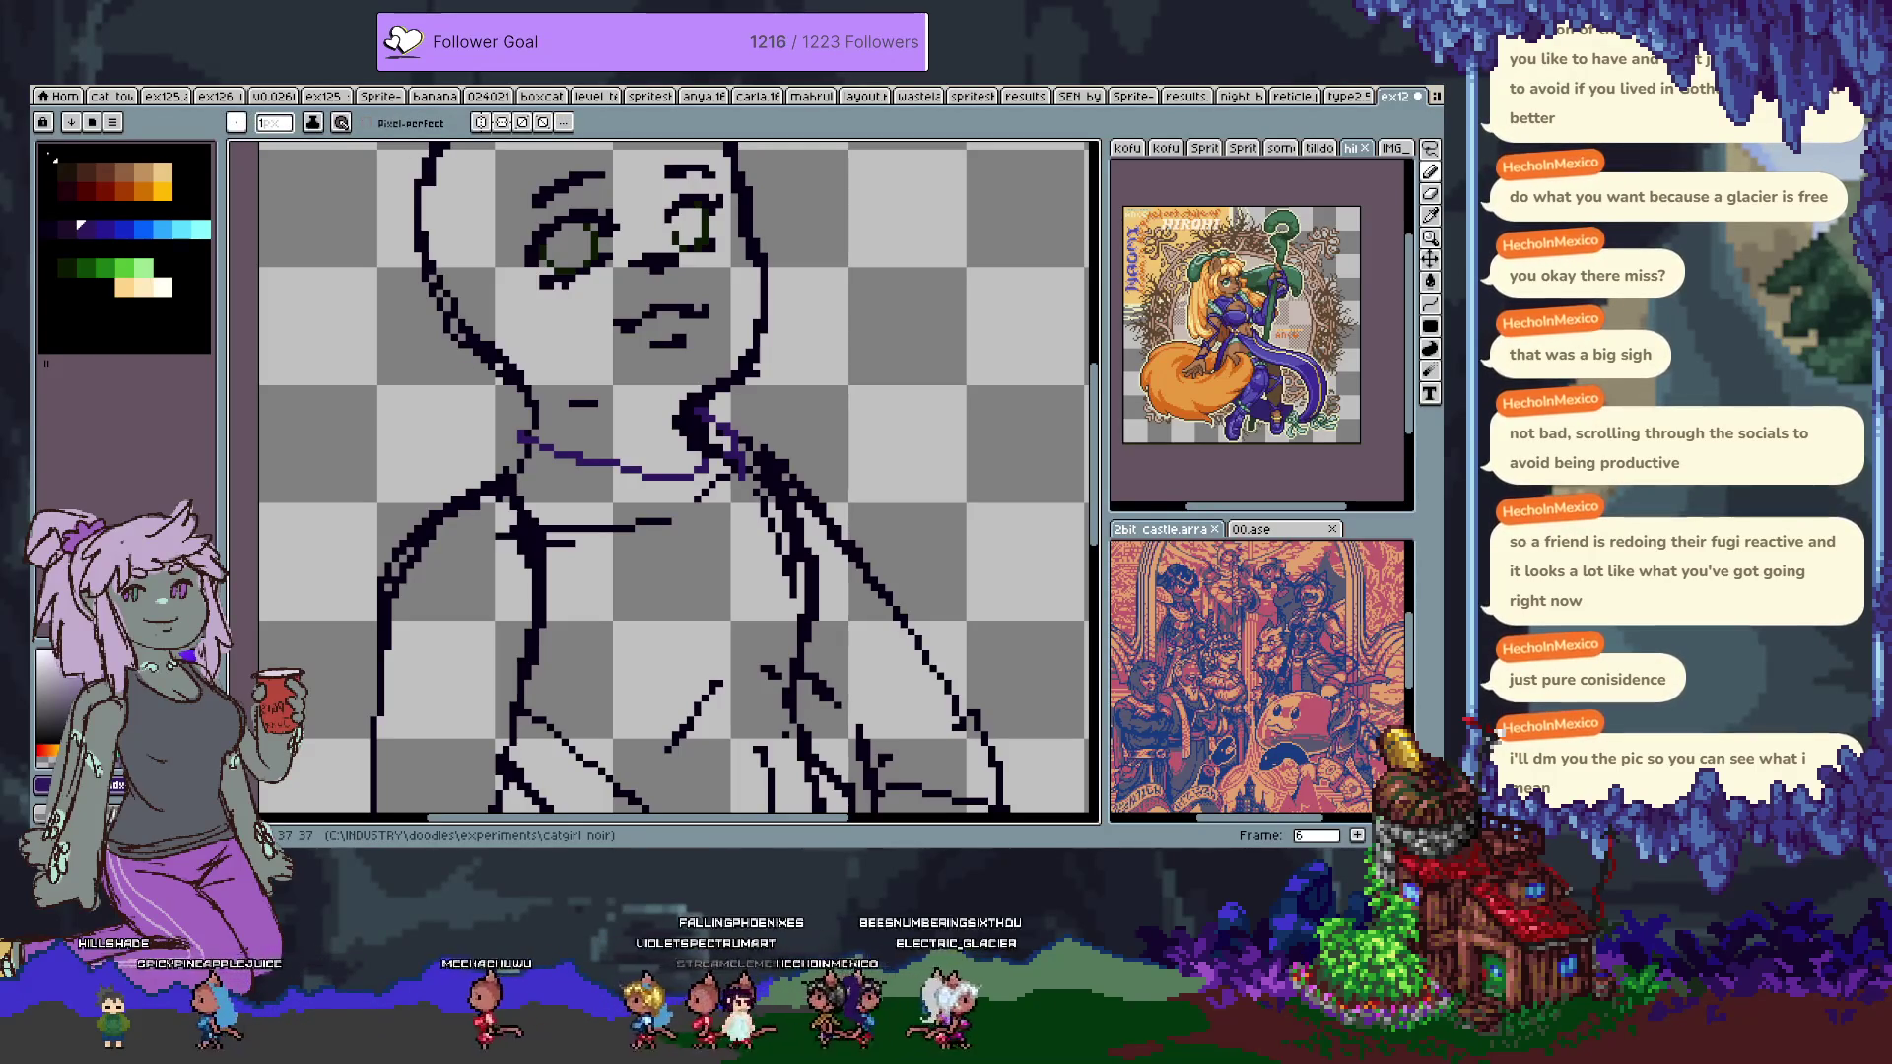
{"action": "scroll", "coordinate": [776, 245], "scroll_direction": "down", "scroll_amount": 1}
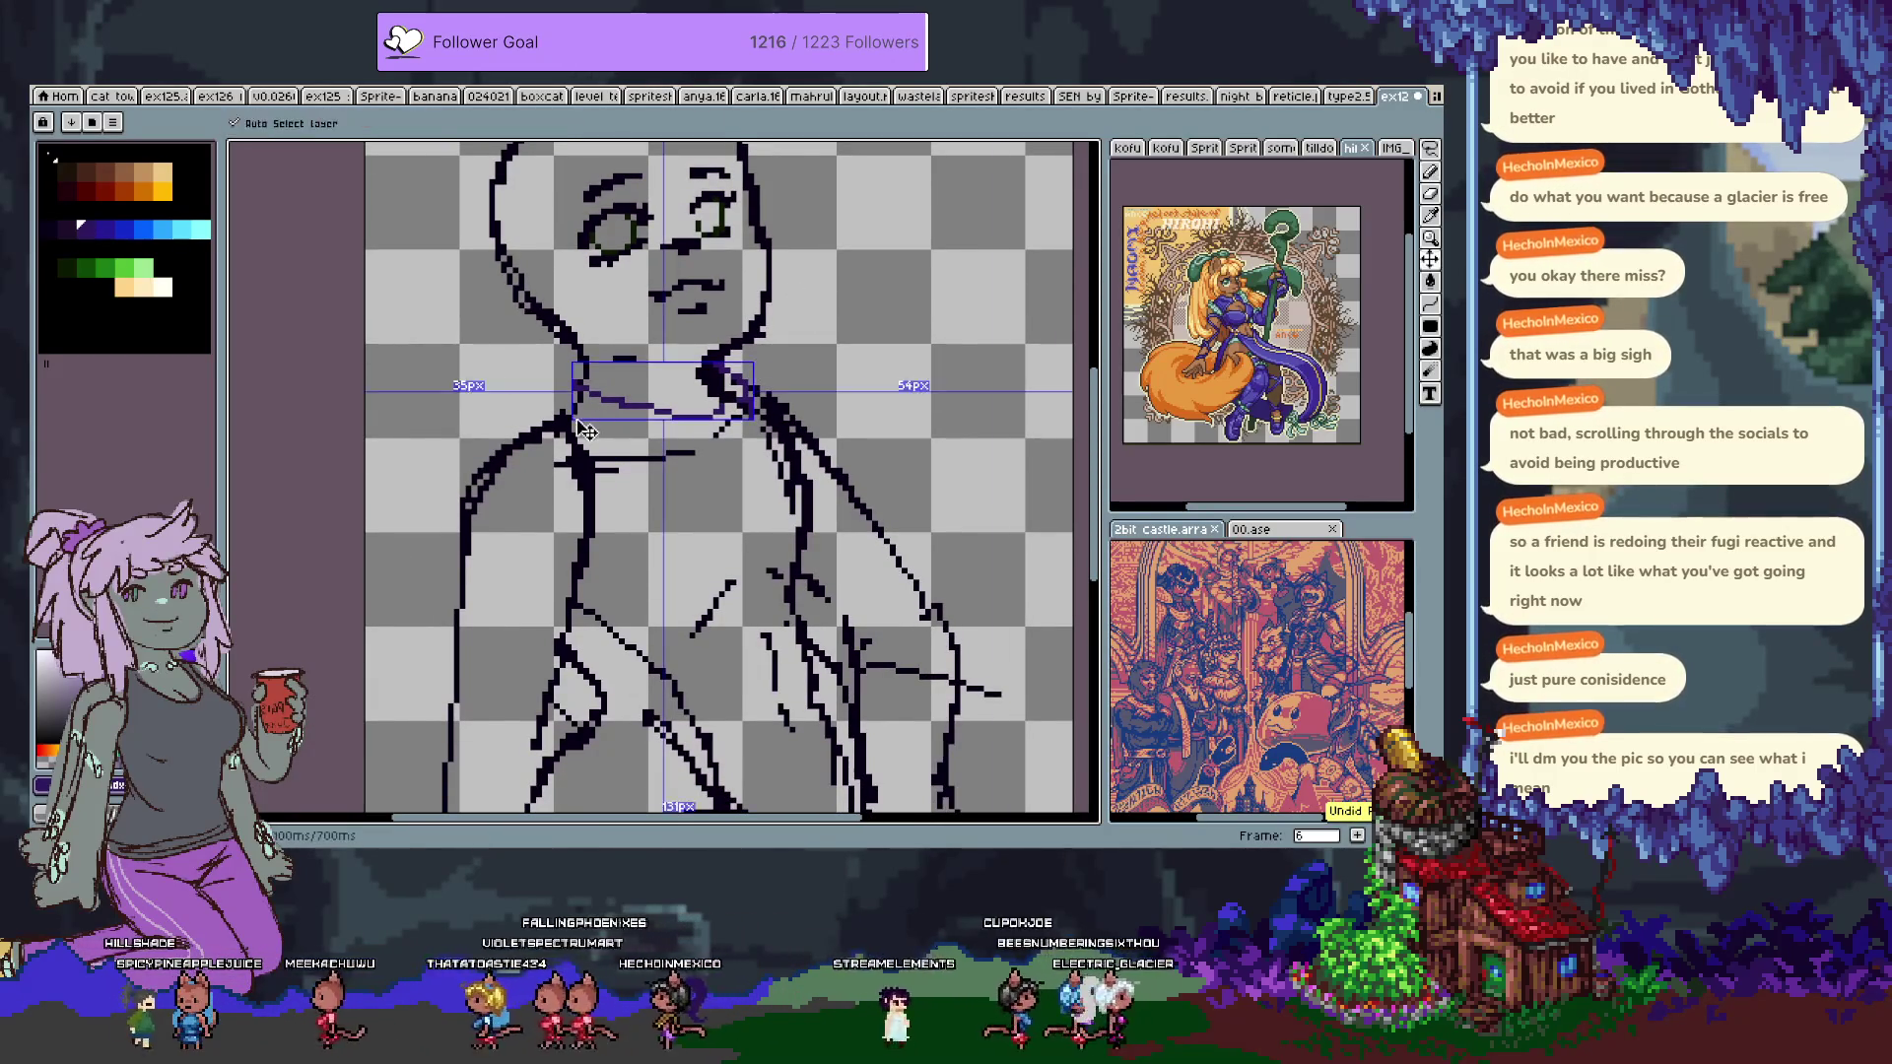
{"action": "key", "text": "ctrl+z"}
Redraw the purple collar with a wavy line along the neck's left edge, erasing its stray lower end.
{"action": "left_click_drag", "start_coordinate": [682, 429], "coordinate": [662, 447]}
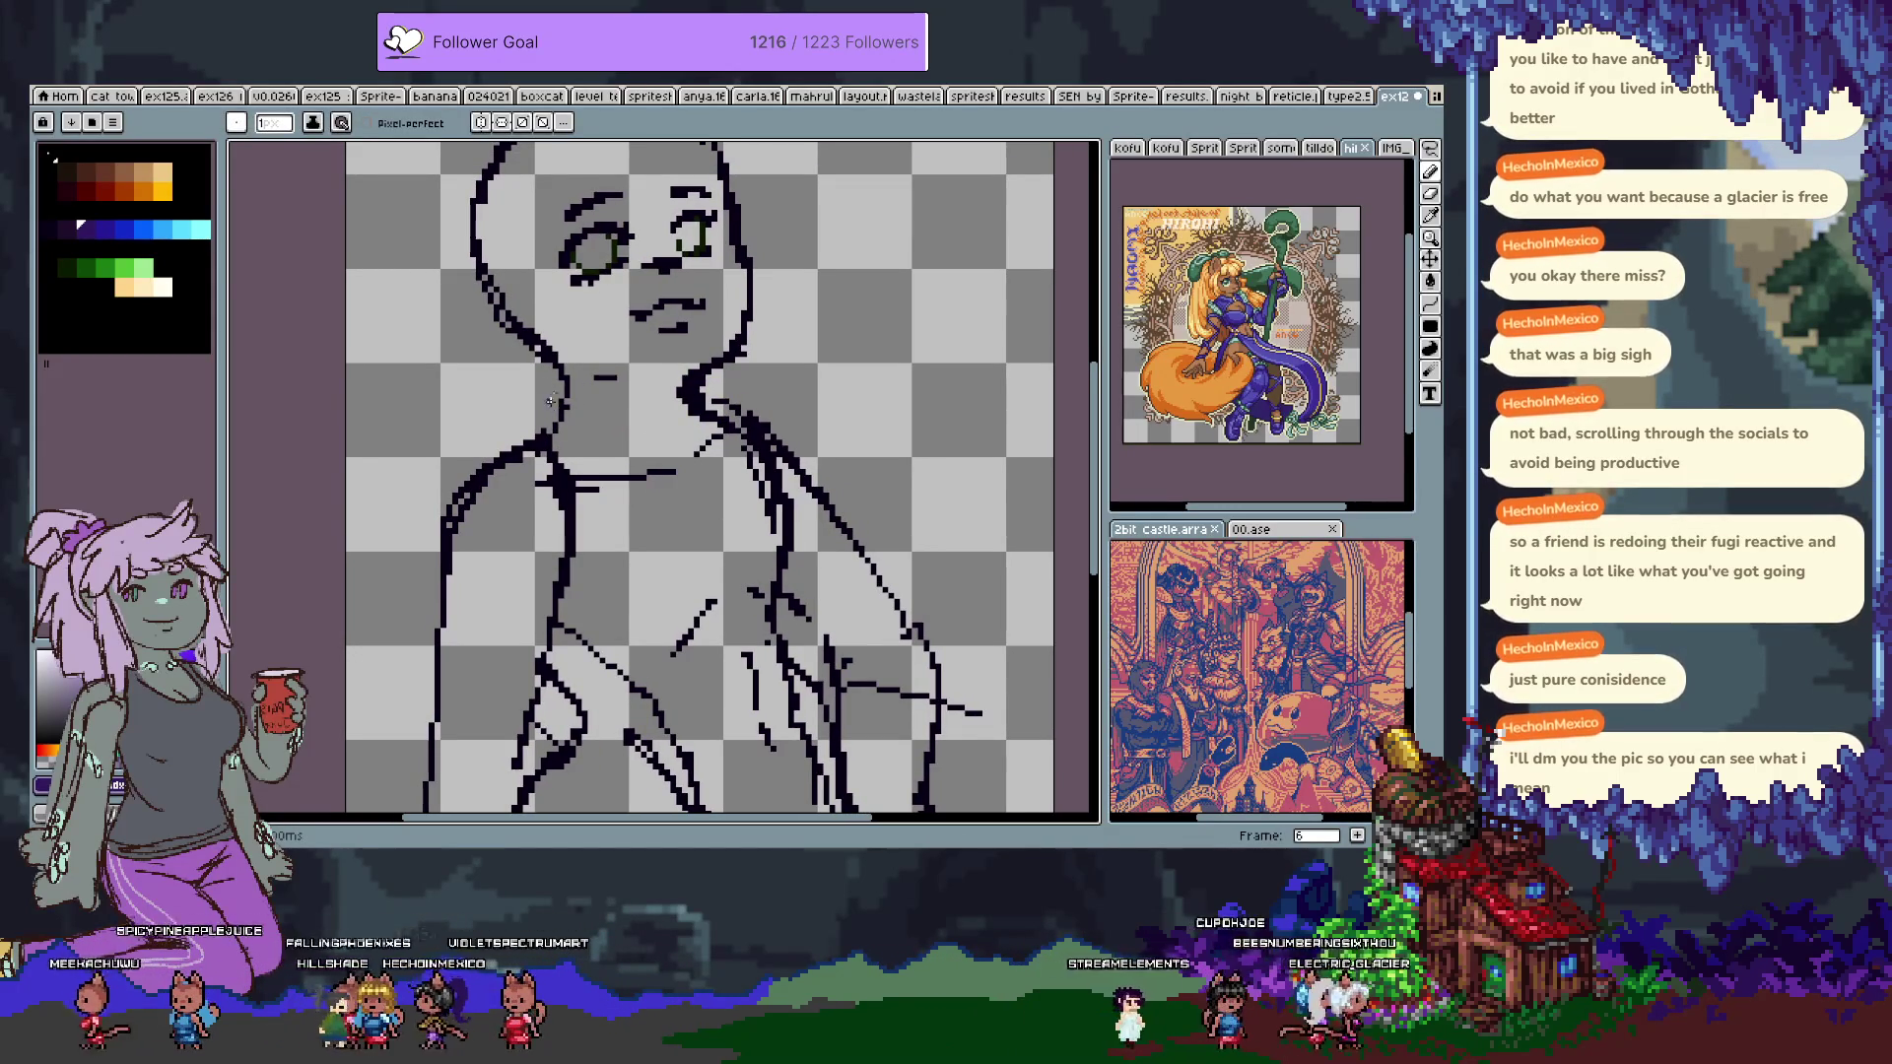
{"action": "left_click_drag", "start_coordinate": [615, 399], "coordinate": [690, 377]}
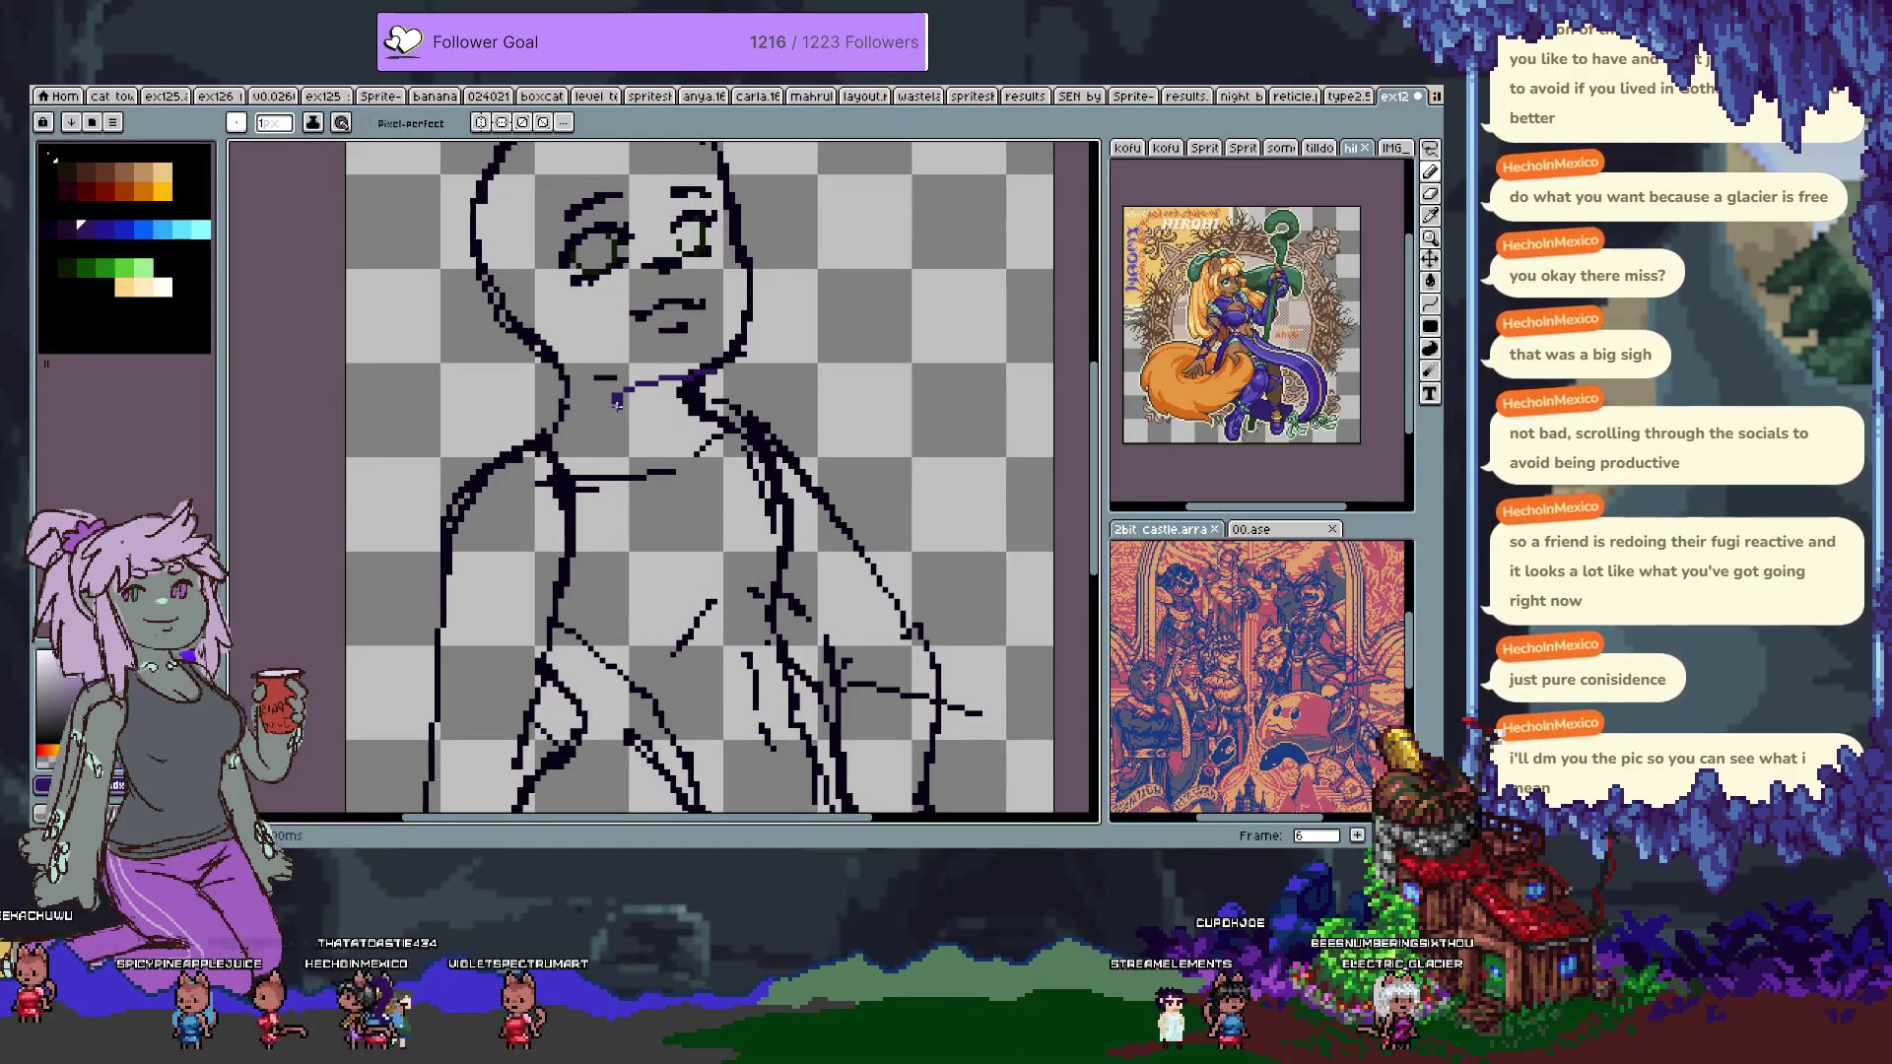
{"action": "key", "text": "ctrl+z"}
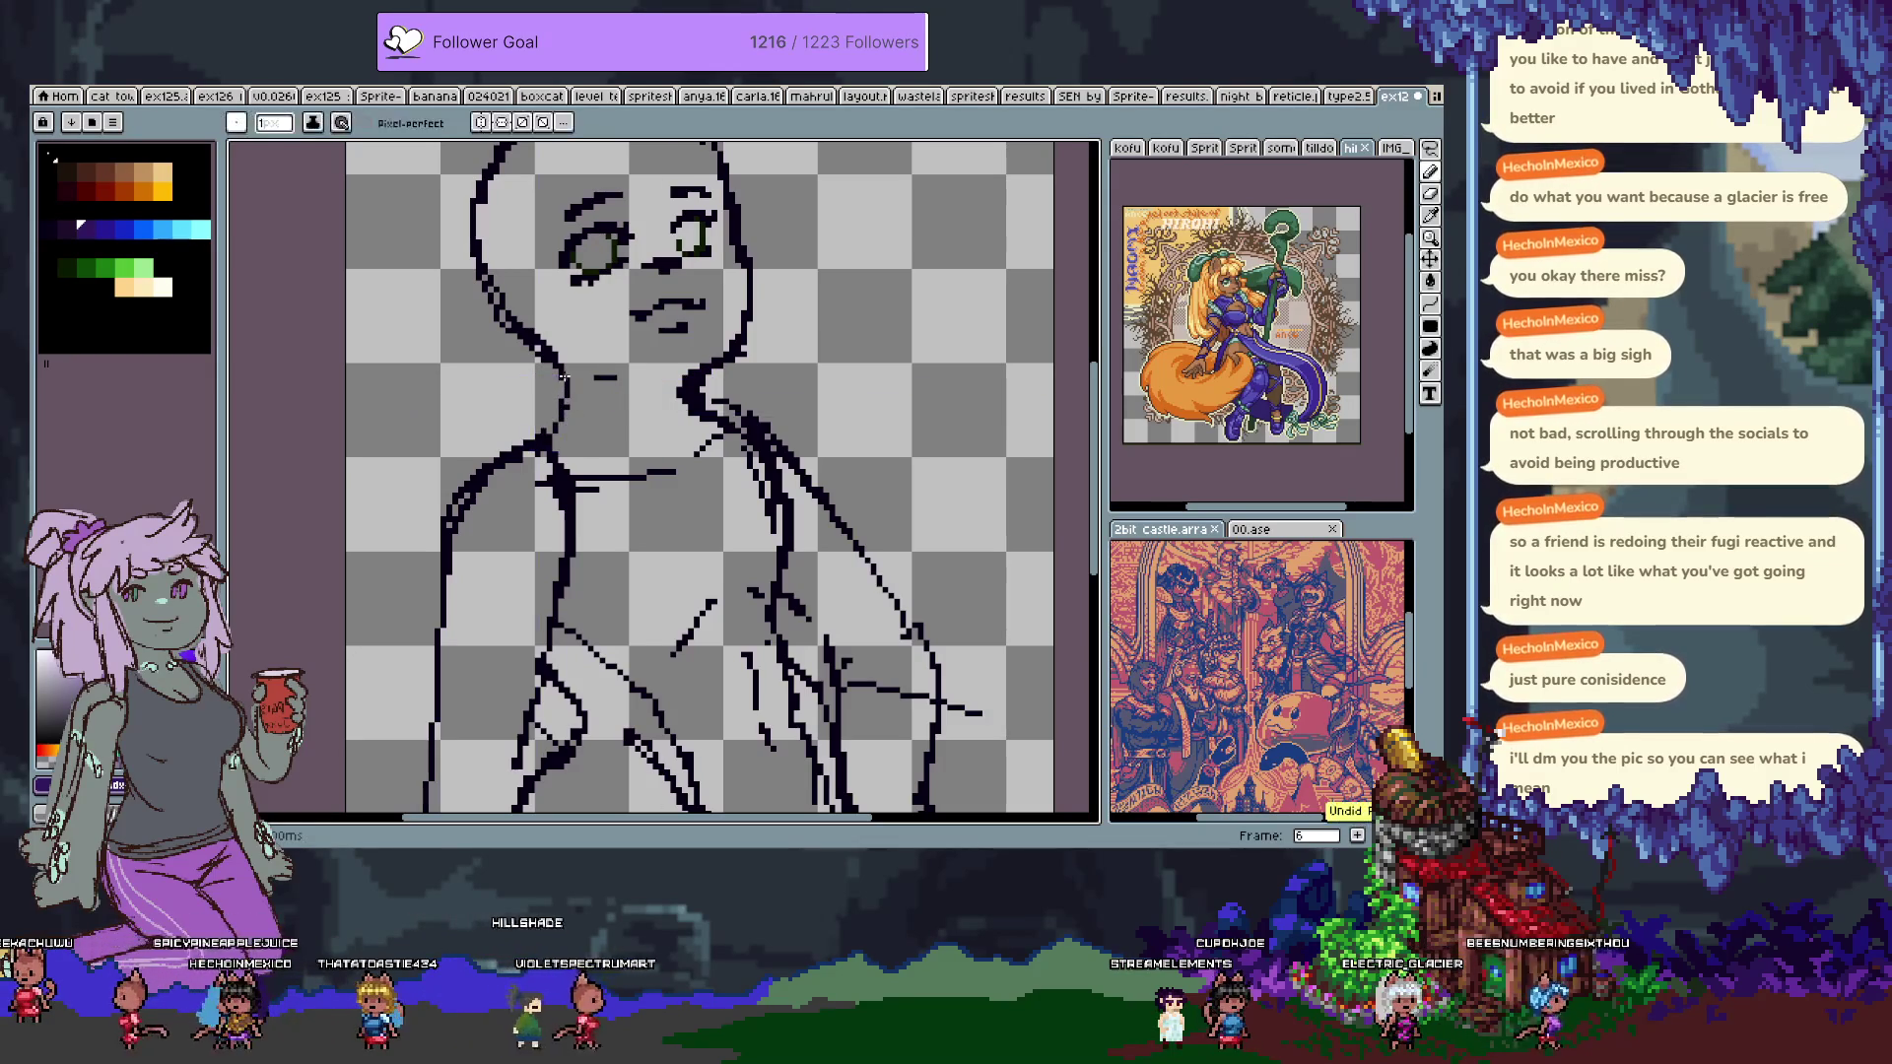
{"action": "left_click_drag", "start_coordinate": [565, 373], "coordinate": [504, 435]}
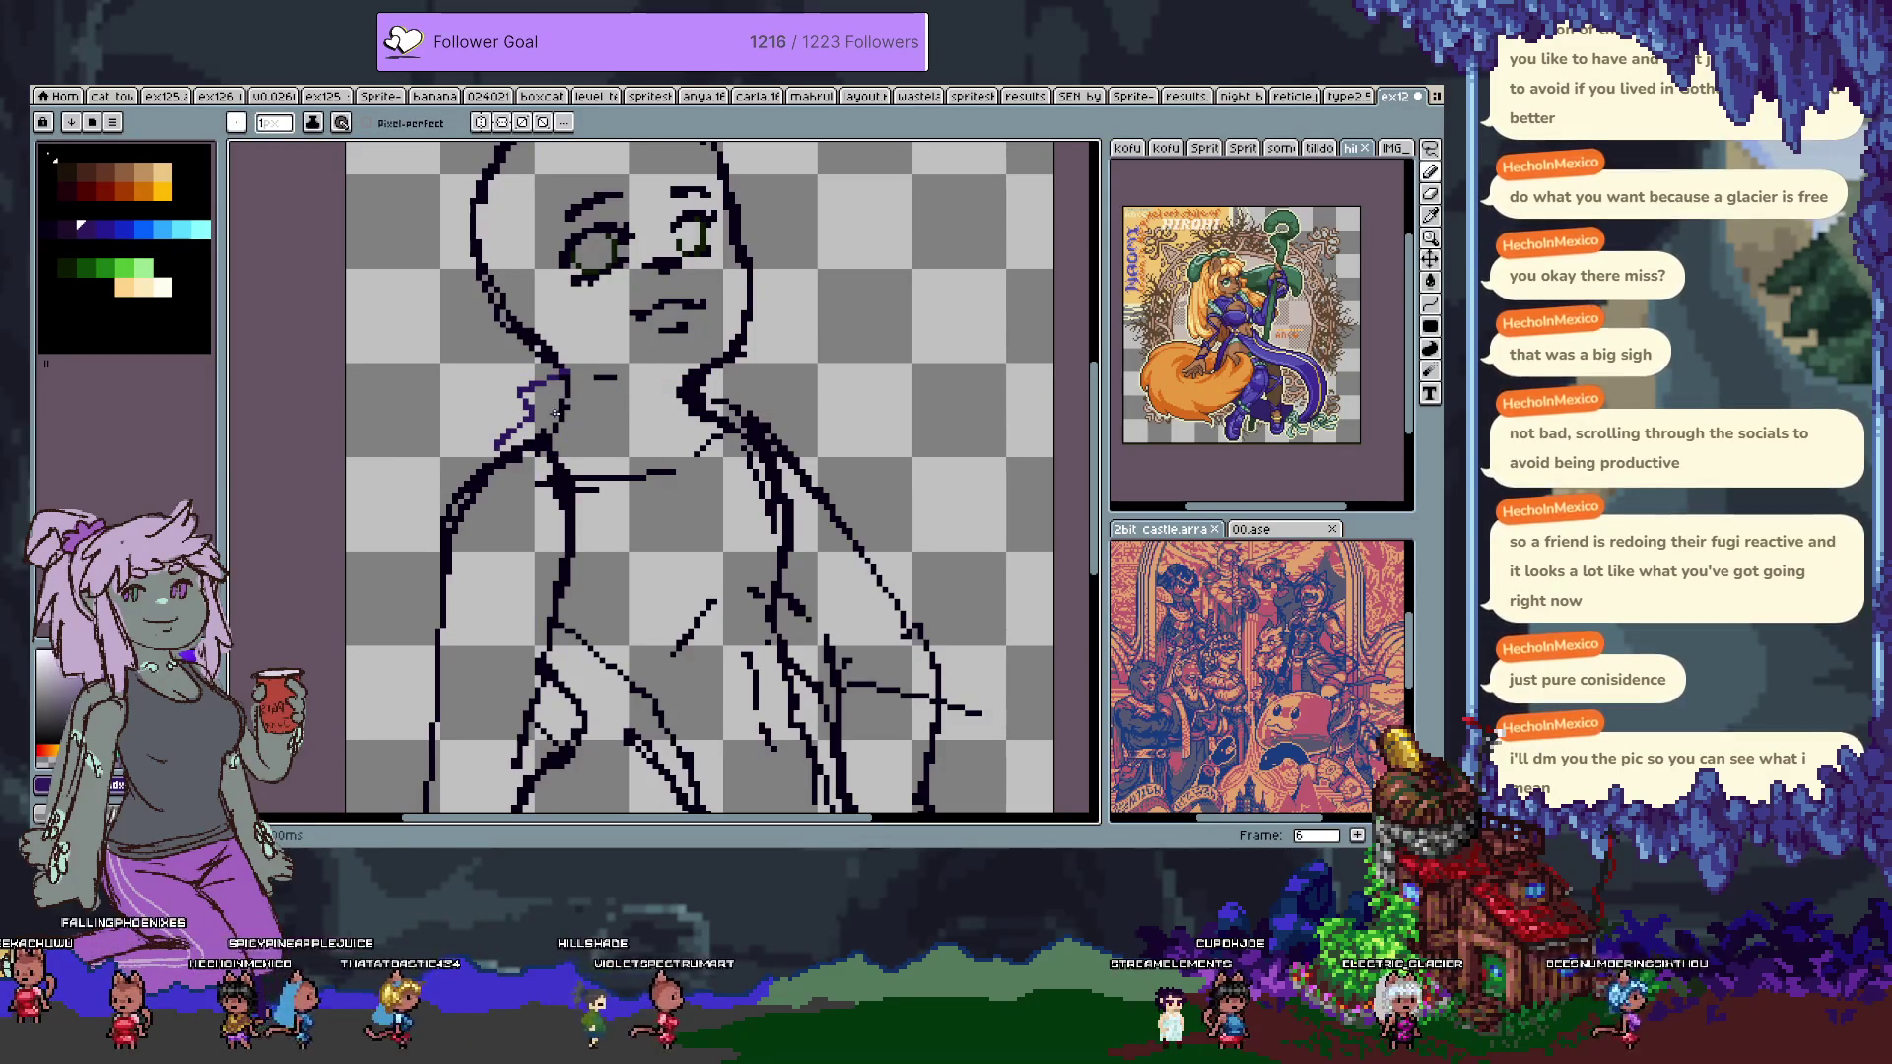
{"action": "left_click_drag", "start_coordinate": [729, 402], "coordinate": [630, 430]}
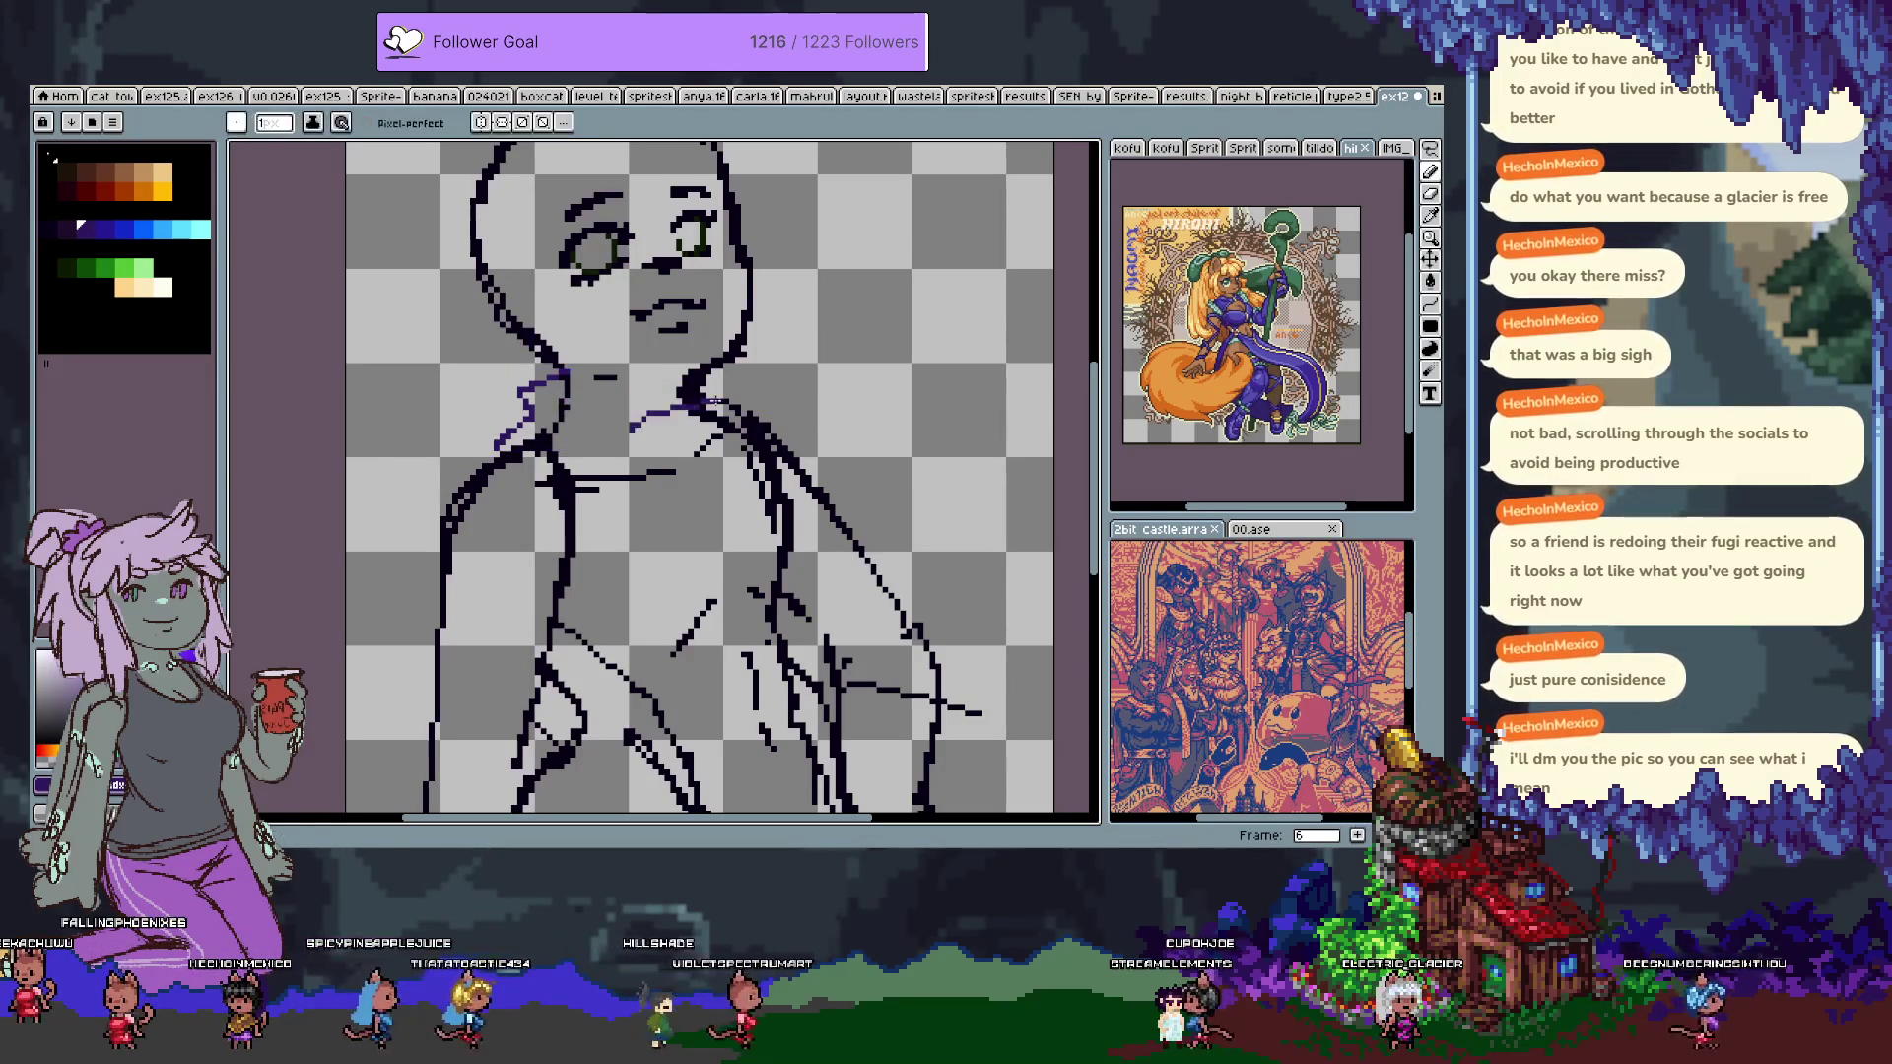
{"action": "key", "text": "ctrl+z"}
{"action": "left_click_drag", "start_coordinate": [586, 410], "coordinate": [653, 428]}
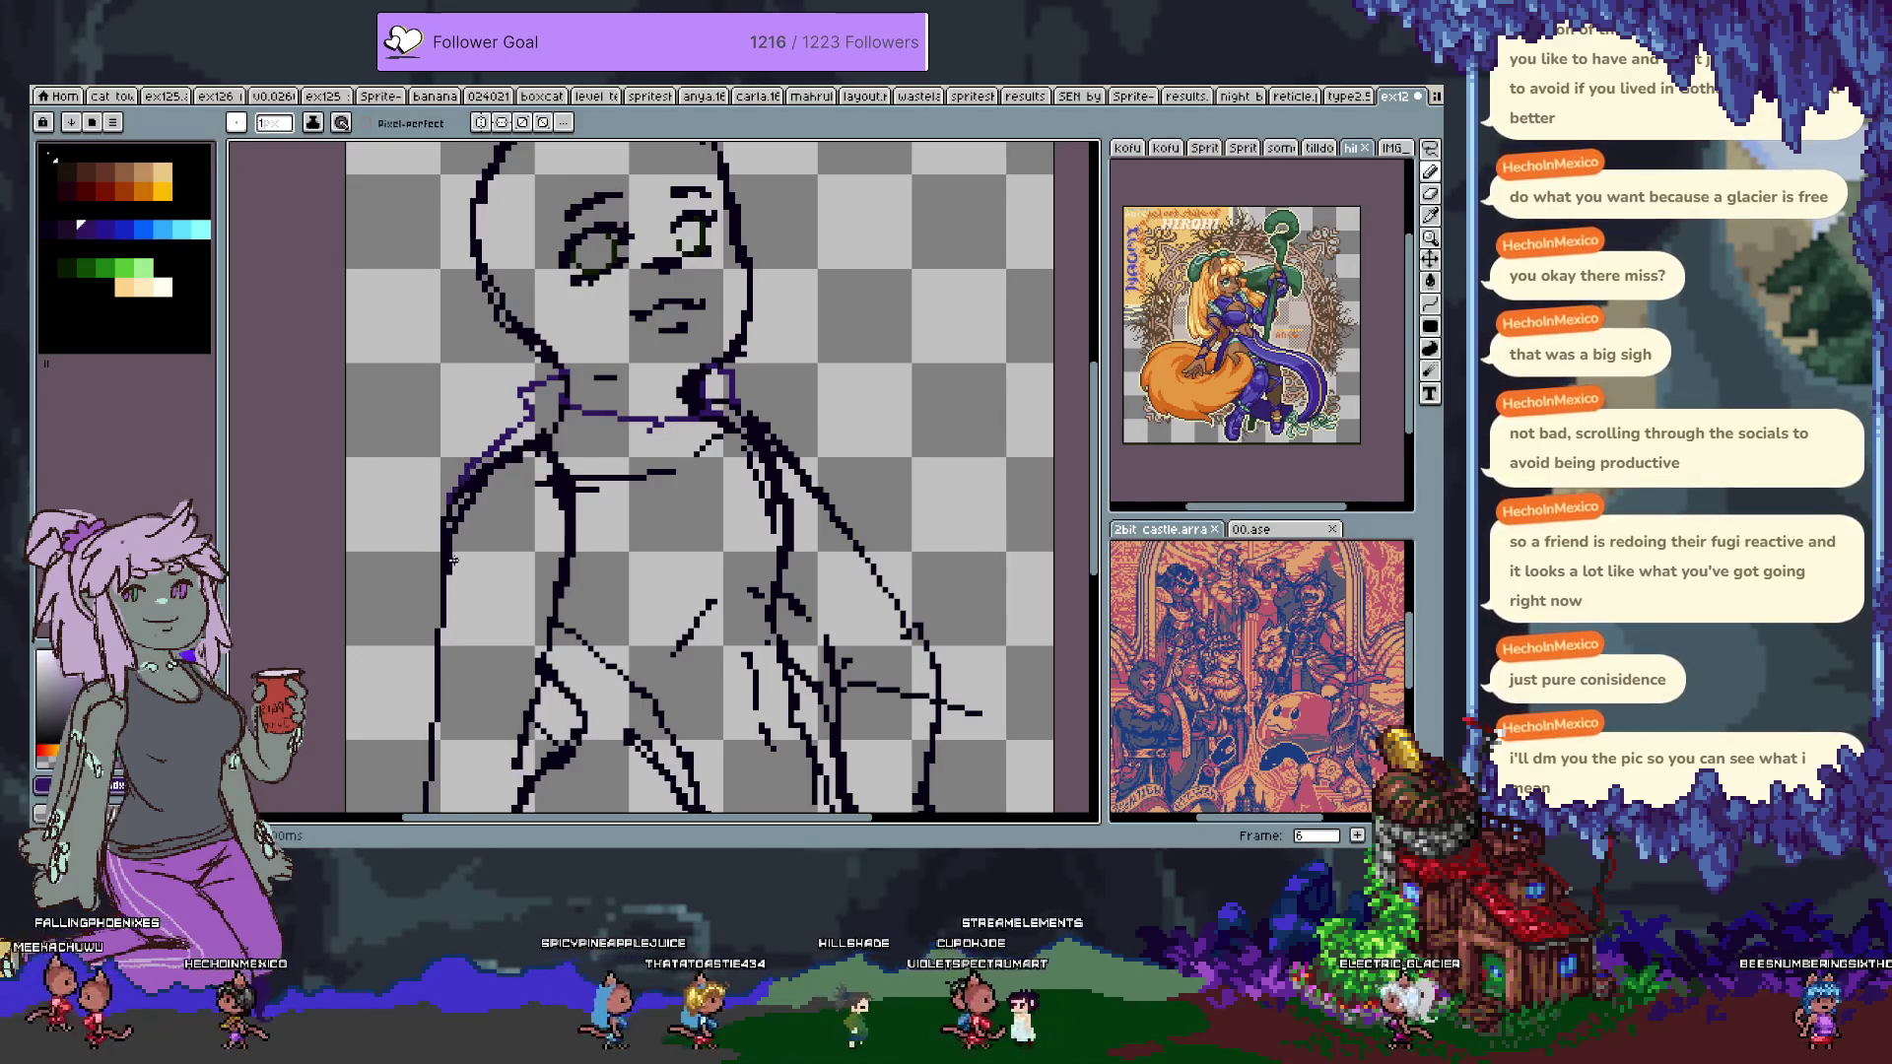
{"action": "key", "text": "e"}
{"action": "left_click_drag", "start_coordinate": [459, 498], "coordinate": [480, 468]}
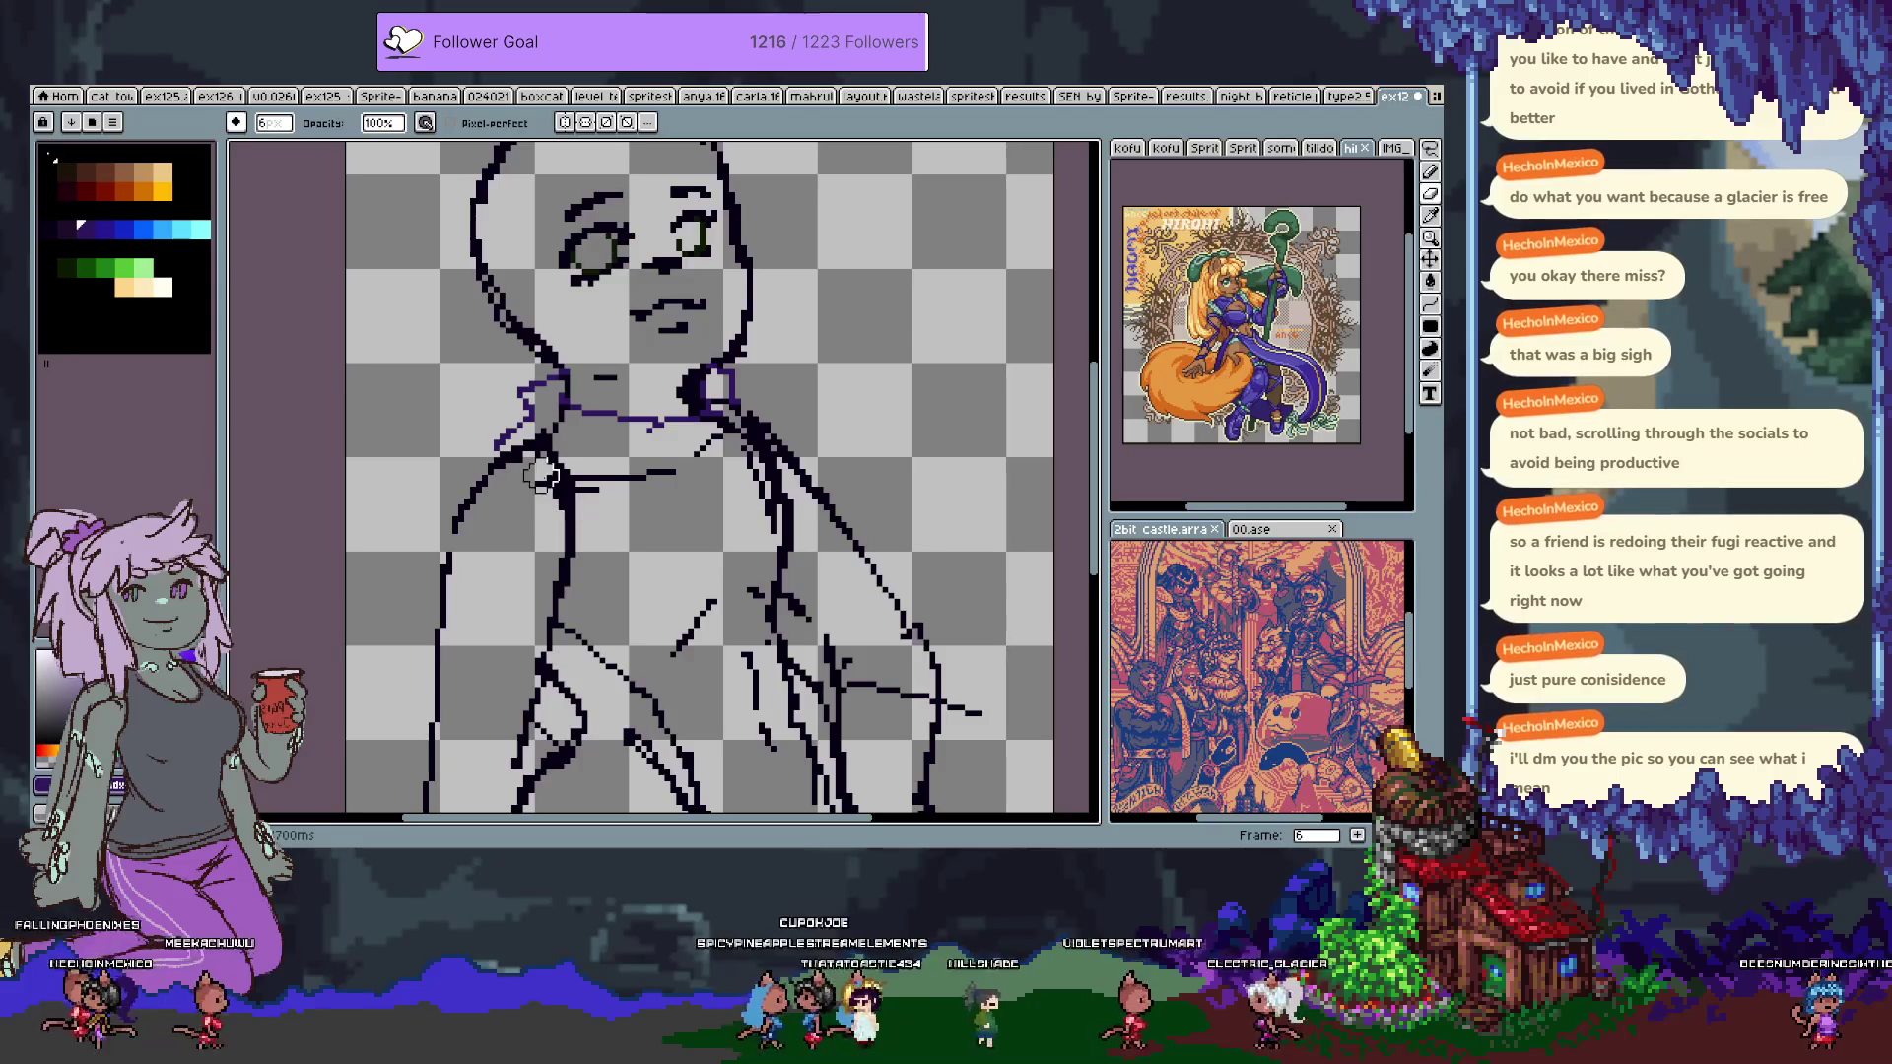
Trace the purple shoulder outline and extend the left torso side downward.
{"action": "key", "text": "b"}
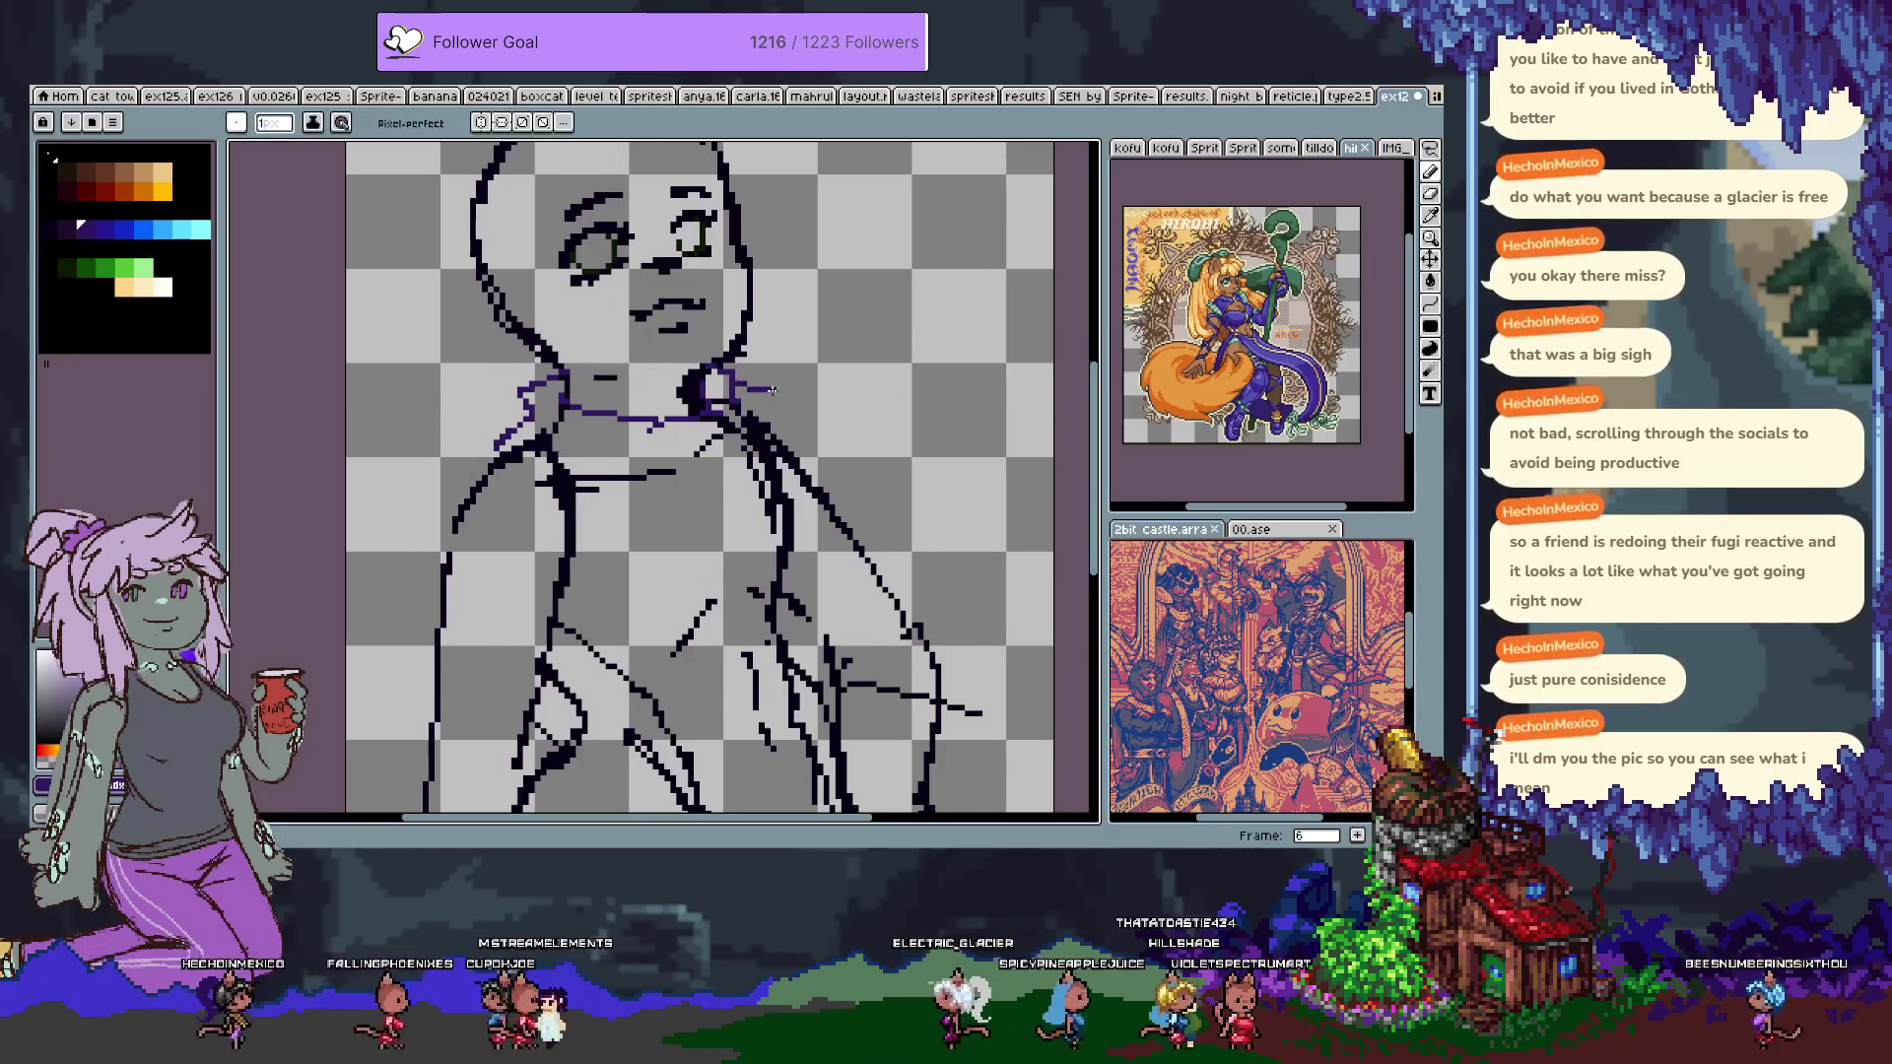
{"action": "key", "text": "ctrl+z"}
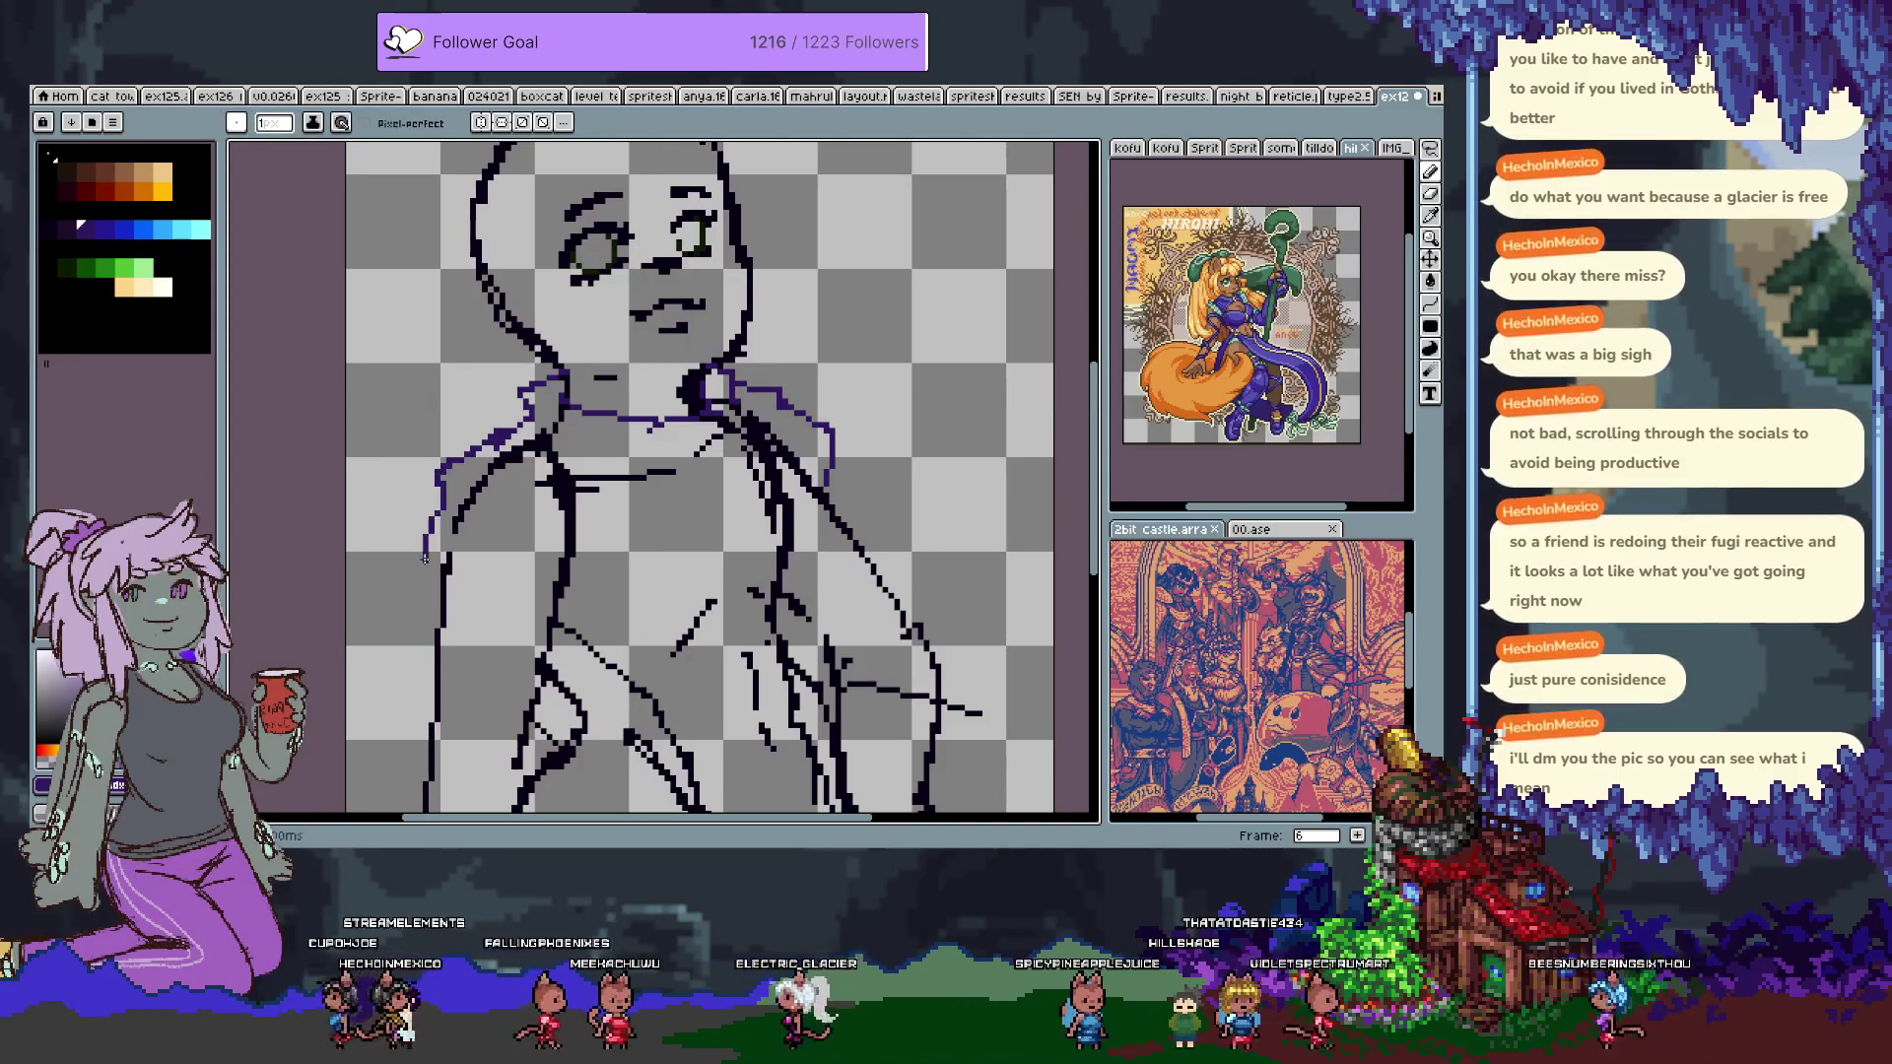
{"action": "left_click_drag", "start_coordinate": [595, 597], "coordinate": [522, 509]}
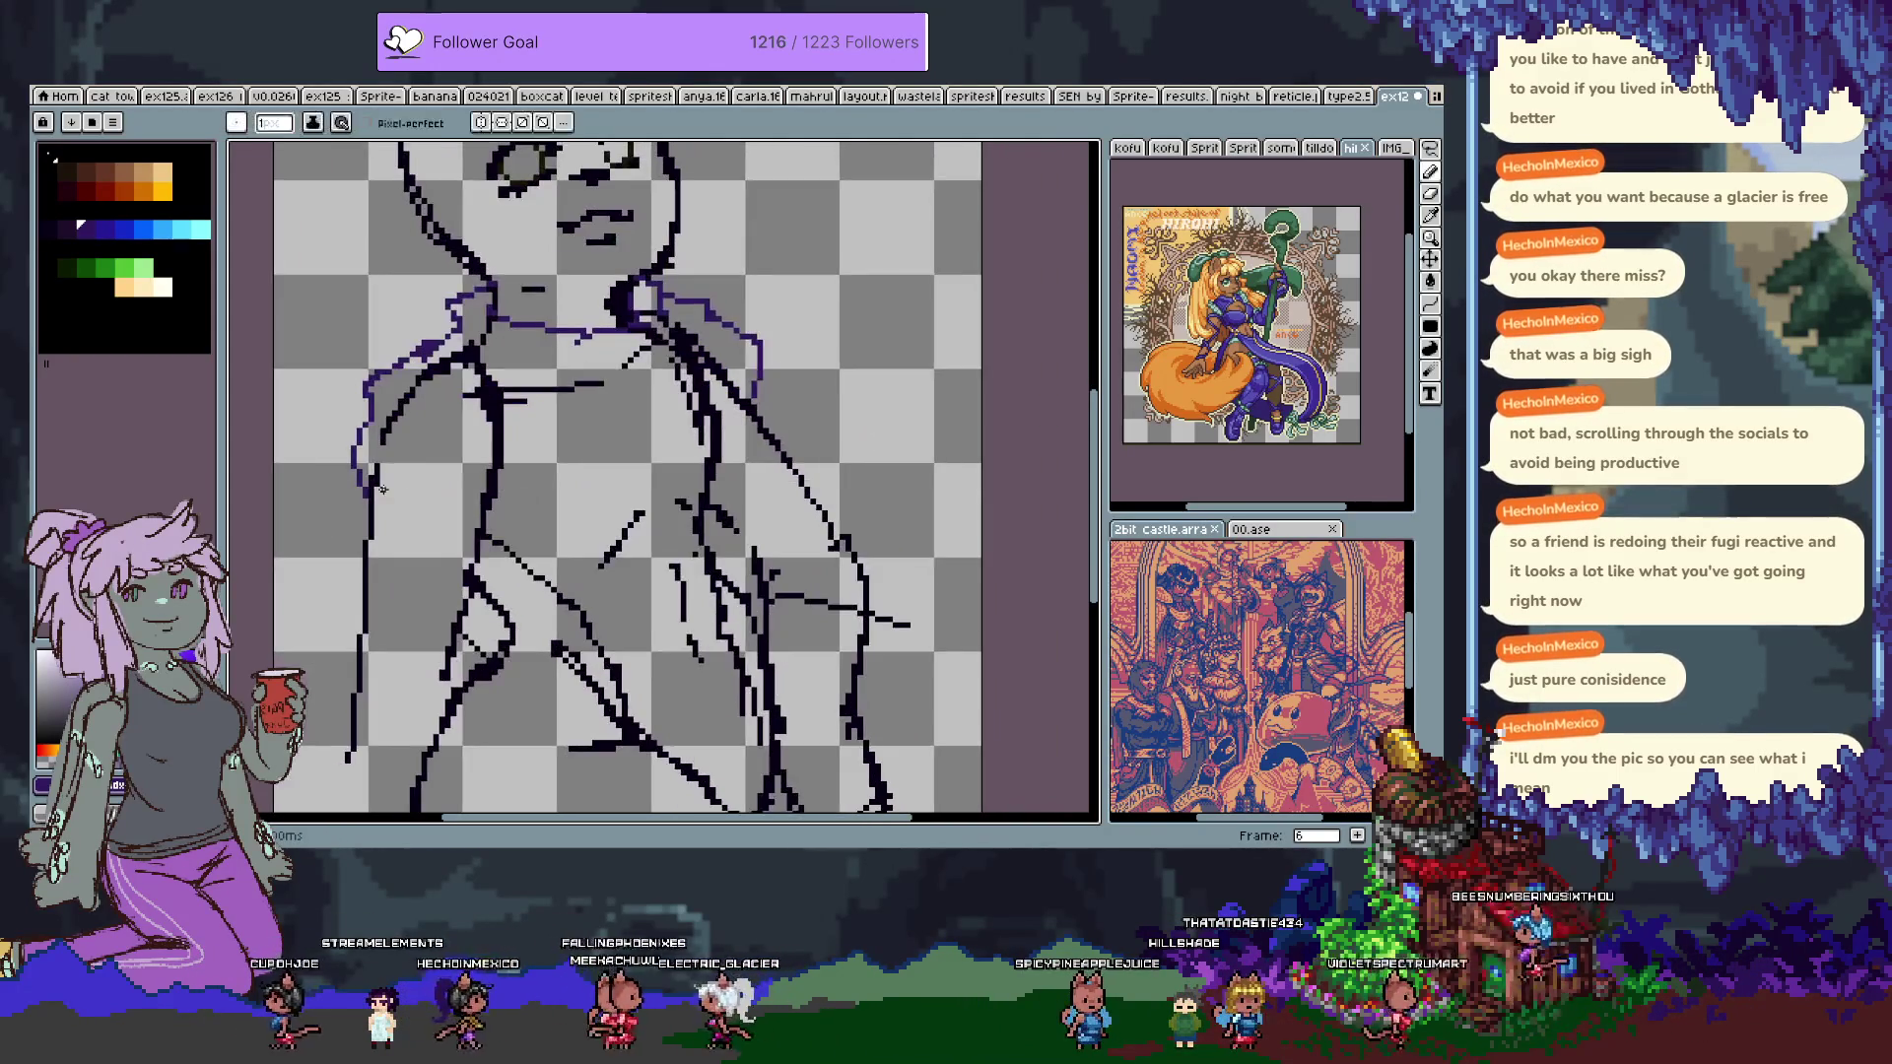
{"action": "key", "text": "ctrl+z"}
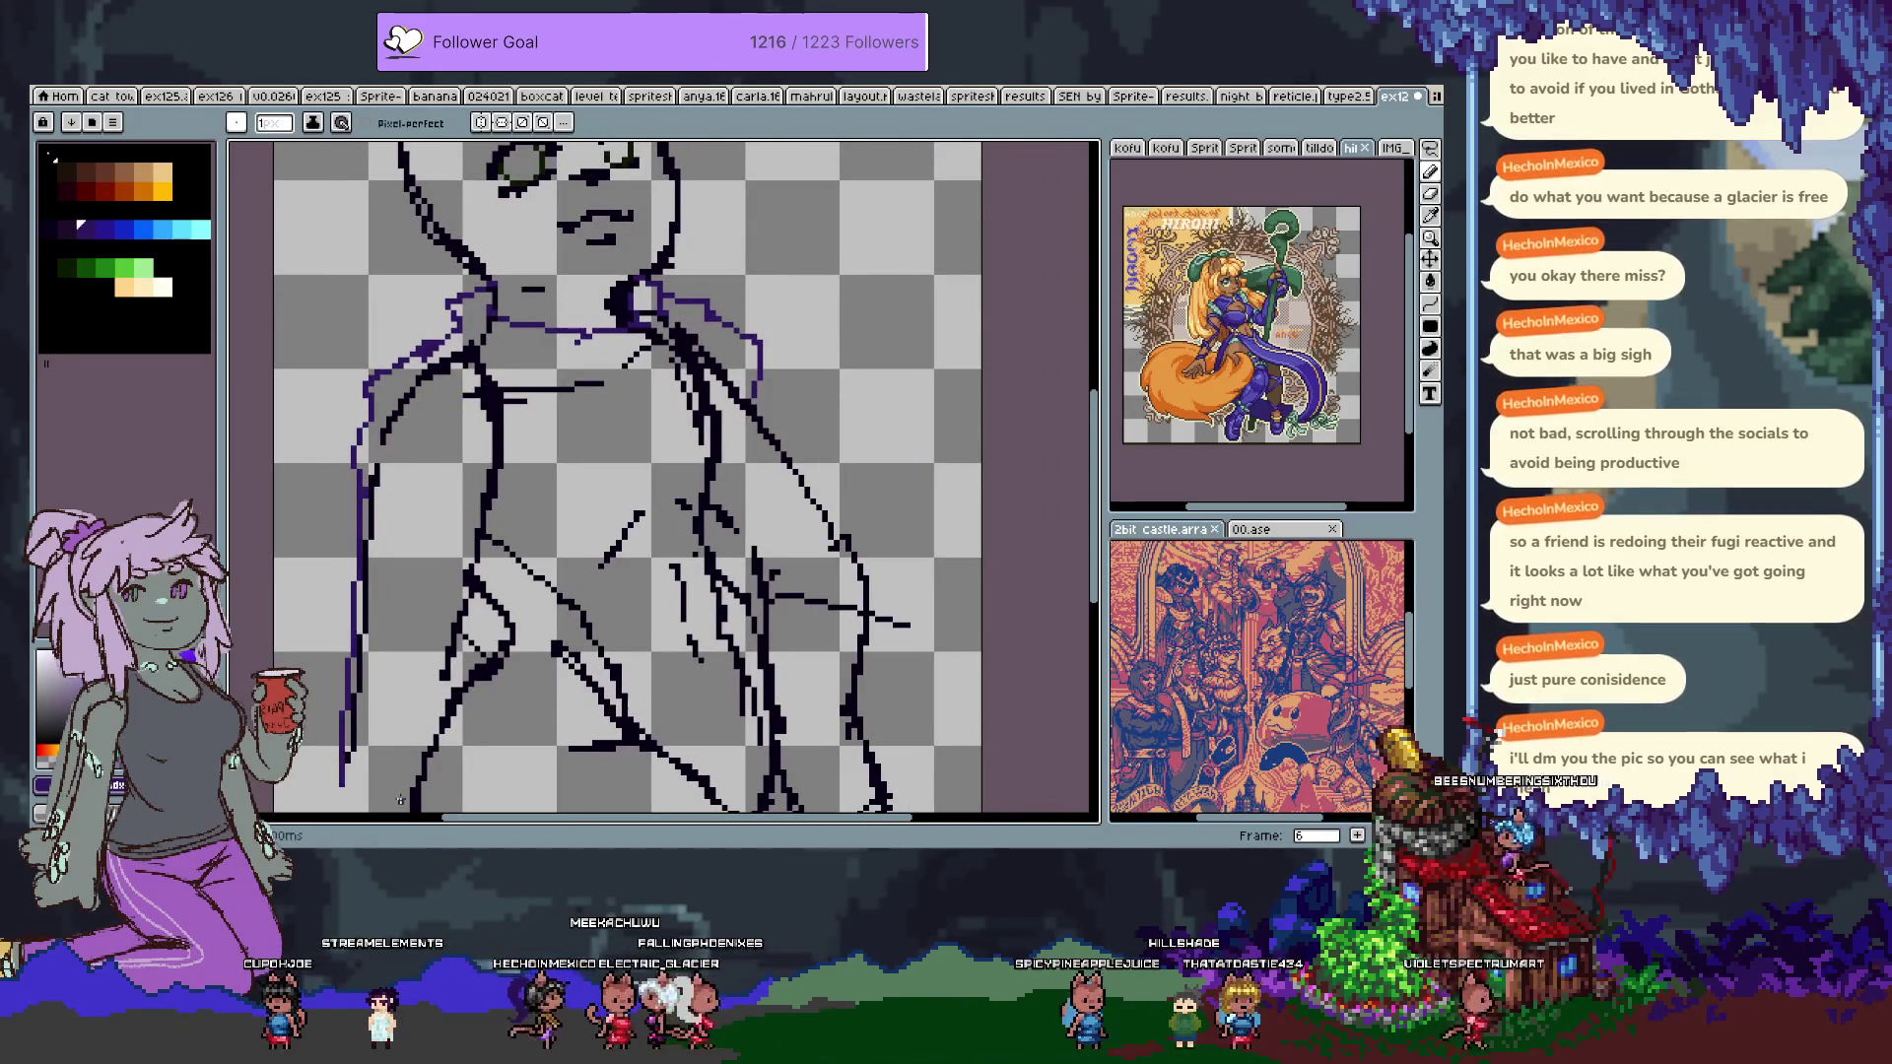
{"action": "left_click_drag", "start_coordinate": [478, 548], "coordinate": [498, 428]}
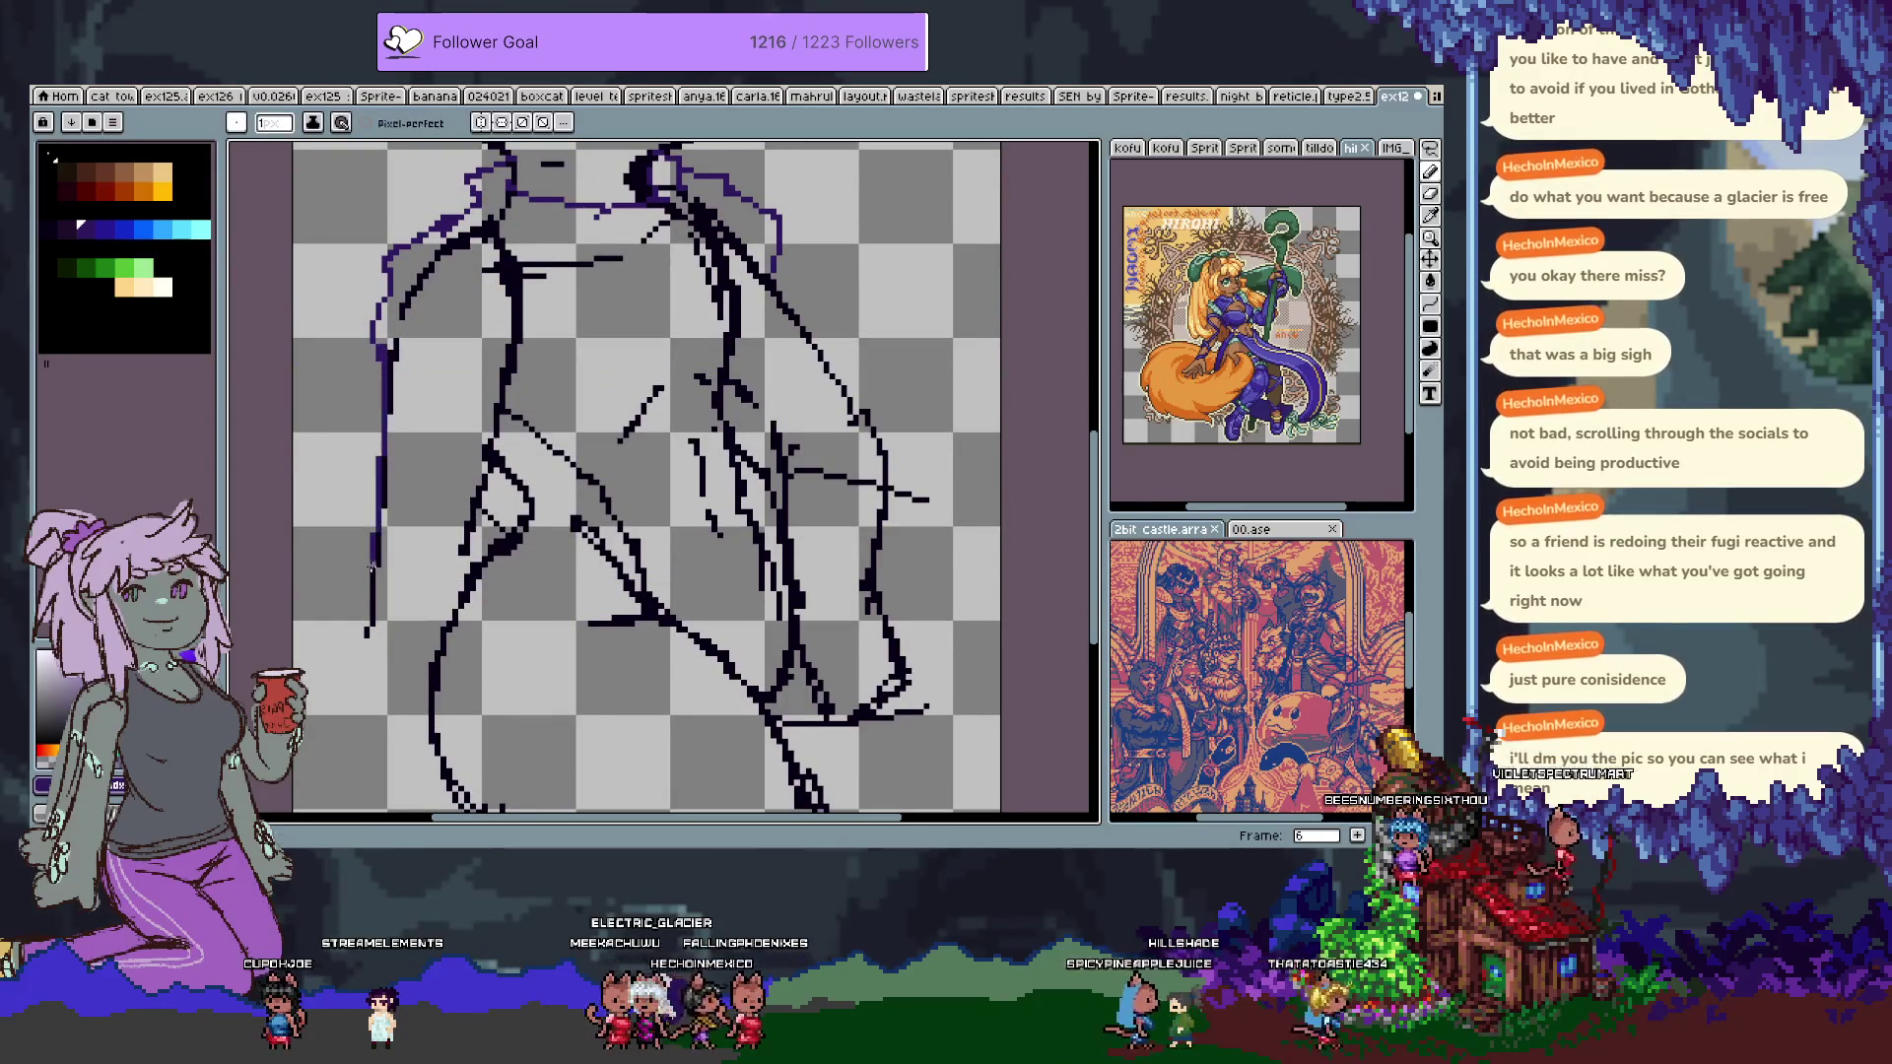
{"action": "key", "text": "ctrl+z"}
{"action": "left_click_drag", "start_coordinate": [382, 345], "coordinate": [375, 598]}
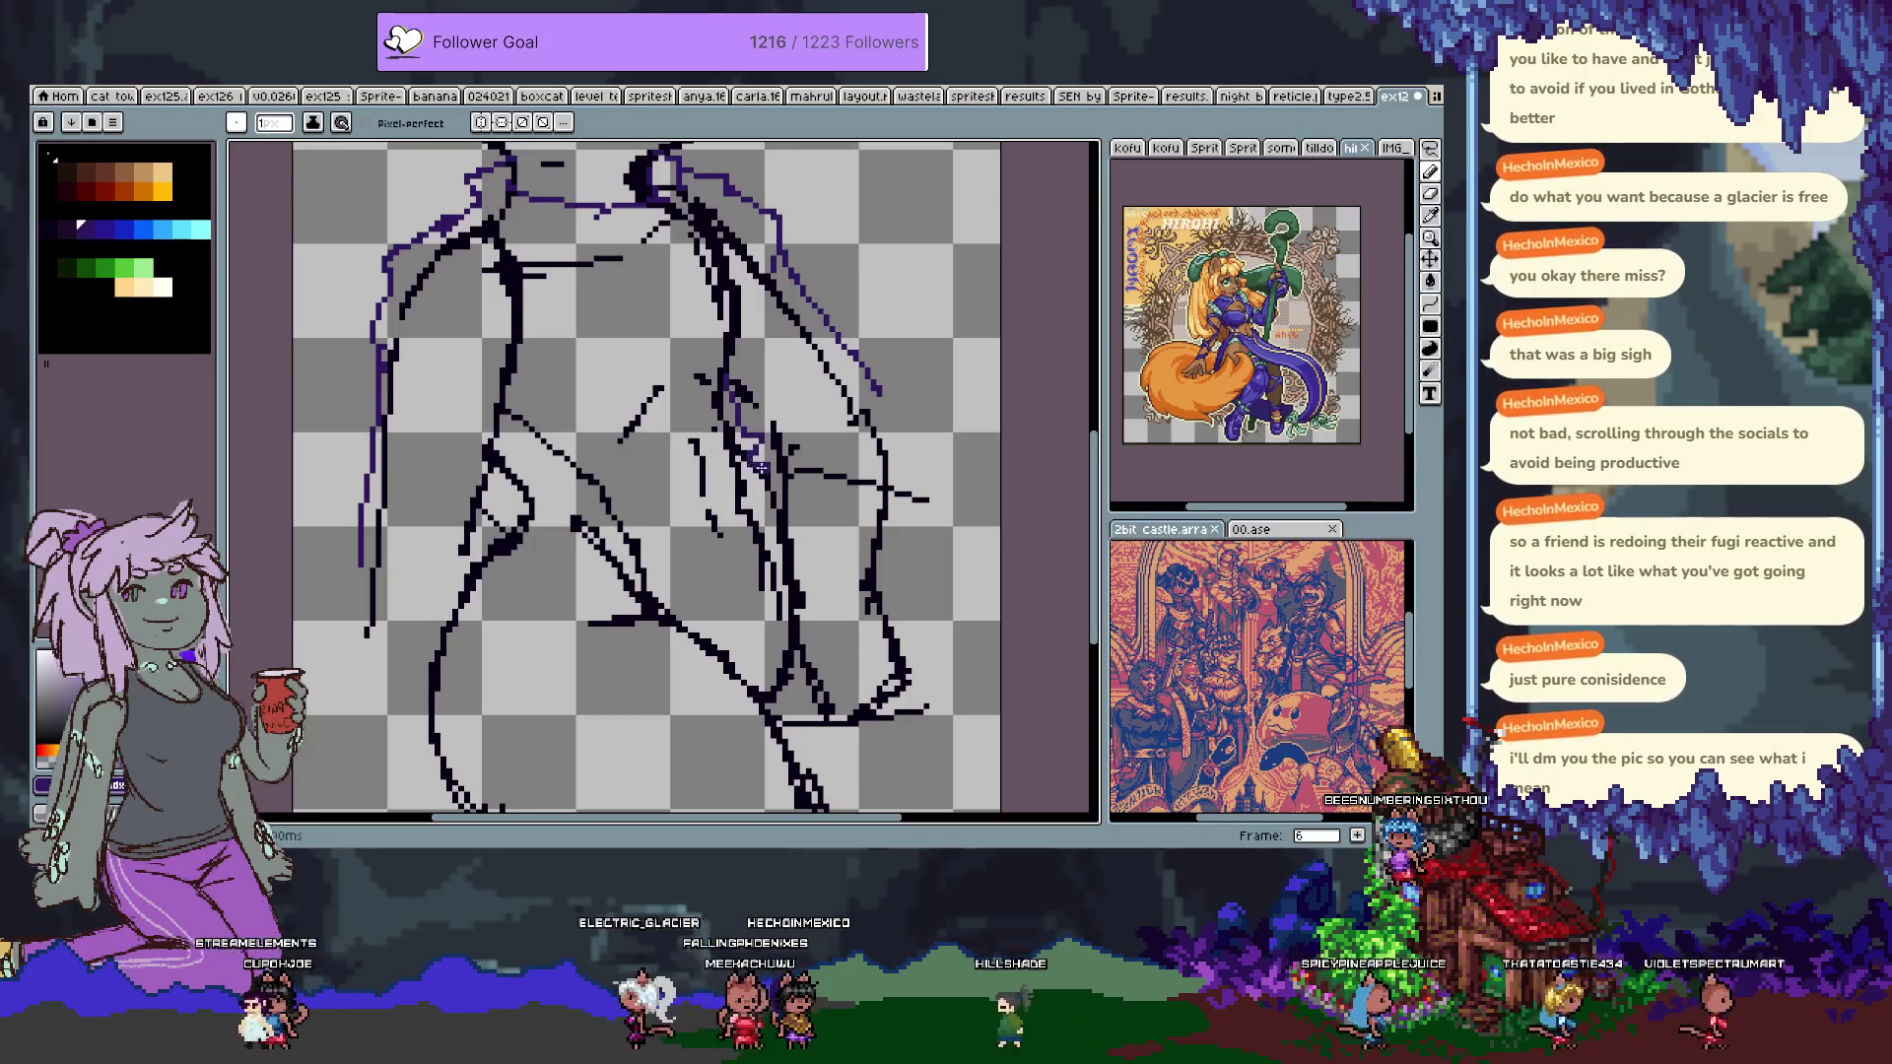
Add a purple diagonal chest line and the right torso side, then hide the black sketch layer.
{"action": "scroll", "coordinate": [755, 492], "scroll_direction": "up", "scroll_amount": 3}
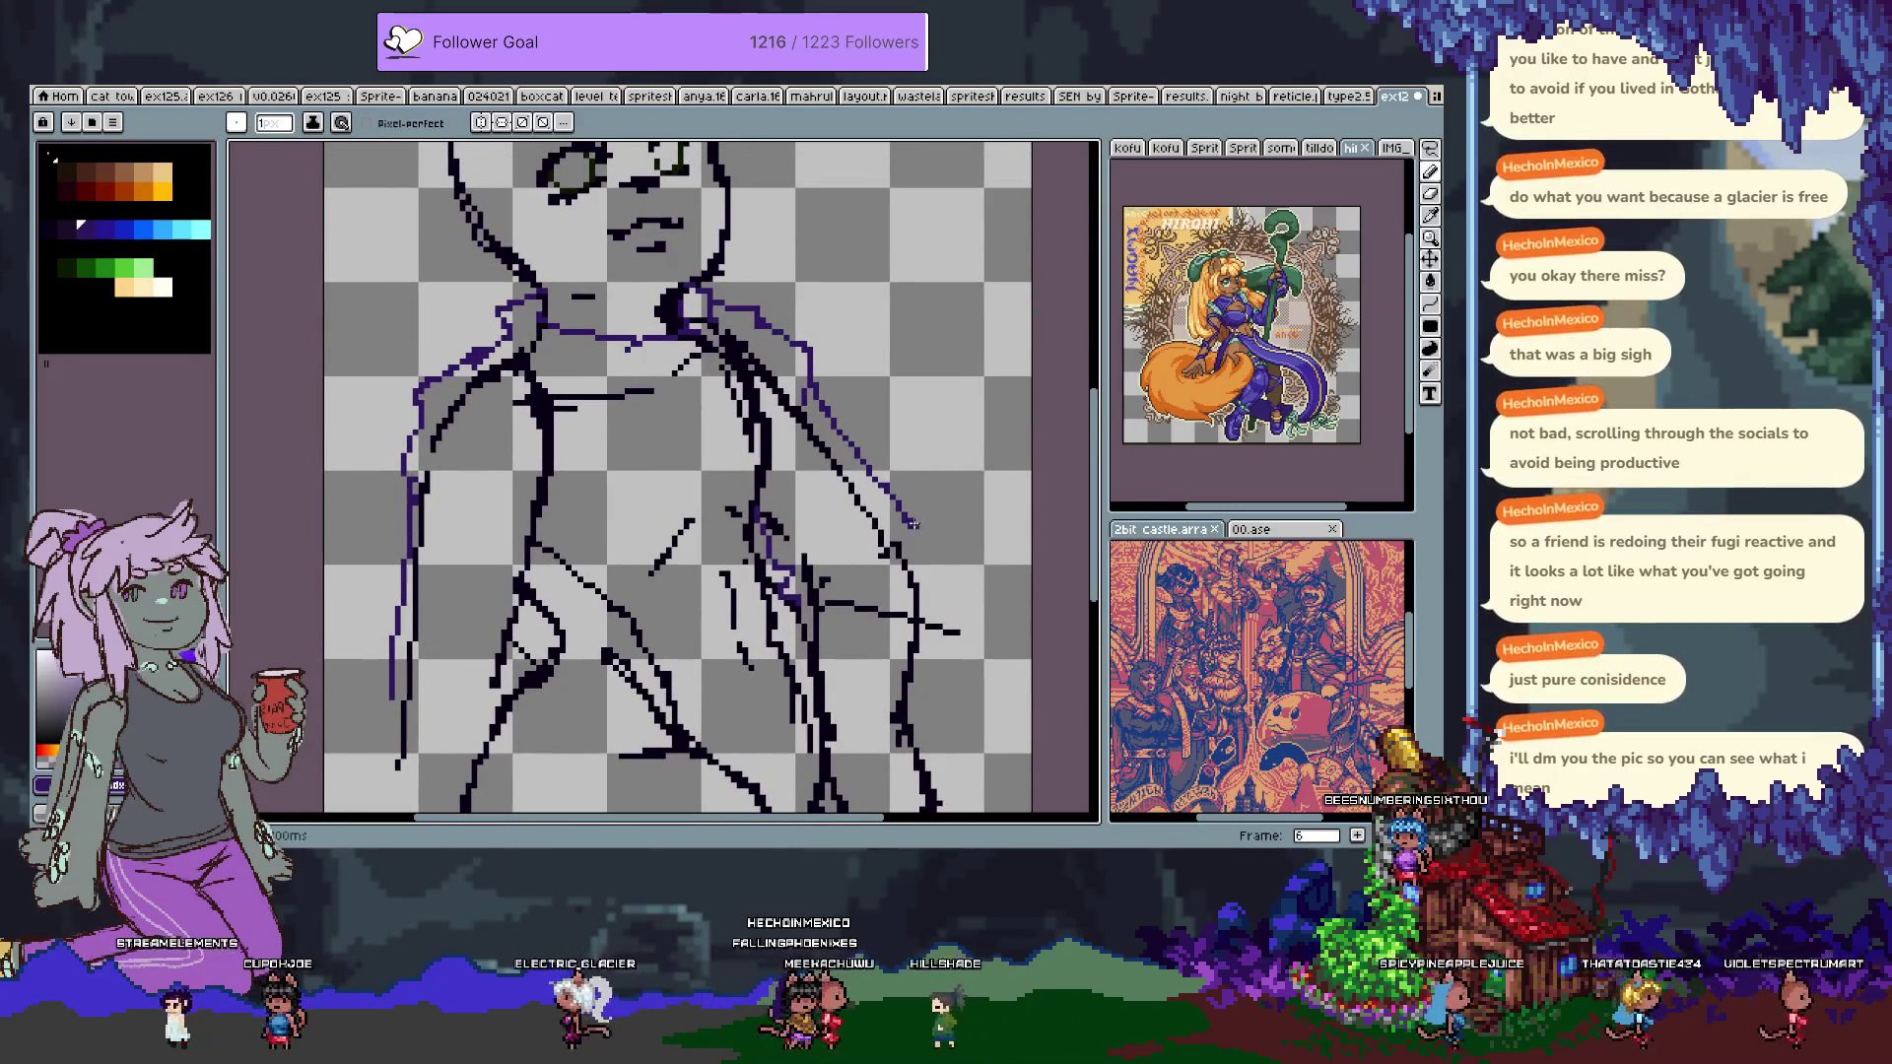
{"action": "scroll", "coordinate": [893, 691], "scroll_direction": "up", "scroll_amount": 1}
{"action": "scroll", "coordinate": [593, 501], "scroll_direction": "down", "scroll_amount": 1}
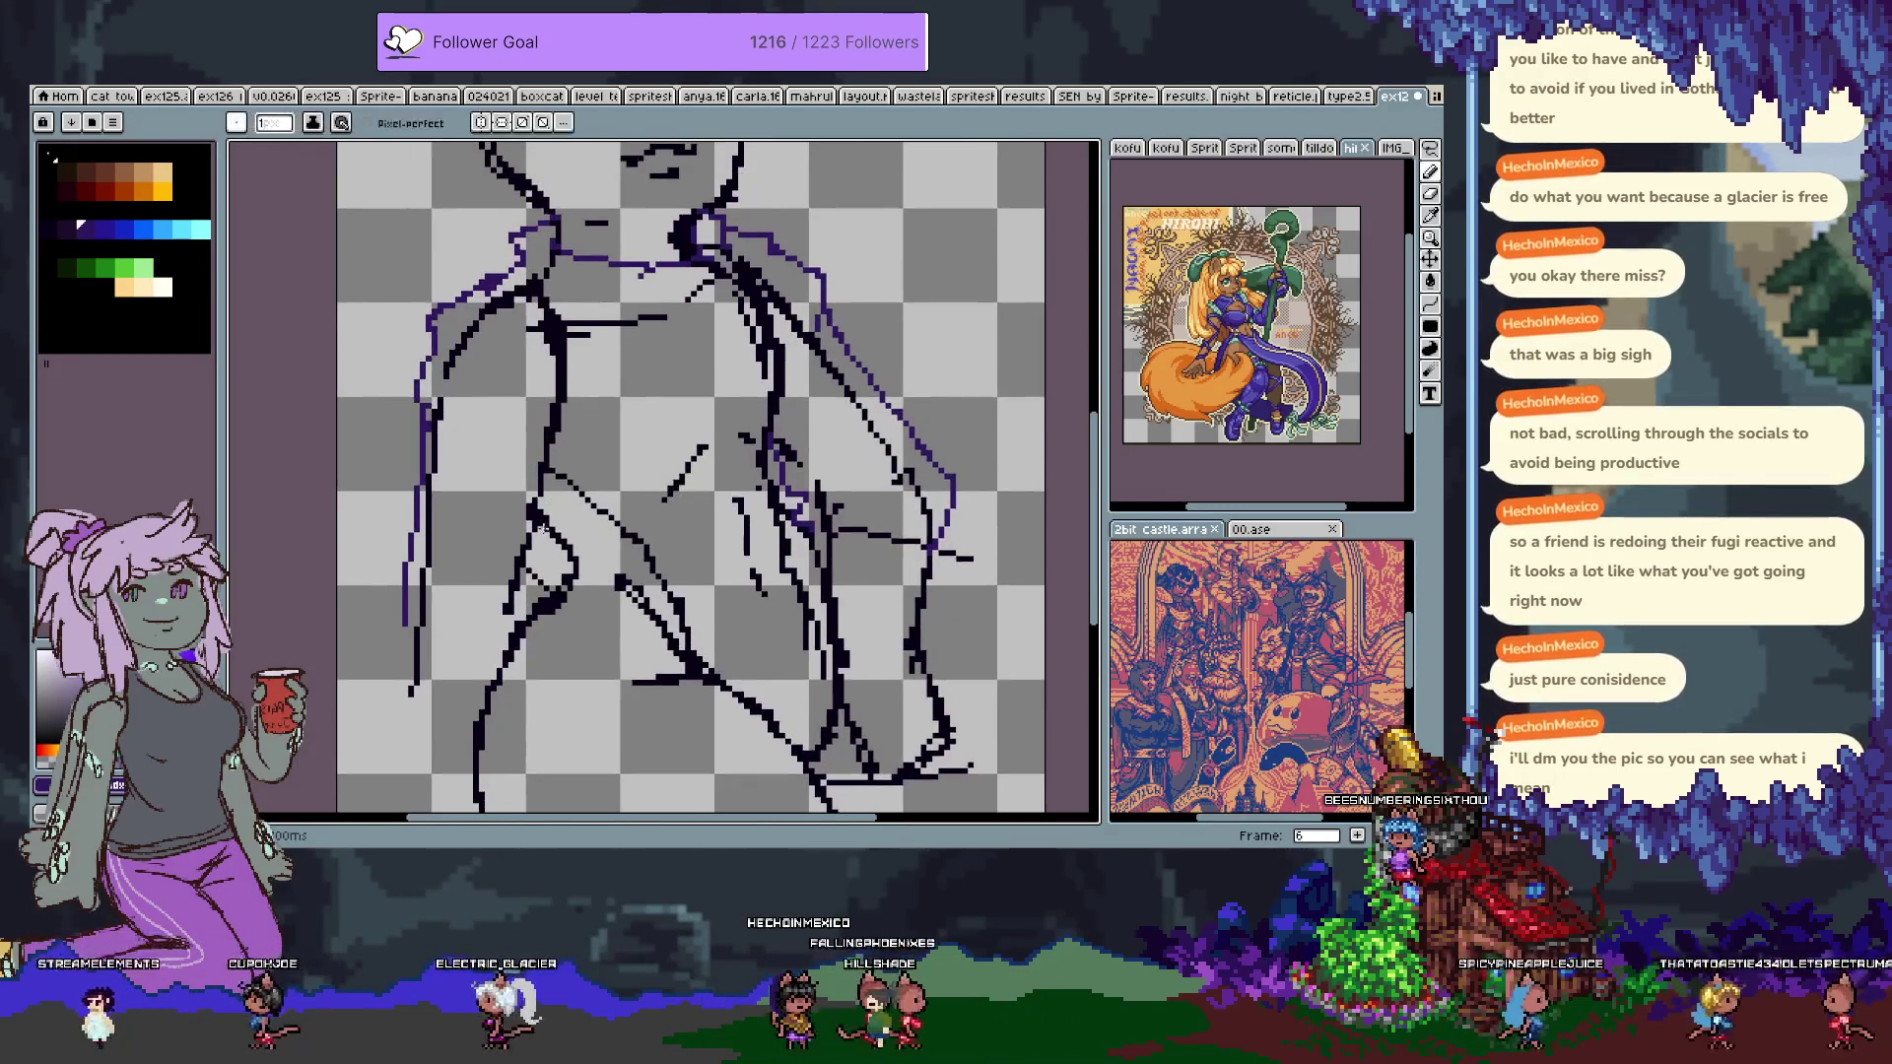
{"action": "key", "text": "i"}
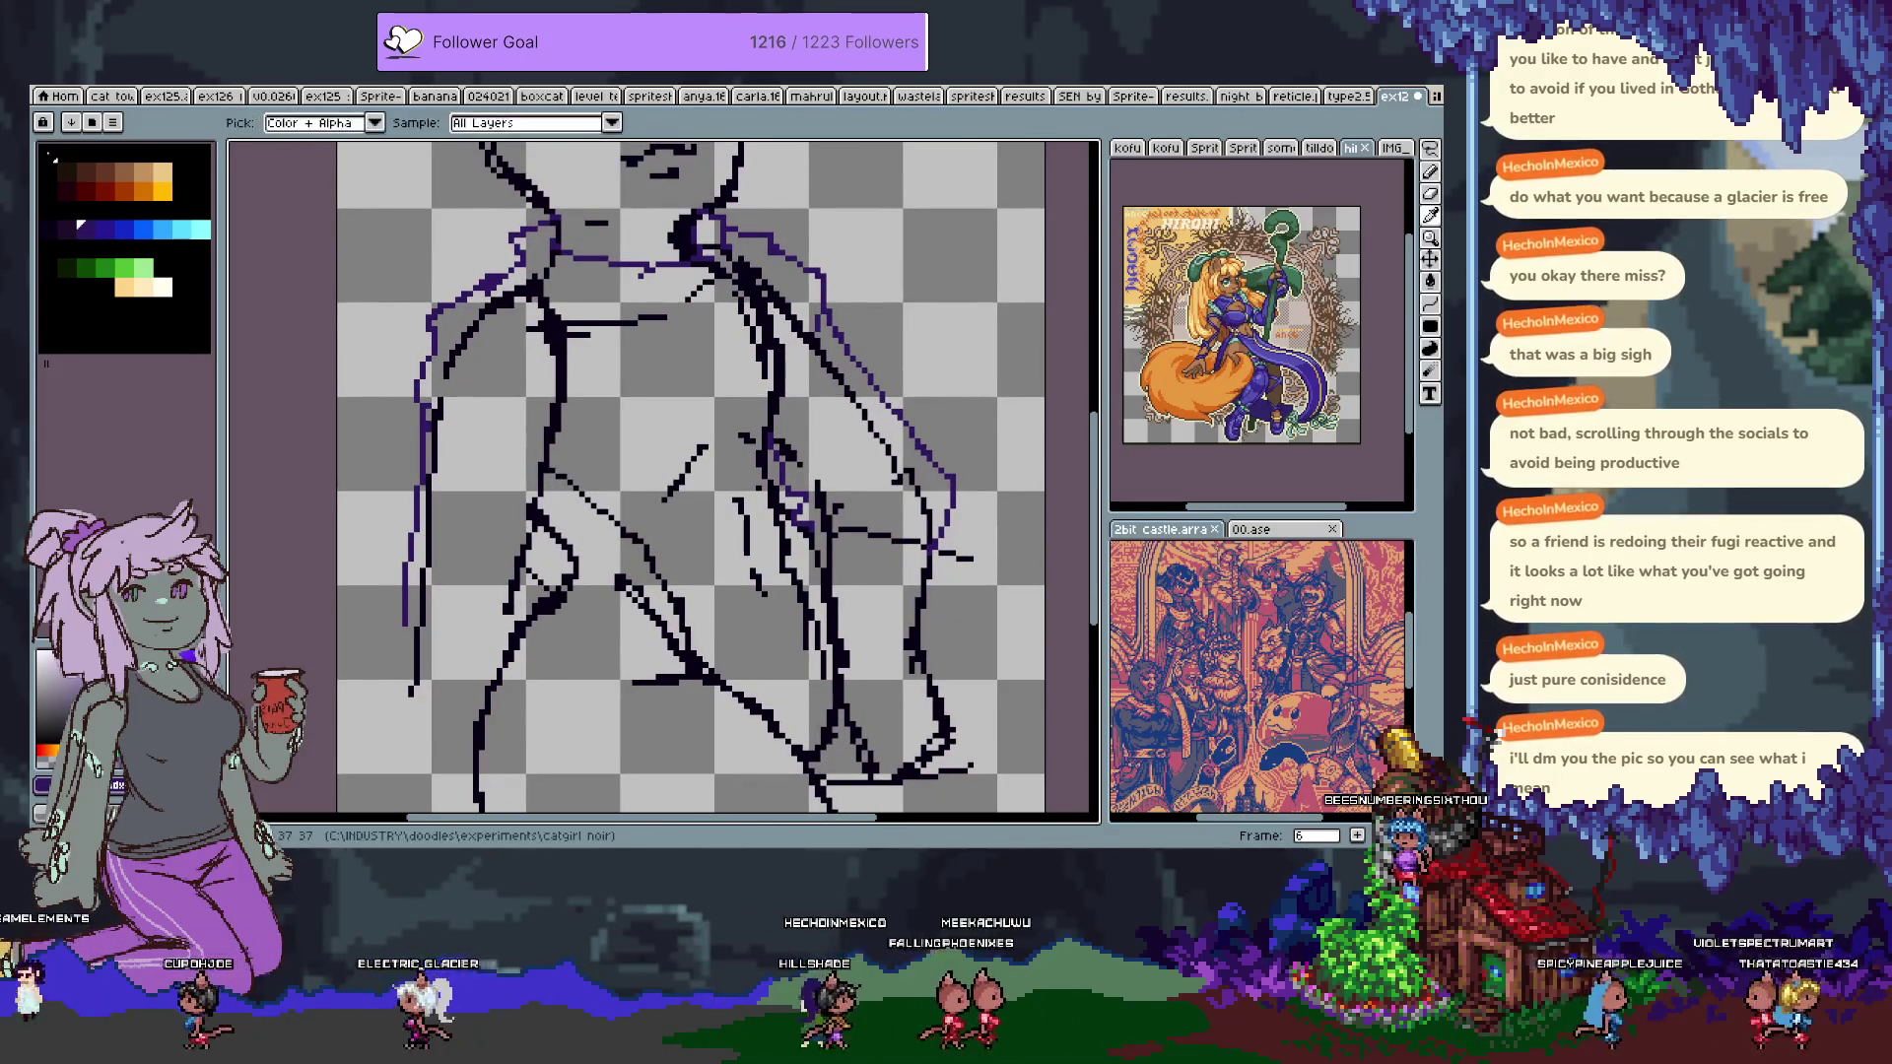
{"action": "key", "text": "b"}
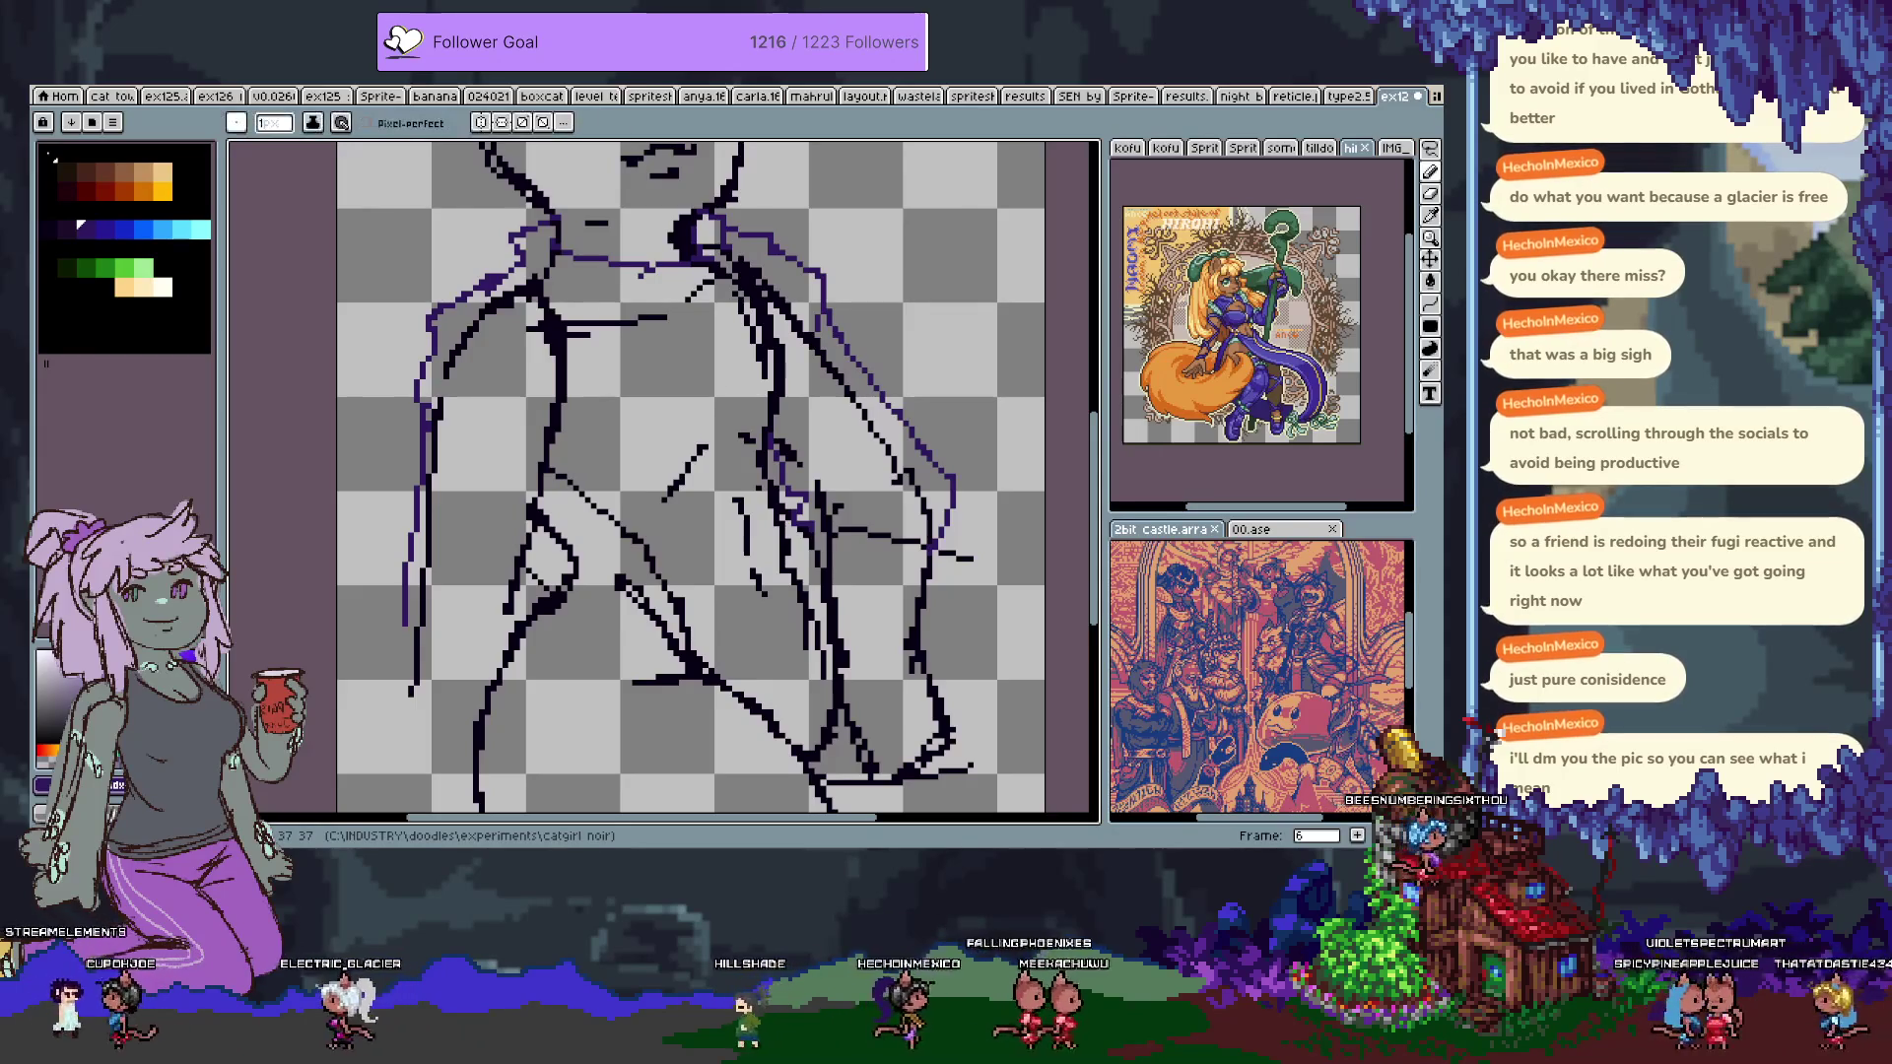
{"action": "mouse_move", "coordinate": [570, 521]}
{"action": "left_mouse_down"}
{"action": "mouse_move", "coordinate": [615, 463]}
{"action": "mouse_move", "coordinate": [690, 432]}
{"action": "mouse_move", "coordinate": [790, 457]}
{"action": "left_mouse_up"}
{"action": "mouse_move", "coordinate": [810, 316]}
{"action": "left_mouse_down"}
{"action": "mouse_move", "coordinate": [818, 394]}
{"action": "mouse_move", "coordinate": [793, 451]}
{"action": "left_mouse_up"}
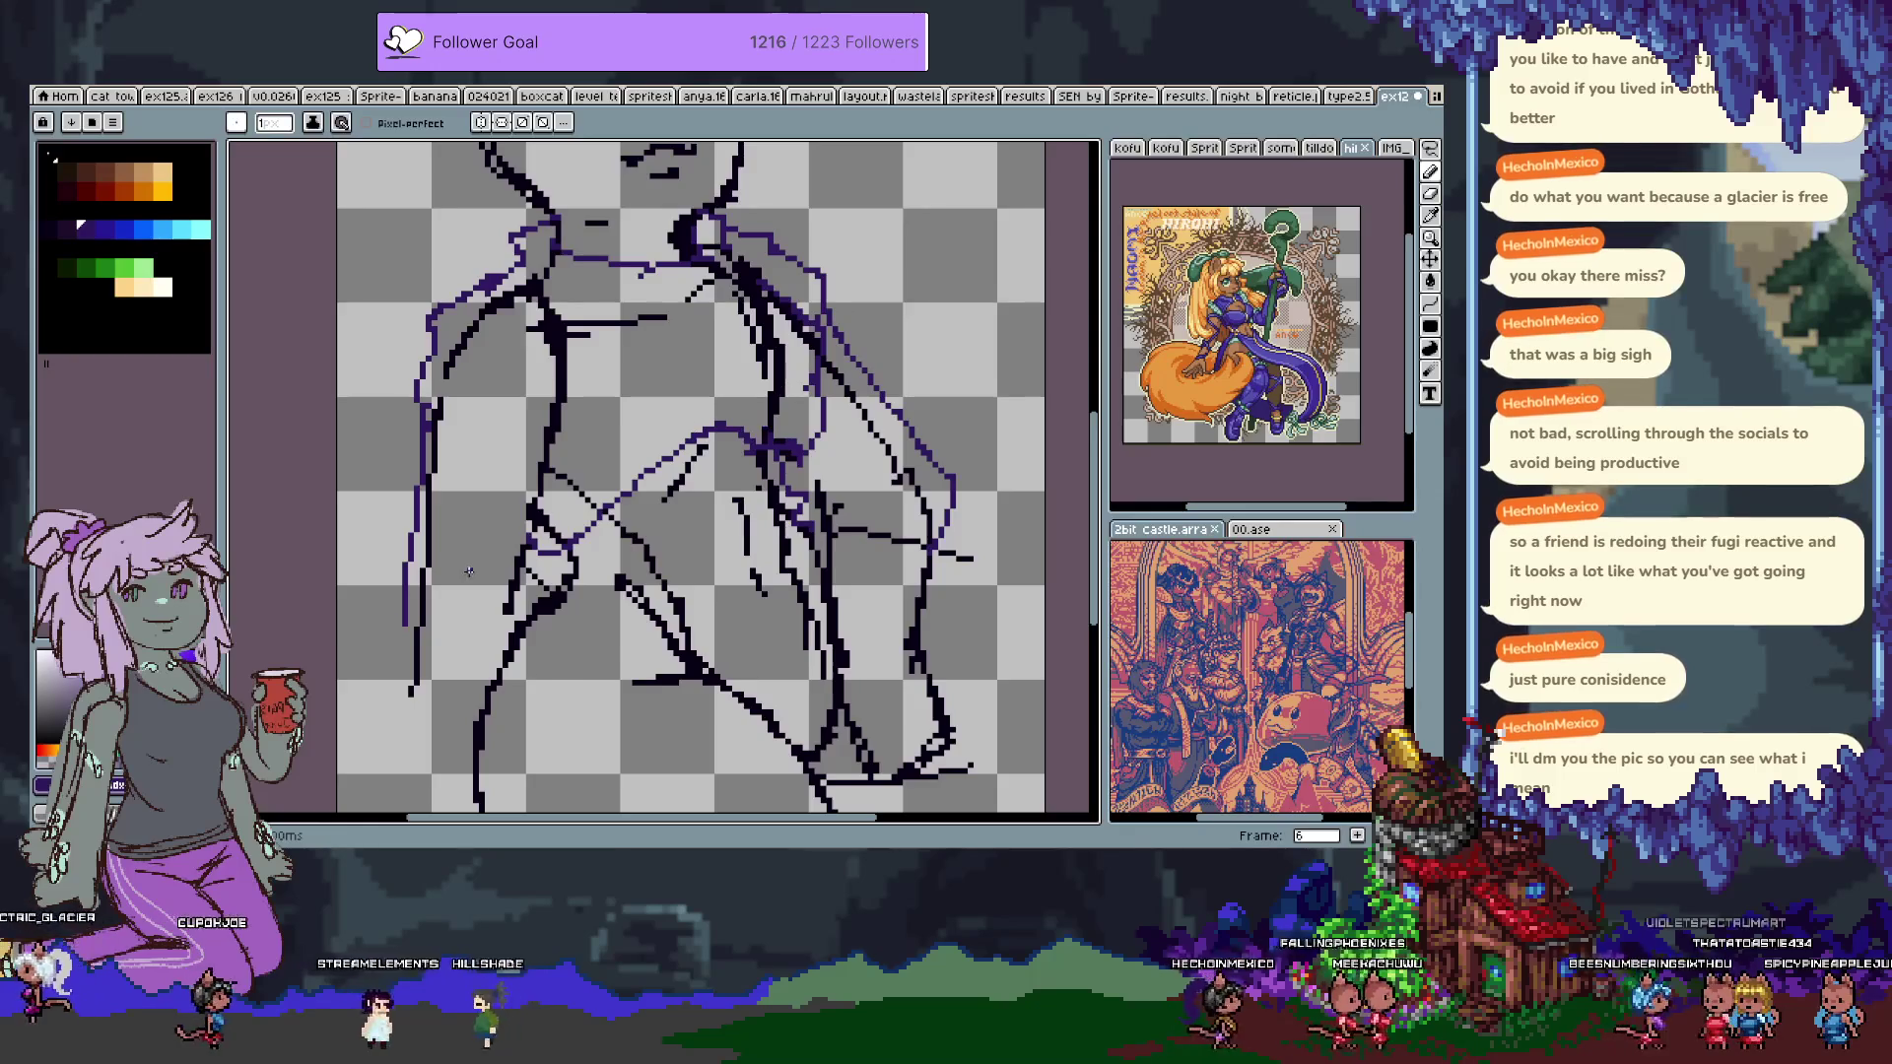
{"action": "key", "text": "Tab"}
{"action": "left_click", "coordinate": [236, 688]}
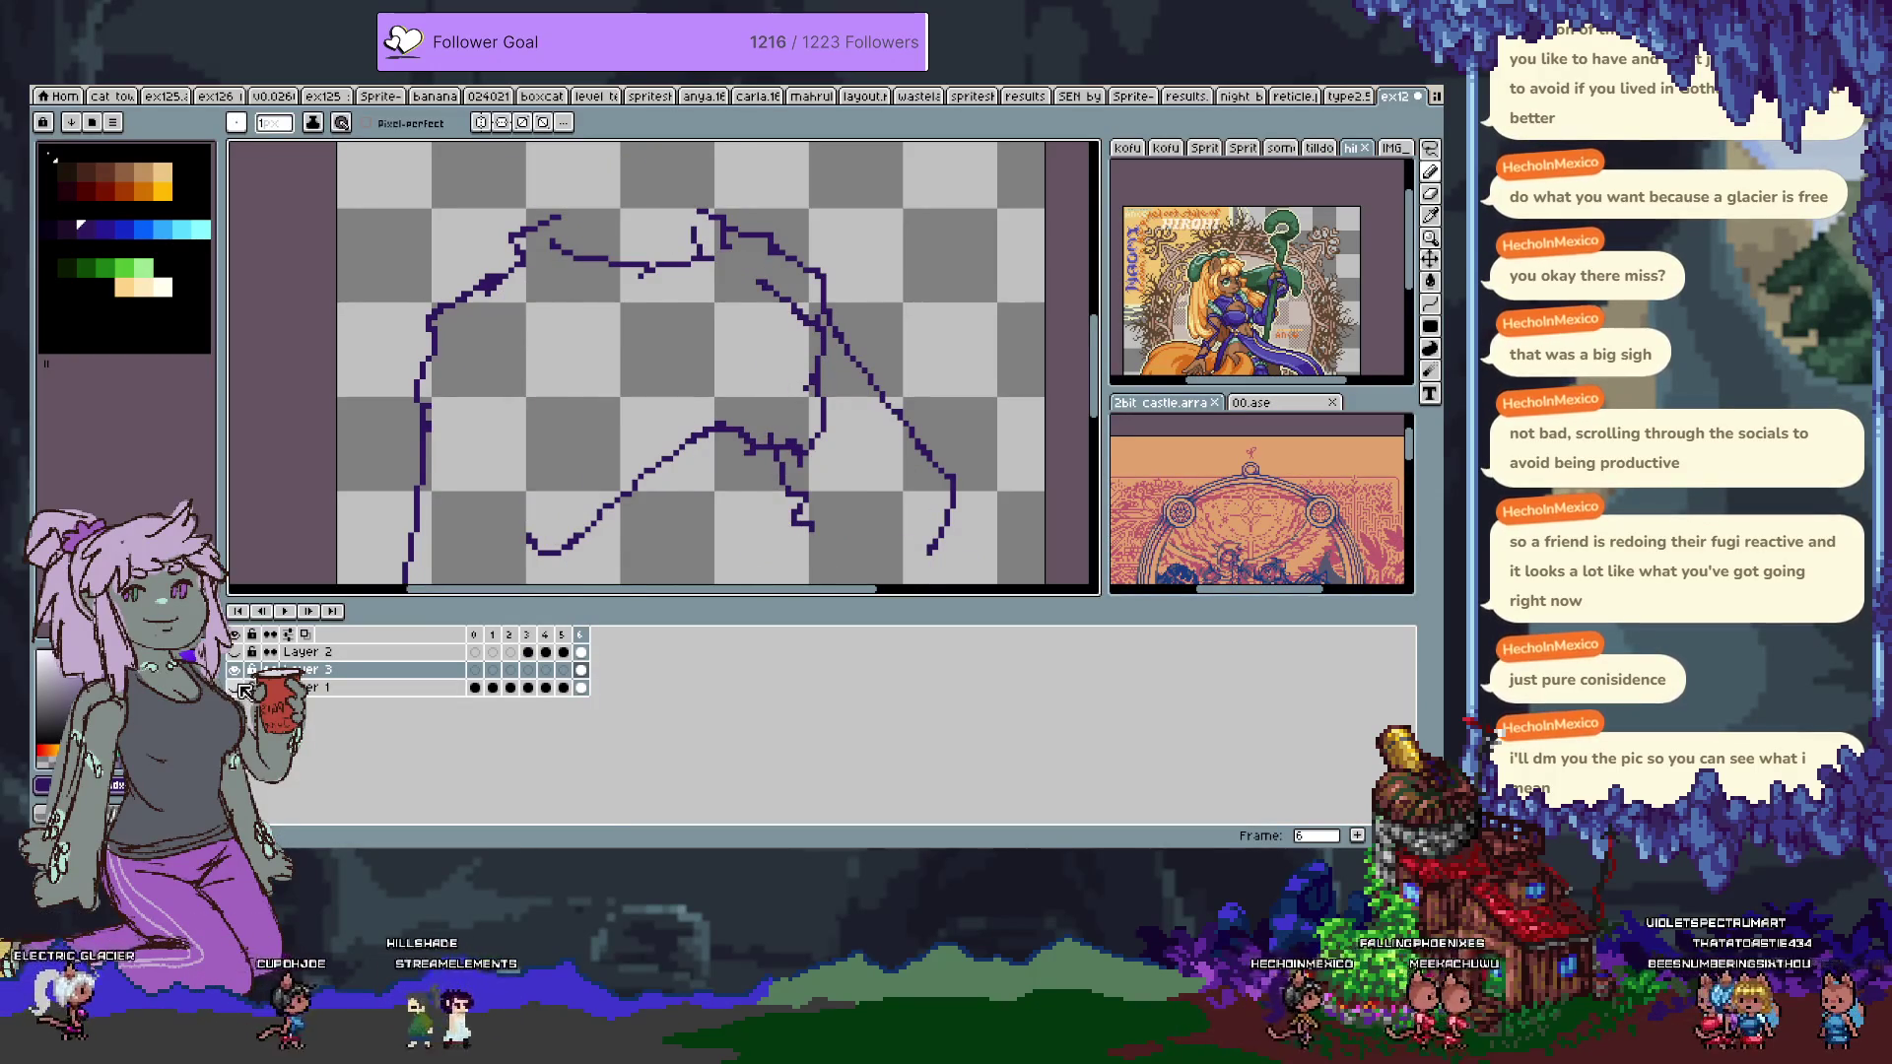
Turn Layer 1's black sketch back on and make the brown head sketch layer visible.
{"action": "left_click", "coordinate": [238, 688]}
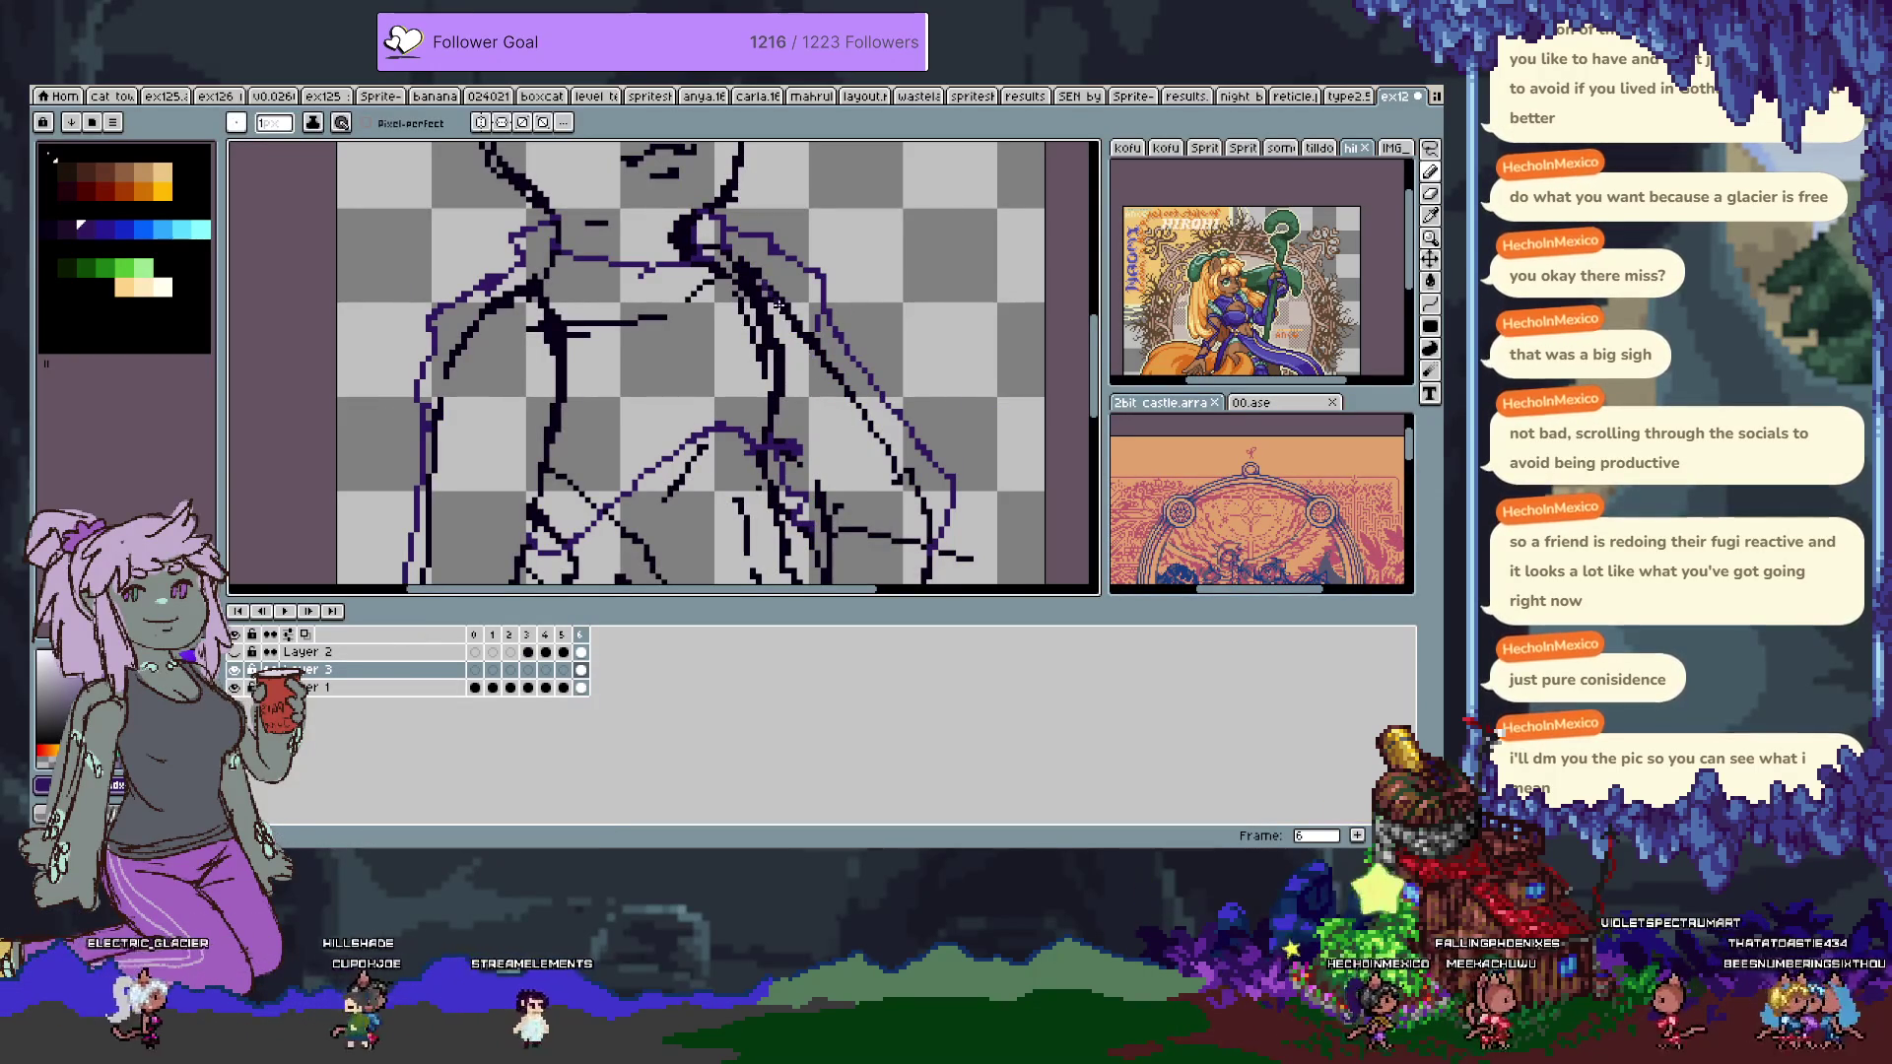
{"action": "key", "text": "Tab"}
{"action": "left_click_drag", "start_coordinate": [561, 387], "coordinate": [538, 653]}
{"action": "key", "text": "Tab"}
{"action": "left_click", "coordinate": [238, 667]}
{"action": "key", "text": "Tab"}
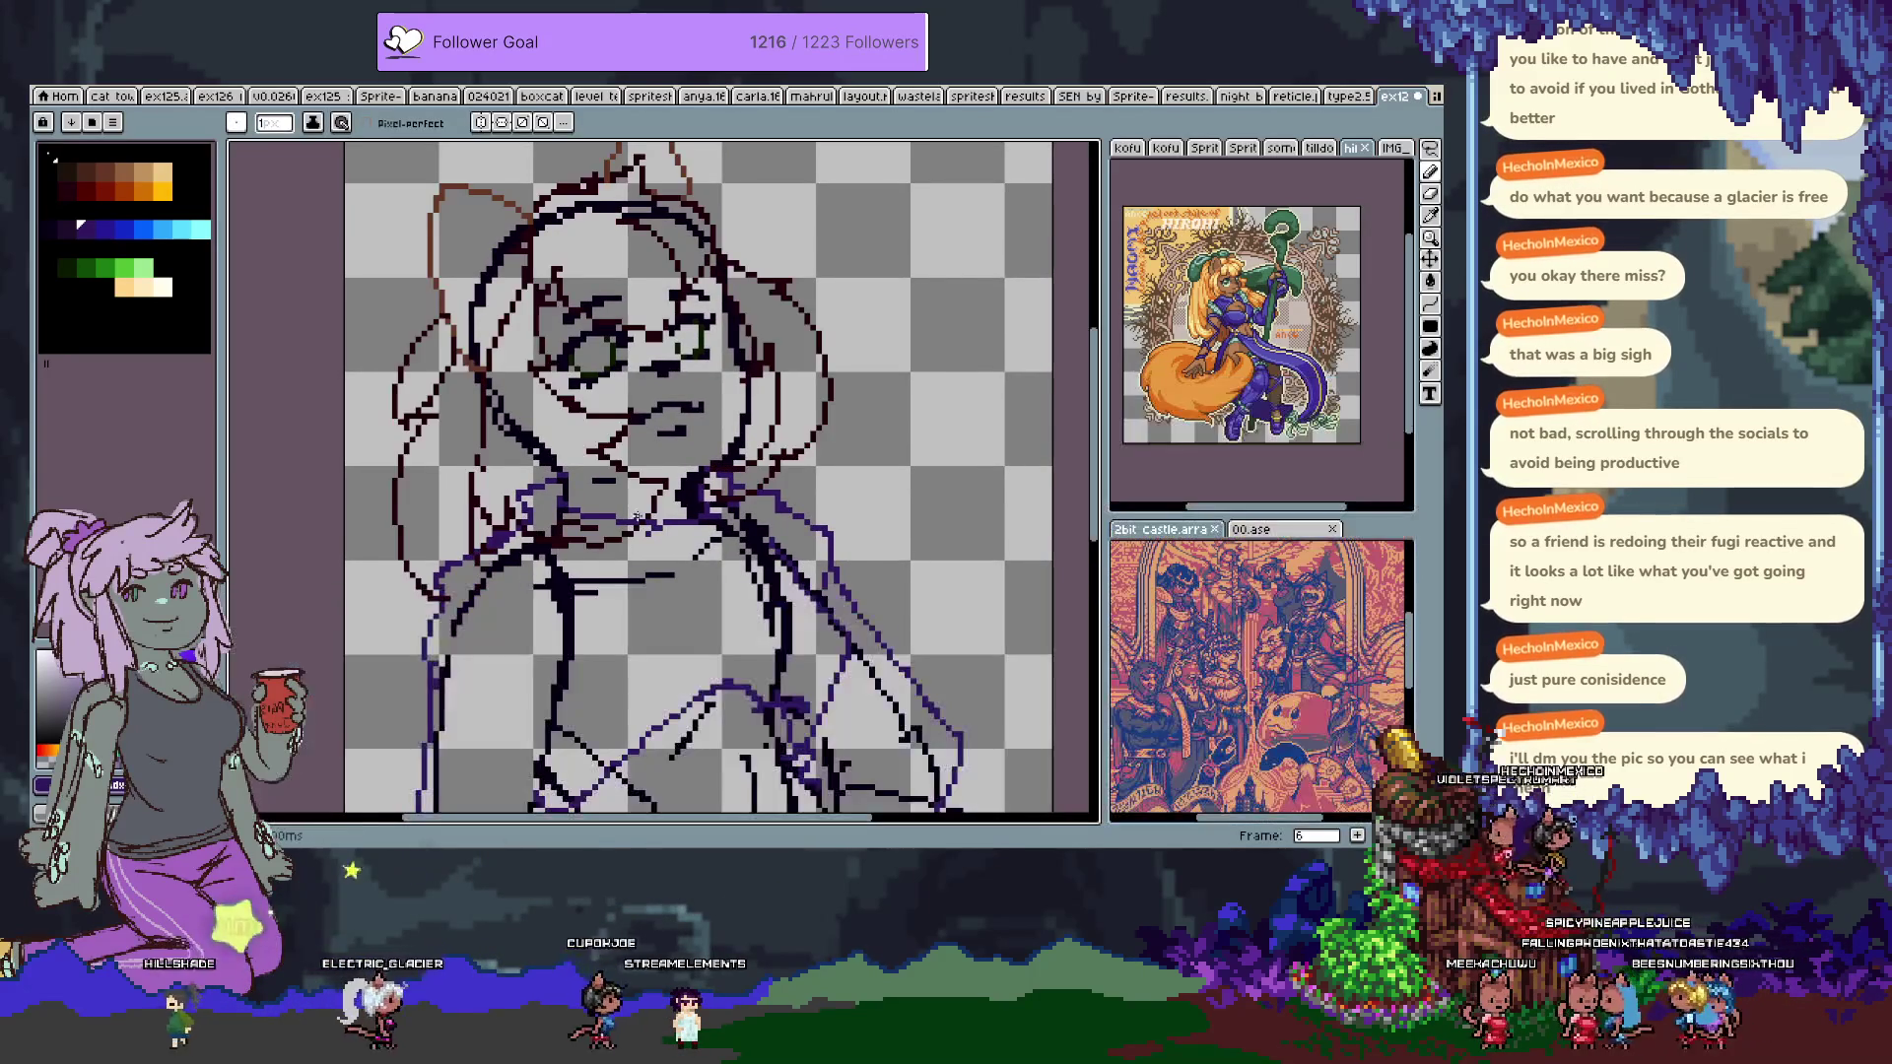
{"action": "scroll", "coordinate": [605, 533], "scroll_direction": "down", "scroll_amount": 5}
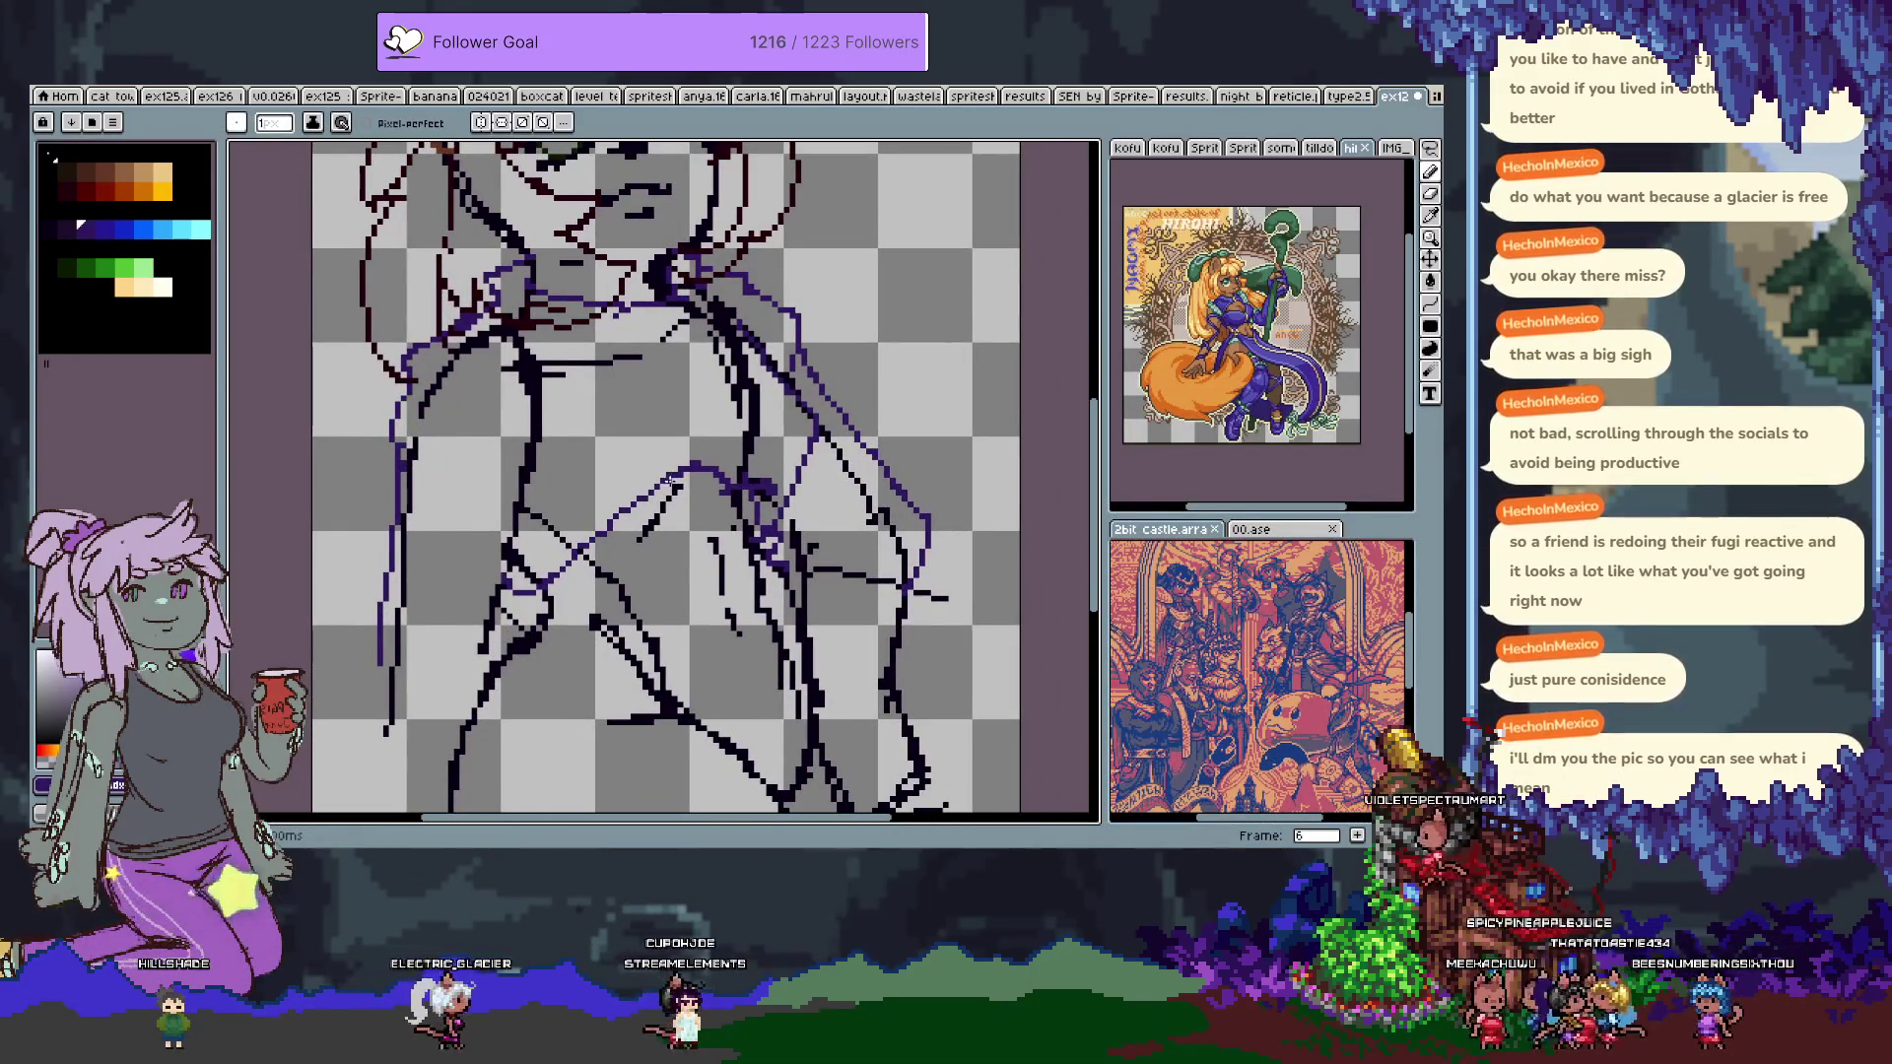
Add frame 7, clear its outline cel, and pick light blue as the drawing colour.
{"action": "key", "text": "Tab"}
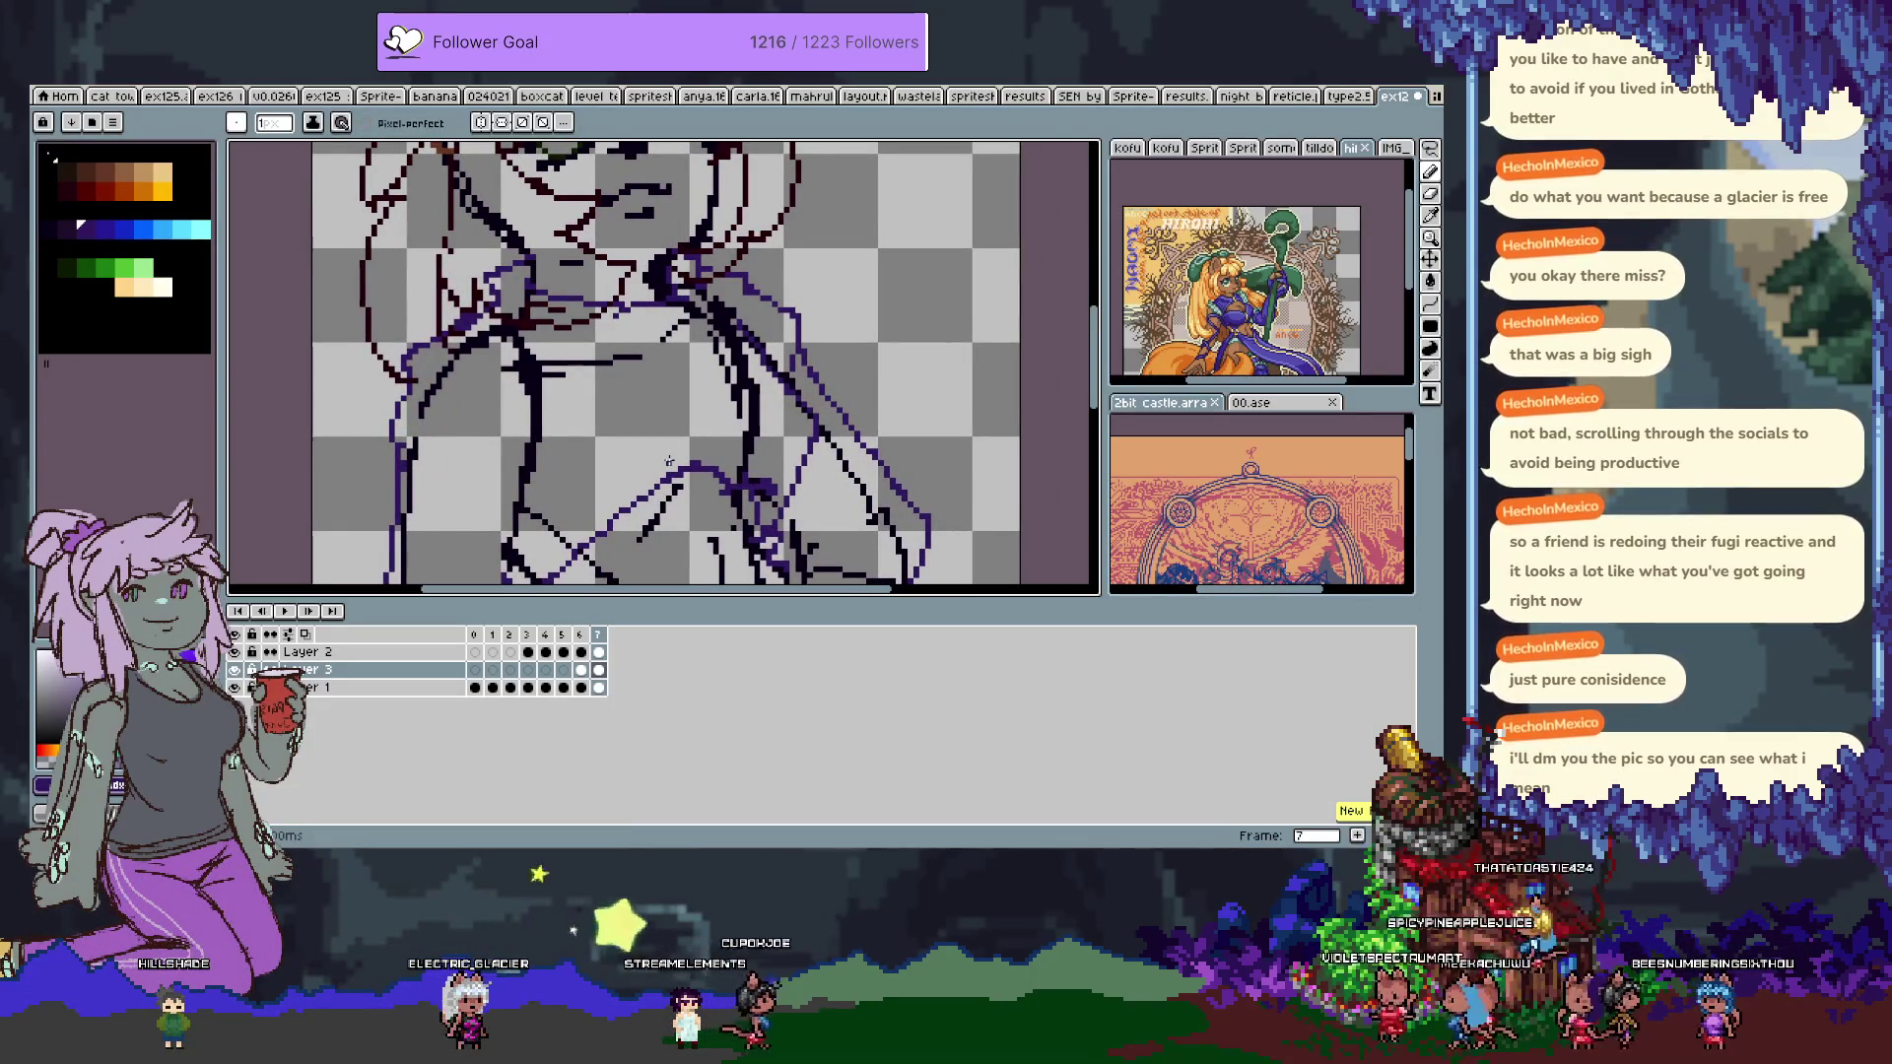
{"action": "key", "text": "Delete"}
{"action": "key", "text": "Tab"}
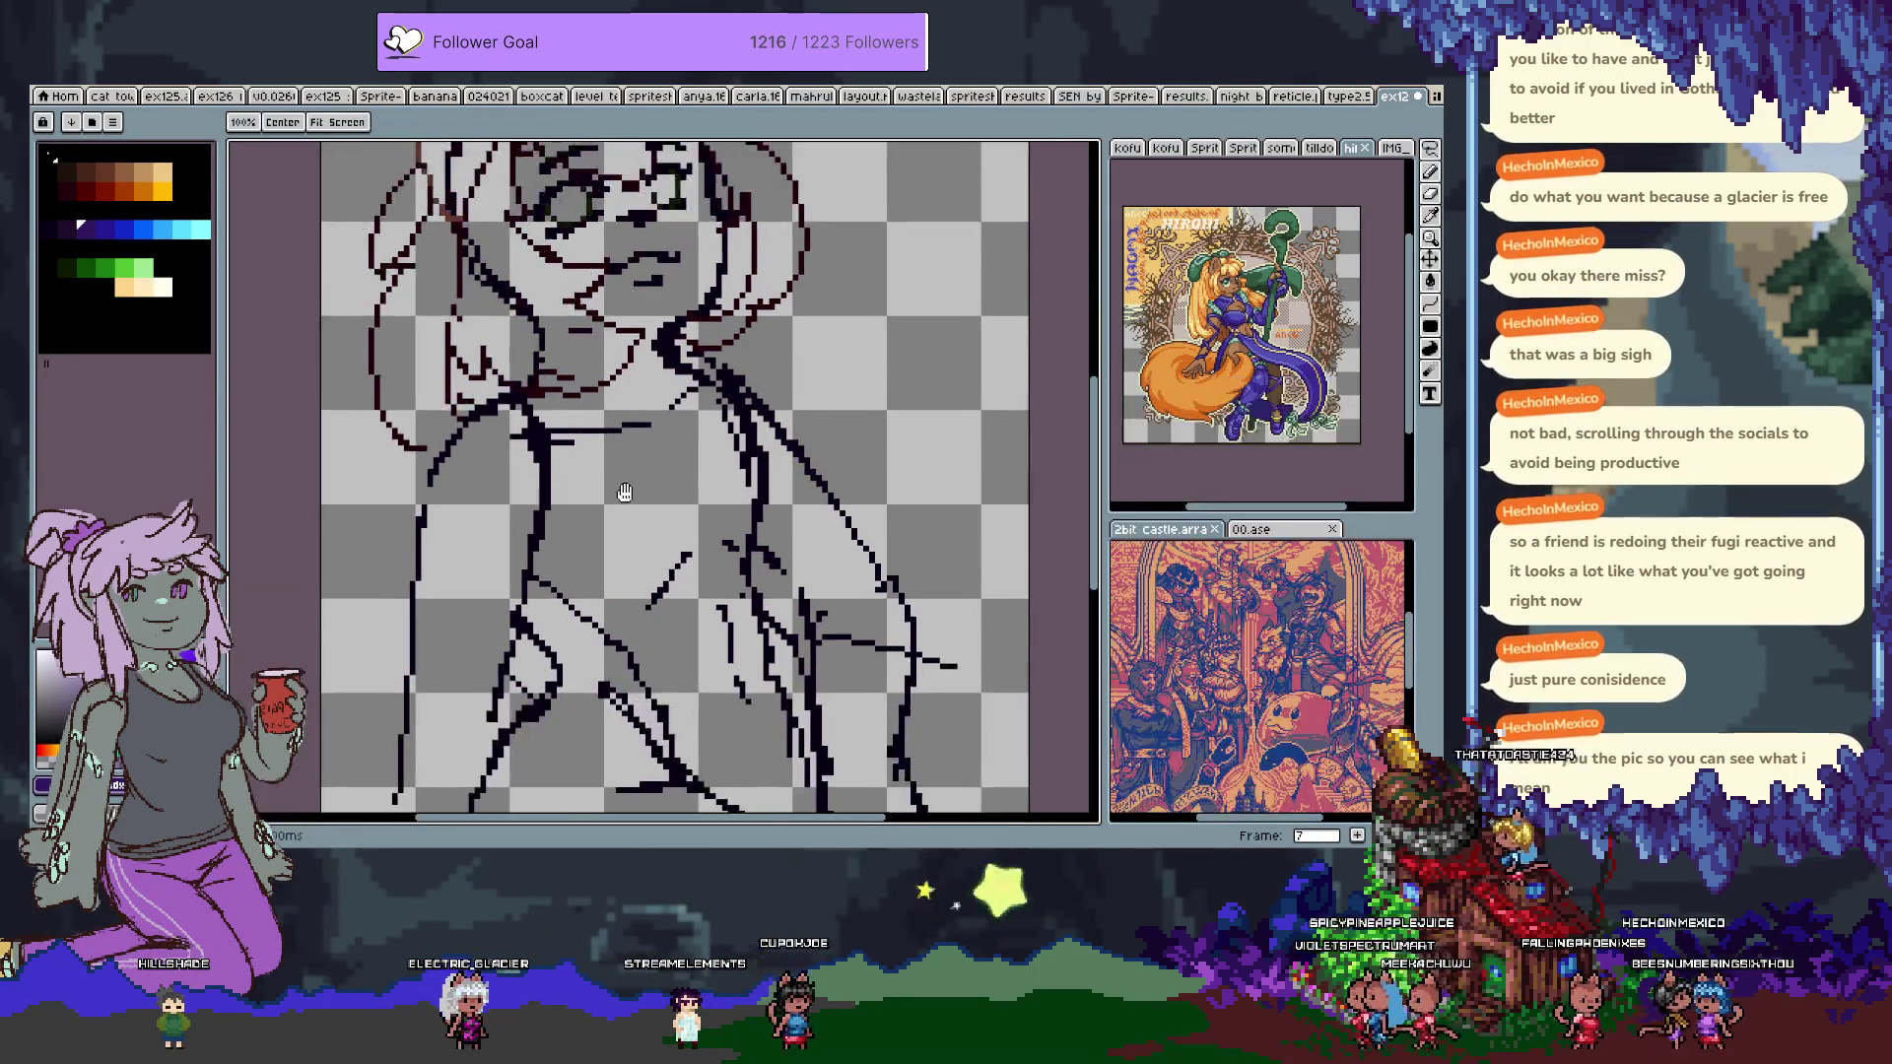
{"action": "left_click", "coordinate": [183, 231]}
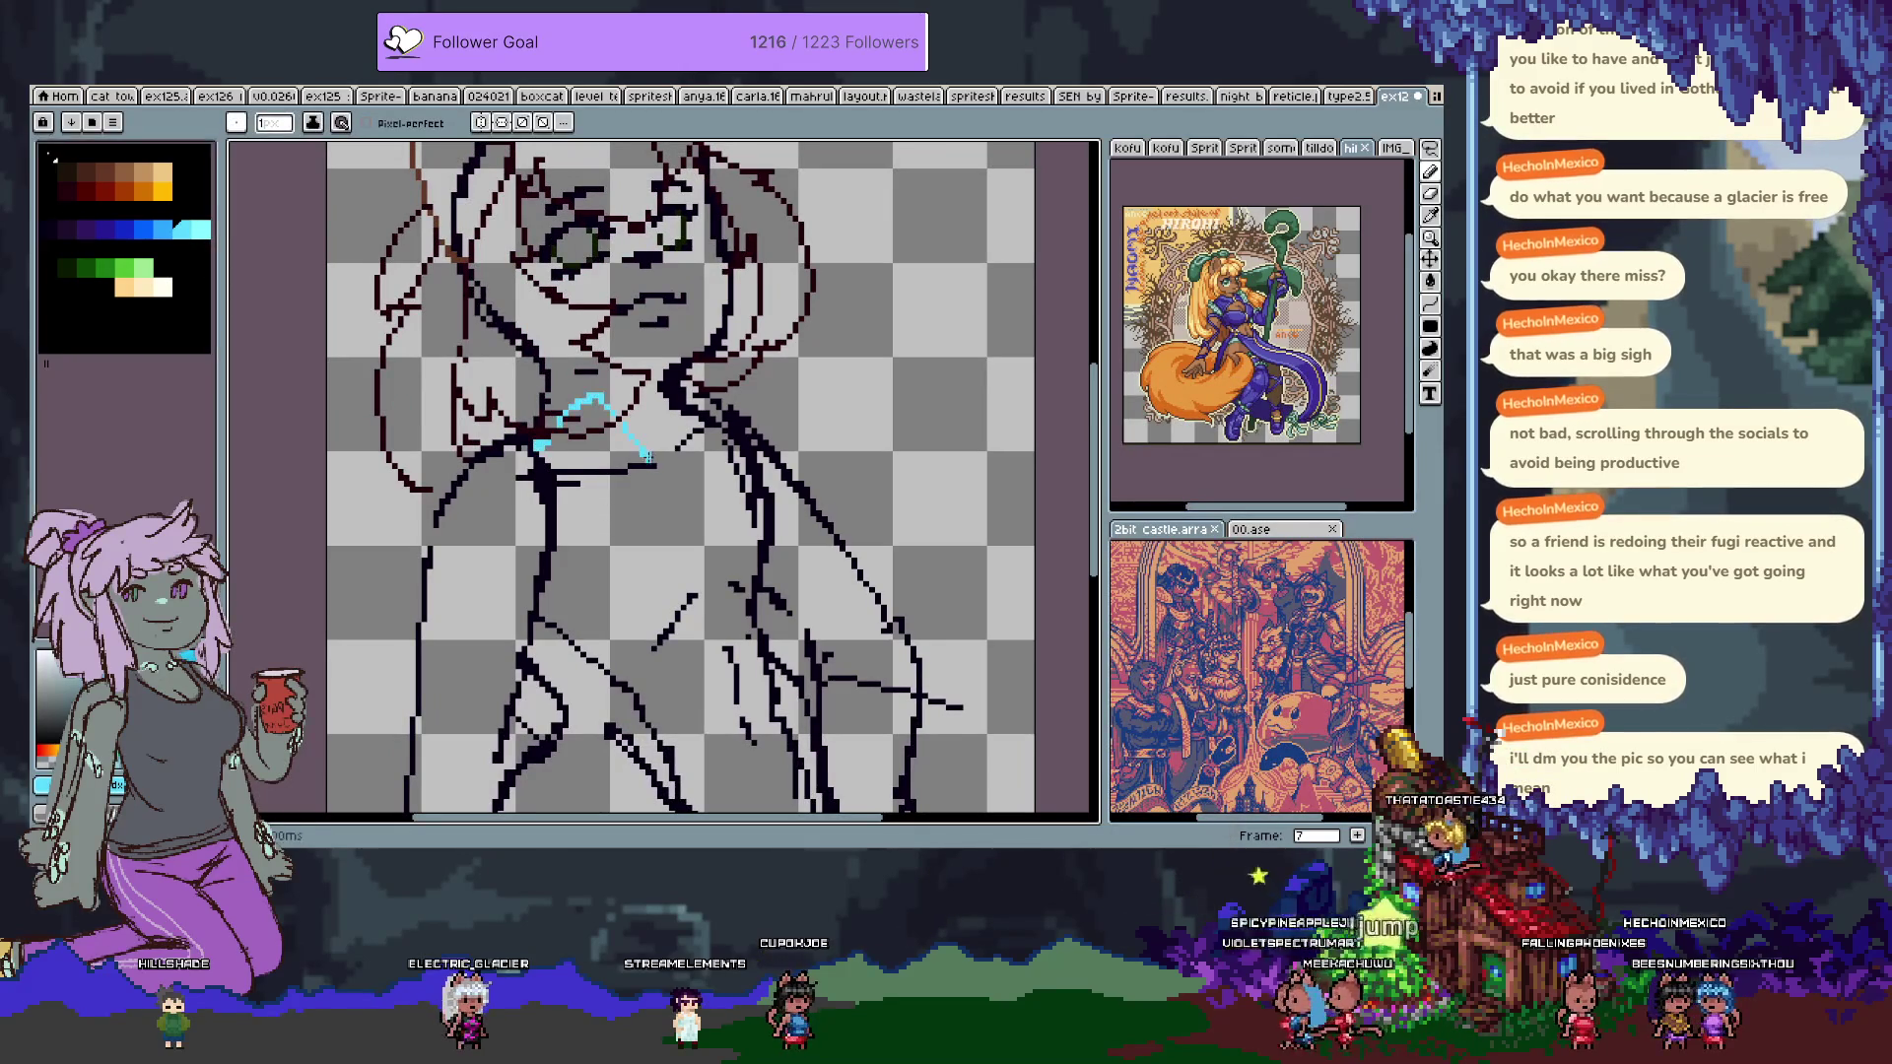
{"action": "key", "text": "ctrl+z"}
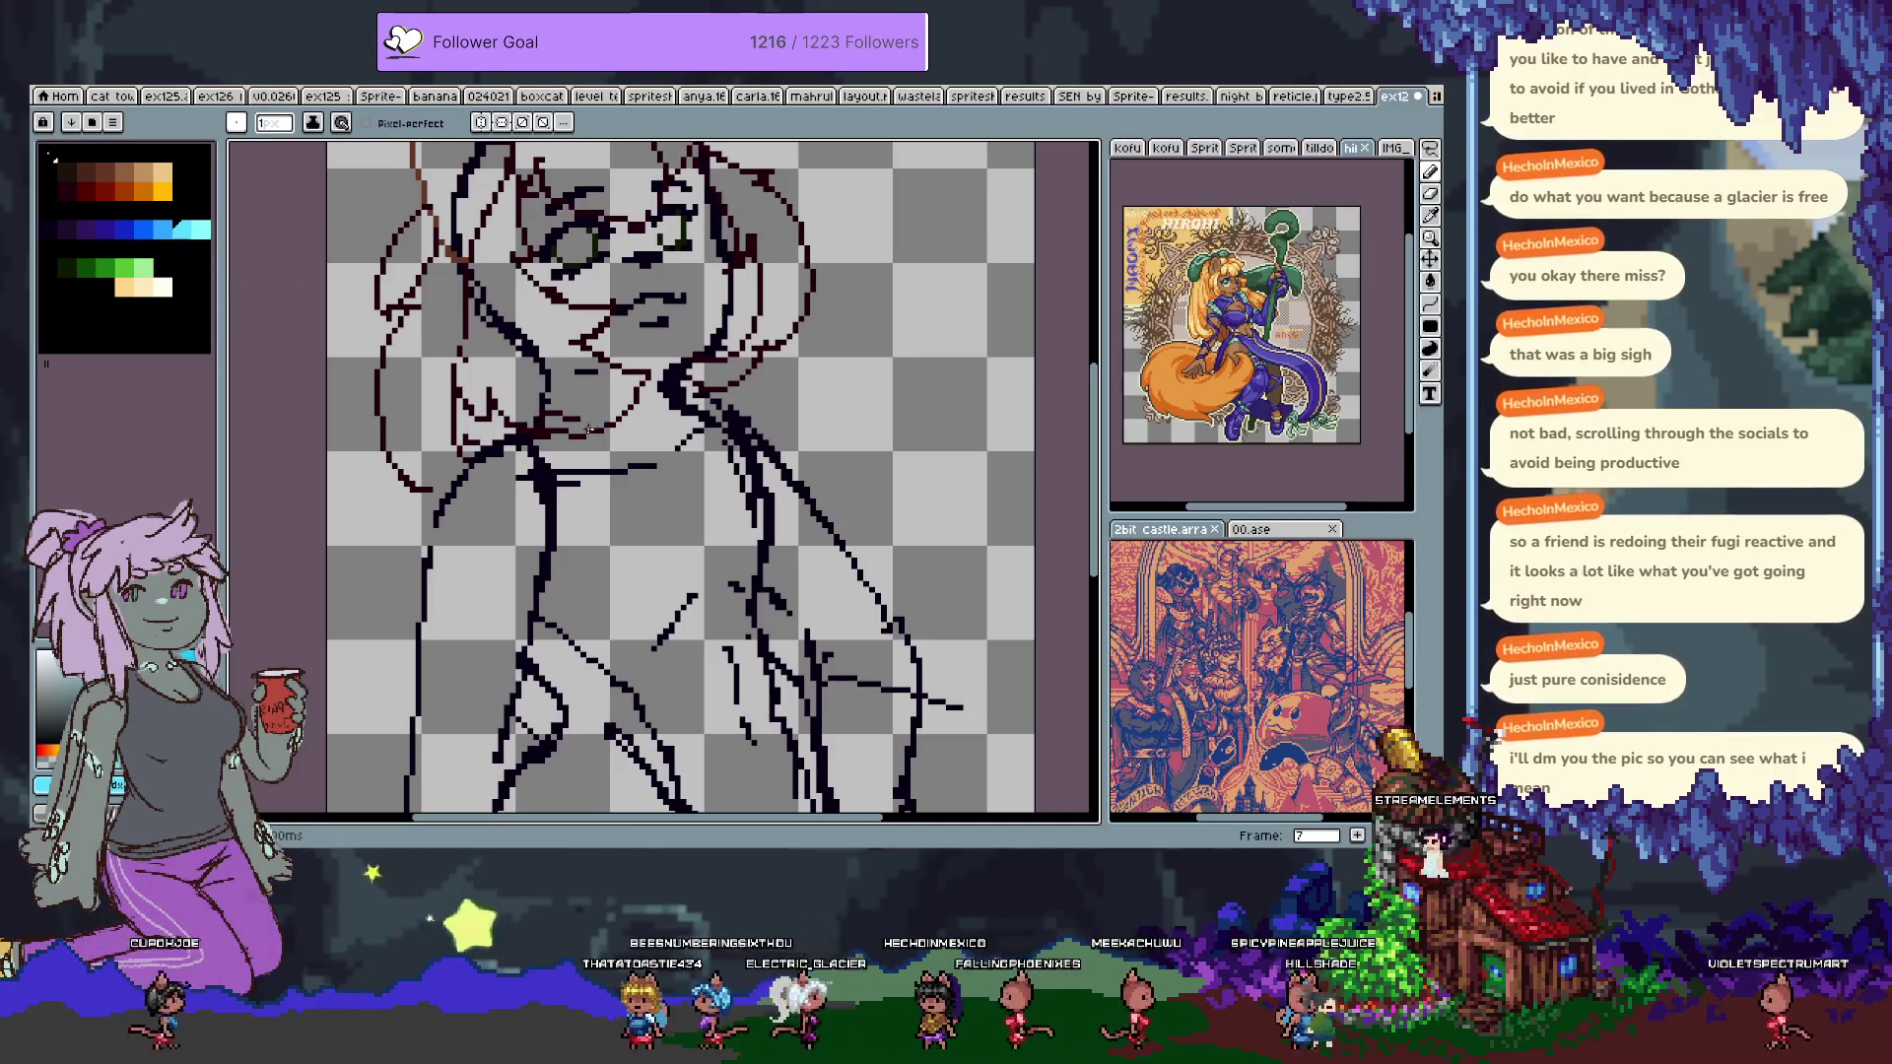
Draw the blue neckline curve, undoing misplaced chest, torso and right-side strokes.
{"action": "mouse_move", "coordinate": [552, 439]}
{"action": "left_mouse_down"}
{"action": "mouse_move", "coordinate": [680, 501]}
{"action": "mouse_move", "coordinate": [734, 473]}
{"action": "mouse_move", "coordinate": [702, 401]}
{"action": "mouse_move", "coordinate": [718, 394]}
{"action": "mouse_move", "coordinate": [707, 323]}
{"action": "left_mouse_up"}
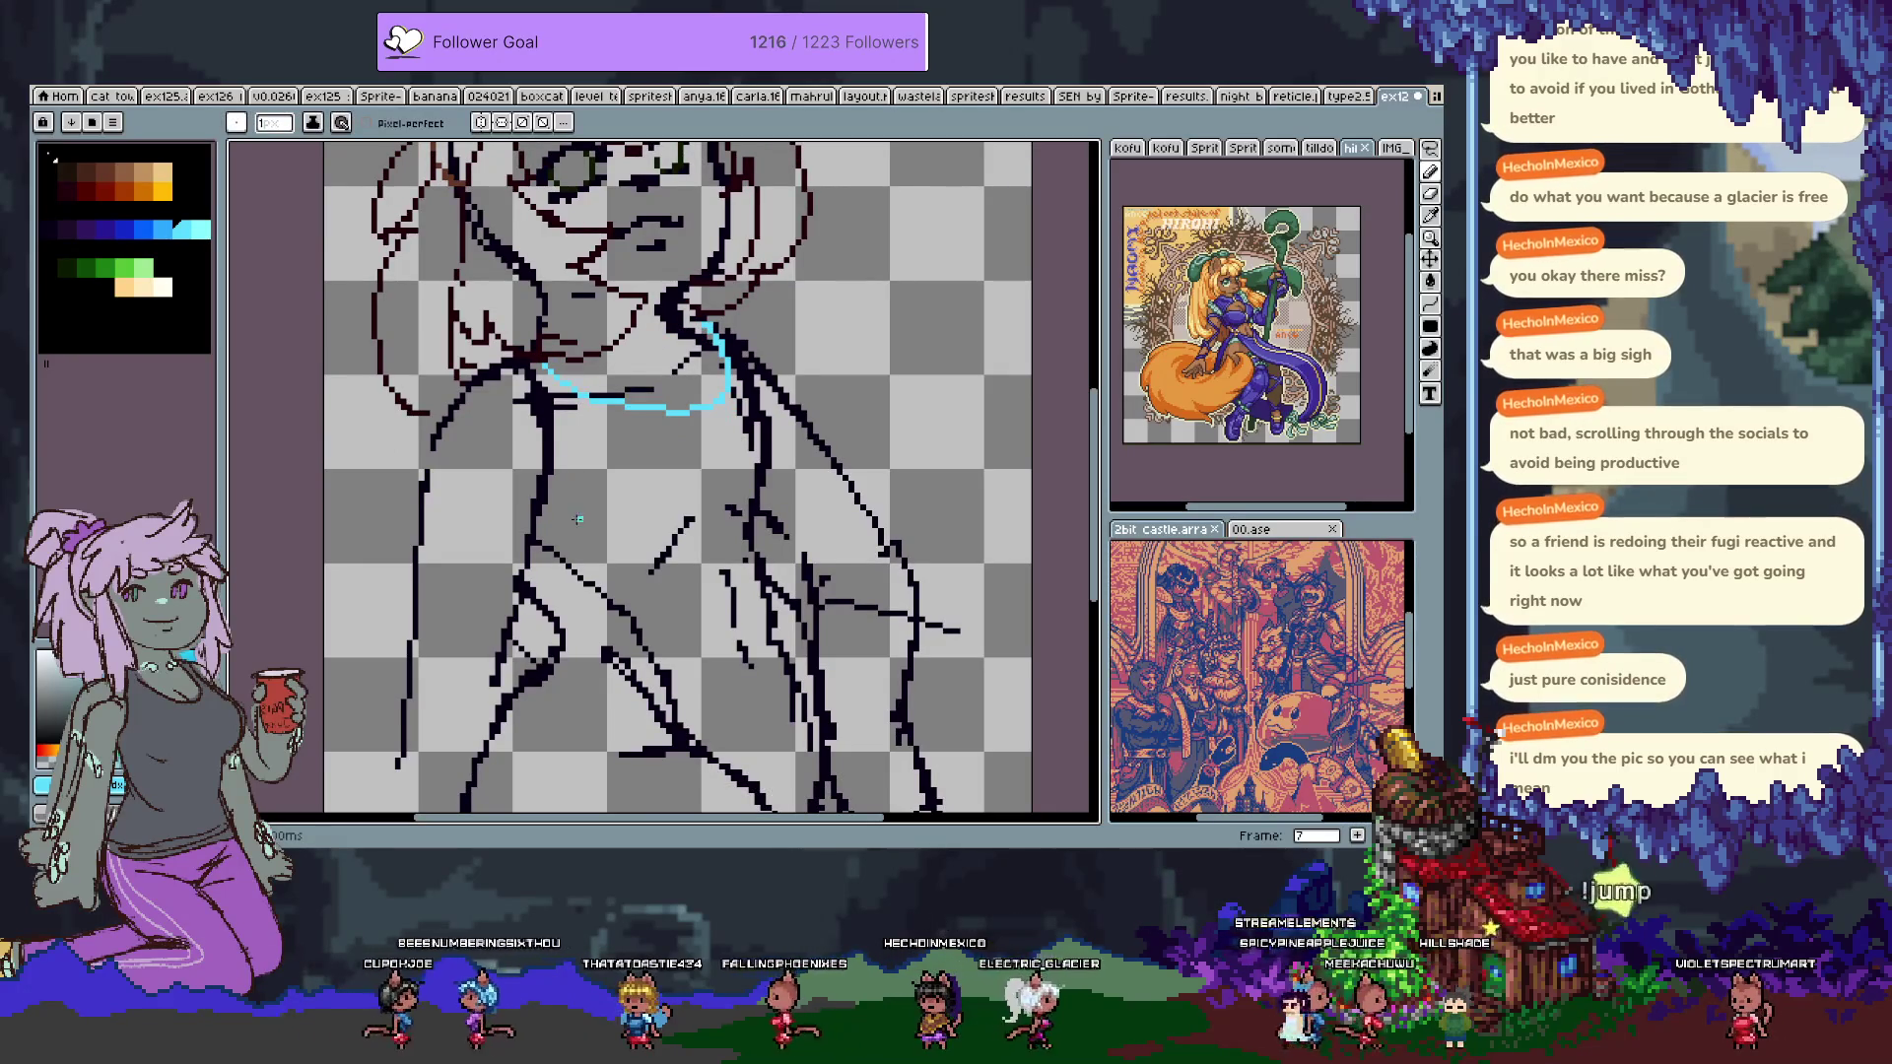
{"action": "key", "text": "ctrl+z"}
{"action": "left_click_drag", "start_coordinate": [550, 385], "coordinate": [573, 631]}
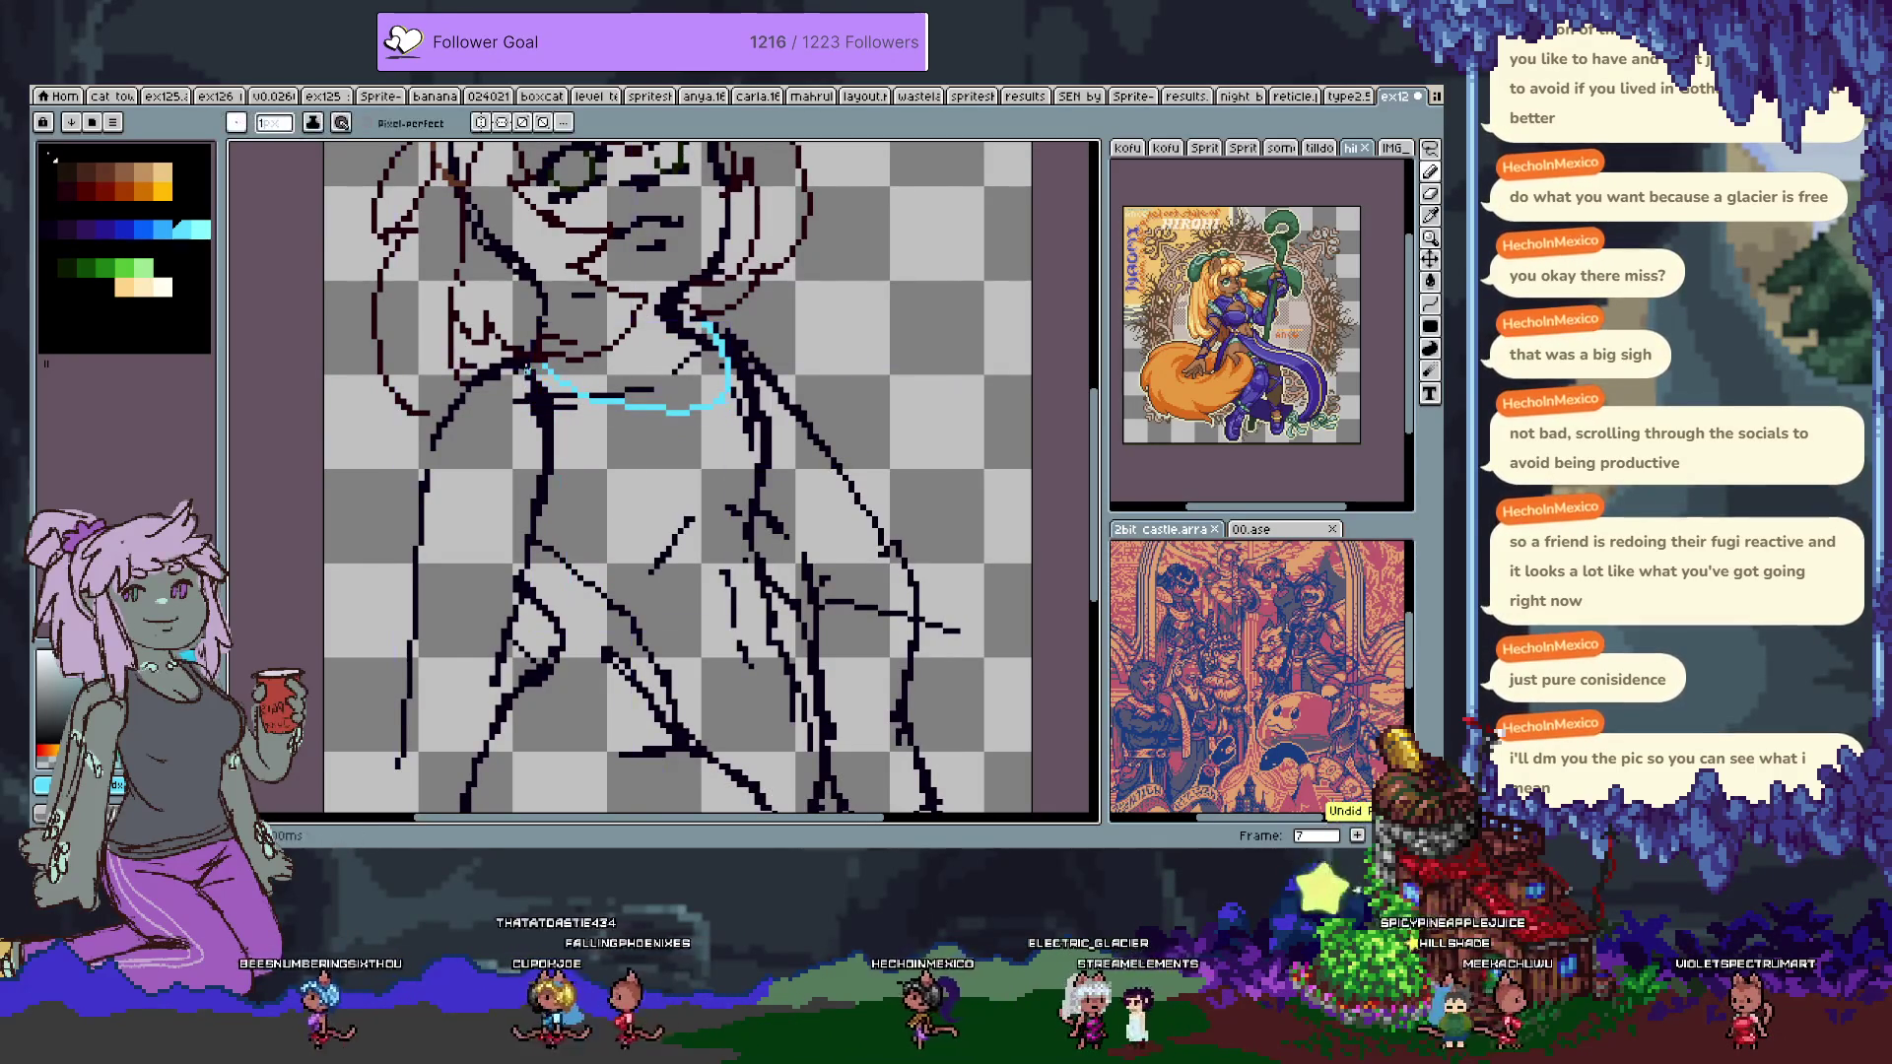
{"action": "key", "text": "ctrl+z"}
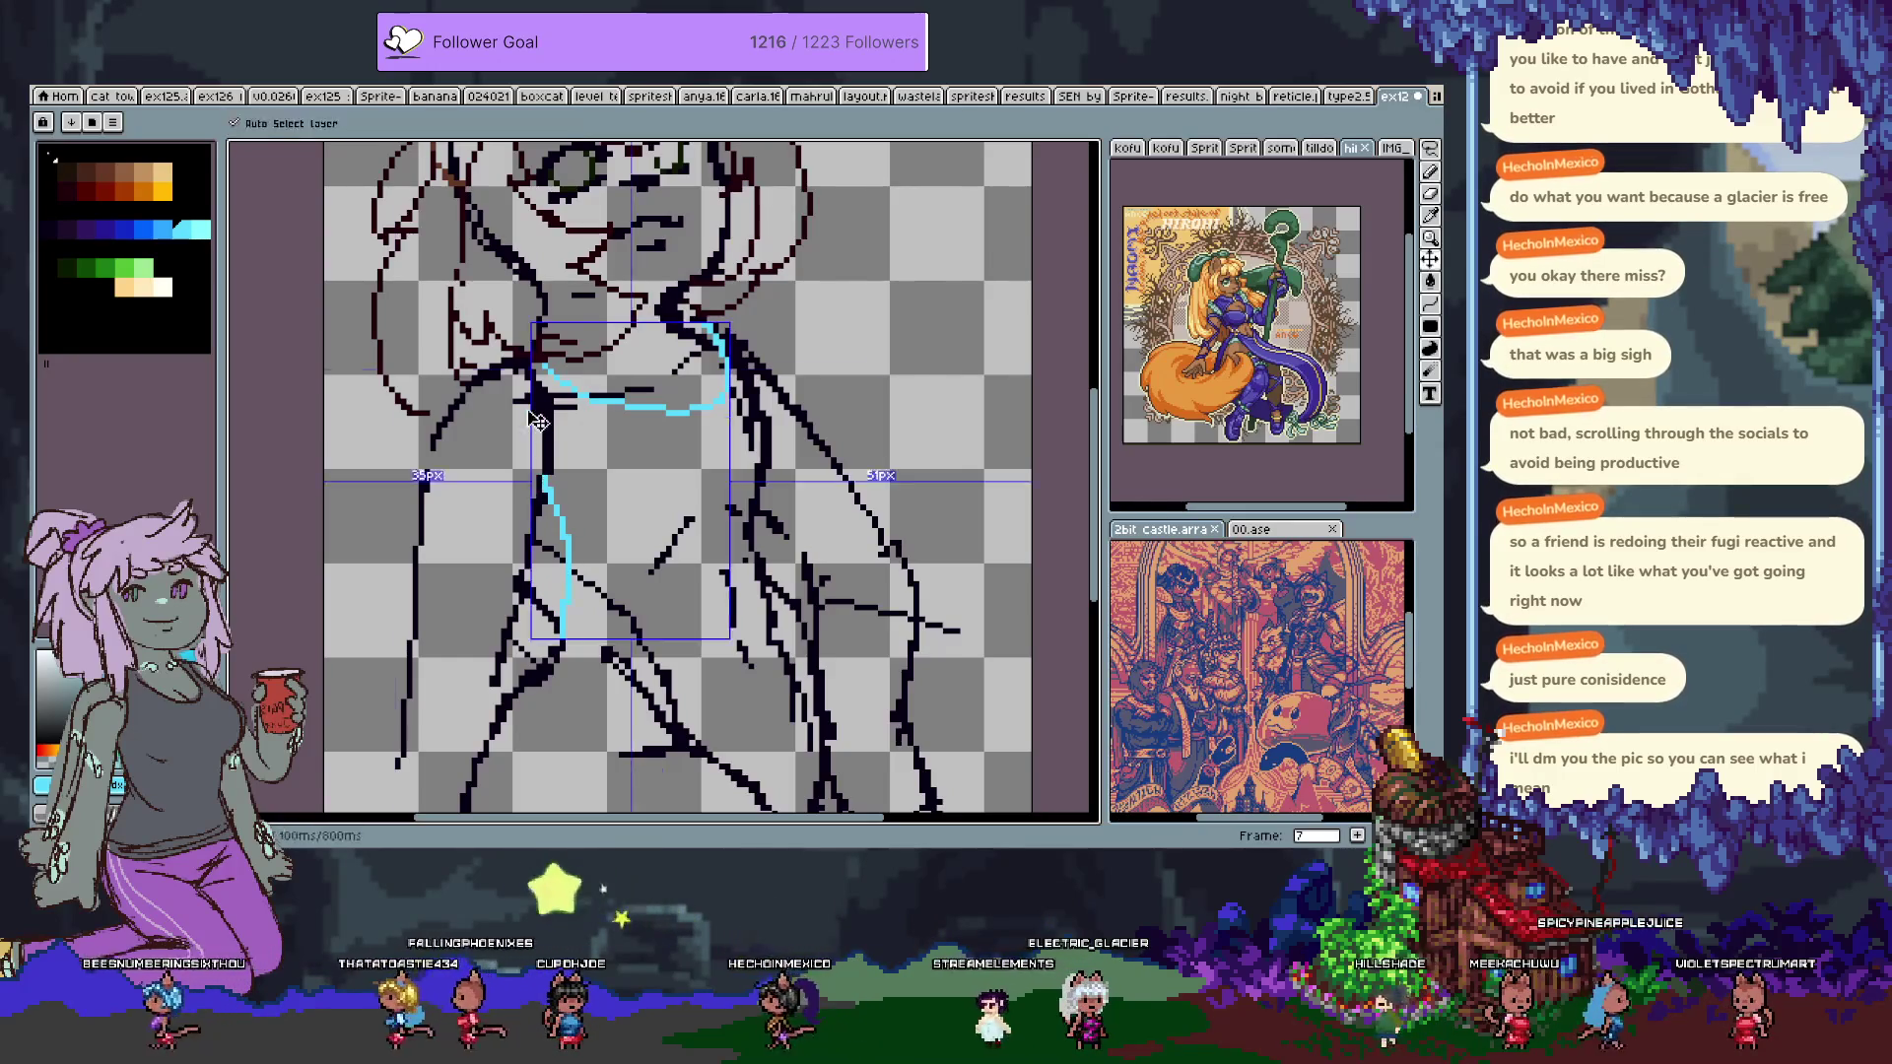
{"action": "key", "text": "ctrl+z"}
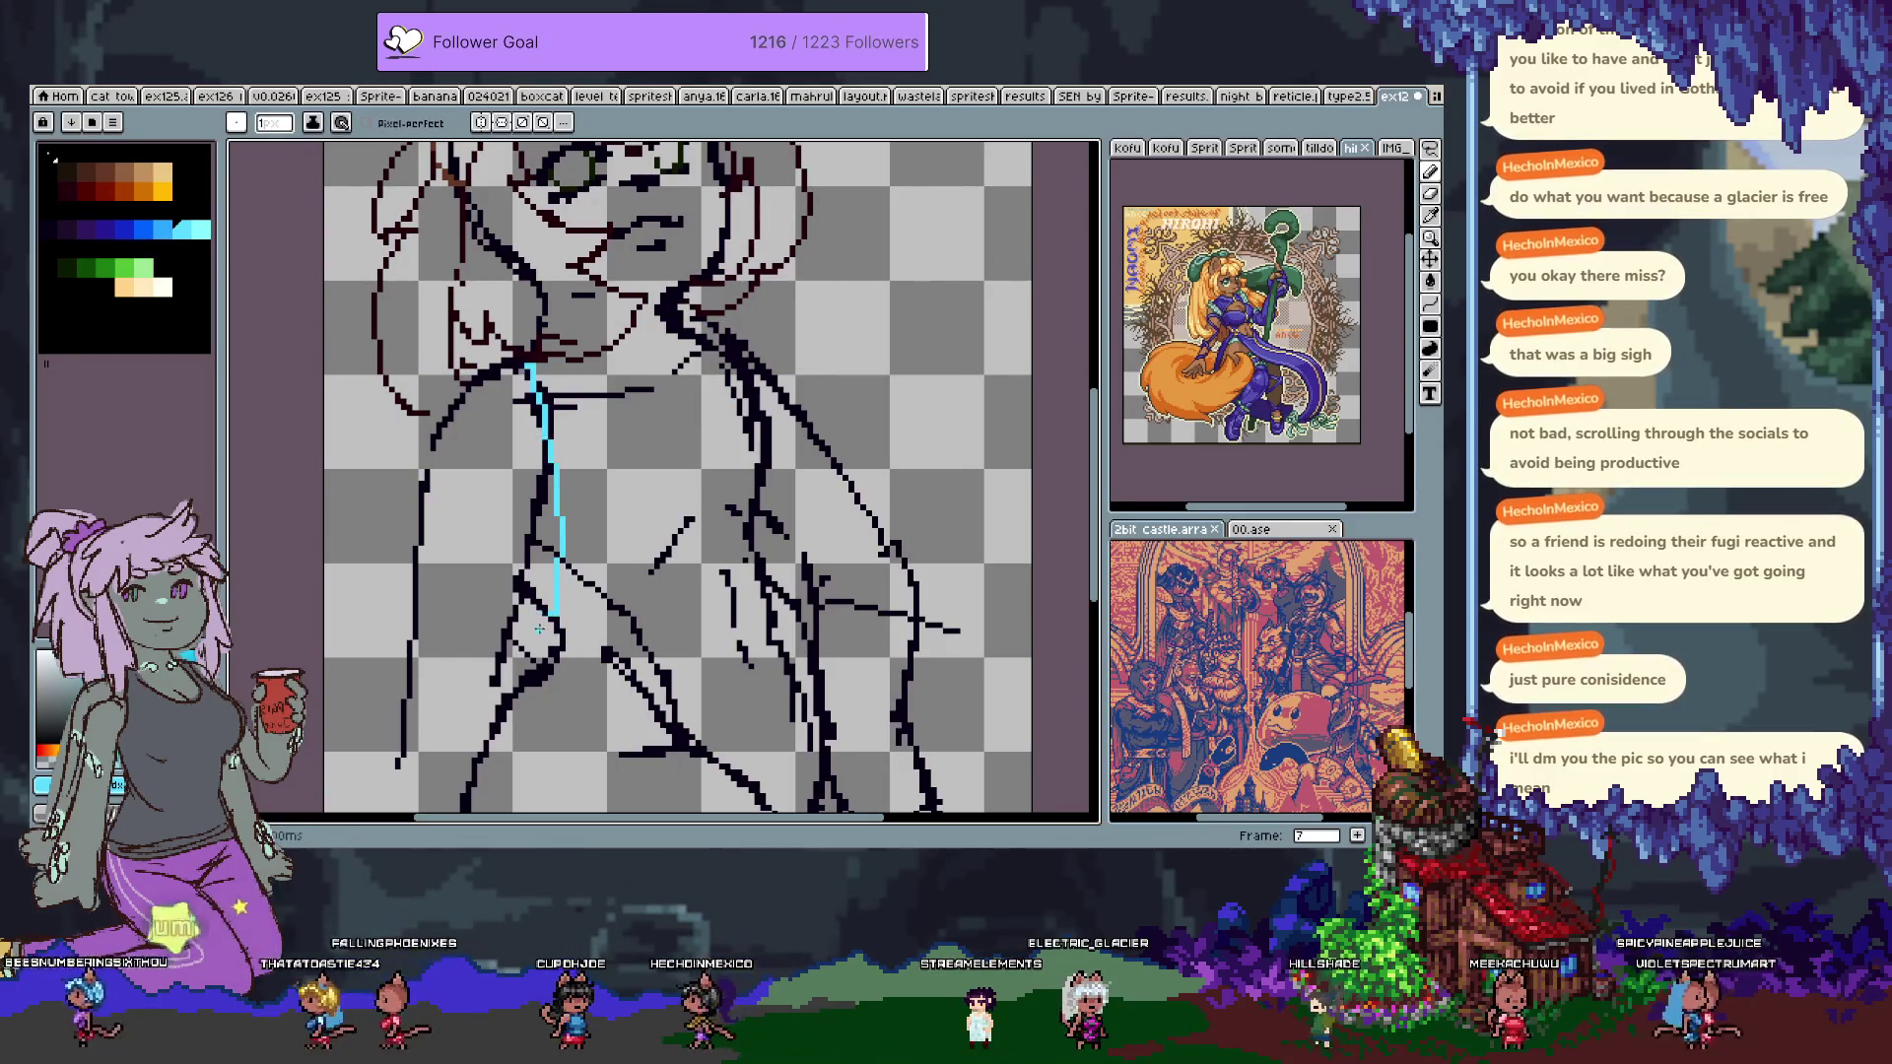
{"action": "key", "text": "ctrl+z"}
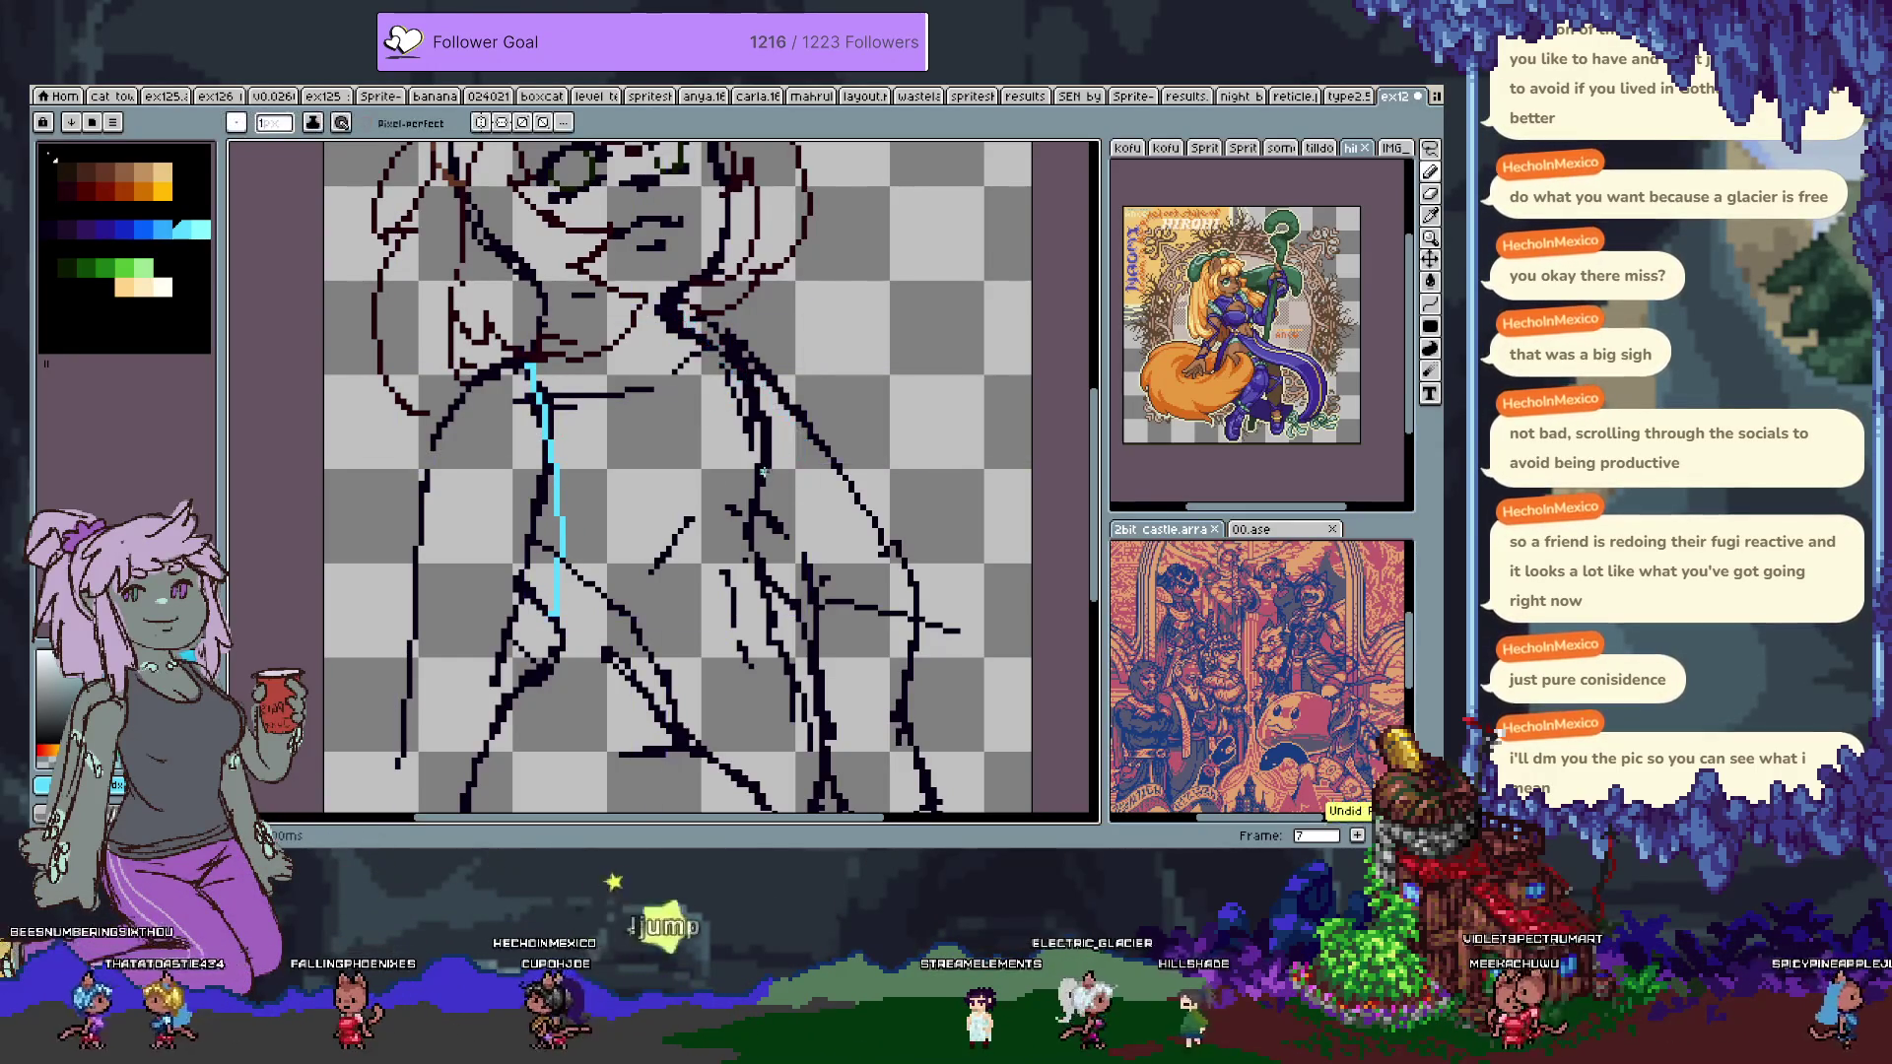
{"action": "mouse_move", "coordinate": [674, 319]}
{"action": "left_mouse_down"}
{"action": "mouse_move", "coordinate": [779, 354]}
{"action": "mouse_move", "coordinate": [818, 399]}
{"action": "left_mouse_up"}
{"action": "key", "text": "ctrl+z"}
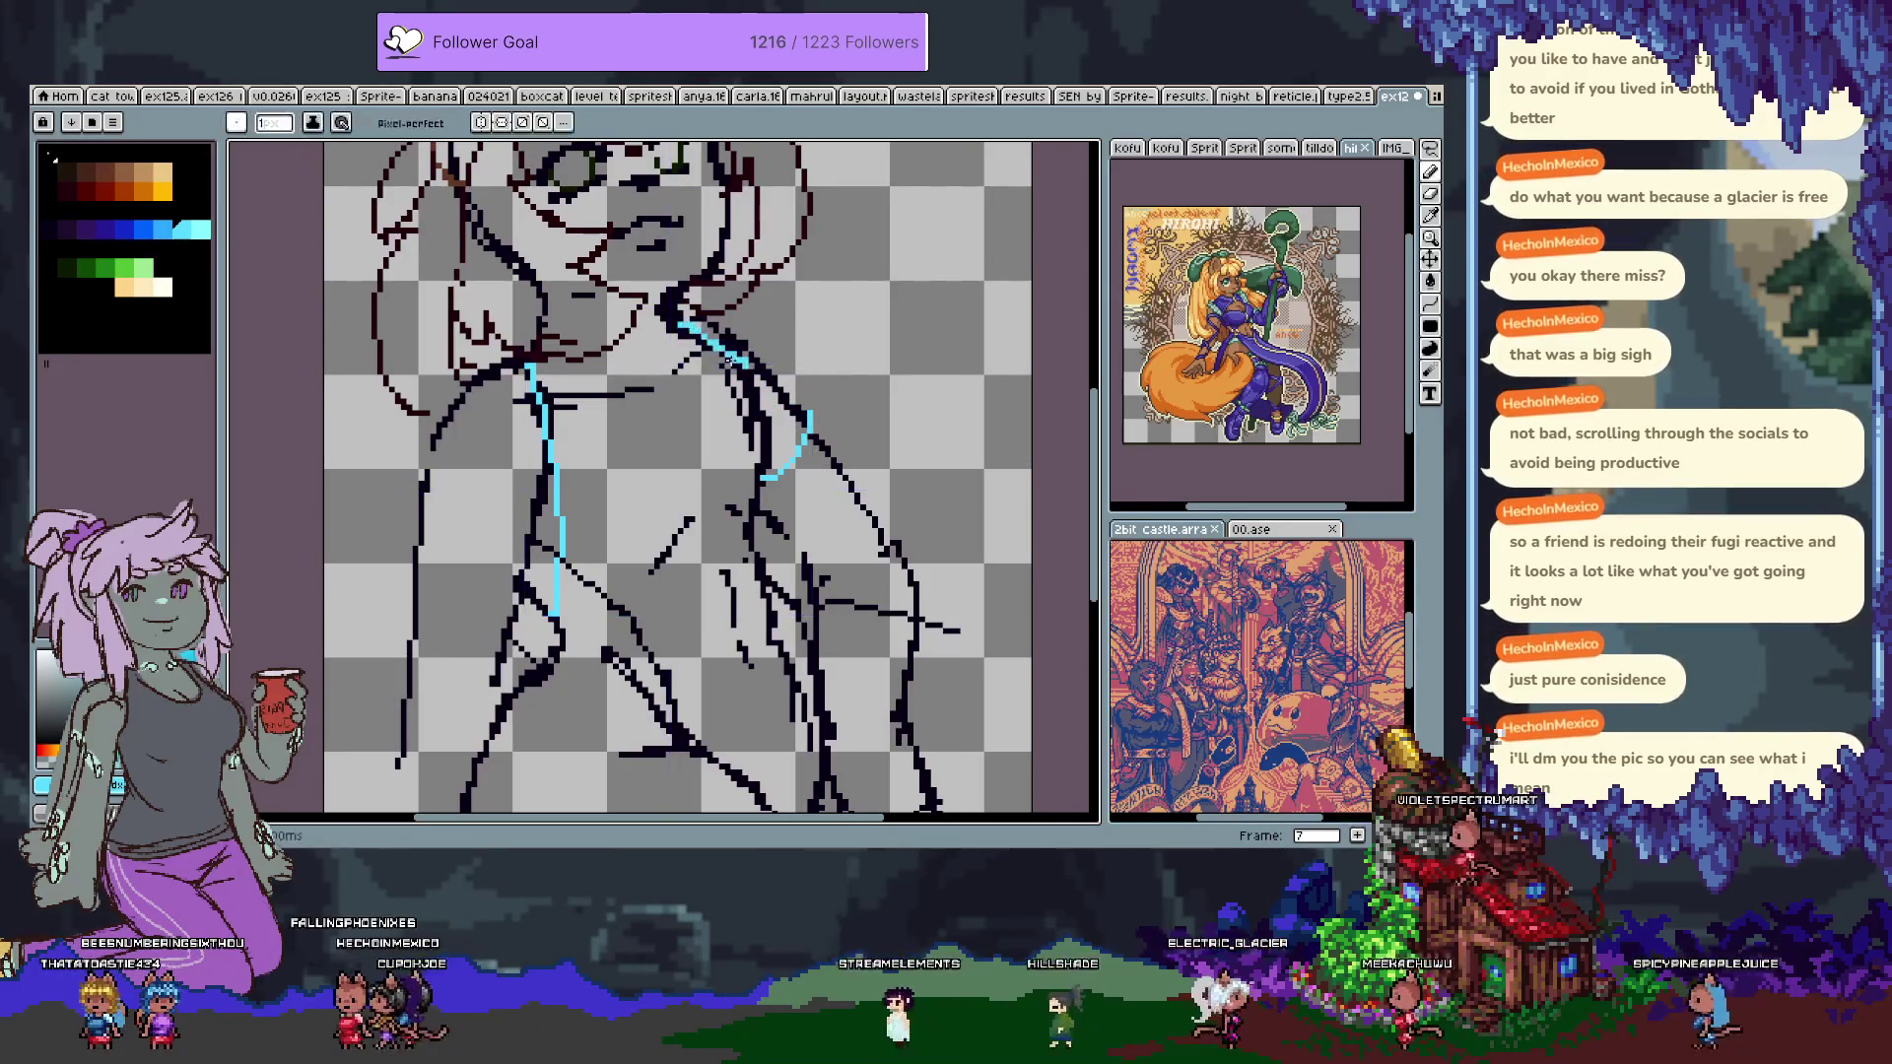
{"action": "left_click_drag", "start_coordinate": [807, 392], "coordinate": [818, 488]}
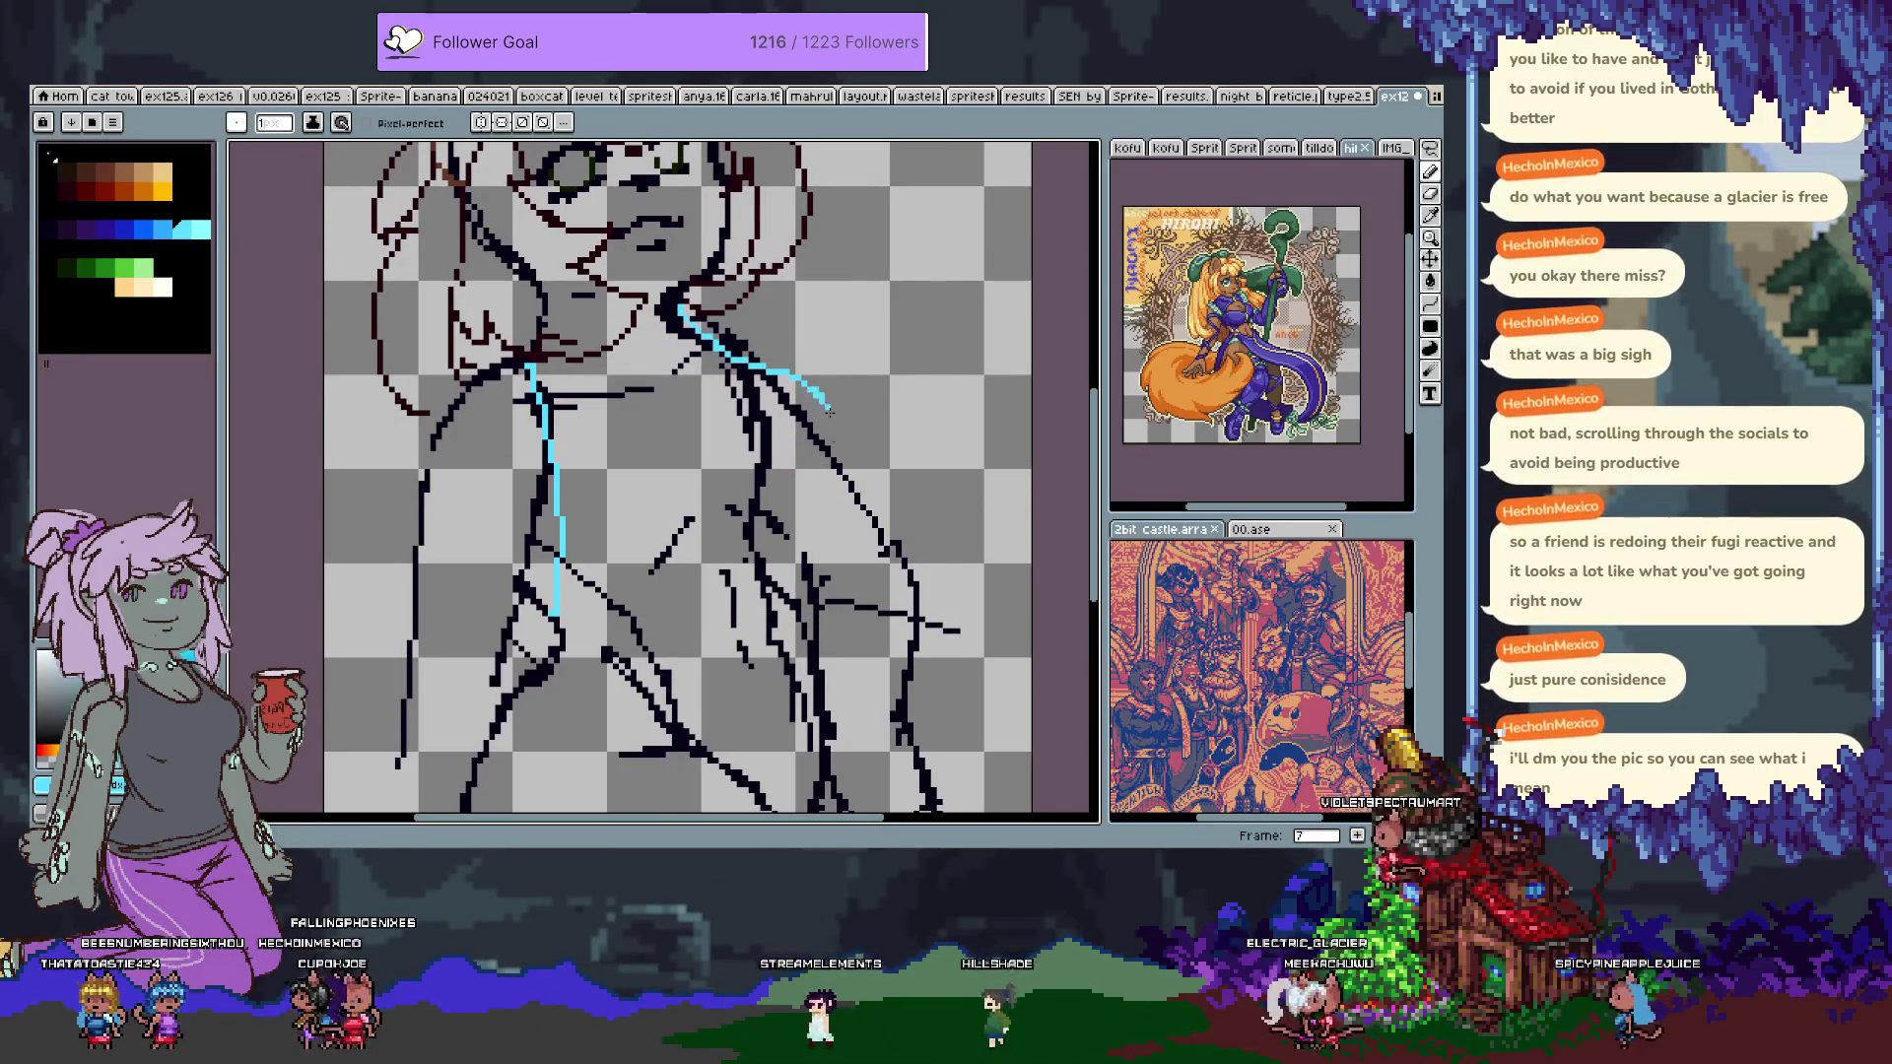
{"action": "key", "text": "ctrl+z"}
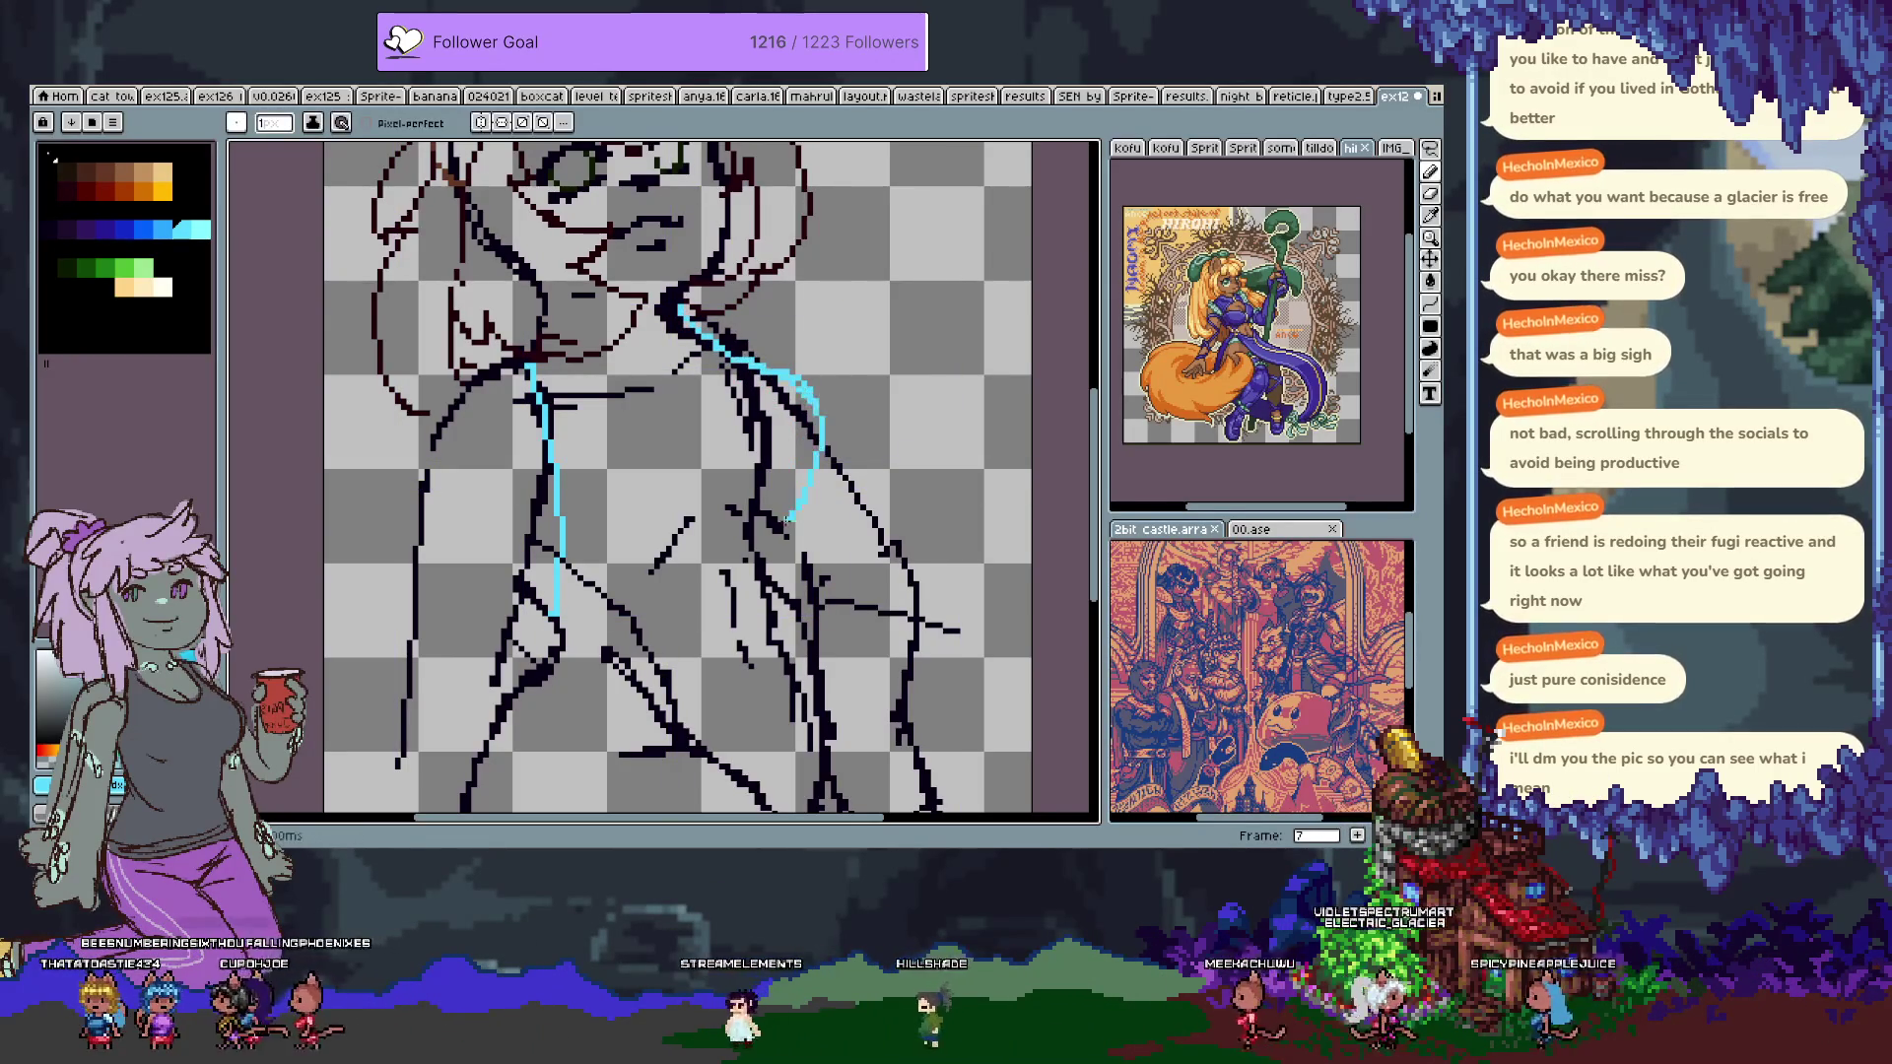
{"action": "left_click_drag", "start_coordinate": [761, 507], "coordinate": [800, 457]}
{"action": "key", "text": "ctrl+z"}
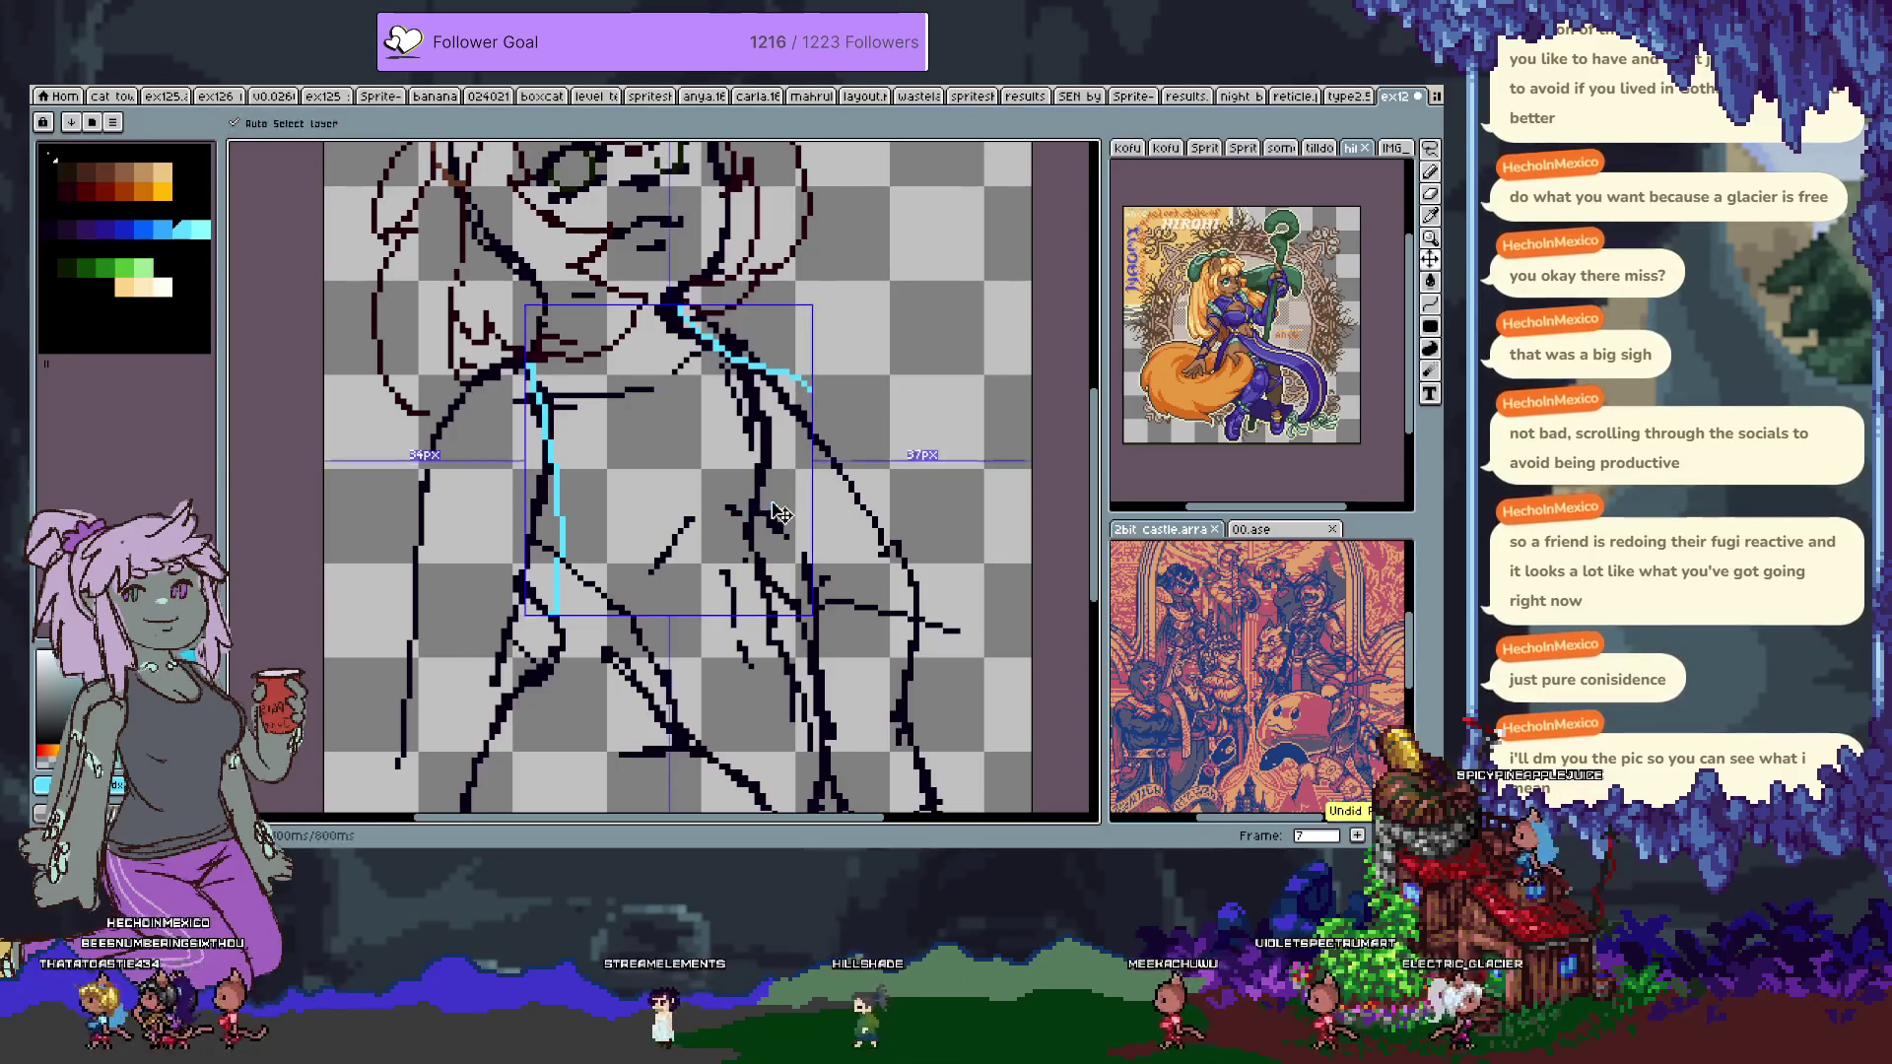
Trace blue curves down the right side of the chest and under the chest, refining the lower strokes.
{"action": "mouse_move", "coordinate": [806, 390]}
{"action": "left_mouse_down"}
{"action": "mouse_move", "coordinate": [816, 448]}
{"action": "mouse_move", "coordinate": [791, 504]}
{"action": "mouse_move", "coordinate": [745, 532]}
{"action": "left_mouse_up"}
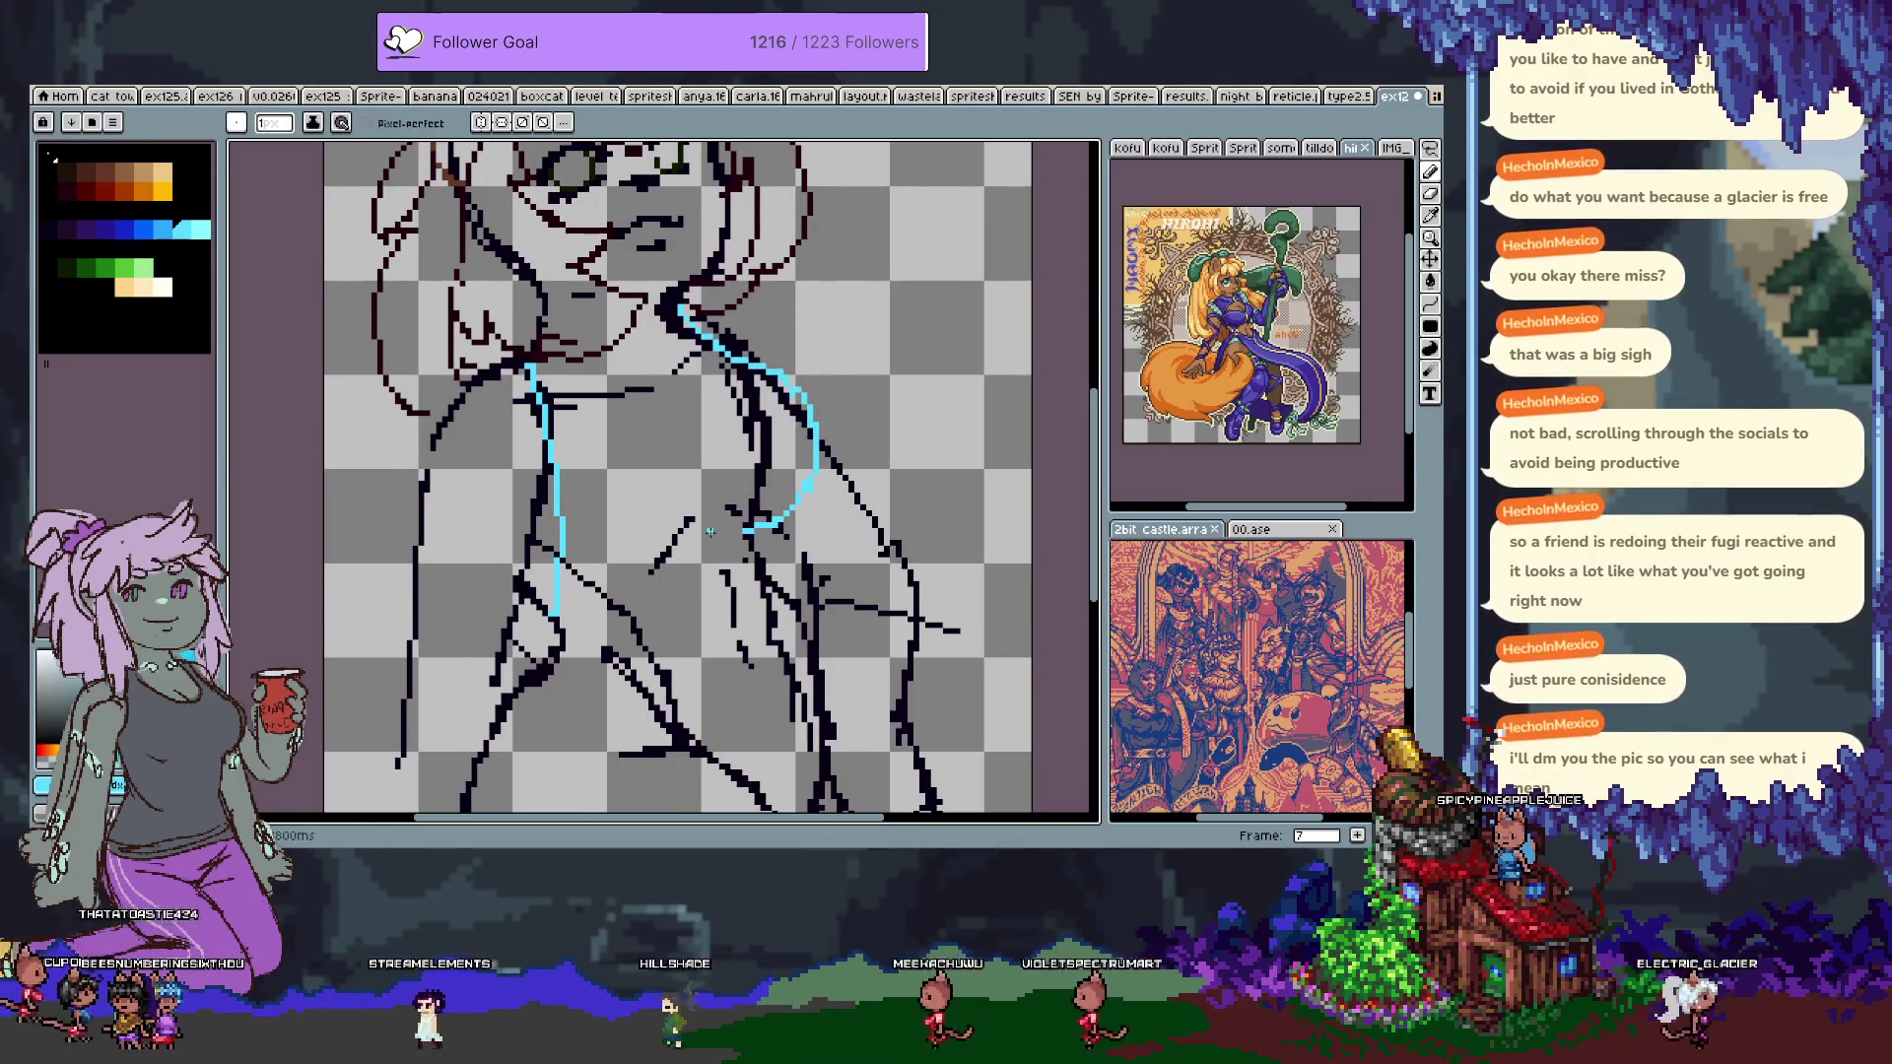
{"action": "left_click_drag", "start_coordinate": [690, 473], "coordinate": [678, 447]}
{"action": "left_click_drag", "start_coordinate": [591, 548], "coordinate": [726, 471]}
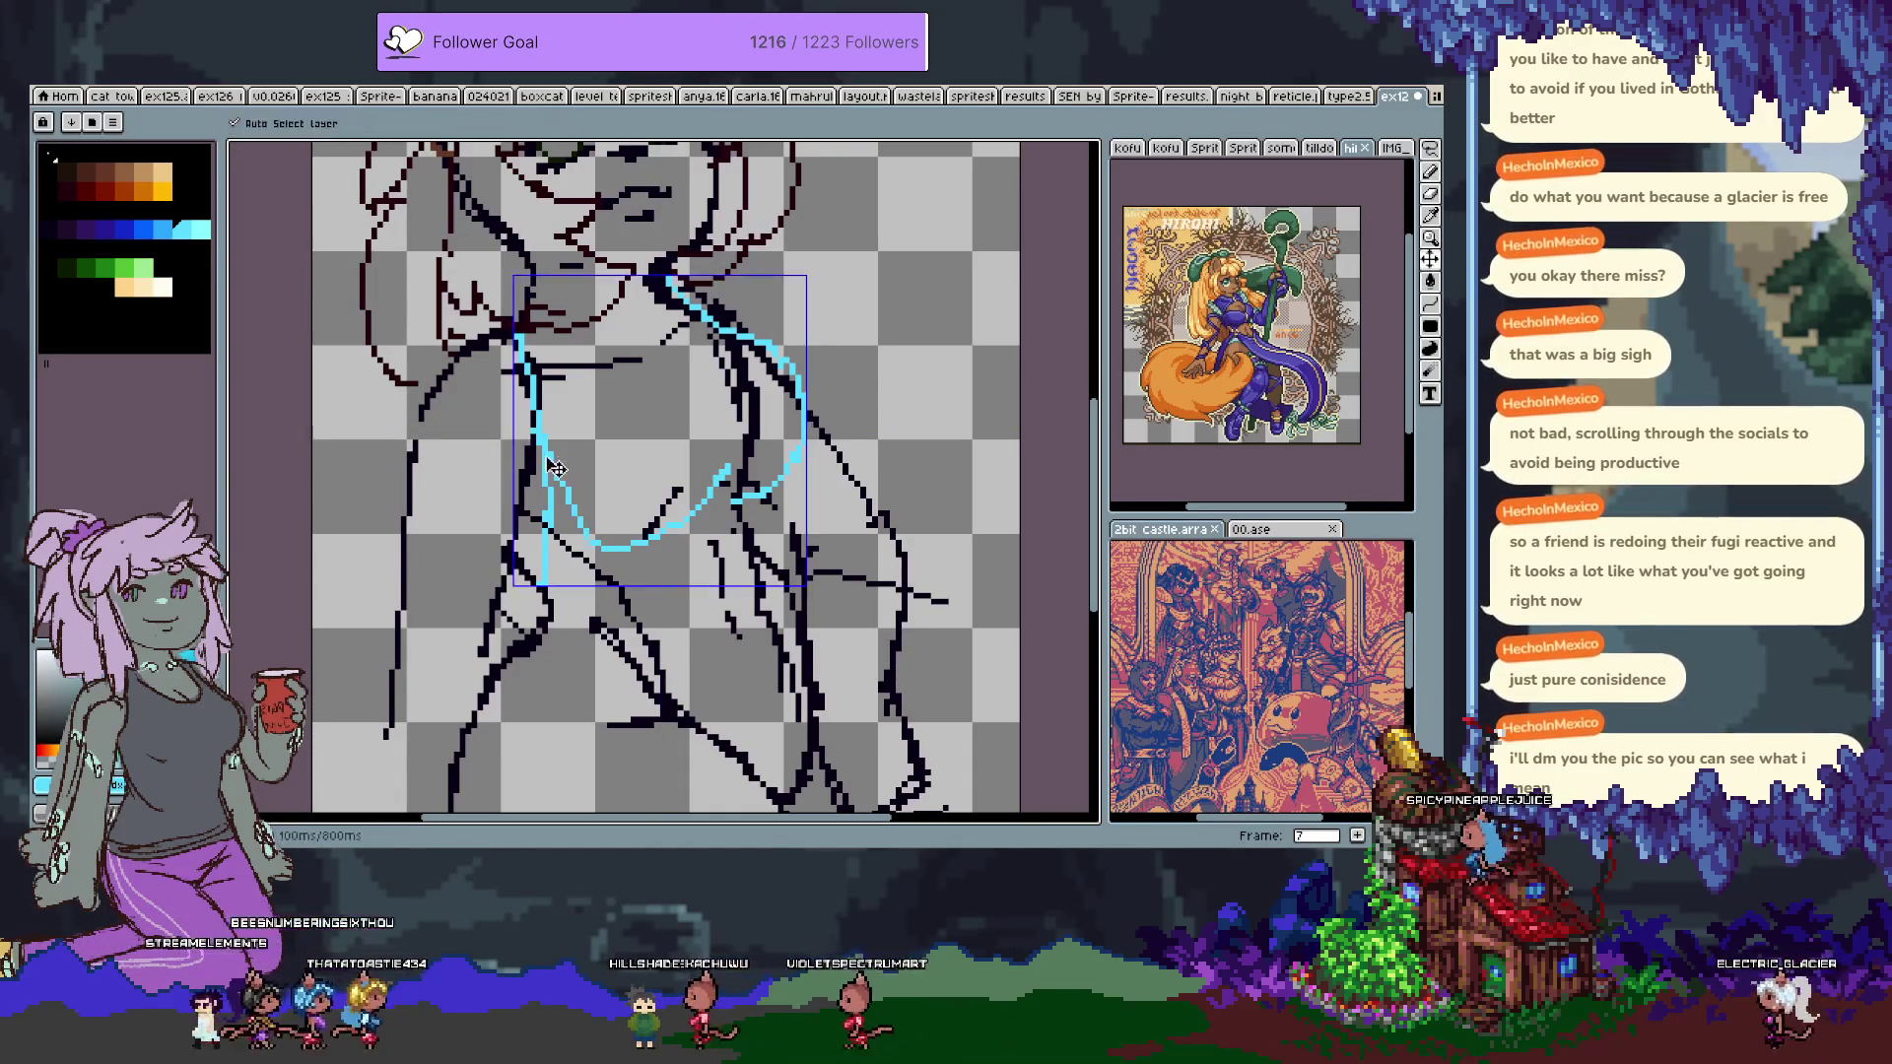
{"action": "left_click_drag", "start_coordinate": [651, 537], "coordinate": [581, 545]}
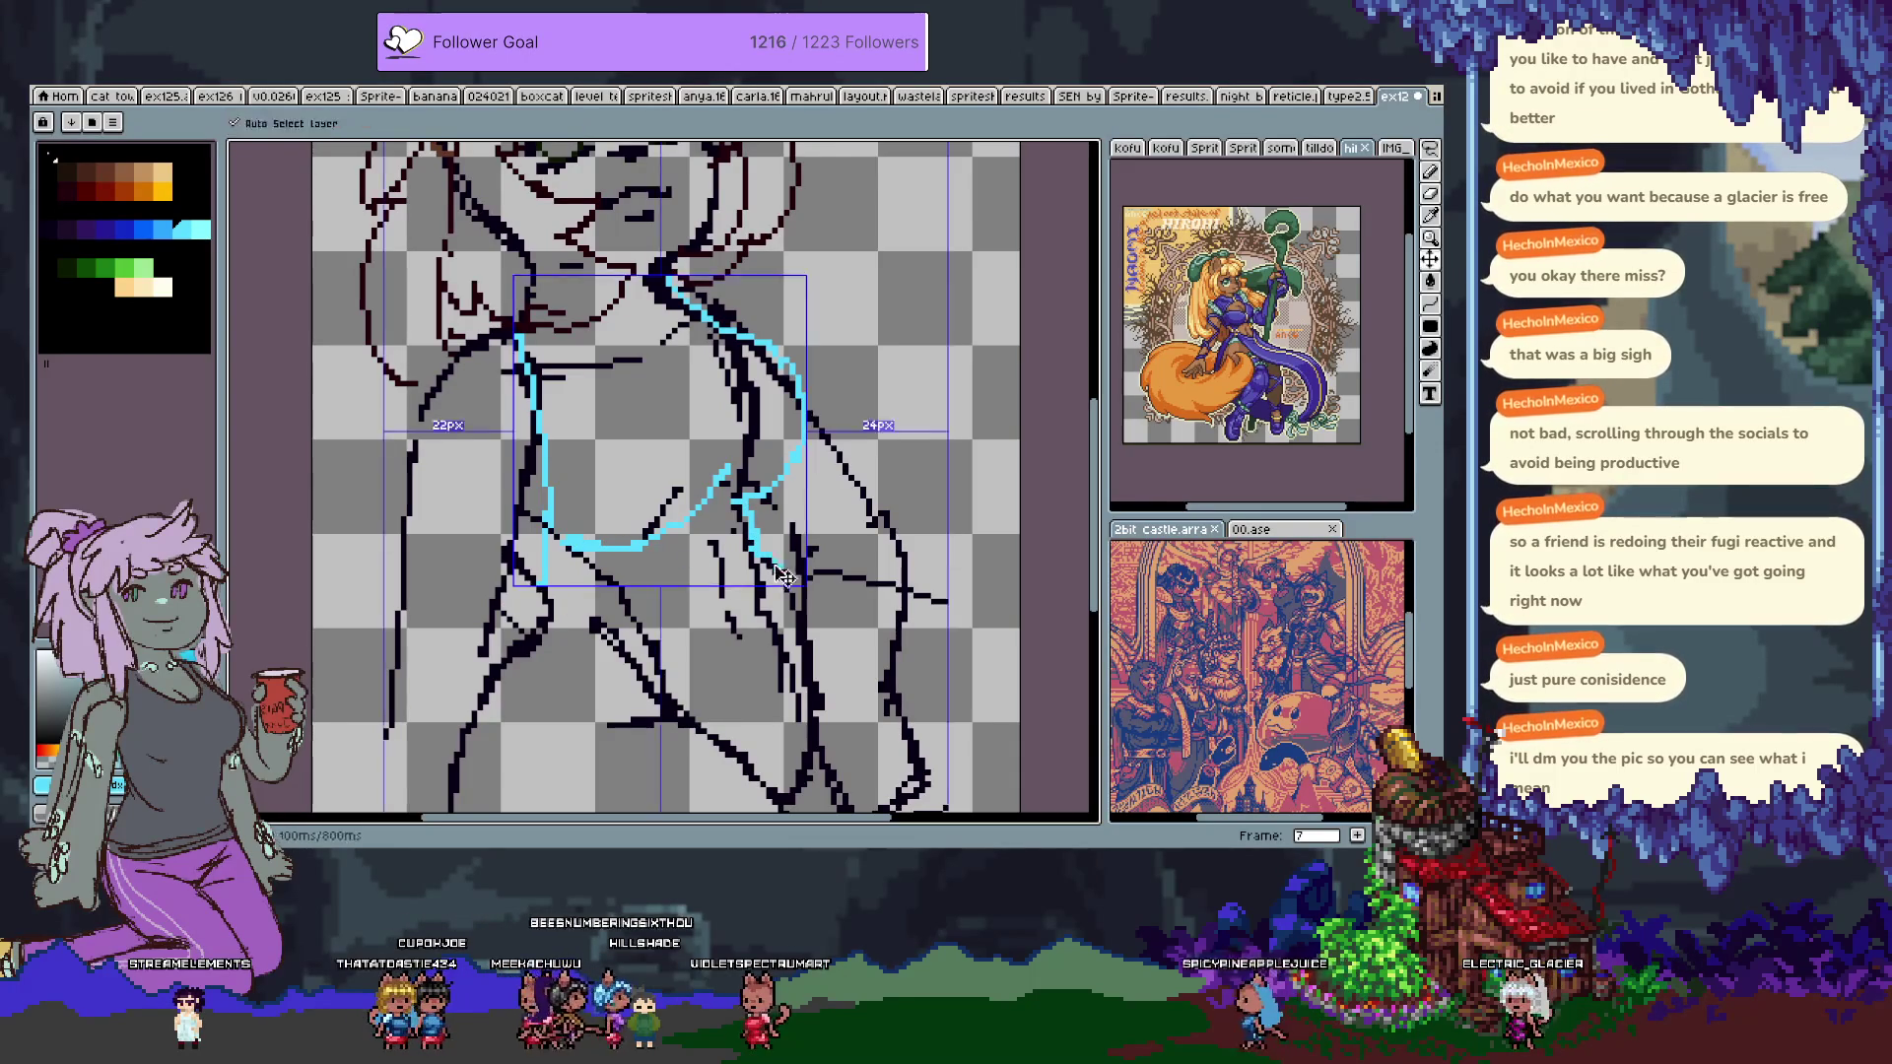
{"action": "left_click_drag", "start_coordinate": [751, 626], "coordinate": [671, 505]}
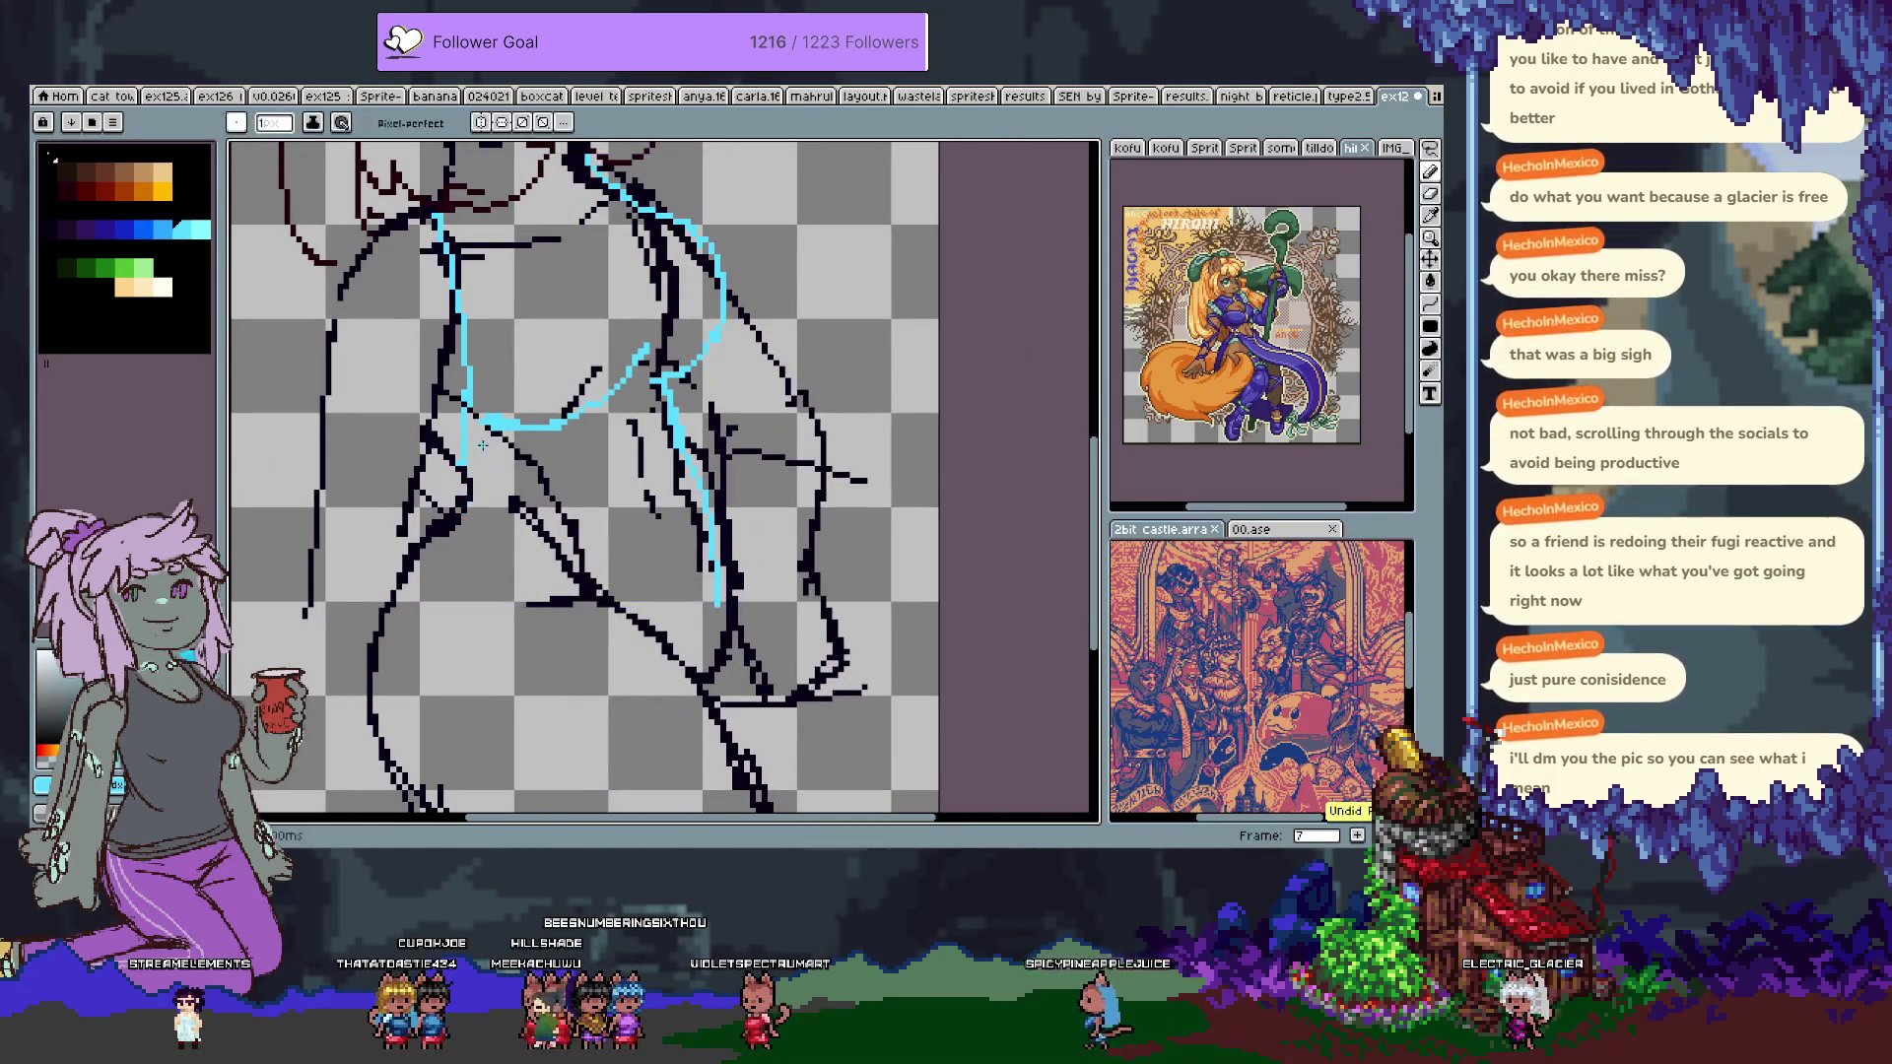
{"action": "left_click_drag", "start_coordinate": [540, 485], "coordinate": [646, 628]}
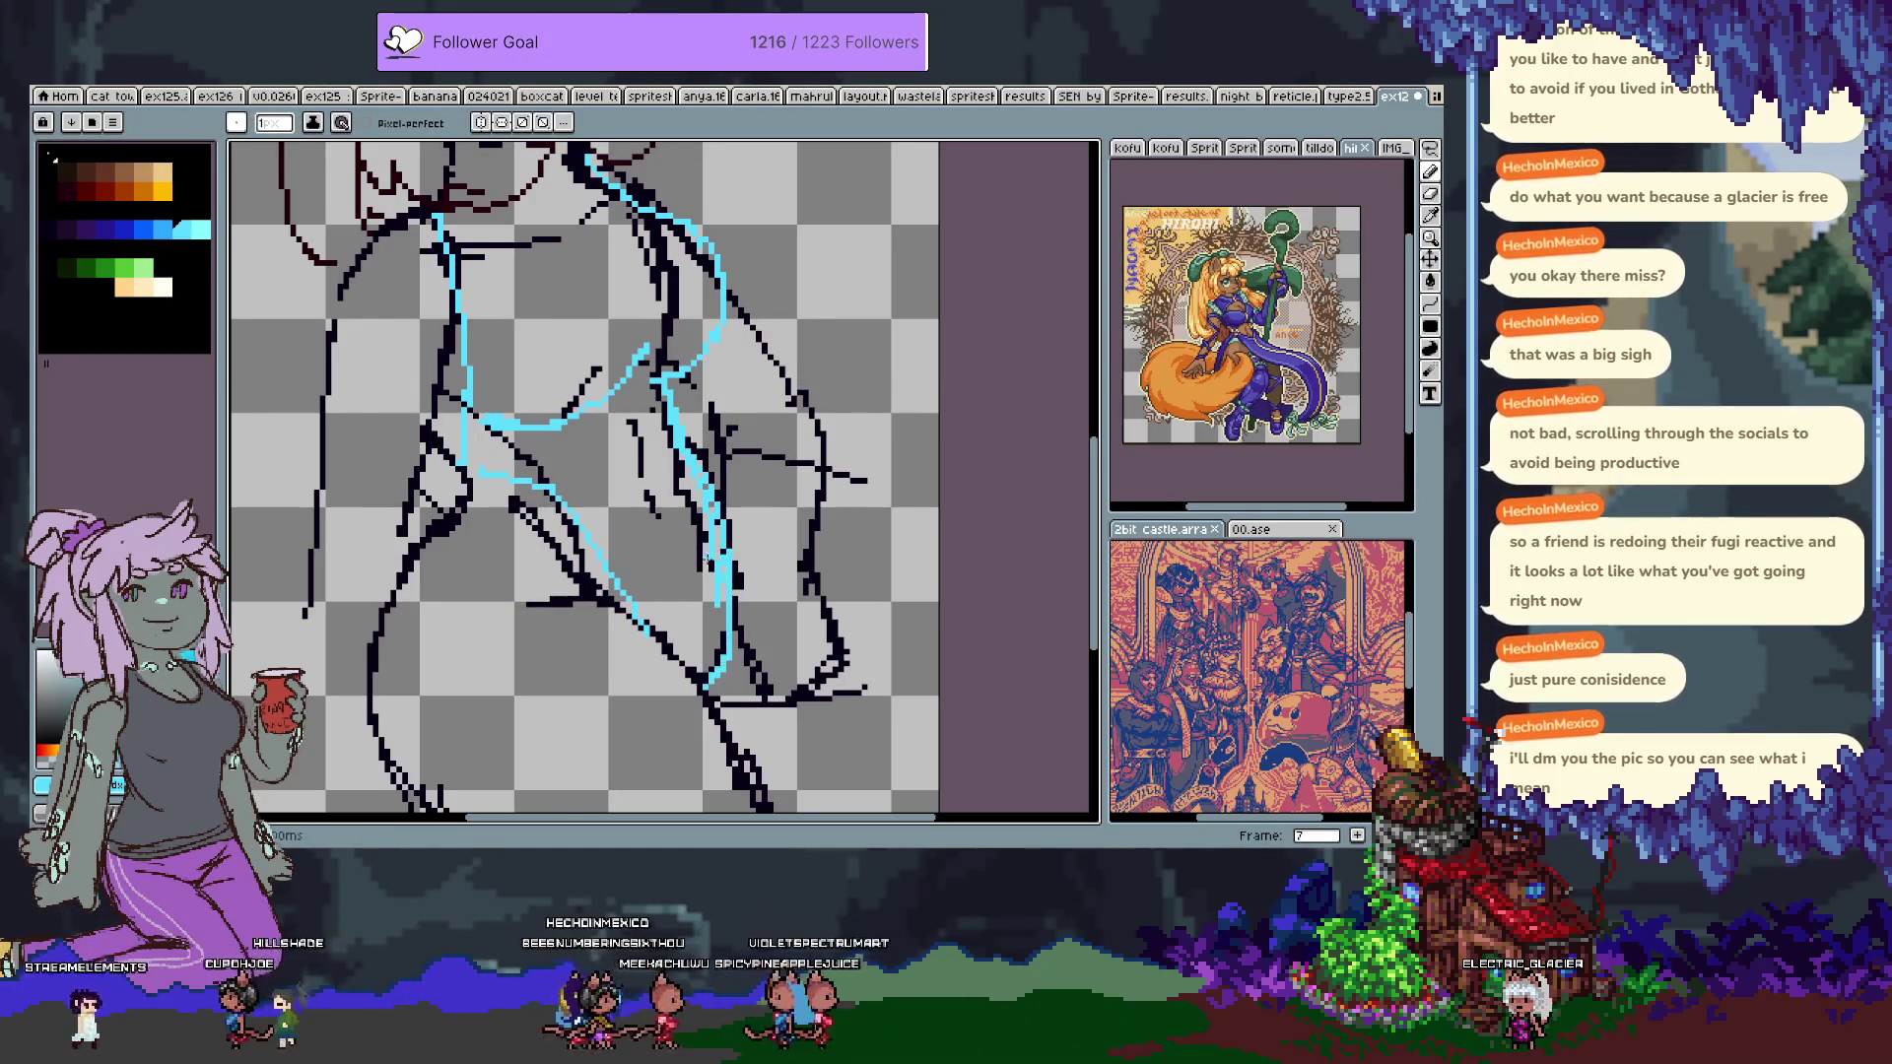
{"action": "left_click_drag", "start_coordinate": [580, 442], "coordinate": [621, 552]}
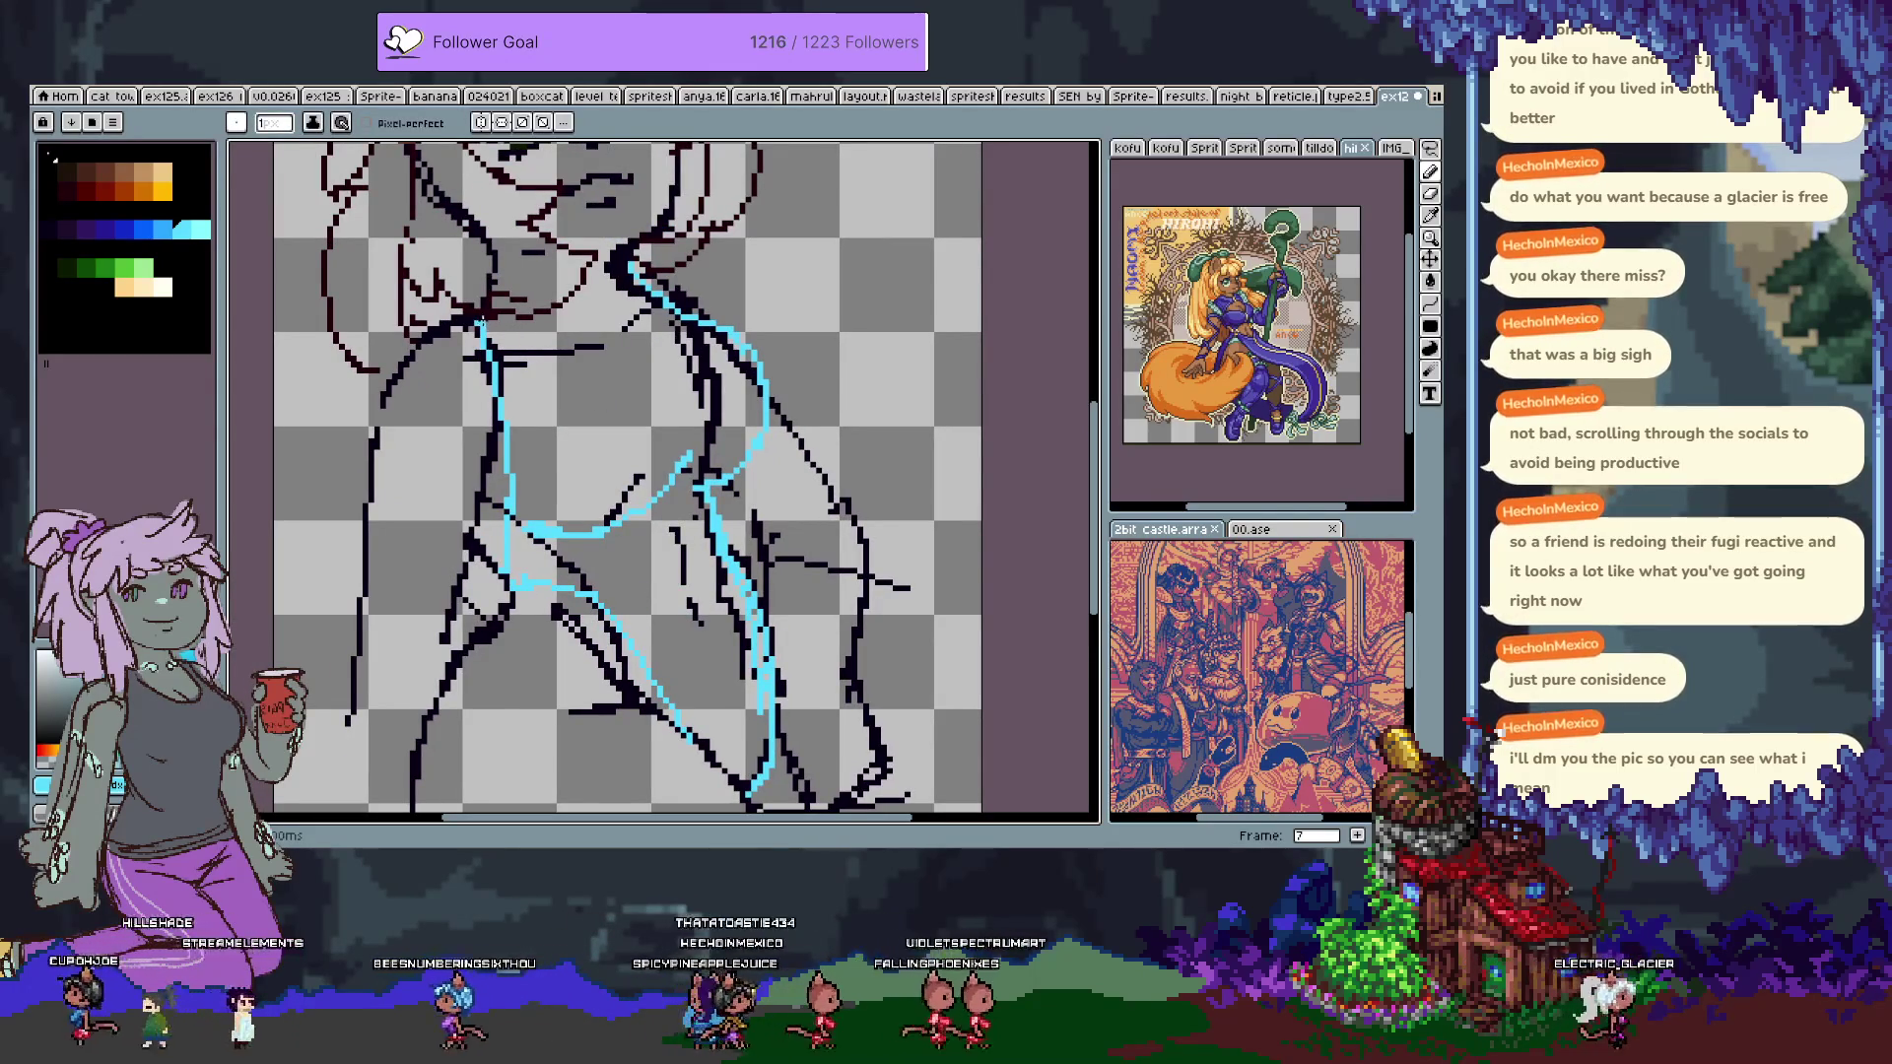
{"action": "key", "text": "v"}
{"action": "scroll", "coordinate": [599, 359], "scroll_direction": "up", "scroll_amount": 2}
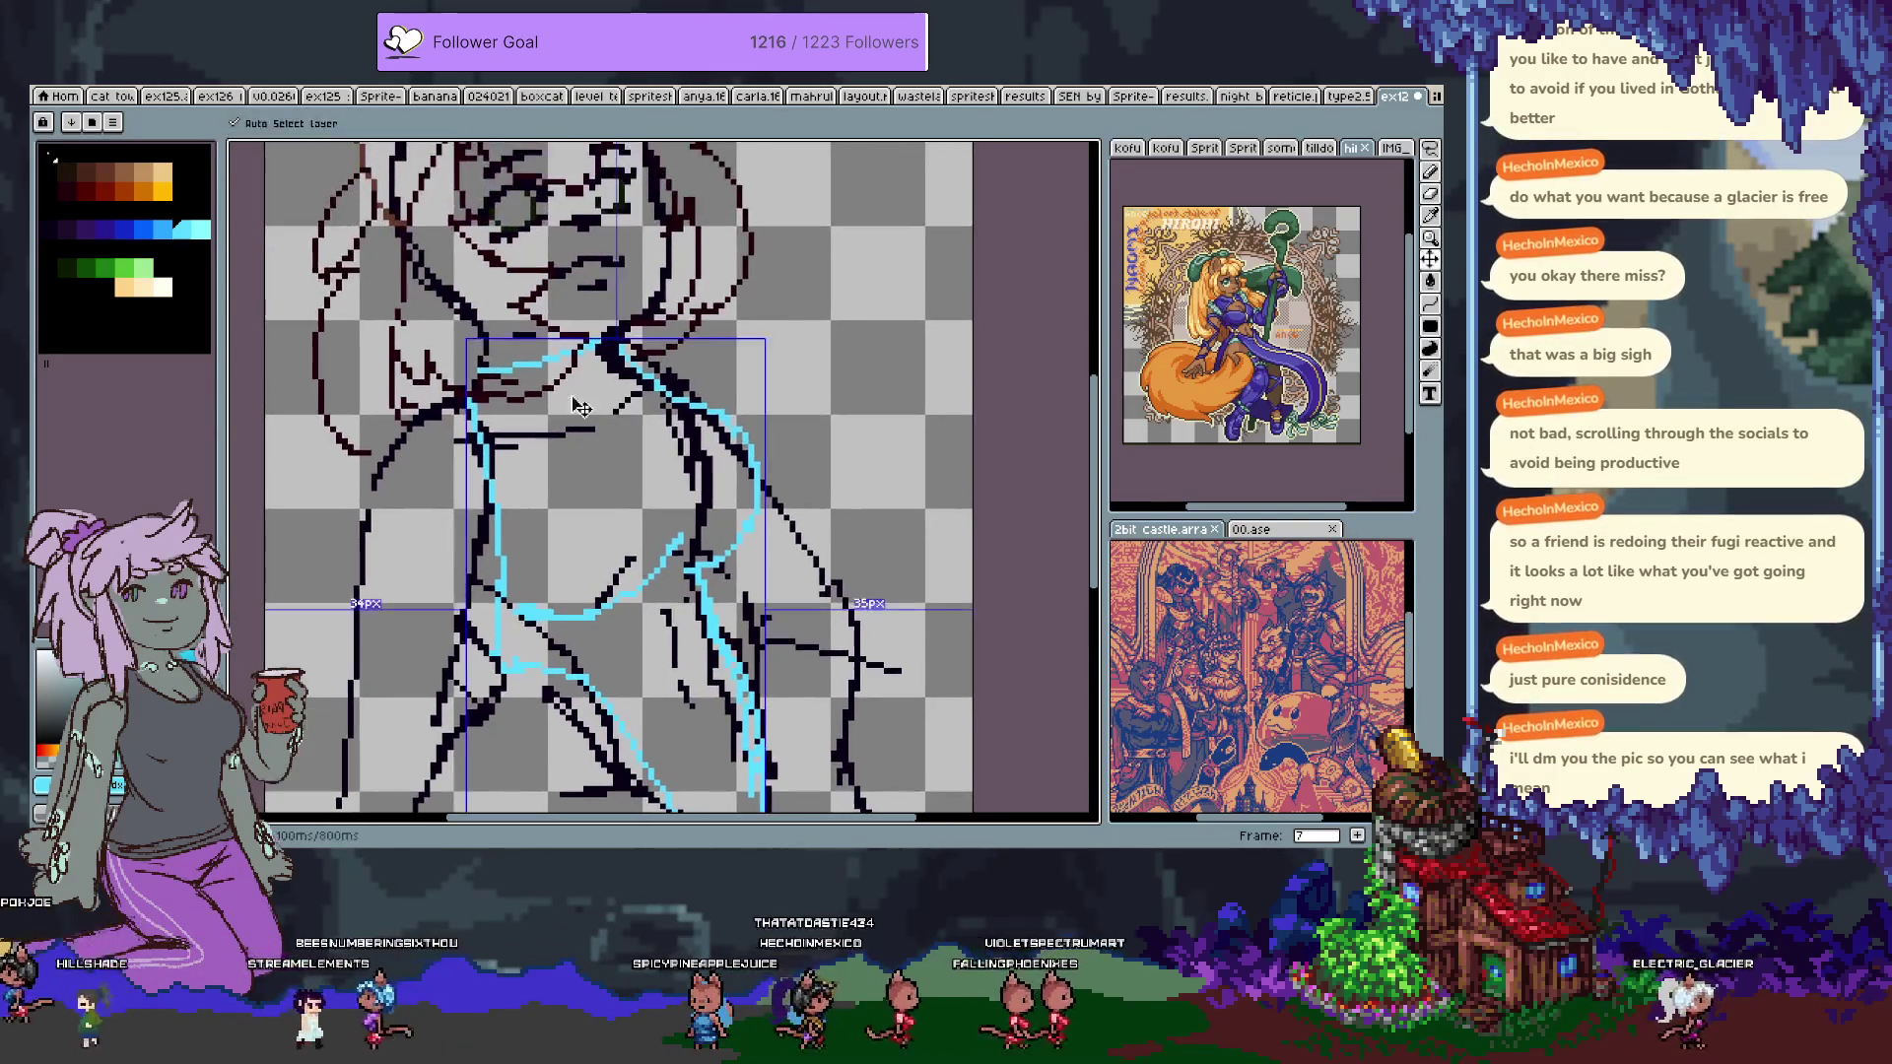
Try a blue line across the neck, undo it, and review the character's face.
{"action": "key", "text": "b"}
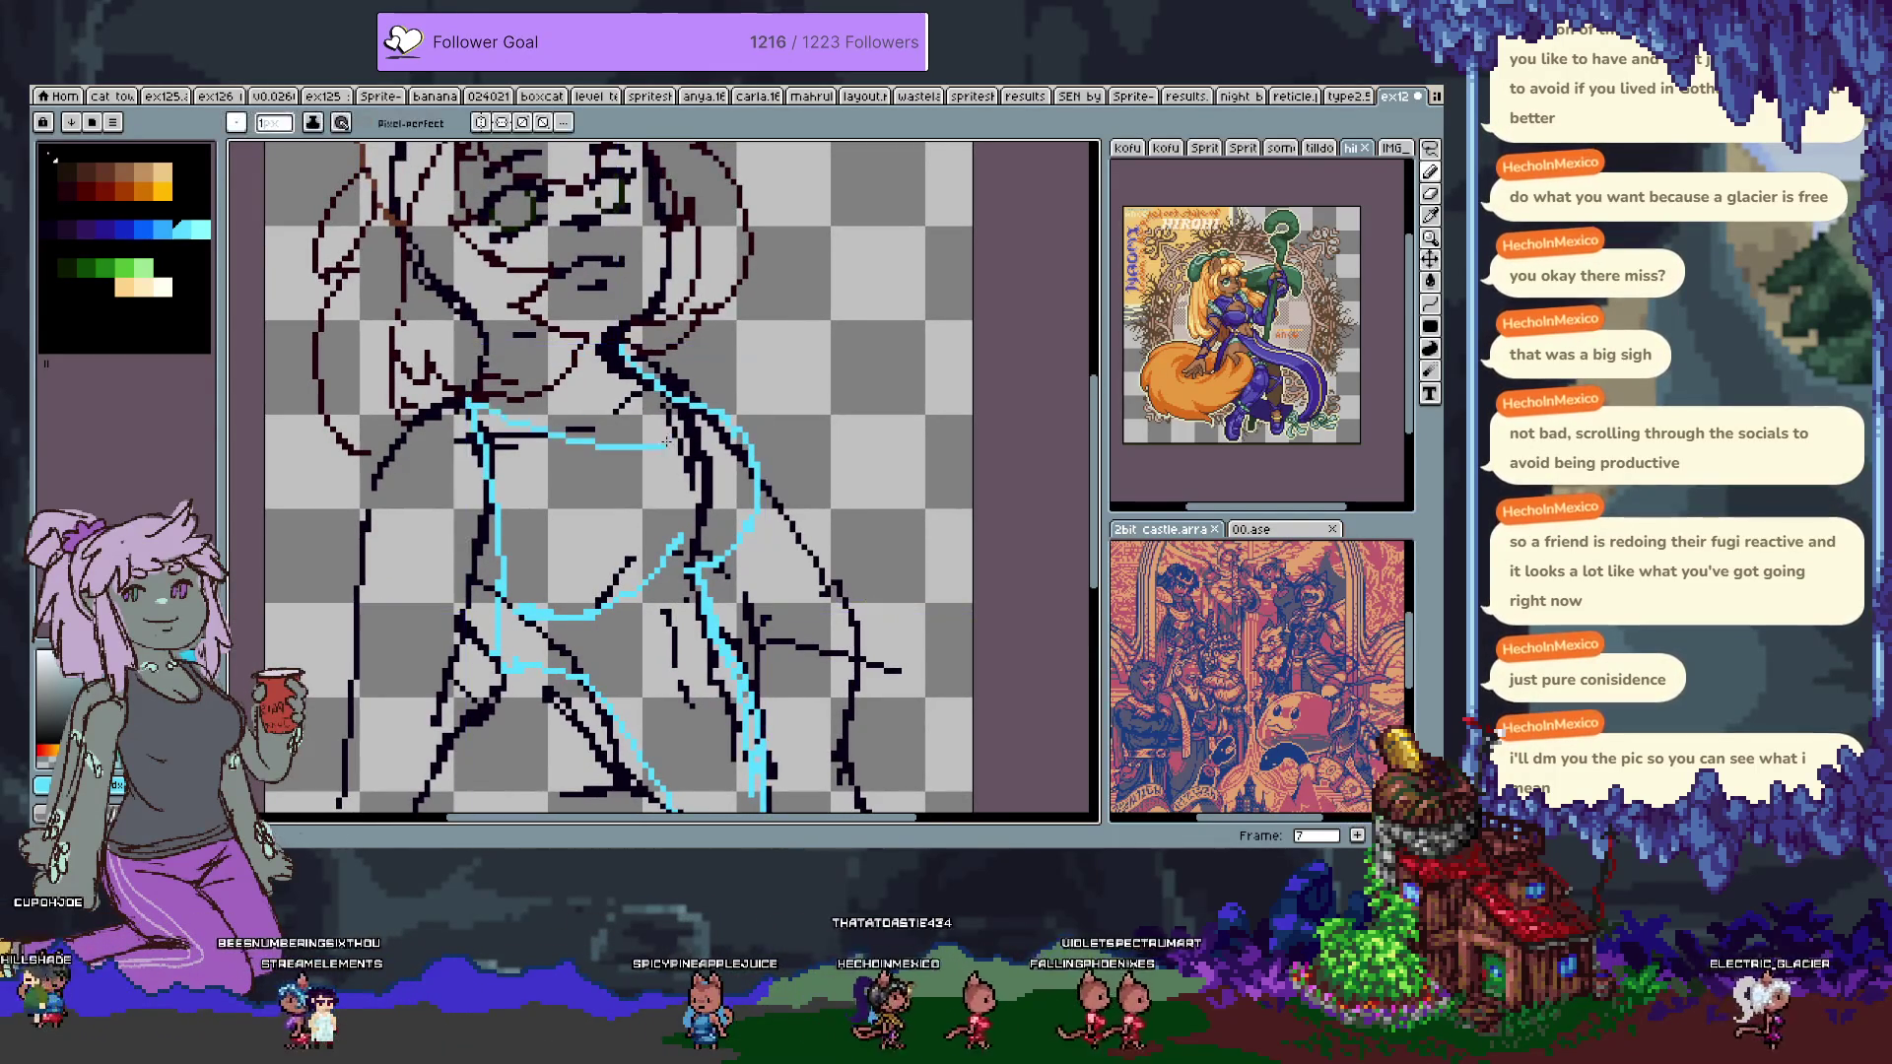
{"action": "left_click_drag", "start_coordinate": [471, 404], "coordinate": [658, 448]}
{"action": "key", "text": "ctrl+z"}
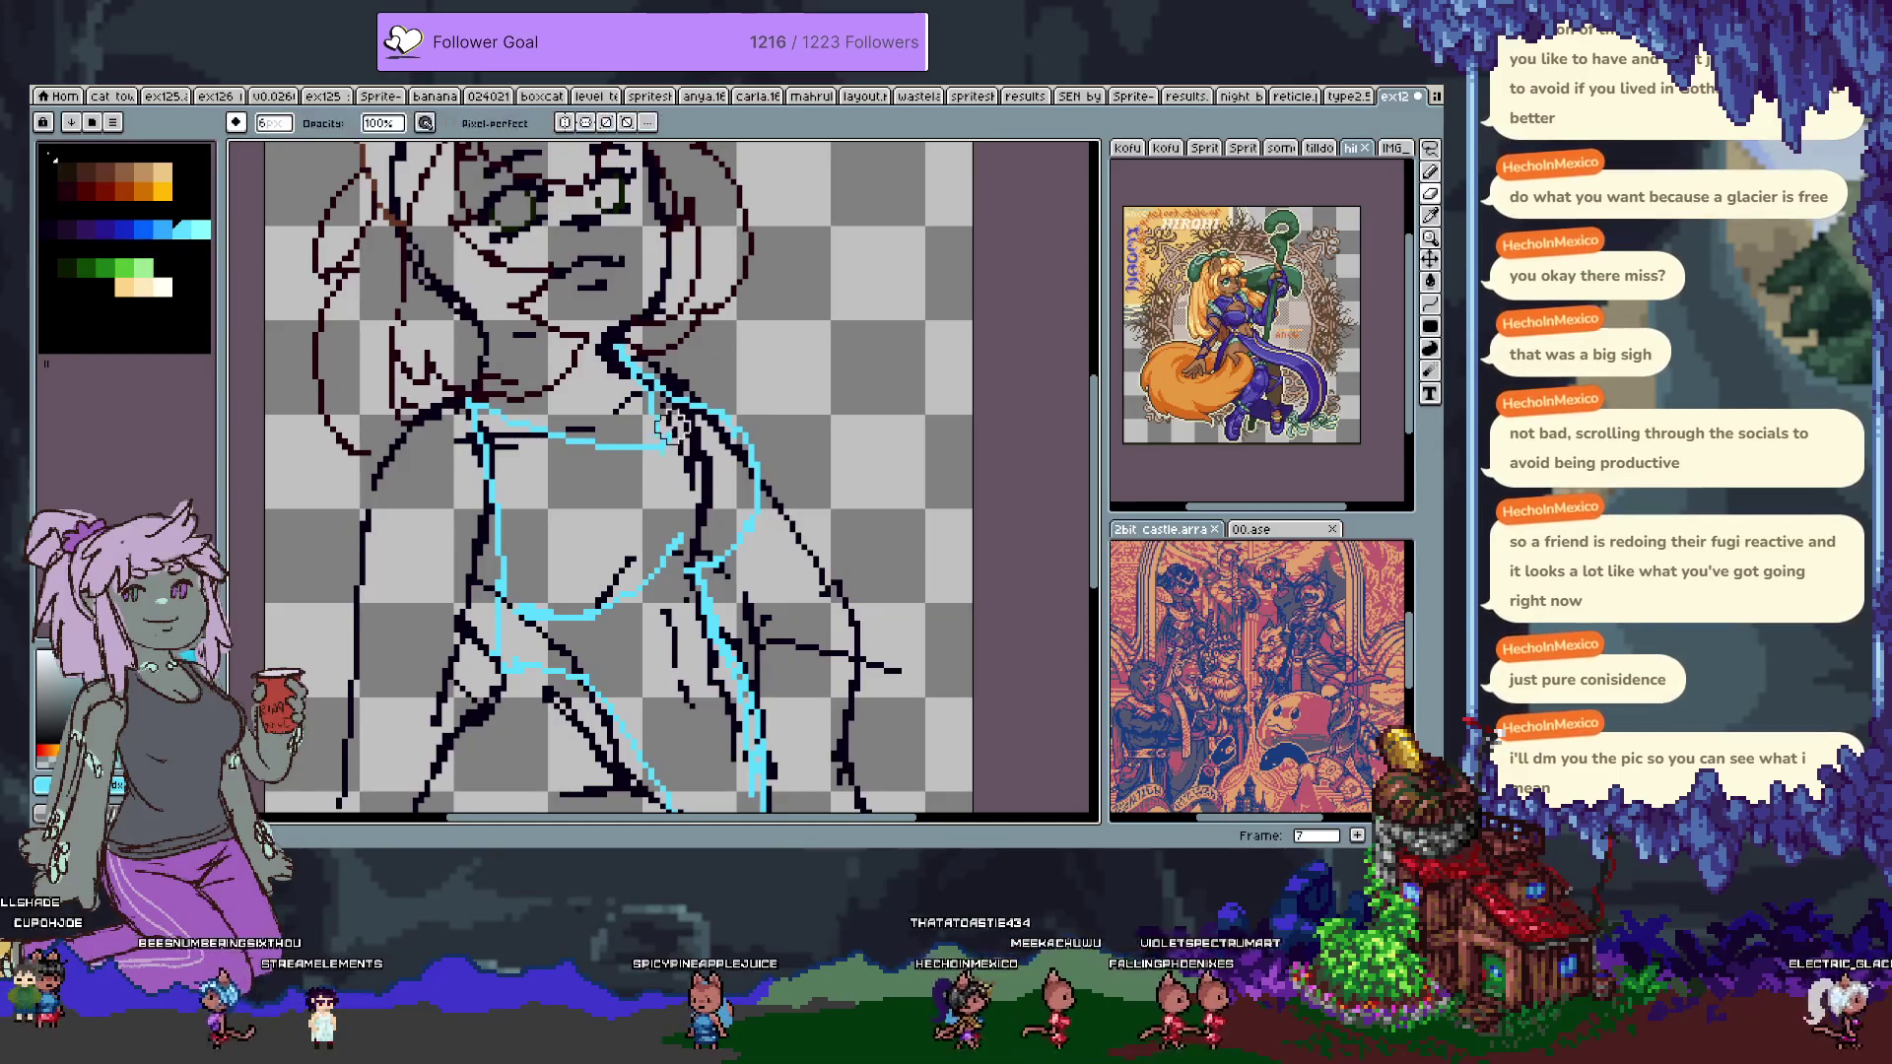
{"action": "key", "text": "b"}
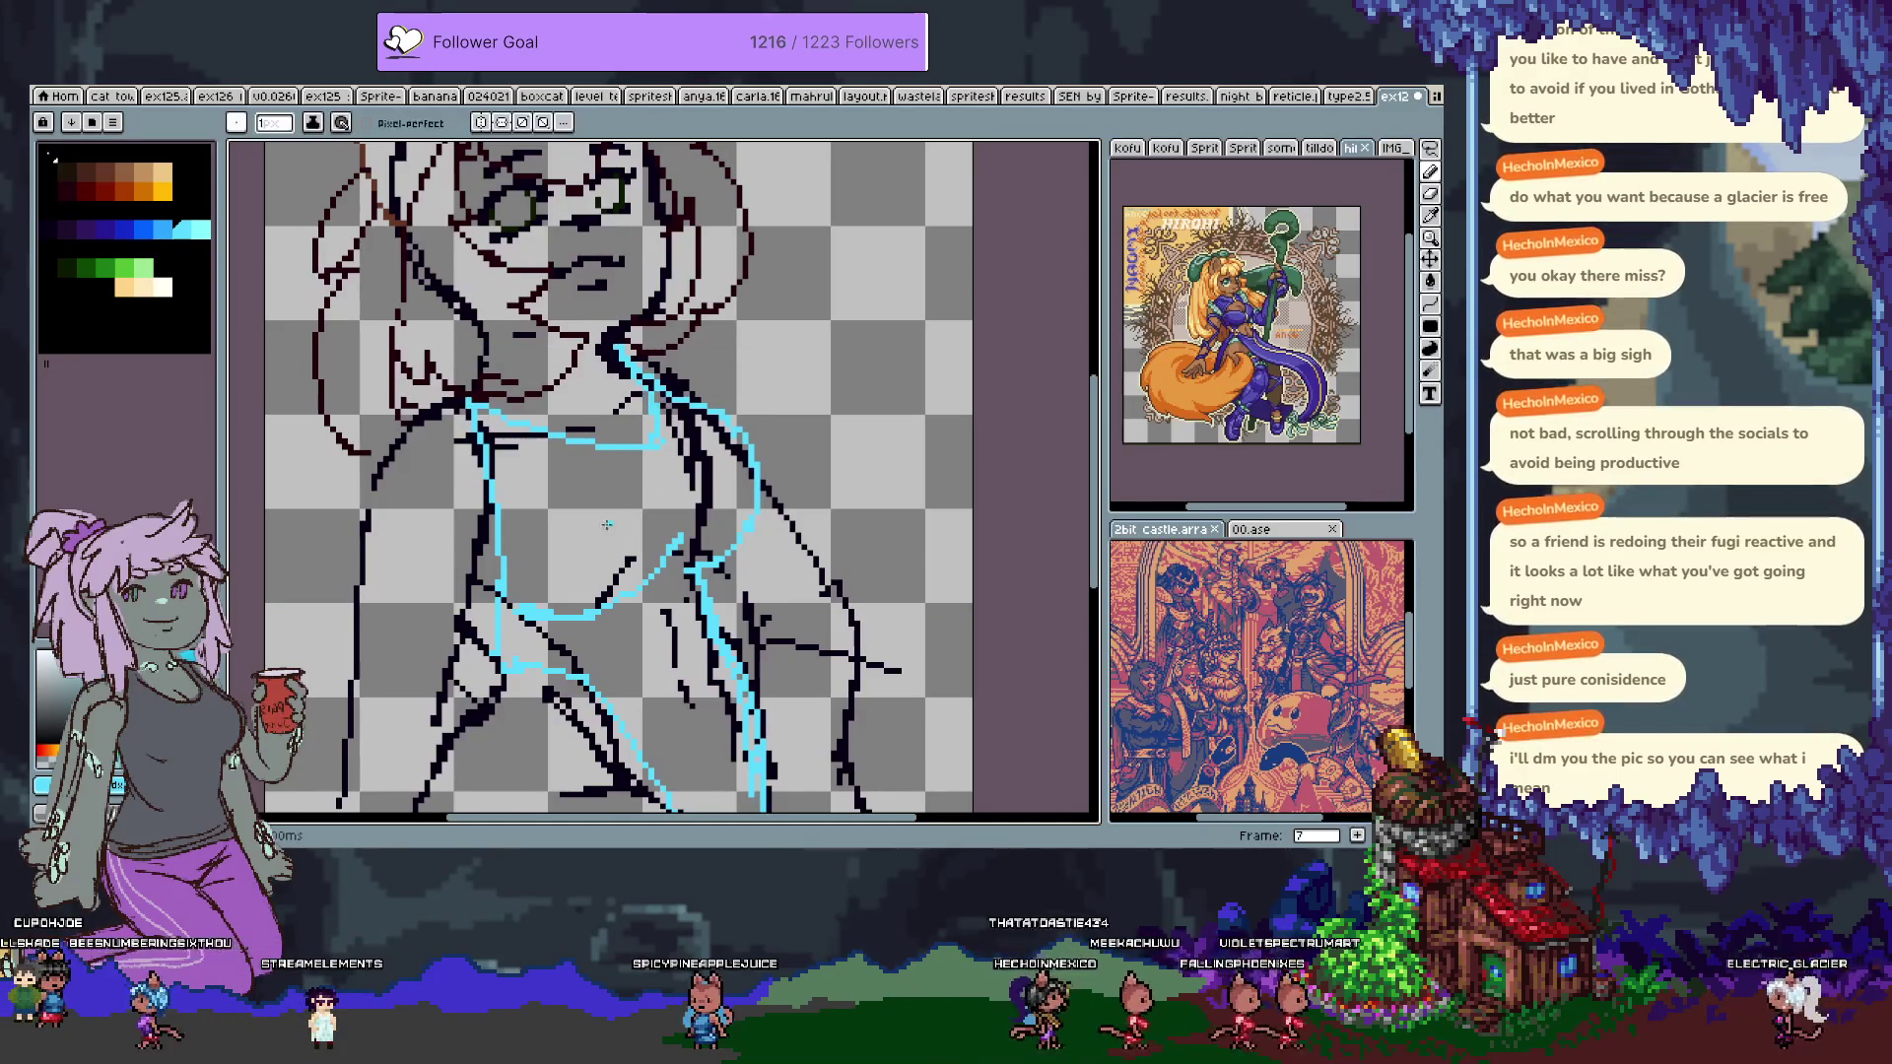
{"action": "scroll", "coordinate": [475, 520], "scroll_direction": "down", "scroll_amount": 2}
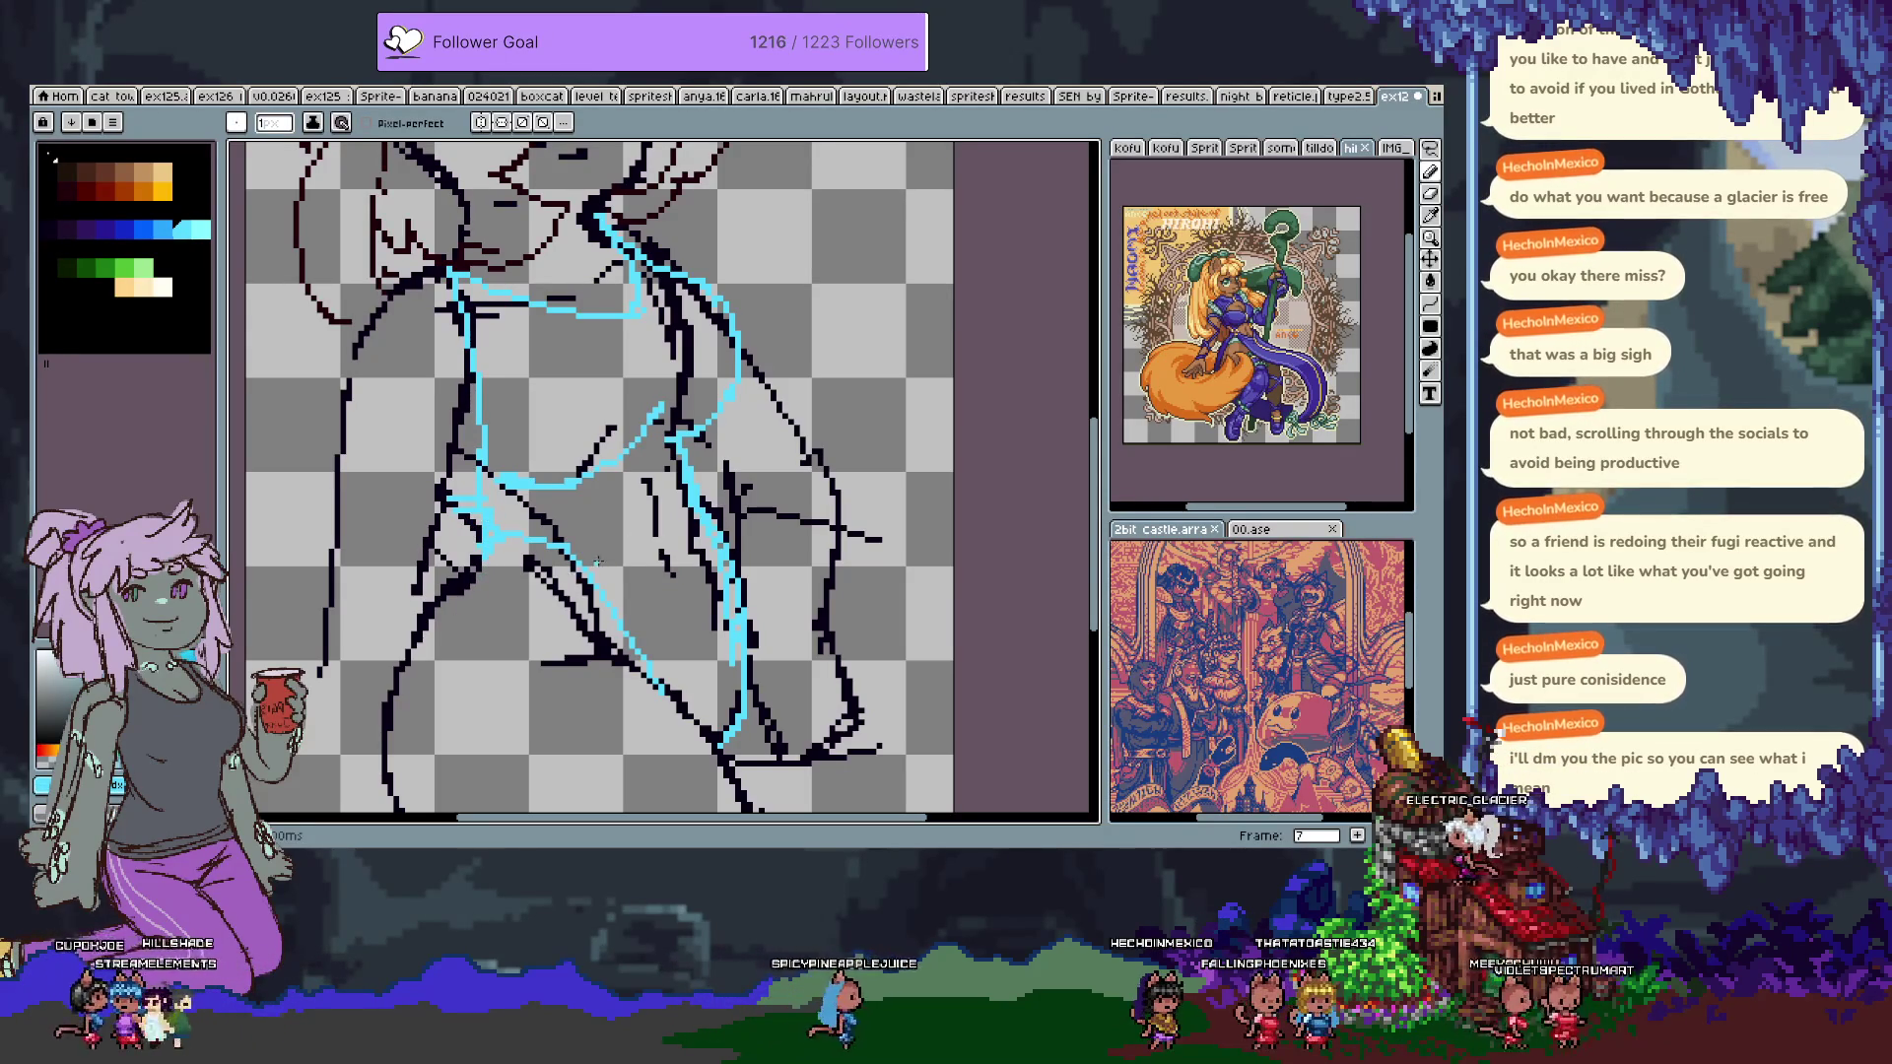
{"action": "key", "text": "space"}
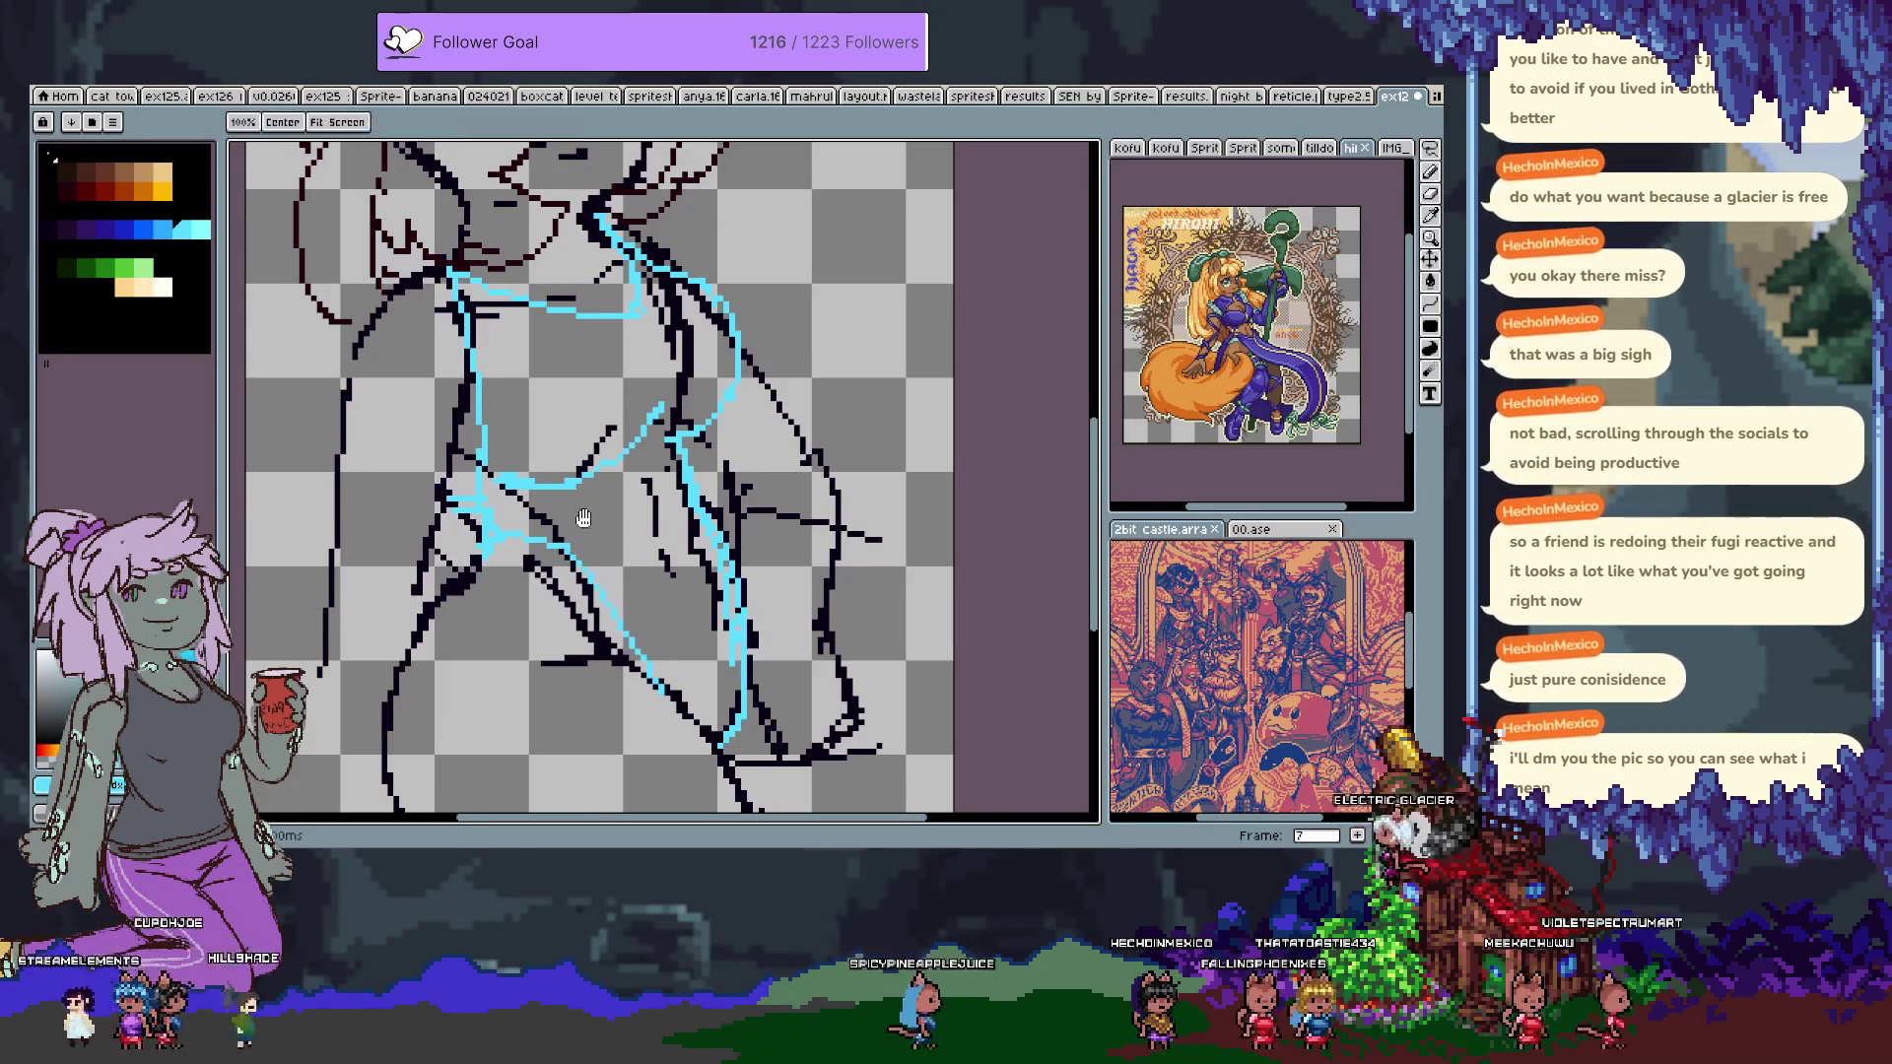
{"action": "left_click_drag", "start_coordinate": [588, 552], "coordinate": [622, 610]}
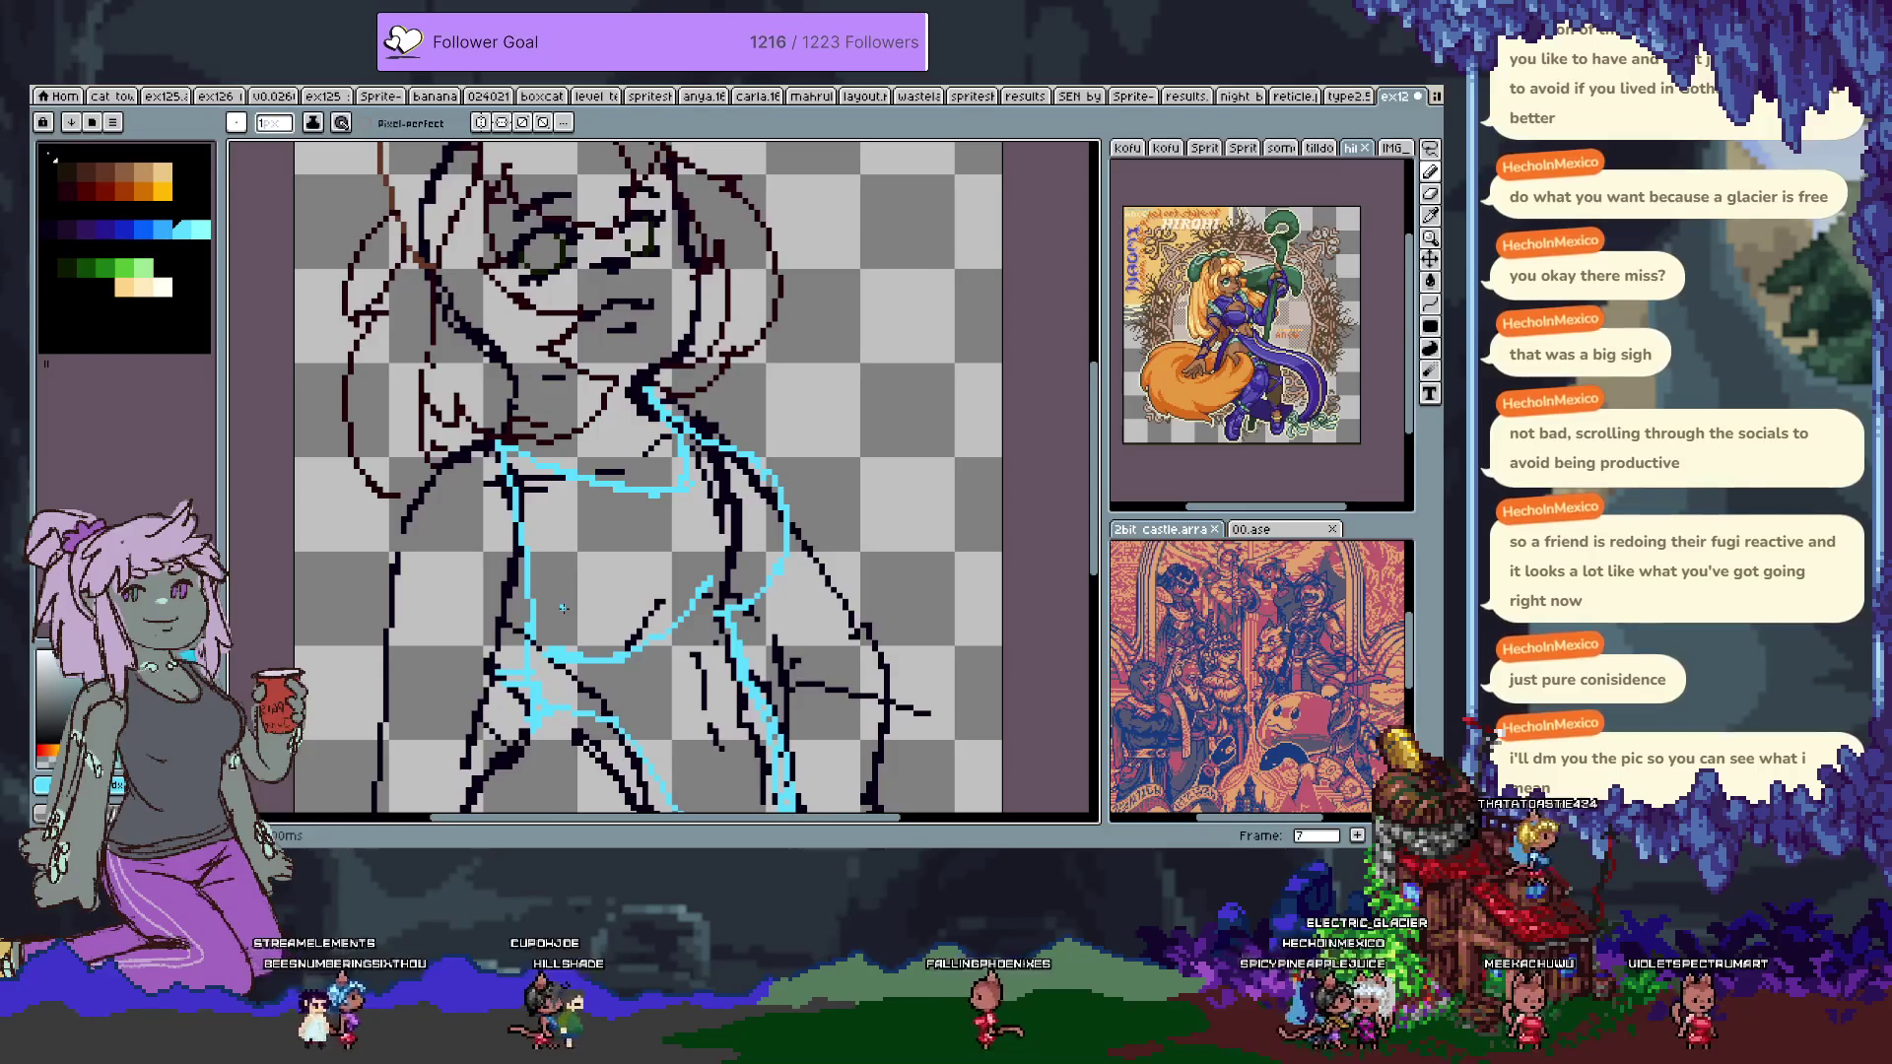
{"action": "left_click_drag", "start_coordinate": [713, 509], "coordinate": [663, 399]}
{"action": "left_click_drag", "start_coordinate": [760, 346], "coordinate": [806, 452]}
{"action": "key", "text": "space"}
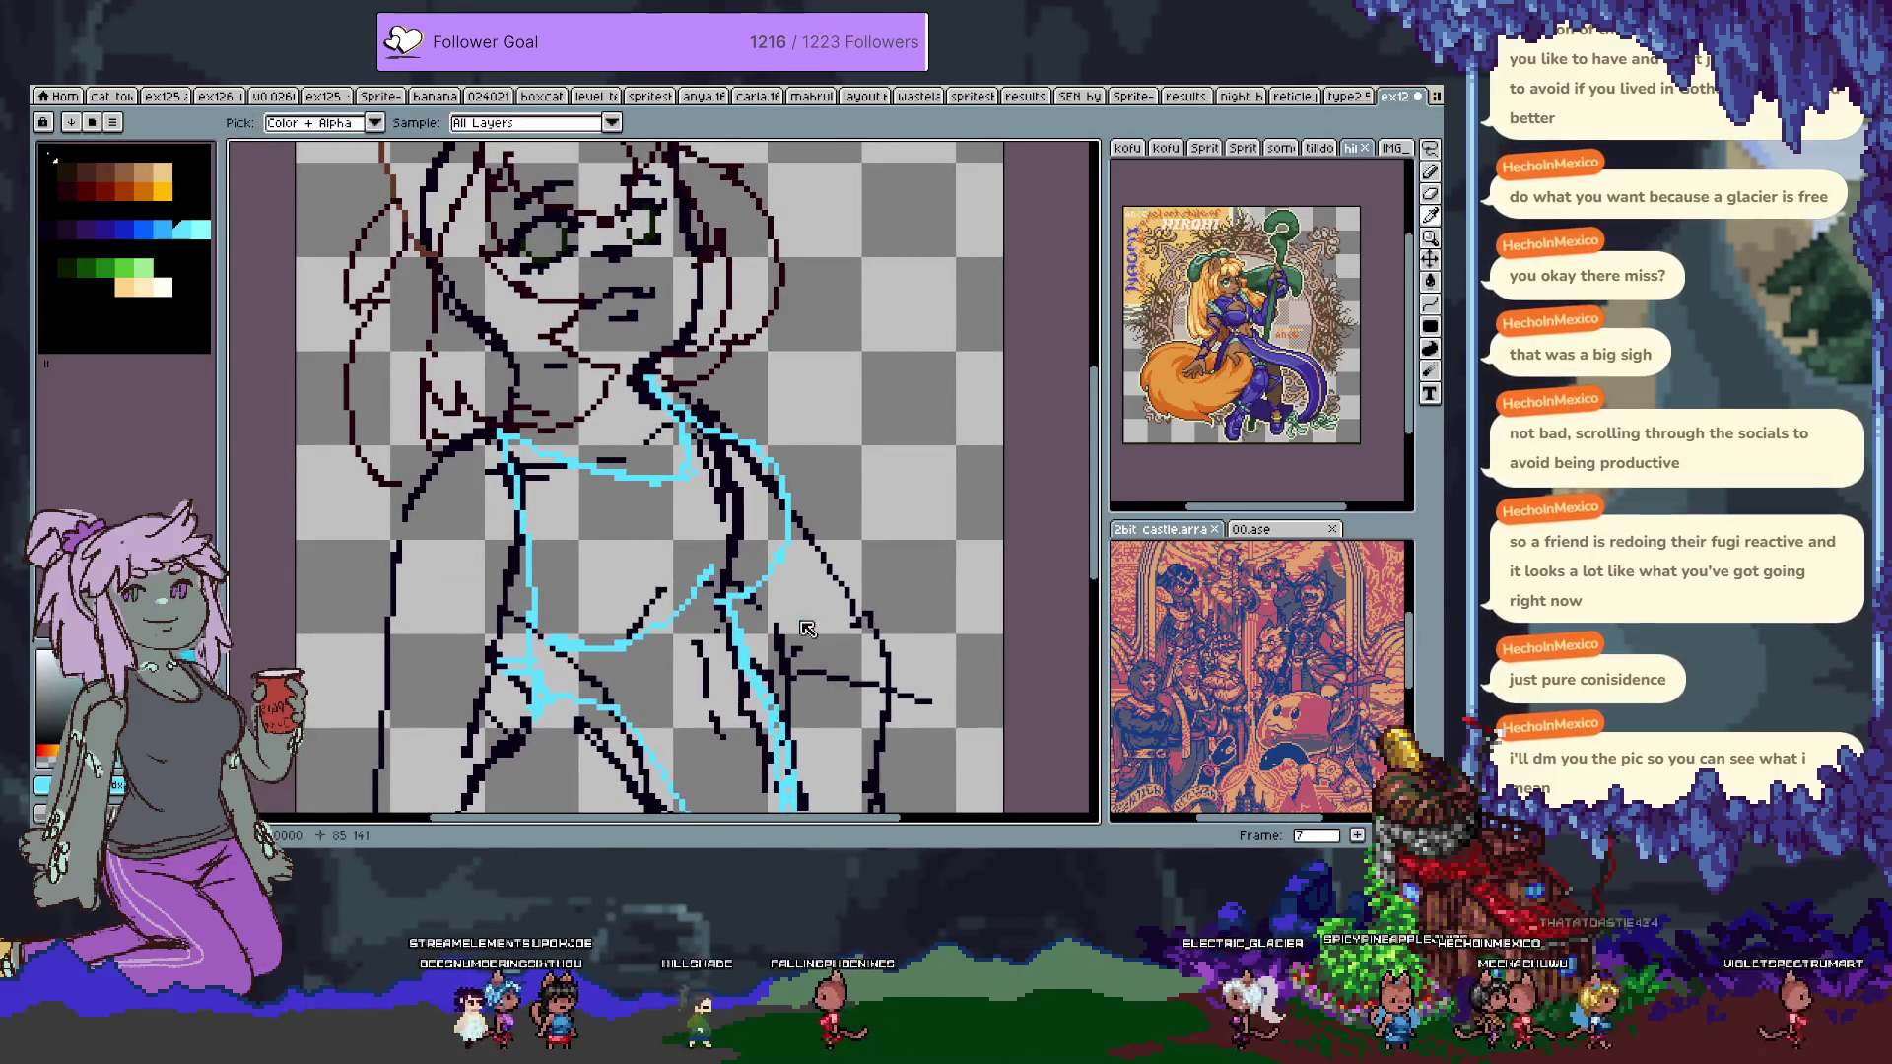
Advance to frame 8, which holds only the dark sketch.
{"action": "key", "text": "Tab"}
{"action": "key", "text": "period"}
{"action": "key", "text": "Tab"}
{"action": "key", "text": "space"}
{"action": "left_click_drag", "start_coordinate": [547, 493], "coordinate": [531, 507]}
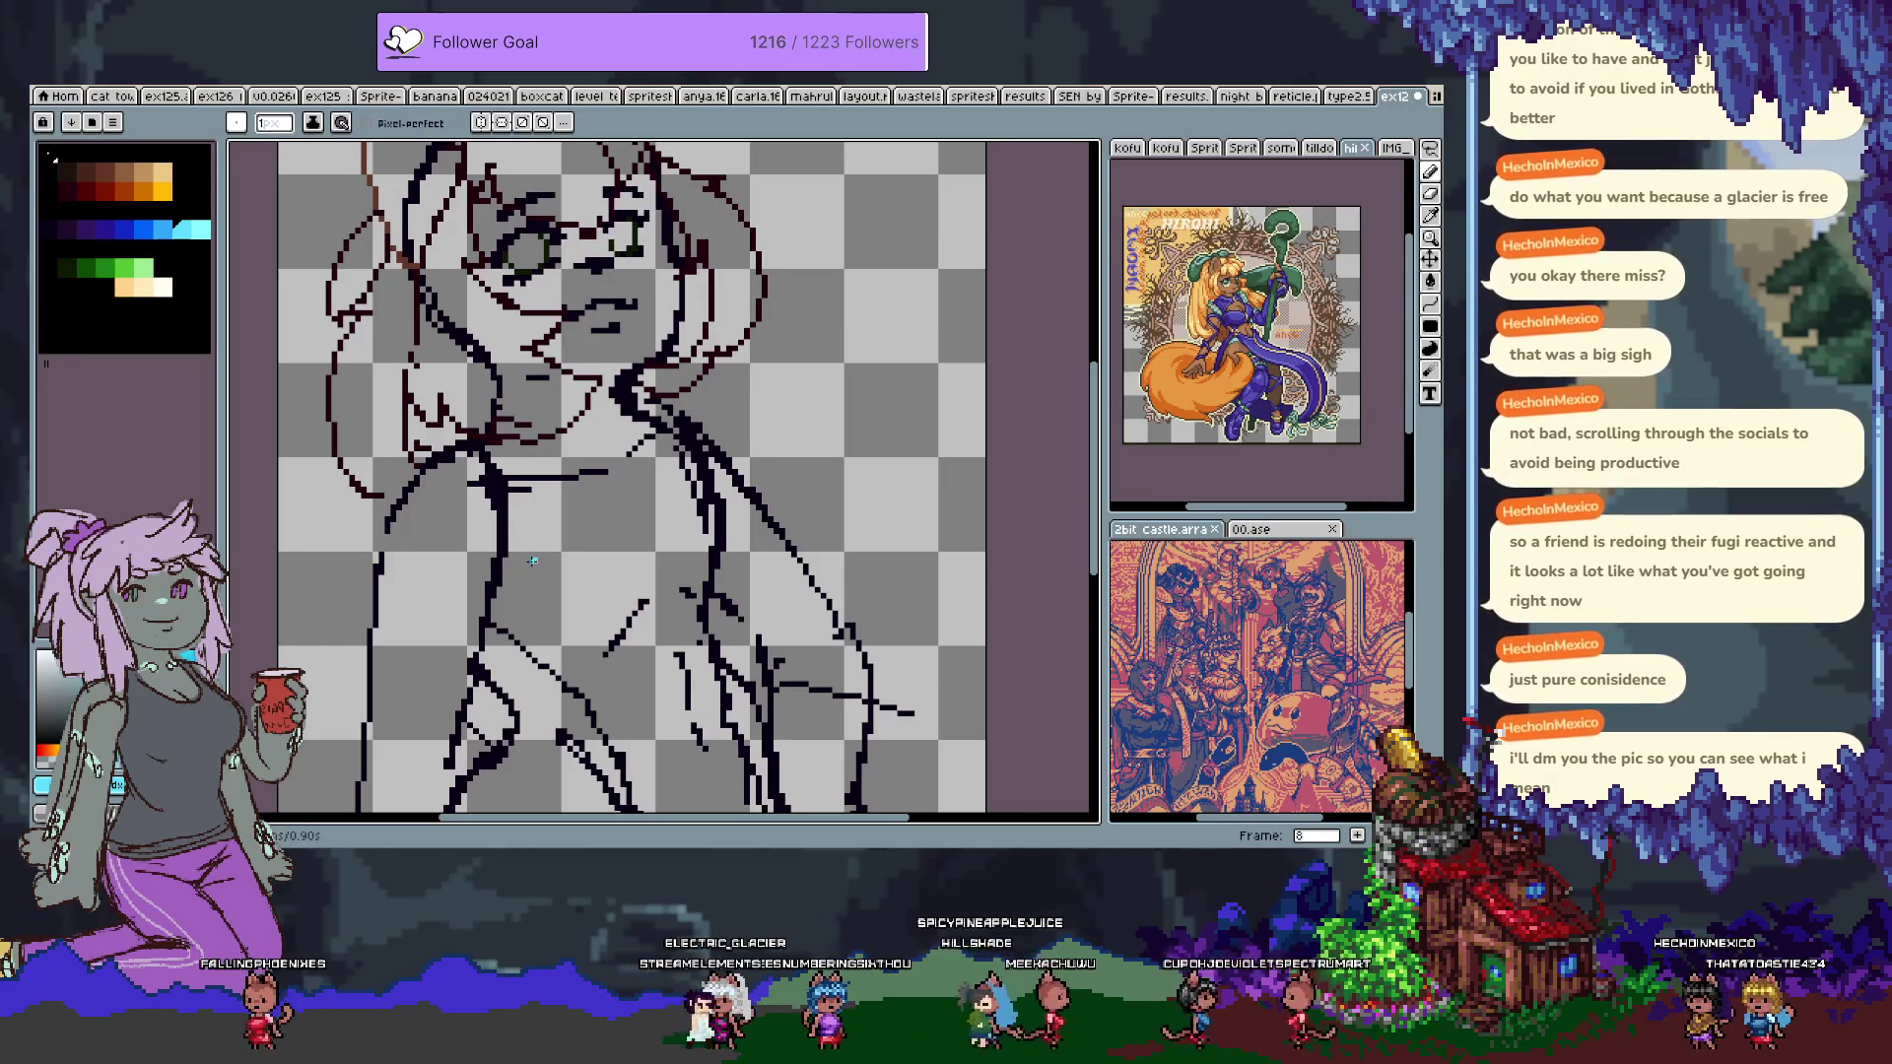
Fill the navy lineart with the darkest palette colour using the Paint Bucket, making it dark brown.
{"action": "key", "text": "i"}
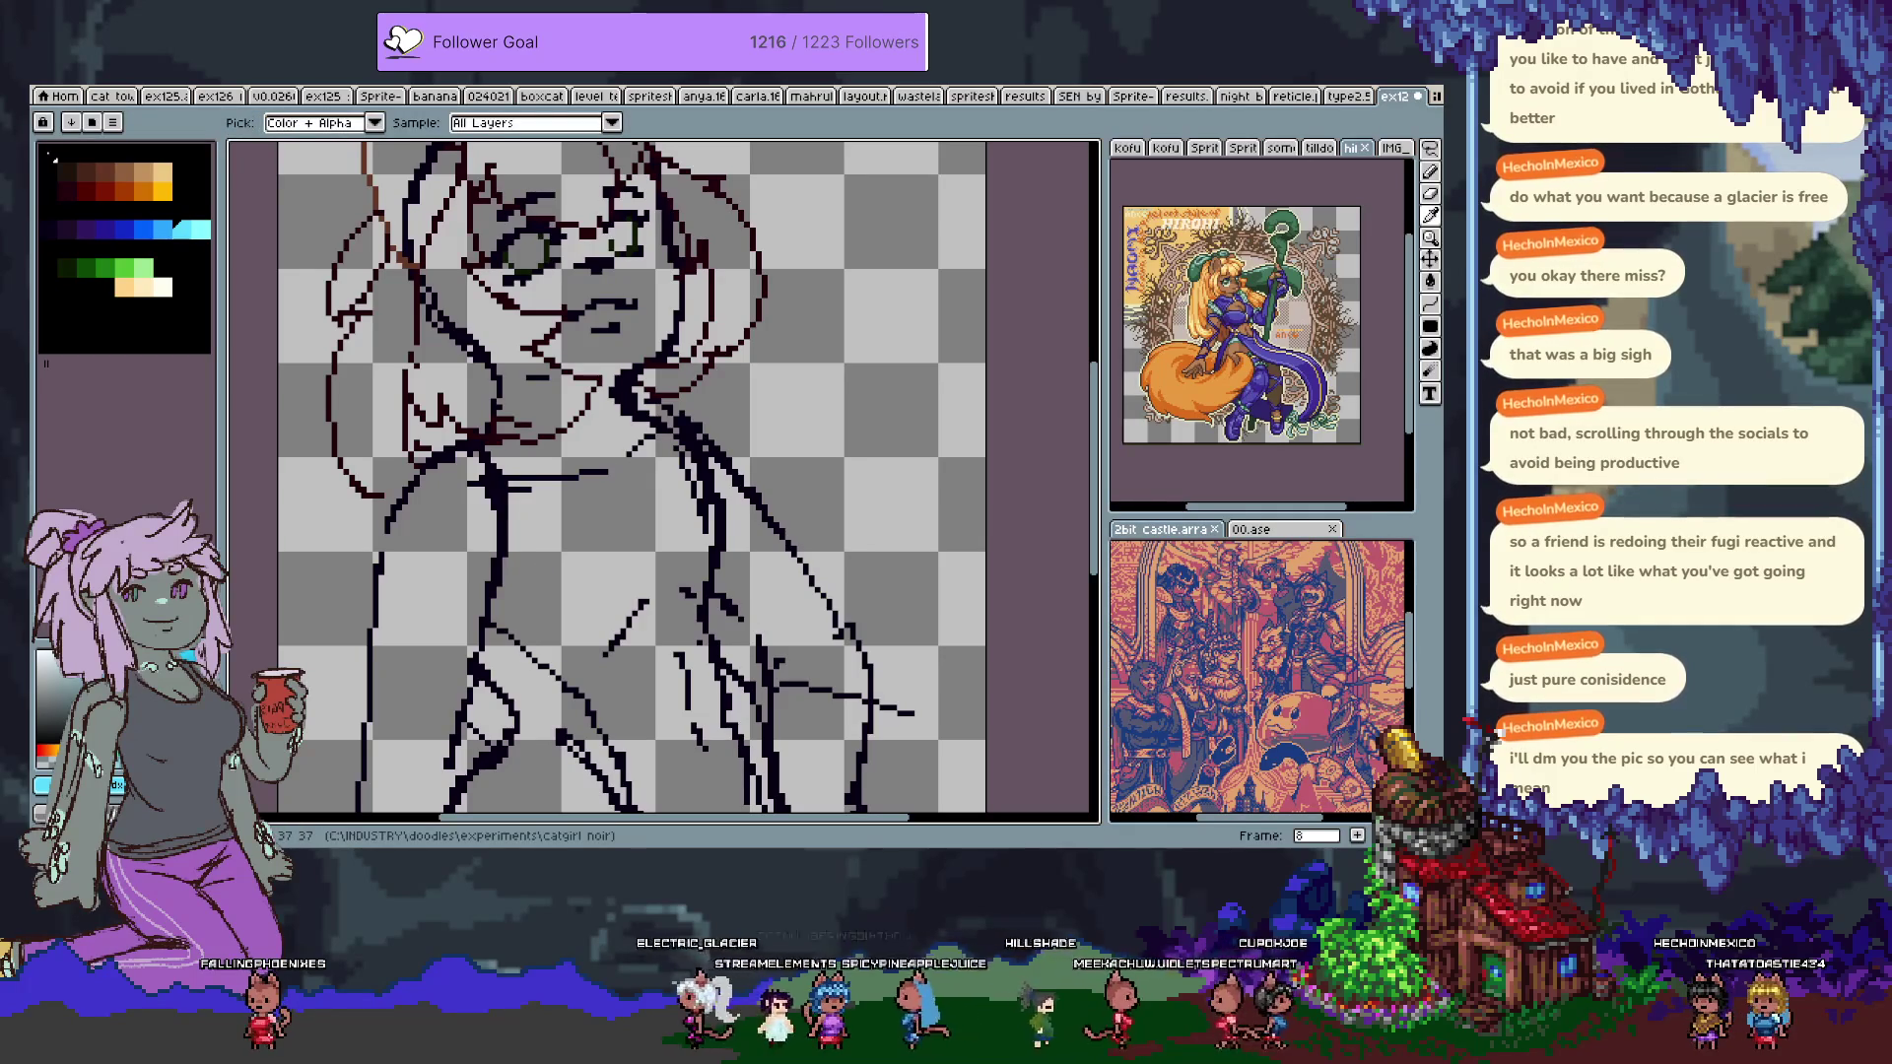
{"action": "key", "text": "b"}
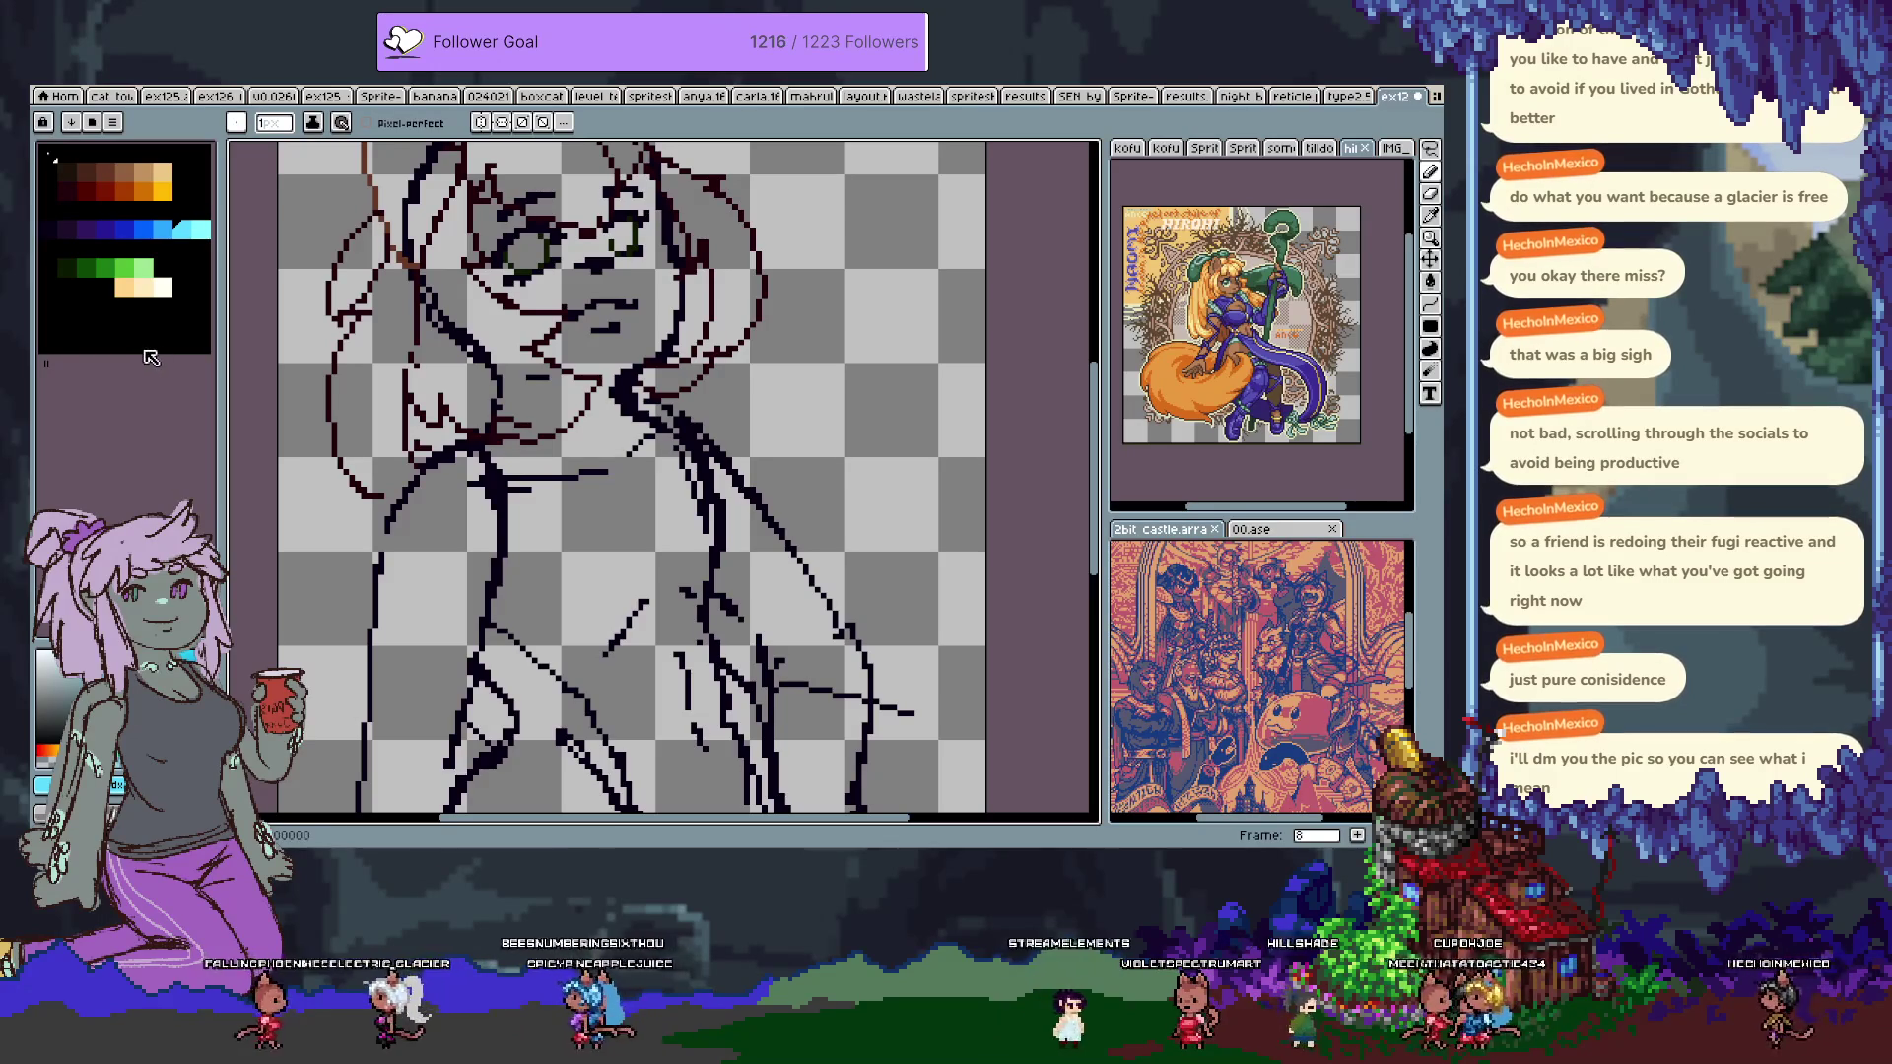
{"action": "left_click", "coordinate": [676, 442], "text": "alt"}
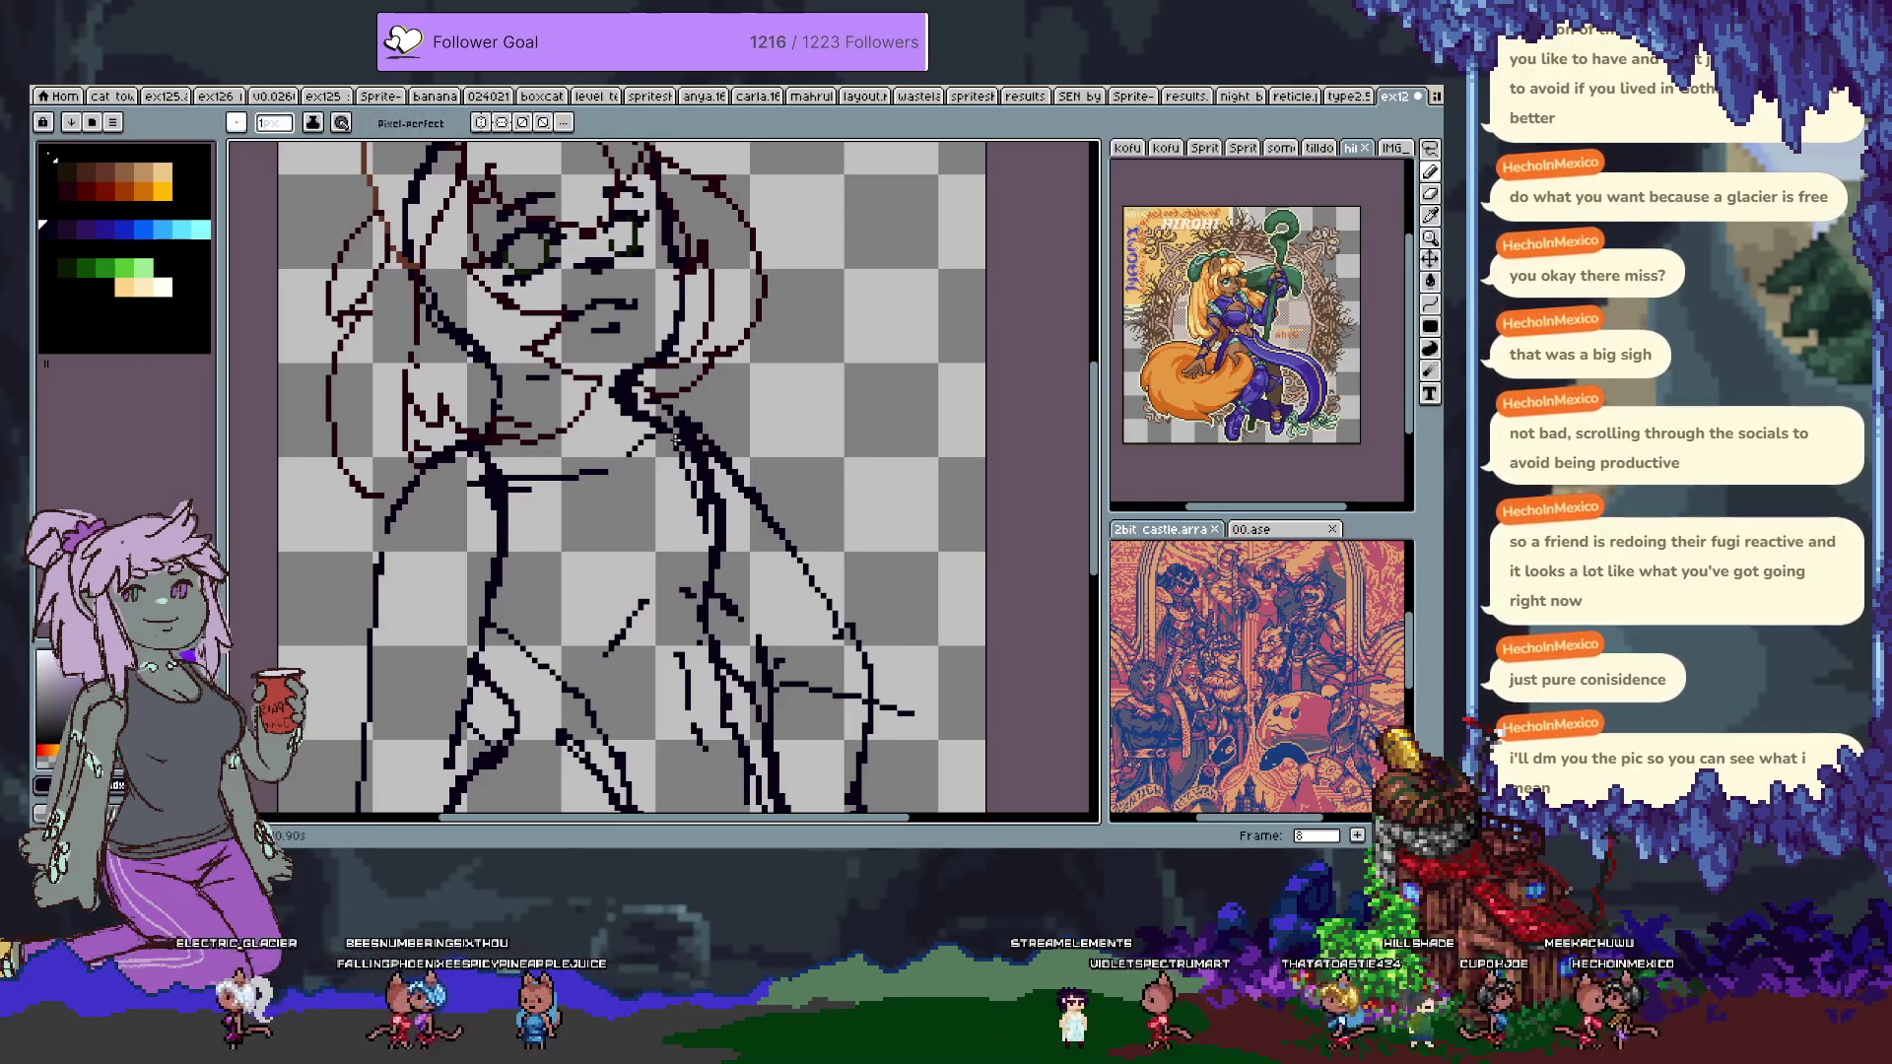
{"action": "left_click", "coordinate": [69, 173]}
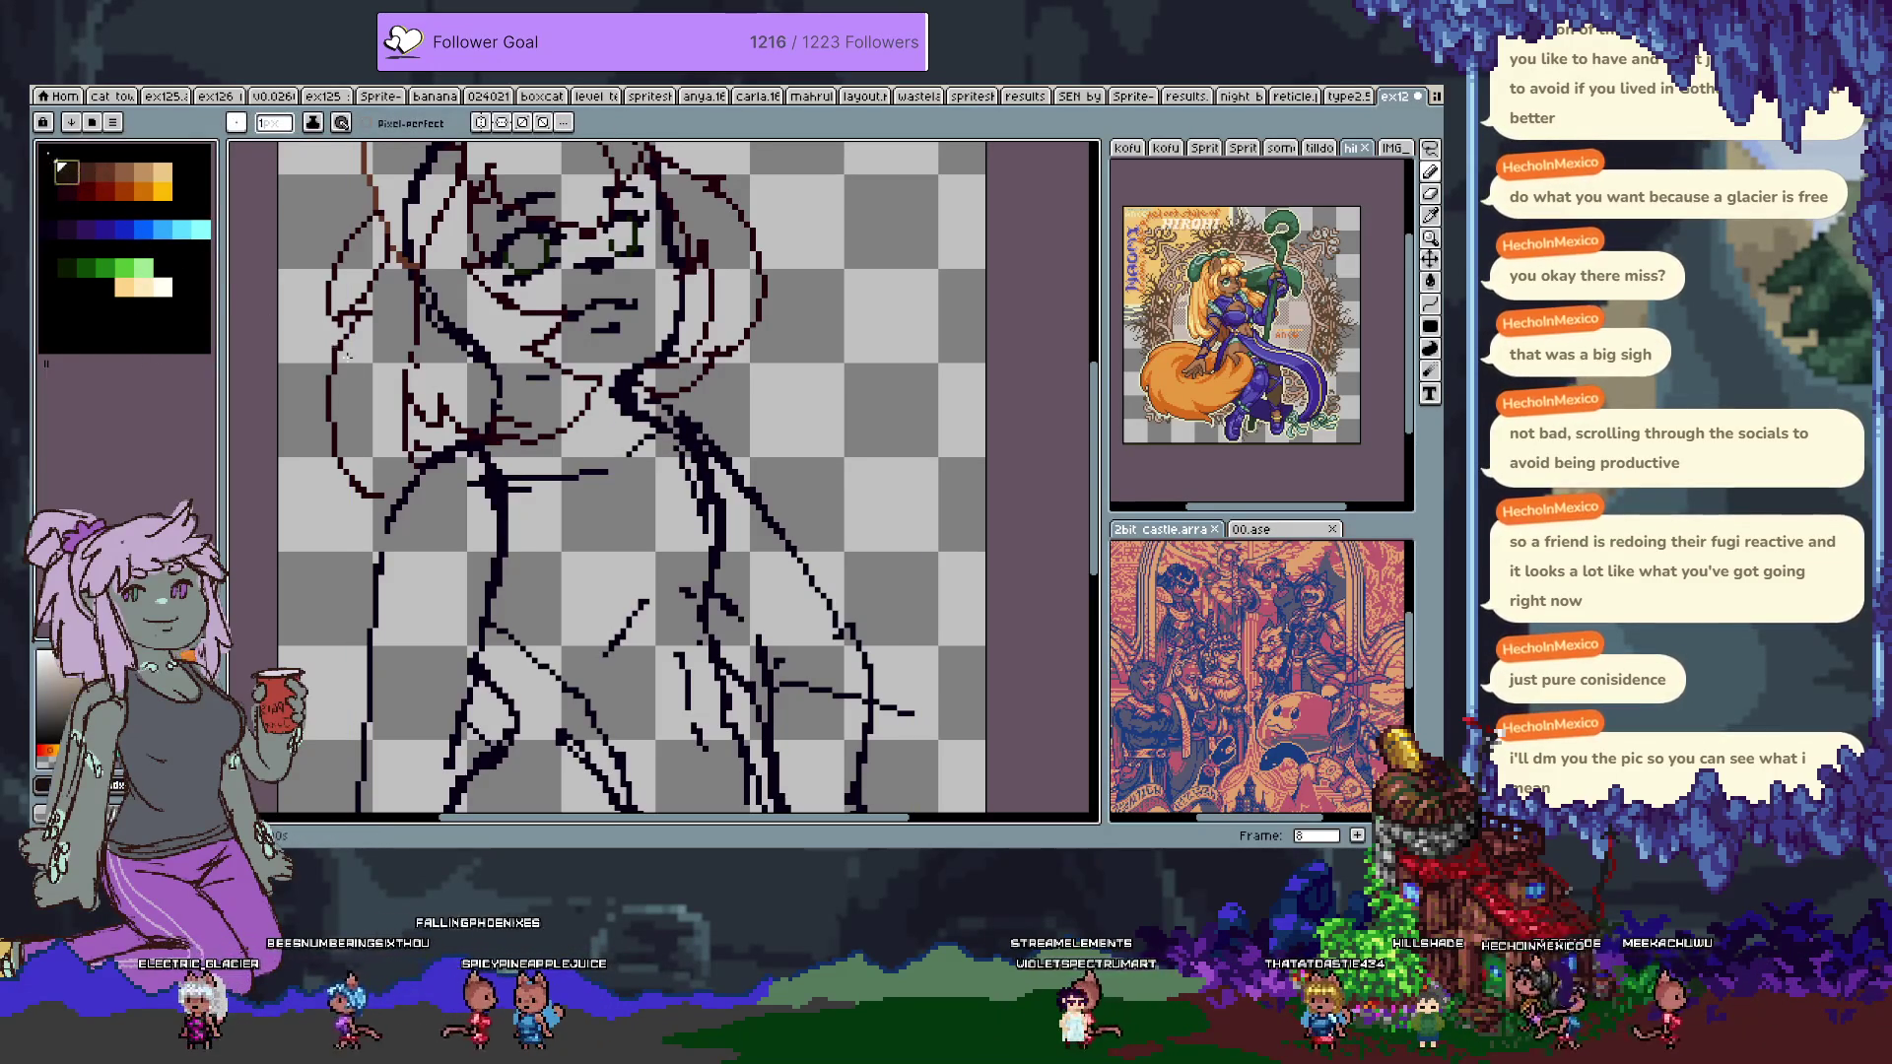
{"action": "key", "text": "g"}
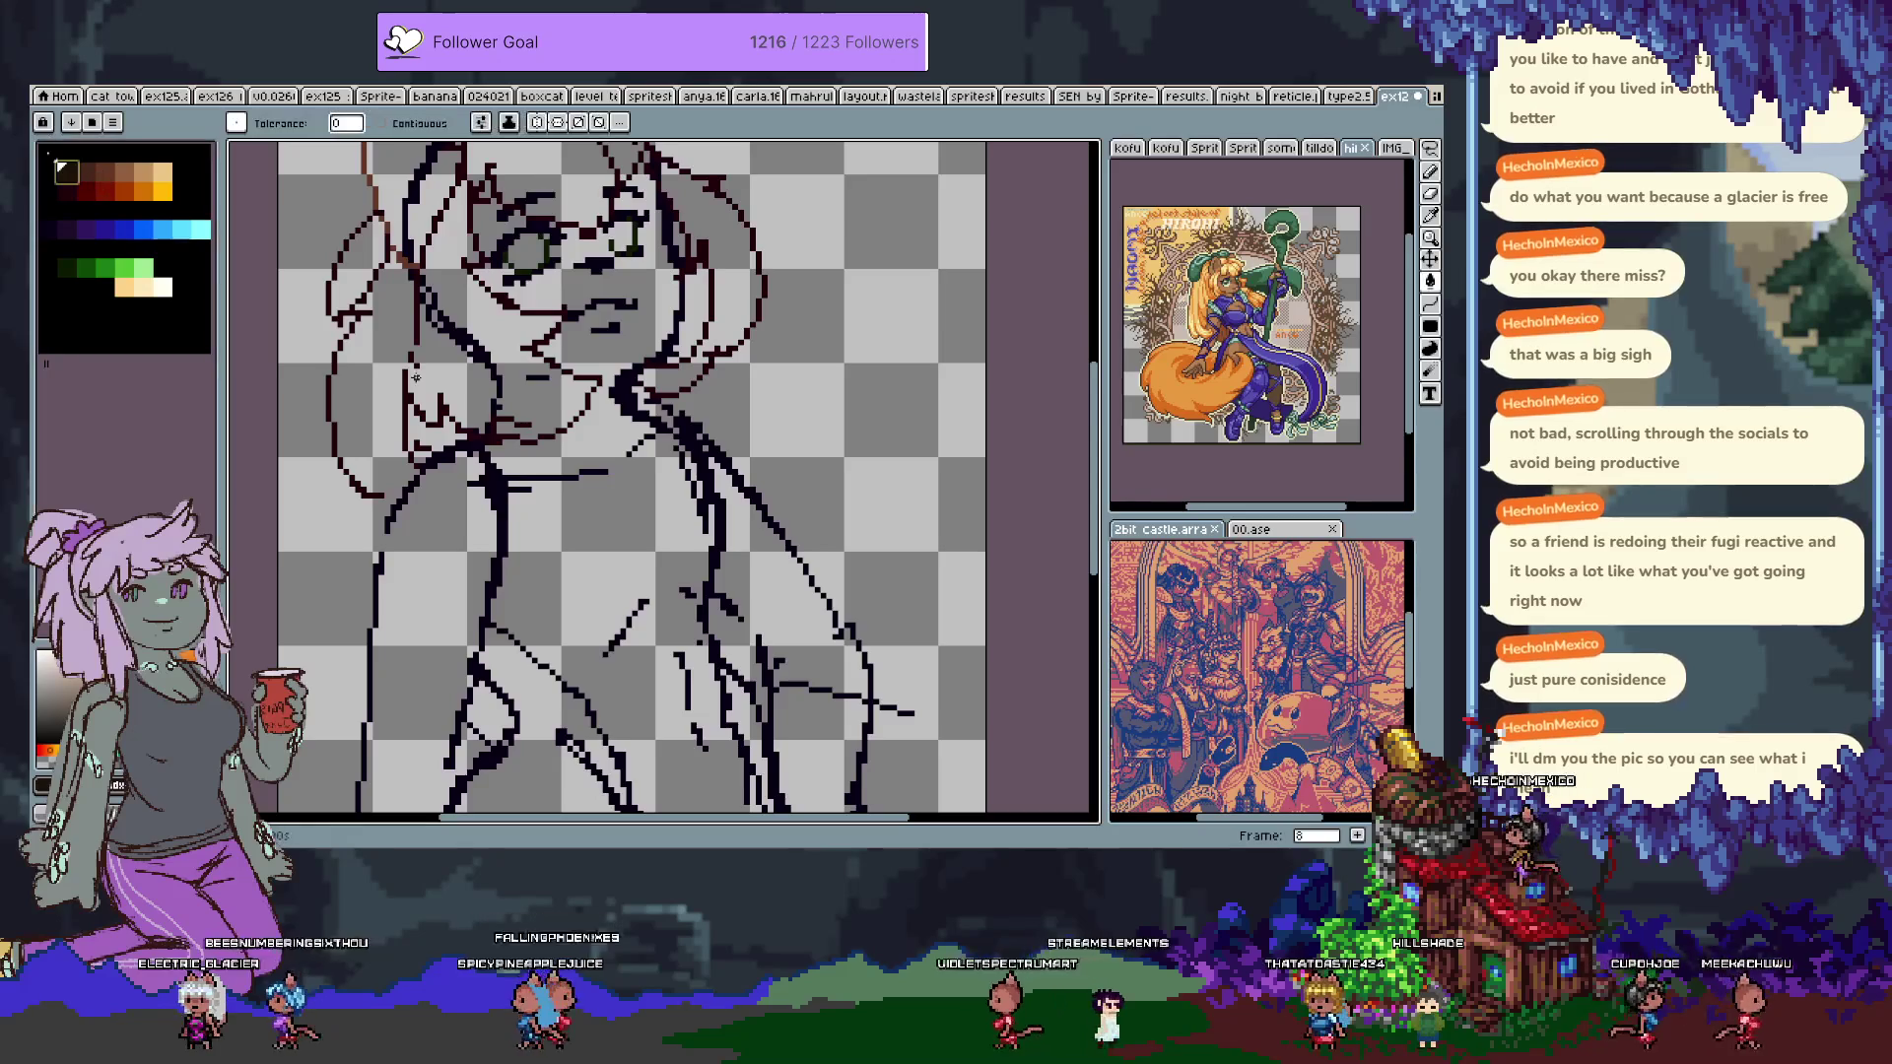
{"action": "left_click", "coordinate": [634, 414]}
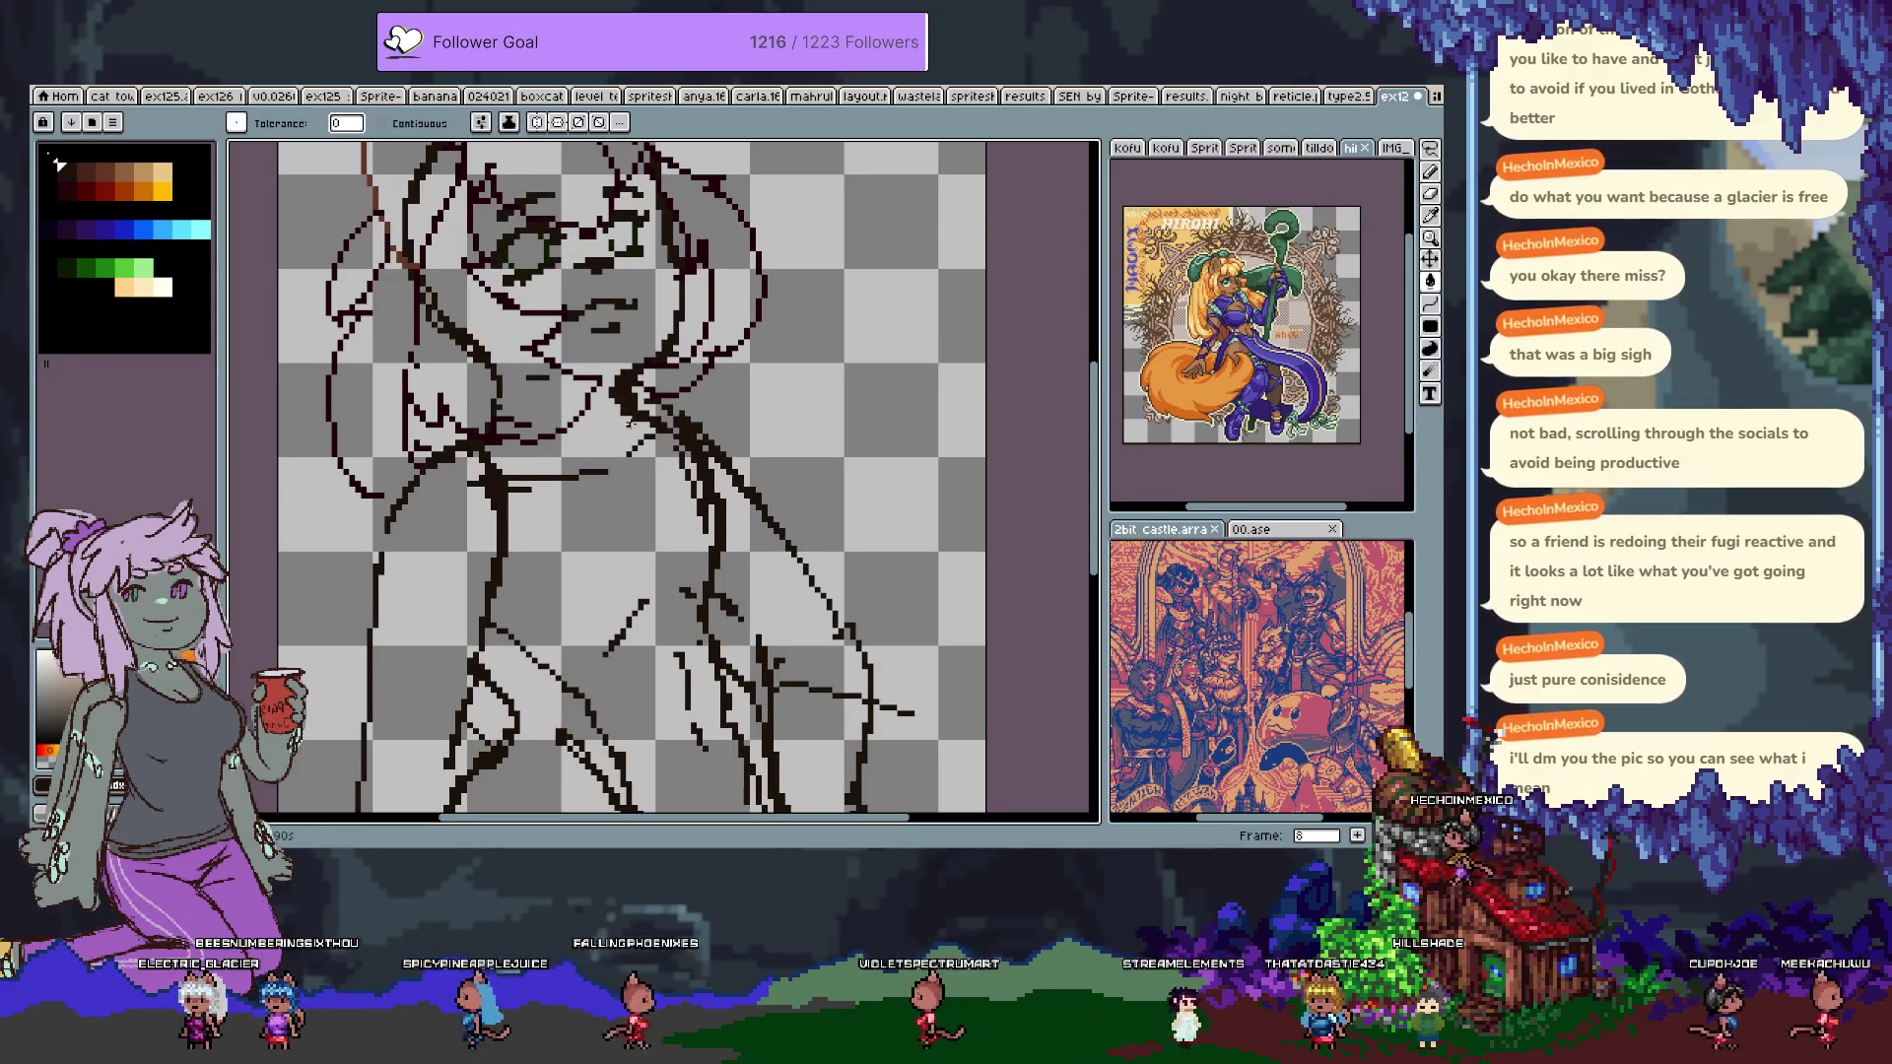
{"action": "mouse_move", "coordinate": [605, 477]}
{"action": "left_mouse_down"}
{"action": "mouse_move", "coordinate": [572, 266]}
{"action": "mouse_move", "coordinate": [537, 187]}
{"action": "left_mouse_up"}
Draw new hand lines beside the lower right torso and erase stray segments.
{"action": "key", "text": "b"}
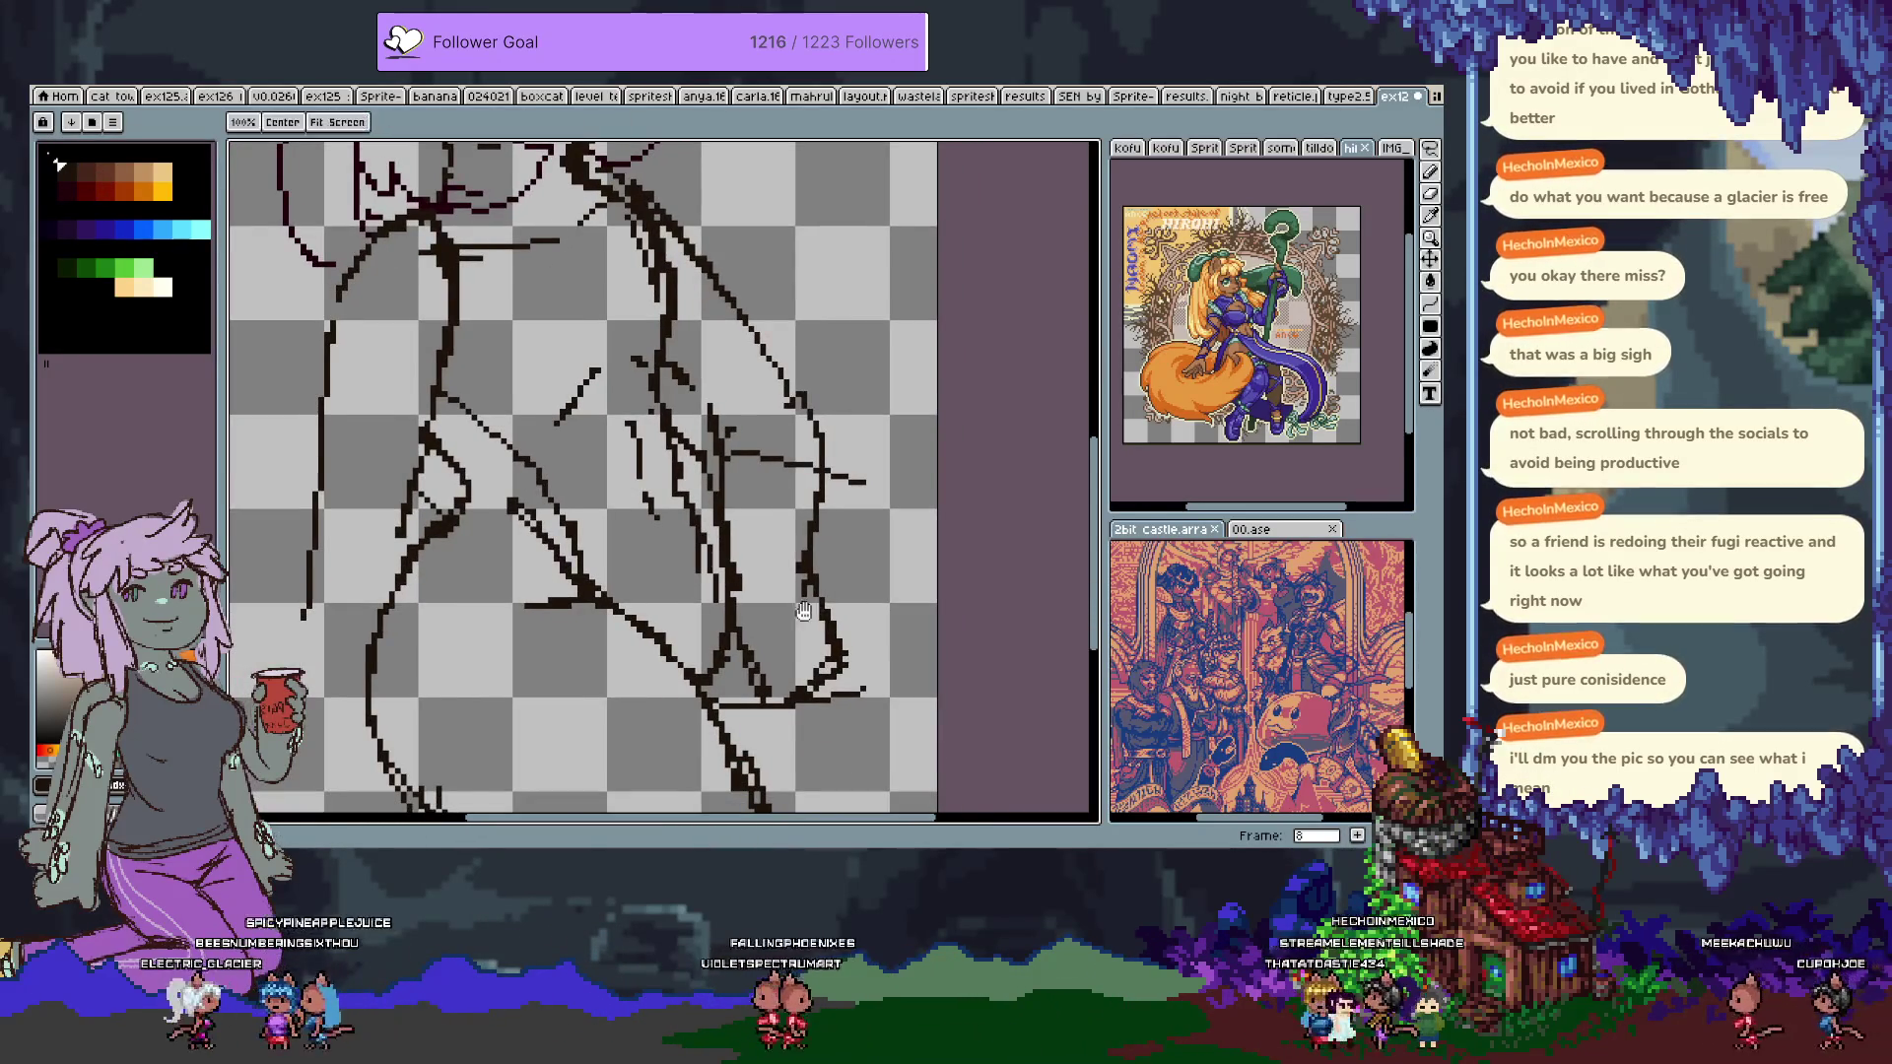
{"action": "mouse_move", "coordinate": [666, 577]}
{"action": "left_mouse_down"}
{"action": "mouse_move", "coordinate": [724, 574]}
{"action": "mouse_move", "coordinate": [757, 629]}
{"action": "mouse_move", "coordinate": [678, 543]}
{"action": "left_mouse_up"}
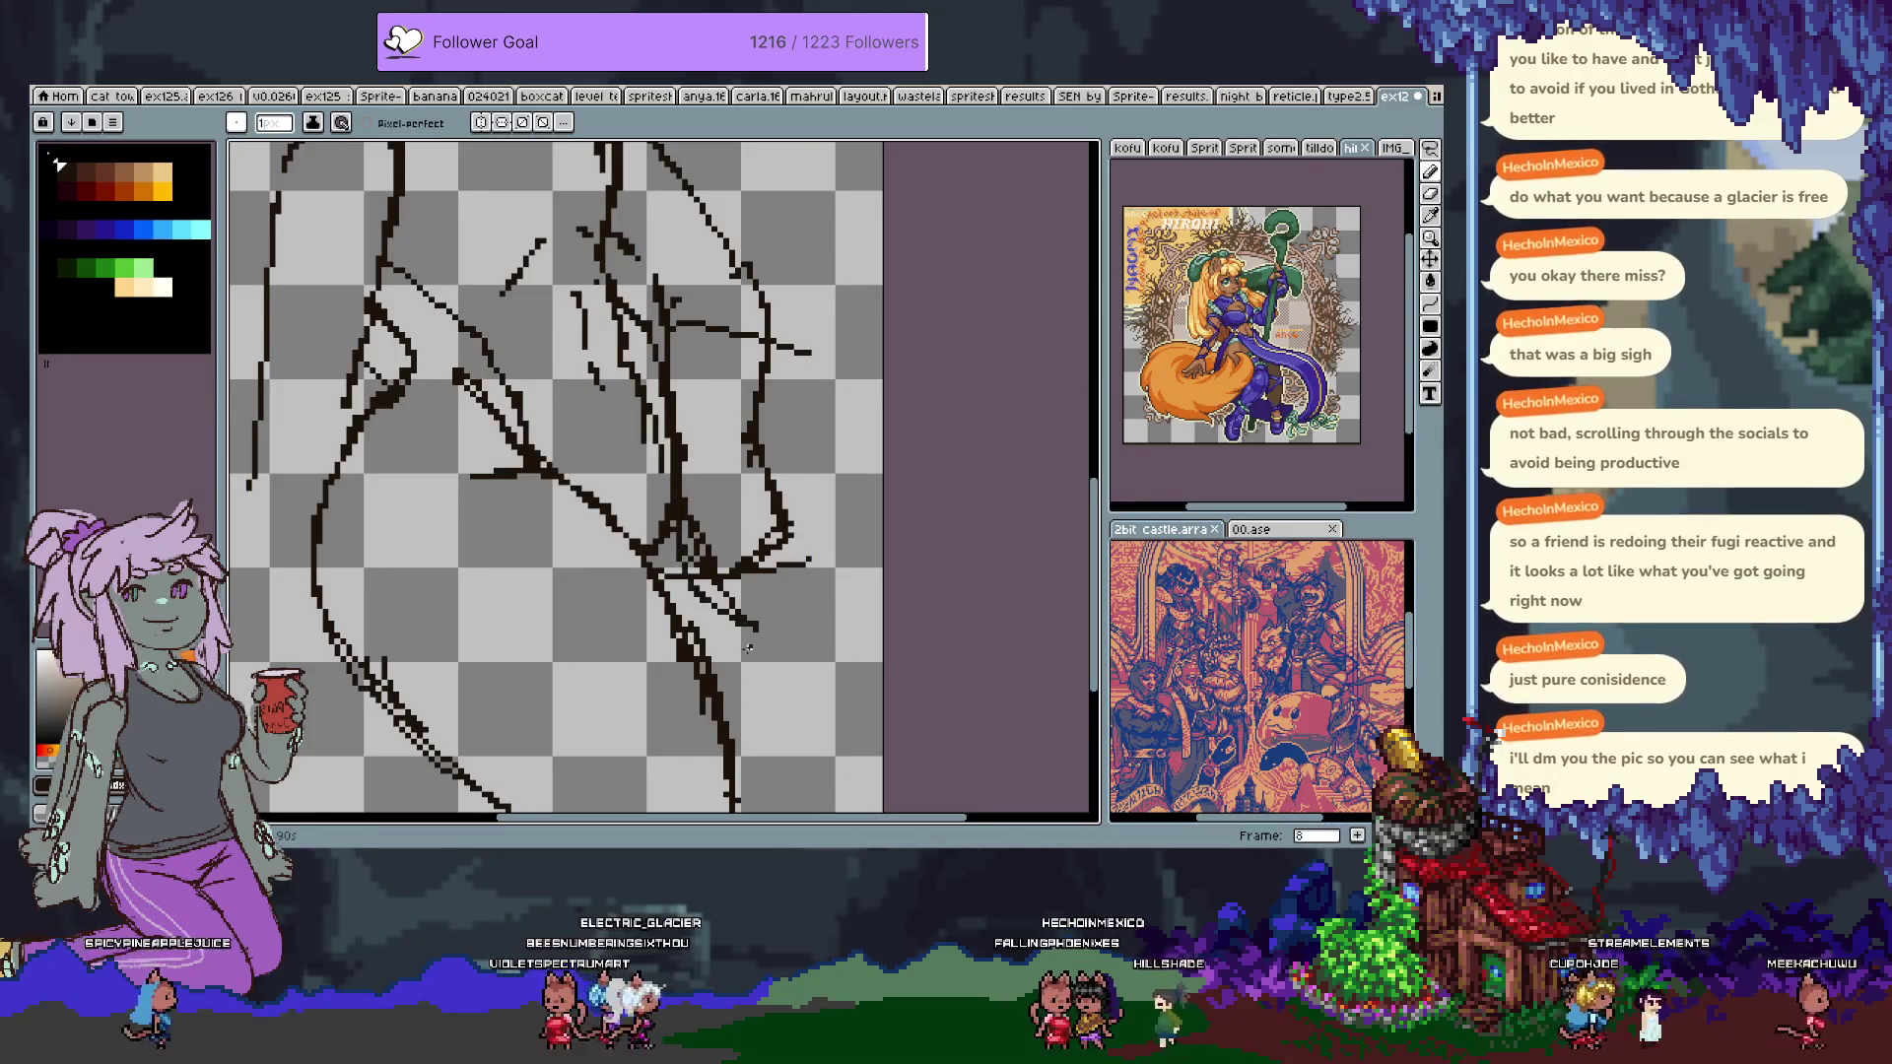
{"action": "key", "text": "ctrl+z"}
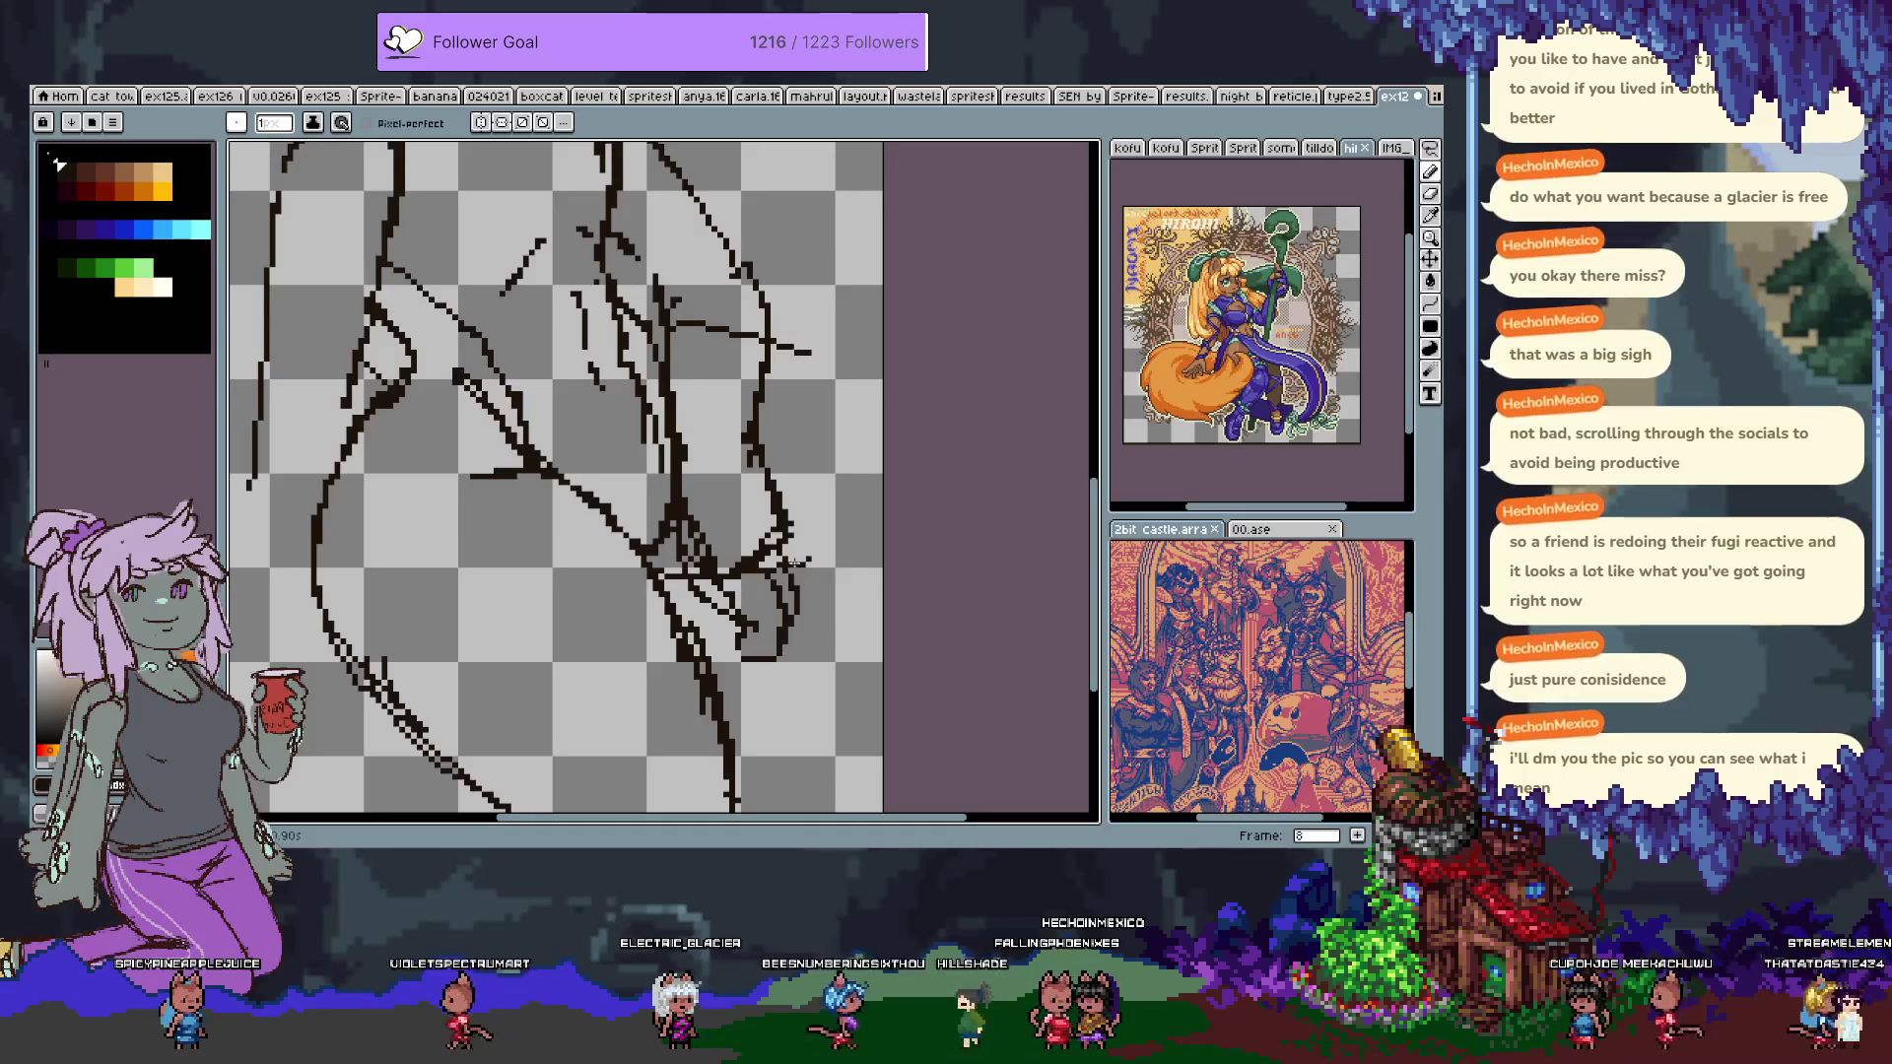
{"action": "mouse_move", "coordinate": [776, 496]}
{"action": "left_mouse_down"}
{"action": "mouse_move", "coordinate": [830, 562]}
{"action": "mouse_move", "coordinate": [811, 613]}
{"action": "left_mouse_up"}
{"action": "key", "text": "e"}
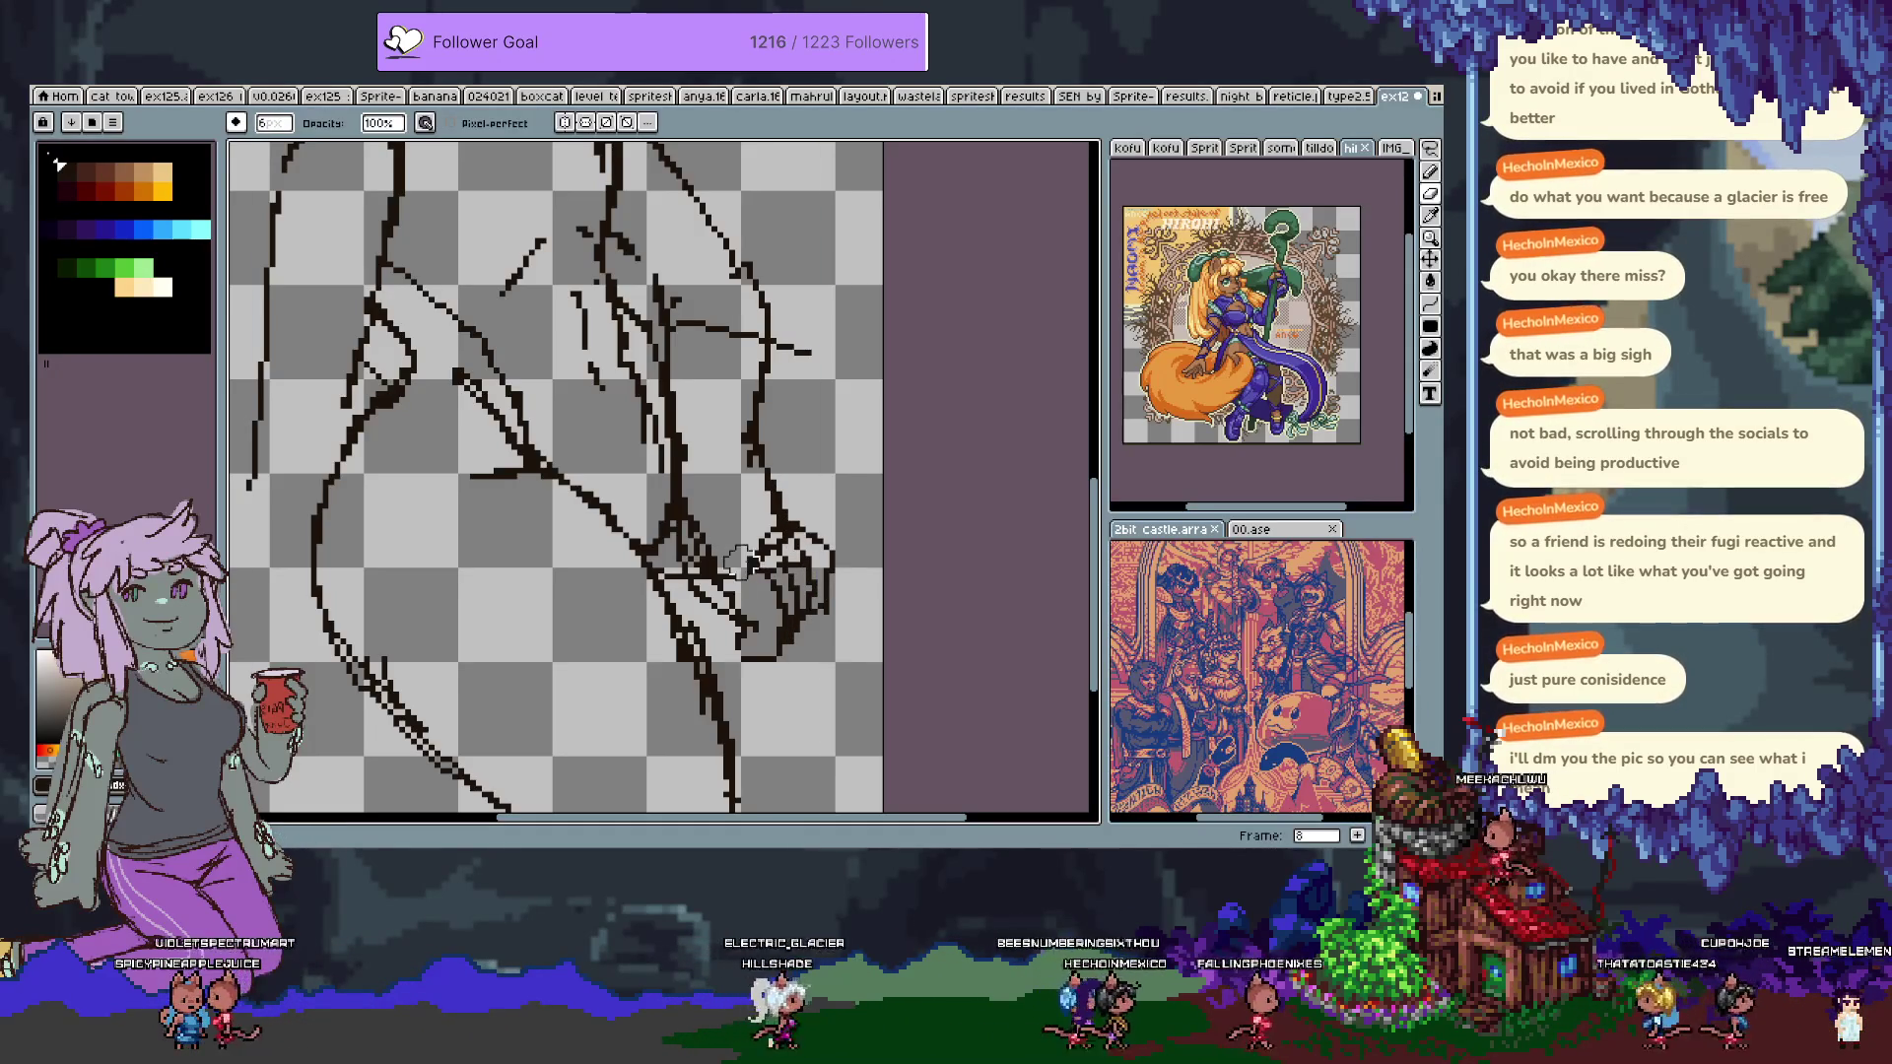
{"action": "mouse_move", "coordinate": [800, 543]}
{"action": "left_mouse_down"}
{"action": "mouse_move", "coordinate": [765, 512]}
{"action": "mouse_move", "coordinate": [765, 462]}
{"action": "left_mouse_up"}
{"action": "key", "text": "b"}
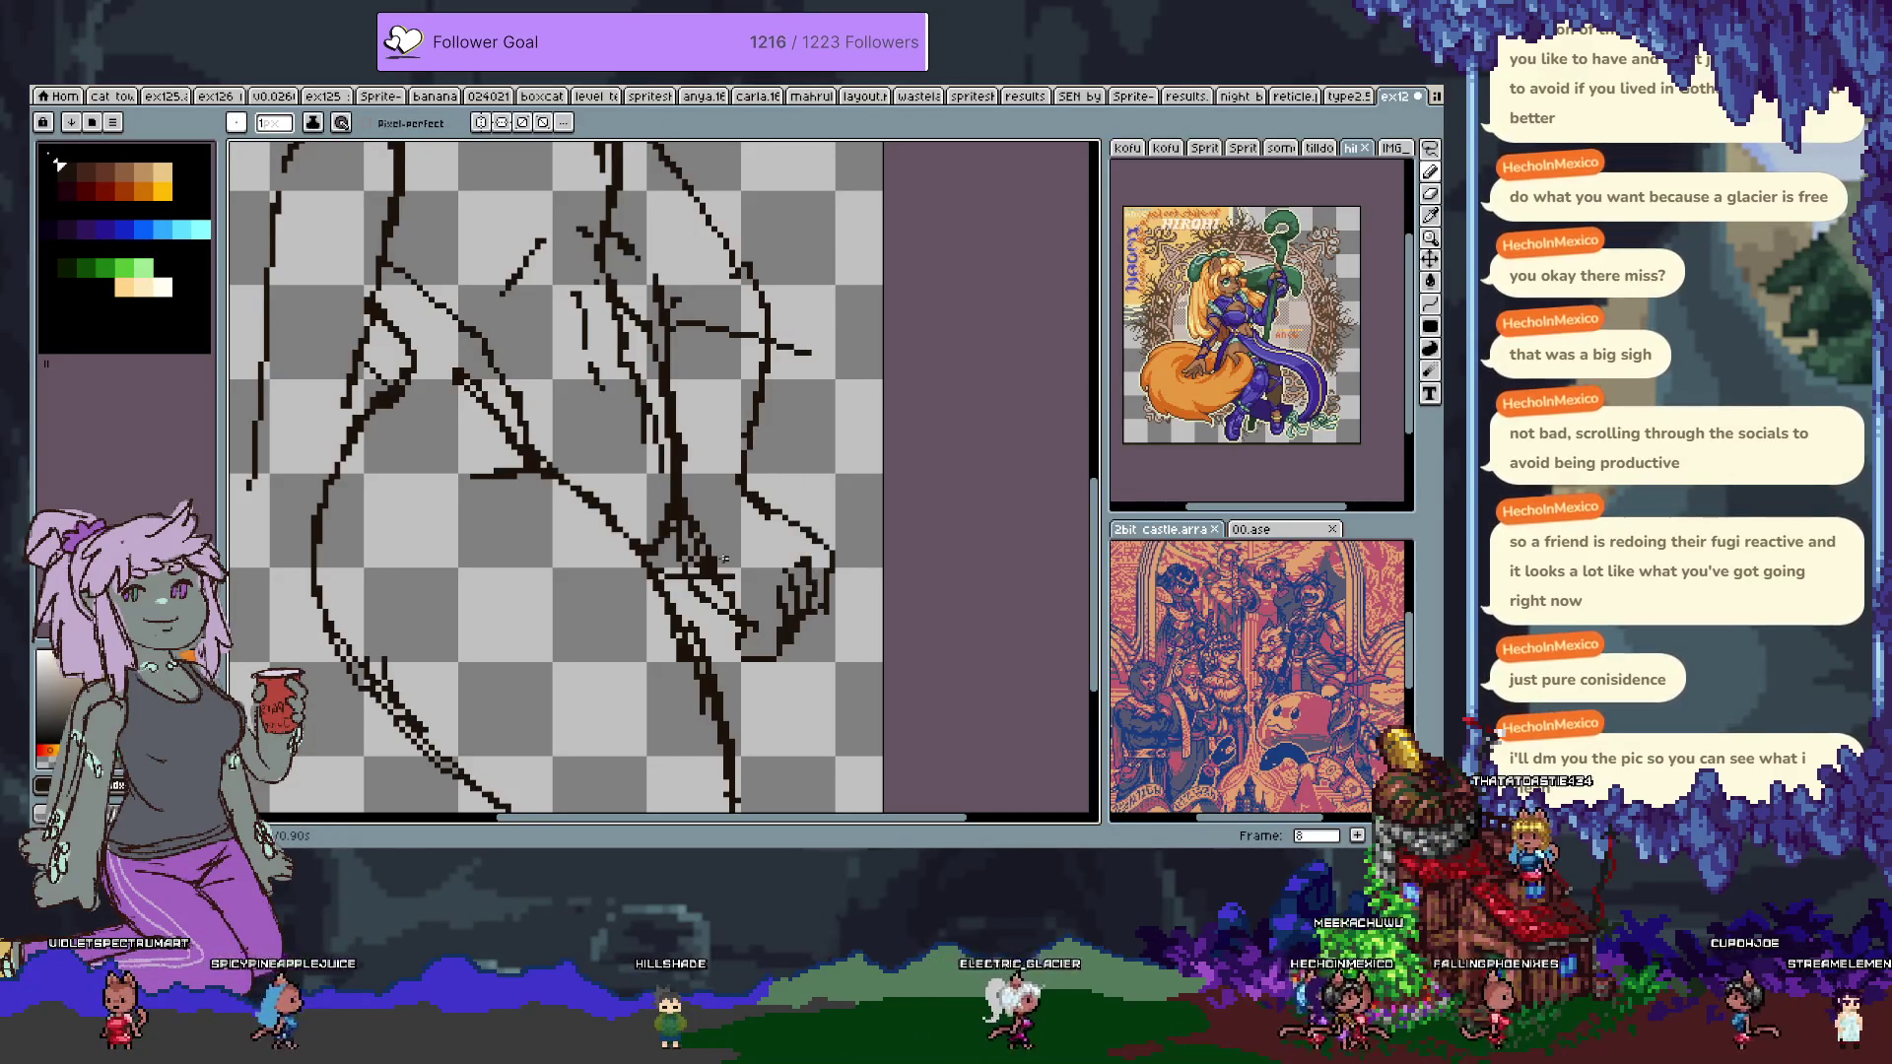
{"action": "key", "text": "e"}
{"action": "left_click_drag", "start_coordinate": [701, 532], "coordinate": [734, 601]}
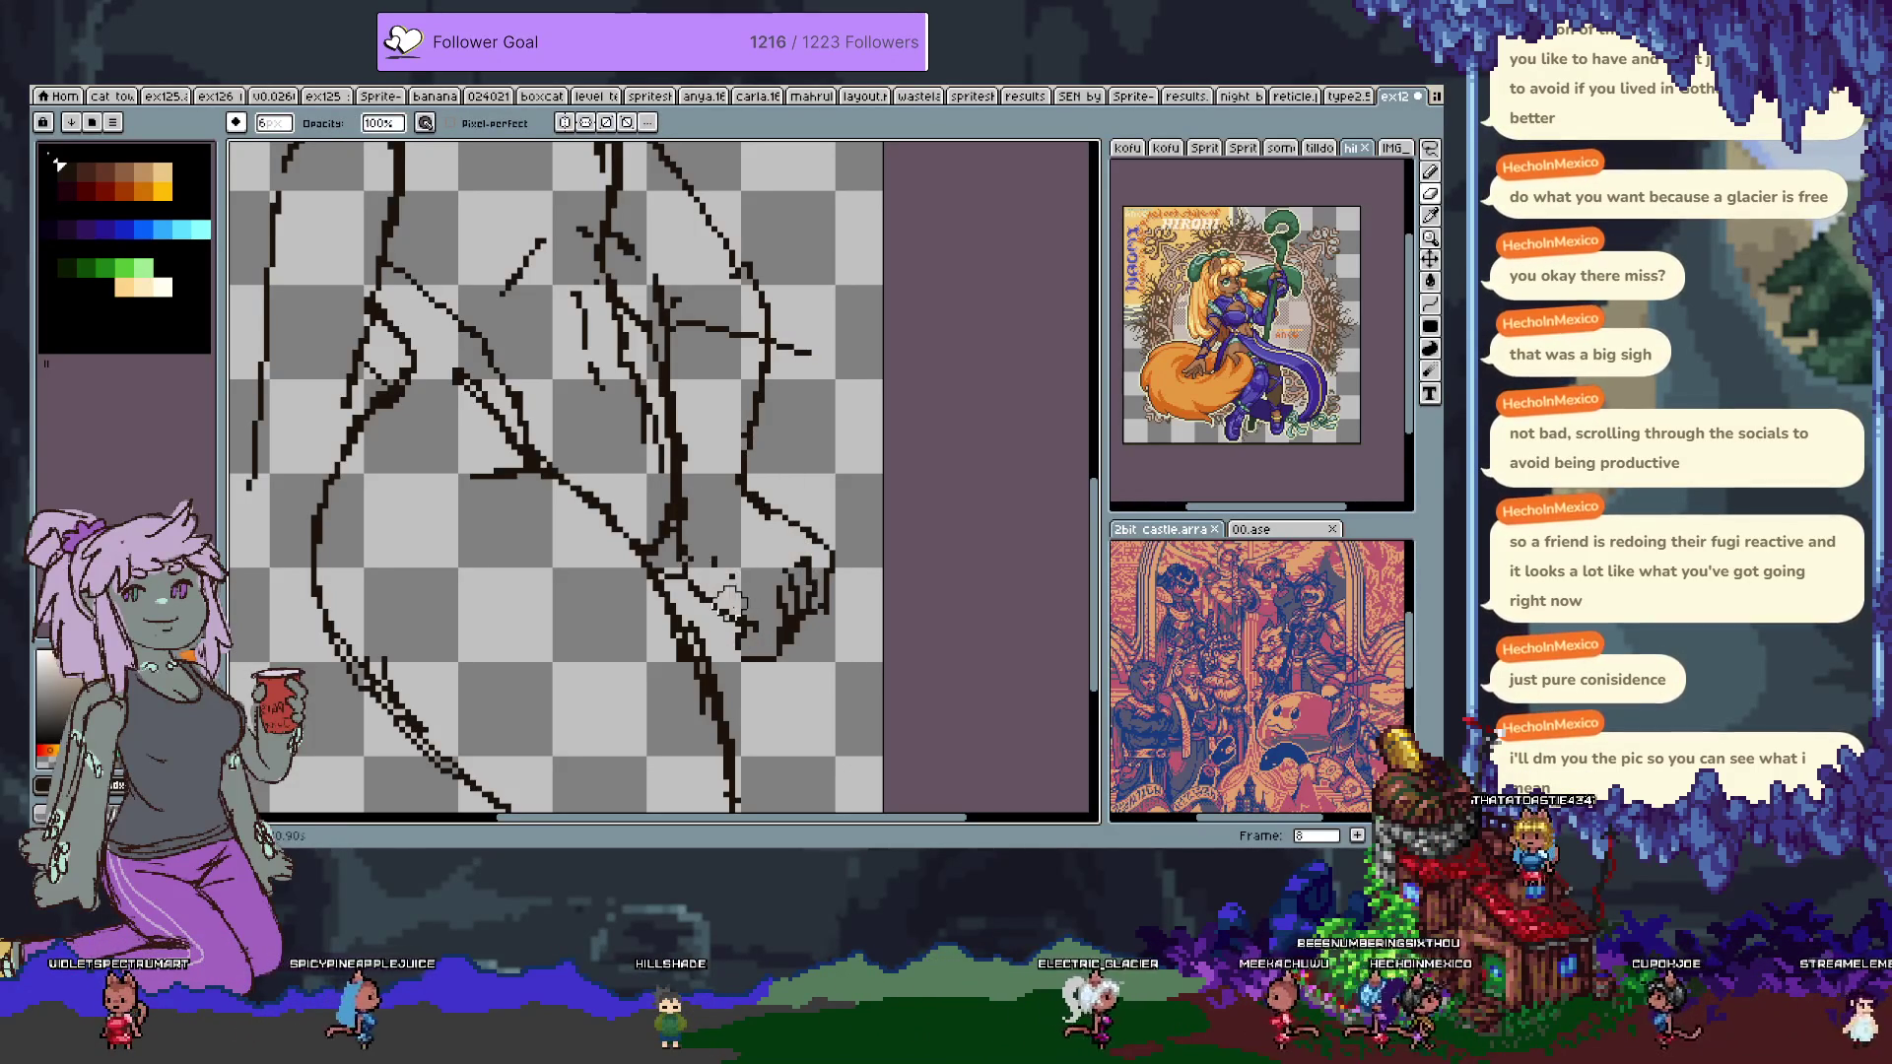
{"action": "key", "text": "b"}
Shift the hand strokes slightly with the Move tool and erase strokes around the hand.
{"action": "key", "text": "v"}
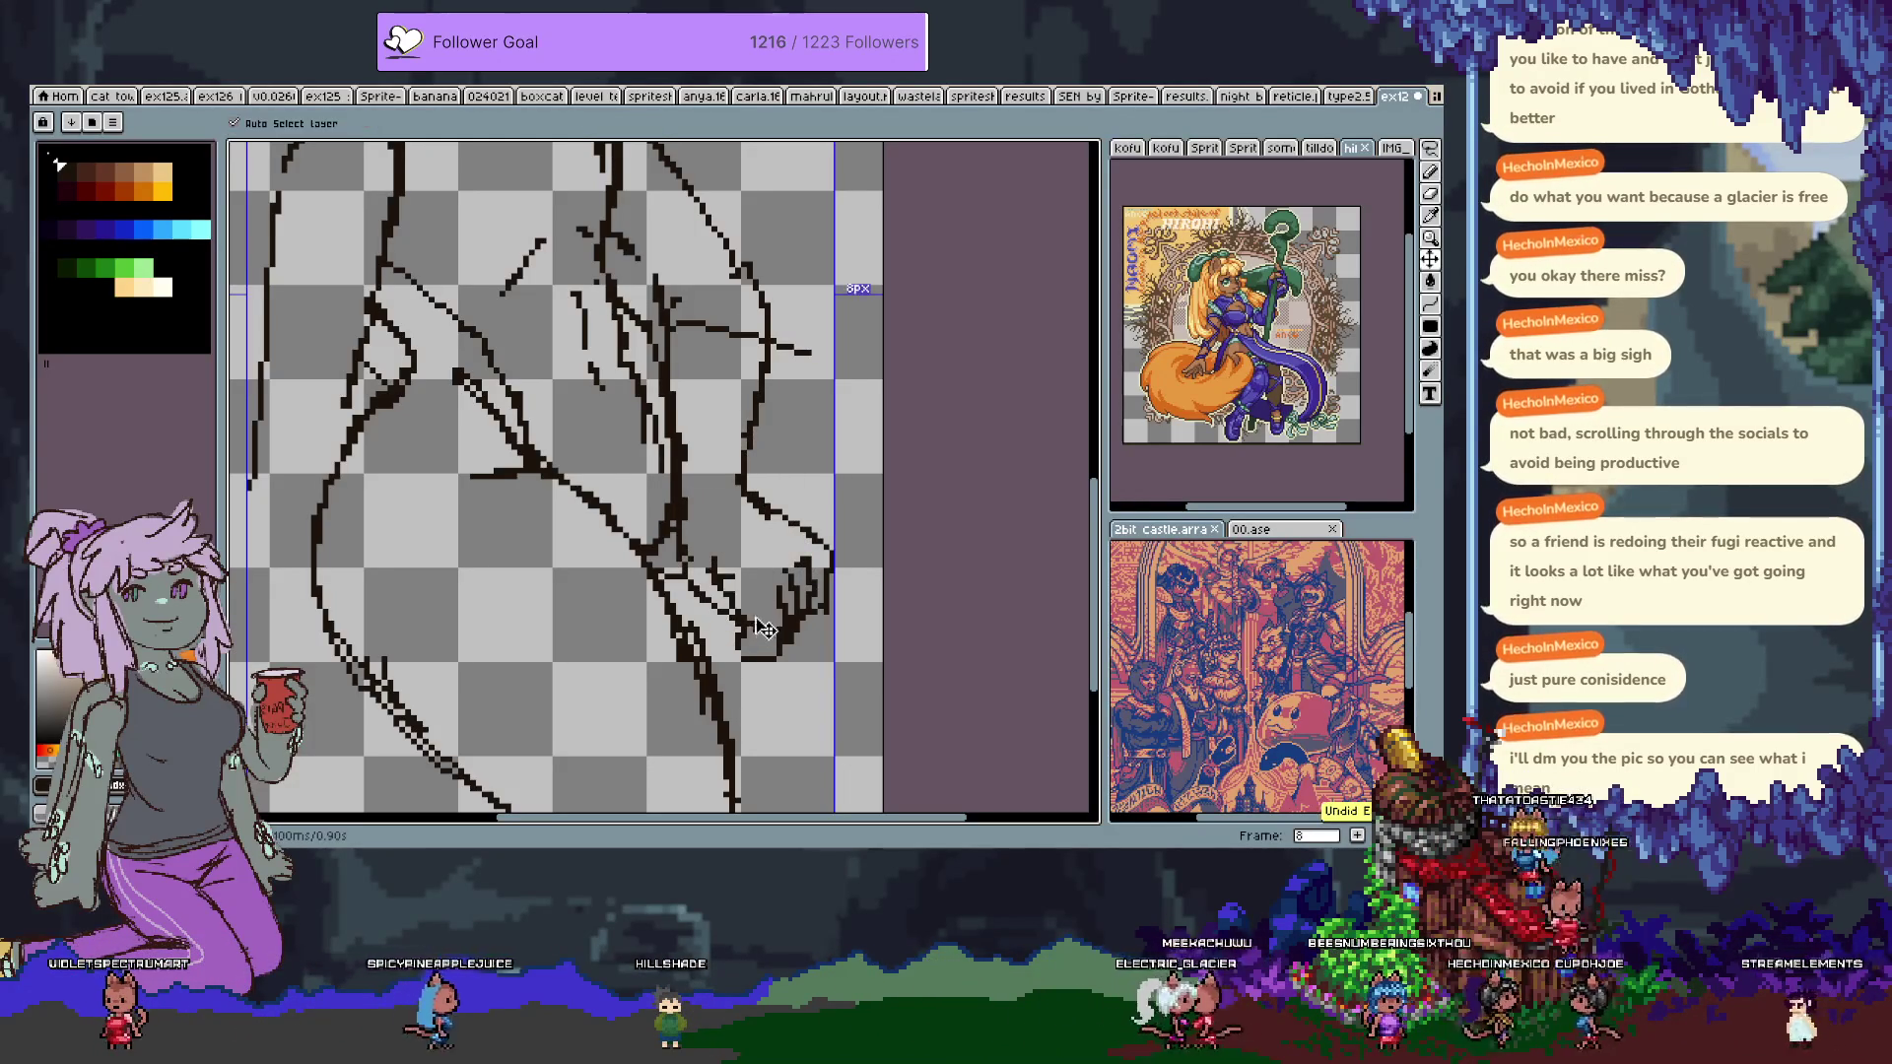
{"action": "left_click_drag", "start_coordinate": [752, 649], "coordinate": [742, 669]}
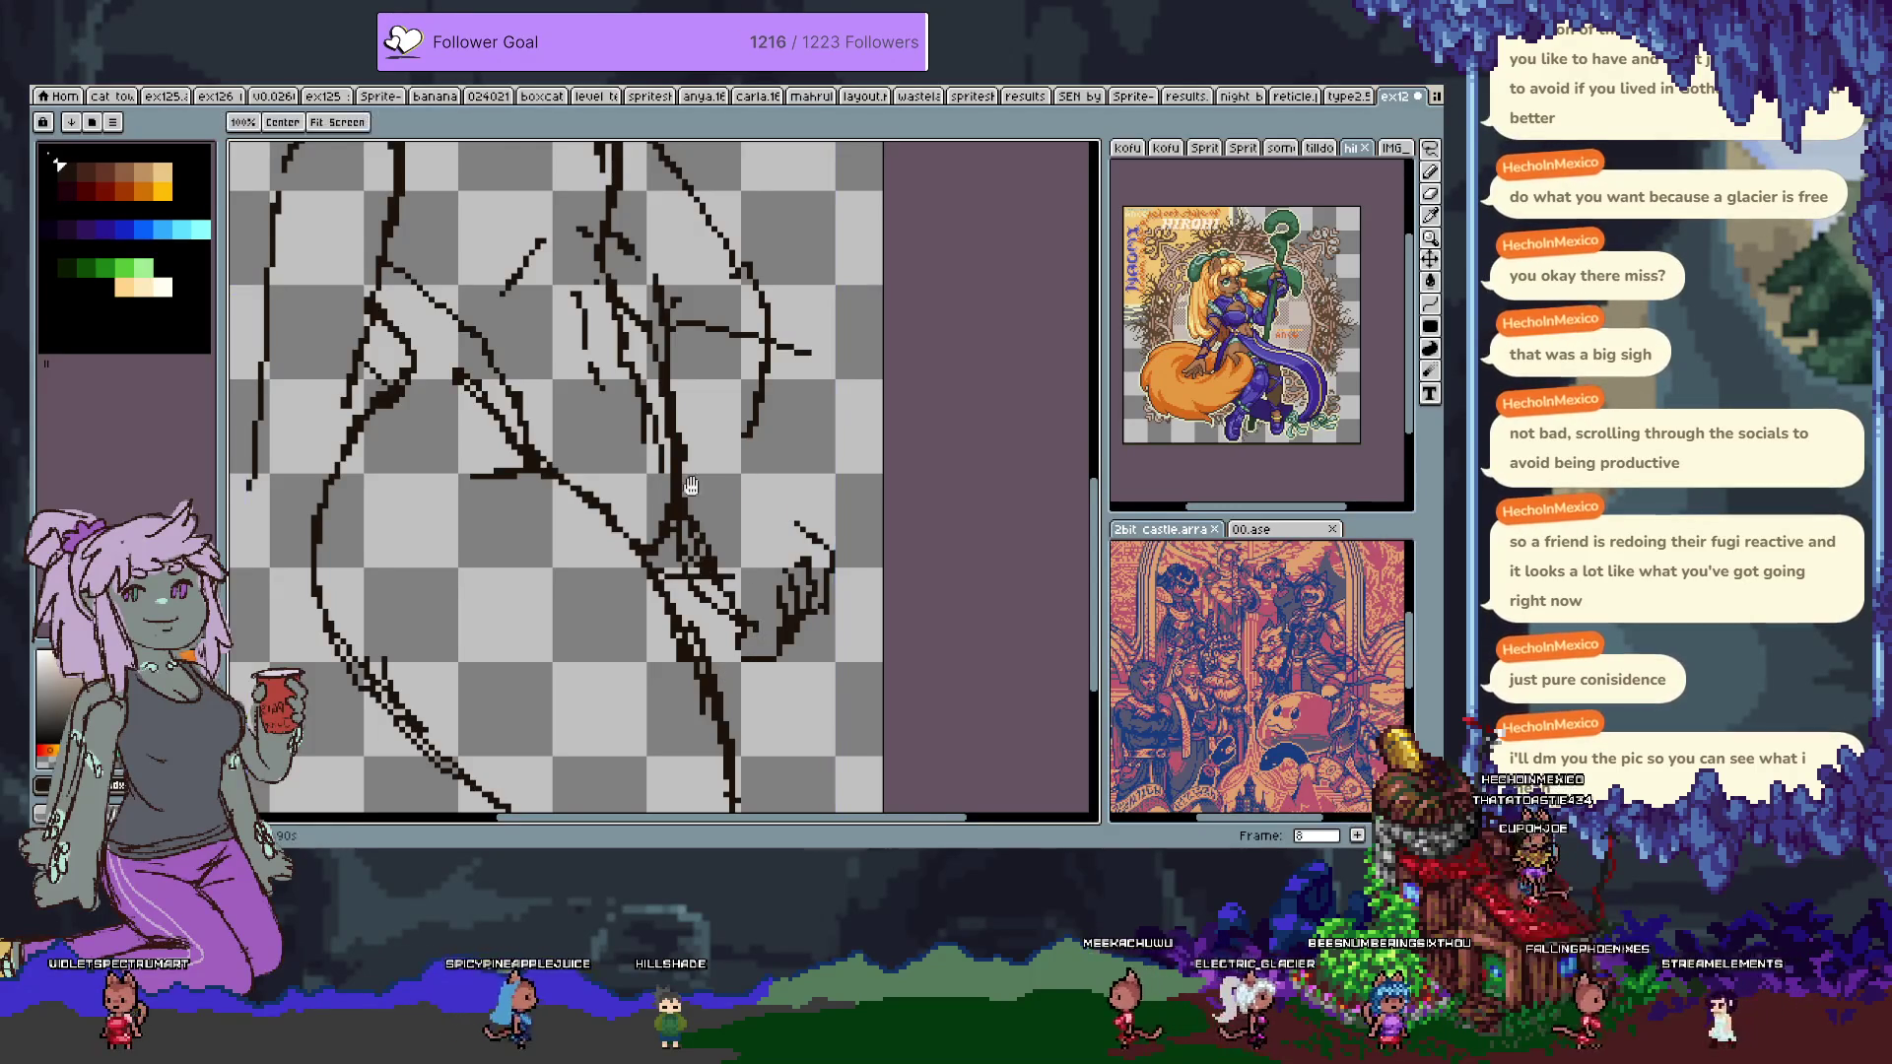
{"action": "scroll", "coordinate": [710, 605], "scroll_direction": "up", "scroll_amount": 1}
{"action": "left_click_drag", "start_coordinate": [779, 719], "coordinate": [751, 700]}
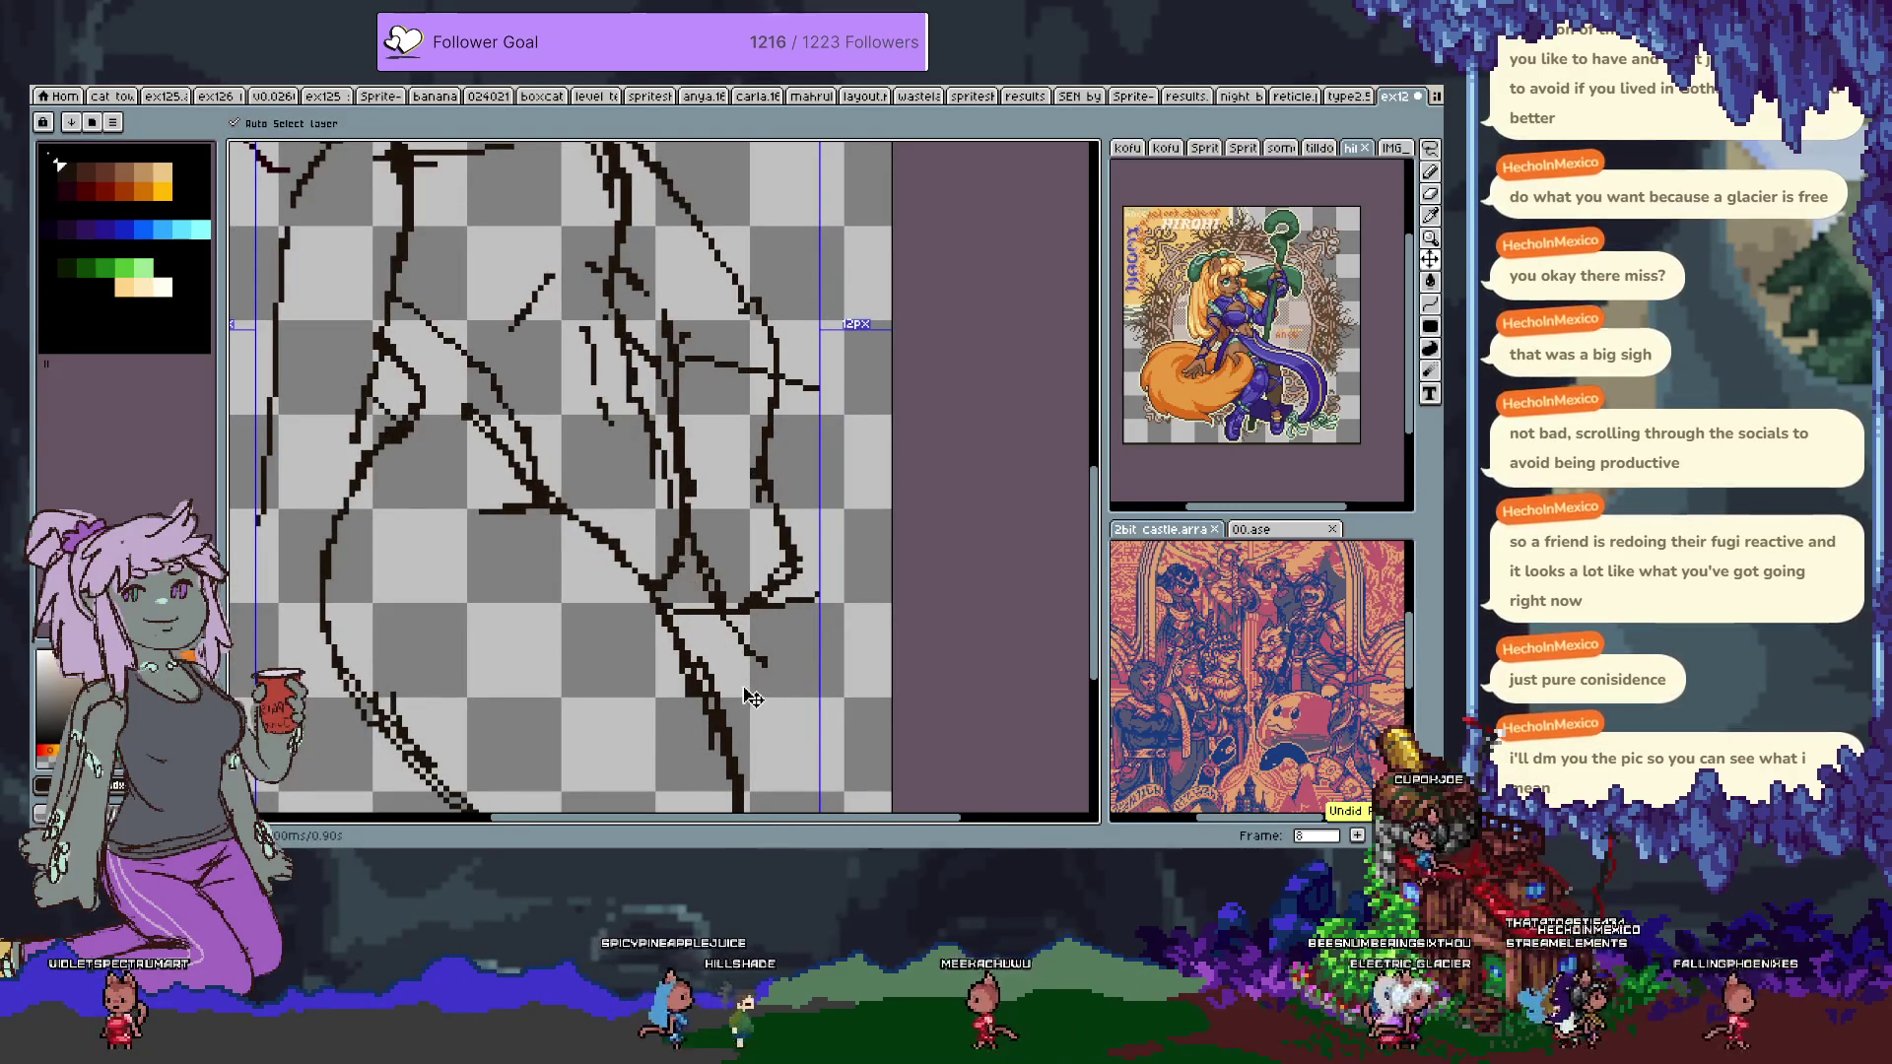
{"action": "key", "text": "b"}
{"action": "key", "text": "e"}
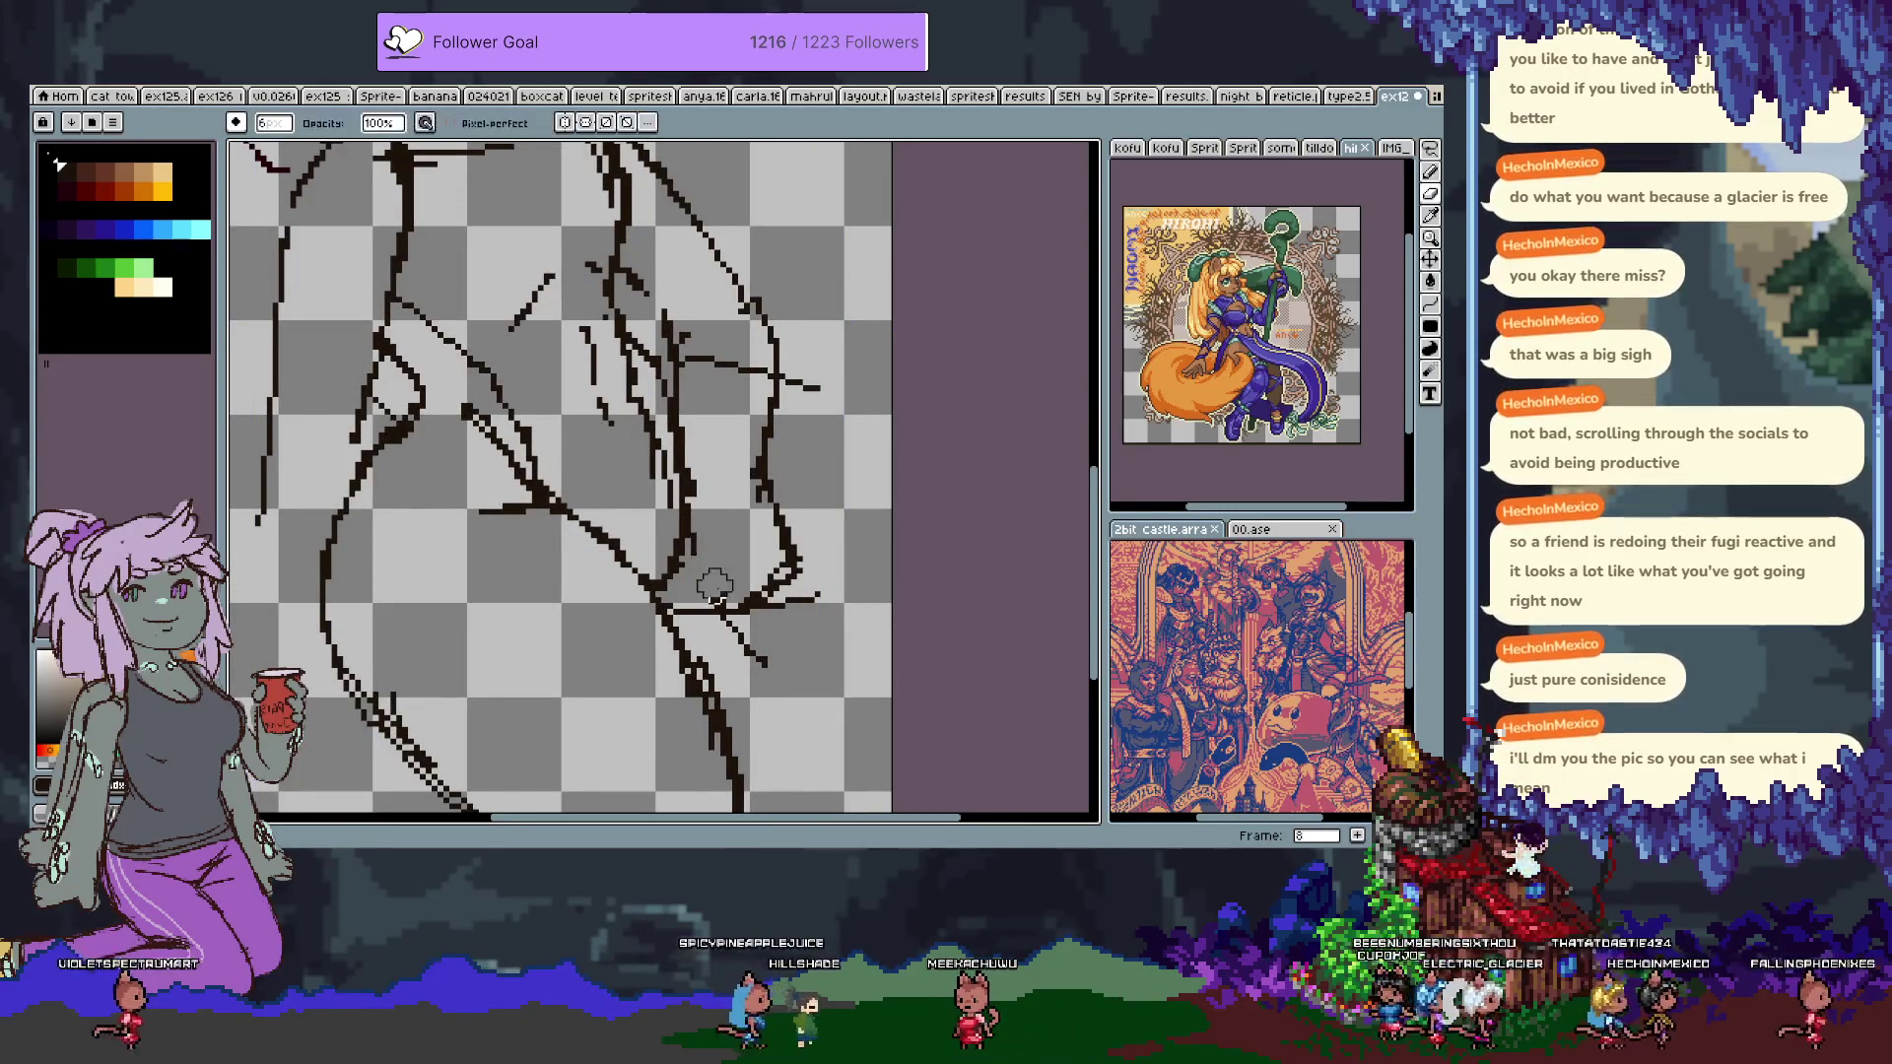
{"action": "mouse_move", "coordinate": [710, 579]}
{"action": "left_mouse_down"}
{"action": "mouse_move", "coordinate": [808, 609]}
{"action": "mouse_move", "coordinate": [737, 638]}
{"action": "mouse_move", "coordinate": [789, 631]}
{"action": "mouse_move", "coordinate": [835, 543]}
{"action": "left_mouse_up"}
Undo the recent hand strokes and return the view to the face.
{"action": "key", "text": "b"}
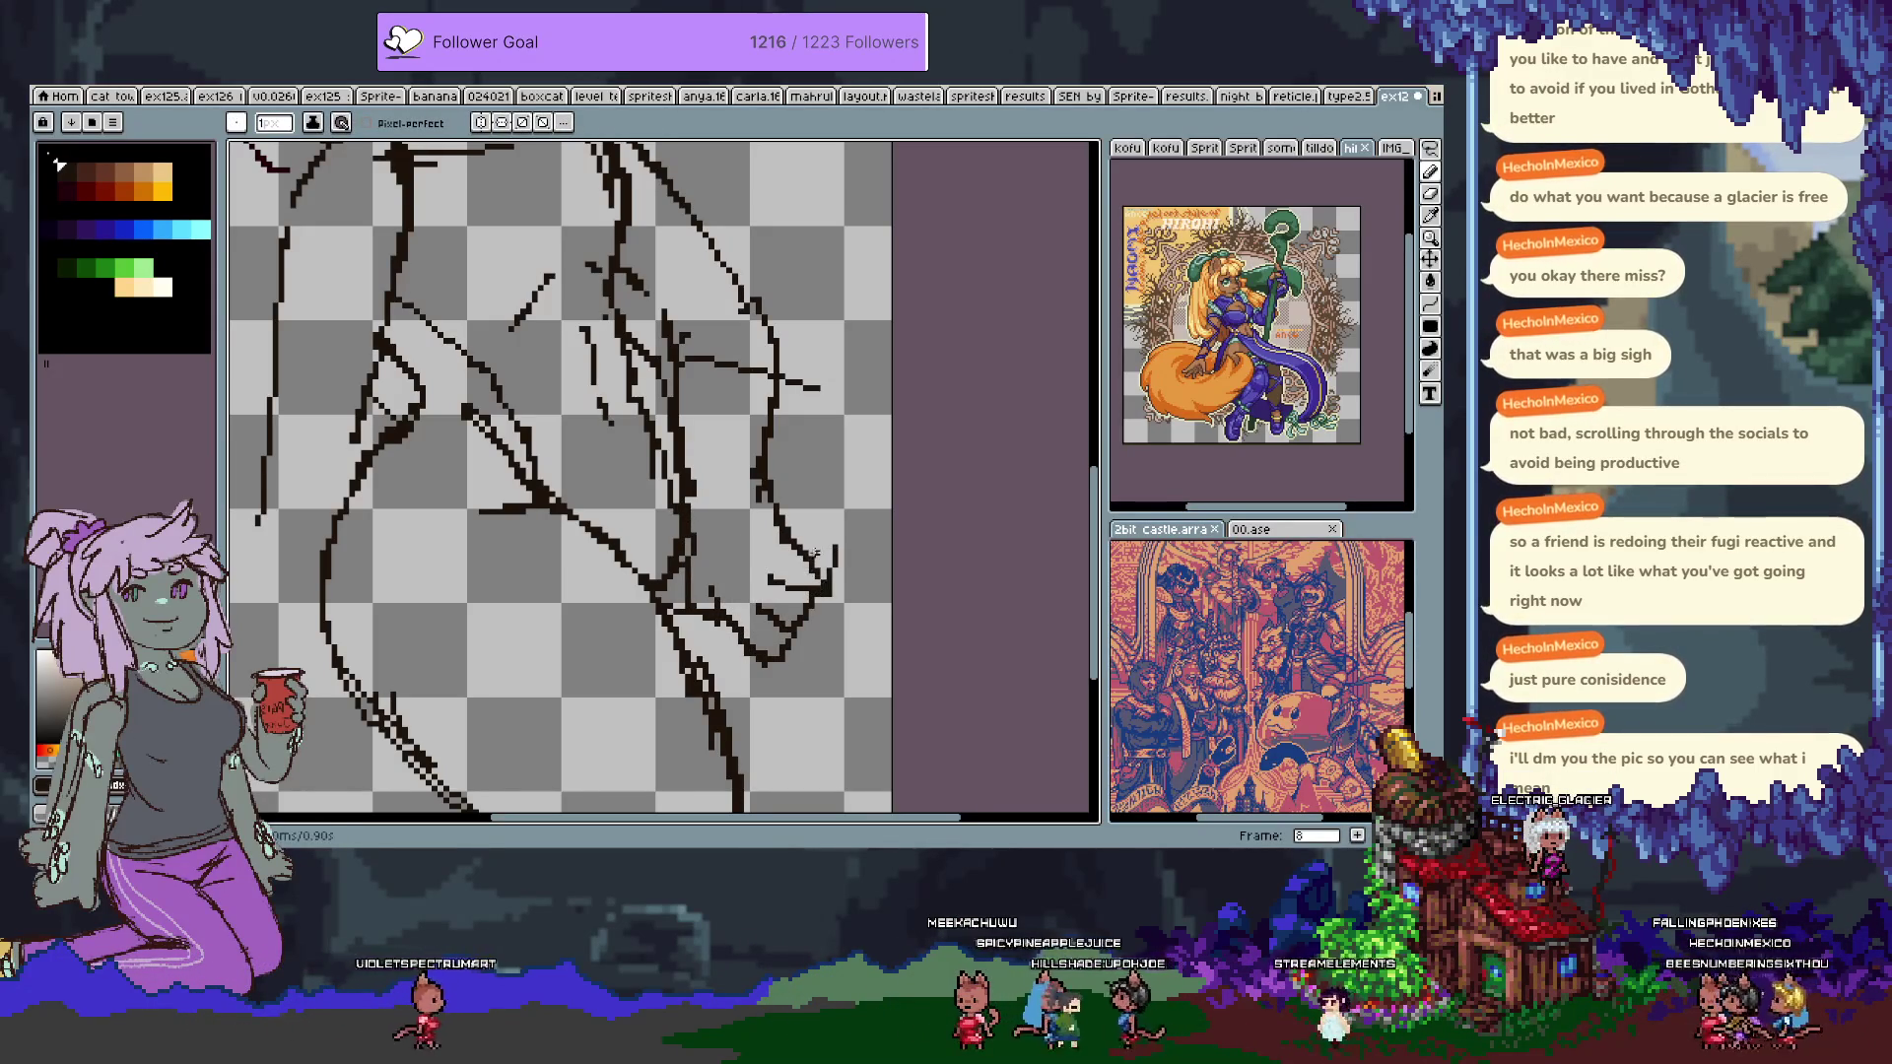
{"action": "key", "text": "ctrl+z"}
{"action": "key", "text": "ctrl+z"}
{"action": "key", "text": "ctrl+z"}
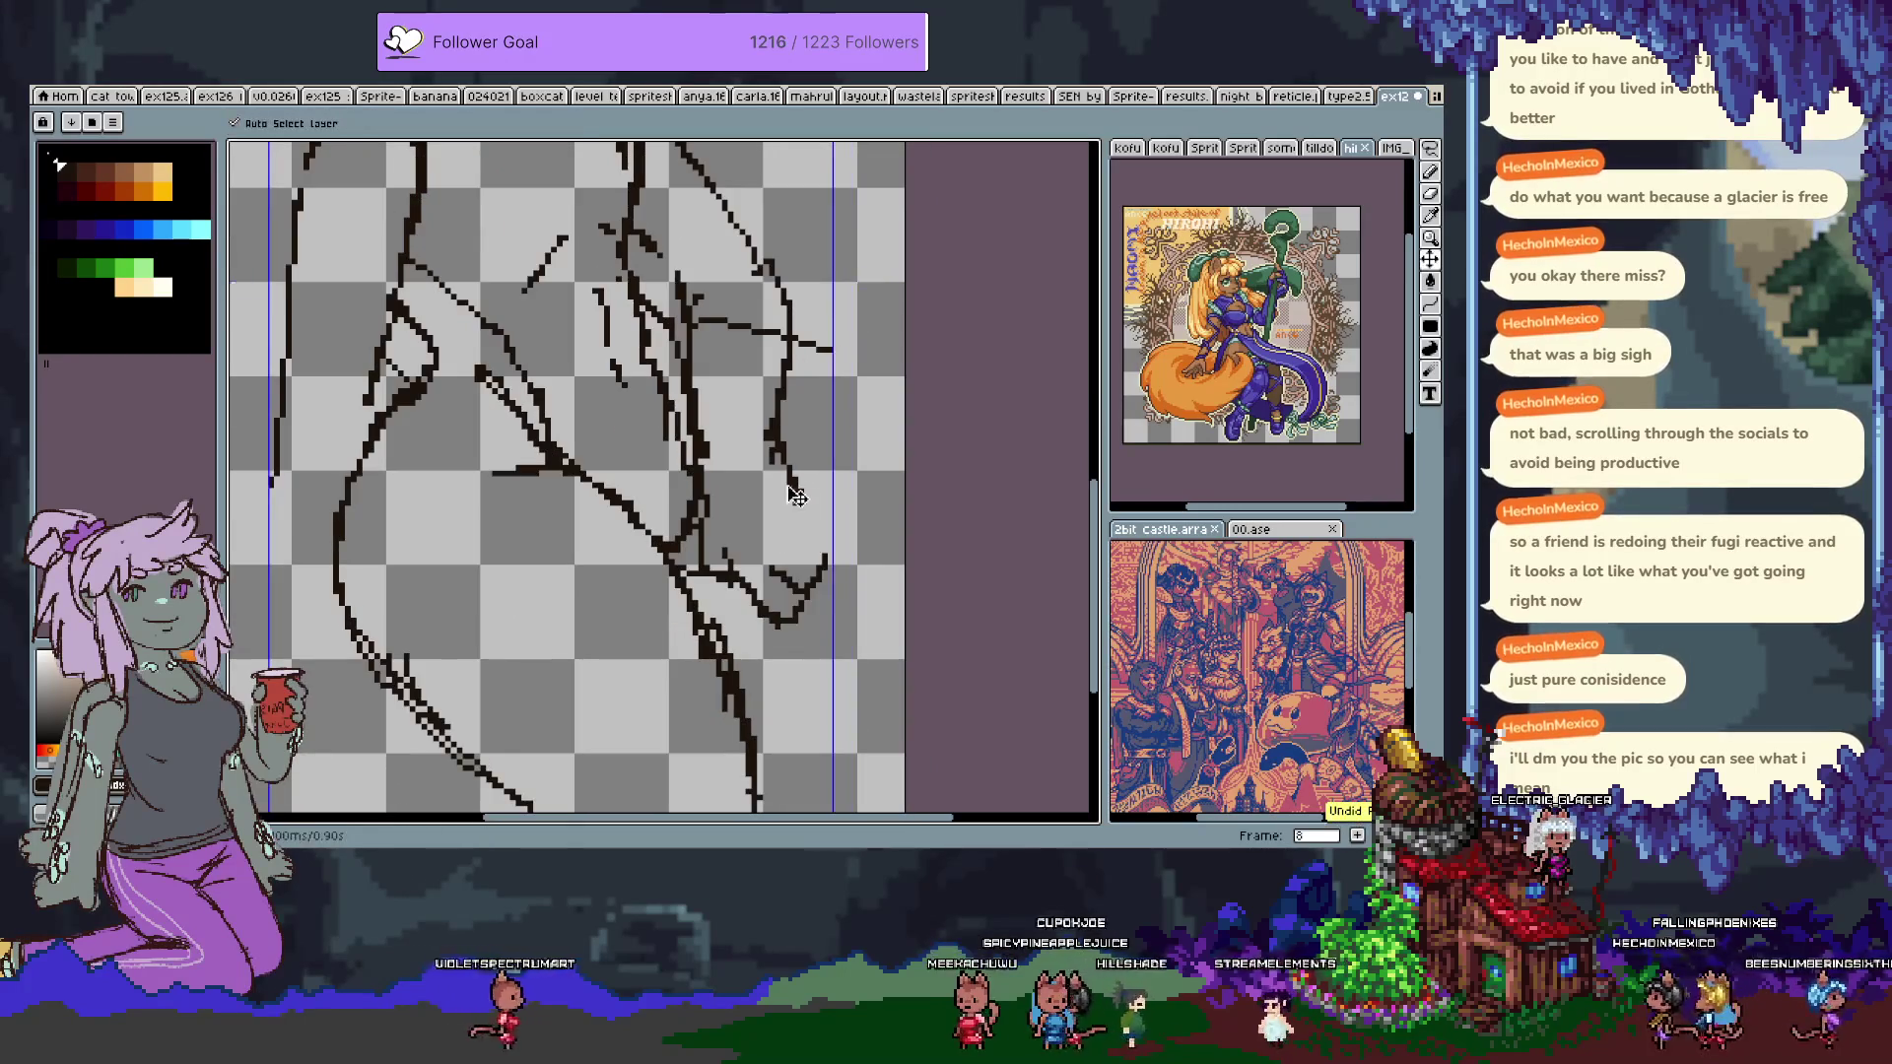
{"action": "key", "text": "ctrl+y"}
{"action": "key", "text": "ctrl+y"}
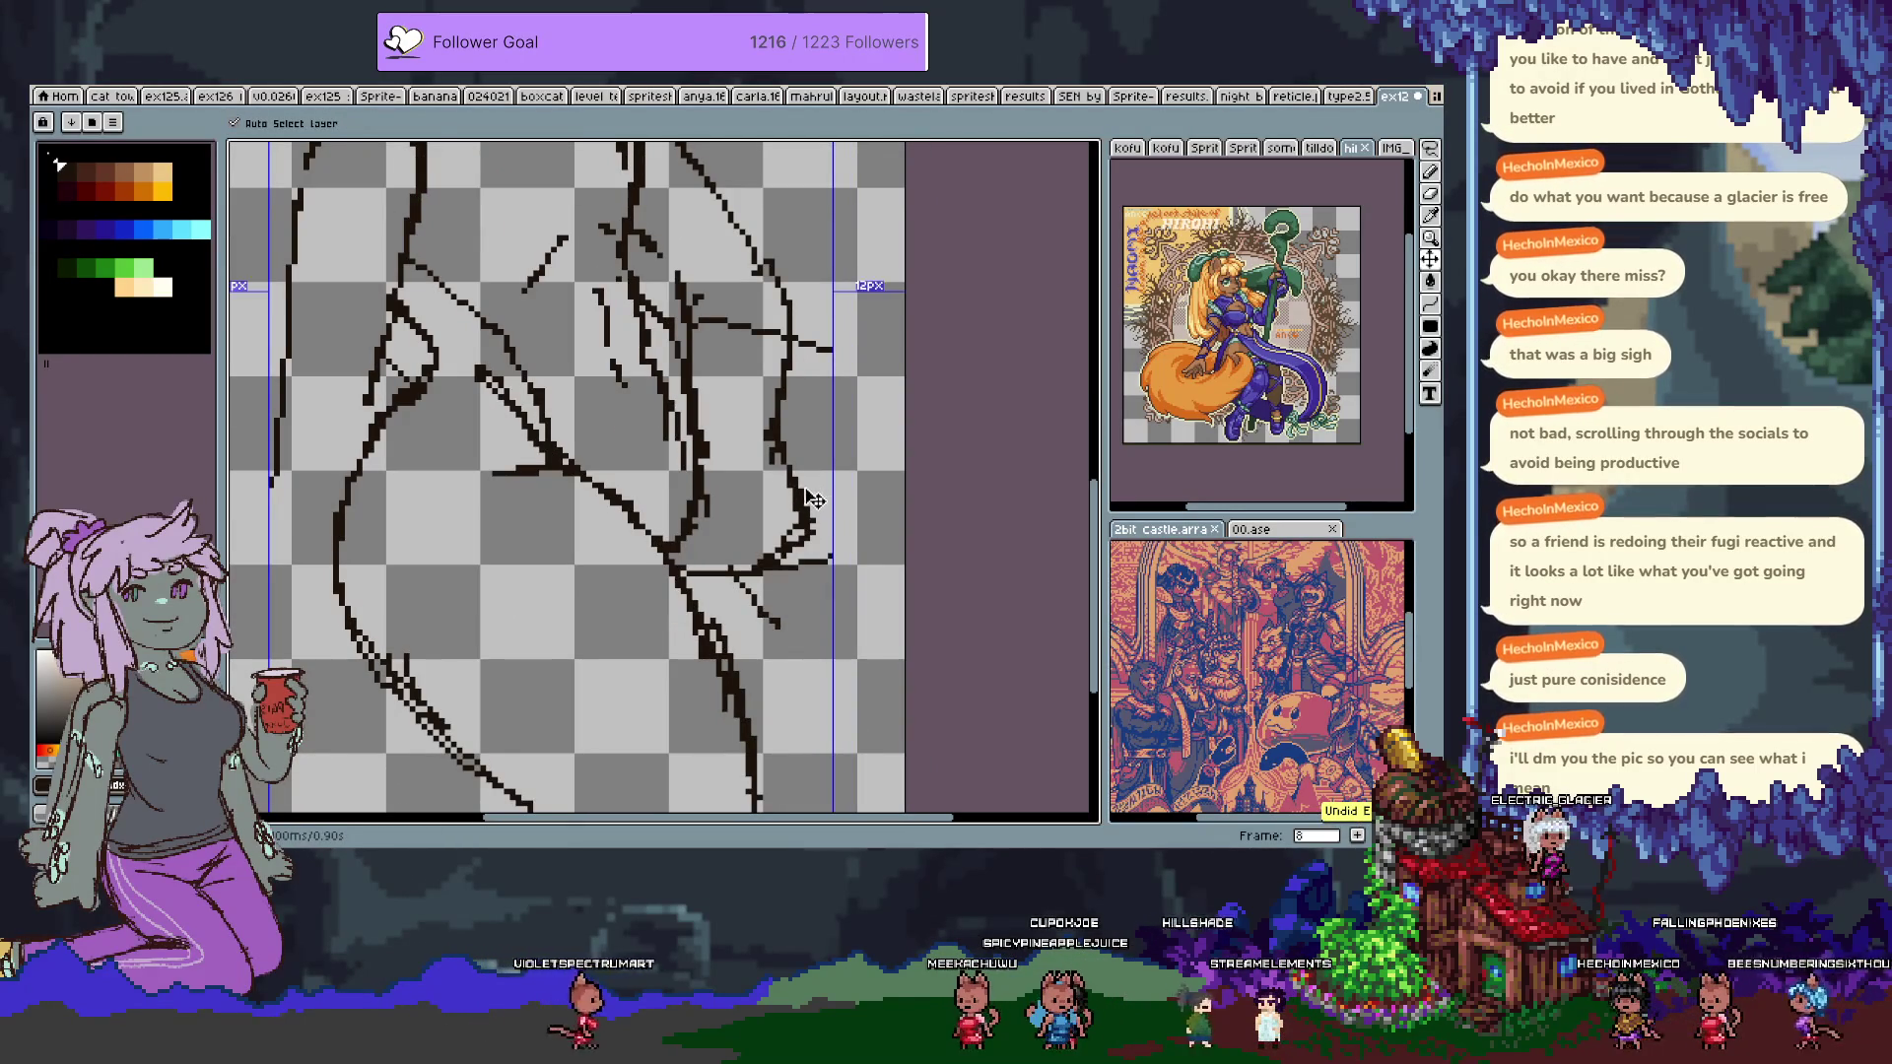
{"action": "key", "text": "ctrl+z"}
{"action": "key", "text": "ctrl+z"}
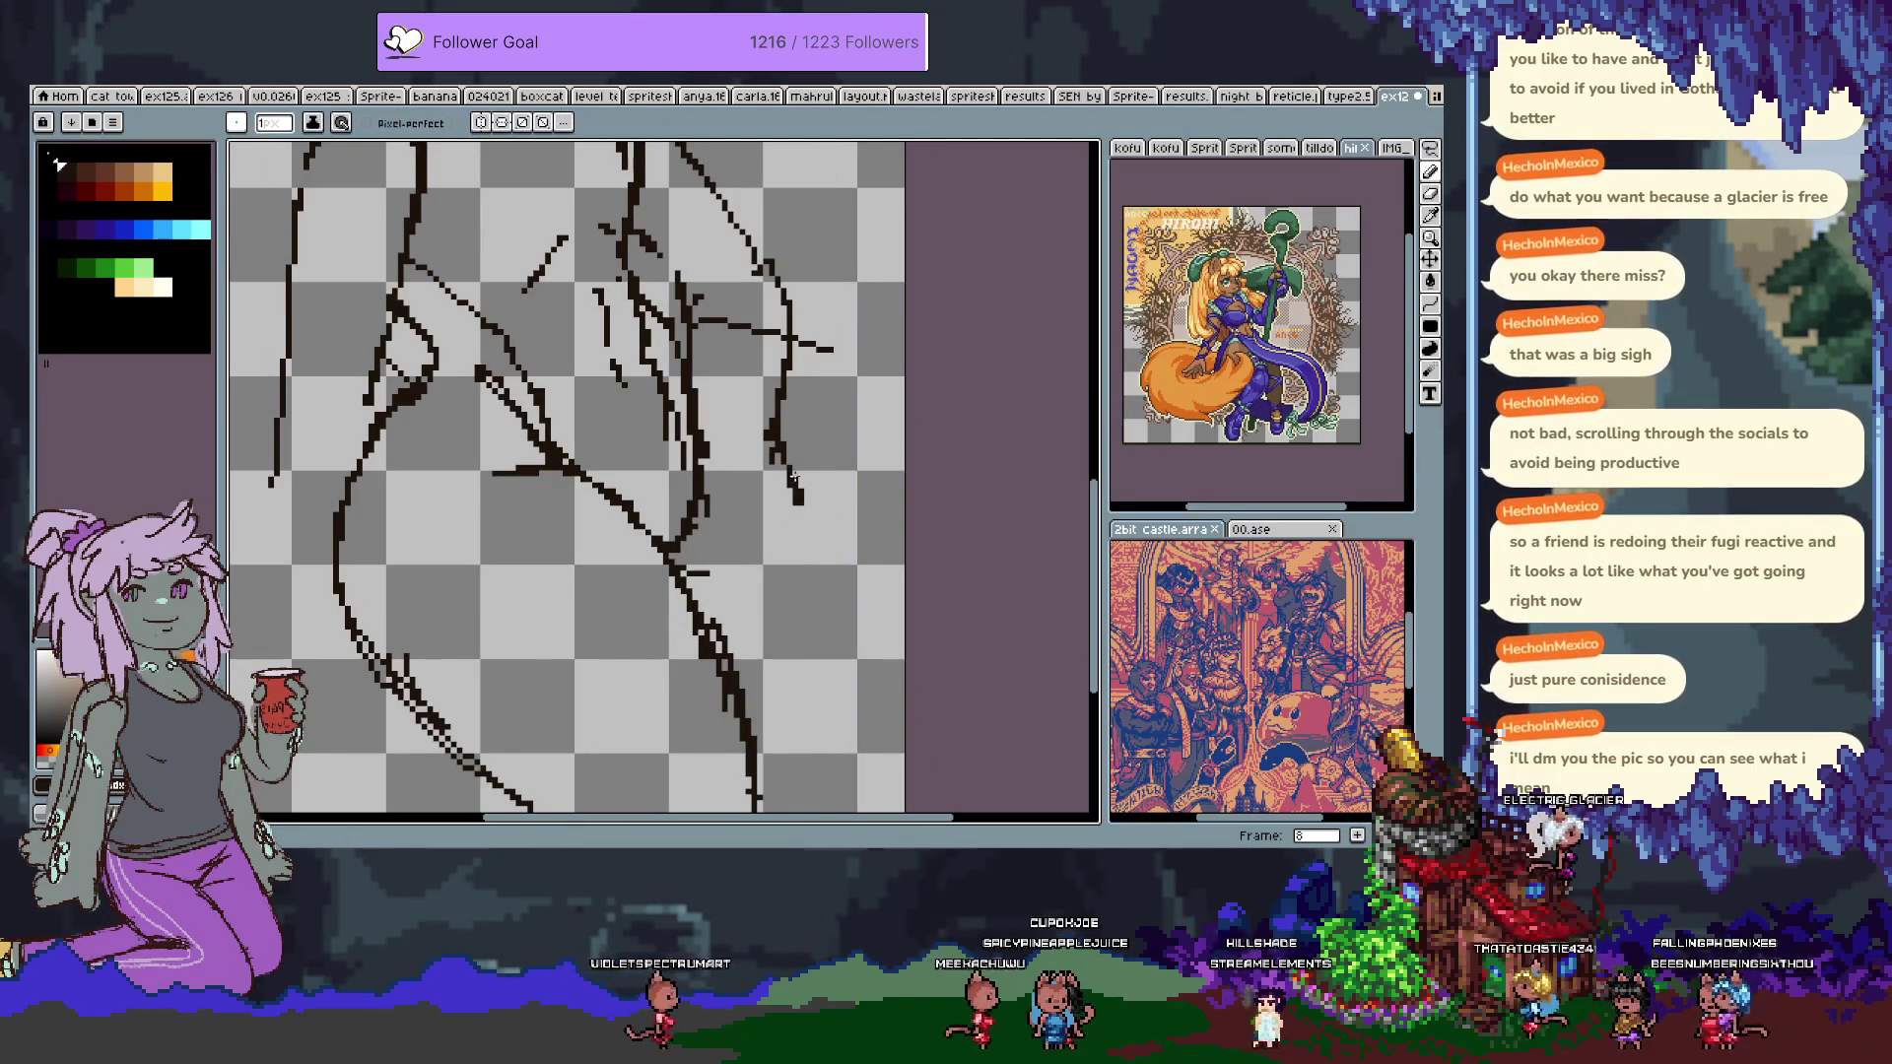
{"action": "key", "text": "ctrl+z"}
{"action": "key", "text": "ctrl+z"}
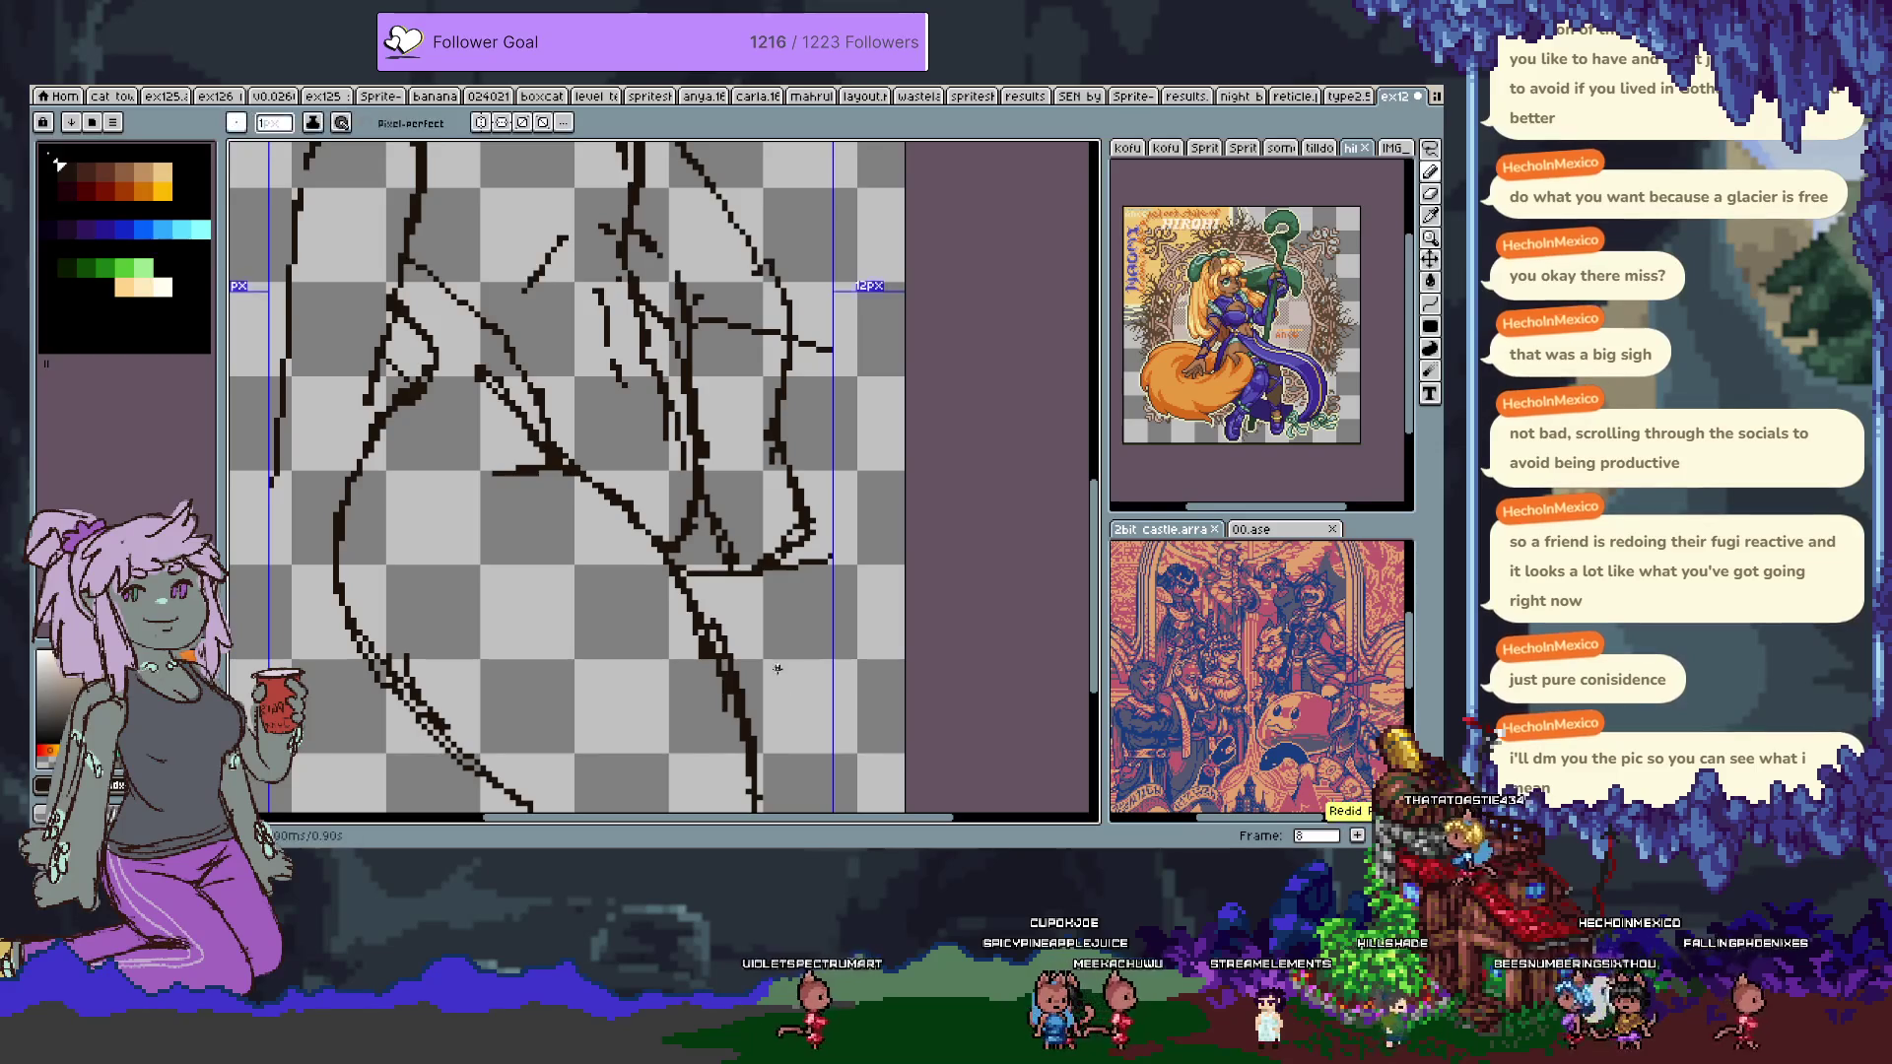
{"action": "mouse_move", "coordinate": [789, 680]}
{"action": "left_mouse_down"}
{"action": "mouse_move", "coordinate": [837, 789]}
{"action": "mouse_move", "coordinate": [860, 658]}
{"action": "mouse_move", "coordinate": [879, 723]}
{"action": "left_mouse_up"}
{"action": "key", "text": "alt"}
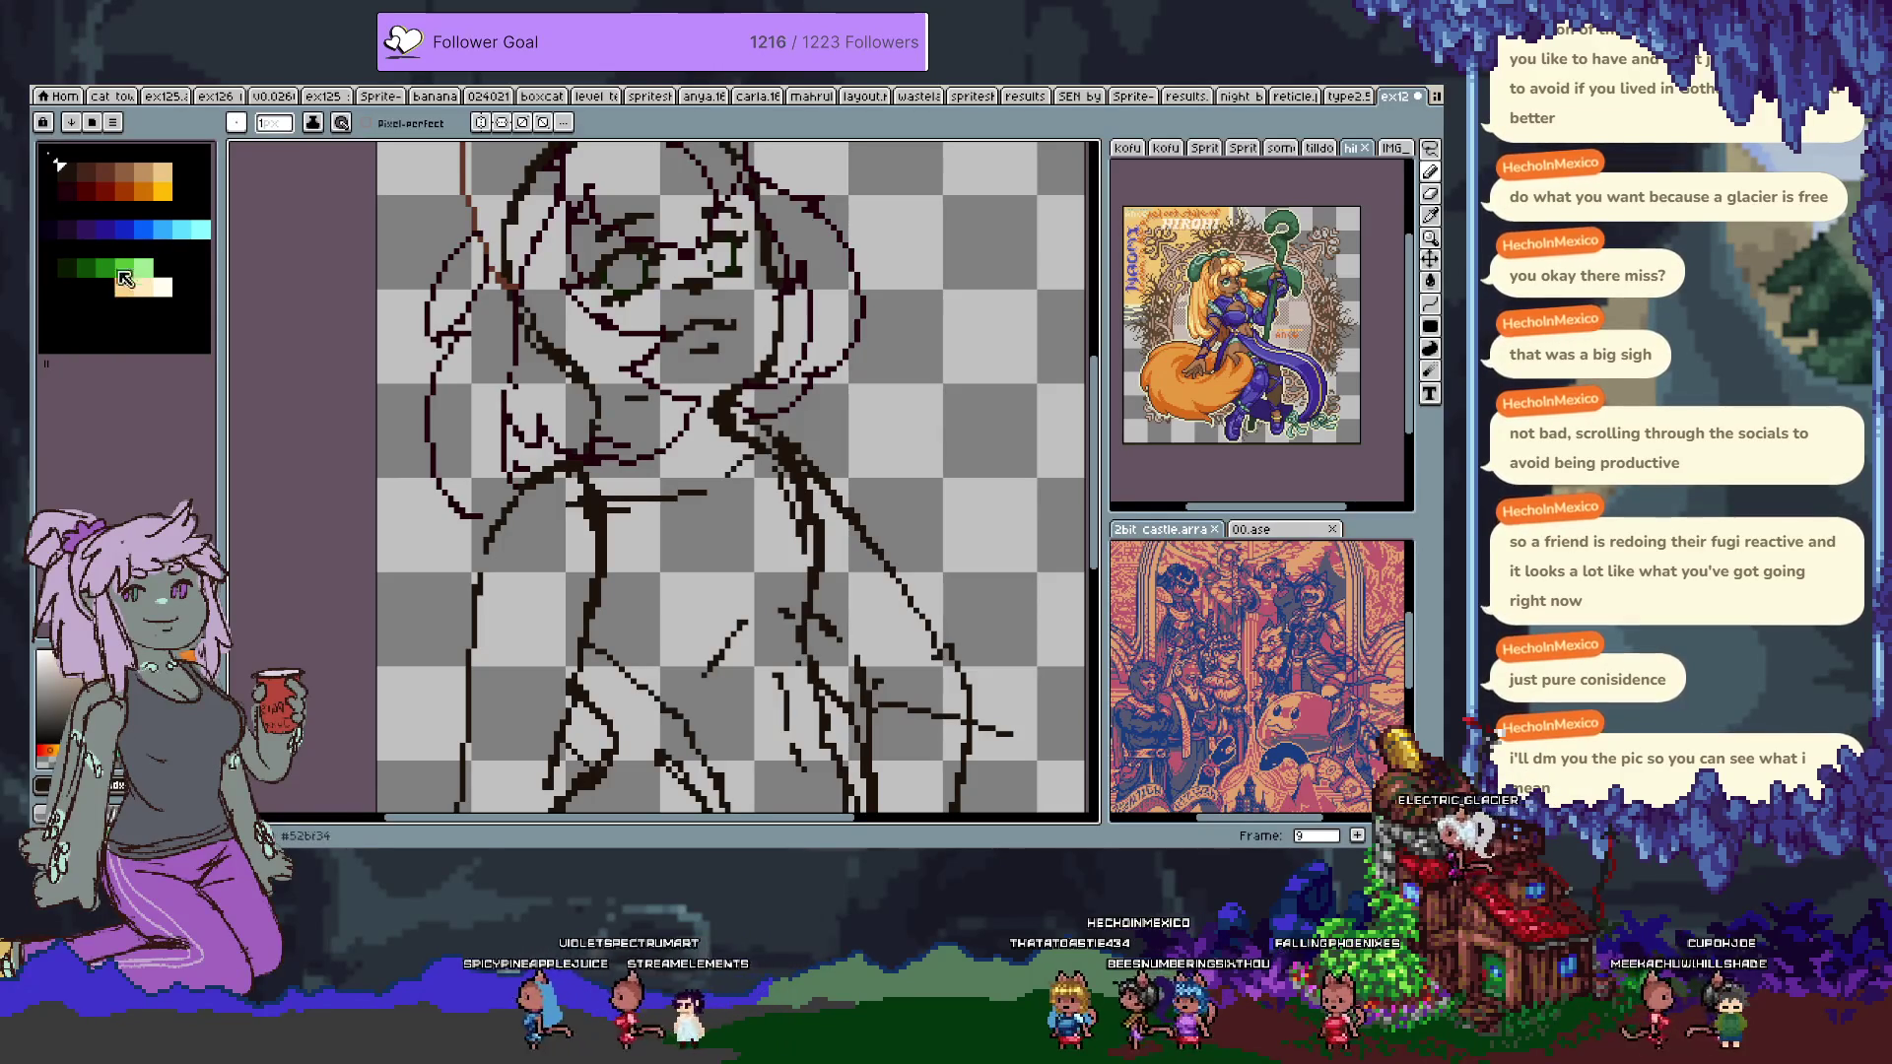
Select dark blue and erase stray line pixels on the chest and lower torso.
{"action": "left_click", "coordinate": [104, 228]}
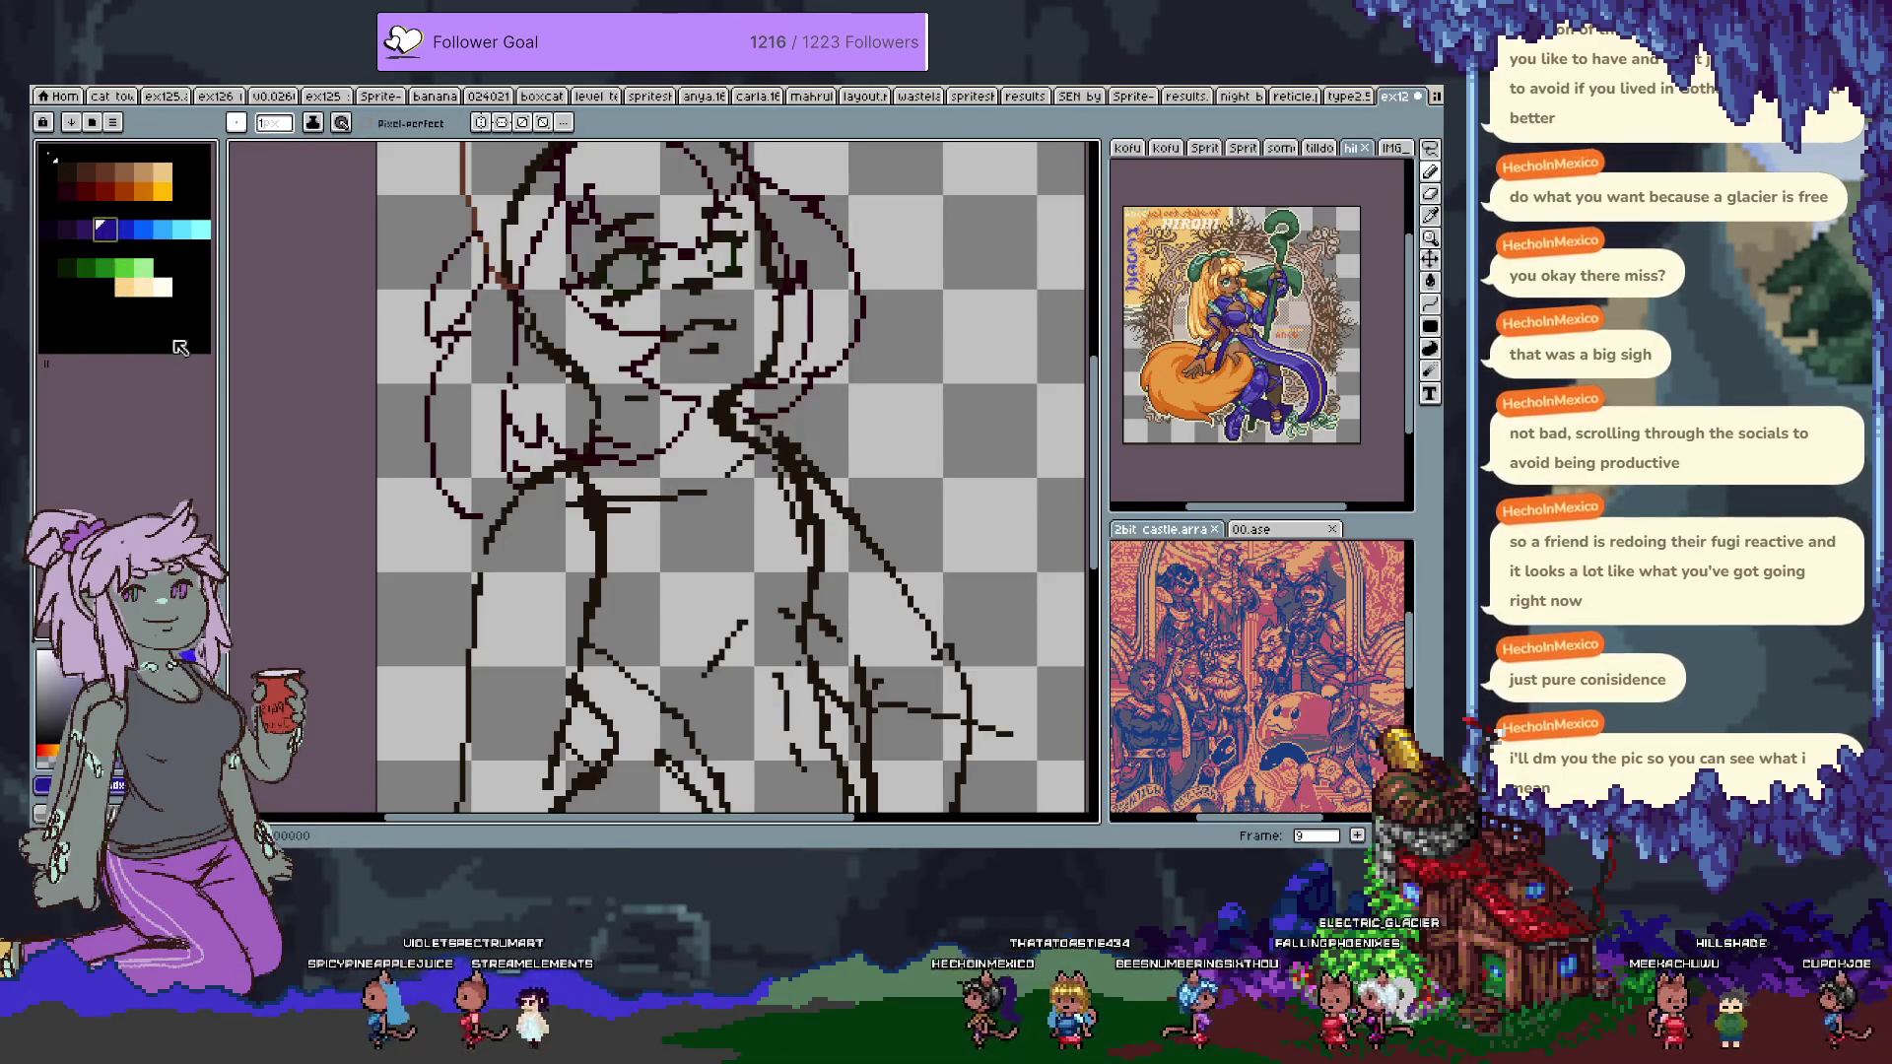
{"action": "scroll", "coordinate": [690, 444], "scroll_direction": "down", "scroll_amount": 2}
{"action": "key", "text": "v"}
{"action": "key", "text": "b"}
{"action": "key", "text": "e"}
{"action": "mouse_move", "coordinate": [757, 435]}
{"action": "left_mouse_down"}
{"action": "mouse_move", "coordinate": [744, 414]}
{"action": "mouse_move", "coordinate": [779, 492]}
{"action": "mouse_move", "coordinate": [730, 434]}
{"action": "mouse_move", "coordinate": [771, 489]}
{"action": "left_mouse_up"}
{"action": "left_click_drag", "start_coordinate": [560, 452], "coordinate": [548, 554]}
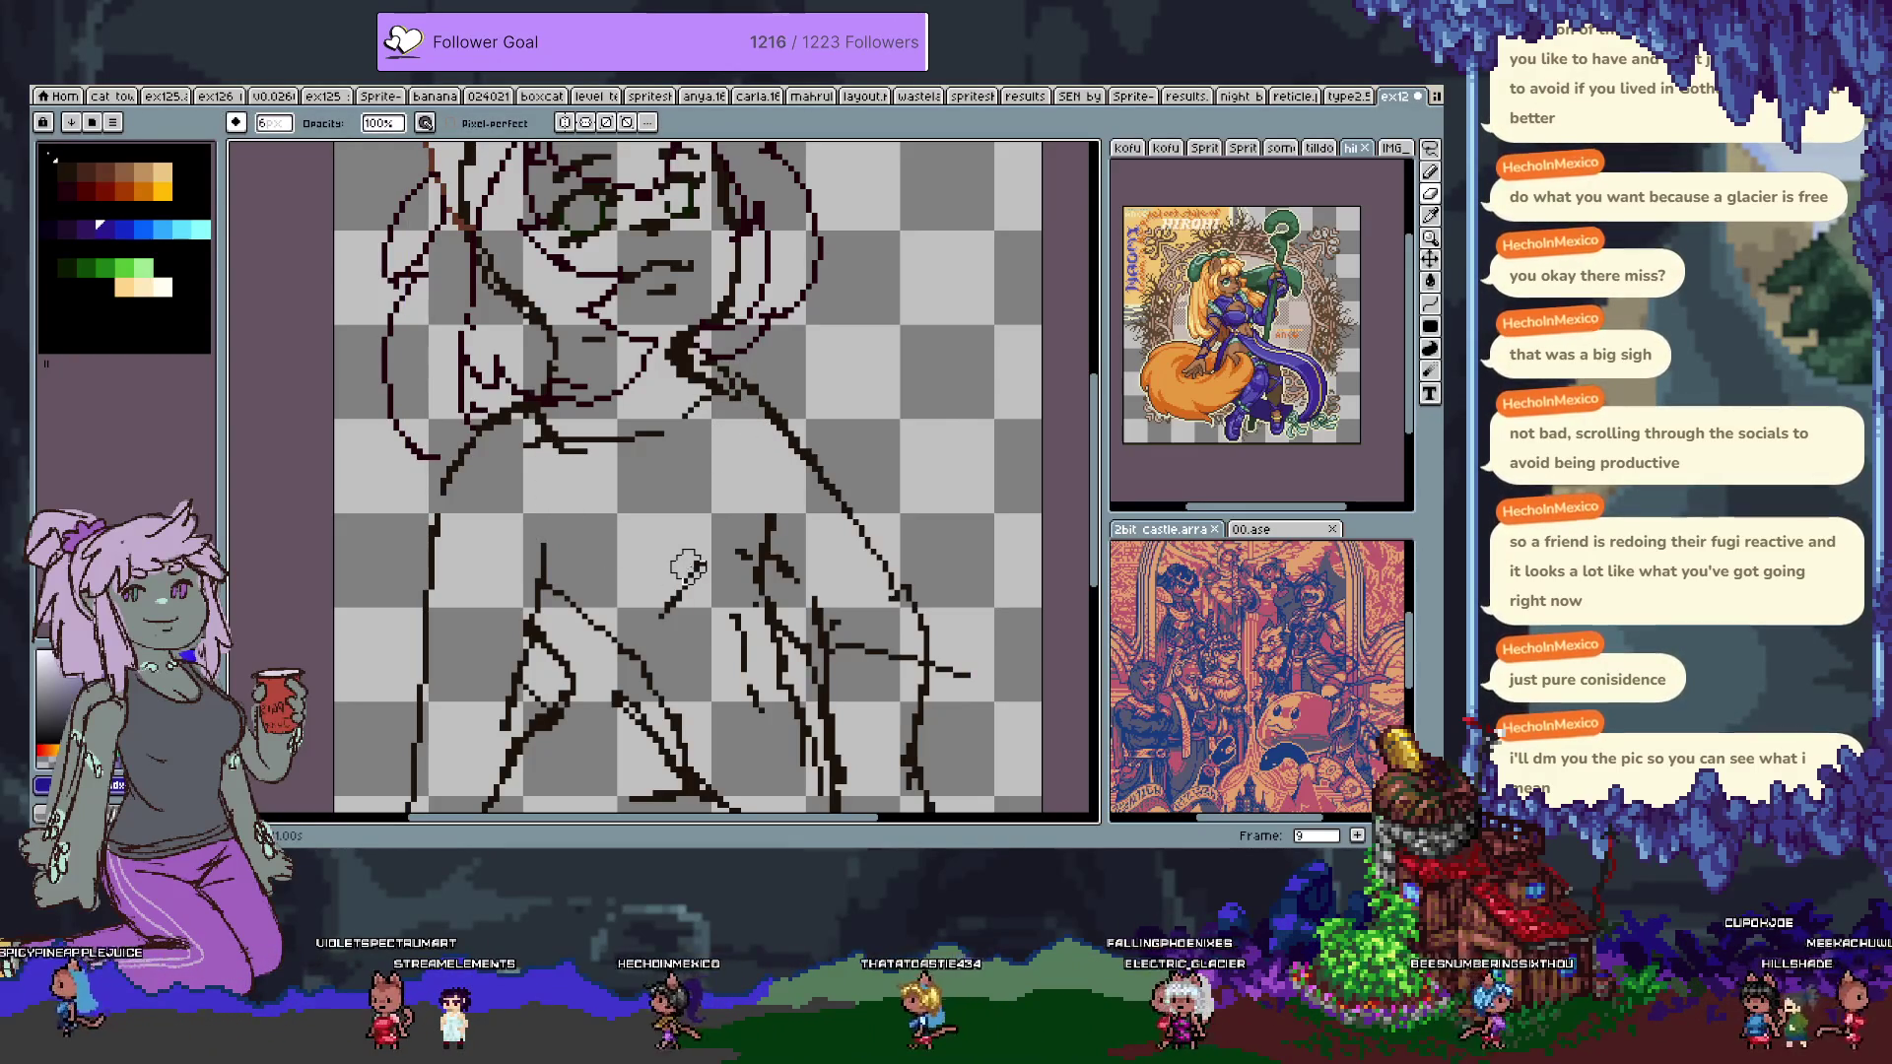
{"action": "left_click", "coordinate": [66, 172]}
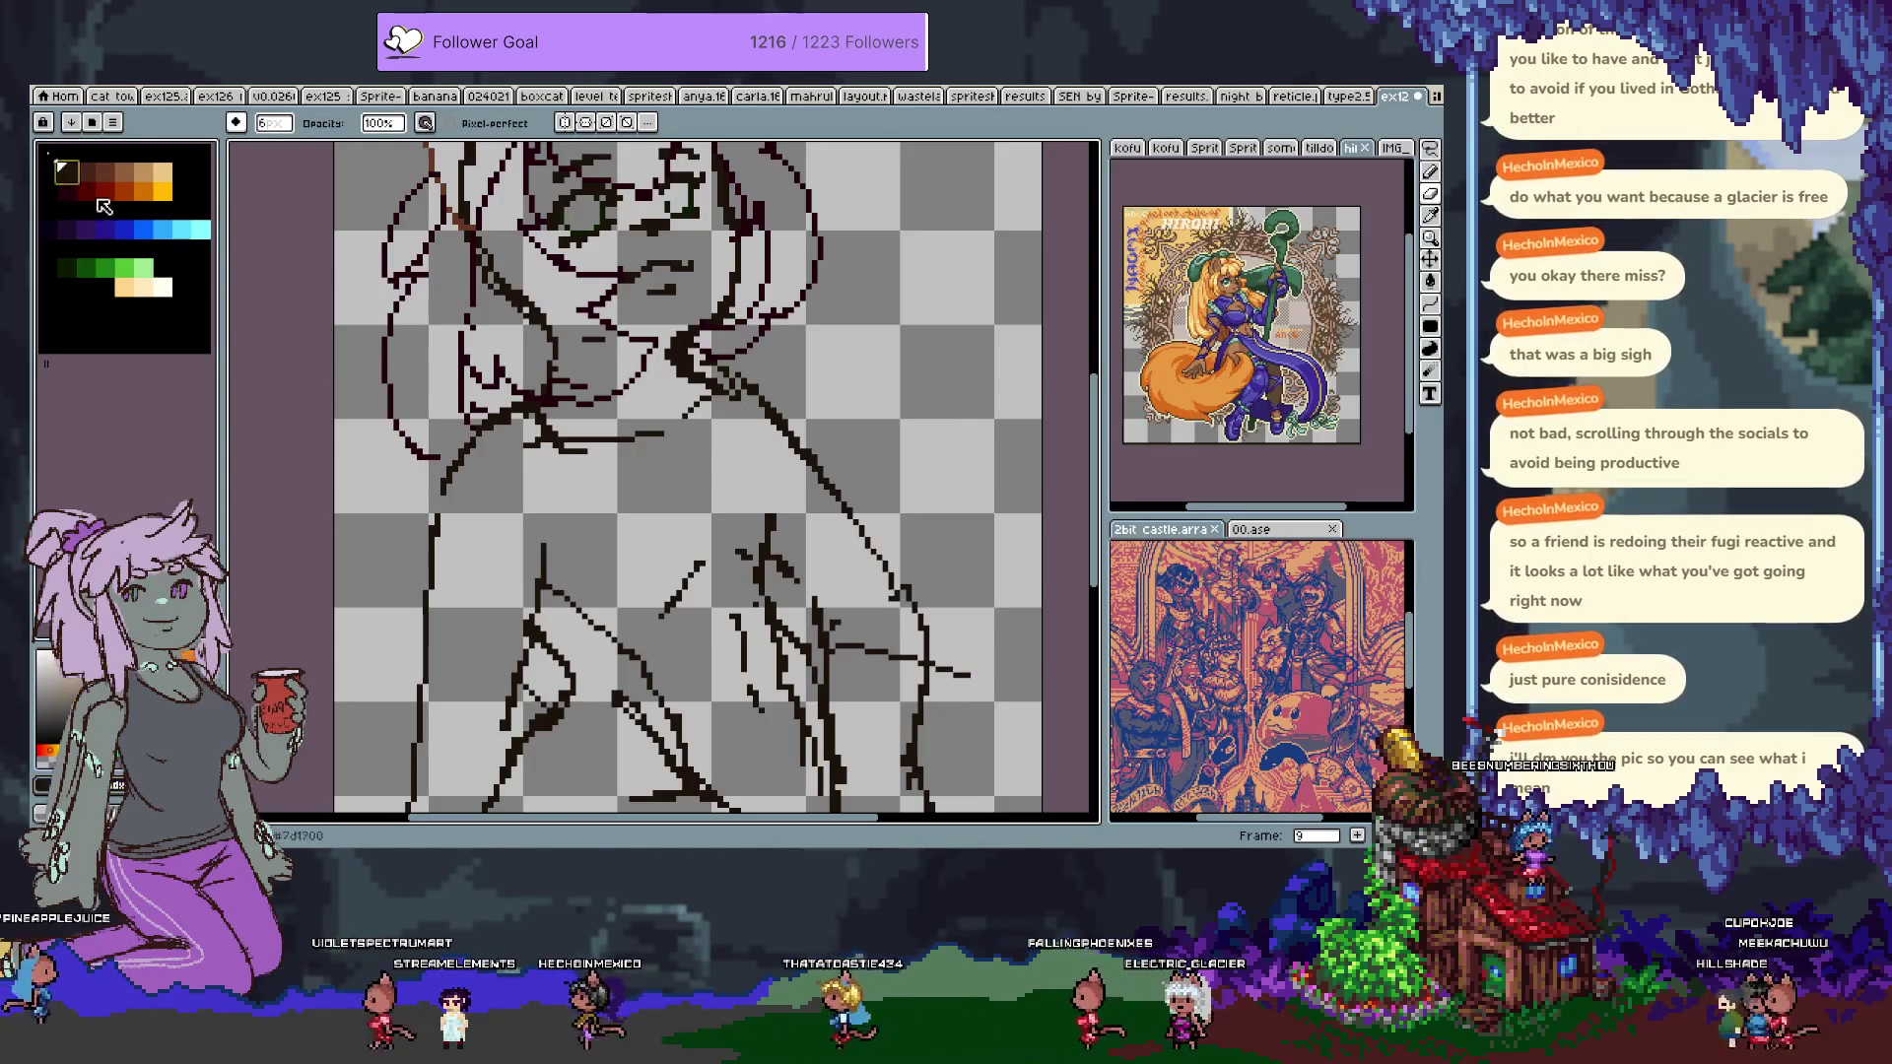
{"action": "key", "text": "b"}
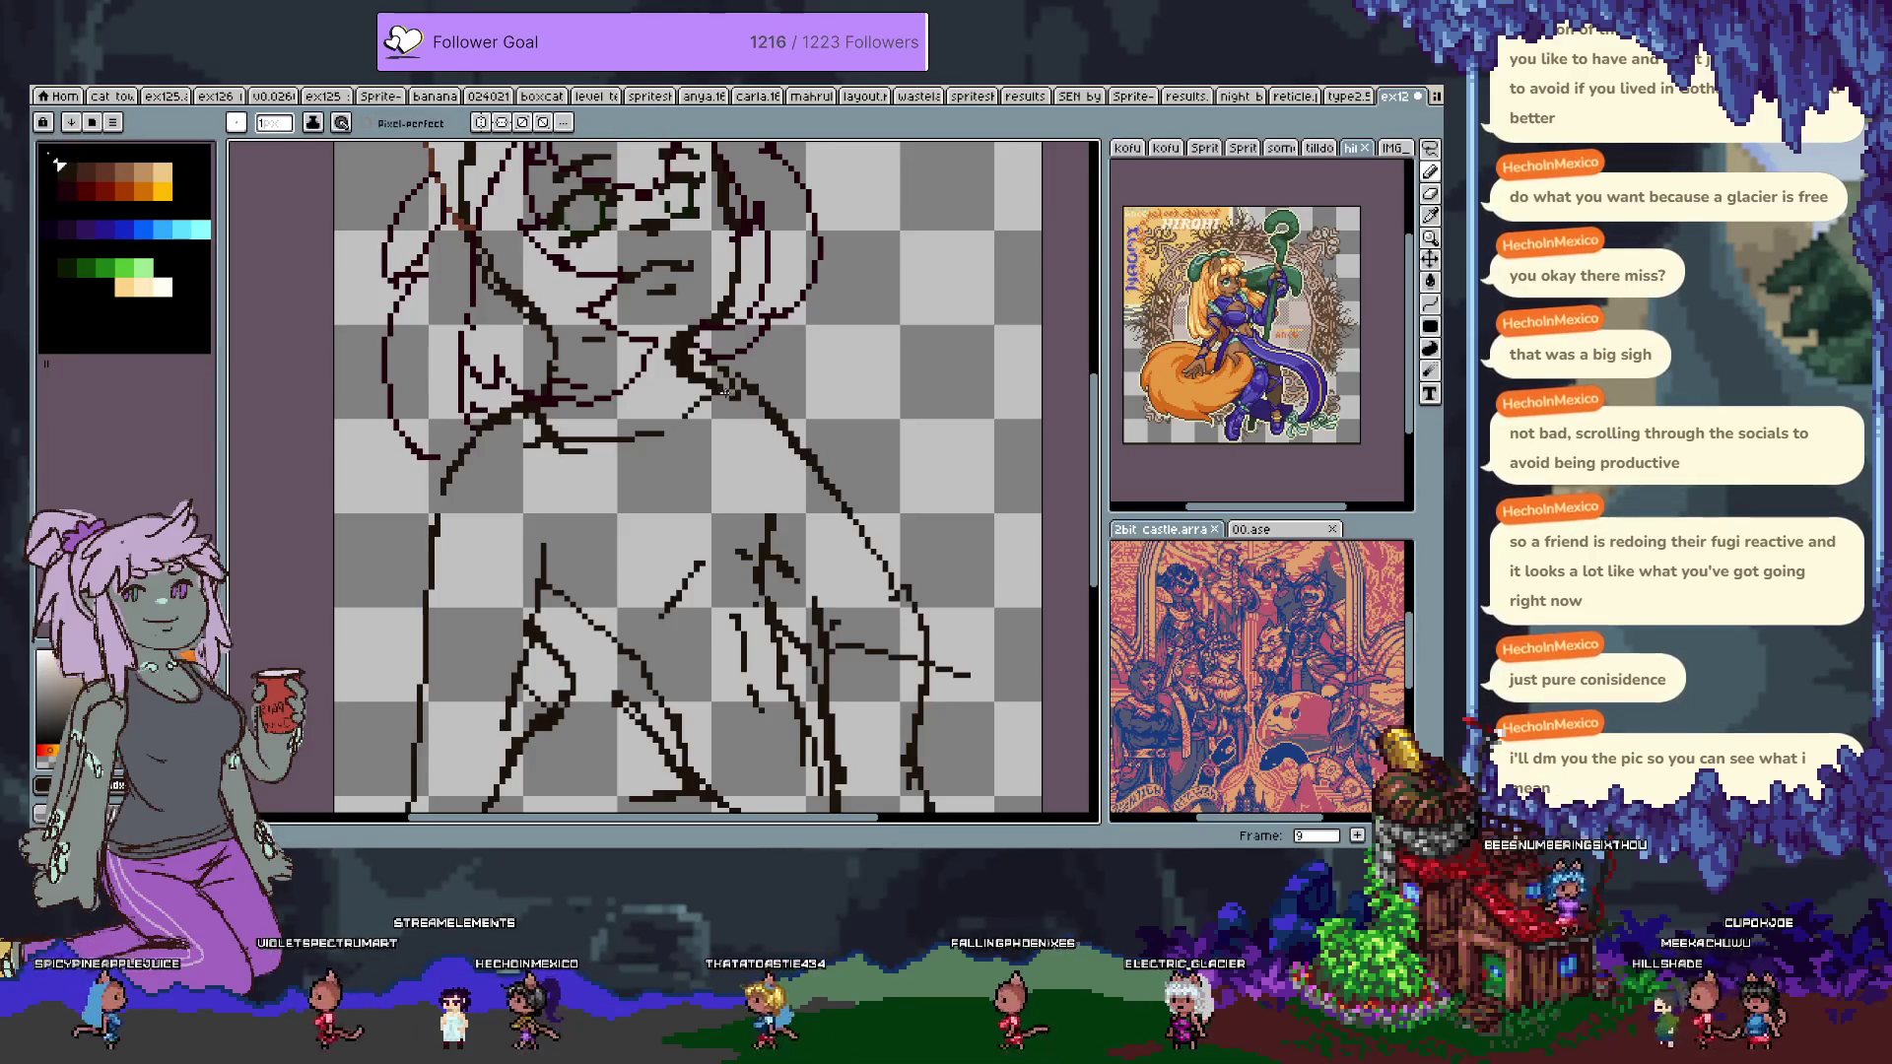
{"action": "key", "text": "ctrl+z"}
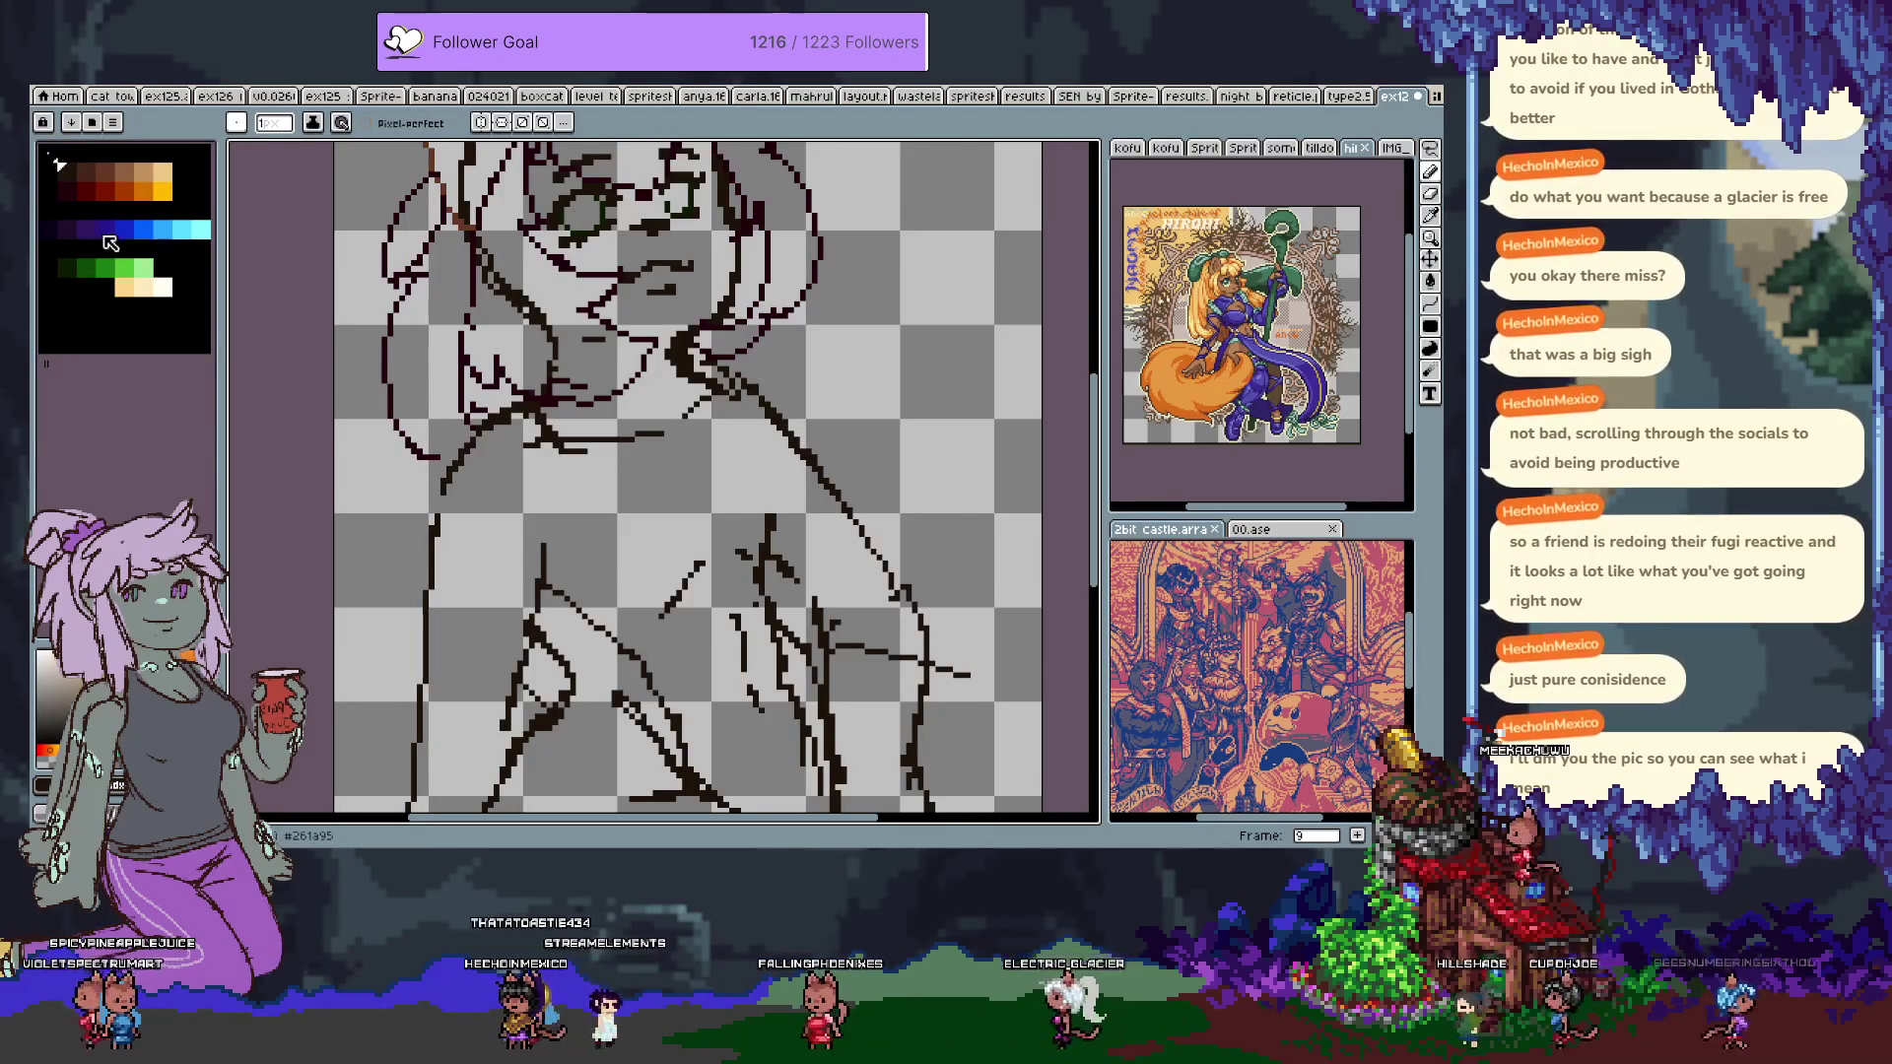
Draw blue guide curves down the torso side and along the arm near the shoulder.
{"action": "left_click", "coordinate": [103, 234]}
{"action": "left_click_drag", "start_coordinate": [567, 598], "coordinate": [701, 564]}
{"action": "key", "text": "ctrl+z"}
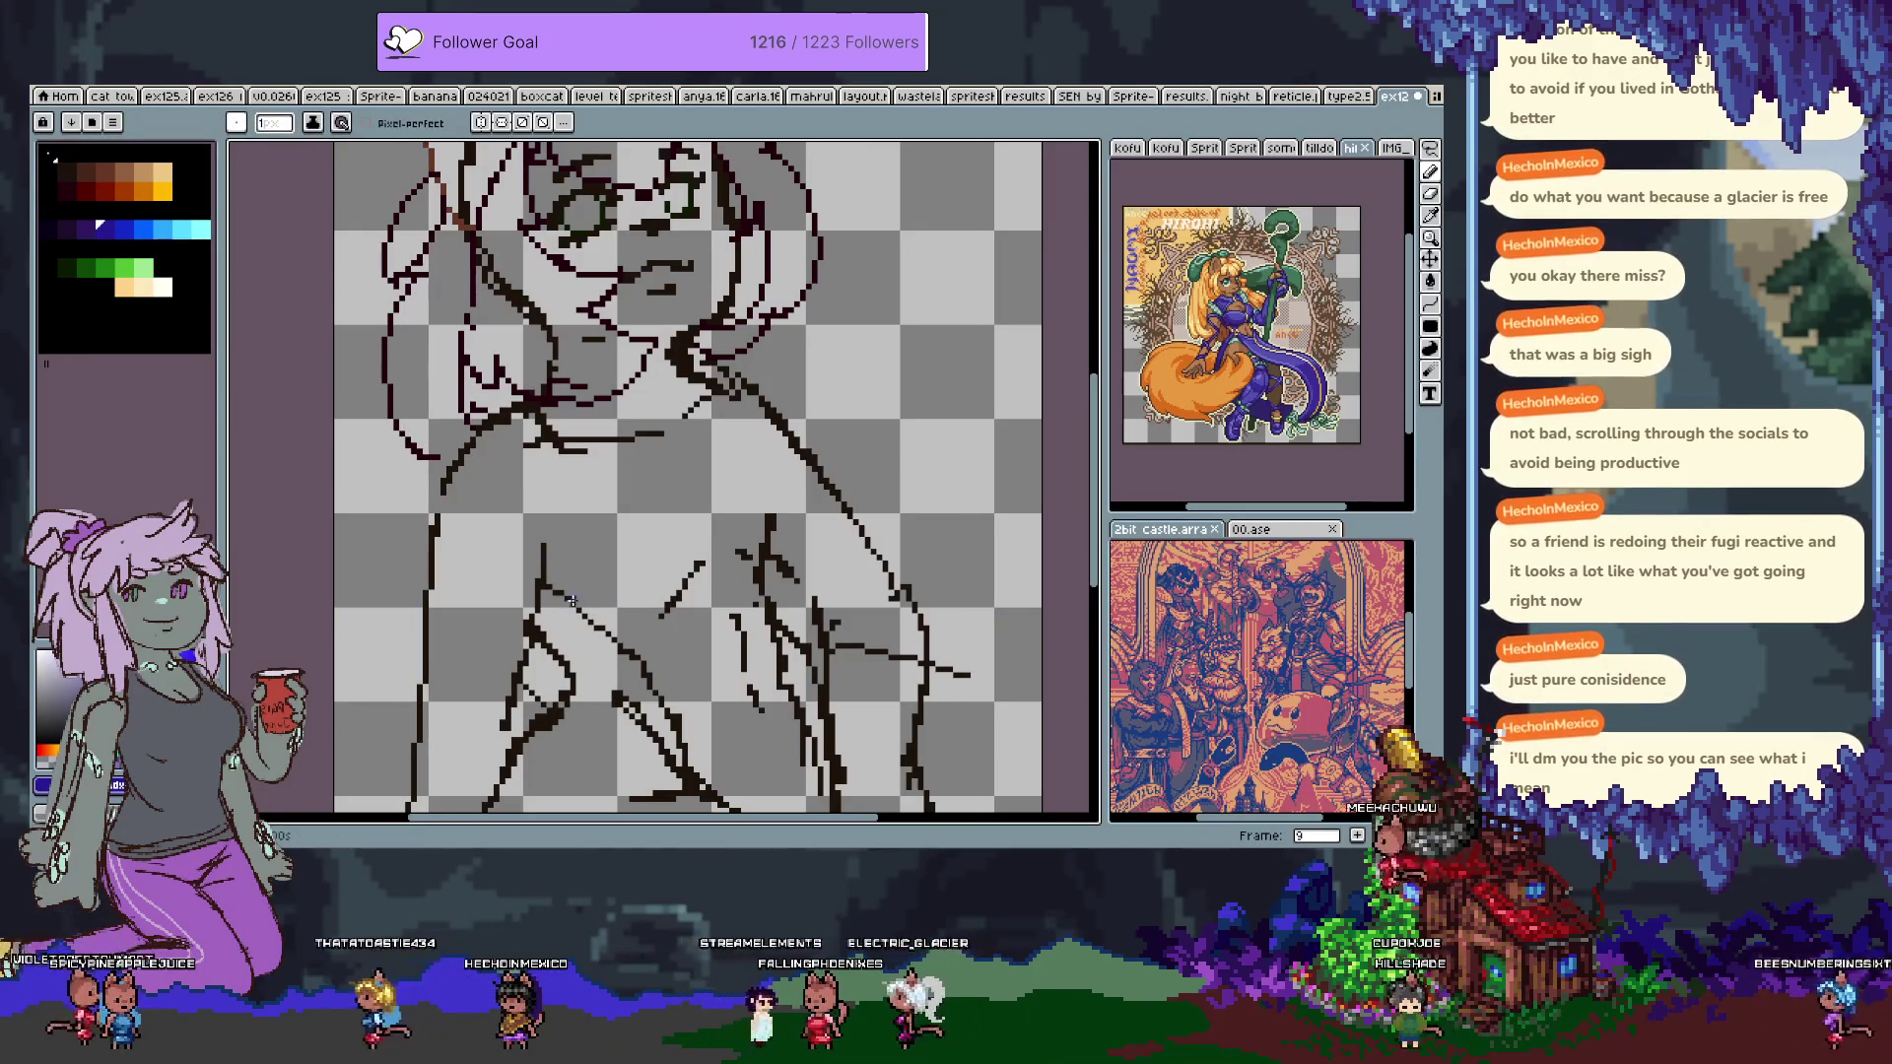
{"action": "left_click_drag", "start_coordinate": [538, 570], "coordinate": [577, 592]}
{"action": "key", "text": "ctrl+z"}
{"action": "left_click_drag", "start_coordinate": [682, 426], "coordinate": [757, 522]}
{"action": "key", "text": "ctrl+z"}
{"action": "mouse_move", "coordinate": [707, 379]}
{"action": "left_mouse_down"}
{"action": "mouse_move", "coordinate": [754, 394]}
{"action": "mouse_move", "coordinate": [867, 508]}
{"action": "mouse_move", "coordinate": [777, 426]}
{"action": "mouse_move", "coordinate": [761, 565]}
{"action": "left_mouse_up"}
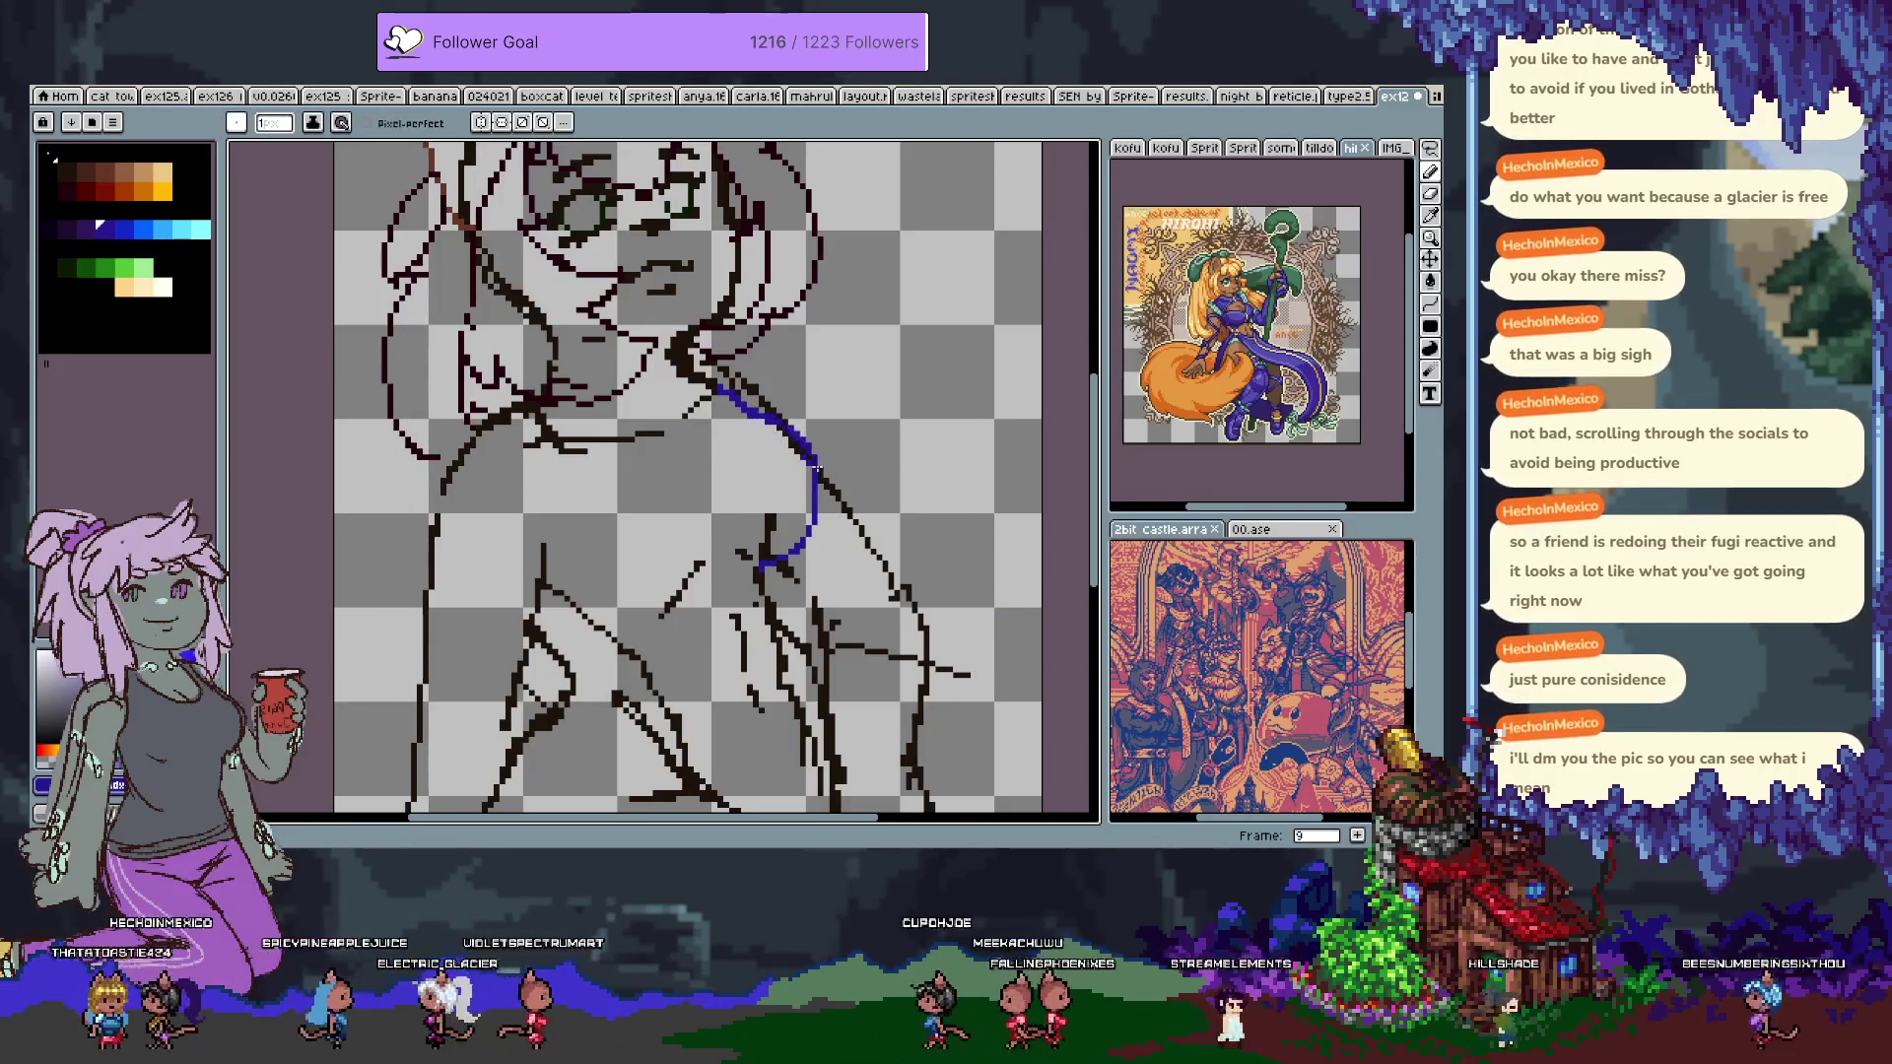
{"action": "left_click_drag", "start_coordinate": [758, 406], "coordinate": [792, 474]}
Join the blue arm line and retry the curve under the arm, undoing misplaced strokes.
{"action": "key", "text": "e"}
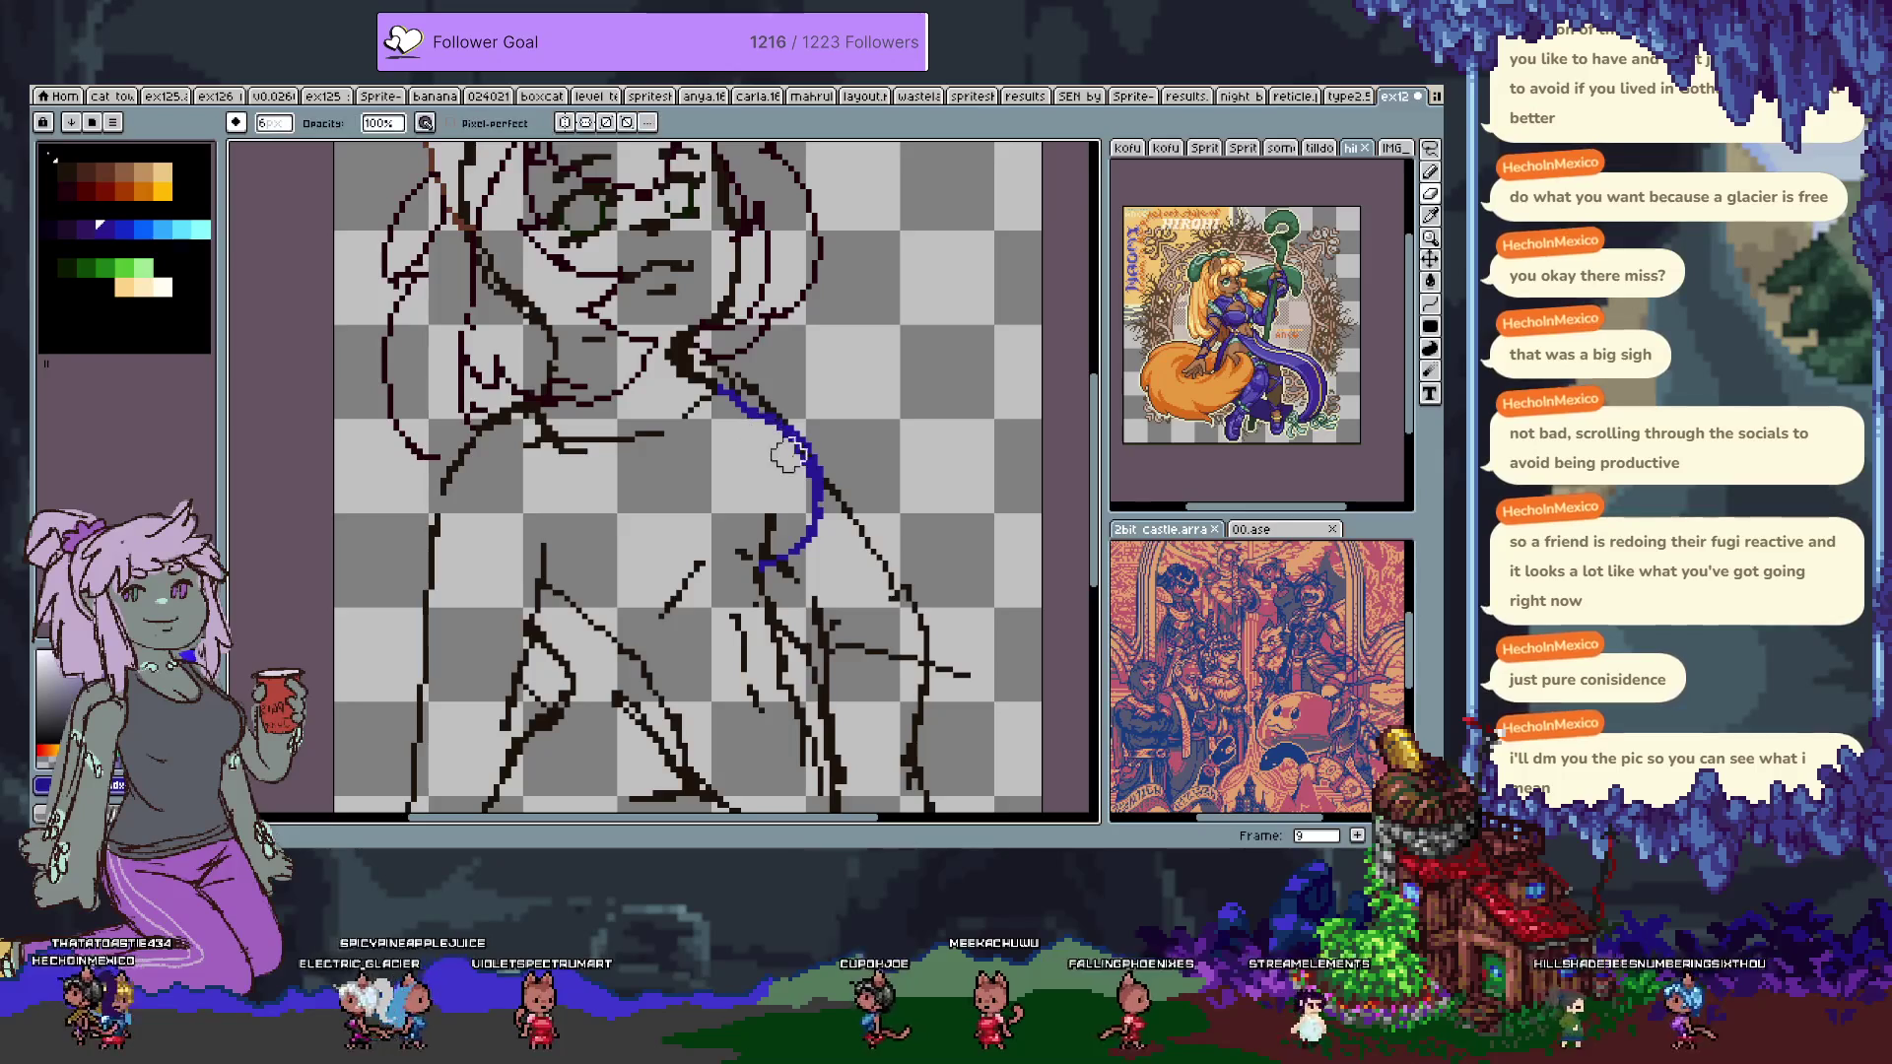
{"action": "key", "text": "b"}
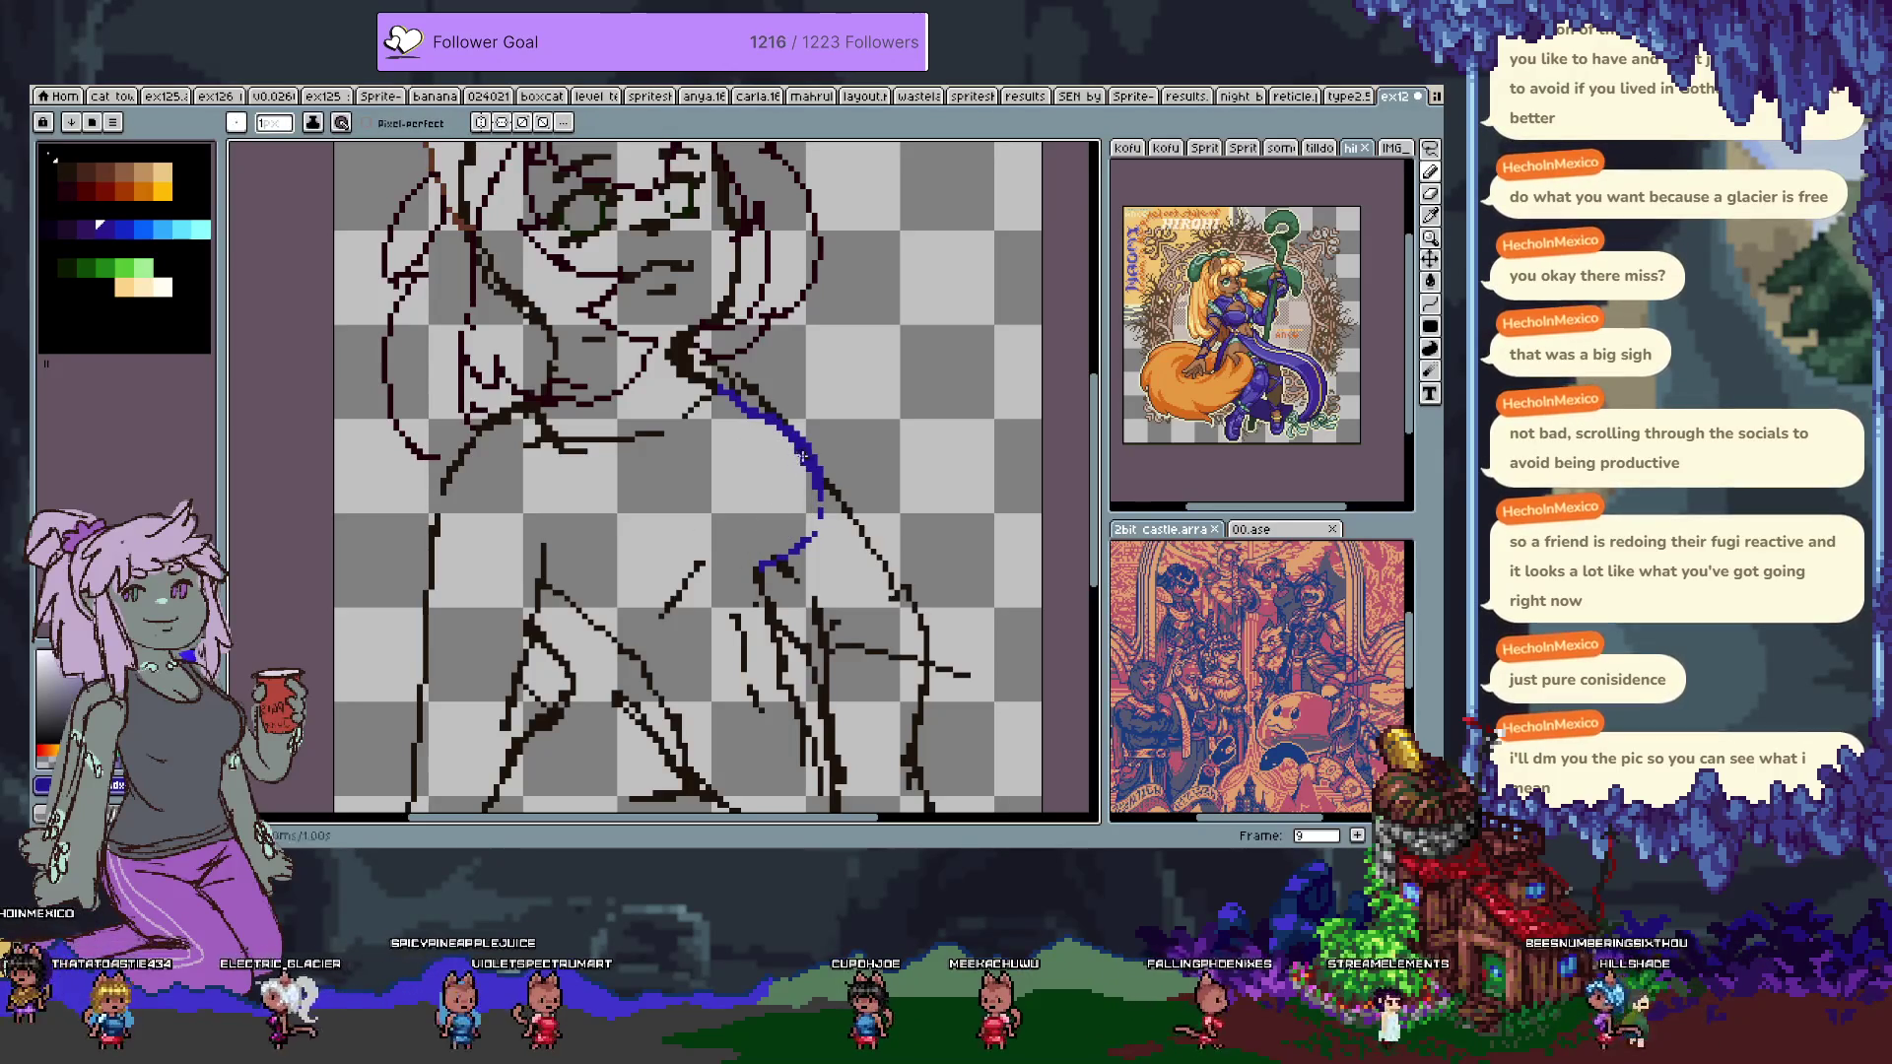
{"action": "left_click_drag", "start_coordinate": [808, 468], "coordinate": [814, 531]}
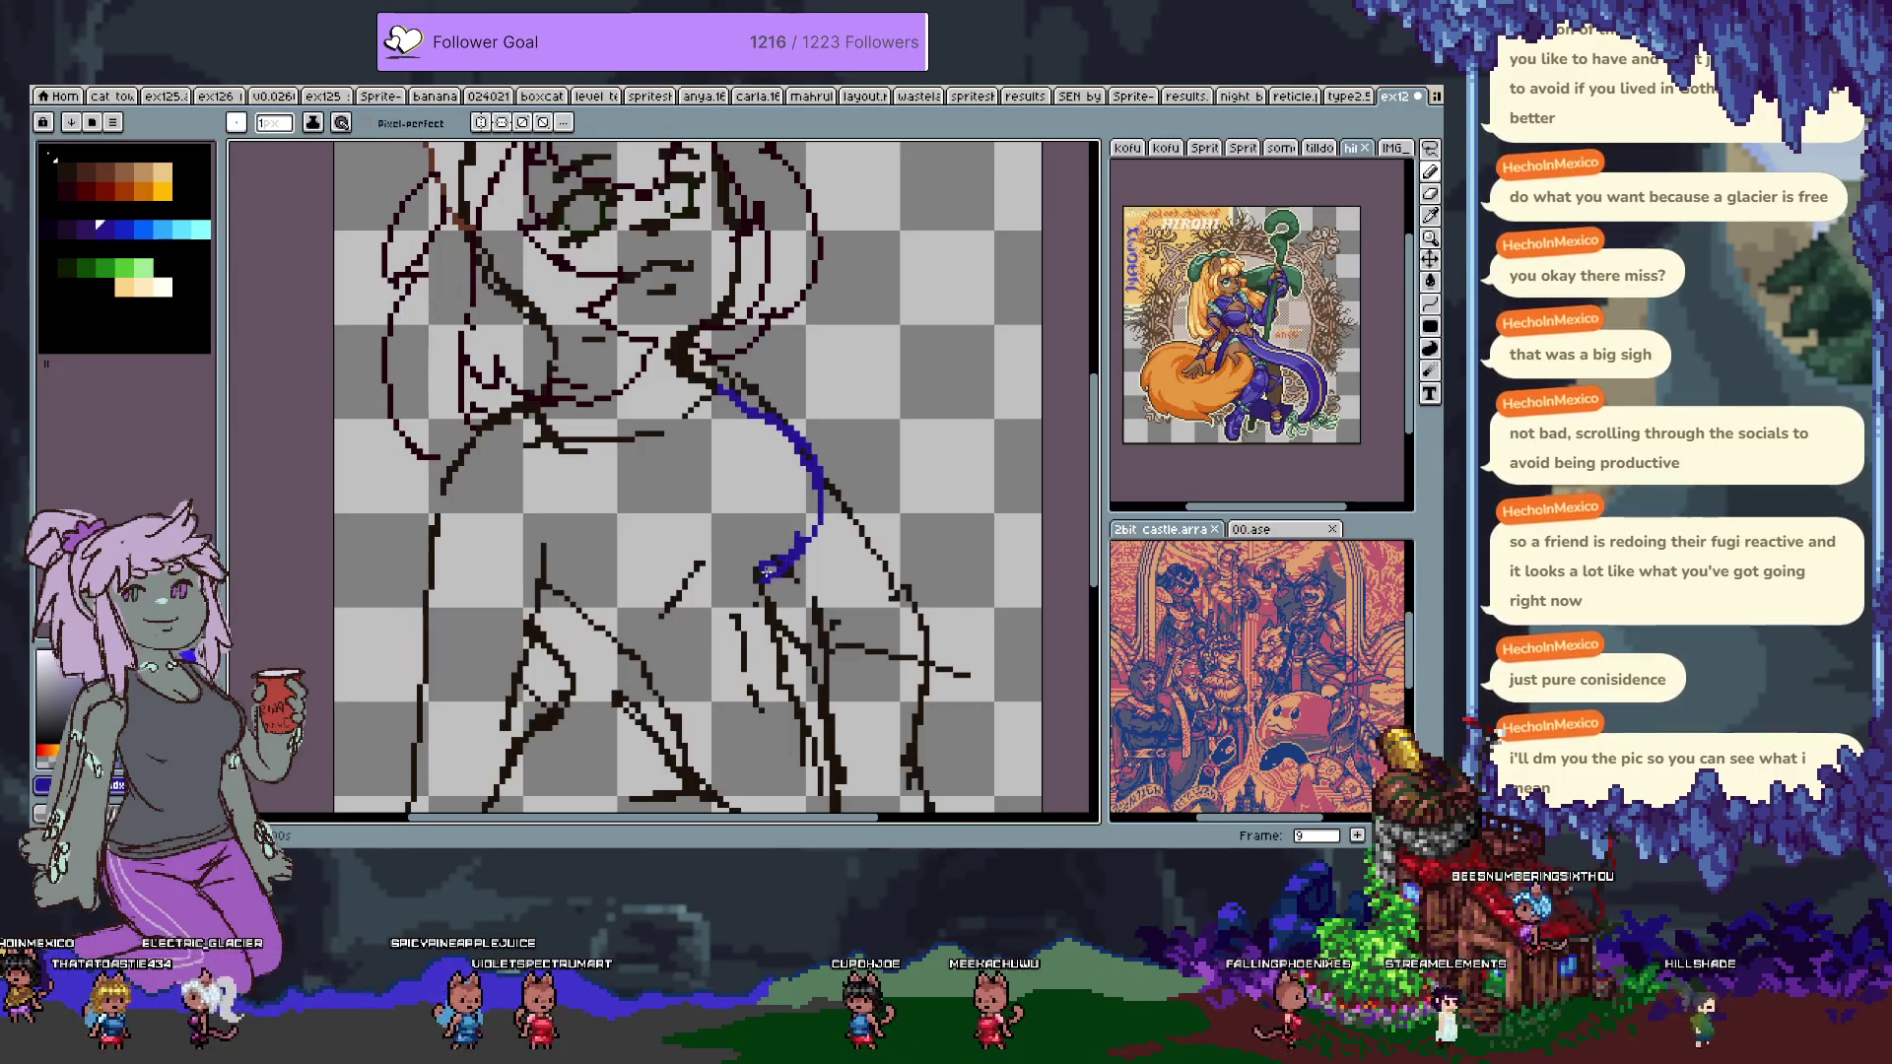
{"action": "key", "text": "ctrl+z"}
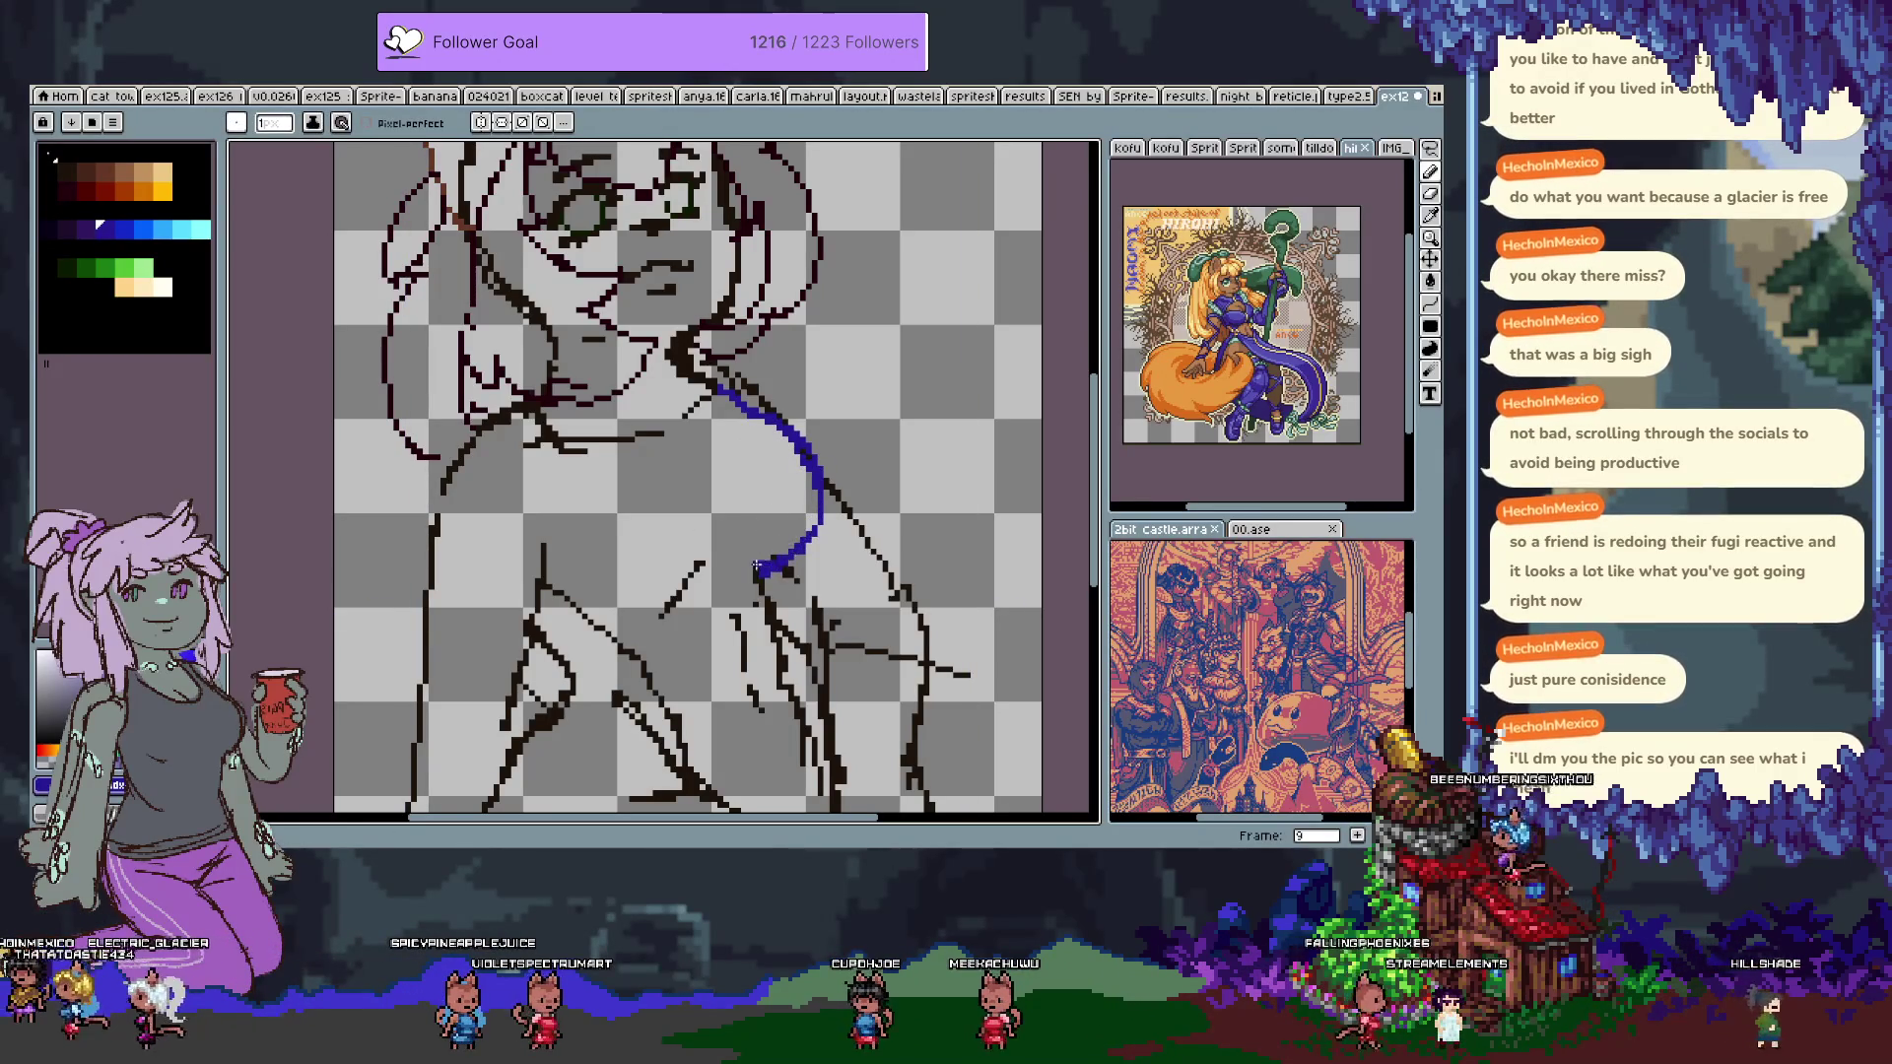
{"action": "key", "text": "ctrl+z"}
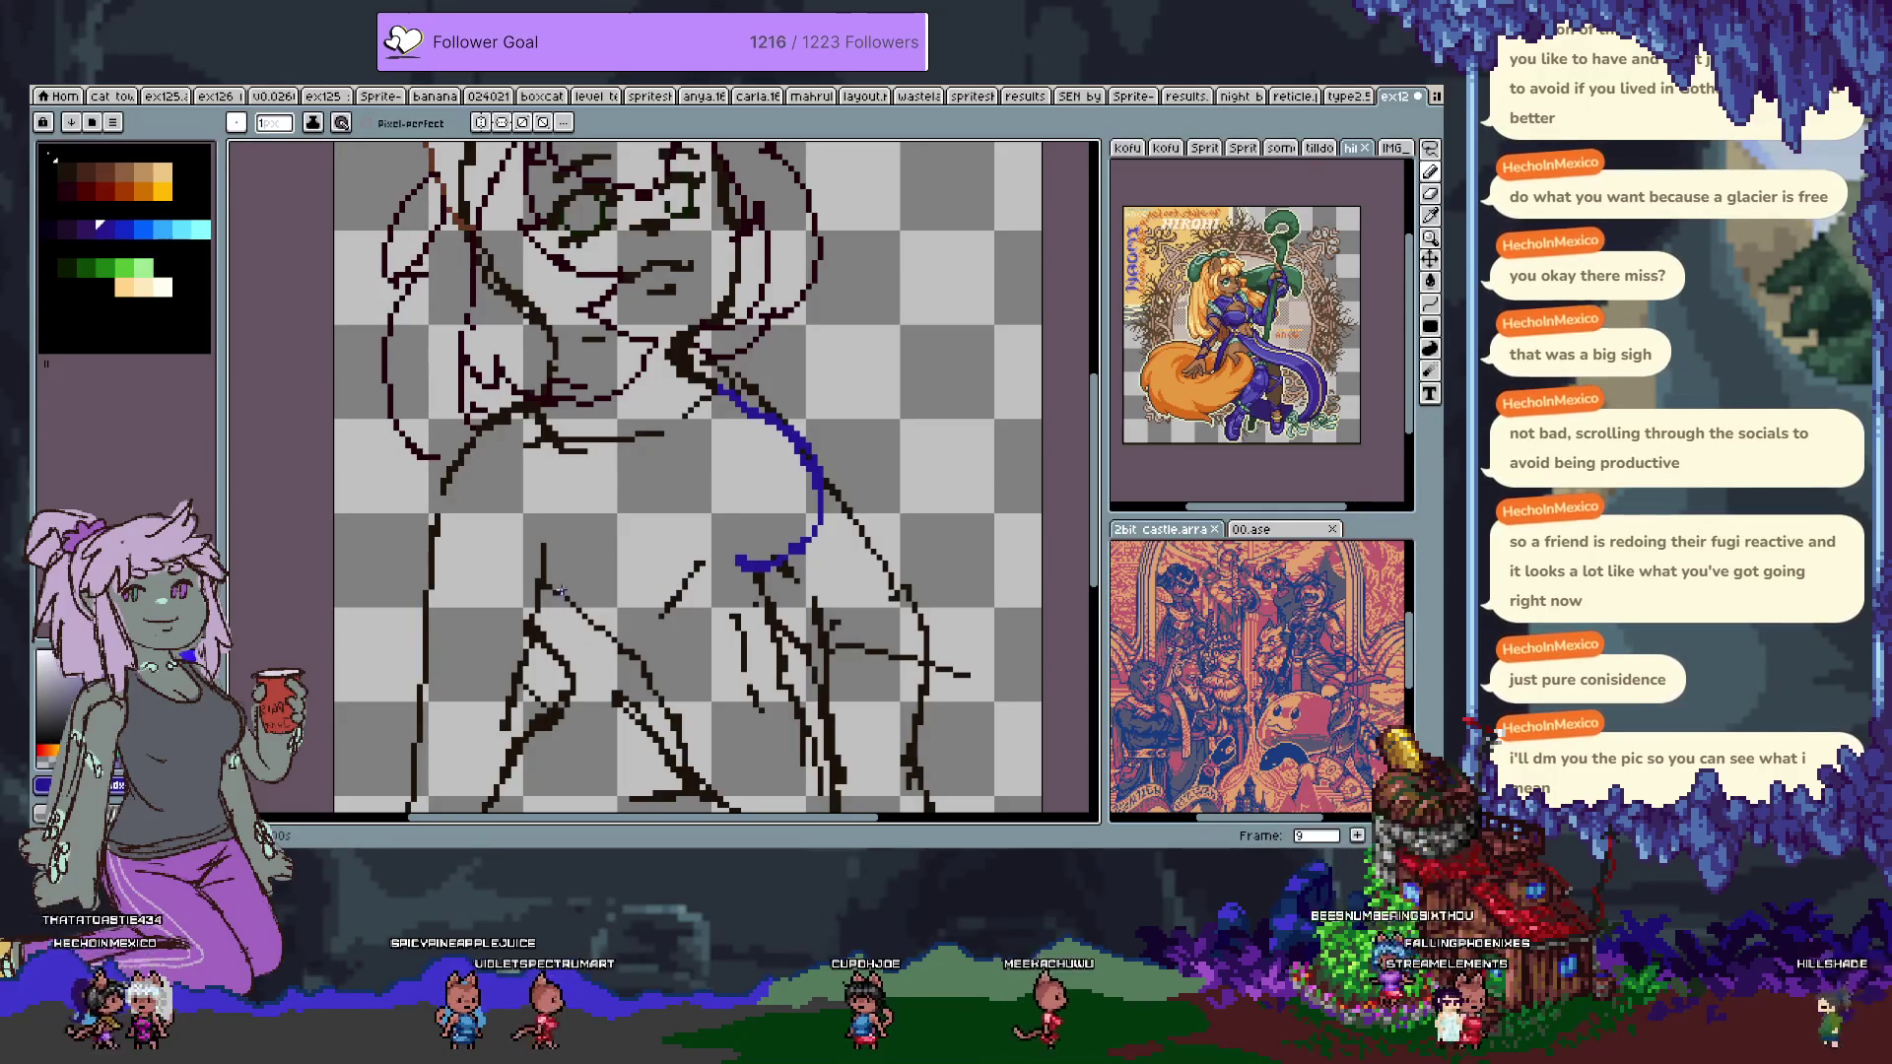
{"action": "key", "text": "ctrl+z"}
{"action": "left_click_drag", "start_coordinate": [581, 599], "coordinate": [731, 564]}
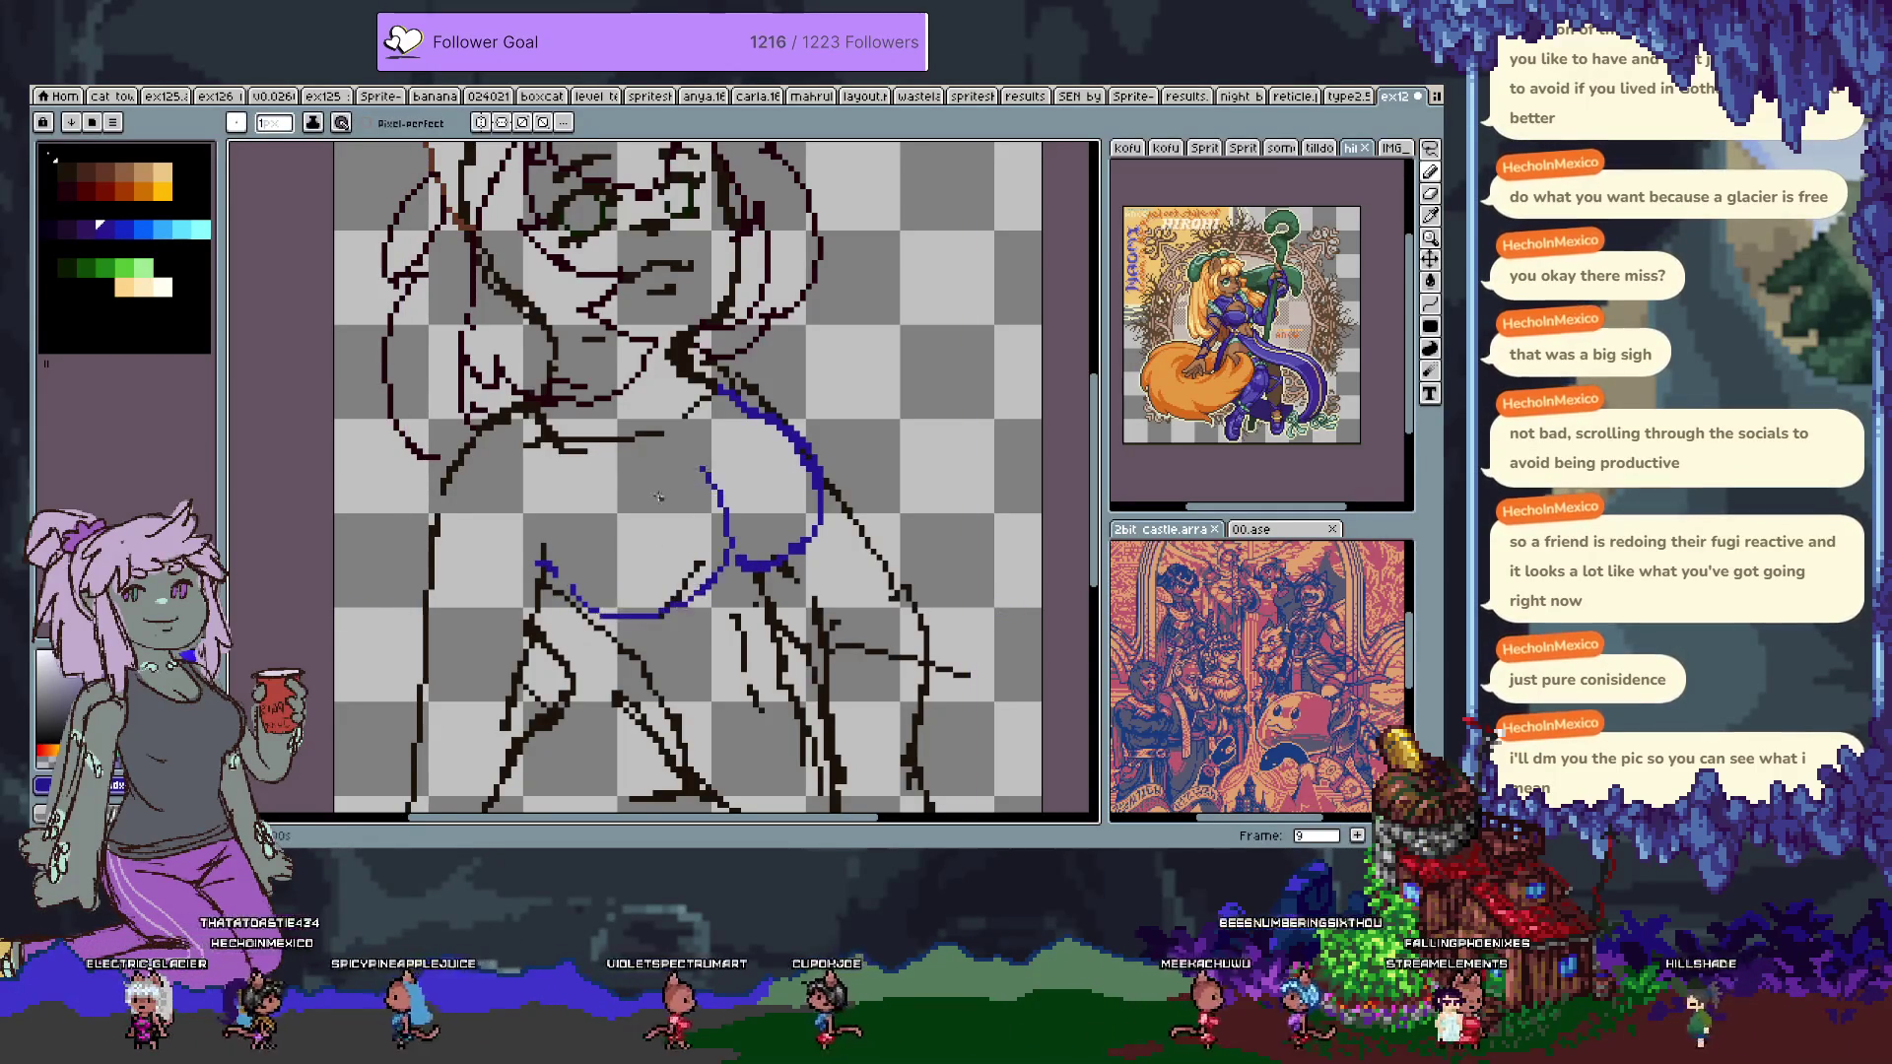
{"action": "key", "text": "ctrl+z"}
{"action": "left_click_drag", "start_coordinate": [554, 581], "coordinate": [621, 631]}
{"action": "key", "text": "ctrl+z"}
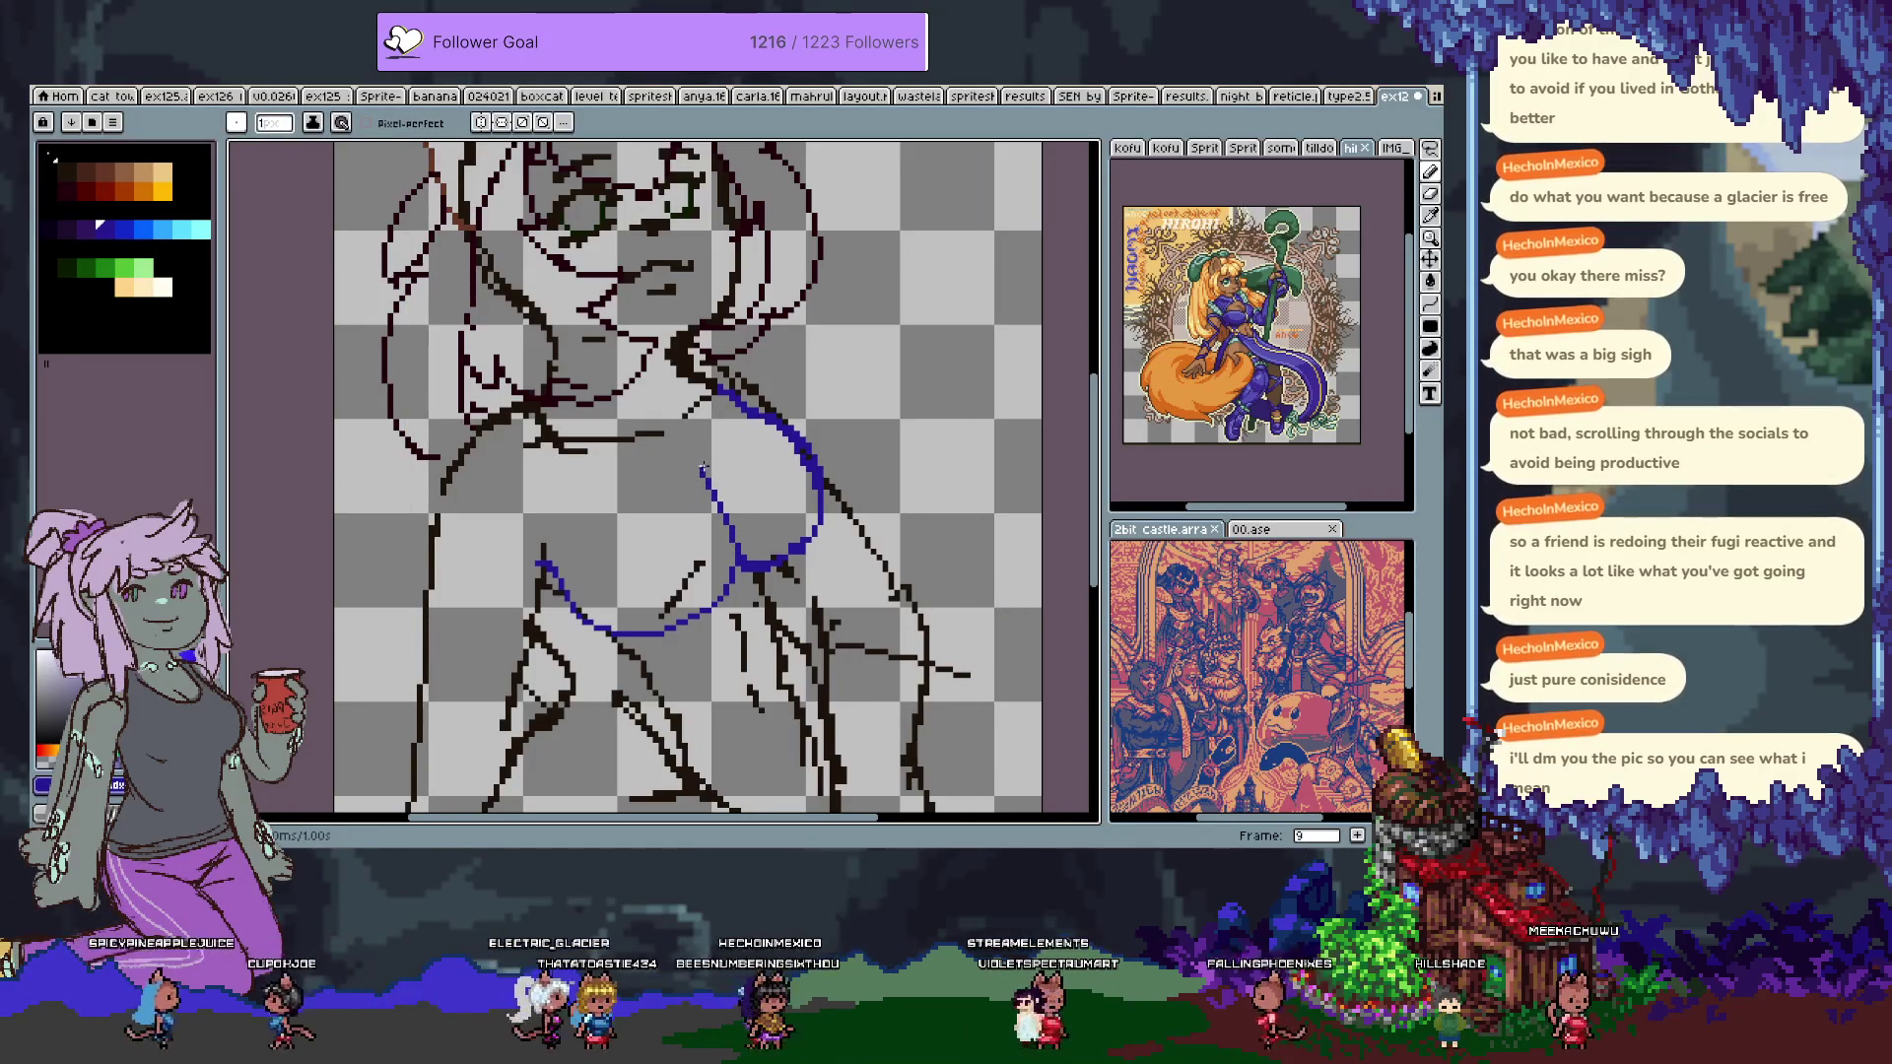
{"action": "key", "text": "ctrl+z"}
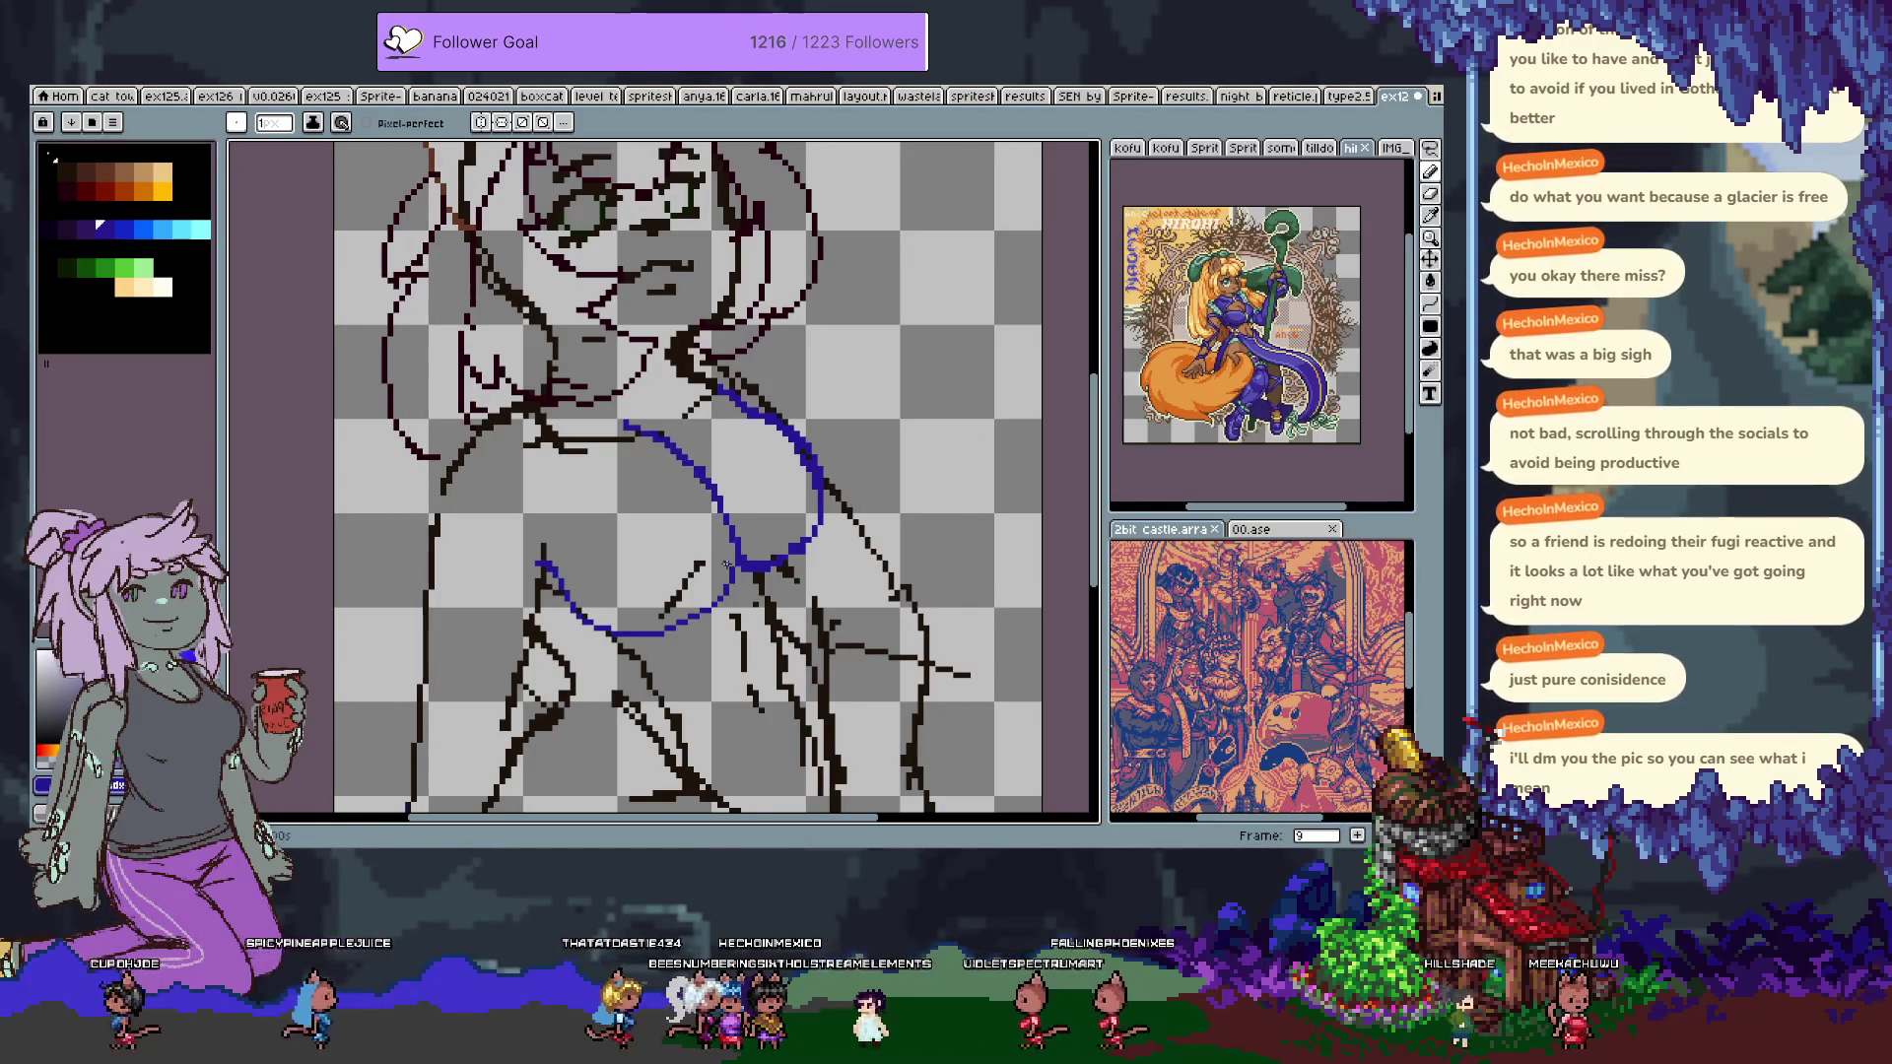
{"action": "key", "text": "ctrl+z"}
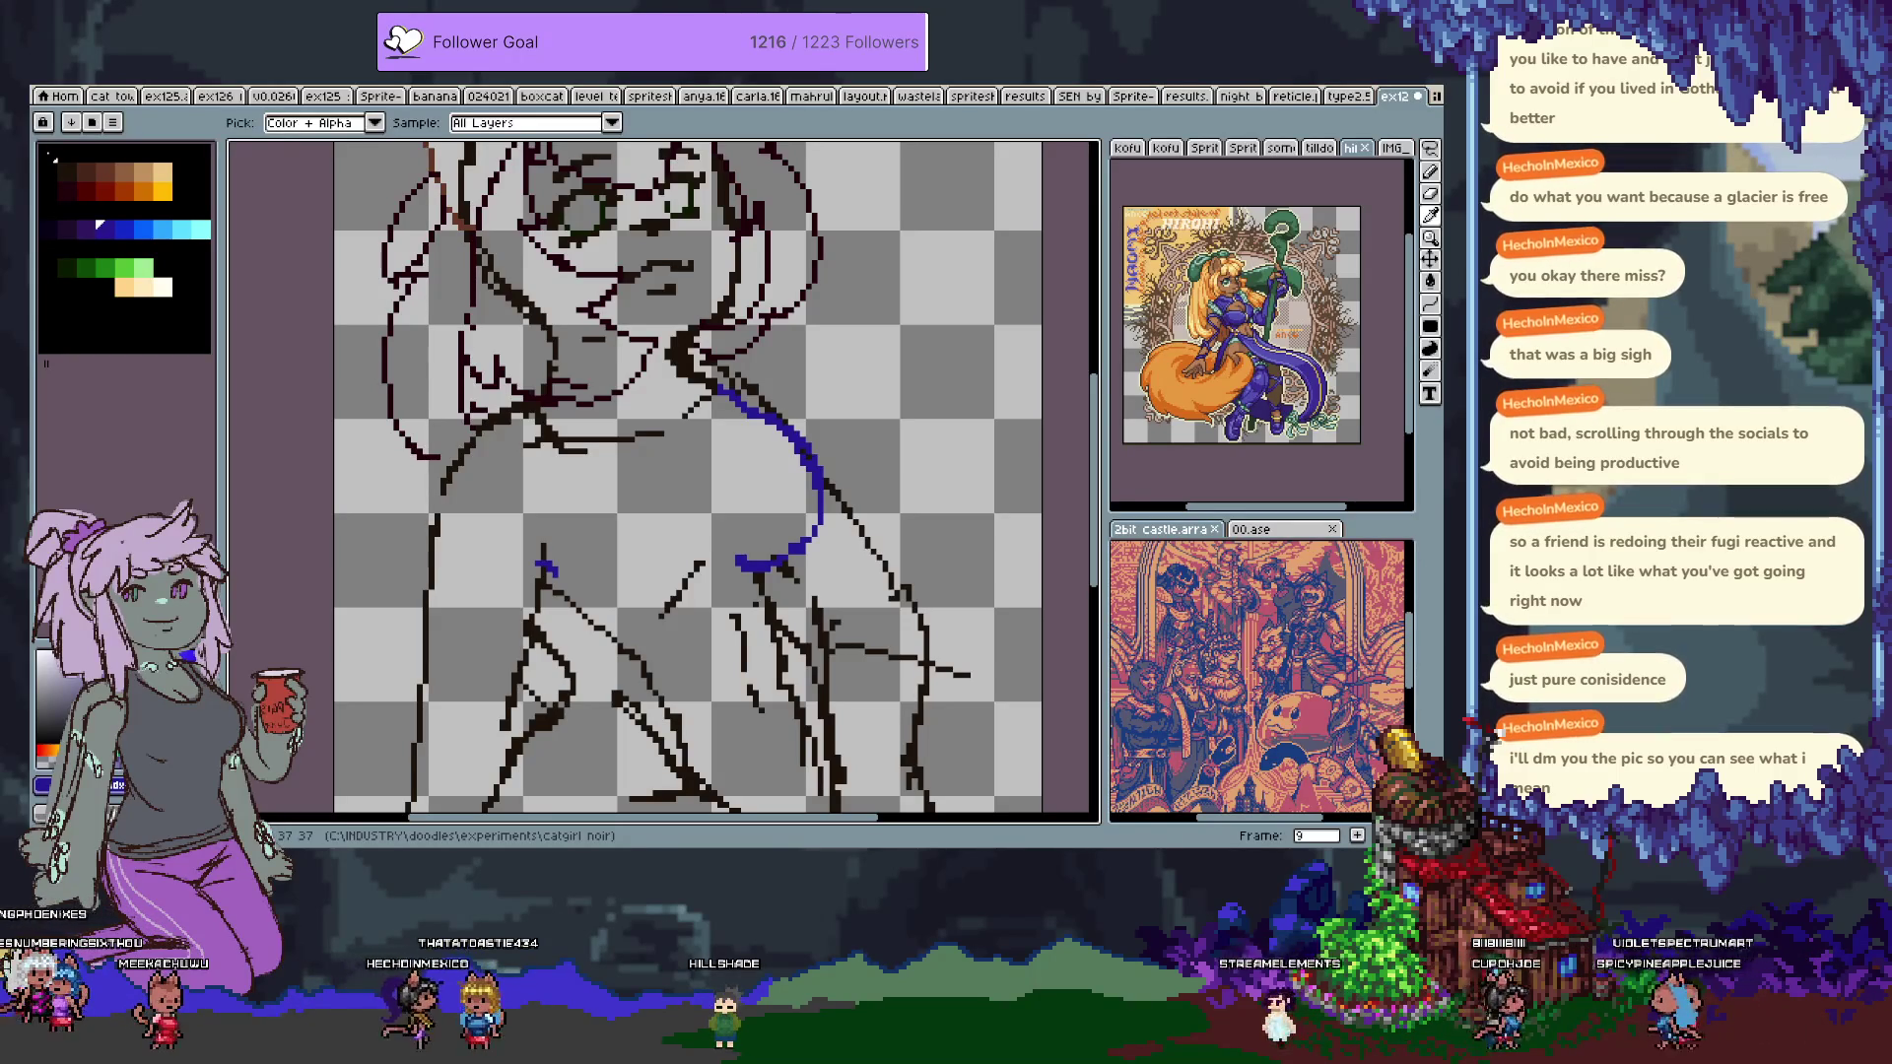
Undo the blue chest strokes one by one to clear the chest area.
{"action": "key", "text": "b"}
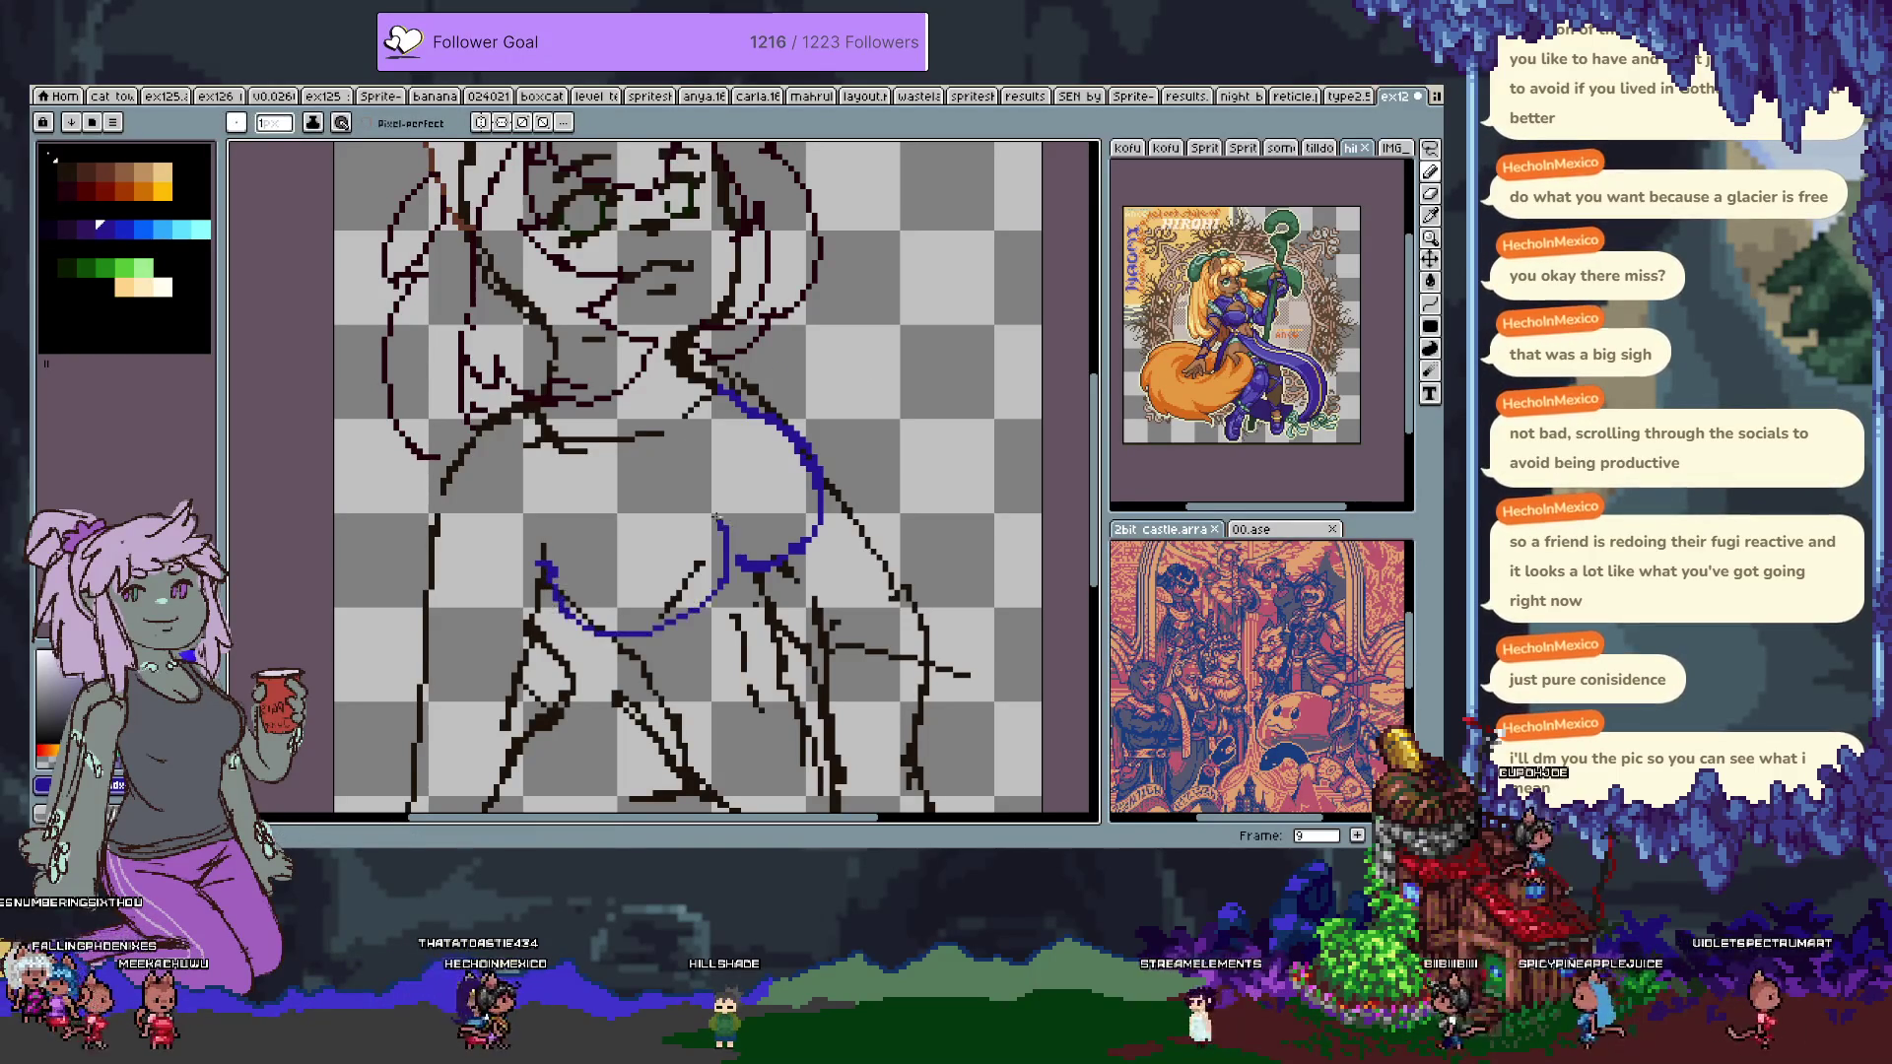
{"action": "left_click_drag", "start_coordinate": [722, 537], "coordinate": [553, 572]}
{"action": "key", "text": "ctrl+z"}
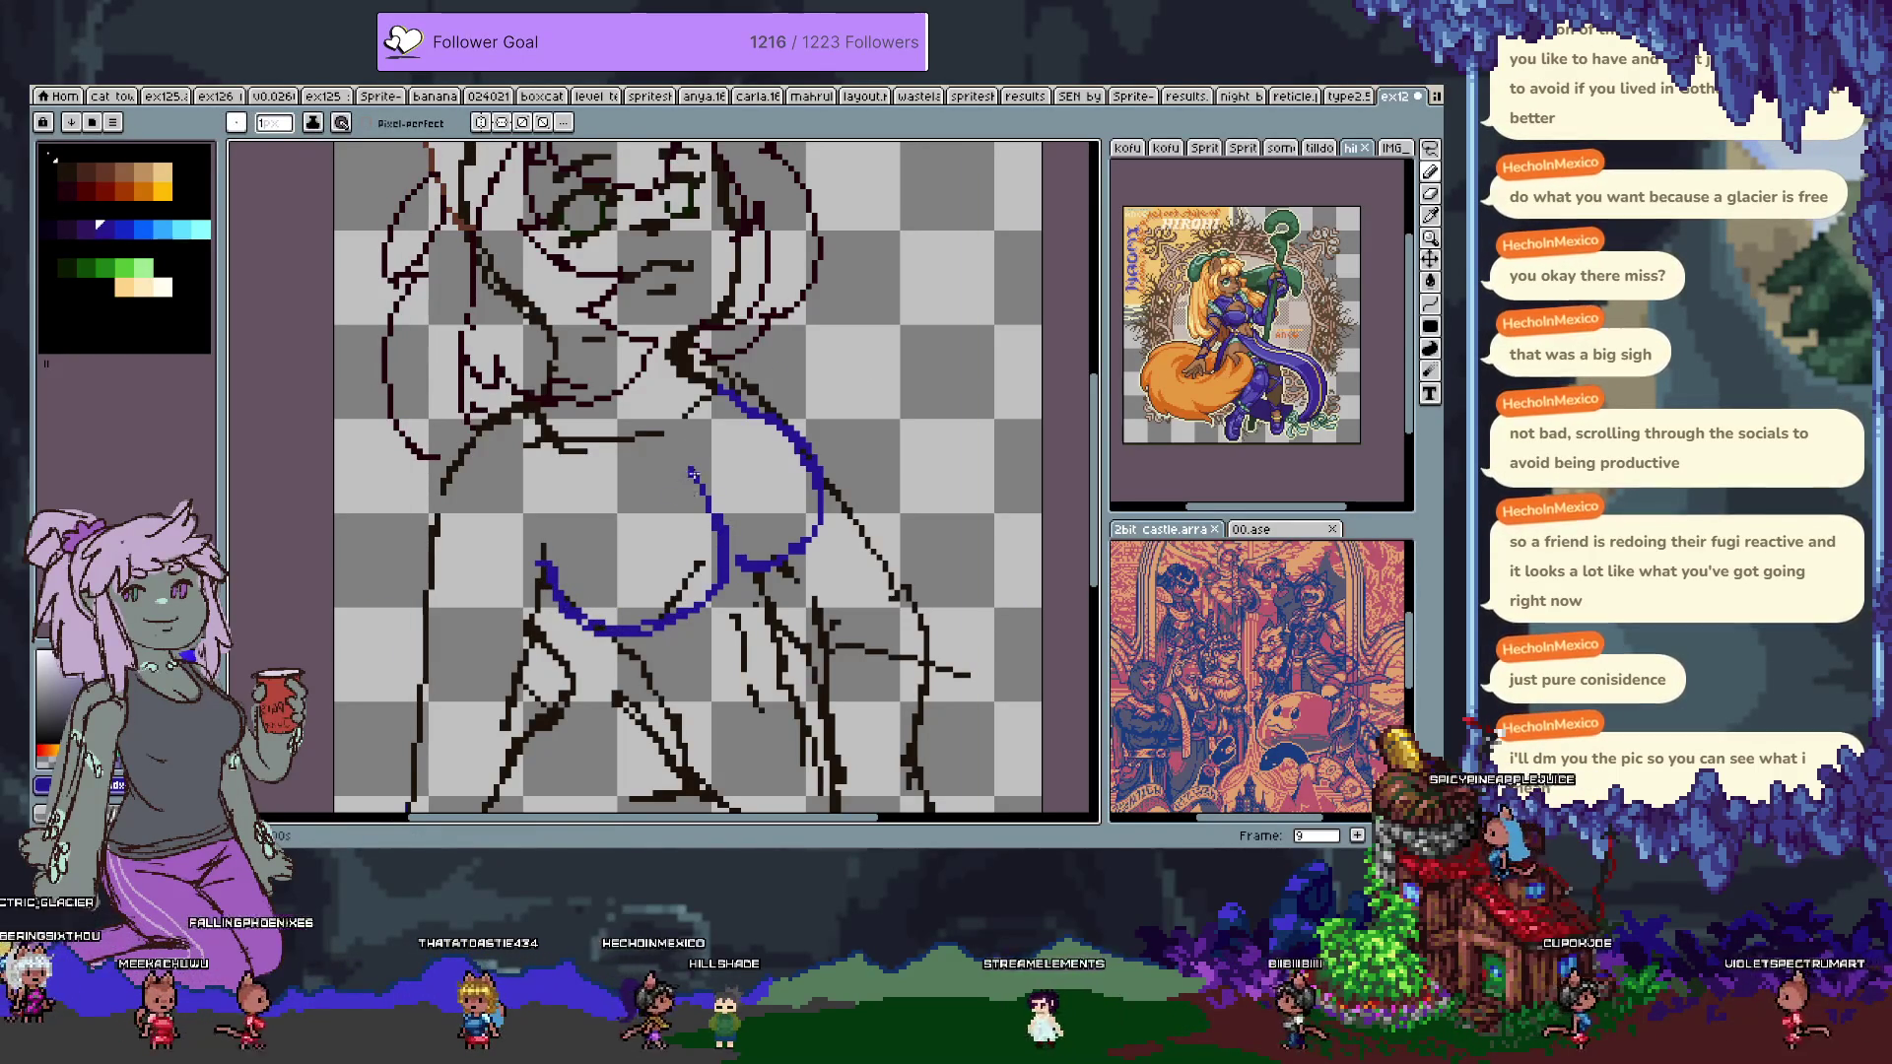
{"action": "left_click_drag", "start_coordinate": [659, 452], "coordinate": [714, 482]}
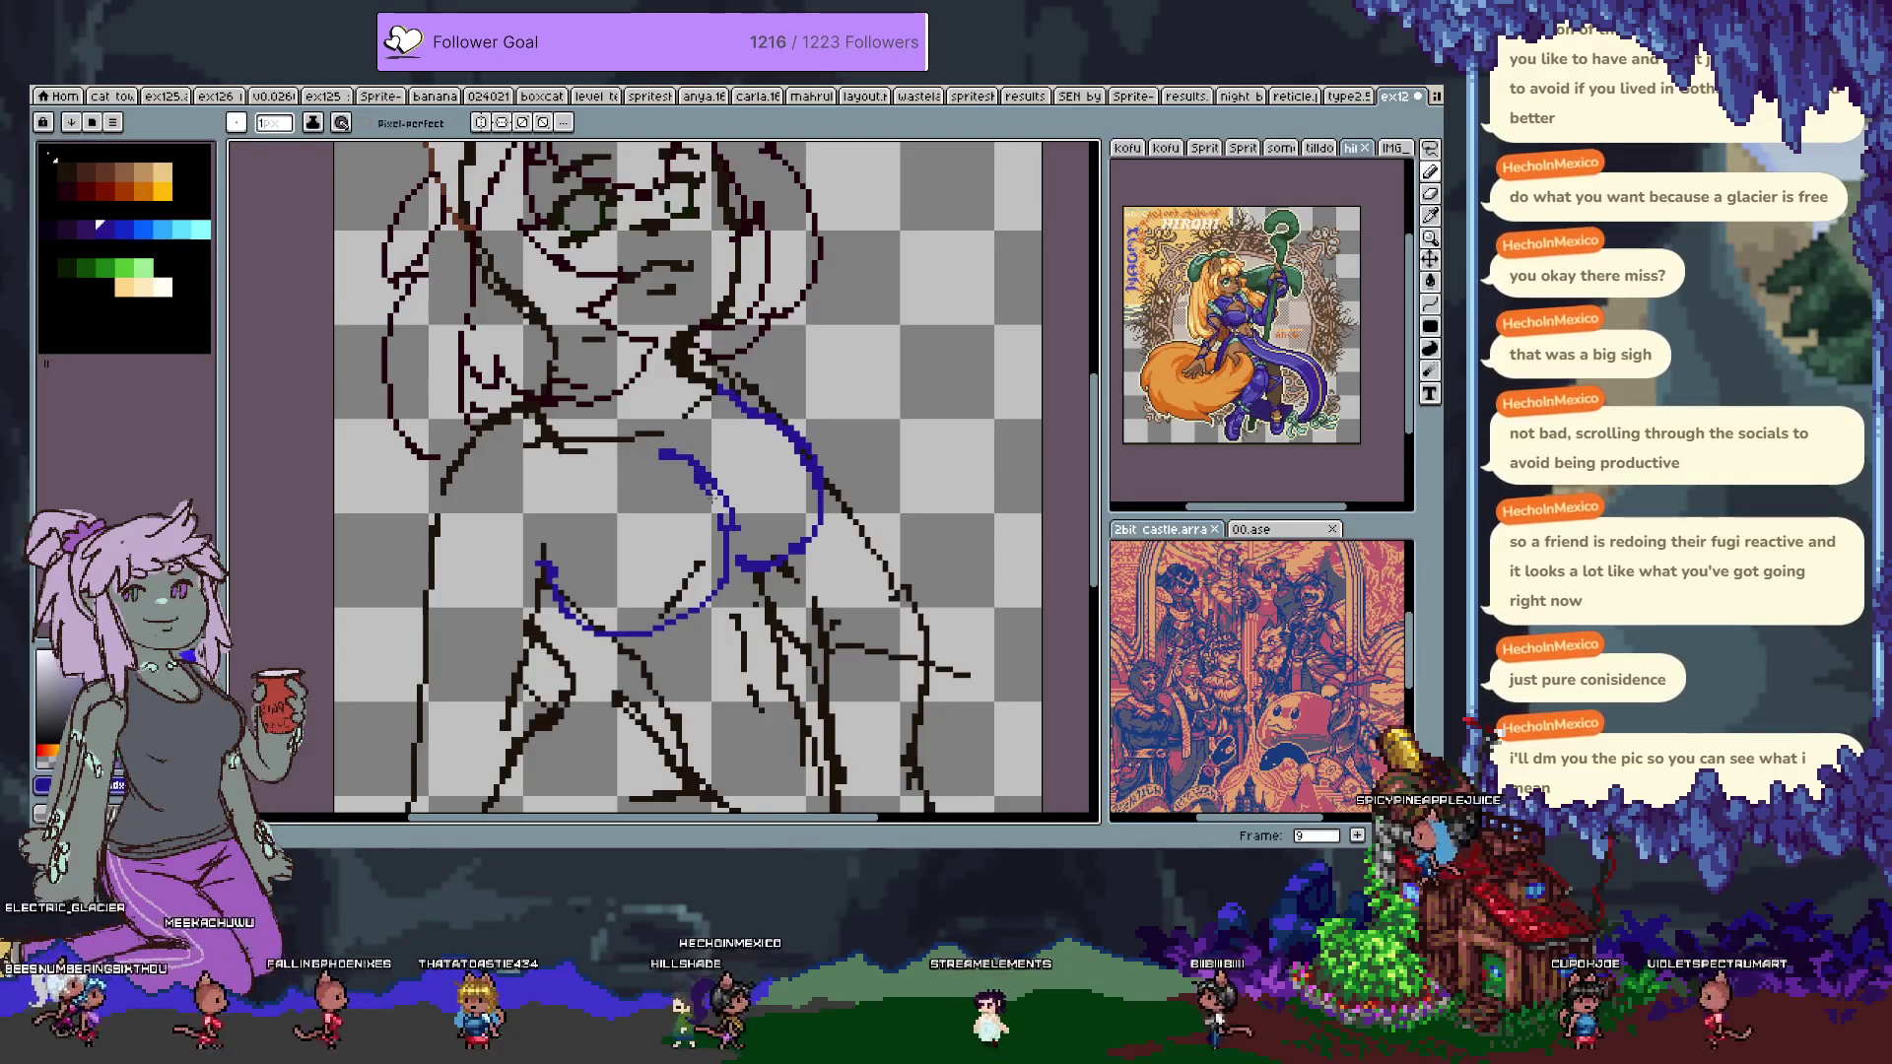
{"action": "key", "text": "ctrl"}
{"action": "key", "text": "ctrl+z"}
{"action": "key", "text": "ctrl+z"}
{"action": "key", "text": "ctrl+z"}
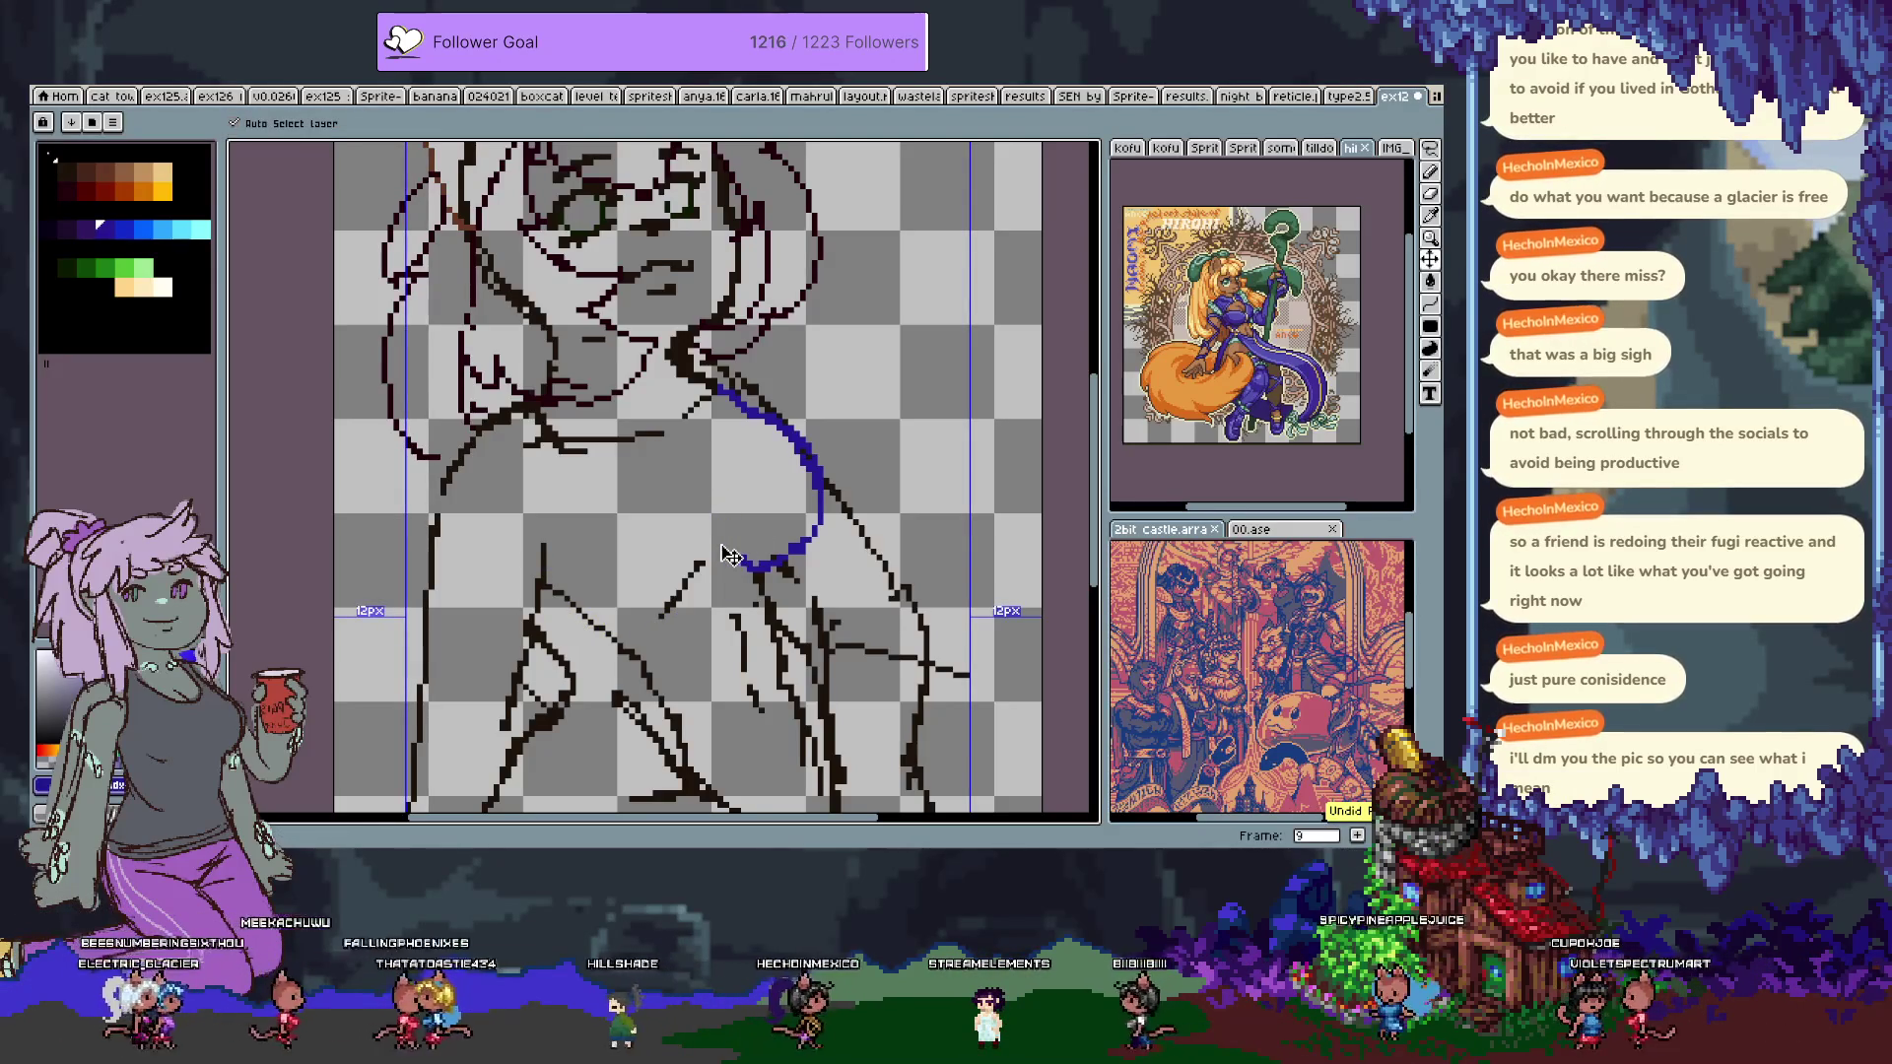
{"action": "key", "text": "ctrl+z"}
{"action": "key", "text": "ctrl+z"}
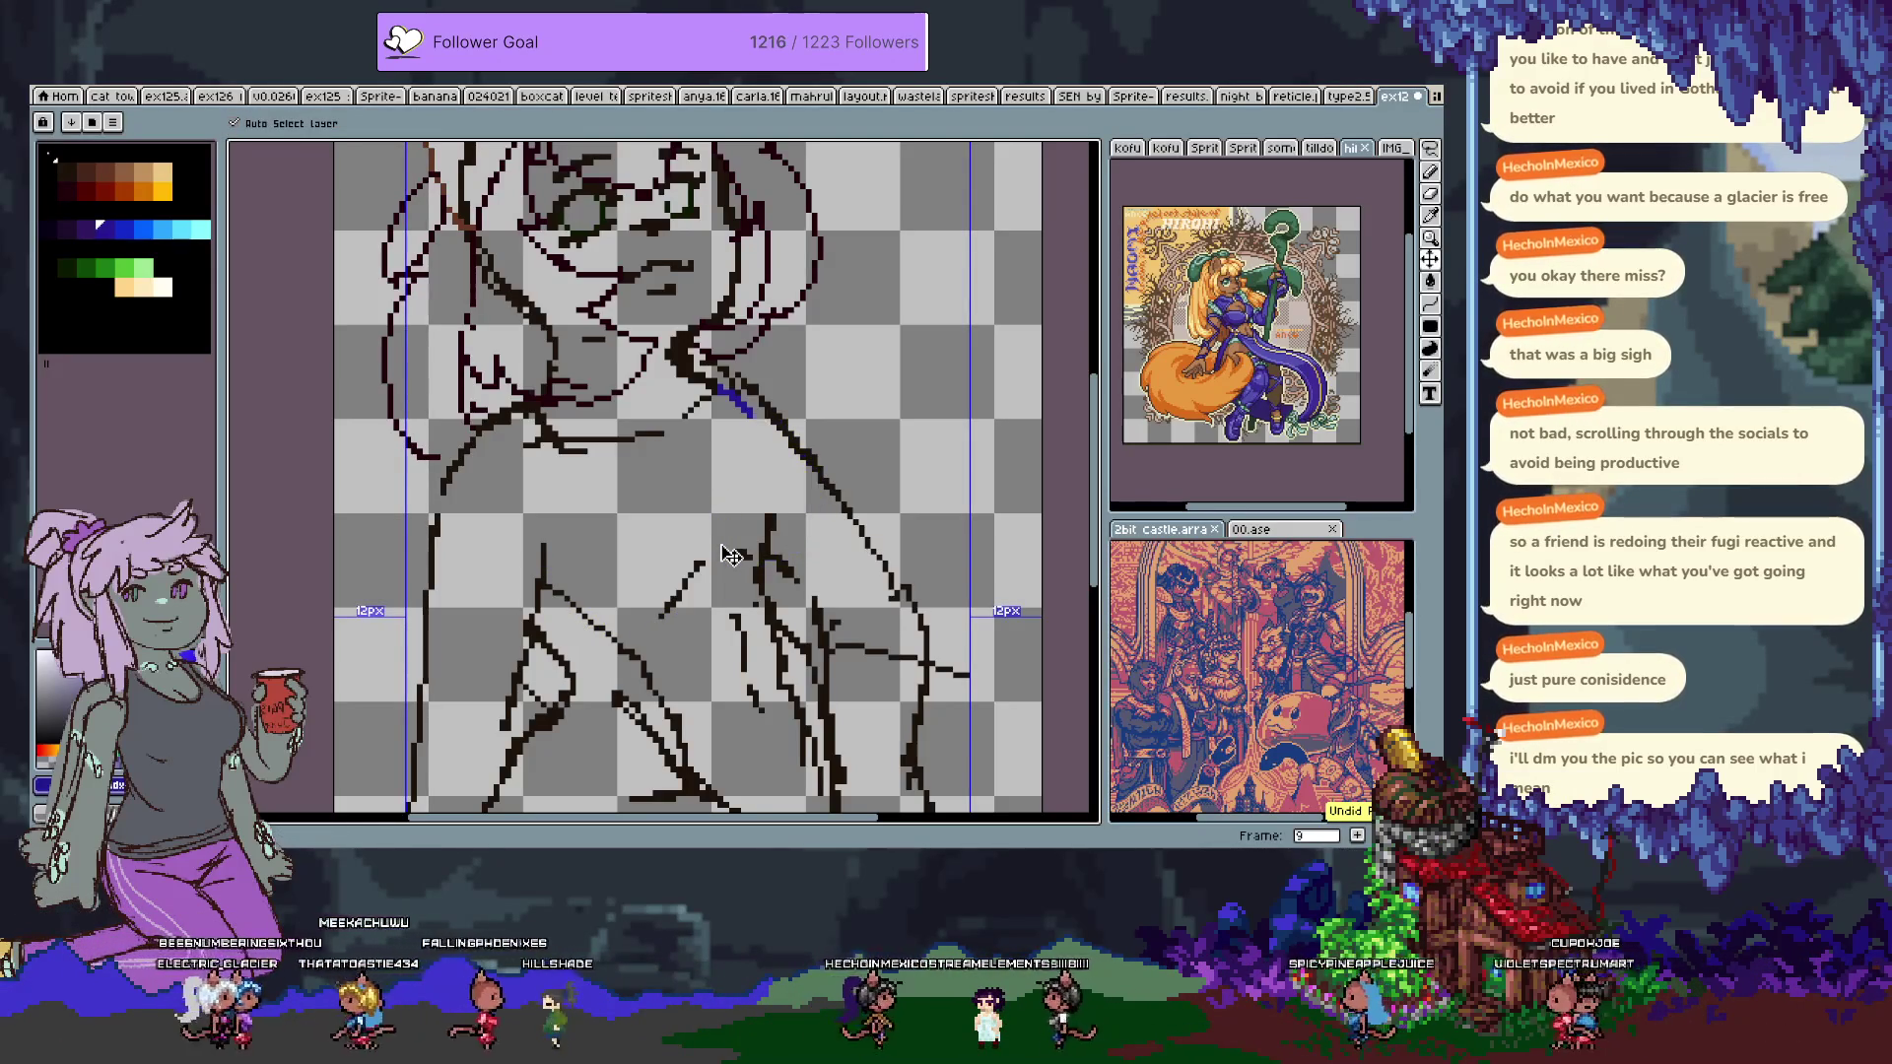
With dark purple, sketch a collarbone stroke, undo it, and draw a line down the left chest.
{"action": "key", "text": "Tab"}
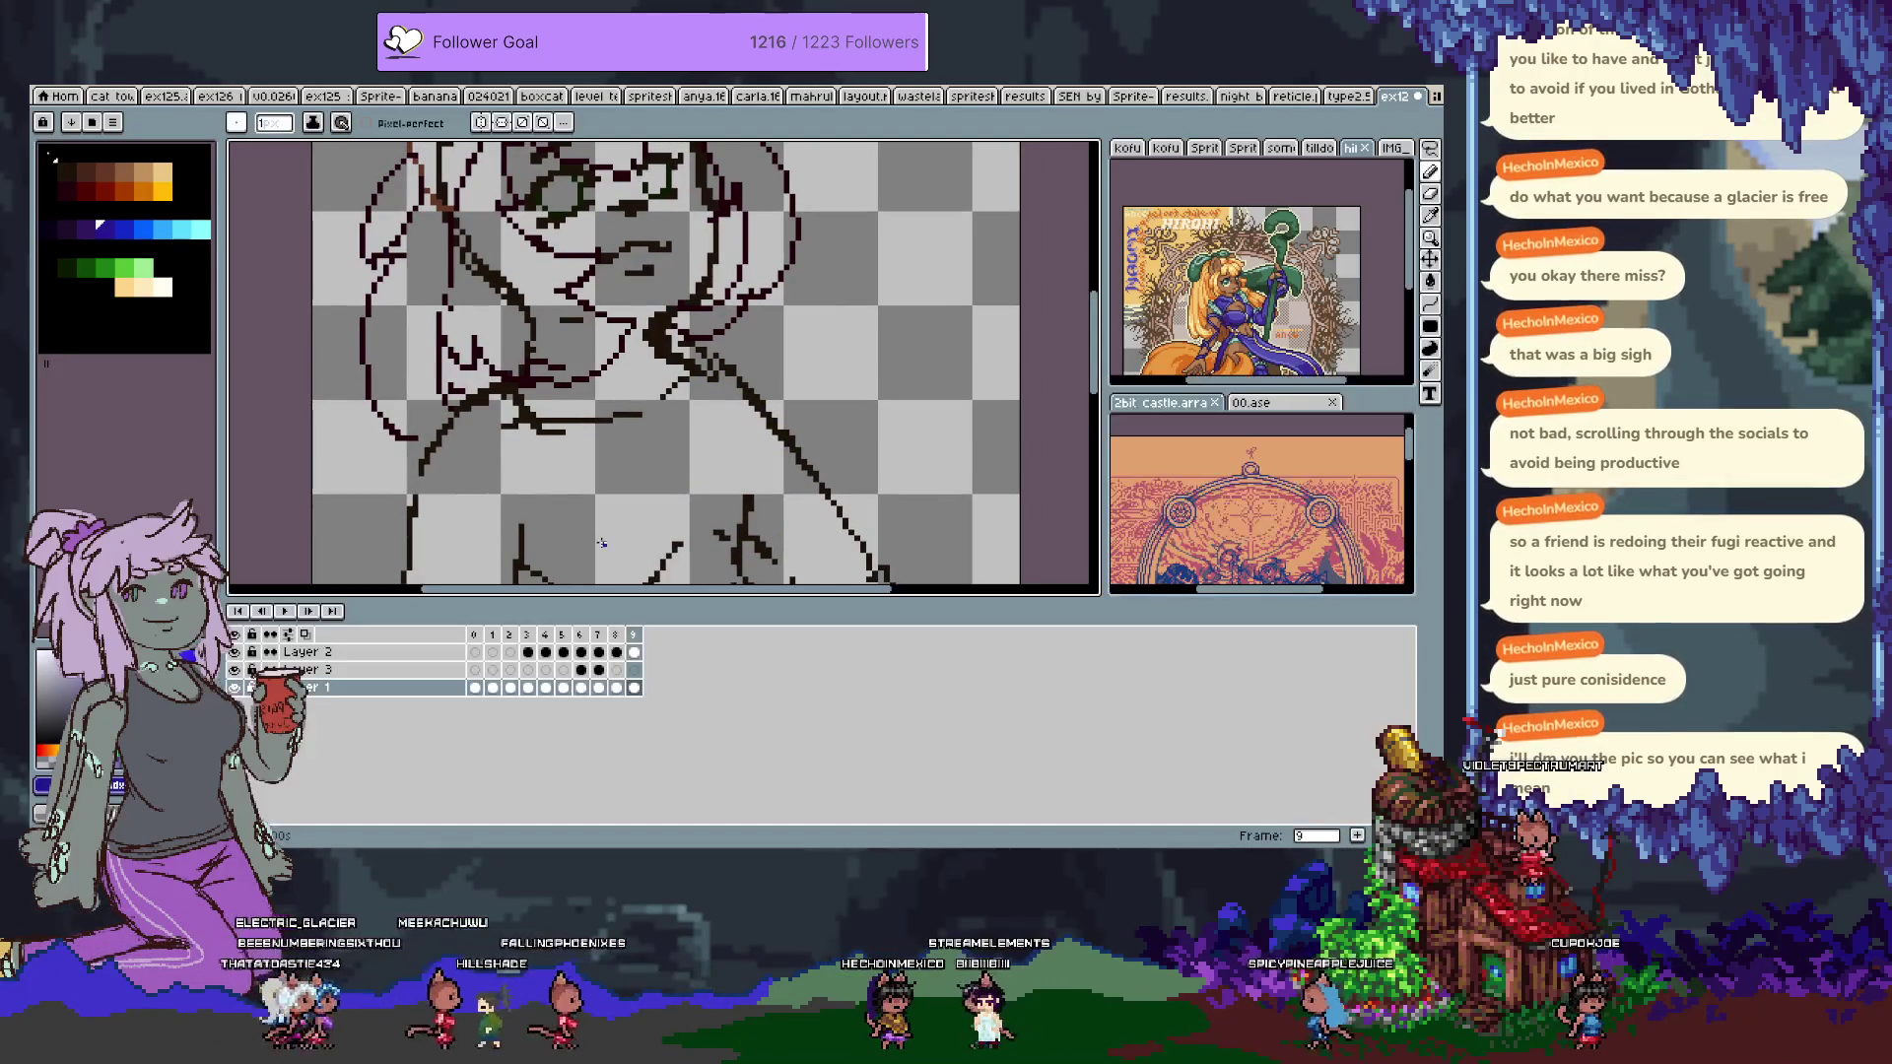
{"action": "key", "text": "Tab"}
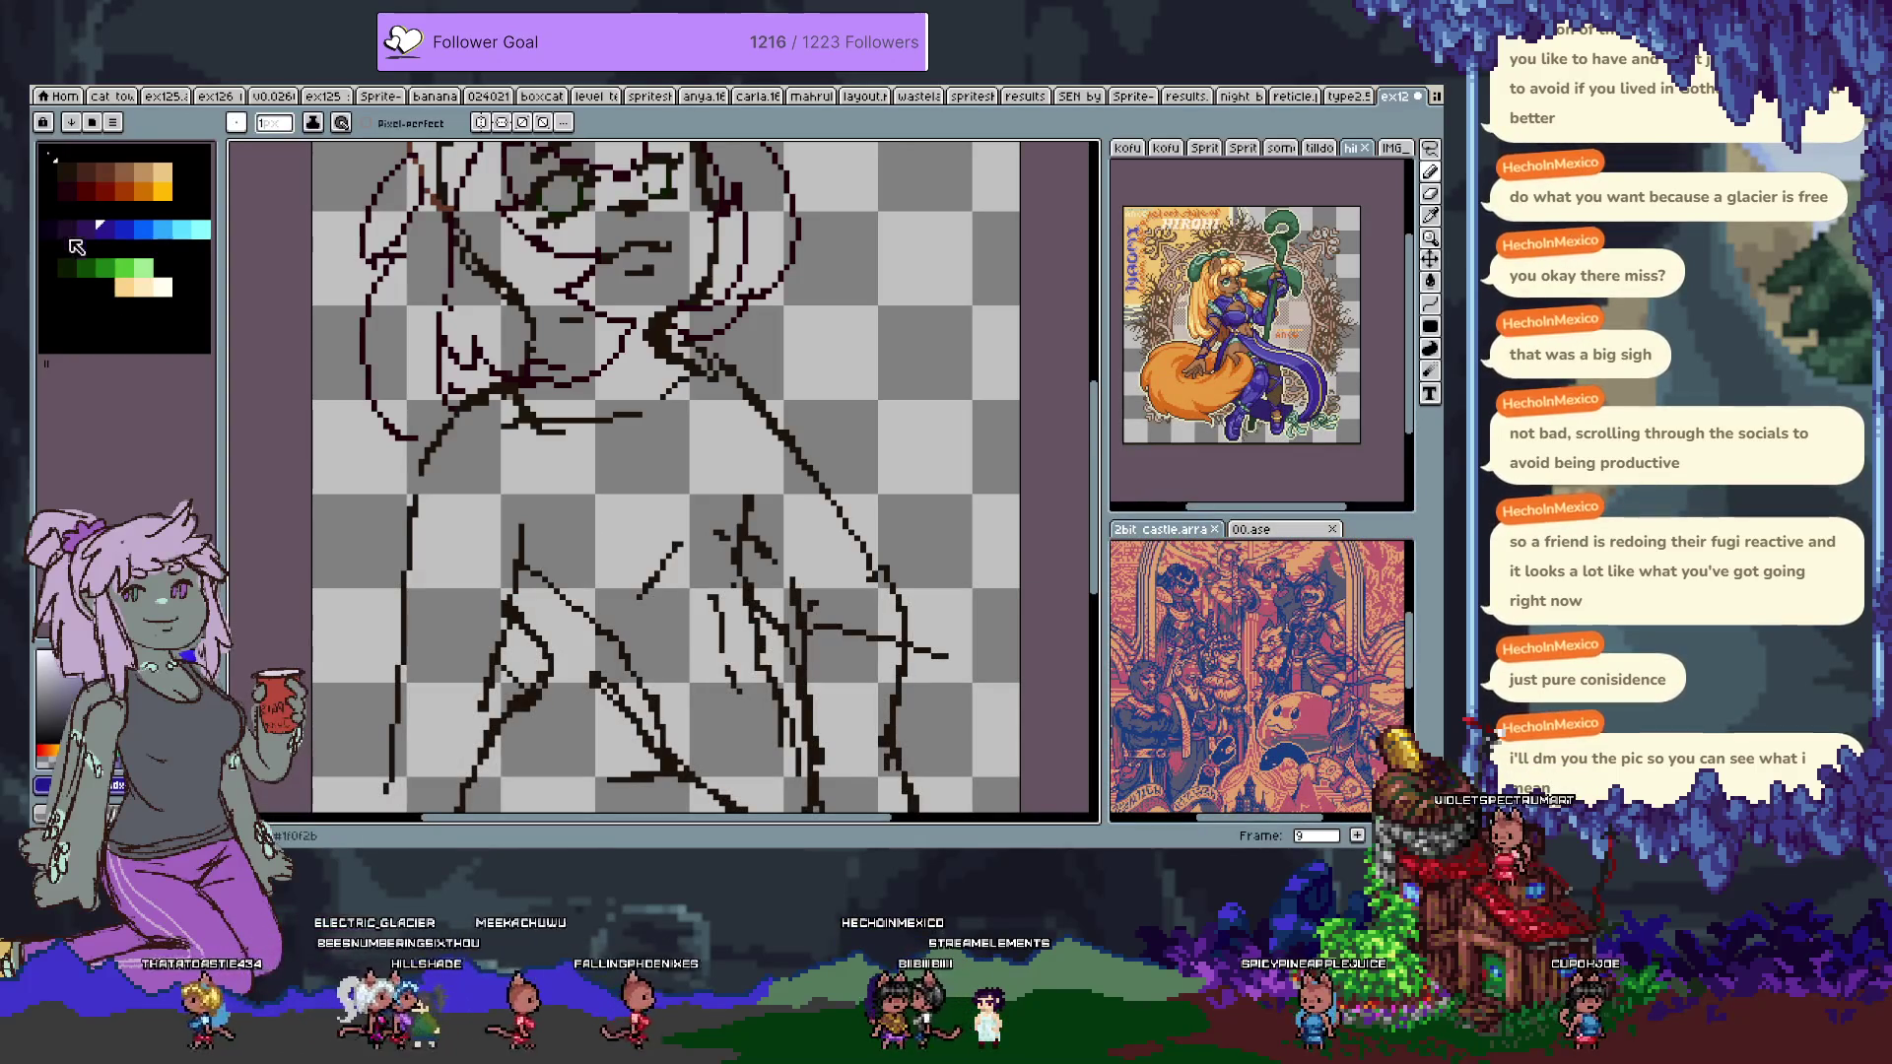
{"action": "left_click", "coordinate": [77, 234]}
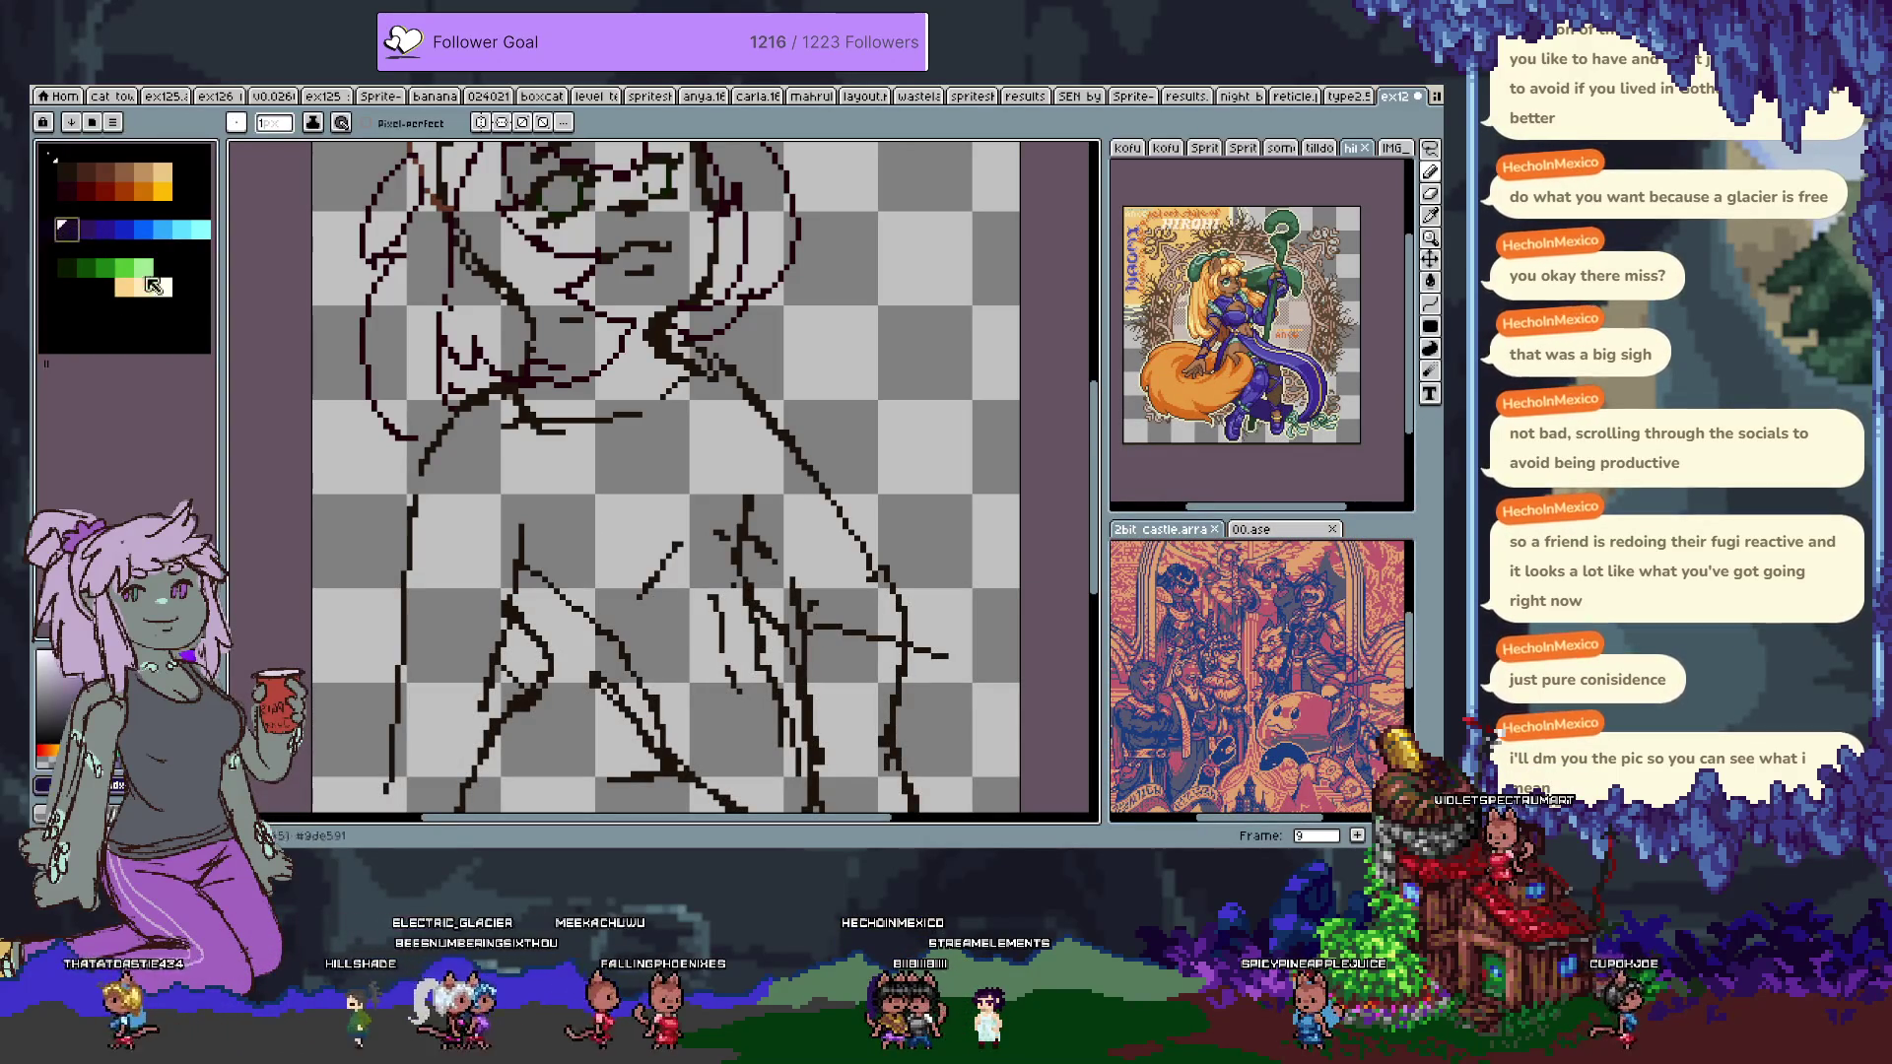
{"action": "mouse_move", "coordinate": [626, 379]}
{"action": "left_mouse_down"}
{"action": "mouse_move", "coordinate": [693, 426]}
{"action": "mouse_move", "coordinate": [800, 388]}
{"action": "left_mouse_up"}
{"action": "key", "text": "ctrl+z"}
{"action": "key", "text": "ctrl+z"}
{"action": "key", "text": "ctrl+z"}
{"action": "left_click_drag", "start_coordinate": [555, 491], "coordinate": [540, 548]}
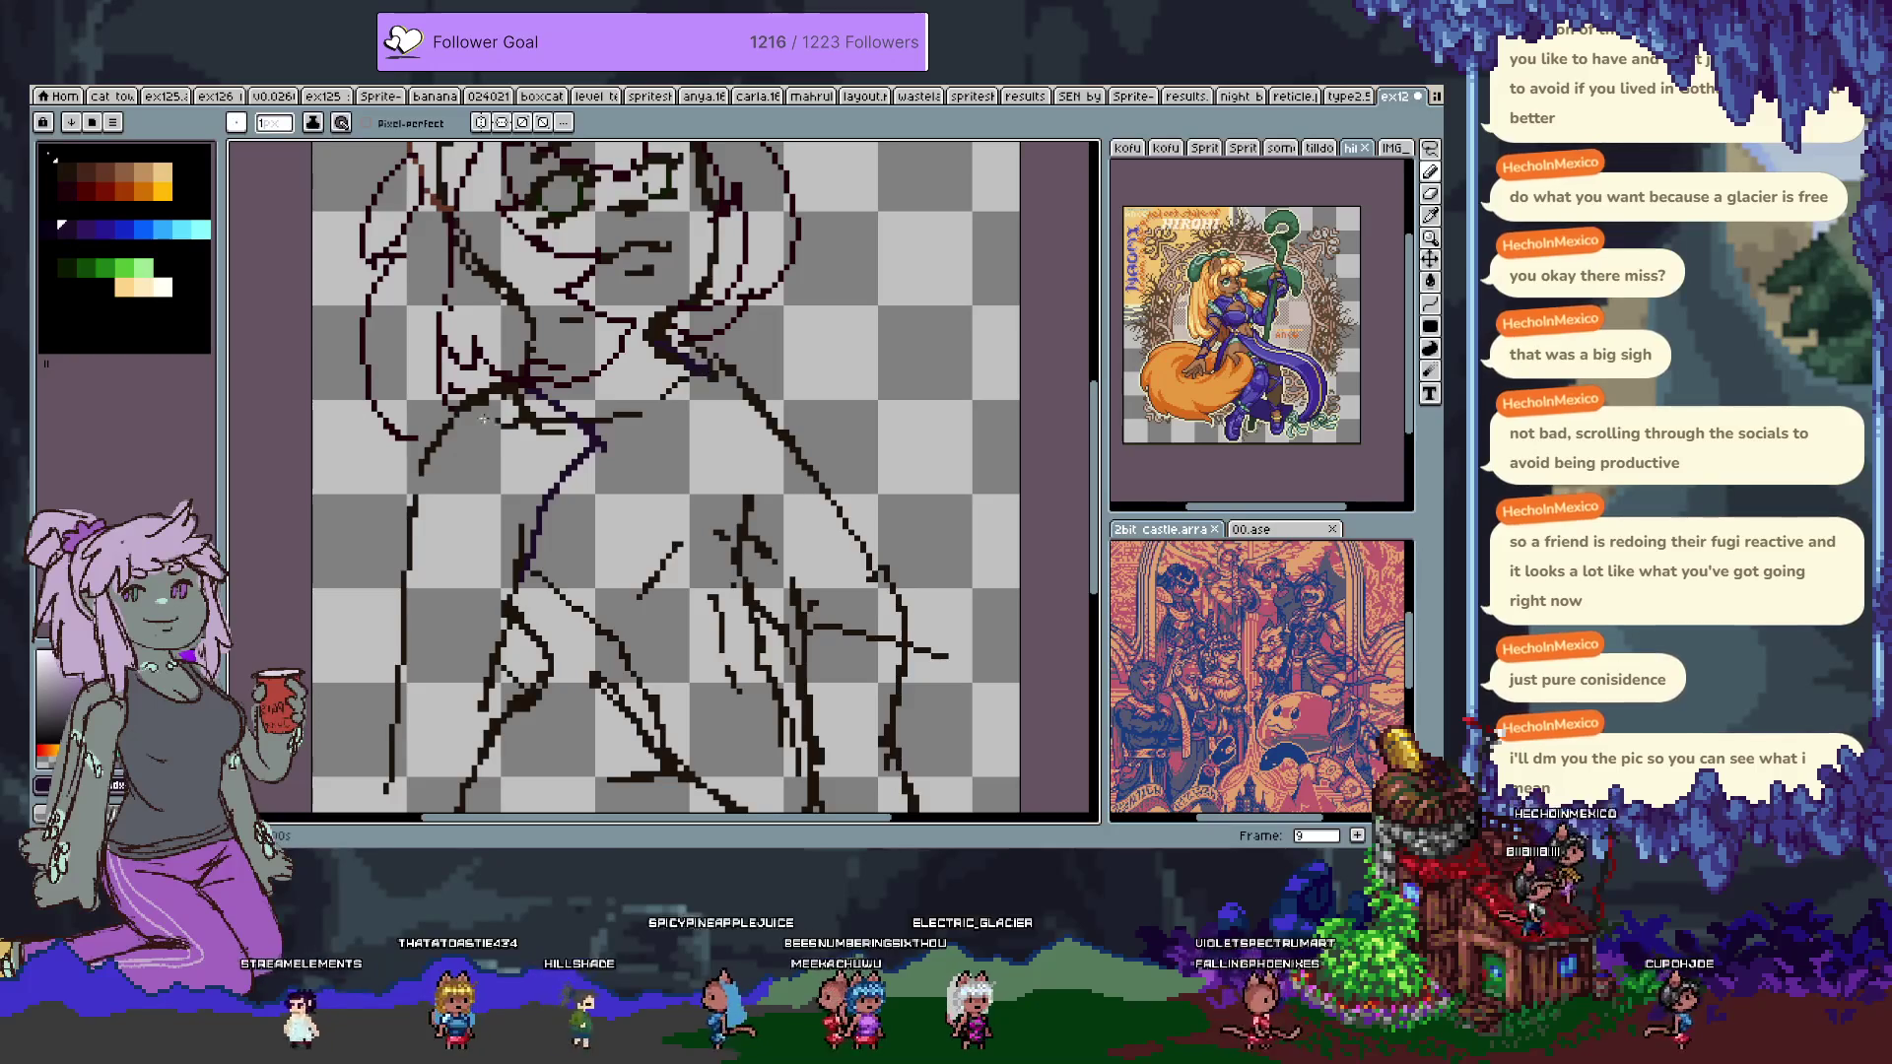
{"action": "key", "text": "g"}
{"action": "left_click", "coordinate": [541, 506], "text": "alt"}
Recolour the purple neck lines blue with the bucket and erase part of the blue neck line.
{"action": "left_click", "coordinate": [541, 507]}
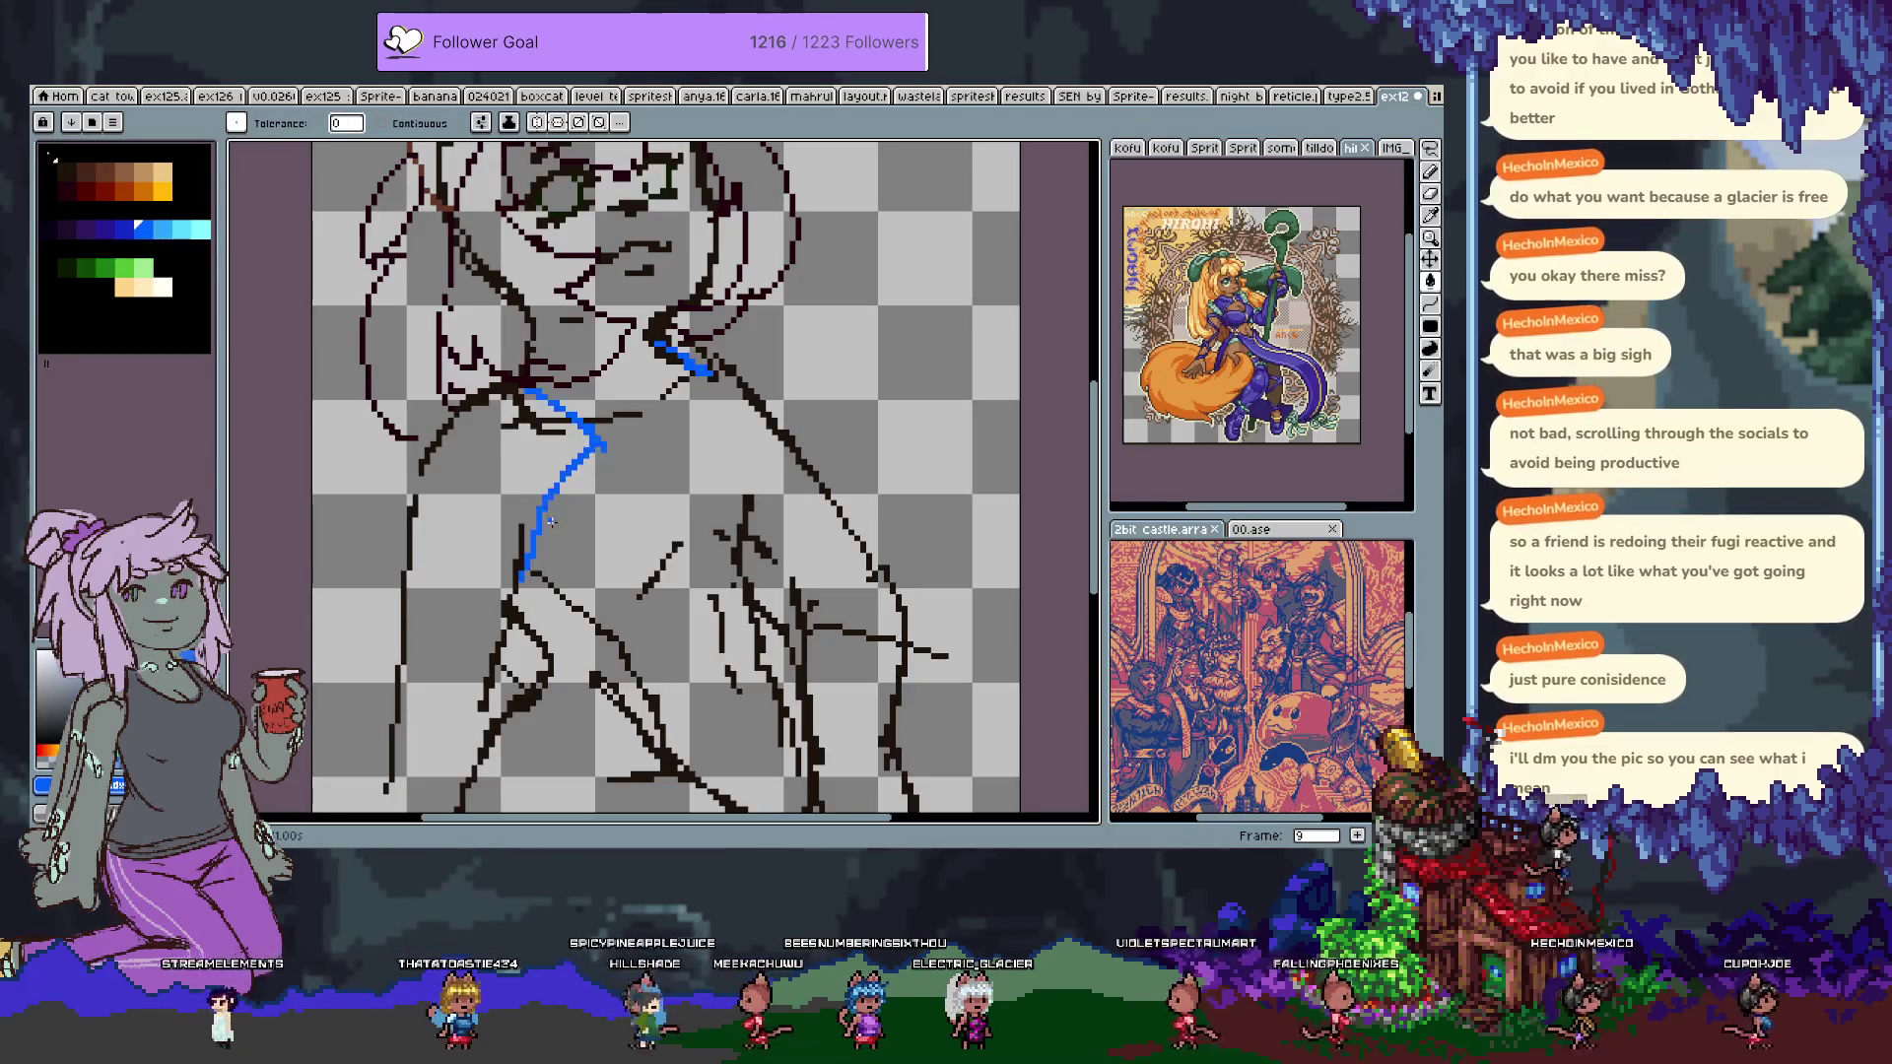
{"action": "key", "text": "v"}
{"action": "key", "text": "b"}
{"action": "key", "text": "ctrl+y"}
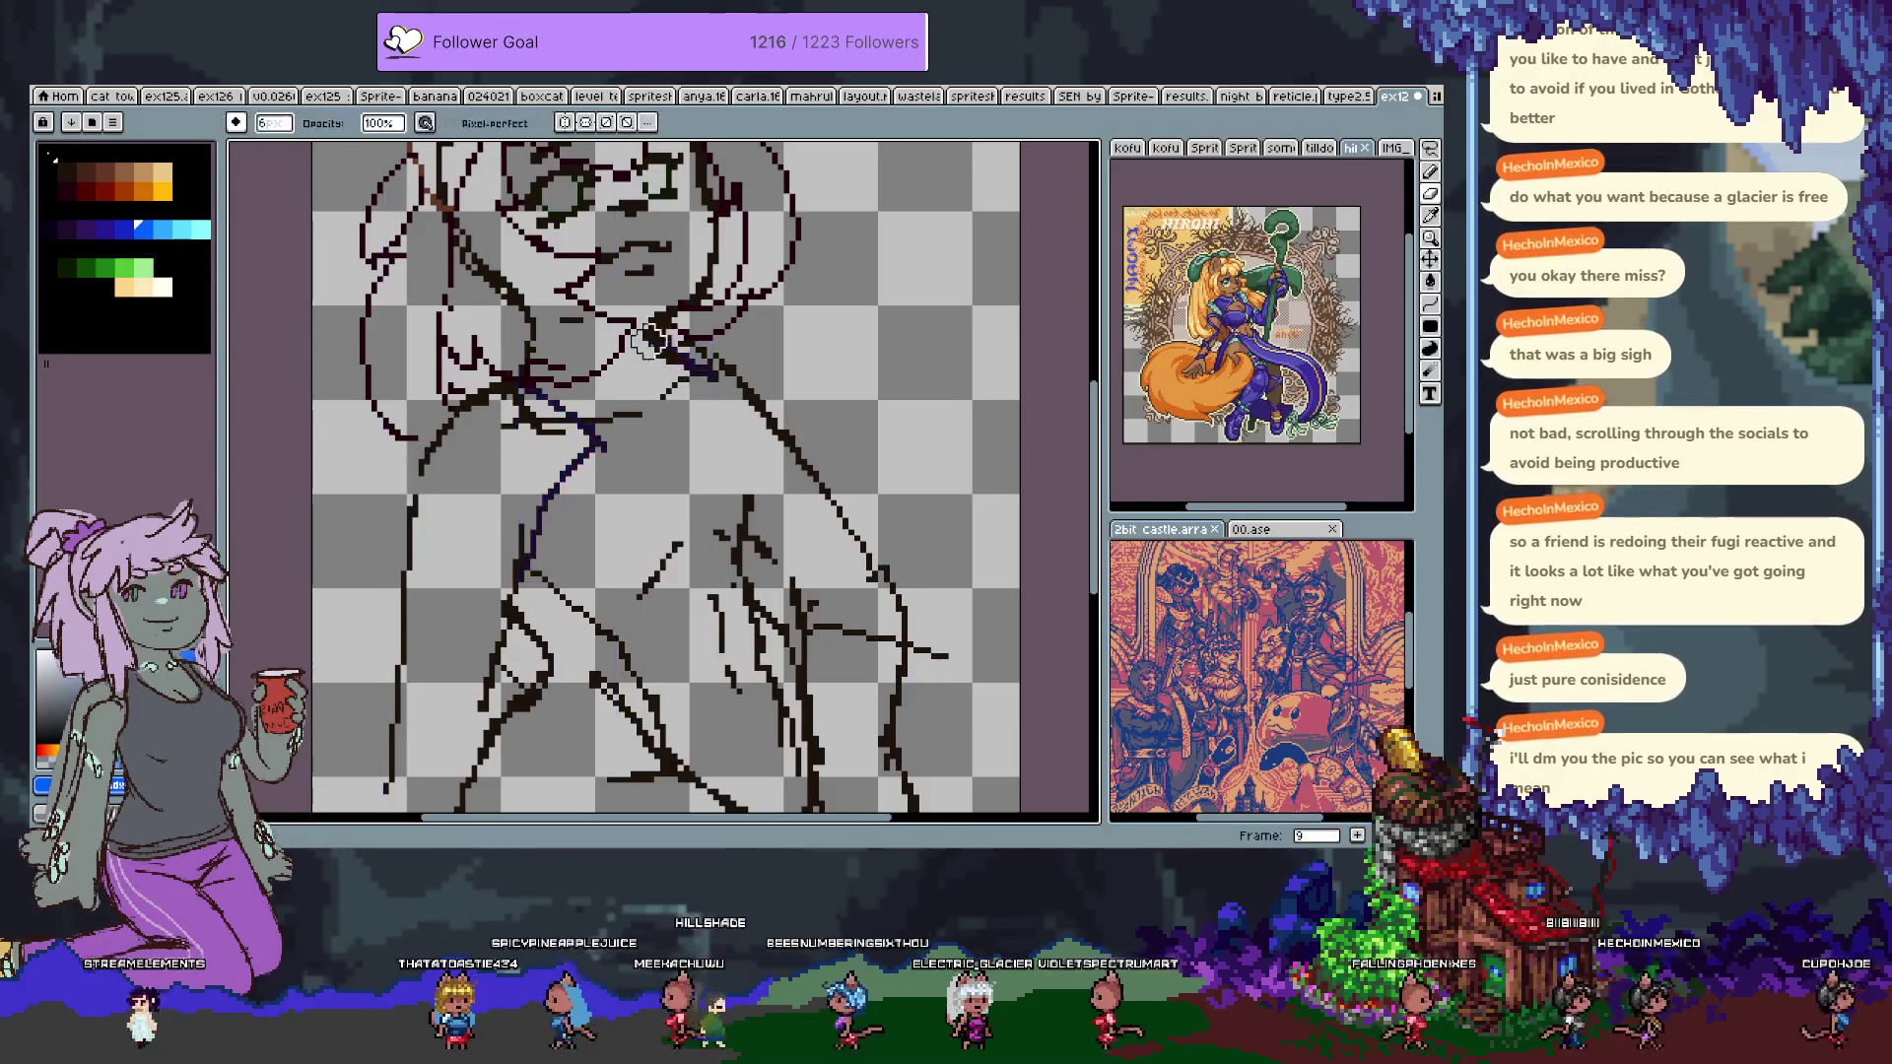
{"action": "key", "text": "ctrl+z"}
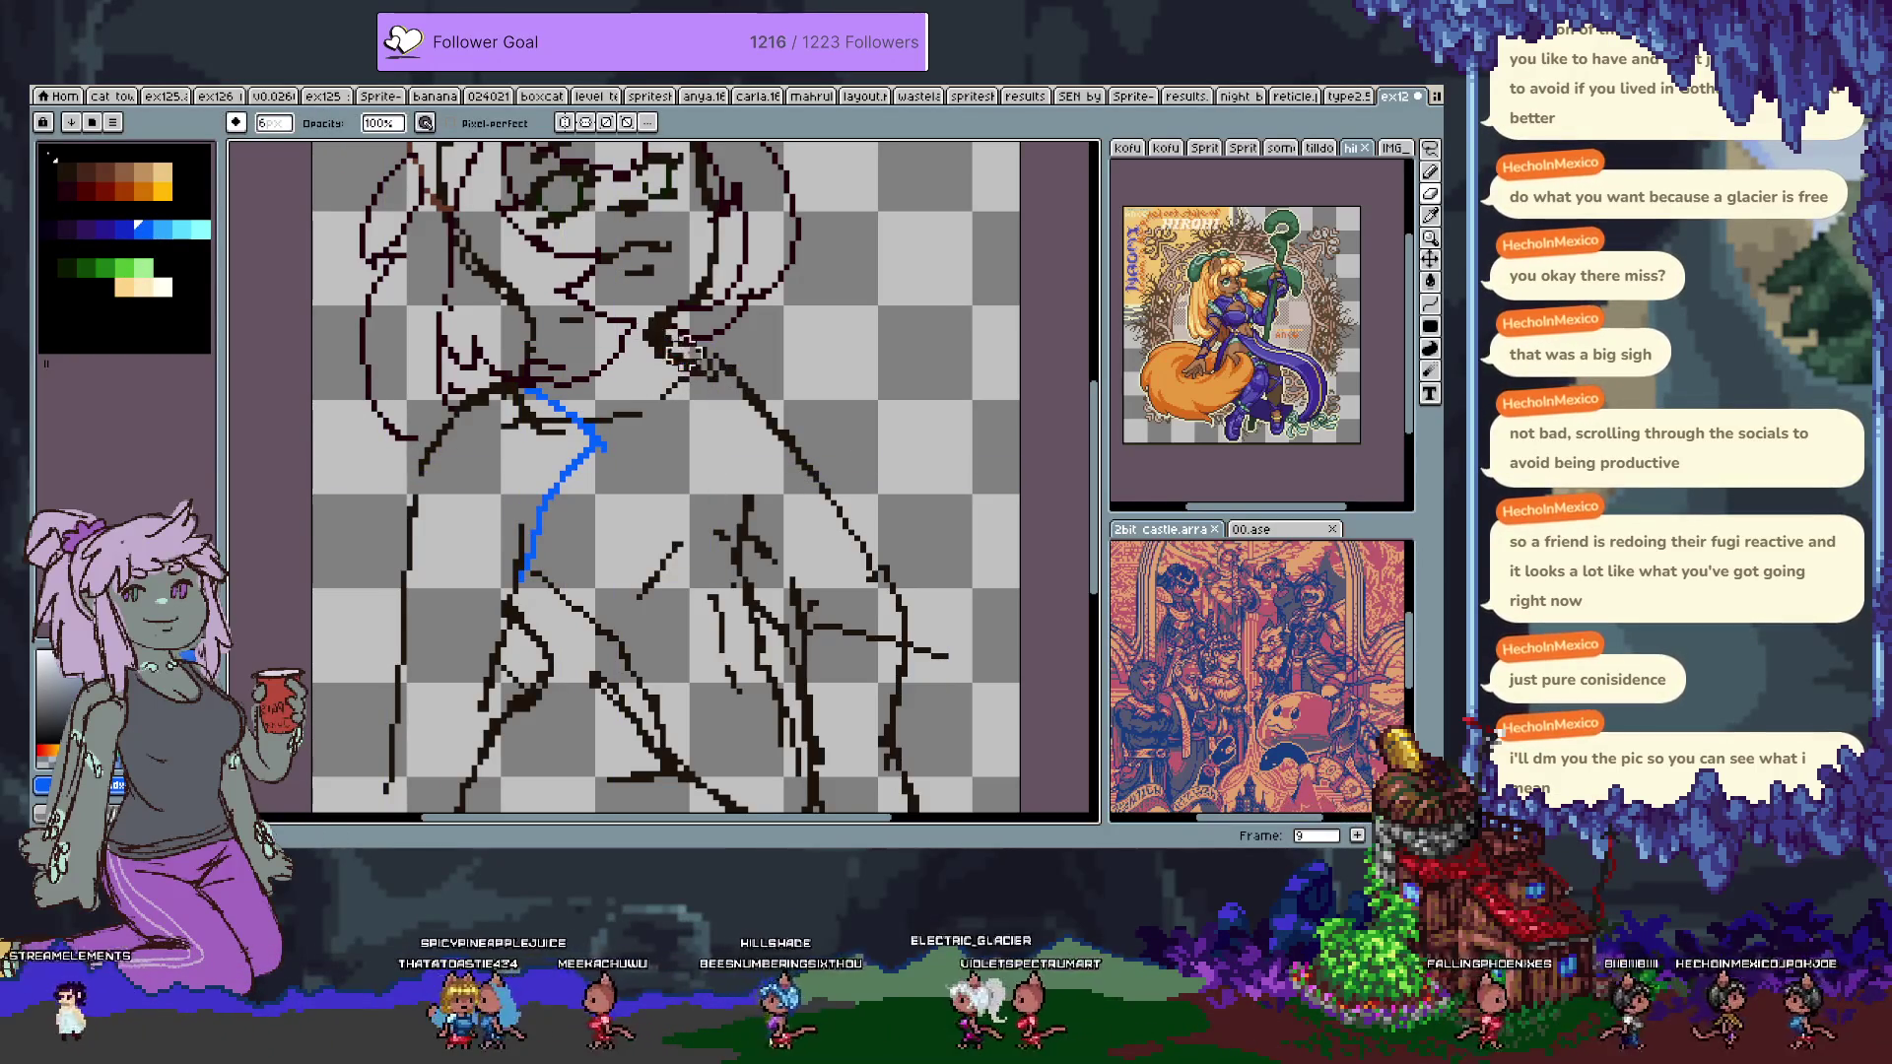
{"action": "key", "text": "v"}
{"action": "key", "text": "b"}
{"action": "key", "text": "e"}
{"action": "mouse_move", "coordinate": [591, 451]}
{"action": "left_mouse_down"}
{"action": "mouse_move", "coordinate": [562, 434]}
{"action": "mouse_move", "coordinate": [584, 456]}
{"action": "left_mouse_up"}
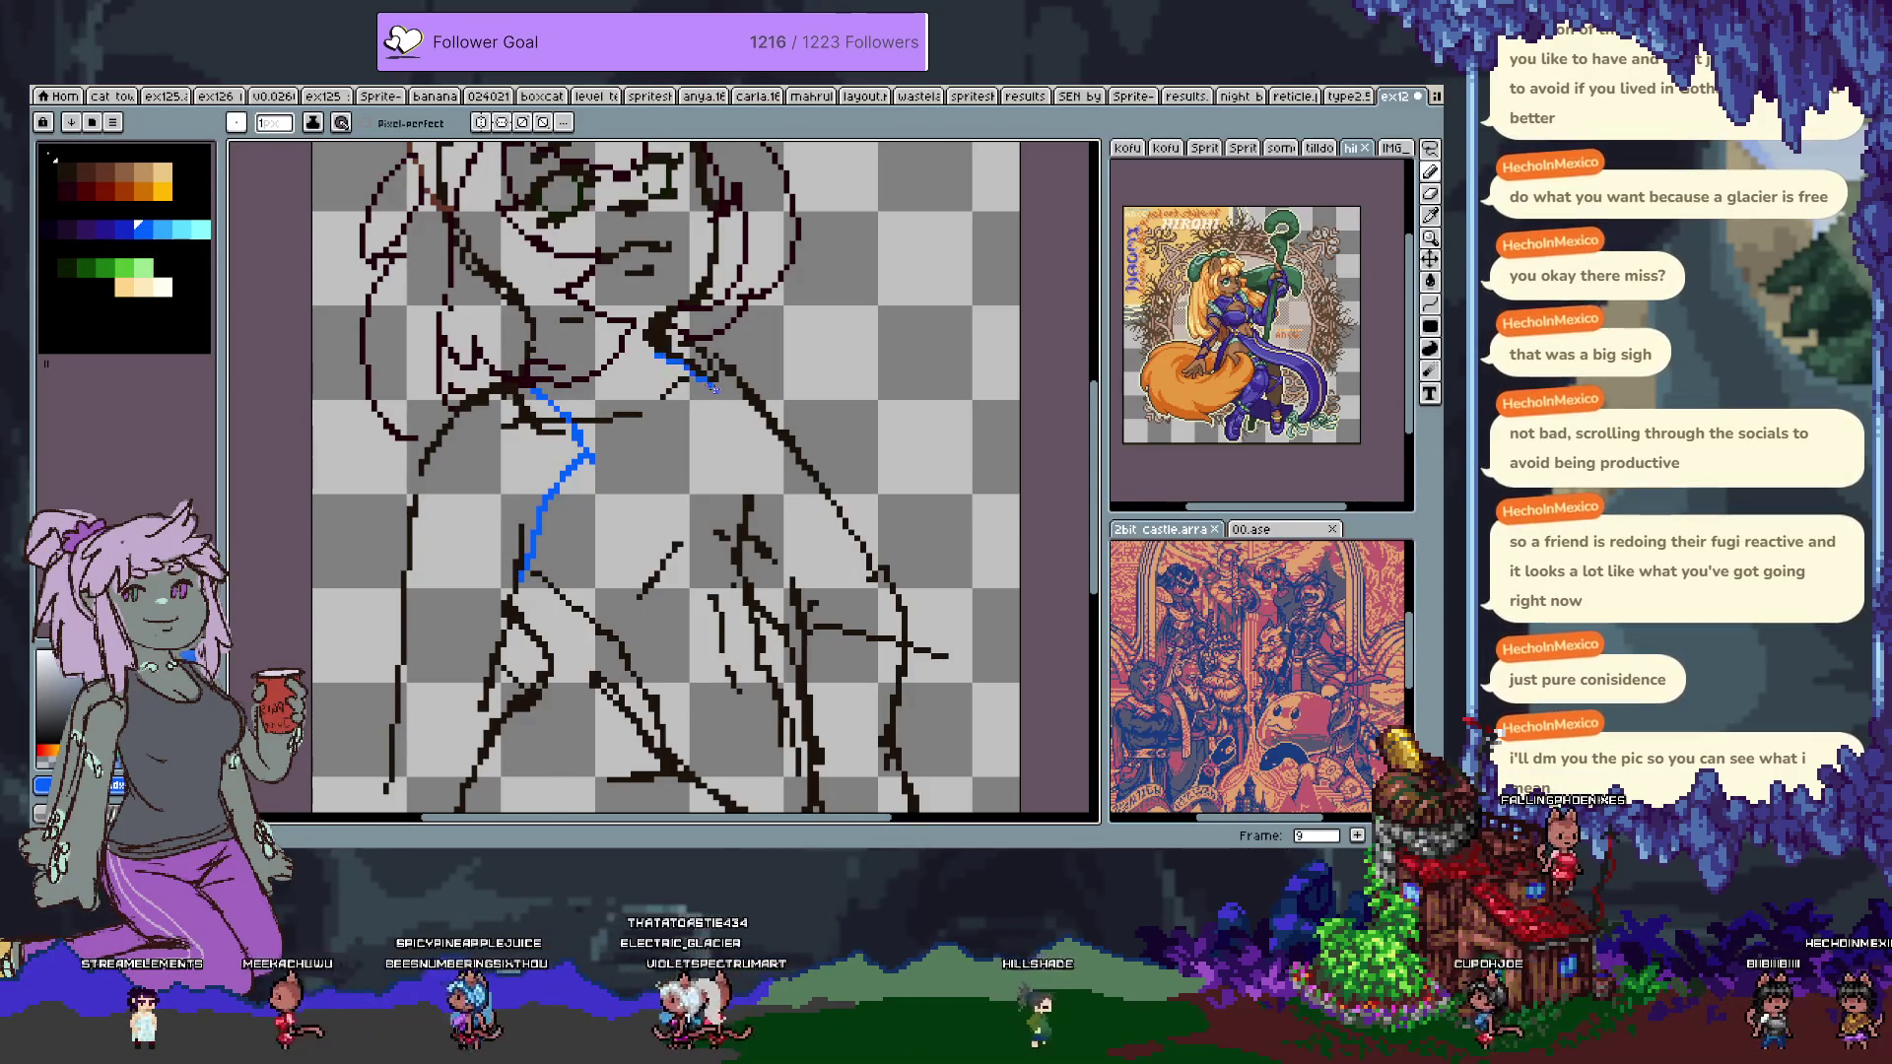
Draw a smooth blue line along the shoulder and down the arm, undoing misdrawn curves.
{"action": "key", "text": "b"}
{"action": "left_click_drag", "start_coordinate": [658, 353], "coordinate": [746, 391]}
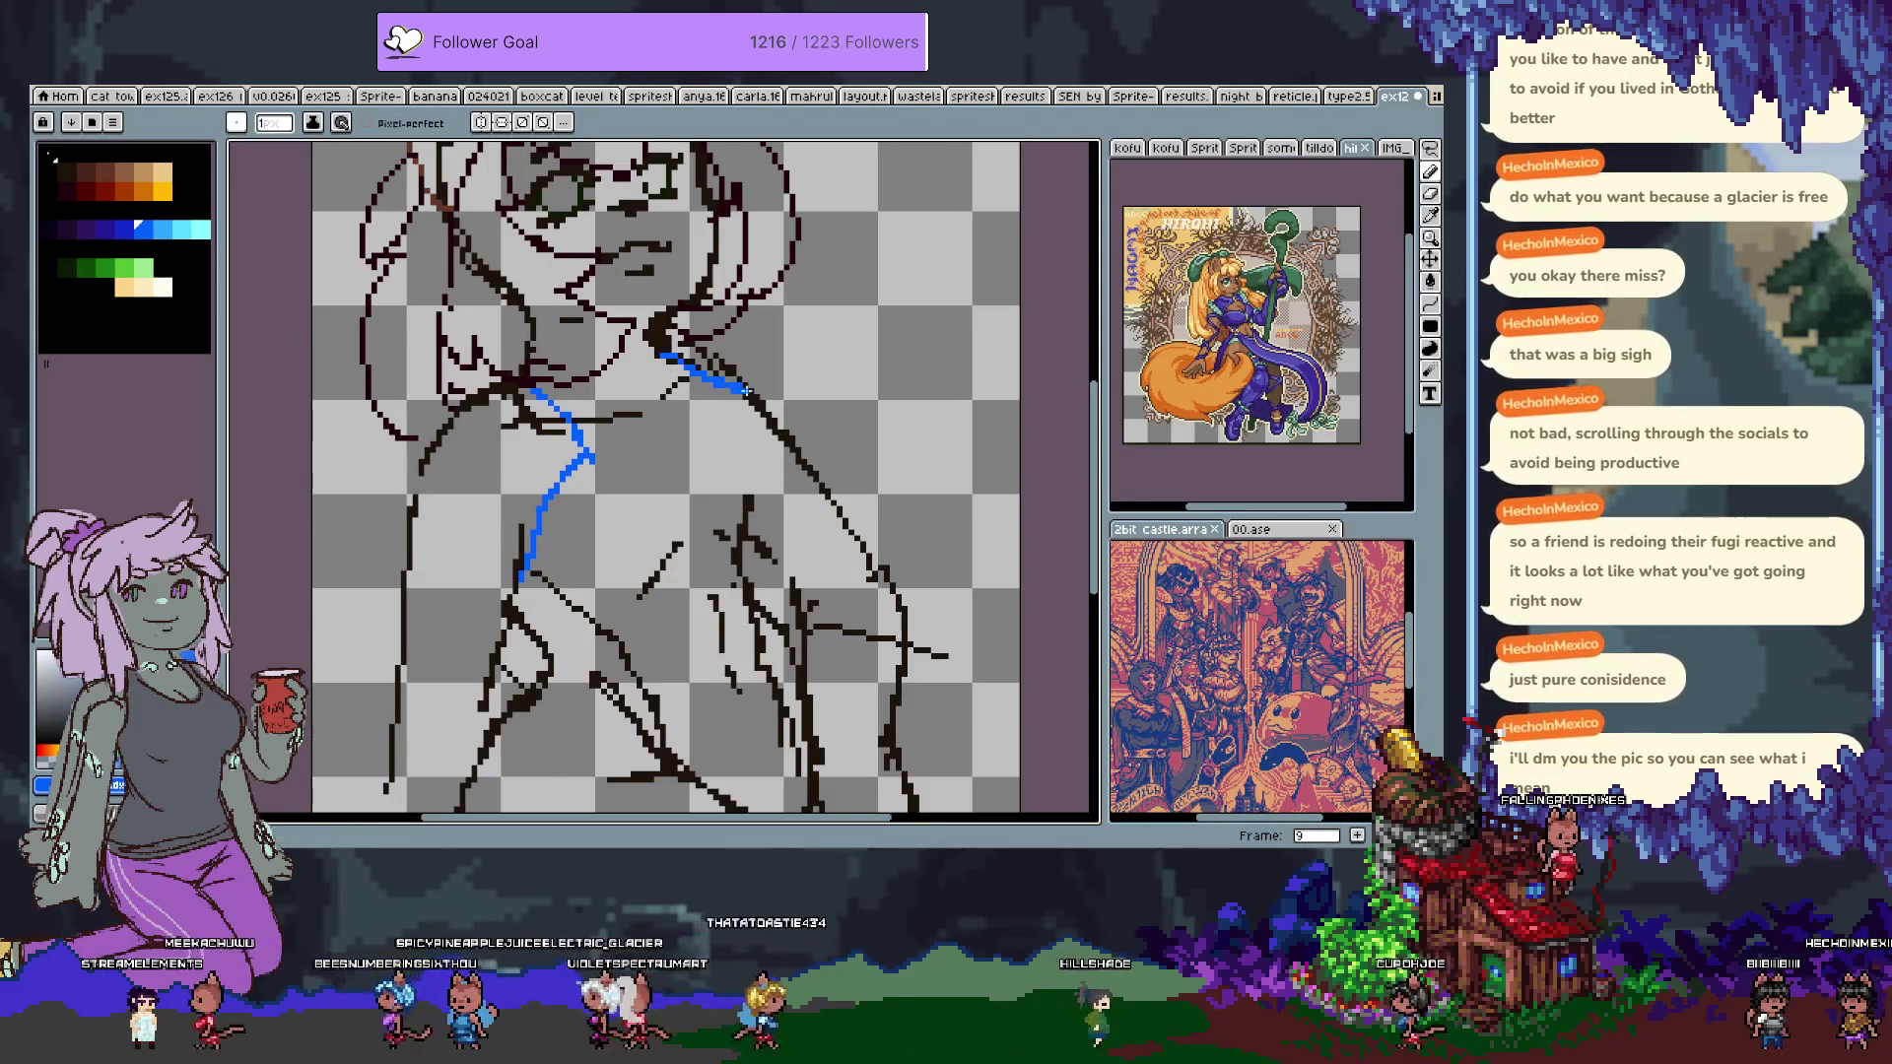
{"action": "left_click_drag", "start_coordinate": [557, 628], "coordinate": [706, 579]}
{"action": "key", "text": "ctrl+z"}
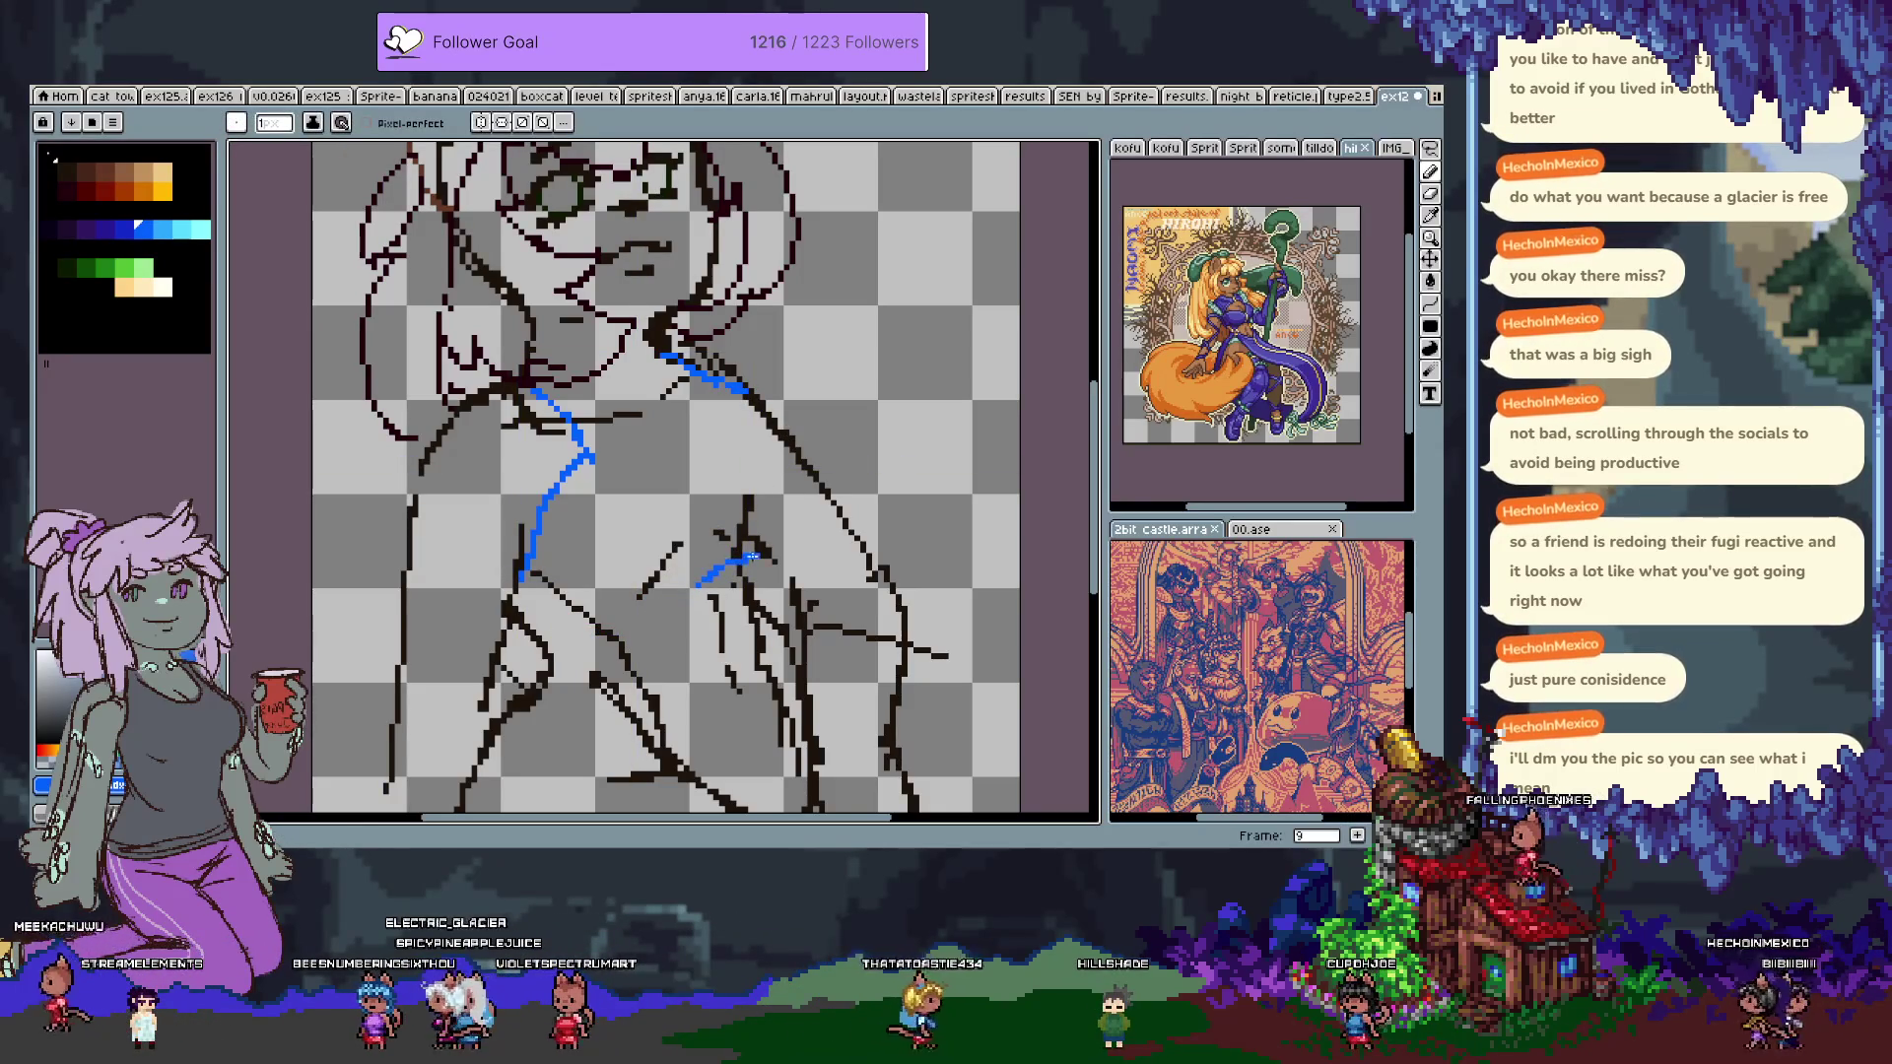
{"action": "left_click_drag", "start_coordinate": [746, 392], "coordinate": [828, 463]}
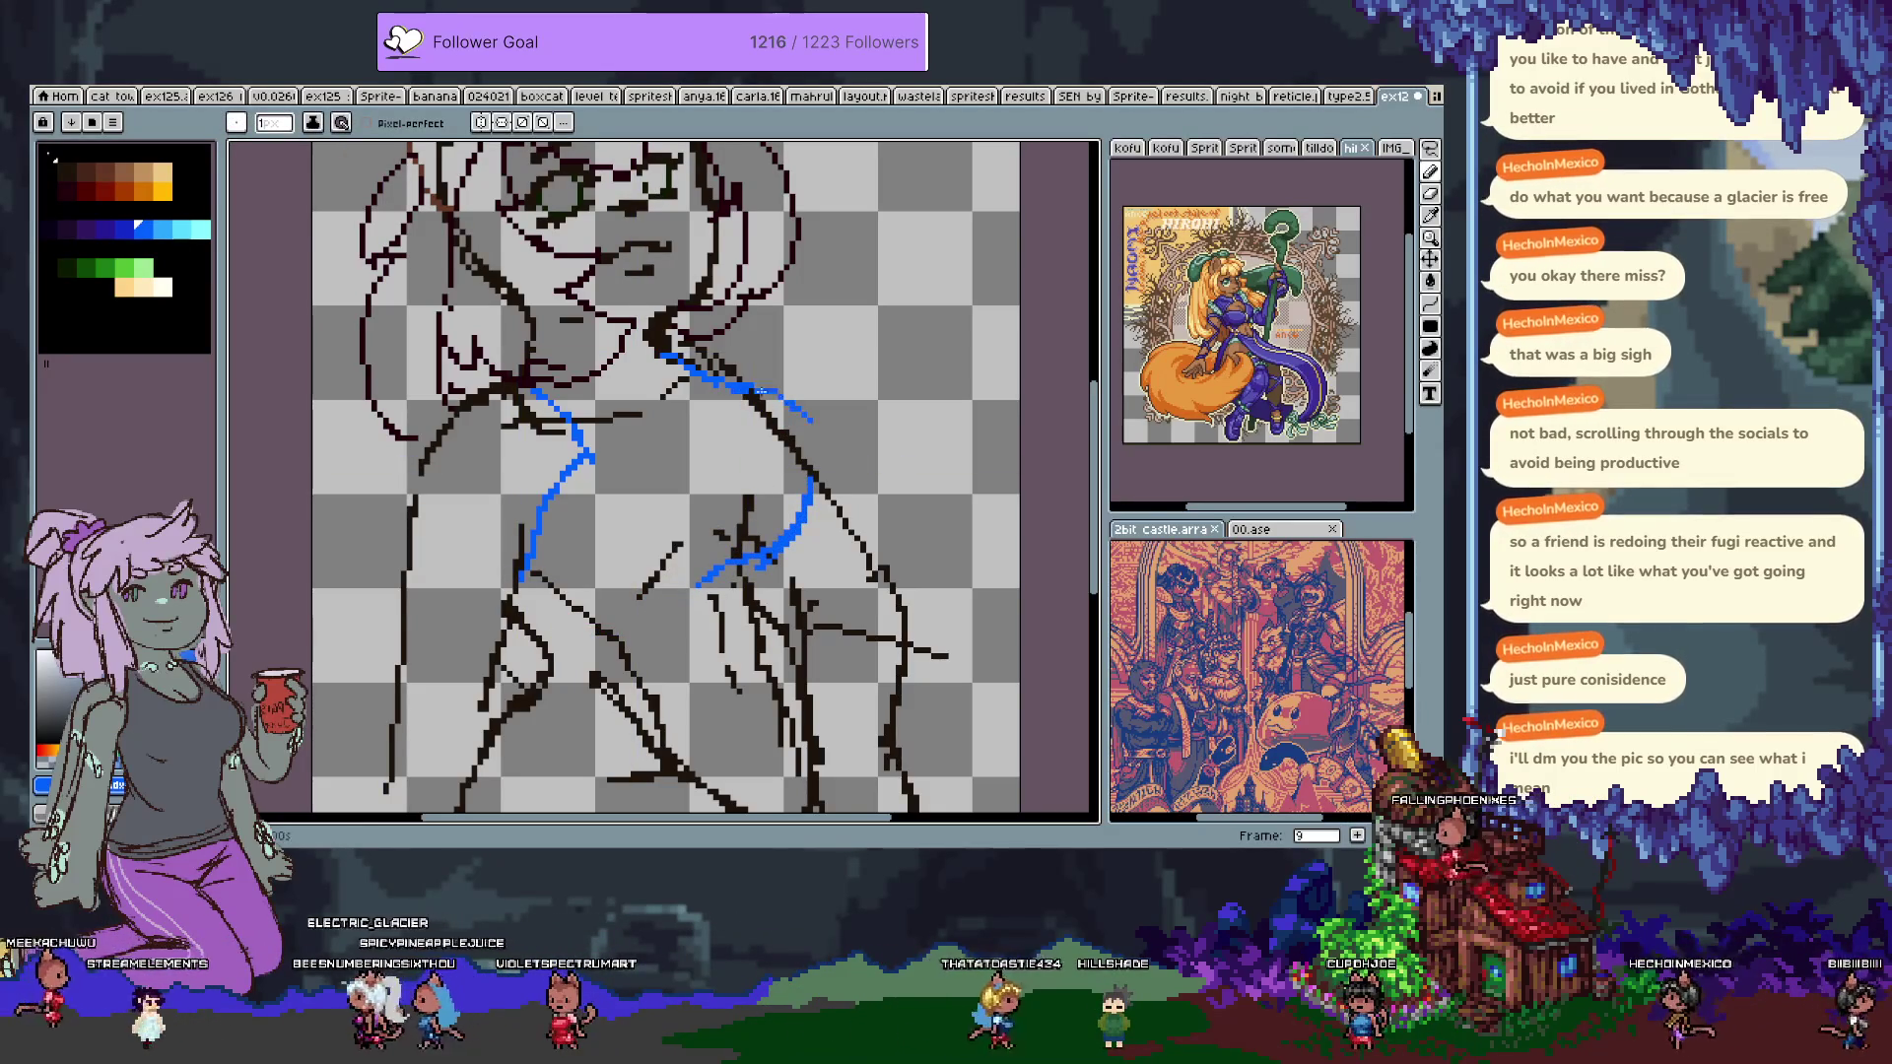
{"action": "key", "text": "ctrl+z"}
{"action": "left_click_drag", "start_coordinate": [779, 396], "coordinate": [813, 483]}
Draw the blue lower chest curve and short blue strokes under the chest and at lower left.
{"action": "left_click_drag", "start_coordinate": [695, 588], "coordinate": [569, 594]}
{"action": "key", "text": "ctrl+z"}
{"action": "left_click_drag", "start_coordinate": [695, 588], "coordinate": [570, 595]}
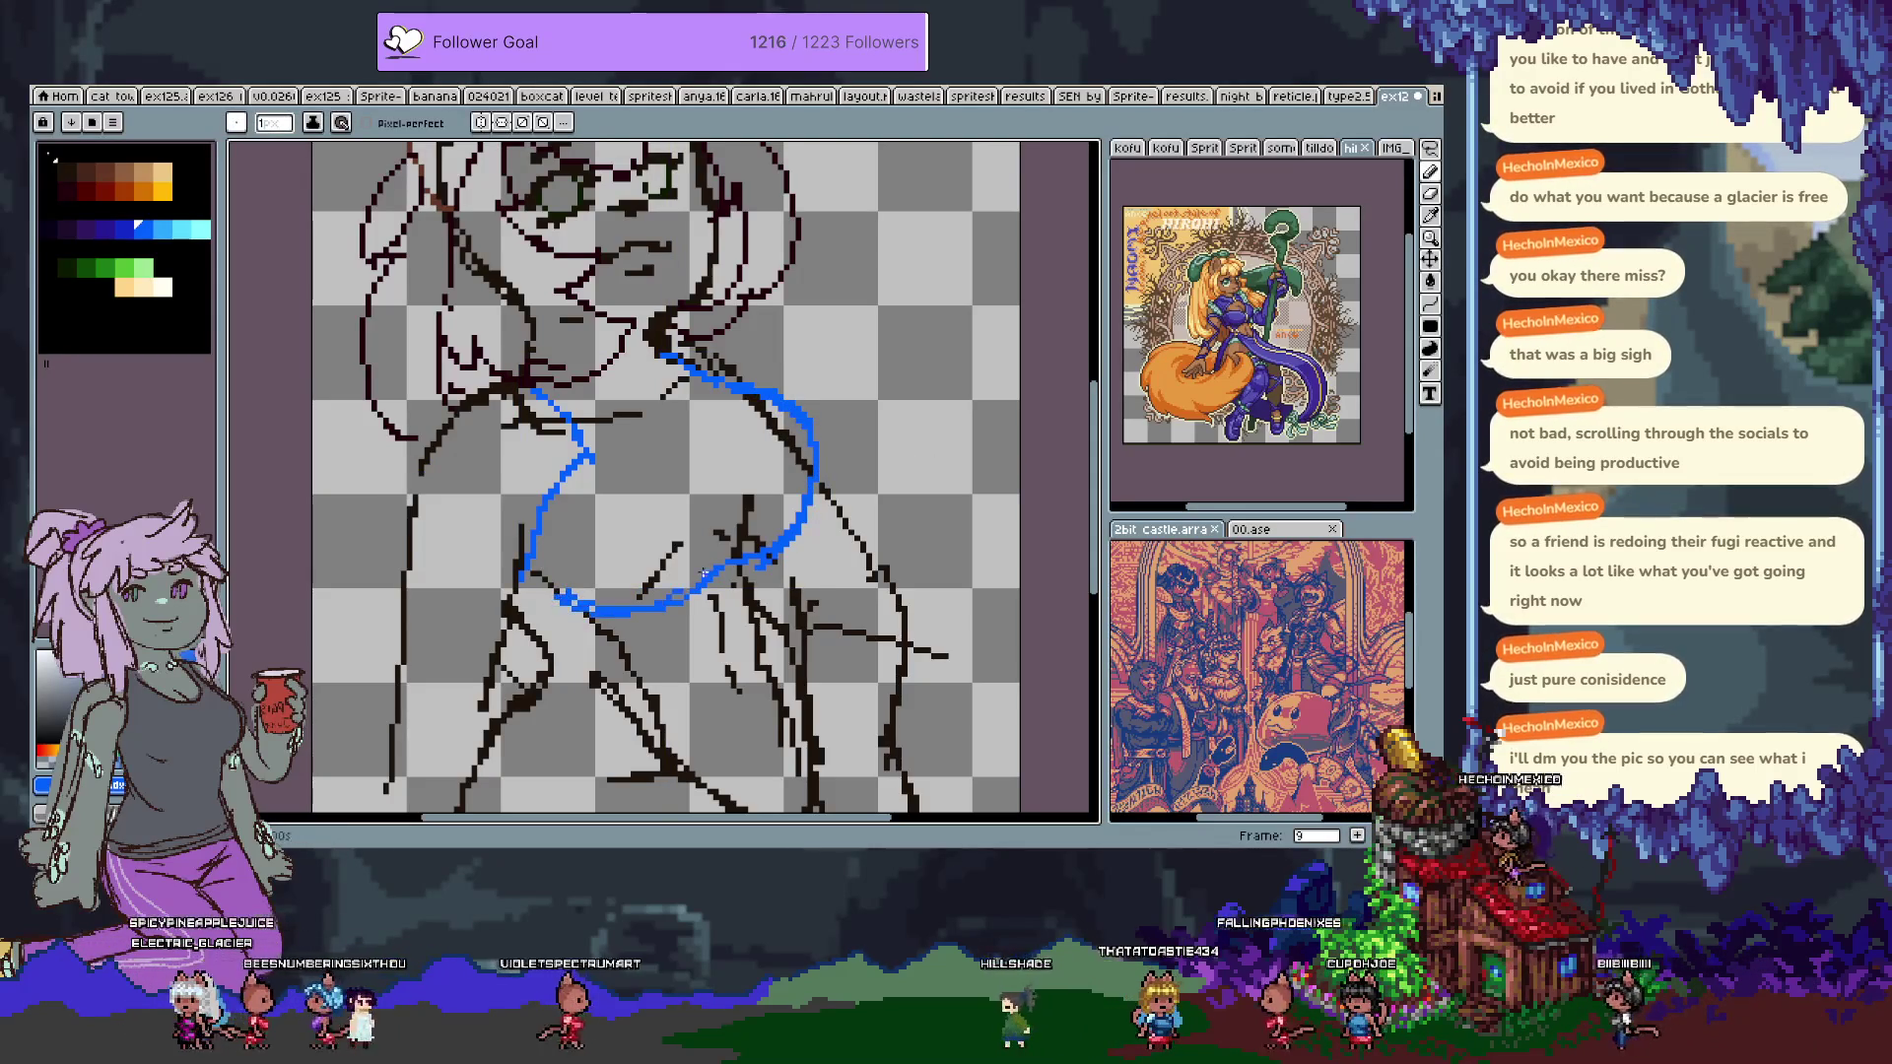
{"action": "scroll", "coordinate": [788, 513], "scroll_direction": "down", "scroll_amount": 2}
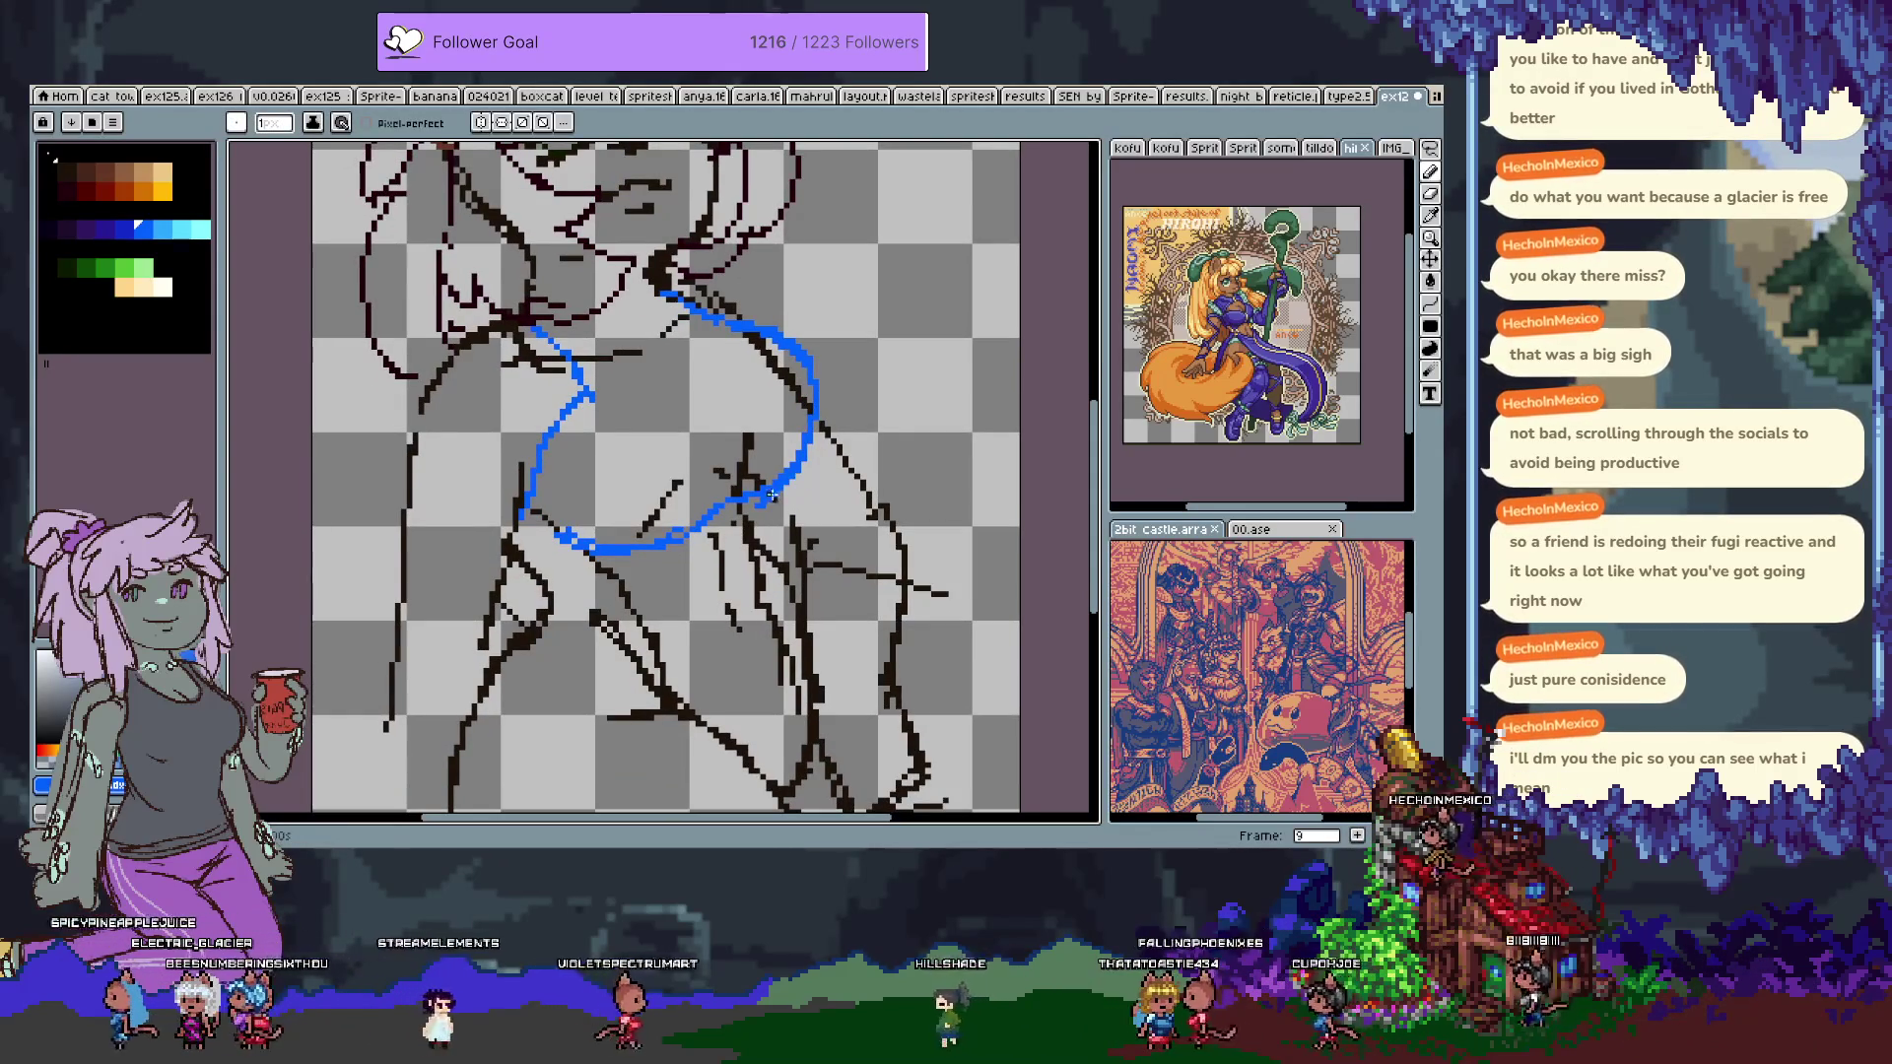
{"action": "left_click_drag", "start_coordinate": [754, 510], "coordinate": [778, 554]}
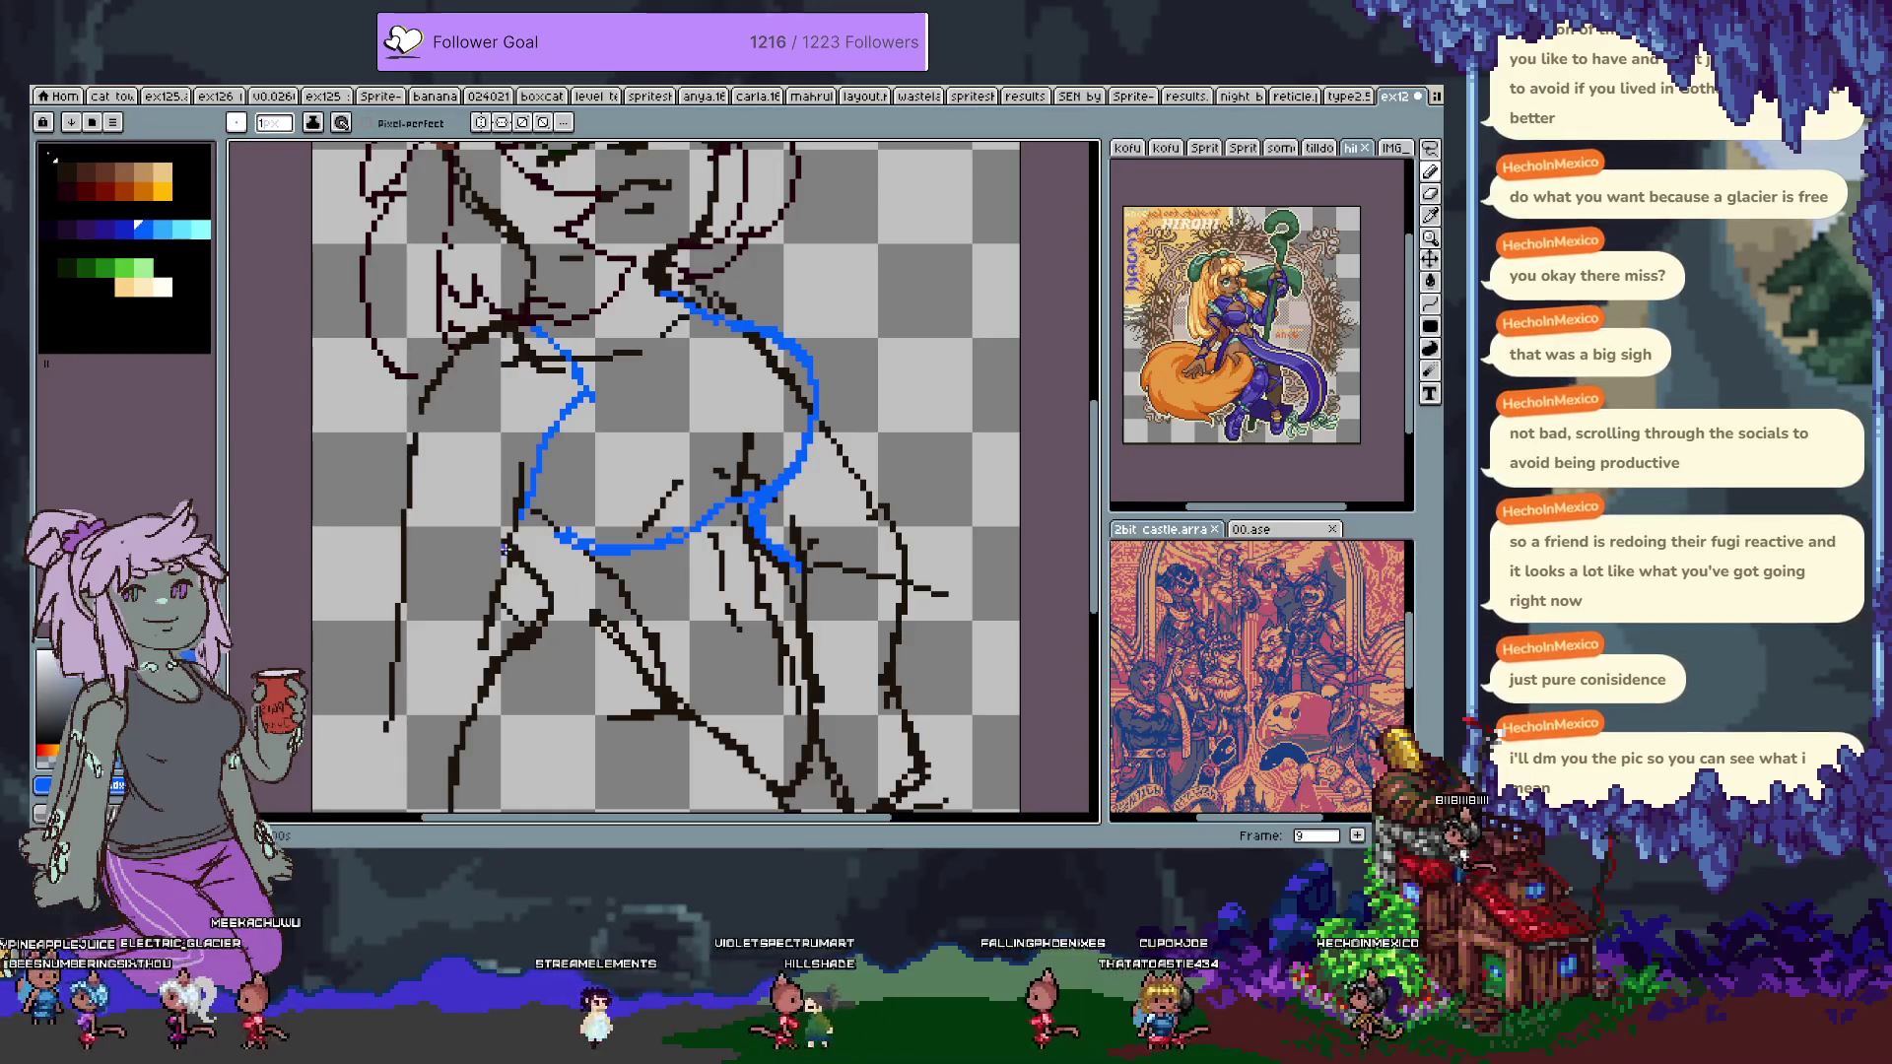
{"action": "left_click_drag", "start_coordinate": [509, 555], "coordinate": [554, 583]}
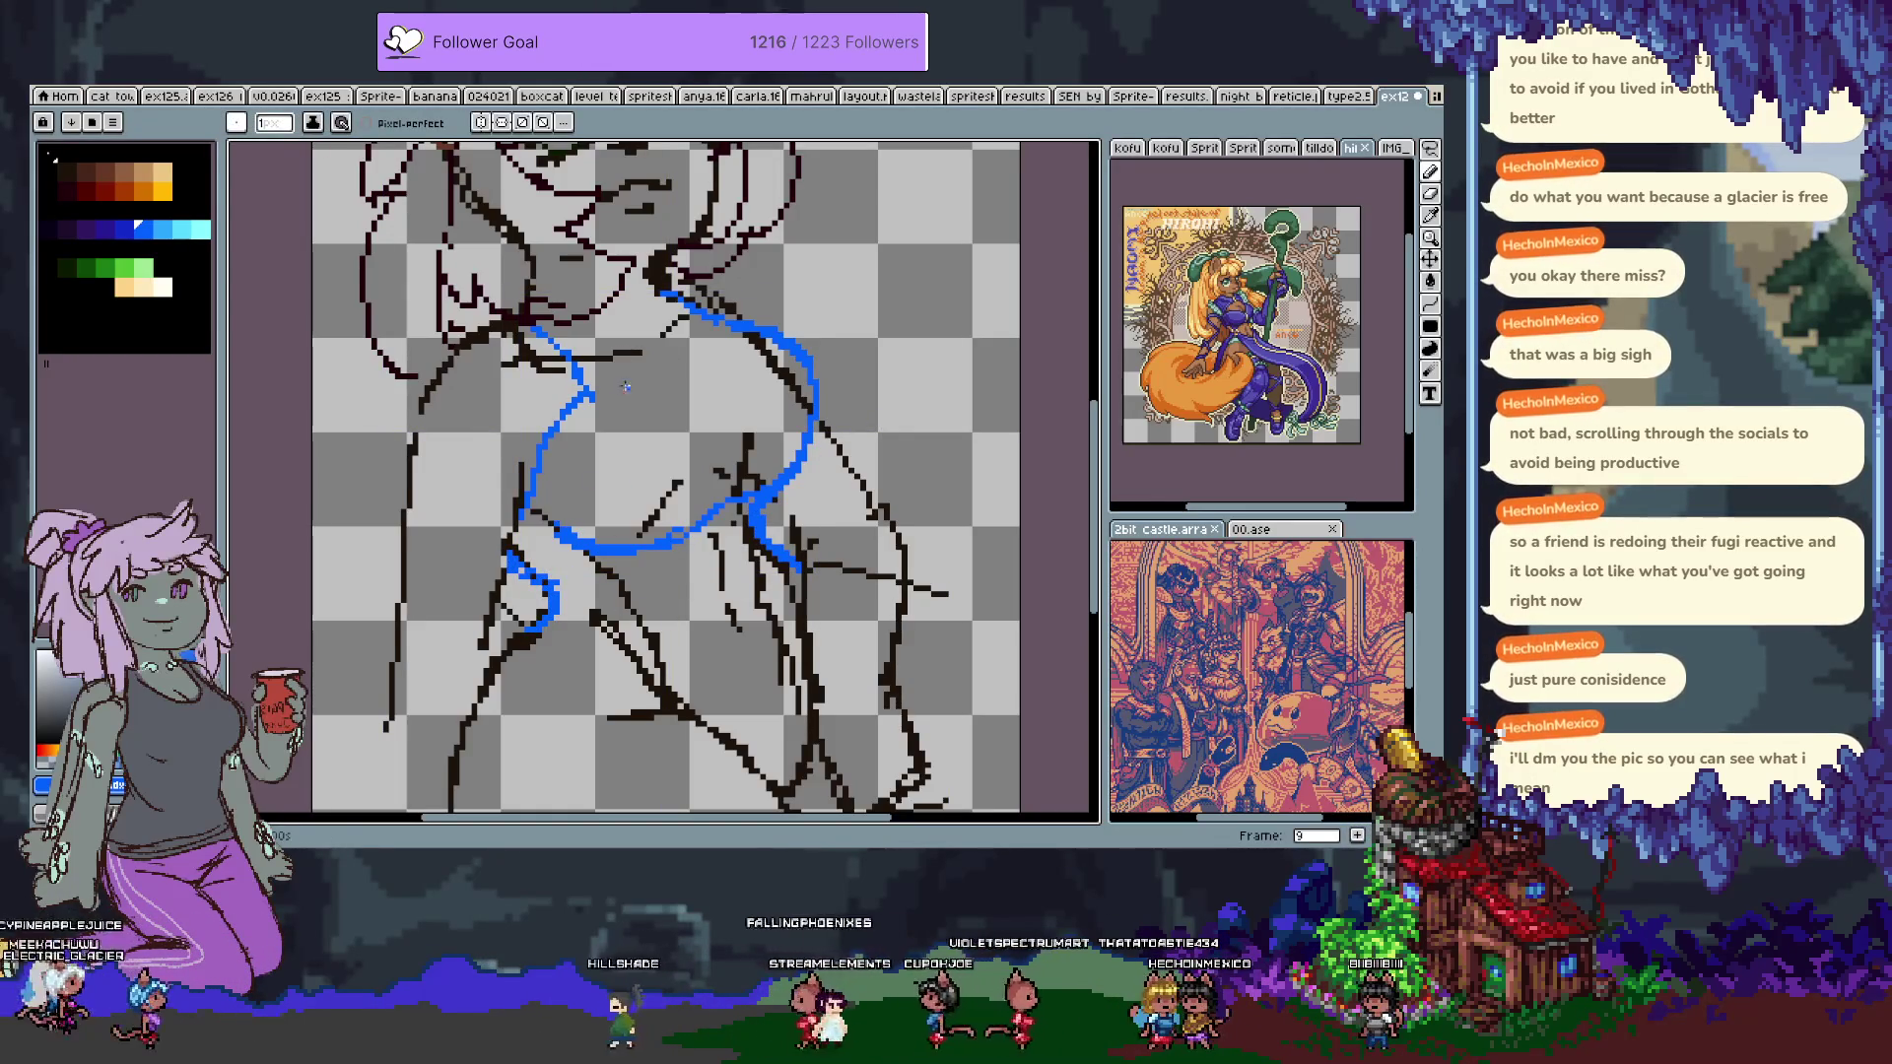
{"action": "left_click_drag", "start_coordinate": [707, 363], "coordinate": [720, 334]}
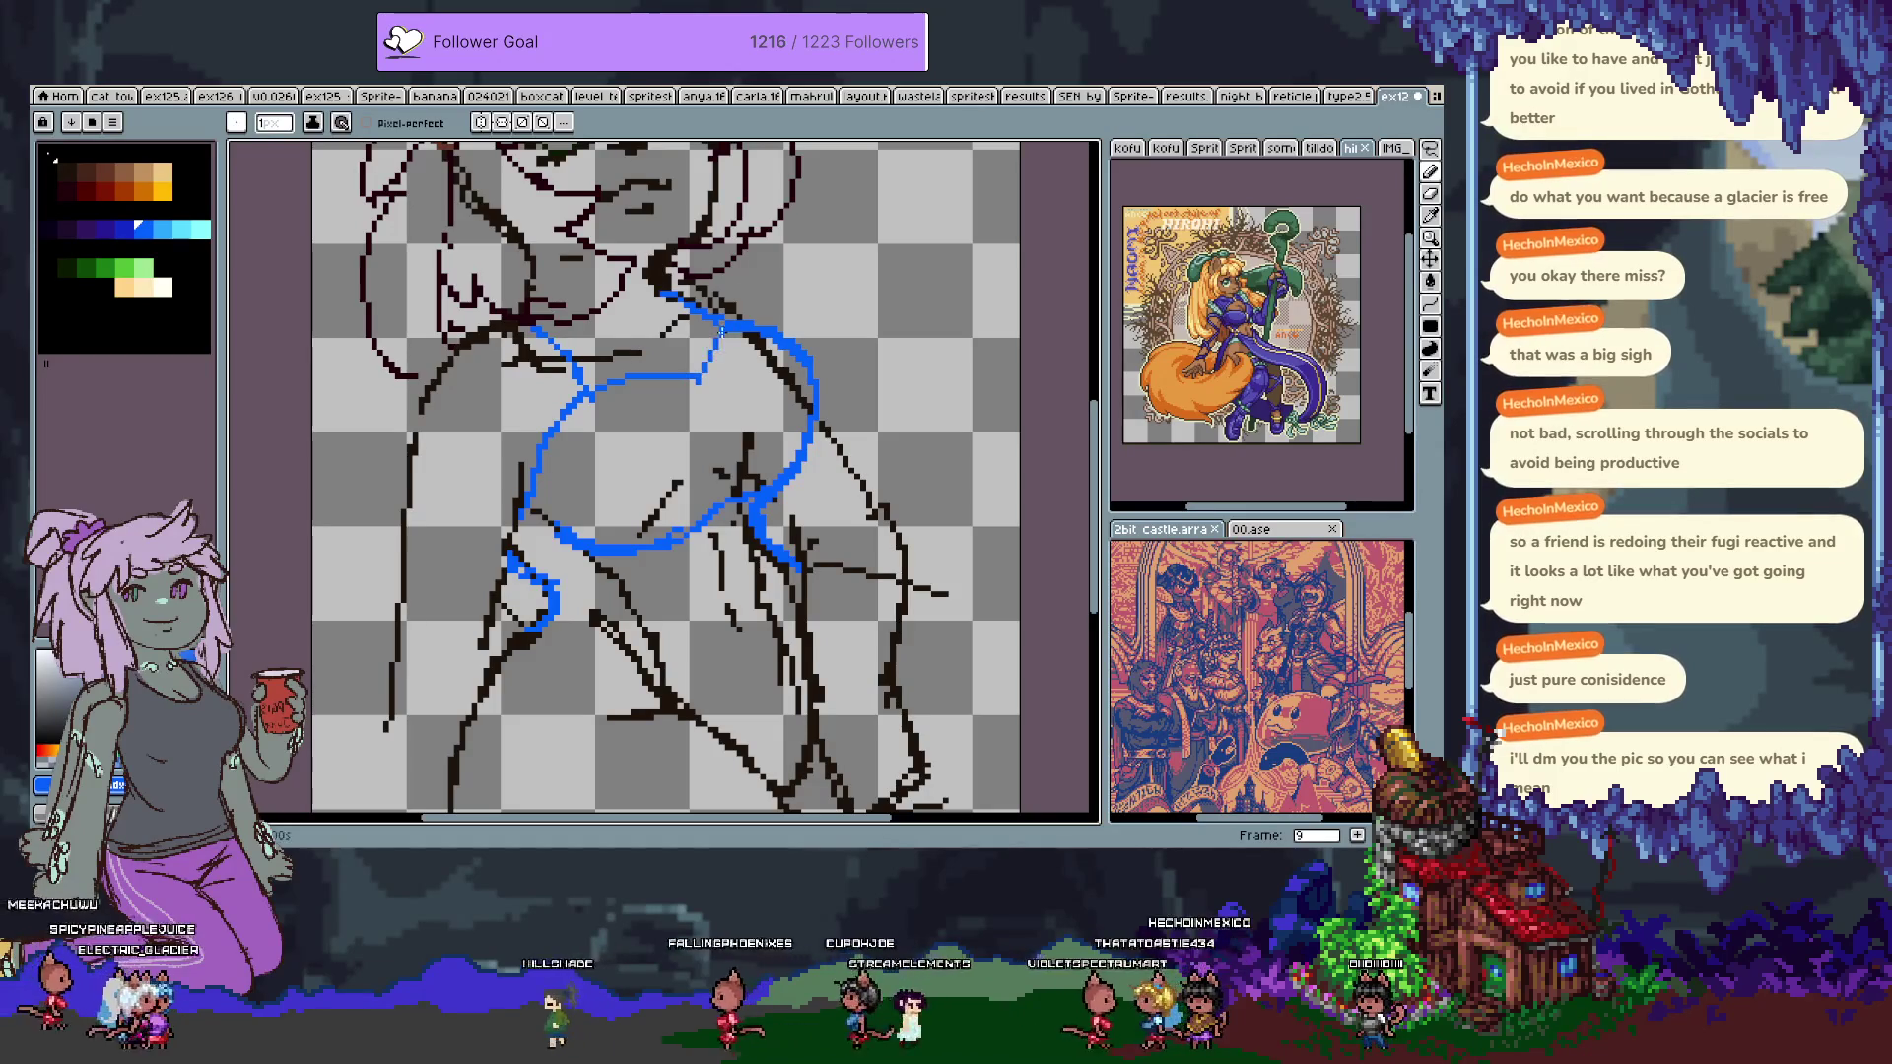
{"action": "key", "text": "ctrl+z"}
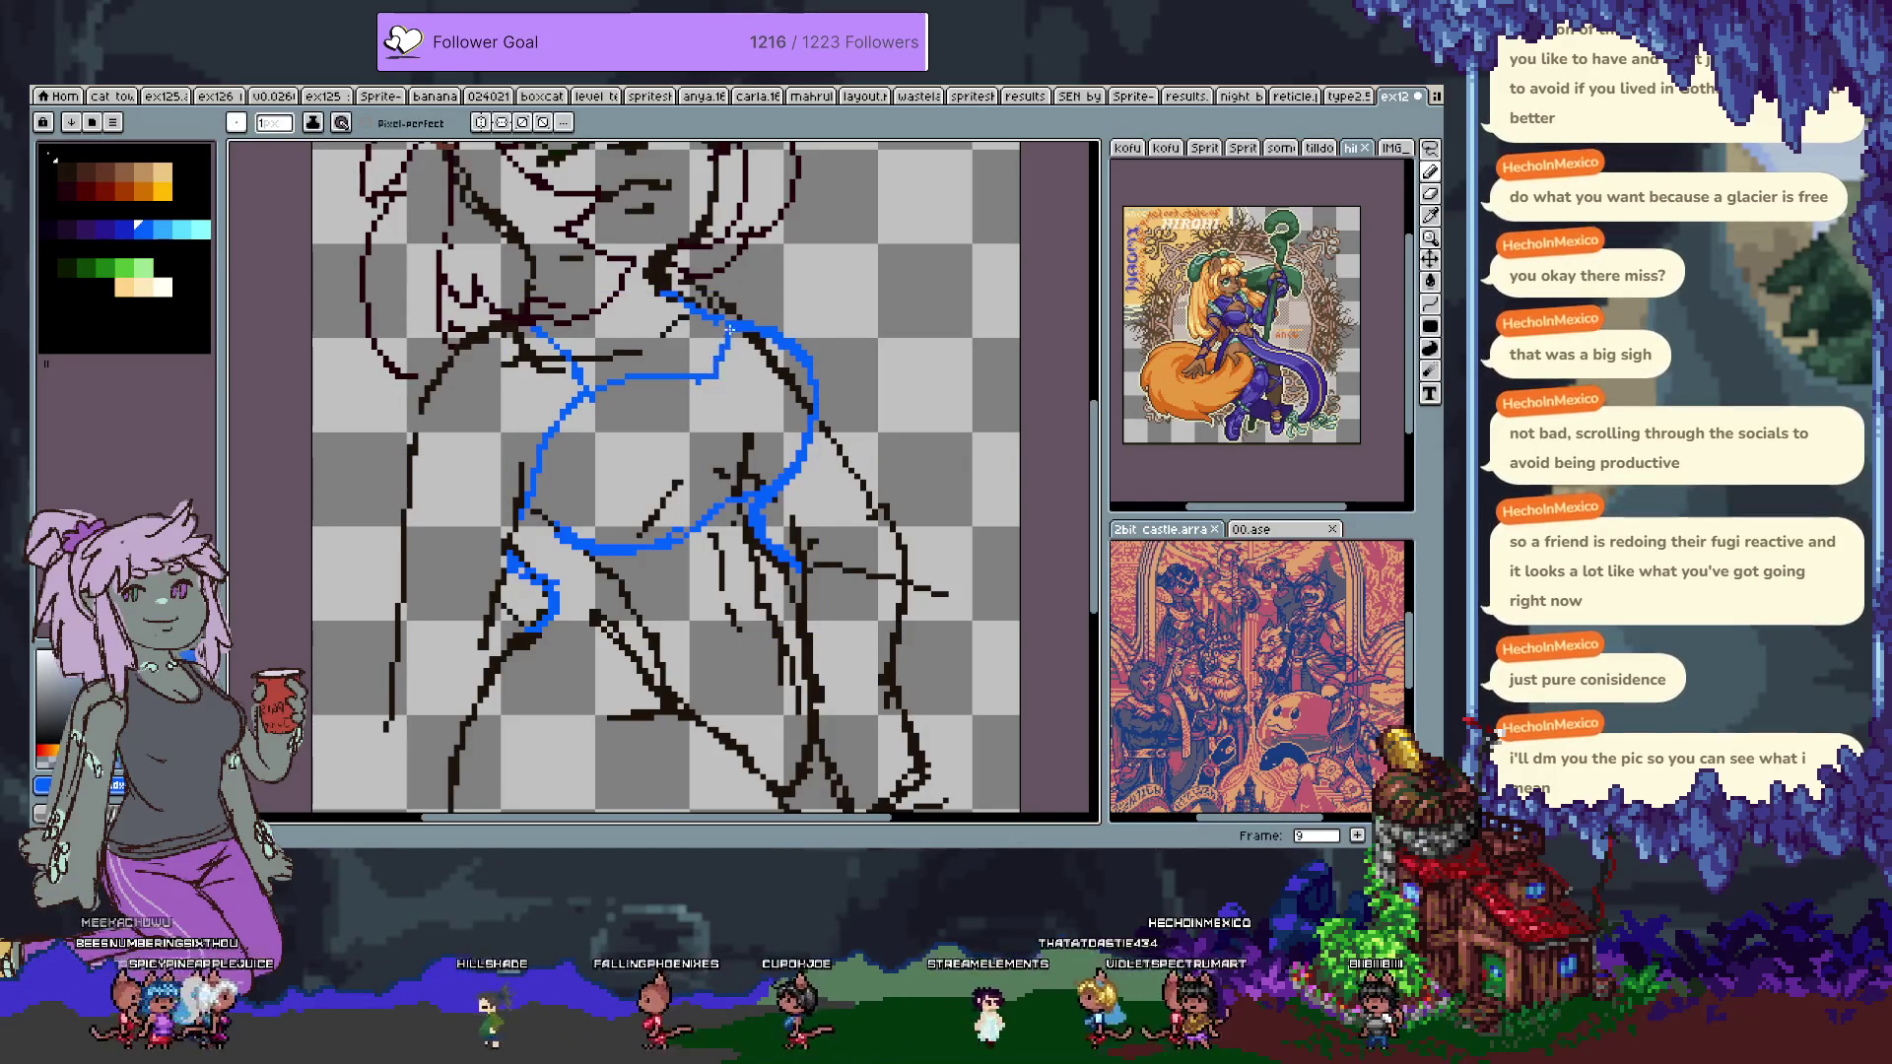
{"action": "key", "text": "alt"}
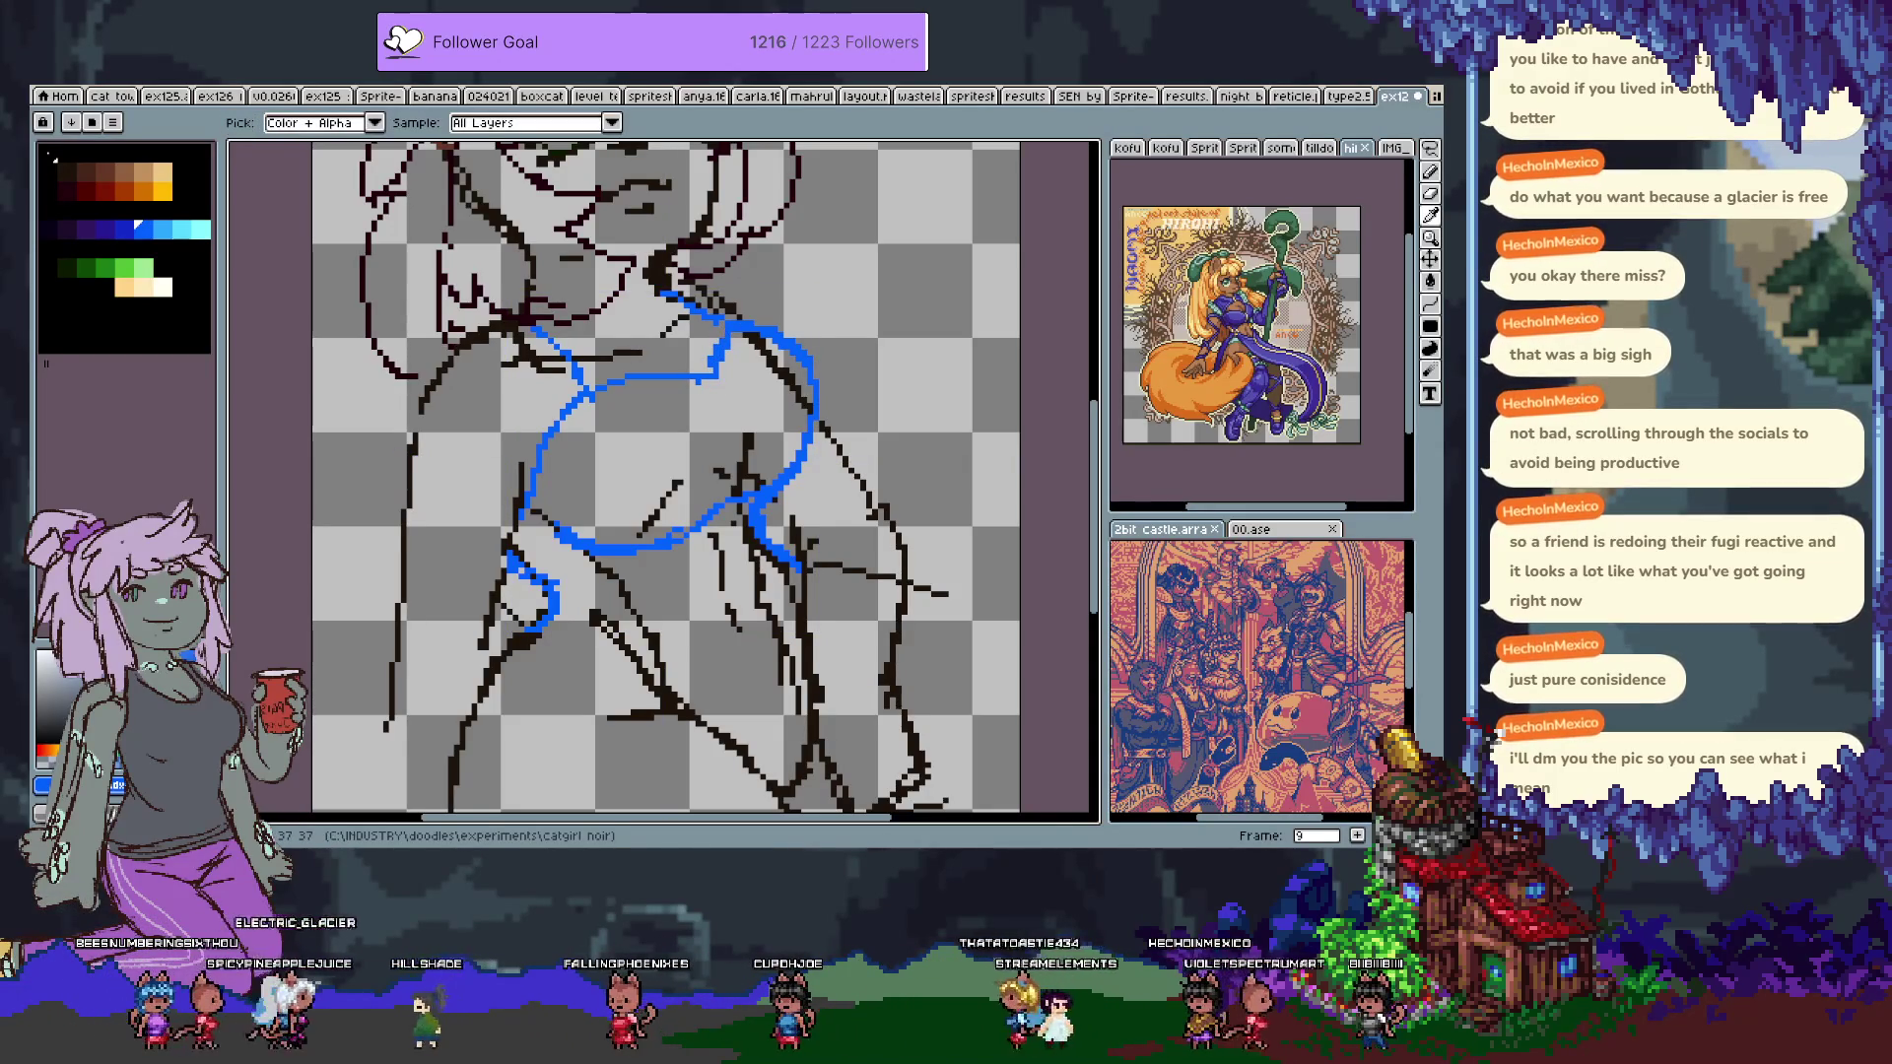
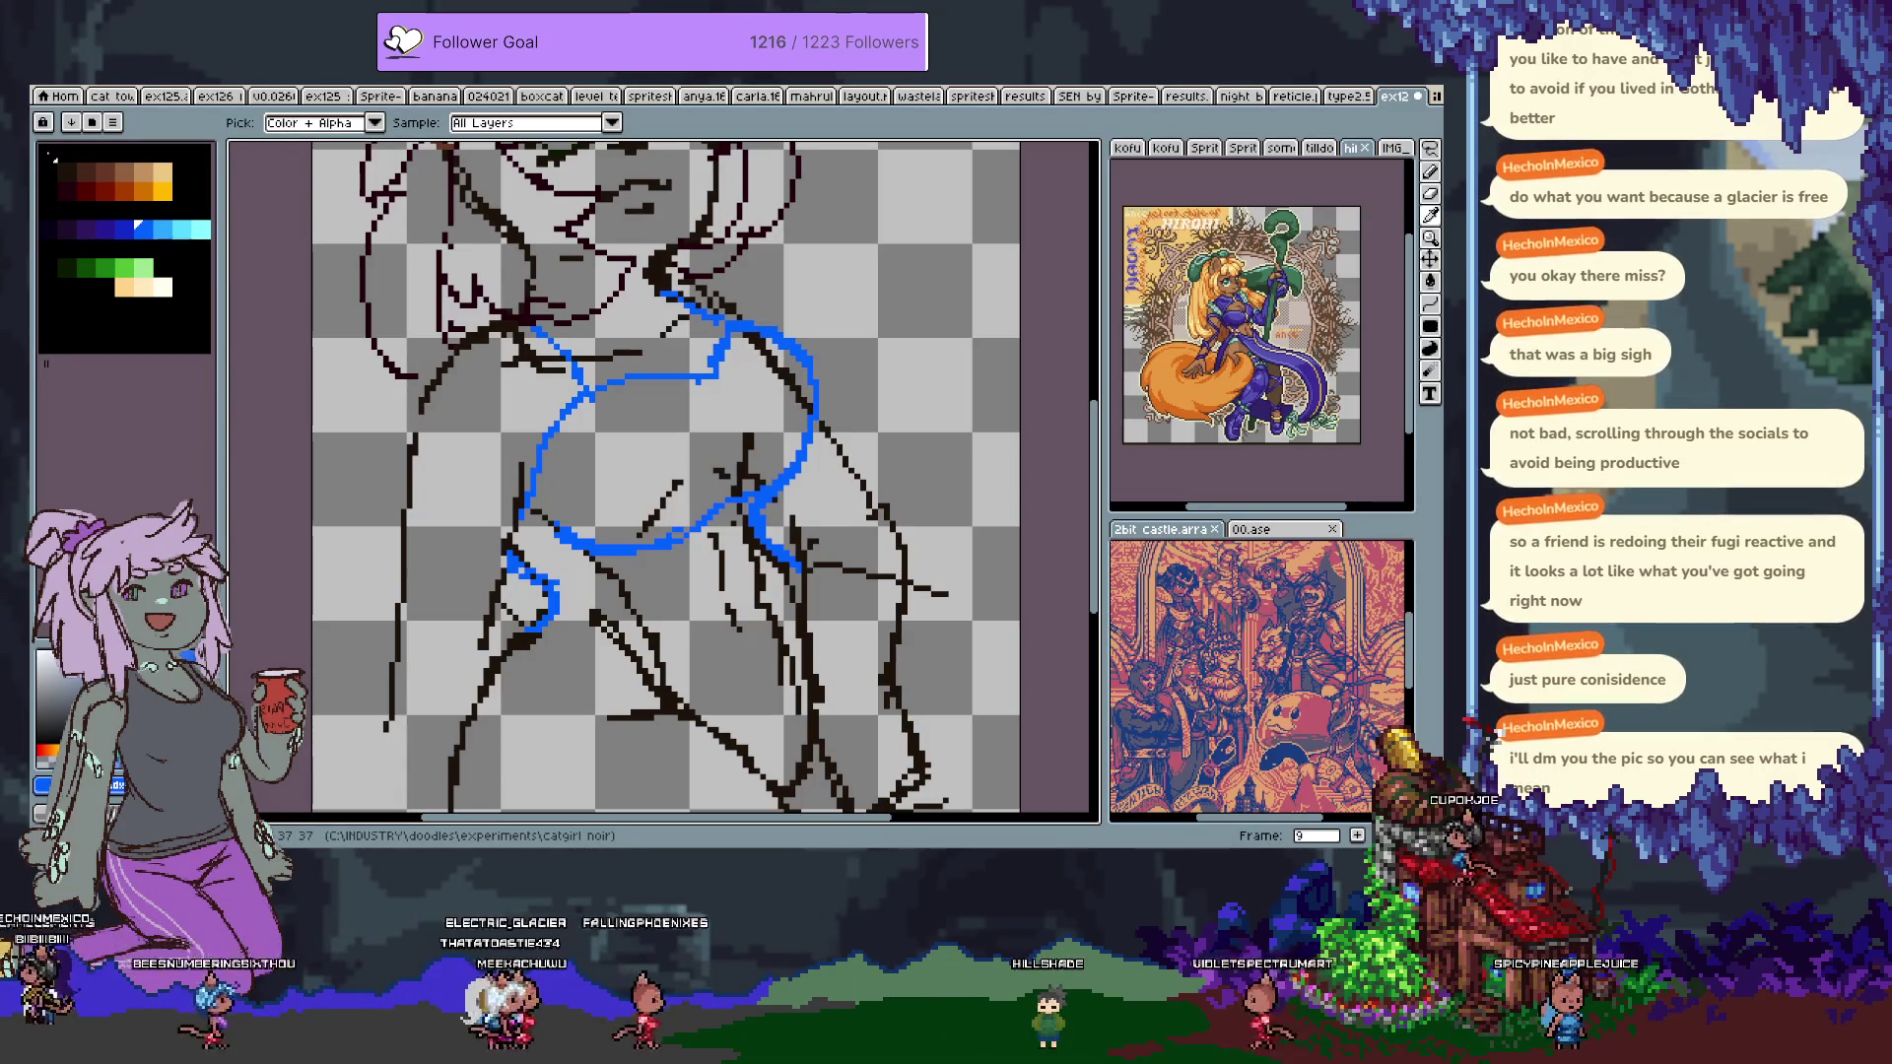
Erase the stray short blue stroke beside the jacket outline.
{"action": "key", "text": "b"}
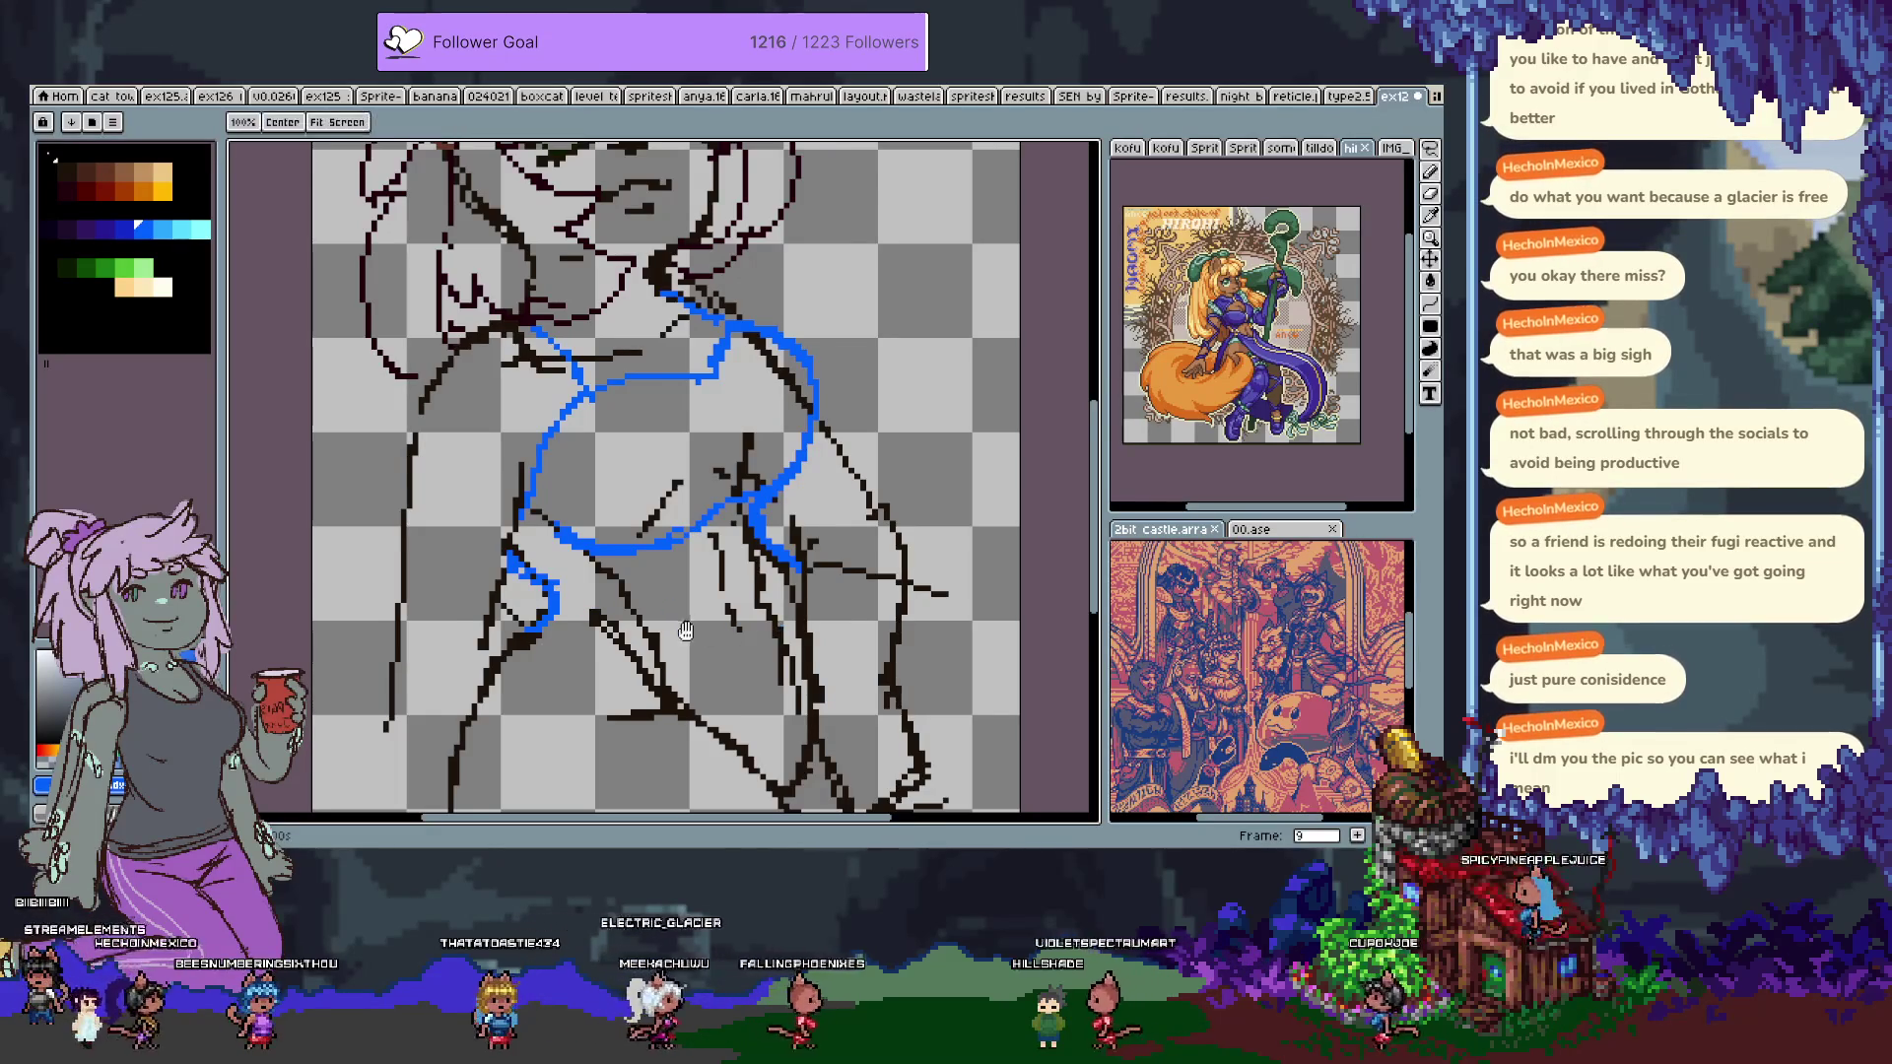
{"action": "left_click_drag", "start_coordinate": [587, 587], "coordinate": [533, 509]}
{"action": "key", "text": "Tab"}
{"action": "key", "text": "e"}
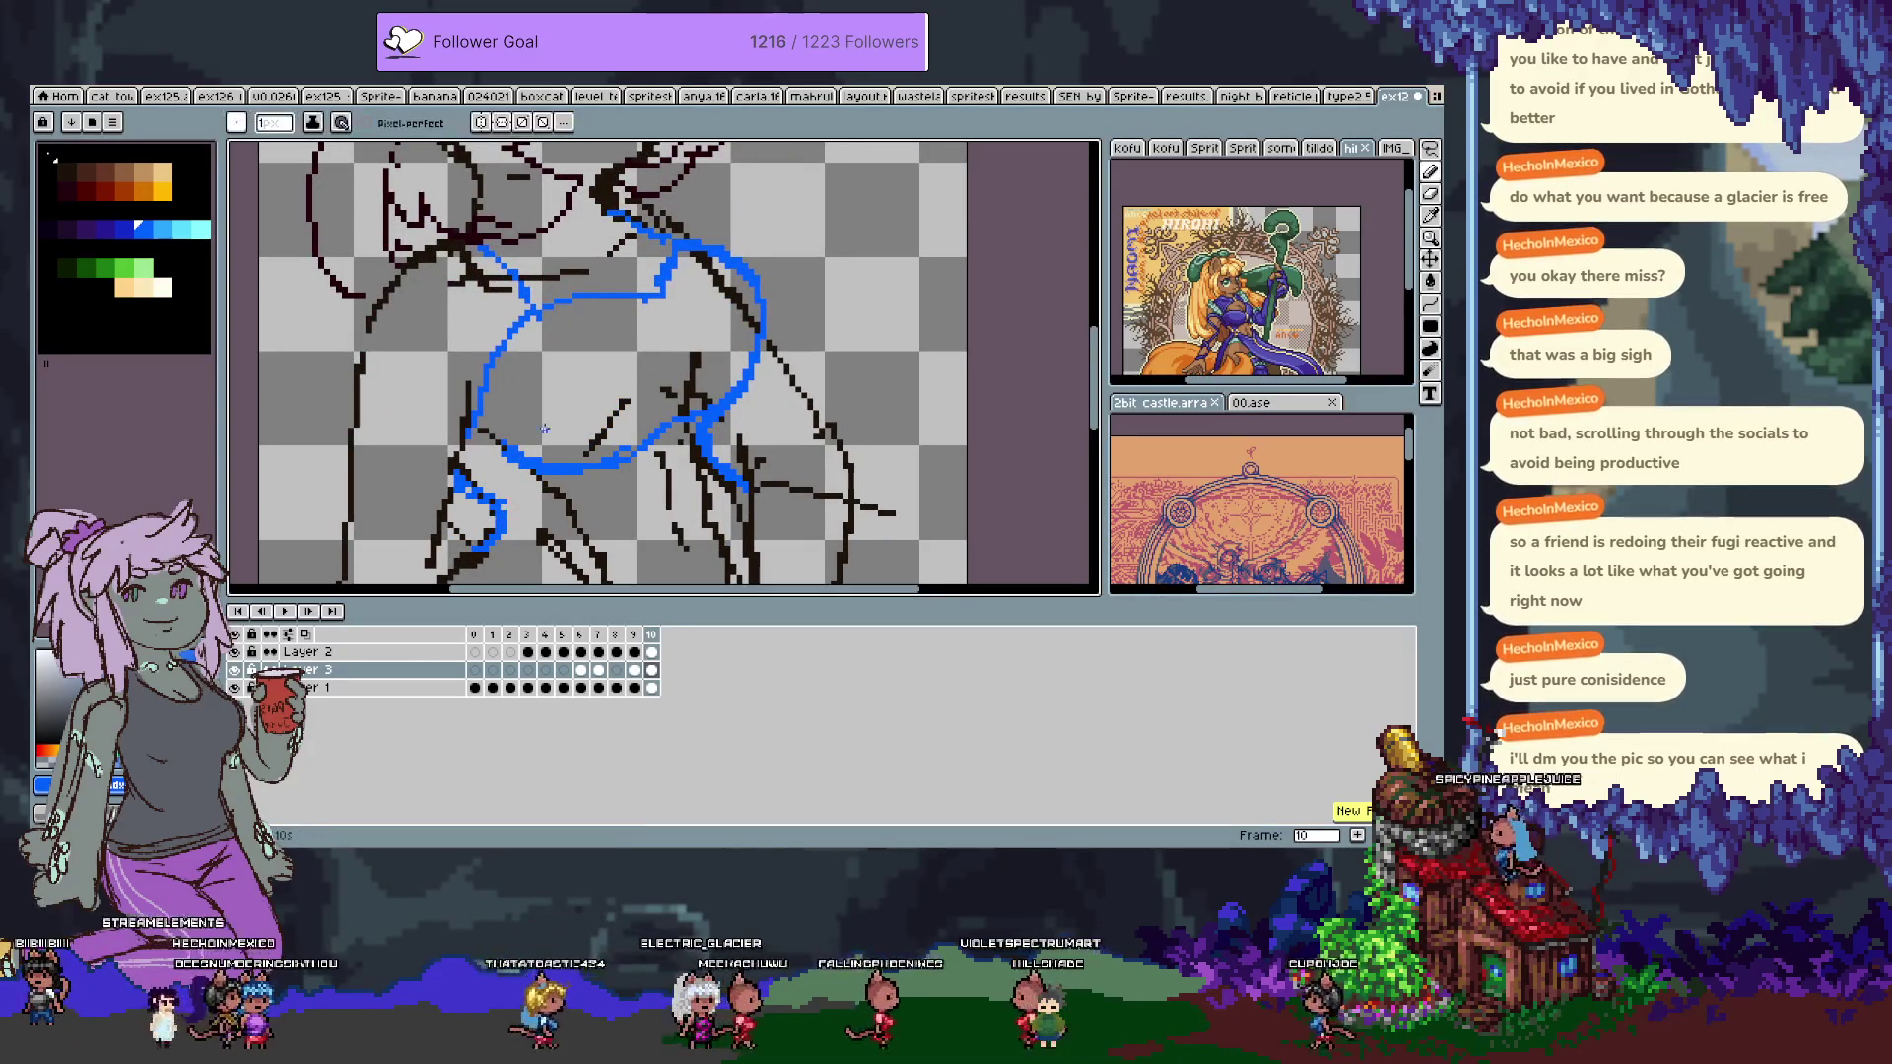
{"action": "key", "text": "Tab"}
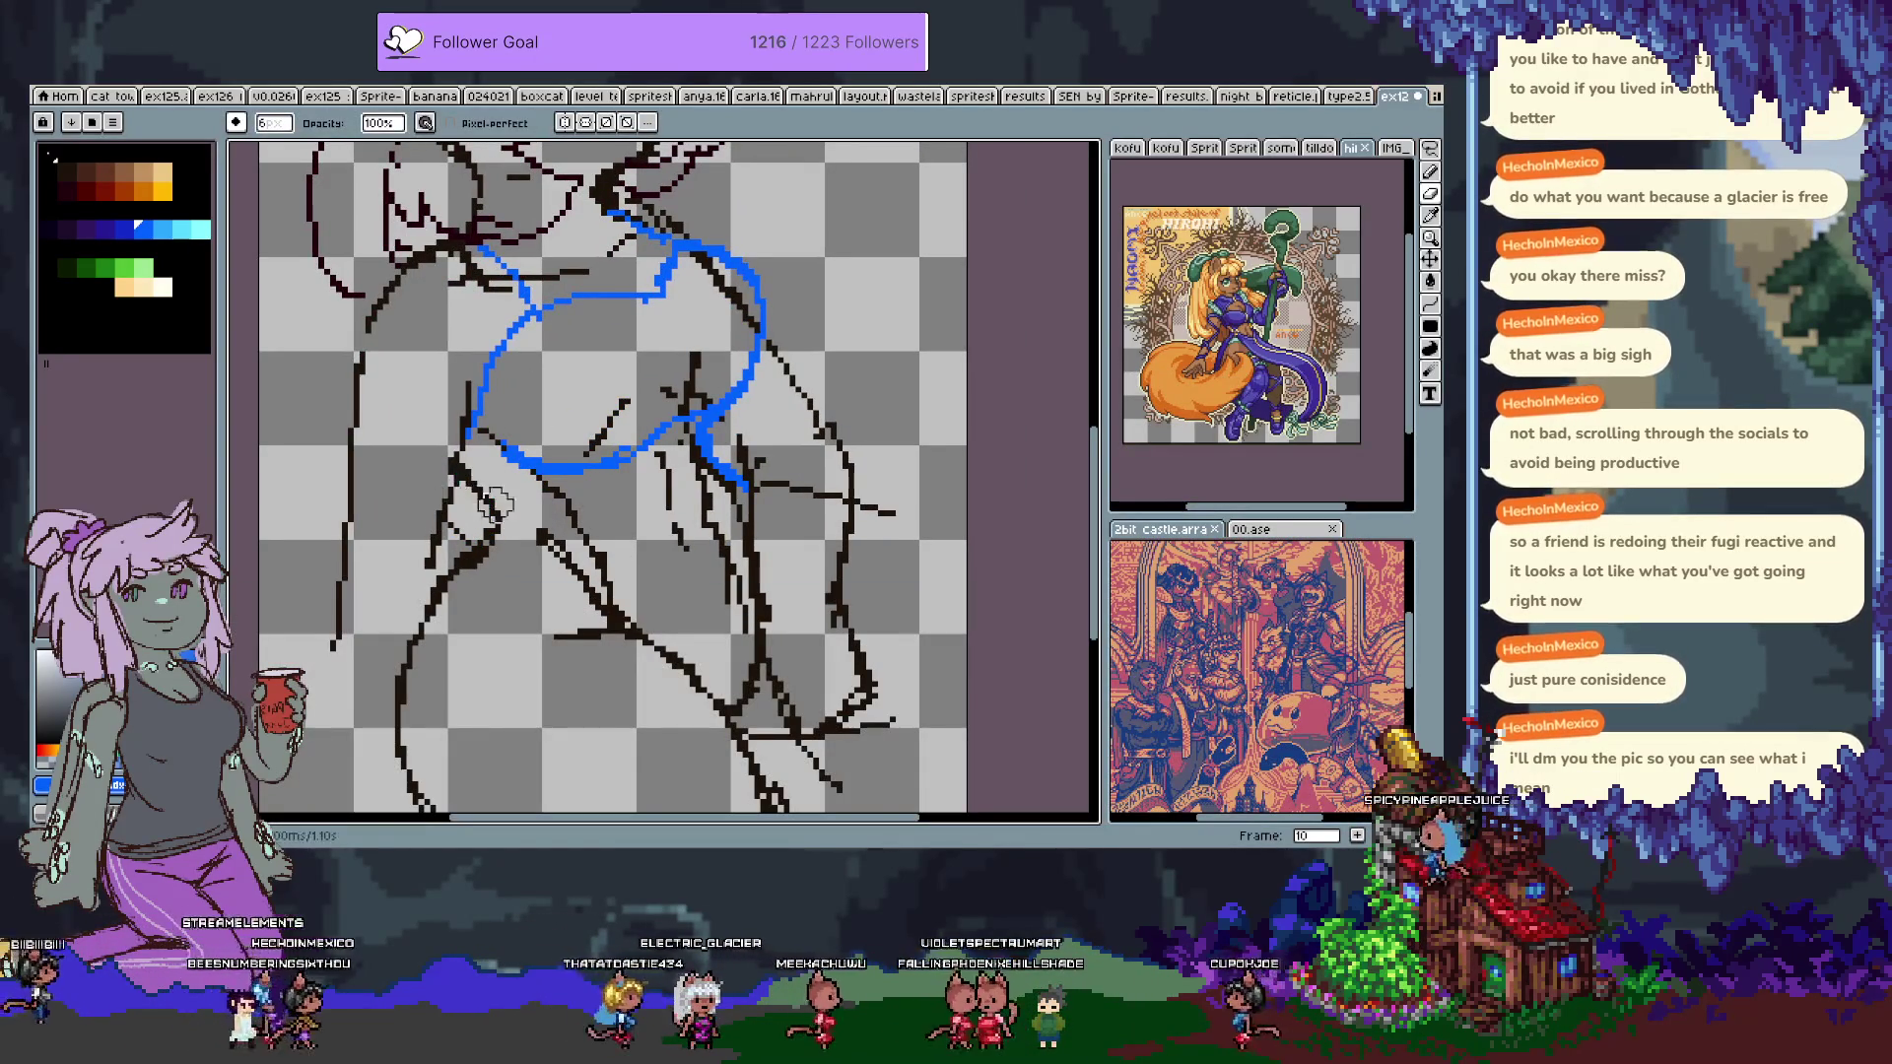
{"action": "left_click_drag", "start_coordinate": [721, 441], "coordinate": [734, 478]}
Join a short blue line to the outline's bottom-left, undoing the extra fold strokes.
{"action": "key", "text": "b"}
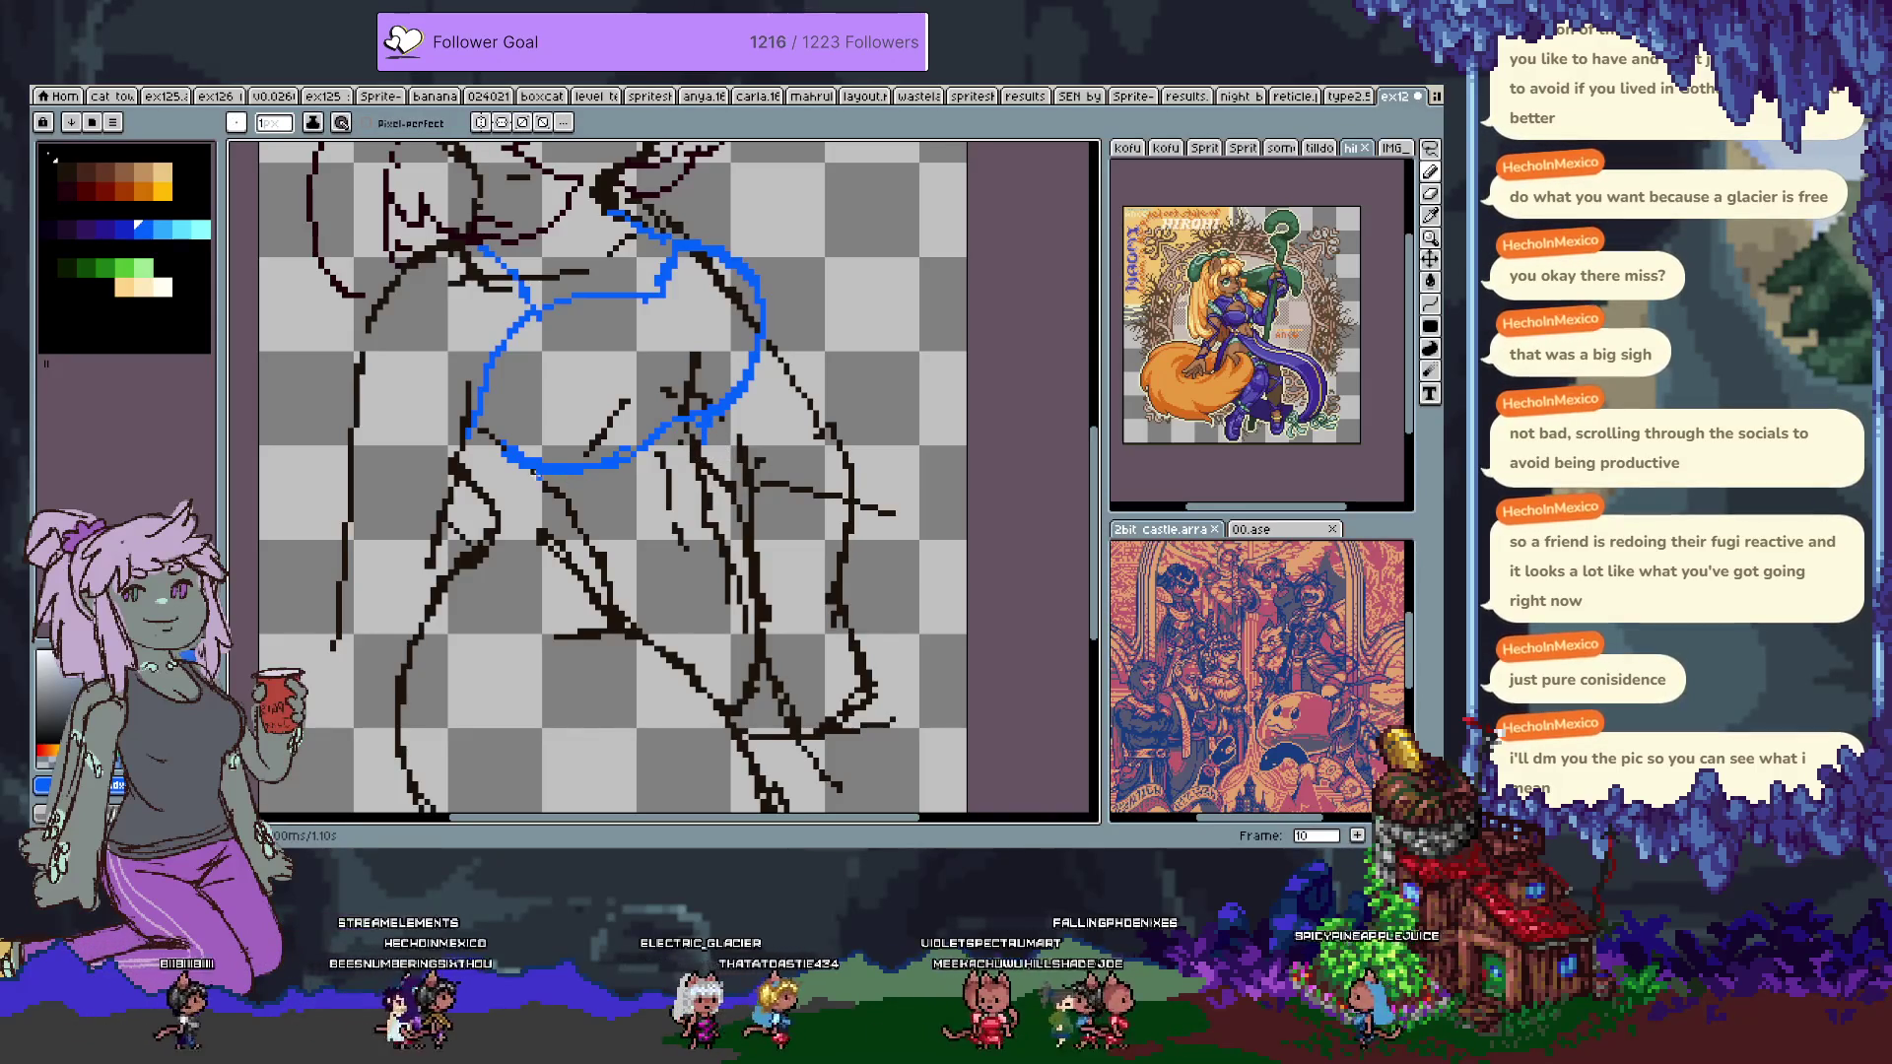
{"action": "left_click_drag", "start_coordinate": [482, 485], "coordinate": [518, 473]}
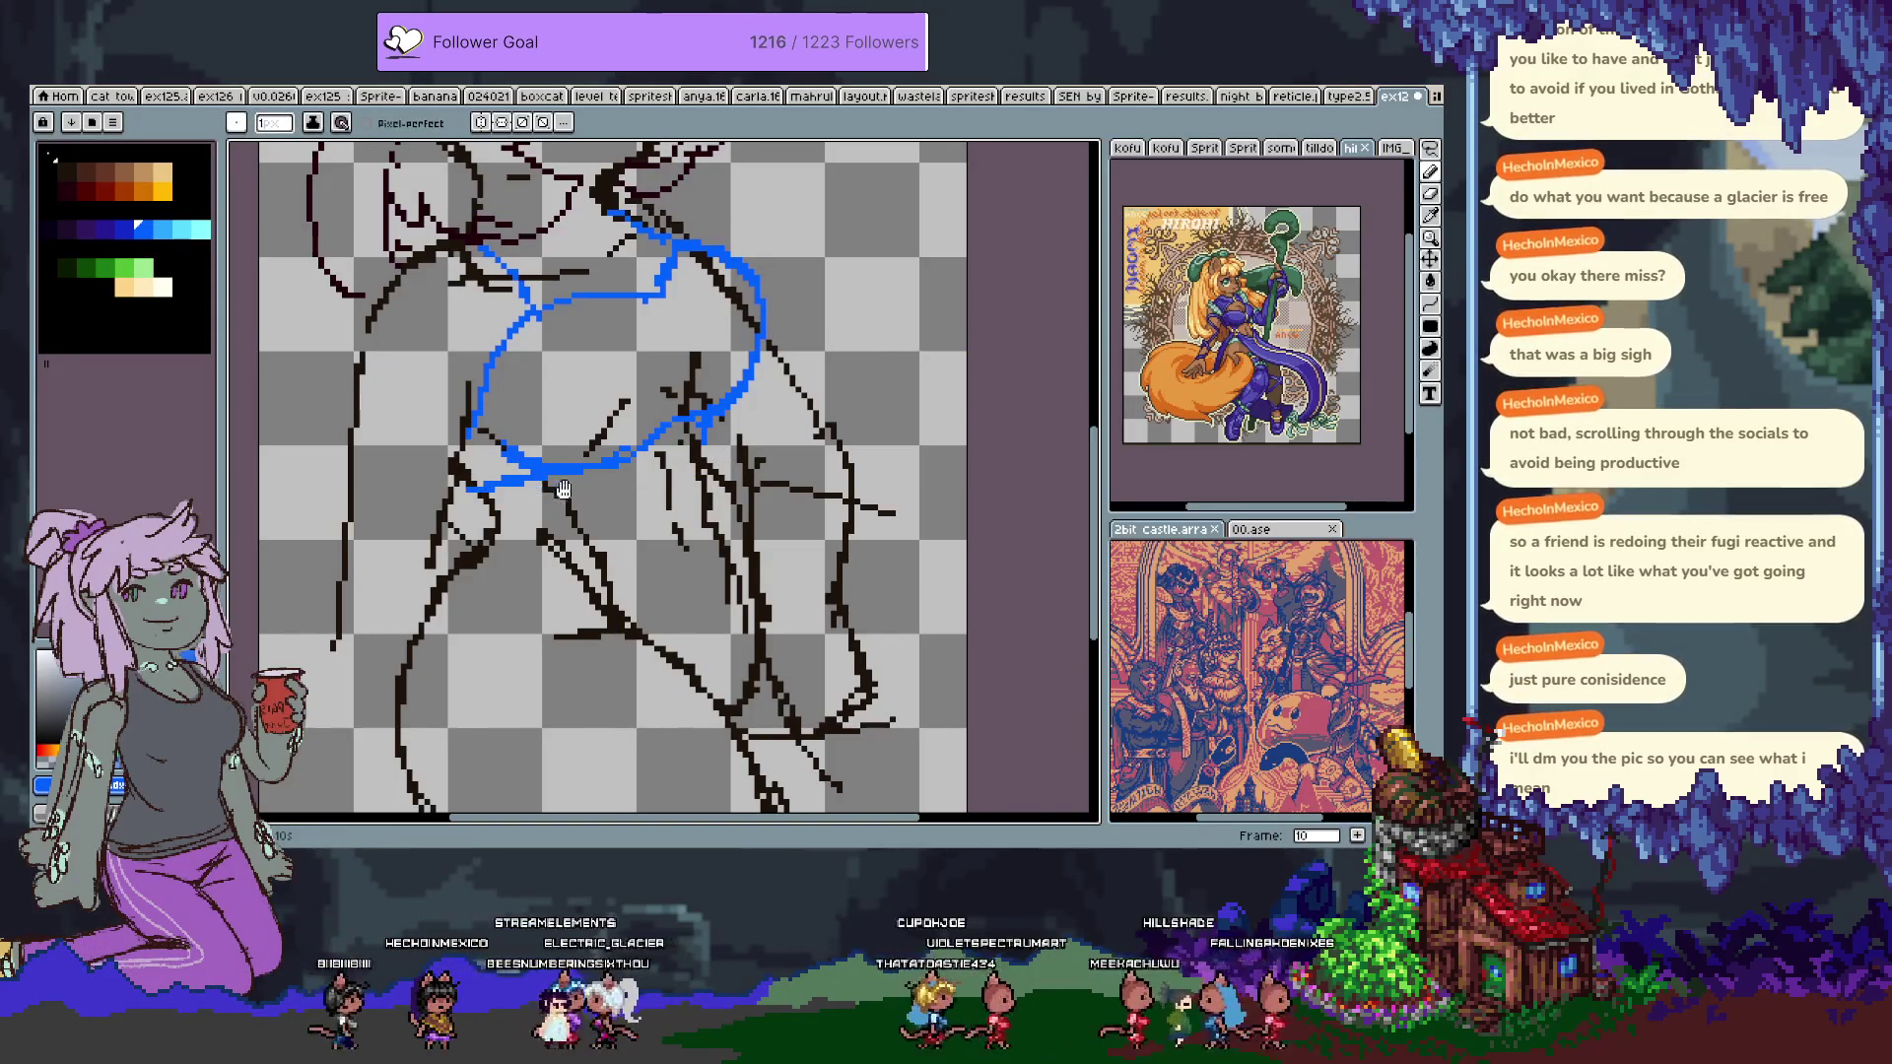
{"action": "scroll", "coordinate": [557, 499], "scroll_direction": "up", "scroll_amount": 2}
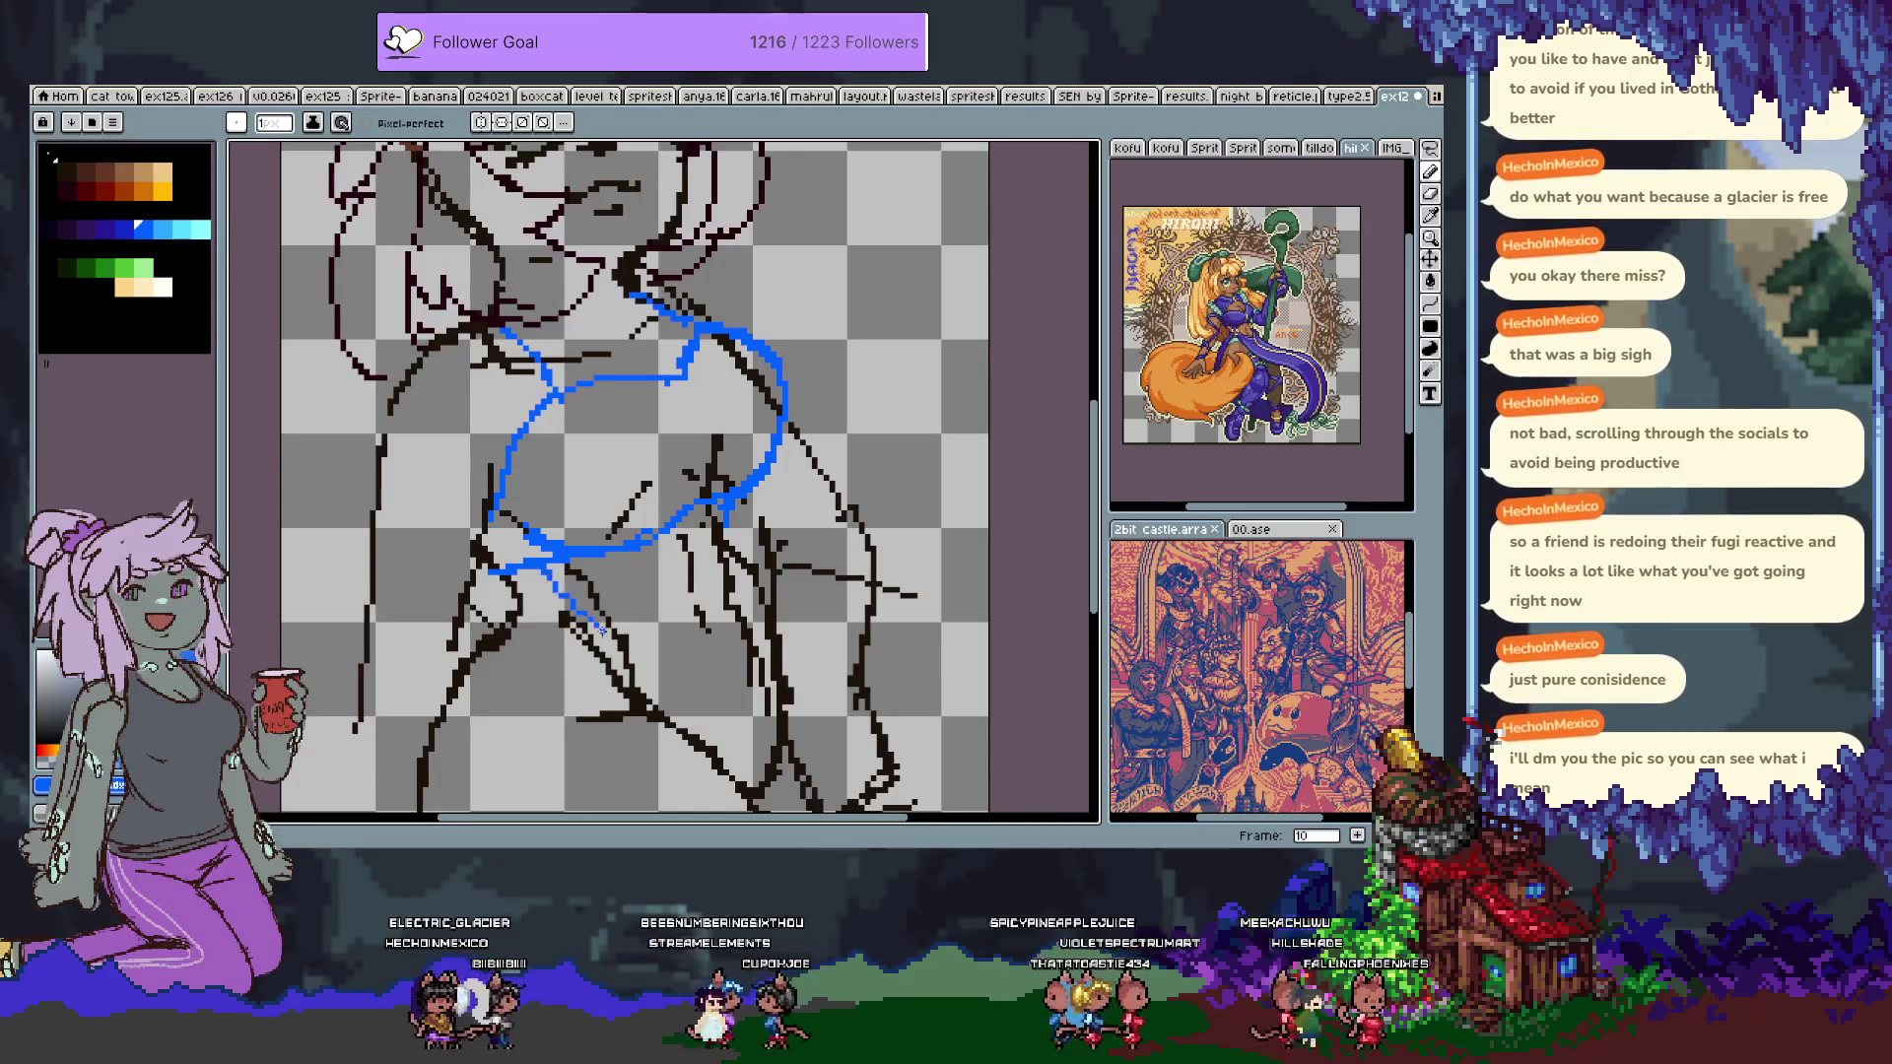
{"action": "left_click_drag", "start_coordinate": [569, 566], "coordinate": [630, 621]}
{"action": "key", "text": "ctrl+z"}
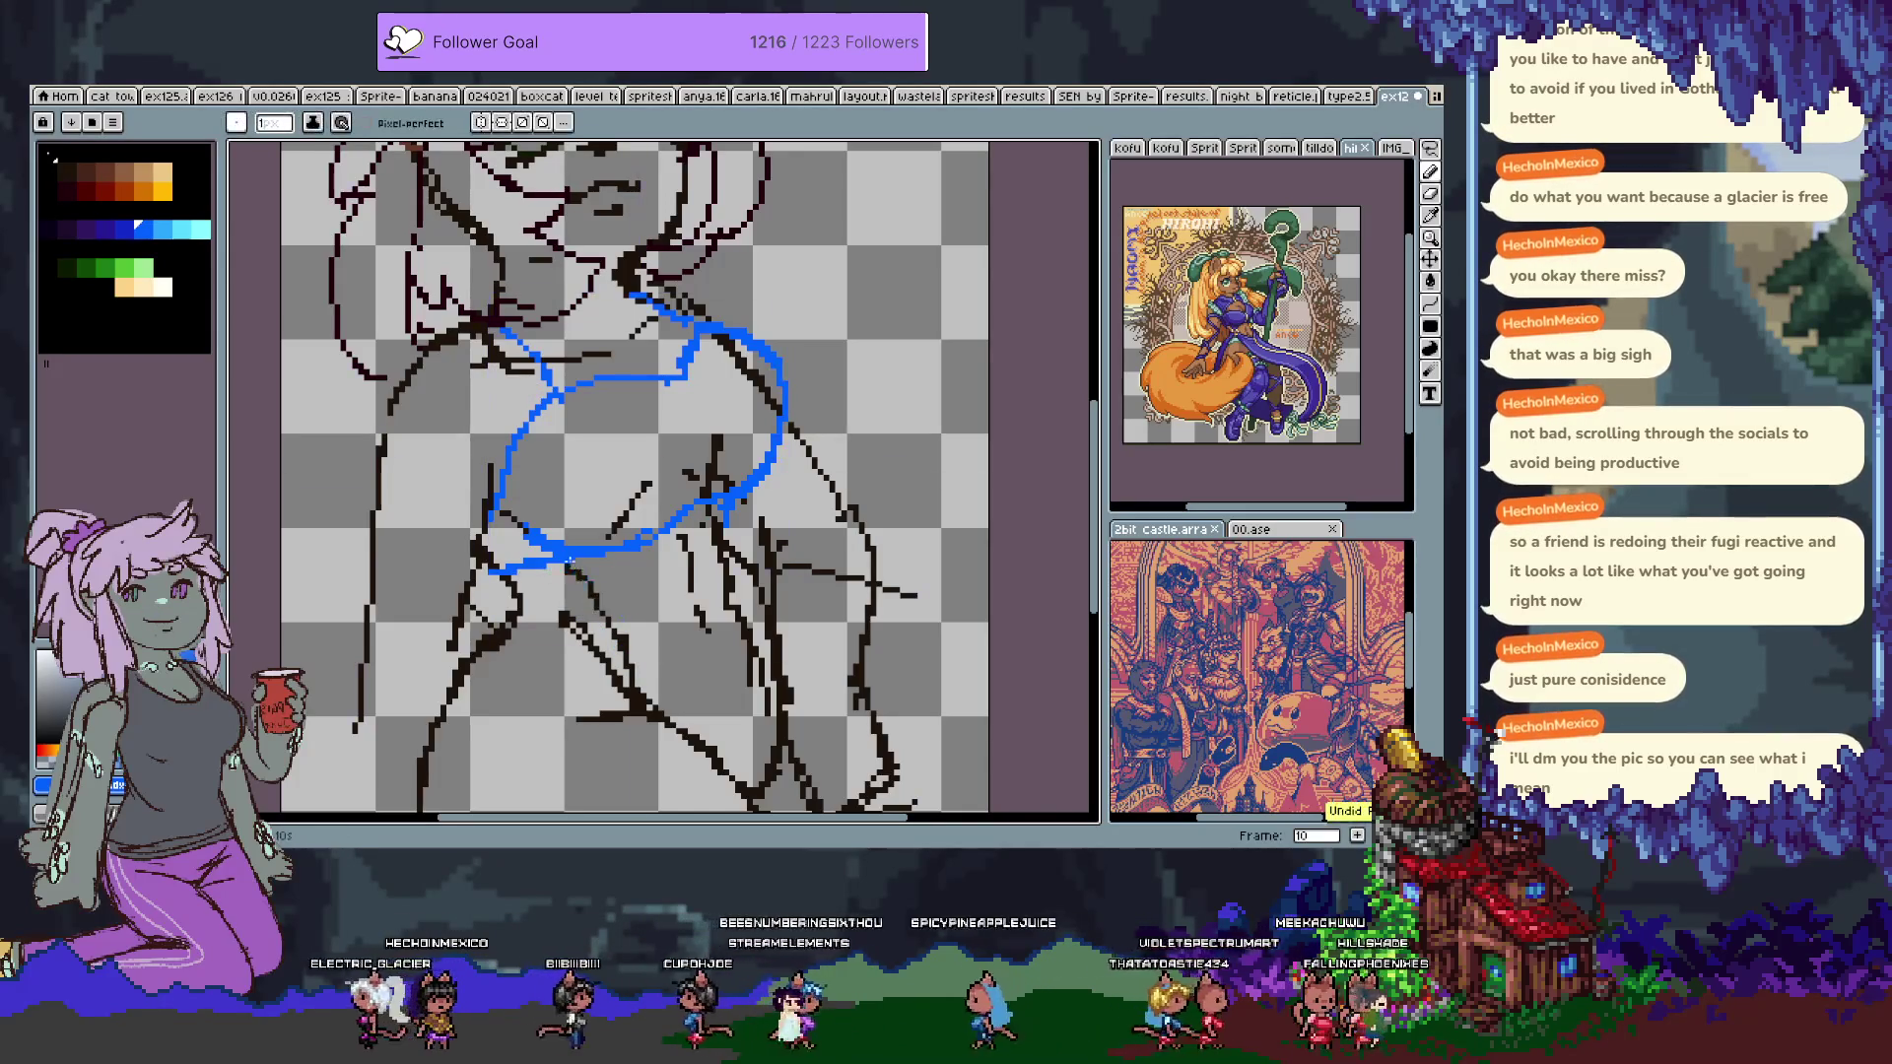
{"action": "key", "text": "ctrl+z"}
{"action": "key", "text": "ctrl+z"}
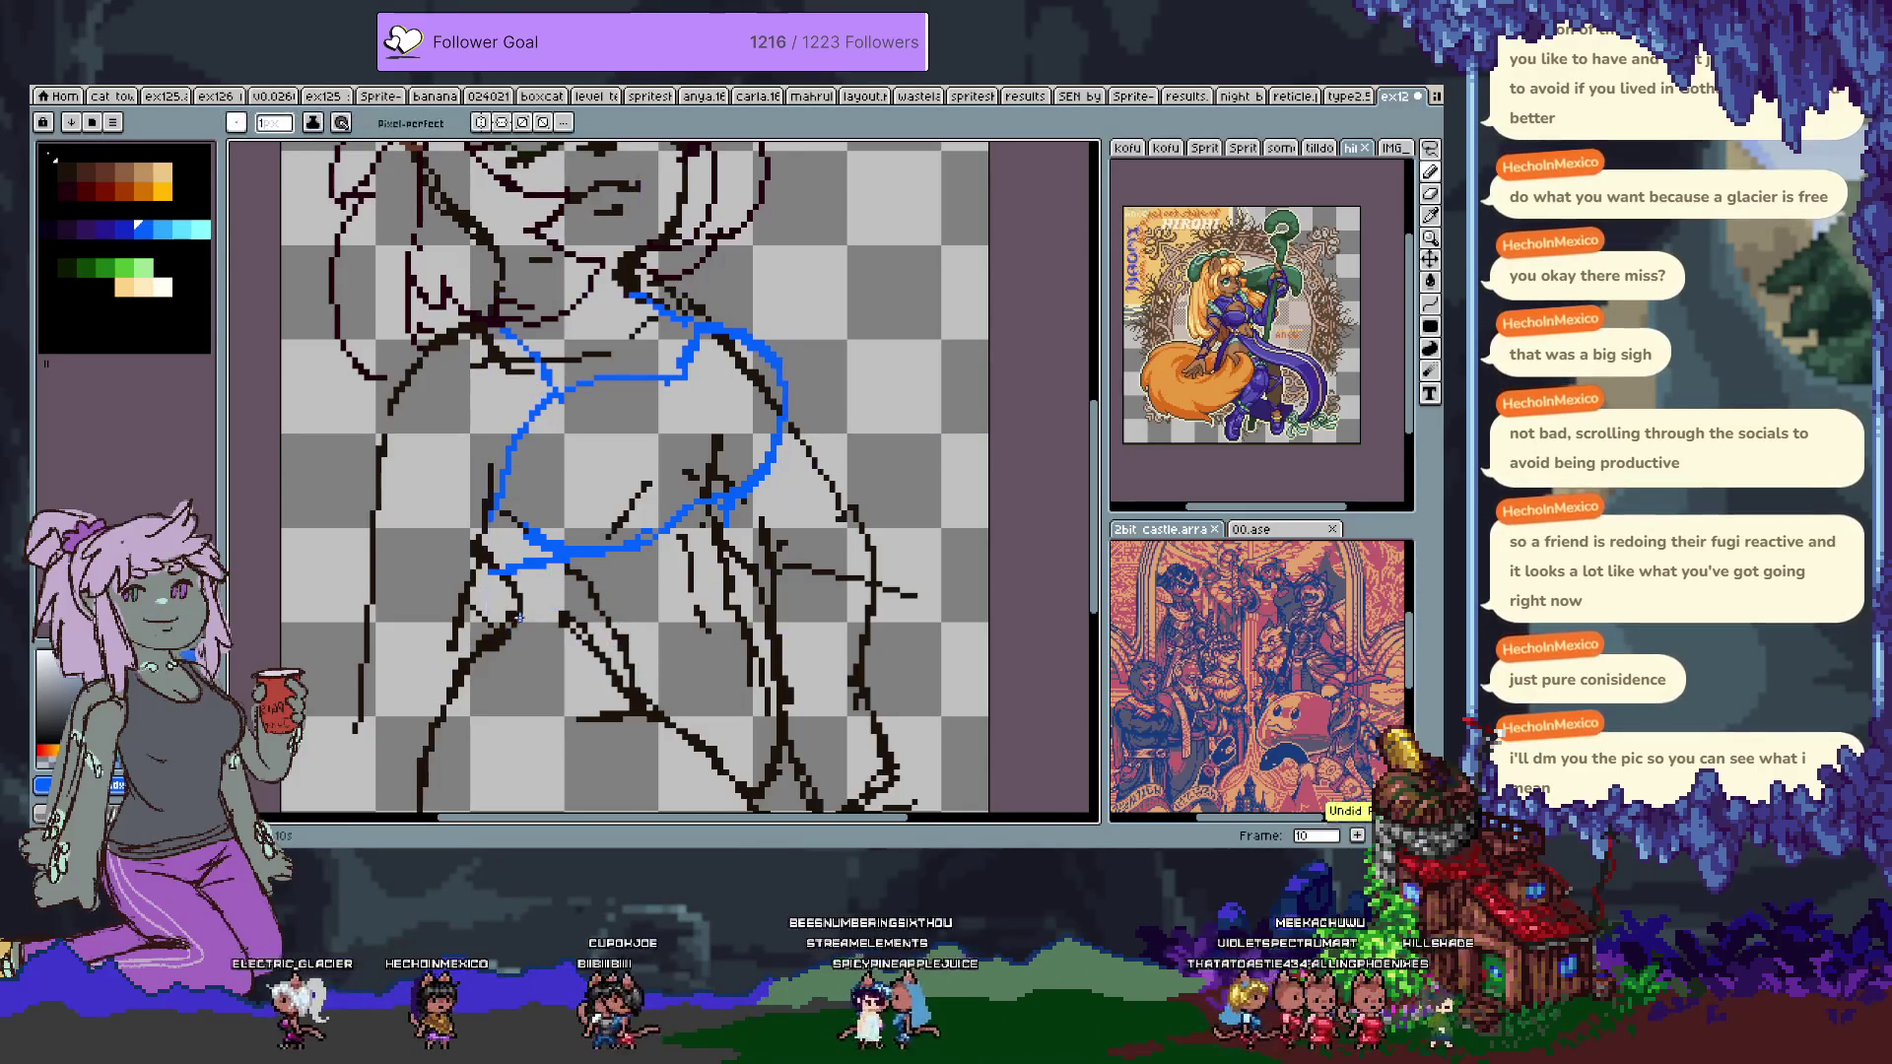
{"action": "left_click_drag", "start_coordinate": [541, 631], "coordinate": [724, 651]}
{"action": "key", "text": "ctrl+z"}
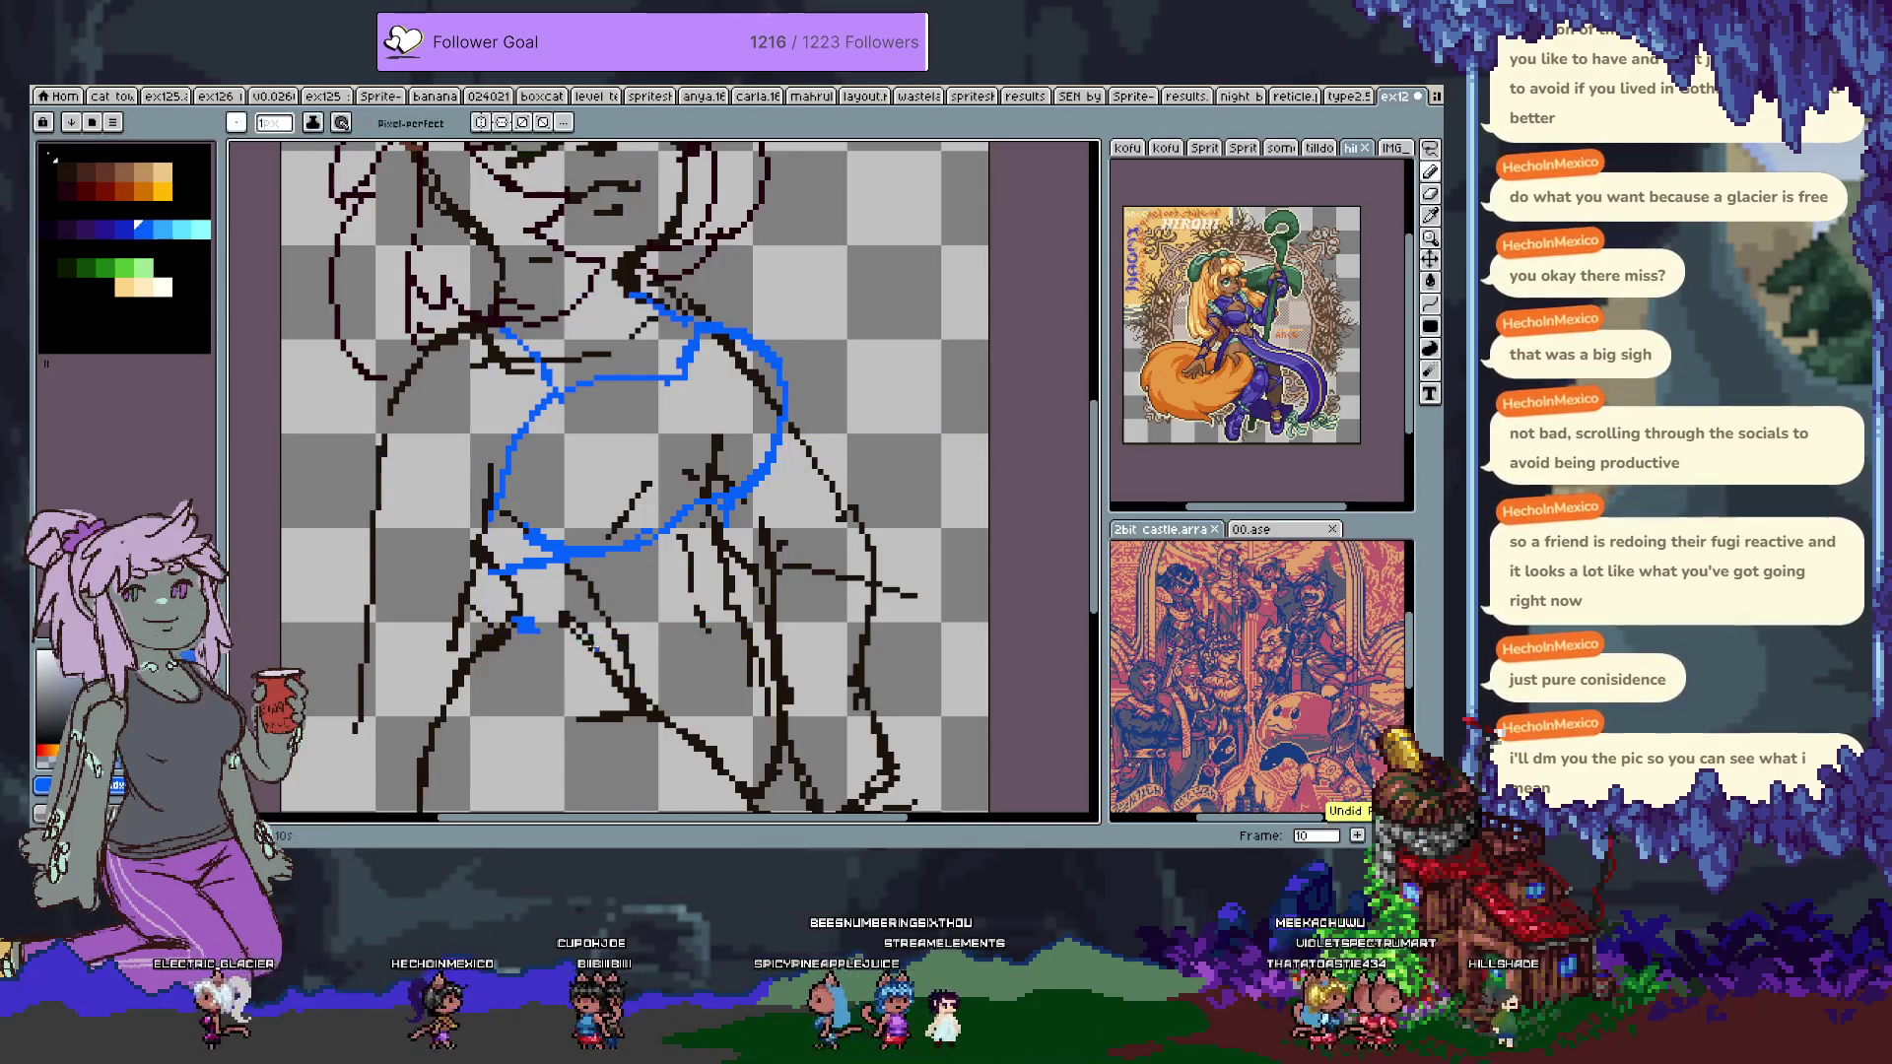
Draw the blue jacket edge up the torso's left side, undoing the misplaced lower pieces.
{"action": "scroll", "coordinate": [637, 661], "scroll_direction": "down", "scroll_amount": 2}
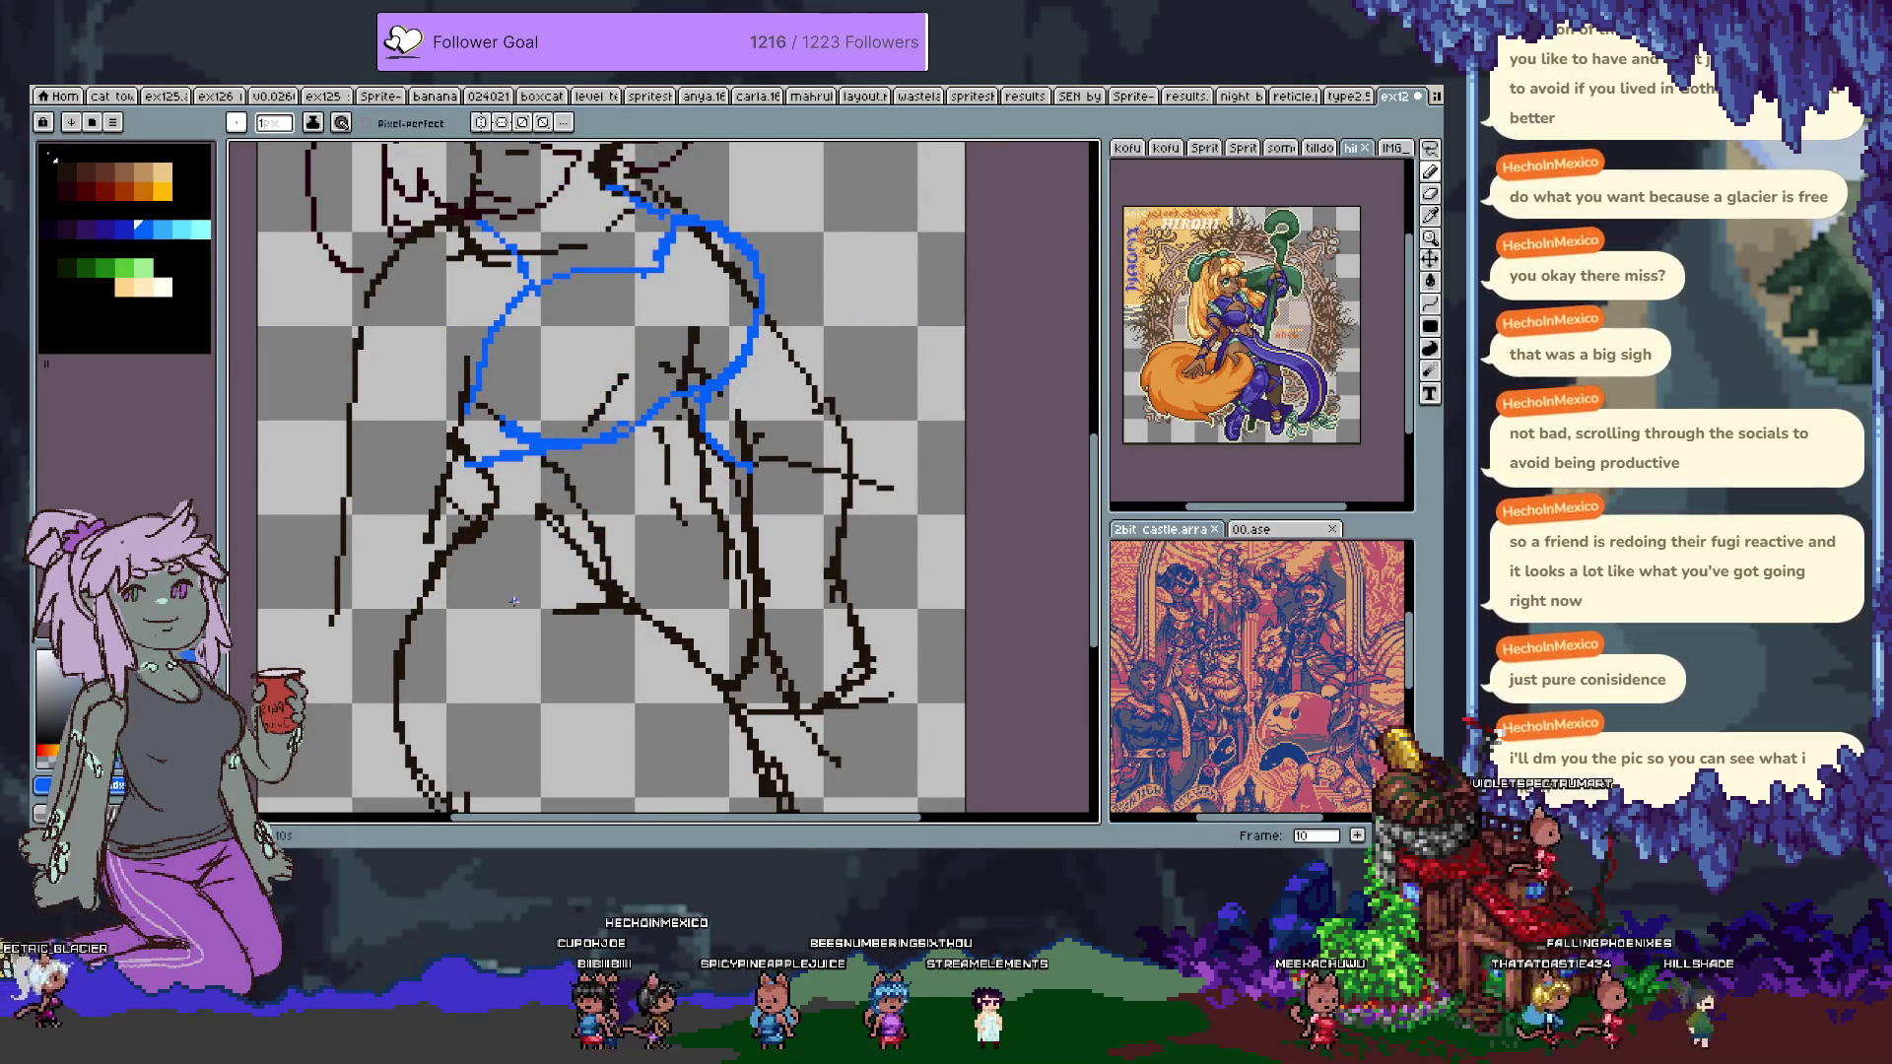
{"action": "scroll", "coordinate": [491, 618], "scroll_direction": "down", "scroll_amount": 1}
{"action": "left_click_drag", "start_coordinate": [409, 557], "coordinate": [469, 482]}
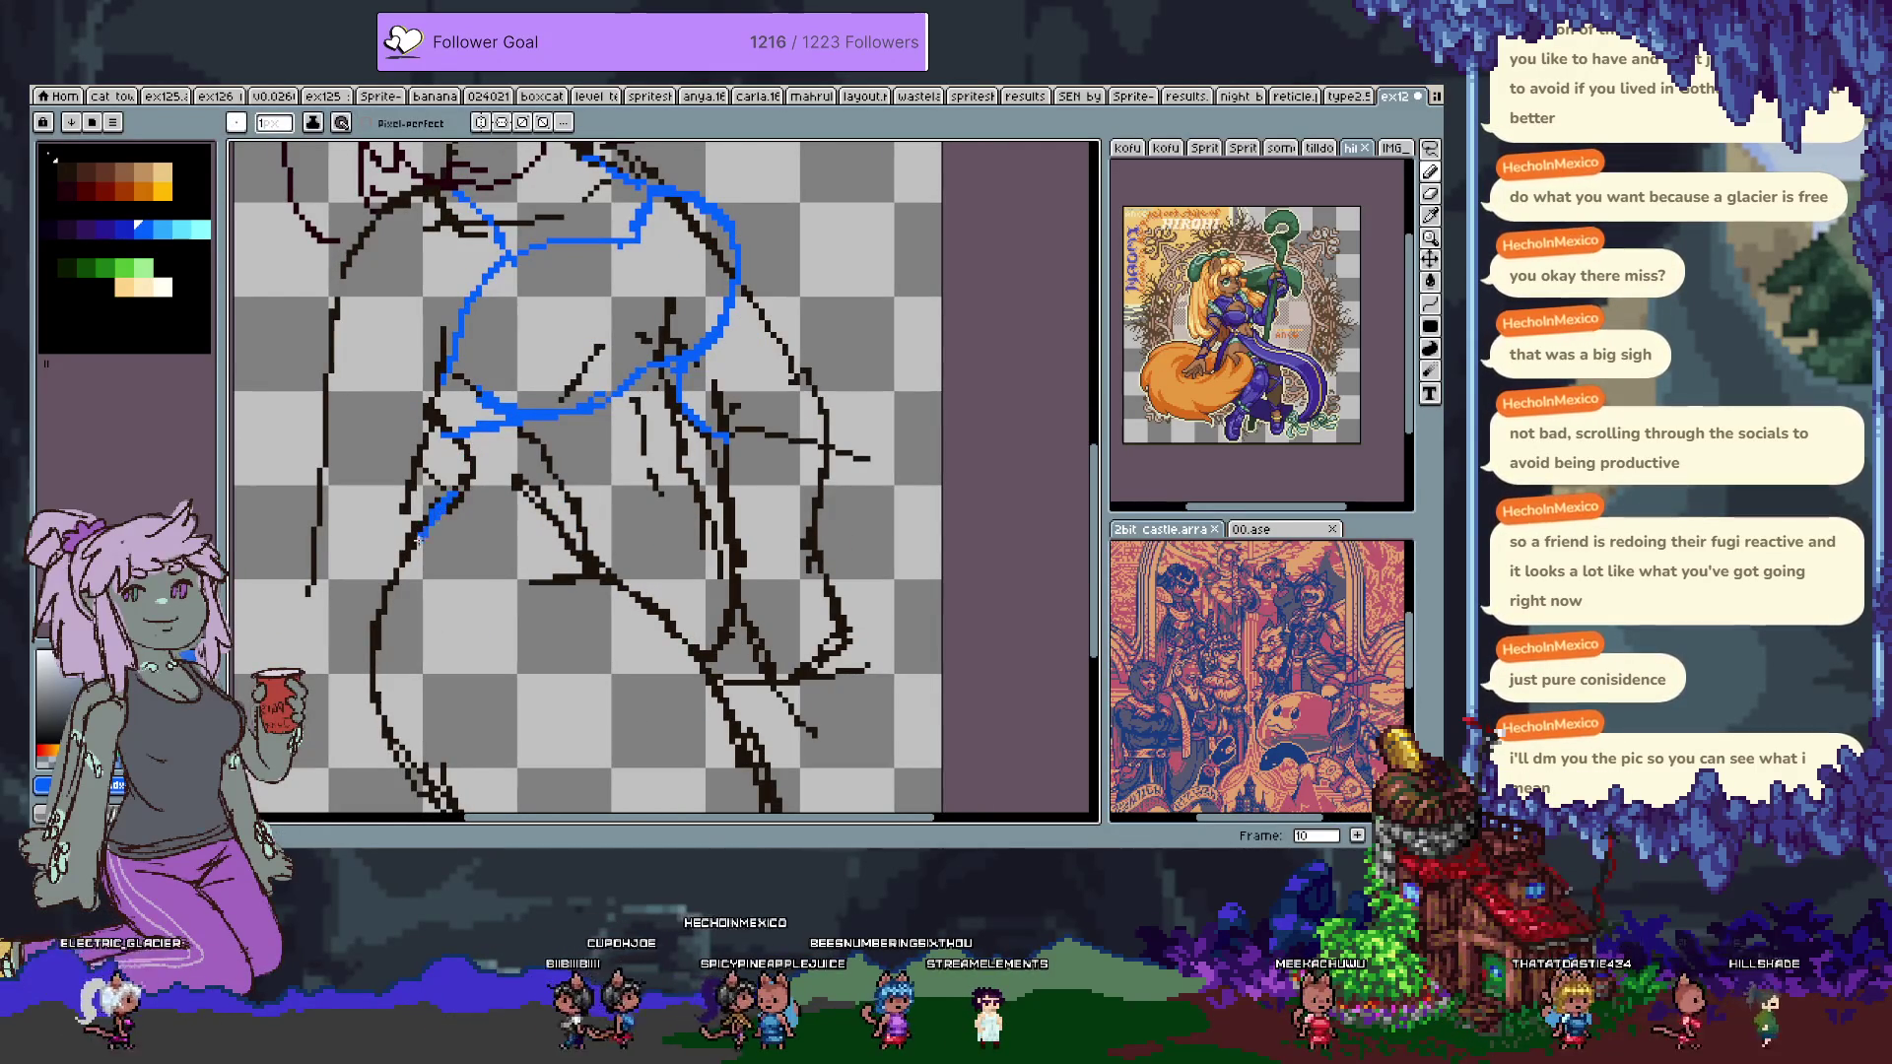
{"action": "left_click_drag", "start_coordinate": [451, 436], "coordinate": [390, 596]}
{"action": "key", "text": "ctrl+z"}
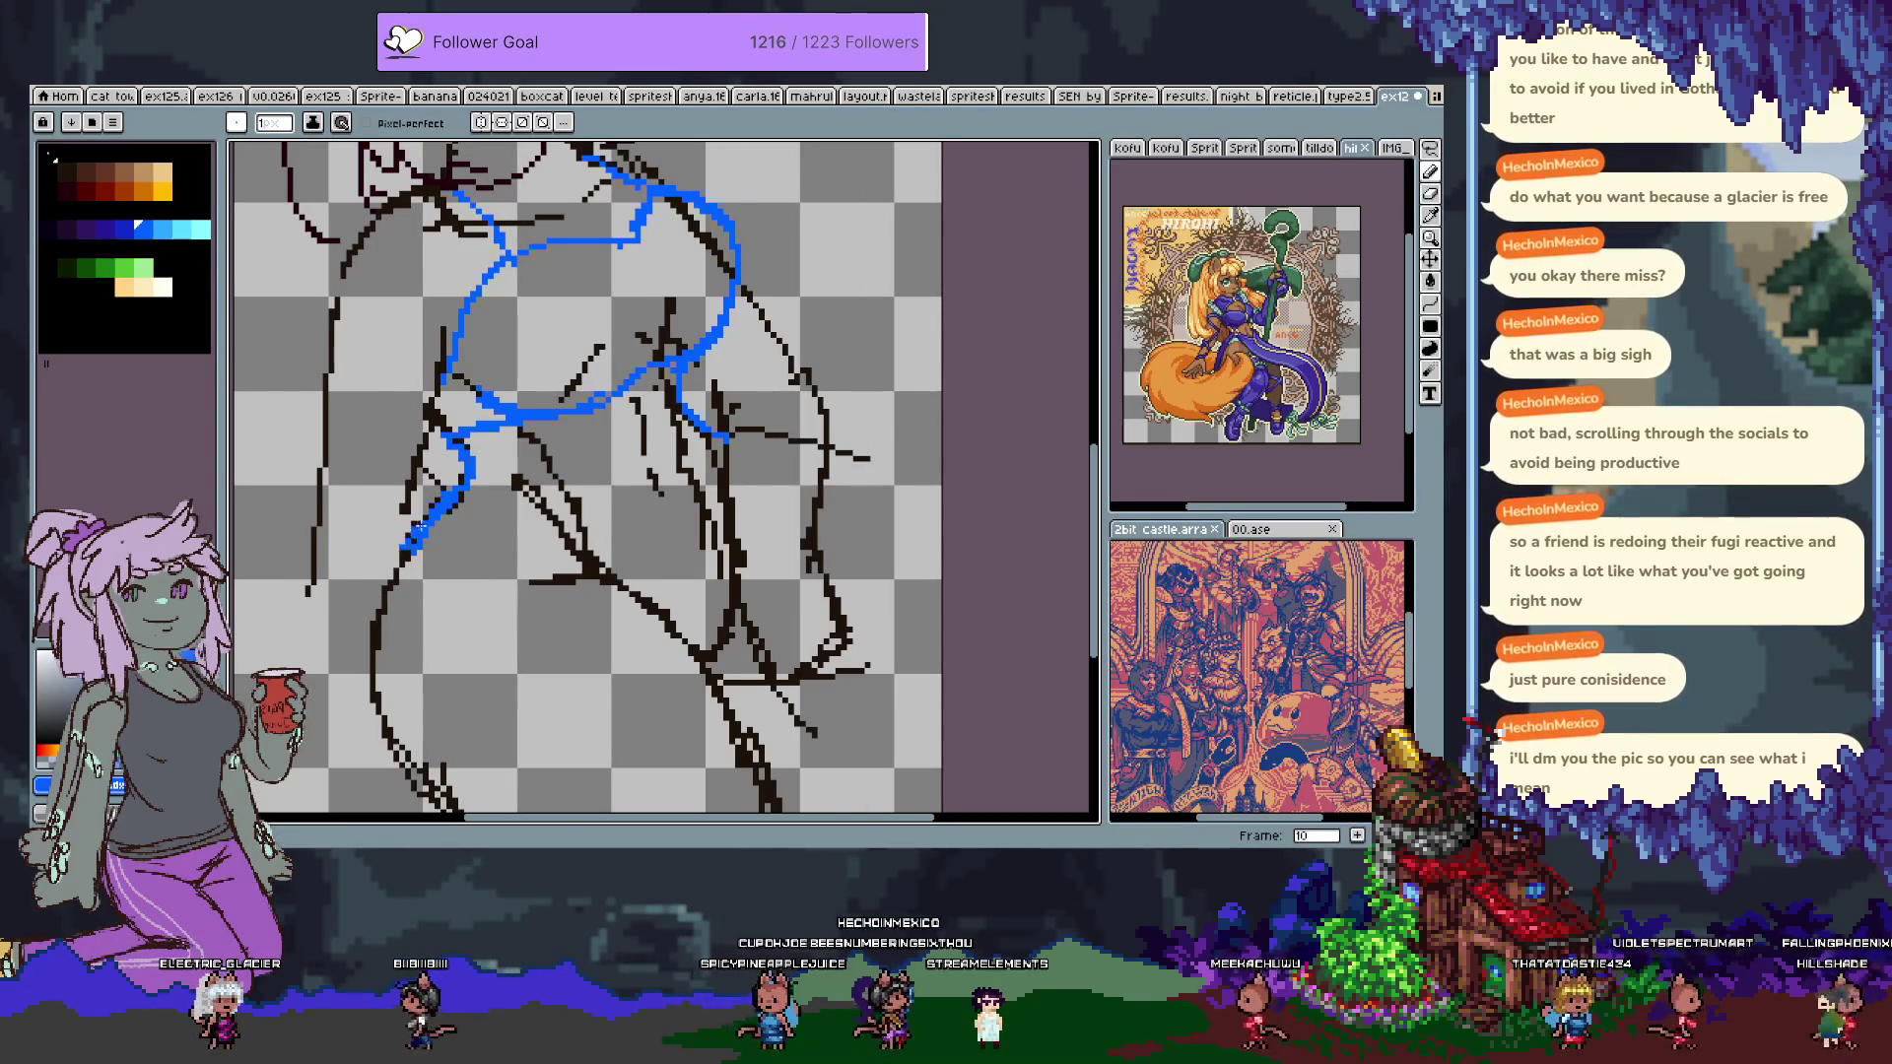
{"action": "left_click_drag", "start_coordinate": [391, 665], "coordinate": [374, 634]}
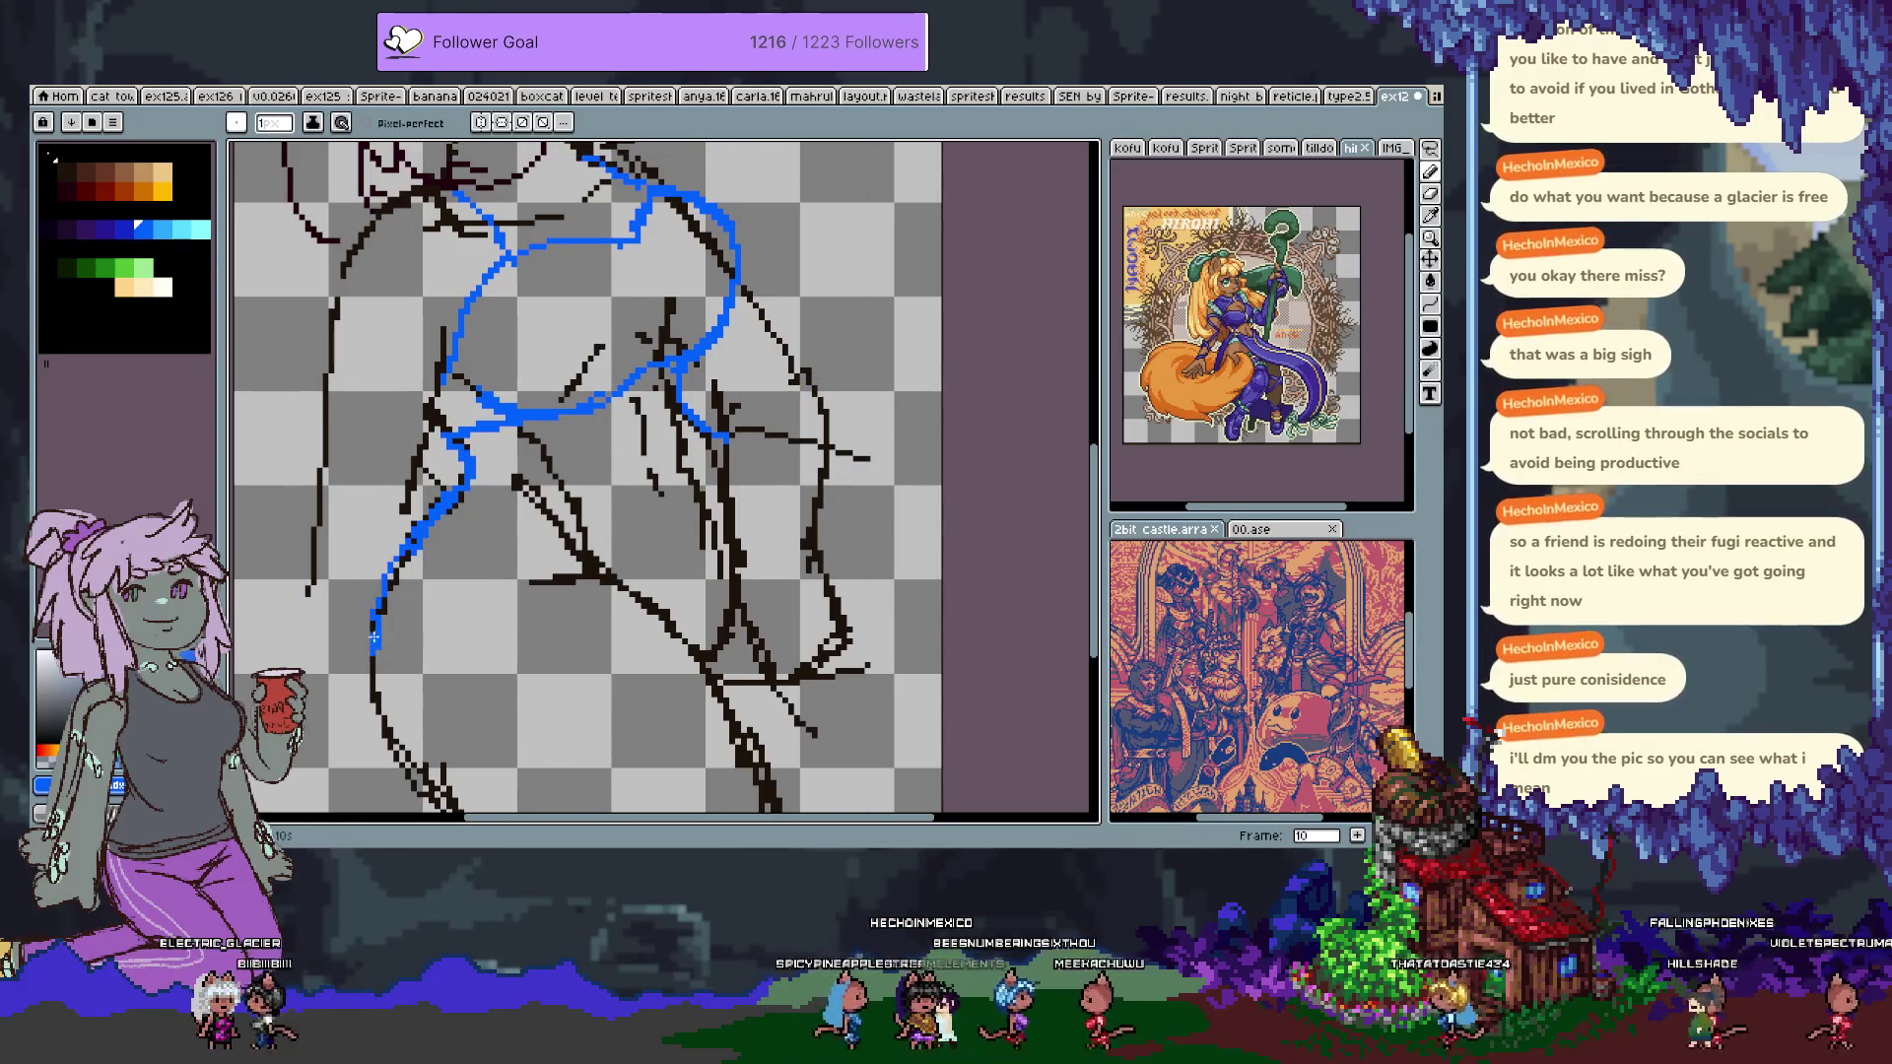
{"action": "key", "text": "ctrl+z"}
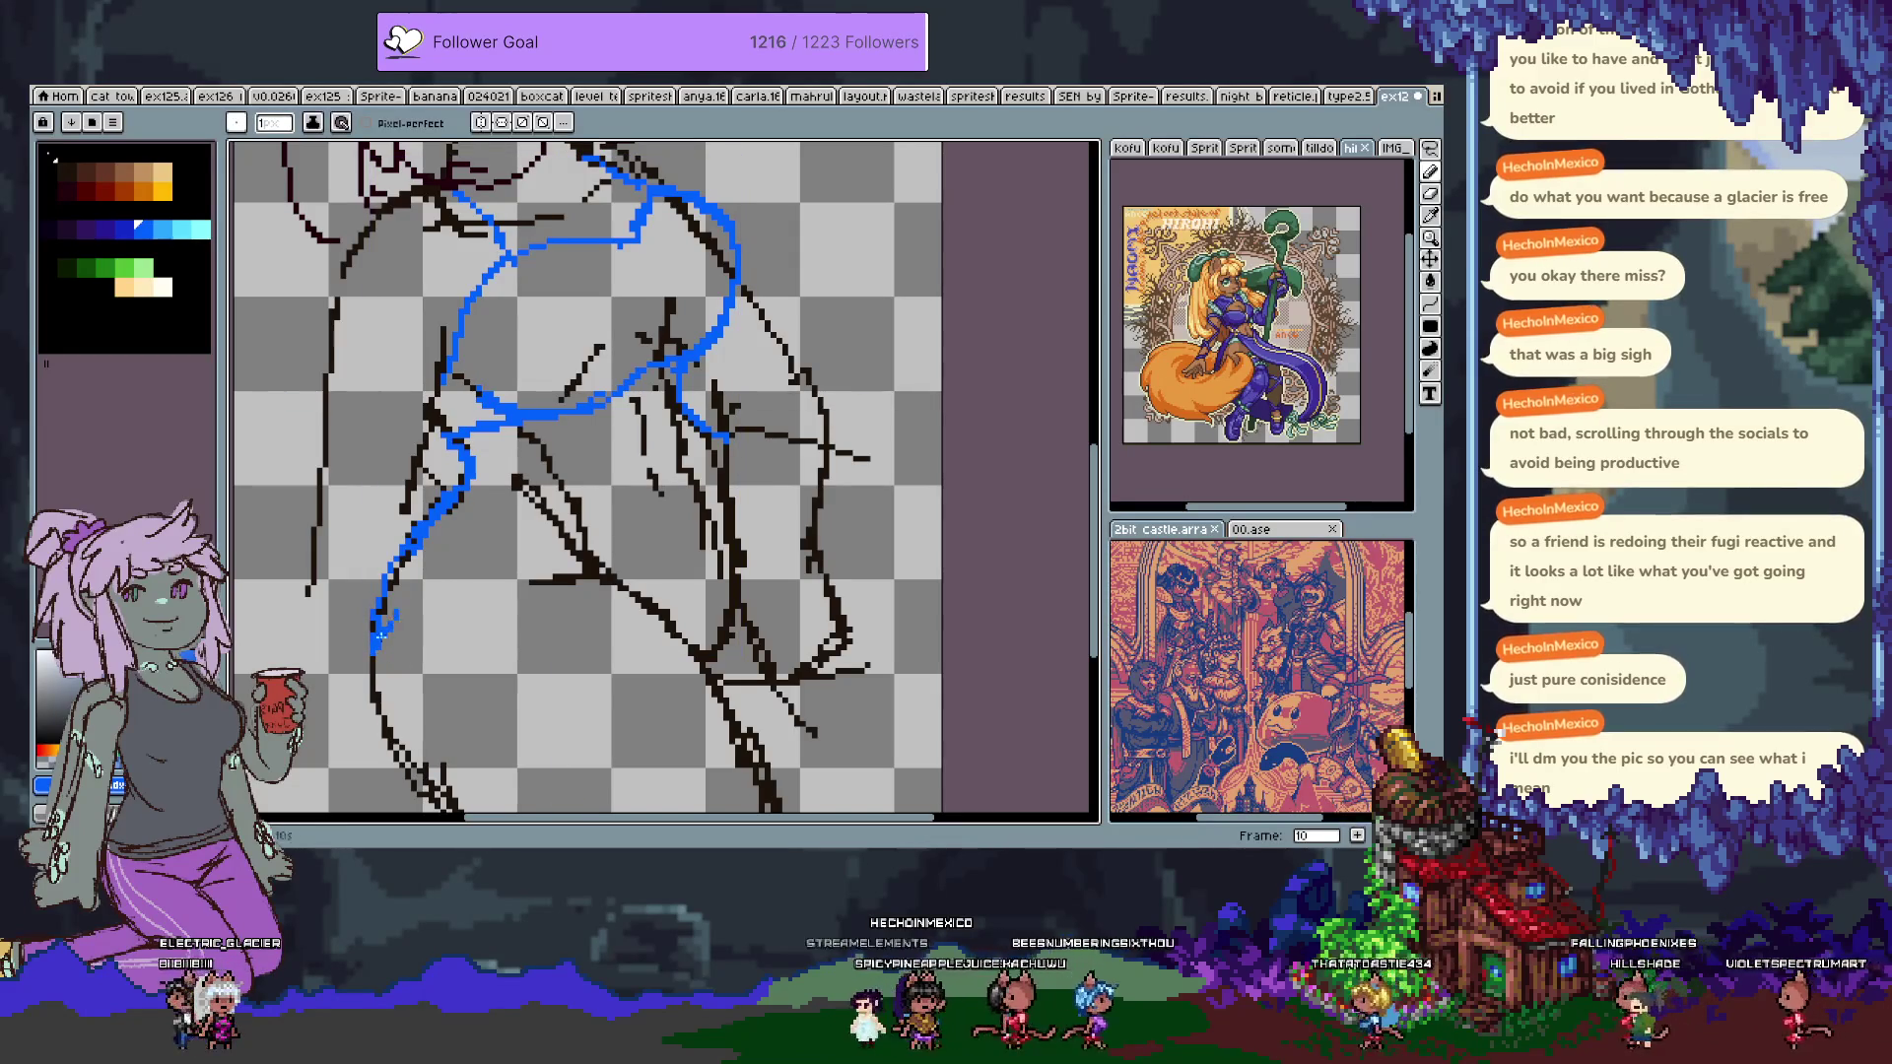
{"action": "key", "text": "ctrl+z"}
Draw a short blue fold line running down-right on the lower torso.
{"action": "scroll", "coordinate": [463, 473], "scroll_direction": "up", "scroll_amount": 2}
{"action": "scroll", "coordinate": [444, 542], "scroll_direction": "up", "scroll_amount": 2}
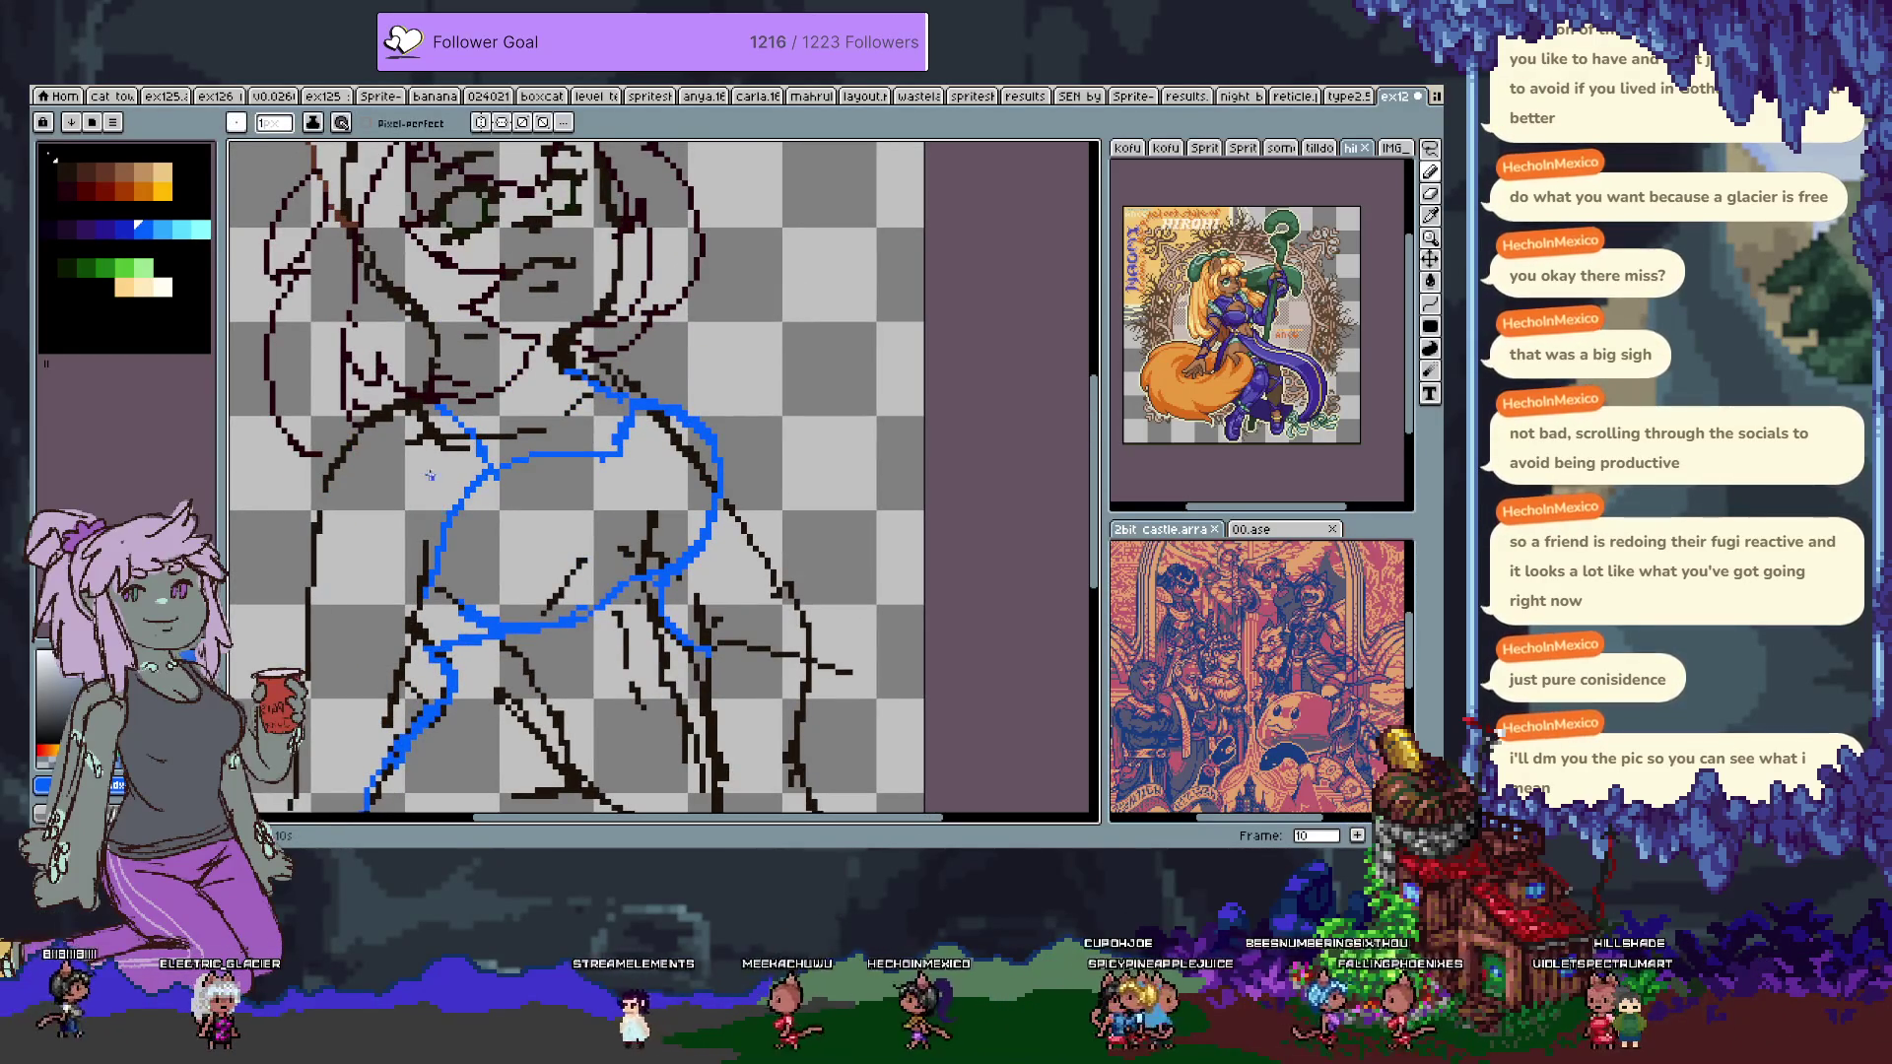
{"action": "scroll", "coordinate": [596, 522], "scroll_direction": "down", "scroll_amount": 2}
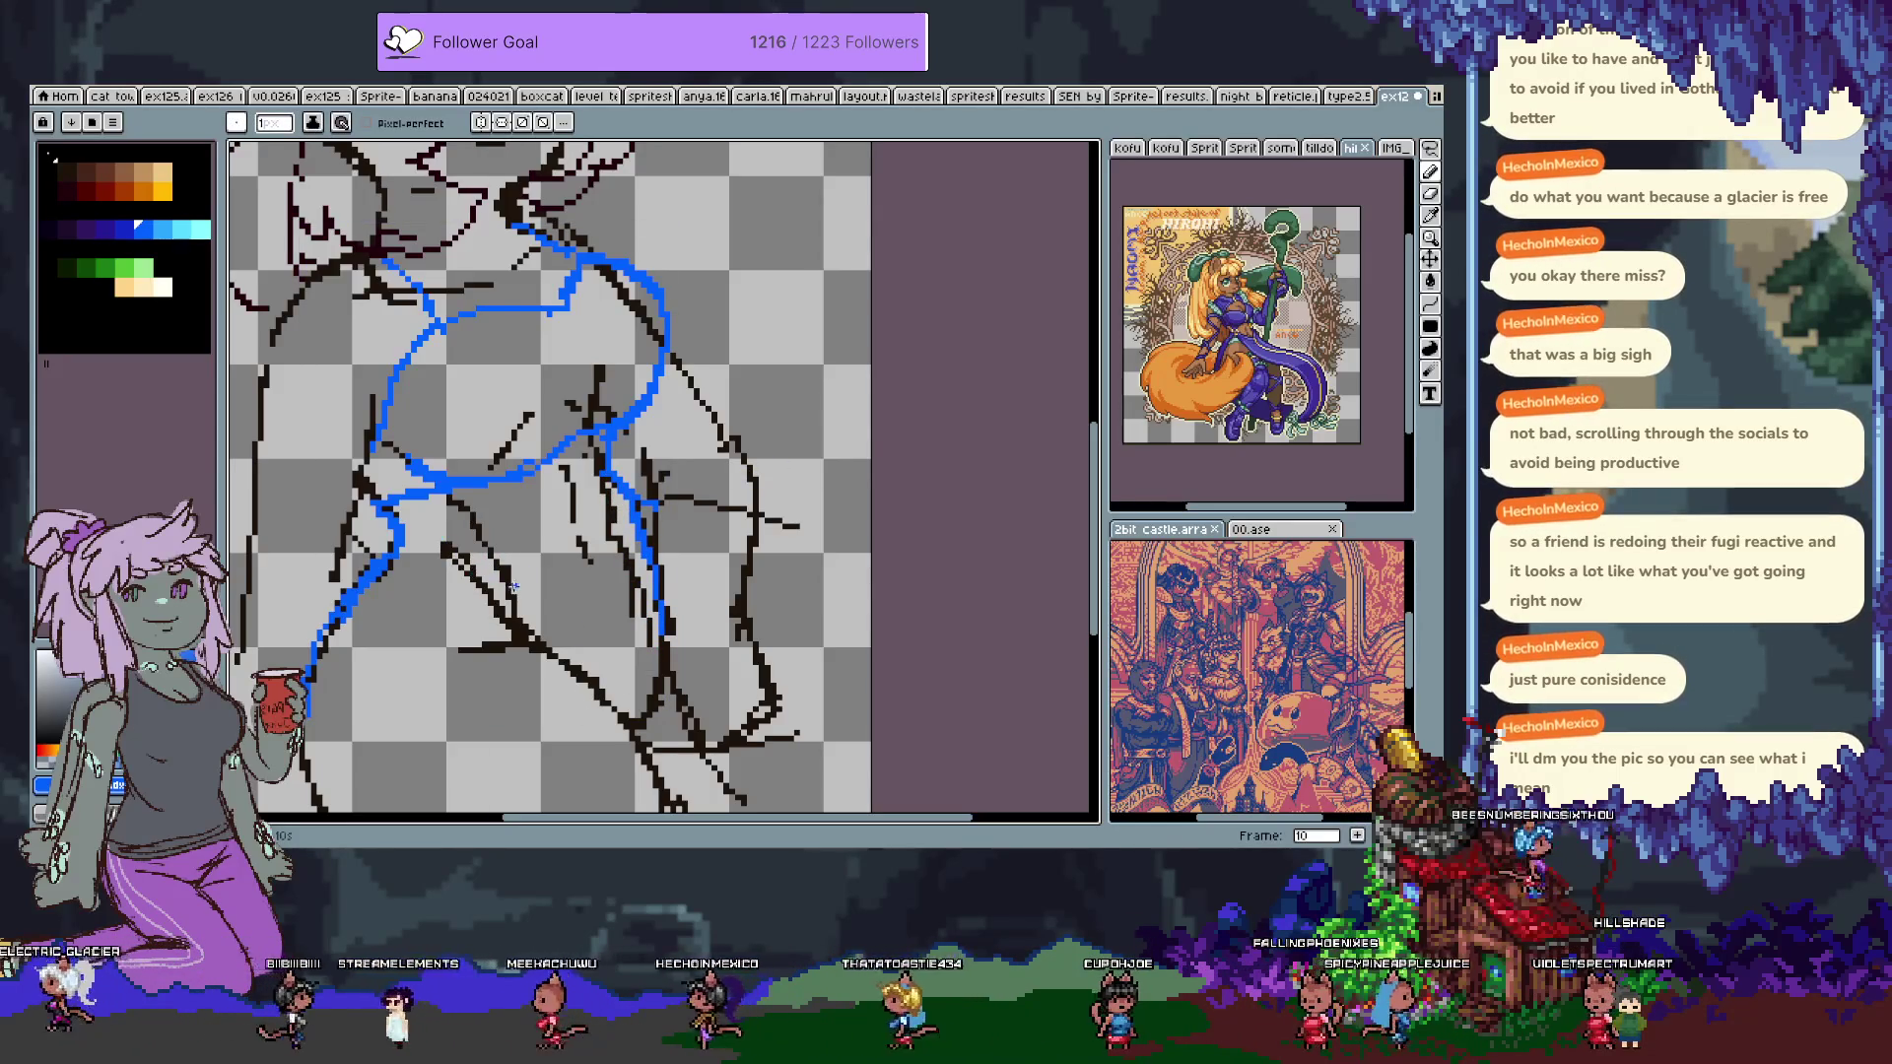
{"action": "left_click_drag", "start_coordinate": [497, 564], "coordinate": [515, 594]}
{"action": "scroll", "coordinate": [571, 668], "scroll_direction": "down", "scroll_amount": 2}
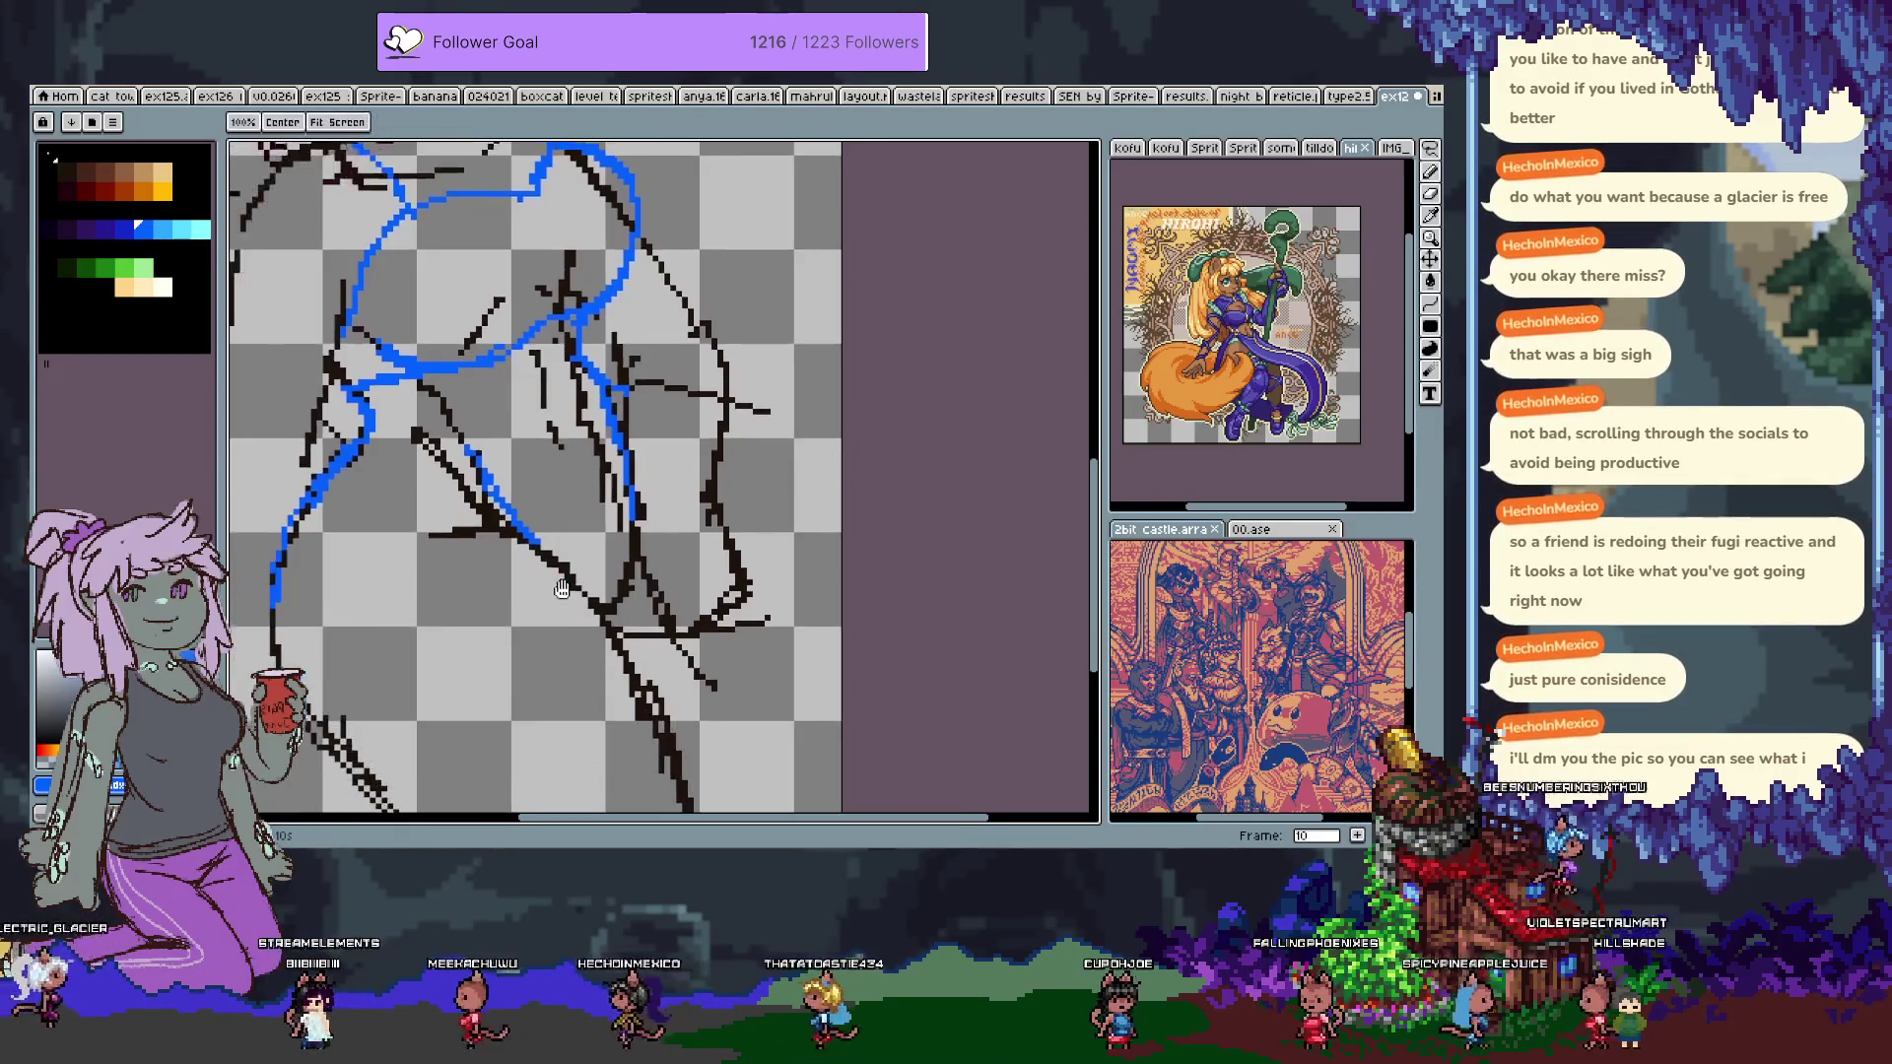
{"action": "key", "text": "i"}
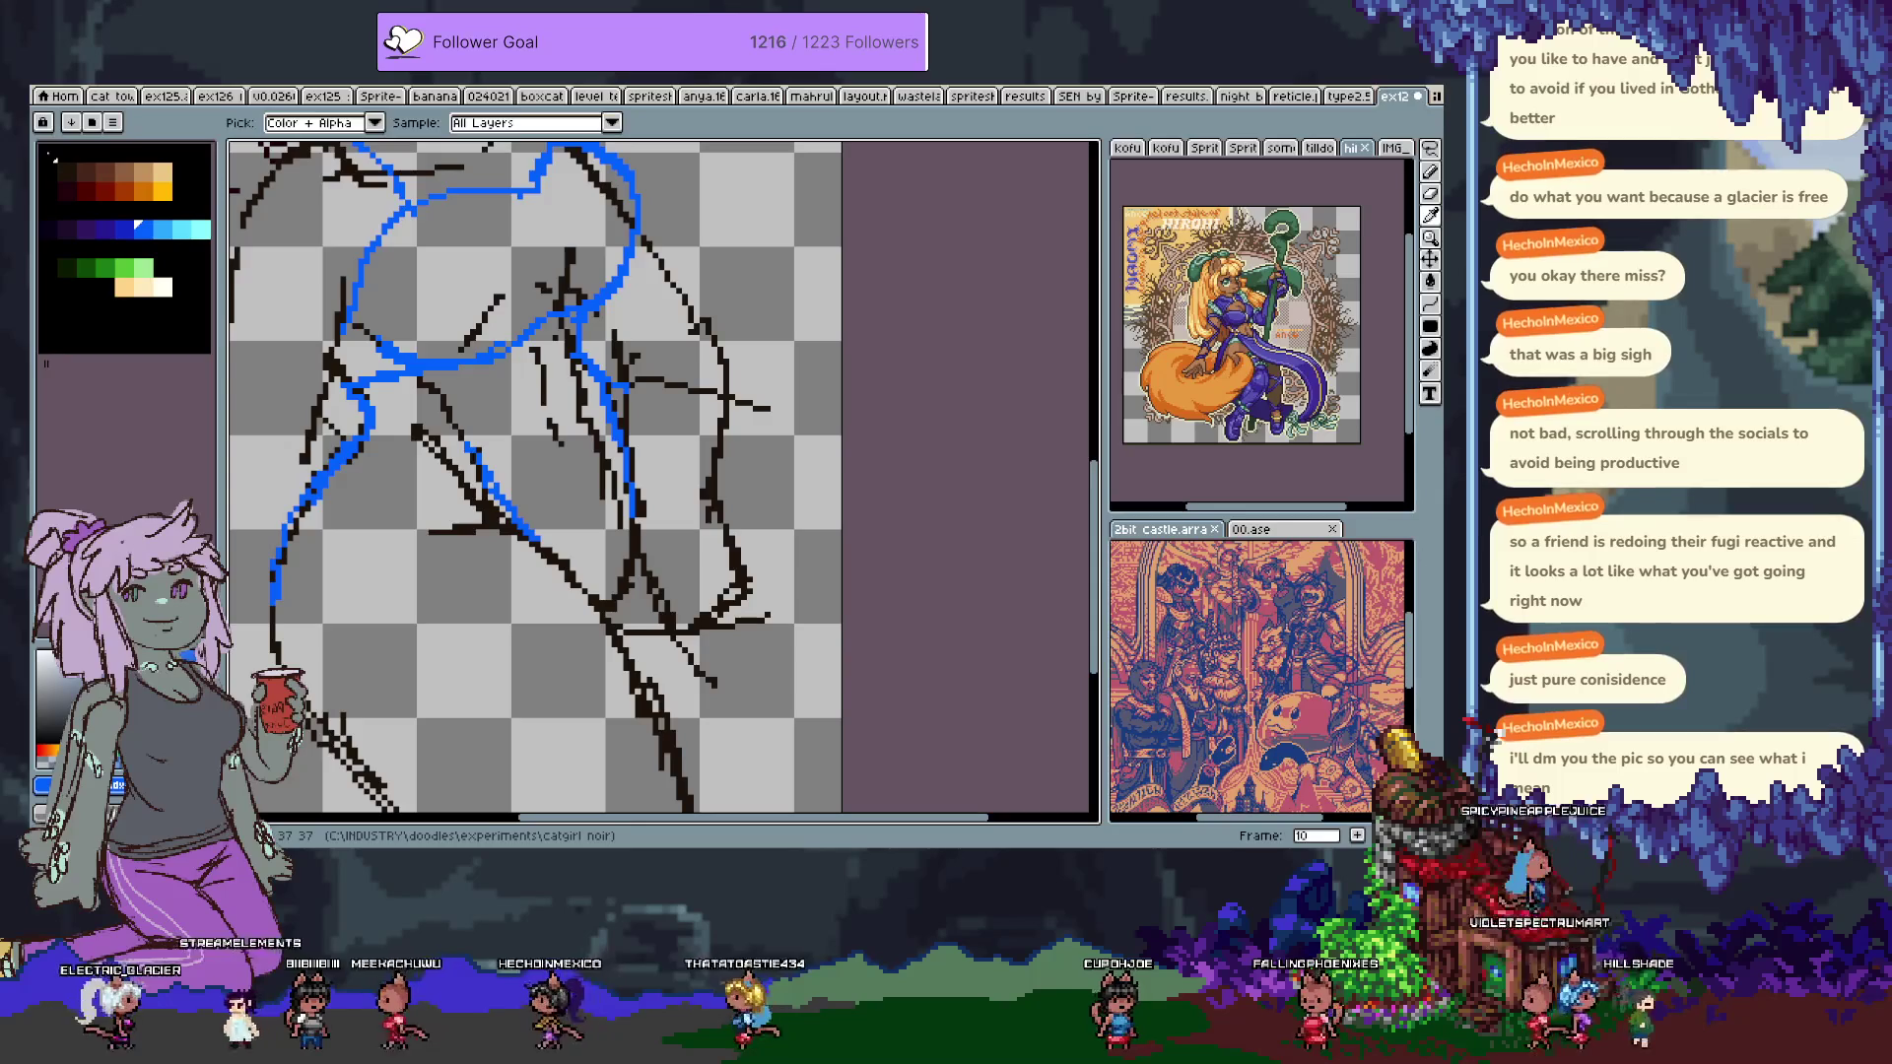
{"action": "key", "text": "b"}
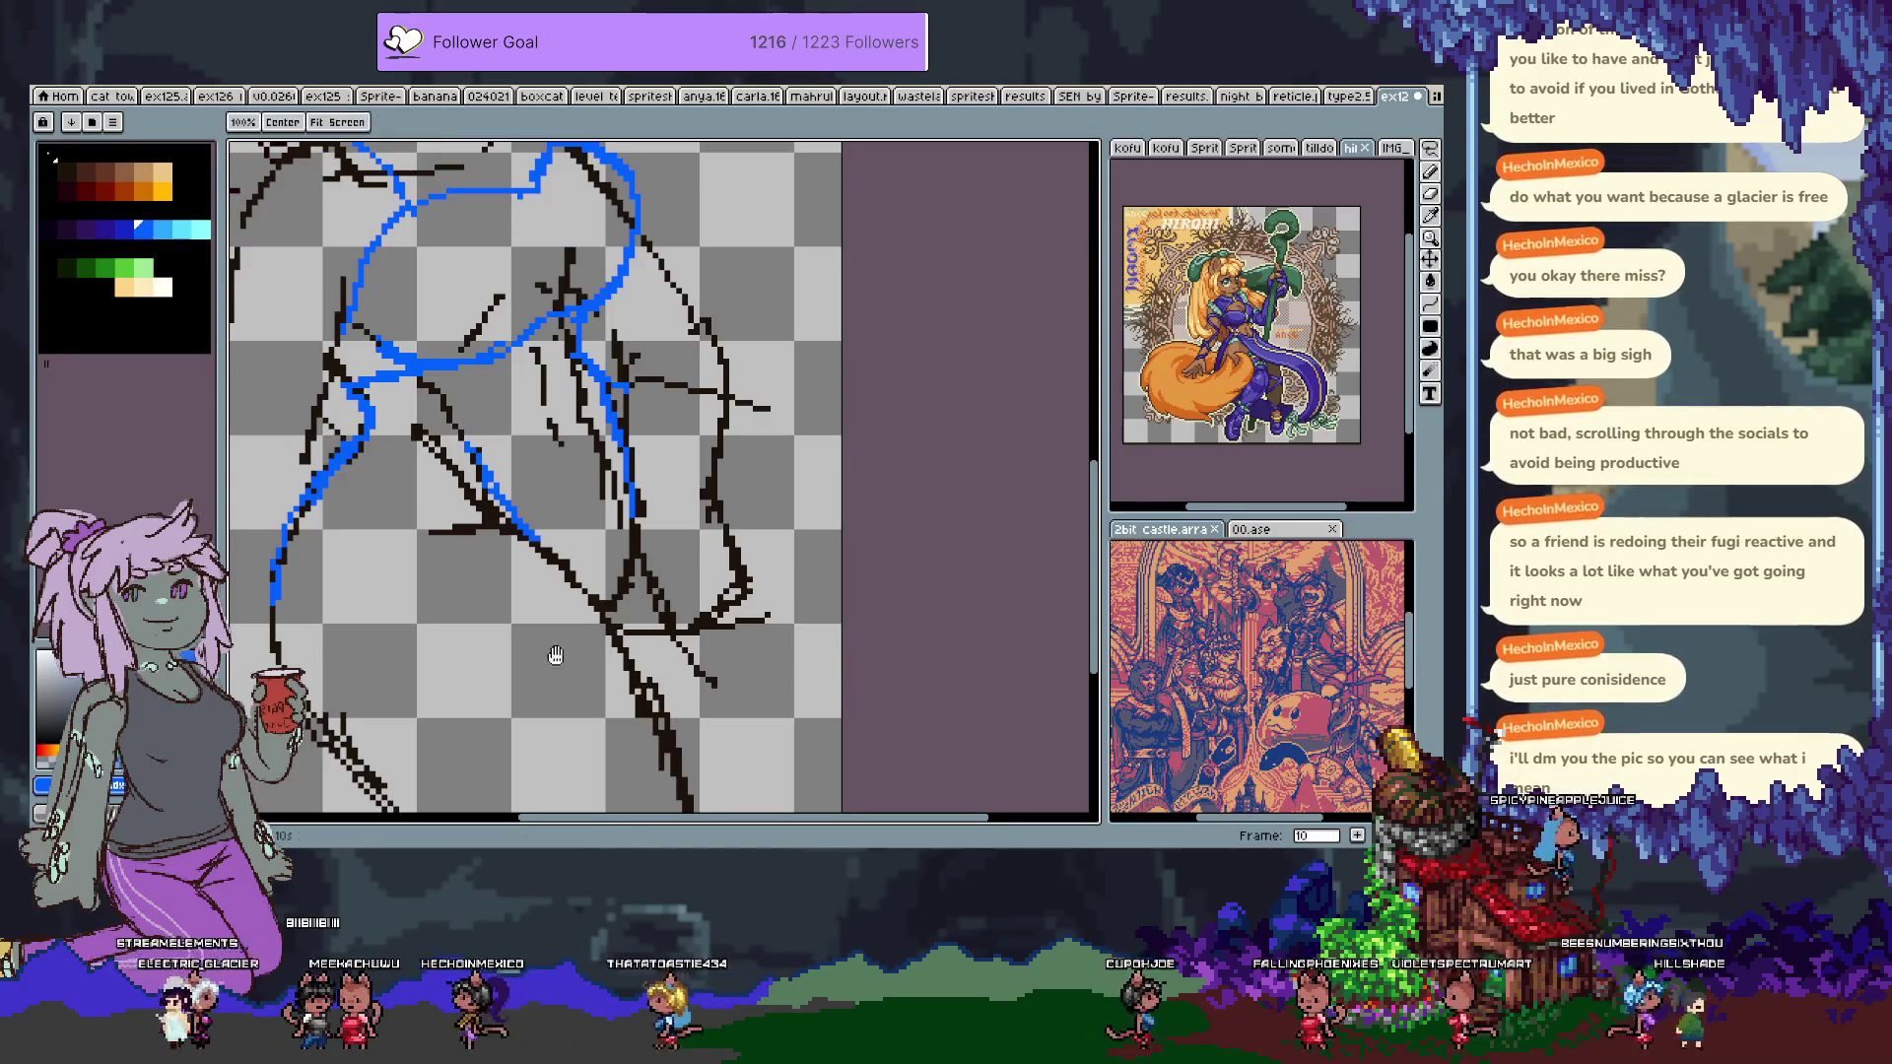
{"action": "scroll", "coordinate": [549, 664], "scroll_direction": "down", "scroll_amount": 1}
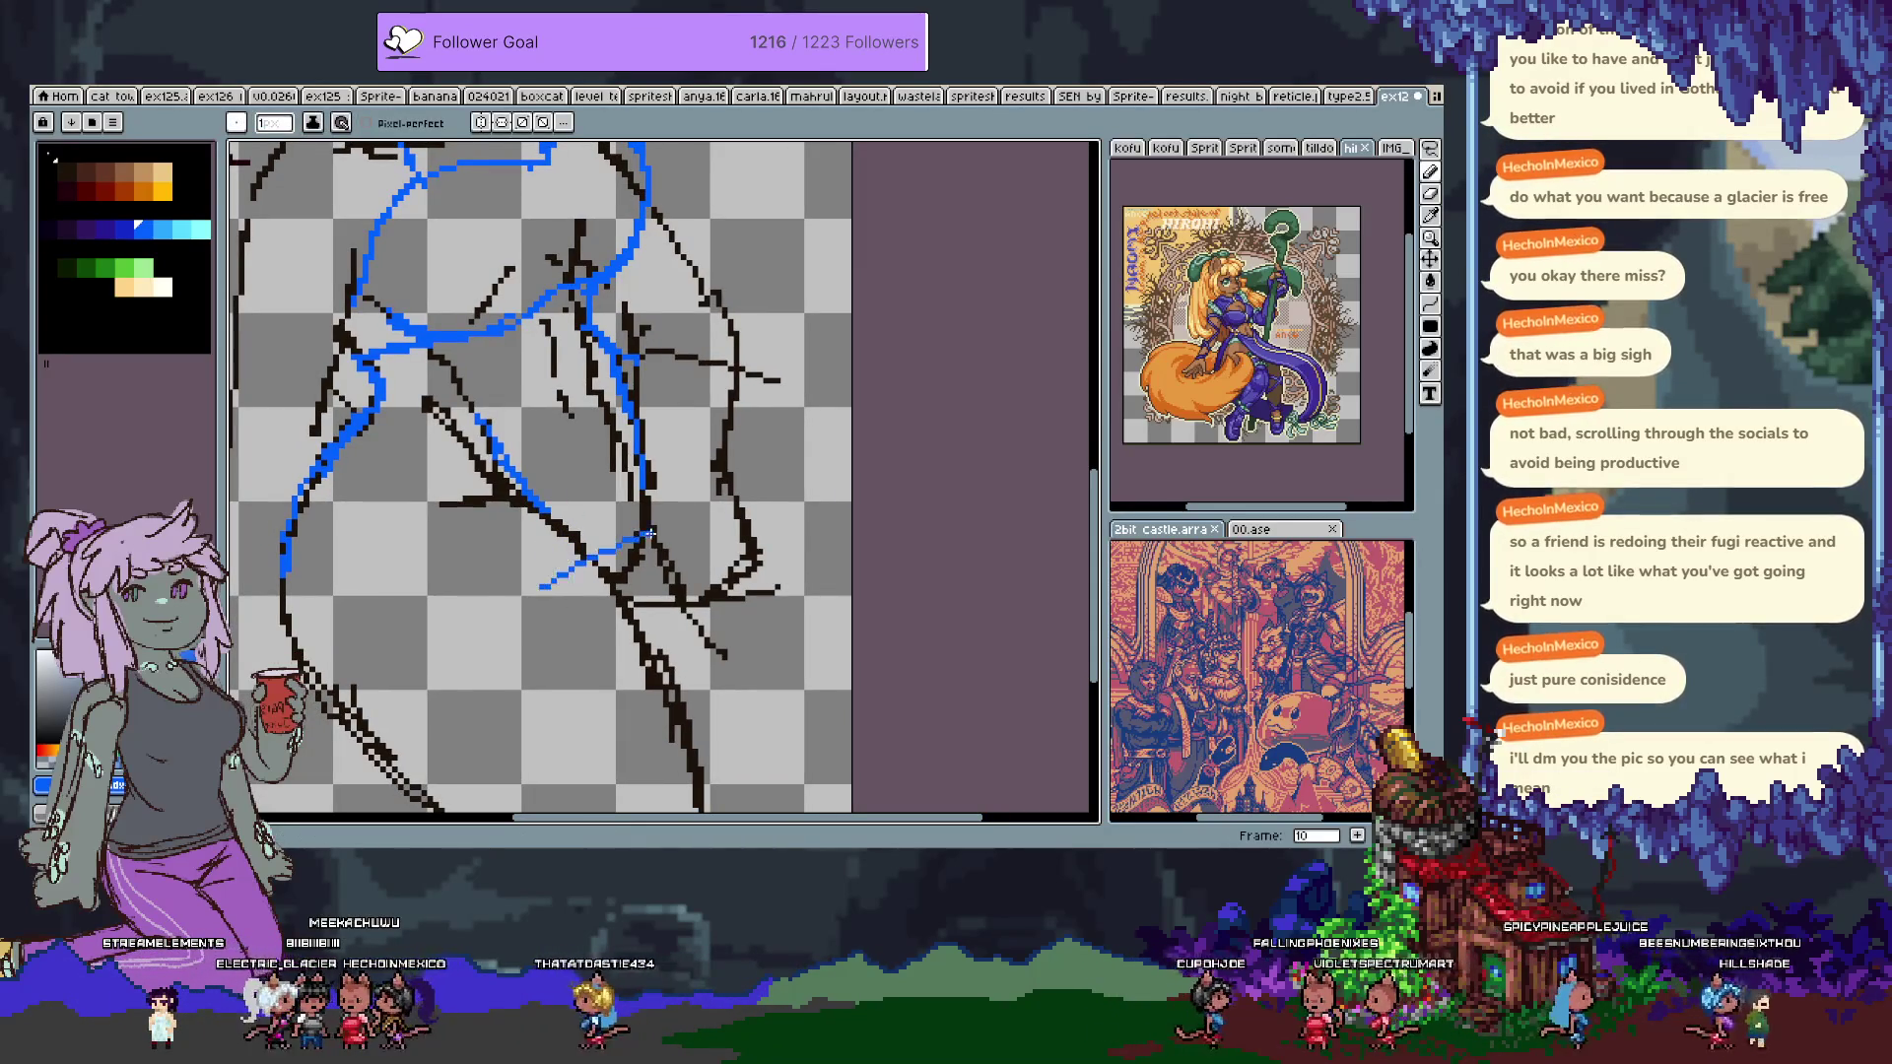
Replace the undone diagonal strokes with blue fold and vertical edge lines down the lower torso.
{"action": "key", "text": "ctrl+z"}
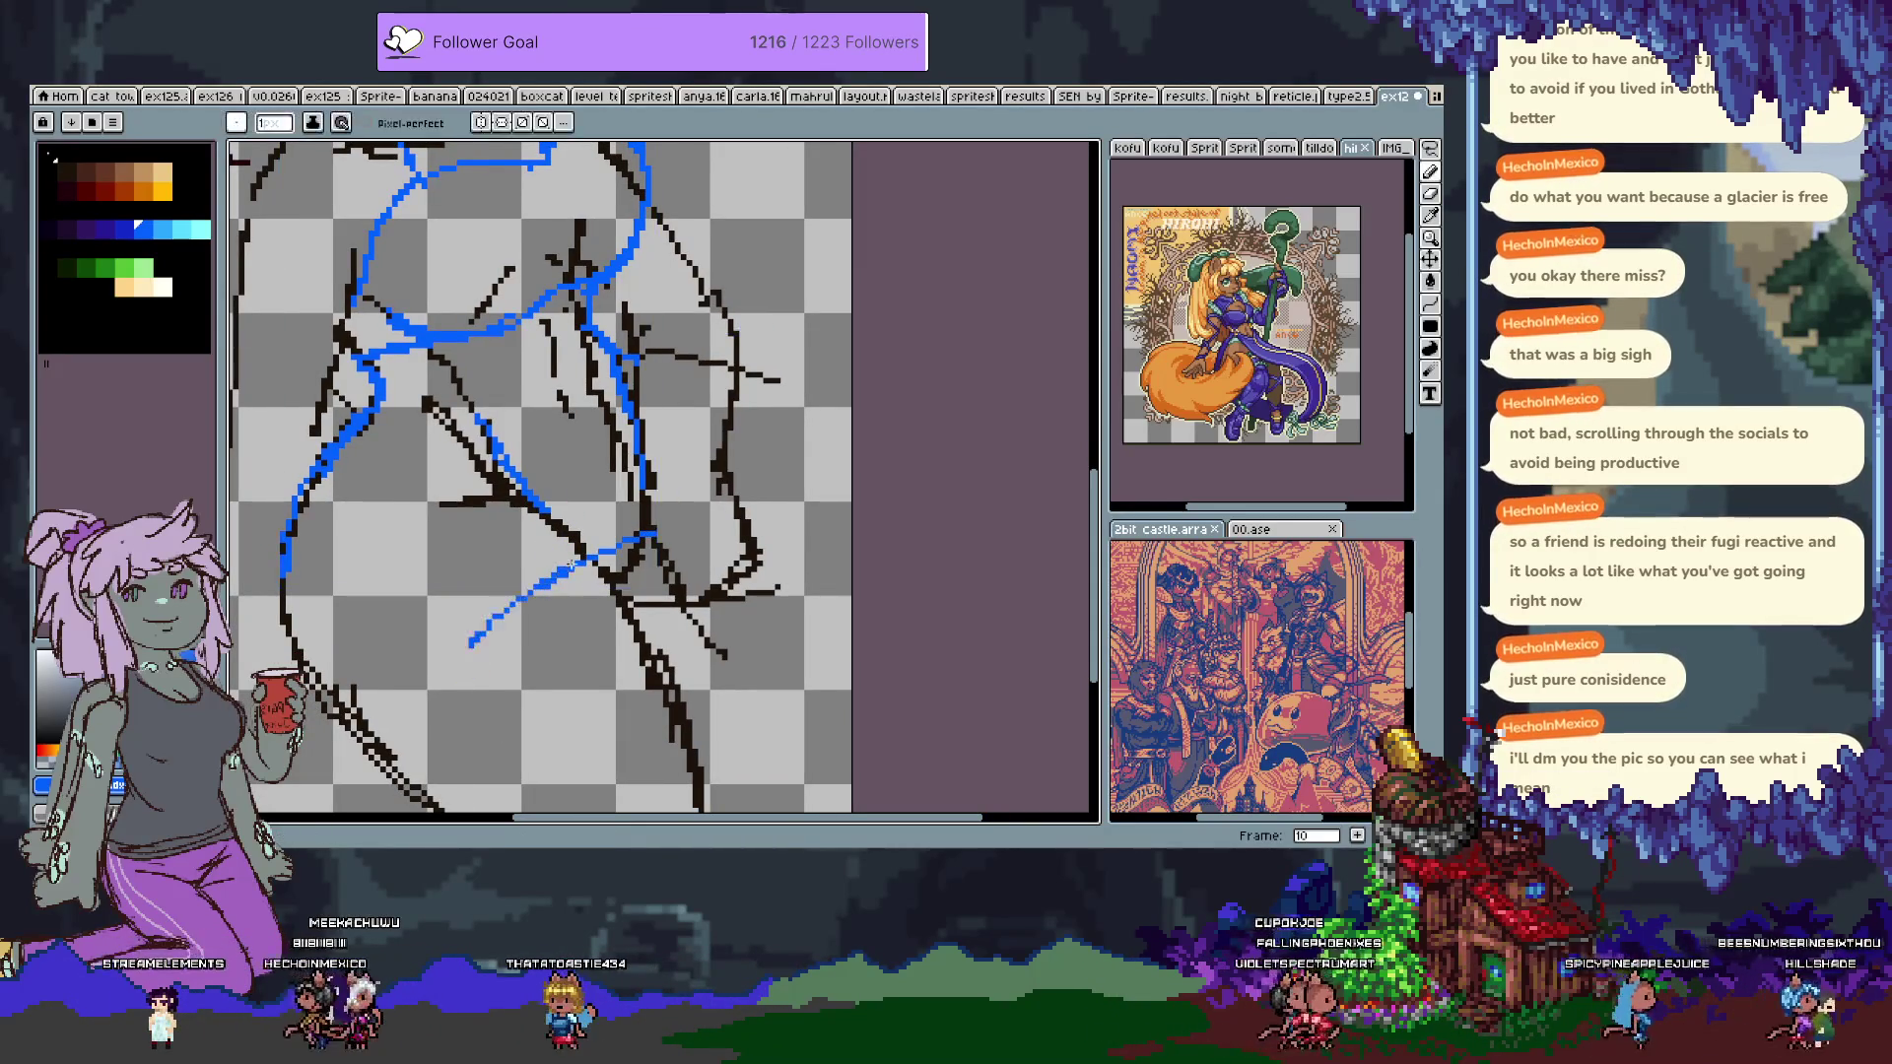
{"action": "key", "text": "ctrl+z"}
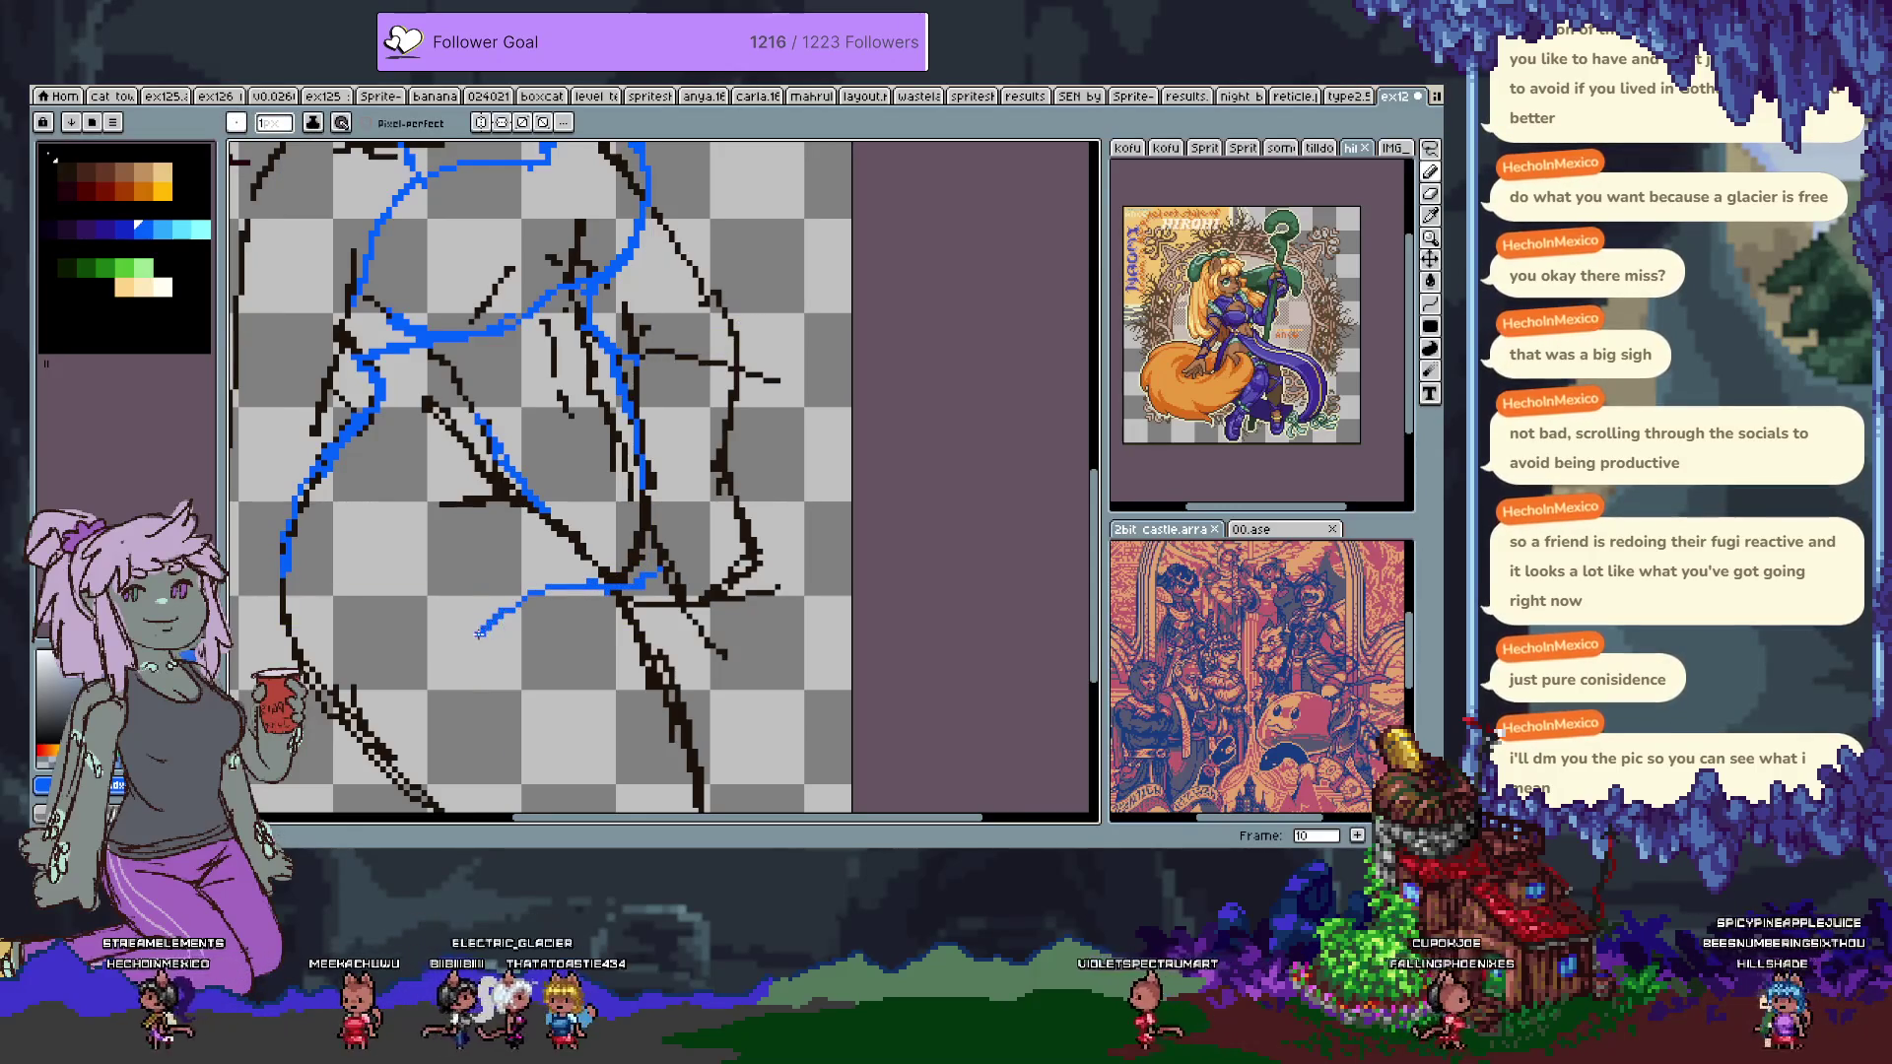
{"action": "key", "text": "ctrl+z"}
{"action": "mouse_move", "coordinate": [453, 661]}
{"action": "left_mouse_down"}
{"action": "mouse_move", "coordinate": [369, 591]}
{"action": "mouse_move", "coordinate": [362, 729]}
{"action": "left_mouse_up"}
{"action": "mouse_move", "coordinate": [285, 570]}
{"action": "left_mouse_down"}
{"action": "mouse_move", "coordinate": [247, 666]}
{"action": "mouse_move", "coordinate": [381, 727]}
{"action": "left_mouse_up"}
Draw a blue hem line across the torso.
{"action": "key", "text": "space"}
{"action": "mouse_move", "coordinate": [437, 463]}
{"action": "left_mouse_down"}
{"action": "mouse_move", "coordinate": [476, 700]}
{"action": "mouse_move", "coordinate": [398, 601]}
{"action": "left_mouse_up"}
{"action": "left_click_drag", "start_coordinate": [419, 500], "coordinate": [631, 526]}
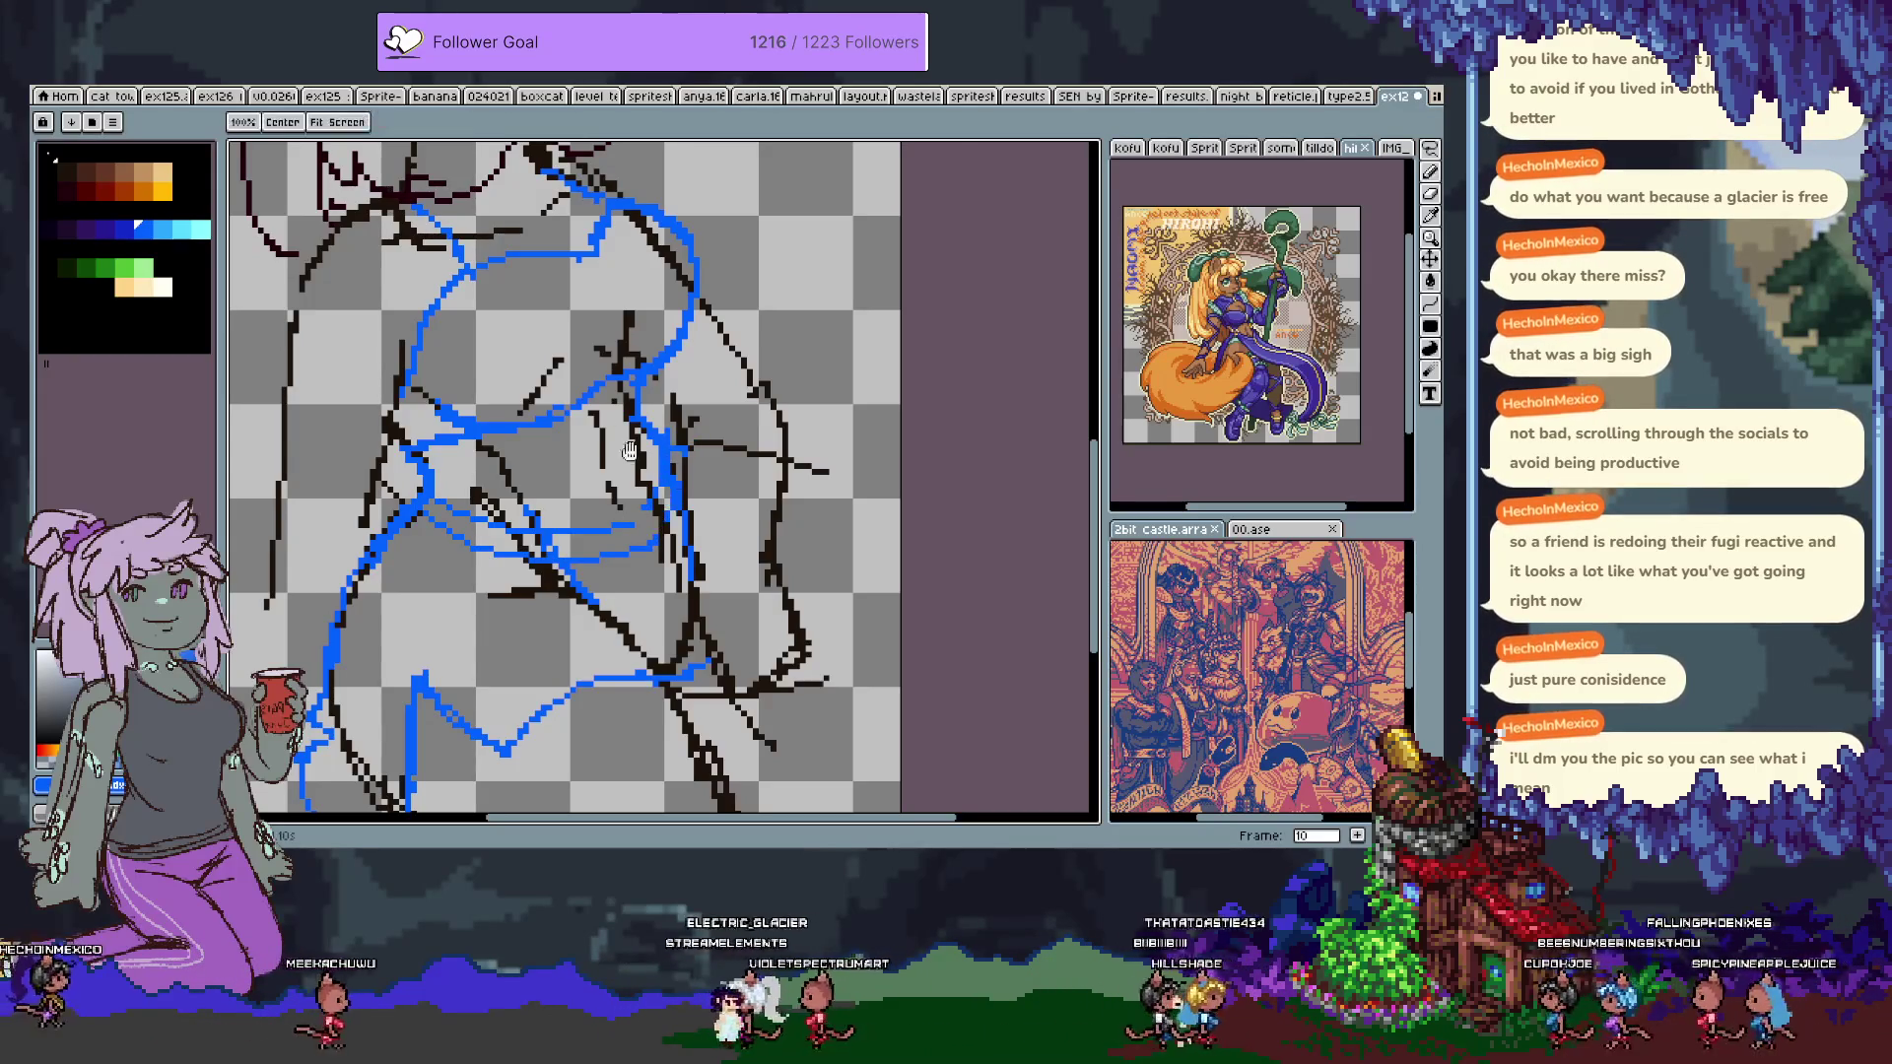
Undo the small blue stroke at the end of the jacket outline.
{"action": "scroll", "coordinate": [601, 434], "scroll_direction": "up", "scroll_amount": 3}
{"action": "scroll", "coordinate": [601, 434], "scroll_direction": "left", "scroll_amount": 2}
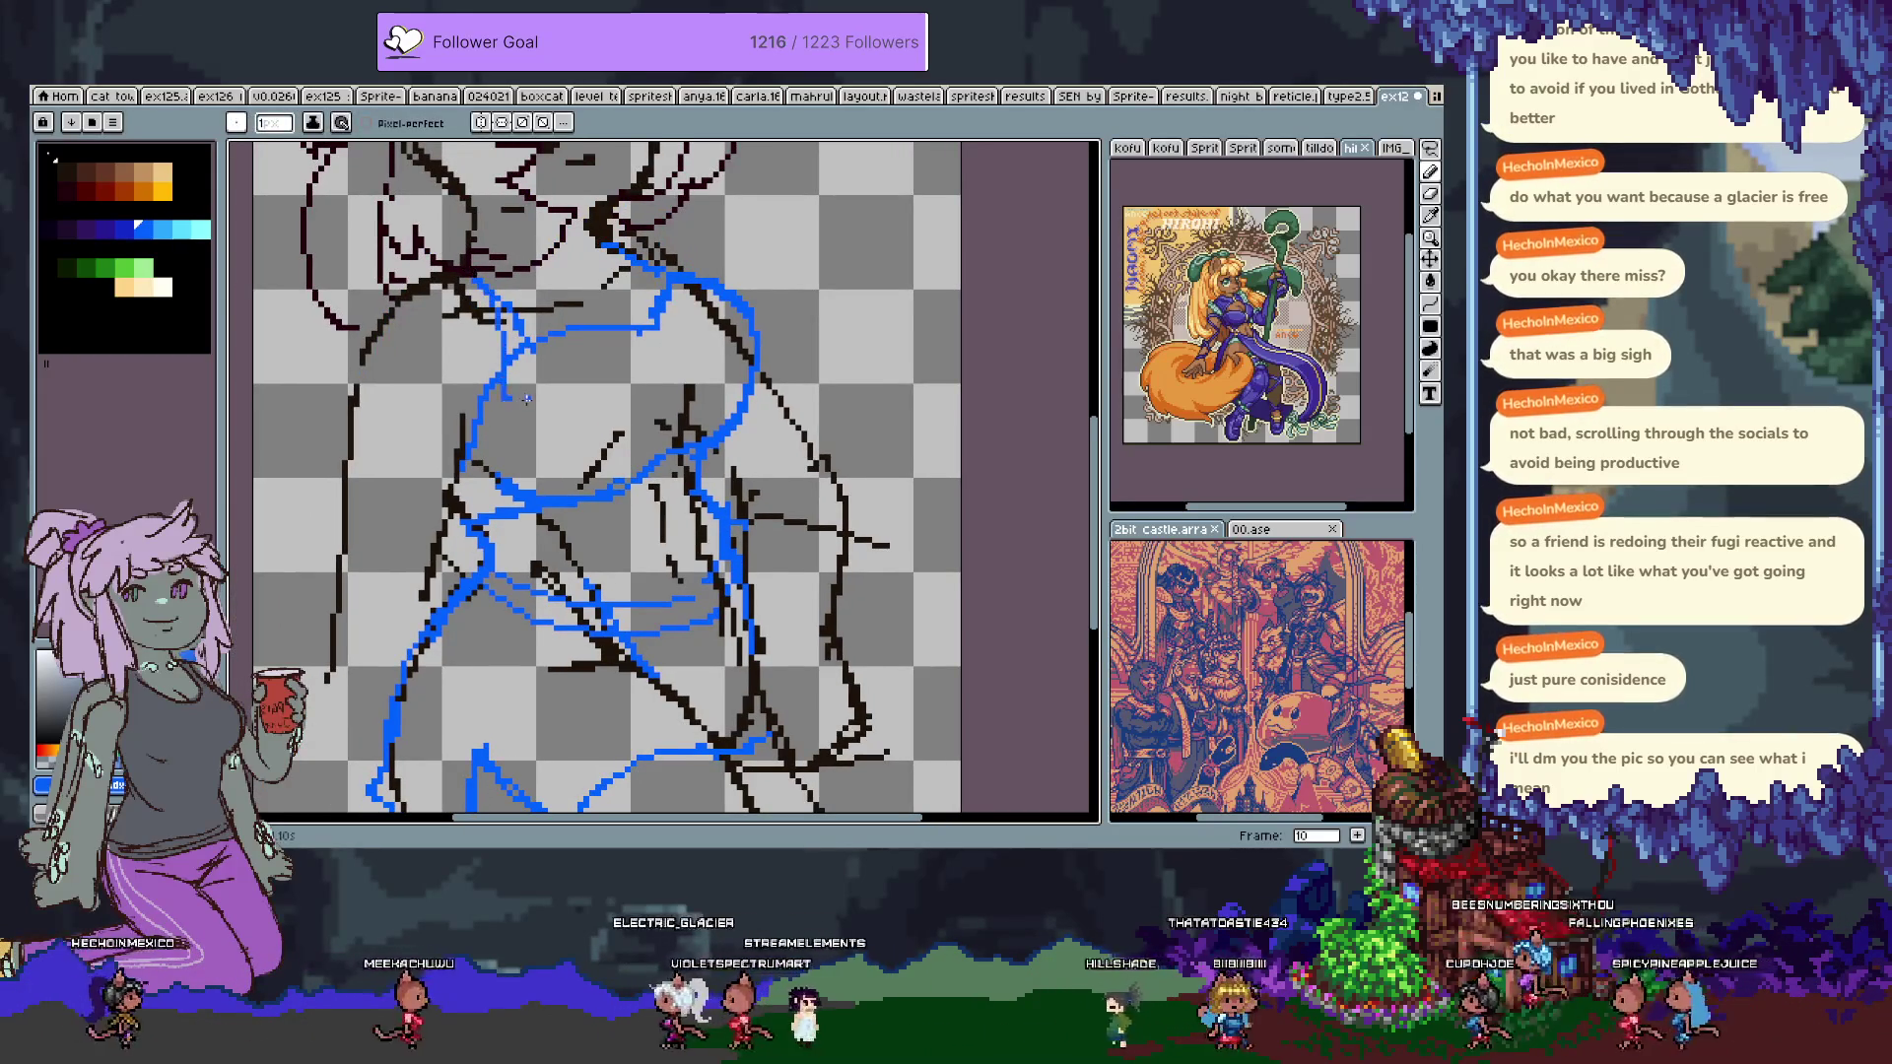
{"action": "key", "text": "ctrl+z"}
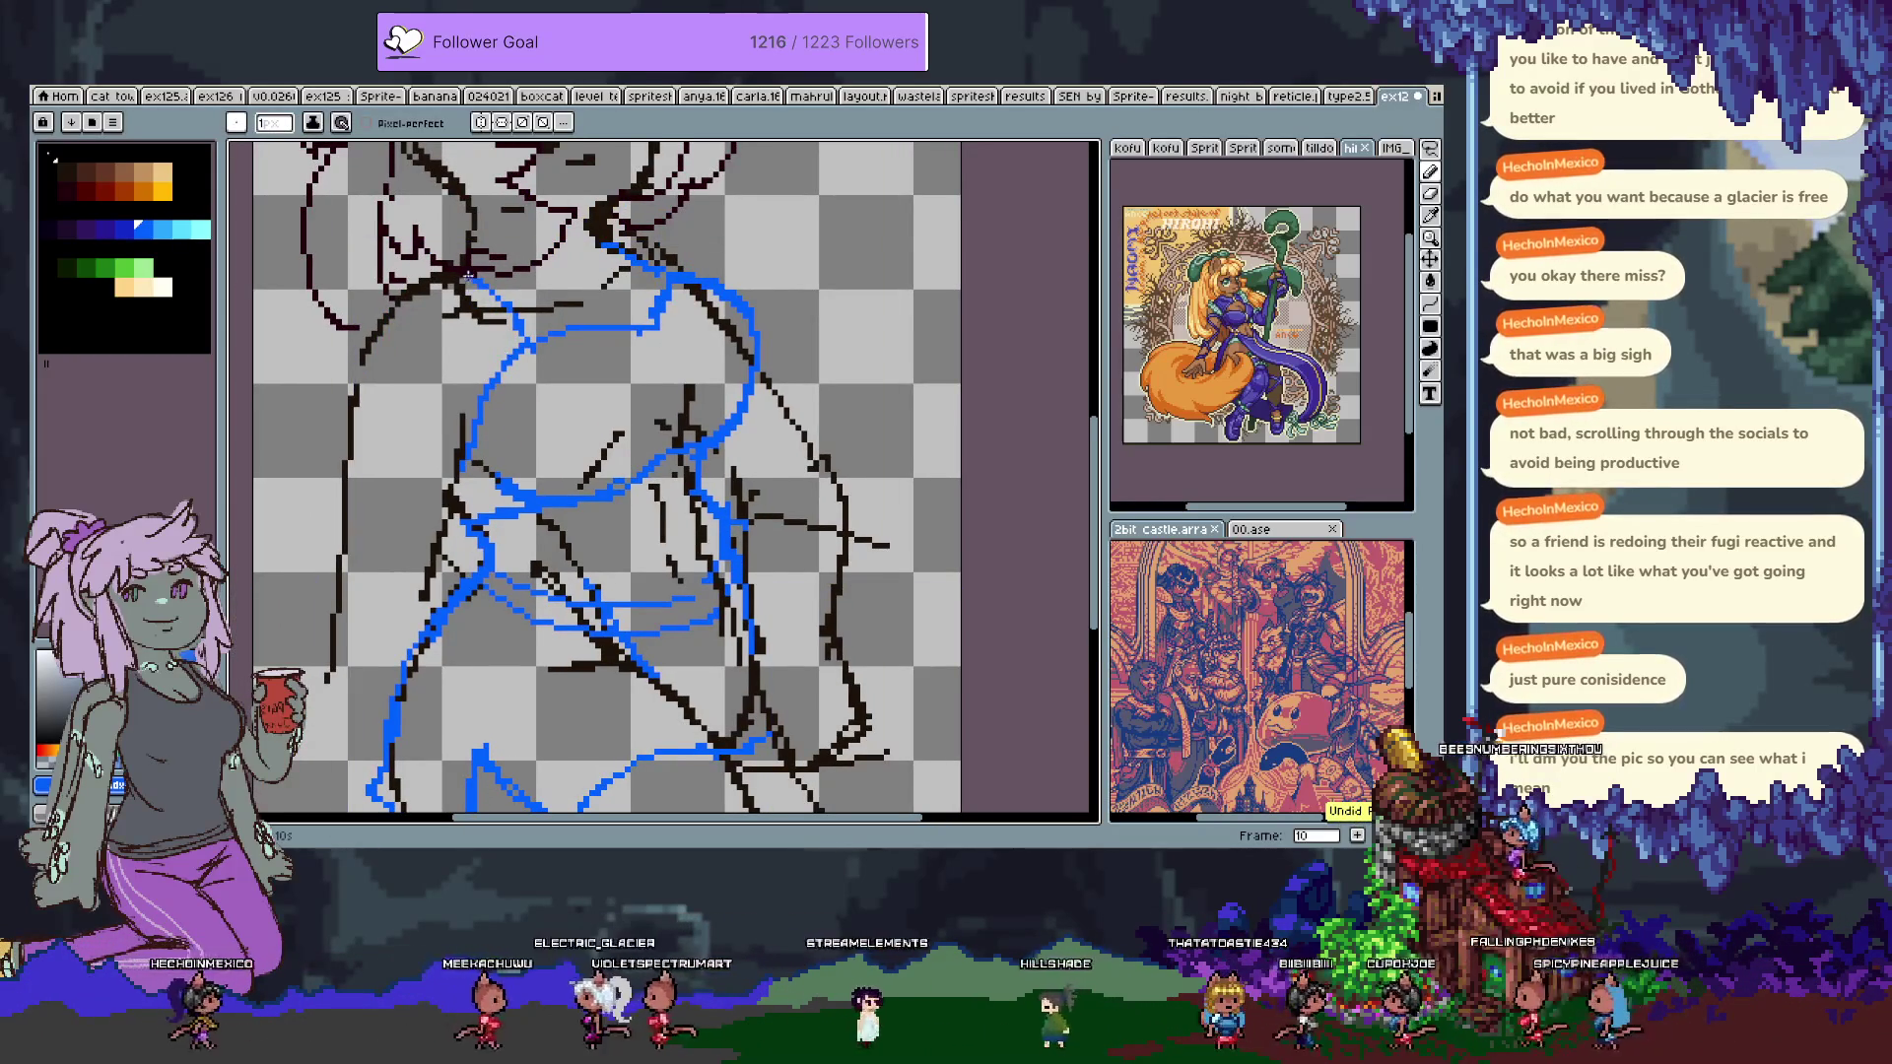
{"action": "key", "text": "e"}
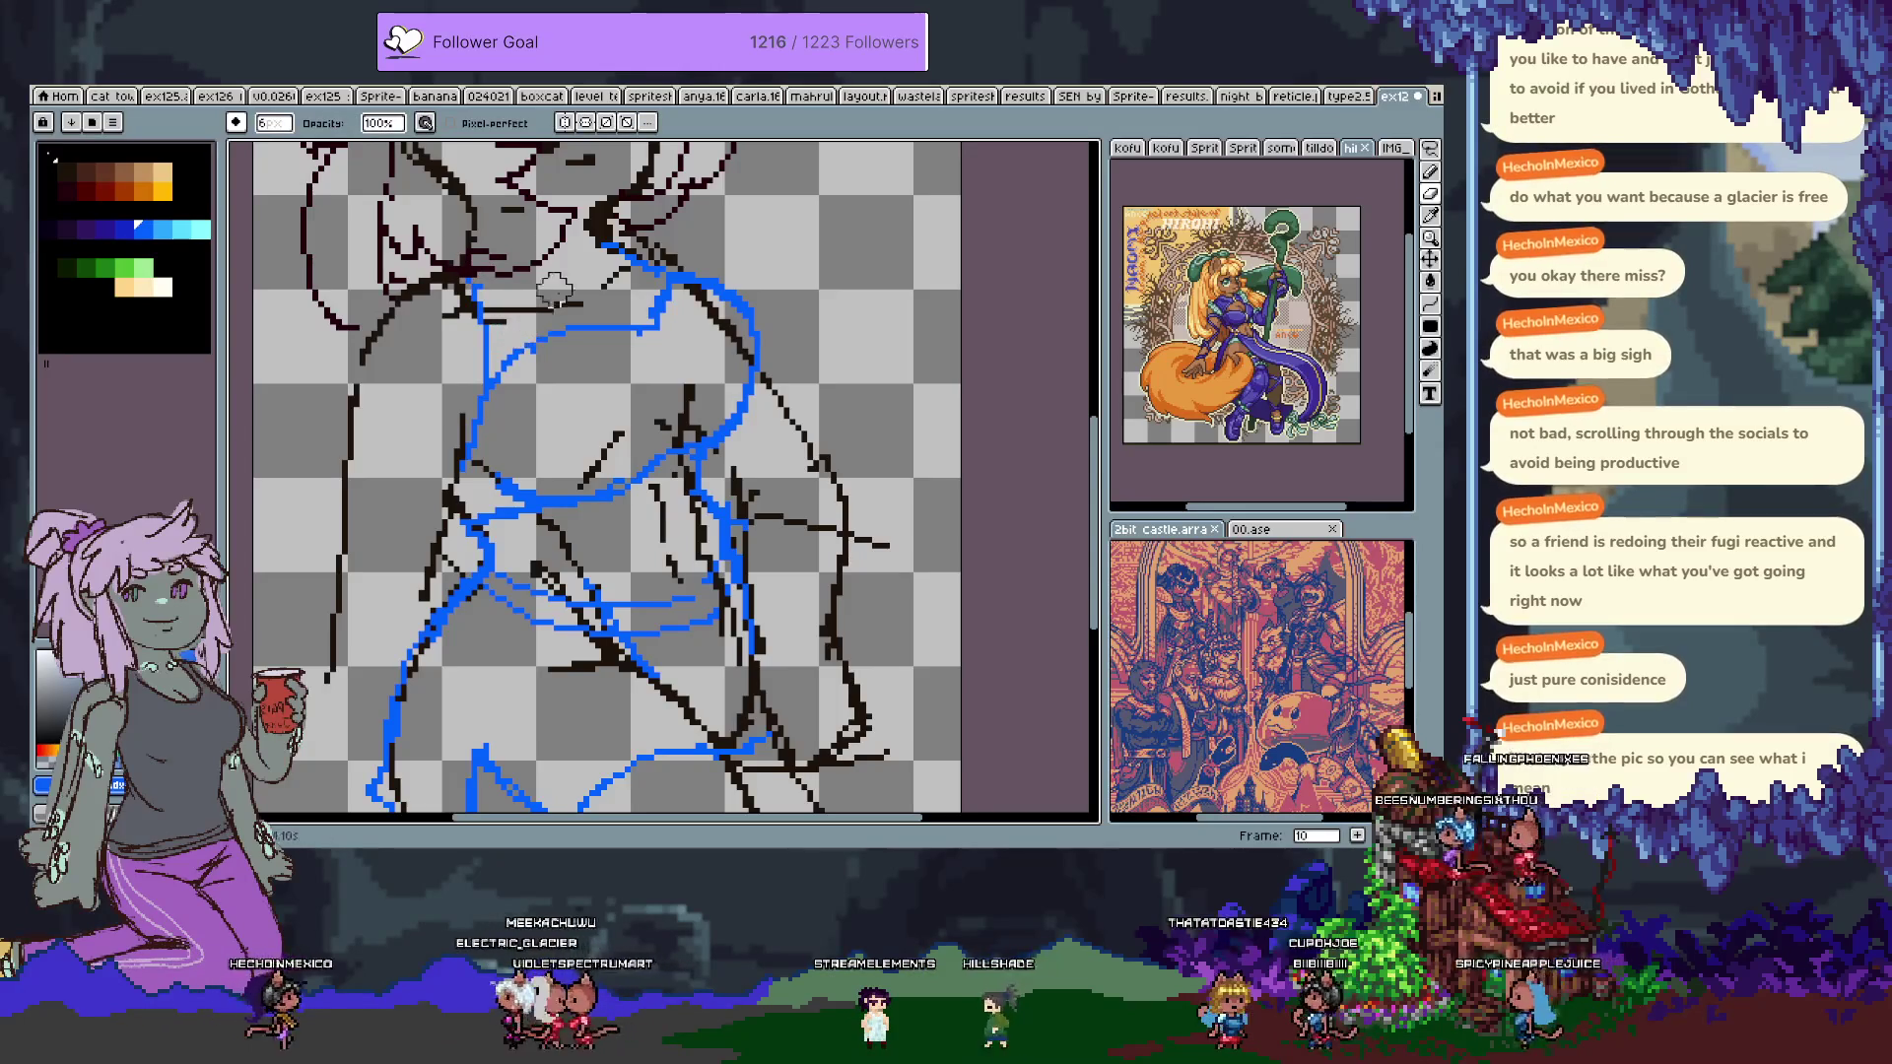
{"action": "key", "text": "space"}
{"action": "left_click_drag", "start_coordinate": [554, 293], "coordinate": [559, 451]}
Review the sketch, then select the jacket sketch layer in the timeline.
{"action": "key", "text": "i"}
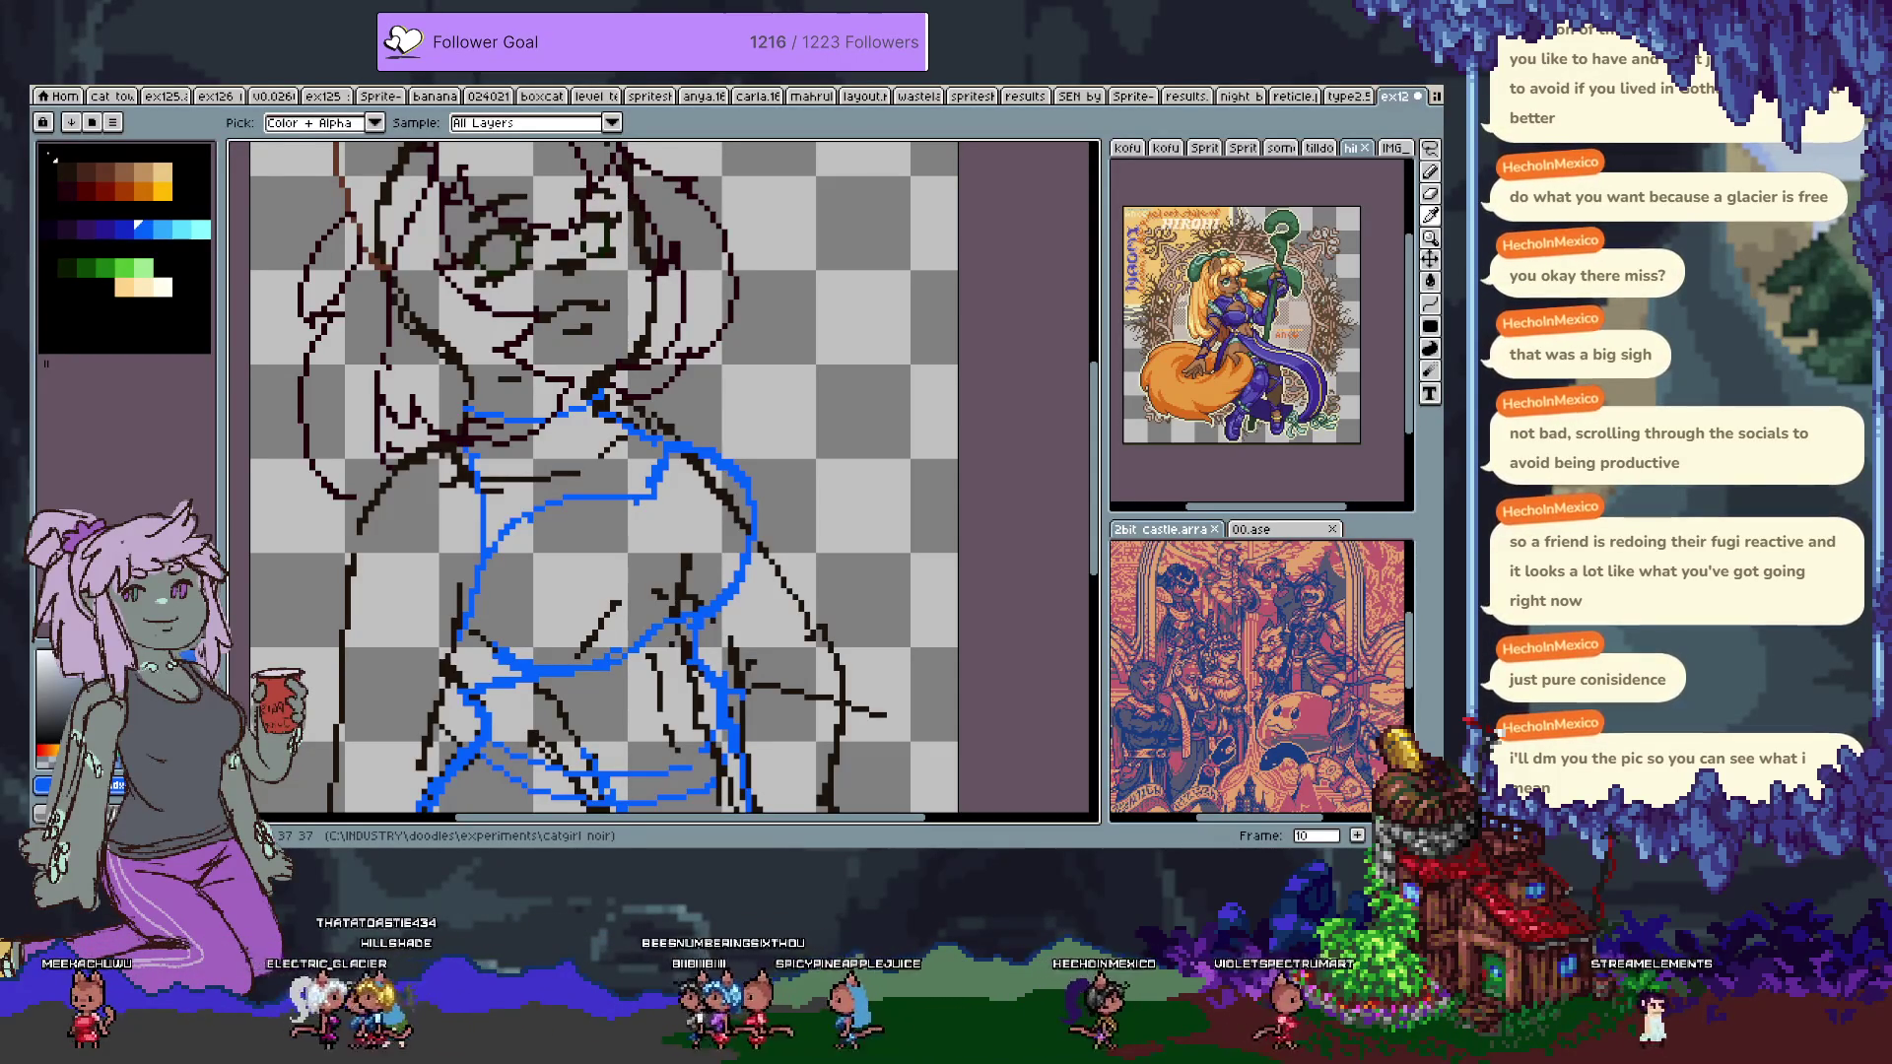
{"action": "key", "text": "b"}
{"action": "mouse_move", "coordinate": [701, 451]}
{"action": "left_mouse_down"}
{"action": "mouse_move", "coordinate": [741, 241]}
{"action": "mouse_move", "coordinate": [809, 501]}
{"action": "left_mouse_up"}
{"action": "key", "text": "i"}
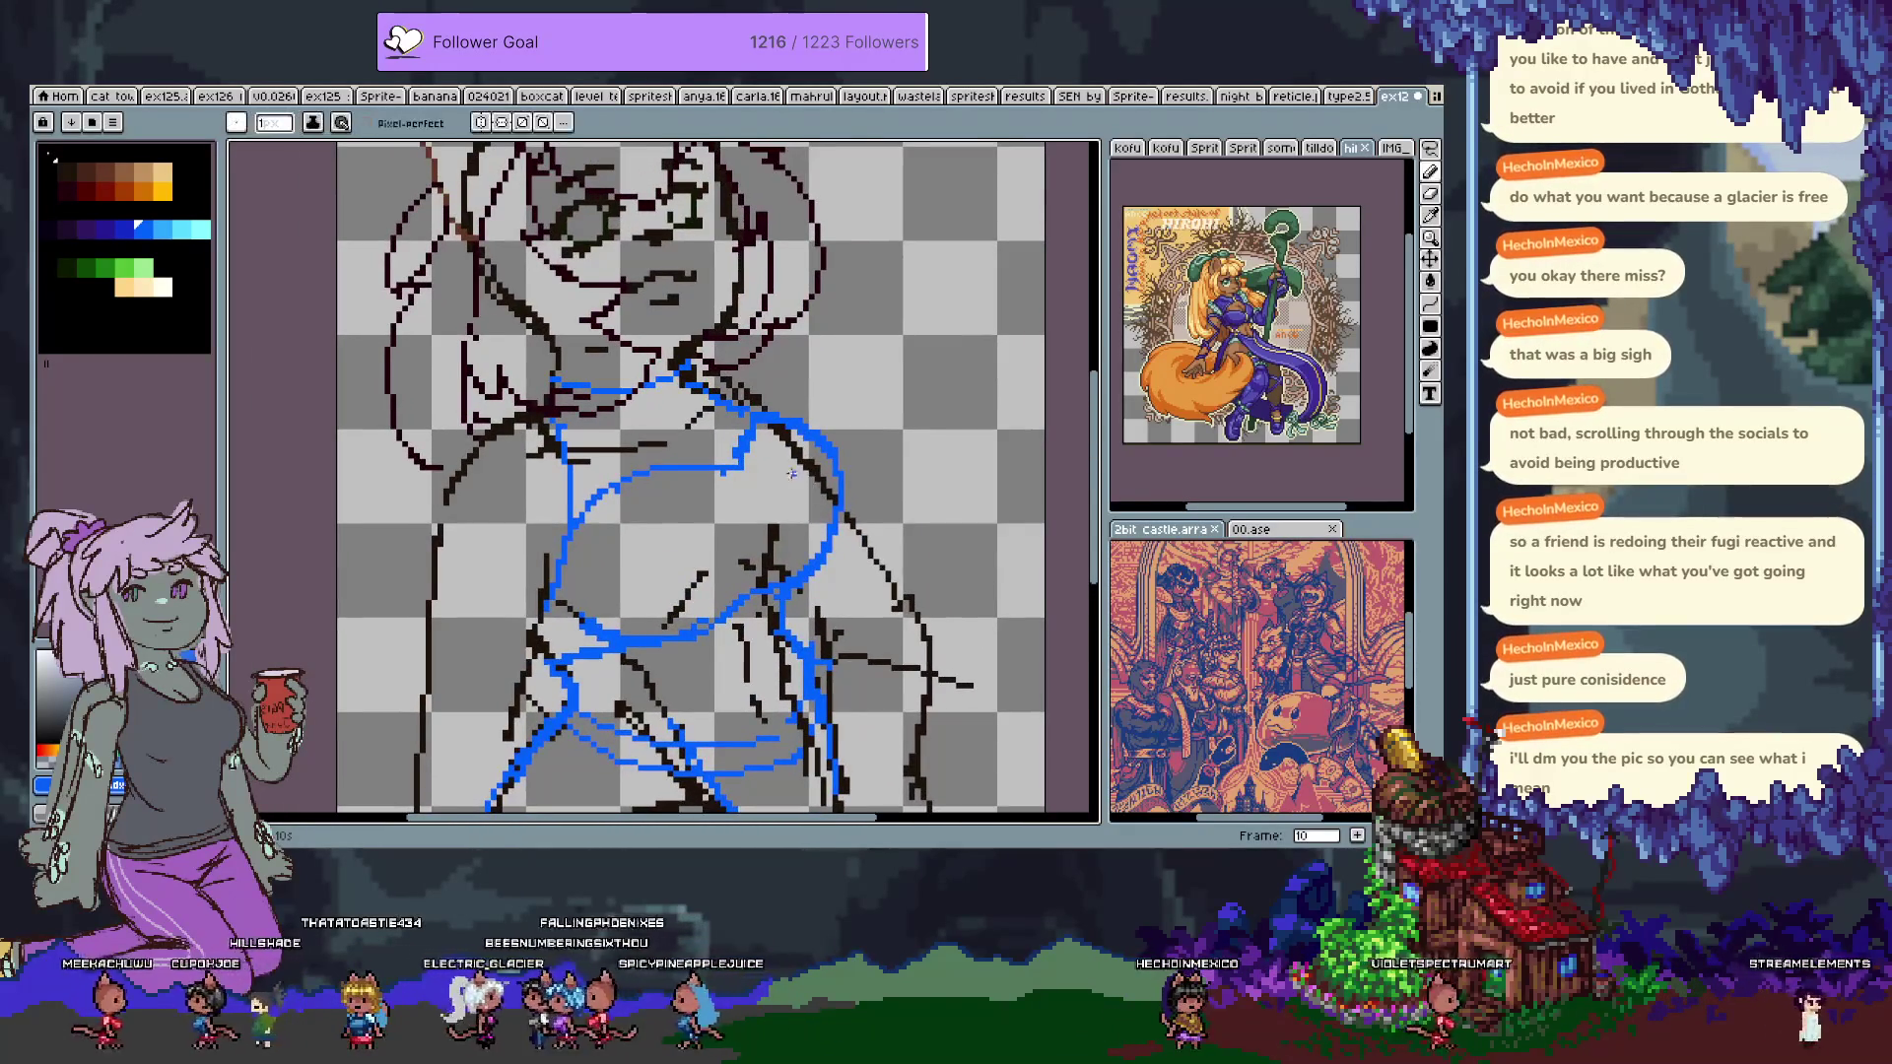
{"action": "key", "text": "b"}
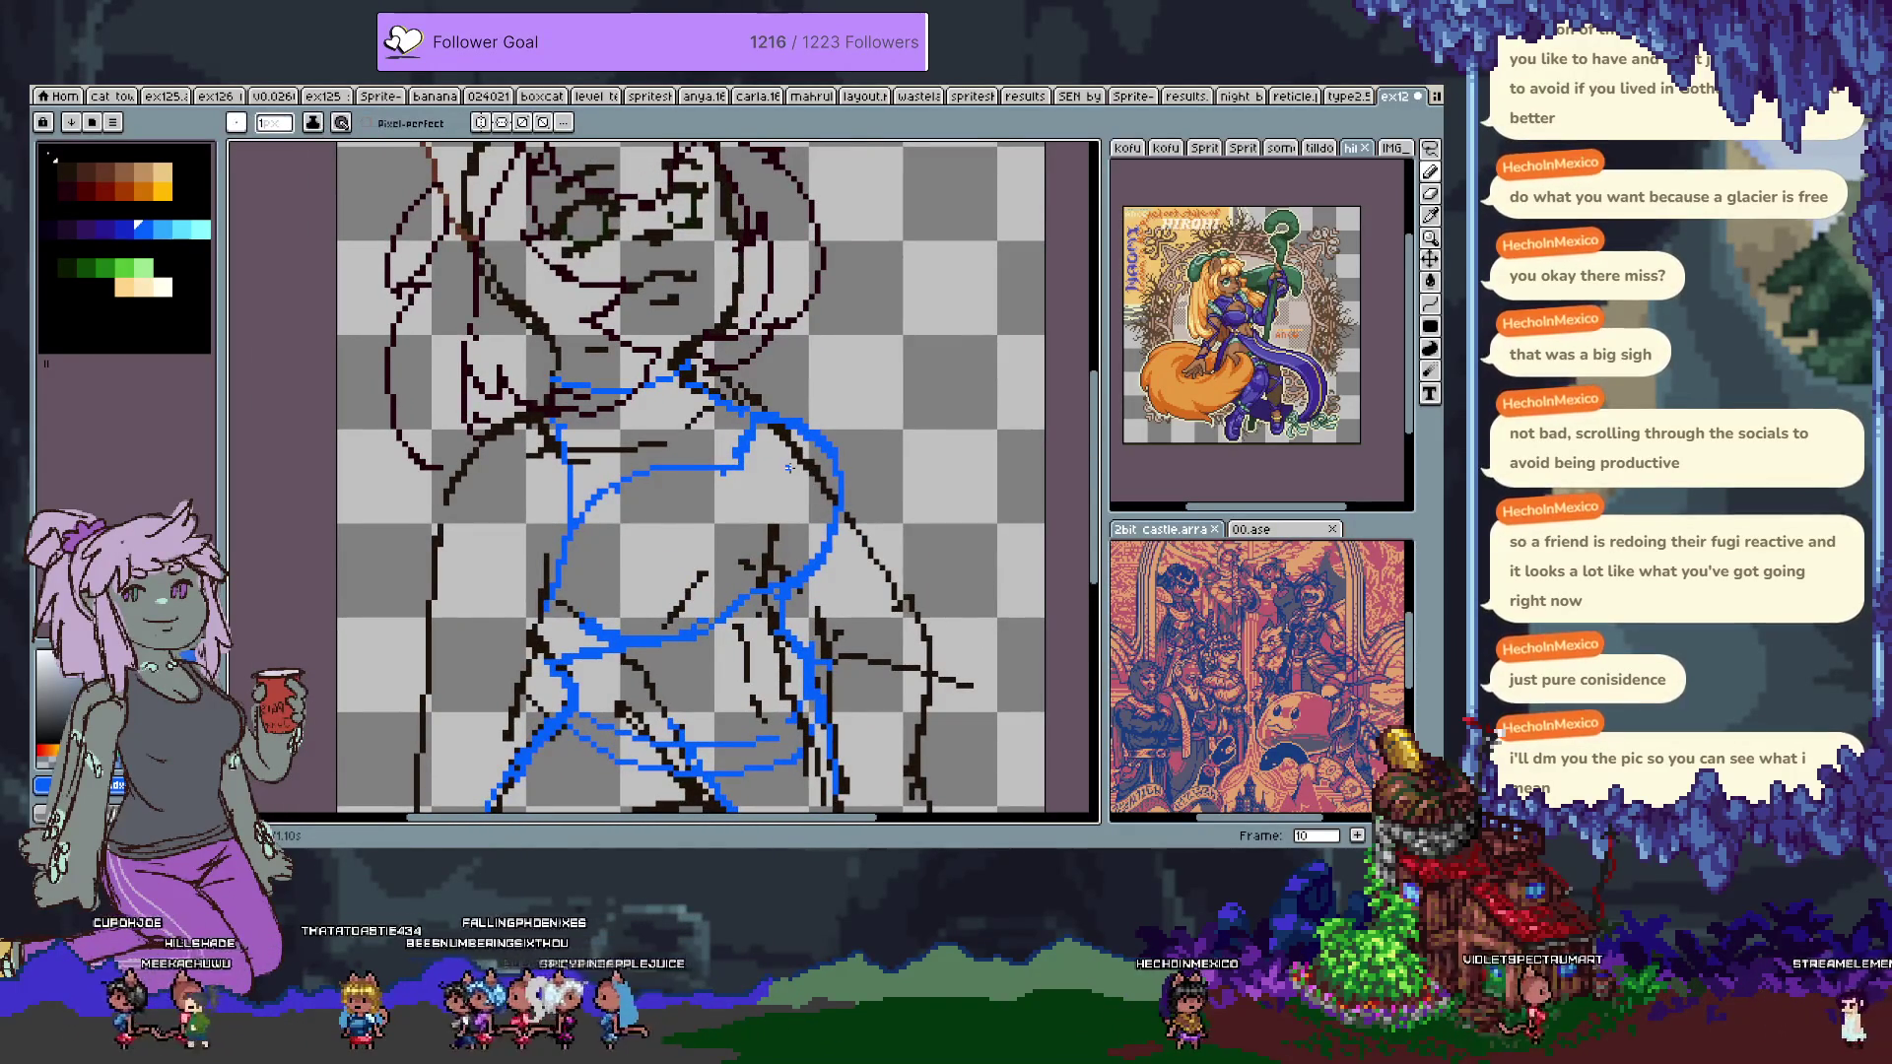
{"action": "key", "text": "Tab"}
{"action": "left_click", "coordinate": [264, 670]}
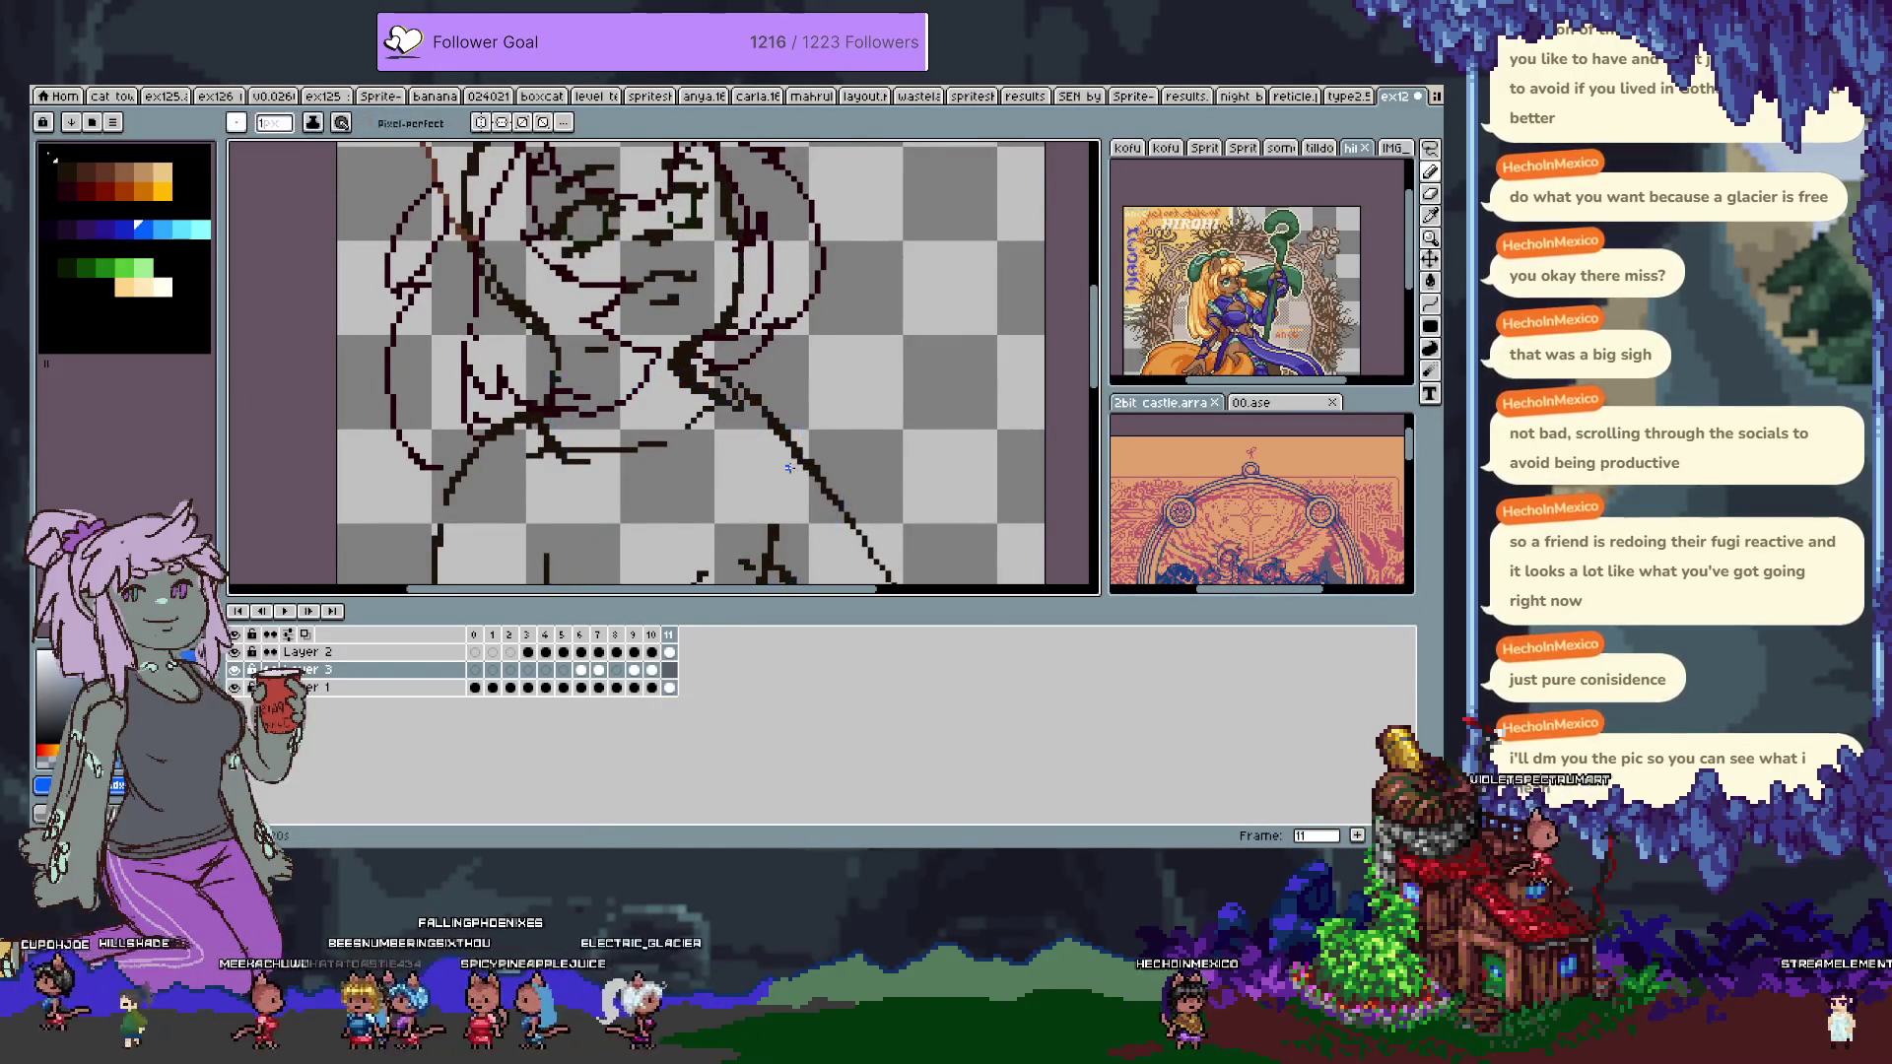
Sketch a blue collar line under the chin, undoing the diagonal attempt.
{"action": "key", "text": "Tab"}
{"action": "left_click_drag", "start_coordinate": [547, 570], "coordinate": [528, 535]}
{"action": "key", "text": "b"}
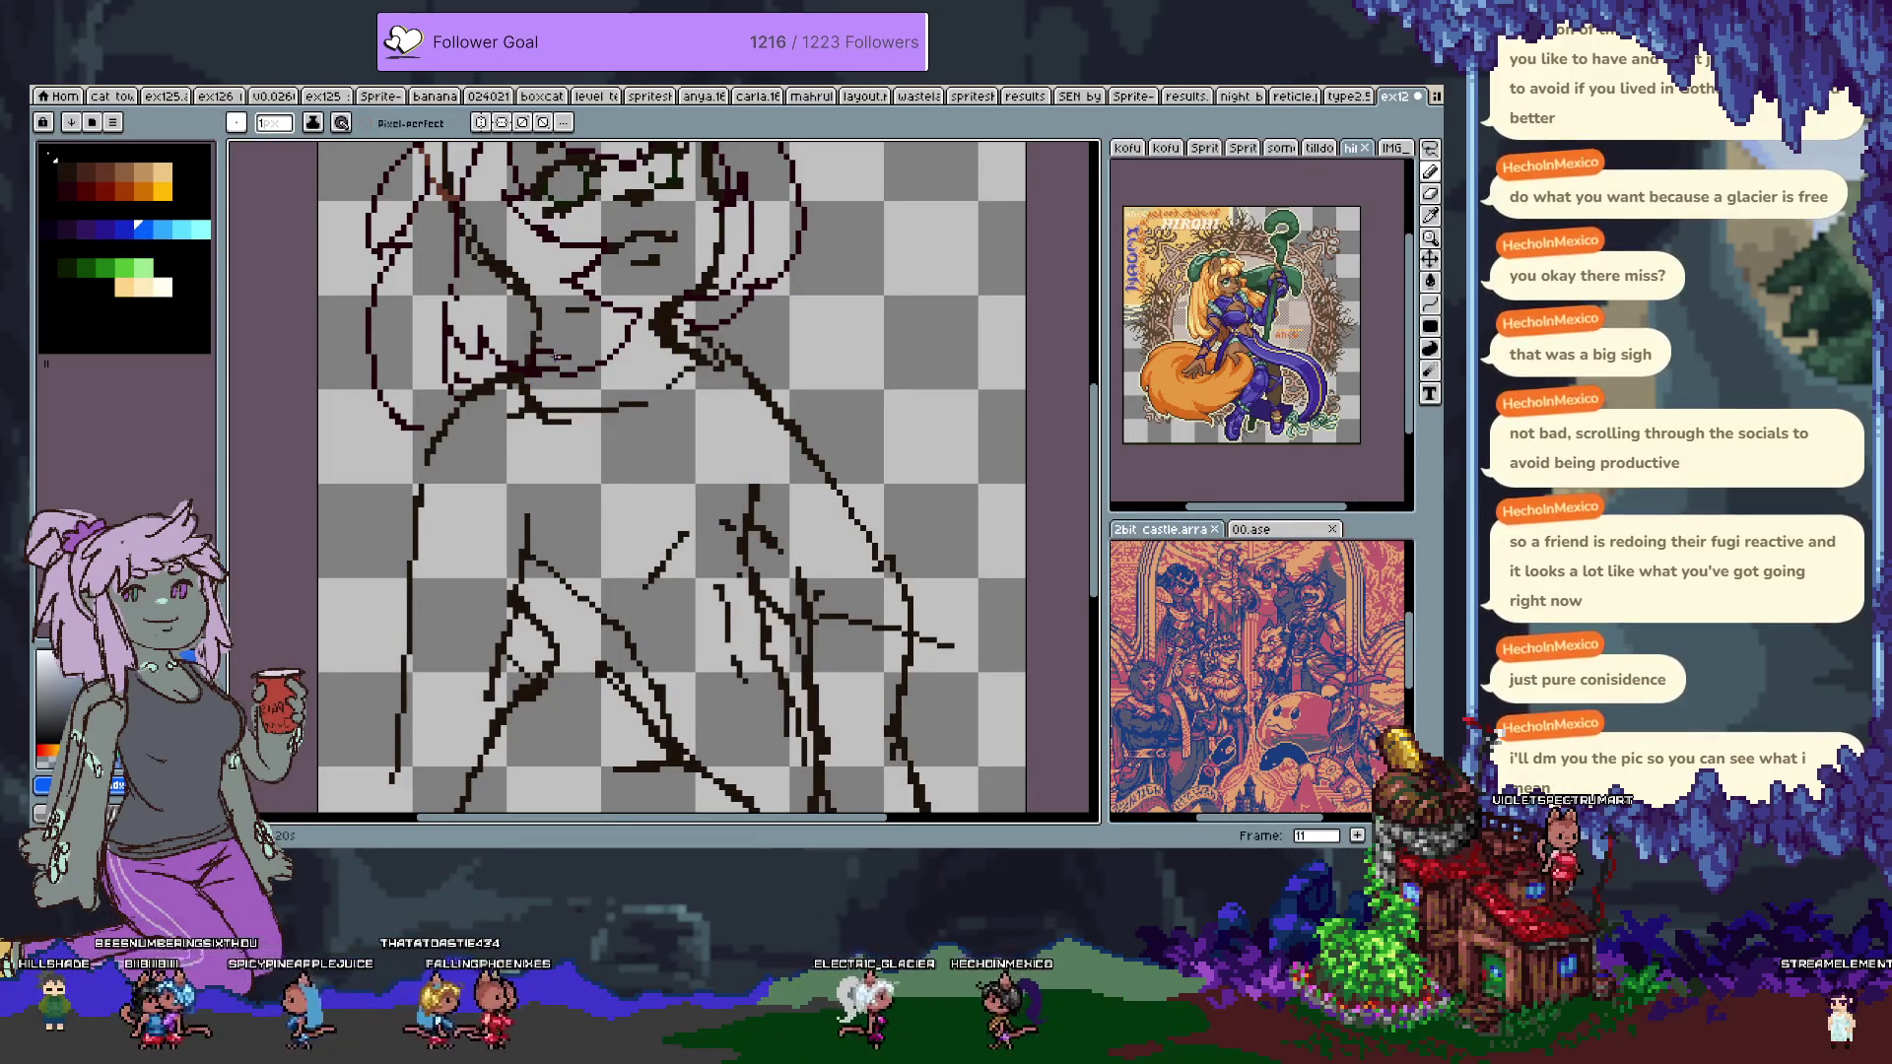
{"action": "left_click_drag", "start_coordinate": [550, 334], "coordinate": [532, 439]}
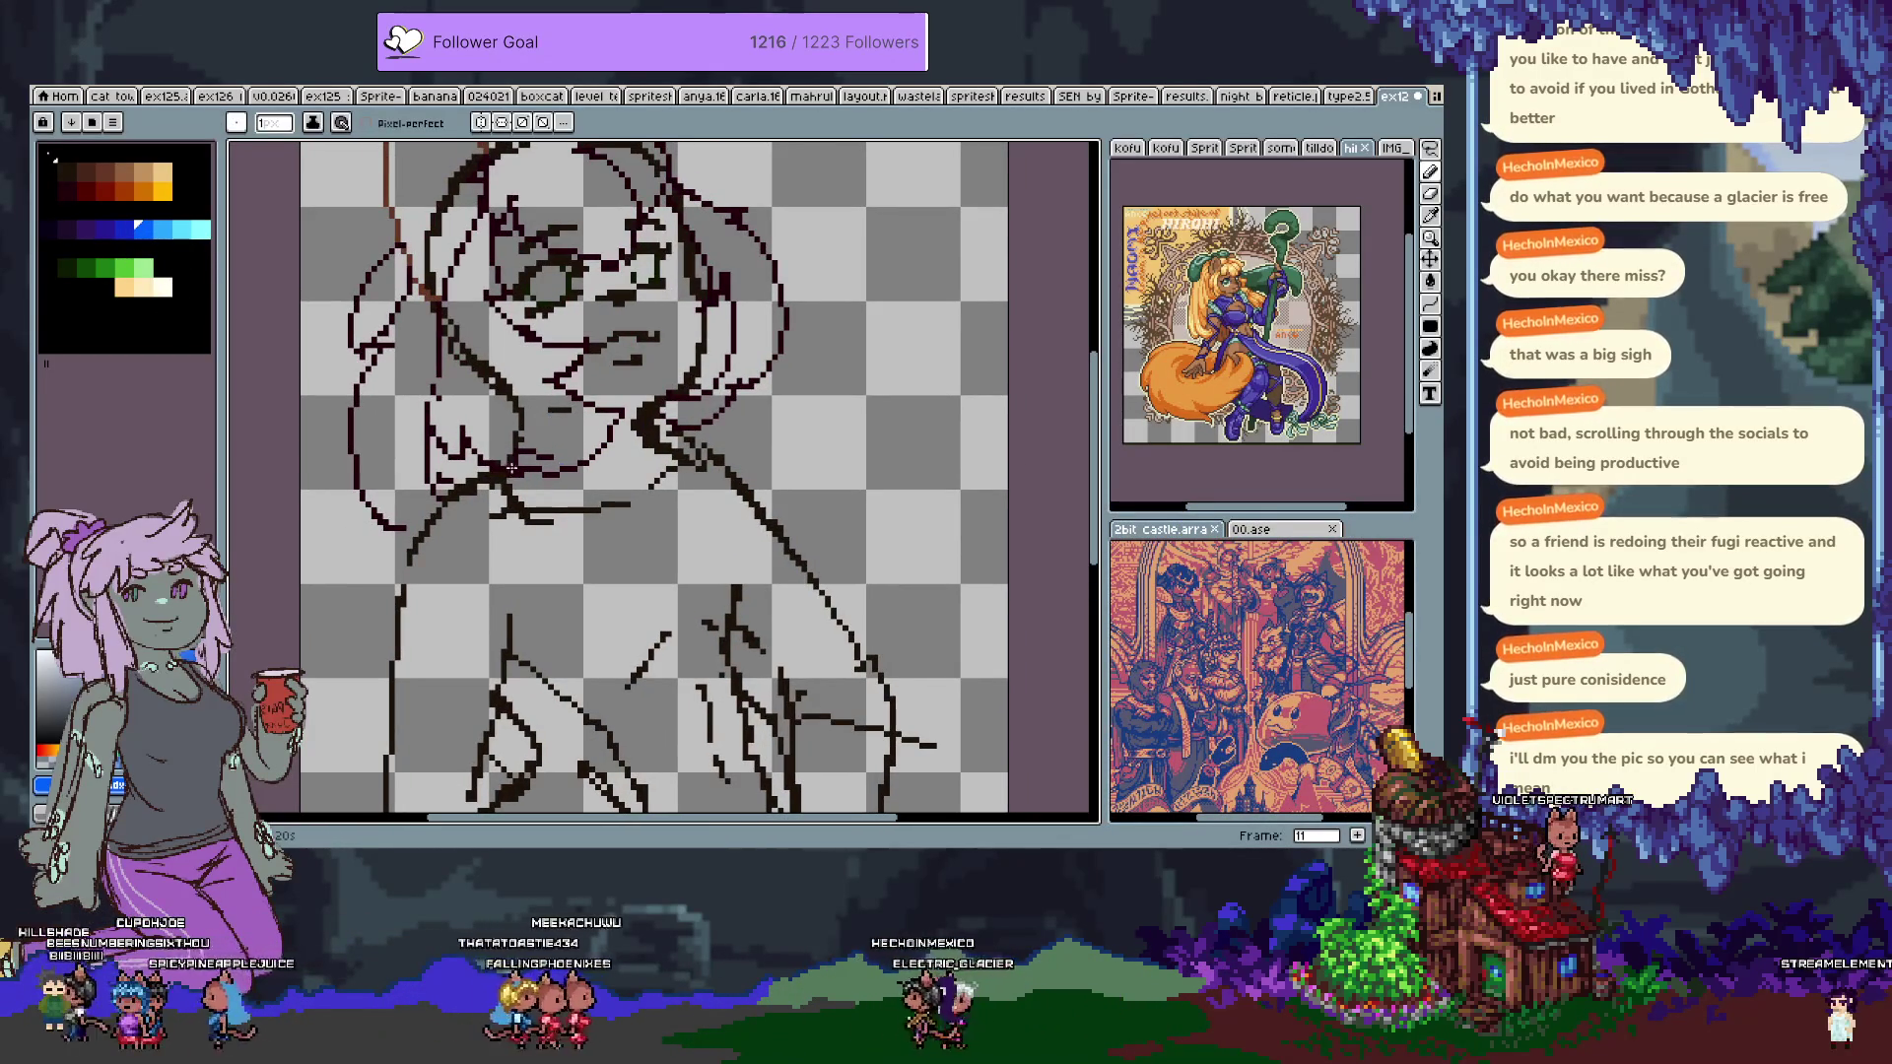
{"action": "left_click", "coordinate": [623, 469], "text": "shift"}
{"action": "left_click_drag", "start_coordinate": [514, 439], "coordinate": [631, 457]}
{"action": "key", "text": "ctrl+z"}
Try straight and curved blue collar lines along the neck, undoing both.
{"action": "left_click_drag", "start_coordinate": [519, 431], "coordinate": [659, 432]}
{"action": "key", "text": "ctrl+z"}
{"action": "key", "text": "b"}
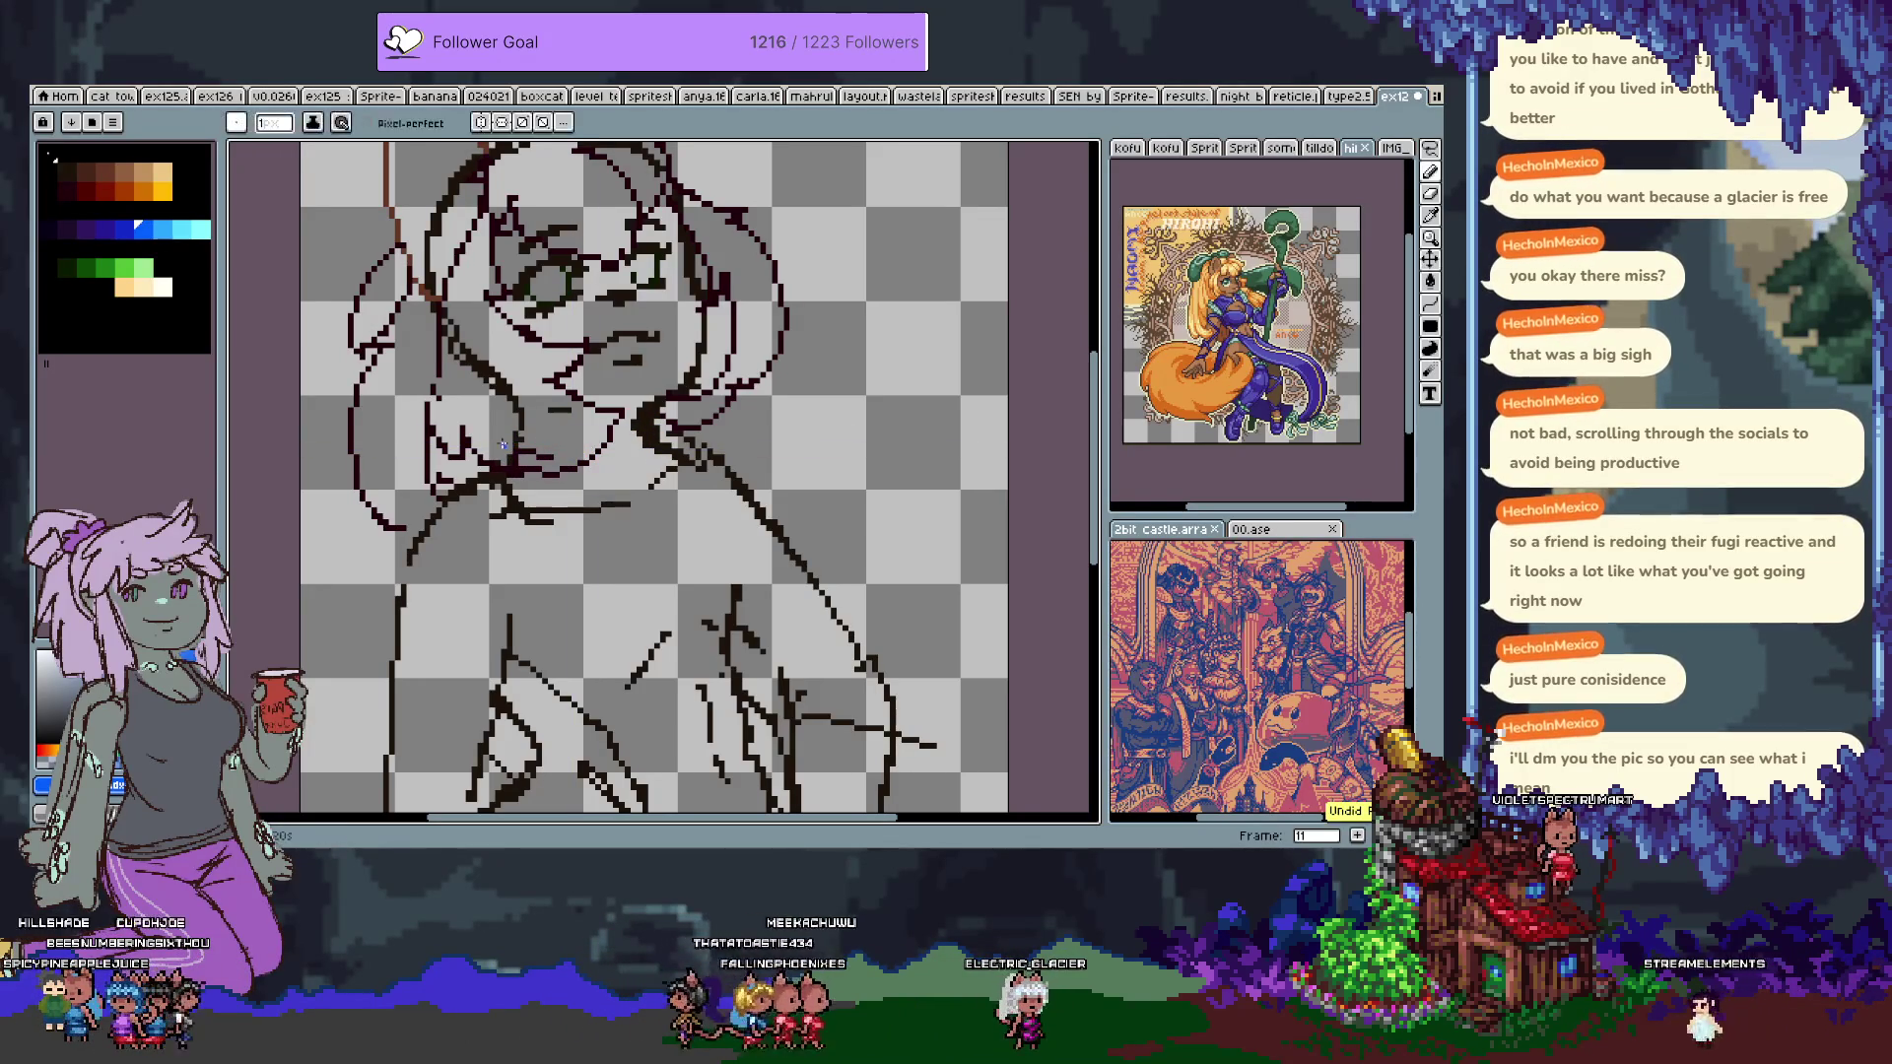
{"action": "mouse_move", "coordinate": [483, 496]}
{"action": "left_mouse_down"}
{"action": "mouse_move", "coordinate": [485, 453]}
{"action": "mouse_move", "coordinate": [528, 404]}
{"action": "left_mouse_up"}
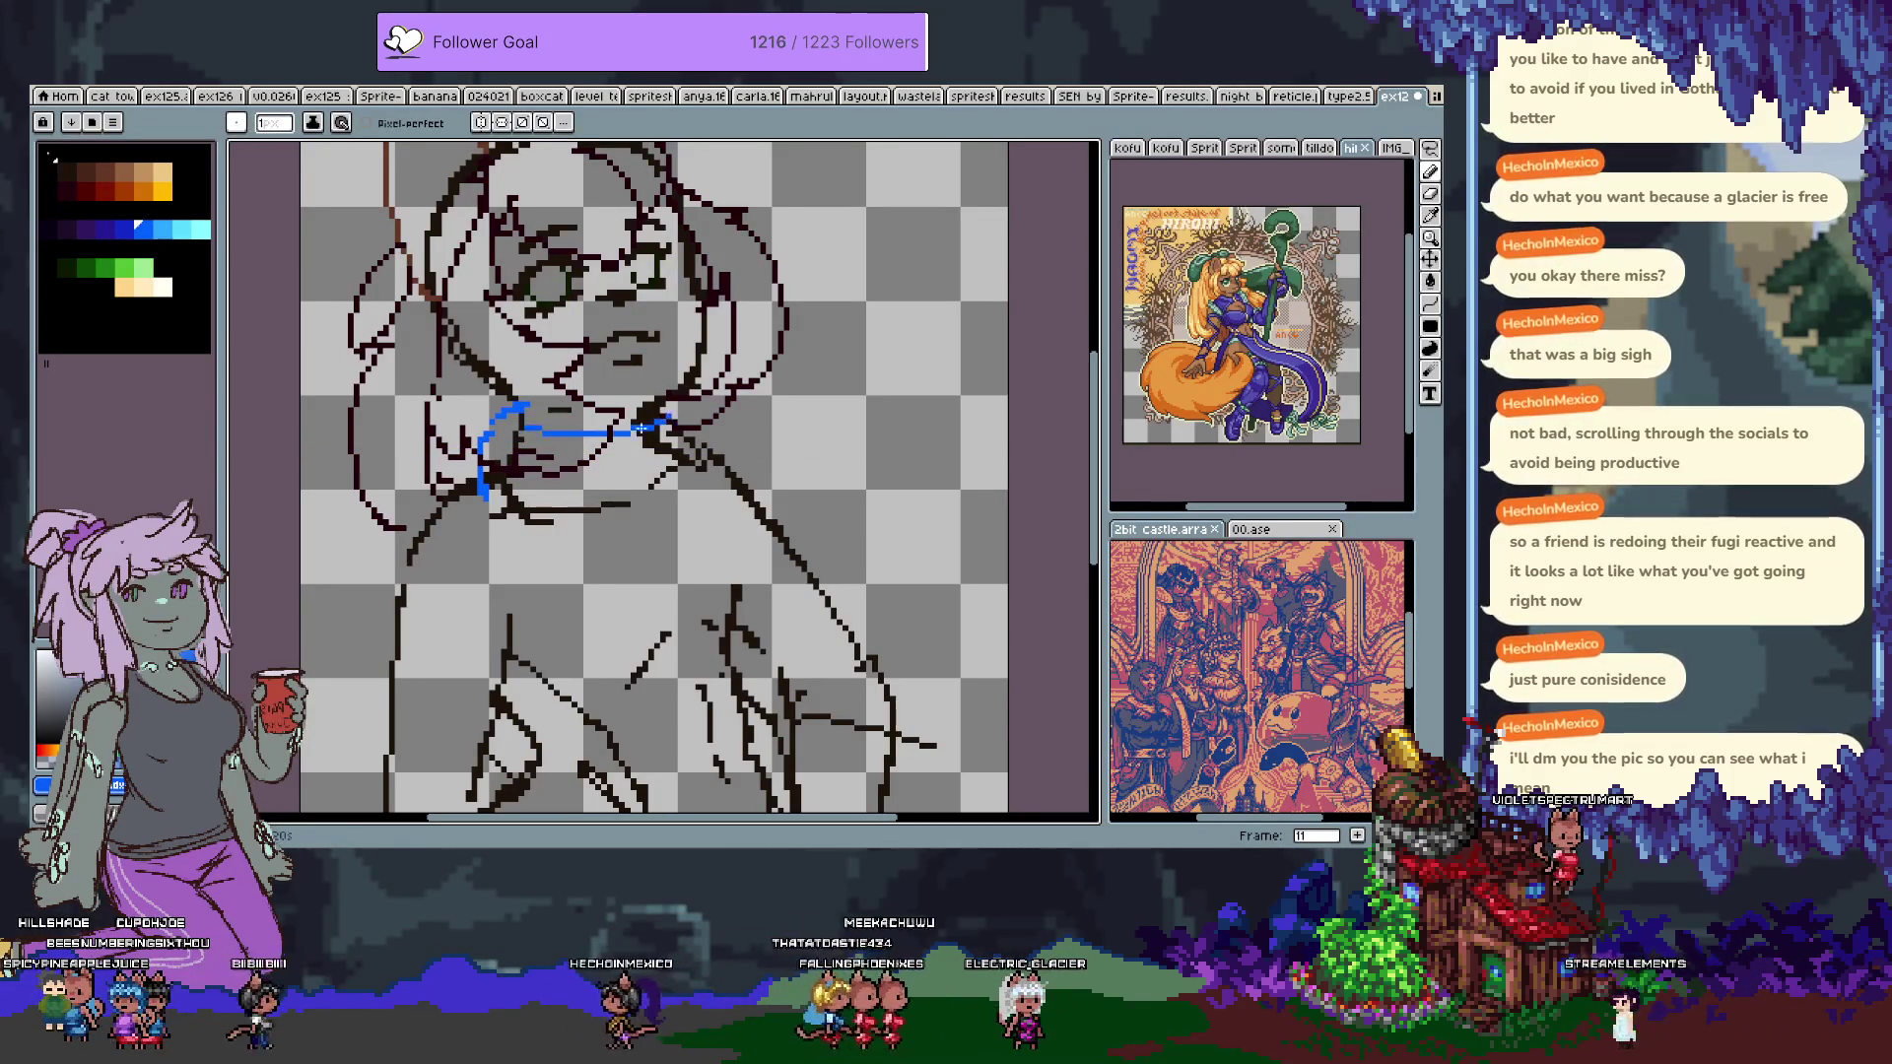
{"action": "key", "text": "v"}
{"action": "key", "text": "ctrl+z"}
{"action": "key", "text": "ctrl+z"}
{"action": "key", "text": "b"}
Draw the blue jacket edge diagonally across the chest, settling on a slightly lower end.
{"action": "scroll", "coordinate": [498, 455], "scroll_direction": "down", "scroll_amount": 3}
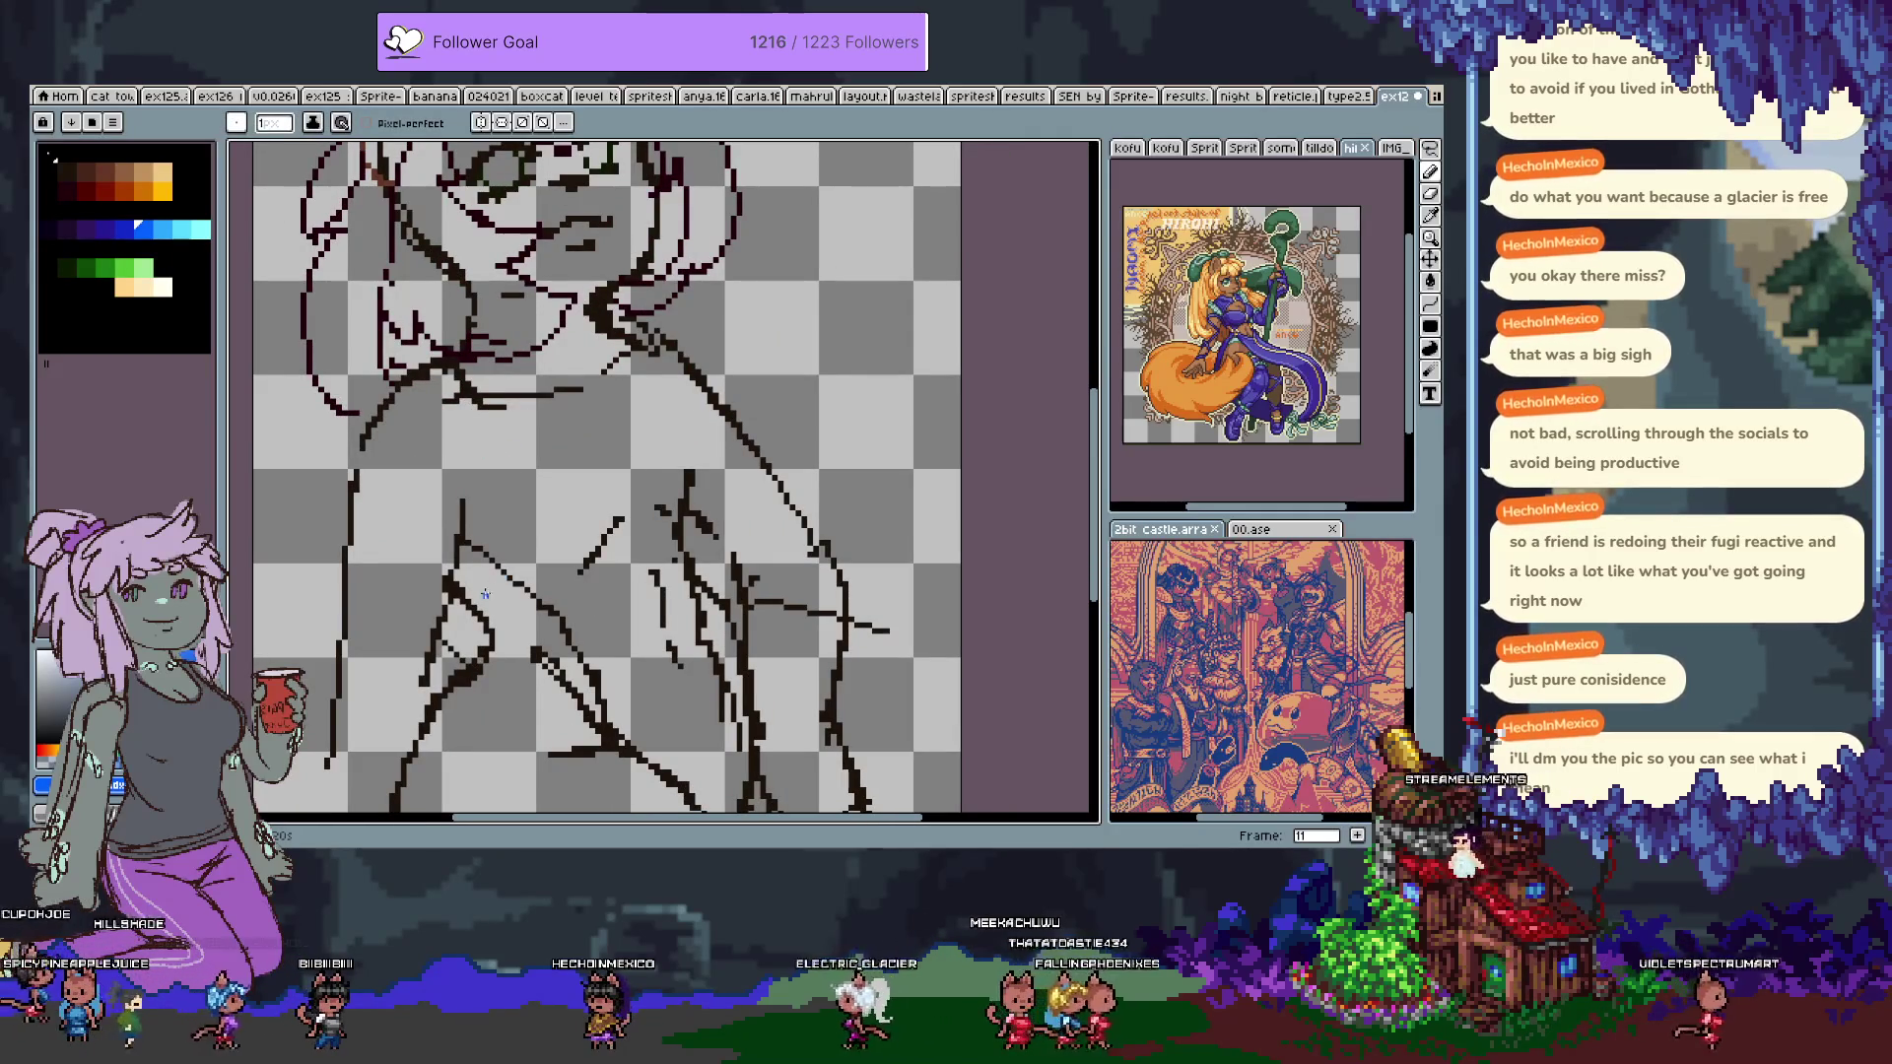
{"action": "left_click_drag", "start_coordinate": [480, 611], "coordinate": [587, 464]}
{"action": "key", "text": "ctrl+z"}
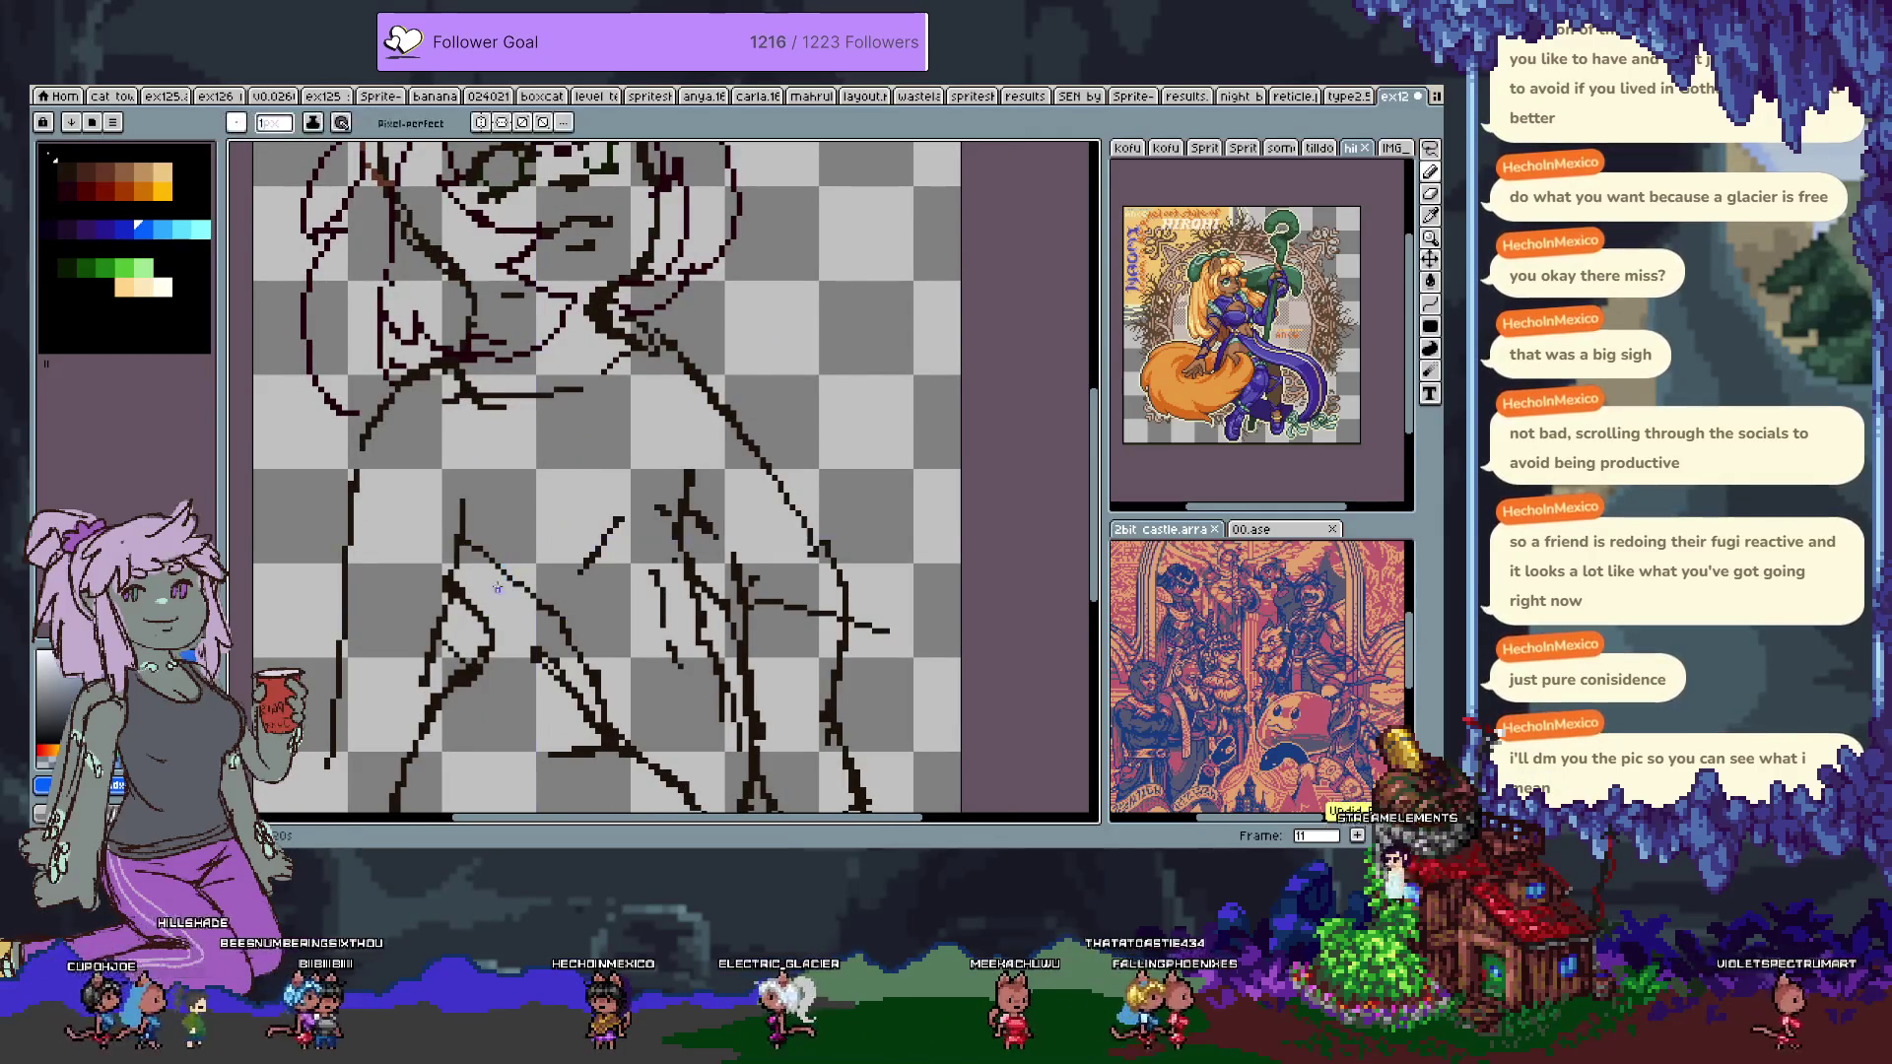
{"action": "left_click_drag", "start_coordinate": [460, 596], "coordinate": [698, 473]}
{"action": "key", "text": "ctrl+z"}
{"action": "left_click_drag", "start_coordinate": [459, 596], "coordinate": [695, 488]}
Draw the jacket's left outline in blue from the shoulder straight down the body.
{"action": "left_click_drag", "start_coordinate": [357, 436], "coordinate": [316, 631]}
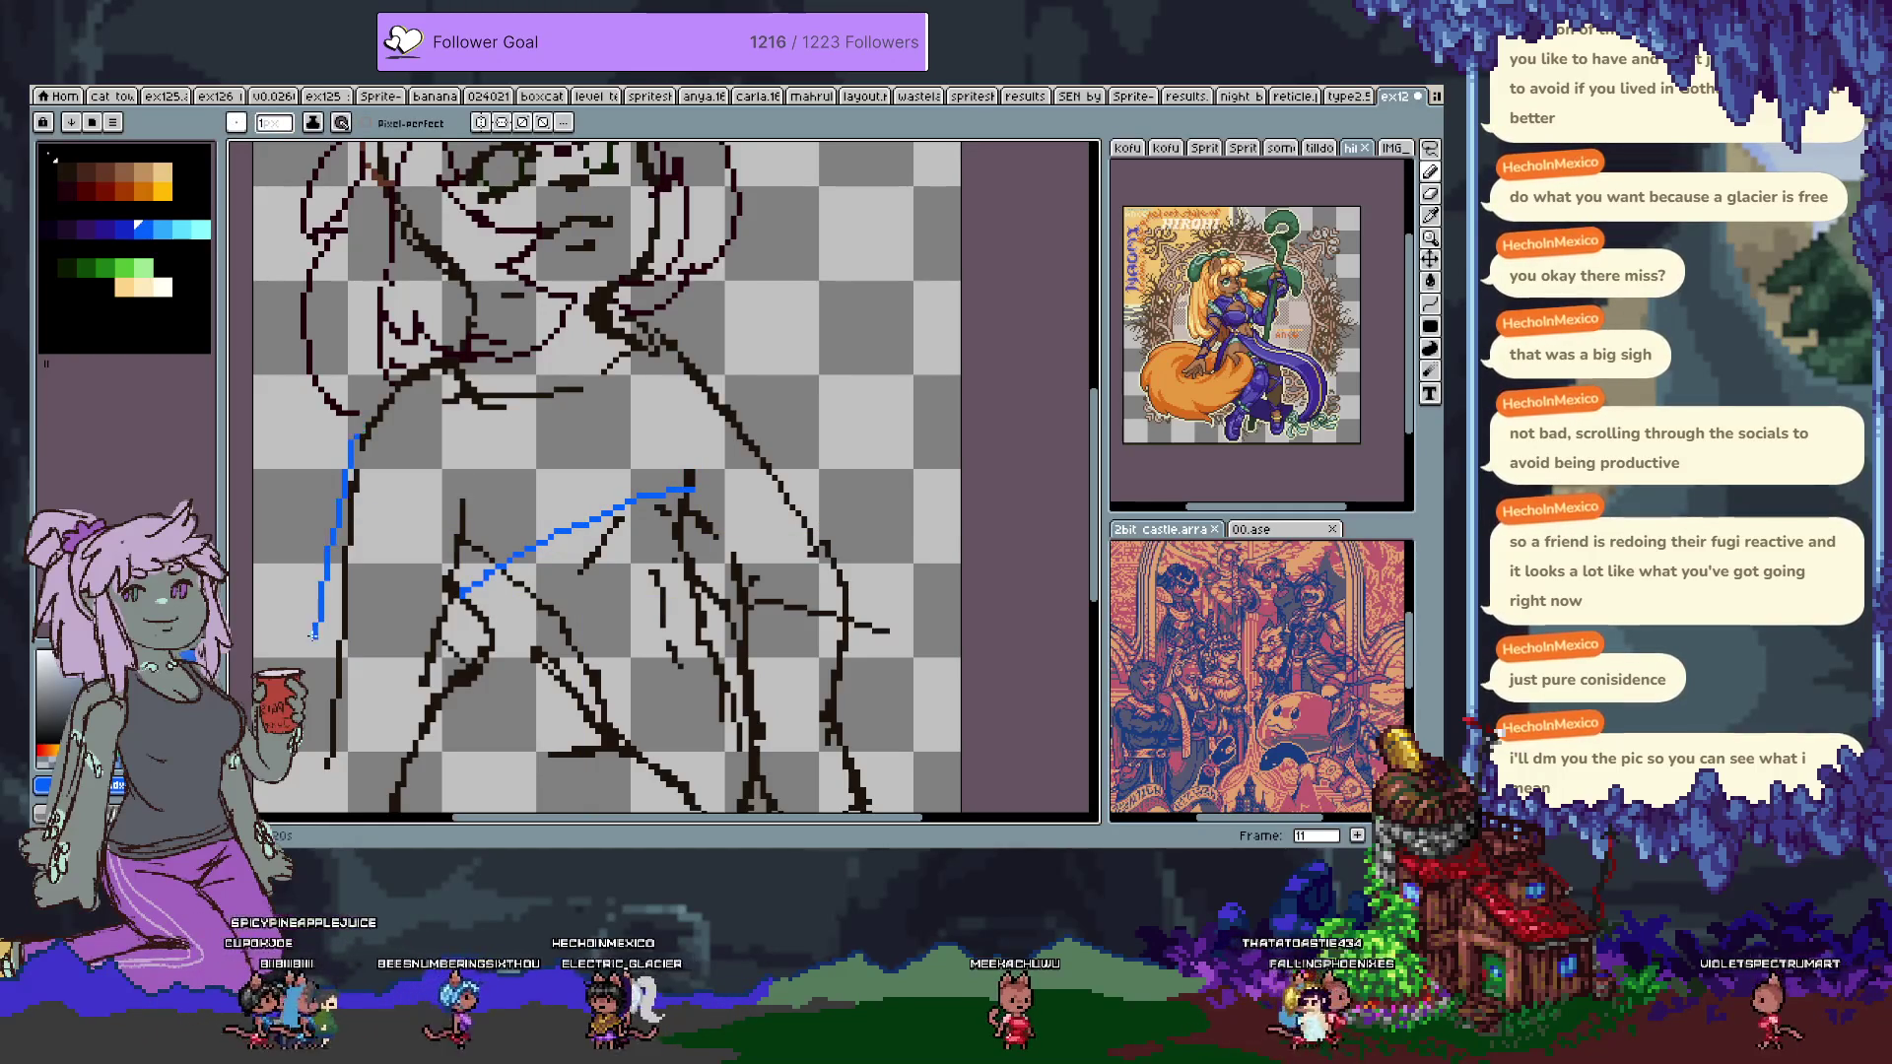
{"action": "key", "text": "space"}
{"action": "key", "text": "ctrl+z"}
{"action": "left_click_drag", "start_coordinate": [453, 571], "coordinate": [467, 515]}
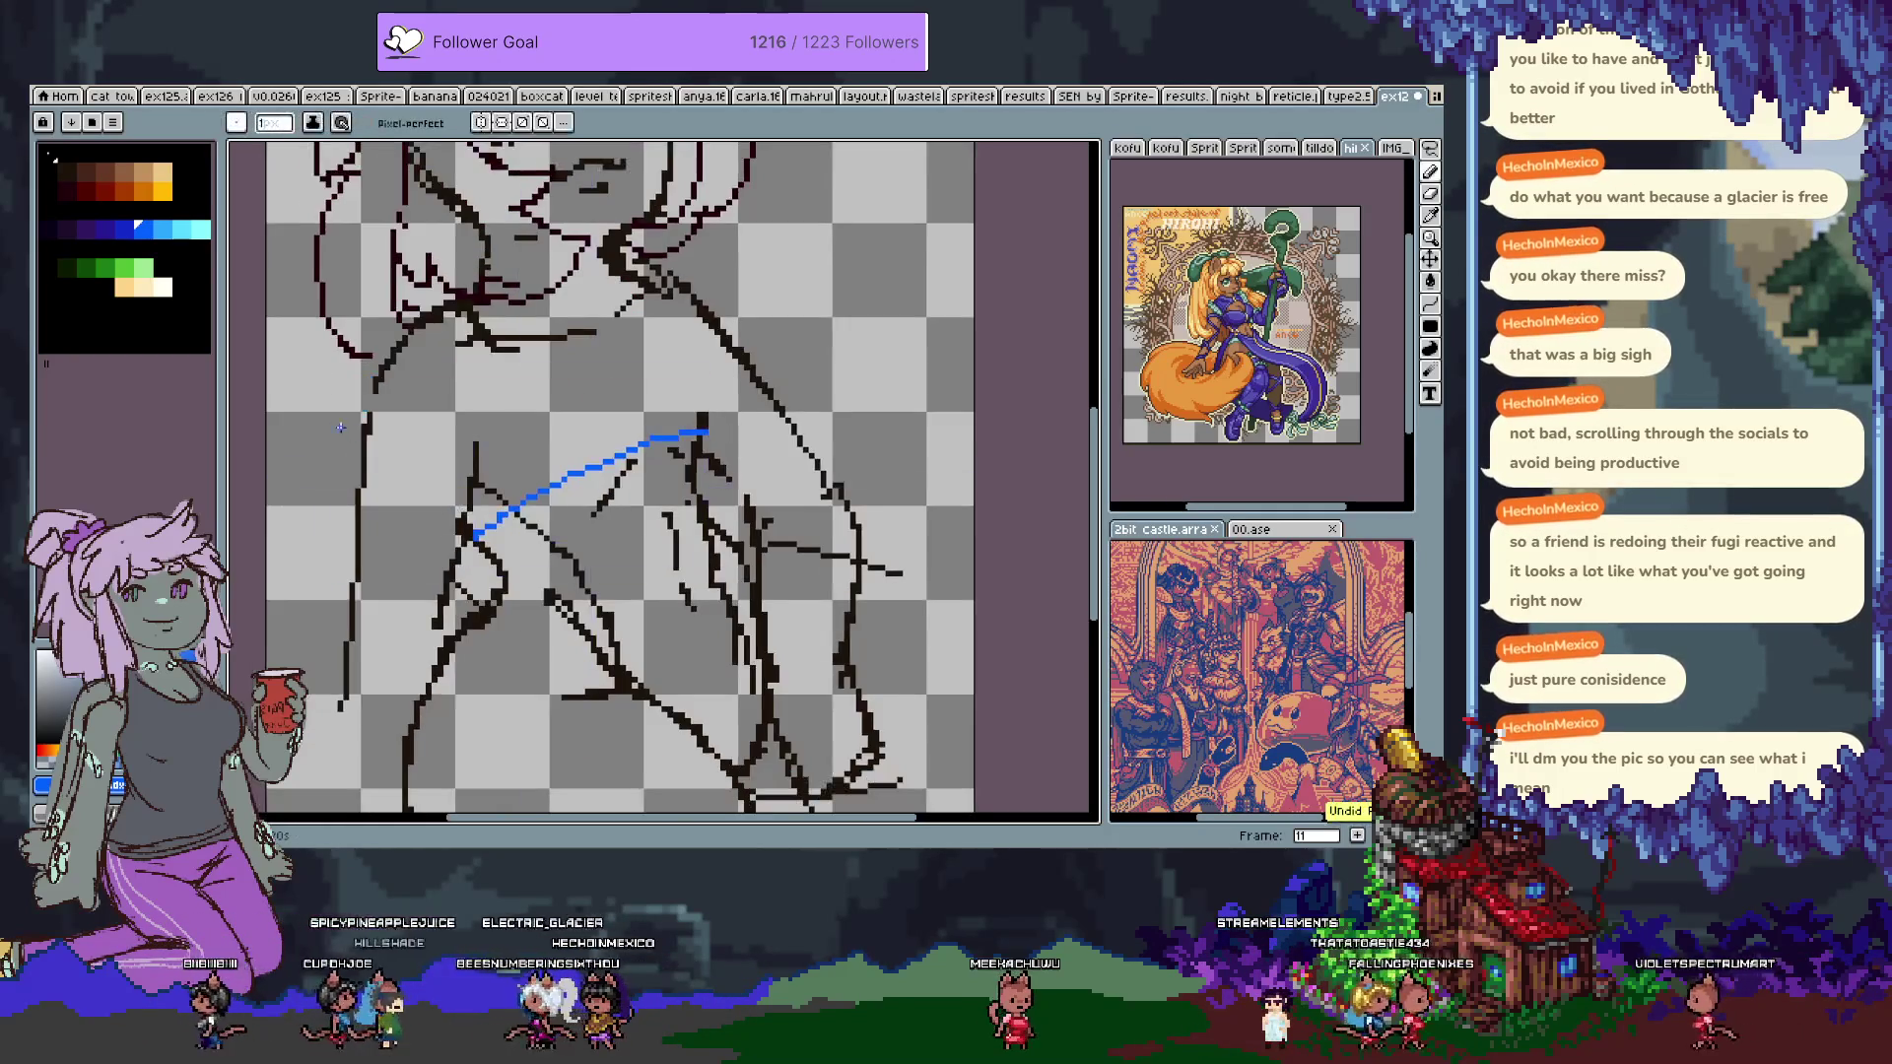
{"action": "mouse_move", "coordinate": [422, 309]}
{"action": "left_mouse_down"}
{"action": "mouse_move", "coordinate": [356, 379]}
{"action": "mouse_move", "coordinate": [310, 540]}
{"action": "left_mouse_up"}
{"action": "key", "text": "ctrl+z"}
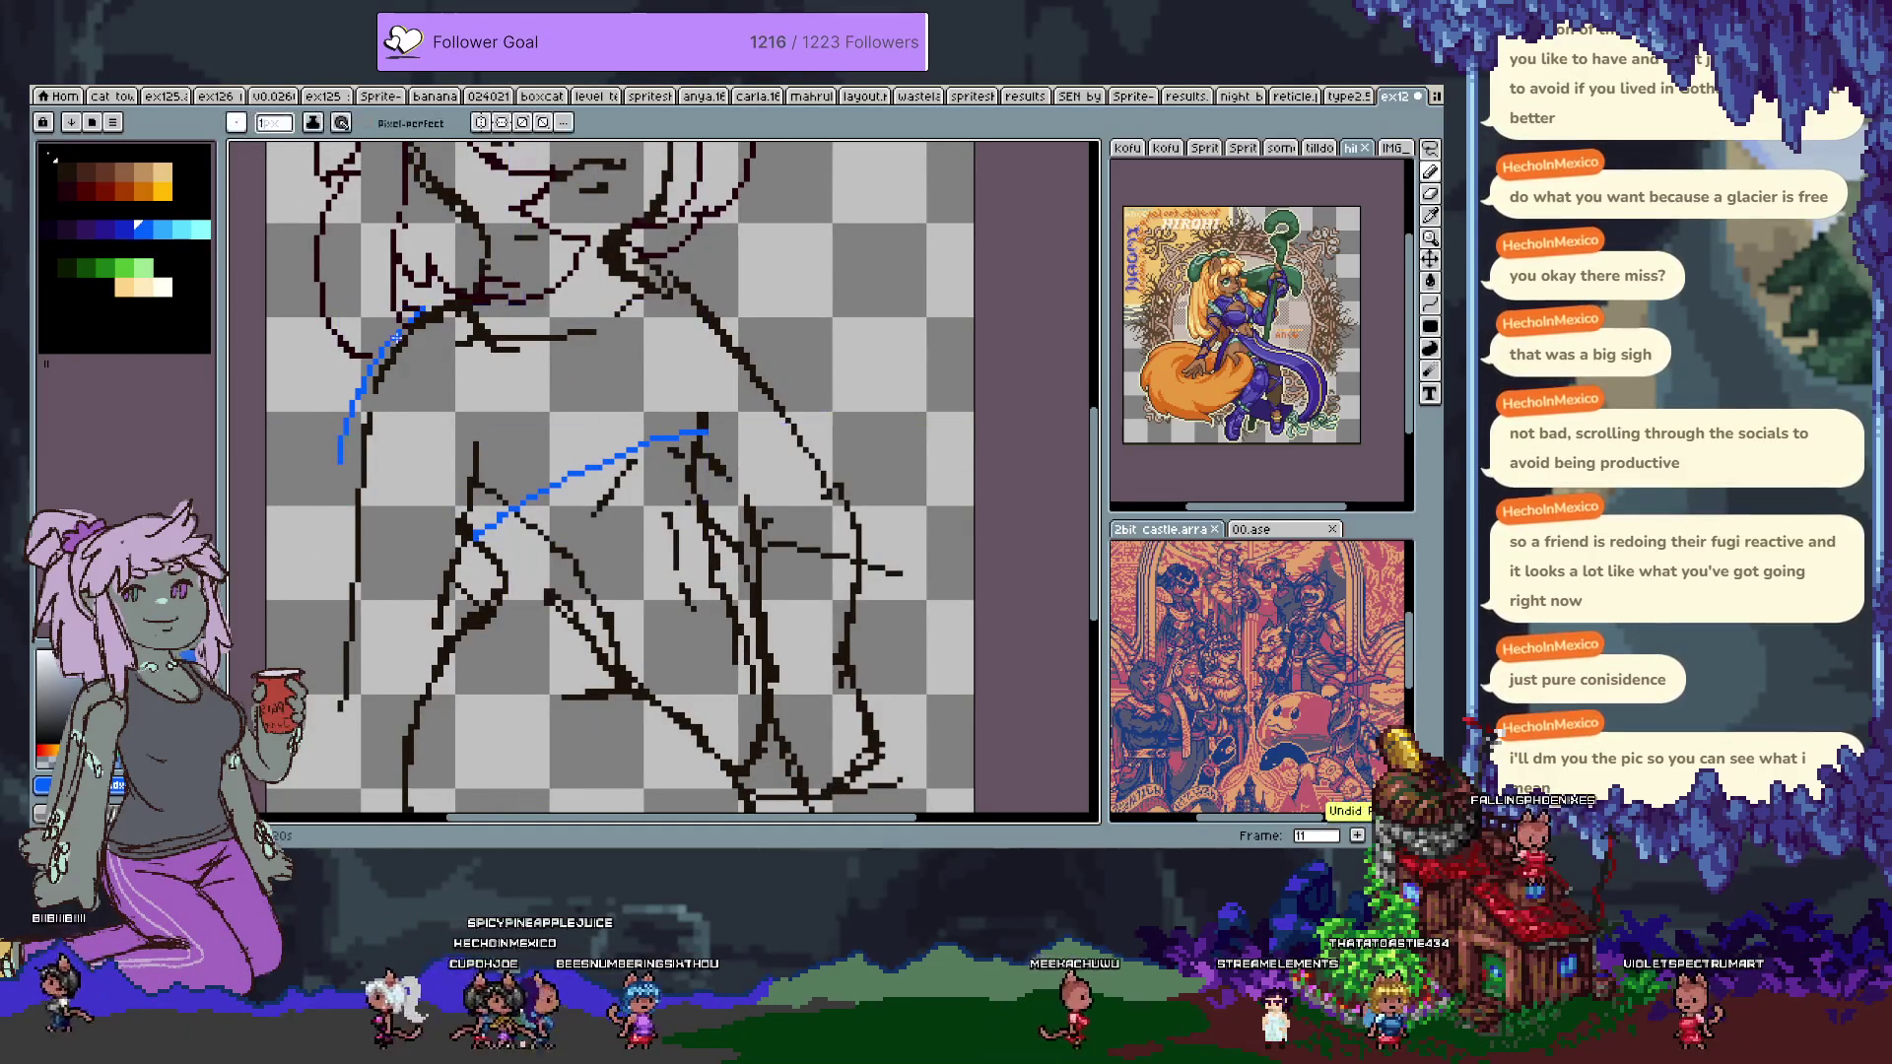
{"action": "left_click_drag", "start_coordinate": [338, 458], "coordinate": [302, 678]}
Try blue lines along the right shoulder, then redraw the jacket edge across the chest.
{"action": "key", "text": "space"}
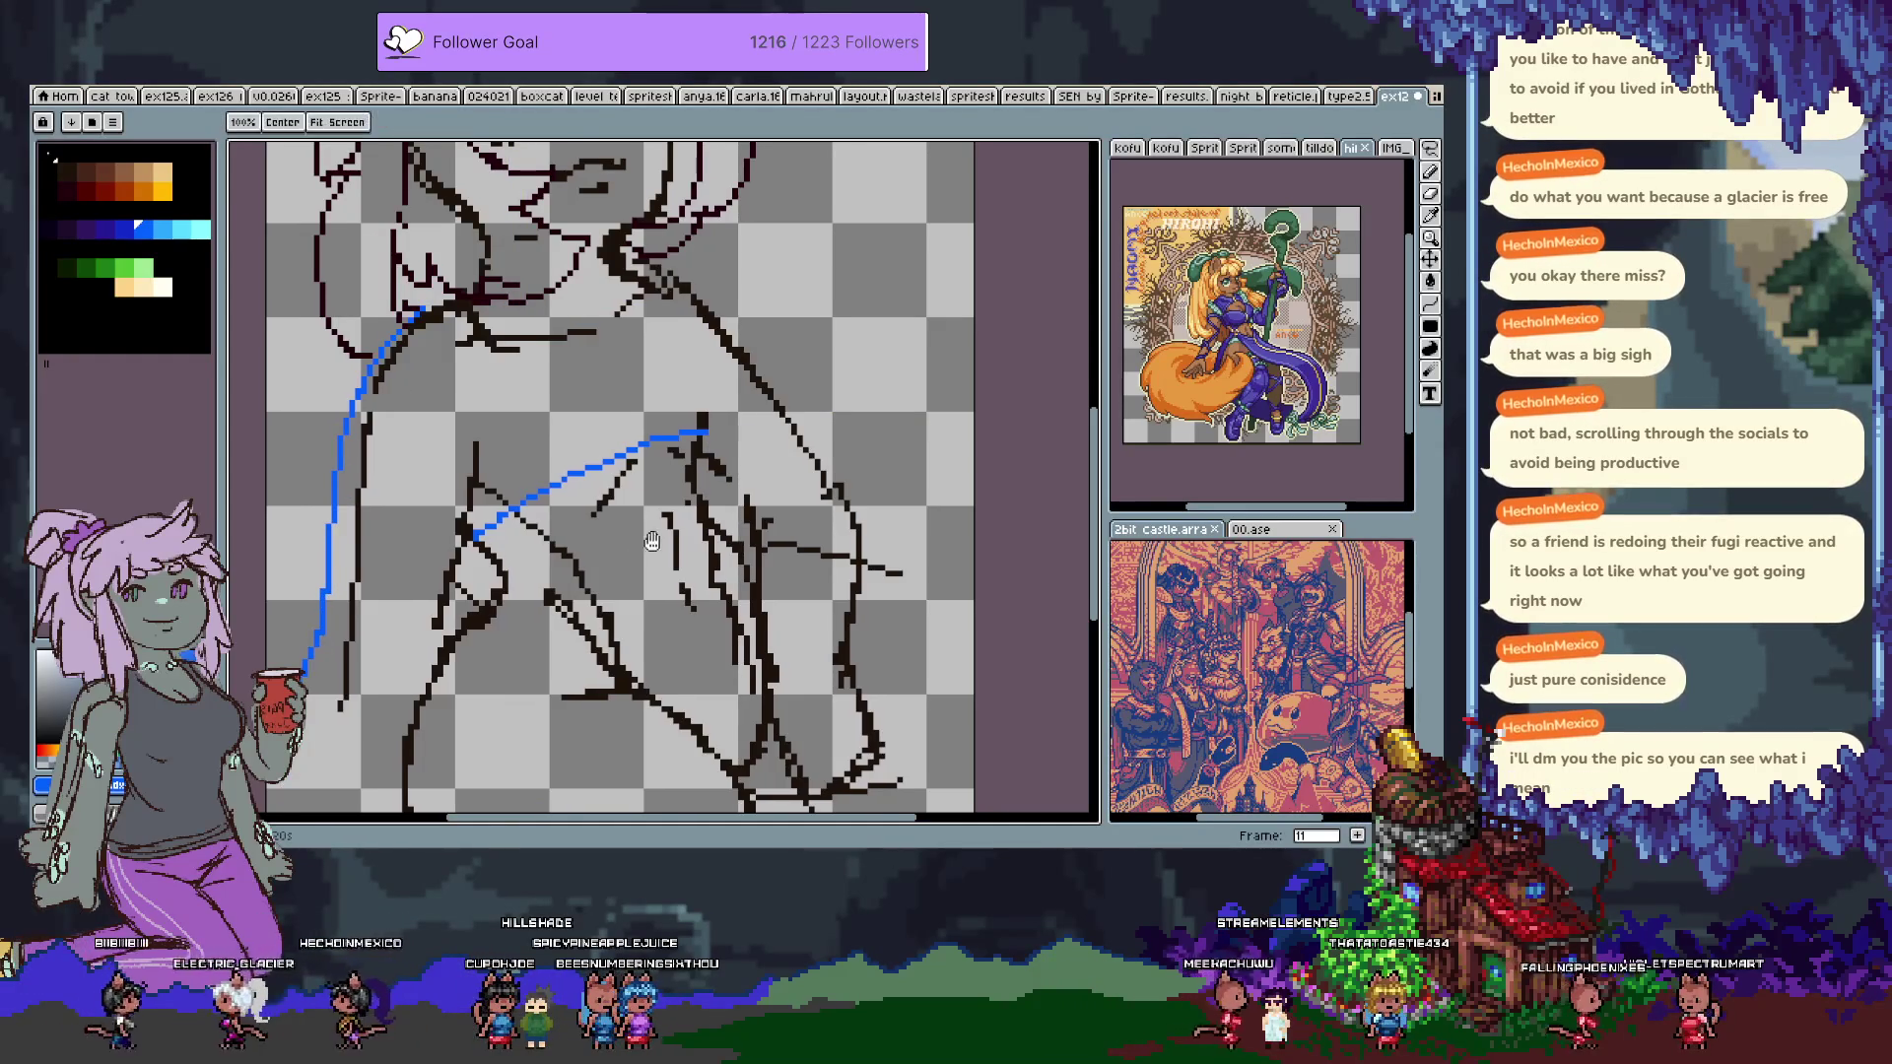
{"action": "left_click_drag", "start_coordinate": [632, 563], "coordinate": [547, 558]}
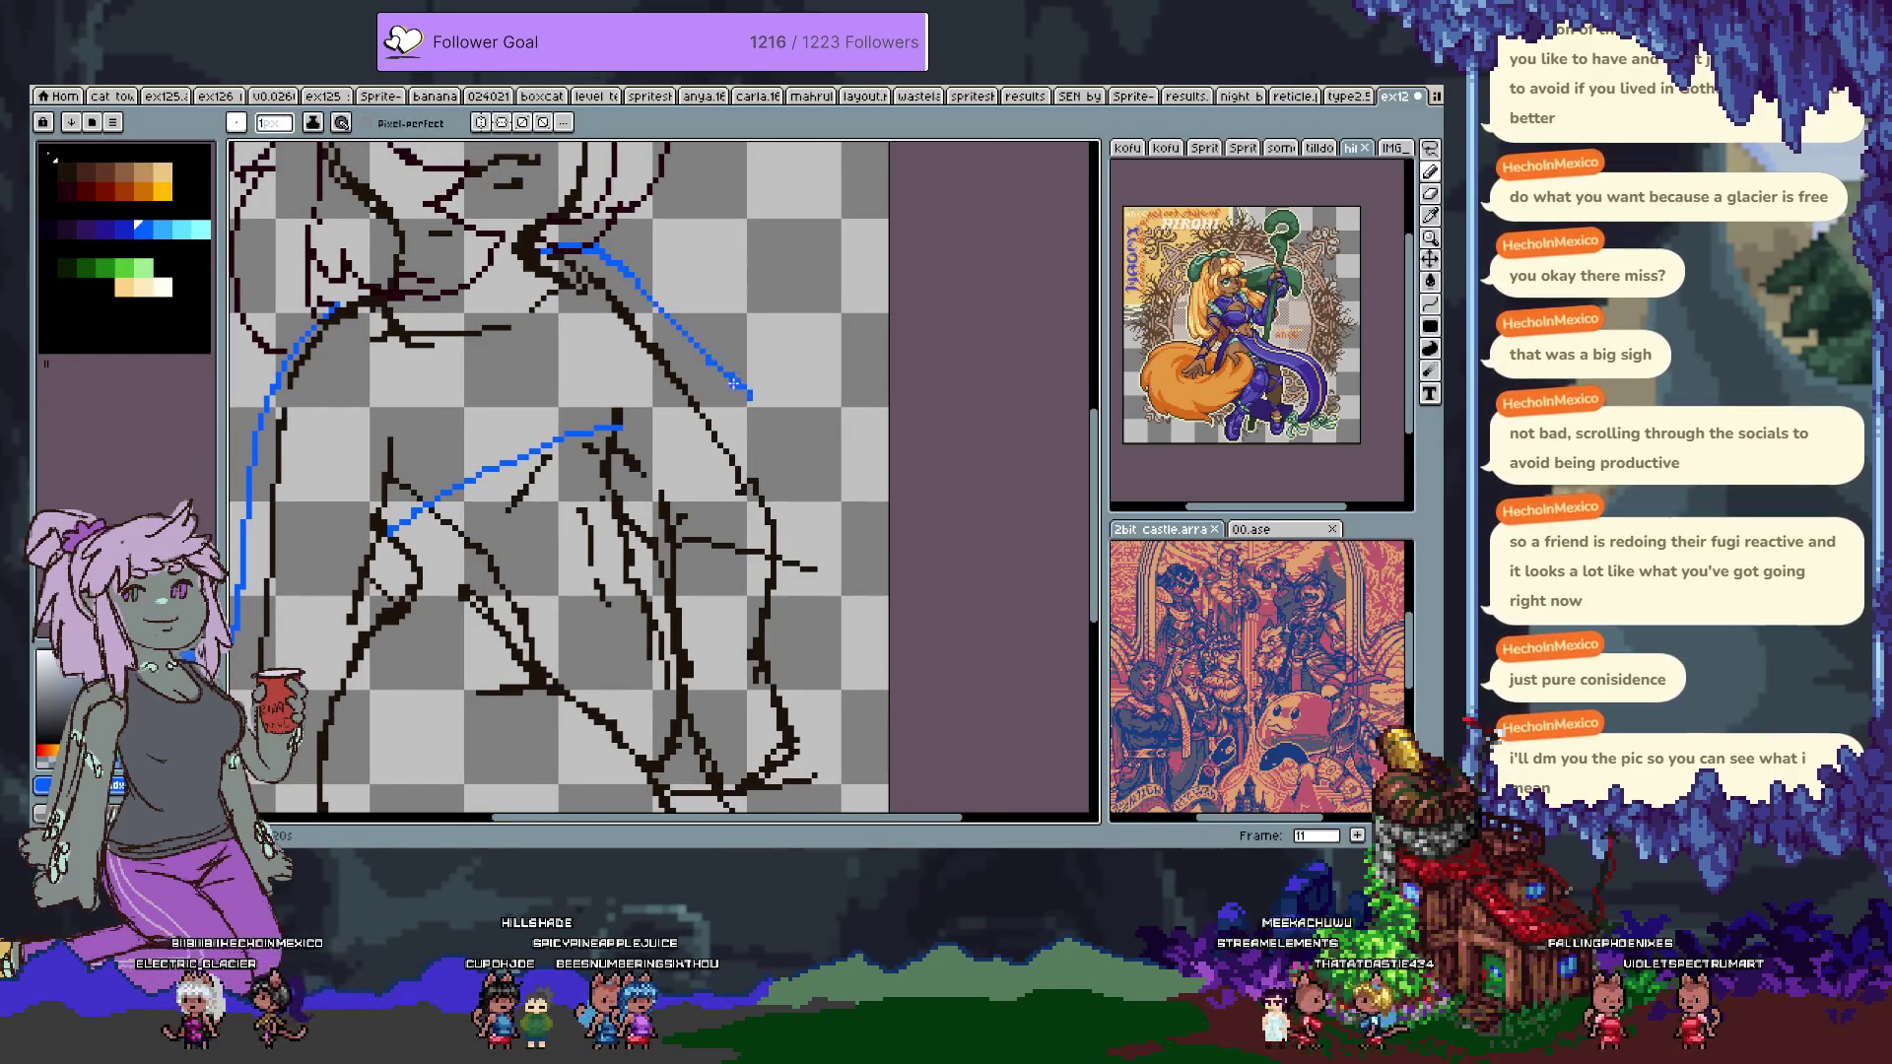
{"action": "left_click_drag", "start_coordinate": [566, 298], "coordinate": [647, 333]}
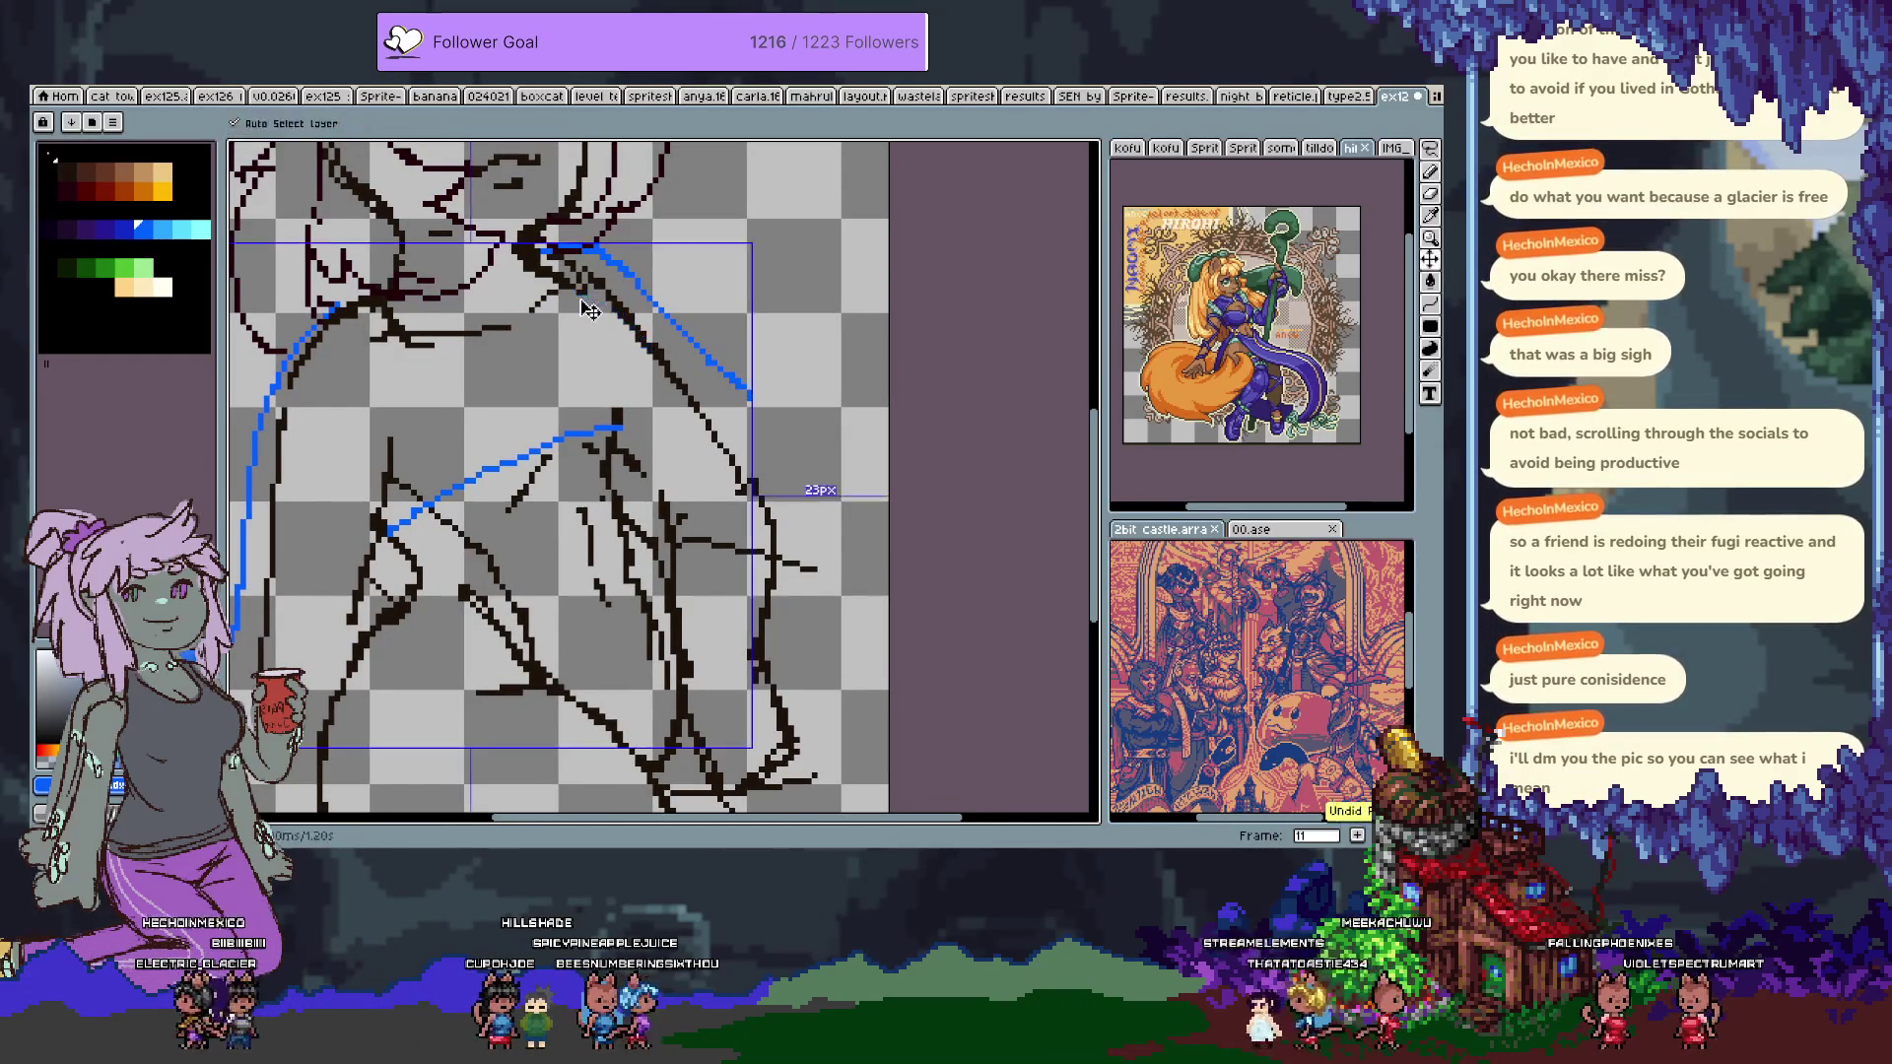
{"action": "left_click_drag", "start_coordinate": [641, 431], "coordinate": [660, 352]}
{"action": "key", "text": "ctrl+z"}
{"action": "key", "text": "ctrl+z"}
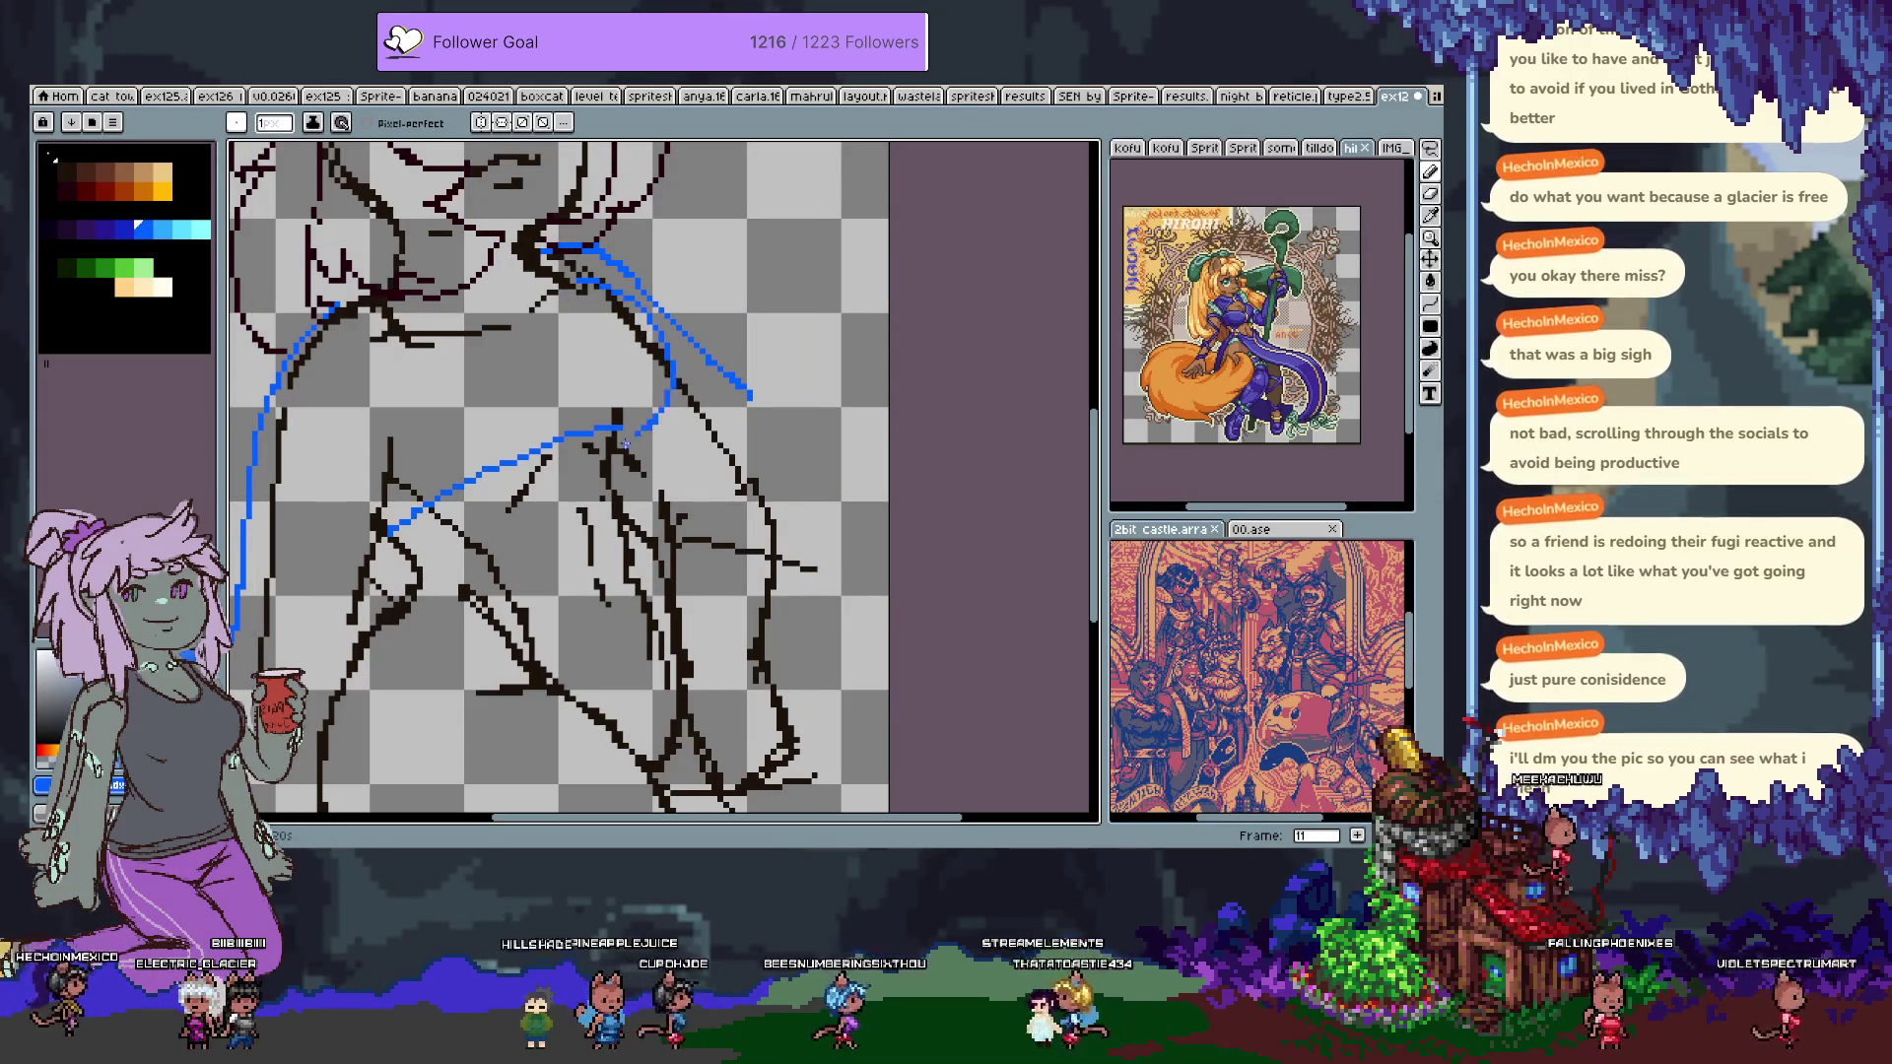
{"action": "key", "text": "v"}
{"action": "key", "text": "ctrl+z"}
{"action": "key", "text": "b"}
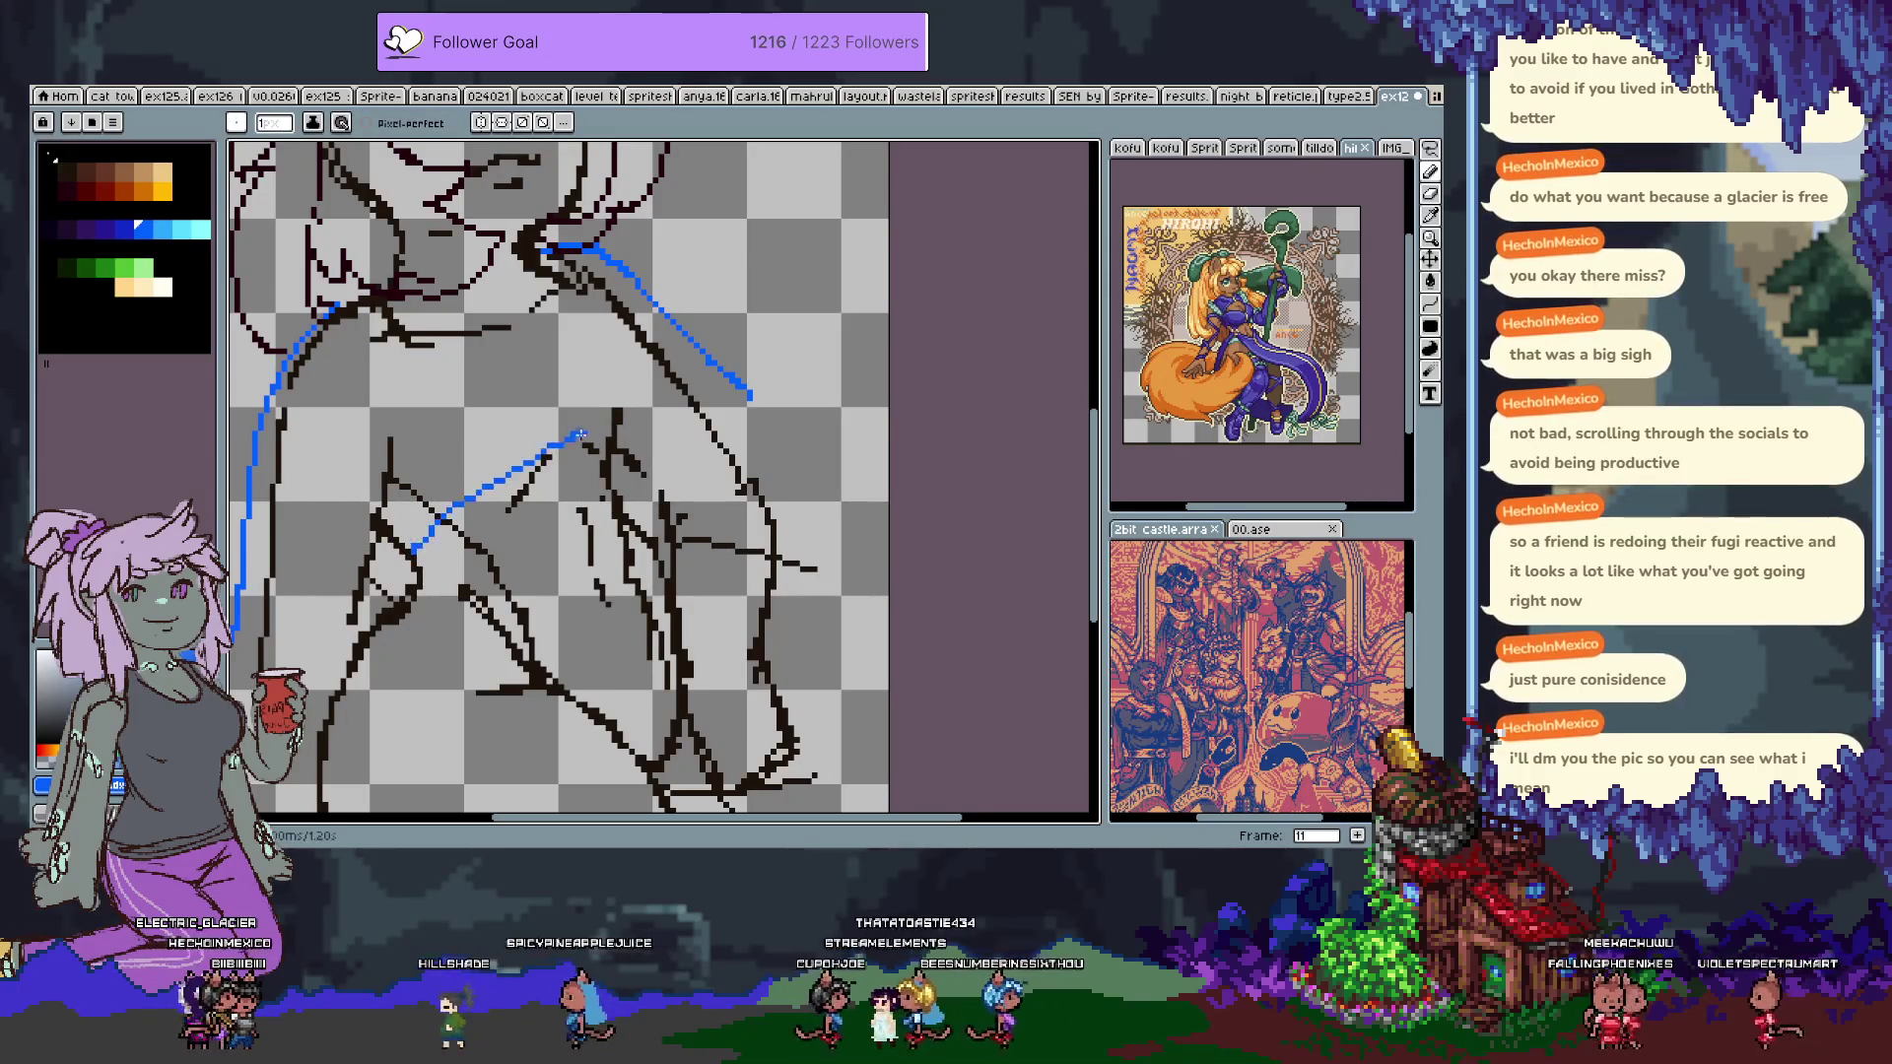
{"action": "left_click_drag", "start_coordinate": [419, 554], "coordinate": [653, 410]}
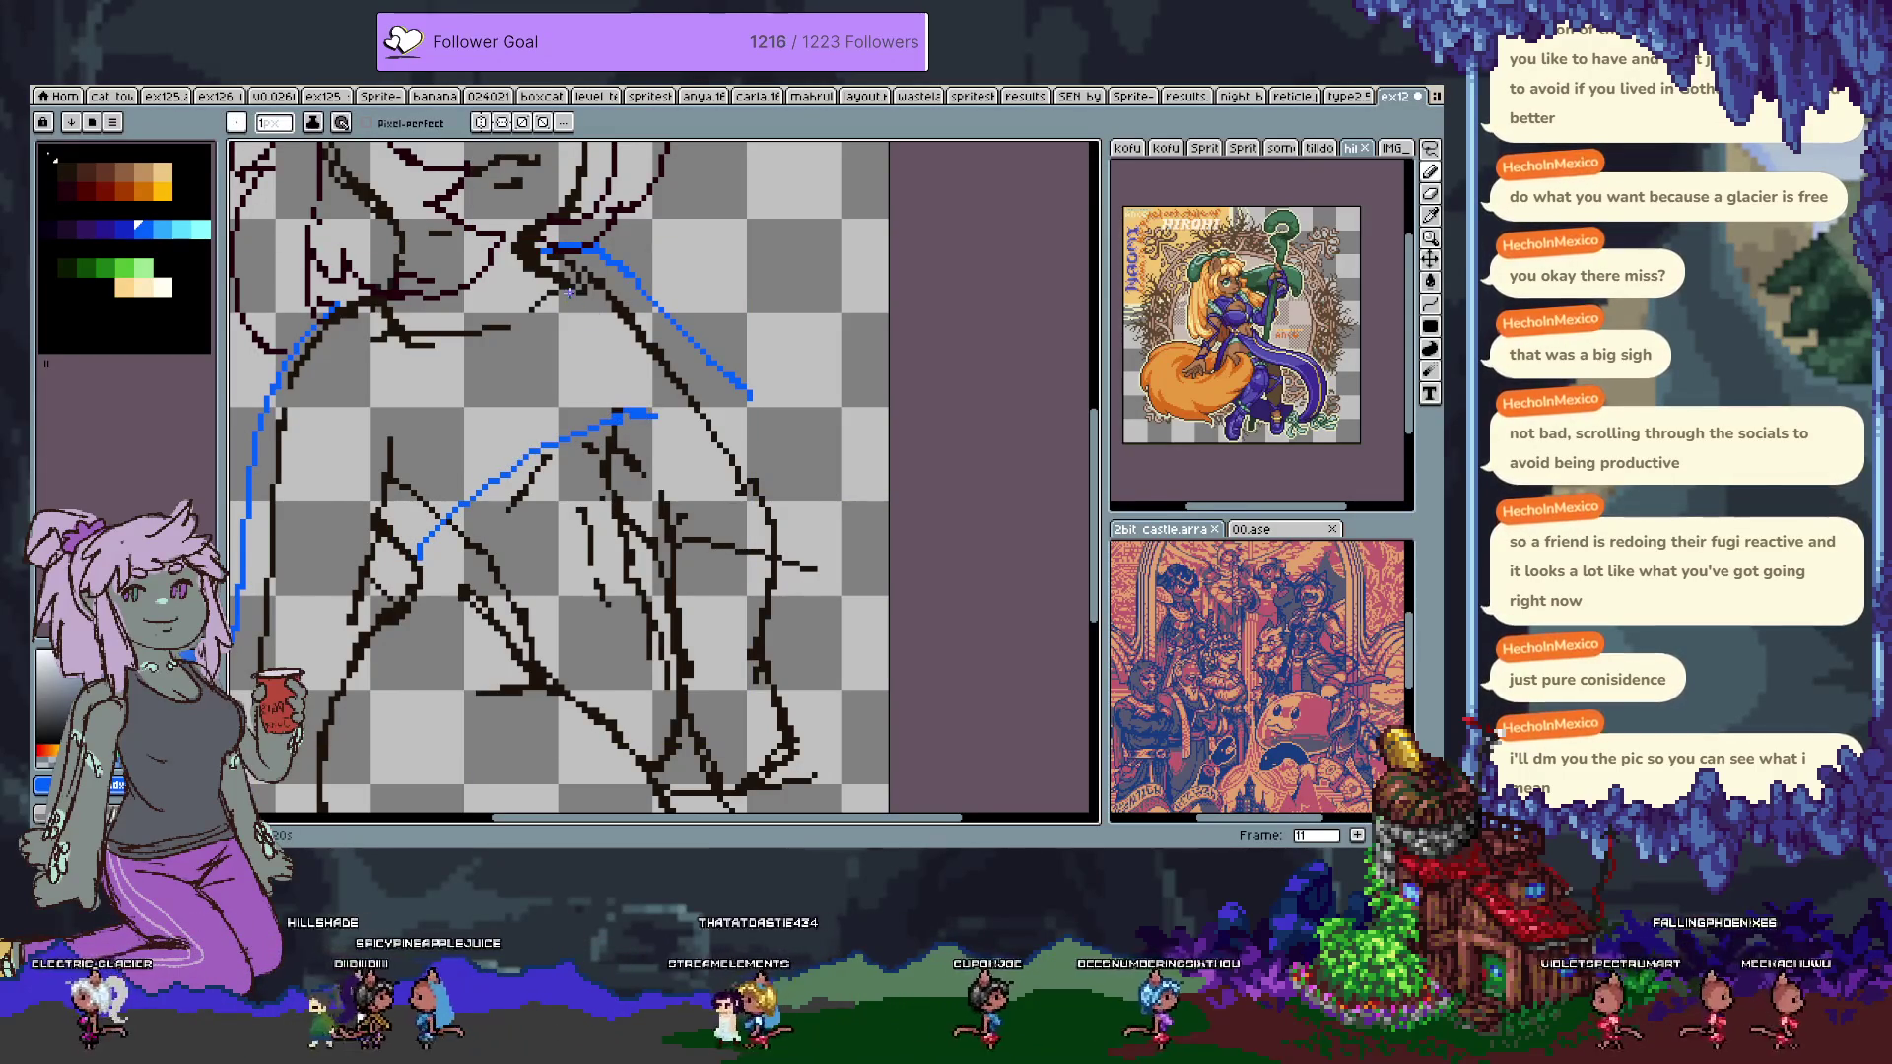
{"action": "key", "text": "ctrl+z"}
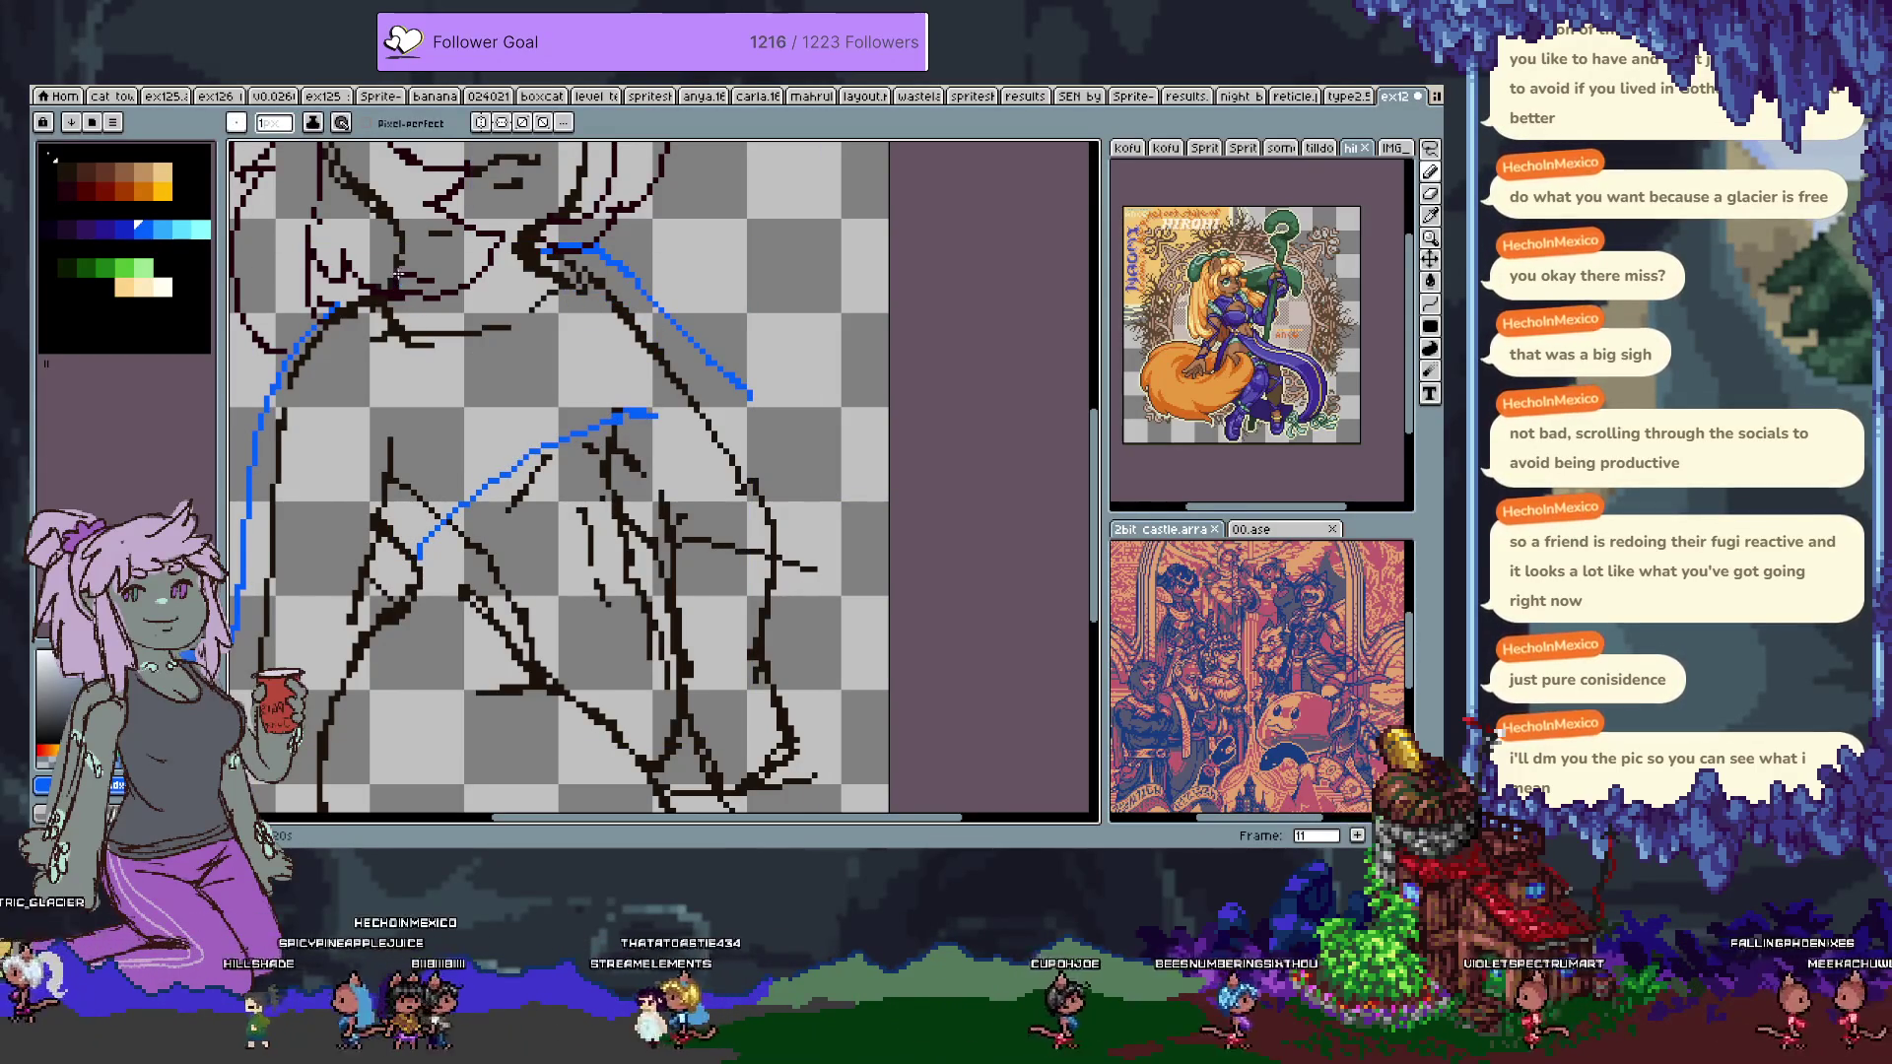
Add a short blue fold near the collar loop.
{"action": "mouse_move", "coordinate": [402, 286]}
{"action": "left_mouse_down"}
{"action": "mouse_move", "coordinate": [432, 430]}
{"action": "mouse_move", "coordinate": [412, 419]}
{"action": "mouse_move", "coordinate": [404, 402]}
{"action": "mouse_move", "coordinate": [621, 363]}
{"action": "mouse_move", "coordinate": [596, 399]}
{"action": "mouse_move", "coordinate": [613, 443]}
{"action": "left_mouse_up"}
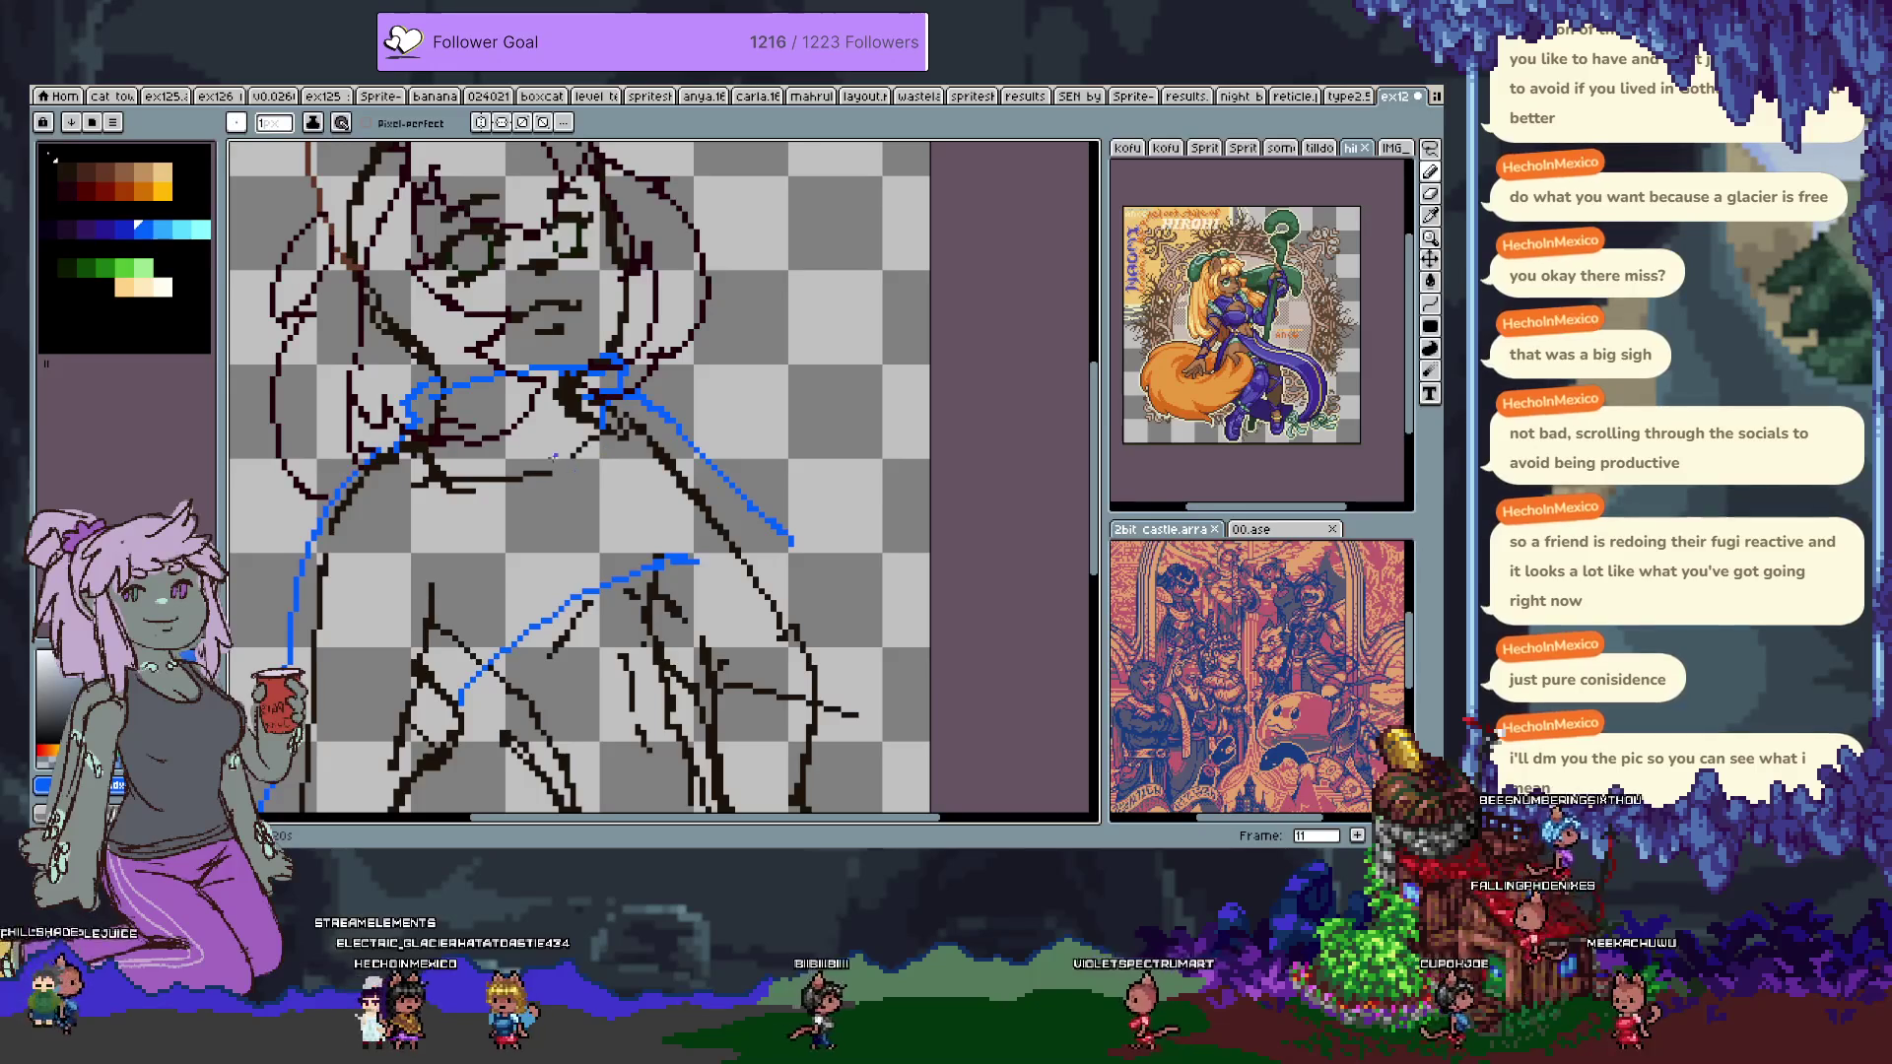
{"action": "key", "text": "ctrl+z"}
{"action": "mouse_move", "coordinate": [603, 392]}
{"action": "left_mouse_down"}
{"action": "mouse_move", "coordinate": [572, 451]}
{"action": "mouse_move", "coordinate": [673, 537]}
{"action": "mouse_move", "coordinate": [728, 537]}
{"action": "left_mouse_up"}
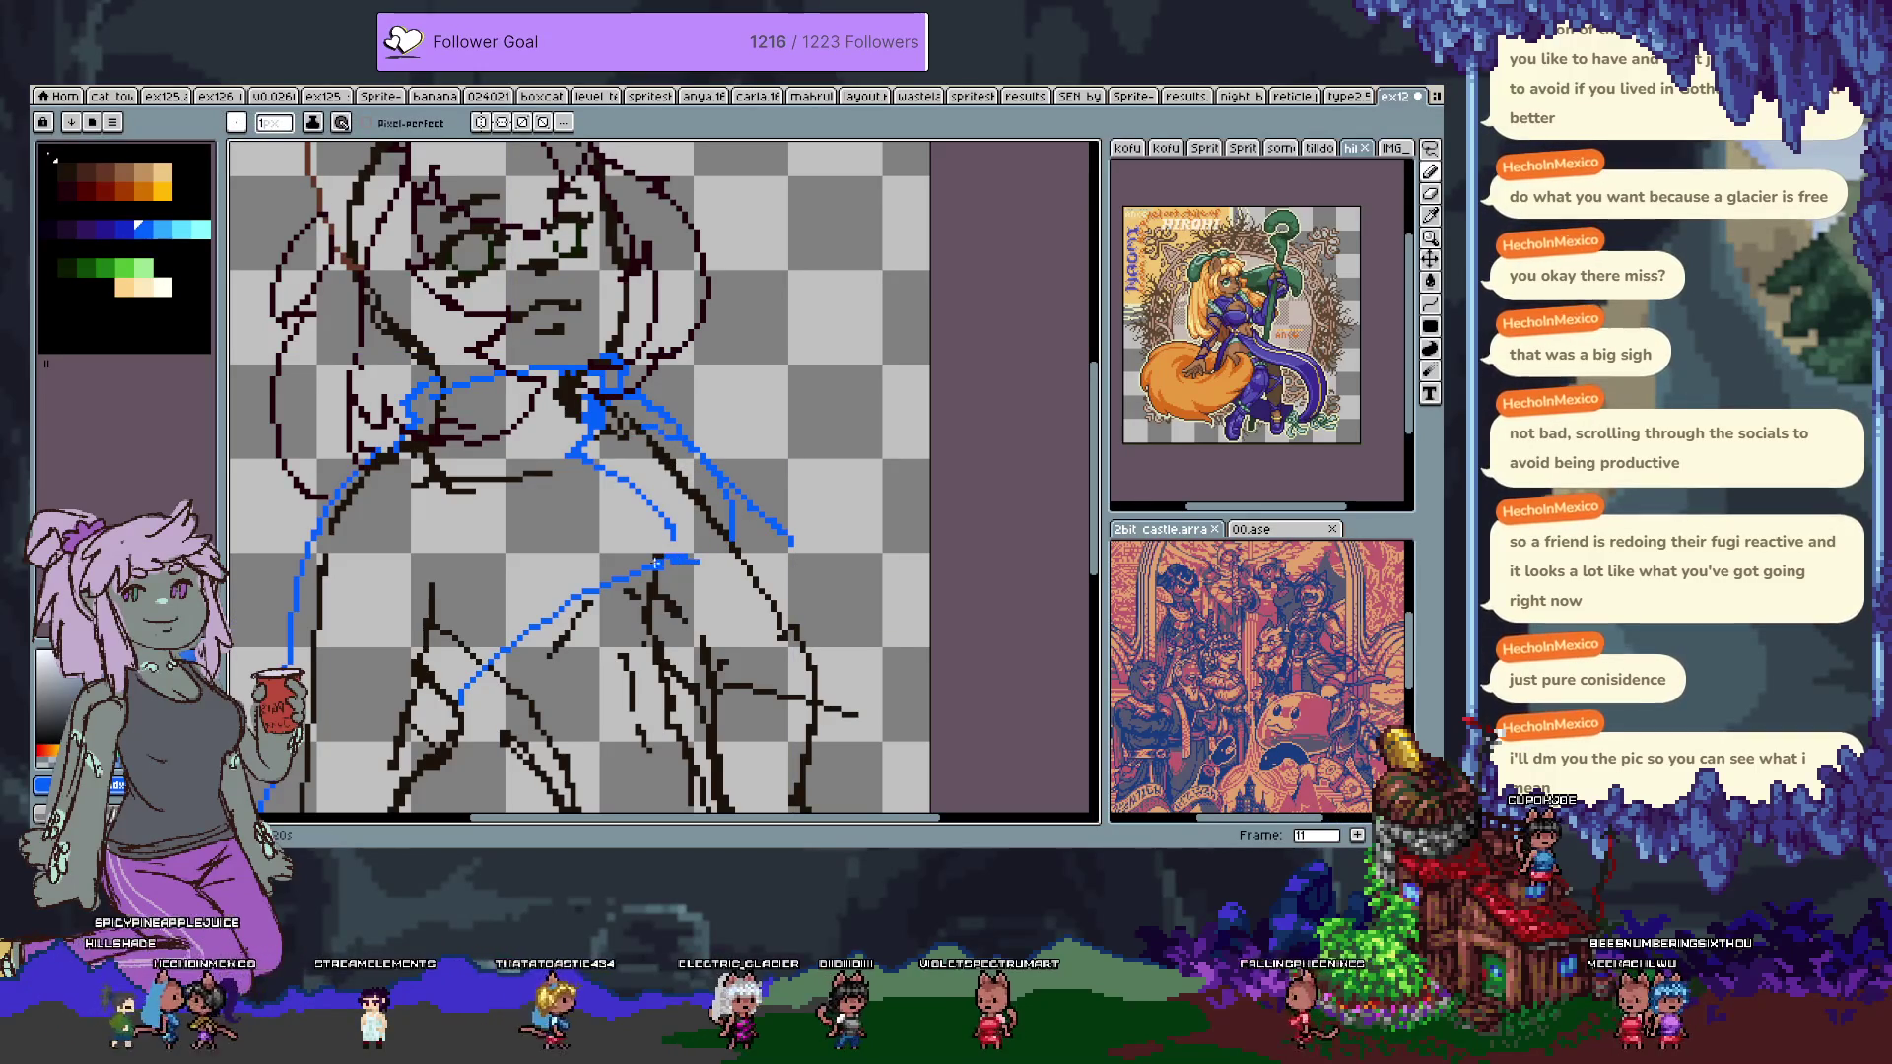
{"action": "scroll", "coordinate": [717, 557], "scroll_direction": "down", "scroll_amount": 3}
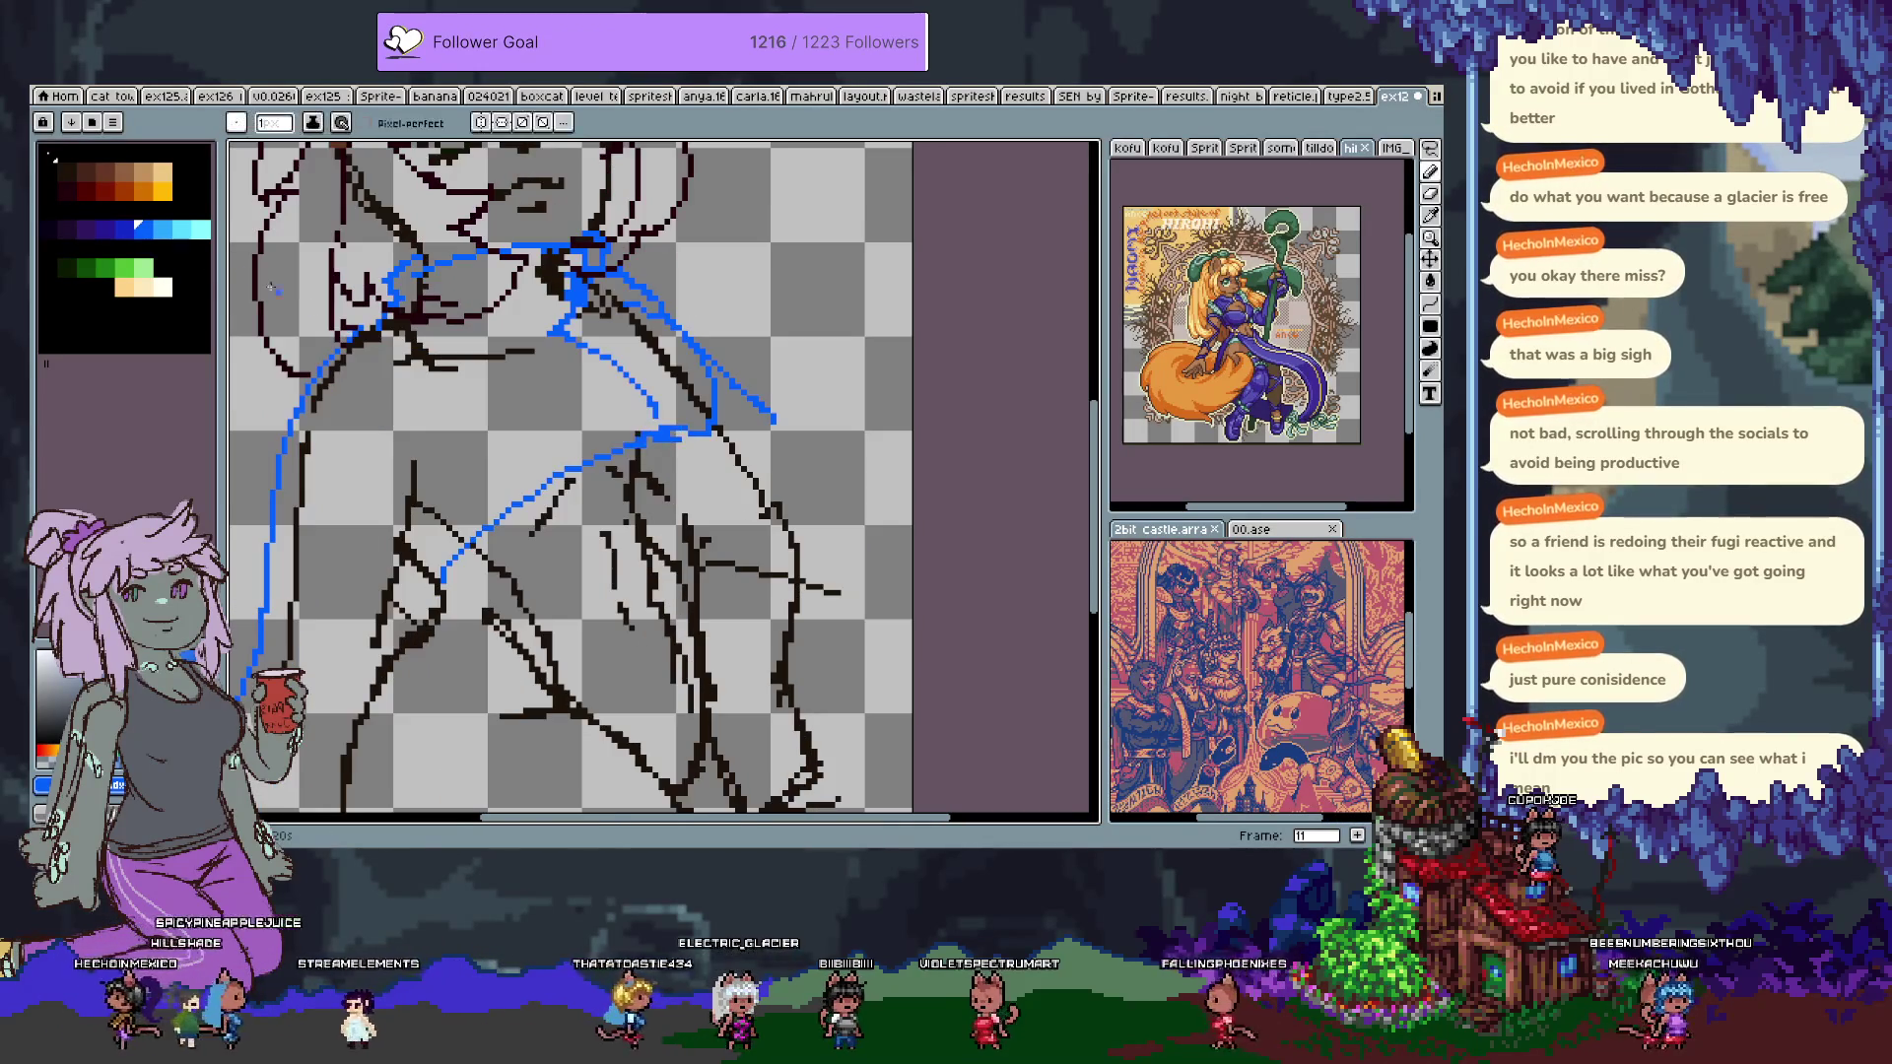
In light blue, draw the lower fold line down-left across the chest.
{"action": "left_click", "coordinate": [162, 228]}
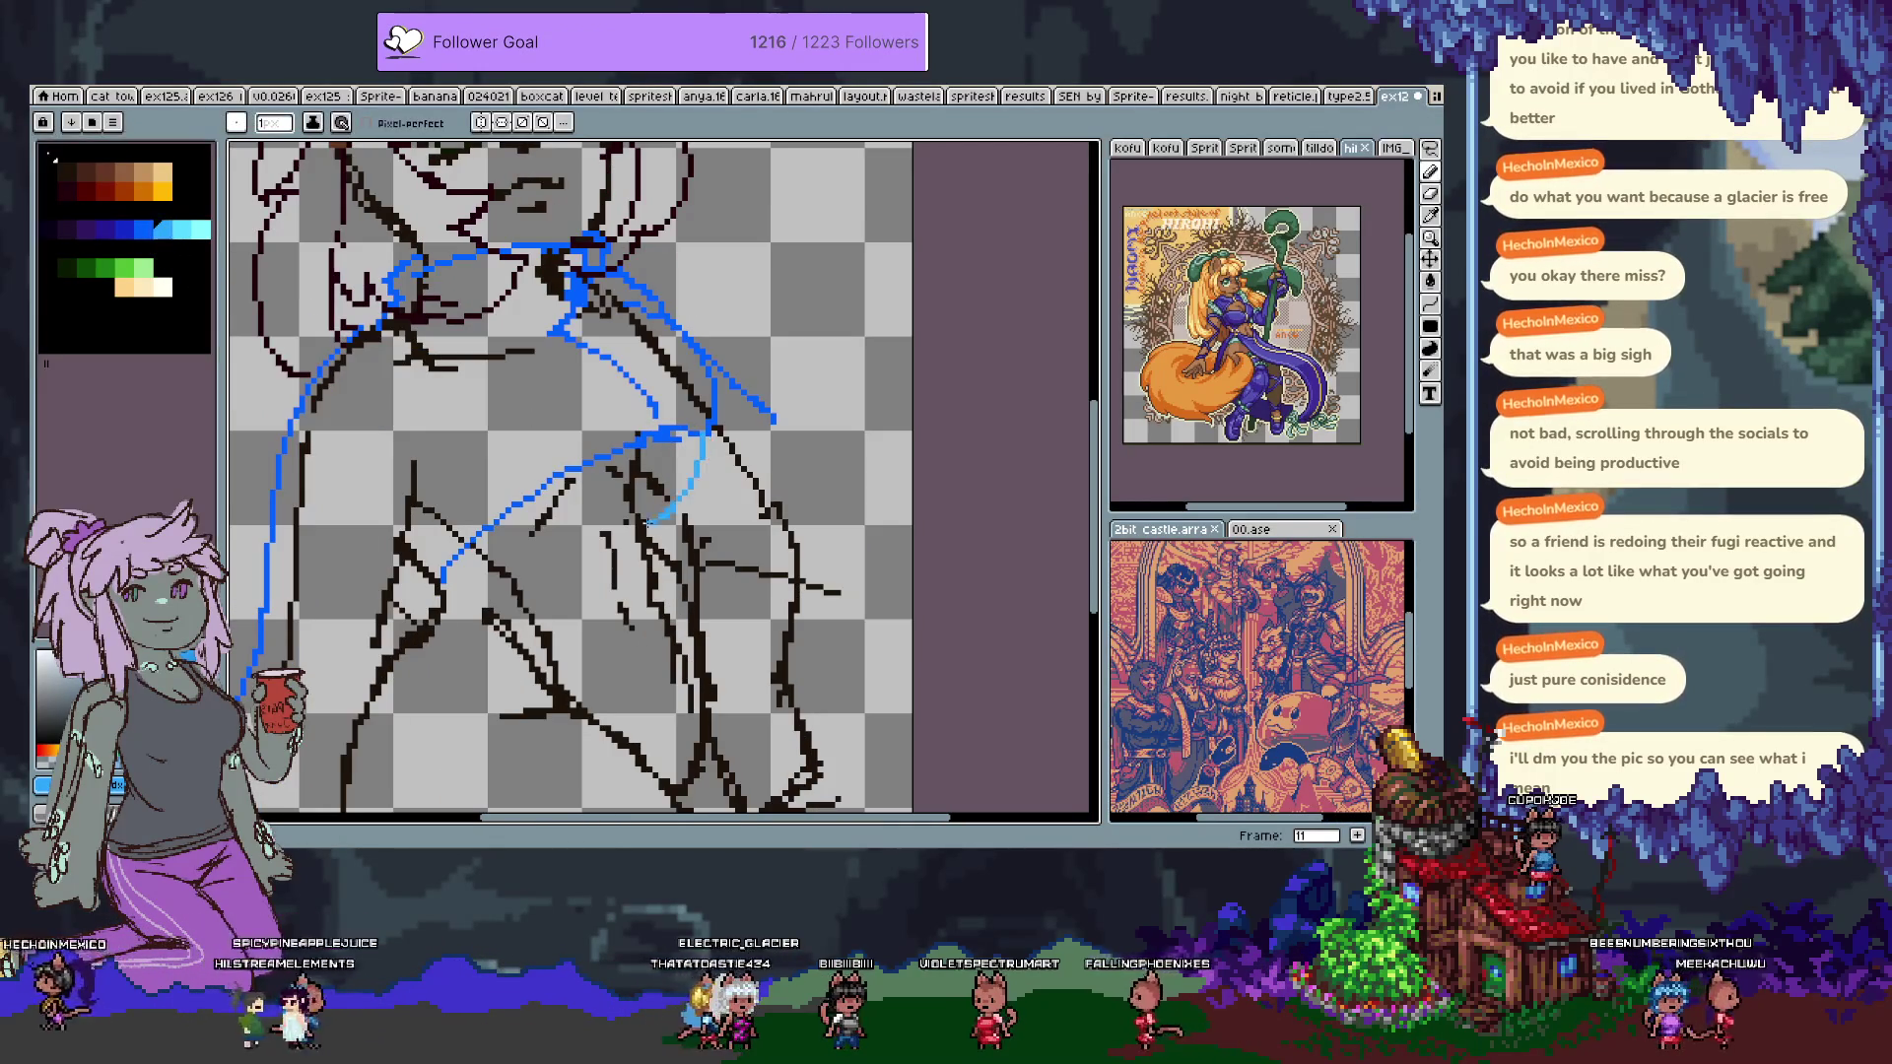
{"action": "key", "text": "ctrl+z"}
{"action": "left_click_drag", "start_coordinate": [710, 431], "coordinate": [639, 519]}
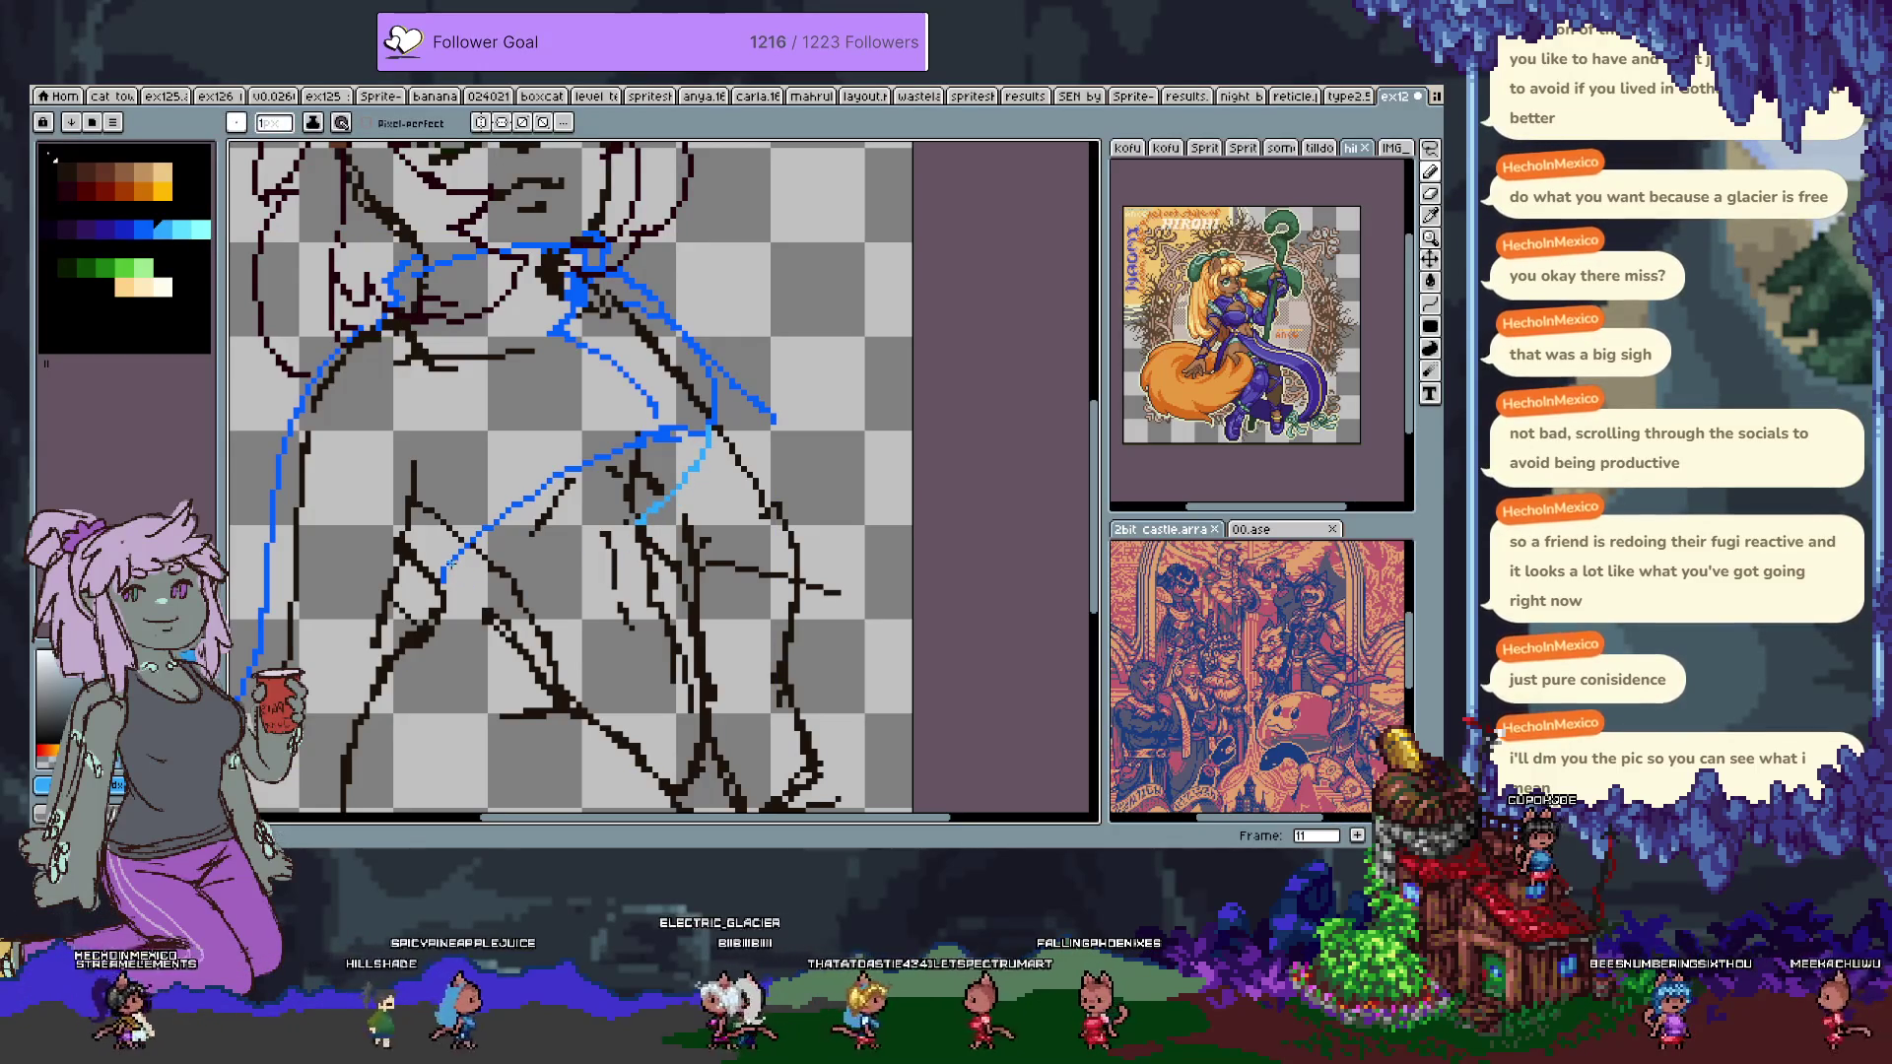
{"action": "key", "text": "ctrl+z"}
{"action": "key", "text": "ctrl+z"}
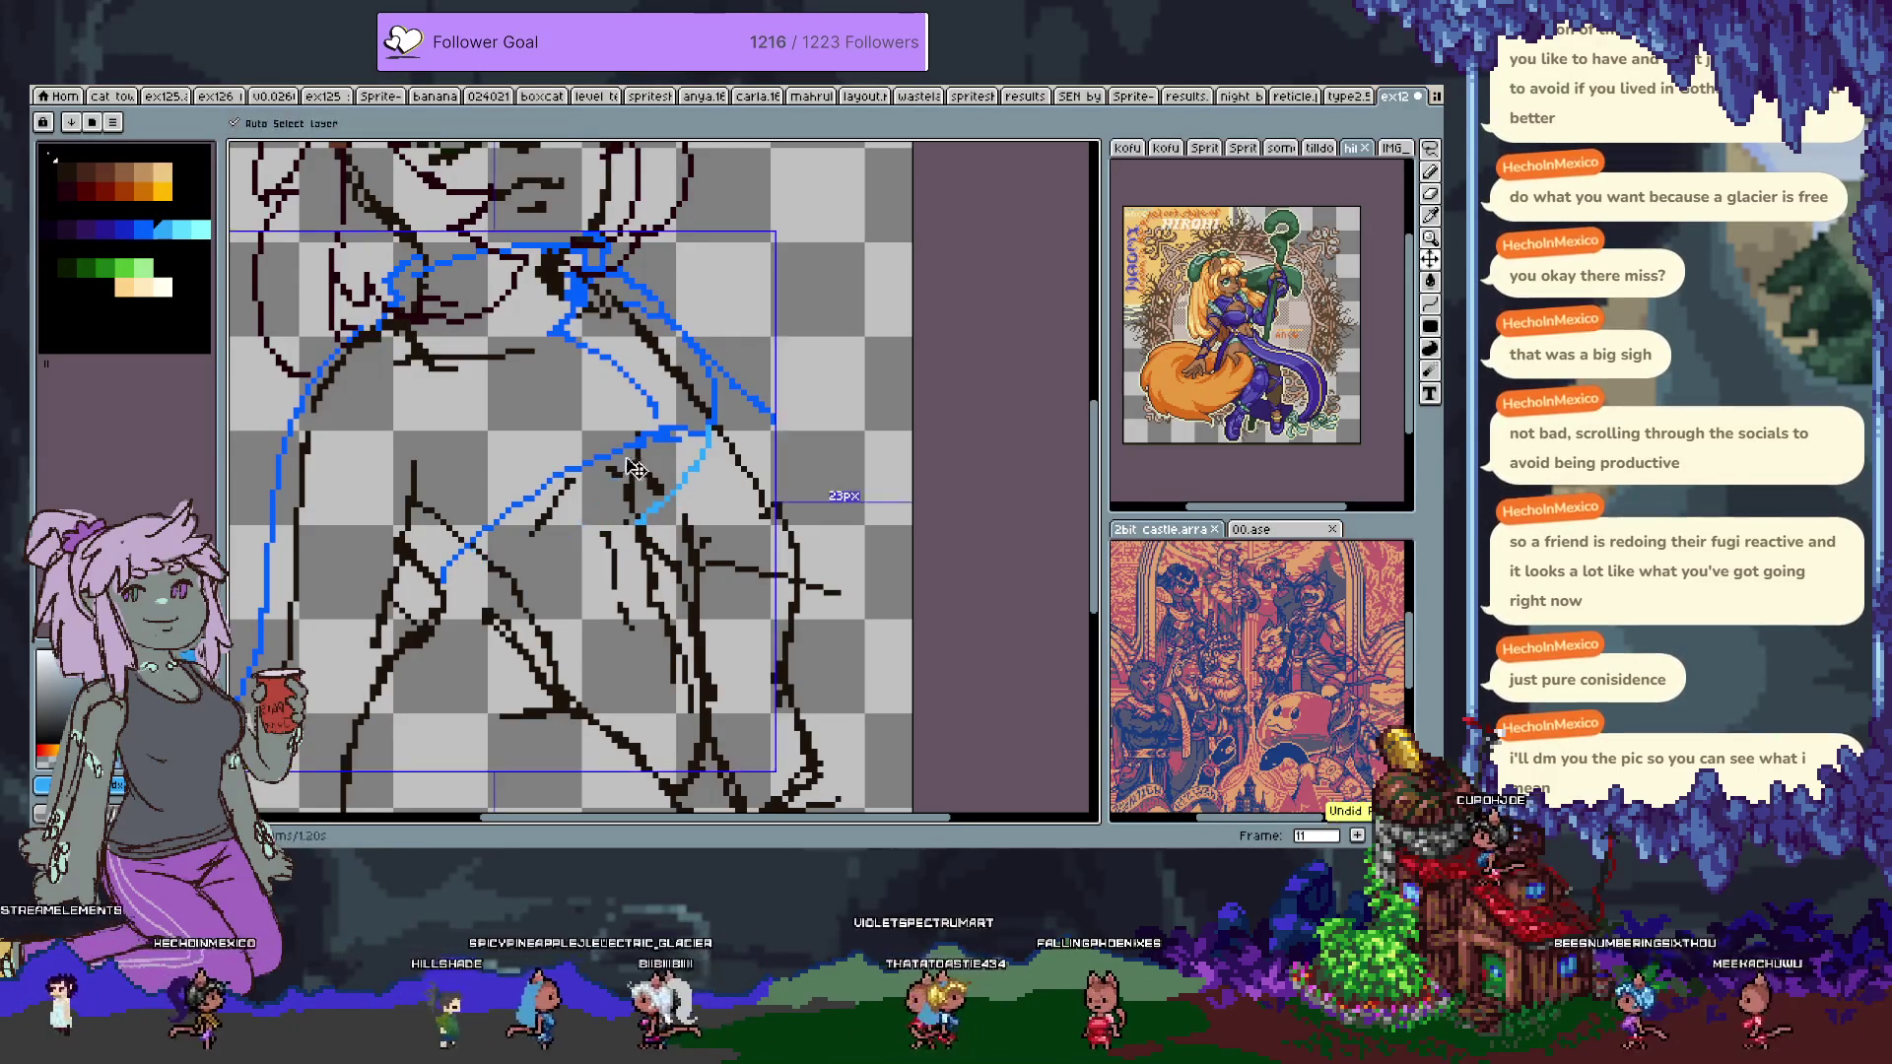
{"action": "left_click_drag", "start_coordinate": [648, 490], "coordinate": [456, 588]}
{"action": "key", "text": "ctrl+z"}
{"action": "left_click_drag", "start_coordinate": [647, 490], "coordinate": [478, 572]}
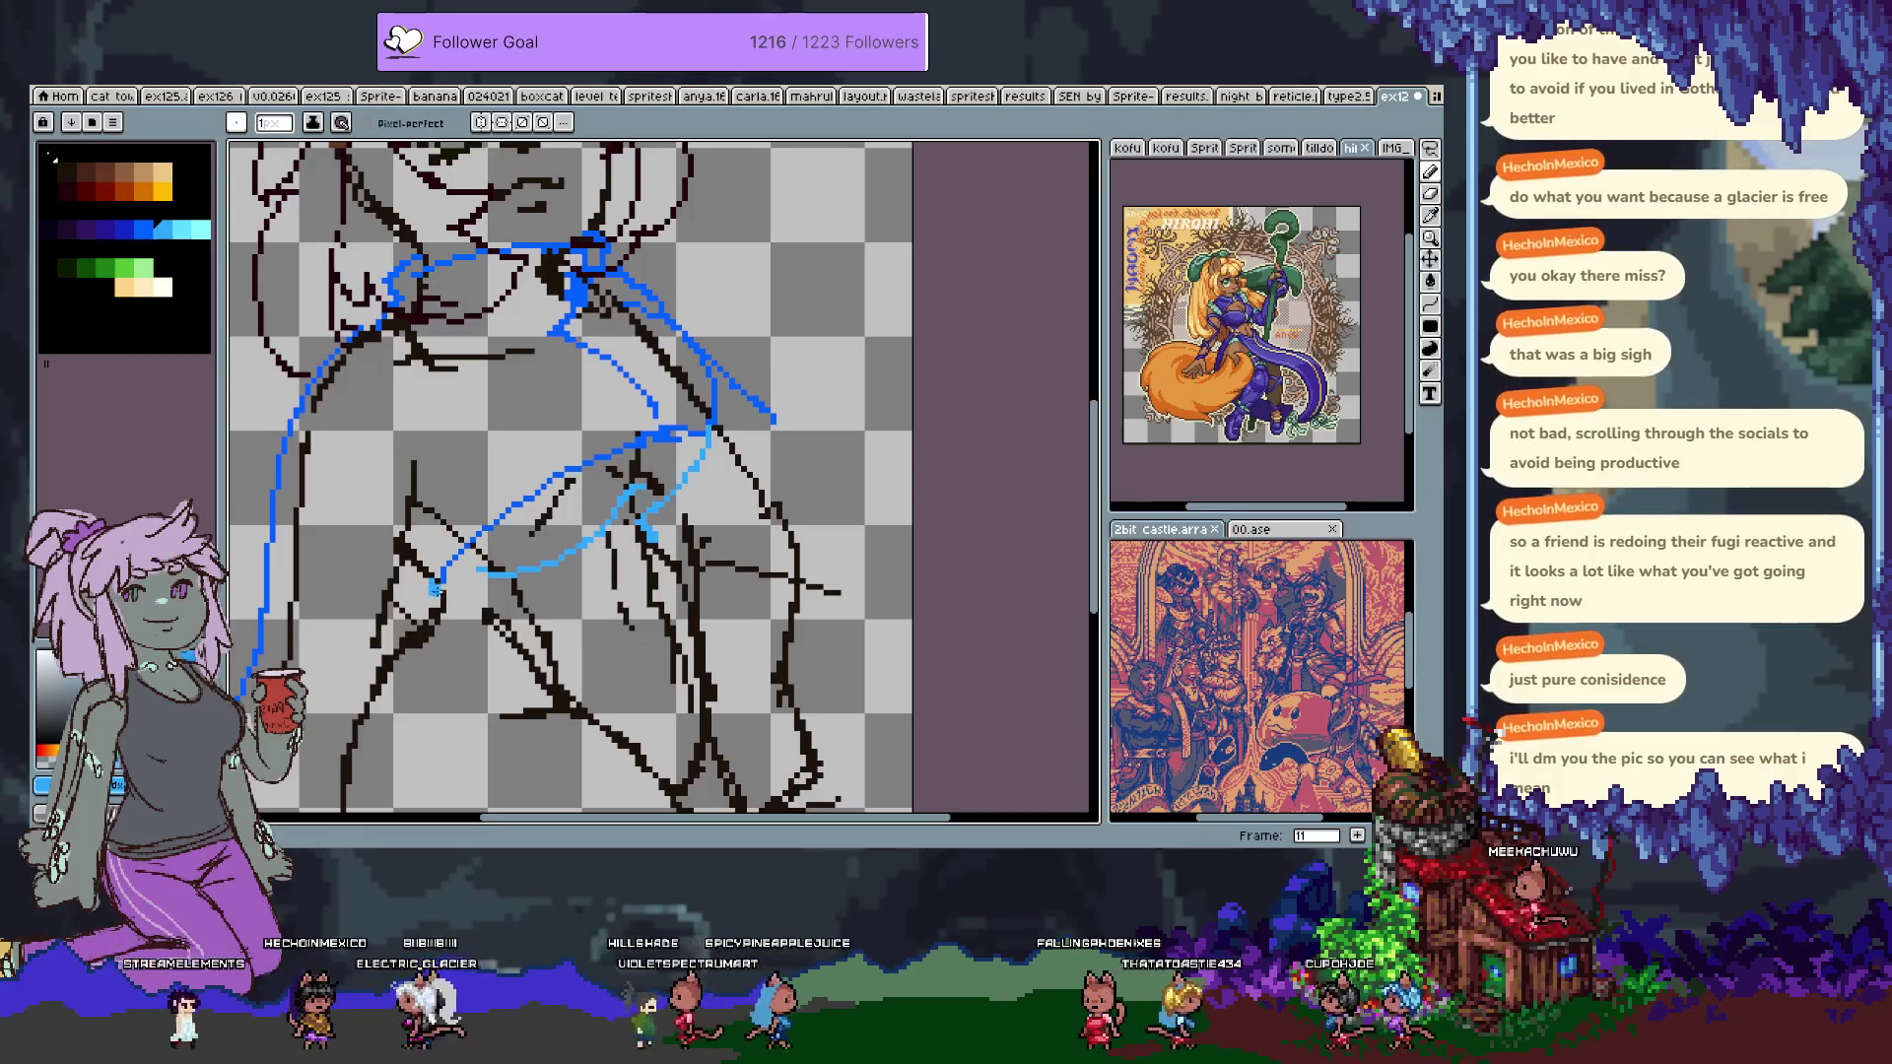
{"action": "left_click_drag", "start_coordinate": [434, 584], "coordinate": [388, 529]}
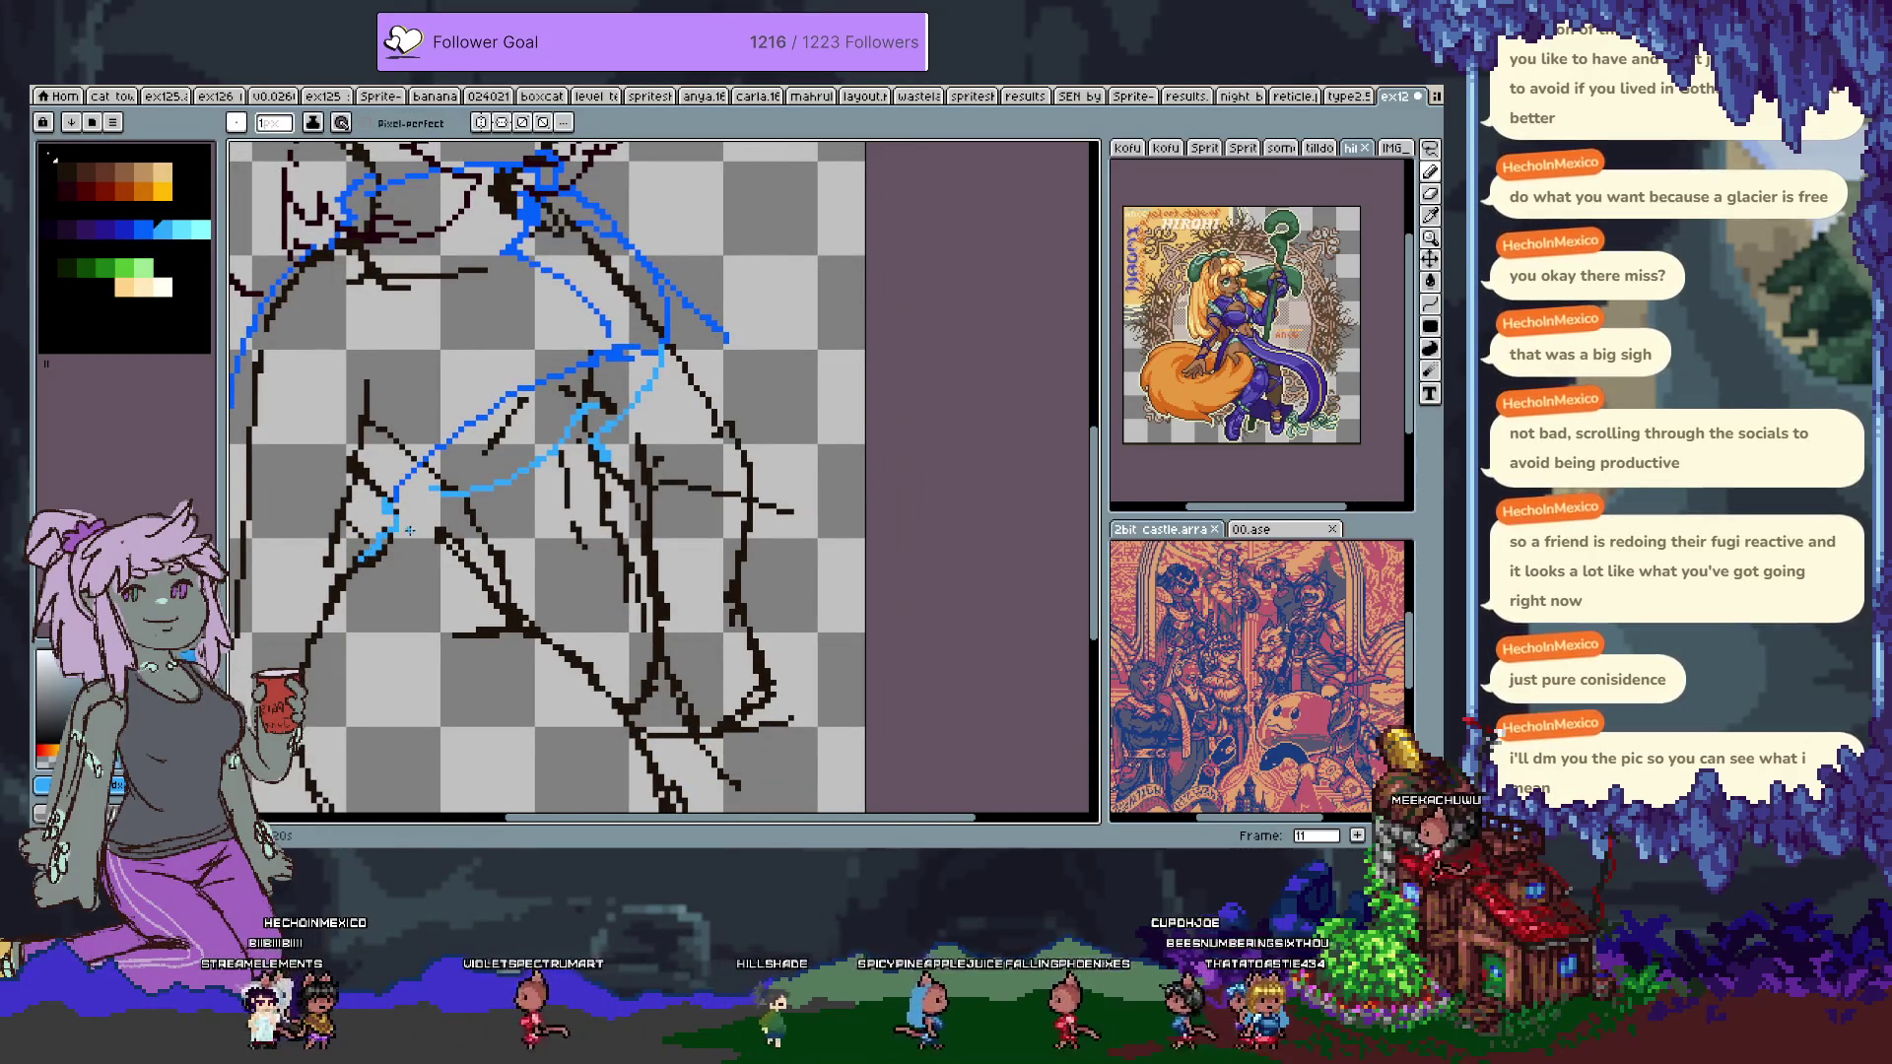
{"action": "key", "text": "ctrl+z"}
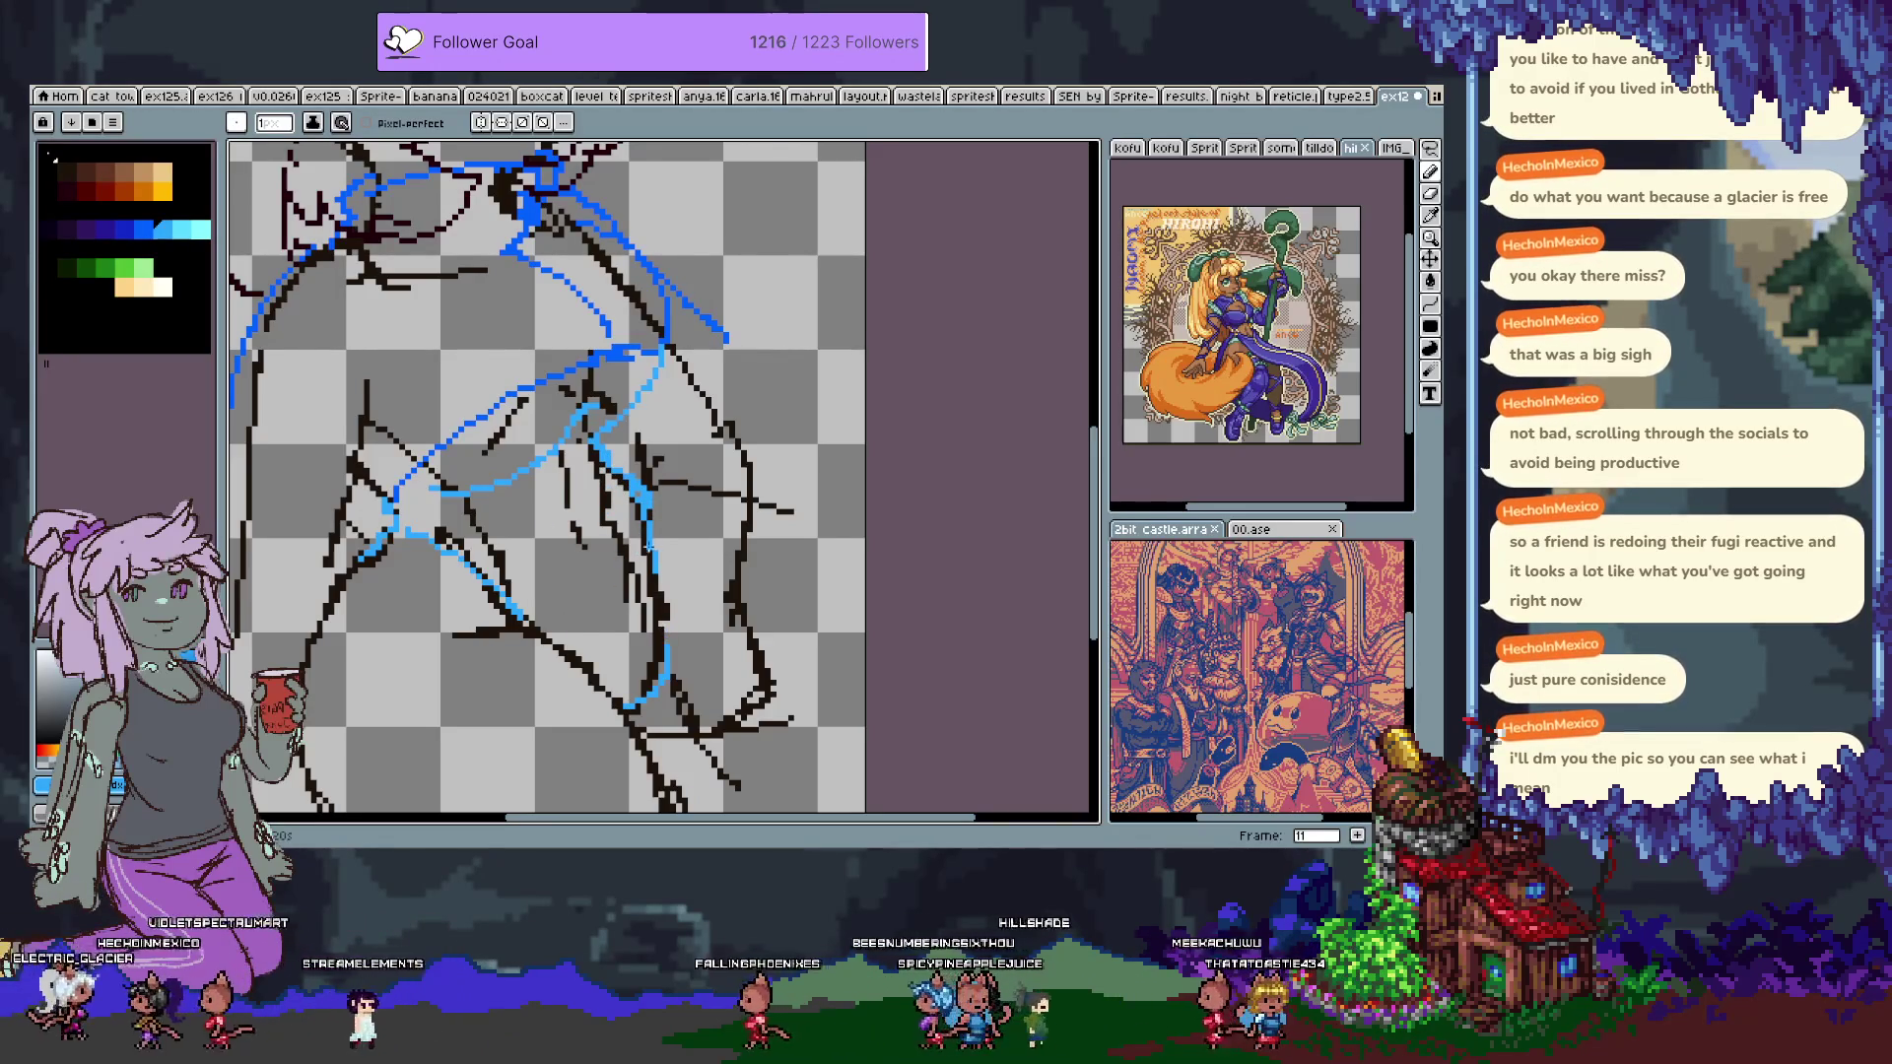
{"action": "left_click_drag", "start_coordinate": [480, 383], "coordinate": [551, 391]}
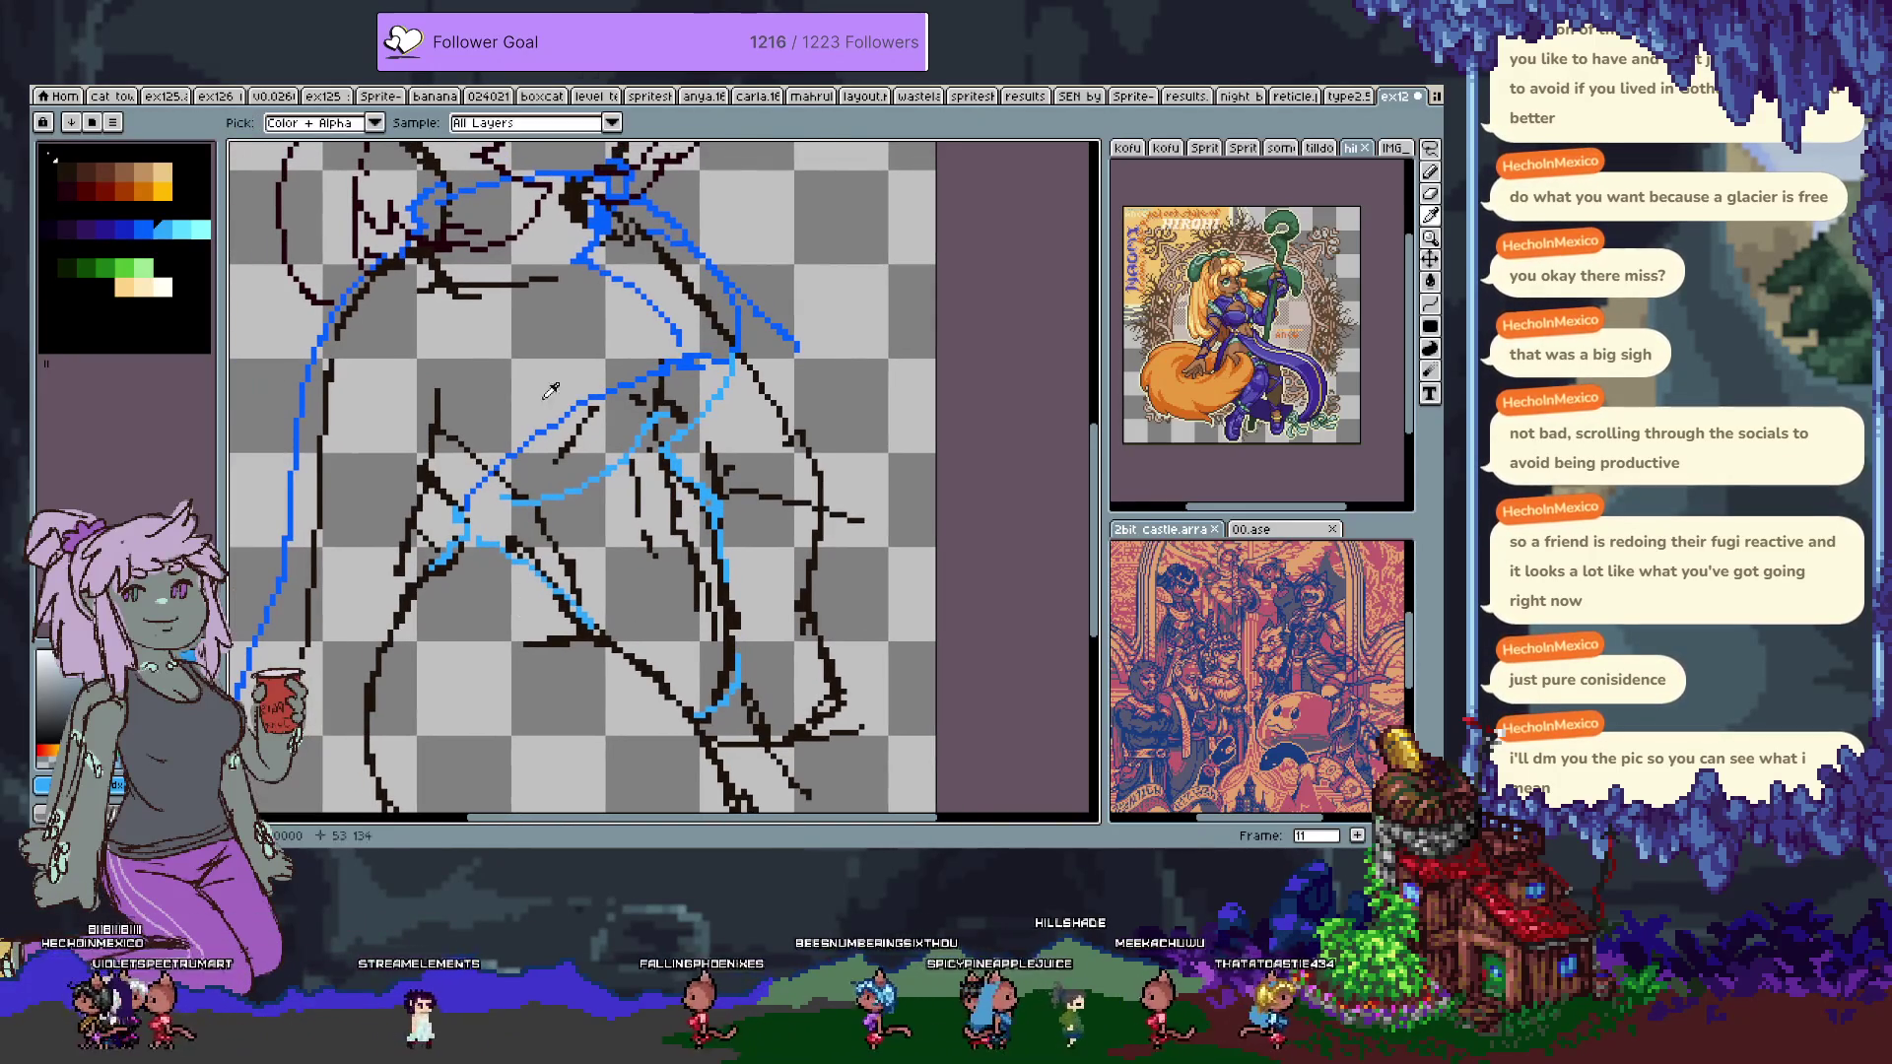
Pick the darker blue, add a small fold mark and extend the right-side jacket lines downward.
{"action": "left_click", "coordinate": [675, 352], "text": "alt"}
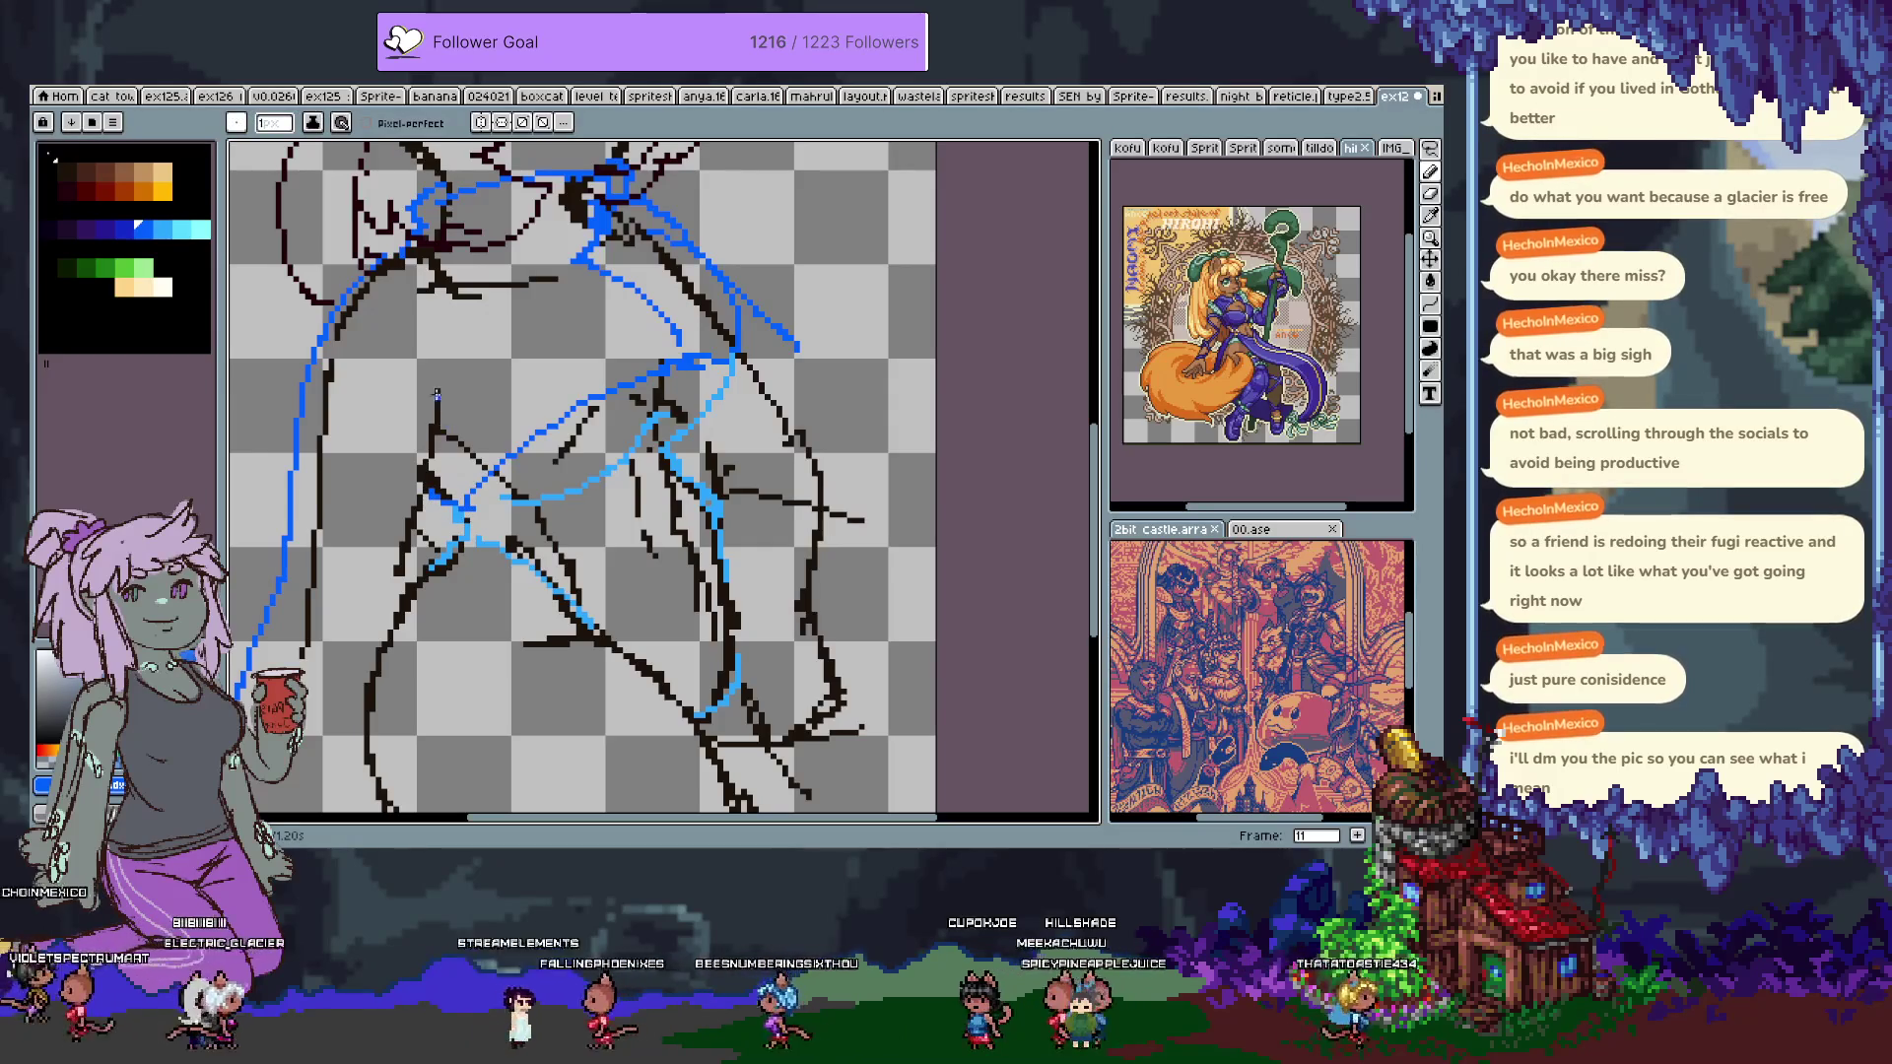
{"action": "left_click_drag", "start_coordinate": [406, 391], "coordinate": [444, 434]}
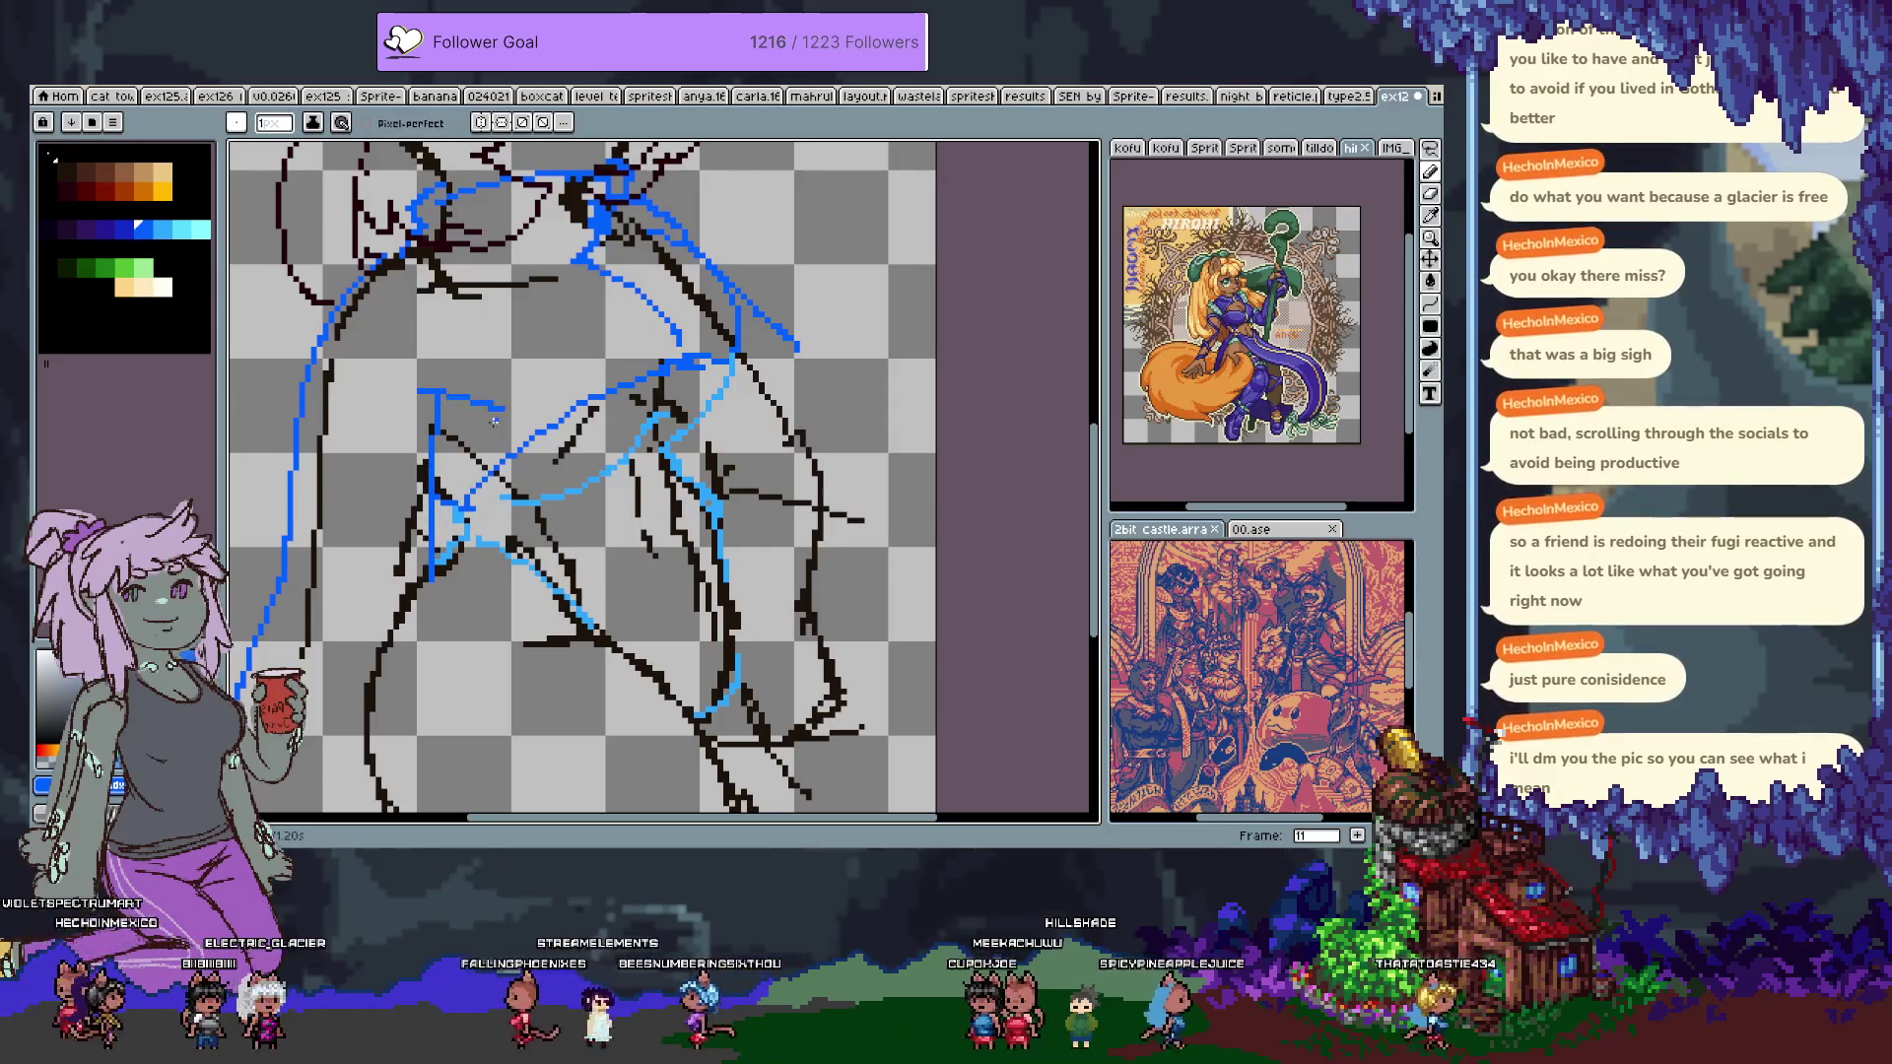
{"action": "scroll", "coordinate": [470, 421], "scroll_direction": "up", "scroll_amount": 3}
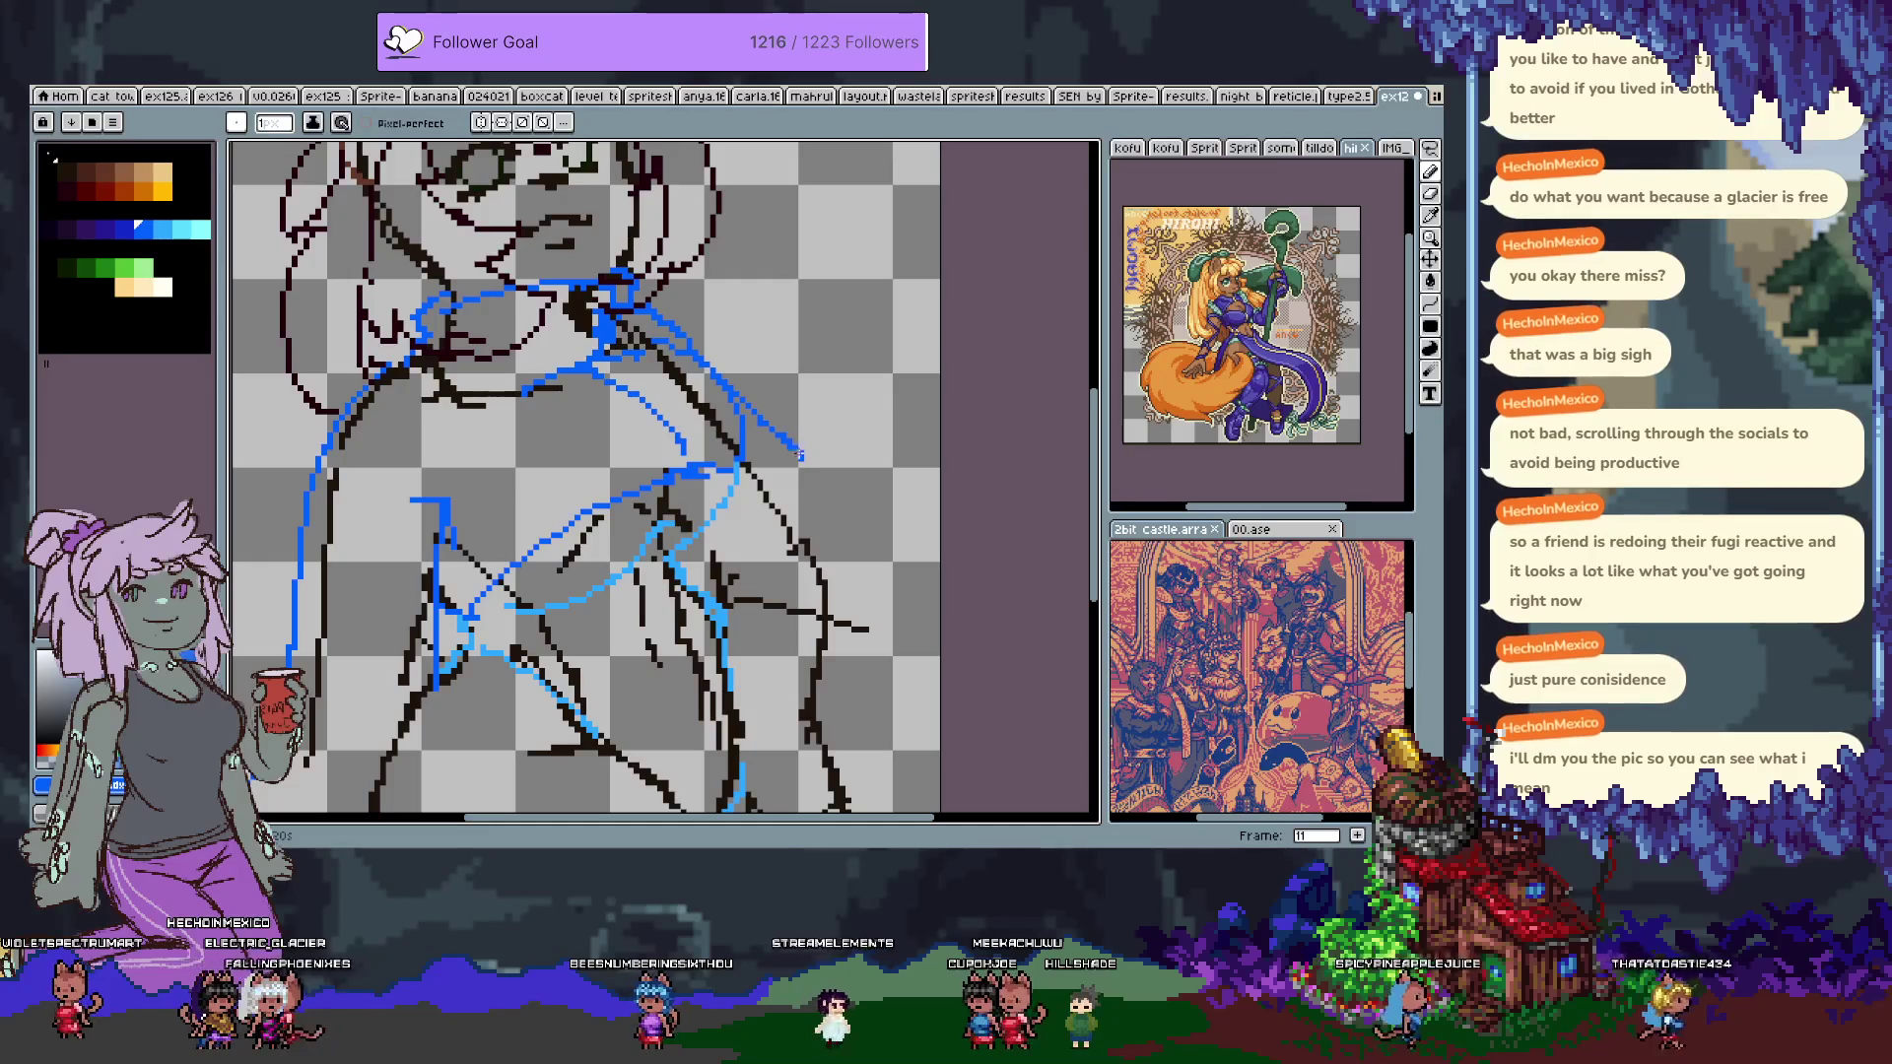
{"action": "left_click_drag", "start_coordinate": [839, 523], "coordinate": [849, 640]}
{"action": "scroll", "coordinate": [707, 580], "scroll_direction": "down", "scroll_amount": 4}
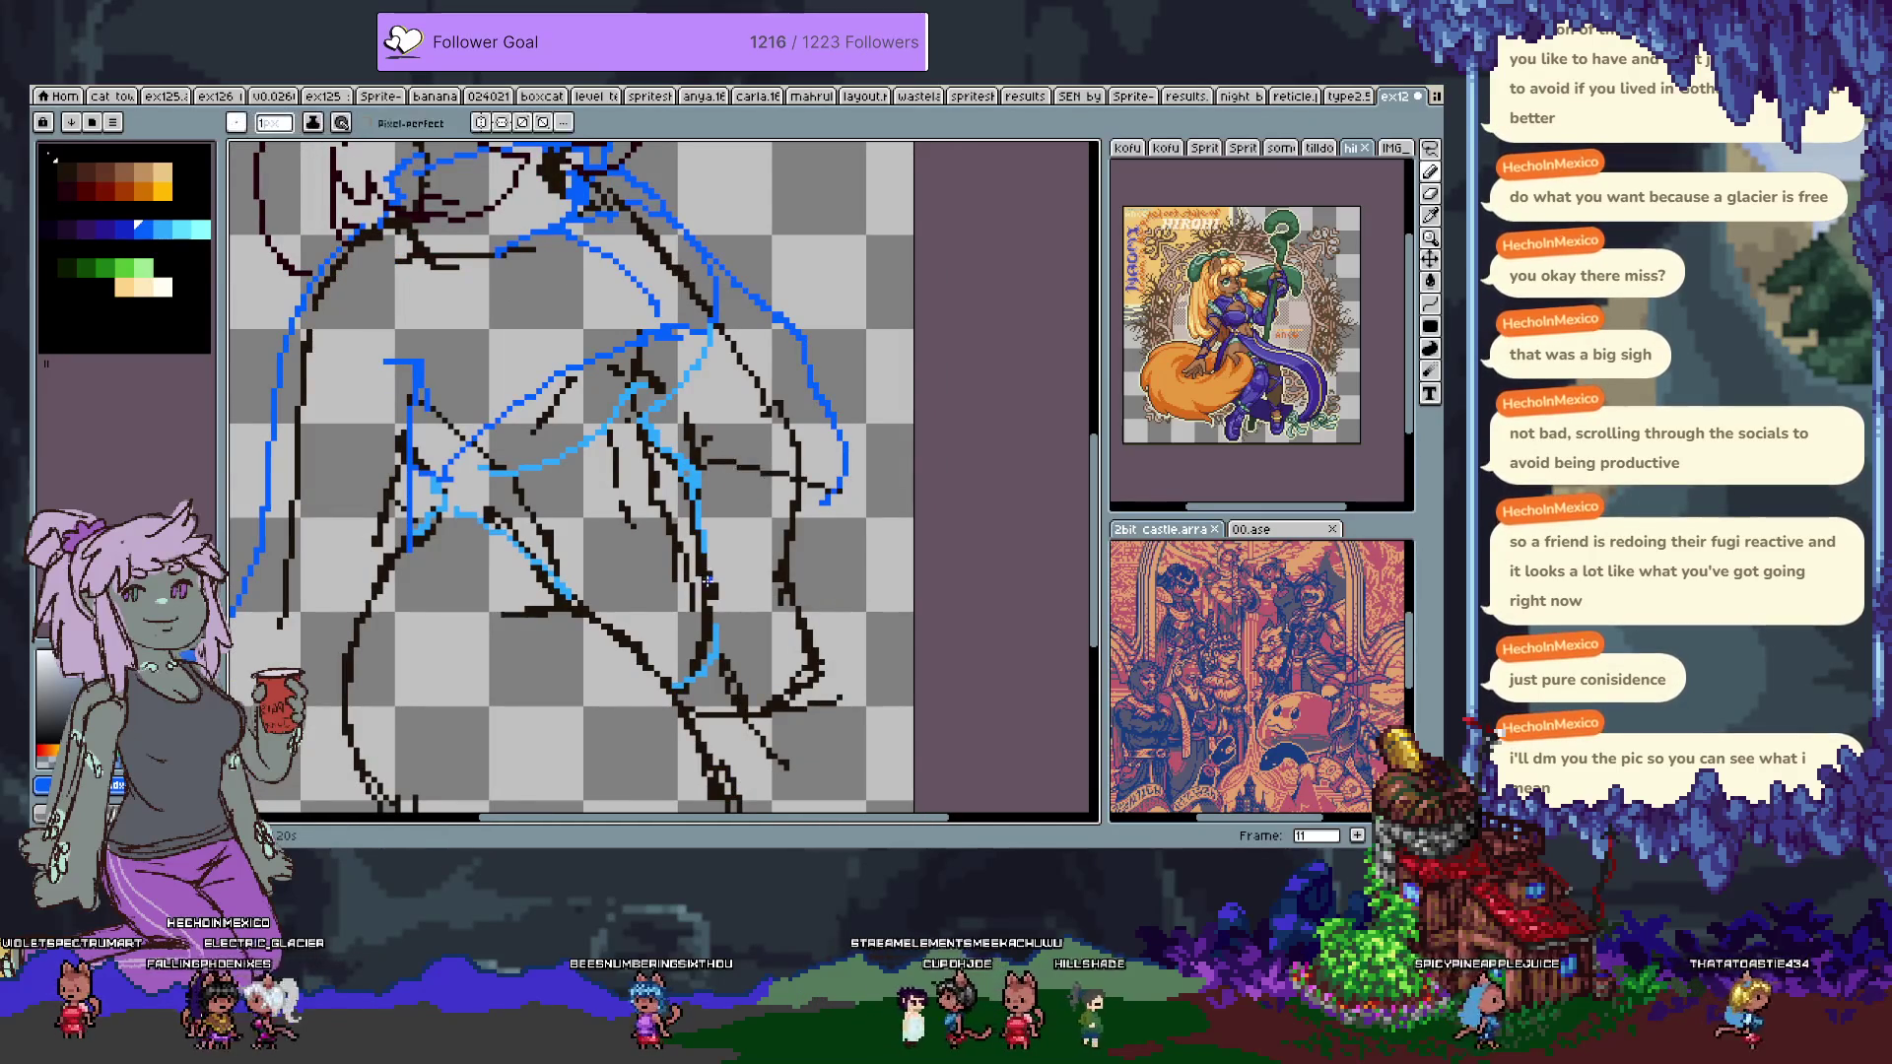
{"action": "left_click_drag", "start_coordinate": [783, 488], "coordinate": [820, 561]}
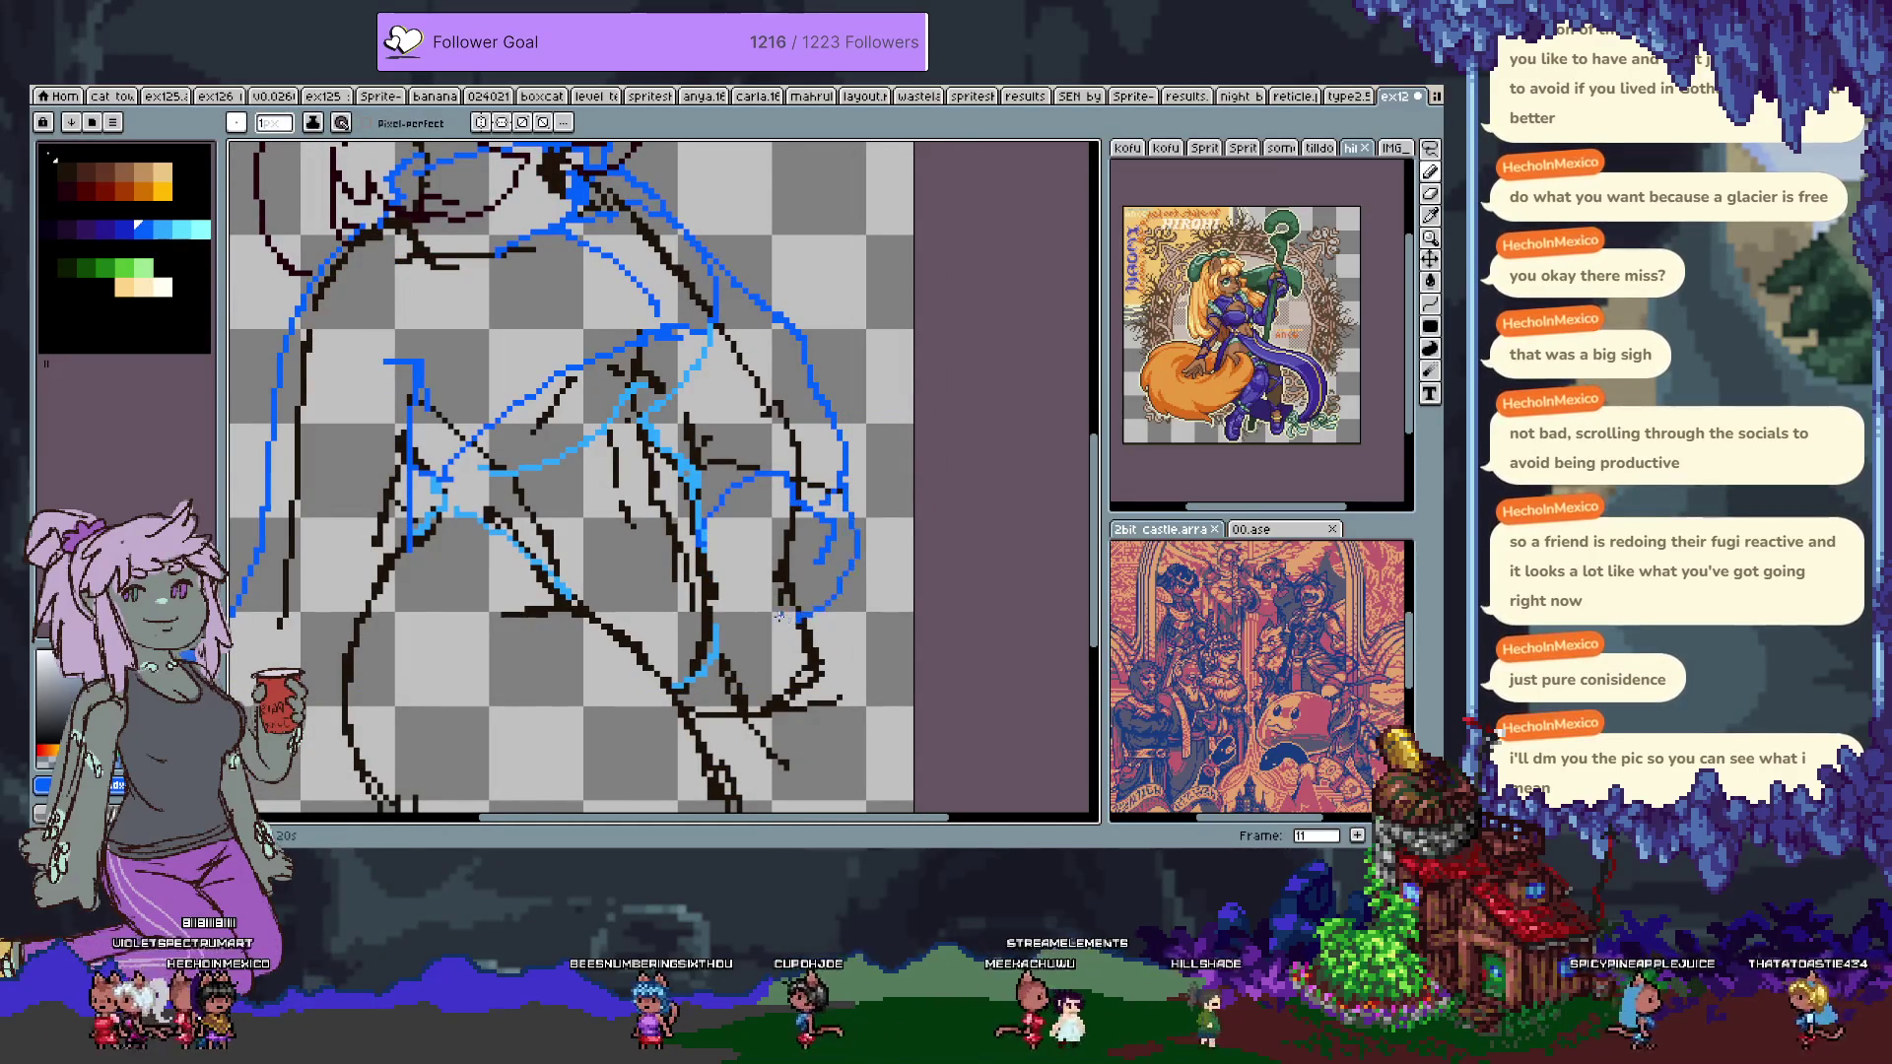
{"action": "scroll", "coordinate": [401, 581], "scroll_direction": "down", "scroll_amount": 3}
{"action": "scroll", "coordinate": [400, 581], "scroll_direction": "left", "scroll_amount": 4}
Pick black and draw two line-art strokes down the torso's left side.
{"action": "left_click", "coordinate": [414, 527], "text": "alt"}
{"action": "left_click_drag", "start_coordinate": [402, 557], "coordinate": [361, 653]}
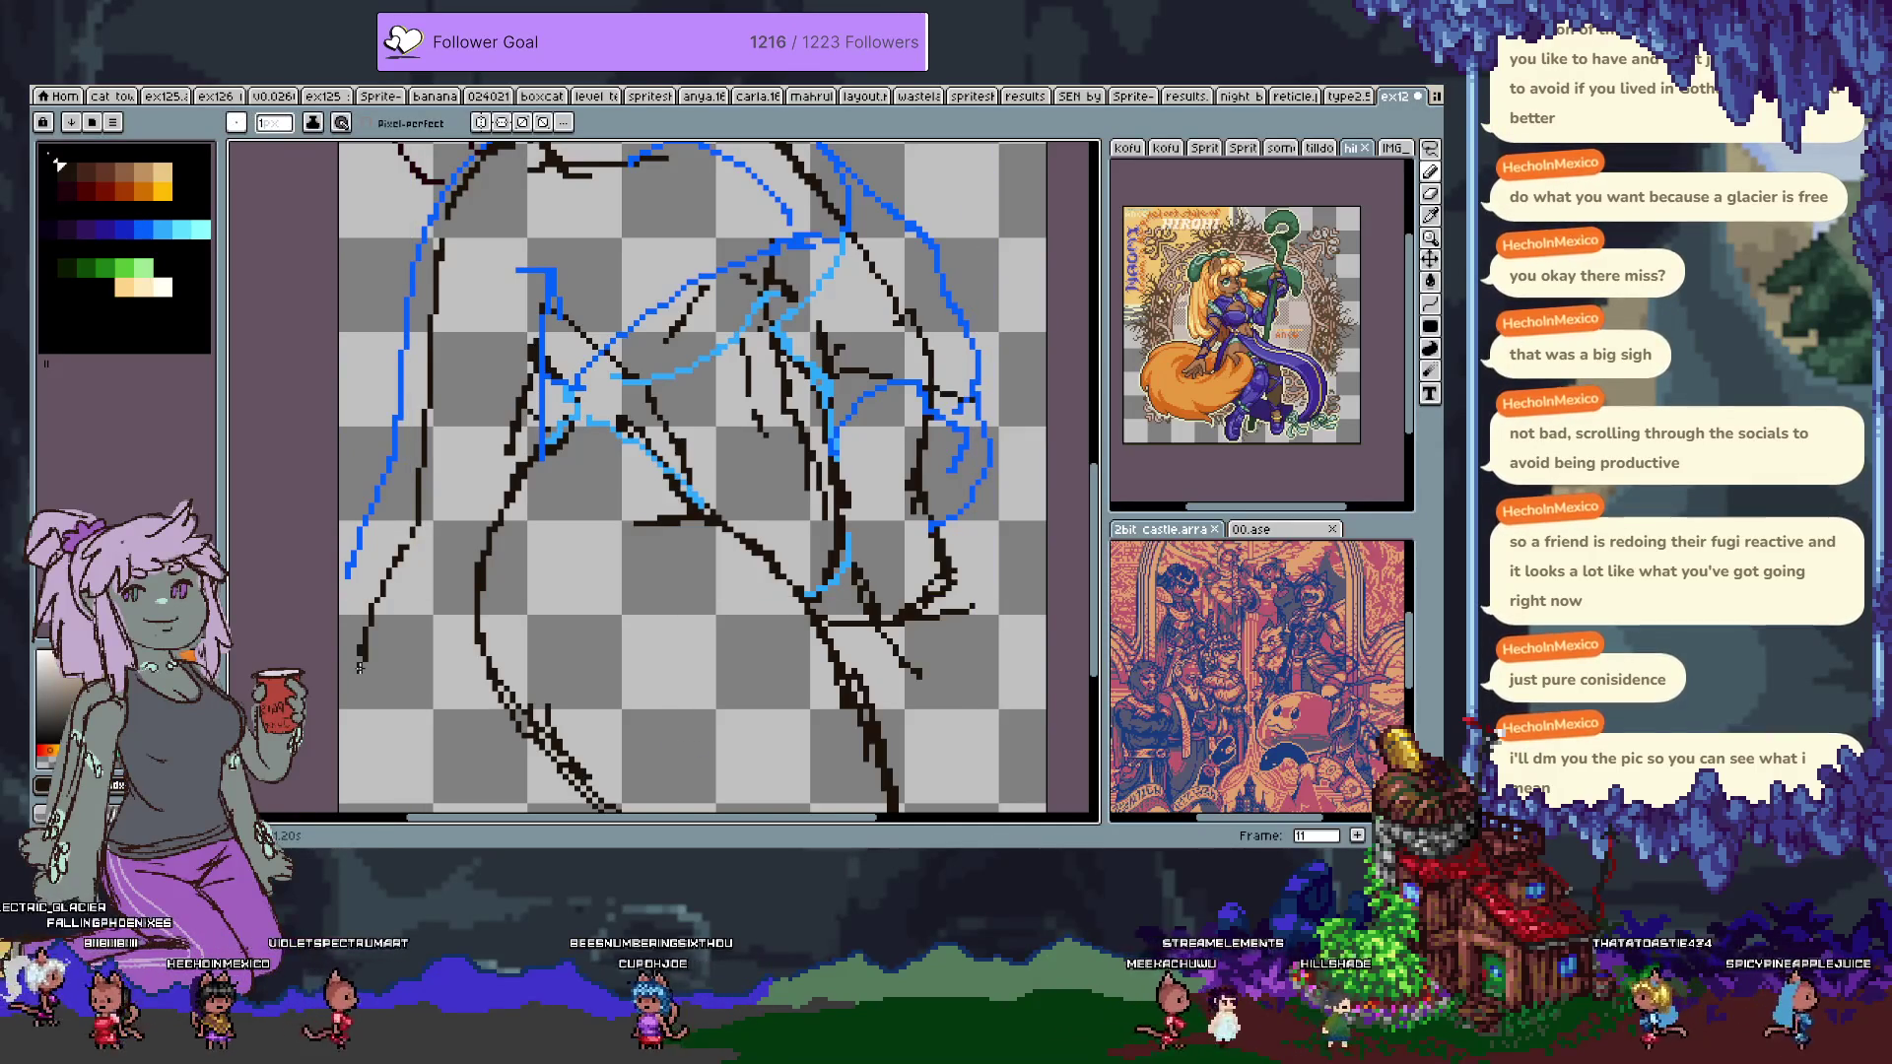
{"action": "scroll", "coordinate": [412, 598], "scroll_direction": "up", "scroll_amount": 2}
{"action": "left_click_drag", "start_coordinate": [411, 596], "coordinate": [416, 654]}
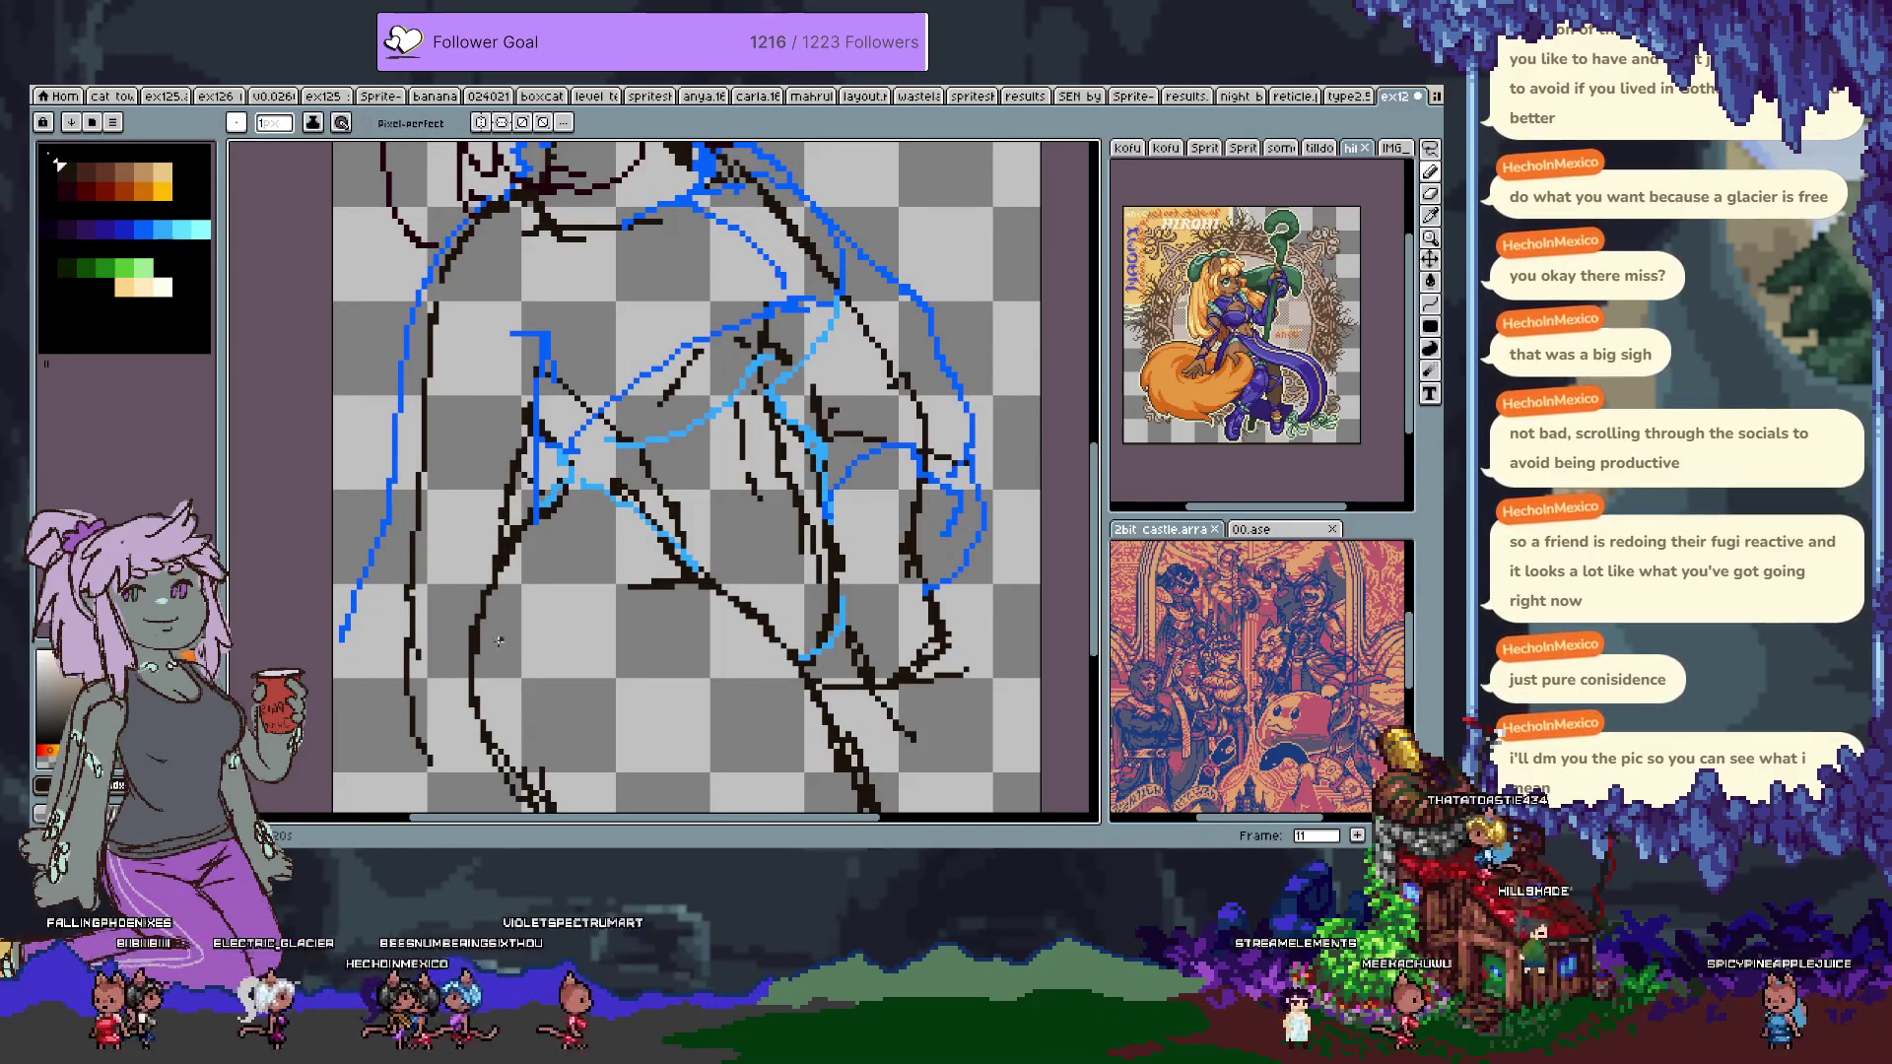
{"action": "mouse_move", "coordinate": [496, 667]}
{"action": "left_mouse_down"}
{"action": "mouse_move", "coordinate": [473, 631]}
{"action": "mouse_move", "coordinate": [448, 680]}
{"action": "mouse_move", "coordinate": [426, 661]}
{"action": "mouse_move", "coordinate": [434, 705]}
{"action": "left_mouse_up"}
Draw a black line-art stroke on the right of the torso.
{"action": "key", "text": "v"}
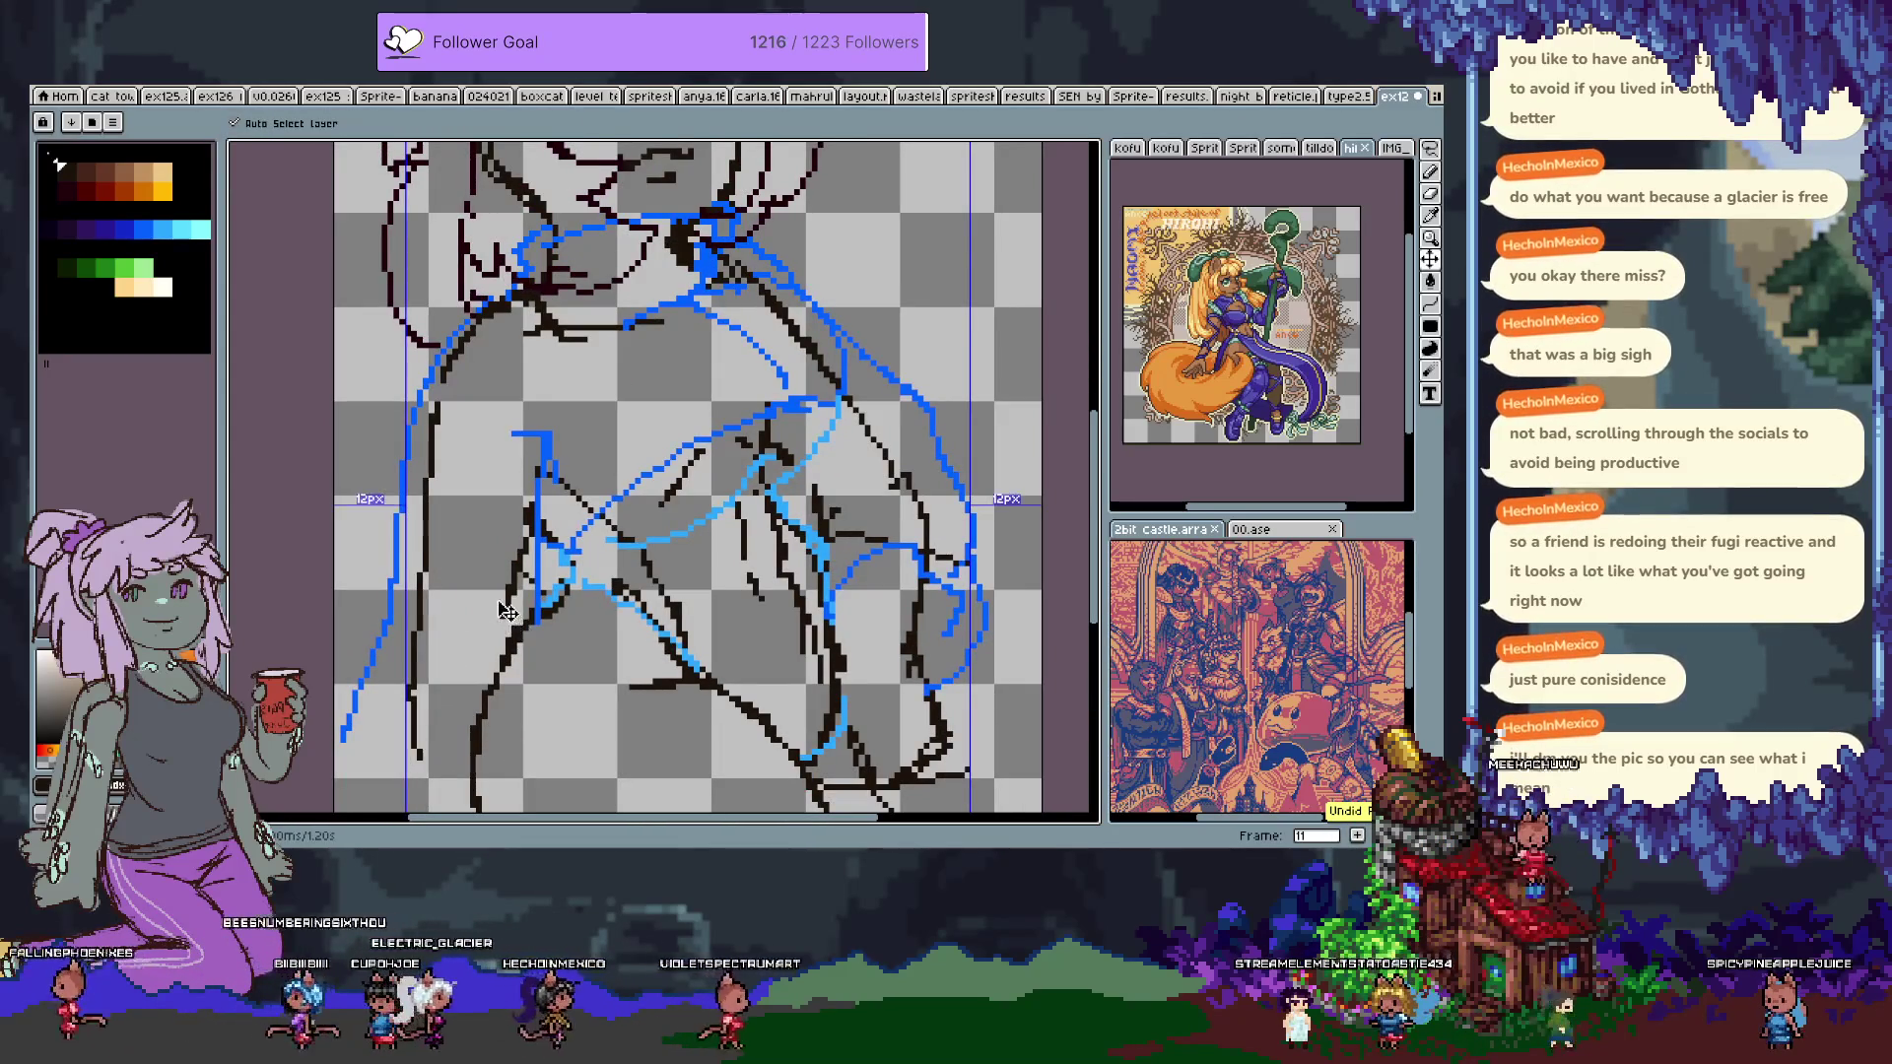
{"action": "key", "text": "b"}
{"action": "left_click_drag", "start_coordinate": [388, 727], "coordinate": [455, 553]}
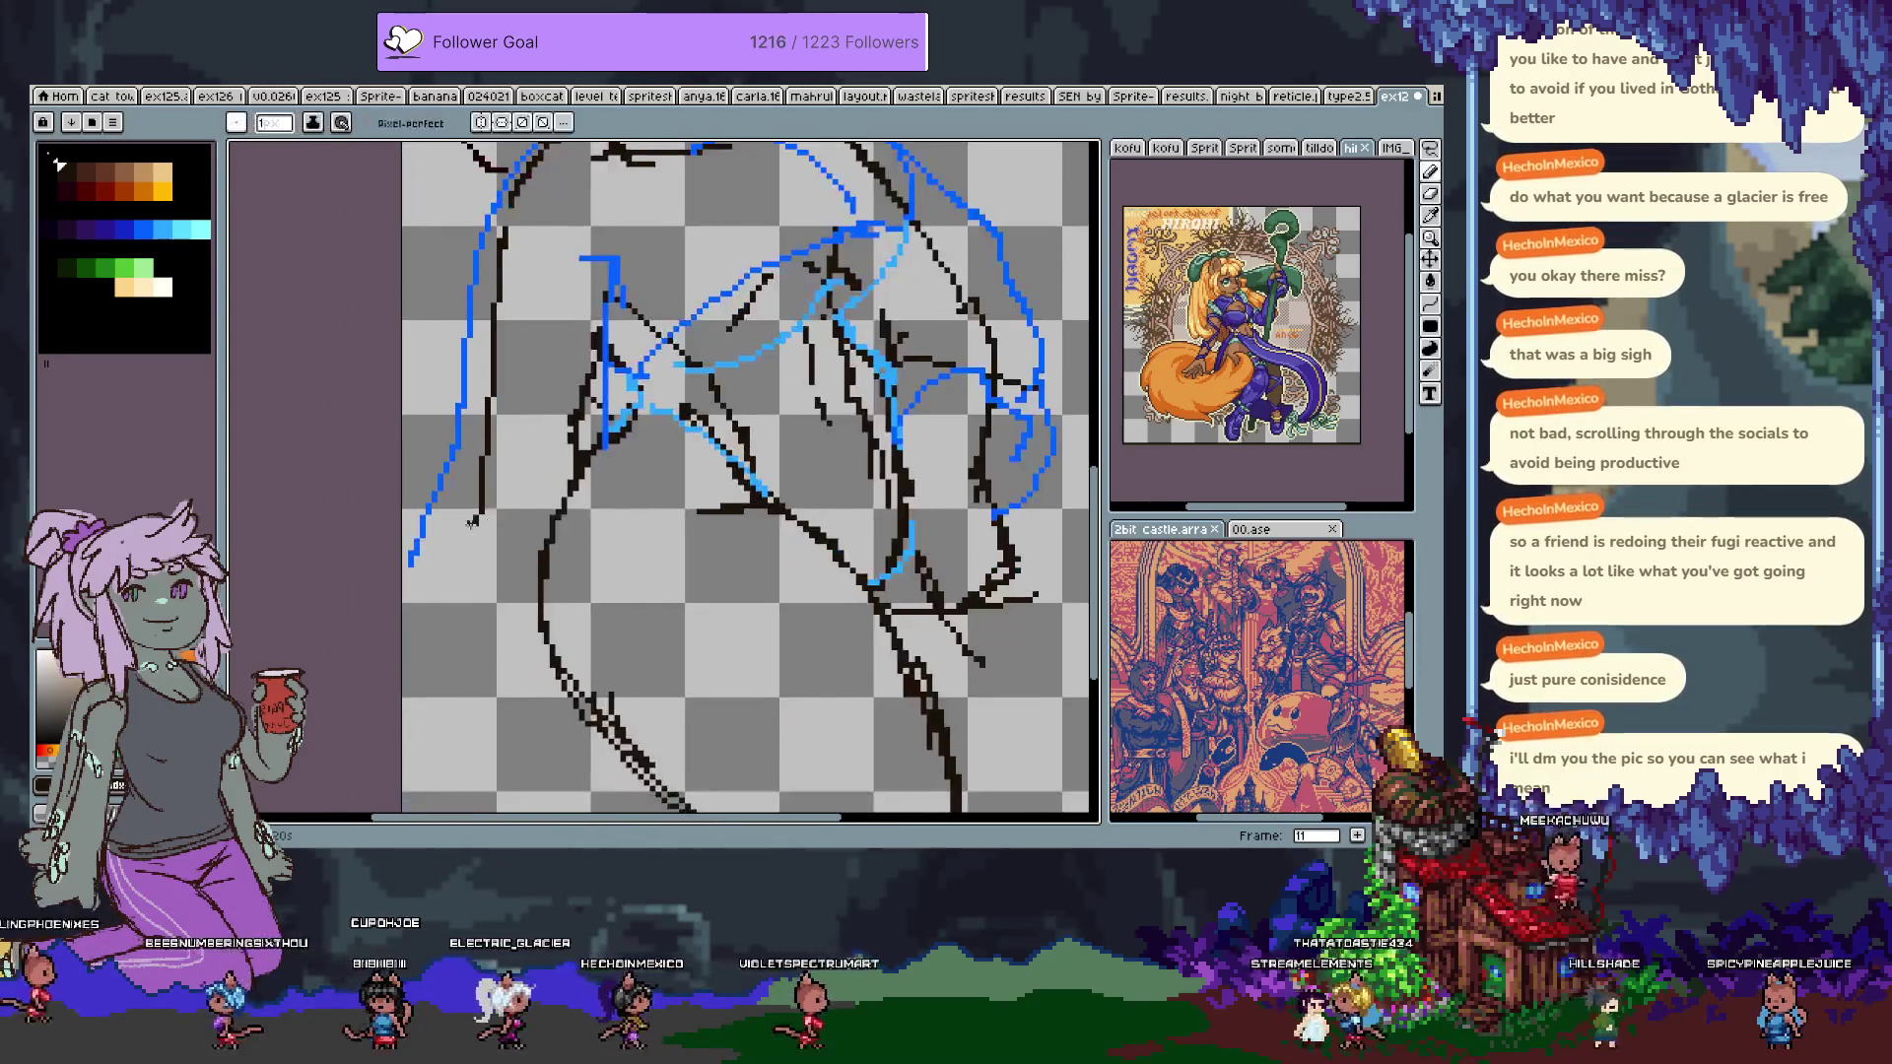
{"action": "mouse_move", "coordinate": [522, 361]}
{"action": "left_mouse_down"}
{"action": "mouse_move", "coordinate": [453, 602]}
{"action": "mouse_move", "coordinate": [517, 522]}
{"action": "left_mouse_up"}
{"action": "key", "text": "v"}
{"action": "key", "text": "b"}
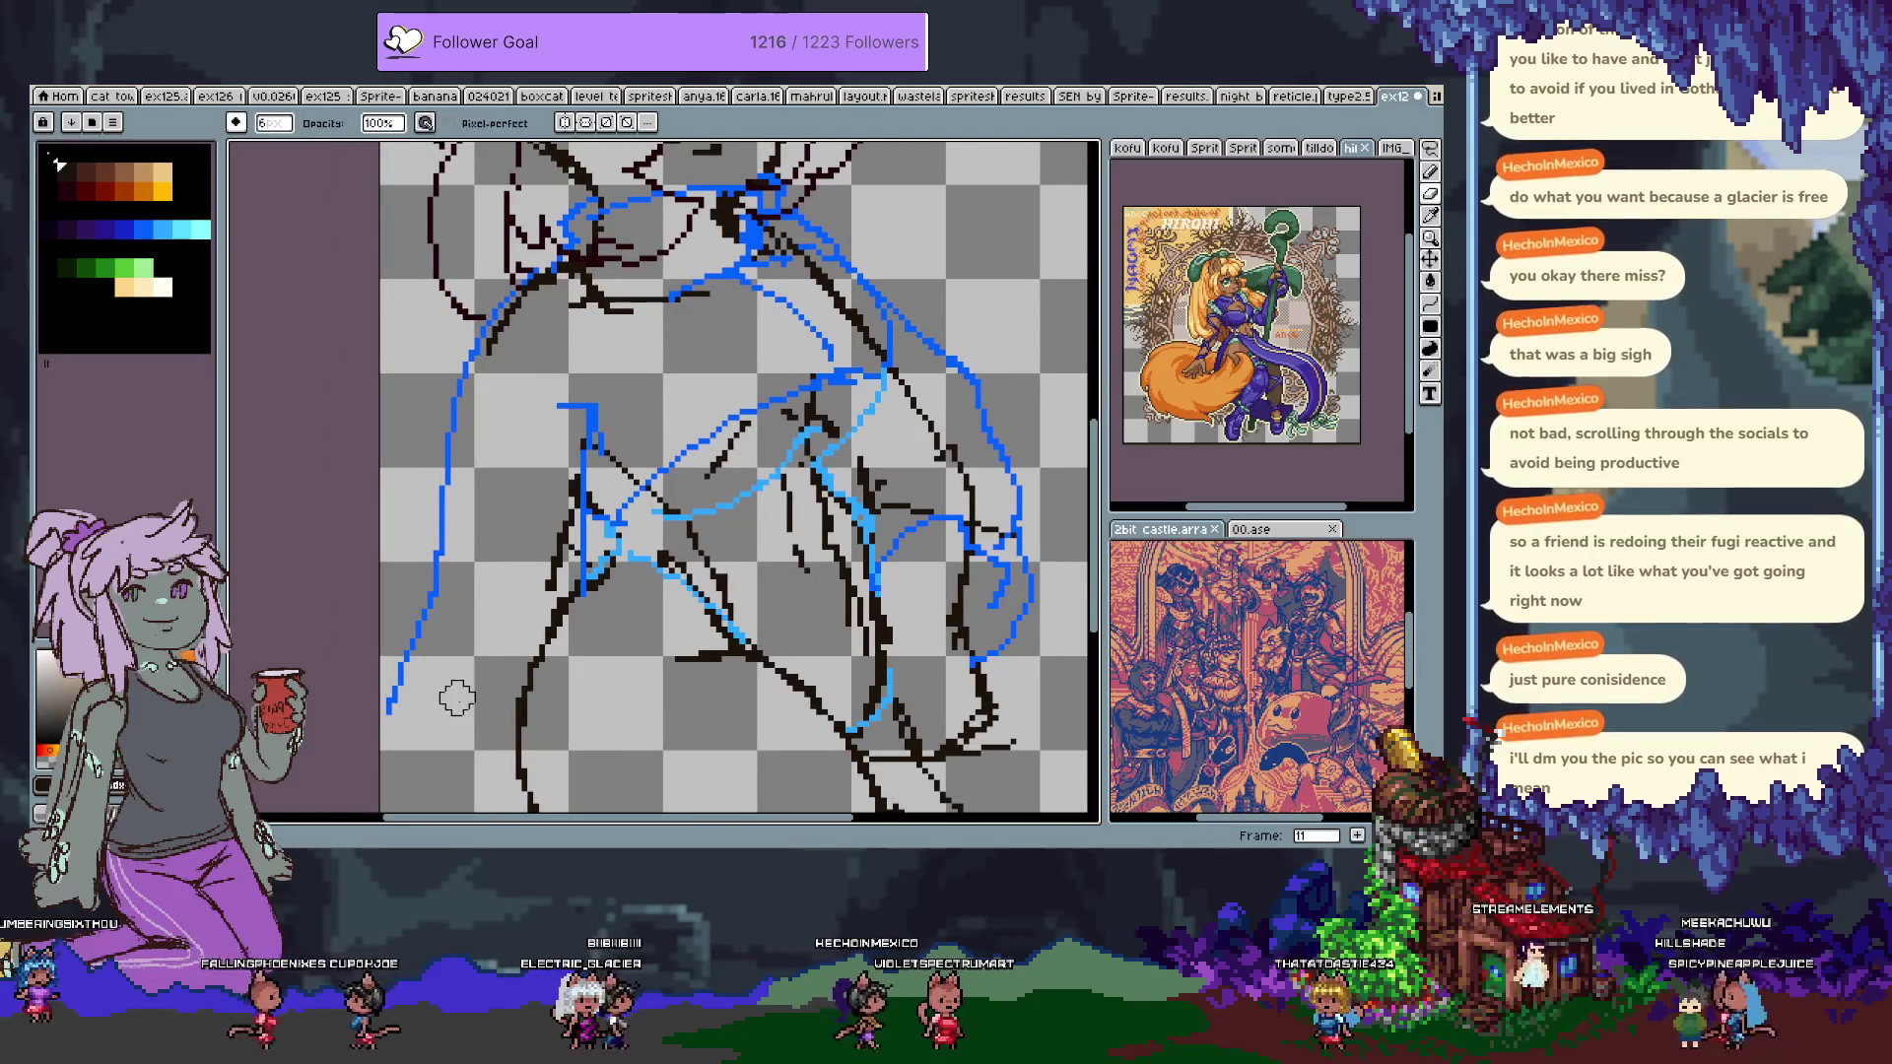
{"action": "key", "text": "b"}
{"action": "left_click_drag", "start_coordinate": [575, 476], "coordinate": [516, 577]}
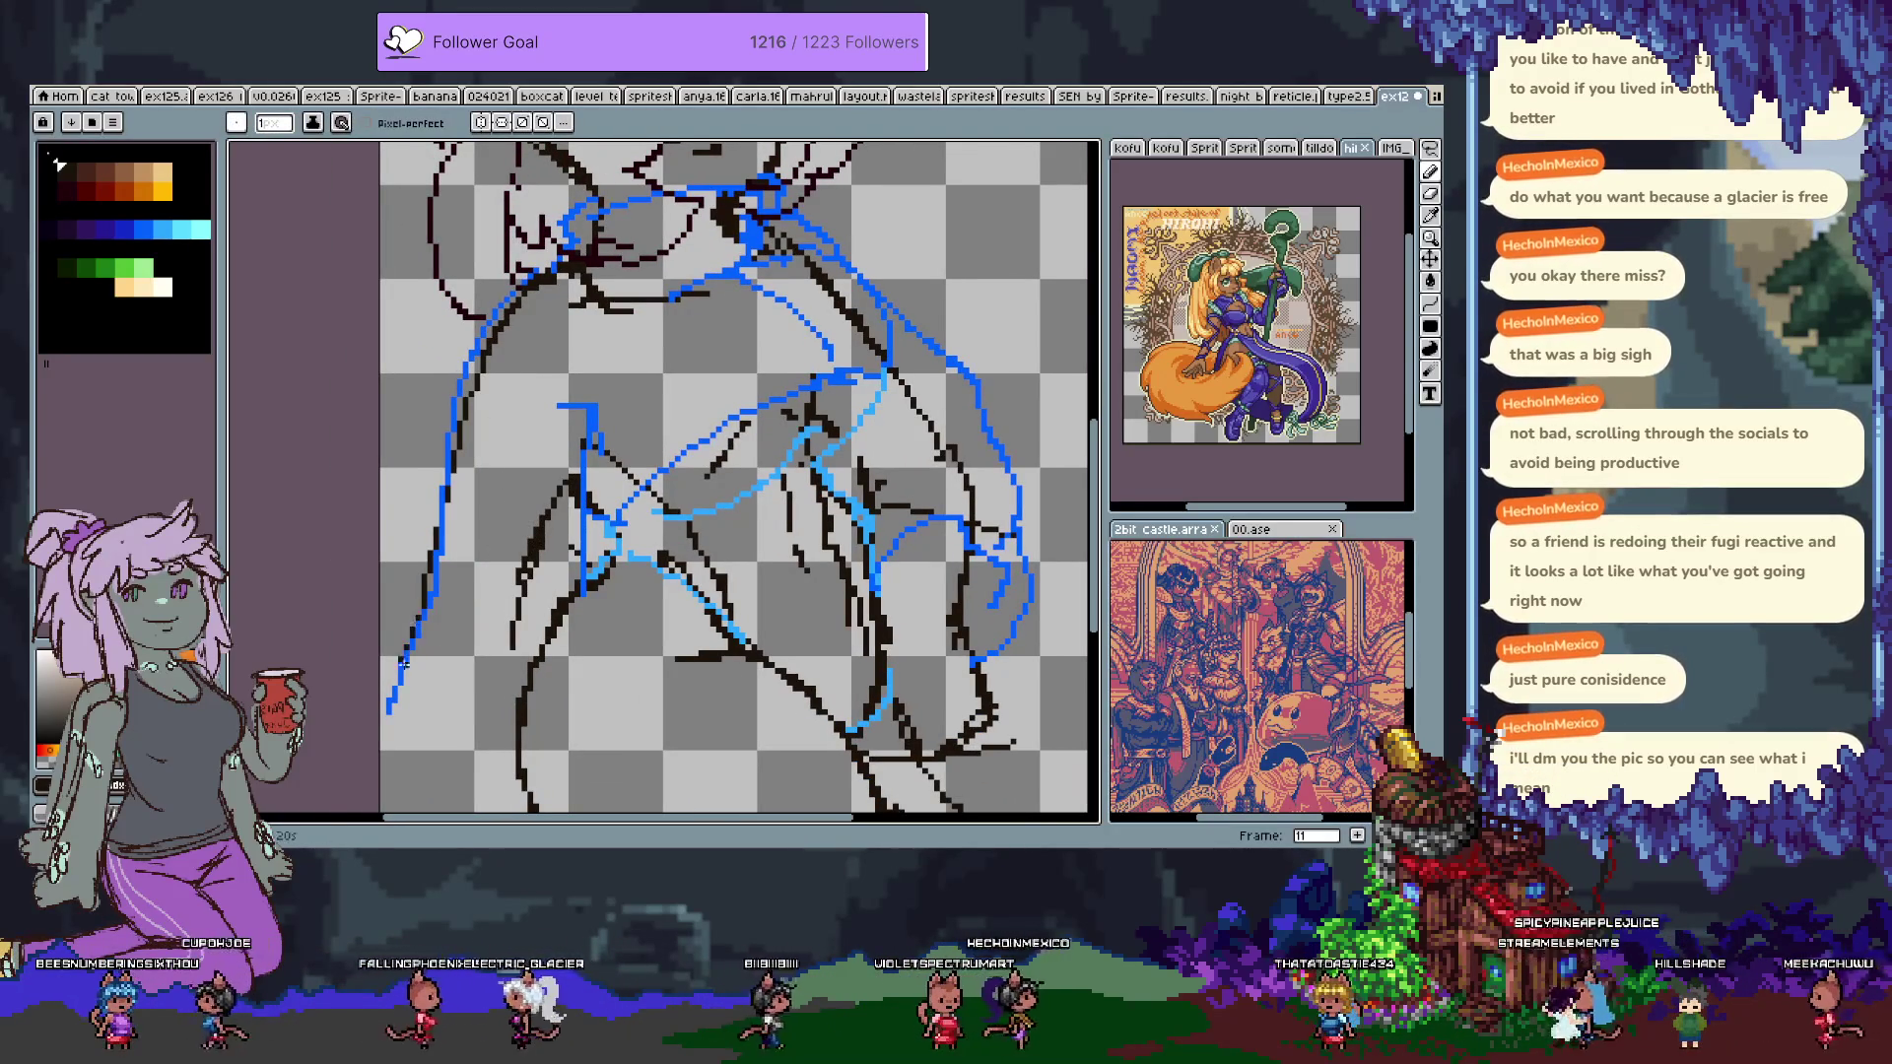
Erase the lower end of the left blue outline and add a short line on the lower right torso.
{"action": "key", "text": "v"}
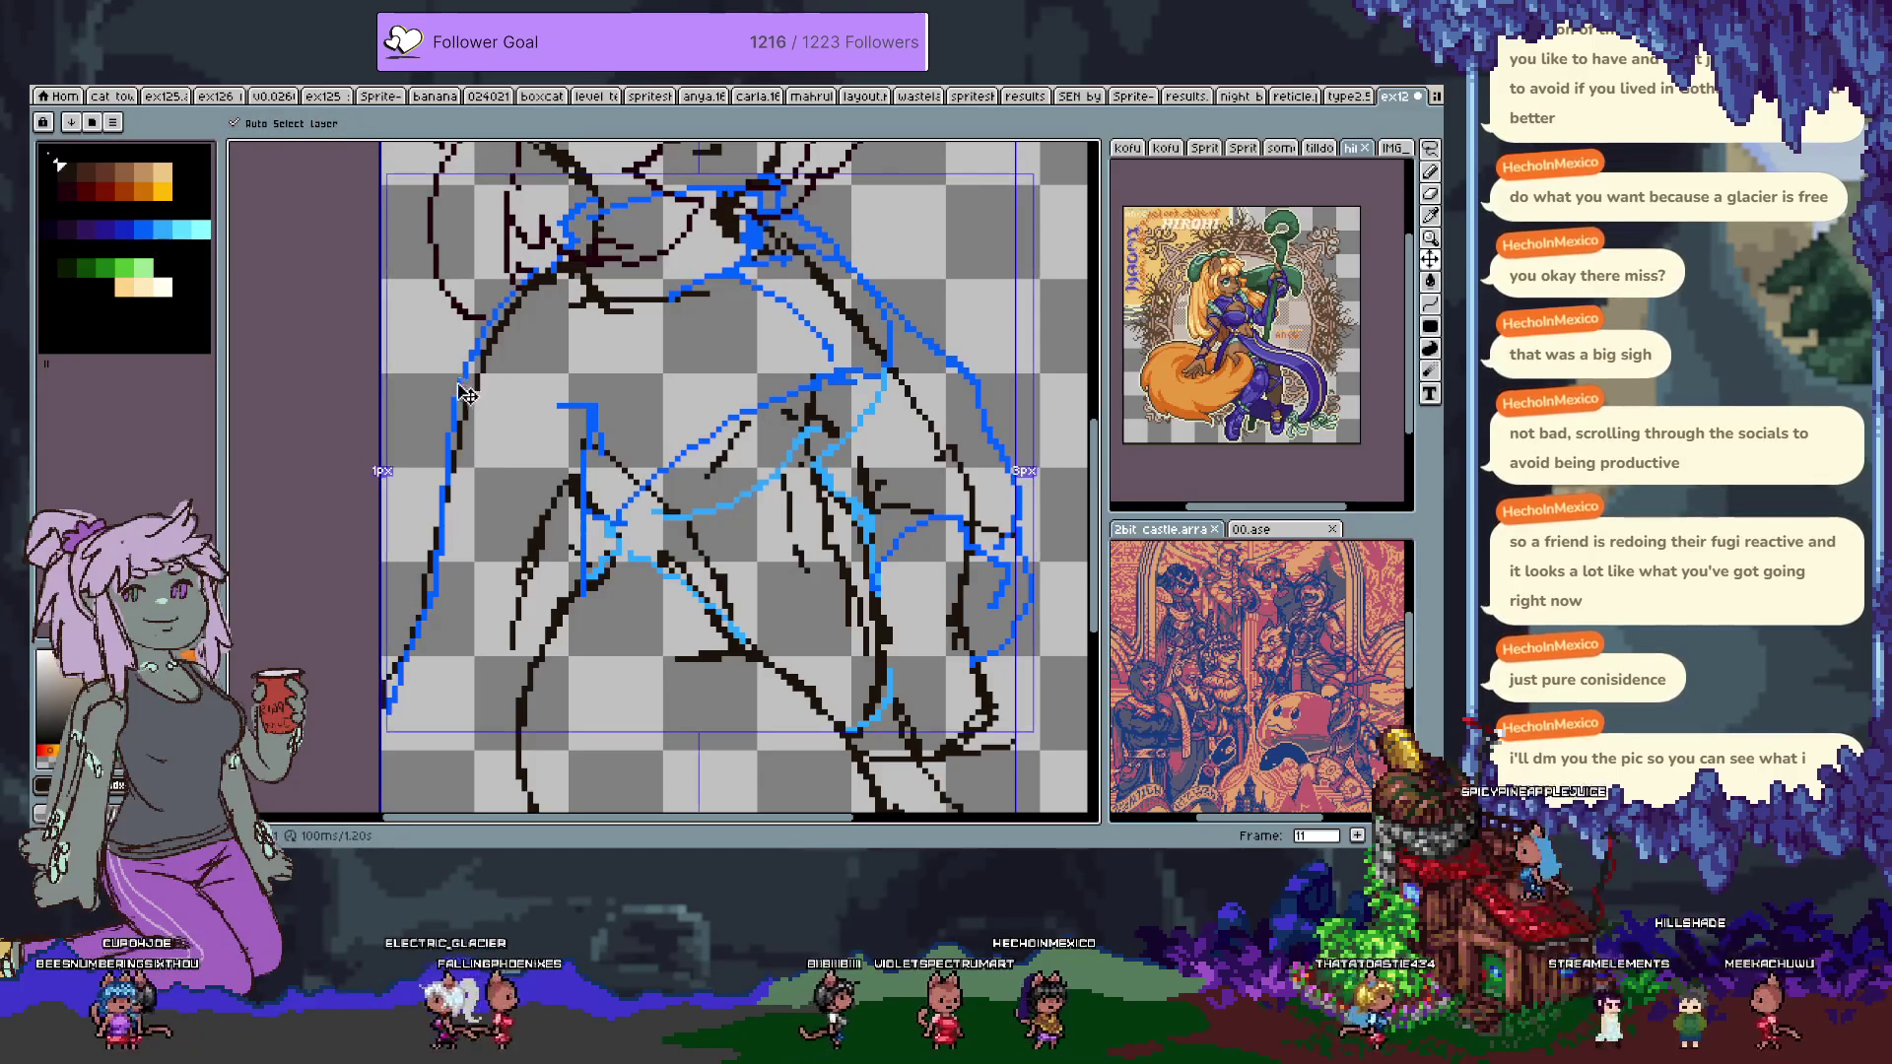
{"action": "key", "text": "e"}
{"action": "mouse_move", "coordinate": [390, 712]}
{"action": "left_mouse_down"}
{"action": "mouse_move", "coordinate": [450, 468]}
{"action": "mouse_move", "coordinate": [430, 492]}
{"action": "left_mouse_up"}
{"action": "key", "text": "b"}
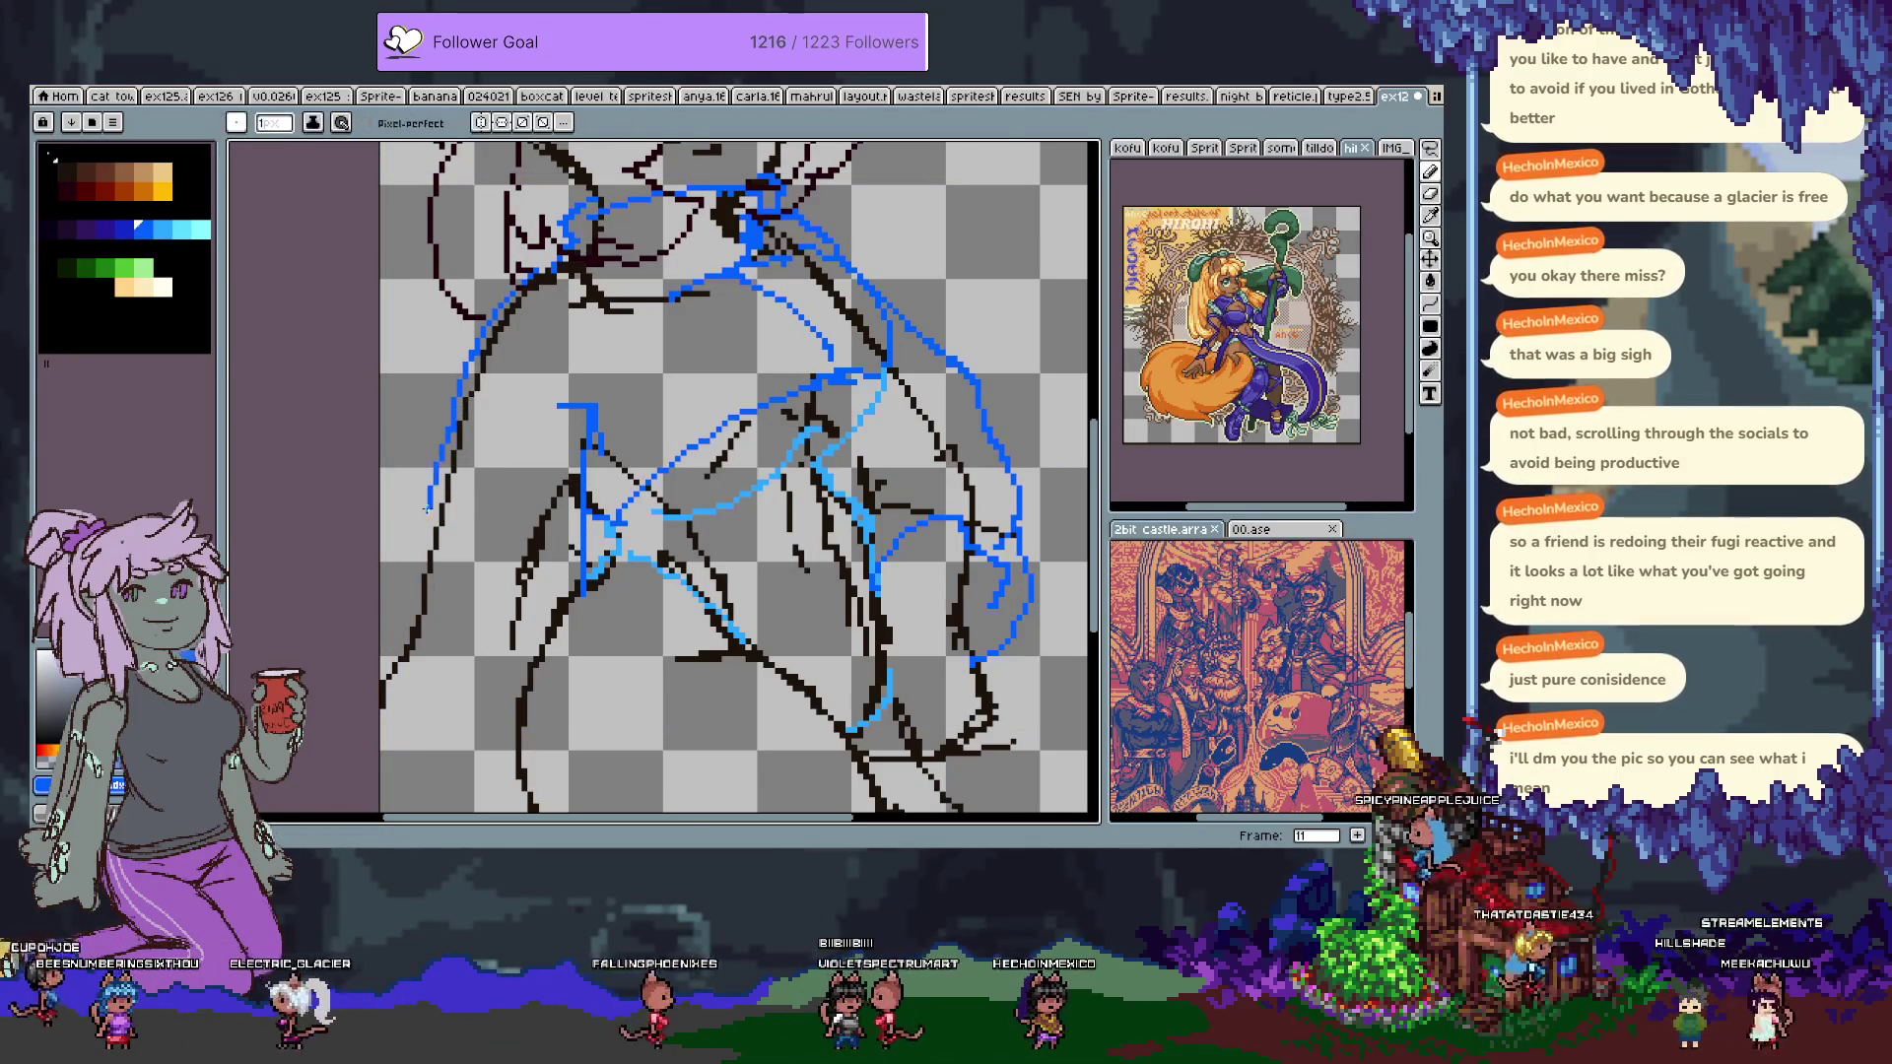
{"action": "mouse_move", "coordinate": [589, 582]}
{"action": "left_mouse_down"}
{"action": "mouse_move", "coordinate": [530, 653]}
{"action": "mouse_move", "coordinate": [552, 513]}
{"action": "mouse_move", "coordinate": [591, 552]}
{"action": "mouse_move", "coordinate": [579, 418]}
{"action": "left_mouse_up"}
{"action": "key", "text": "space"}
{"action": "mouse_move", "coordinate": [689, 177]}
{"action": "left_mouse_down"}
{"action": "mouse_move", "coordinate": [690, 325]}
{"action": "mouse_move", "coordinate": [661, 338]}
{"action": "left_mouse_up"}
{"action": "key", "text": "Tab"}
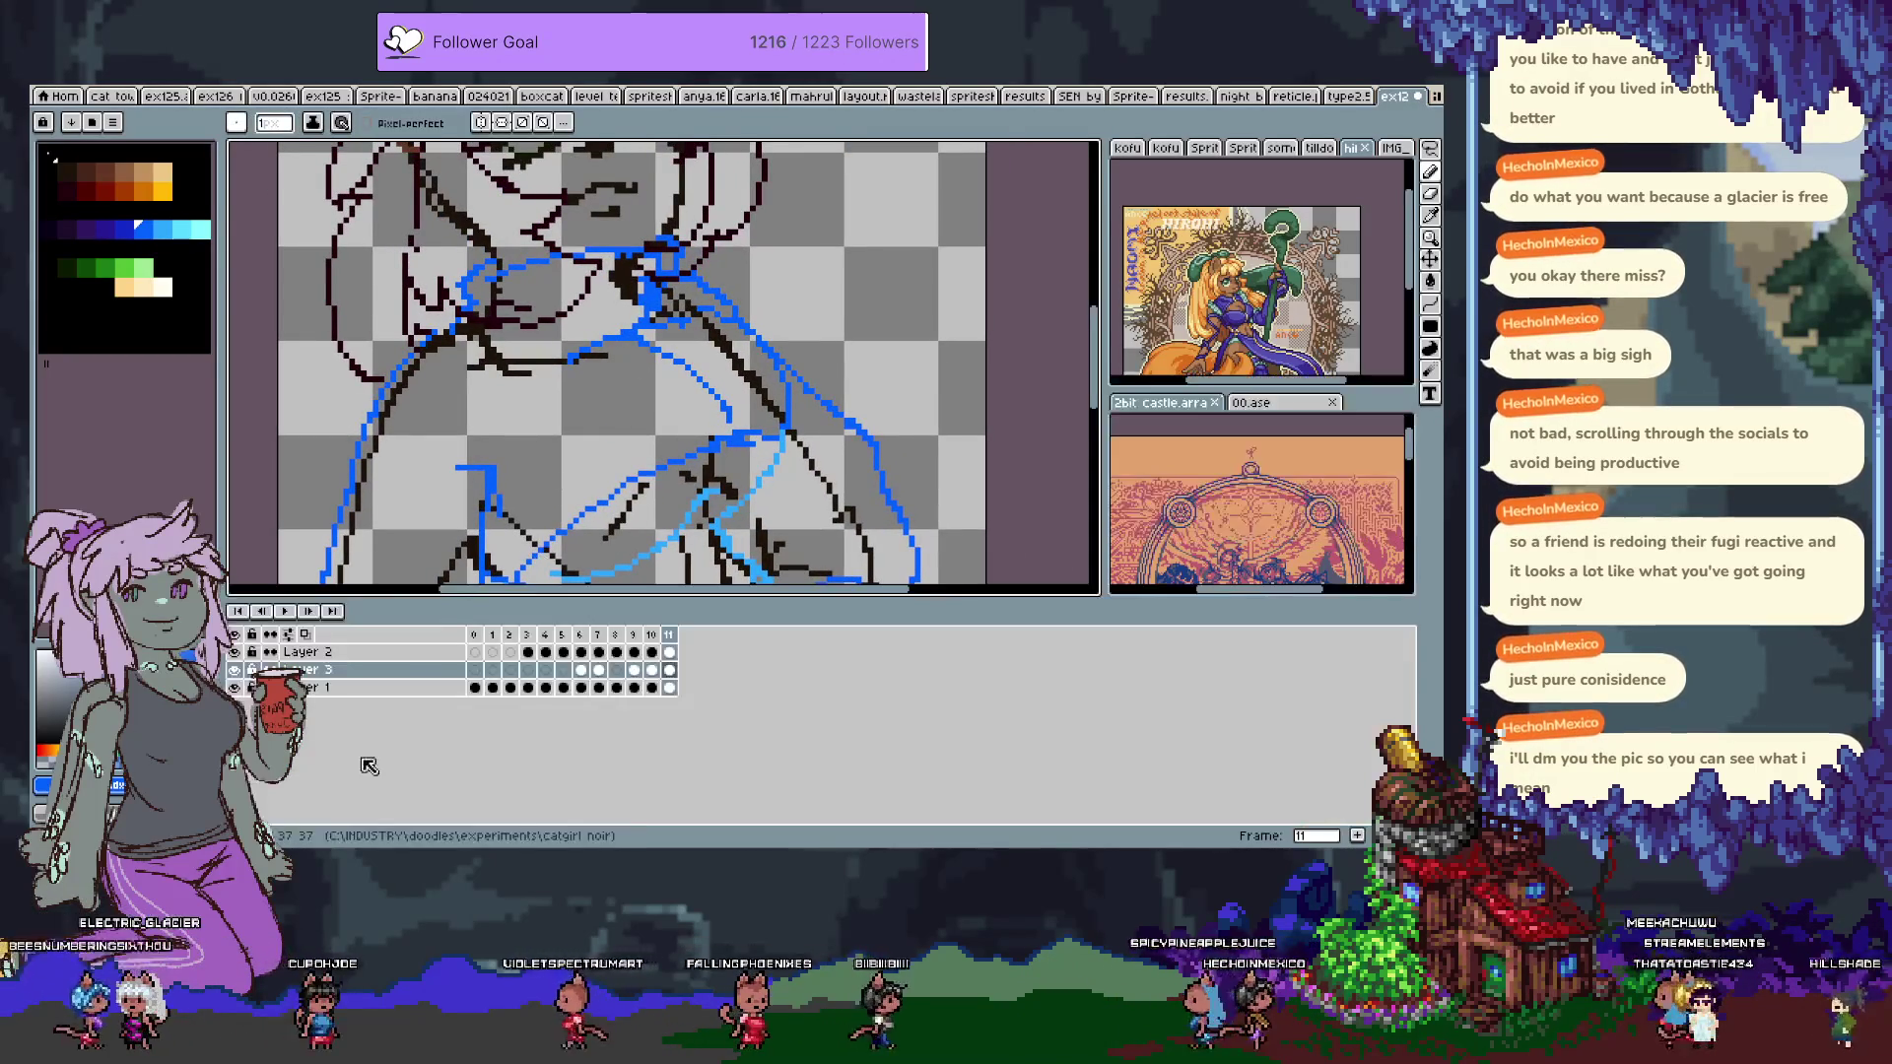
Hide the black line-art Layer 1 and undo the last jacket stroke.
{"action": "left_click", "coordinate": [236, 688]}
{"action": "key", "text": "Tab"}
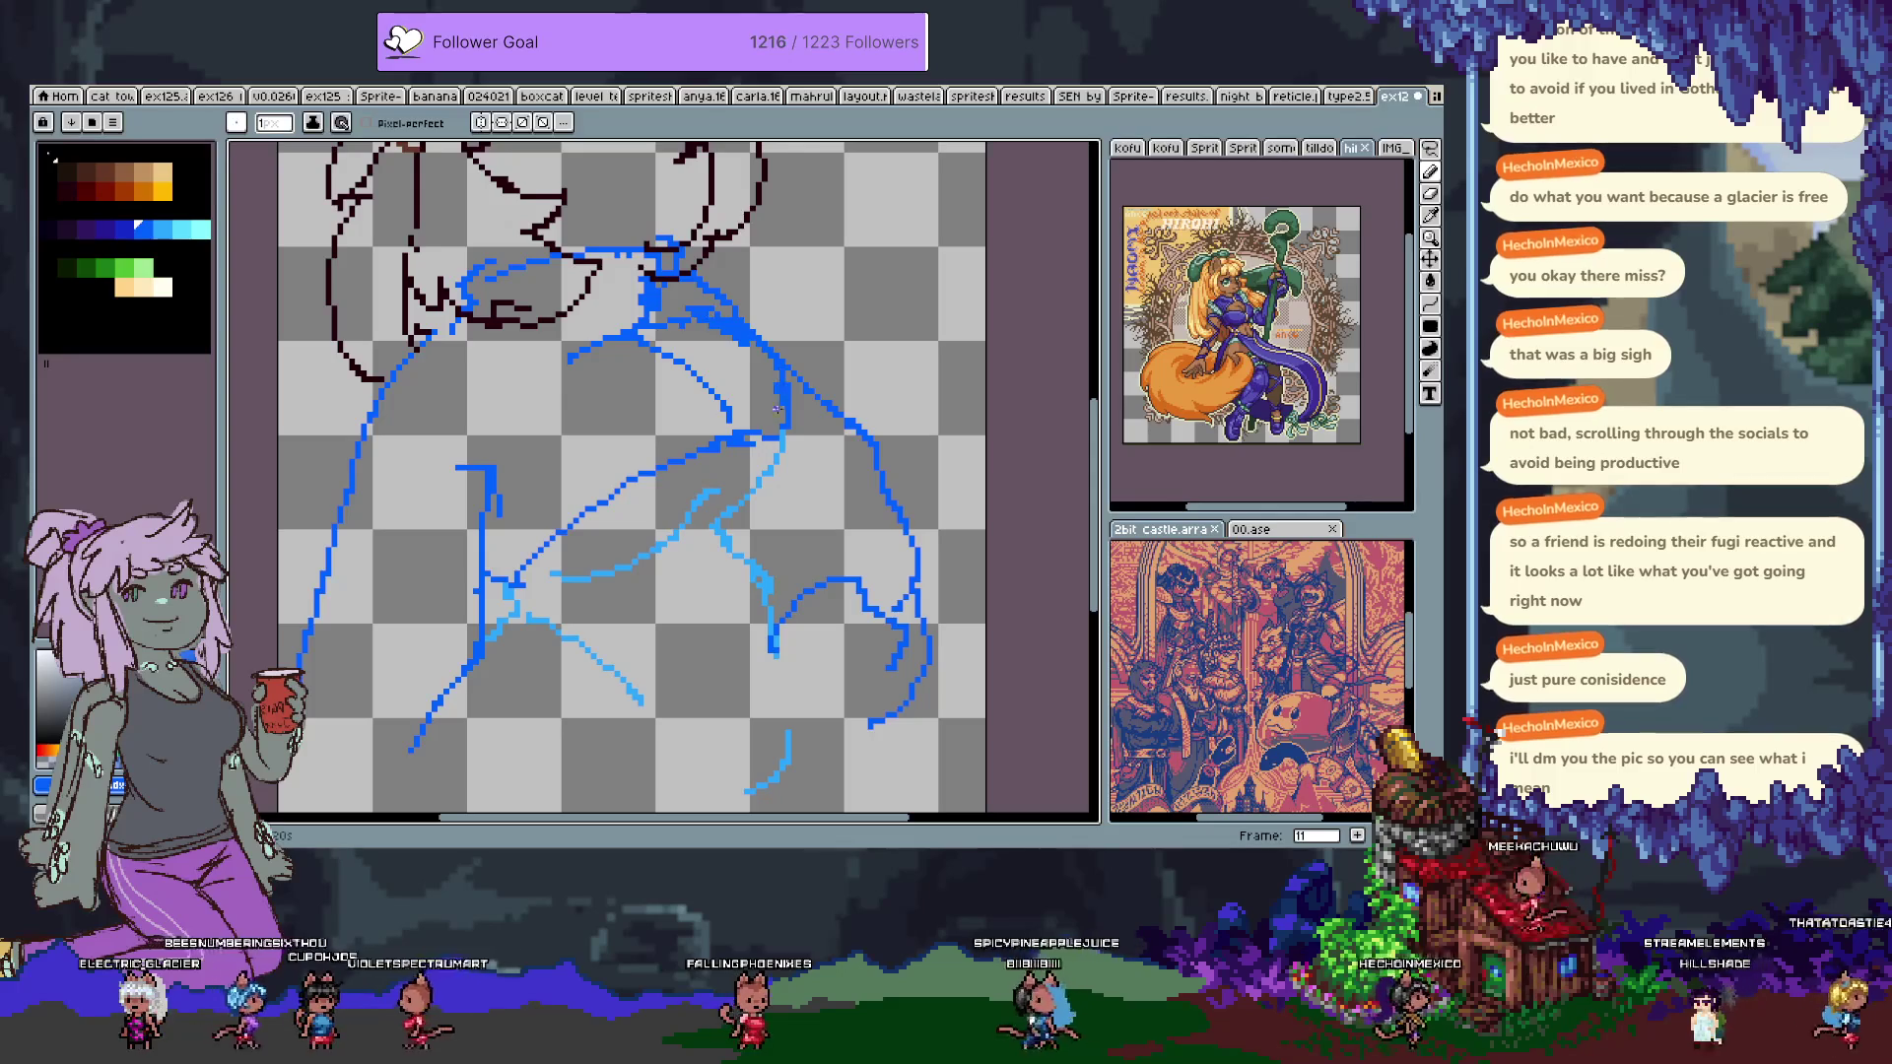
{"action": "key", "text": "e"}
{"action": "key", "text": "b"}
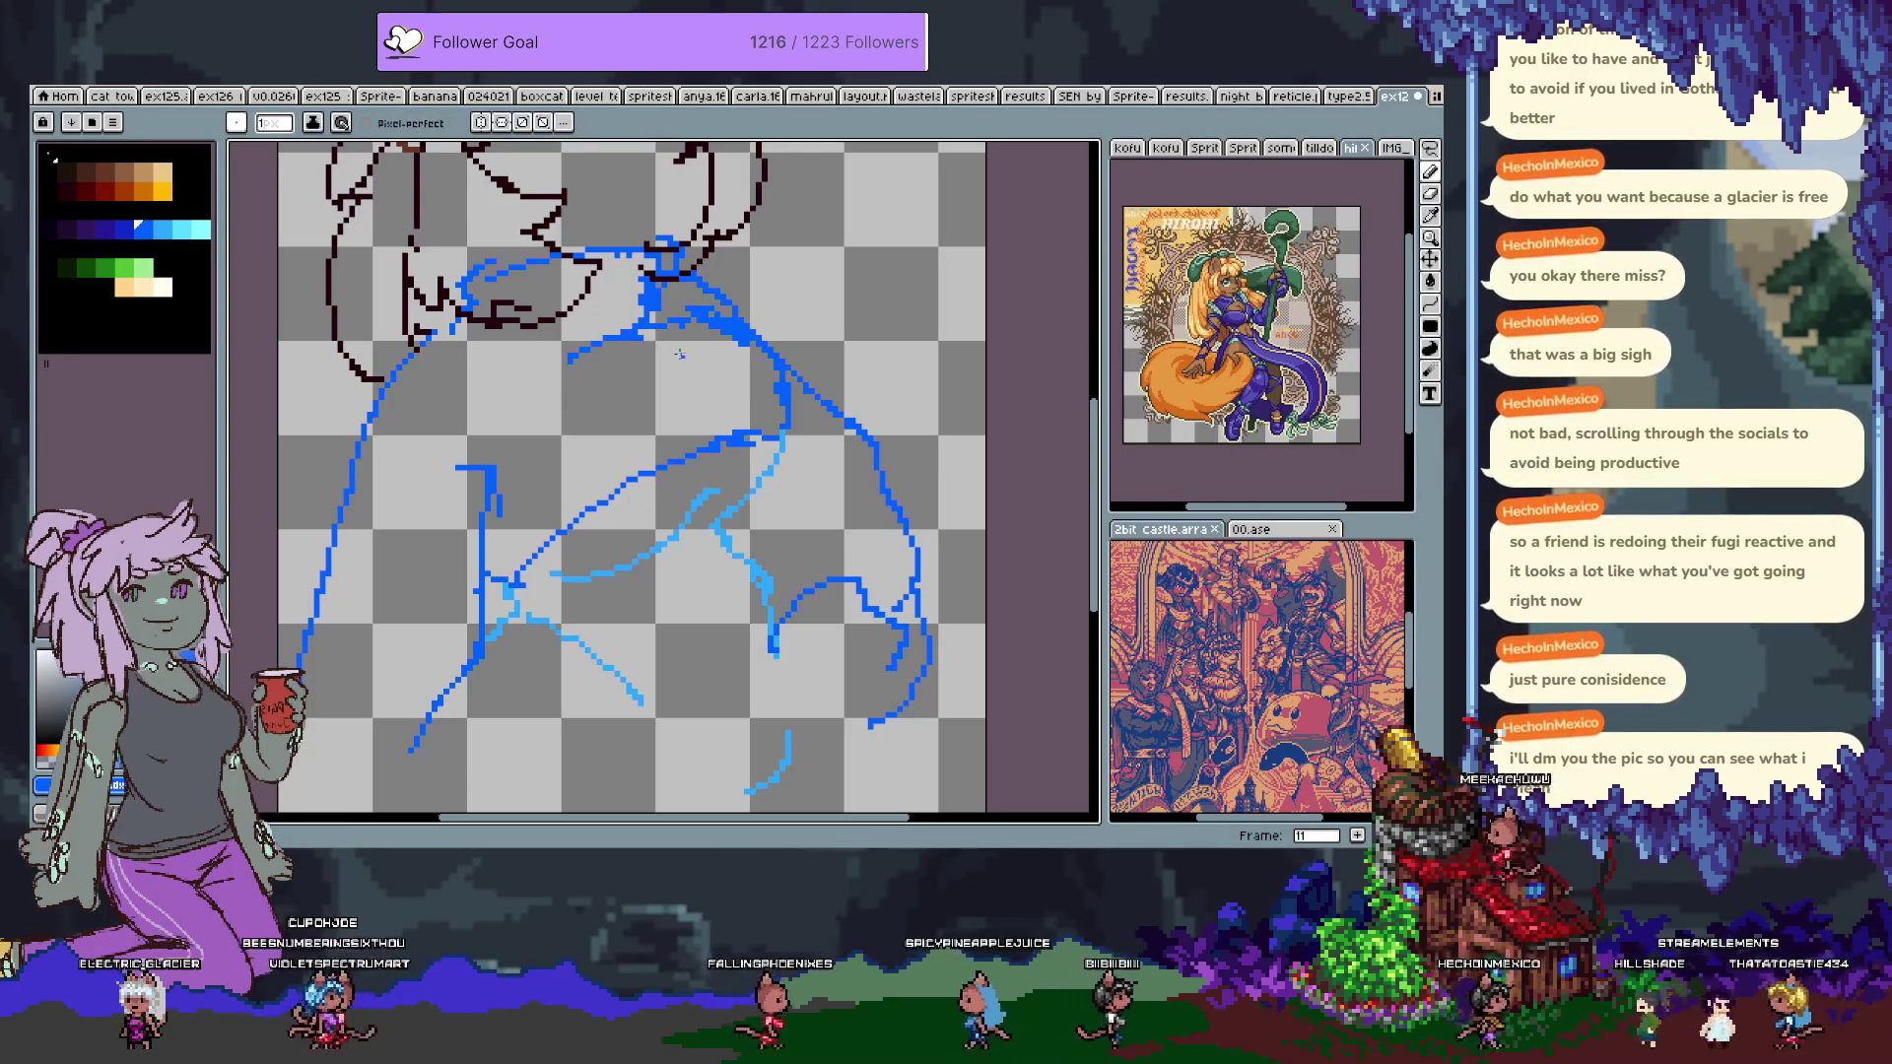
{"action": "key", "text": "ctrl+z"}
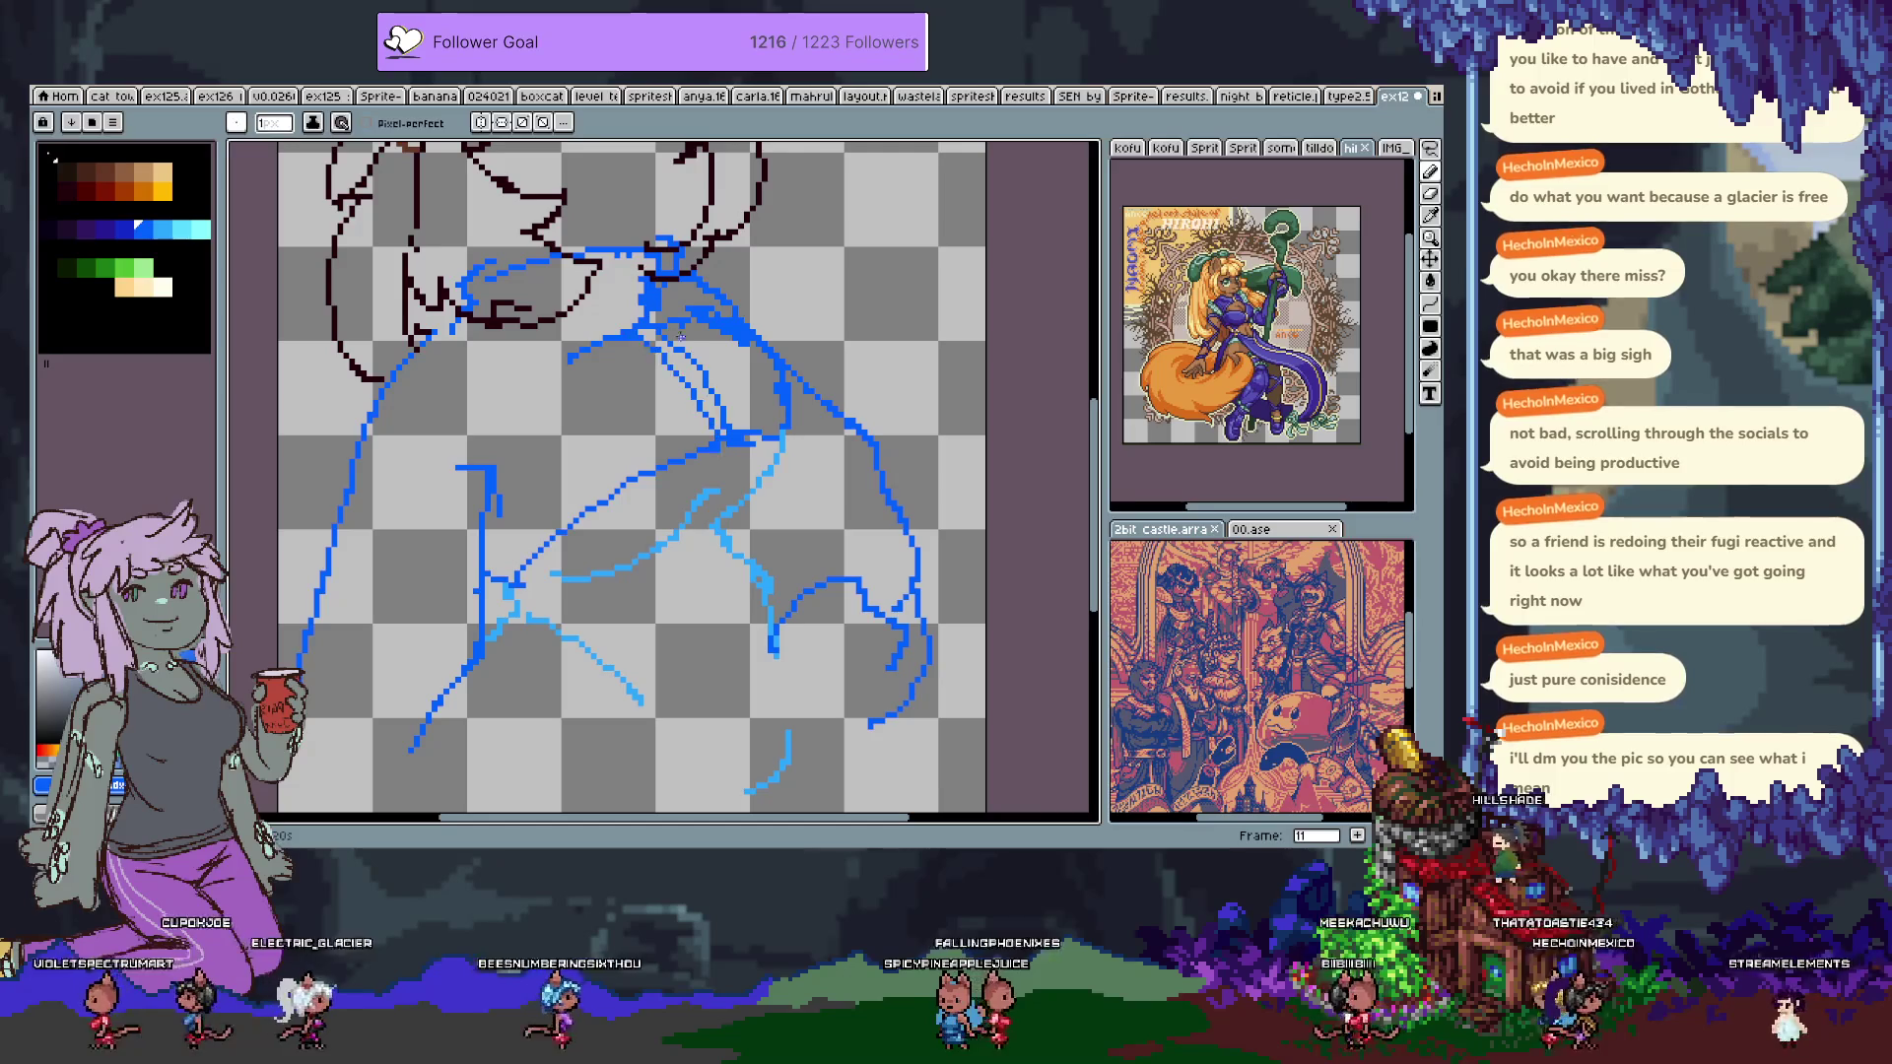
Undo another stray stroke, then move the view over the torso and up to the face.
{"action": "mouse_move", "coordinate": [687, 332]}
{"action": "left_mouse_down"}
{"action": "mouse_move", "coordinate": [722, 453]}
{"action": "mouse_move", "coordinate": [650, 168]}
{"action": "left_mouse_up"}
{"action": "key", "text": "ctrl+z"}
{"action": "key", "text": "Tab"}
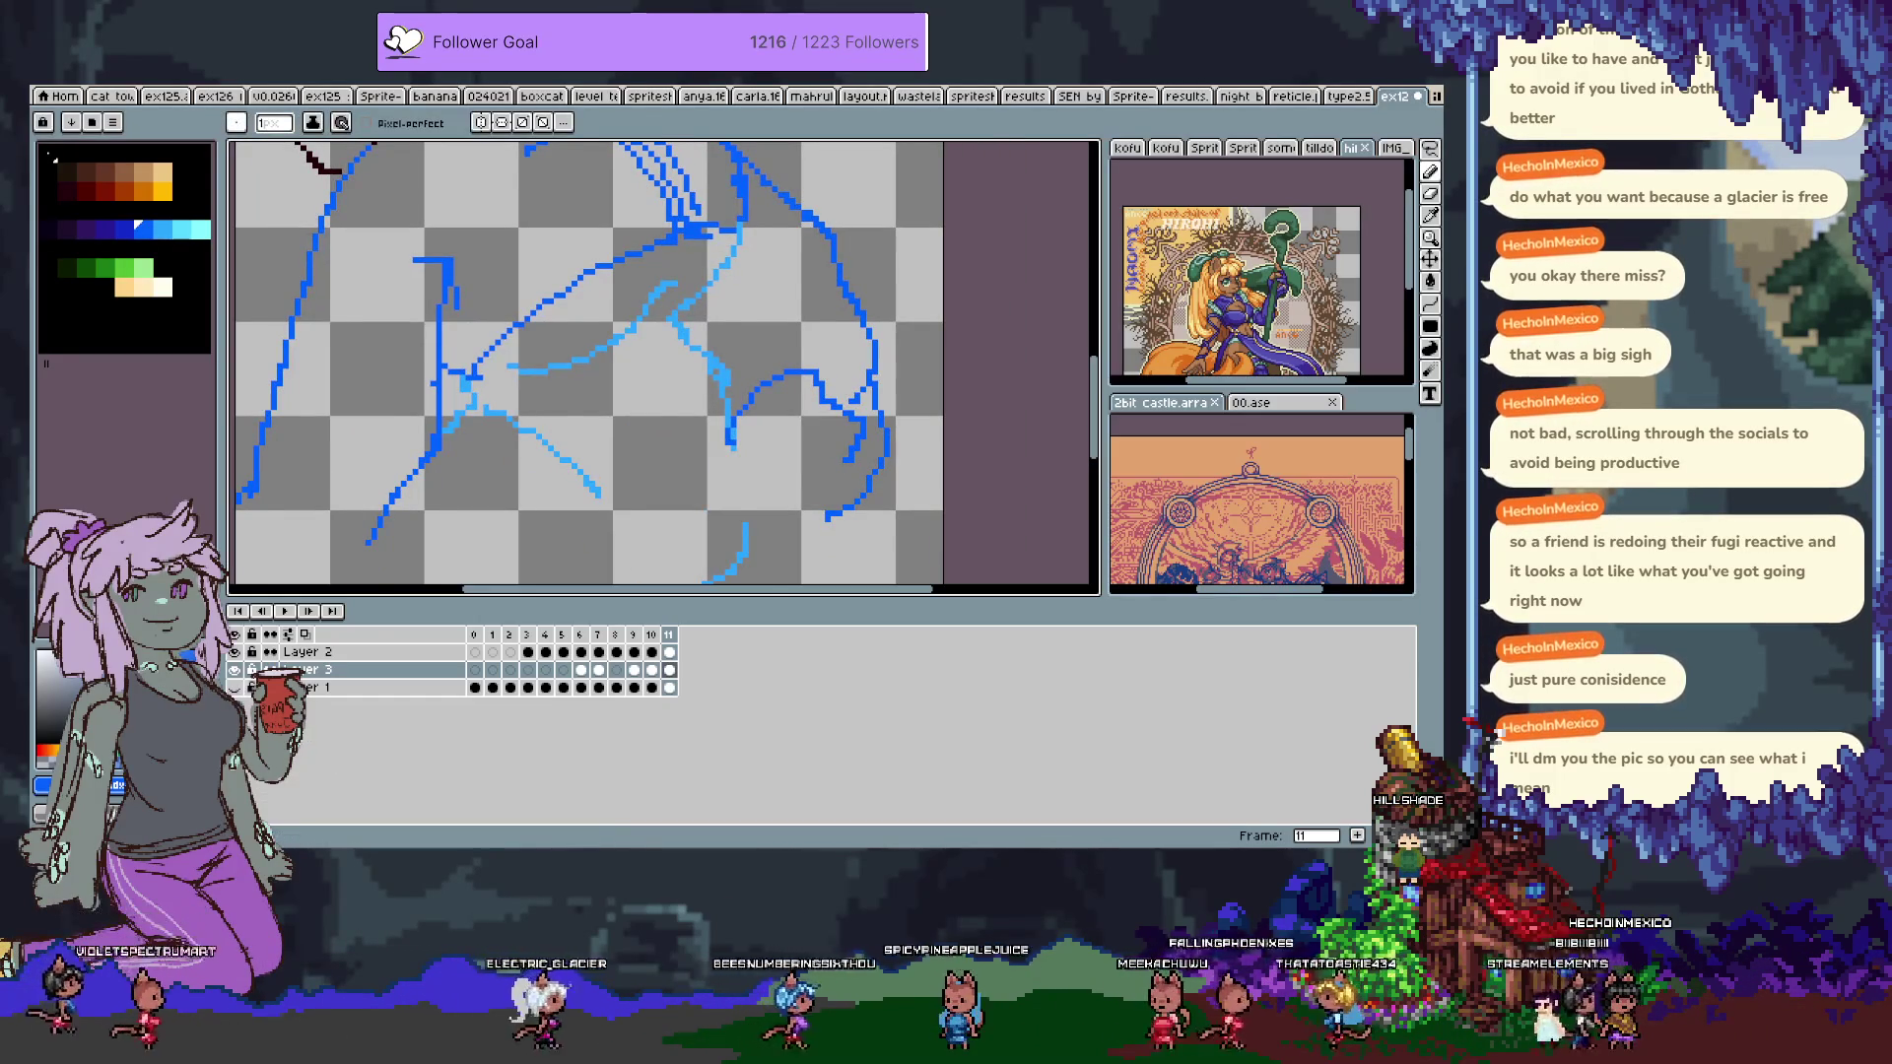
{"action": "key", "text": "Tab"}
{"action": "mouse_move", "coordinate": [584, 589]}
{"action": "left_mouse_down"}
{"action": "mouse_move", "coordinate": [477, 730]}
{"action": "mouse_move", "coordinate": [532, 789]}
{"action": "mouse_move", "coordinate": [575, 440]}
{"action": "left_mouse_up"}
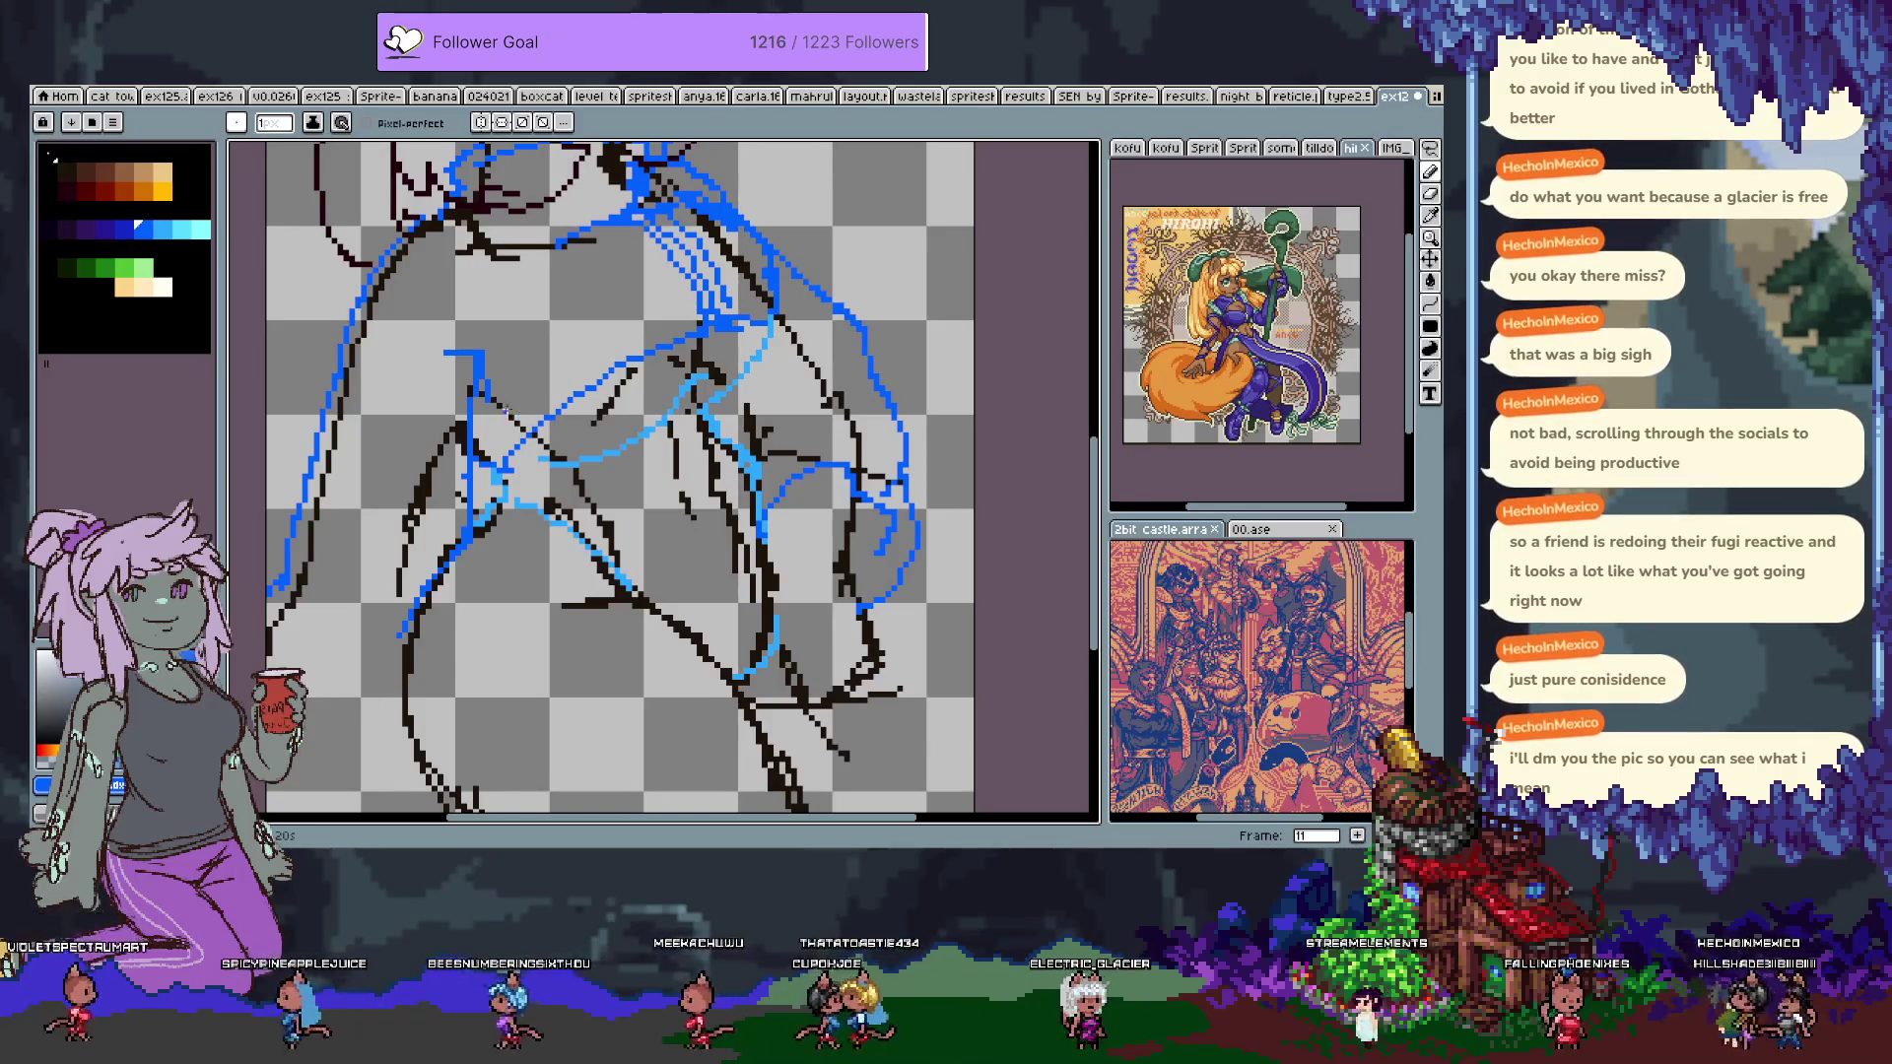
{"action": "mouse_move", "coordinate": [547, 309]}
{"action": "left_mouse_down"}
{"action": "mouse_move", "coordinate": [571, 548]}
{"action": "mouse_move", "coordinate": [620, 614]}
{"action": "left_mouse_up"}
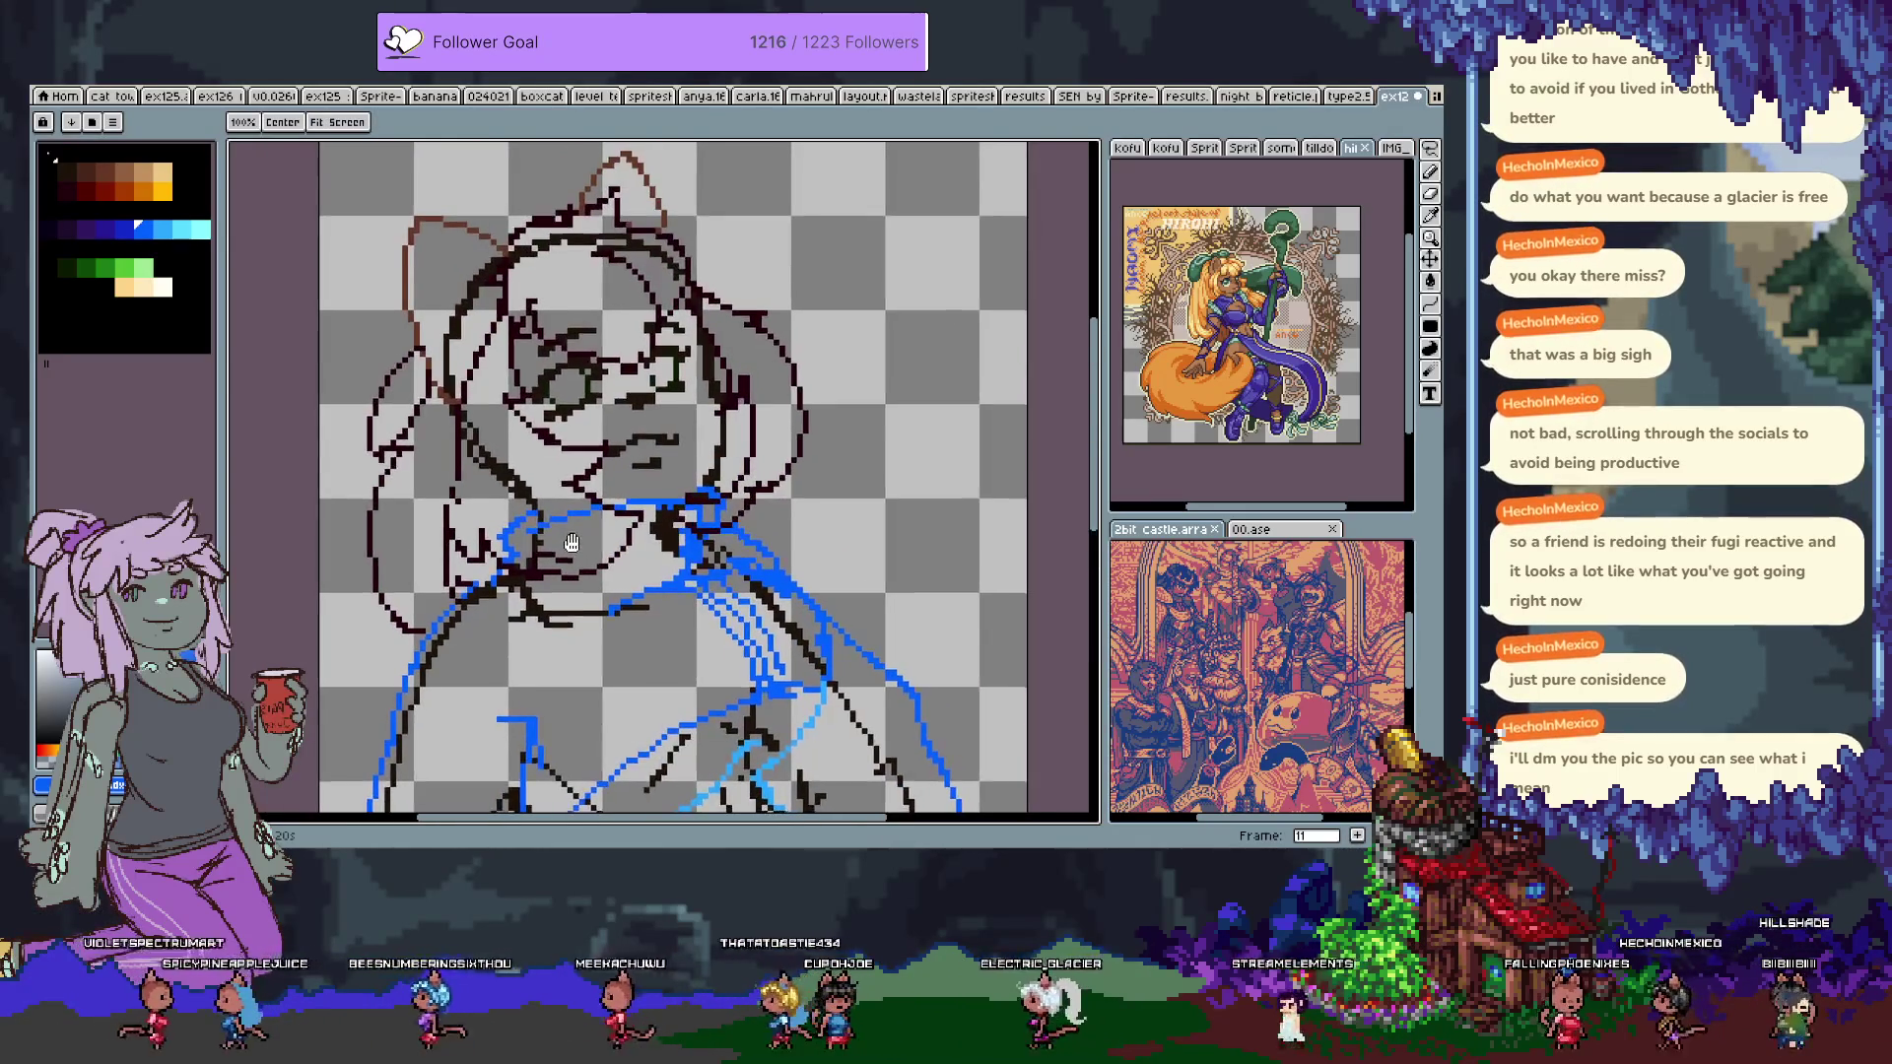
Sample the darker jacket blue and hide the black line-art Layer 1.
{"action": "left_click_drag", "start_coordinate": [593, 476], "coordinate": [566, 434]}
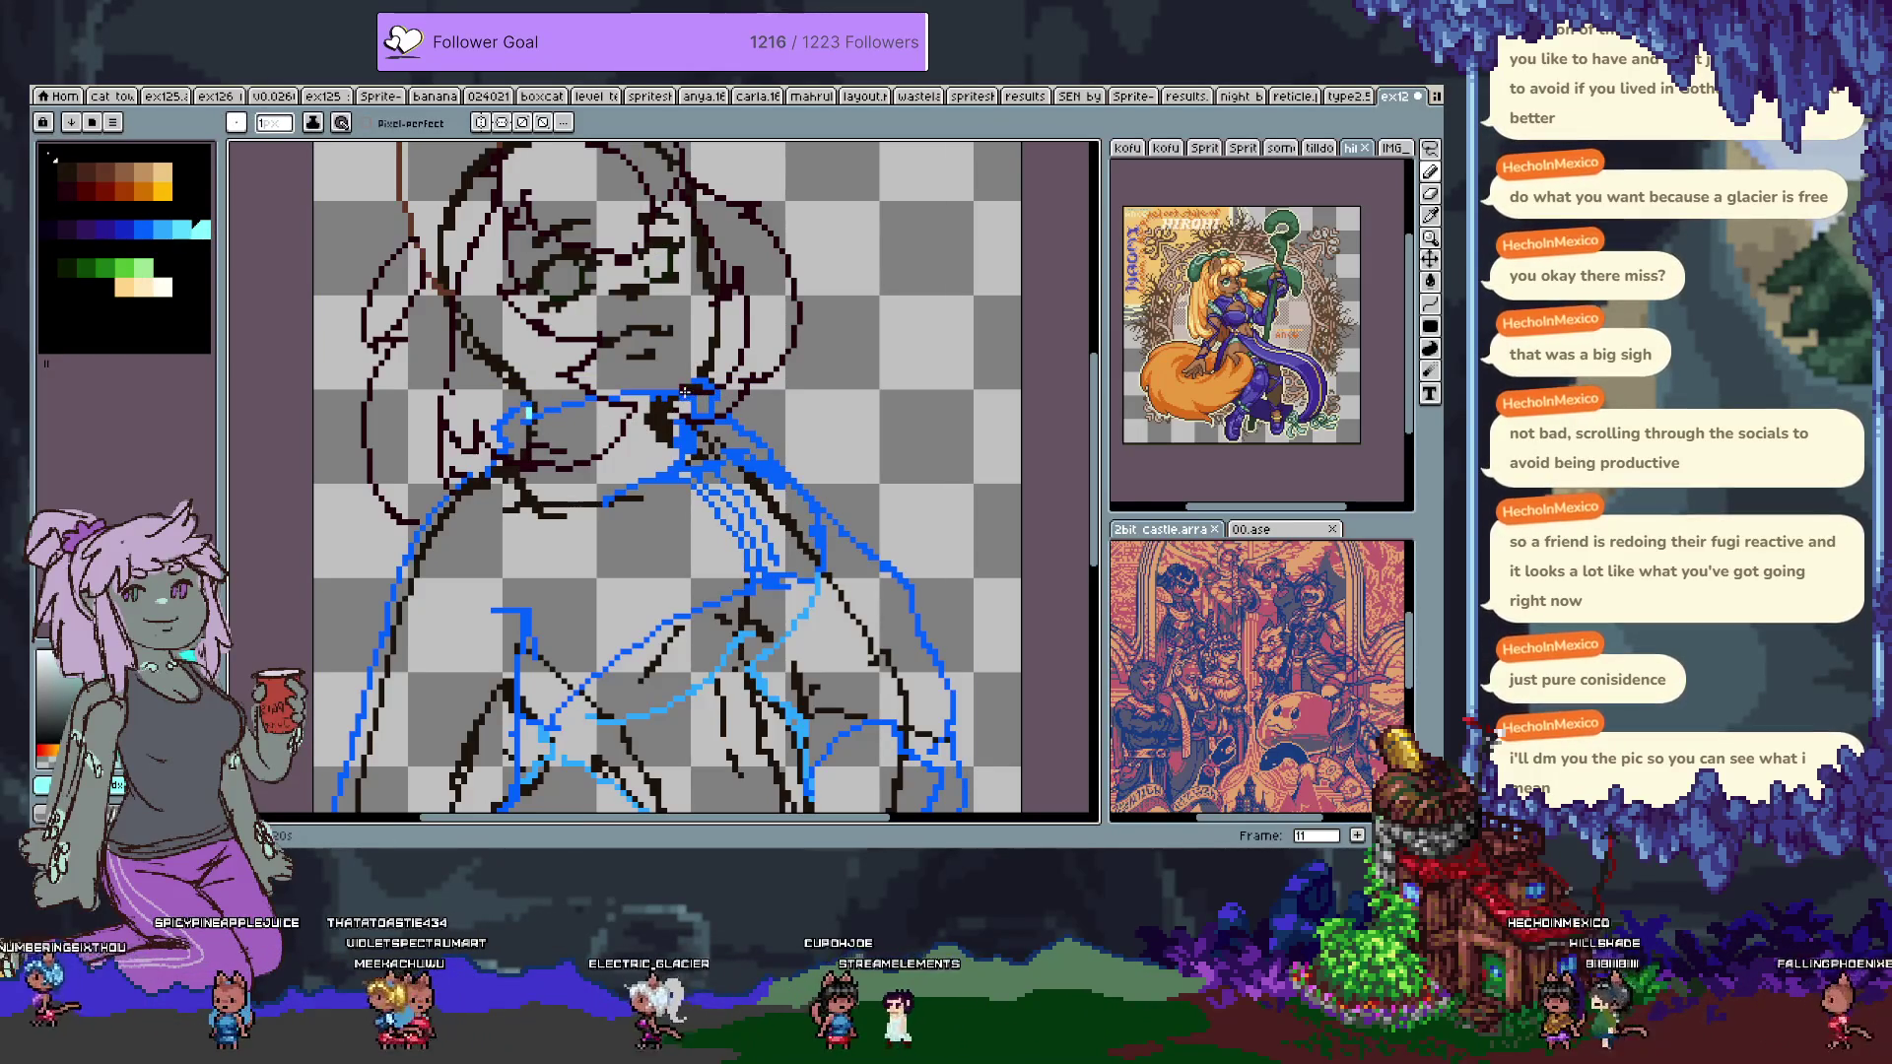
{"action": "left_click", "coordinate": [695, 386], "text": "alt"}
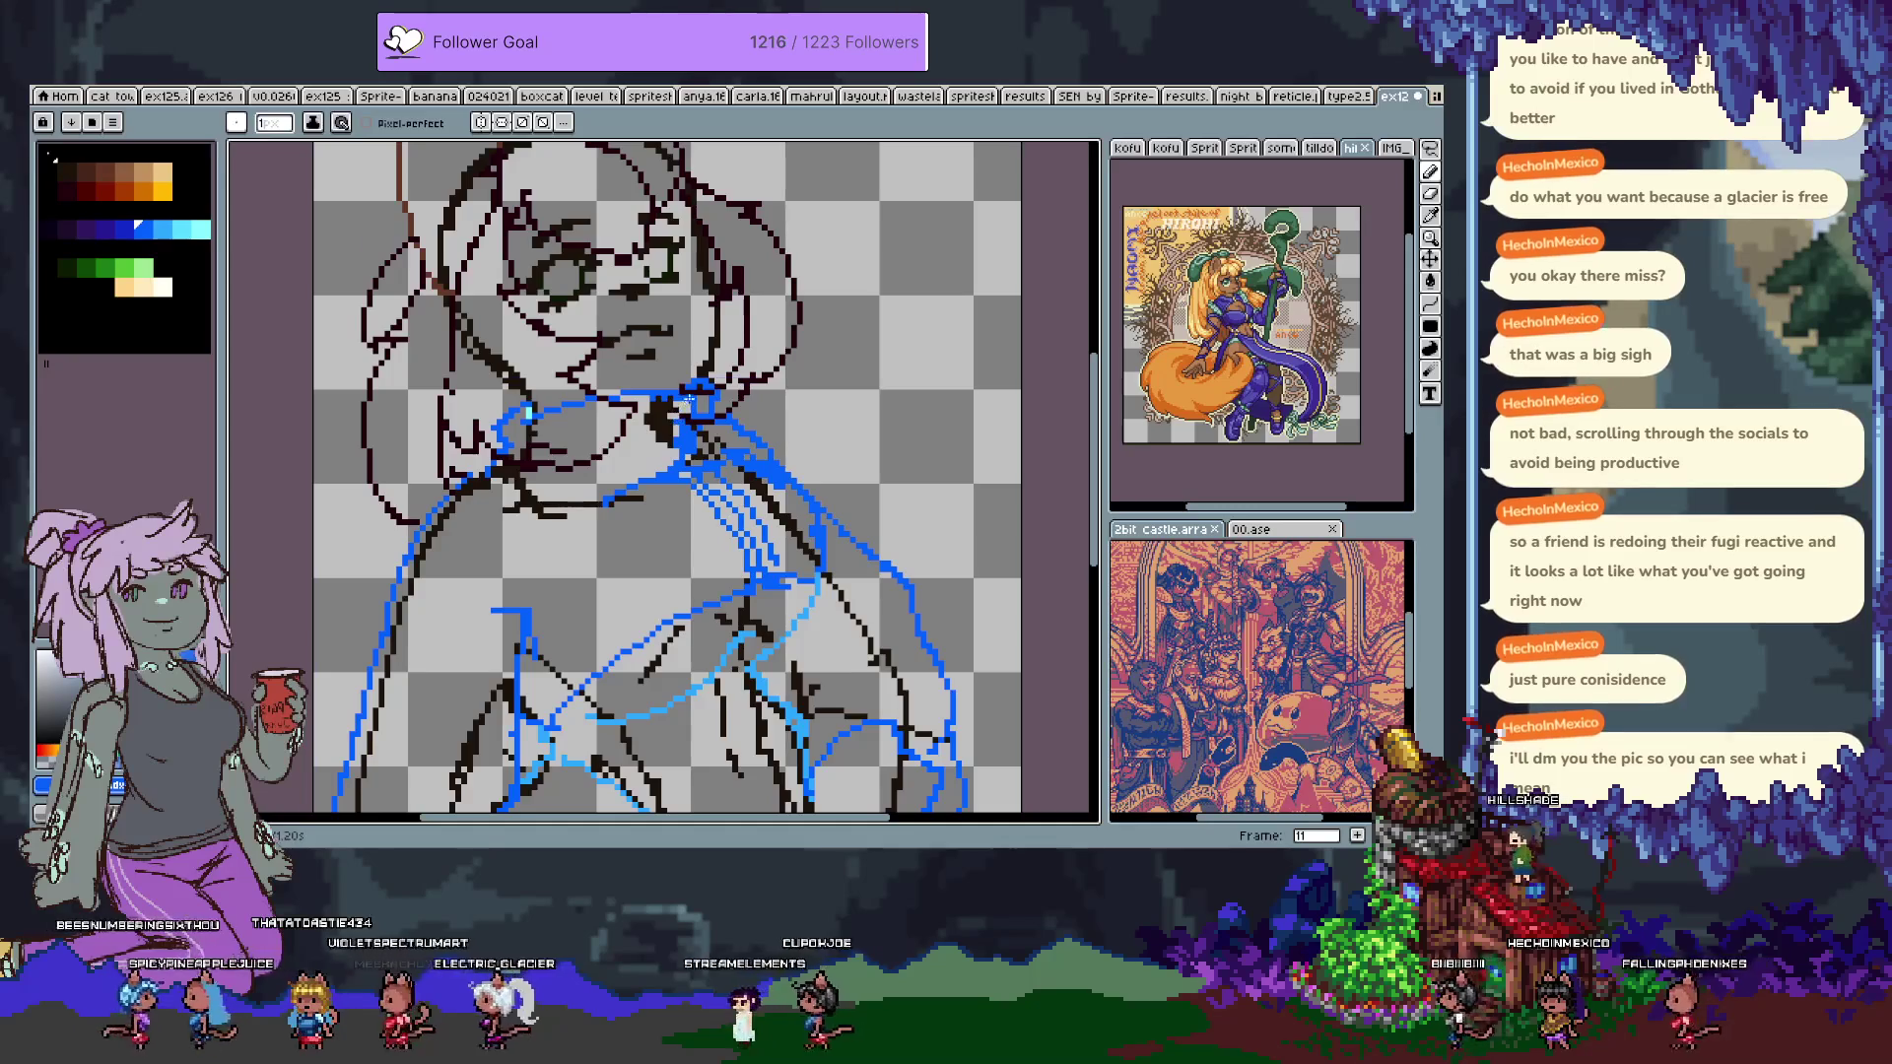
{"action": "scroll", "coordinate": [698, 385], "scroll_direction": "down", "scroll_amount": 3}
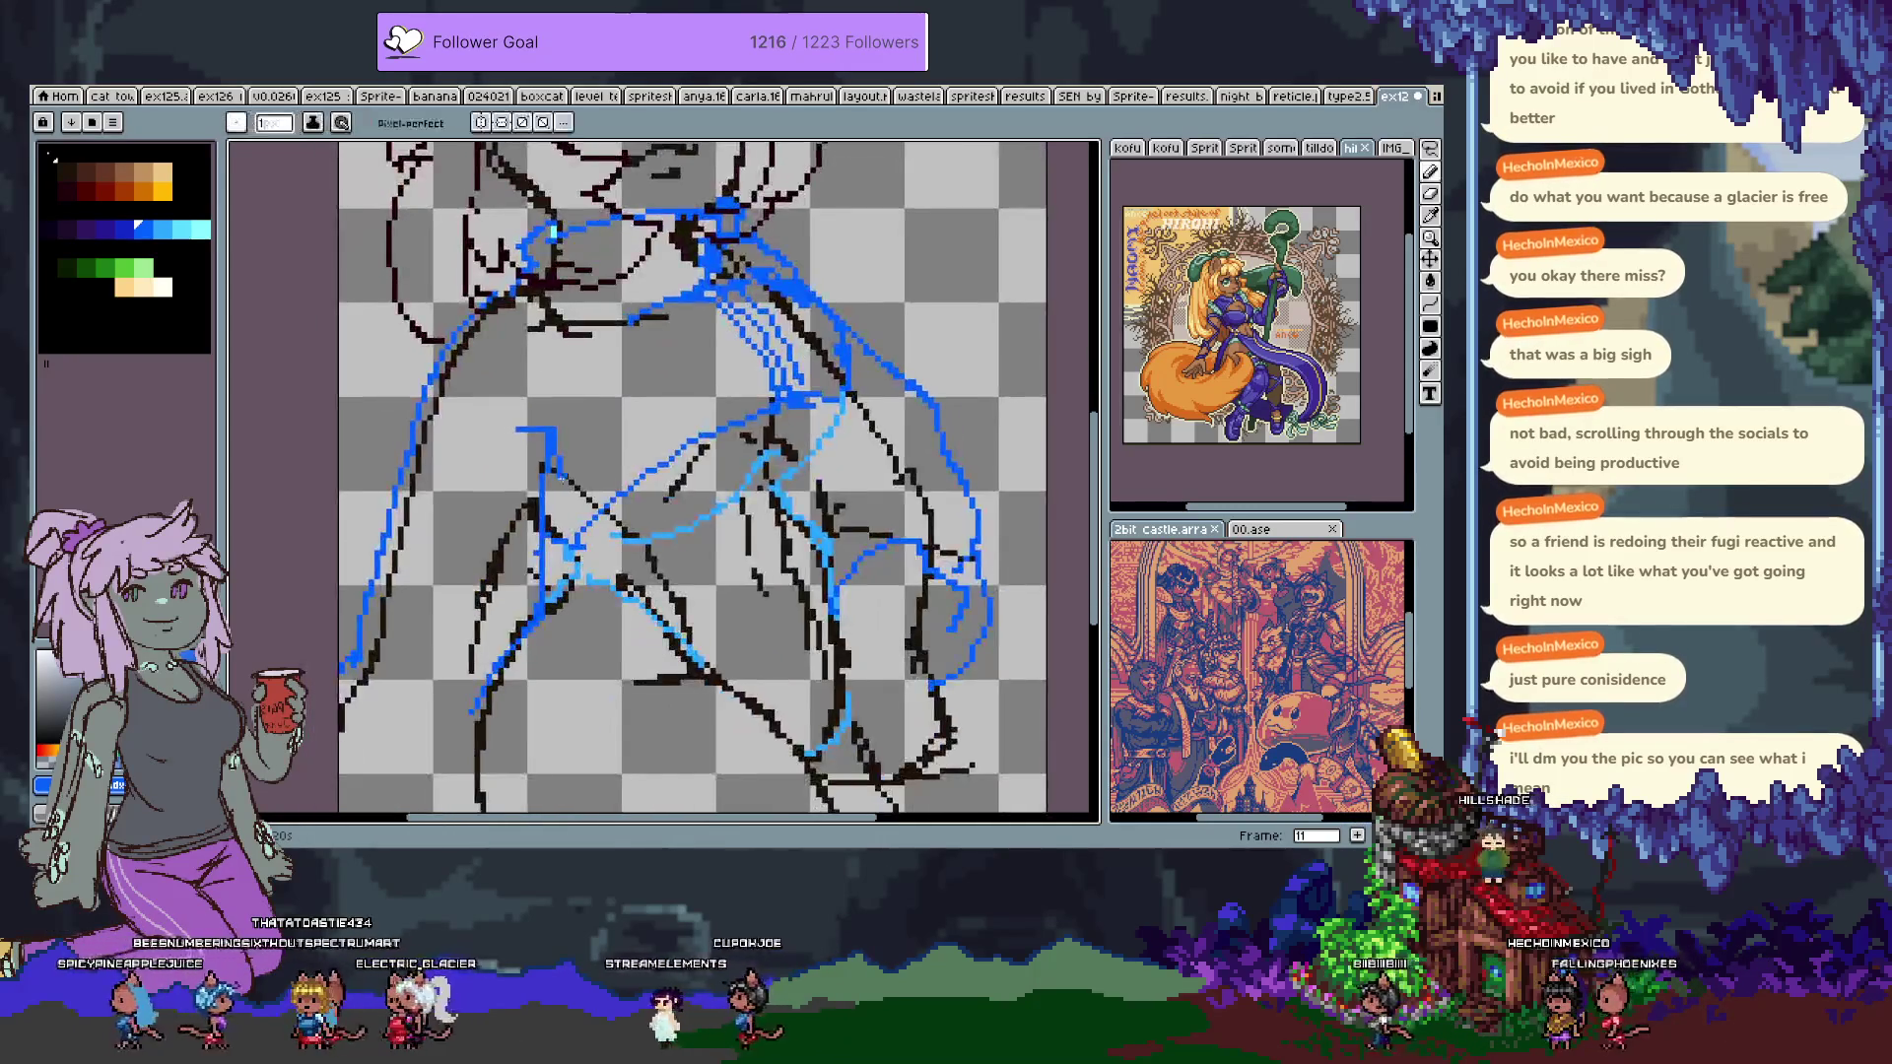
{"action": "key", "text": "Tab"}
{"action": "left_click", "coordinate": [235, 680]}
{"action": "key", "text": "Tab"}
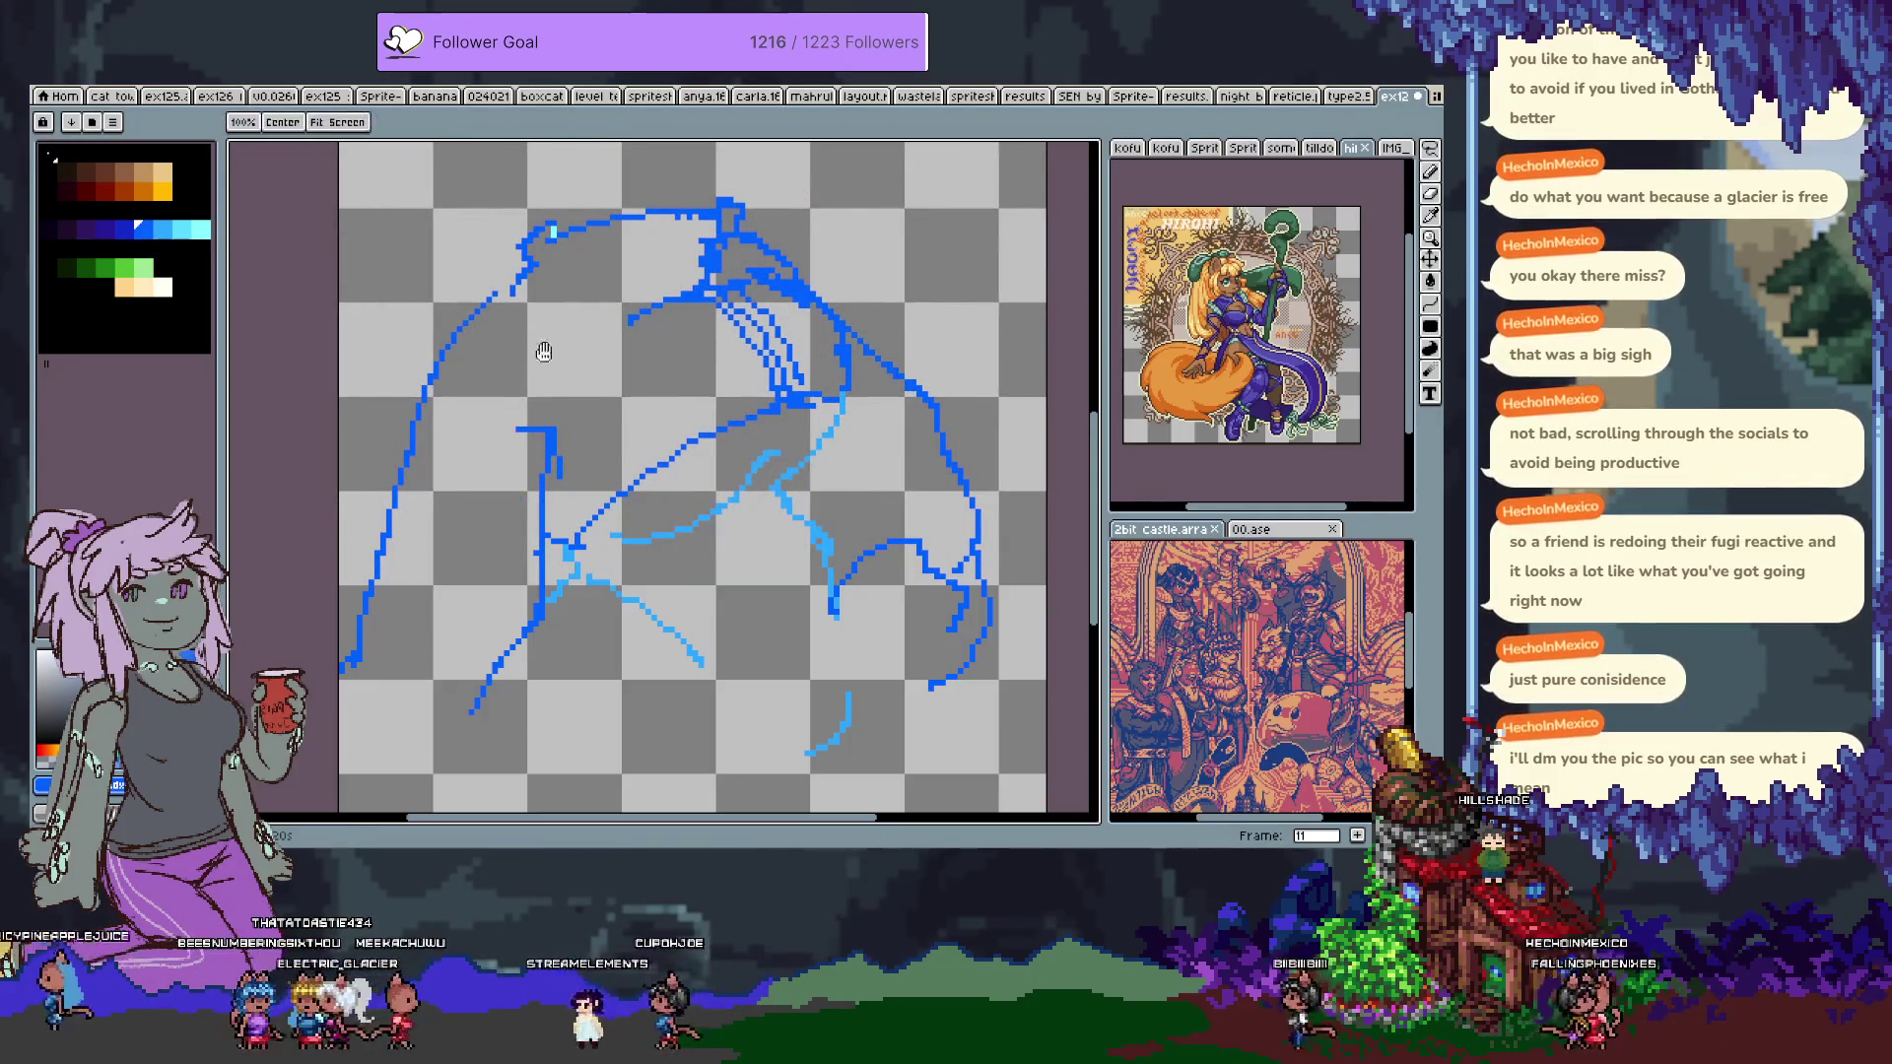
{"action": "scroll", "coordinate": [484, 315], "scroll_direction": "down", "scroll_amount": 3}
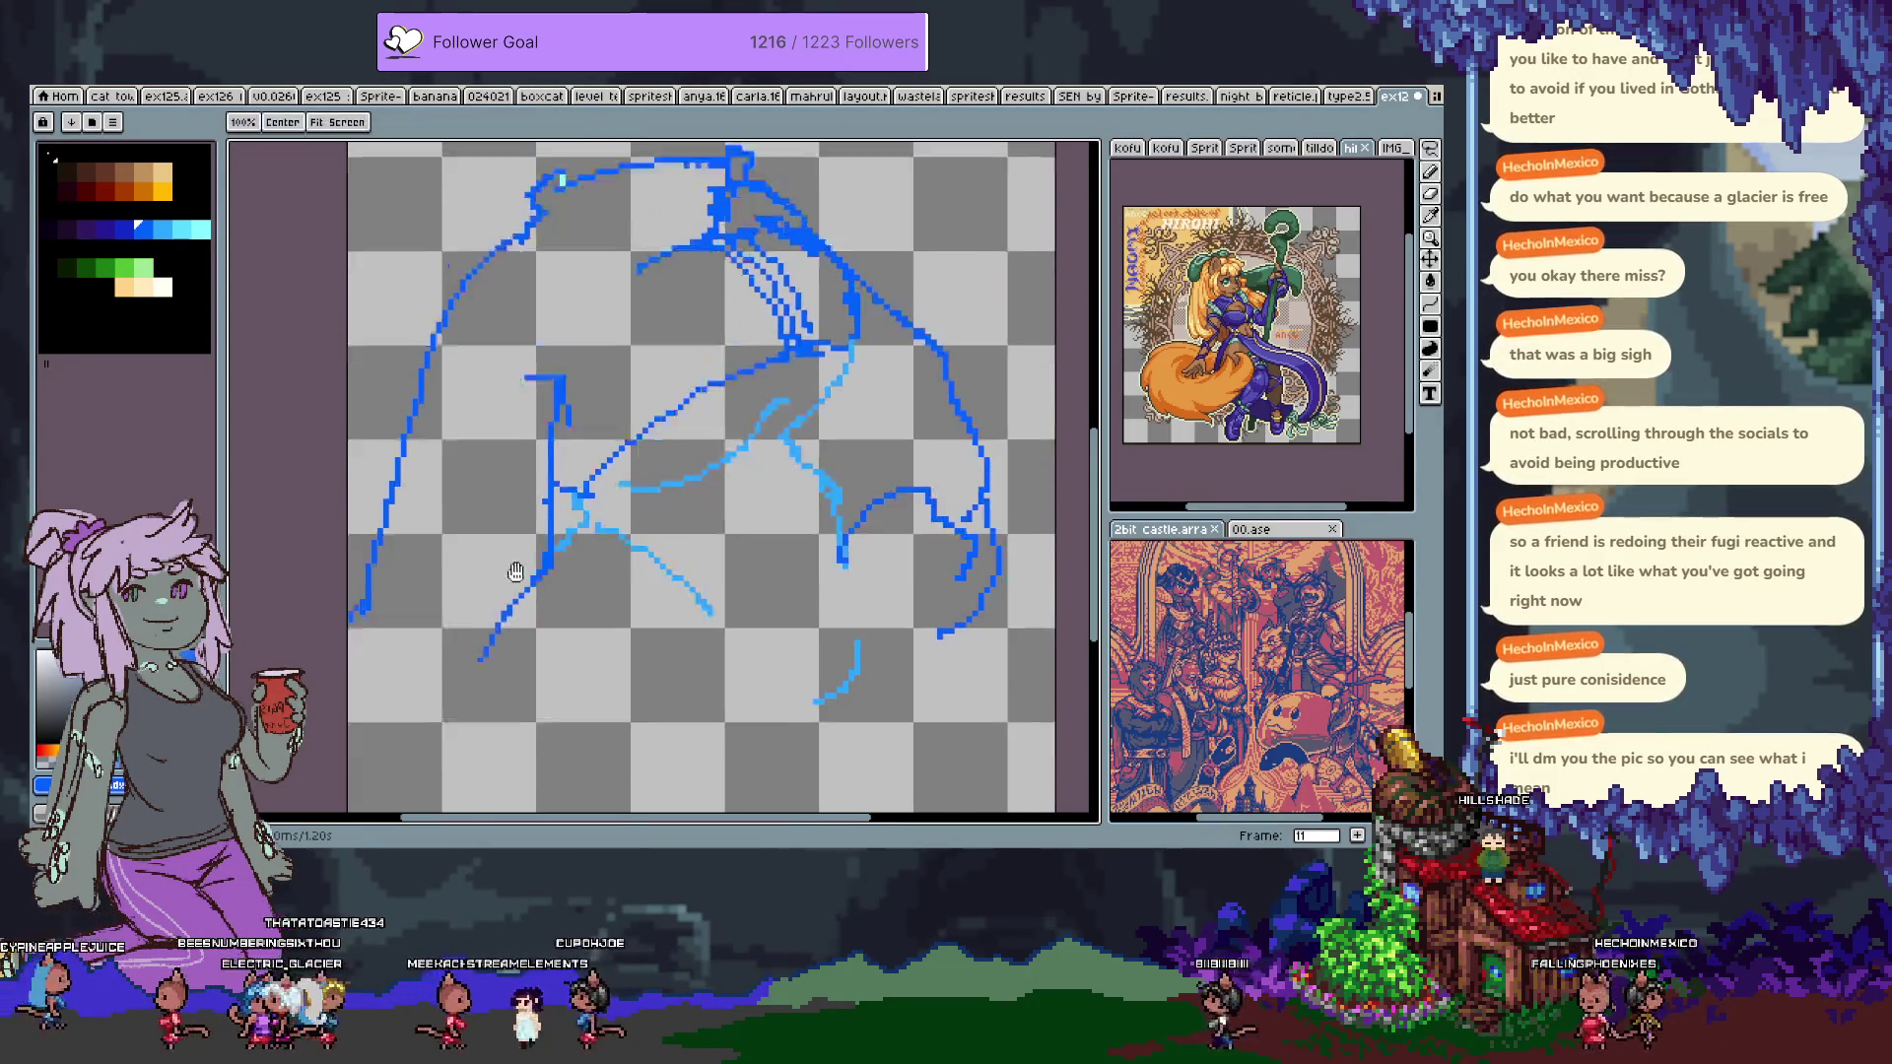
Redraw the lower-left jacket outline shorter, then show Layer 1 and undo the last stroke.
{"action": "key", "text": "ctrl+z"}
{"action": "left_click_drag", "start_coordinate": [504, 594], "coordinate": [486, 688]}
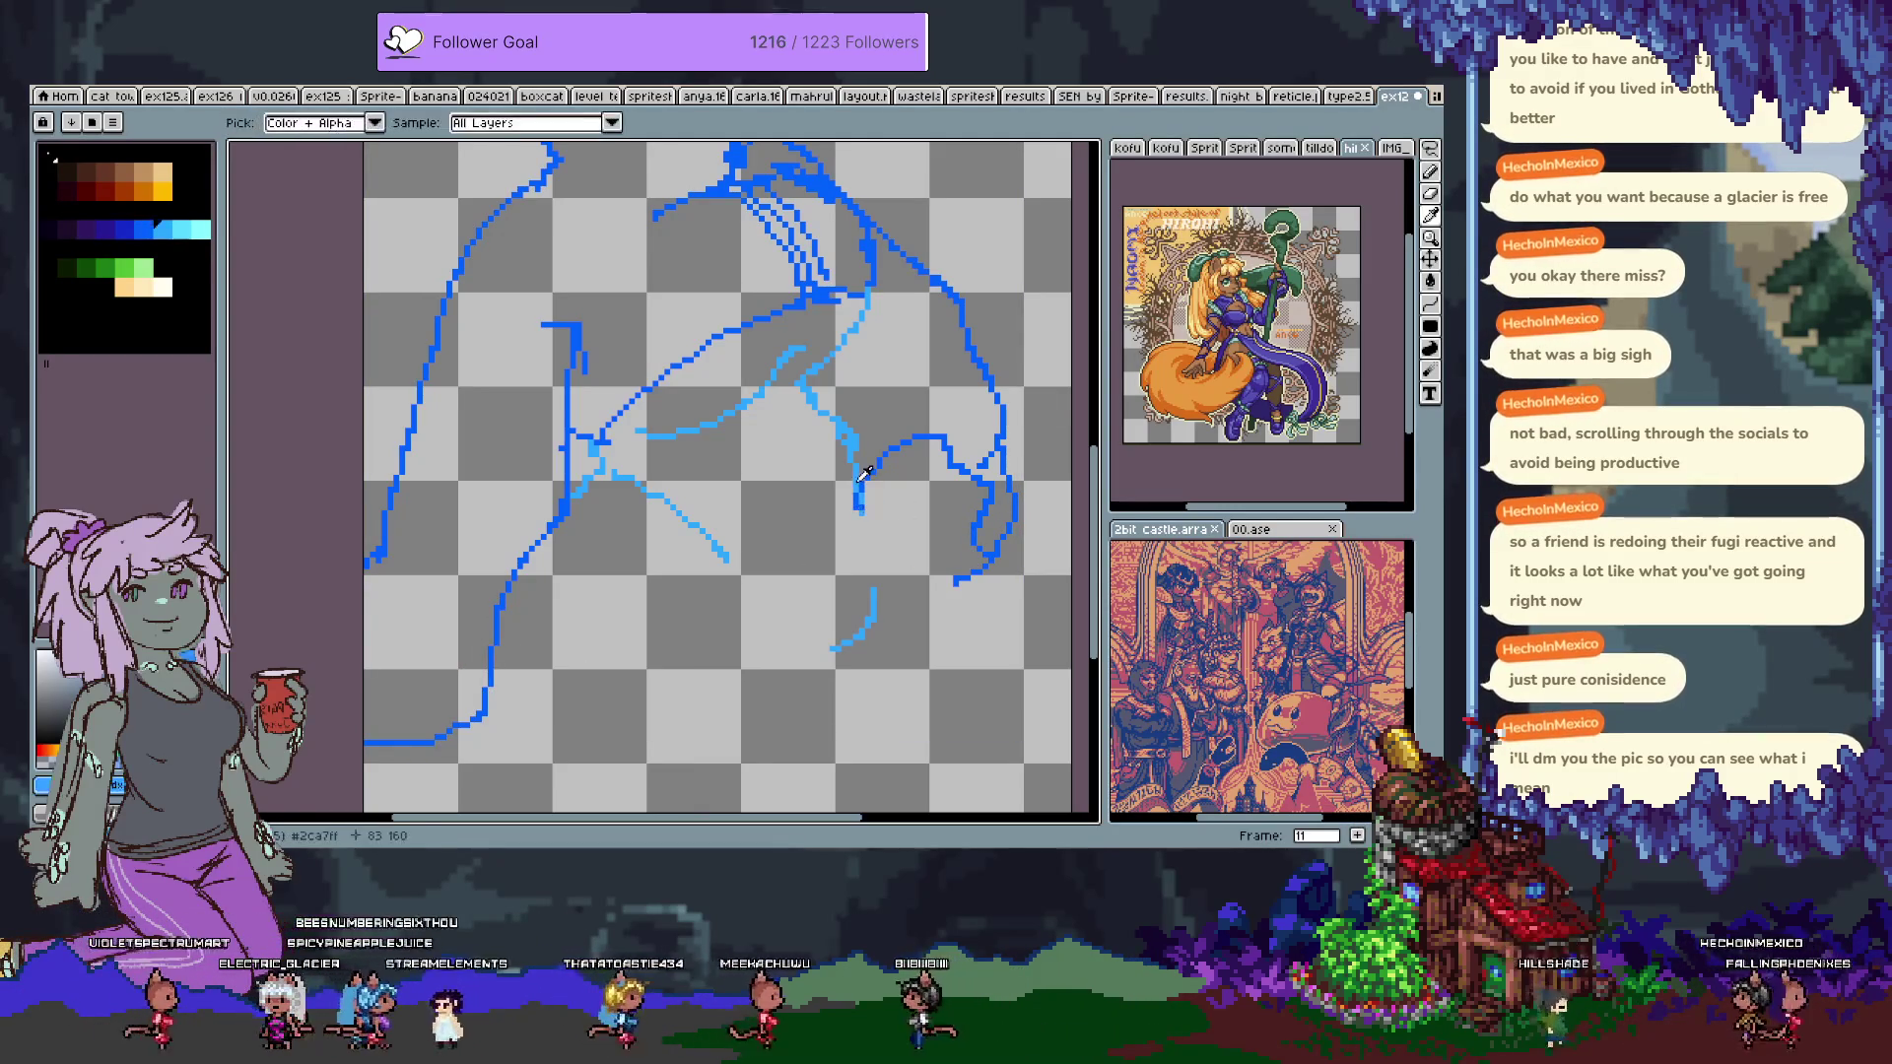
{"action": "key", "text": "Tab"}
{"action": "left_click", "coordinate": [235, 688]}
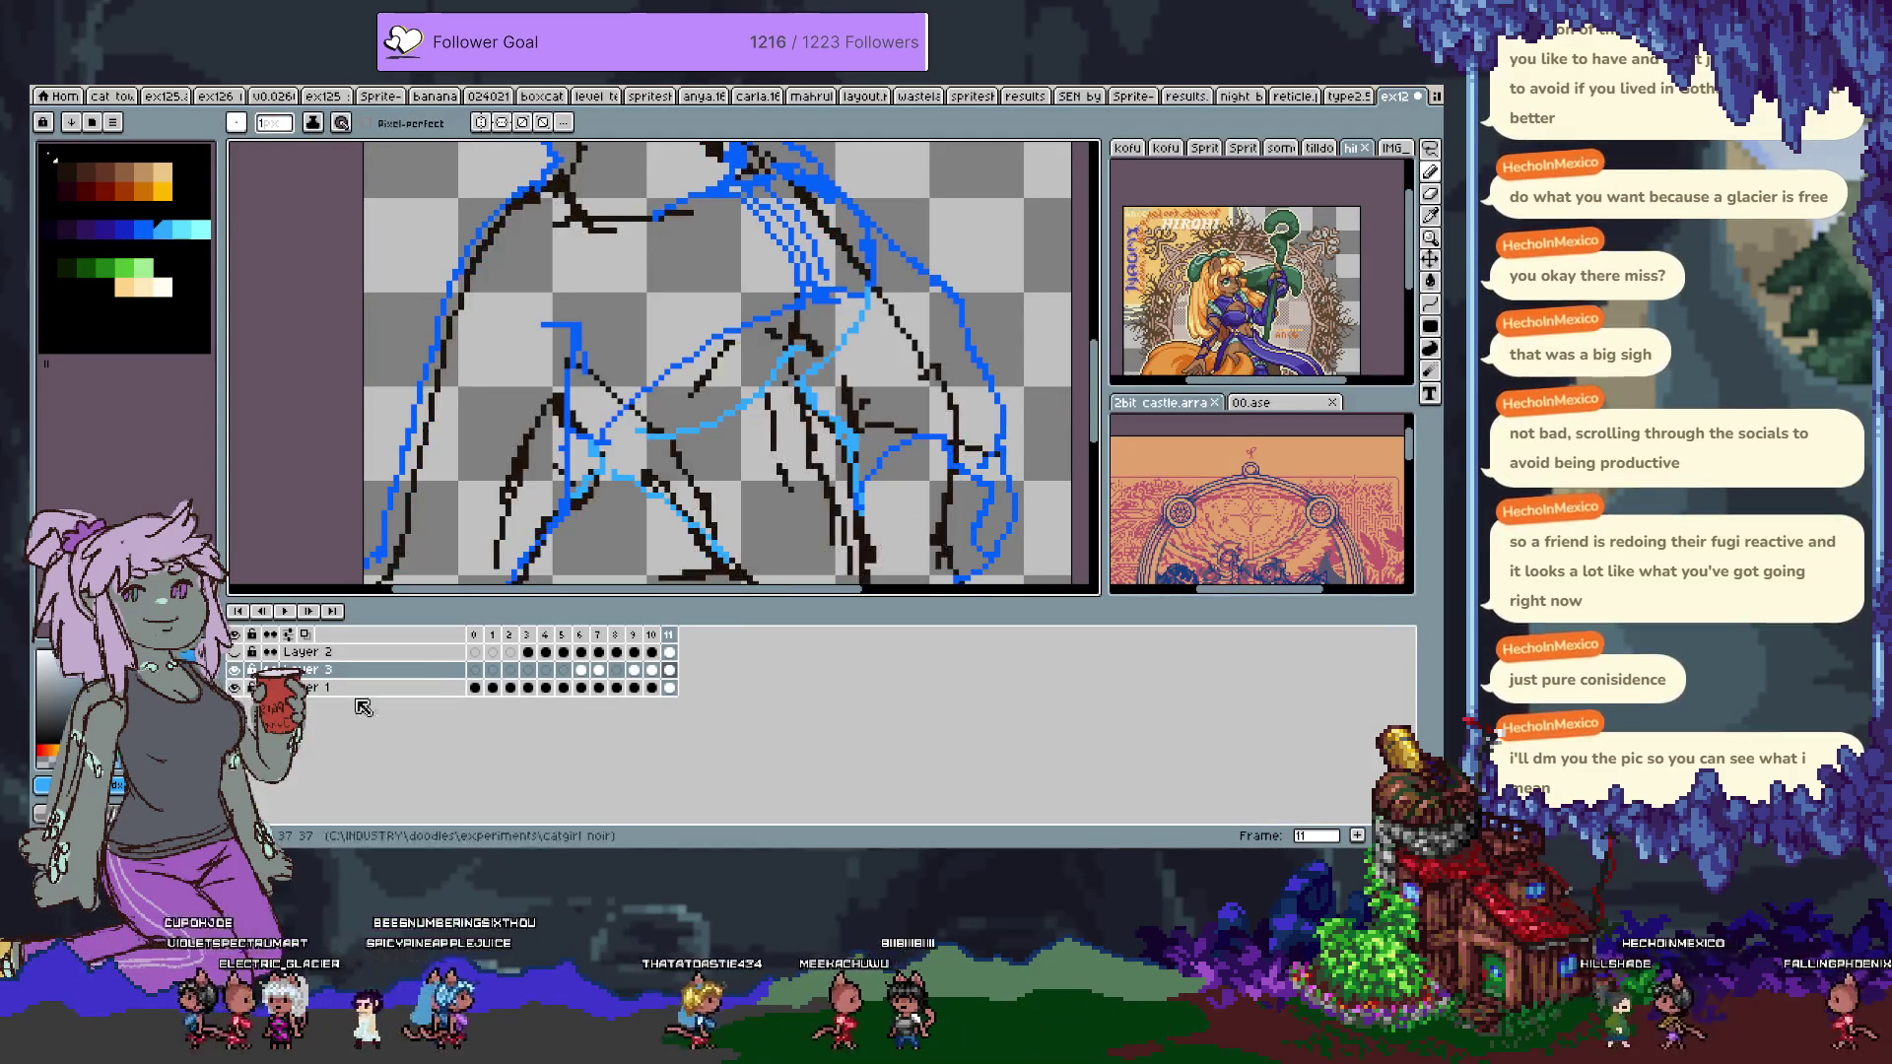
{"action": "key", "text": "Tab"}
{"action": "key", "text": "ctrl+z"}
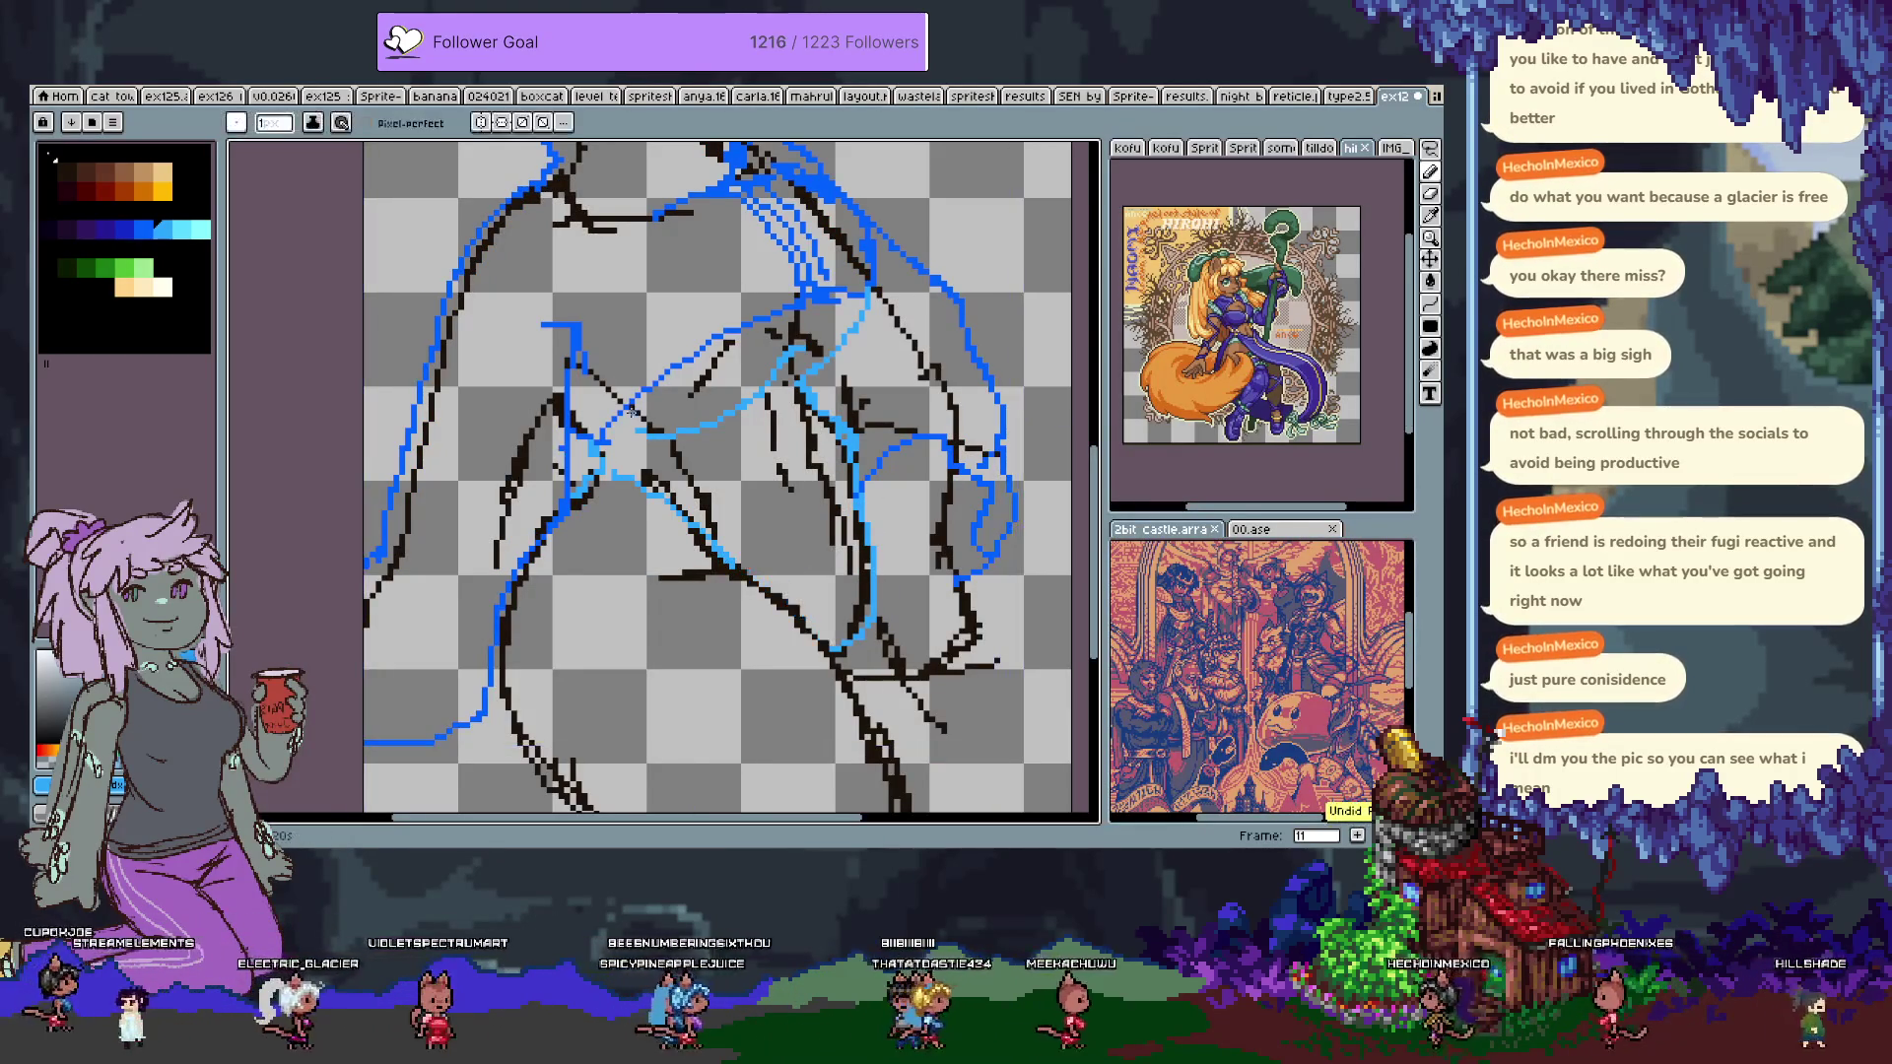
Return to the one-pixel pencil over the torso and pick up the jacket blue again.
{"action": "left_click_drag", "start_coordinate": [627, 367], "coordinate": [598, 581]}
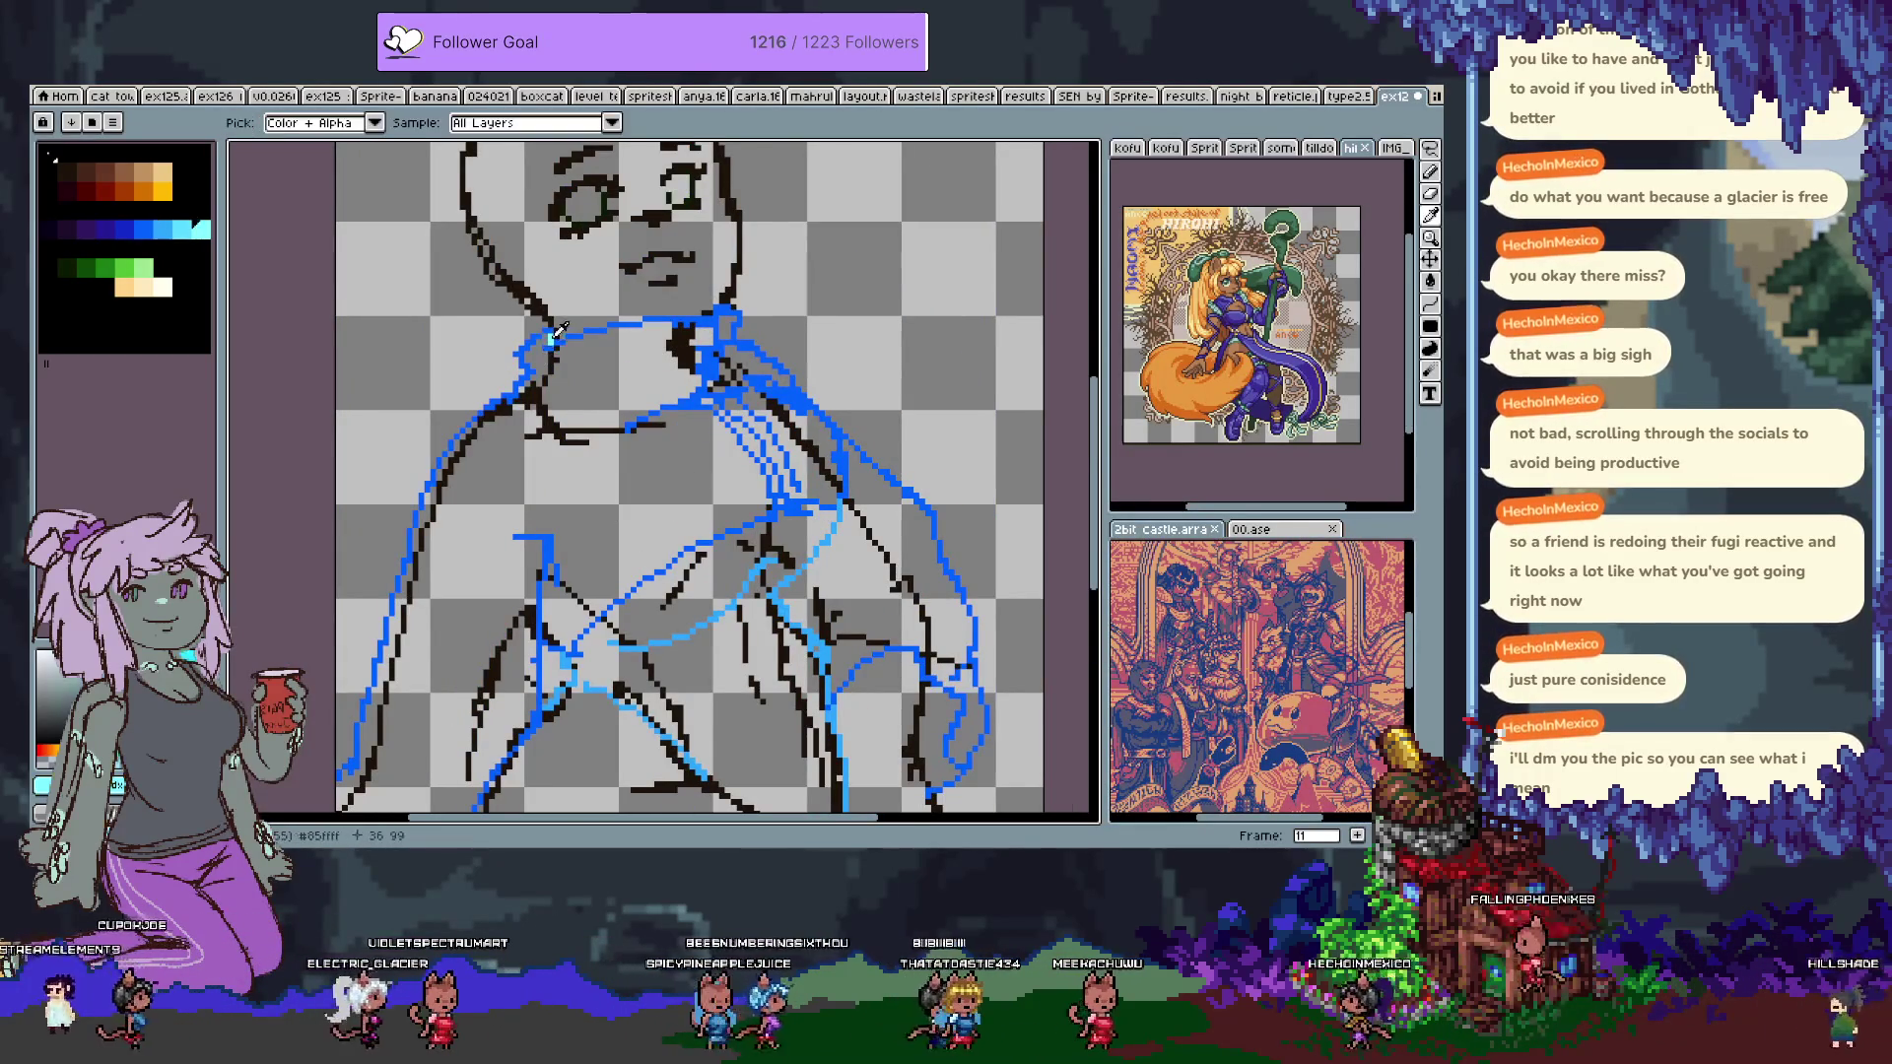
{"action": "left_click_drag", "start_coordinate": [717, 573], "coordinate": [612, 286]}
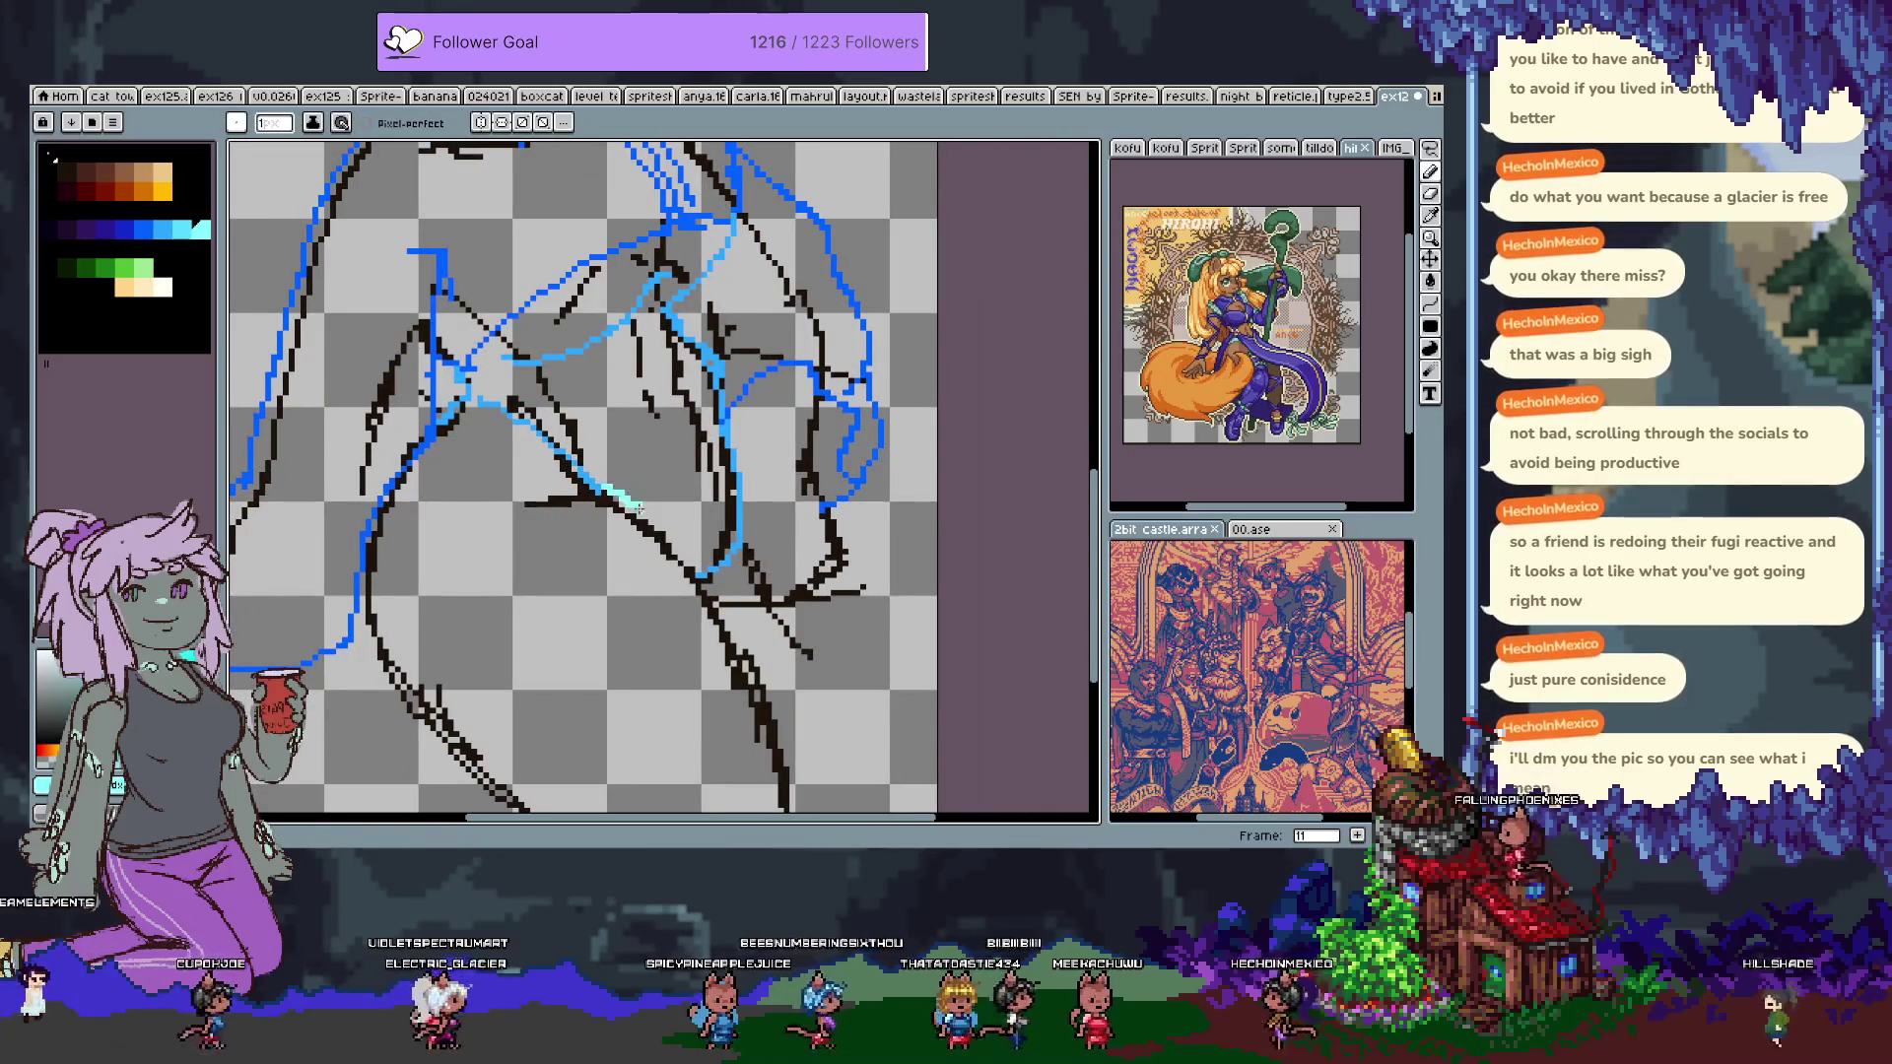
{"action": "key", "text": "b"}
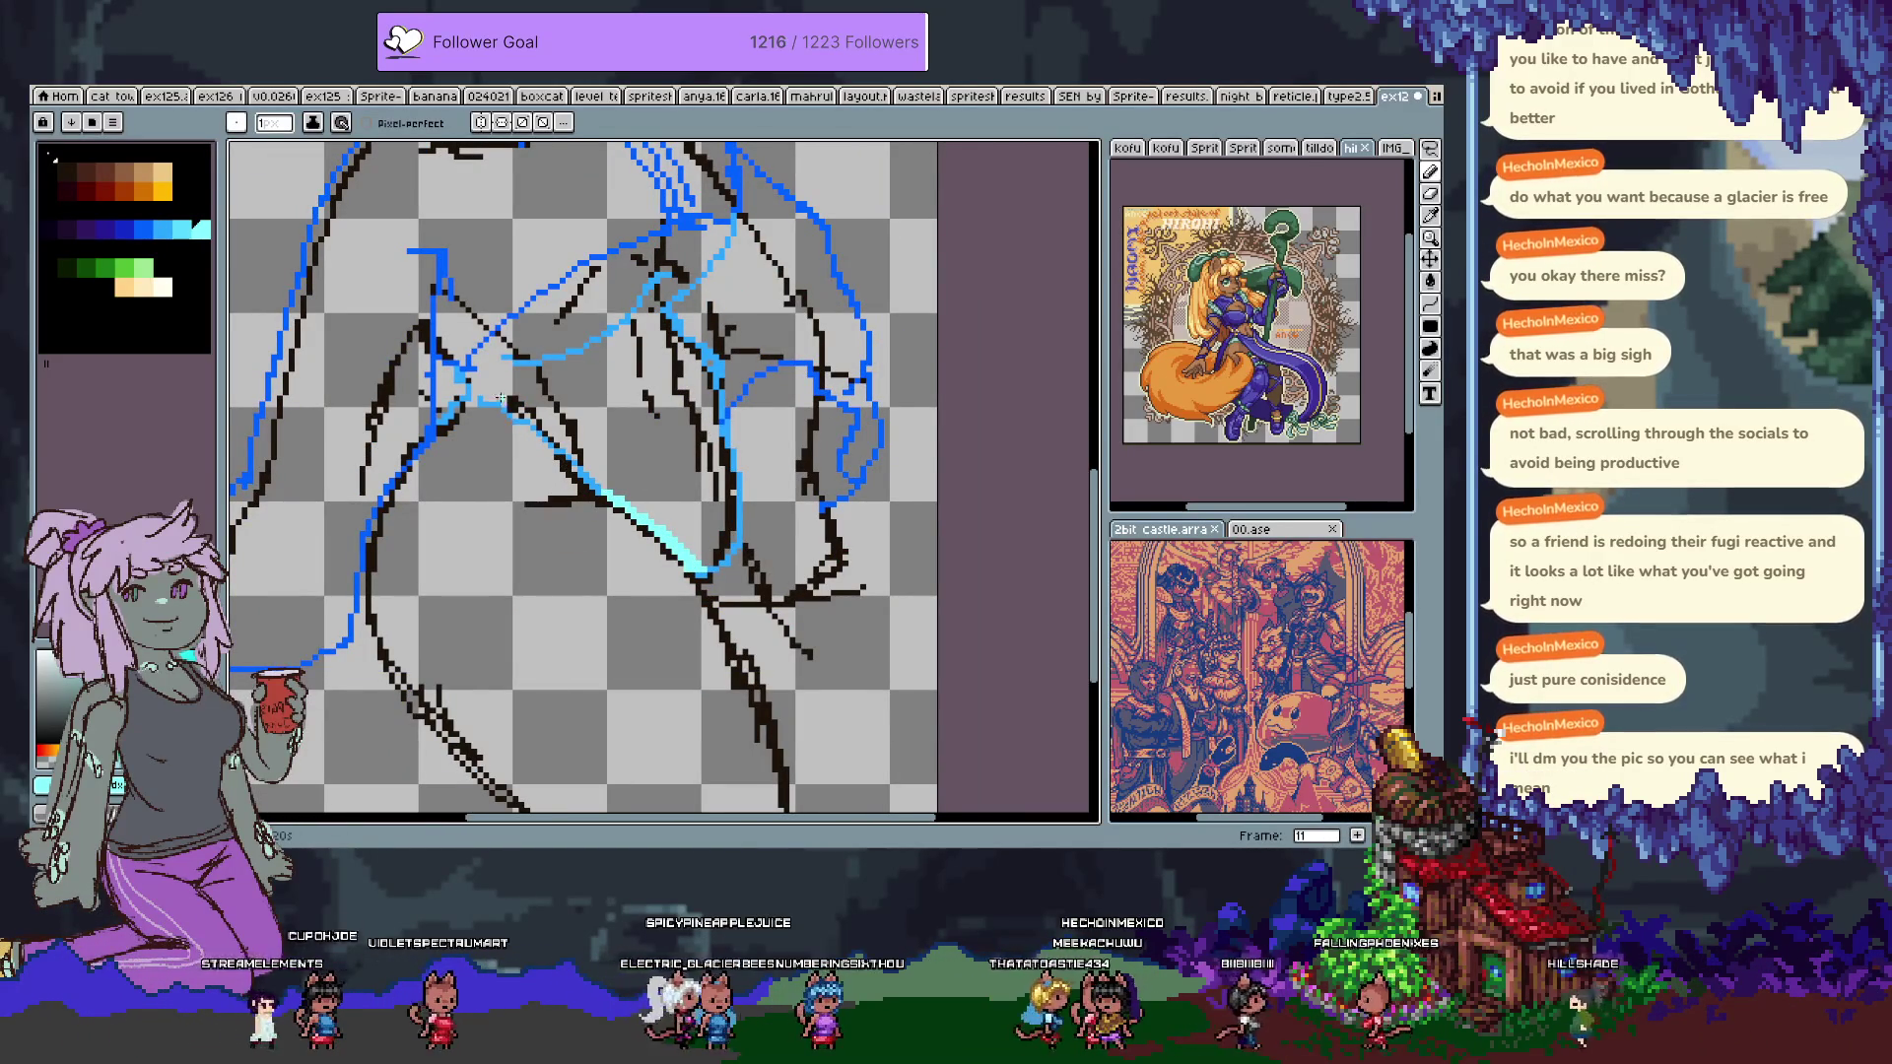
{"action": "left_click", "coordinate": [471, 399], "text": "alt"}
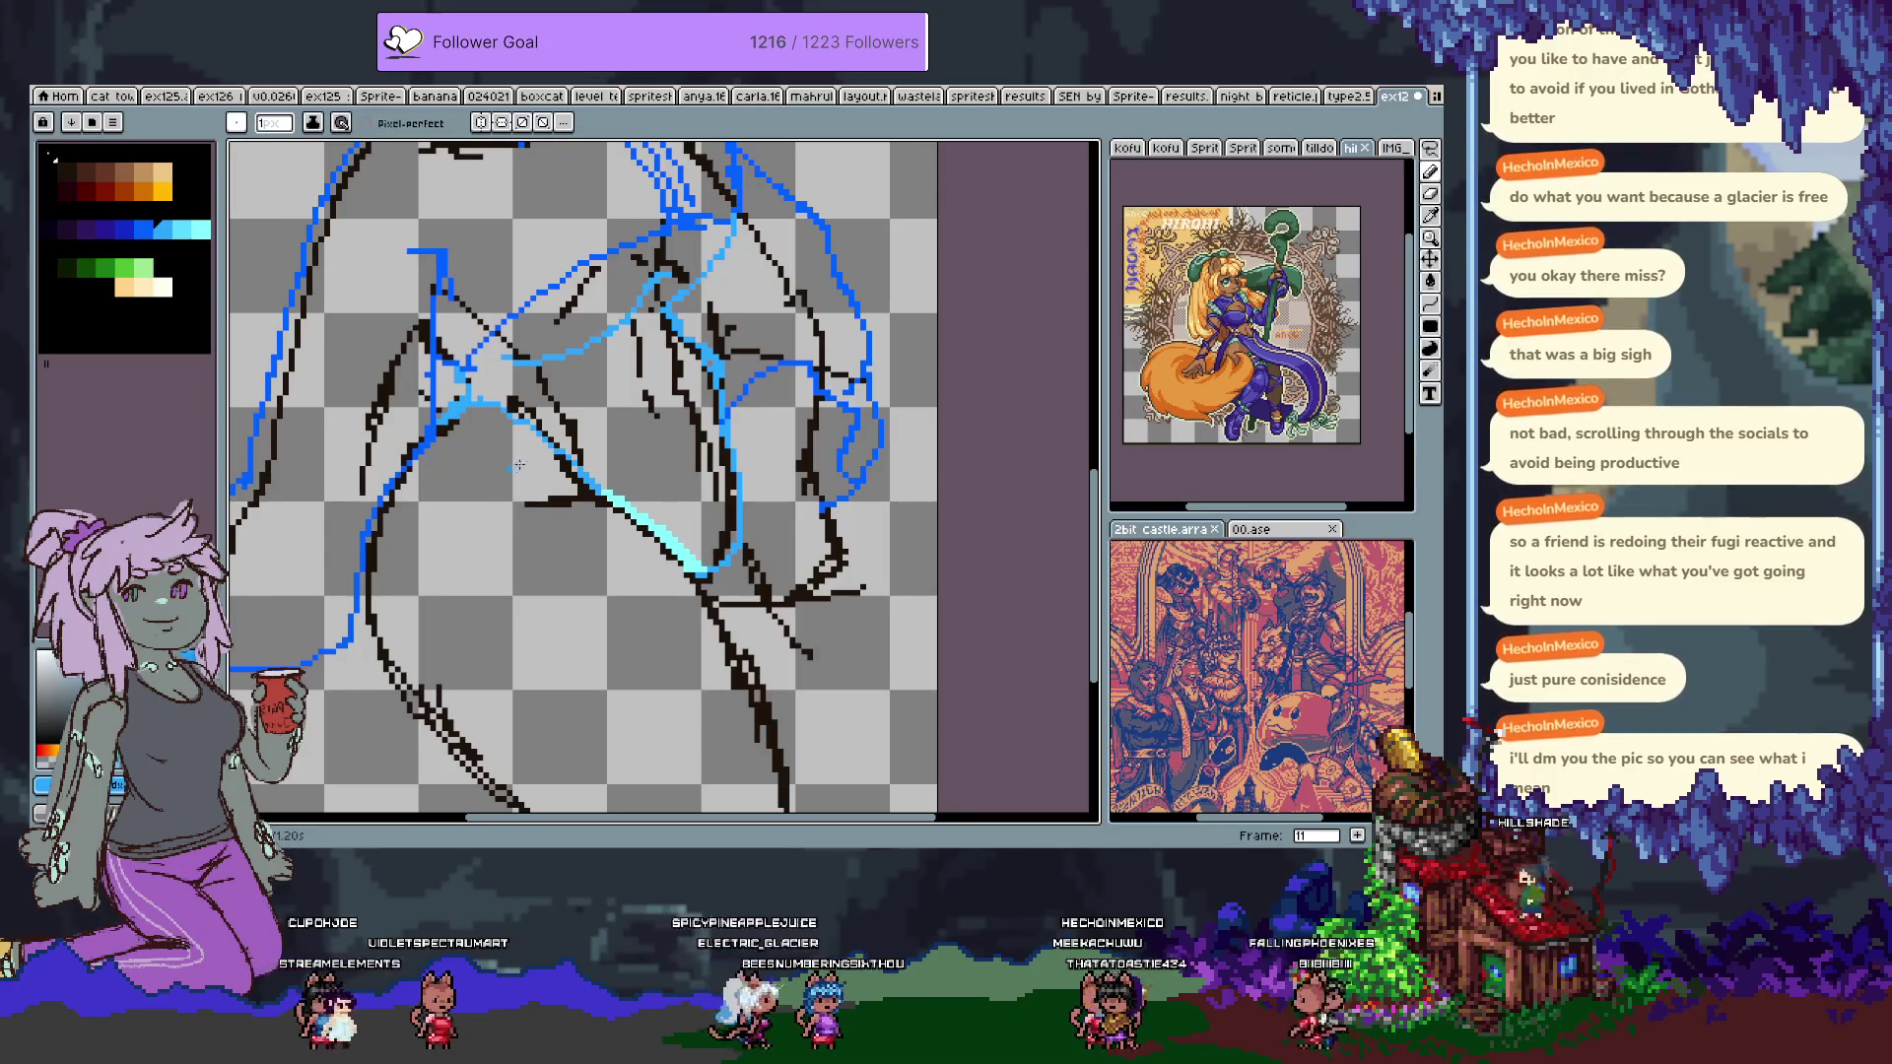
{"action": "left_click_drag", "start_coordinate": [728, 399], "coordinate": [761, 487]}
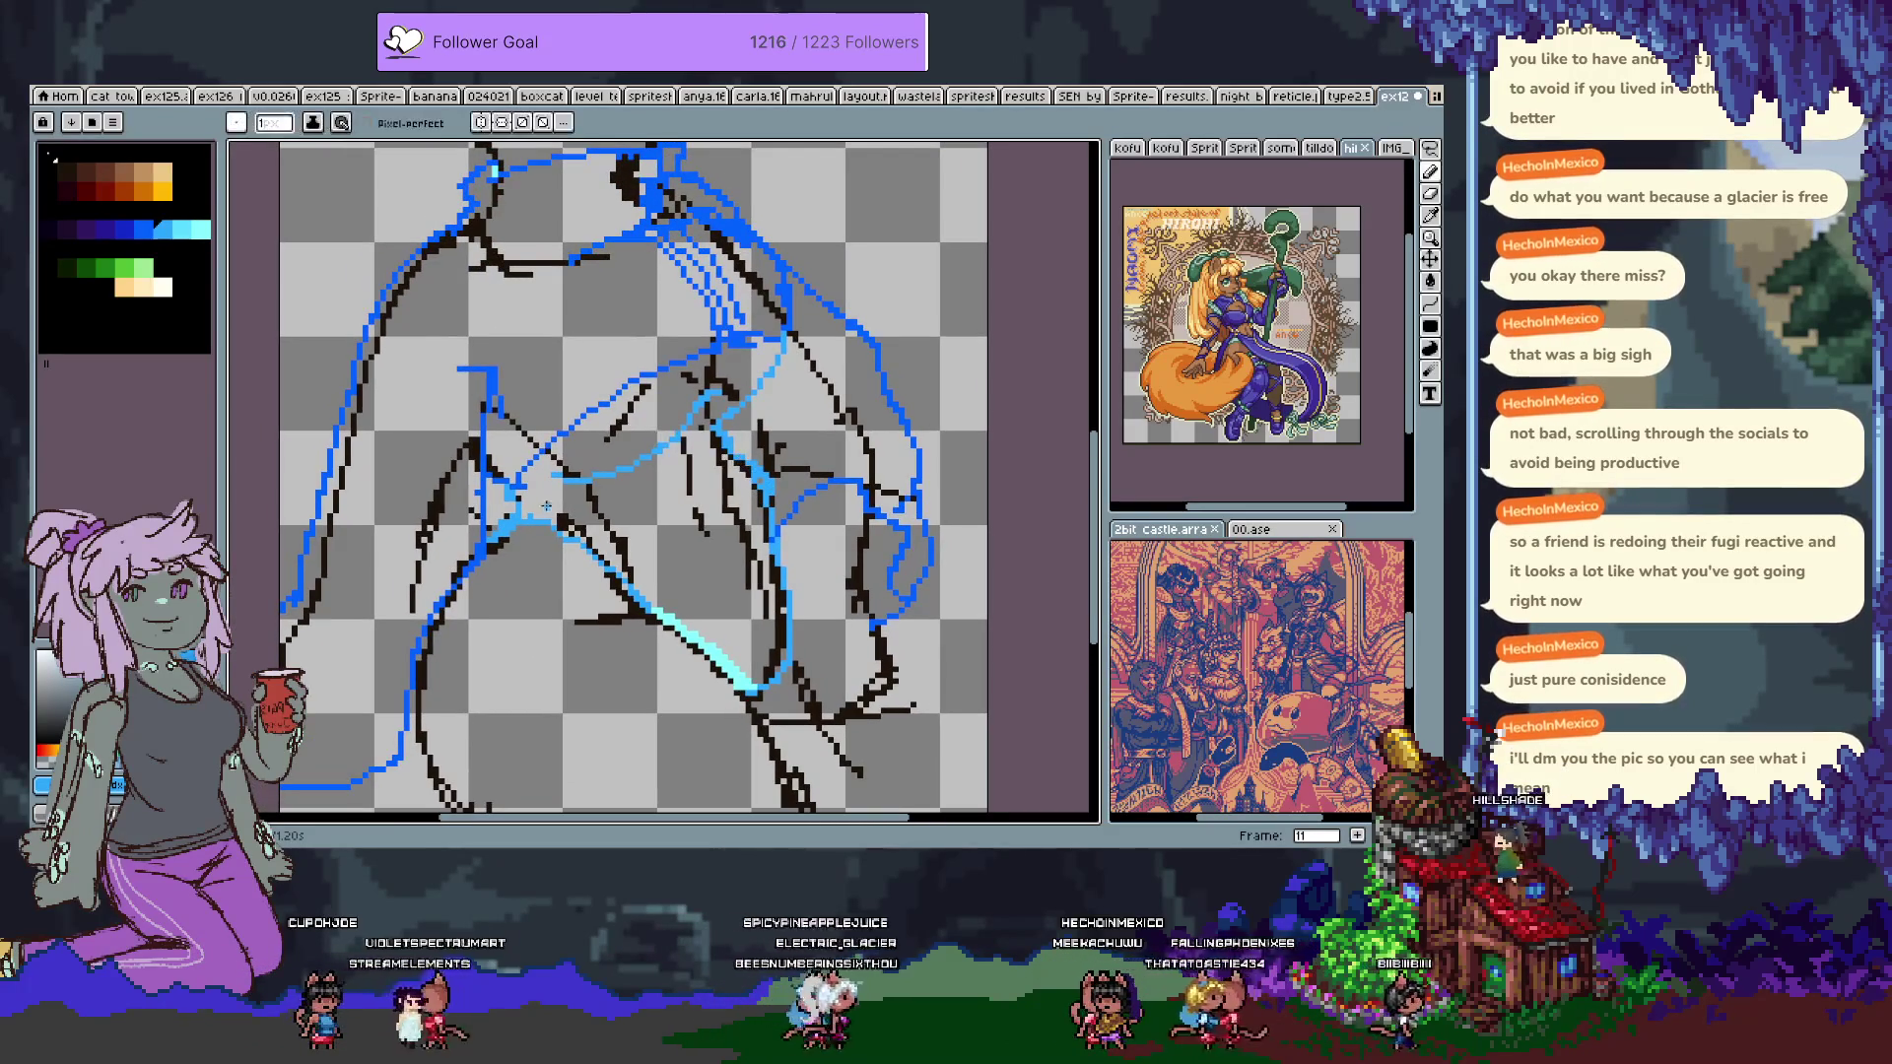
{"action": "left_click", "coordinate": [508, 494], "text": "alt"}
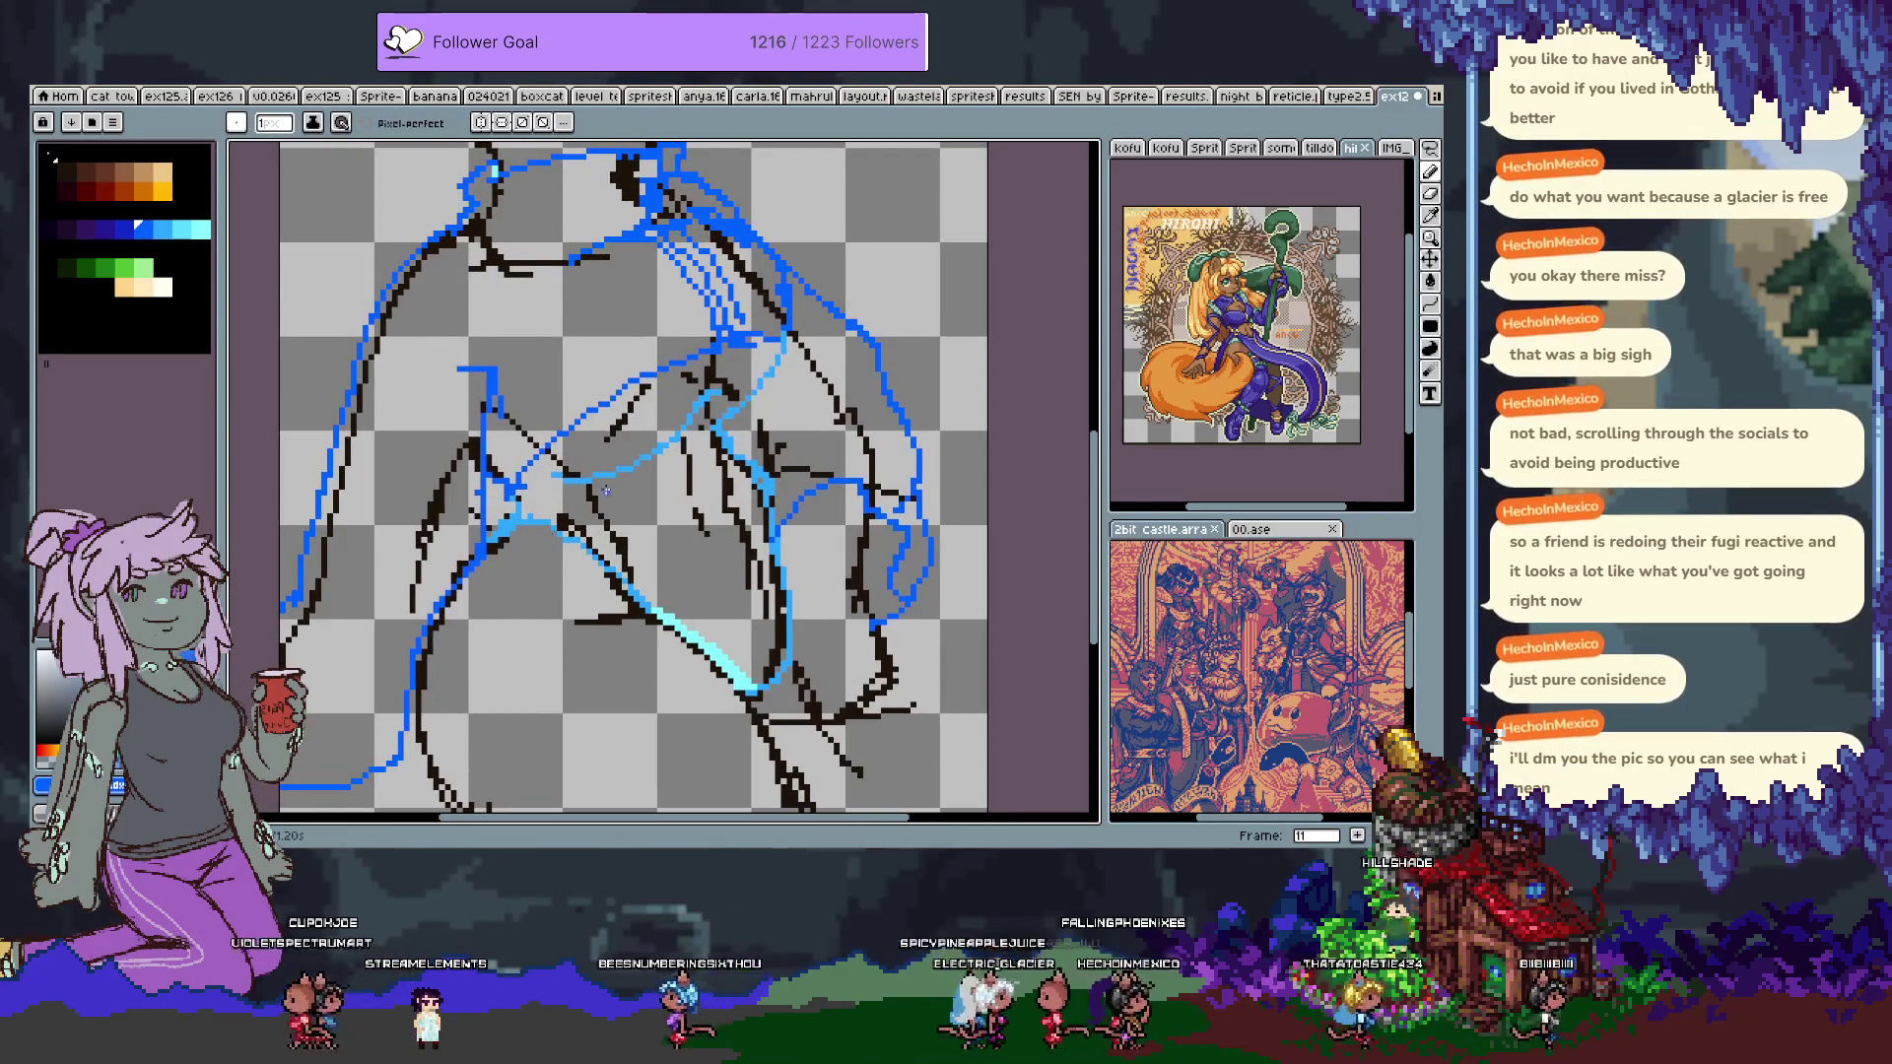
Hide the black sketch layer and bucket-fill the jacket's inner fold with light cyan.
{"action": "key", "text": "Tab"}
{"action": "left_click", "coordinate": [237, 670], "text": "alt"}
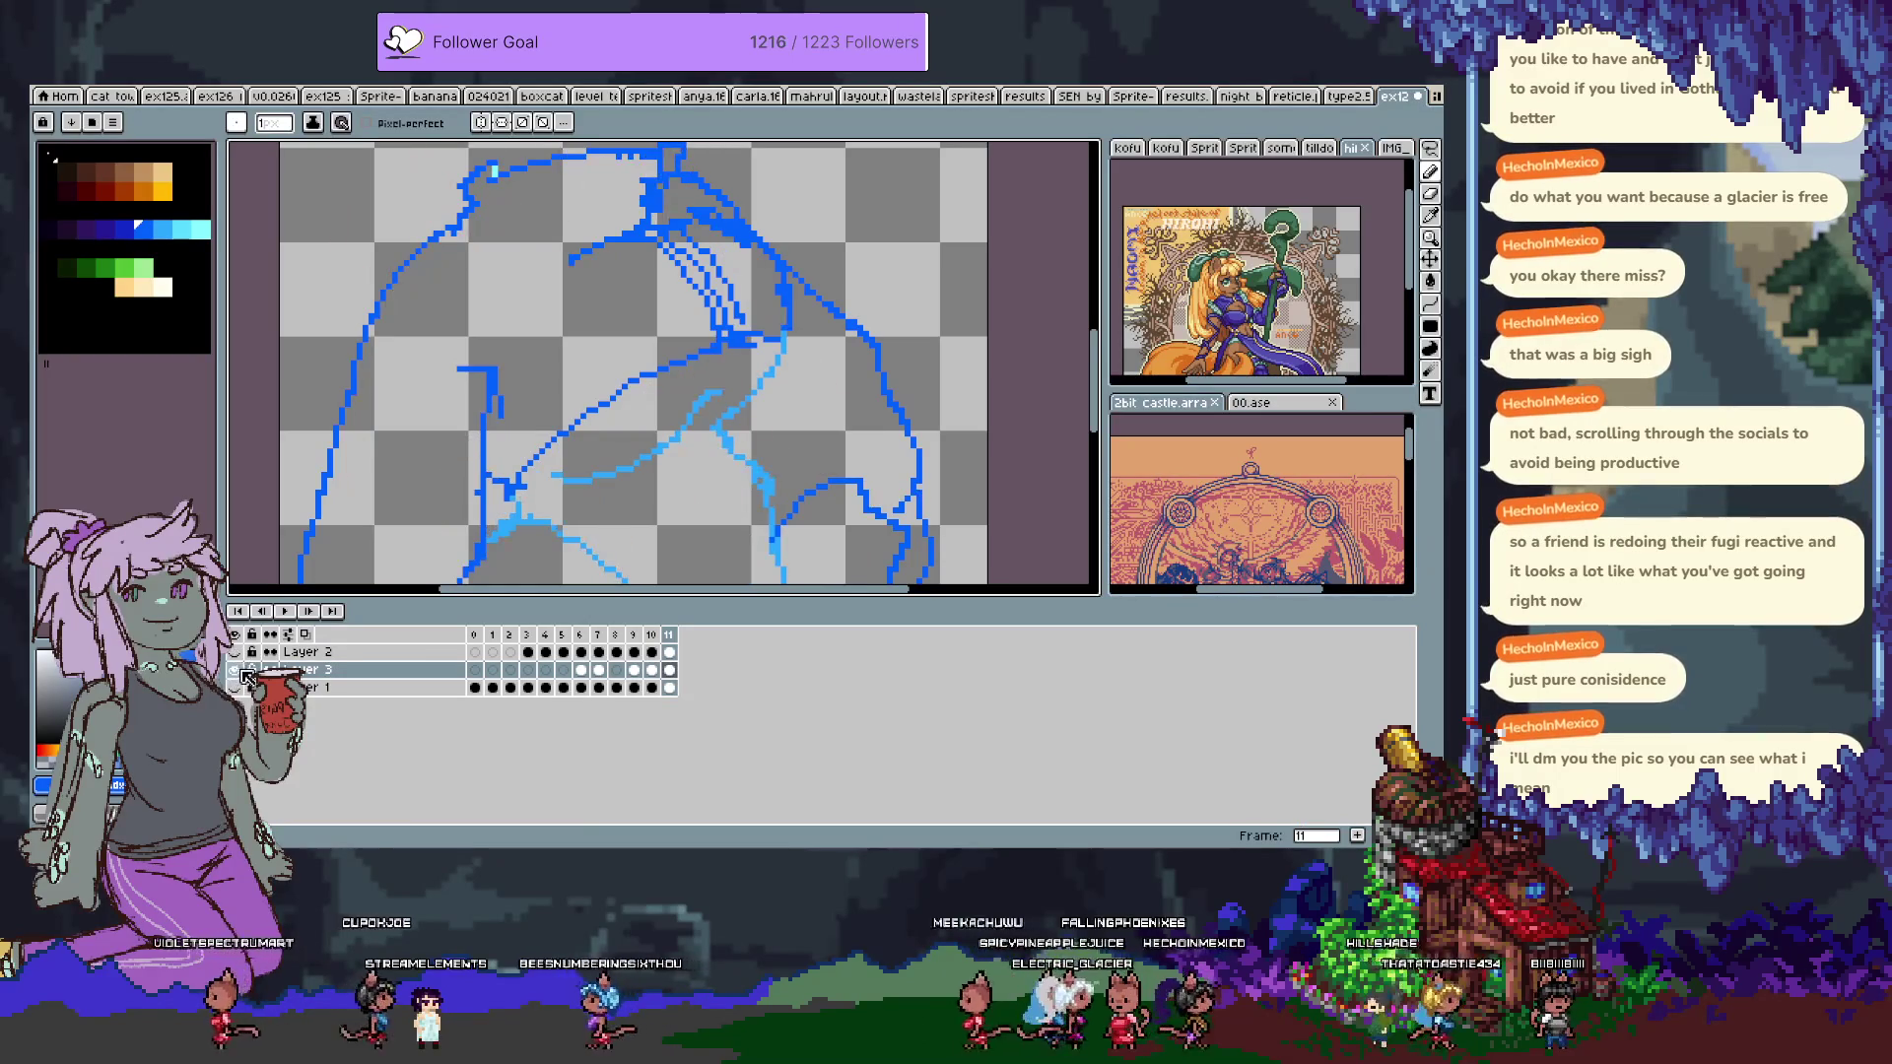
{"action": "key", "text": "Tab"}
{"action": "key", "text": "g"}
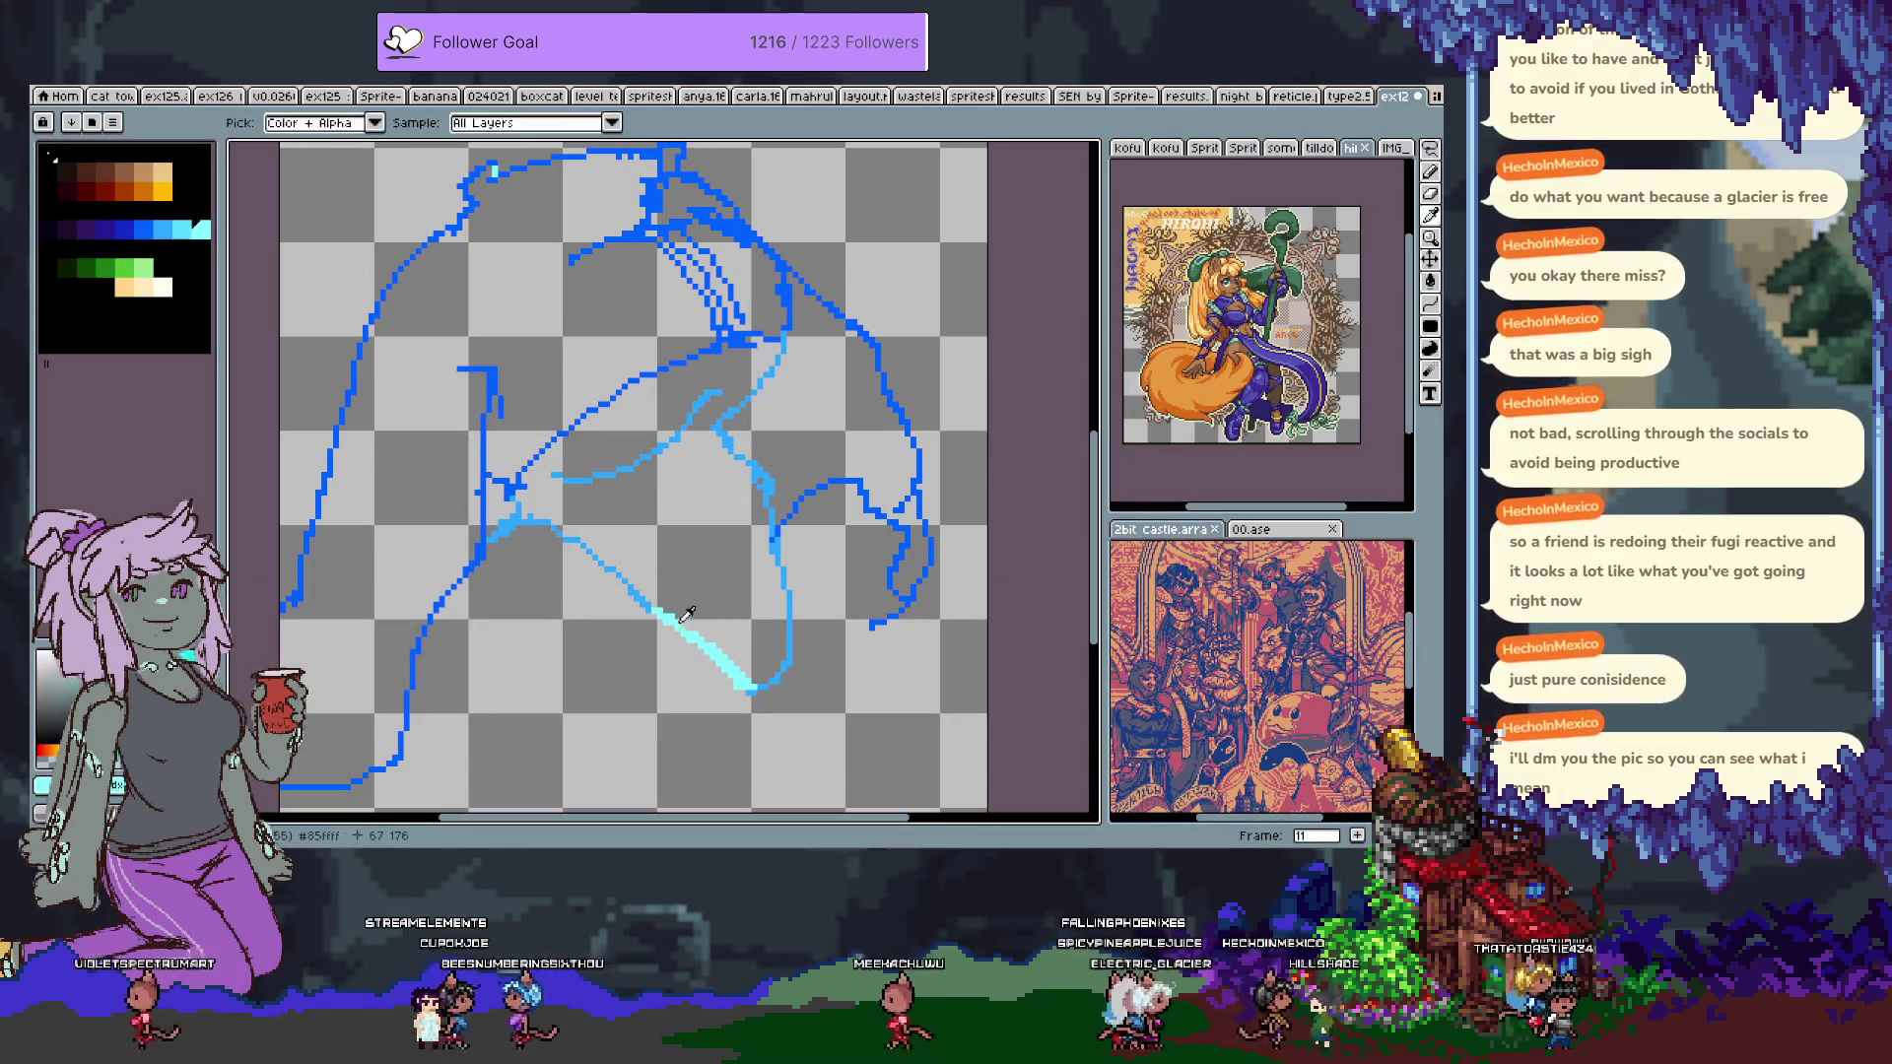
{"action": "left_click", "coordinate": [659, 538]}
{"action": "key", "text": "ctrl+z"}
{"action": "left_click", "coordinate": [649, 509]}
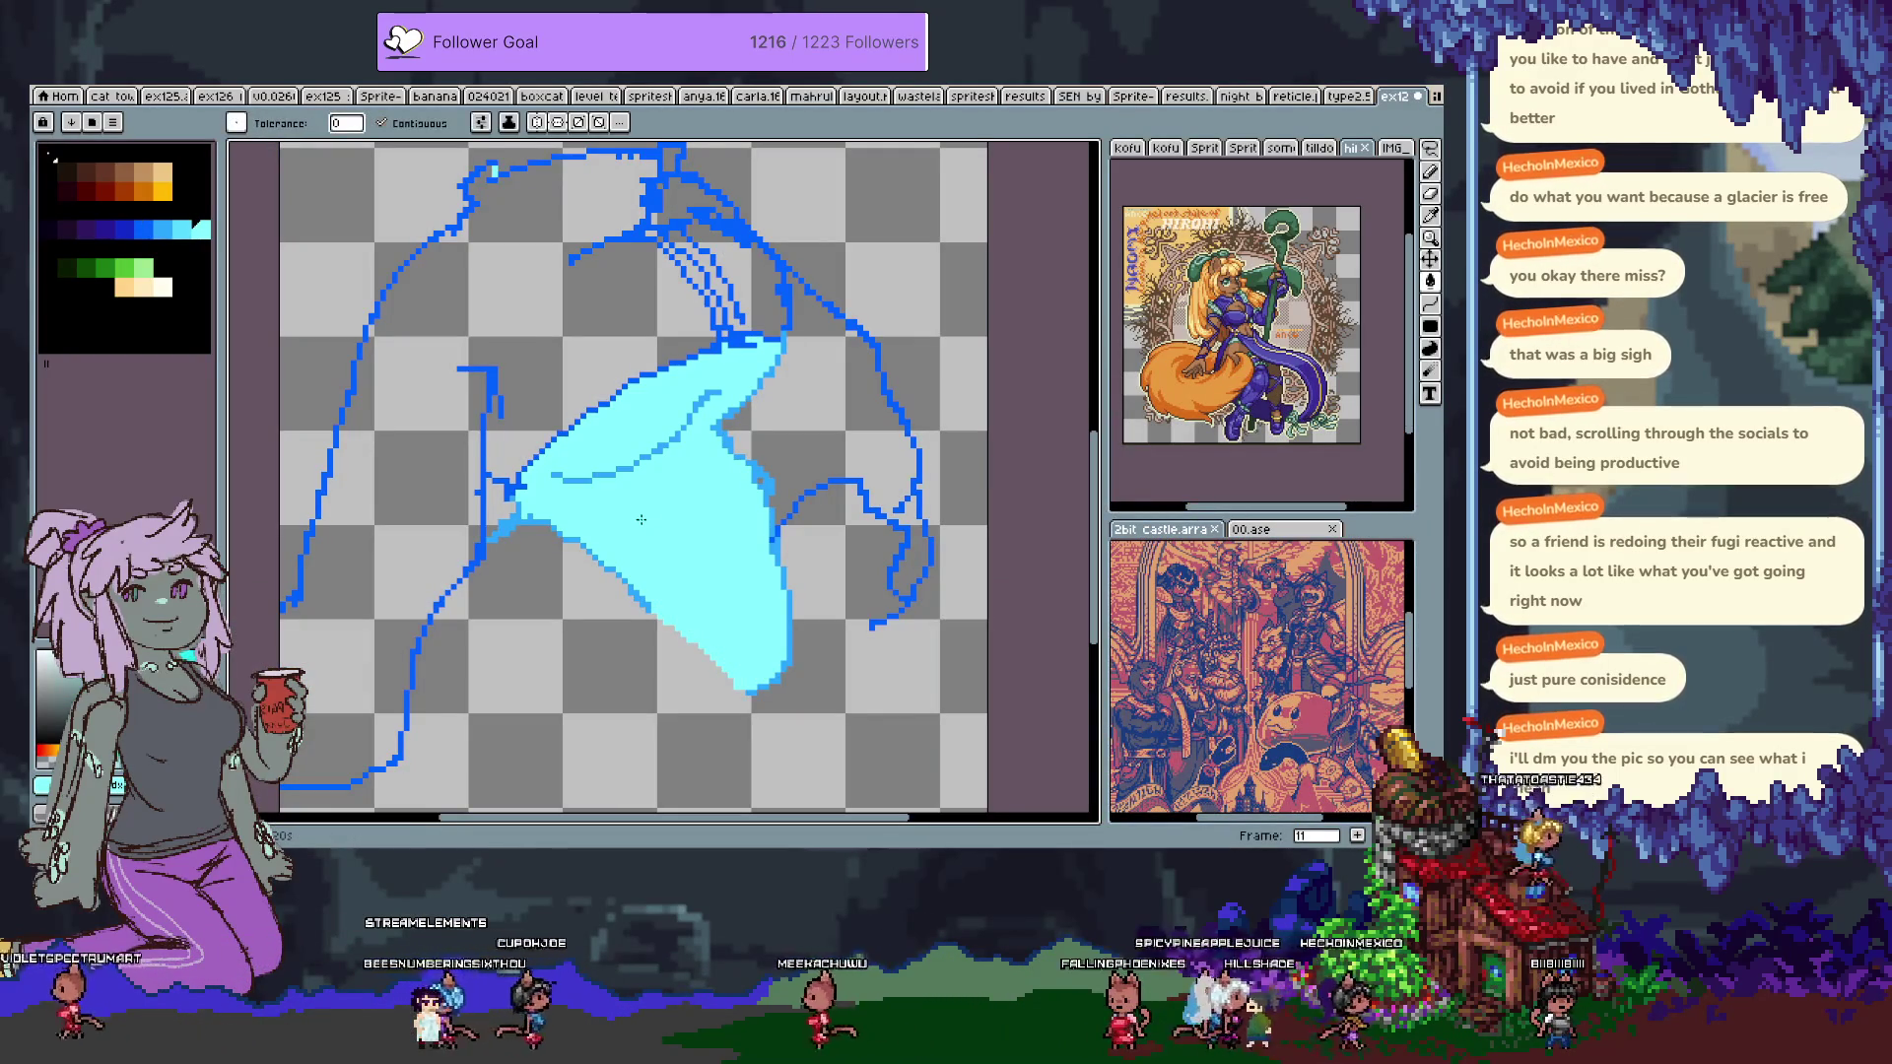
Fill the jacket body and the gap near its top with medium blue, then show the sketch layer again.
{"action": "mouse_move", "coordinate": [605, 432]}
{"action": "left_mouse_down"}
{"action": "mouse_move", "coordinate": [632, 477]}
{"action": "mouse_move", "coordinate": [672, 445]}
{"action": "left_mouse_up"}
{"action": "left_click", "coordinate": [161, 230]}
{"action": "left_click", "coordinate": [637, 414]}
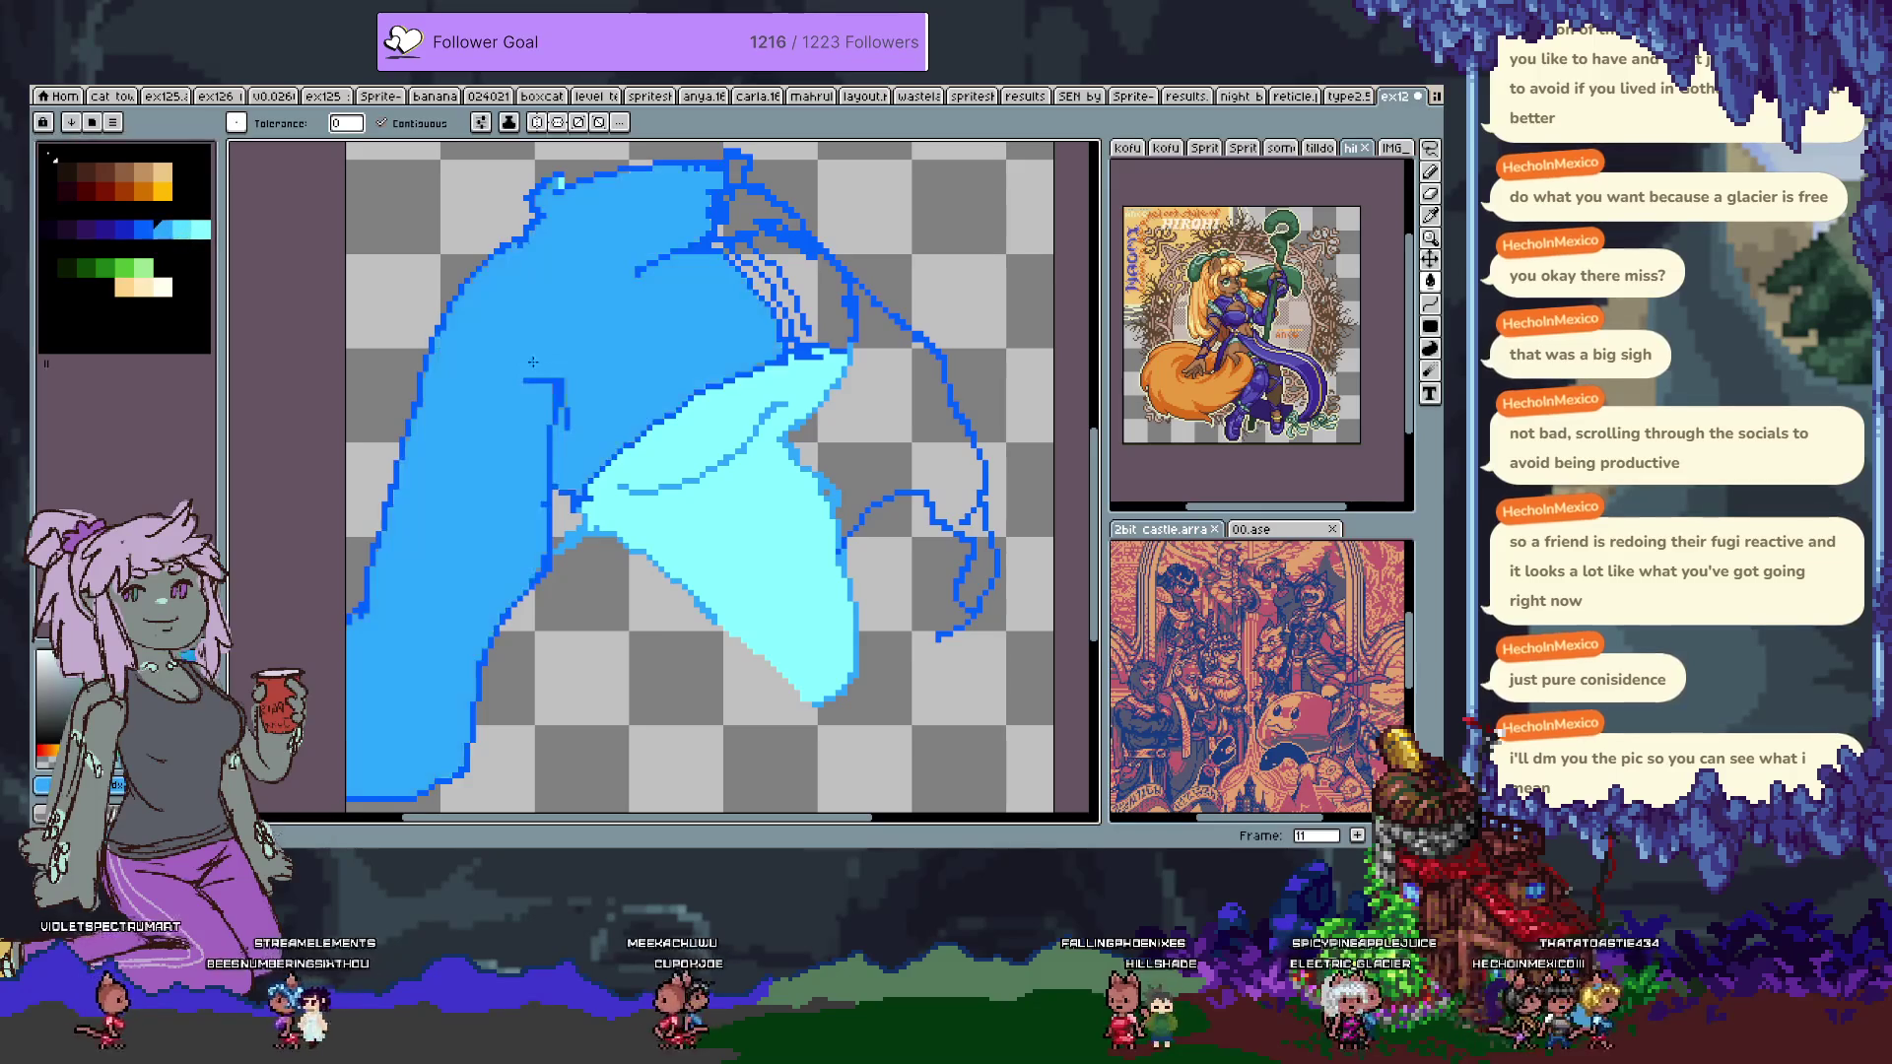
{"action": "left_click", "coordinate": [788, 287]}
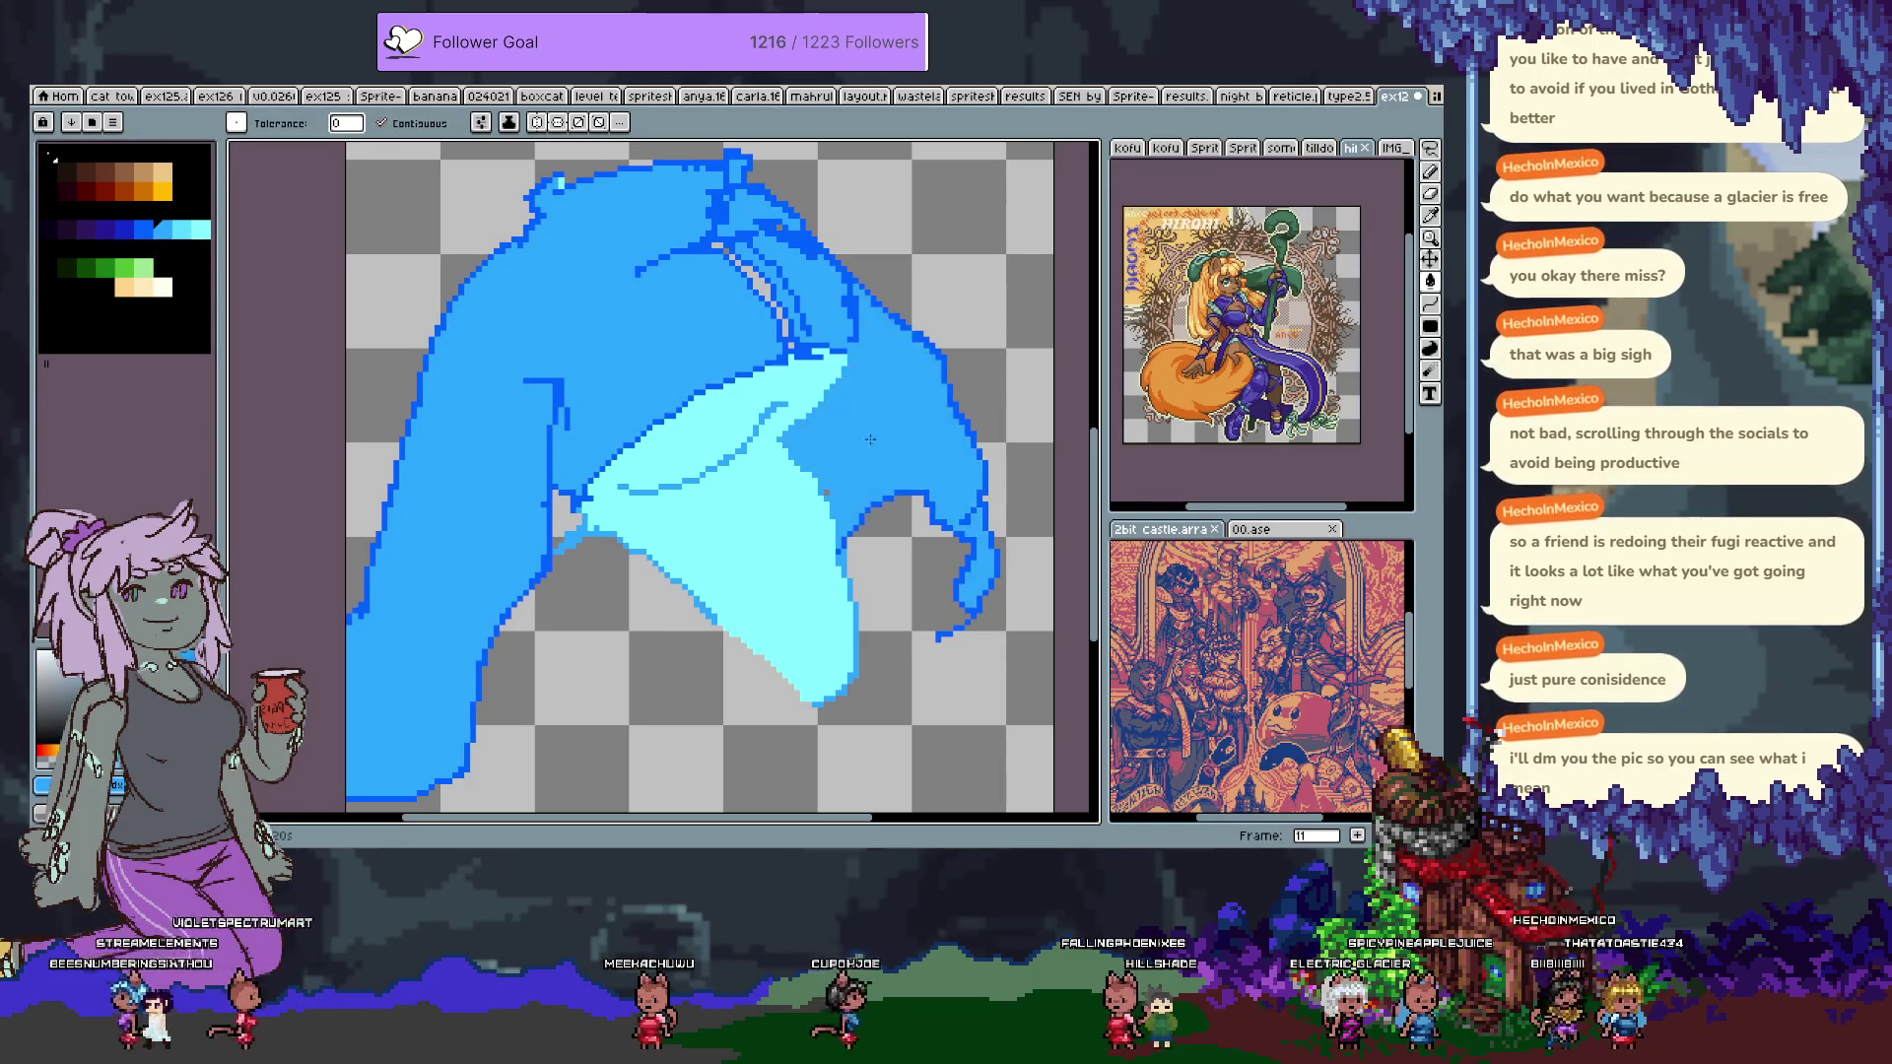
{"action": "key", "text": "Tab"}
{"action": "left_click", "coordinate": [236, 688]}
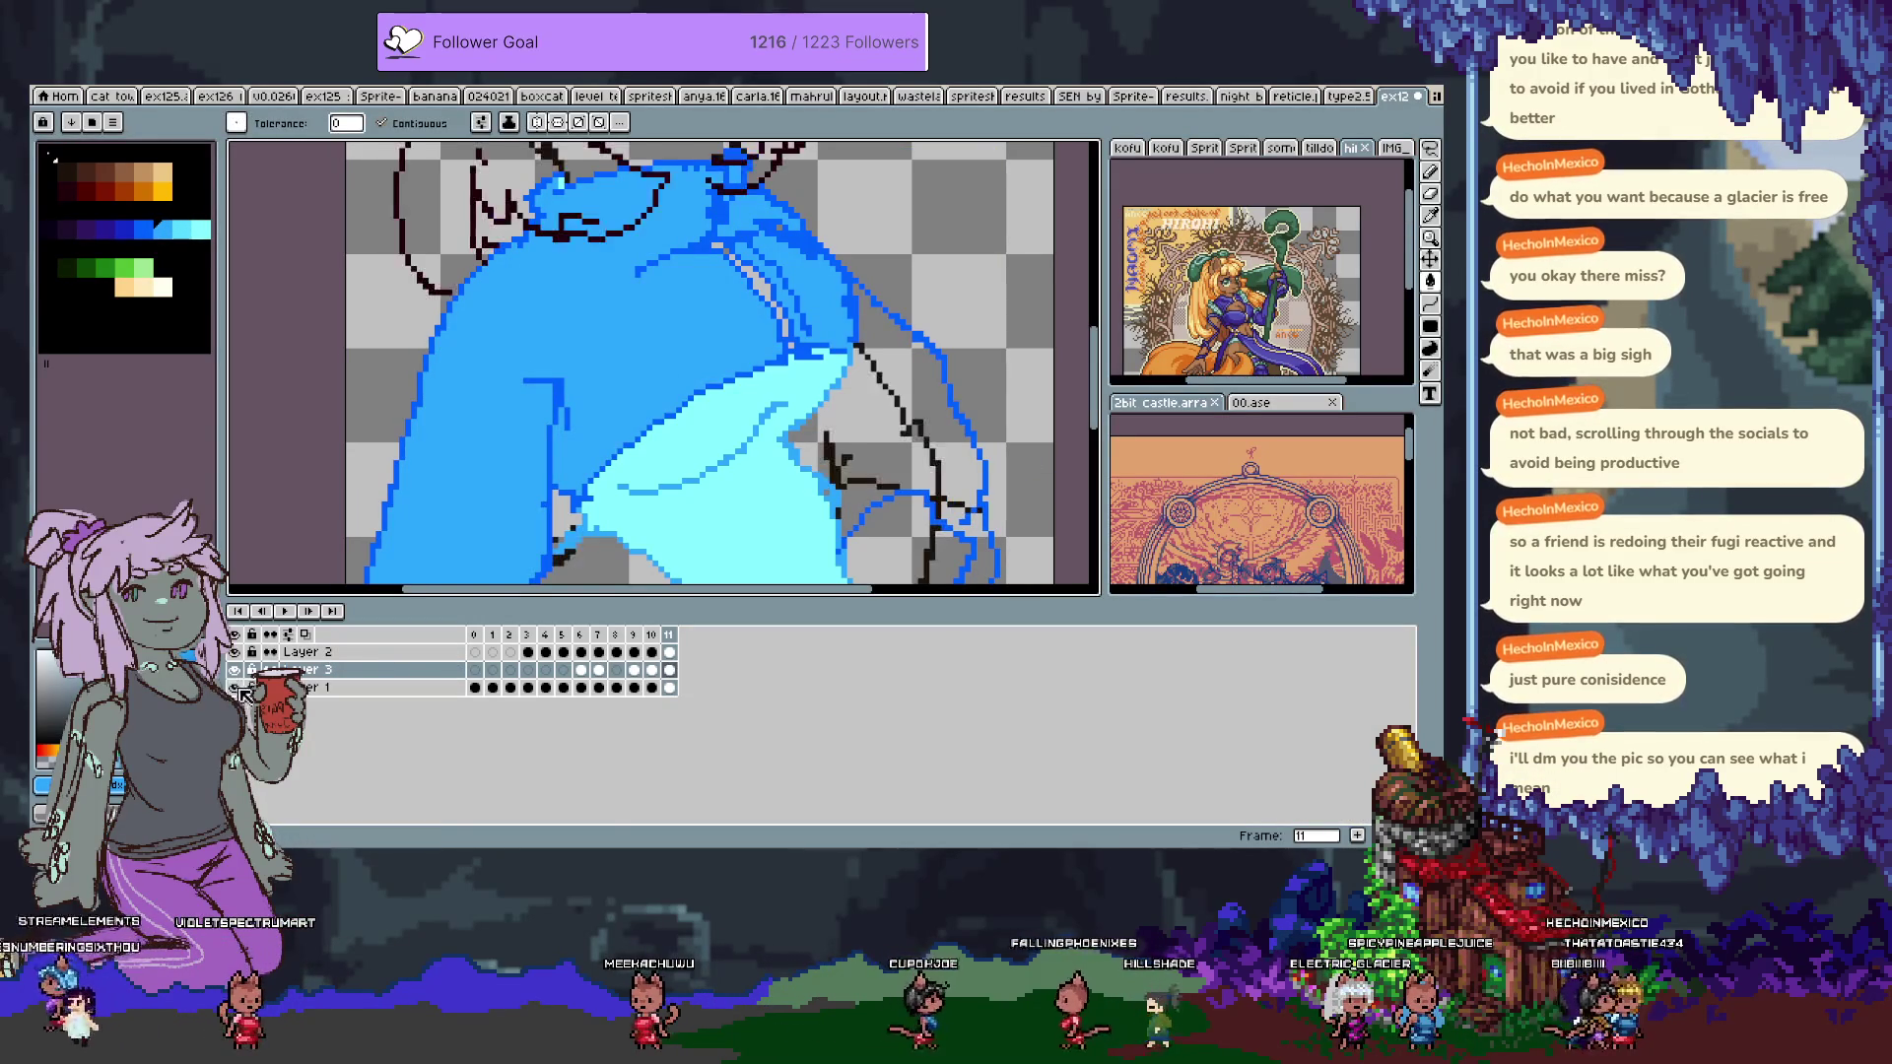
Bucket-fill the jacket area right of the fold with medium blue and inspect it from face to legs.
{"action": "key", "text": "Tab"}
{"action": "key", "text": "b"}
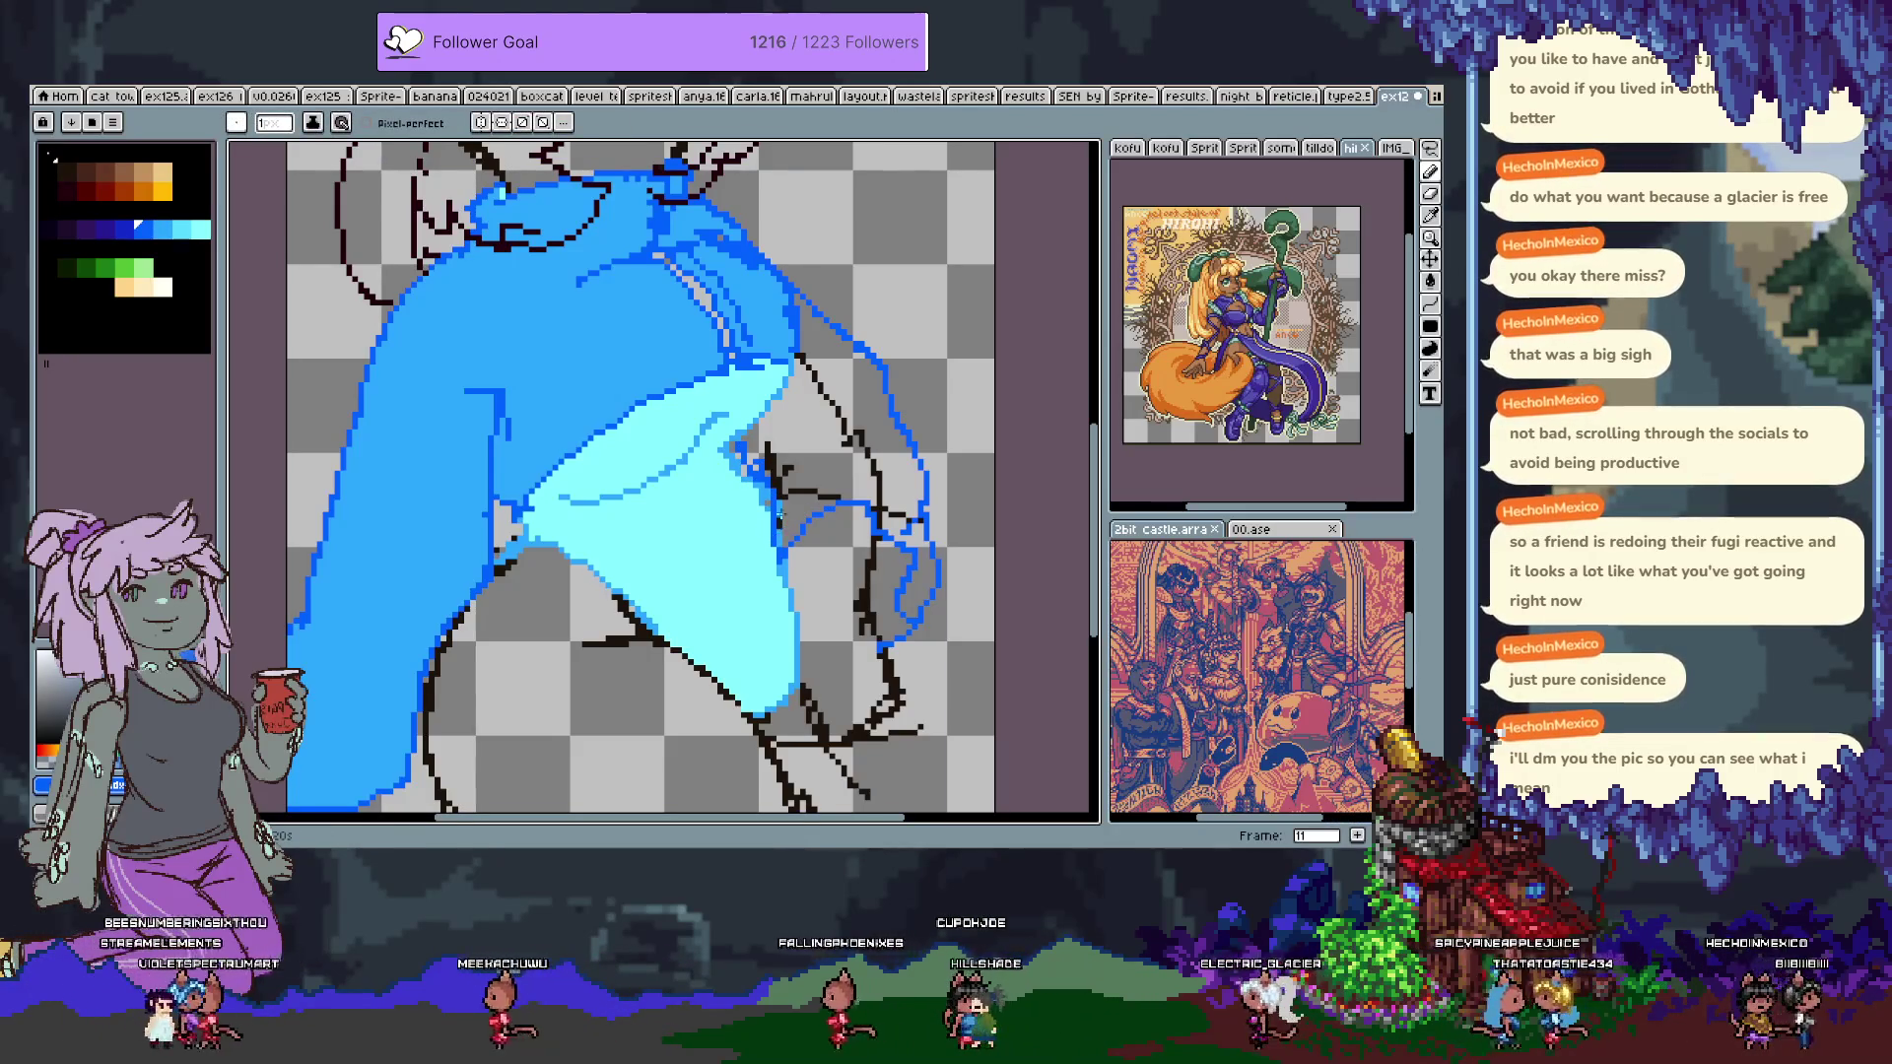
{"action": "key", "text": "g"}
{"action": "left_click", "coordinate": [897, 519]}
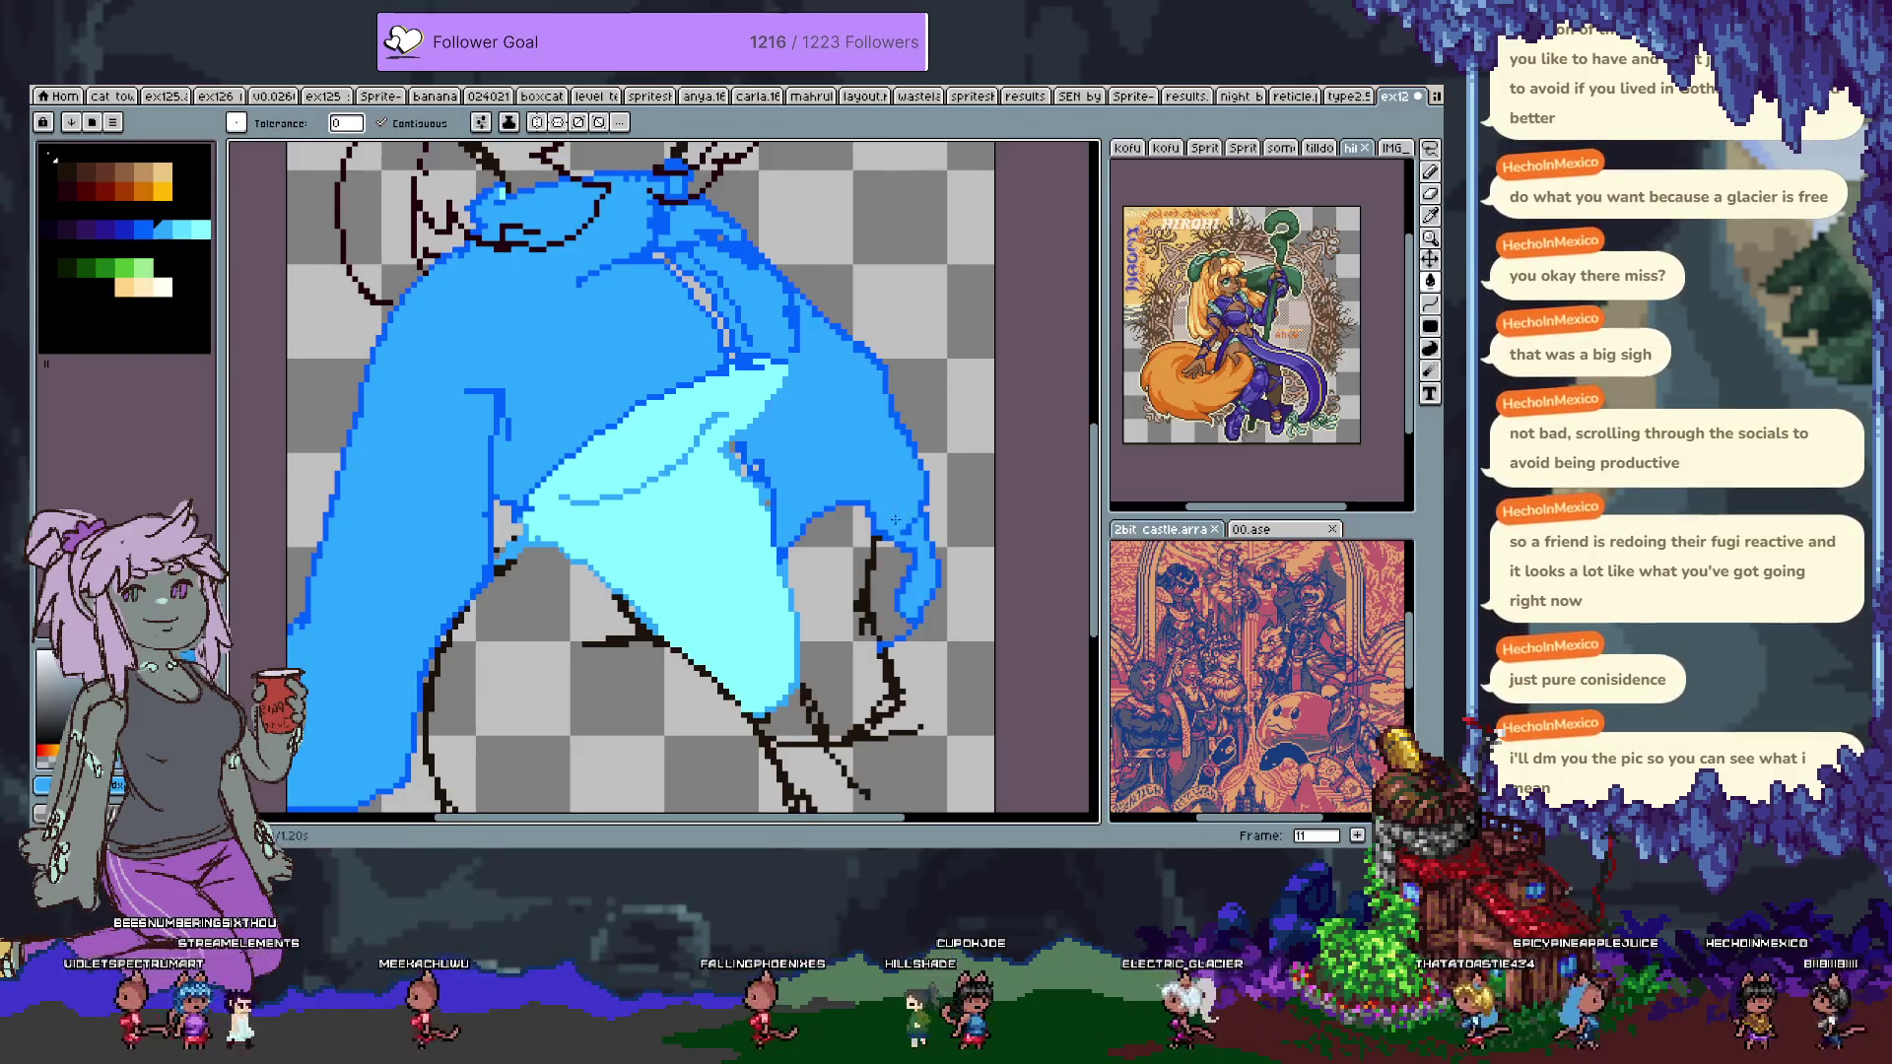
{"action": "mouse_move", "coordinate": [857, 481]}
{"action": "left_mouse_down"}
{"action": "mouse_move", "coordinate": [657, 514]}
{"action": "mouse_move", "coordinate": [616, 197]}
{"action": "left_mouse_up"}
{"action": "left_click_drag", "start_coordinate": [581, 537], "coordinate": [563, 439]}
Toggle the blue colour layer off and on to check the sketch, then undo a stray pencil stroke.
{"action": "key", "text": "Tab"}
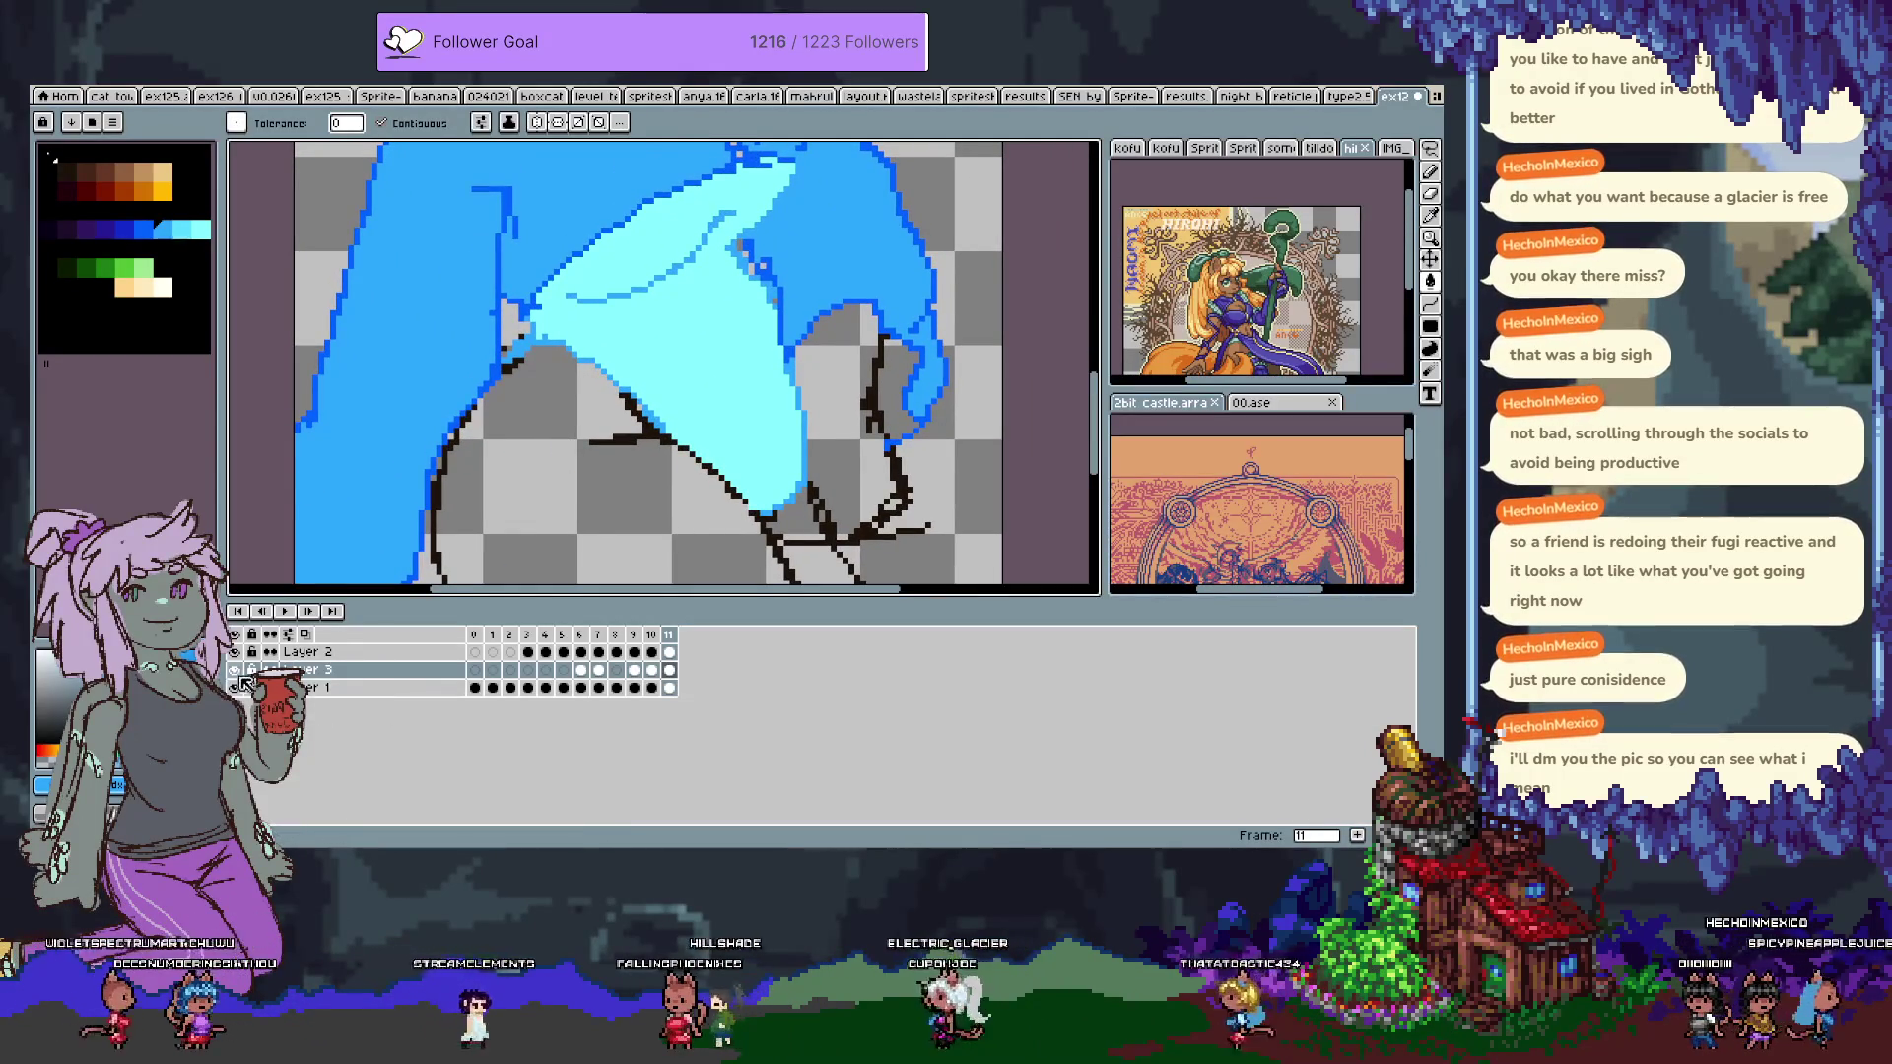
{"action": "left_click", "coordinate": [233, 670]}
{"action": "left_click", "coordinate": [233, 670]}
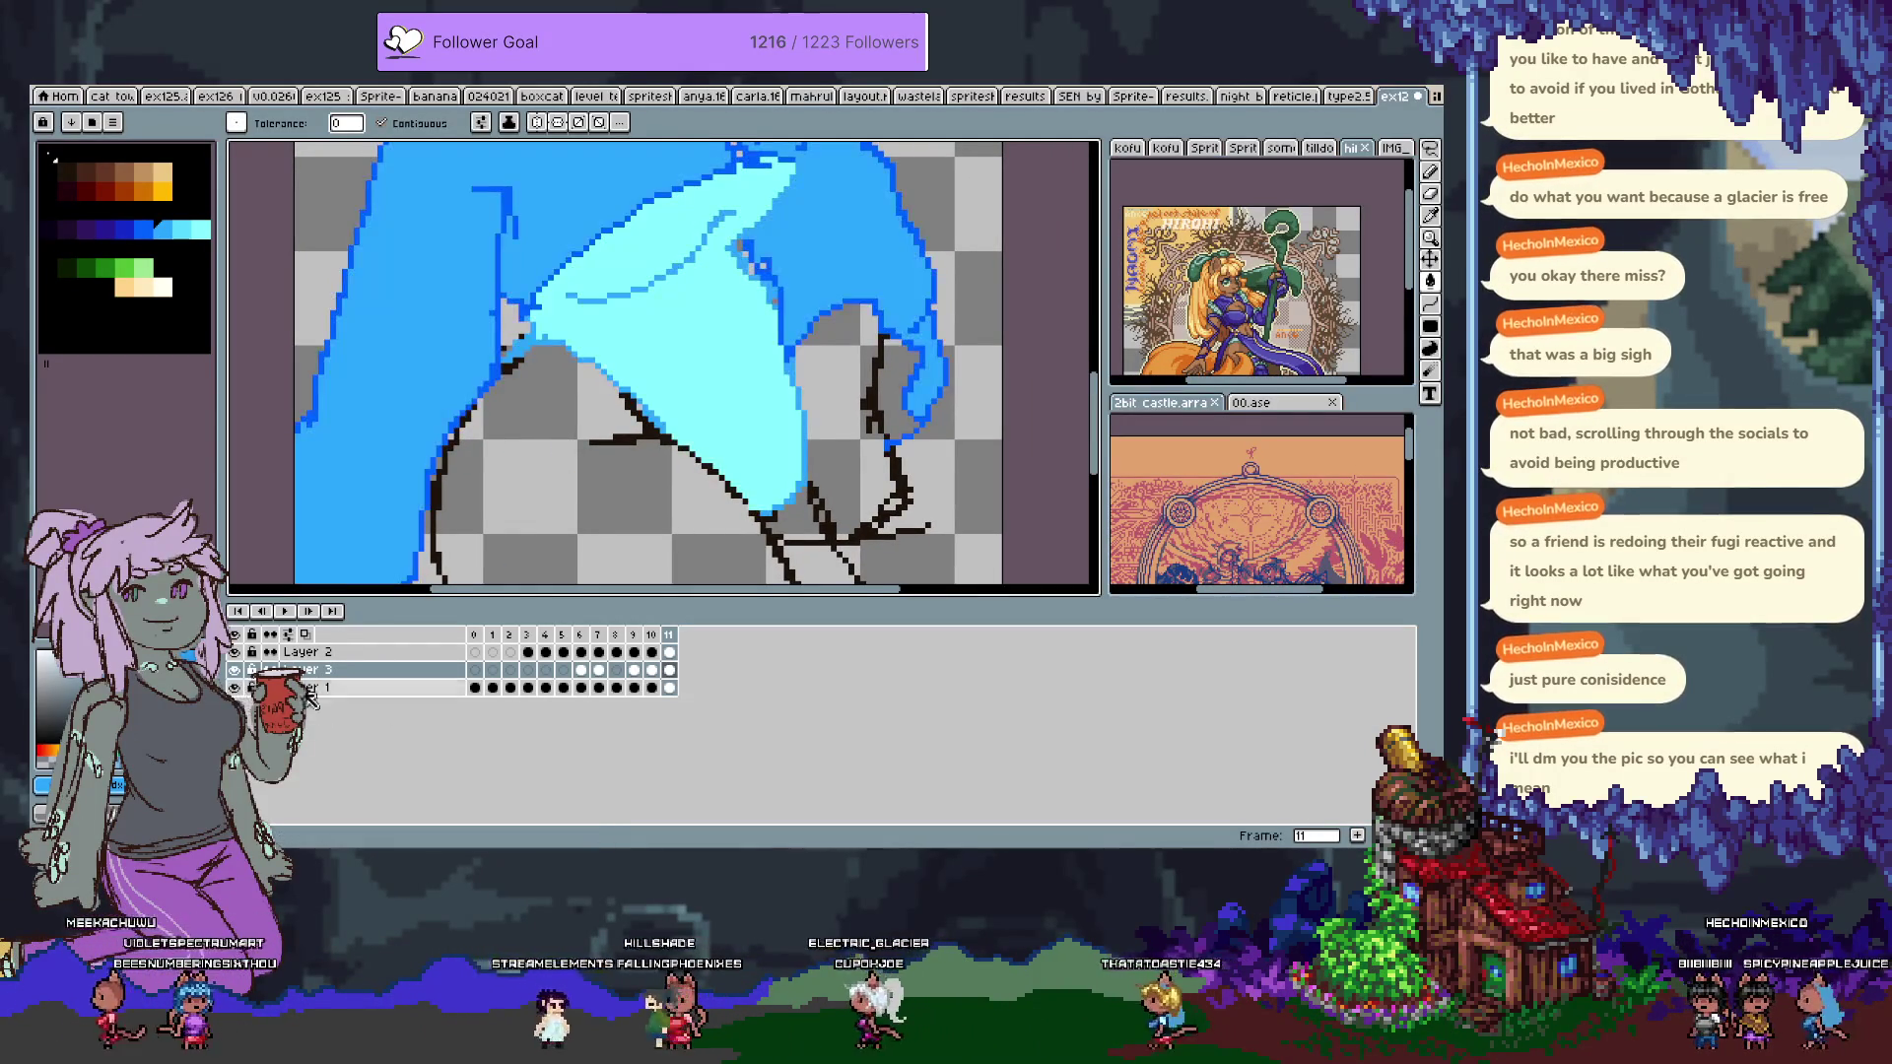
{"action": "key", "text": "Tab"}
{"action": "key", "text": "i"}
{"action": "key", "text": "b"}
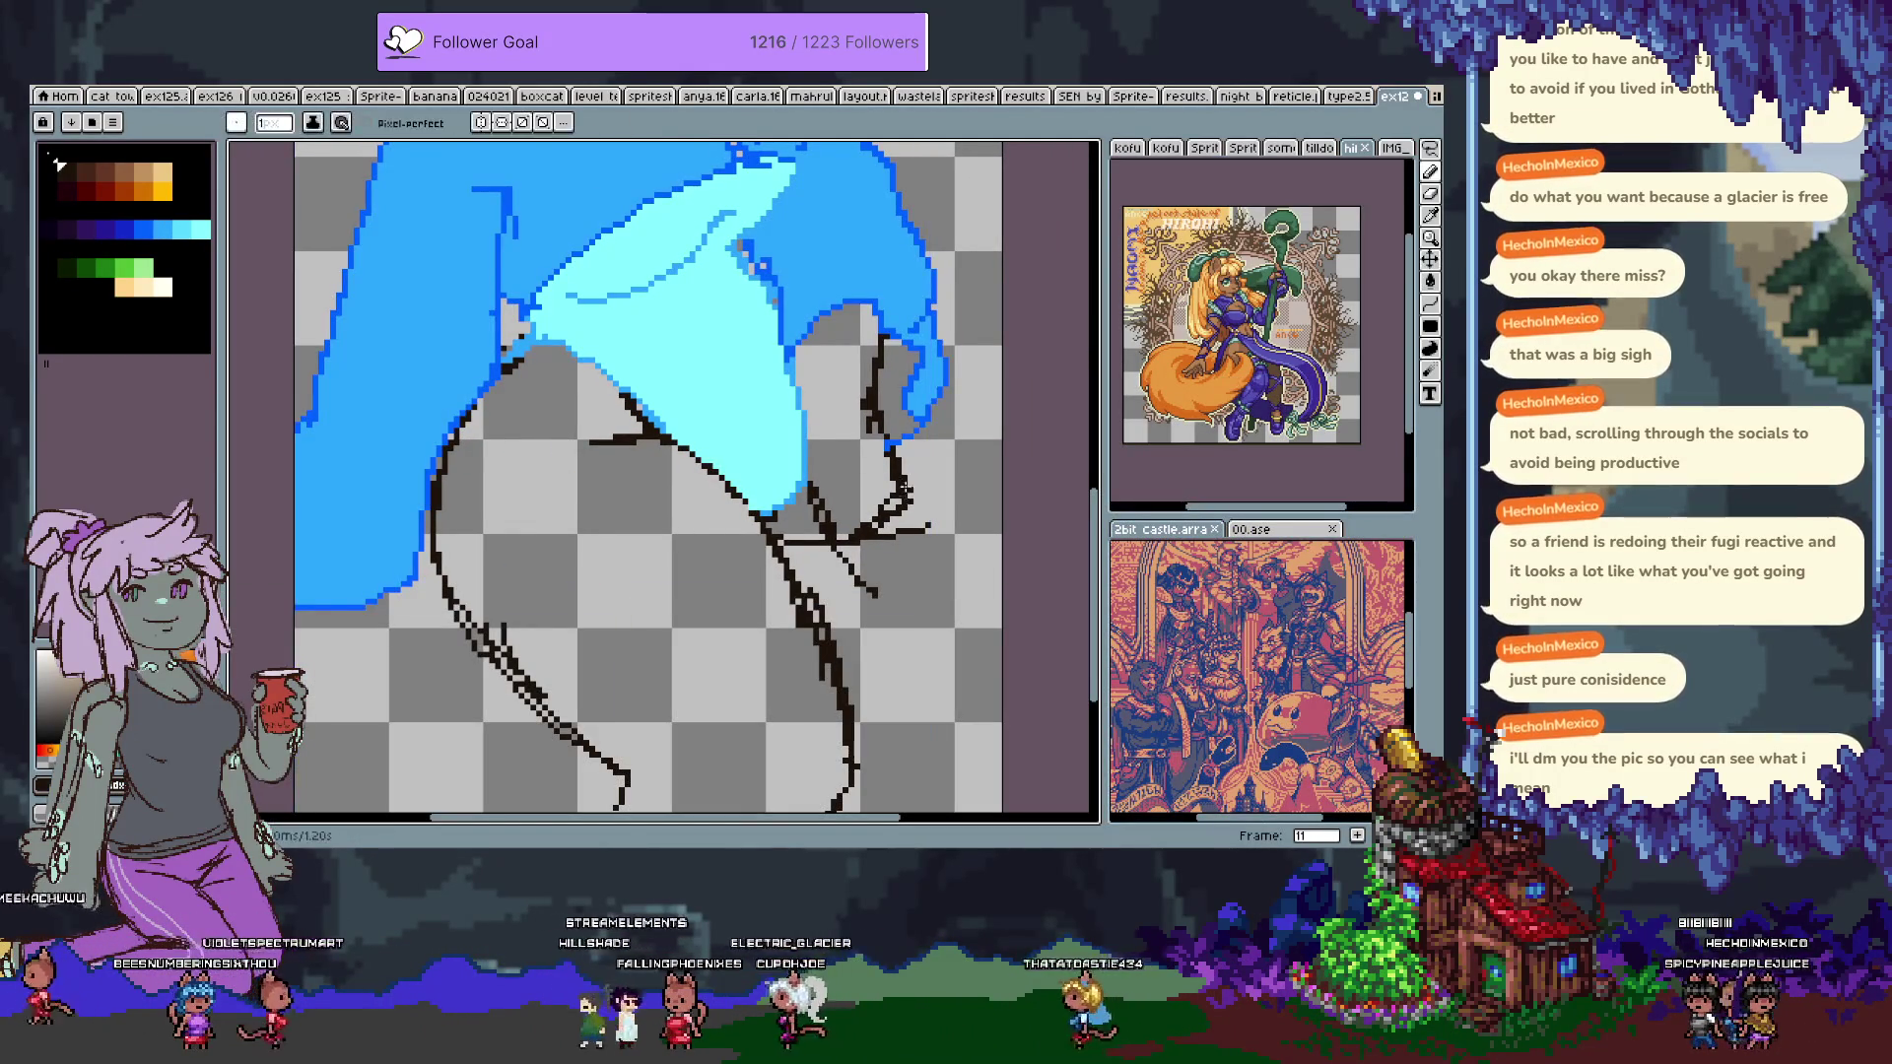
{"action": "key", "text": "ctrl+z"}
{"action": "key", "text": "ctrl+z"}
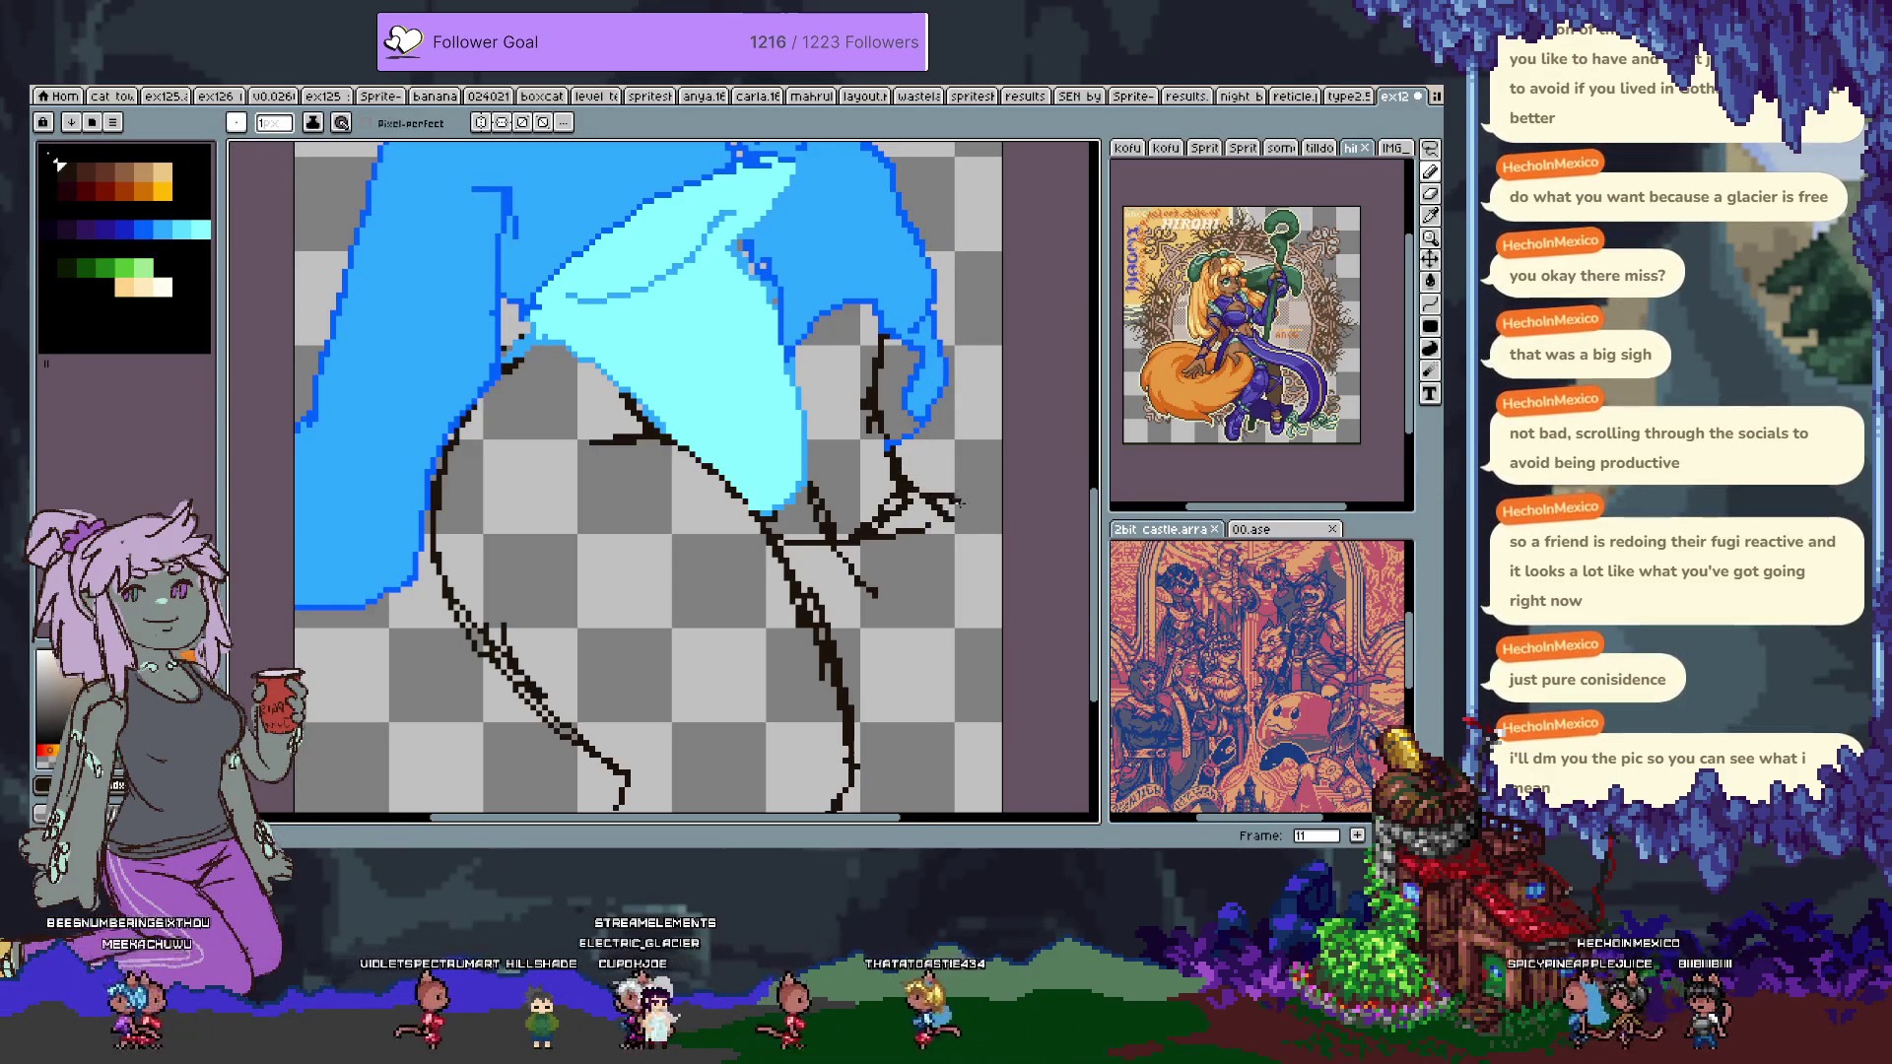
Sketch the hand's curve and bottom loop beside the hip, then remove those strokes.
{"action": "mouse_move", "coordinate": [924, 551]}
{"action": "left_mouse_down"}
{"action": "mouse_move", "coordinate": [973, 536]}
{"action": "mouse_move", "coordinate": [949, 578]}
{"action": "left_mouse_up"}
{"action": "key", "text": "ctrl+z"}
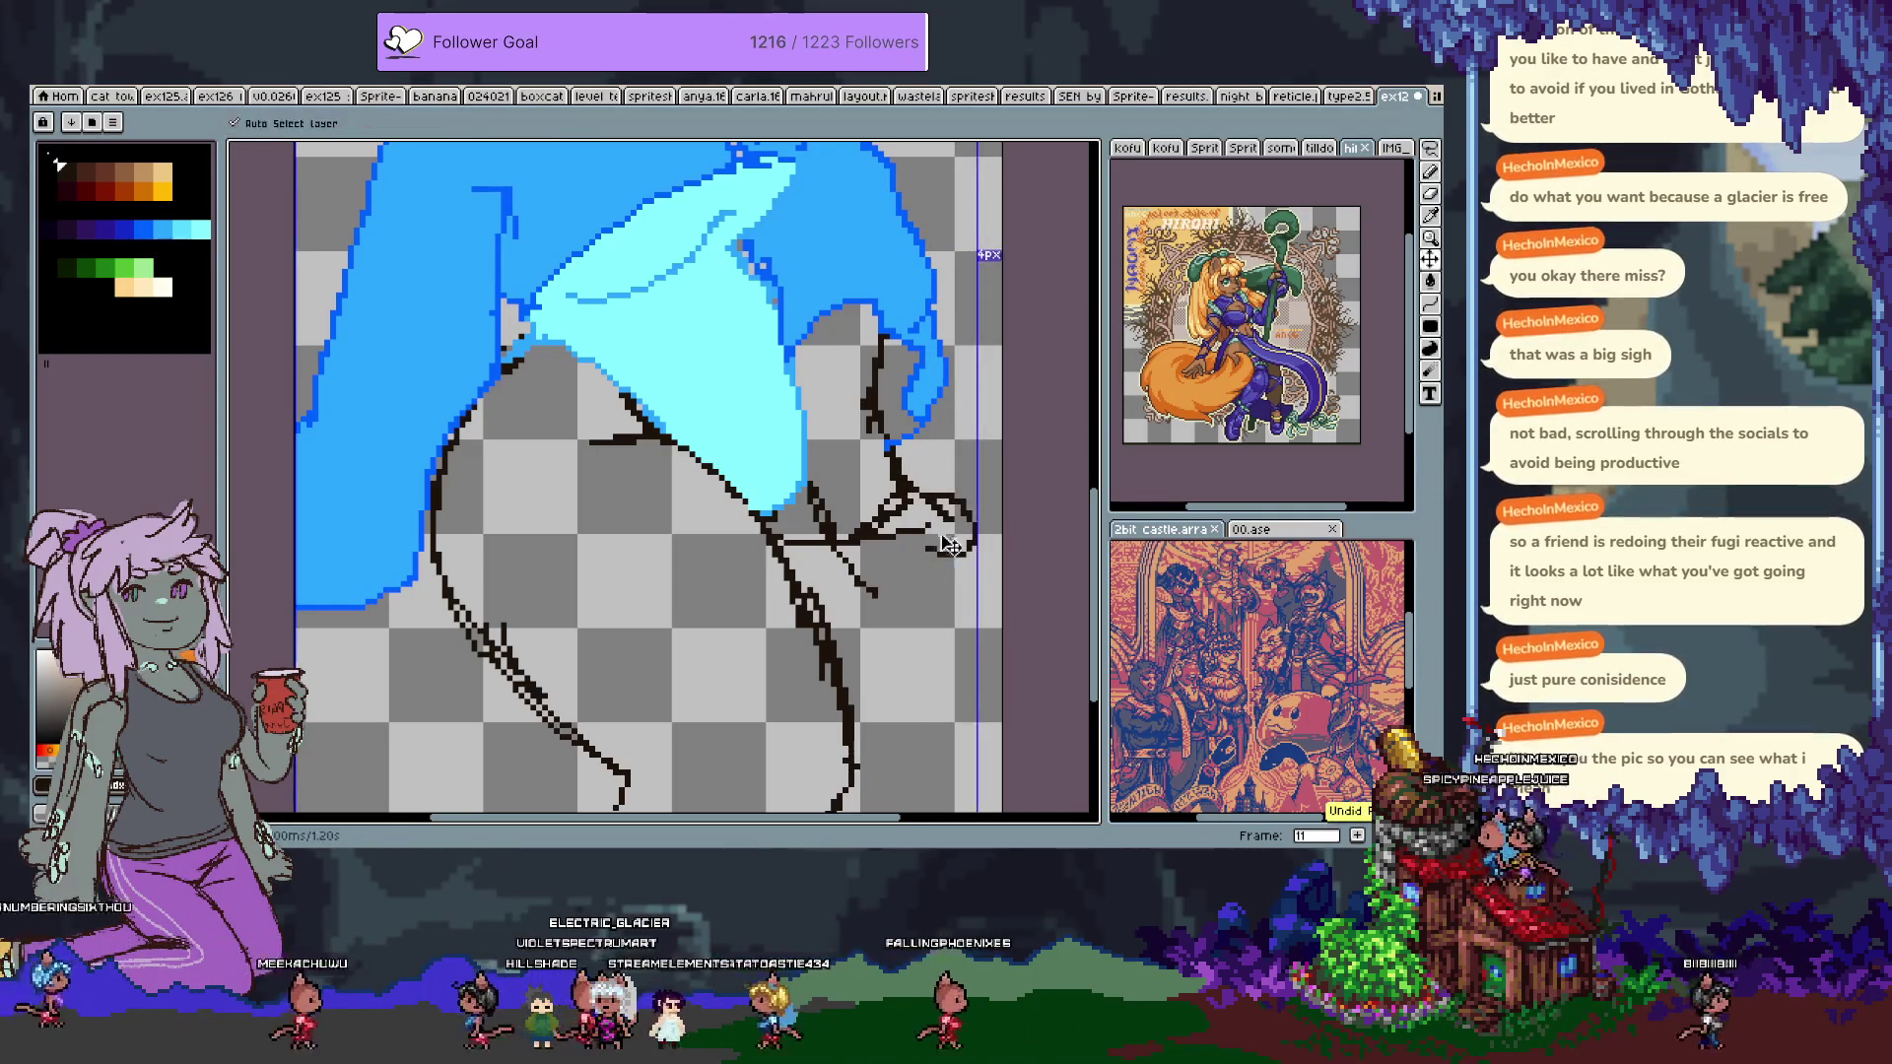
{"action": "key", "text": "ctrl+y"}
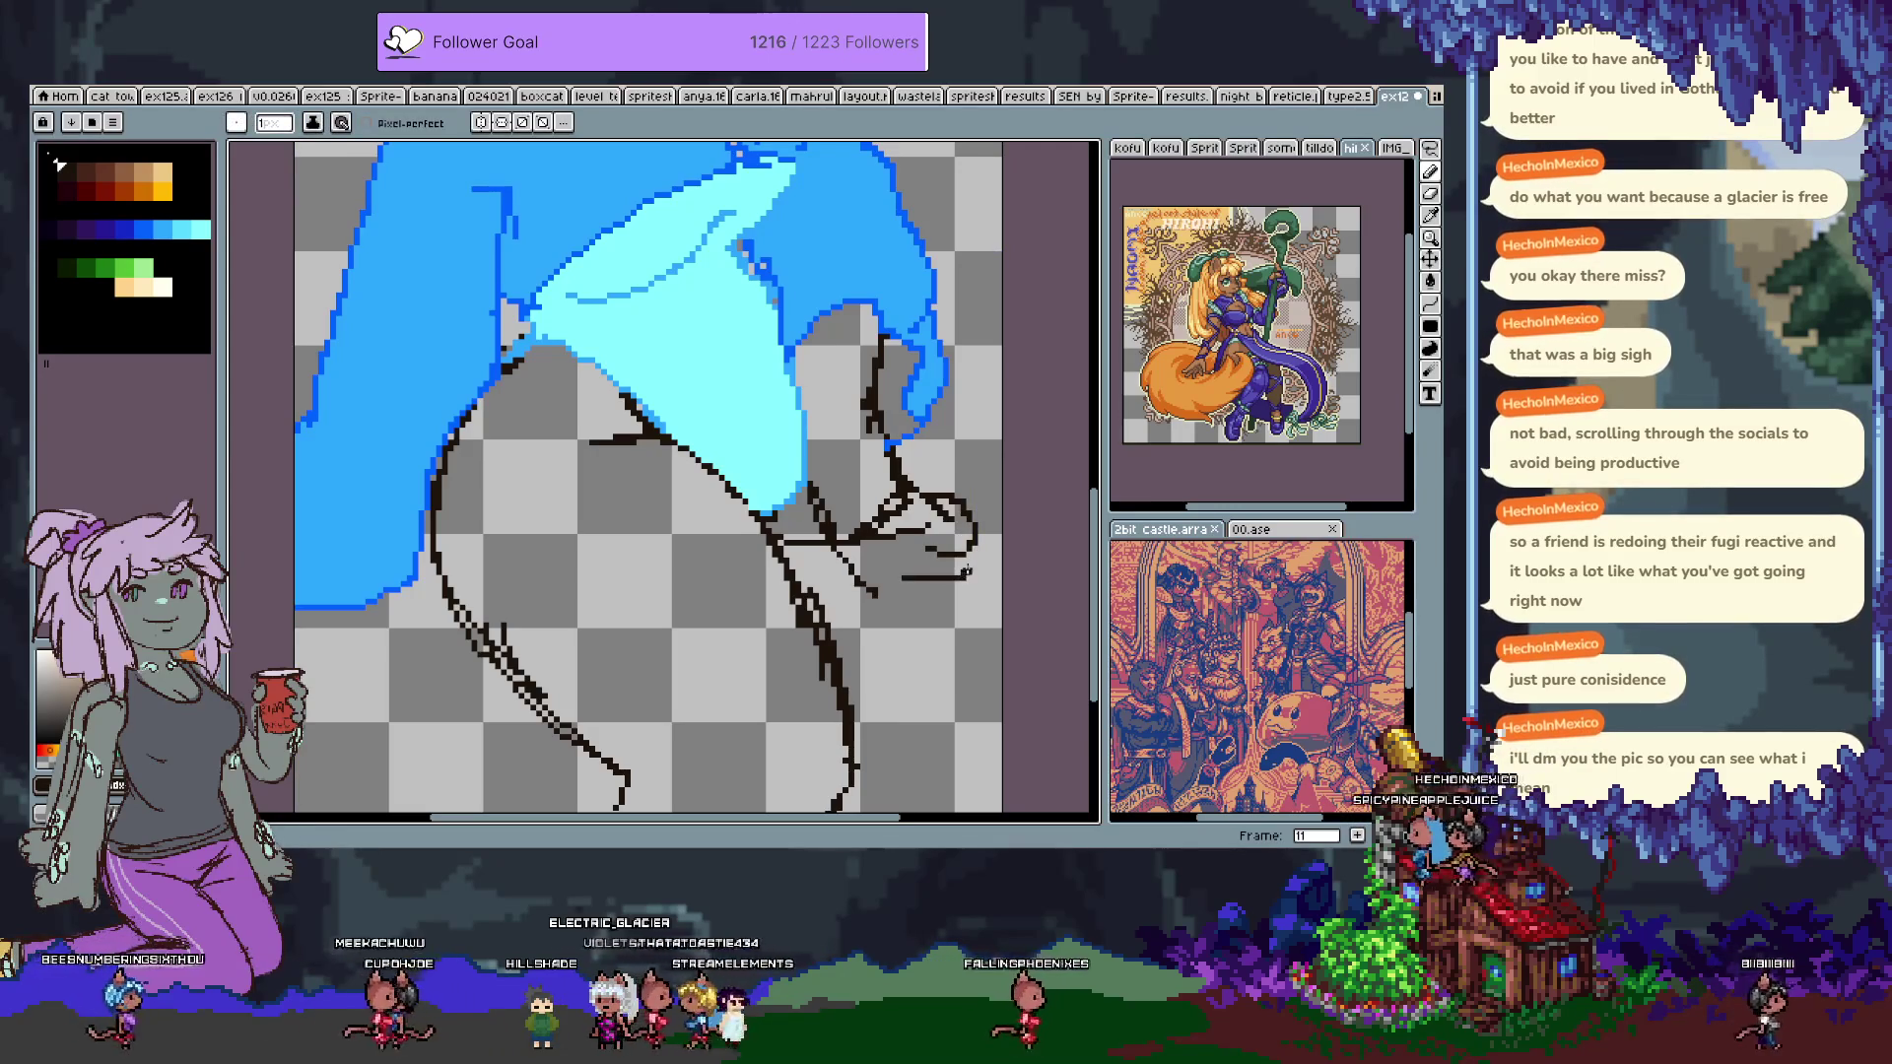
{"action": "mouse_move", "coordinate": [904, 555]}
{"action": "left_mouse_down"}
{"action": "mouse_move", "coordinate": [941, 565]}
{"action": "mouse_move", "coordinate": [963, 544]}
{"action": "left_mouse_up"}
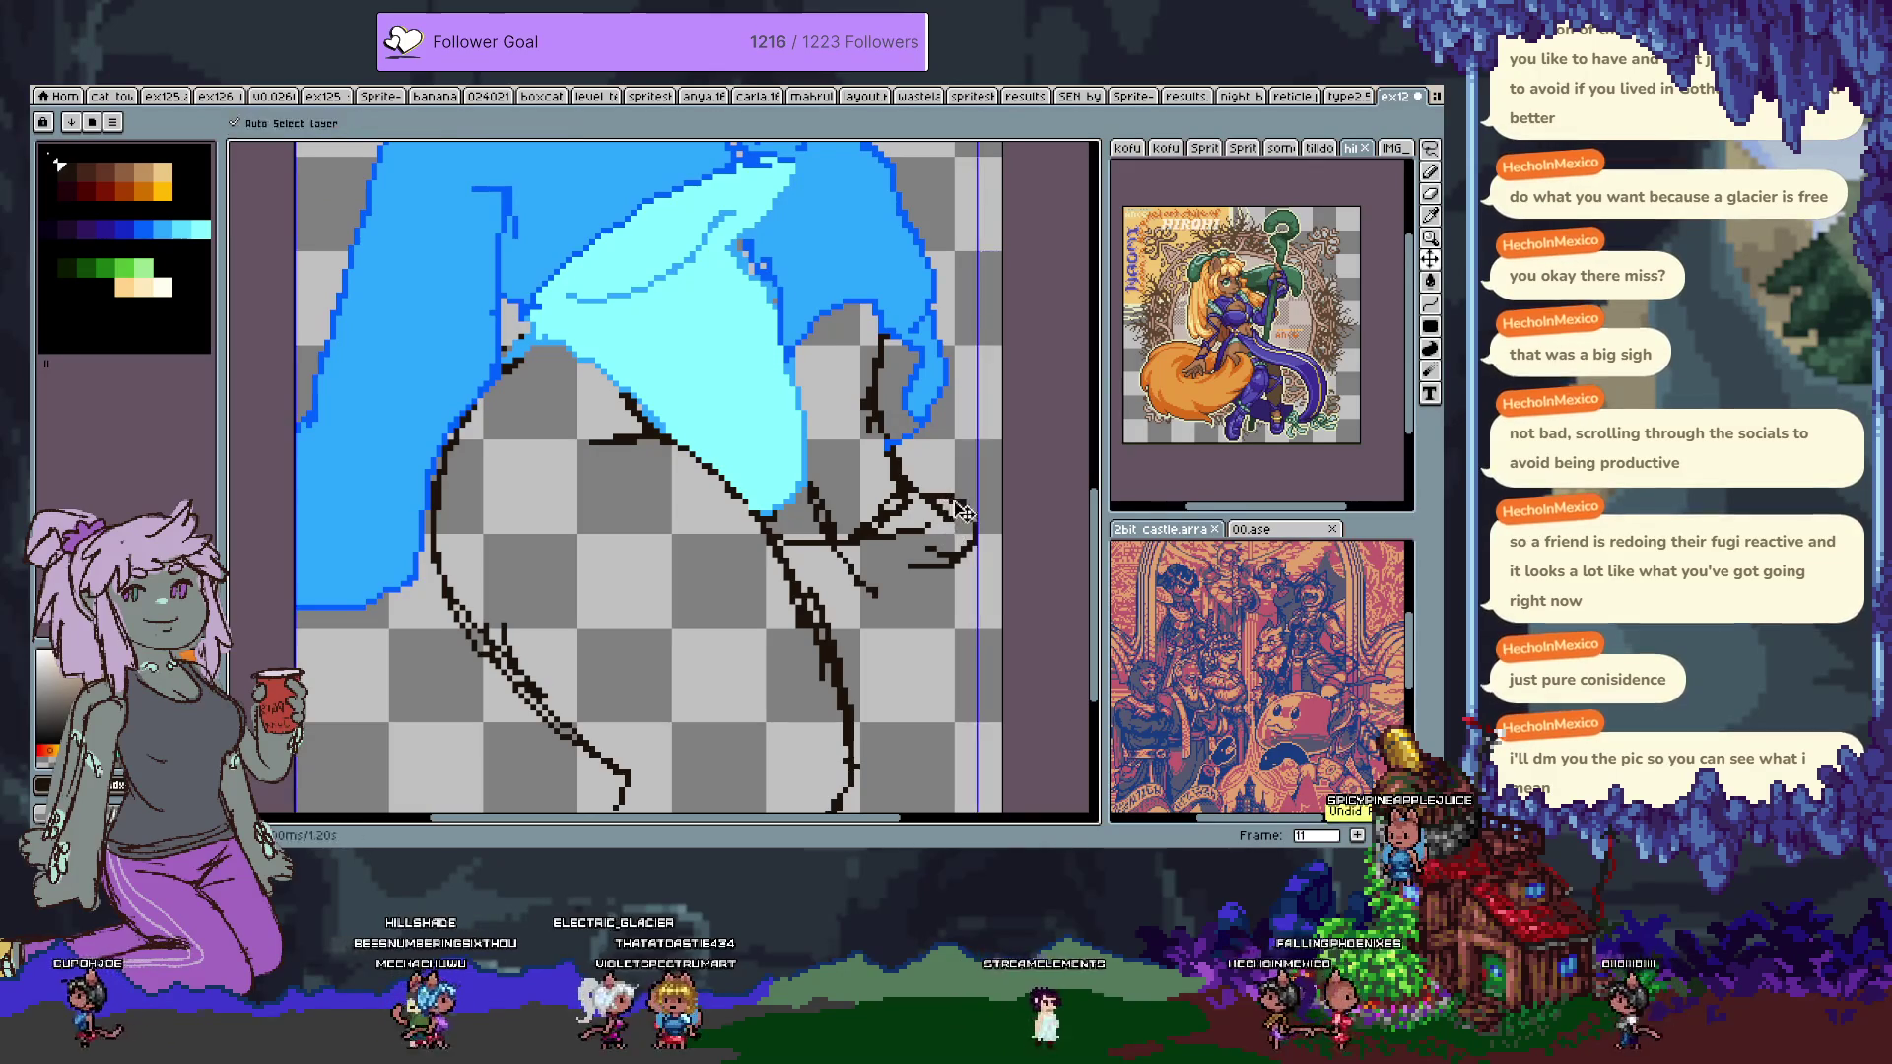
{"action": "key", "text": "ctrl+z"}
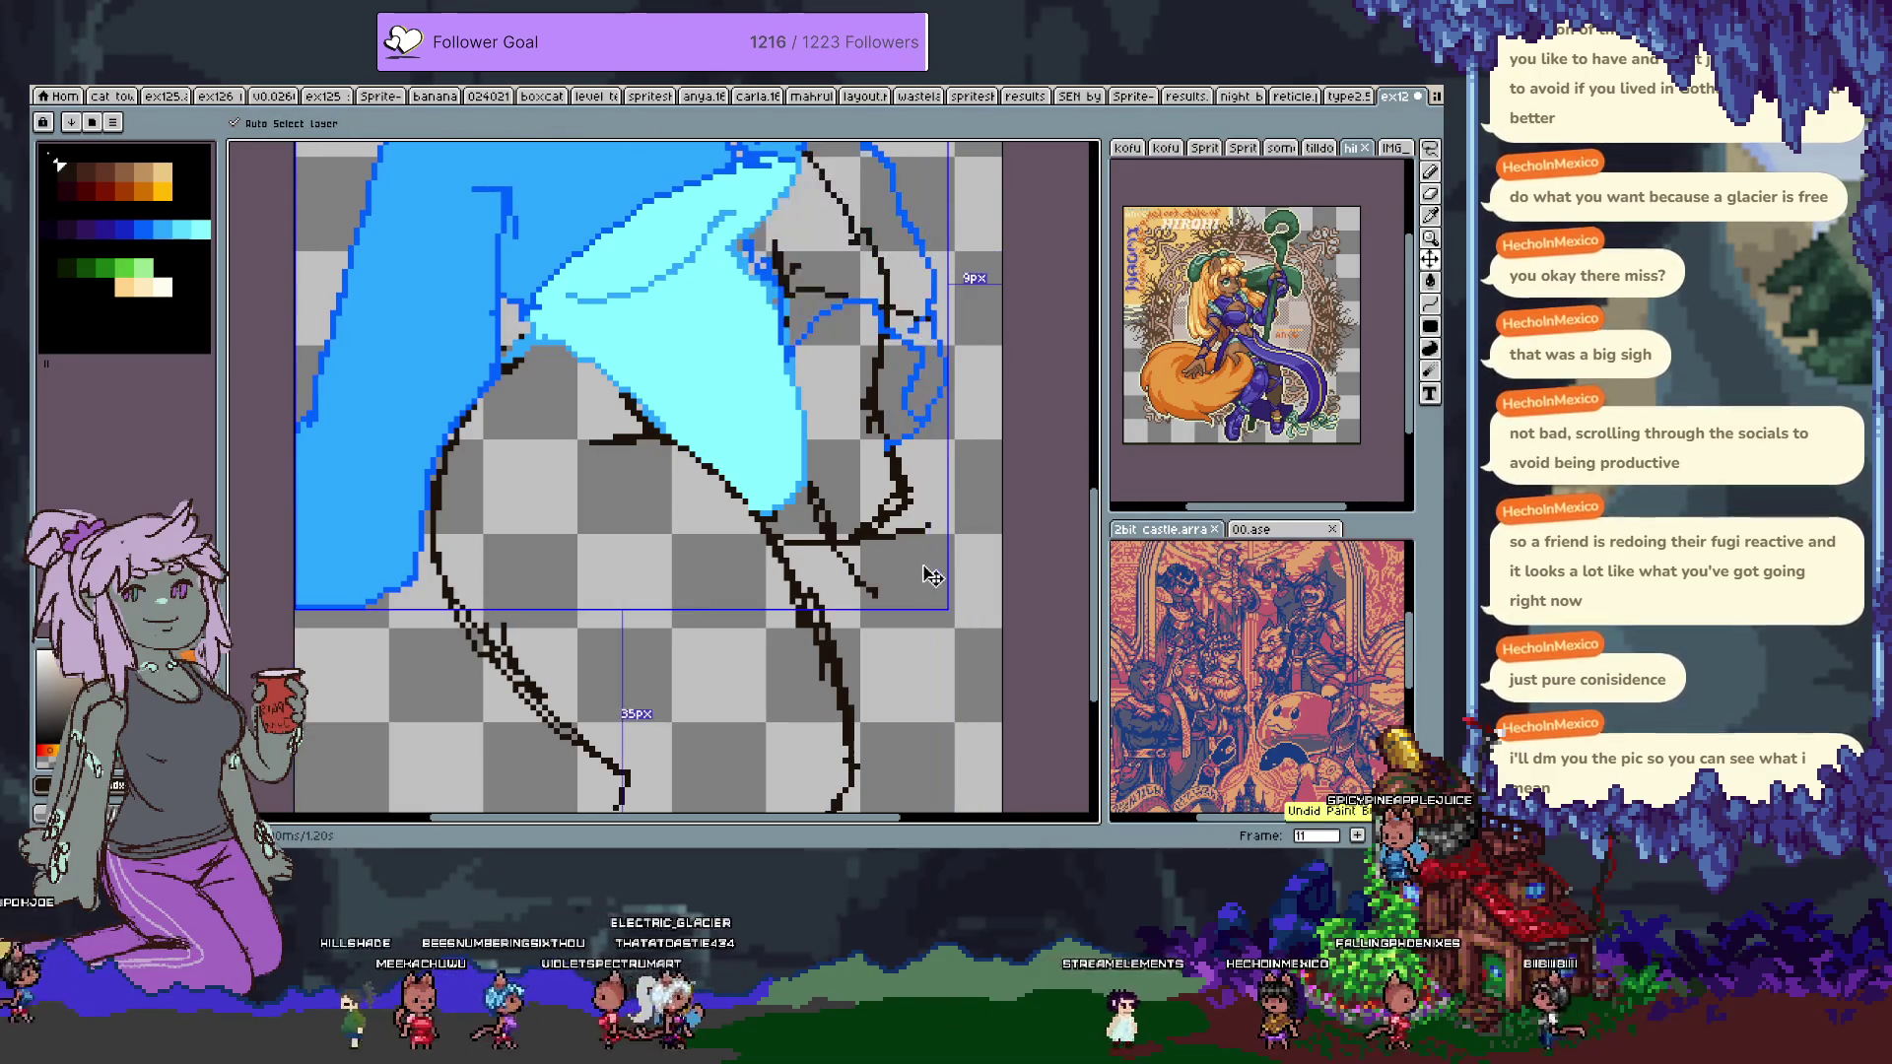
{"action": "key", "text": "ctrl+y"}
{"action": "key", "text": "ctrl+z"}
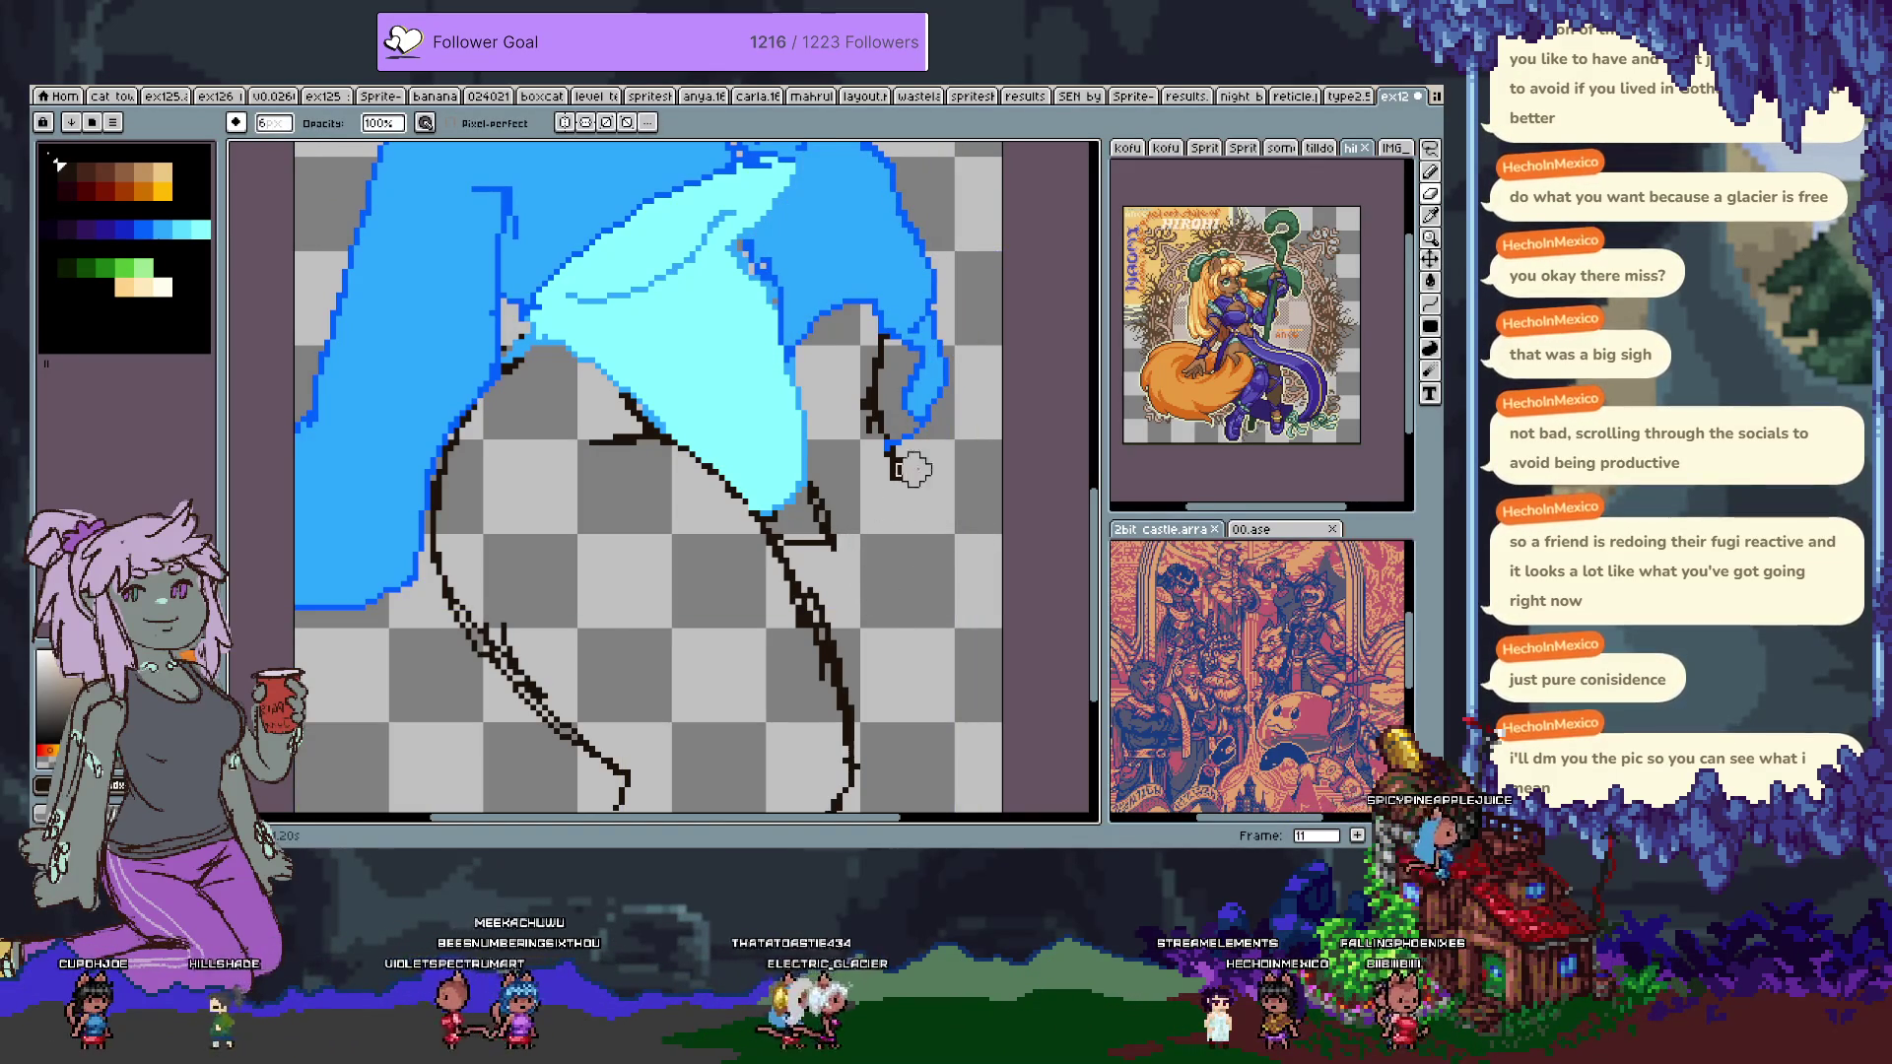
{"action": "key", "text": "b"}
{"action": "key", "text": "ctrl+z"}
Draw the hand's diagonal line and a short line below the jacket fold, closing the gap.
{"action": "left_click_drag", "start_coordinate": [890, 441], "coordinate": [923, 480]}
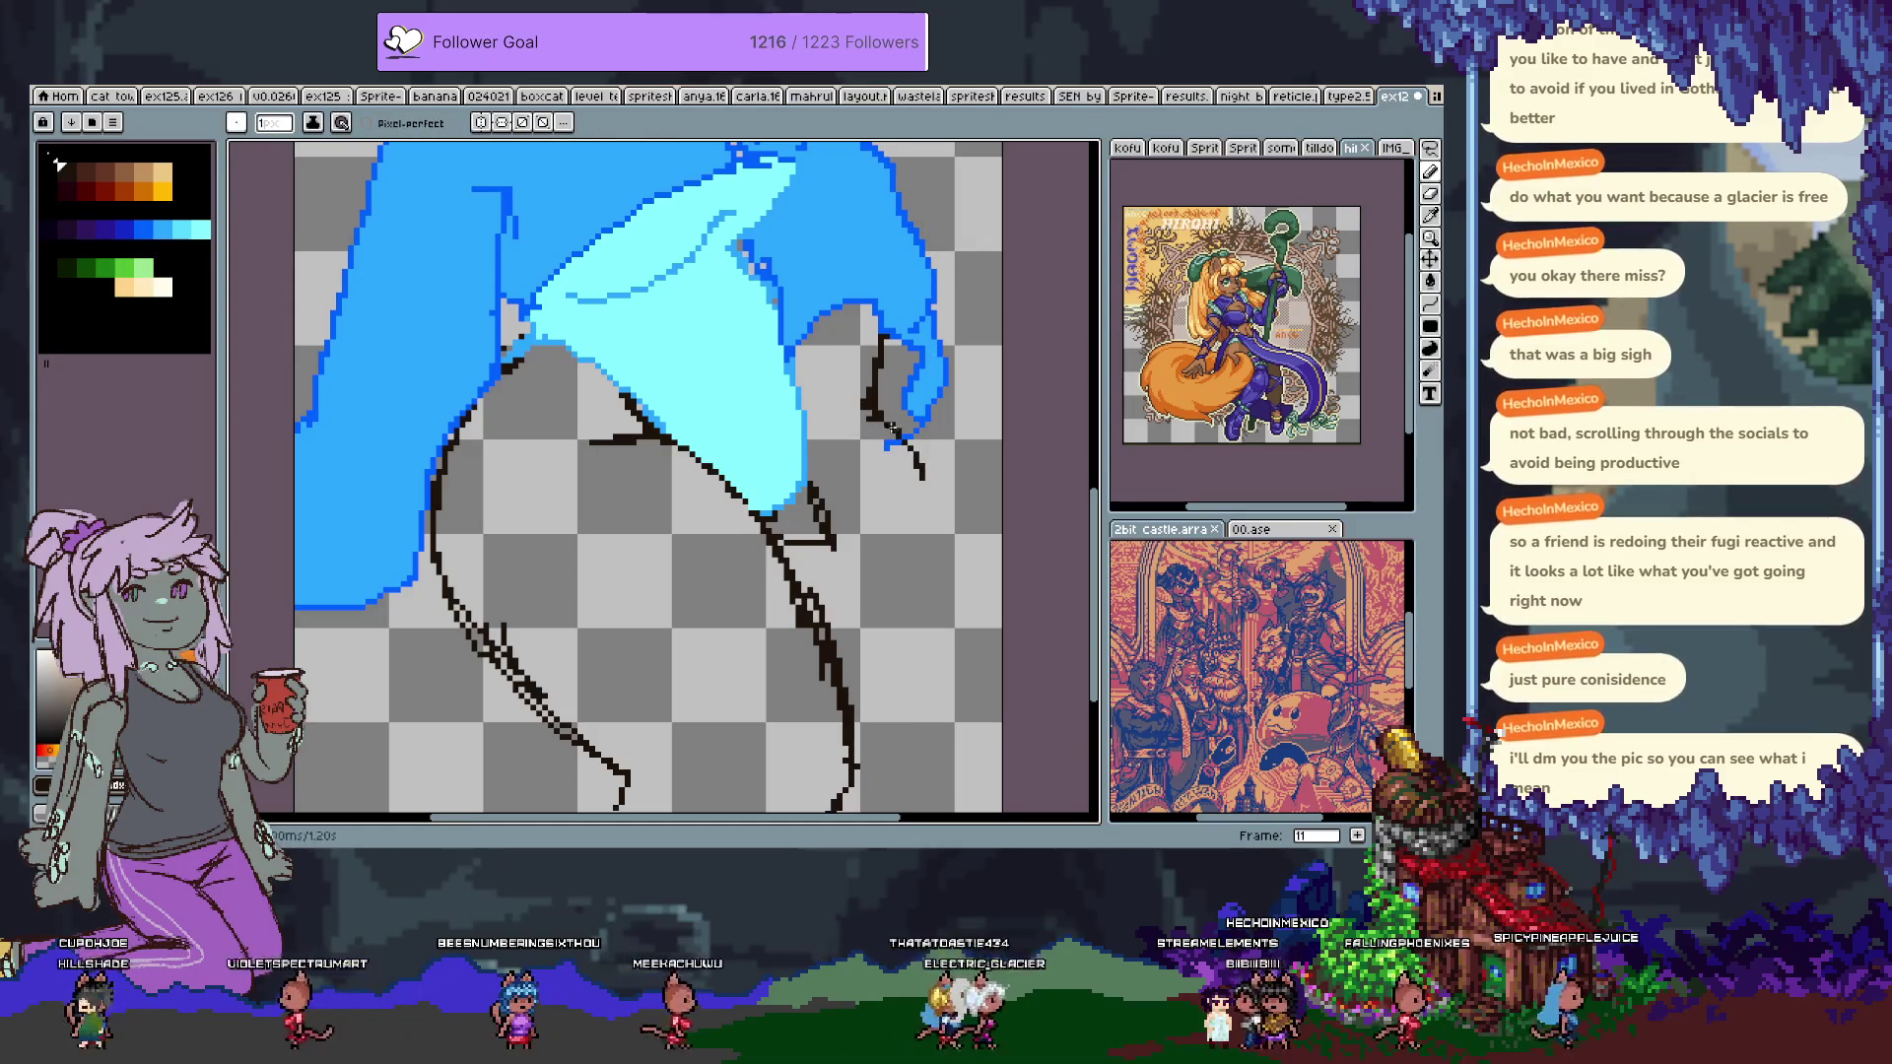
{"action": "key", "text": "v"}
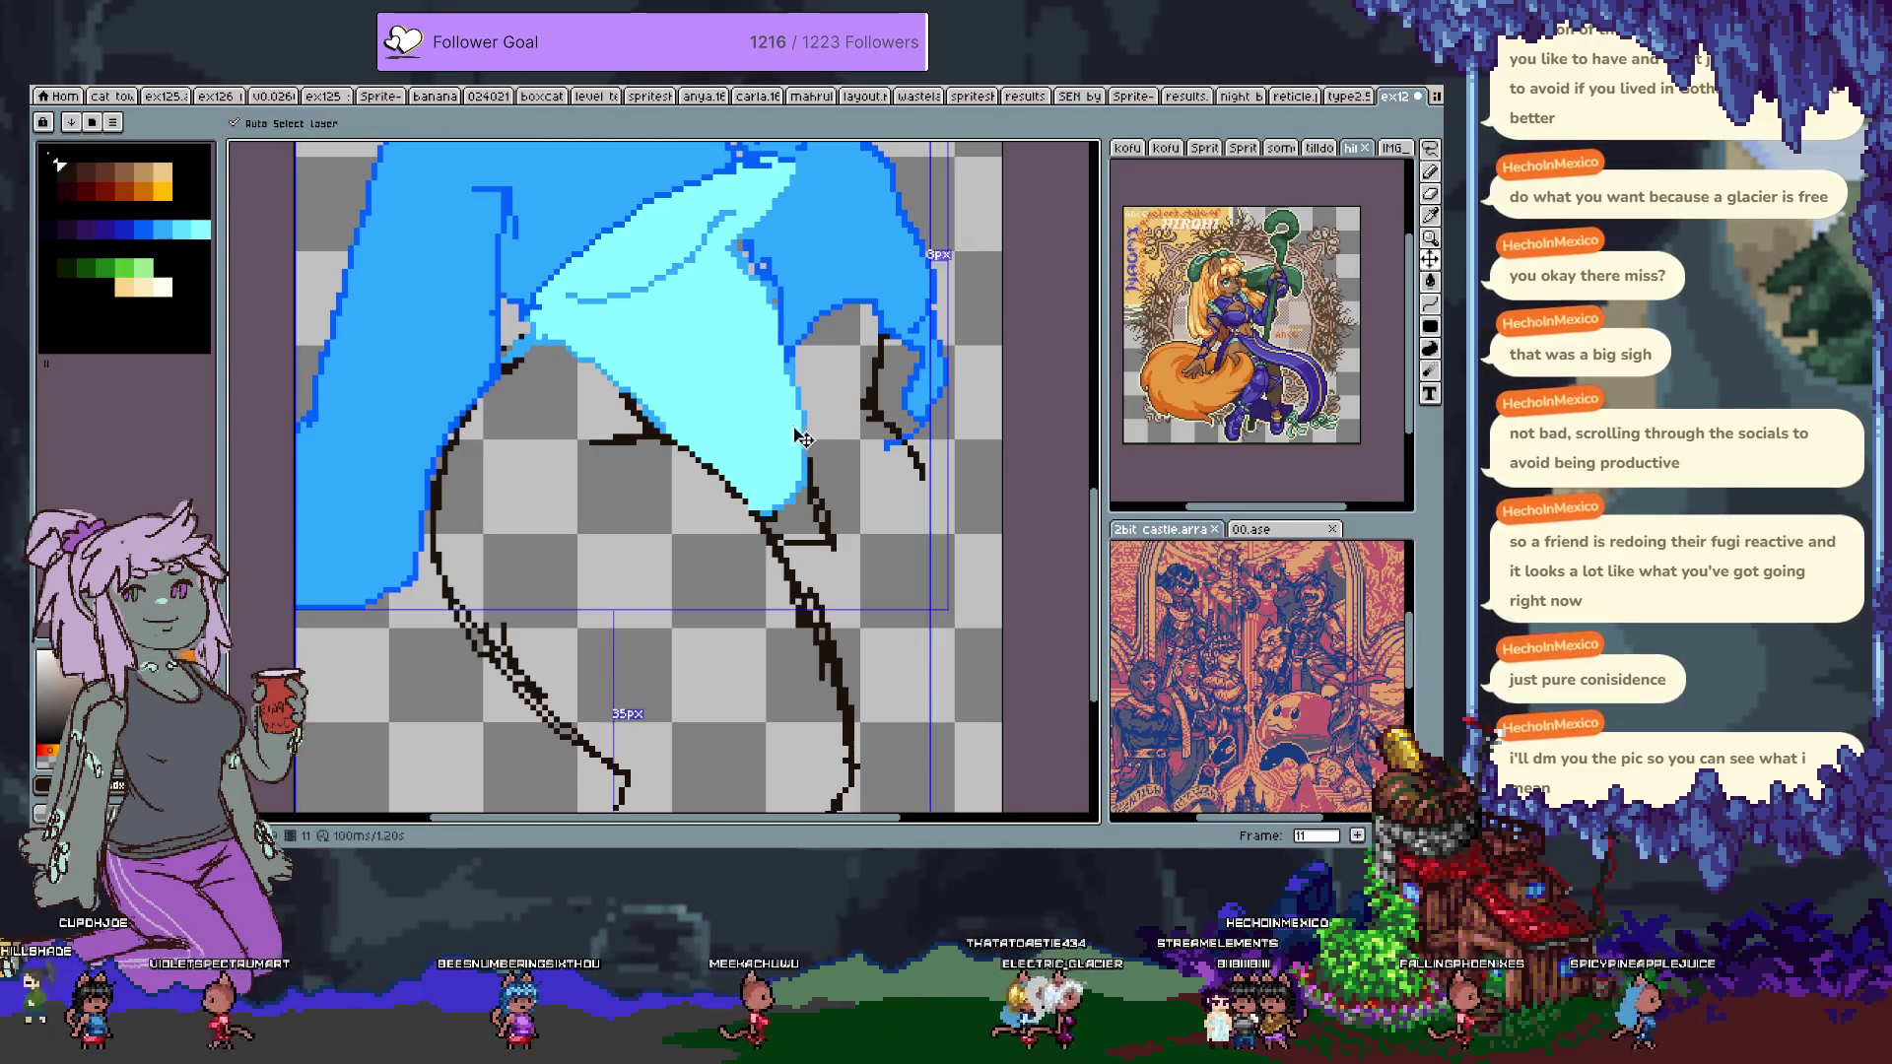
{"action": "key", "text": "b"}
{"action": "left_click_drag", "start_coordinate": [798, 432], "coordinate": [794, 377]}
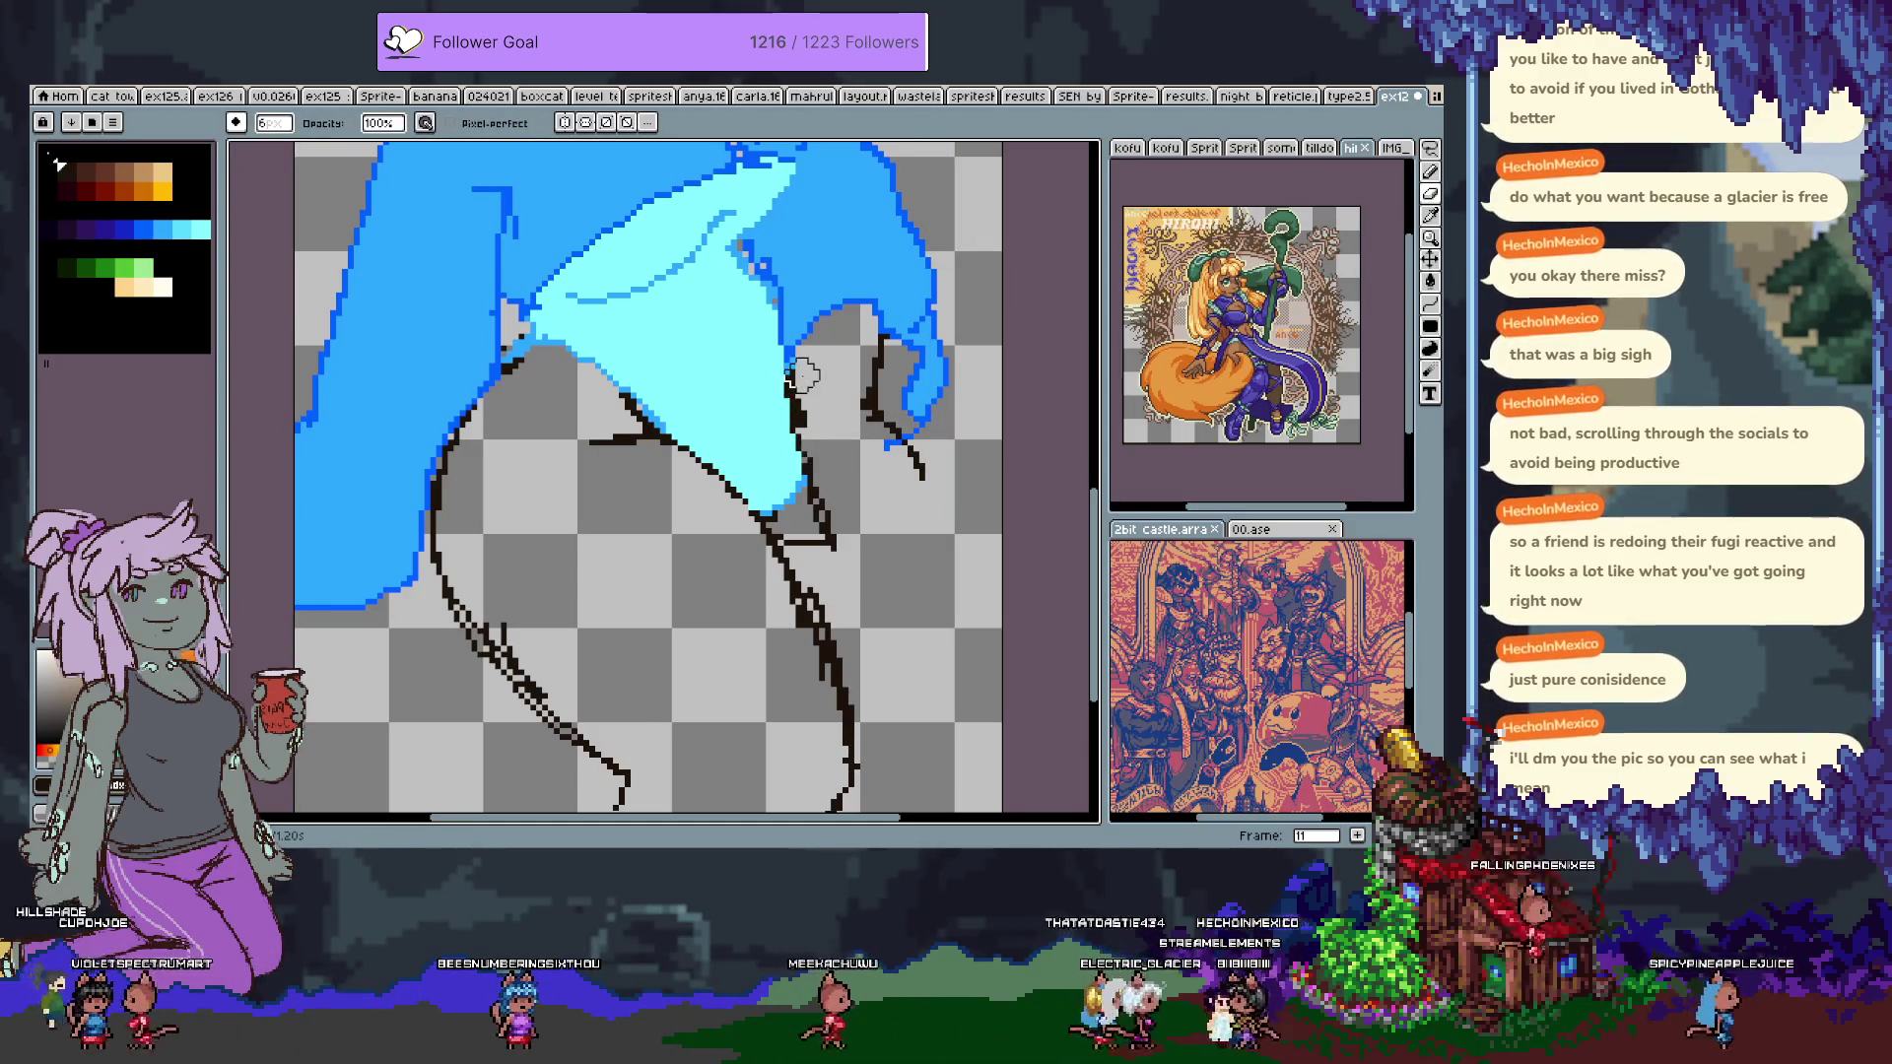
{"action": "key", "text": "e"}
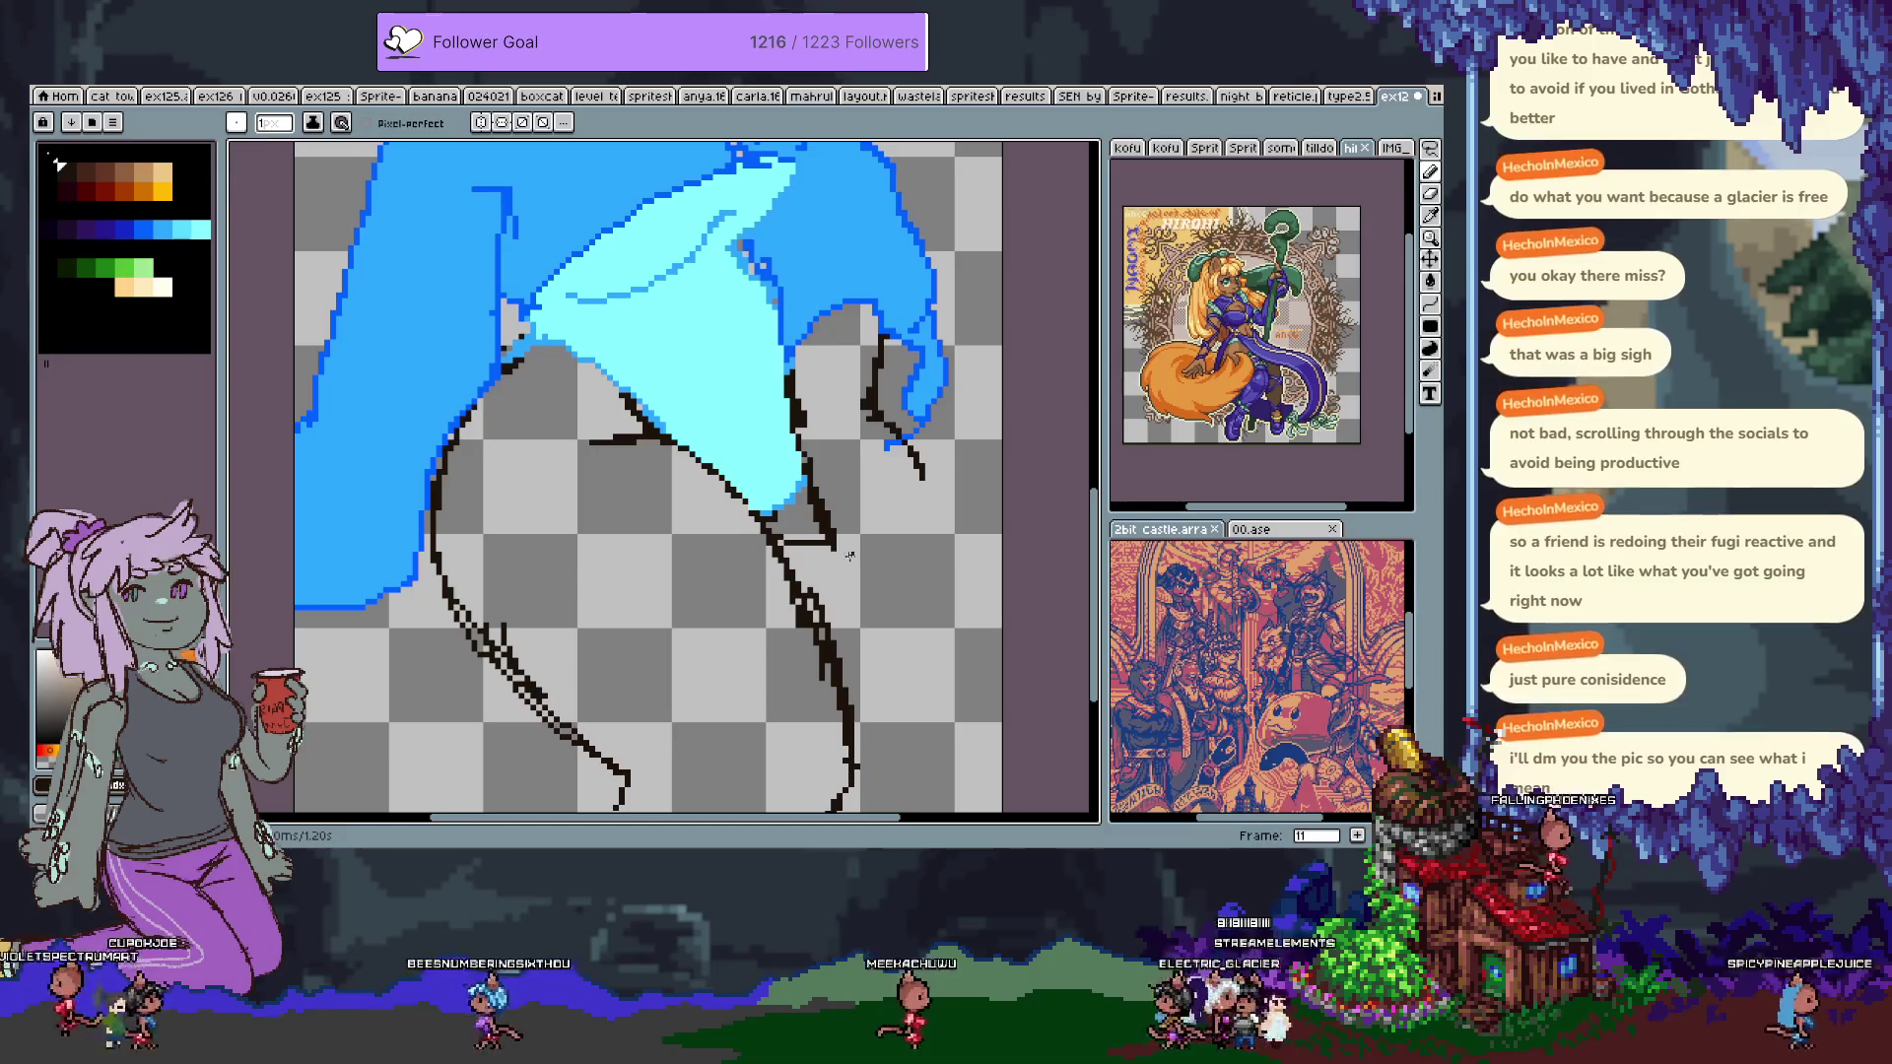
{"action": "left_click_drag", "start_coordinate": [938, 489], "coordinate": [936, 510]}
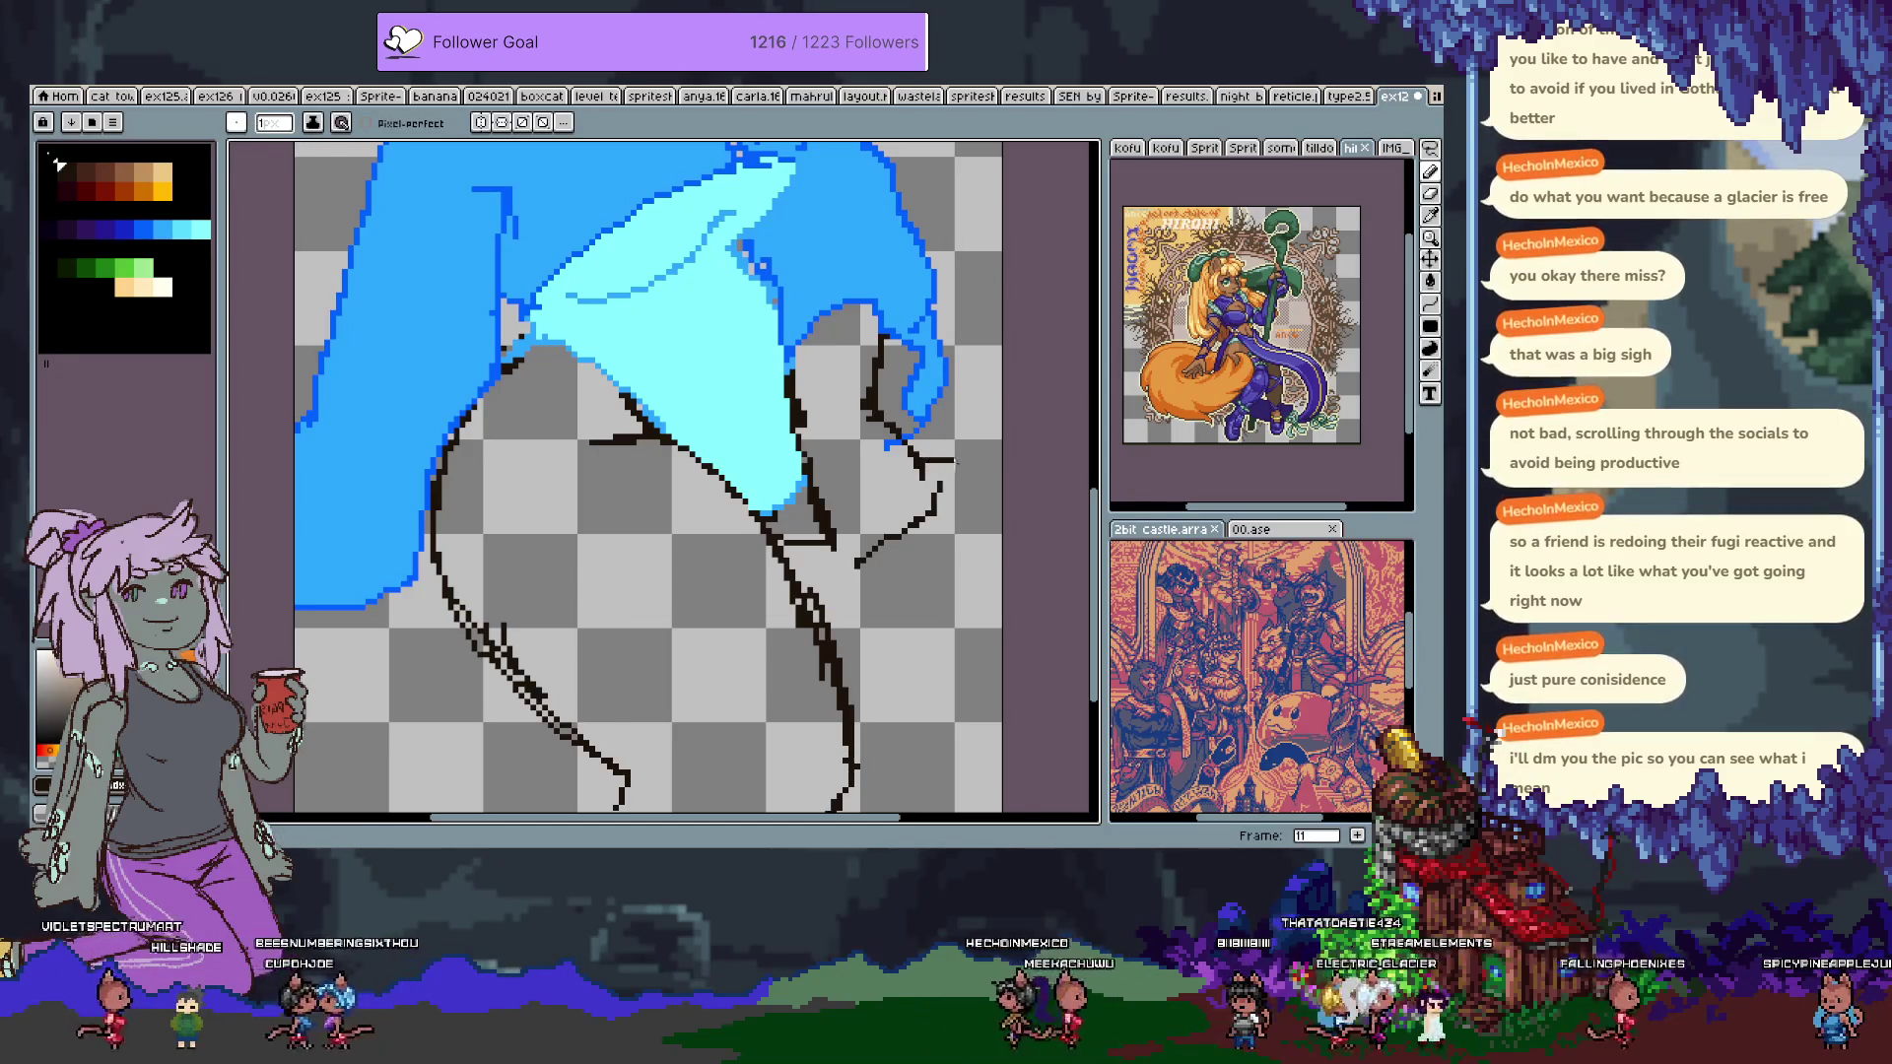
{"action": "mouse_move", "coordinate": [938, 484]}
{"action": "left_mouse_down"}
{"action": "mouse_move", "coordinate": [973, 459]}
{"action": "mouse_move", "coordinate": [944, 462]}
{"action": "left_mouse_up"}
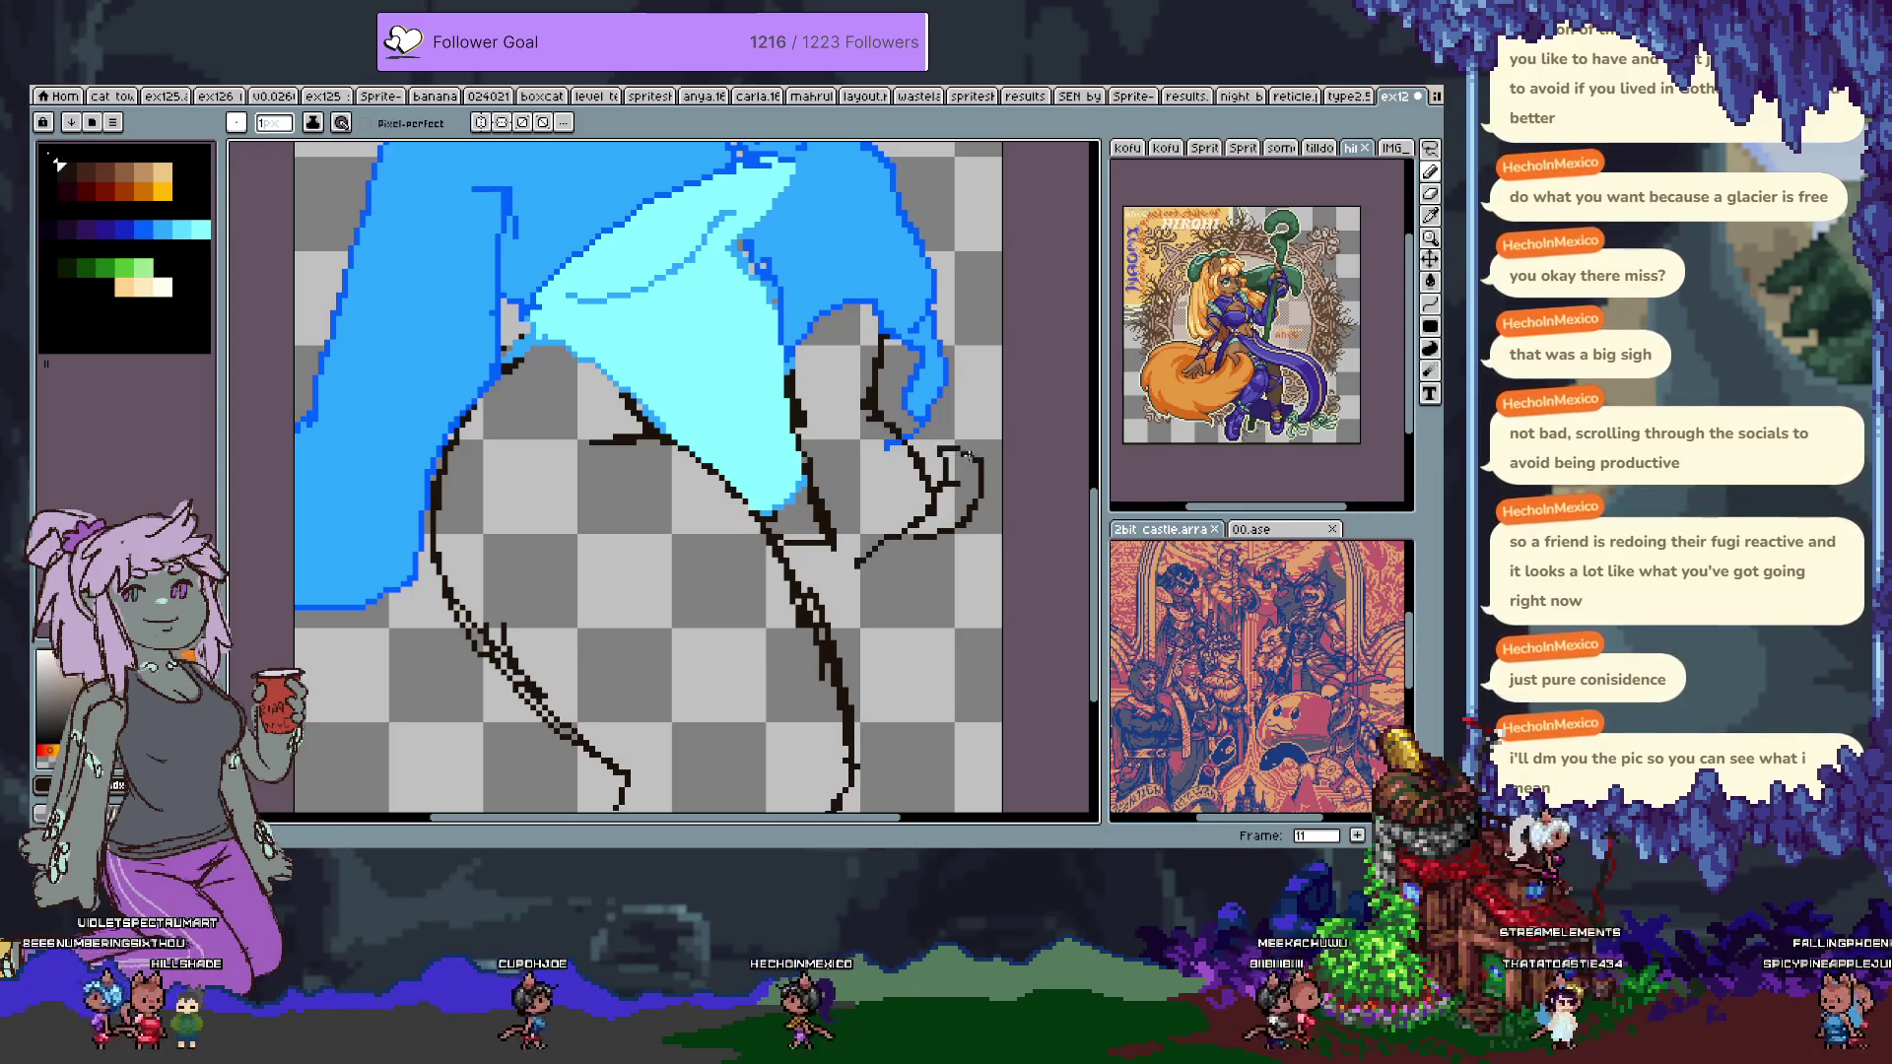
{"action": "key", "text": "ctrl+z"}
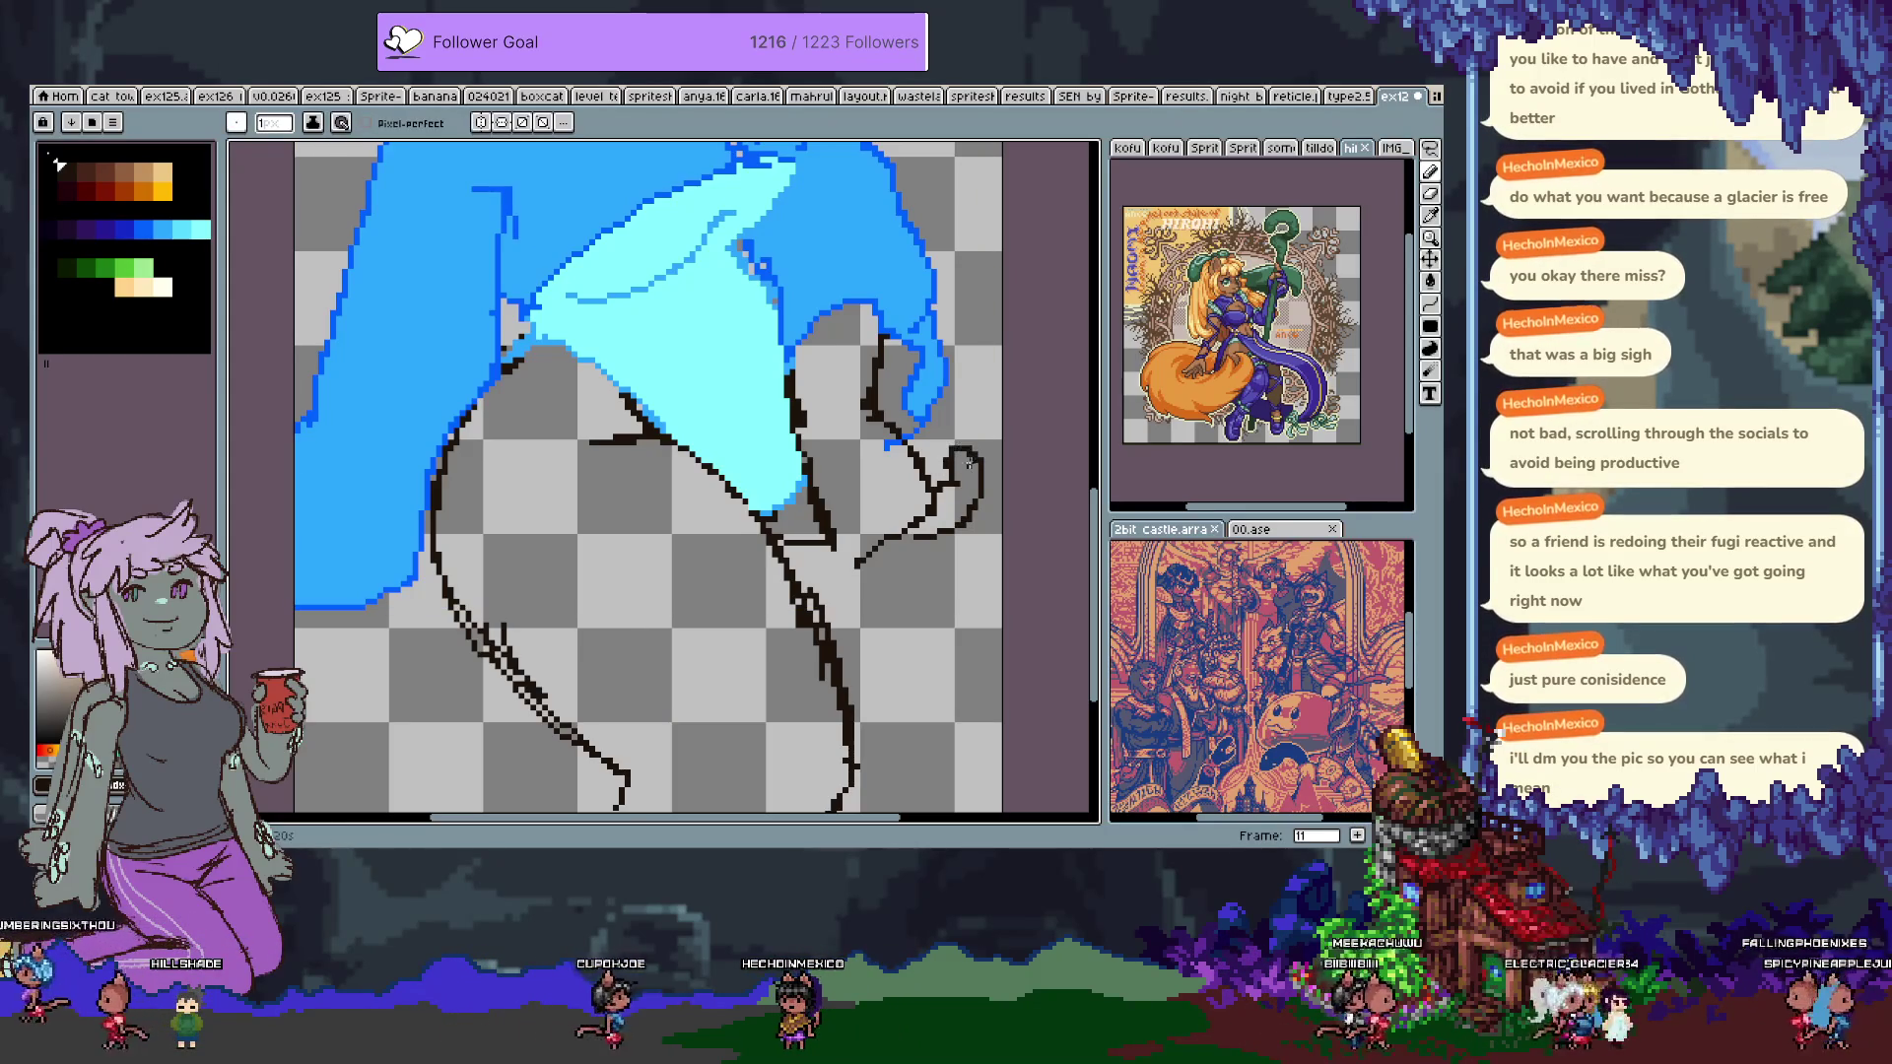
Draw a horizontal hand line and extend the hand outline strokes.
{"action": "key", "text": "e"}
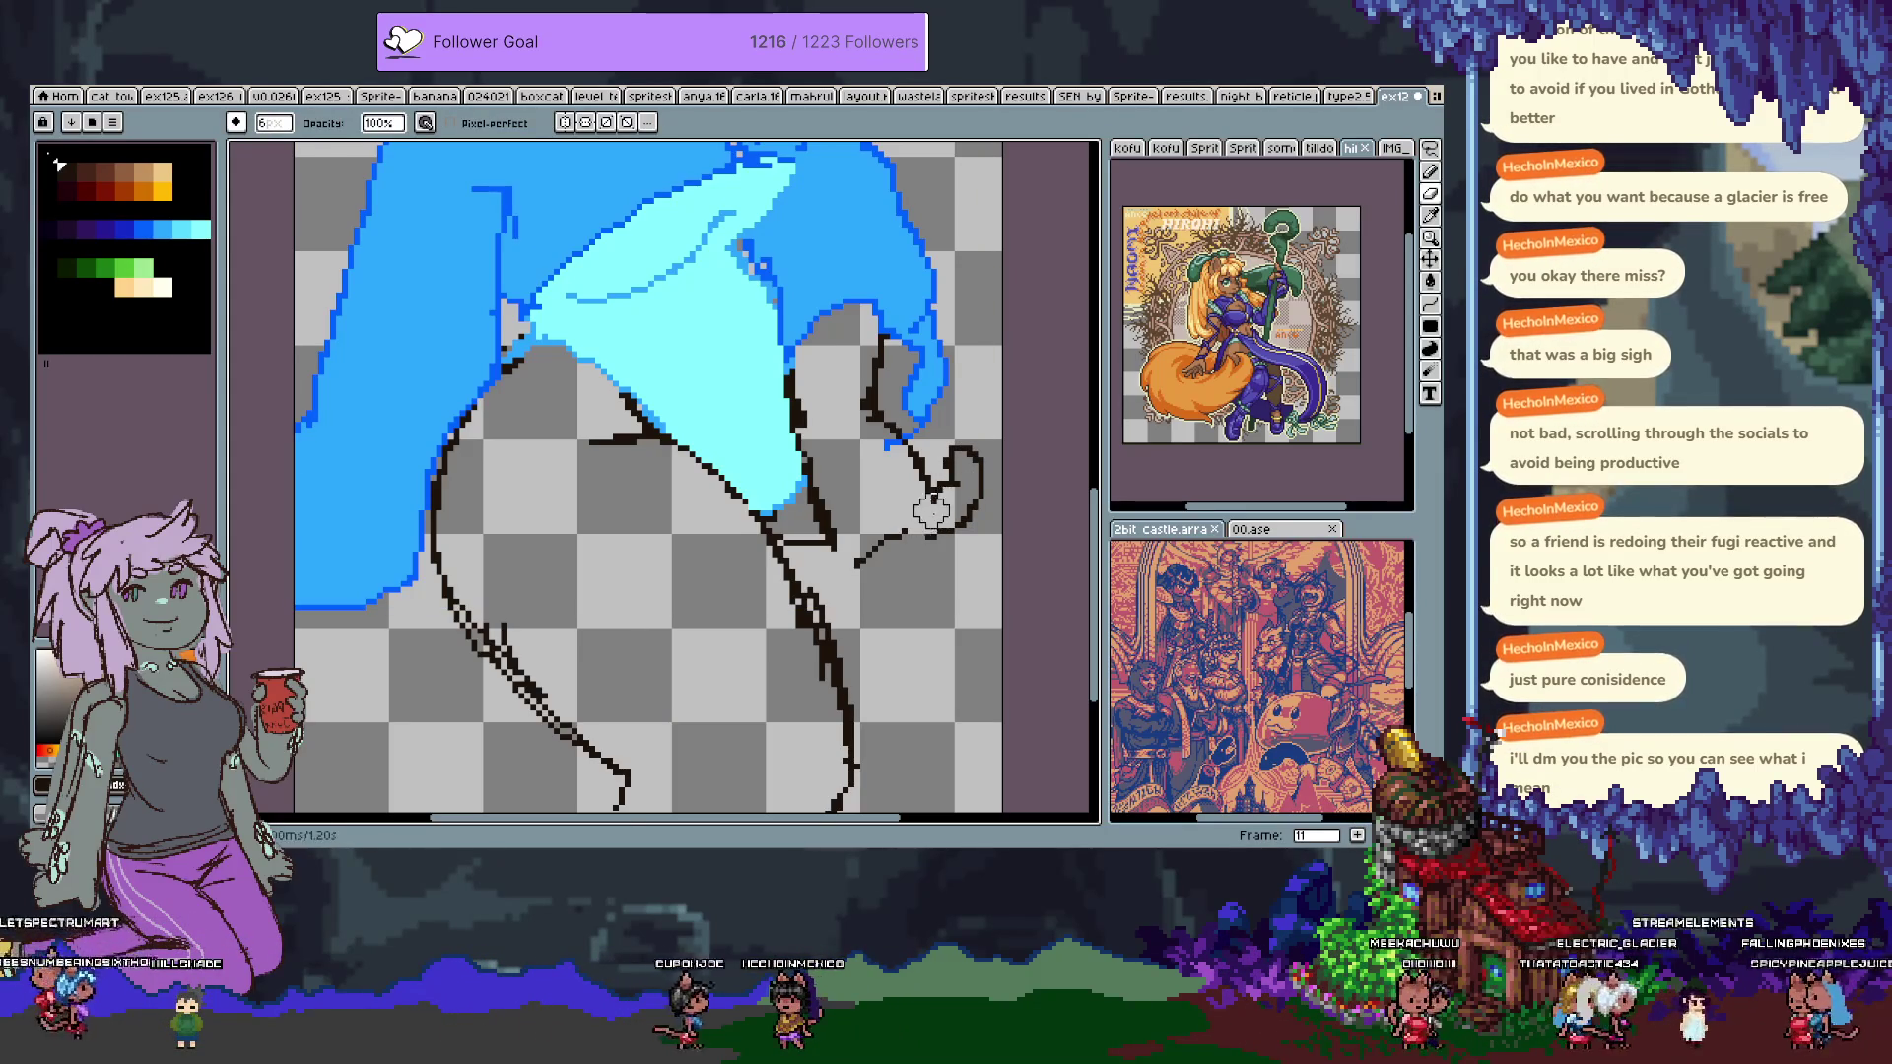
{"action": "key", "text": "b"}
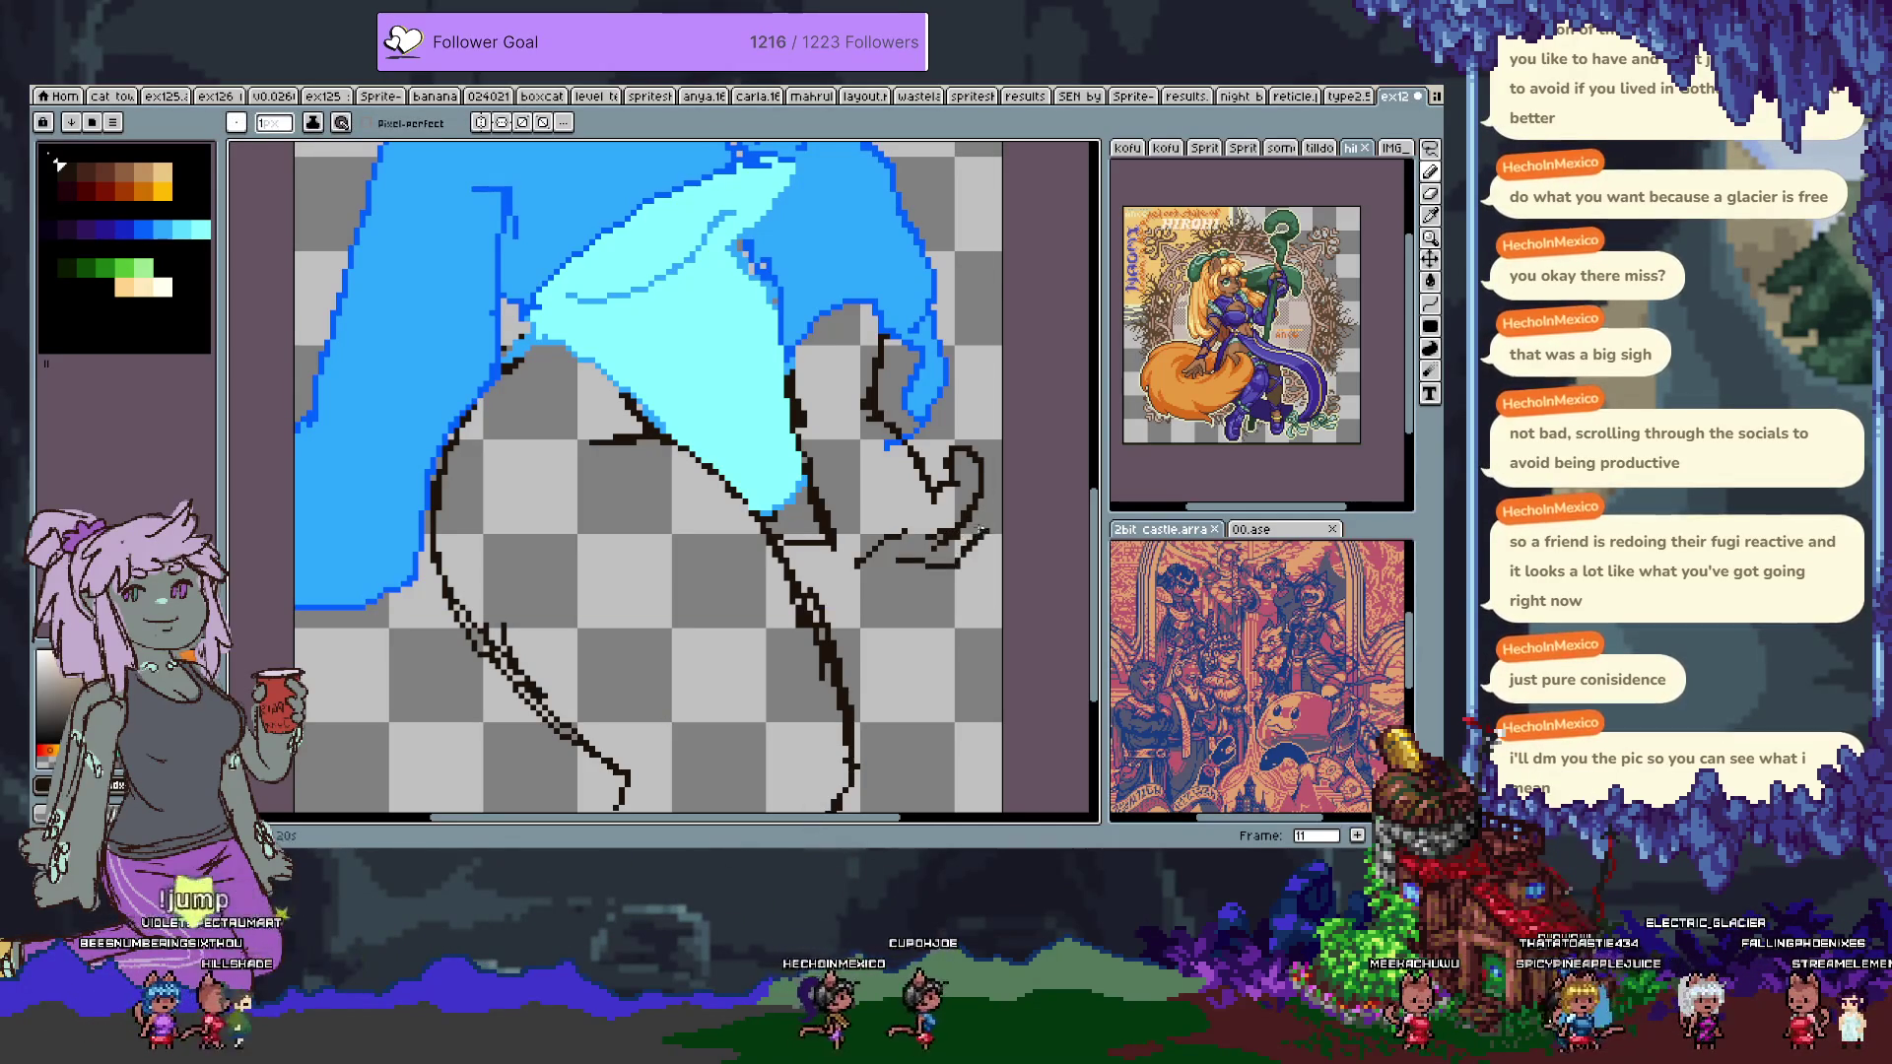
{"action": "left_click_drag", "start_coordinate": [897, 559], "coordinate": [947, 559]}
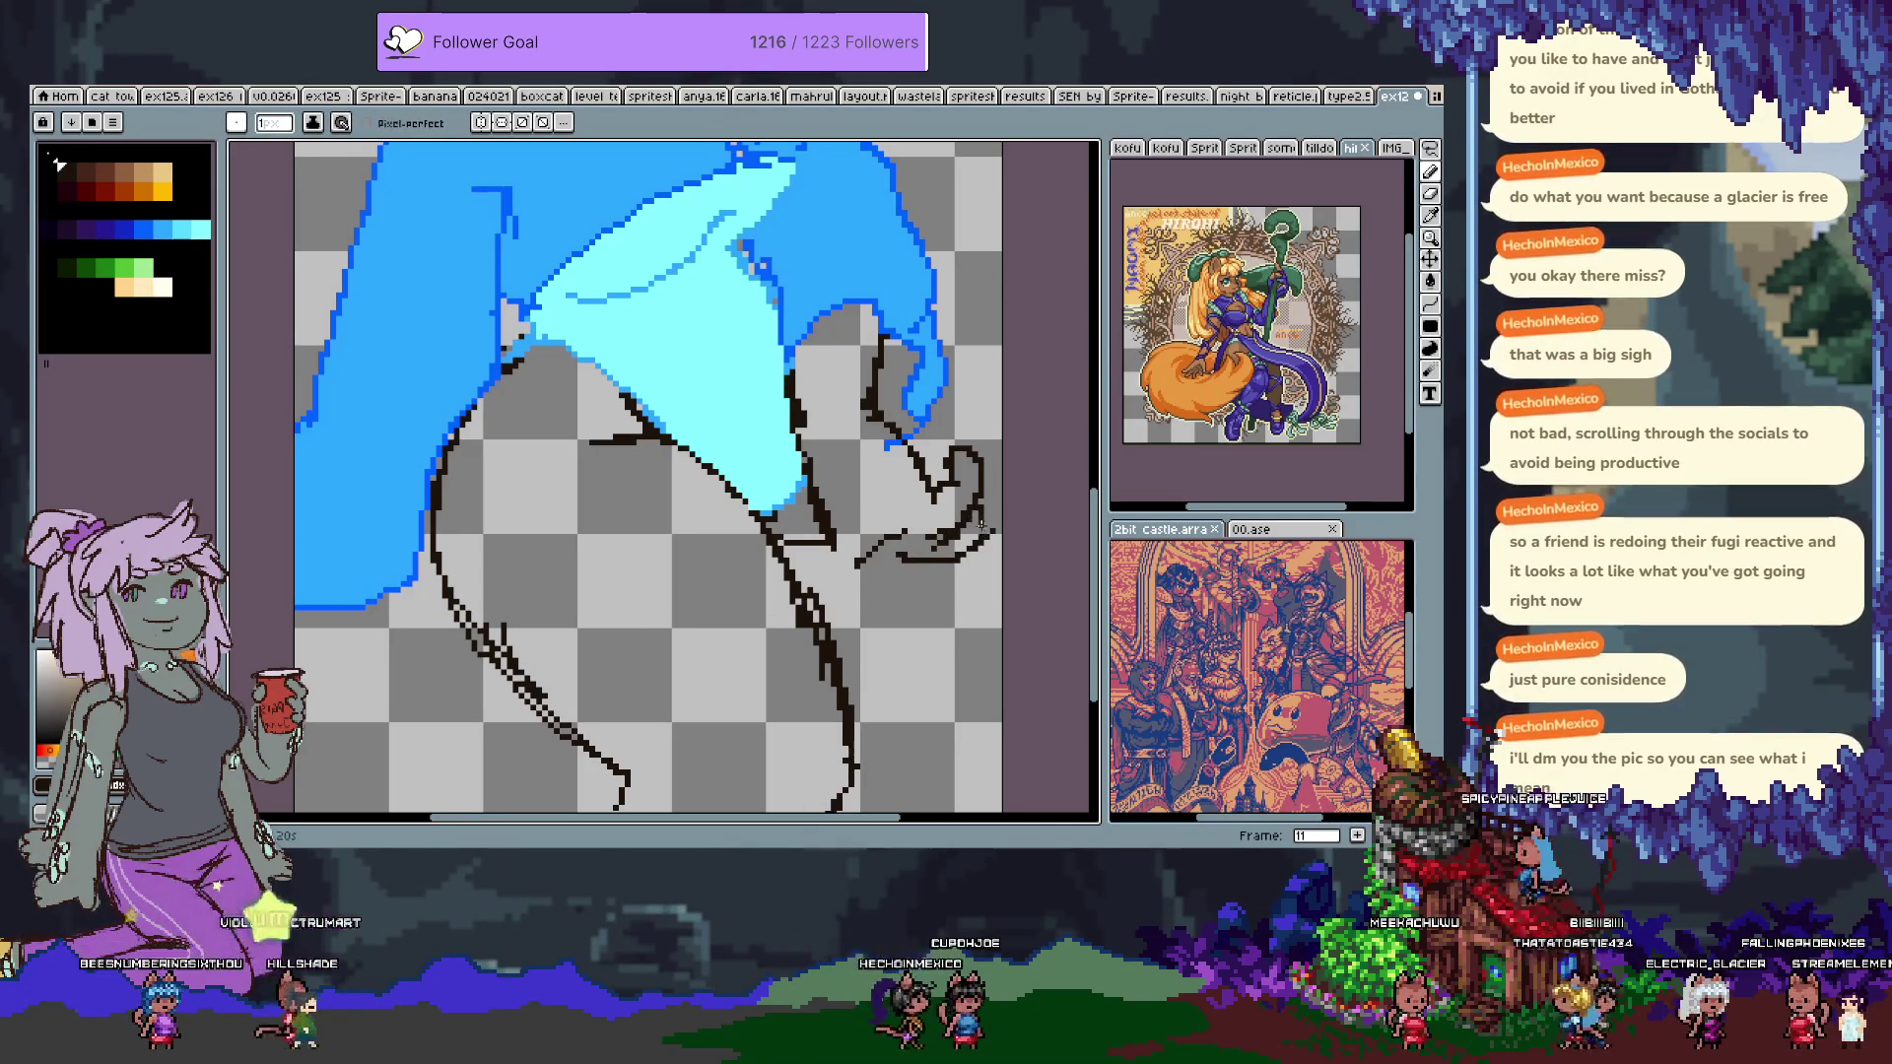
{"action": "key", "text": "ctrl"}
{"action": "left_click_drag", "start_coordinate": [946, 566], "coordinate": [971, 549]}
Erase the lower hand line's left end and redraw the line along the hand's underside.
{"action": "key", "text": "e"}
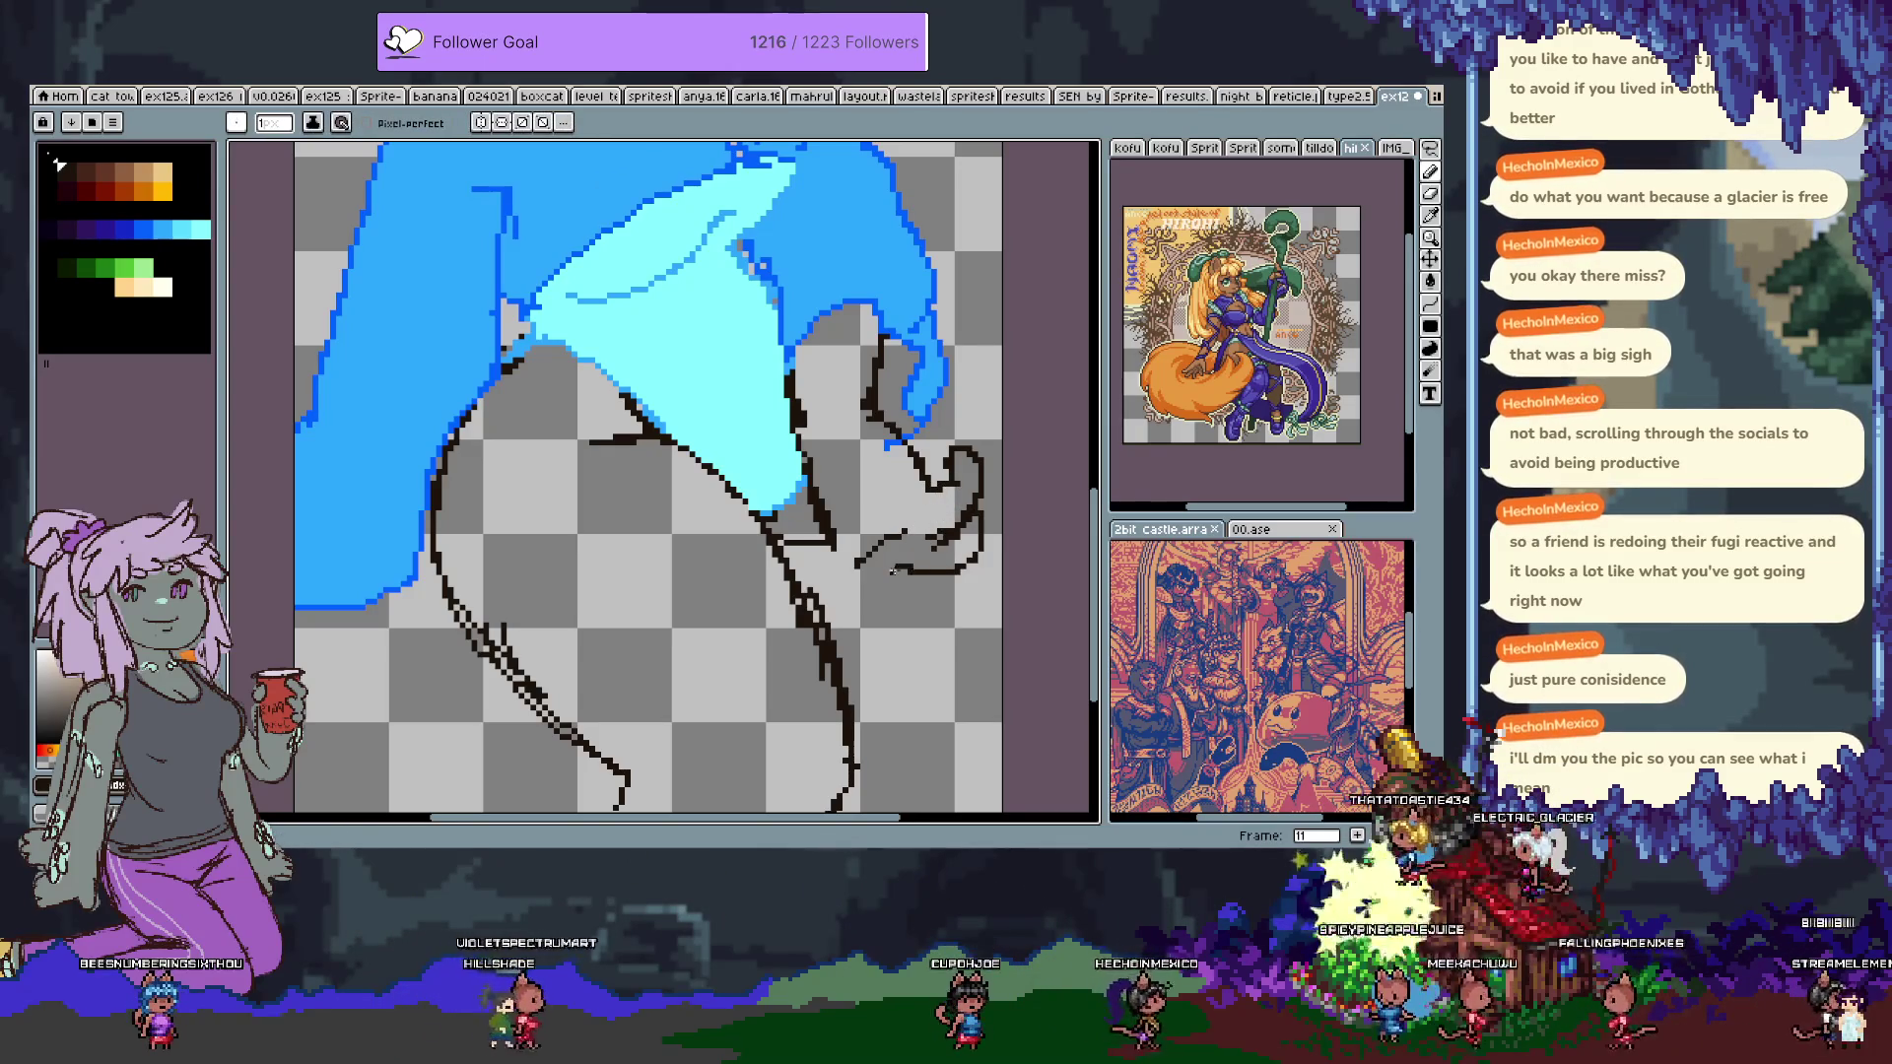
{"action": "left_click", "coordinate": [900, 571]}
{"action": "key", "text": "b"}
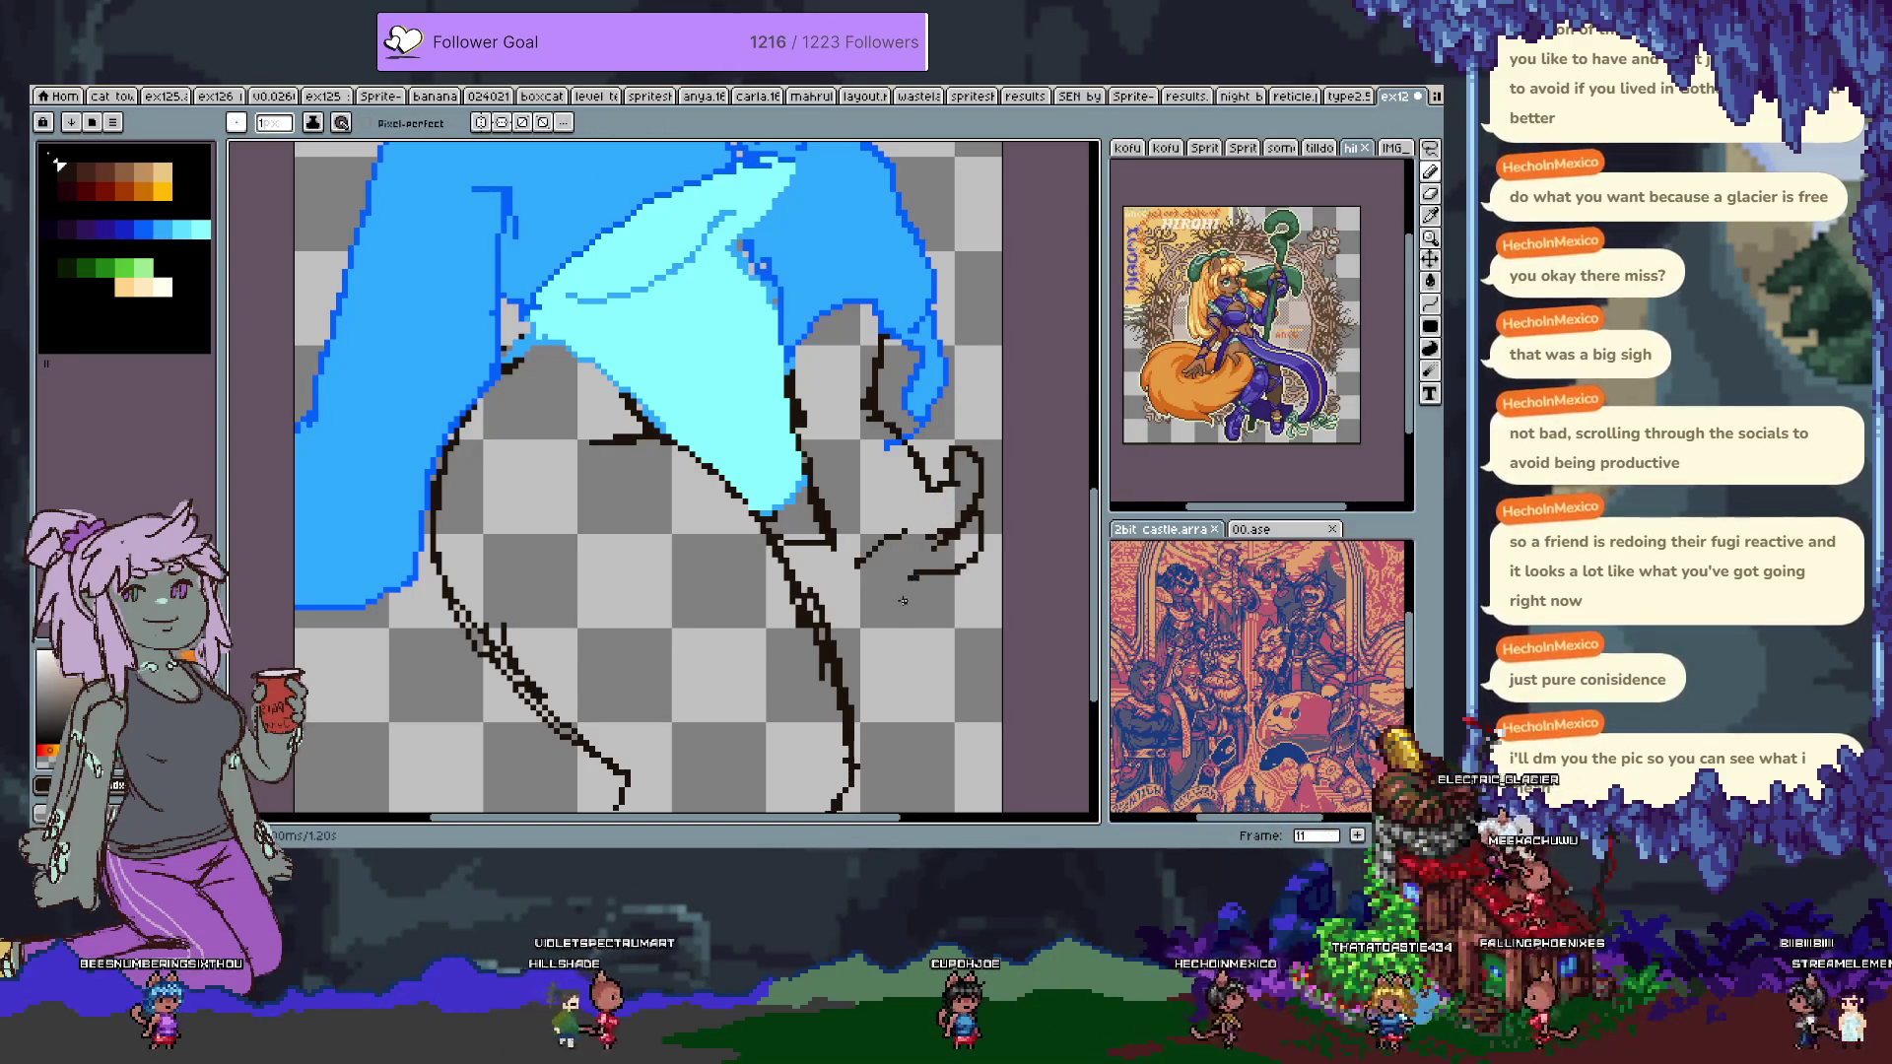
{"action": "left_click_drag", "start_coordinate": [873, 595], "coordinate": [966, 582]}
{"action": "key", "text": "ctrl+z"}
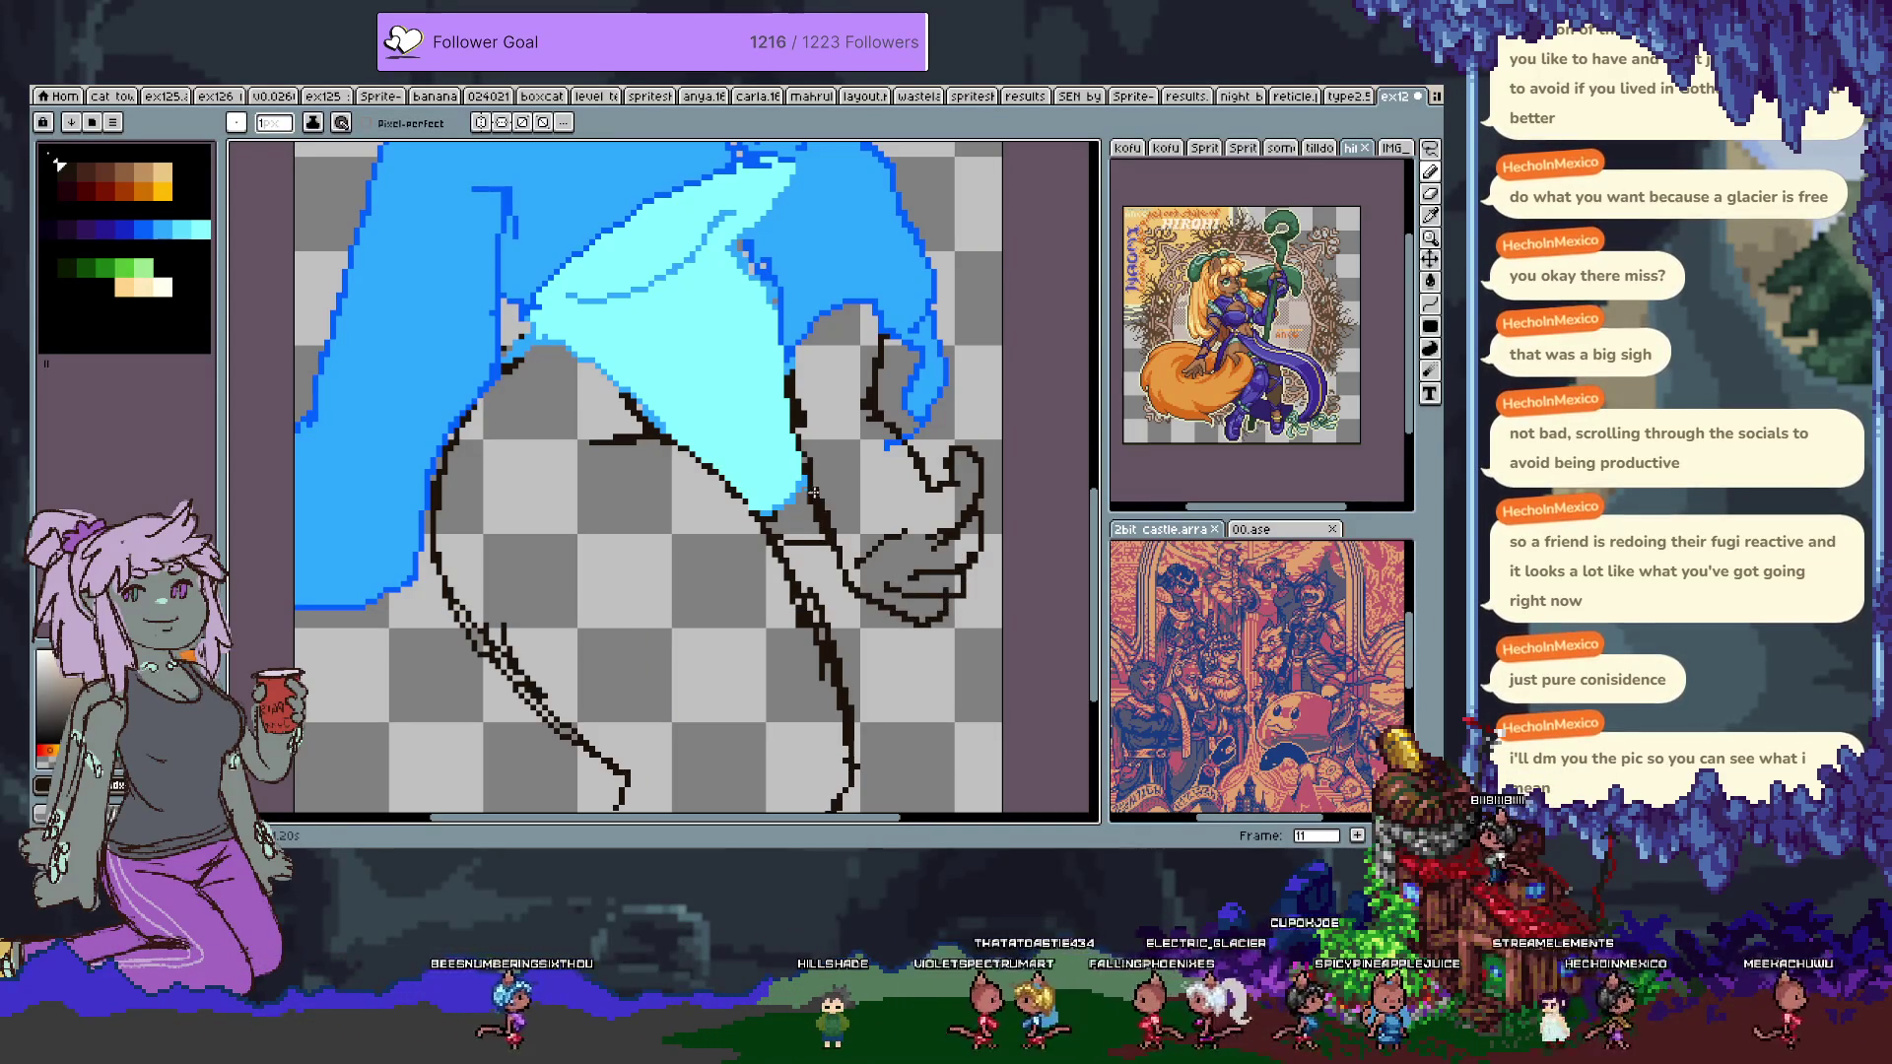
{"action": "key", "text": "e"}
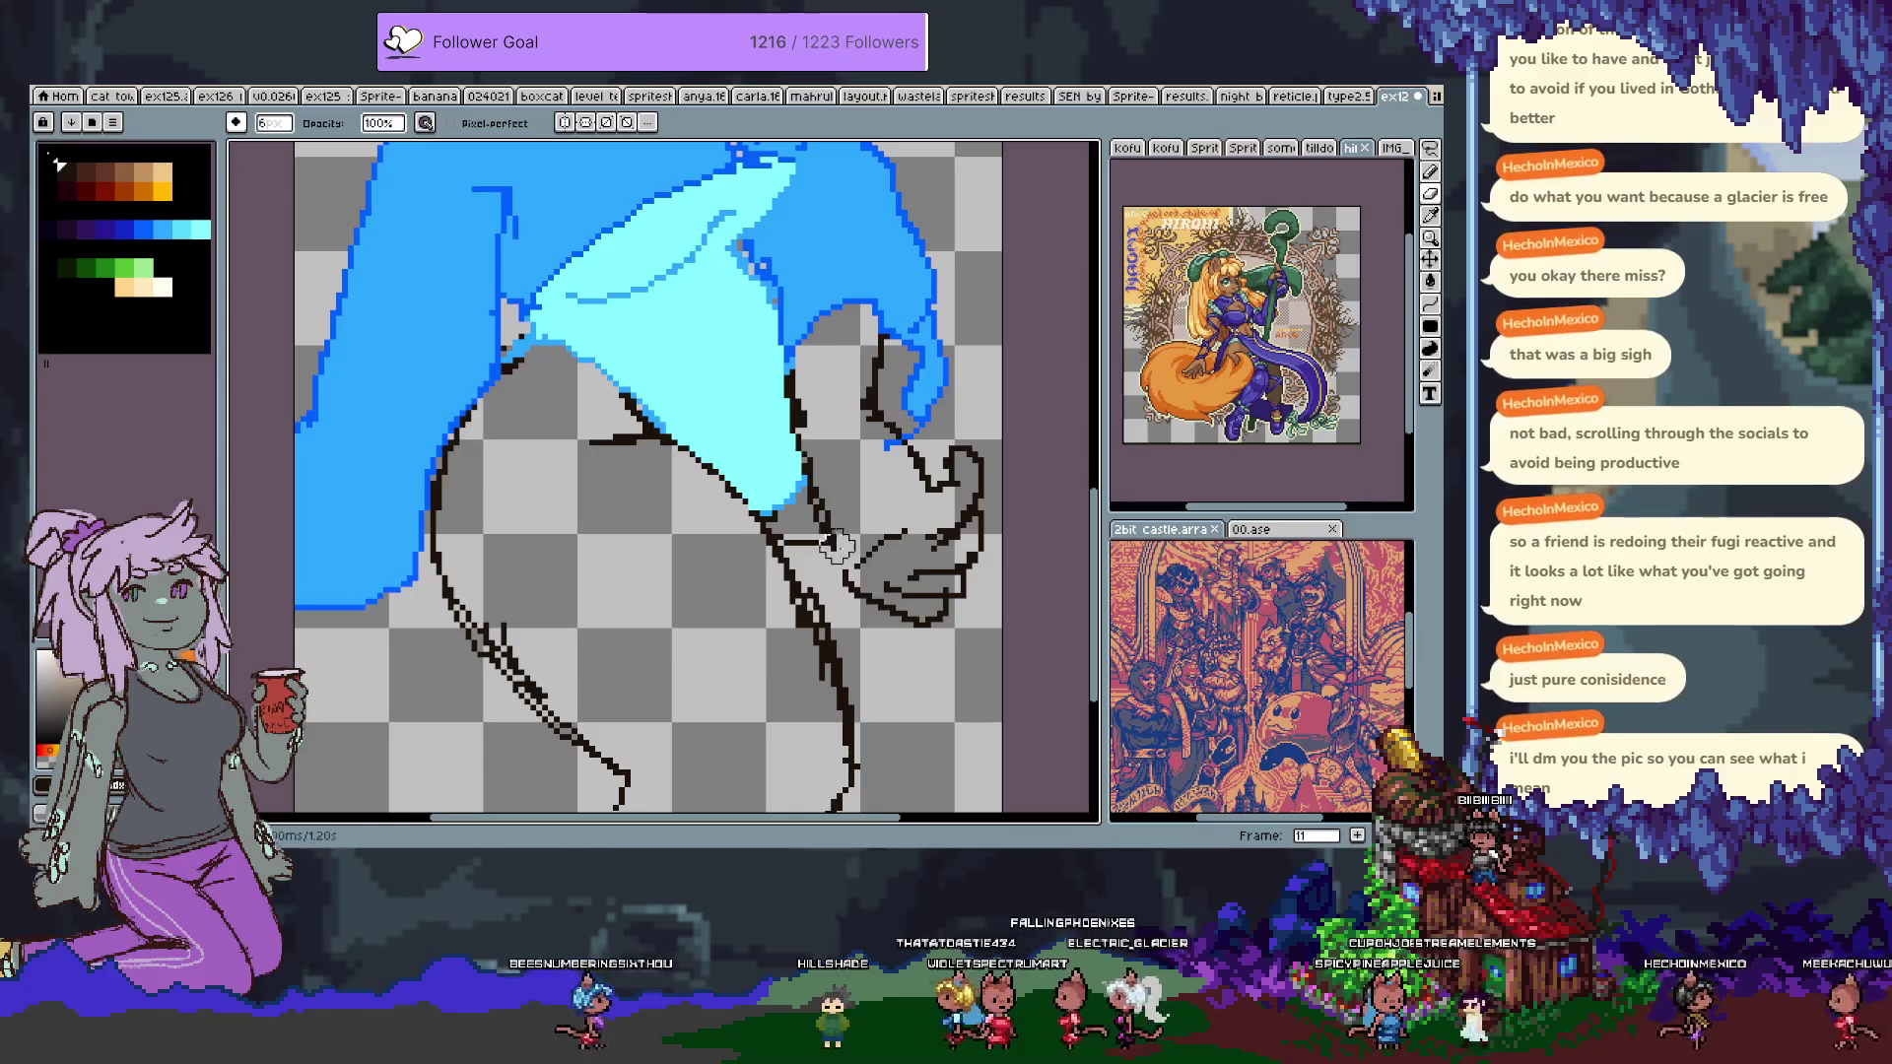
{"action": "key", "text": "Tab"}
Hide Layer 3, lasso and delete the stray scribble, then show Layer 3 again.
{"action": "left_click", "coordinate": [237, 671]}
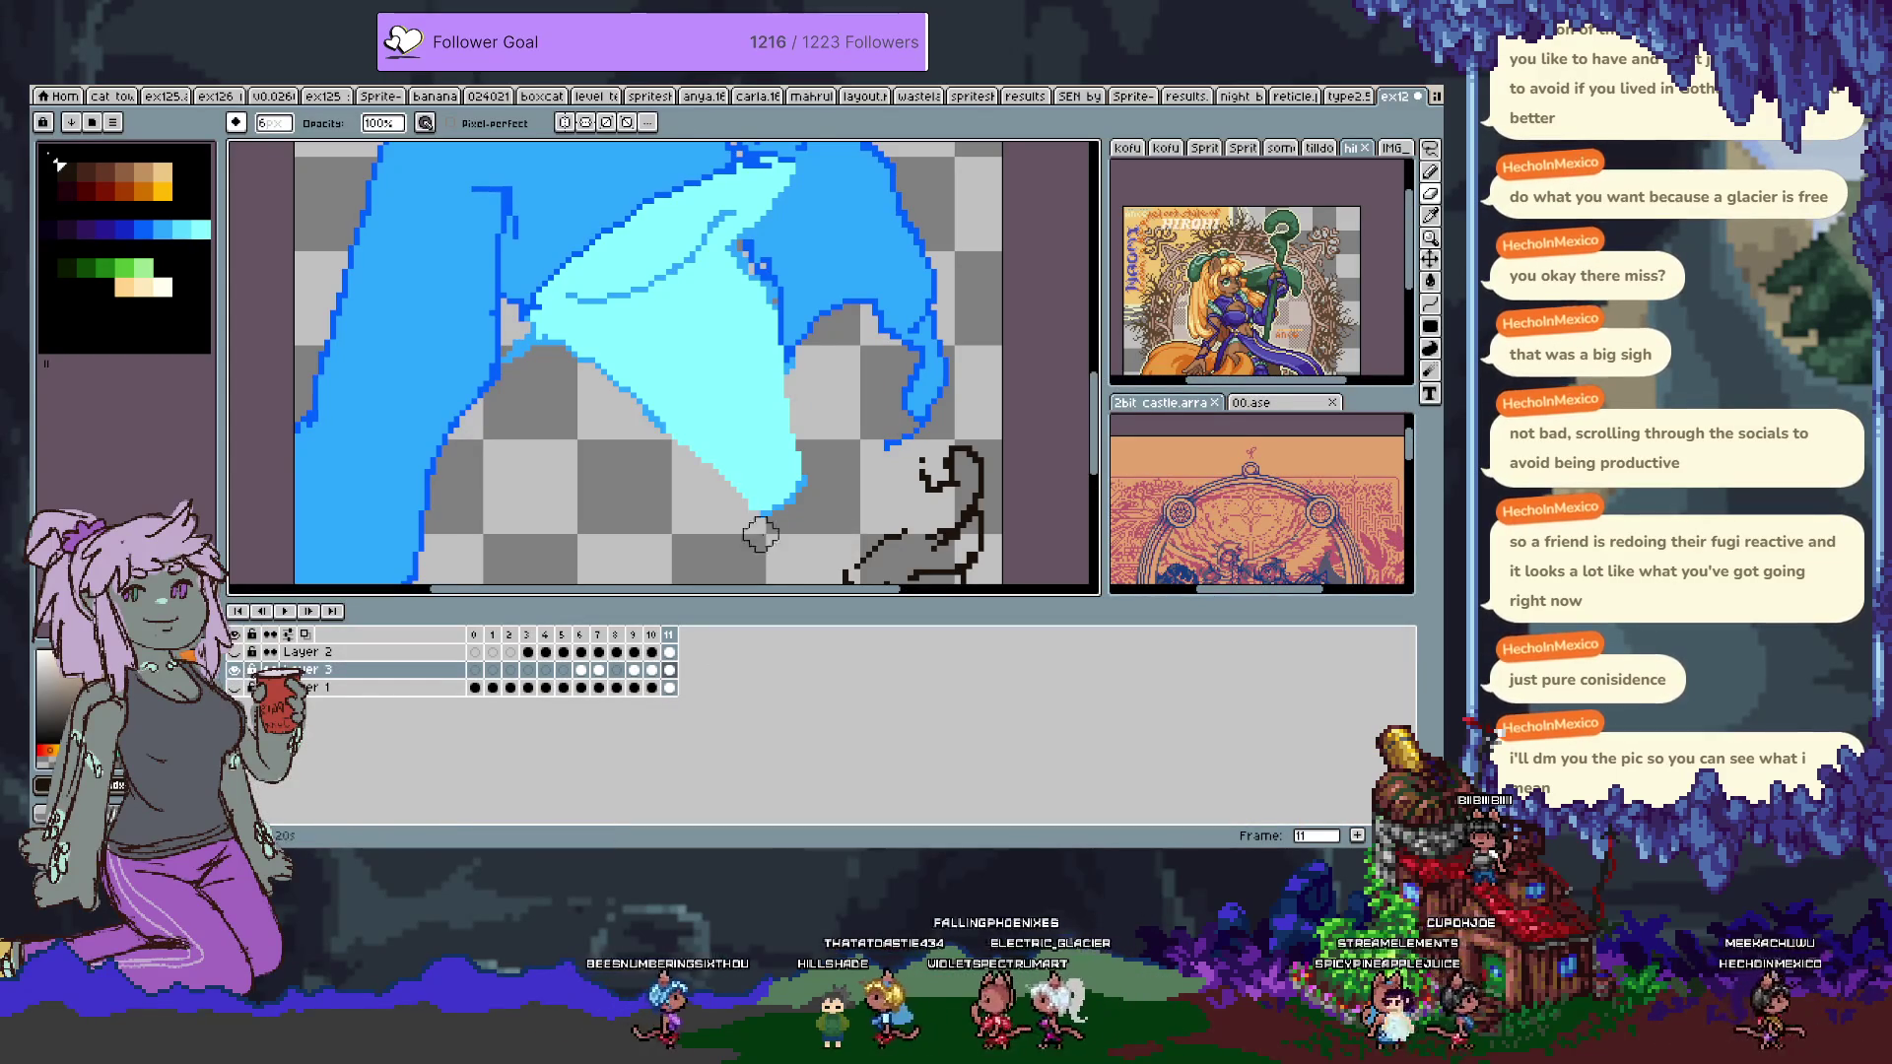
{"action": "key", "text": "m"}
{"action": "key", "text": "Tab"}
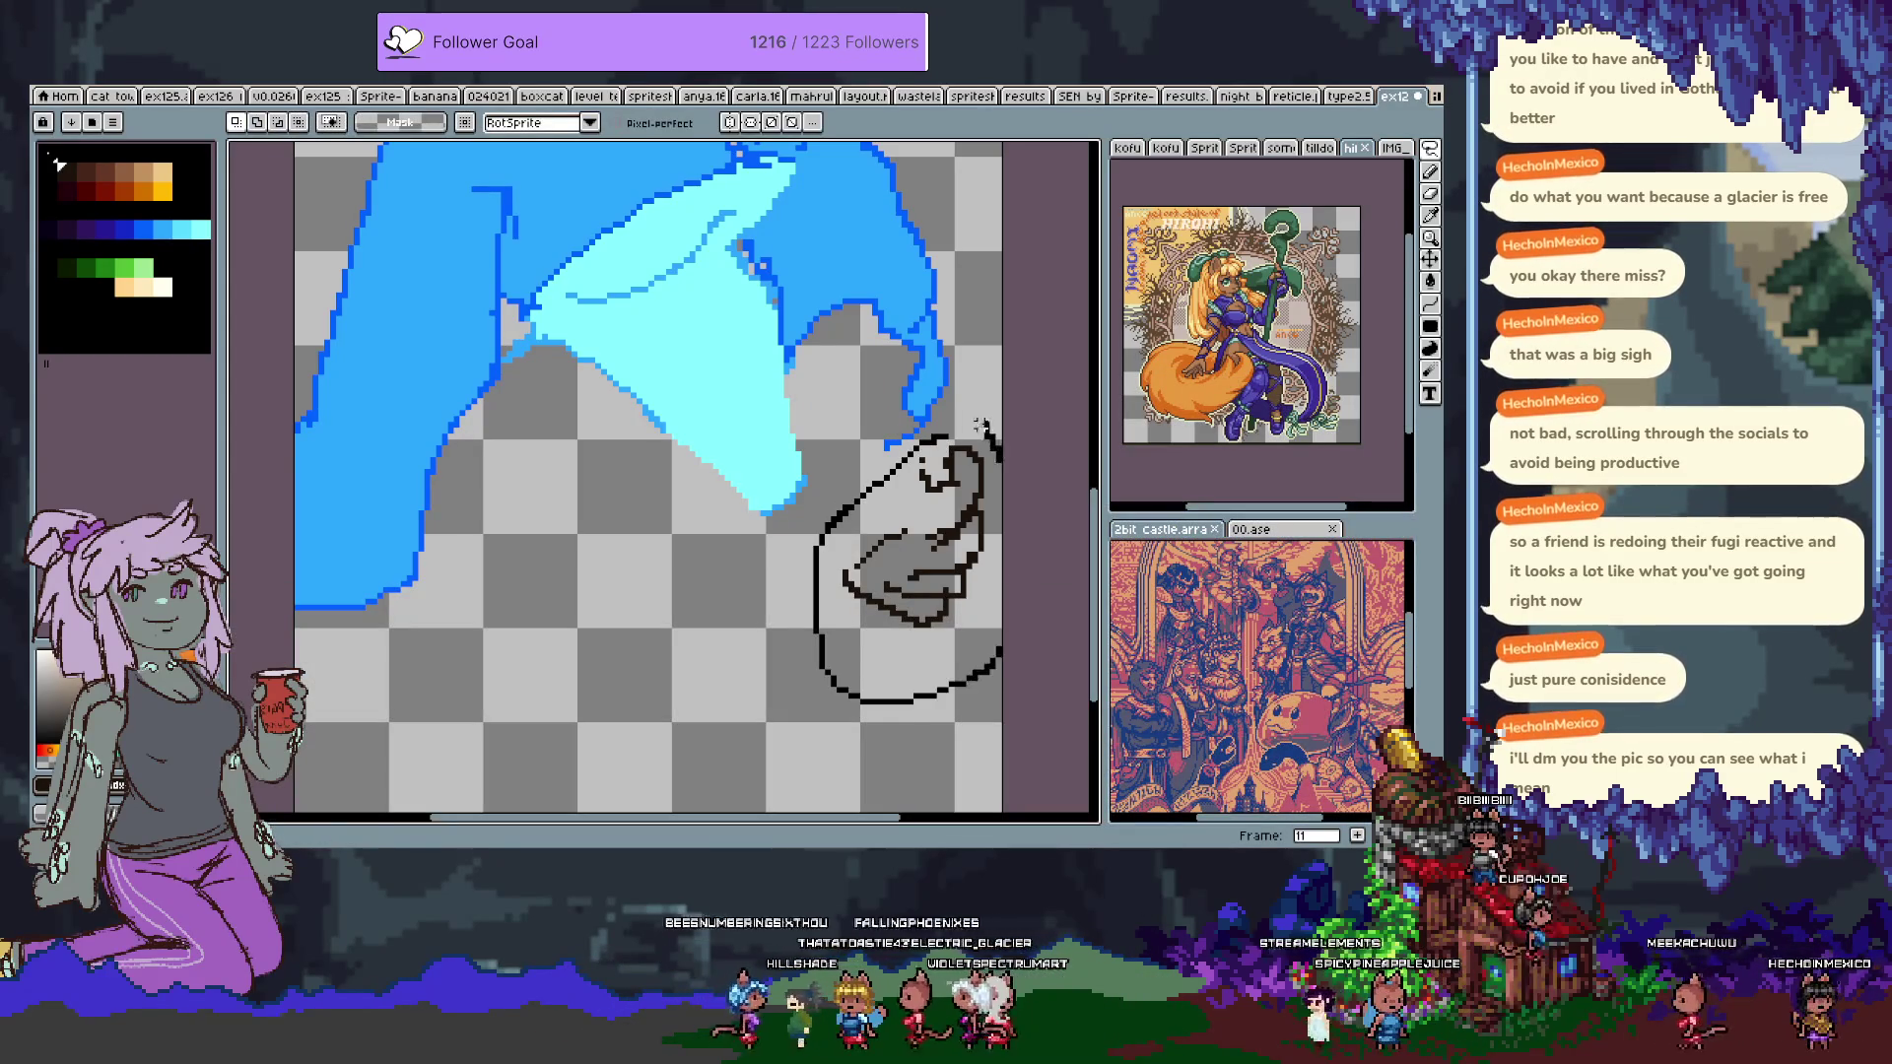
{"action": "key", "text": "Delete"}
{"action": "key", "text": "Tab"}
{"action": "left_click", "coordinate": [236, 671]}
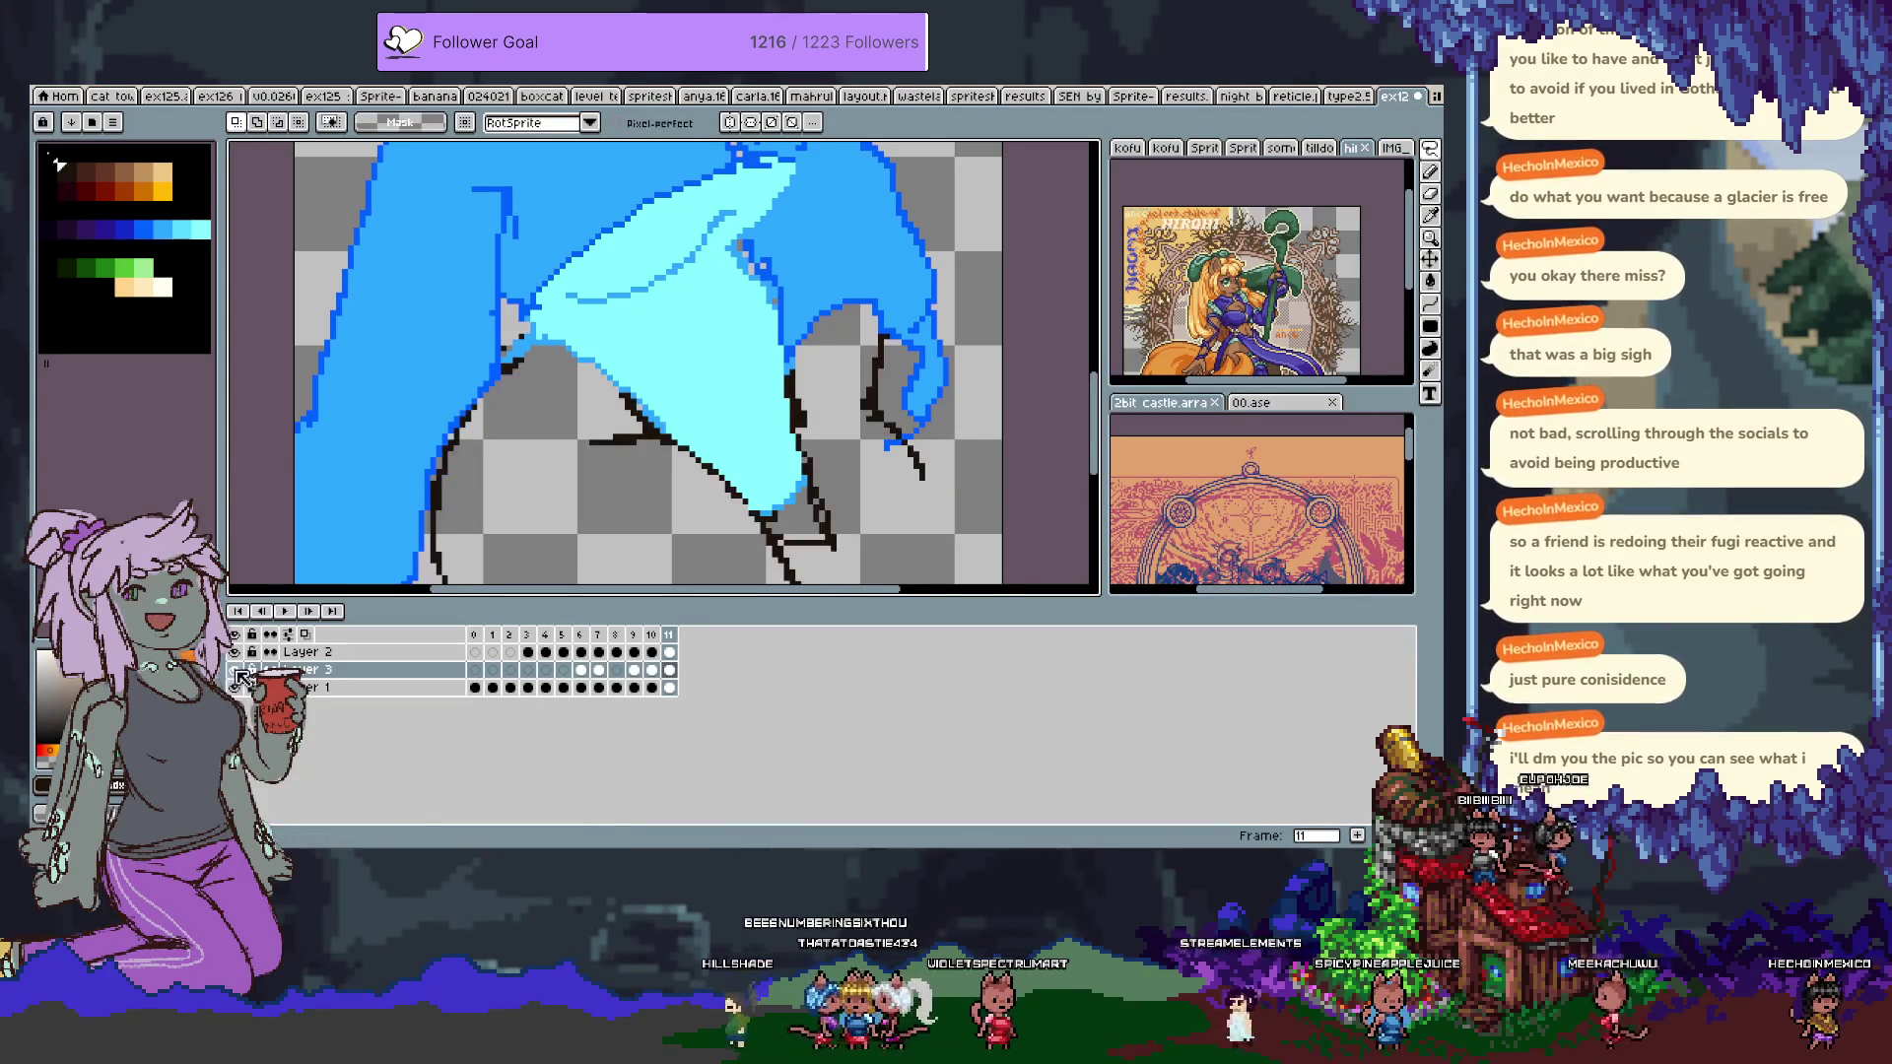
{"action": "key", "text": "ctrl+z"}
Nudge the hand line art slightly with the Move tool, alternating pencil and 6px eraser.
{"action": "key", "text": "b"}
{"action": "key", "text": "Tab"}
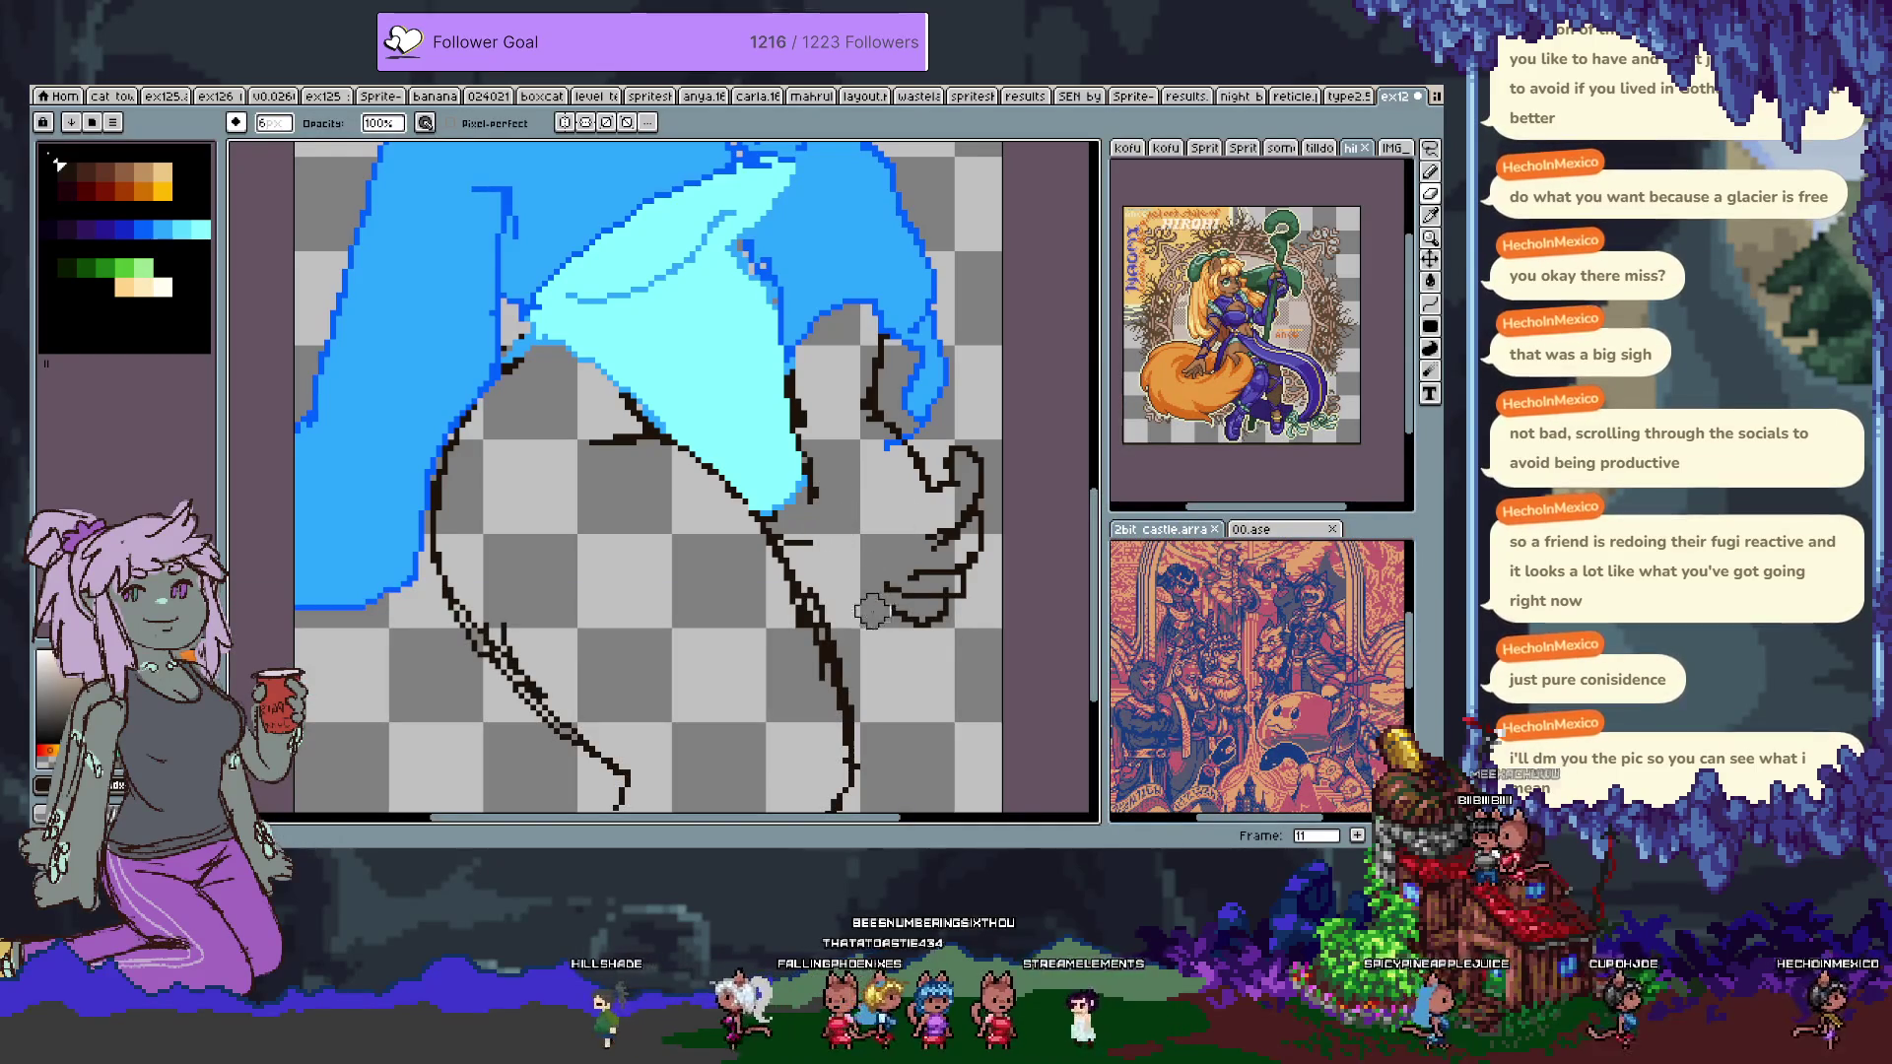
{"action": "key", "text": "e"}
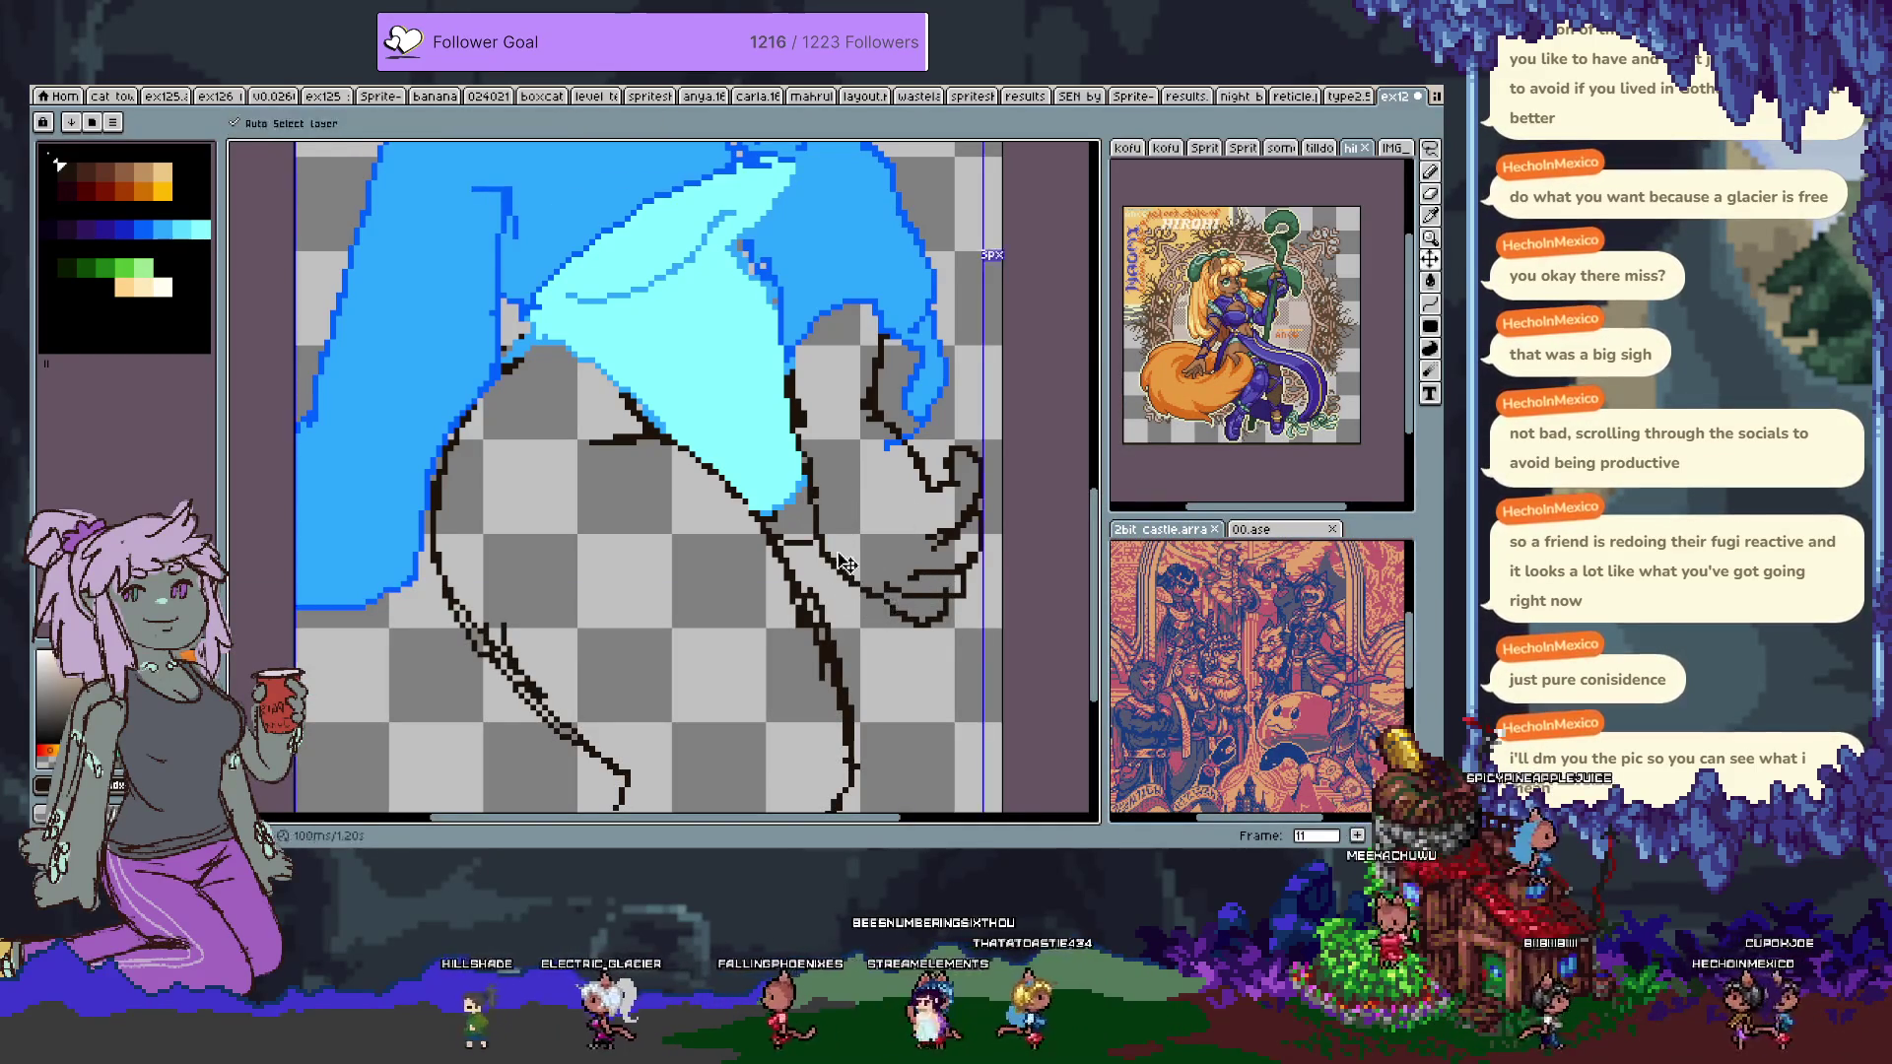
{"action": "key", "text": "v"}
{"action": "key", "text": "b"}
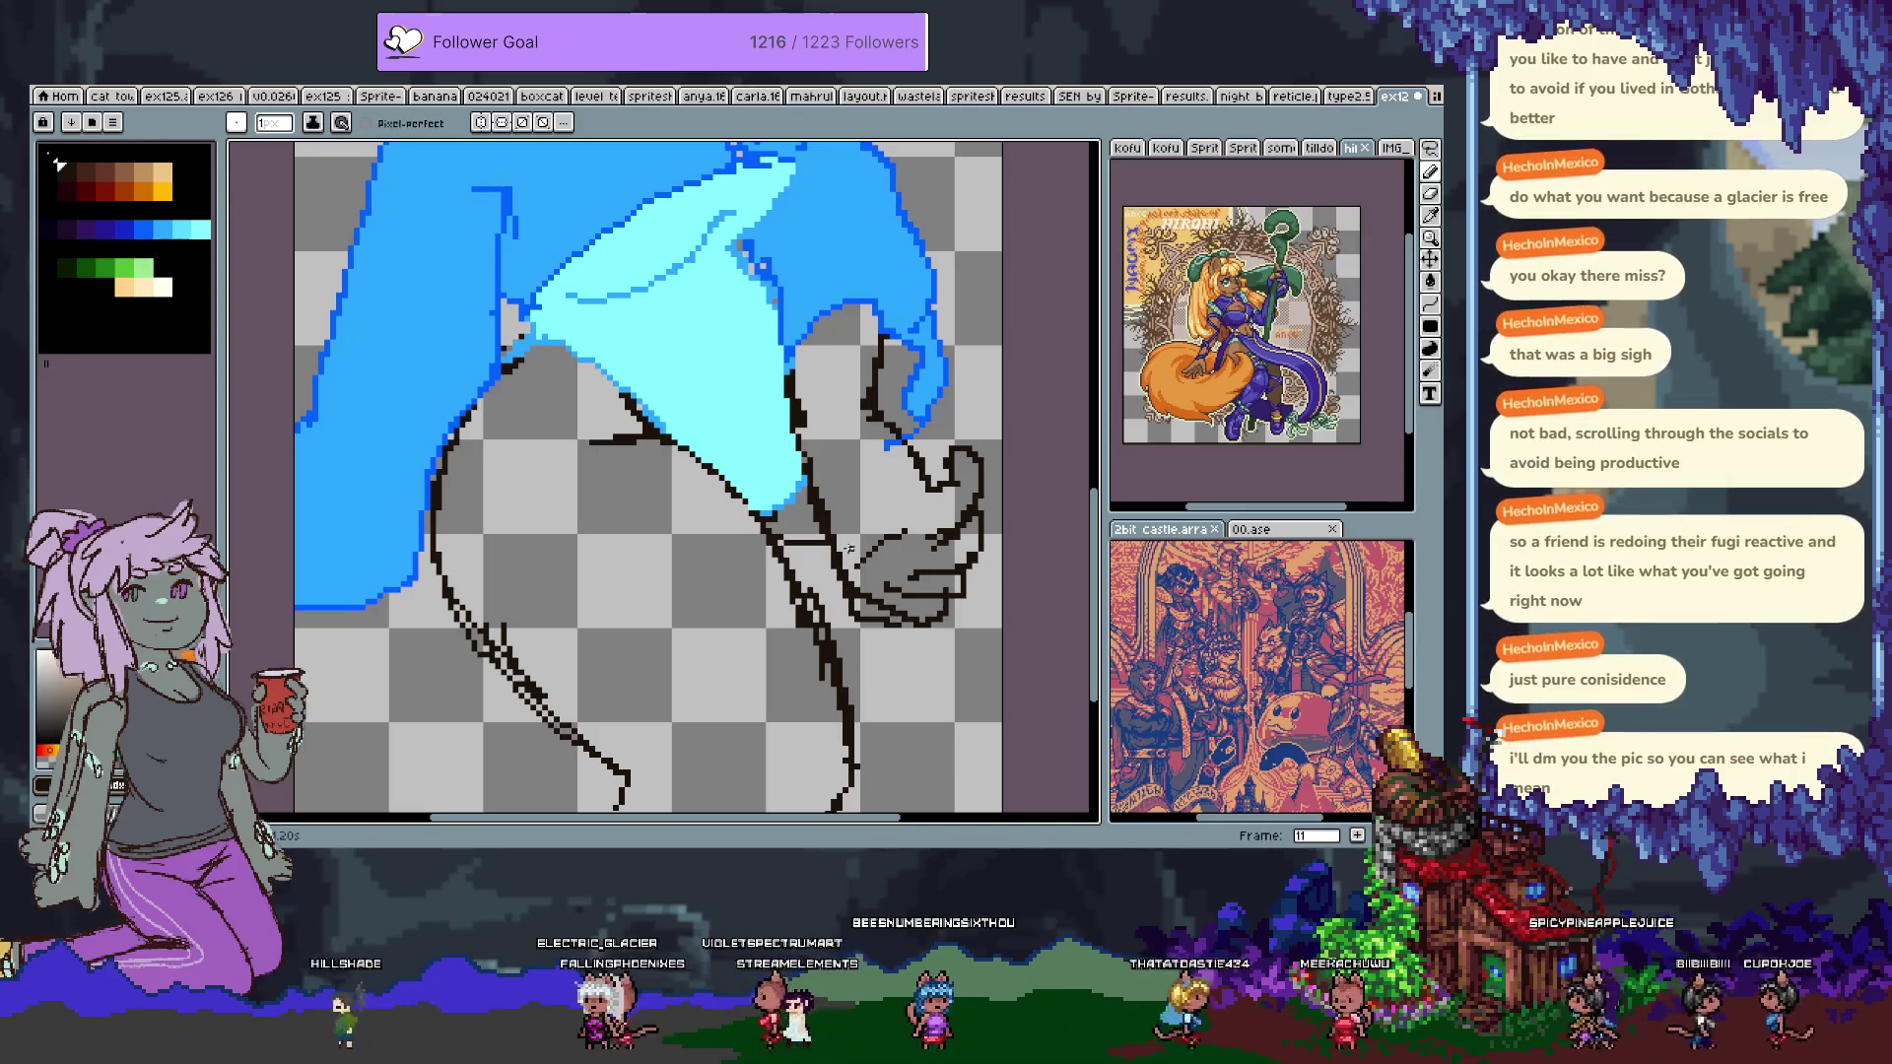
{"action": "key", "text": "e"}
{"action": "key", "text": "b"}
{"action": "scroll", "coordinate": [837, 412], "scroll_direction": "up", "scroll_amount": 1}
Zoom out and pan to frame the whole sprite.
{"action": "scroll", "coordinate": [920, 526], "scroll_direction": "down", "scroll_amount": 1}
{"action": "key", "text": "Tab"}
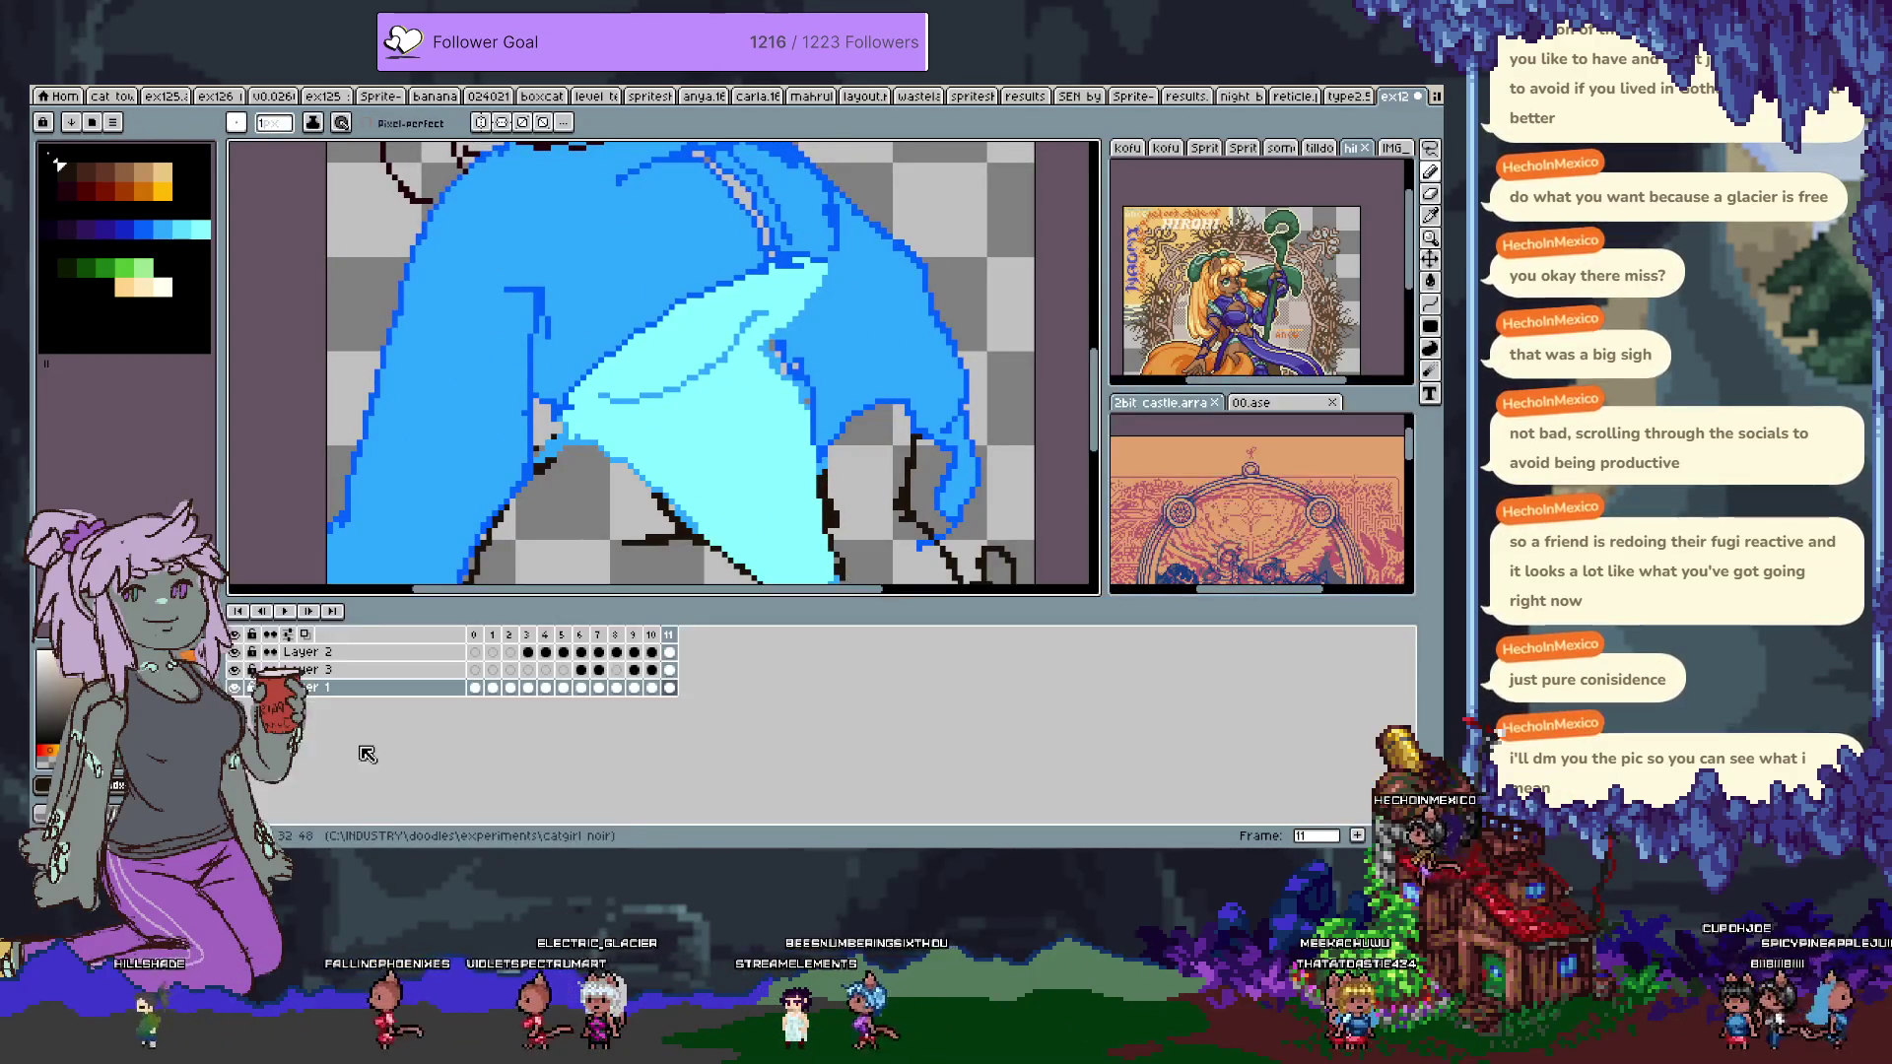
{"action": "key", "text": "Tab"}
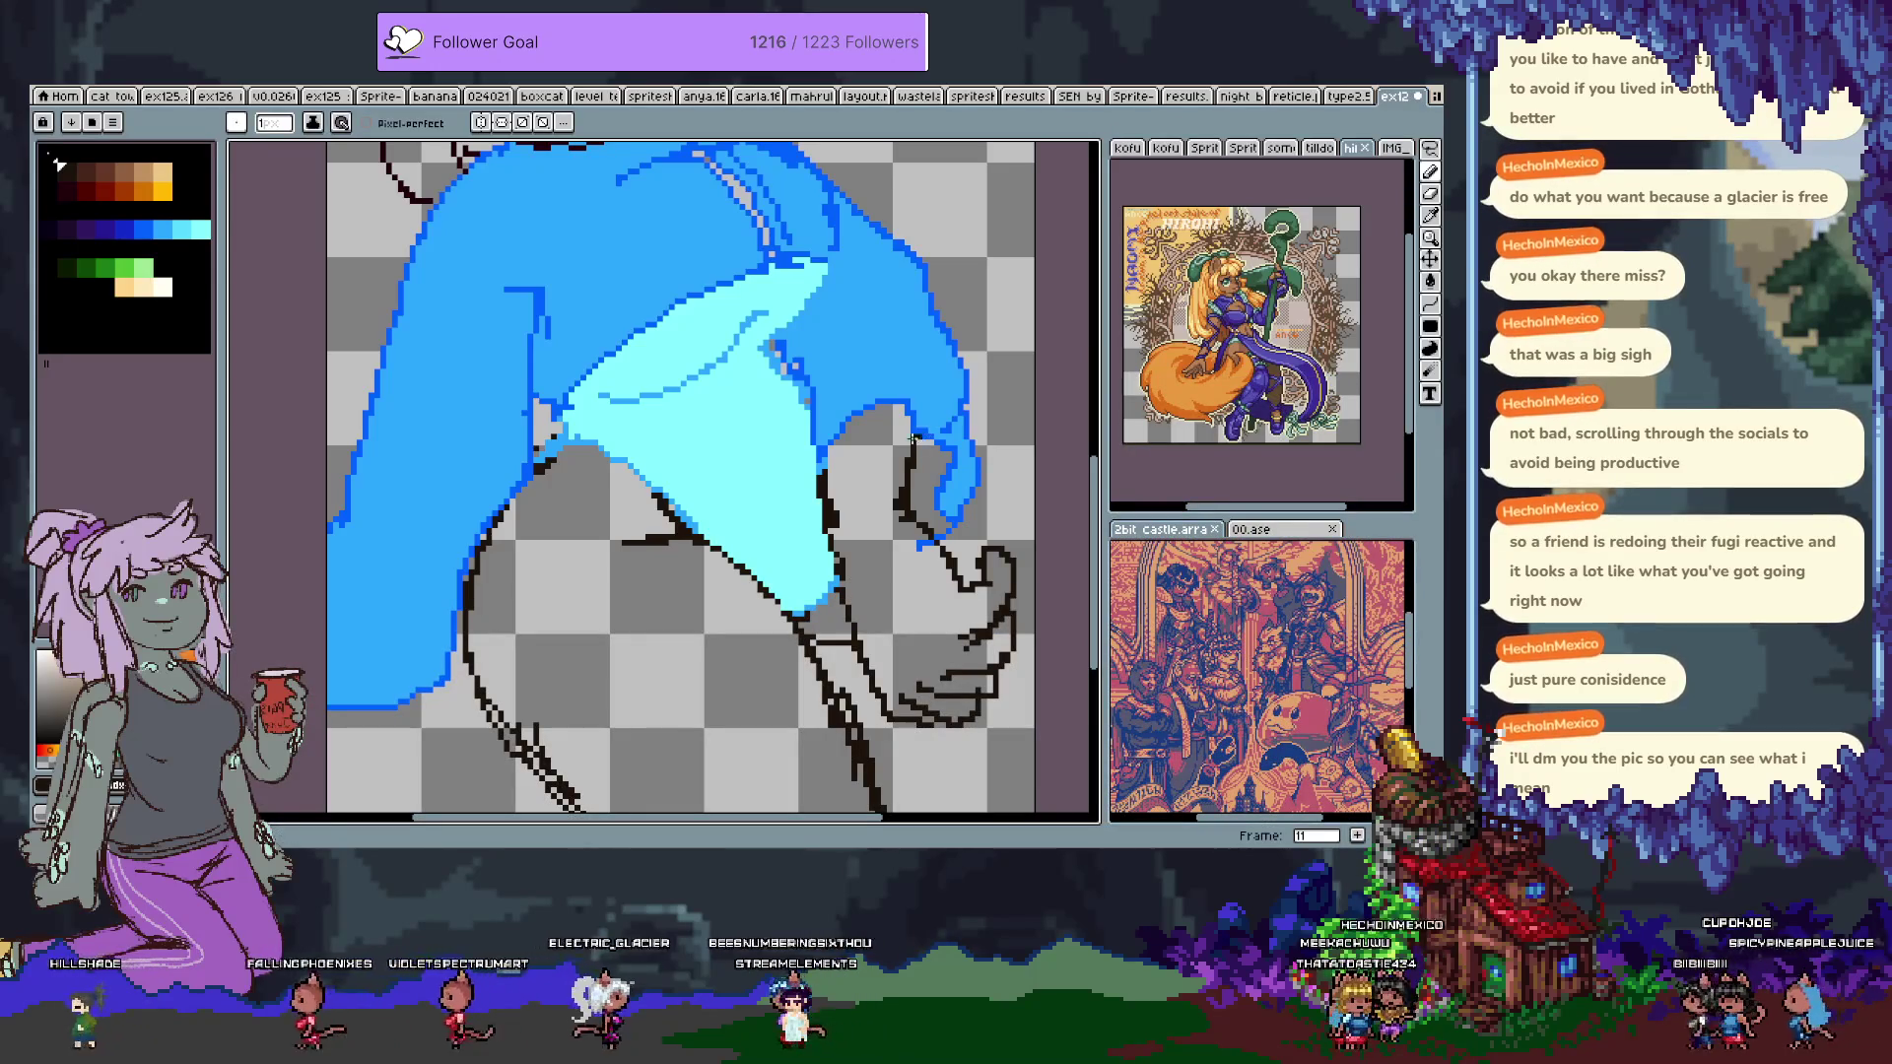
{"action": "mouse_move", "coordinate": [763, 496]}
{"action": "left_mouse_down"}
{"action": "mouse_move", "coordinate": [872, 437]}
{"action": "mouse_move", "coordinate": [942, 733]}
{"action": "left_mouse_up"}
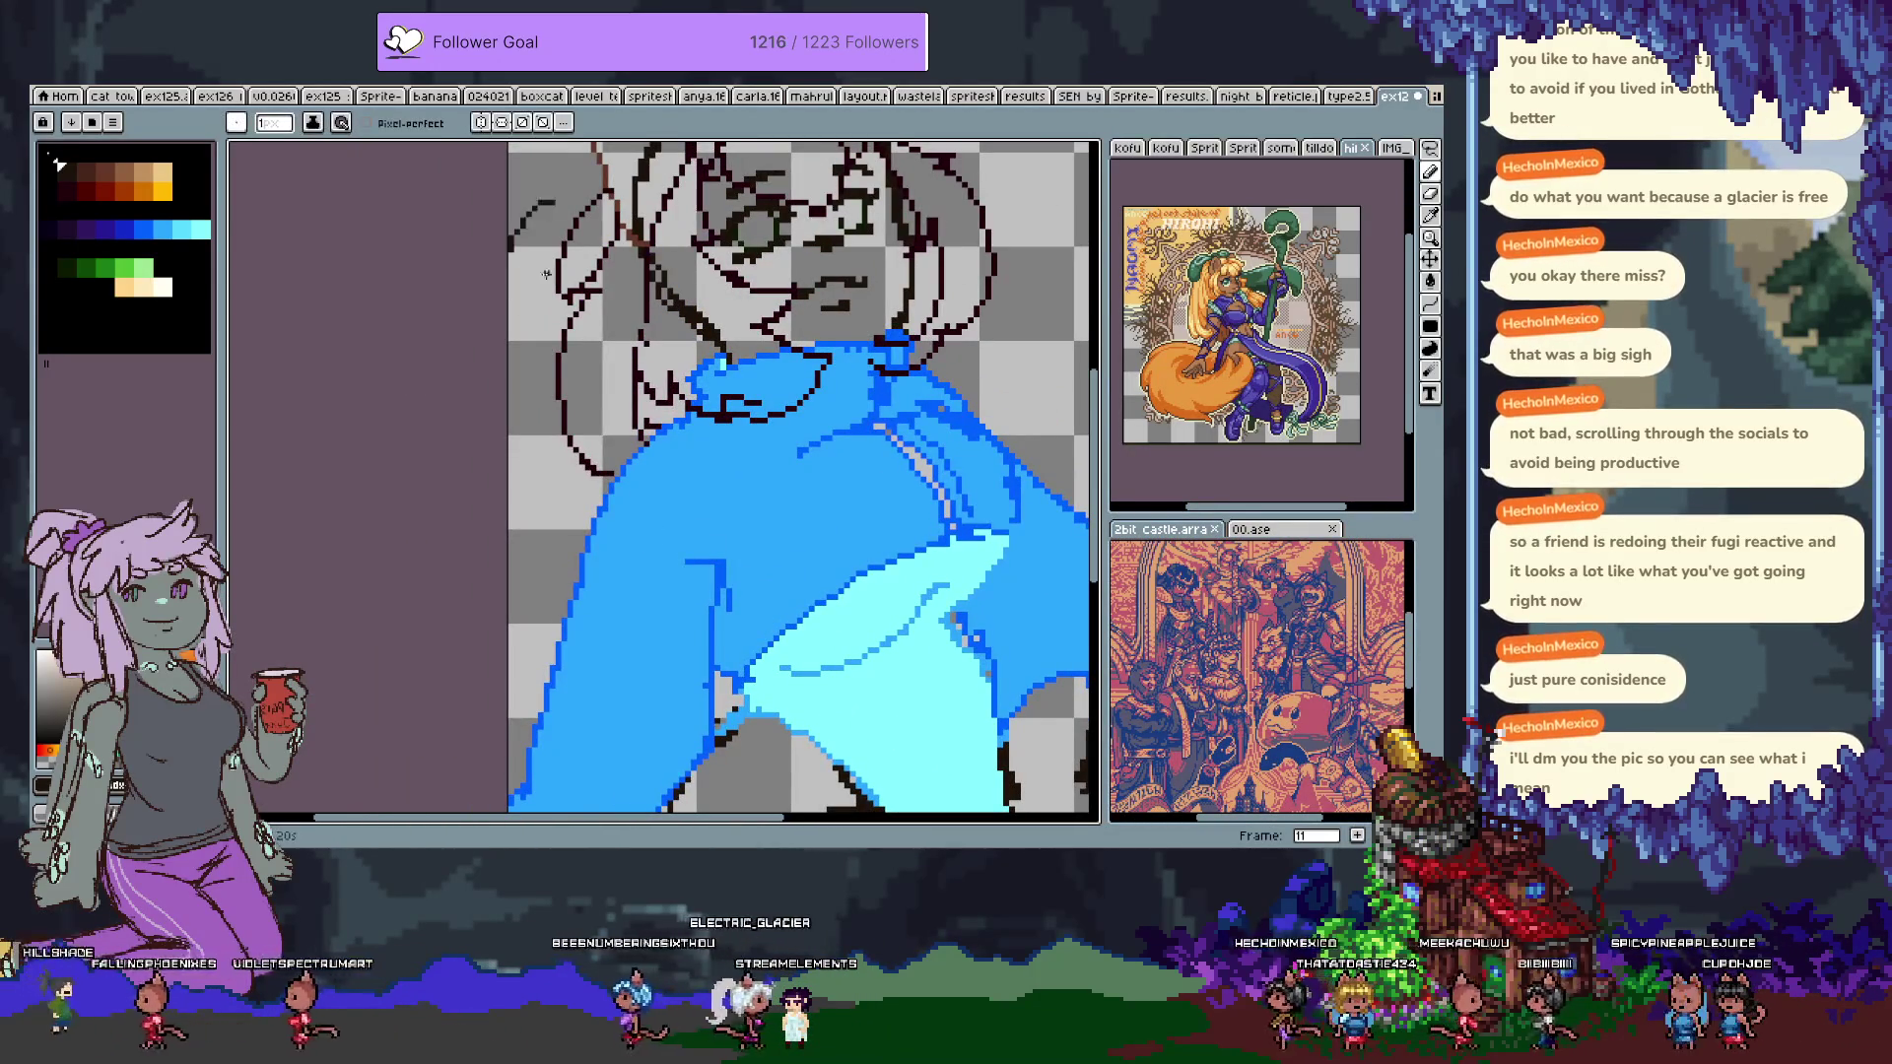
{"action": "scroll", "coordinate": [554, 279], "scroll_direction": "down", "scroll_amount": 1}
{"action": "scroll", "coordinate": [595, 447], "scroll_direction": "down", "scroll_amount": 1}
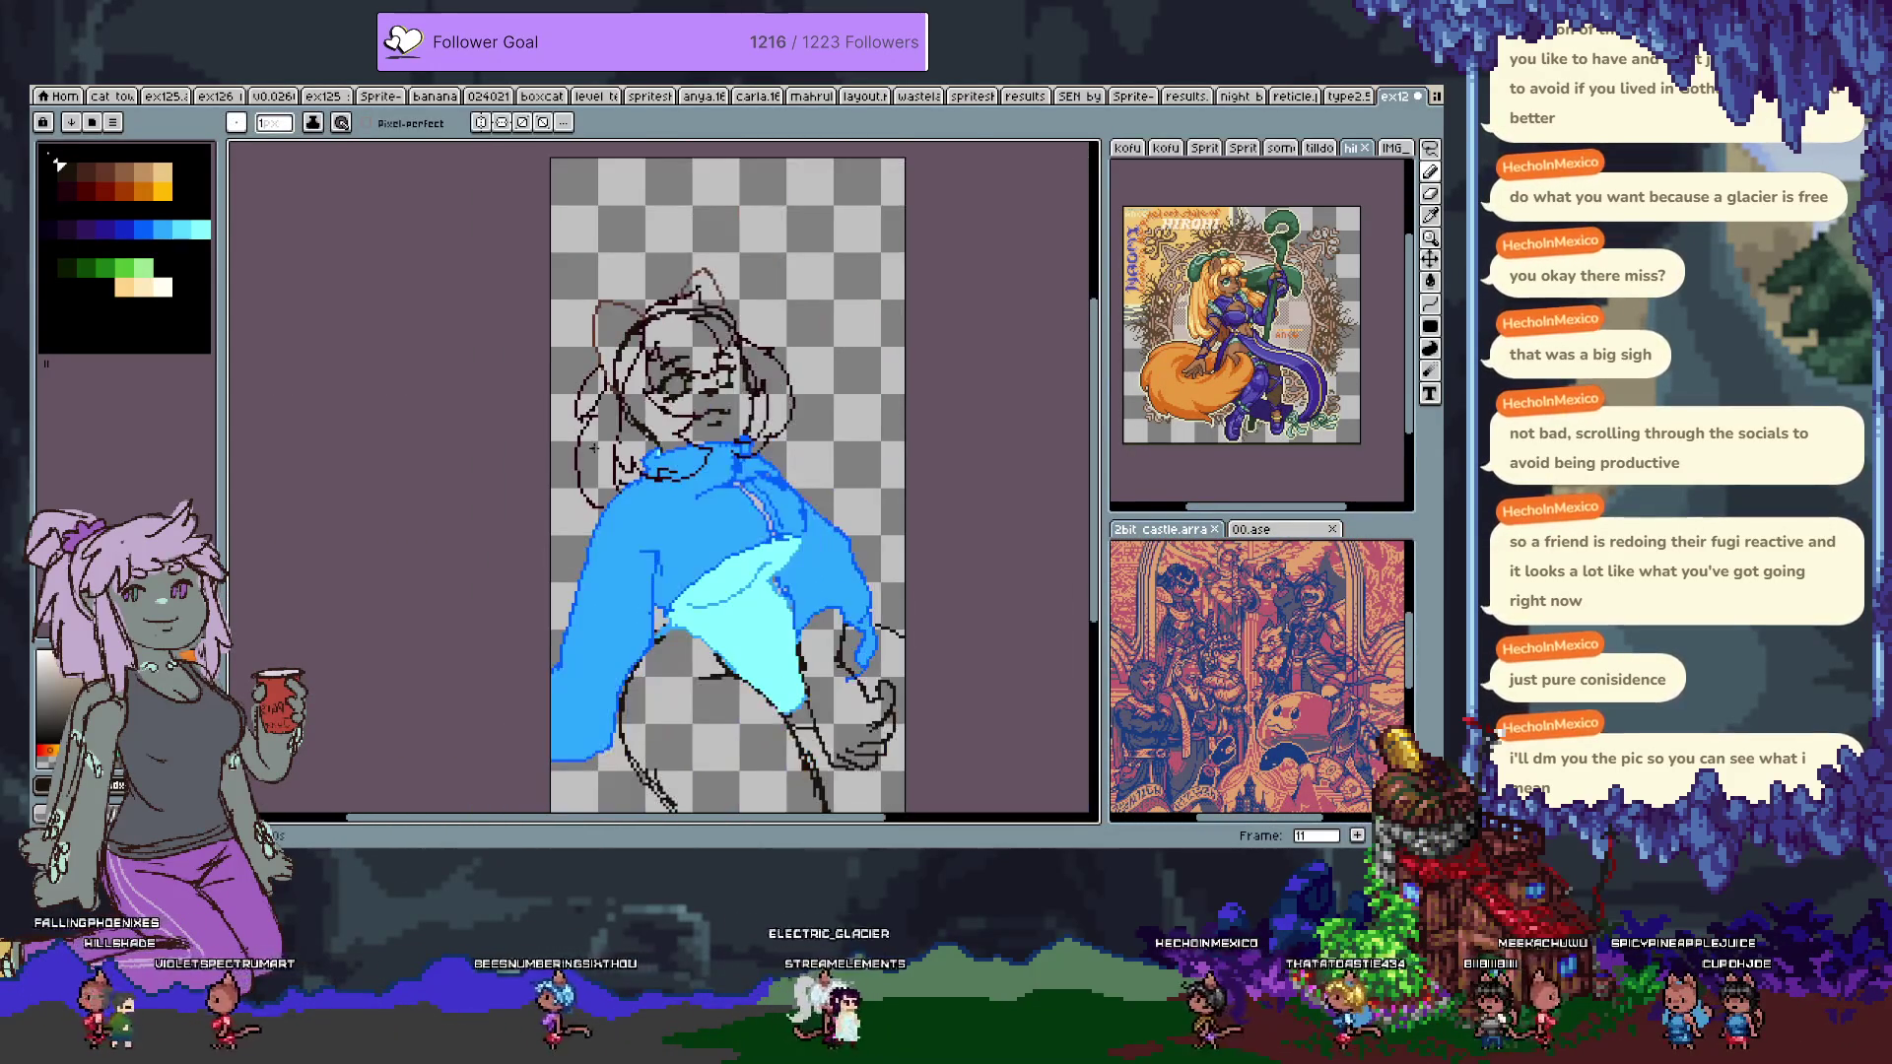
{"action": "left_click_drag", "start_coordinate": [594, 447], "coordinate": [573, 431]}
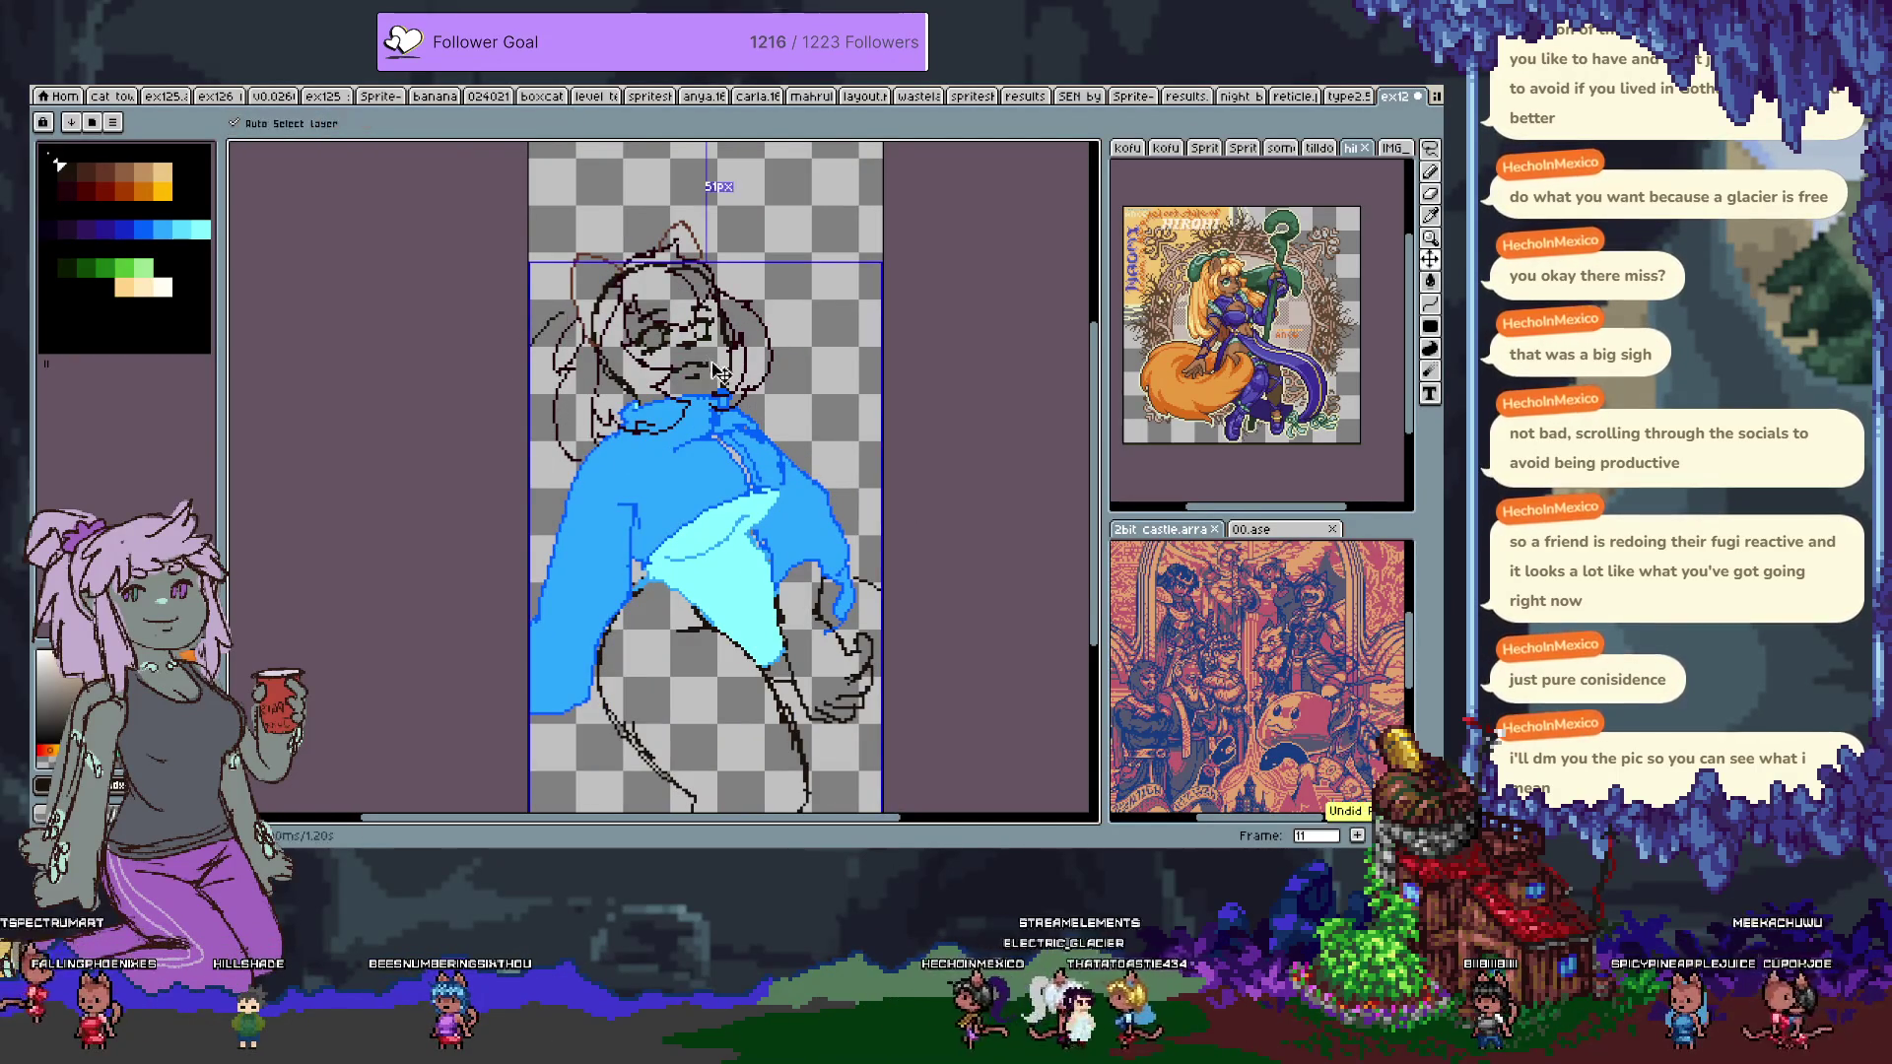
Undo the accidental stretch and draw a short pencil line beside the hair.
{"action": "key", "text": "ctrl+z"}
{"action": "left_click_drag", "start_coordinate": [519, 484], "coordinate": [555, 443]}
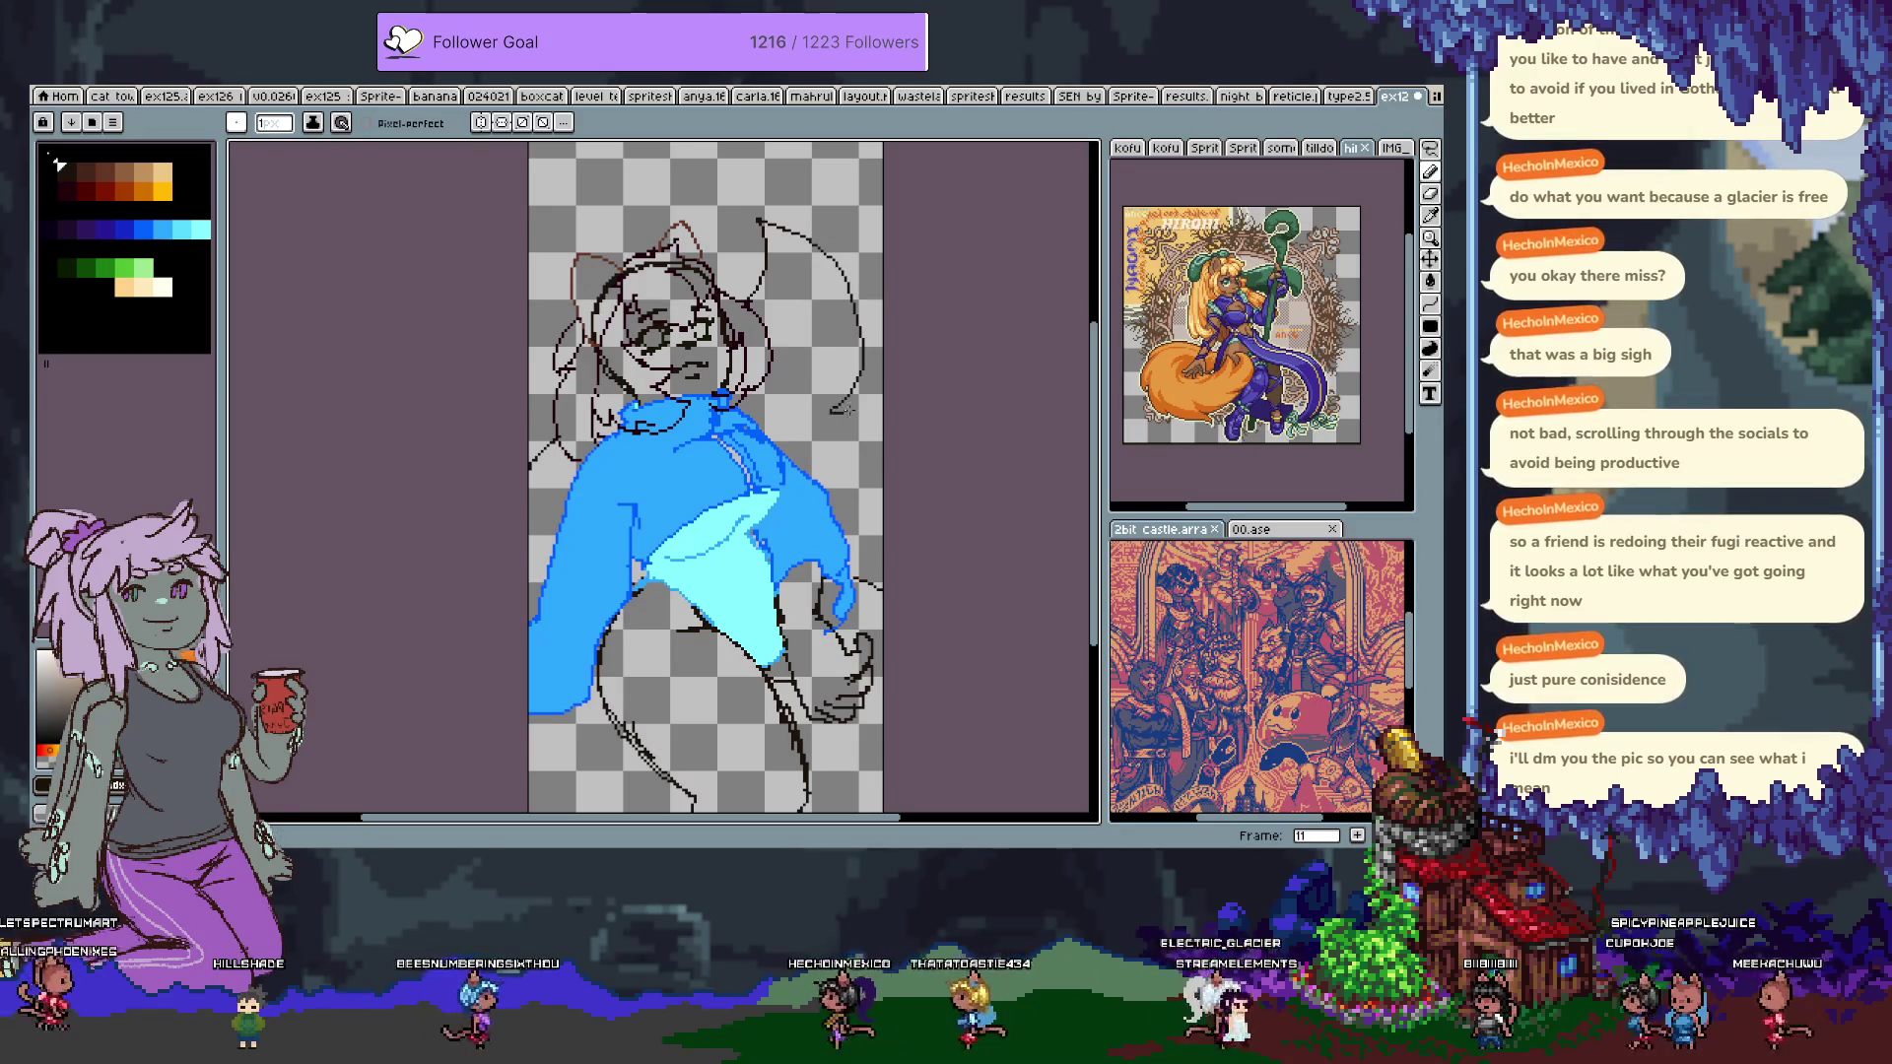
{"action": "scroll", "coordinate": [719, 657], "scroll_direction": "down", "scroll_amount": 2}
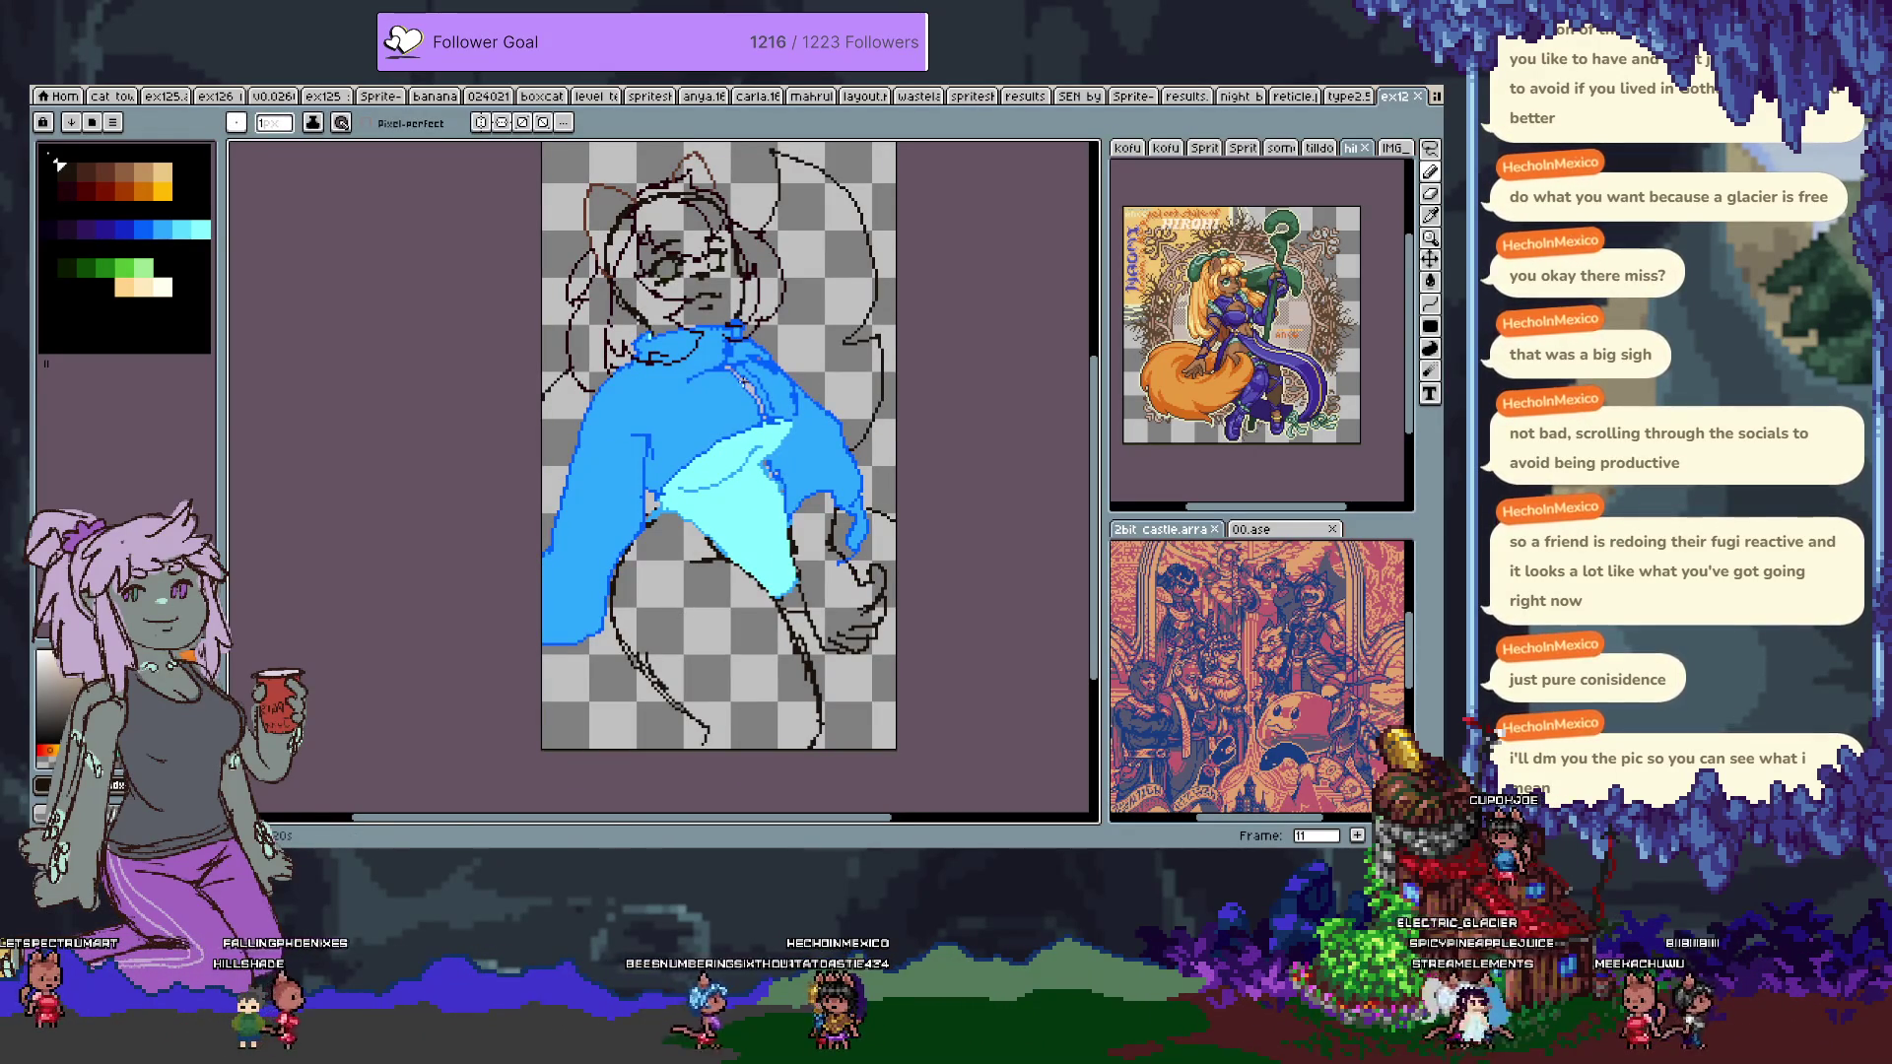
{"action": "scroll", "coordinate": [781, 355], "scroll_direction": "up", "scroll_amount": 3}
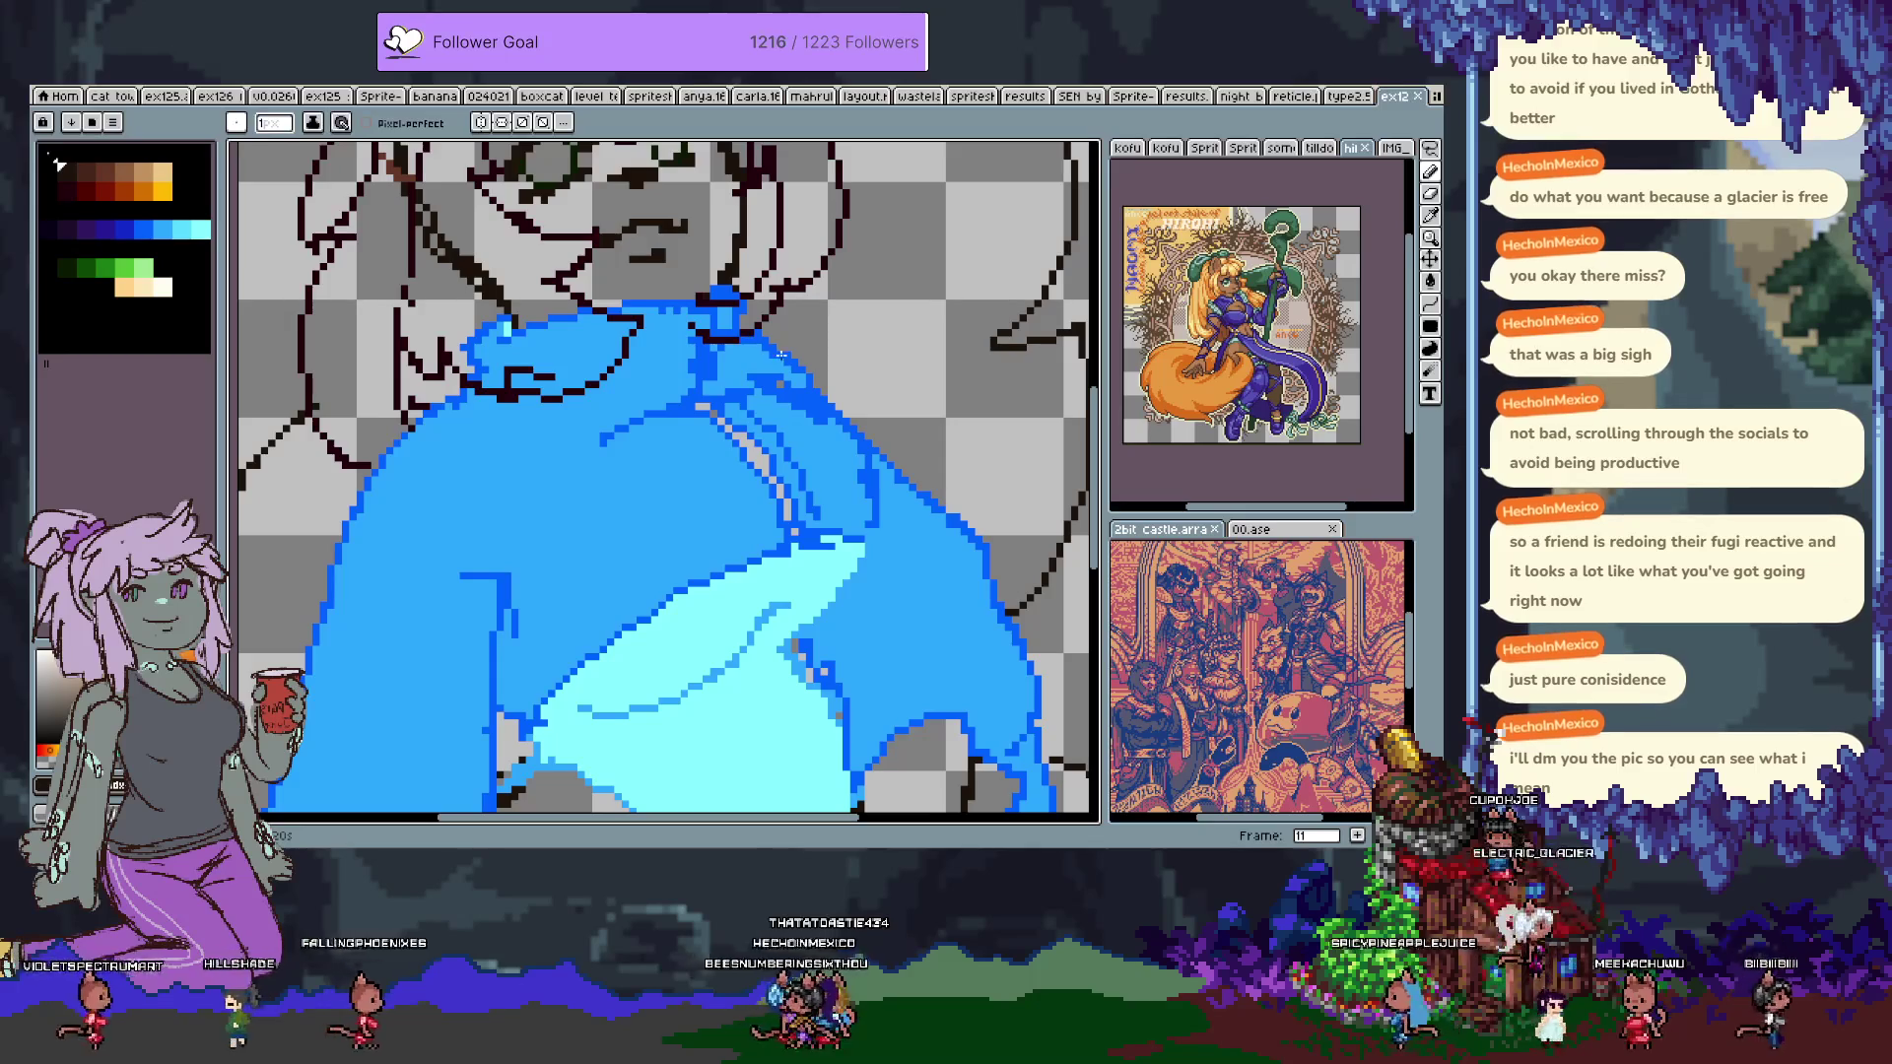
{"action": "left_click_drag", "start_coordinate": [737, 603], "coordinate": [613, 403]}
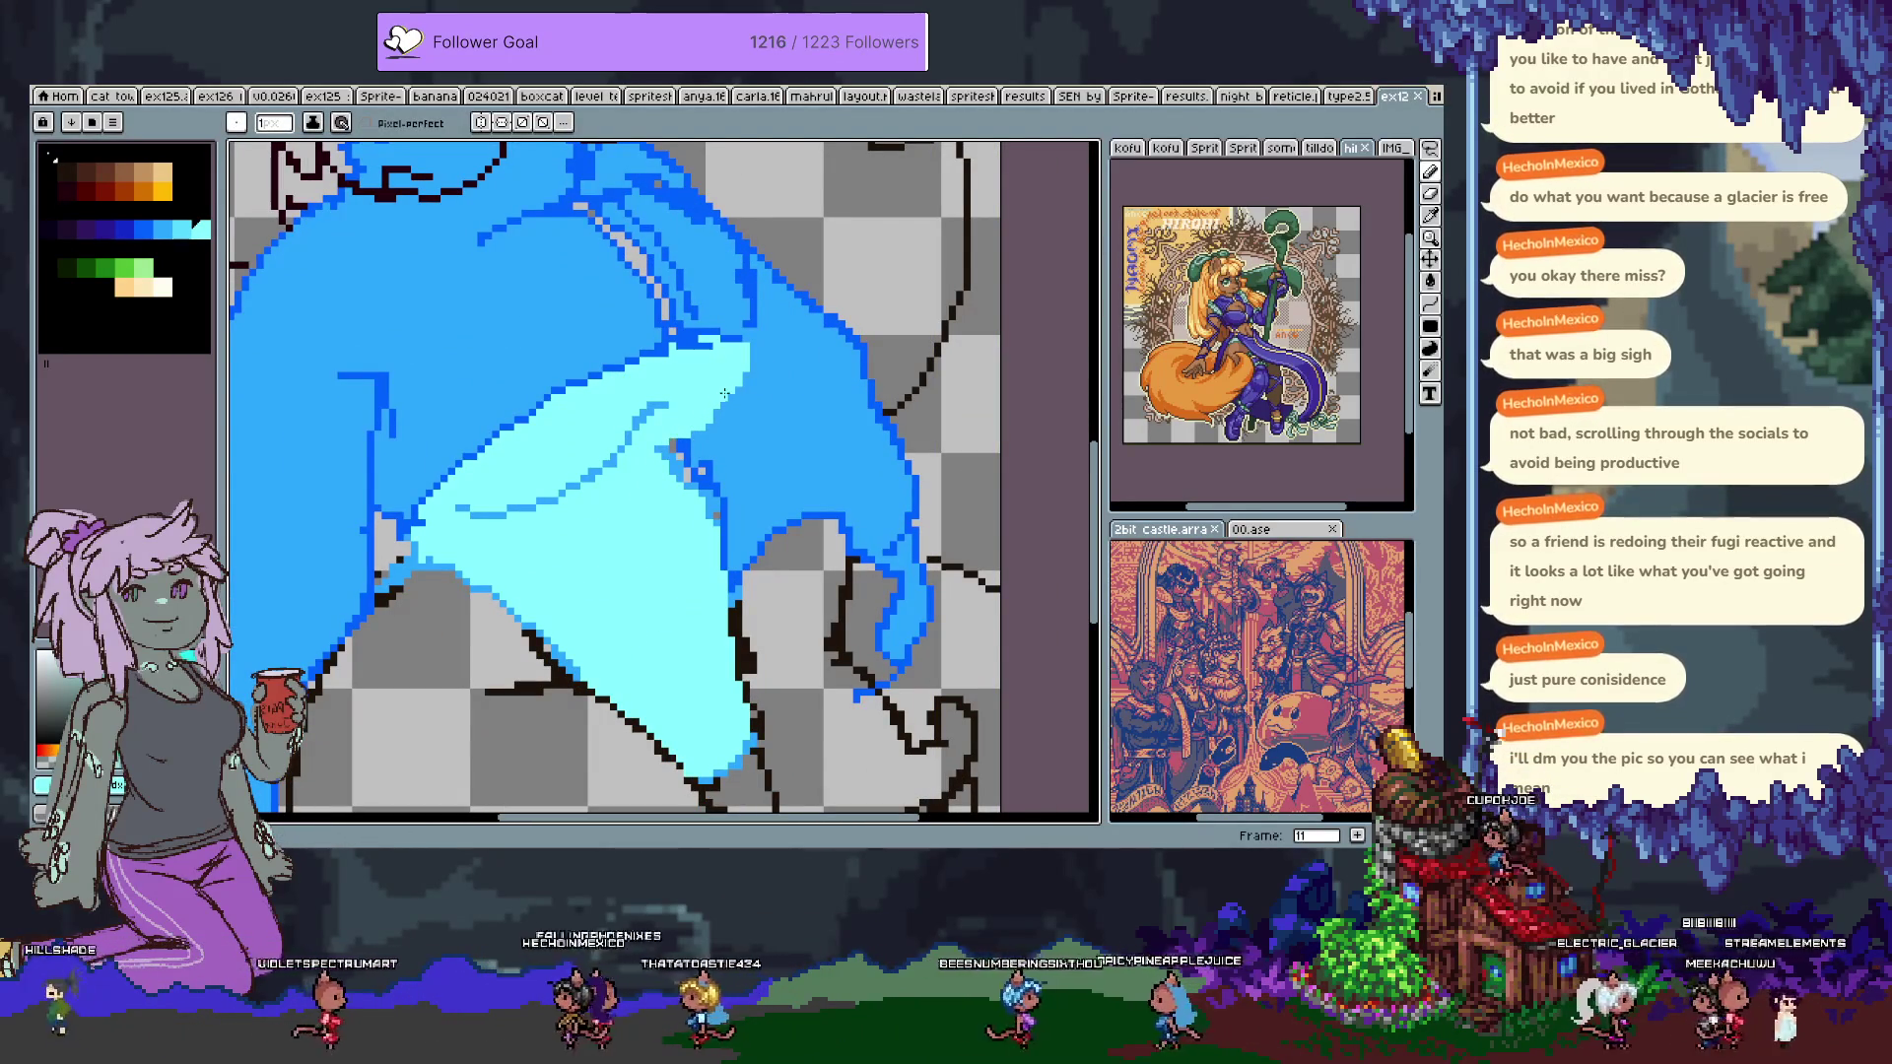
{"action": "mouse_move", "coordinate": [613, 246]}
{"action": "left_mouse_down"}
{"action": "mouse_move", "coordinate": [650, 434]}
{"action": "mouse_move", "coordinate": [749, 714]}
{"action": "mouse_move", "coordinate": [746, 665]}
{"action": "left_mouse_up"}
{"action": "key", "text": "Tab"}
Hide the timeline, pan over the sketch and undo the last two torso sketch strokes.
{"action": "key", "text": "b"}
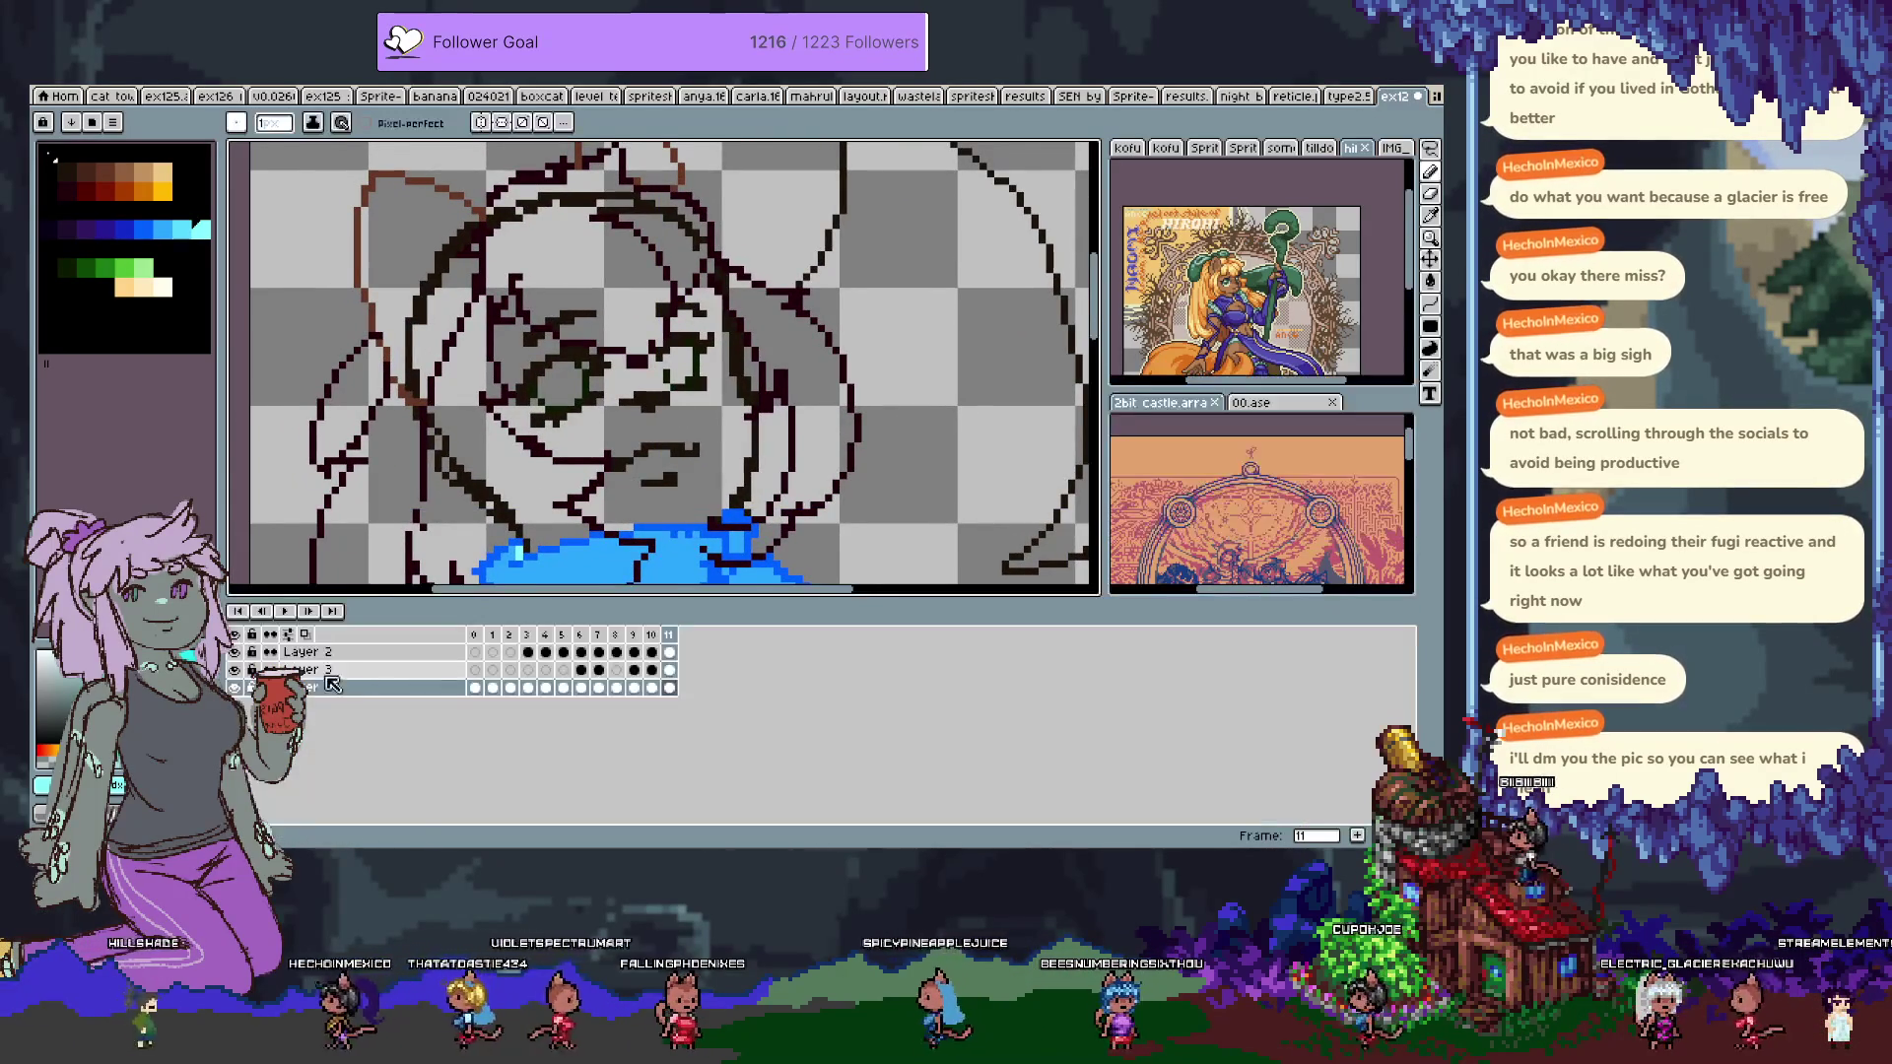
{"action": "key", "text": "Tab"}
{"action": "left_click_drag", "start_coordinate": [512, 592], "coordinate": [532, 611]}
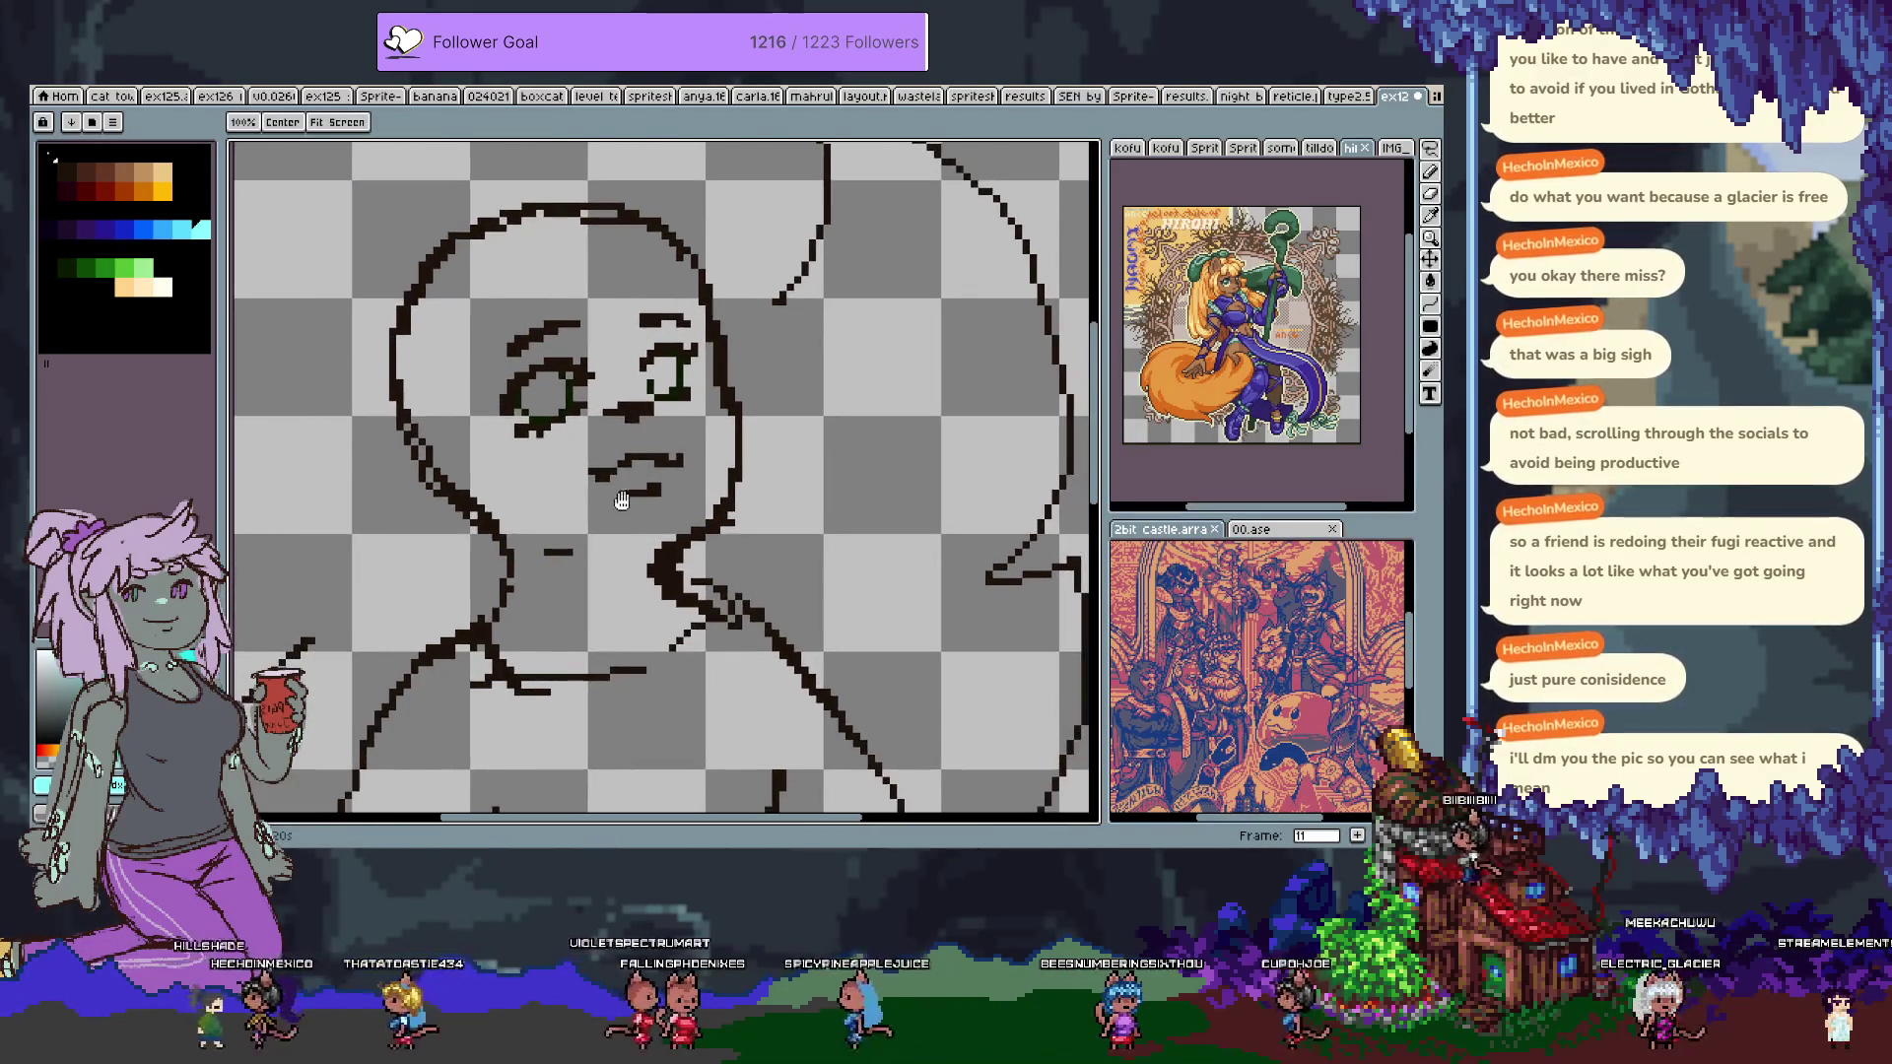
{"action": "mouse_move", "coordinate": [566, 676]}
{"action": "left_mouse_down"}
{"action": "mouse_move", "coordinate": [537, 528]}
{"action": "mouse_move", "coordinate": [554, 453]}
{"action": "mouse_move", "coordinate": [778, 429]}
{"action": "left_mouse_up"}
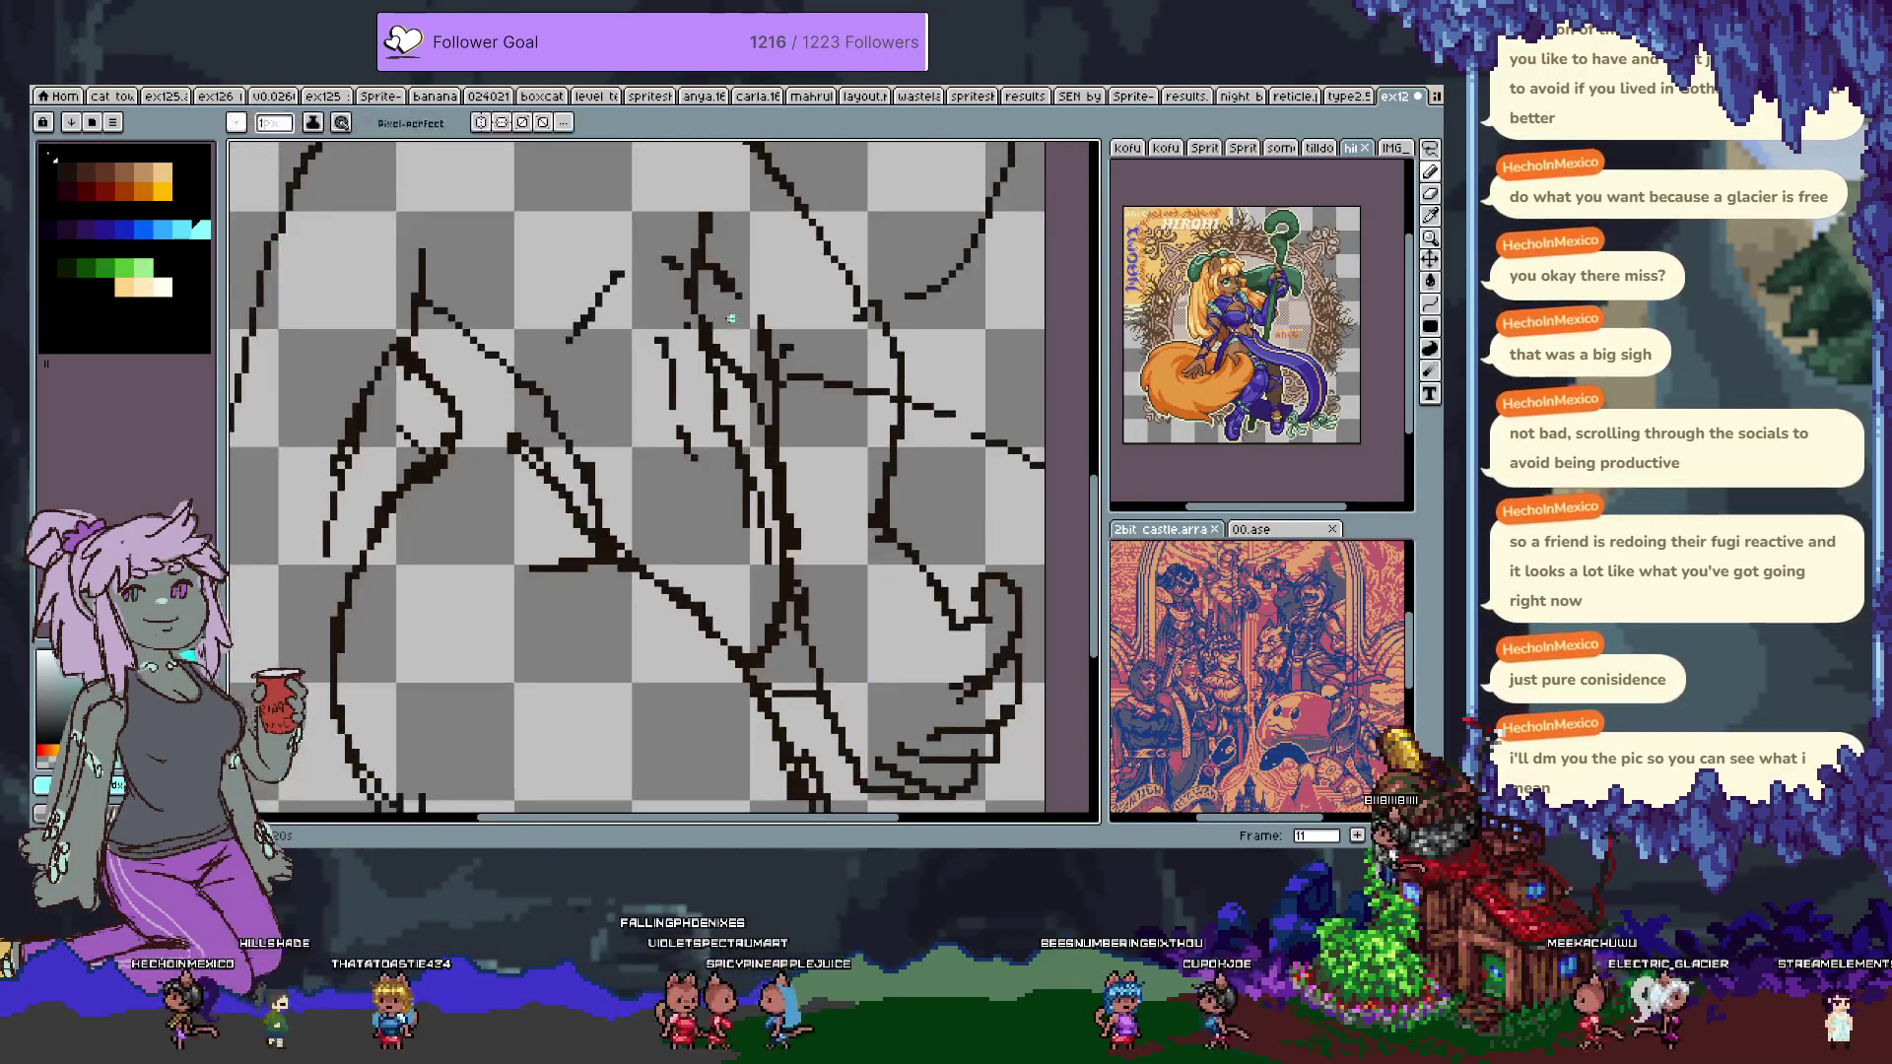
{"action": "key", "text": "b"}
{"action": "left_click_drag", "start_coordinate": [670, 641], "coordinate": [643, 254]}
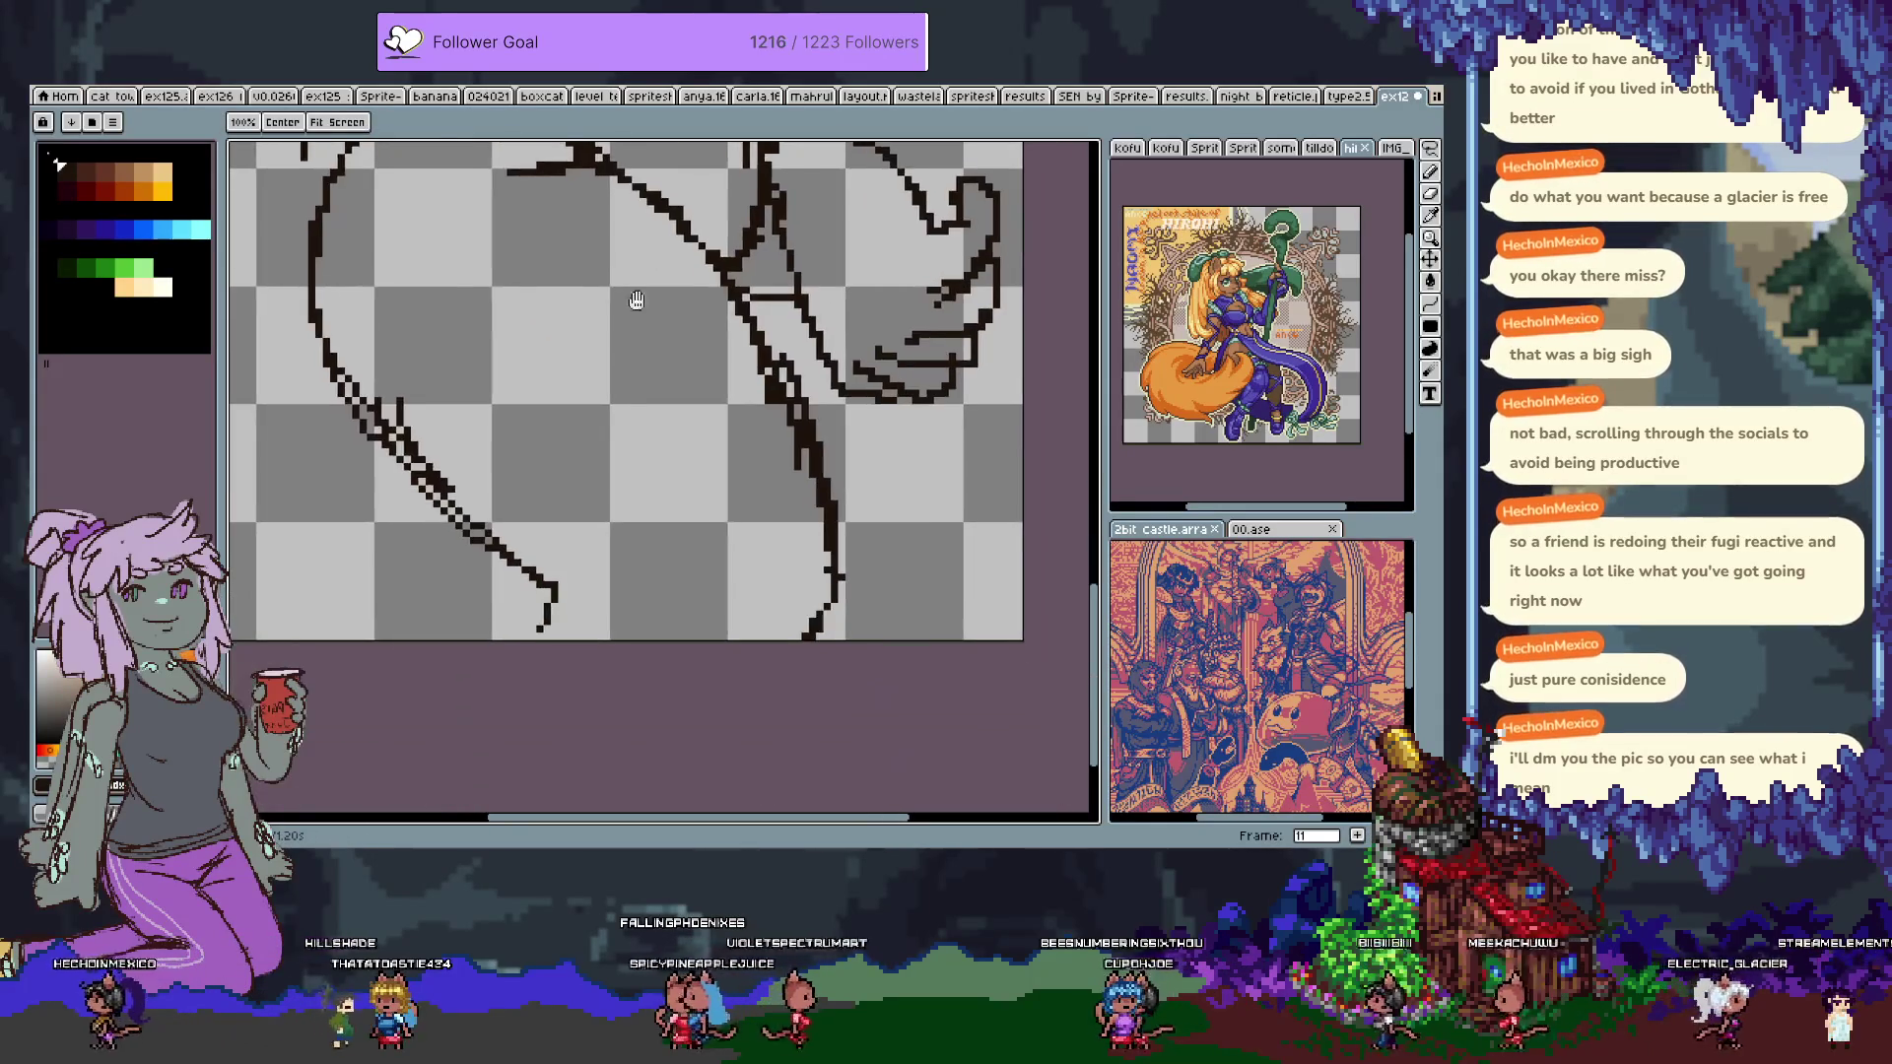
{"action": "mouse_move", "coordinate": [525, 661]}
{"action": "left_mouse_down"}
{"action": "mouse_move", "coordinate": [490, 410]}
{"action": "mouse_move", "coordinate": [536, 448]}
{"action": "mouse_move", "coordinate": [528, 498]}
{"action": "left_mouse_up"}
{"action": "key", "text": "ctrl+z"}
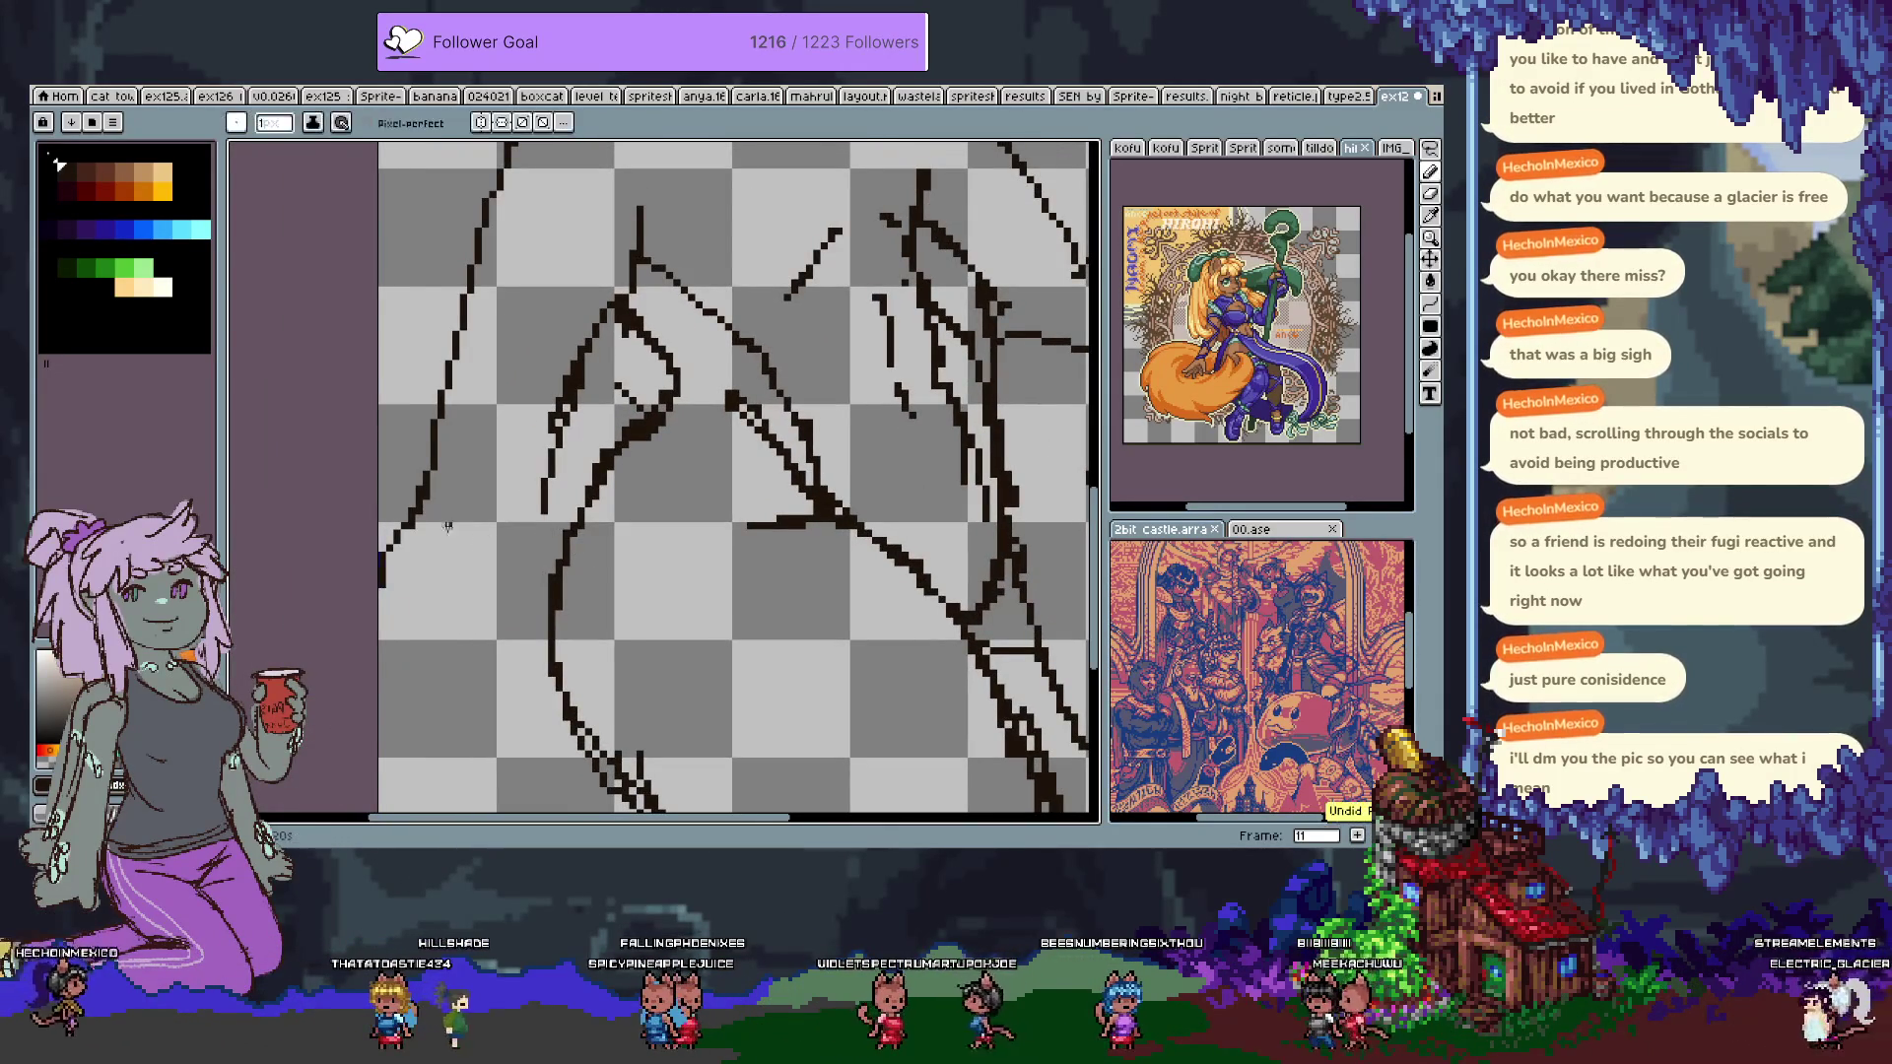
{"action": "key", "text": "ctrl+z"}
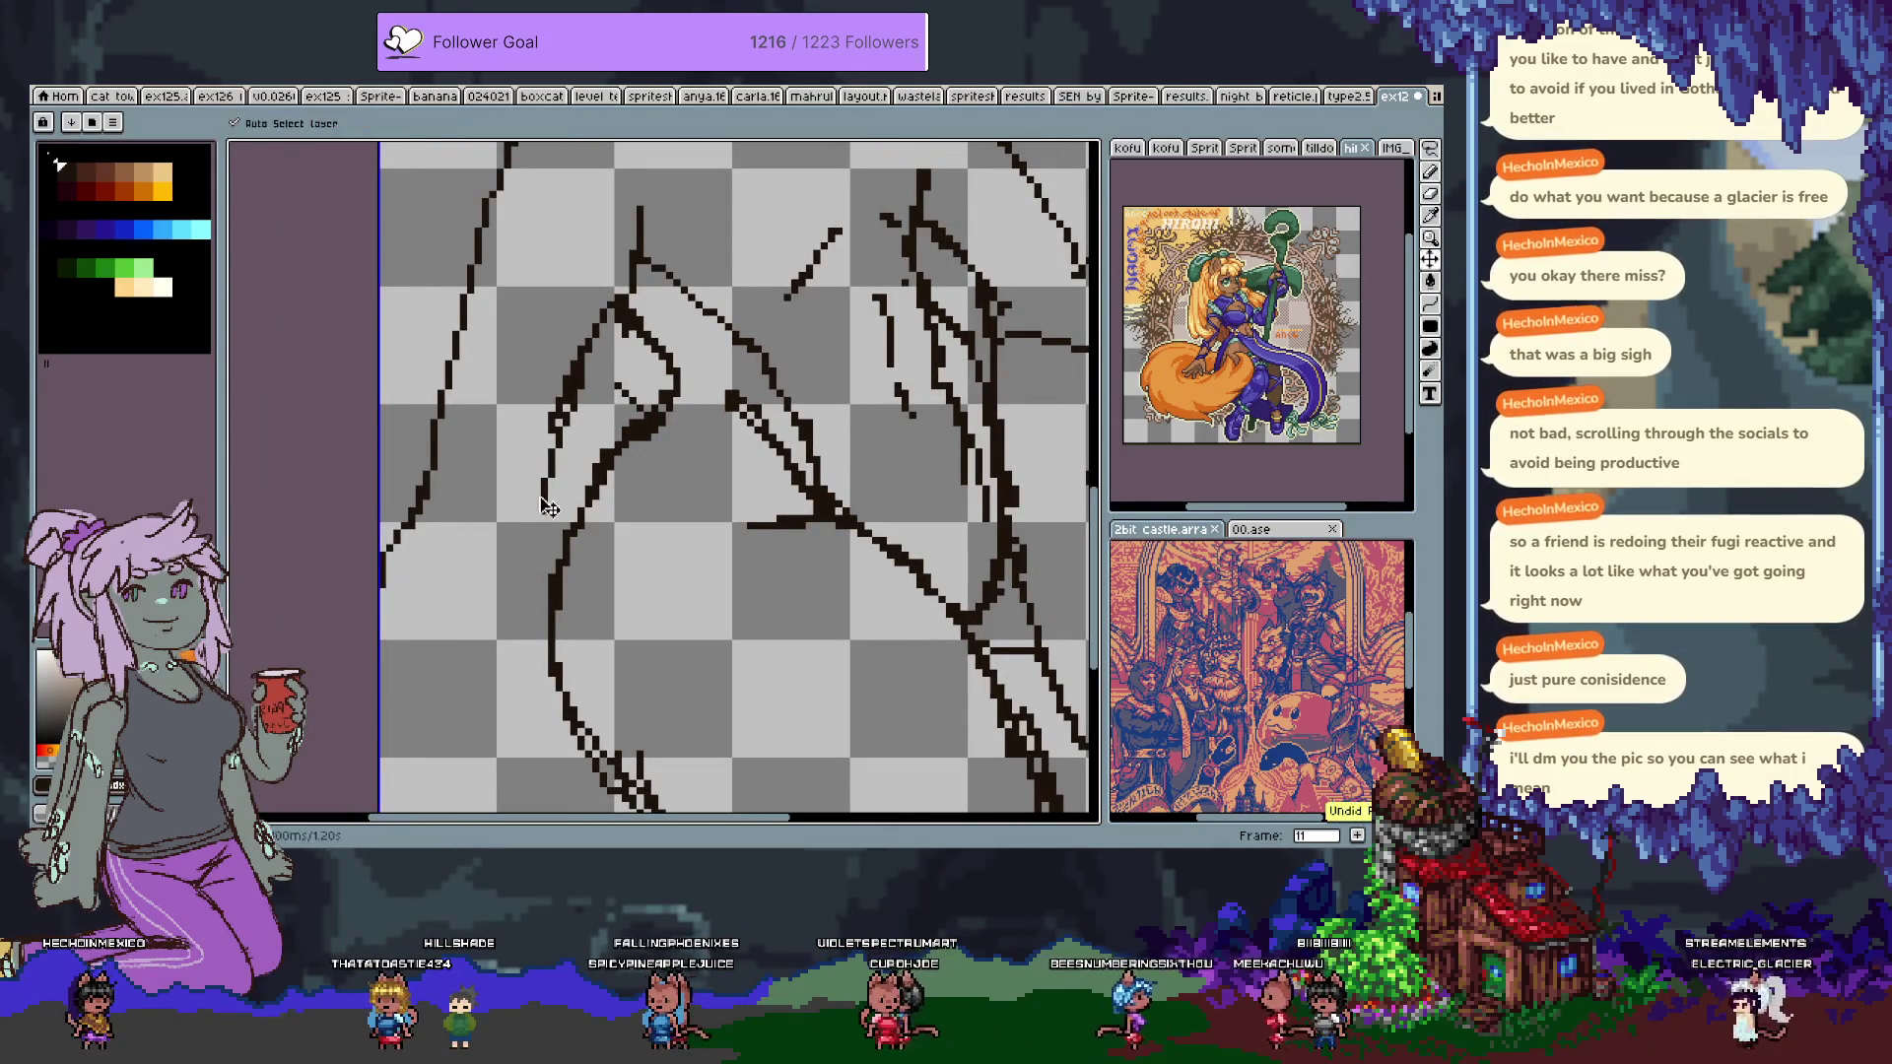
{"action": "mouse_move", "coordinate": [457, 612]}
{"action": "left_mouse_down"}
{"action": "mouse_move", "coordinate": [417, 591]}
{"action": "mouse_move", "coordinate": [494, 547]}
{"action": "left_mouse_up"}
{"action": "mouse_move", "coordinate": [552, 696]}
{"action": "left_mouse_down"}
{"action": "mouse_move", "coordinate": [538, 692]}
{"action": "mouse_move", "coordinate": [612, 565]}
{"action": "mouse_move", "coordinate": [579, 493]}
{"action": "mouse_move", "coordinate": [485, 679]}
{"action": "left_mouse_up"}
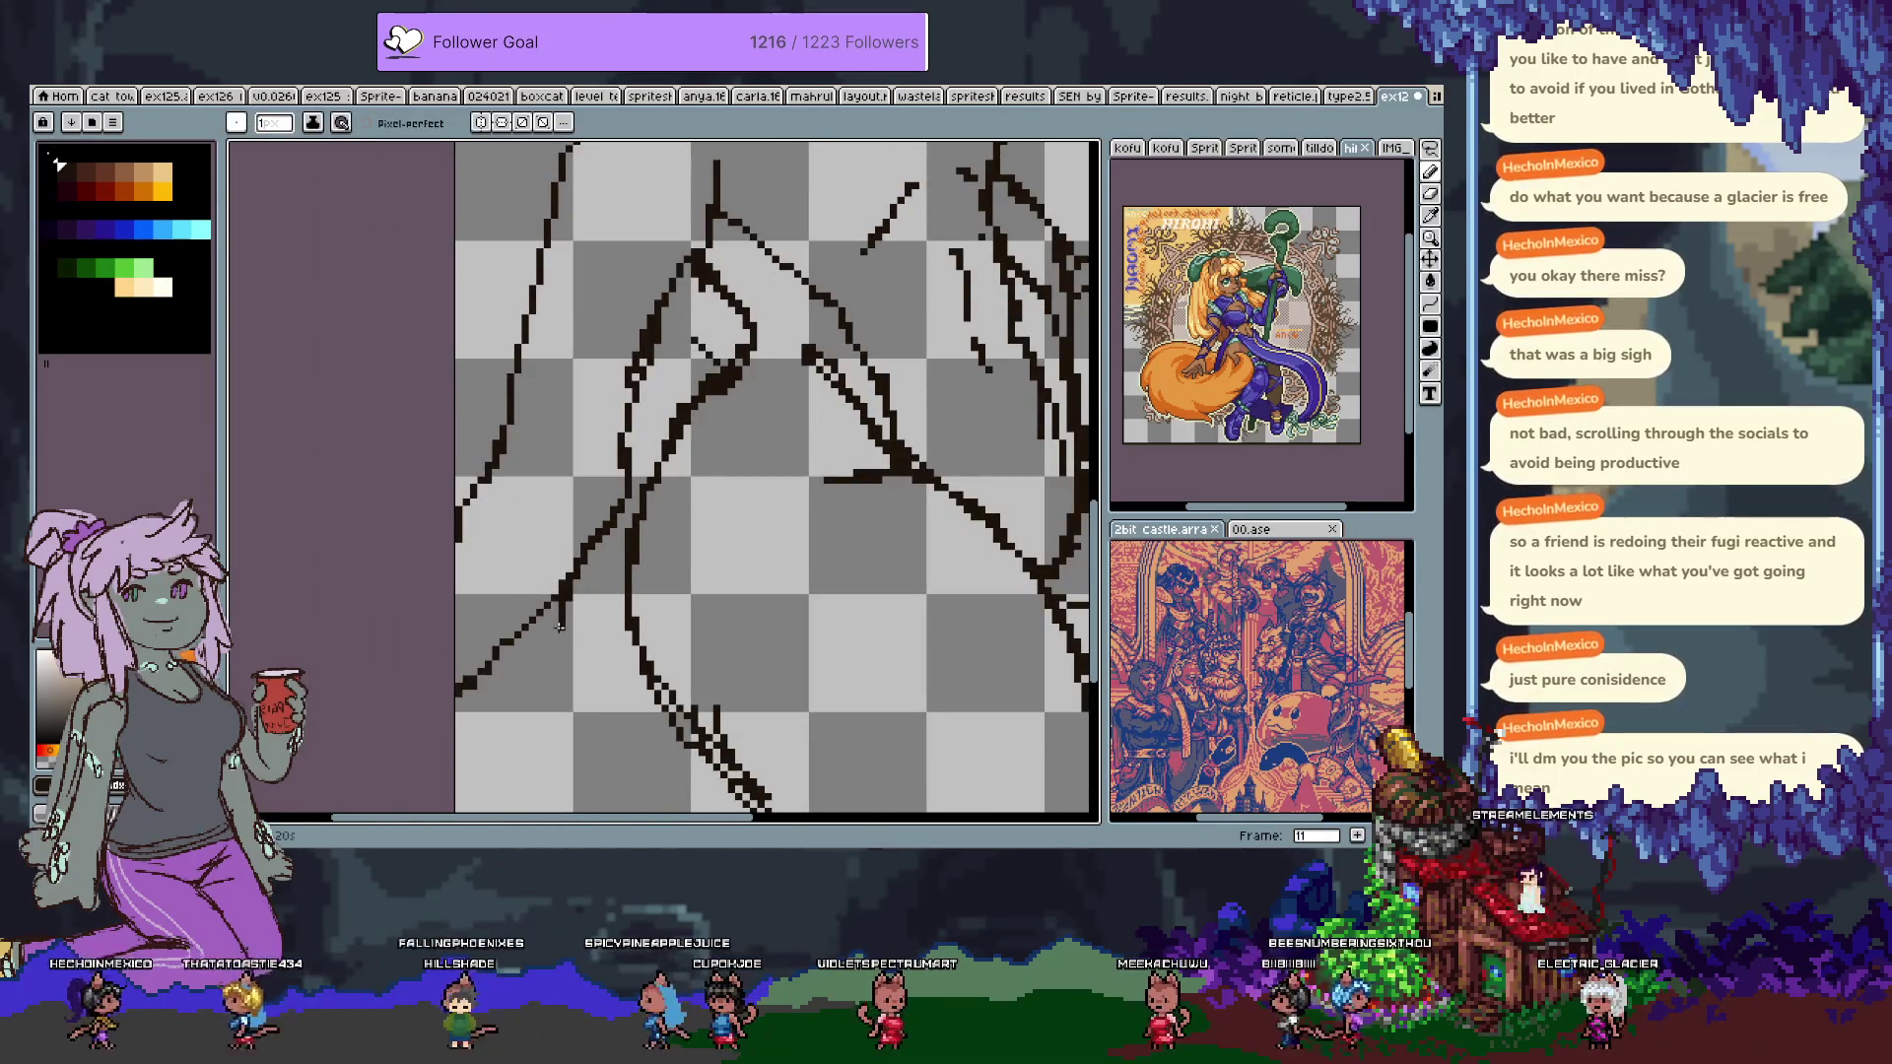
Draw new downward torso contour strokes and a shorter diagonal line with the 1px pencil.
{"action": "key", "text": "e"}
{"action": "mouse_move", "coordinate": [676, 653]}
{"action": "left_mouse_down"}
{"action": "mouse_move", "coordinate": [536, 453]}
{"action": "mouse_move", "coordinate": [469, 435]}
{"action": "mouse_move", "coordinate": [650, 708]}
{"action": "left_mouse_up"}
{"action": "key", "text": "b"}
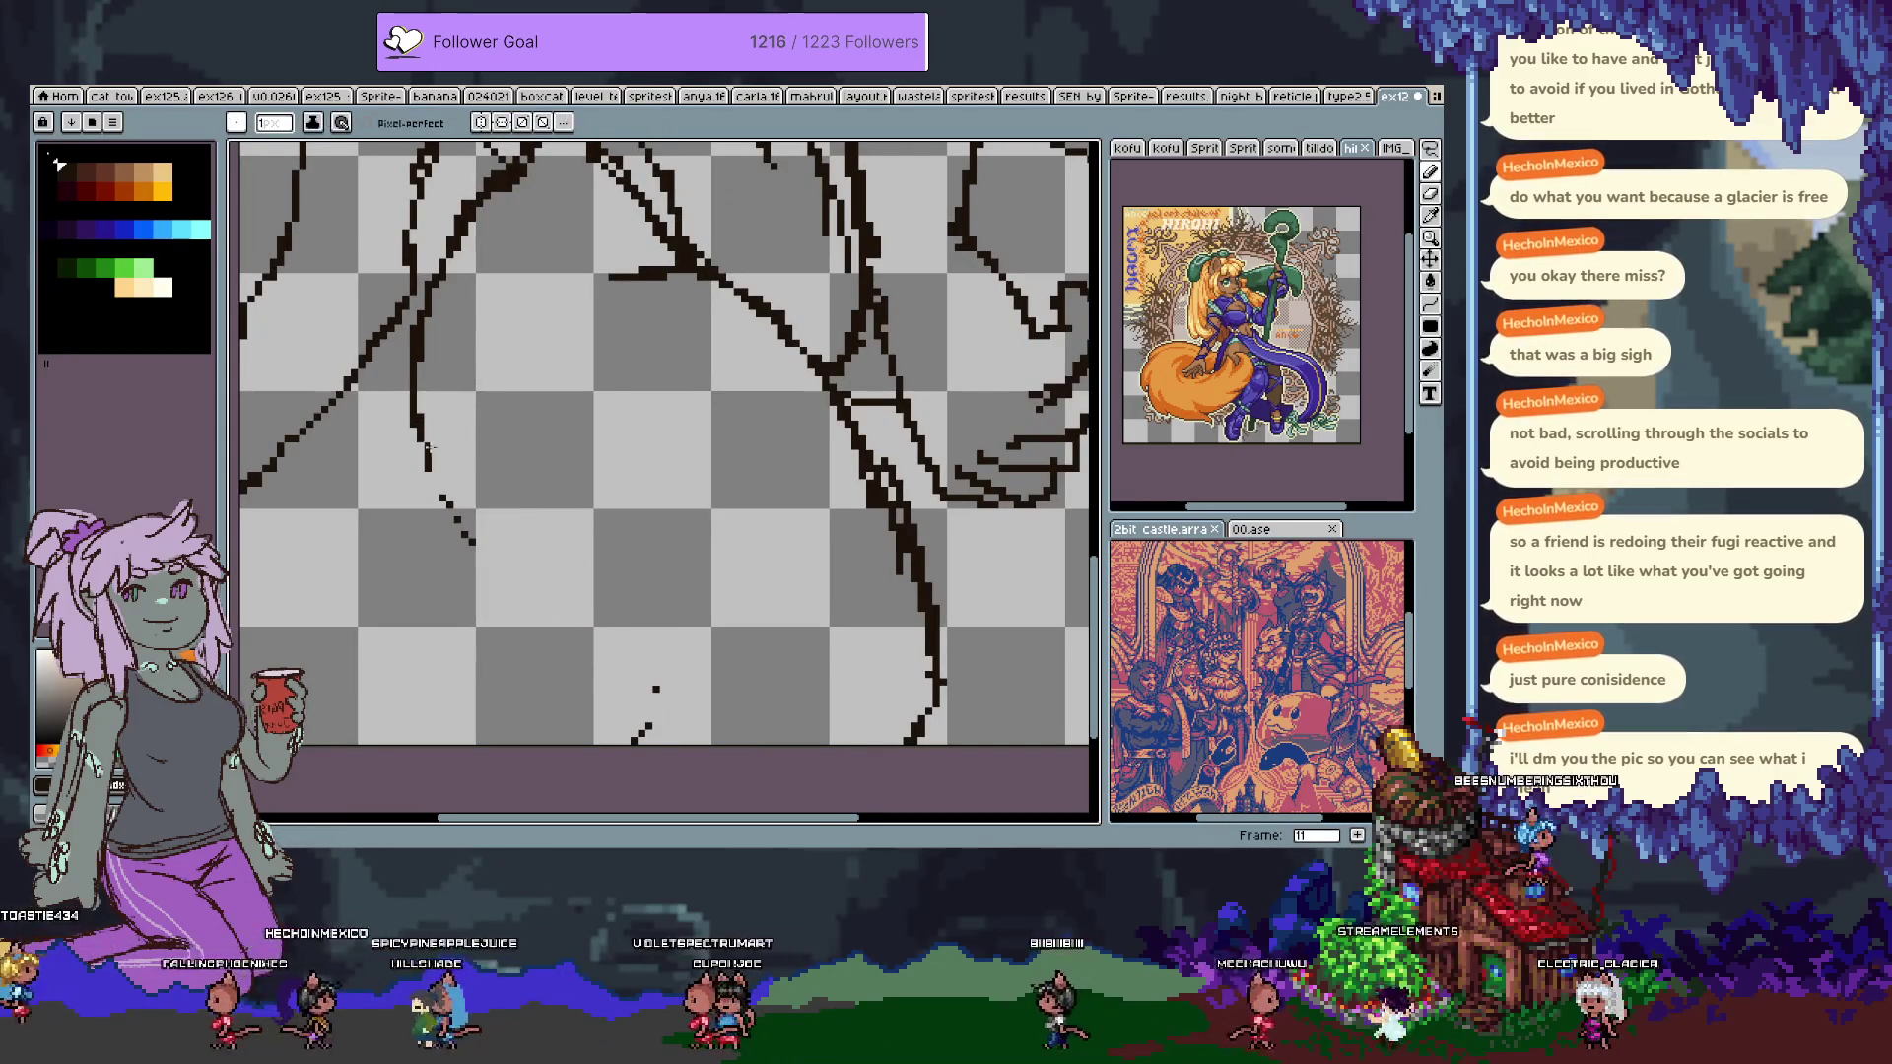
{"action": "mouse_move", "coordinate": [464, 533]}
{"action": "left_mouse_down"}
{"action": "mouse_move", "coordinate": [537, 569]}
{"action": "mouse_move", "coordinate": [657, 688]}
{"action": "left_mouse_up"}
{"action": "key", "text": "v"}
{"action": "key", "text": "b"}
{"action": "left_click_drag", "start_coordinate": [562, 570], "coordinate": [631, 700]}
Erase part of the dark line and redraw a long contour with a curved lower end.
{"action": "key", "text": "e"}
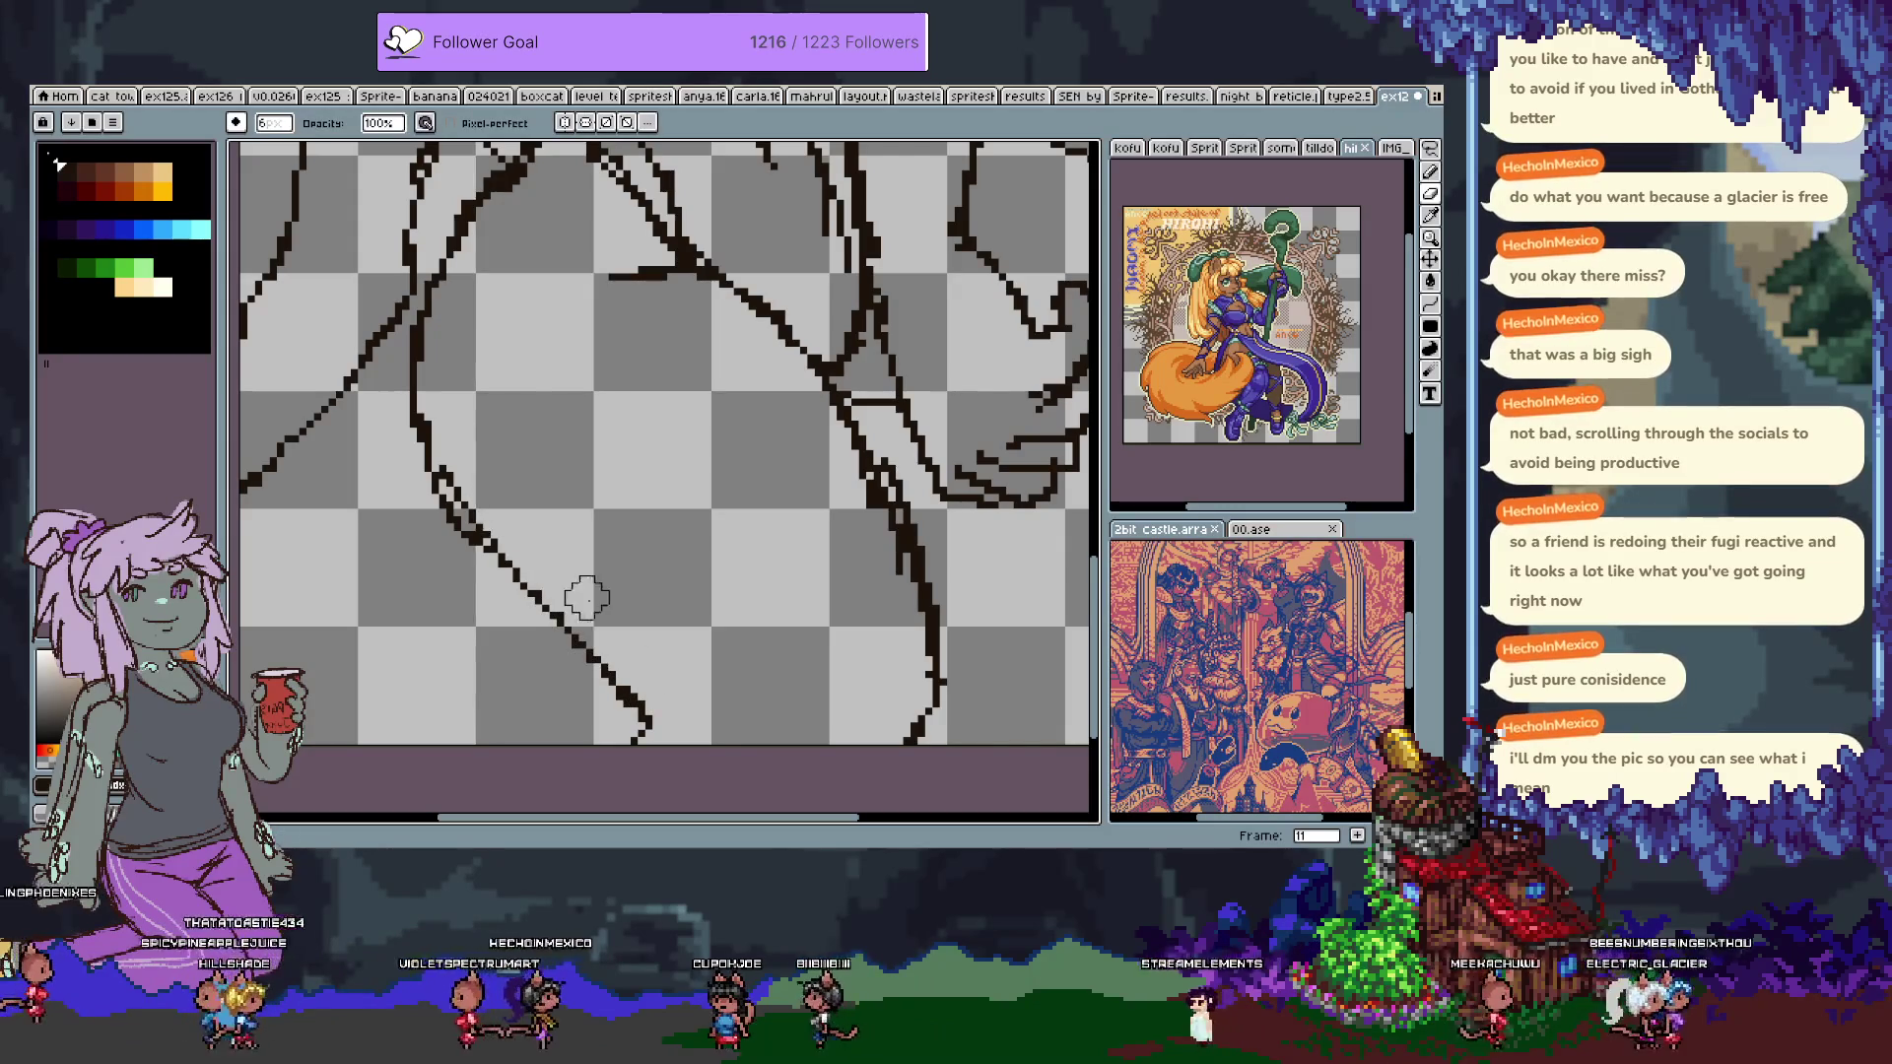
{"action": "left_click_drag", "start_coordinate": [432, 391], "coordinate": [444, 422]}
{"action": "key", "text": "b"}
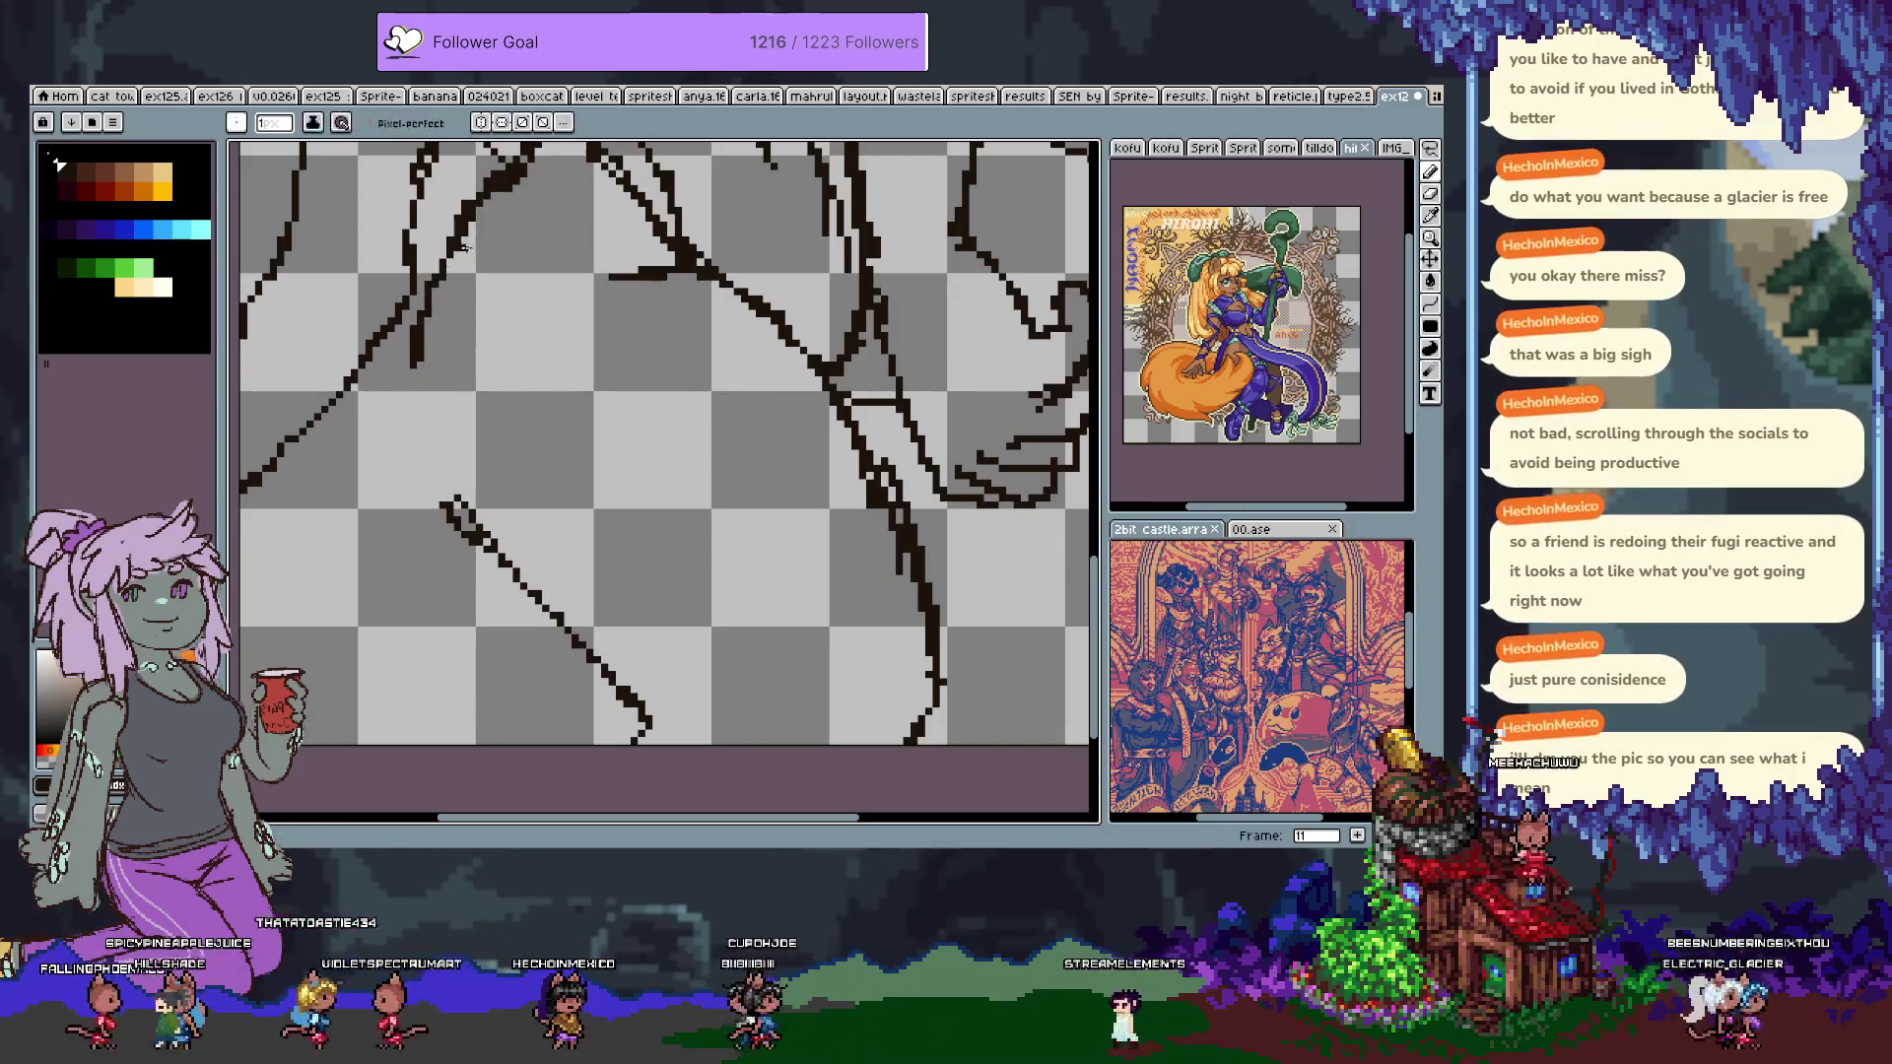
{"action": "key", "text": "e"}
{"action": "scroll", "coordinate": [552, 374], "scroll_direction": "up", "scroll_amount": 2}
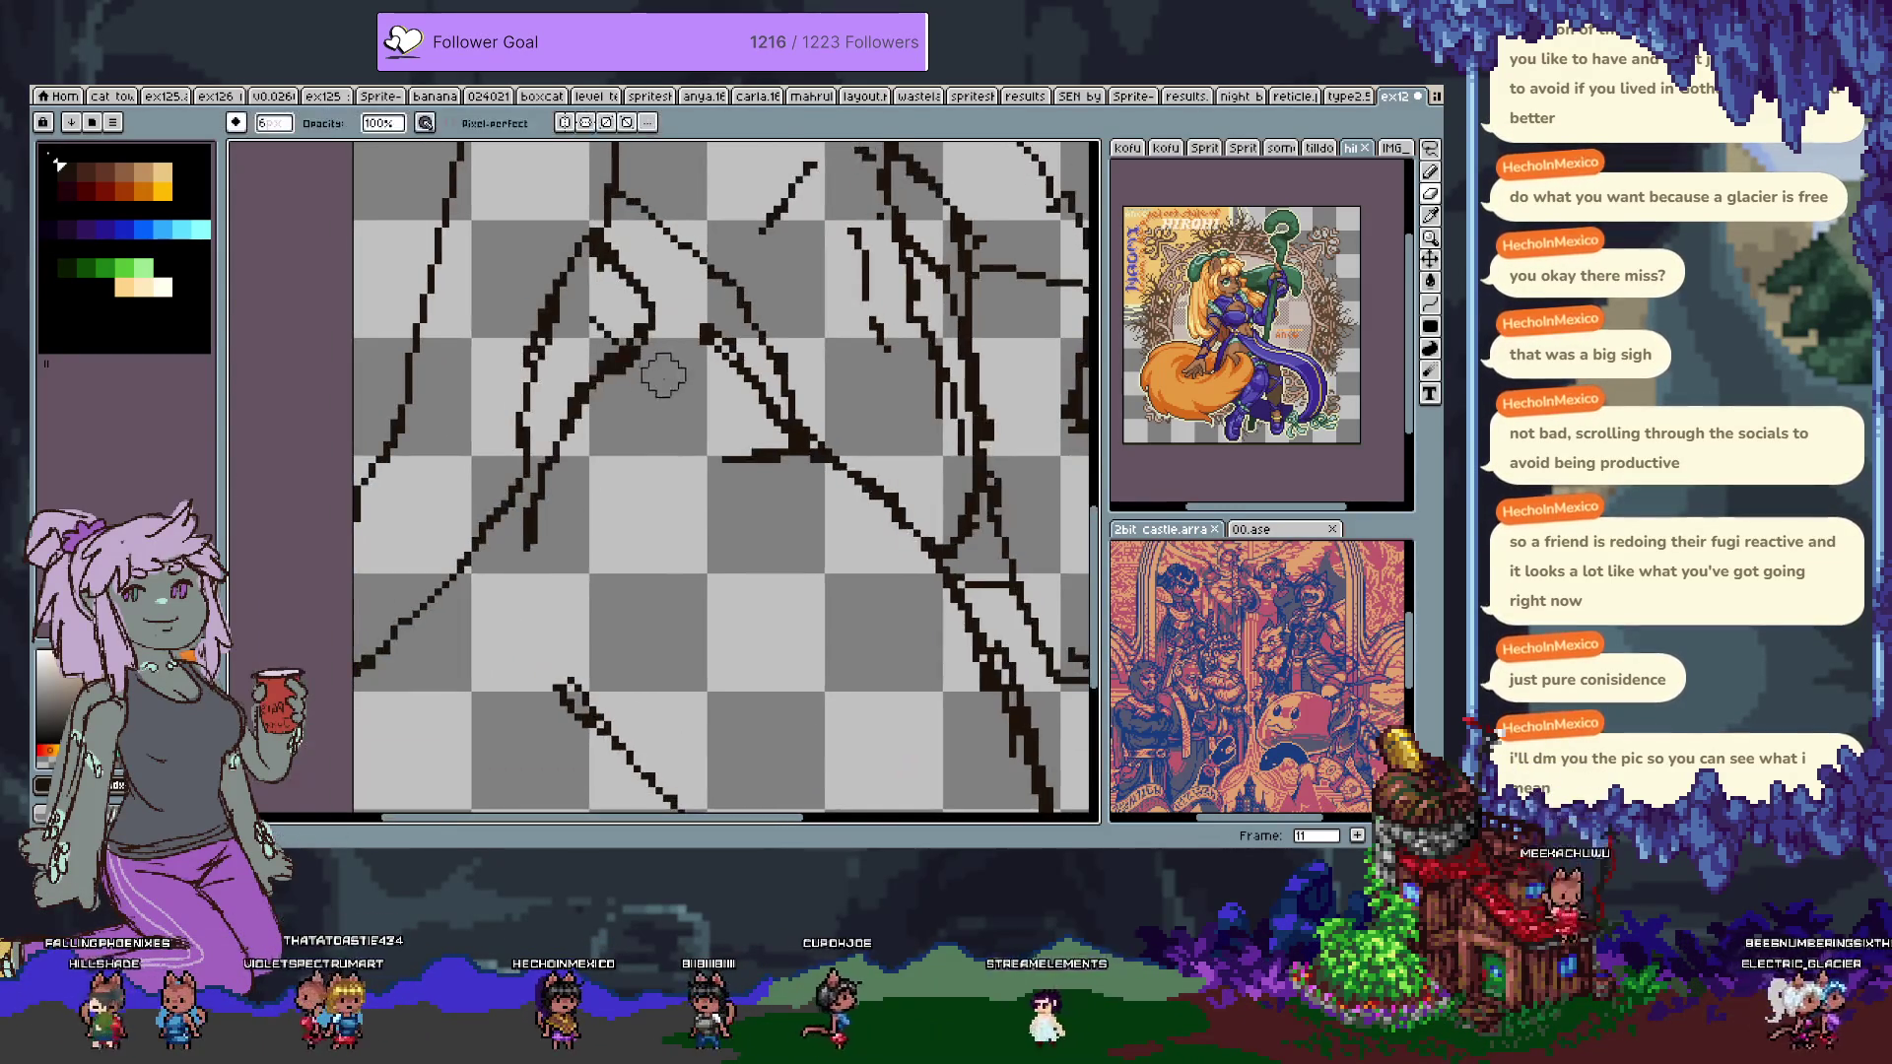
{"action": "key", "text": "b"}
{"action": "left_click_drag", "start_coordinate": [537, 650], "coordinate": [578, 392]}
{"action": "key", "text": "ctrl+z"}
{"action": "left_click_drag", "start_coordinate": [510, 537], "coordinate": [577, 700]}
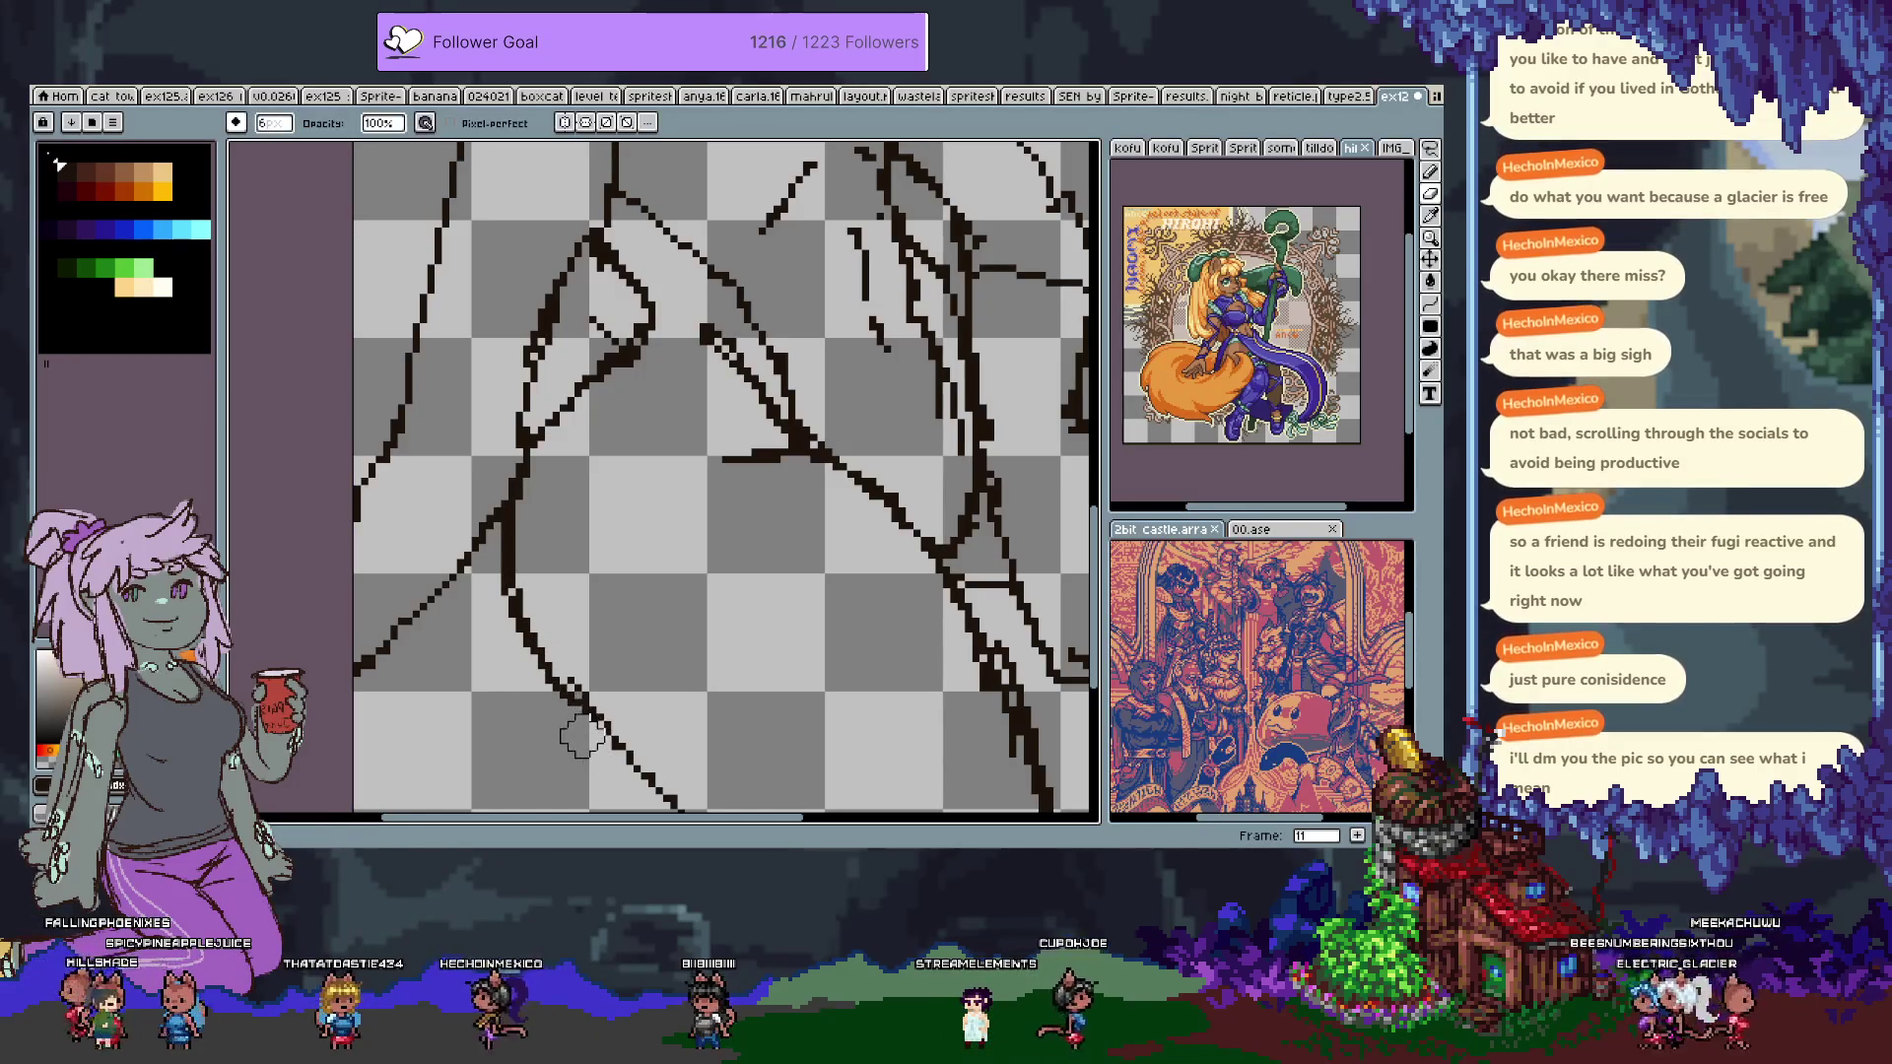
Erase the stray body-line segment and the old diagonal body line with the 6px eraser.
{"action": "scroll", "coordinate": [666, 493], "scroll_direction": "right", "scroll_amount": 5}
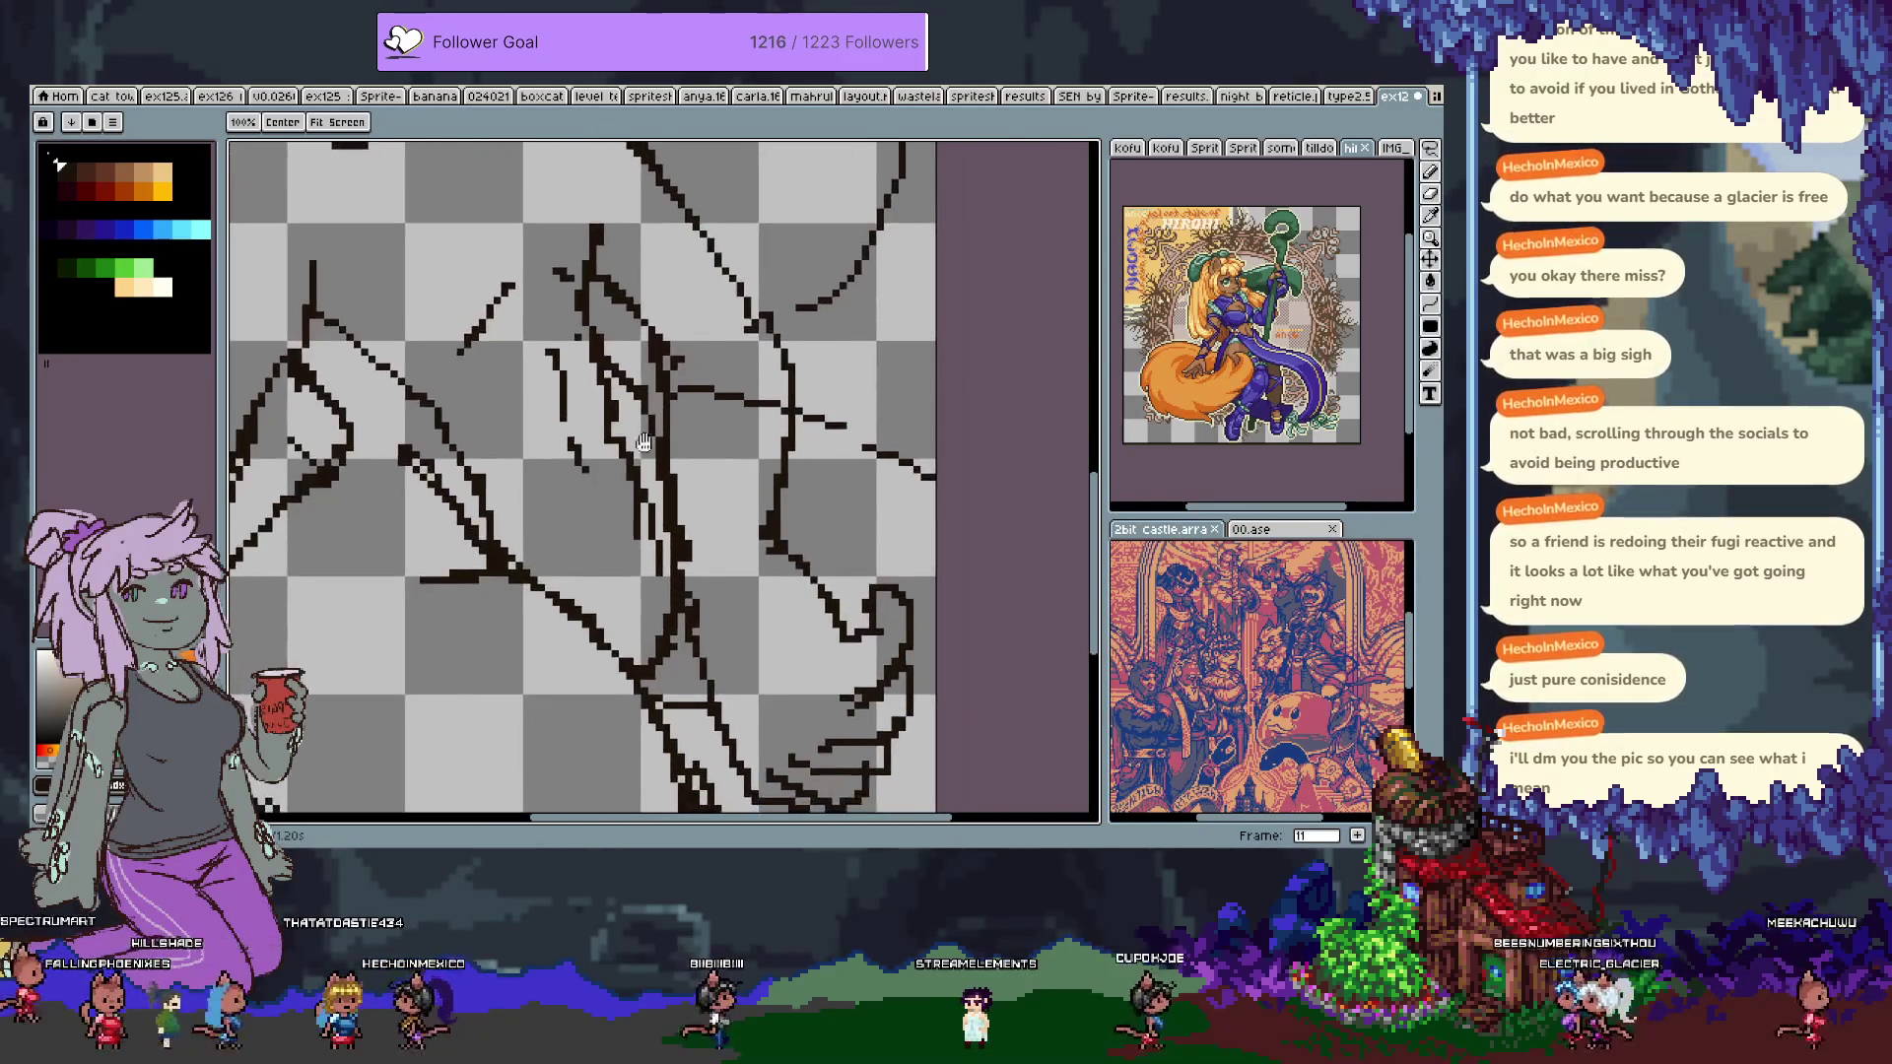
{"action": "key", "text": "e"}
{"action": "left_click_drag", "start_coordinate": [717, 399], "coordinate": [788, 404]}
{"action": "key", "text": "b"}
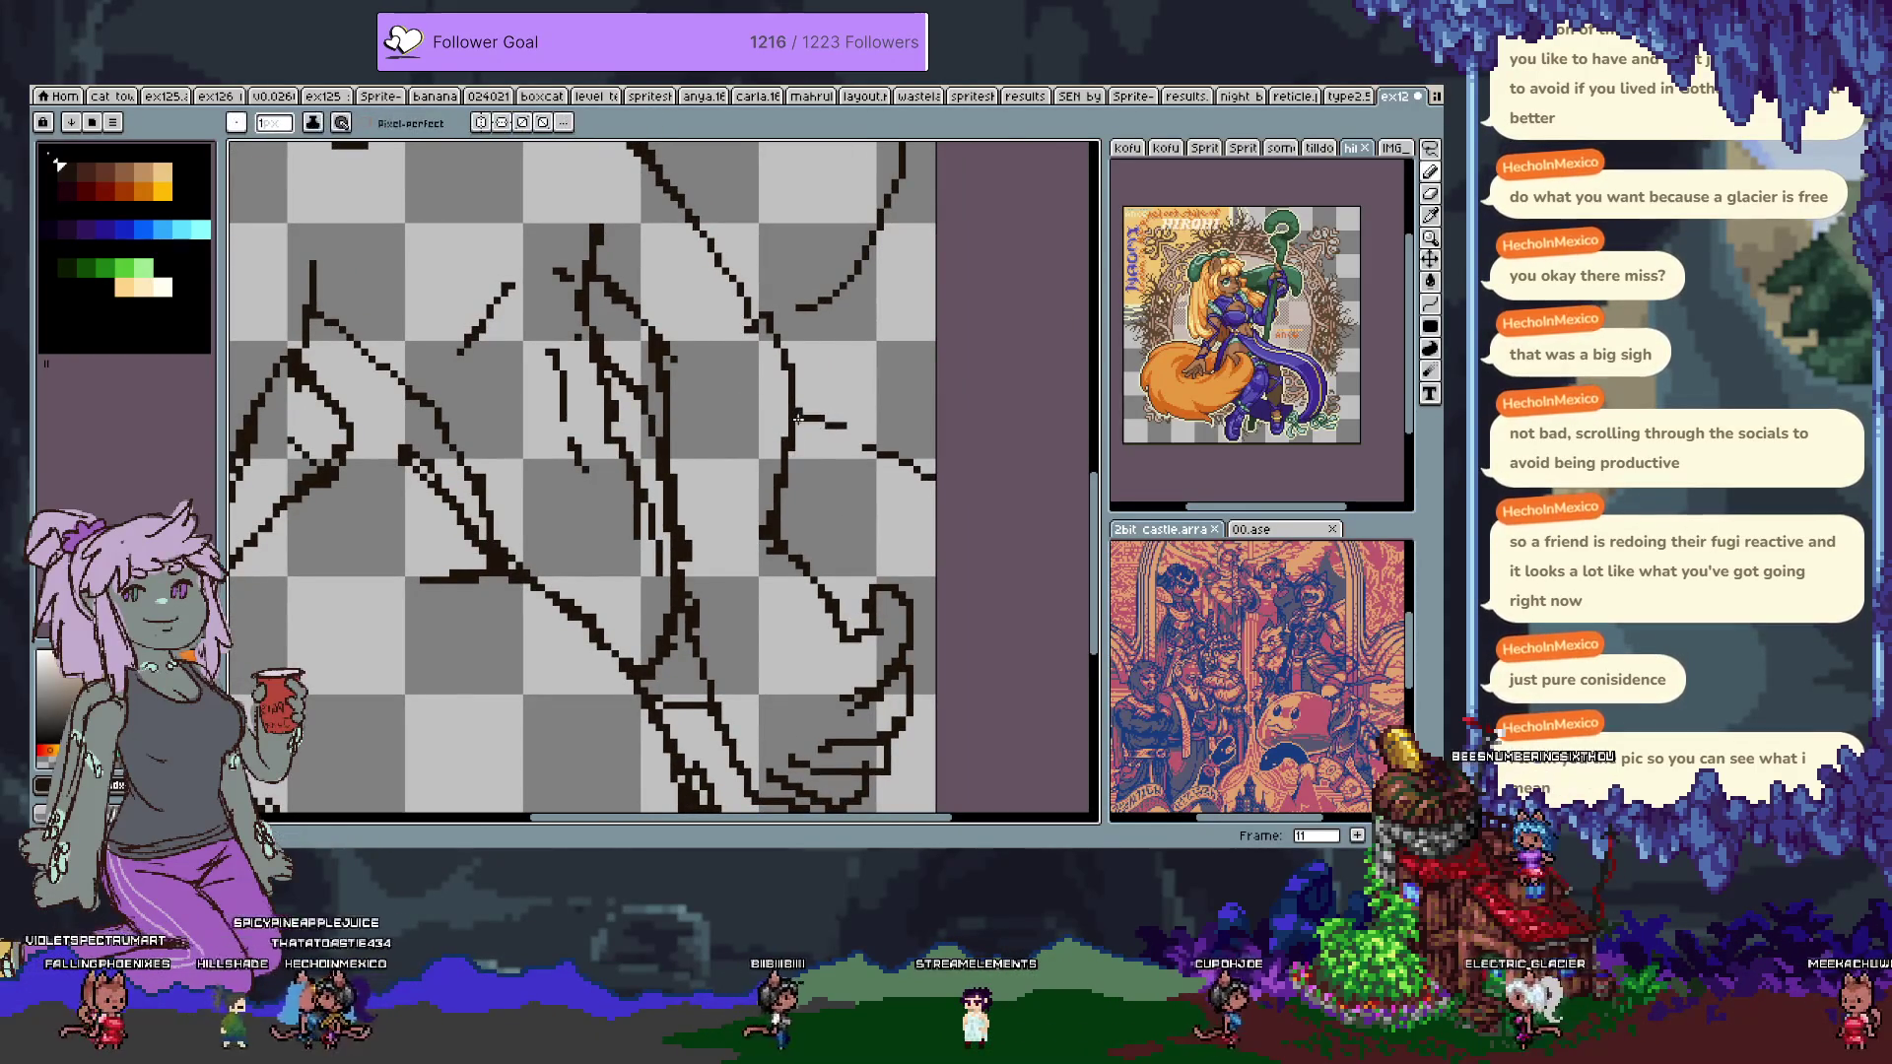
{"action": "scroll", "coordinate": [828, 473], "scroll_direction": "down", "scroll_amount": 5}
{"action": "key", "text": "space"}
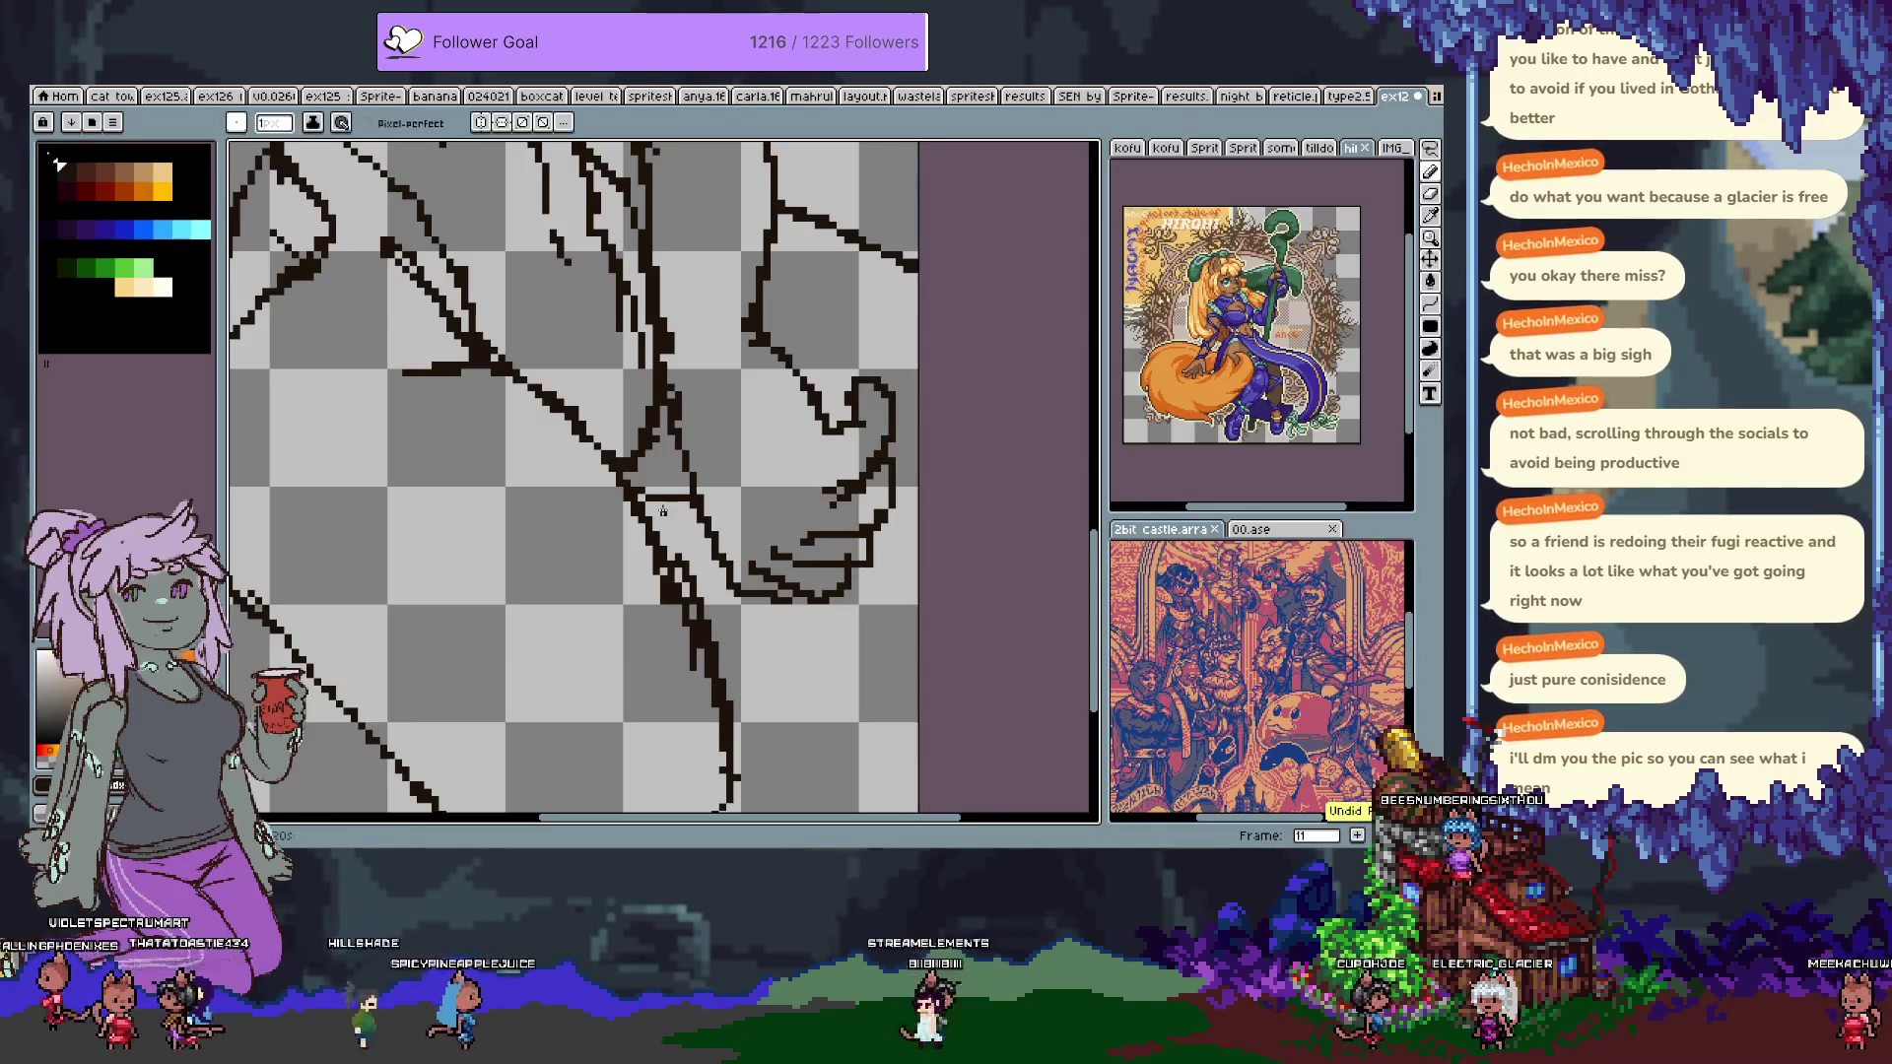
{"action": "mouse_move", "coordinate": [697, 594]}
{"action": "left_mouse_down"}
{"action": "mouse_move", "coordinate": [845, 643]}
{"action": "mouse_move", "coordinate": [776, 613]}
{"action": "left_mouse_up"}
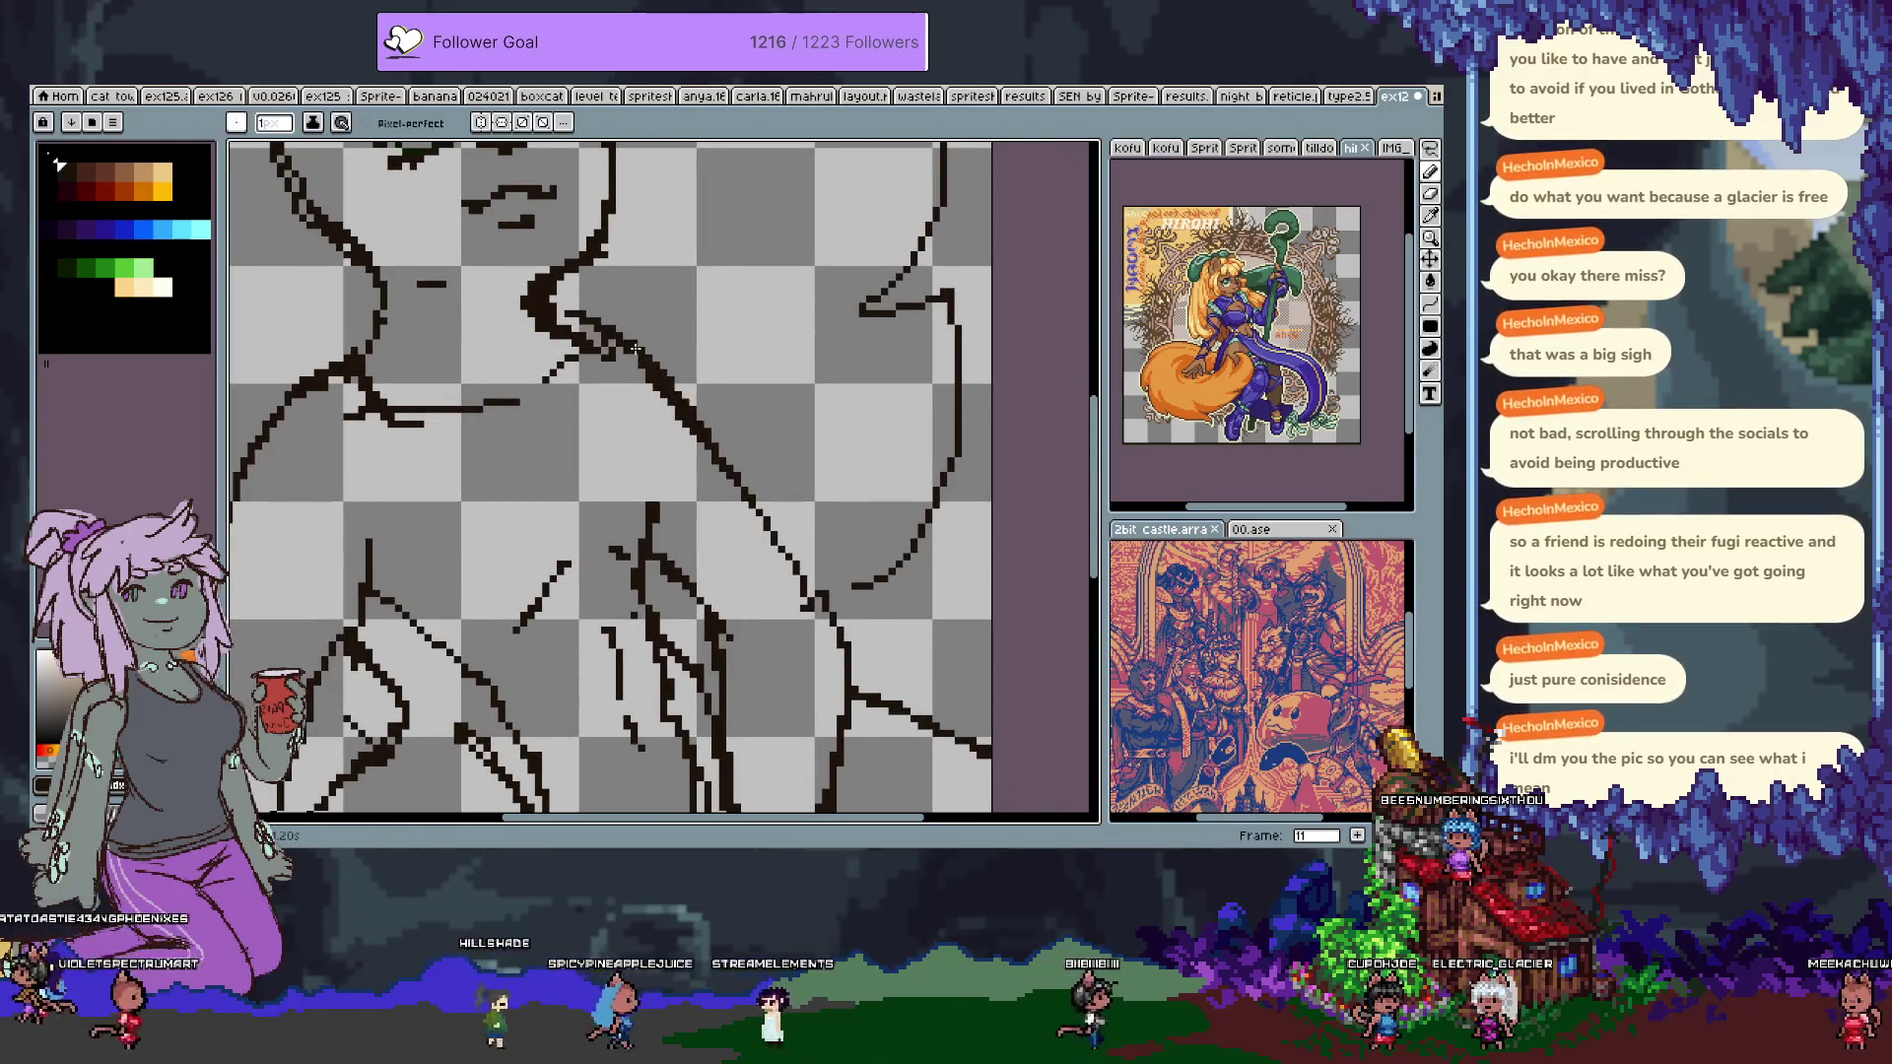
{"action": "key", "text": "e"}
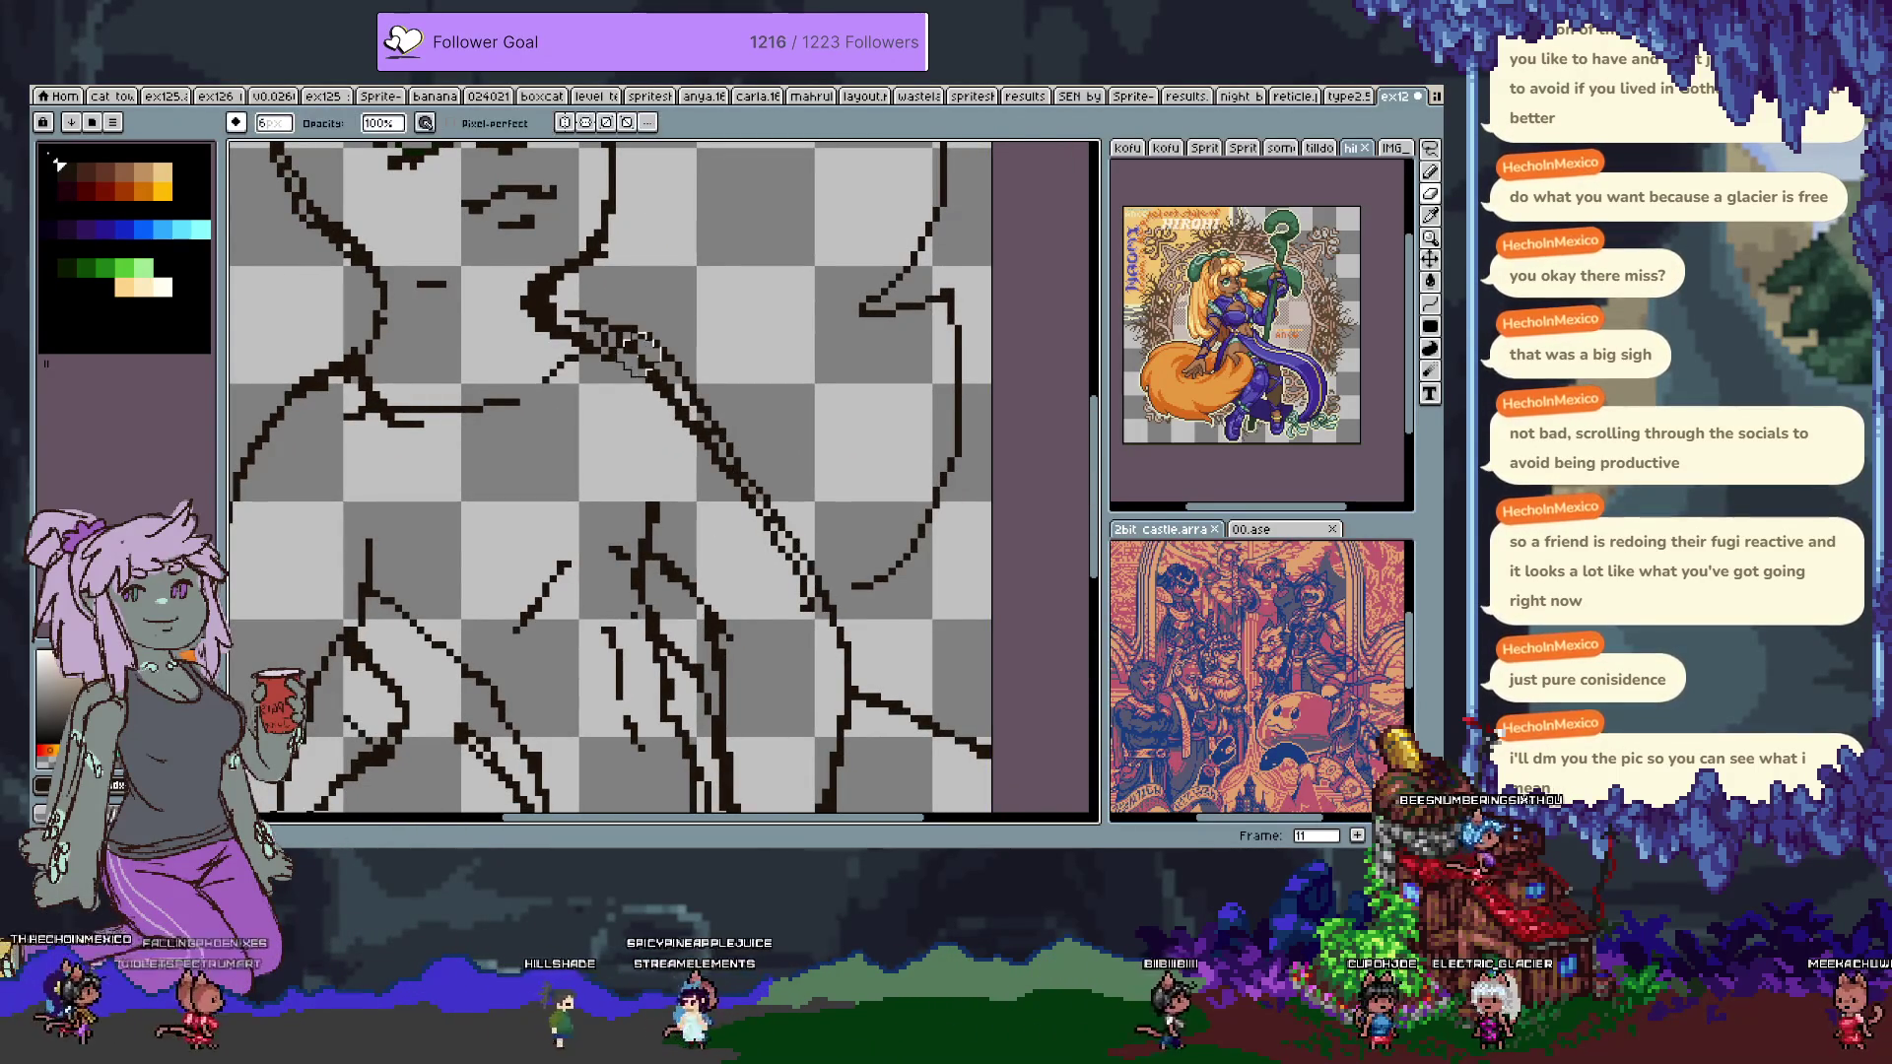
{"action": "left_click_drag", "start_coordinate": [640, 355], "coordinate": [734, 469]}
{"action": "left_click_drag", "start_coordinate": [818, 611], "coordinate": [779, 517]}
Redraw cleaner diagonal body lines down the torso with the 1px pencil, then zoom out.
{"action": "key", "text": "b"}
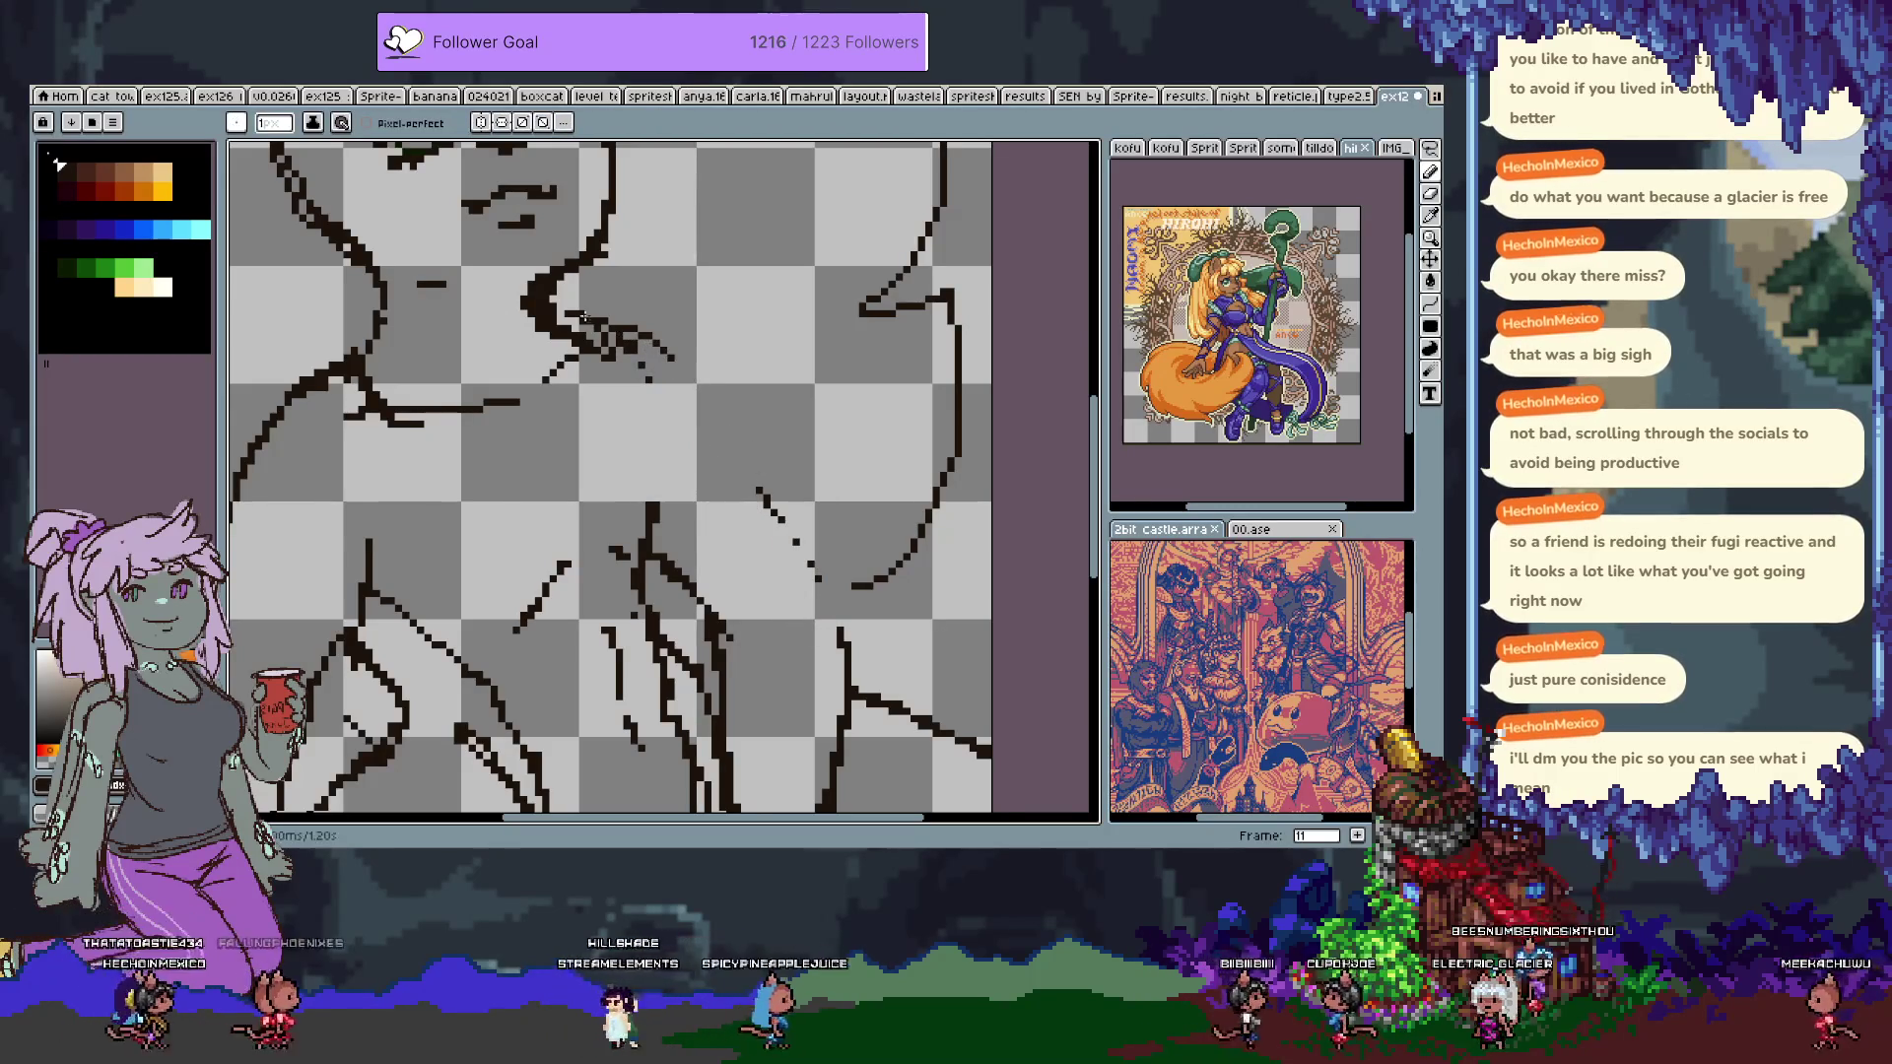
{"action": "left_click_drag", "start_coordinate": [619, 313], "coordinate": [718, 442]}
{"action": "key", "text": "v"}
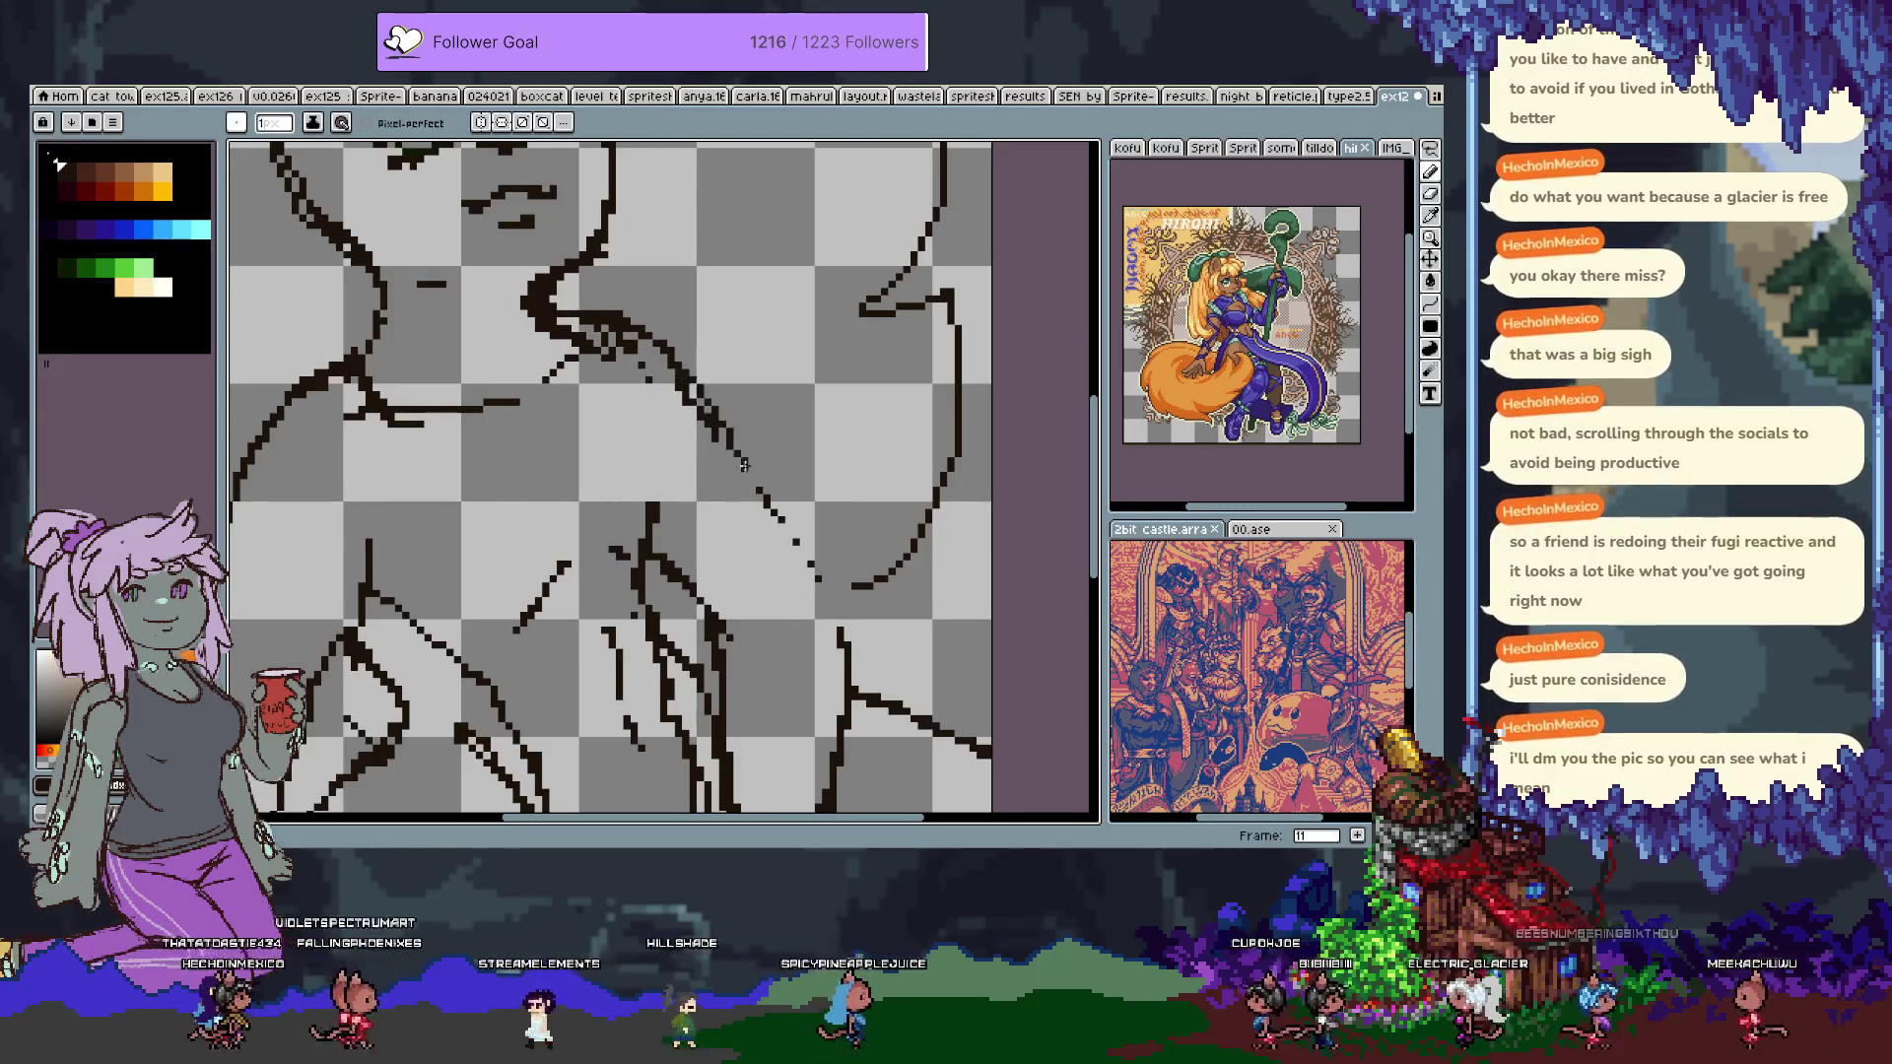
{"action": "key", "text": "b"}
{"action": "left_click_drag", "start_coordinate": [626, 399], "coordinate": [651, 503]}
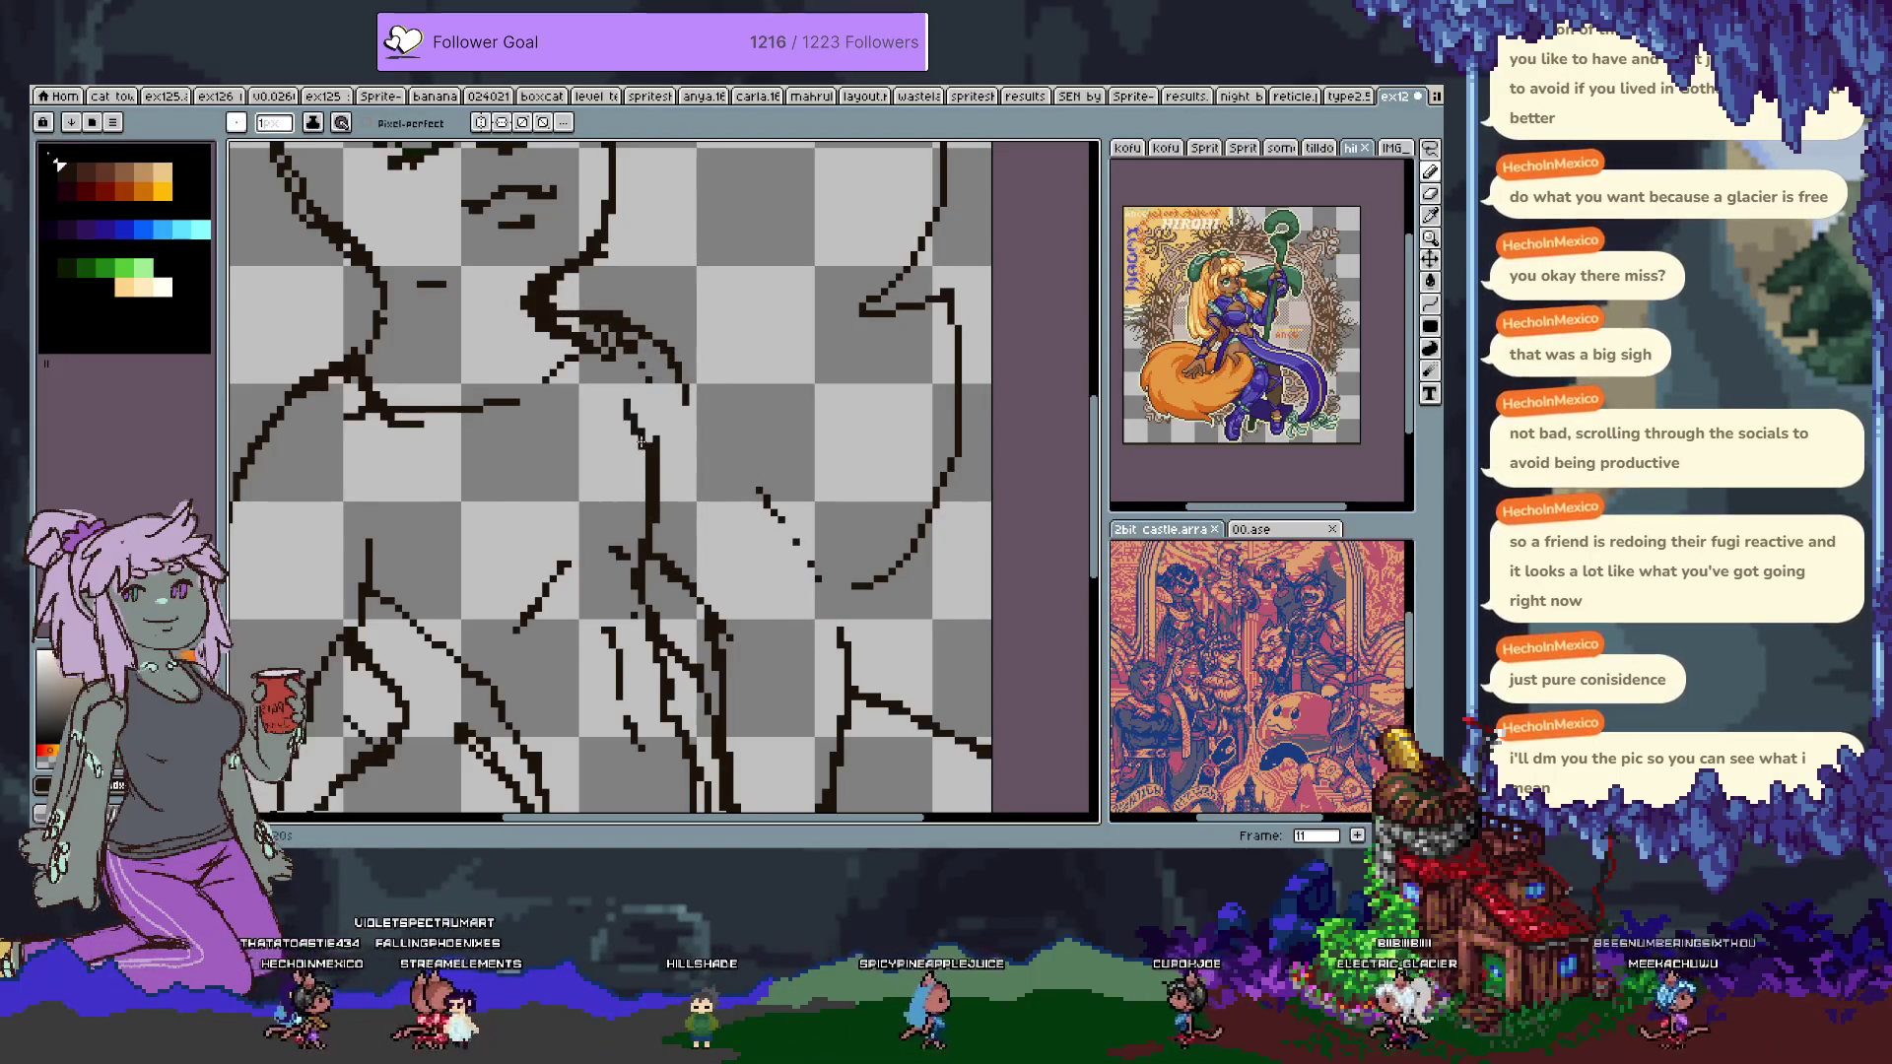
{"action": "left_click_drag", "start_coordinate": [633, 327], "coordinate": [845, 644]}
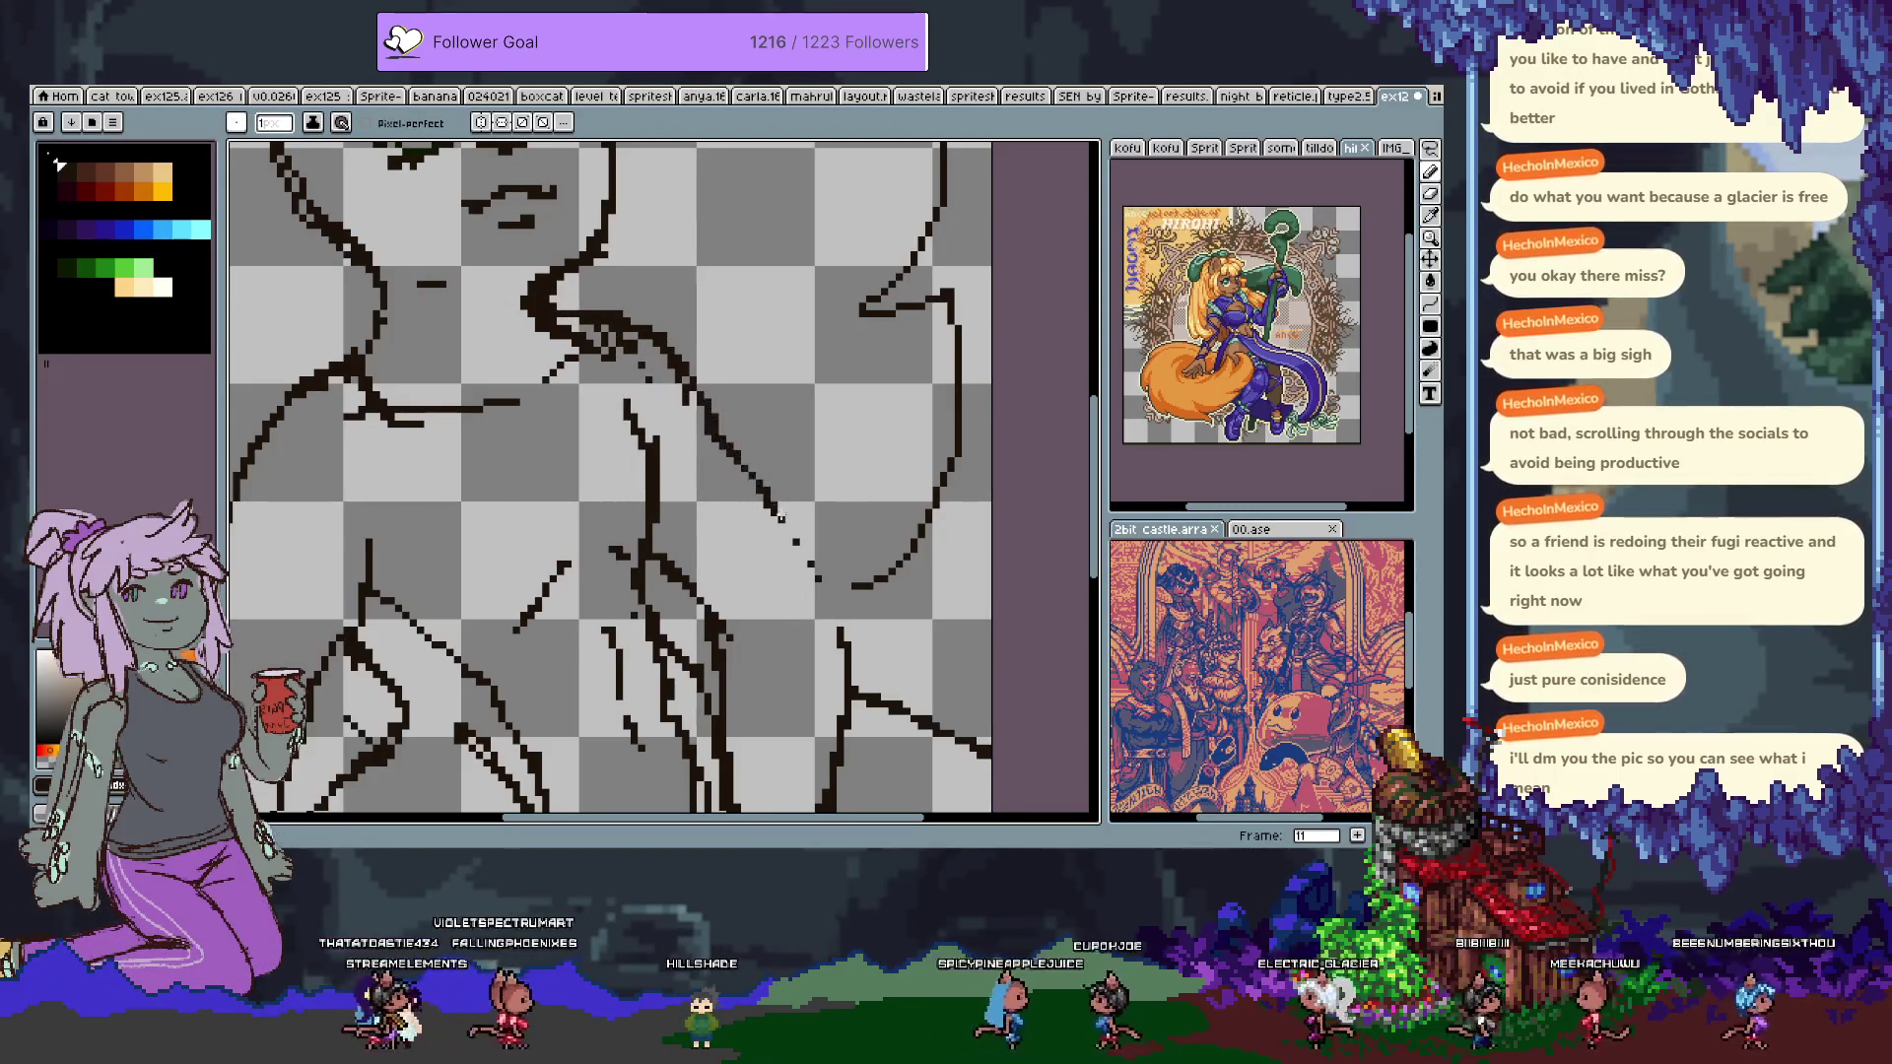
{"action": "left_click_drag", "start_coordinate": [514, 139], "coordinate": [695, 401]}
{"action": "scroll", "coordinate": [691, 306], "scroll_direction": "down", "scroll_amount": 2}
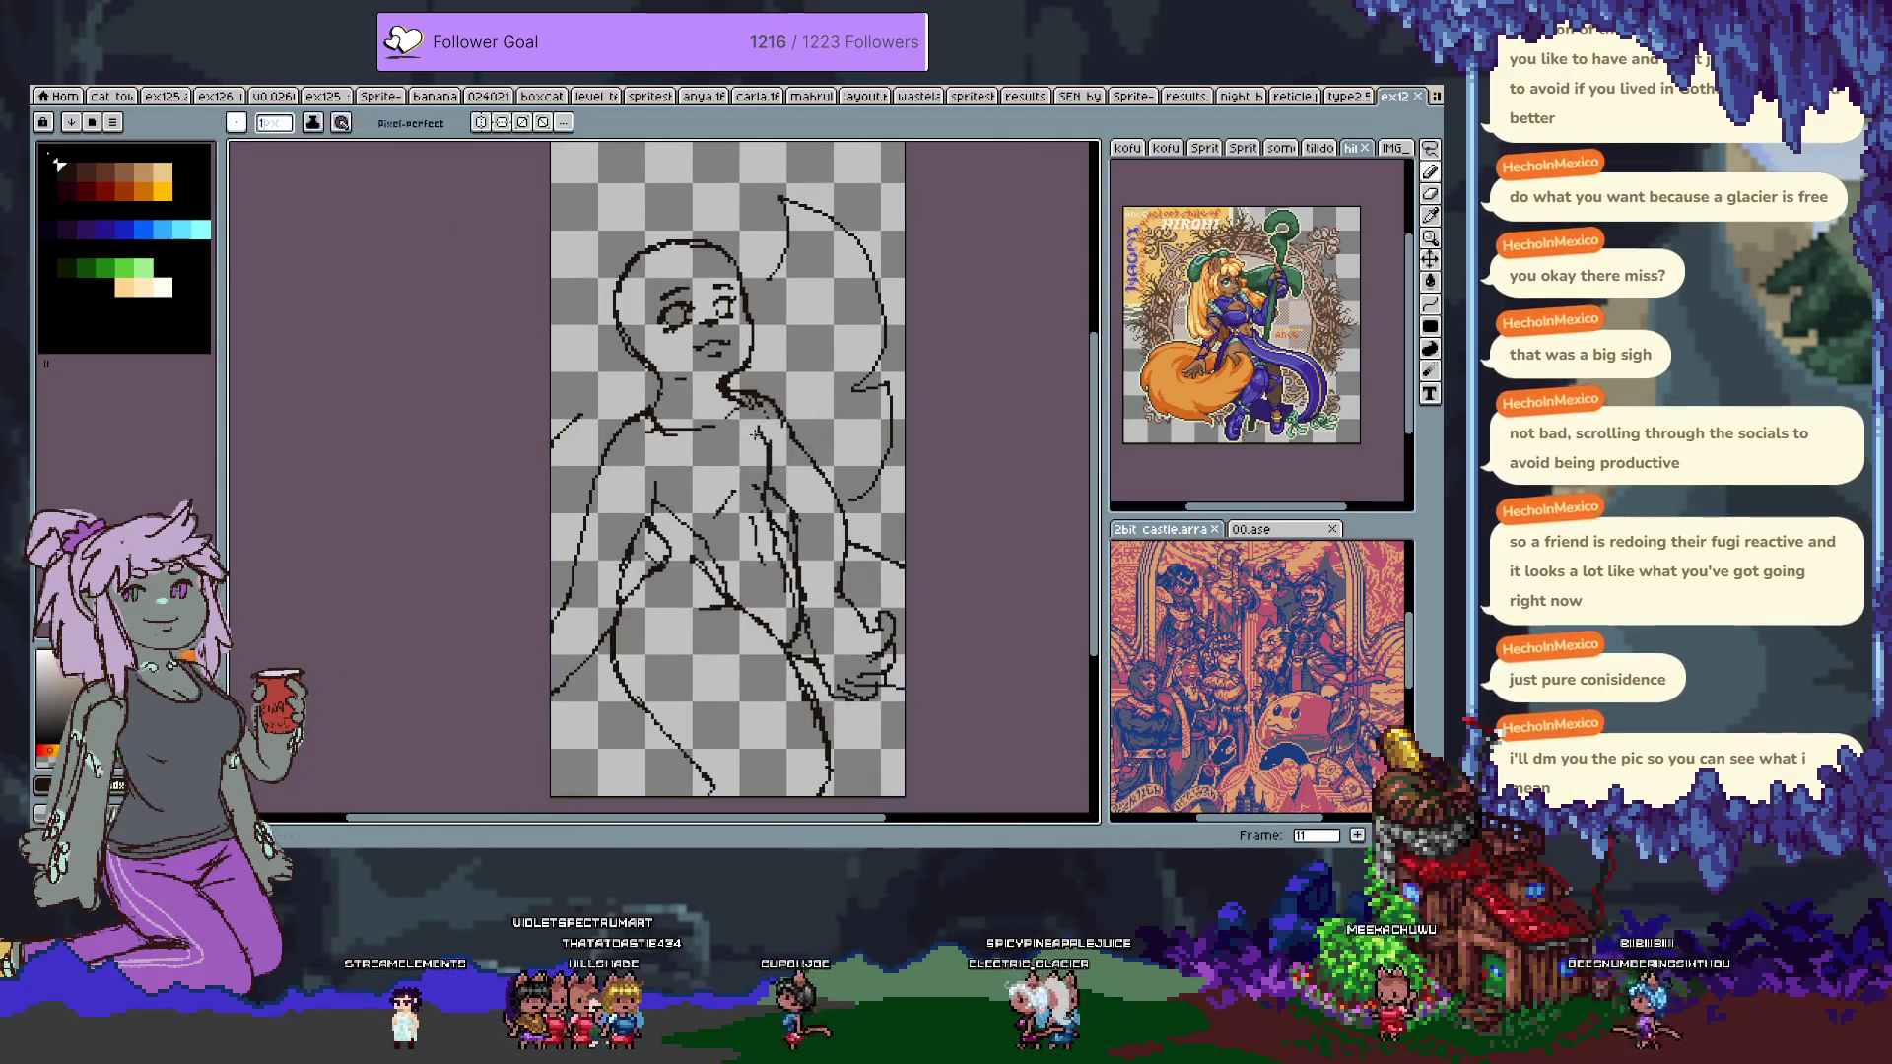
Briefly show the blue jacket layer, then hide it again.
{"action": "key", "text": "Tab"}
{"action": "left_click", "coordinate": [234, 669]}
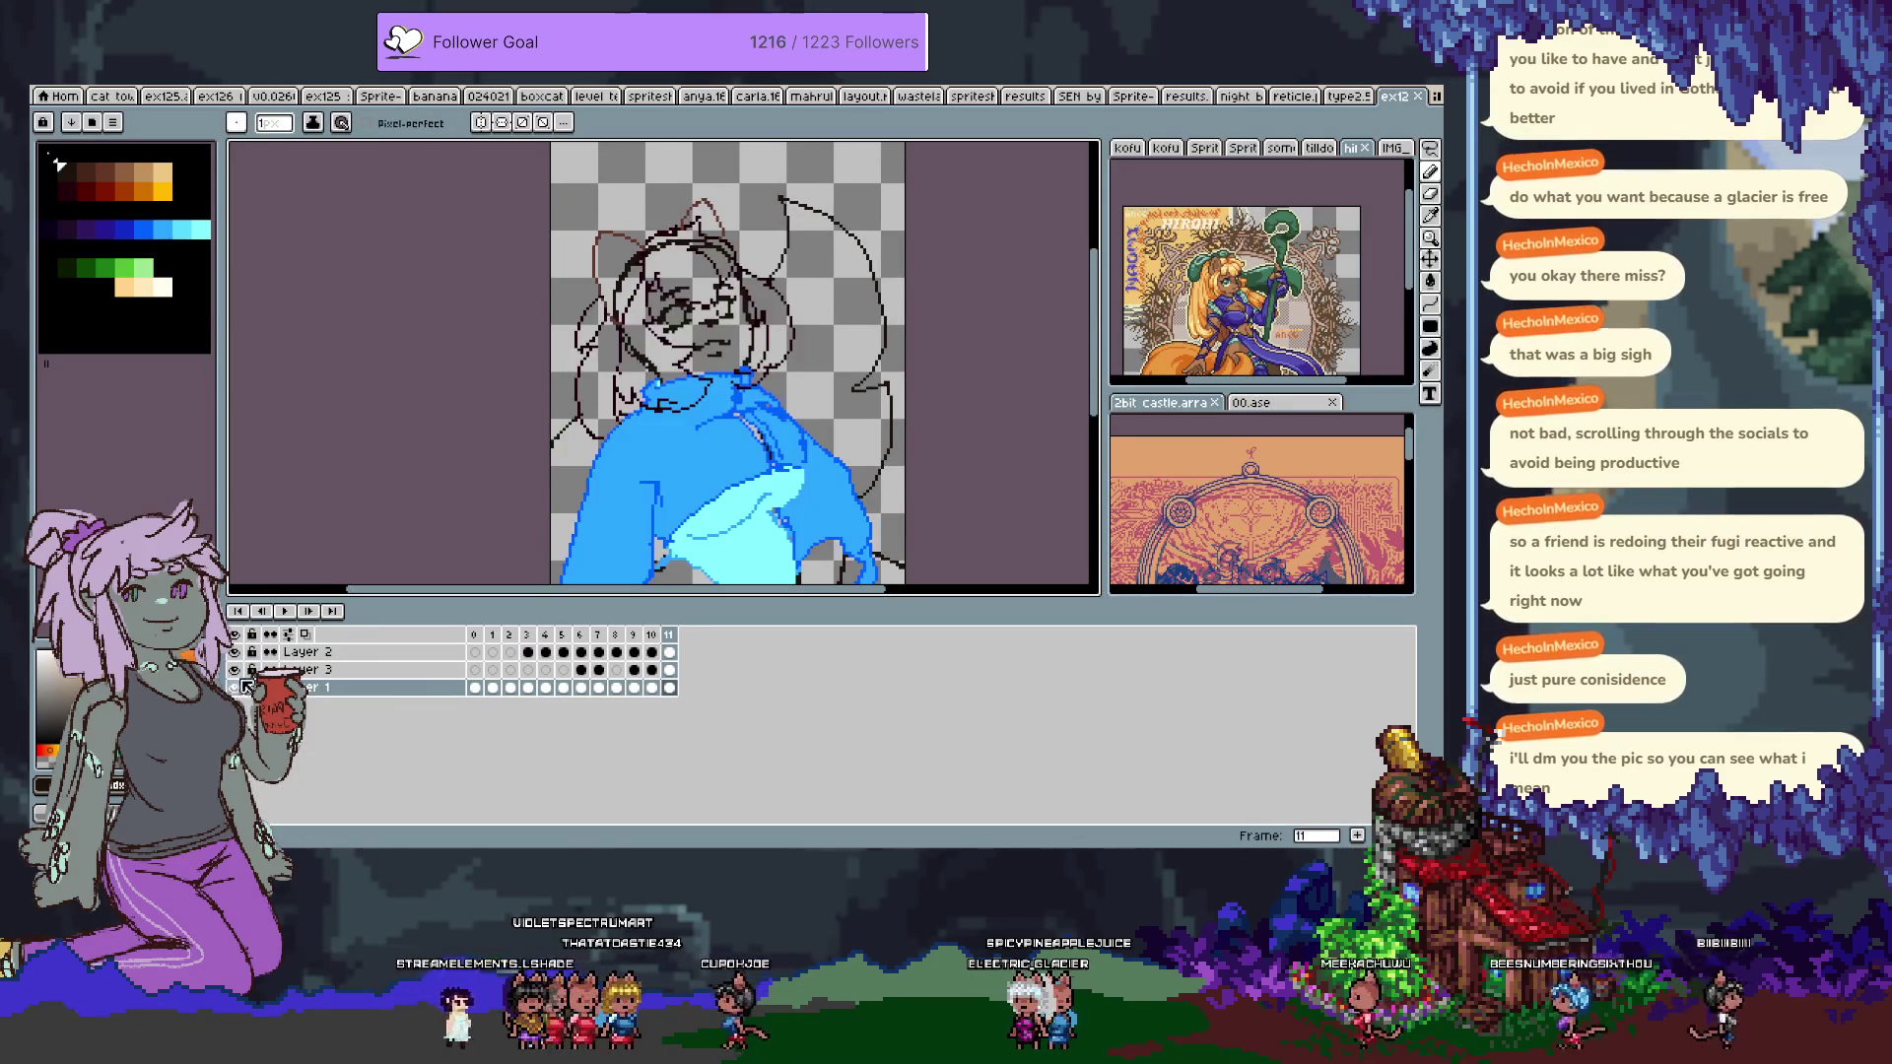
{"action": "key", "text": "Tab"}
{"action": "key", "text": "Tab"}
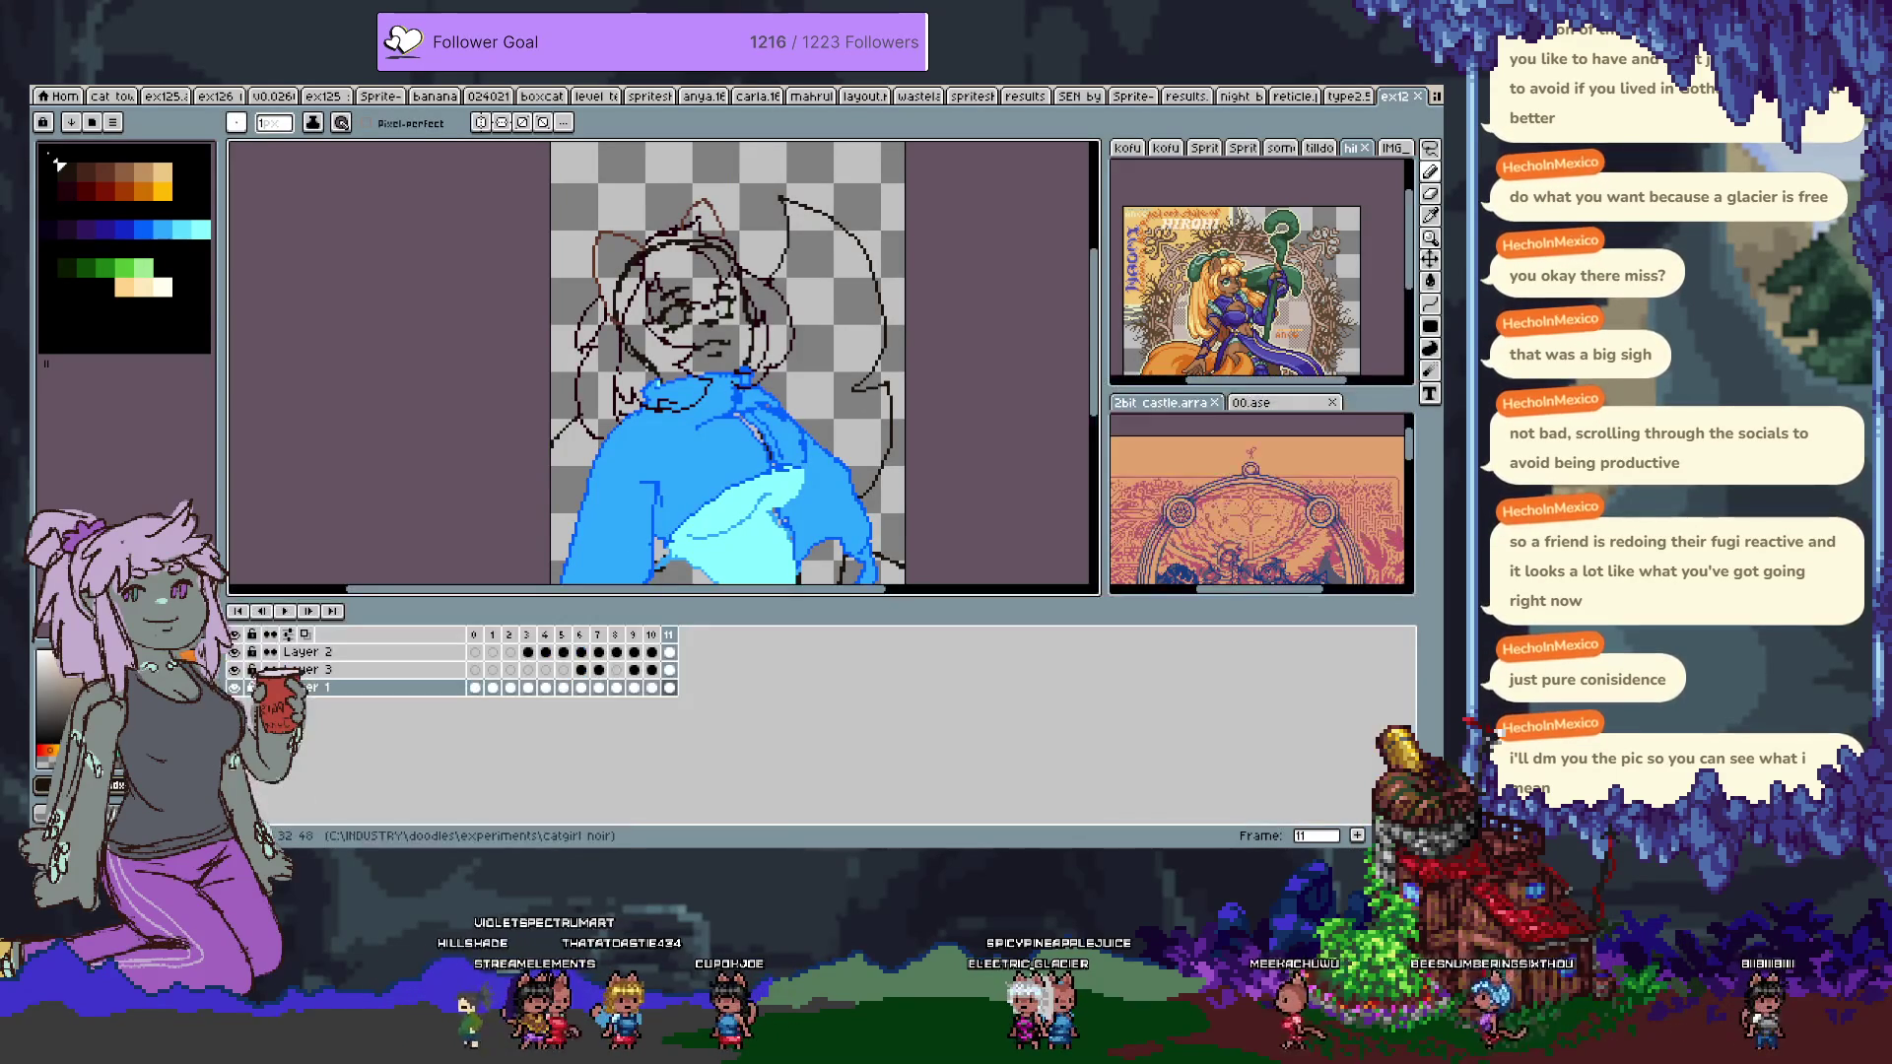
{"action": "left_click", "coordinate": [234, 669]}
{"action": "key", "text": "Tab"}
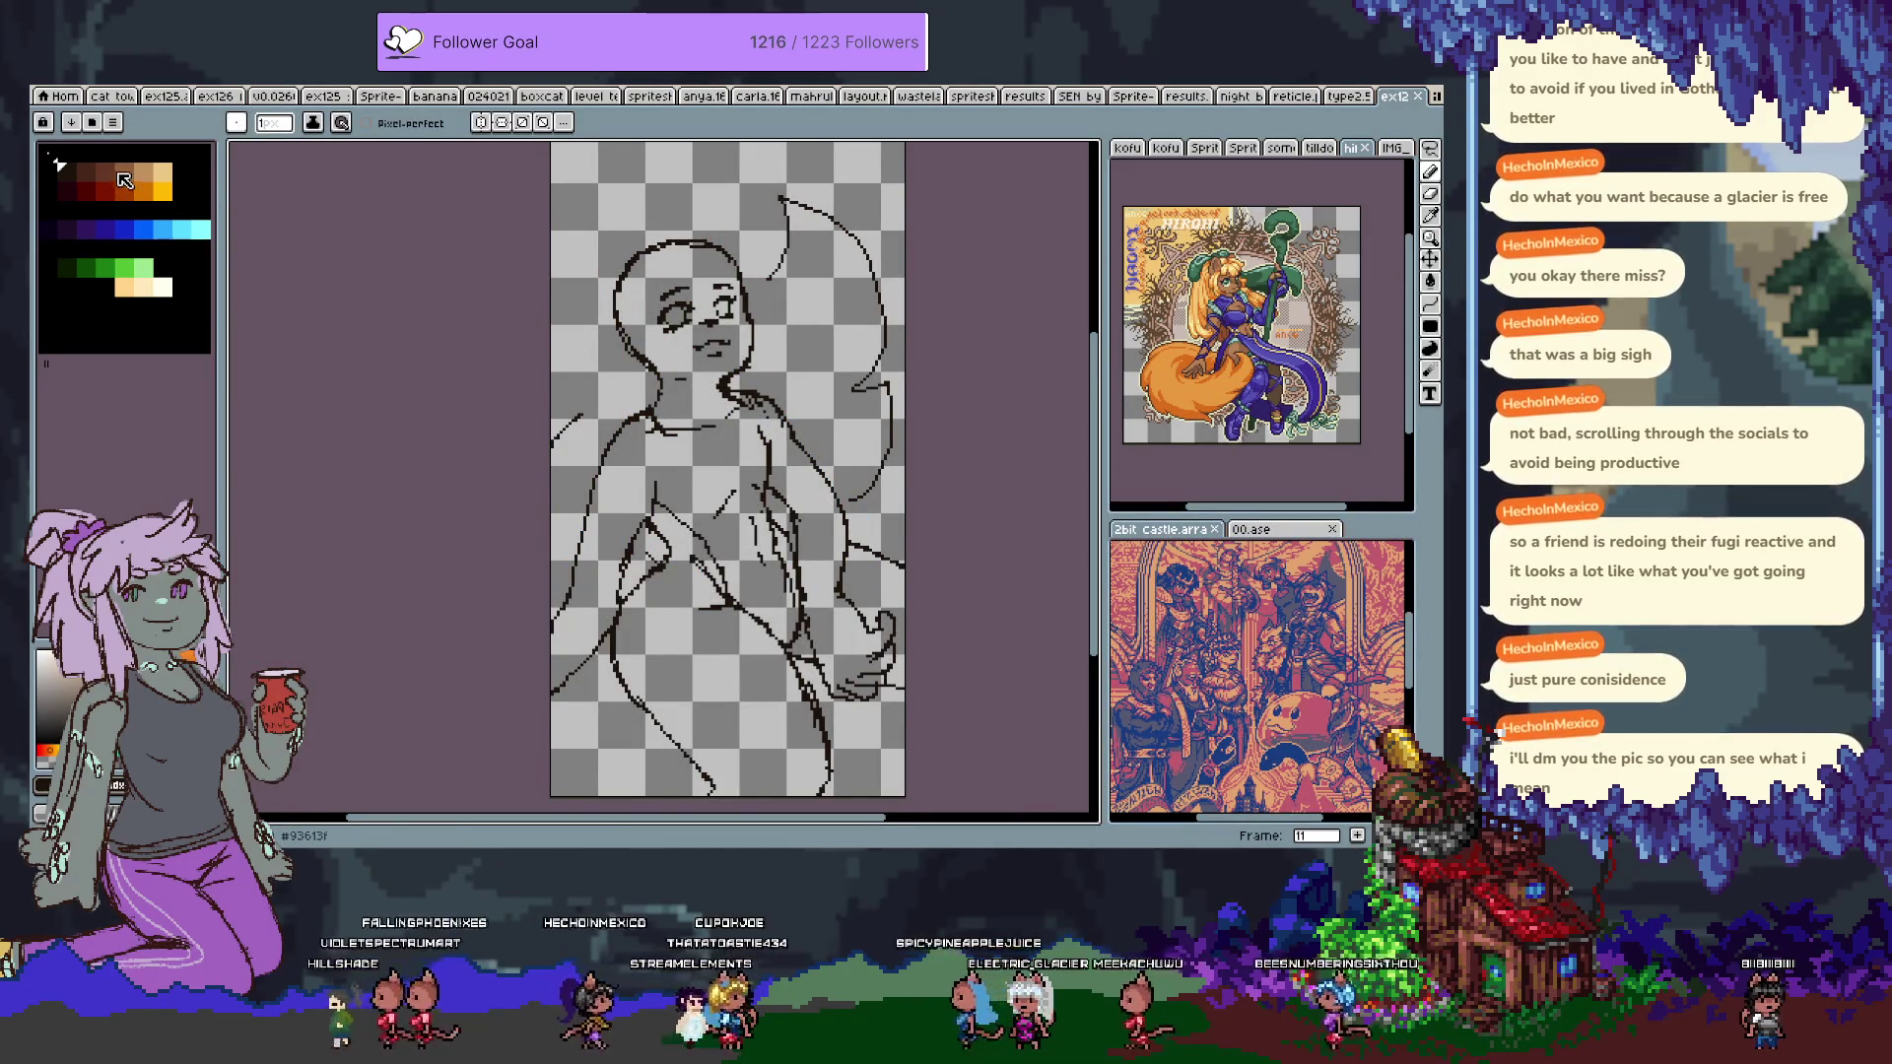
Bucket-fill the torso, hips and legs with brown, undoing the mistaken fill beside the arm.
{"action": "key", "text": "g"}
{"action": "left_click", "coordinate": [706, 481]}
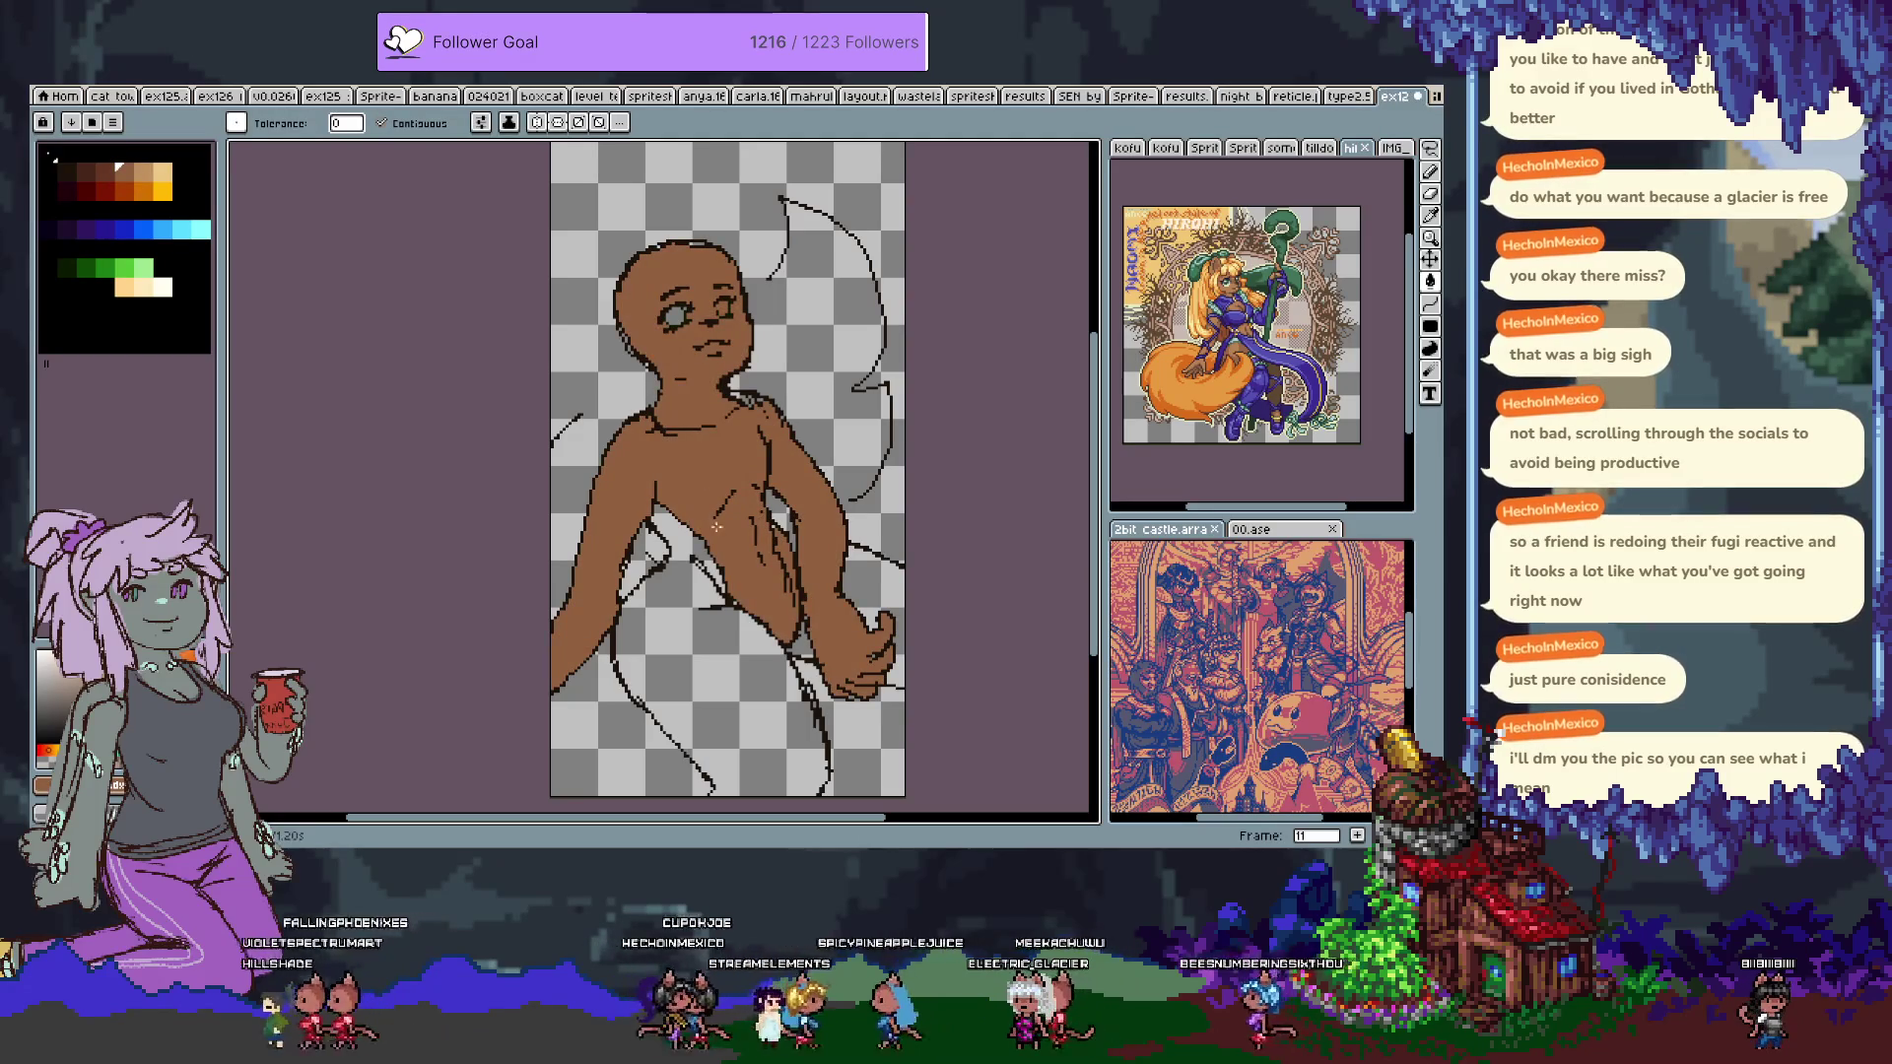
{"action": "left_click", "coordinate": [703, 613]}
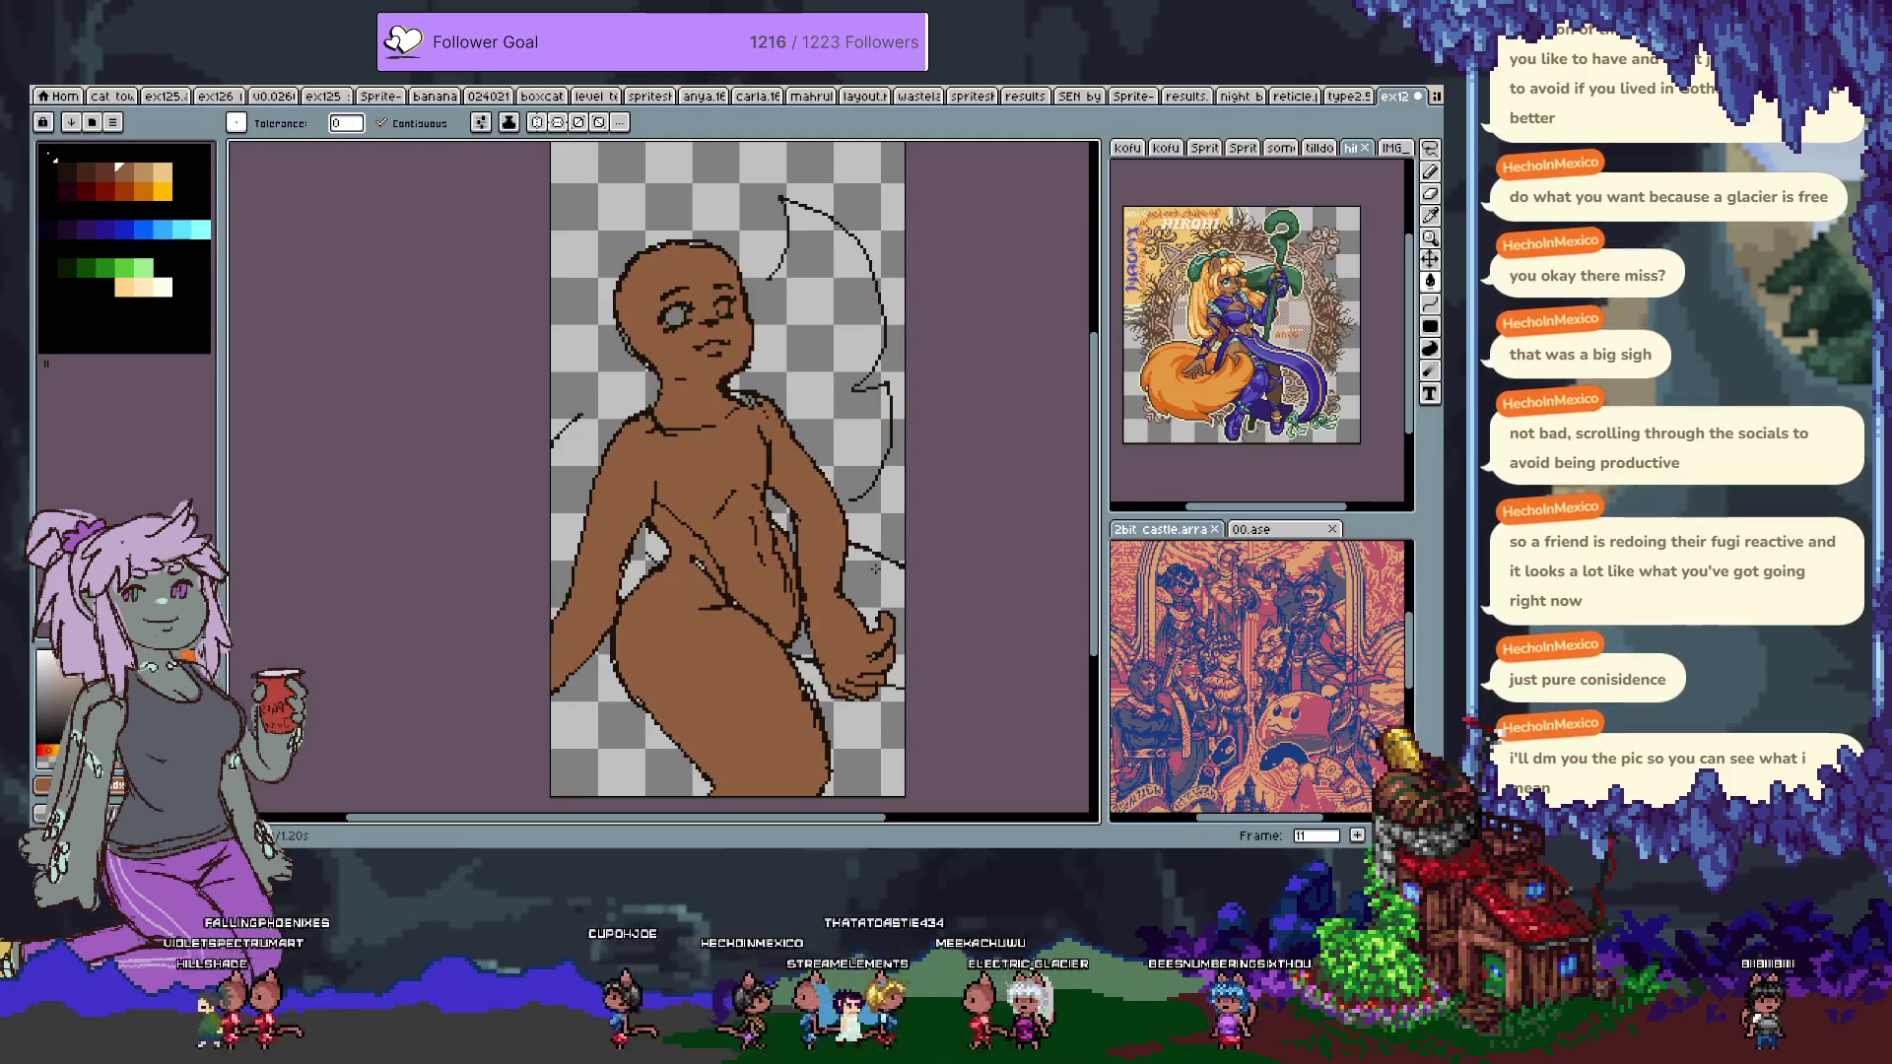
{"action": "key", "text": "i"}
{"action": "left_click", "coordinate": [865, 581]}
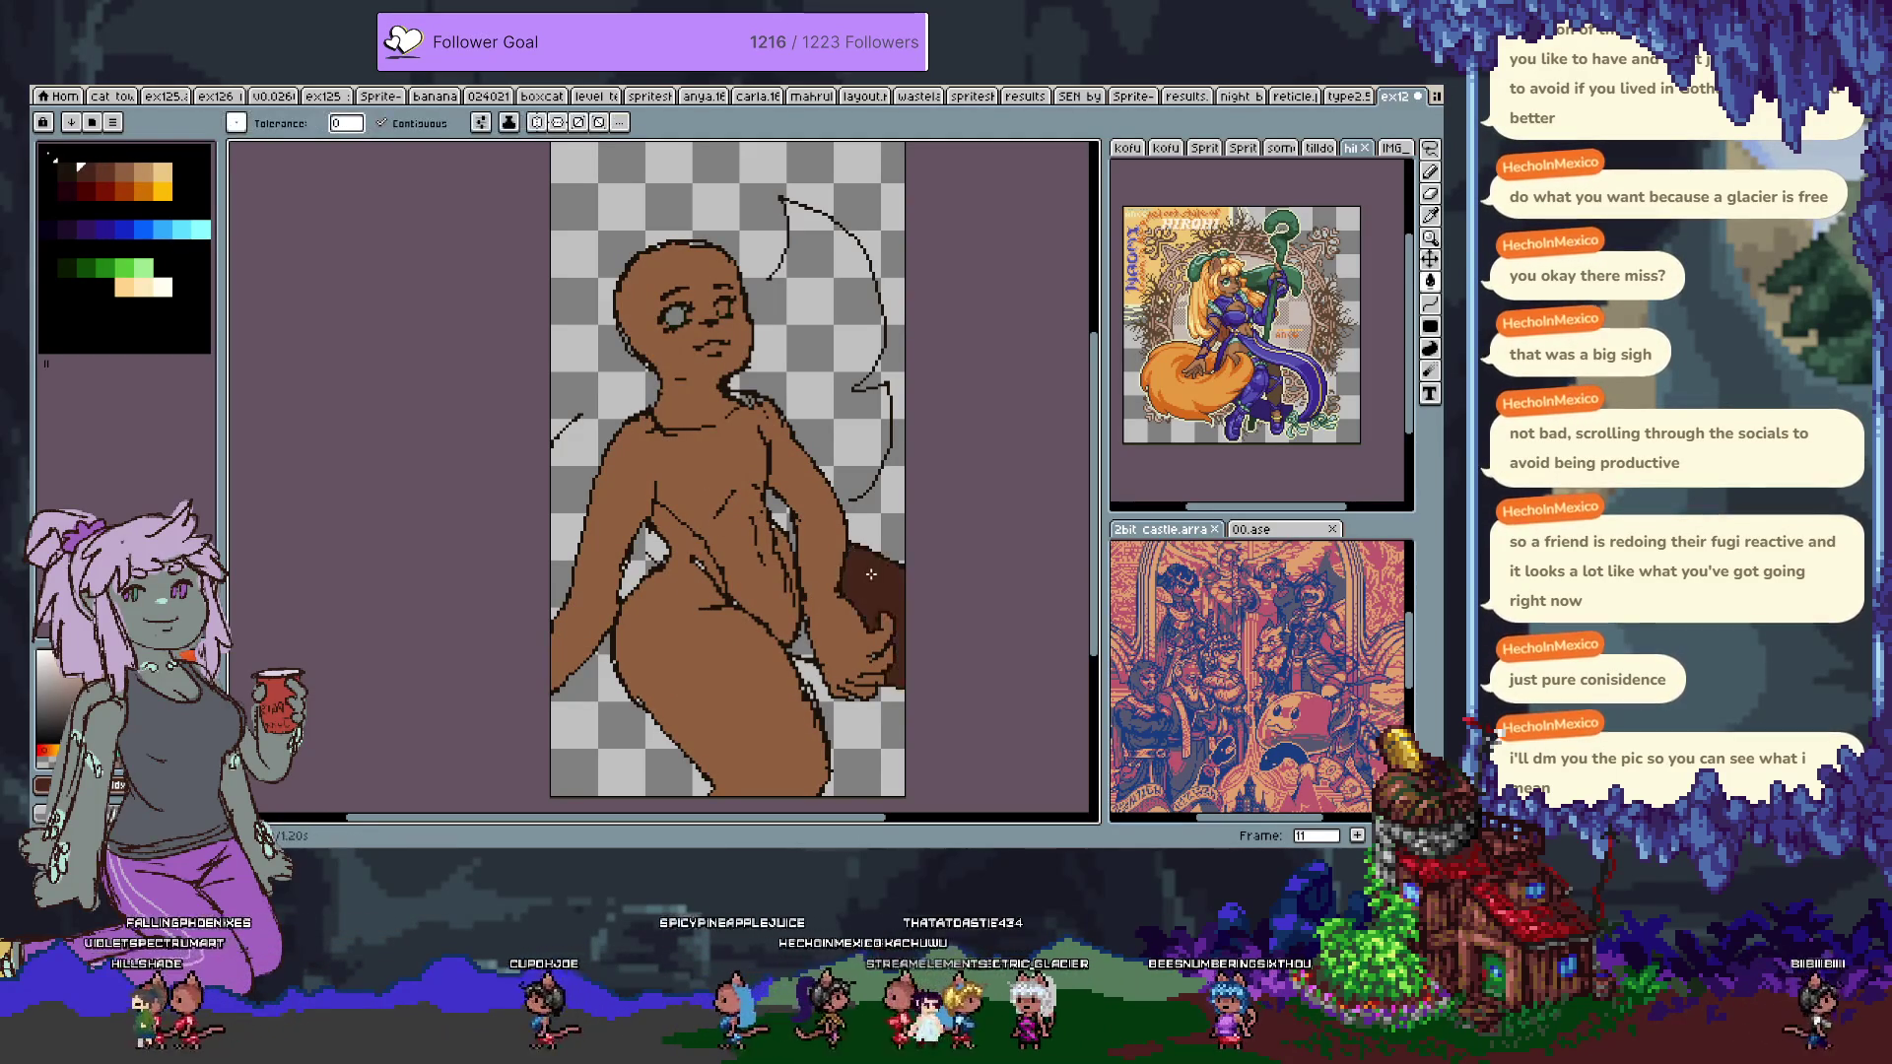
{"action": "key", "text": "ctrl+z"}
Undo the stray outline strokes around the body and choose a darker brown.
{"action": "key", "text": "b"}
{"action": "scroll", "coordinate": [865, 581], "scroll_direction": "up", "scroll_amount": 3}
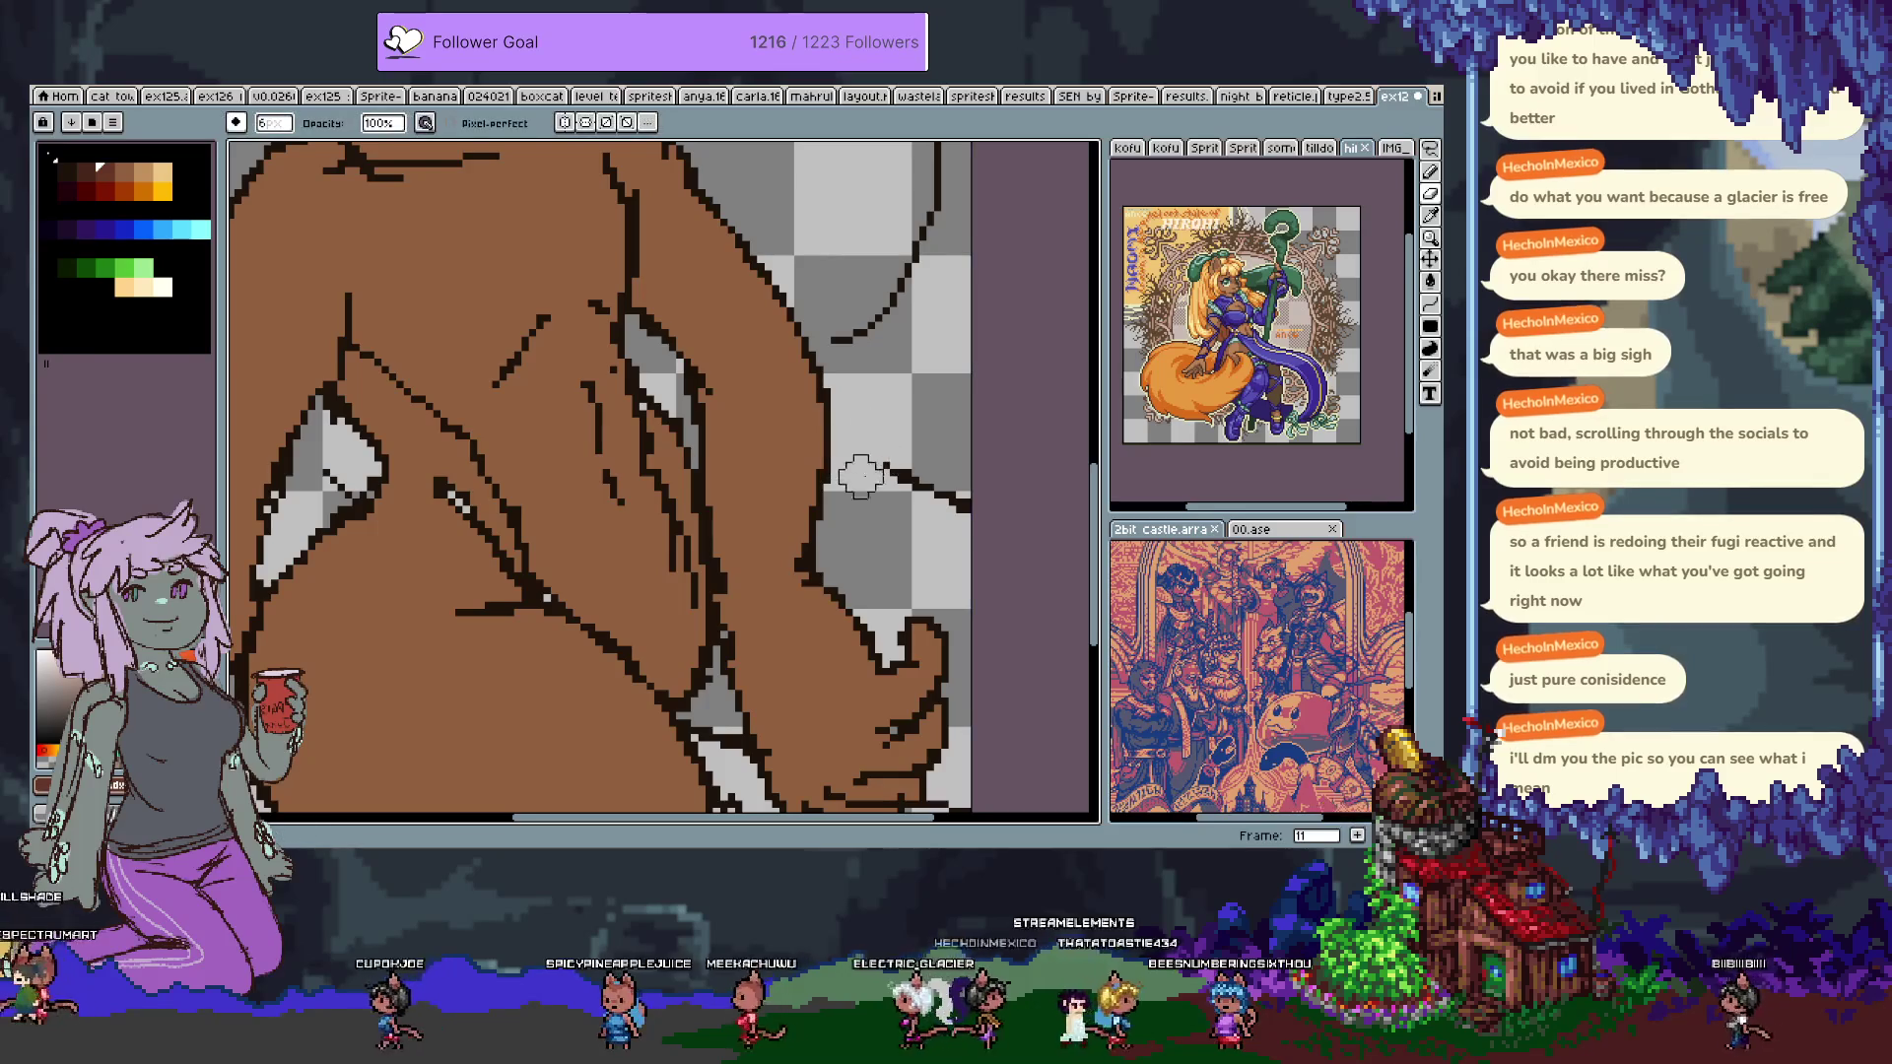
{"action": "key", "text": "i"}
{"action": "left_click", "coordinate": [843, 437]}
{"action": "key", "text": "b"}
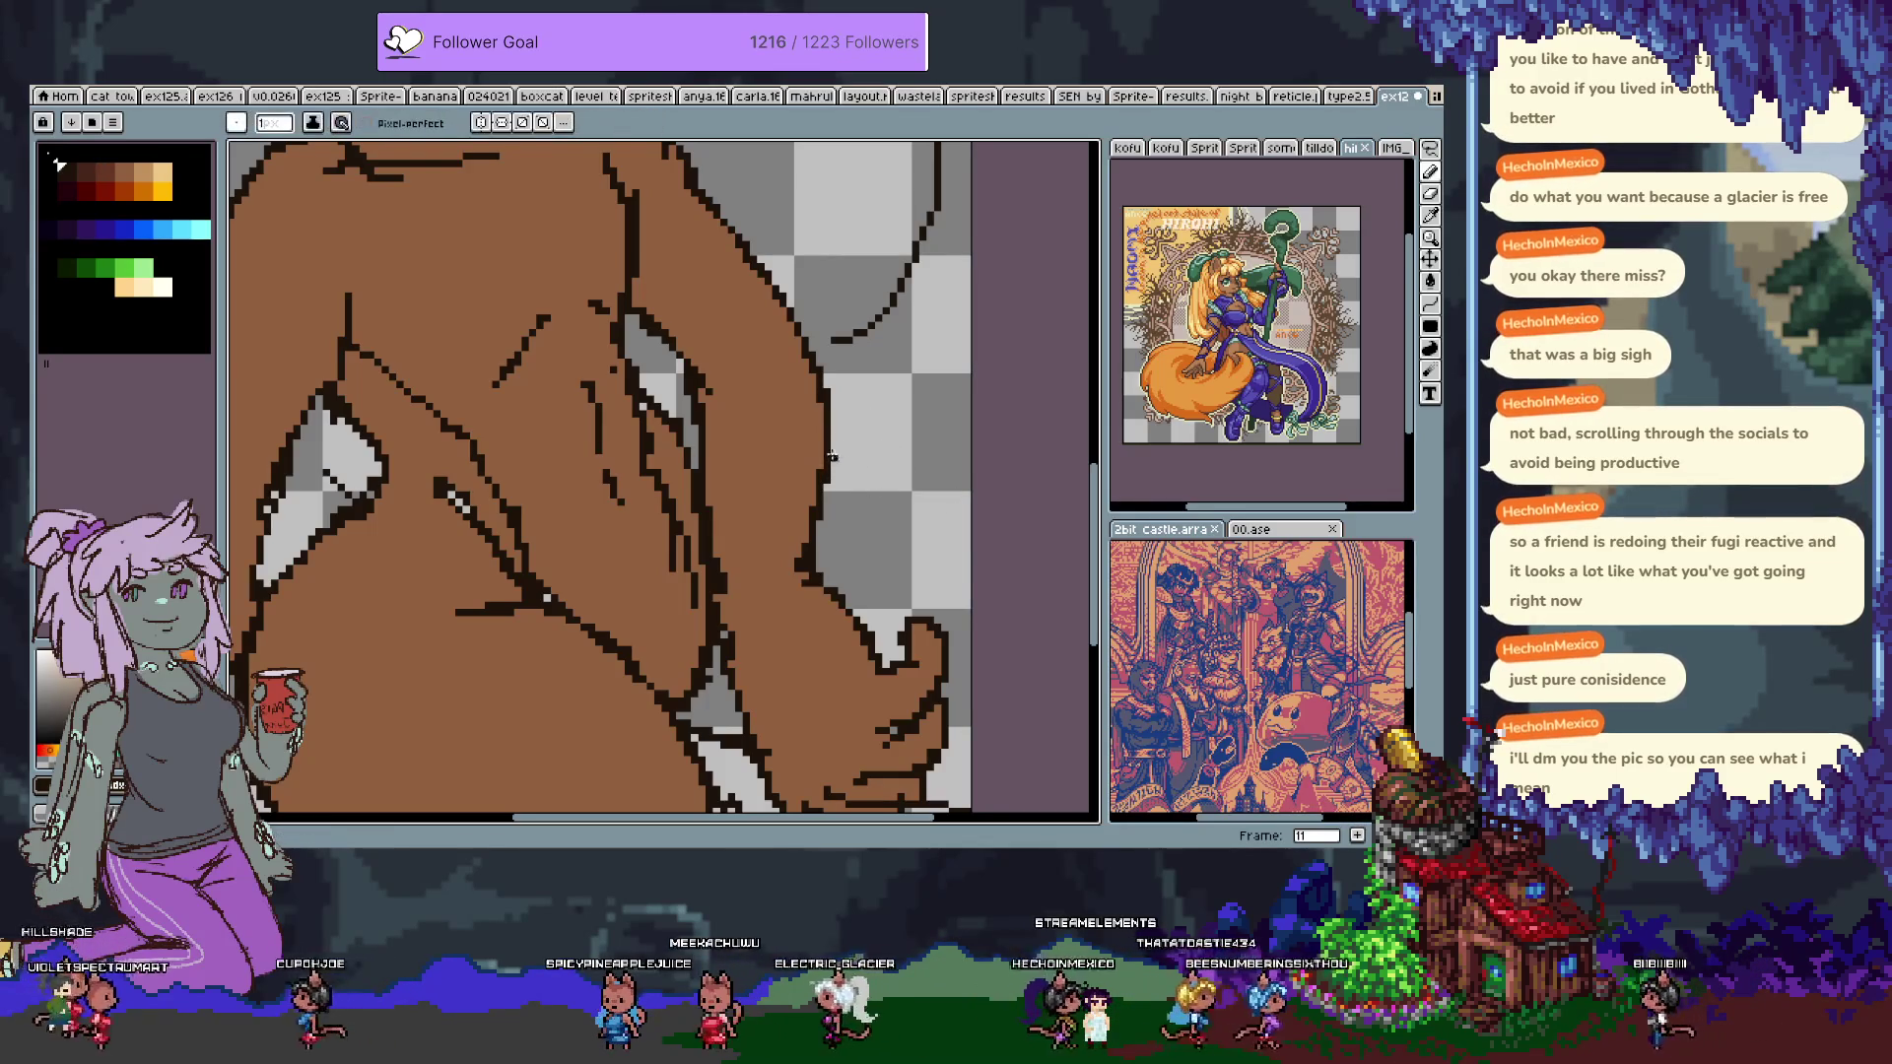
{"action": "key", "text": "ctrl+z"}
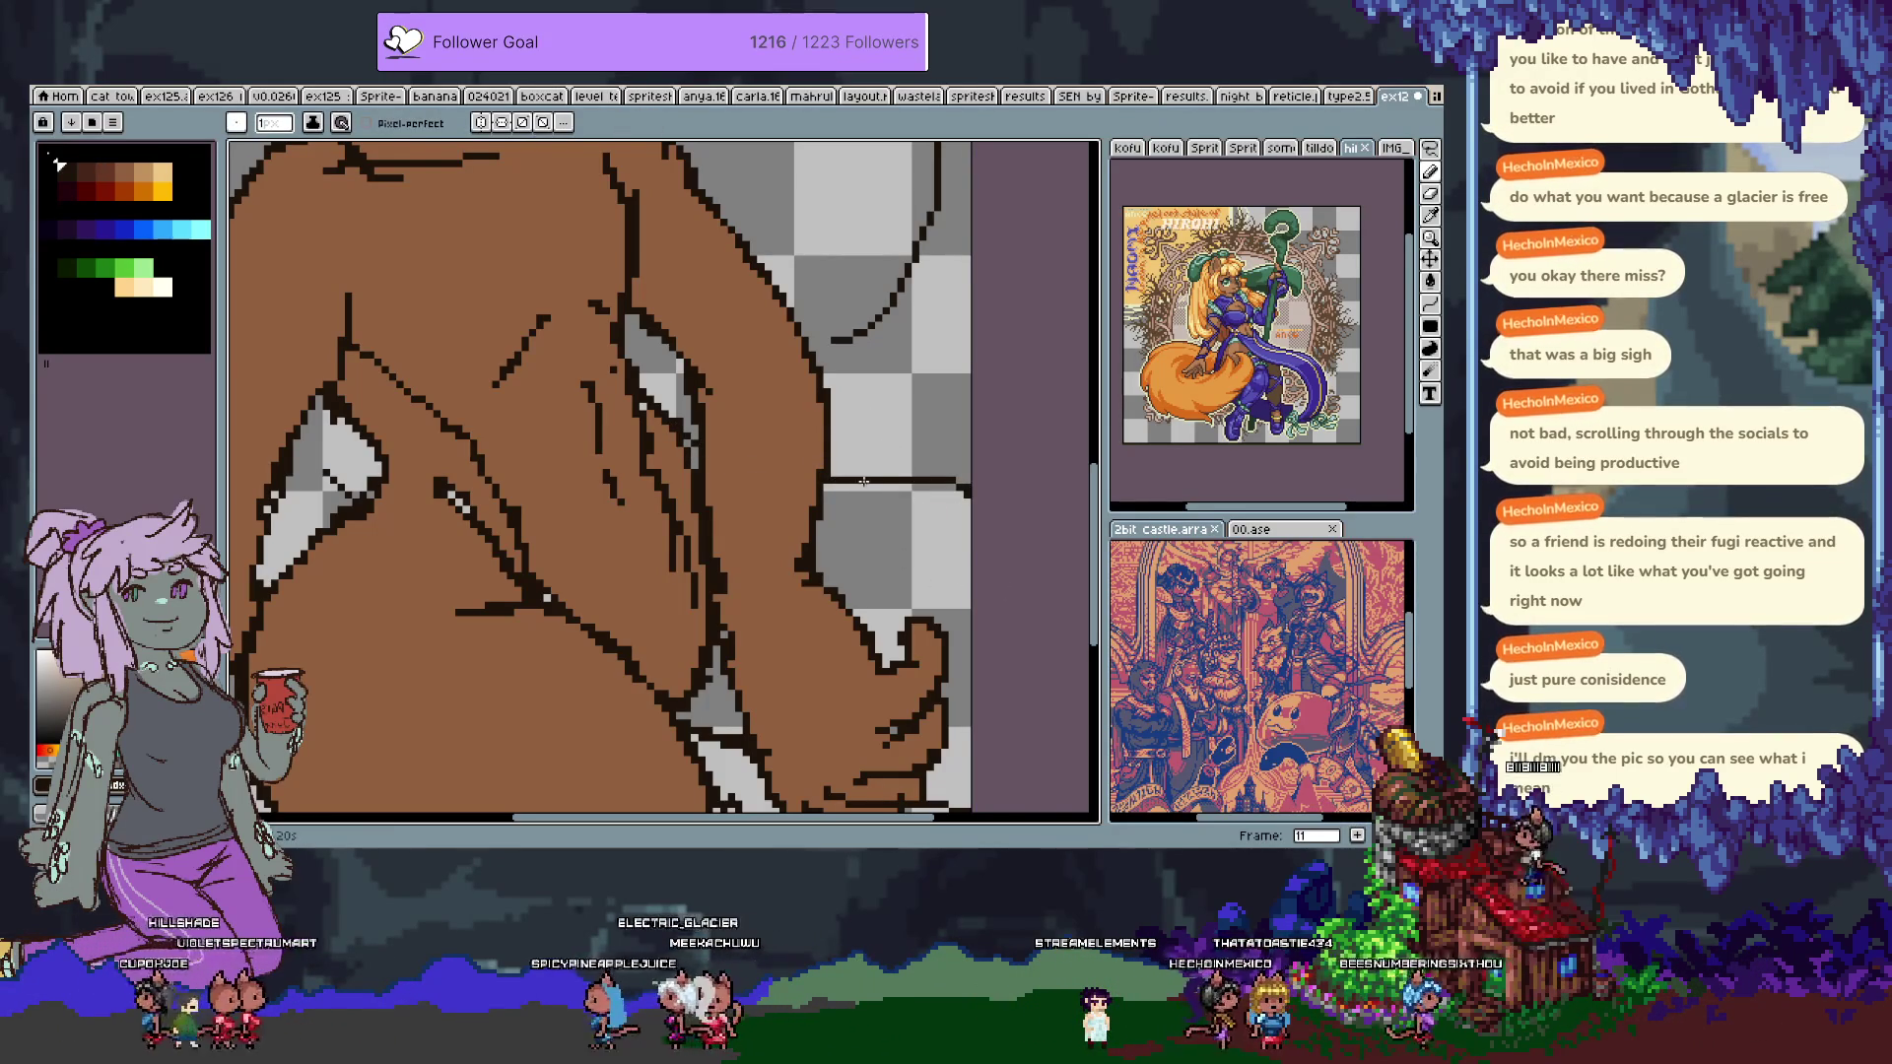
{"action": "scroll", "coordinate": [930, 532], "scroll_direction": "down", "scroll_amount": 2}
{"action": "key", "text": "e"}
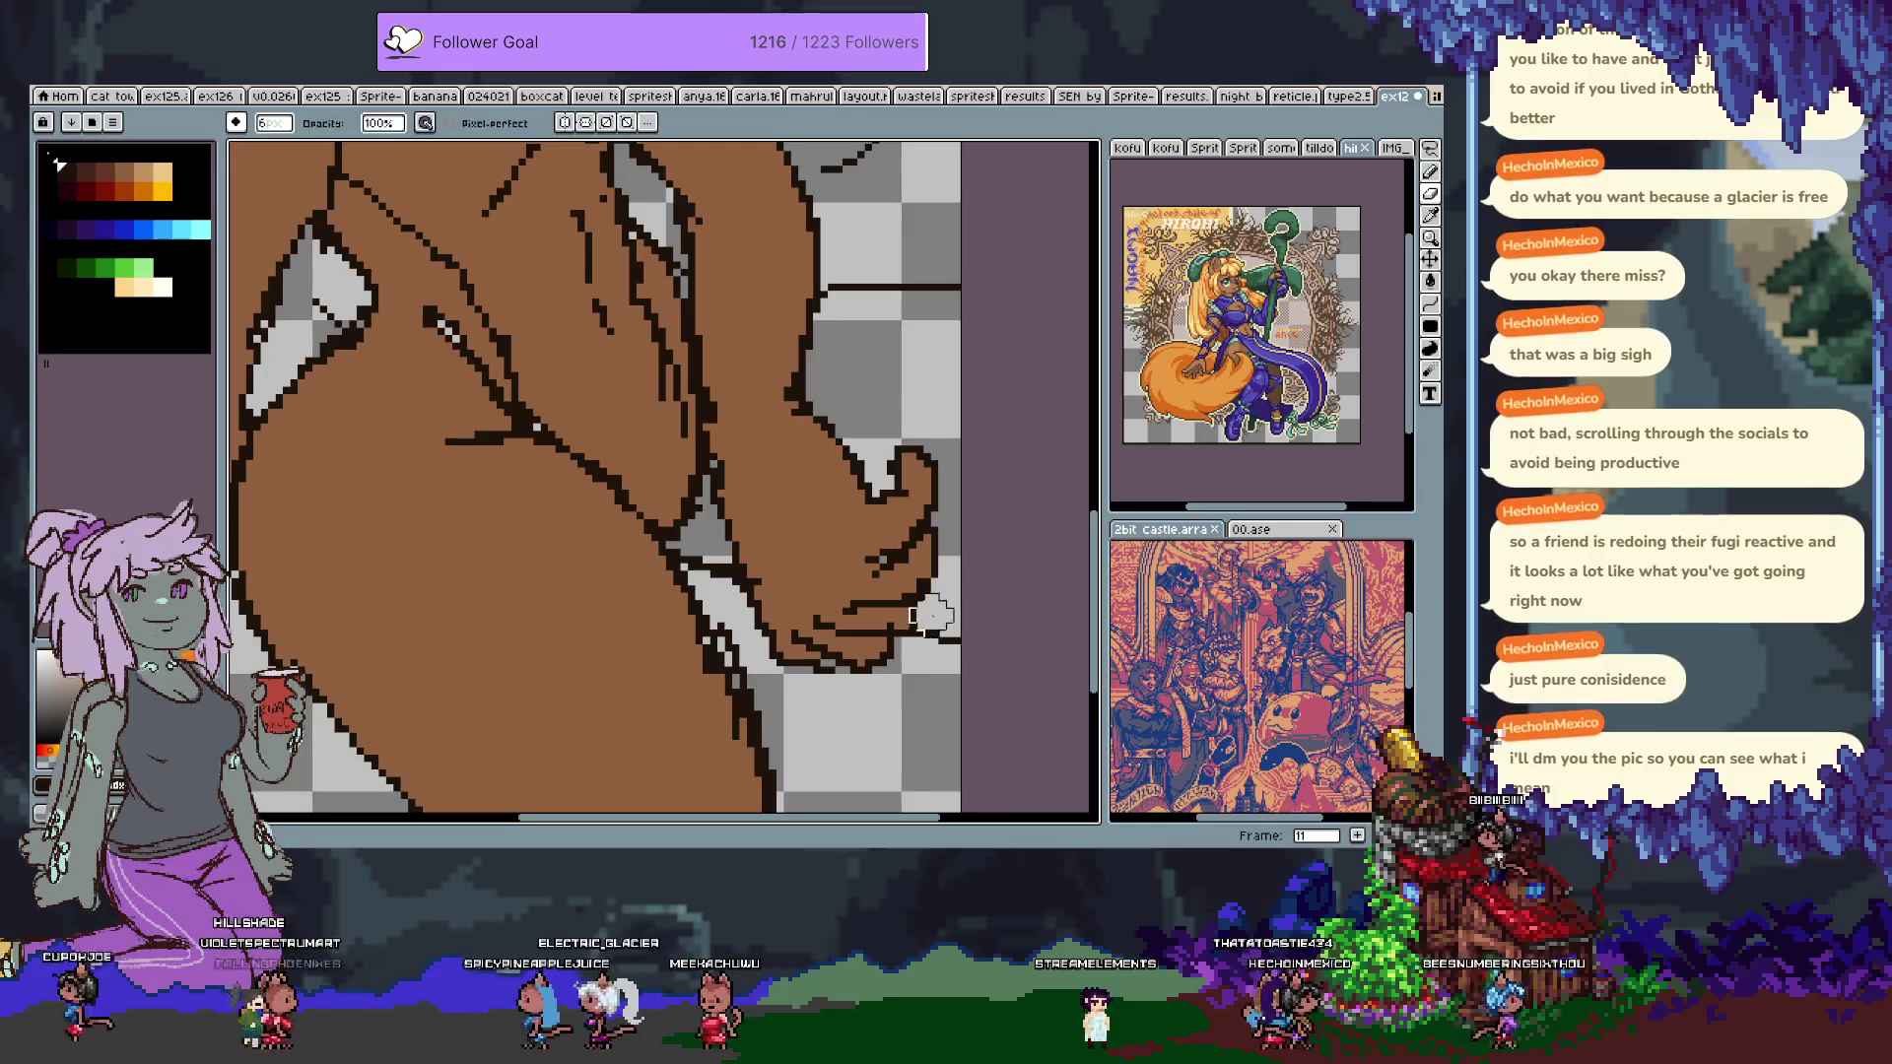
{"action": "key", "text": "b"}
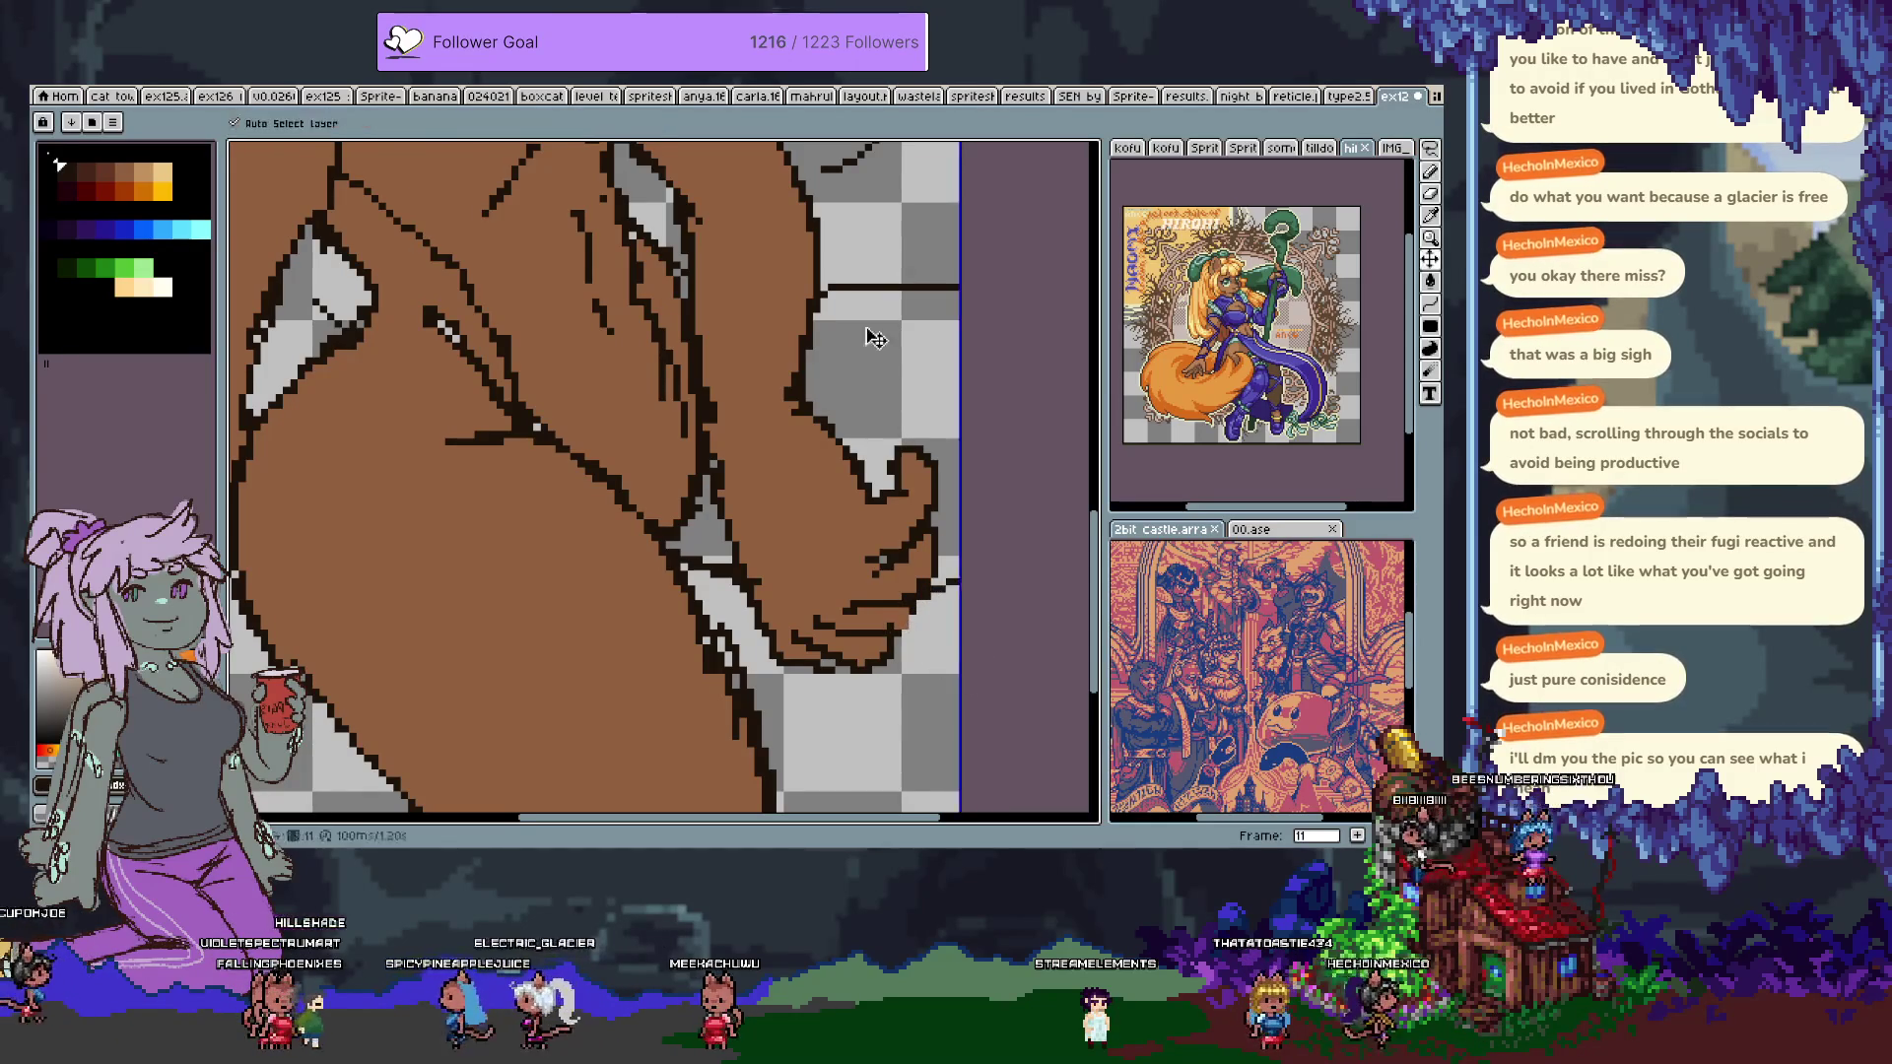
{"action": "key", "text": "ctrl+z"}
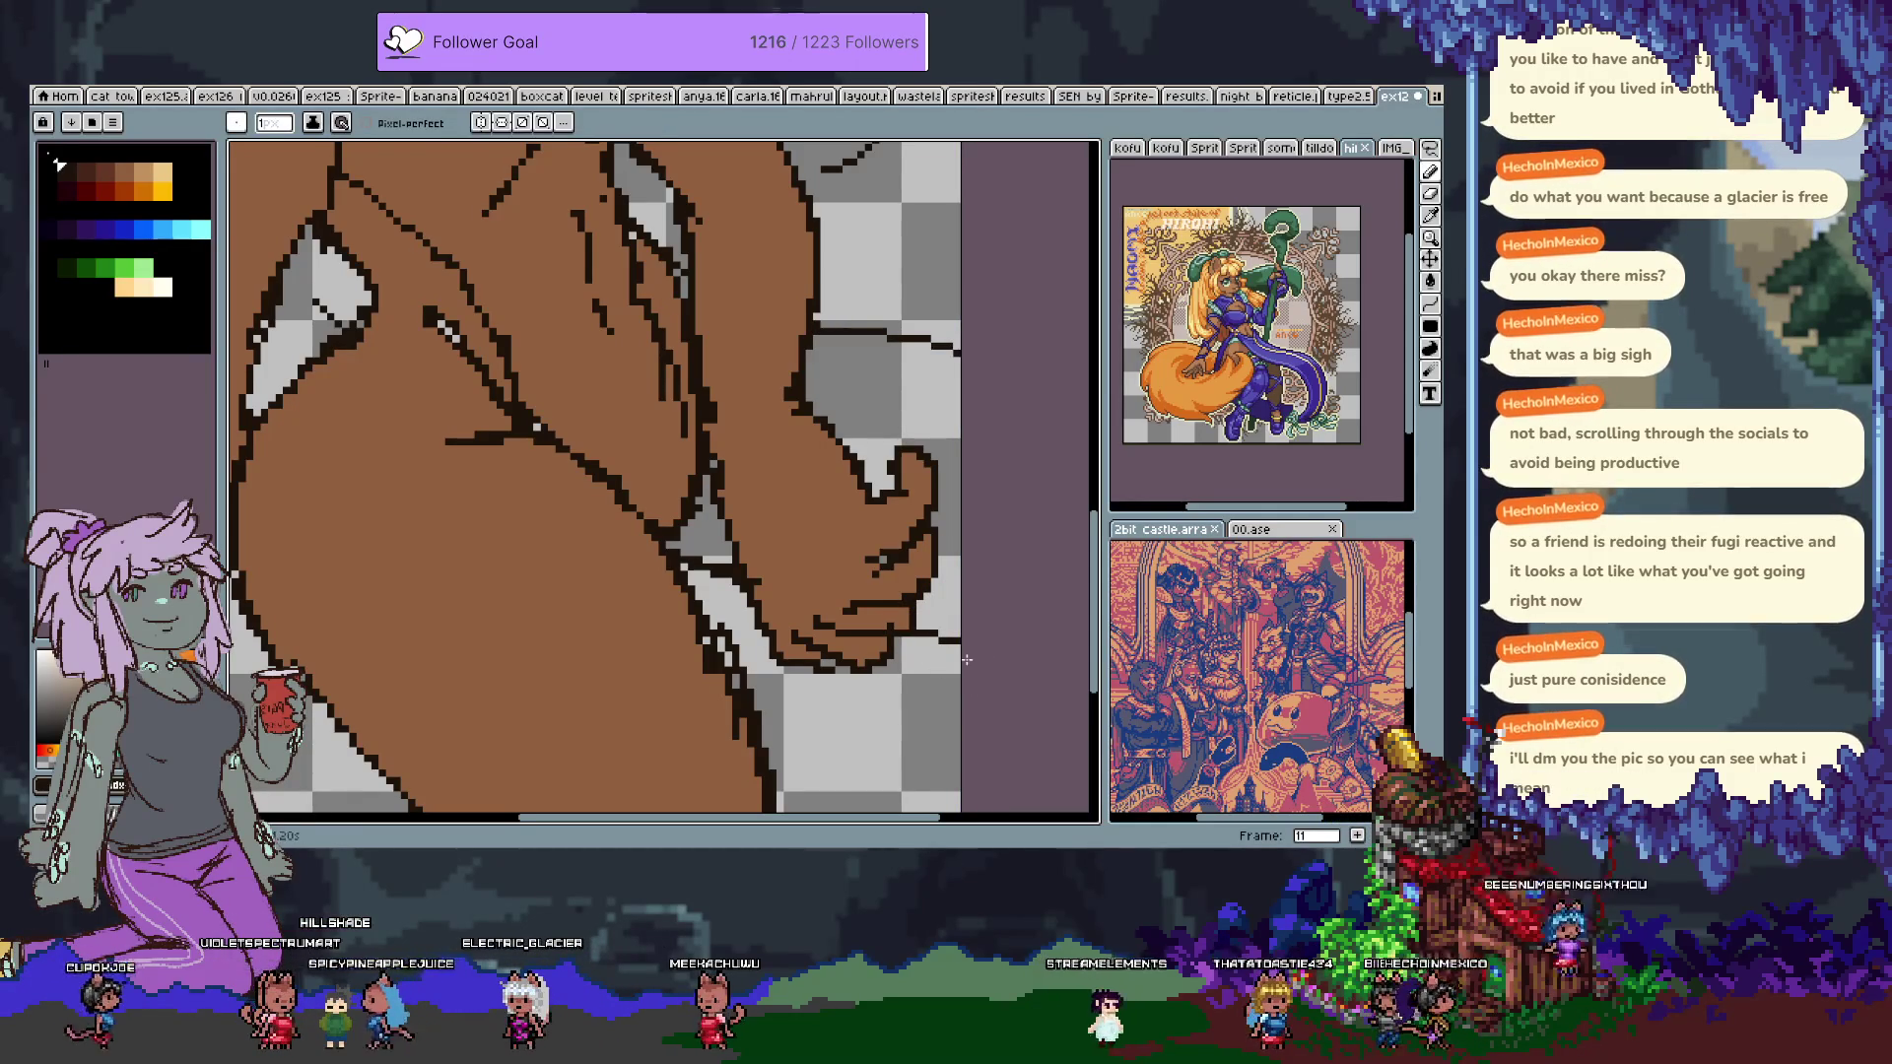
{"action": "key", "text": "ctrl+z"}
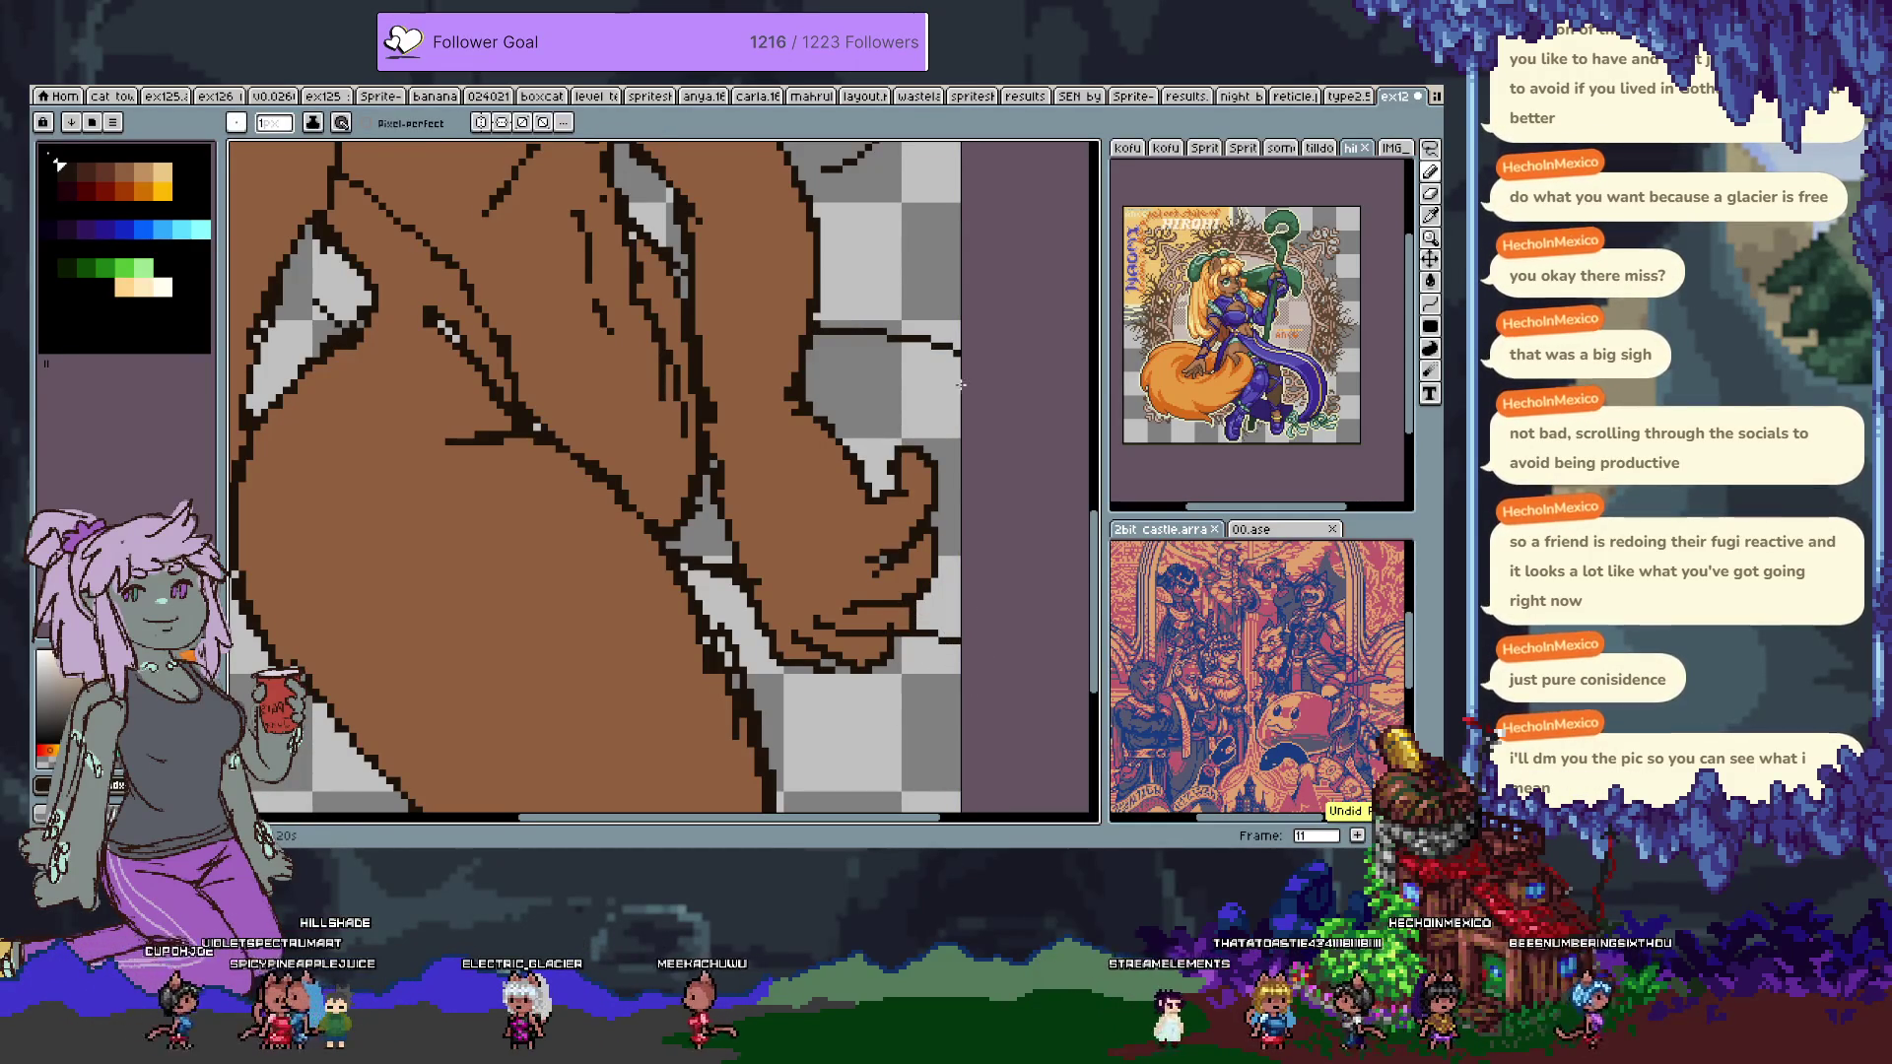
{"action": "left_click", "coordinate": [369, 329], "text": "alt"}
{"action": "left_click", "coordinate": [101, 174]}
Fill the area behind the arm dark brown, then re-pick the lighter brown.
{"action": "key", "text": "g"}
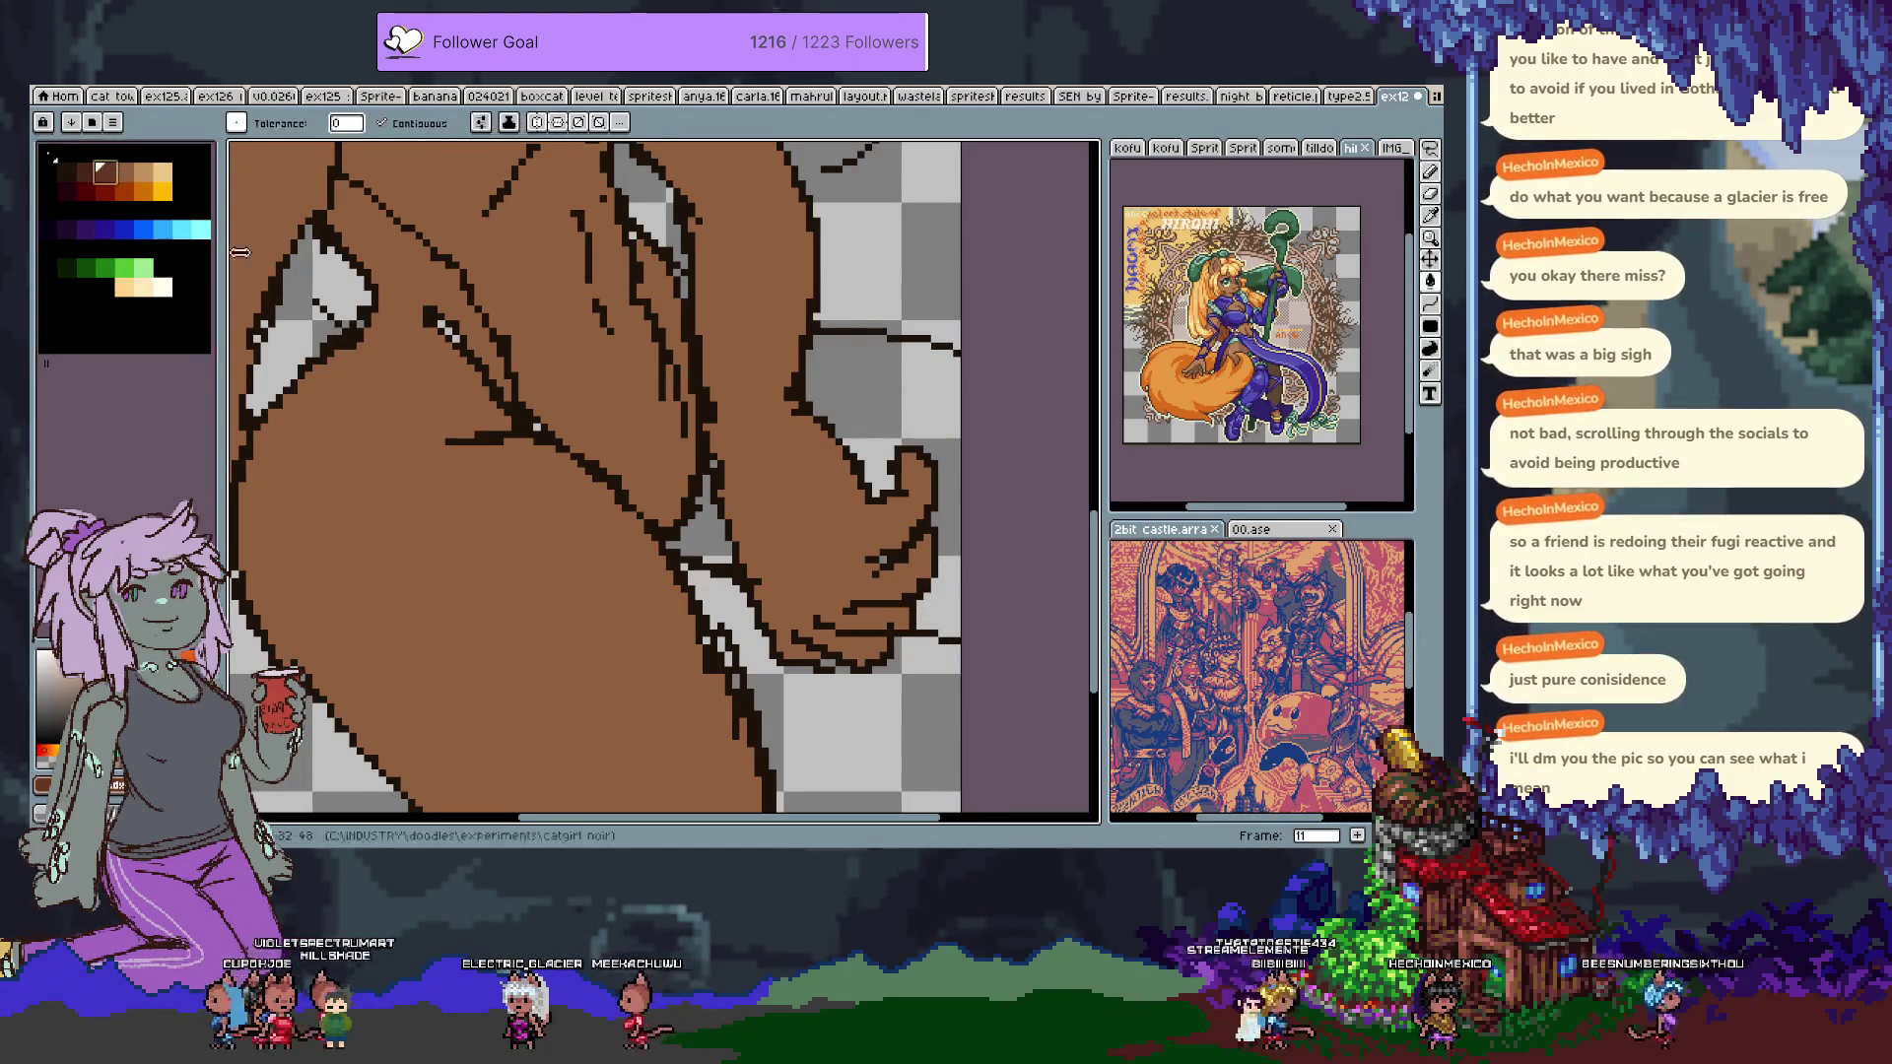
{"action": "left_click", "coordinate": [868, 394]}
{"action": "key", "text": "b"}
{"action": "left_click", "coordinate": [725, 469], "text": "alt"}
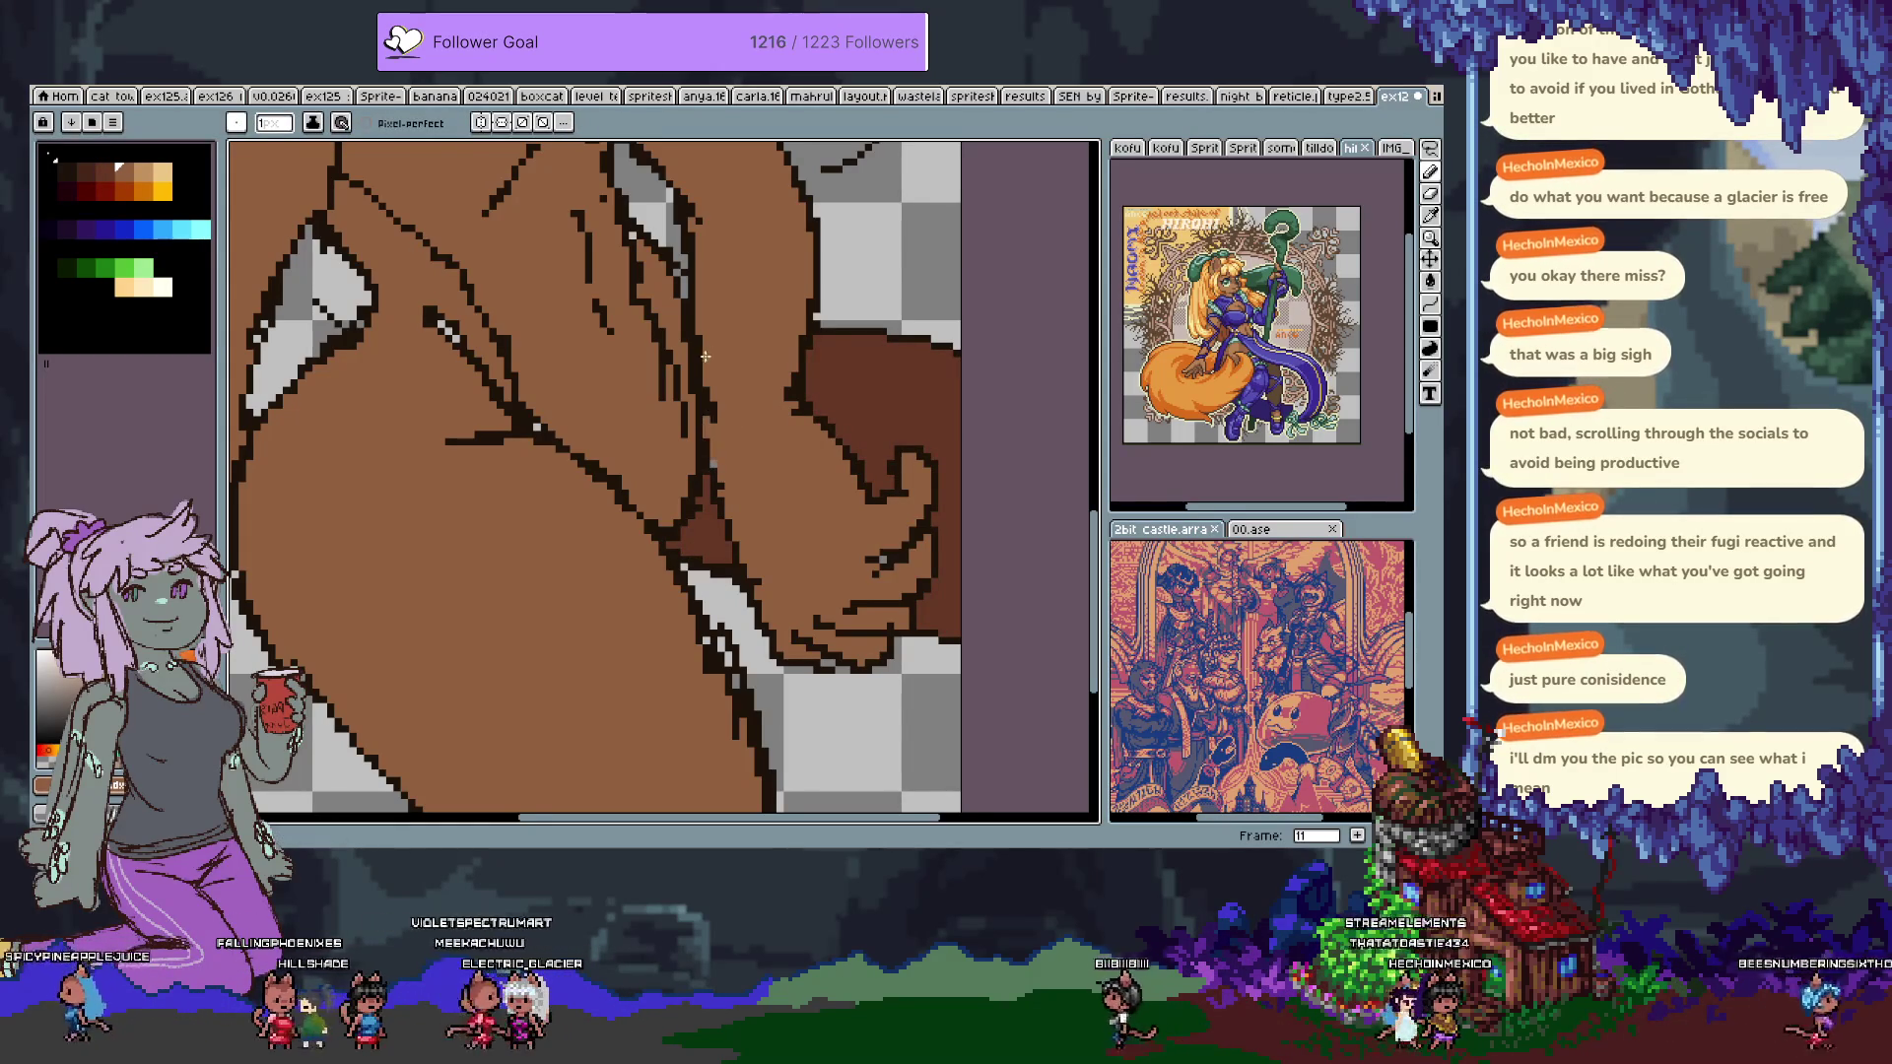
Zoom out to the whole figure and try a light grey fill on the right eye, then undo it.
{"action": "scroll", "coordinate": [690, 611], "scroll_direction": "up", "scroll_amount": 3}
{"action": "scroll", "coordinate": [690, 611], "scroll_direction": "left", "scroll_amount": 2}
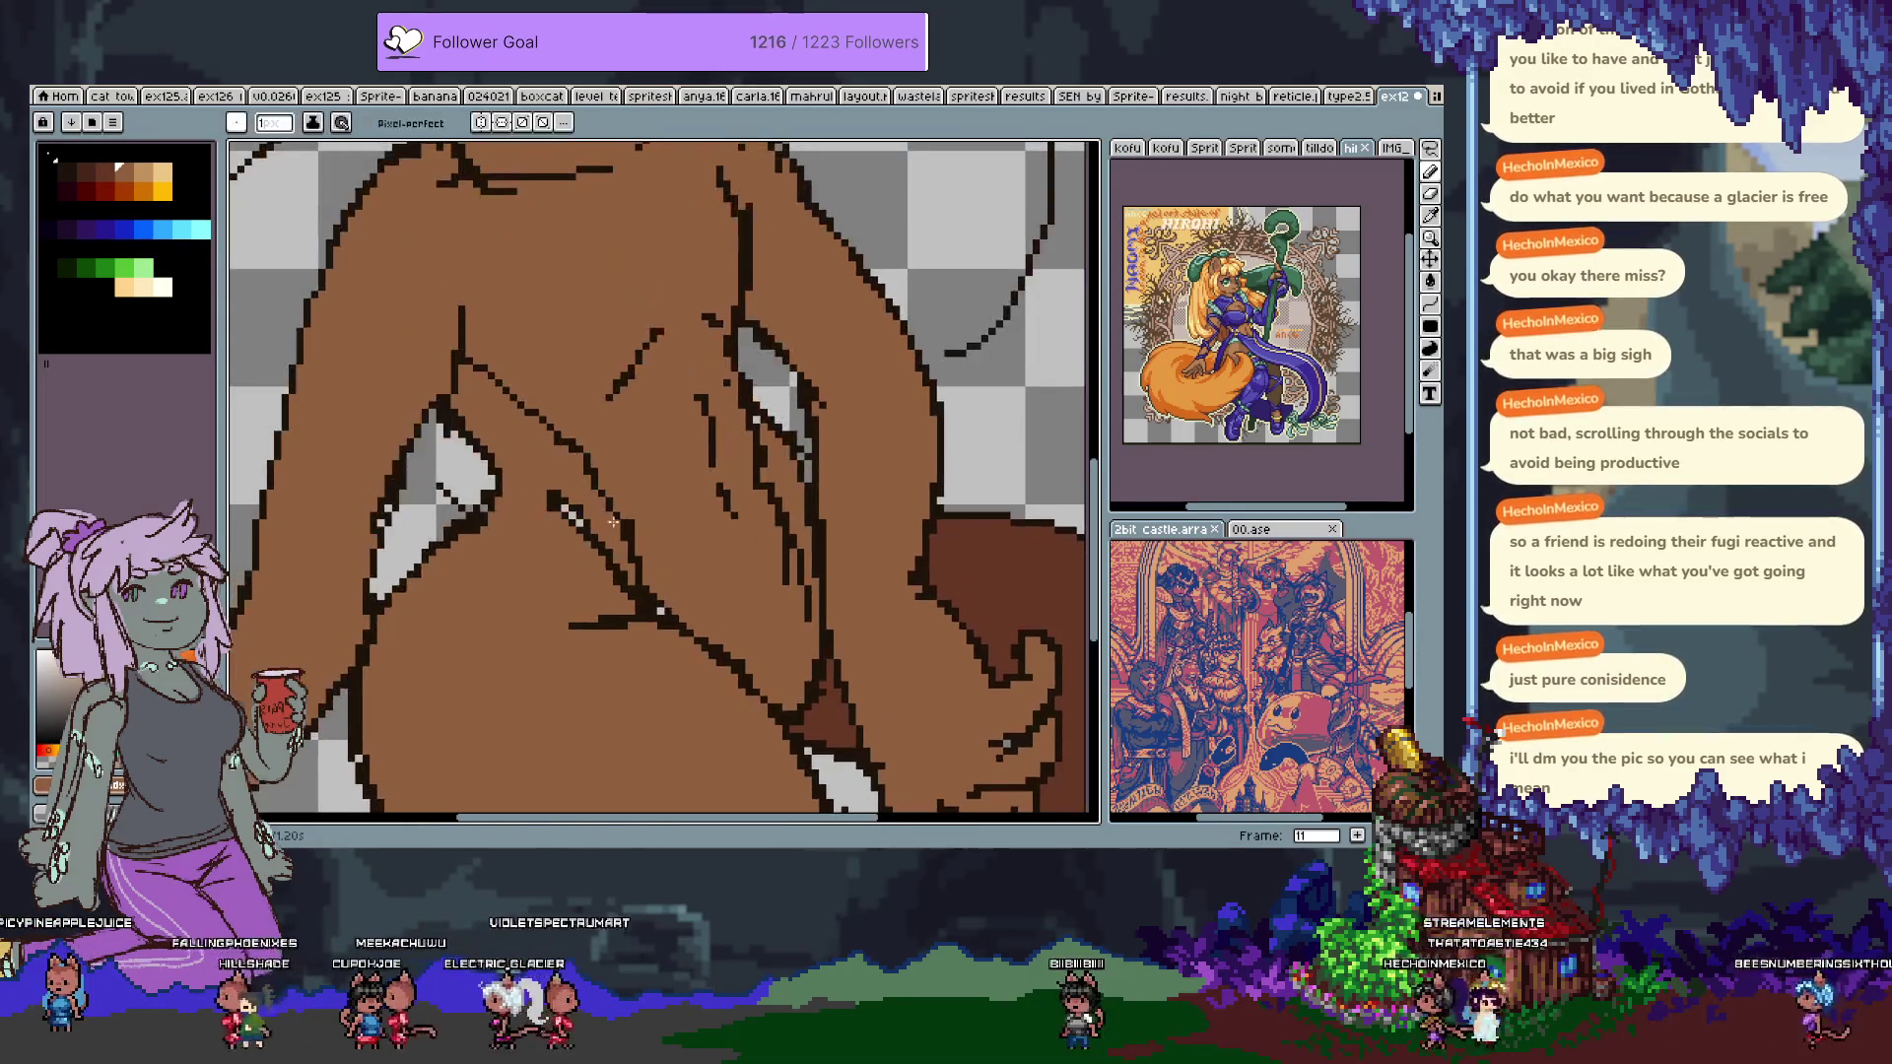
{"action": "scroll", "coordinate": [690, 542], "scroll_direction": "up", "scroll_amount": 10}
{"action": "scroll", "coordinate": [690, 542], "scroll_direction": "left", "scroll_amount": 3}
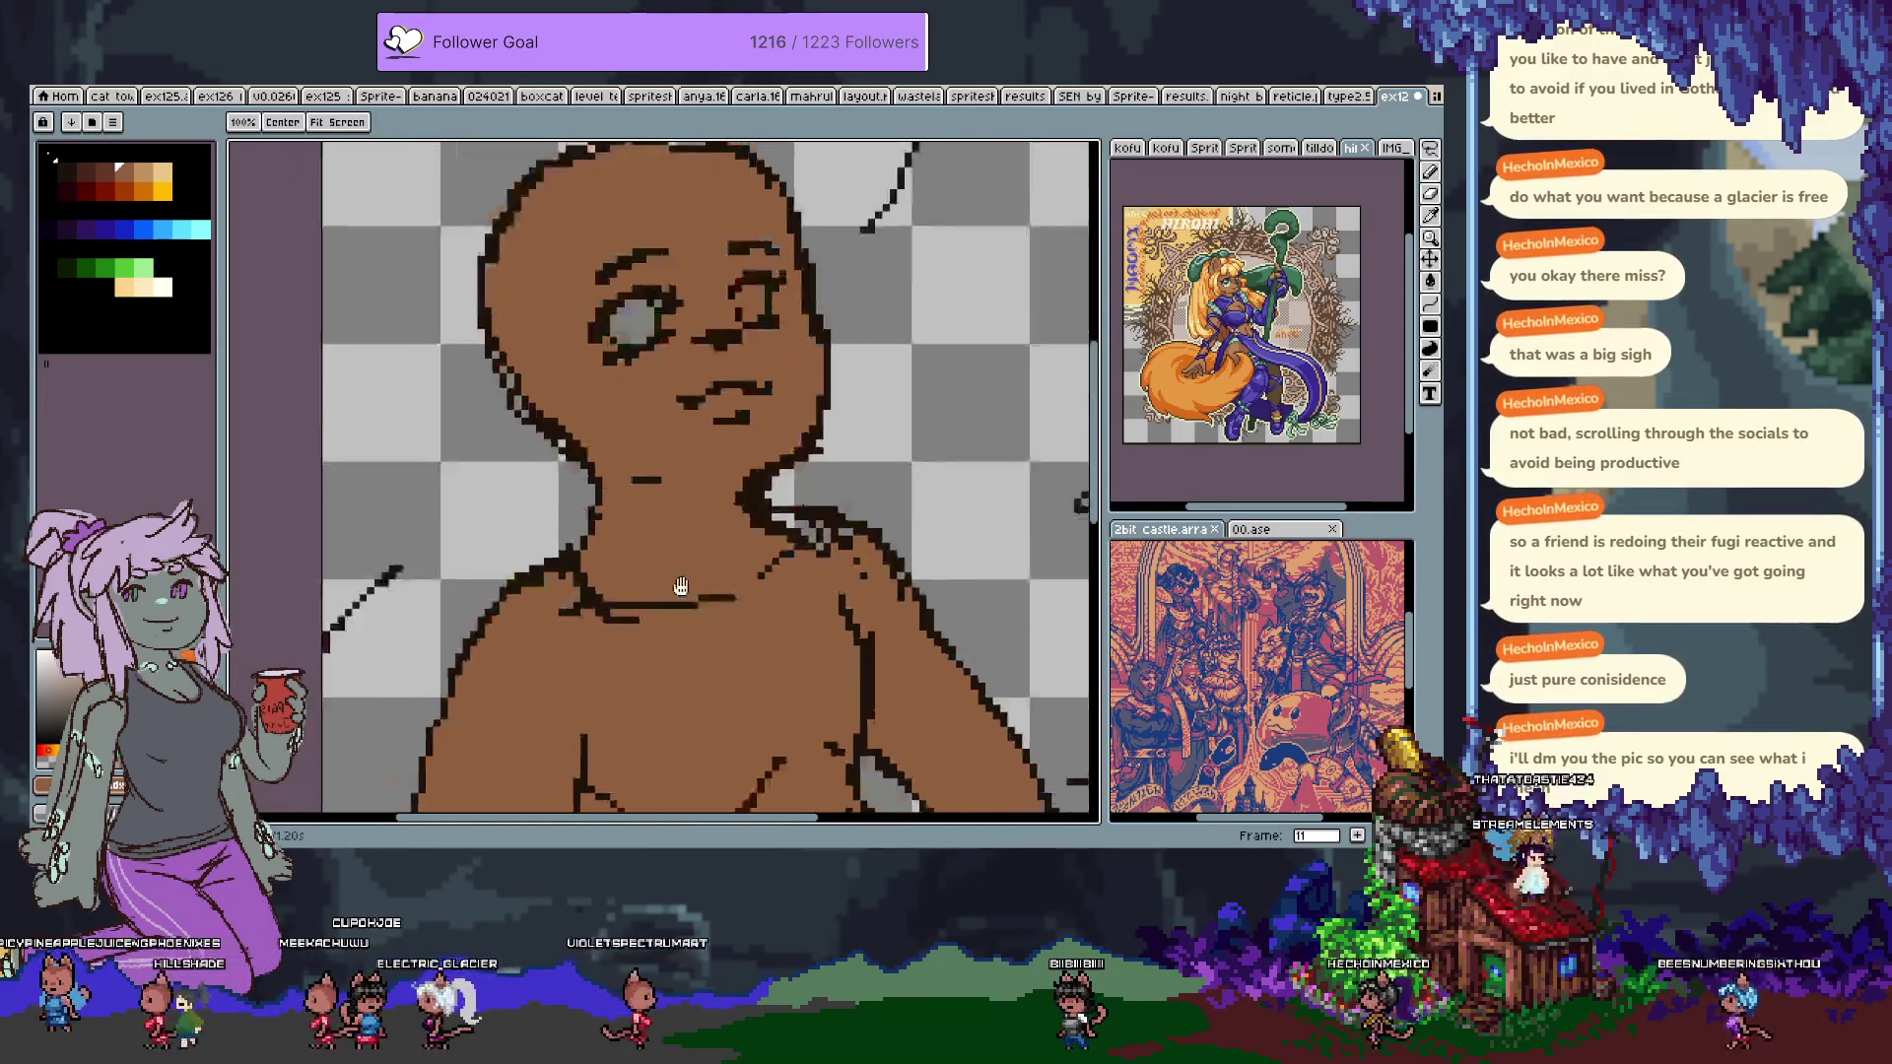
{"action": "key", "text": "ctrl+alt+c"}
{"action": "key", "text": "Escape"}
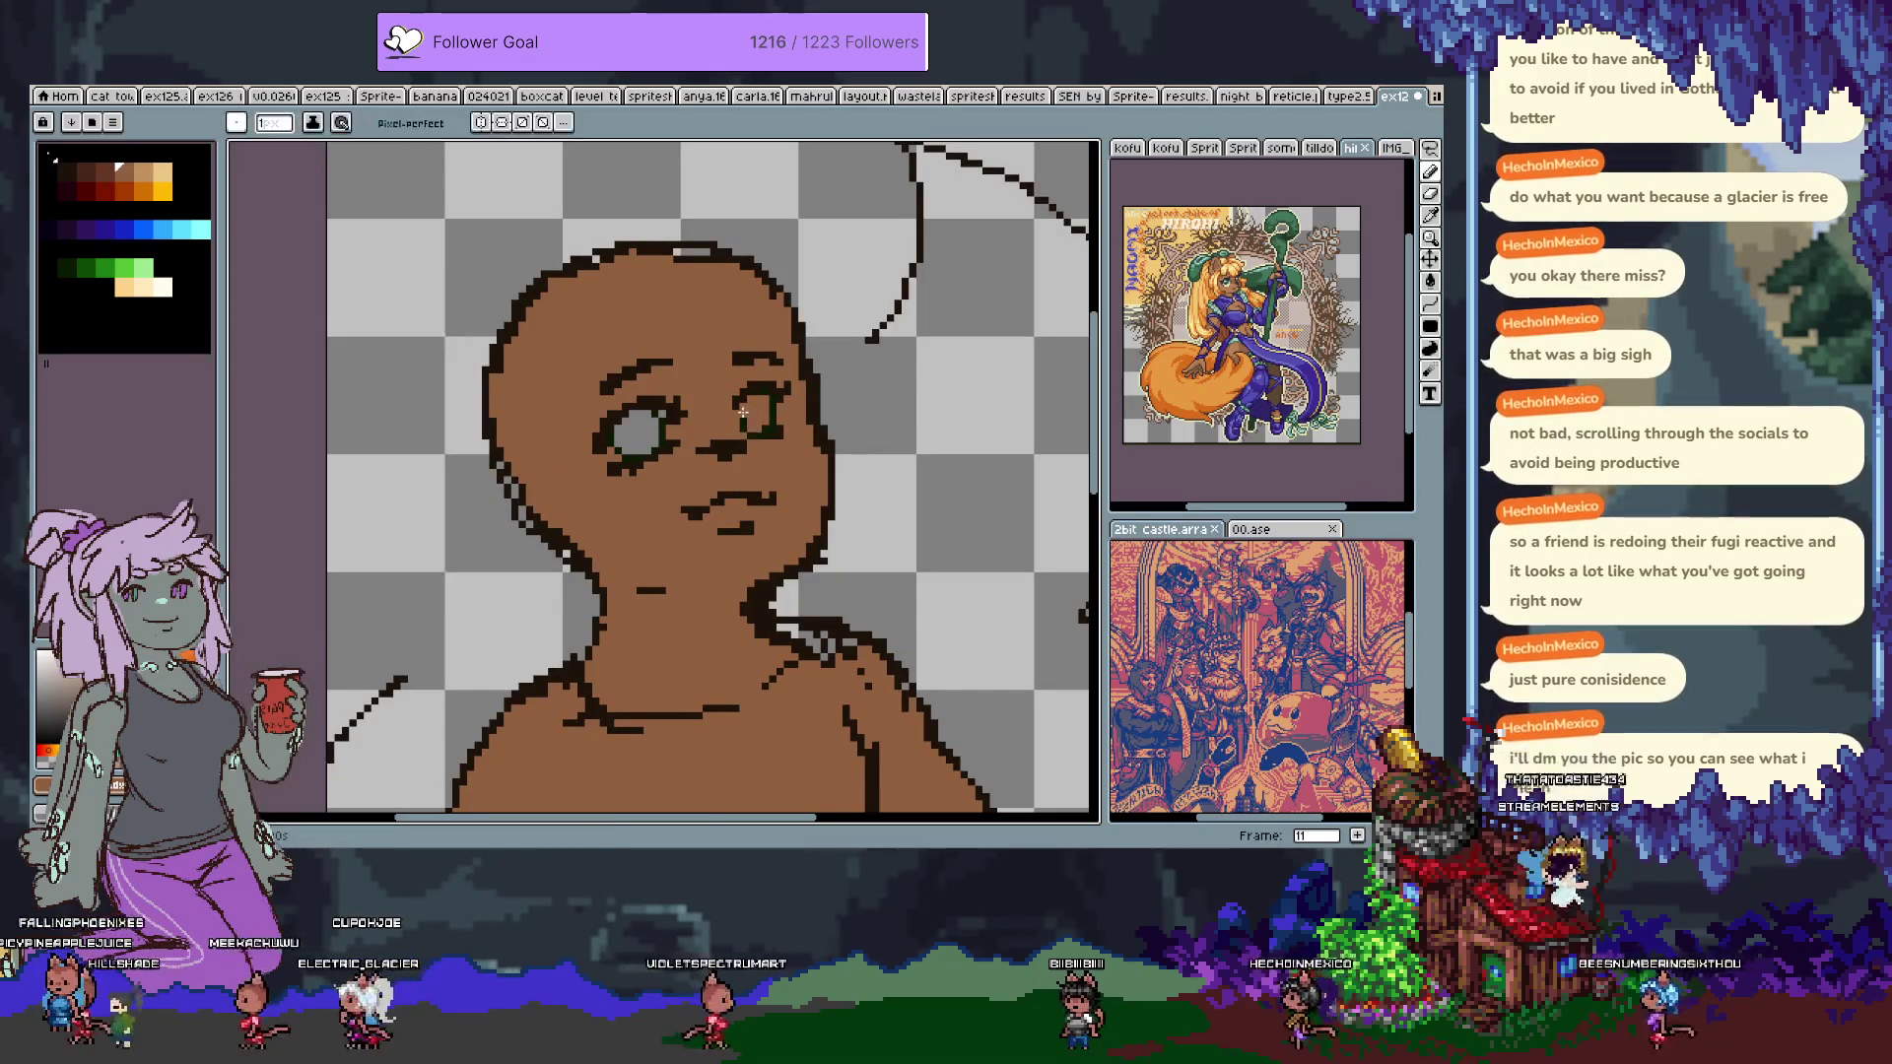
{"action": "key", "text": "g"}
{"action": "left_click", "coordinate": [750, 411]}
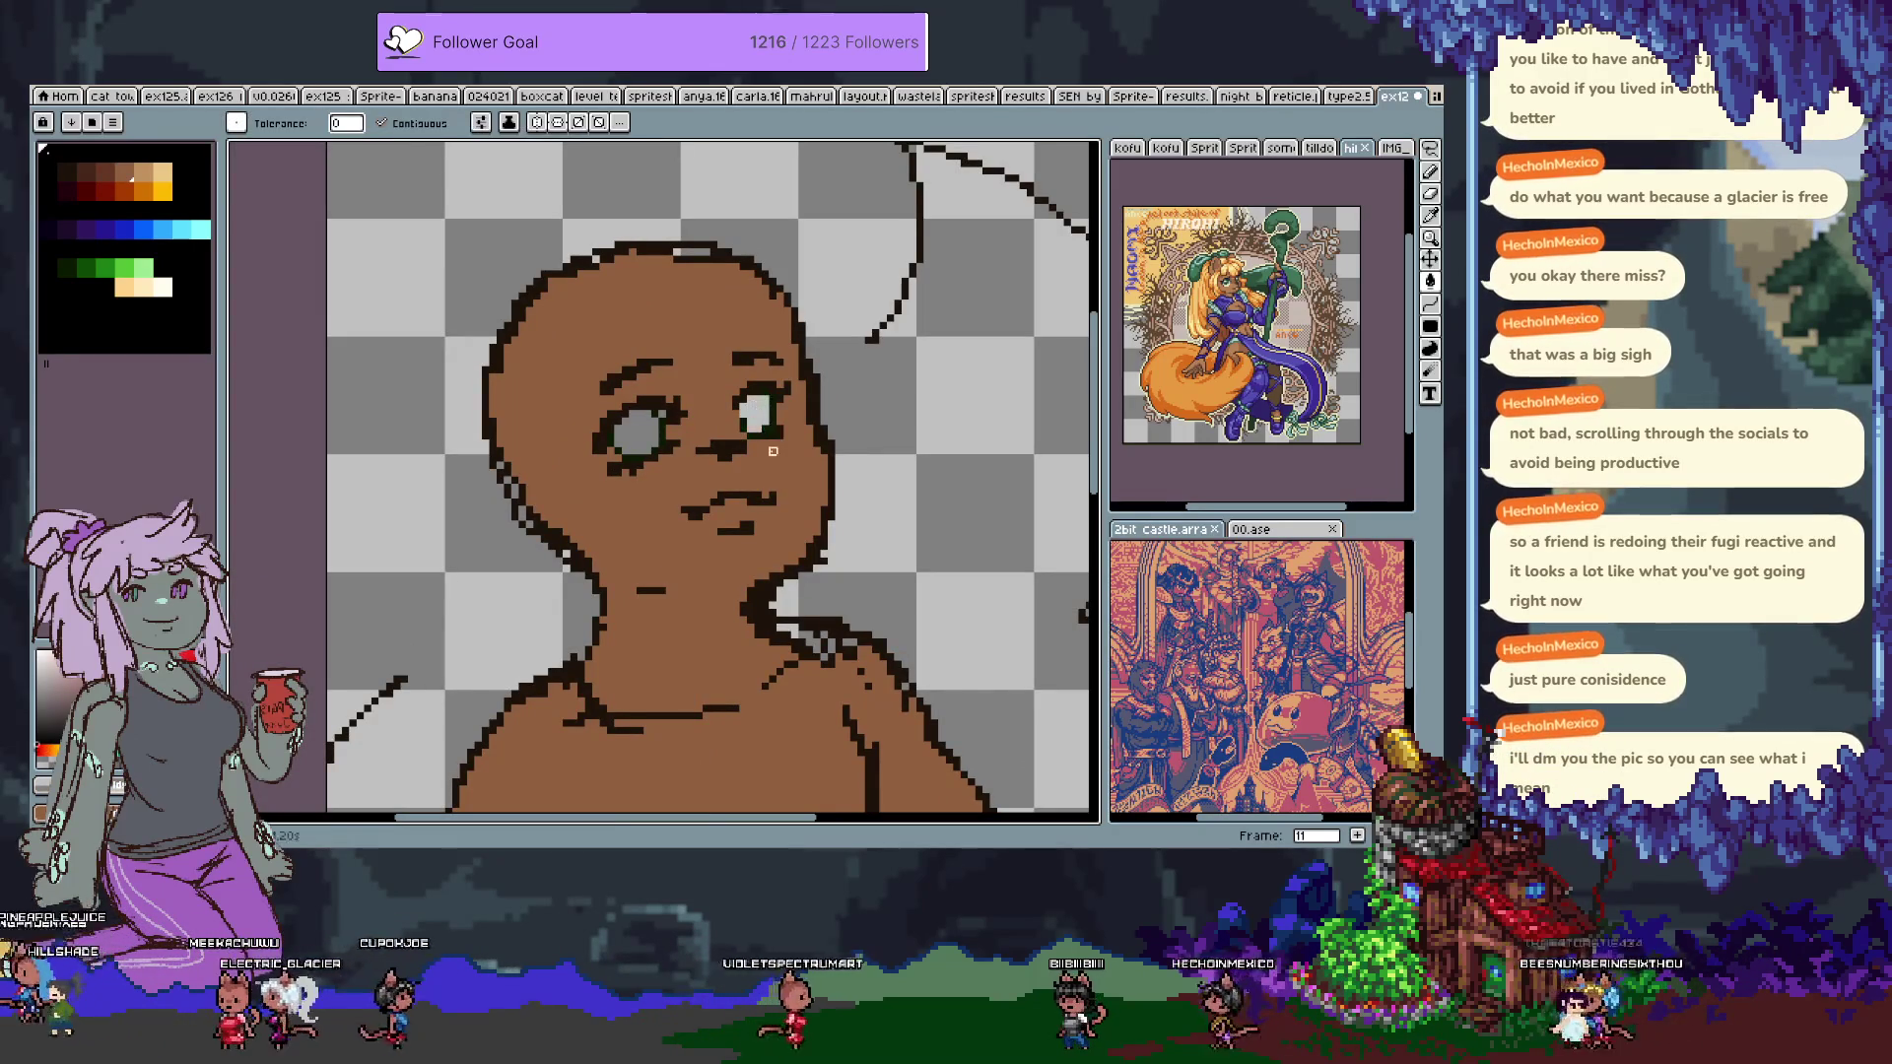
{"action": "key", "text": "b"}
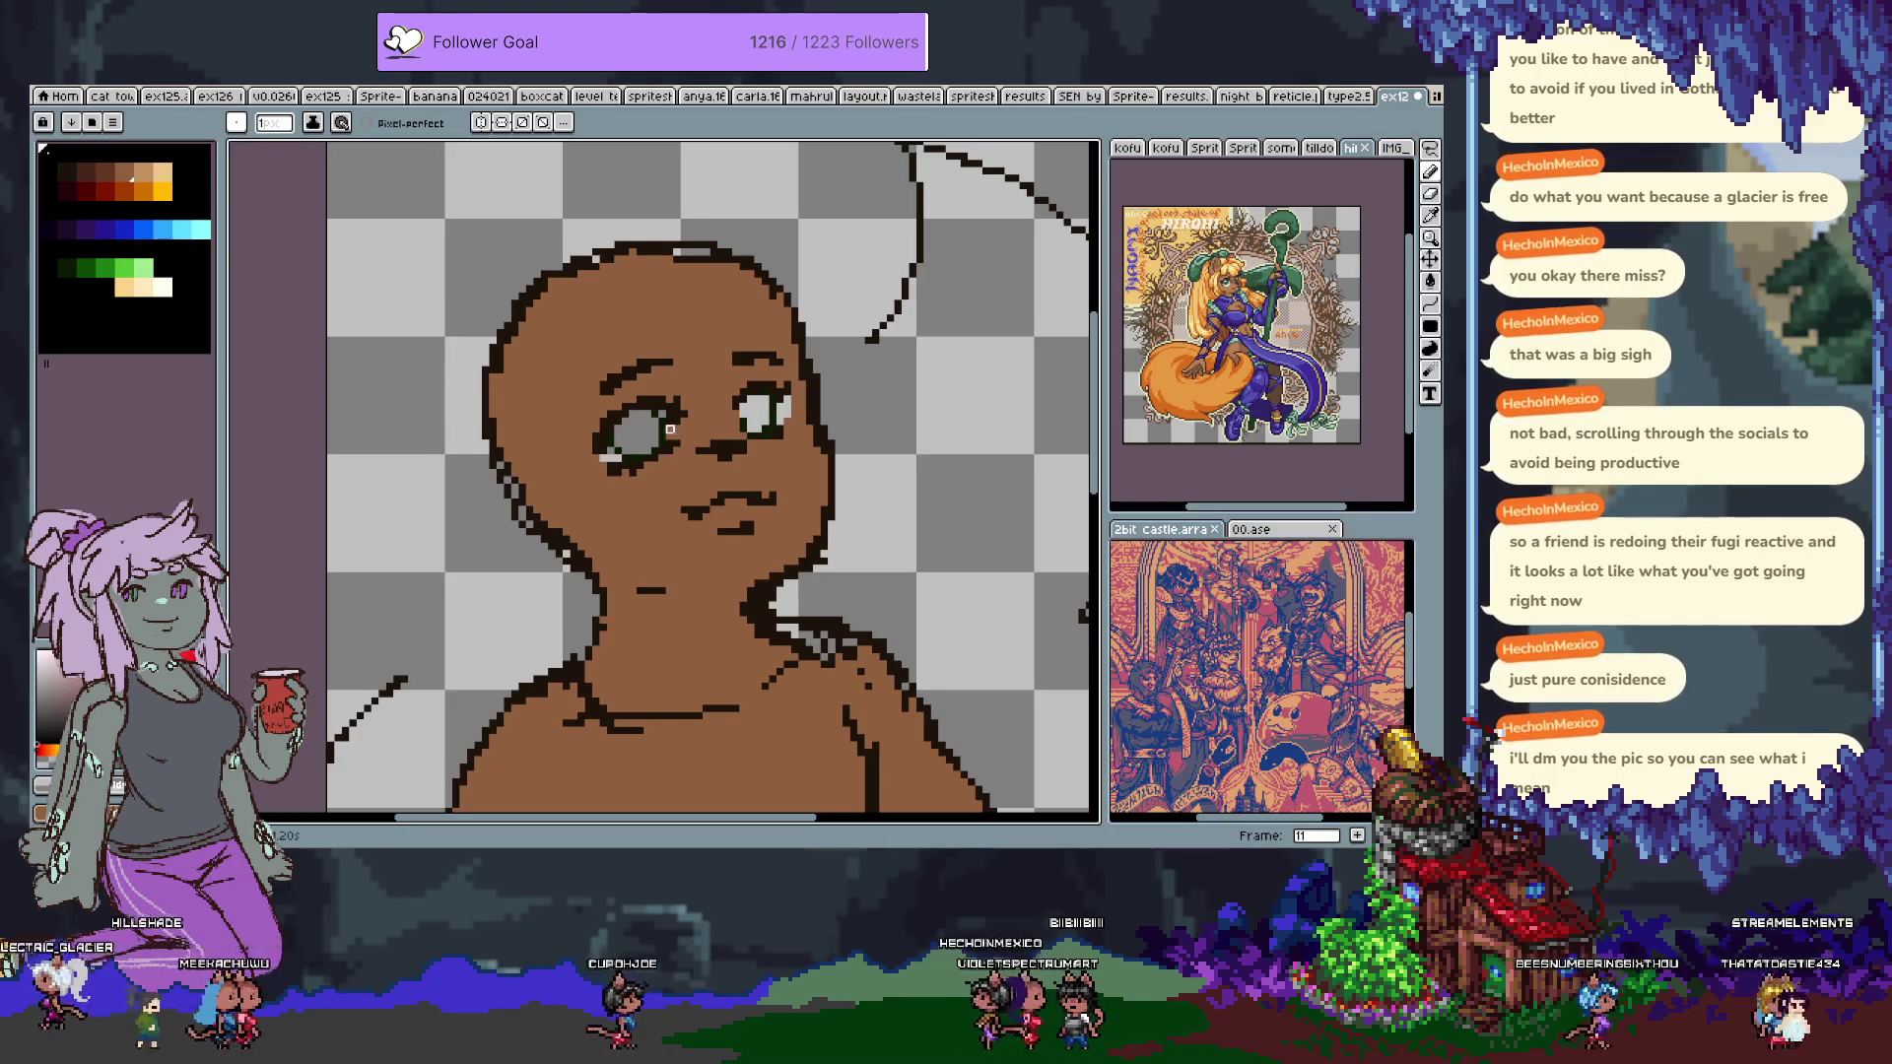
{"action": "key", "text": "ctrl+z"}
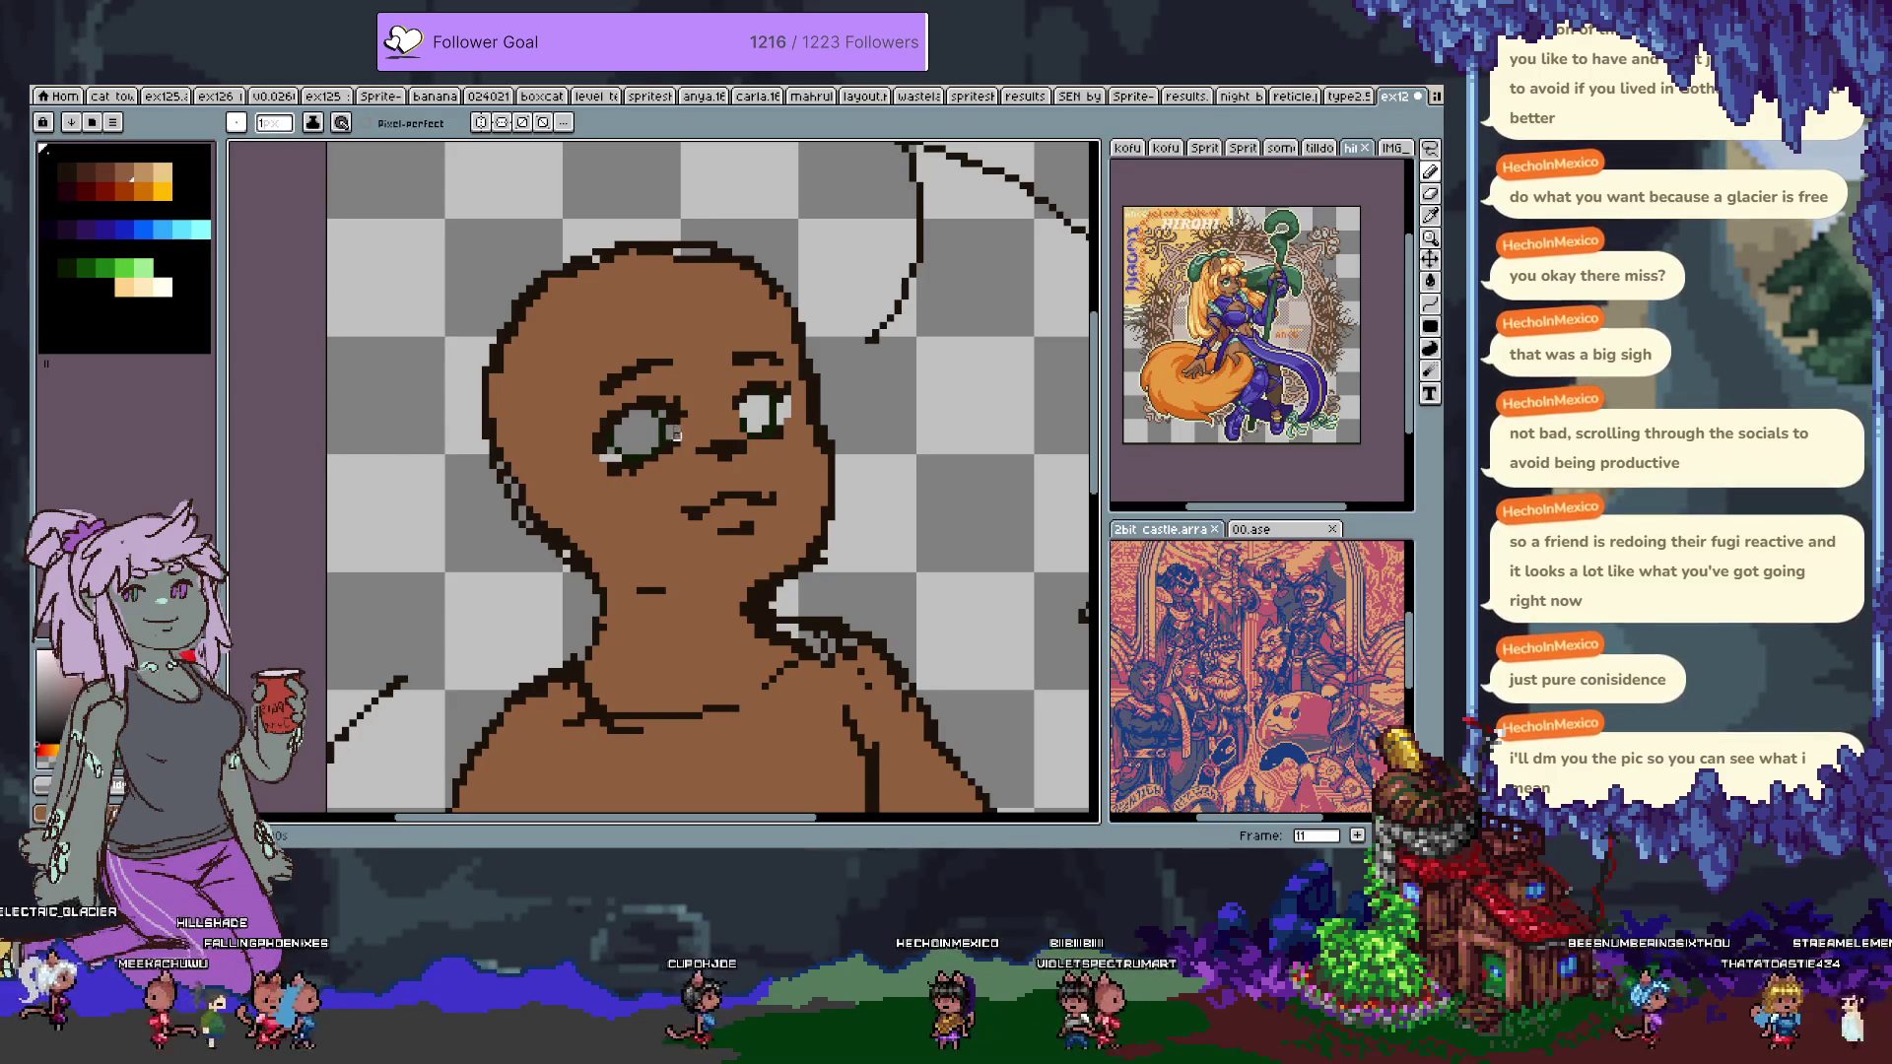
Undo the stray stroke near the leg outline and re-pick the brown skin colour.
{"action": "left_click_drag", "start_coordinate": [705, 519], "coordinate": [689, 148]}
{"action": "mouse_move", "coordinate": [690, 591]}
{"action": "left_mouse_down"}
{"action": "mouse_move", "coordinate": [685, 242]}
{"action": "mouse_move", "coordinate": [668, 233]}
{"action": "left_mouse_up"}
{"action": "left_click_drag", "start_coordinate": [837, 518], "coordinate": [766, 468]}
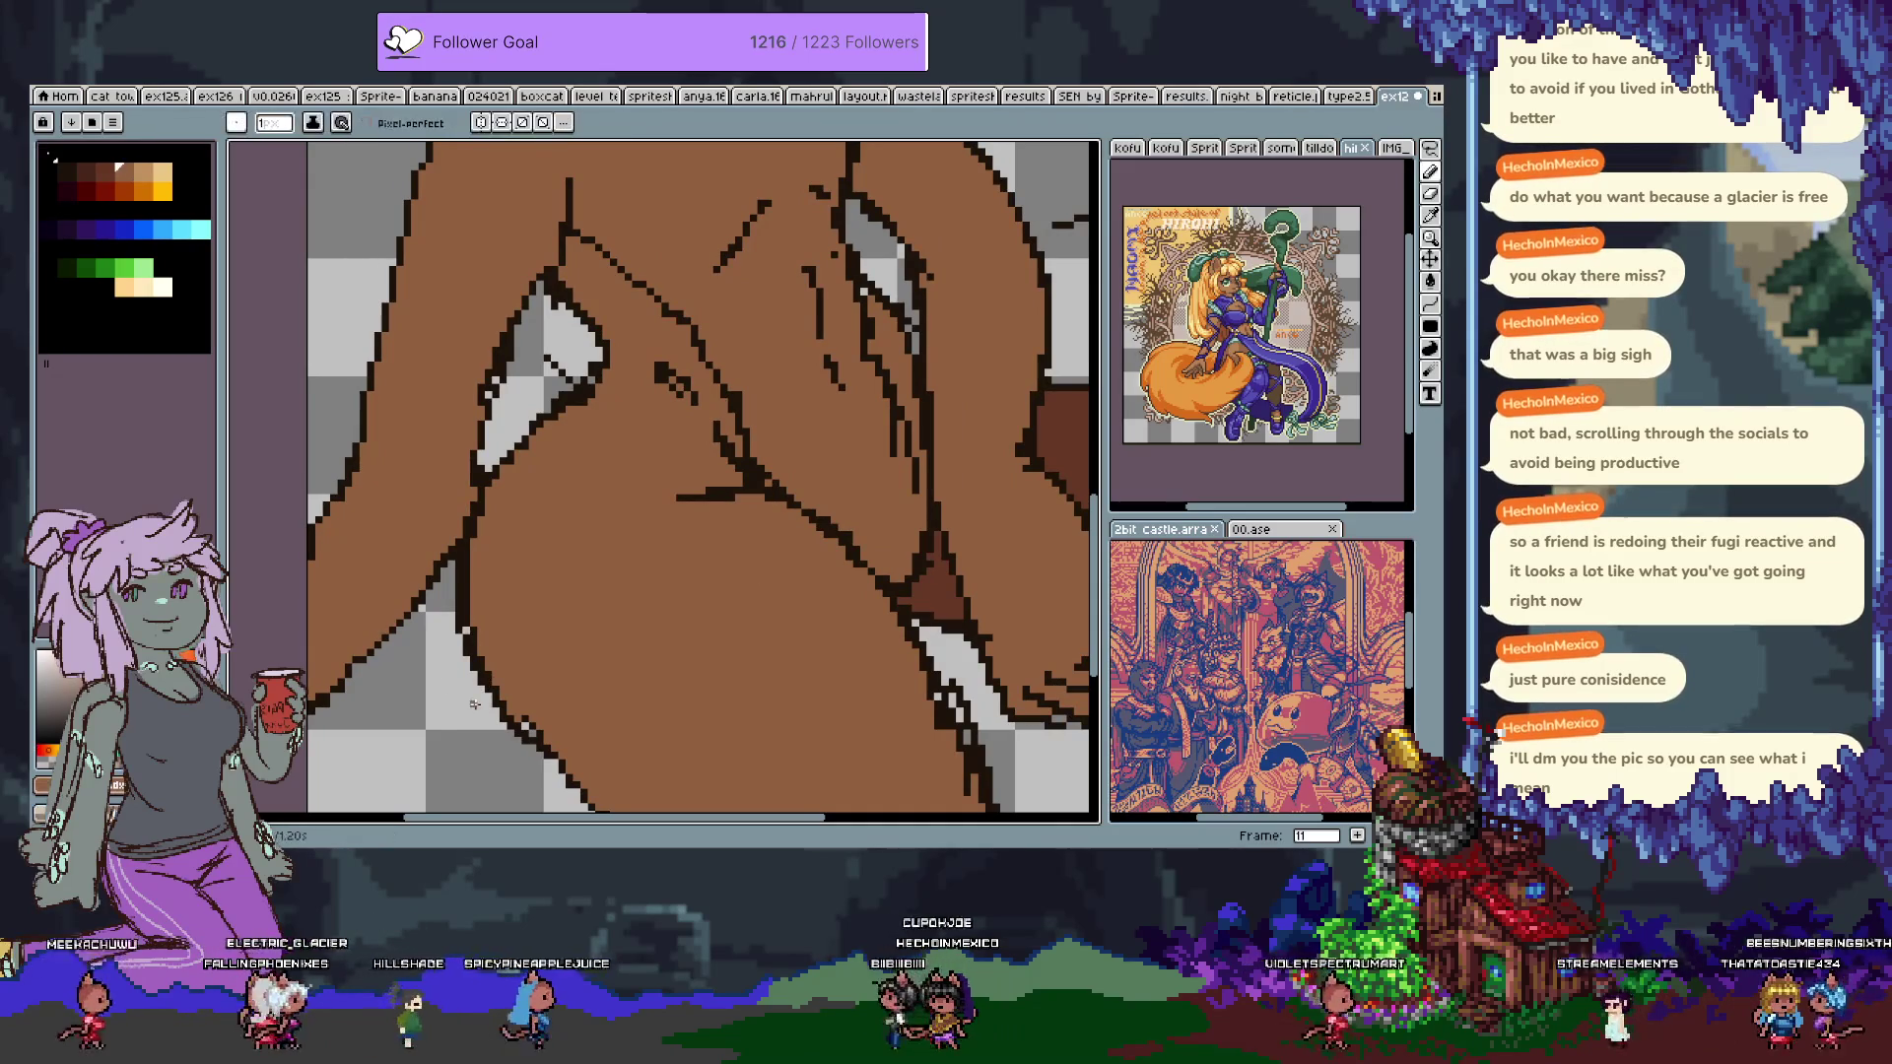
{"action": "scroll", "coordinate": [474, 704], "scroll_direction": "down", "scroll_amount": 5}
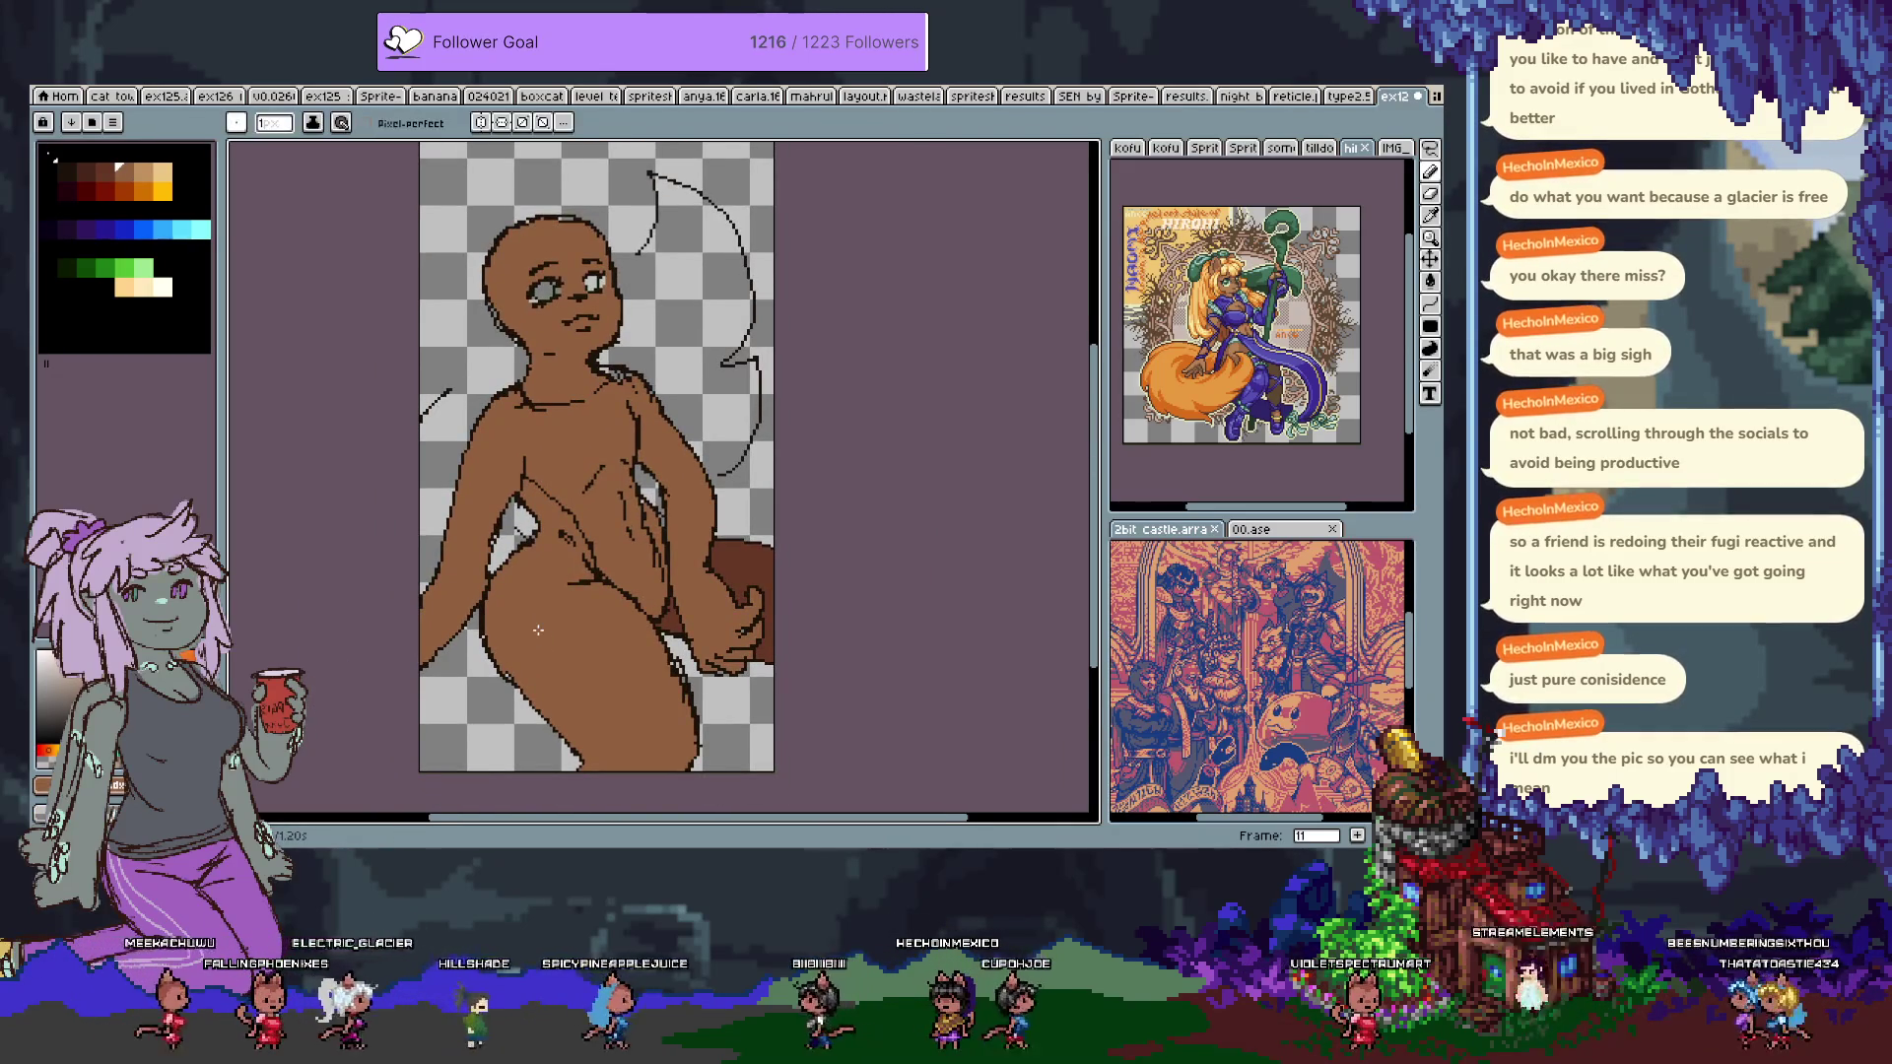
{"action": "scroll", "coordinate": [538, 630], "scroll_direction": "down", "scroll_amount": 2}
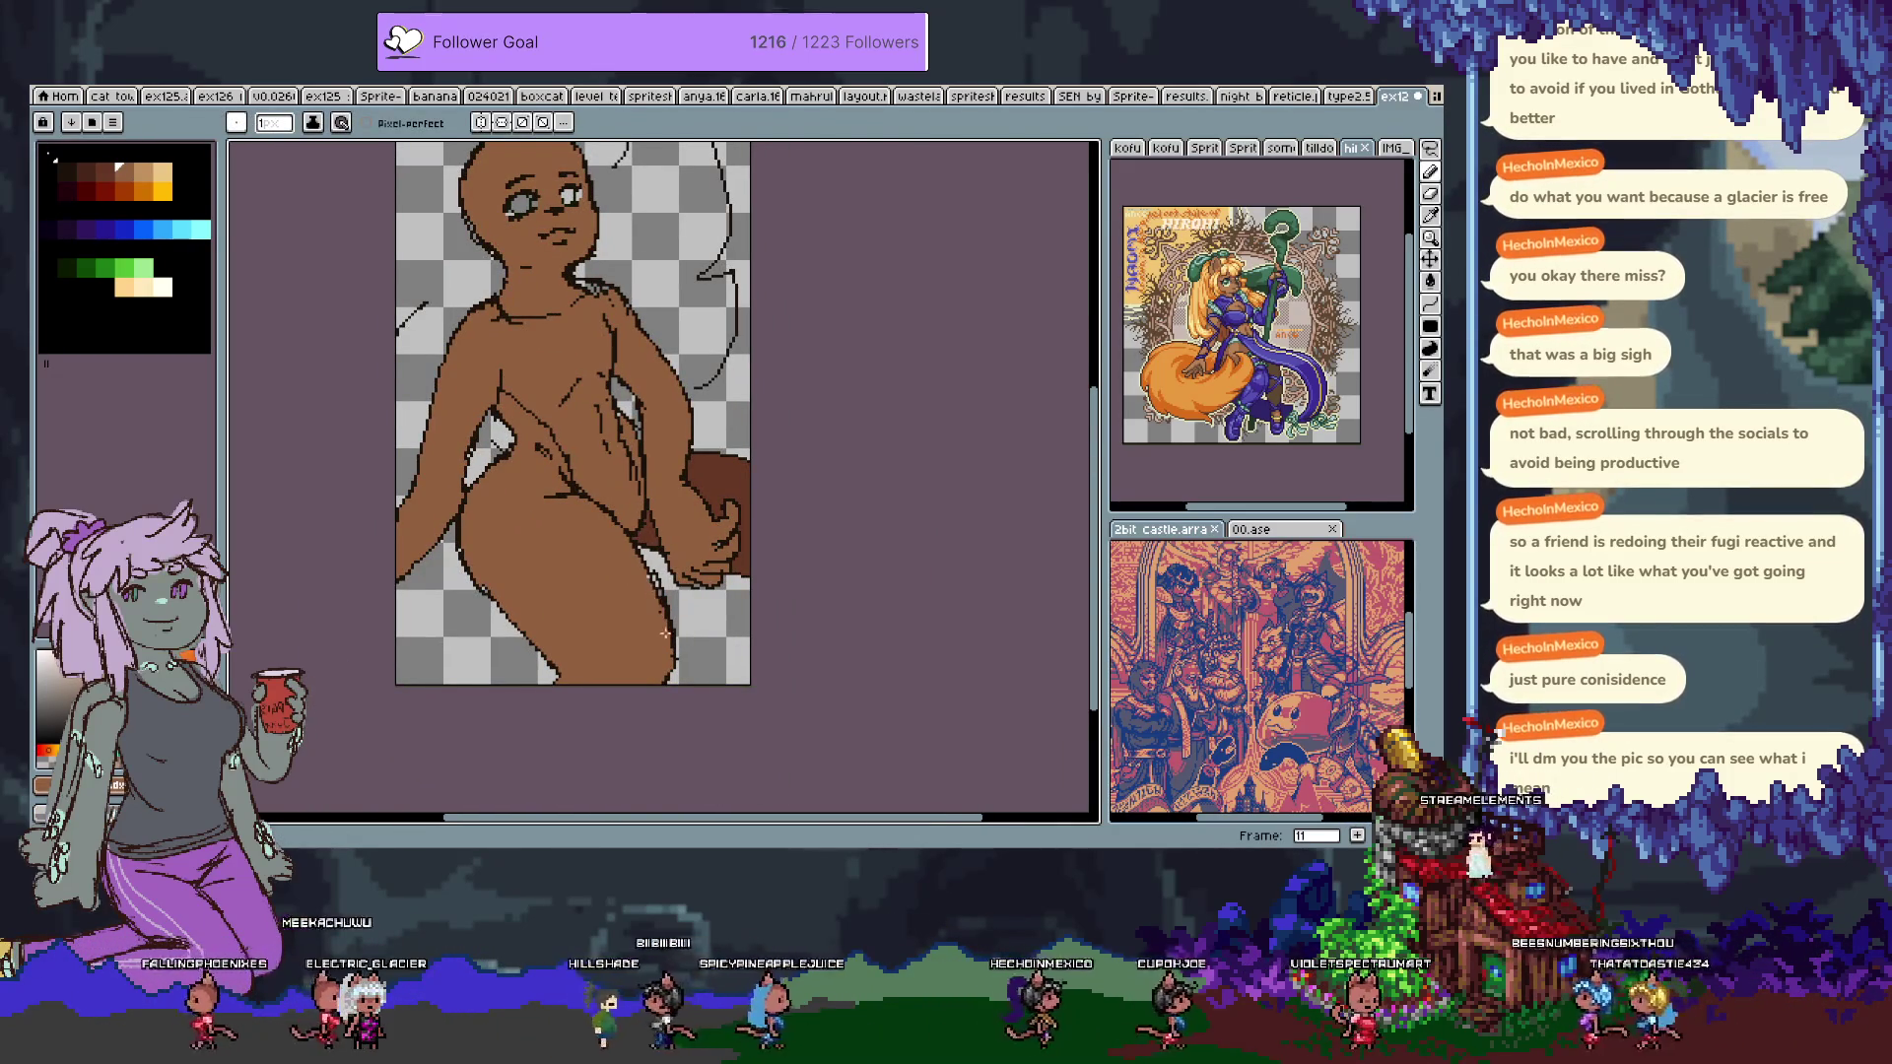
{"action": "key", "text": "e"}
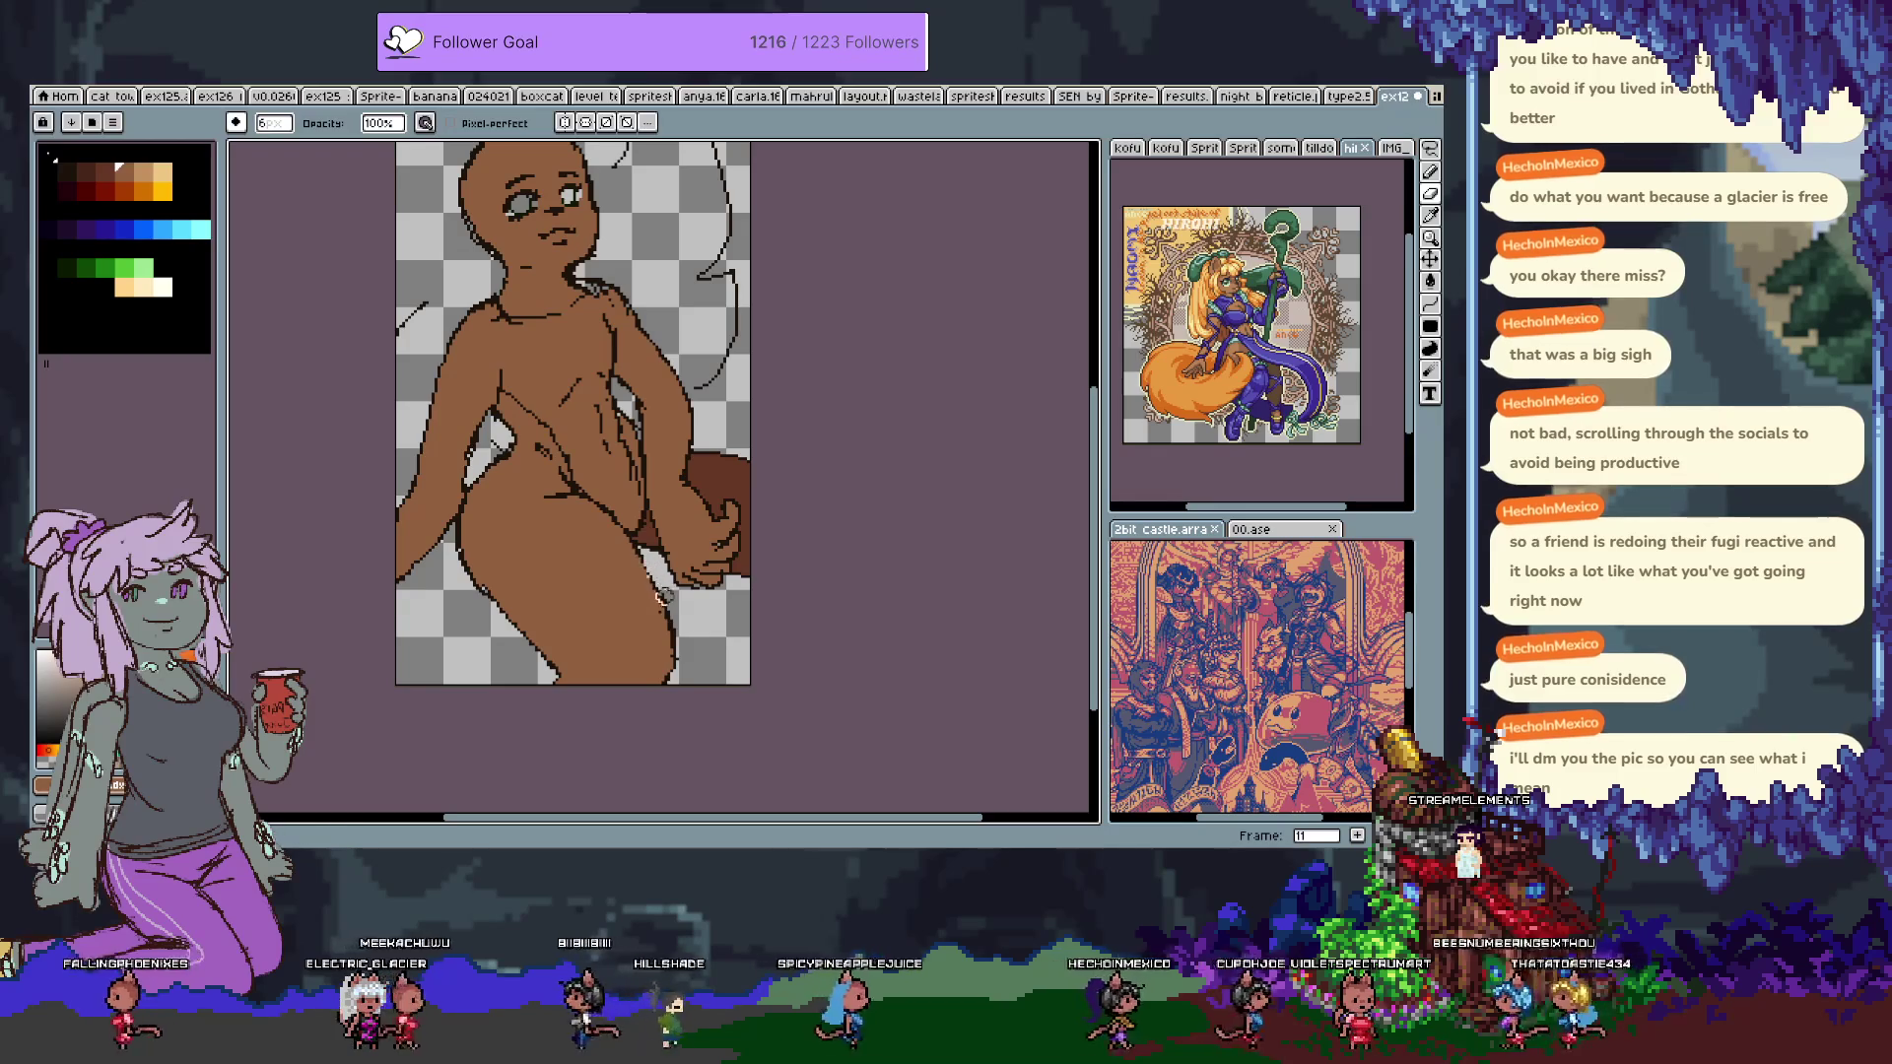
{"action": "key", "text": "i"}
{"action": "key", "text": "b"}
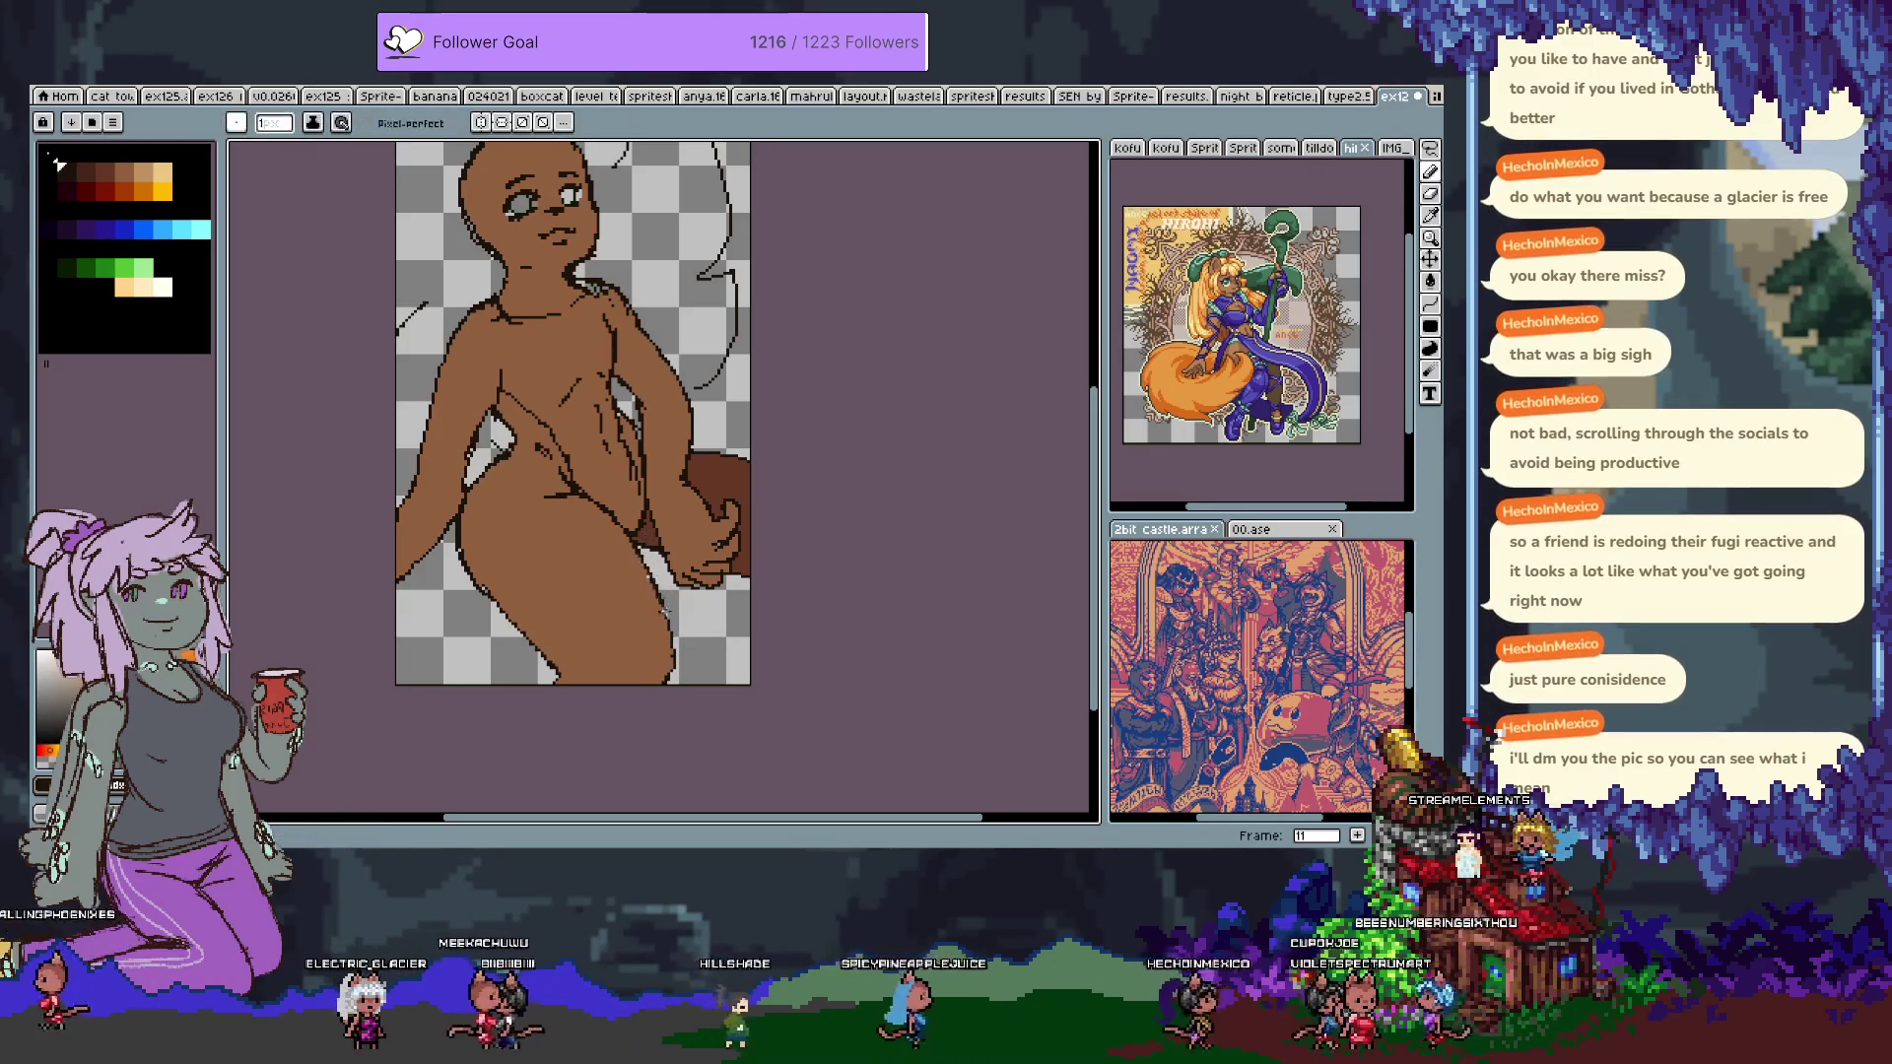
{"action": "key", "text": "ctrl+z"}
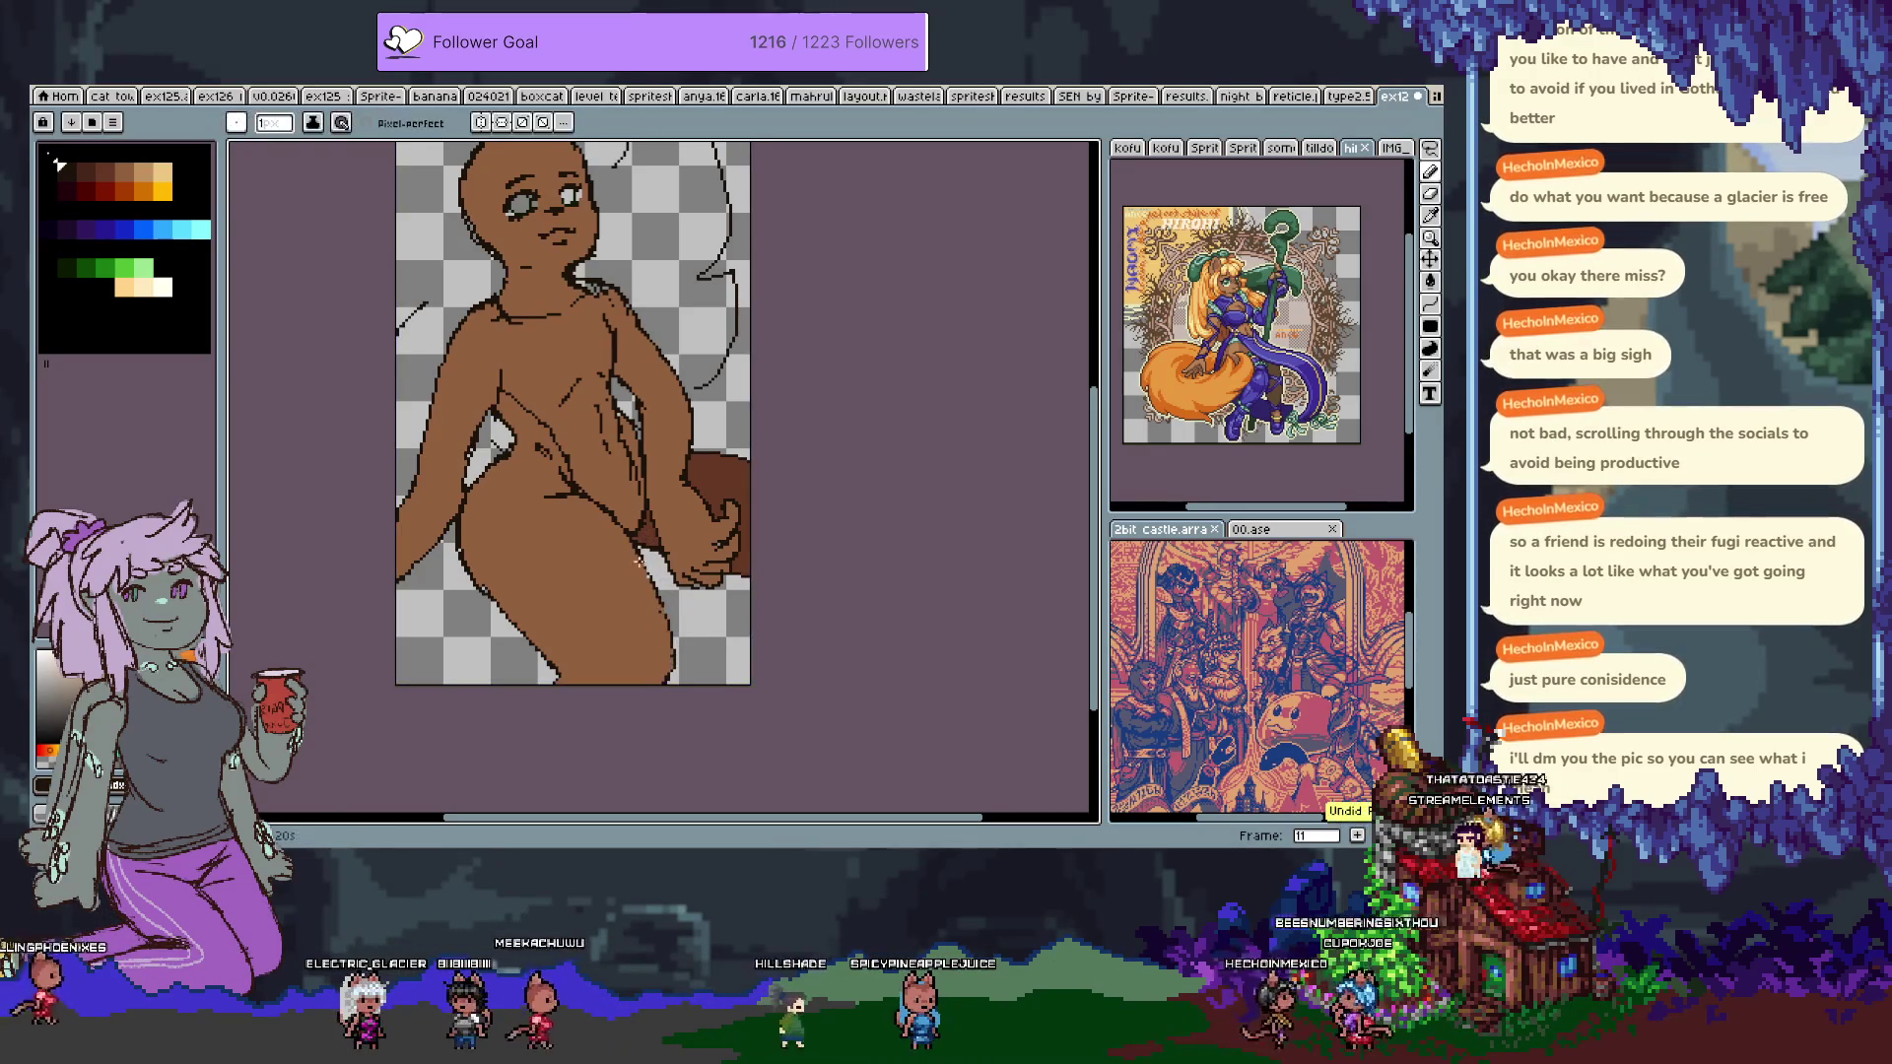
{"action": "left_click_drag", "start_coordinate": [624, 514], "coordinate": [665, 593]}
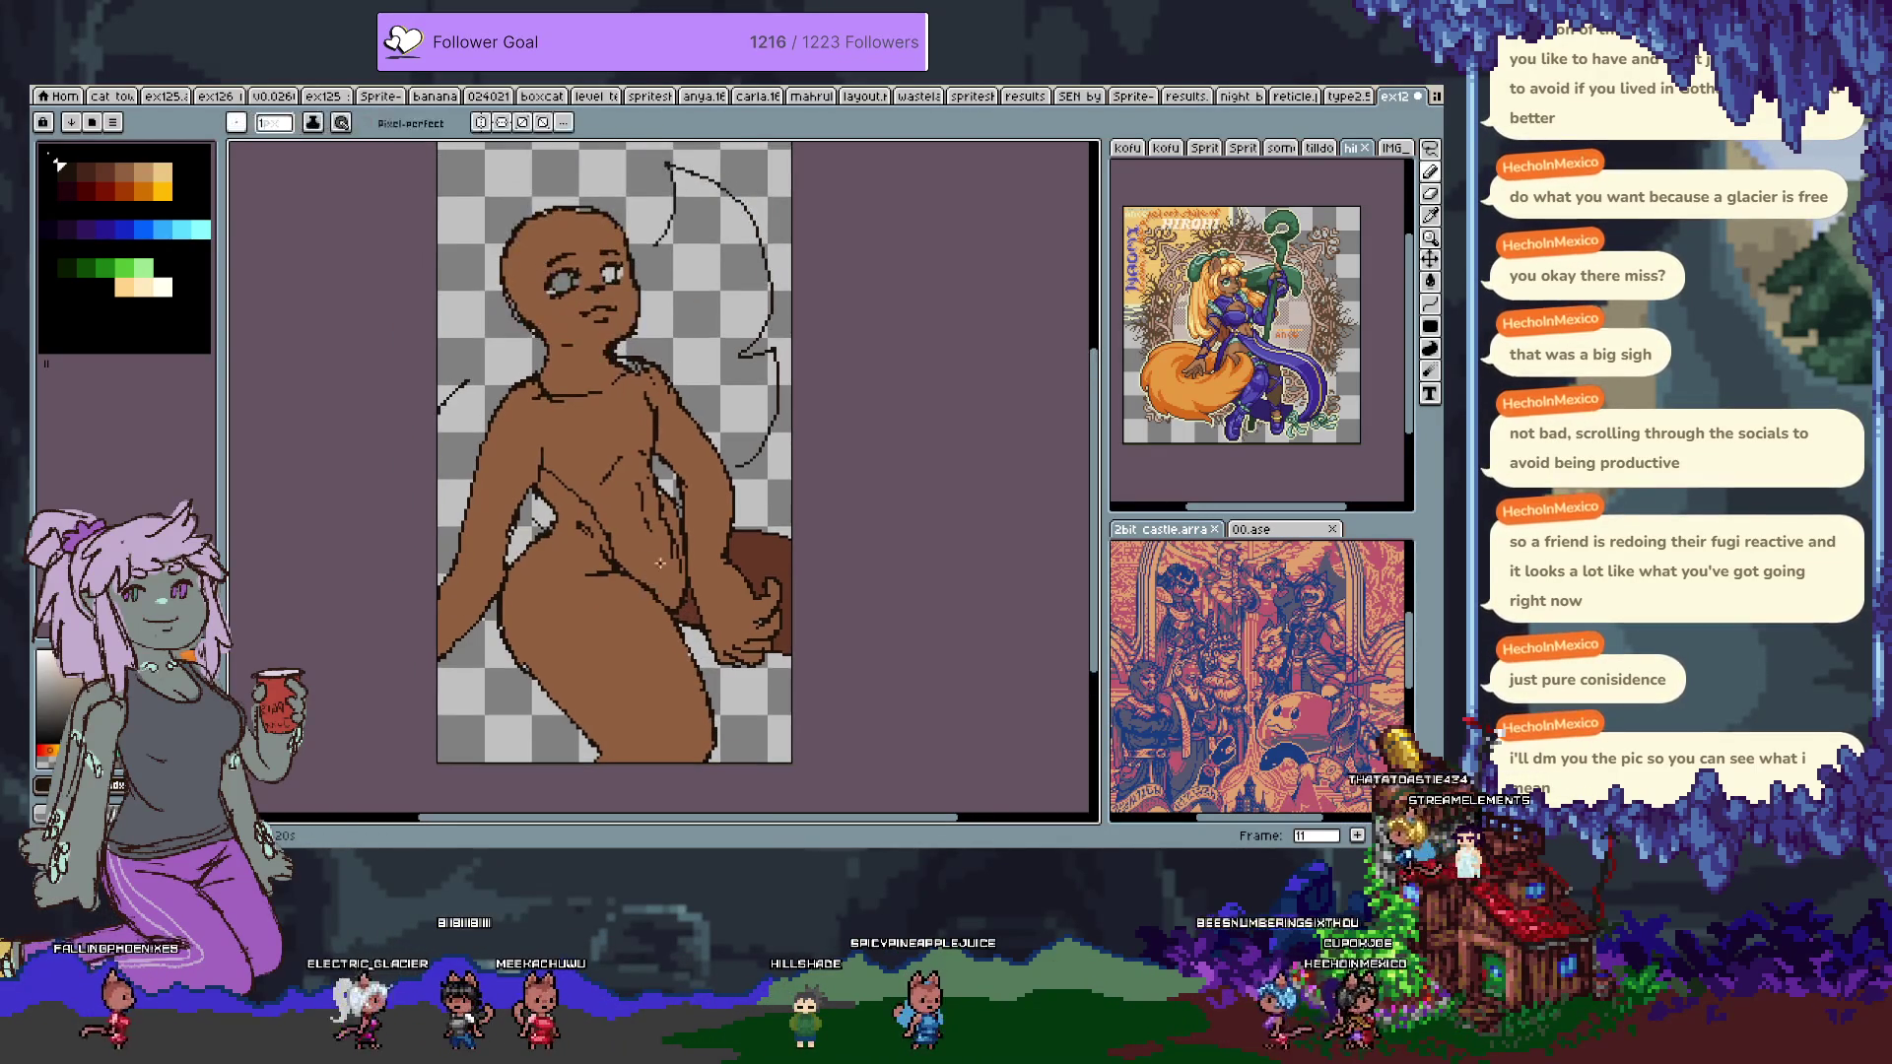
{"action": "left_click", "coordinate": [631, 365], "text": "alt"}
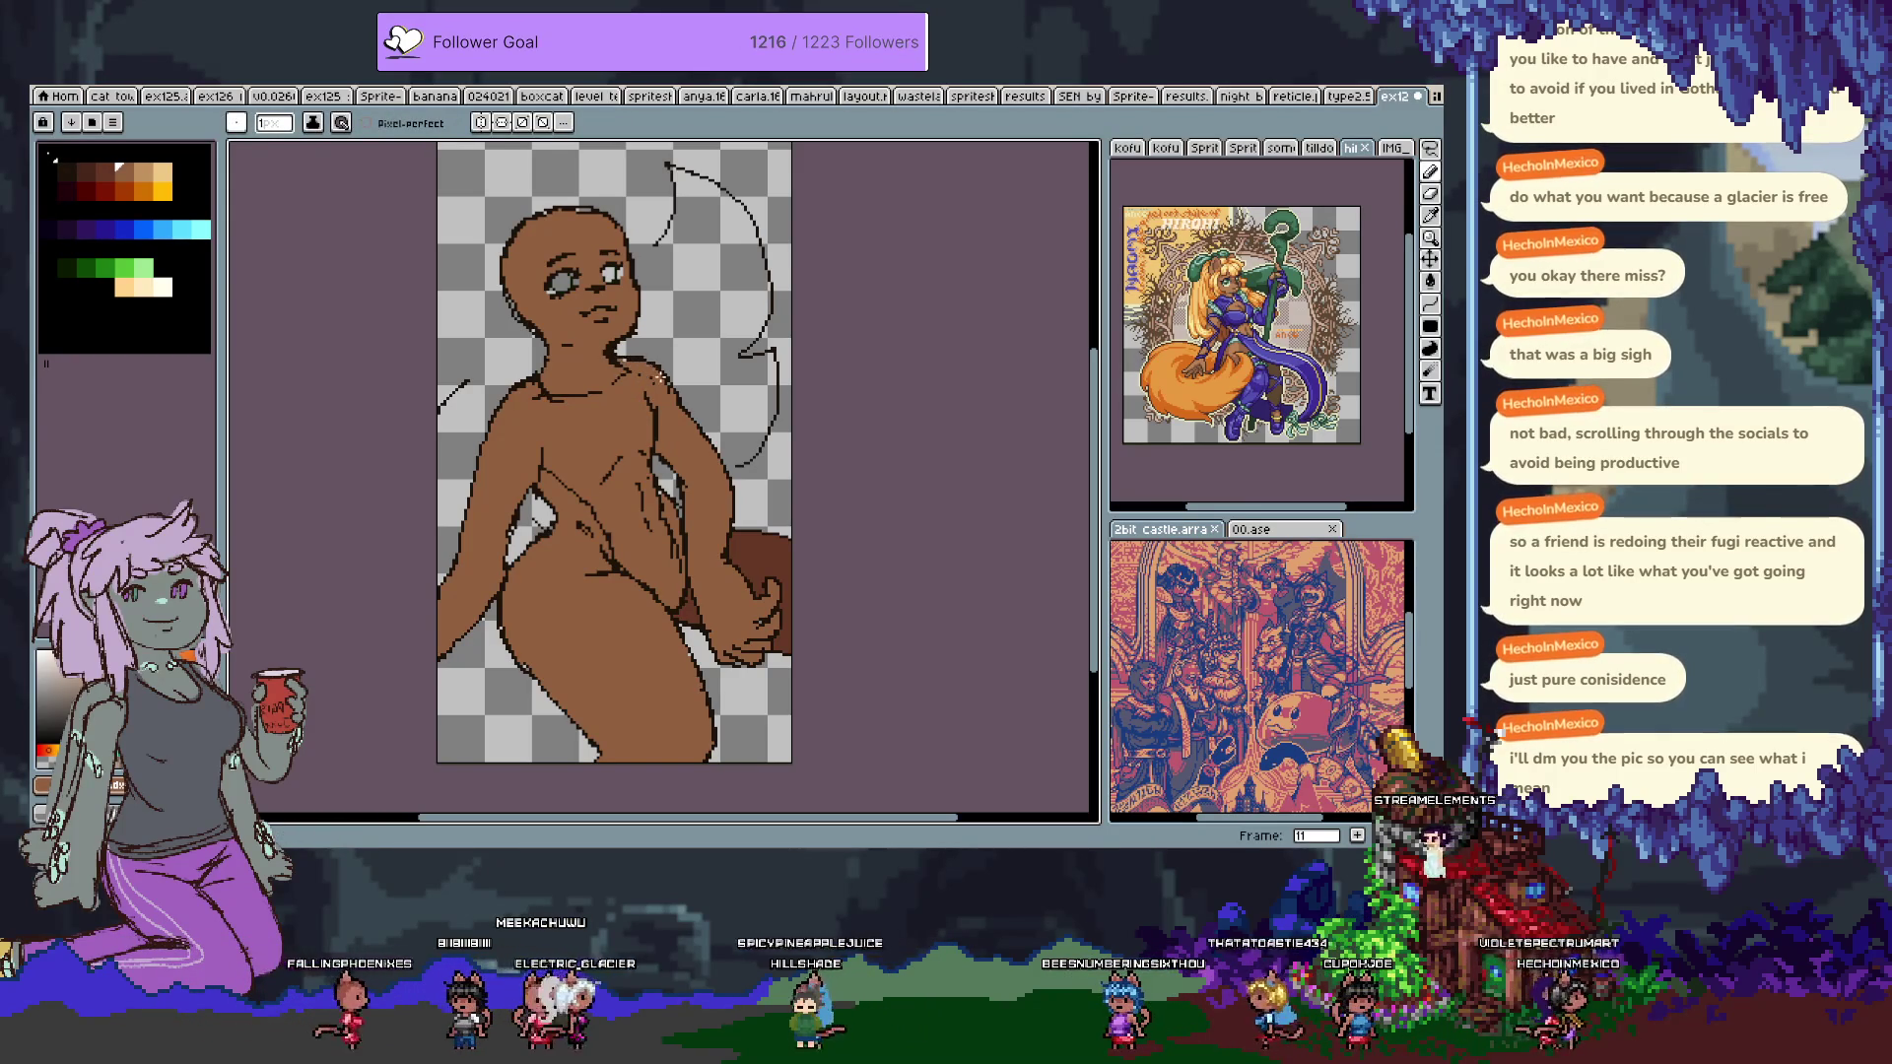
{"action": "key", "text": "Tab"}
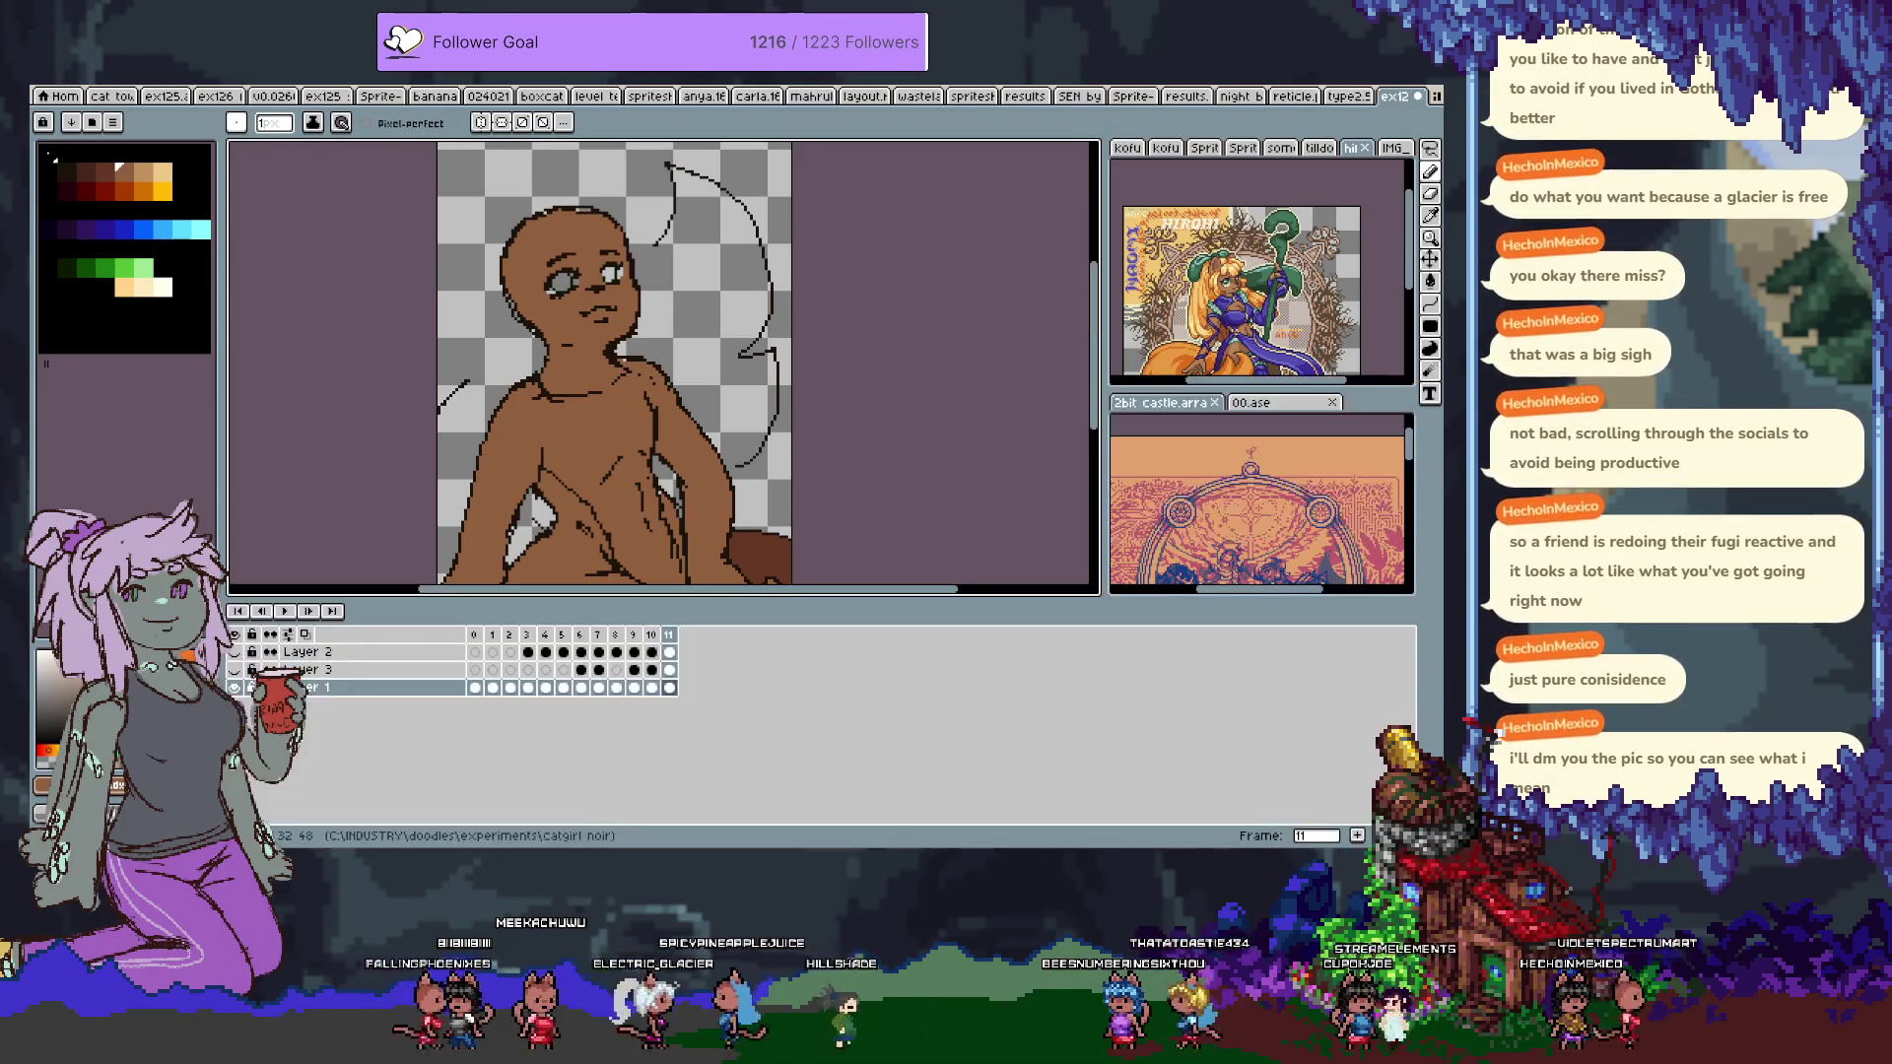
With the outline and clothing layers hidden, sample the dark line colour and extend the hair line to close its gap.
{"action": "left_click", "coordinate": [236, 687], "text": "alt"}
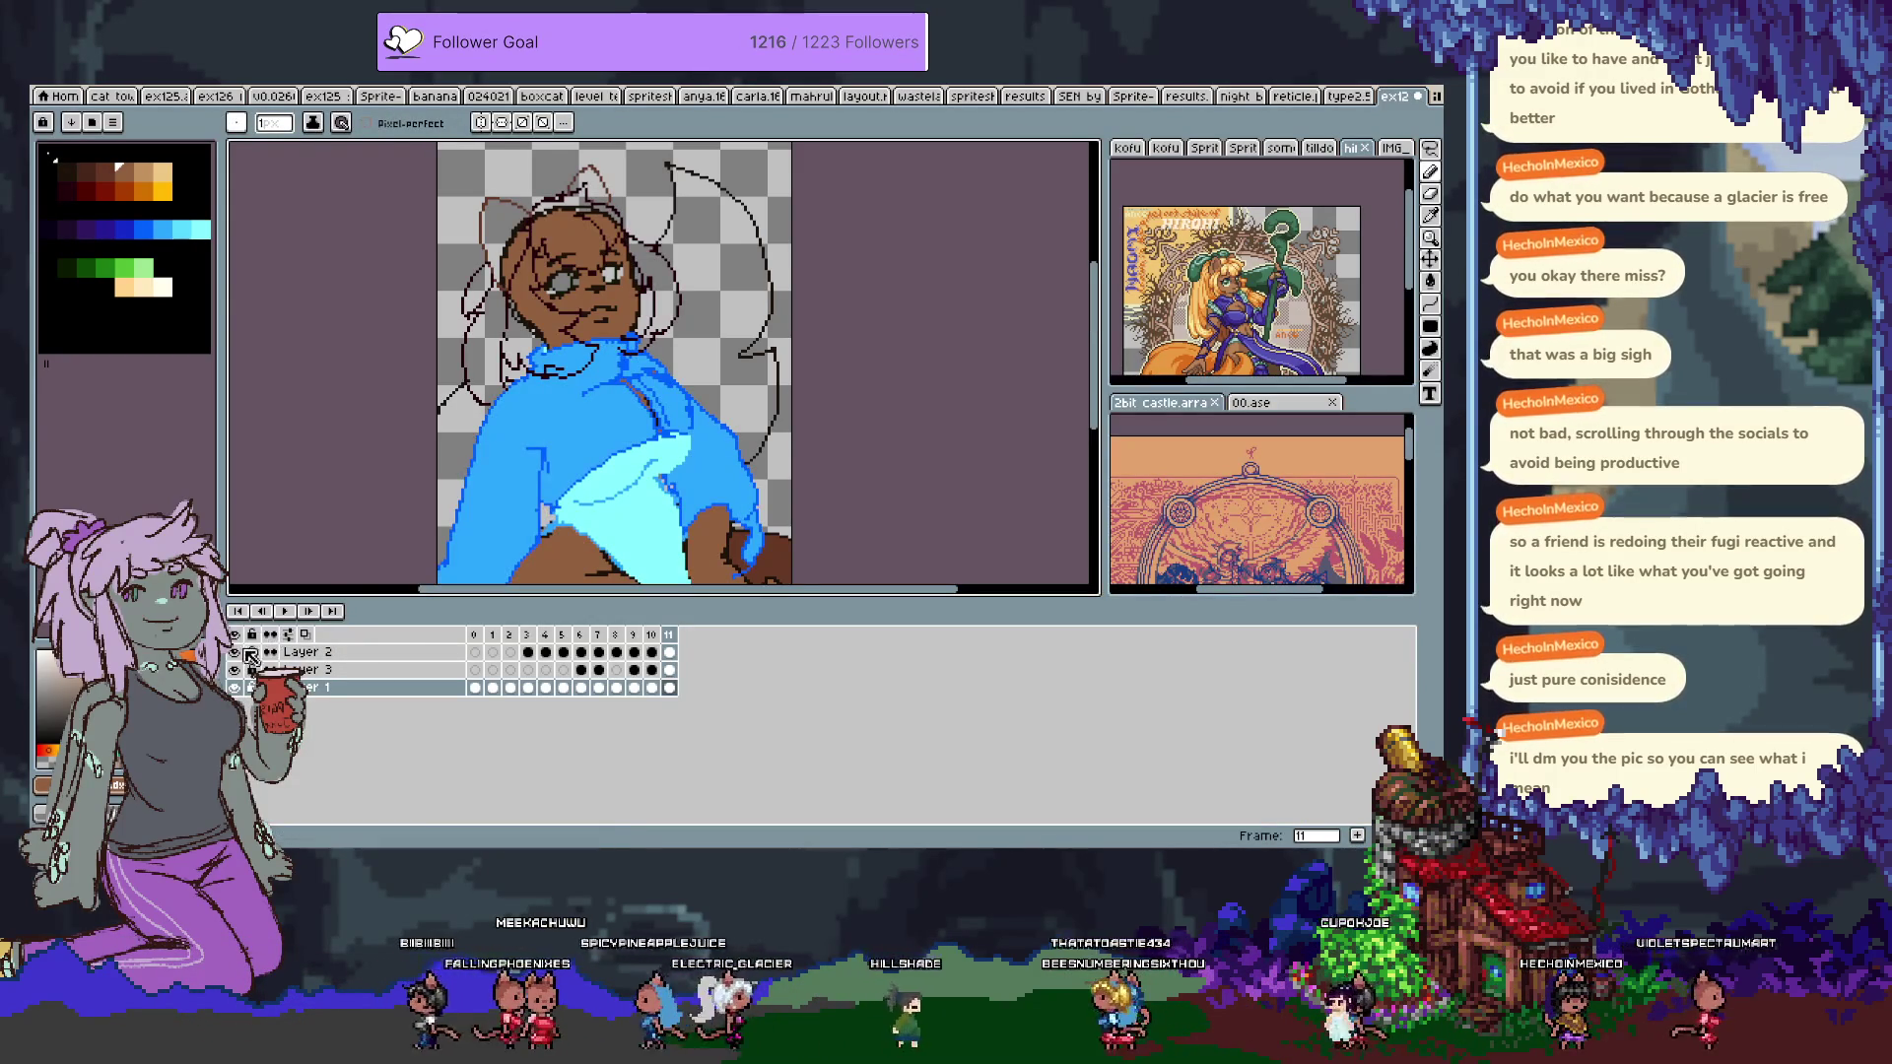
{"action": "left_click", "coordinate": [236, 687], "text": "alt"}
{"action": "key", "text": "Tab"}
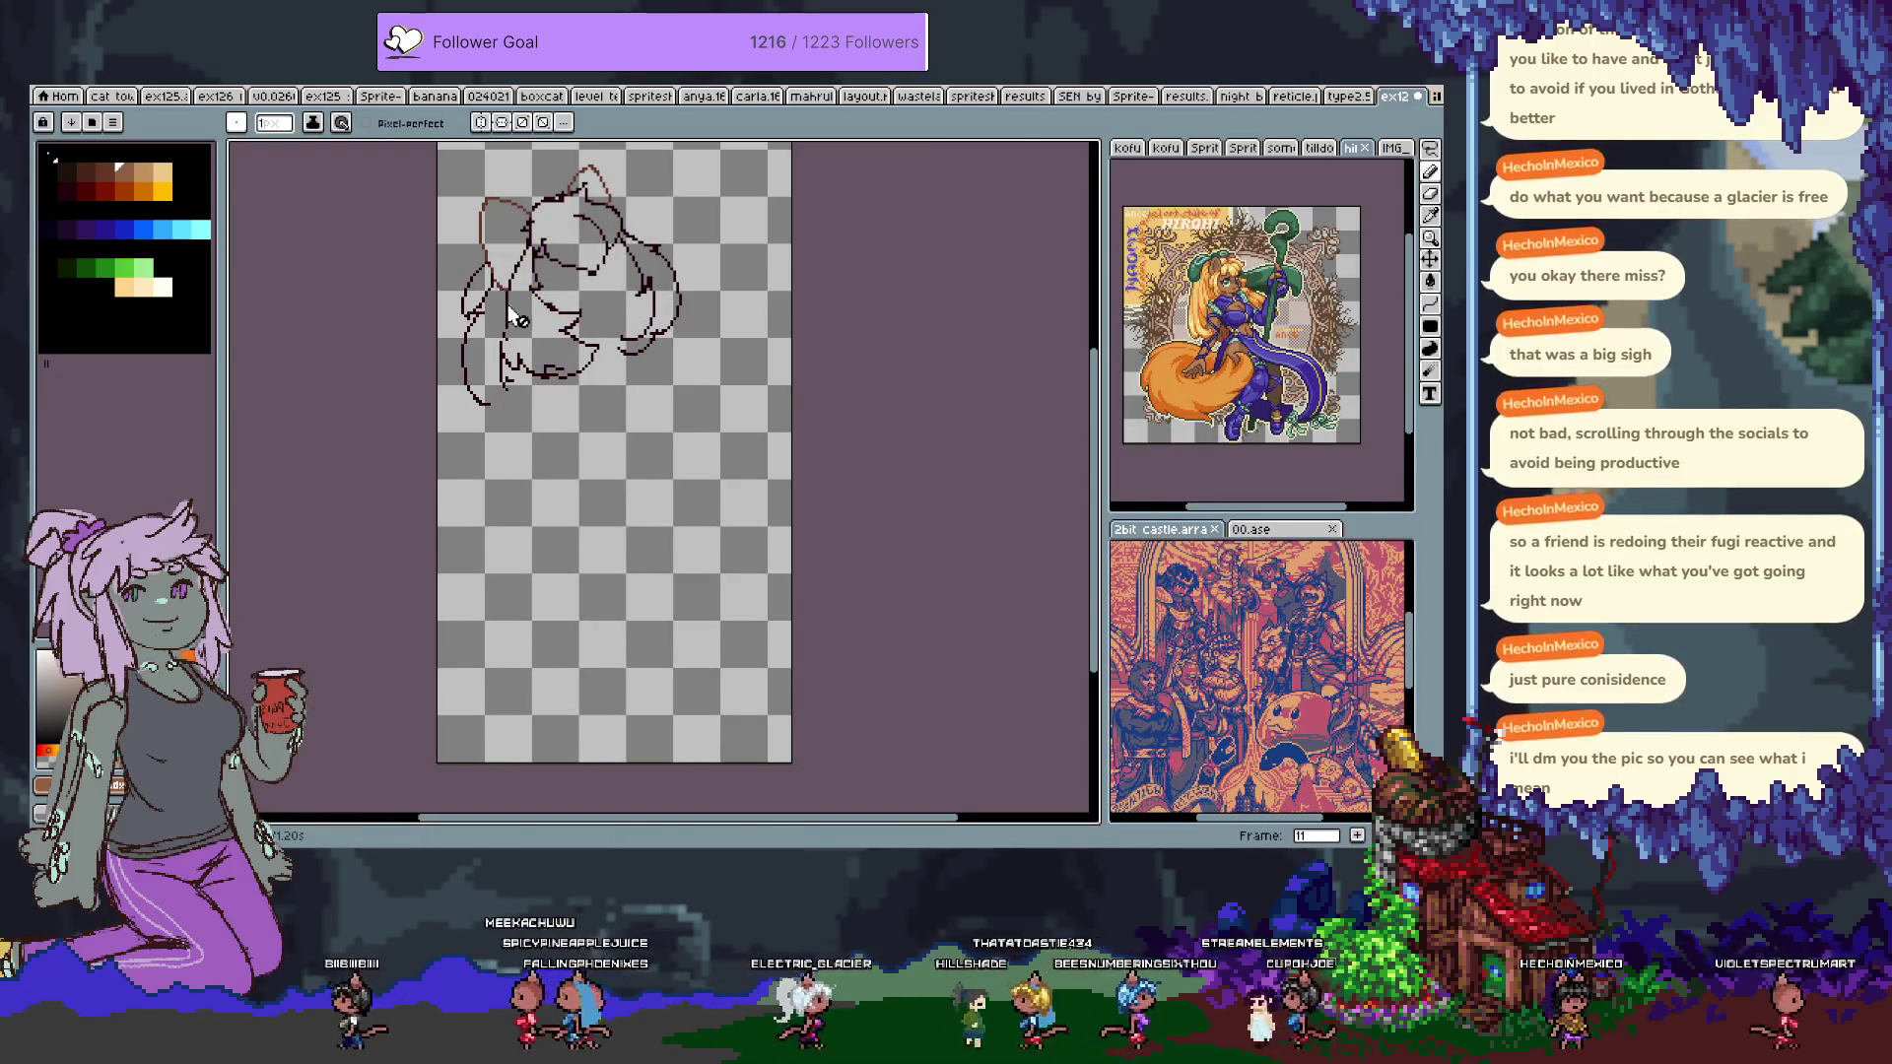
{"action": "scroll", "coordinate": [506, 304], "scroll_direction": "up", "scroll_amount": 3}
{"action": "key", "text": "alt"}
{"action": "left_click", "coordinate": [490, 473], "text": "alt"}
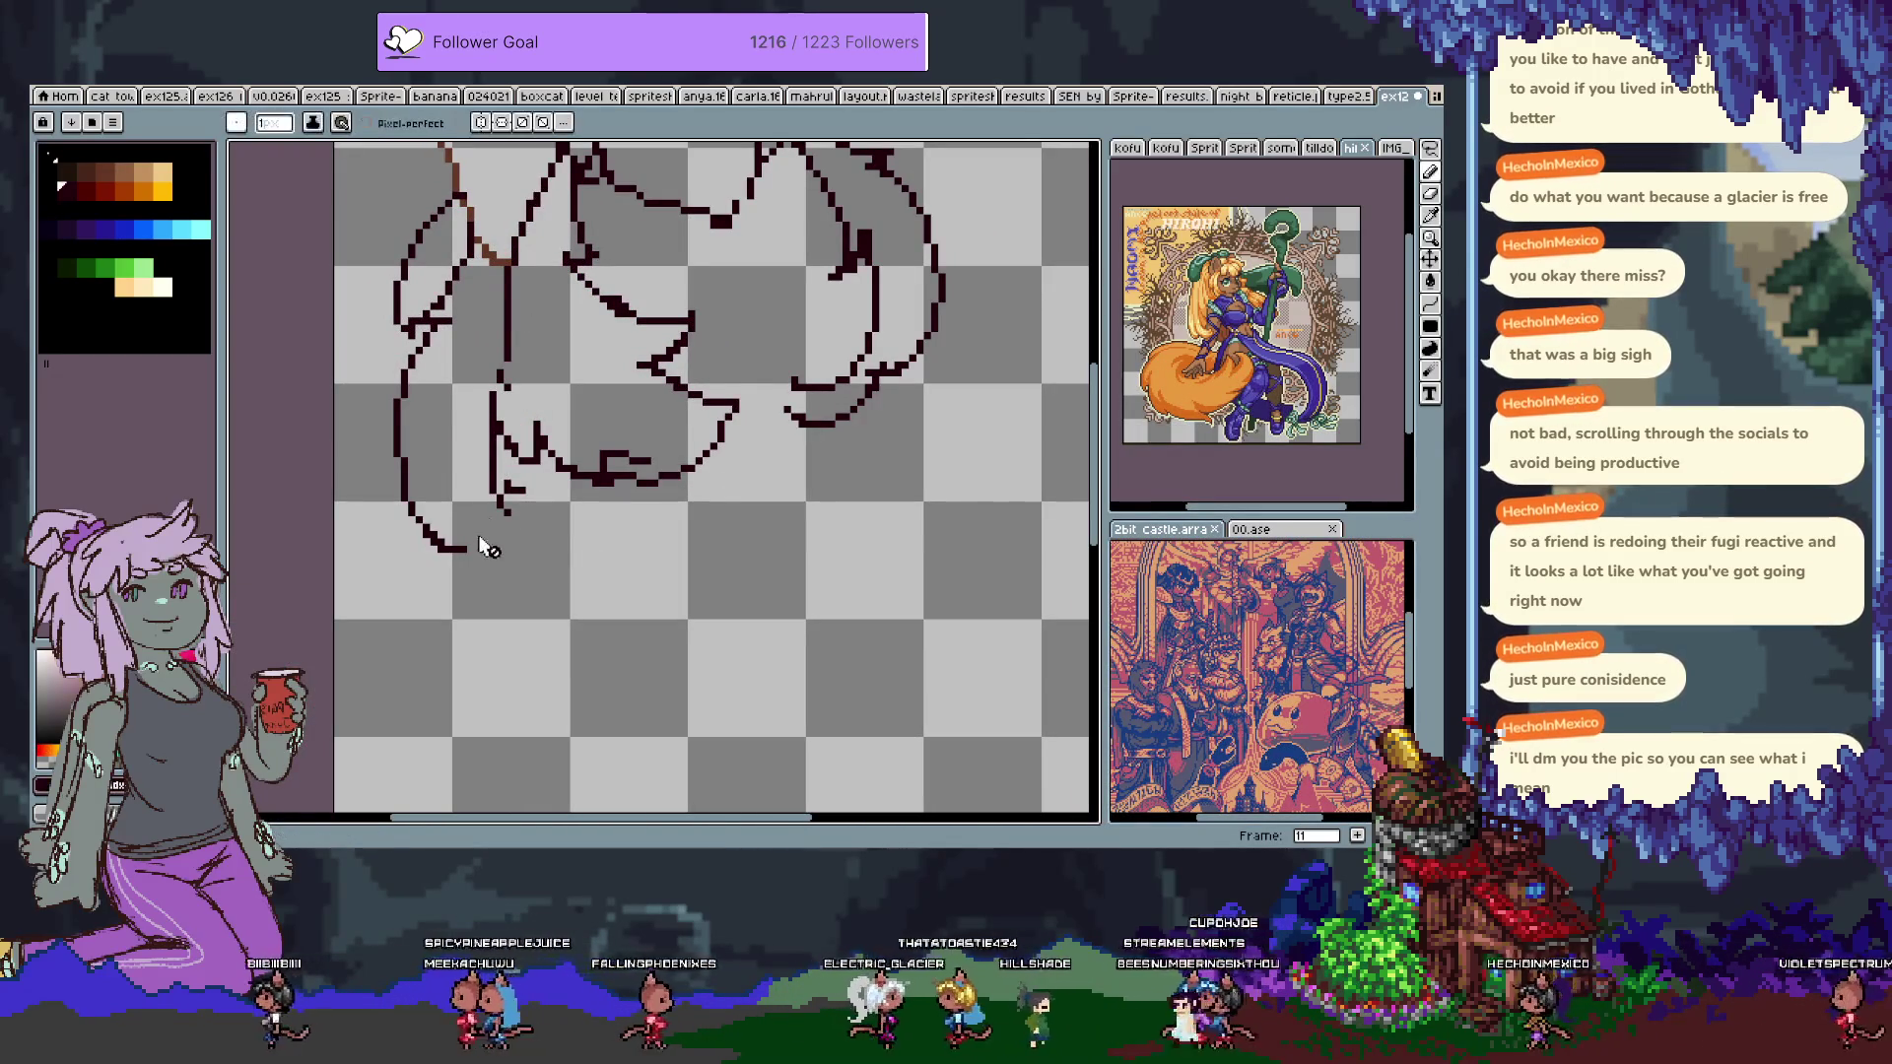
{"action": "key", "text": "ctrl"}
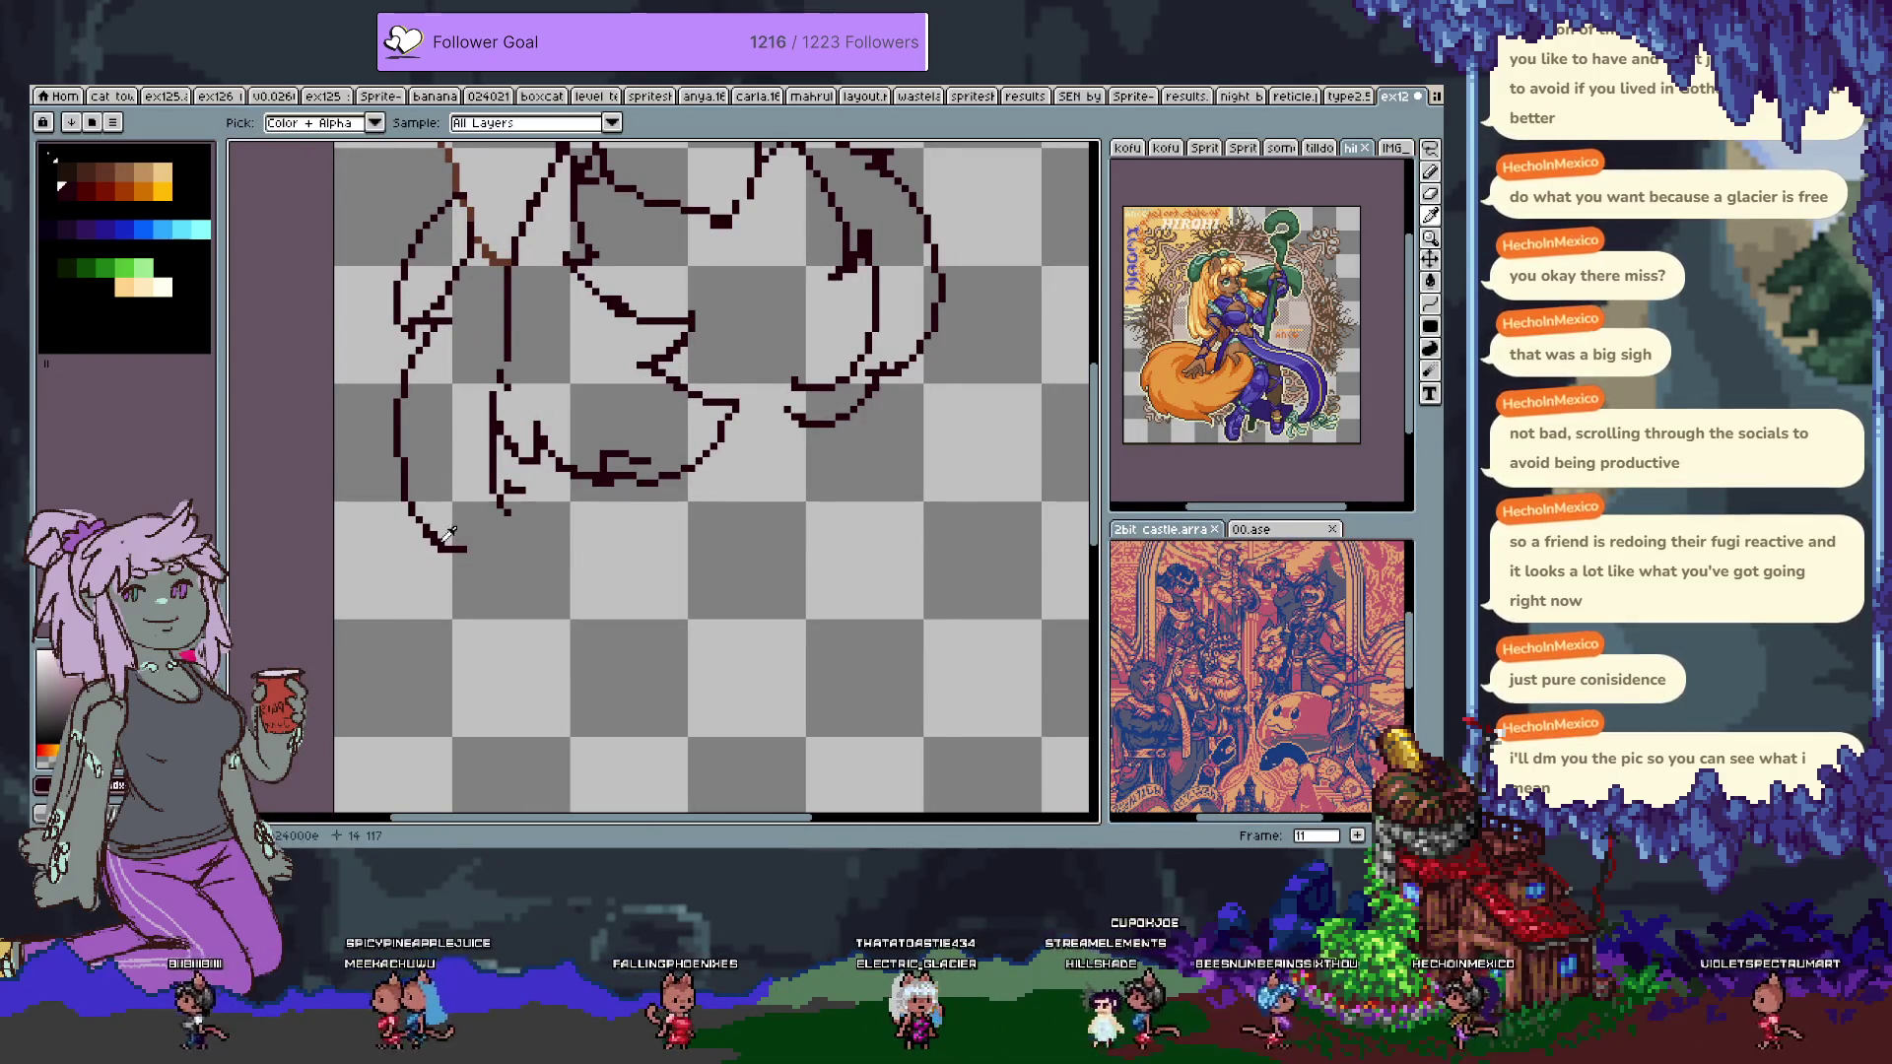
{"action": "key", "text": "ctrl+z"}
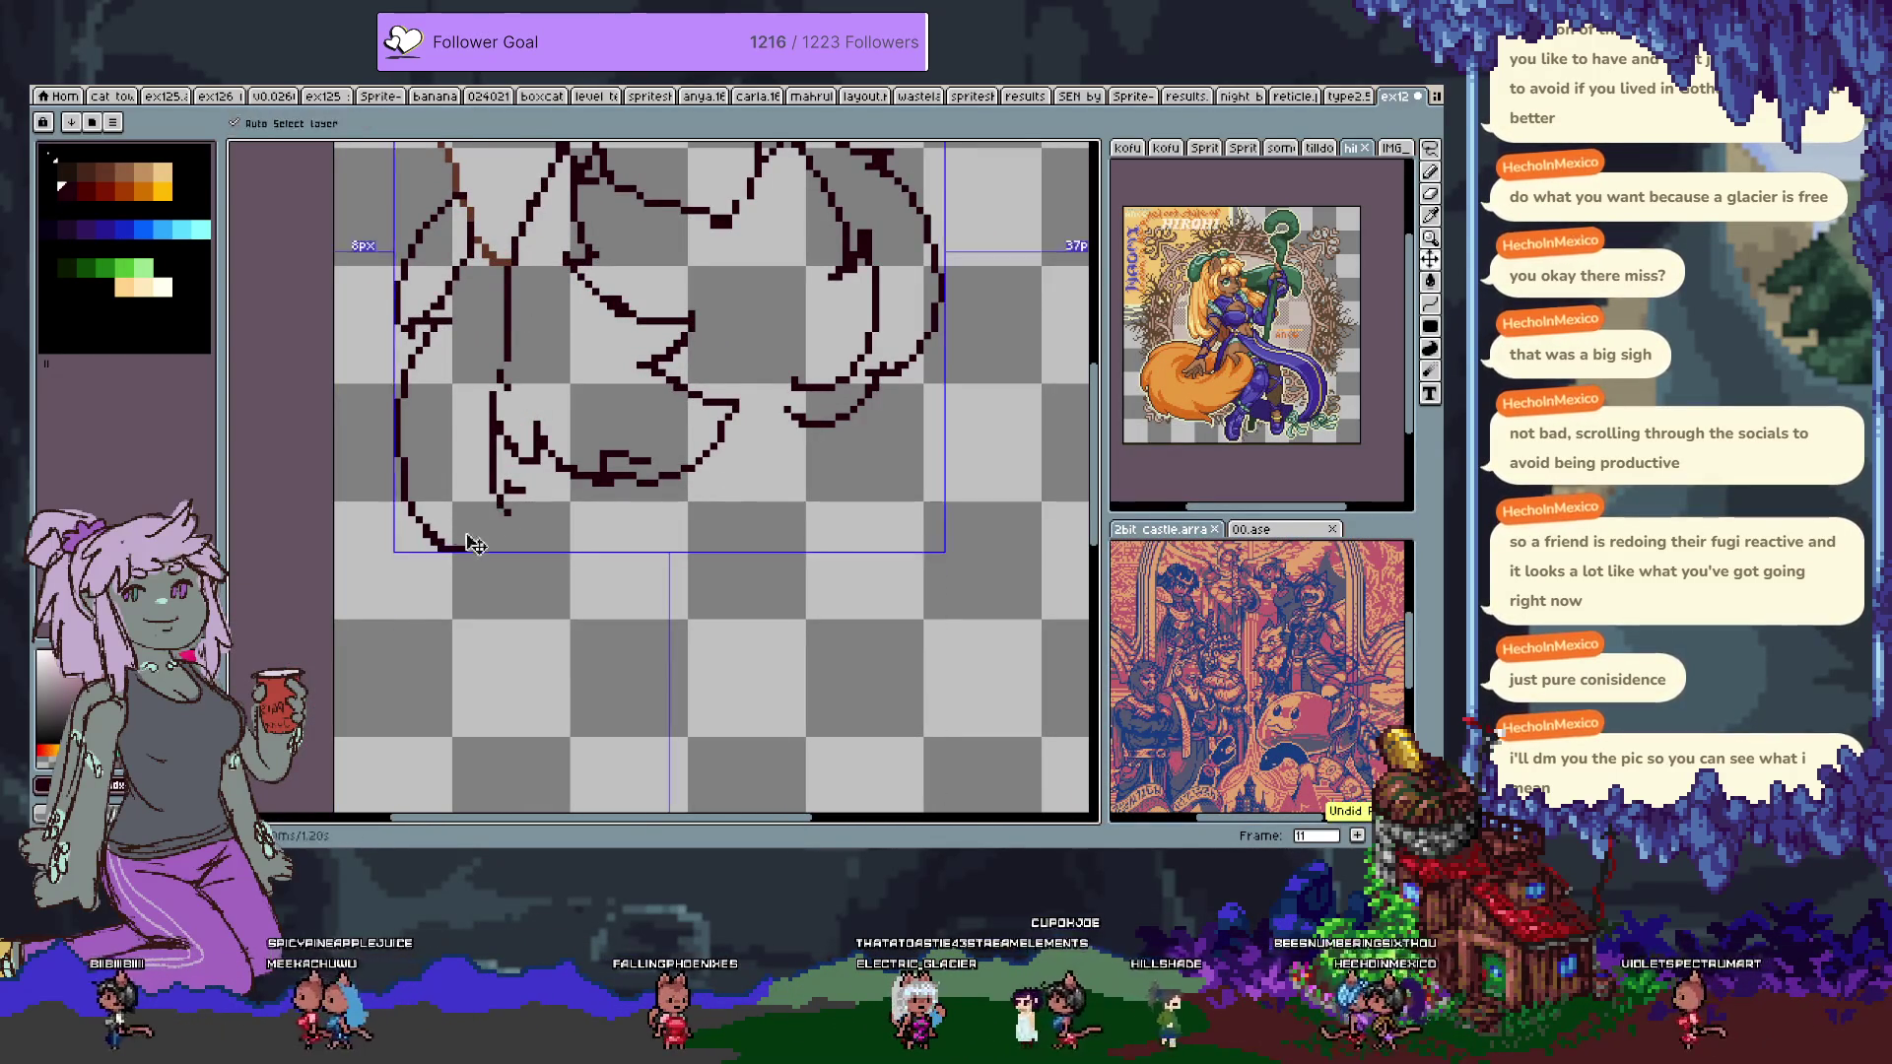
{"action": "left_click_drag", "start_coordinate": [462, 548], "coordinate": [470, 528]}
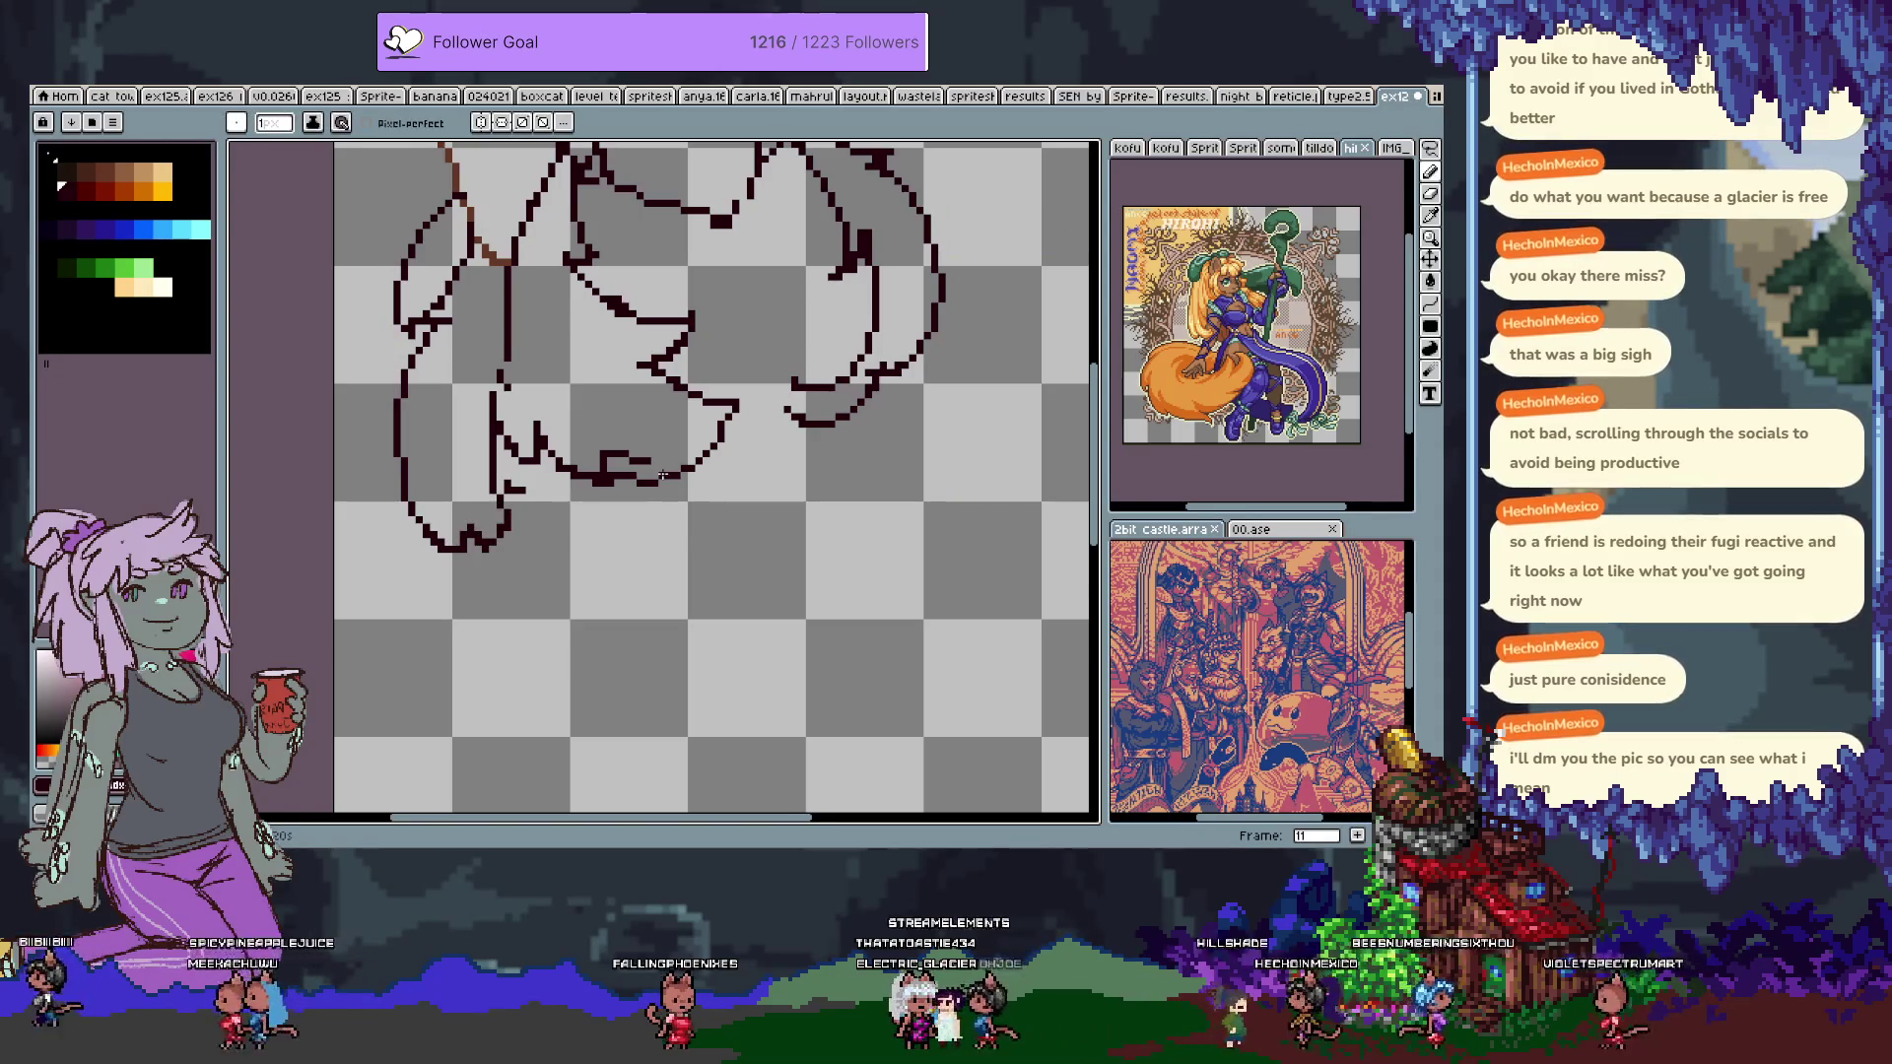
{"action": "left_click_drag", "start_coordinate": [651, 477], "coordinate": [611, 563]}
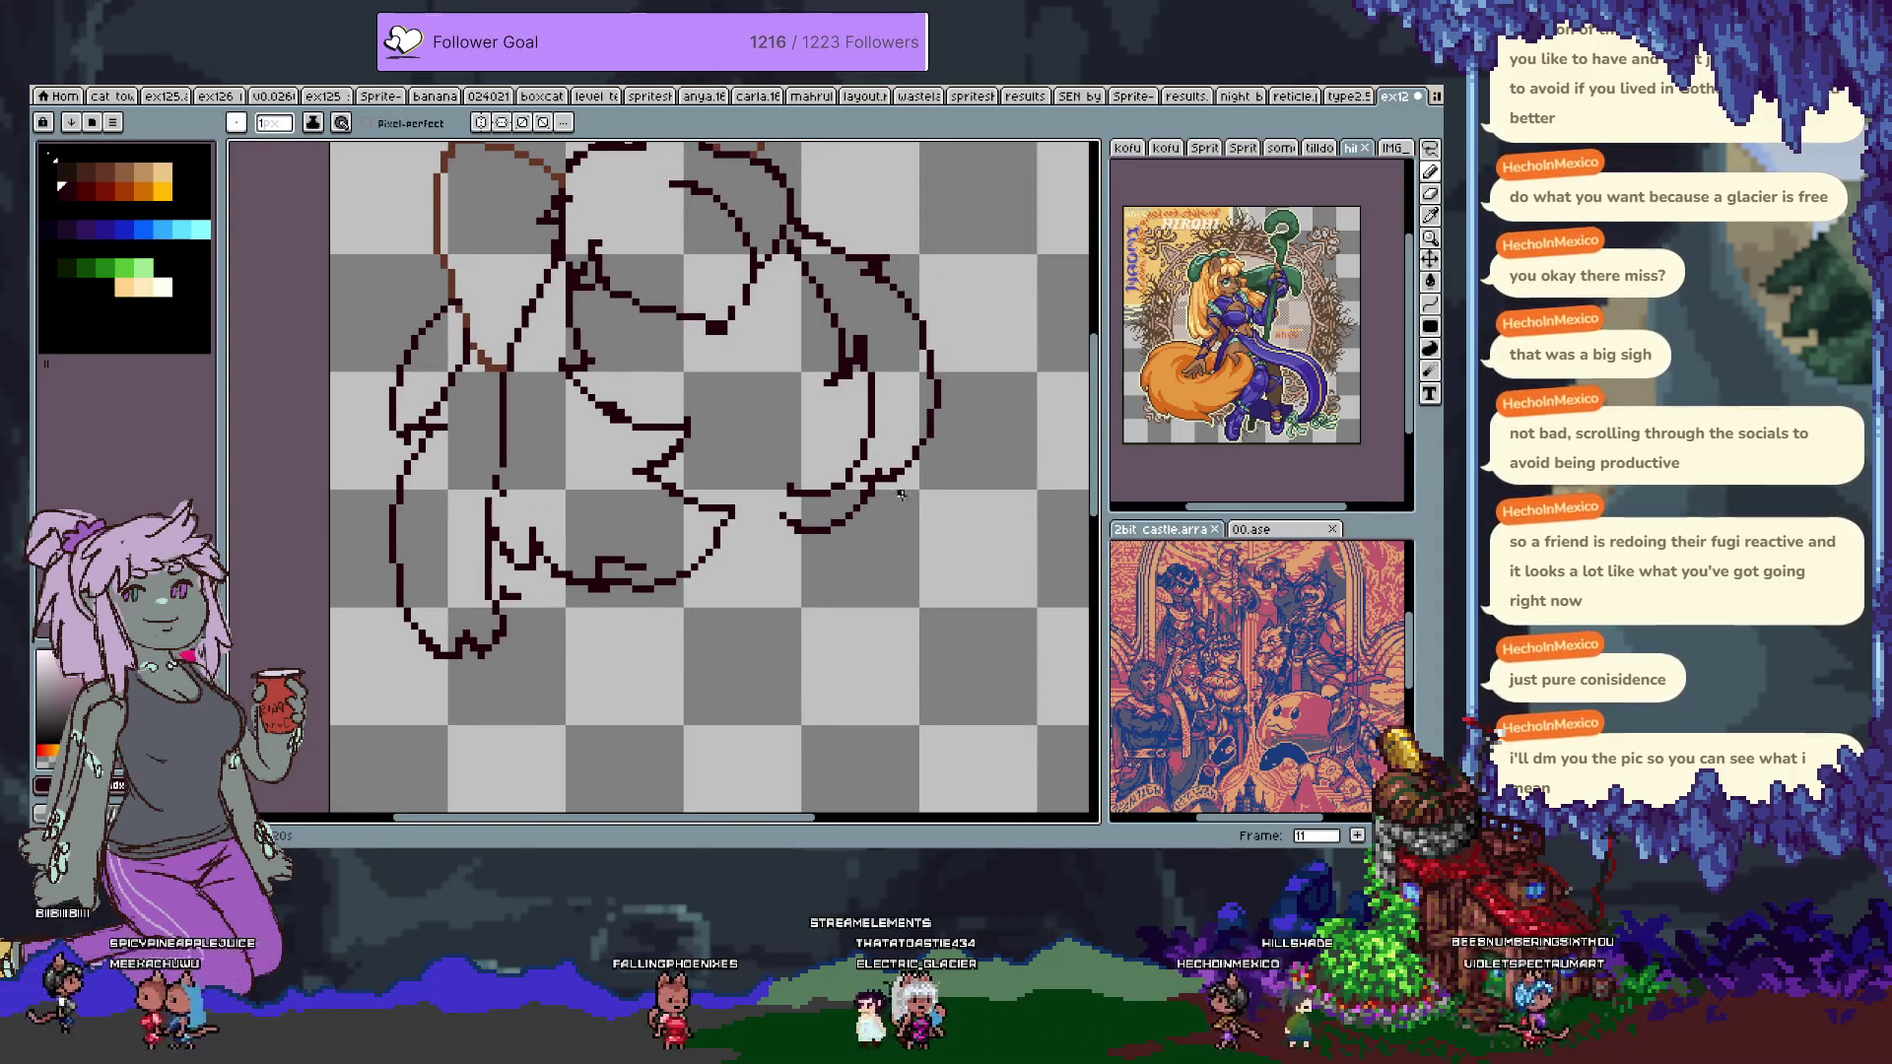
{"action": "left_click_drag", "start_coordinate": [900, 229], "coordinate": [839, 348]}
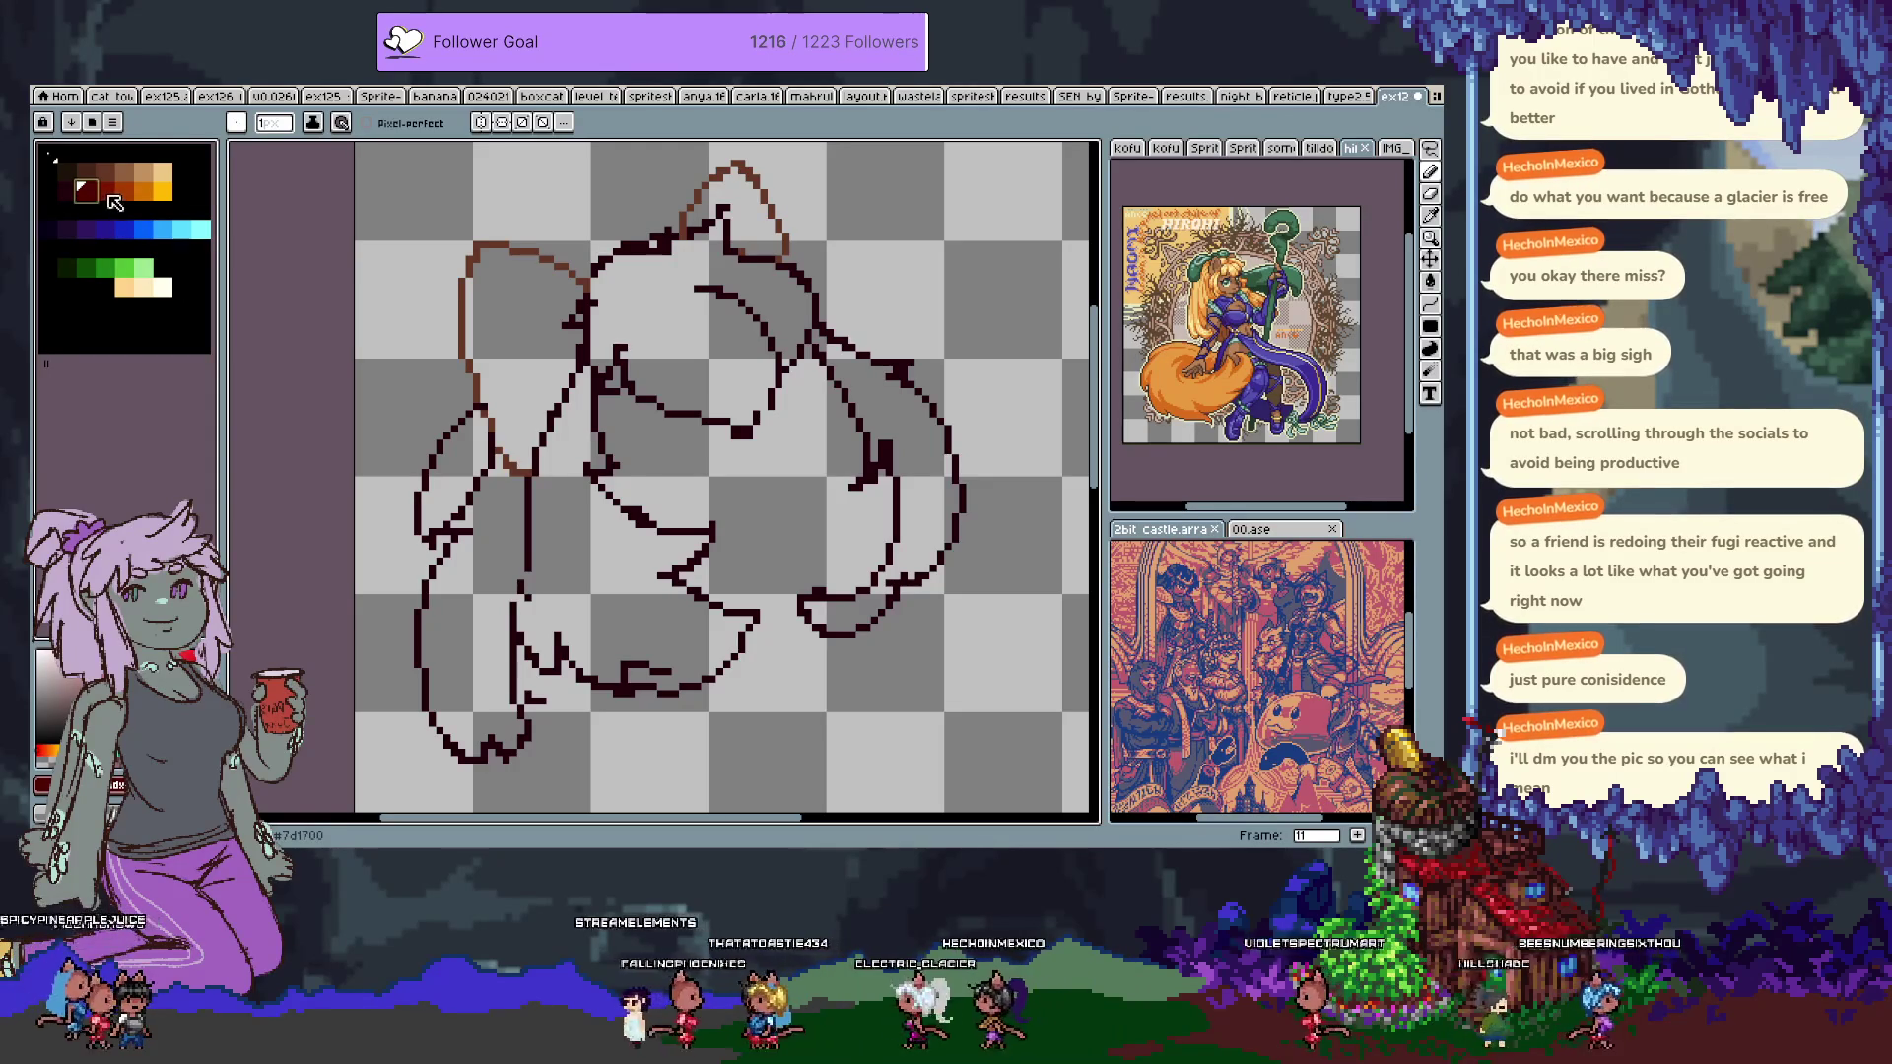
Bucket-fill the left hair shape, right strand and top of the head dark red, undoing a background fill.
{"action": "key", "text": "g"}
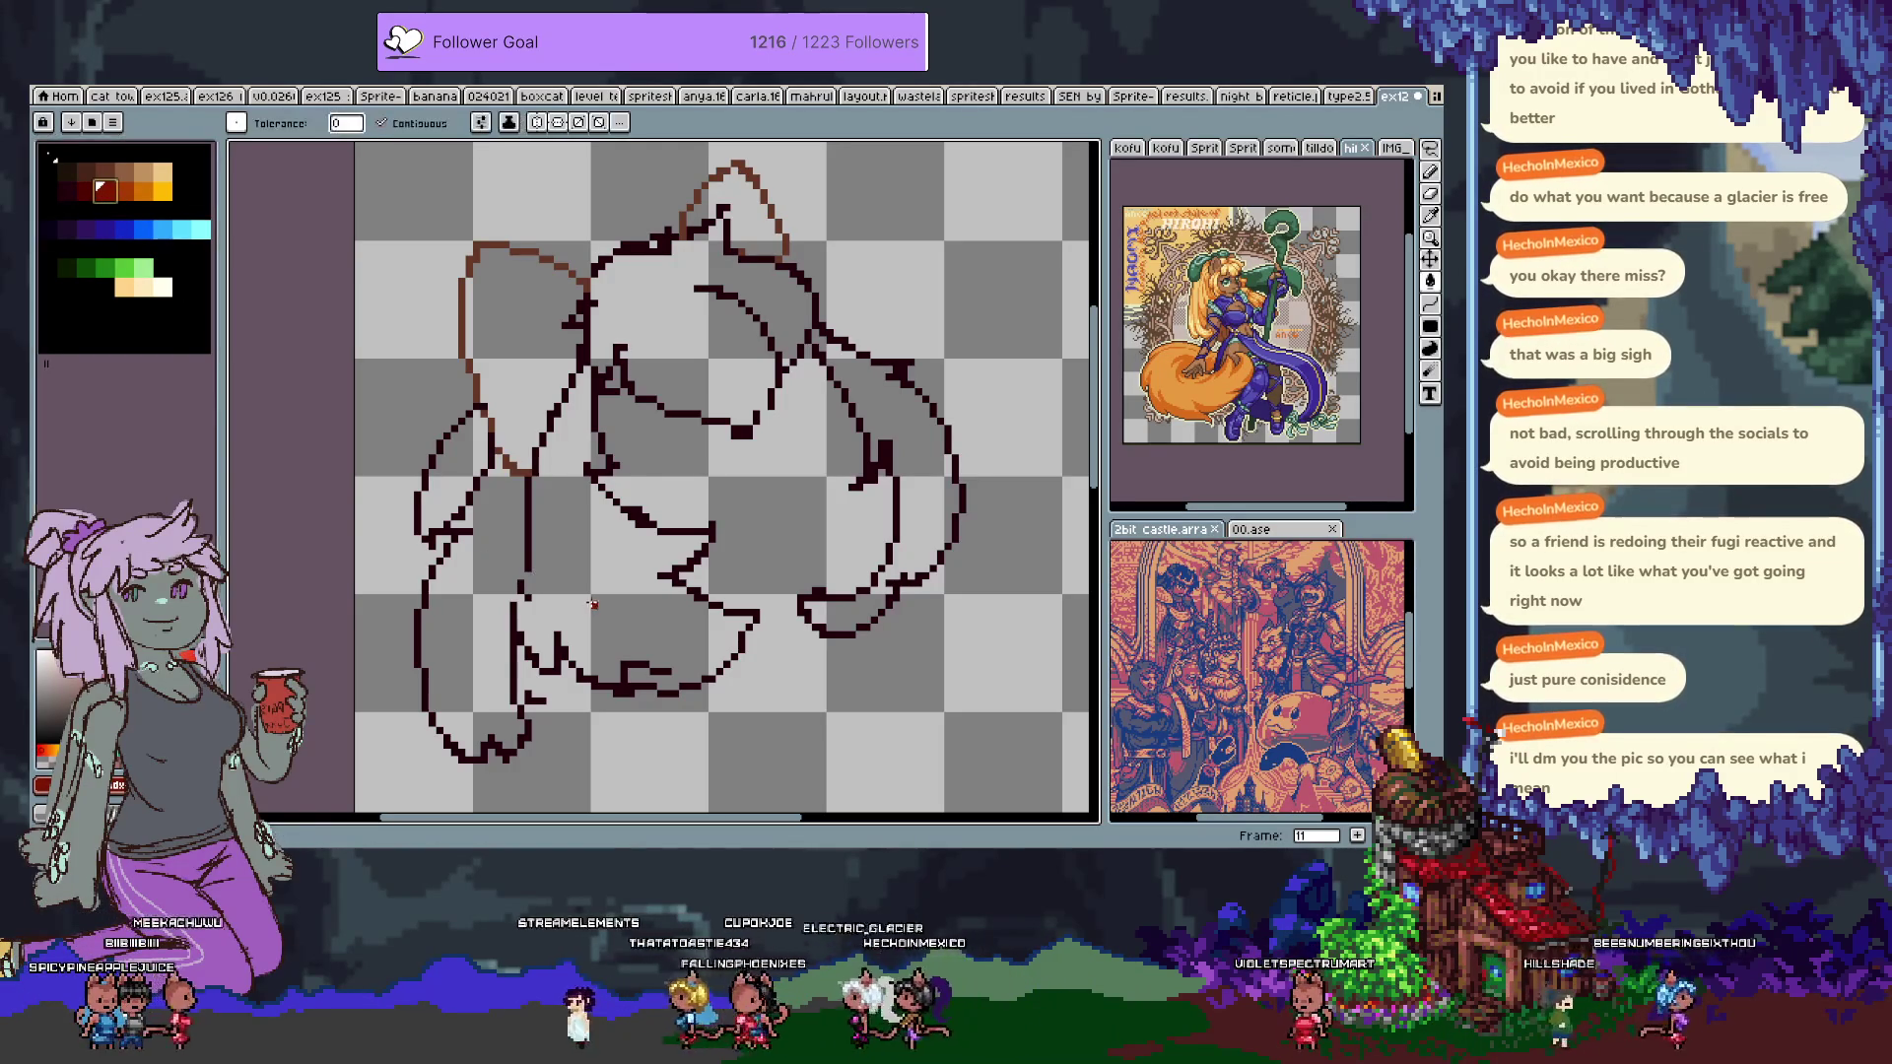
{"action": "left_click", "coordinate": [560, 600]}
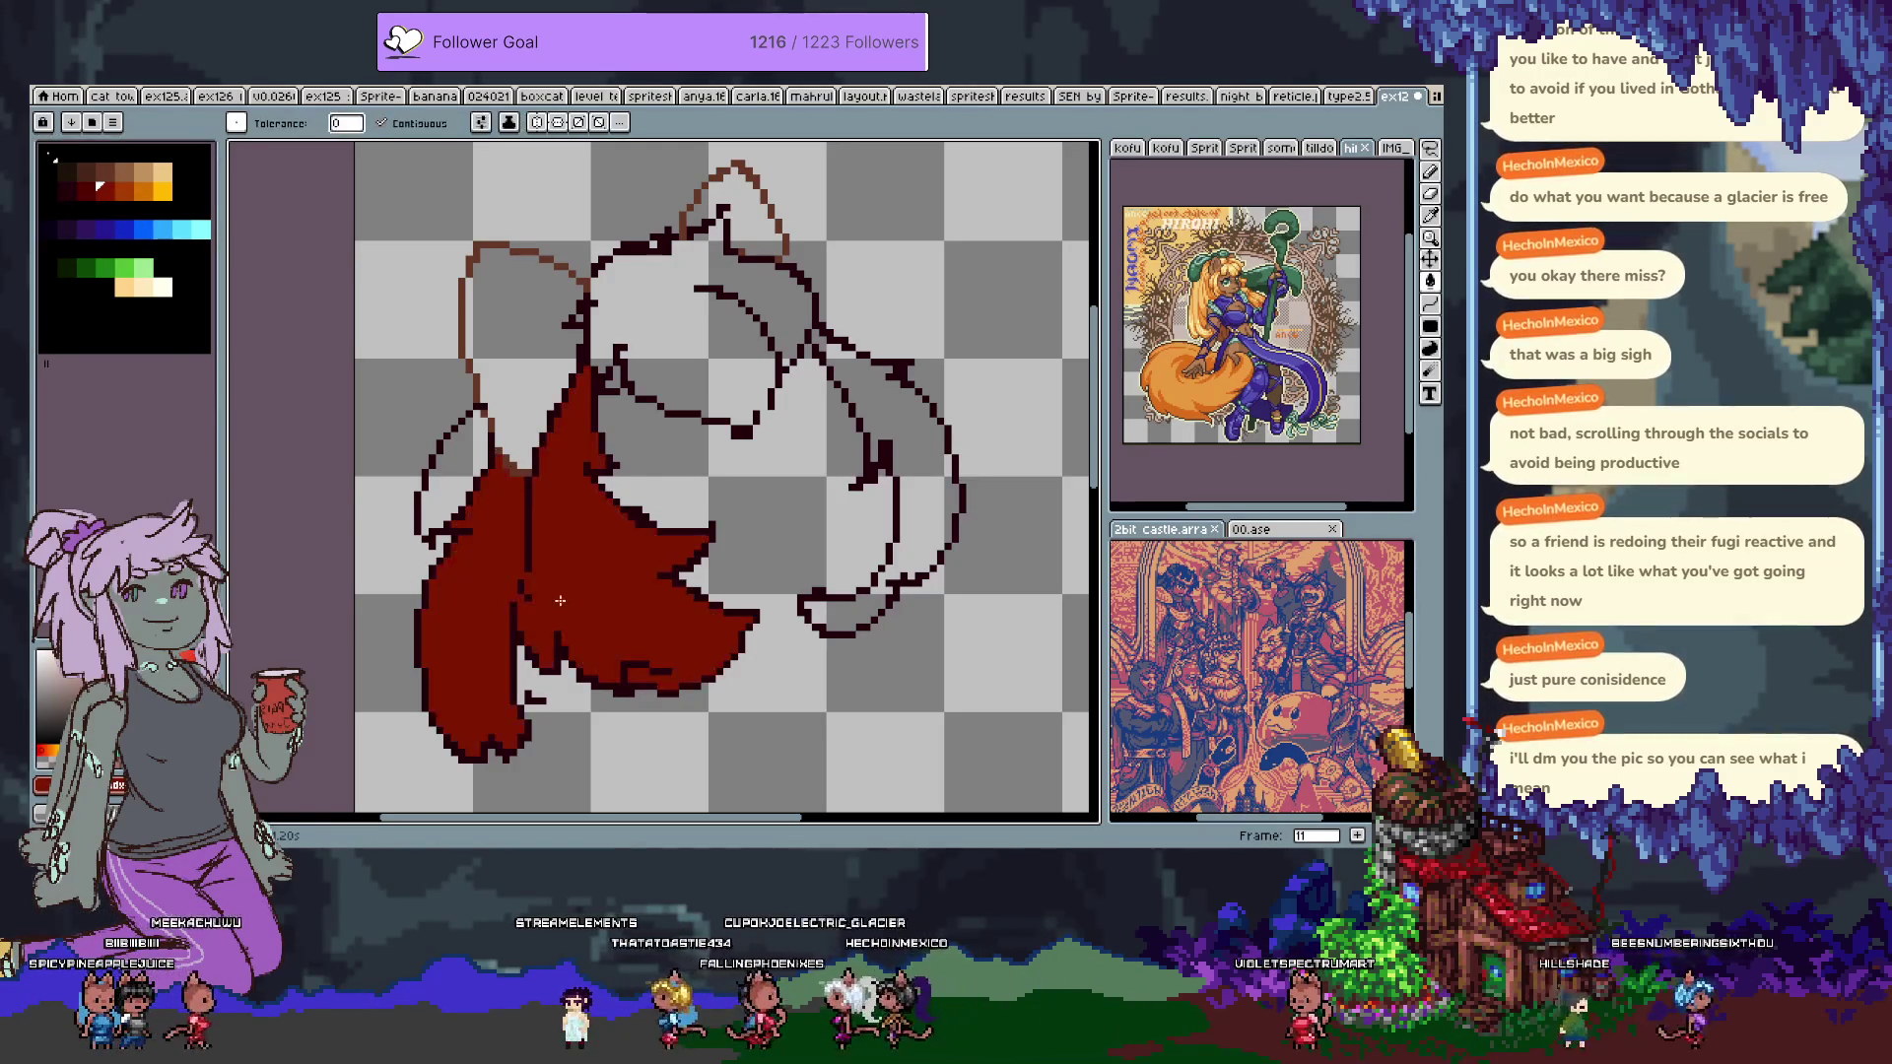
{"action": "left_click", "coordinate": [908, 450]}
{"action": "left_click", "coordinate": [838, 404]}
{"action": "key", "text": "ctrl+z"}
{"action": "key", "text": "b"}
{"action": "key", "text": "g"}
{"action": "left_click", "coordinate": [748, 352]}
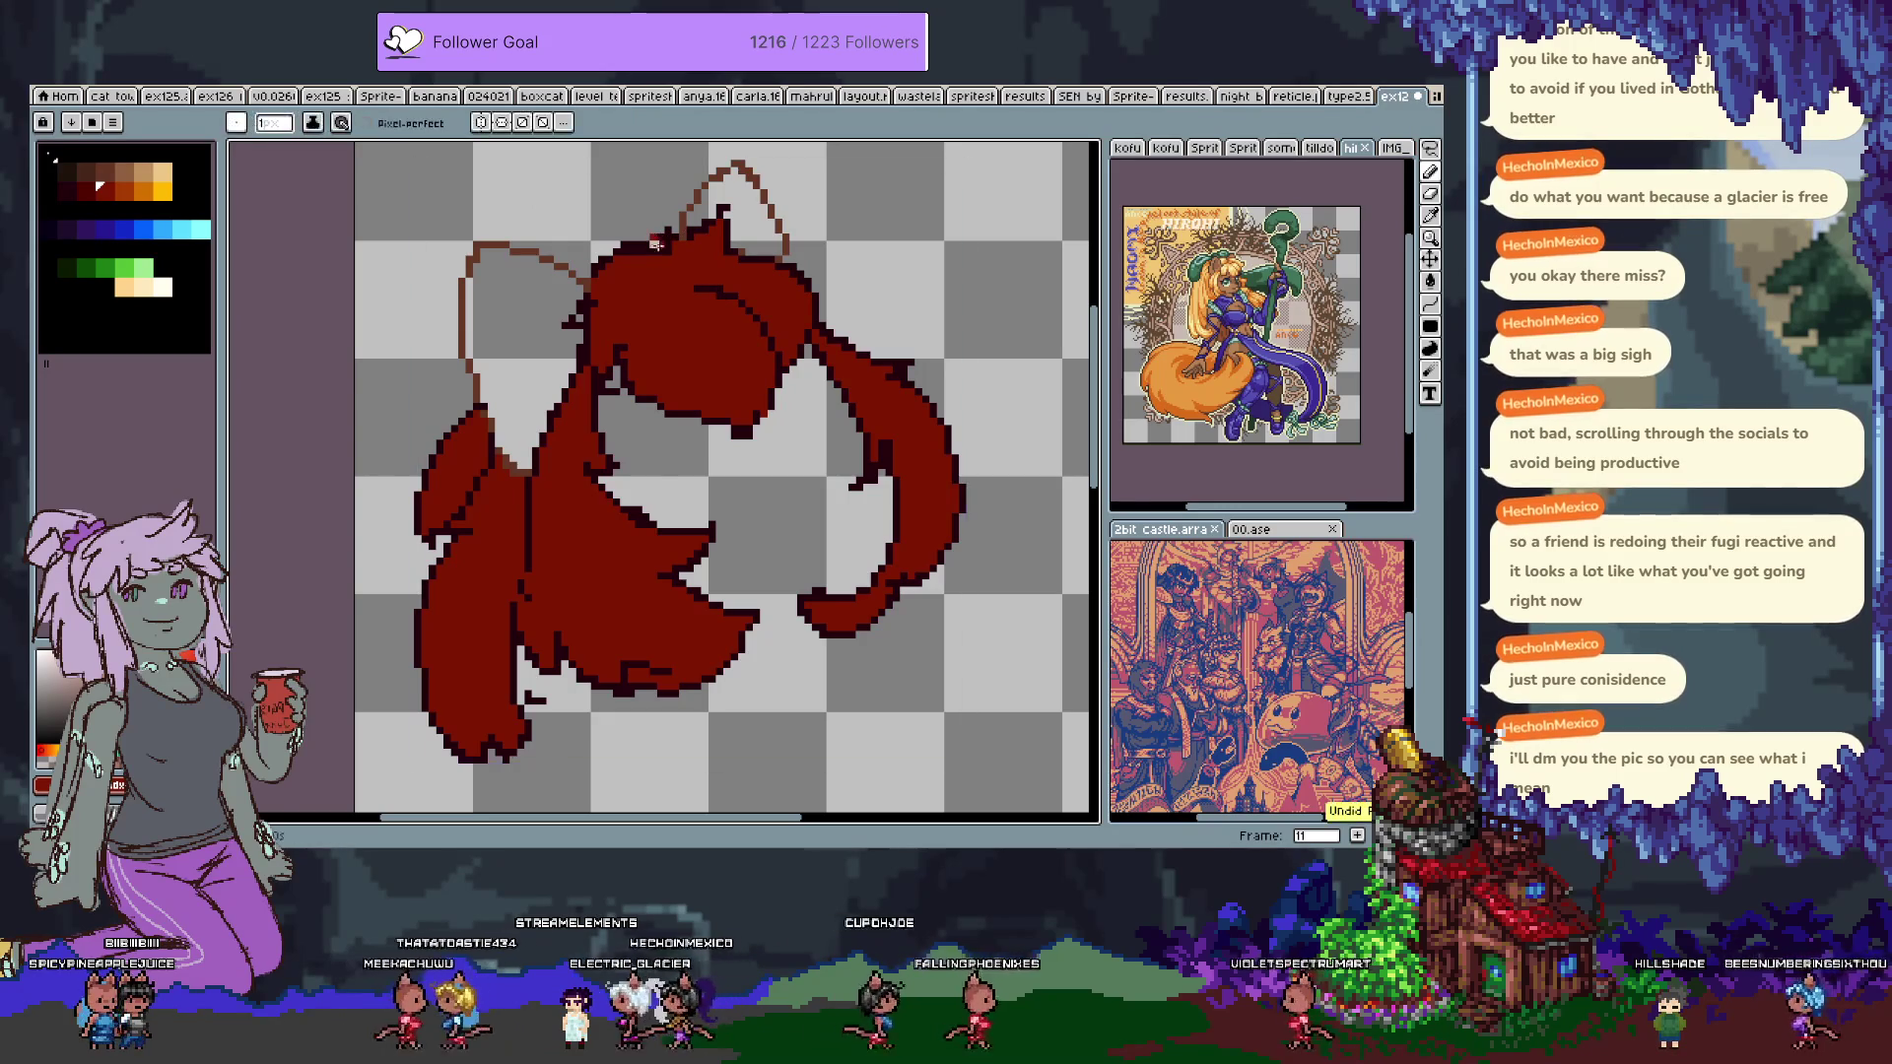
{"action": "left_click_drag", "start_coordinate": [677, 510], "coordinate": [637, 342]}
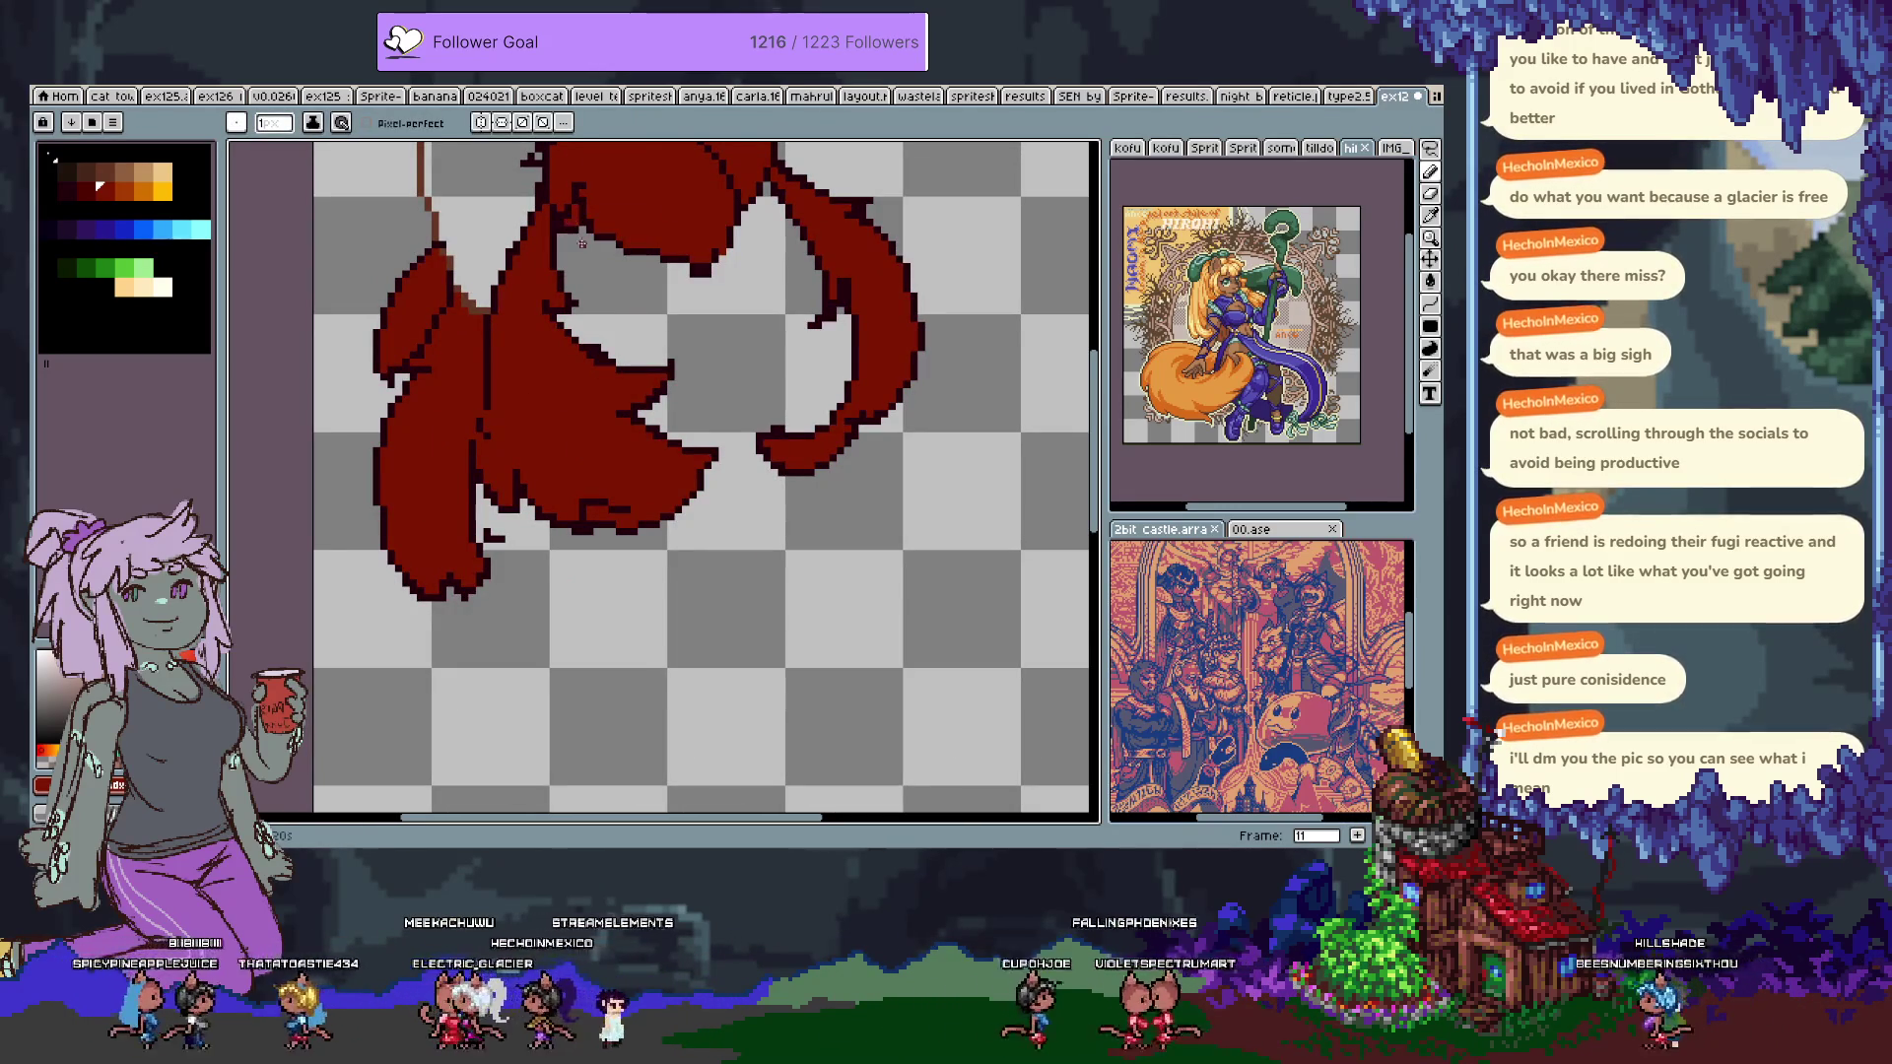
Turn on the face, skin and blue jacket layer and centre the view on the face.
{"action": "key", "text": "Tab"}
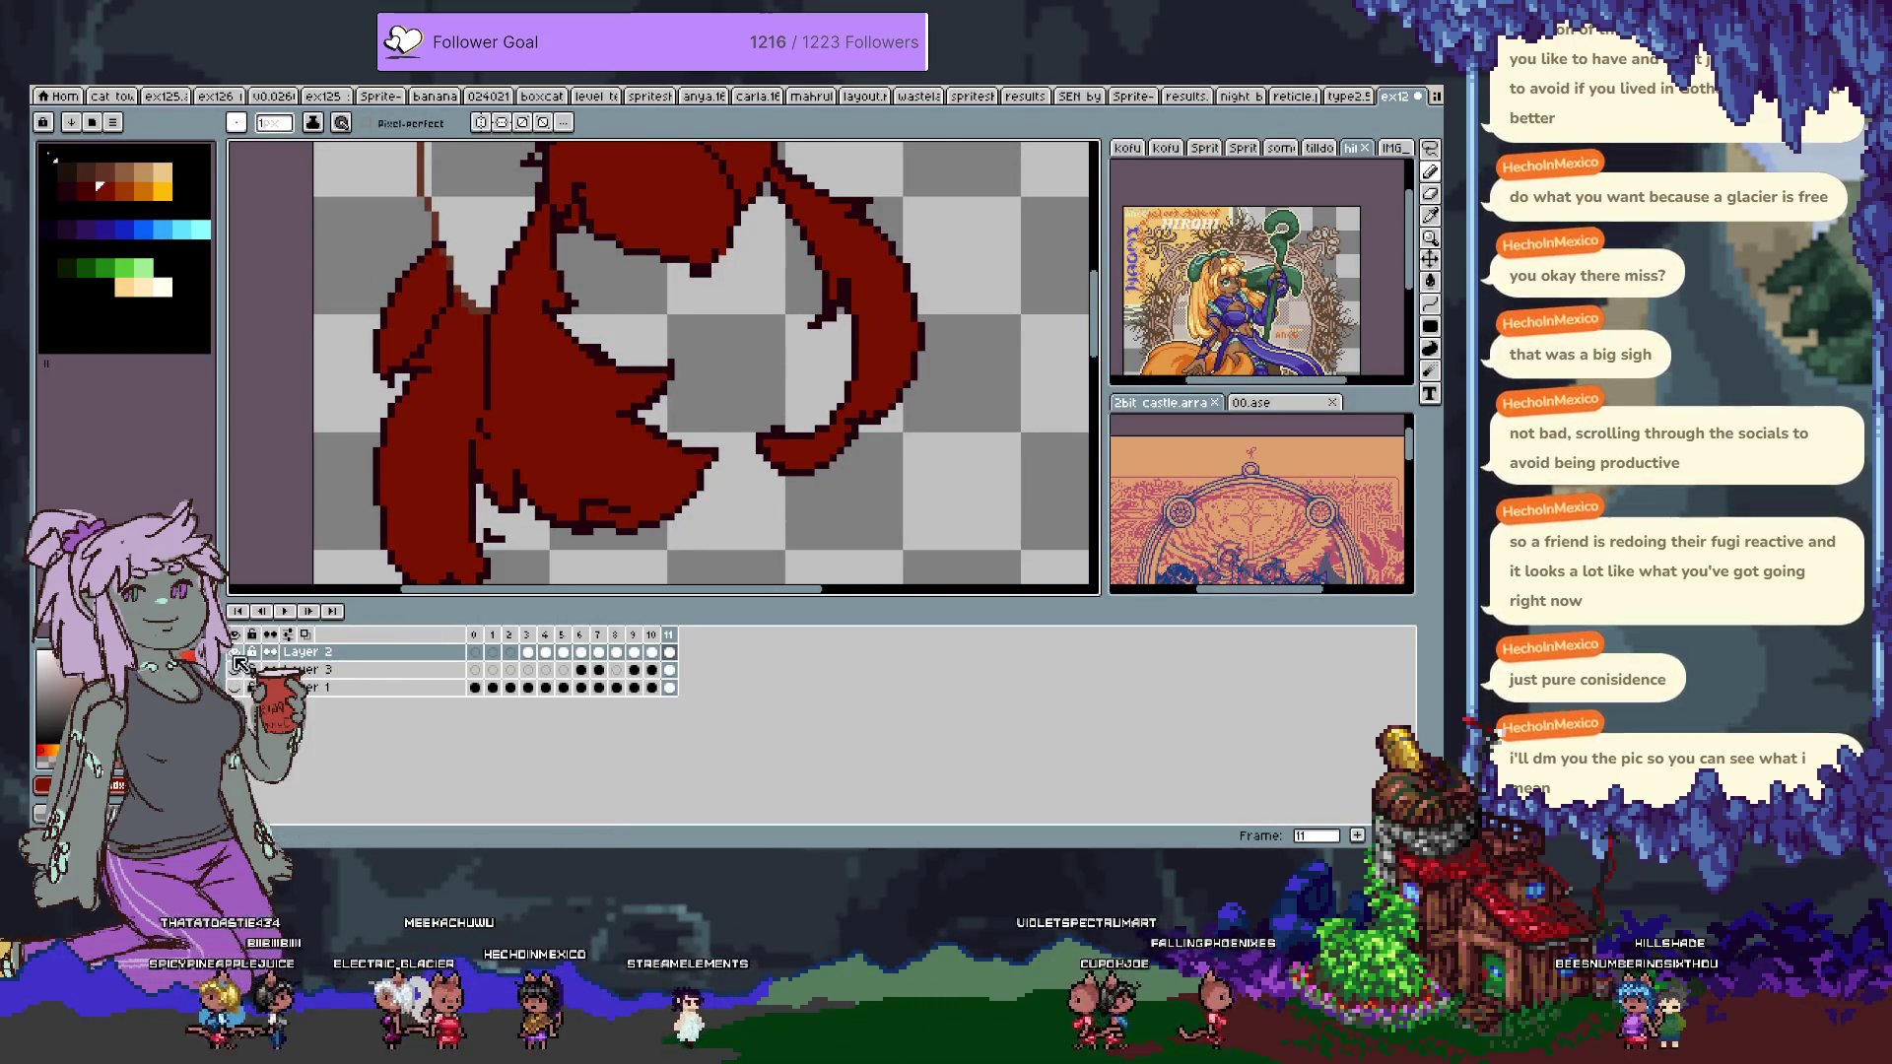
{"action": "left_click", "coordinate": [236, 667]}
{"action": "key", "text": "Tab"}
{"action": "mouse_move", "coordinate": [611, 886]}
{"action": "left_mouse_down"}
{"action": "mouse_move", "coordinate": [631, 559]}
{"action": "mouse_move", "coordinate": [596, 565]}
{"action": "mouse_move", "coordinate": [523, 338]}
{"action": "left_mouse_up"}
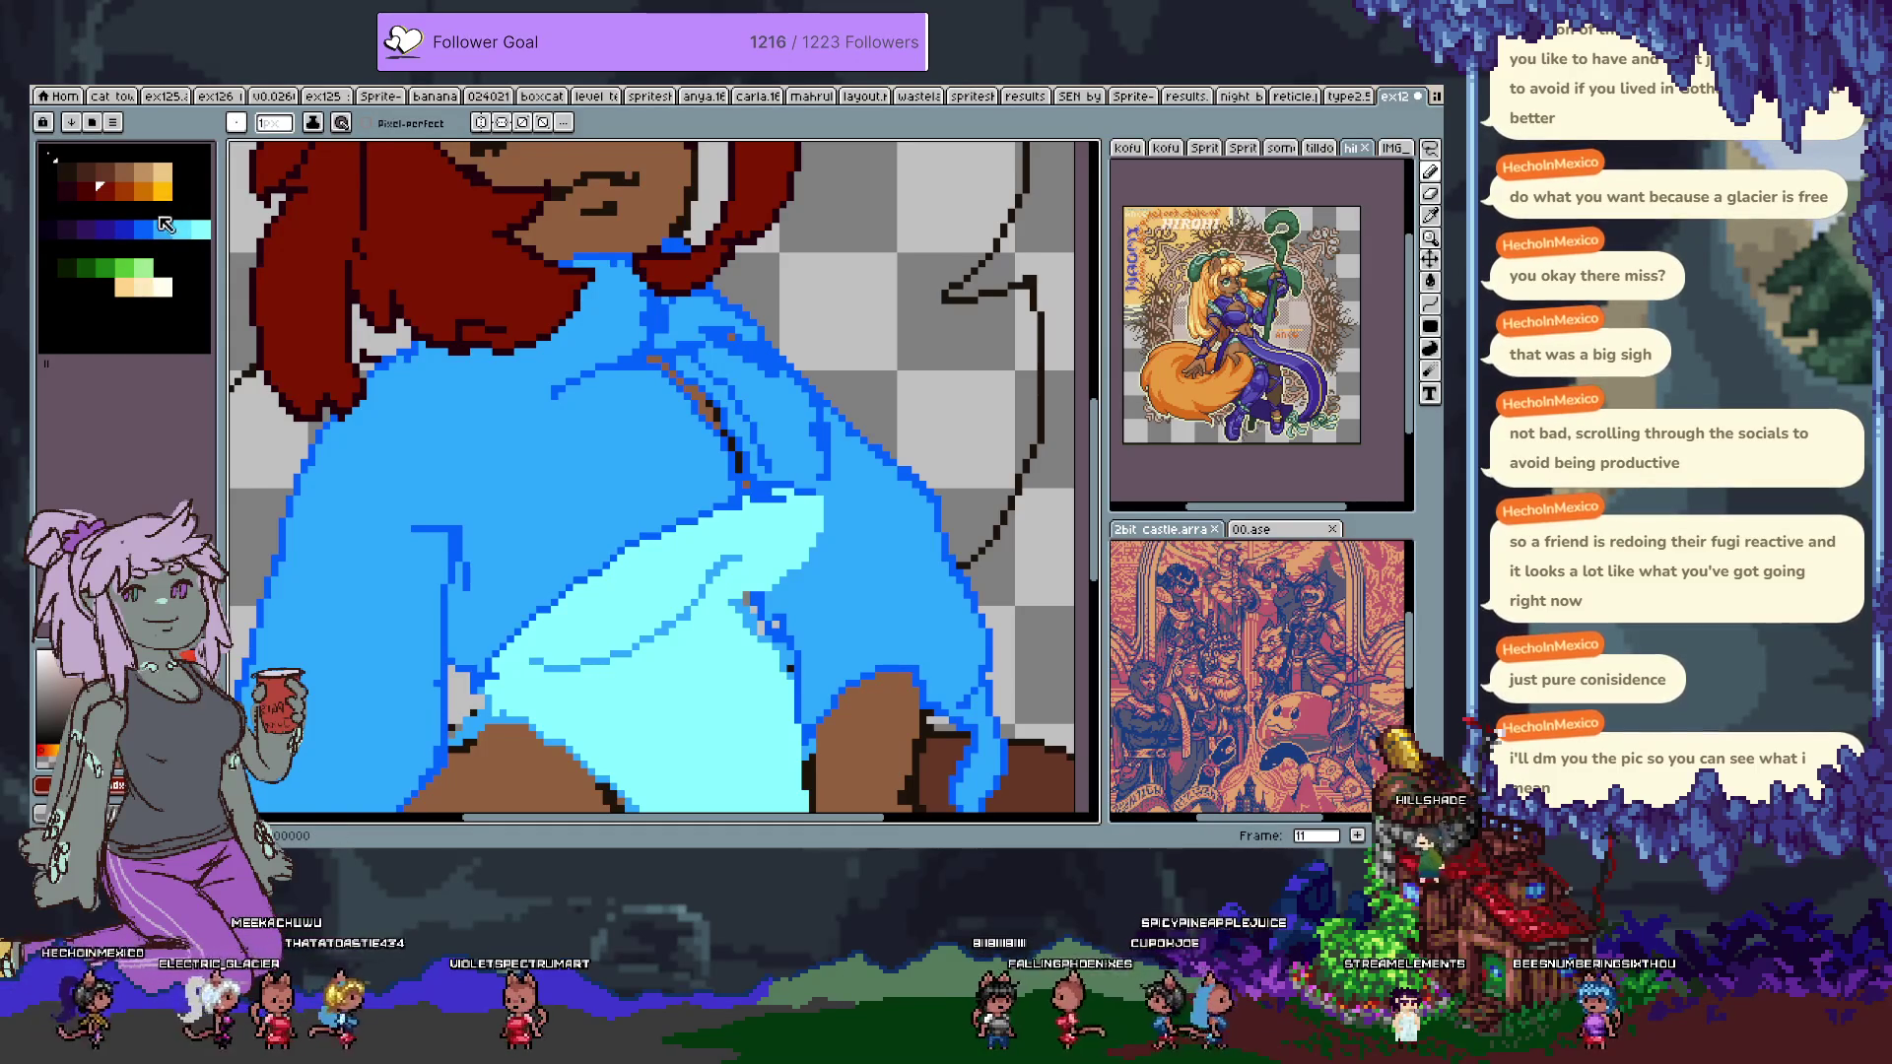
Pick dark blue and then green, and draw a trial shoulder fold stroke that gets undone.
{"action": "left_click", "coordinate": [109, 210]}
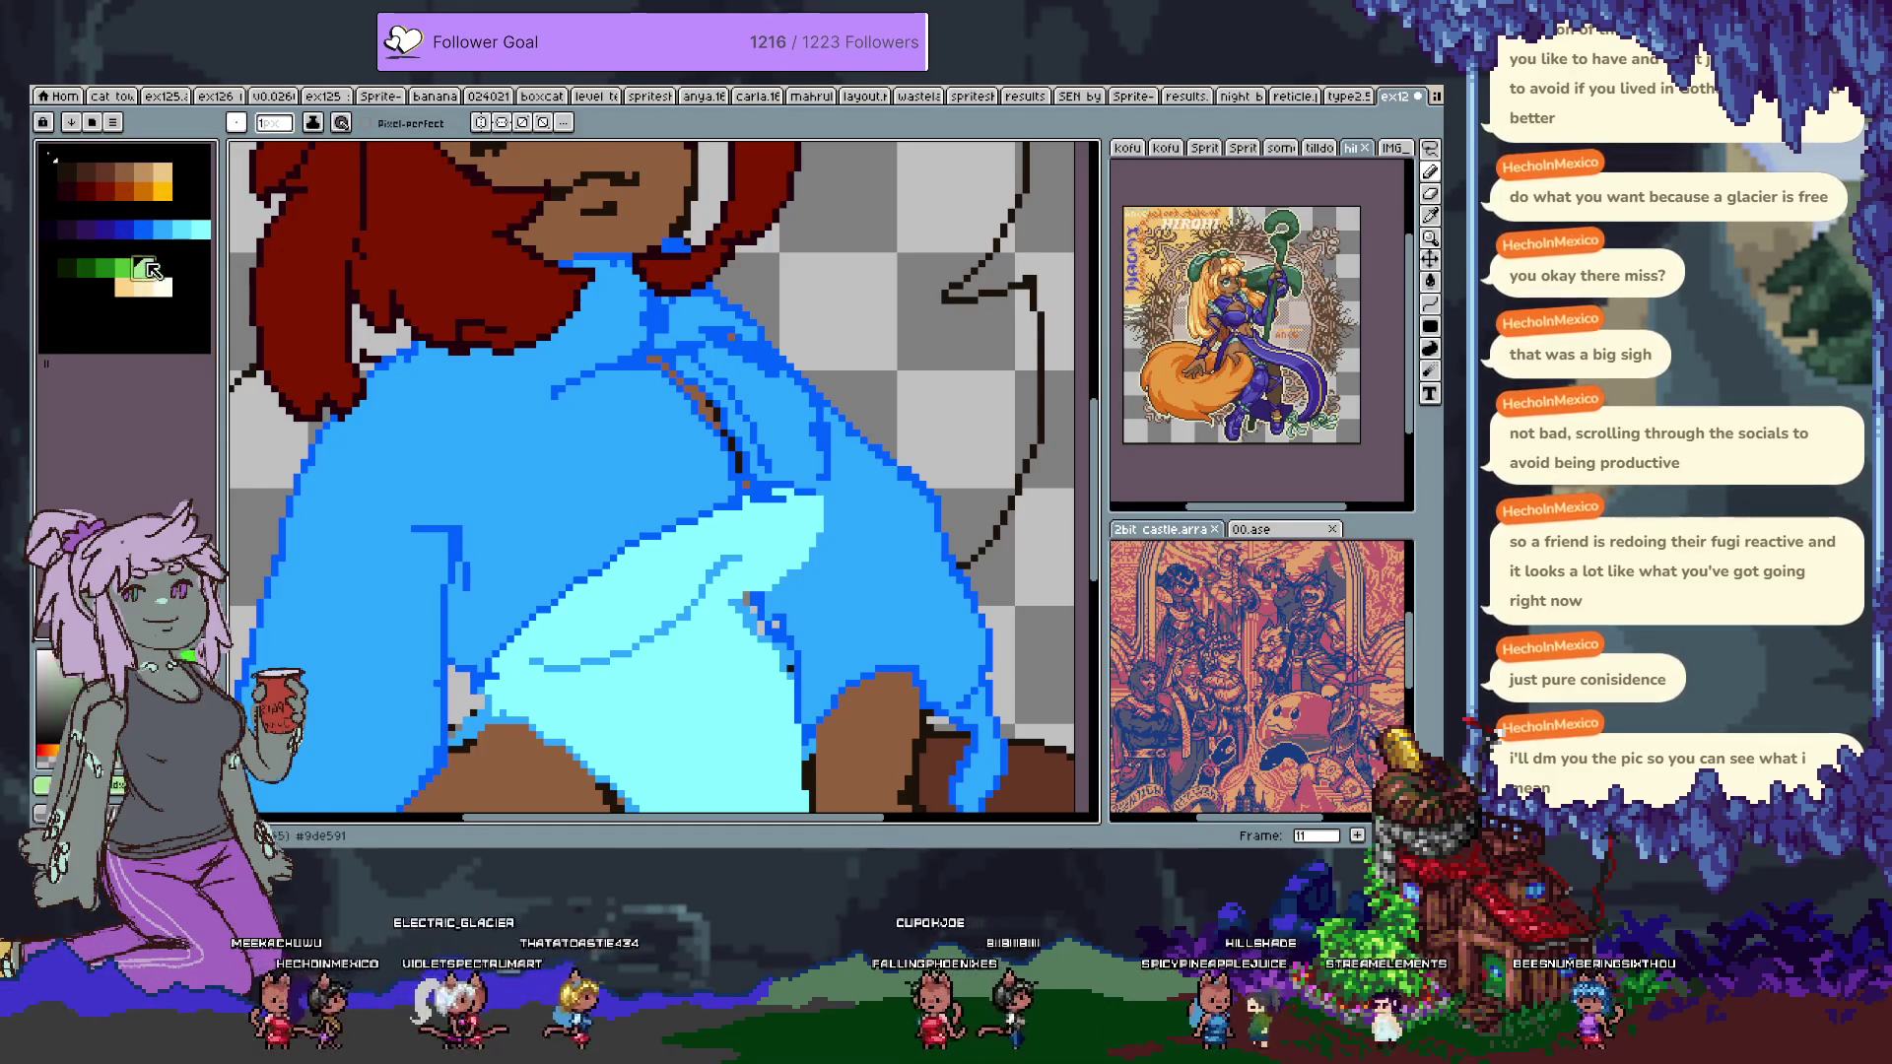
{"action": "left_click", "coordinate": [654, 364]}
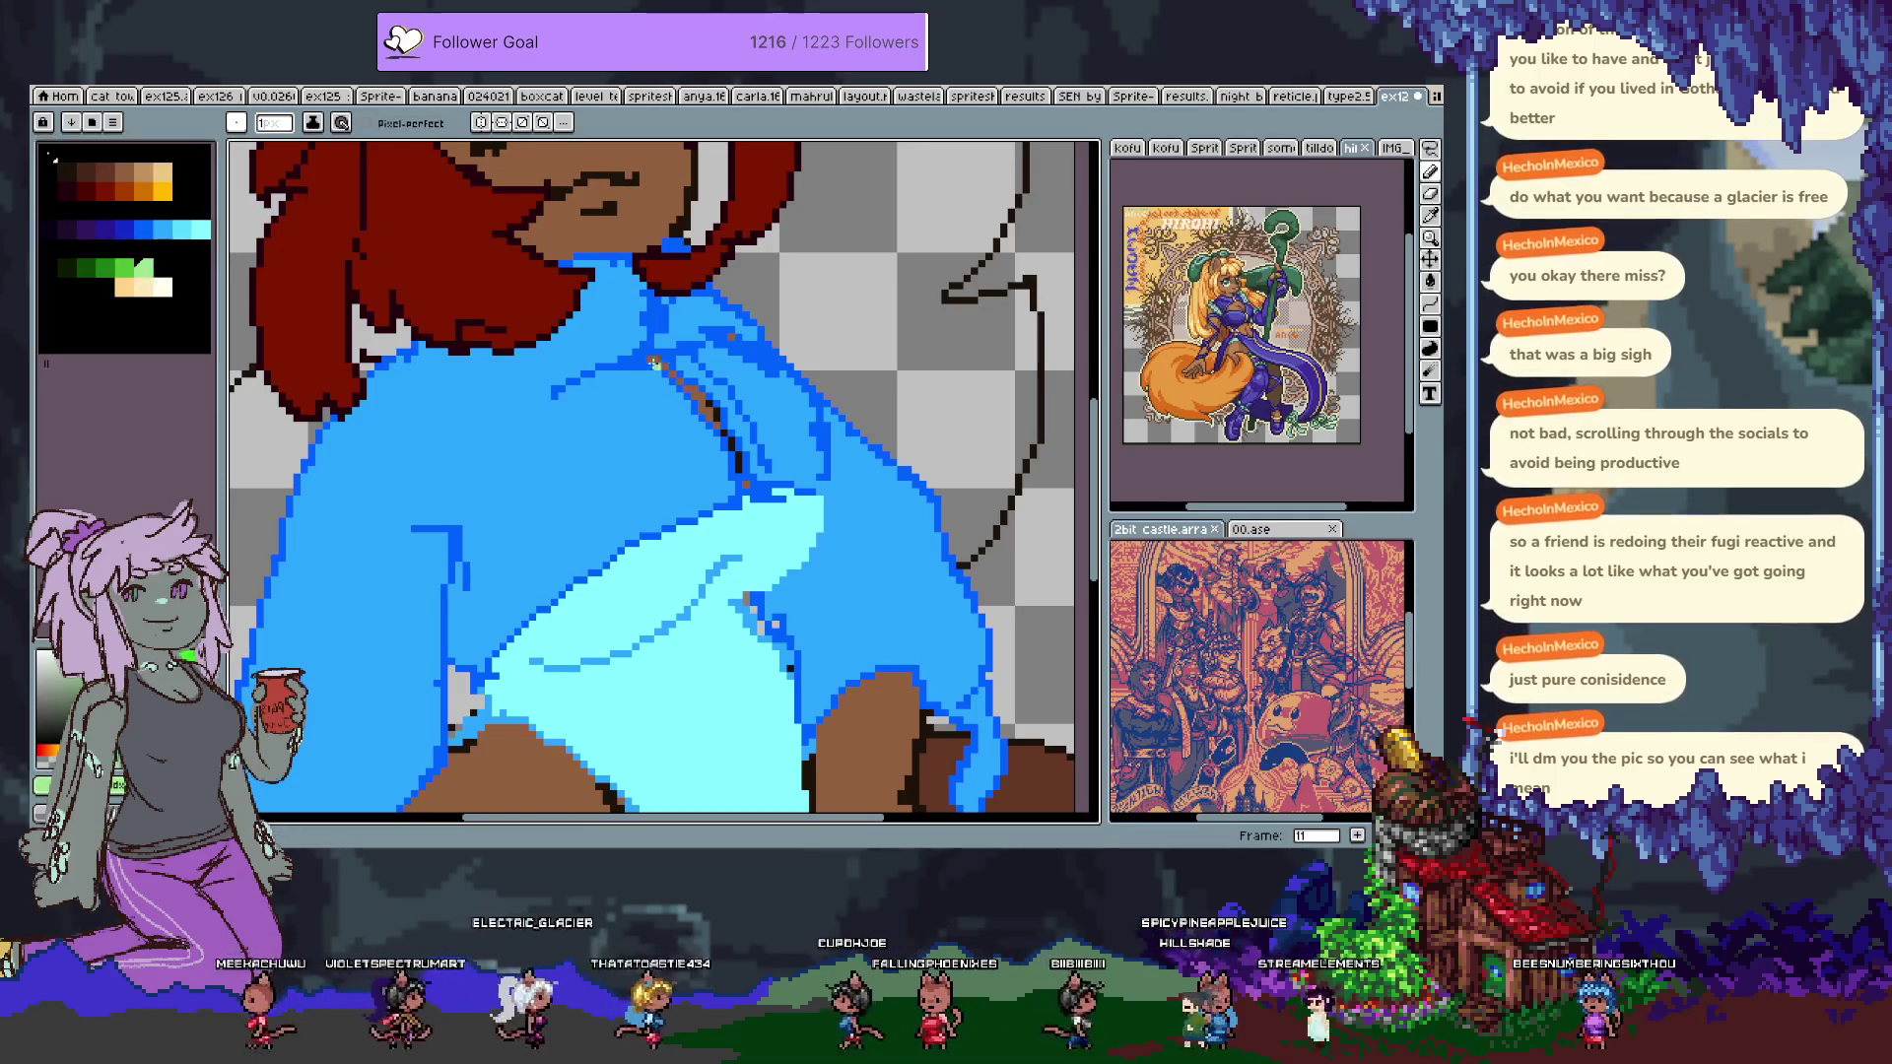
{"action": "key", "text": "ctrl+z"}
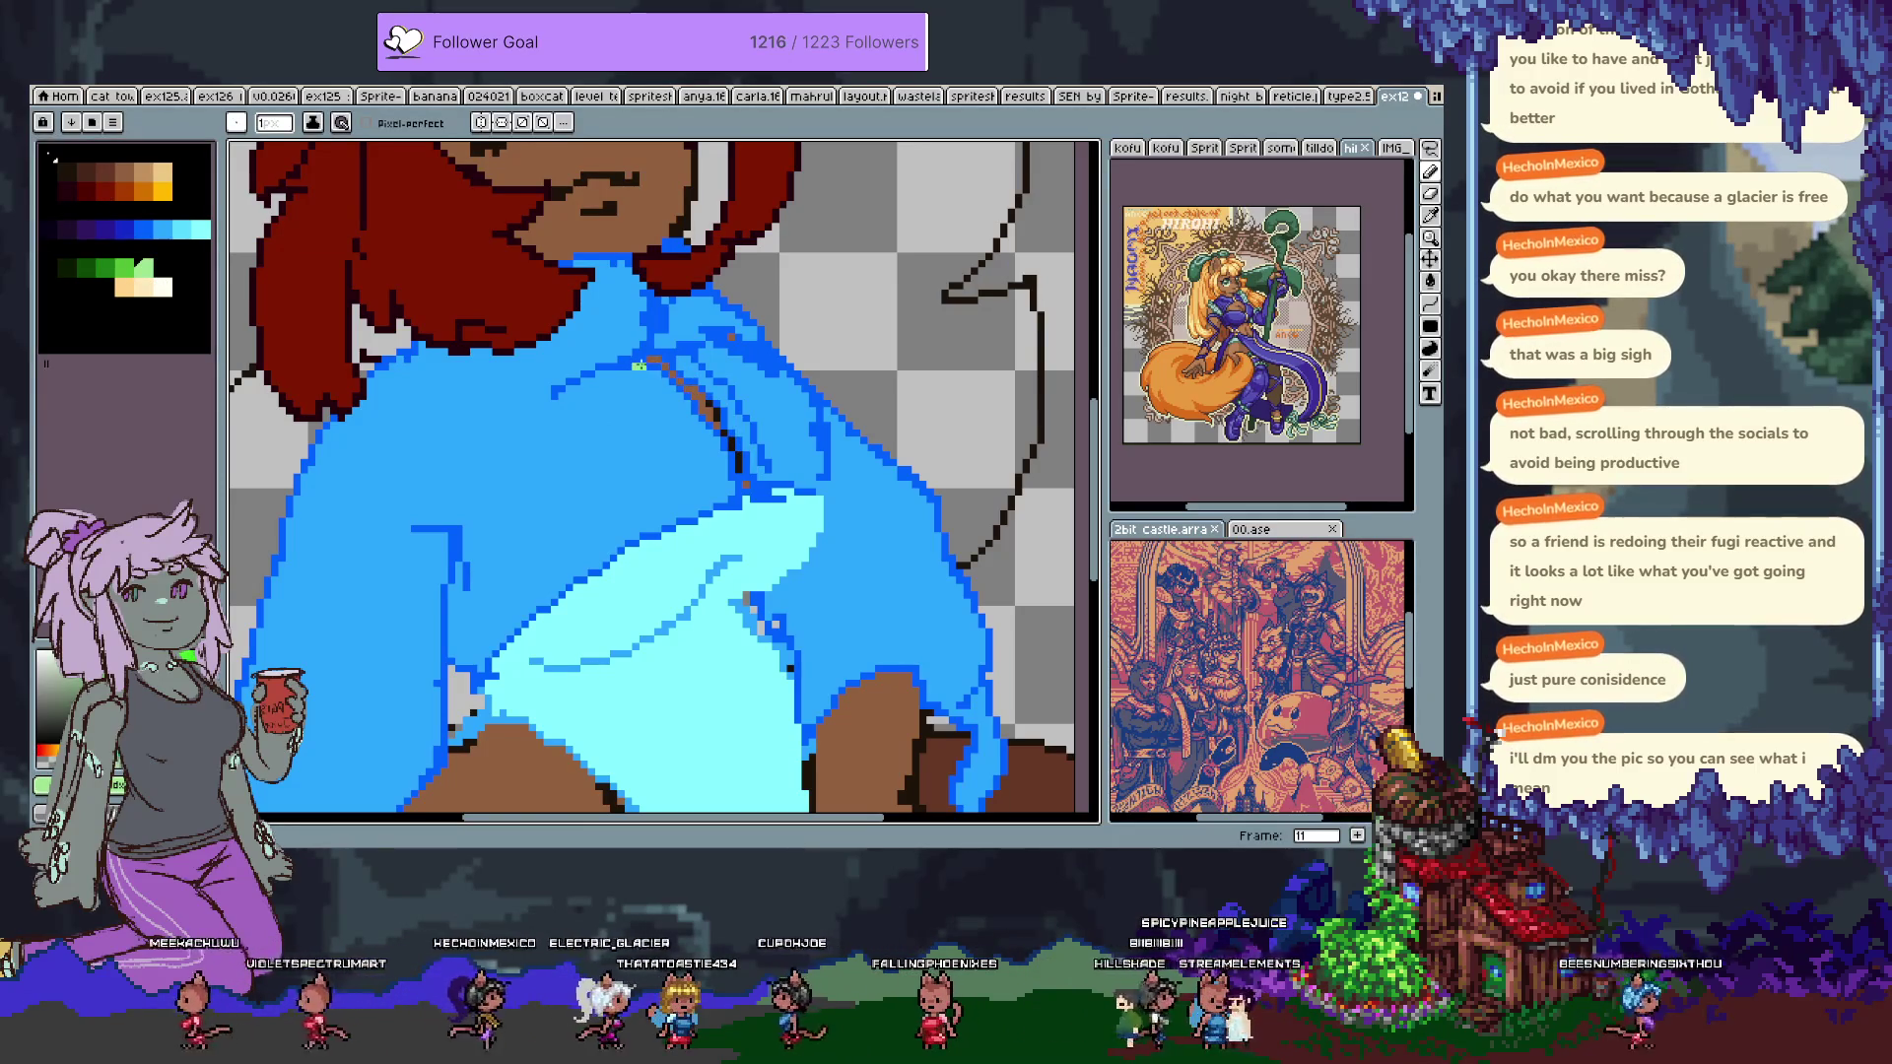
{"action": "mouse_move", "coordinate": [655, 365]}
{"action": "left_mouse_down"}
{"action": "mouse_move", "coordinate": [751, 461]}
{"action": "mouse_move", "coordinate": [724, 397]}
{"action": "left_mouse_up"}
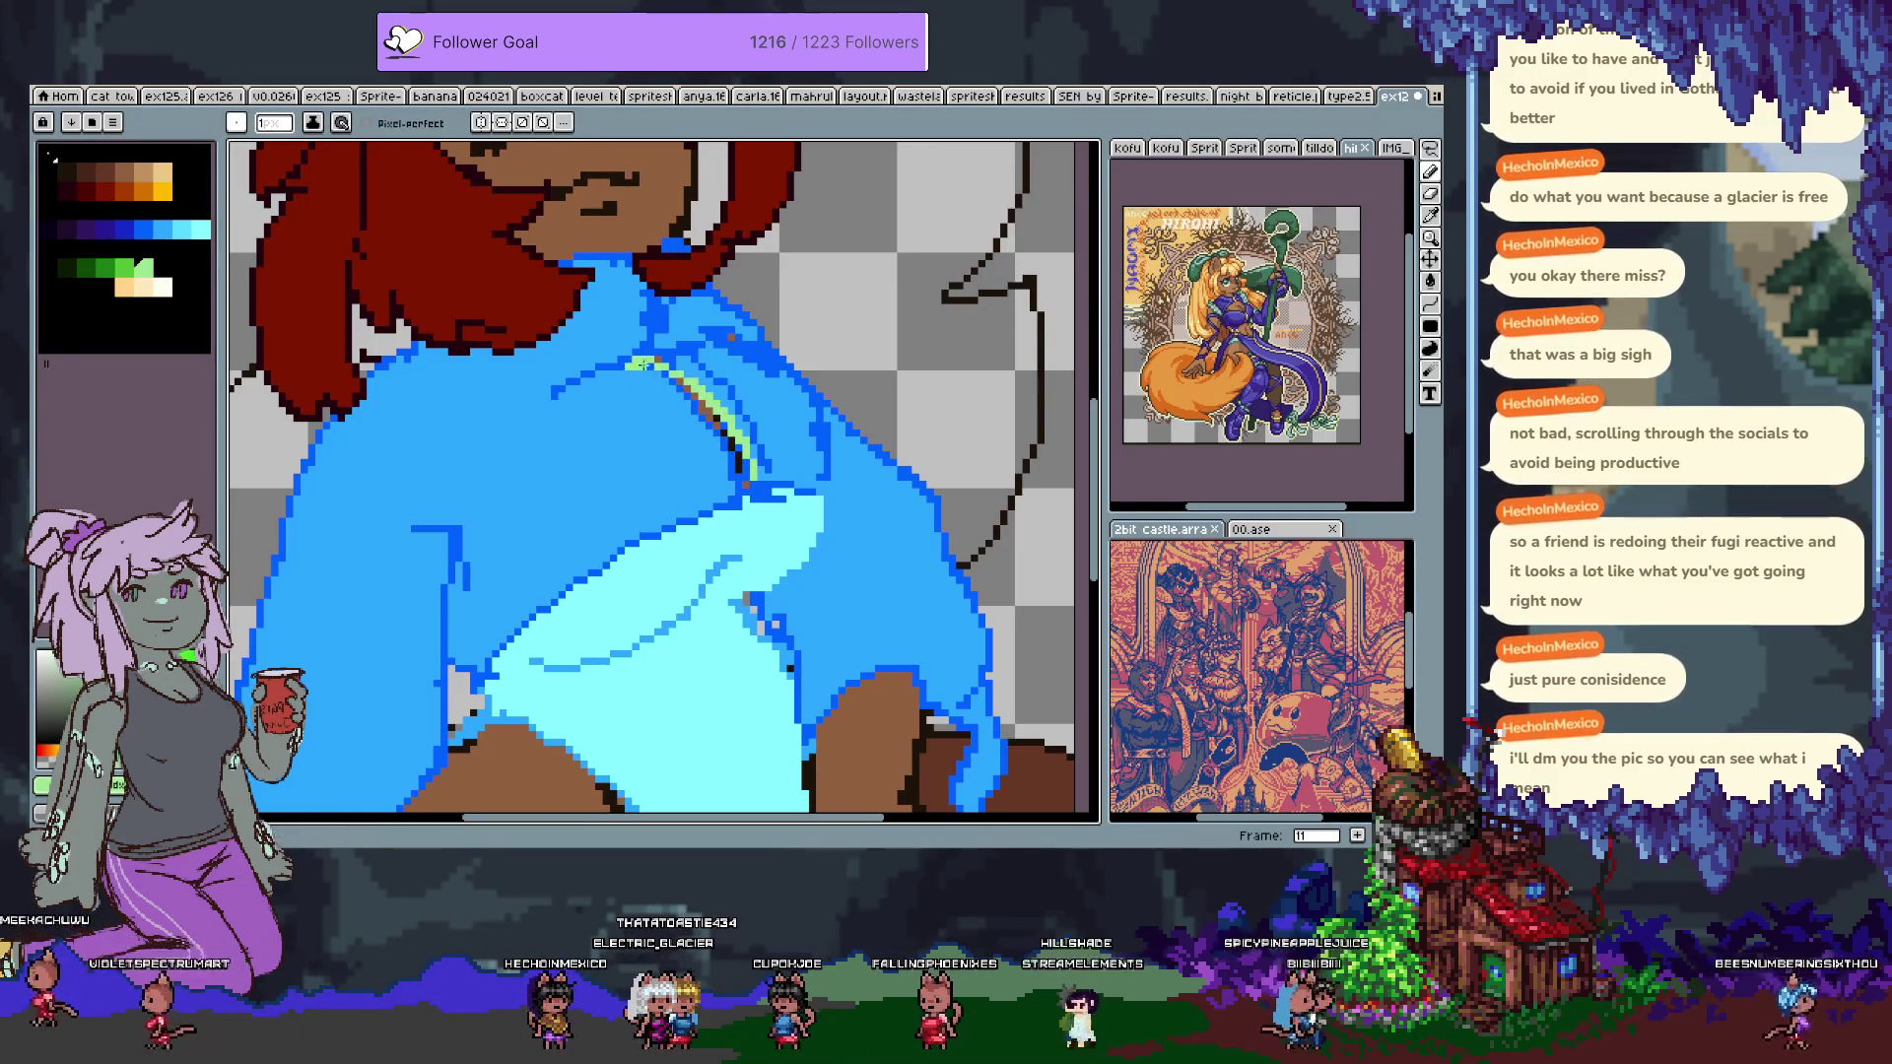
{"action": "key", "text": "ctrl+z"}
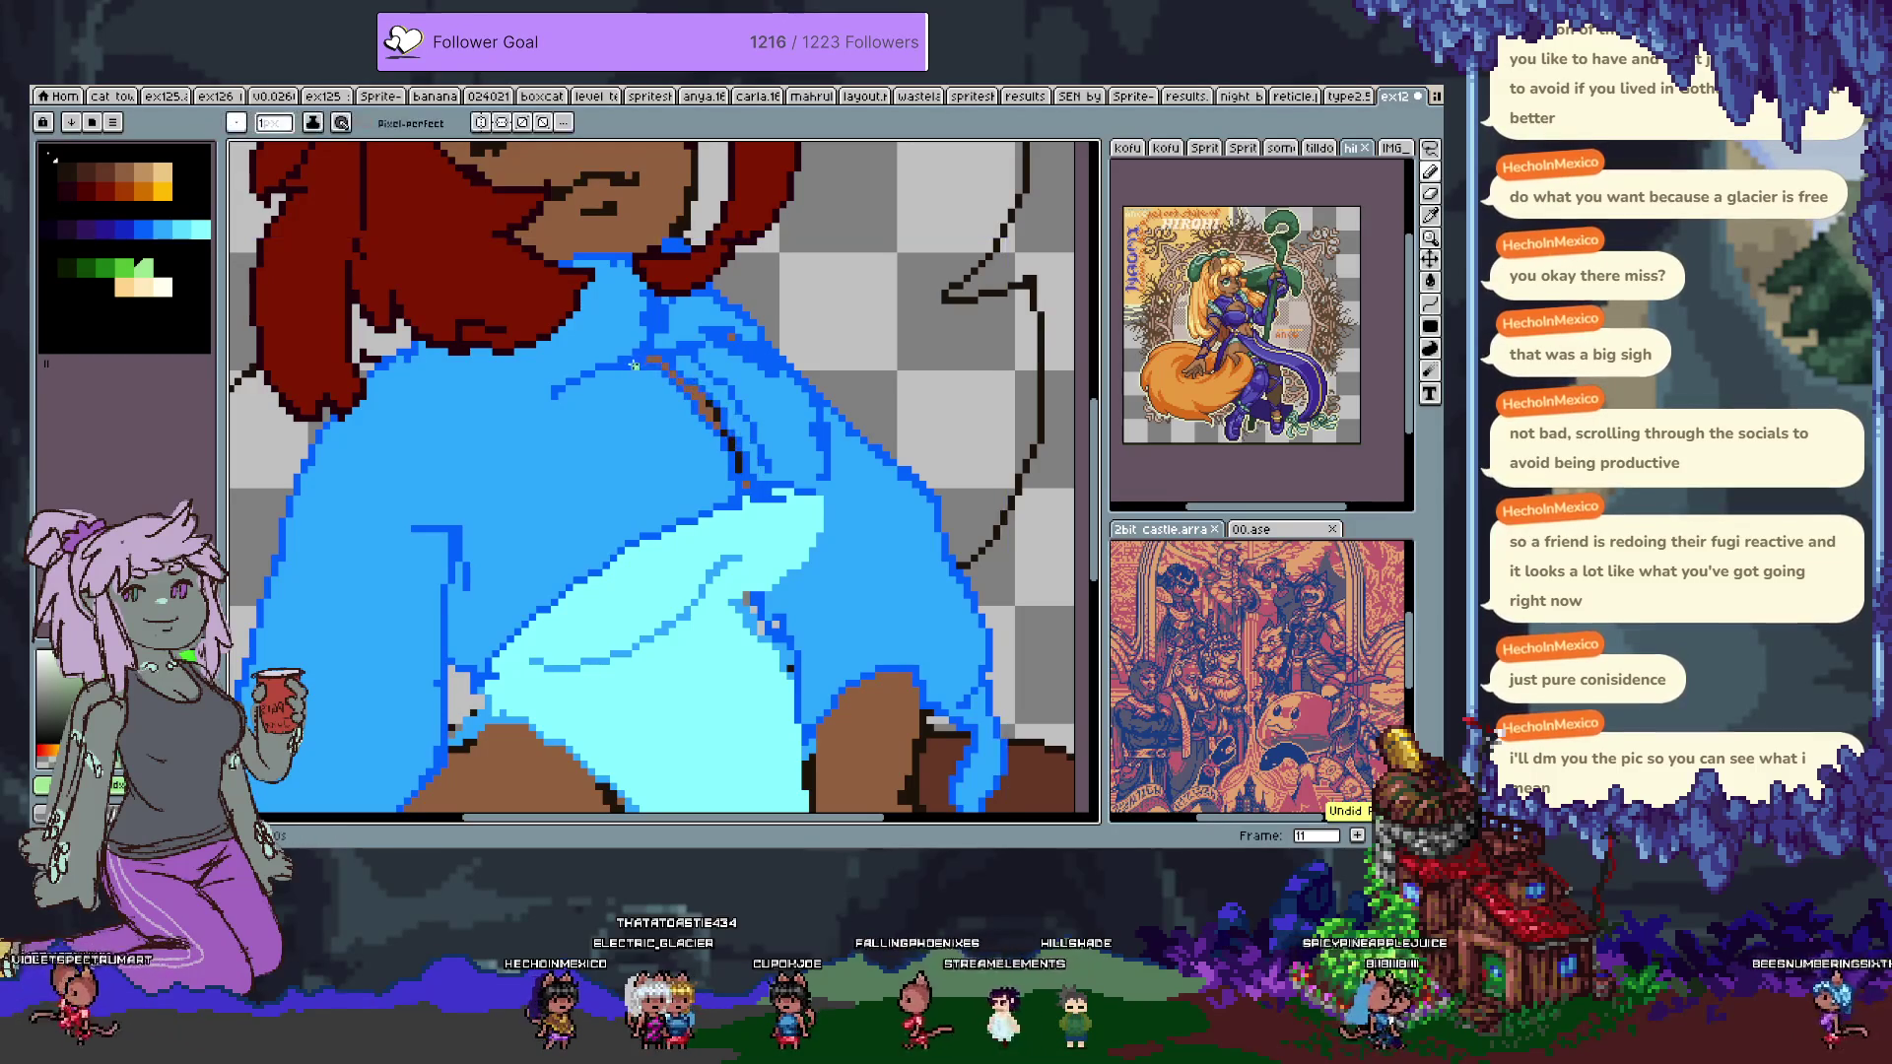
{"action": "key", "text": "ctrl+z"}
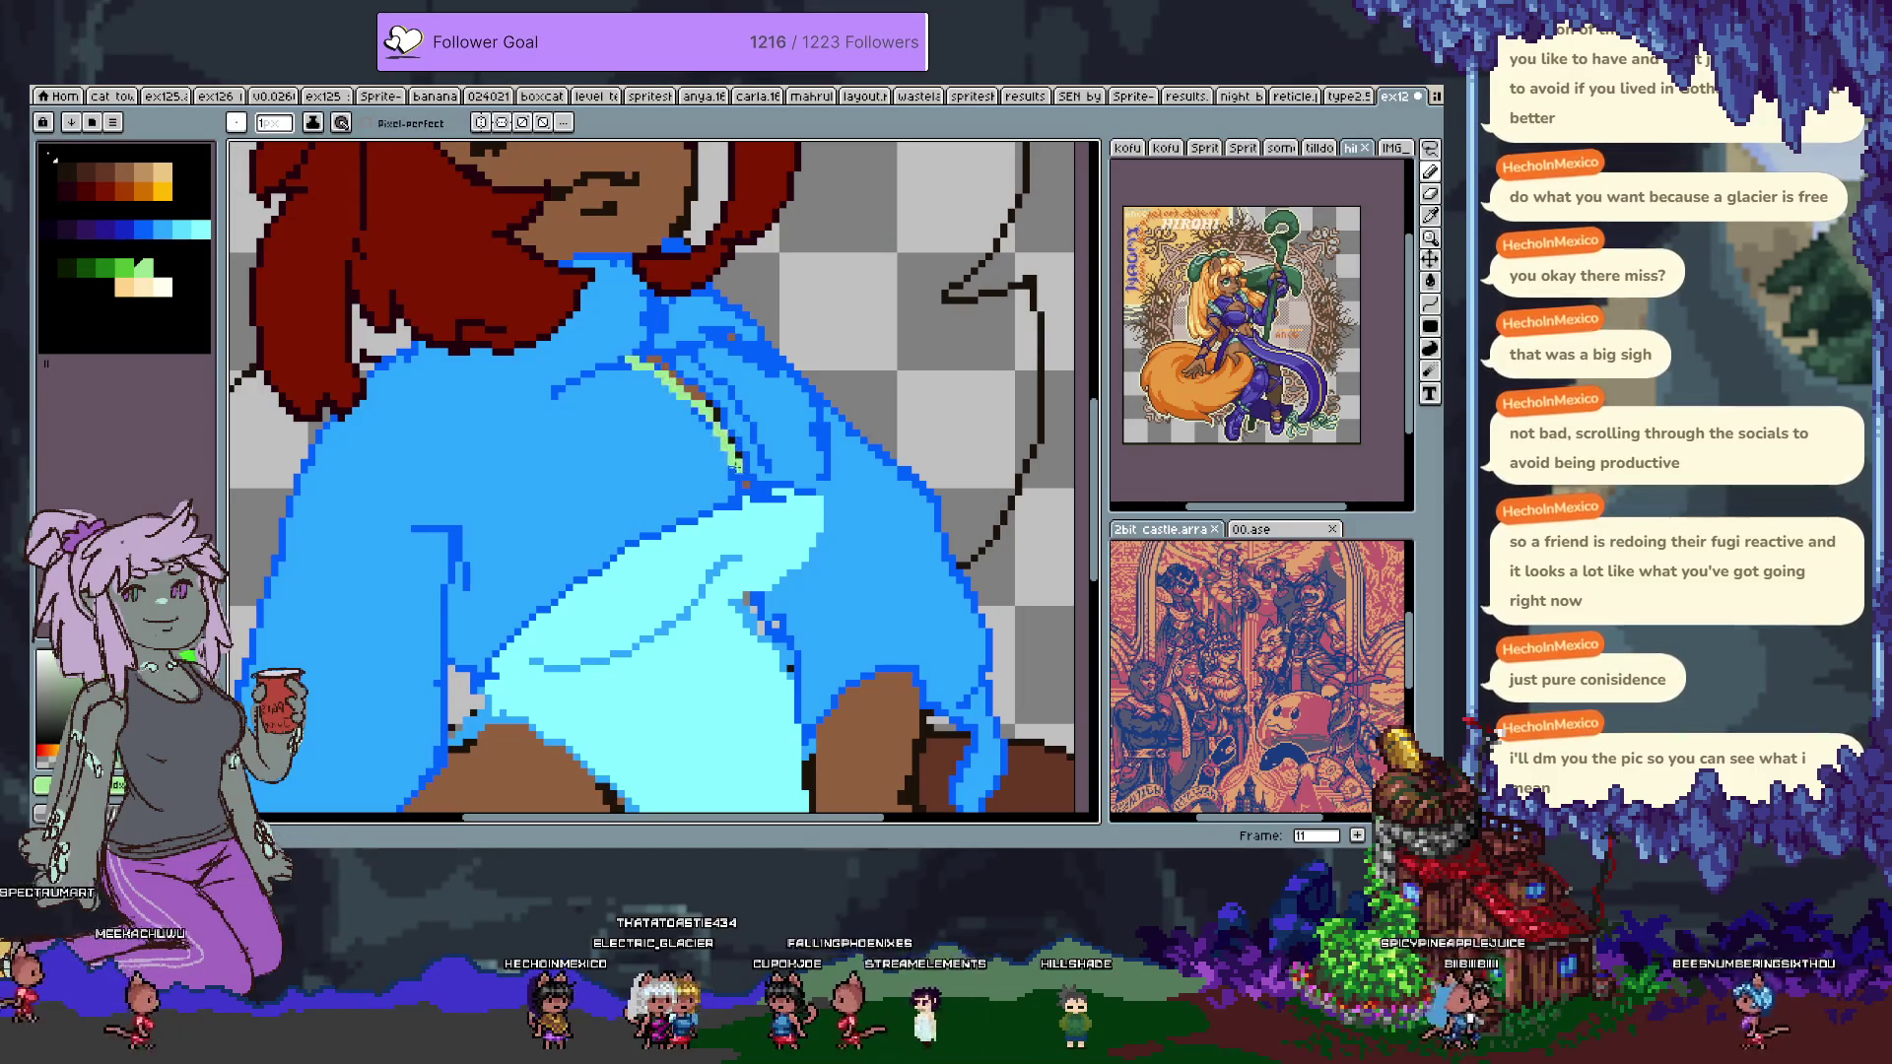
Draw two light-green highlight lines down the shoulder, covering stray green pixels with blue.
{"action": "left_click_drag", "start_coordinate": [680, 379], "coordinate": [744, 484]}
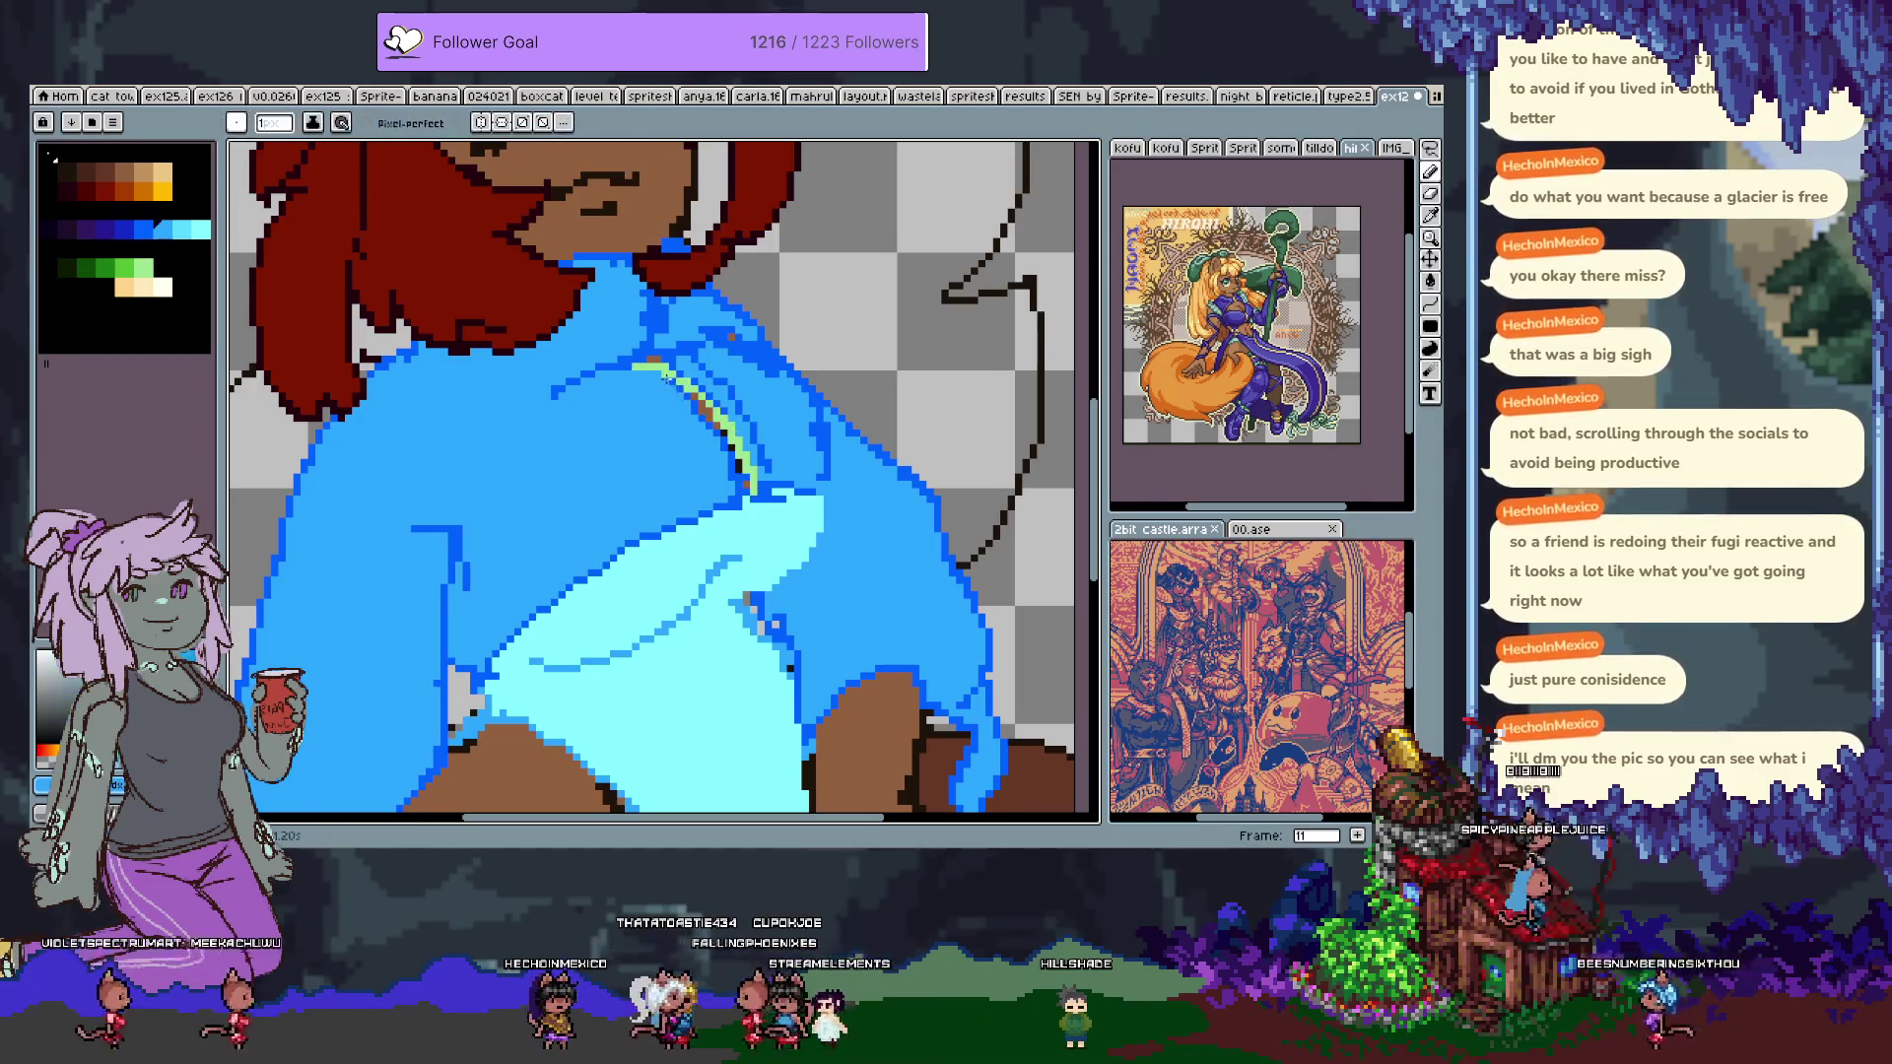
{"action": "left_click", "coordinate": [759, 480], "text": "alt"}
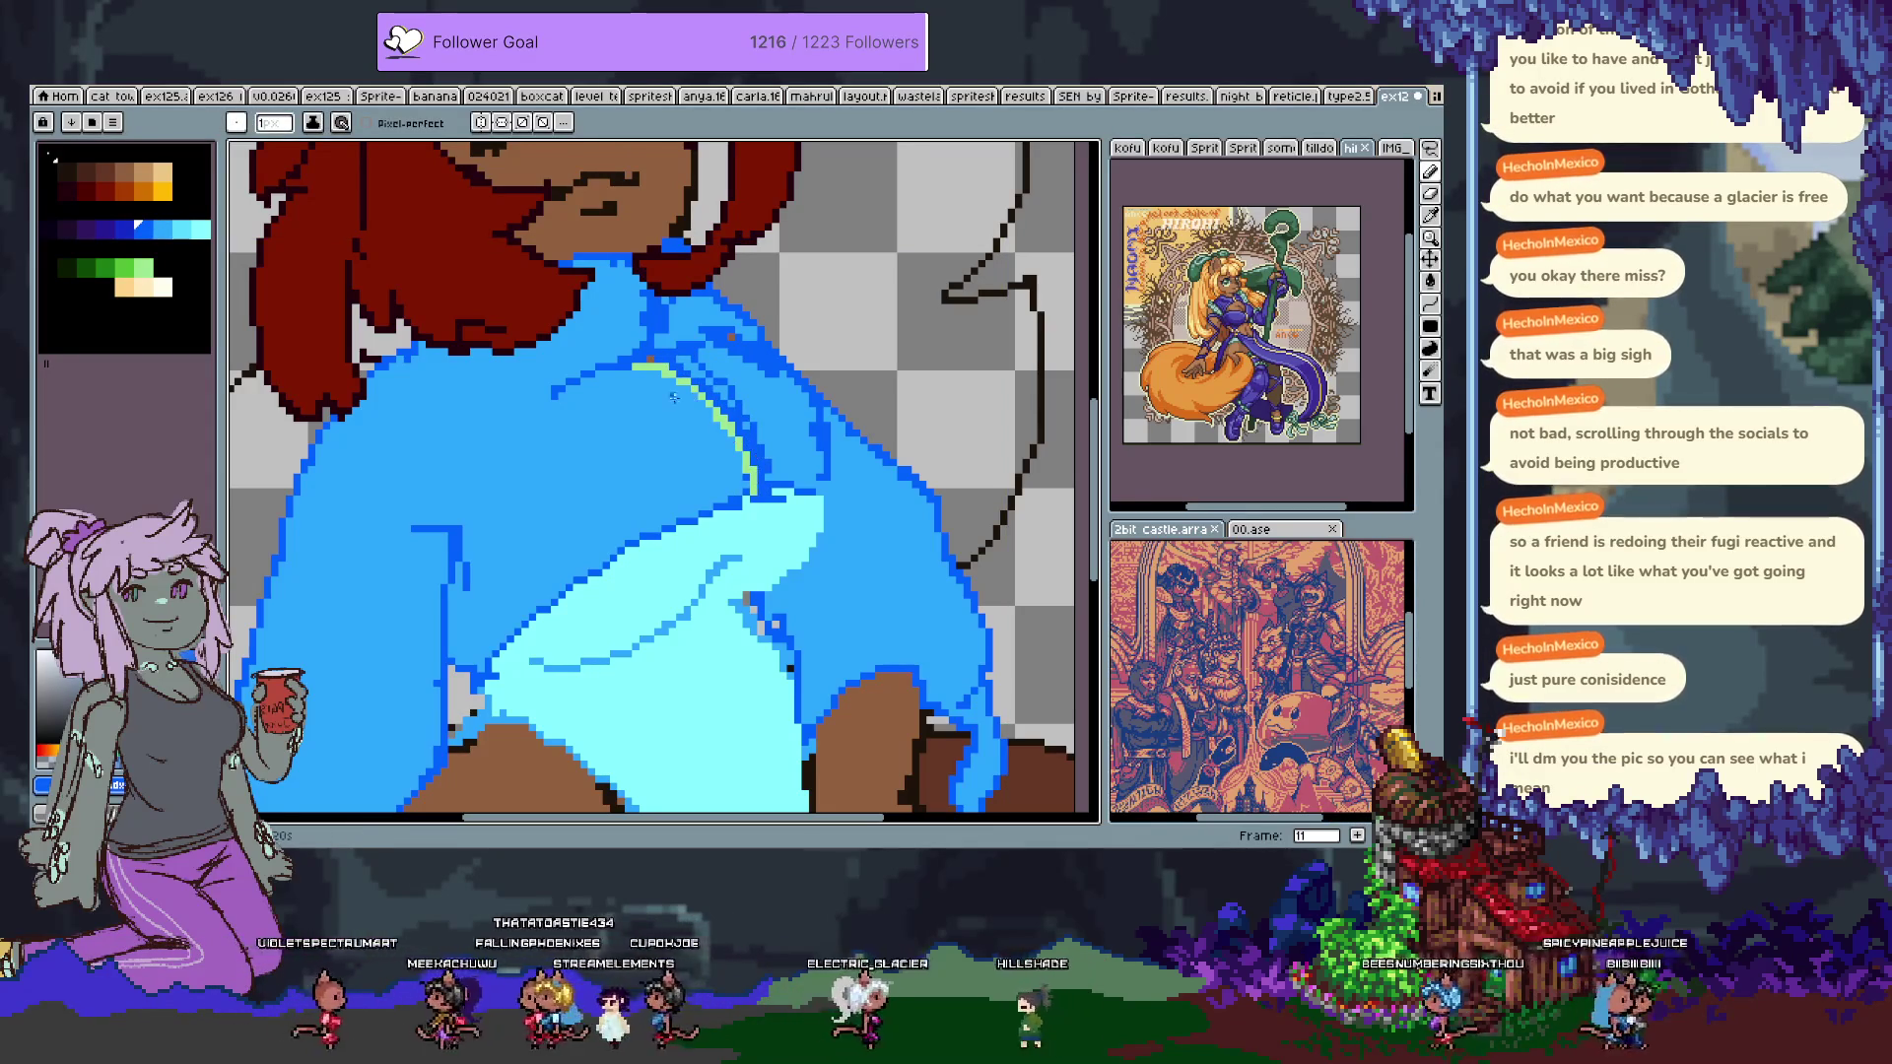
{"action": "left_click", "coordinate": [639, 366]}
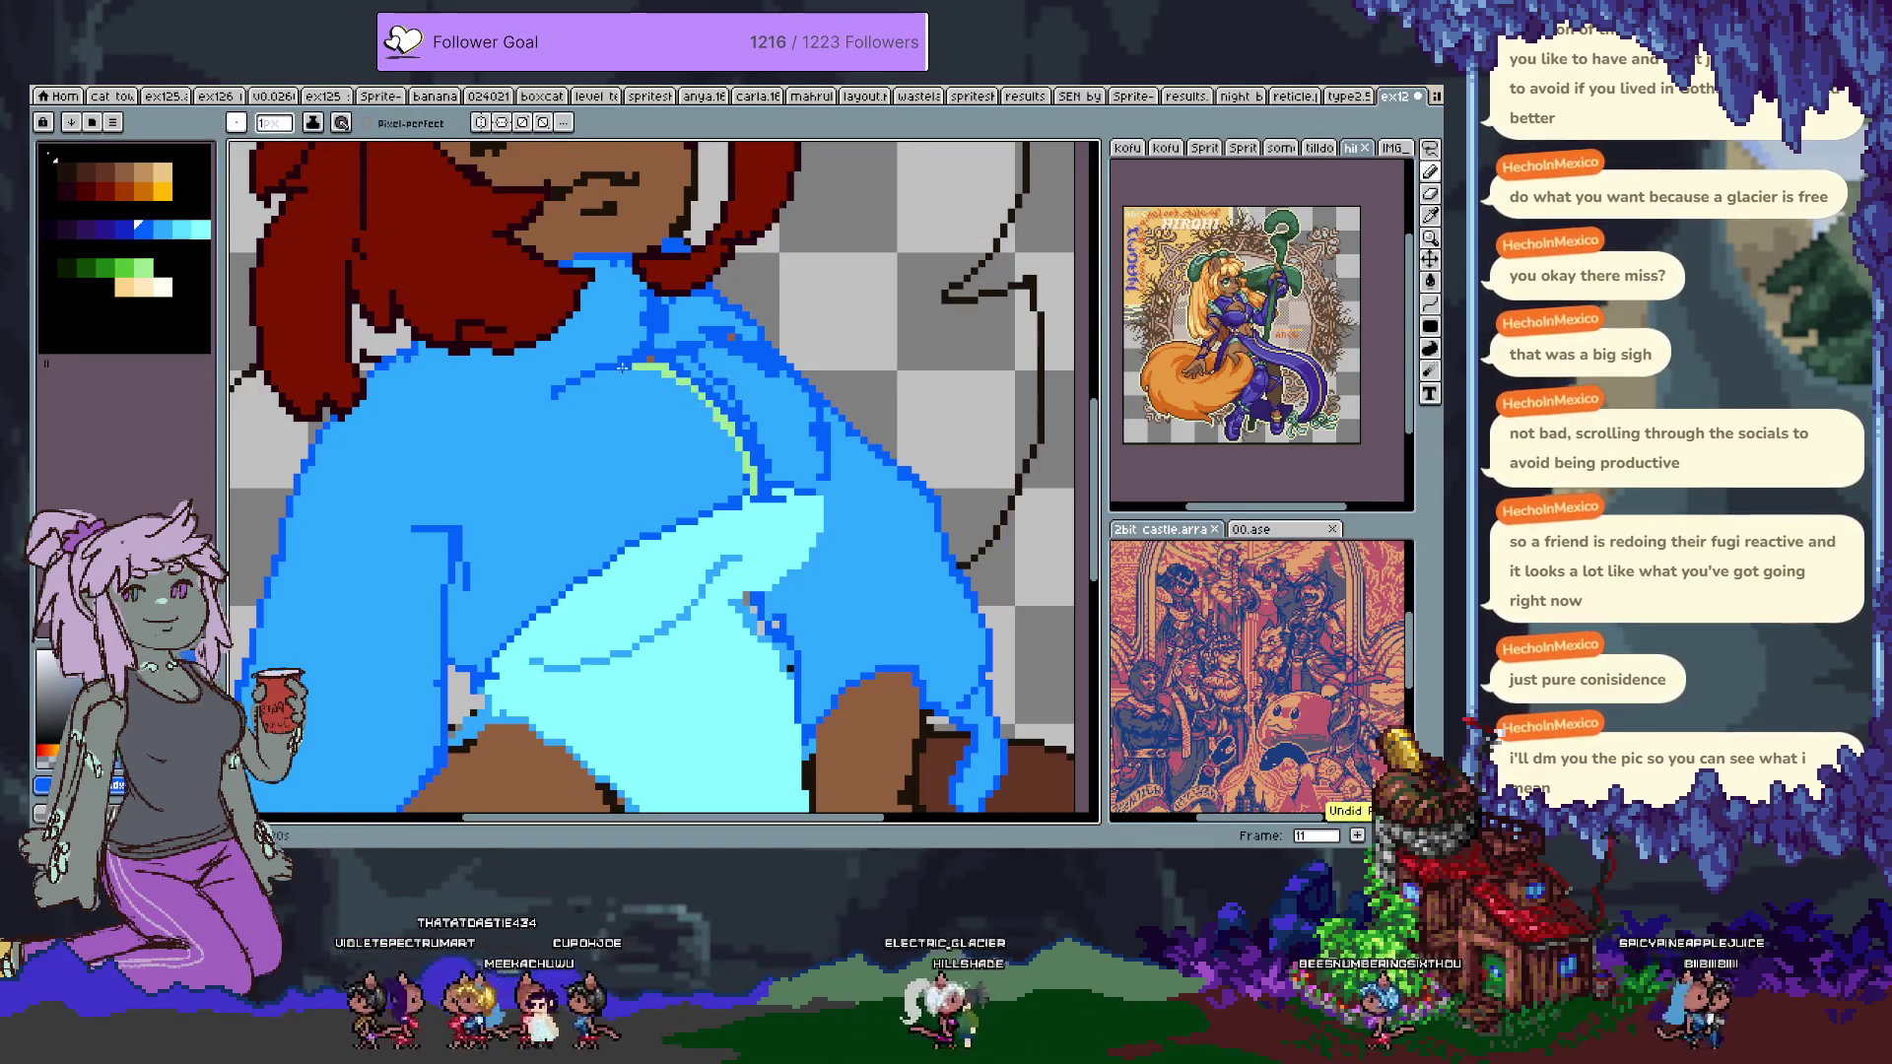
{"action": "left_click", "coordinate": [718, 419], "text": "alt"}
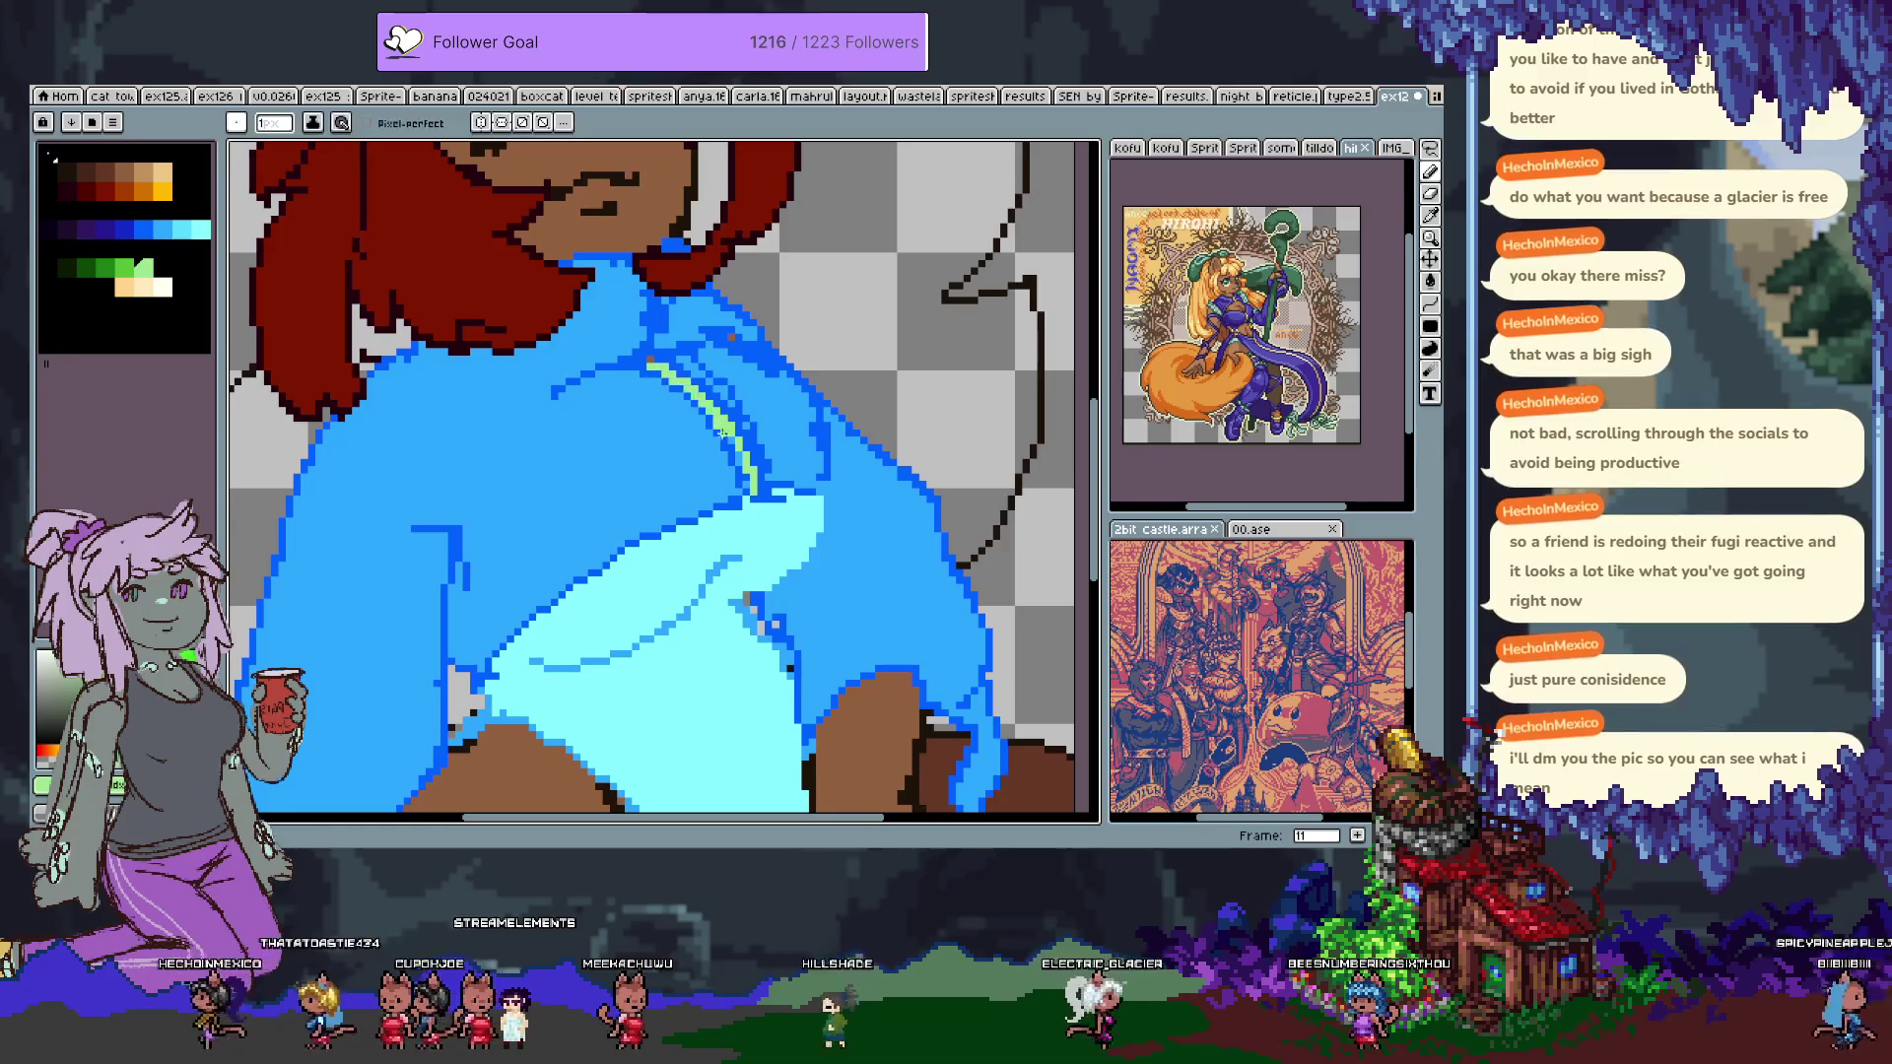
{"action": "left_click_drag", "start_coordinate": [680, 357], "coordinate": [746, 419]}
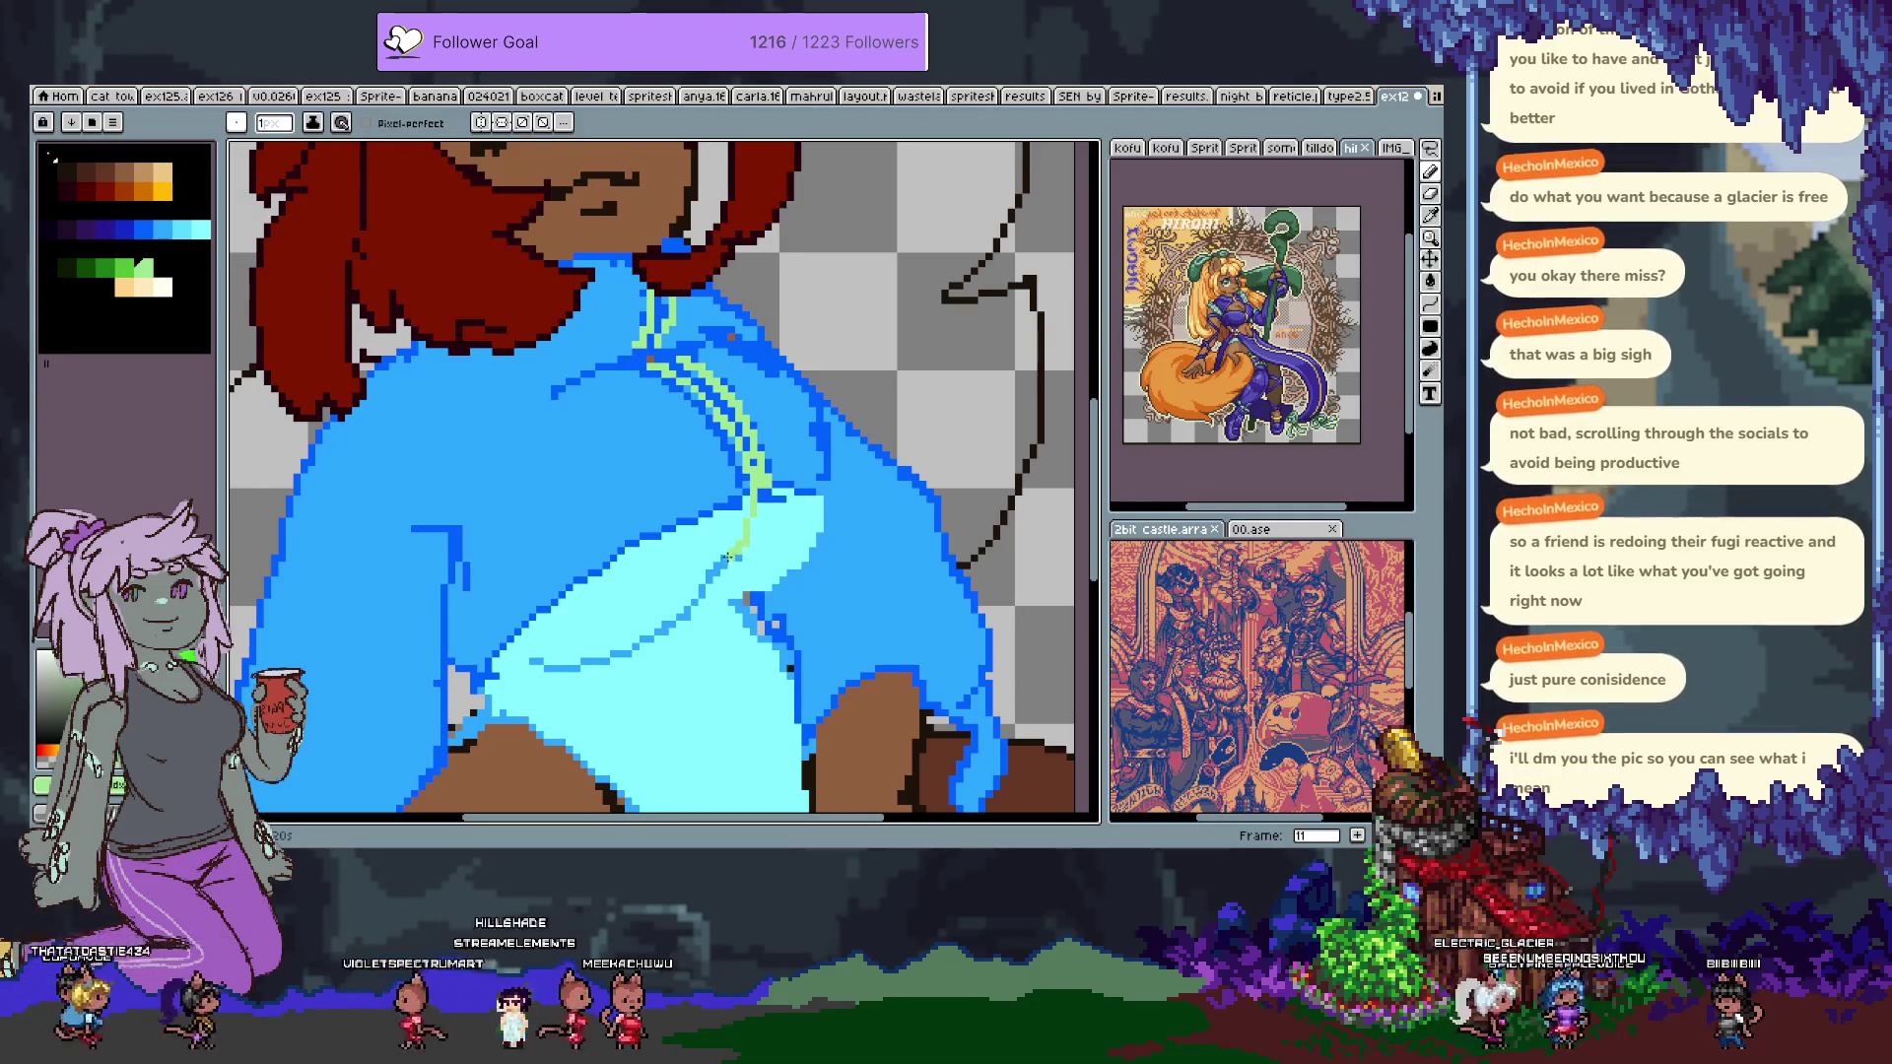
{"action": "mouse_move", "coordinate": [704, 629]}
{"action": "left_mouse_down"}
{"action": "mouse_move", "coordinate": [733, 474]}
{"action": "mouse_move", "coordinate": [684, 332]}
{"action": "left_mouse_up"}
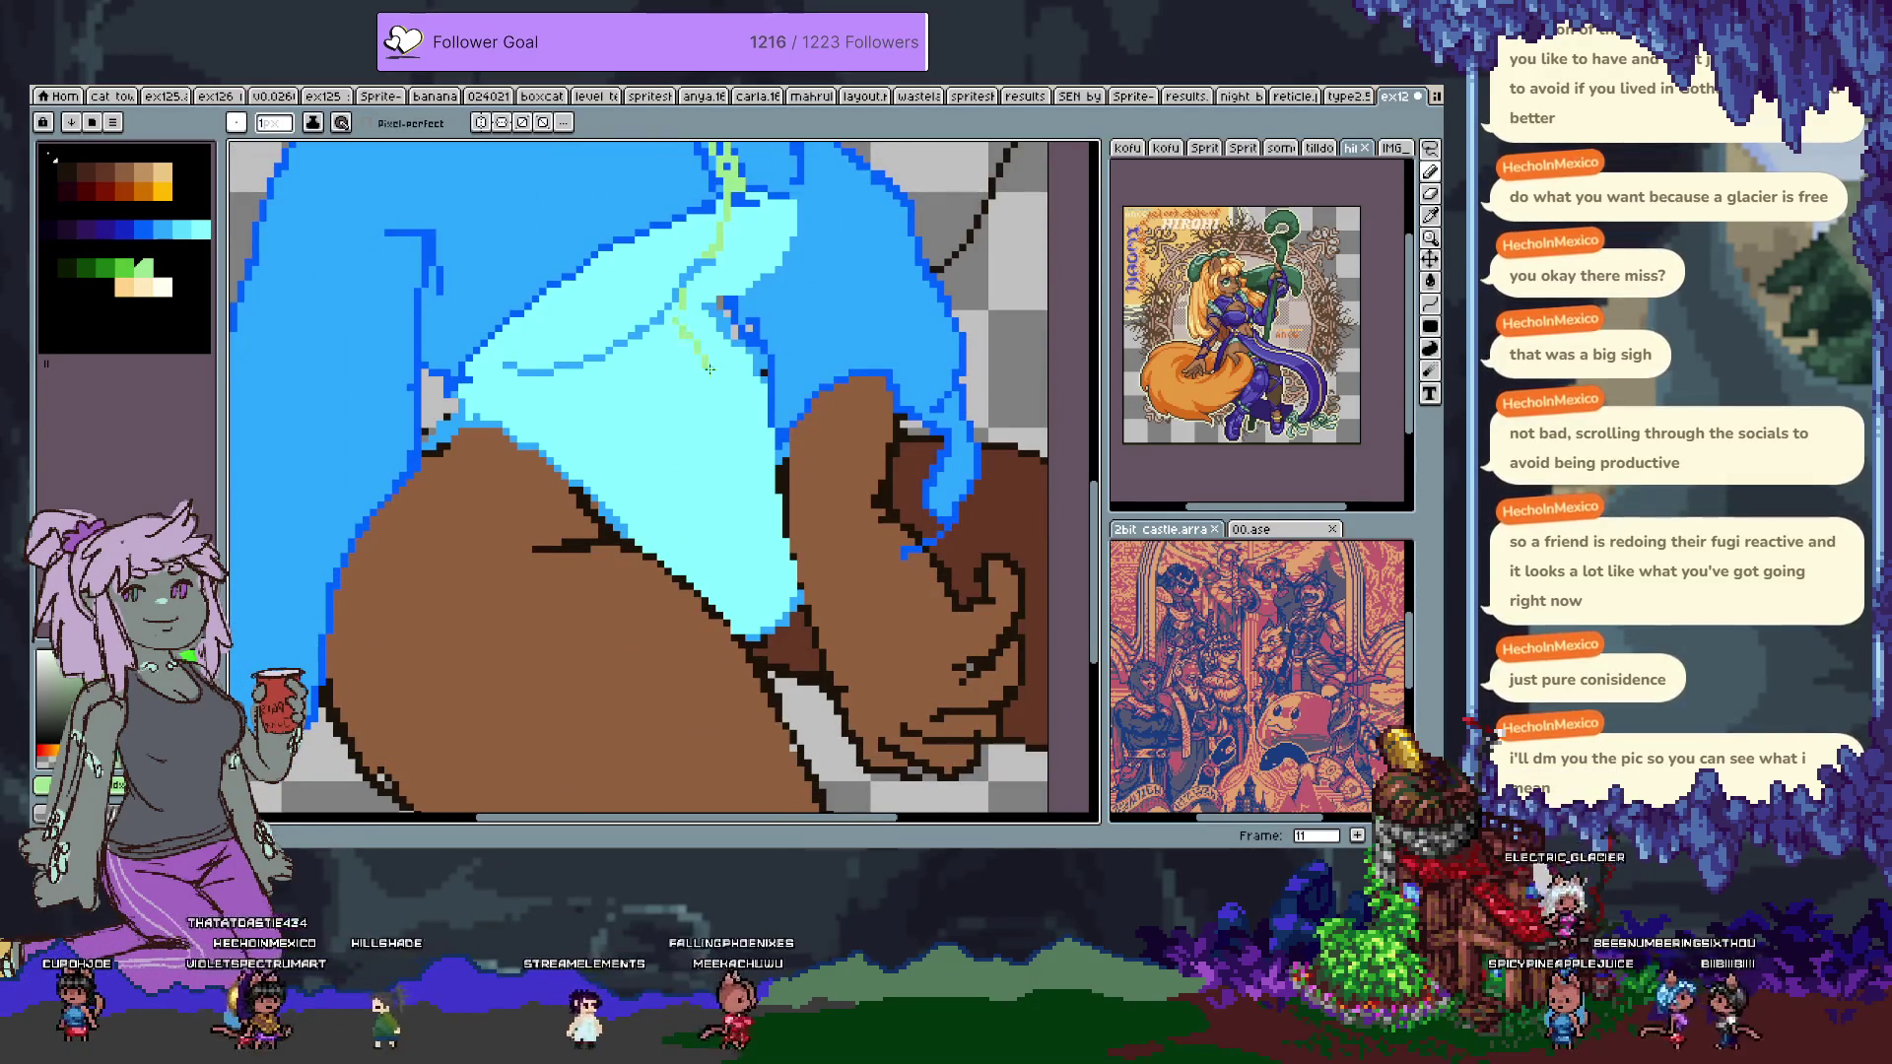
{"action": "left_click_drag", "start_coordinate": [584, 149], "coordinate": [673, 445]}
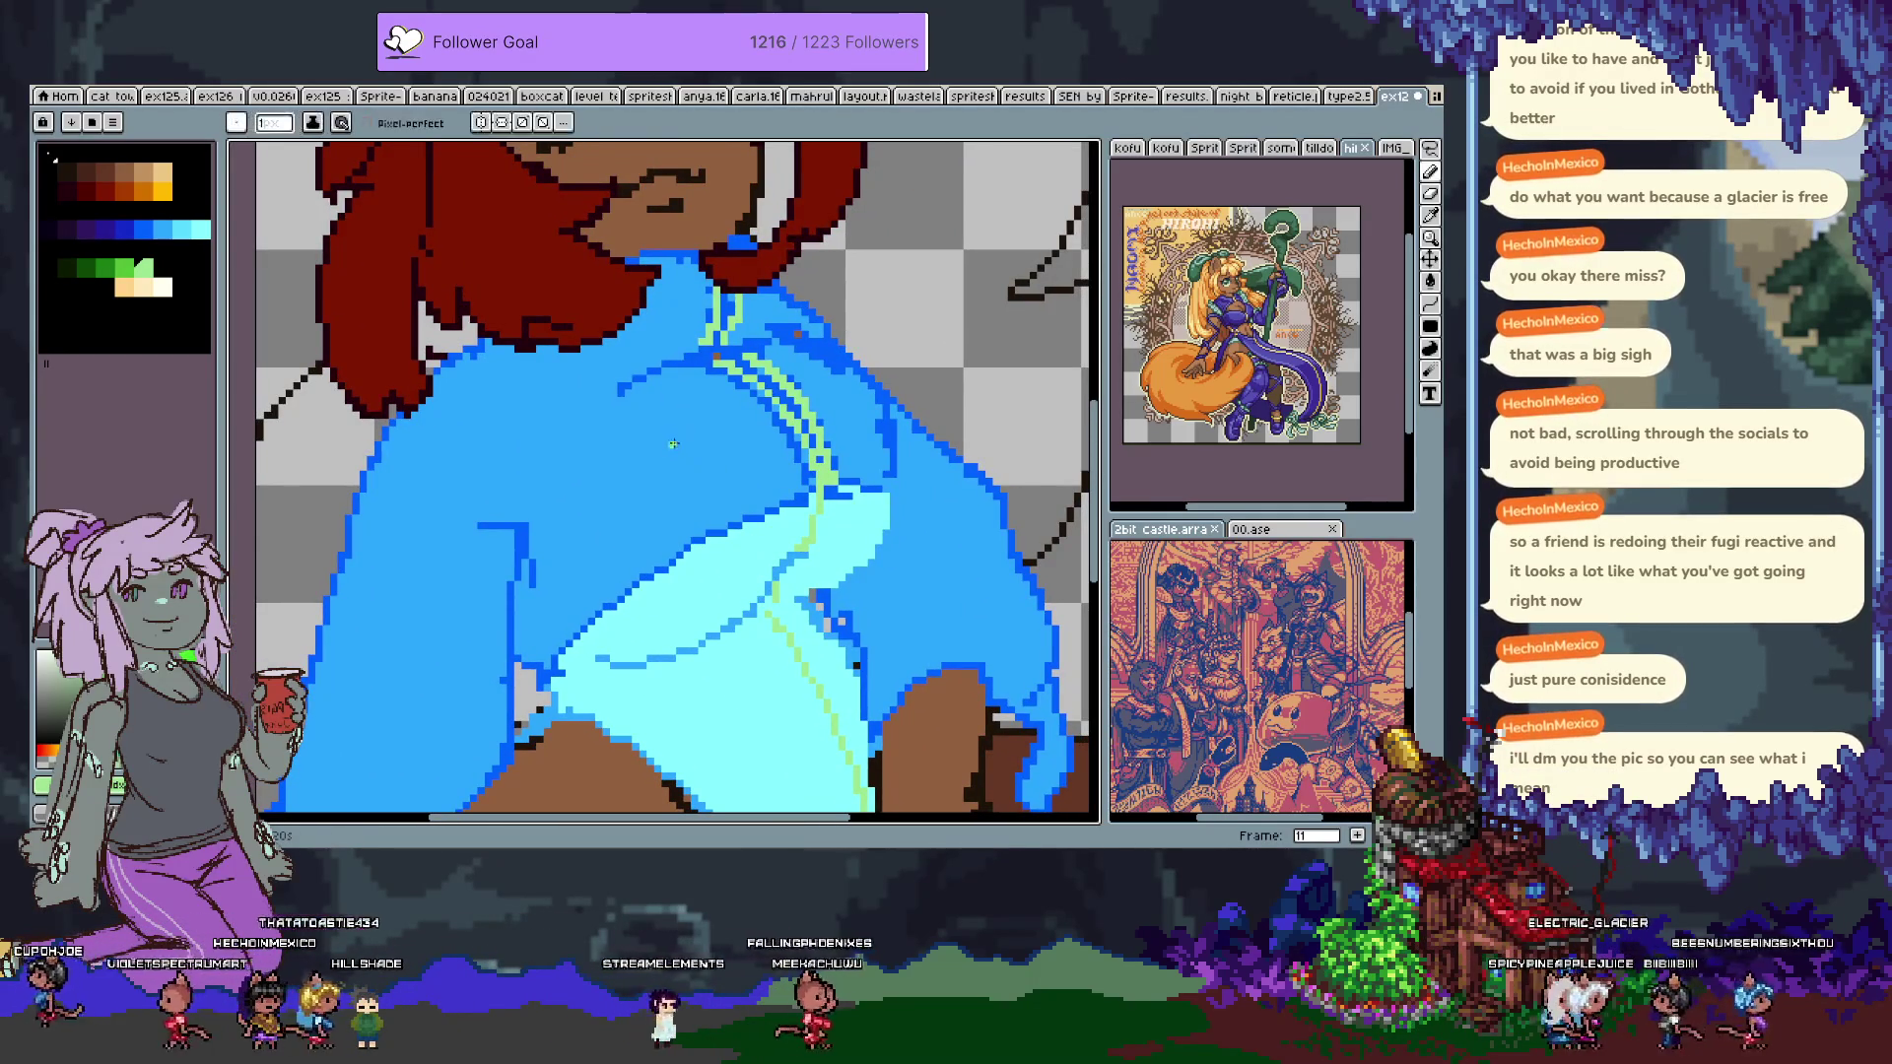
{"action": "scroll", "coordinate": [673, 445], "scroll_direction": "down", "scroll_amount": 3}
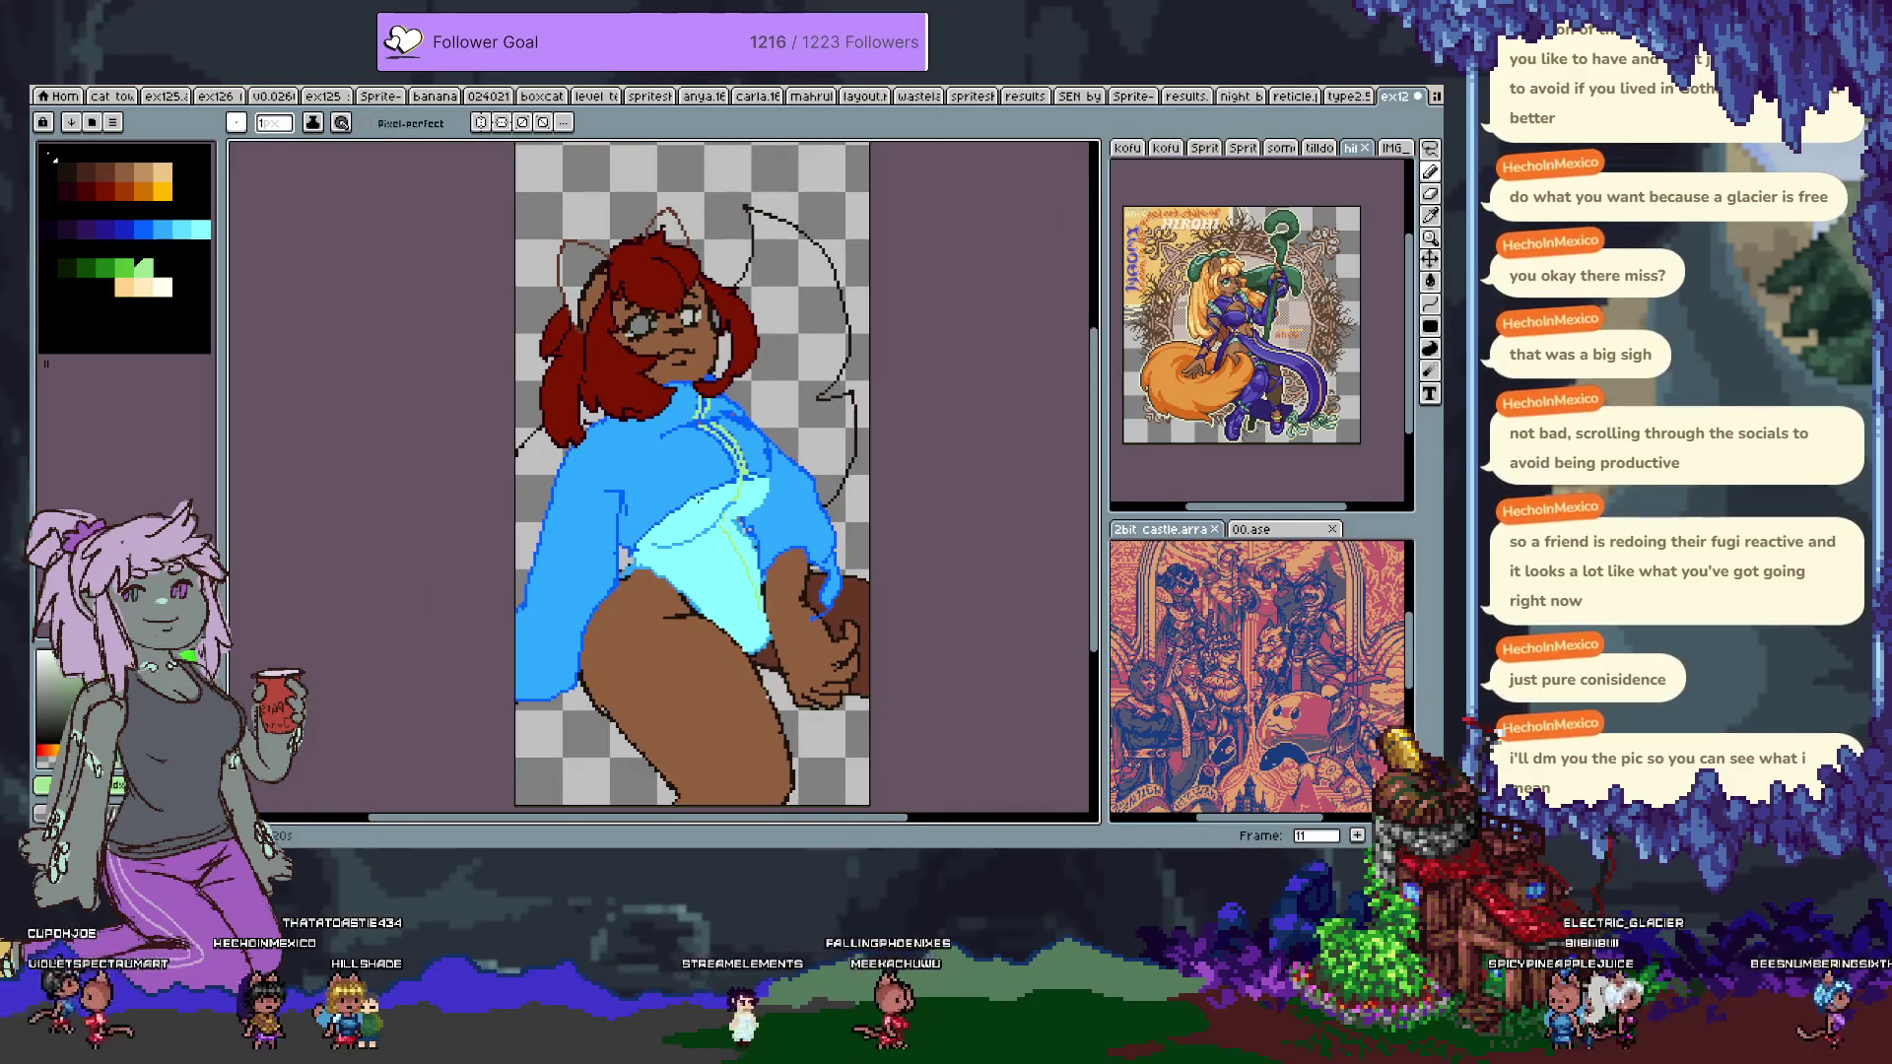
Undo the light-green zipper line on the jacket and pick the jacket's blue colour.
{"action": "scroll", "coordinate": [748, 512], "scroll_direction": "up", "scroll_amount": 1}
{"action": "key", "text": "v"}
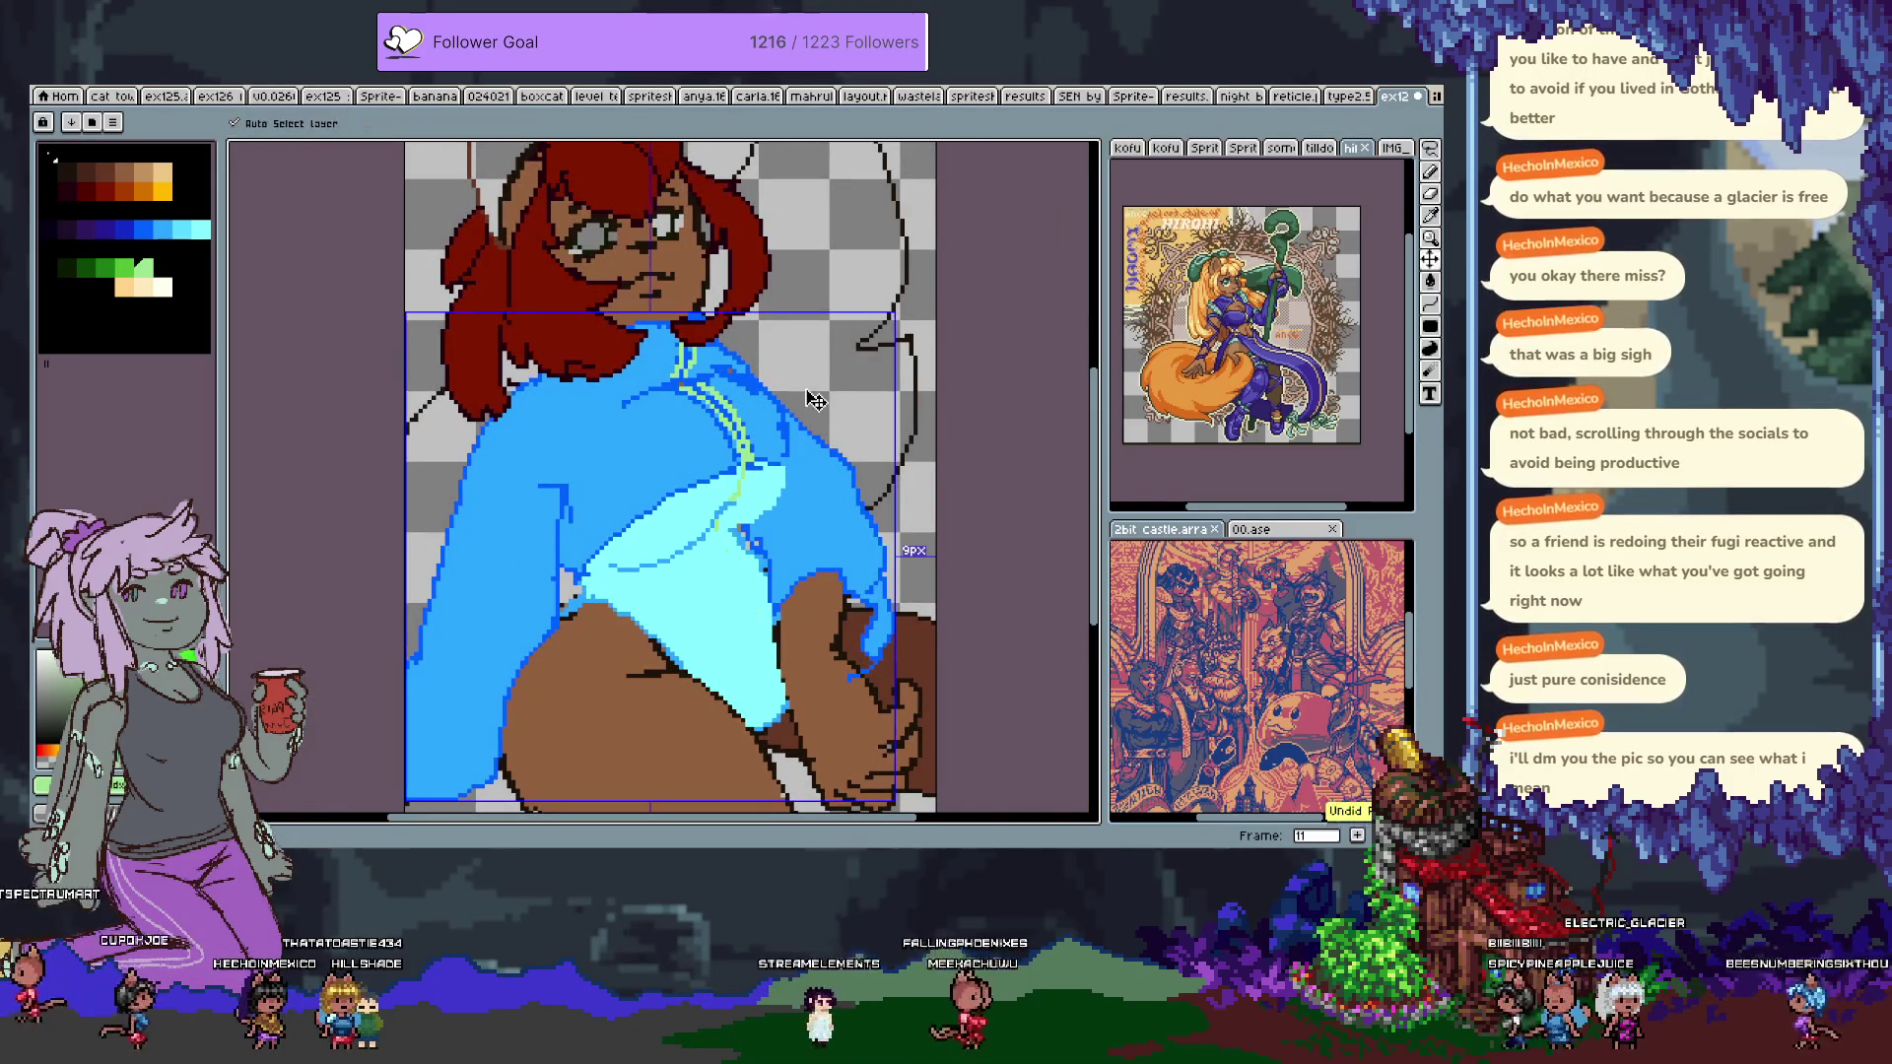
{"action": "key", "text": "ctrl+z"}
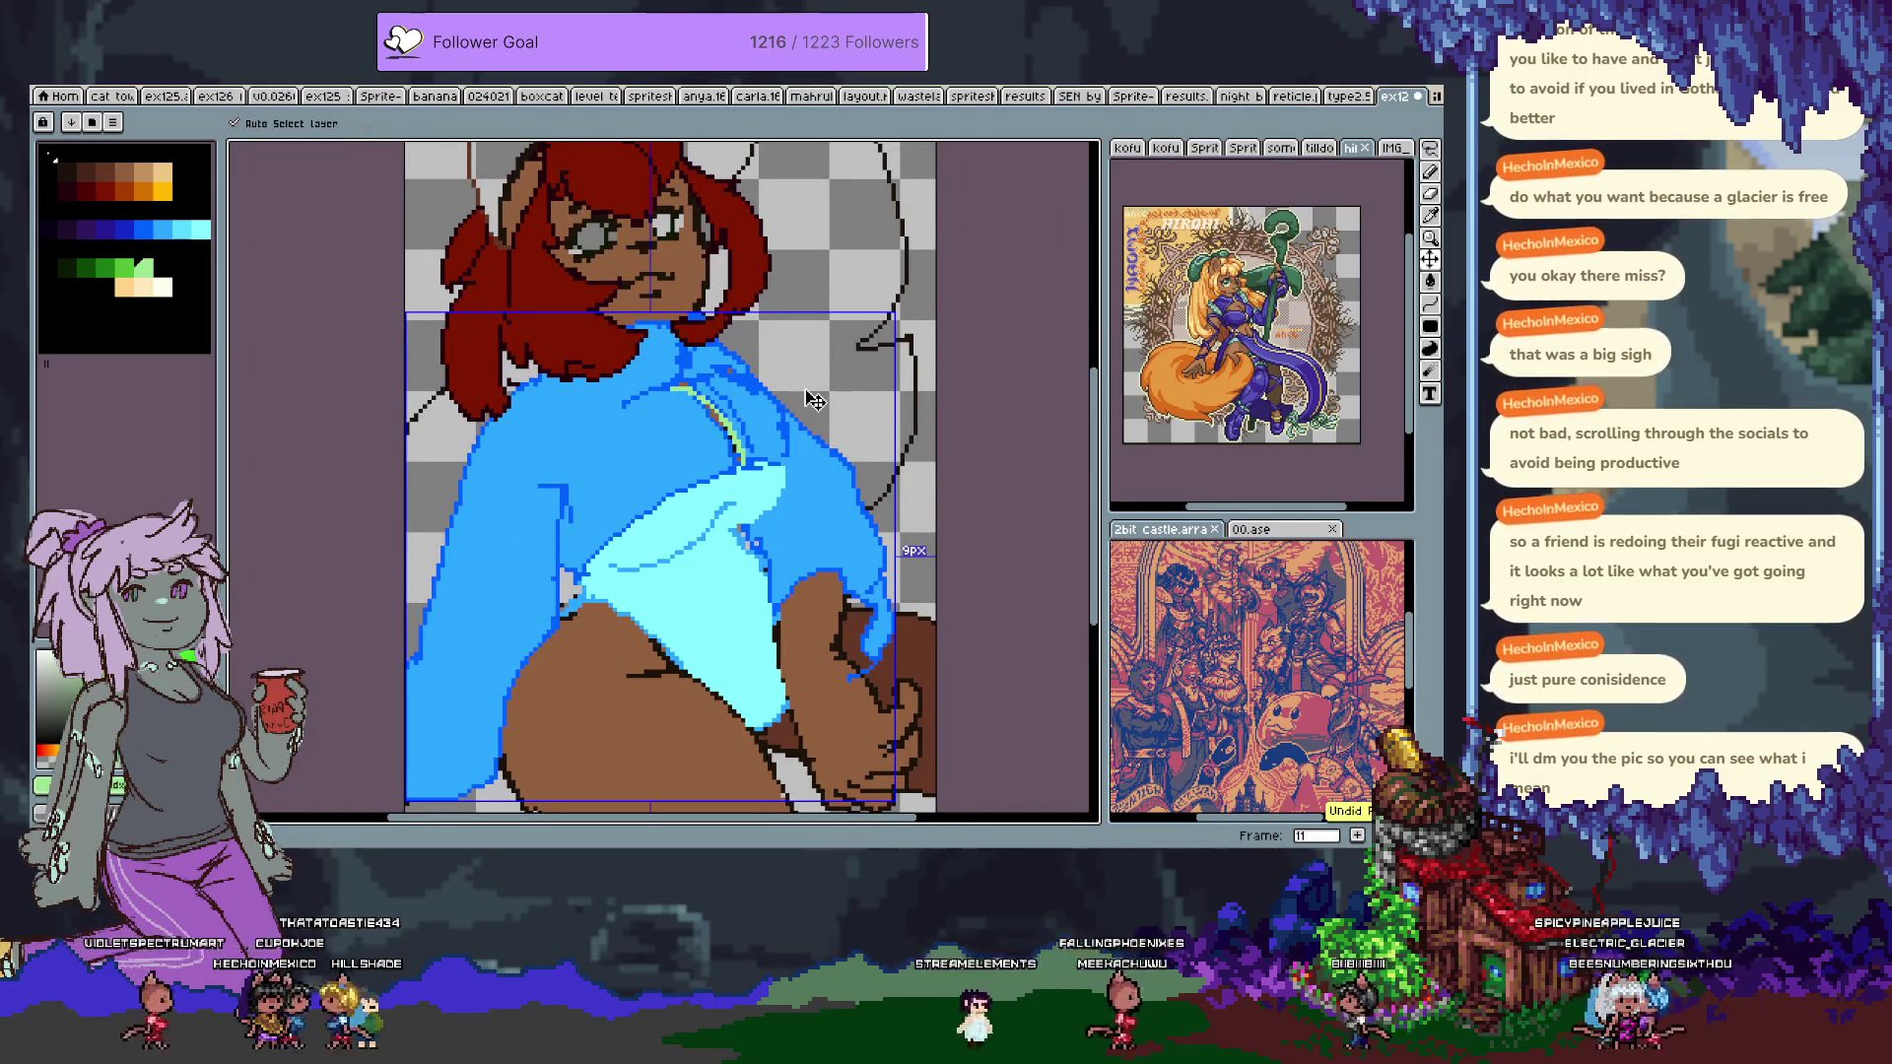
{"action": "key", "text": "b"}
{"action": "scroll", "coordinate": [796, 402], "scroll_direction": "up", "scroll_amount": 1}
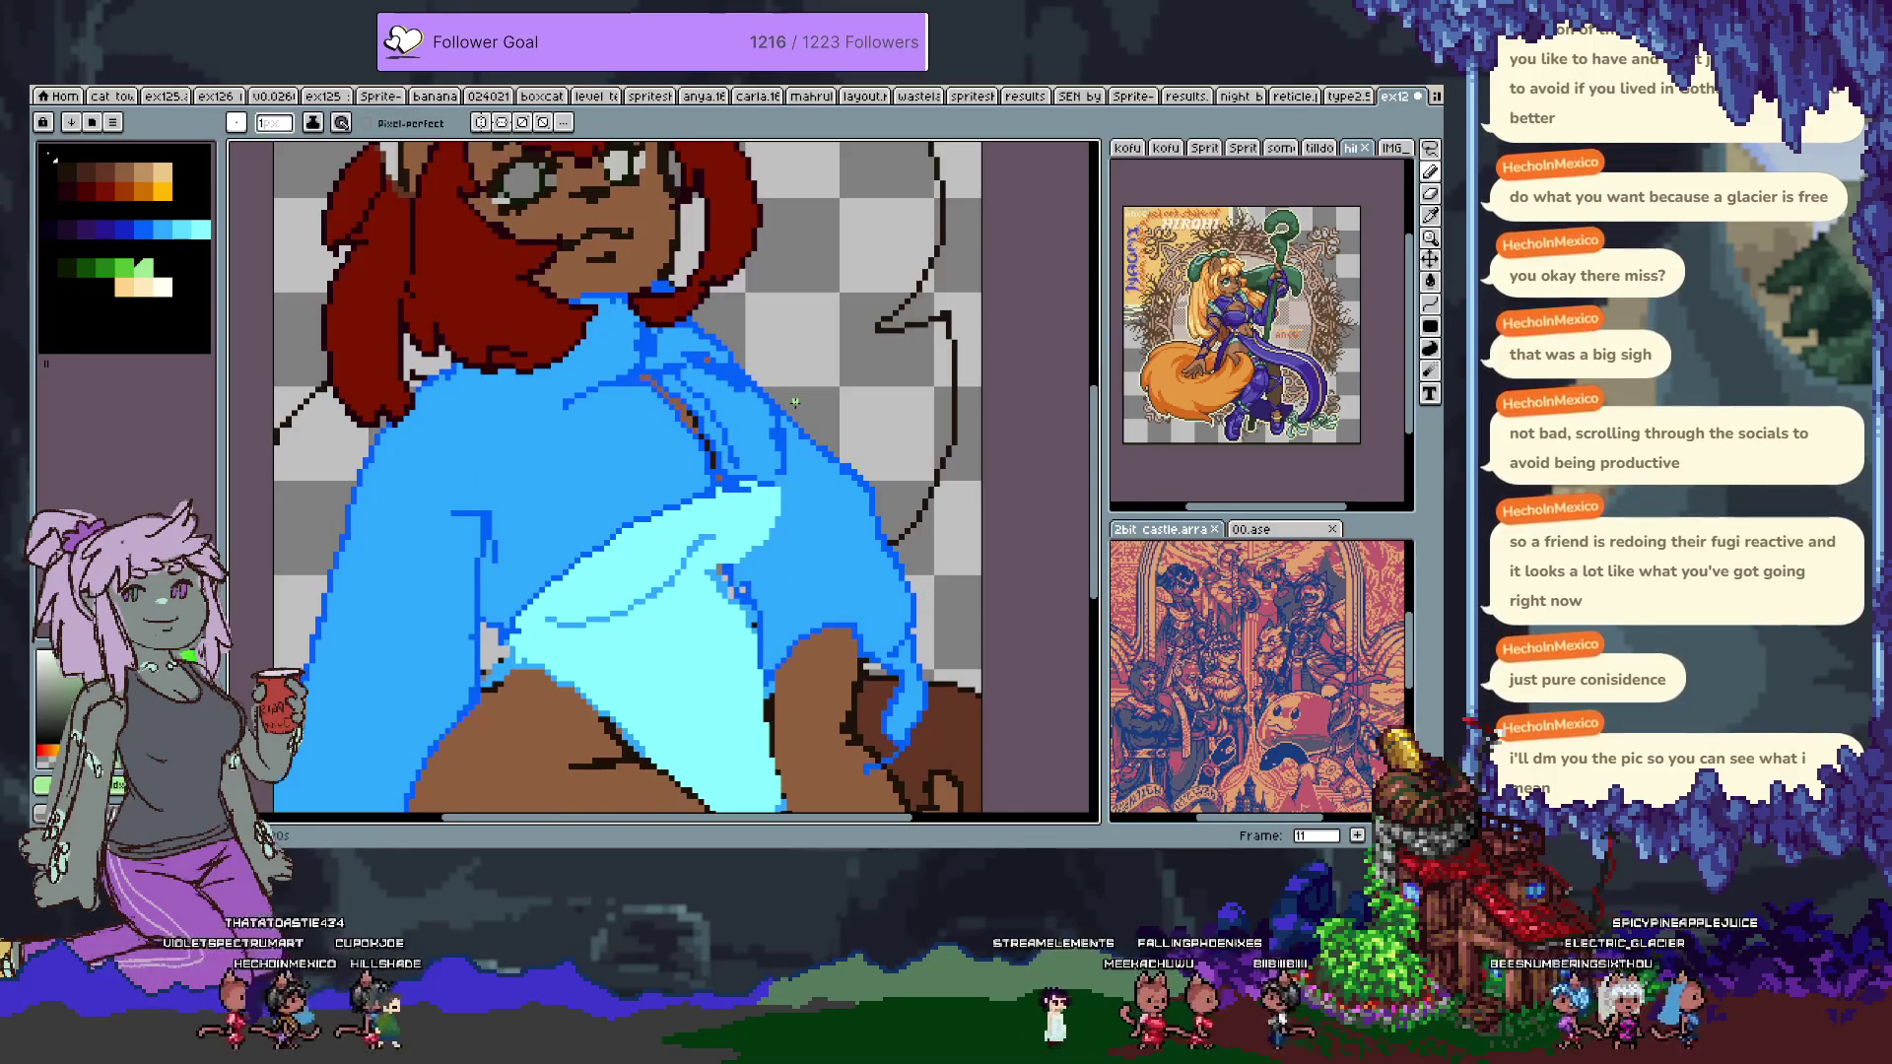
{"action": "left_click", "coordinate": [490, 410], "text": "alt"}
{"action": "key", "text": "Tab"}
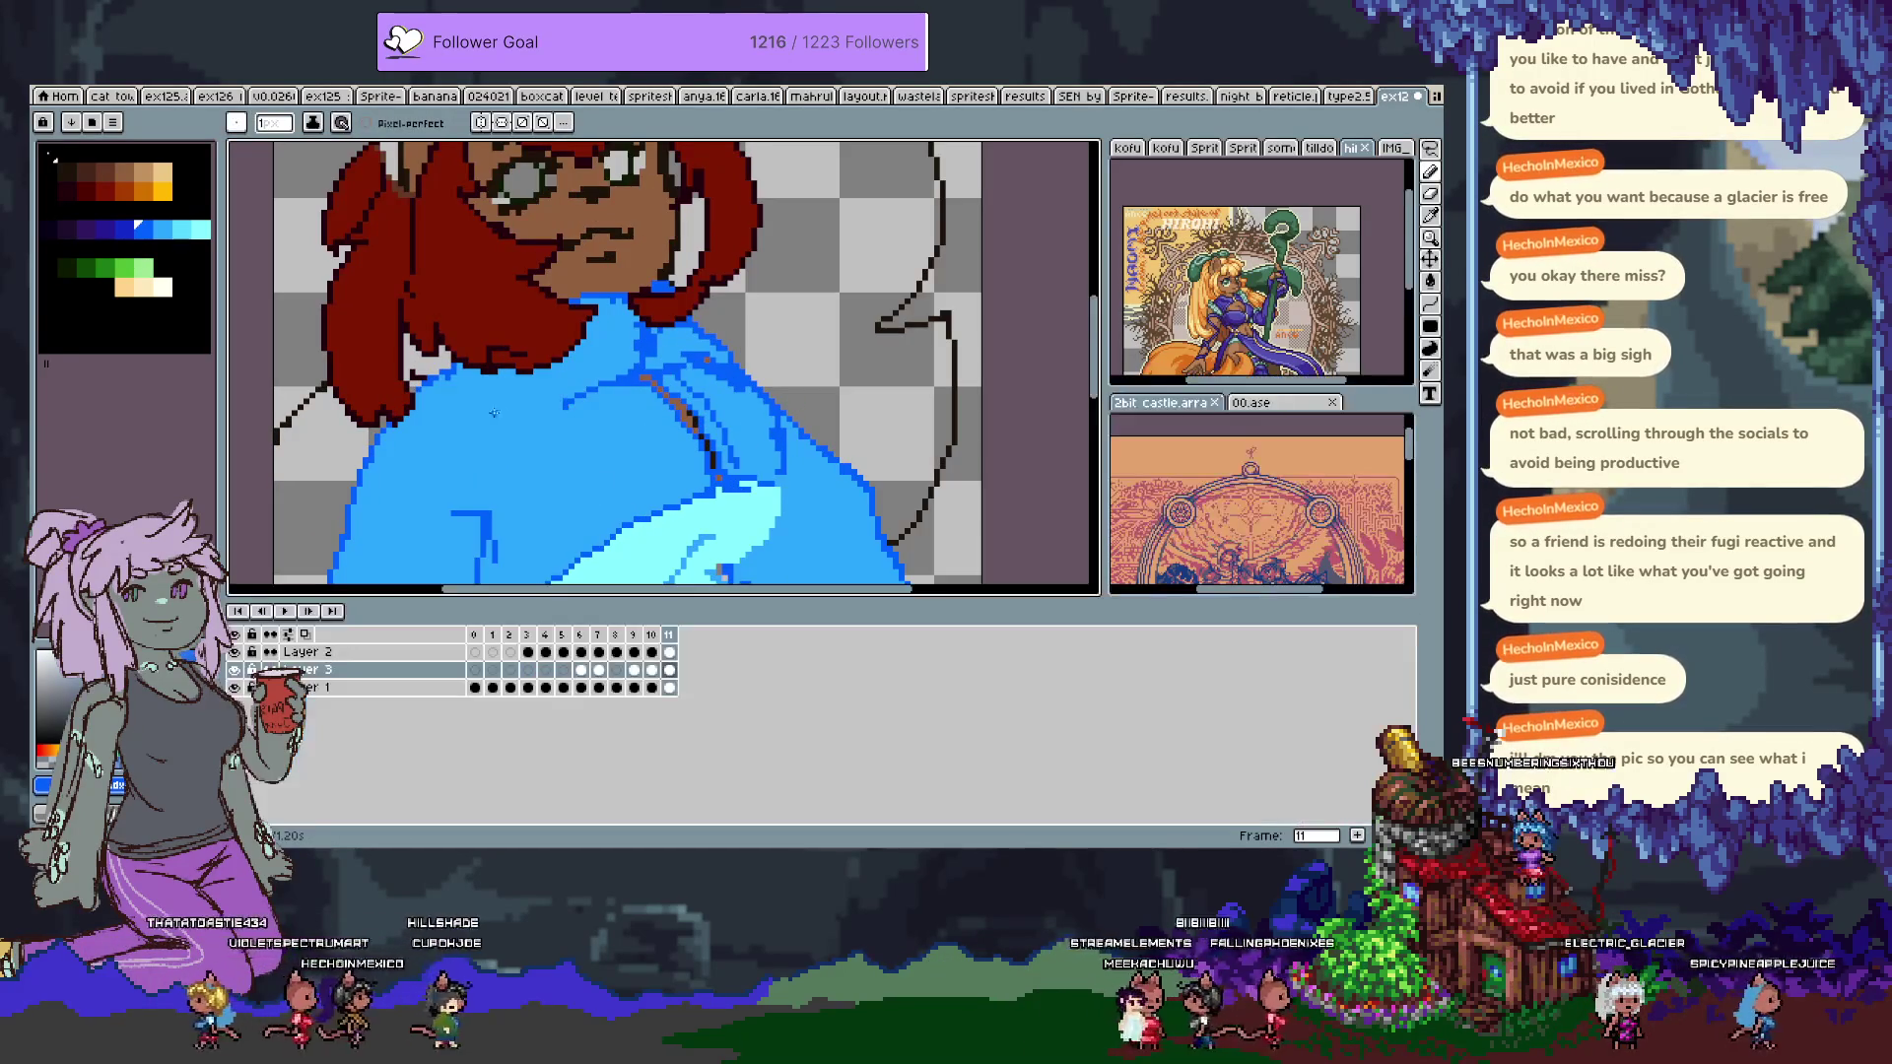
{"action": "key", "text": "Tab"}
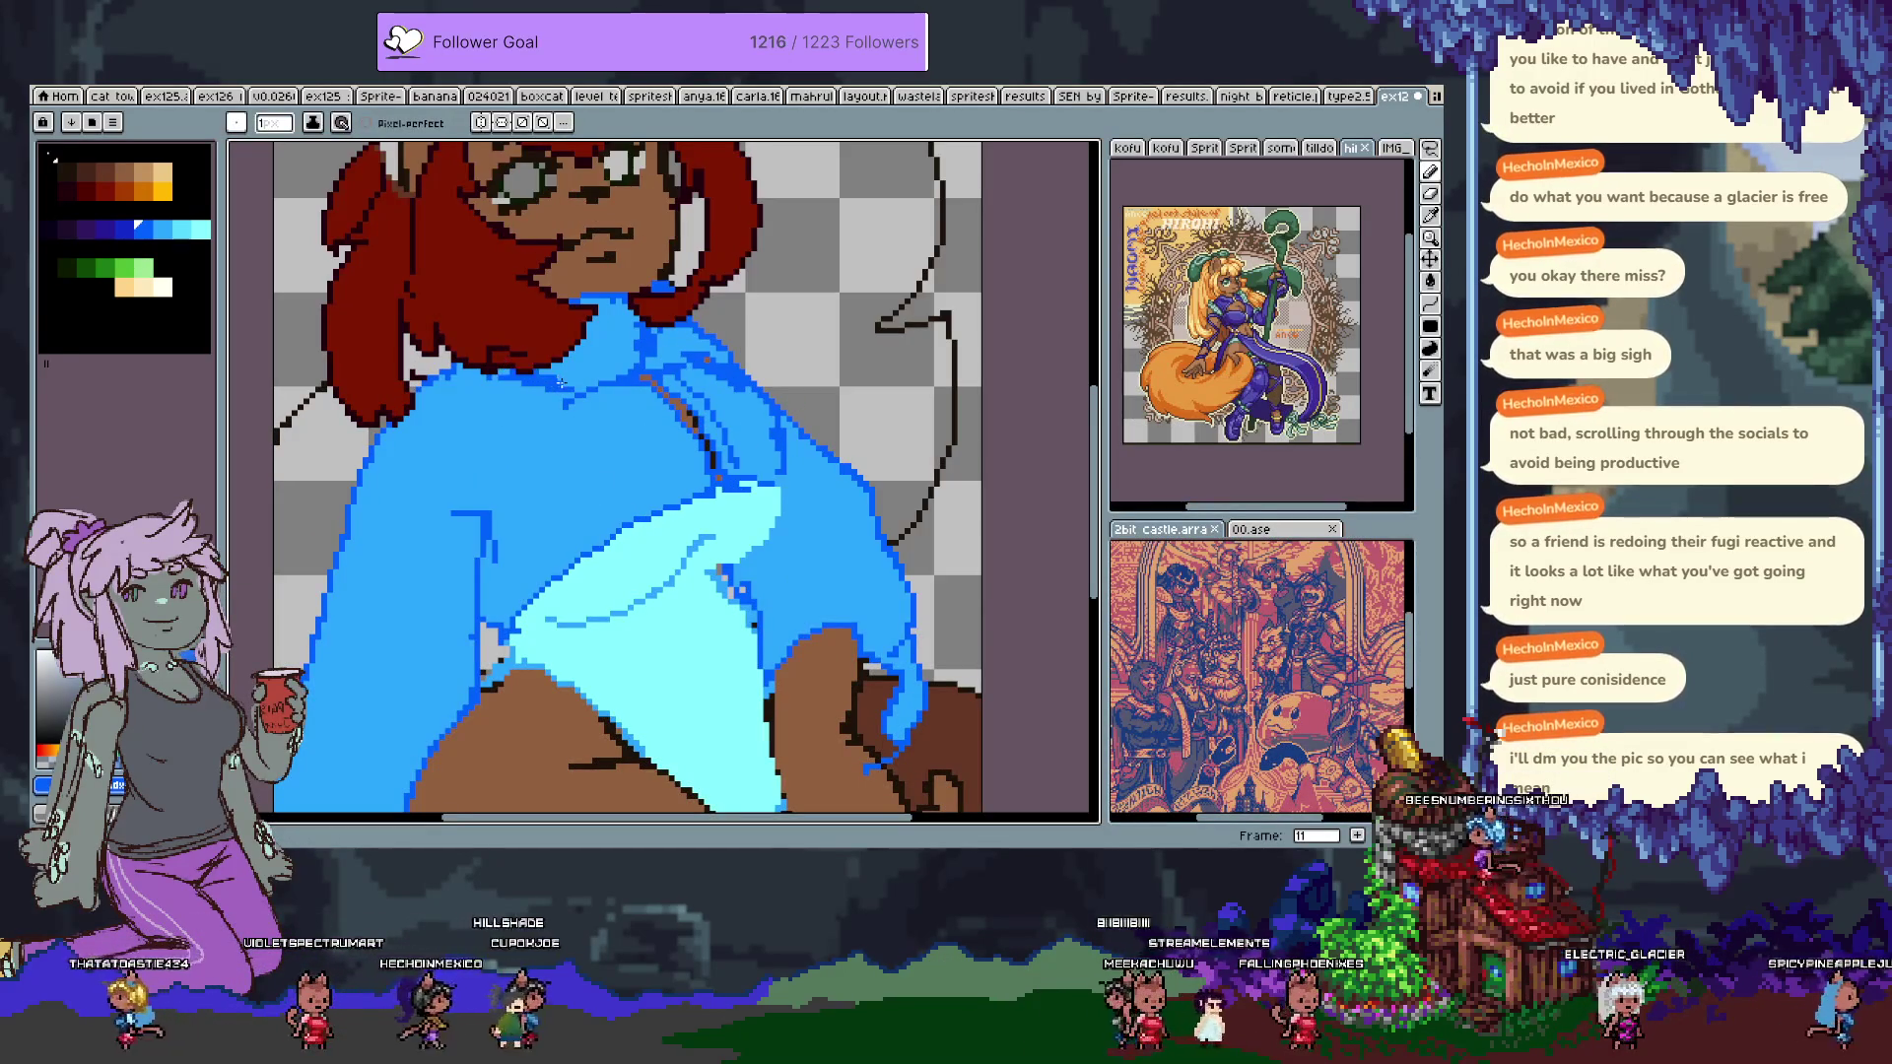
Choose a medium blue swatch and pencil fold lines across the jacket.
{"action": "key", "text": "v"}
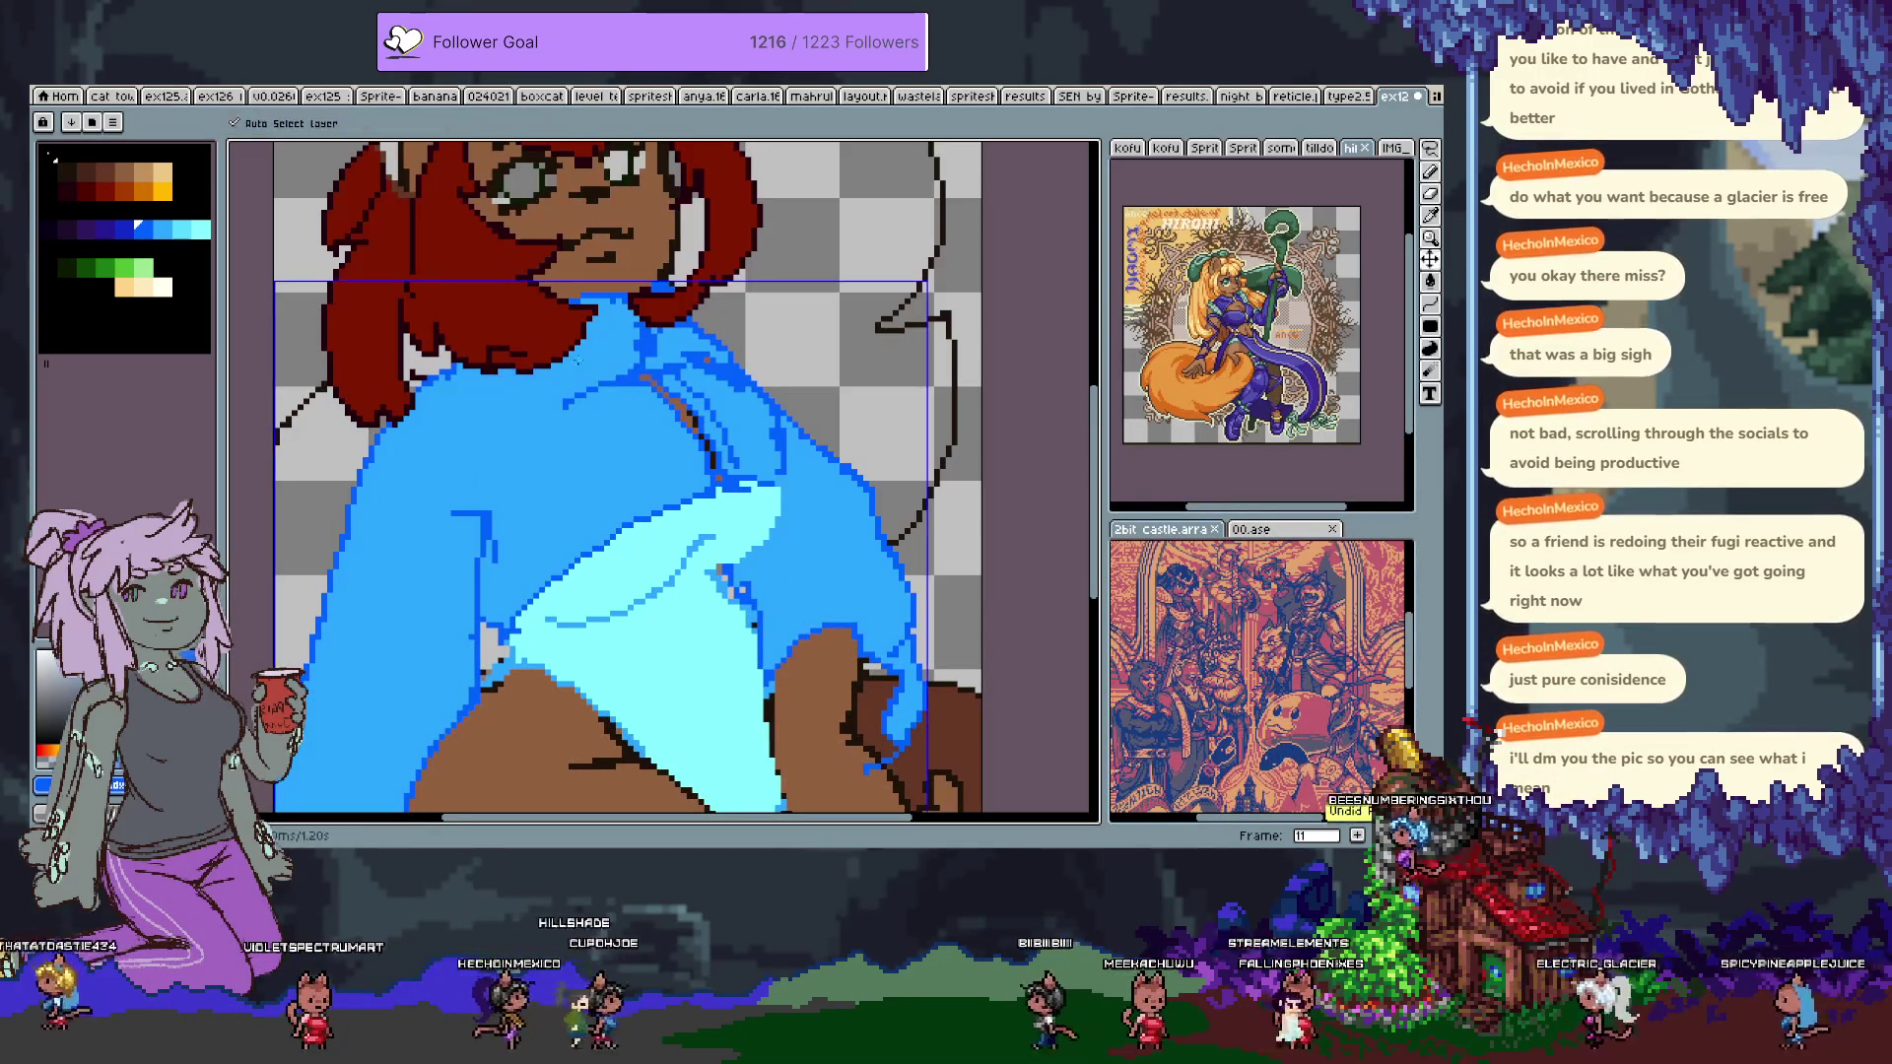
{"action": "key", "text": "b"}
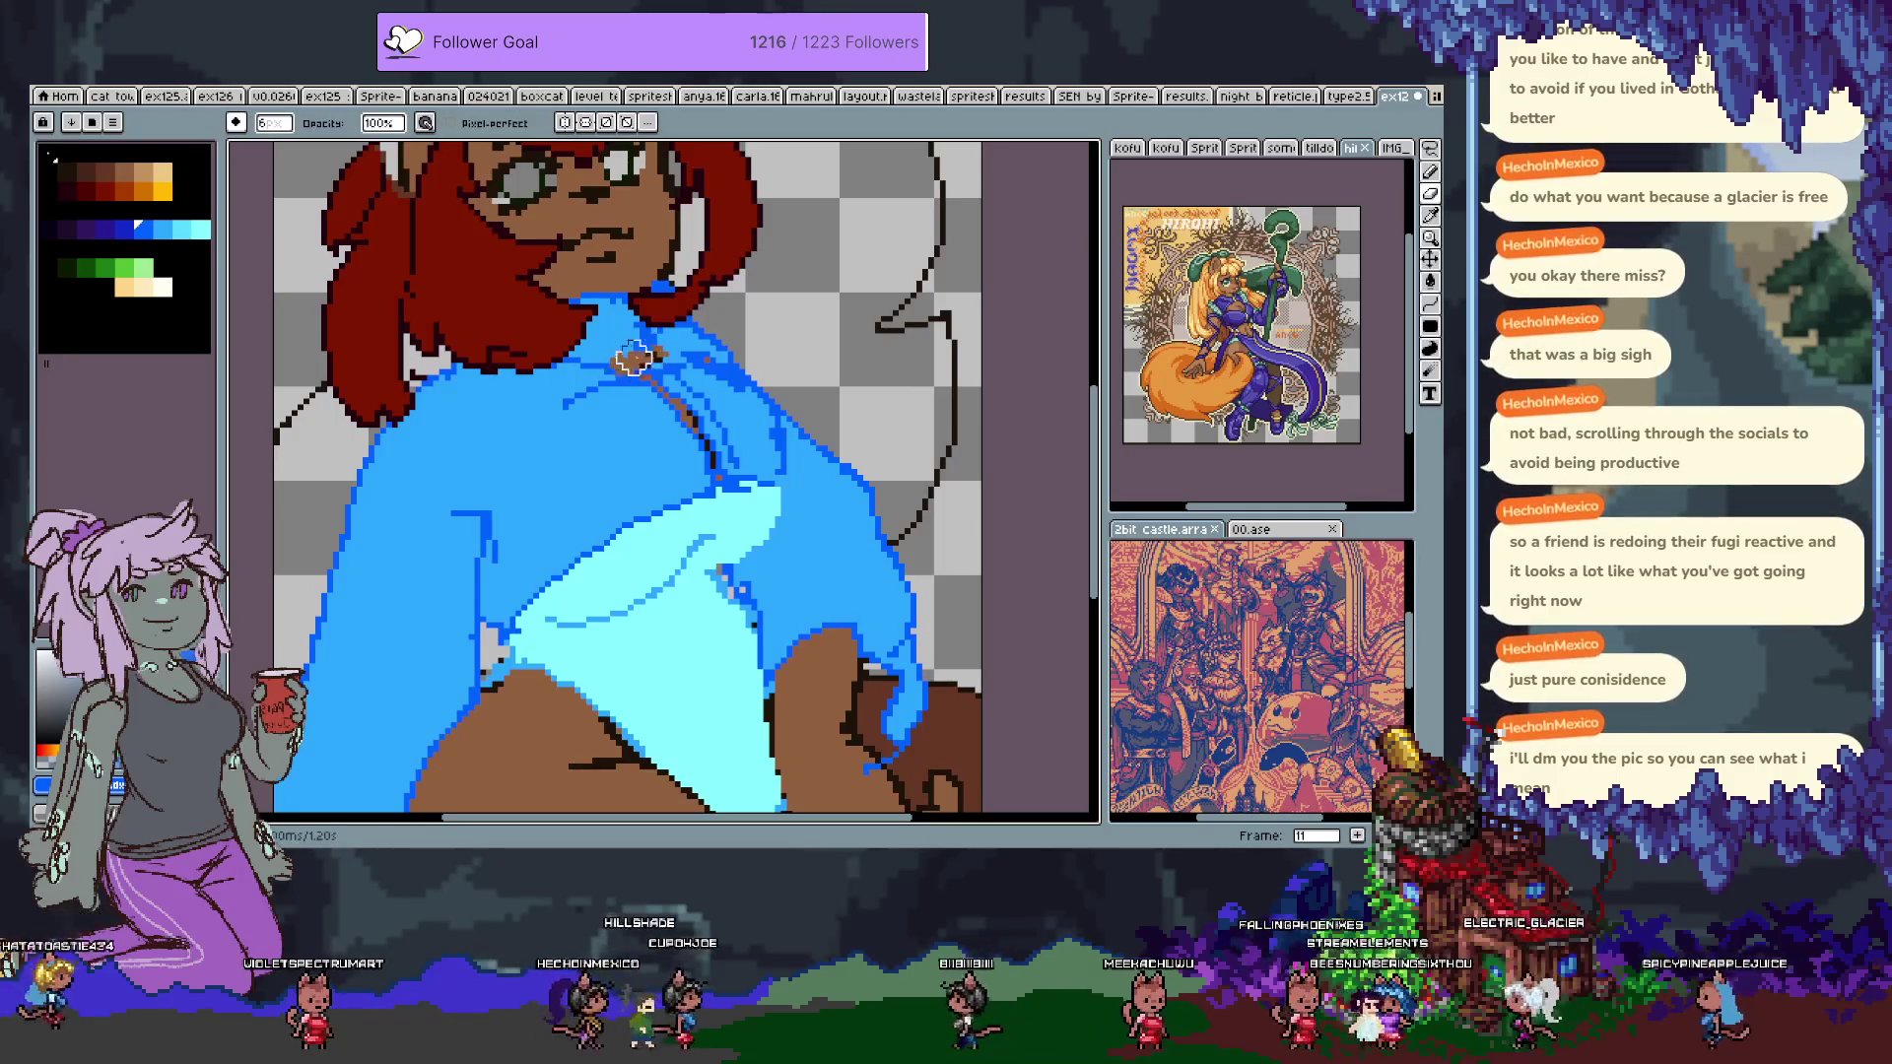
{"action": "key", "text": "g"}
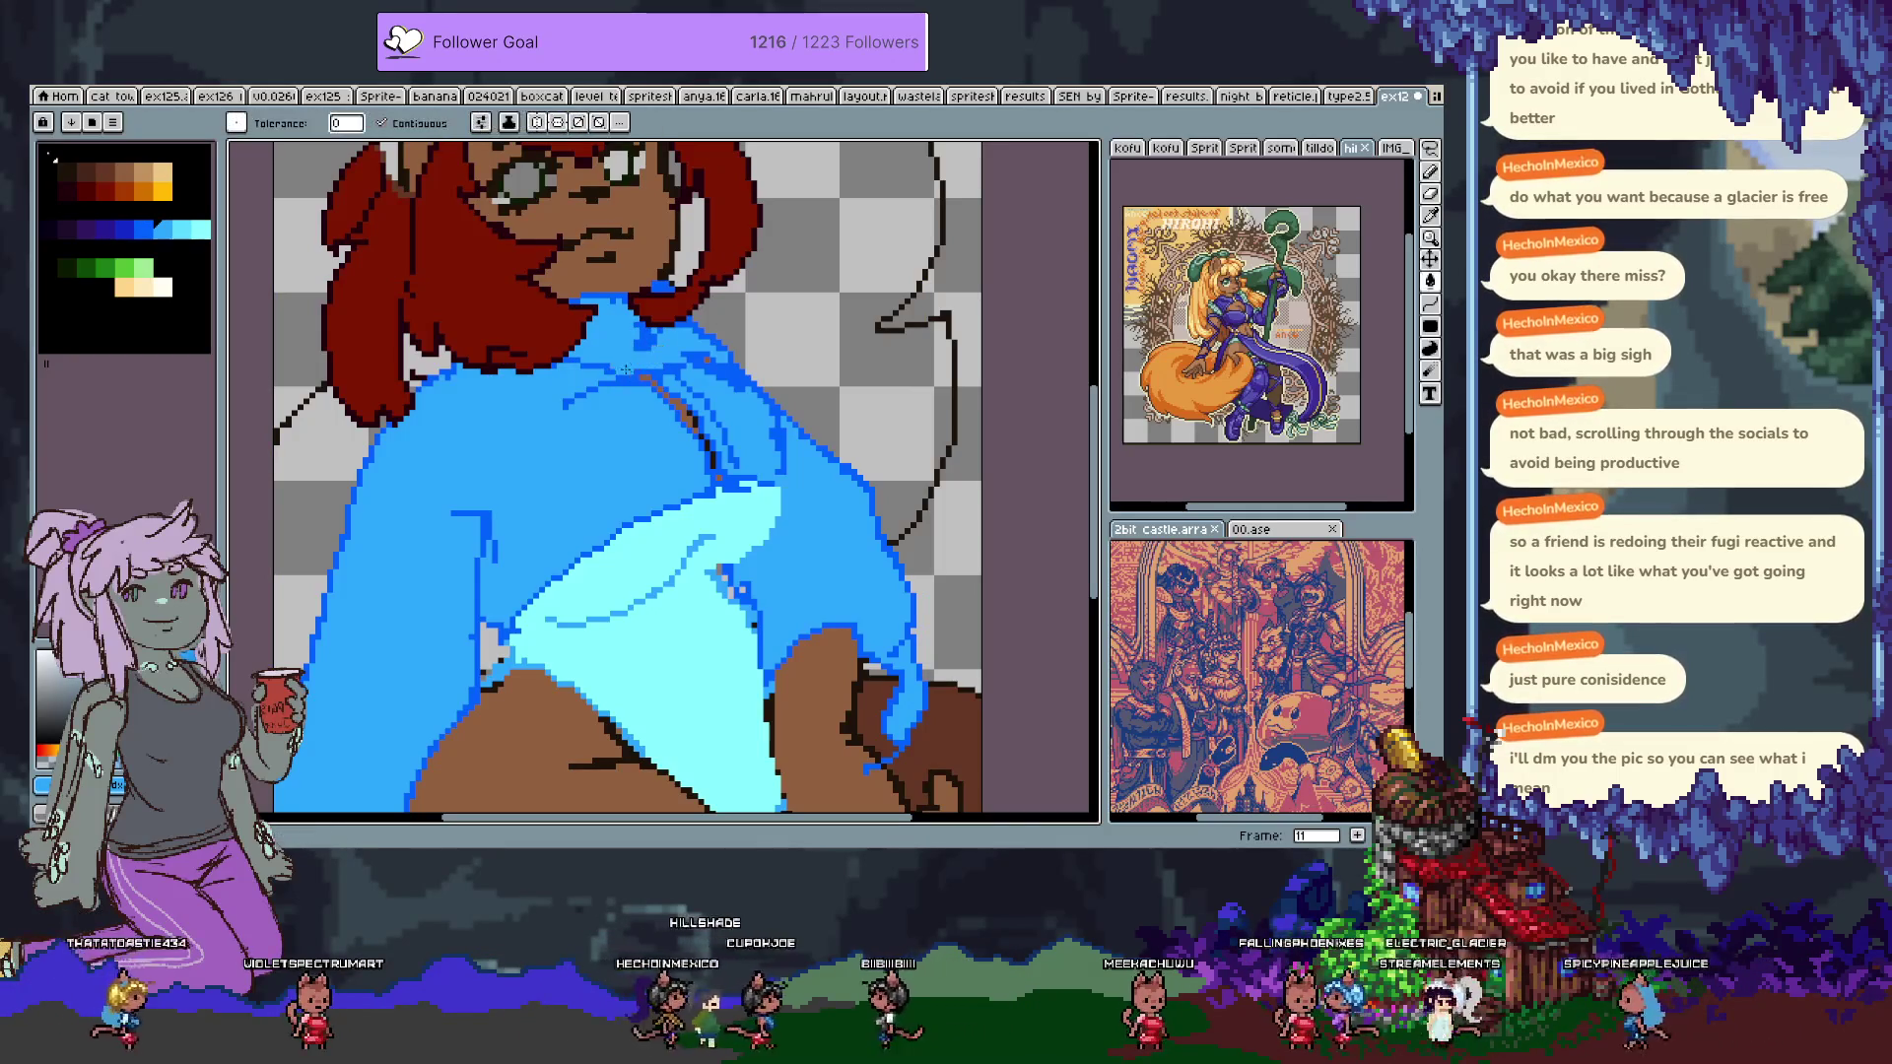
{"action": "left_click", "coordinate": [603, 388], "text": "alt"}
{"action": "key", "text": "b"}
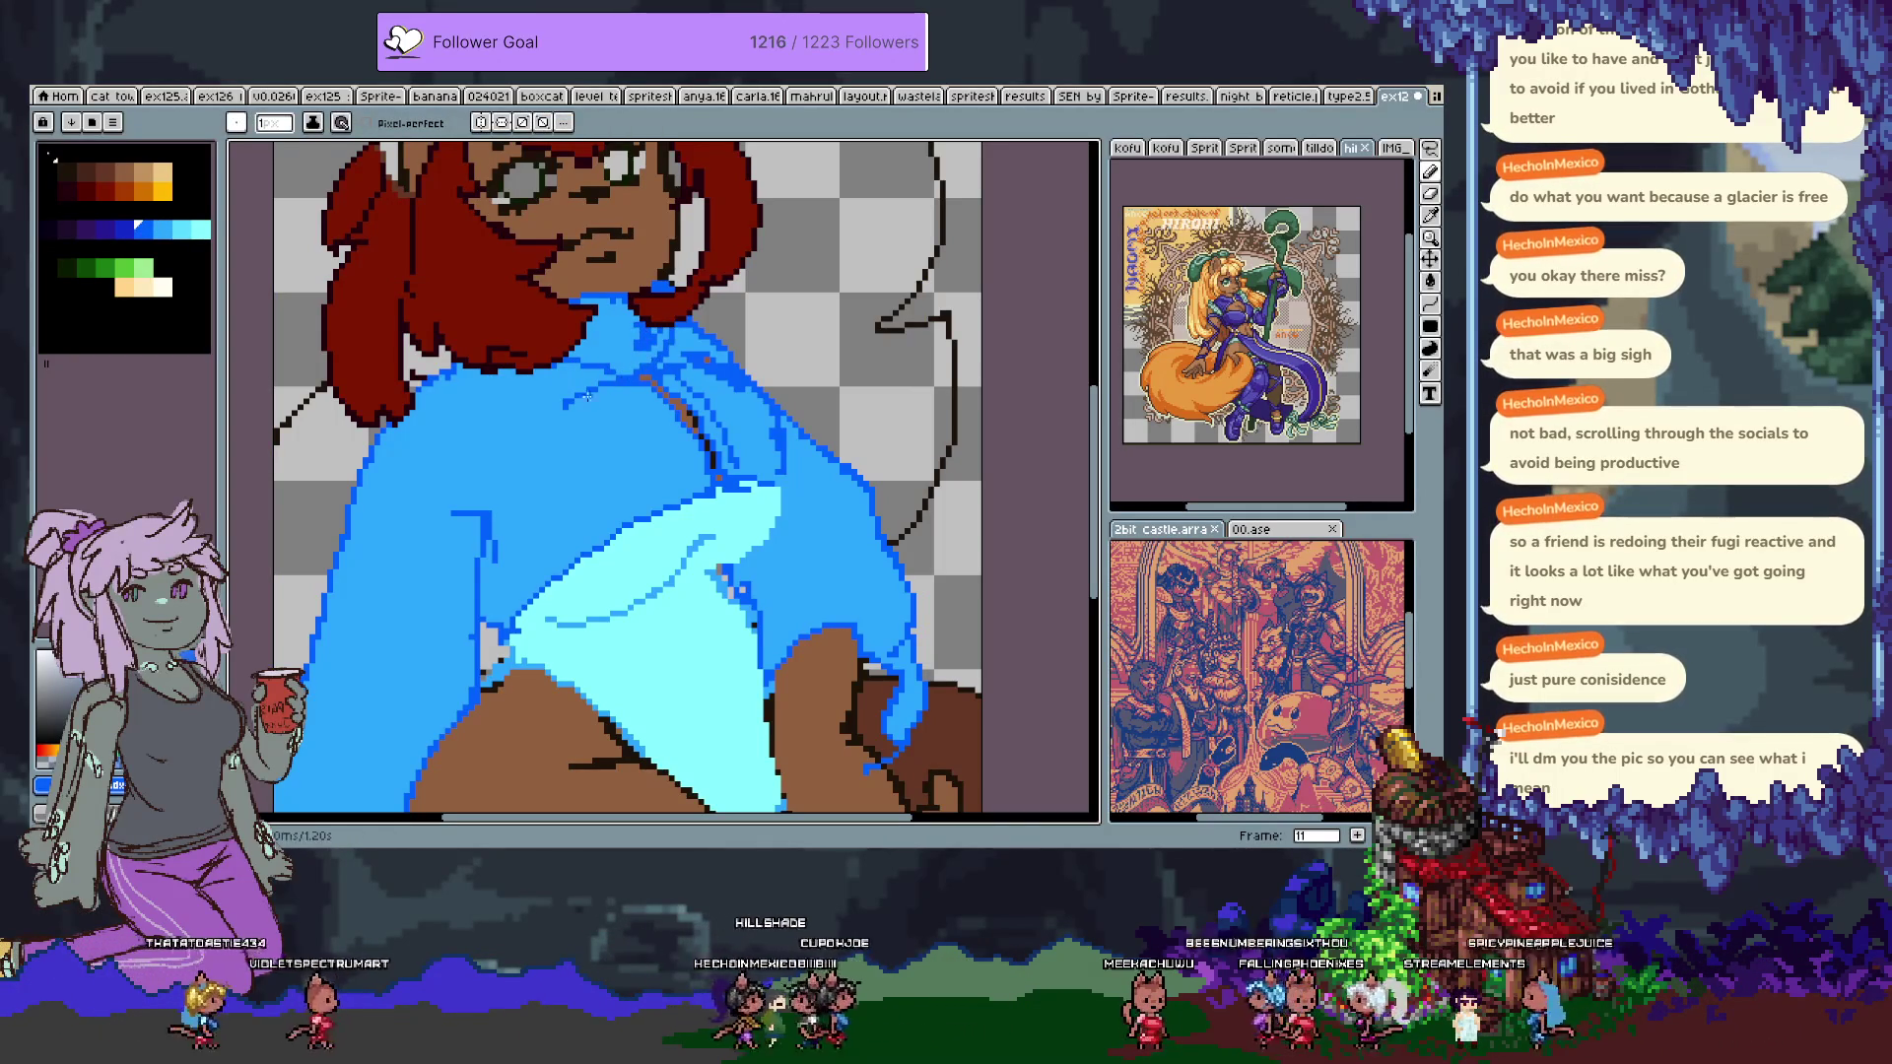
{"action": "key", "text": "v"}
{"action": "key", "text": "b"}
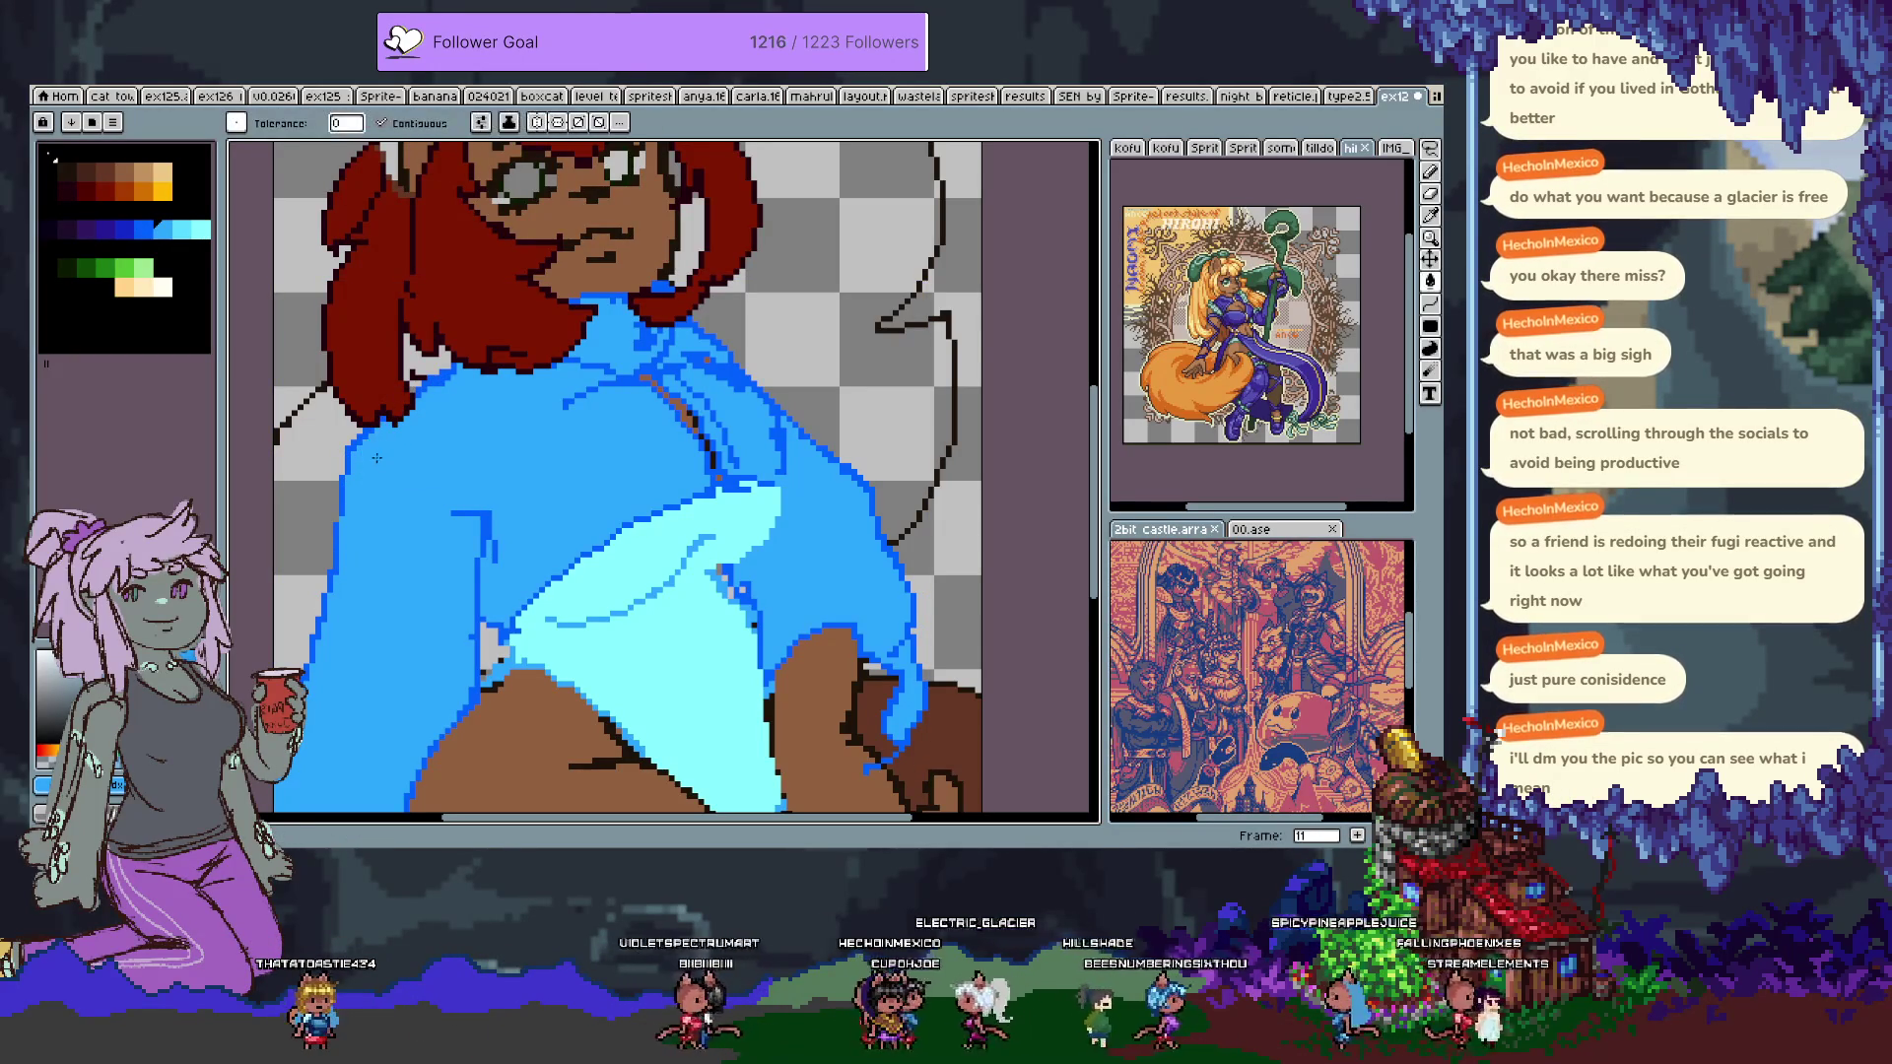
{"action": "key", "text": "b"}
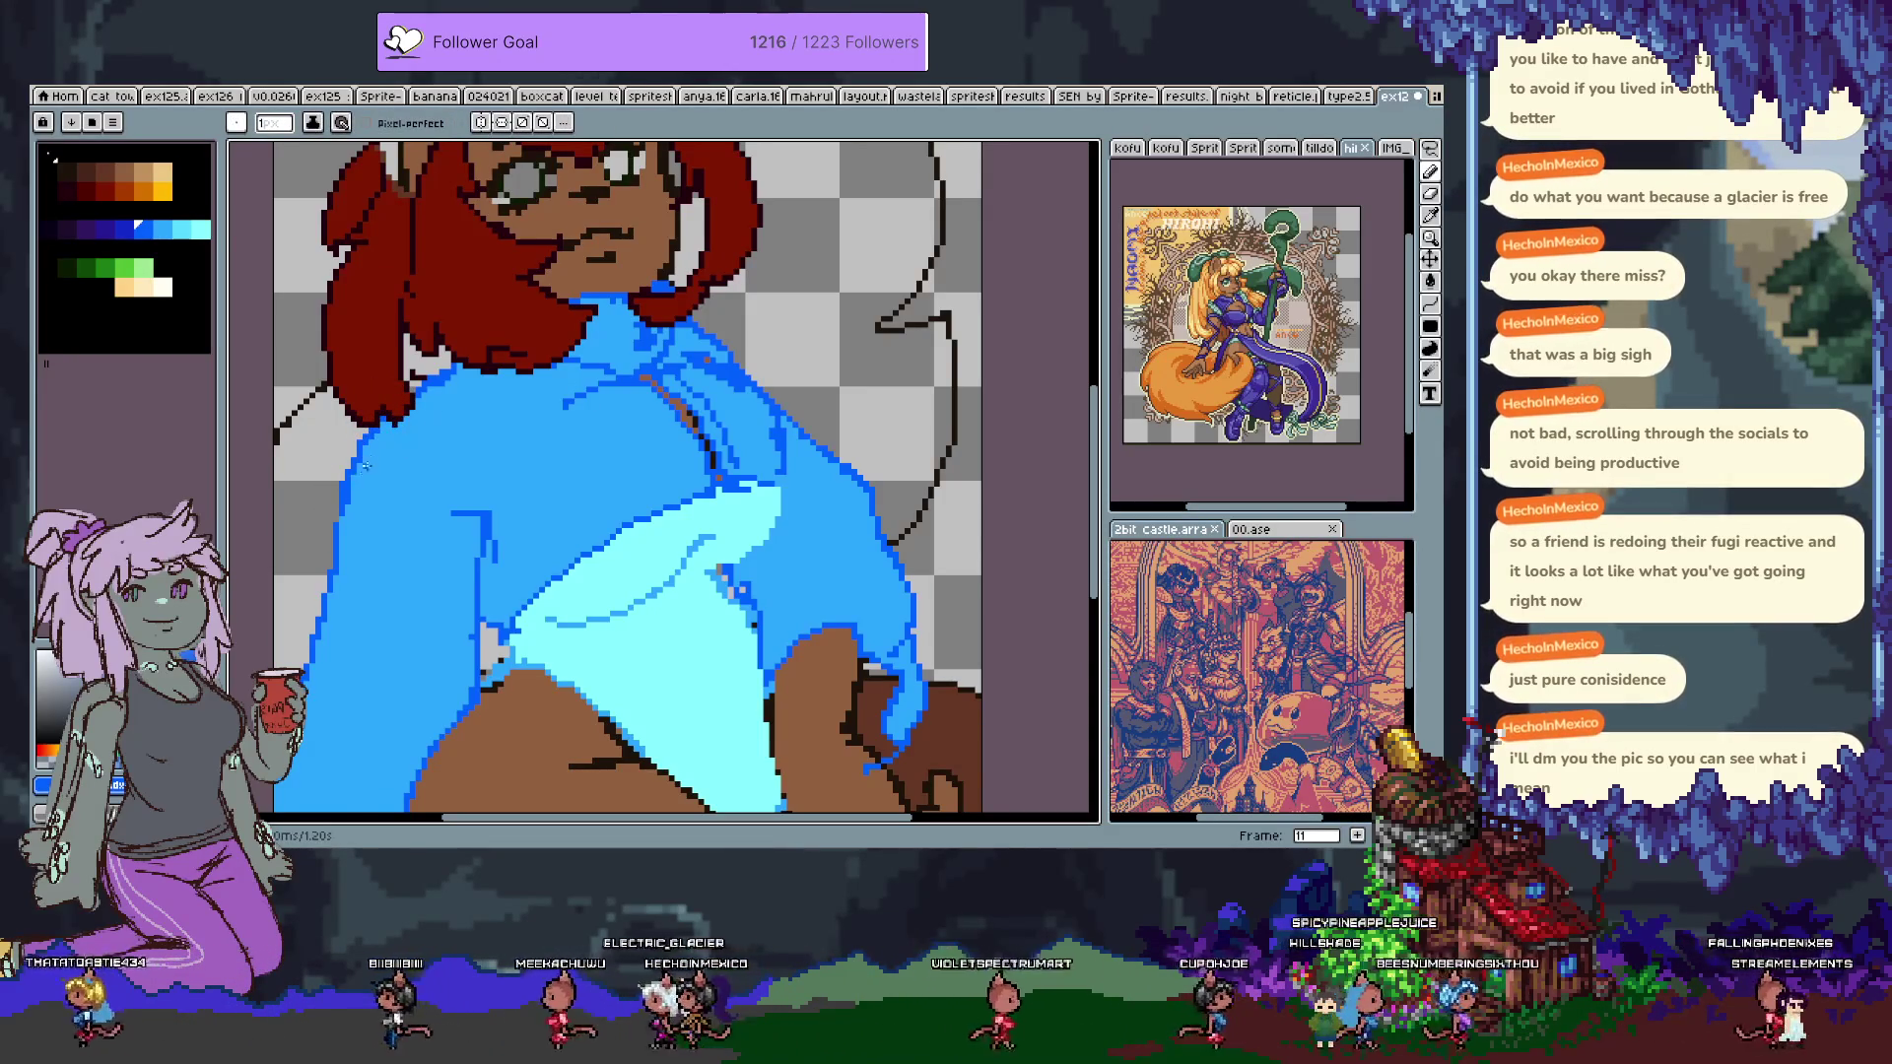
{"action": "key", "text": "ctrl+z"}
{"action": "key", "text": "ctrl+y"}
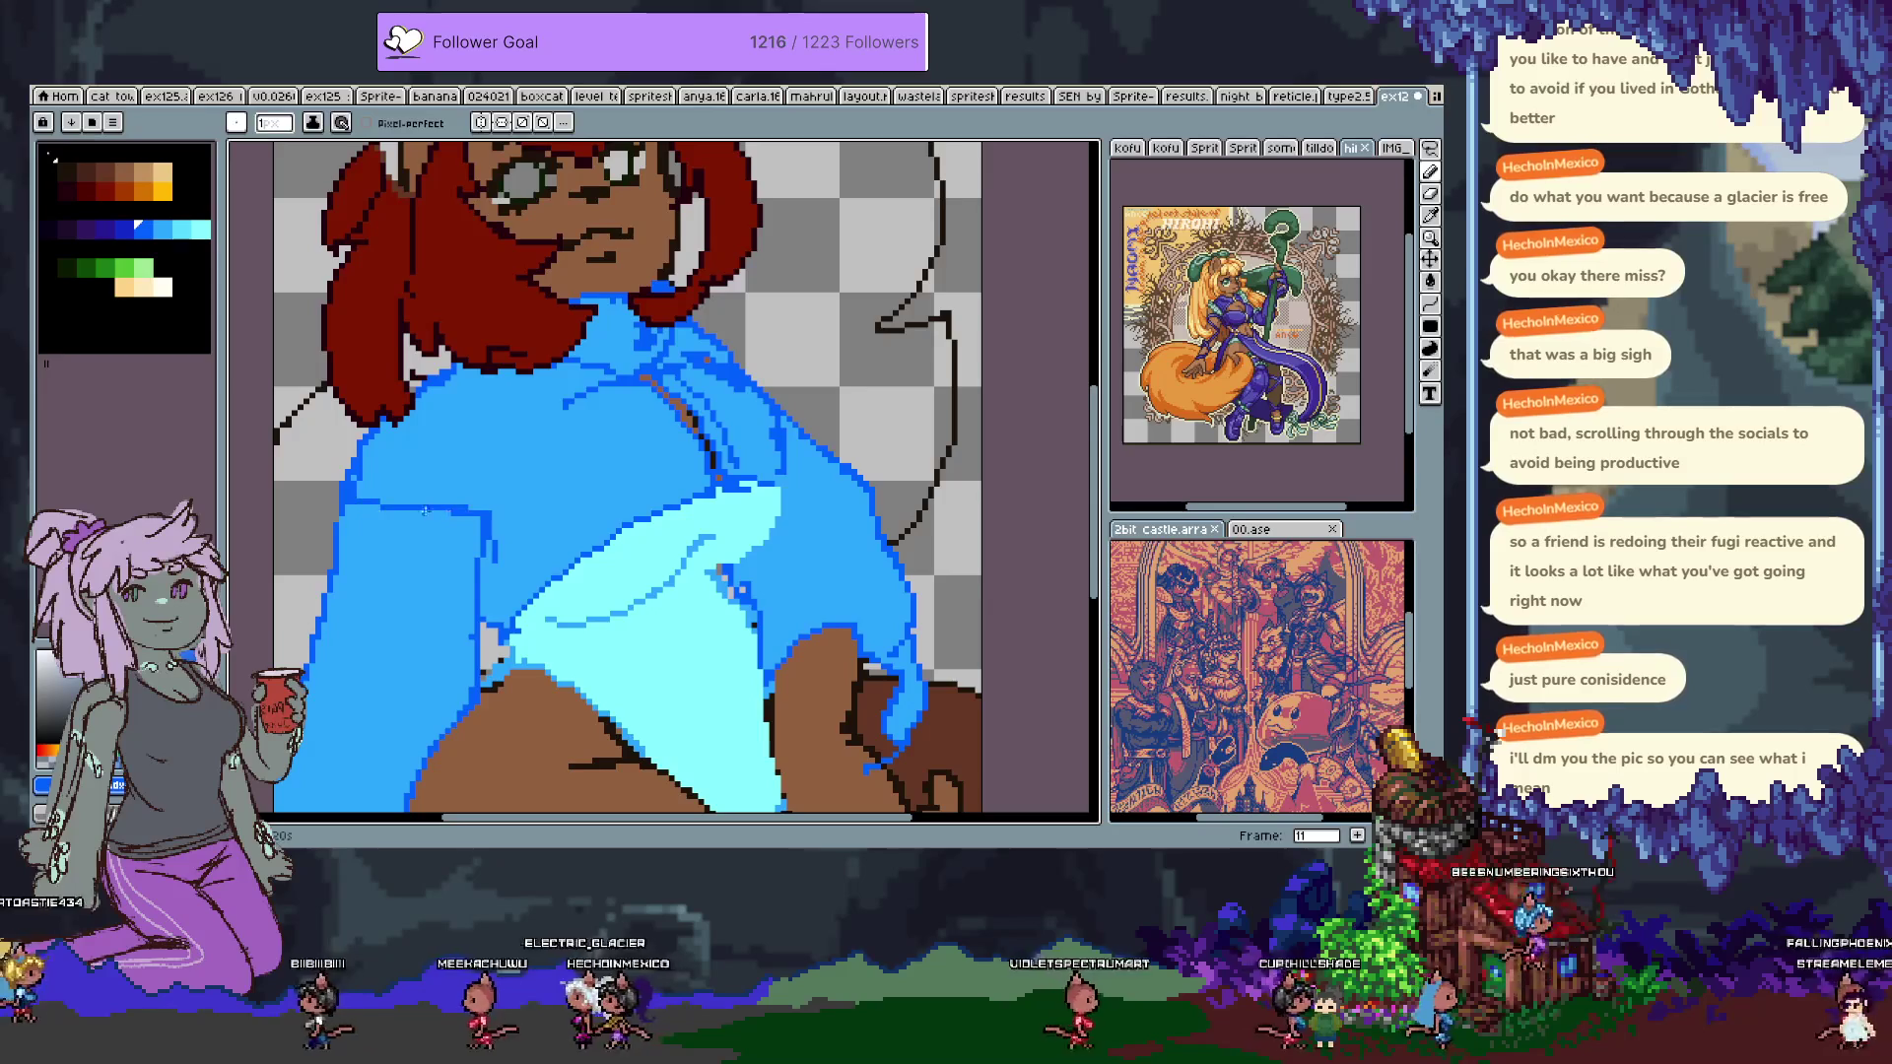
Trim the blue line over the shirt and add a blue fold line across the light shirt.
{"action": "key", "text": "space"}
{"action": "left_click_drag", "start_coordinate": [485, 554], "coordinate": [469, 446]}
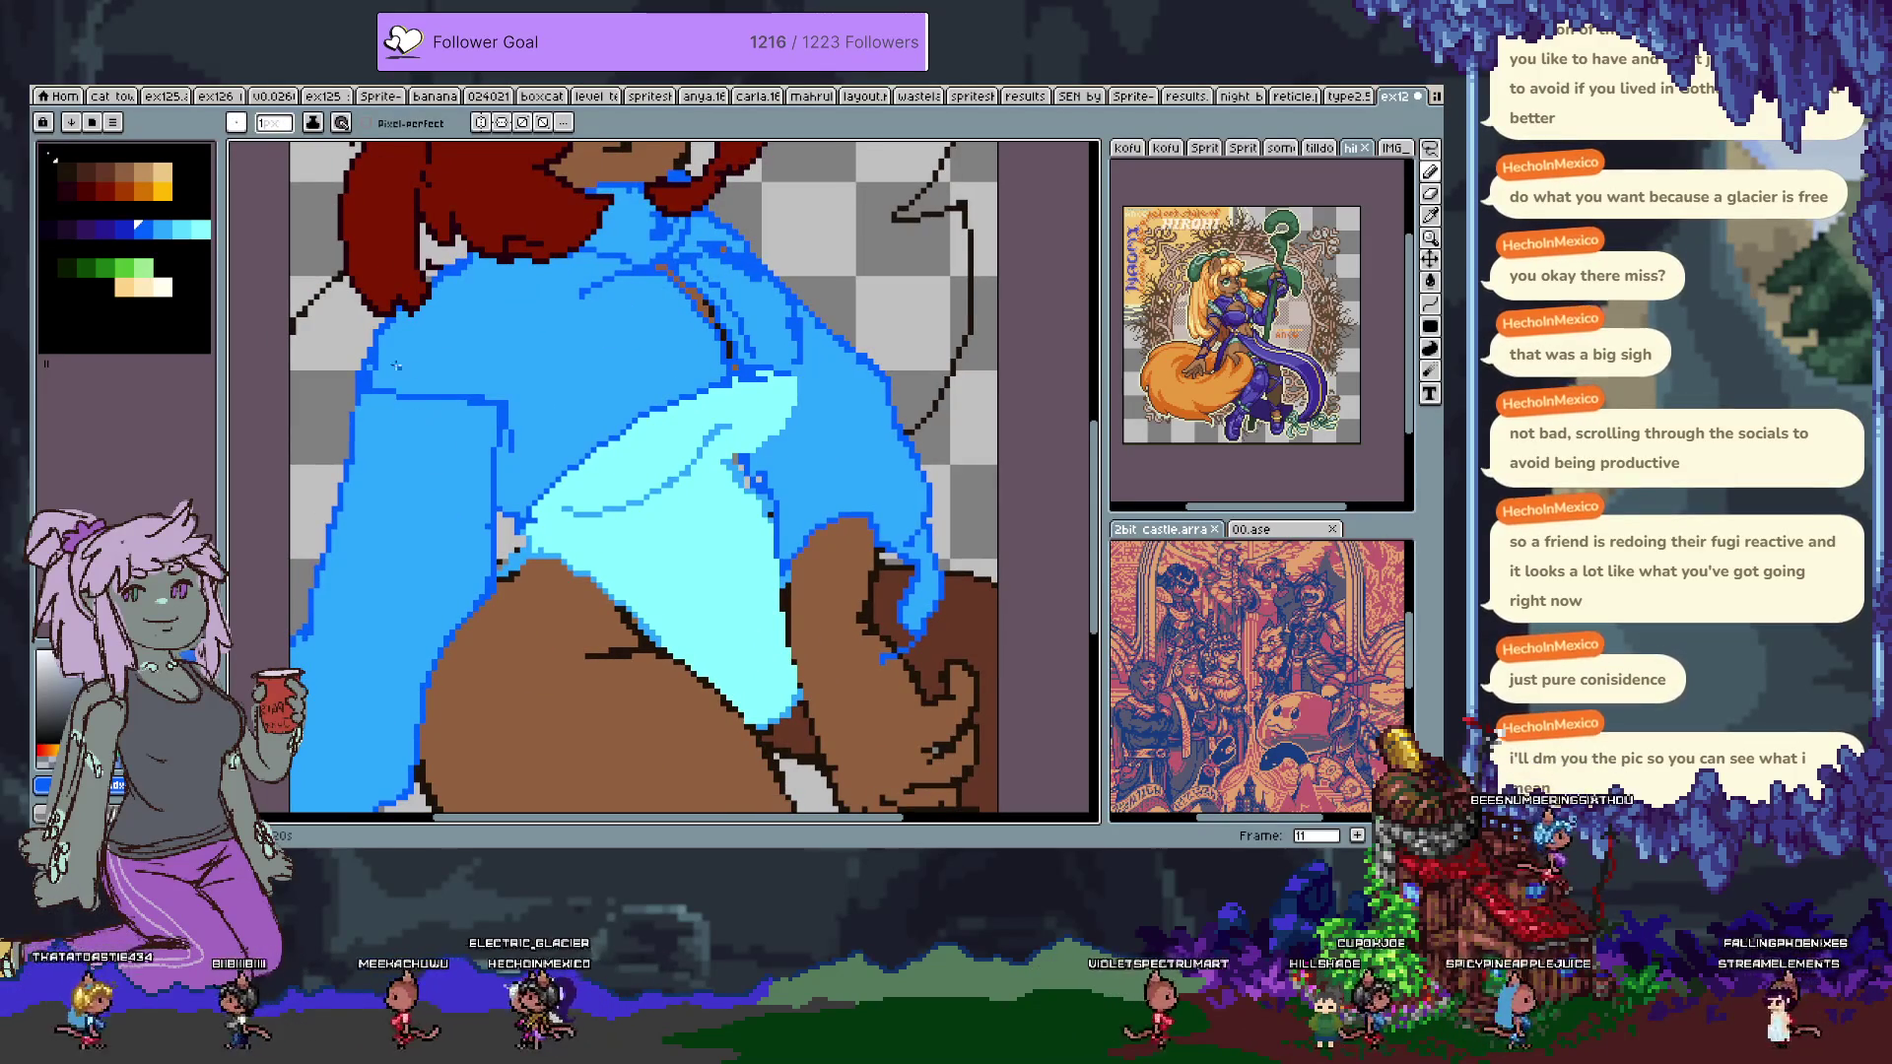
{"action": "key", "text": "ctrl+z"}
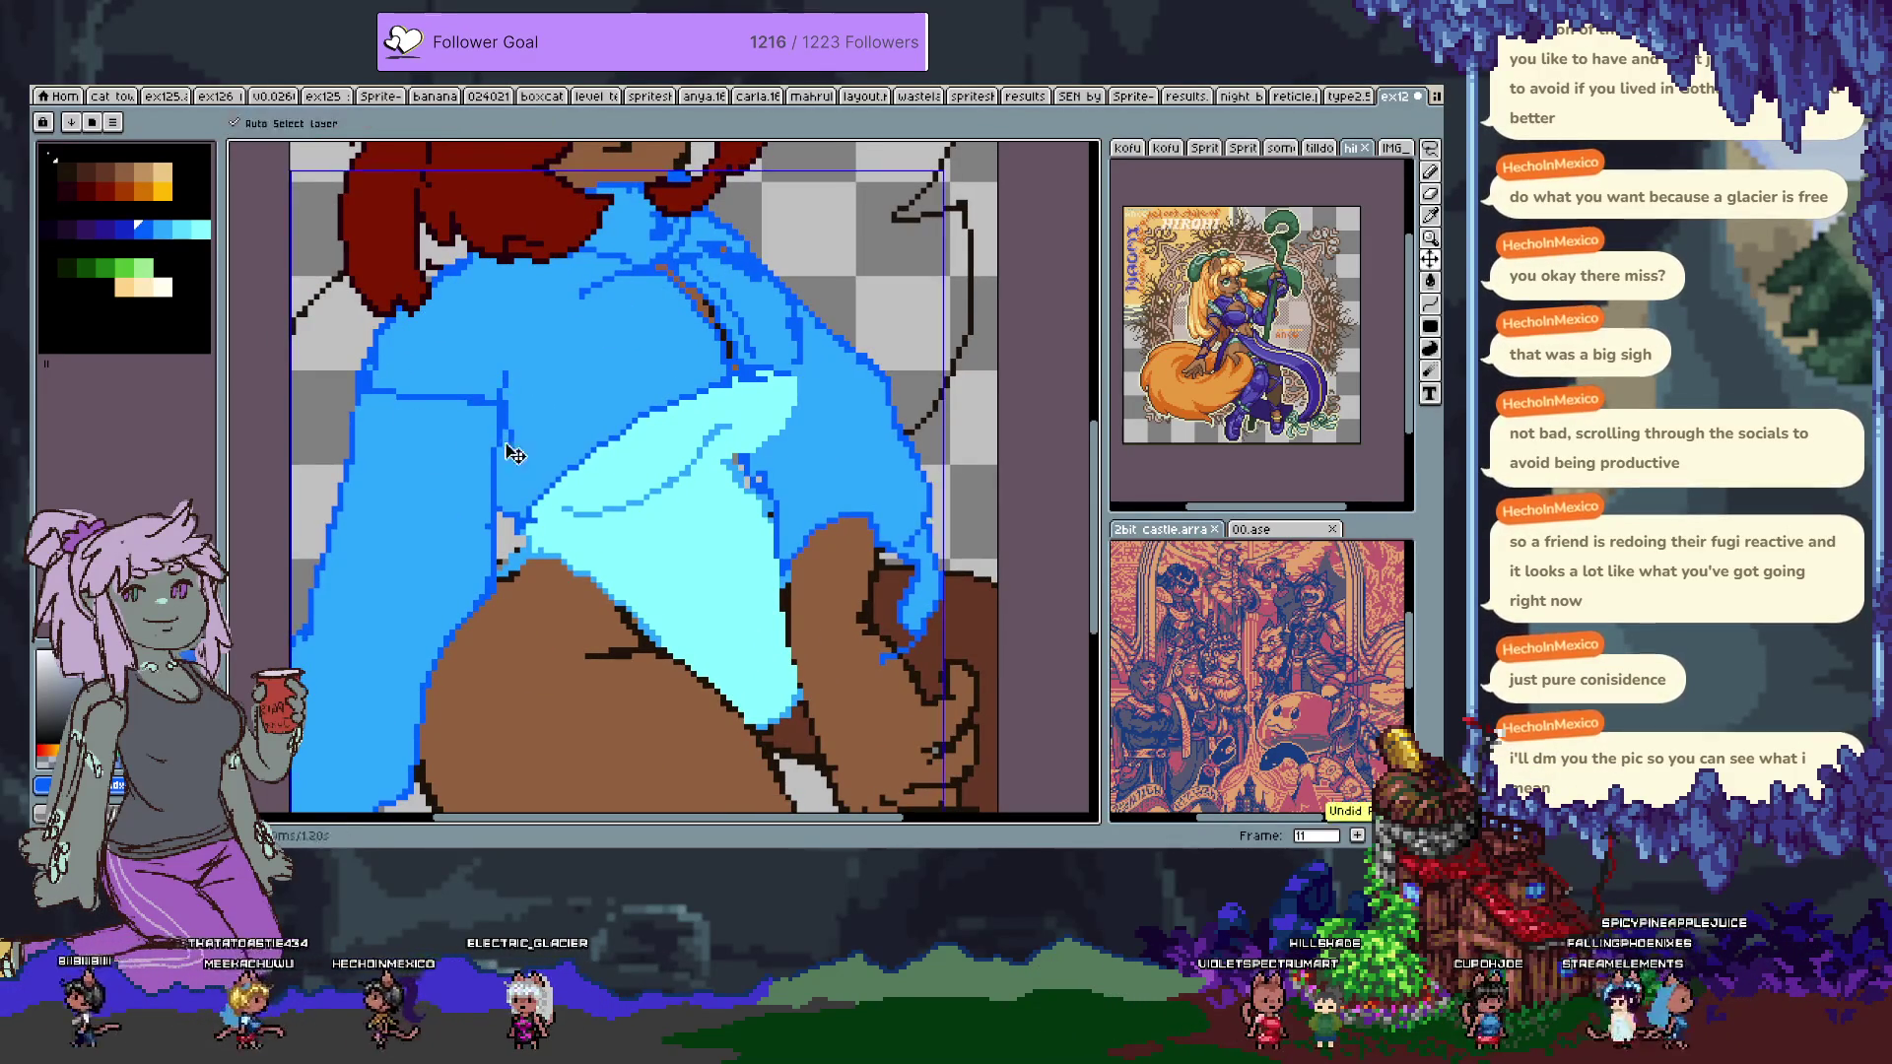
{"action": "left_click_drag", "start_coordinate": [681, 474], "coordinate": [657, 563]}
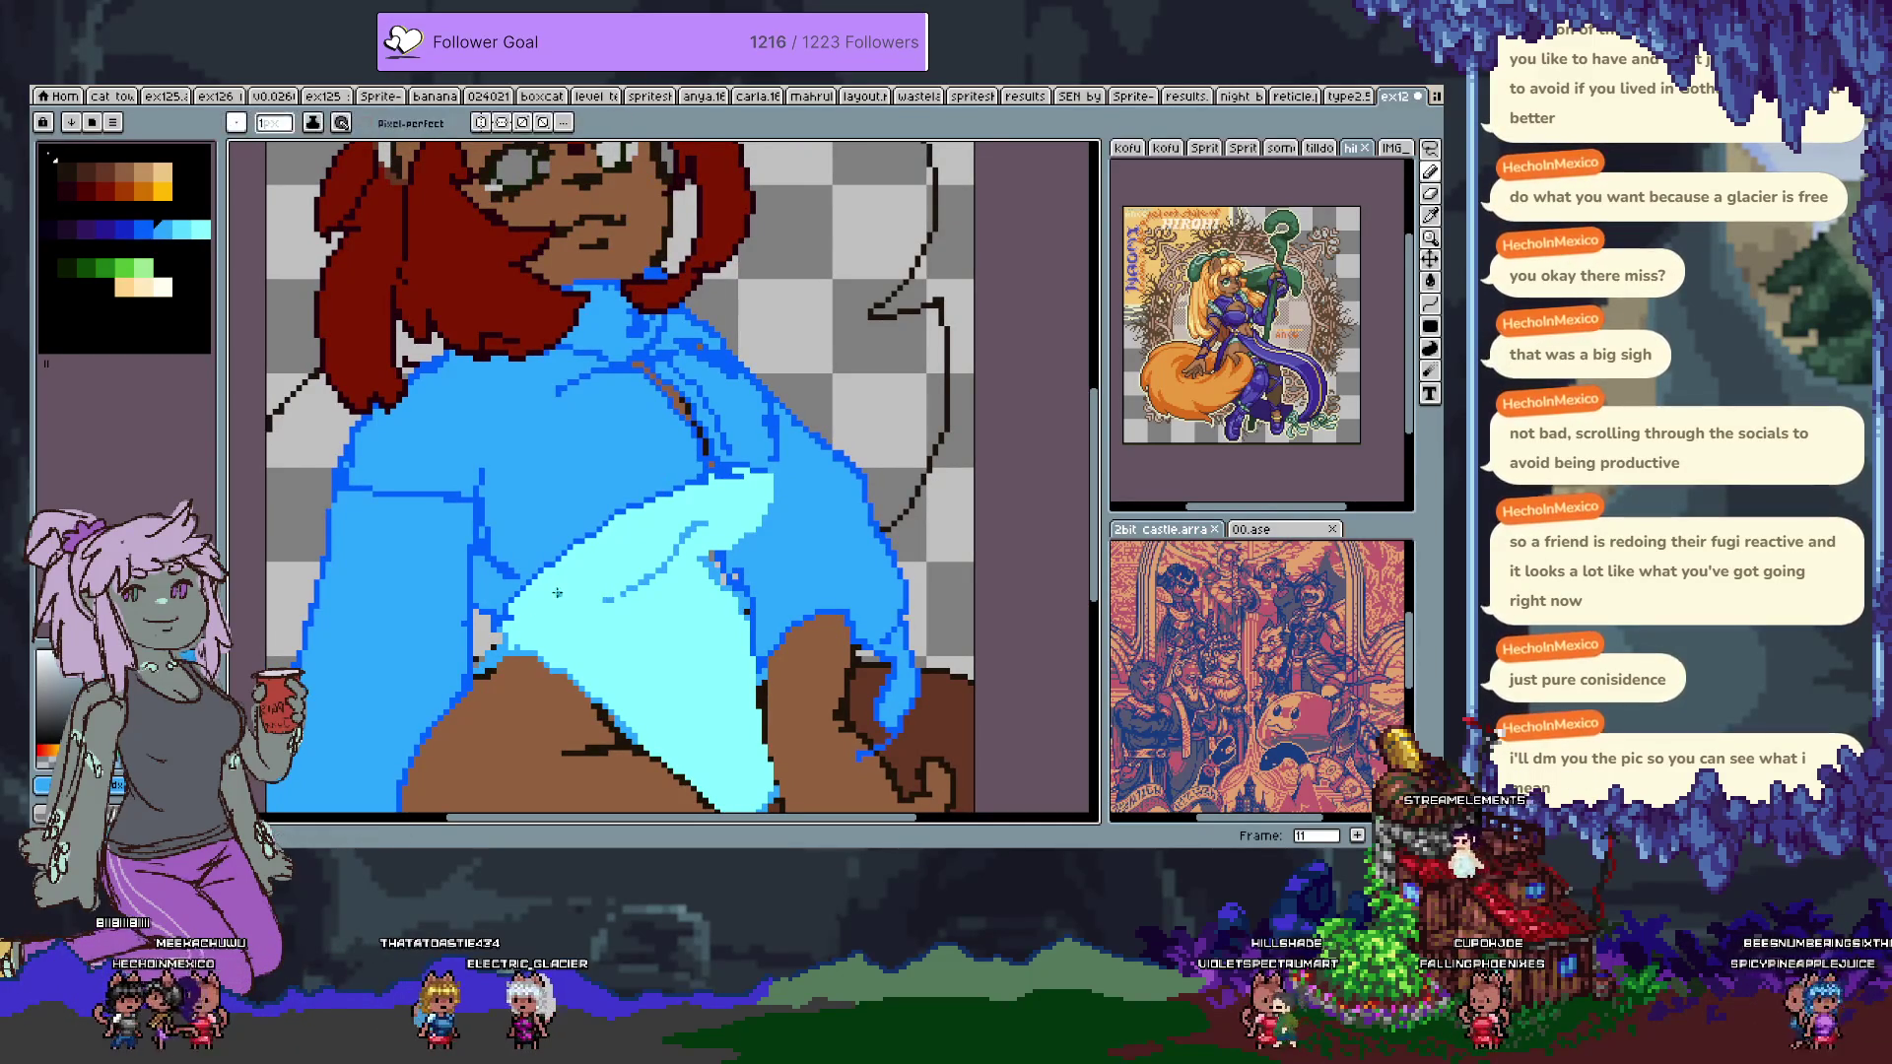
{"action": "left_click_drag", "start_coordinate": [597, 606], "coordinate": [553, 592]}
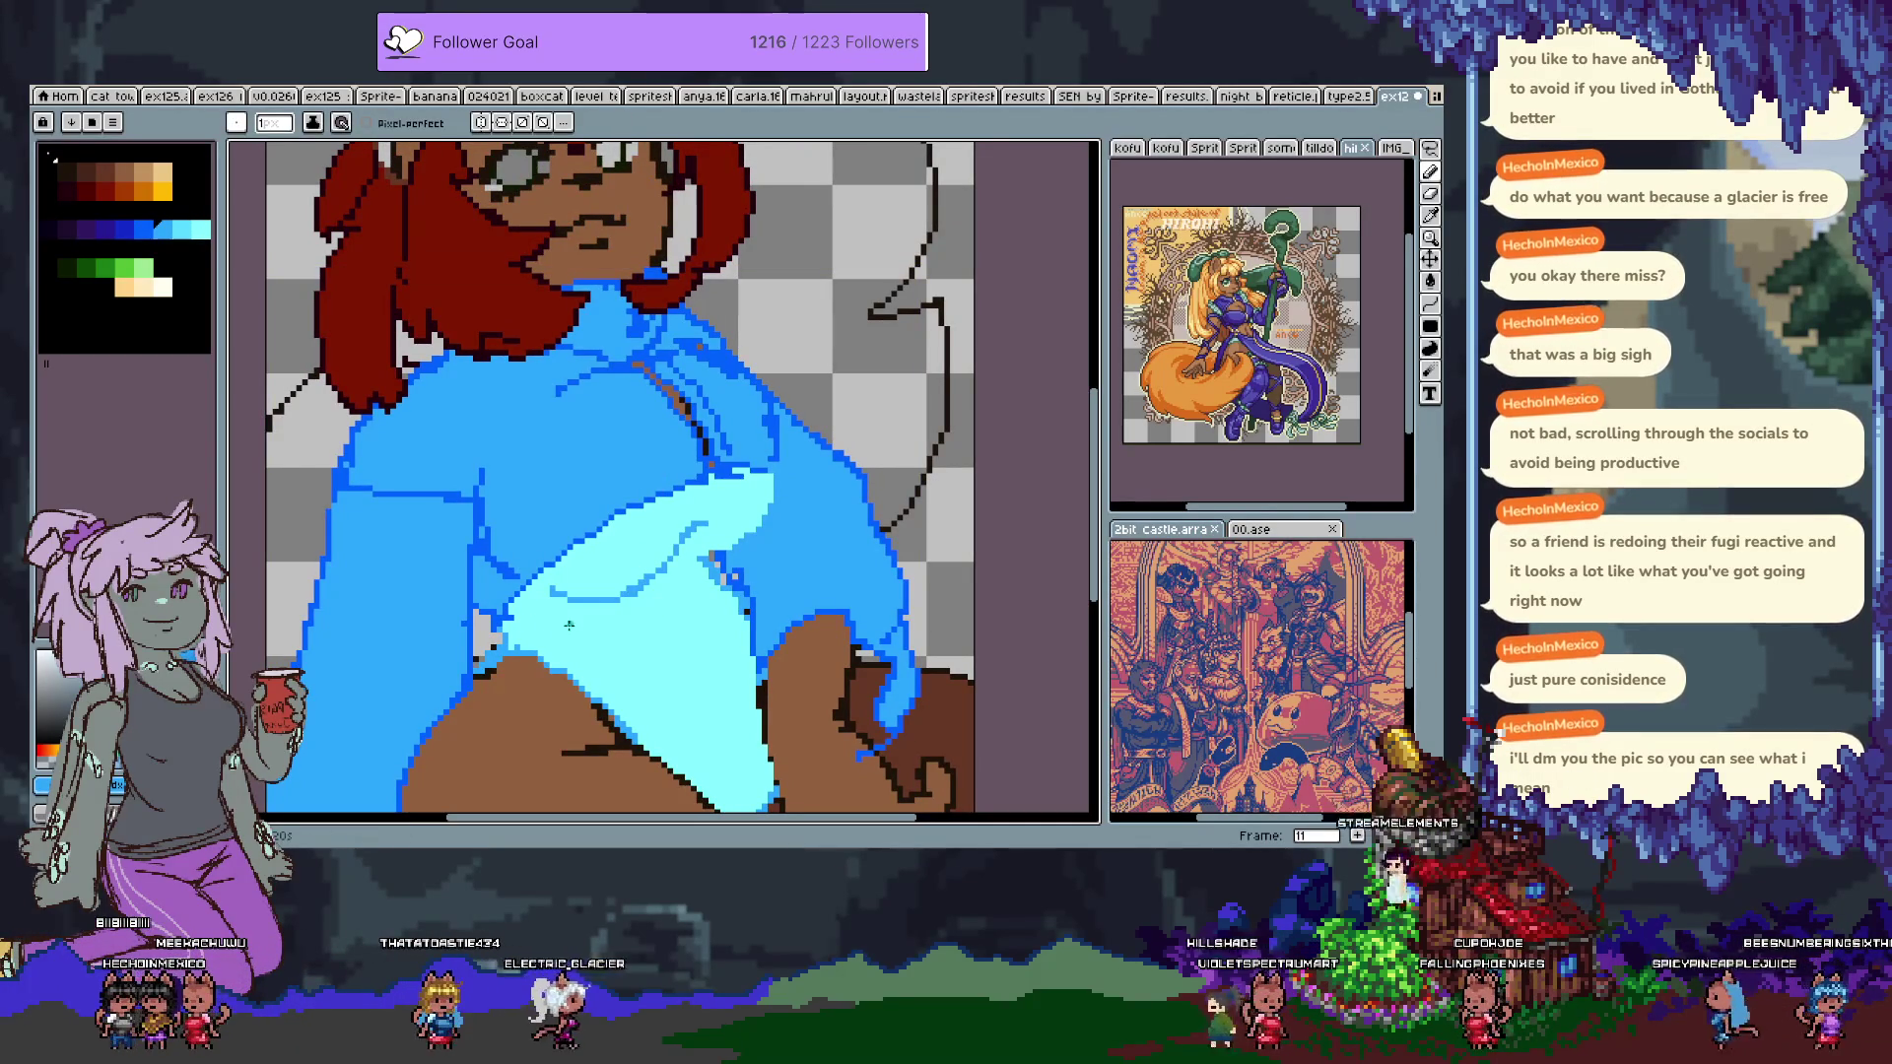
{"action": "left_click_drag", "start_coordinate": [697, 683], "coordinate": [657, 540]}
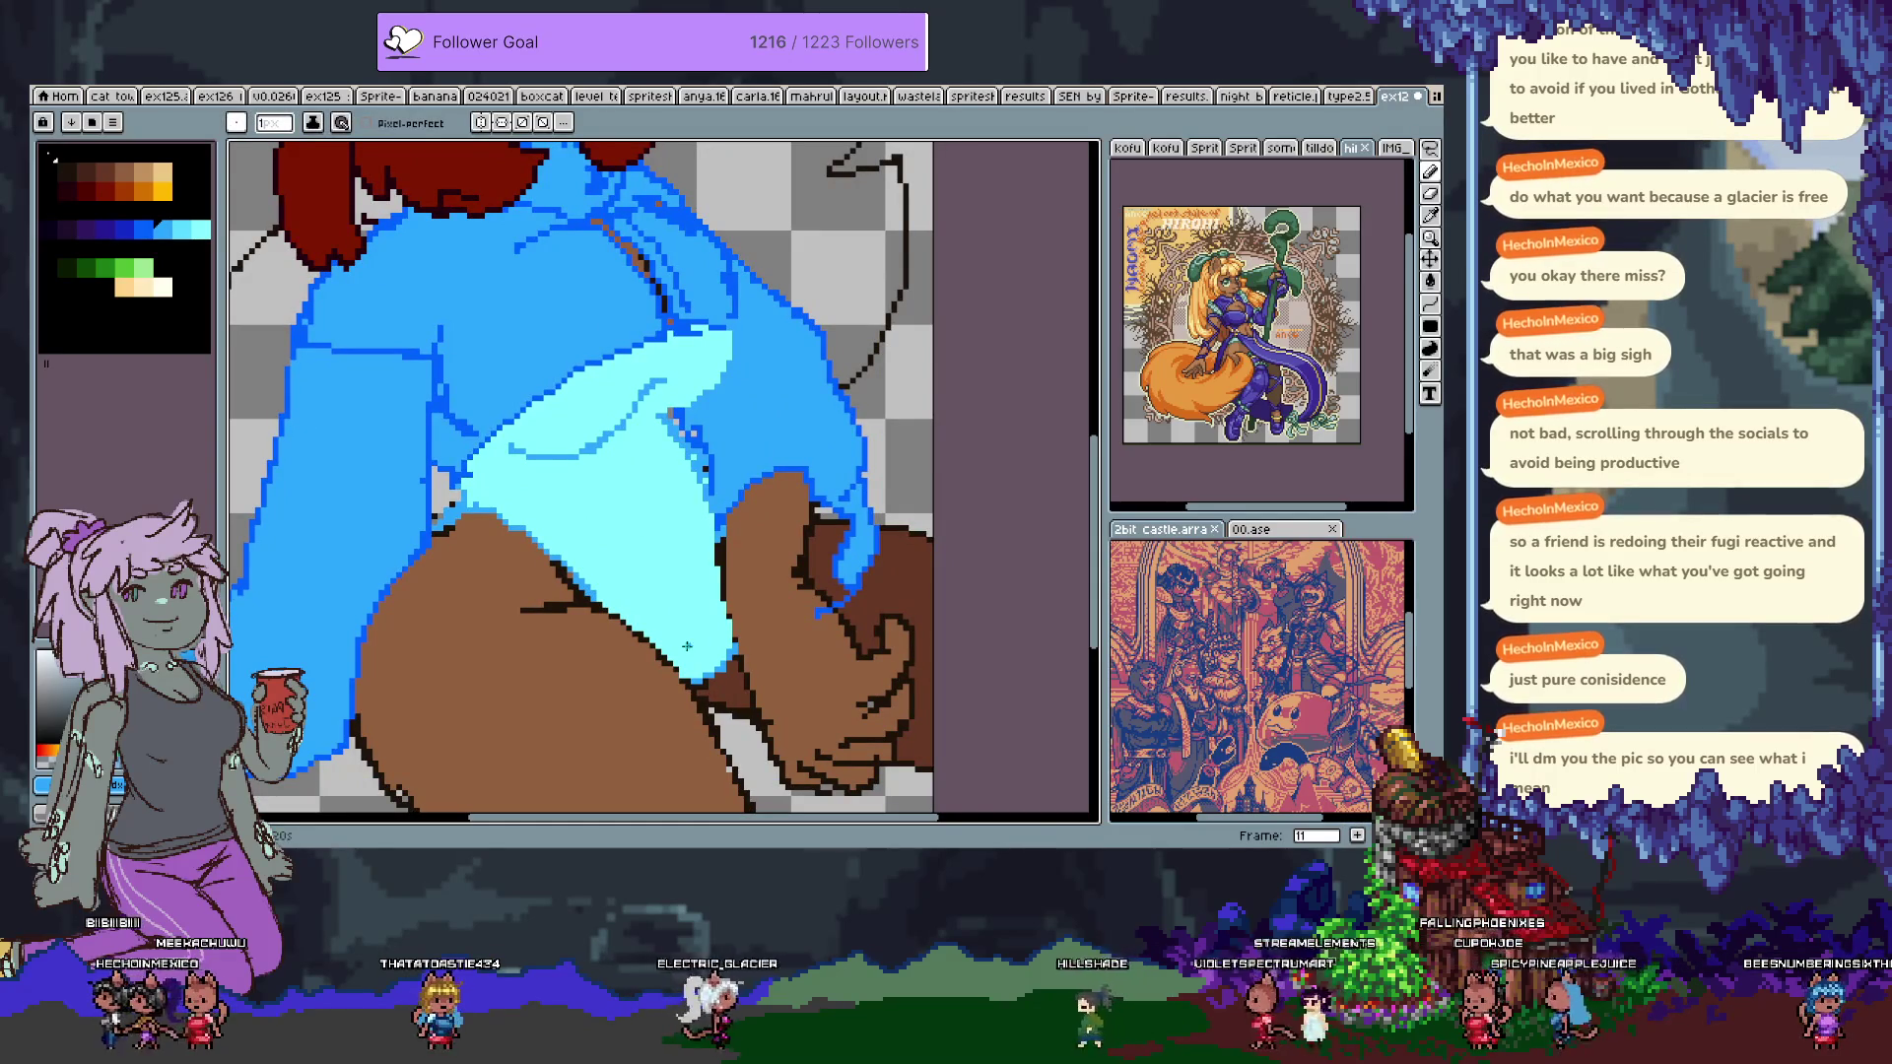
{"action": "left_click", "coordinate": [687, 541], "text": "shift"}
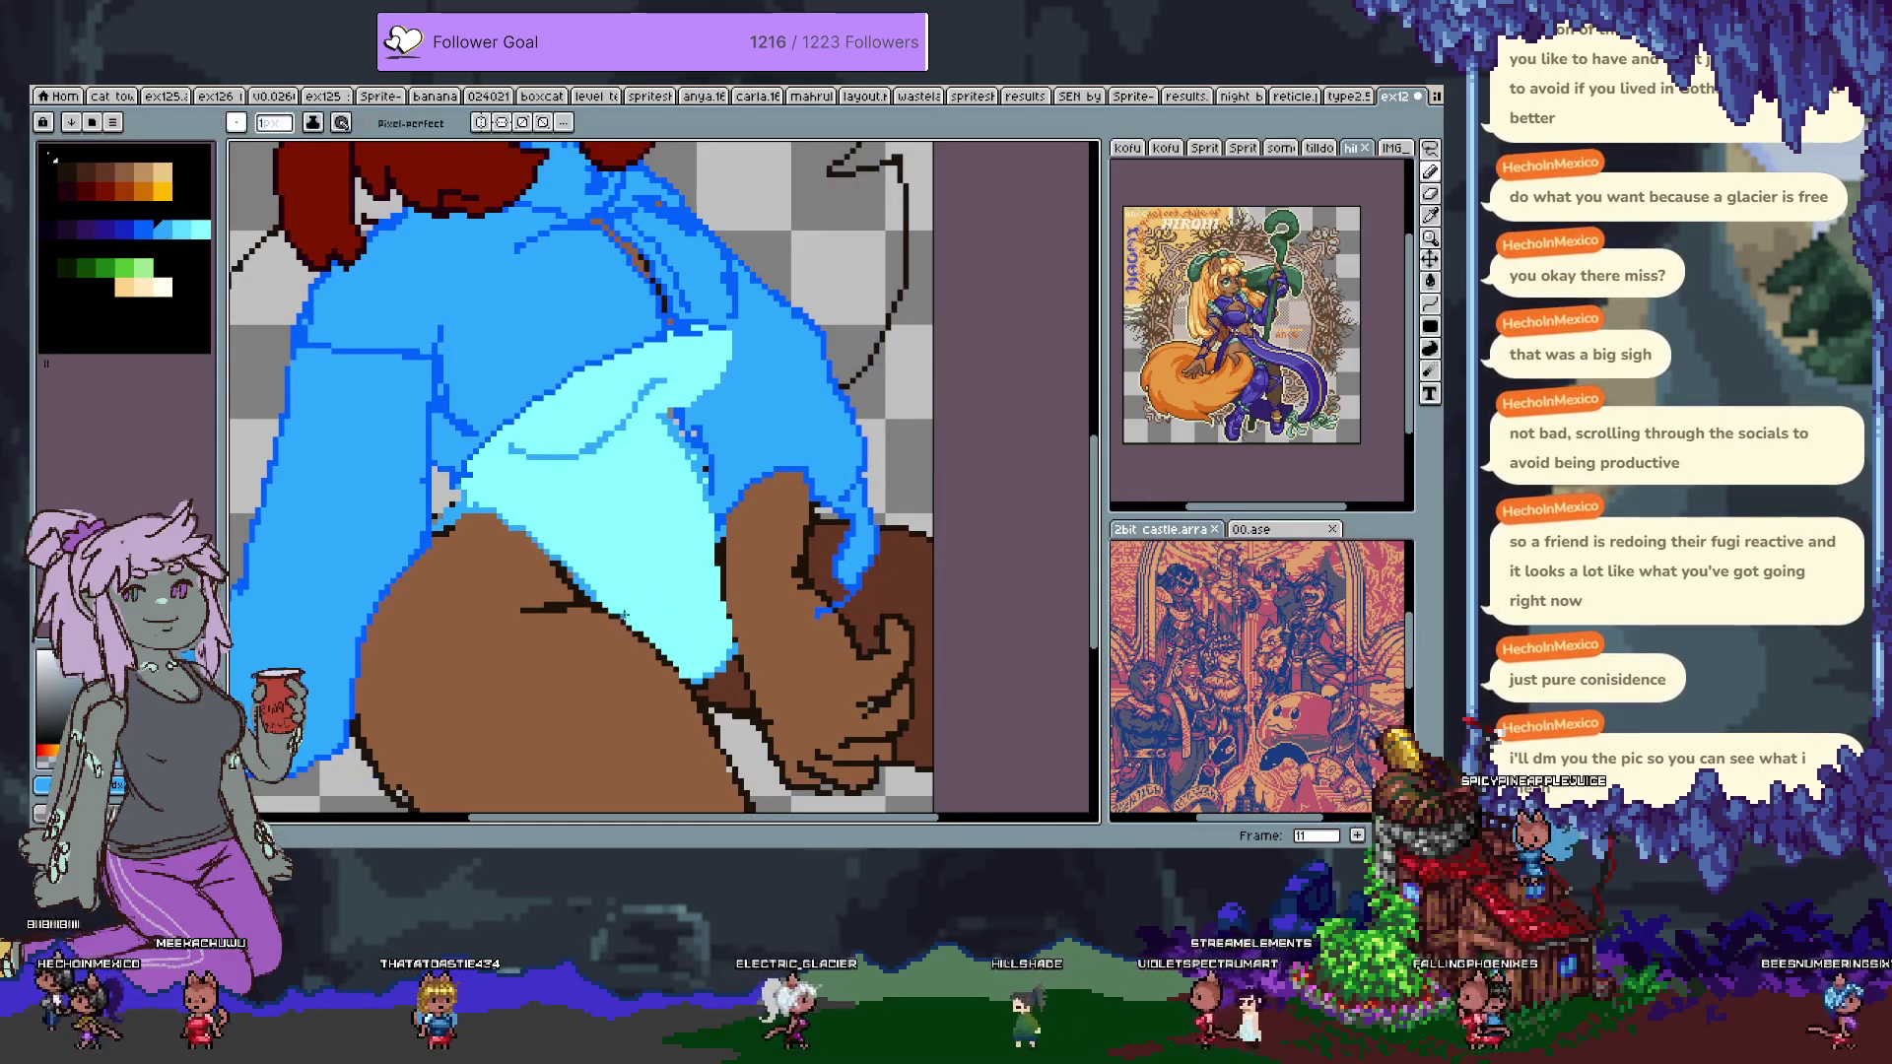
{"action": "mouse_move", "coordinate": [705, 436]}
{"action": "left_mouse_down"}
{"action": "mouse_move", "coordinate": [653, 477]}
{"action": "mouse_move", "coordinate": [676, 453]}
{"action": "mouse_move", "coordinate": [743, 612]}
{"action": "mouse_move", "coordinate": [782, 507]}
{"action": "left_mouse_up"}
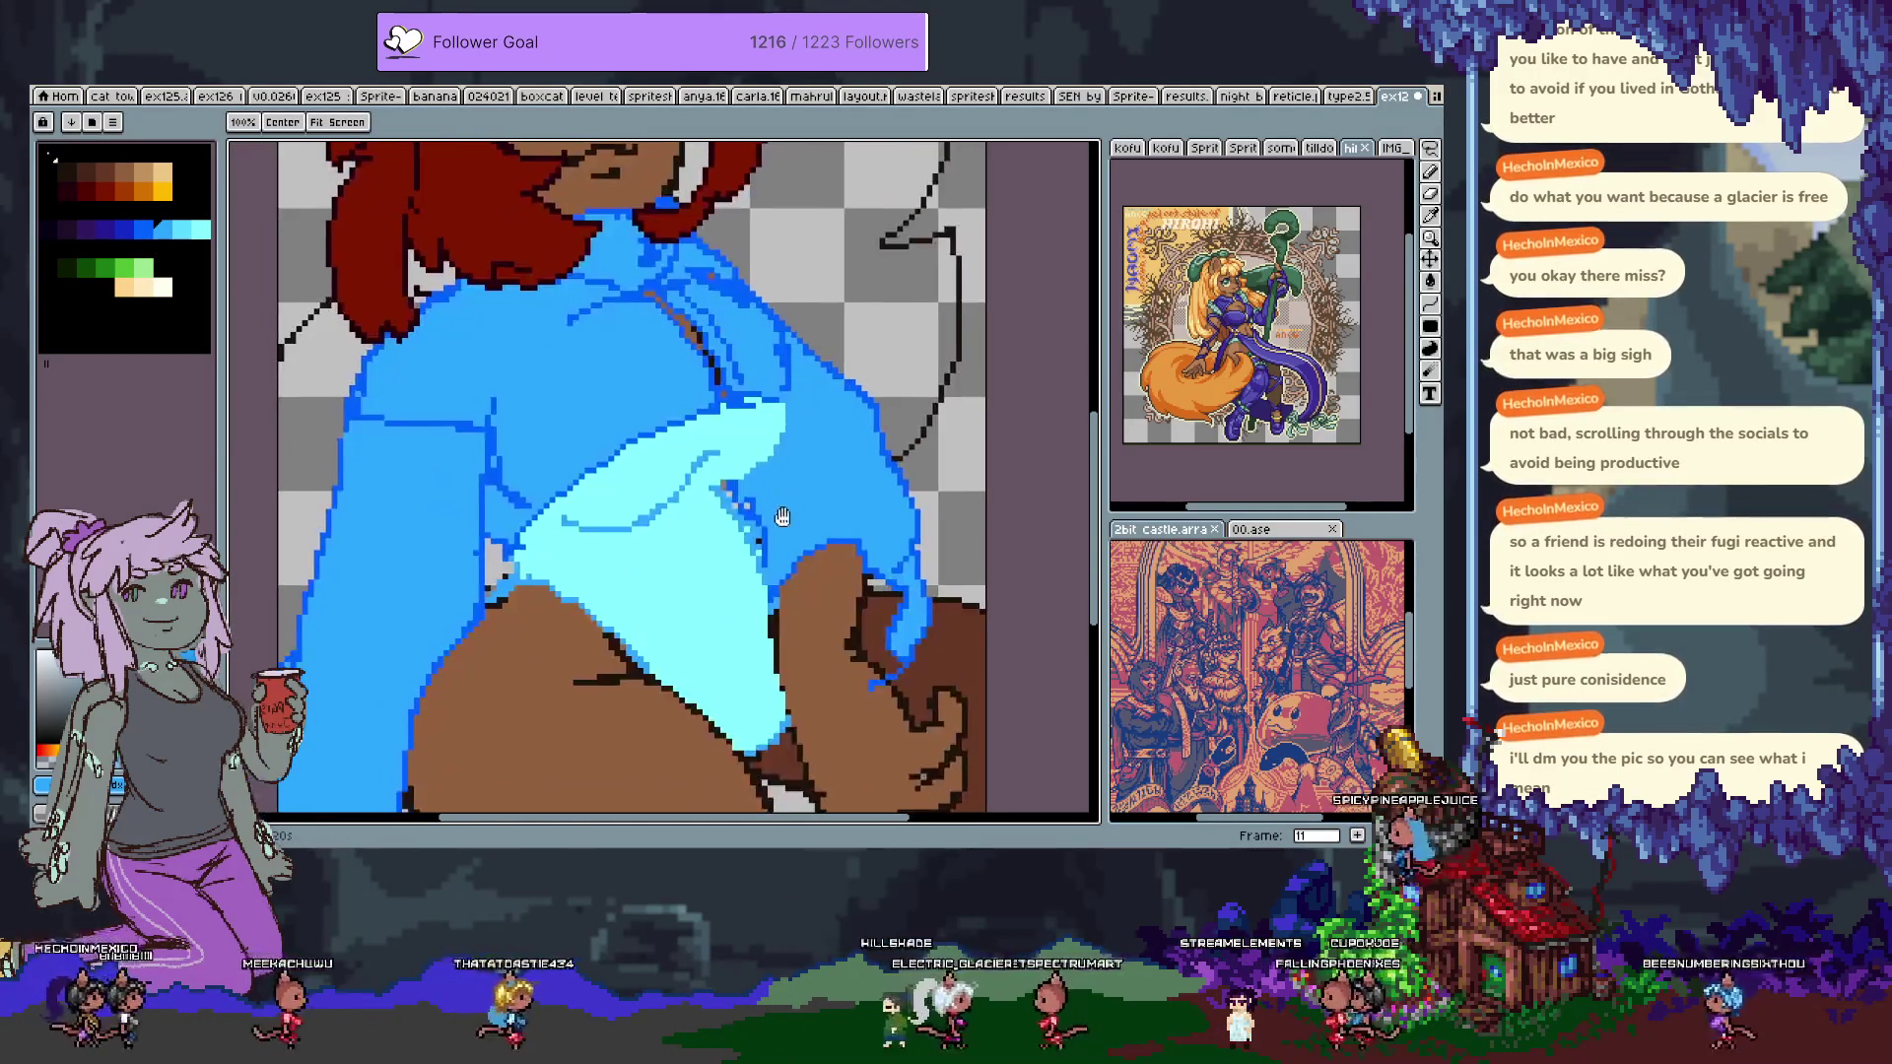
{"action": "scroll", "coordinate": [781, 526], "scroll_direction": "down", "scroll_amount": 1}
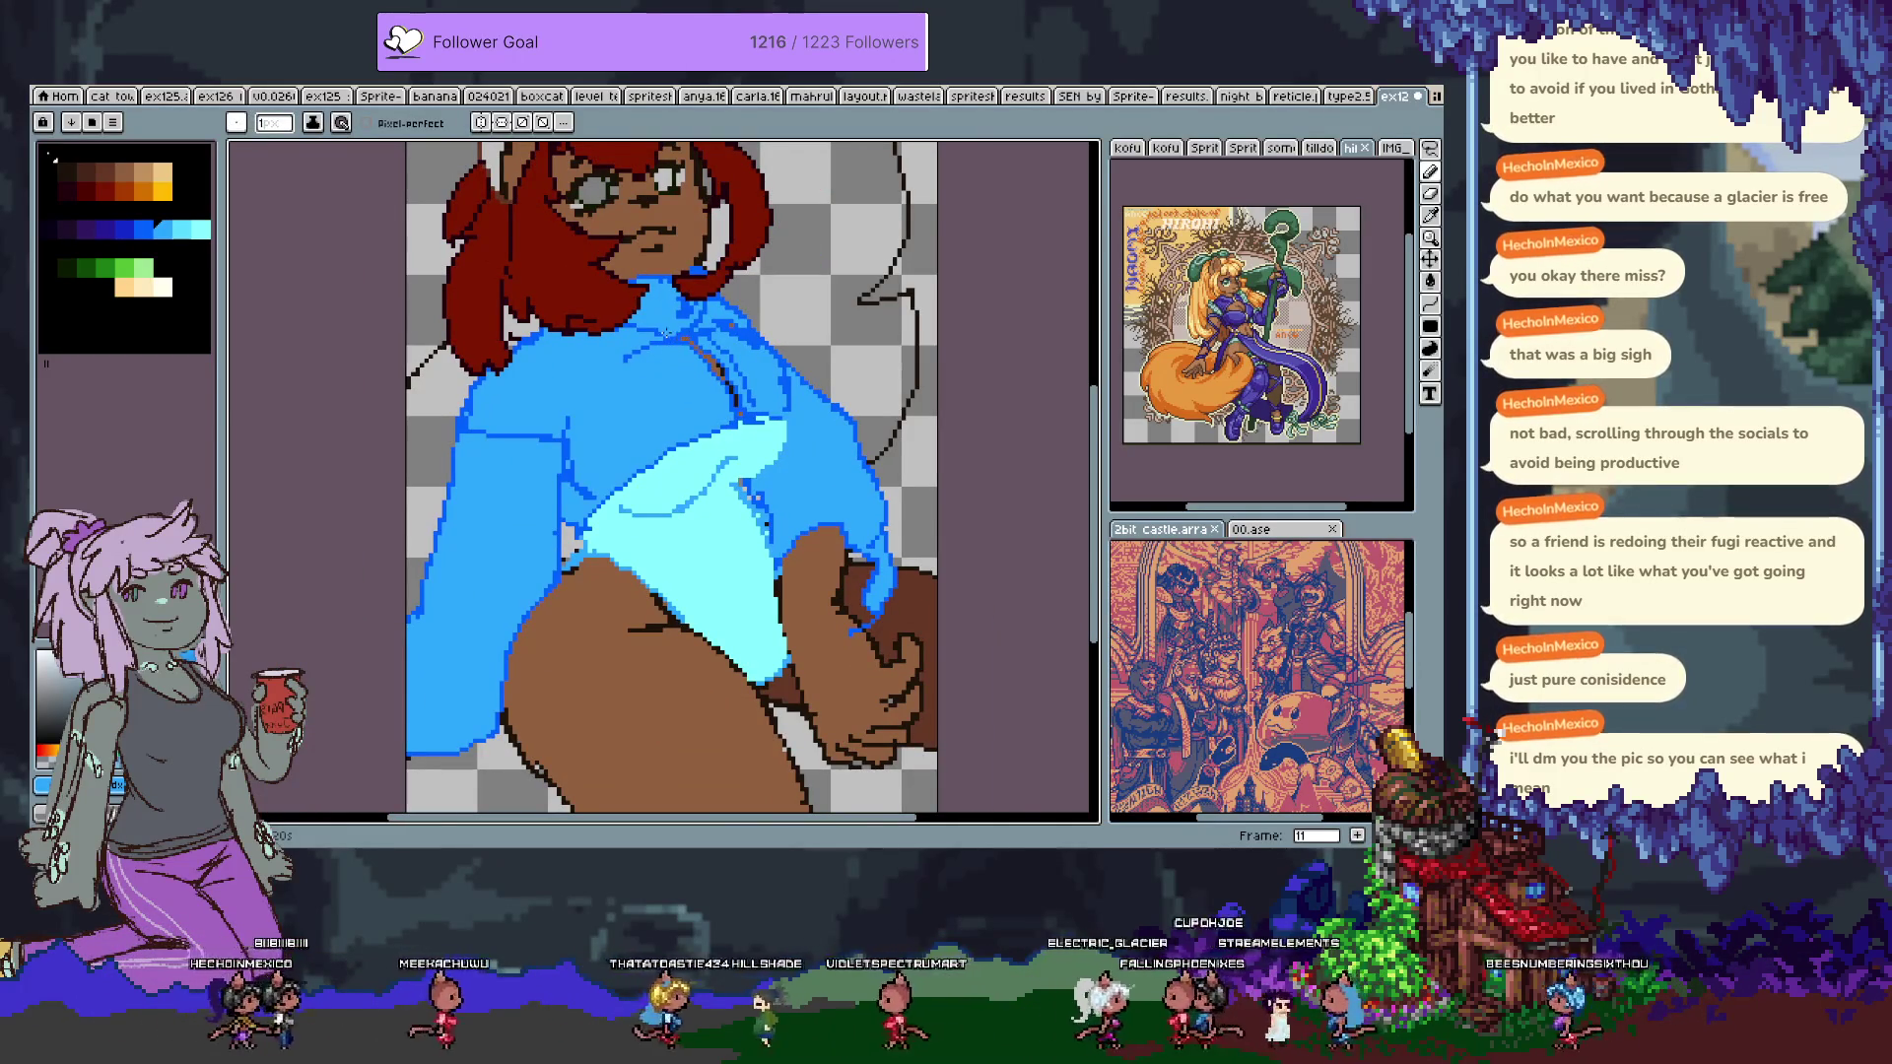
{"action": "scroll", "coordinate": [674, 335], "scroll_direction": "up", "scroll_amount": 1}
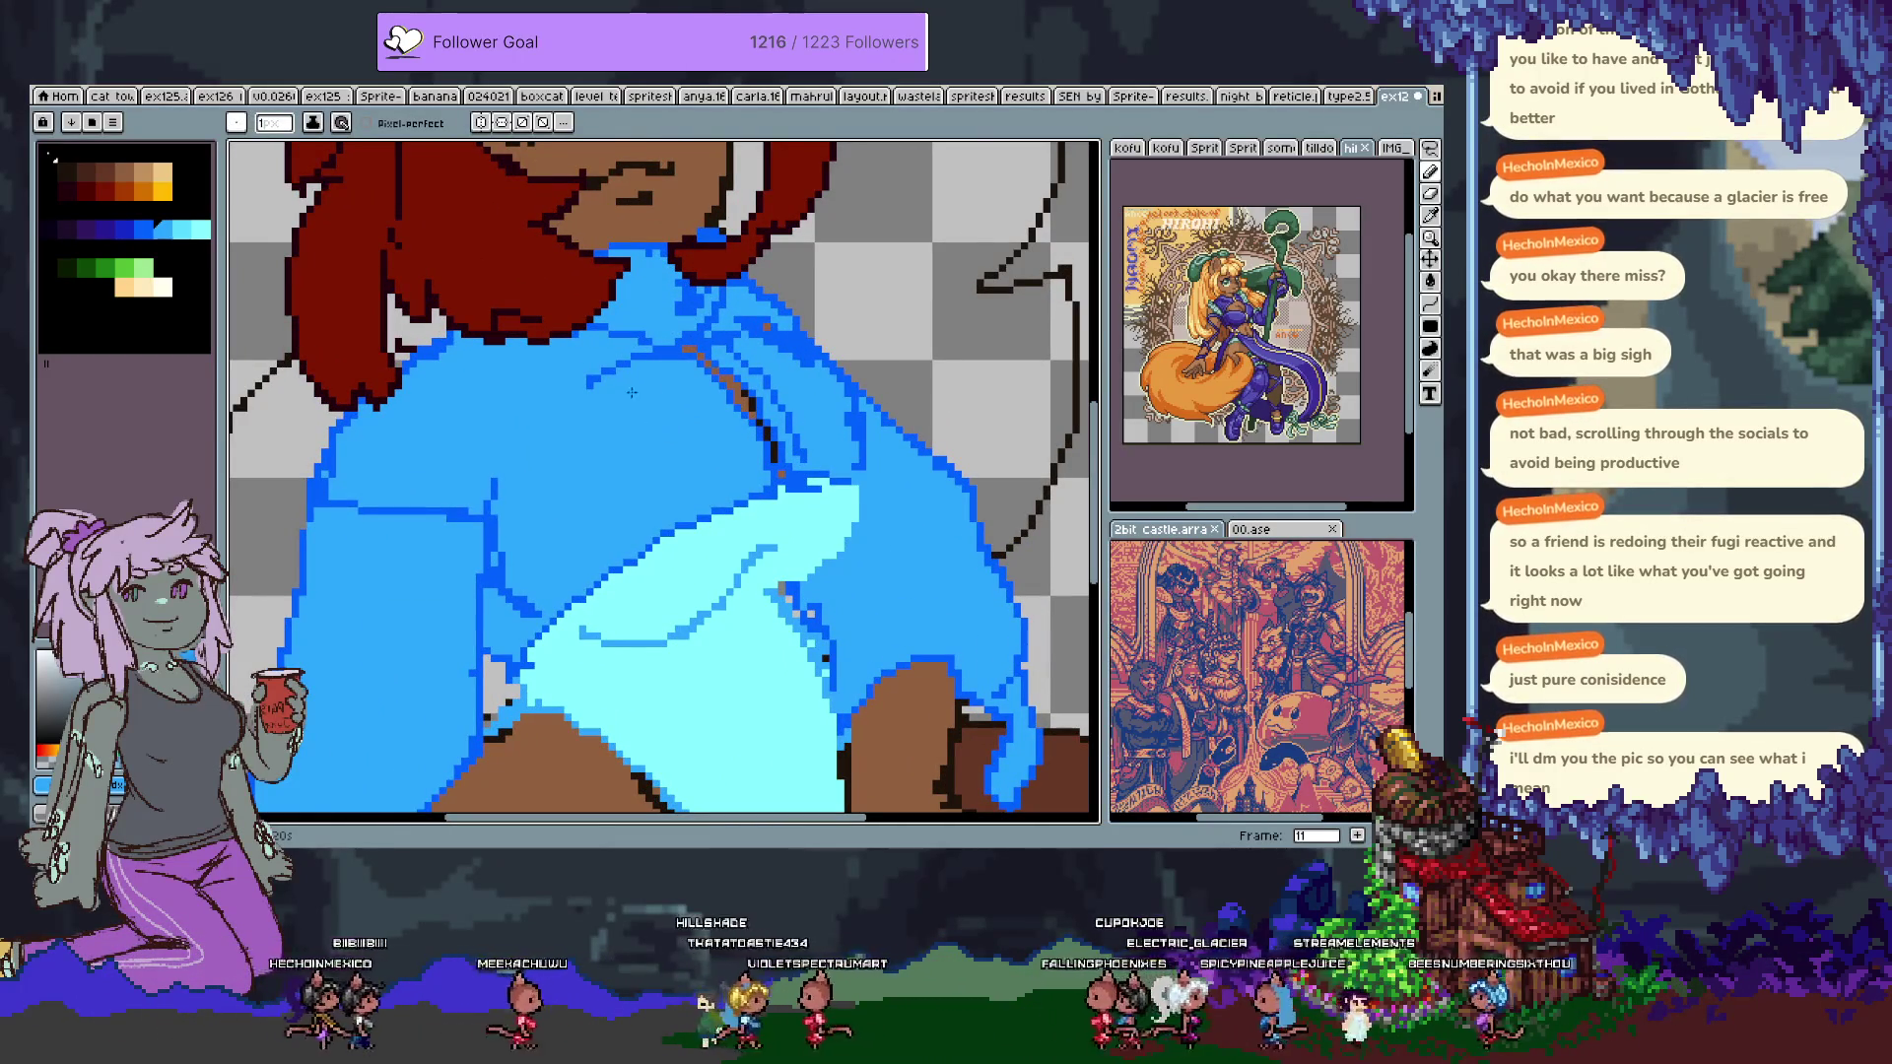
Try a freehand selection across part of the jacket, then deselect it.
{"action": "key", "text": "m"}
{"action": "key", "text": "ctrl+z"}
{"action": "left_click_drag", "start_coordinate": [558, 394], "coordinate": [668, 354]}
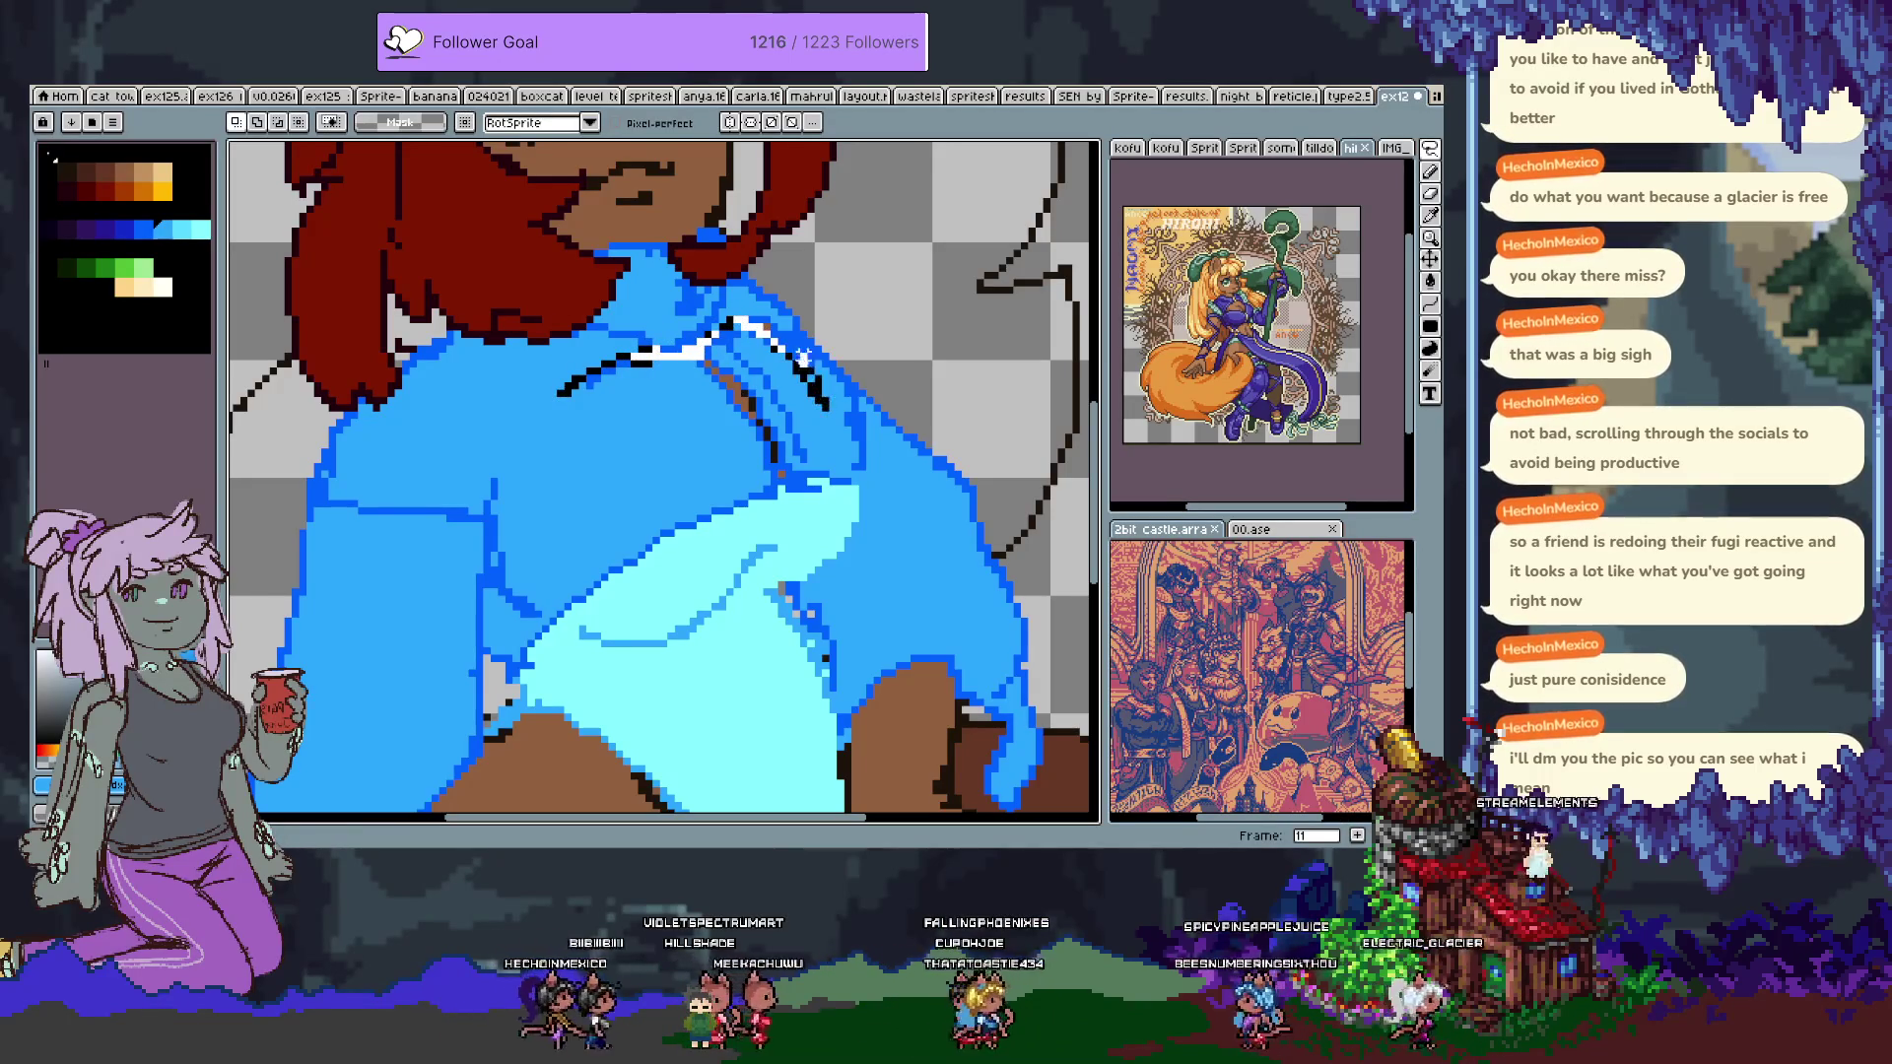
{"action": "left_click_drag", "start_coordinate": [601, 505], "coordinate": [603, 502]}
{"action": "key", "text": "w"}
{"action": "key", "text": "ctrl+d"}
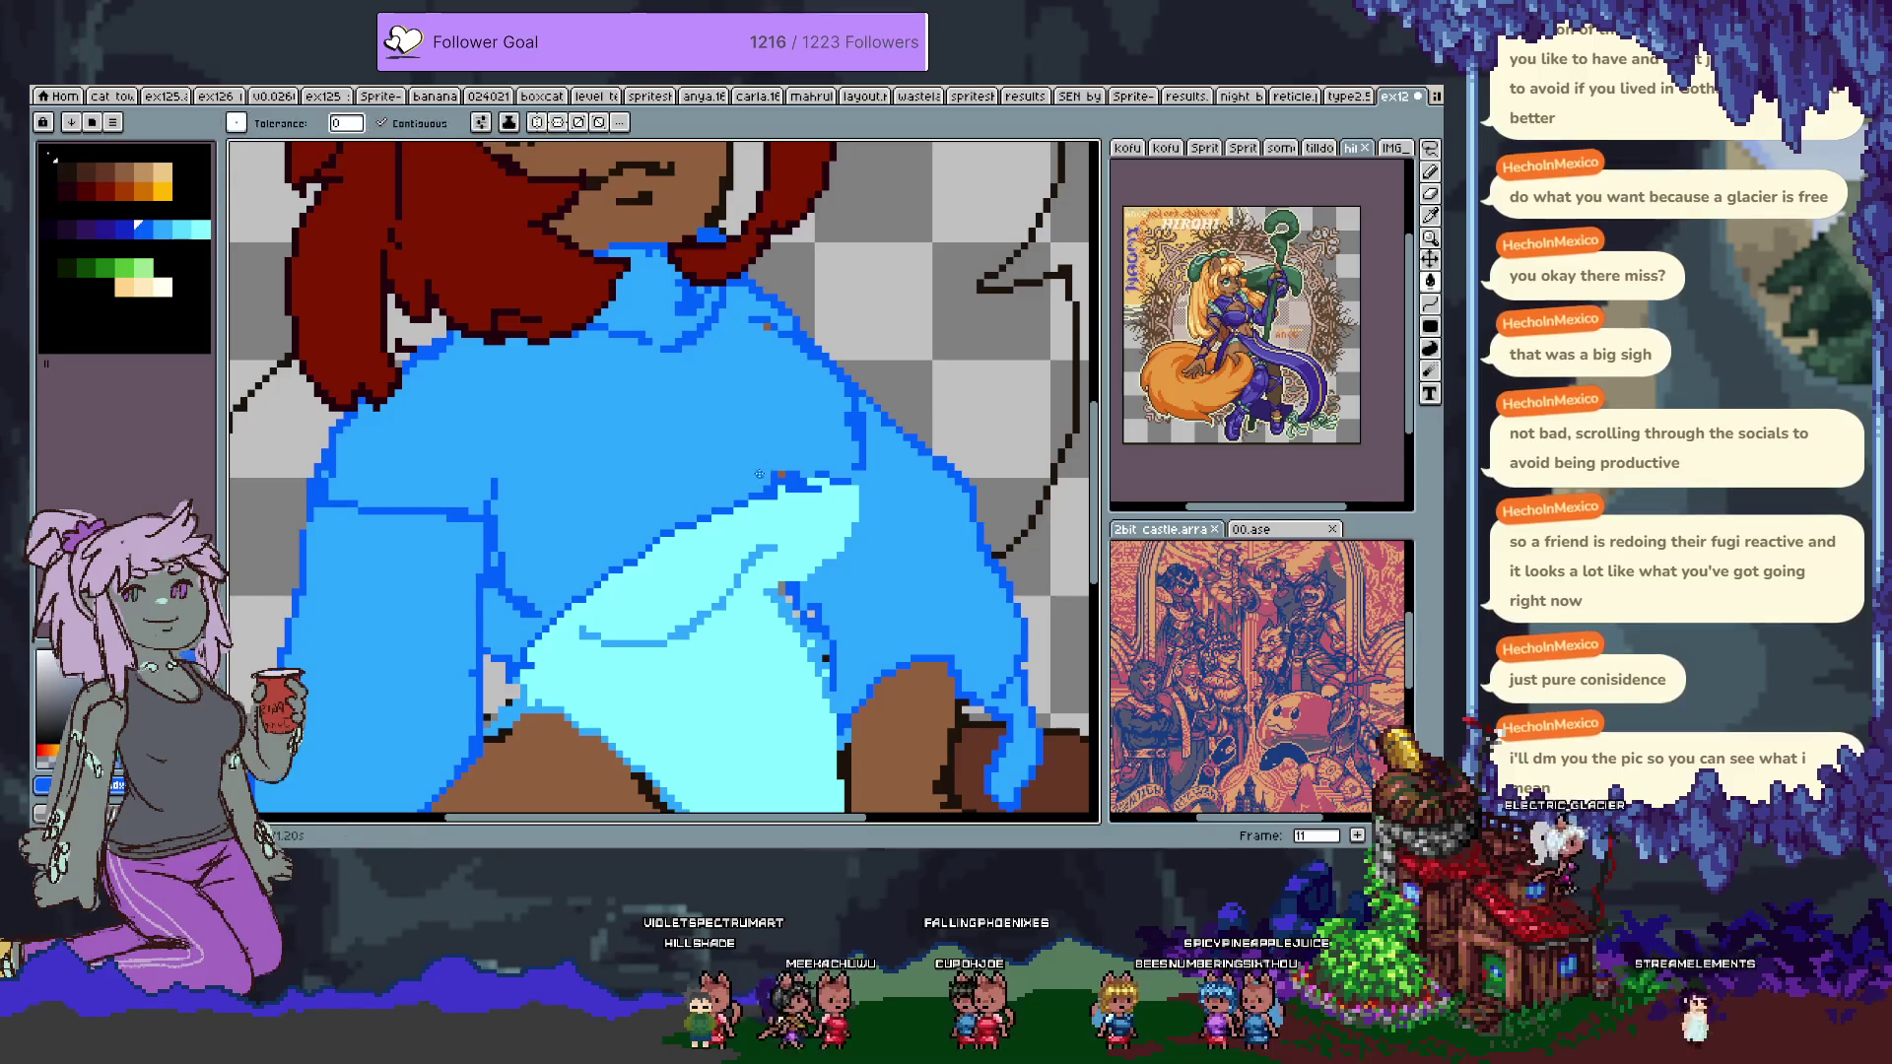
{"action": "key", "text": "b"}
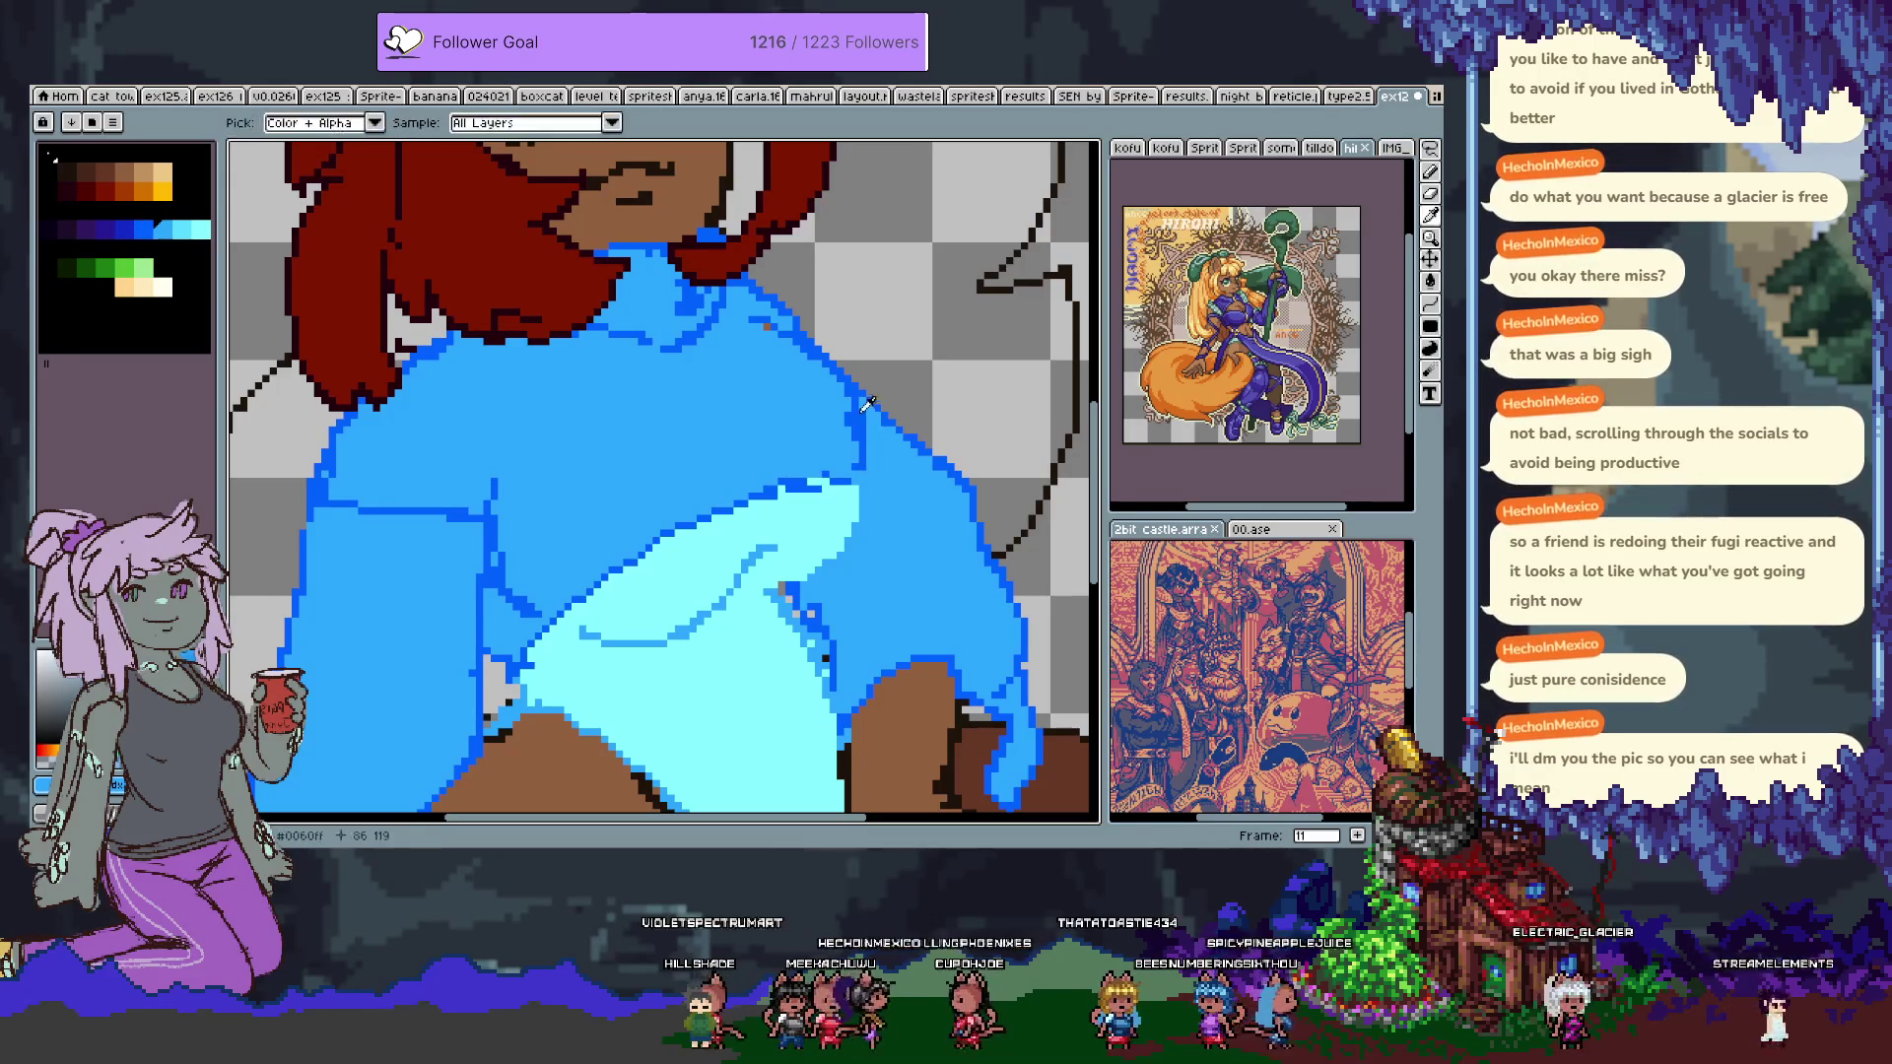
Pick the darker blue and test dark blue strokes down the jacket's side, undoing them.
{"action": "left_click", "coordinate": [429, 351], "text": "alt"}
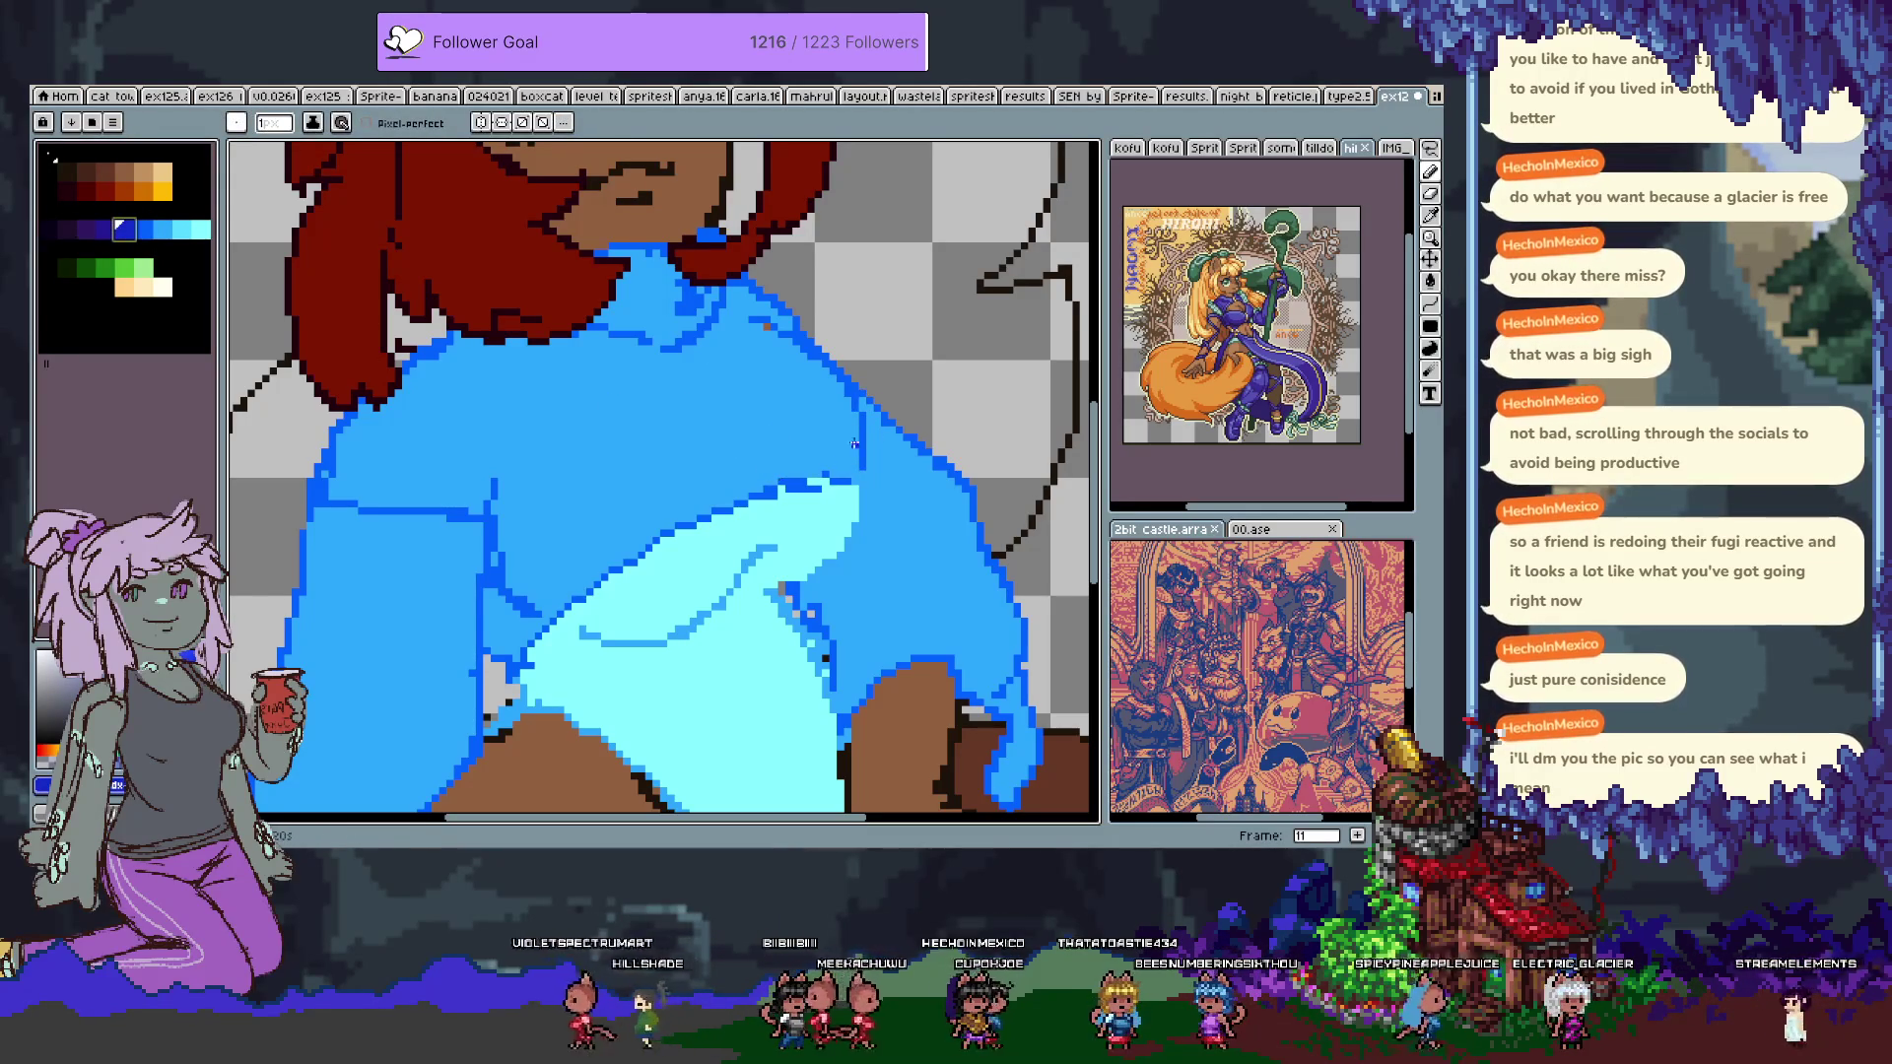
{"action": "left_click", "coordinate": [751, 331], "text": "alt"}
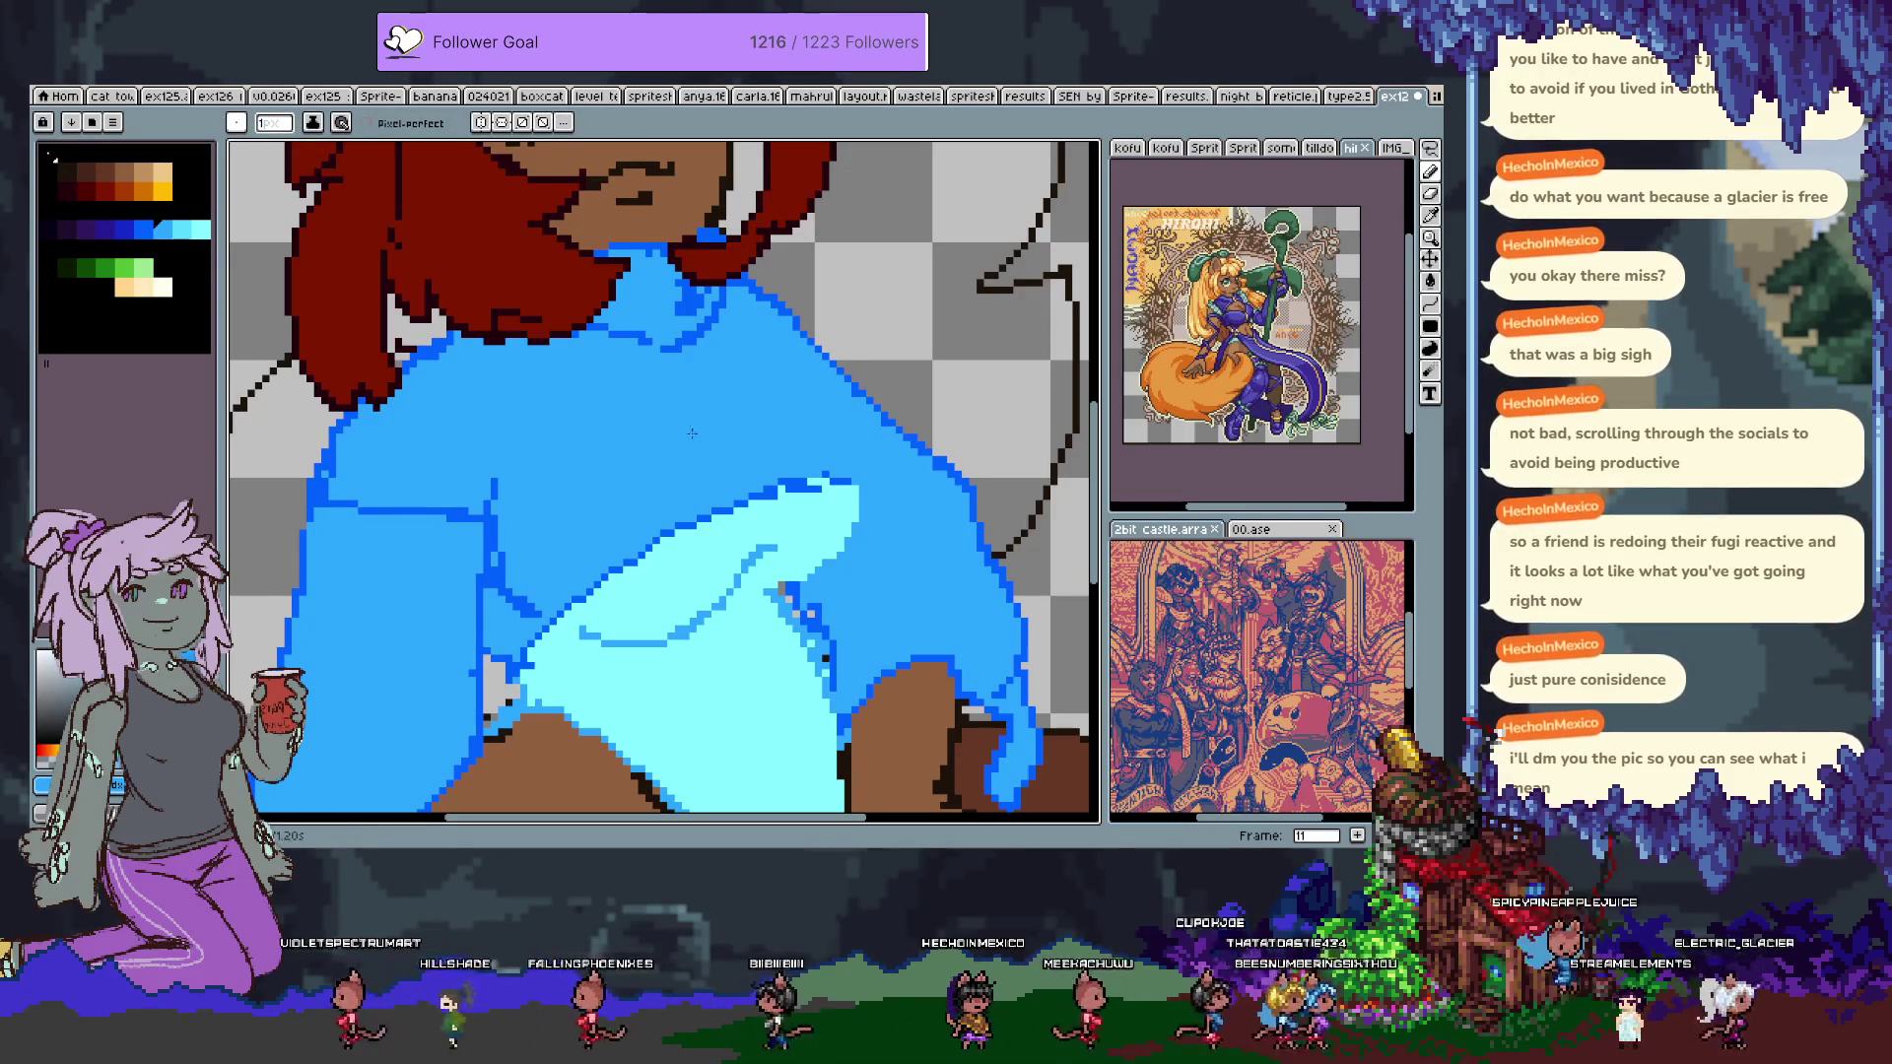
{"action": "left_click", "coordinate": [143, 229]}
{"action": "left_click", "coordinate": [123, 228]}
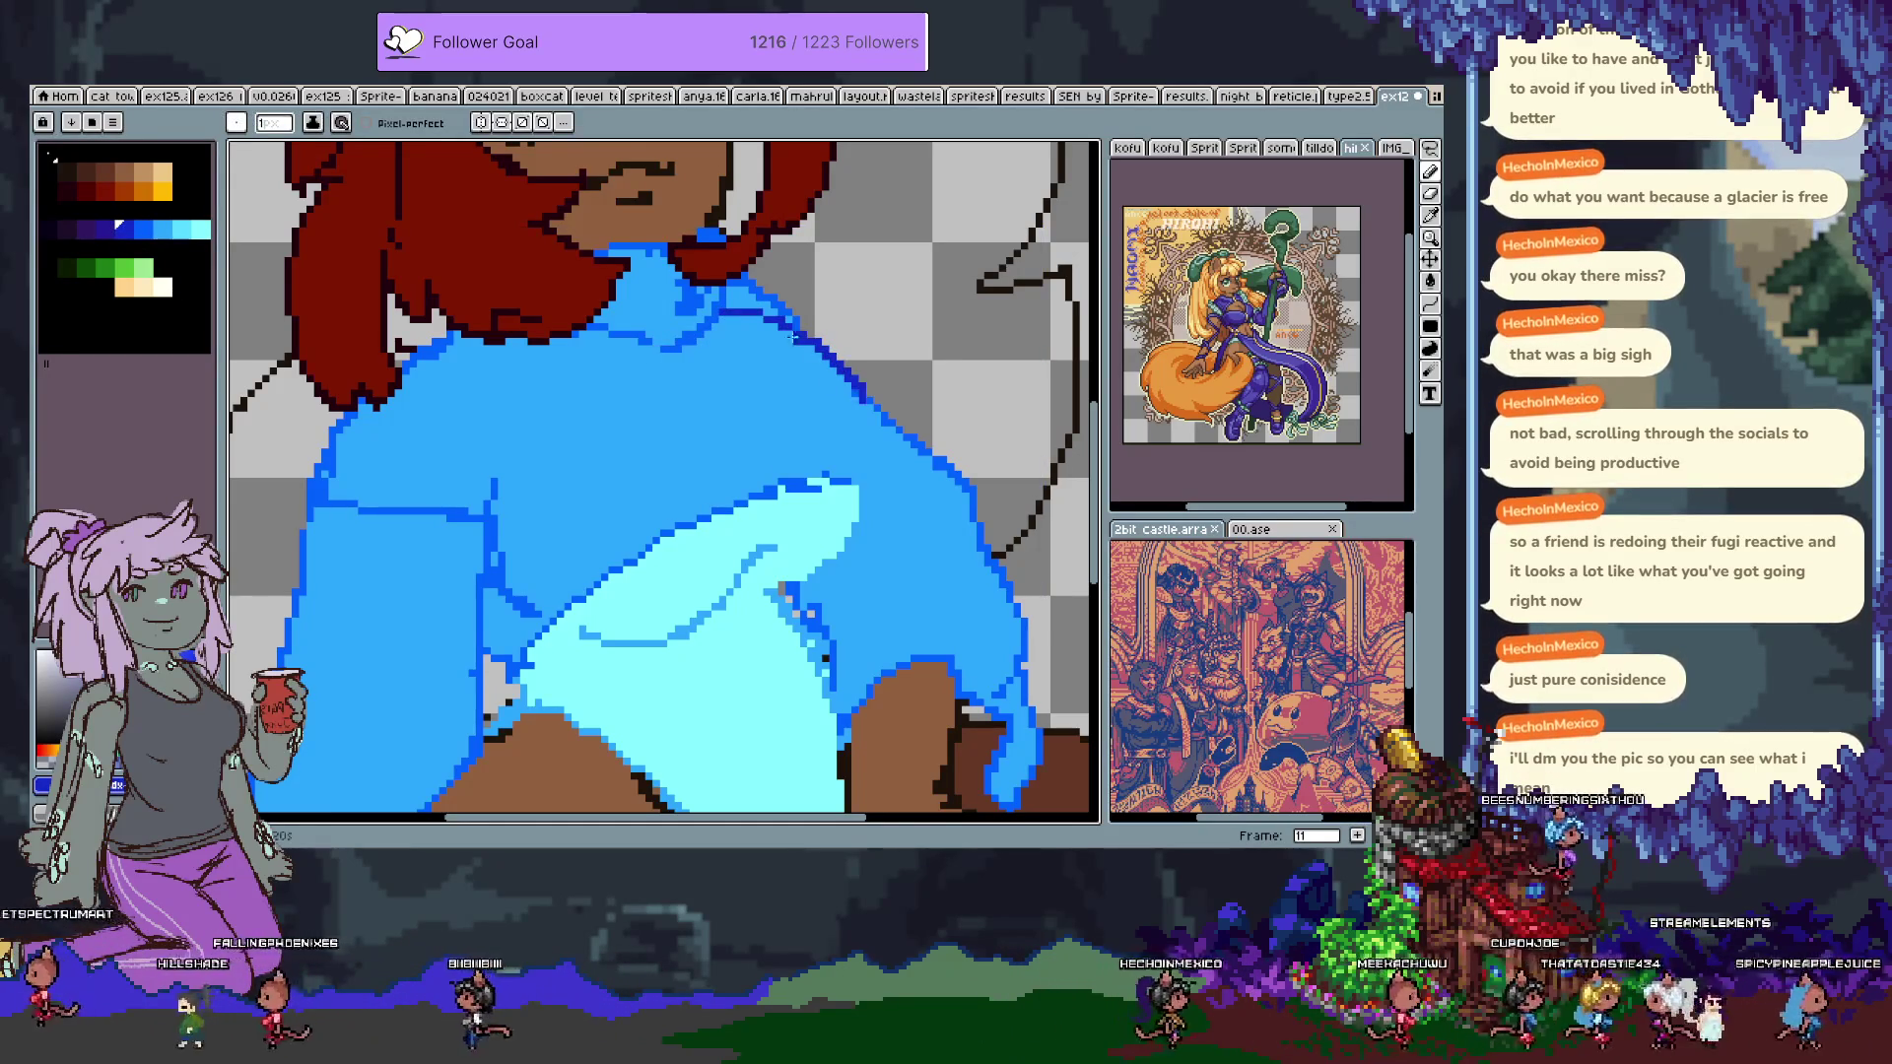
{"action": "left_click_drag", "start_coordinate": [846, 392], "coordinate": [855, 426]}
{"action": "key", "text": "ctrl+z"}
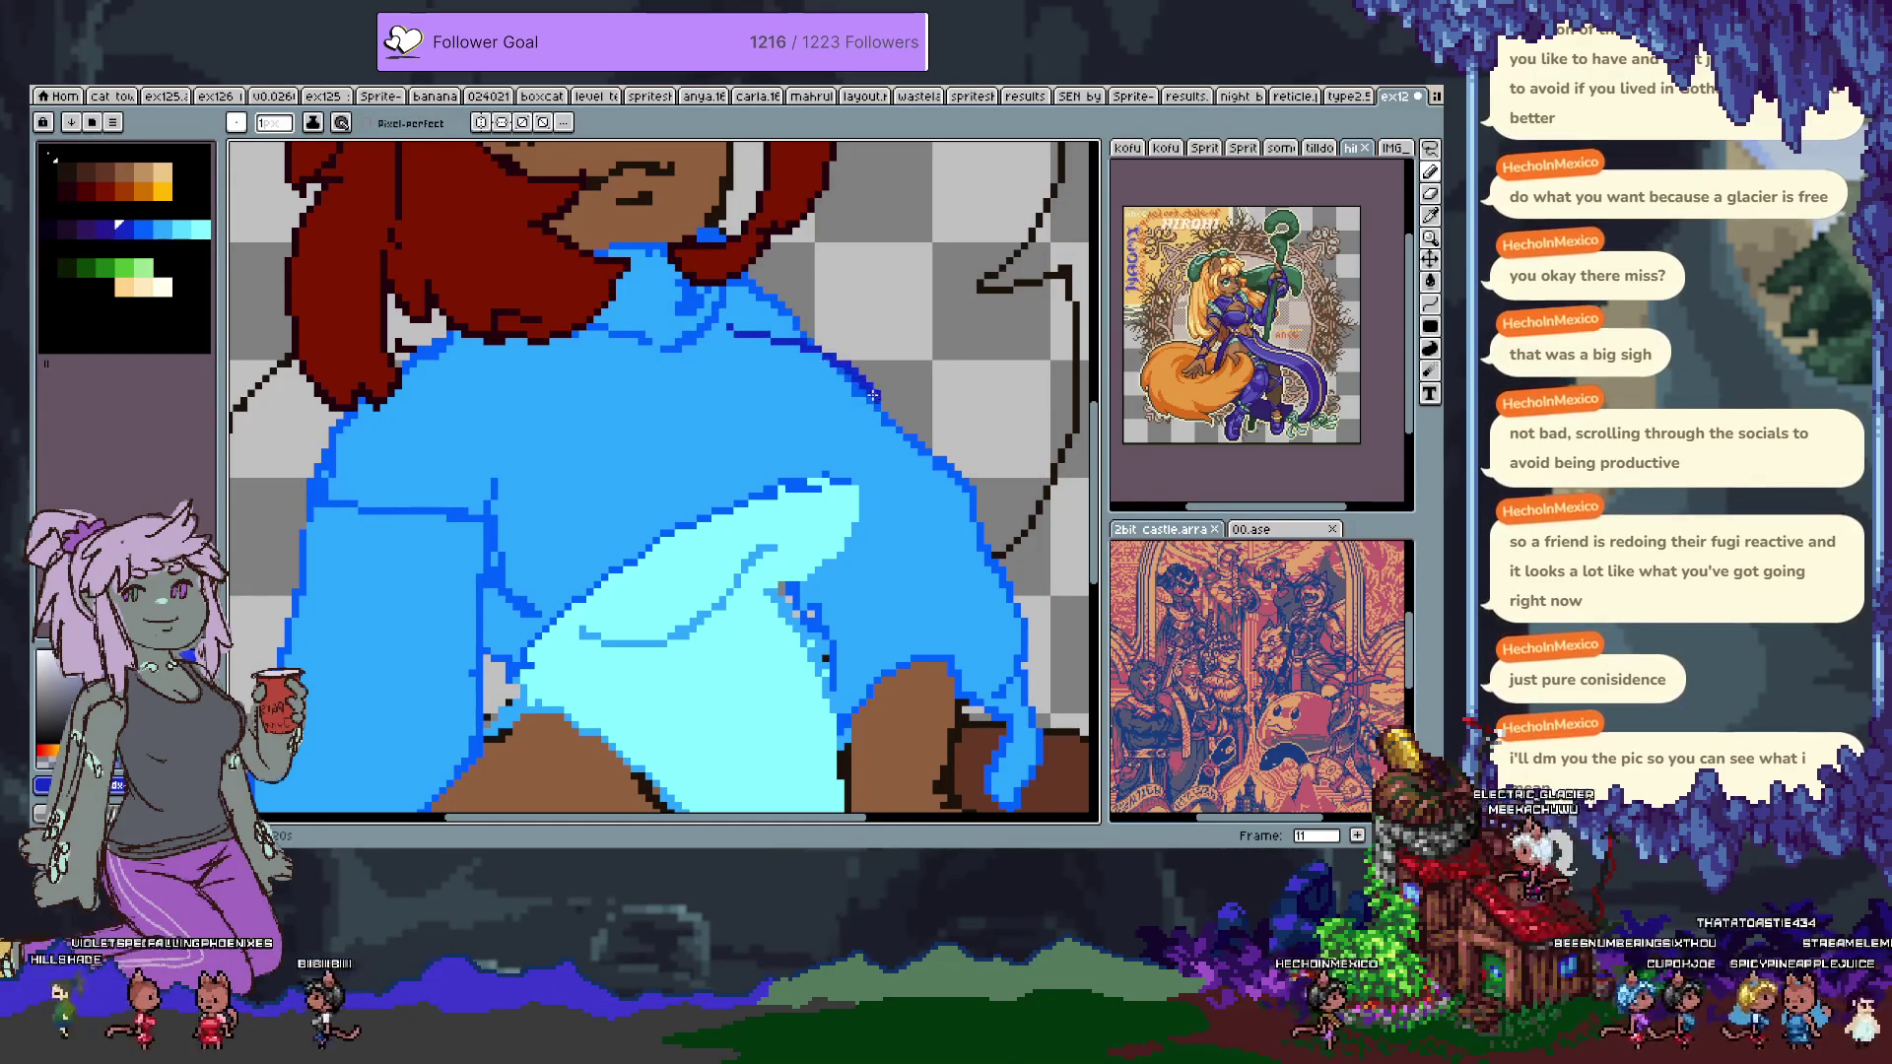
{"action": "key", "text": "ctrl+z"}
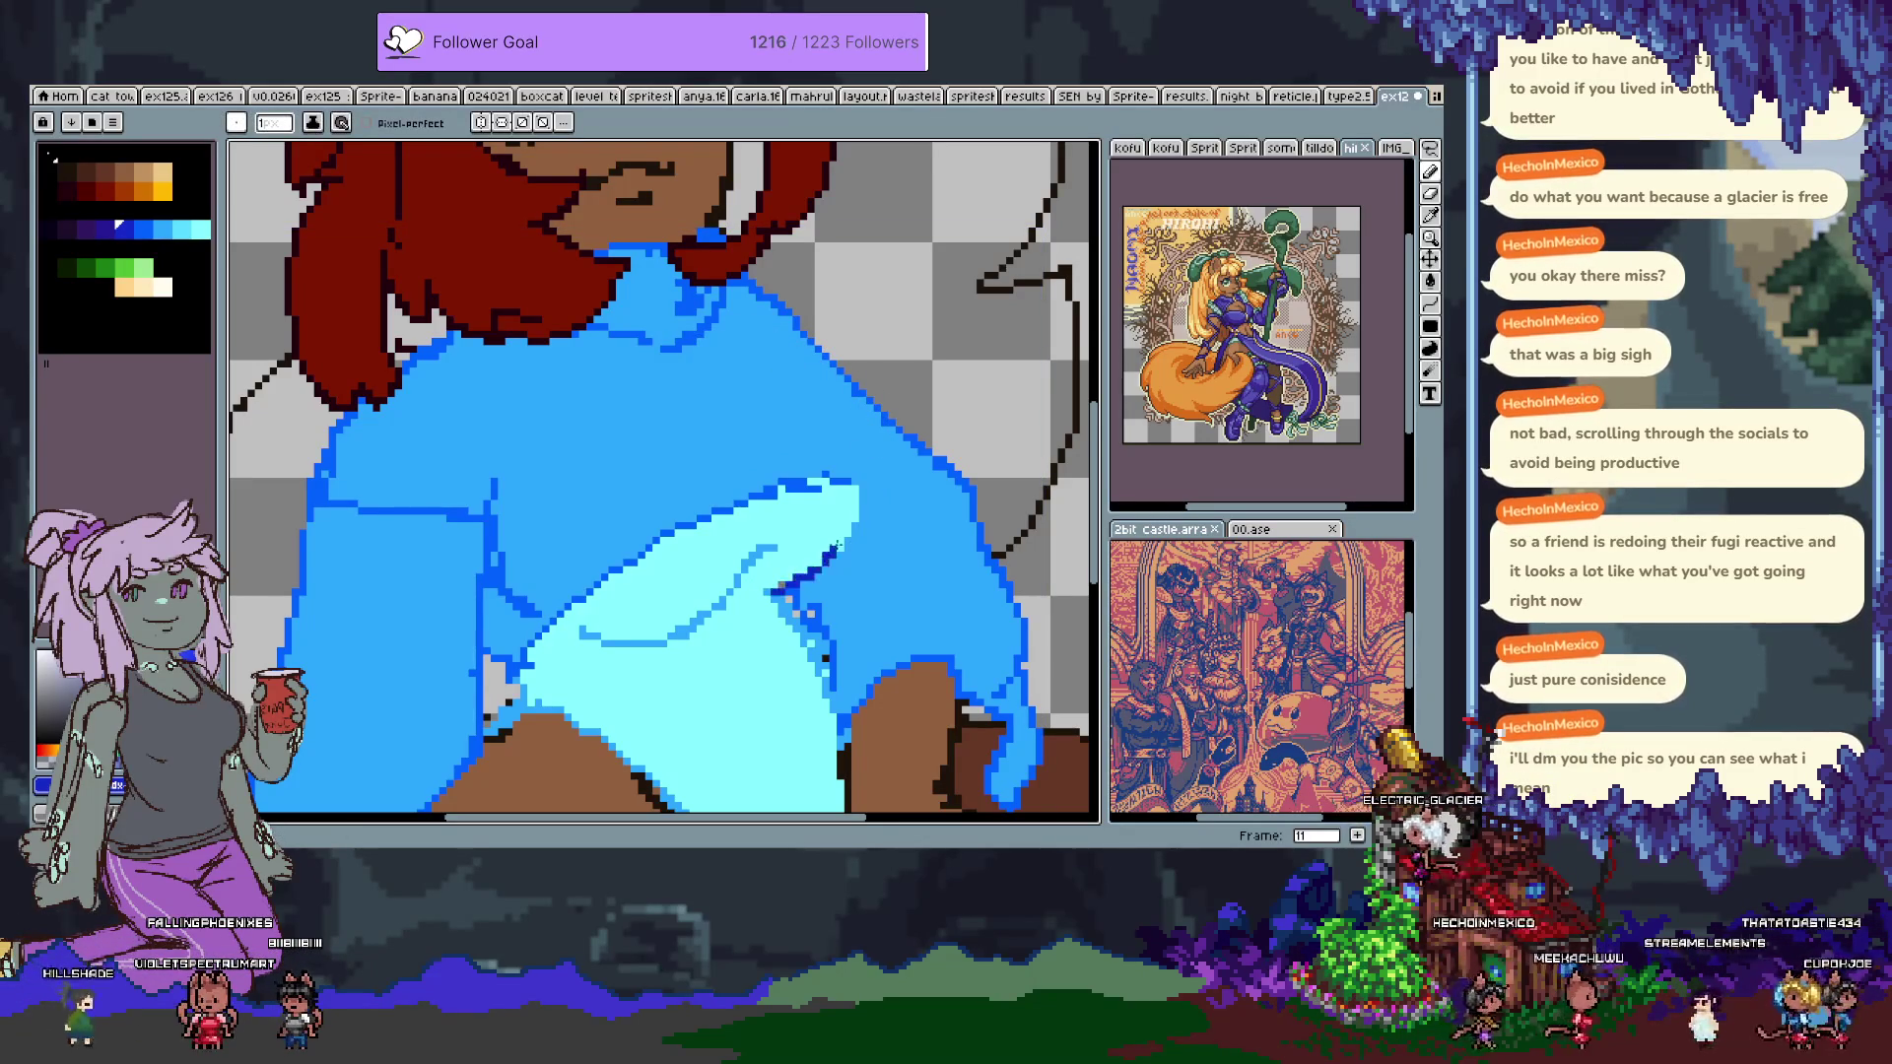
{"action": "key", "text": "ctrl+z"}
{"action": "left_click_drag", "start_coordinate": [859, 392], "coordinate": [850, 540]}
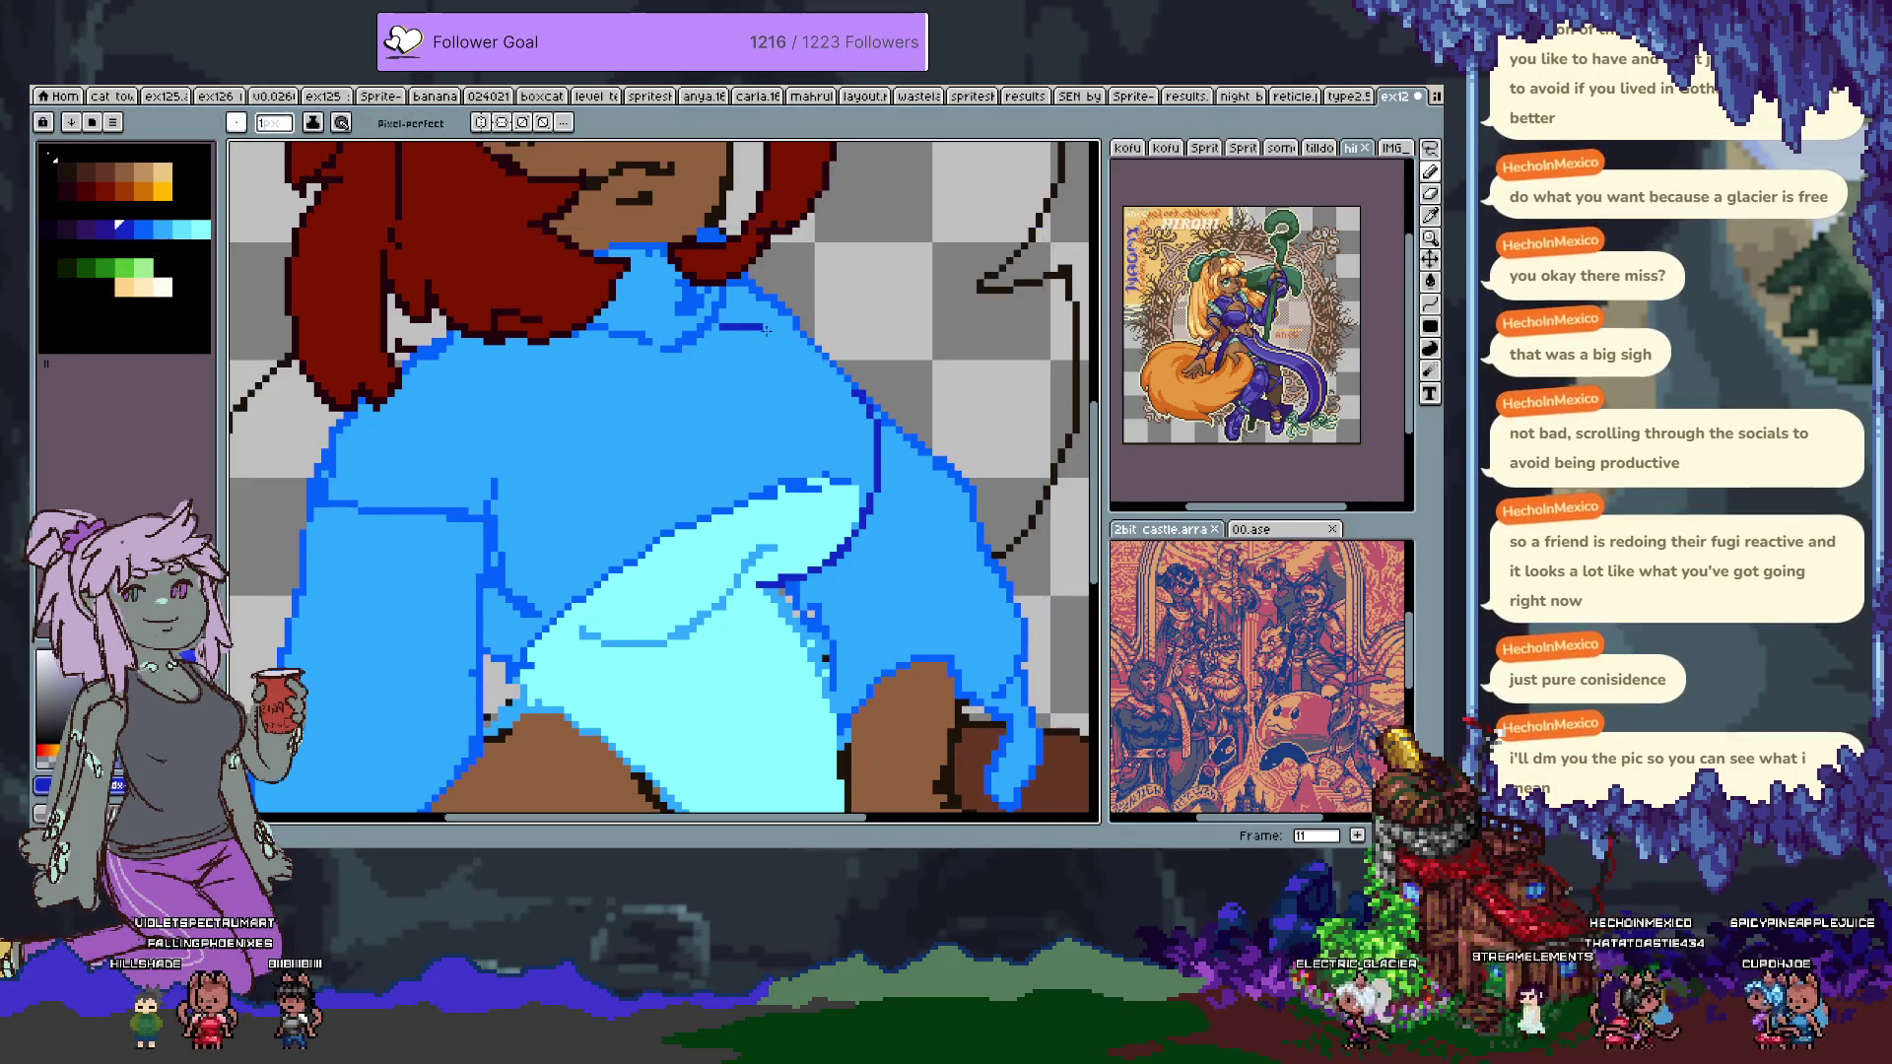
{"action": "key", "text": "ctrl+z"}
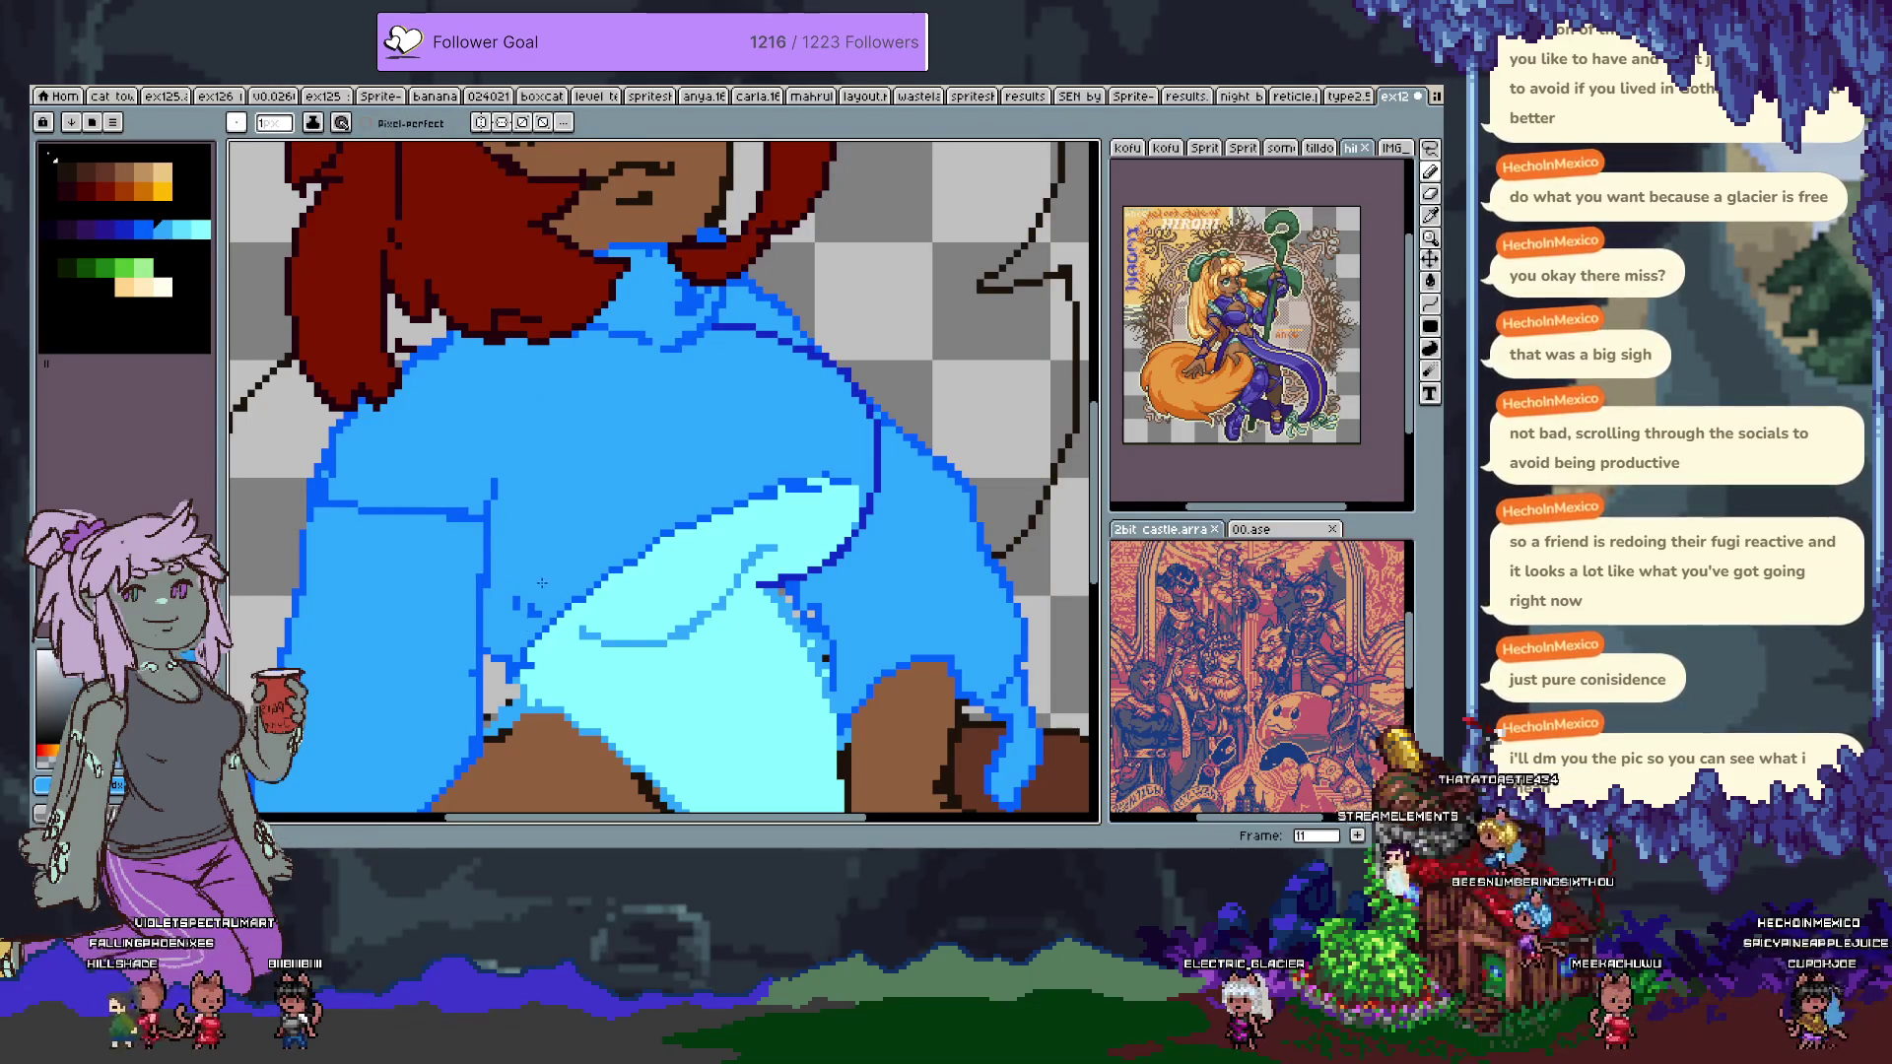
Eyedrop the jacket's dark blue and redraw the line under the shirt fold.
{"action": "key", "text": "i"}
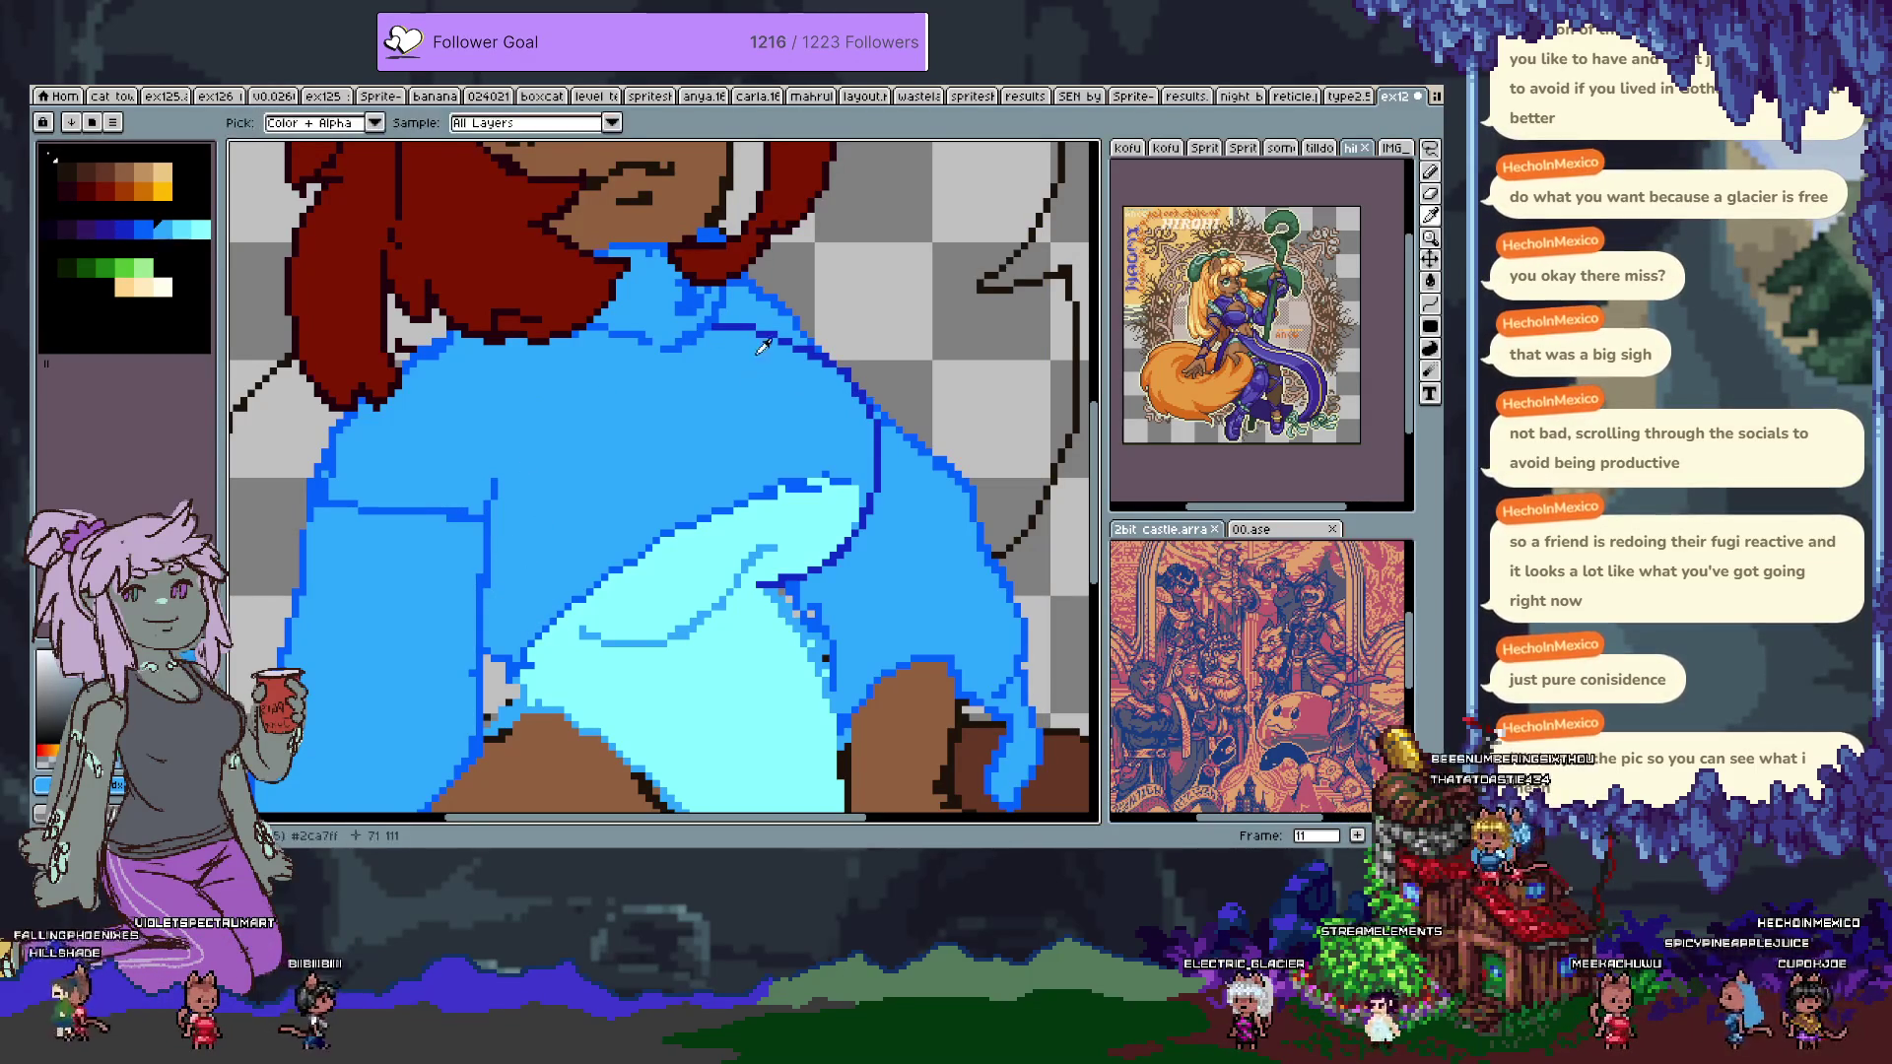
{"action": "left_click", "coordinate": [792, 333]}
{"action": "key", "text": "b"}
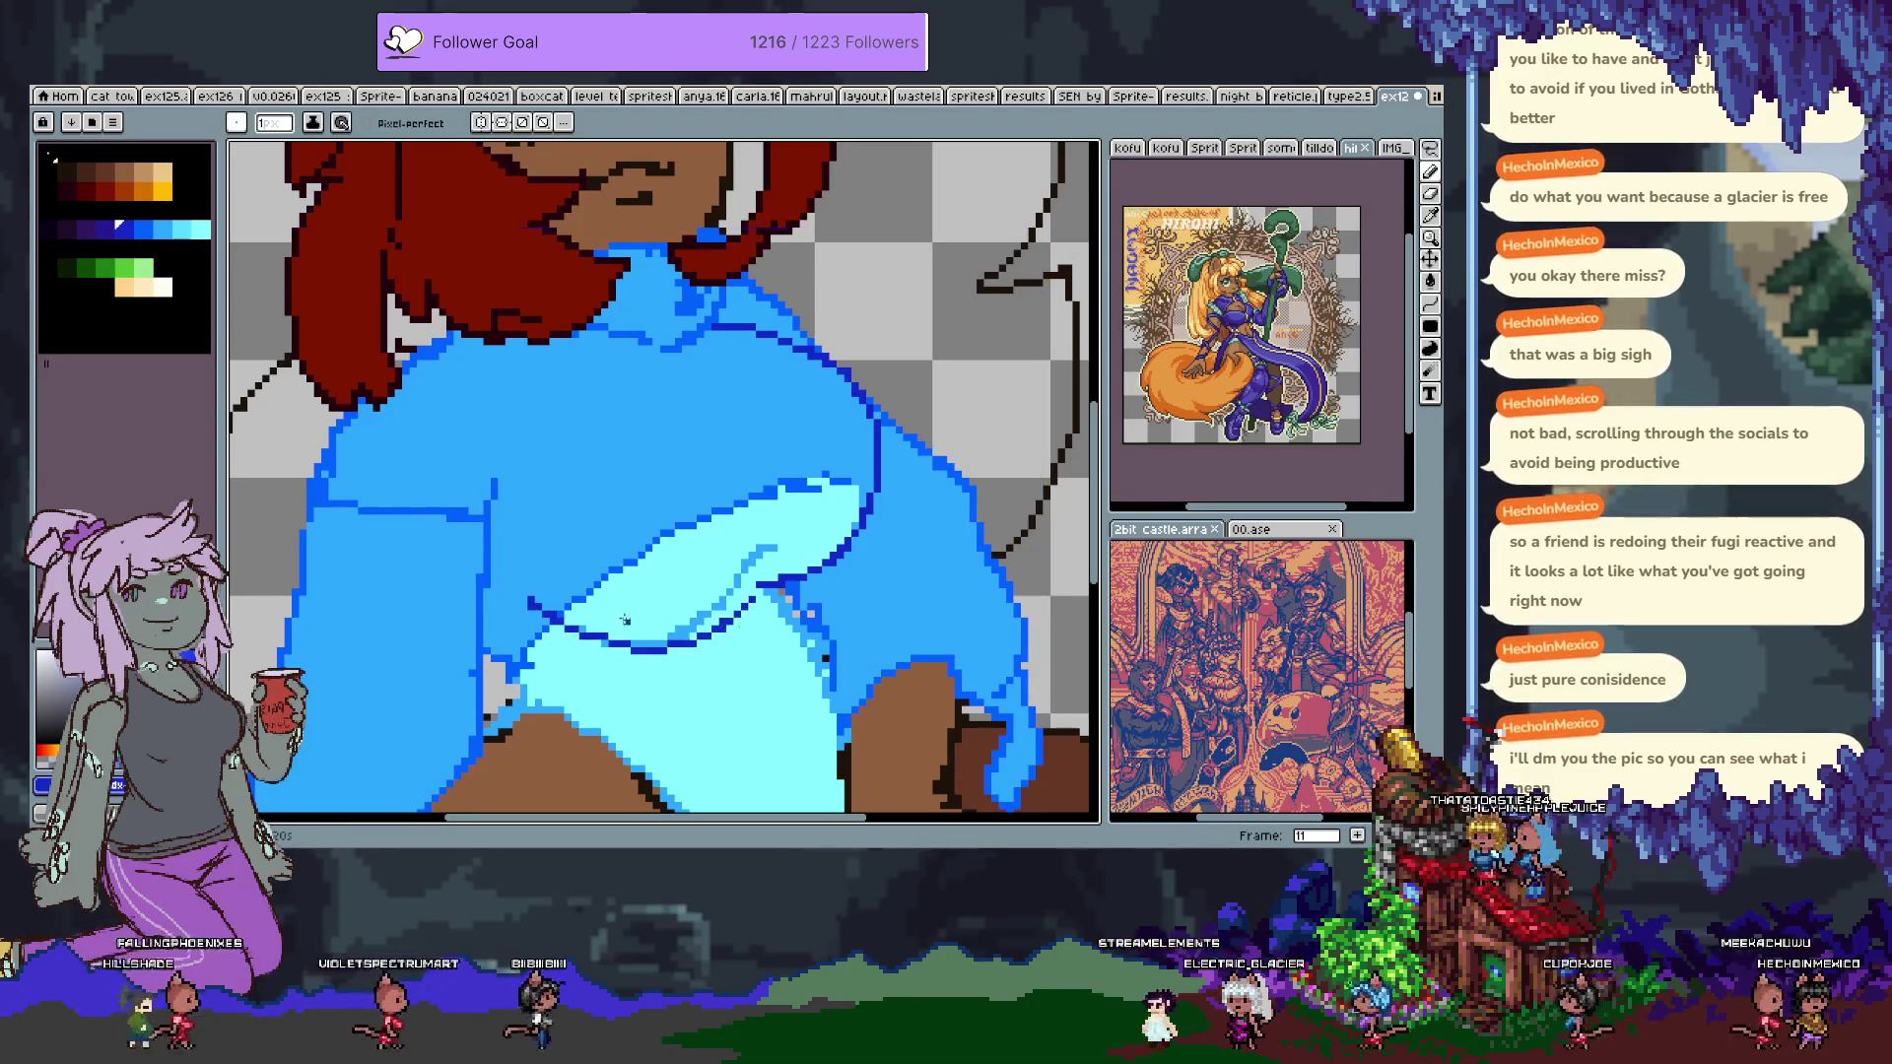
{"action": "key", "text": "ctrl+z"}
{"action": "left_click_drag", "start_coordinate": [532, 591], "coordinate": [656, 630]}
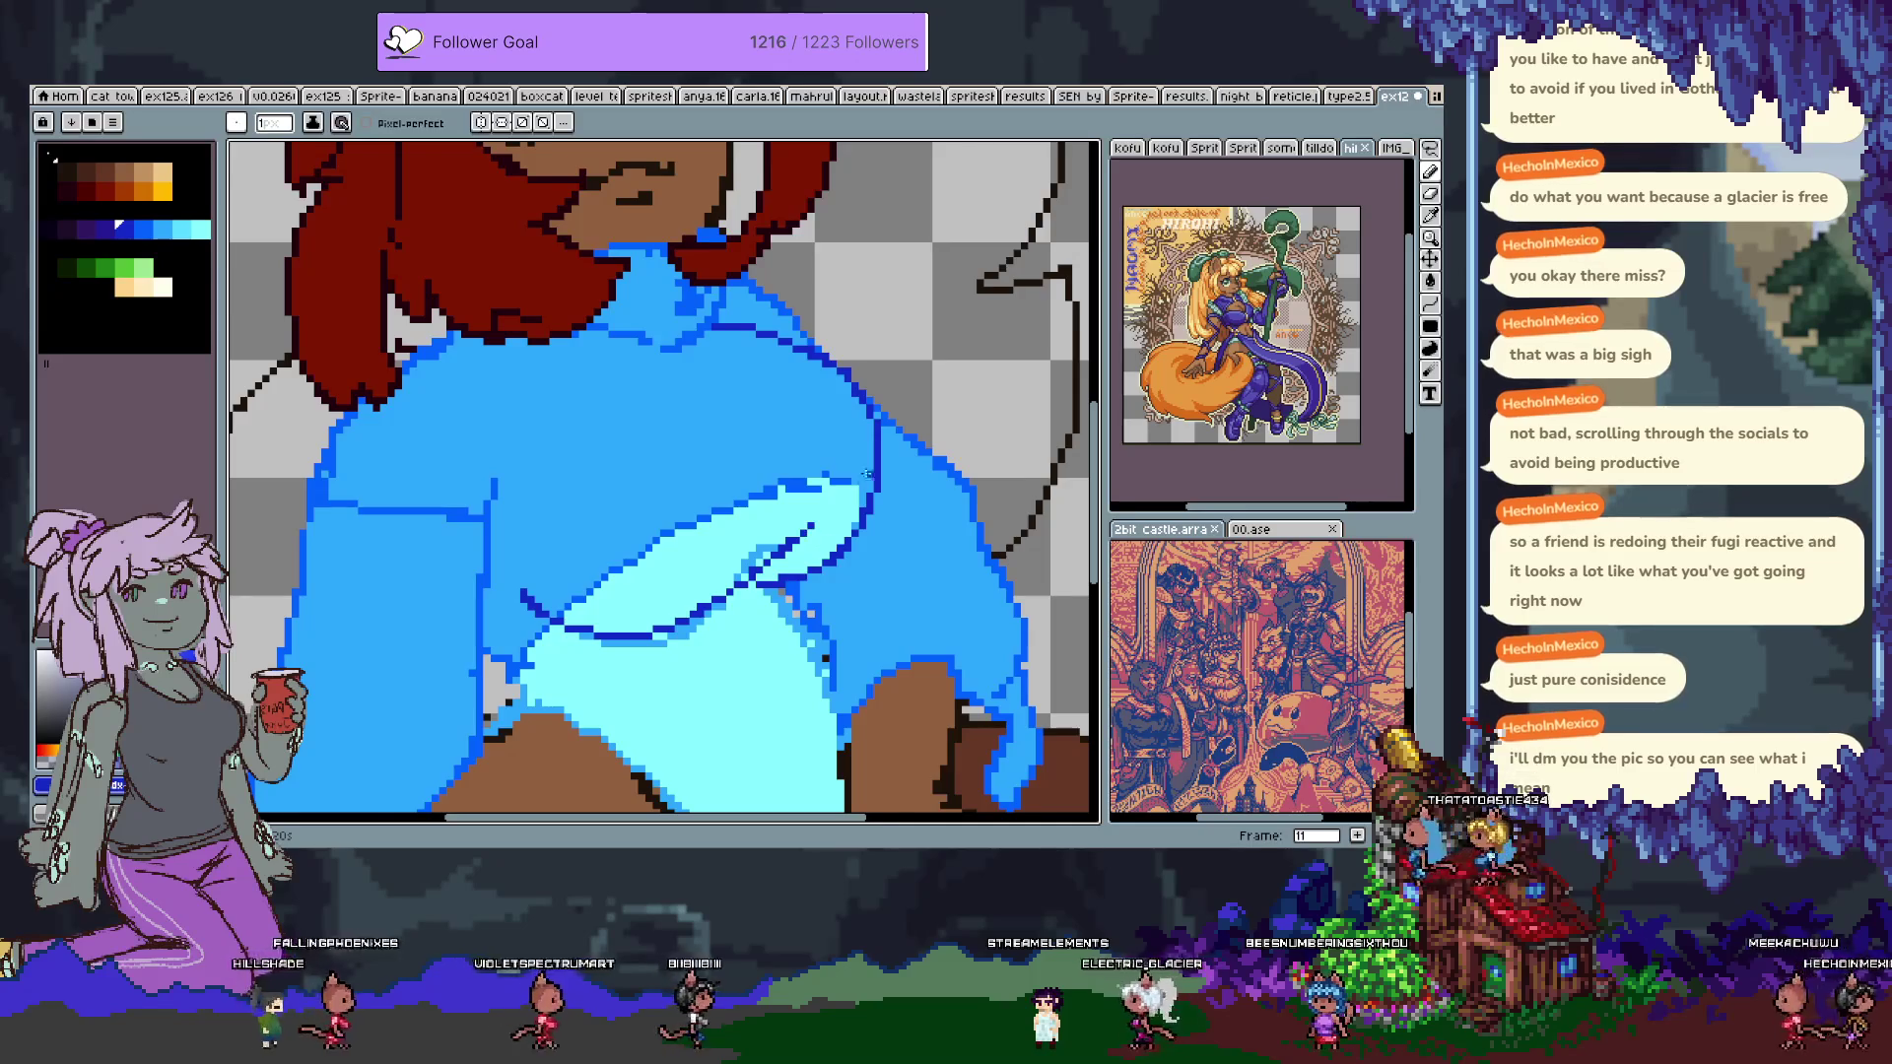
{"action": "left_click_drag", "start_coordinate": [851, 447], "coordinate": [741, 658]}
{"action": "scroll", "coordinate": [694, 655], "scroll_direction": "down", "scroll_amount": 3}
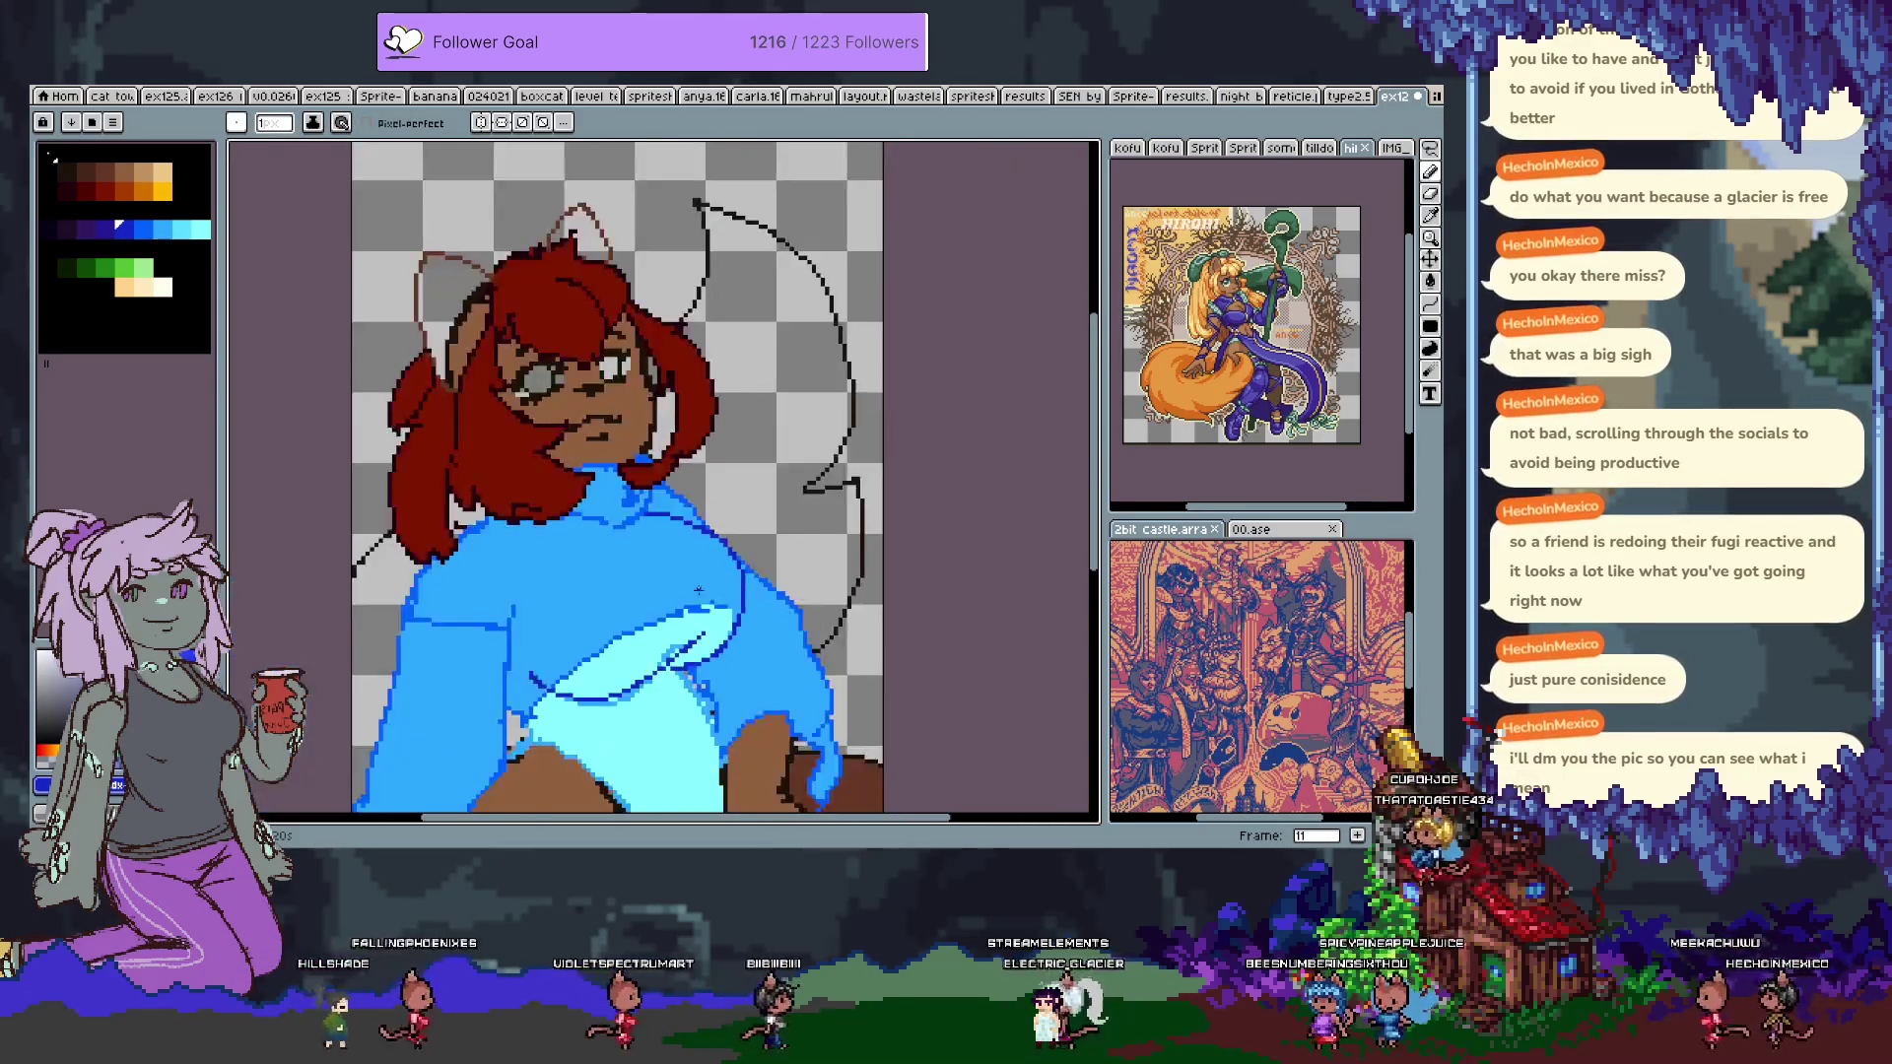
Undo the last jacket stroke, move to frame 12, and outline the shoulder's right side in blue.
{"action": "scroll", "coordinate": [695, 656], "scroll_direction": "up", "scroll_amount": 1}
{"action": "scroll", "coordinate": [608, 538], "scroll_direction": "up", "scroll_amount": 1}
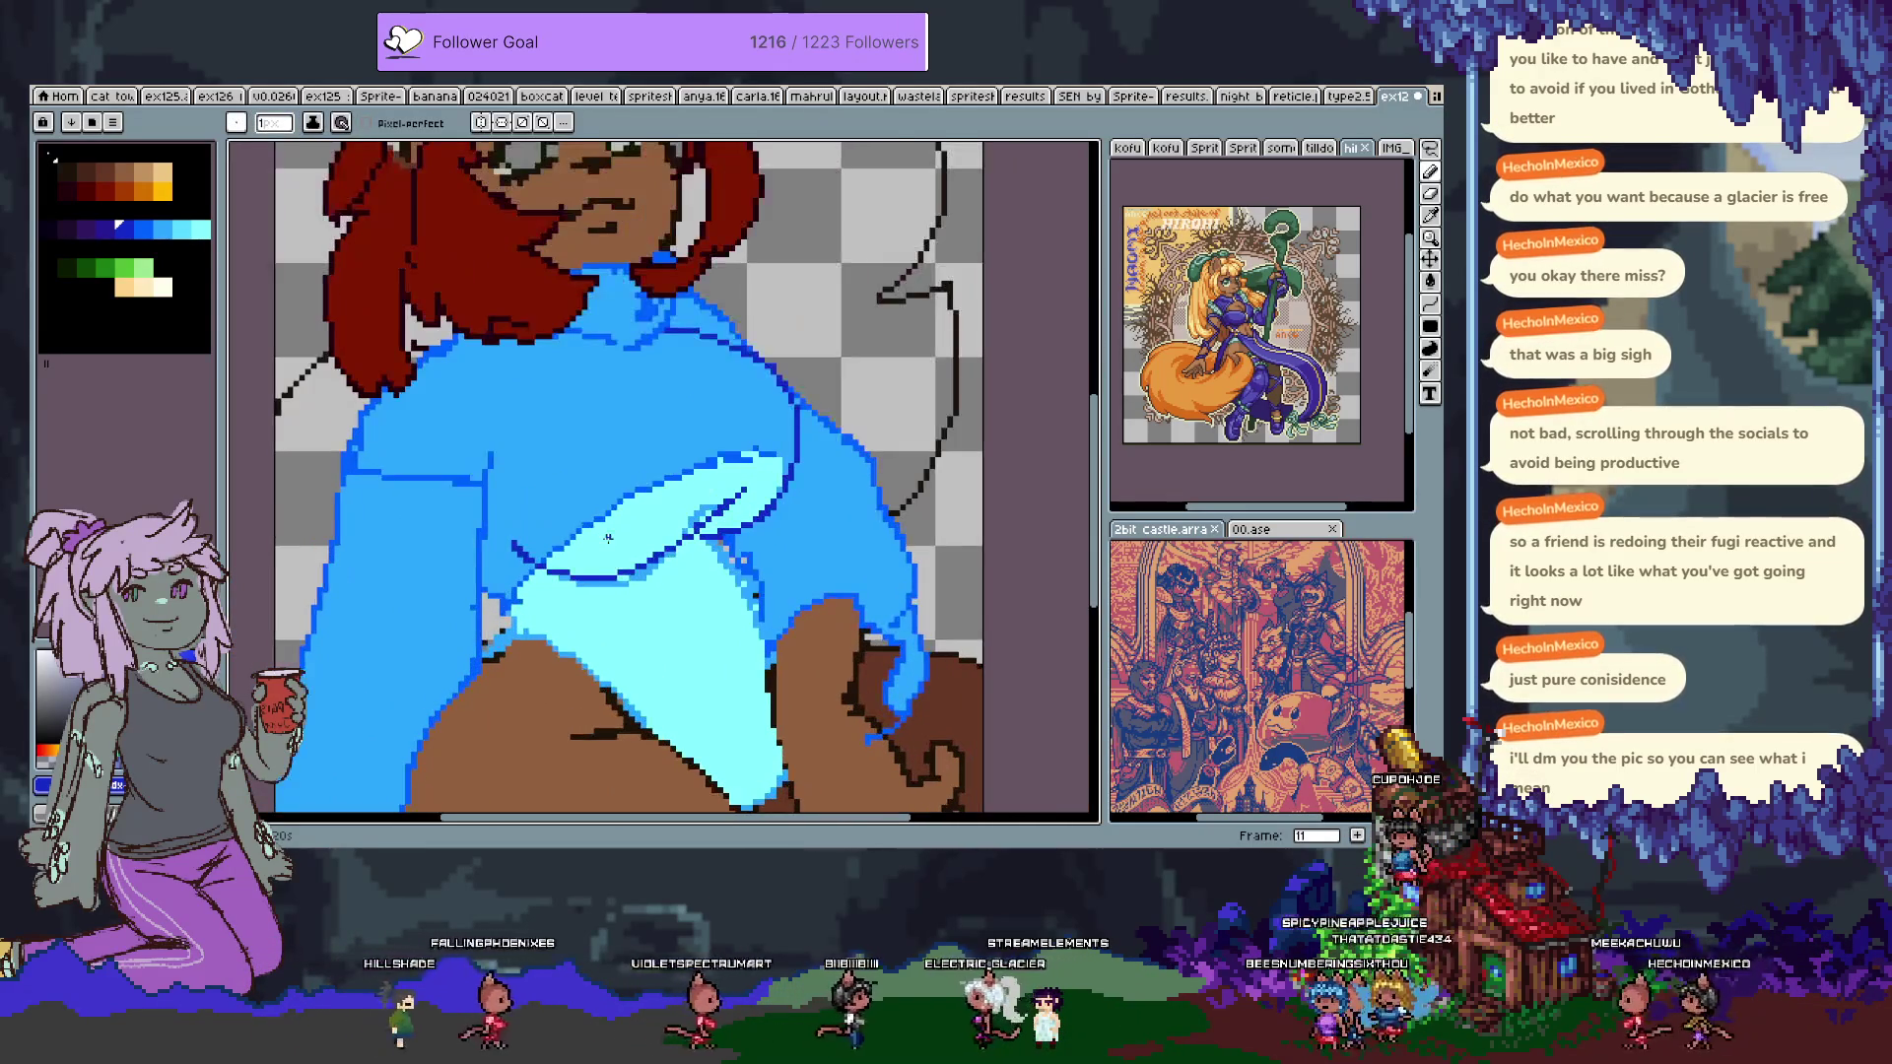
{"action": "key", "text": "ctrl+z"}
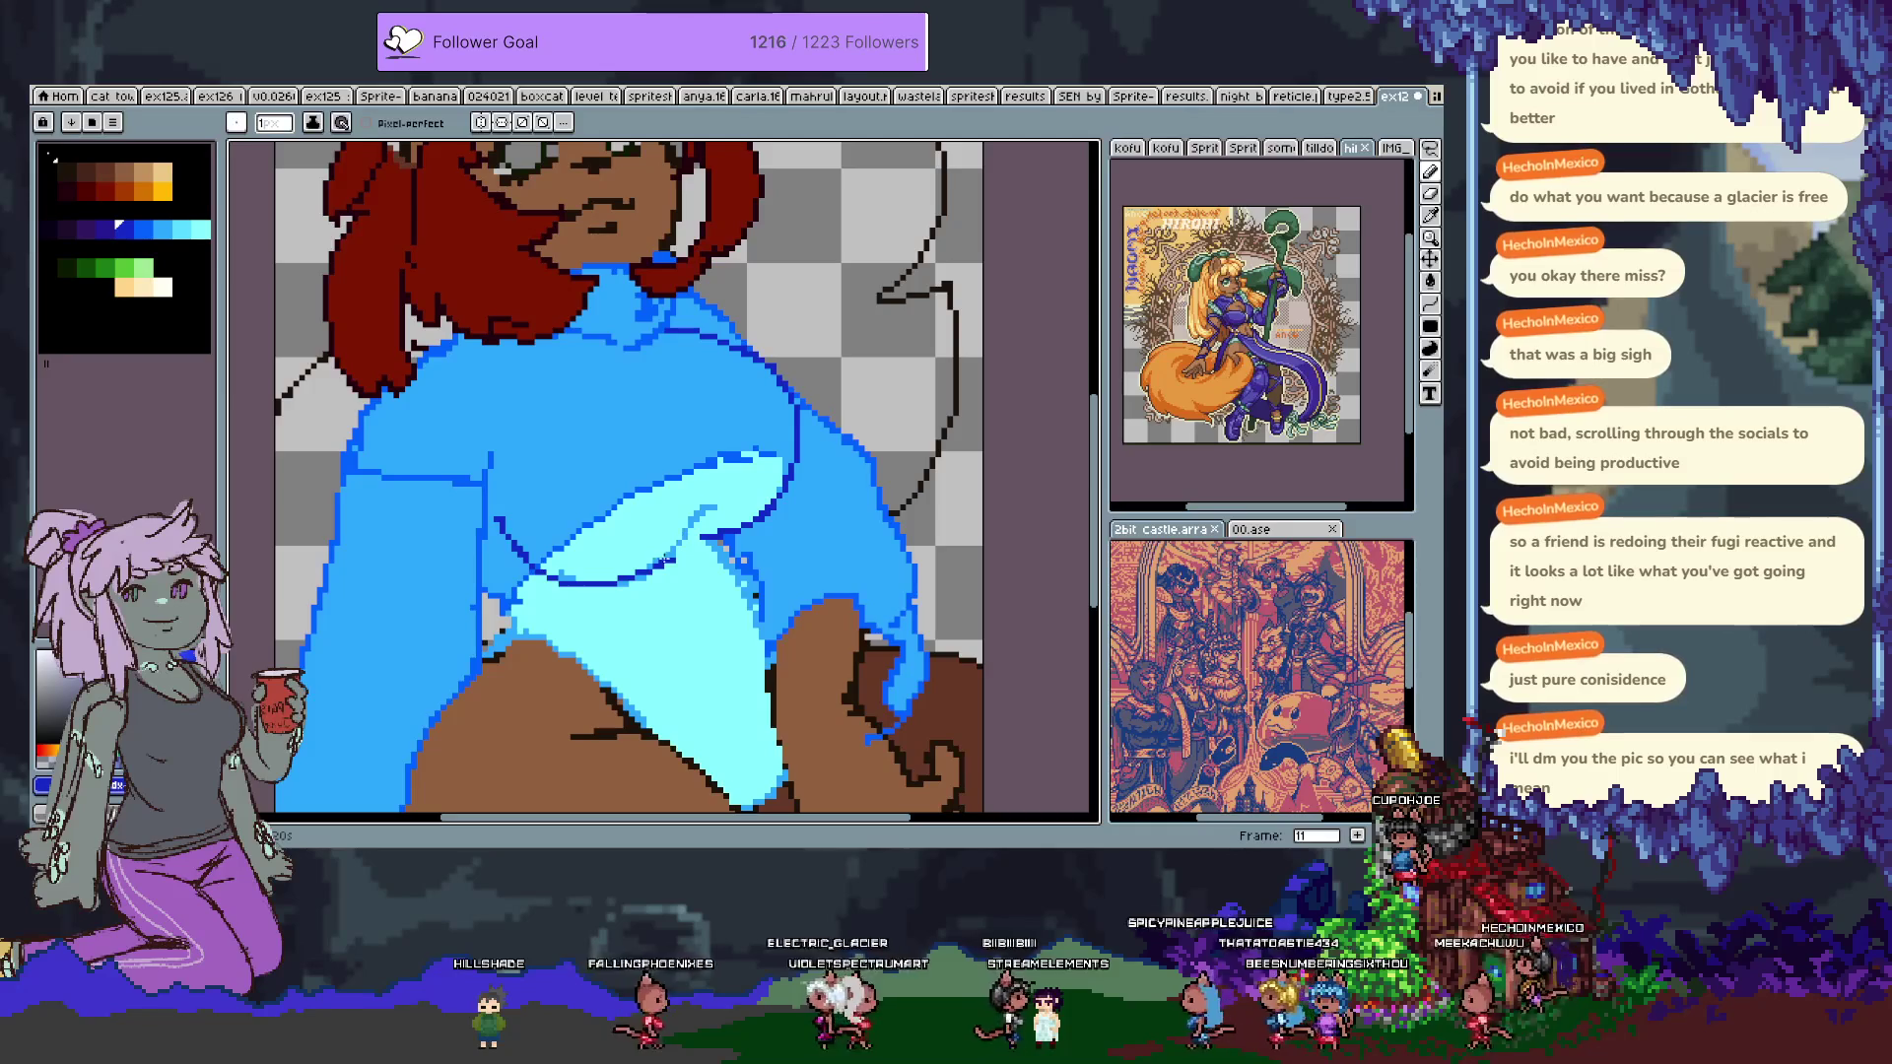
{"action": "left_click_drag", "start_coordinate": [670, 419], "coordinate": [668, 453]}
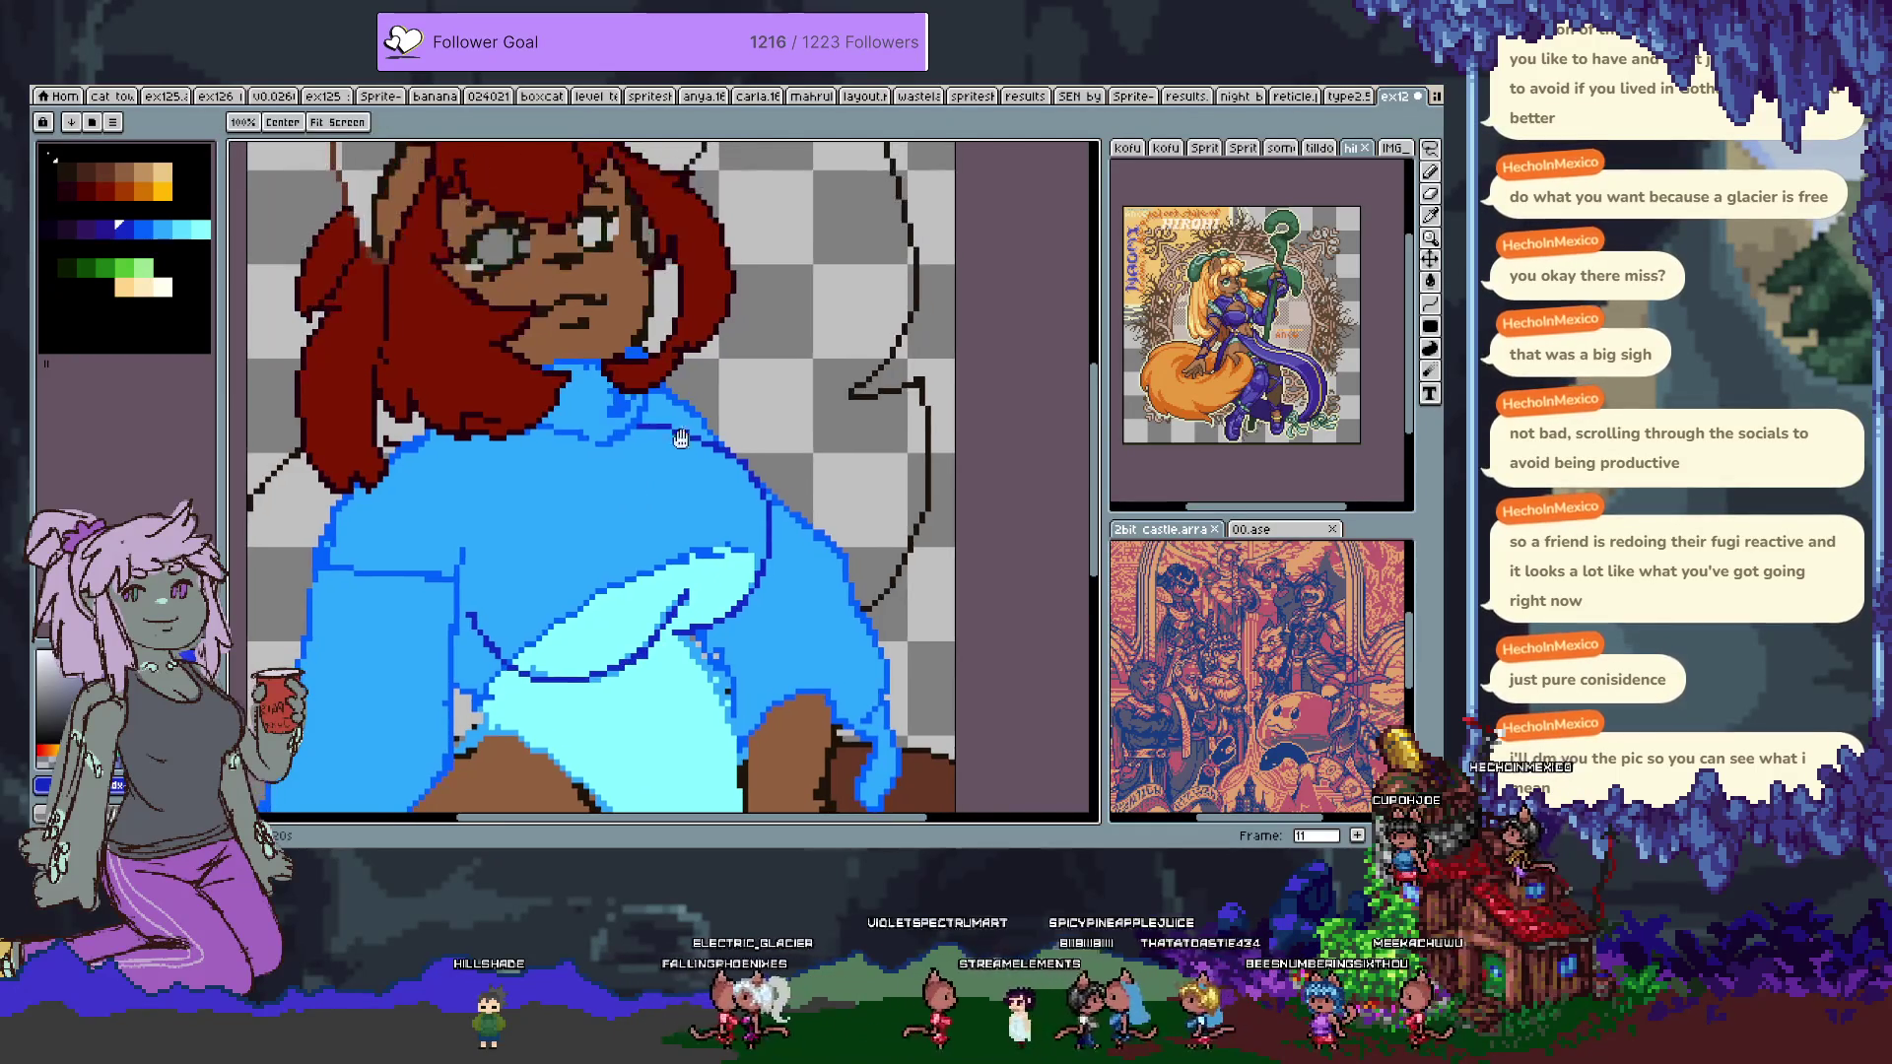
{"action": "key", "text": "Tab"}
{"action": "key", "text": "Tab"}
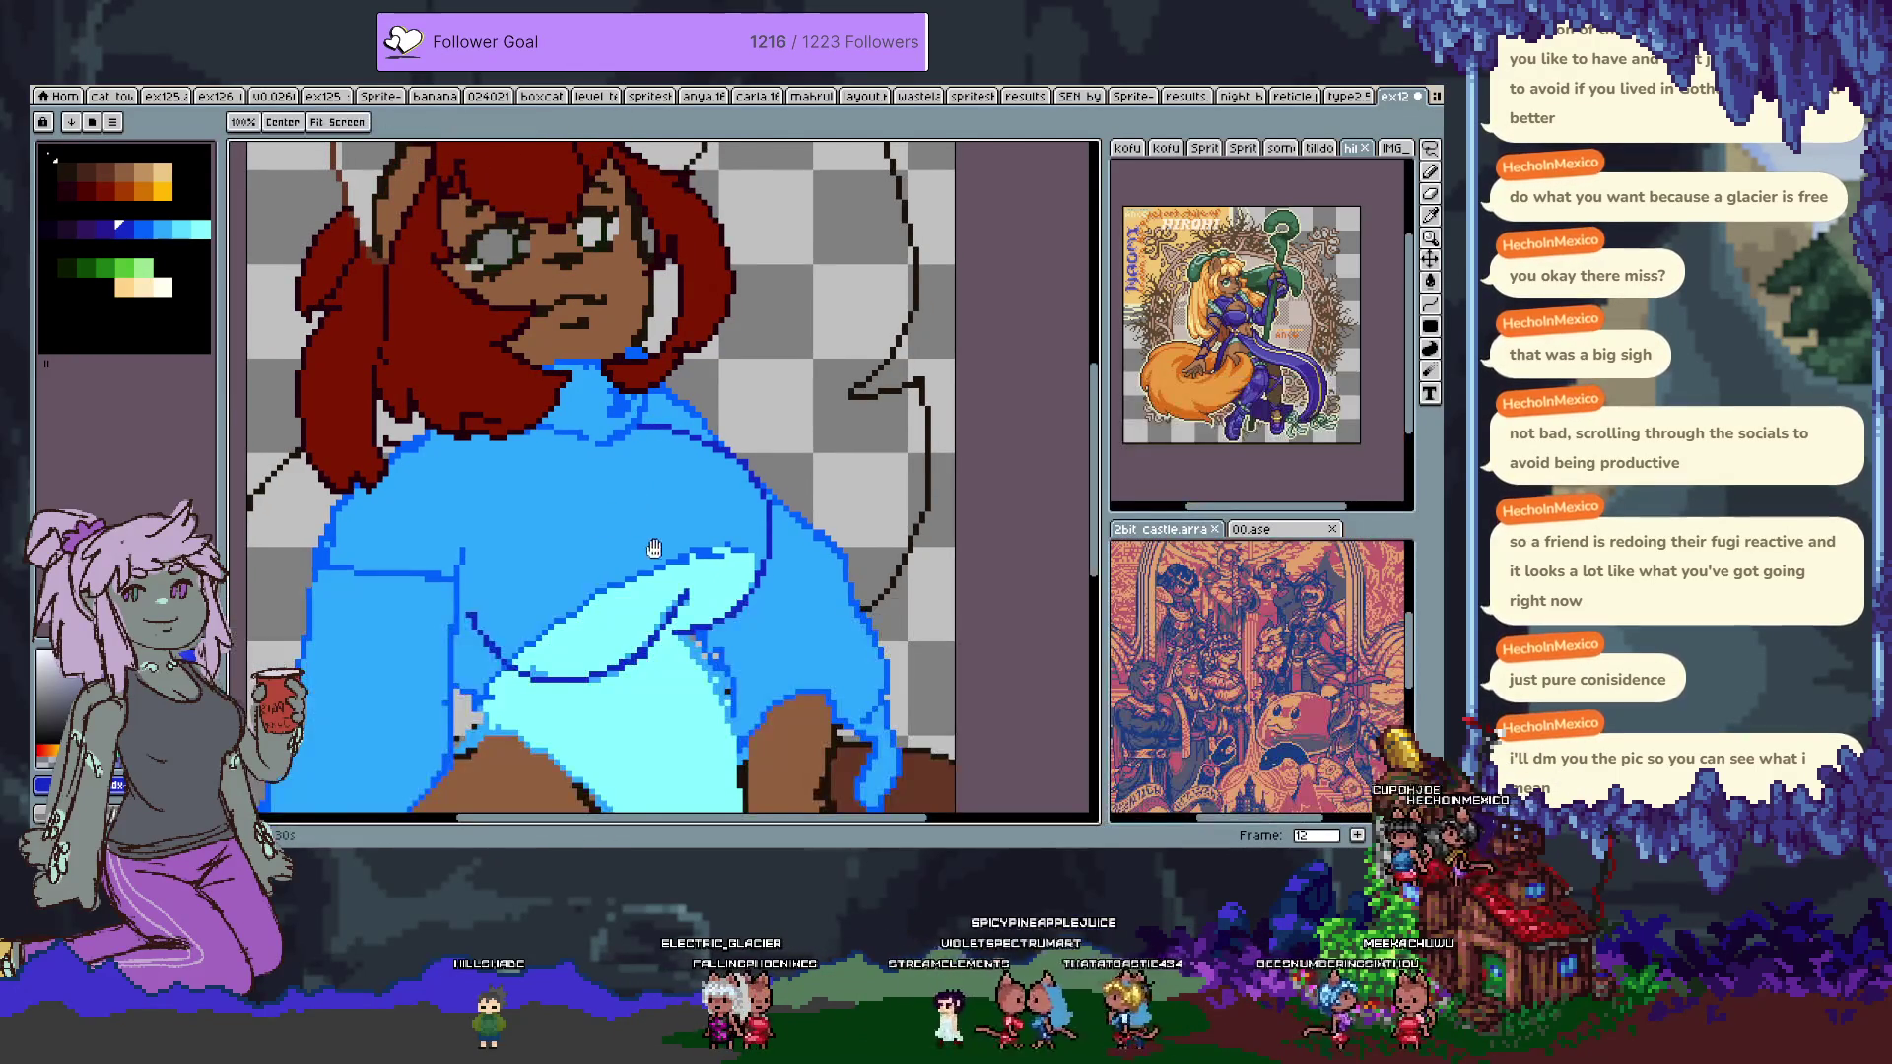
{"action": "key", "text": "period"}
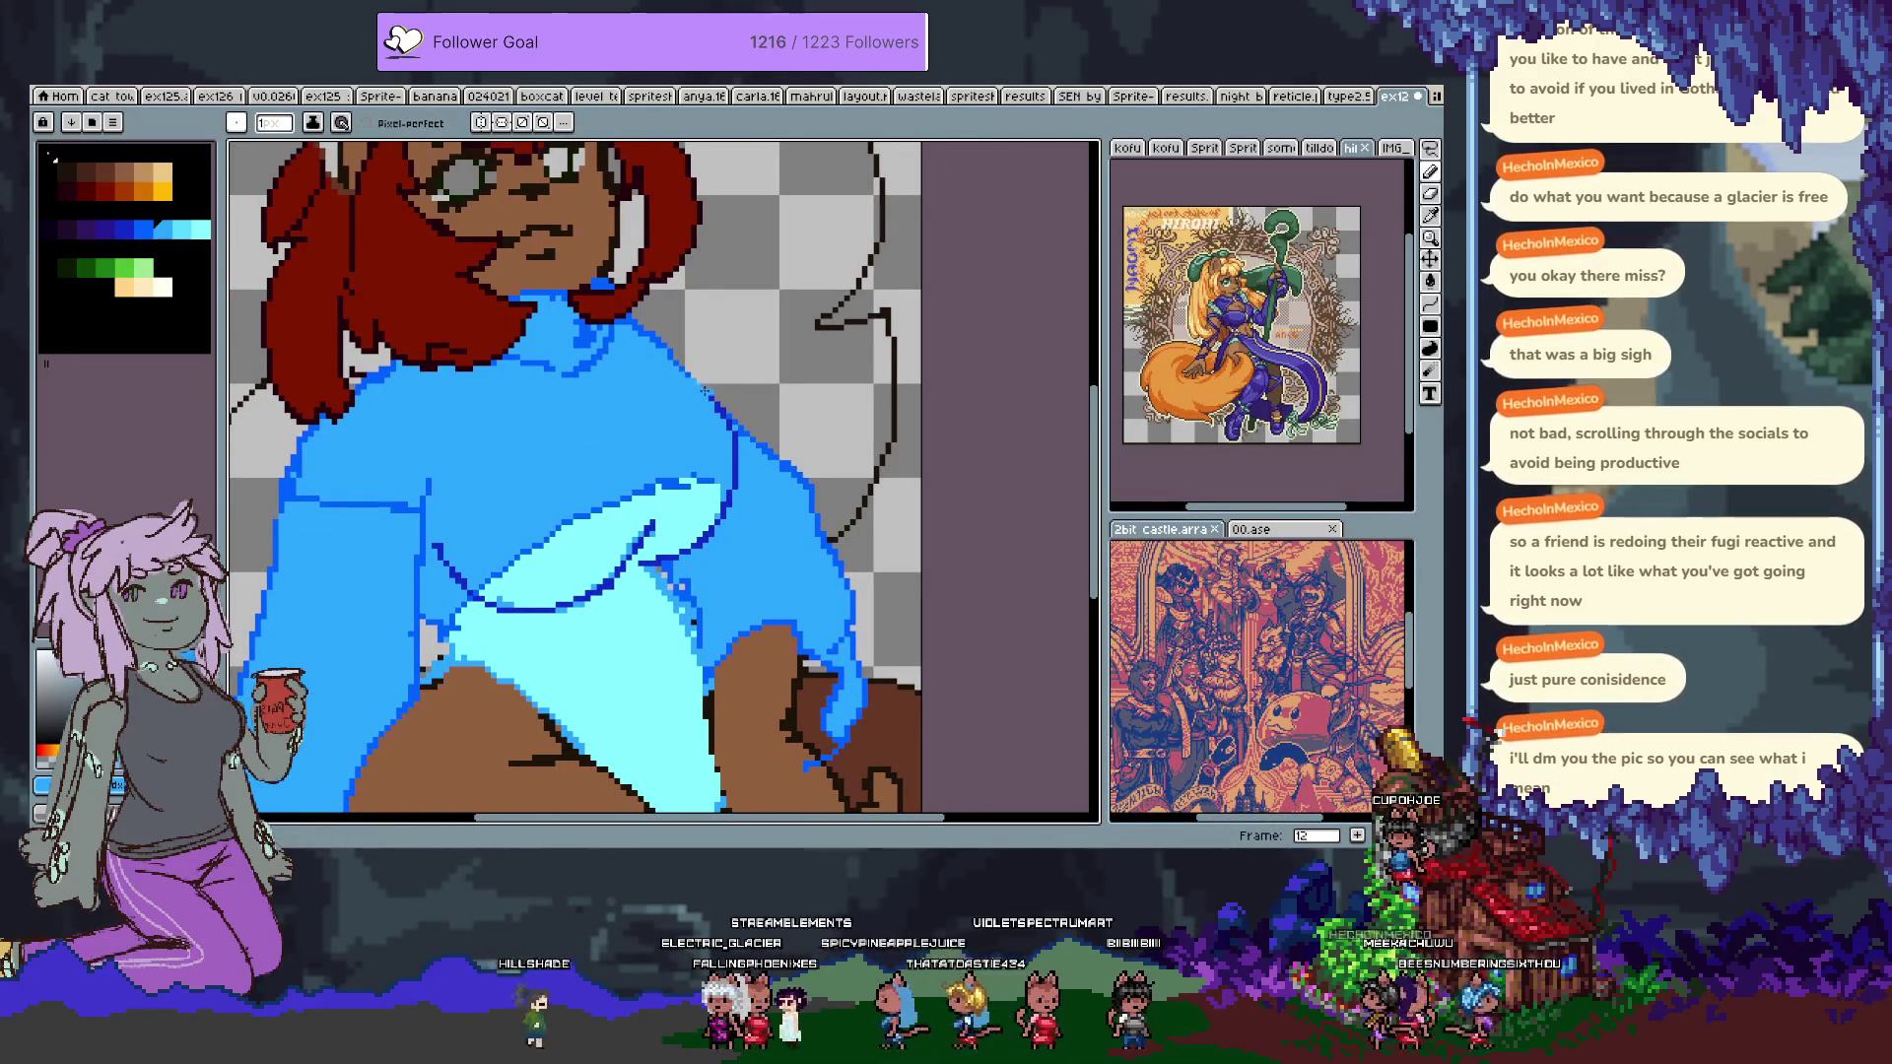
{"action": "left_click", "coordinate": [659, 360], "text": "alt"}
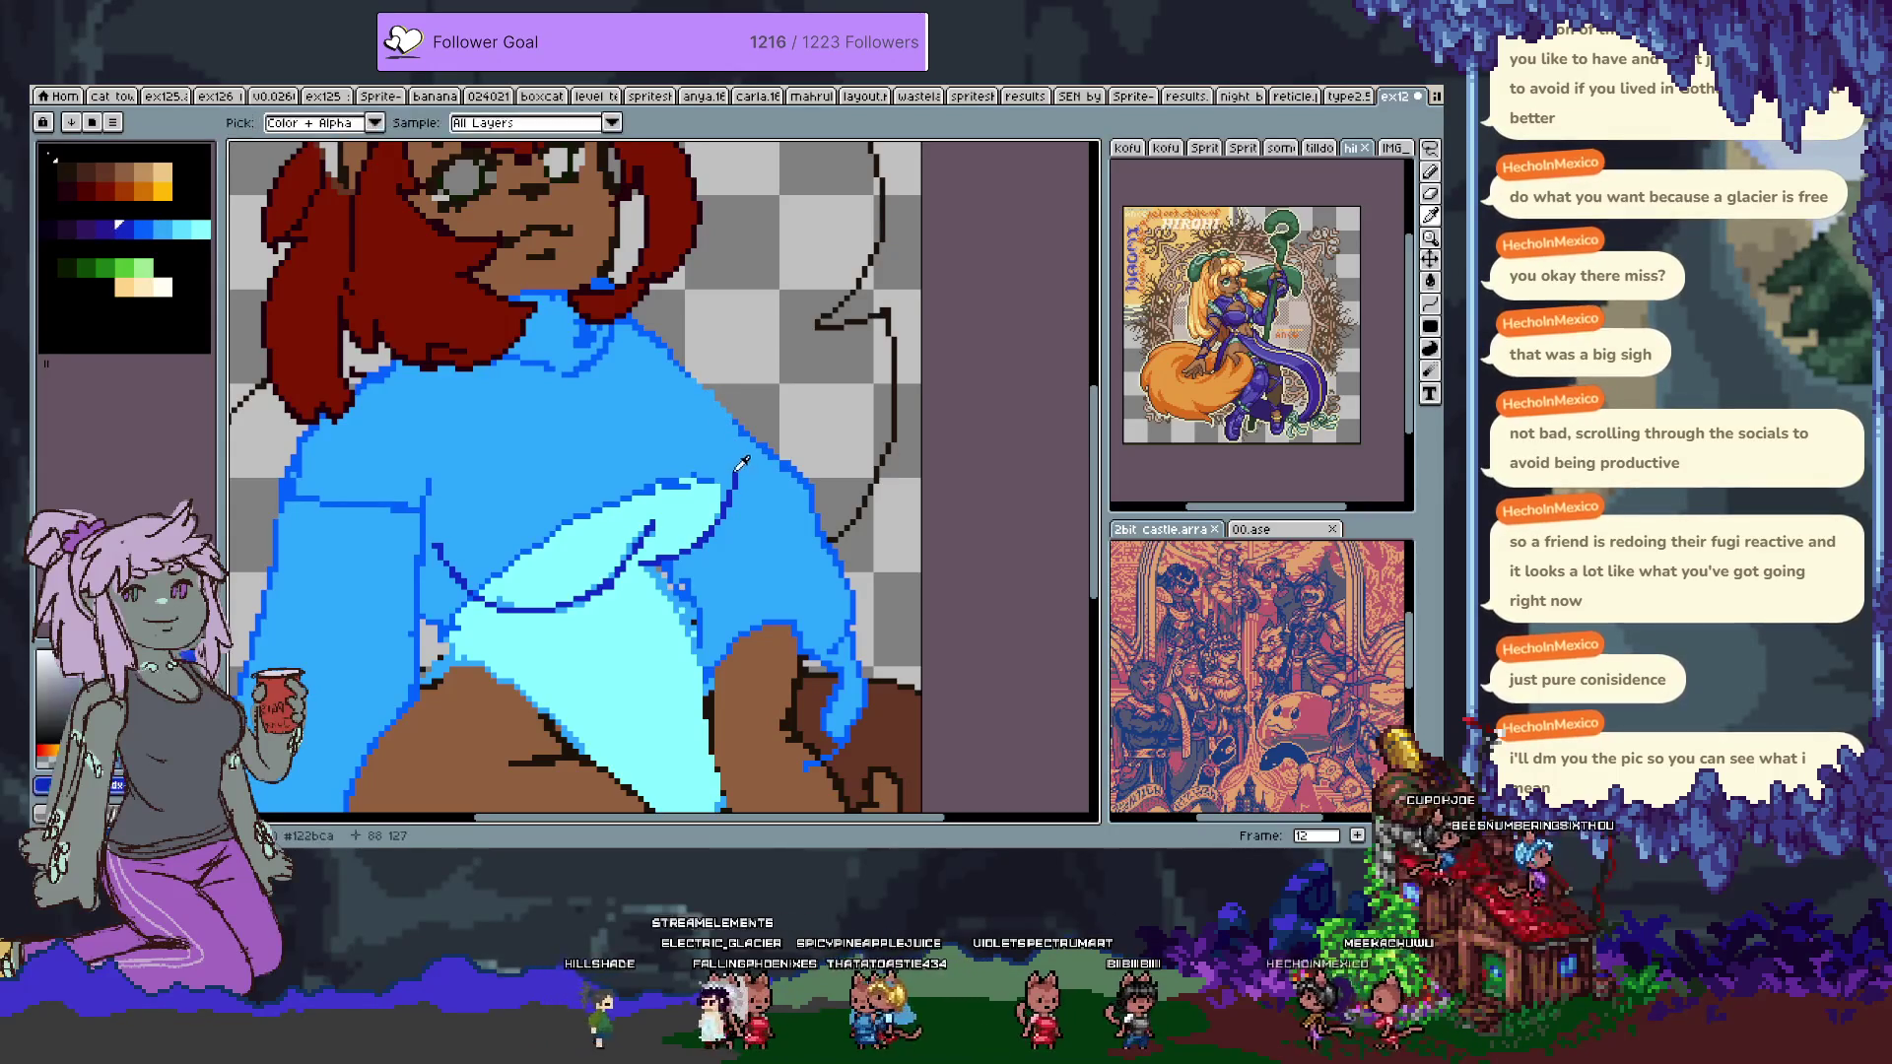
{"action": "mouse_move", "coordinate": [611, 336]}
{"action": "left_mouse_down"}
{"action": "mouse_move", "coordinate": [742, 384]}
{"action": "mouse_move", "coordinate": [735, 490]}
{"action": "left_mouse_up"}
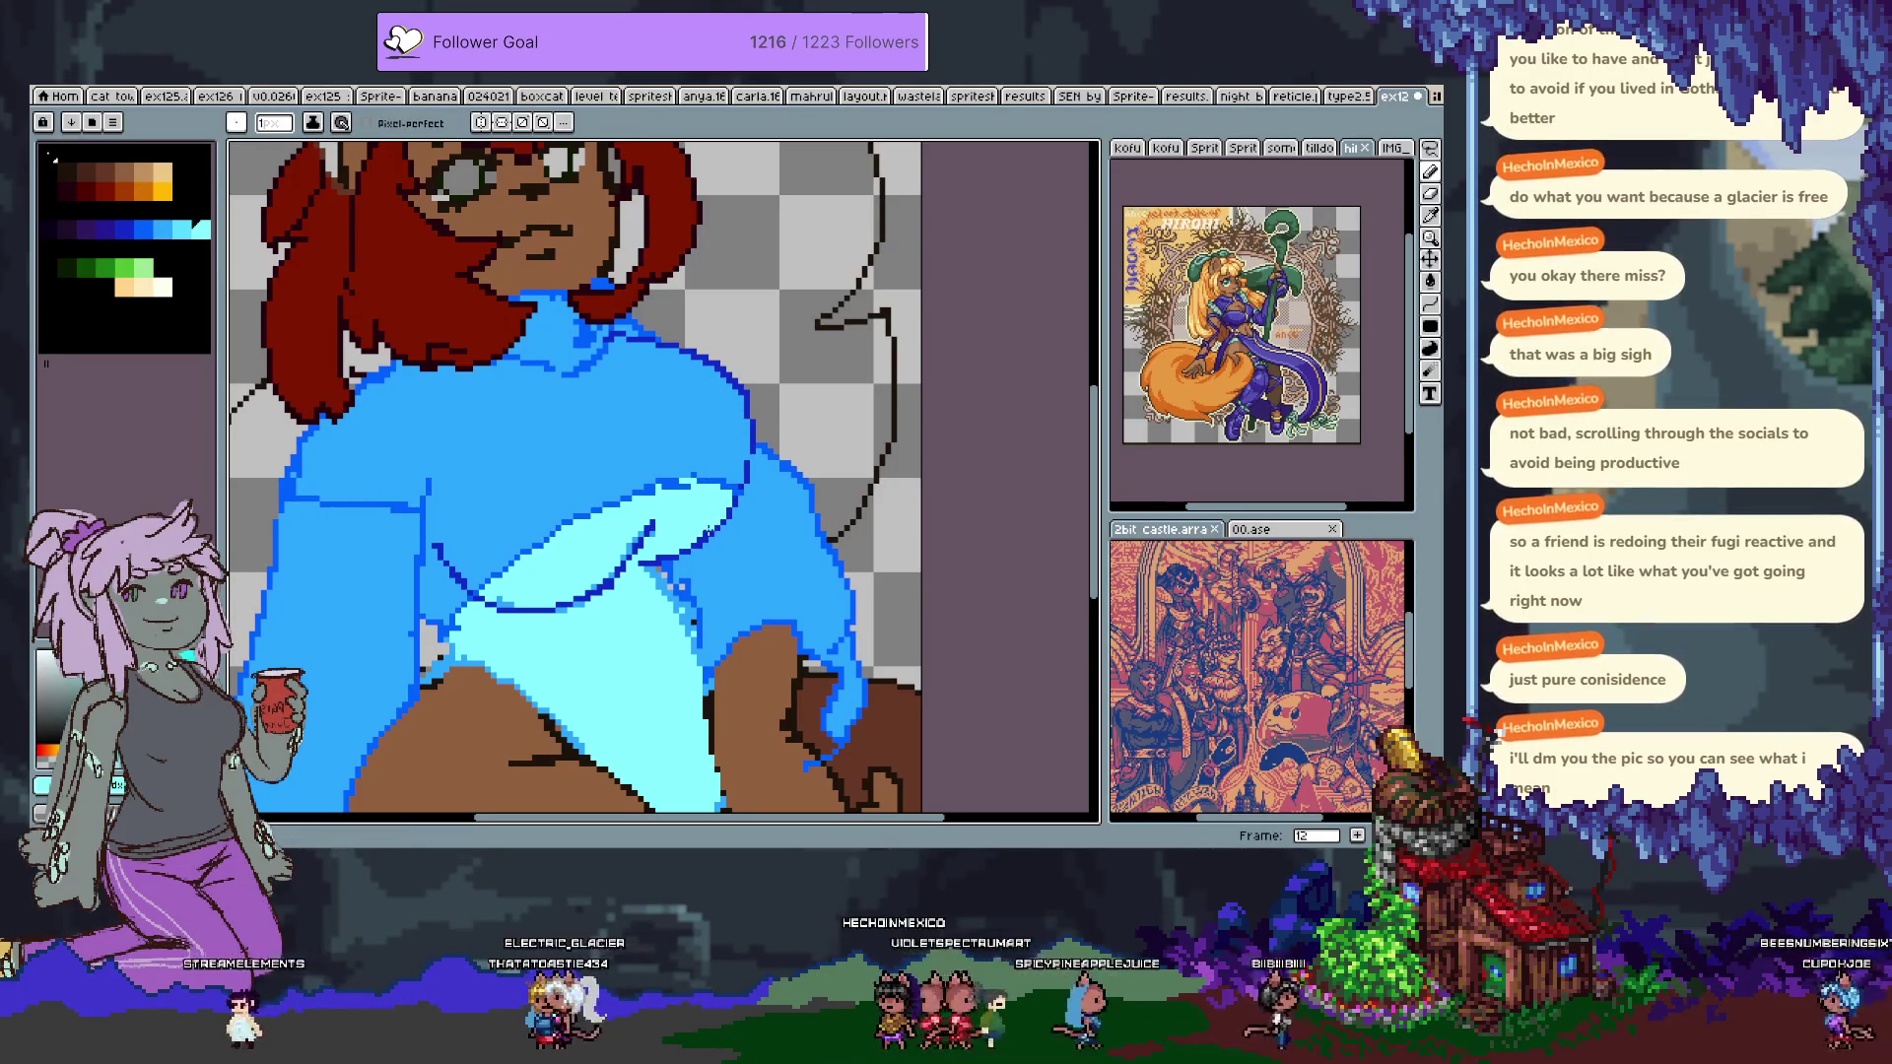
Sample the dark outline blue, light cyan shirt, jacket blue and dark red hair colours.
{"action": "left_click", "coordinate": [743, 479], "text": "alt"}
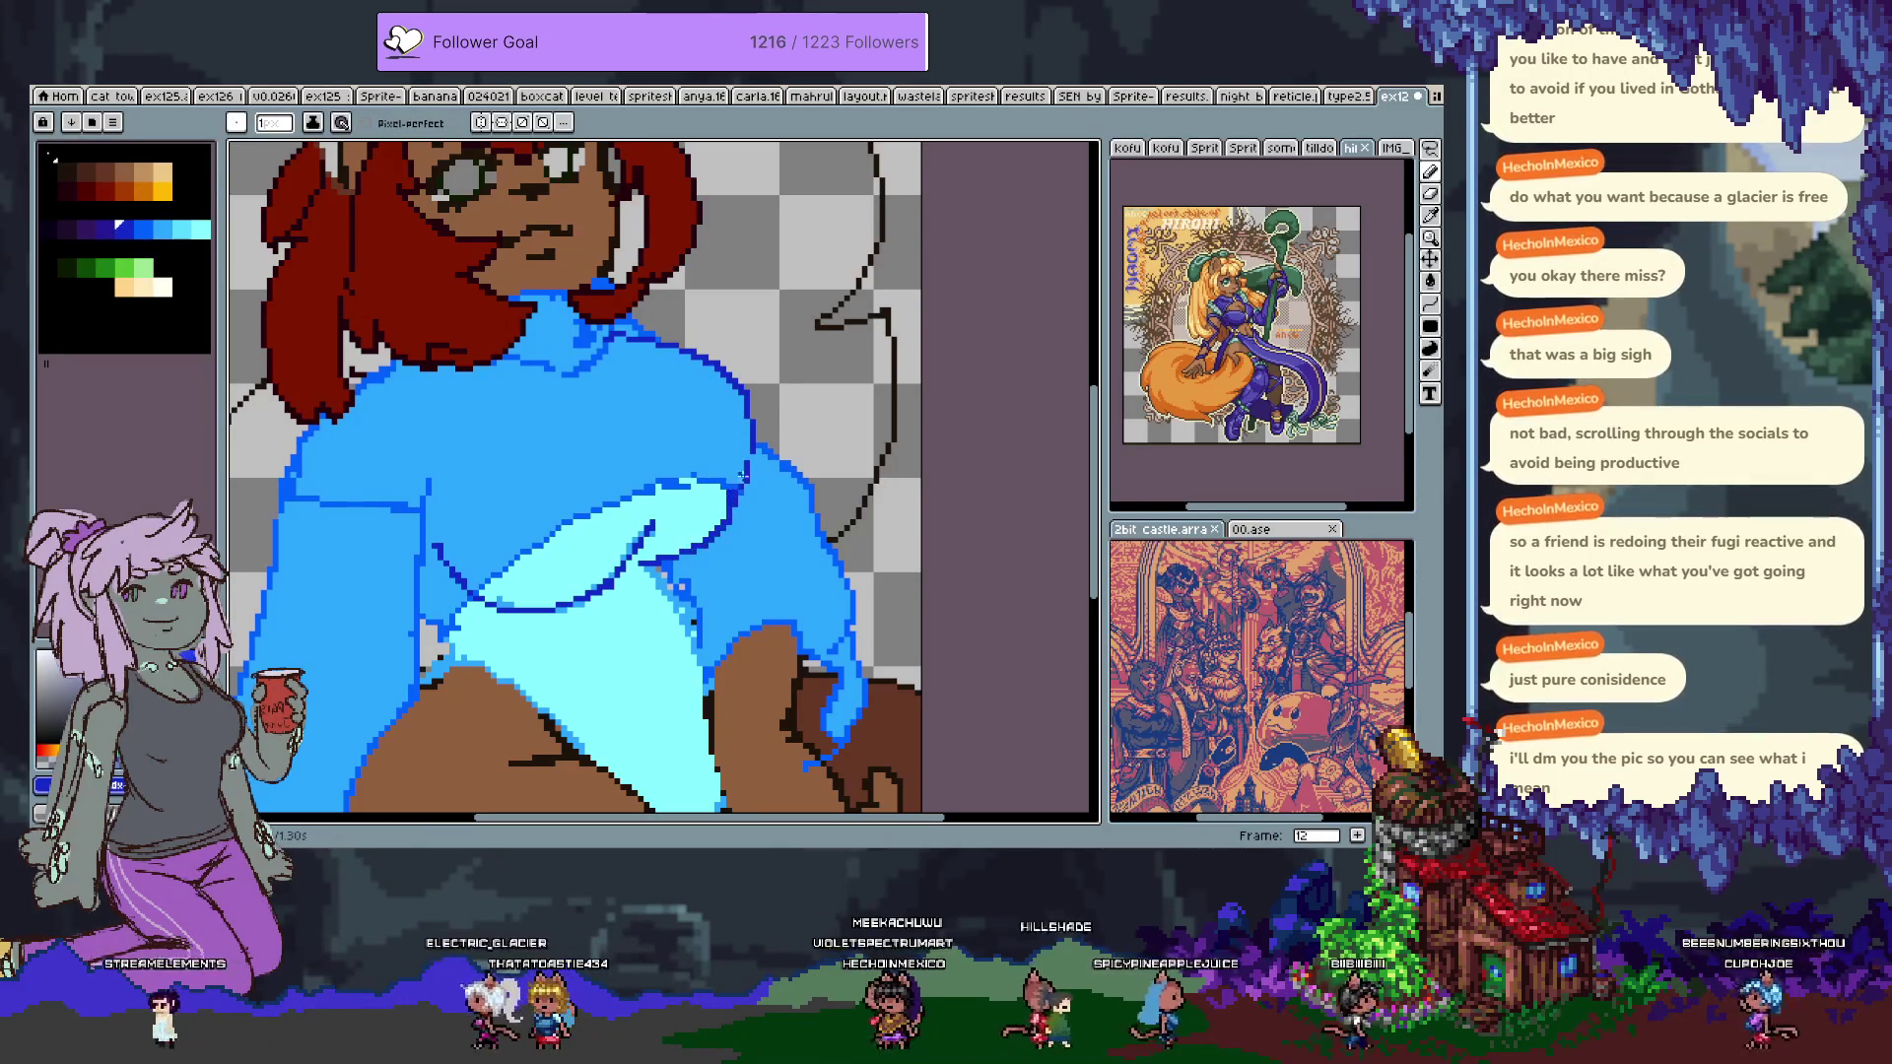
{"action": "scroll", "coordinate": [669, 565], "scroll_direction": "down", "scroll_amount": 3}
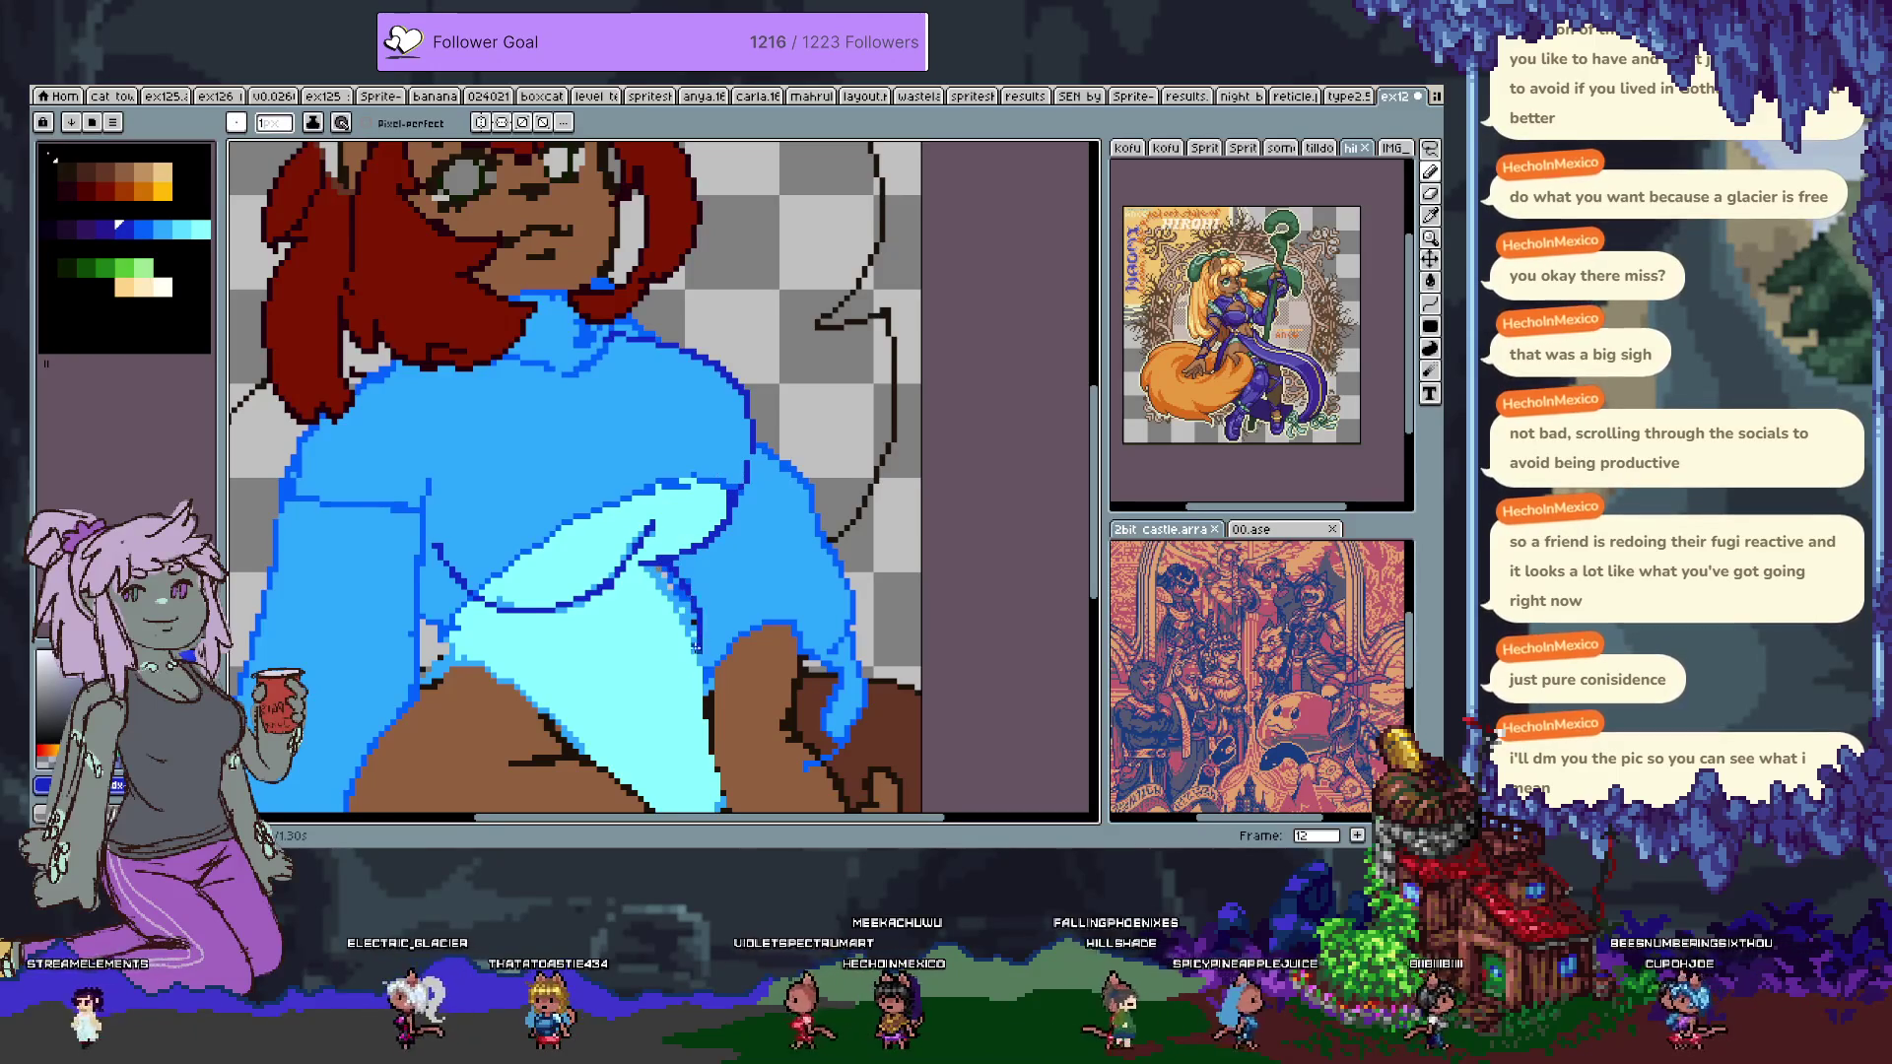
{"action": "key", "text": "v"}
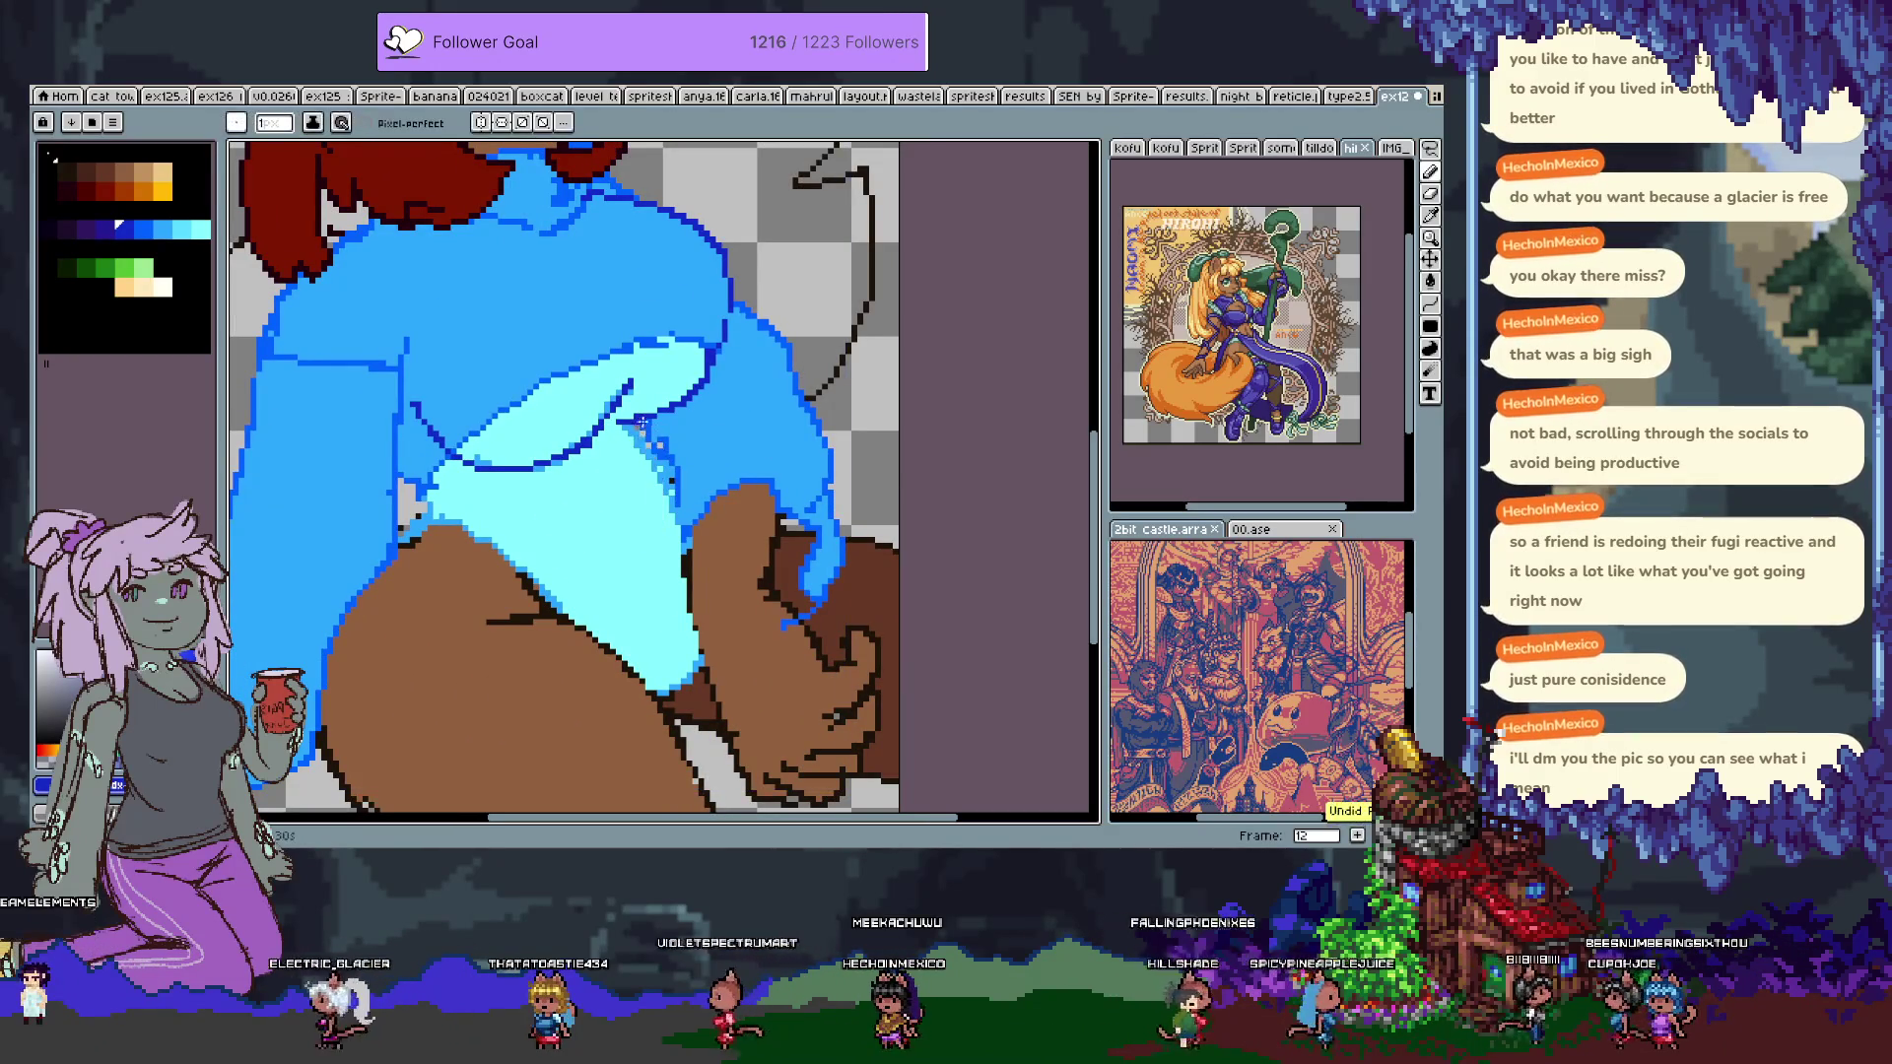
{"action": "key", "text": "b"}
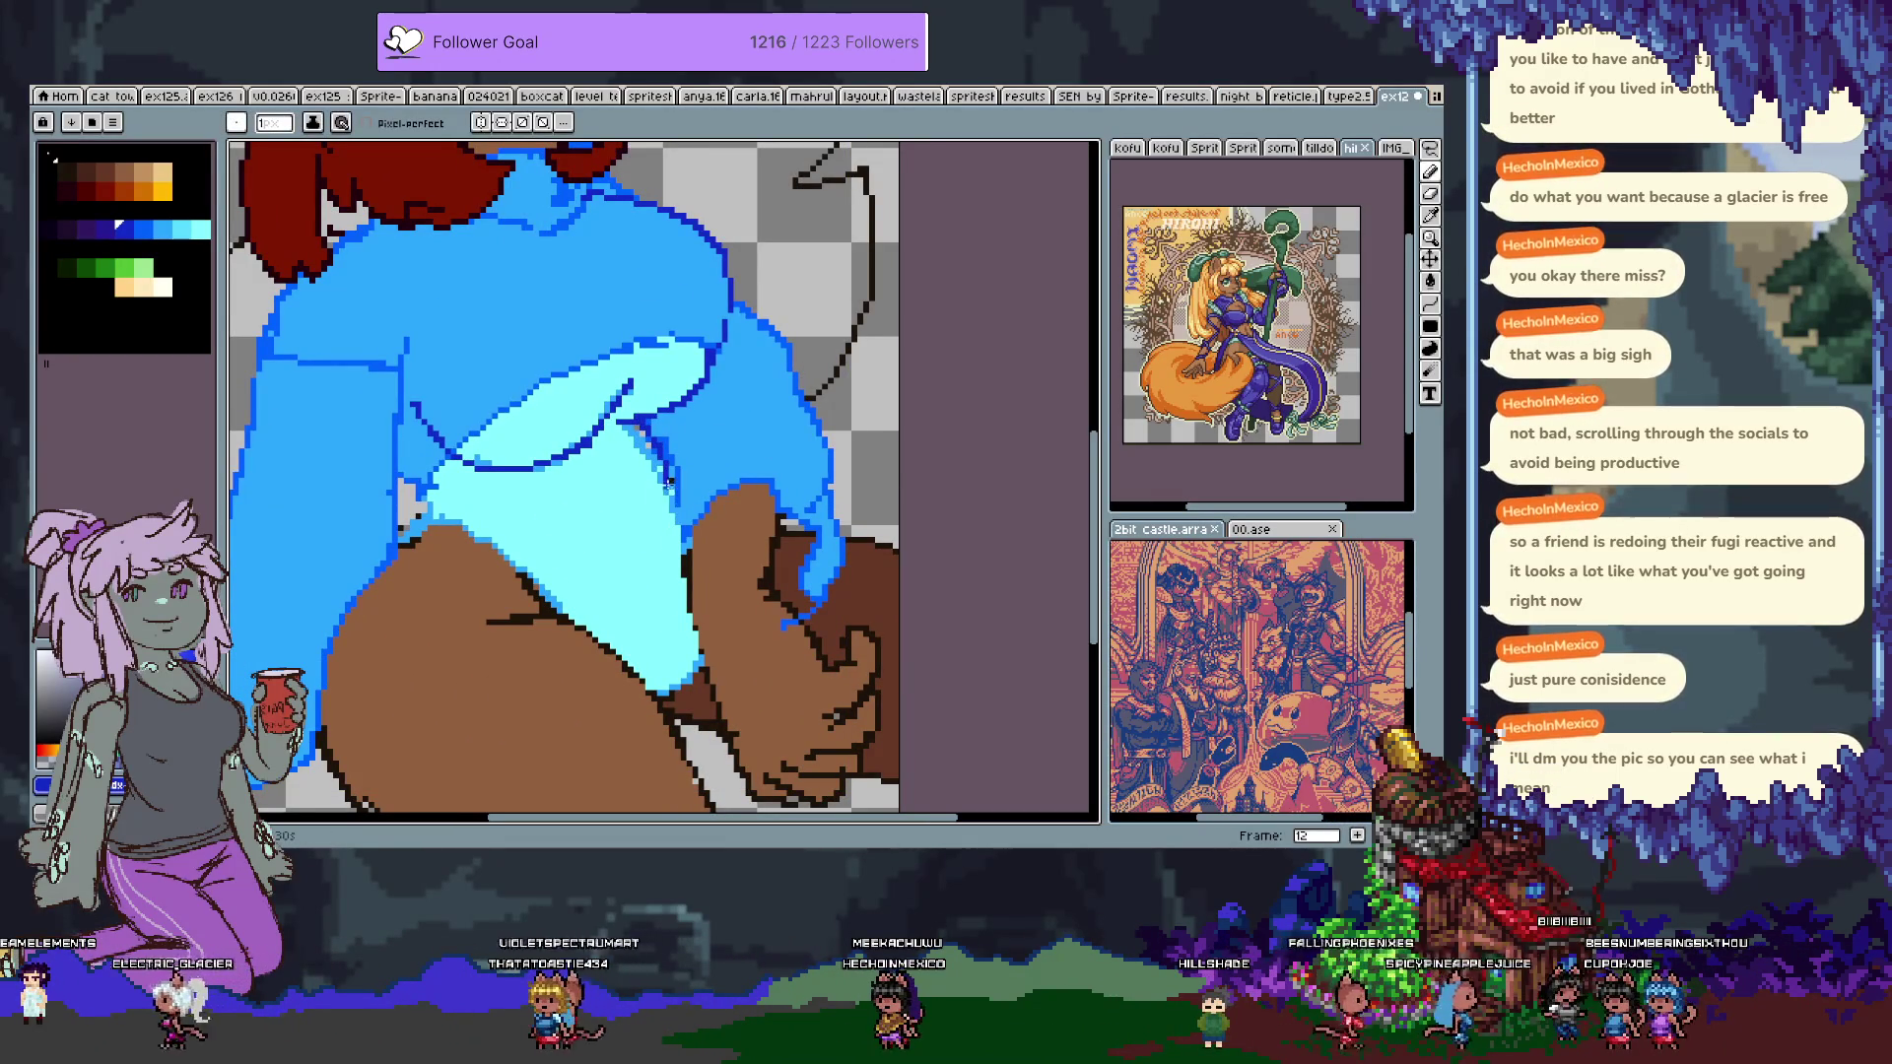
{"action": "left_click", "coordinate": [635, 439], "text": "alt"}
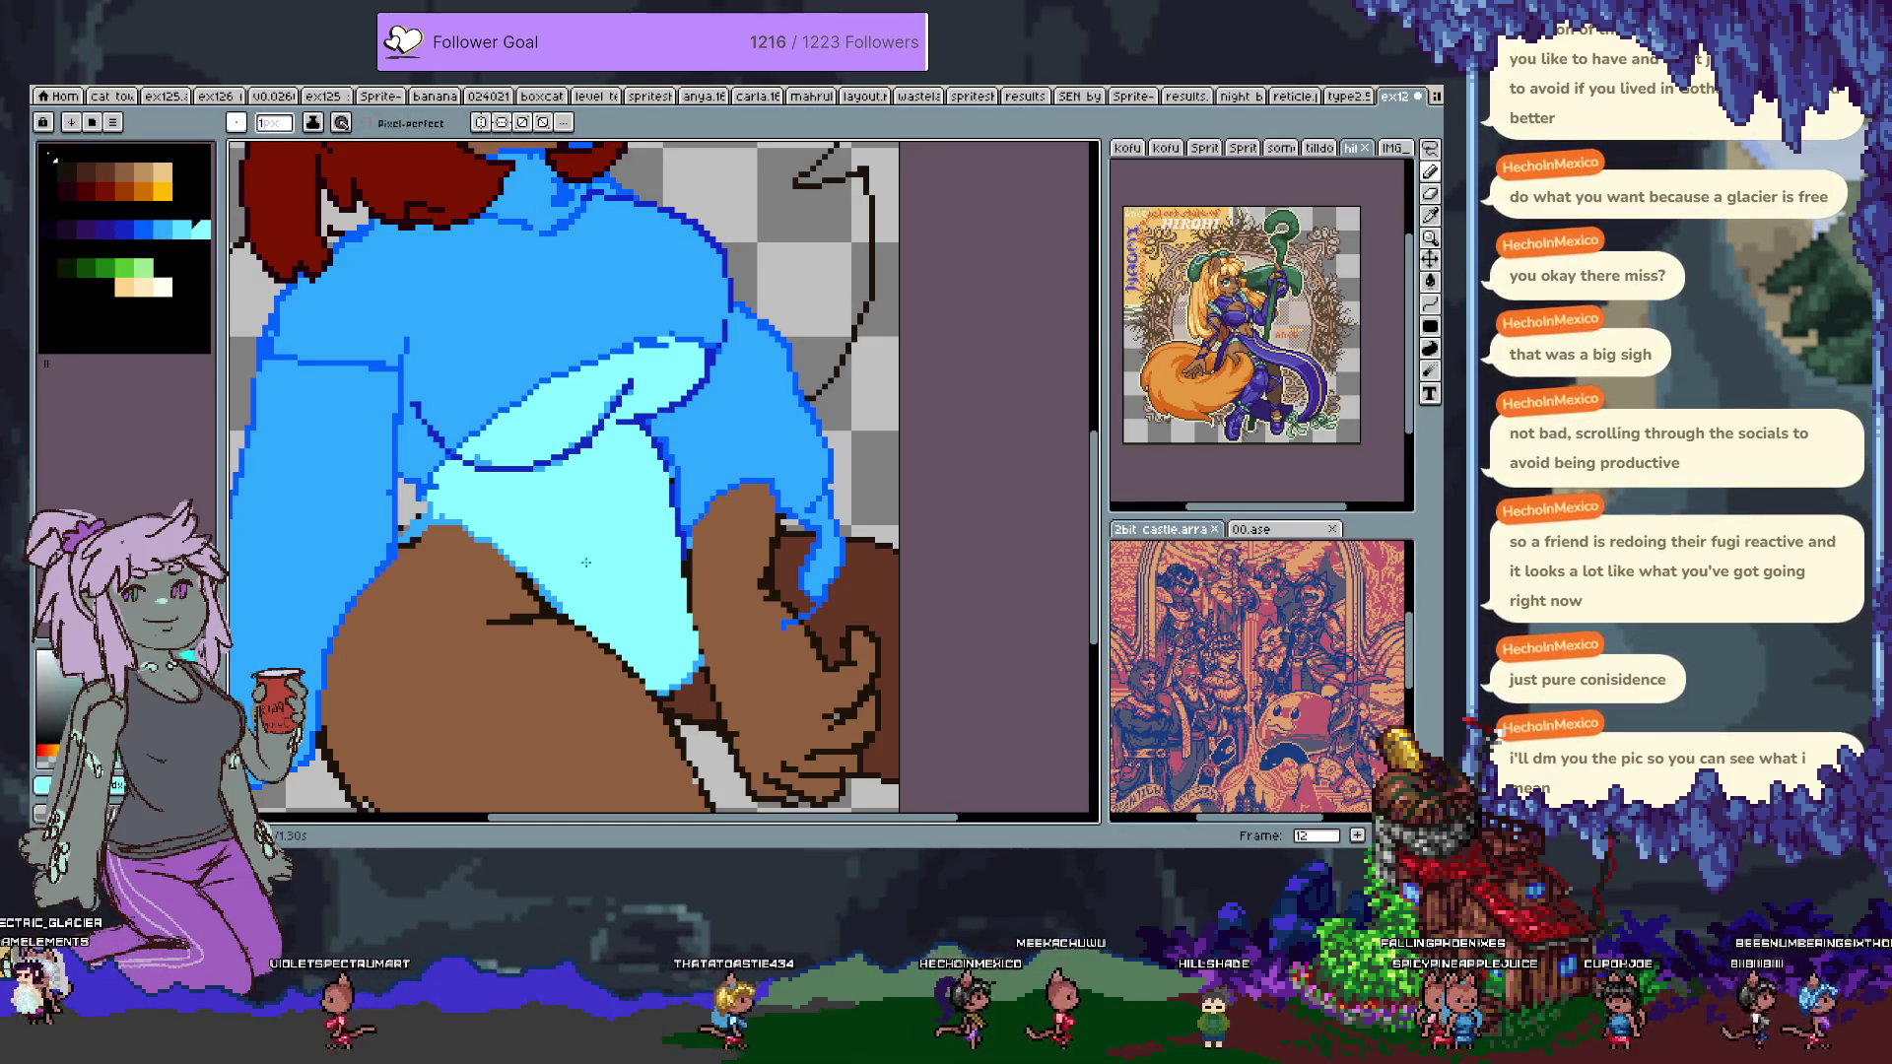
{"action": "scroll", "coordinate": [611, 565], "scroll_direction": "up", "scroll_amount": 5}
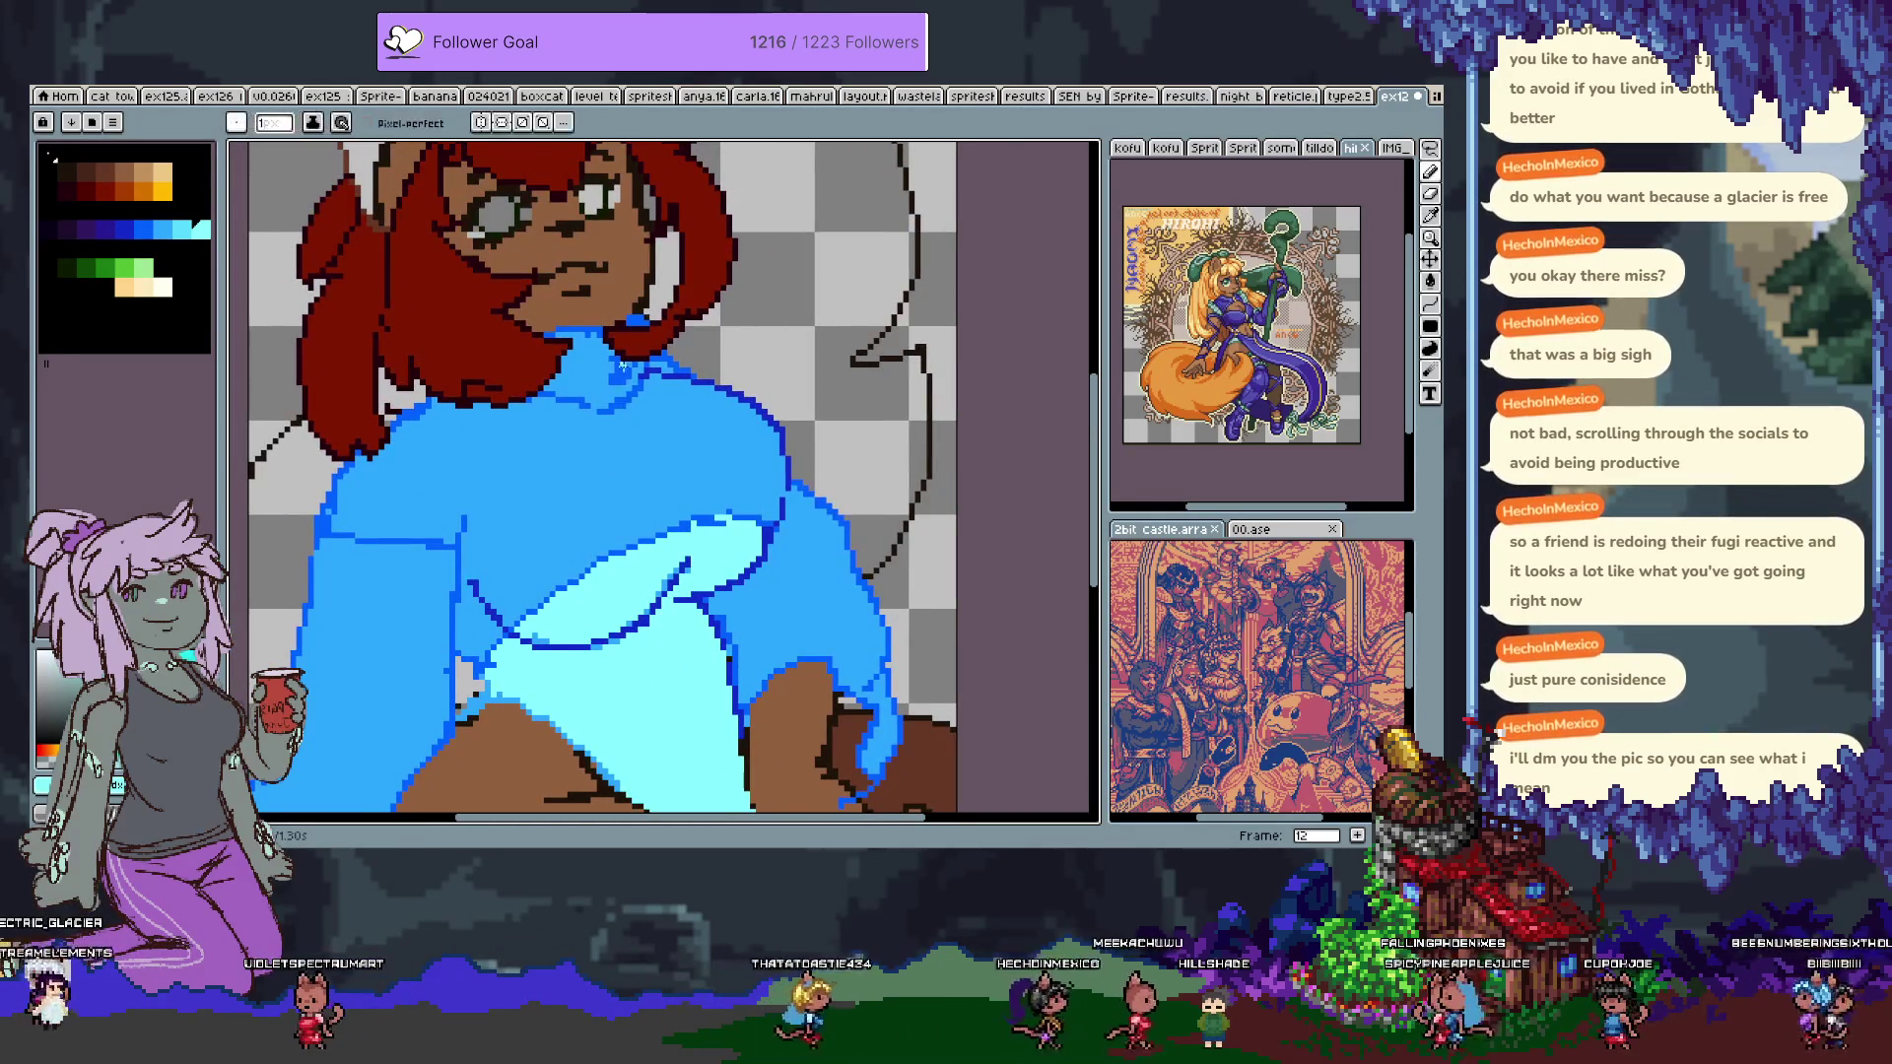
{"action": "left_click", "coordinate": [611, 381], "text": "alt"}
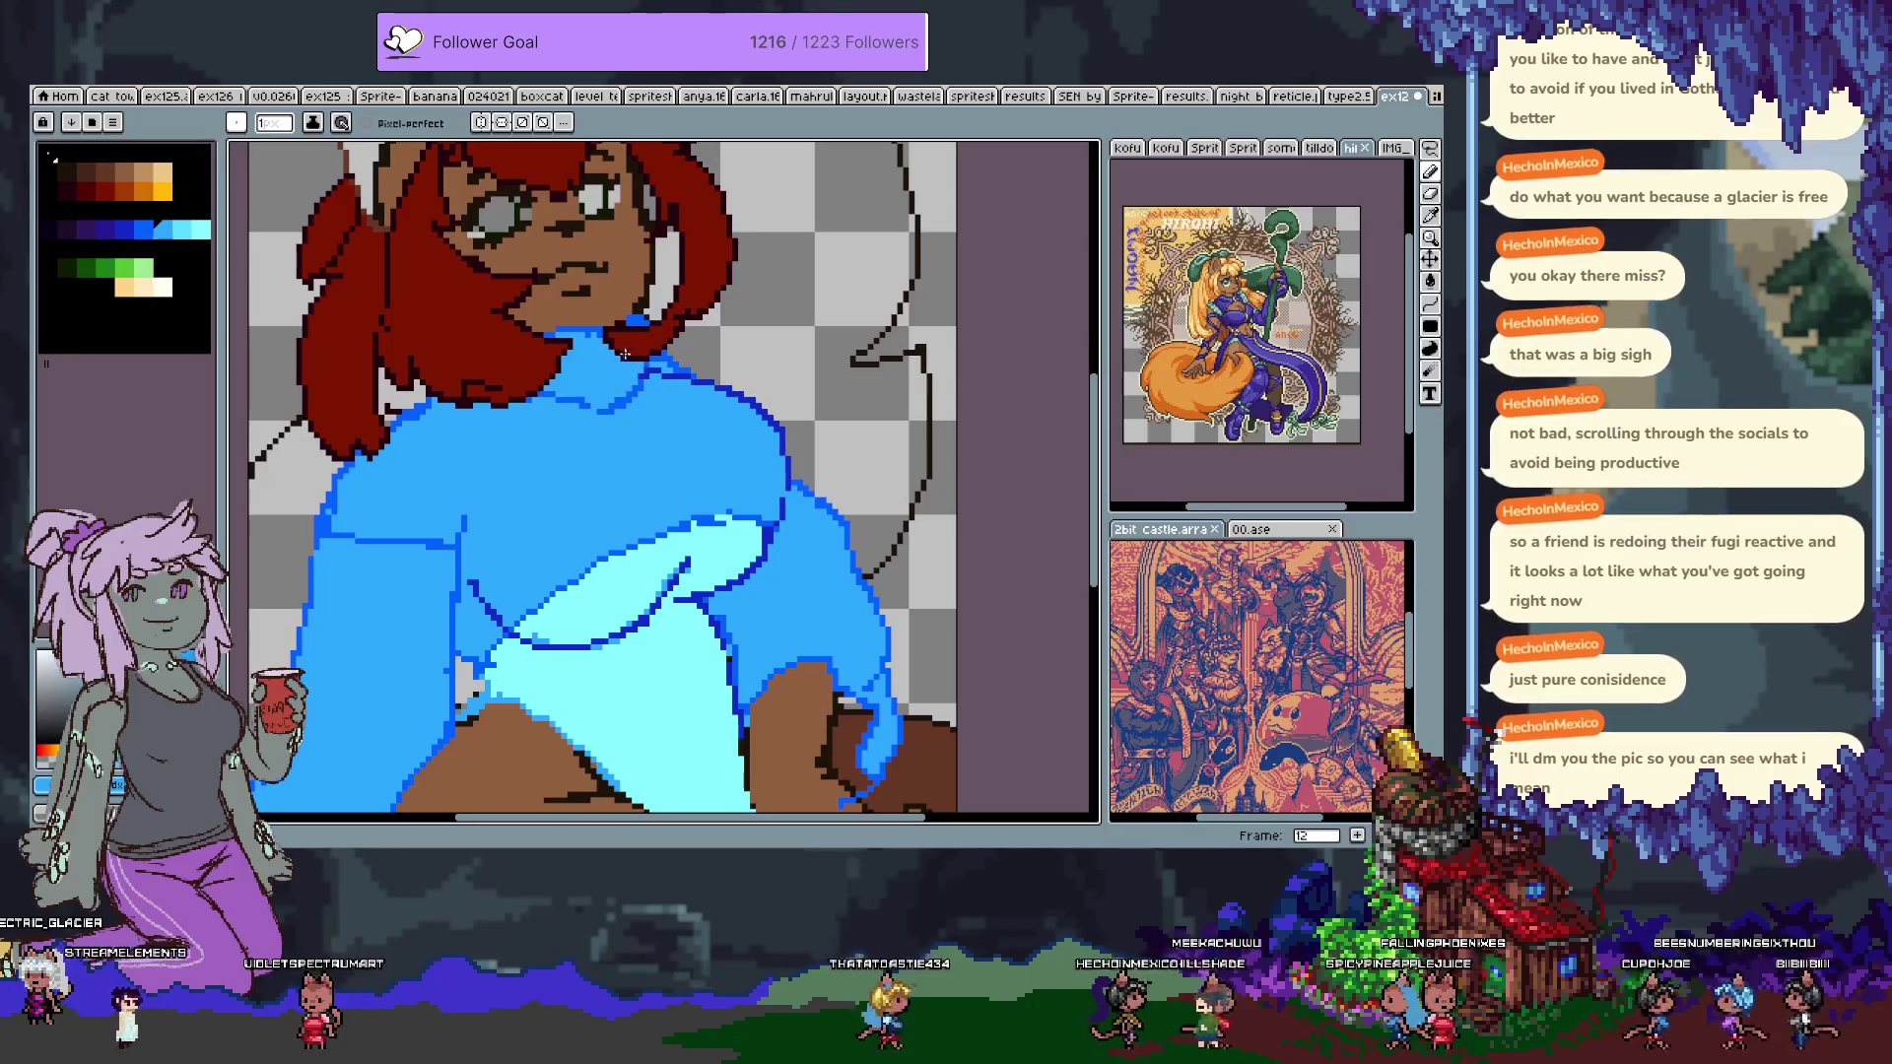
{"action": "scroll", "coordinate": [630, 337], "scroll_direction": "up", "scroll_amount": 4}
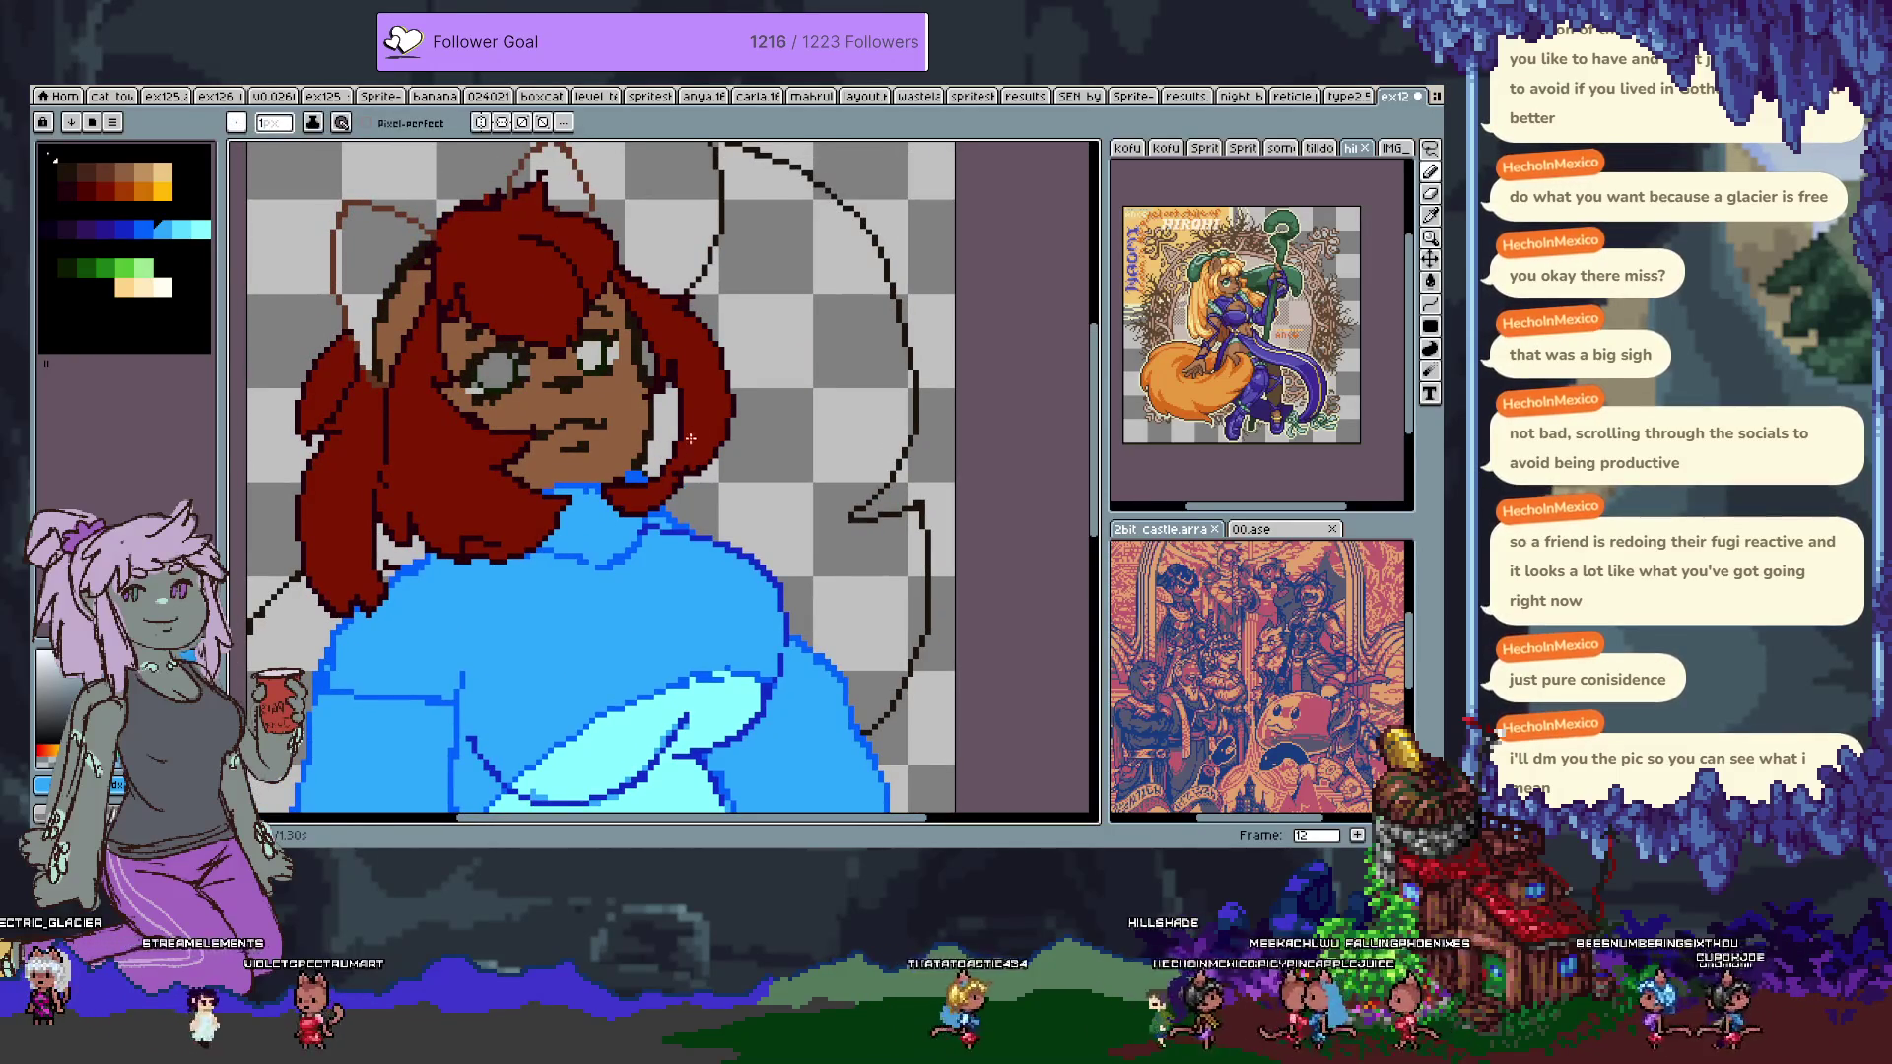
{"action": "left_click", "coordinate": [646, 417], "text": "alt"}
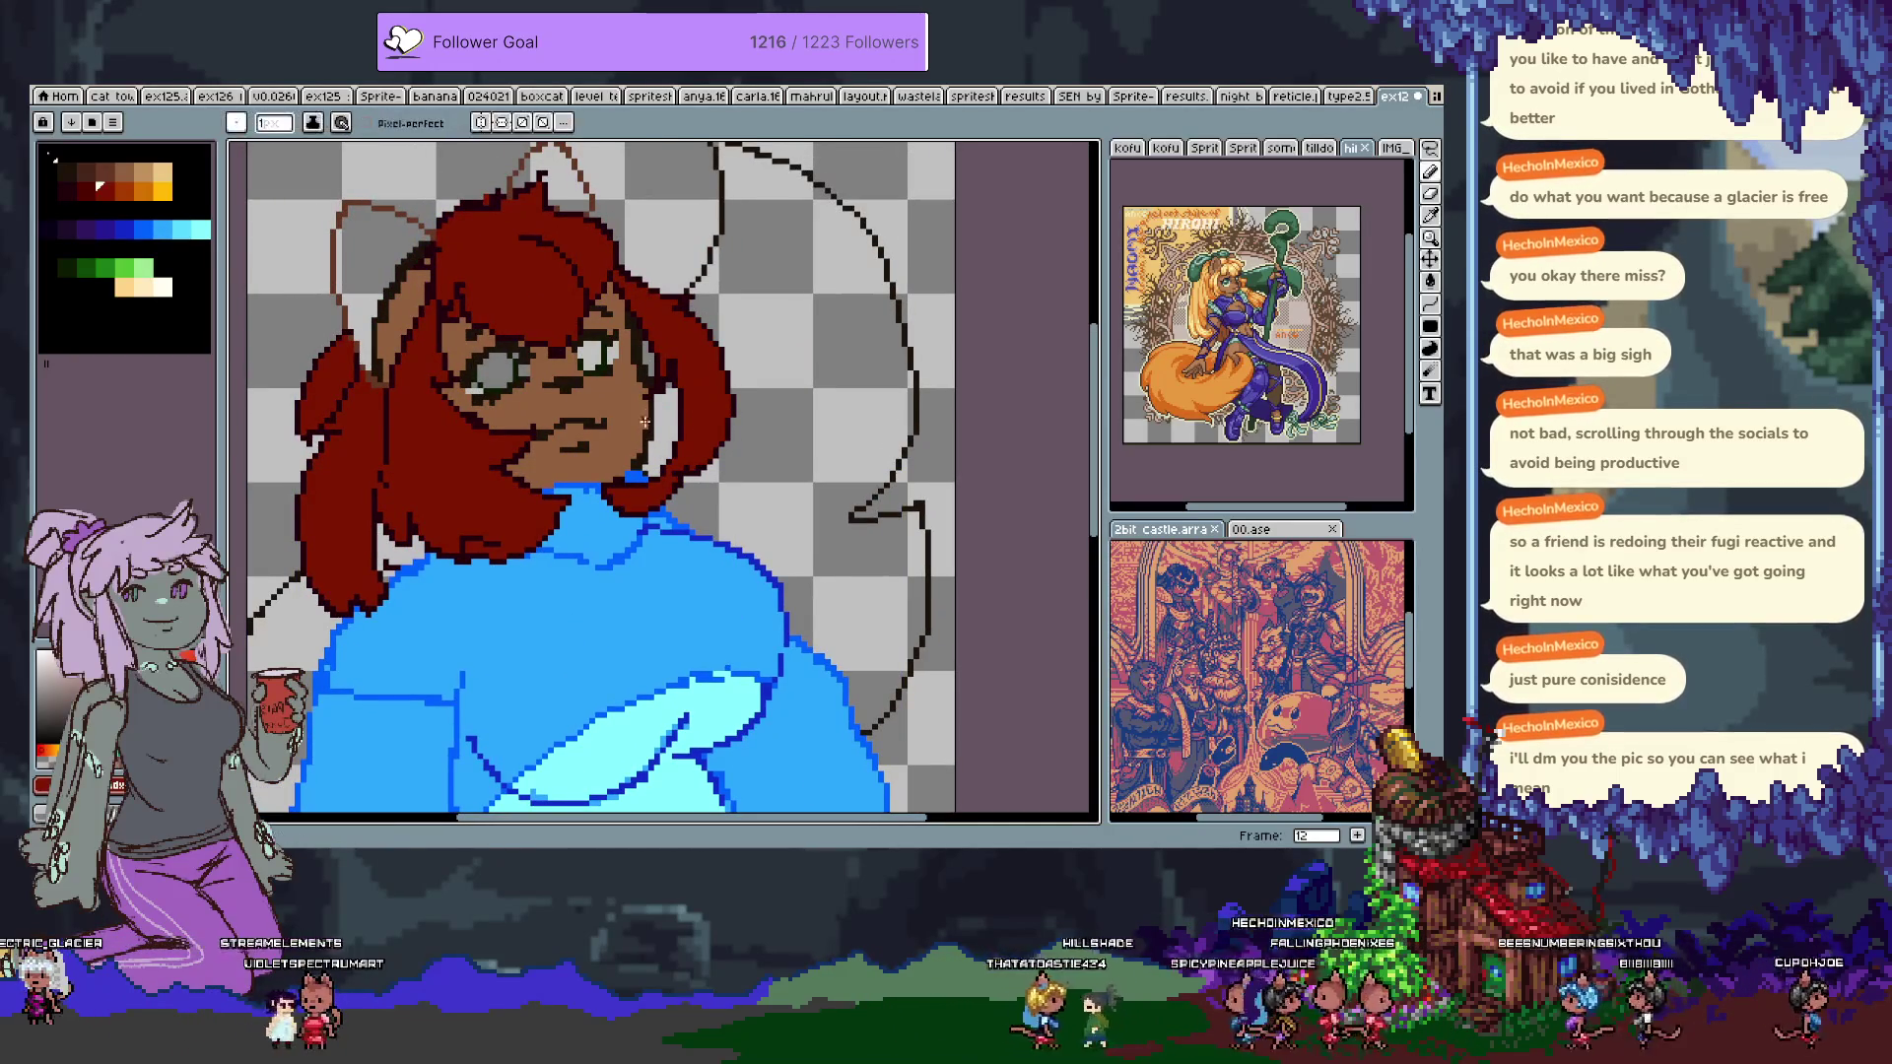
{"action": "left_click", "coordinate": [662, 456], "text": "alt"}
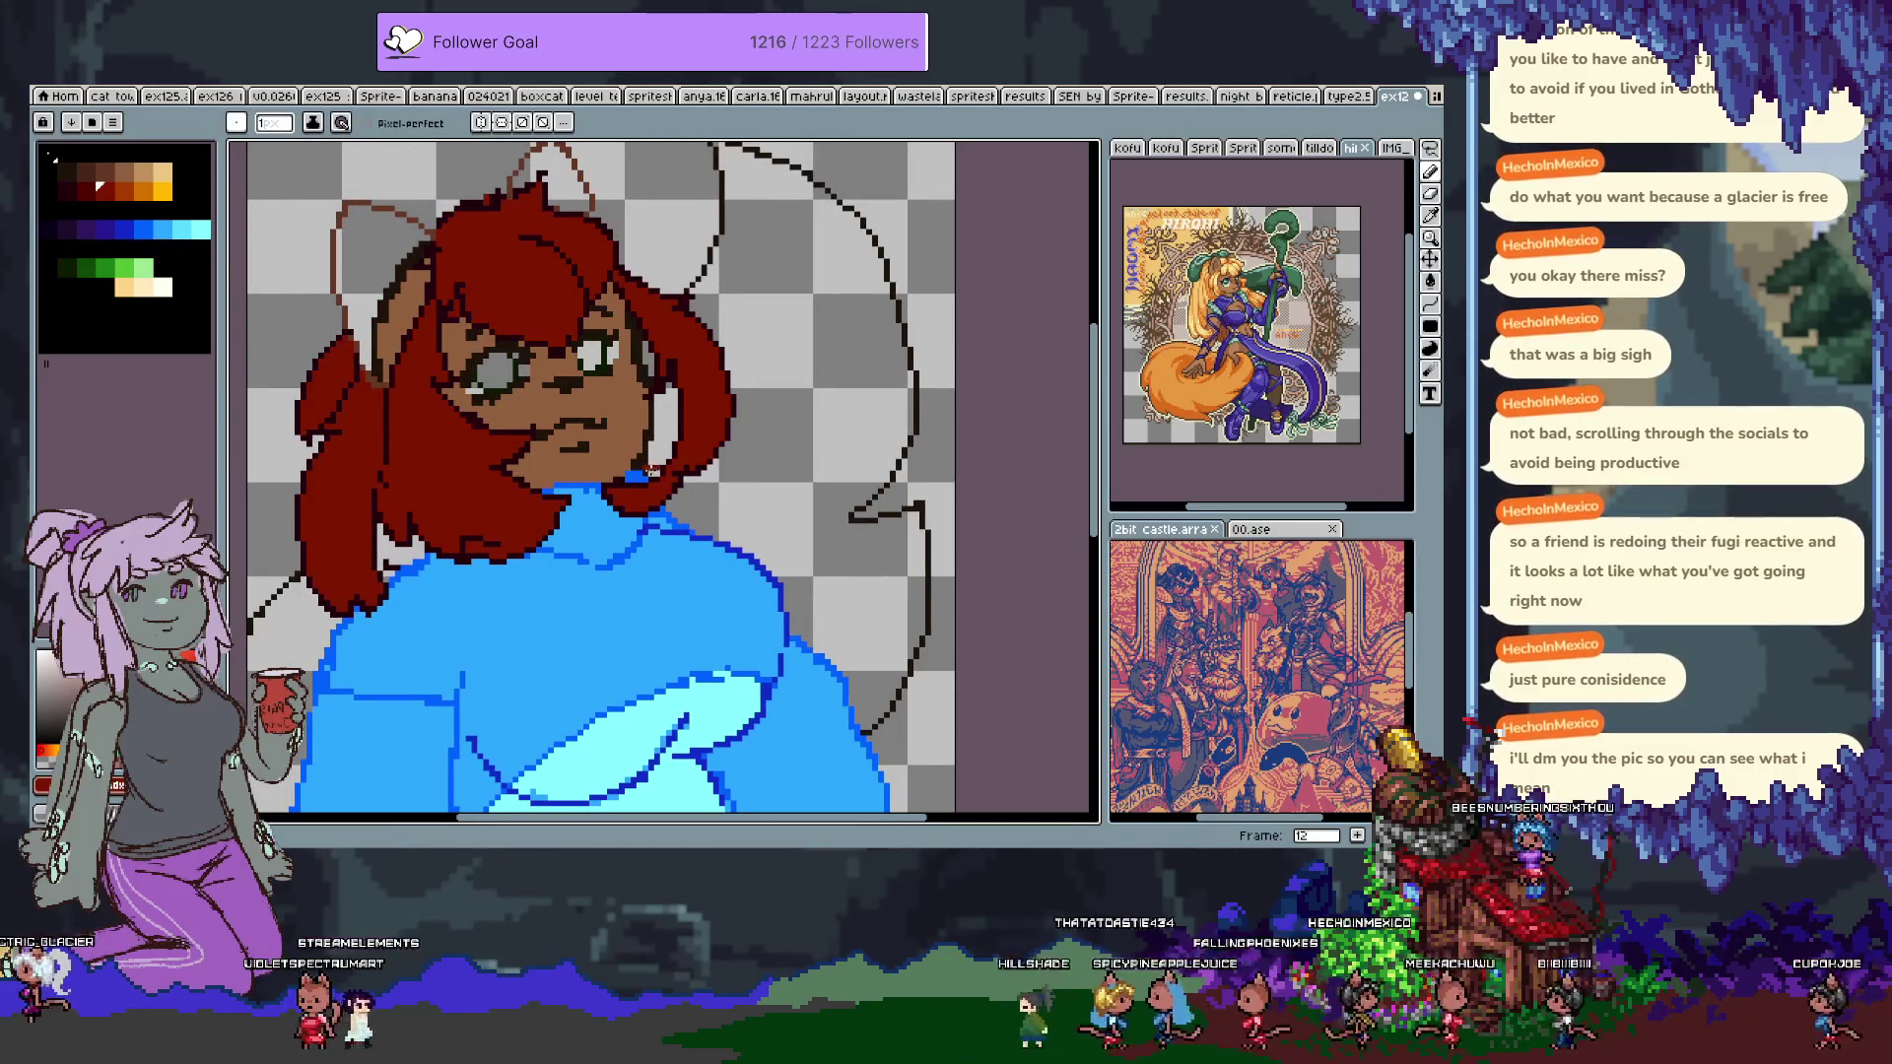
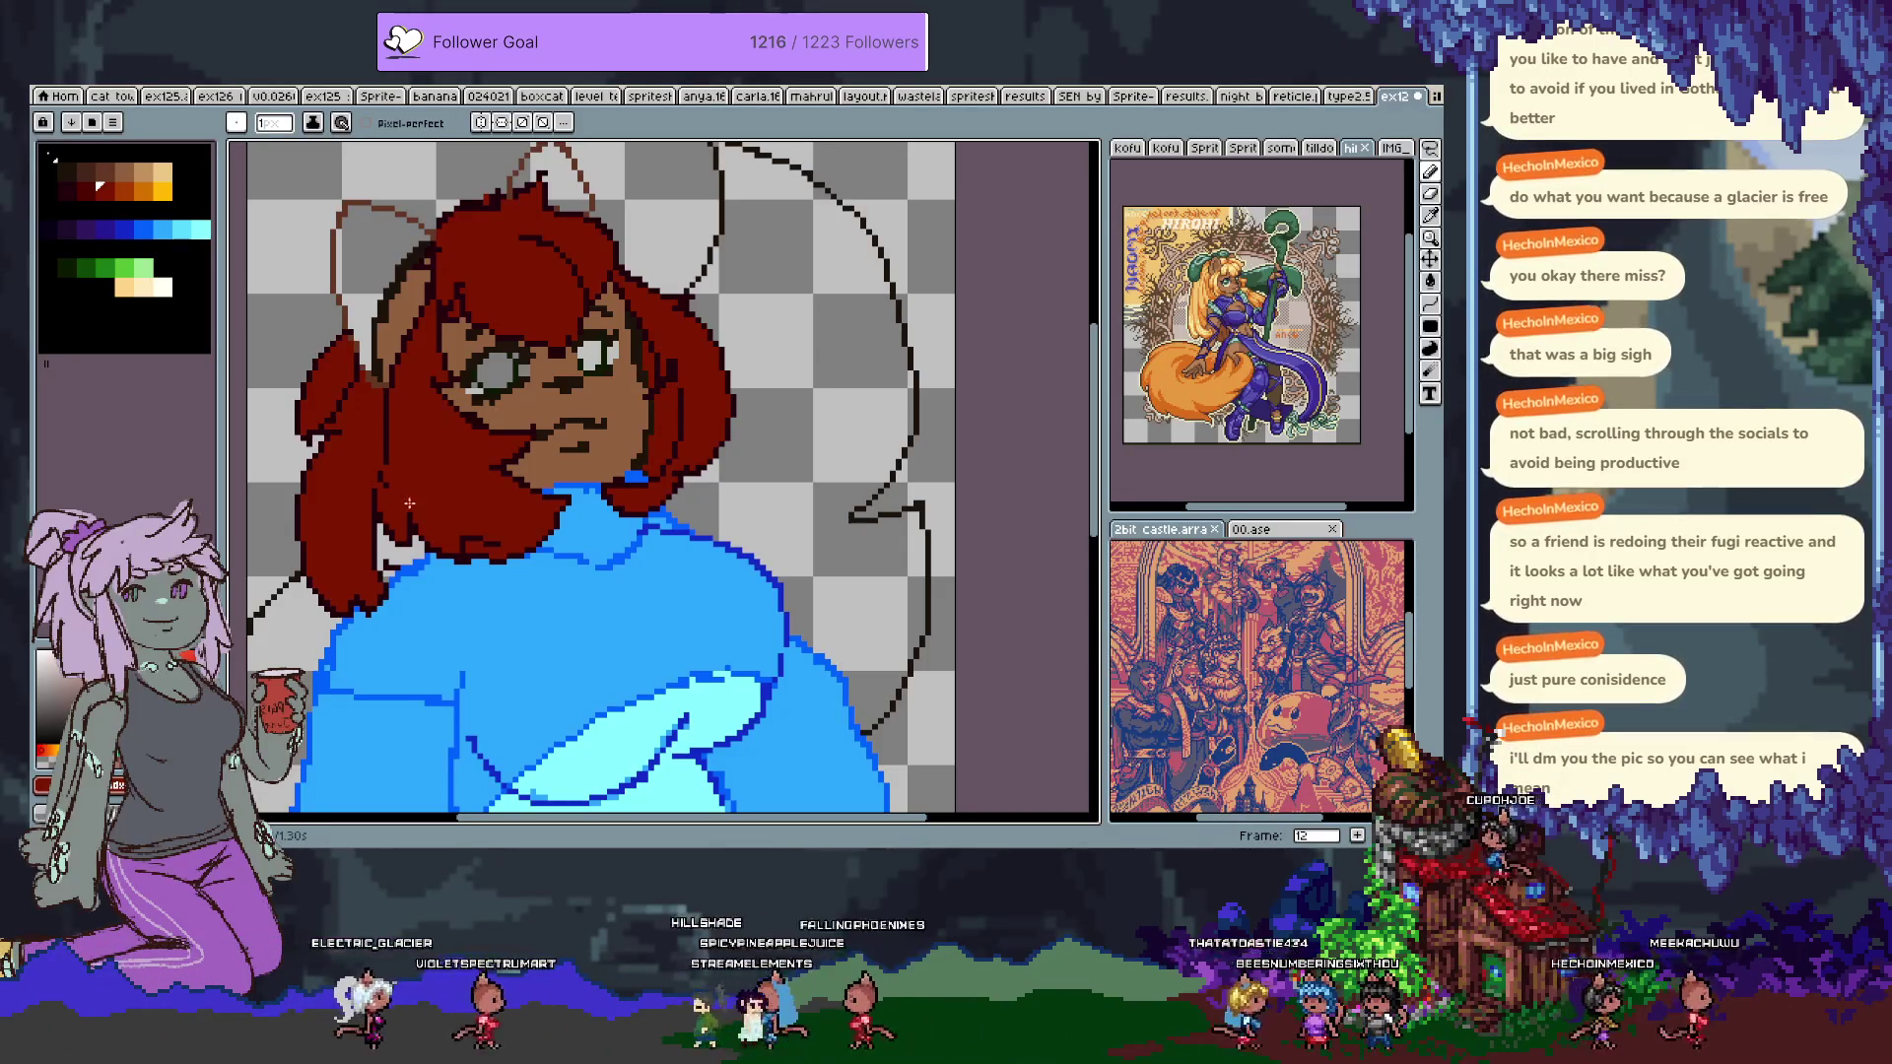
Bucket-fill the light gap in the hair with dark red and the left ear with brown.
{"action": "left_click", "coordinate": [90, 191]}
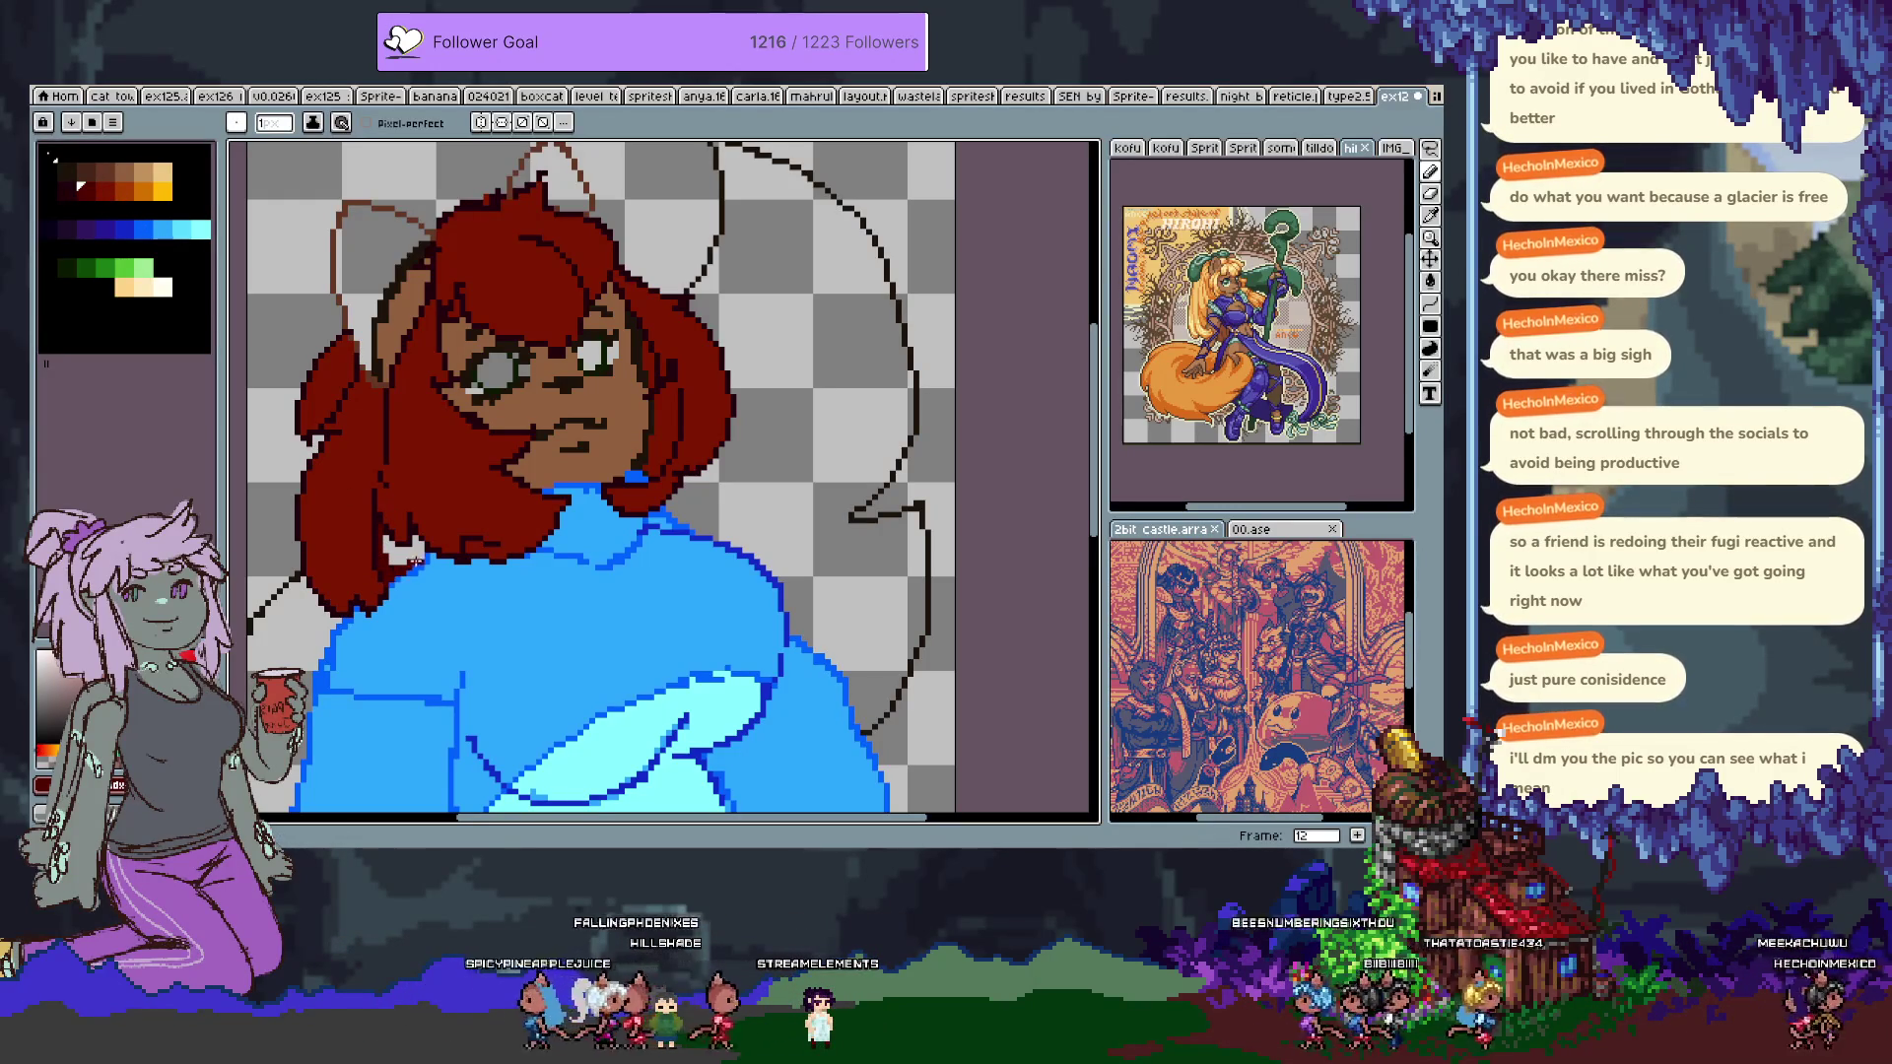
{"action": "key", "text": "g"}
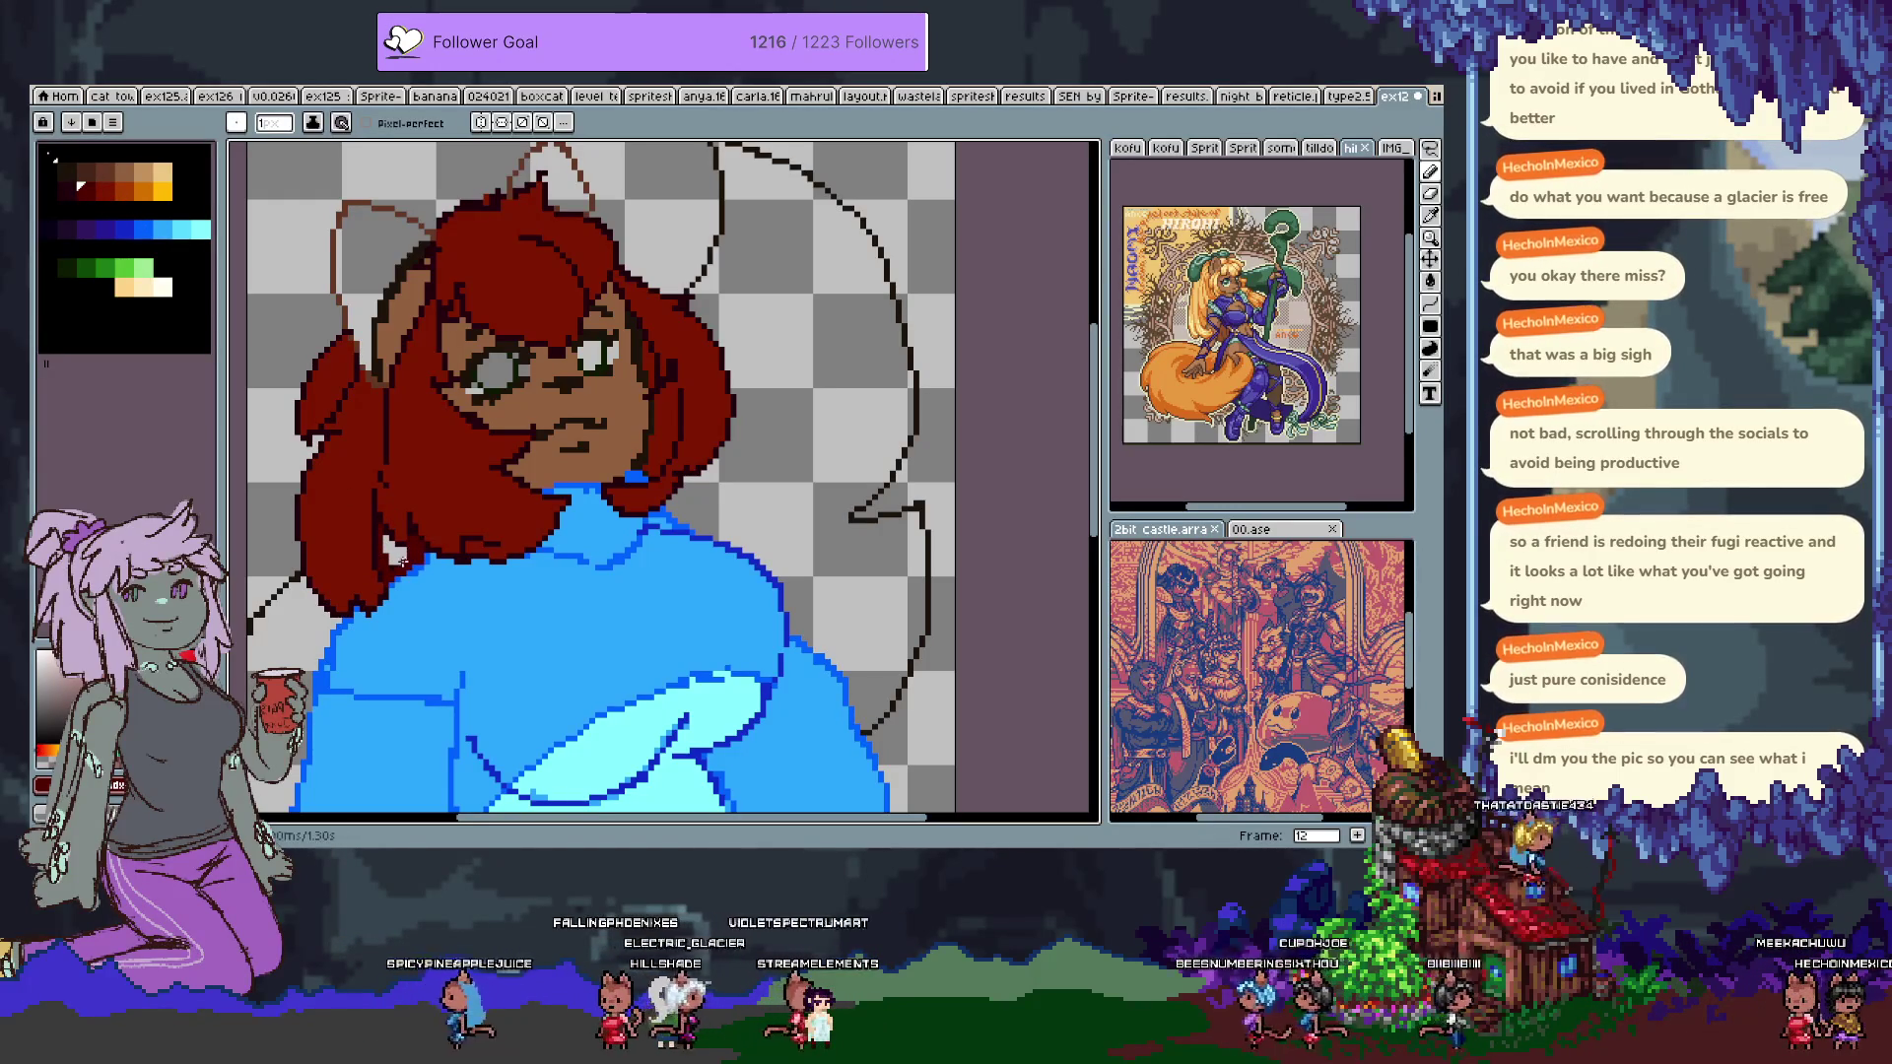
{"action": "left_click", "coordinate": [394, 554]}
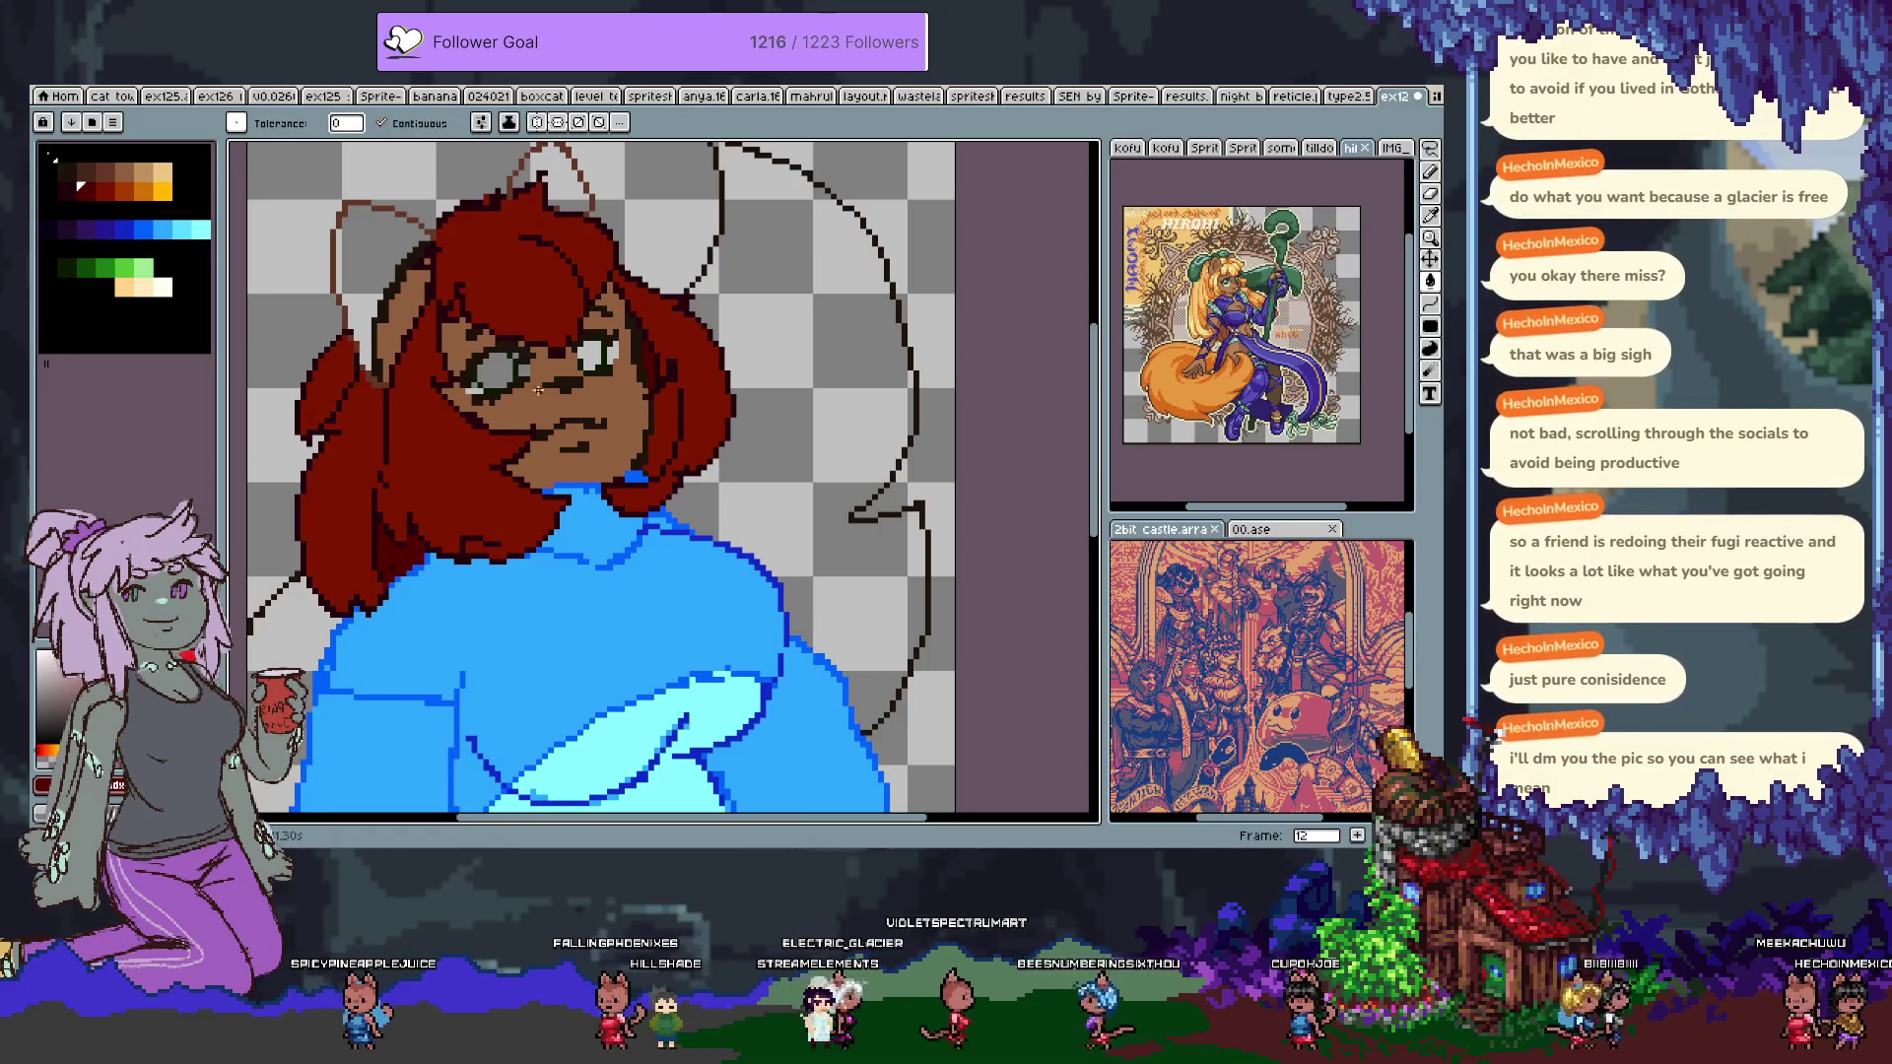
{"action": "left_click_drag", "start_coordinate": [525, 573], "coordinate": [646, 642]}
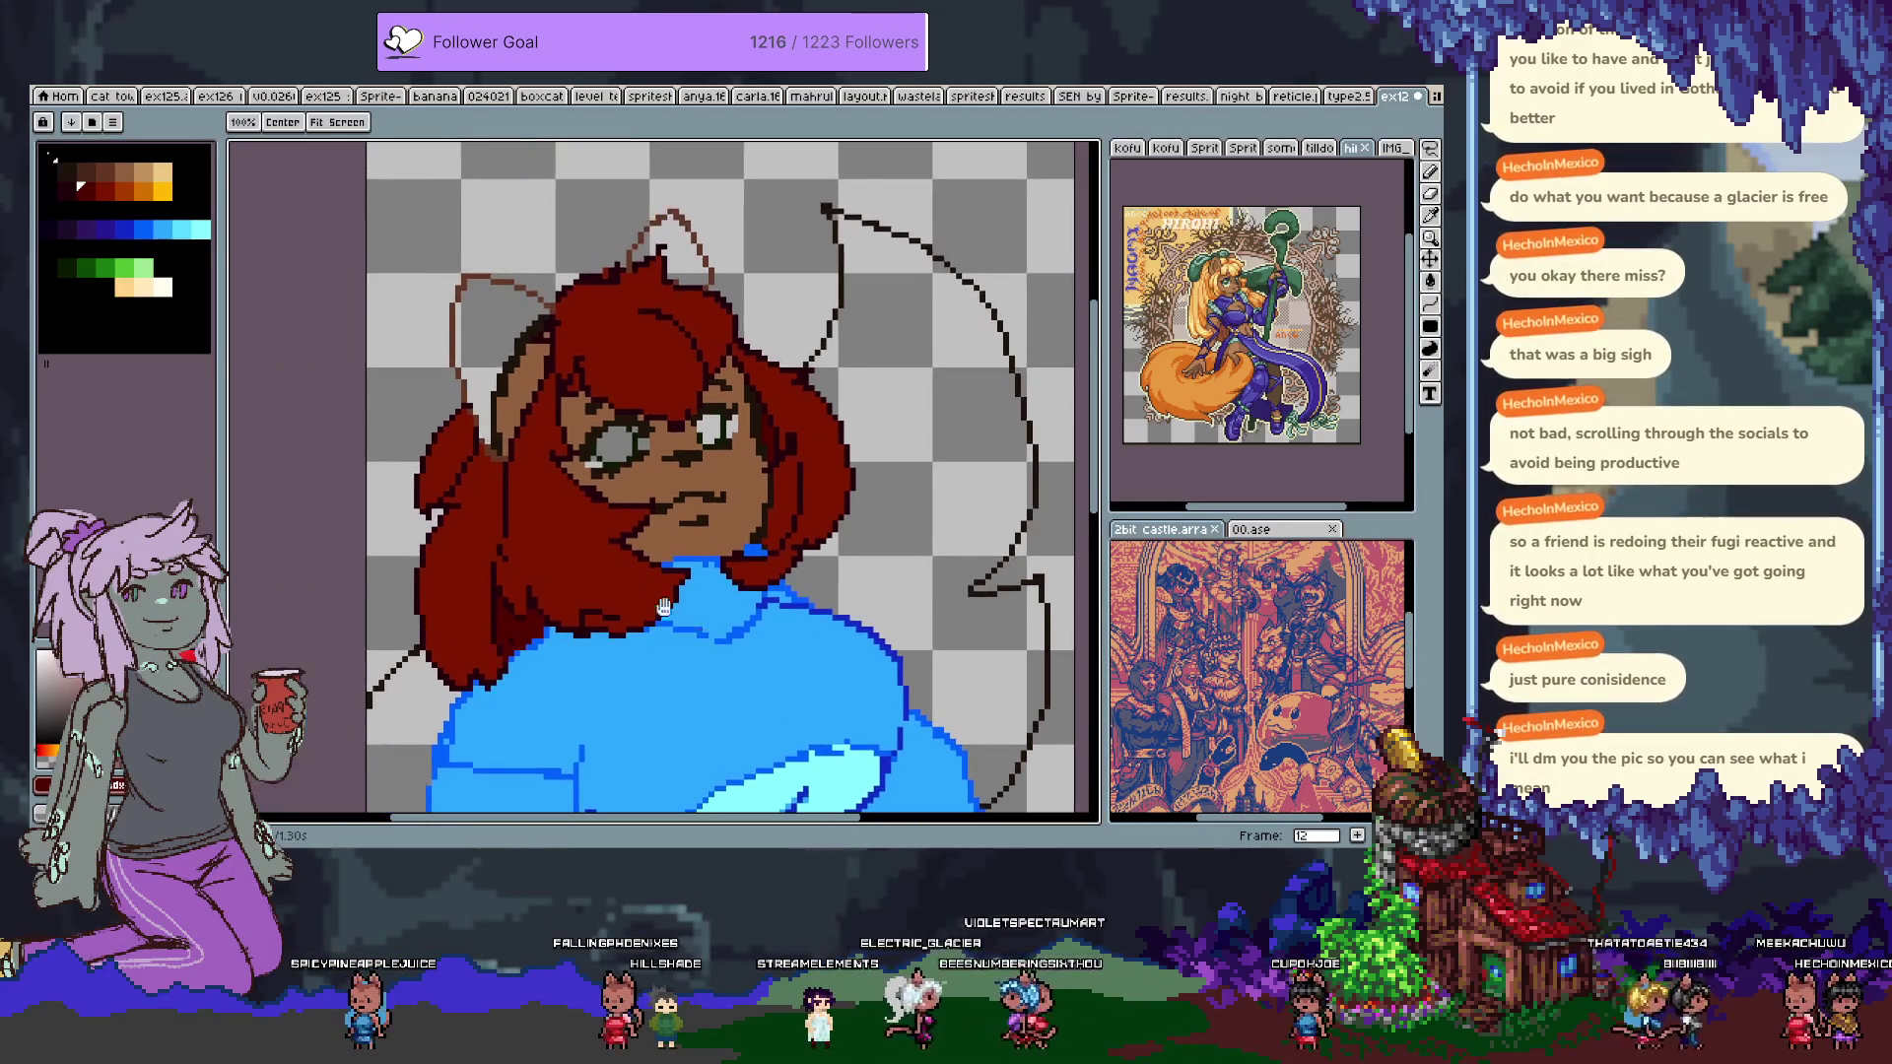
{"action": "left_click", "coordinate": [473, 358]}
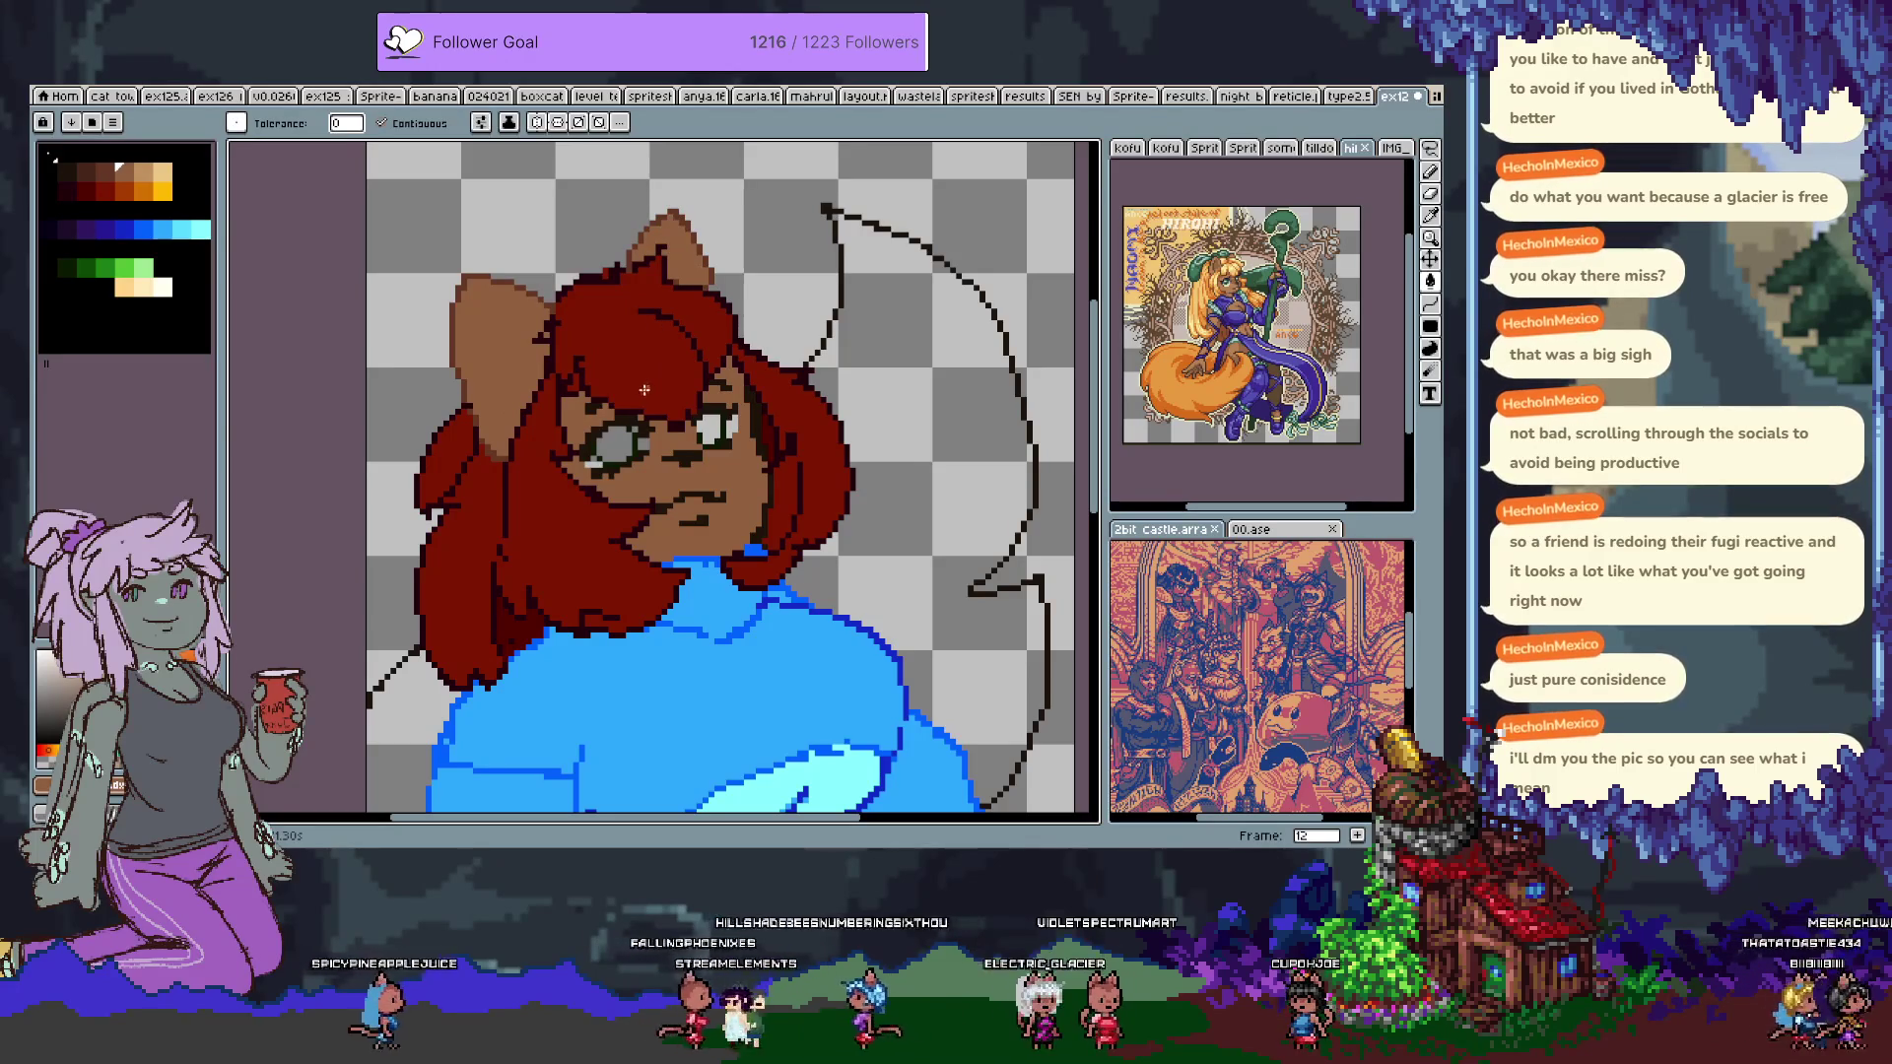
On frame 13, pencil brown skin pixels at the sweater's left armpit.
{"action": "scroll", "coordinate": [644, 386], "scroll_direction": "up", "scroll_amount": 2}
{"action": "scroll", "coordinate": [555, 502], "scroll_direction": "down", "scroll_amount": 2}
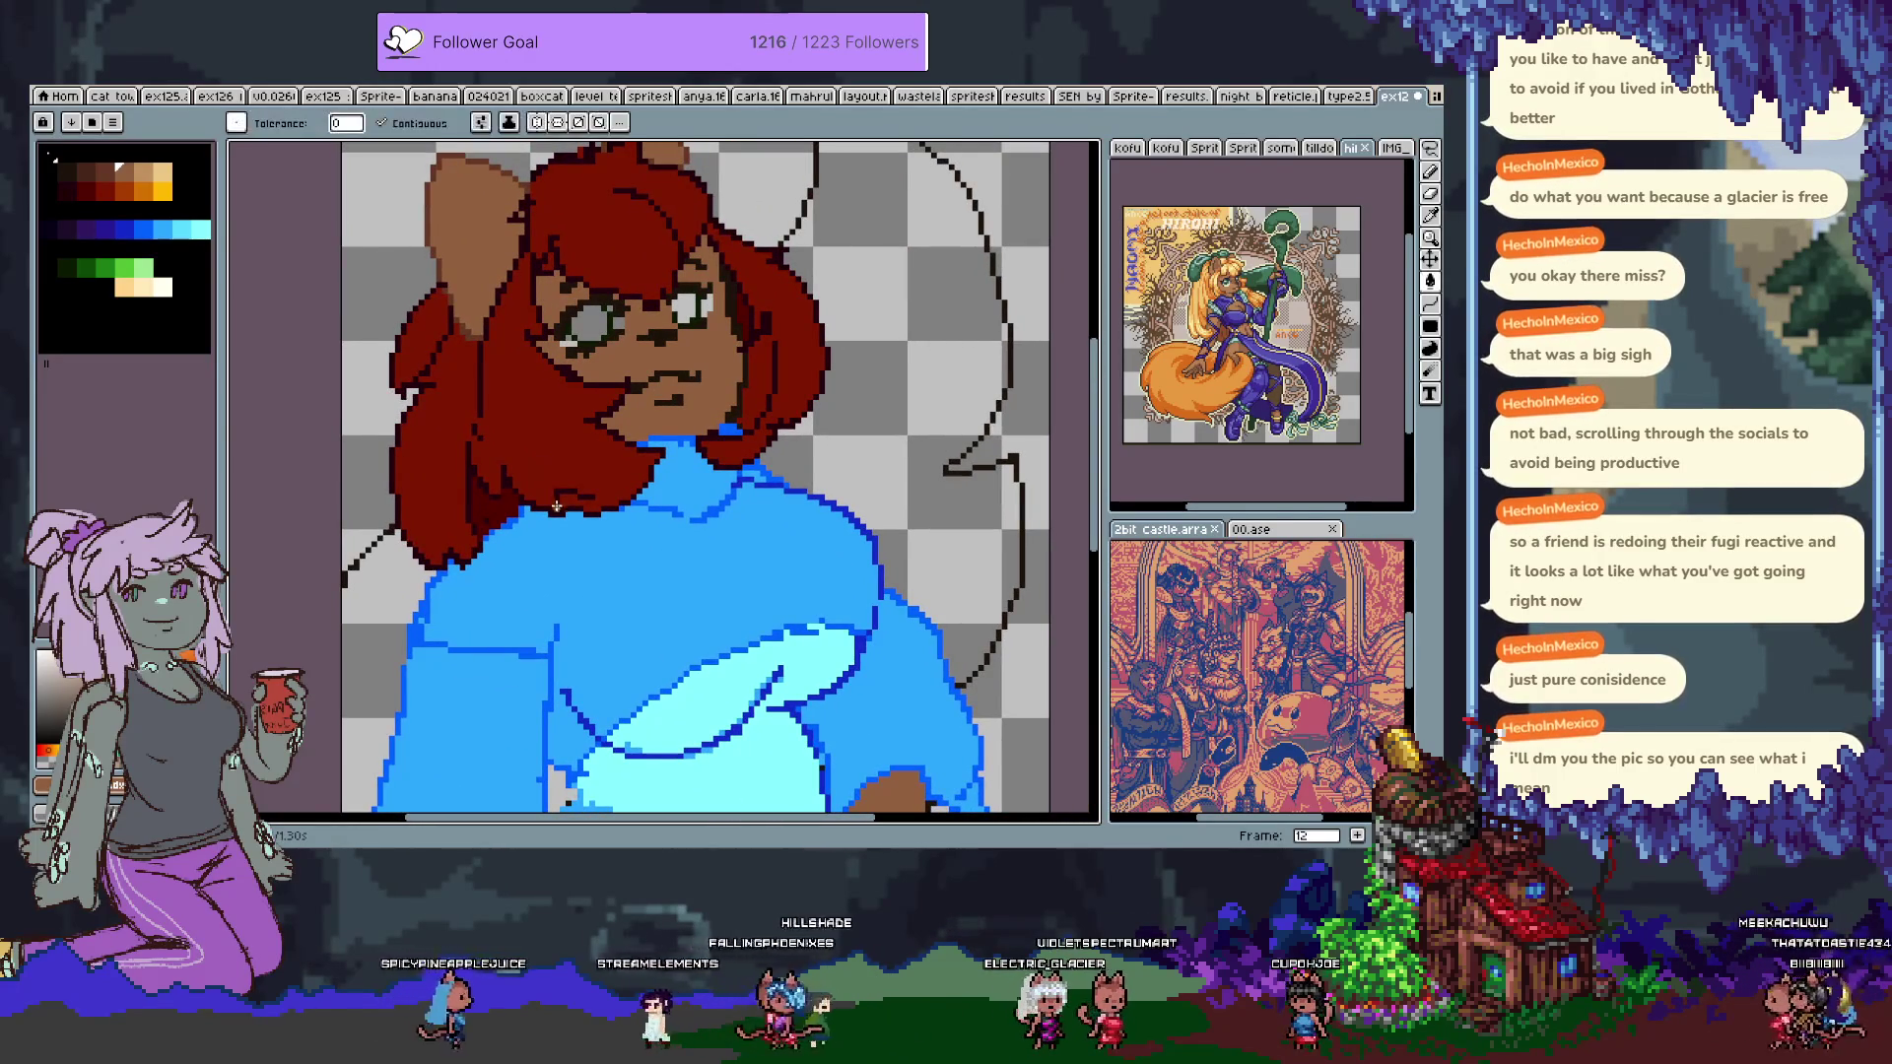
{"action": "left_click_drag", "start_coordinate": [581, 567], "coordinate": [560, 309]}
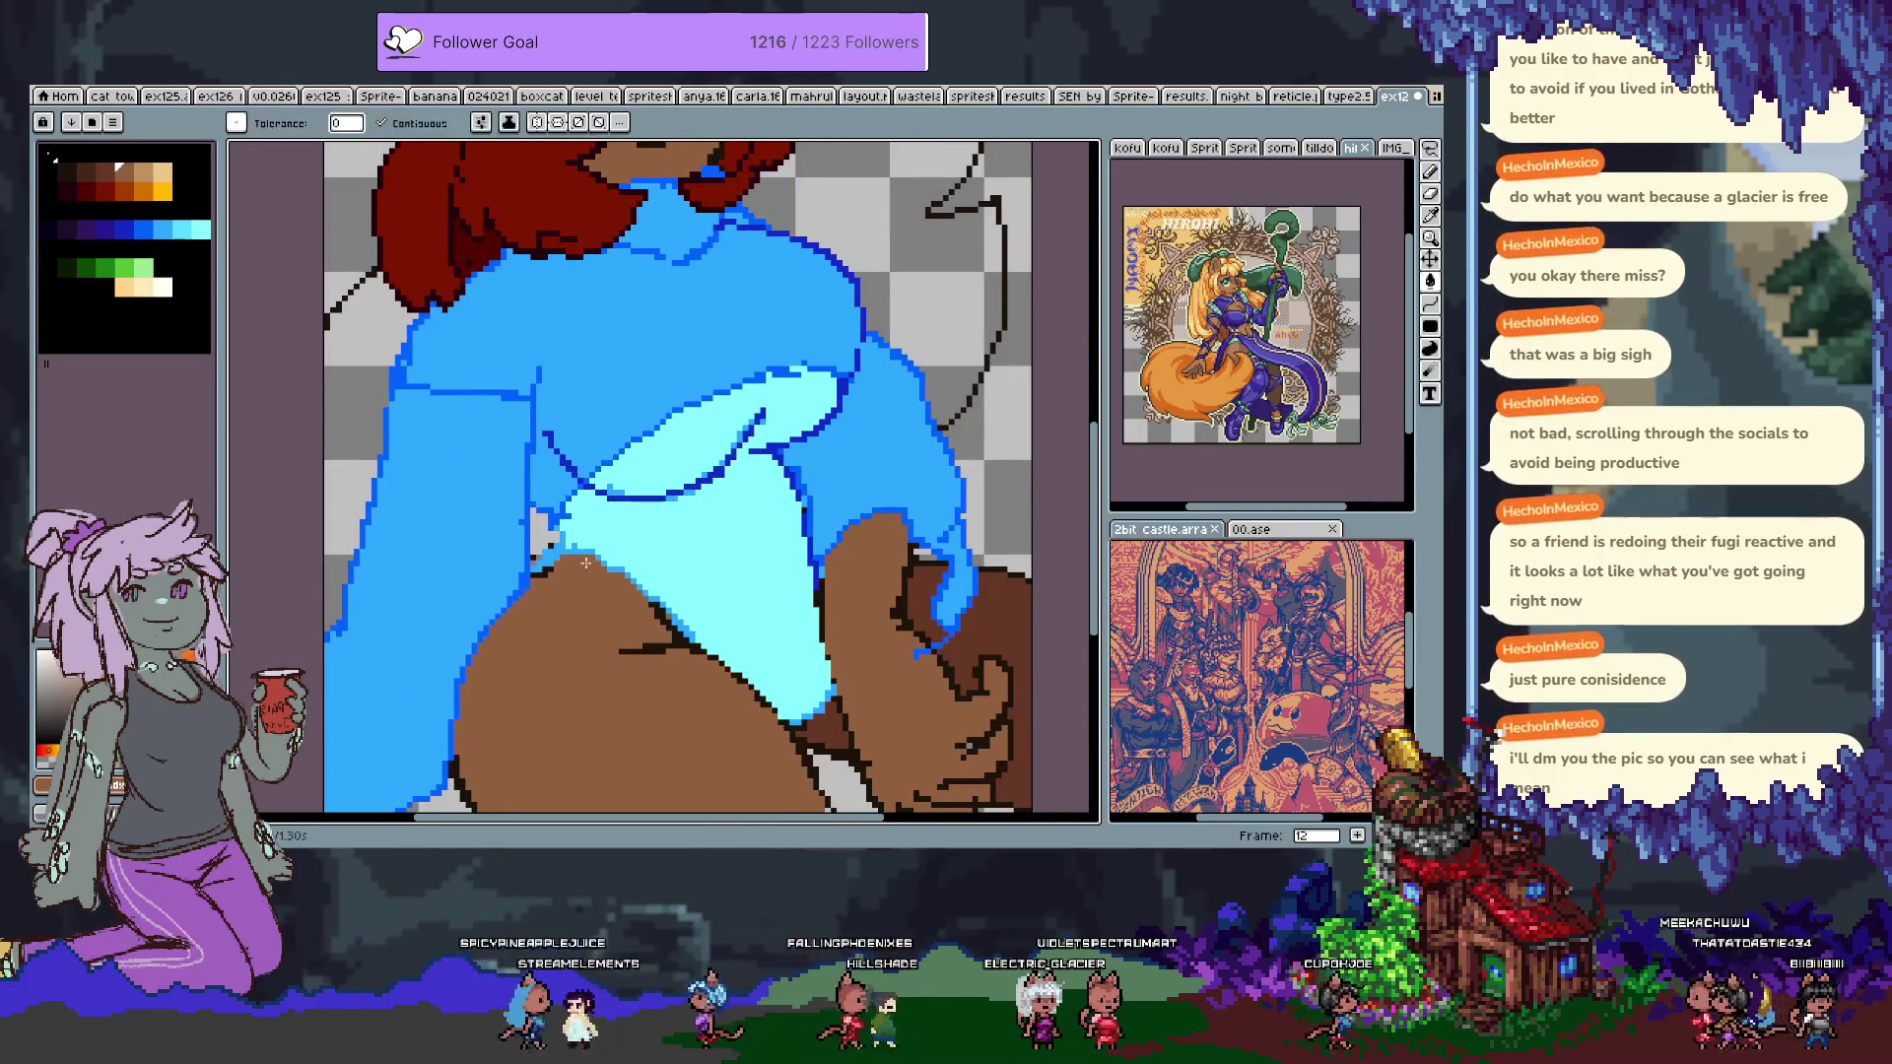
{"action": "key", "text": "b"}
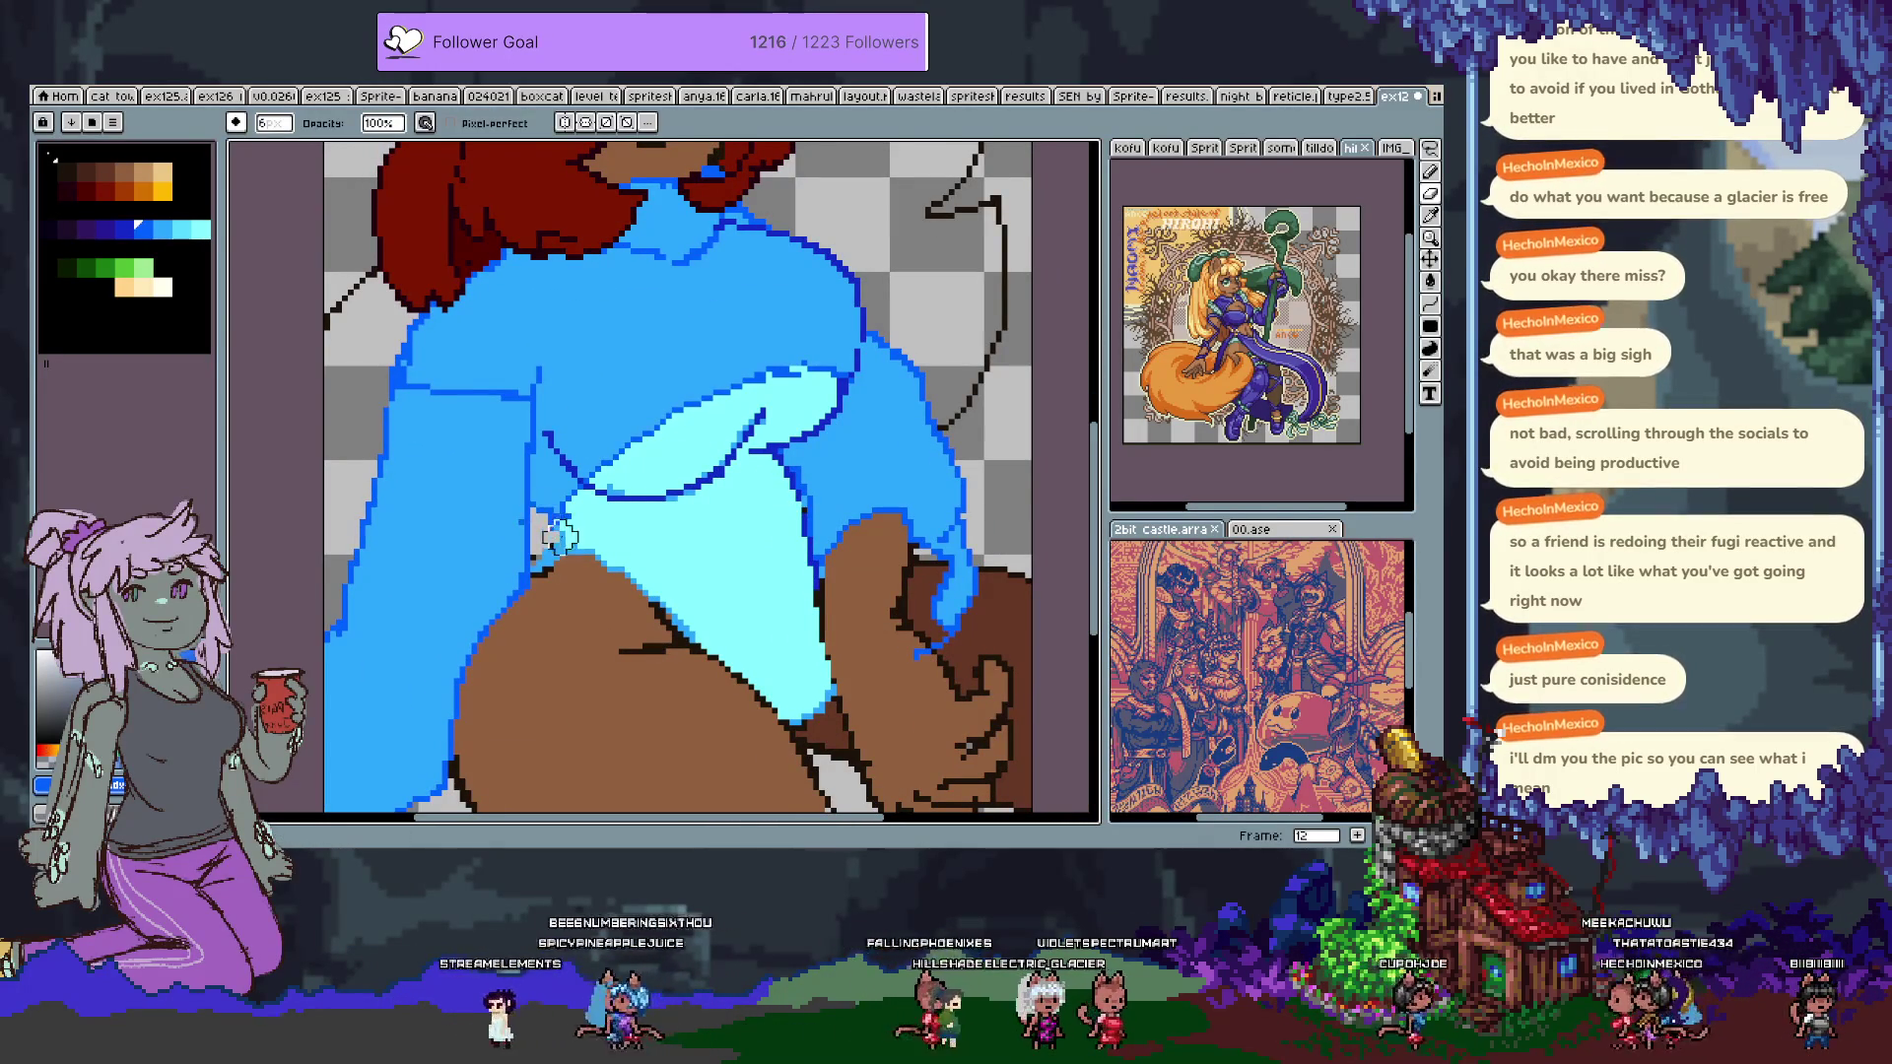
{"action": "key", "text": "Tab"}
{"action": "key", "text": "period"}
{"action": "key", "text": "Tab"}
{"action": "left_click_drag", "start_coordinate": [547, 500], "coordinate": [544, 537]}
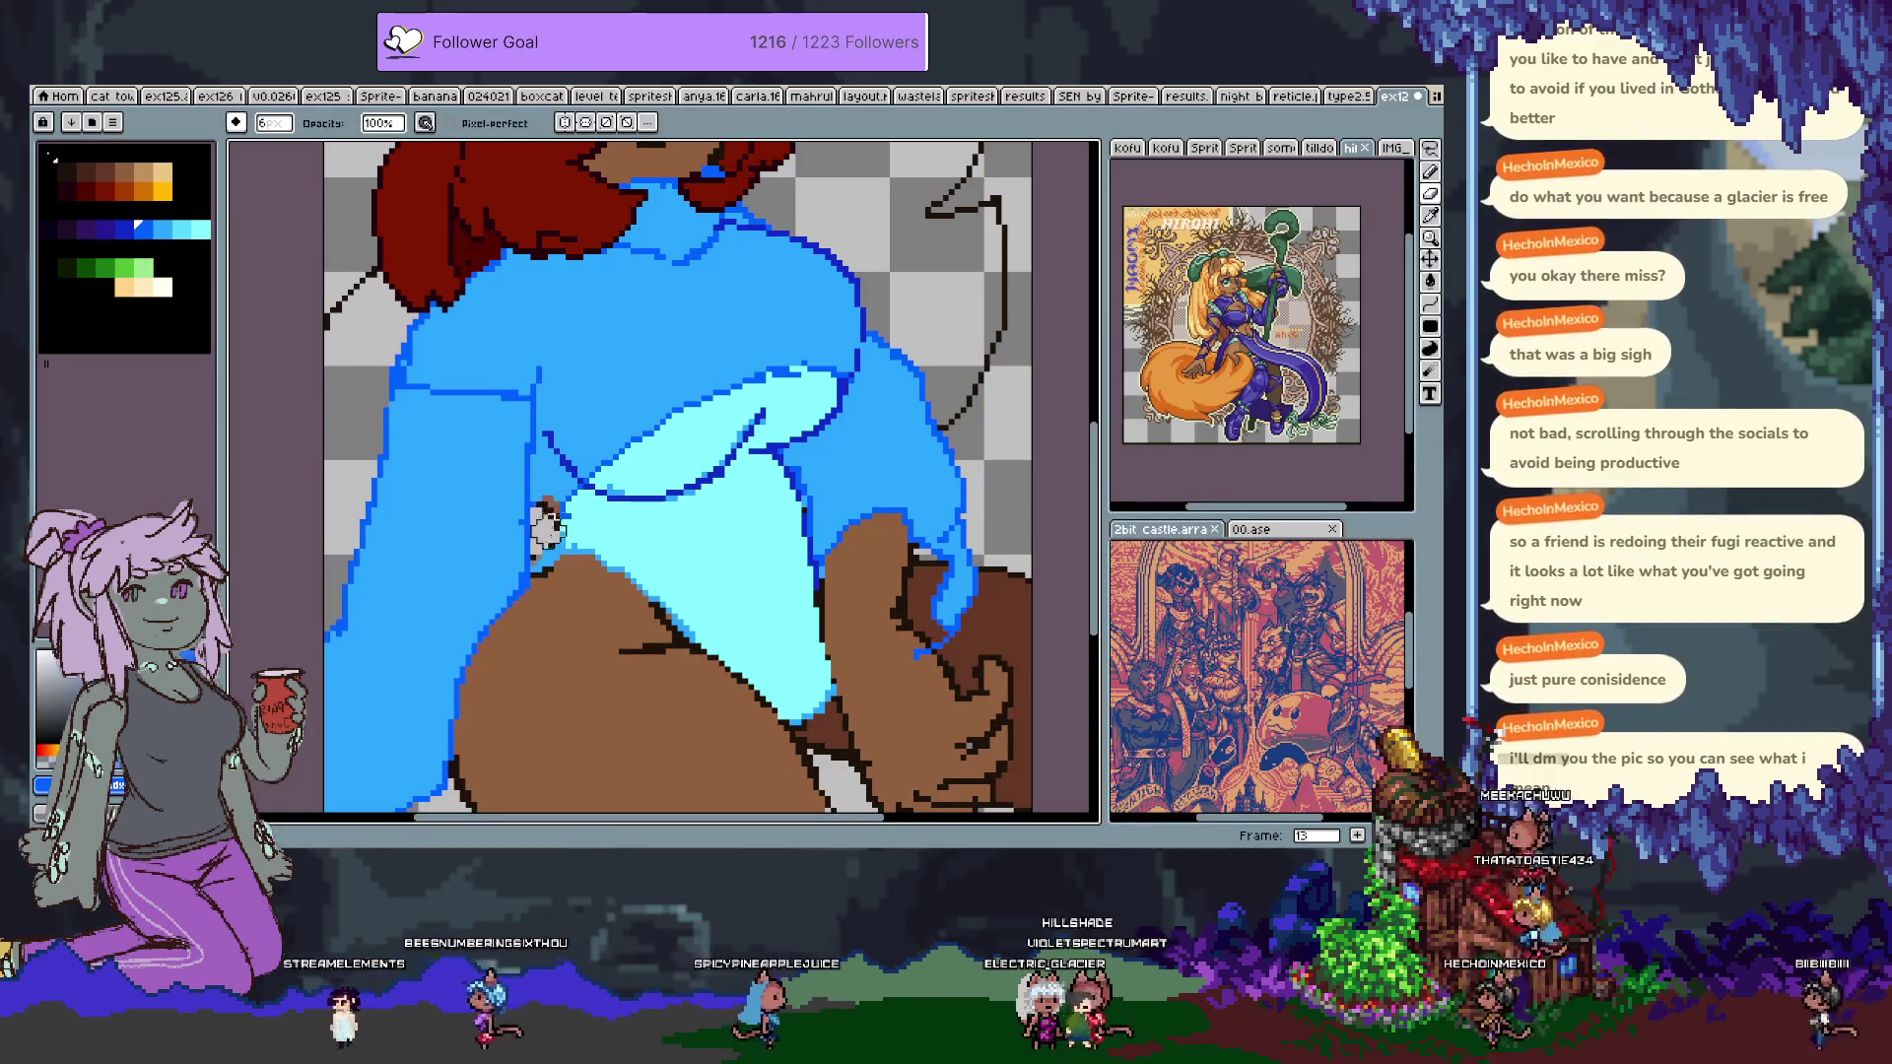
{"action": "scroll", "coordinate": [560, 574], "scroll_direction": "down", "scroll_amount": 3}
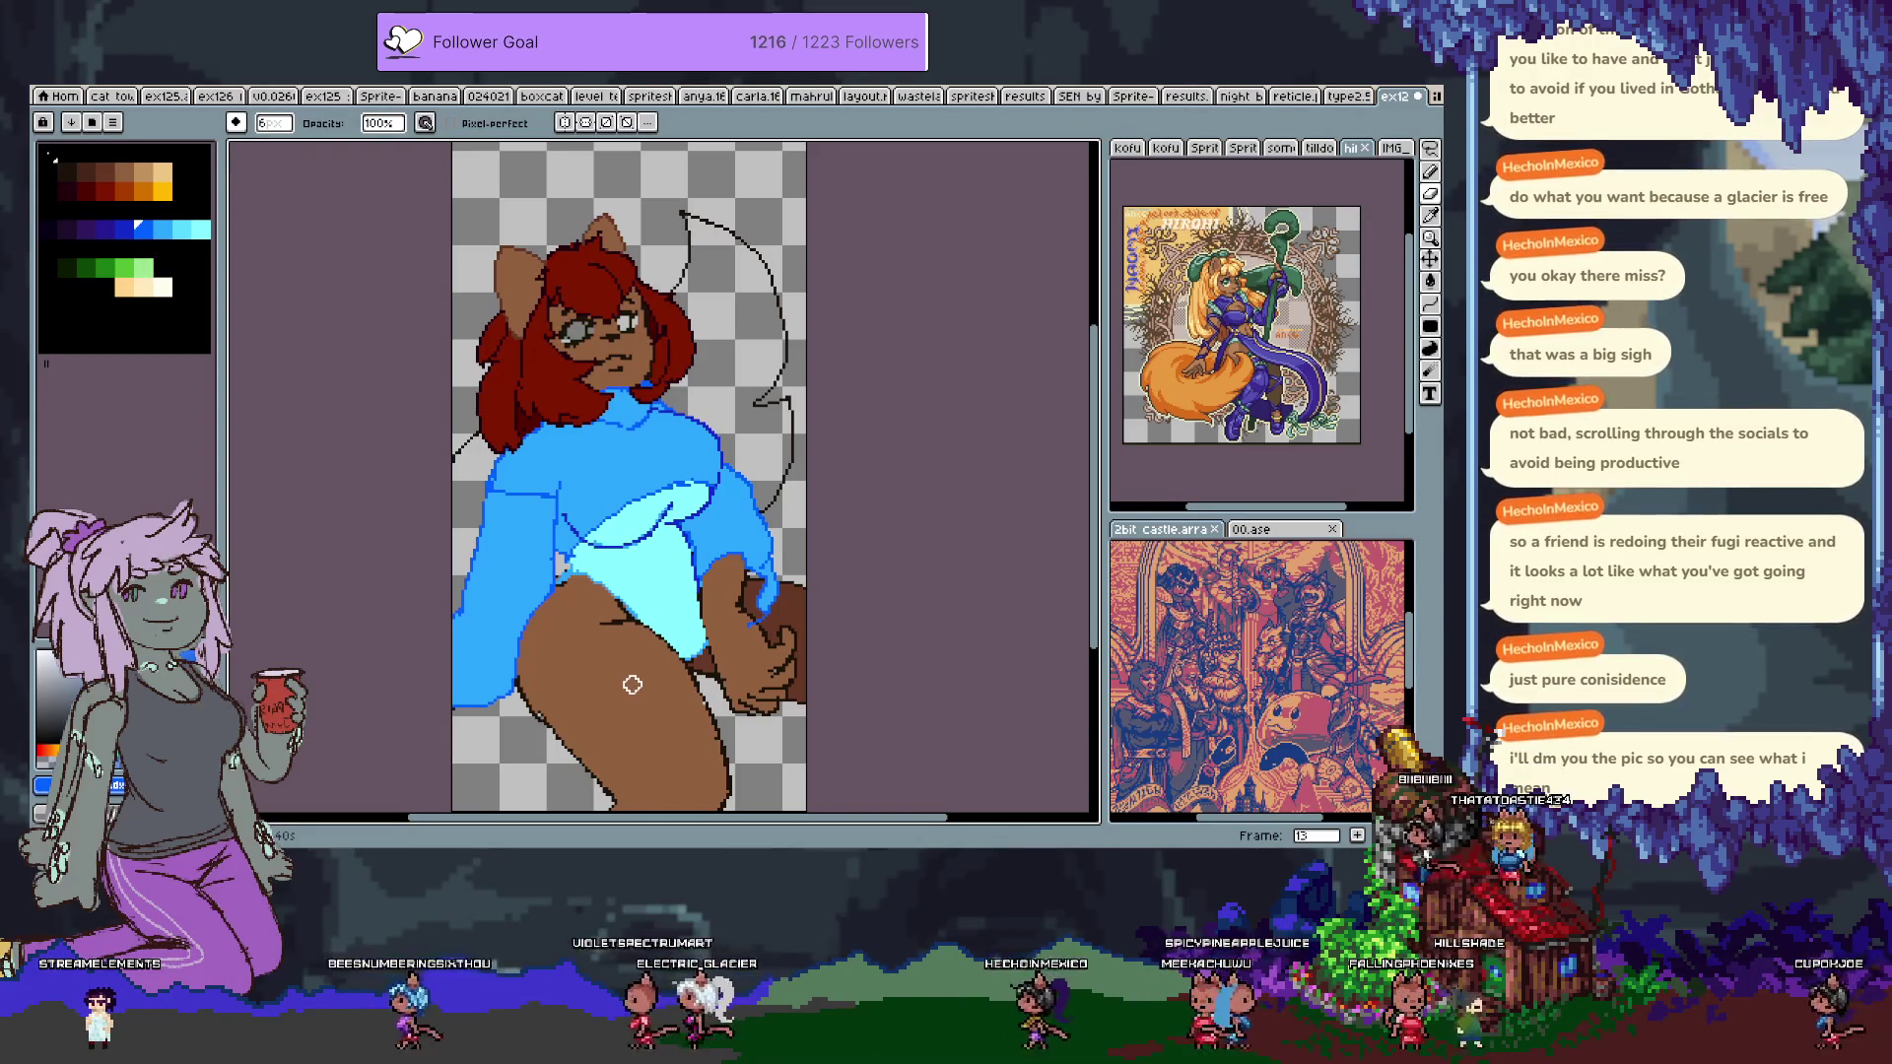
Draw a cream-peach stocking band curving across the thigh, undoing stray strokes.
{"action": "scroll", "coordinate": [635, 691], "scroll_direction": "up", "scroll_amount": 1}
{"action": "left_click", "coordinate": [118, 286]}
{"action": "left_click_drag", "start_coordinate": [750, 532], "coordinate": [656, 374]}
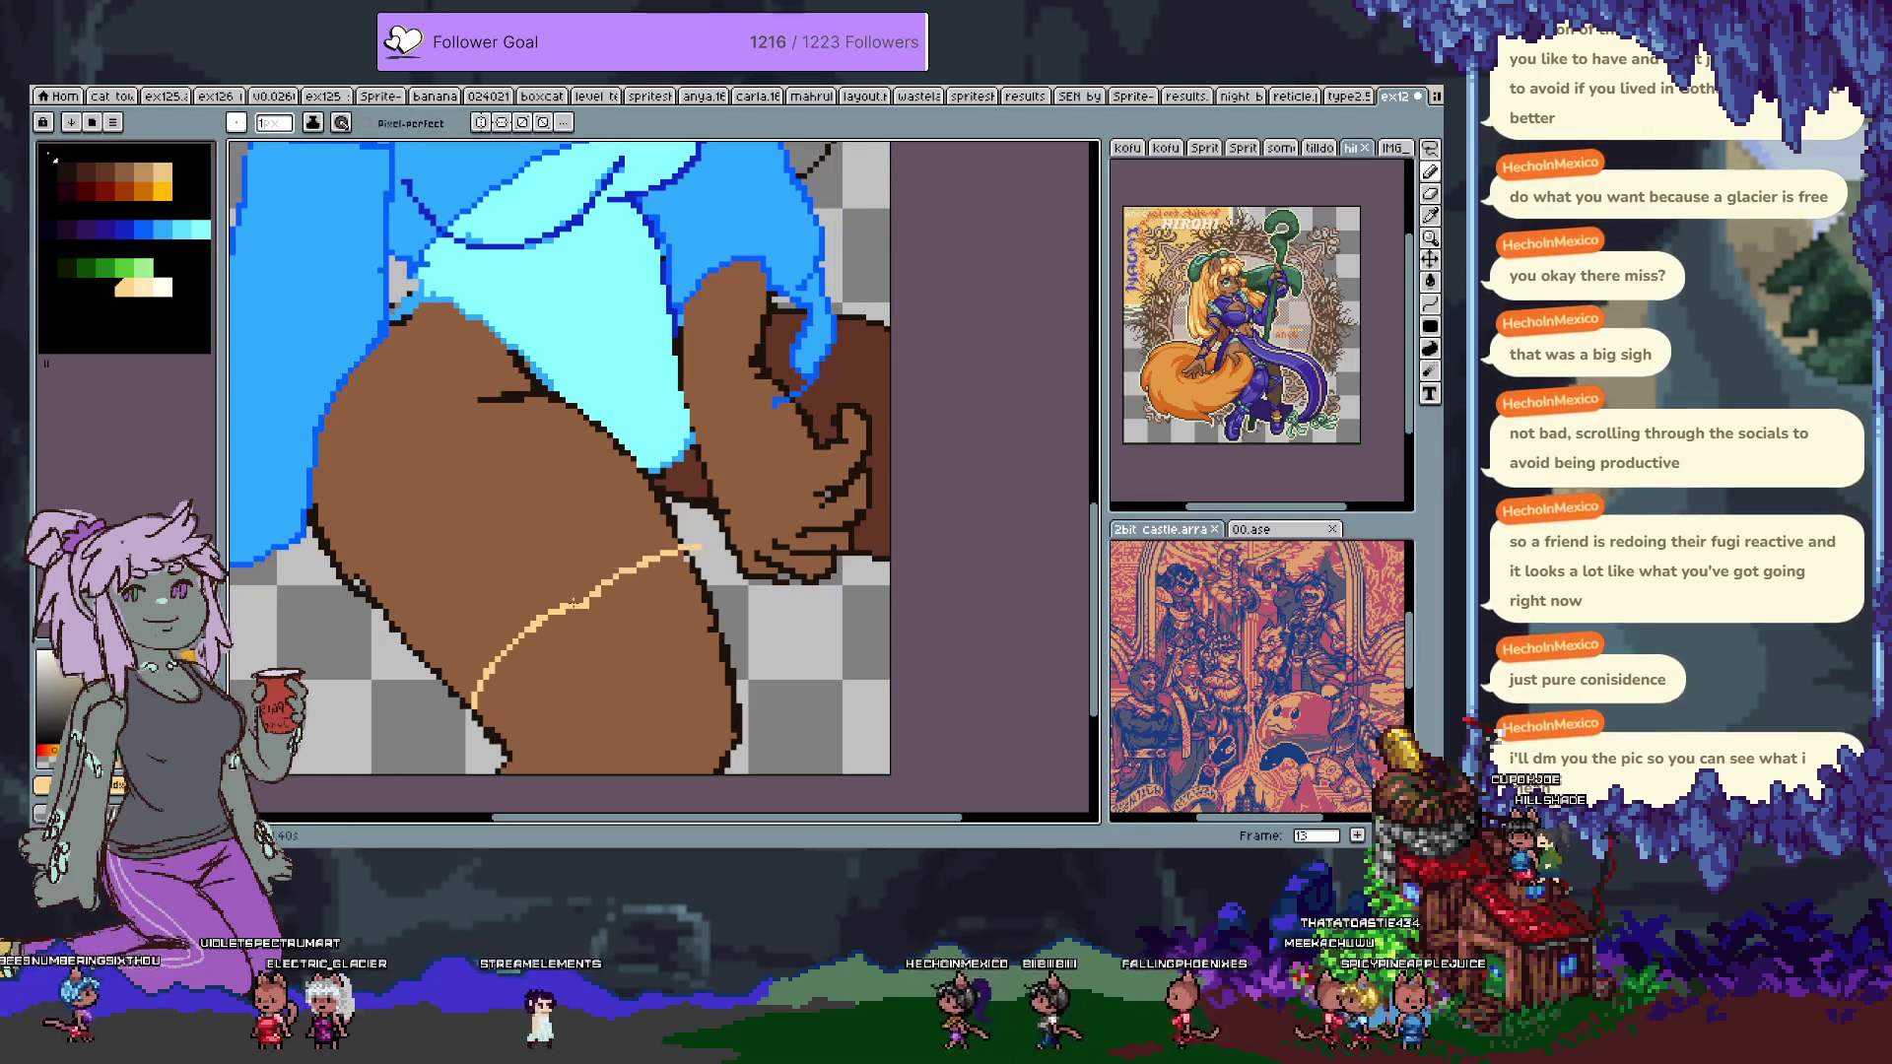
{"action": "key", "text": "ctrl+z"}
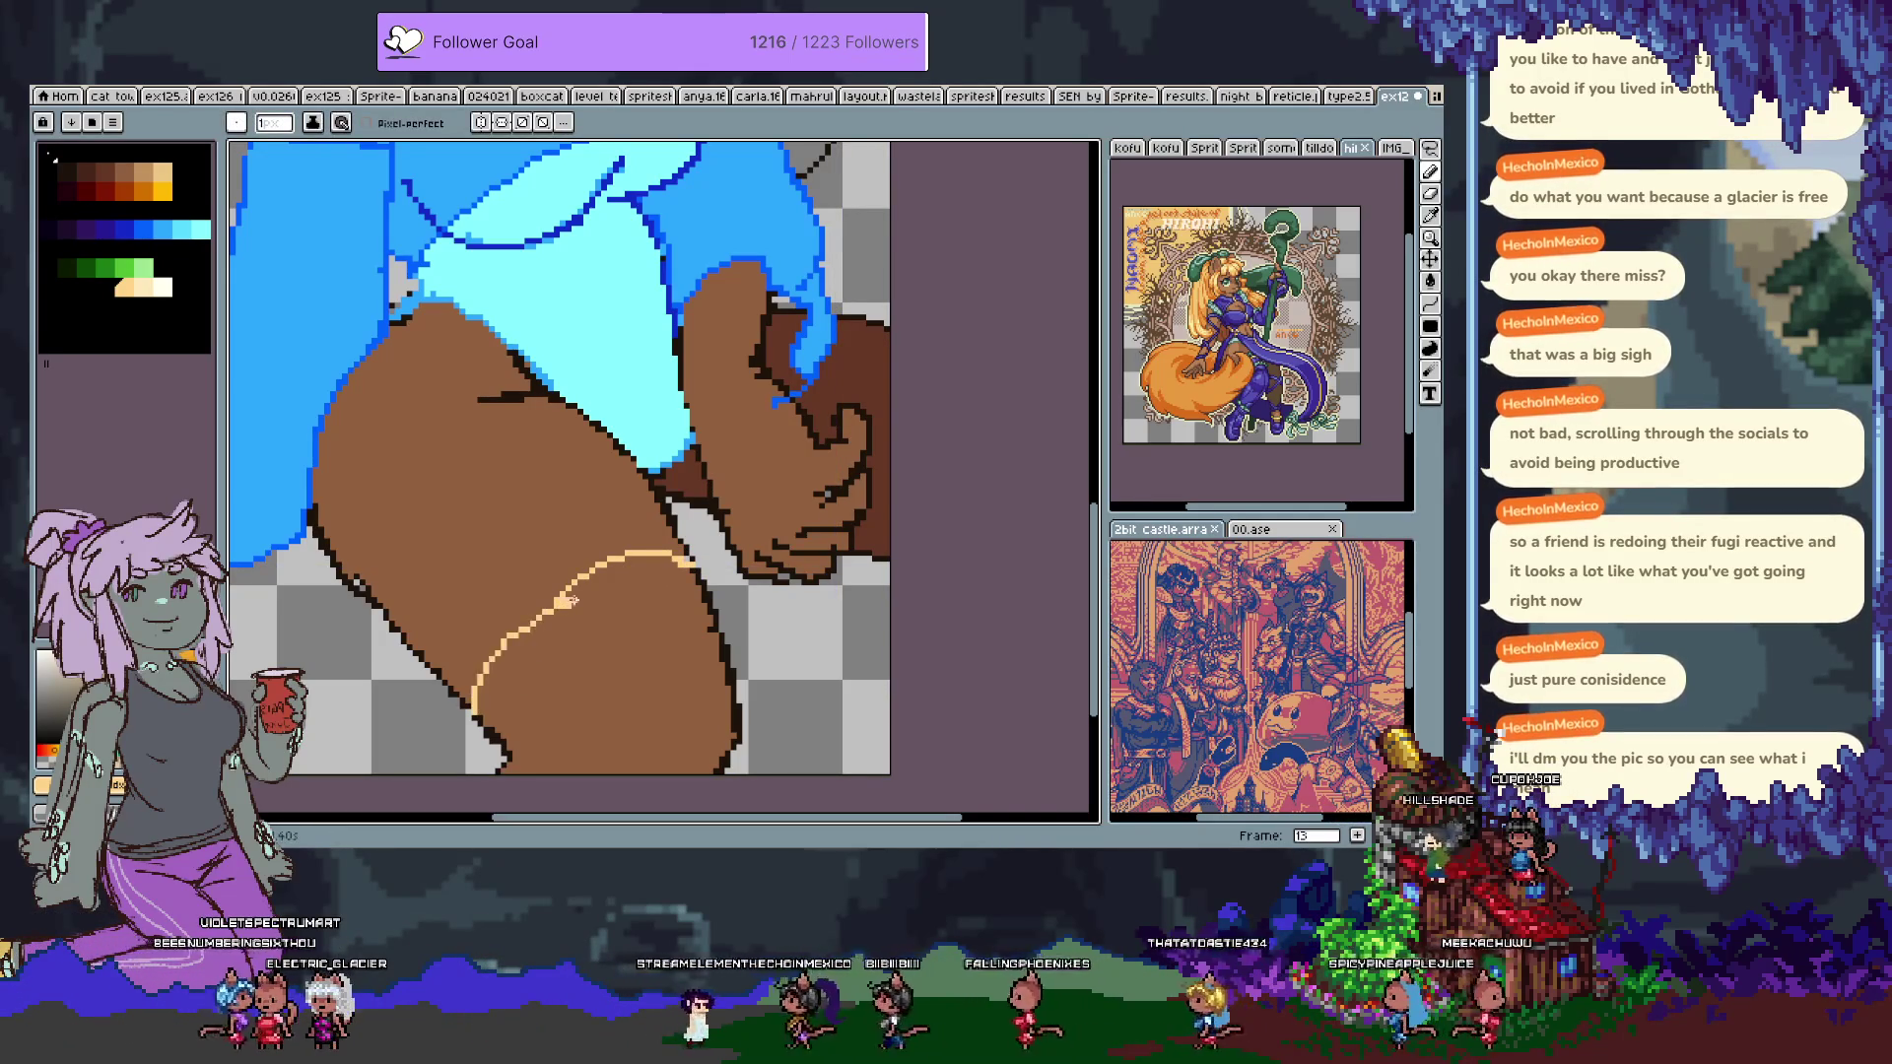
{"action": "scroll", "coordinate": [877, 409], "scroll_direction": "right", "scroll_amount": 3}
{"action": "key", "text": "i"}
{"action": "key", "text": "b"}
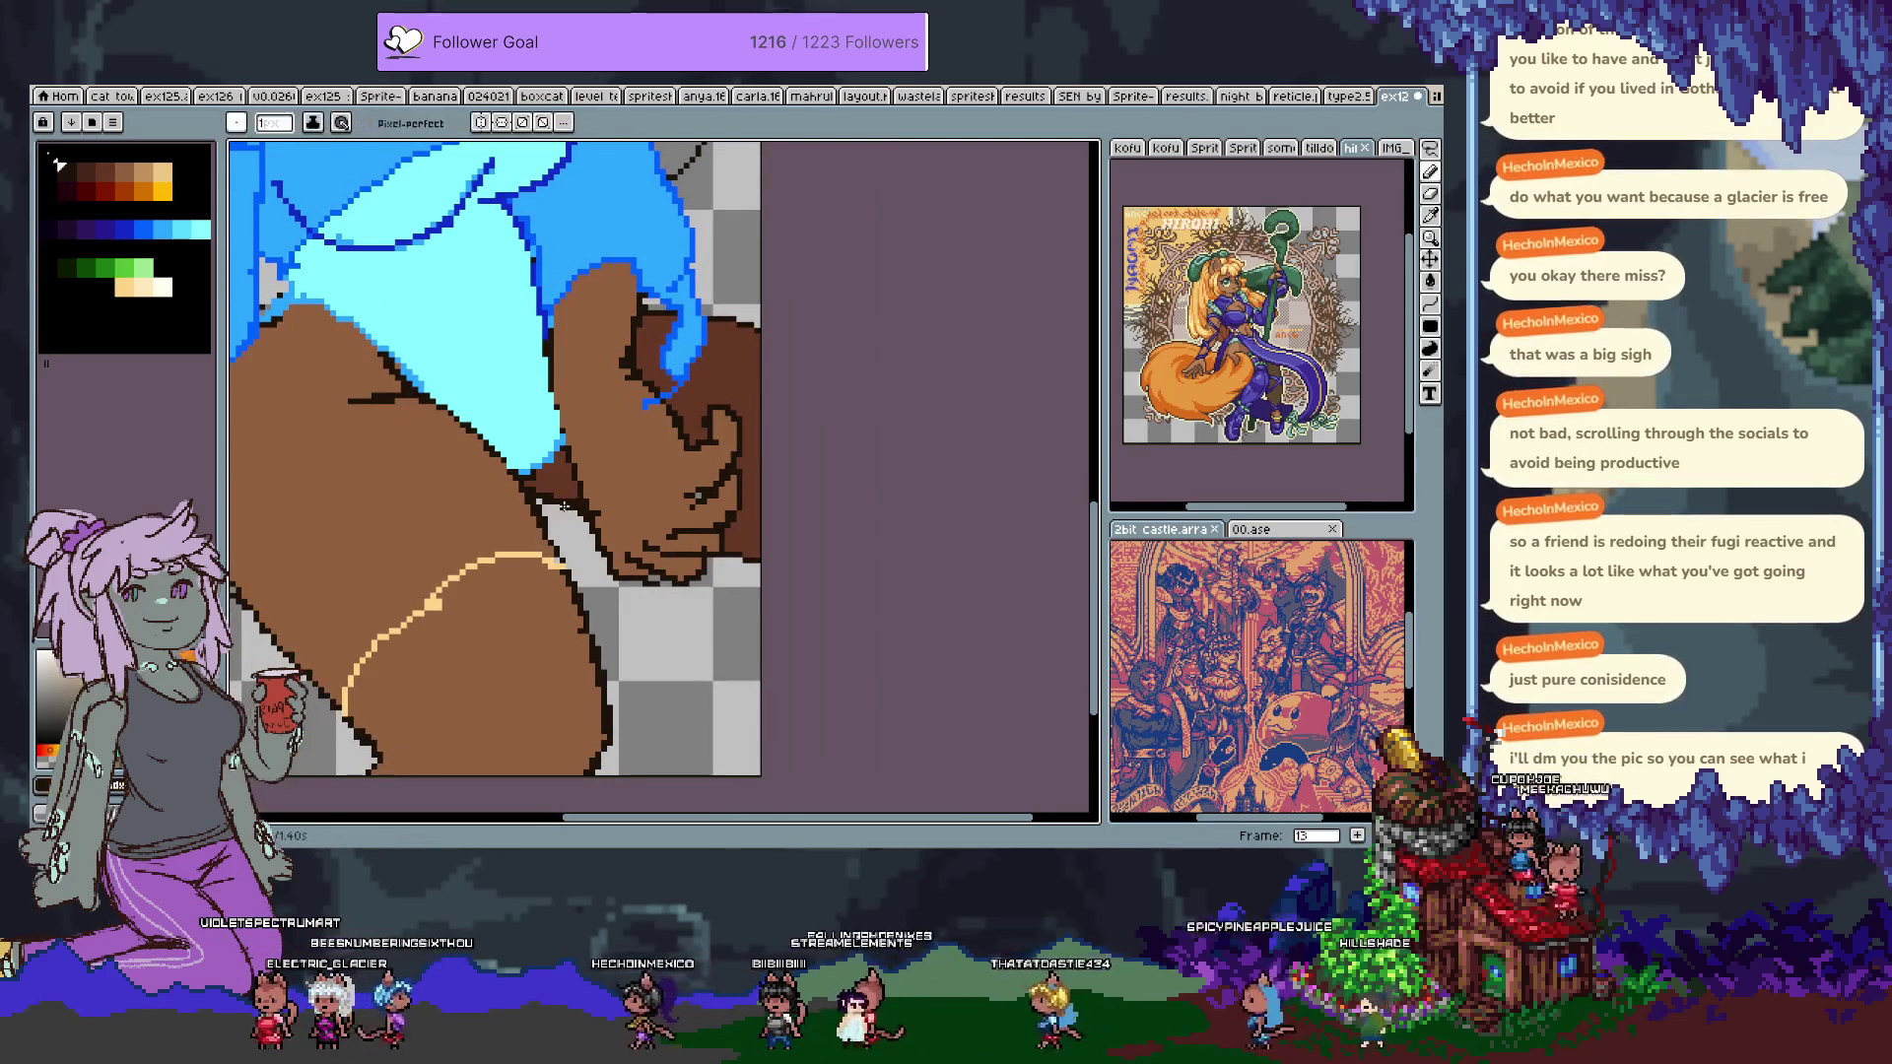
{"action": "key", "text": "ctrl+z"}
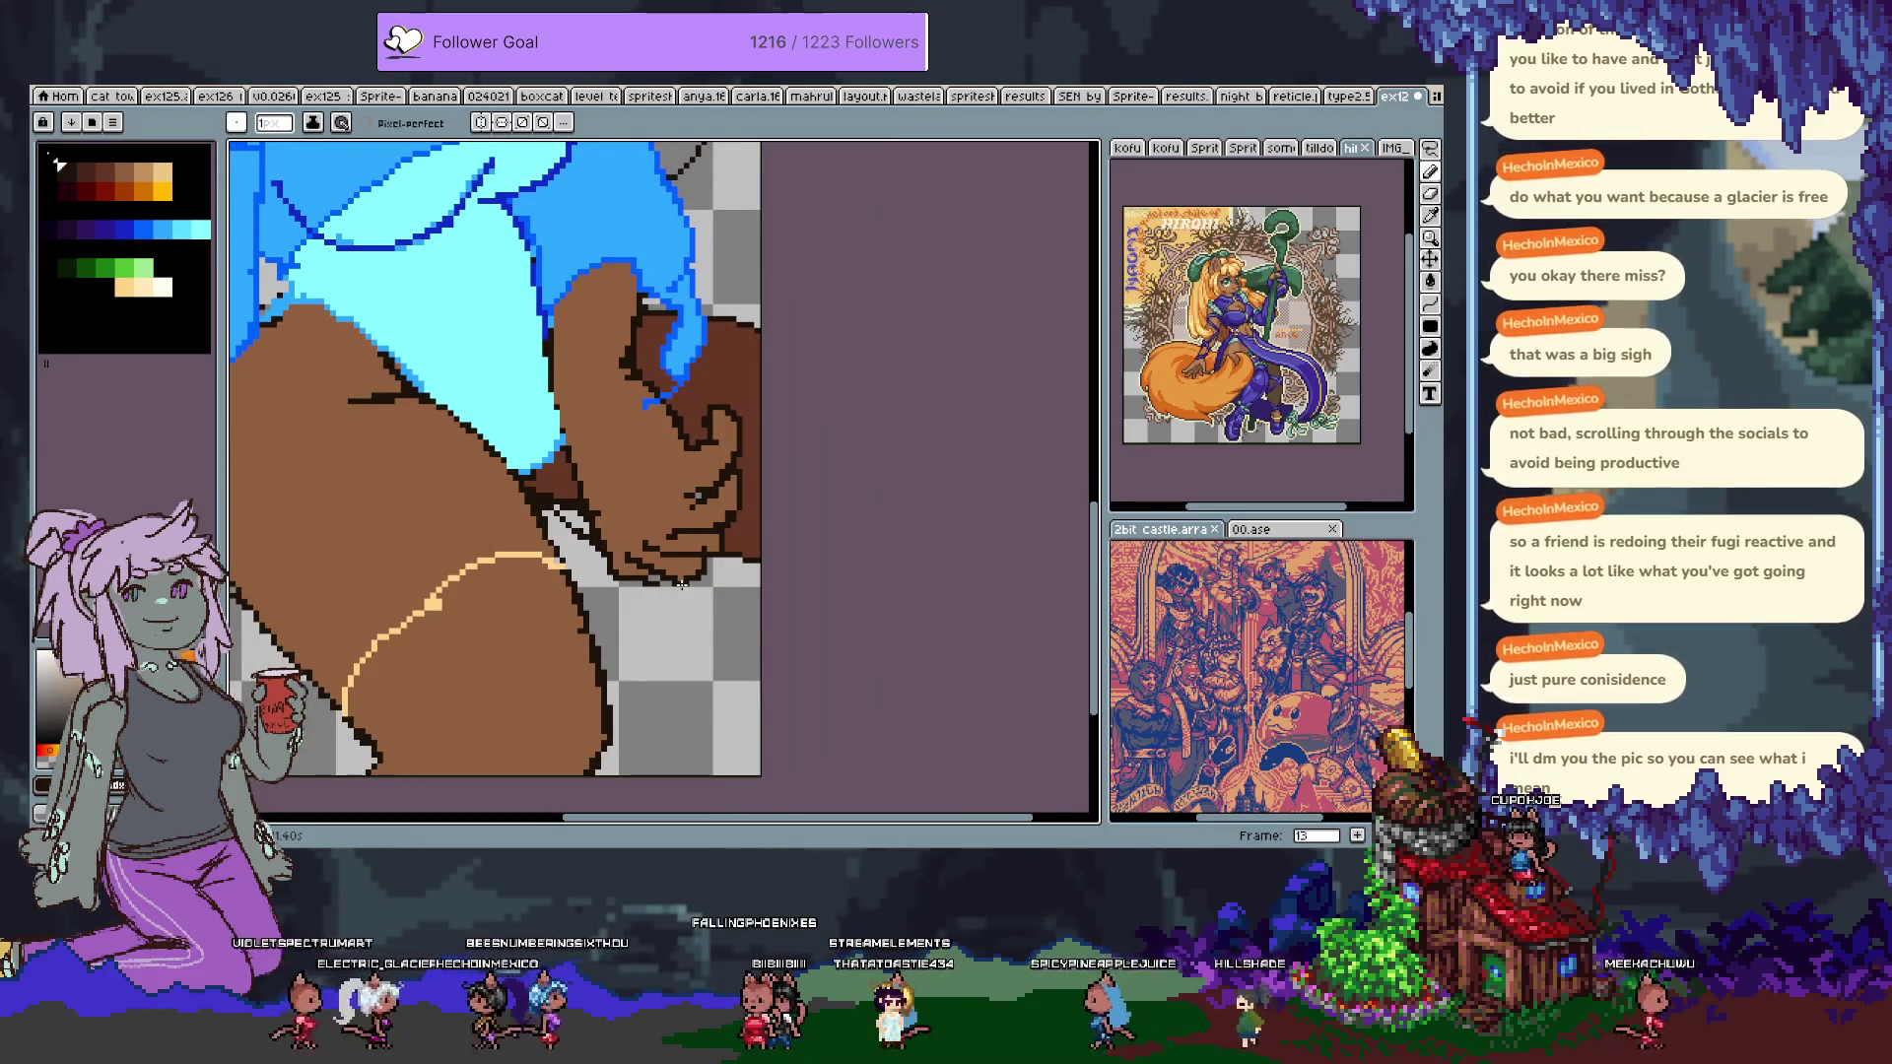
Paint the grey gaps beside the hand and right of the thigh with skin brown.
{"action": "left_click", "coordinate": [743, 547], "text": "alt"}
{"action": "left_click_drag", "start_coordinate": [735, 570], "coordinate": [749, 596]}
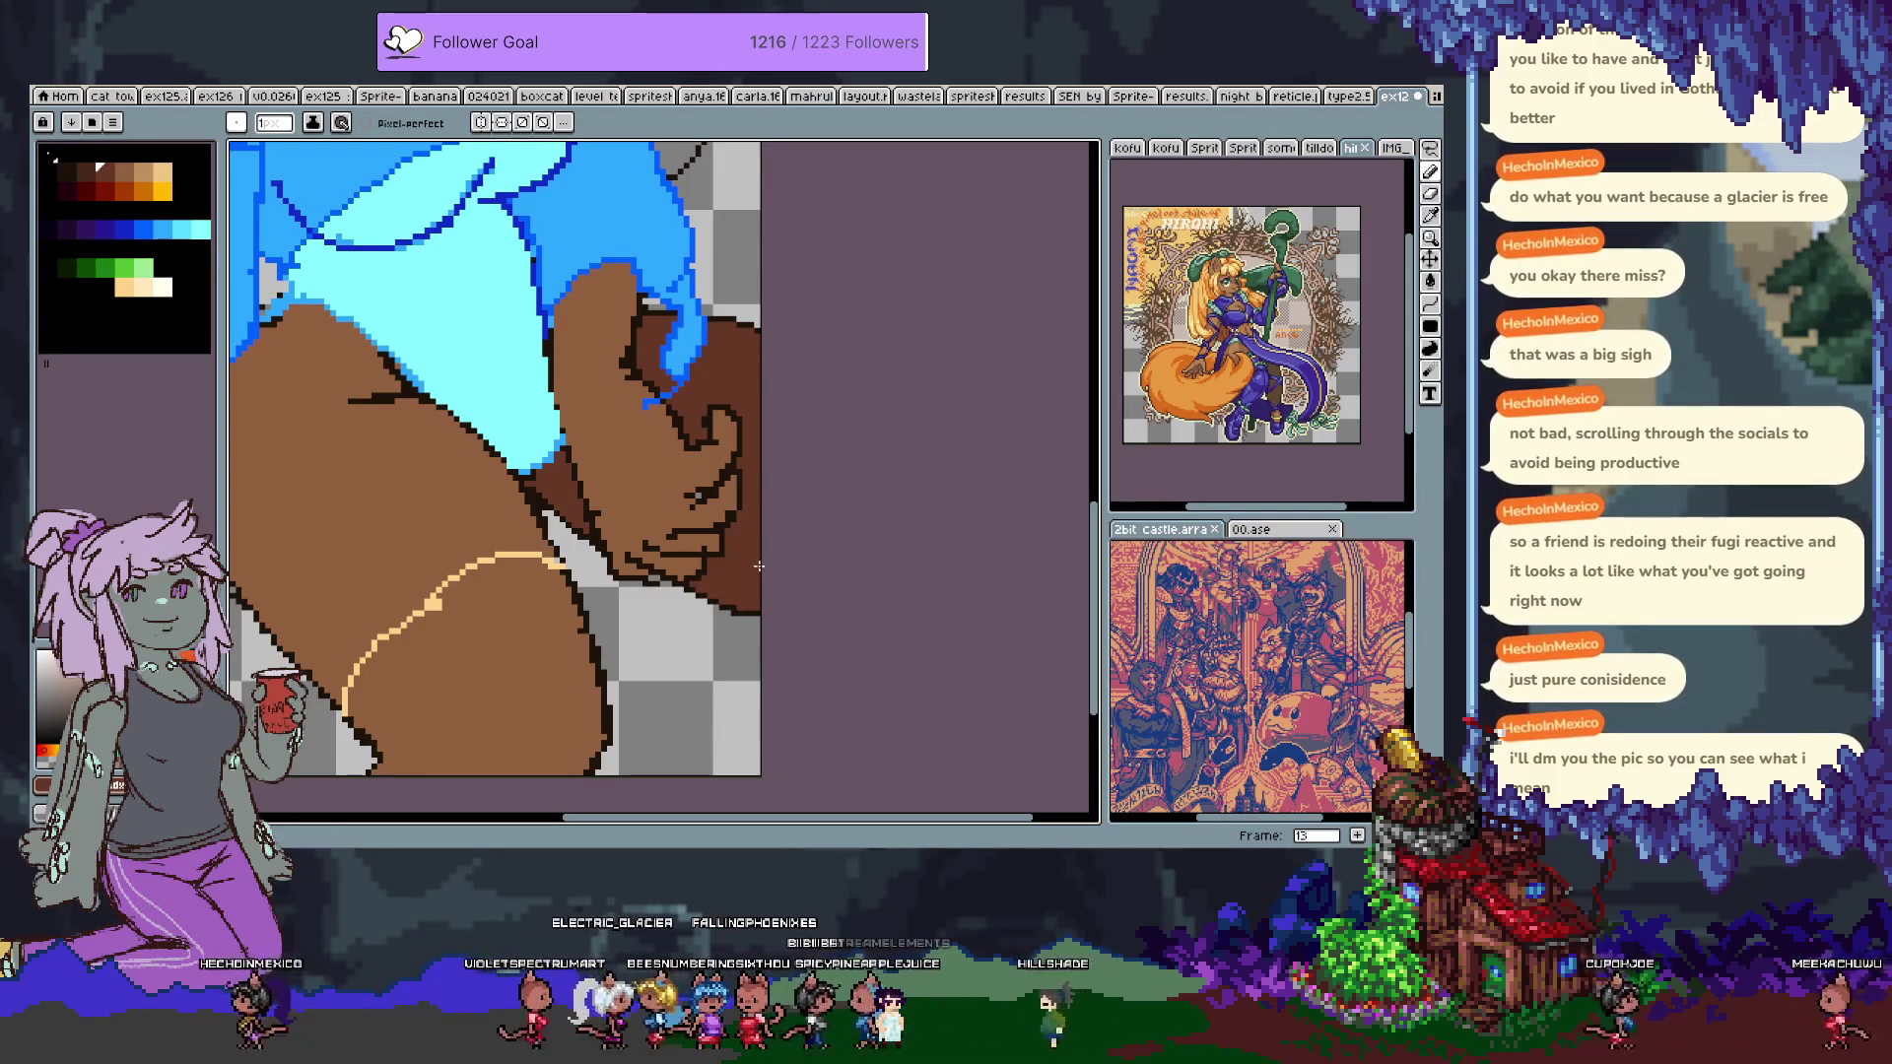
{"action": "mouse_move", "coordinate": [711, 453]}
{"action": "left_mouse_down"}
{"action": "mouse_move", "coordinate": [751, 636]}
{"action": "mouse_move", "coordinate": [729, 619]}
{"action": "left_mouse_up"}
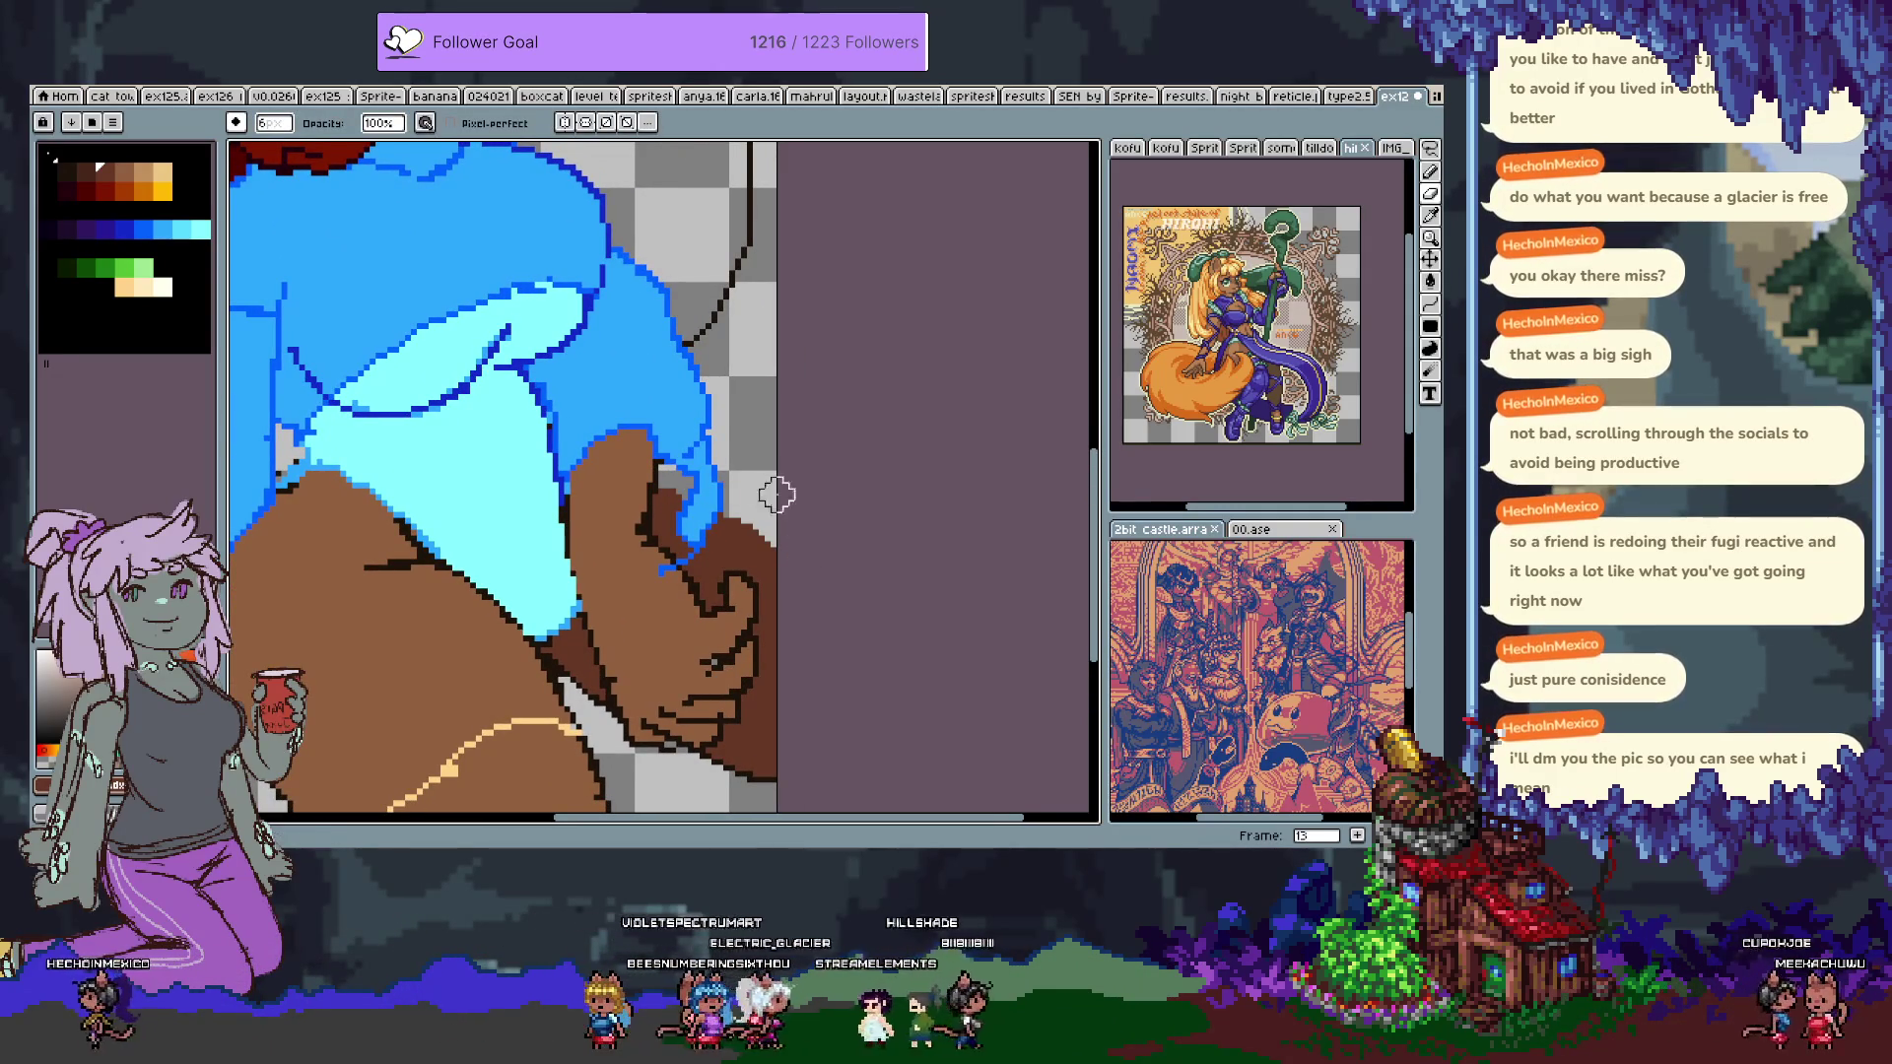
{"action": "left_click_drag", "start_coordinate": [782, 541], "coordinate": [718, 532]}
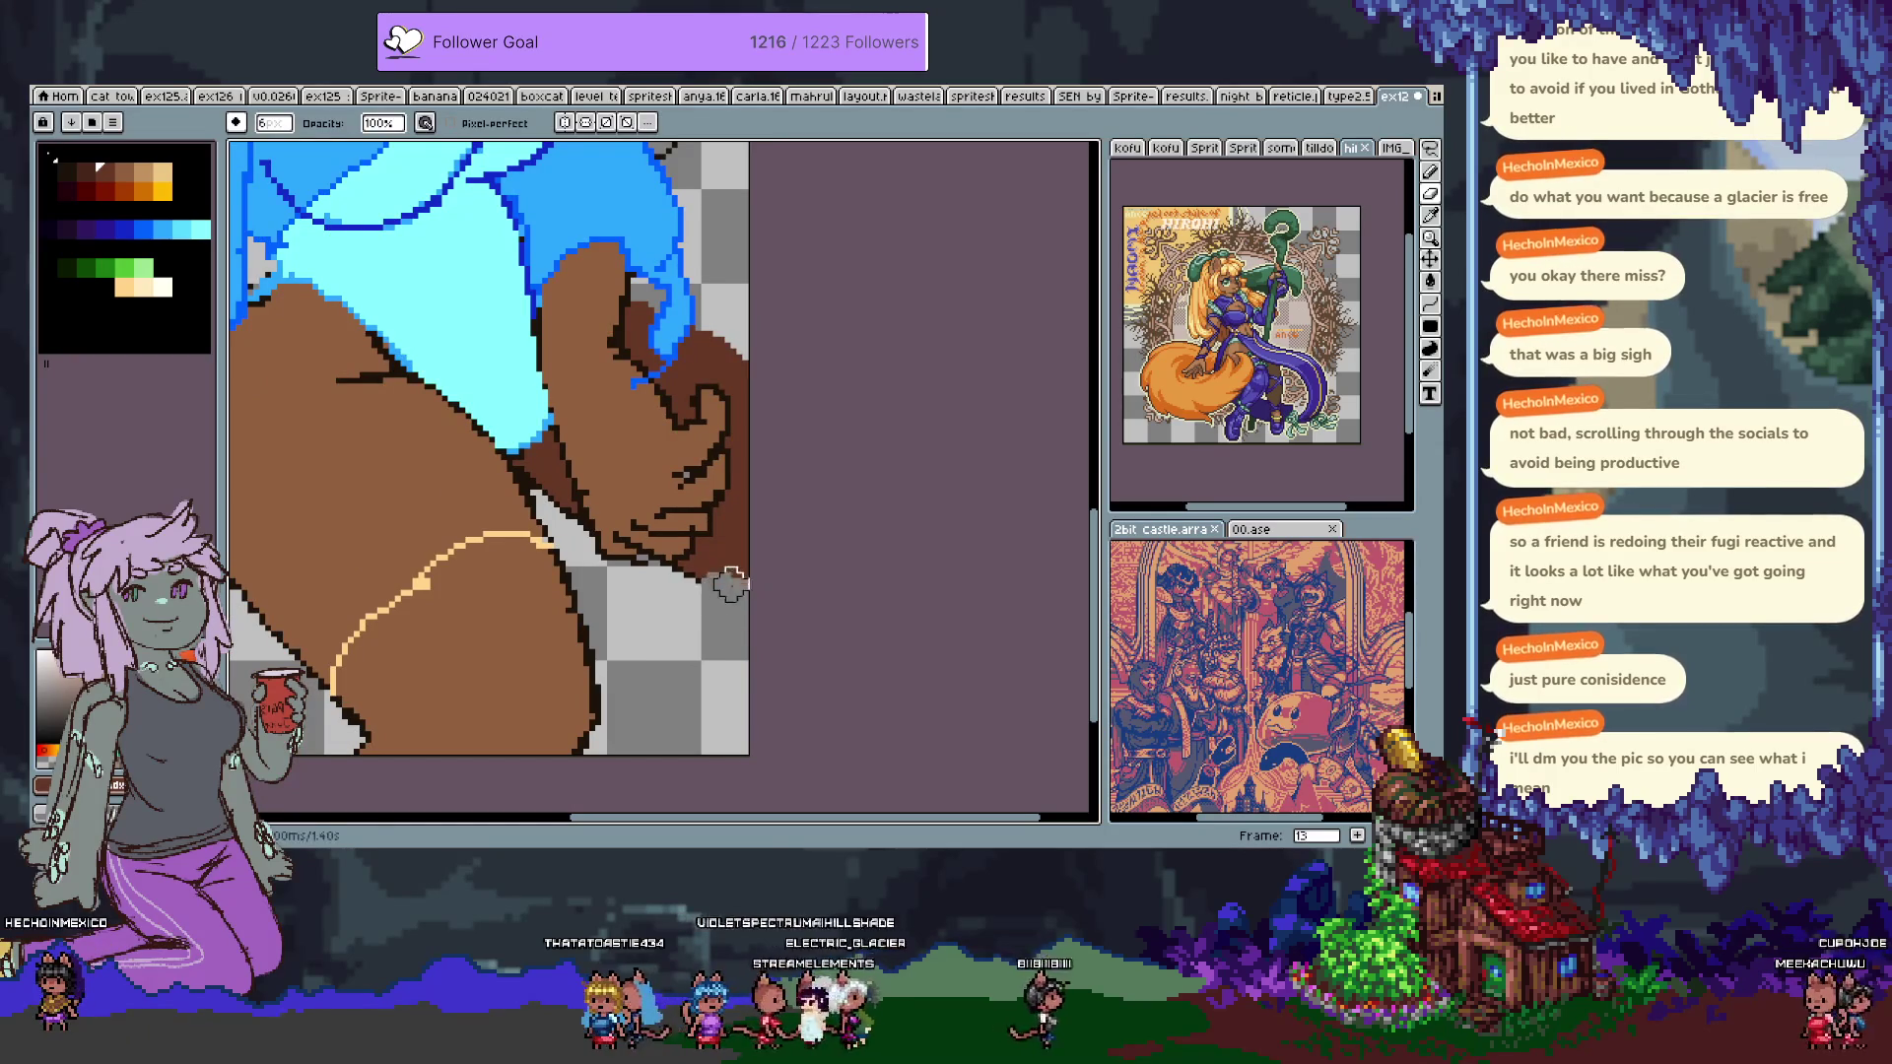
{"action": "key", "text": "alt"}
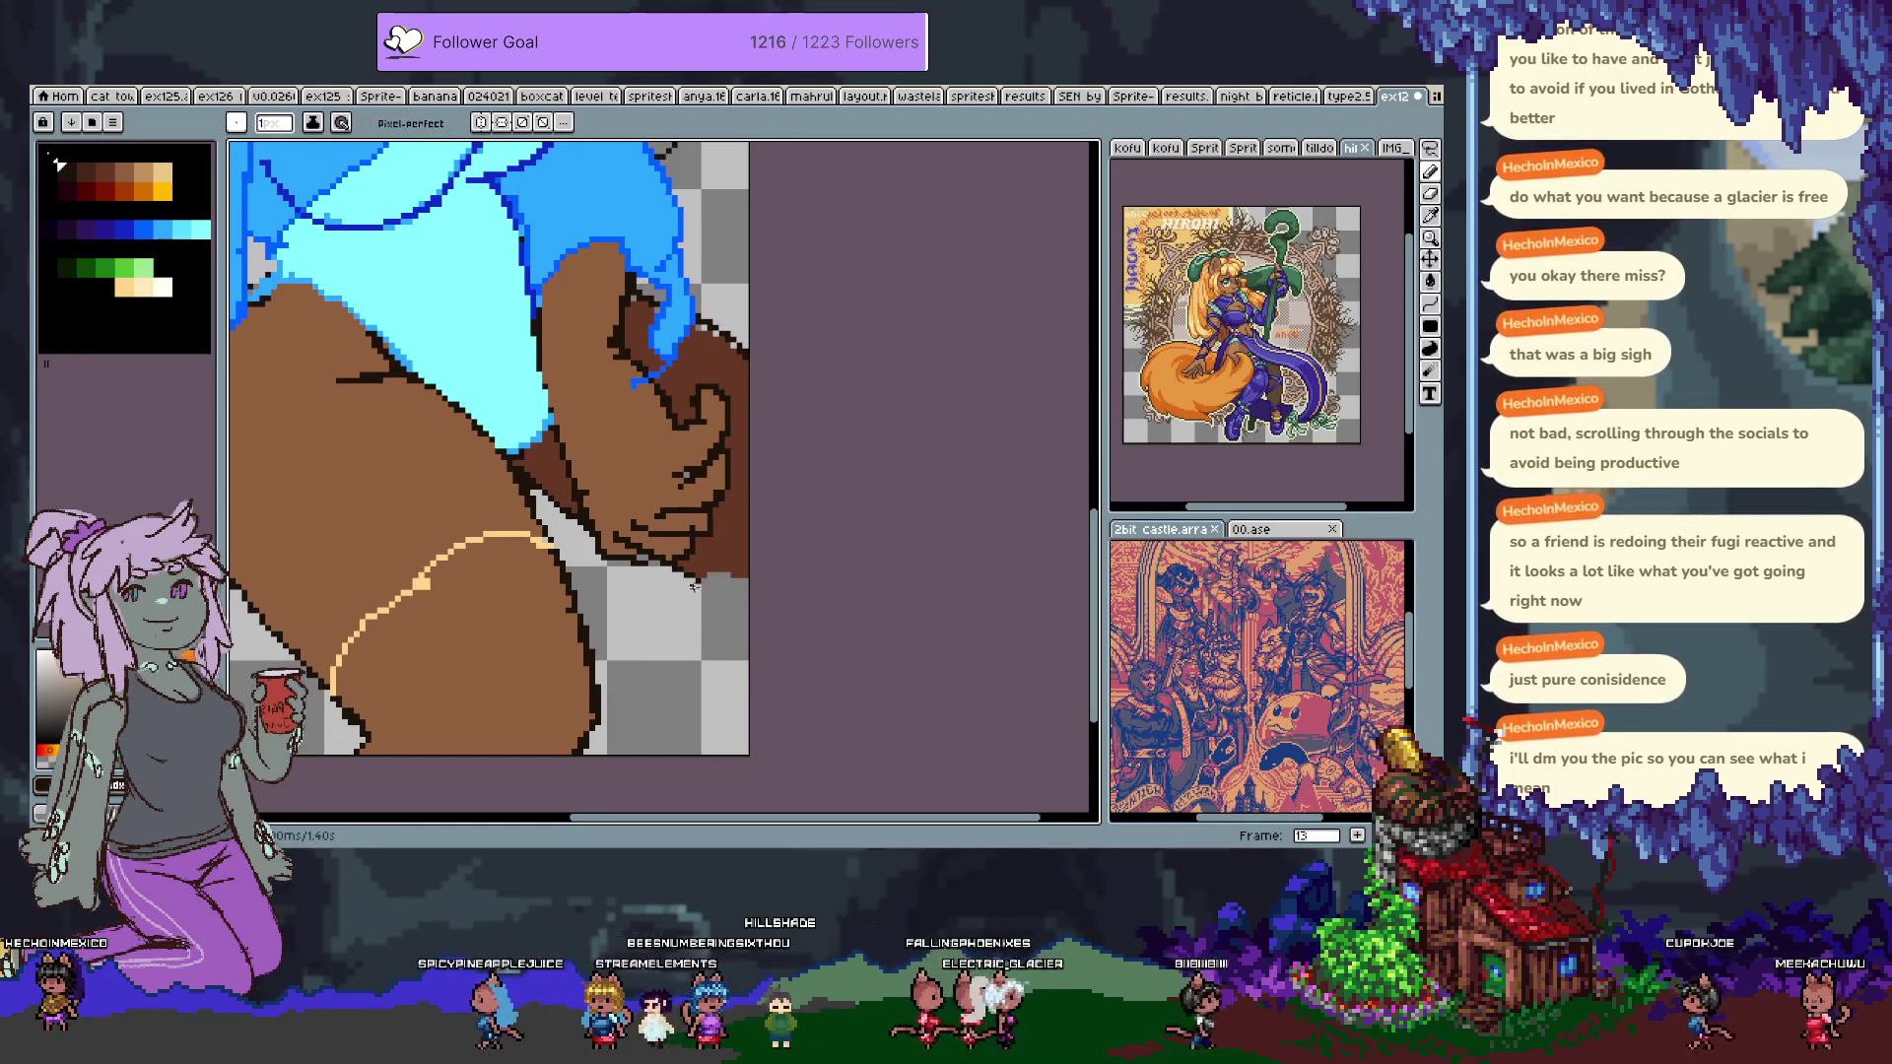
{"action": "left_click_drag", "start_coordinate": [735, 571], "coordinate": [735, 640]}
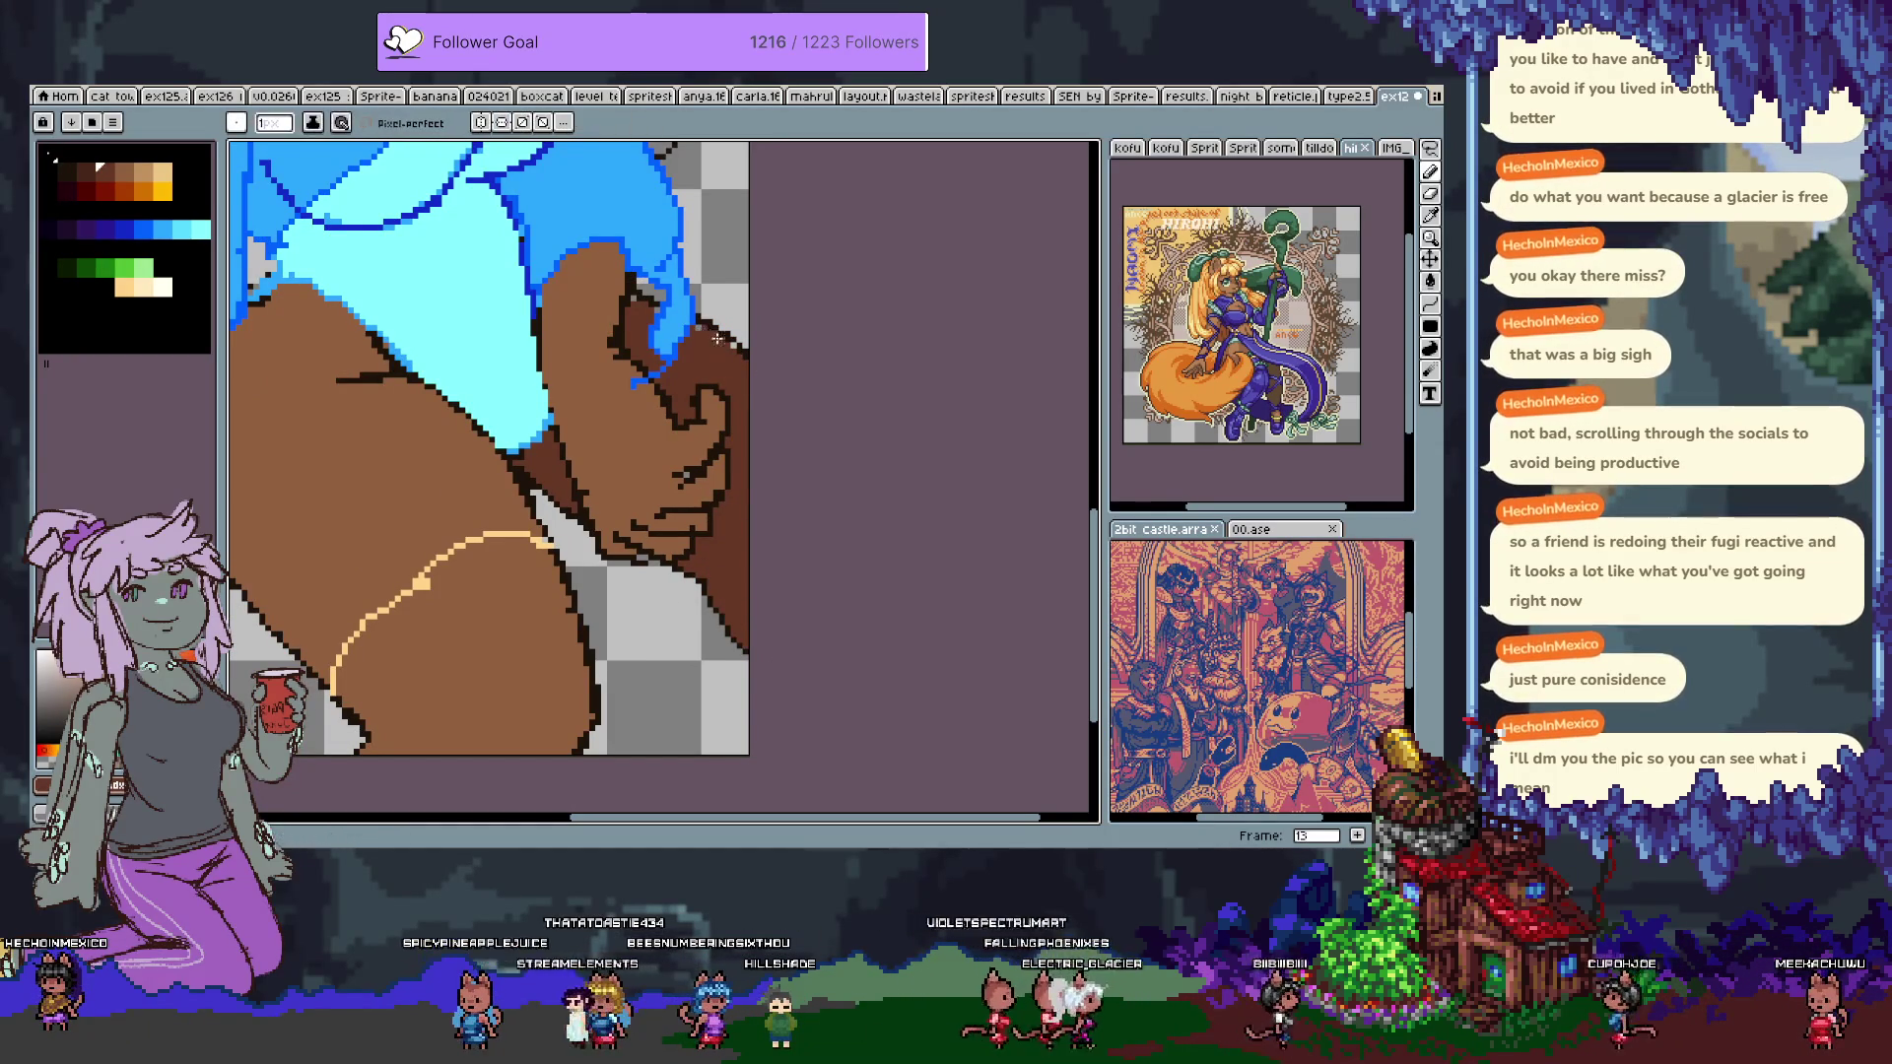
{"action": "scroll", "coordinate": [641, 305], "scroll_direction": "up", "scroll_amount": 5}
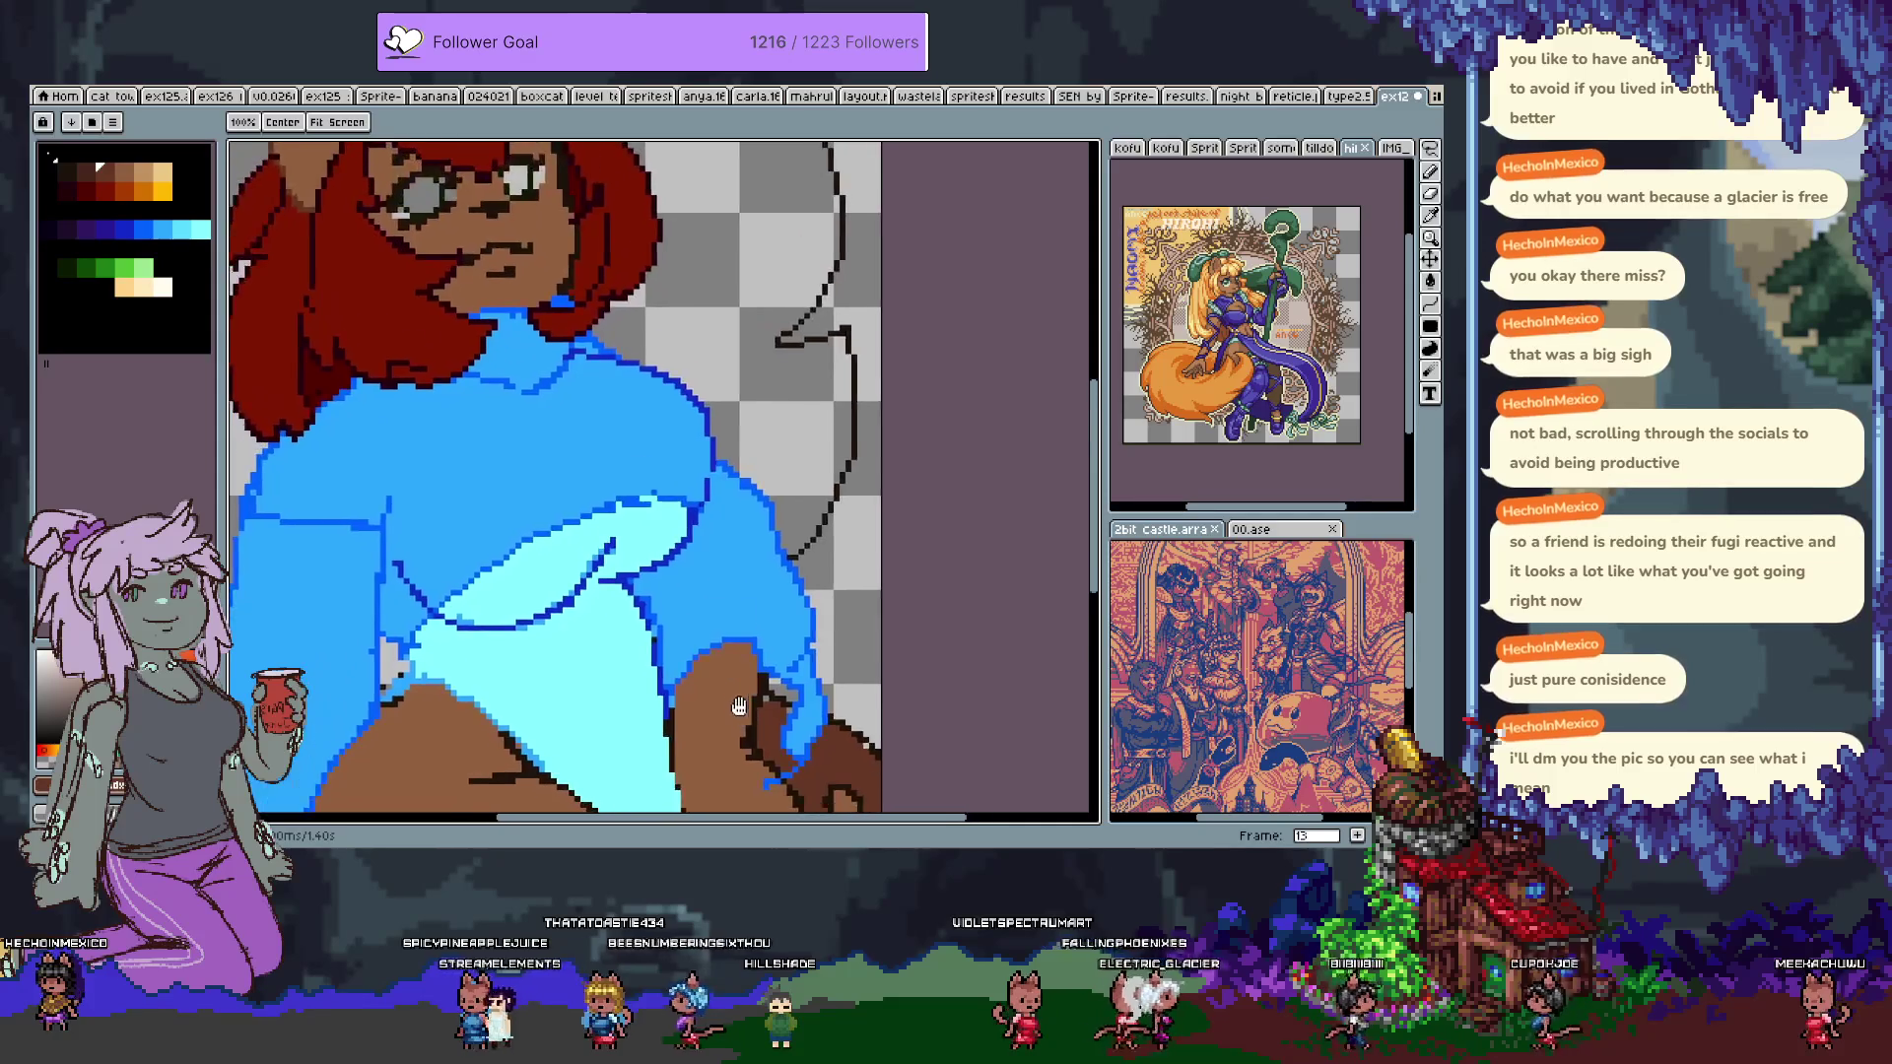
Sample the sweater blue from the canvas as the painting colour.
{"action": "scroll", "coordinate": [668, 451], "scroll_direction": "down", "scroll_amount": 3}
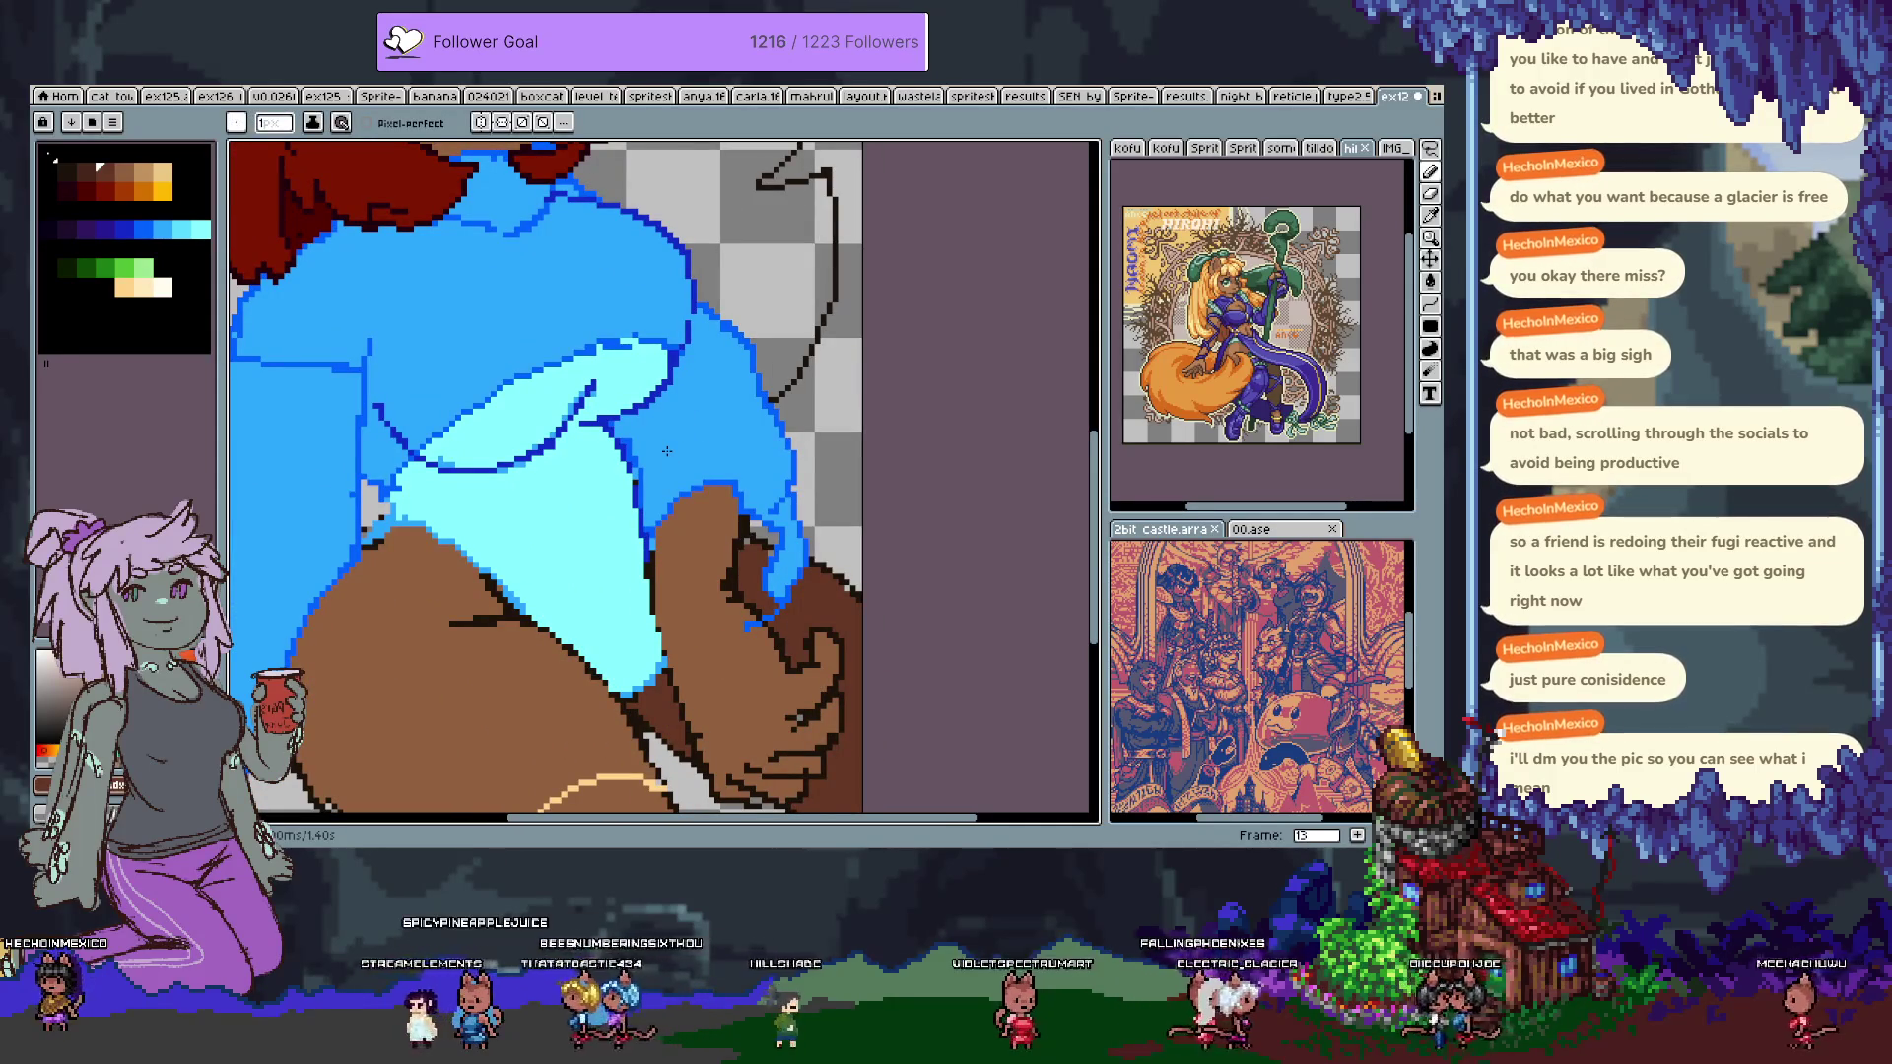
{"action": "right_click", "coordinate": [674, 406]}
{"action": "key", "text": "h"}
{"action": "mouse_move", "coordinate": [559, 394]}
{"action": "left_mouse_down"}
{"action": "mouse_move", "coordinate": [631, 601]}
{"action": "mouse_move", "coordinate": [618, 561]}
{"action": "left_mouse_up"}
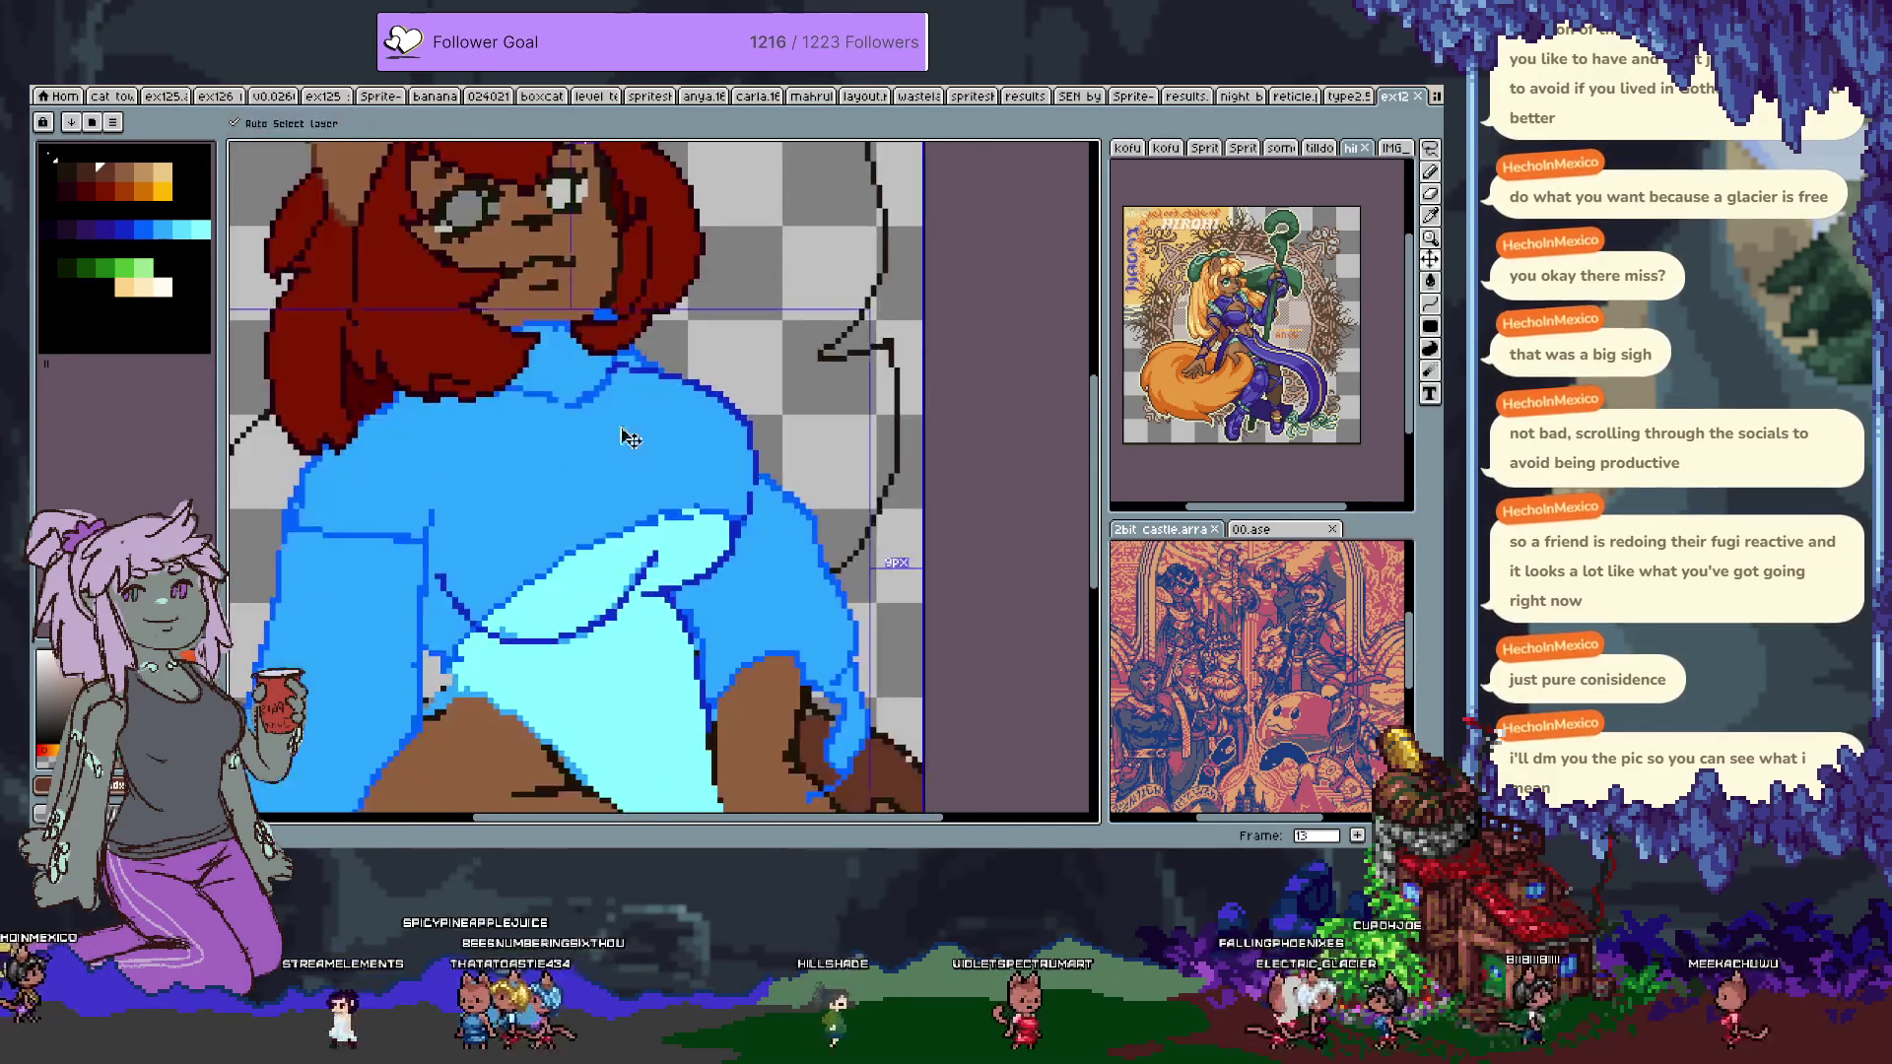
{"action": "key", "text": "i"}
{"action": "key", "text": "h"}
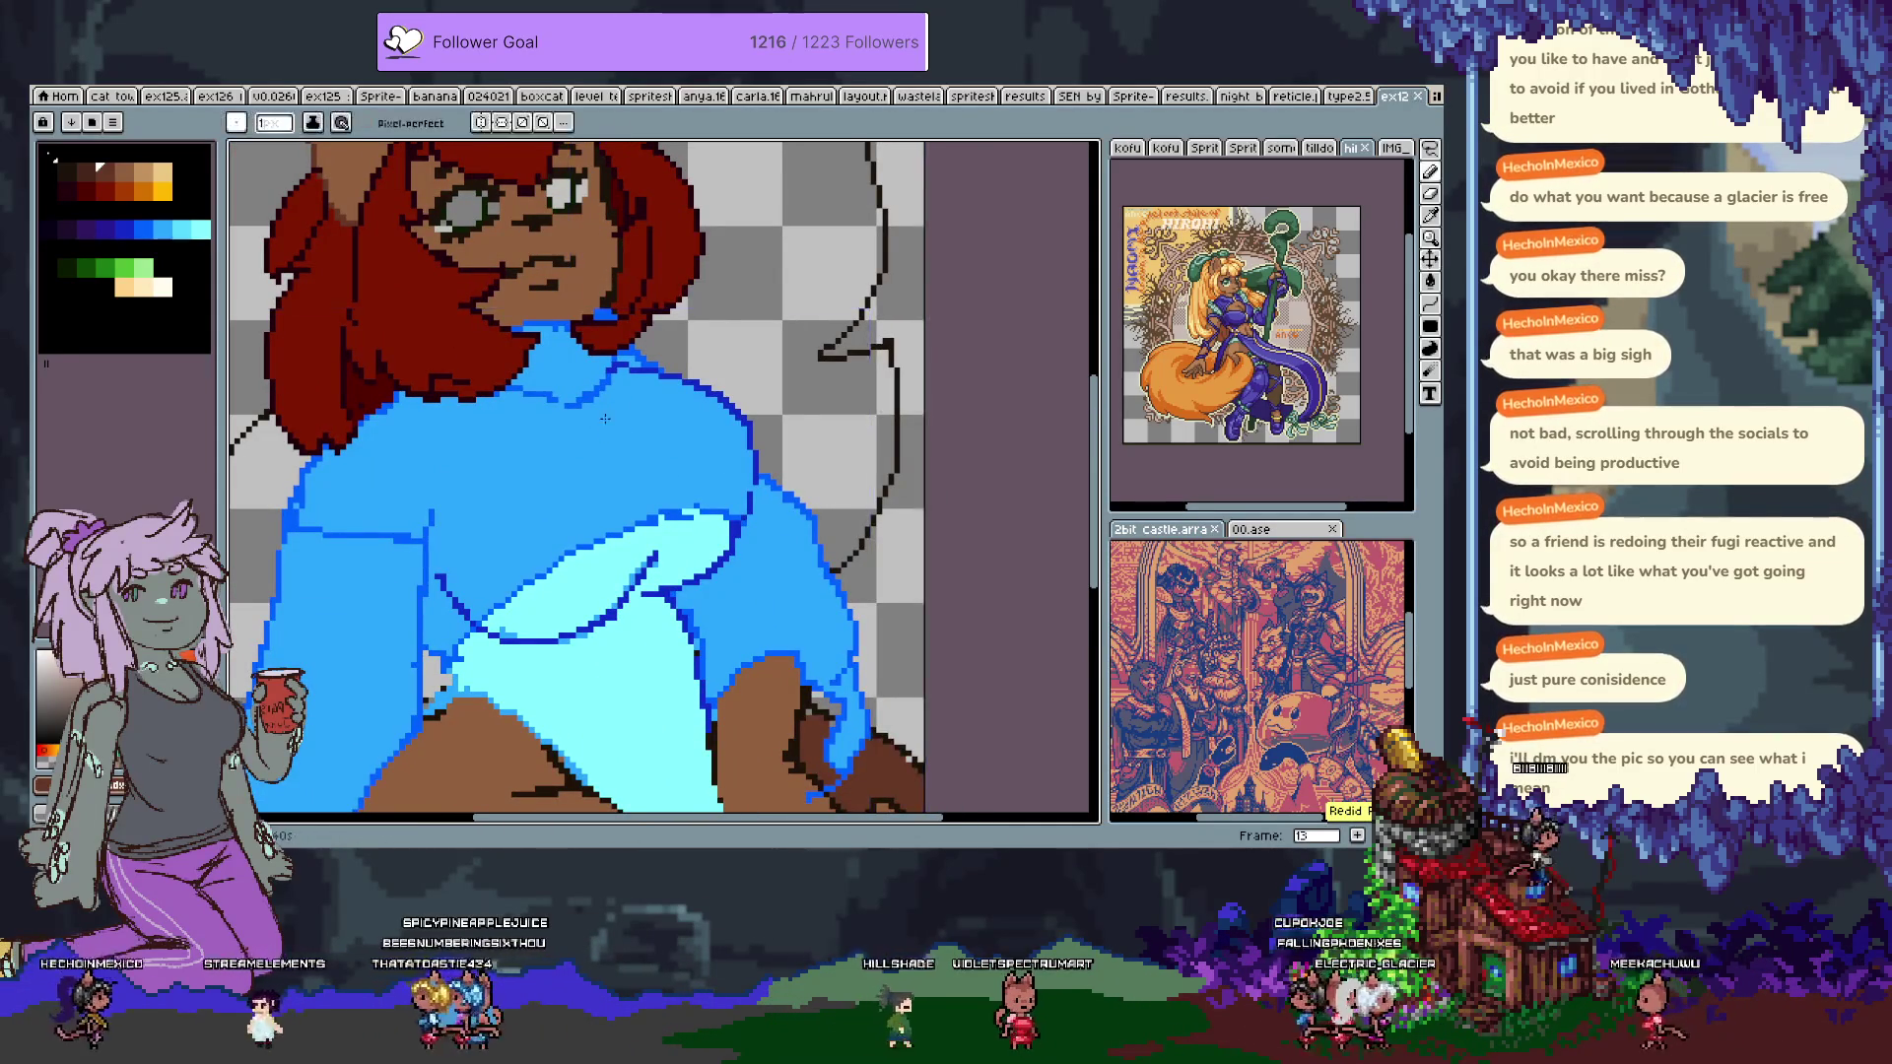
{"action": "mouse_move", "coordinate": [604, 418]}
{"action": "left_mouse_down"}
{"action": "mouse_move", "coordinate": [596, 325]}
{"action": "mouse_move", "coordinate": [590, 411]}
{"action": "left_mouse_up"}
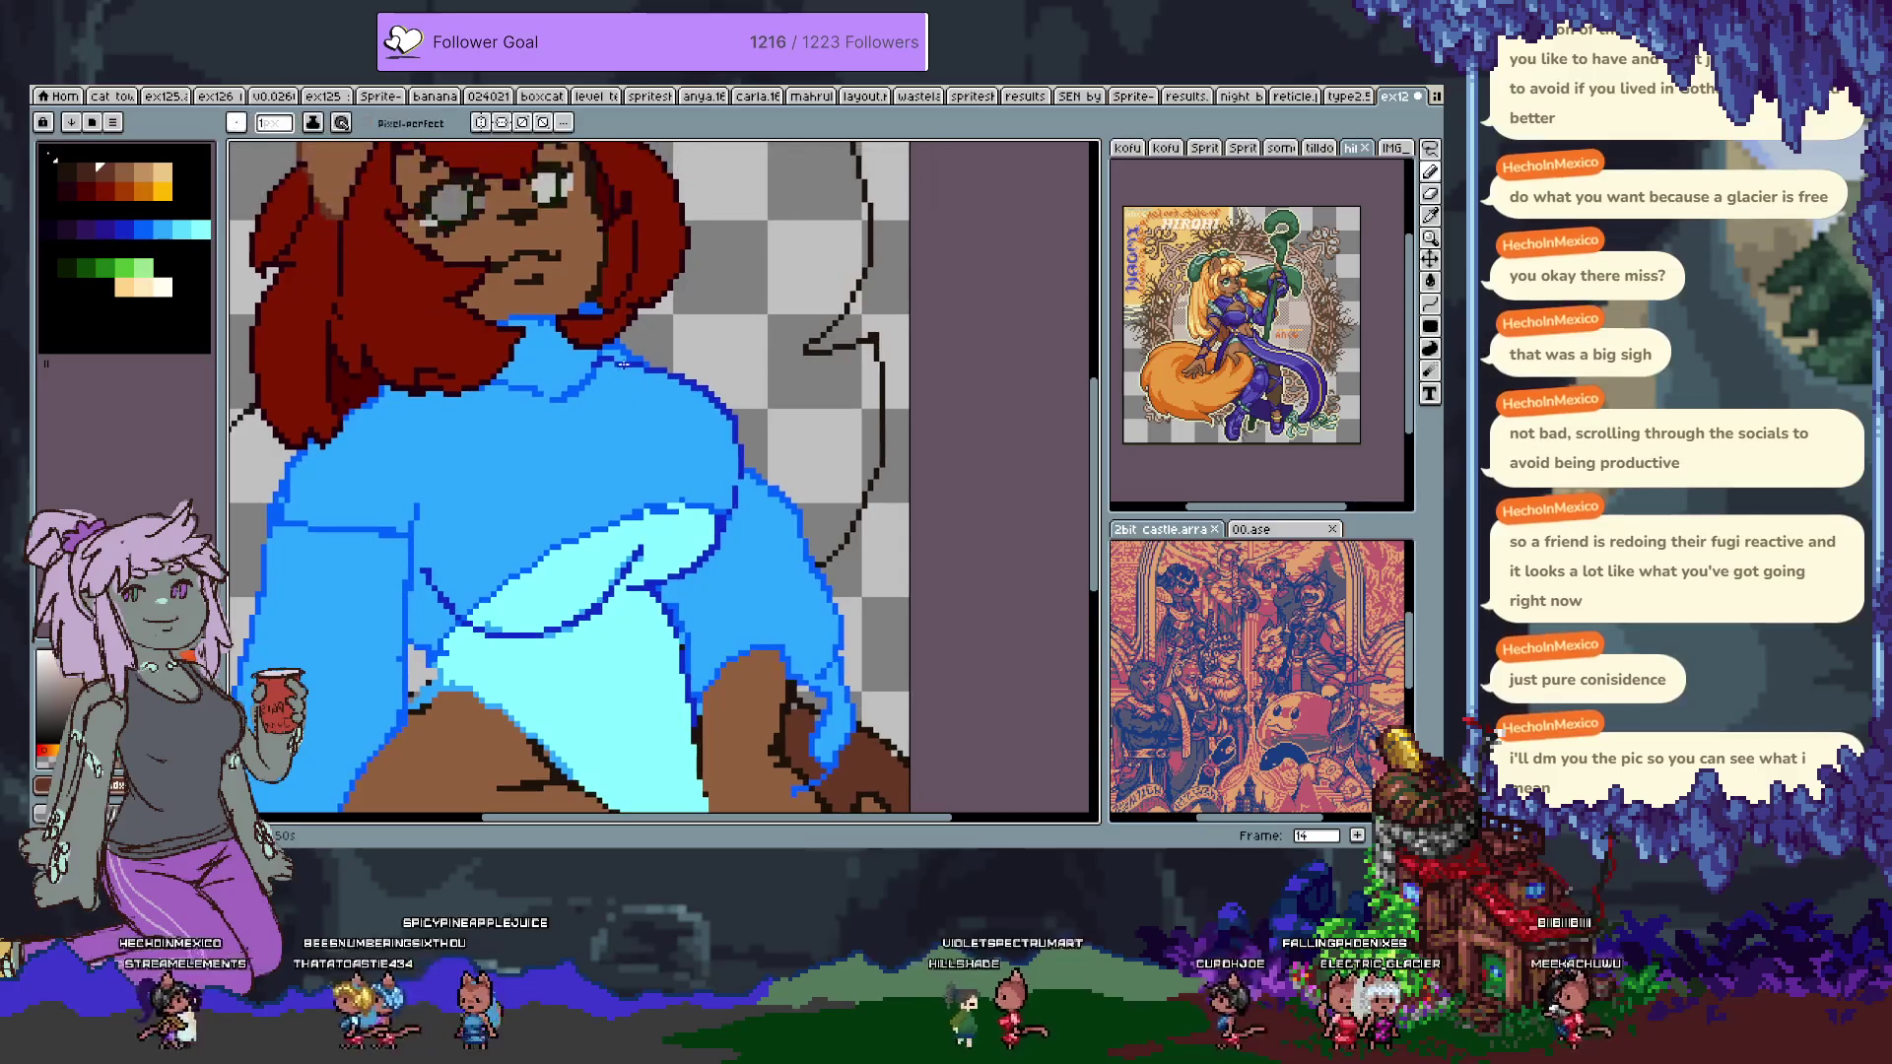
{"action": "key", "text": "i"}
{"action": "left_click", "coordinate": [689, 369]}
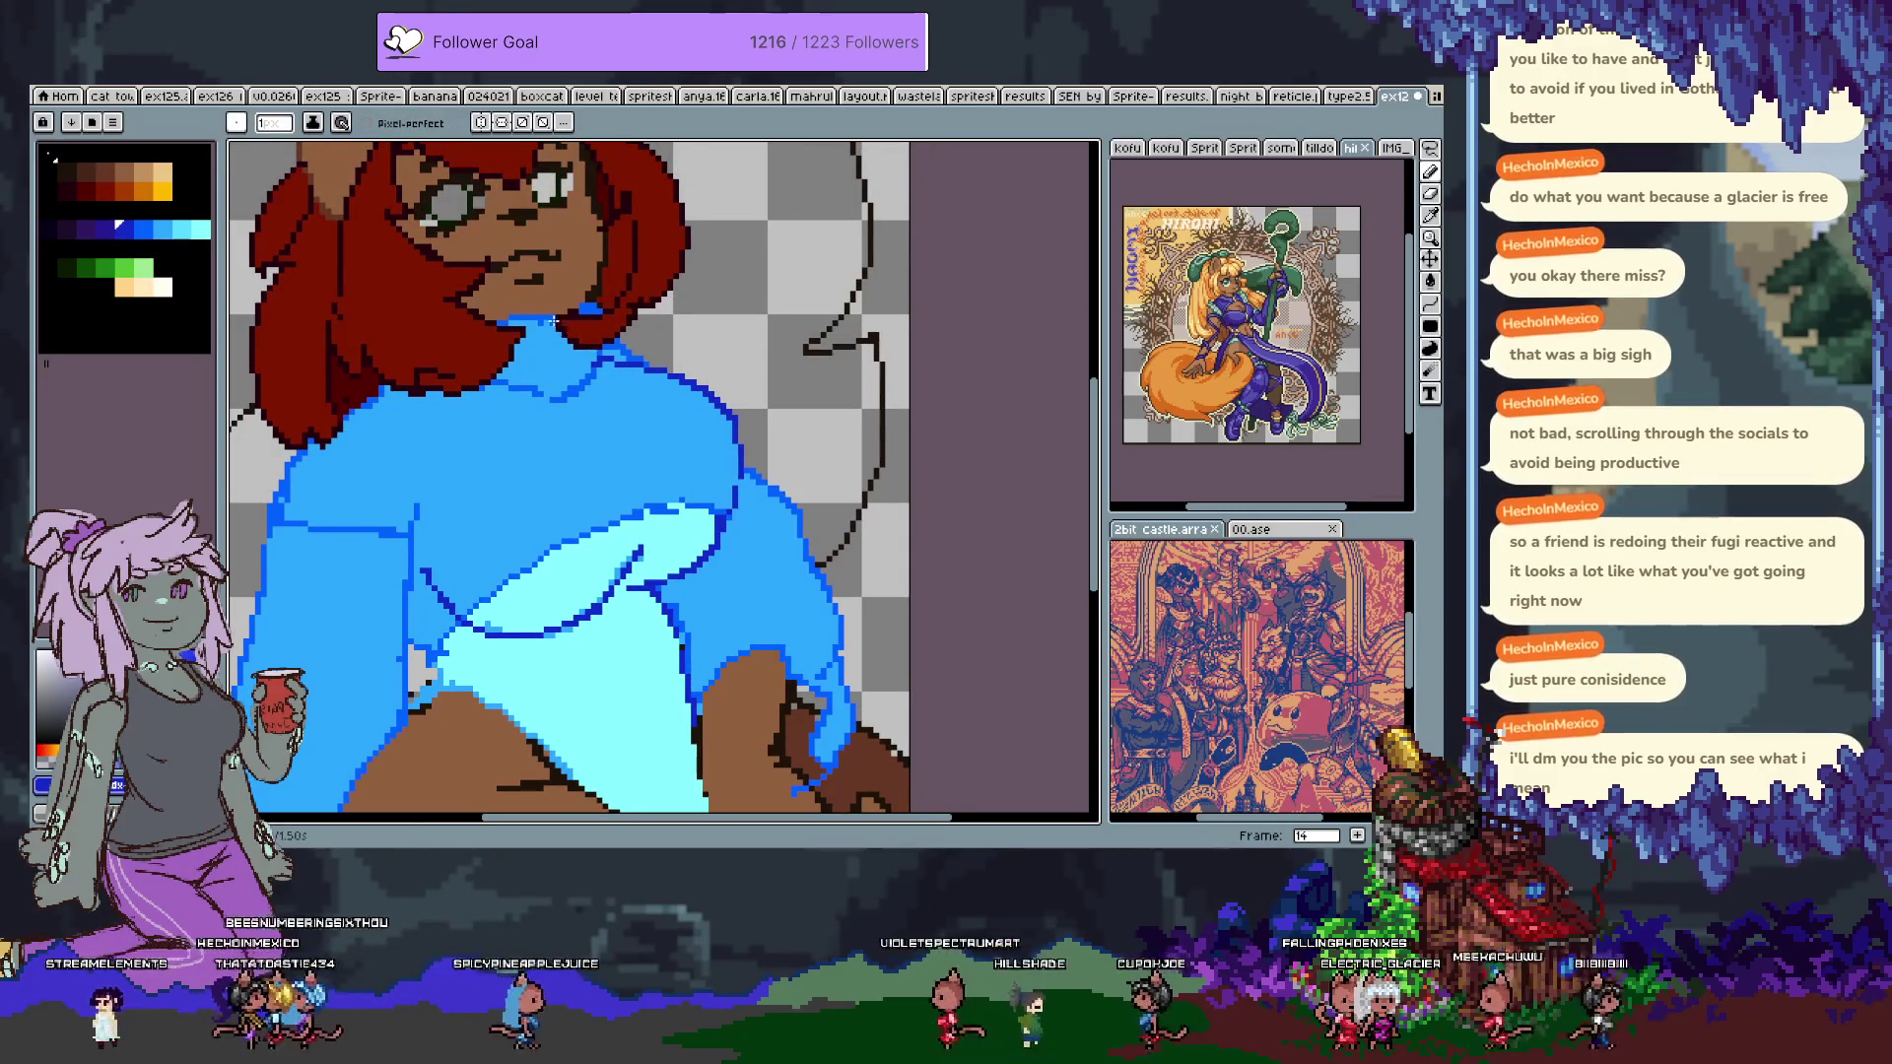
{"action": "key", "text": "h"}
{"action": "left_click_drag", "start_coordinate": [557, 373], "coordinate": [572, 482]}
{"action": "key", "text": "b"}
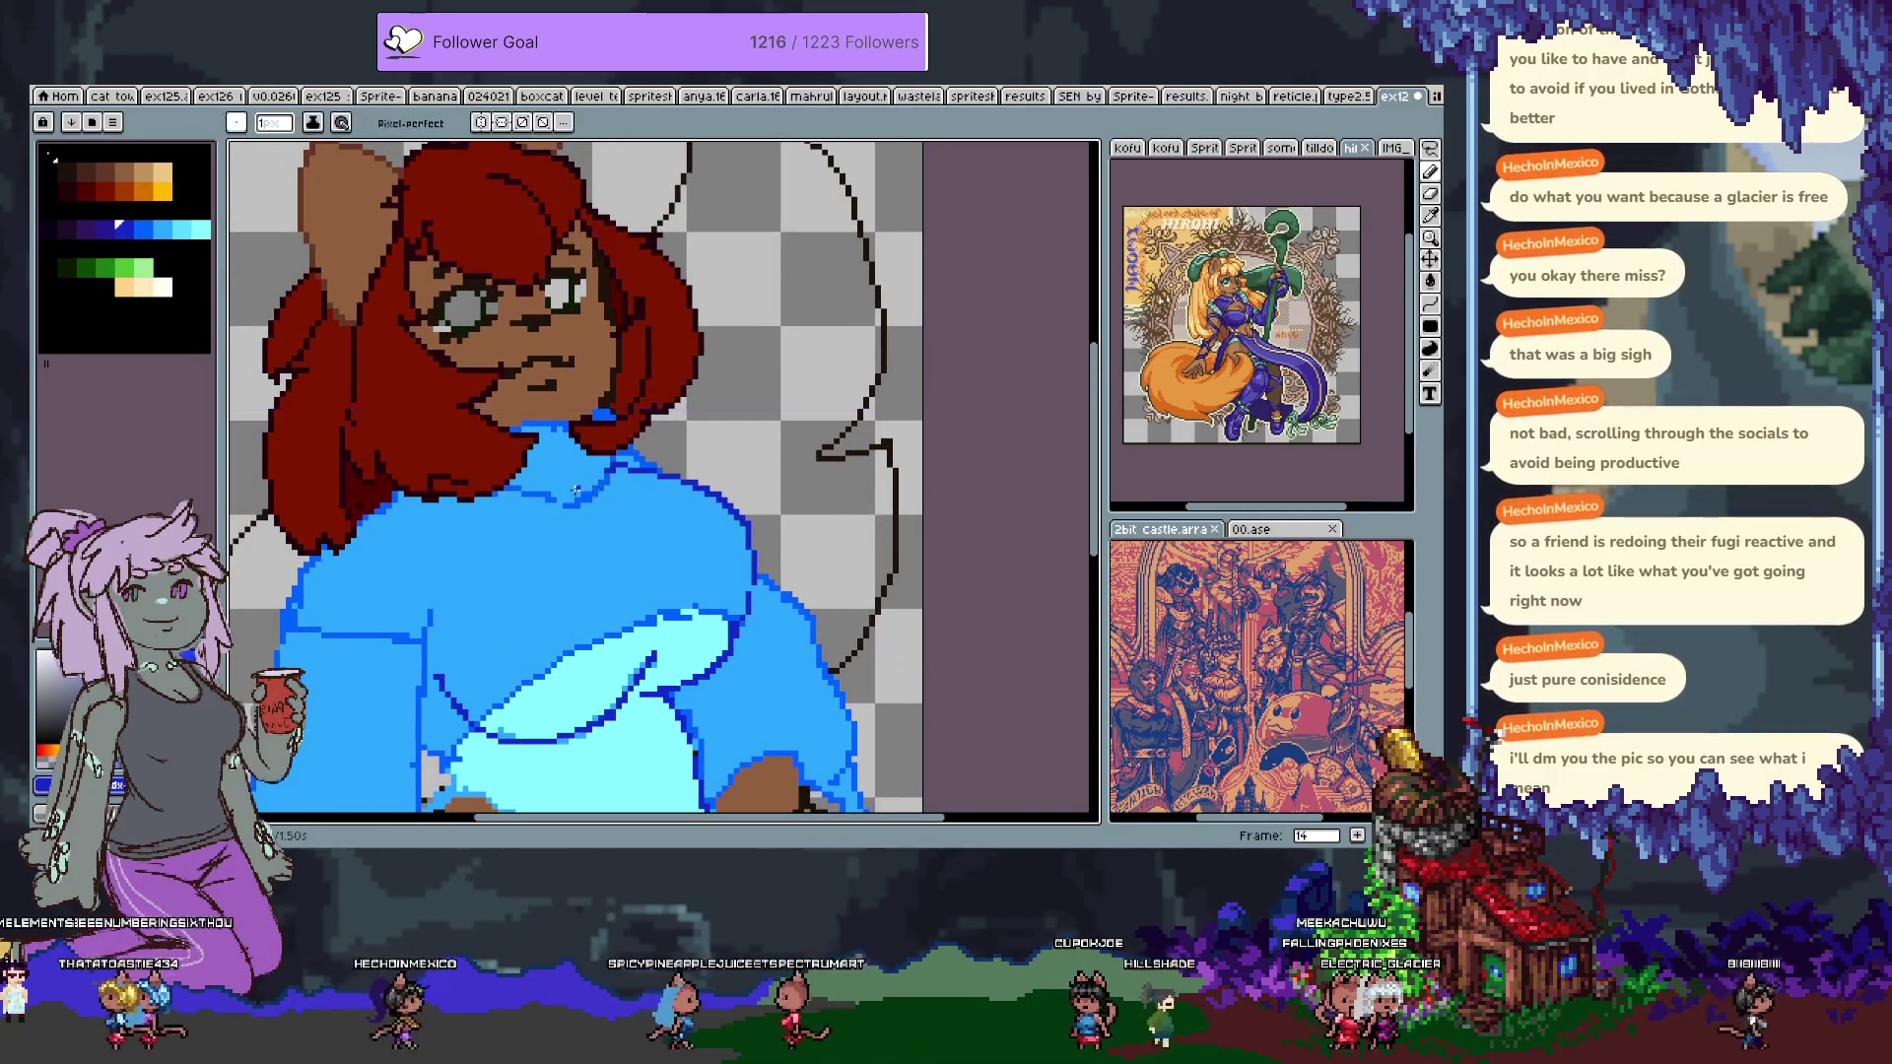
Advance to frame 14 with a 6px brush, undo a stray stroke, and show the layers timeline.
{"action": "key", "text": "Right"}
{"action": "key", "text": "b"}
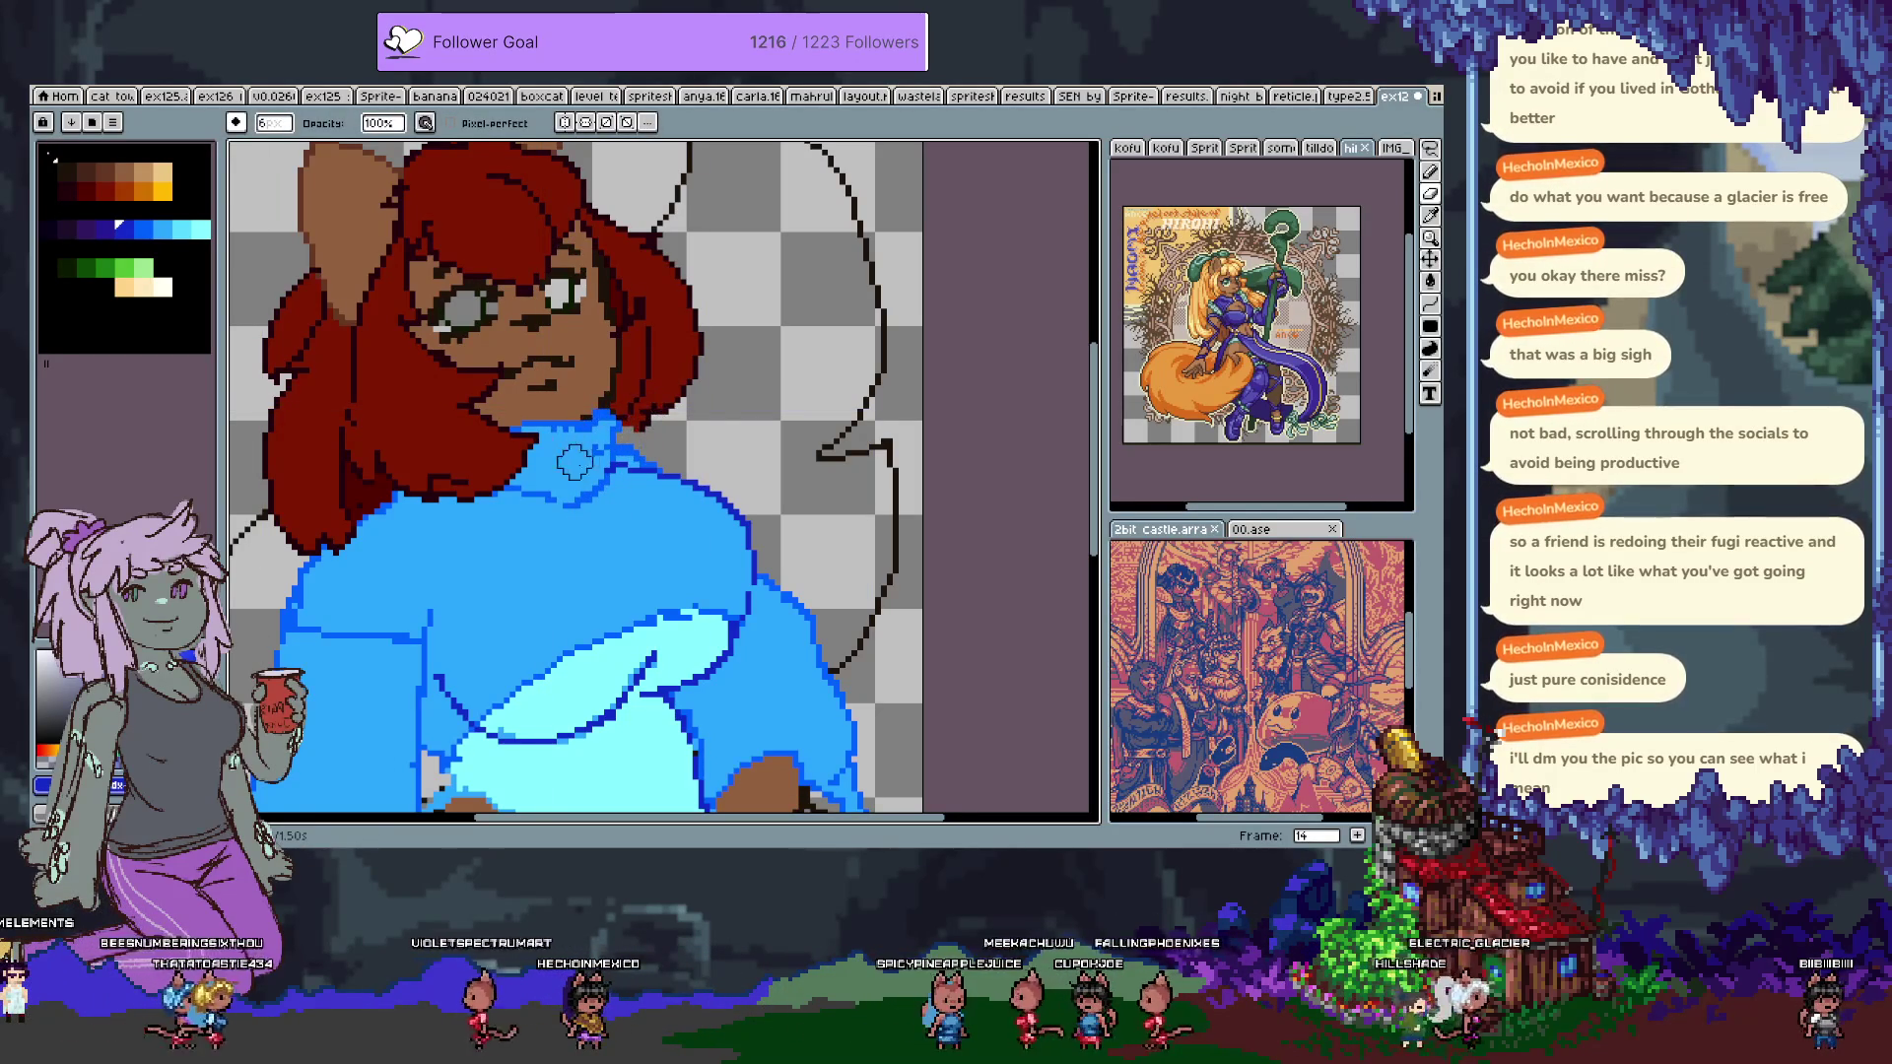
{"action": "key", "text": "ctrl+z"}
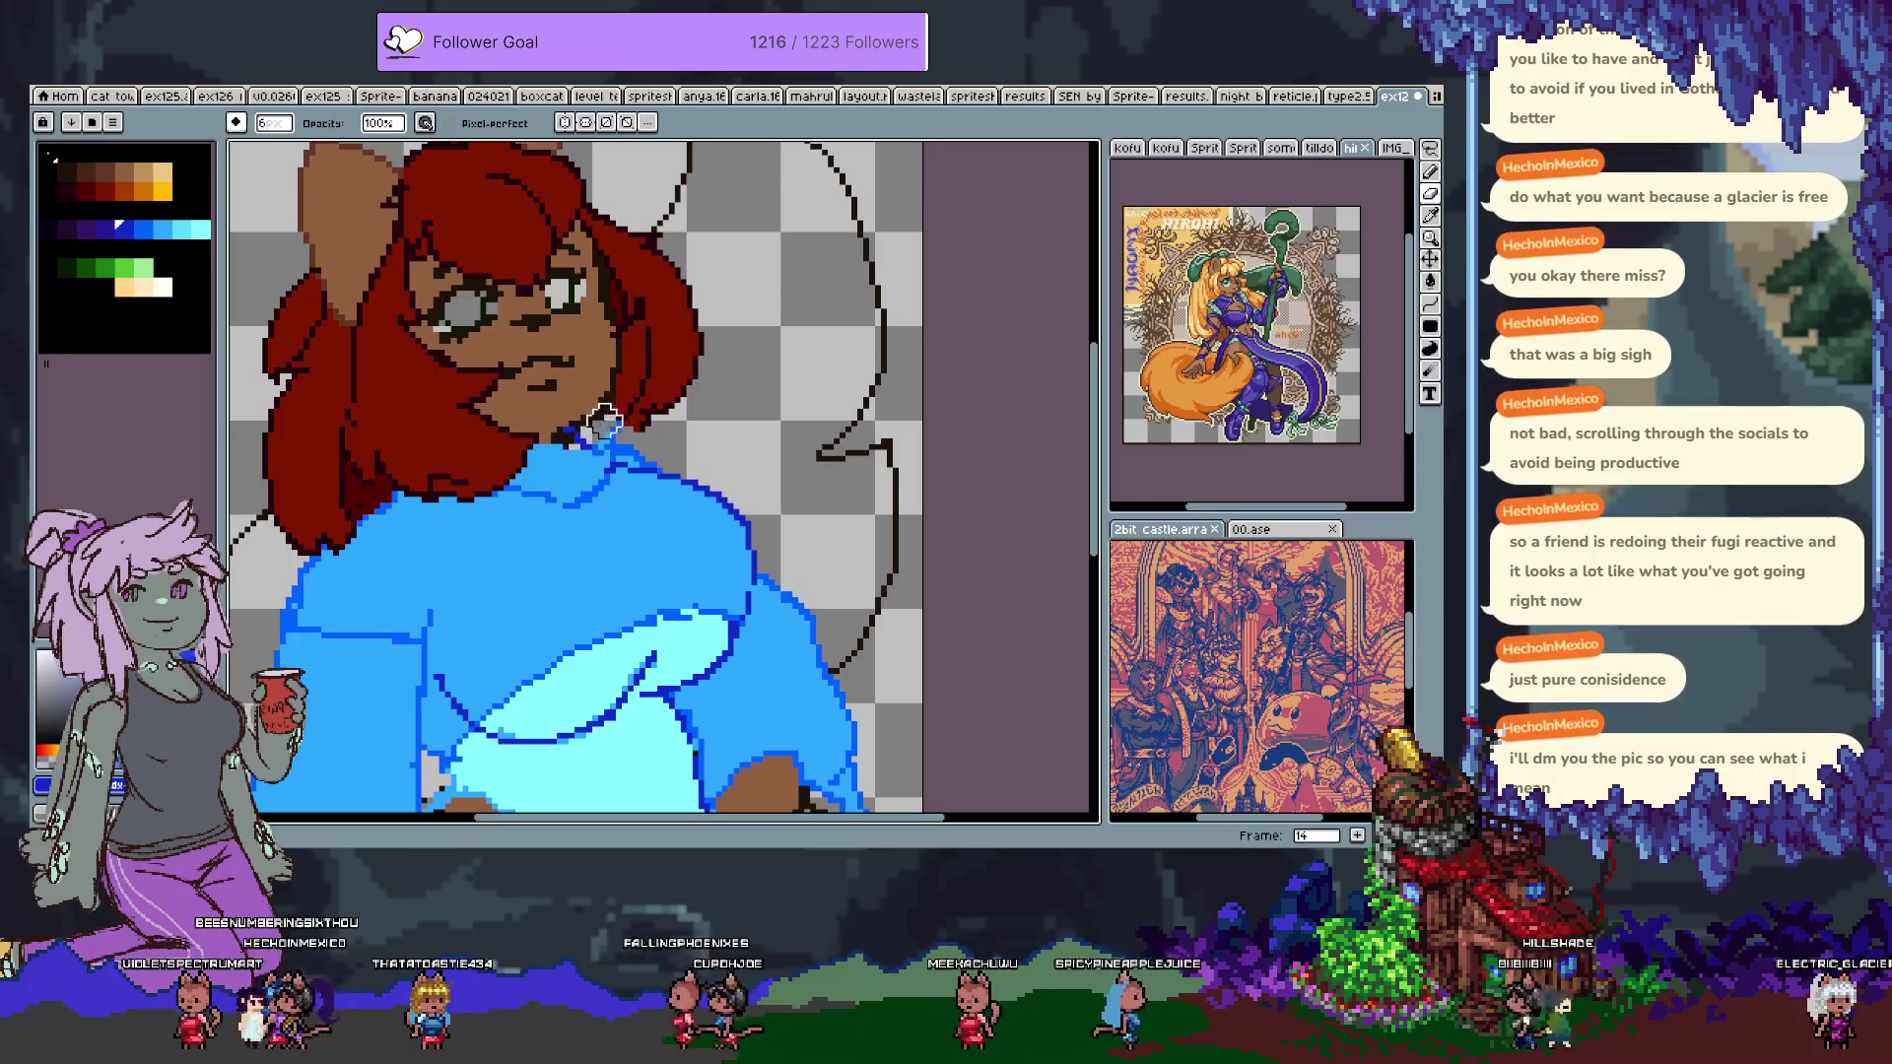
{"action": "key", "text": "Tab"}
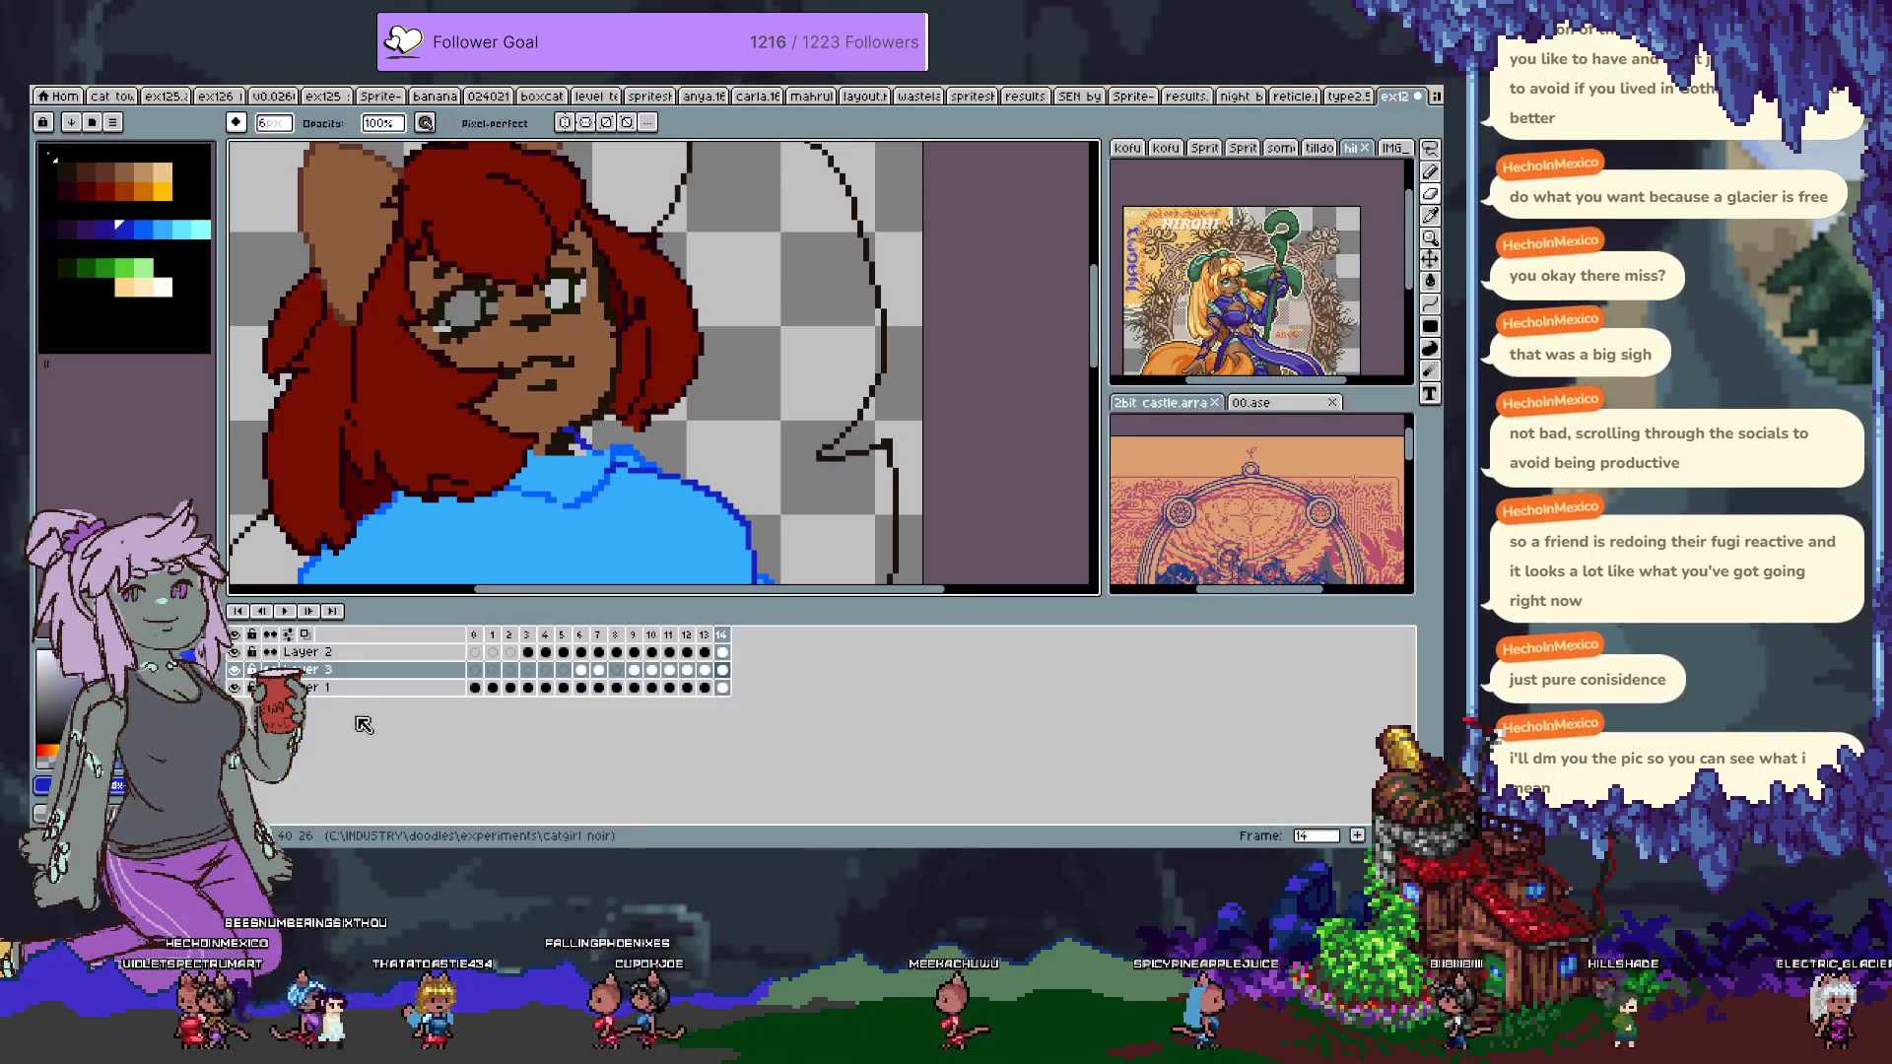
Toggle the hair, sweater and skin layers' visibility, leaving the sweater layer hidden.
{"action": "left_click", "coordinate": [239, 672]}
{"action": "left_click", "coordinate": [241, 674]}
{"action": "left_click", "coordinate": [239, 672]}
{"action": "left_click", "coordinate": [239, 673]}
{"action": "left_click", "coordinate": [234, 687]}
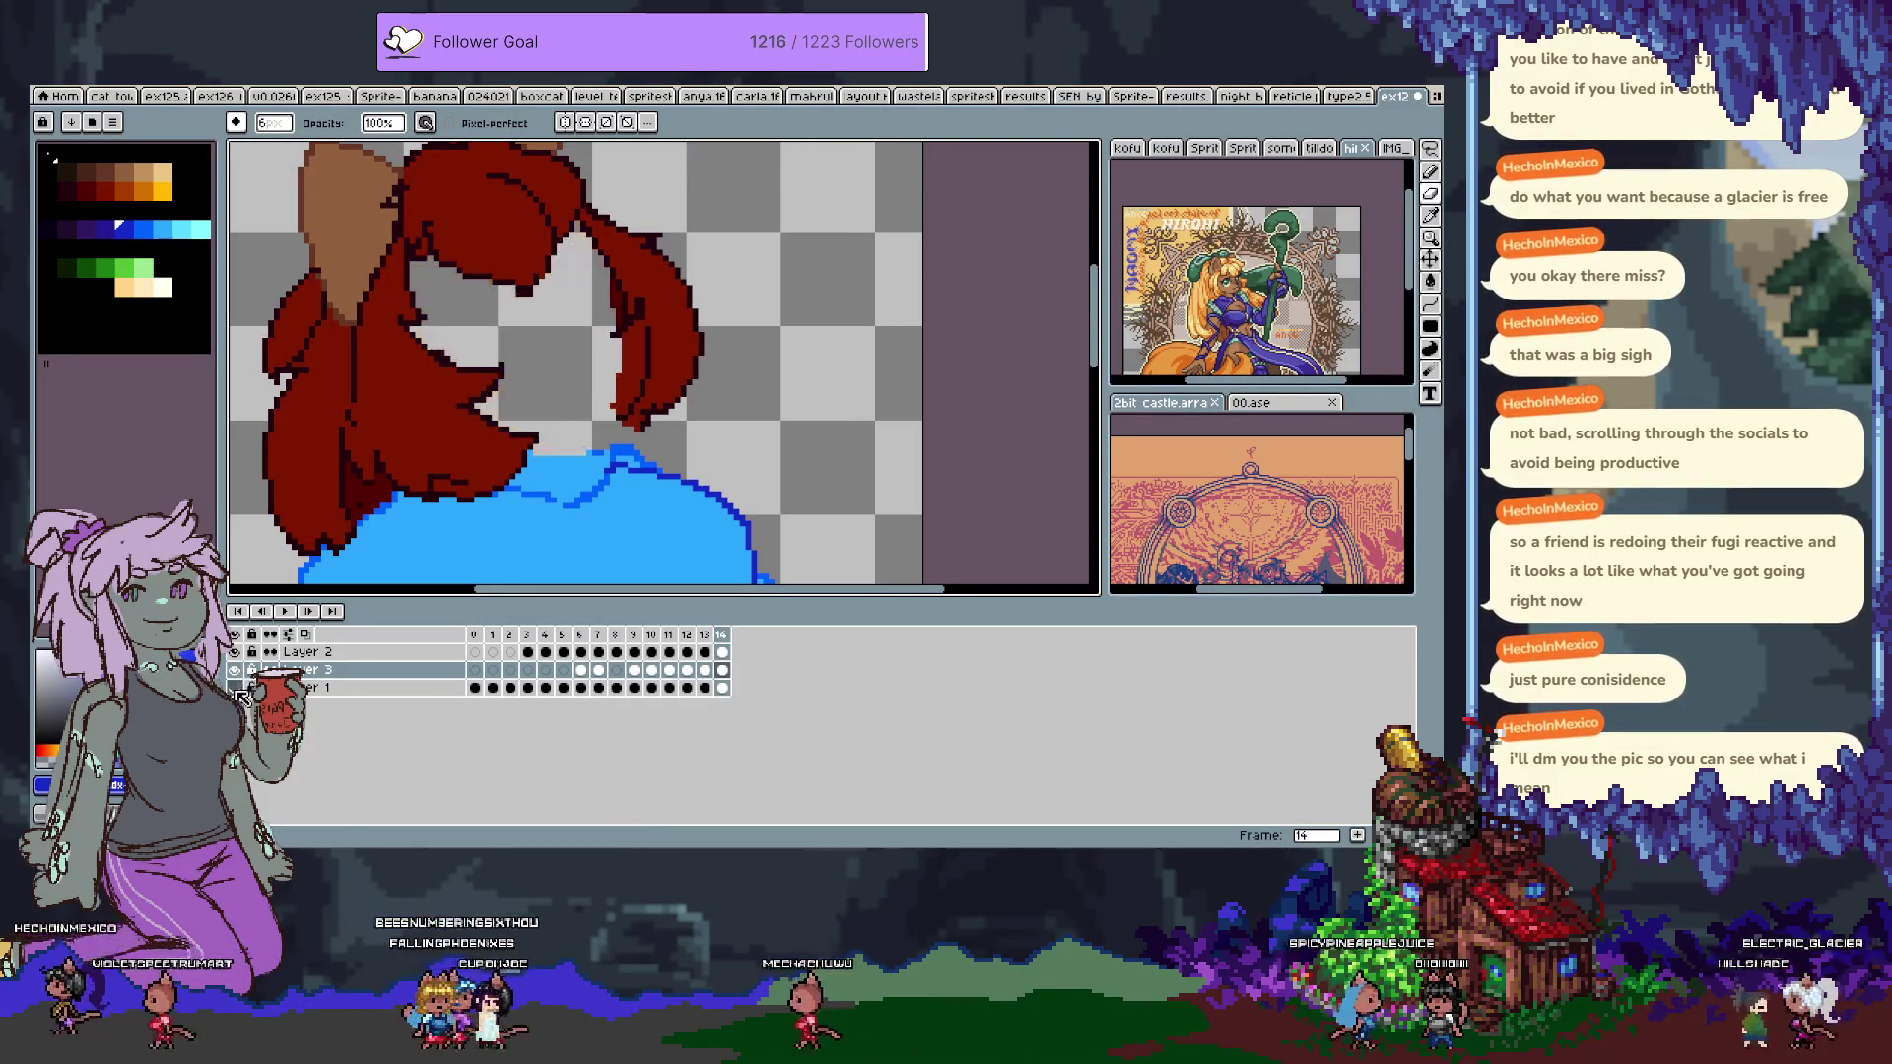
{"action": "left_click", "coordinate": [235, 670]}
{"action": "left_click", "coordinate": [235, 670]}
{"action": "left_click", "coordinate": [234, 651]}
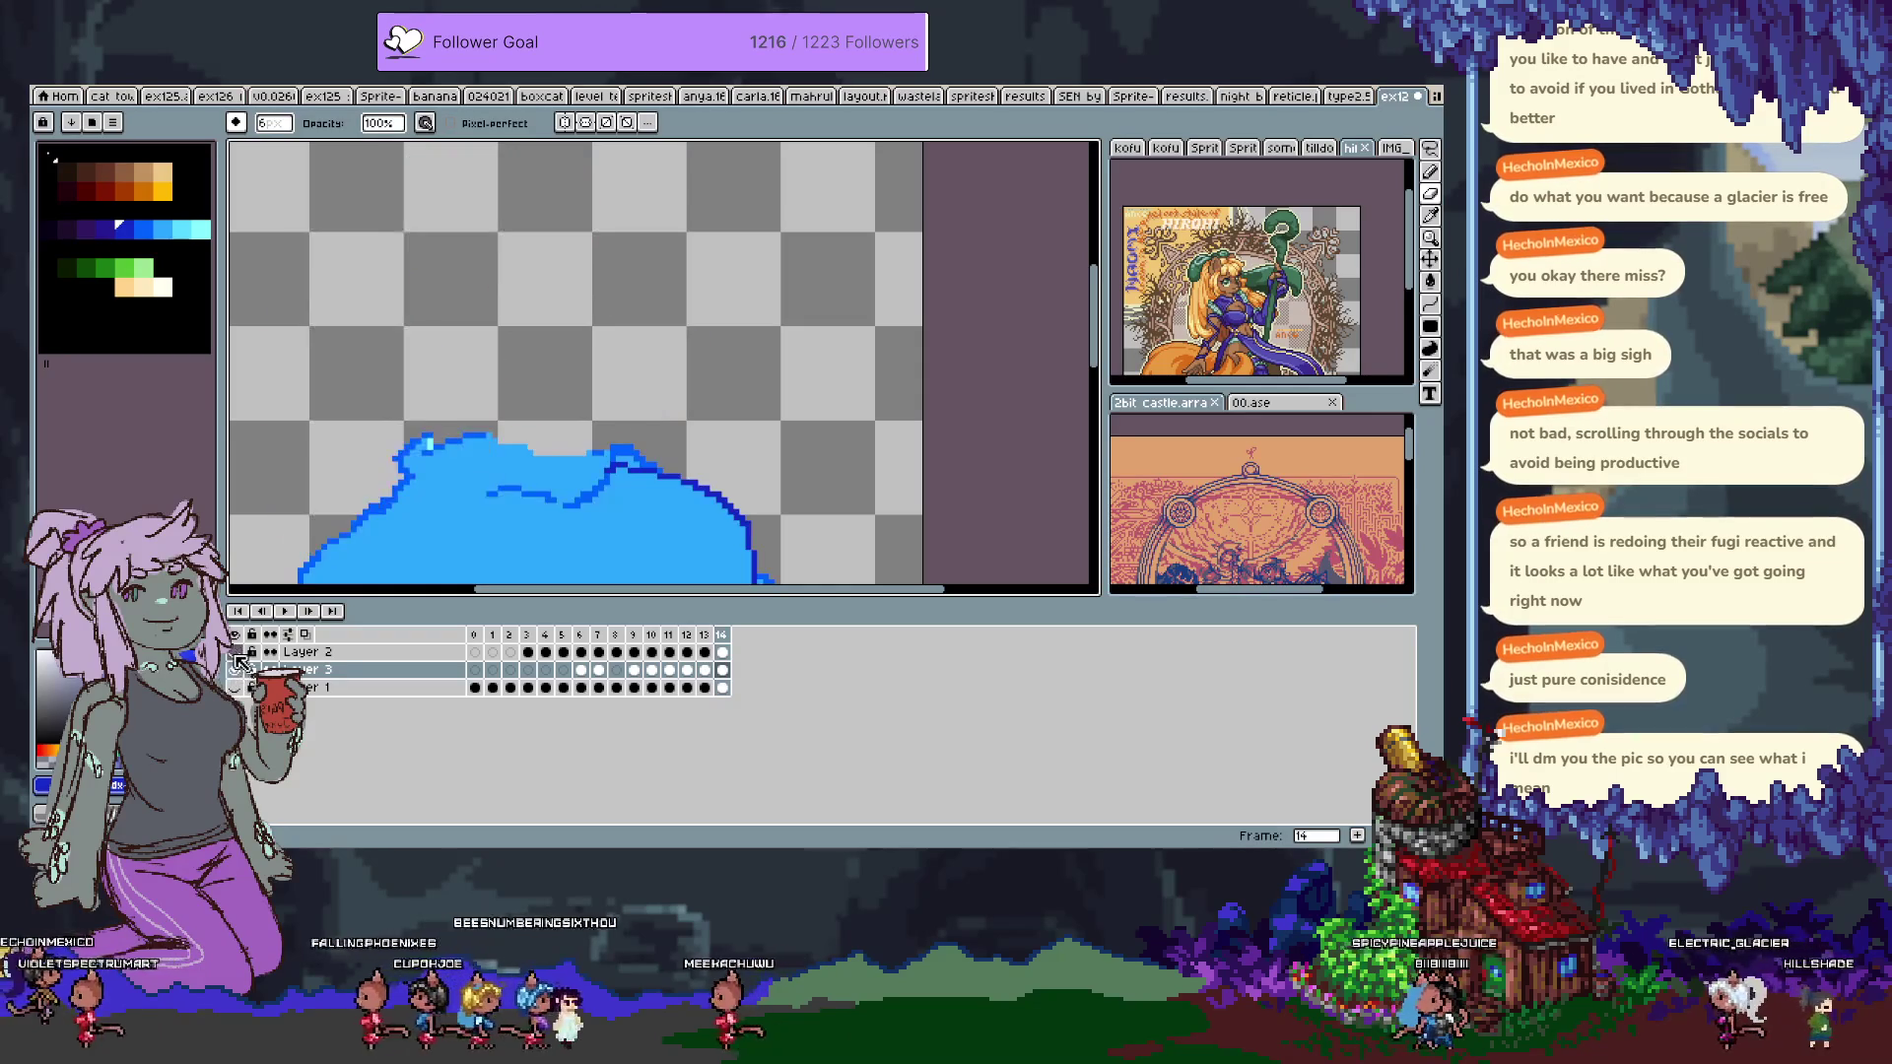
{"action": "left_click", "coordinate": [234, 686]}
{"action": "left_click", "coordinate": [234, 671]}
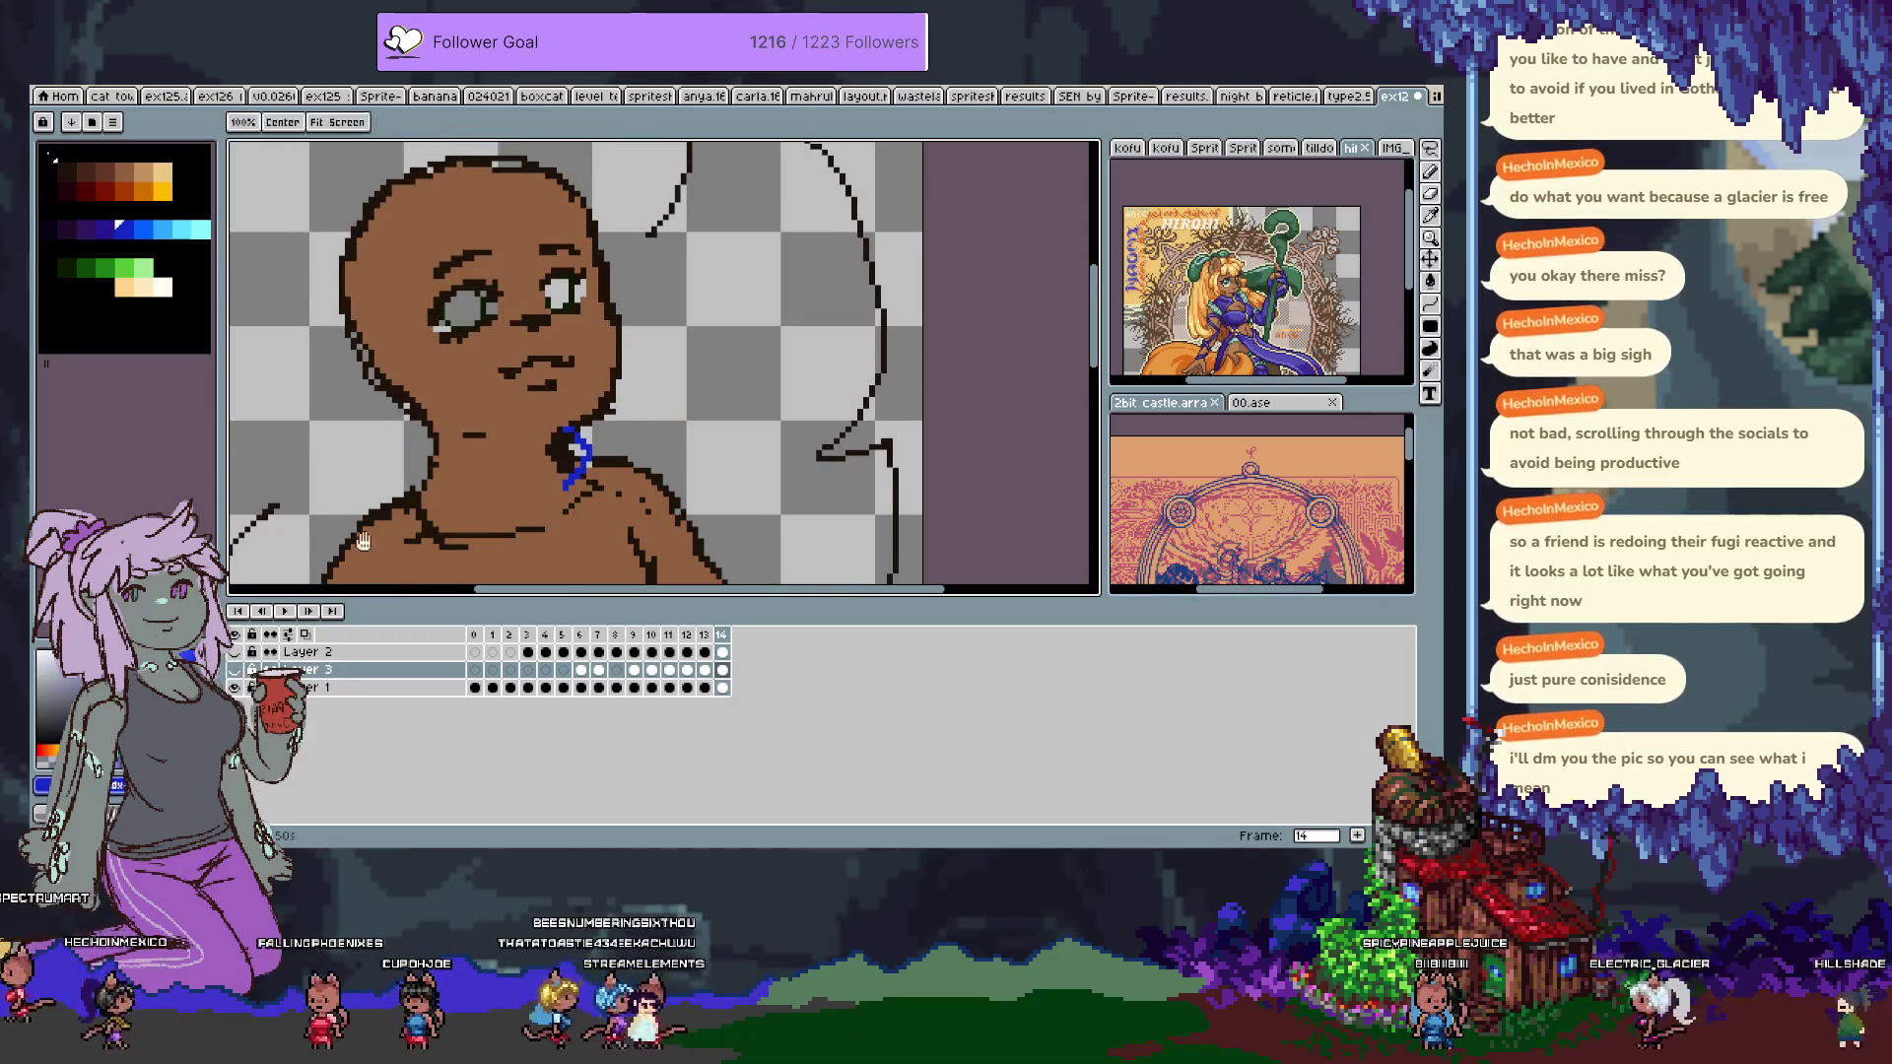
{"action": "scroll", "coordinate": [565, 375], "scroll_direction": "down", "scroll_amount": 2}
On the skin layer, paint brown over the stray blue mark at the neck.
{"action": "key", "text": "alt+Down"}
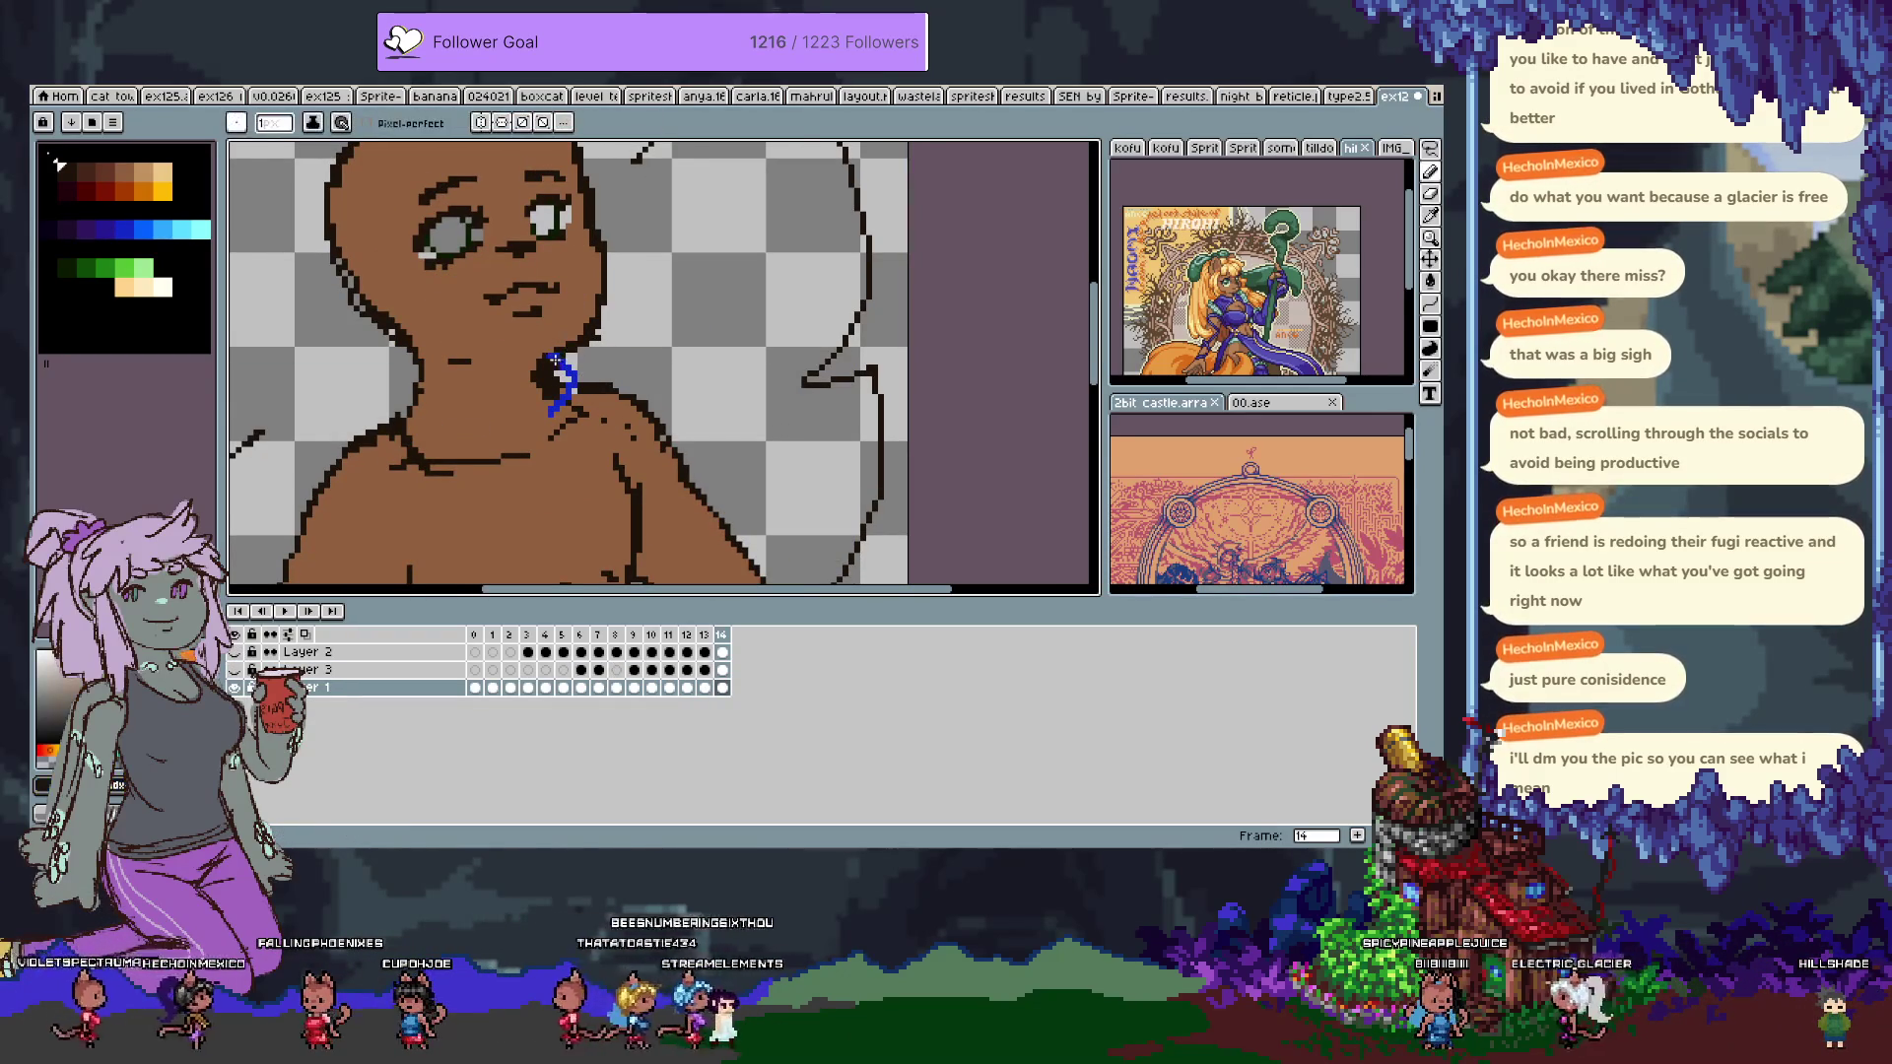
{"action": "left_click", "coordinate": [551, 409], "text": "alt"}
{"action": "left_click_drag", "start_coordinate": [551, 409], "coordinate": [568, 404]}
{"action": "left_click", "coordinate": [577, 395], "text": "alt"}
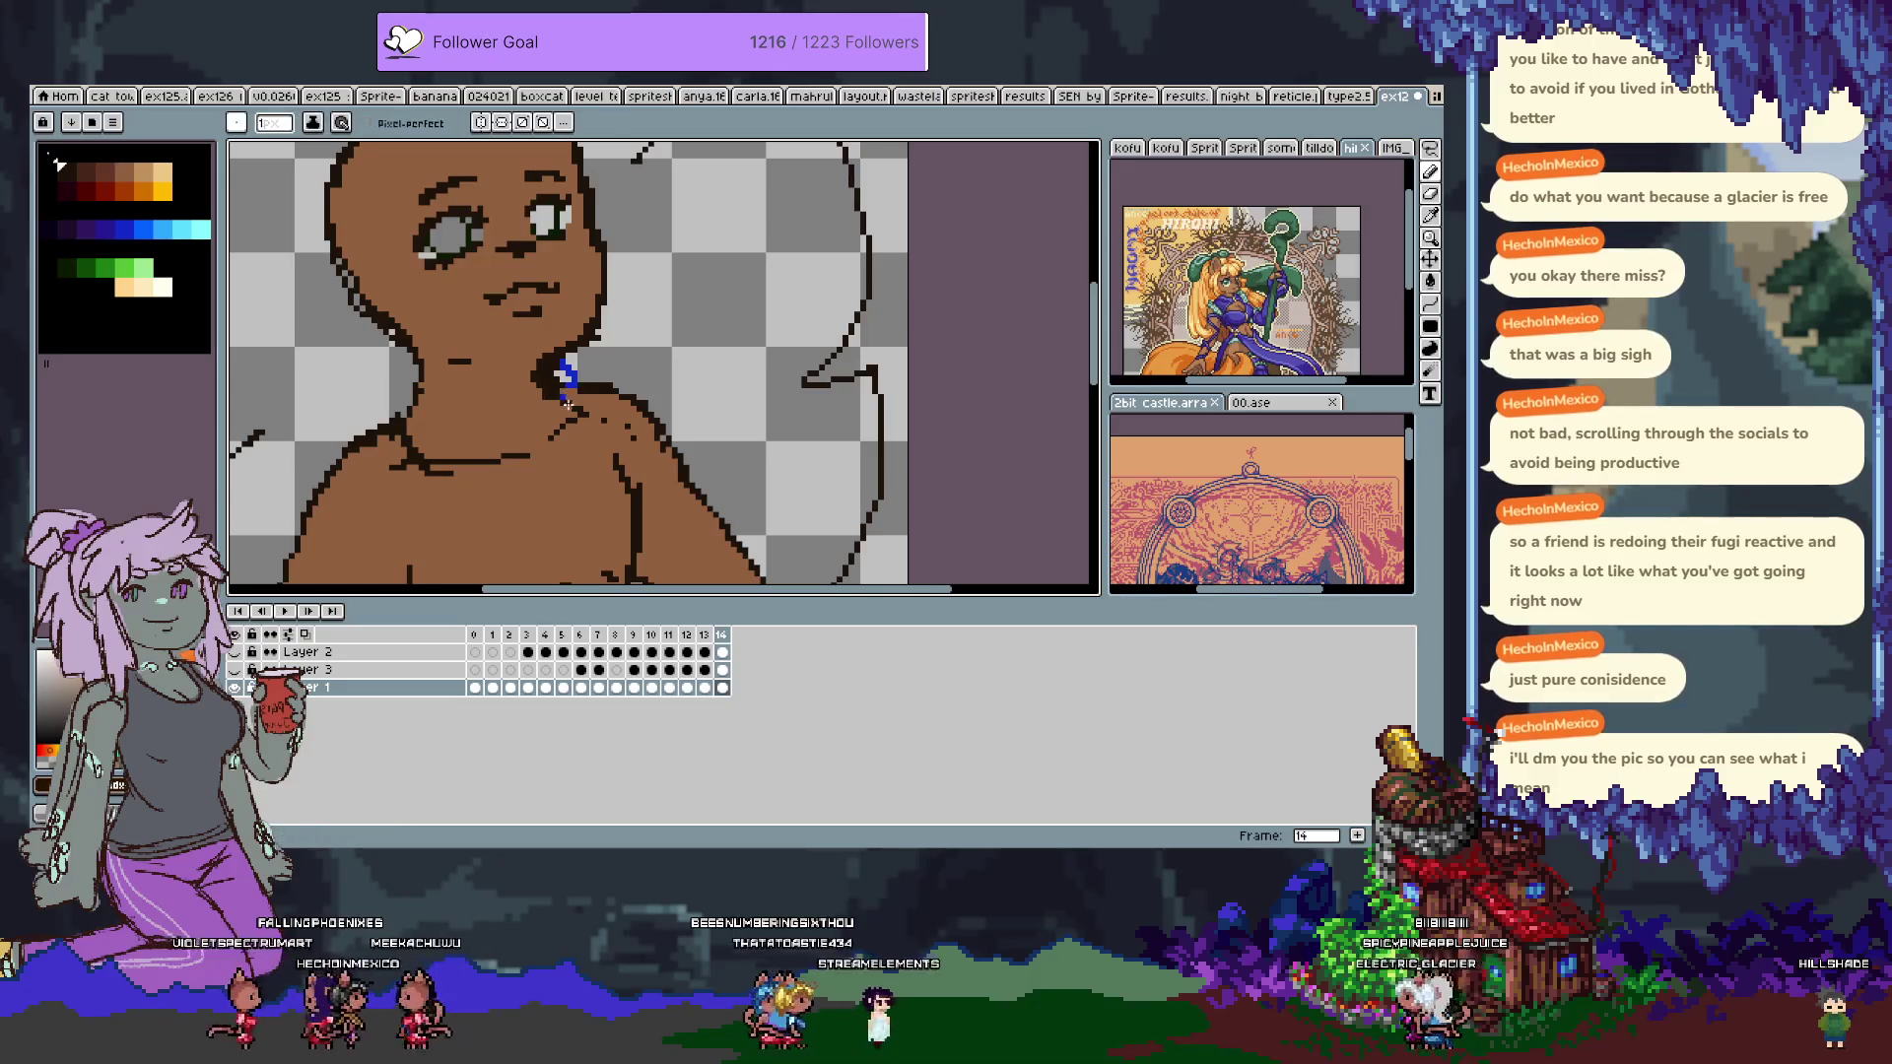
{"action": "key", "text": "ctrl+alt+c"}
{"action": "key", "text": "Escape"}
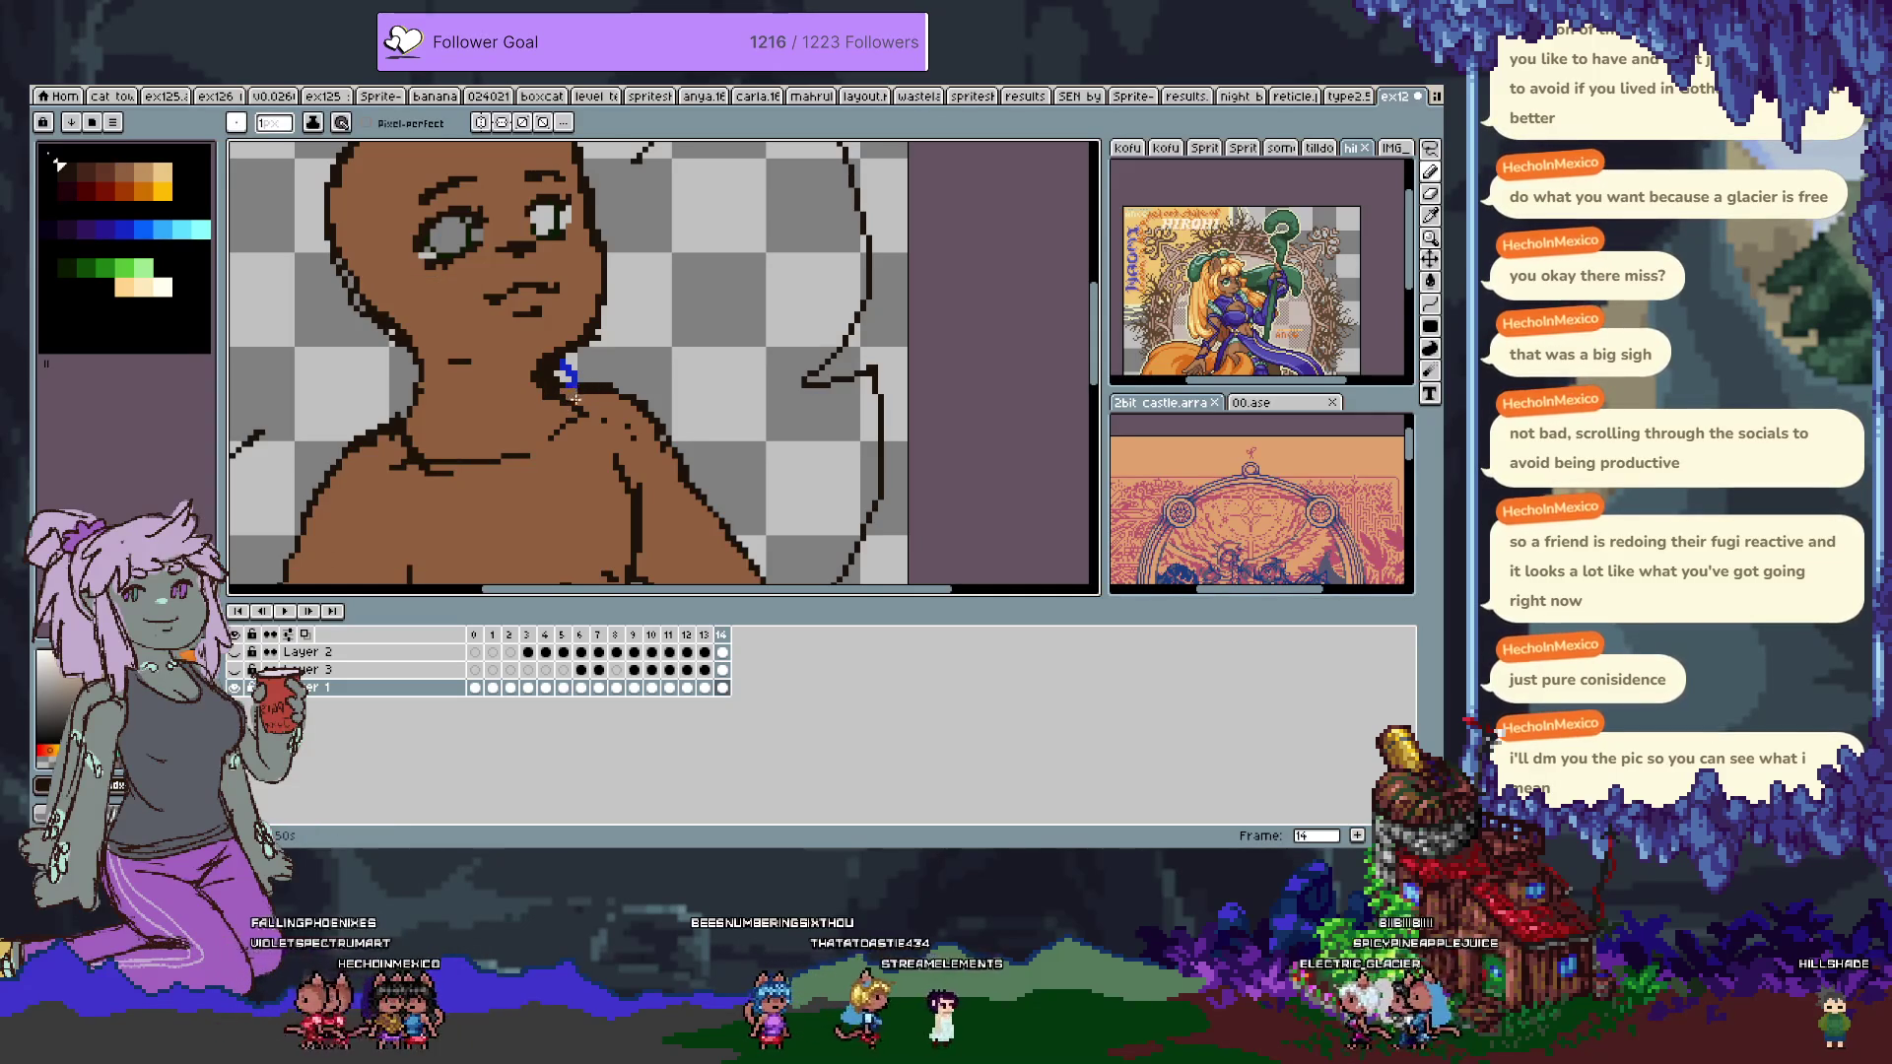
{"action": "left_click", "coordinate": [580, 379], "text": "alt"}
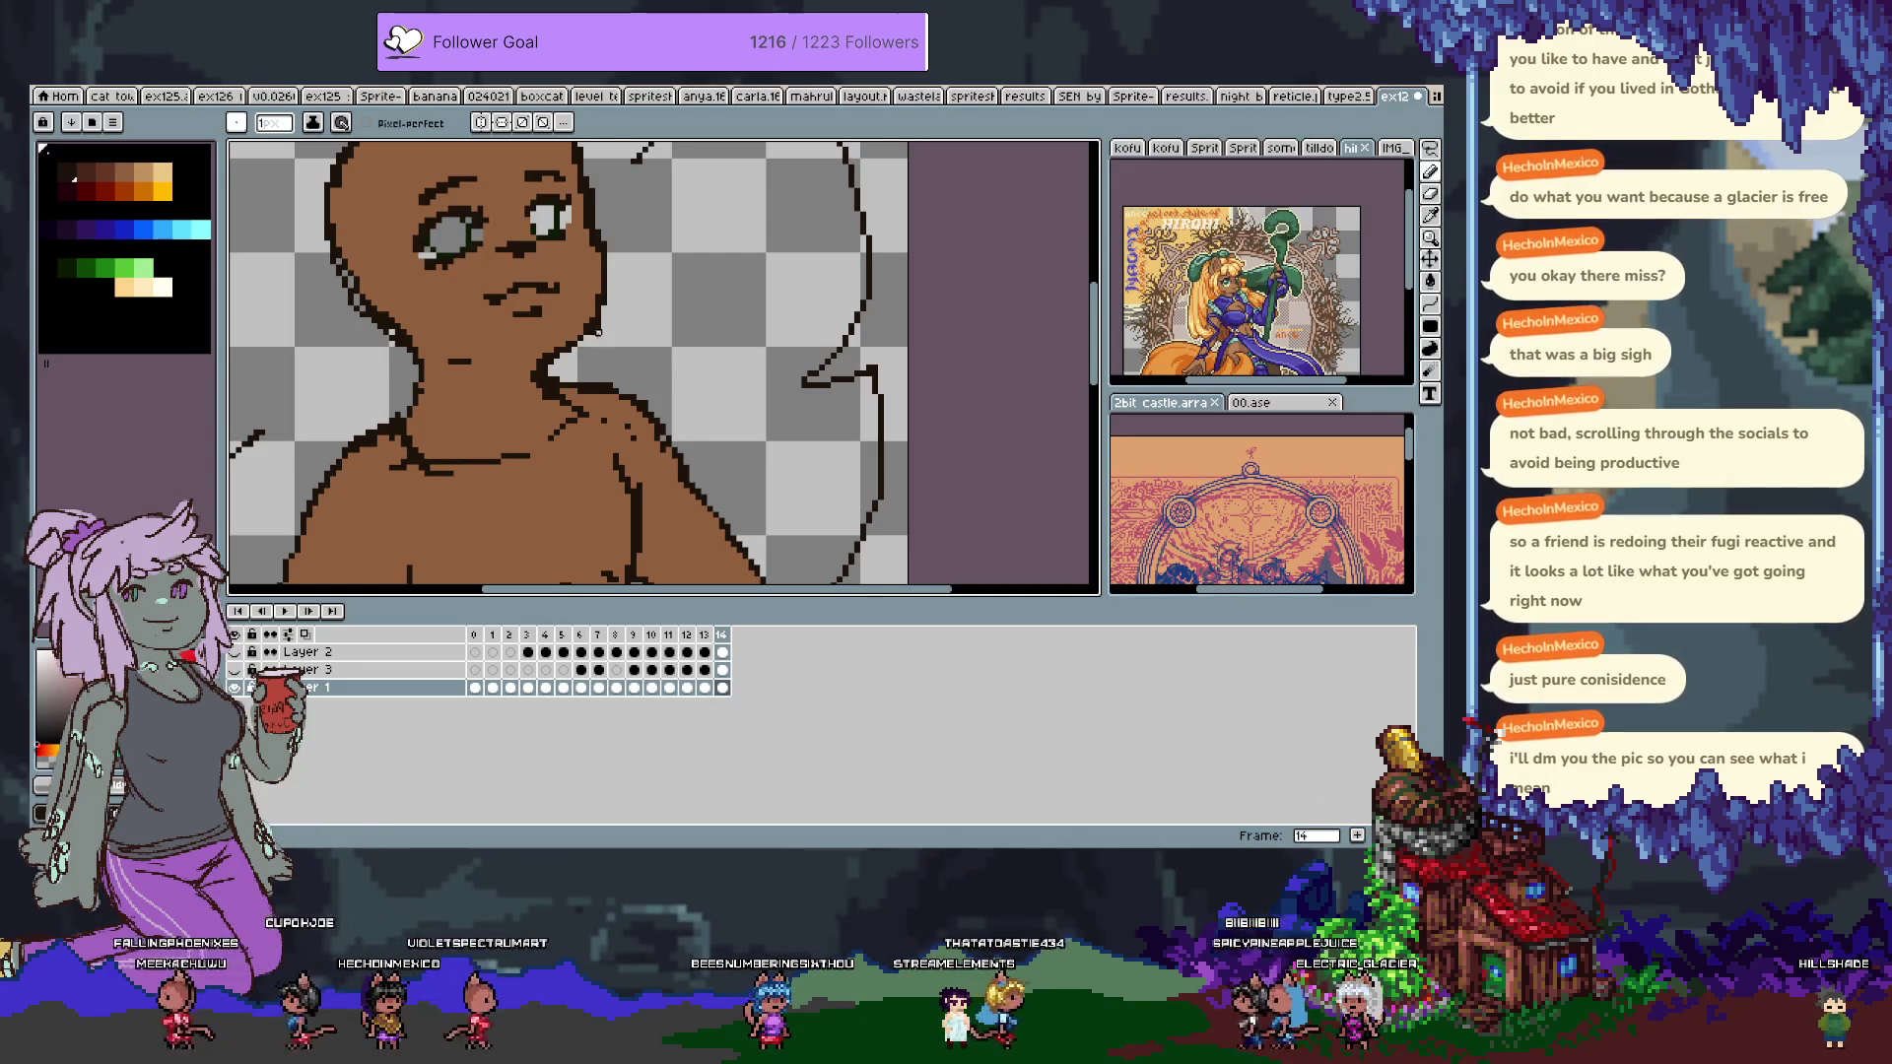
{"action": "left_click", "coordinate": [235, 688], "text": "alt"}
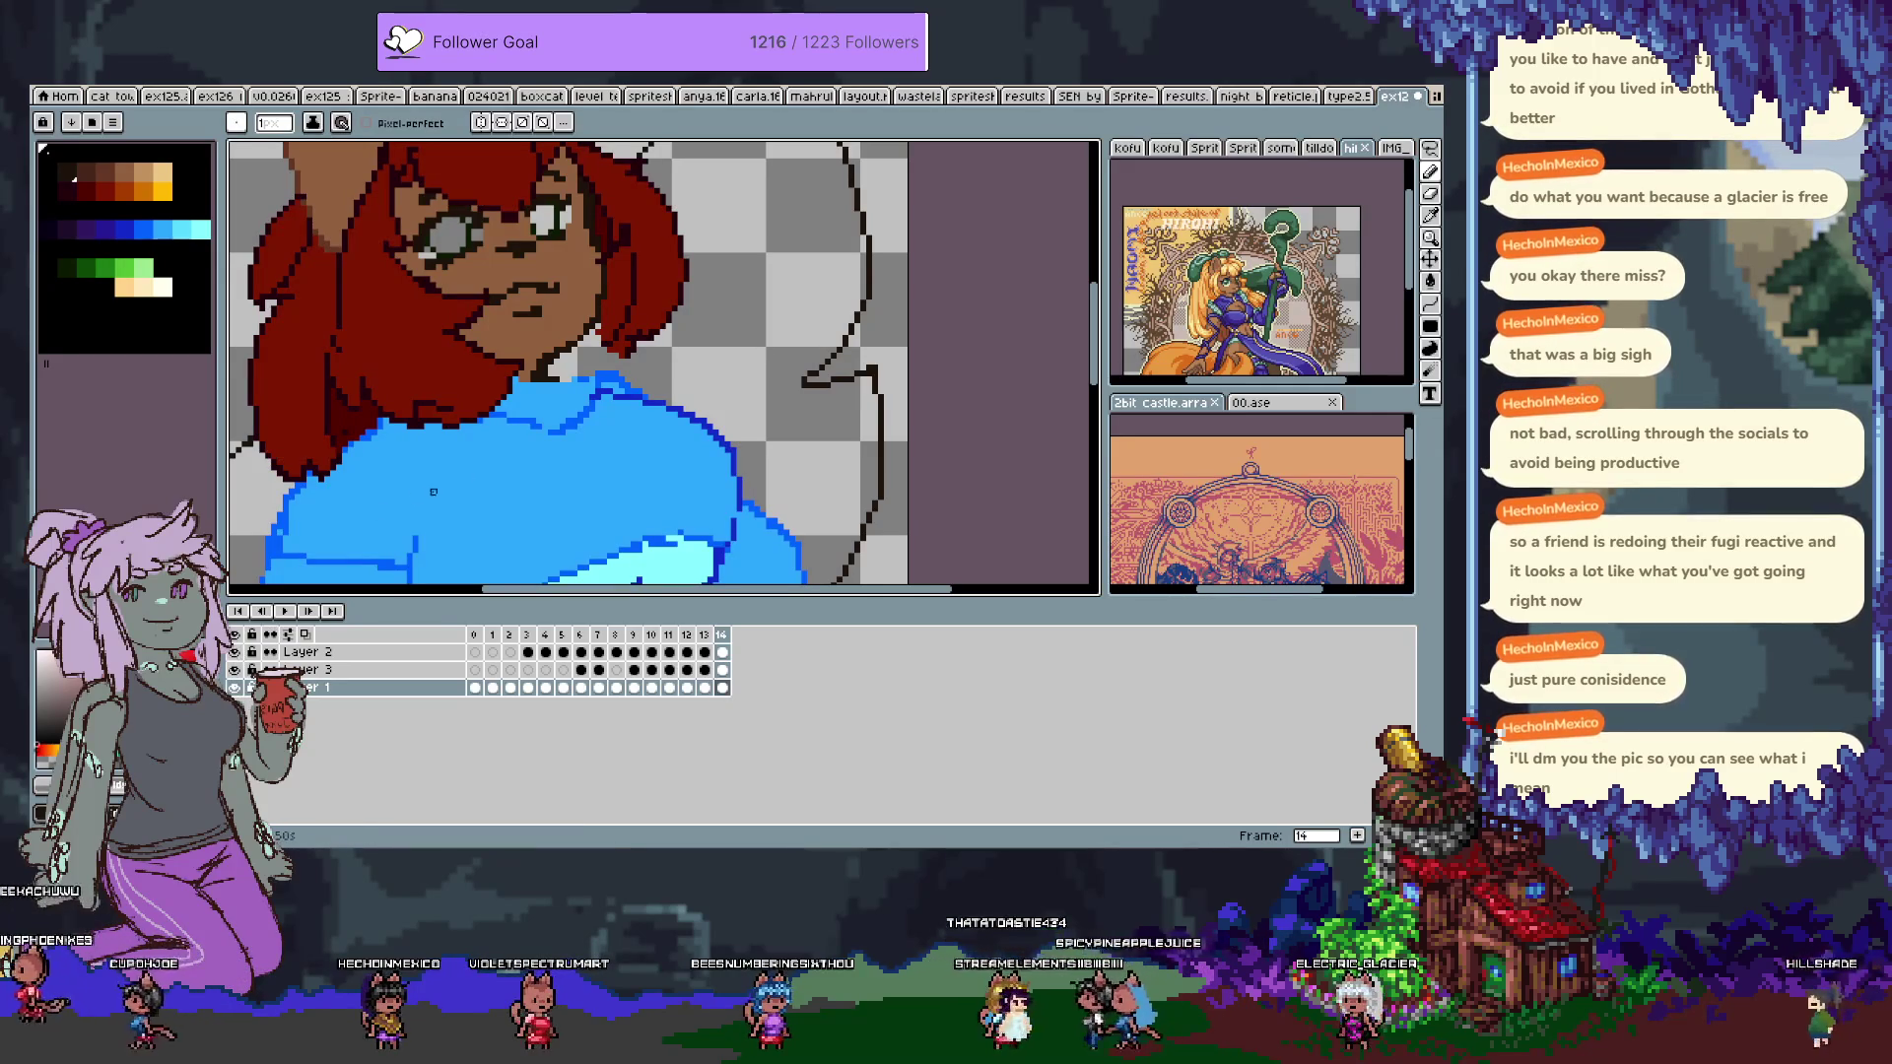
On Layer 3, draw a dark-blue line along the sweater neckline.
{"action": "key", "text": "v"}
{"action": "left_click", "coordinate": [651, 318]}
{"action": "key", "text": "b"}
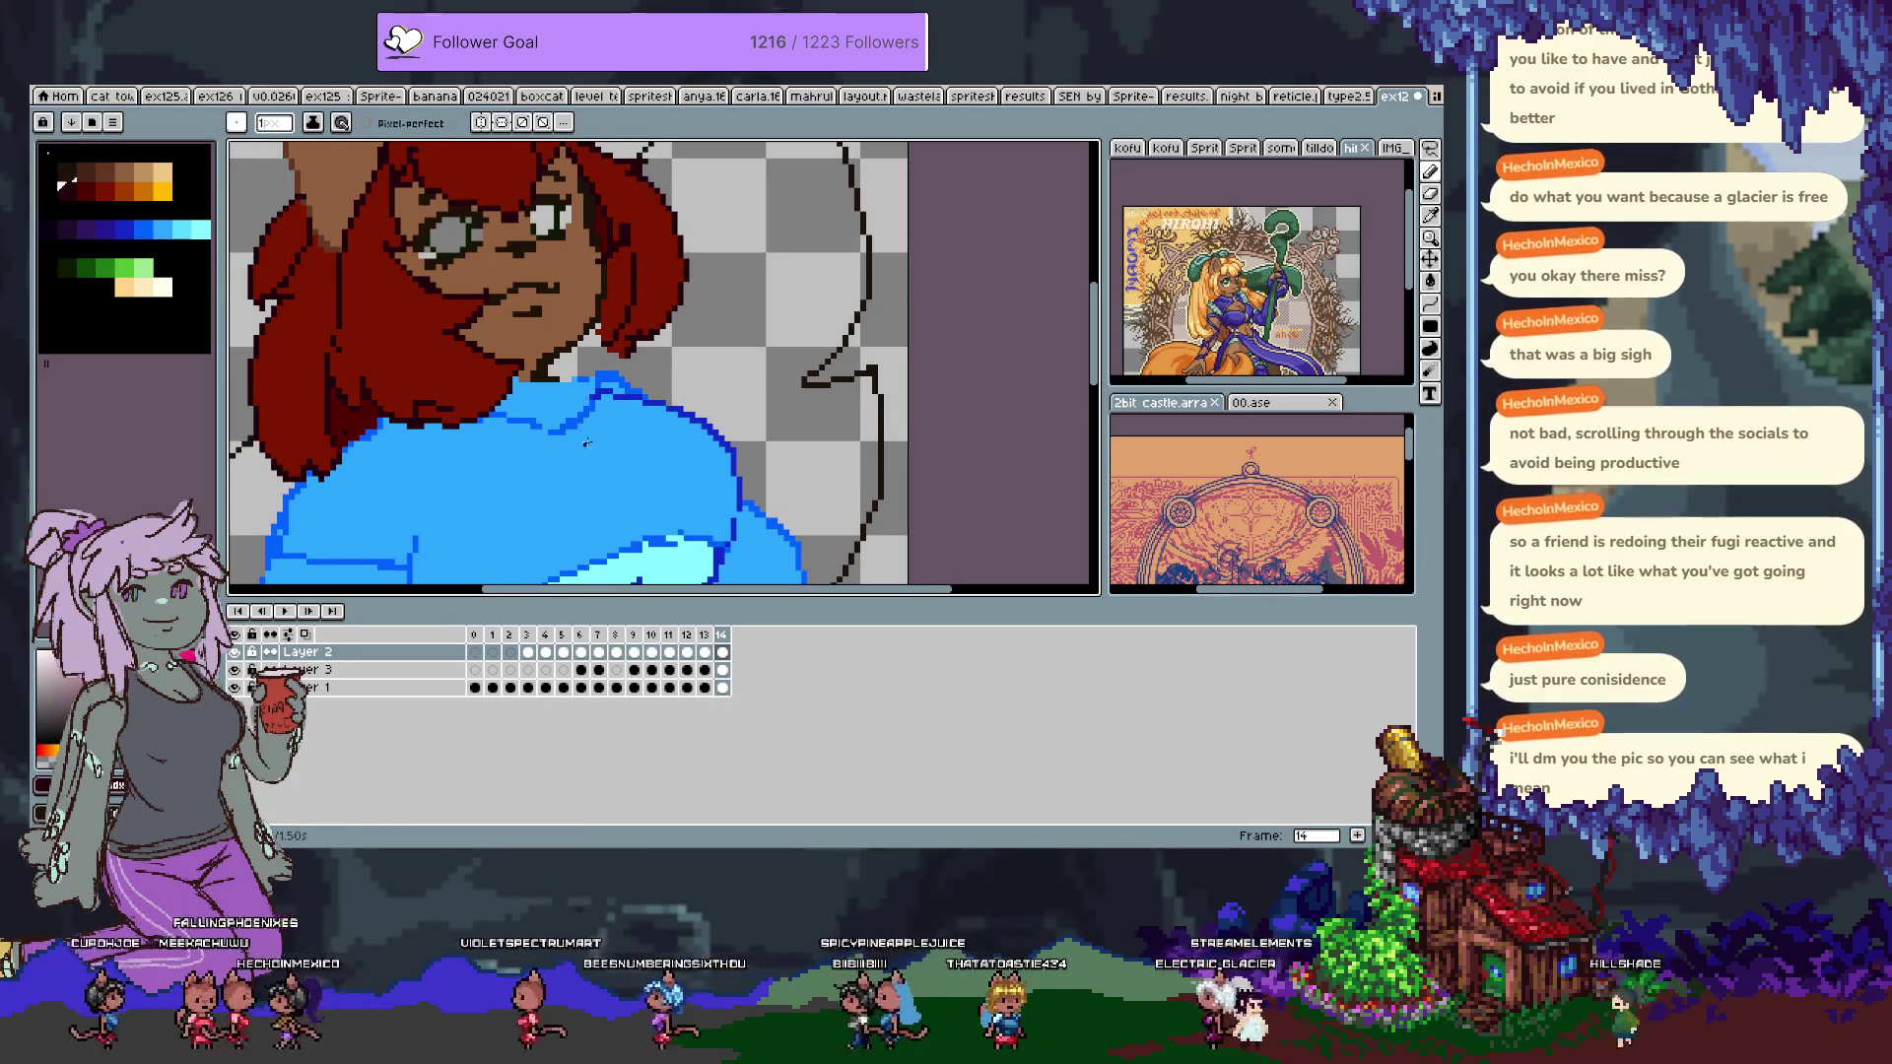
{"action": "left_click", "coordinate": [663, 419], "text": "ctrl"}
{"action": "left_click", "coordinate": [663, 420], "text": "alt"}
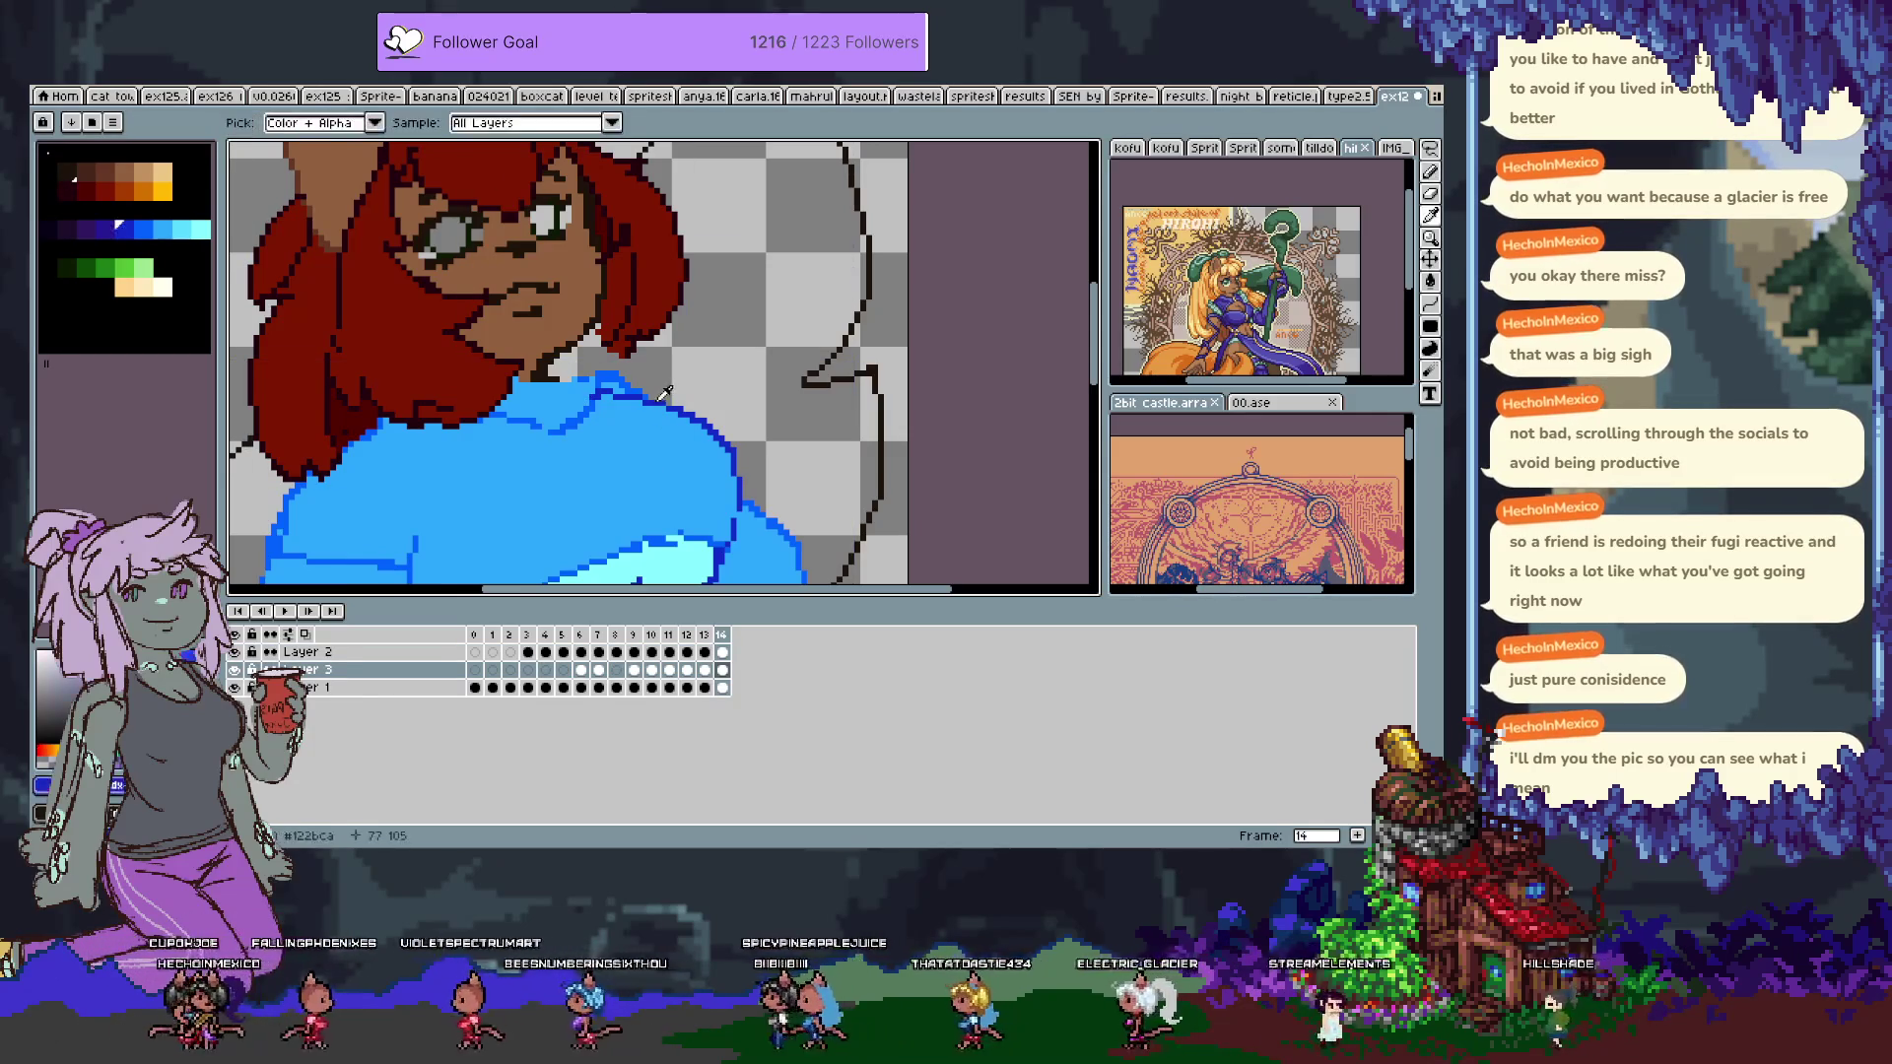
{"action": "mouse_move", "coordinate": [577, 343]}
{"action": "left_mouse_down"}
{"action": "mouse_move", "coordinate": [522, 356]}
{"action": "mouse_move", "coordinate": [587, 341]}
{"action": "left_mouse_up"}
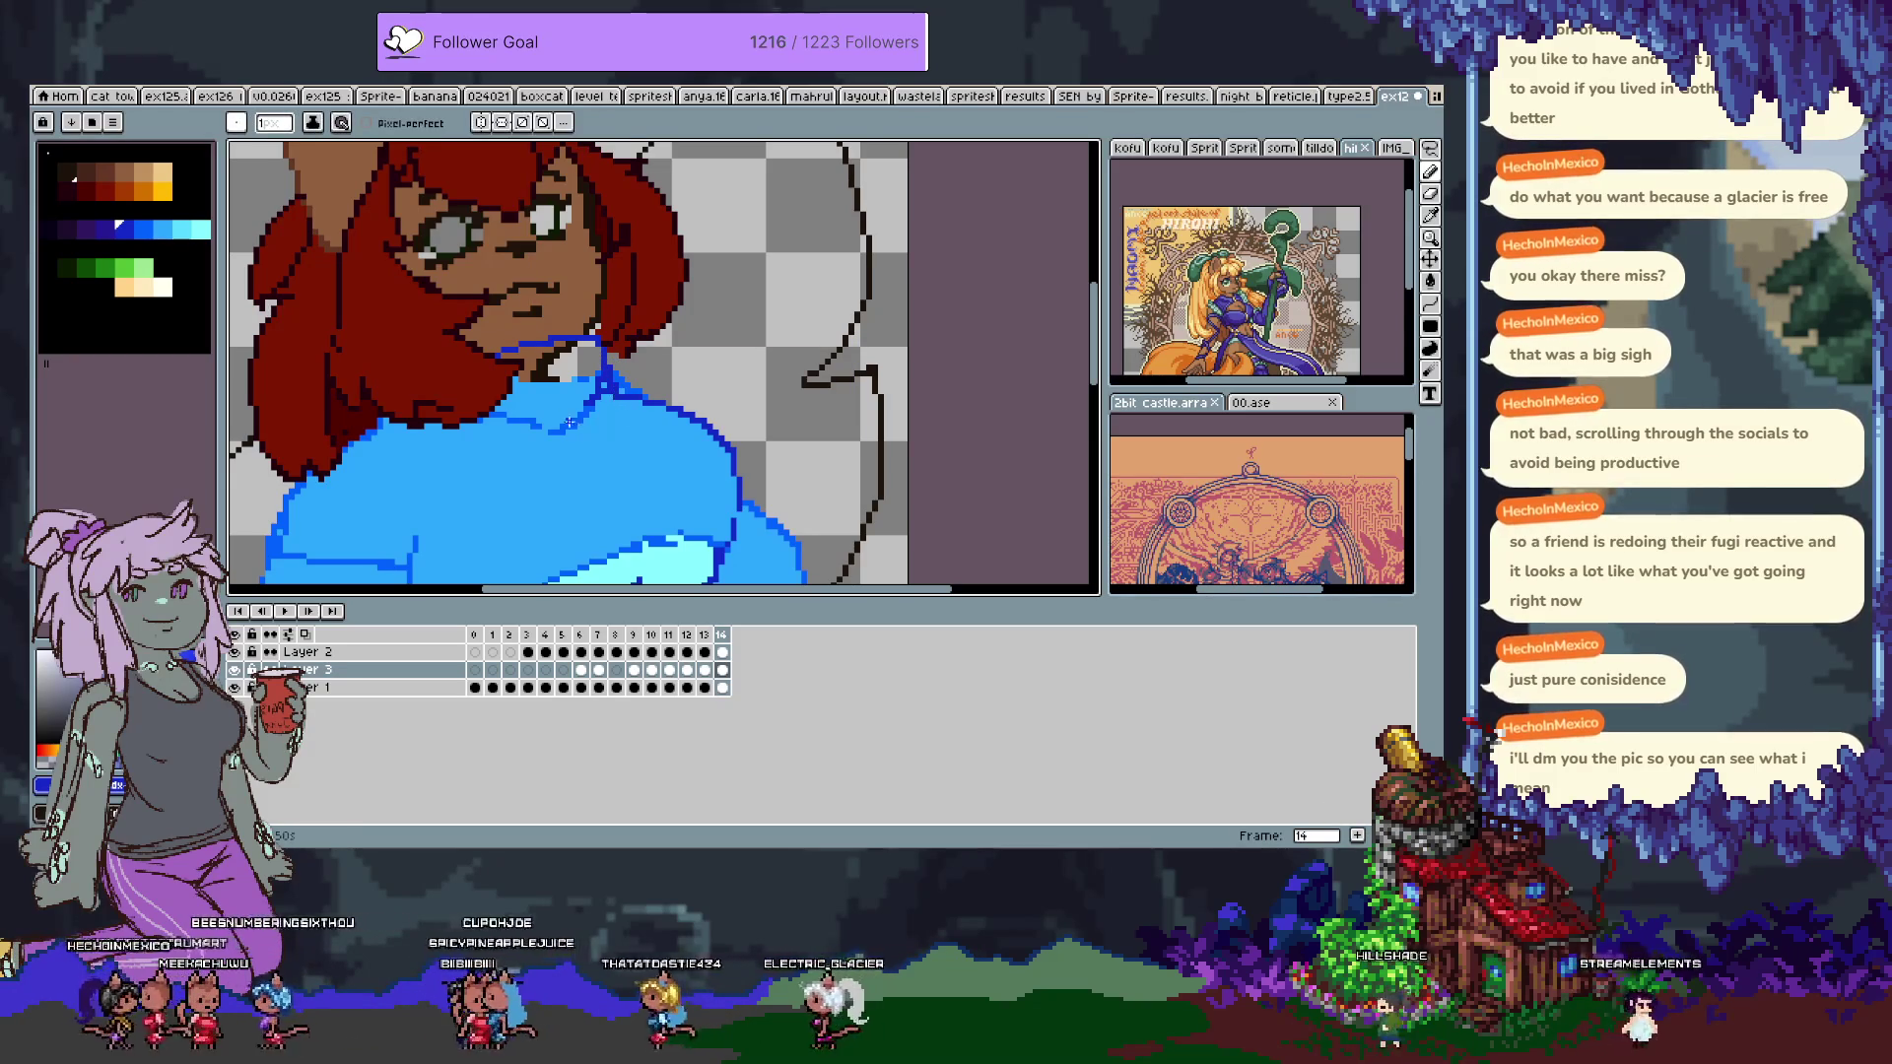
Undo a mistaken light-blue fill and hide the hair and face layer to show the sweater alone.
{"action": "key", "text": "g"}
{"action": "left_click", "coordinate": [528, 376]}
{"action": "key", "text": "ctrl+z"}
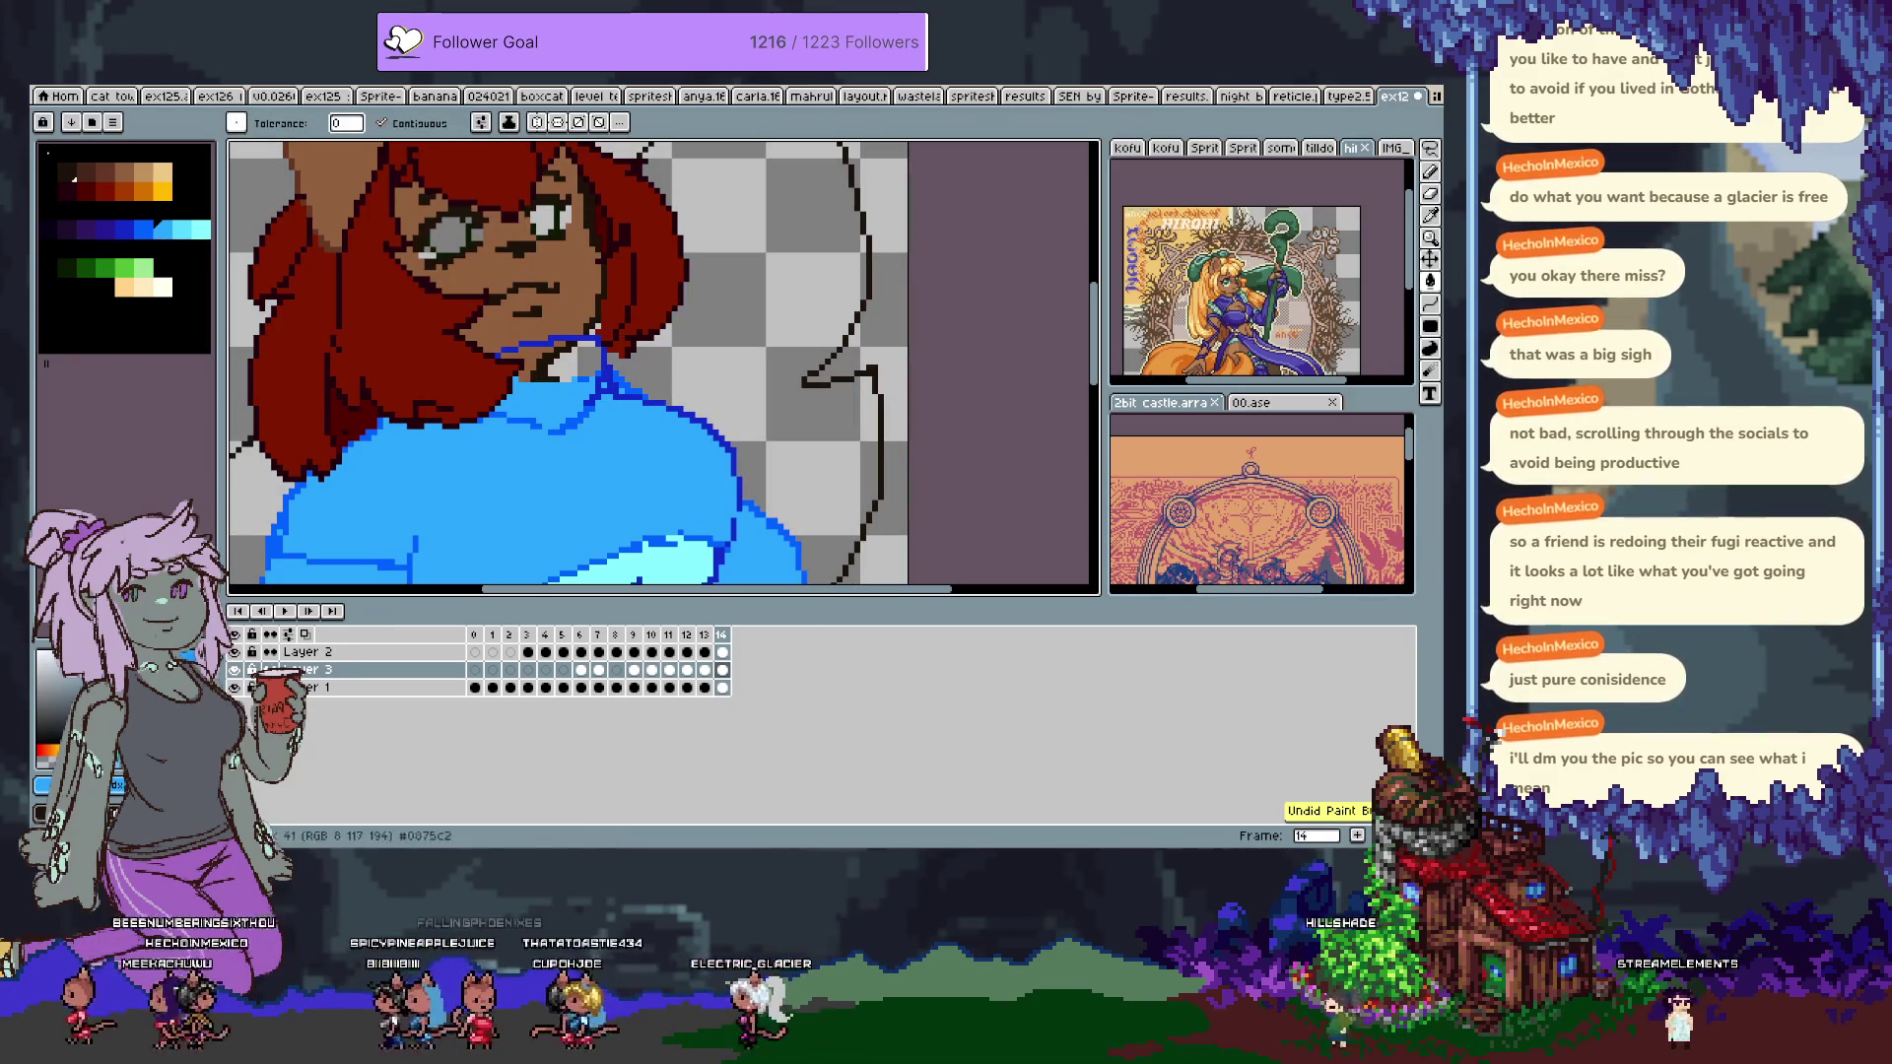
{"action": "left_click", "coordinate": [235, 671]}
{"action": "key", "text": "Tab"}
{"action": "key", "text": "b"}
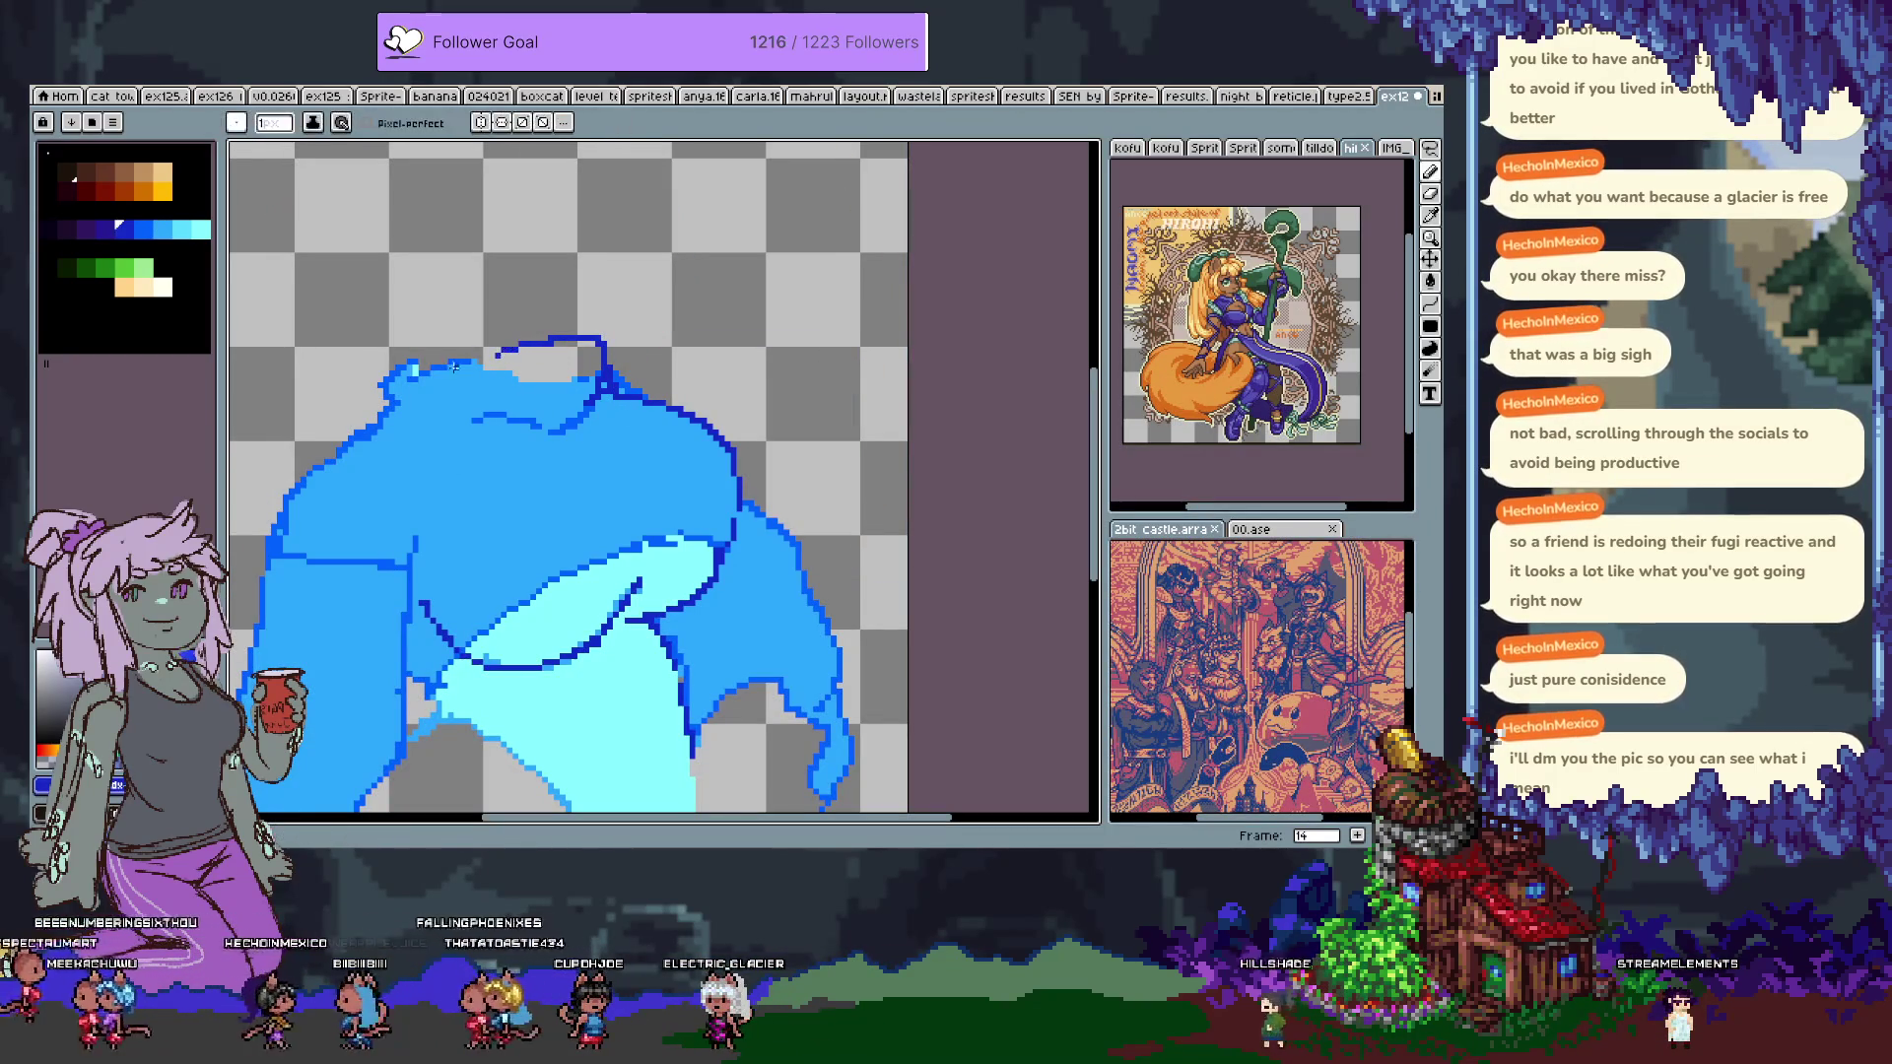
{"action": "key", "text": "g"}
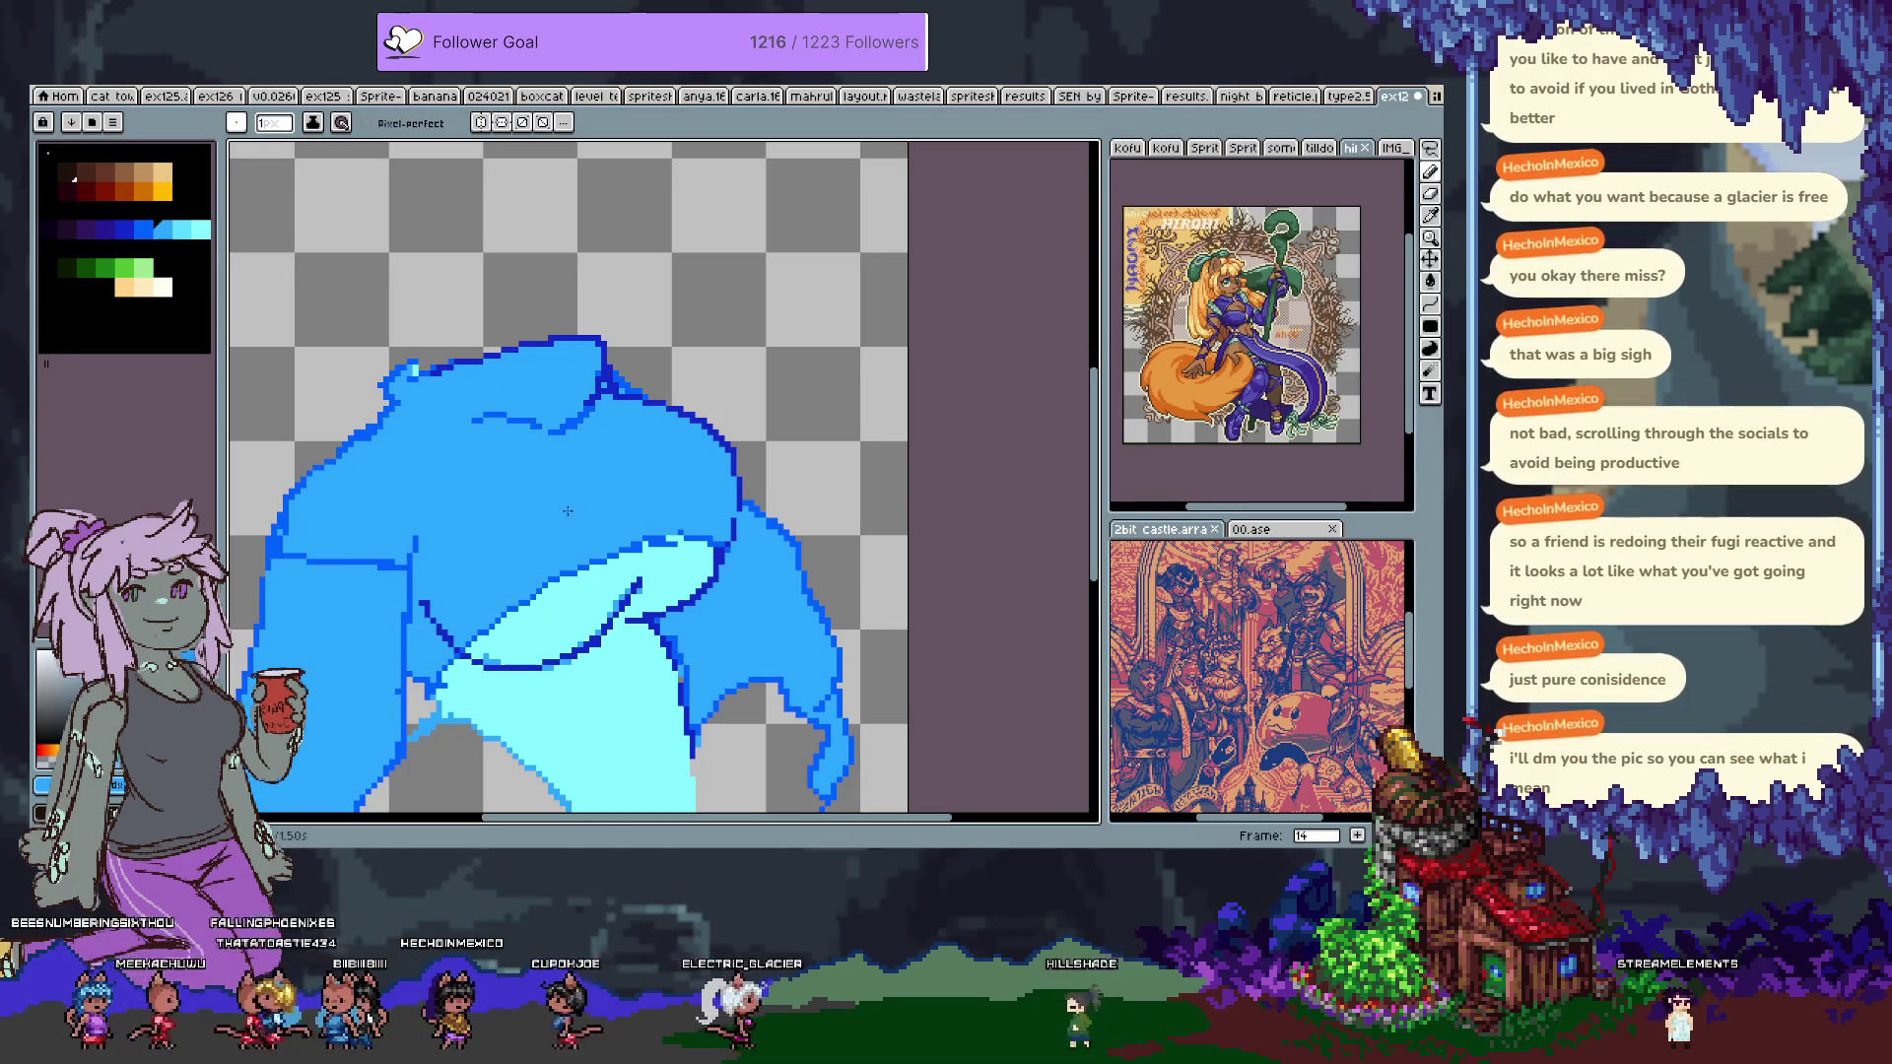
{"action": "scroll", "coordinate": [532, 546], "scroll_direction": "down", "scroll_amount": 2}
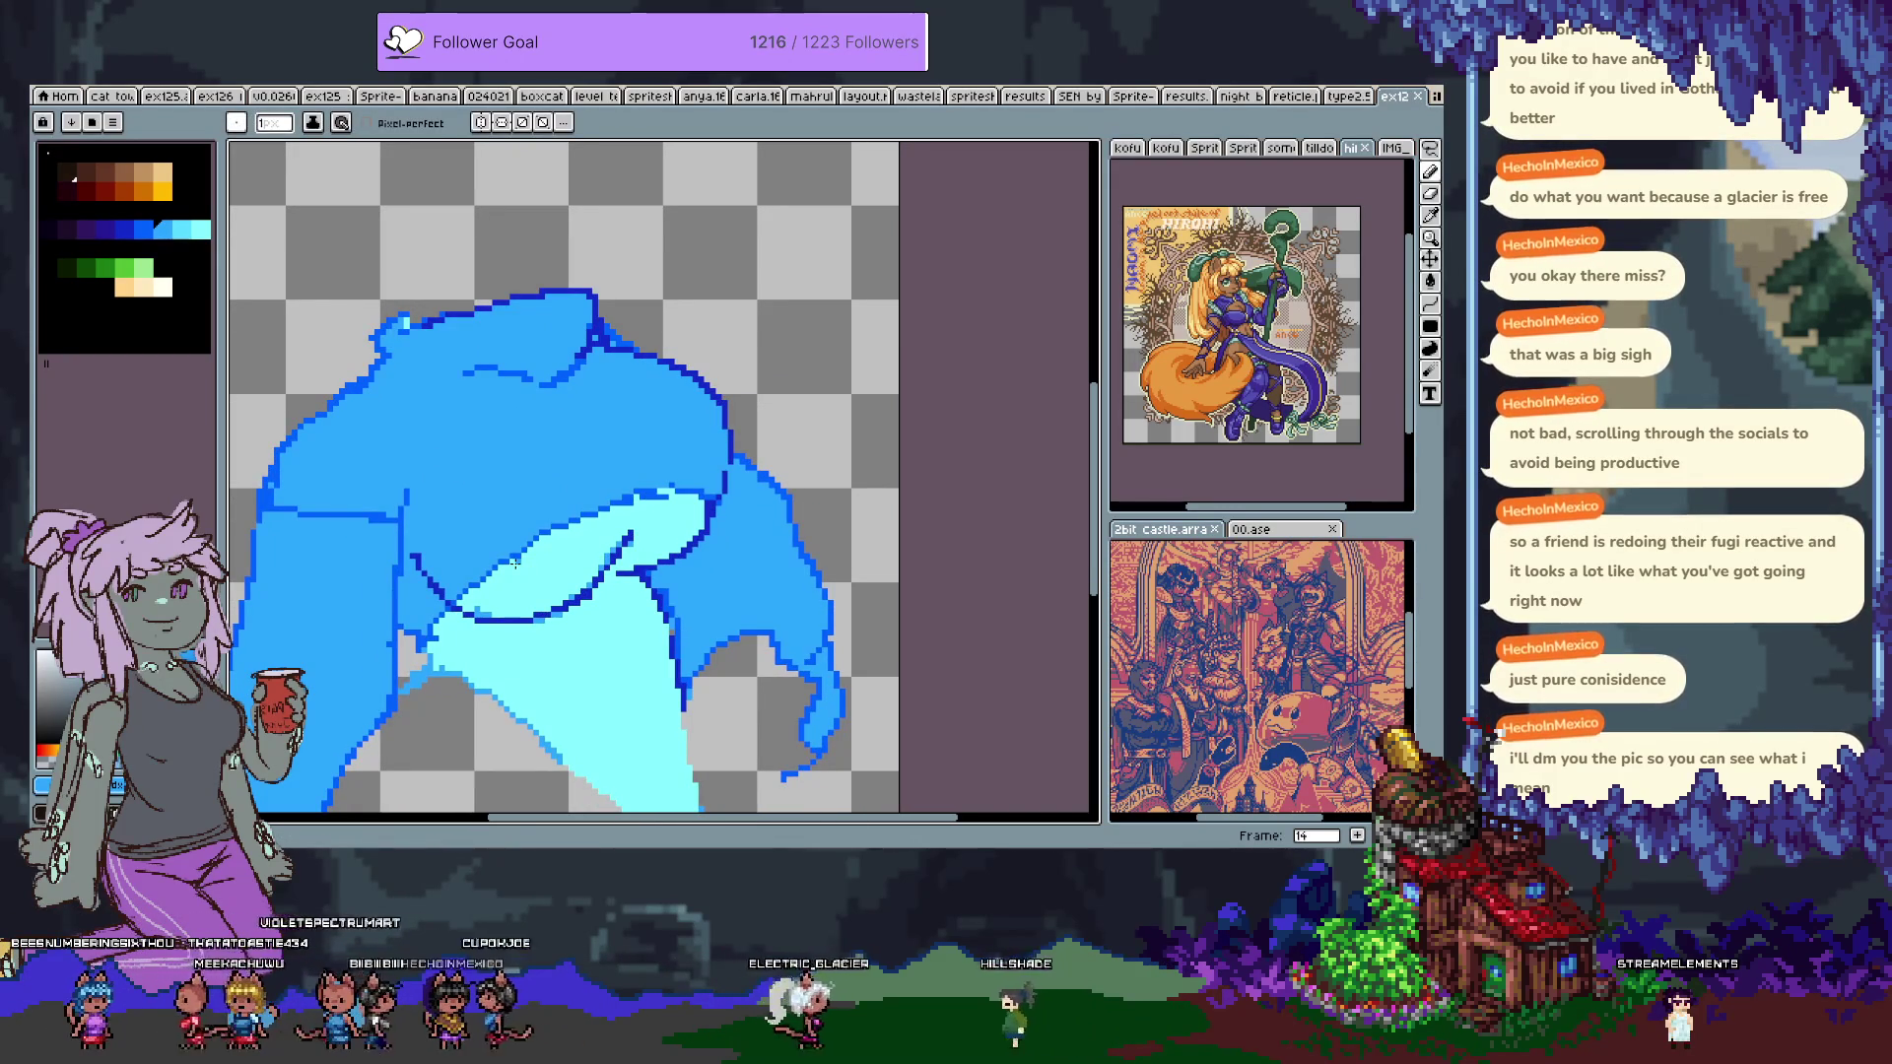
{"action": "key", "text": "i"}
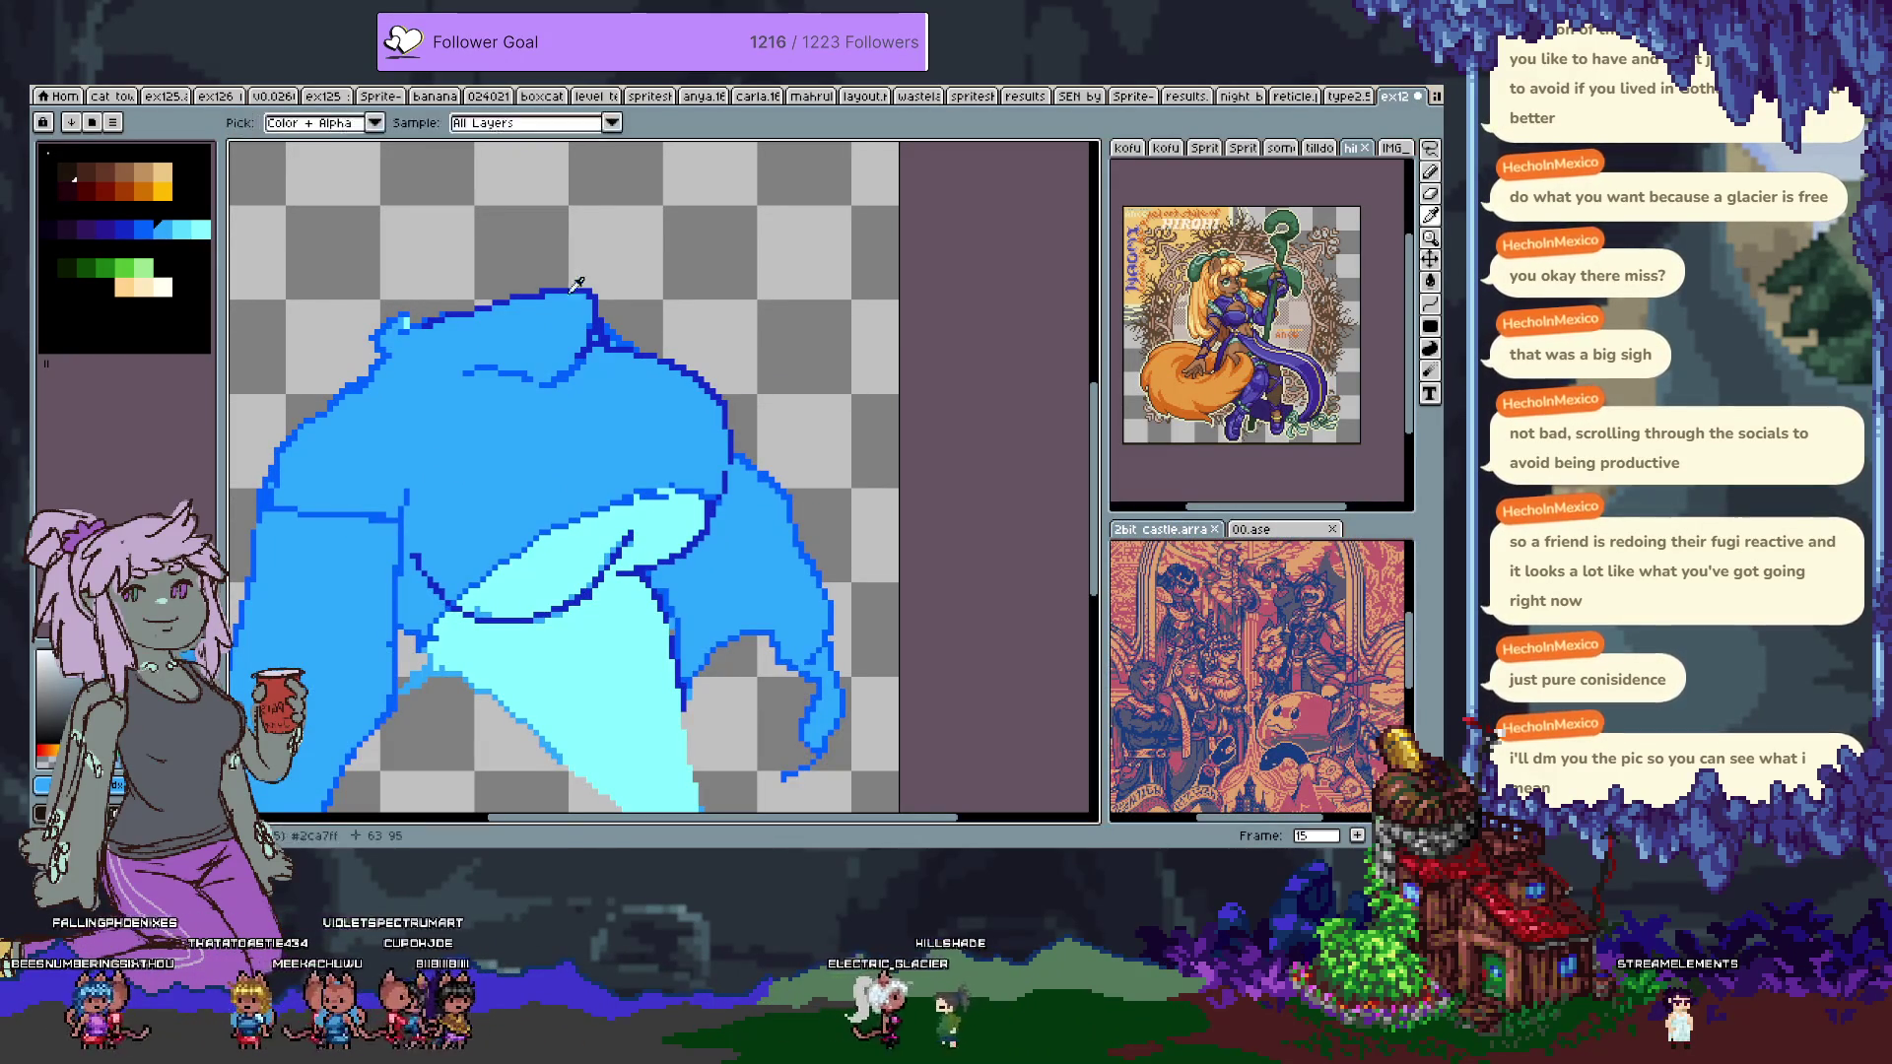
{"action": "key", "text": "b"}
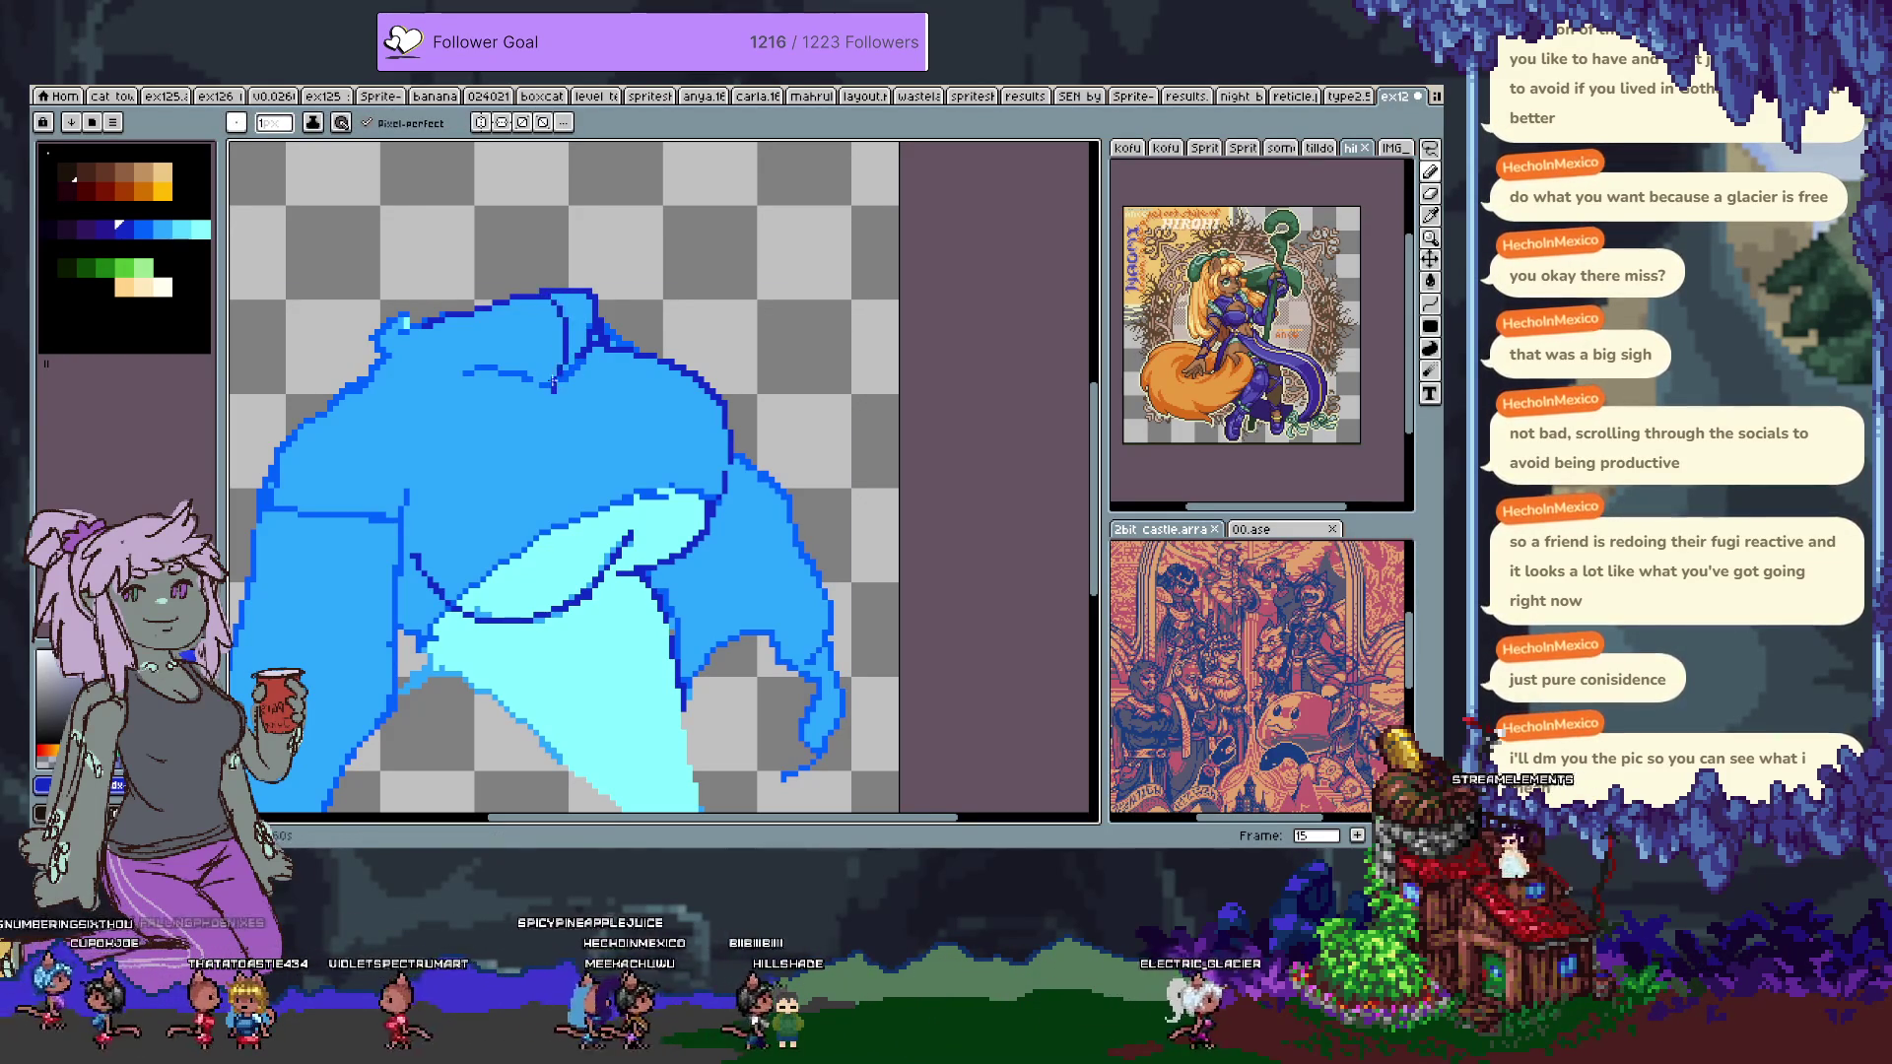
Draw dark-blue fold lines across the sweater chest and torso, undoing stray strokes.
{"action": "key", "text": "ctrl+z"}
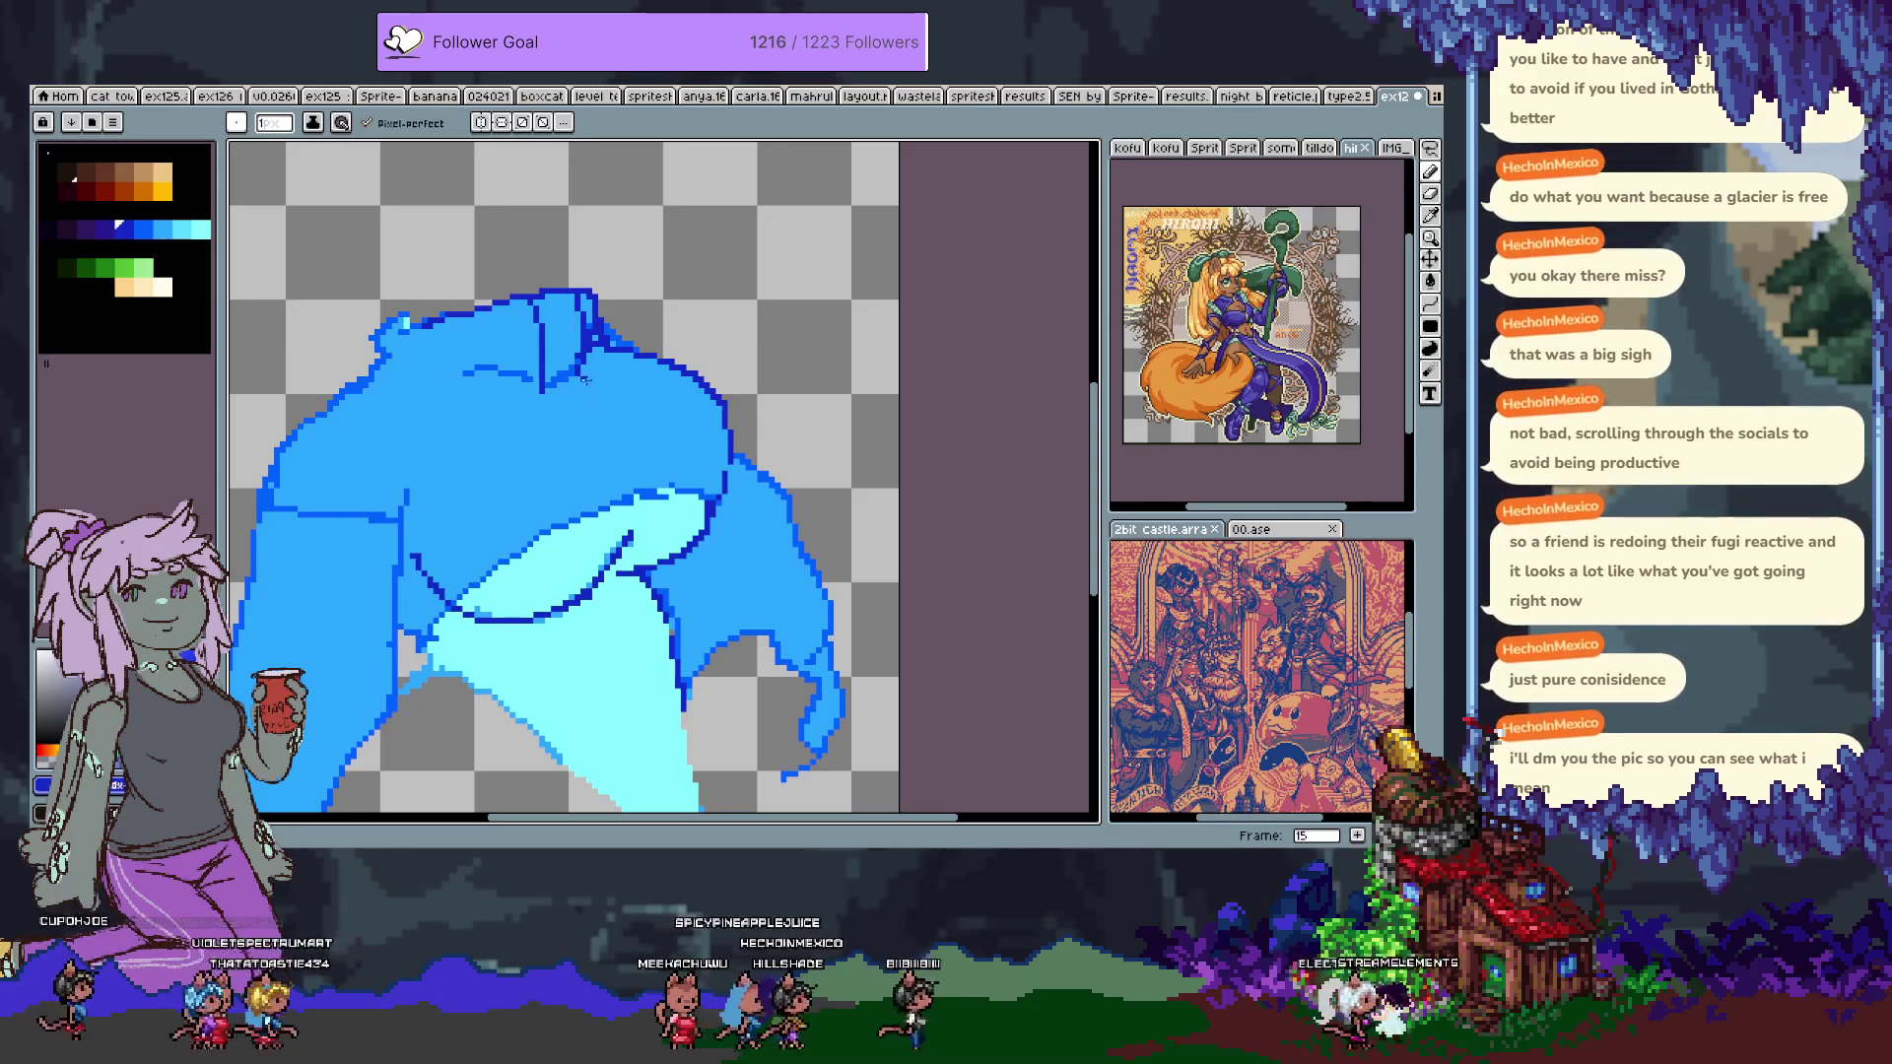
{"action": "left_click_drag", "start_coordinate": [578, 367], "coordinate": [583, 389]}
{"action": "key", "text": "ctrl+z"}
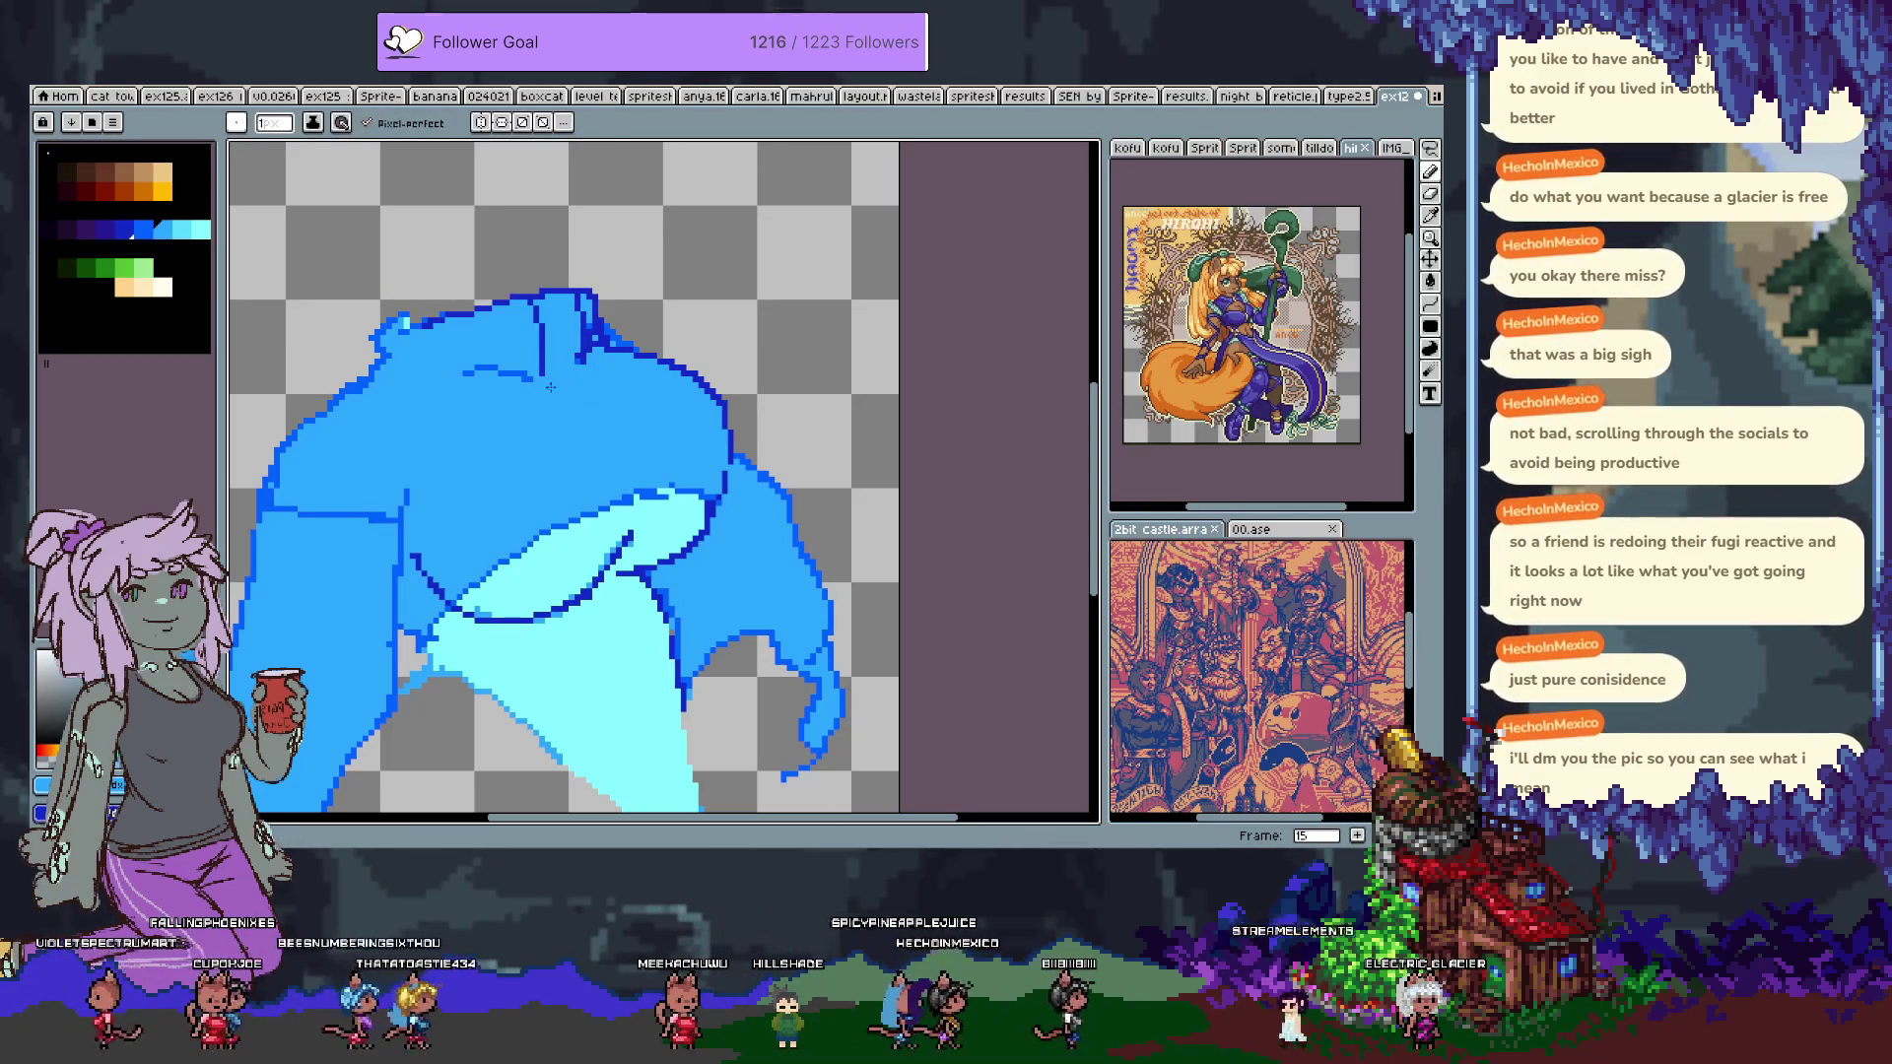
{"action": "key", "text": "alt"}
{"action": "left_click", "coordinate": [552, 360], "text": "alt"}
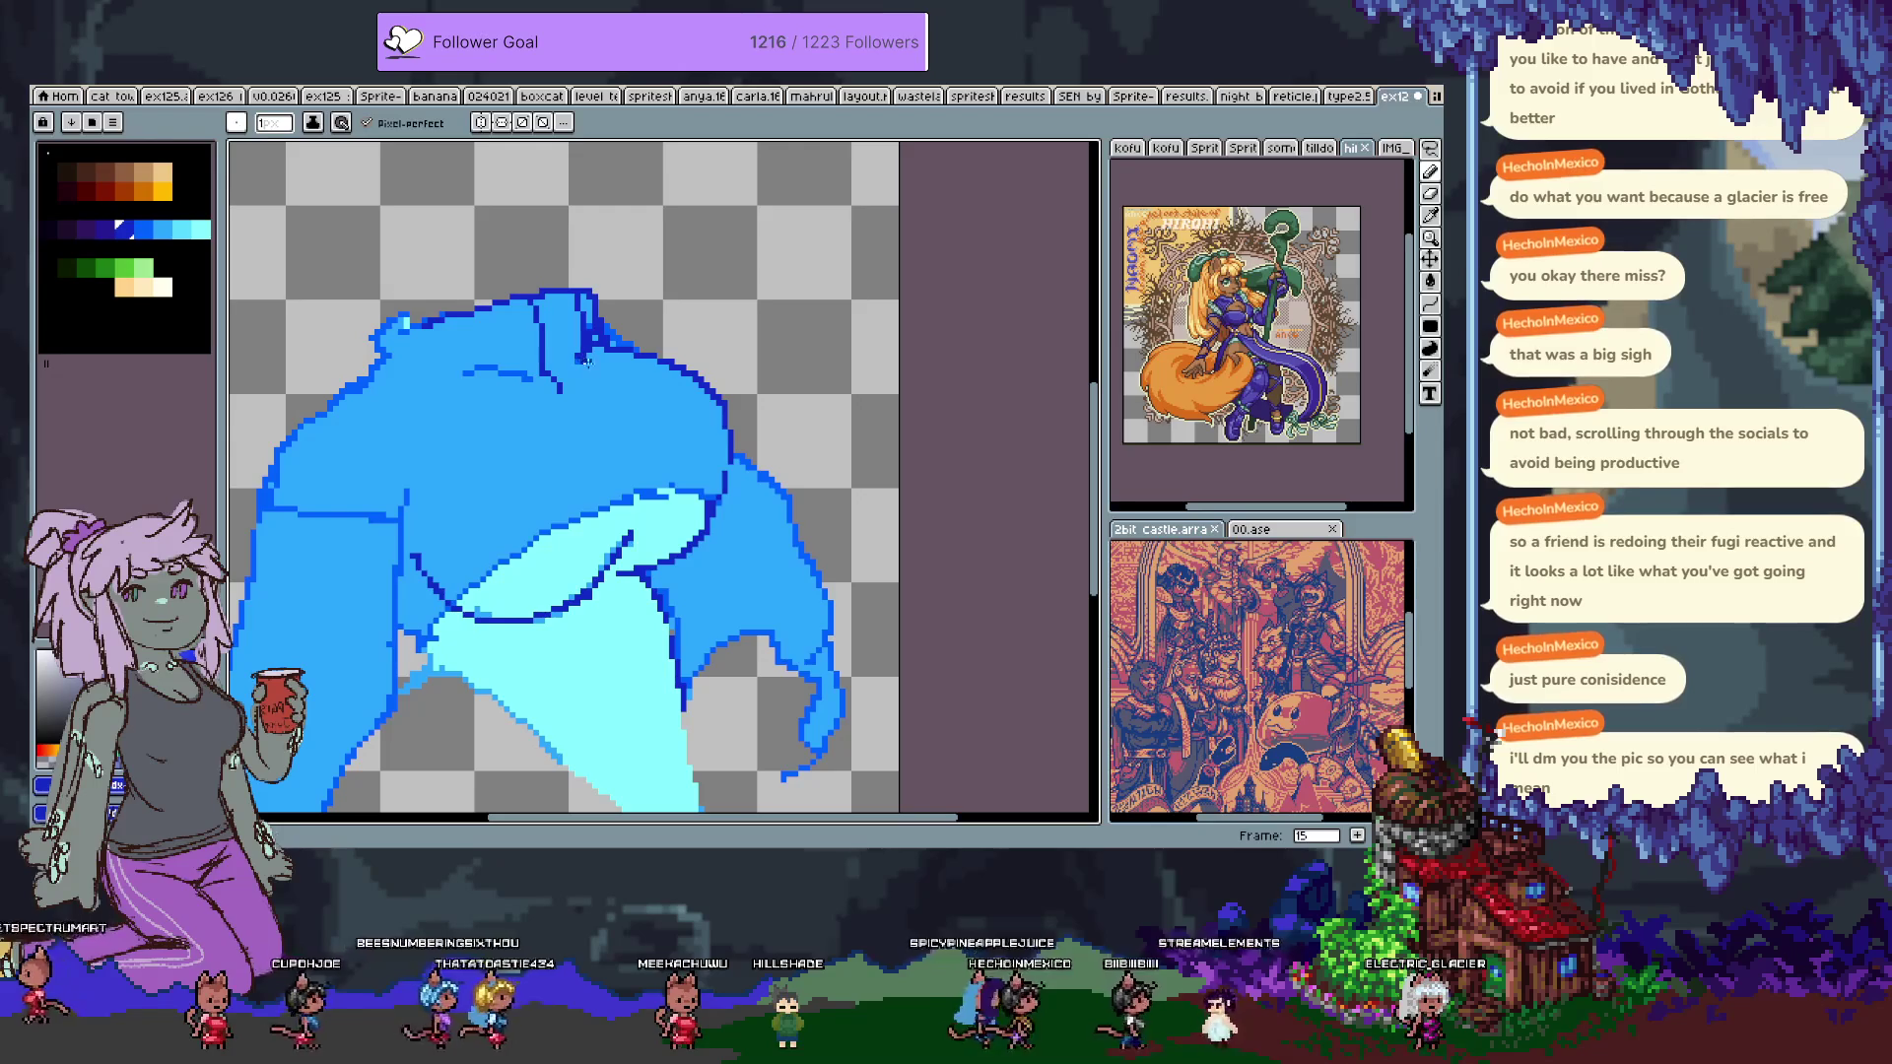
{"action": "left_click", "coordinate": [574, 409], "text": "alt"}
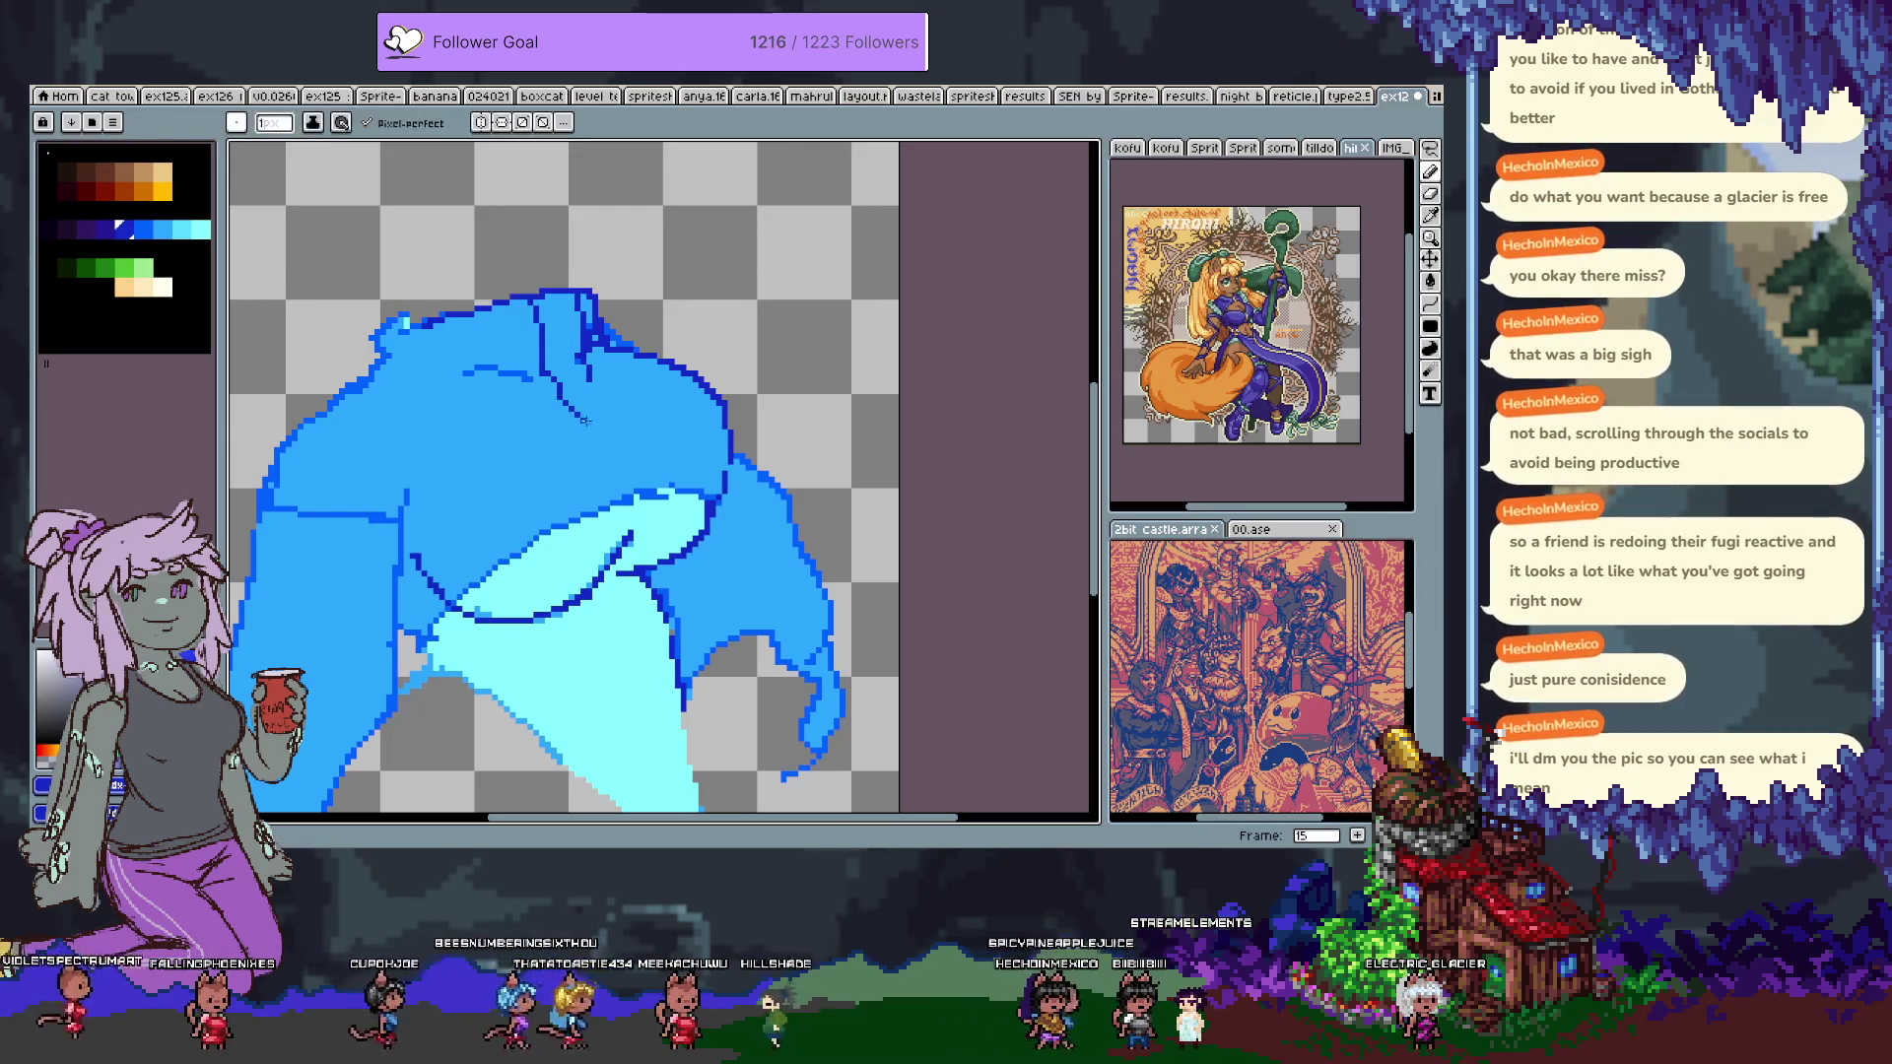
{"action": "left_click", "coordinate": [611, 397], "text": "alt"}
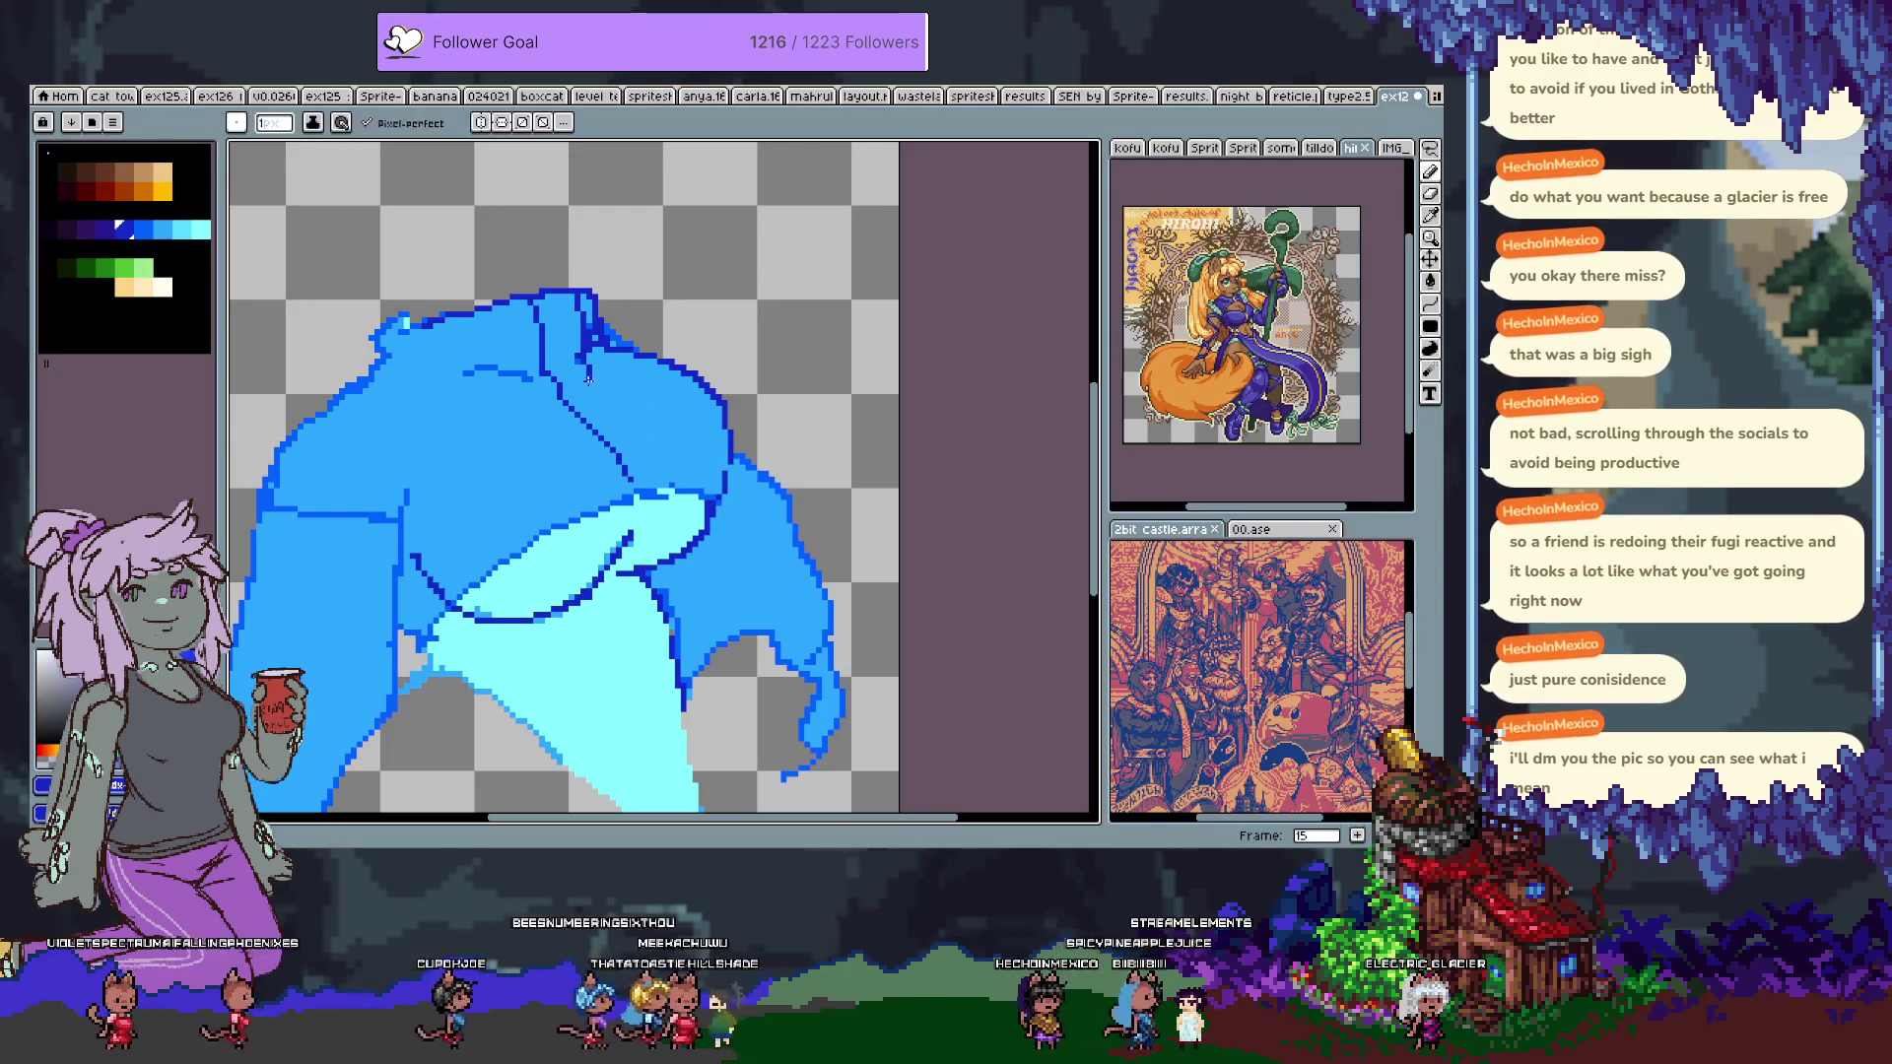
{"action": "left_click", "coordinate": [621, 424], "text": "alt"}
{"action": "mouse_move", "coordinate": [680, 478]}
{"action": "left_mouse_down"}
{"action": "mouse_move", "coordinate": [559, 390]}
{"action": "mouse_move", "coordinate": [615, 462]}
{"action": "left_mouse_up"}
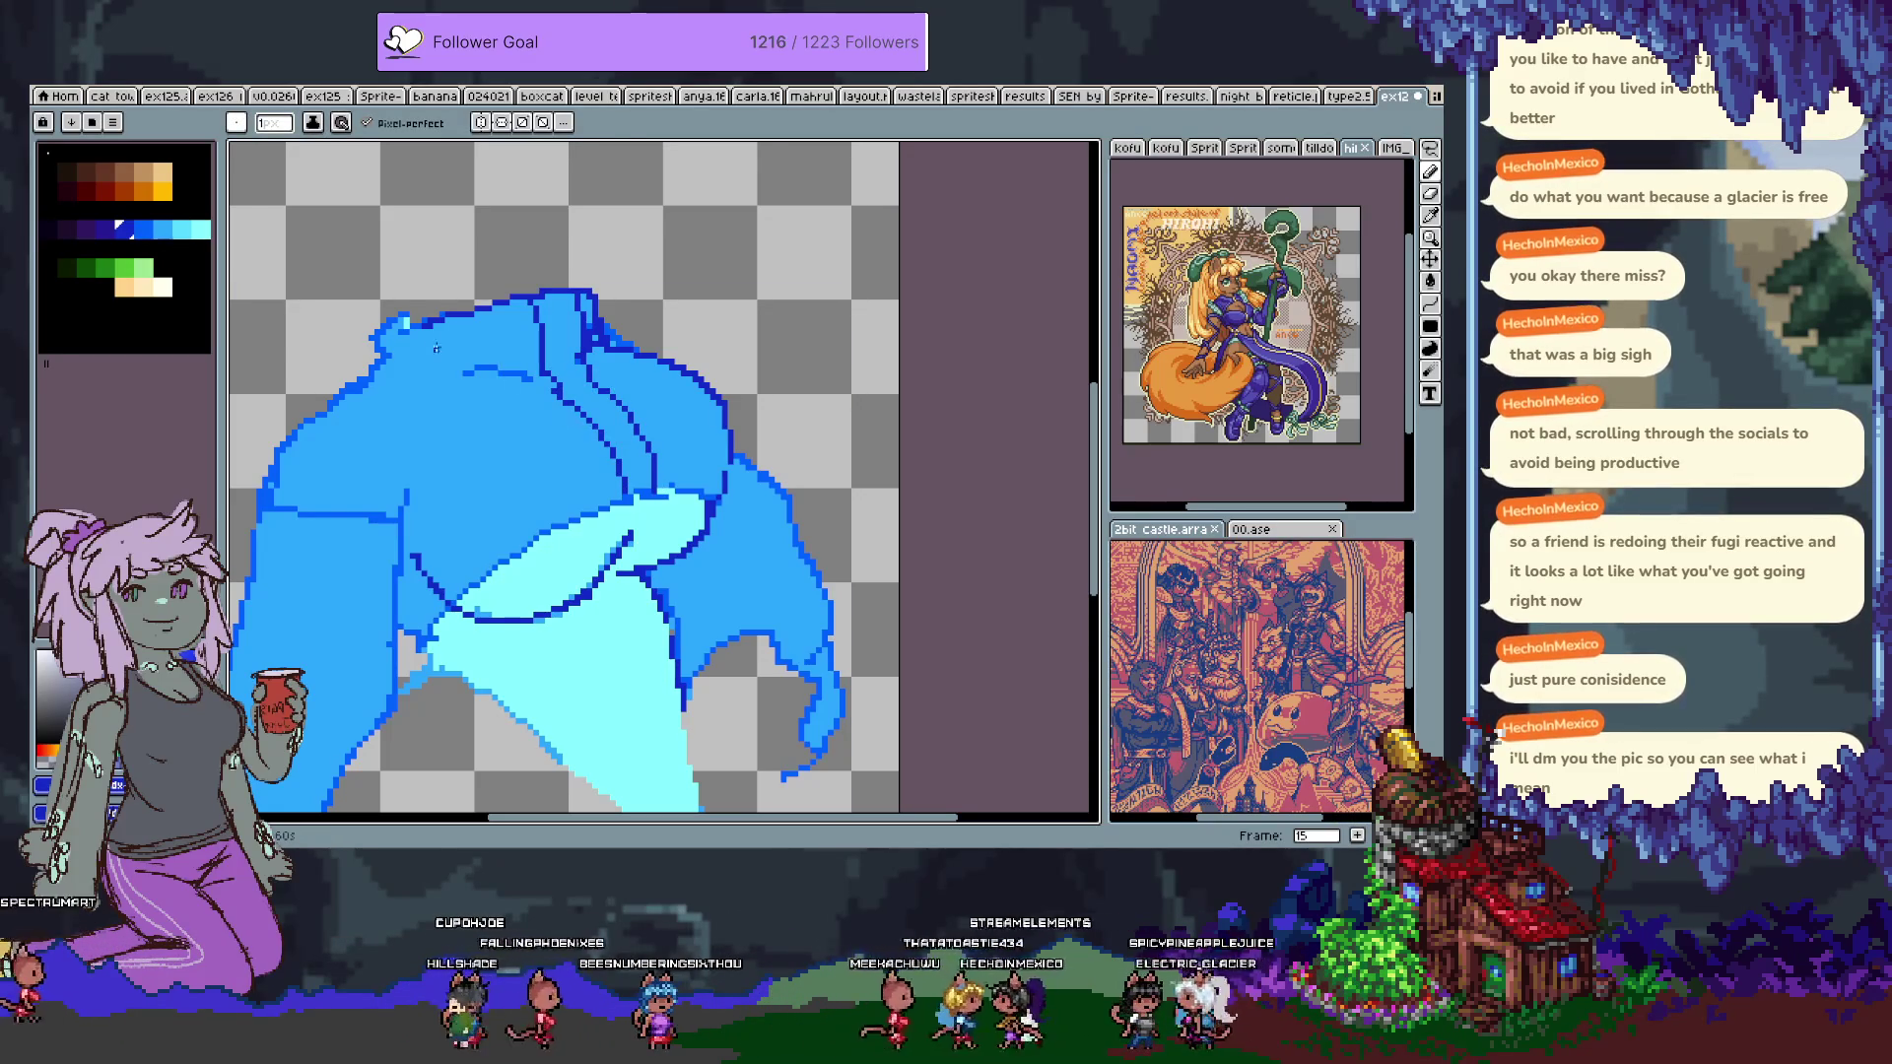
Rework the pale-cyan shading on the sweater front using sampled blues.
{"action": "left_click", "coordinate": [661, 492], "text": "alt"}
{"action": "left_click", "coordinate": [642, 497], "text": "alt"}
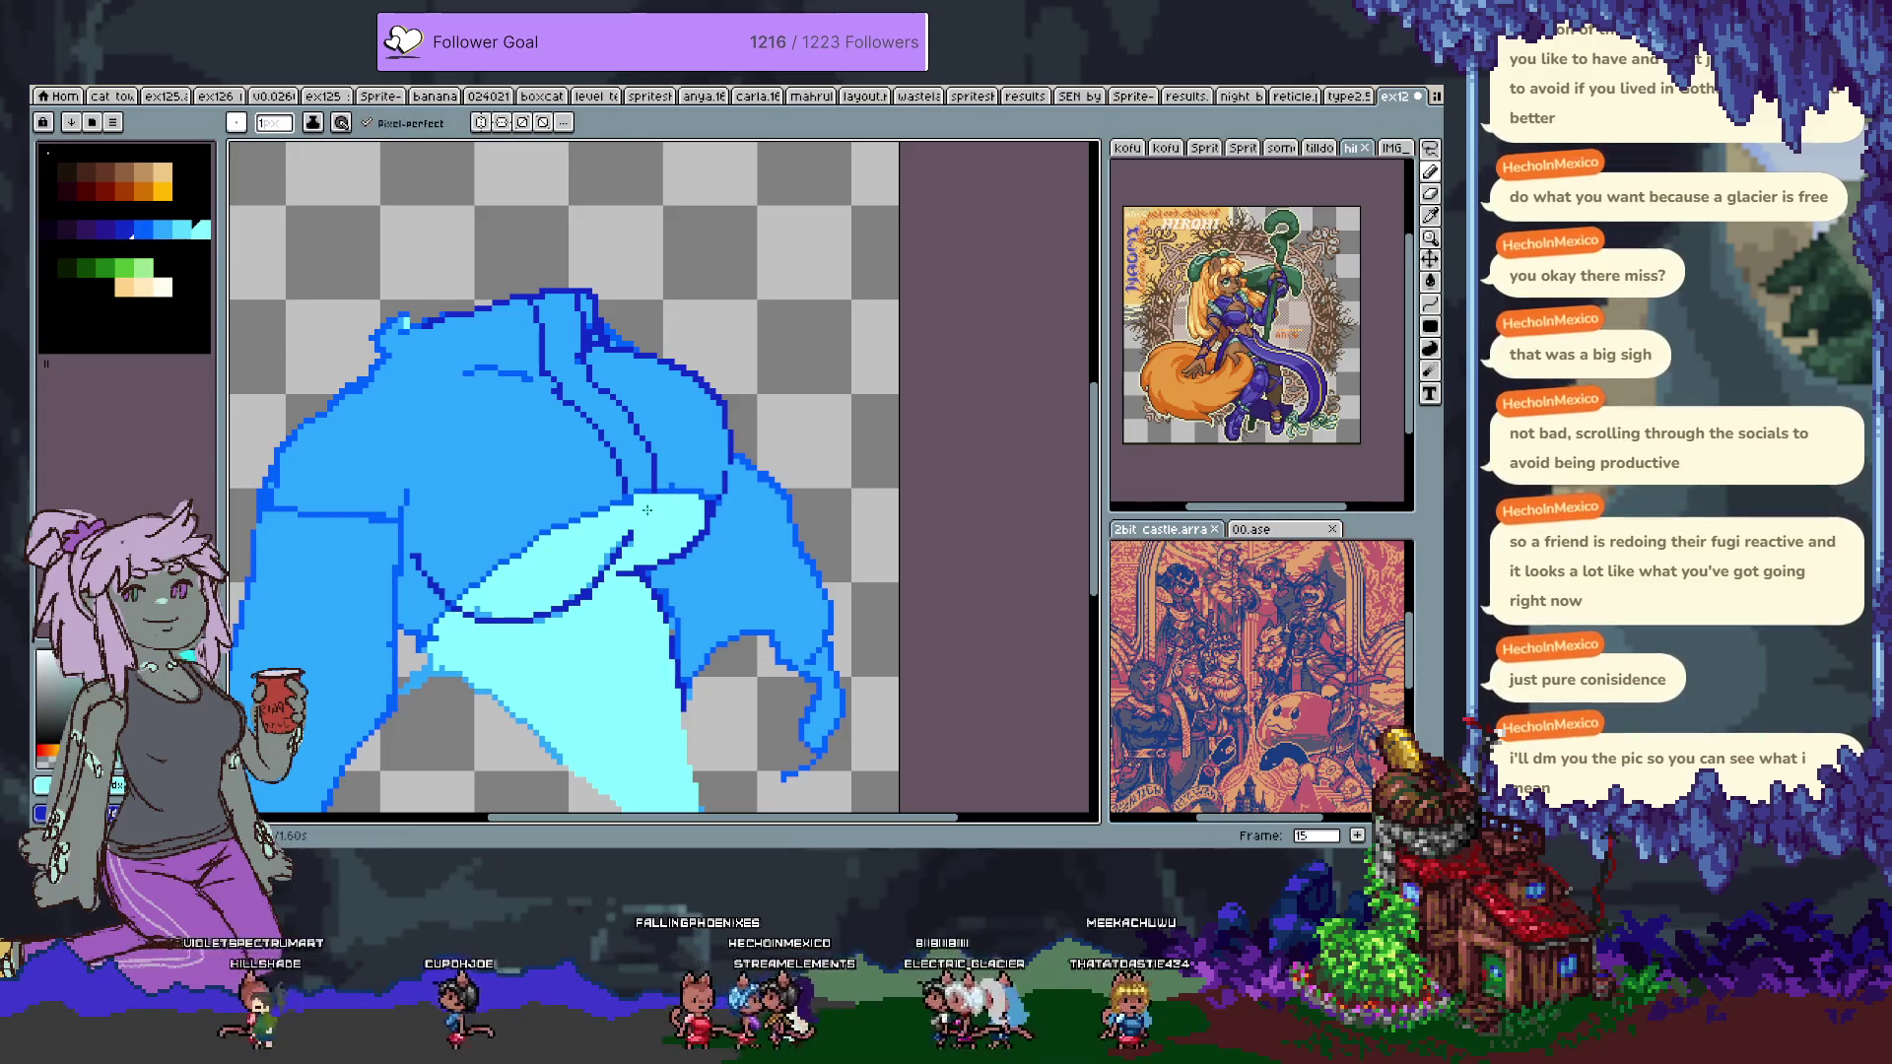
{"action": "key", "text": "alt"}
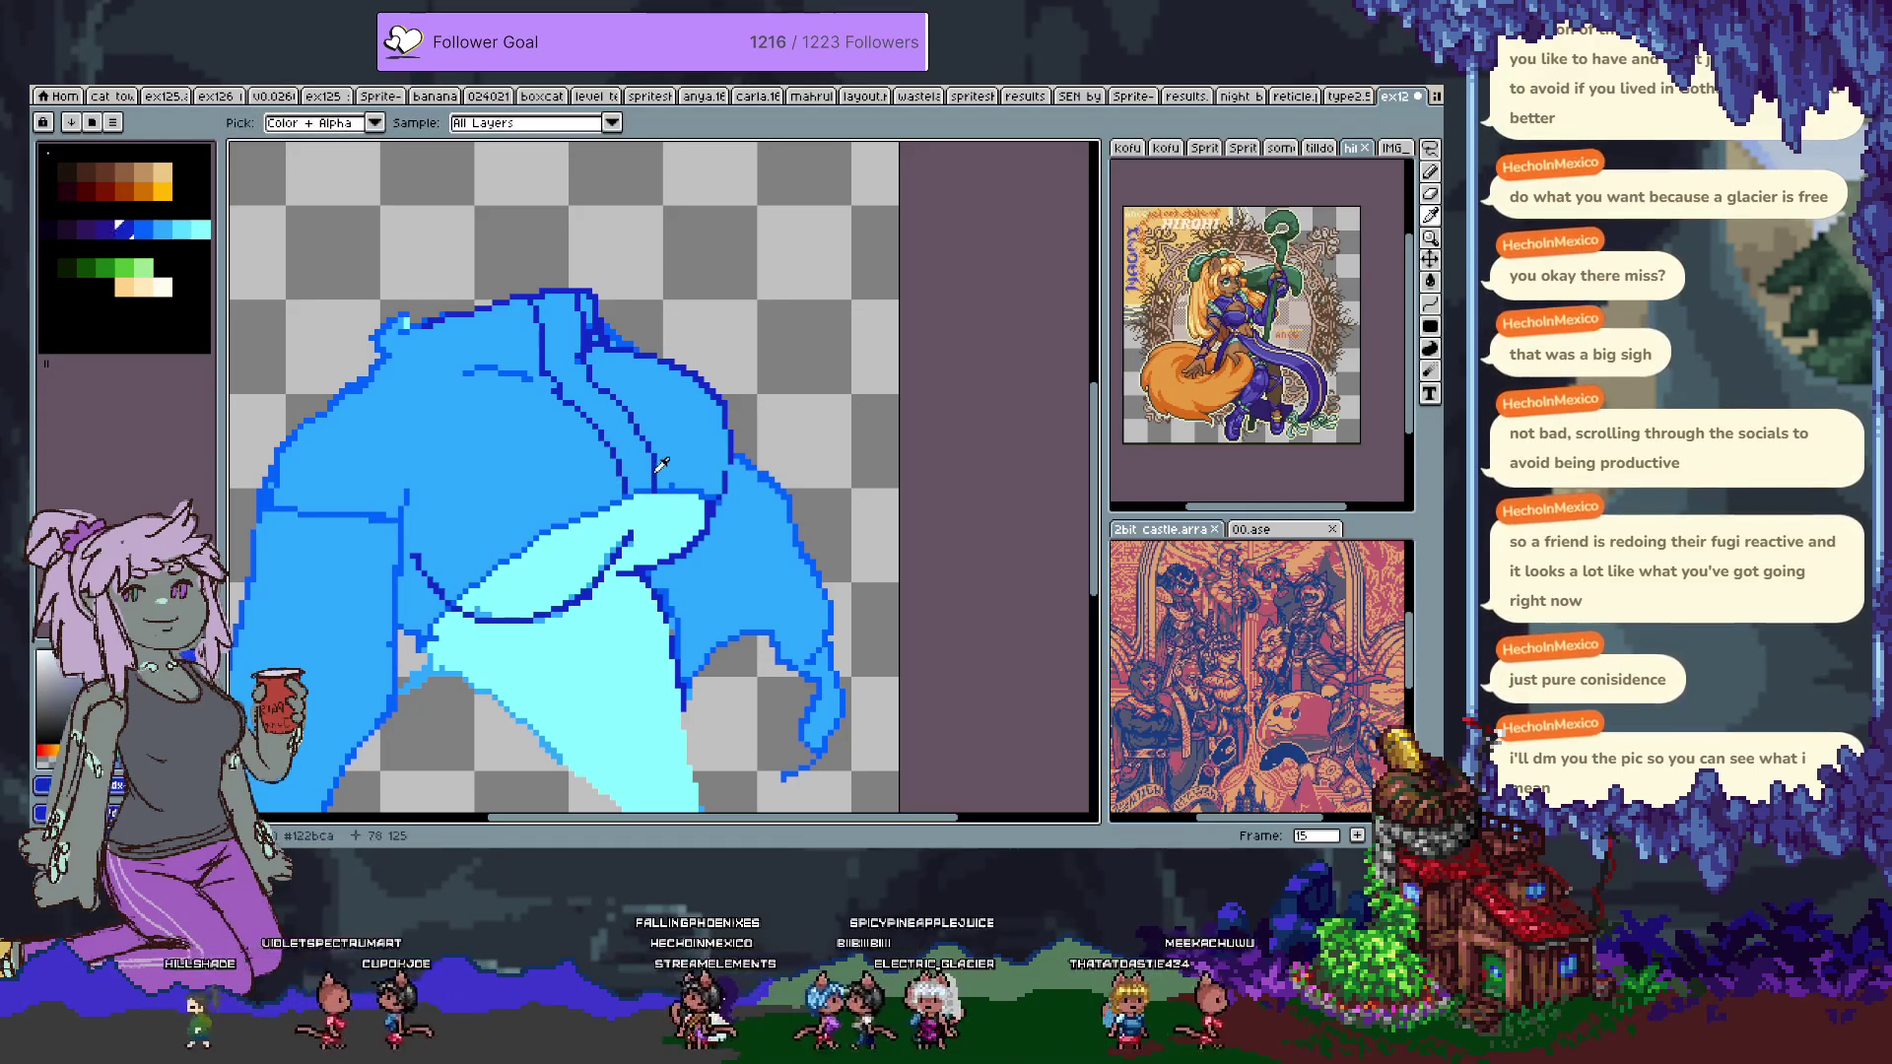
{"action": "left_click", "coordinate": [654, 481], "text": "alt"}
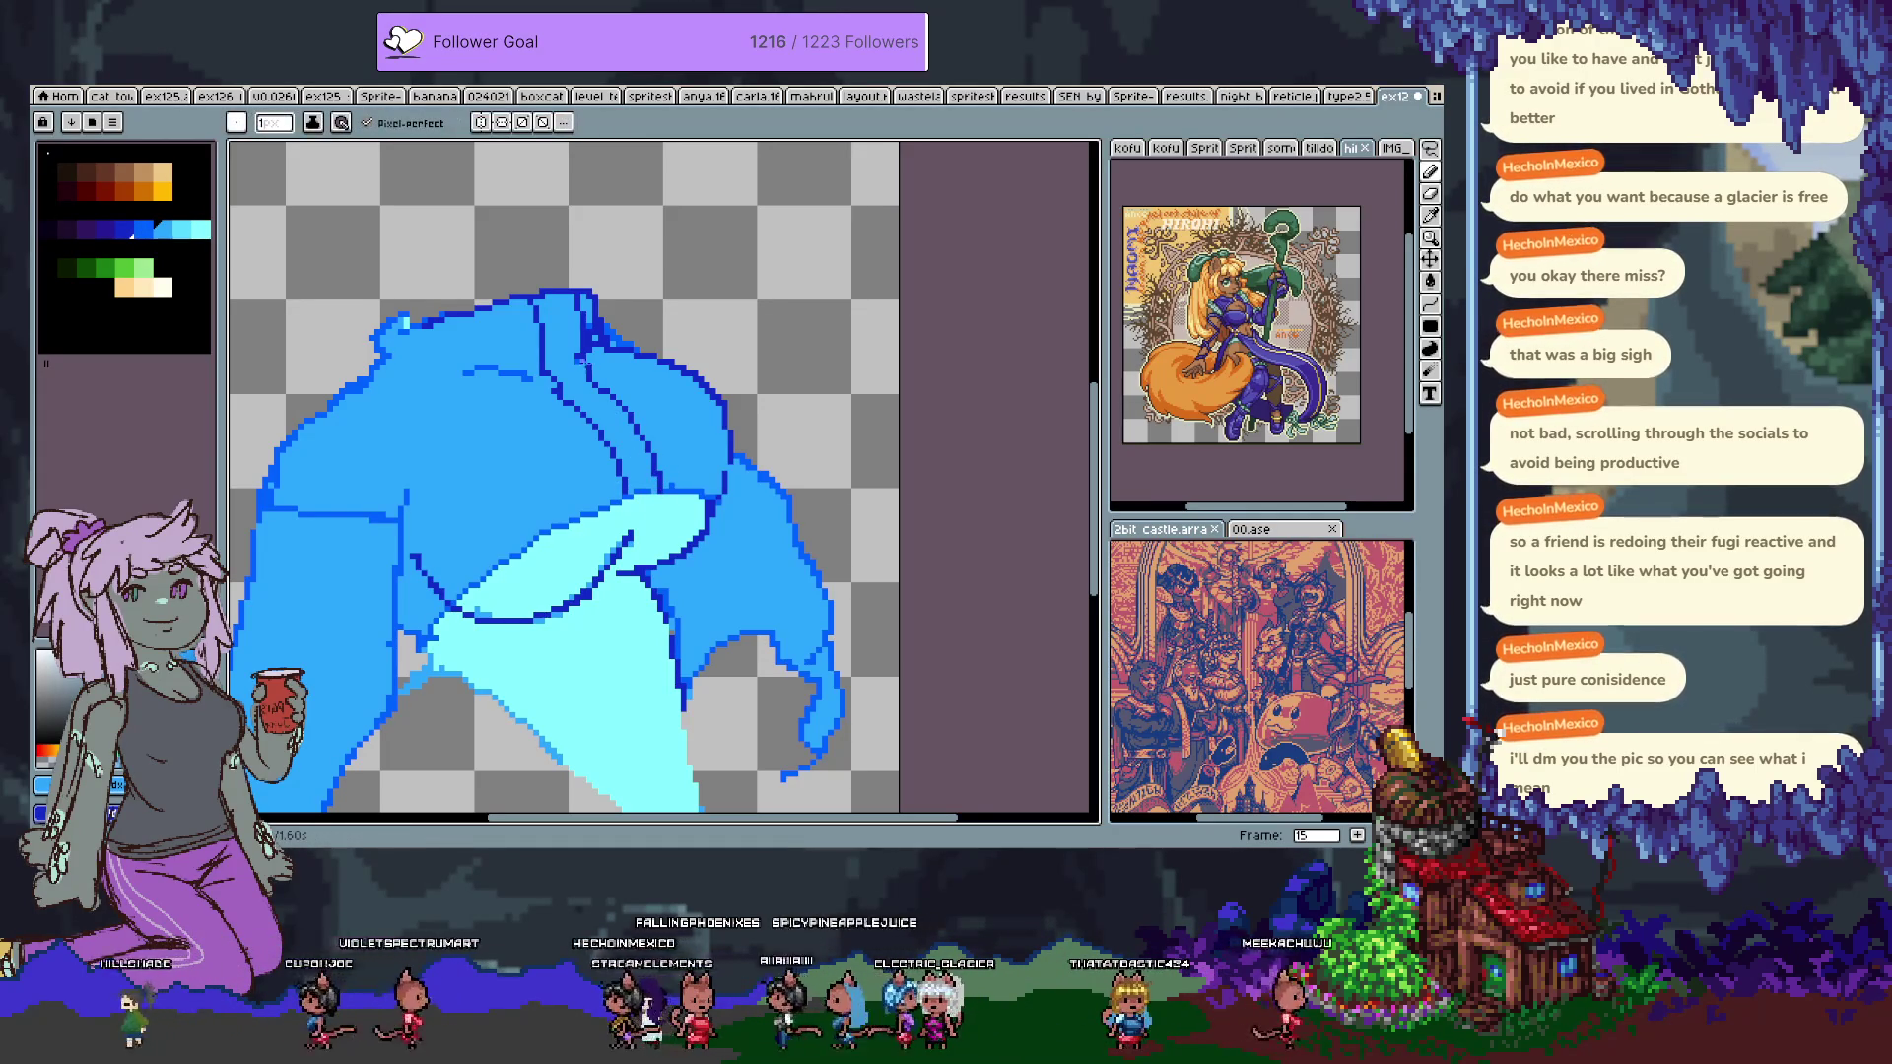
{"action": "key", "text": "alt"}
{"action": "left_click", "coordinate": [545, 348], "text": "alt"}
{"action": "scroll", "coordinate": [583, 513], "scroll_direction": "down", "scroll_amount": 2}
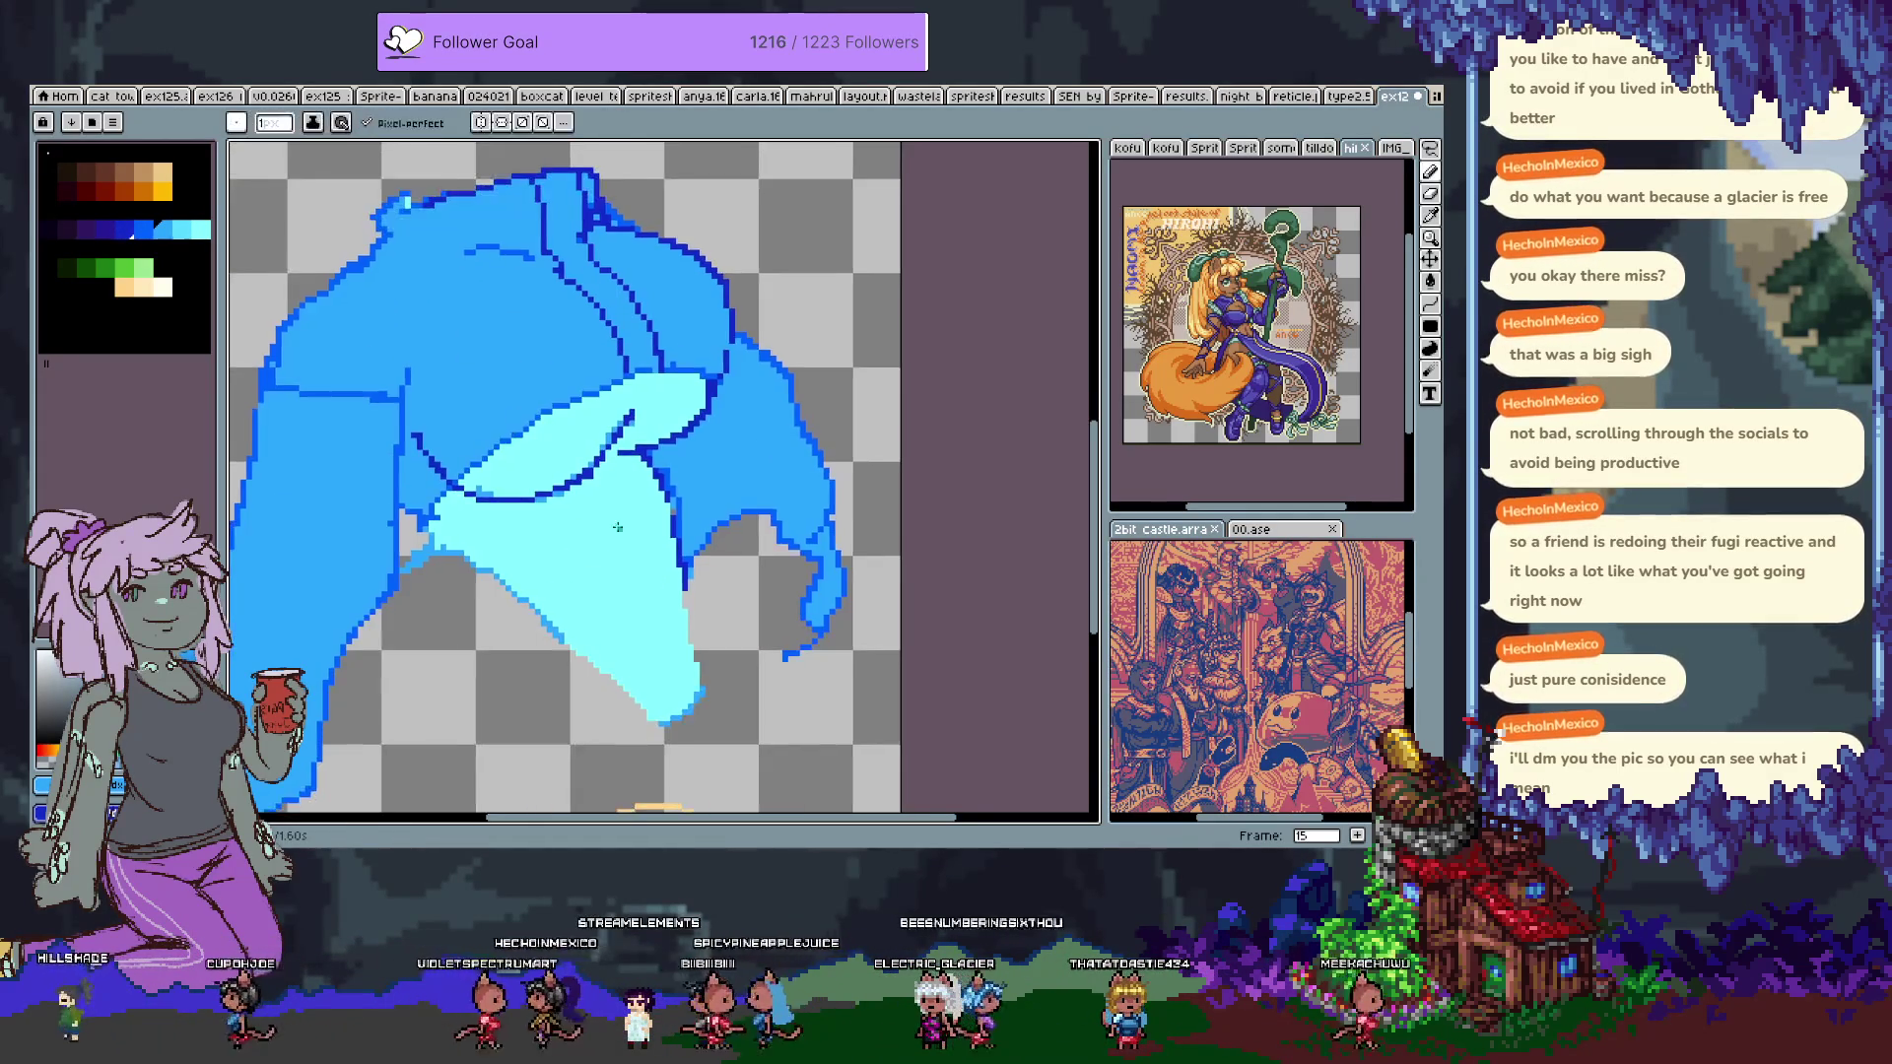
{"action": "left_click", "coordinate": [665, 562], "text": "alt"}
{"action": "scroll", "coordinate": [620, 596], "scroll_direction": "up", "scroll_amount": 3}
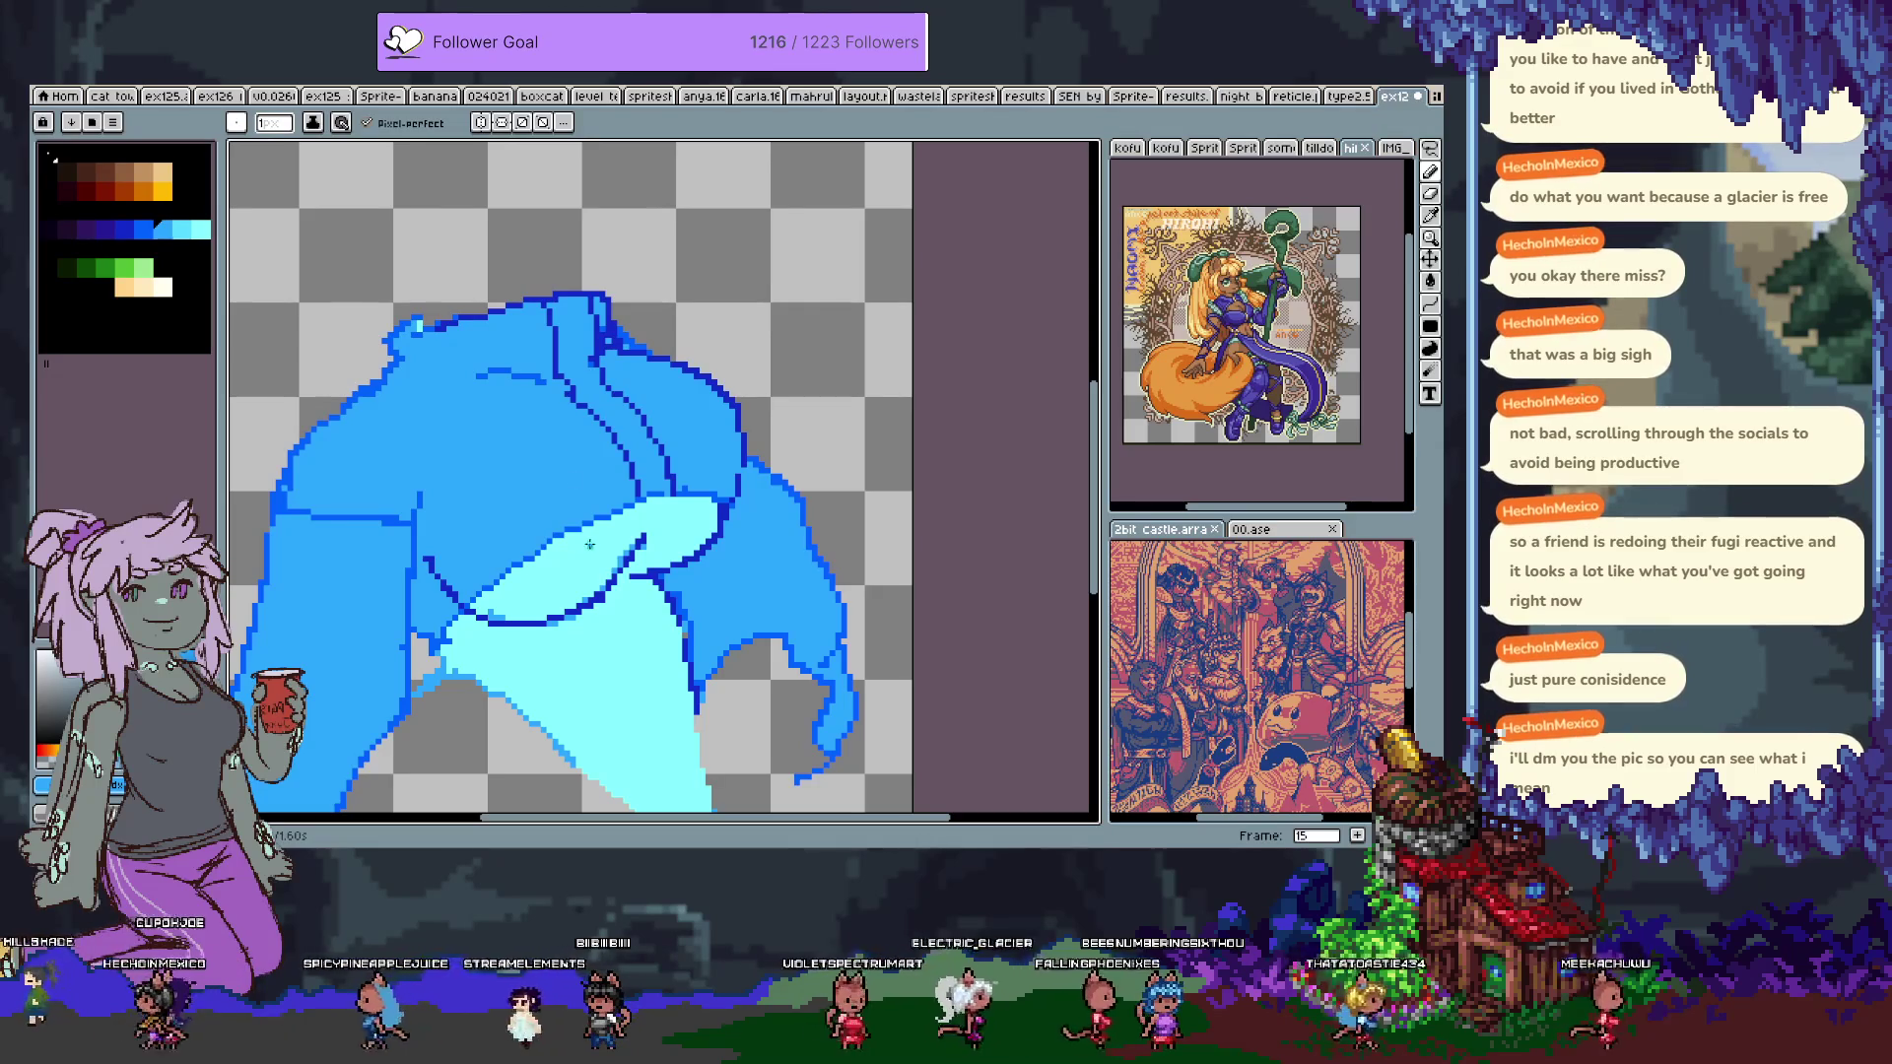
{"action": "left_click", "coordinate": [108, 268]}
Bucket-fill the narrow strip down the sweater front with green as a zipper.
{"action": "key", "text": "g"}
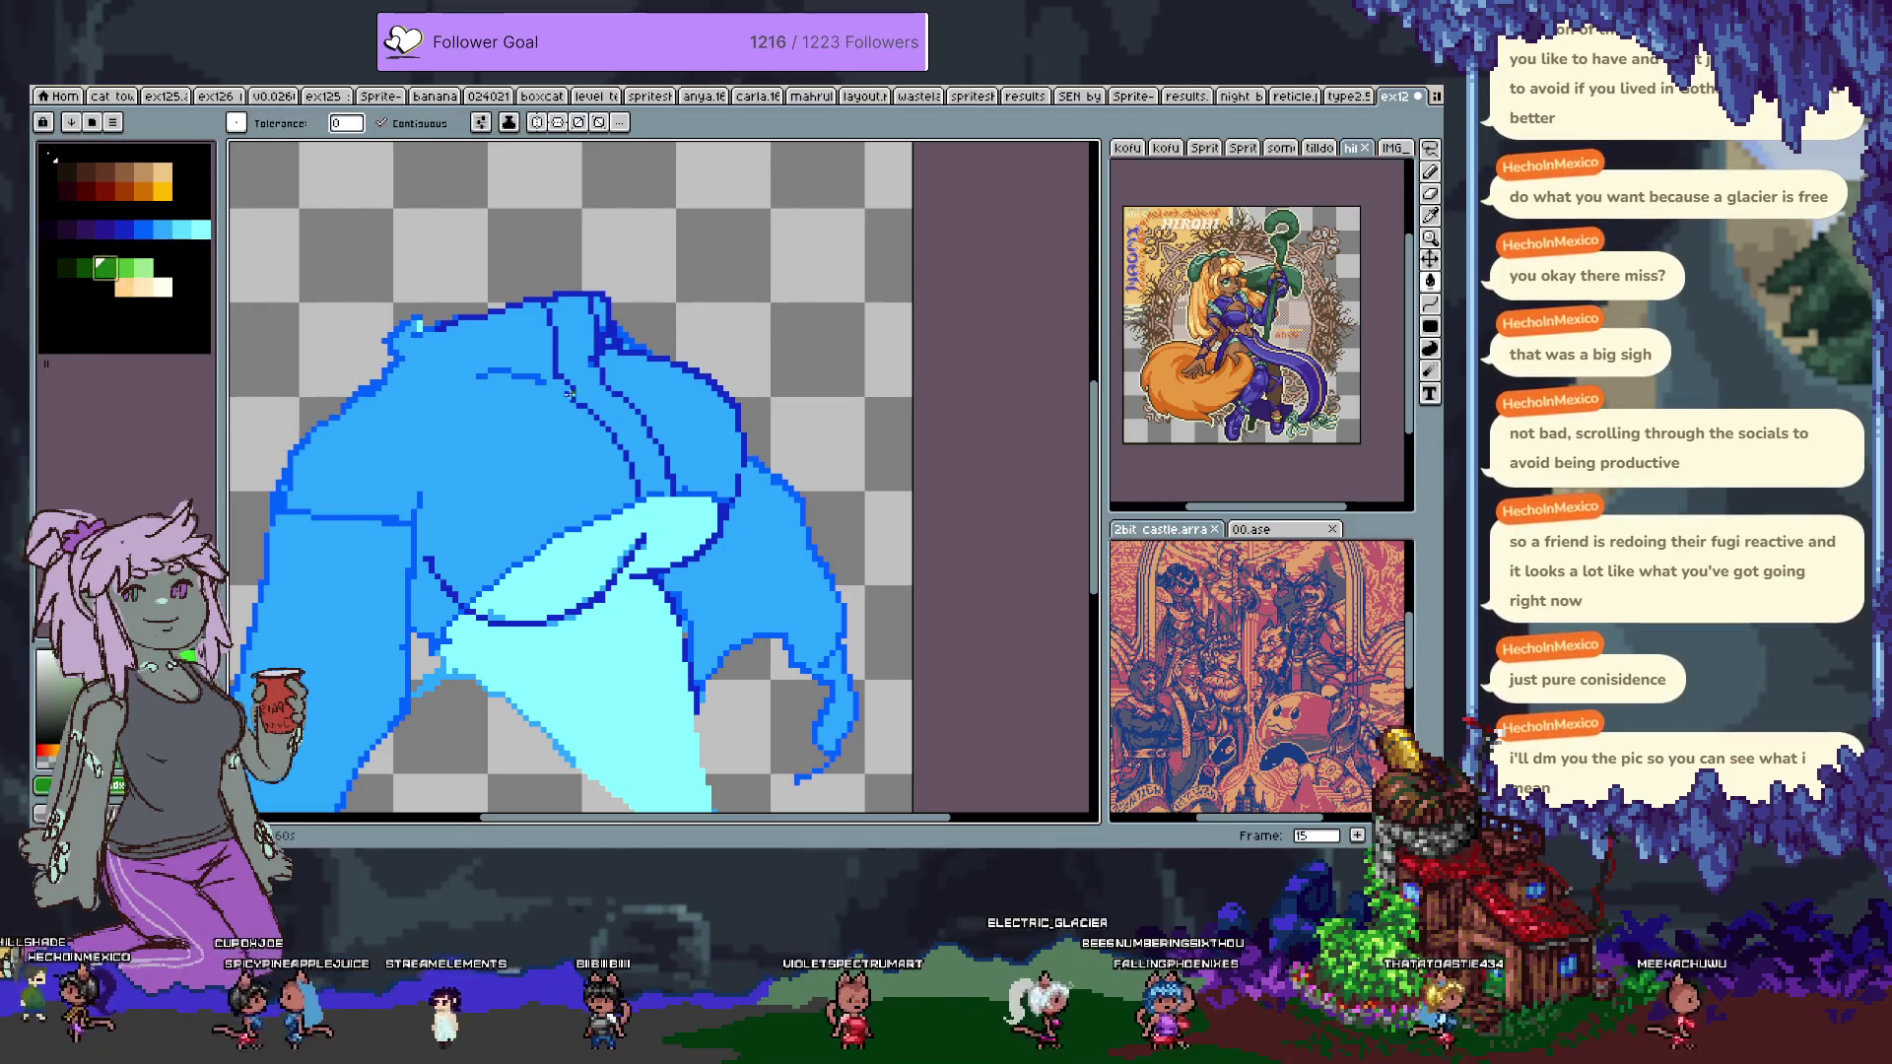
{"action": "left_click", "coordinate": [600, 366]}
{"action": "key", "text": "ctrl+z"}
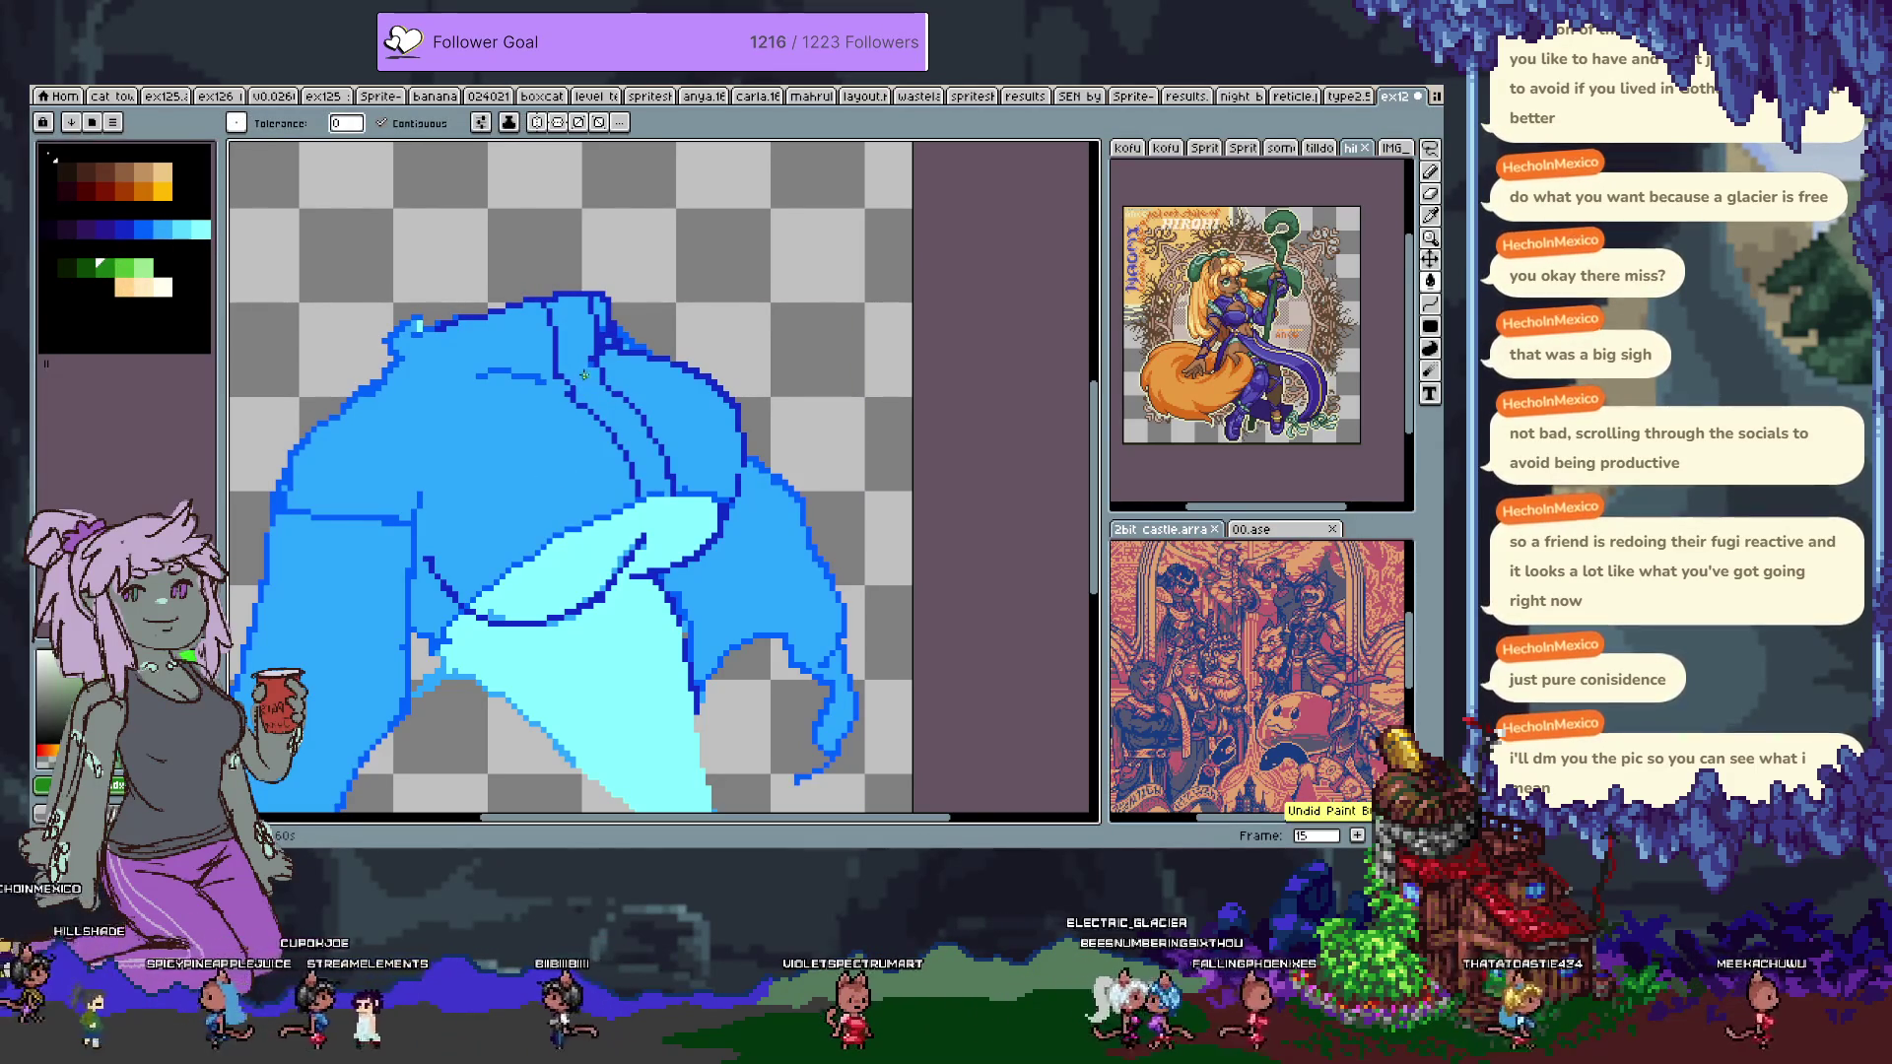
{"action": "left_click", "coordinate": [580, 365]}
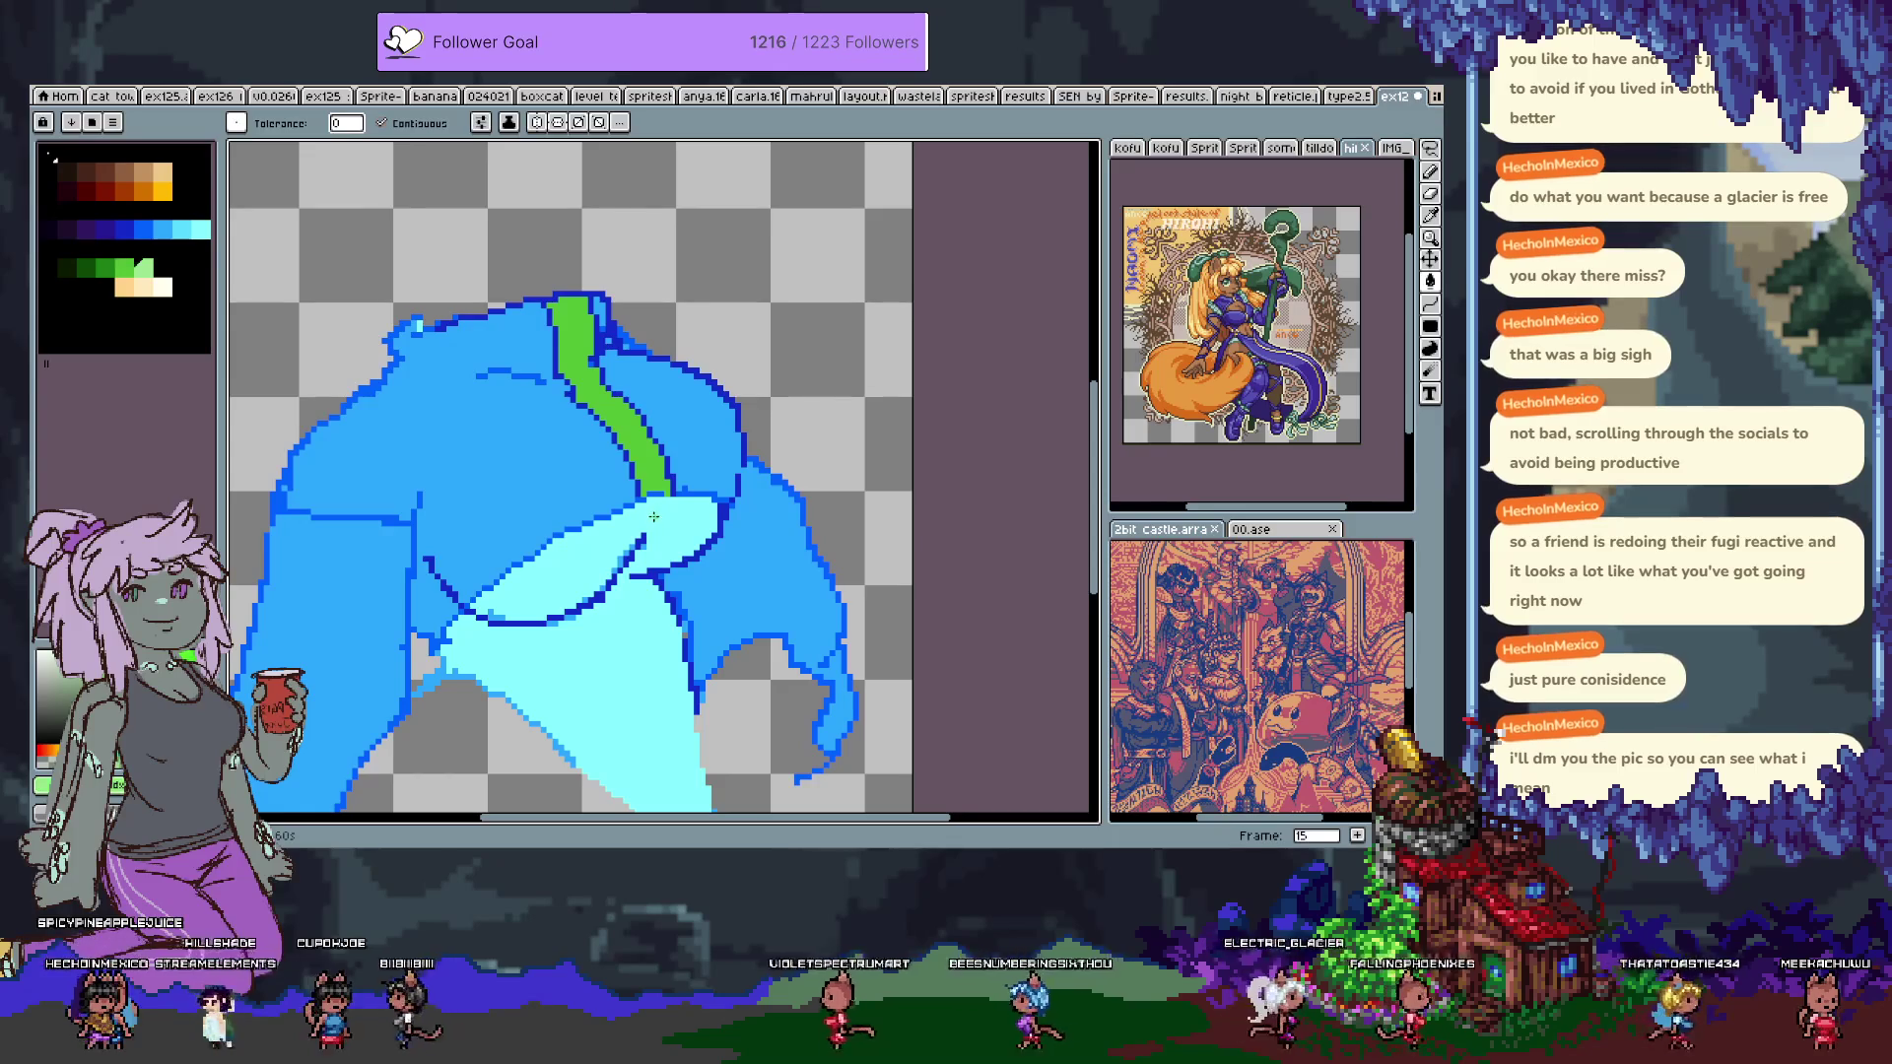
Undo the pale green strokes on the hem and bring the head back into view.
{"action": "scroll", "coordinate": [648, 511], "scroll_direction": "down", "scroll_amount": 2}
{"action": "key", "text": "w"}
{"action": "left_click", "coordinate": [670, 466]}
{"action": "key", "text": "ctrl+d"}
{"action": "key", "text": "b"}
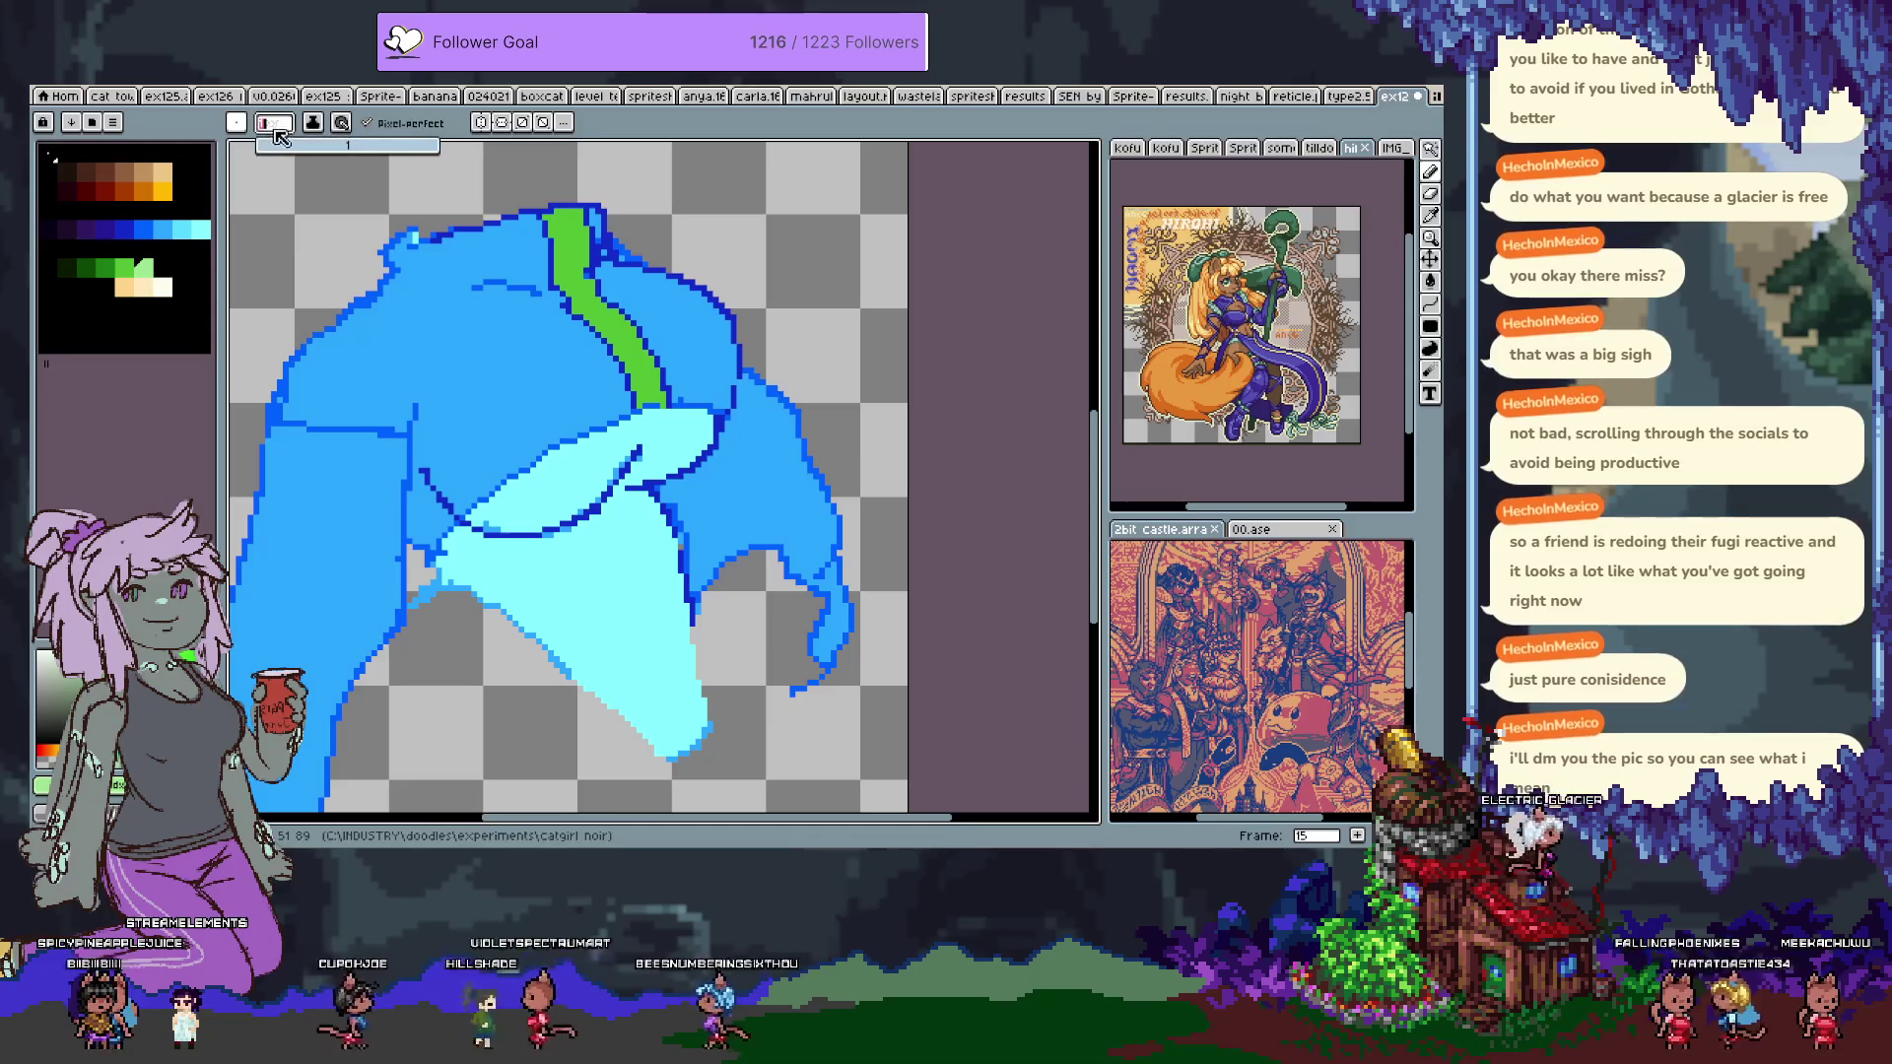
{"action": "left_click", "coordinate": [275, 146]}
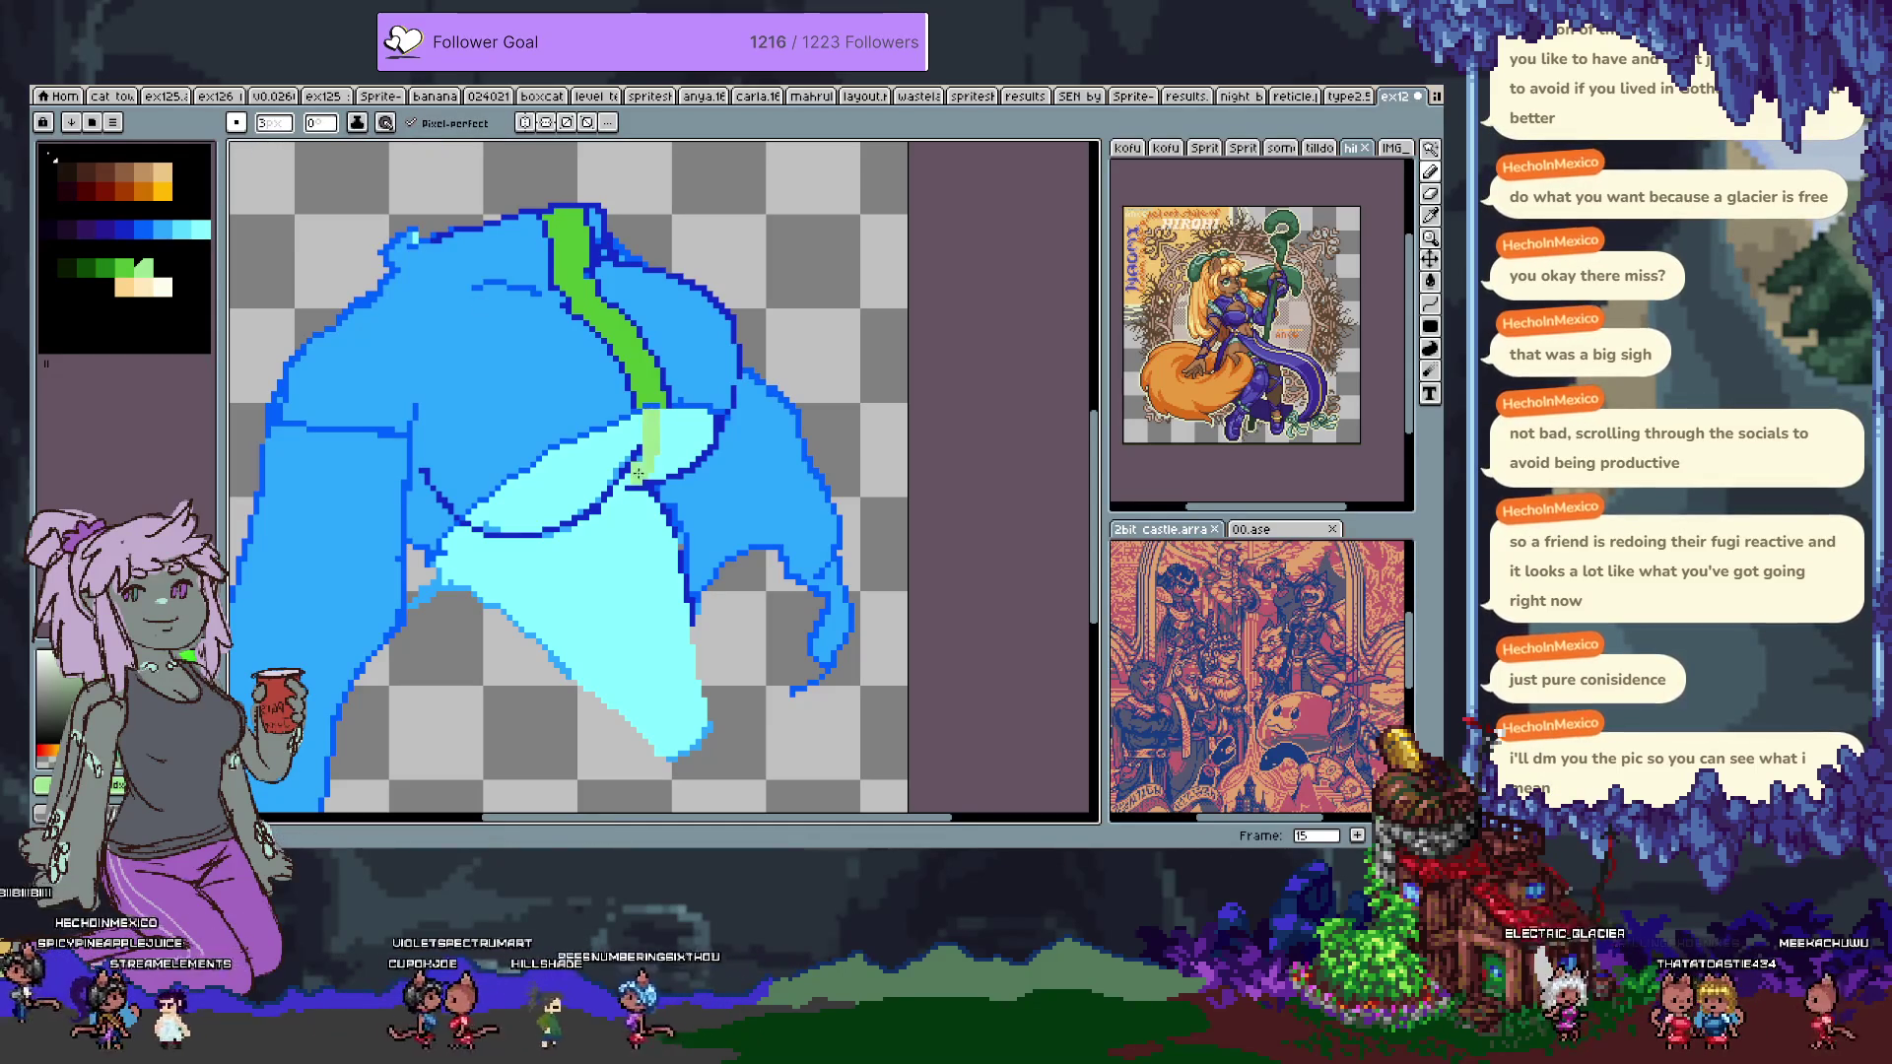
{"action": "key", "text": "ctrl+z"}
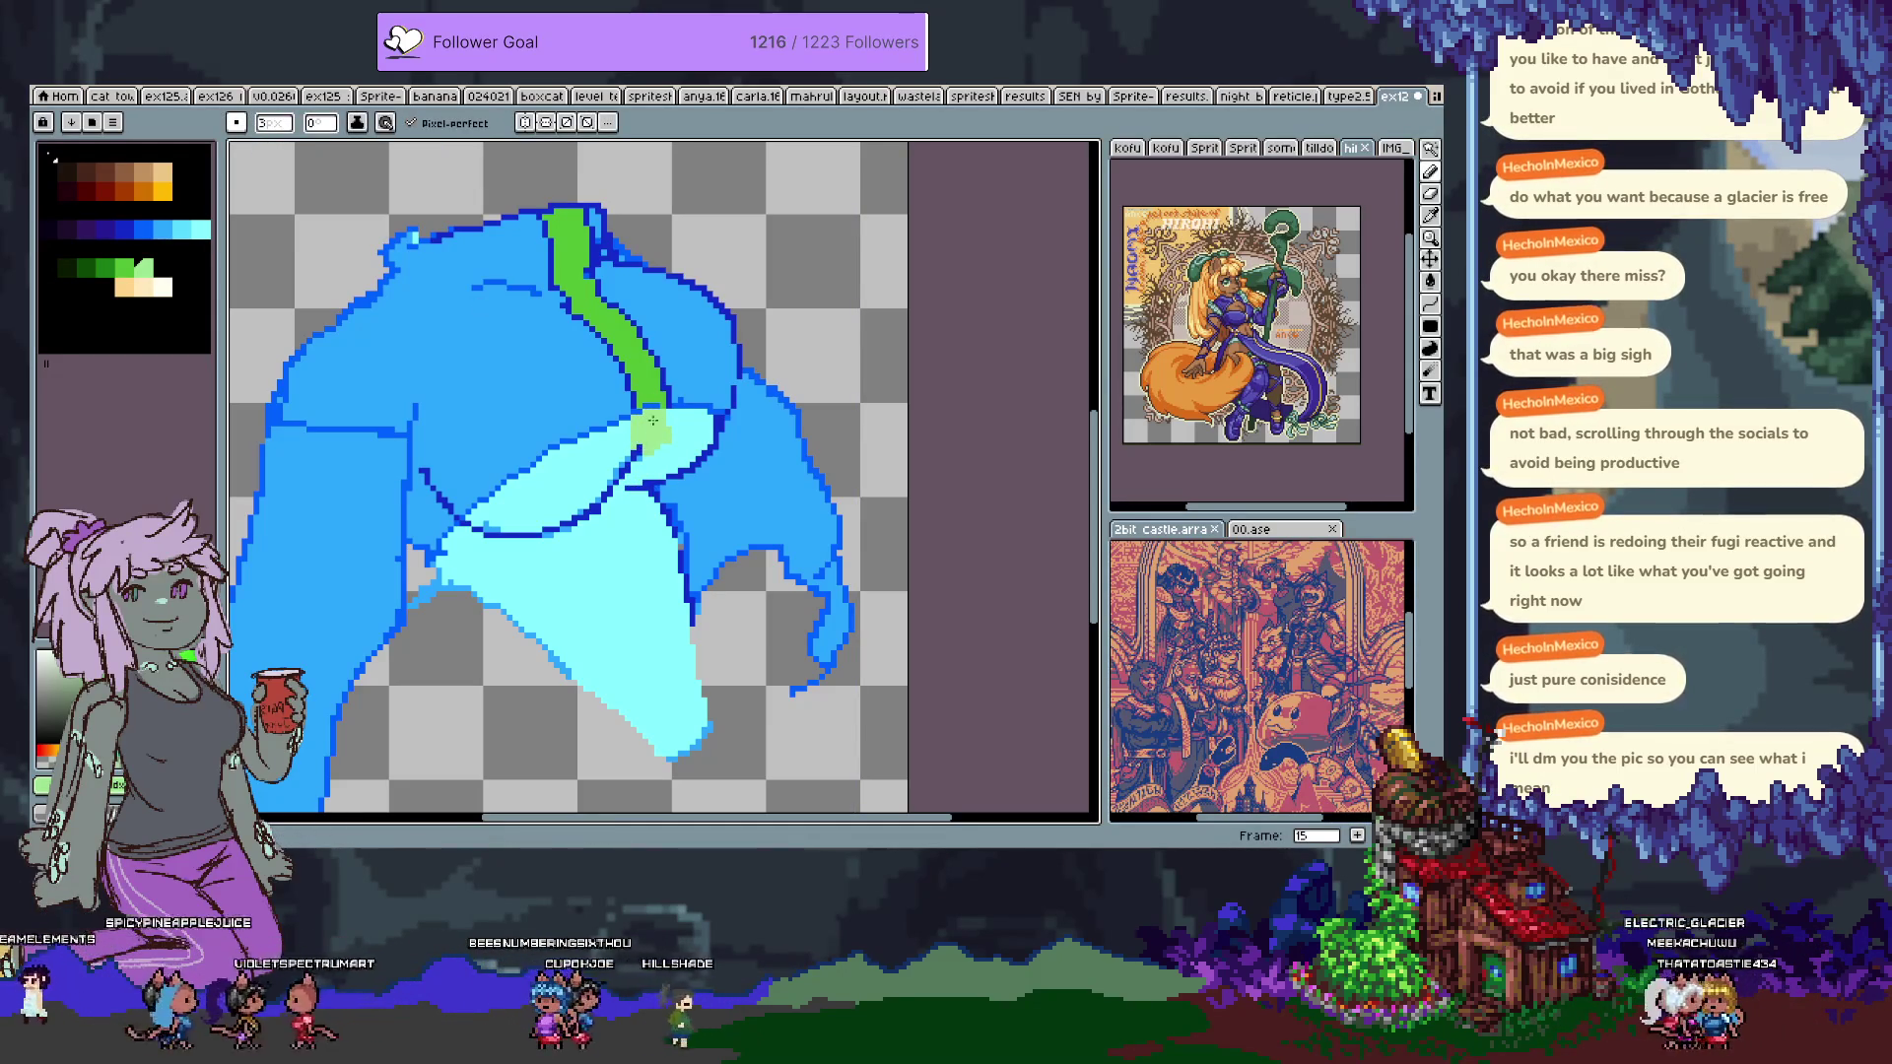
{"action": "key", "text": "ctrl+z"}
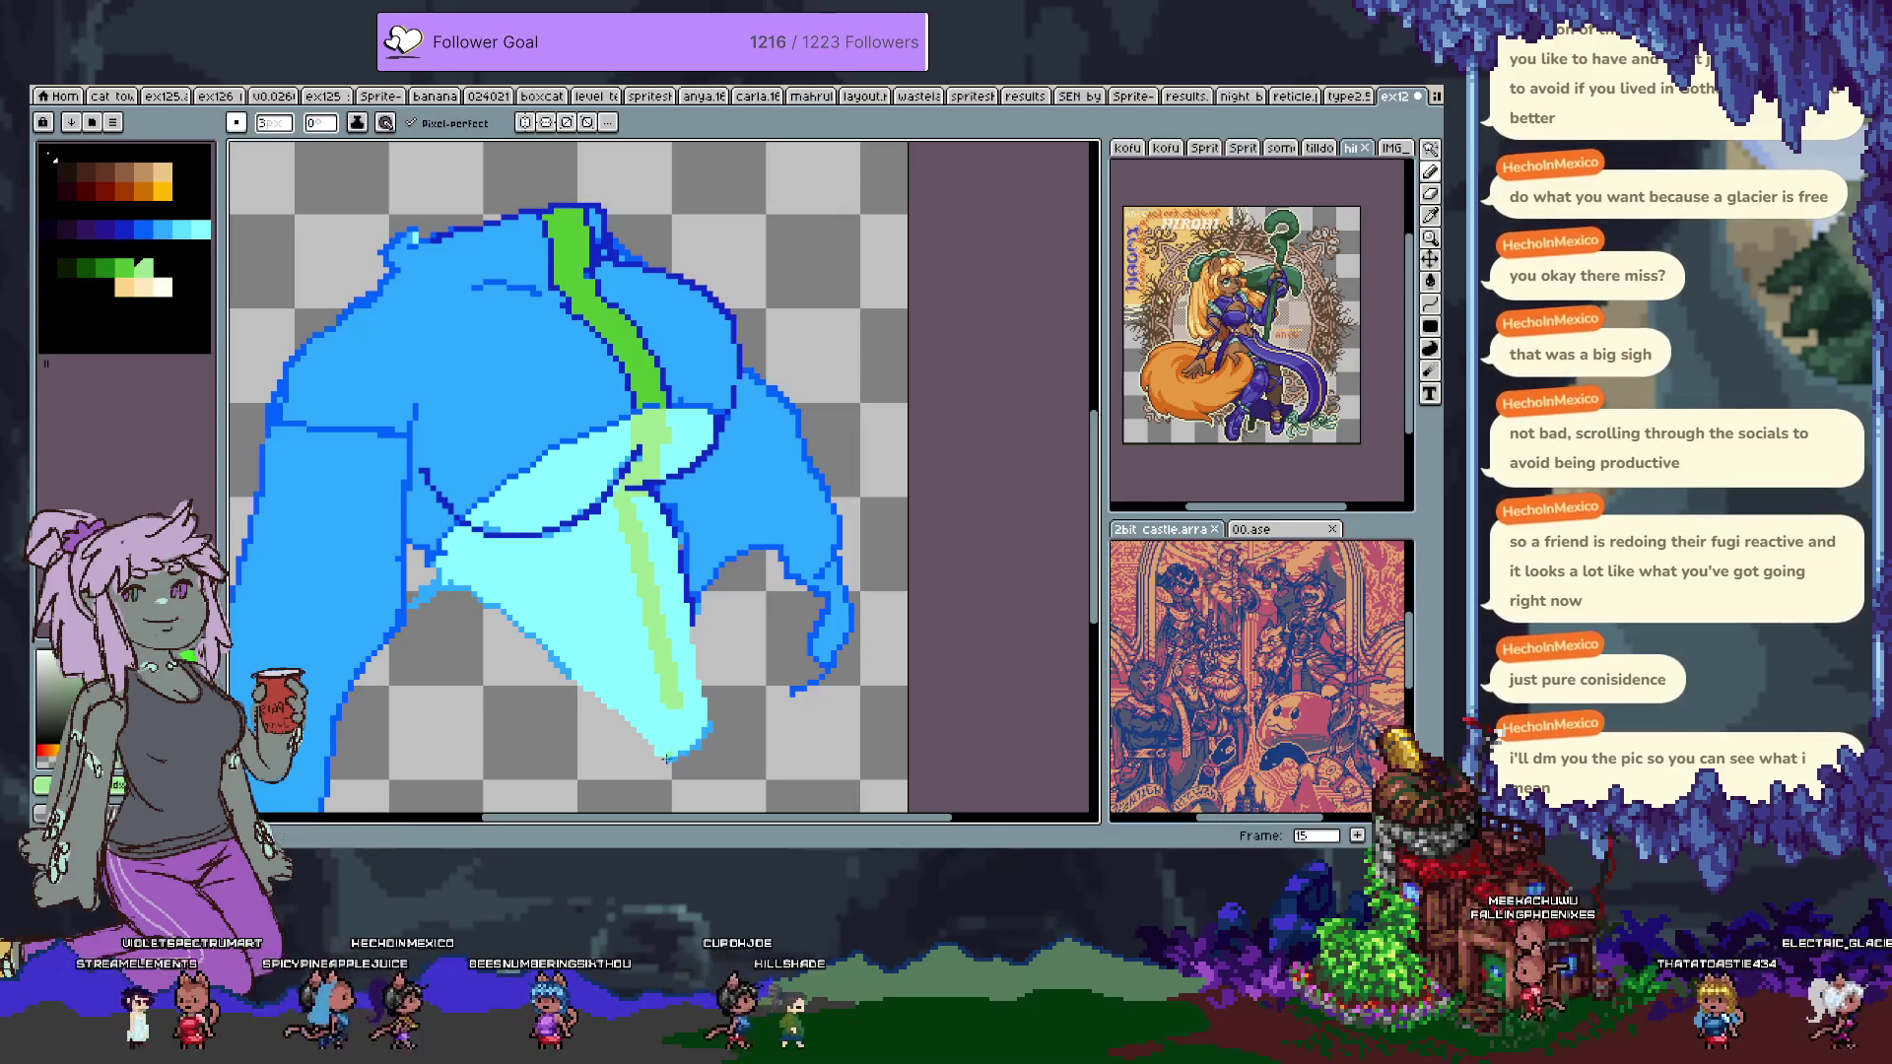
{"action": "key", "text": "ctrl+z"}
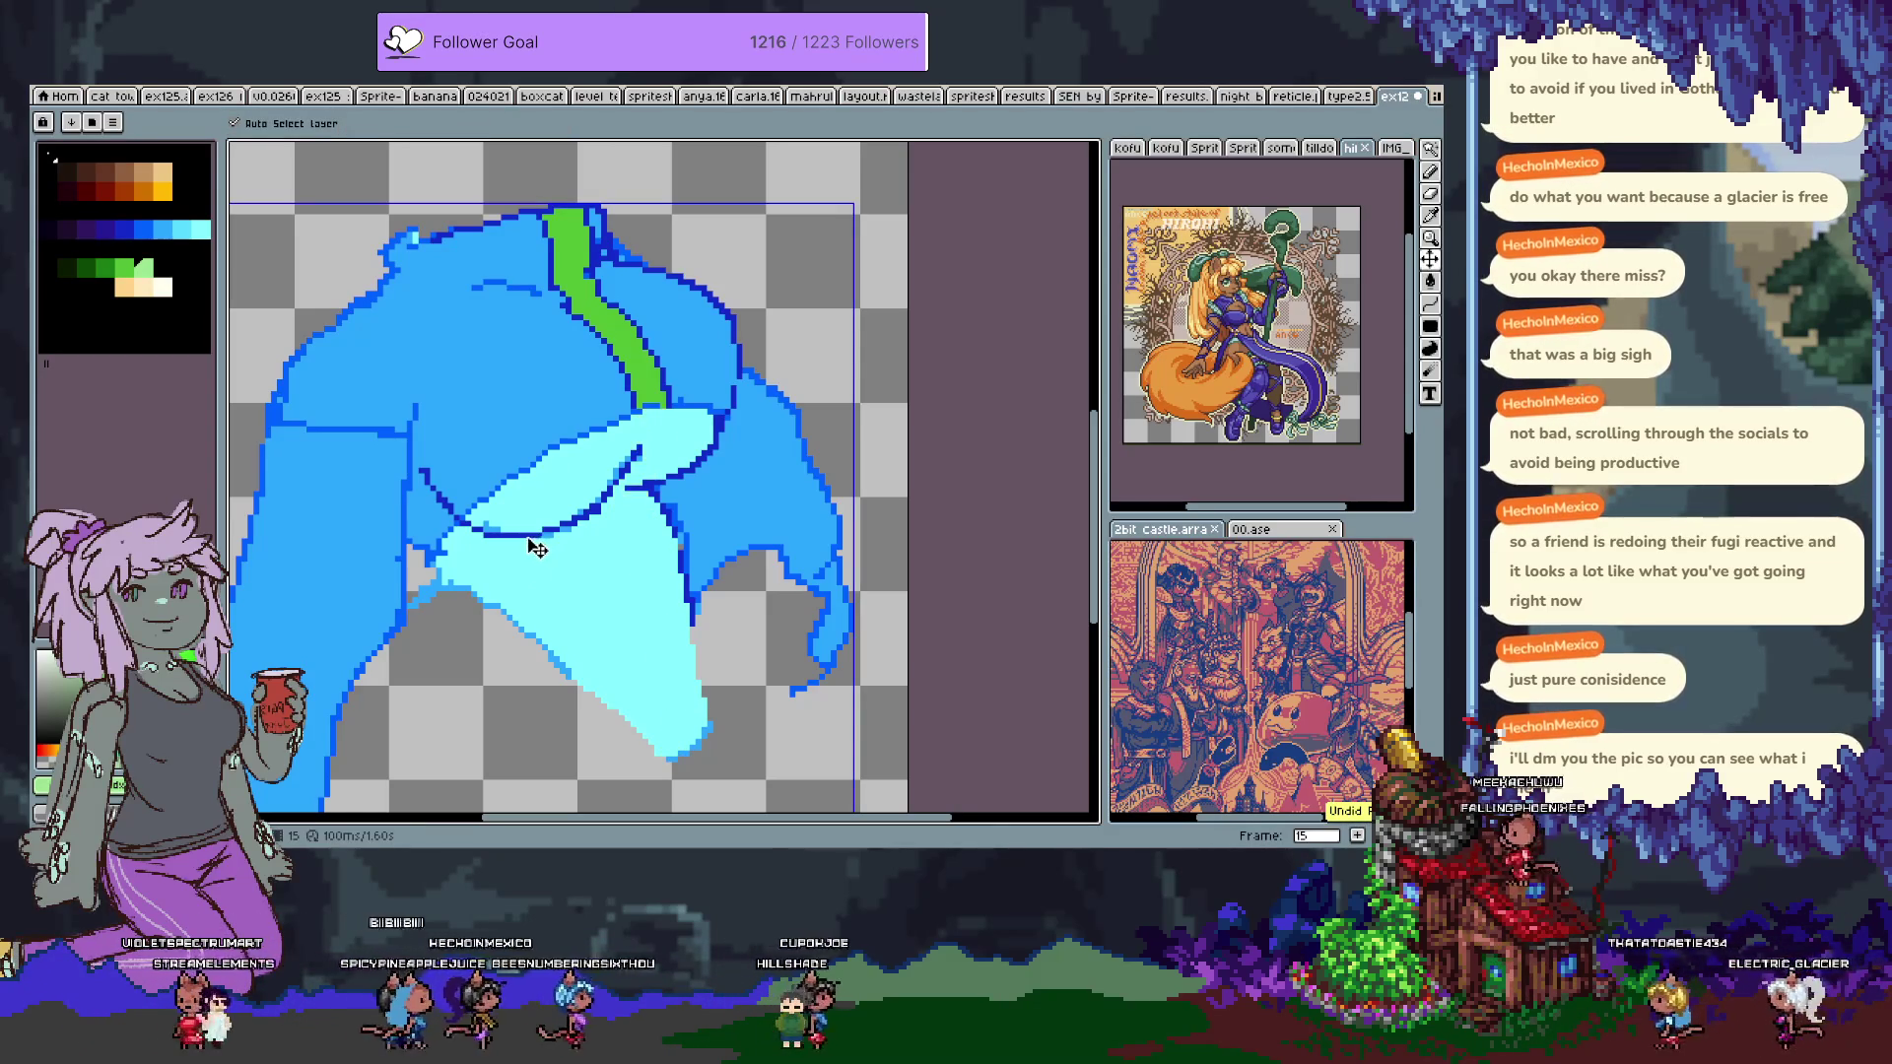
{"action": "key", "text": "Tab"}
{"action": "left_click_drag", "start_coordinate": [631, 340], "coordinate": [703, 587]}
{"action": "key", "text": "Tab"}
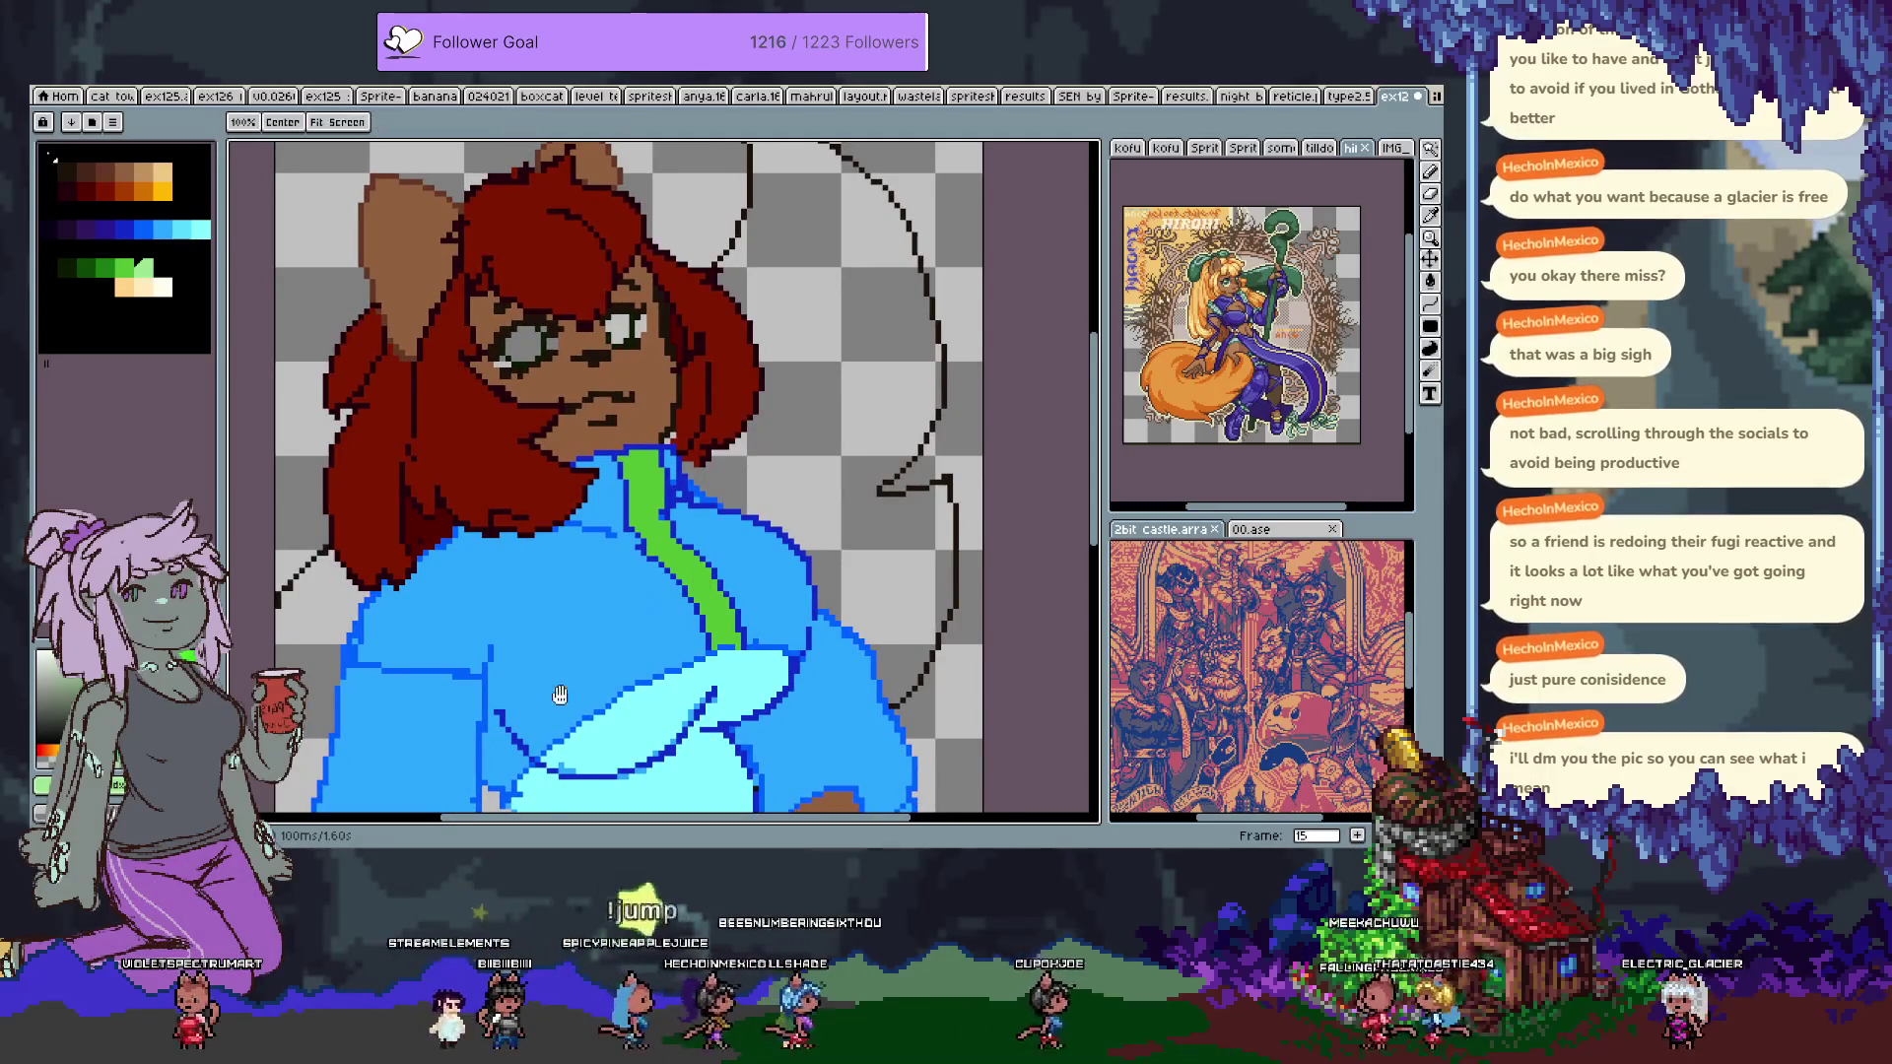
Fill the left side of the sweater light green, undoing a trial fill on the right sleeve.
{"action": "left_click_drag", "start_coordinate": [569, 689], "coordinate": [618, 458]}
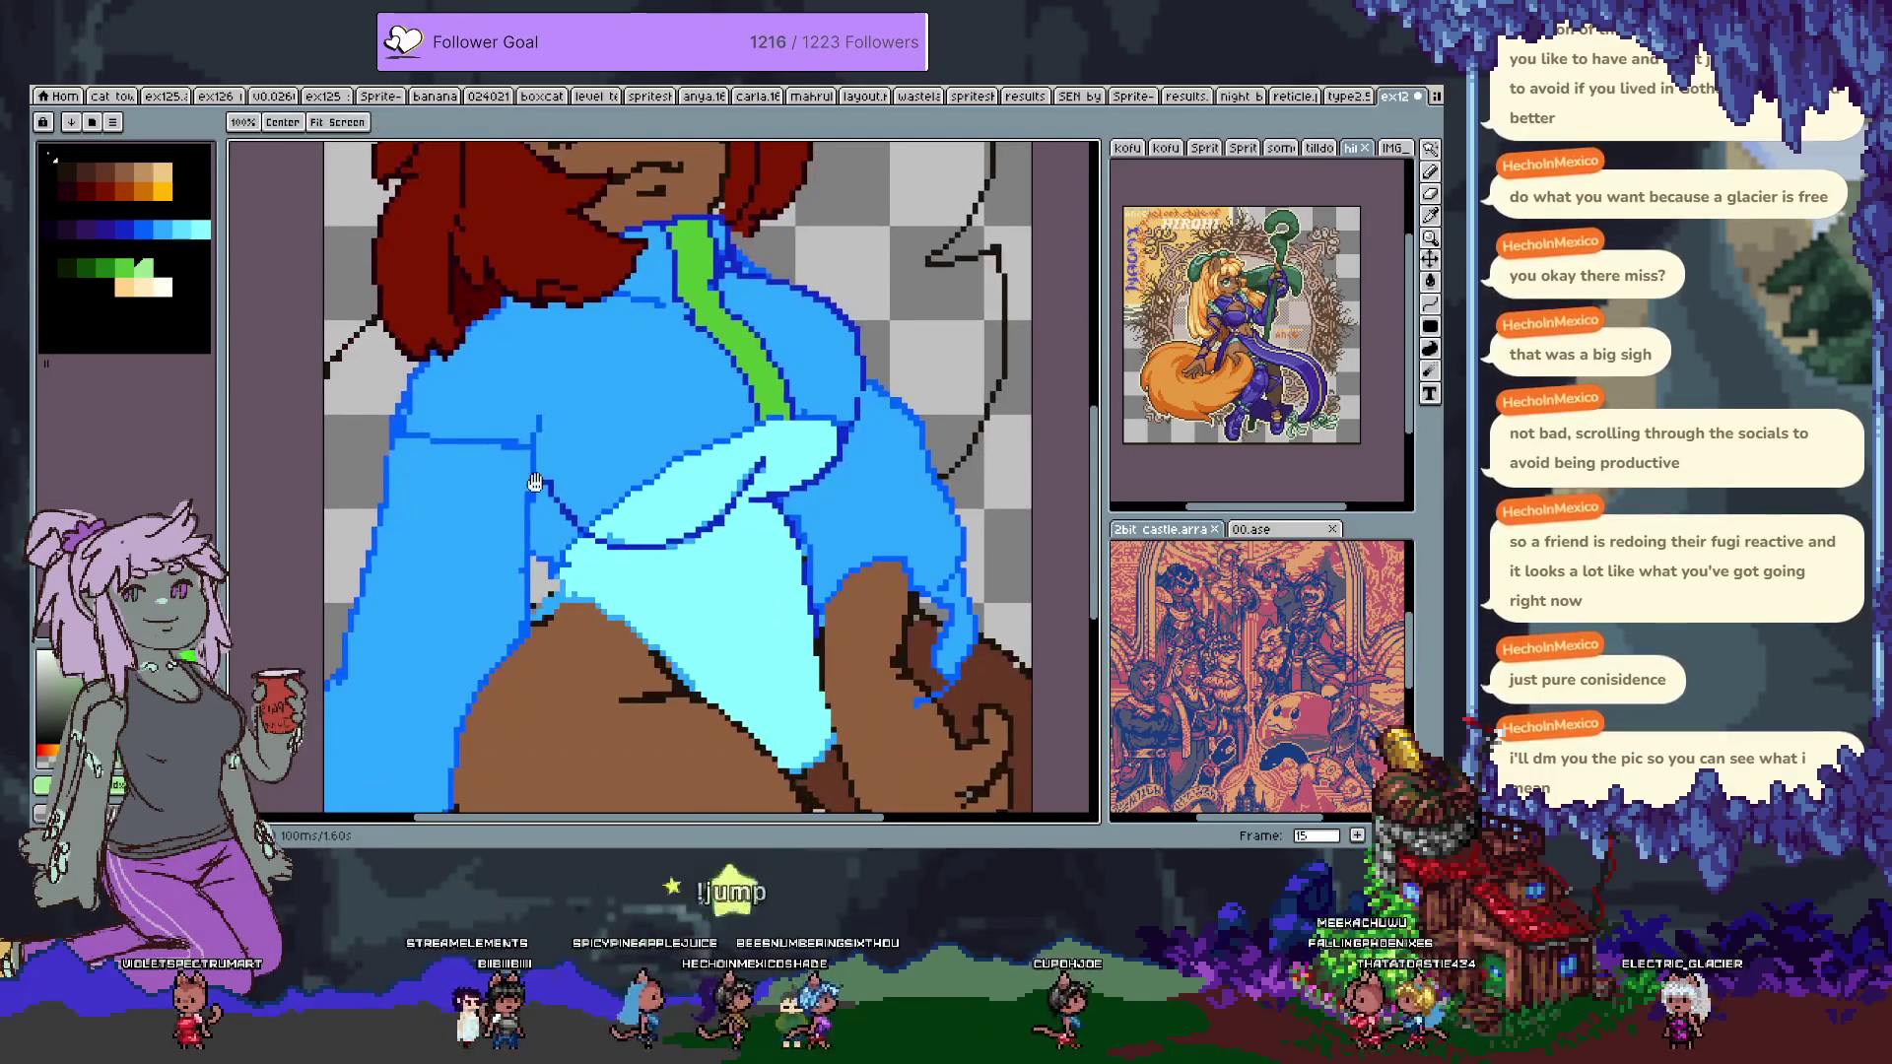
{"action": "key", "text": "g"}
{"action": "left_click", "coordinate": [463, 599]}
{"action": "scroll", "coordinate": [464, 598], "scroll_direction": "down", "scroll_amount": 3}
{"action": "left_click", "coordinate": [764, 382]}
{"action": "key", "text": "ctrl+z"}
With a 1px pencil in dark blue, draw an outline along the shoulder edge.
{"action": "key", "text": "b"}
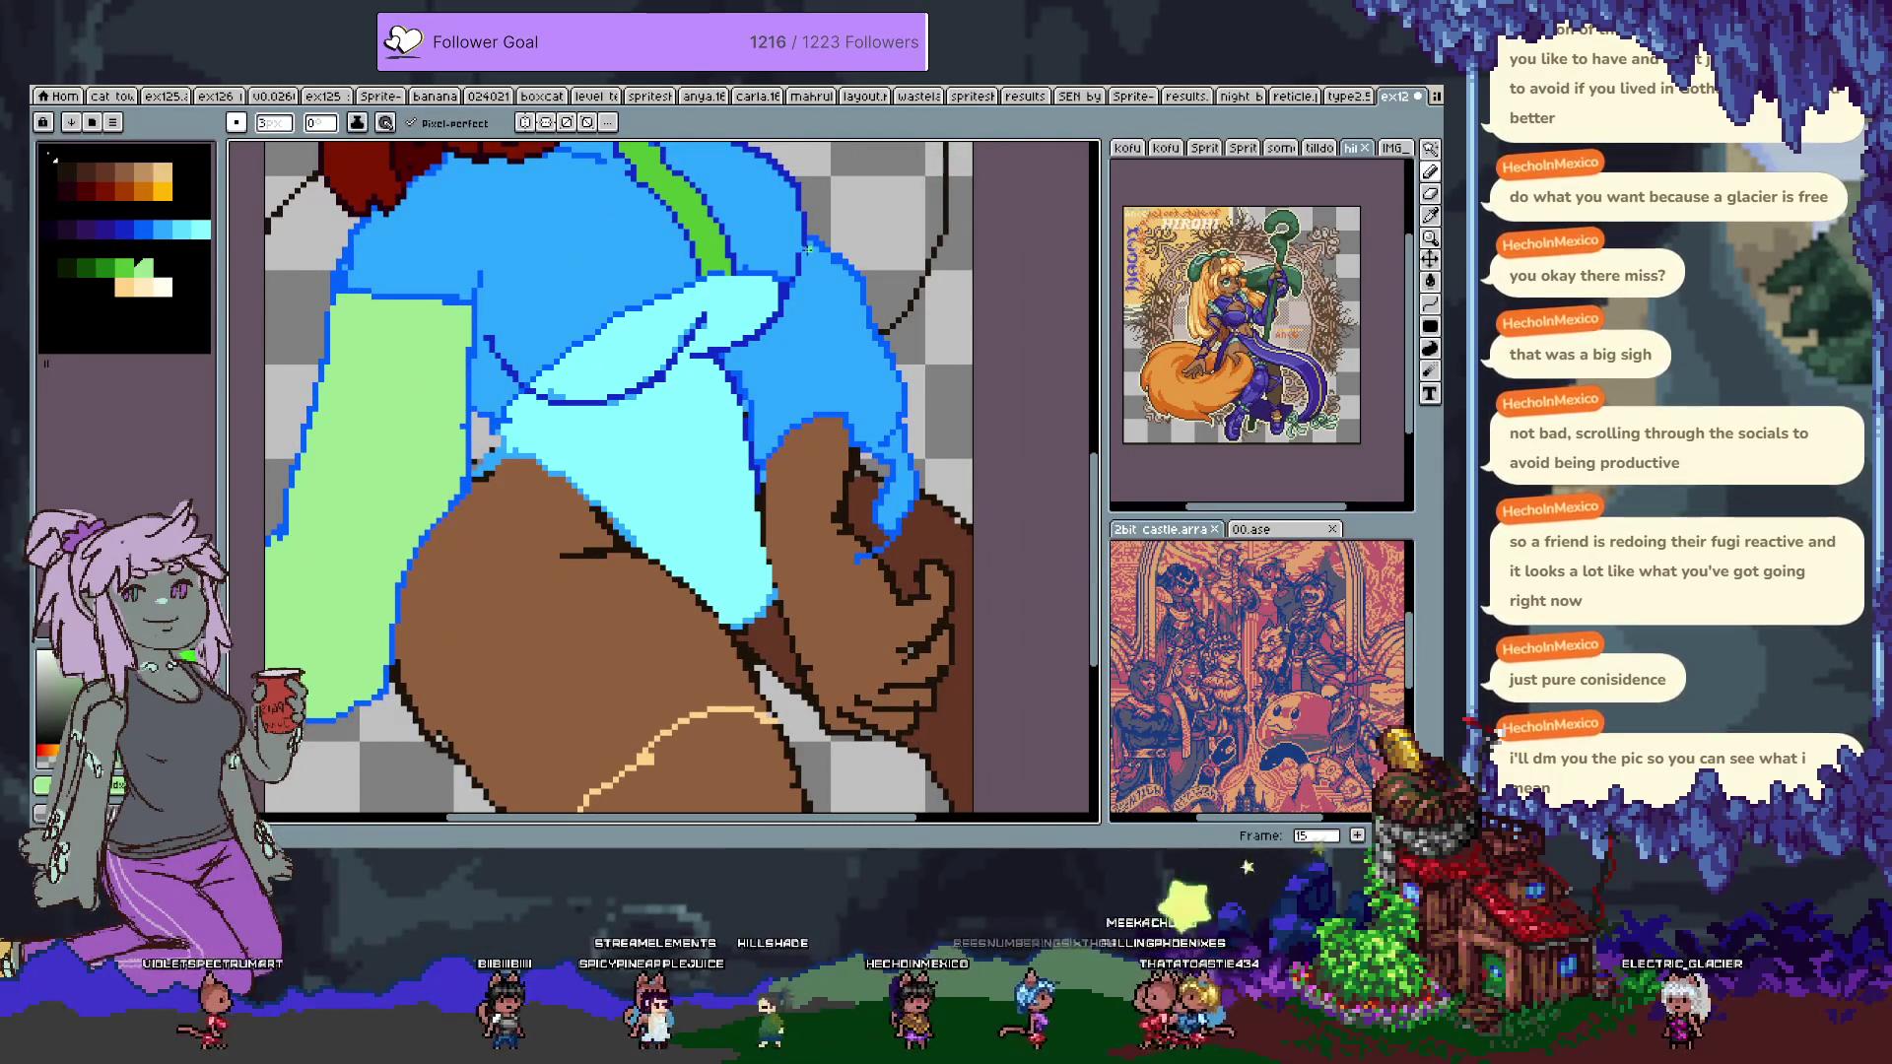
{"action": "left_click", "coordinate": [814, 233], "text": "alt"}
{"action": "left_click", "coordinate": [274, 122]}
{"action": "type", "text": "1"}
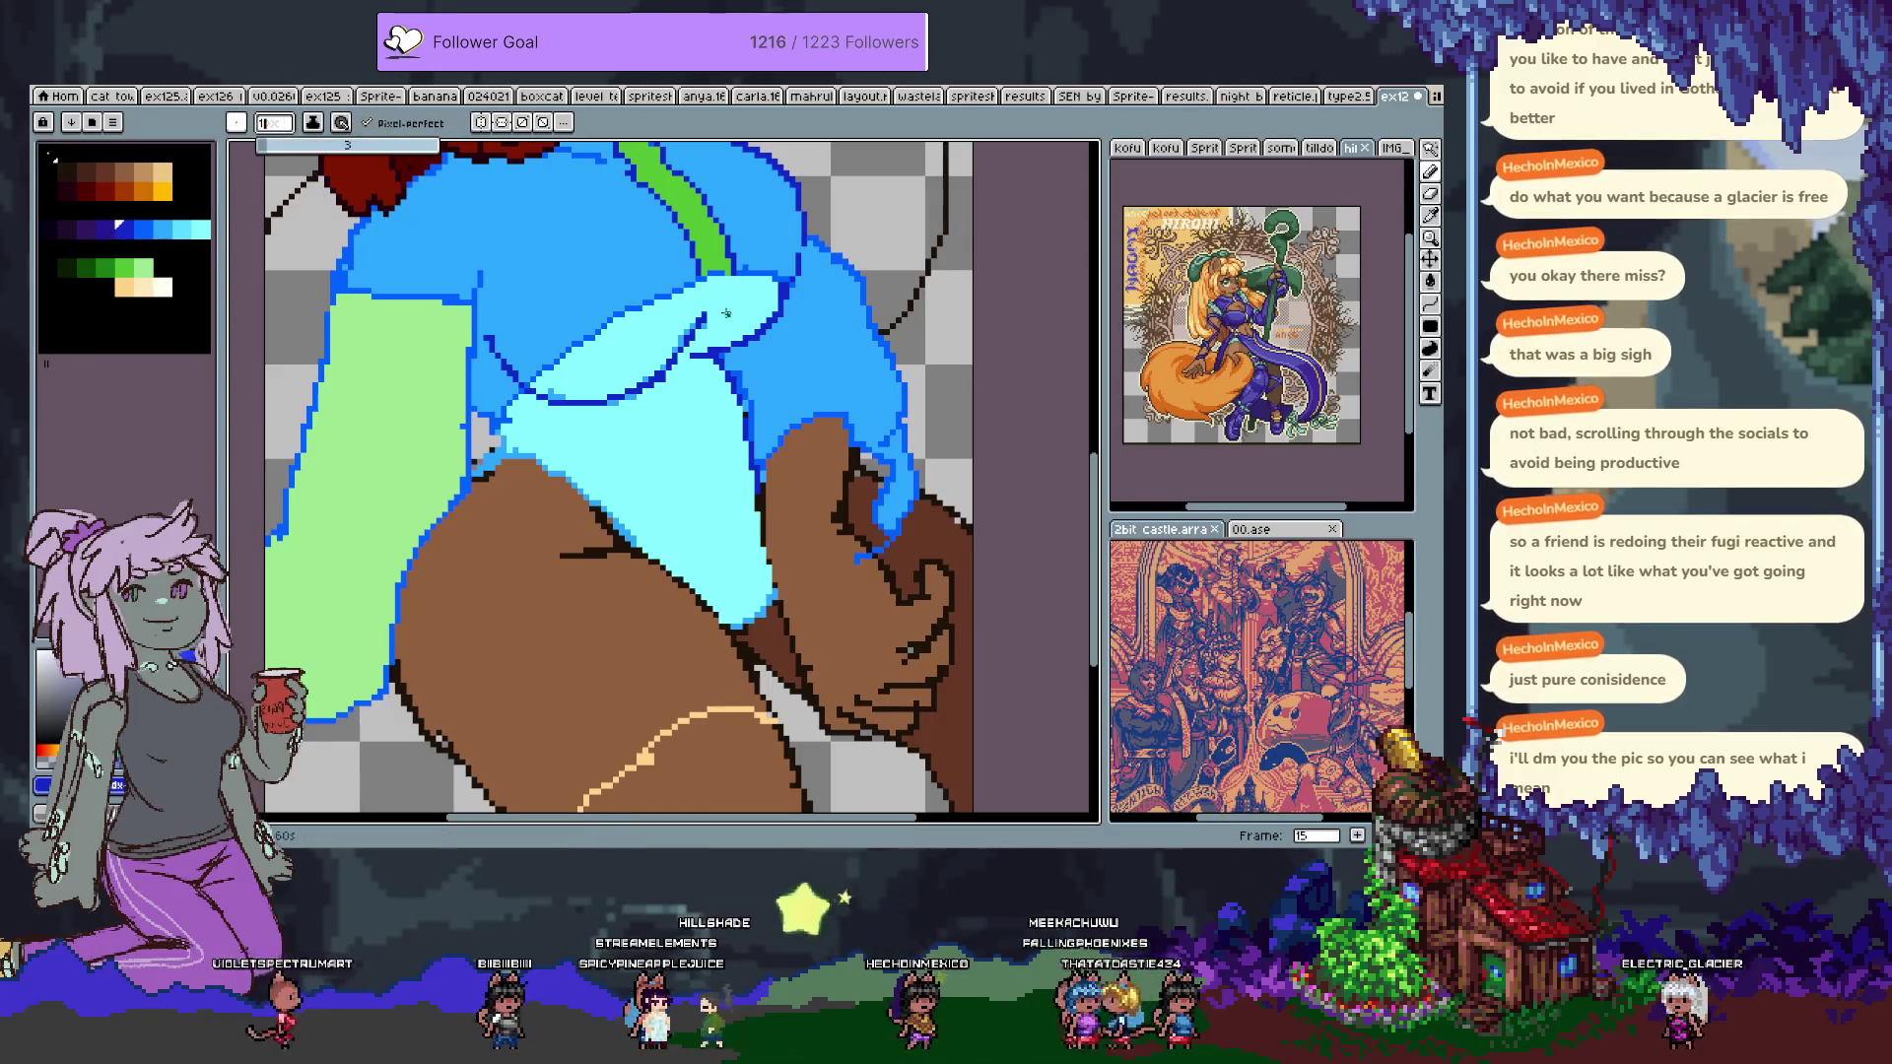
{"action": "left_click", "coordinate": [814, 233], "text": "alt"}
{"action": "left_click", "coordinate": [802, 217], "text": "alt"}
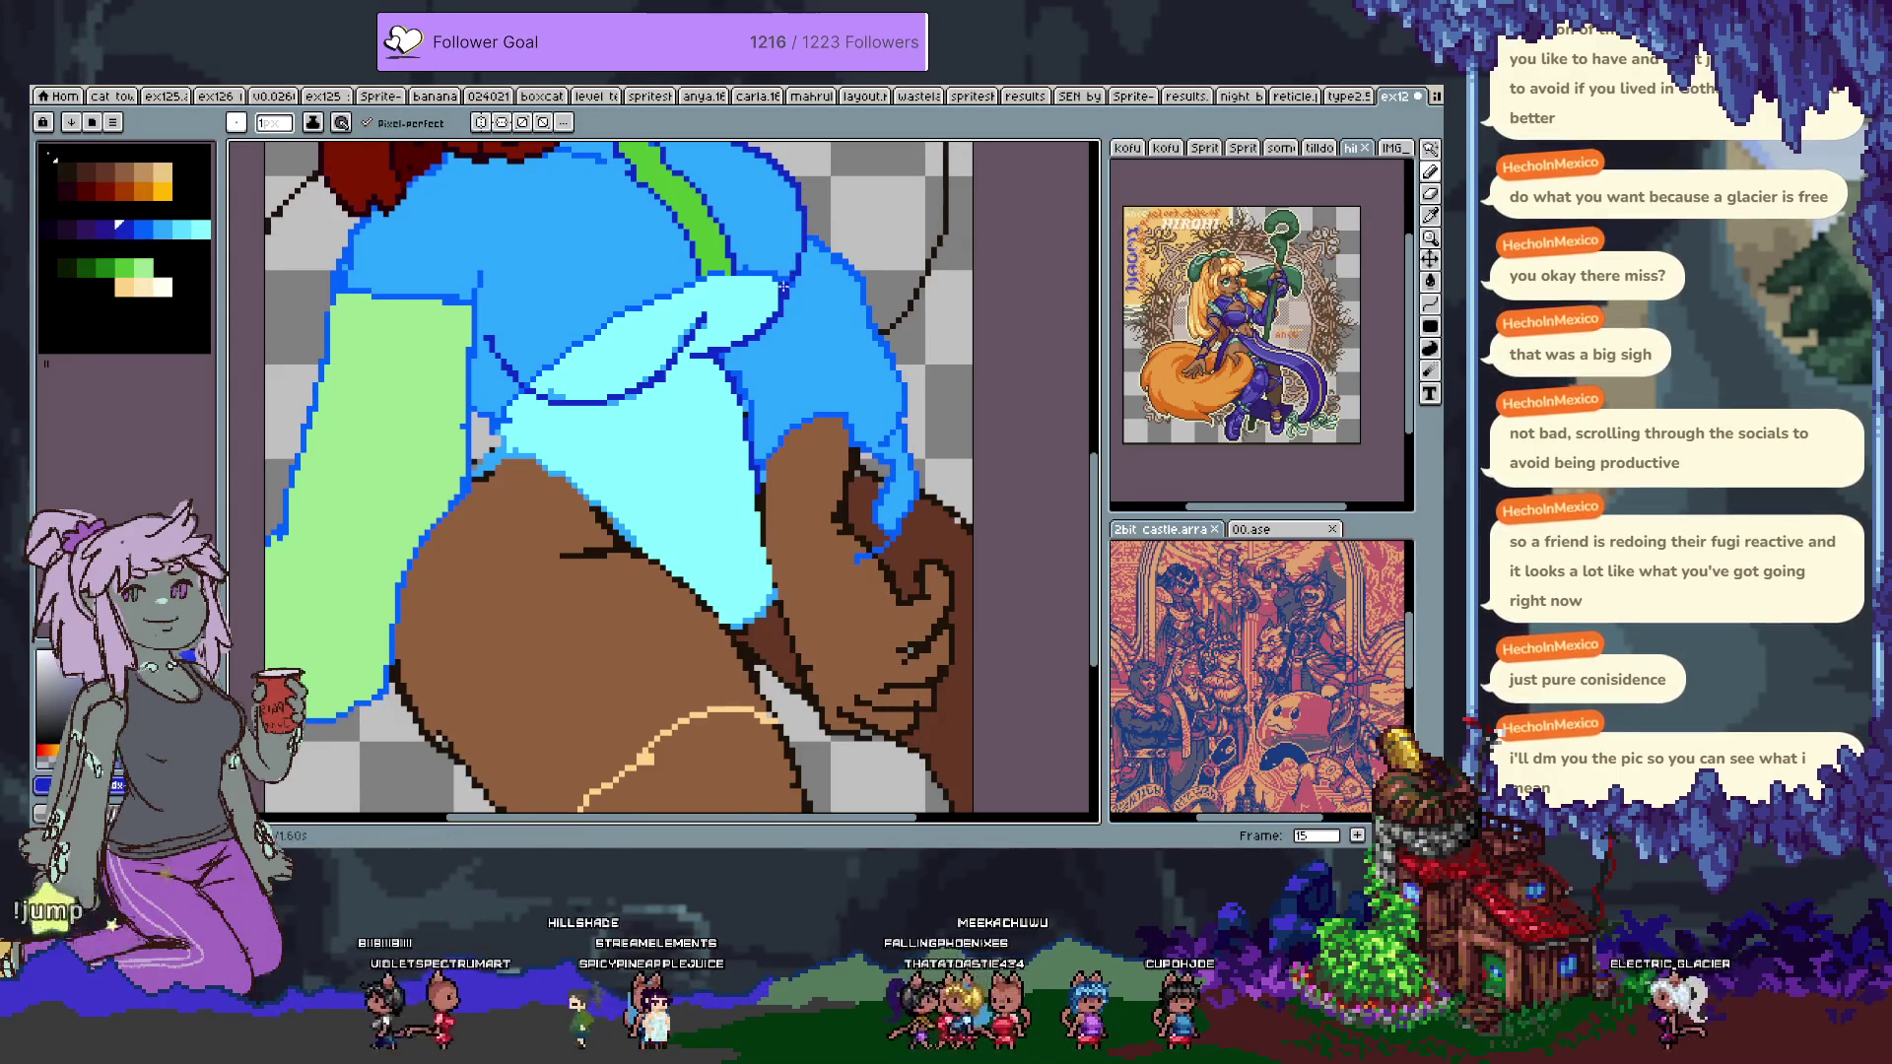
{"action": "left_click_drag", "start_coordinate": [804, 240], "coordinate": [761, 358]}
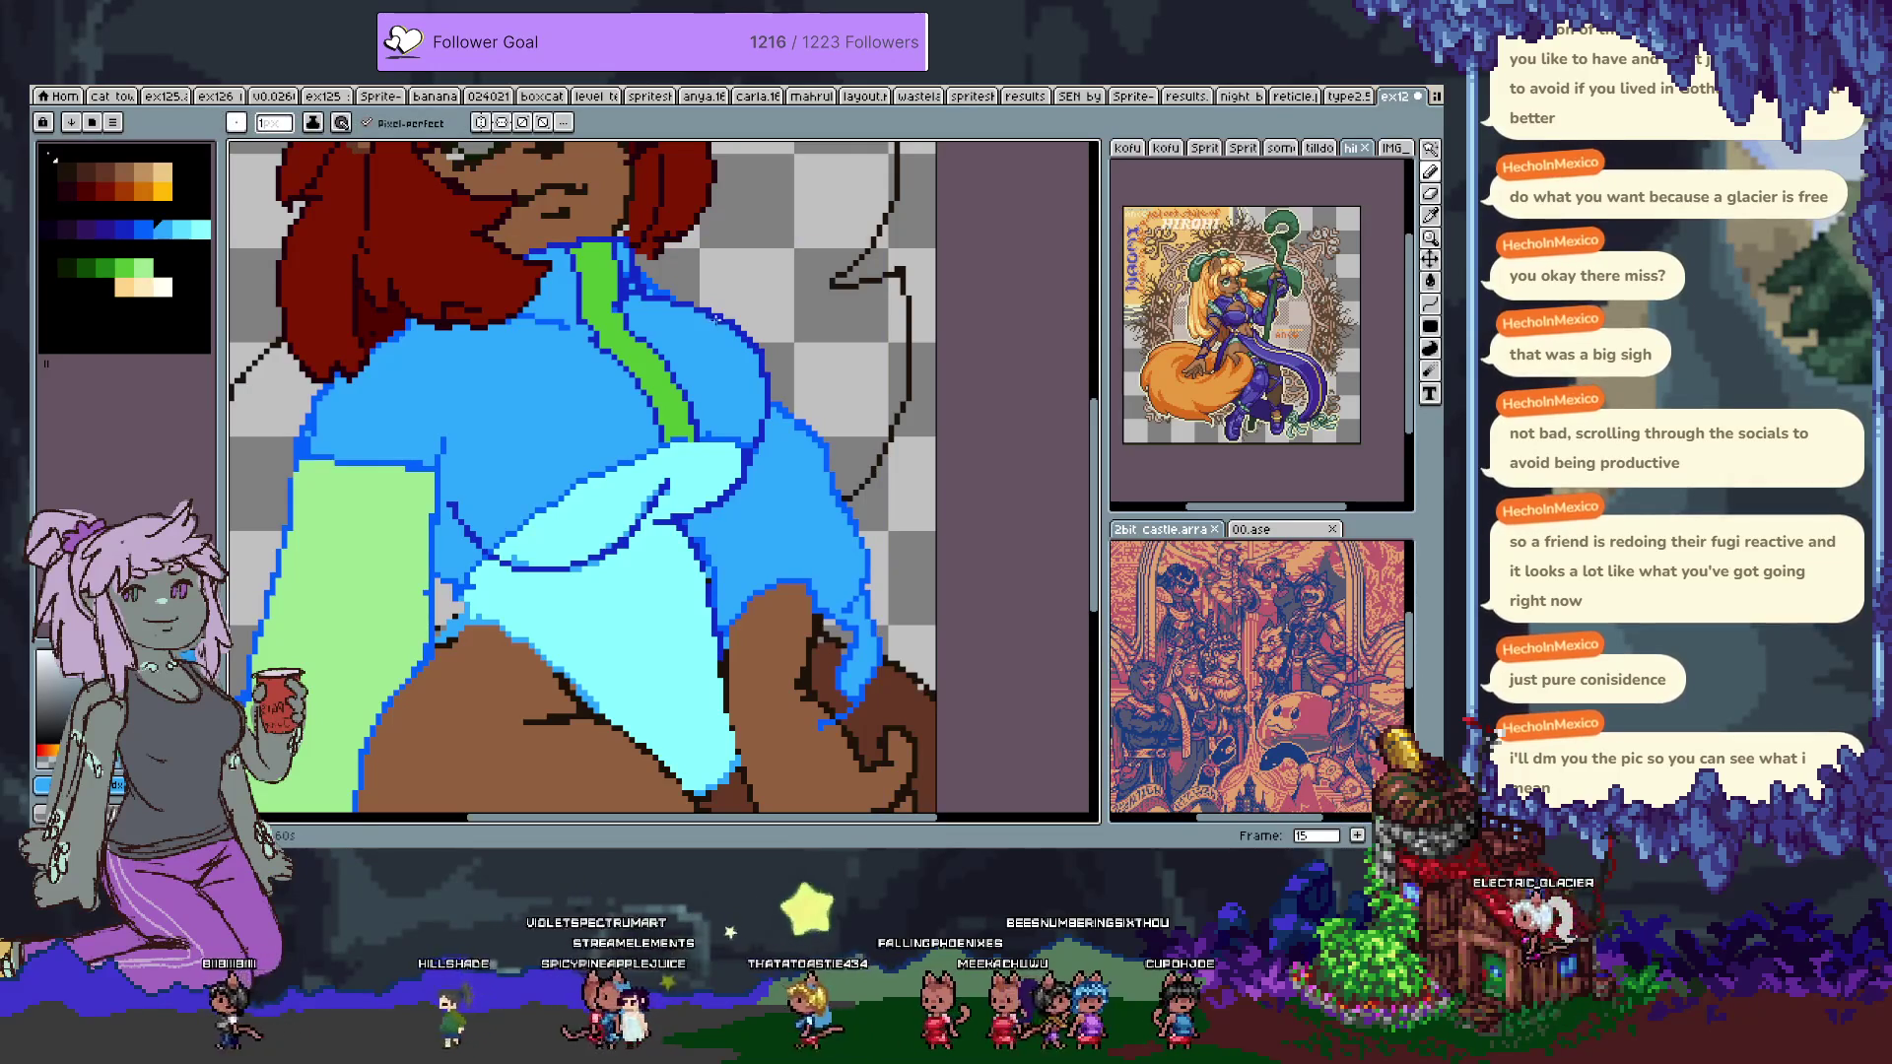
{"action": "key", "text": "alt"}
{"action": "left_click", "coordinate": [765, 342], "text": "alt"}
{"action": "left_click_drag", "start_coordinate": [767, 366], "coordinate": [759, 438]}
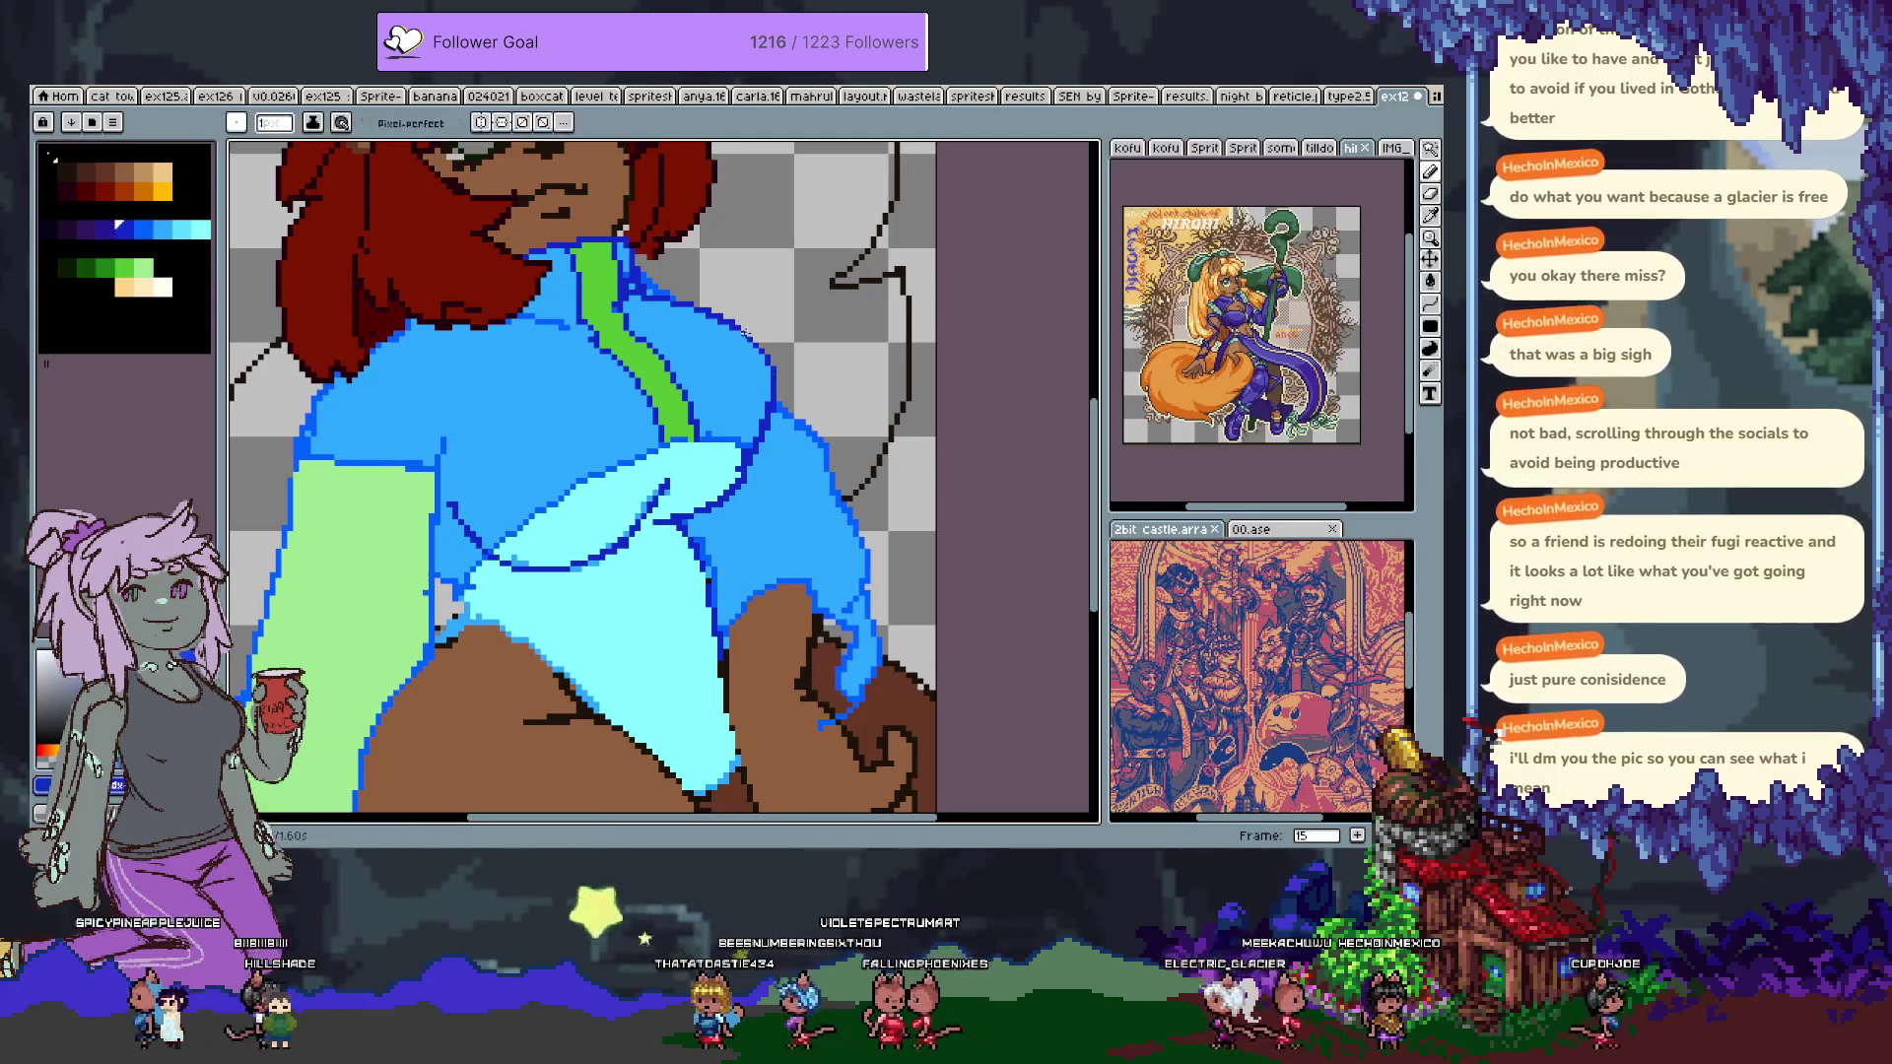
Touch up the hem using dark blue, mid blue and lightest cyan sampled from the sweater.
{"action": "key", "text": "i"}
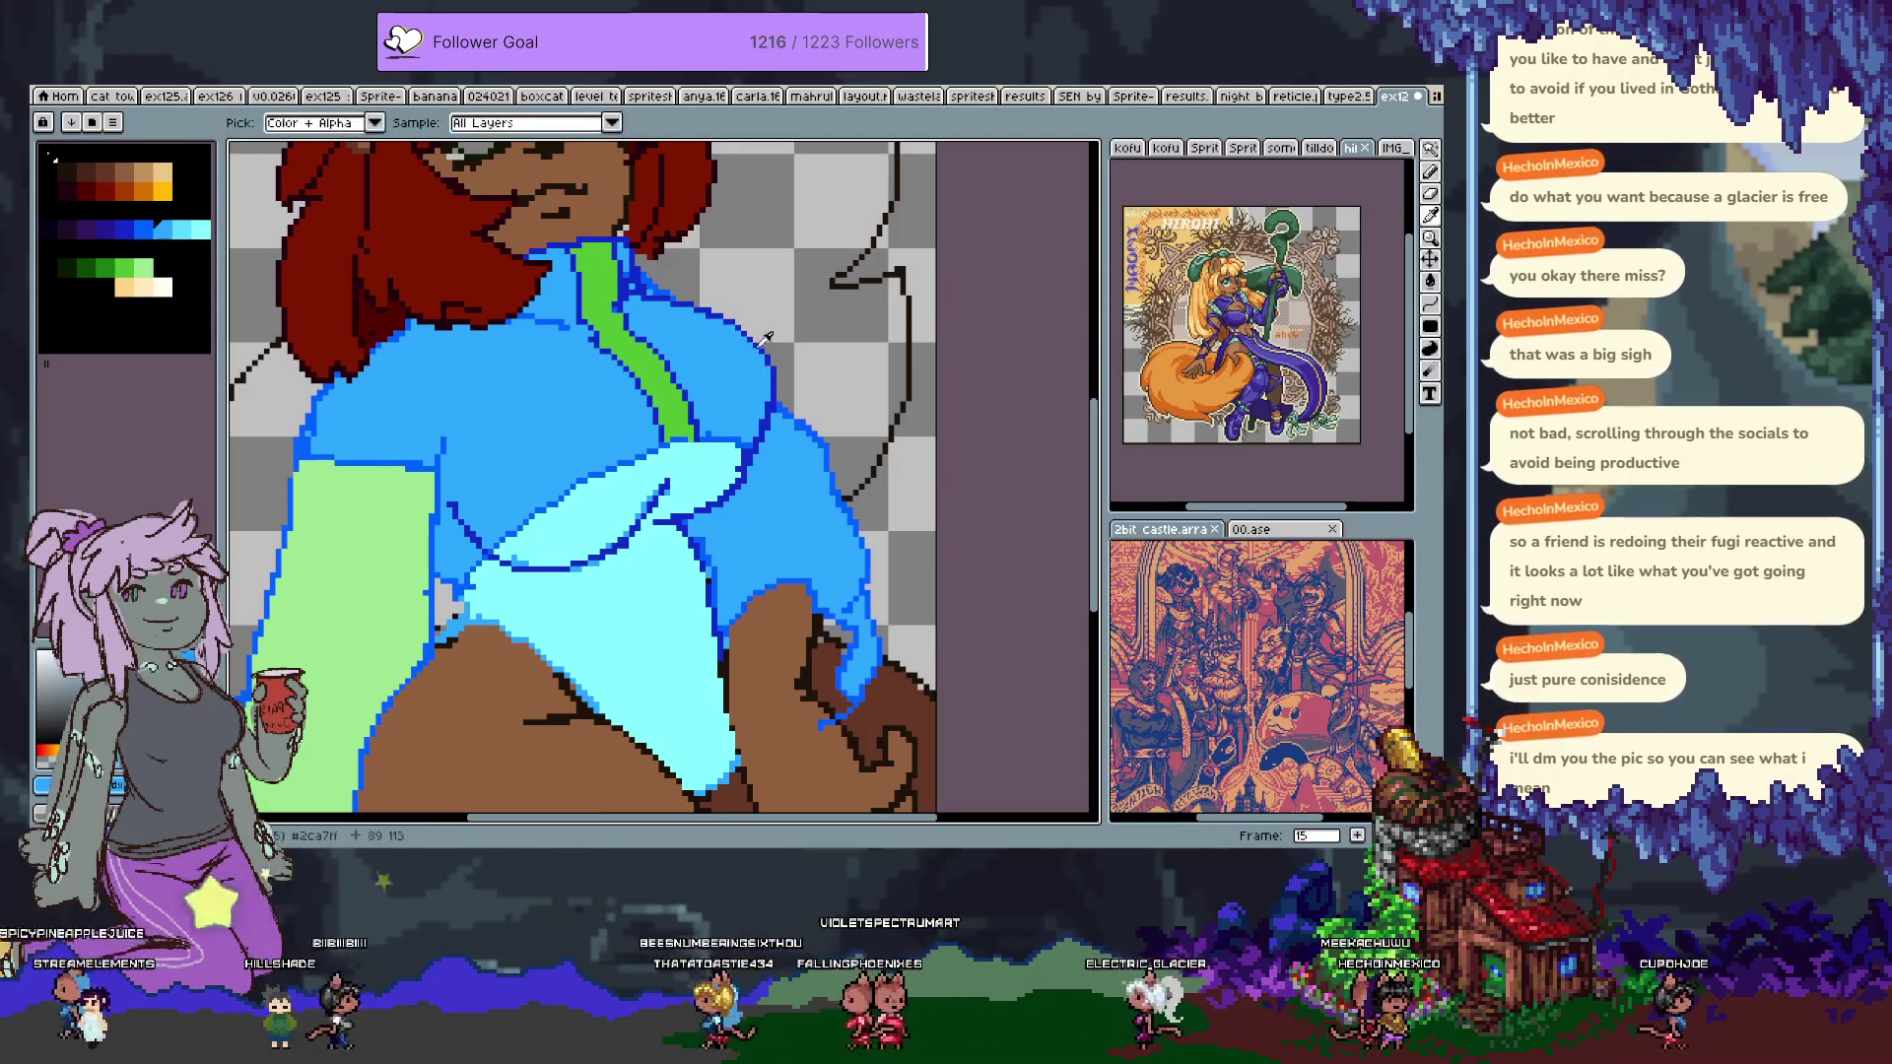
{"action": "left_click", "coordinate": [751, 335], "text": "alt"}
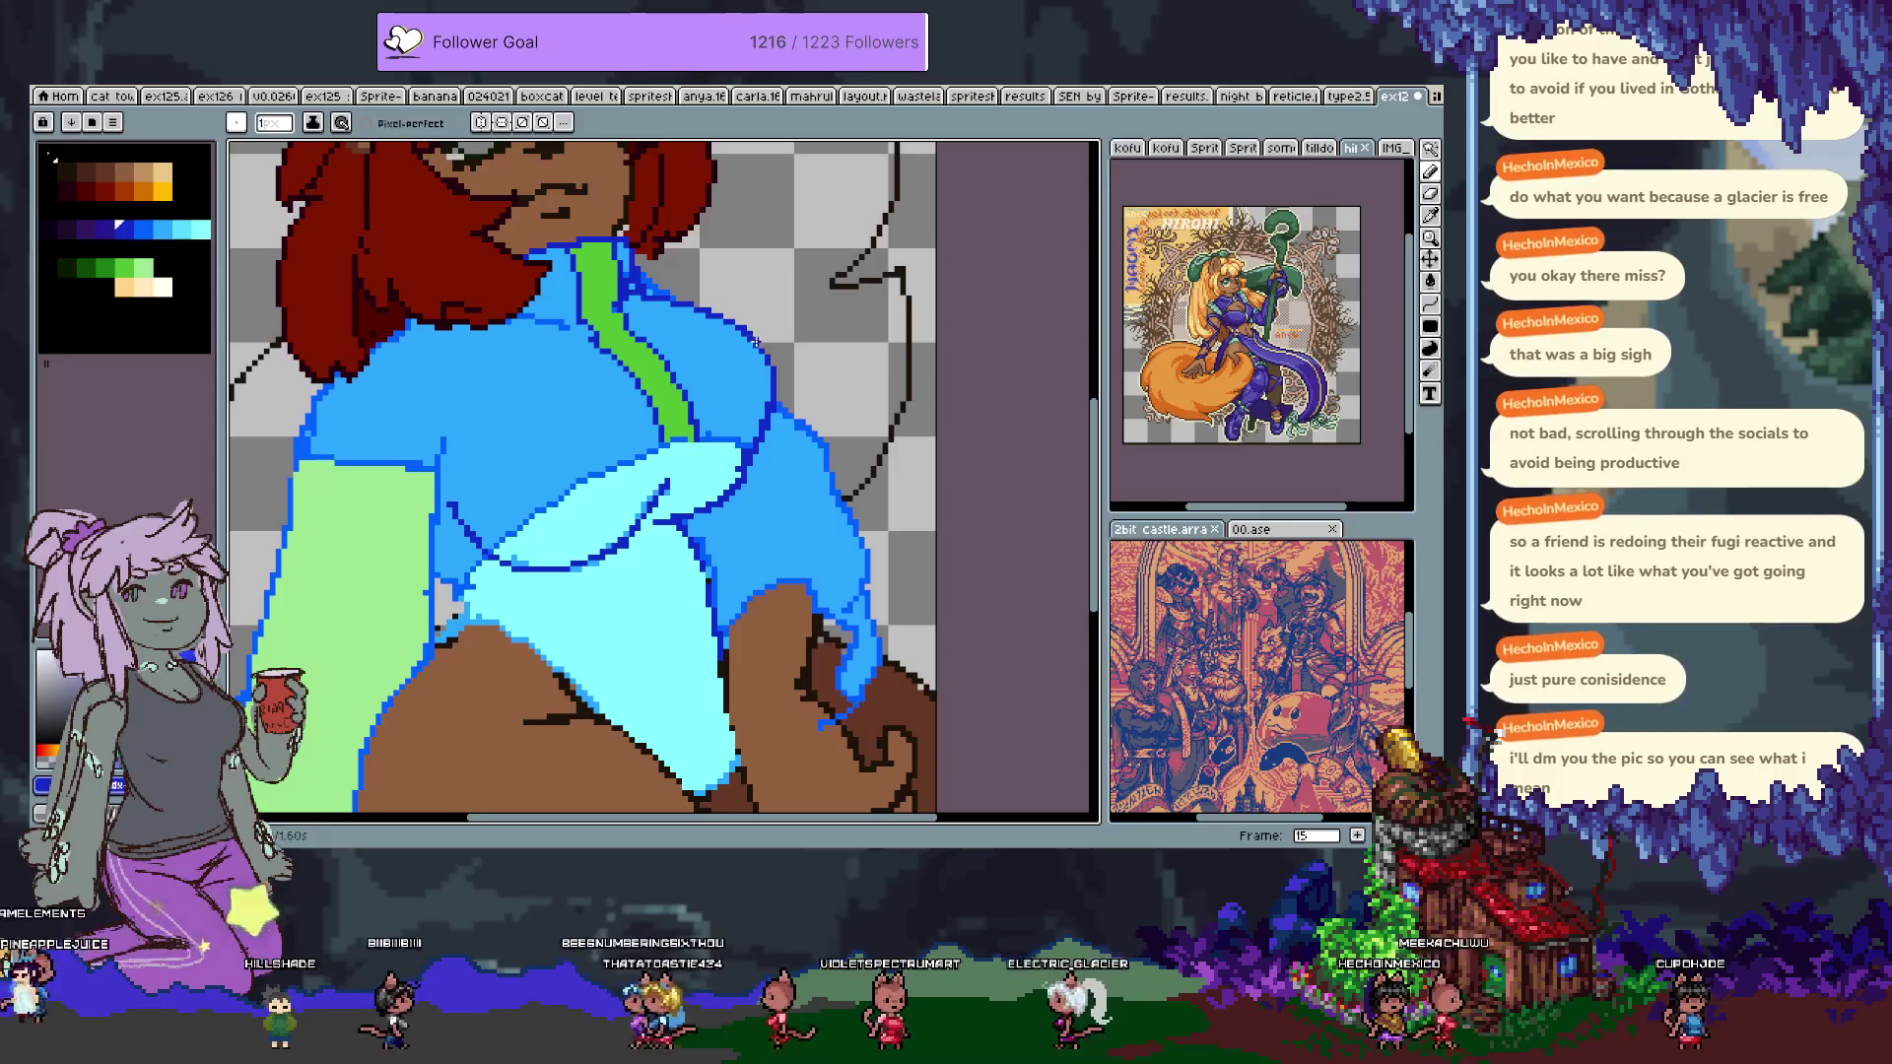
{"action": "left_click", "coordinate": [760, 358], "text": "alt"}
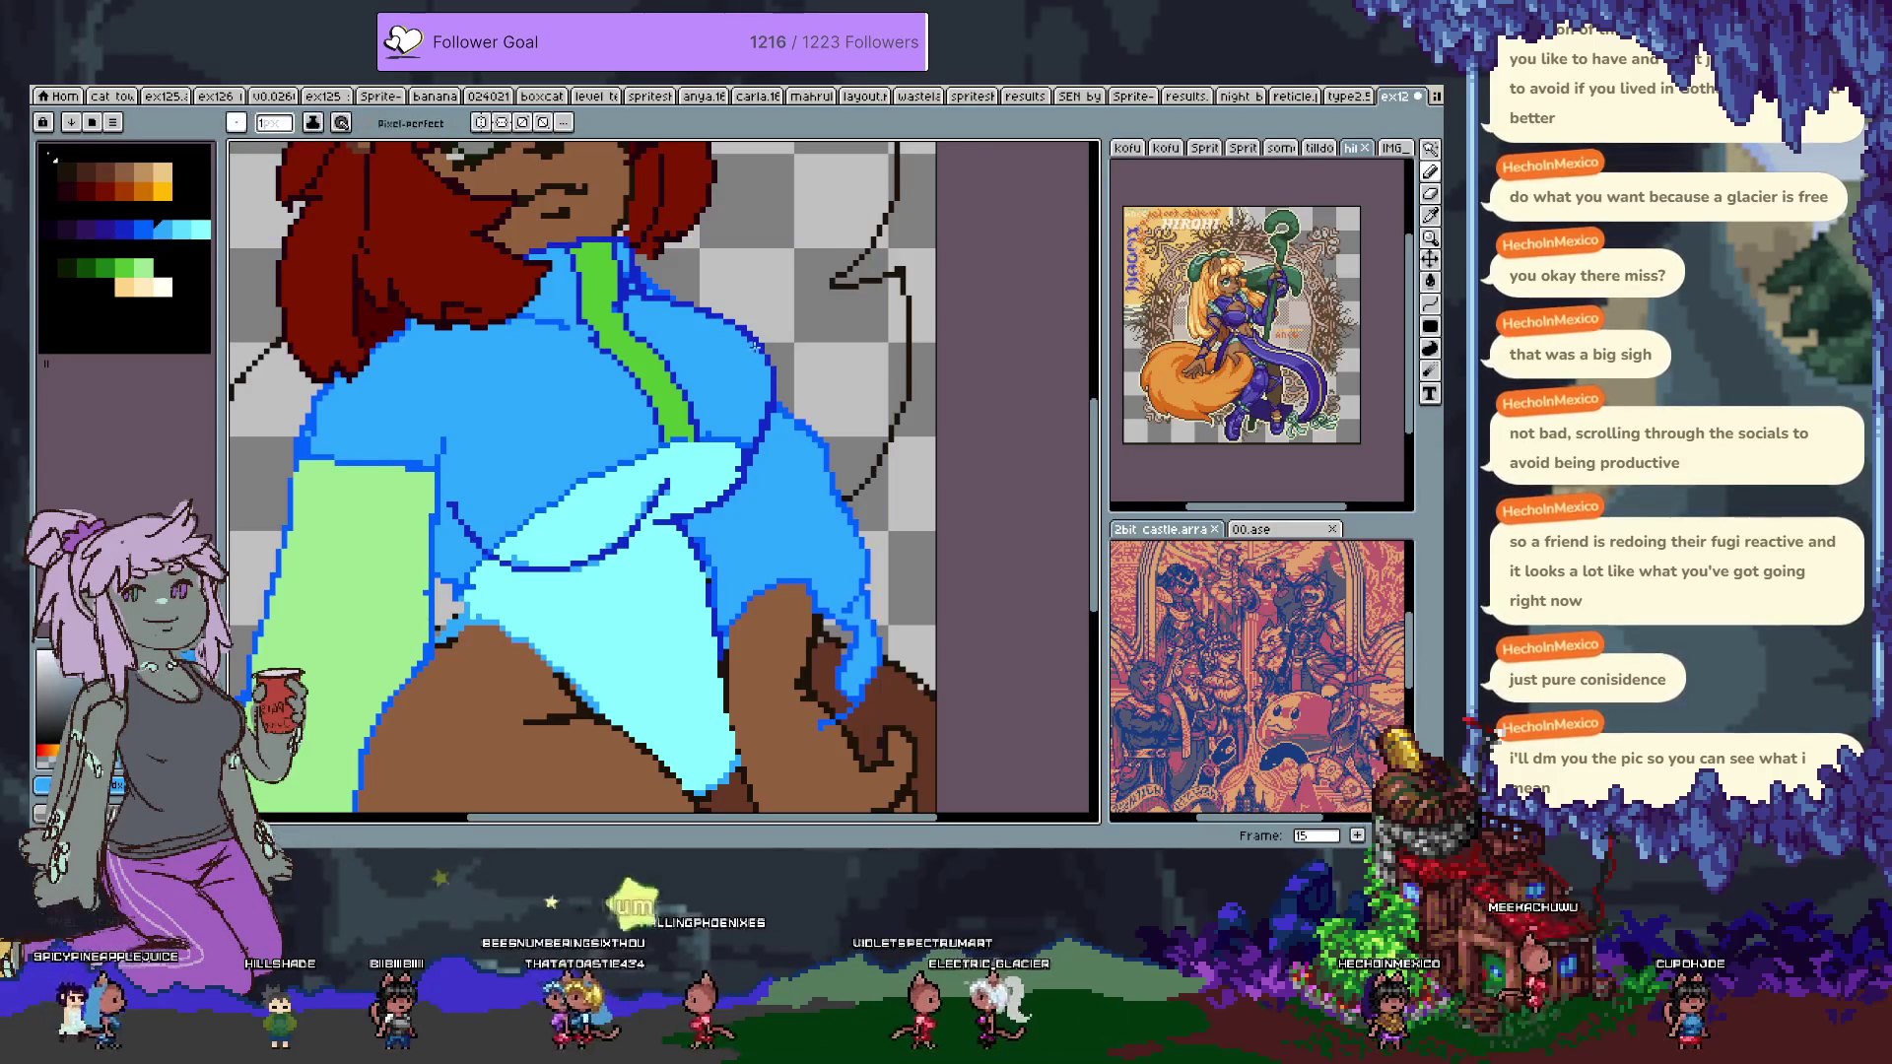
{"action": "left_click", "coordinate": [753, 456], "text": "alt"}
{"action": "left_click", "coordinate": [754, 456], "text": "alt"}
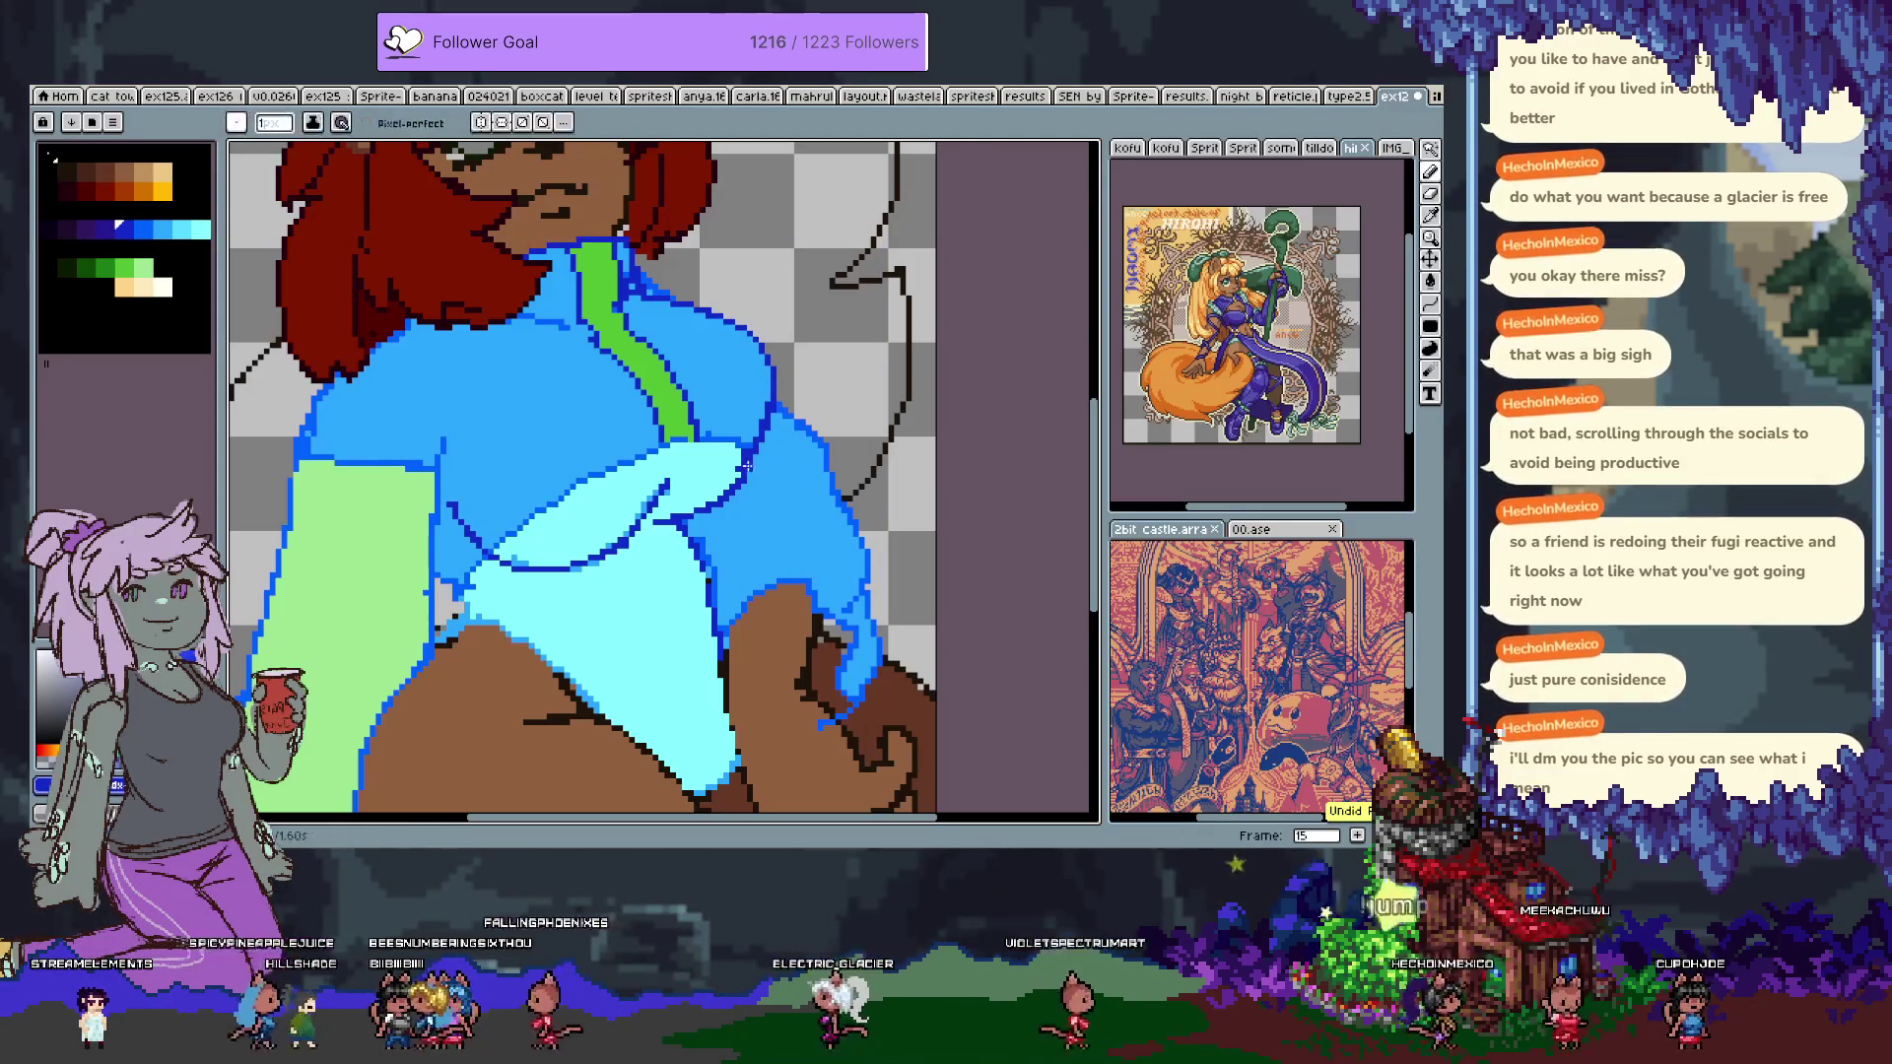
{"action": "left_click", "coordinate": [758, 439], "text": "alt"}
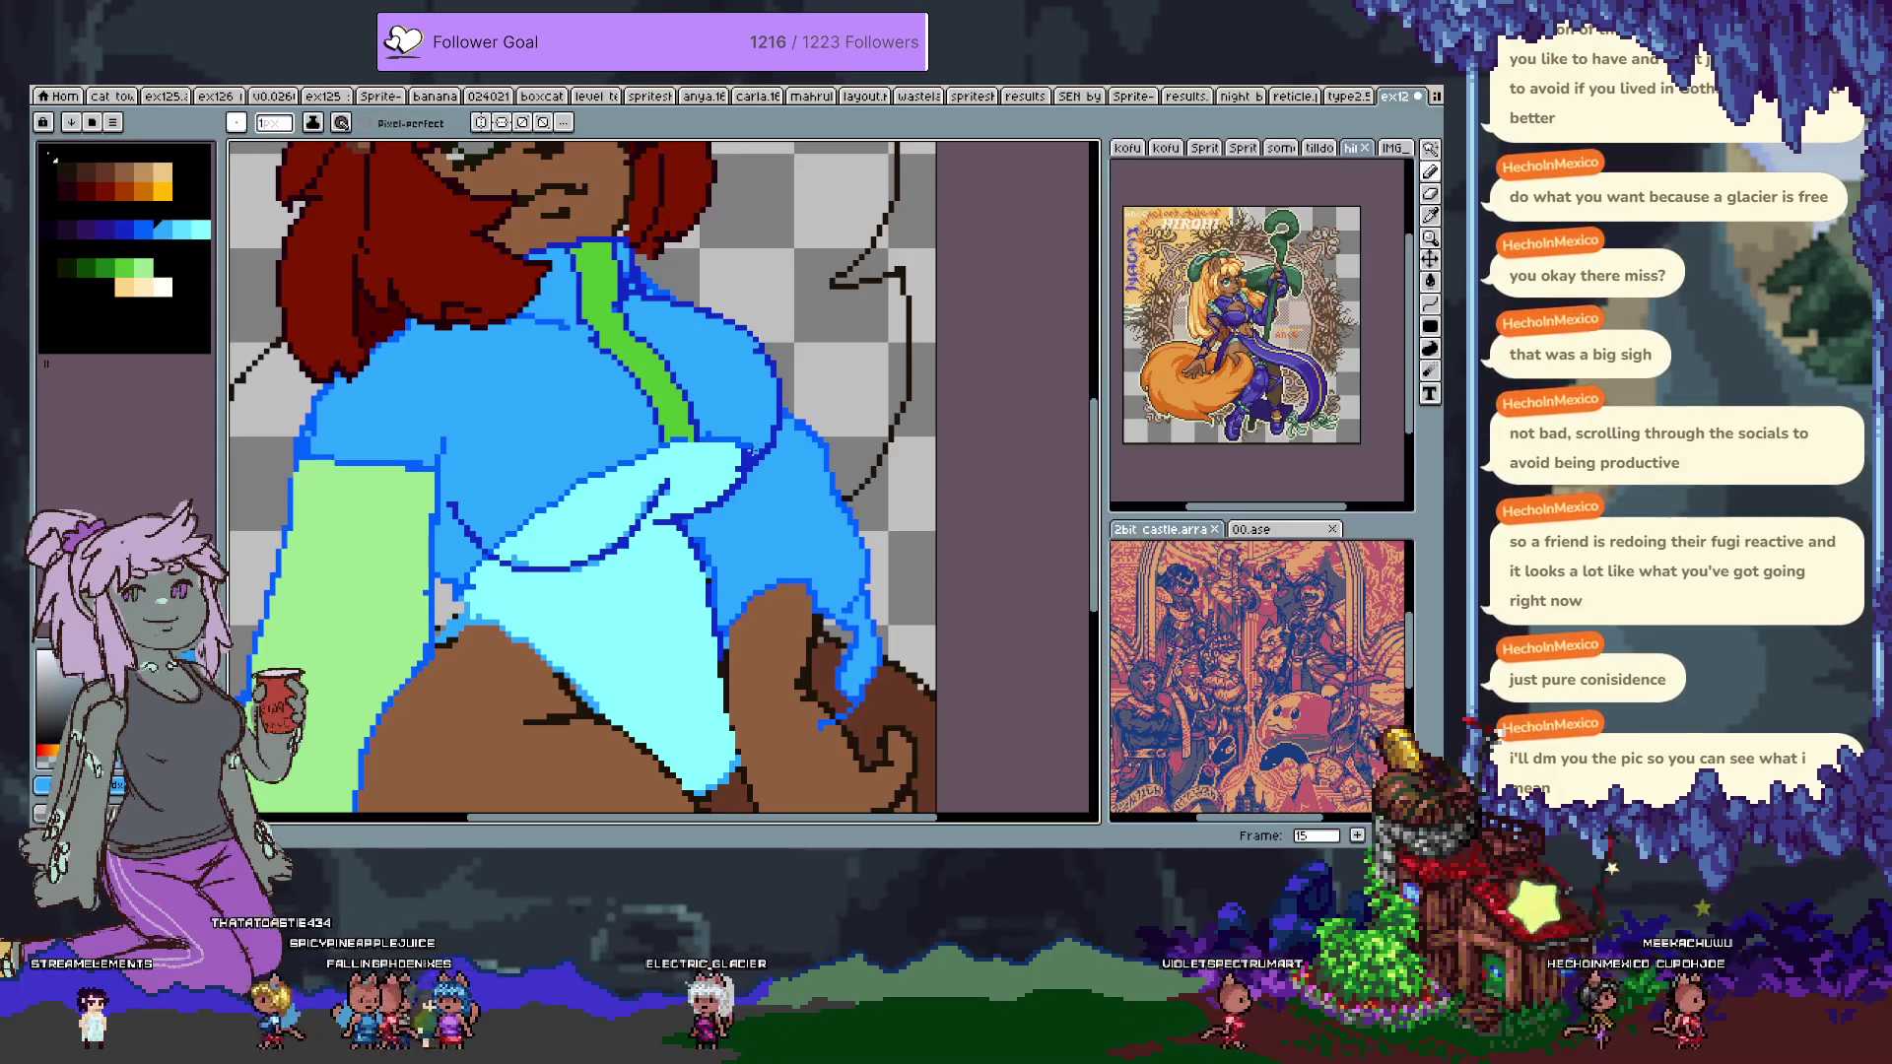
{"action": "left_click", "coordinate": [774, 445], "text": "alt"}
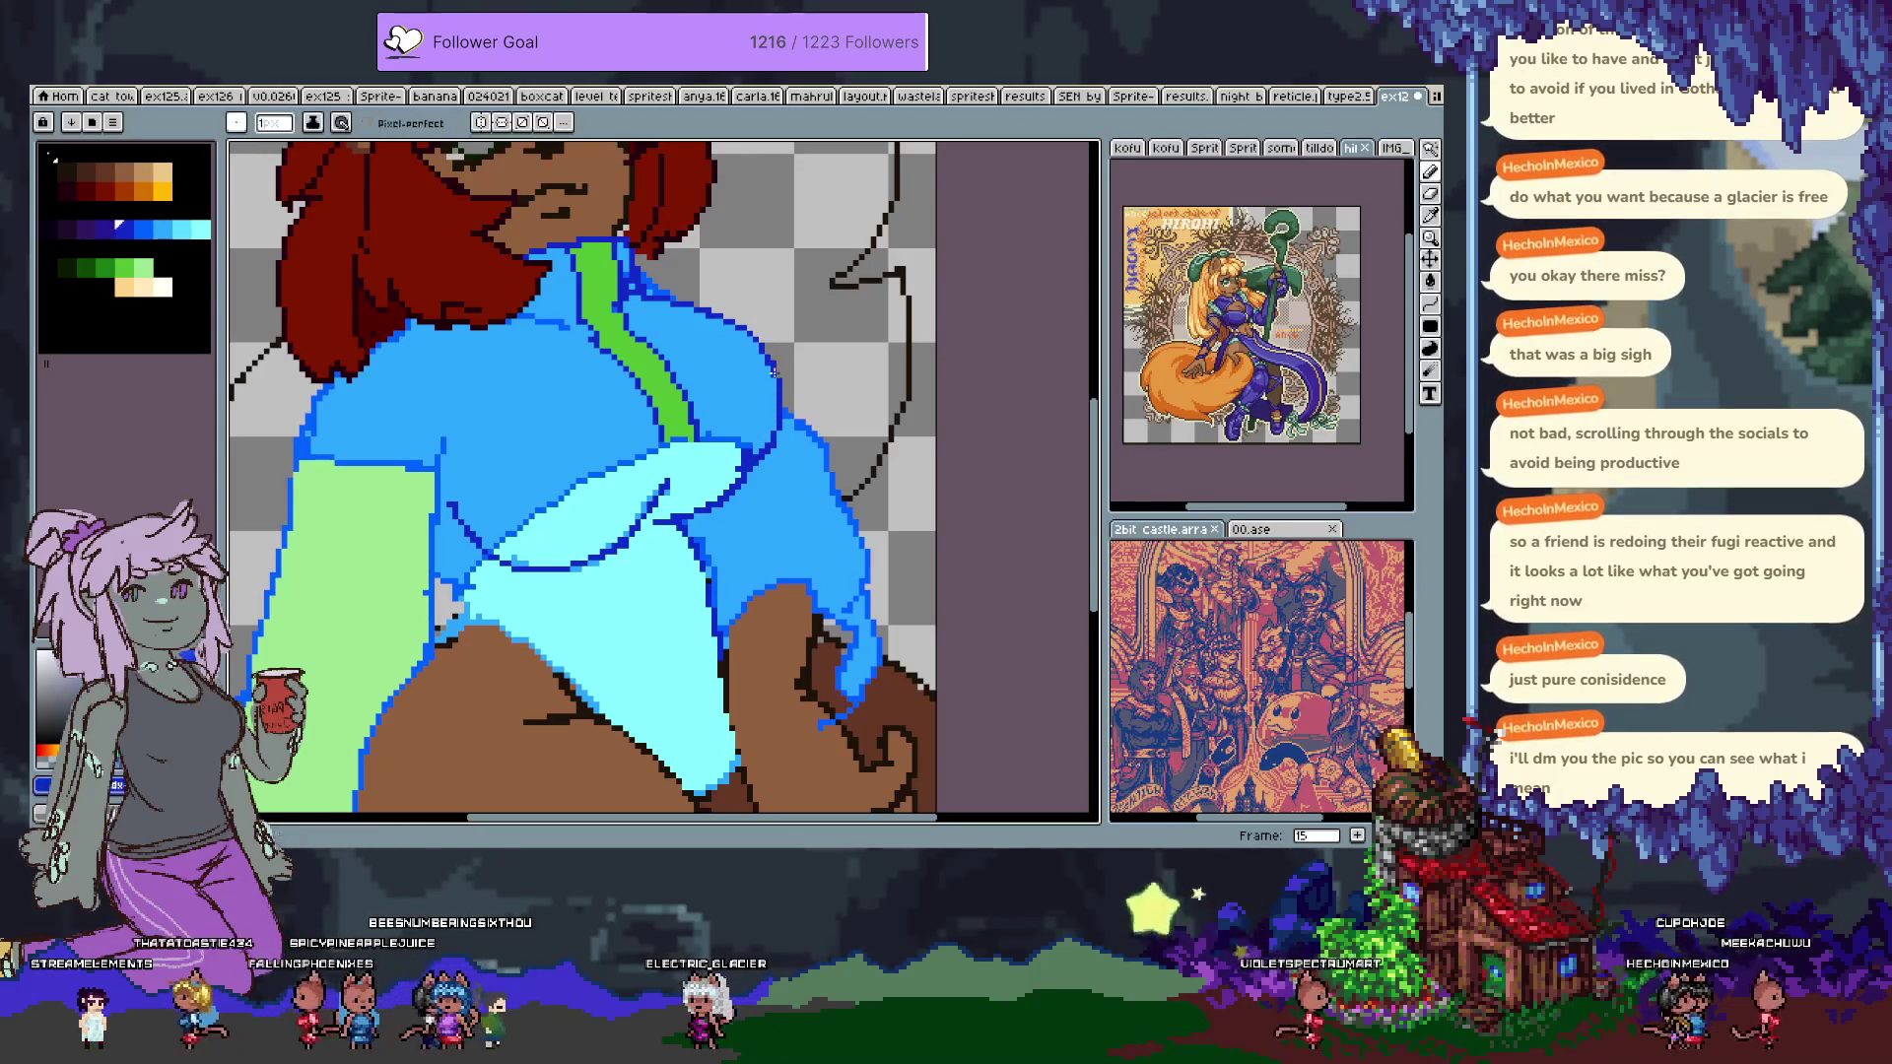
{"action": "left_click", "coordinate": [743, 455], "text": "alt"}
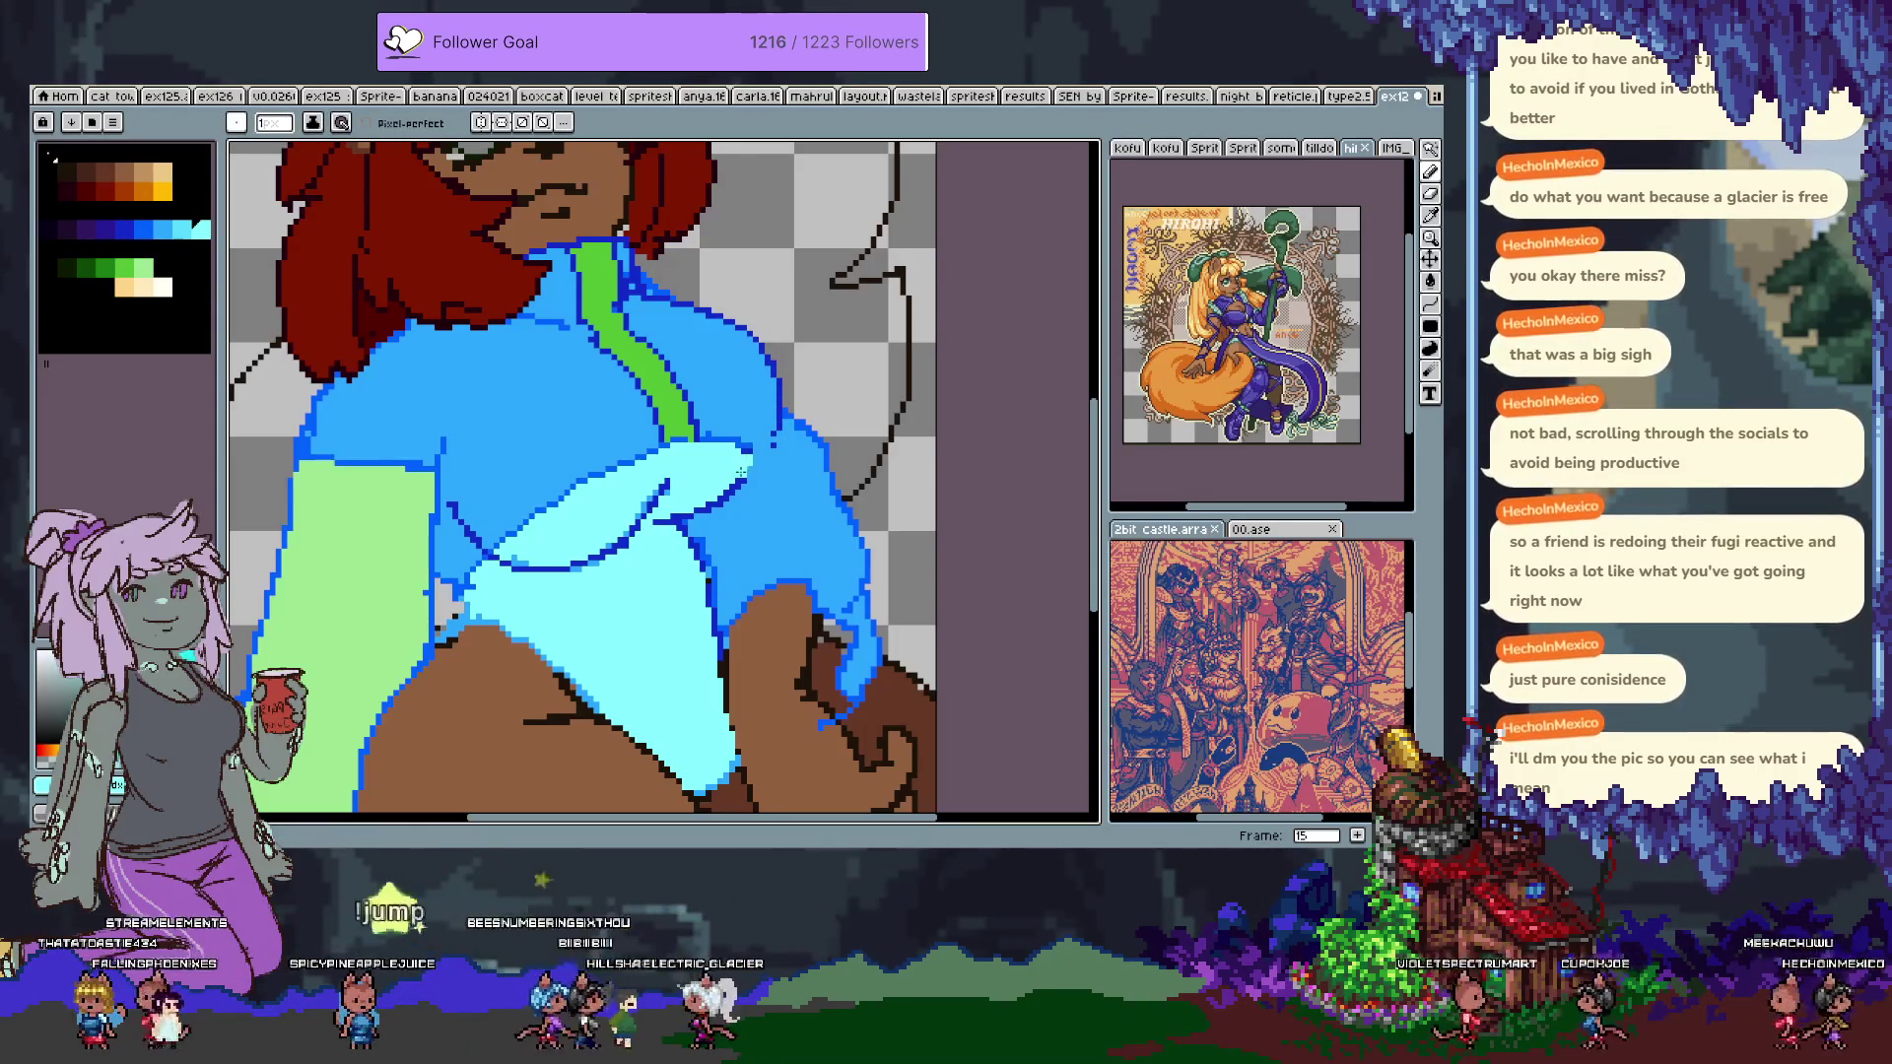
{"action": "left_click", "coordinate": [749, 474], "text": "alt"}
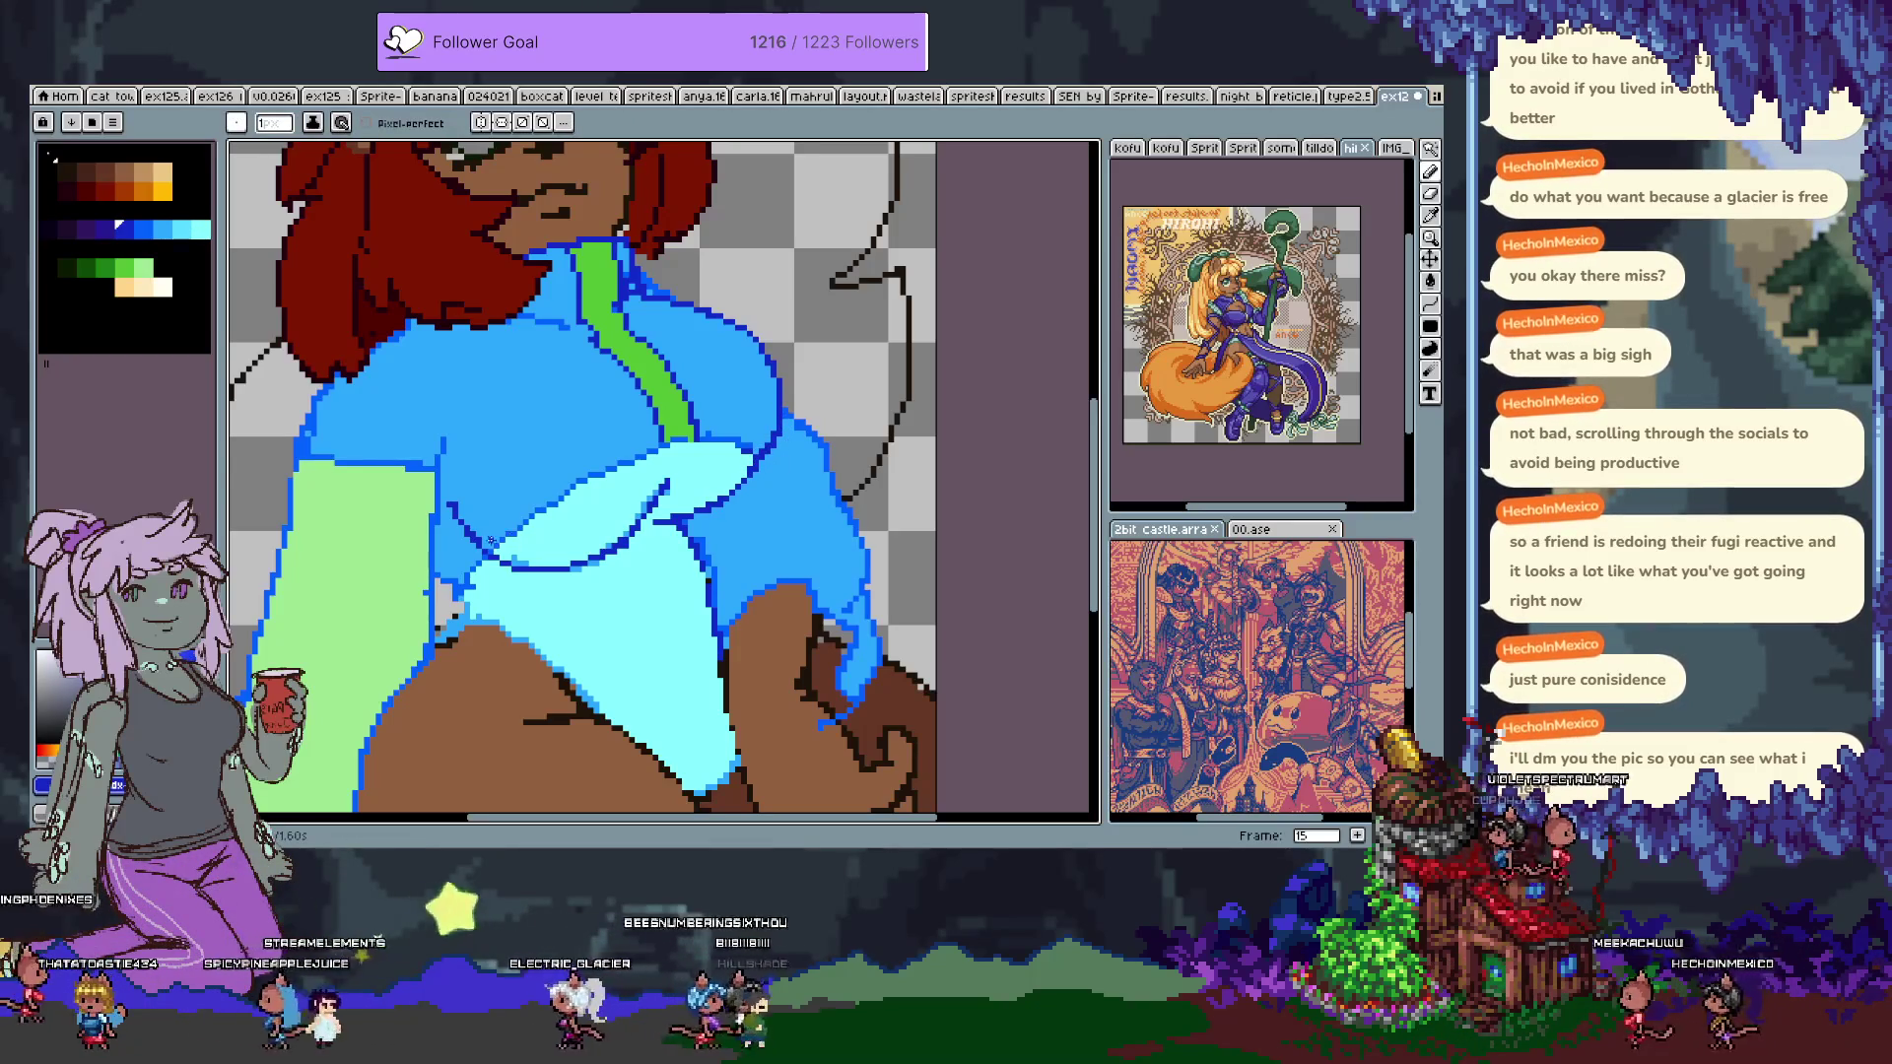
{"action": "left_click", "coordinate": [450, 504], "text": "alt"}
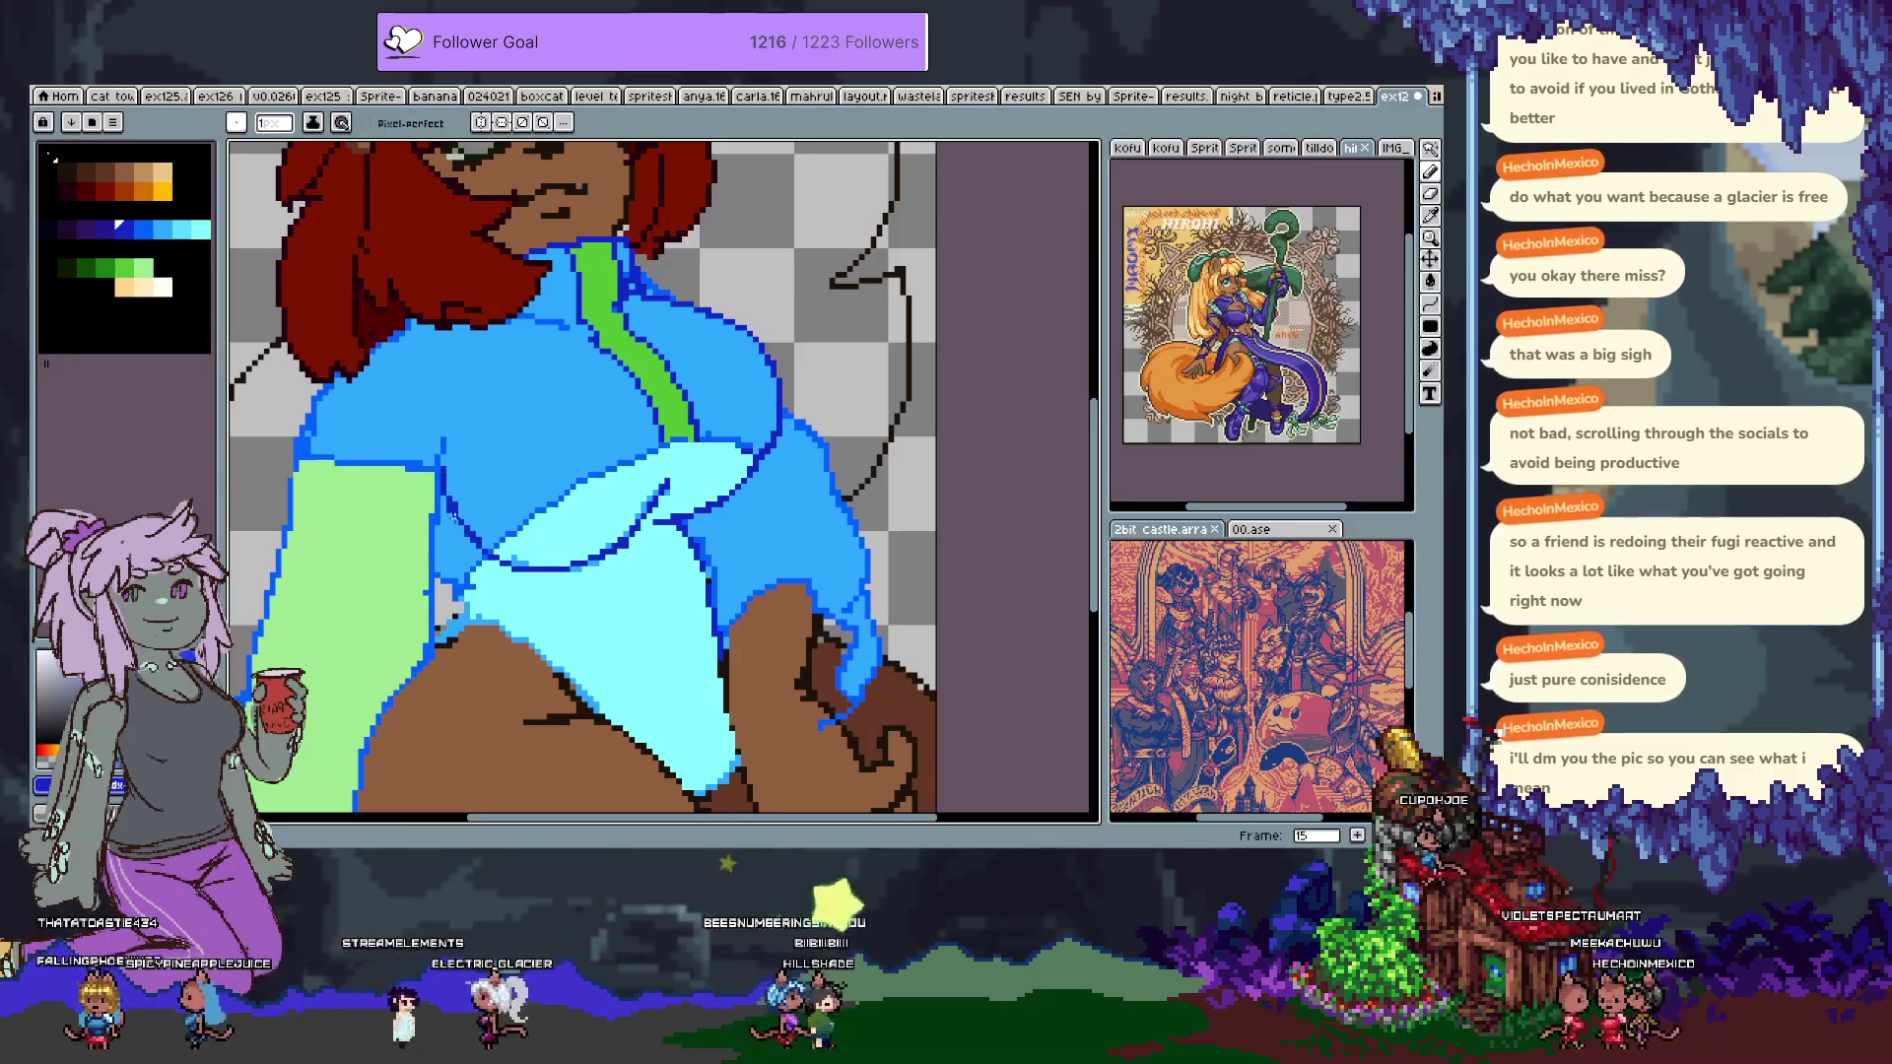
Select the fold line in the cyan hem and reposition it with a transform.
{"action": "key", "text": "v"}
{"action": "key", "text": "b"}
{"action": "left_click", "coordinate": [515, 555], "text": "alt"}
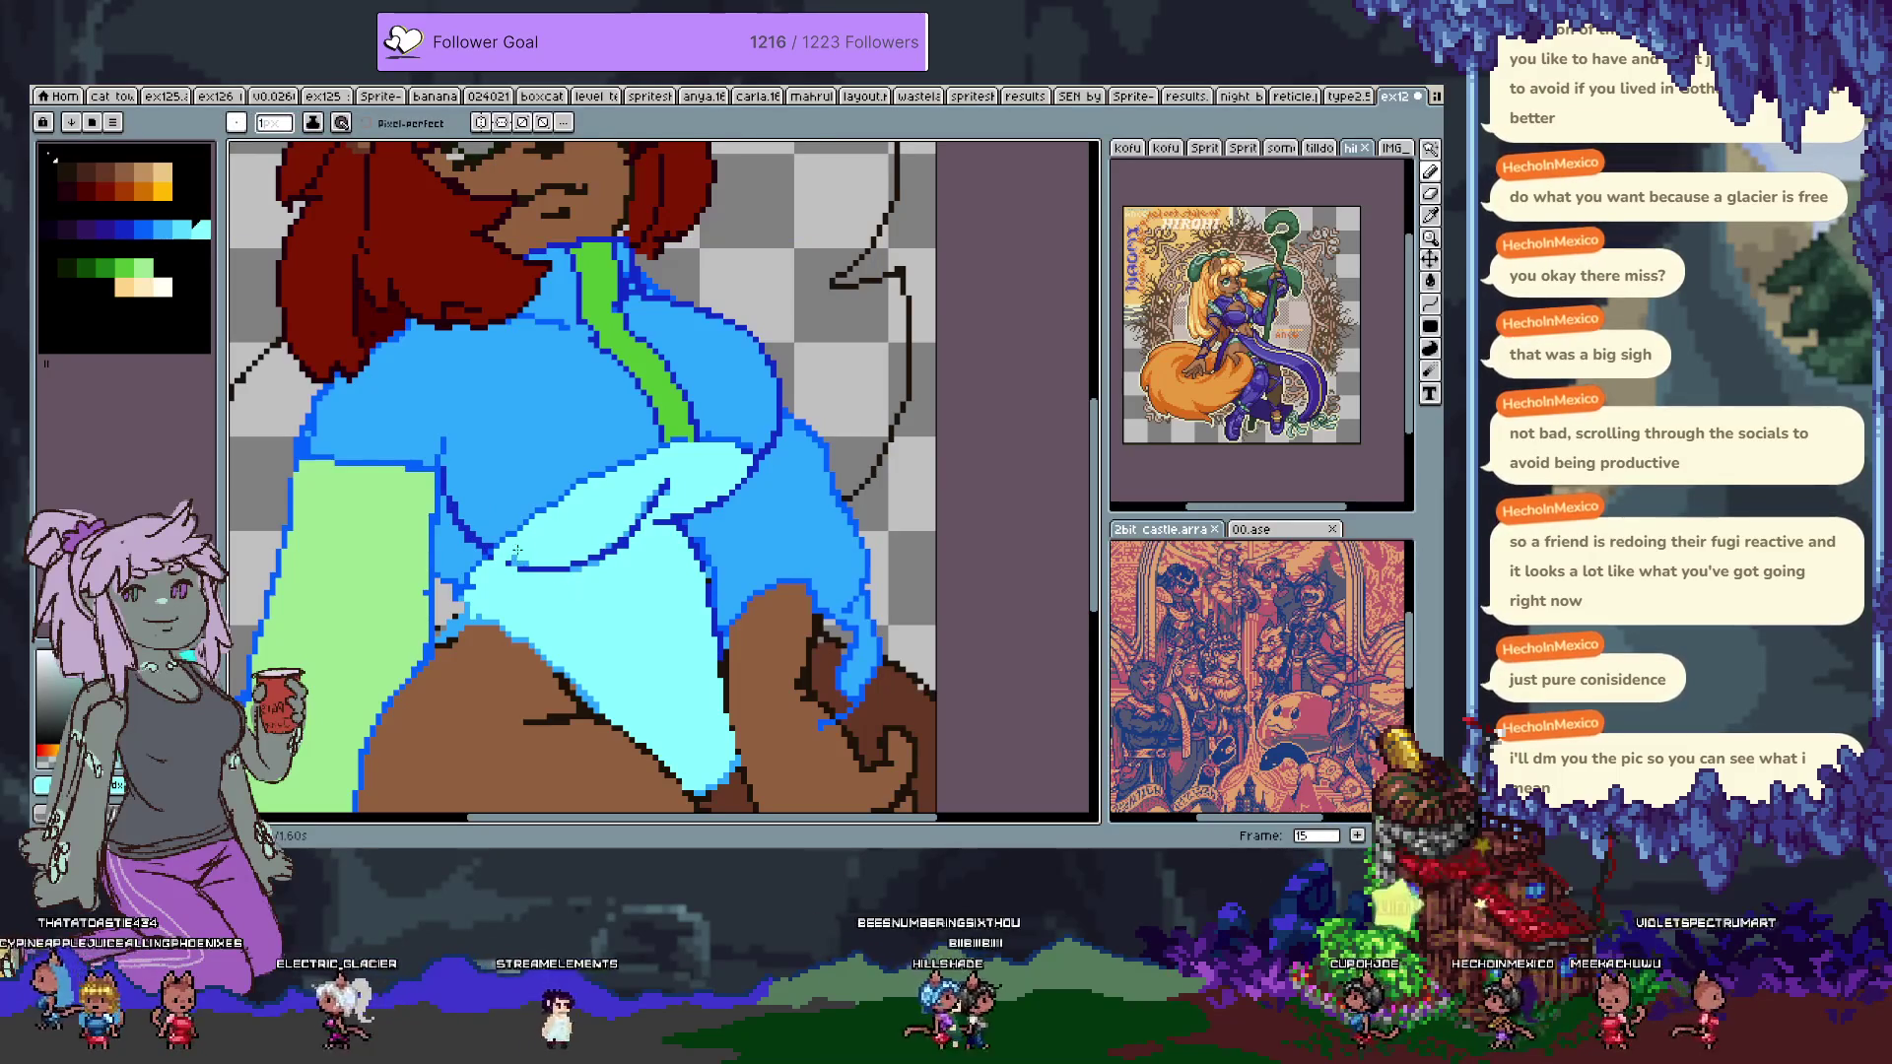
{"action": "key", "text": "m"}
{"action": "left_click_drag", "start_coordinate": [502, 522], "coordinate": [609, 600]}
{"action": "key", "text": "ctrl+t"}
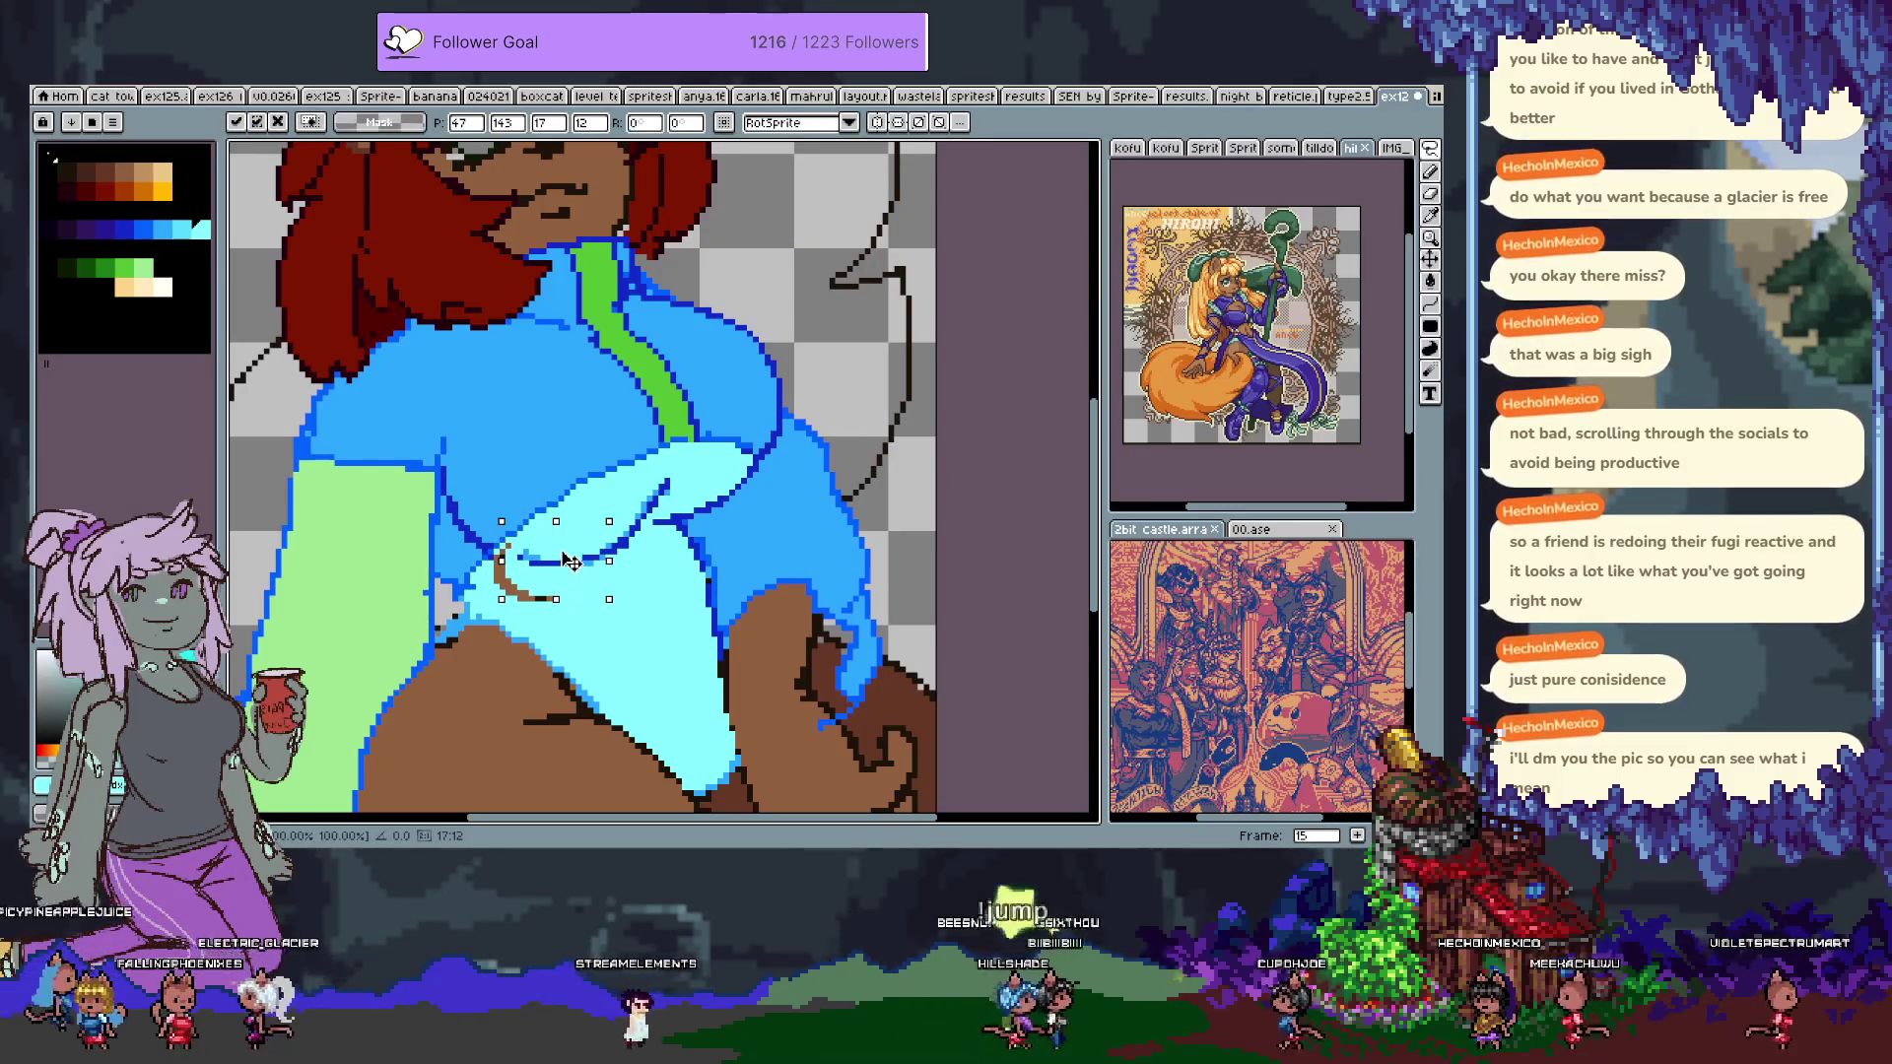
{"action": "key", "text": "Return"}
Refill the hem area around the moved fold with darker blue and light cyan.
{"action": "key", "text": "b"}
{"action": "left_click", "coordinate": [502, 549], "text": "alt"}
{"action": "left_click", "coordinate": [503, 547], "text": "alt"}
{"action": "key", "text": "g"}
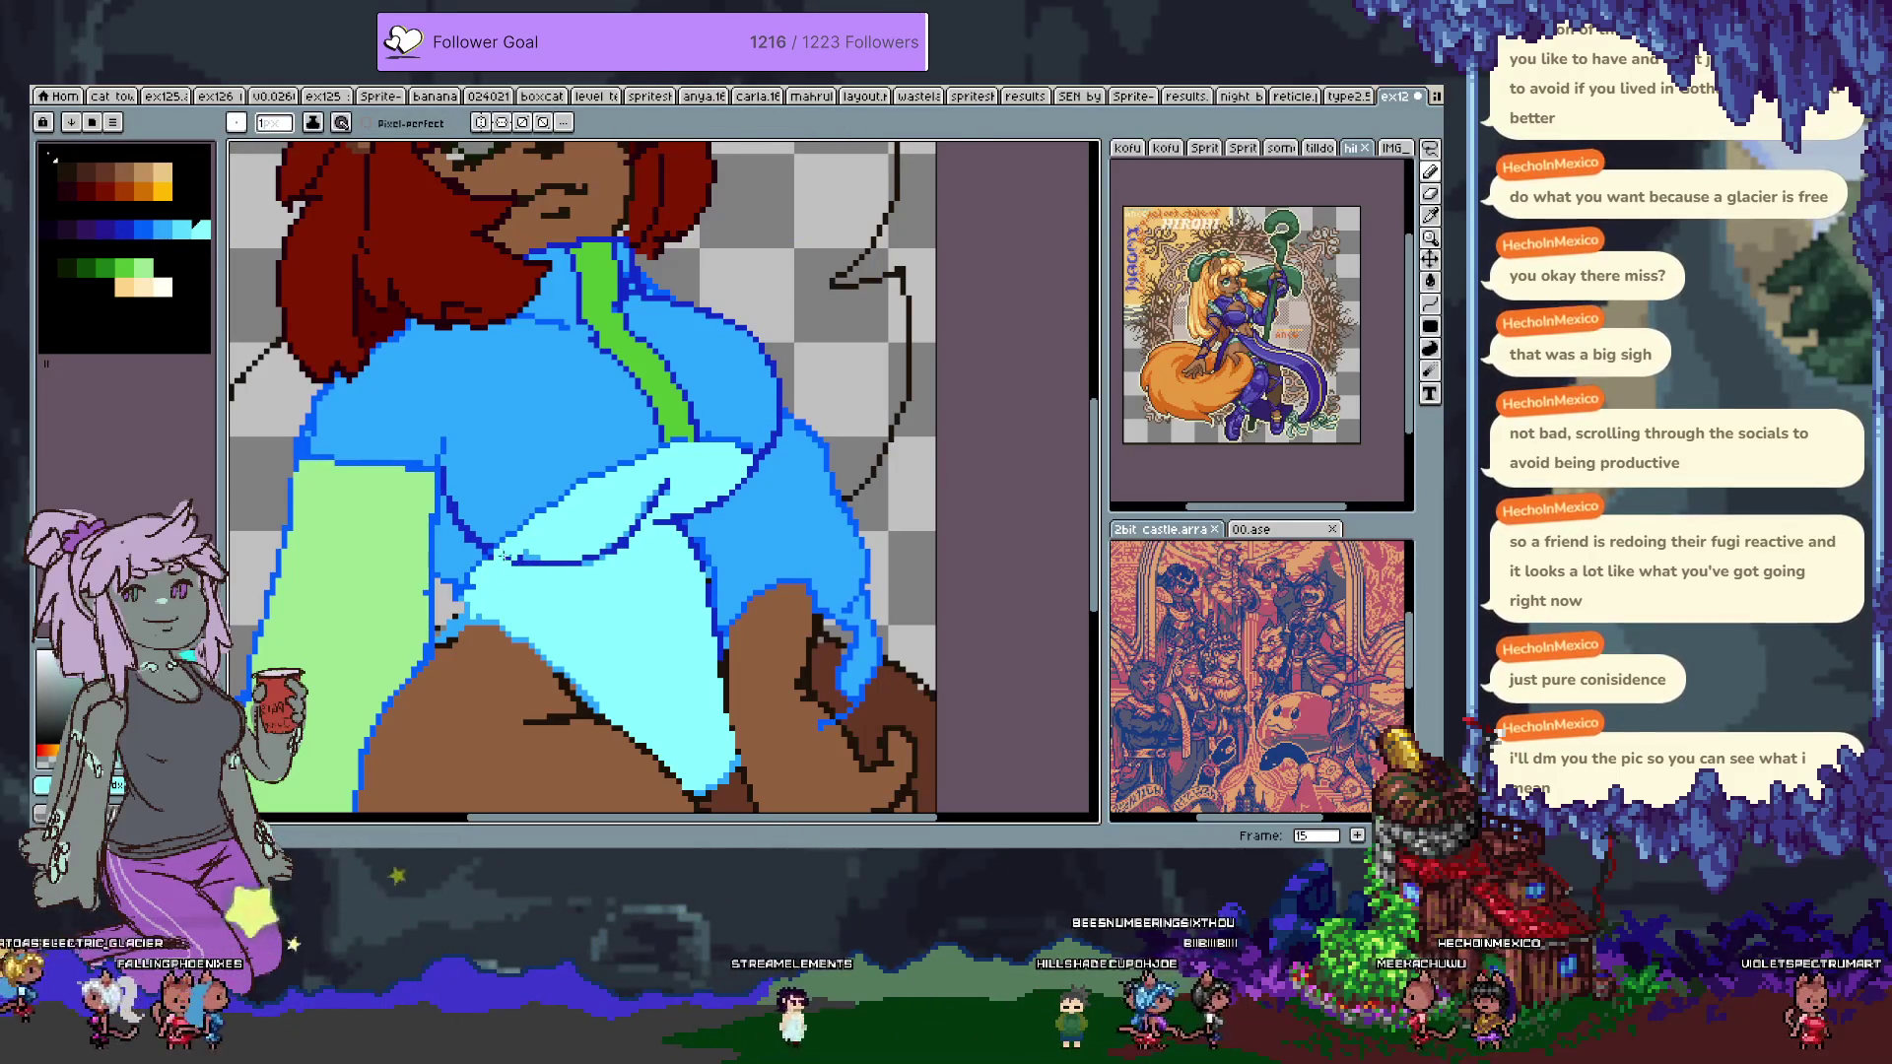
{"action": "left_click", "coordinate": [517, 566], "text": "alt"}
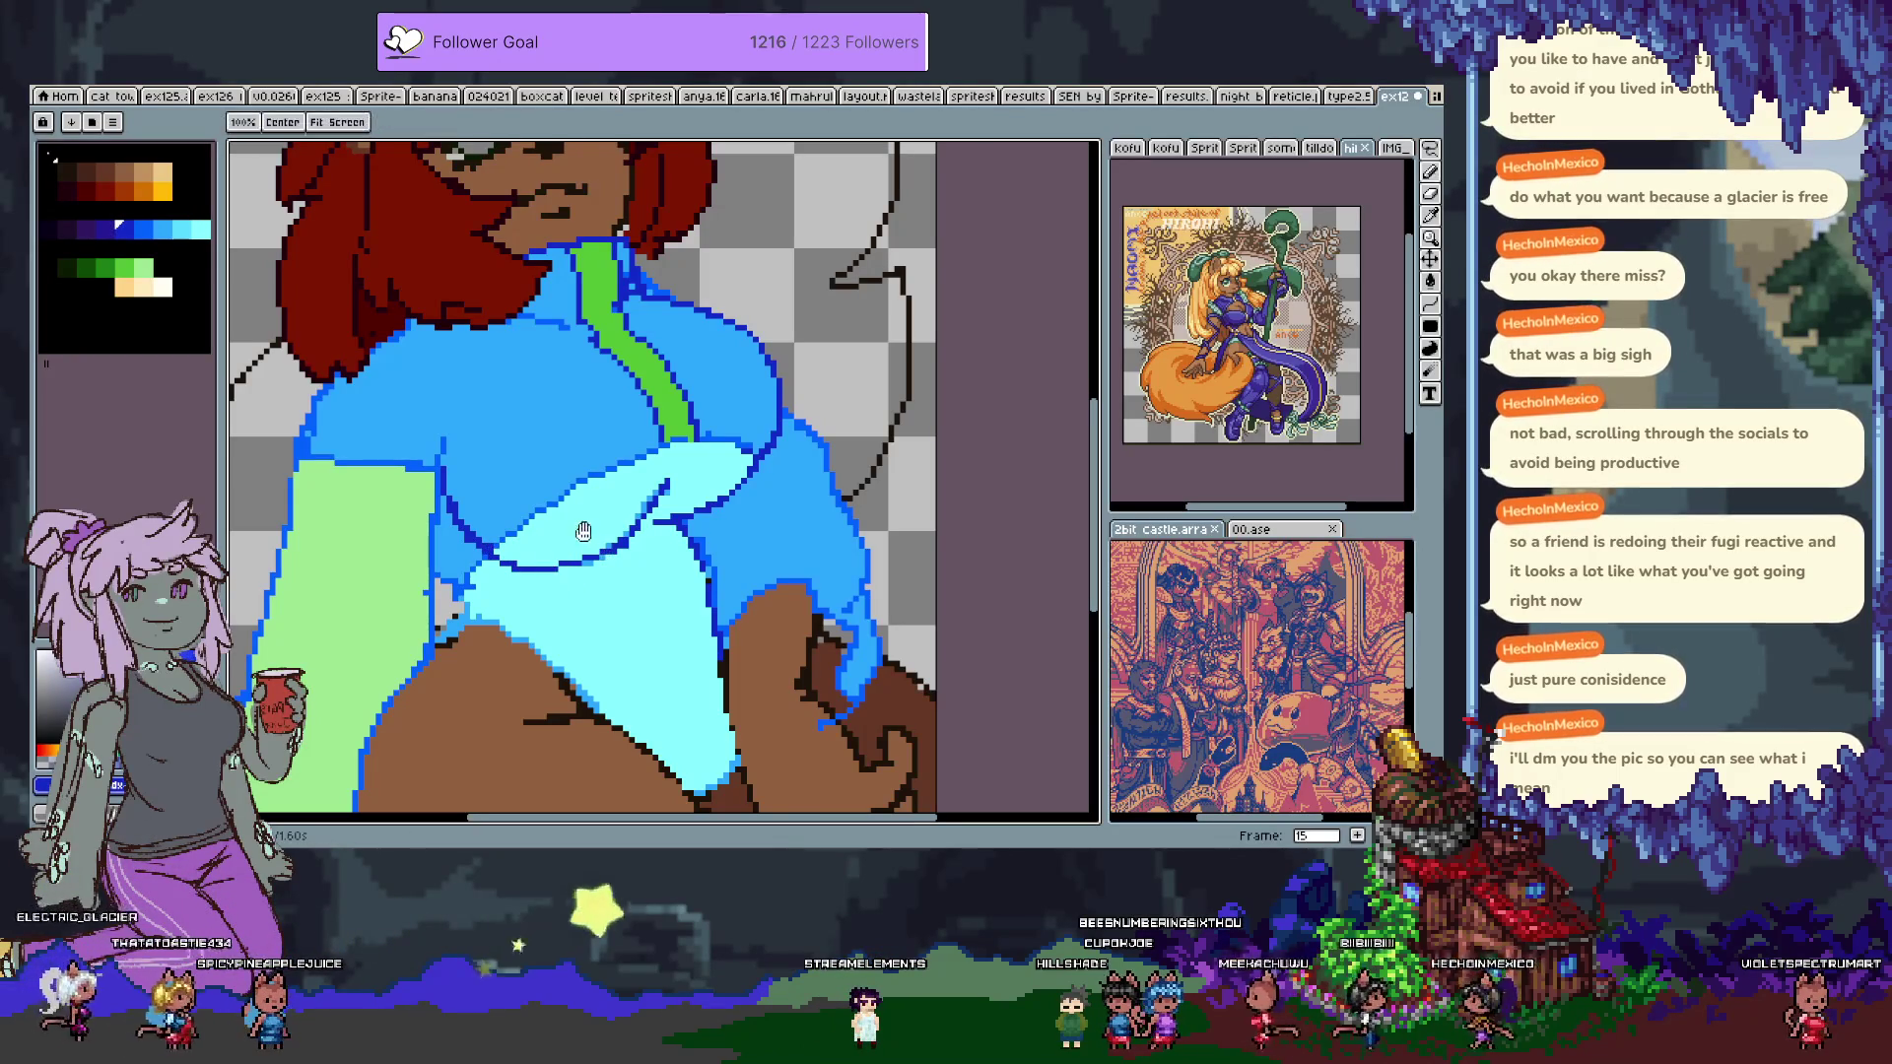
{"action": "left_click_drag", "start_coordinate": [583, 491], "coordinate": [618, 560]}
{"action": "left_click", "coordinate": [559, 588], "text": "alt"}
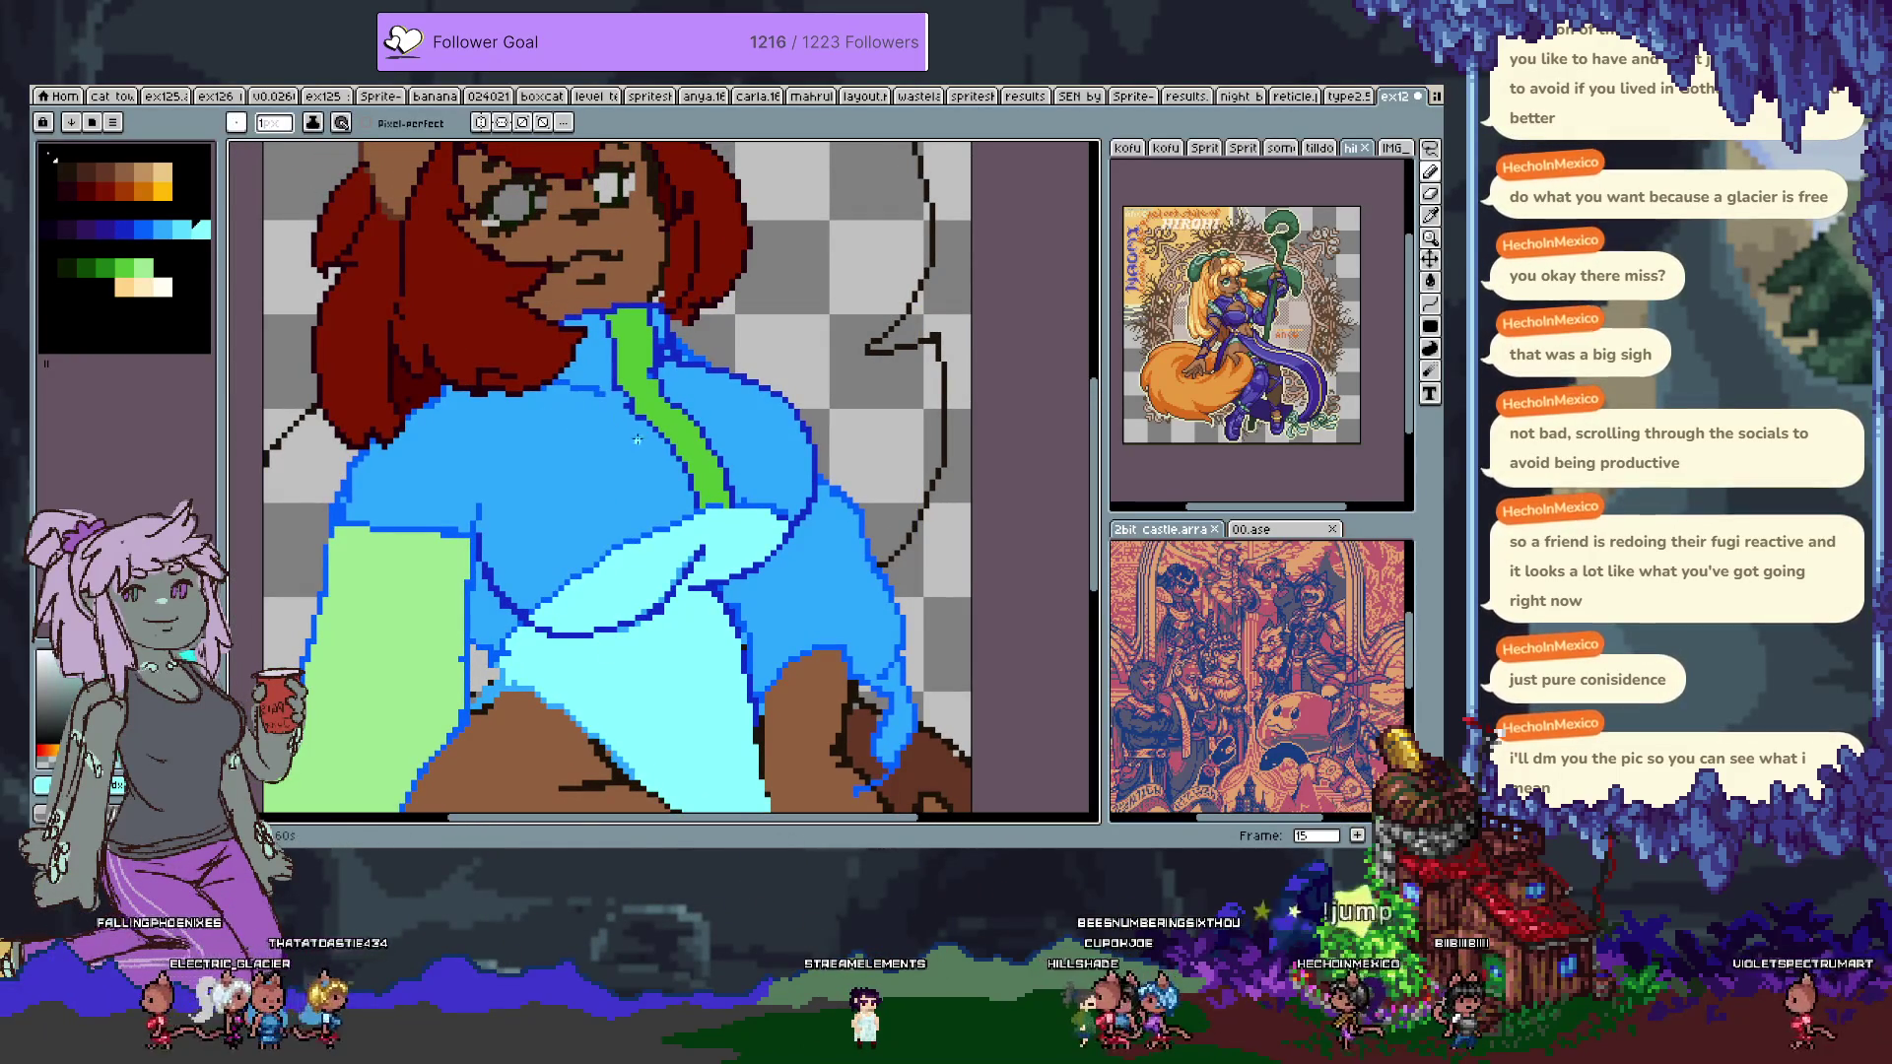
Centre the face and add light peach highlight pixels beside the right eye.
{"action": "left_click_drag", "start_coordinate": [666, 479], "coordinate": [705, 588]}
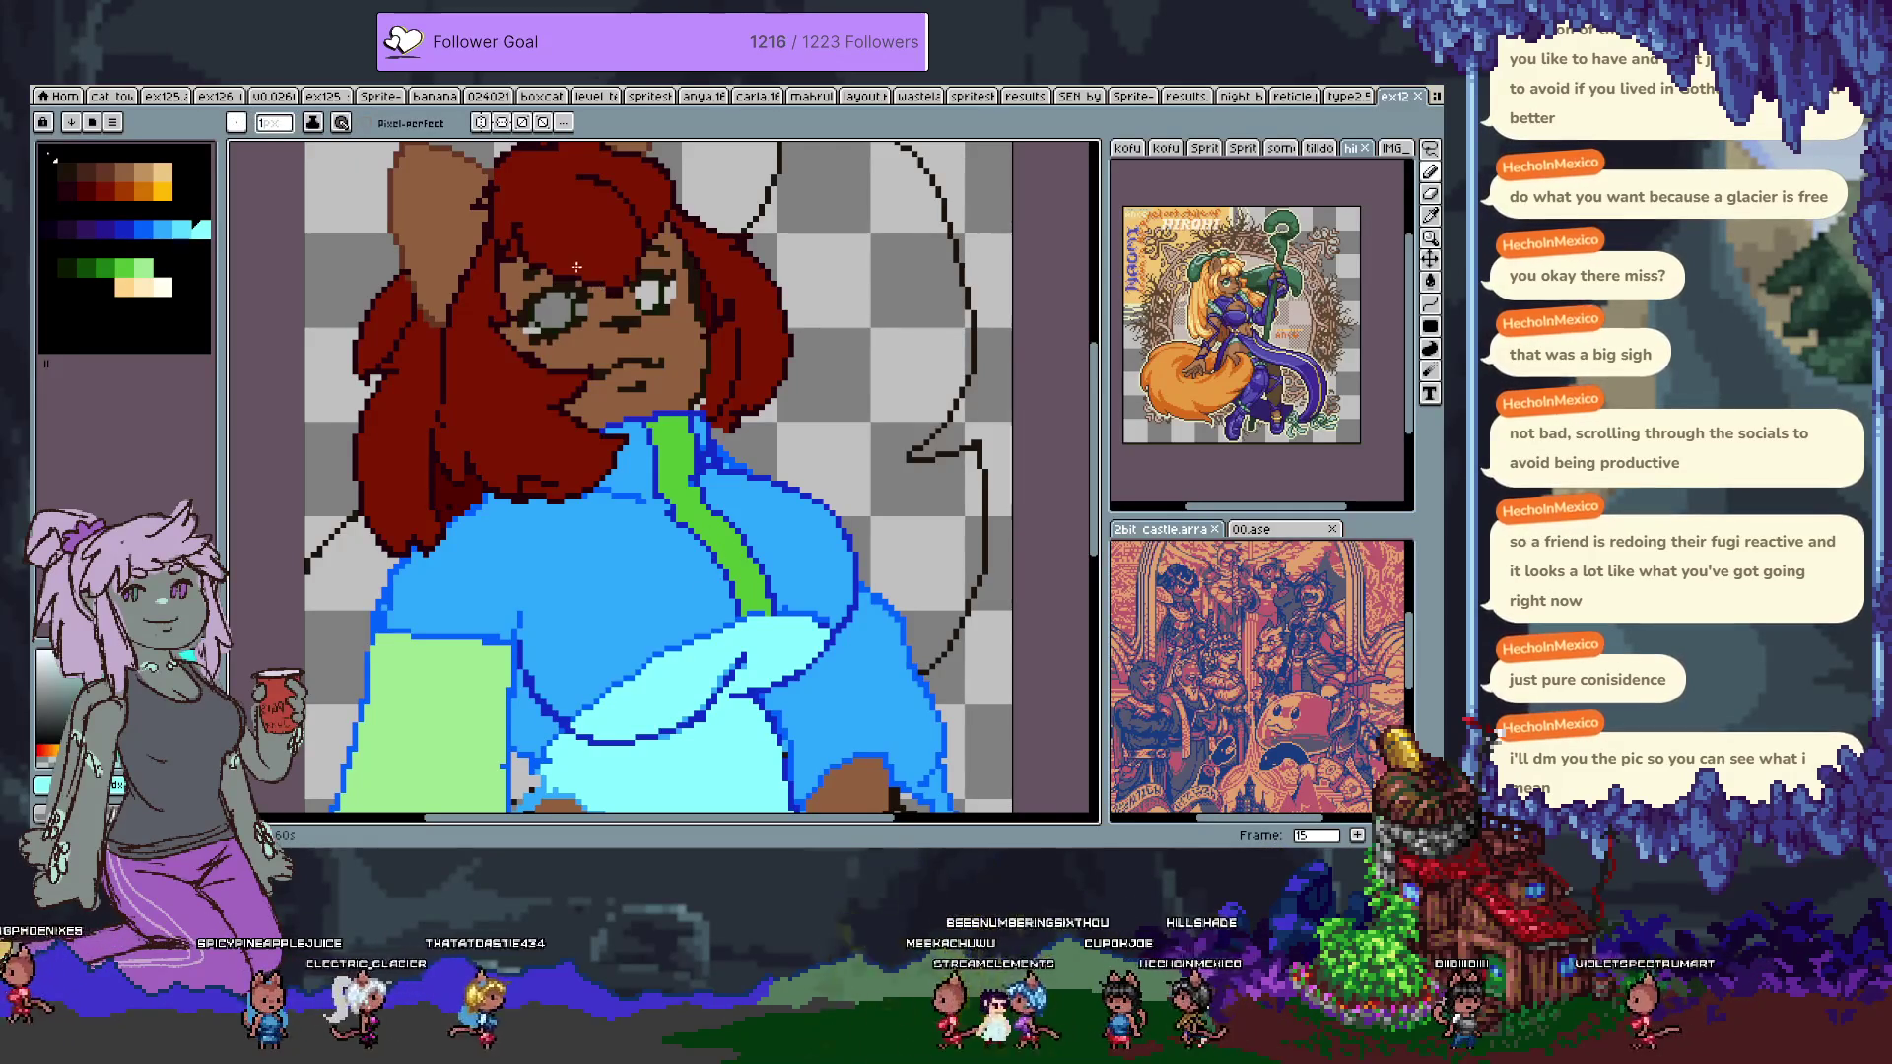
{"action": "scroll", "coordinate": [577, 259], "scroll_direction": "up", "scroll_amount": 2}
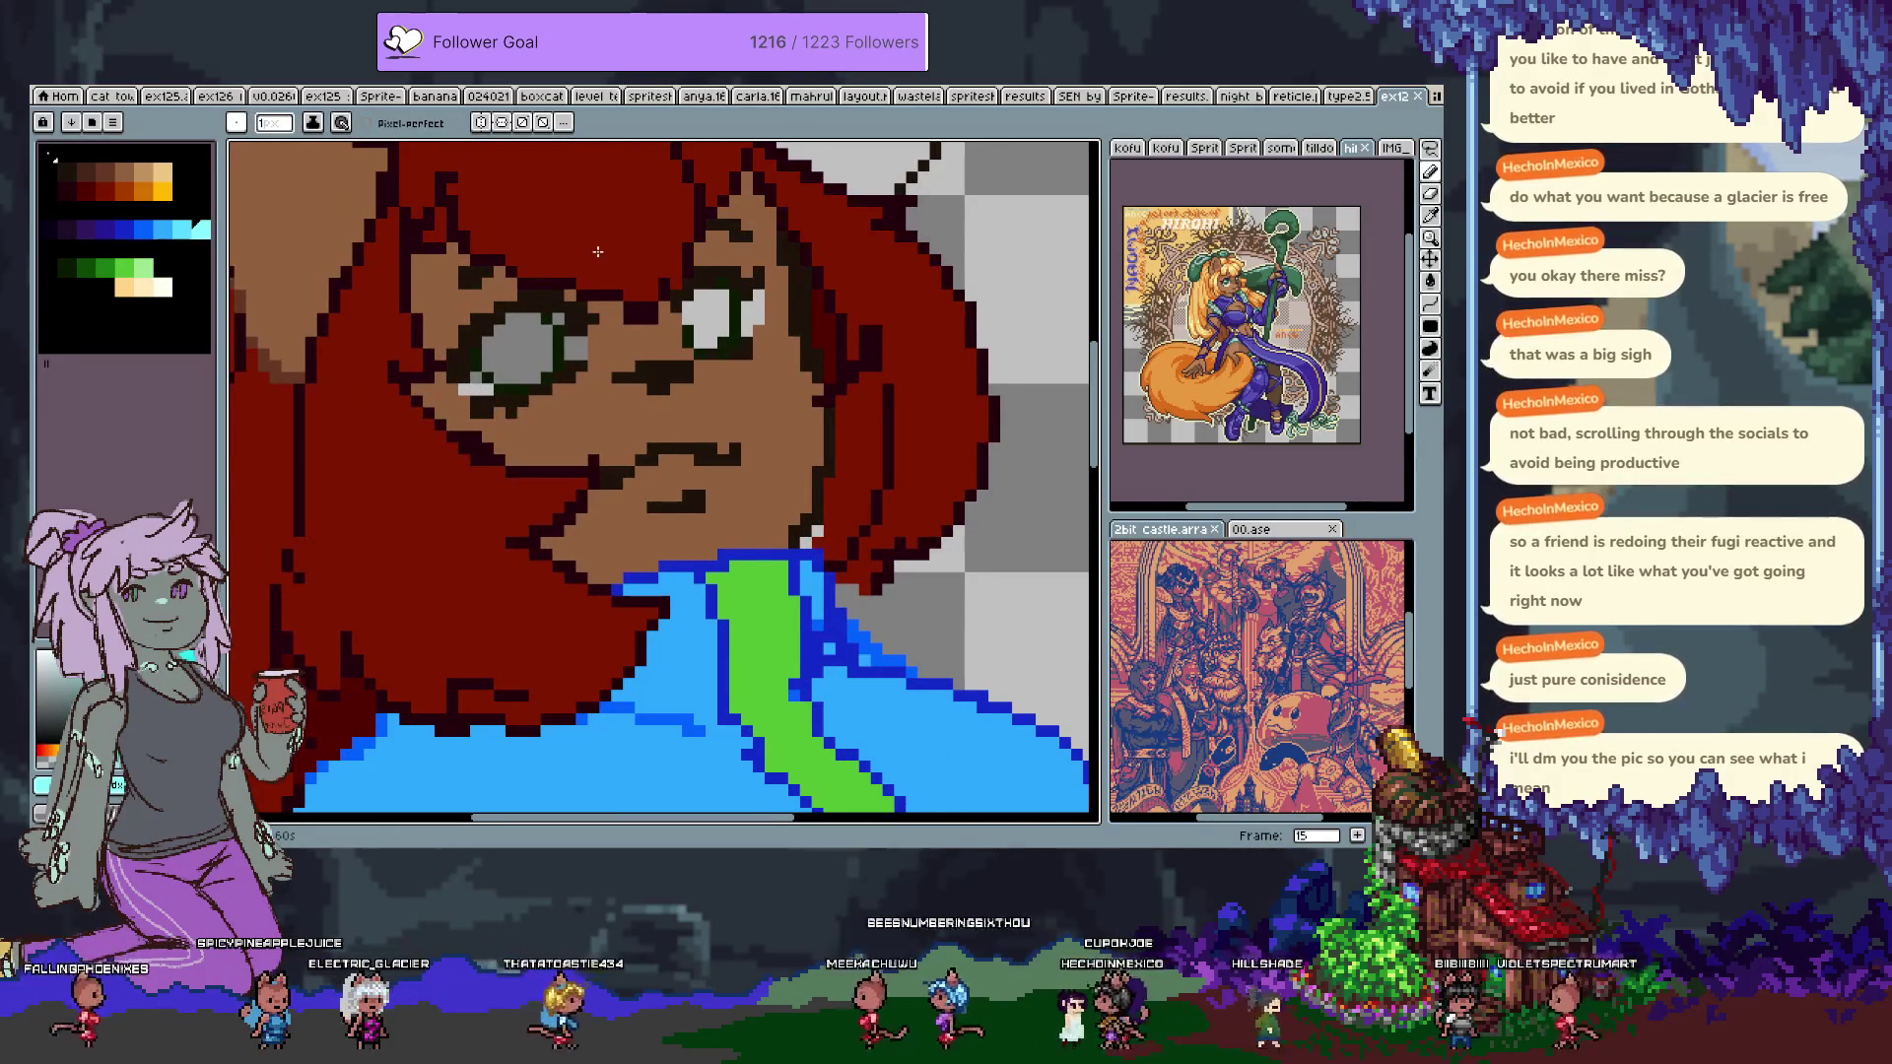
{"action": "left_click_drag", "start_coordinate": [636, 672], "coordinate": [675, 475]}
{"action": "key", "text": "i"}
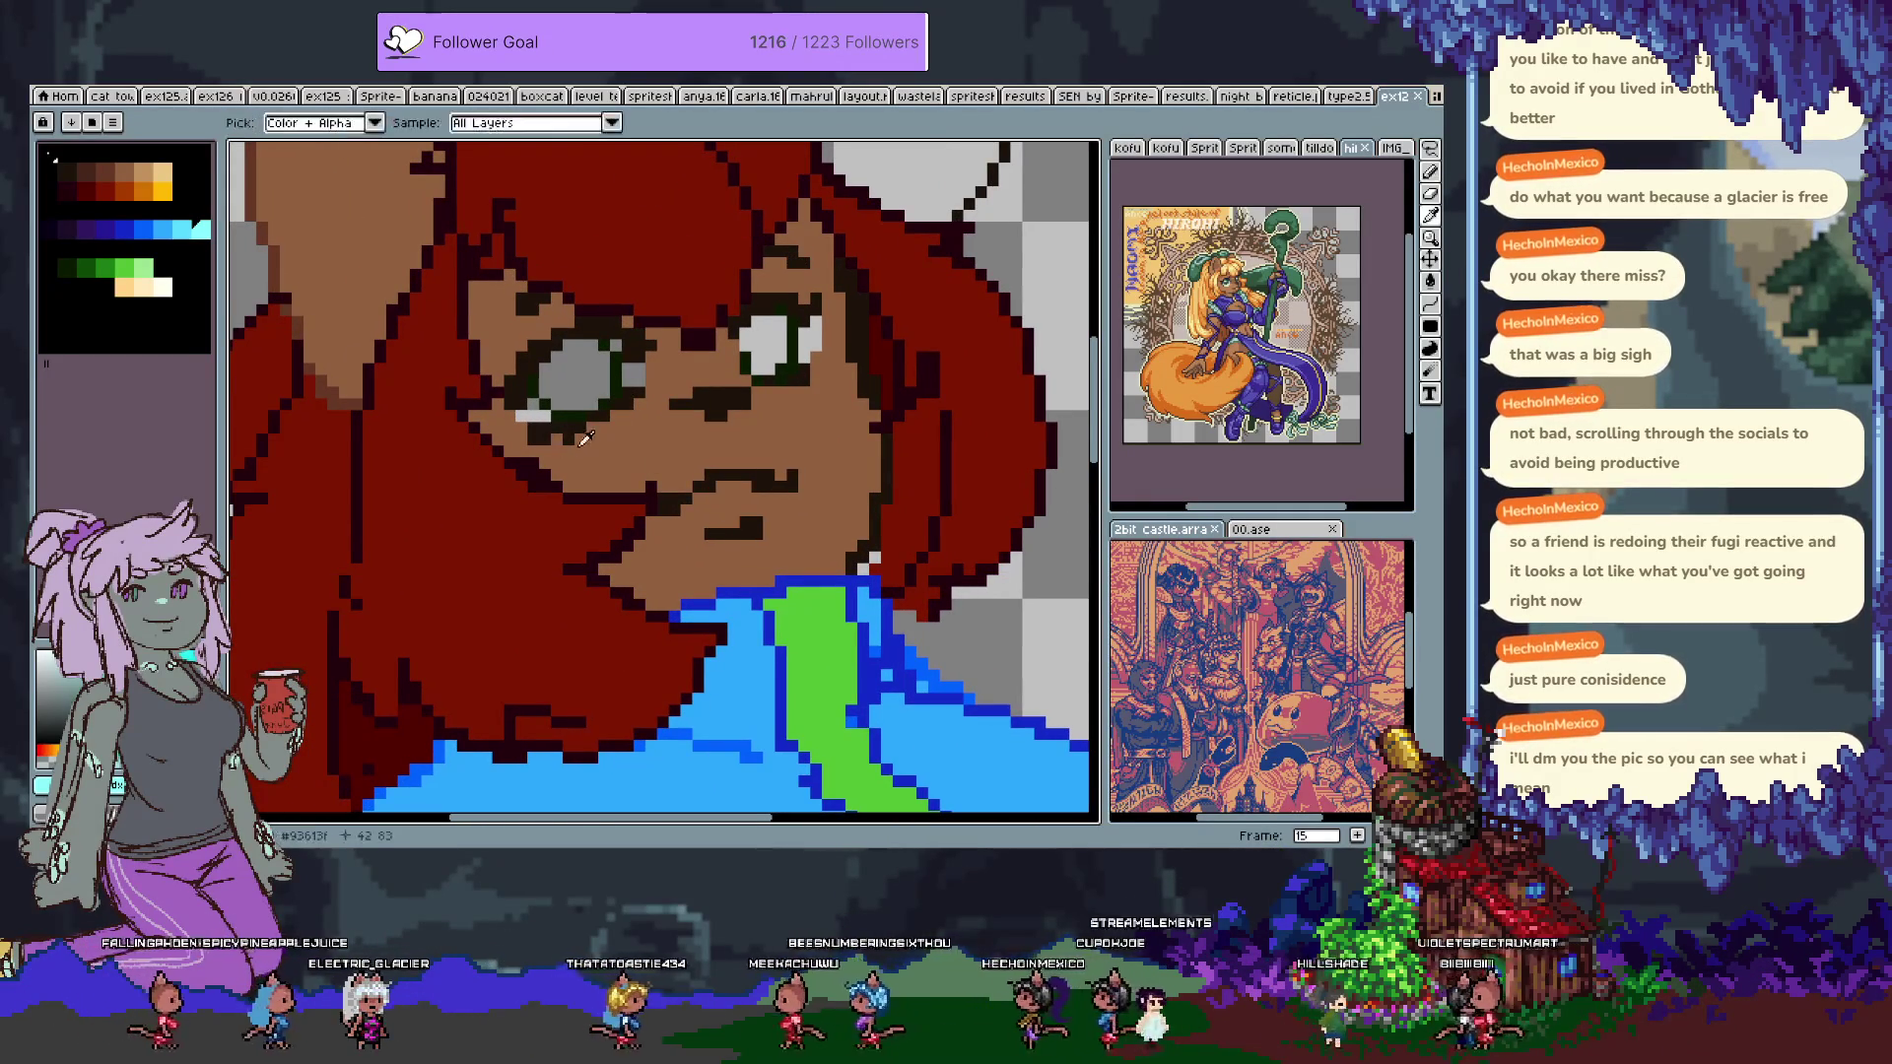
{"action": "left_click", "coordinate": [615, 450]}
{"action": "key", "text": "b"}
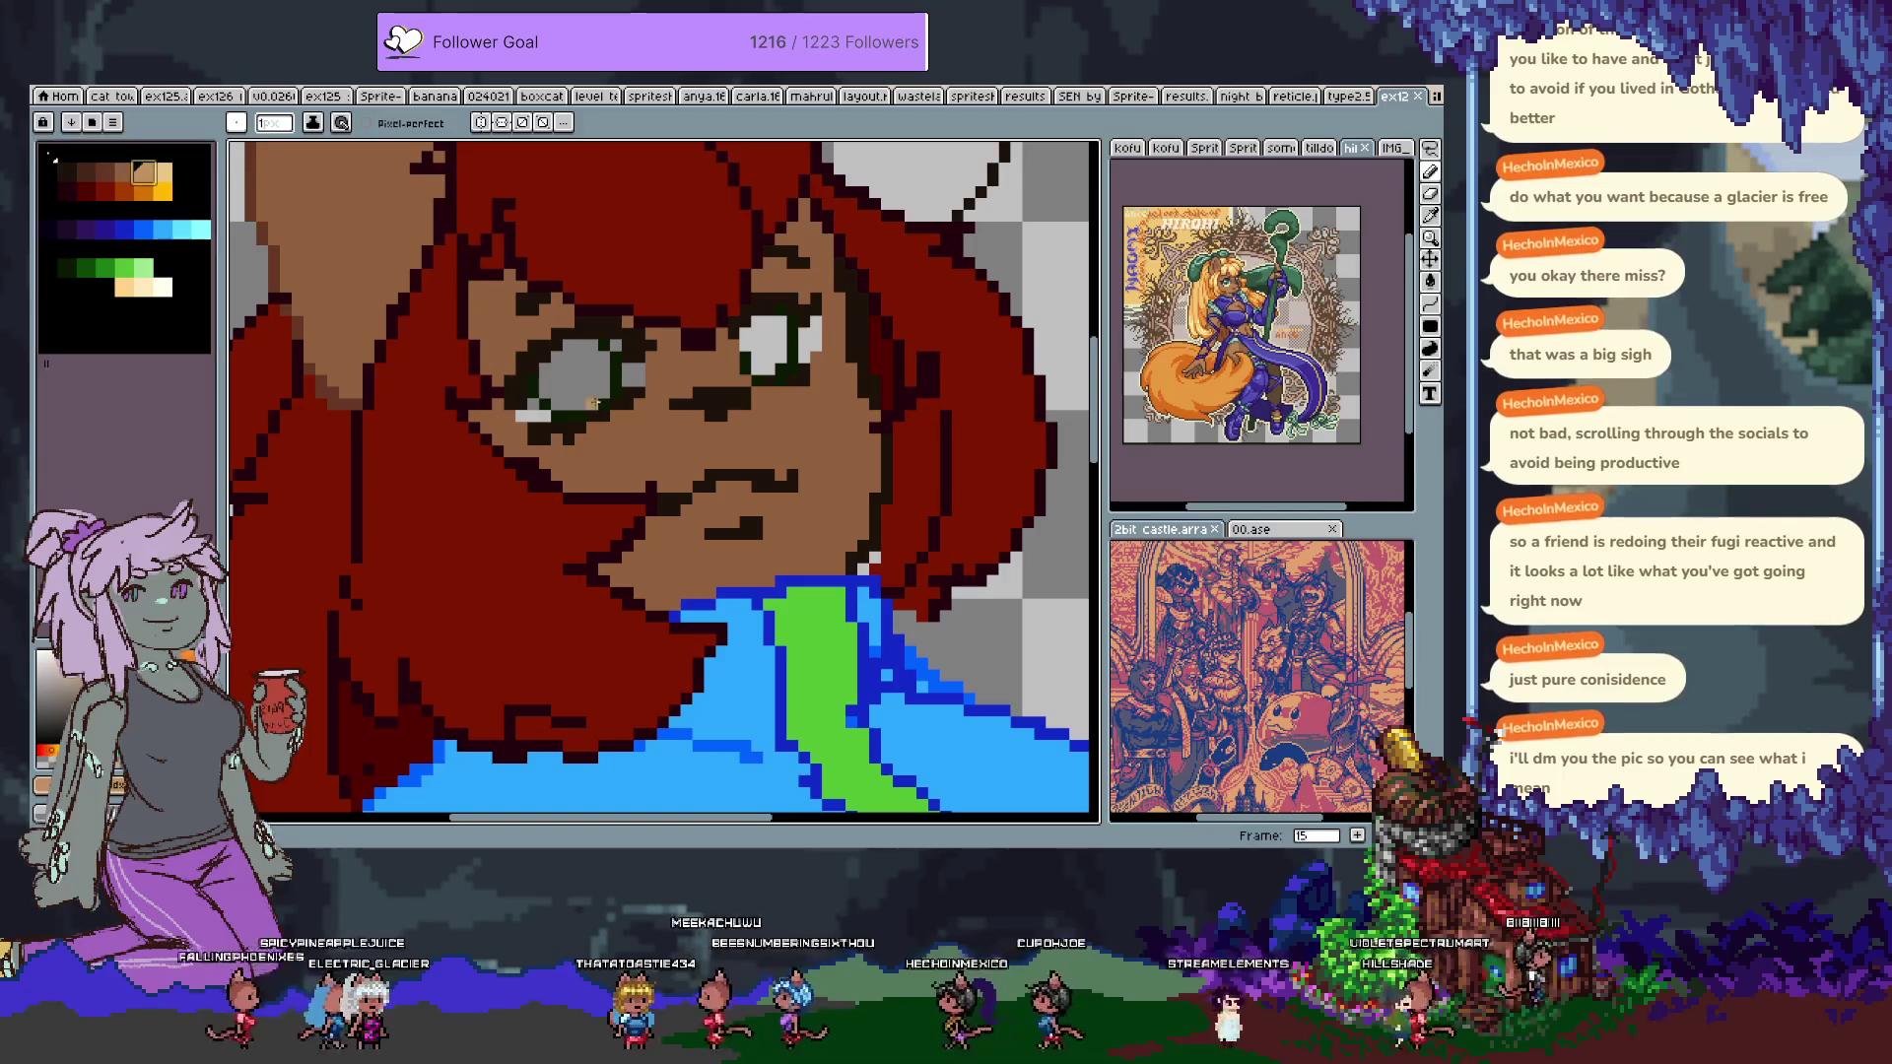
{"action": "key", "text": "m"}
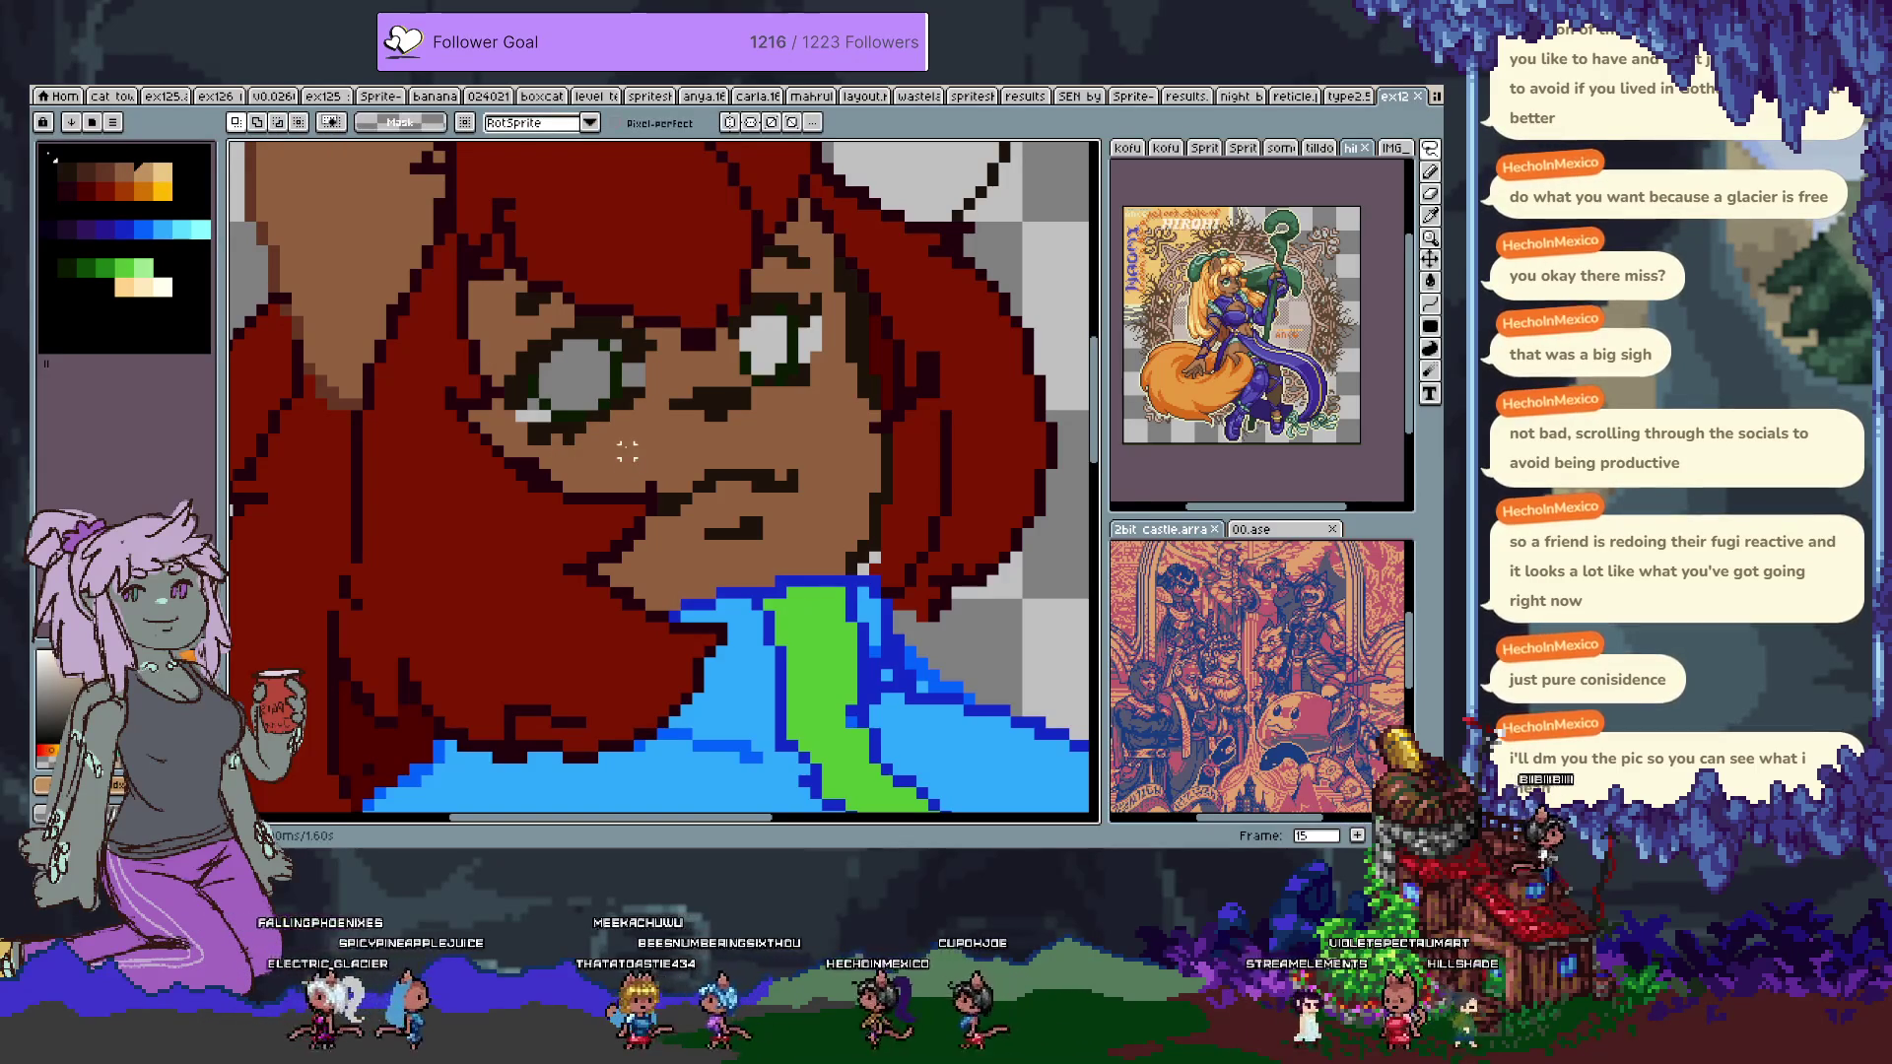
{"action": "key", "text": "h"}
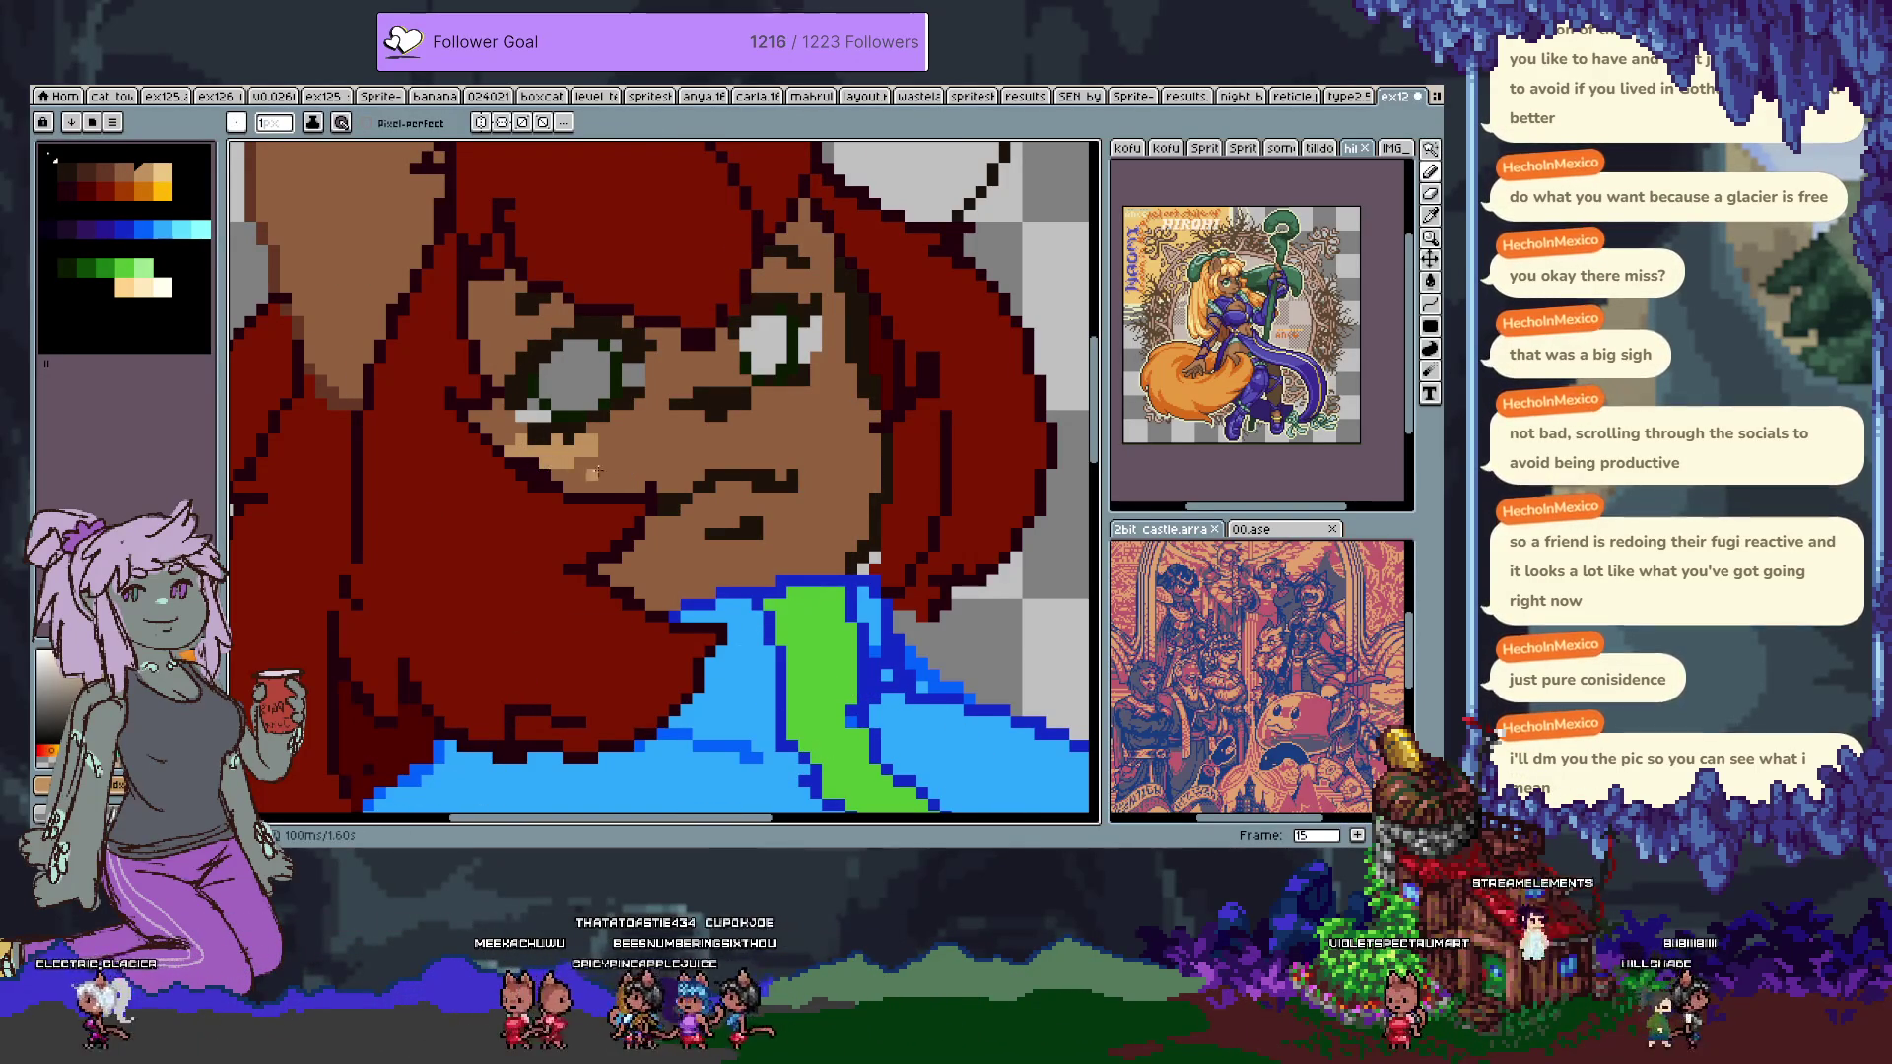
{"action": "left_click", "coordinate": [793, 392]}
{"action": "left_click", "coordinate": [828, 360]}
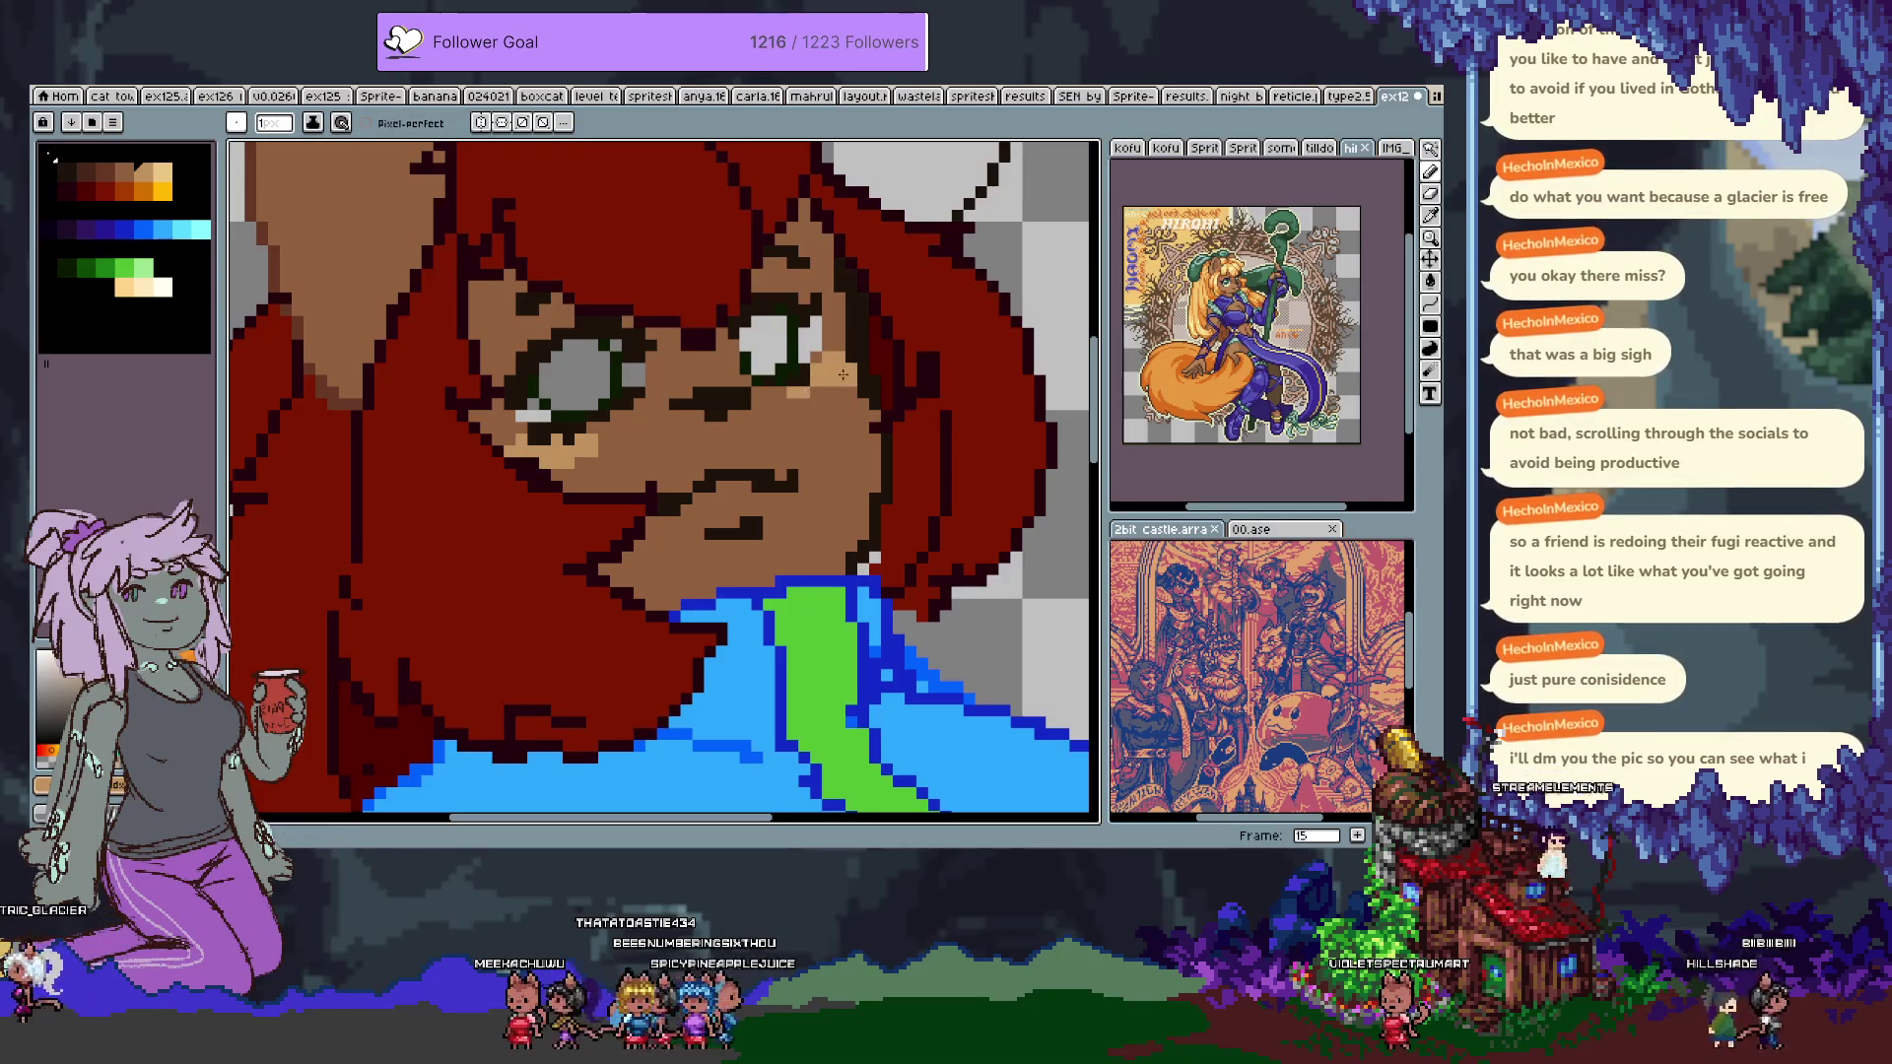
Add white highlights by the left eye and a catchlight in the right eye, then save.
{"action": "left_click", "coordinate": [164, 286]}
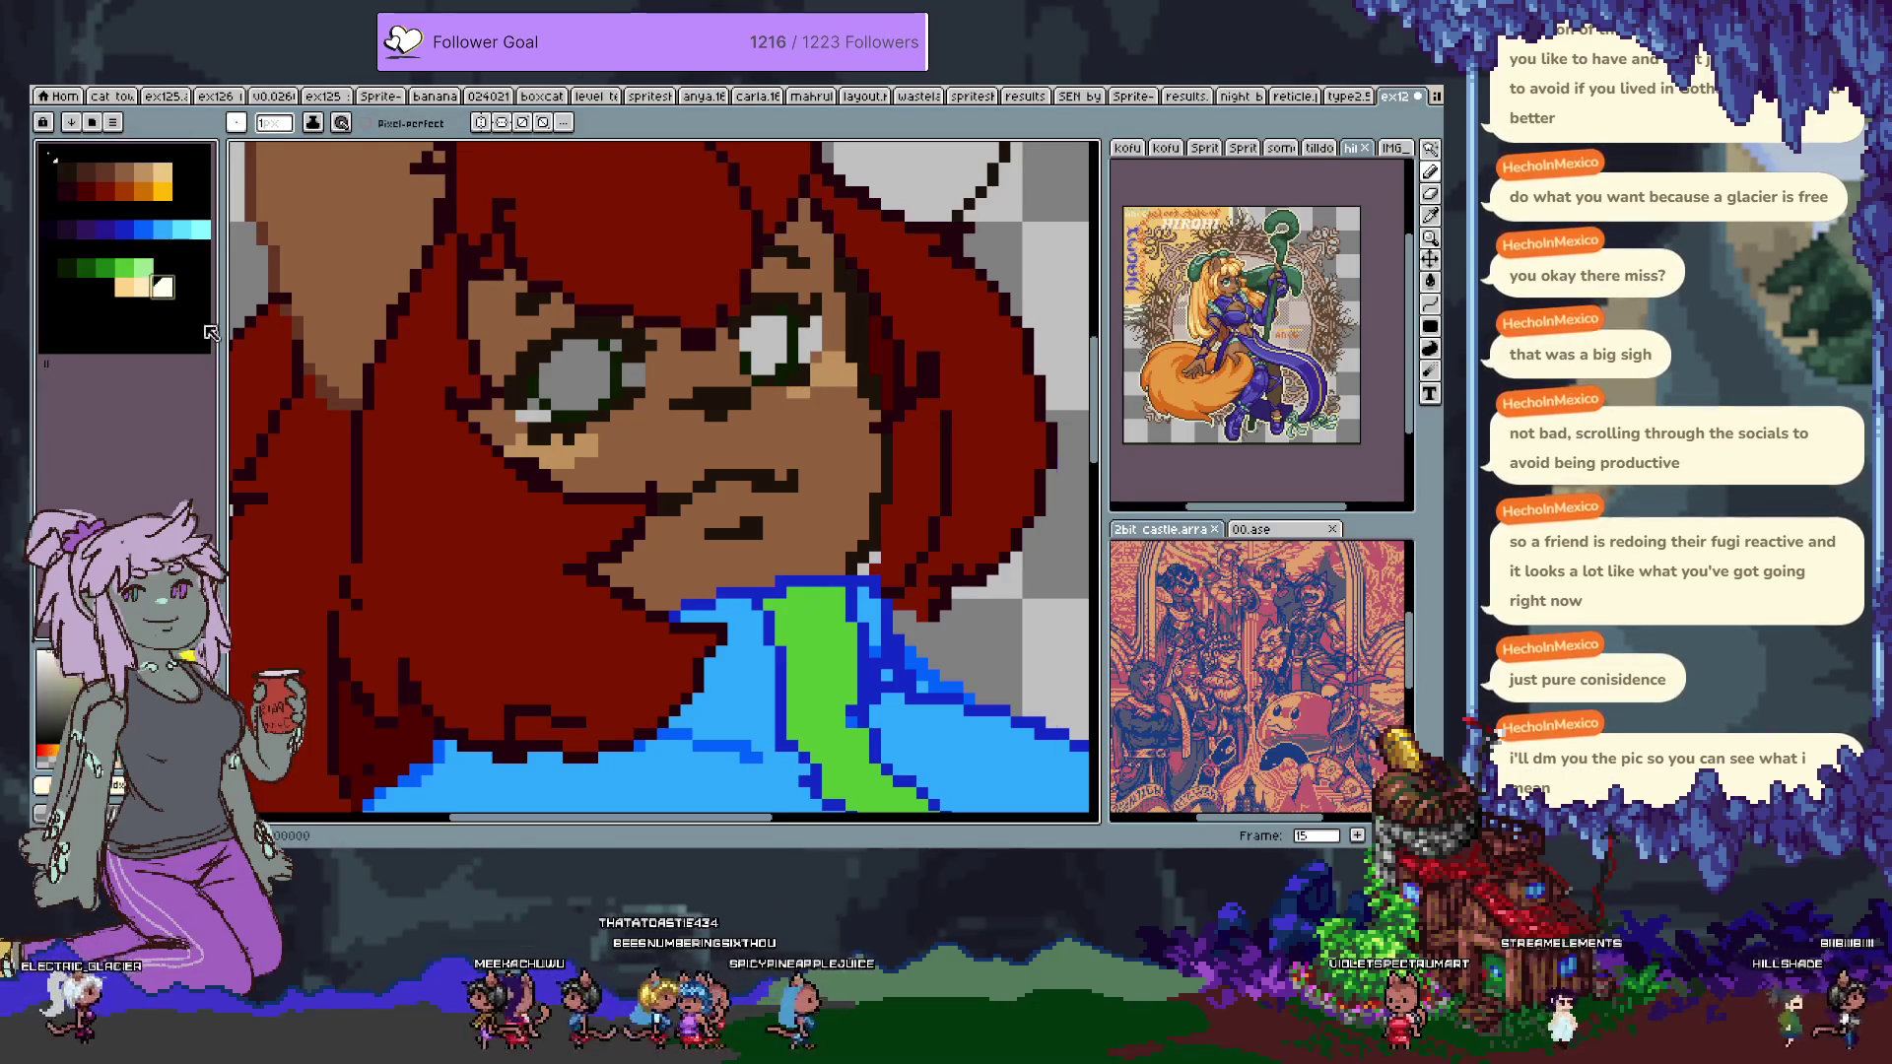
{"action": "left_click", "coordinate": [534, 404]}
{"action": "left_click", "coordinate": [555, 417]}
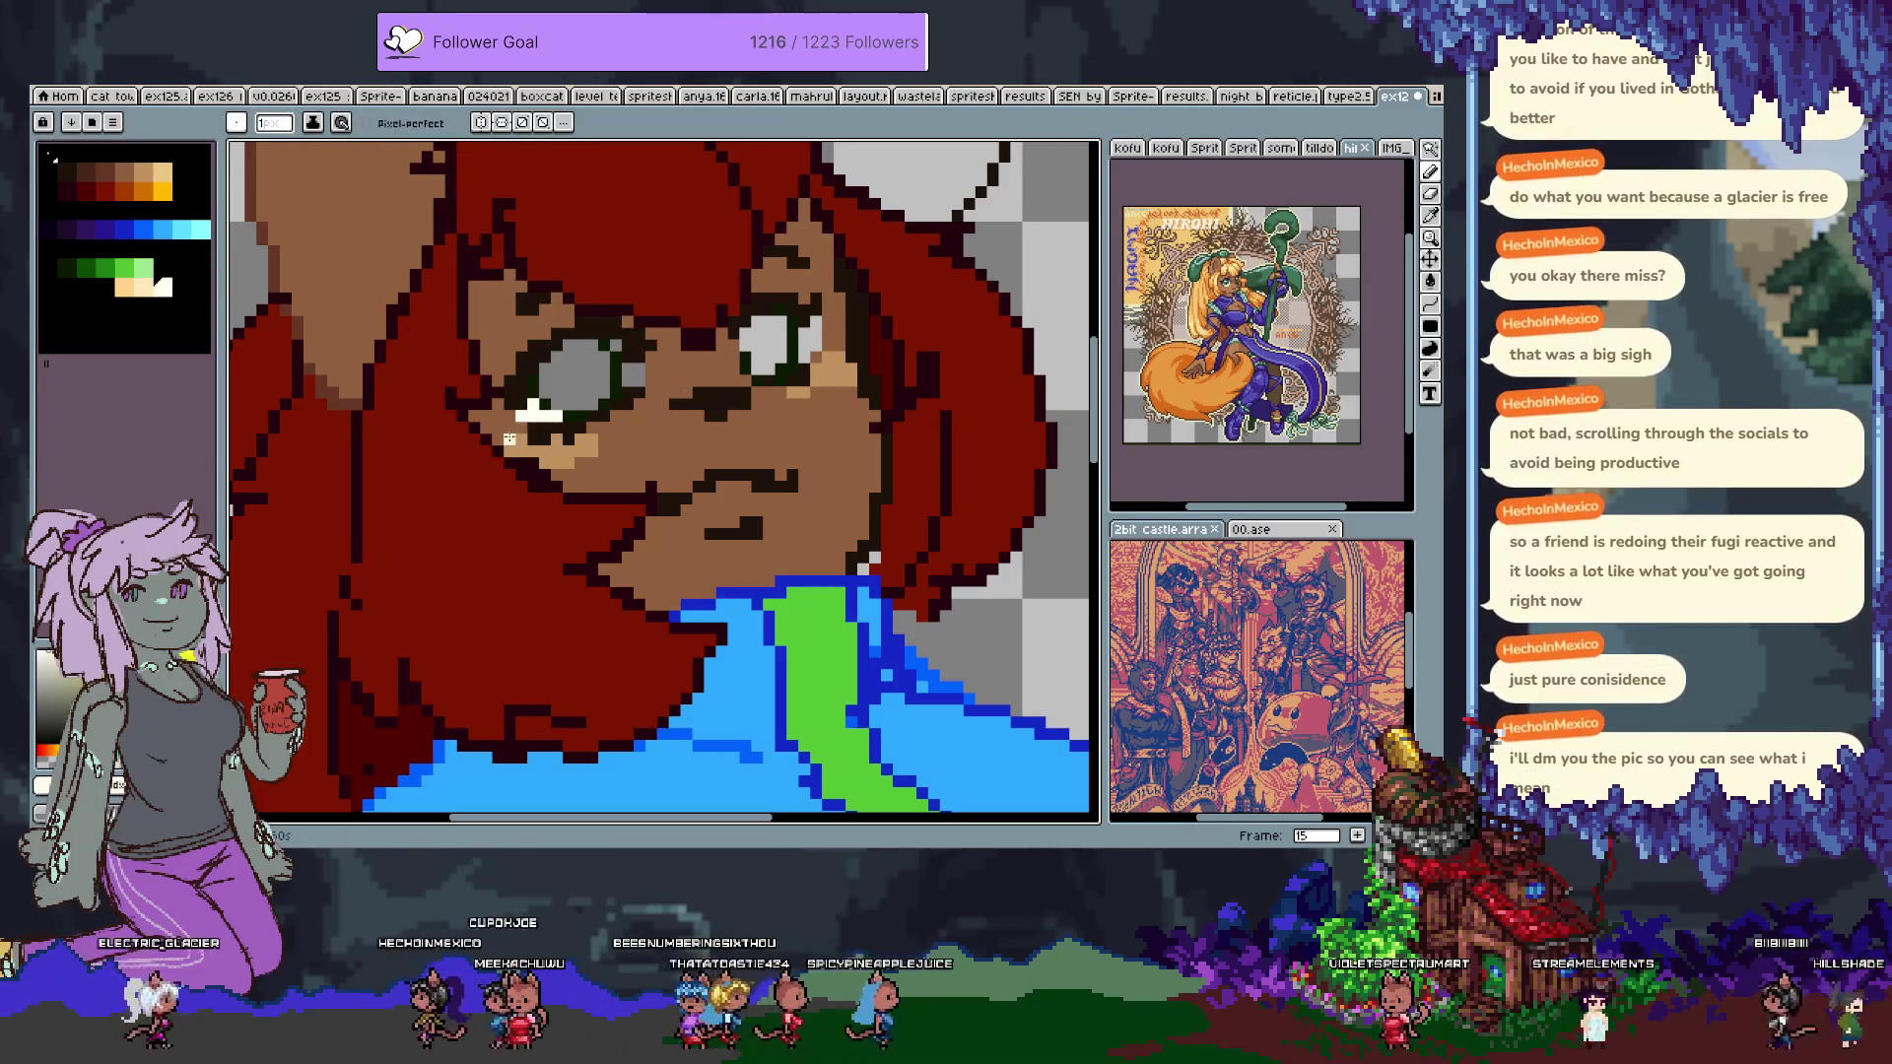
{"action": "left_click", "coordinate": [814, 338]}
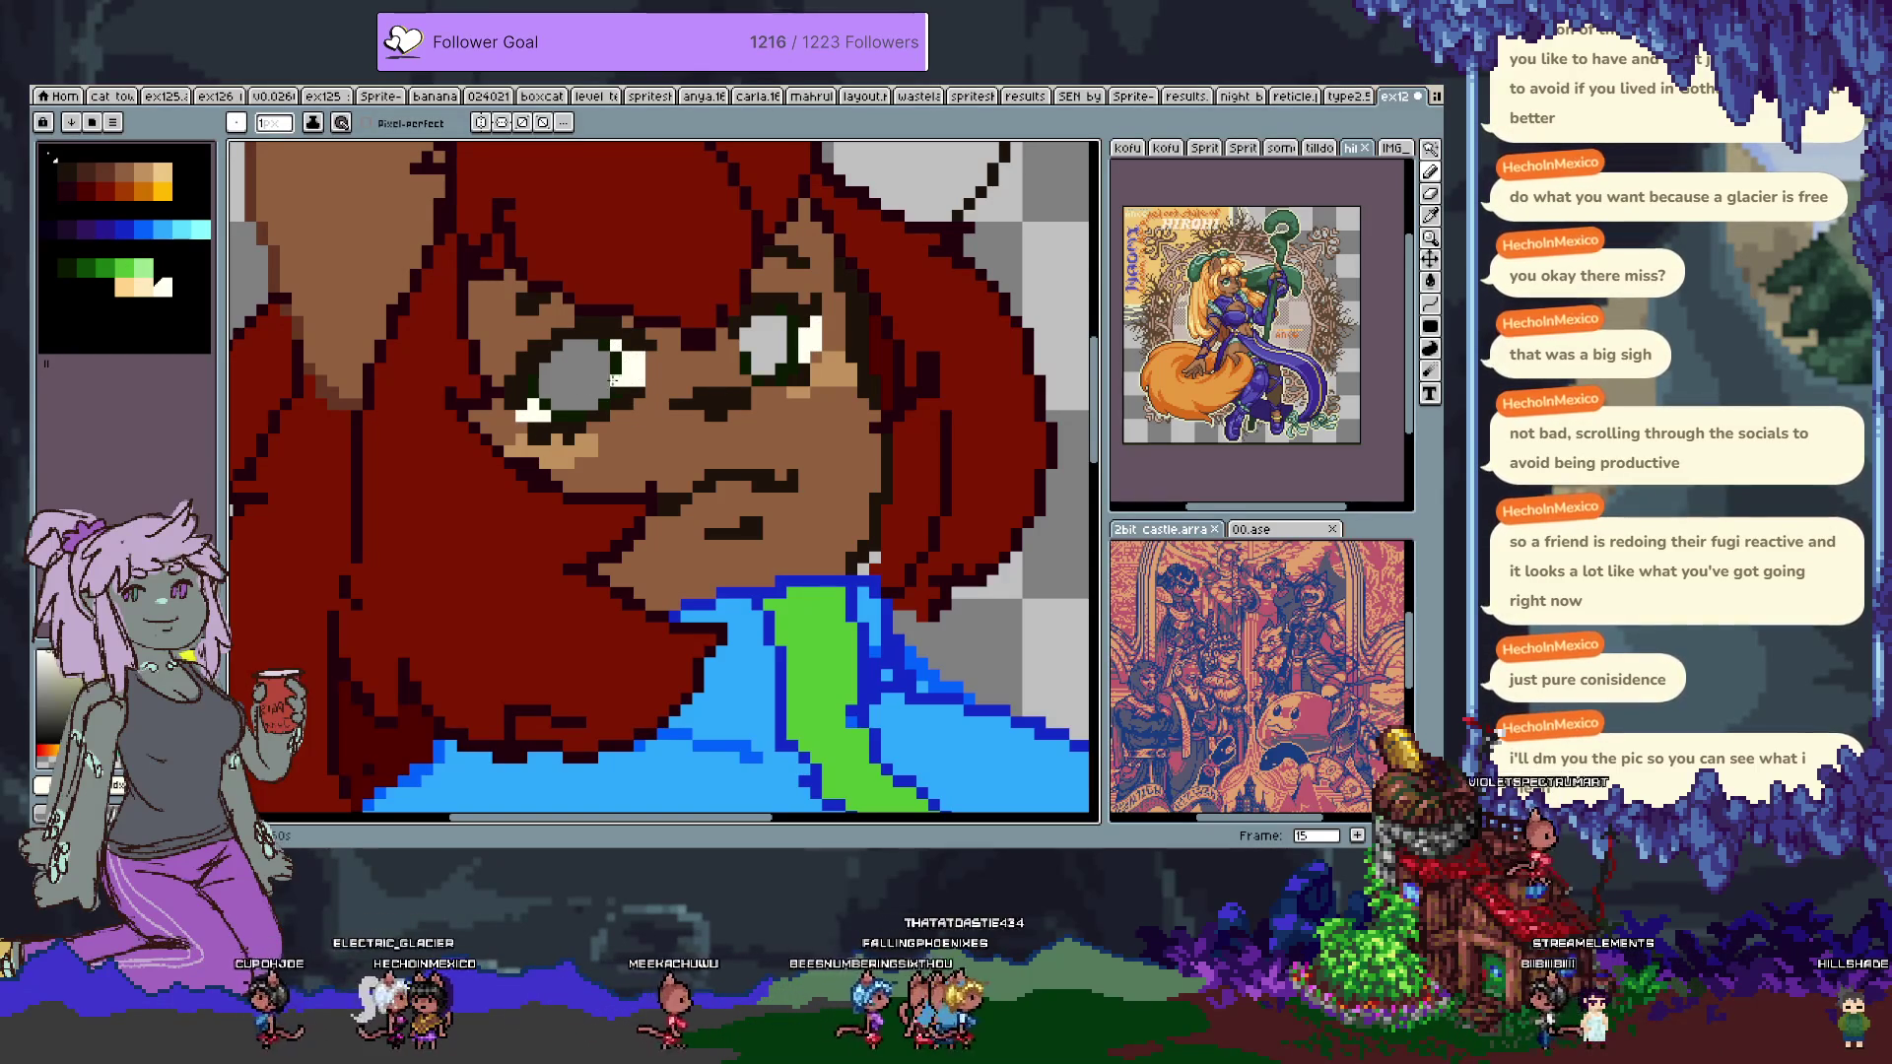
{"action": "key", "text": "ctrl+s"}
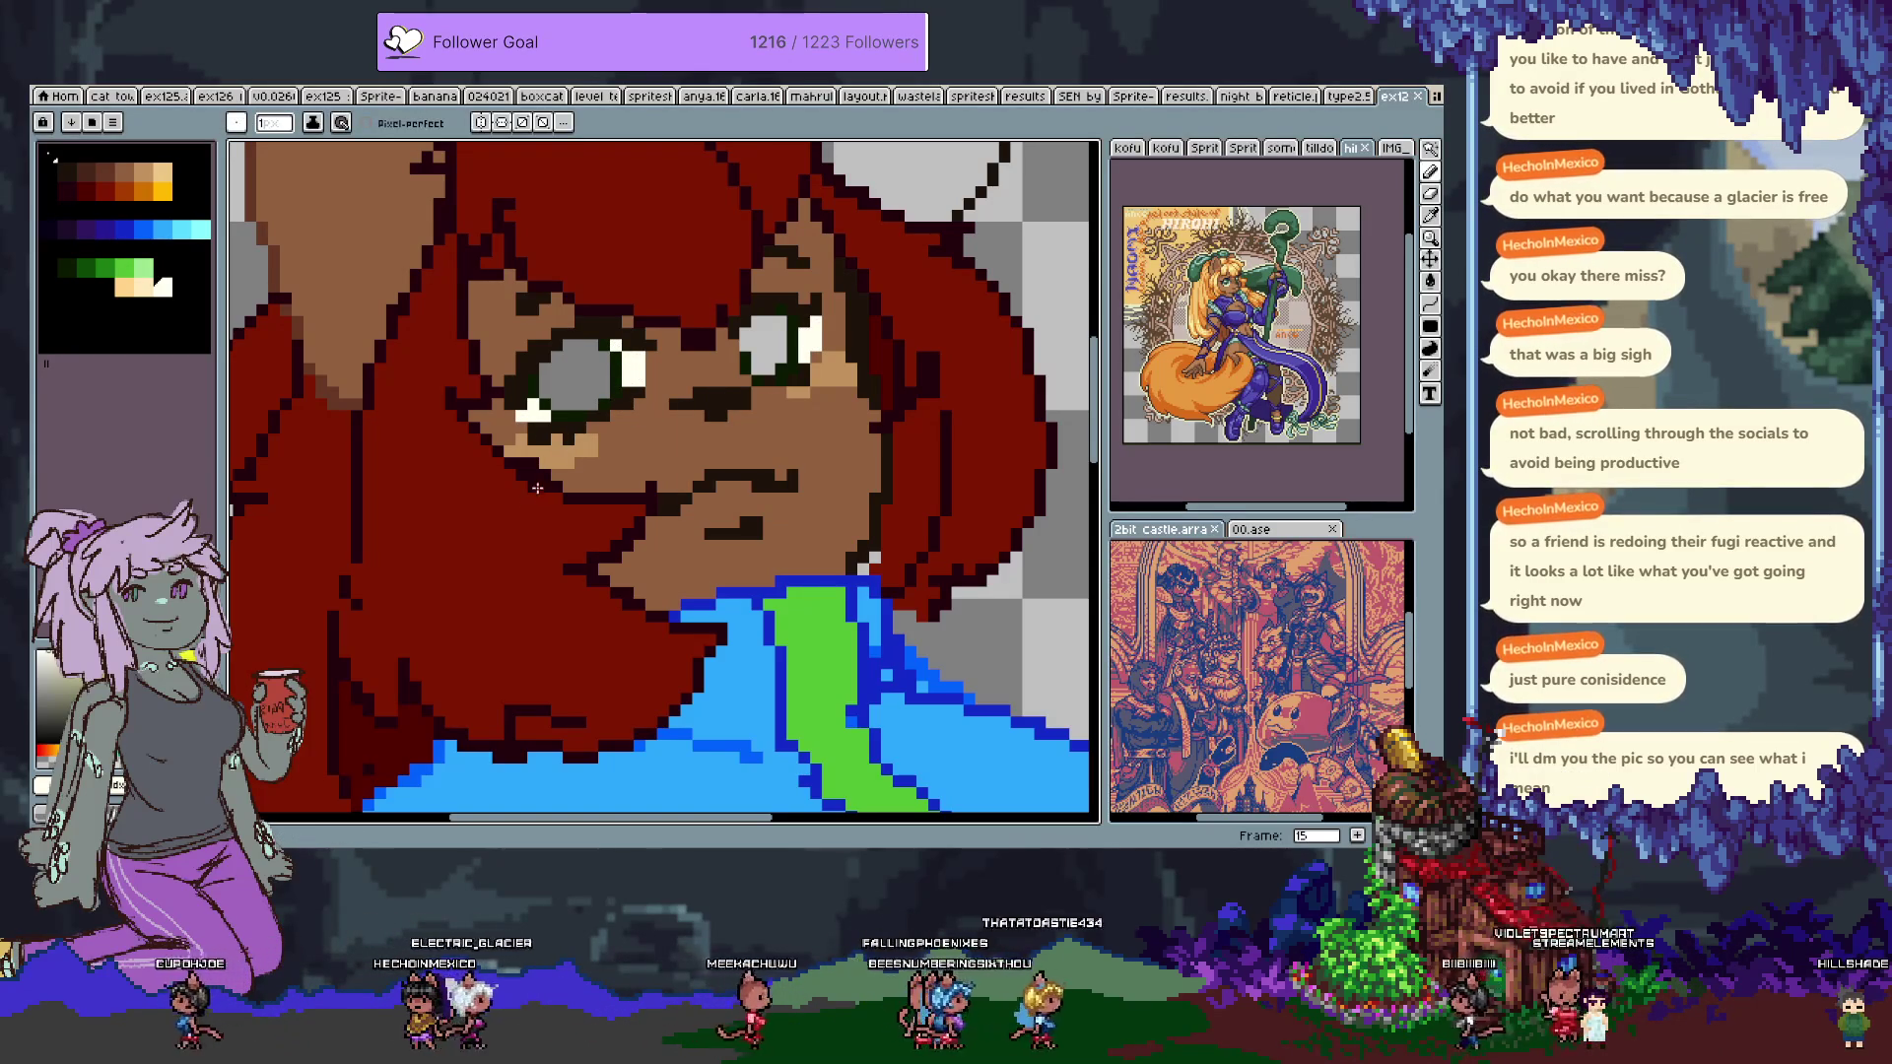
Darken the eyebrow and the left eye's upper lid with brown.
{"action": "left_click", "coordinate": [126, 182]}
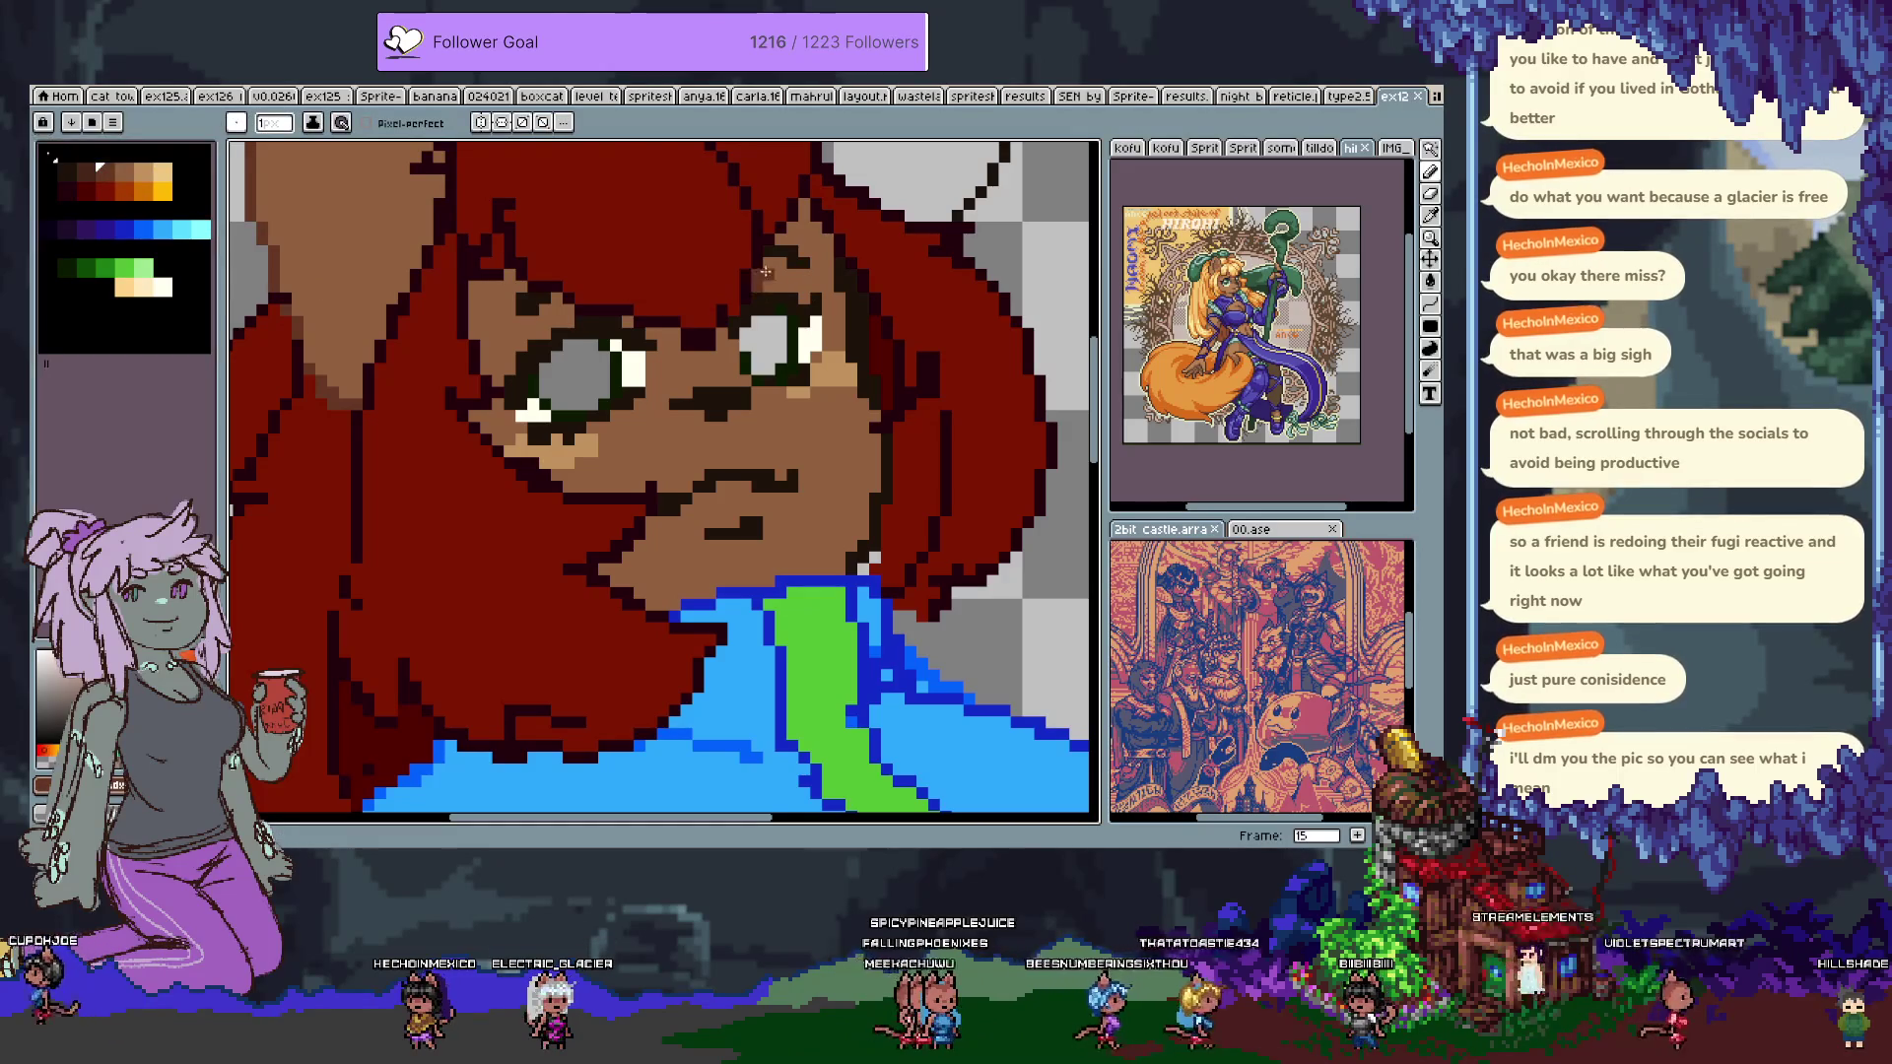
{"action": "left_click_drag", "start_coordinate": [782, 282], "coordinate": [817, 282]}
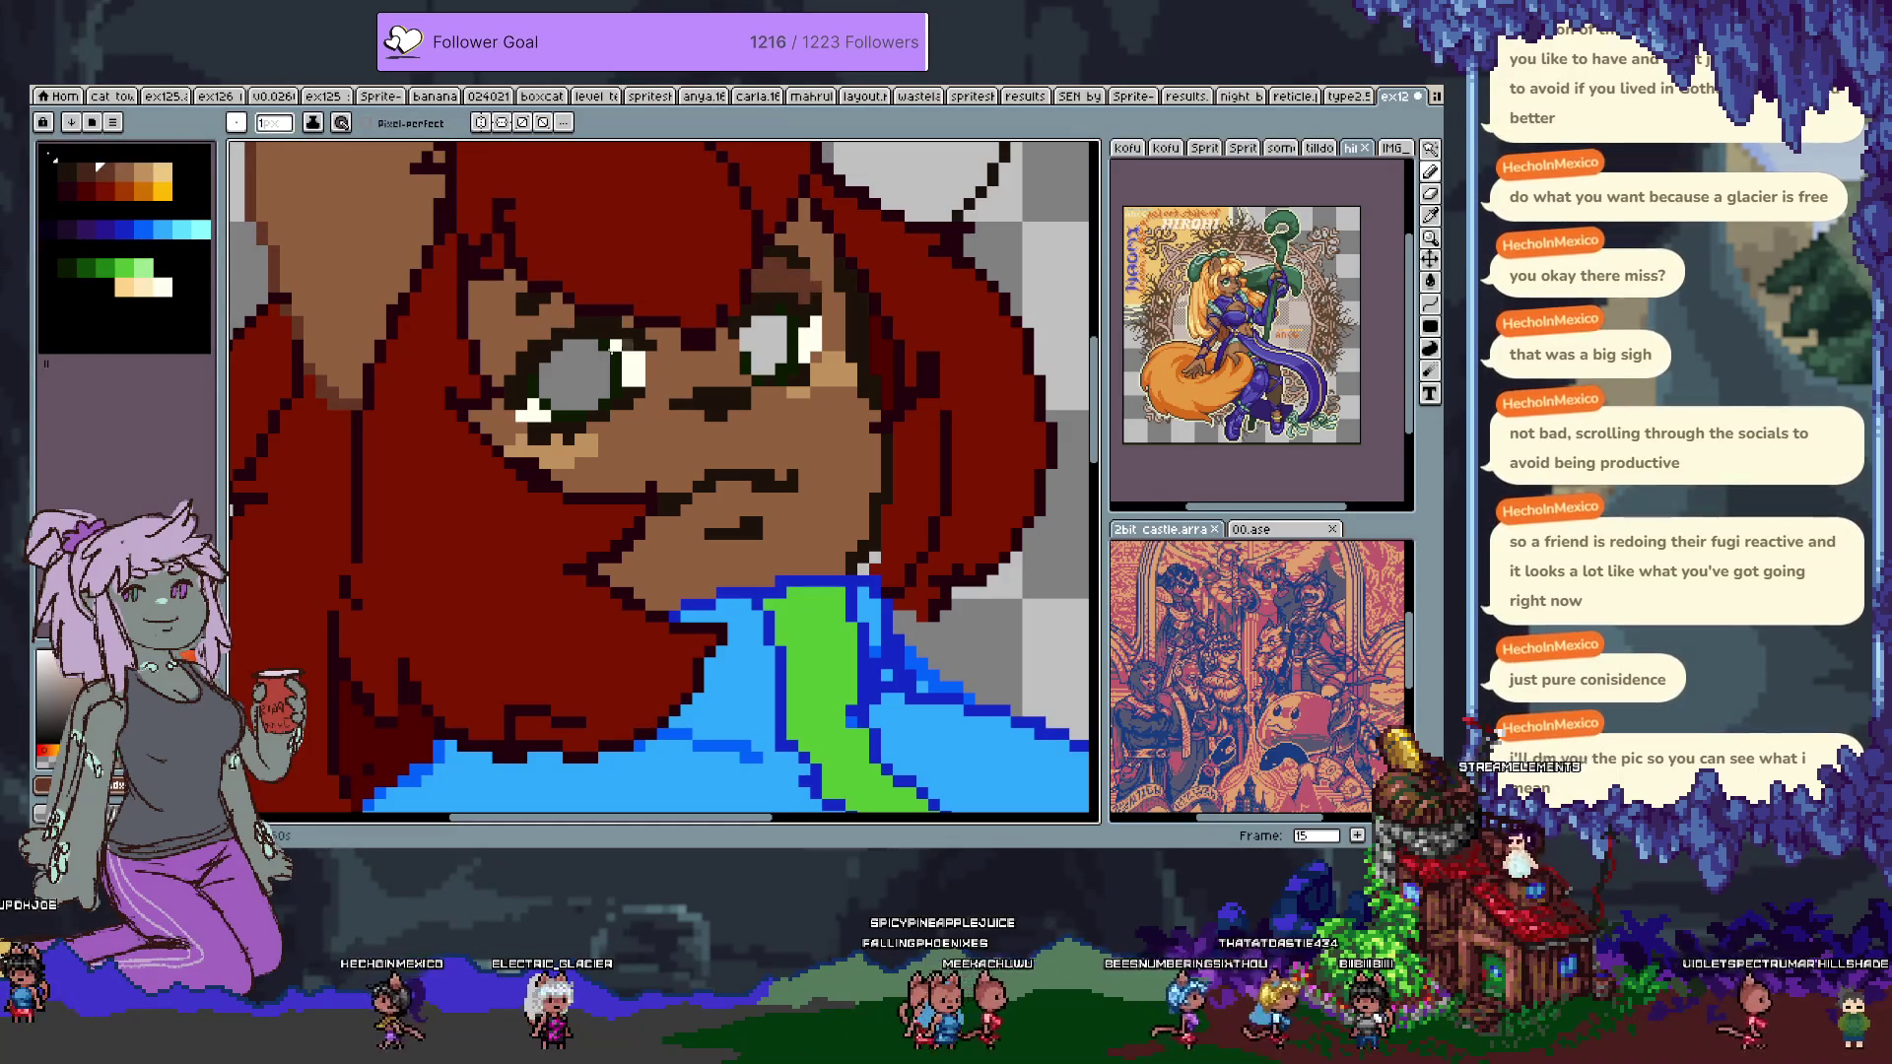
{"action": "left_click", "coordinate": [505, 341]}
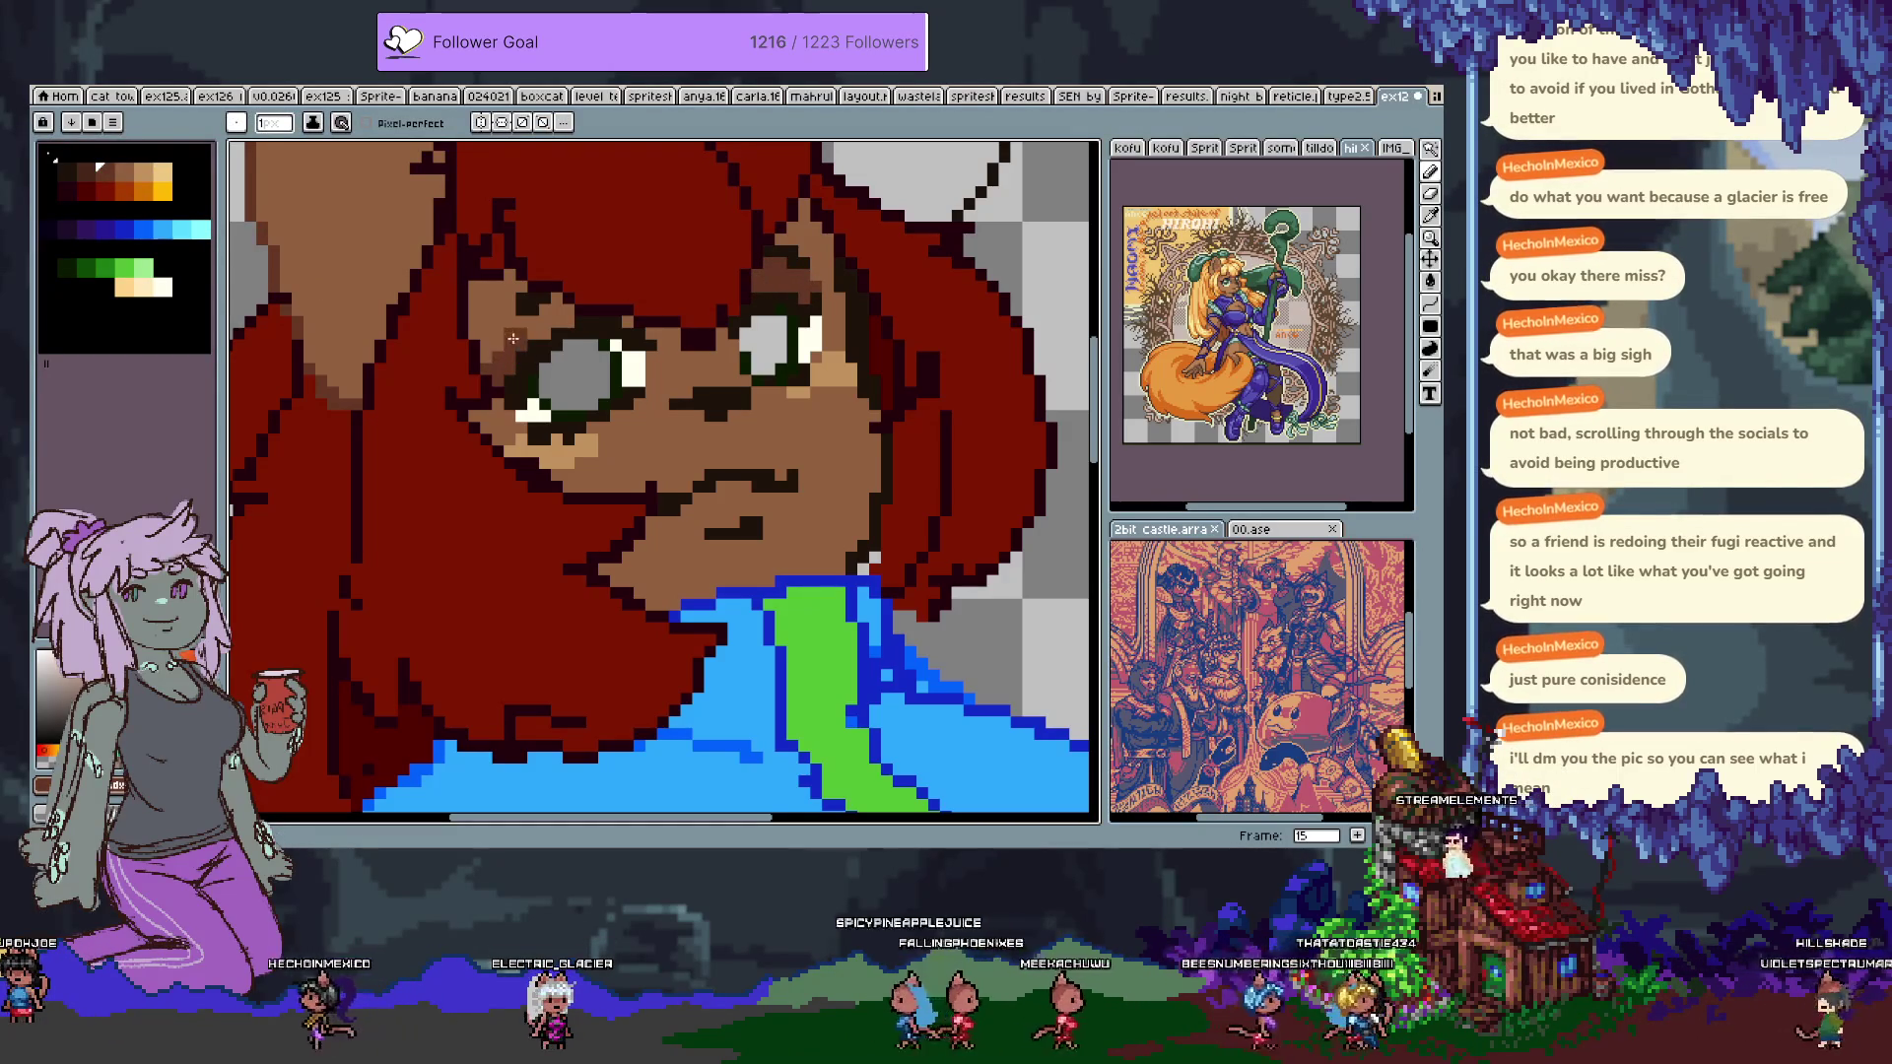
{"action": "left_click_drag", "start_coordinate": [522, 335], "coordinate": [553, 334]}
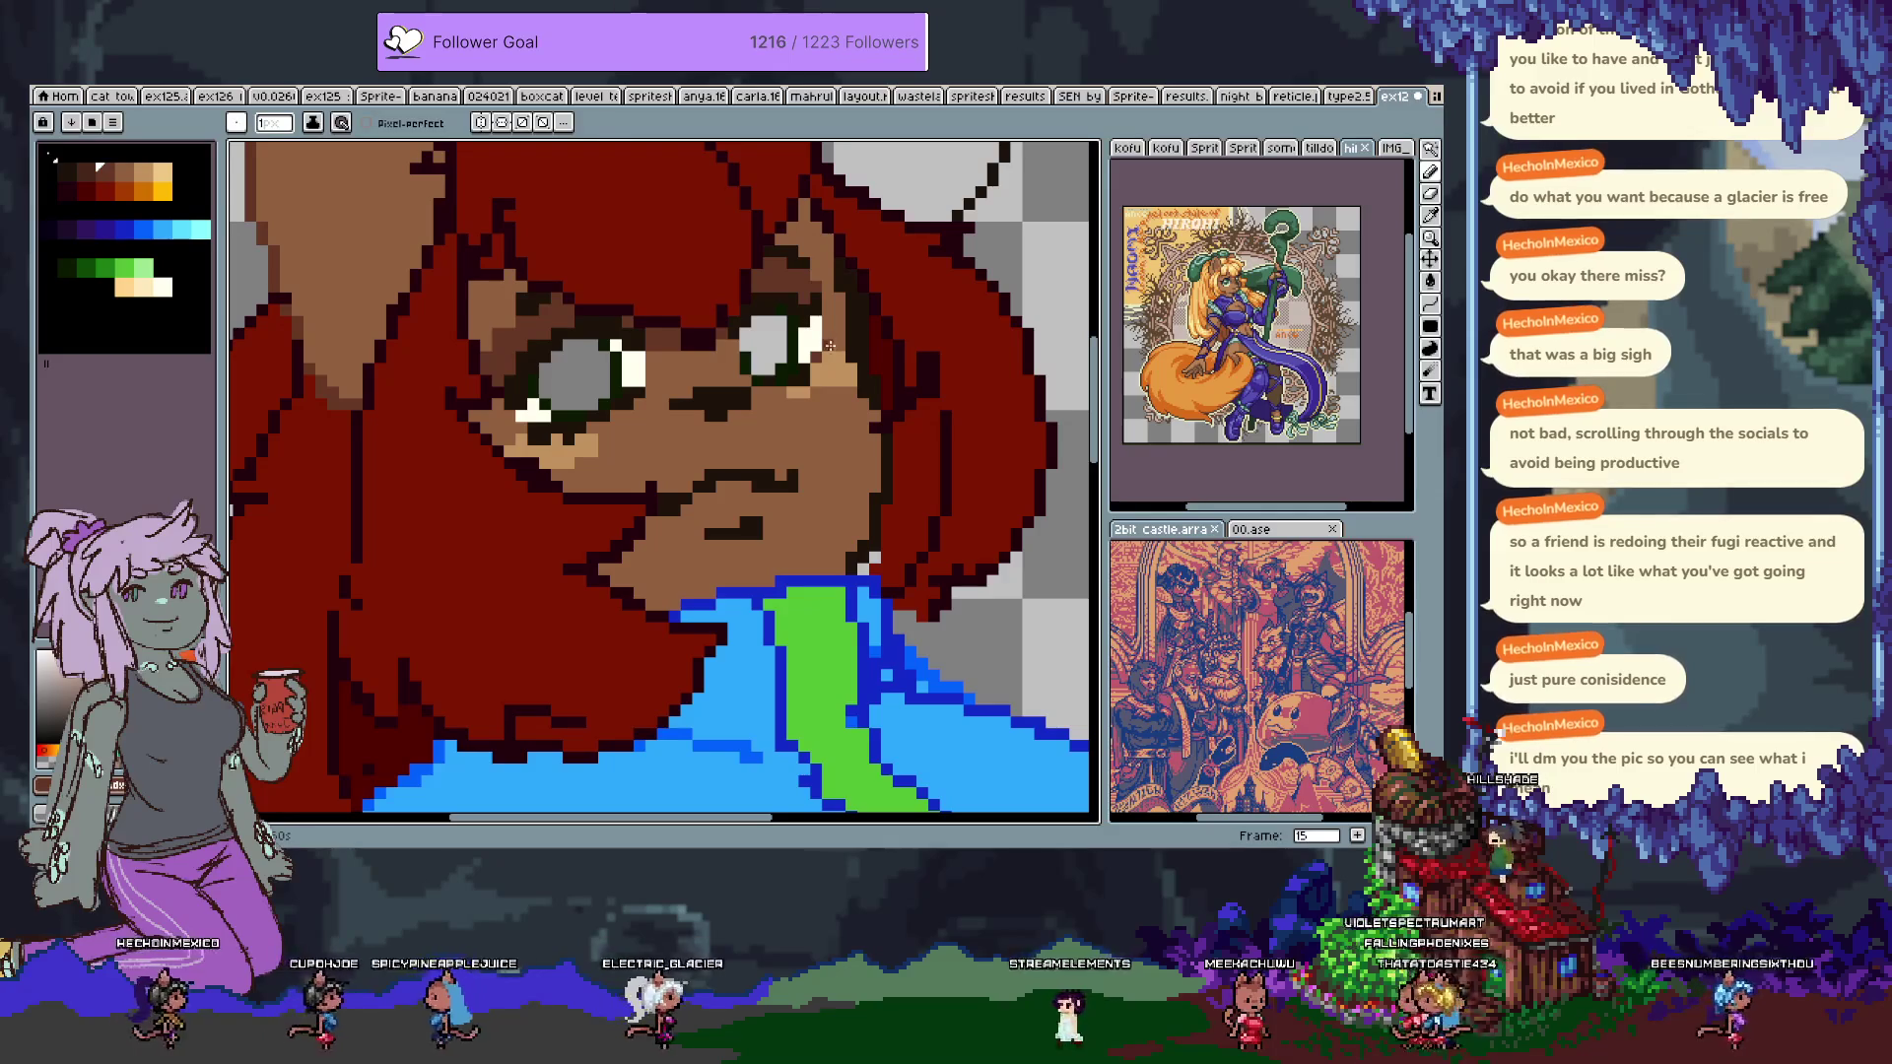
Tint several cheek pixels and the mouth line tan.
{"action": "key", "text": "i"}
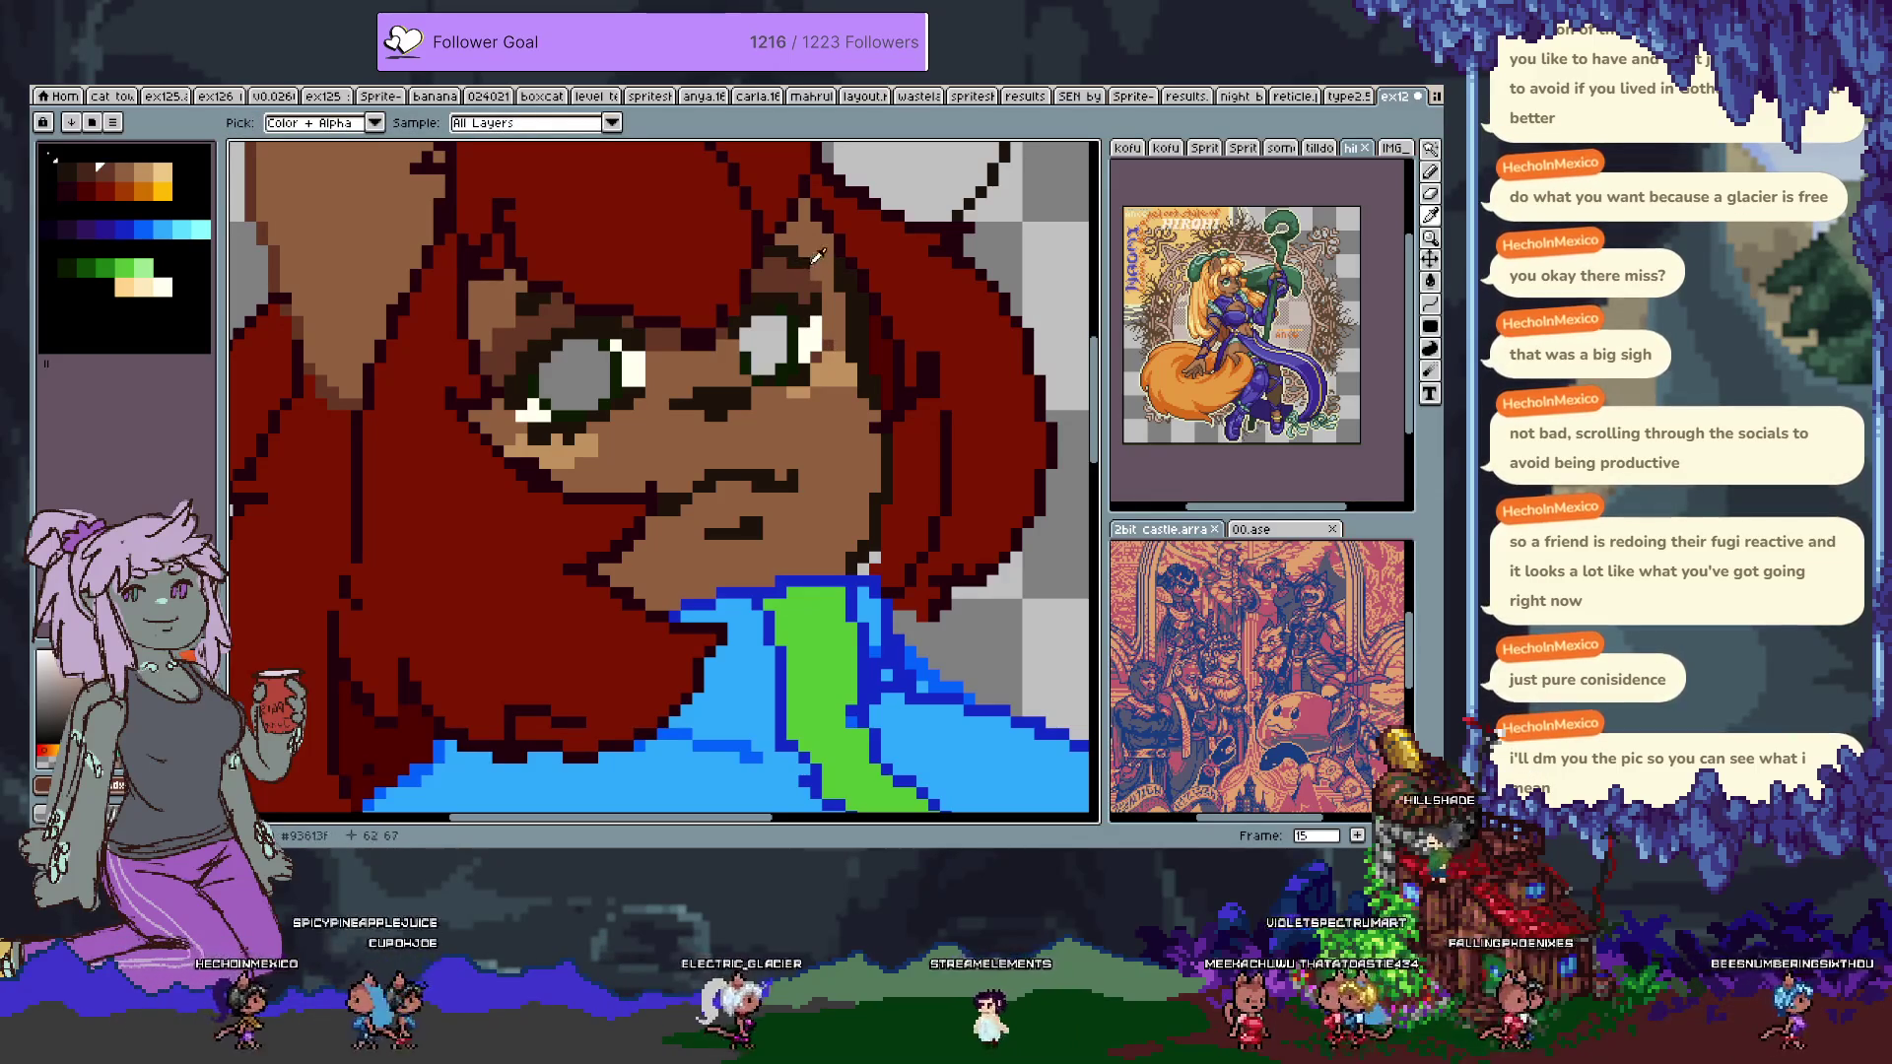
{"action": "key", "text": "b"}
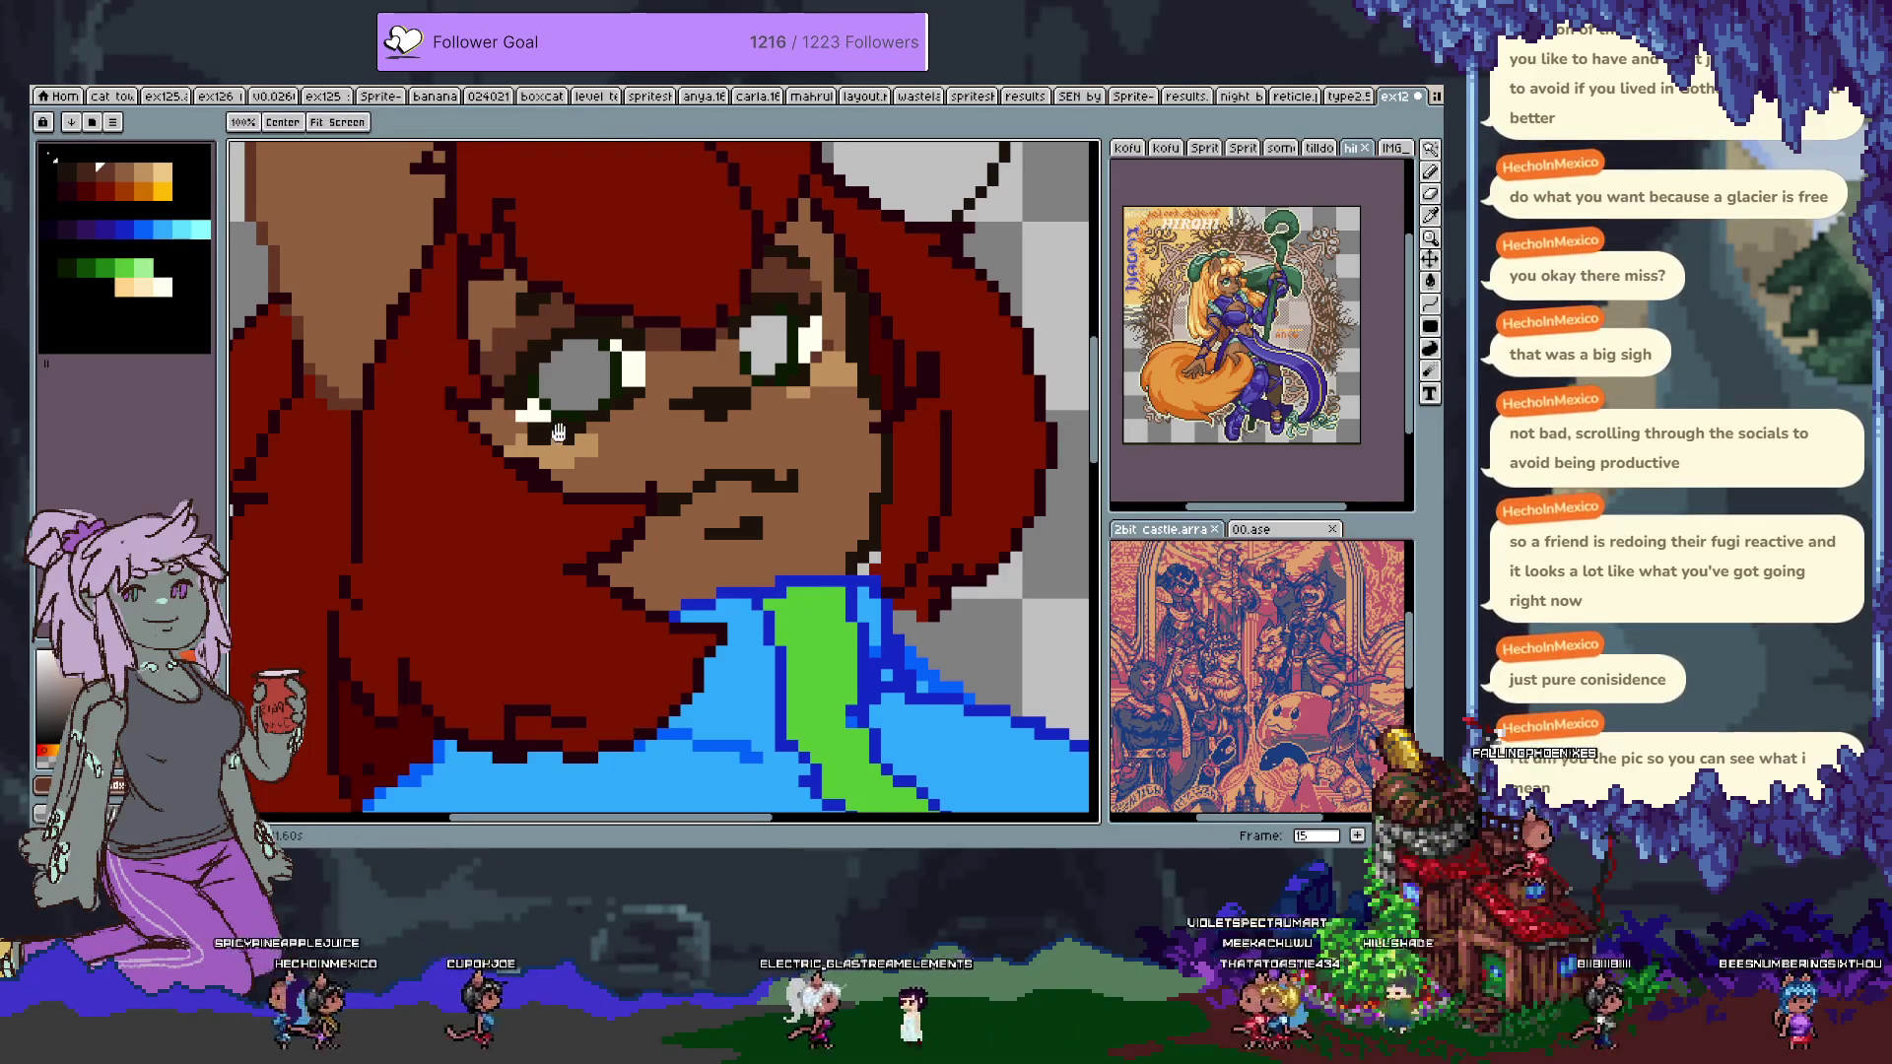
{"action": "left_click_drag", "start_coordinate": [607, 521], "coordinate": [592, 512]}
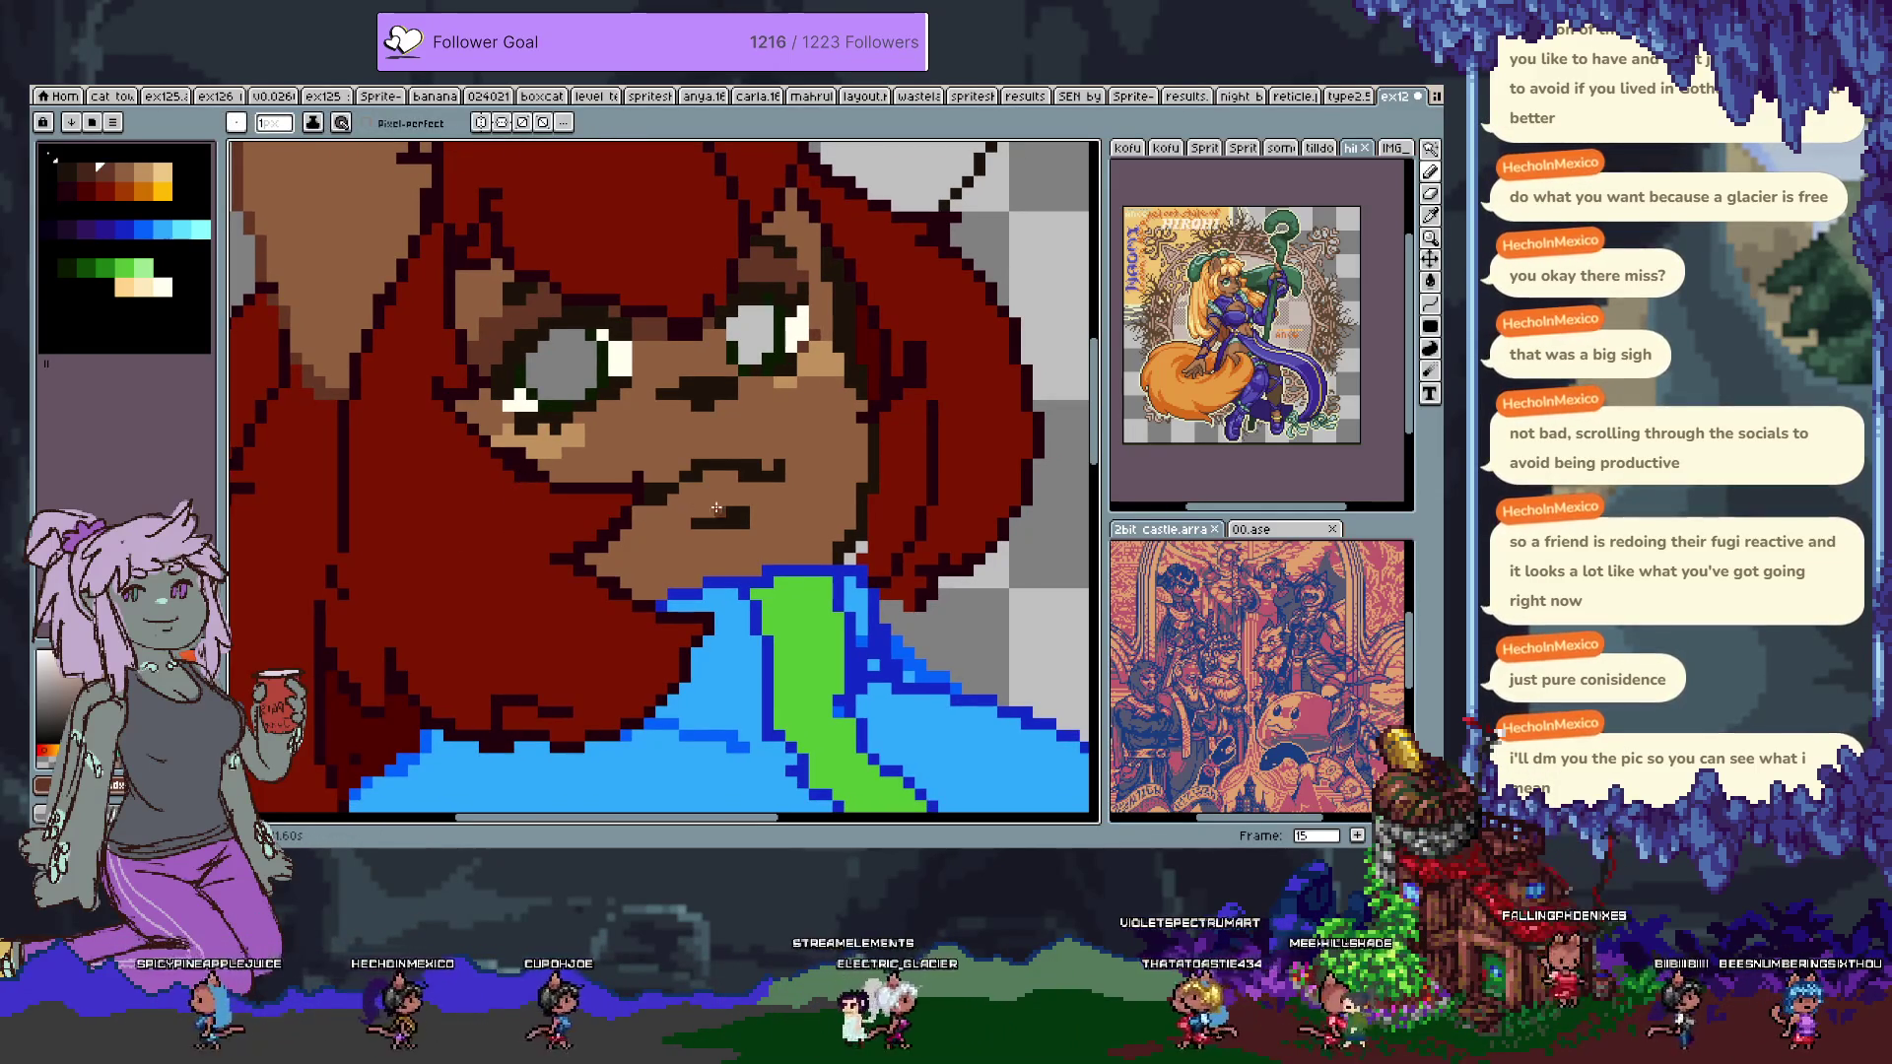
{"action": "left_click", "coordinate": [560, 448], "text": "alt"}
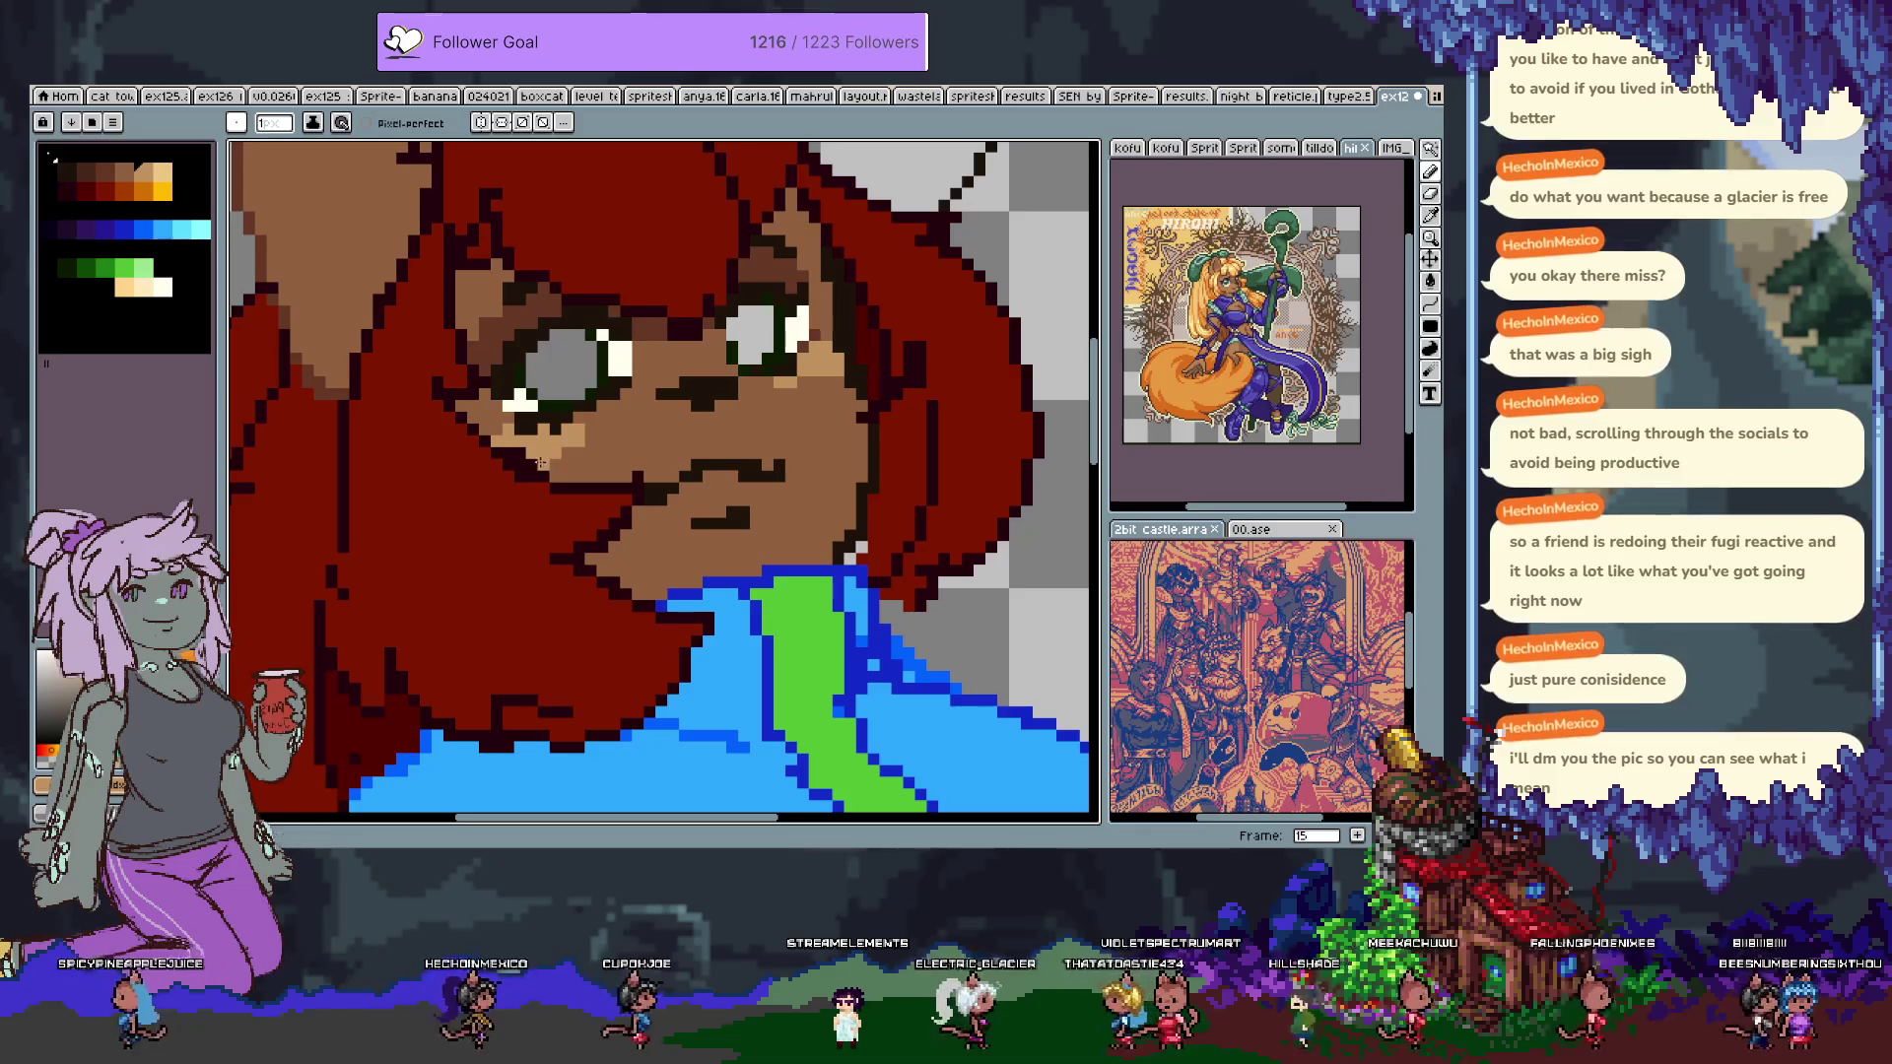
{"action": "left_click", "coordinate": [519, 452], "text": "alt"}
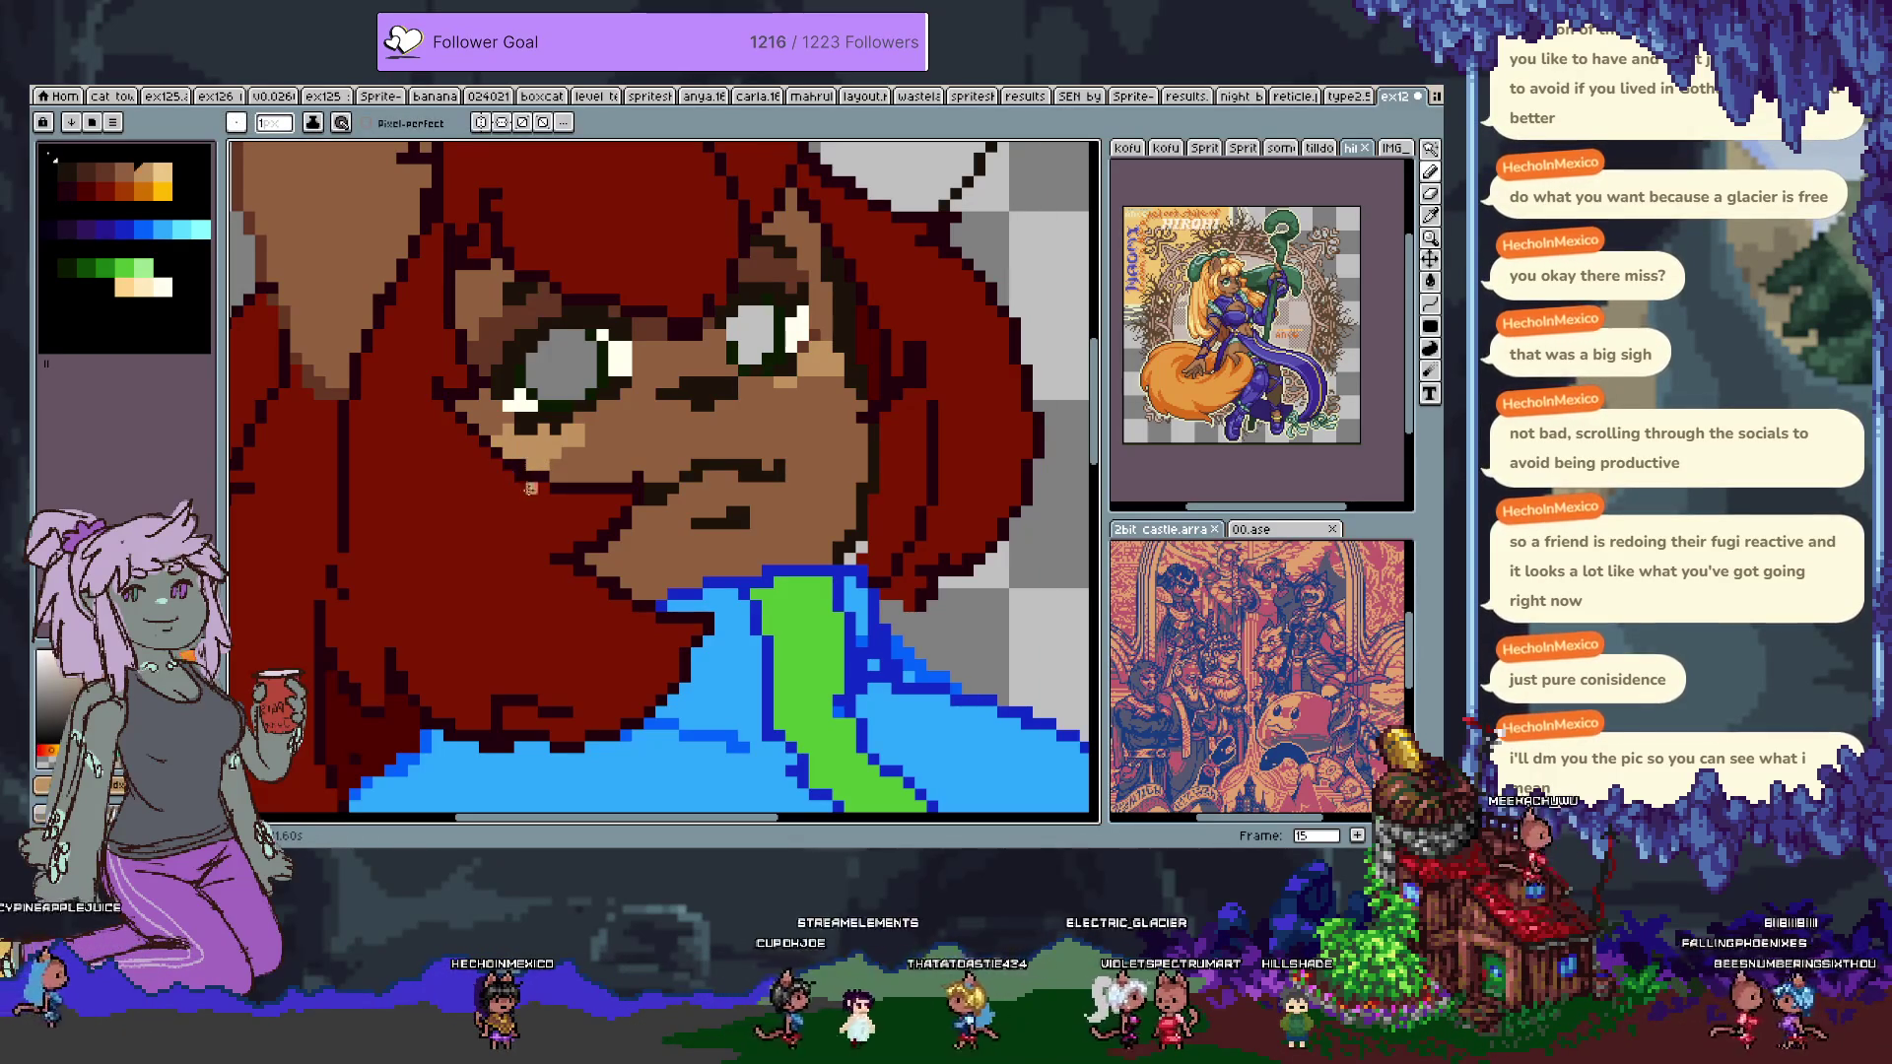
{"action": "left_click", "coordinate": [601, 424], "text": "alt"}
{"action": "left_click", "coordinate": [548, 465]}
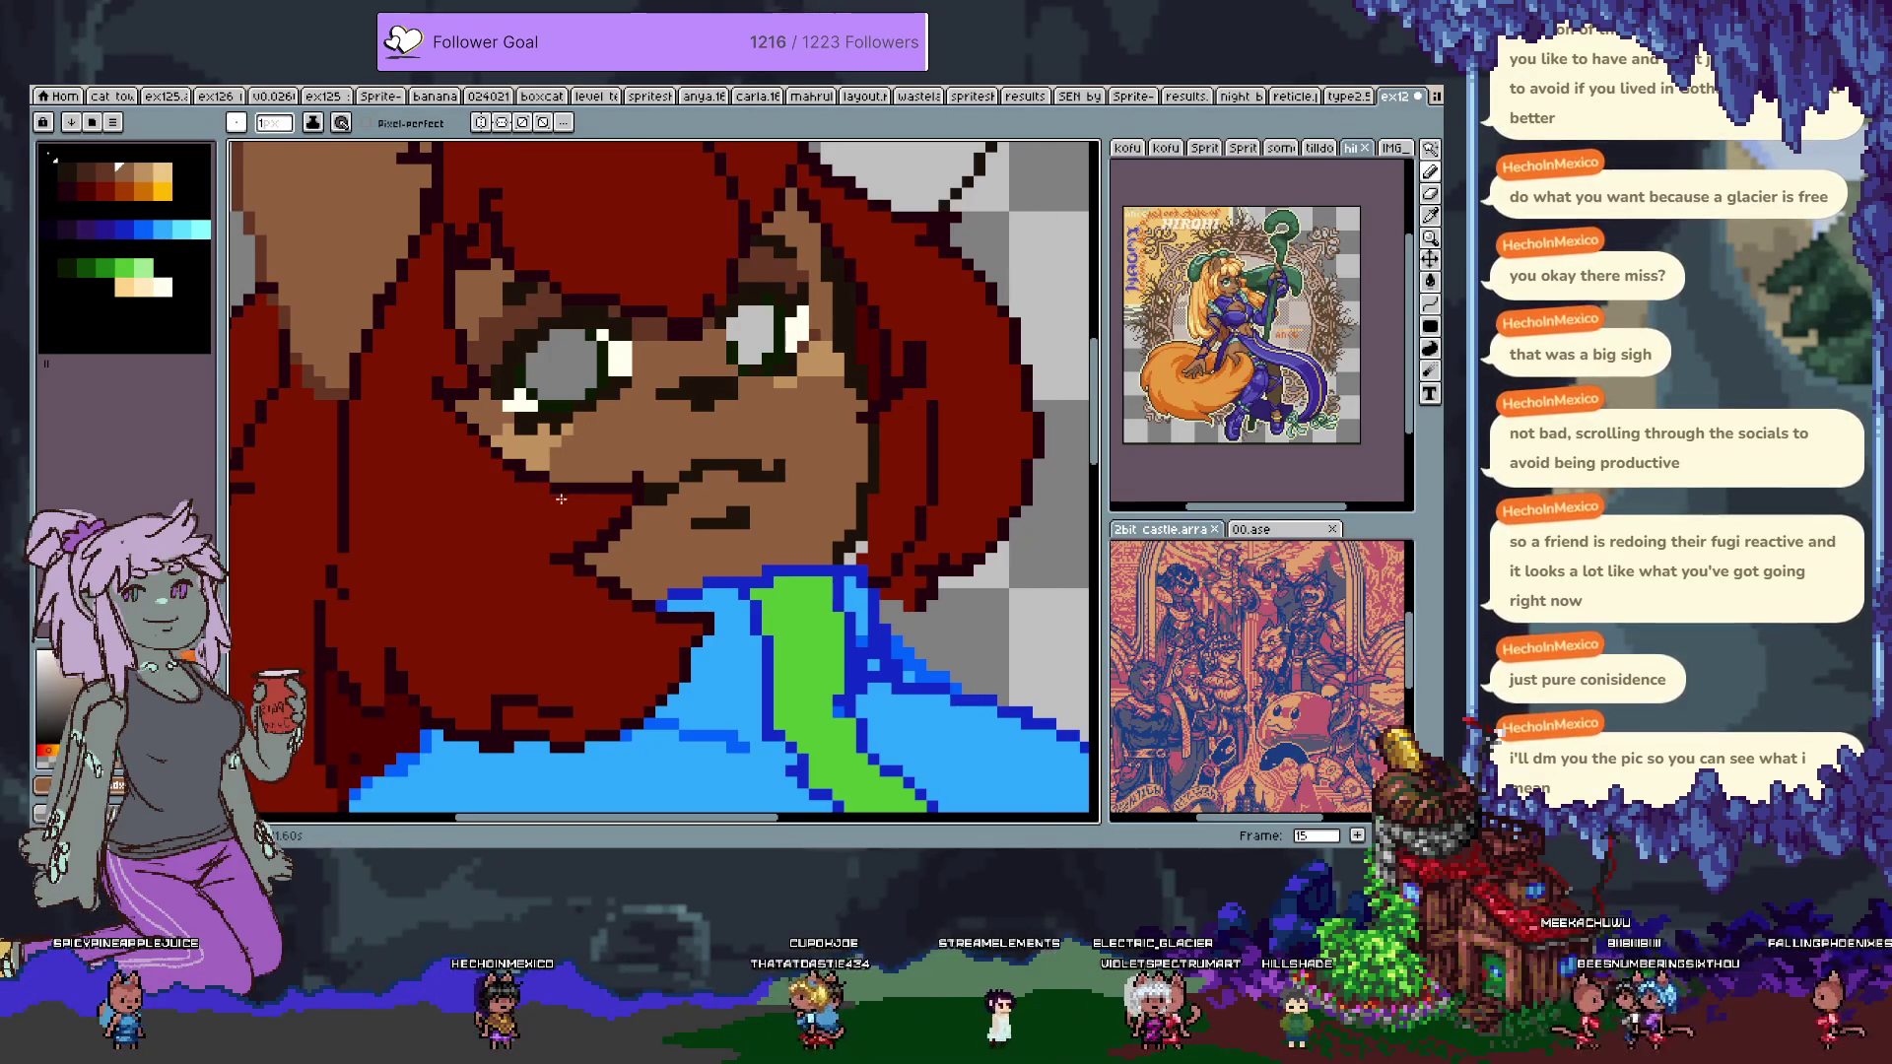
{"action": "left_click", "coordinate": [723, 503], "text": "alt"}
{"action": "left_click_drag", "start_coordinate": [707, 476], "coordinate": [746, 477]}
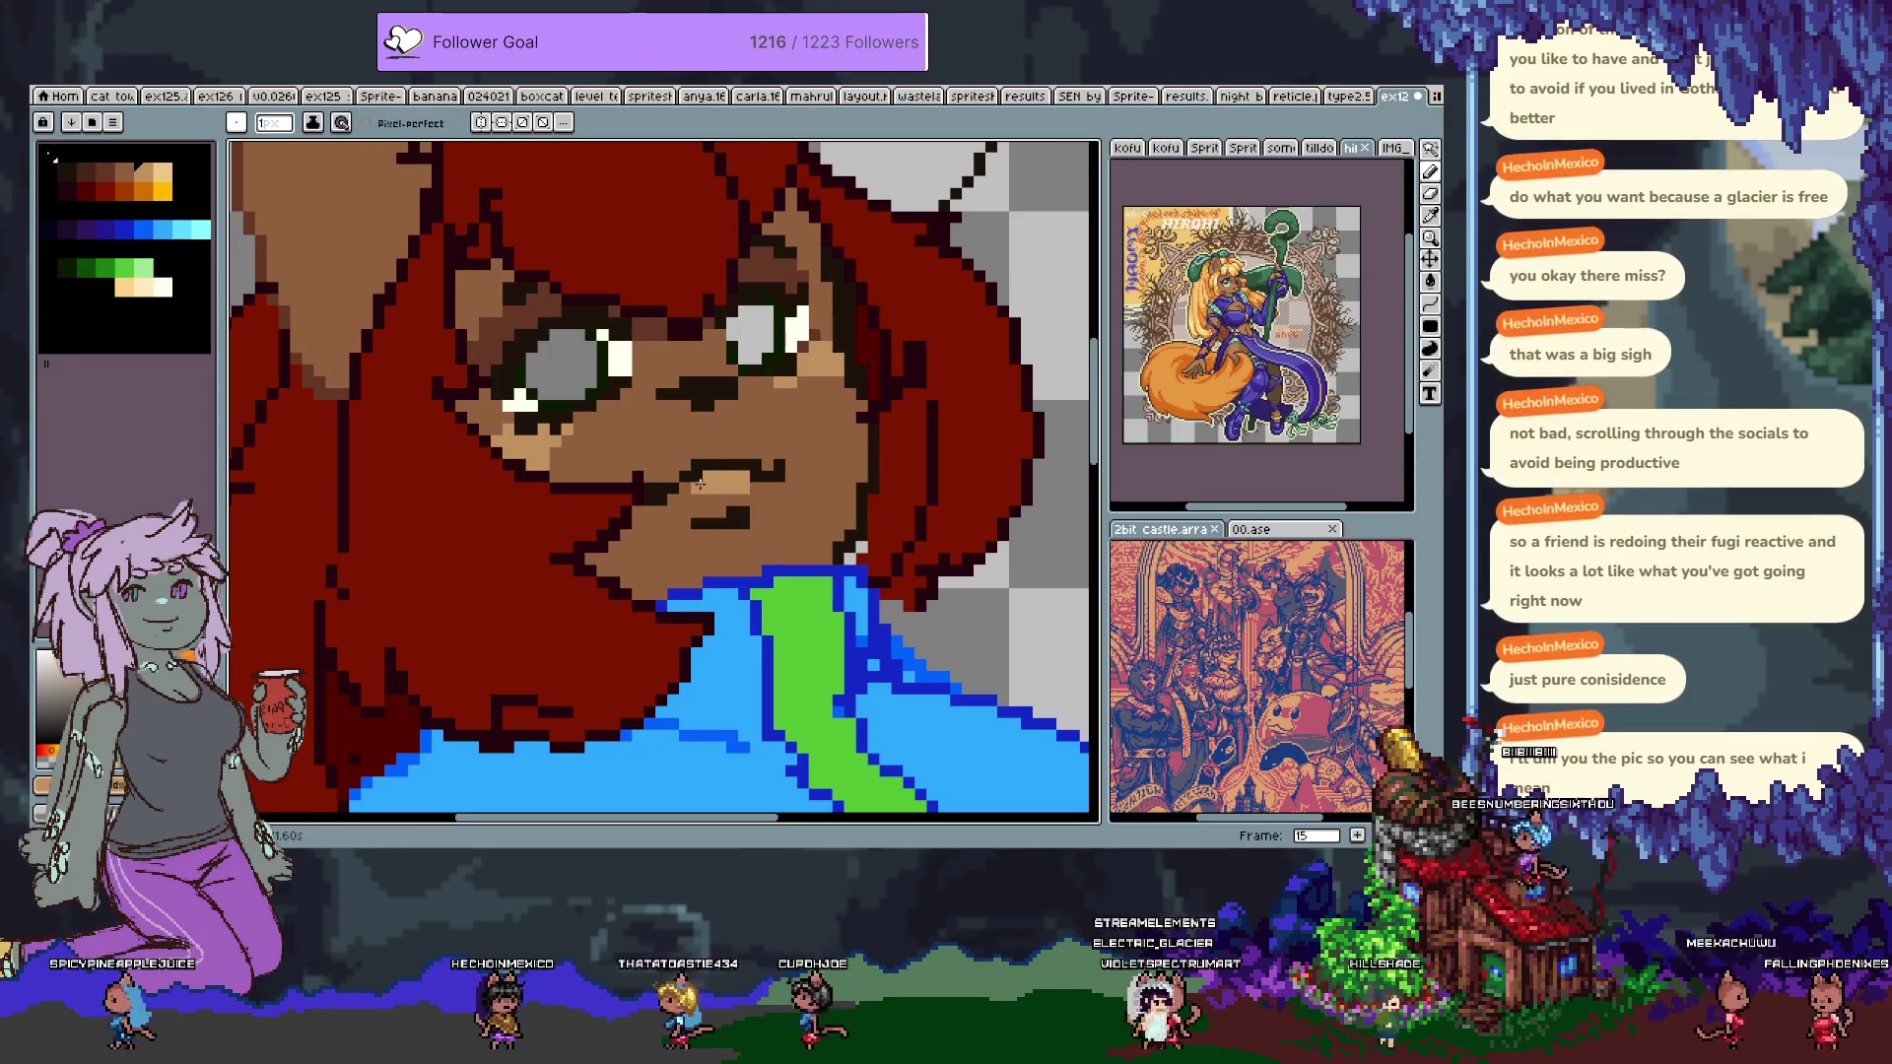
{"action": "scroll", "coordinate": [706, 546], "scroll_direction": "right", "scroll_amount": 2}
Test tan pixels at different spots along the mouth line, undoing each attempt.
{"action": "key", "text": "ctrl+z"}
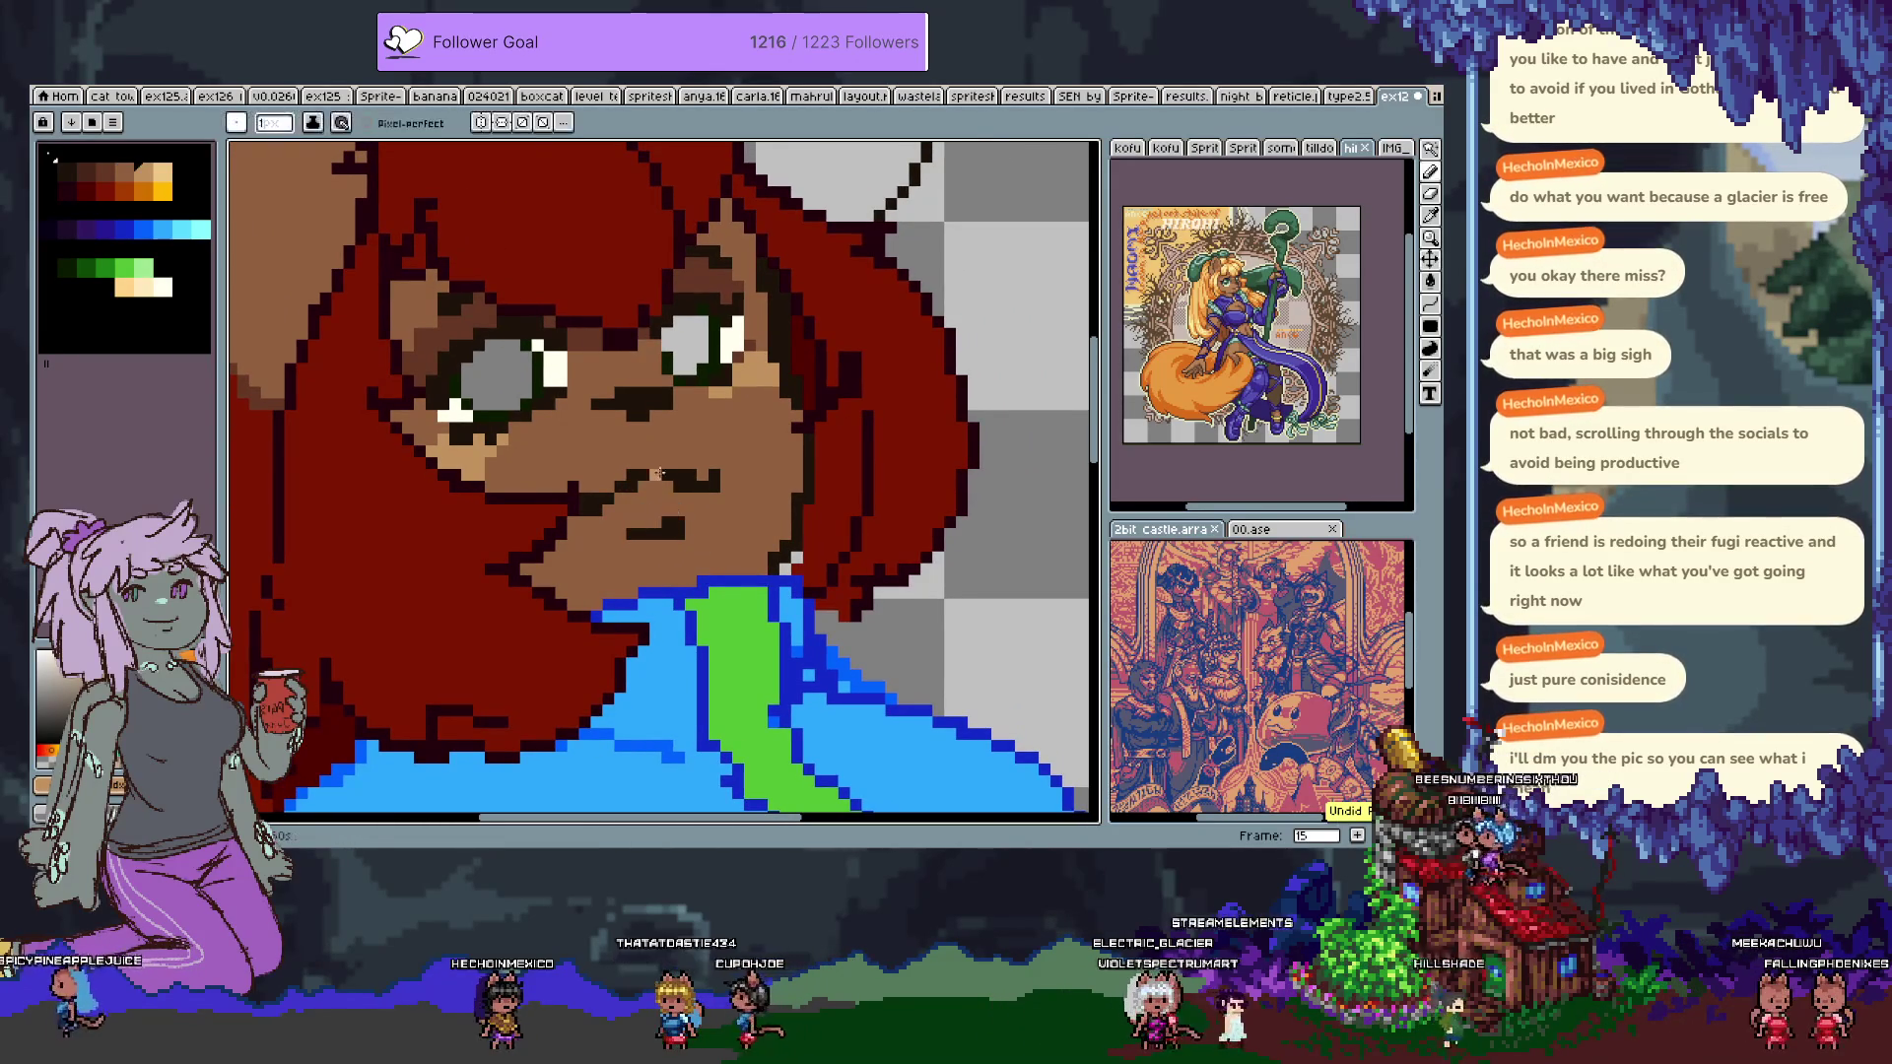
{"action": "key", "text": "ctrl+y"}
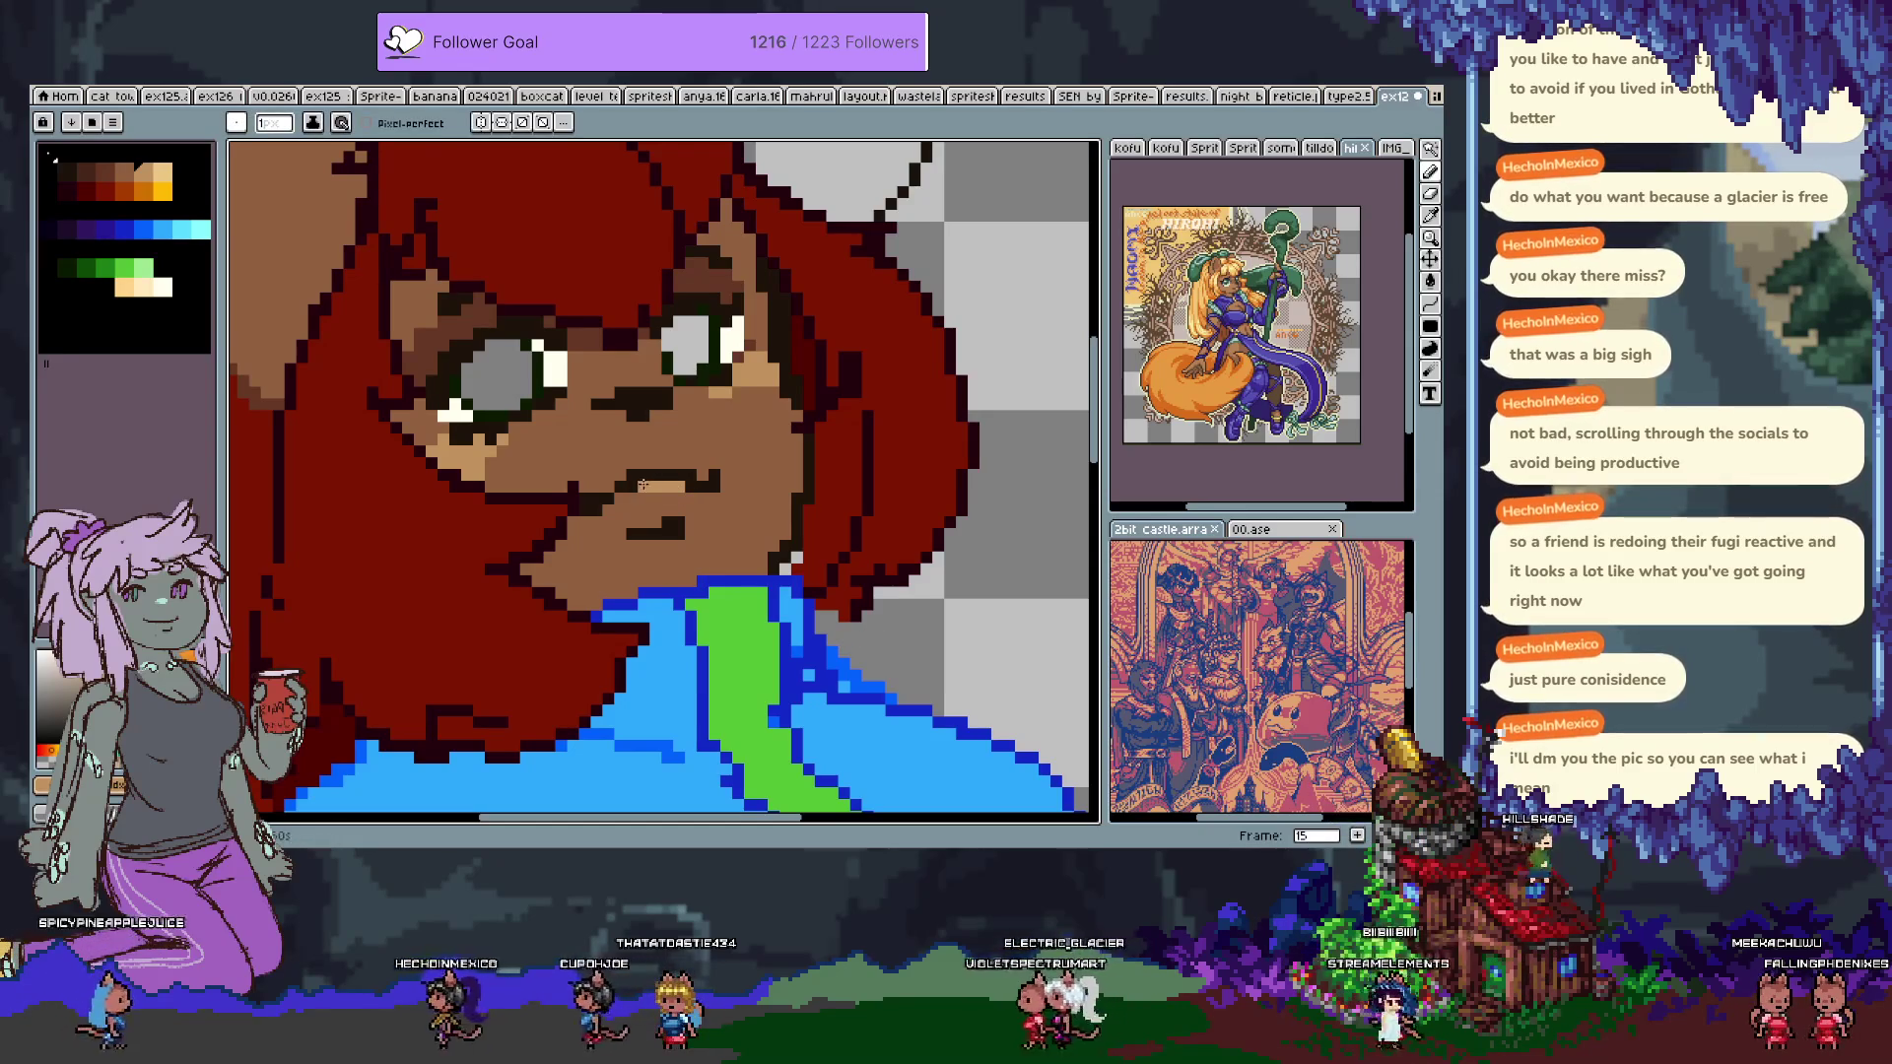
{"action": "key", "text": "ctrl+z"}
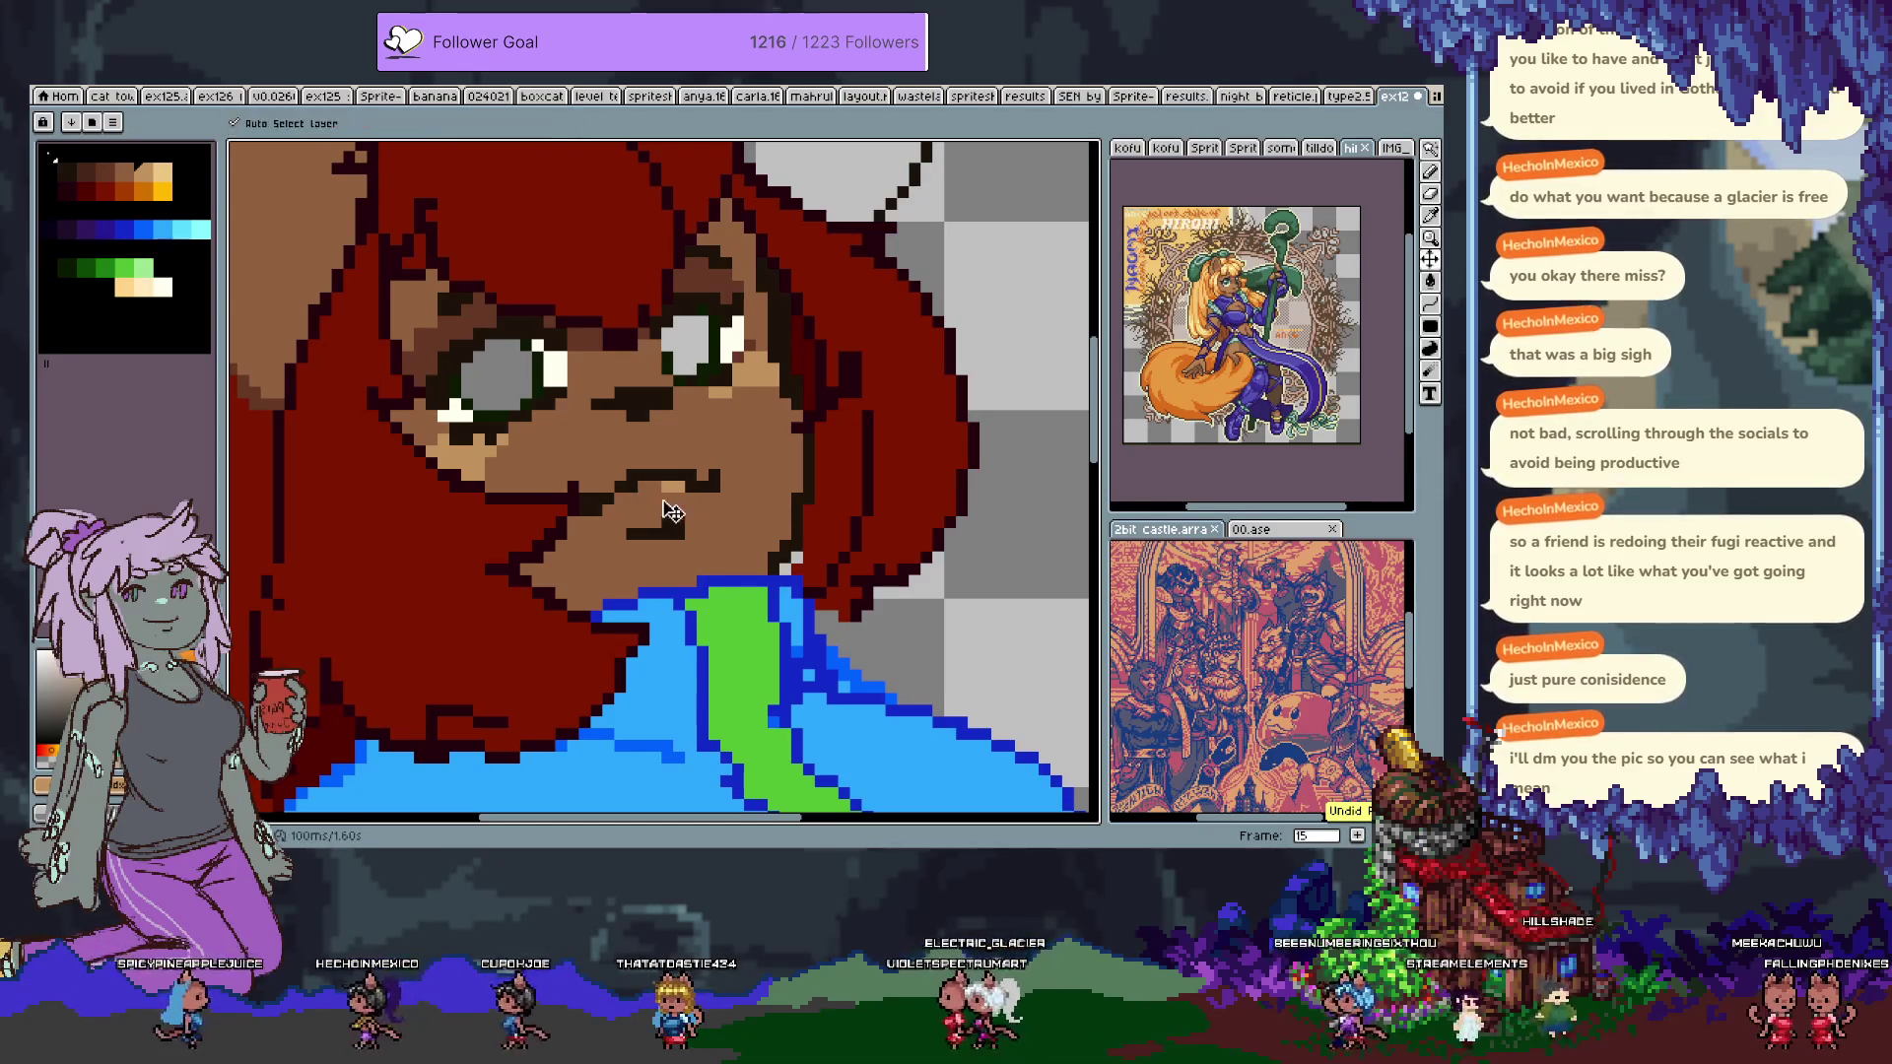
{"action": "left_click", "coordinate": [673, 501]}
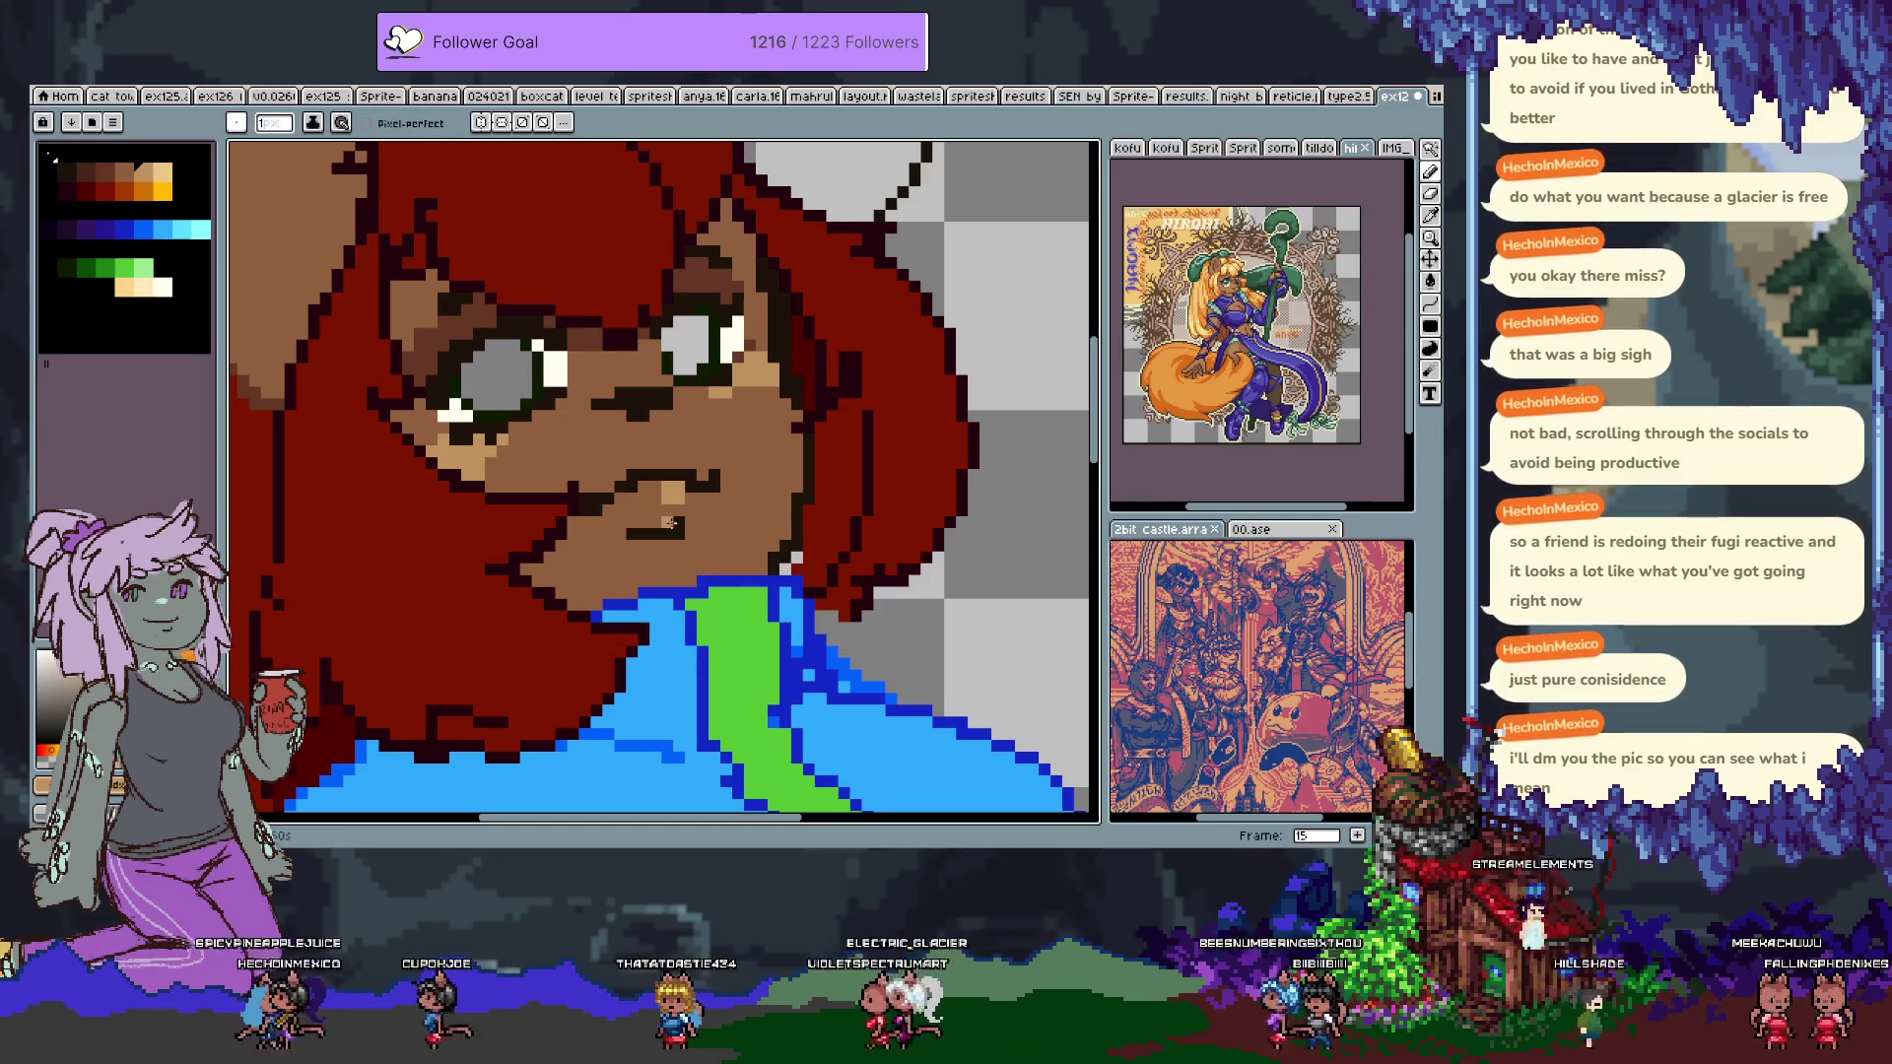
{"action": "key", "text": "ctrl+z"}
{"action": "left_click", "coordinate": [635, 505]}
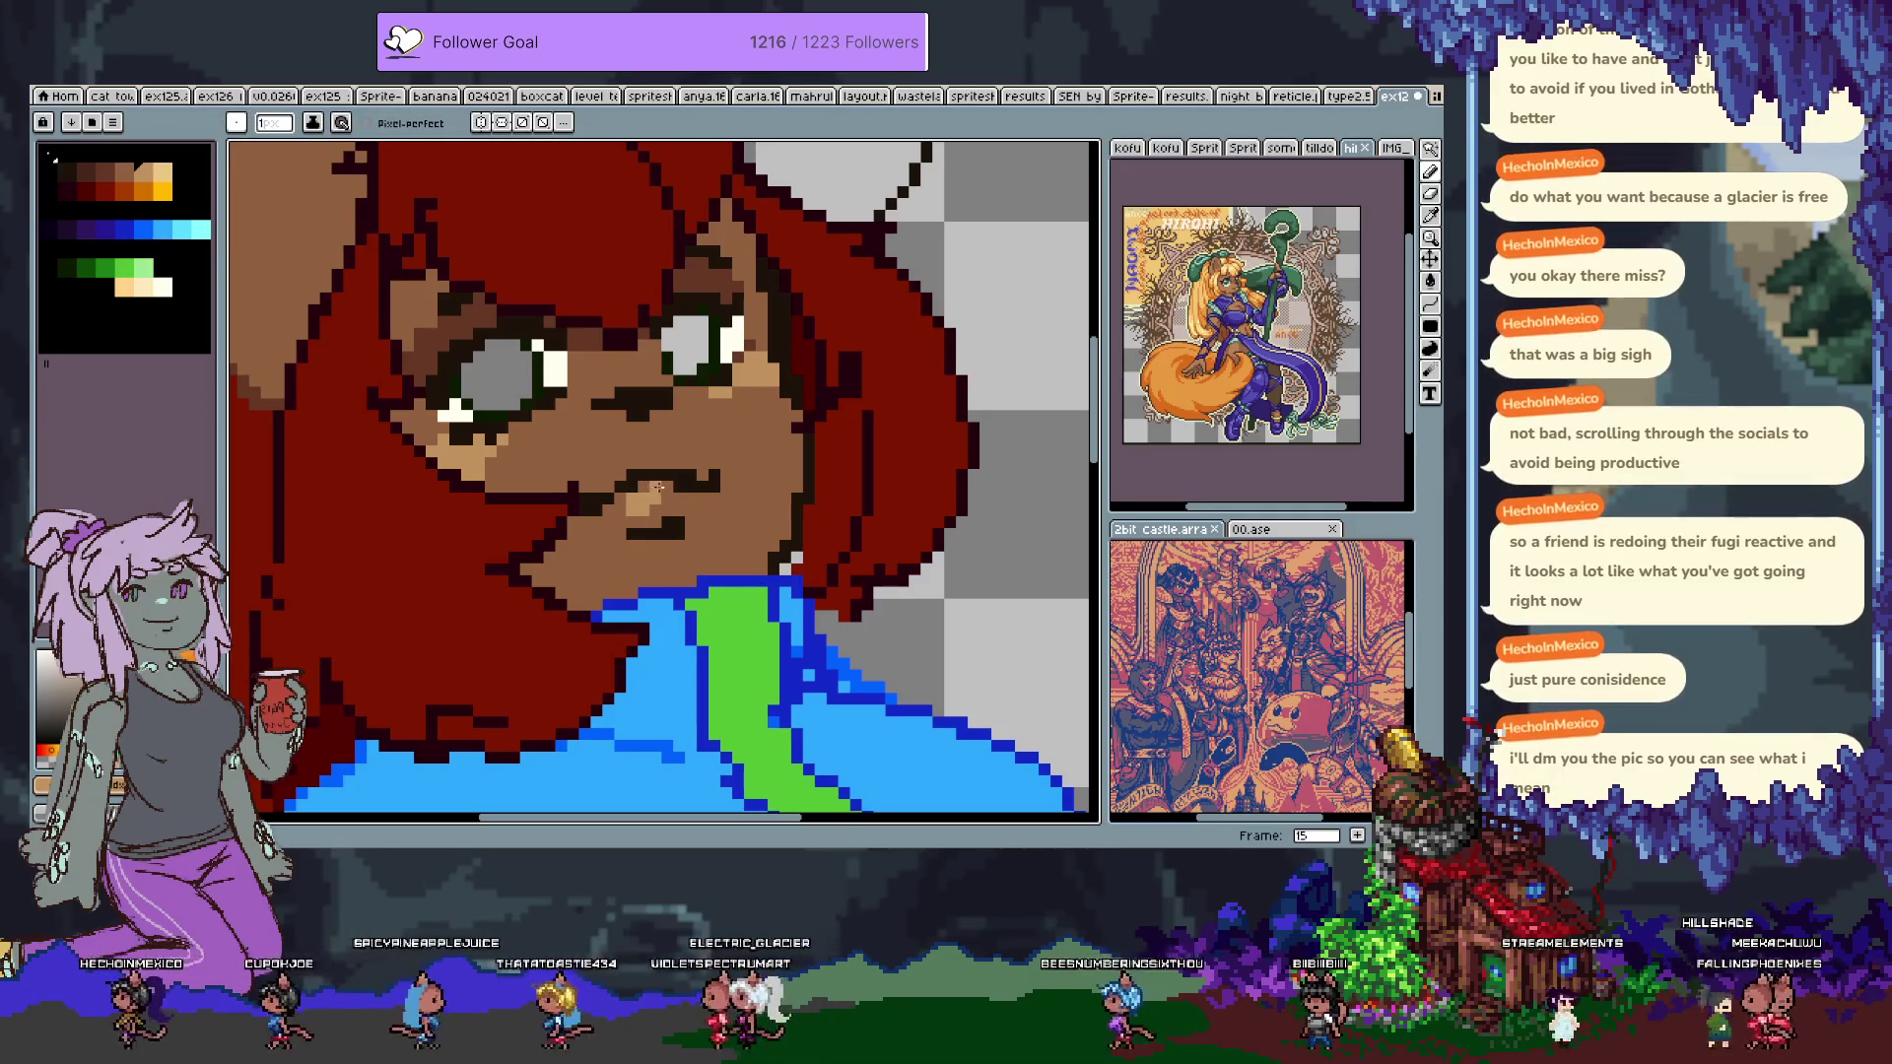
{"action": "scroll", "coordinate": [680, 572], "scroll_direction": "down", "scroll_amount": 3}
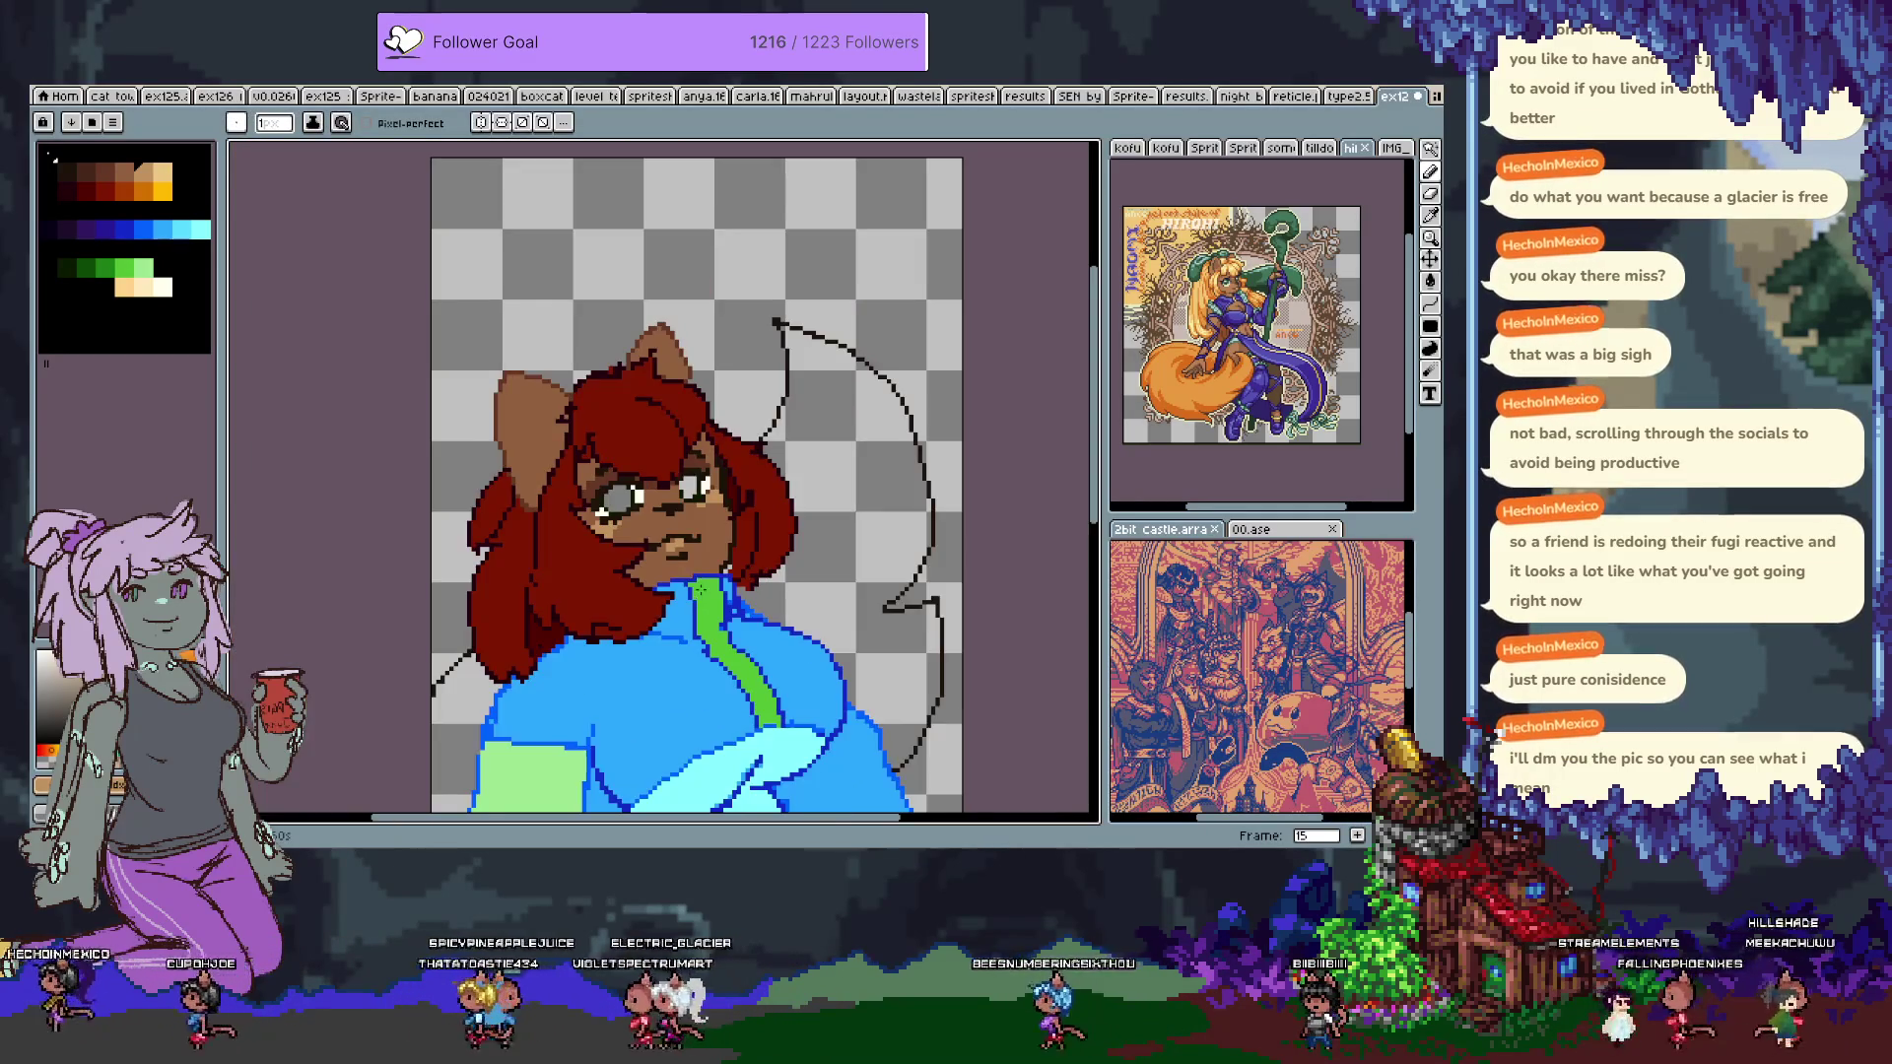
{"action": "scroll", "coordinate": [638, 423], "scroll_direction": "up", "scroll_amount": 3}
{"action": "key", "text": "ctrl+z"}
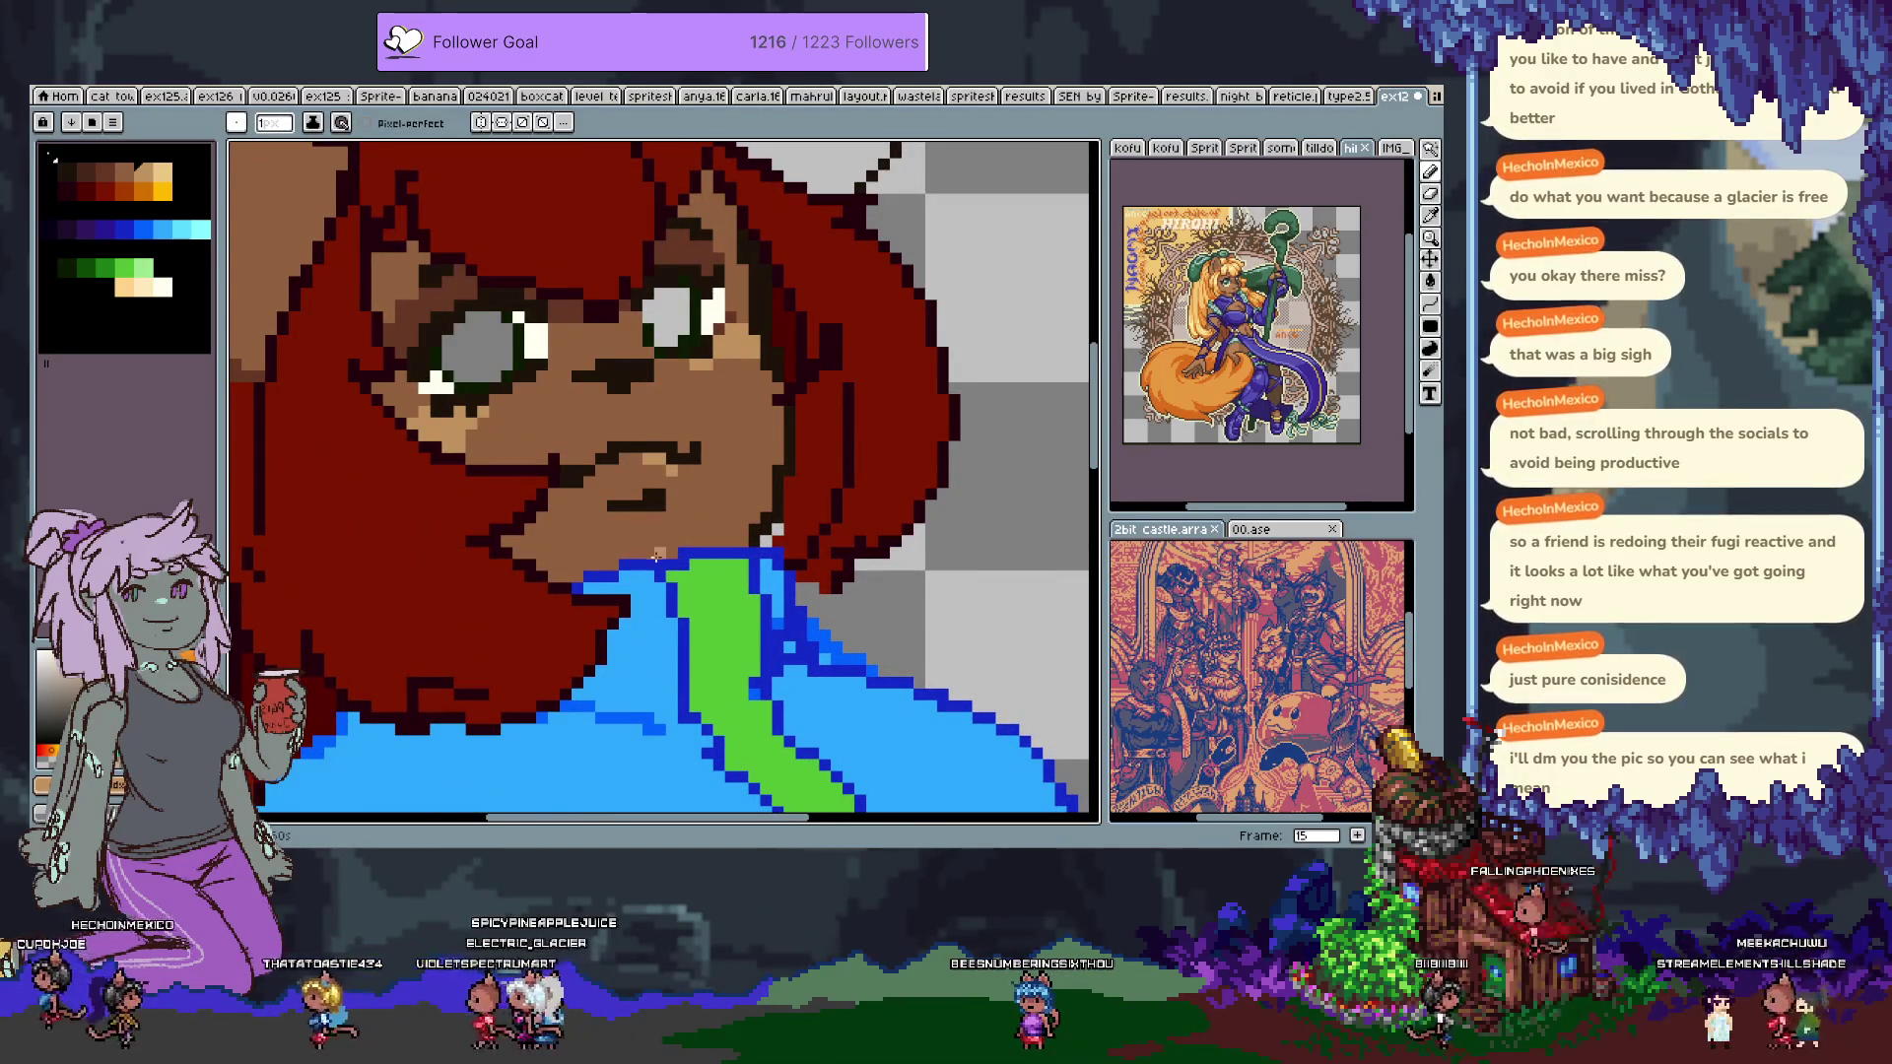
Fill both grey eyes with green and extend the dark pupil on the left eye.
{"action": "key", "text": "q"}
{"action": "left_click_drag", "start_coordinate": [519, 506], "coordinate": [651, 617]}
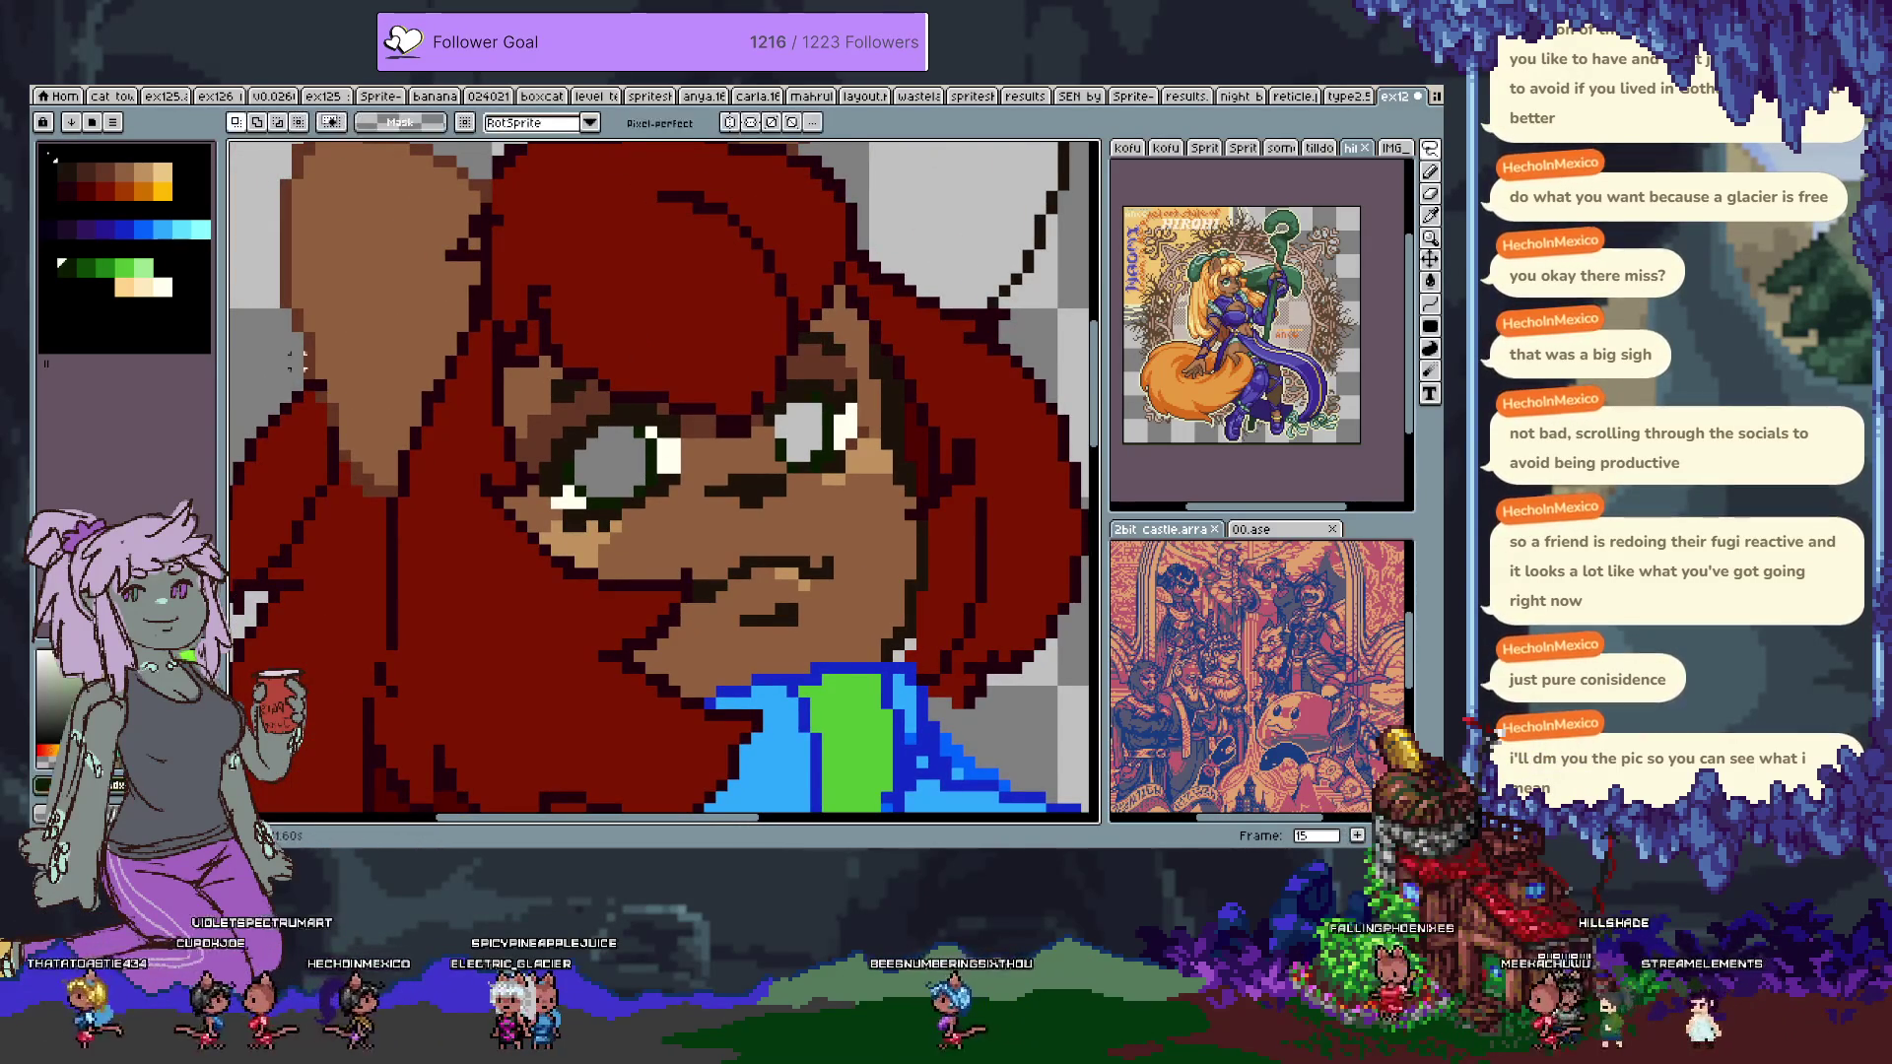
{"action": "key", "text": "g"}
{"action": "left_click", "coordinate": [609, 461]}
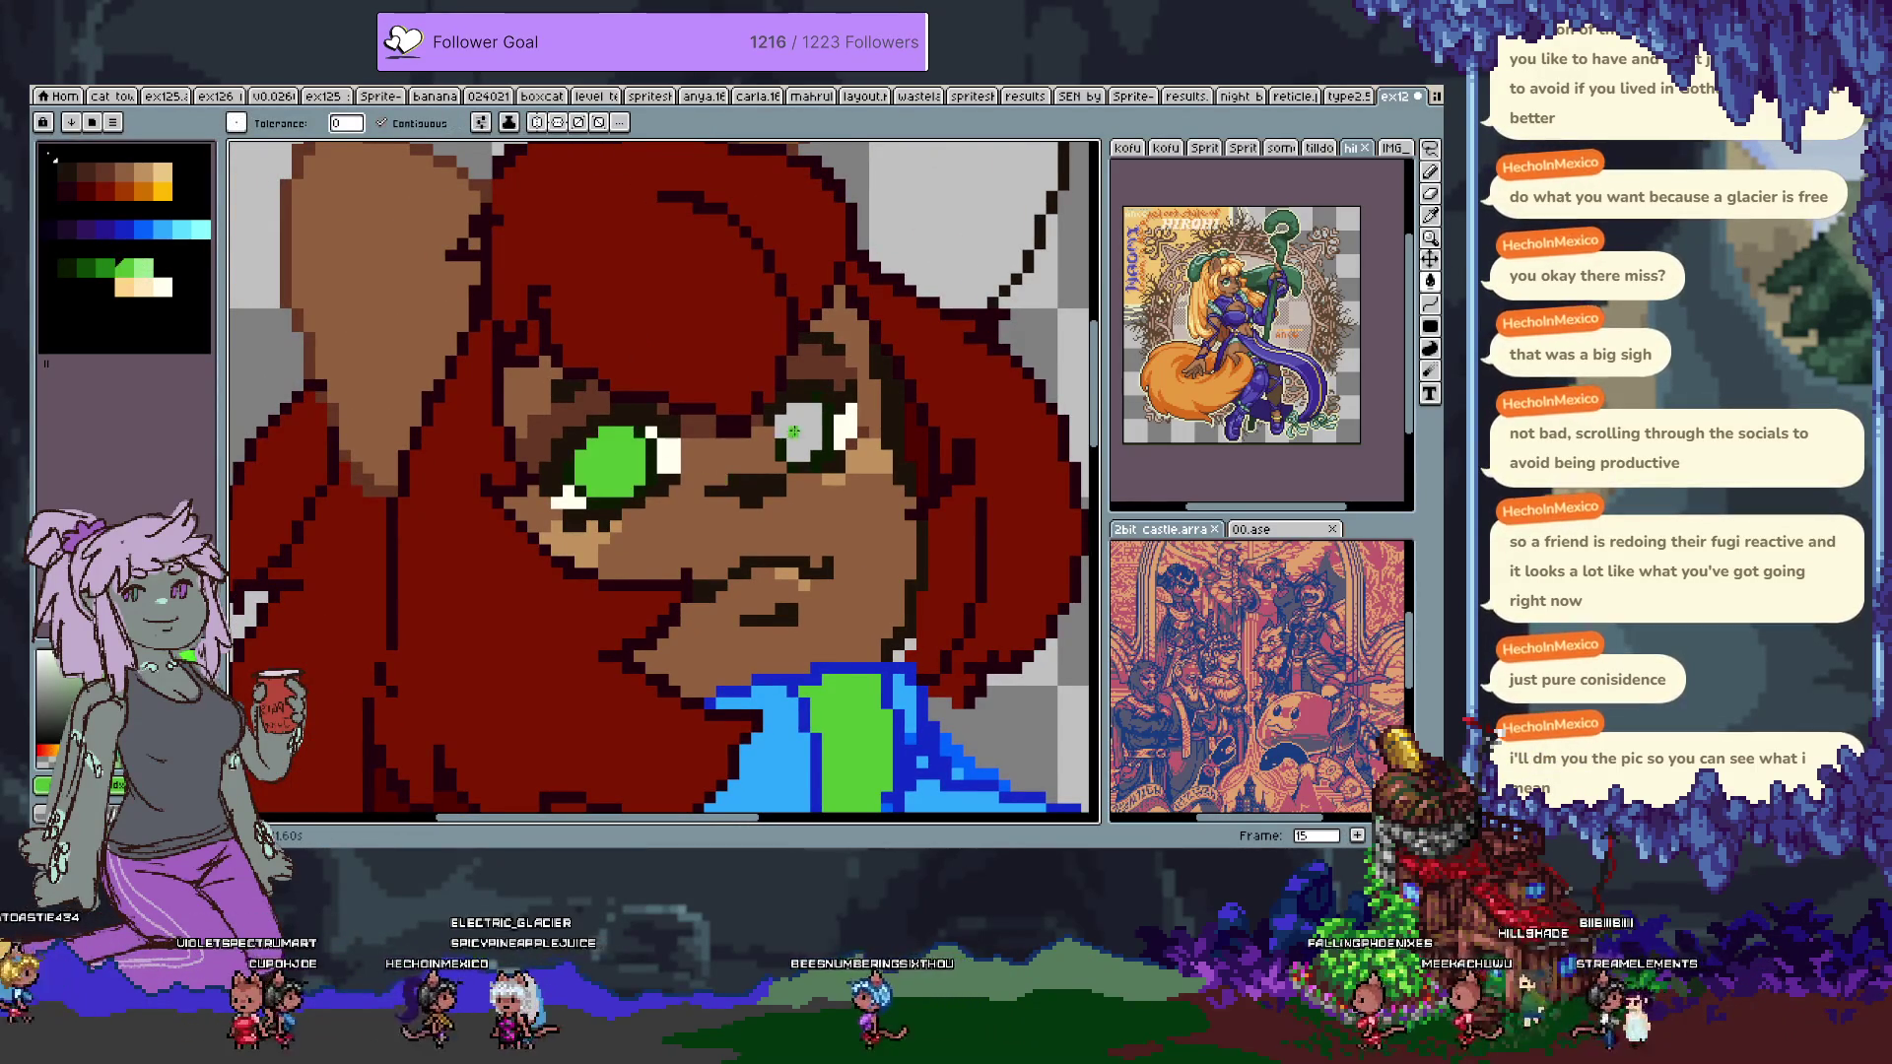
{"action": "left_click", "coordinate": [791, 431]}
{"action": "key", "text": "b"}
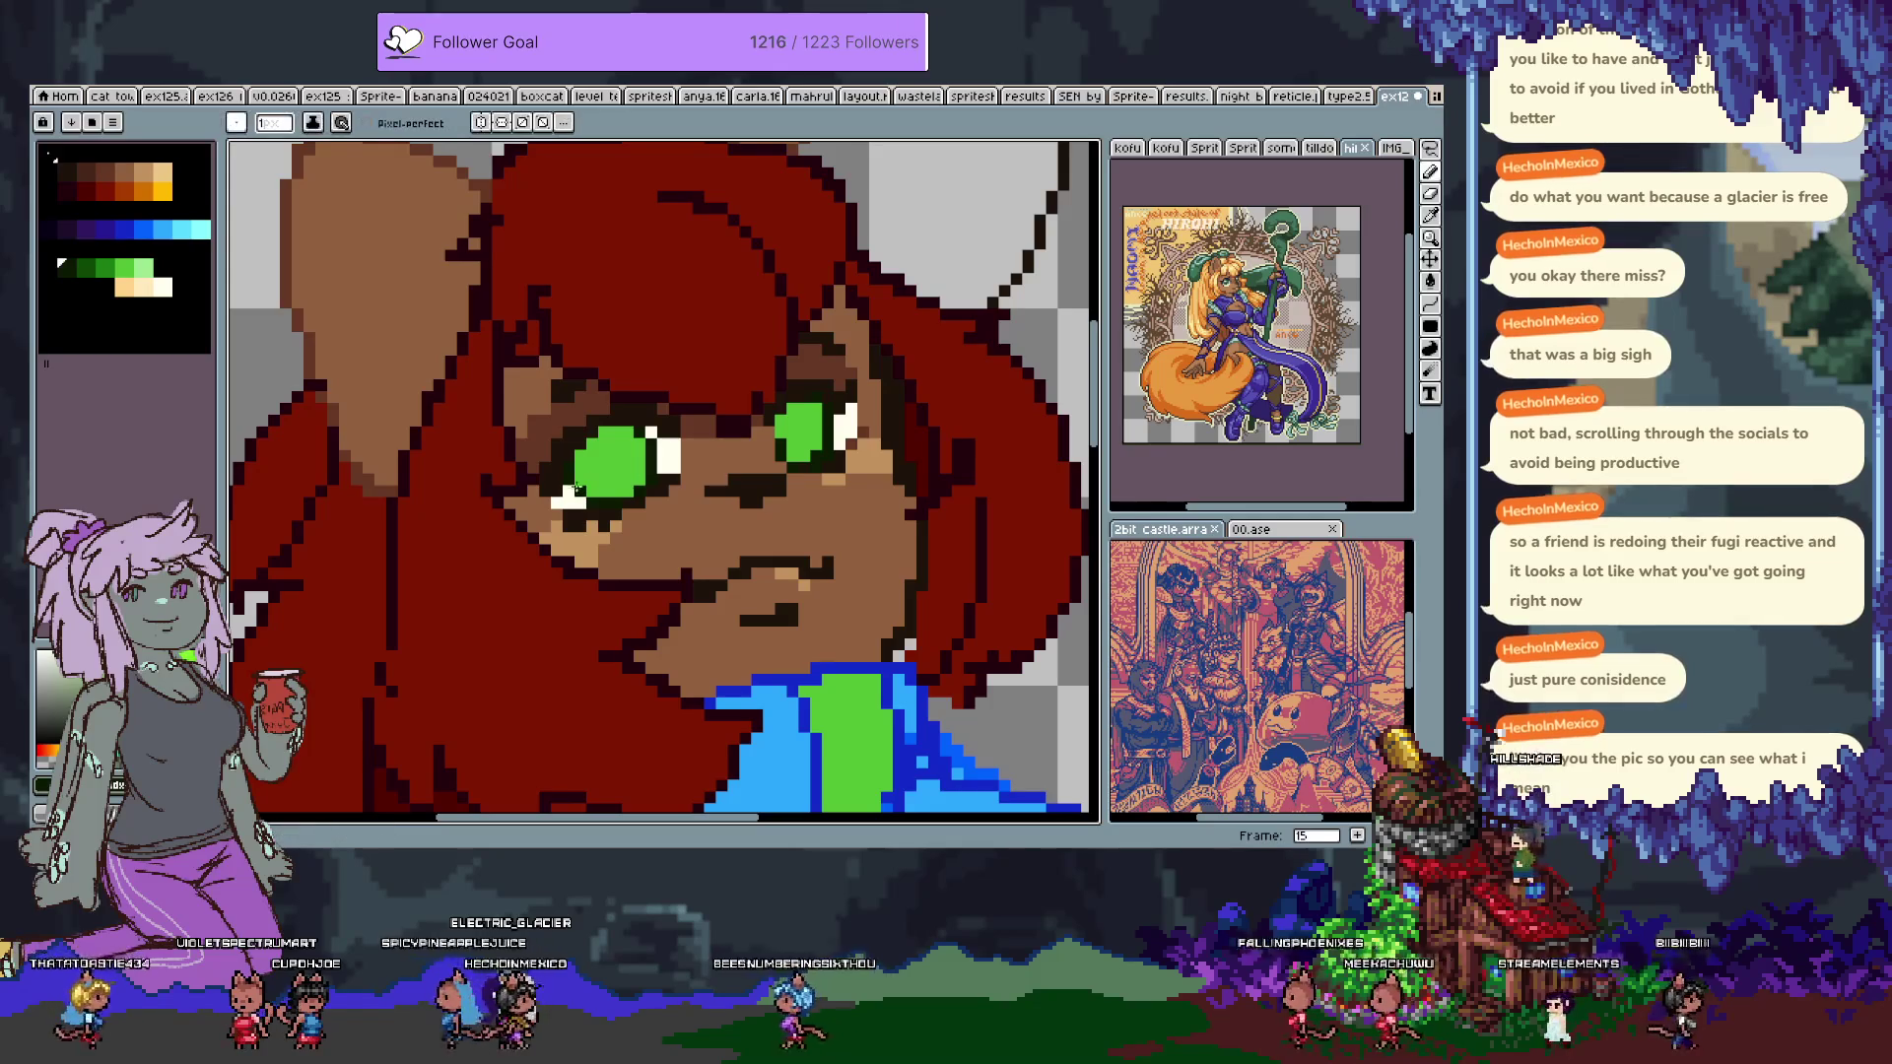
{"action": "left_click_drag", "start_coordinate": [604, 468], "coordinate": [637, 476]}
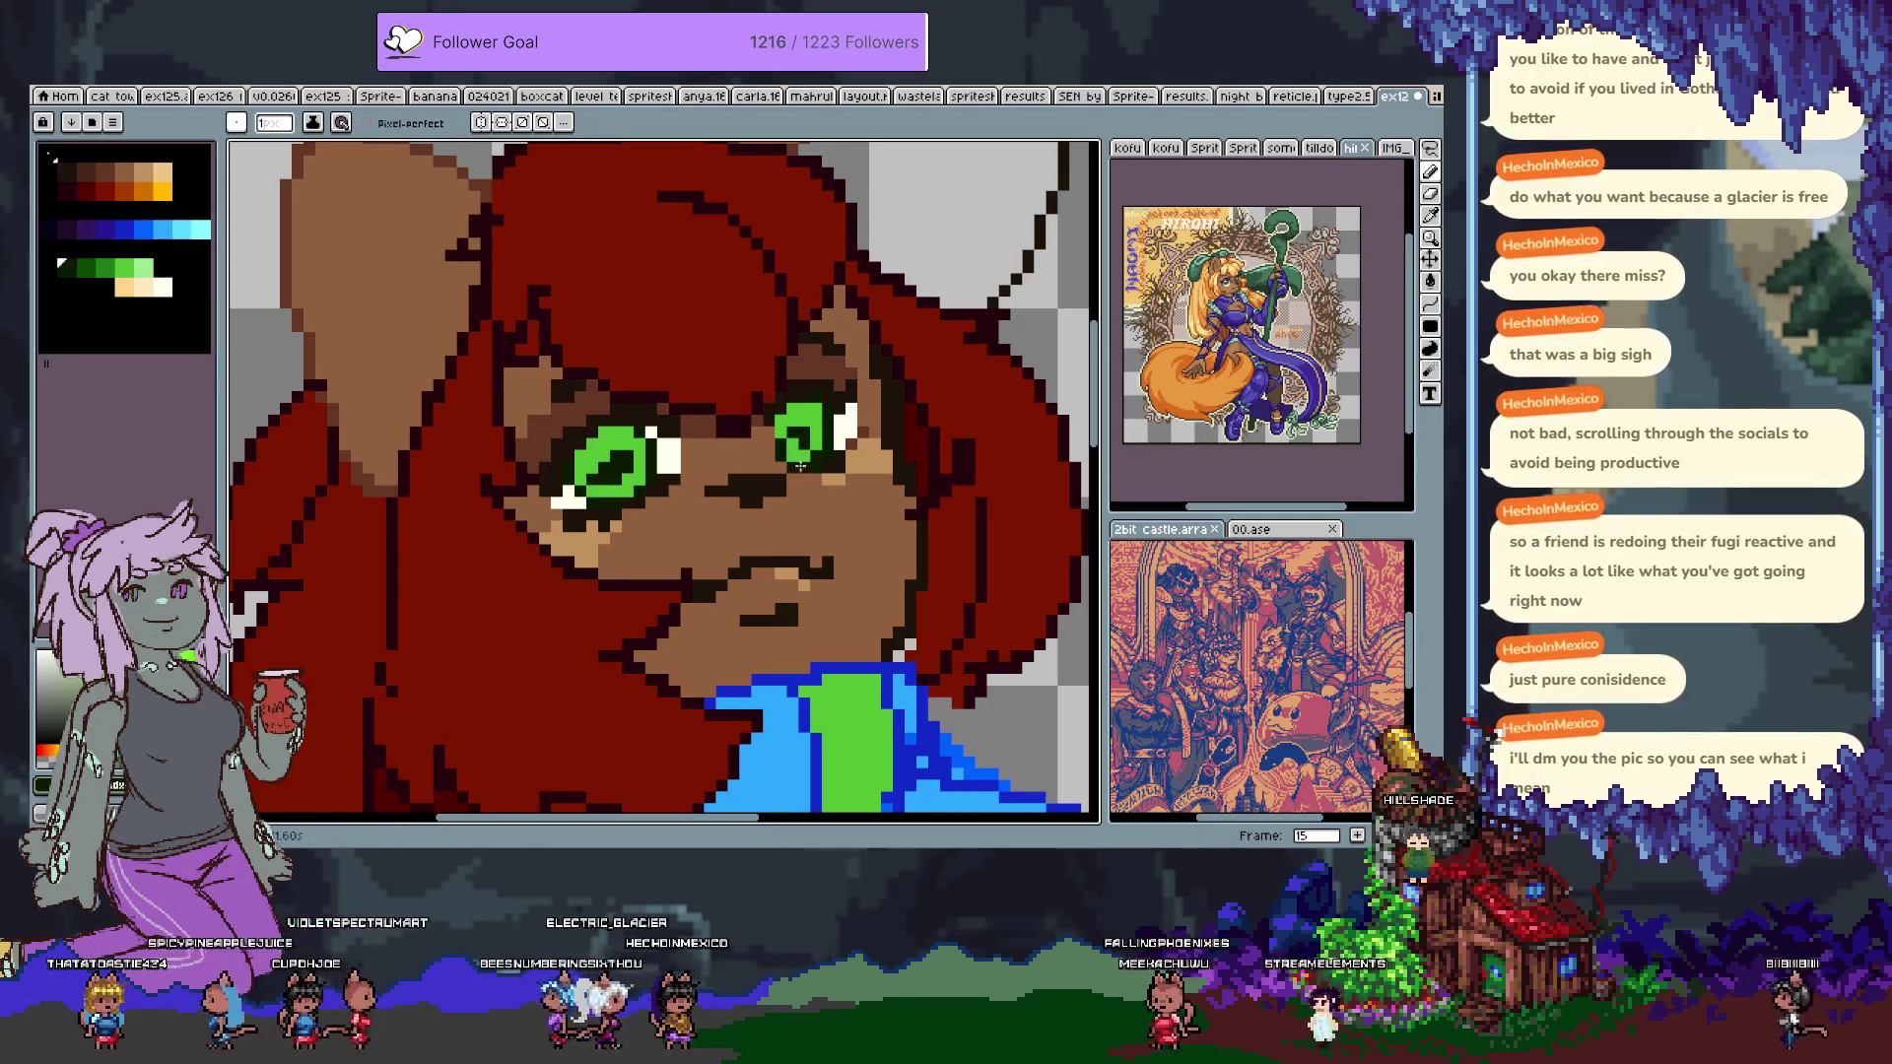
Shade the left eye with darkest green and add white highlights atop the right eye.
{"action": "key", "text": "i"}
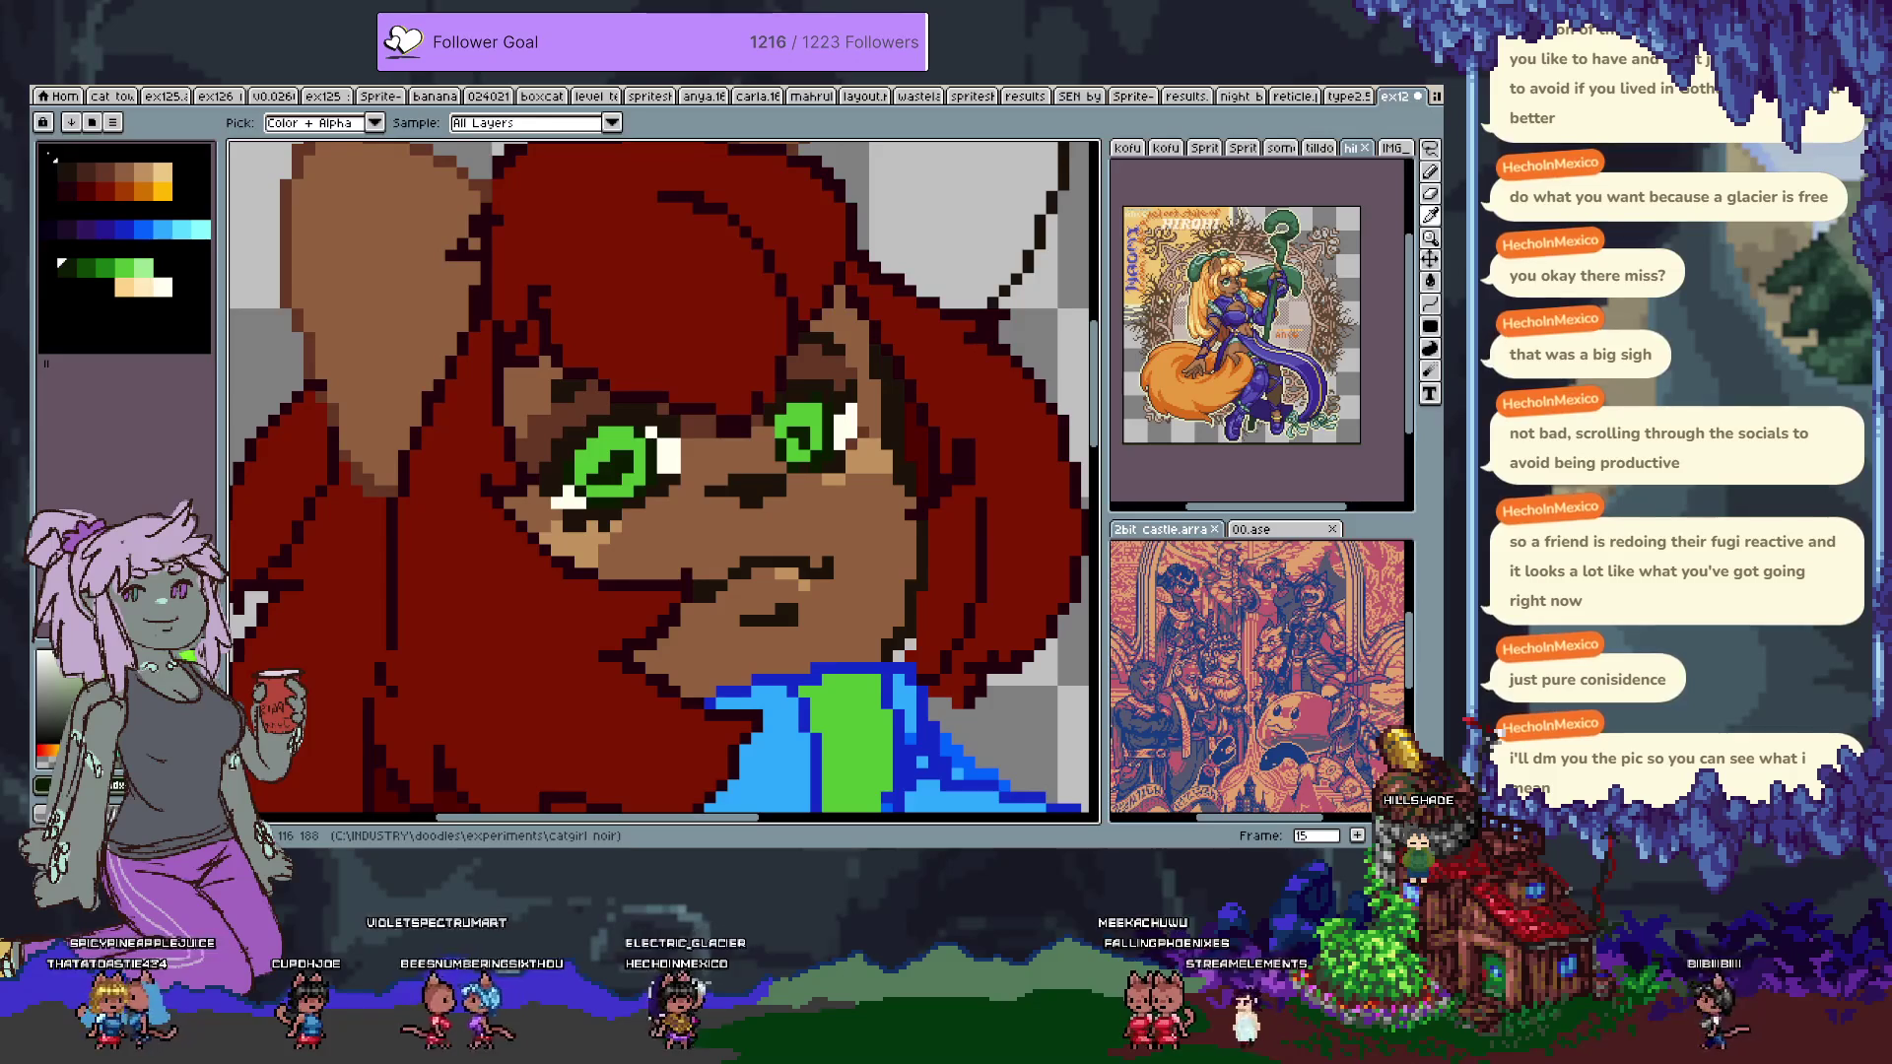
{"action": "key", "text": "b"}
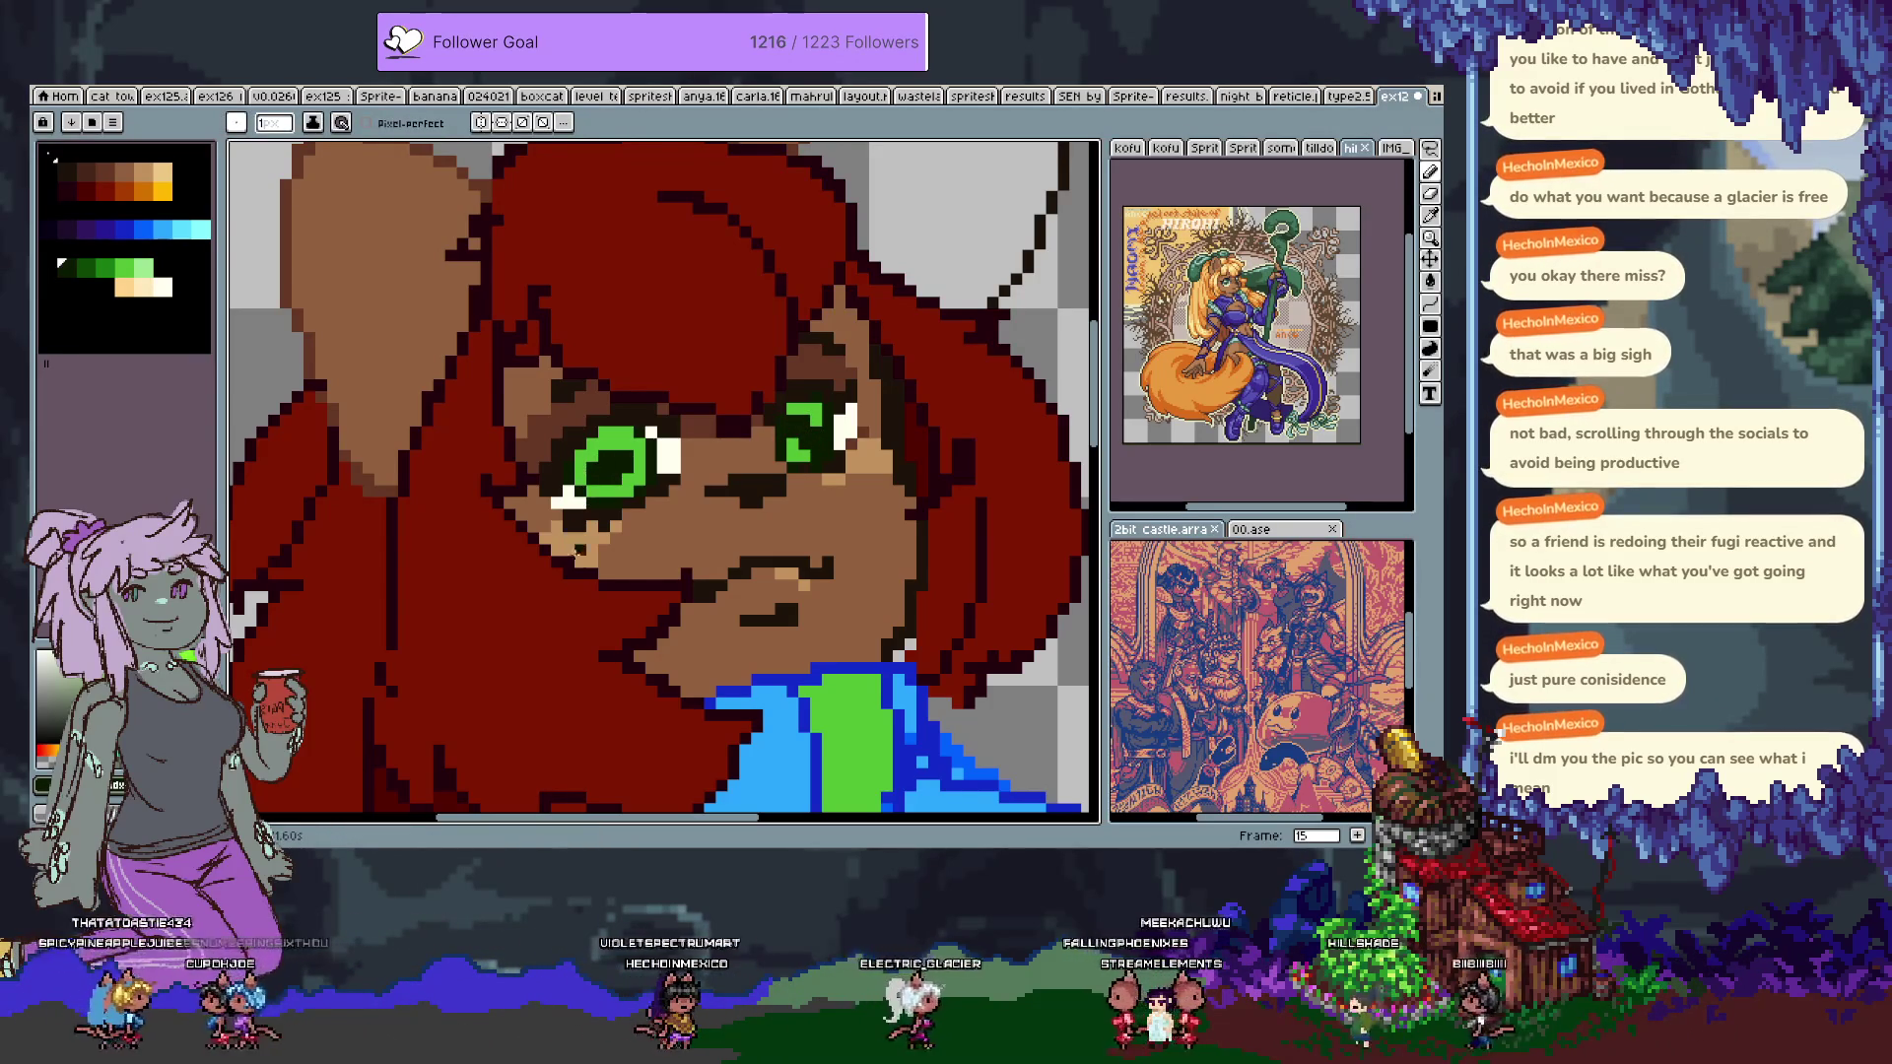
{"action": "left_click", "coordinate": [583, 459], "text": "alt"}
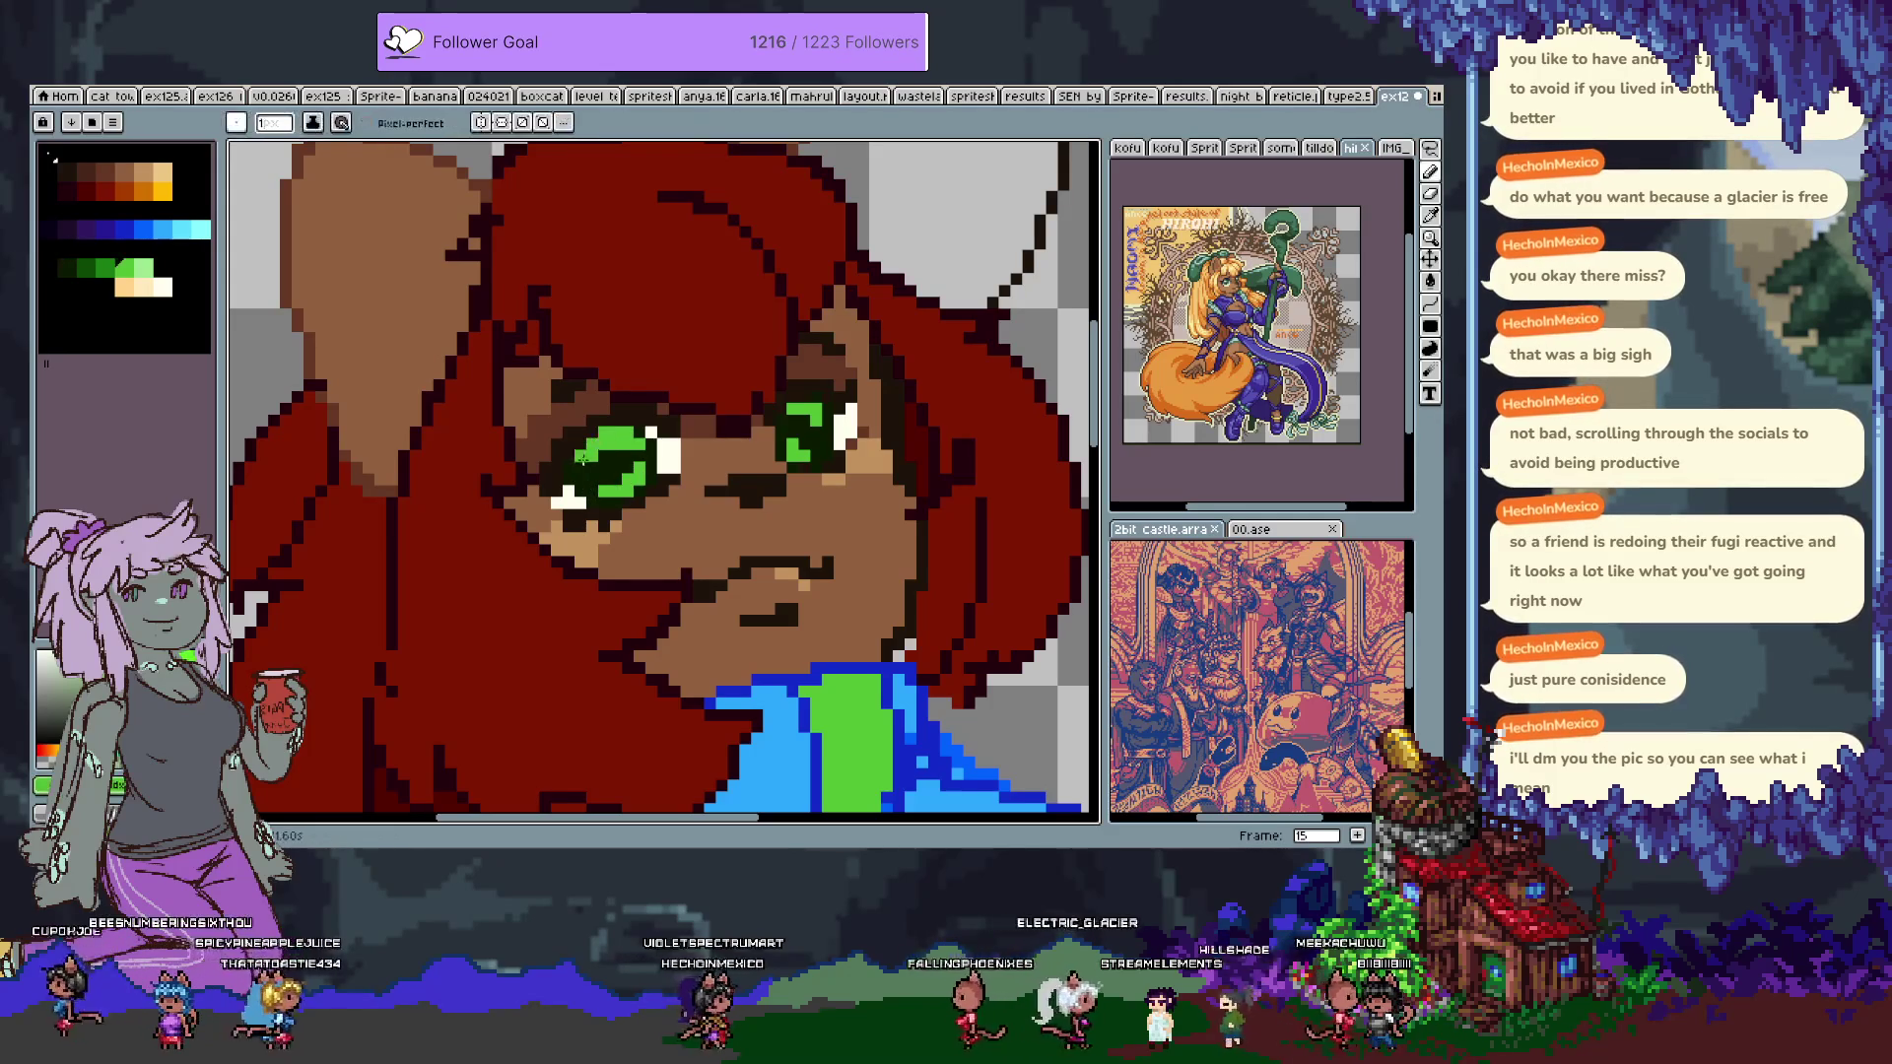
{"action": "left_click", "coordinate": [630, 445], "text": "alt"}
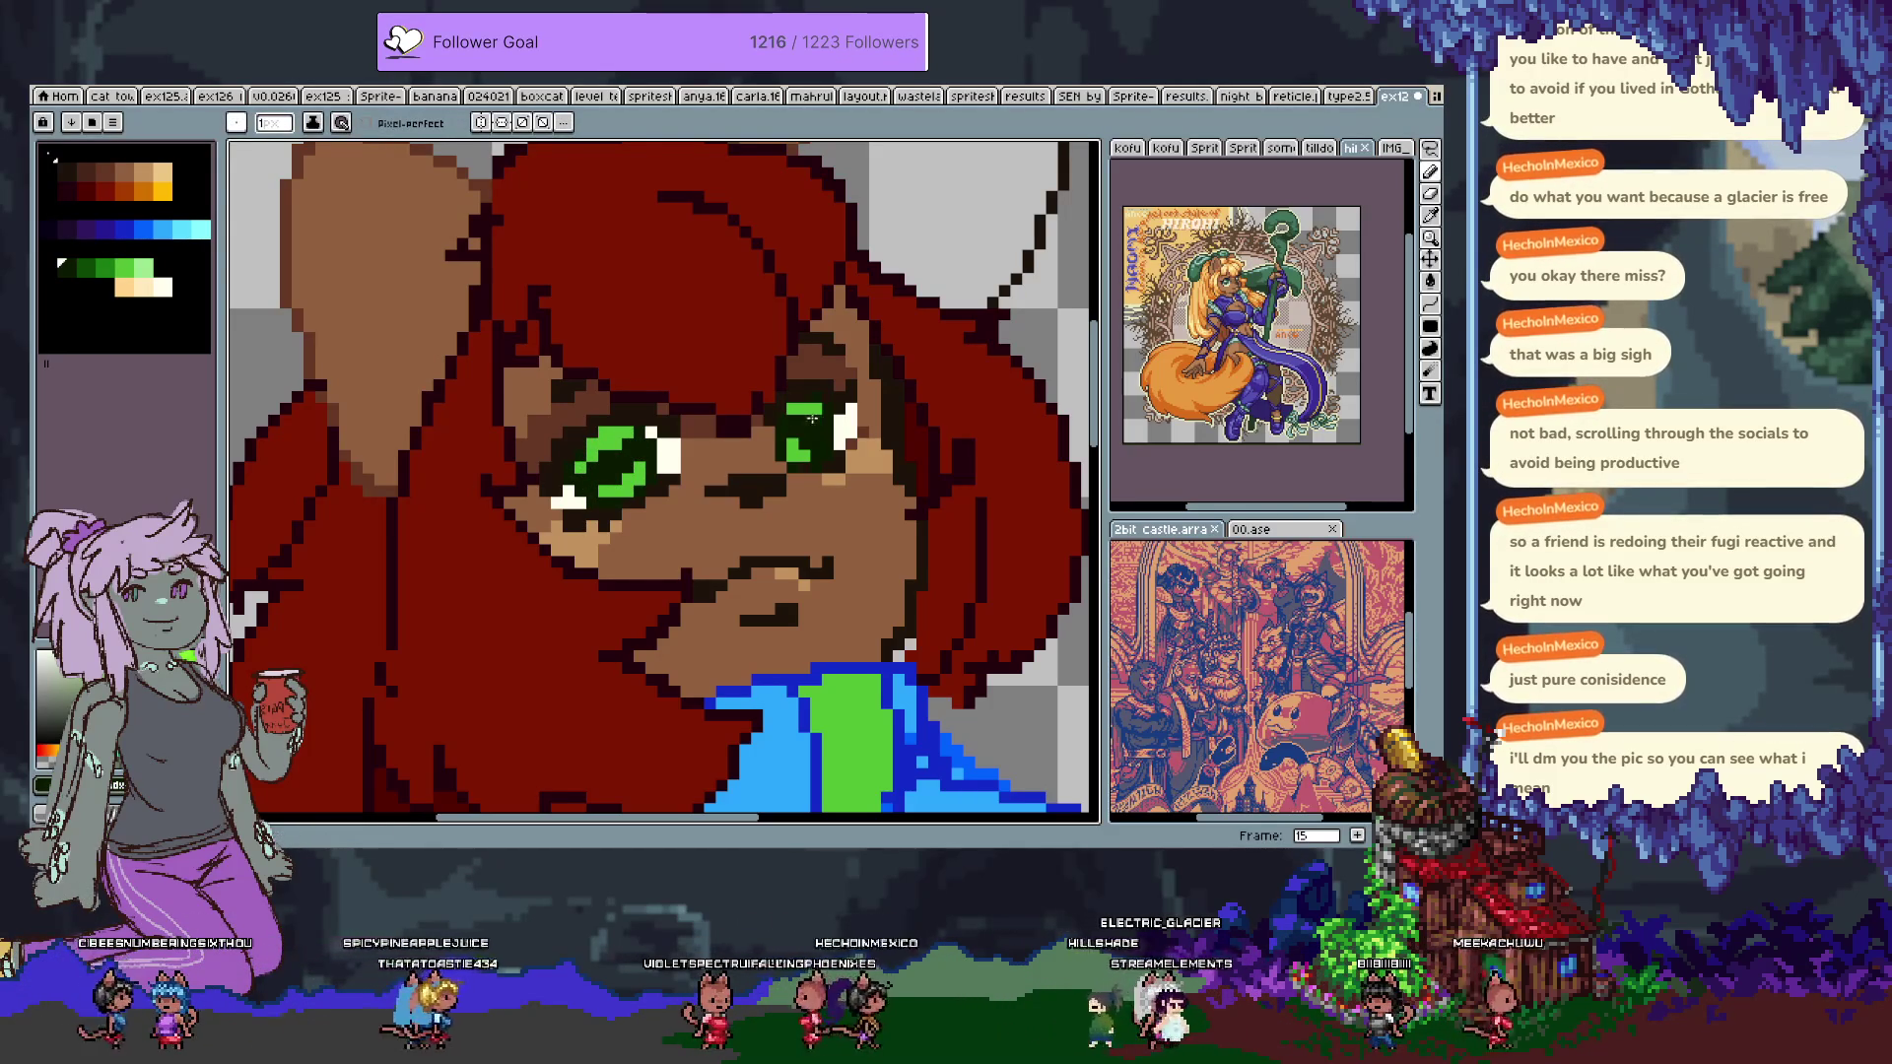
{"action": "left_click", "coordinate": [776, 440], "text": "alt"}
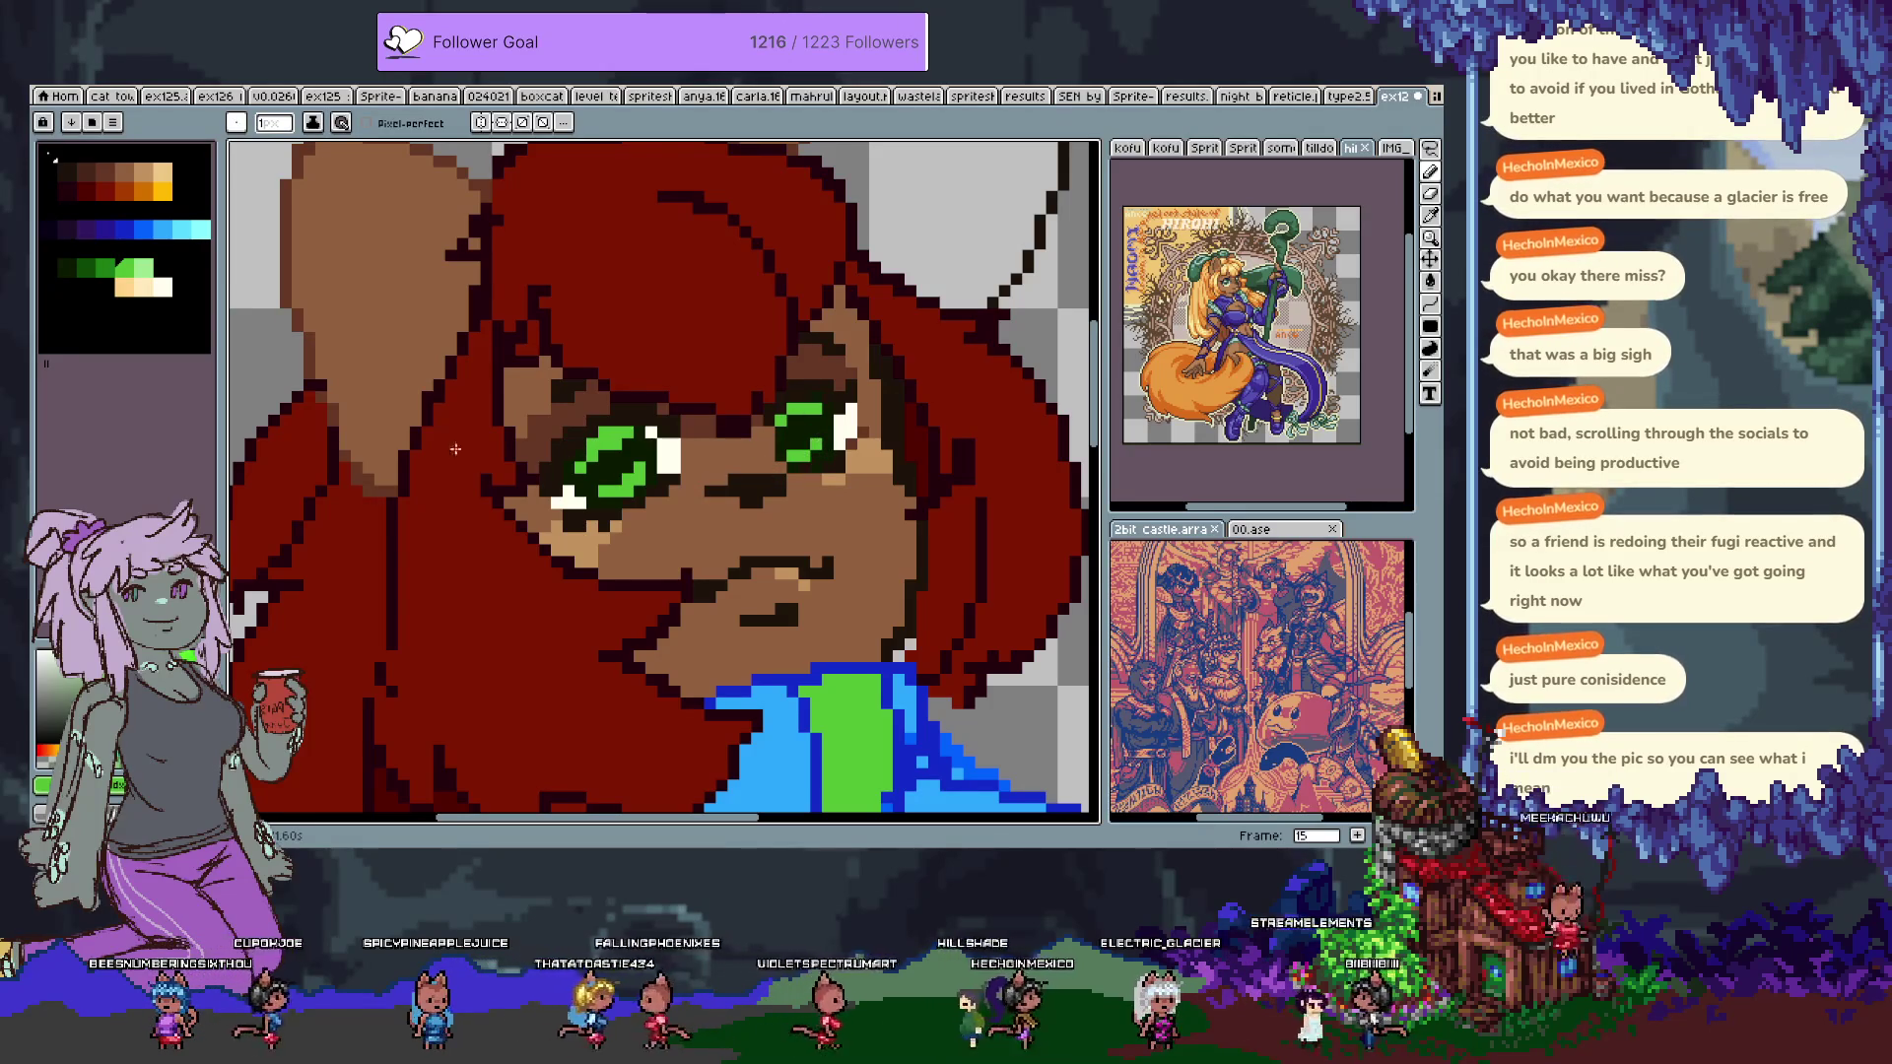
{"action": "left_click", "coordinate": [66, 268]}
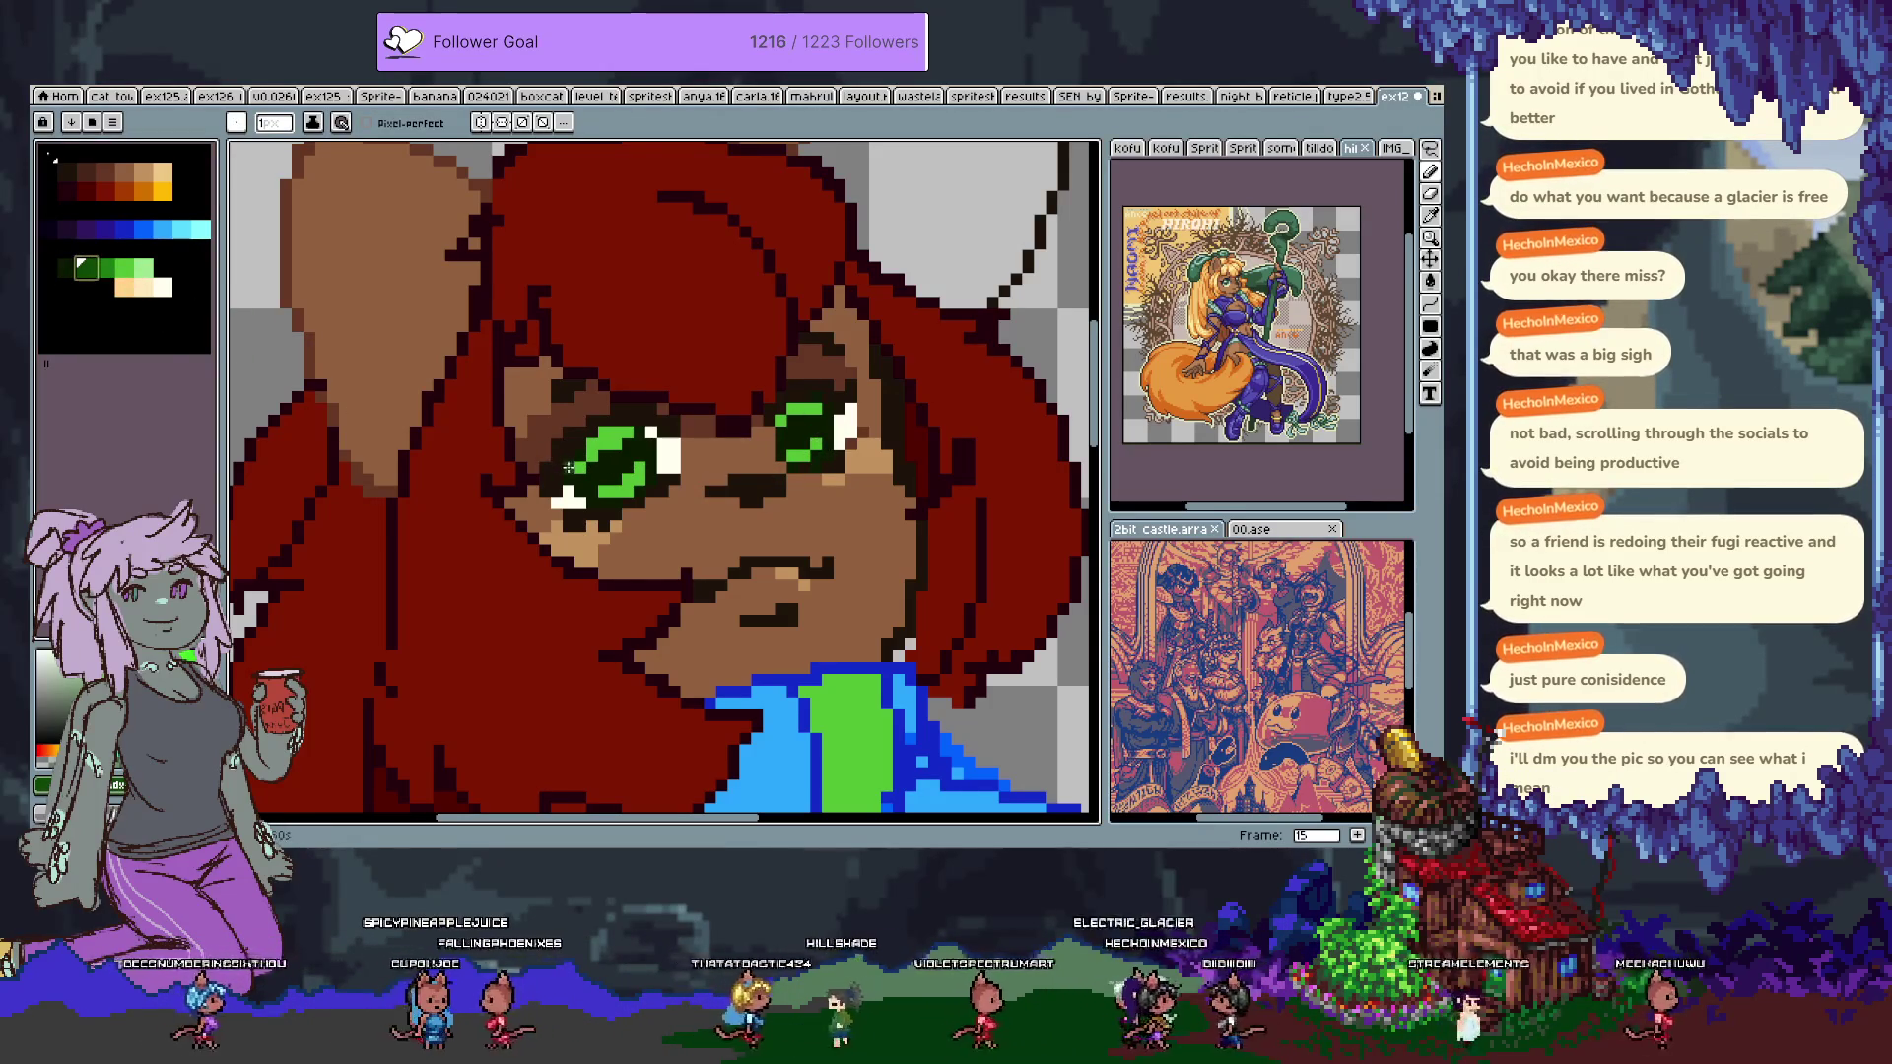
{"action": "left_click", "coordinate": [581, 466]}
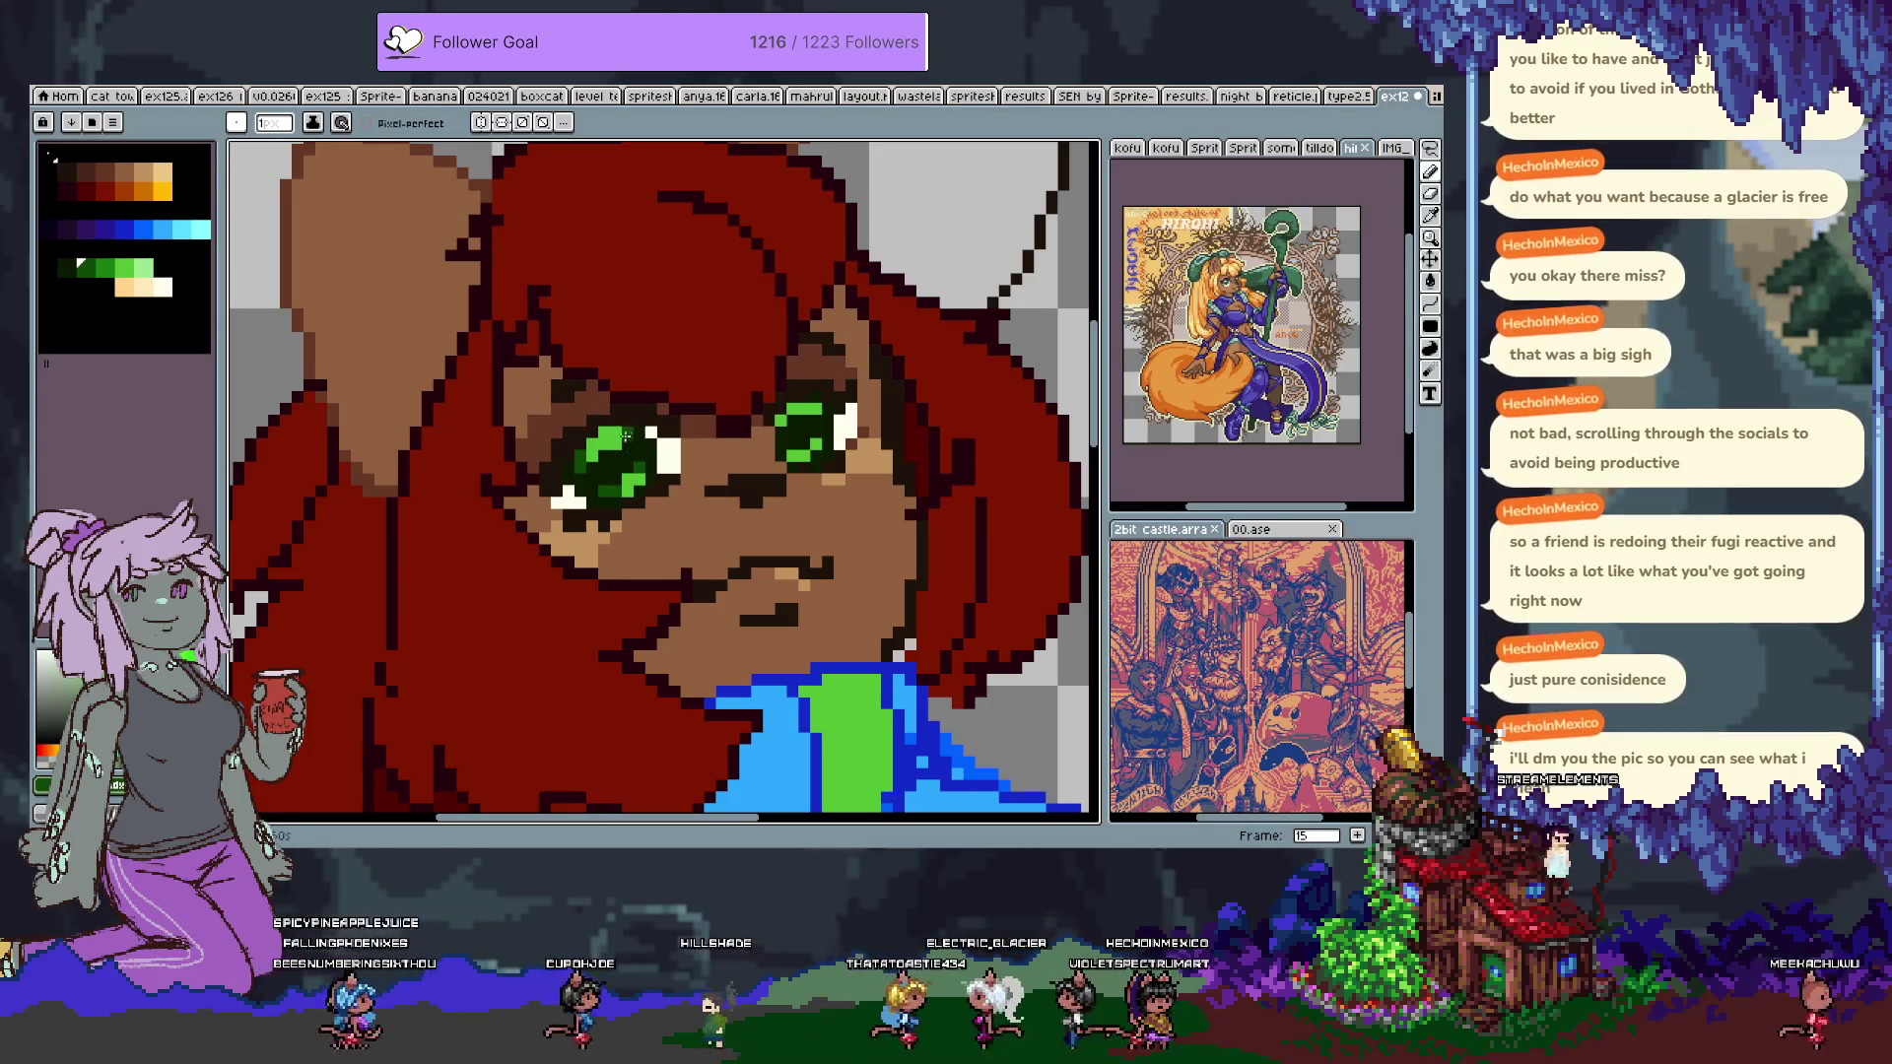
{"action": "left_click", "coordinate": [626, 452], "text": "alt"}
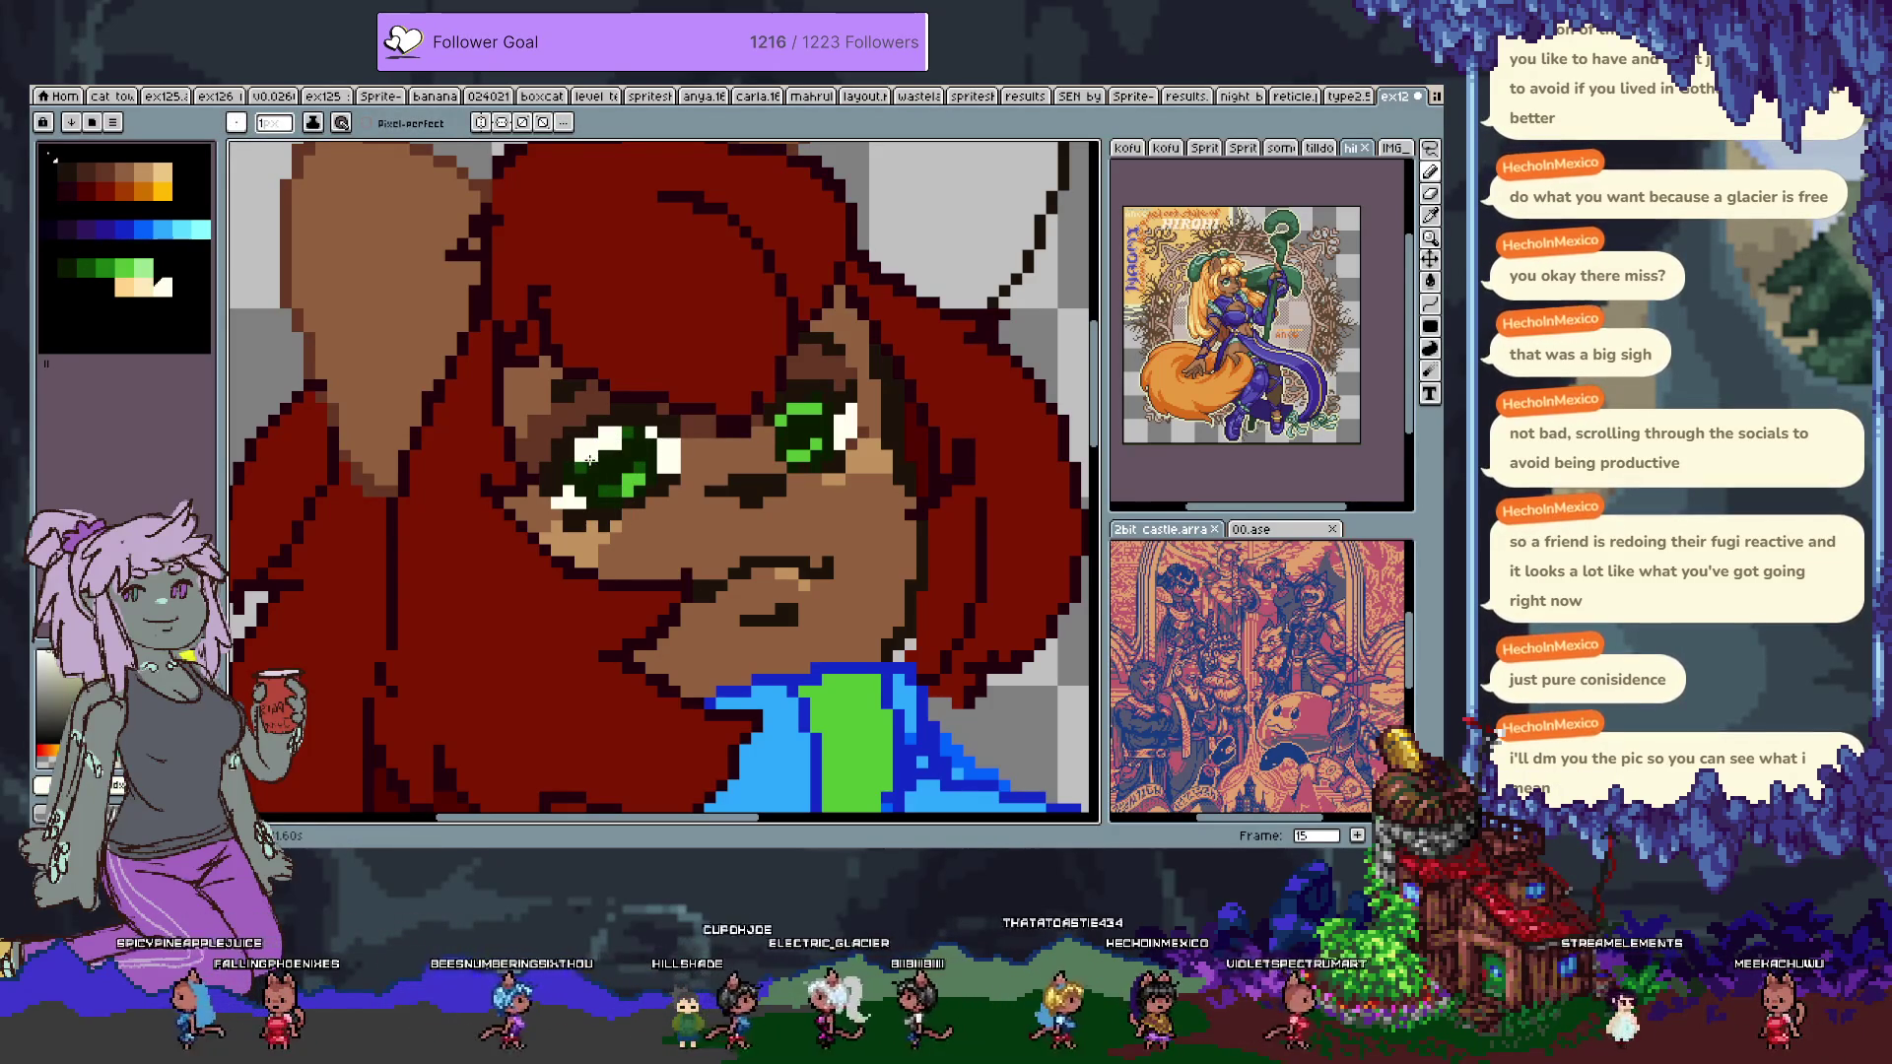
{"action": "left_click_drag", "start_coordinate": [820, 408], "coordinate": [793, 412]}
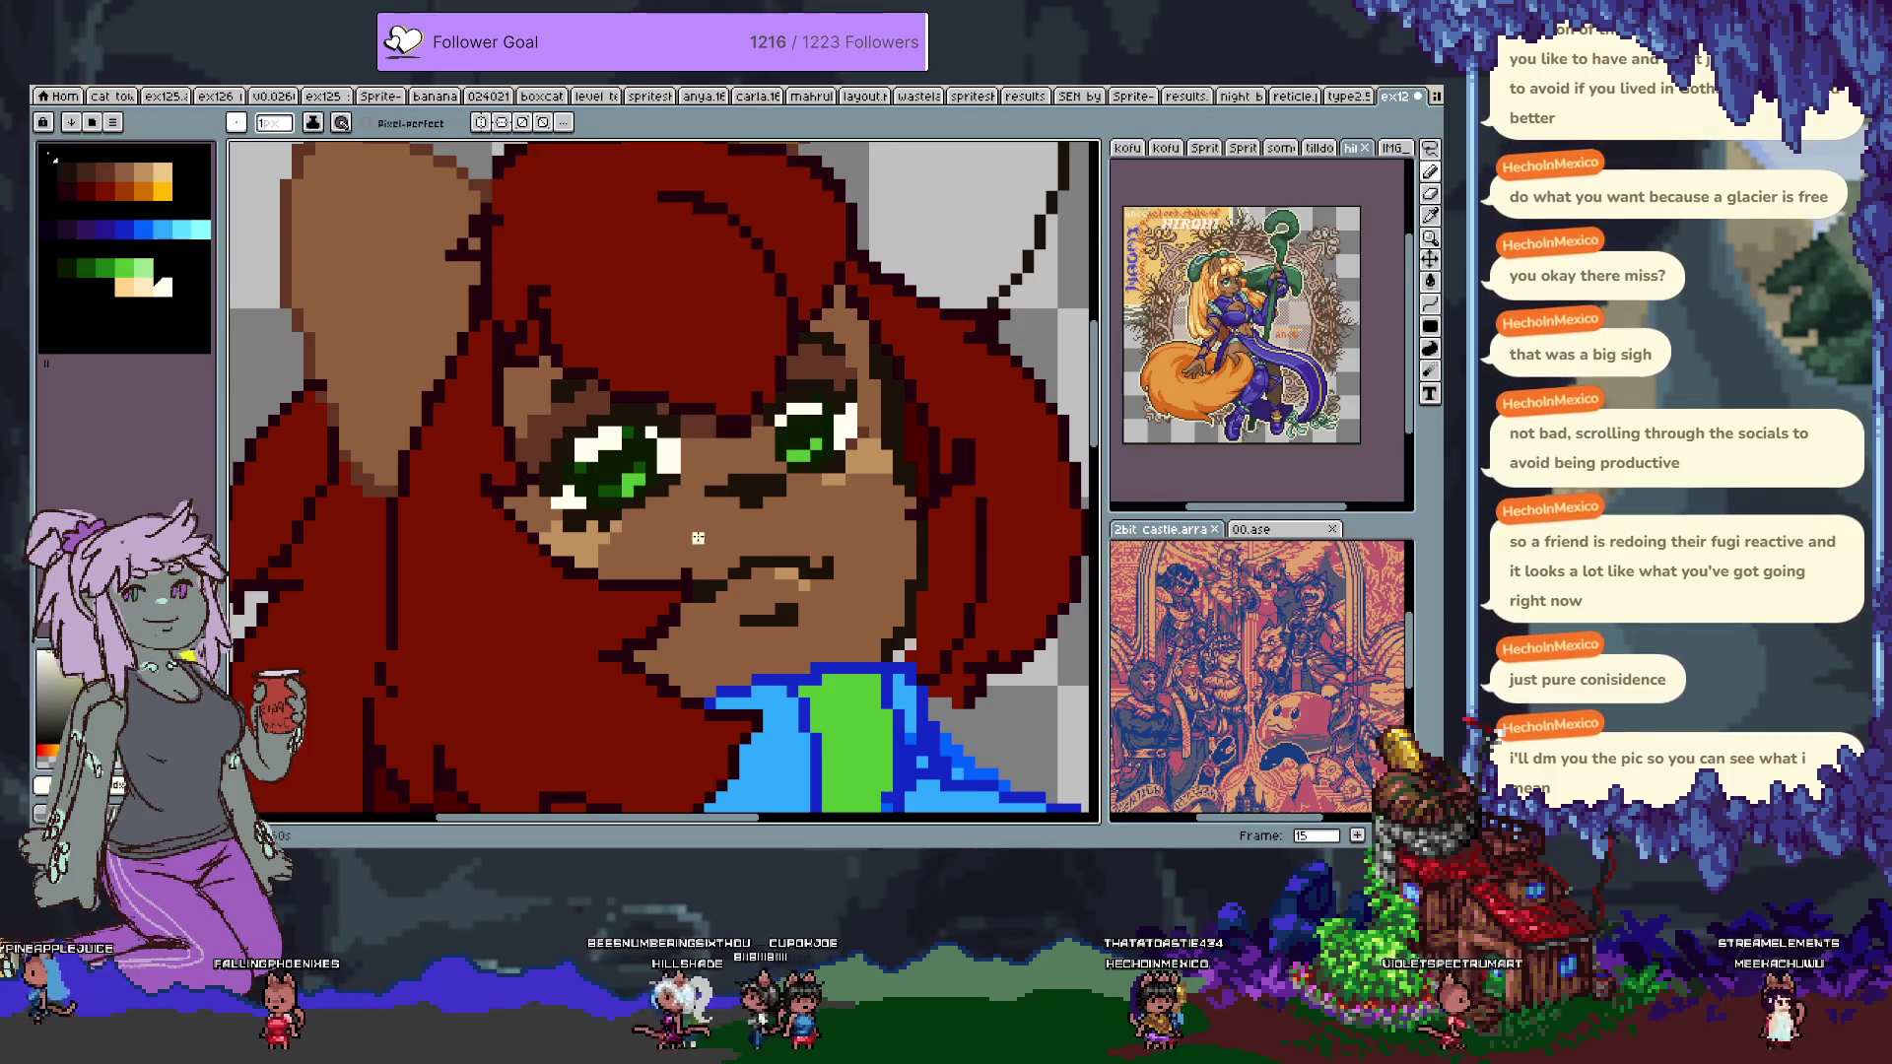
Sample the various green shades from both eyes and save the drawing.
{"action": "left_click", "coordinate": [604, 468], "text": "alt"}
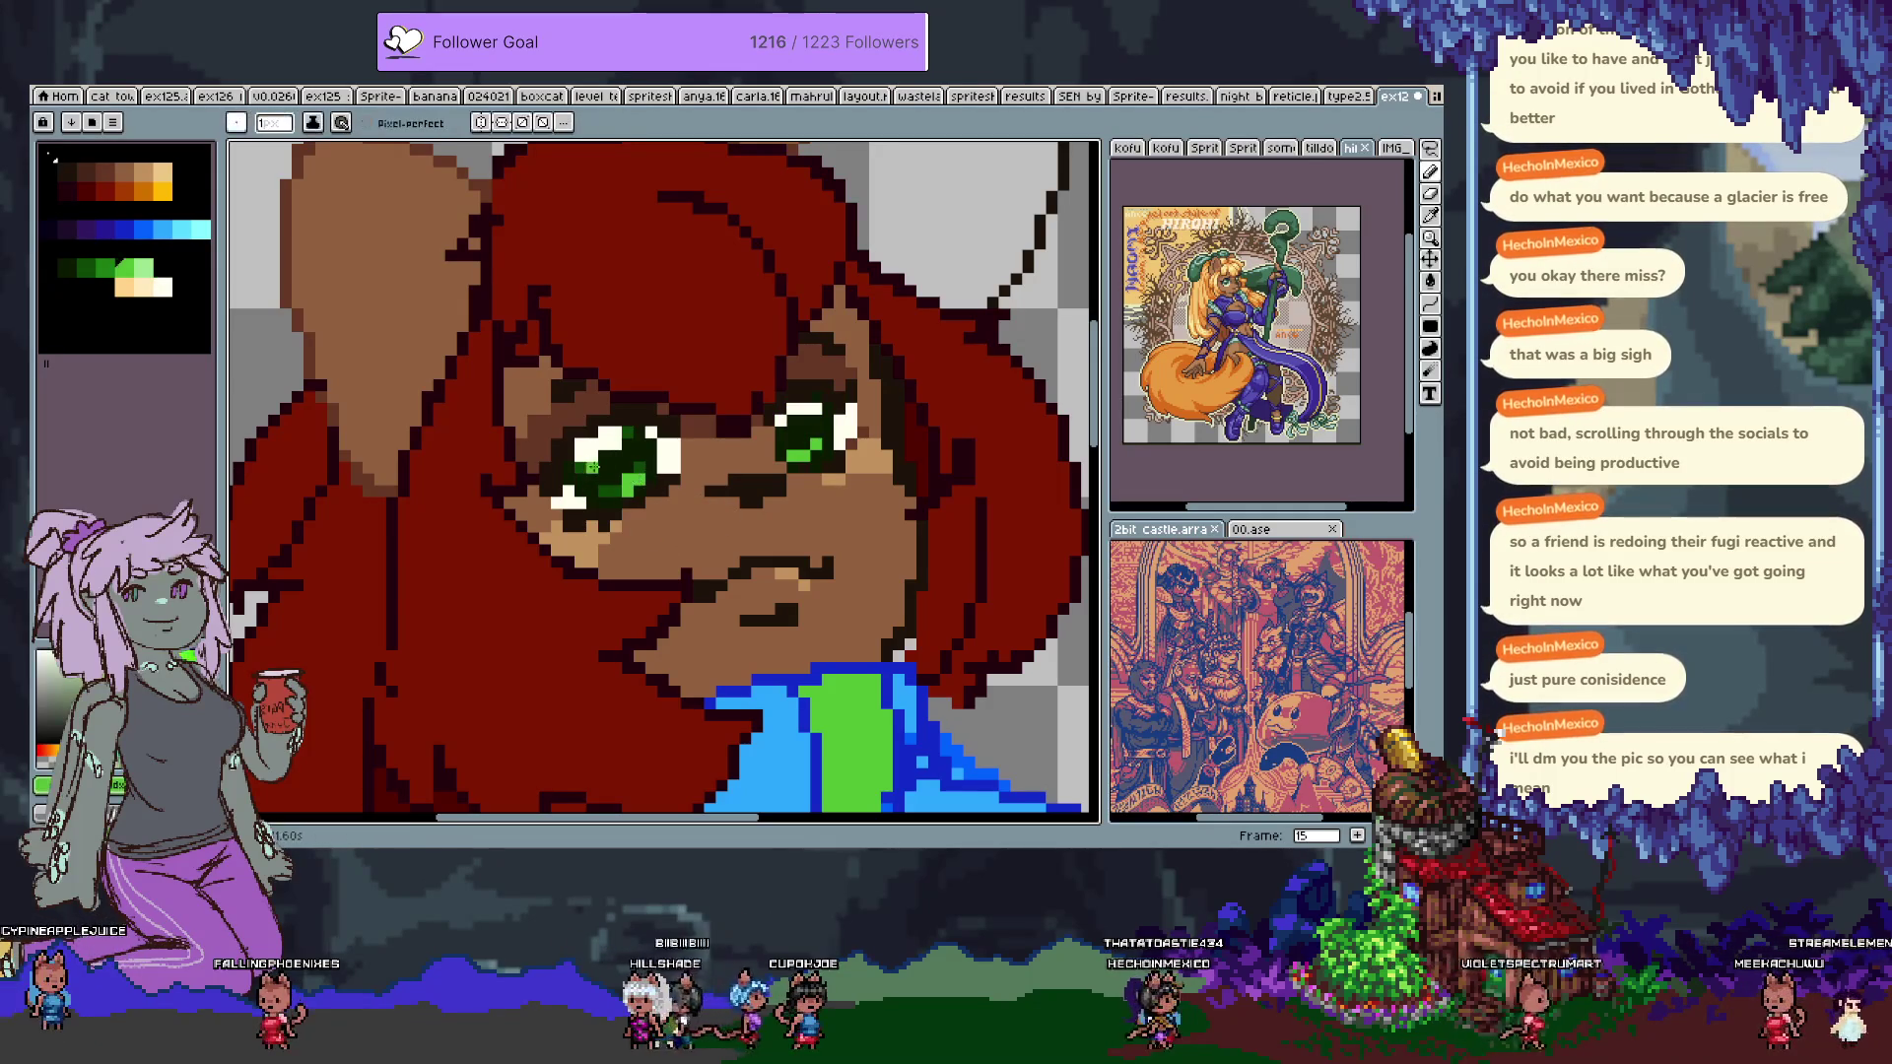
{"action": "left_click", "coordinate": [598, 477], "text": "alt"}
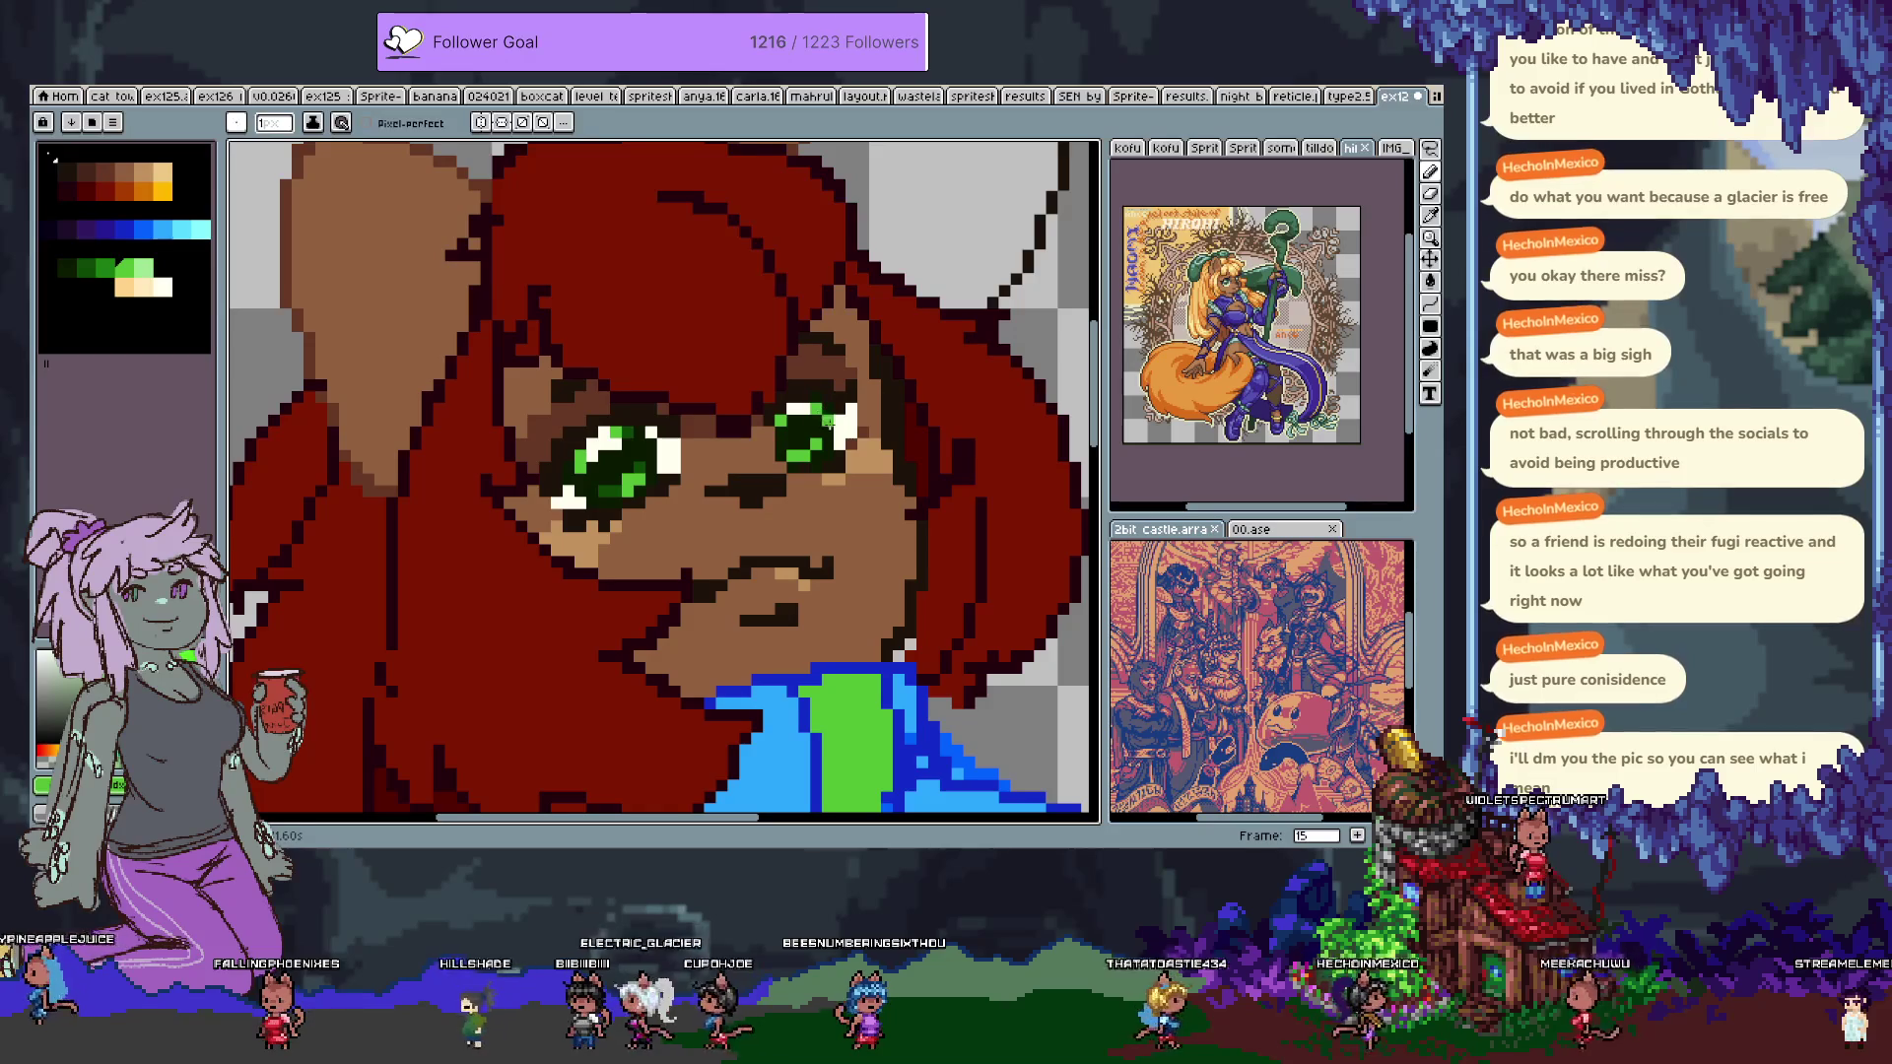
{"action": "left_click", "coordinate": [833, 444], "text": "alt"}
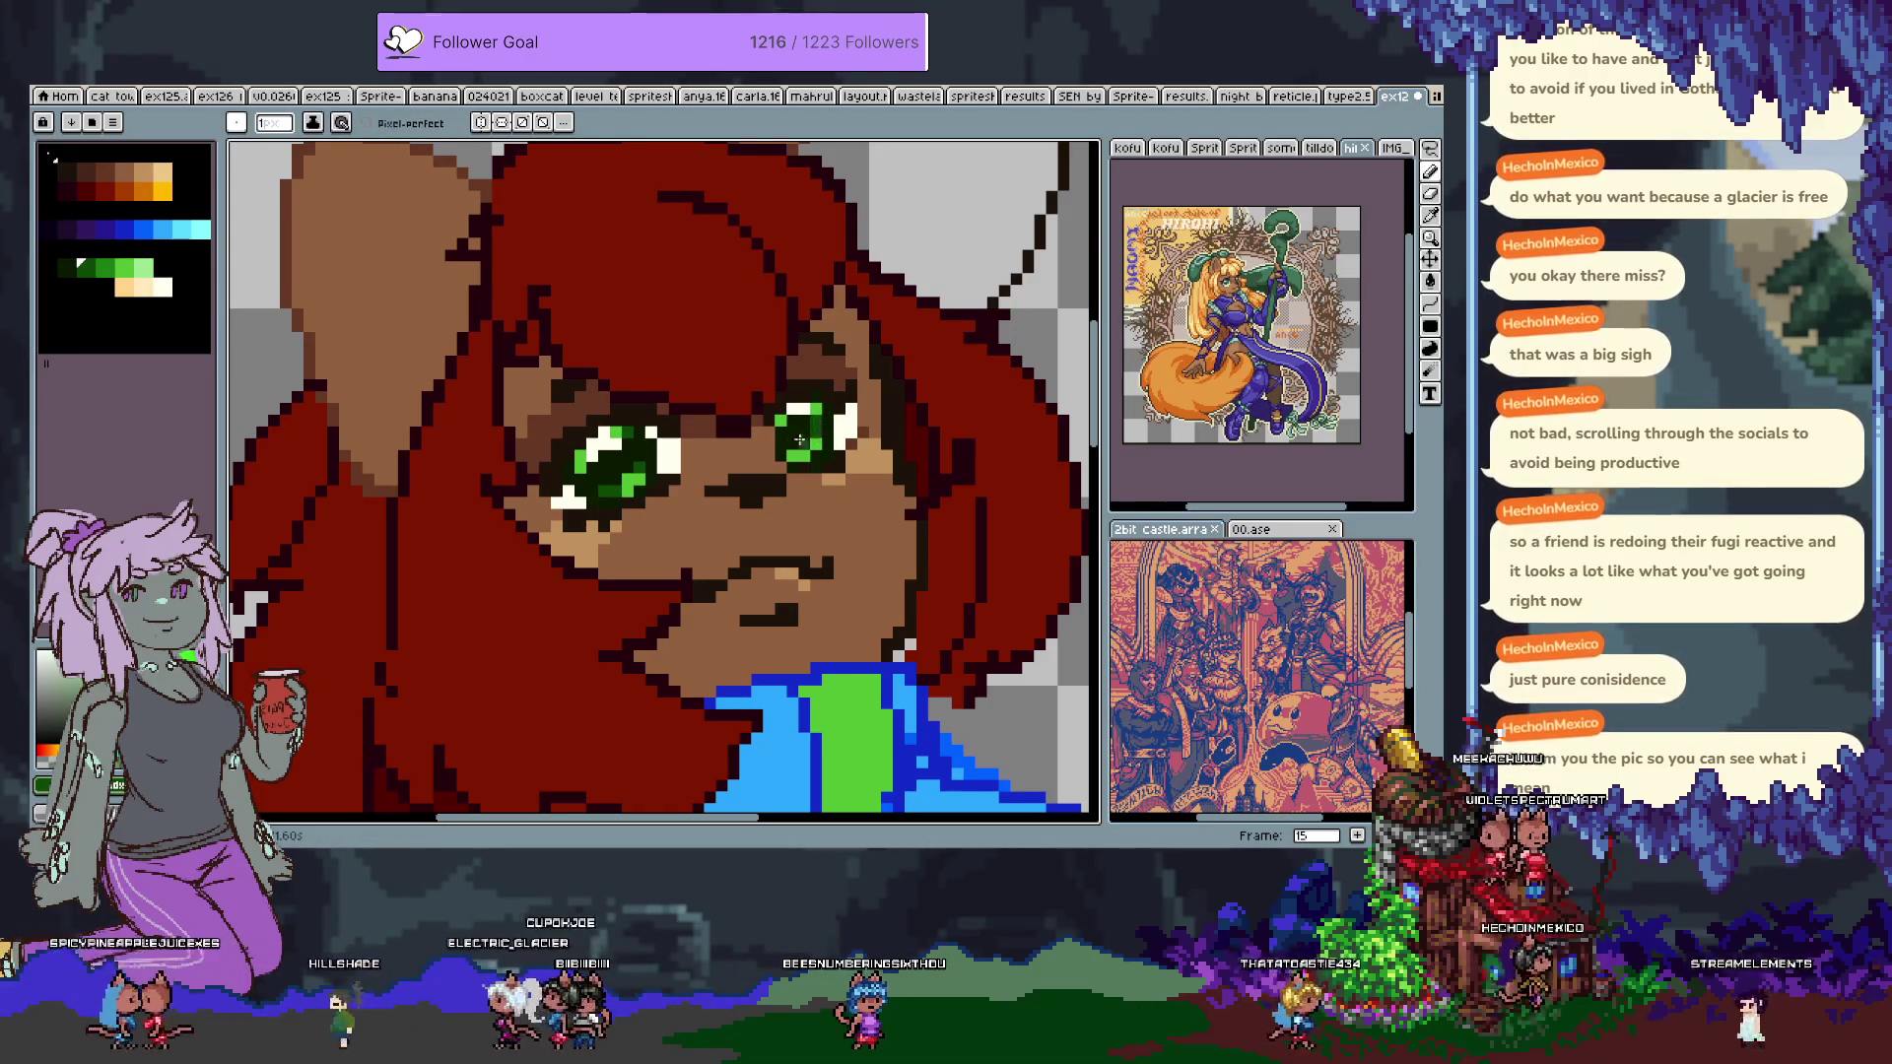
{"action": "left_click", "coordinate": [769, 432], "text": "alt"}
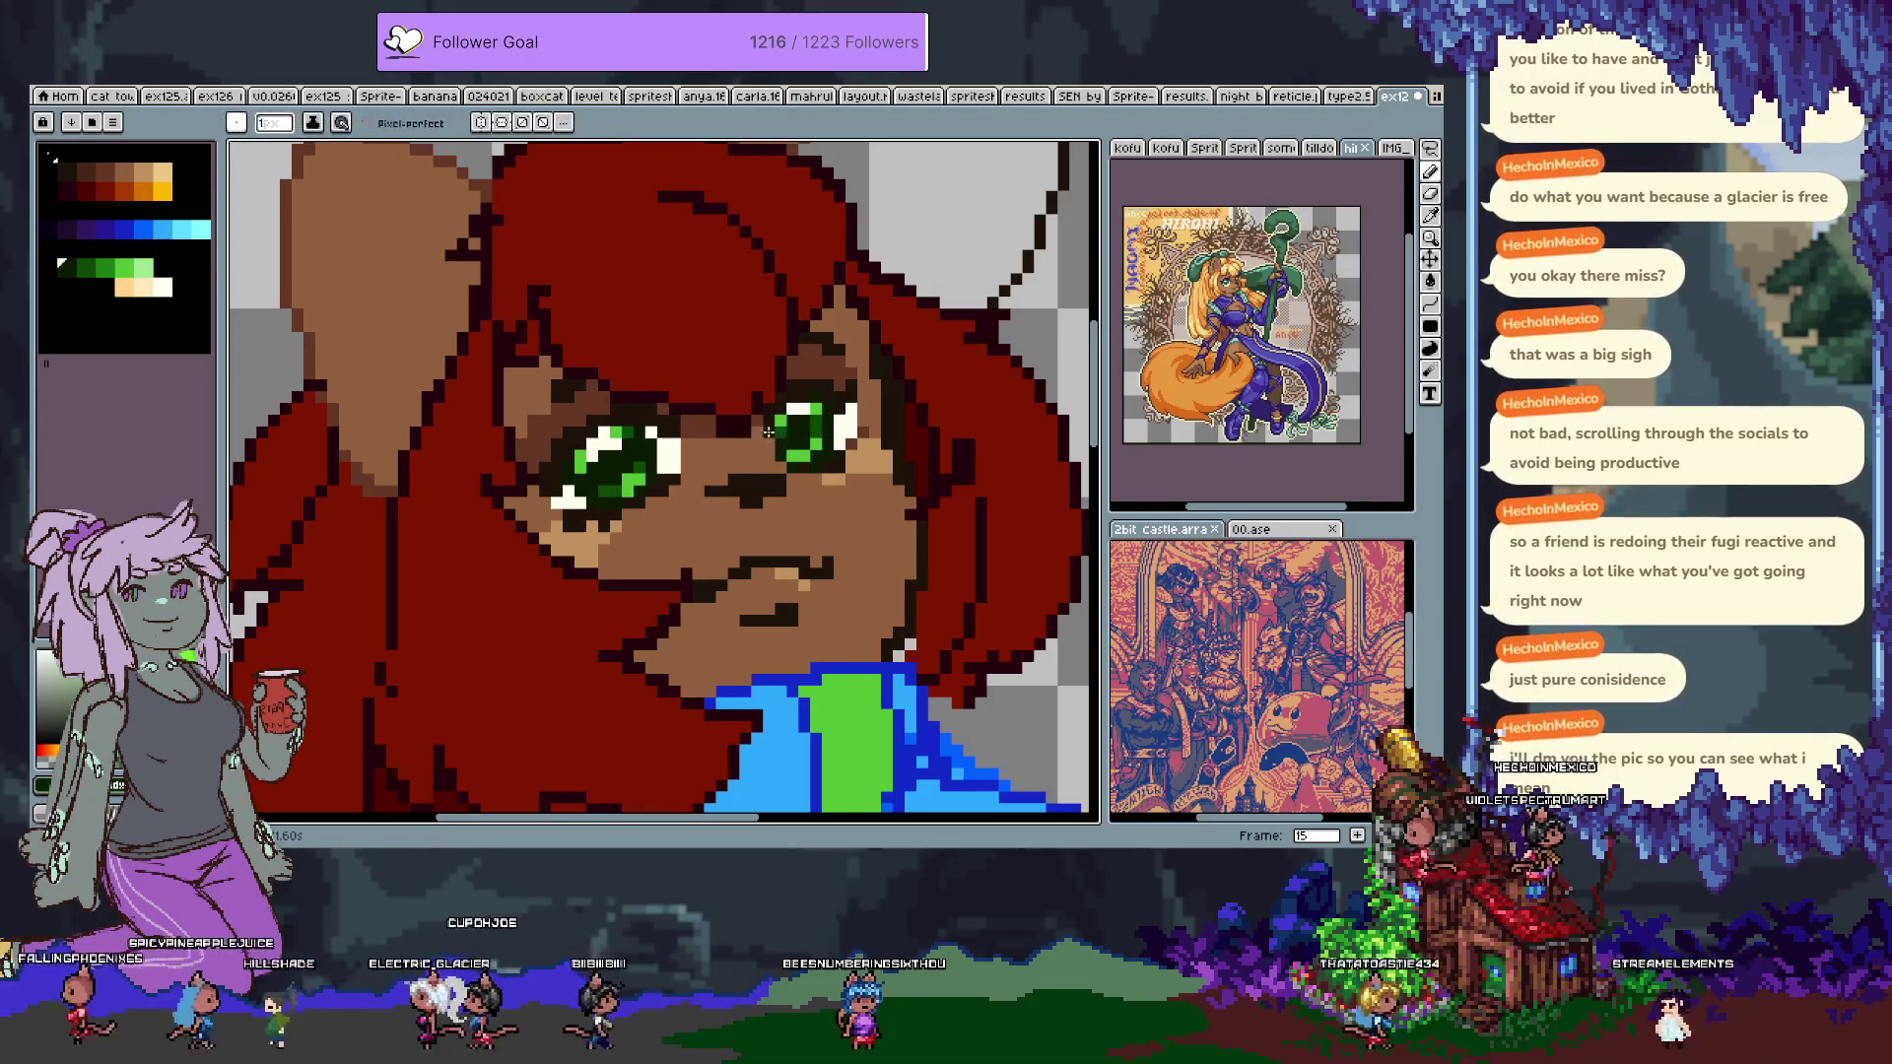
{"action": "left_click", "coordinate": [586, 471], "text": "alt"}
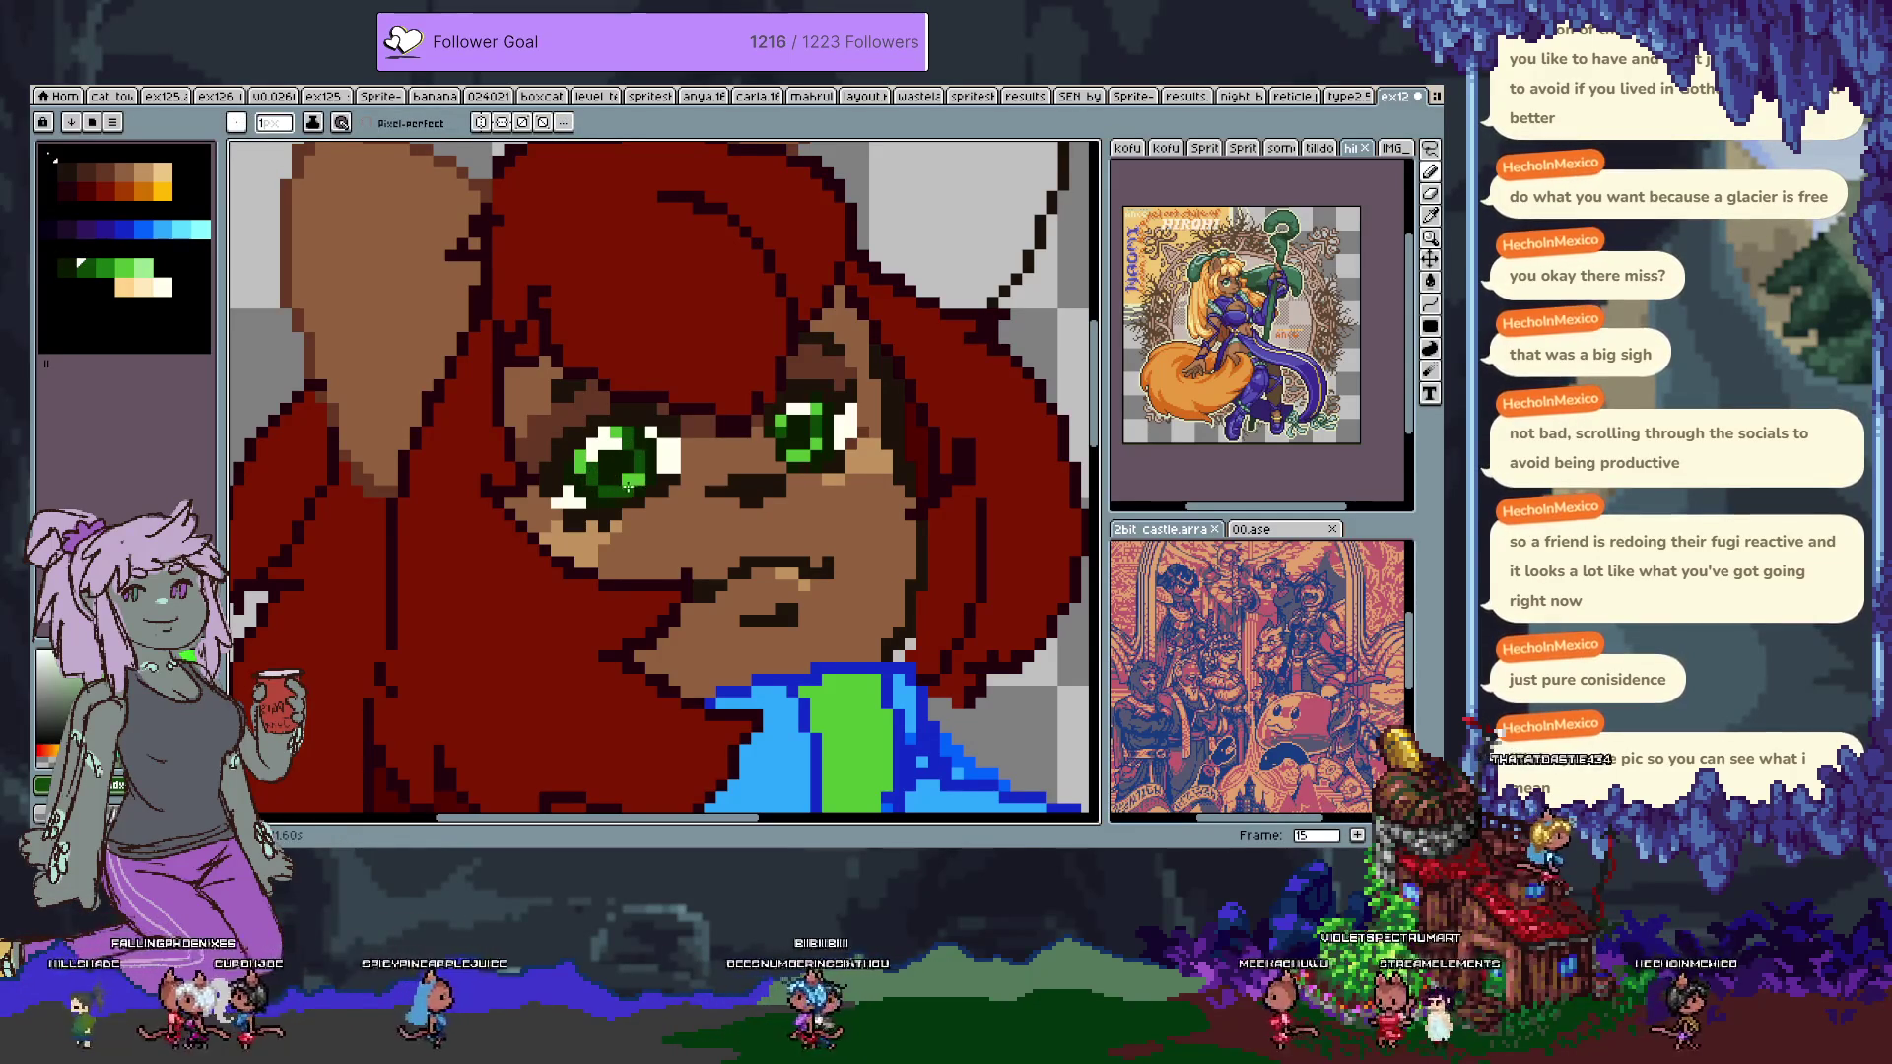
{"action": "left_click", "coordinate": [618, 490], "text": "alt"}
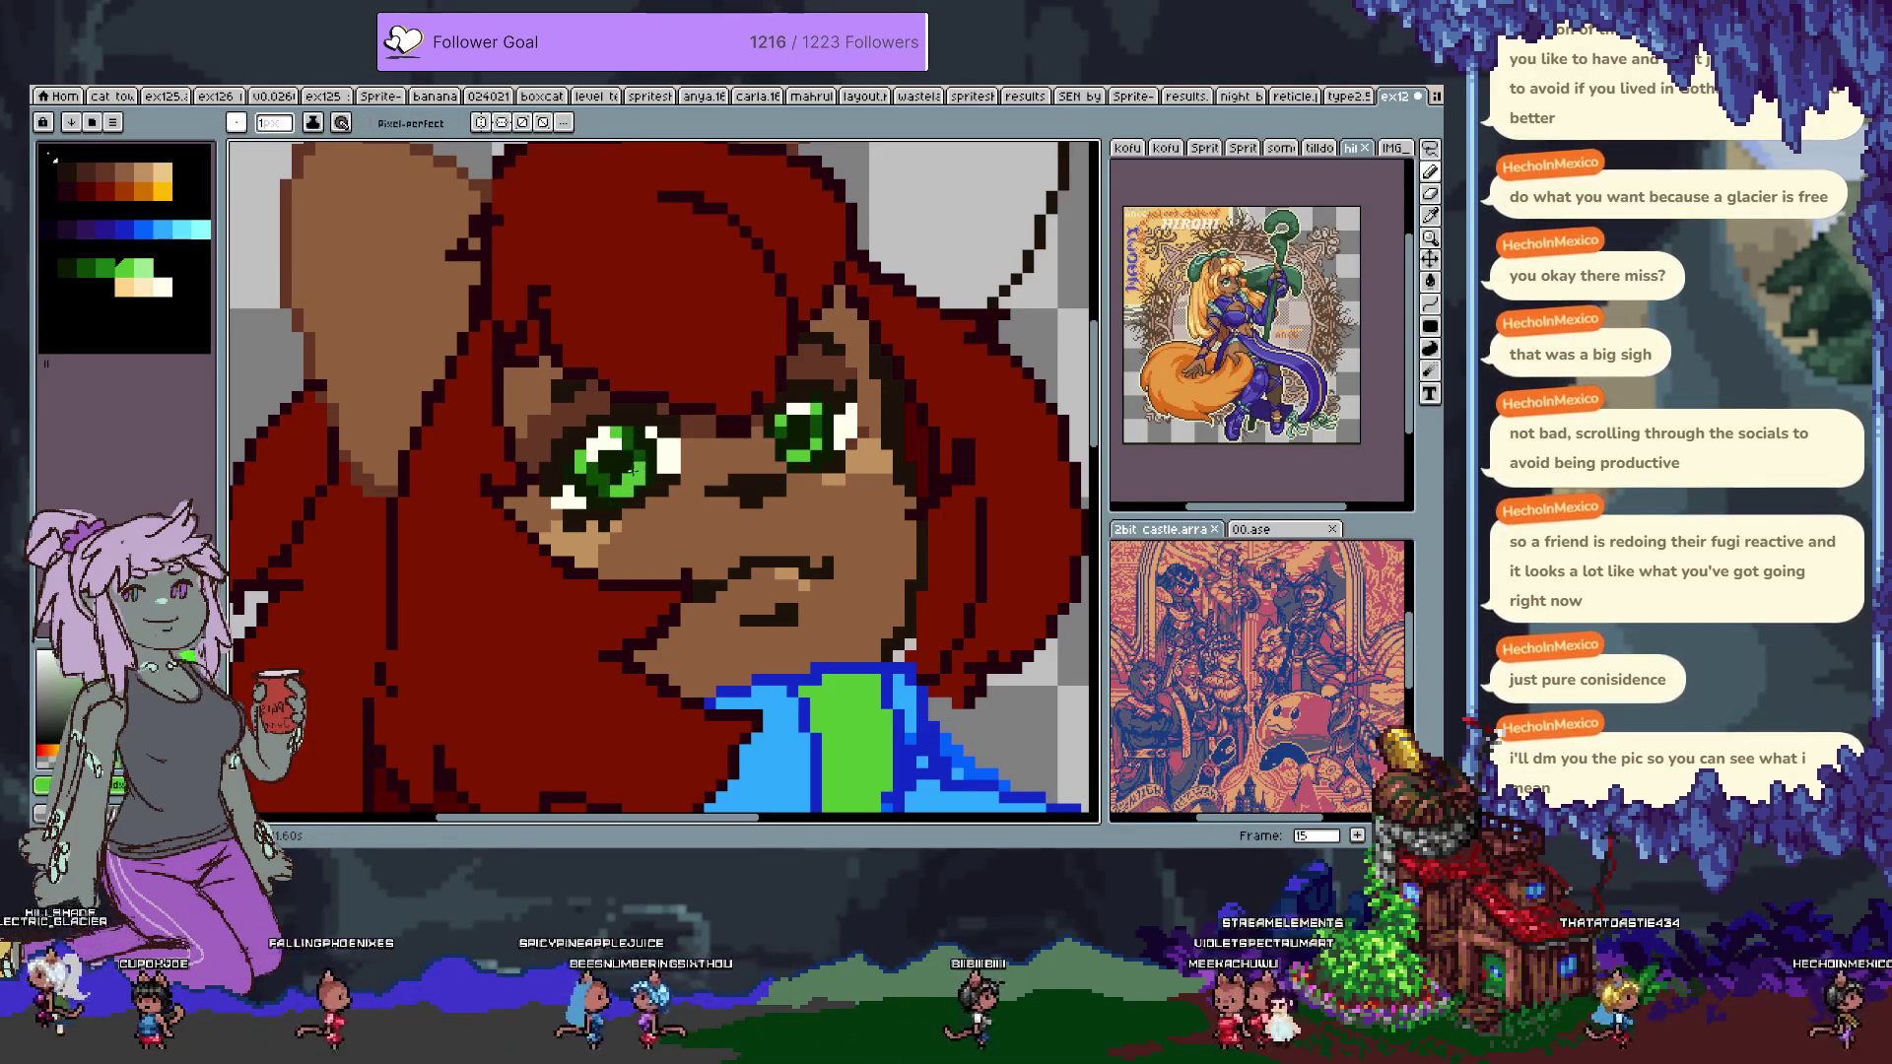
{"action": "left_click", "coordinate": [623, 445], "text": "alt"}
{"action": "left_click", "coordinate": [631, 461], "text": "alt"}
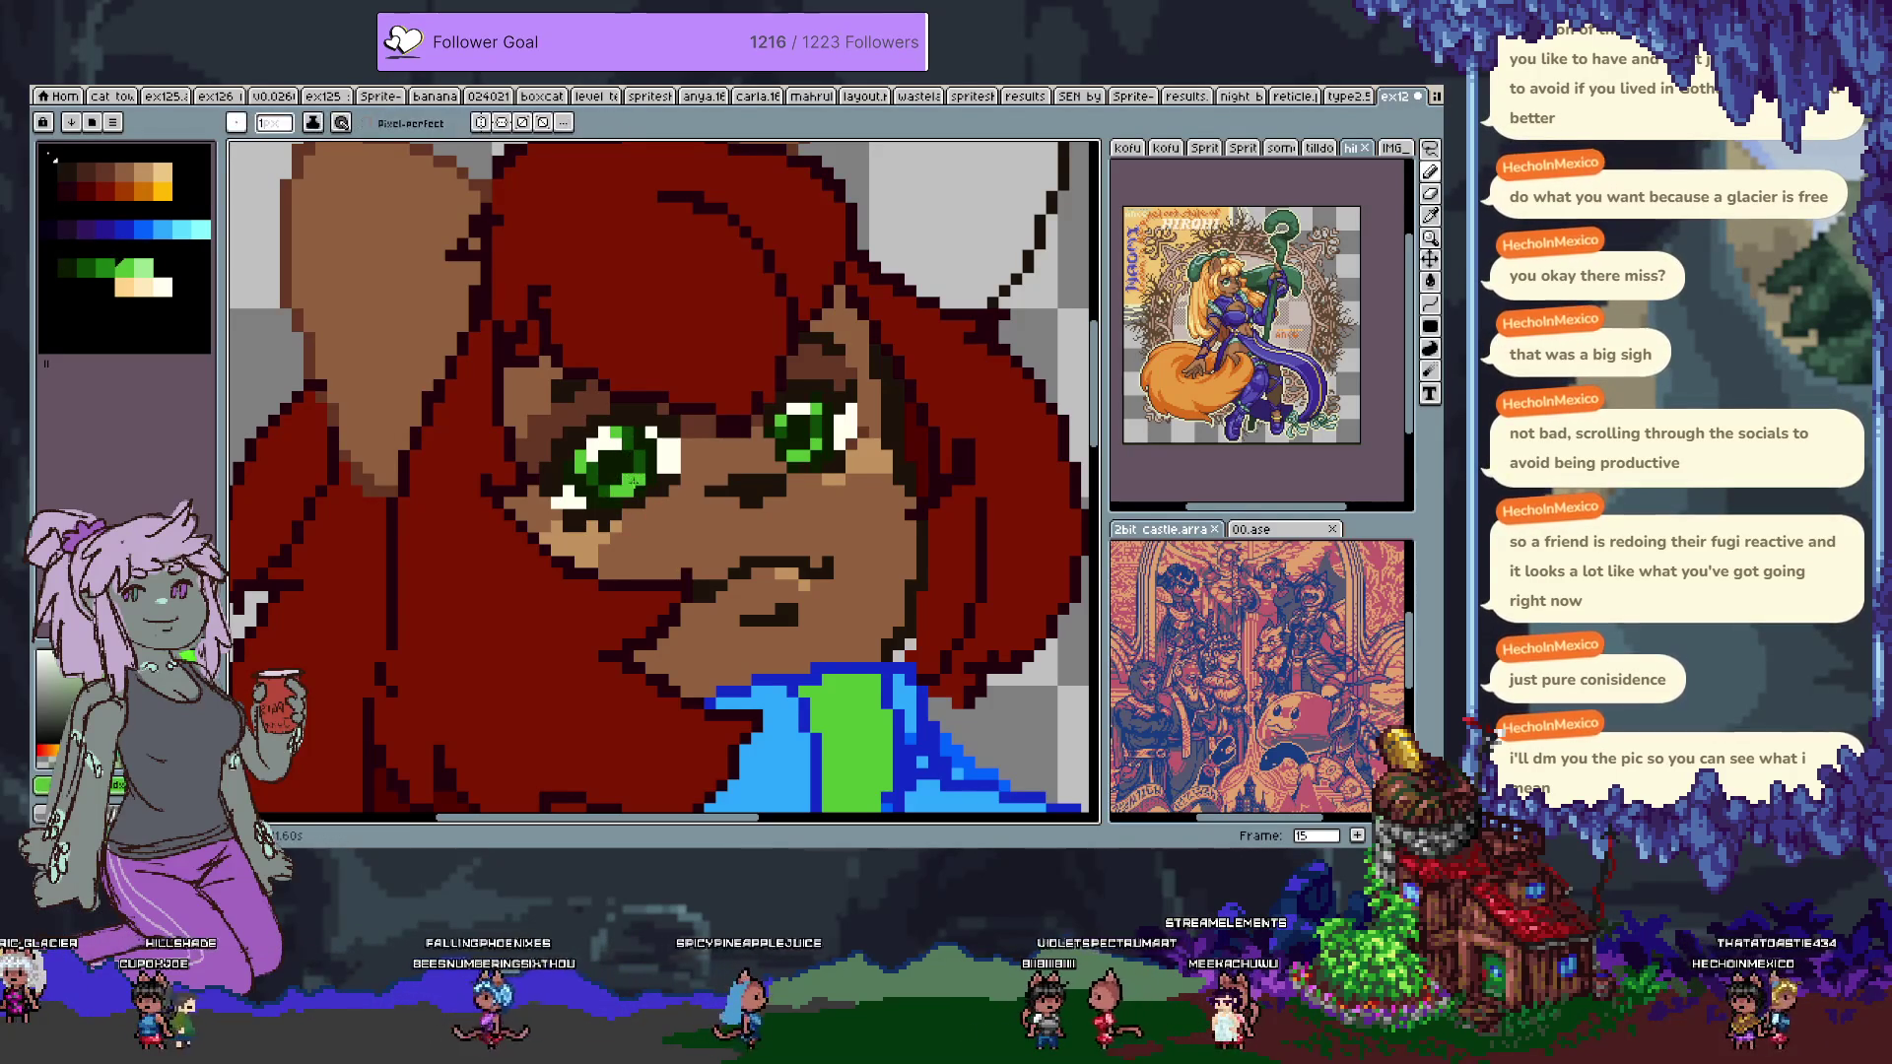
{"action": "left_click", "coordinate": [778, 434], "text": "alt"}
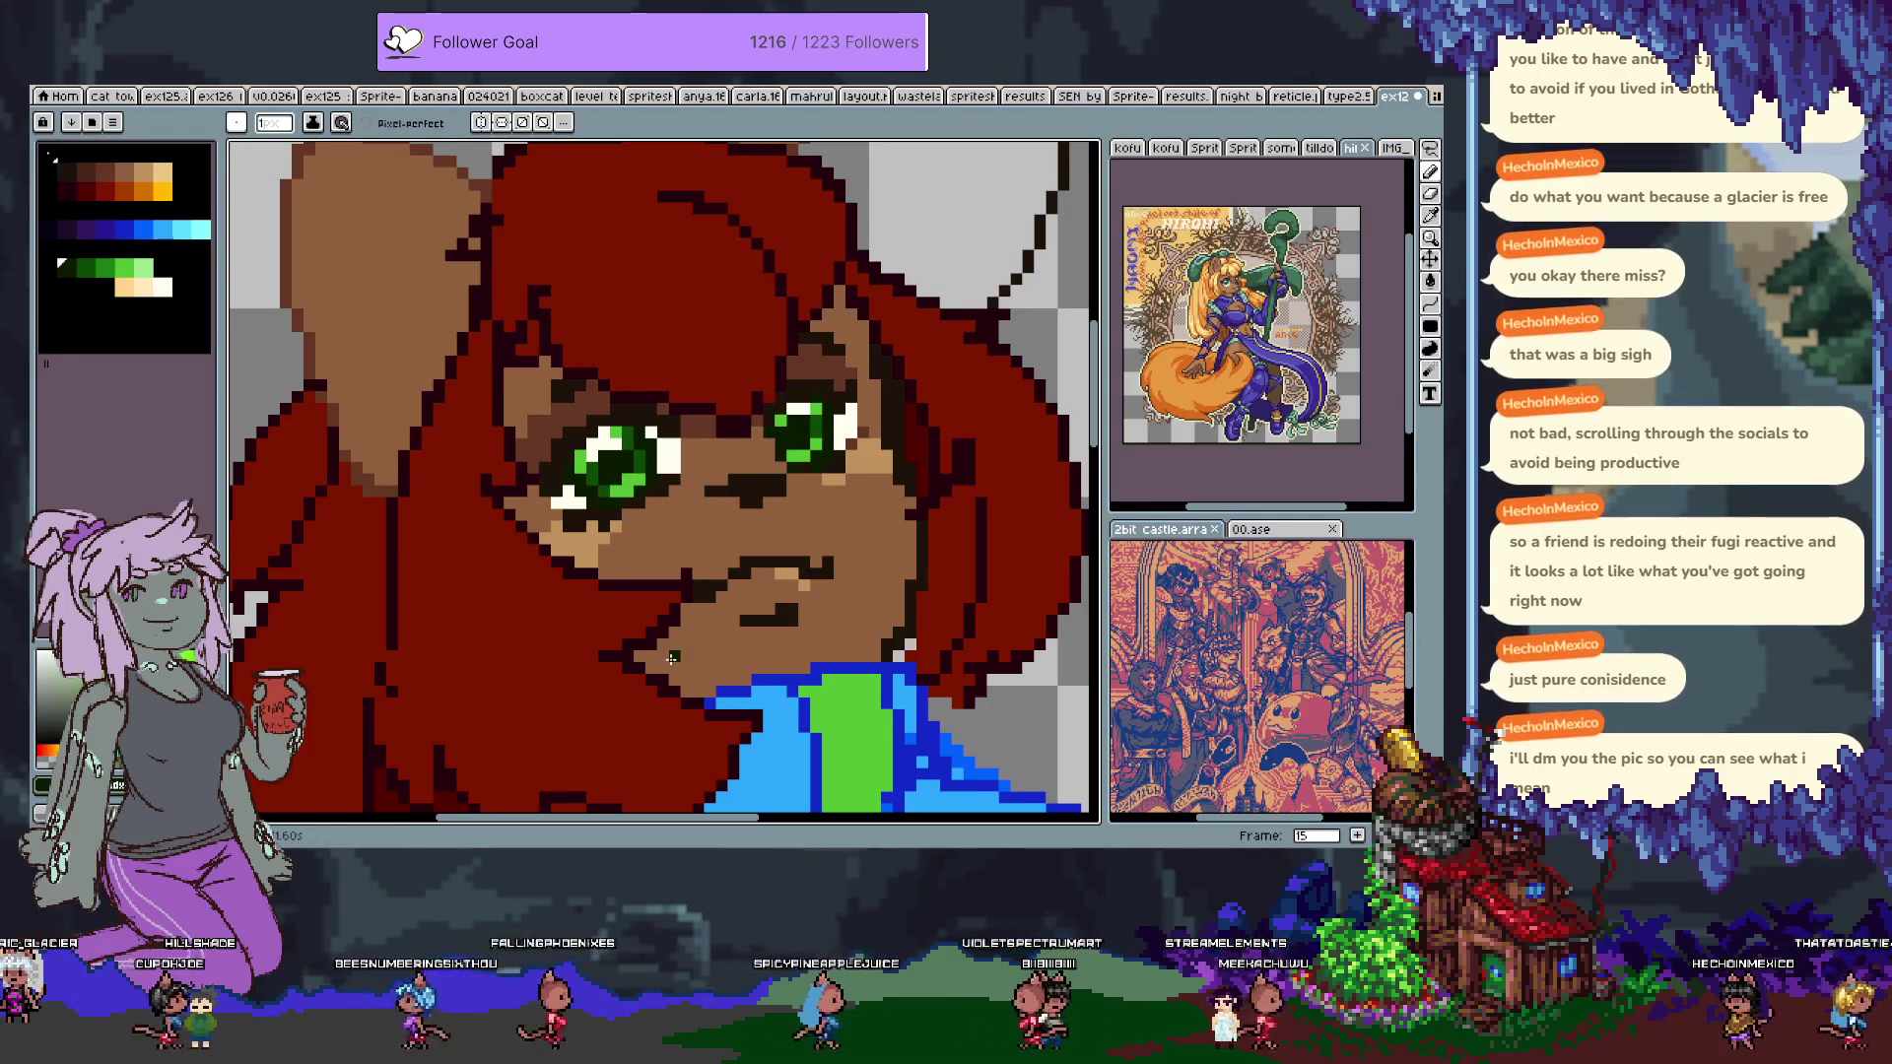
{"action": "scroll", "coordinate": [671, 657], "scroll_direction": "down", "scroll_amount": 1}
{"action": "scroll", "coordinate": [671, 657], "scroll_direction": "down", "scroll_amount": 1}
{"action": "scroll", "coordinate": [750, 473], "scroll_direction": "up", "scroll_amount": 1}
{"action": "key", "text": "ctrl+s"}
Paint a light cream highlight and a dark green pixel onto the eye.
{"action": "scroll", "coordinate": [747, 335], "scroll_direction": "up", "scroll_amount": 2}
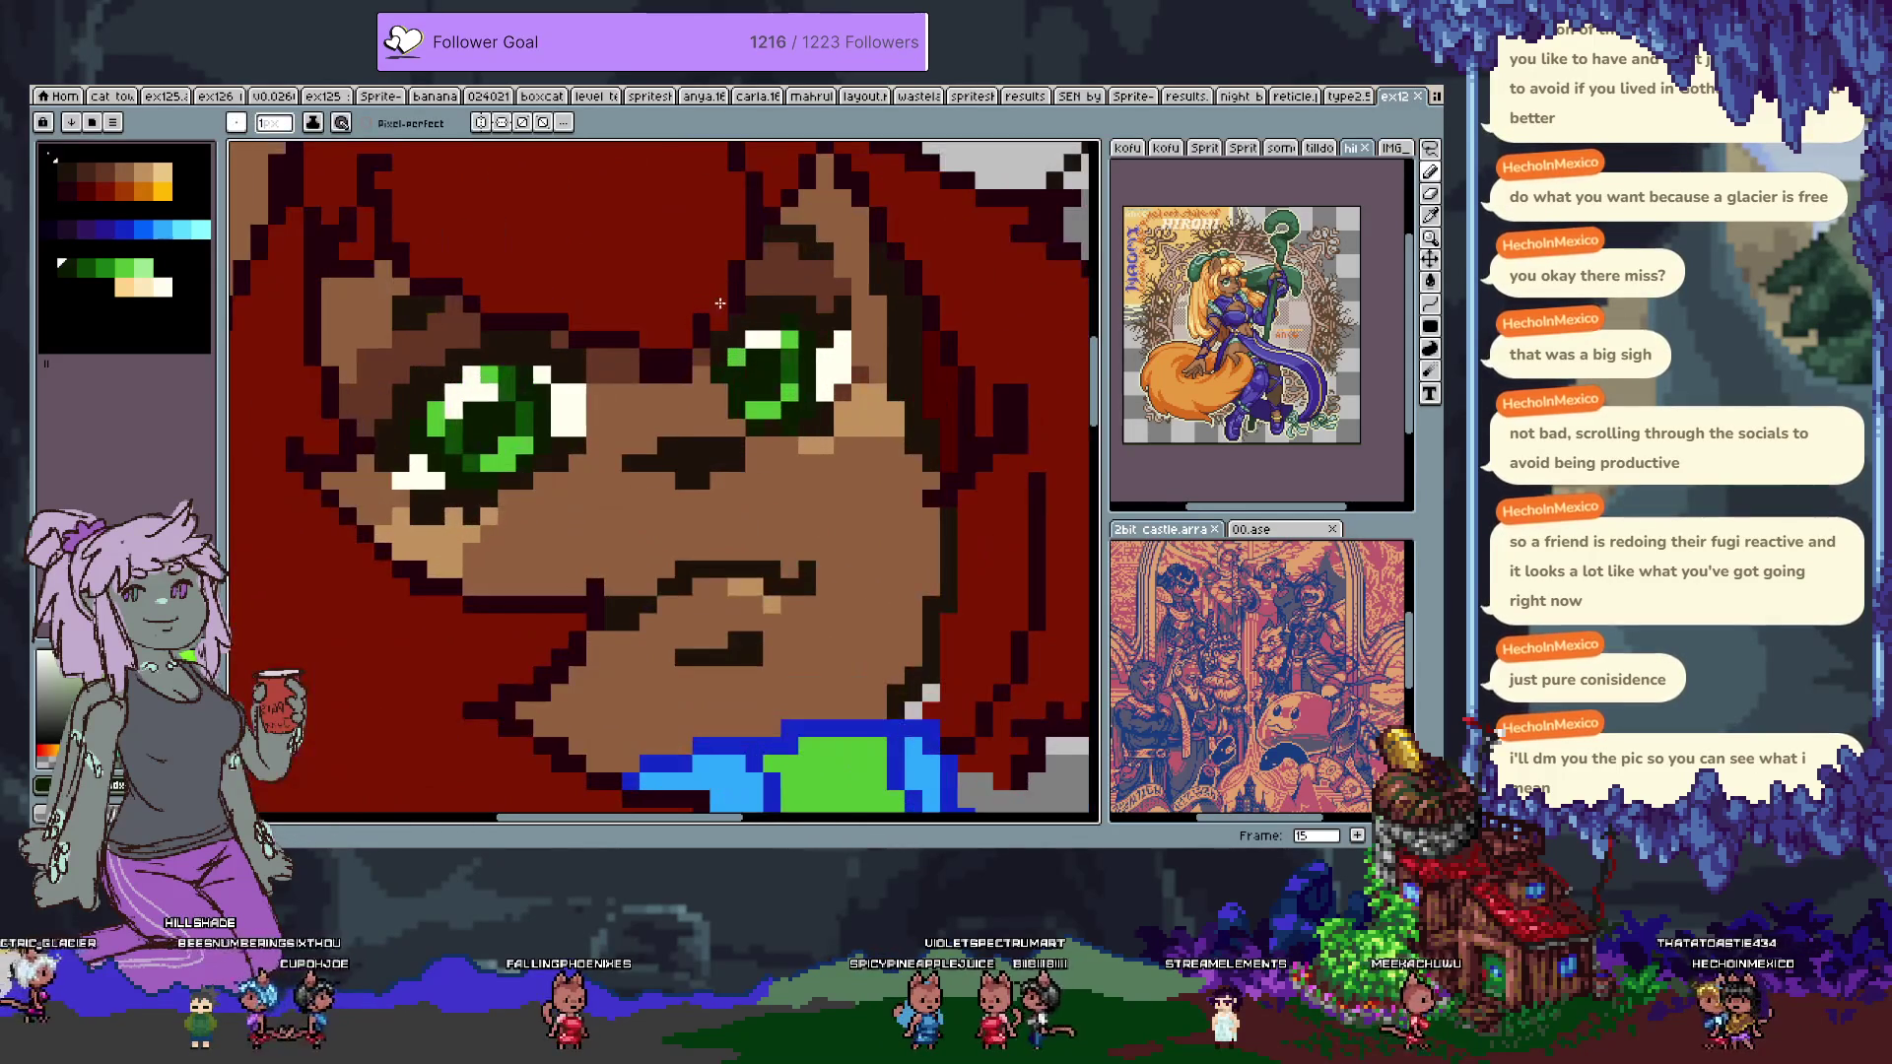
{"action": "left_click_drag", "start_coordinate": [721, 304], "coordinate": [777, 333]}
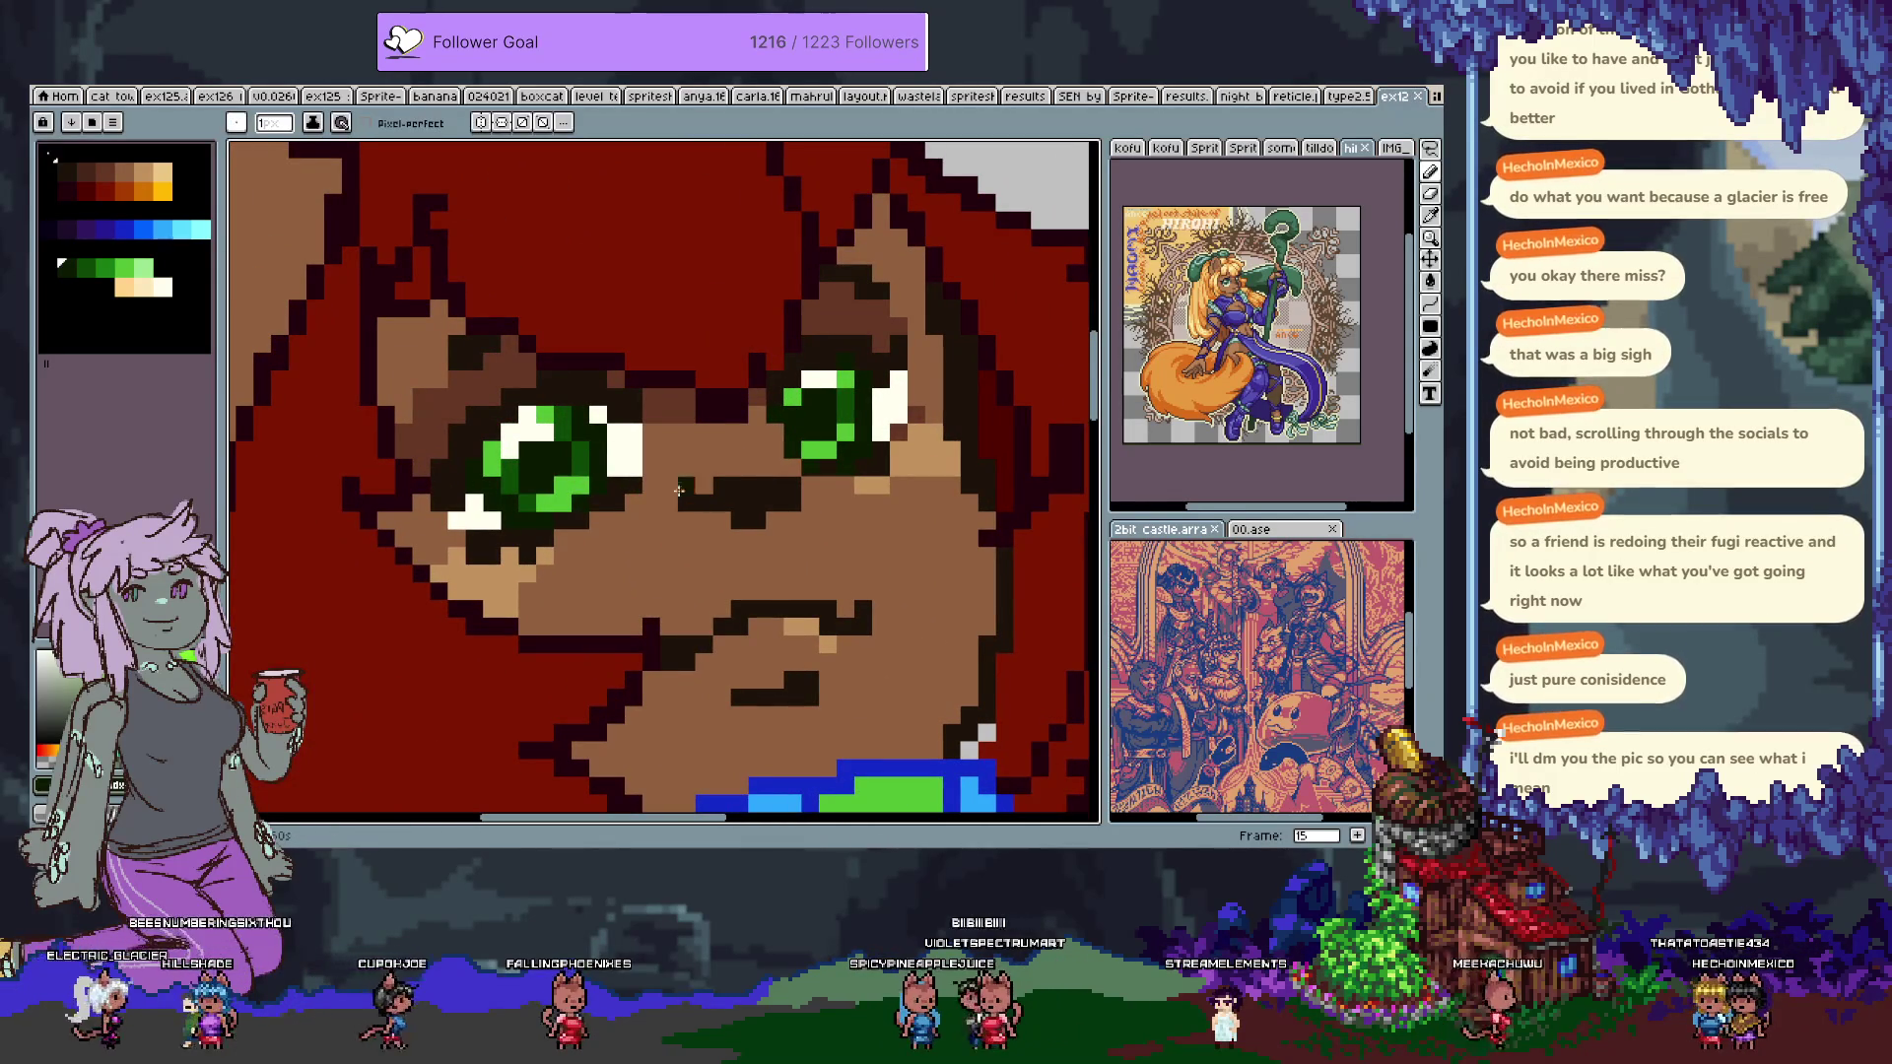
{"action": "left_click", "coordinate": [581, 479]}
{"action": "left_click", "coordinate": [528, 455], "text": "alt"}
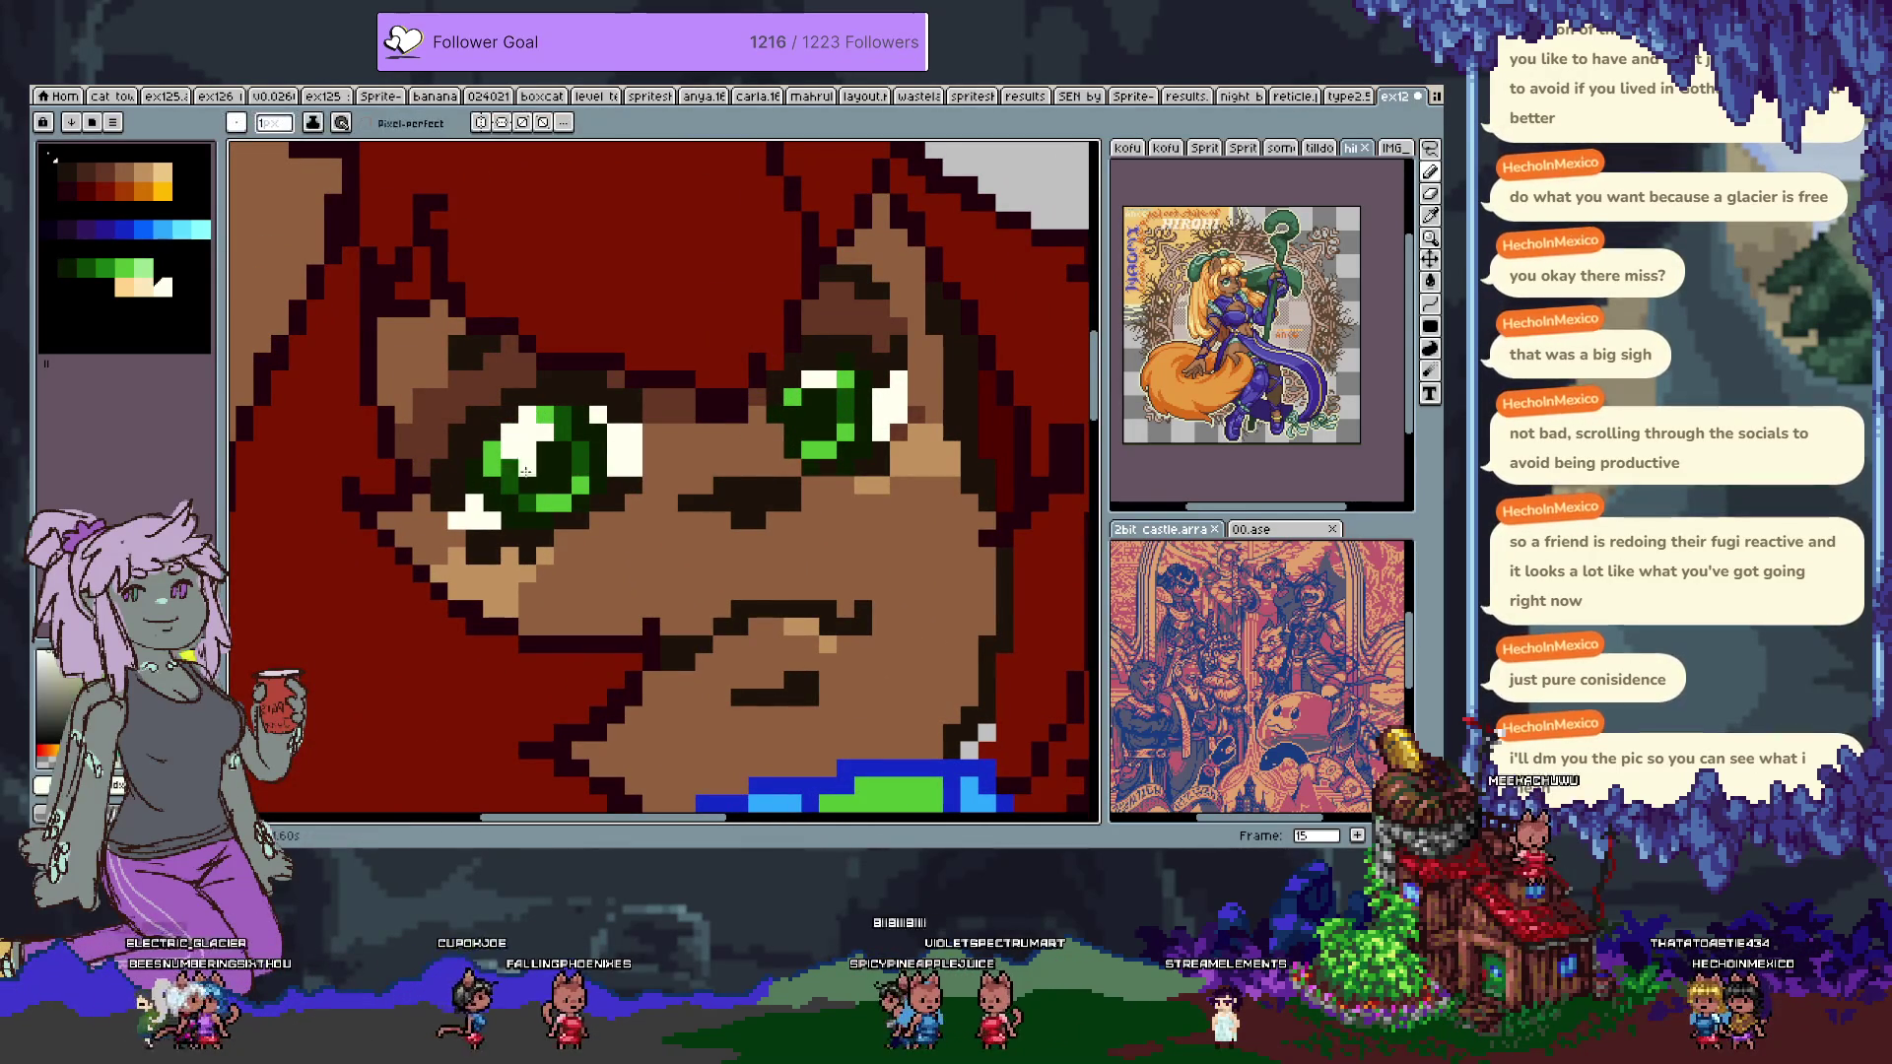
{"action": "left_click", "coordinate": [581, 483], "text": "alt"}
{"action": "left_click", "coordinate": [563, 572]}
Pick the dark pupil colour and paint dark pupils into the eyes.
{"action": "left_click", "coordinate": [65, 232]}
{"action": "left_click", "coordinate": [80, 267]}
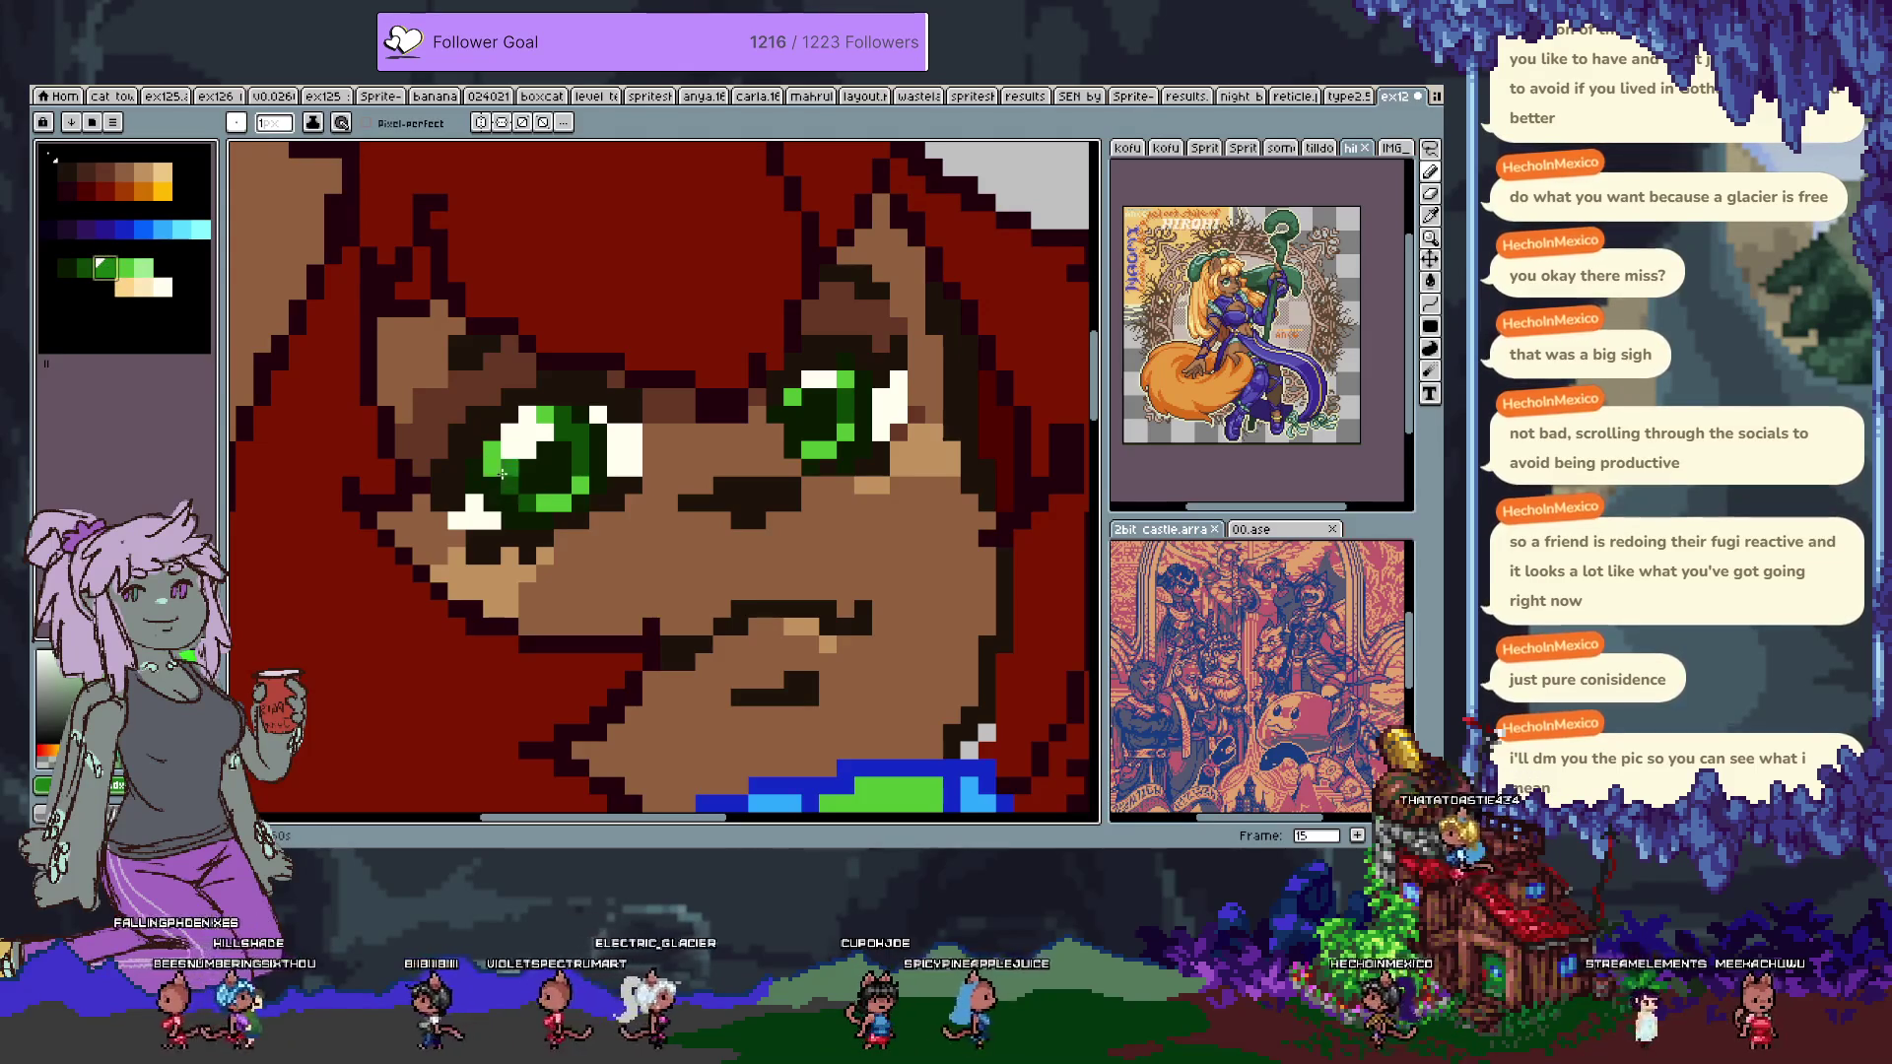
{"action": "left_click", "coordinate": [509, 467]}
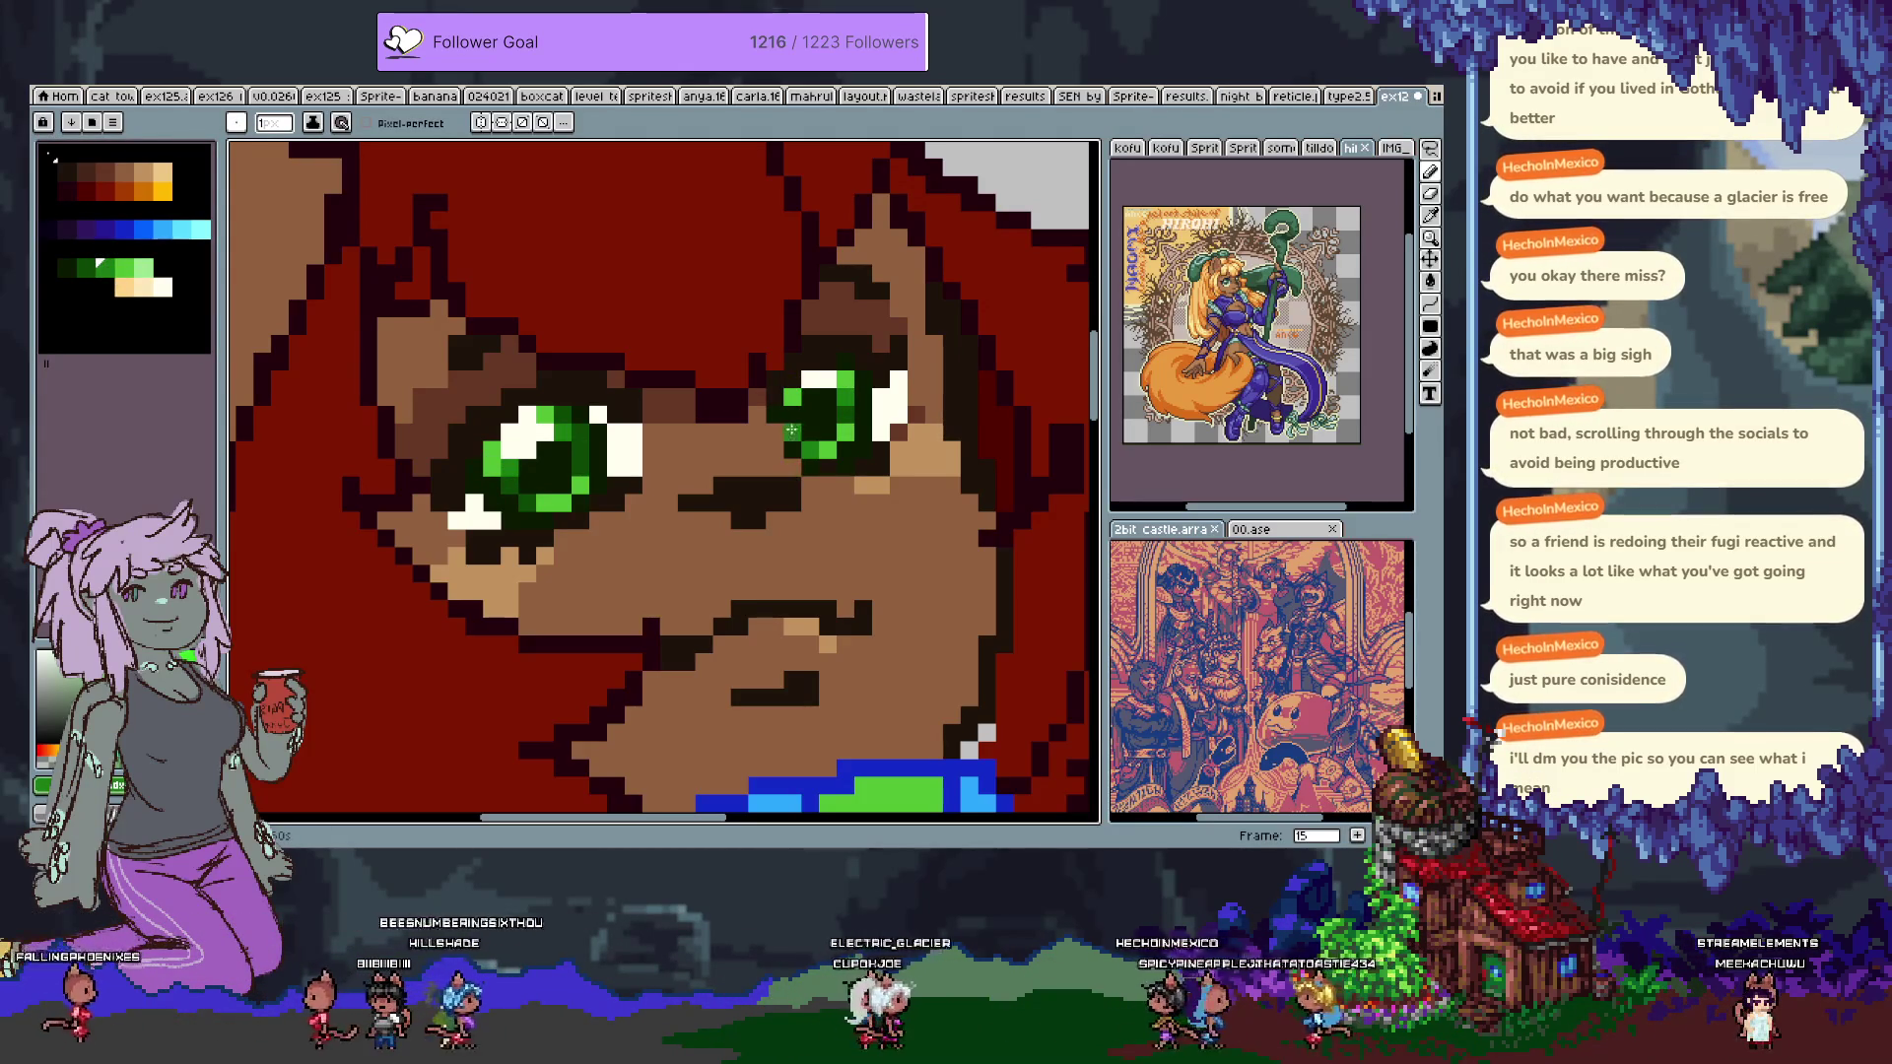
{"action": "key", "text": "alt"}
{"action": "left_click", "coordinate": [722, 650]}
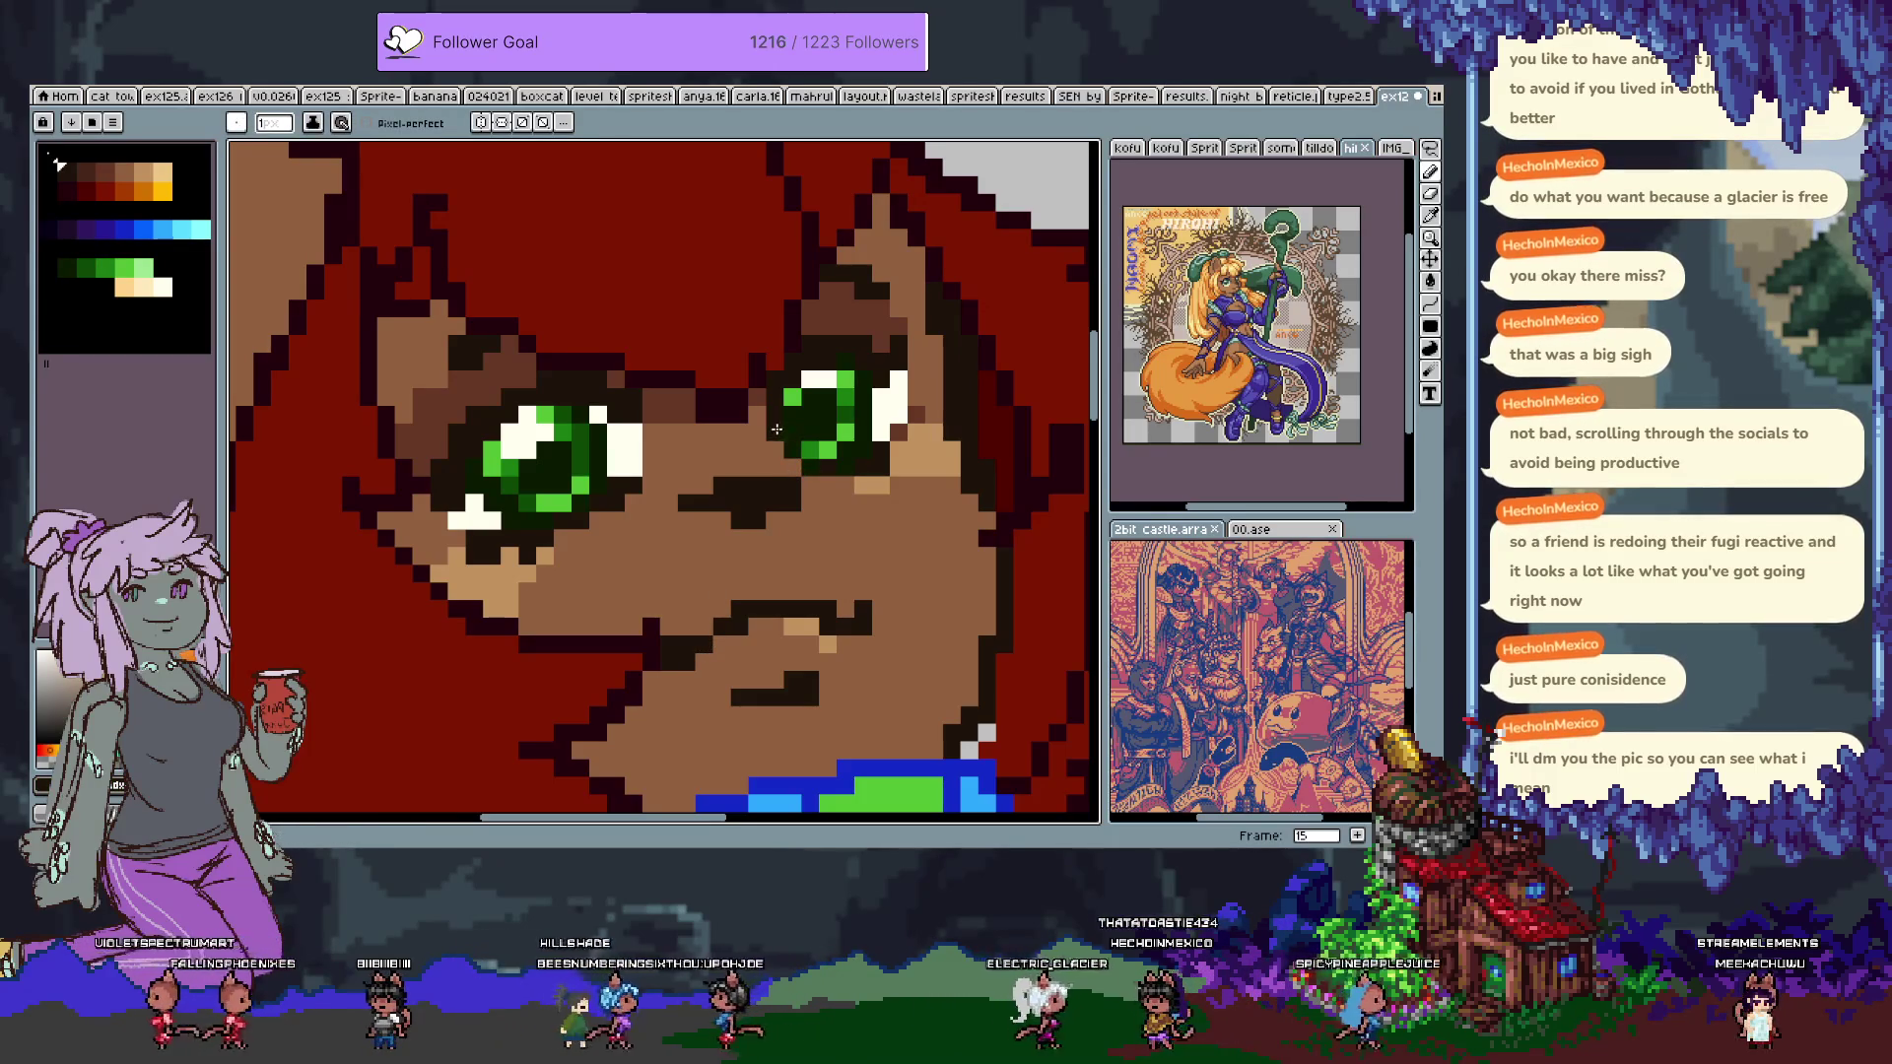
{"action": "left_click", "coordinate": [672, 419], "text": "alt"}
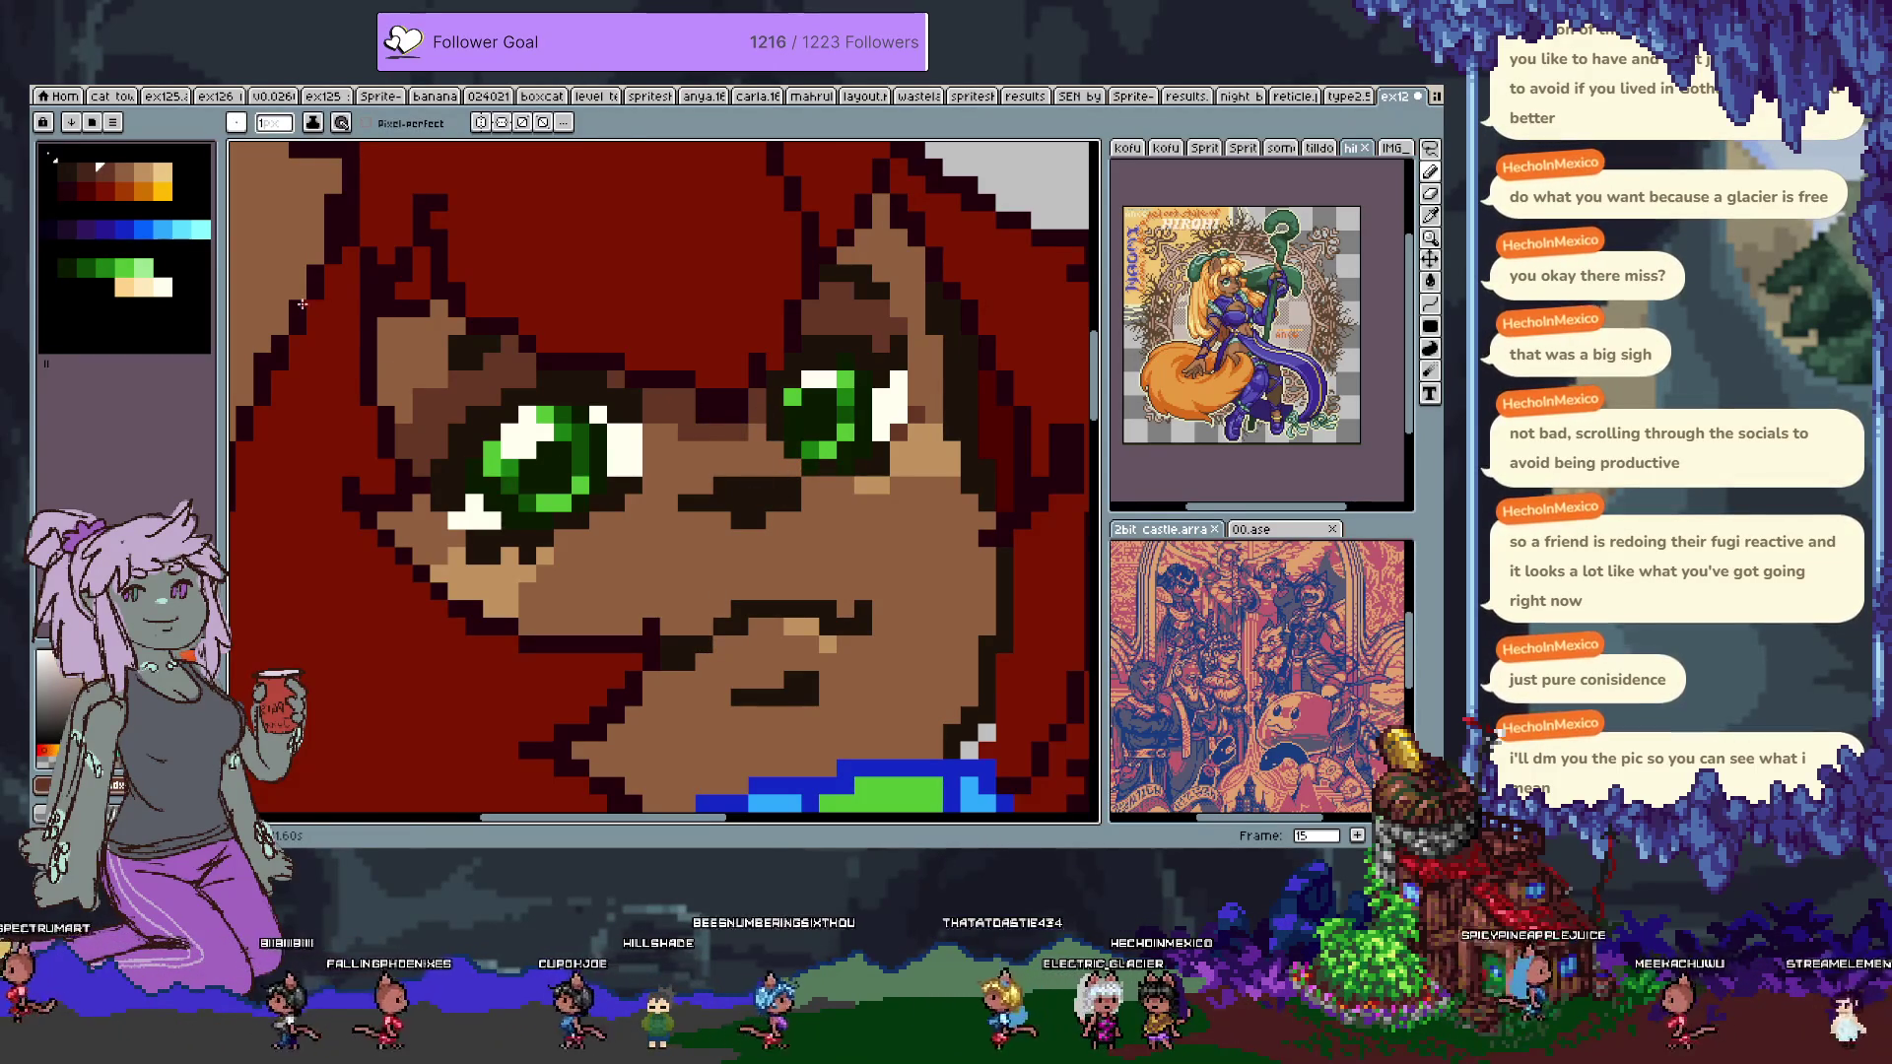
{"action": "left_click", "coordinate": [557, 446], "text": "alt"}
{"action": "left_click", "coordinate": [548, 480], "text": "alt"}
{"action": "left_click_drag", "start_coordinate": [810, 397], "coordinate": [818, 425]}
{"action": "scroll", "coordinate": [809, 491], "scroll_direction": "down", "scroll_amount": 4}
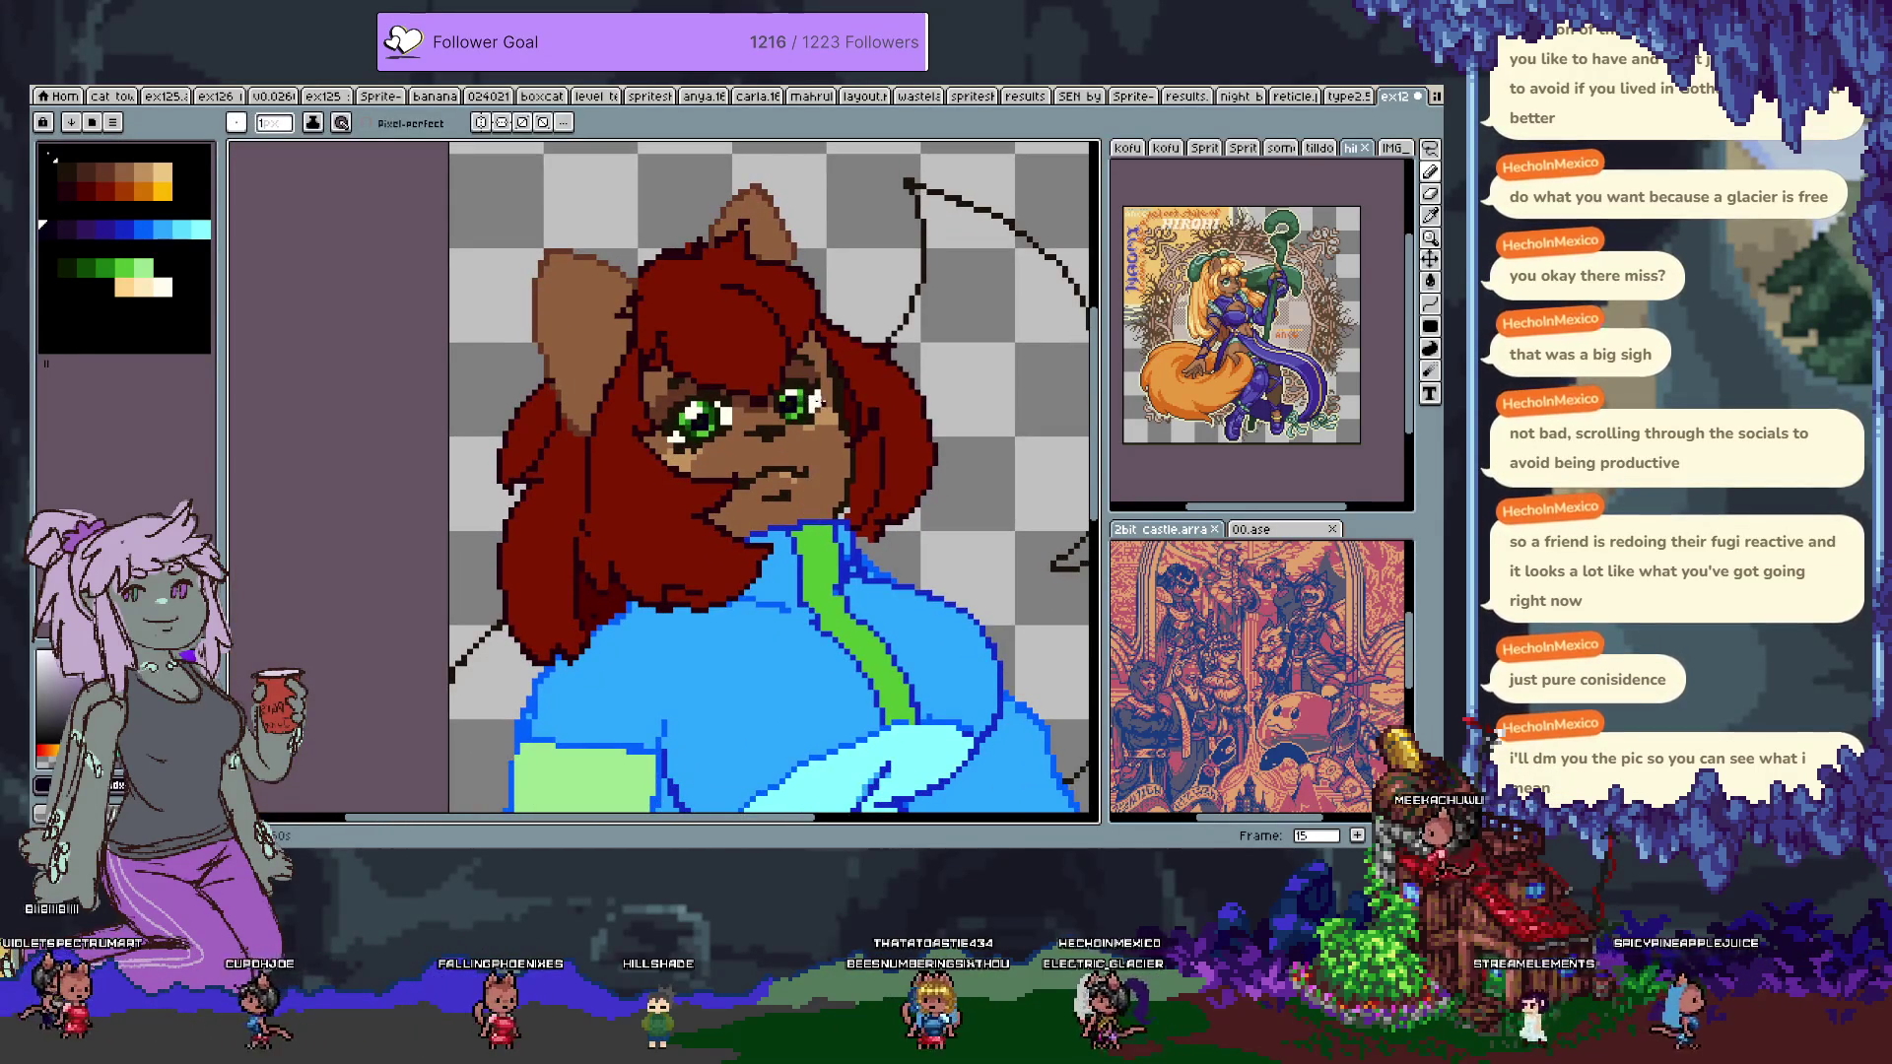
Draw dark navy lash lines above and below both eyes, with a white highlight in the right eye.
{"action": "scroll", "coordinate": [829, 392], "scroll_direction": "up", "scroll_amount": 4}
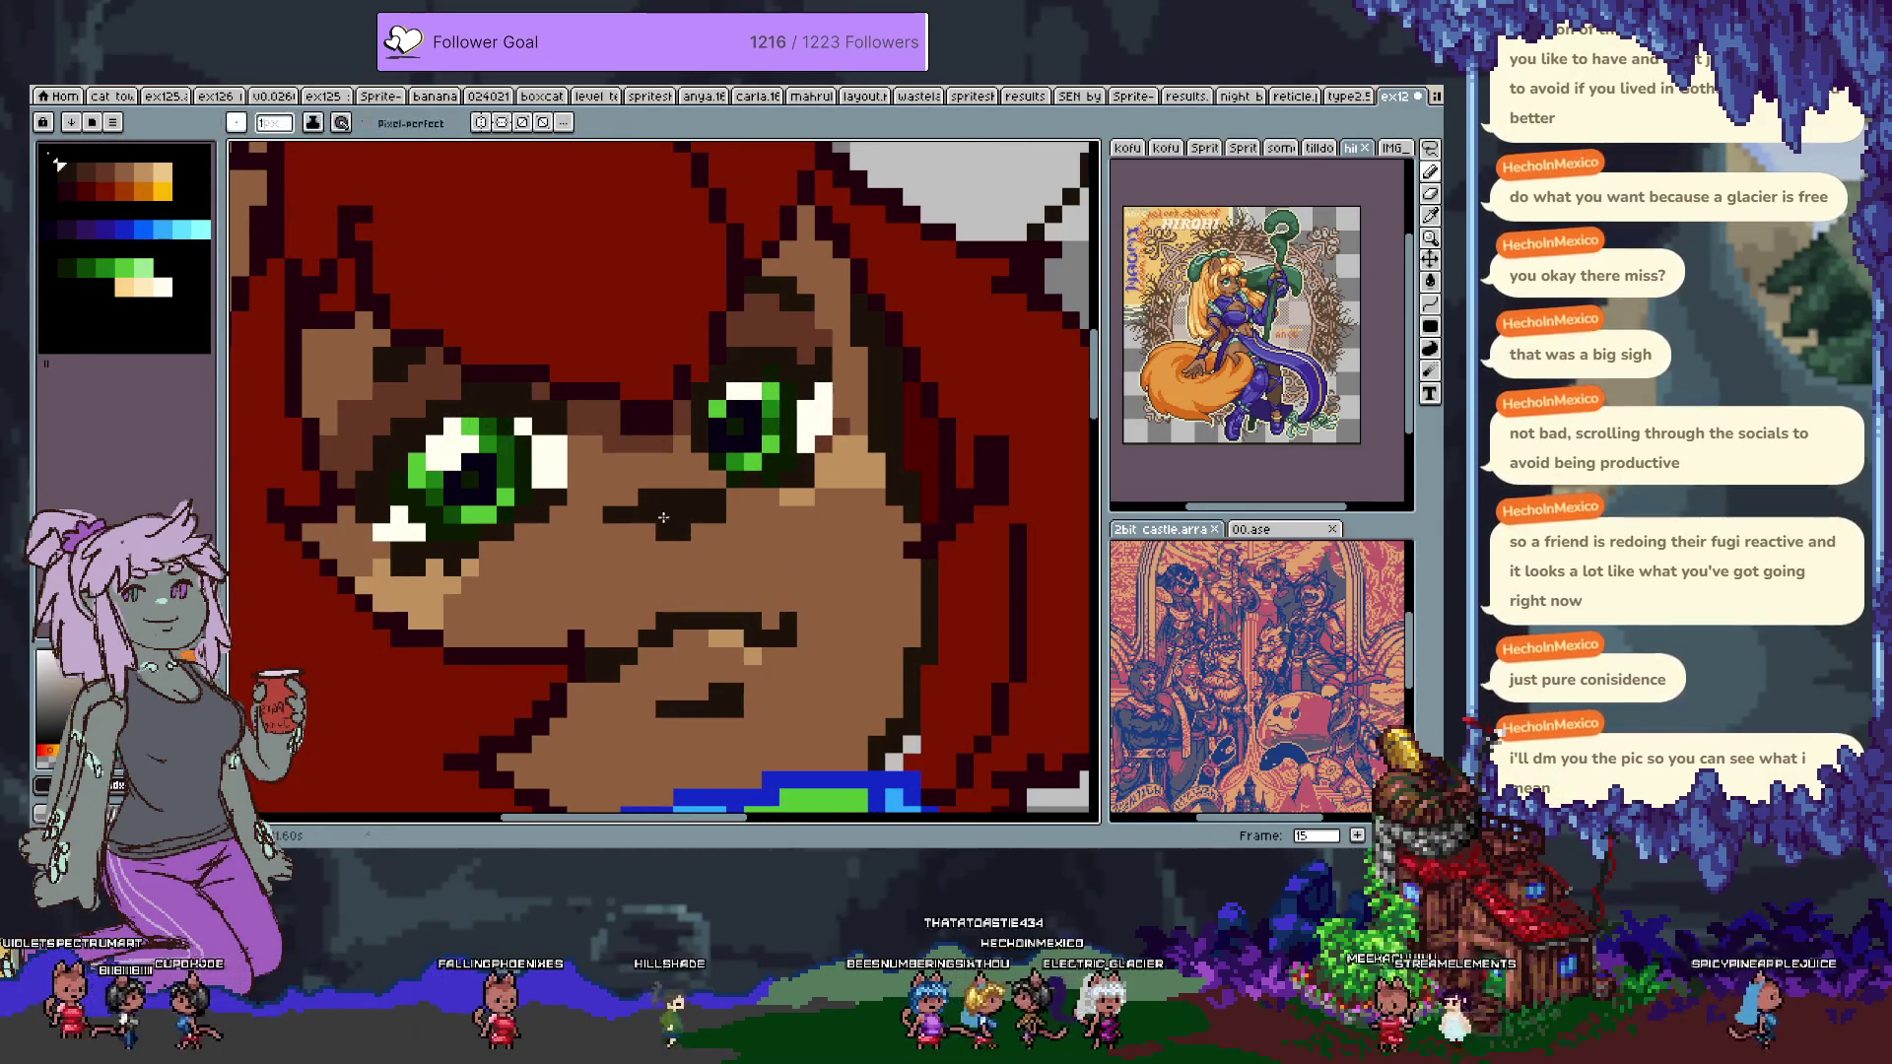
{"action": "key", "text": "b"}
{"action": "left_click", "coordinate": [560, 515], "text": "alt"}
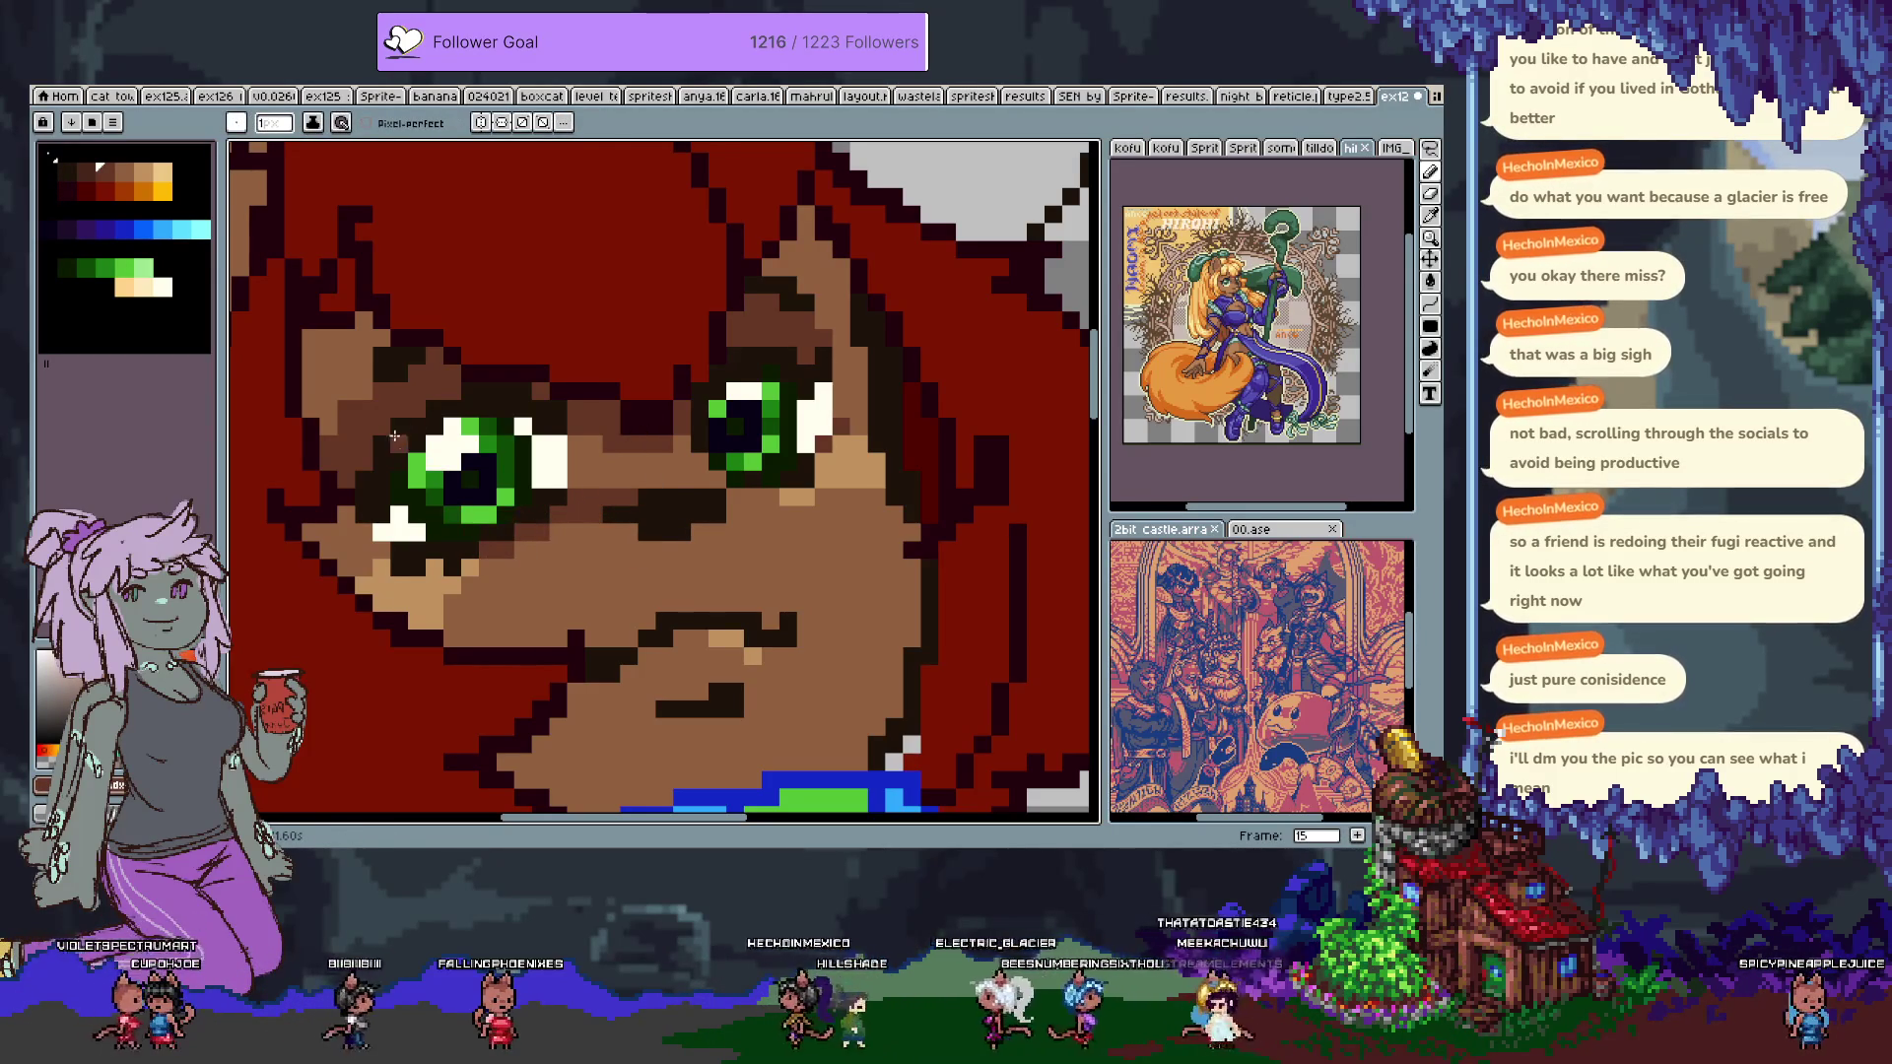
{"action": "left_click", "coordinate": [357, 479], "text": "alt"}
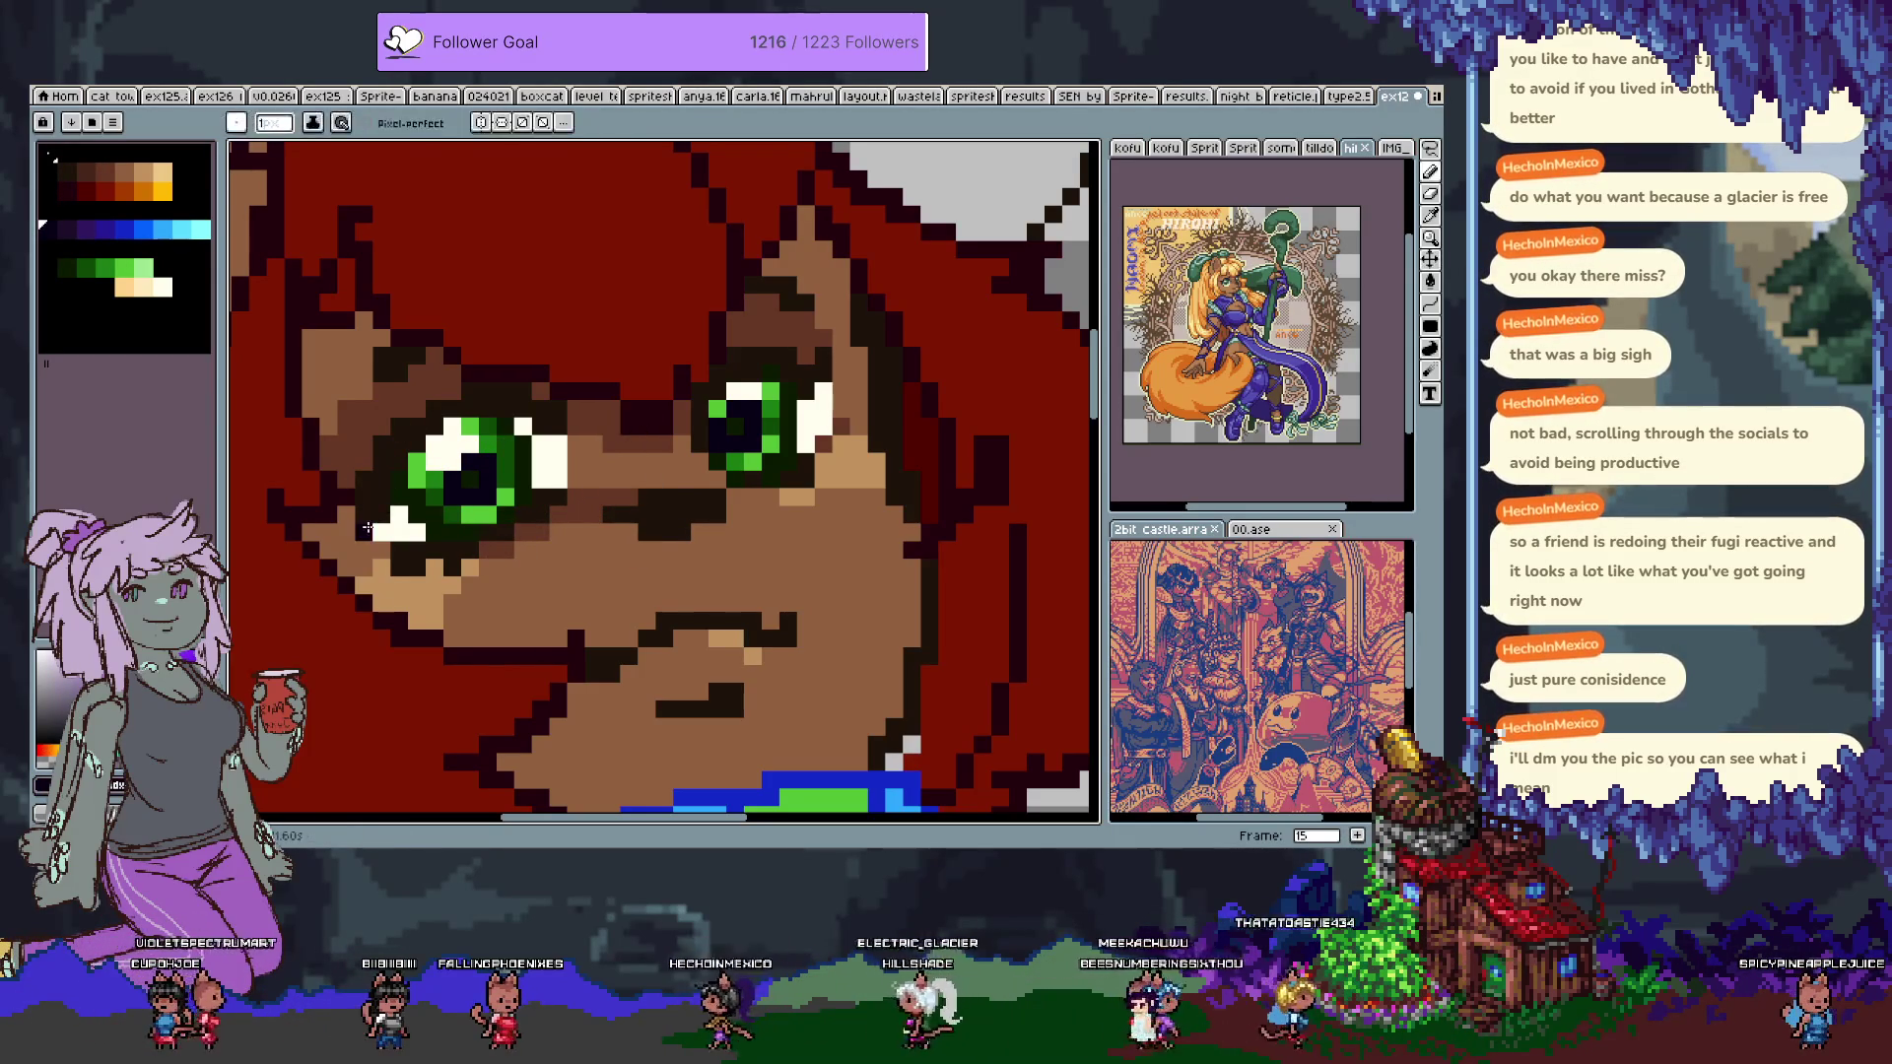
{"action": "key", "text": "Tab"}
{"action": "key", "text": "Tab"}
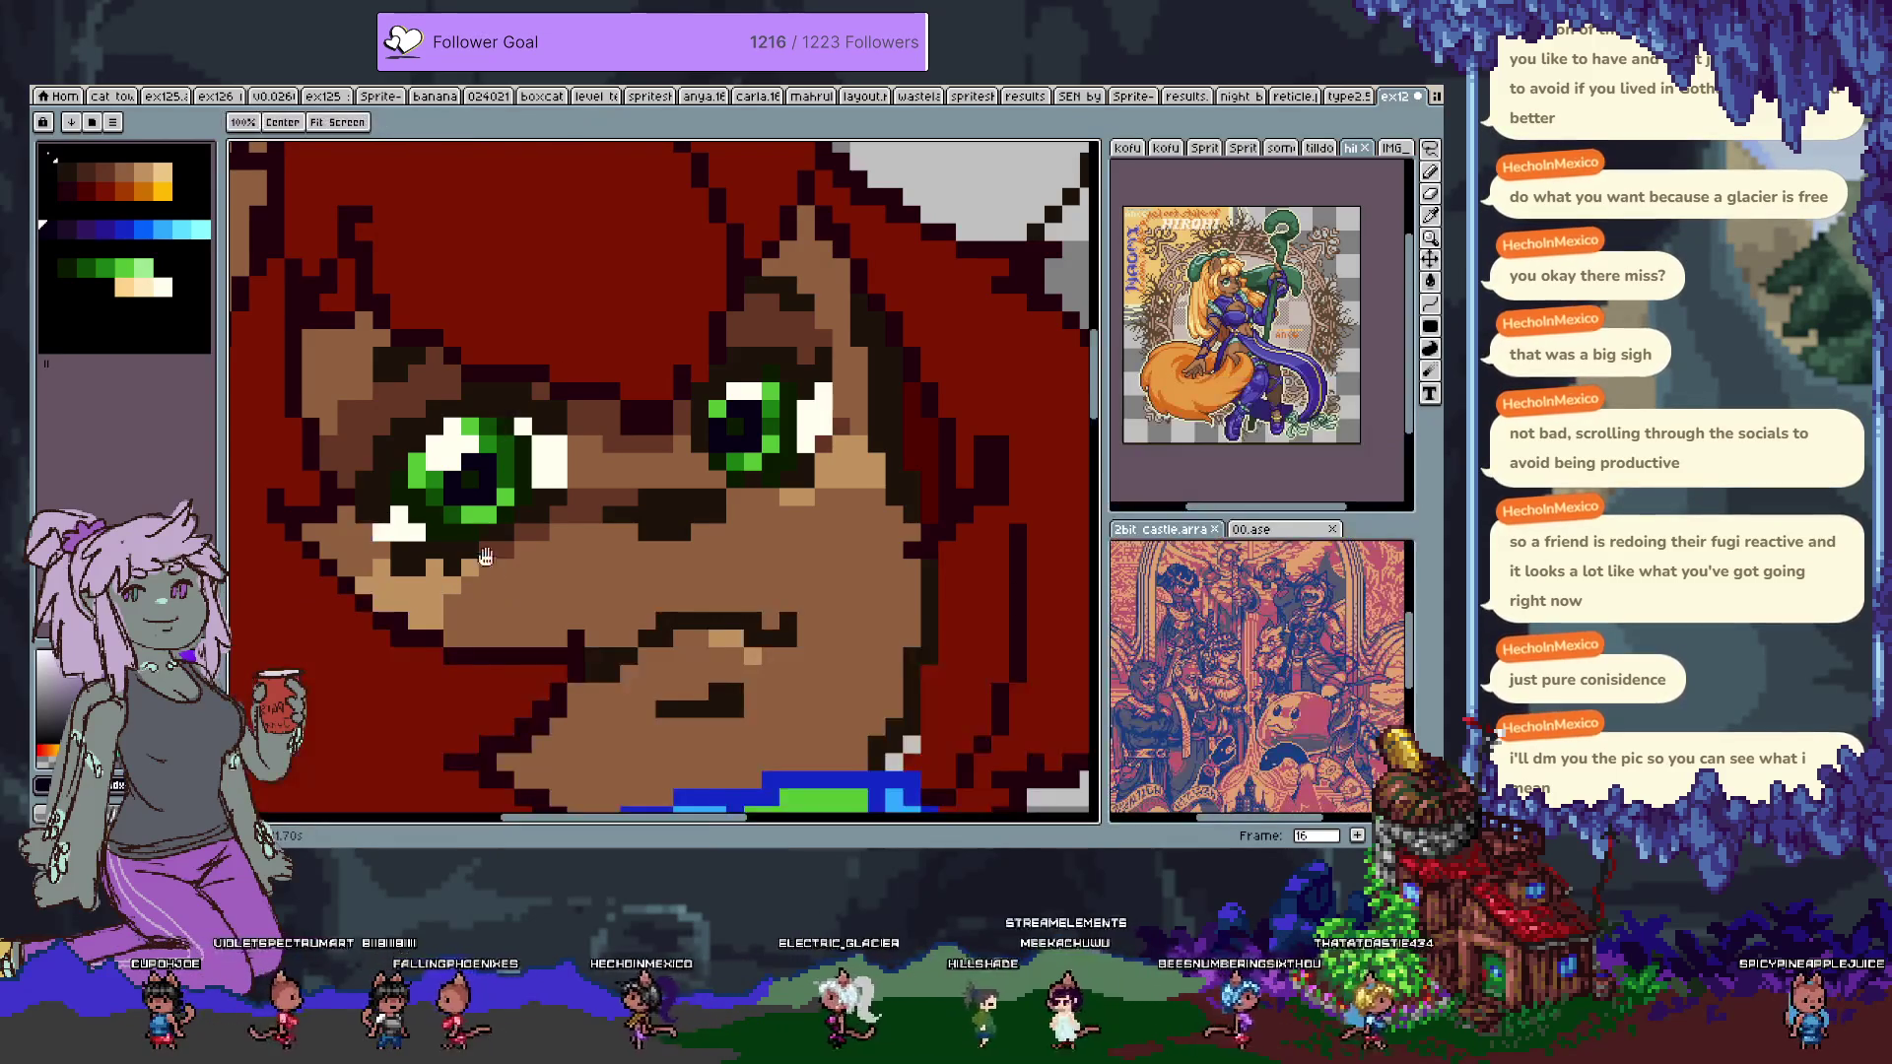
{"action": "left_click_drag", "start_coordinate": [487, 511], "coordinate": [578, 461]}
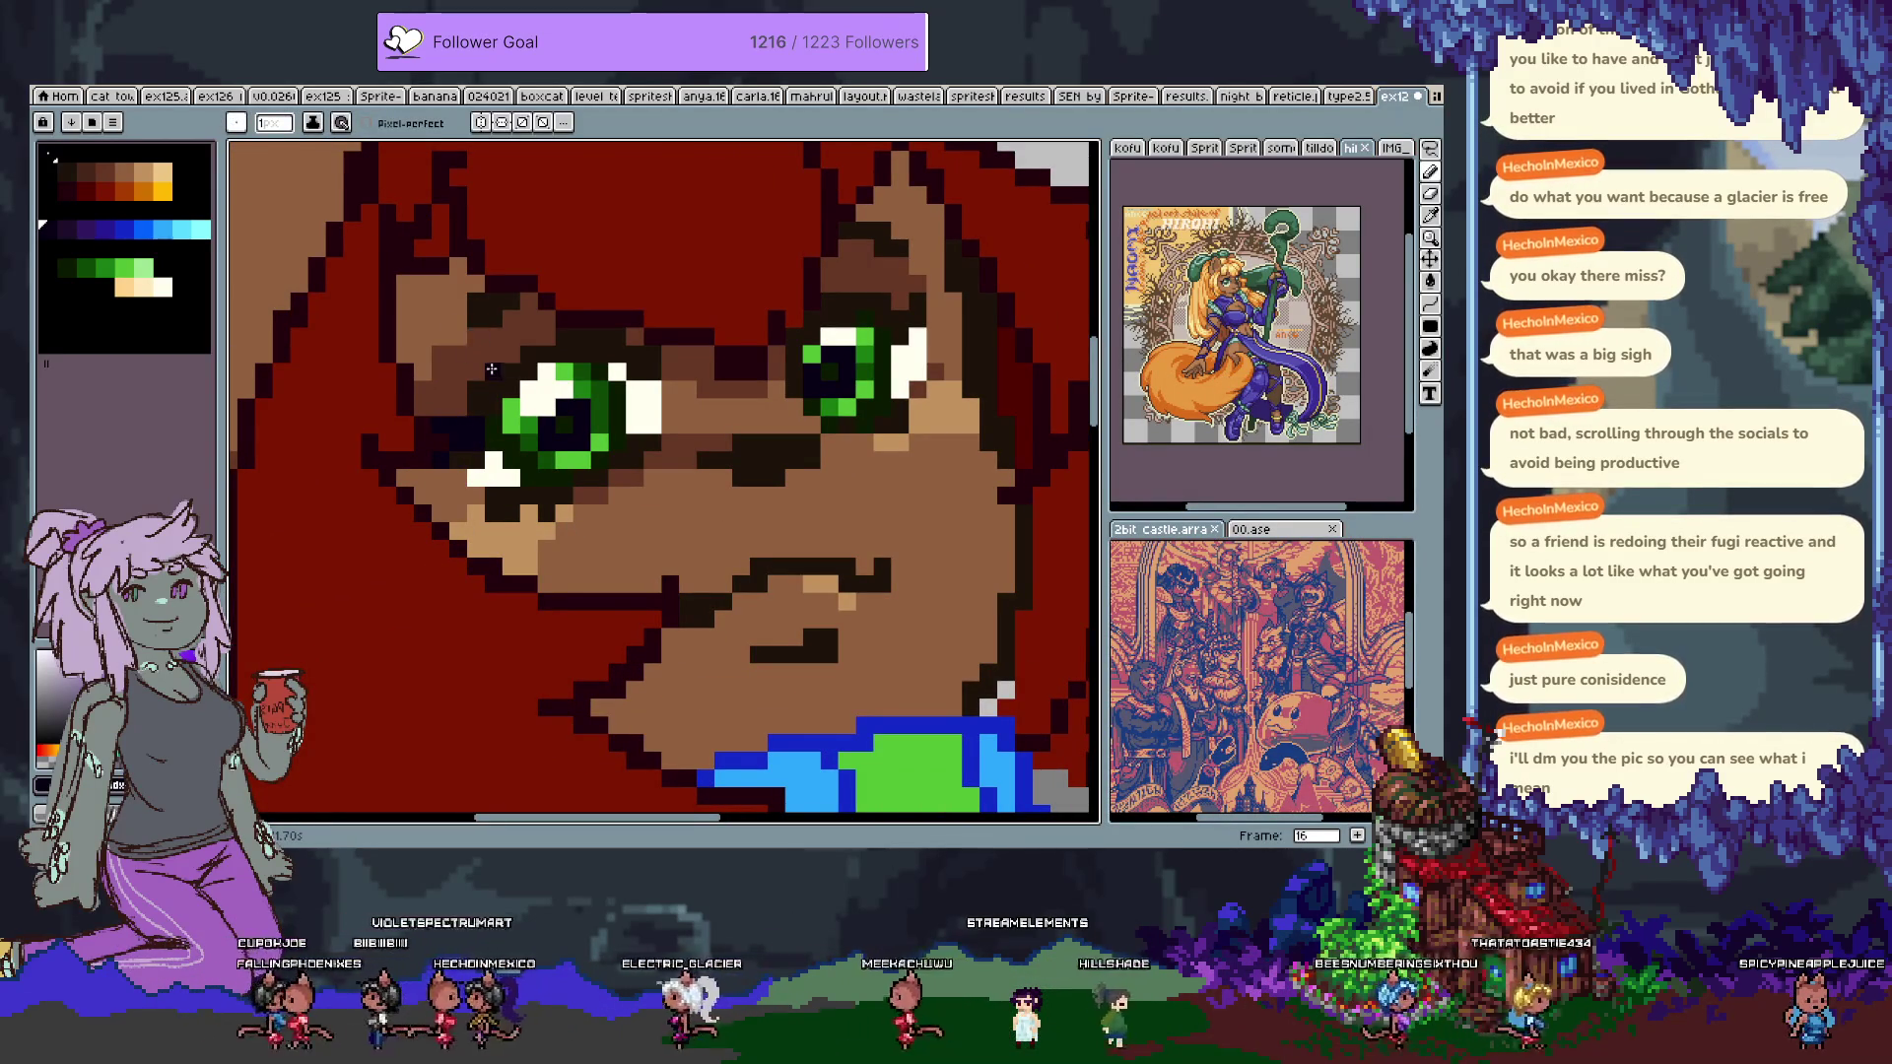
{"action": "left_click_drag", "start_coordinate": [499, 389], "coordinate": [531, 358]}
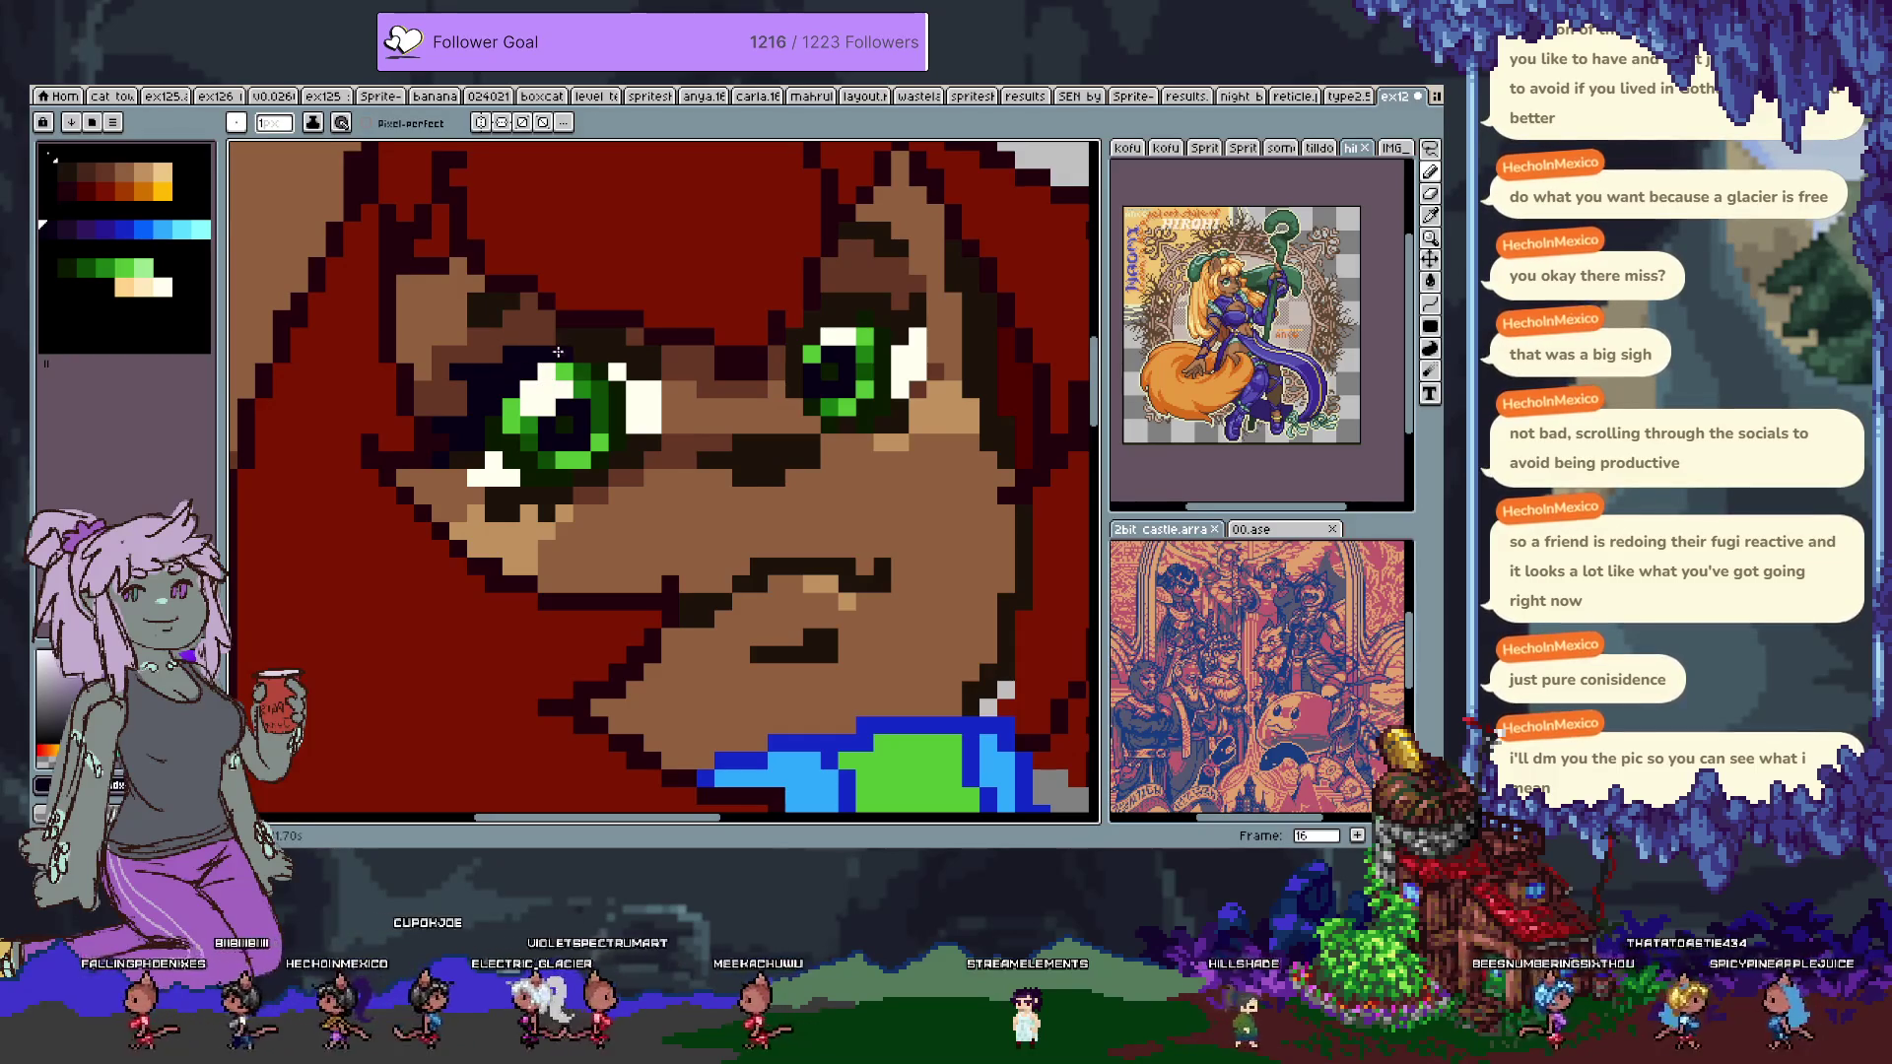
{"action": "left_click_drag", "start_coordinate": [831, 307], "coordinate": [922, 299]}
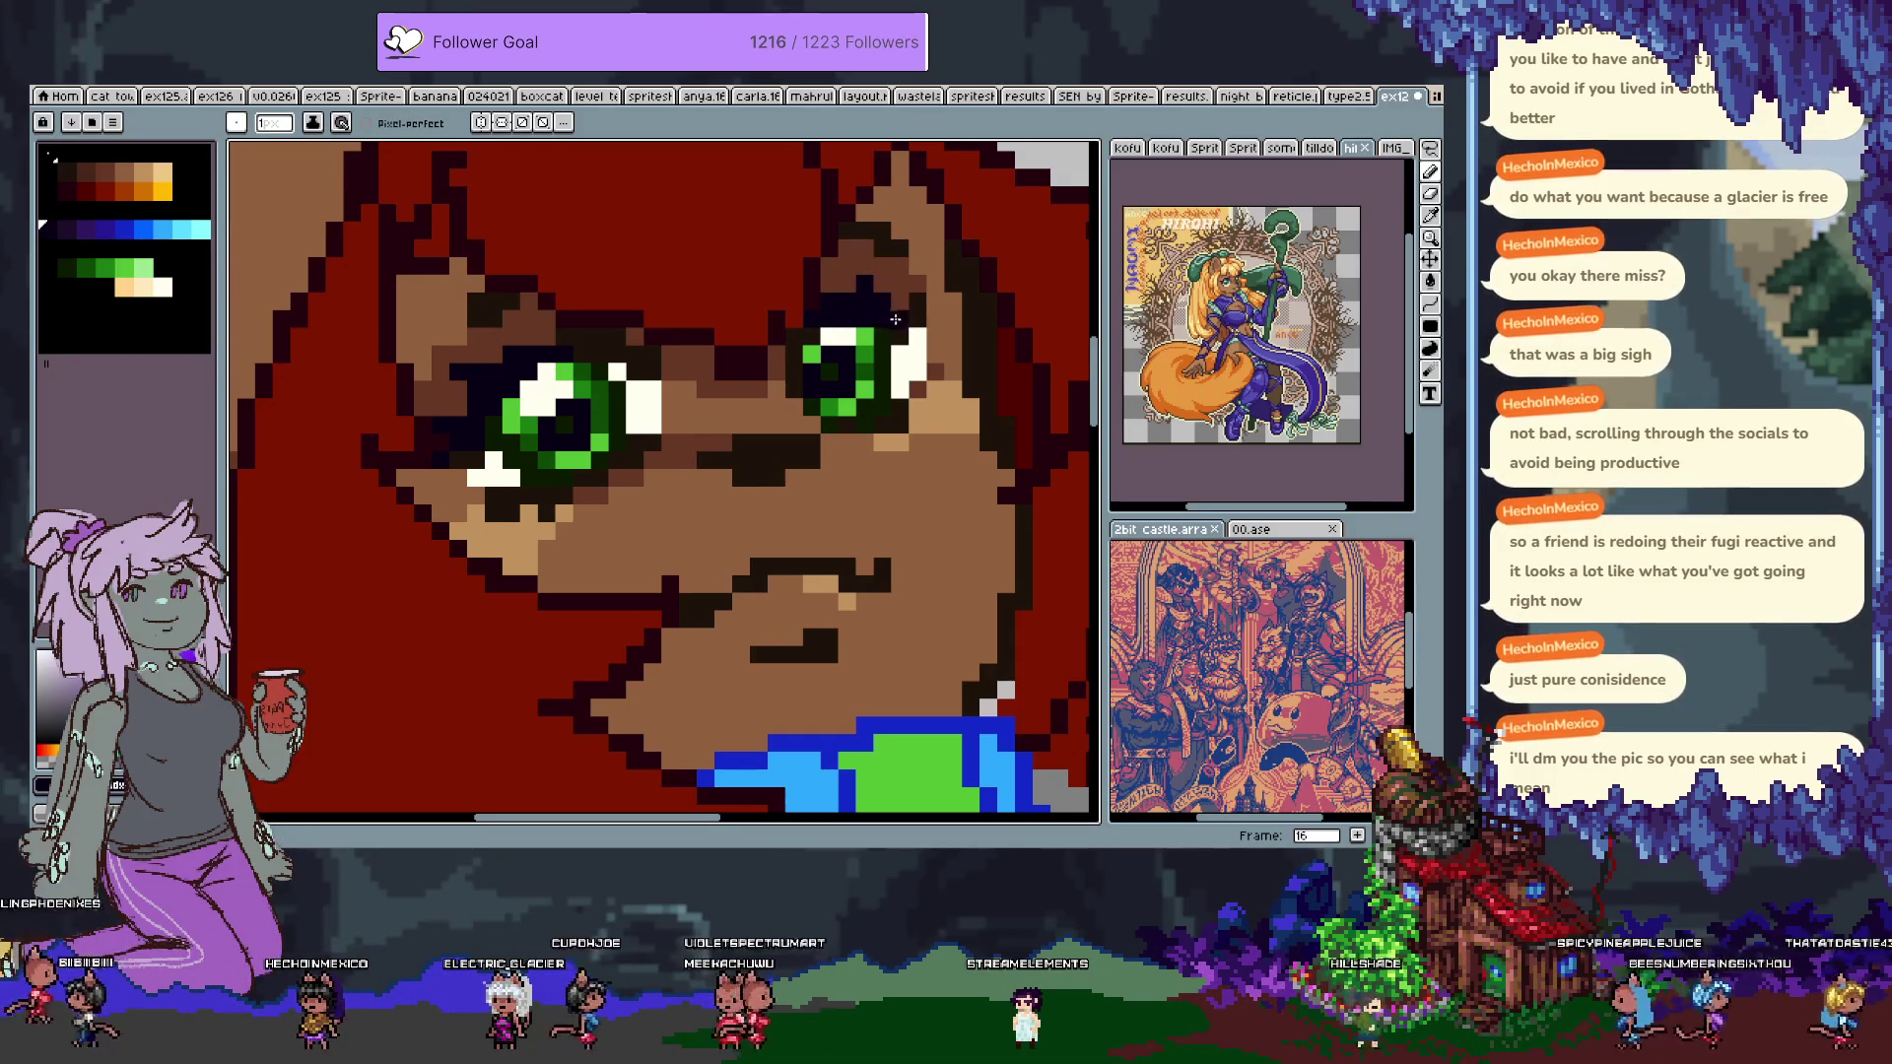
{"action": "left_click", "coordinate": [920, 357]}
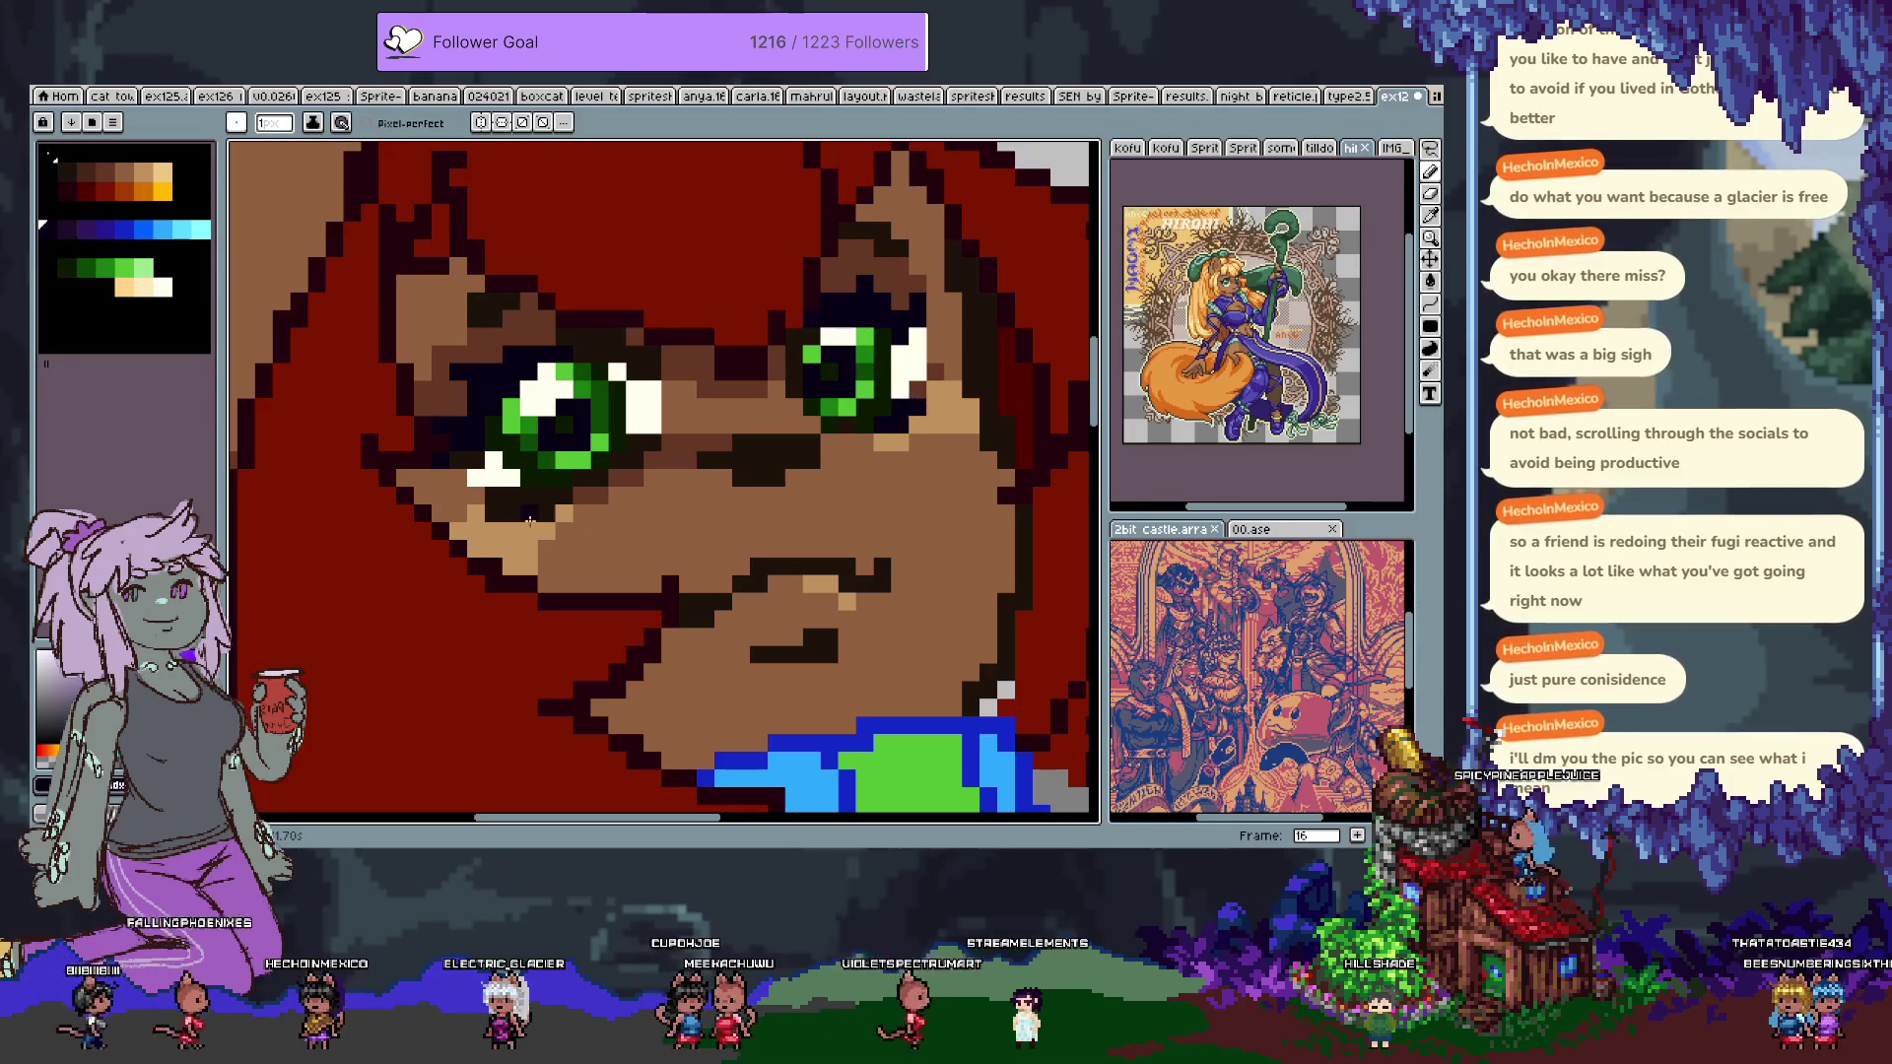
{"action": "left_click_drag", "start_coordinate": [554, 496], "coordinate": [582, 502]}
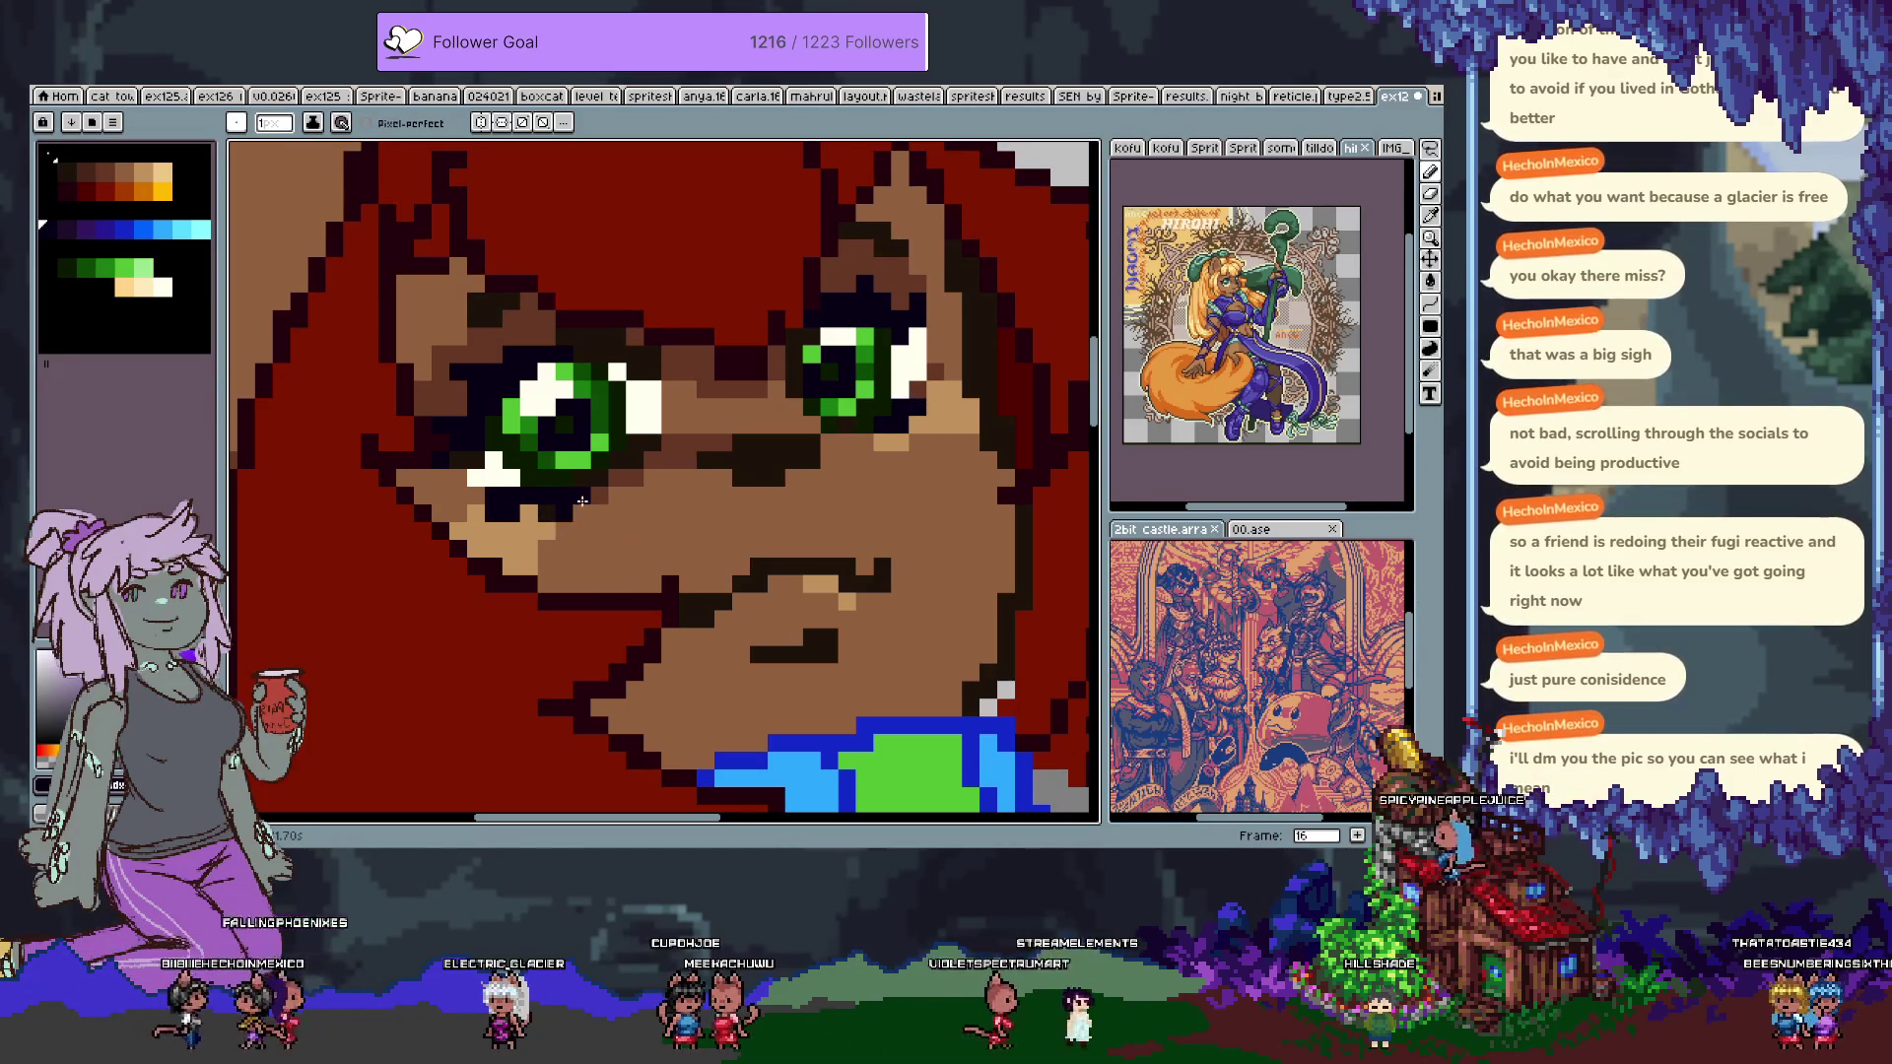
{"action": "left_click", "coordinate": [868, 439]}
Add dark navy dots beside the right eye.
{"action": "scroll", "coordinate": [813, 670], "scroll_direction": "down", "scroll_amount": 4}
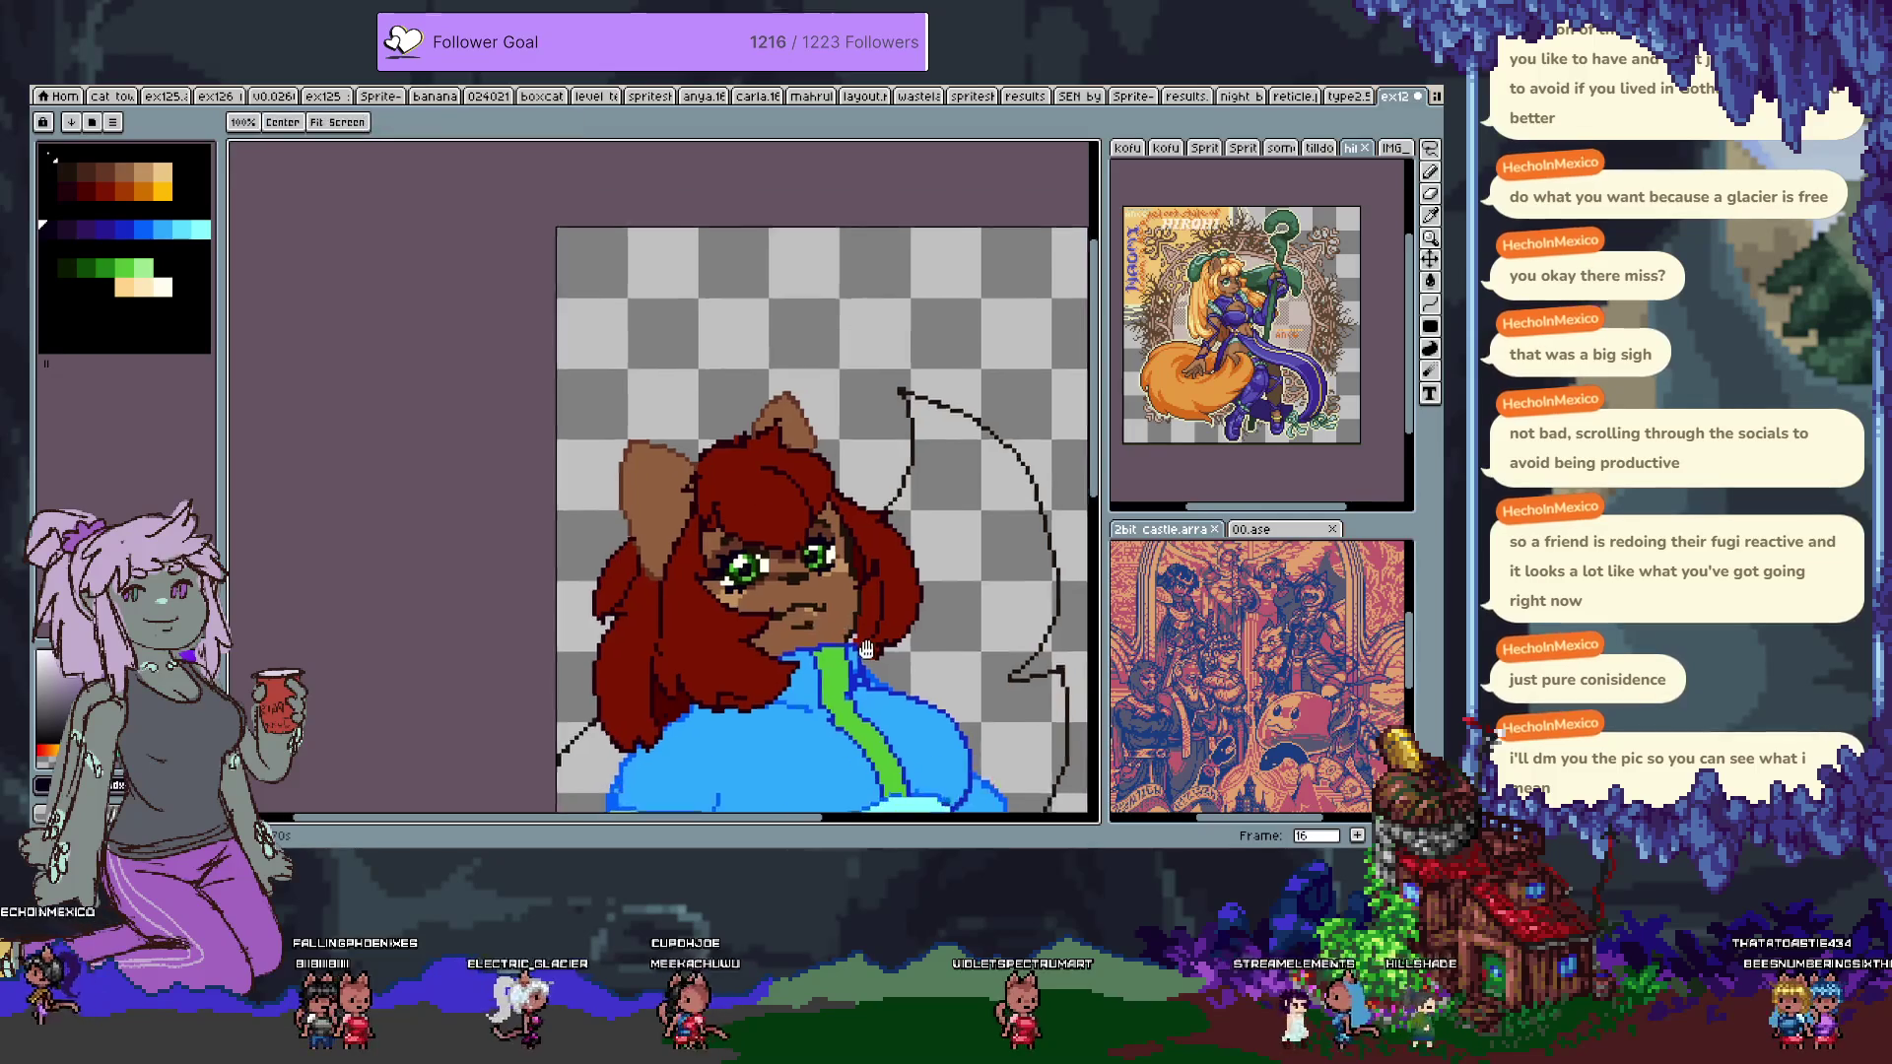
{"action": "scroll", "coordinate": [803, 458], "scroll_direction": "up", "scroll_amount": 4}
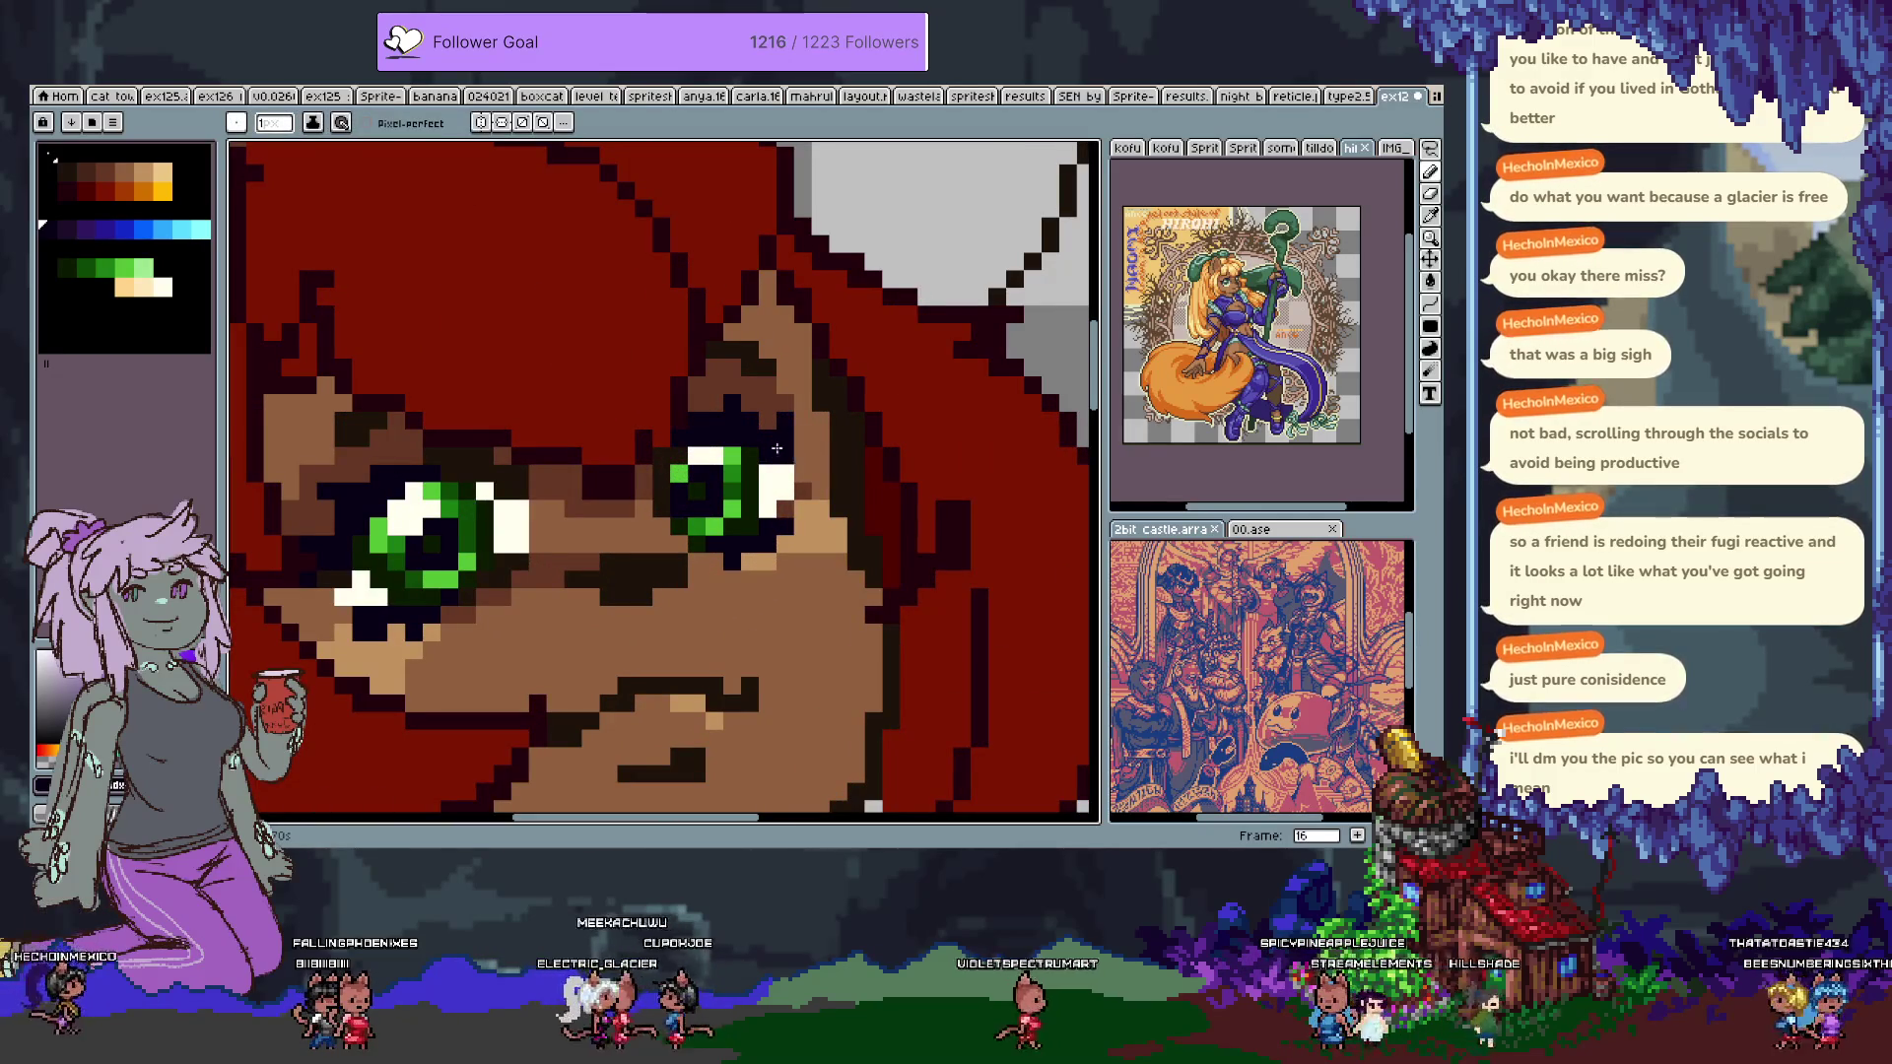
{"action": "left_click", "coordinate": [779, 526], "text": "alt"}
{"action": "left_click", "coordinate": [801, 507]}
Darken a few pixels below and above the nose, undoing the last one.
{"action": "left_click_drag", "start_coordinate": [502, 633], "coordinate": [634, 534]}
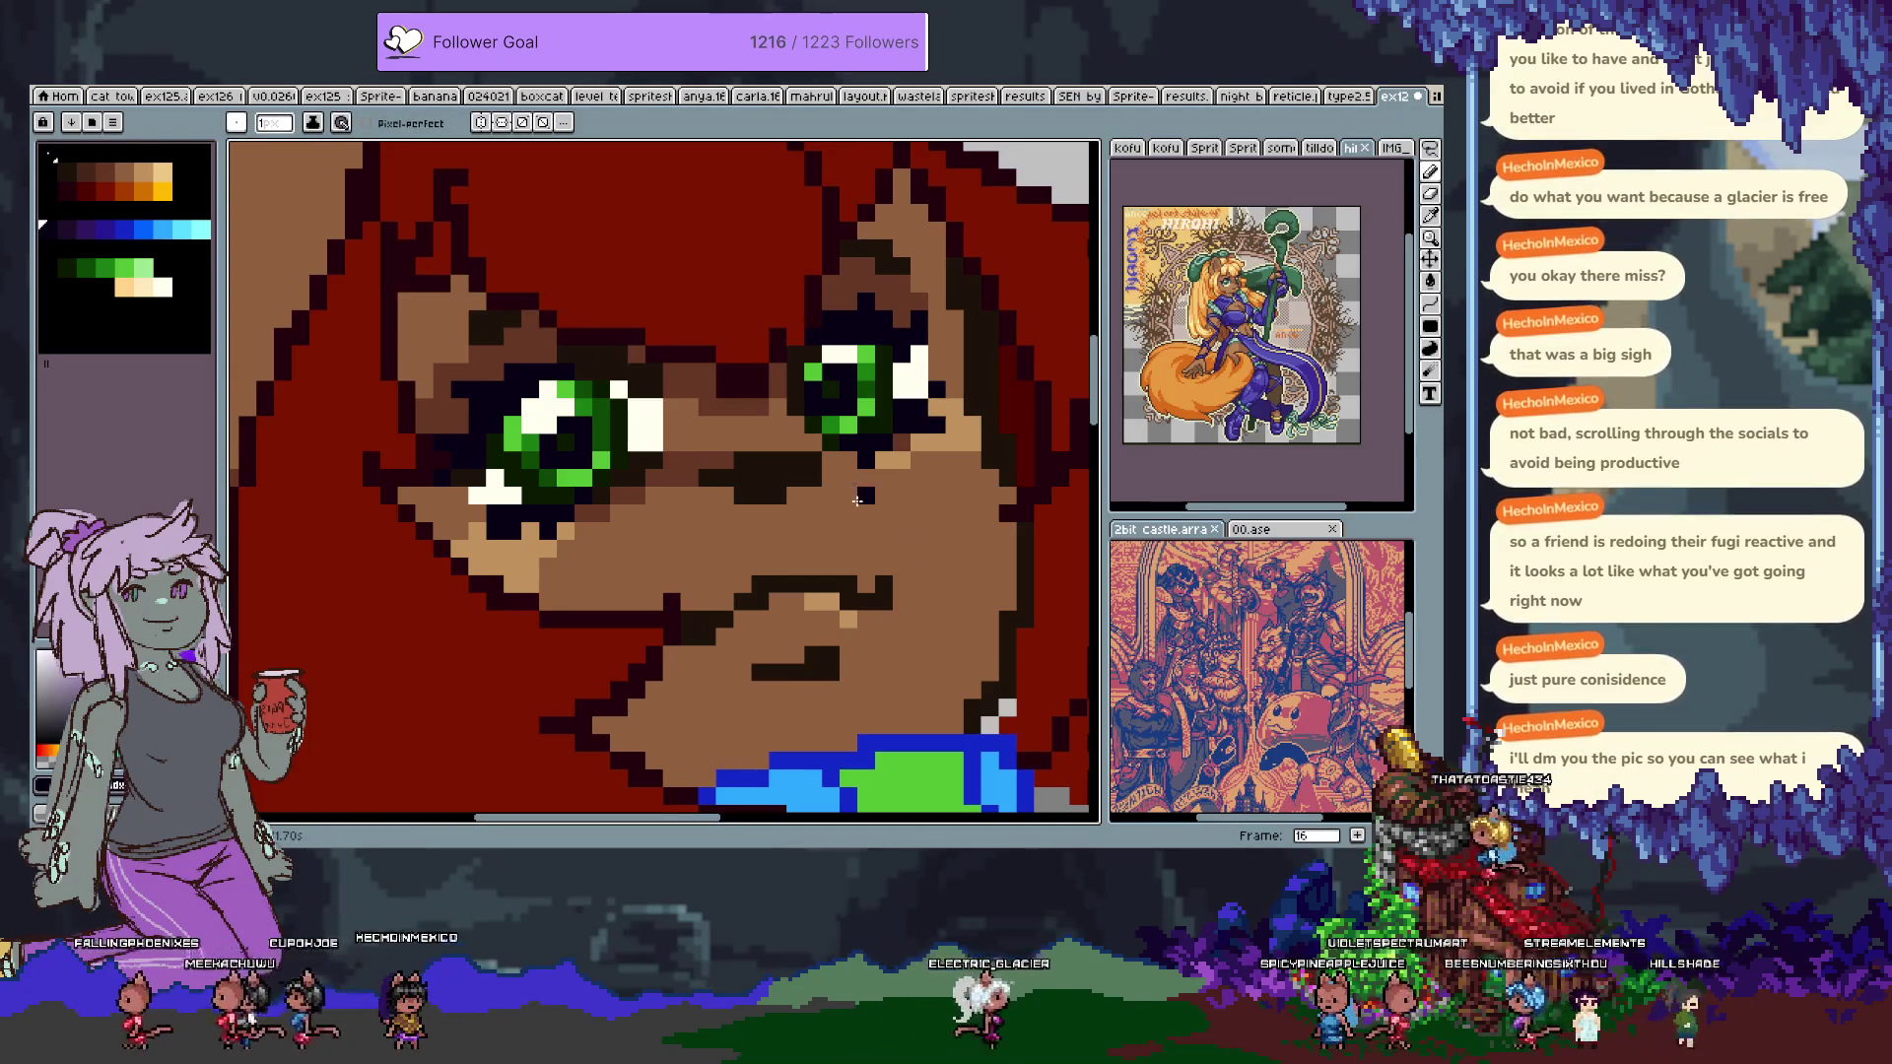
{"action": "key", "text": "m"}
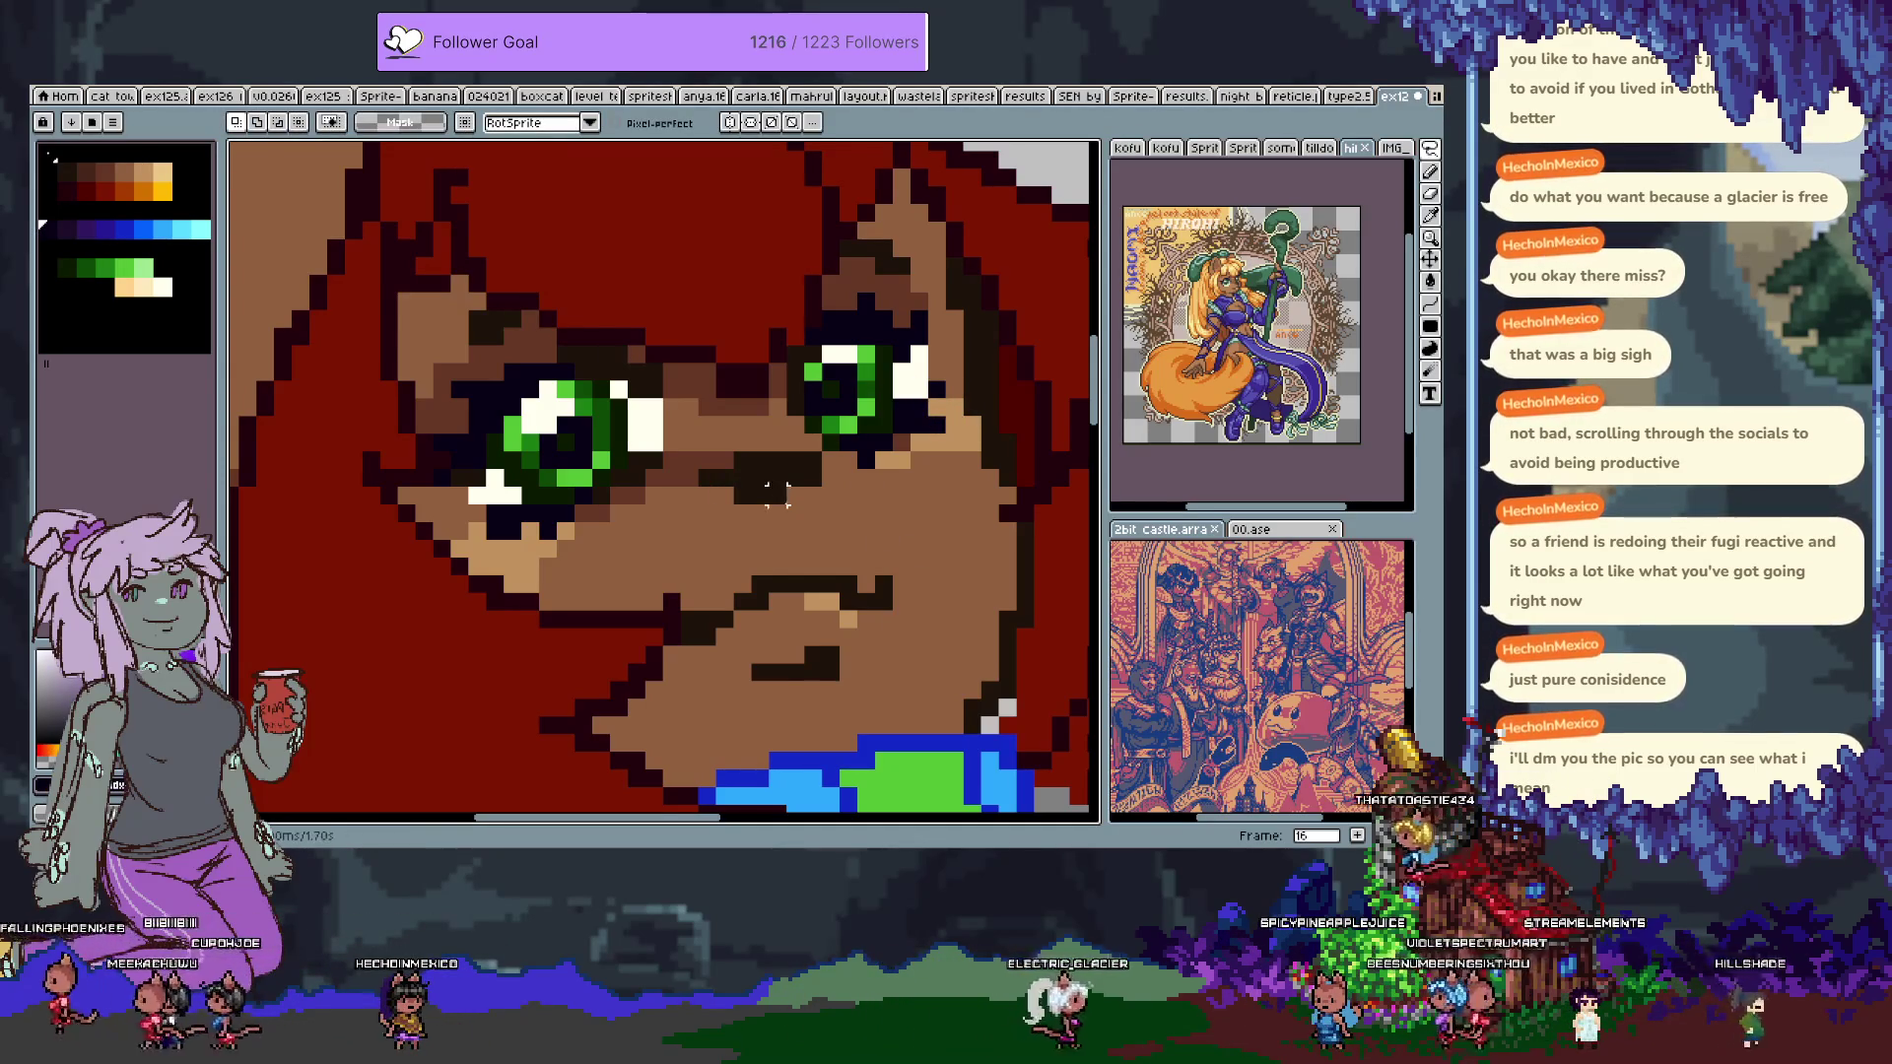
{"action": "key", "text": "b"}
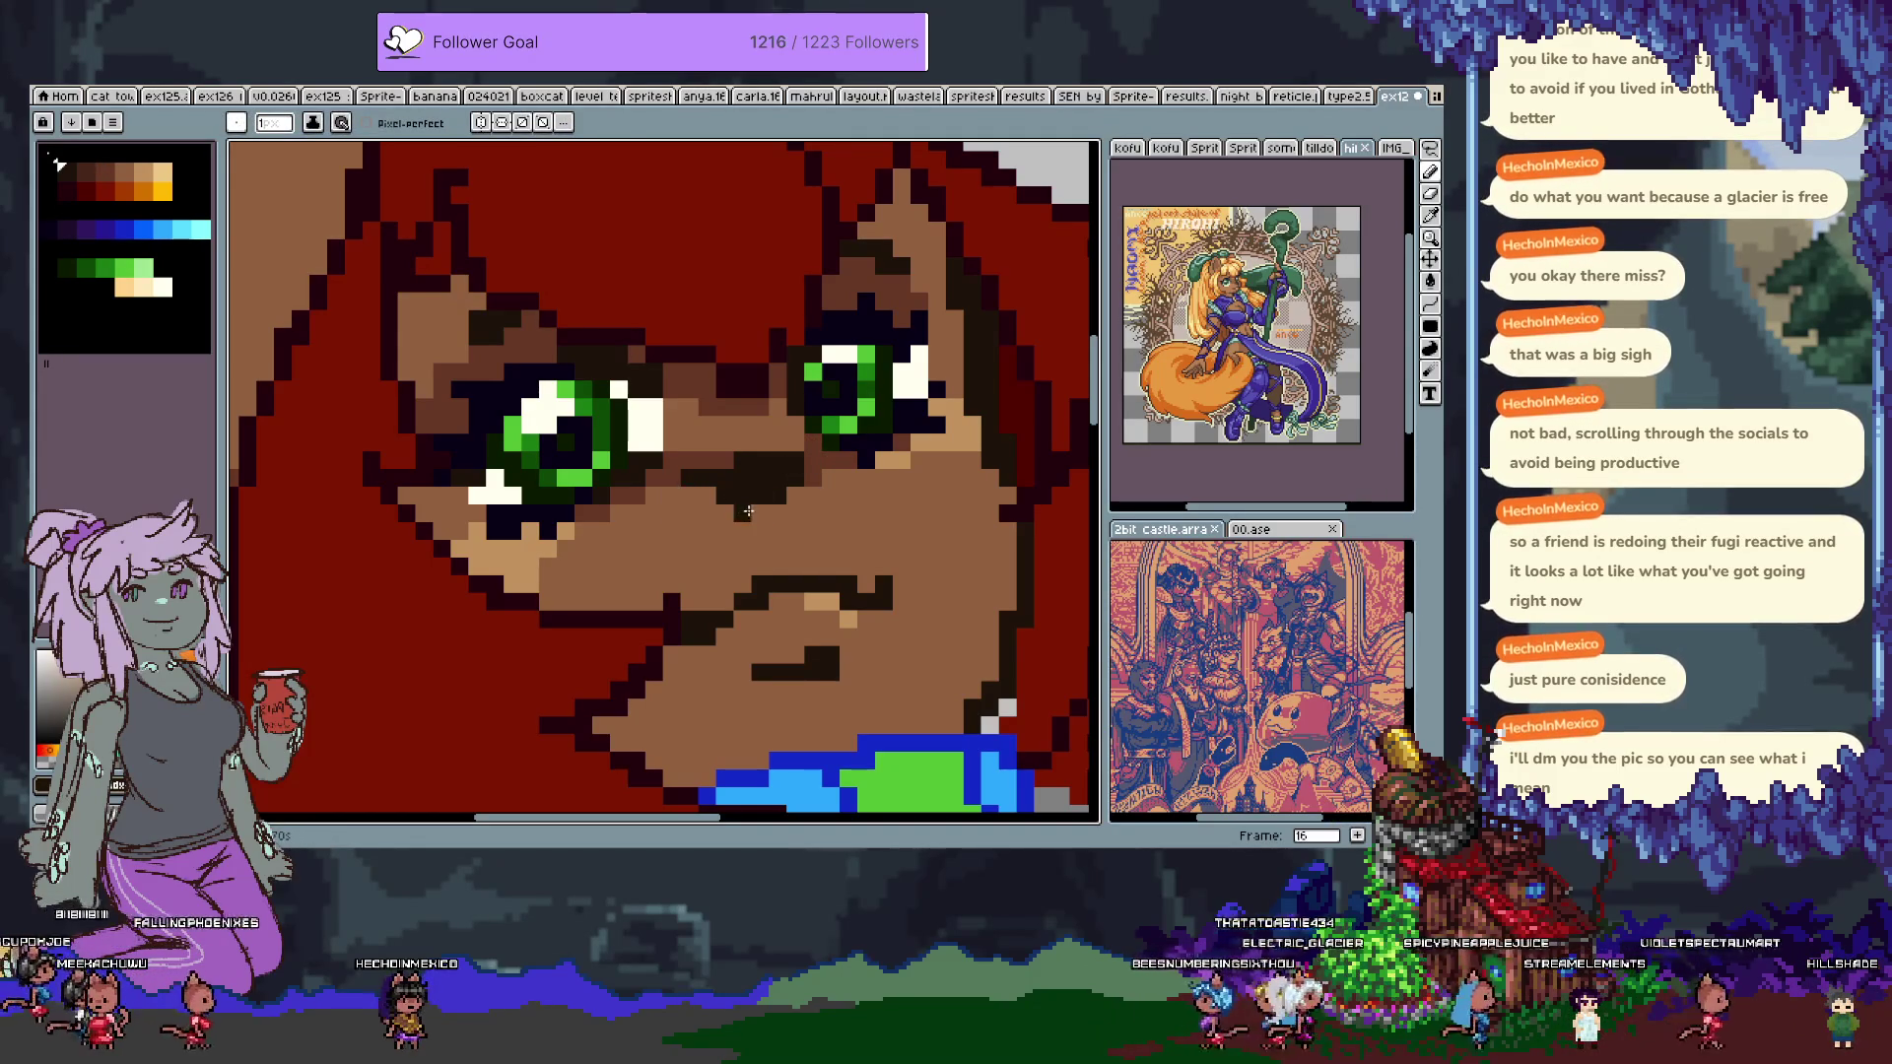
{"action": "left_click", "coordinate": [794, 529]}
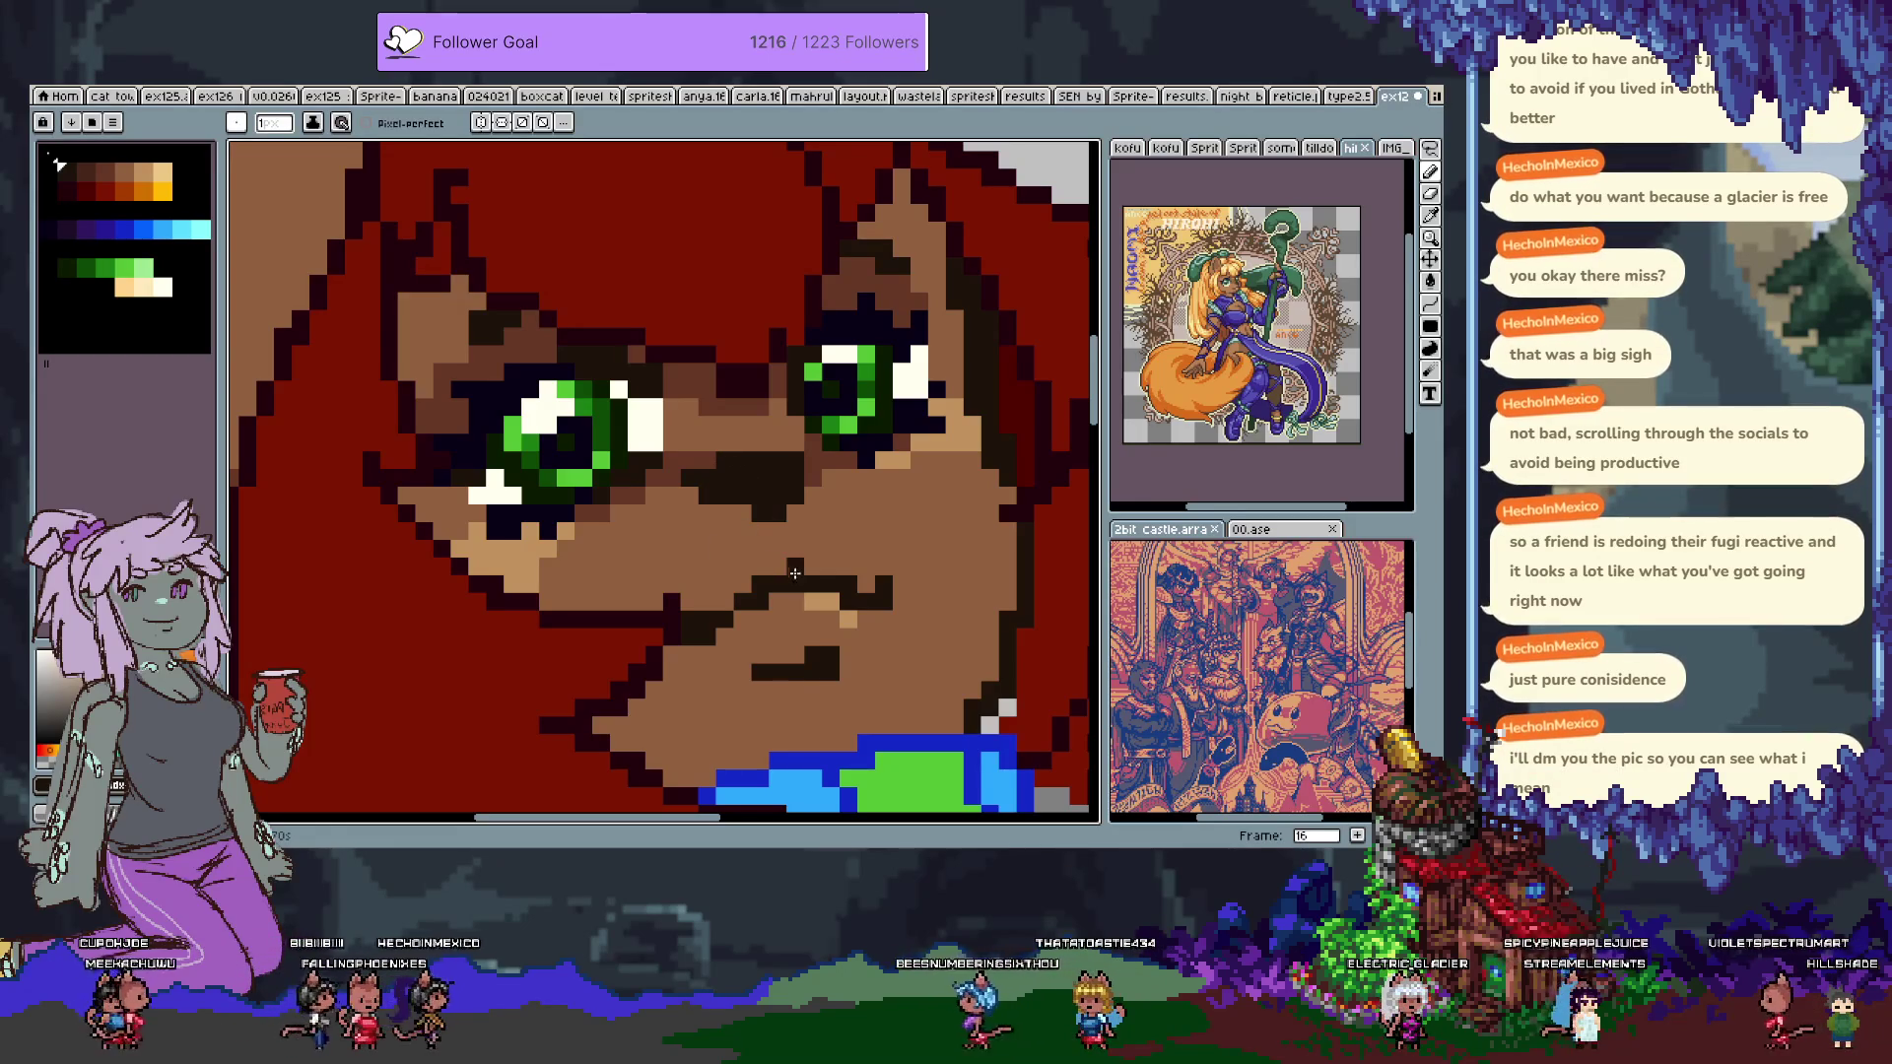
{"action": "left_click", "coordinate": [779, 474], "text": "alt"}
{"action": "left_click", "coordinate": [792, 435]}
{"action": "scroll", "coordinate": [797, 546], "scroll_direction": "down", "scroll_amount": 4}
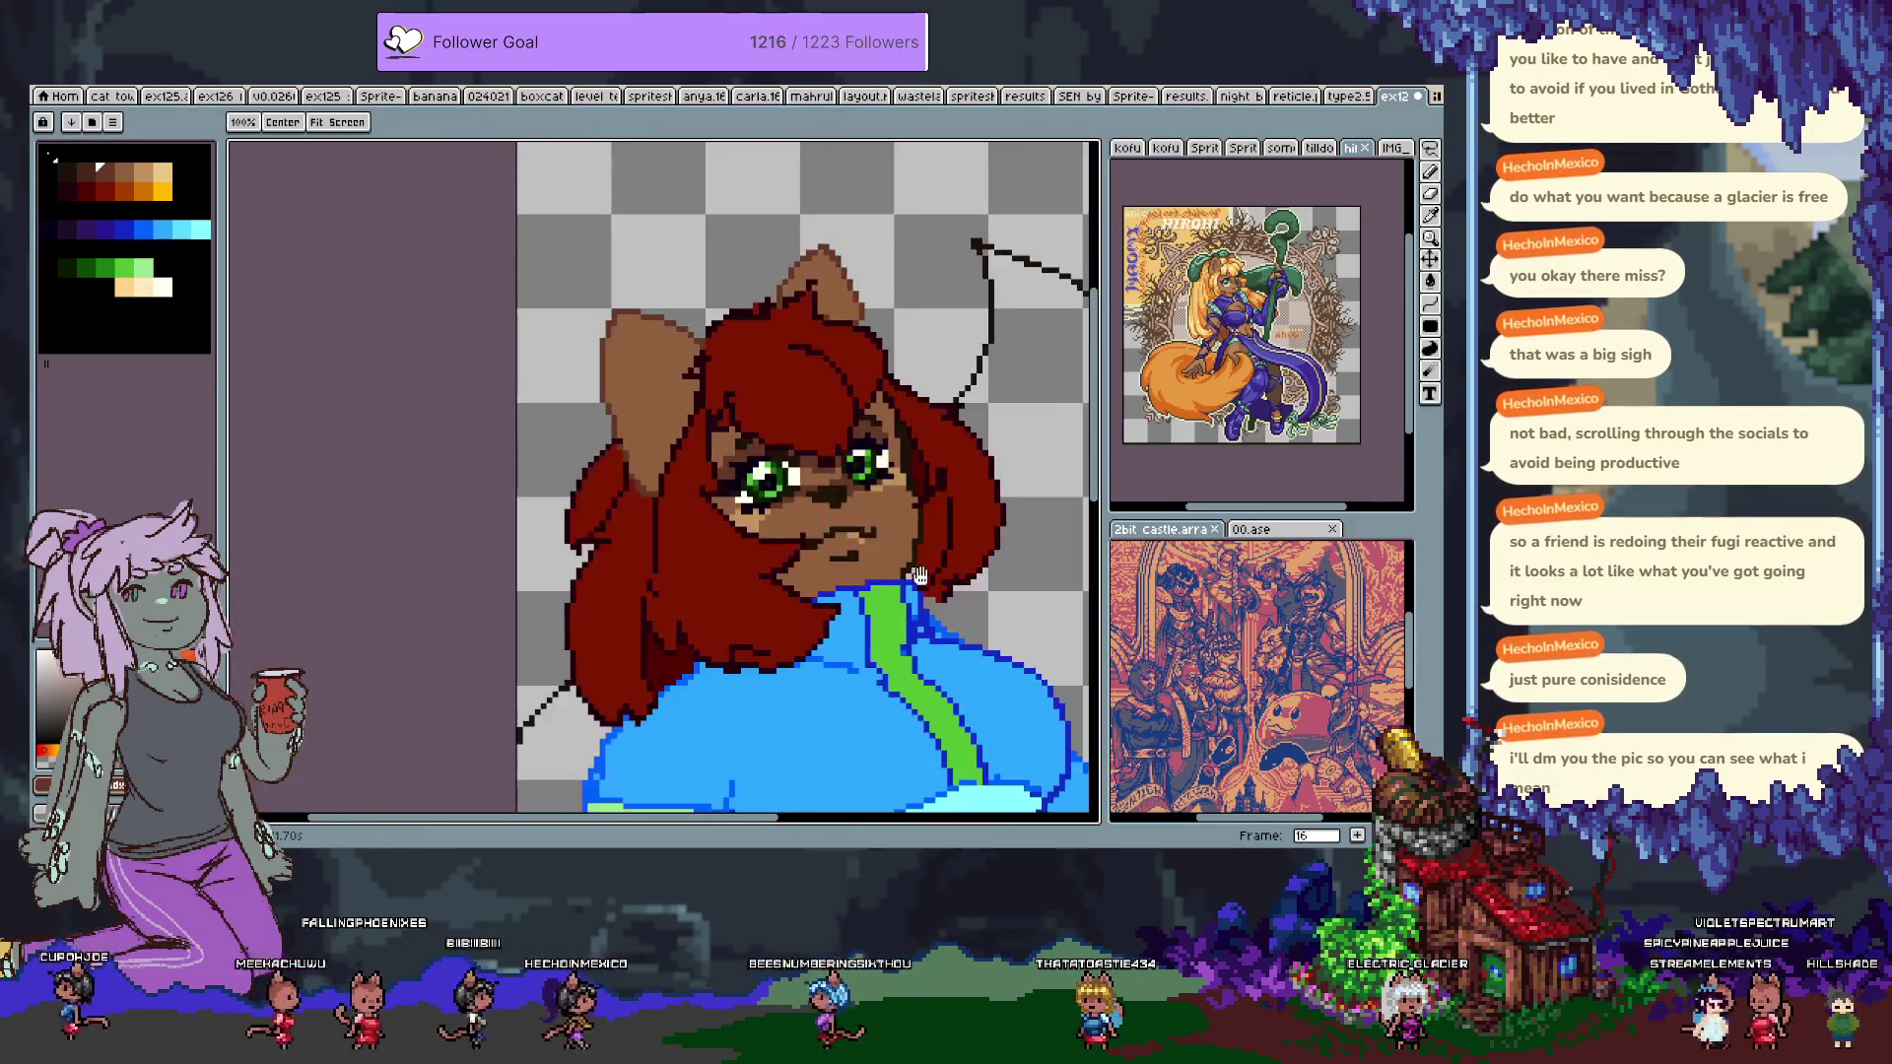
{"action": "key", "text": "ctrl+z"}
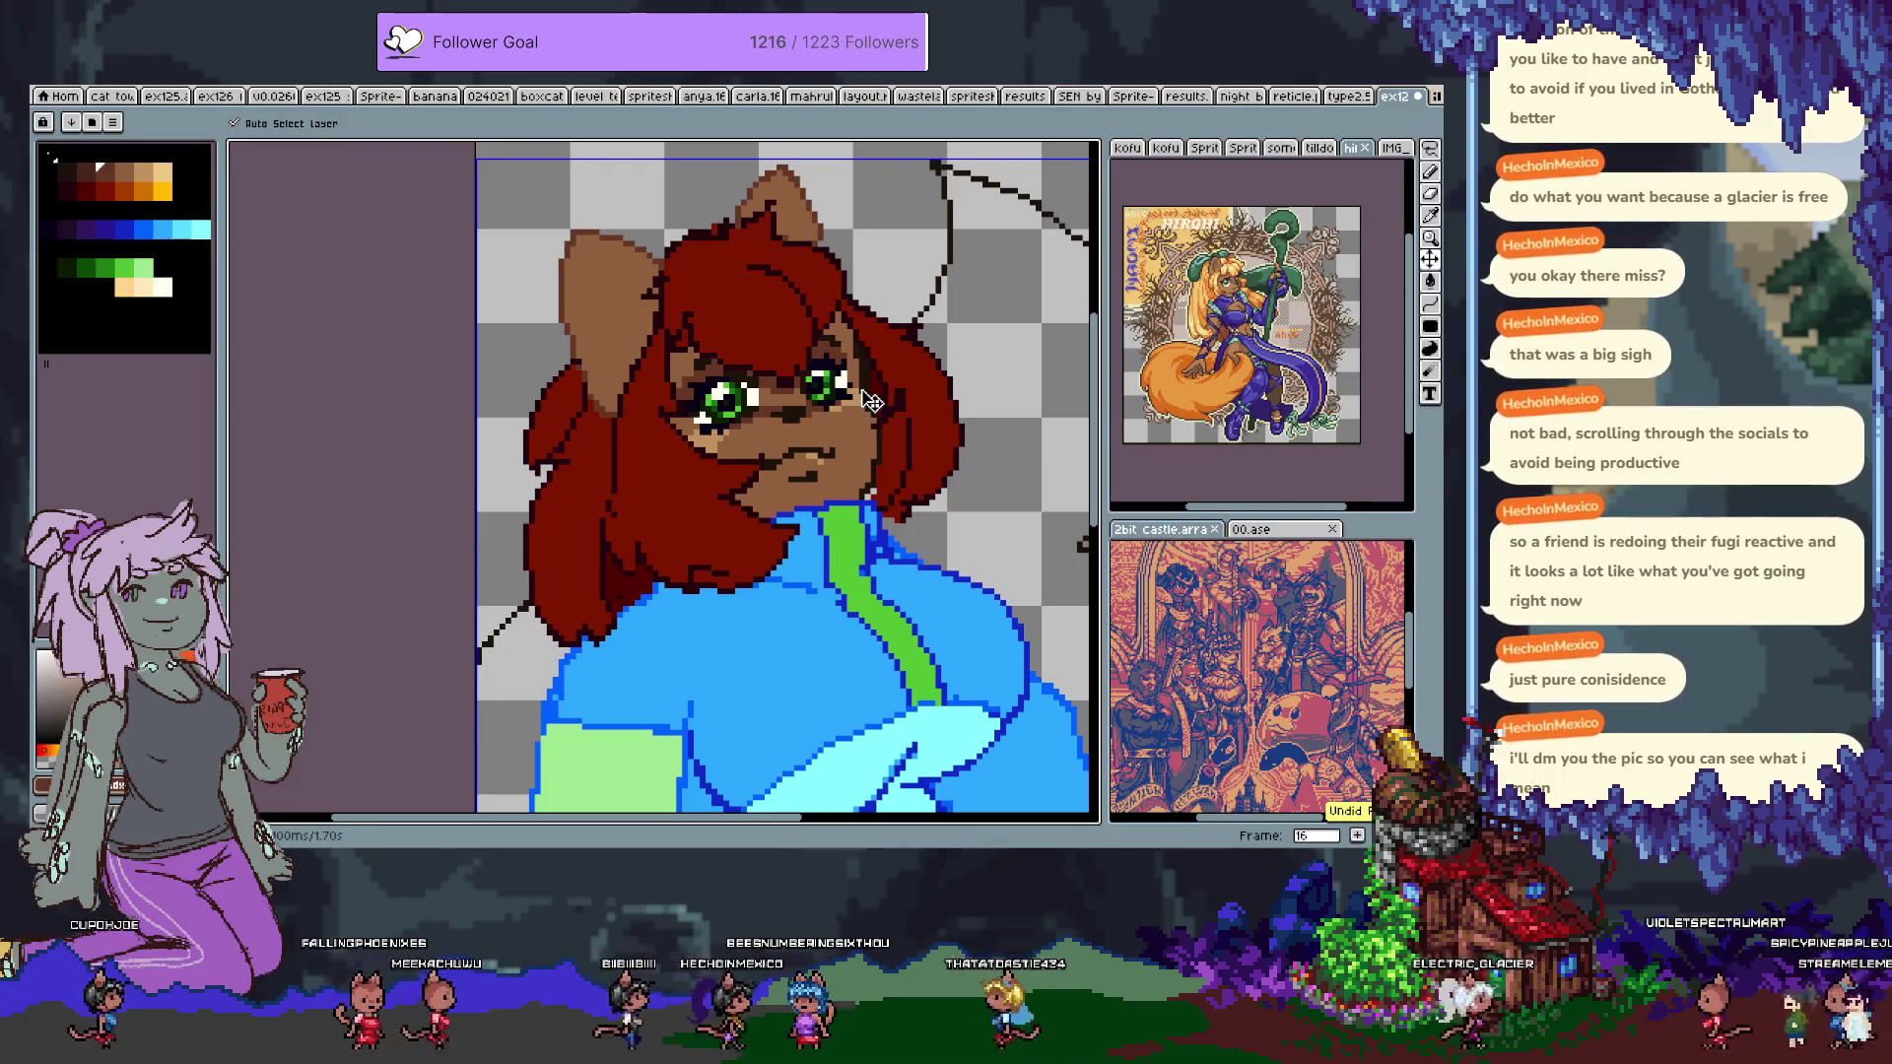
{"action": "scroll", "coordinate": [853, 449], "scroll_direction": "up", "scroll_amount": 3}
Hide the red layer and move the mouth lines up one pixel.
{"action": "key", "text": "m"}
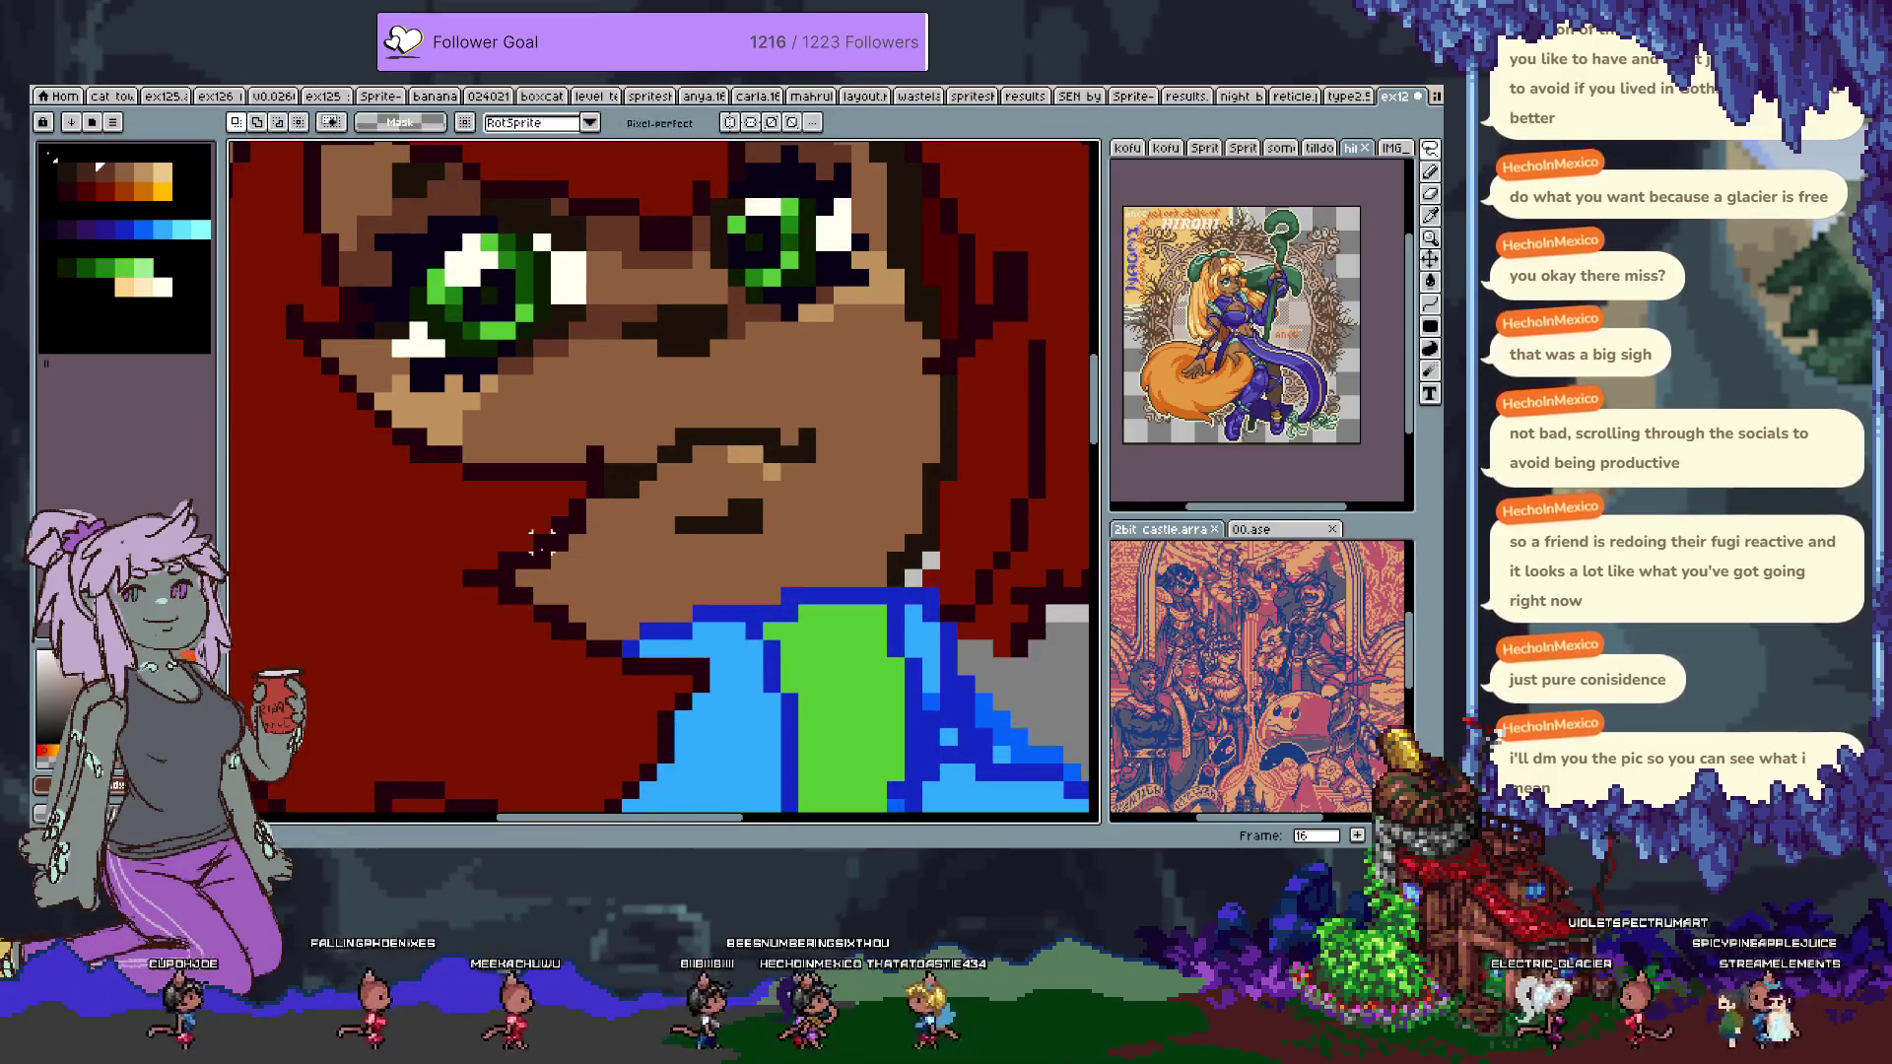
{"action": "key", "text": "Tab"}
{"action": "left_click", "coordinate": [241, 669]}
{"action": "key", "text": "Tab"}
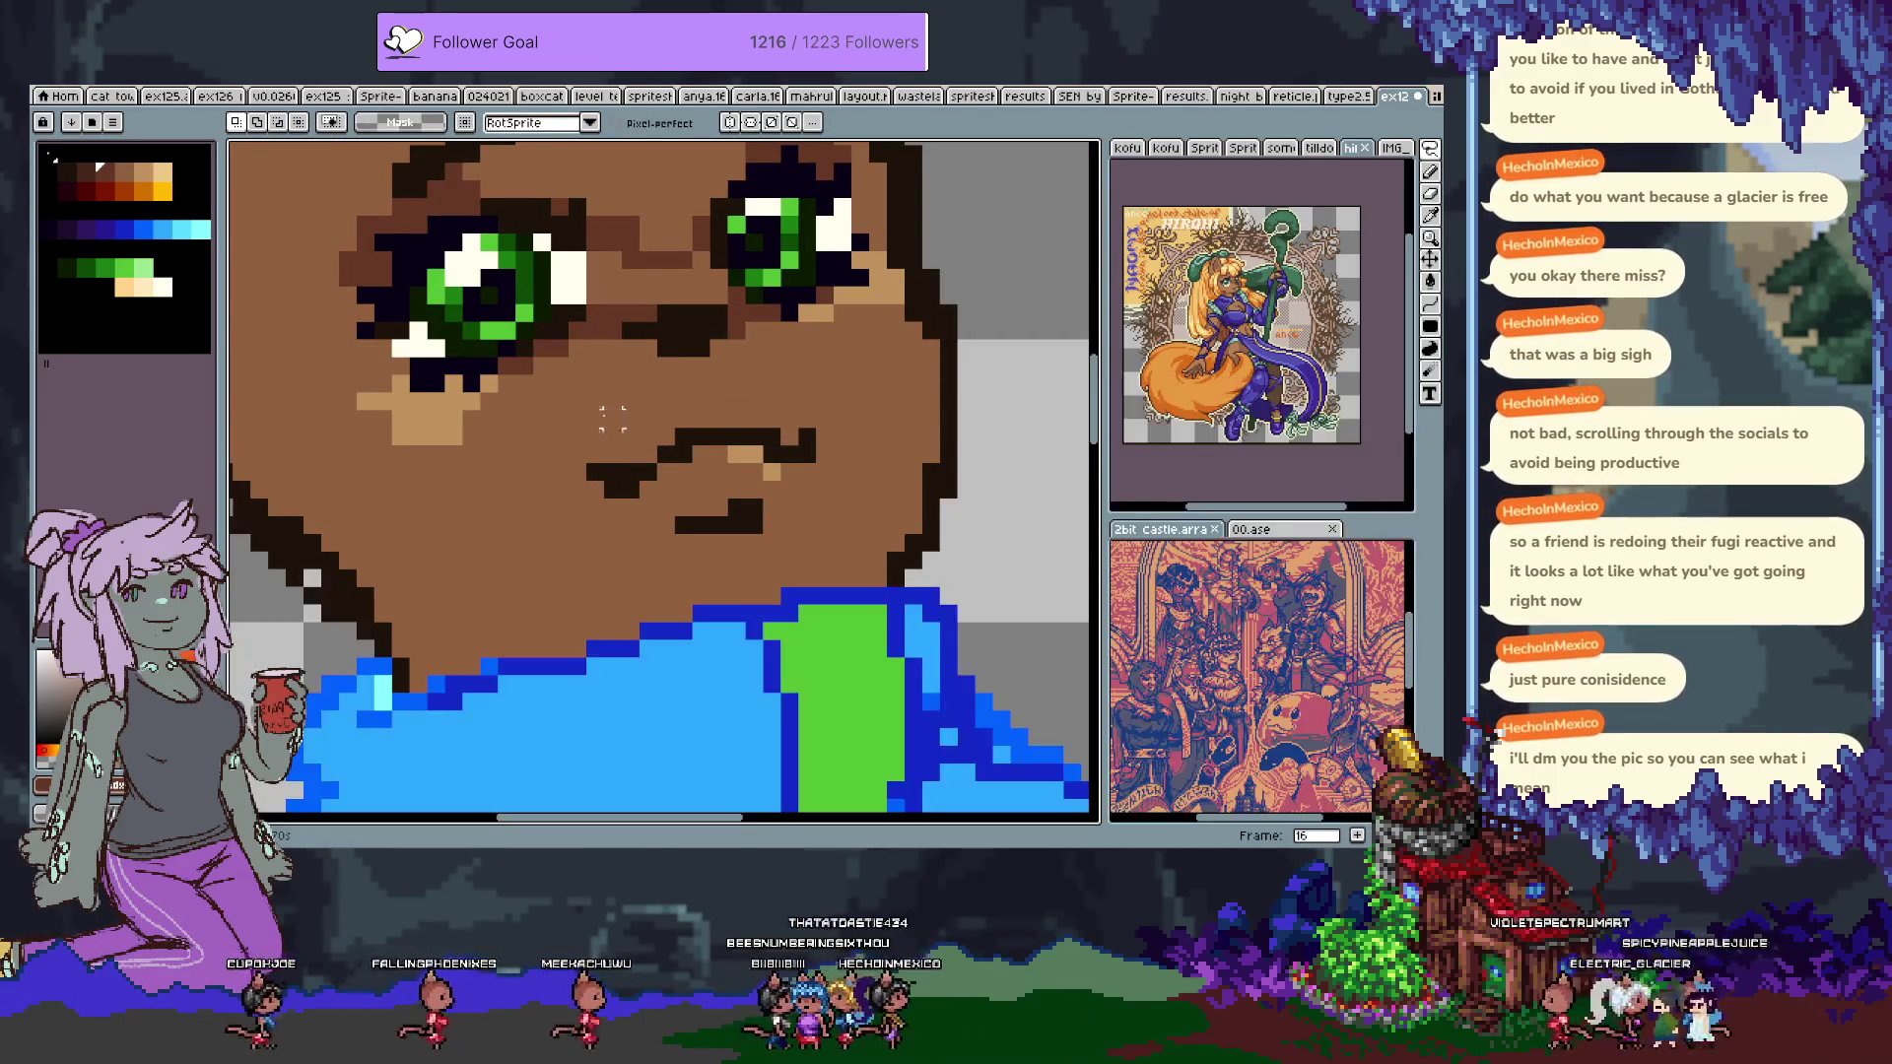
{"action": "mouse_move", "coordinate": [789, 525]}
{"action": "left_mouse_down"}
{"action": "mouse_move", "coordinate": [726, 372]}
{"action": "mouse_move", "coordinate": [721, 427]}
{"action": "left_mouse_up"}
{"action": "key", "text": "ctrl+d"}
{"action": "key", "text": "b"}
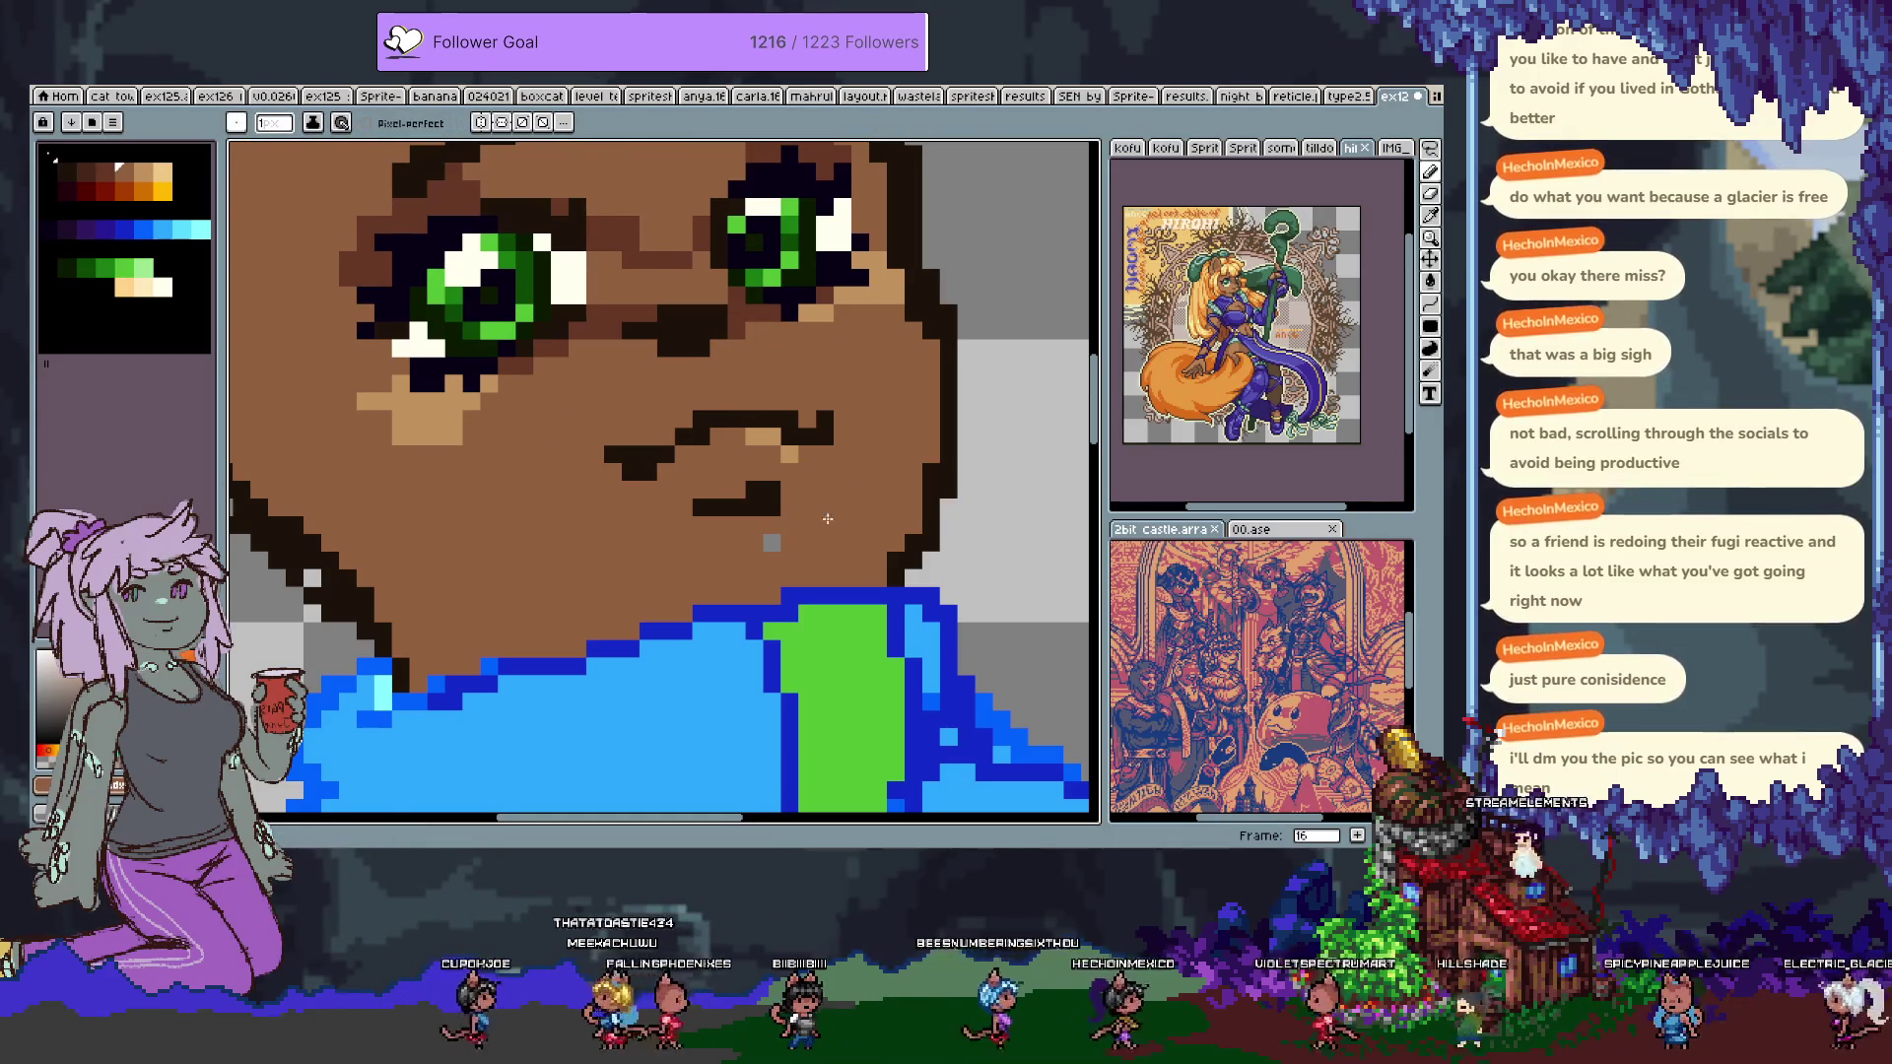
Repaint the pixels beside the left eye's lower highlight in white and pale skin tone.
{"action": "key", "text": "Tab"}
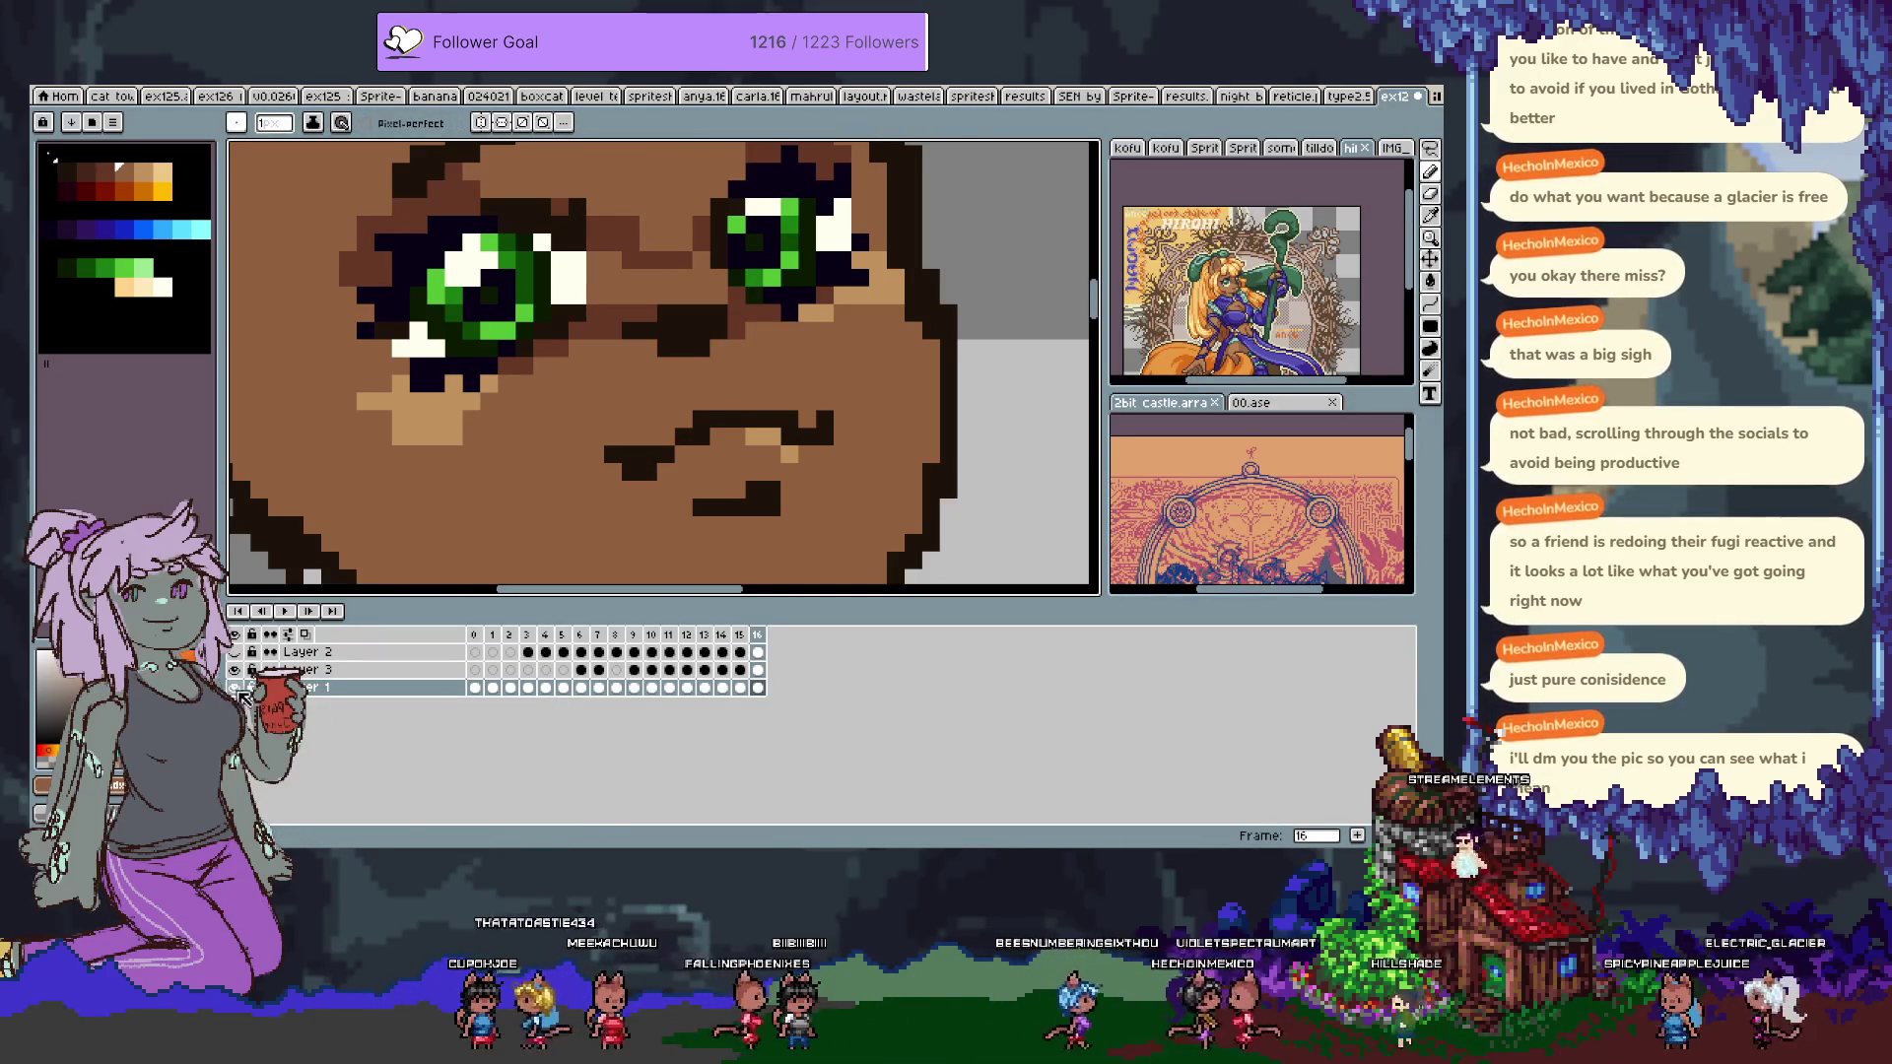
{"action": "key", "text": "Tab"}
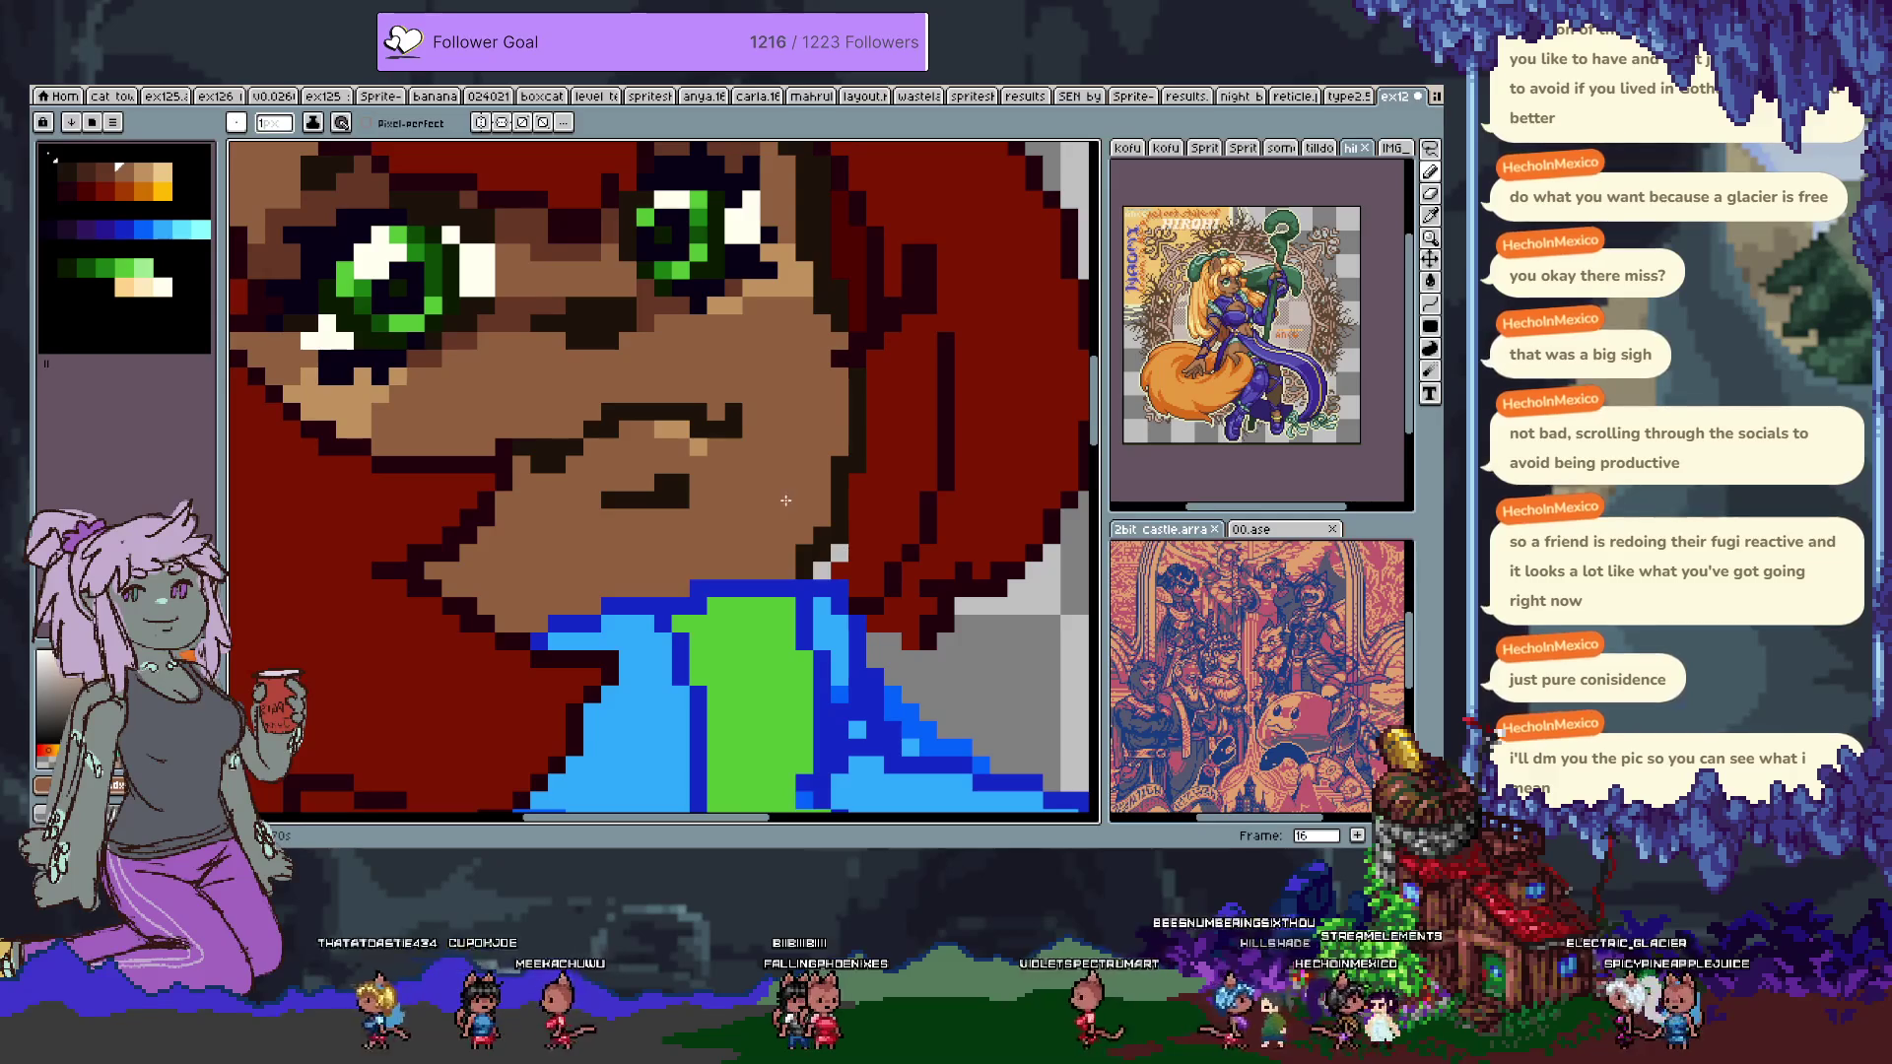
{"action": "scroll", "coordinate": [785, 501], "scroll_direction": "down", "scroll_amount": 4}
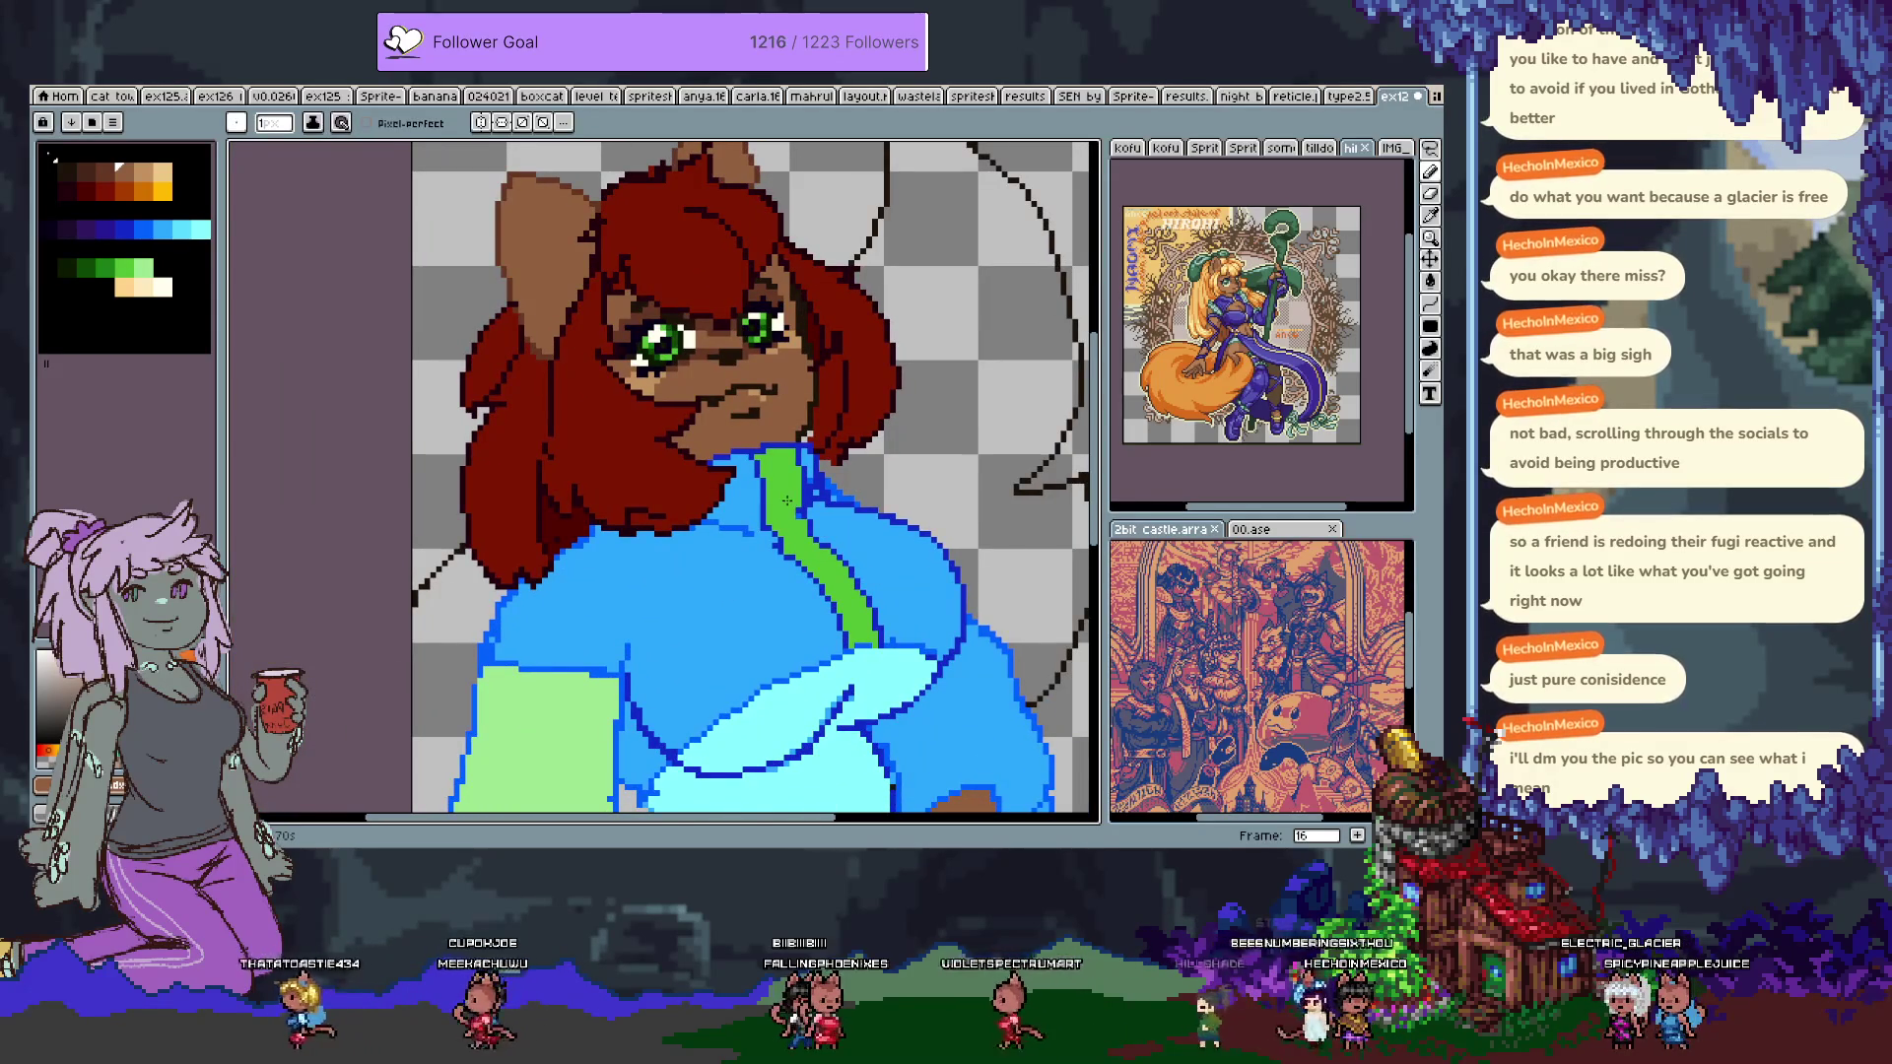
{"action": "scroll", "coordinate": [659, 315], "scroll_direction": "up", "scroll_amount": 4}
{"action": "key", "text": "alt"}
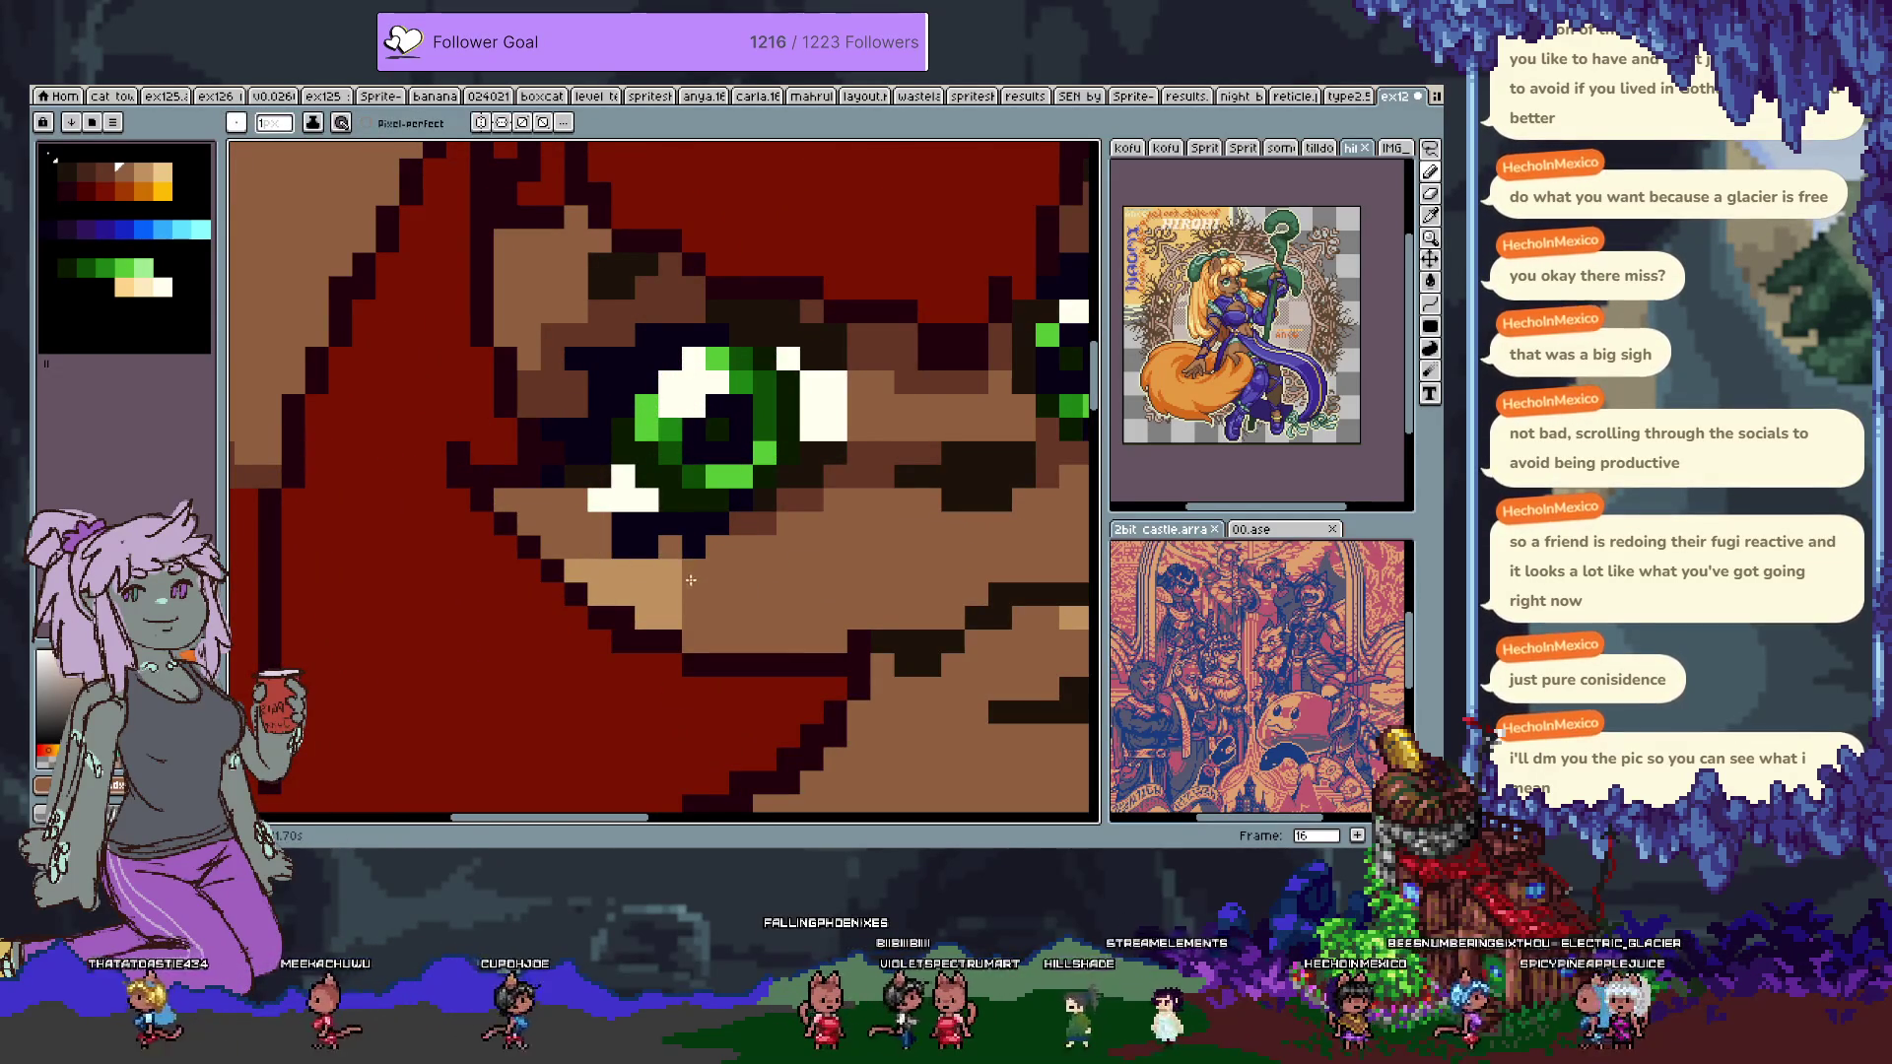
{"action": "key", "text": "alt"}
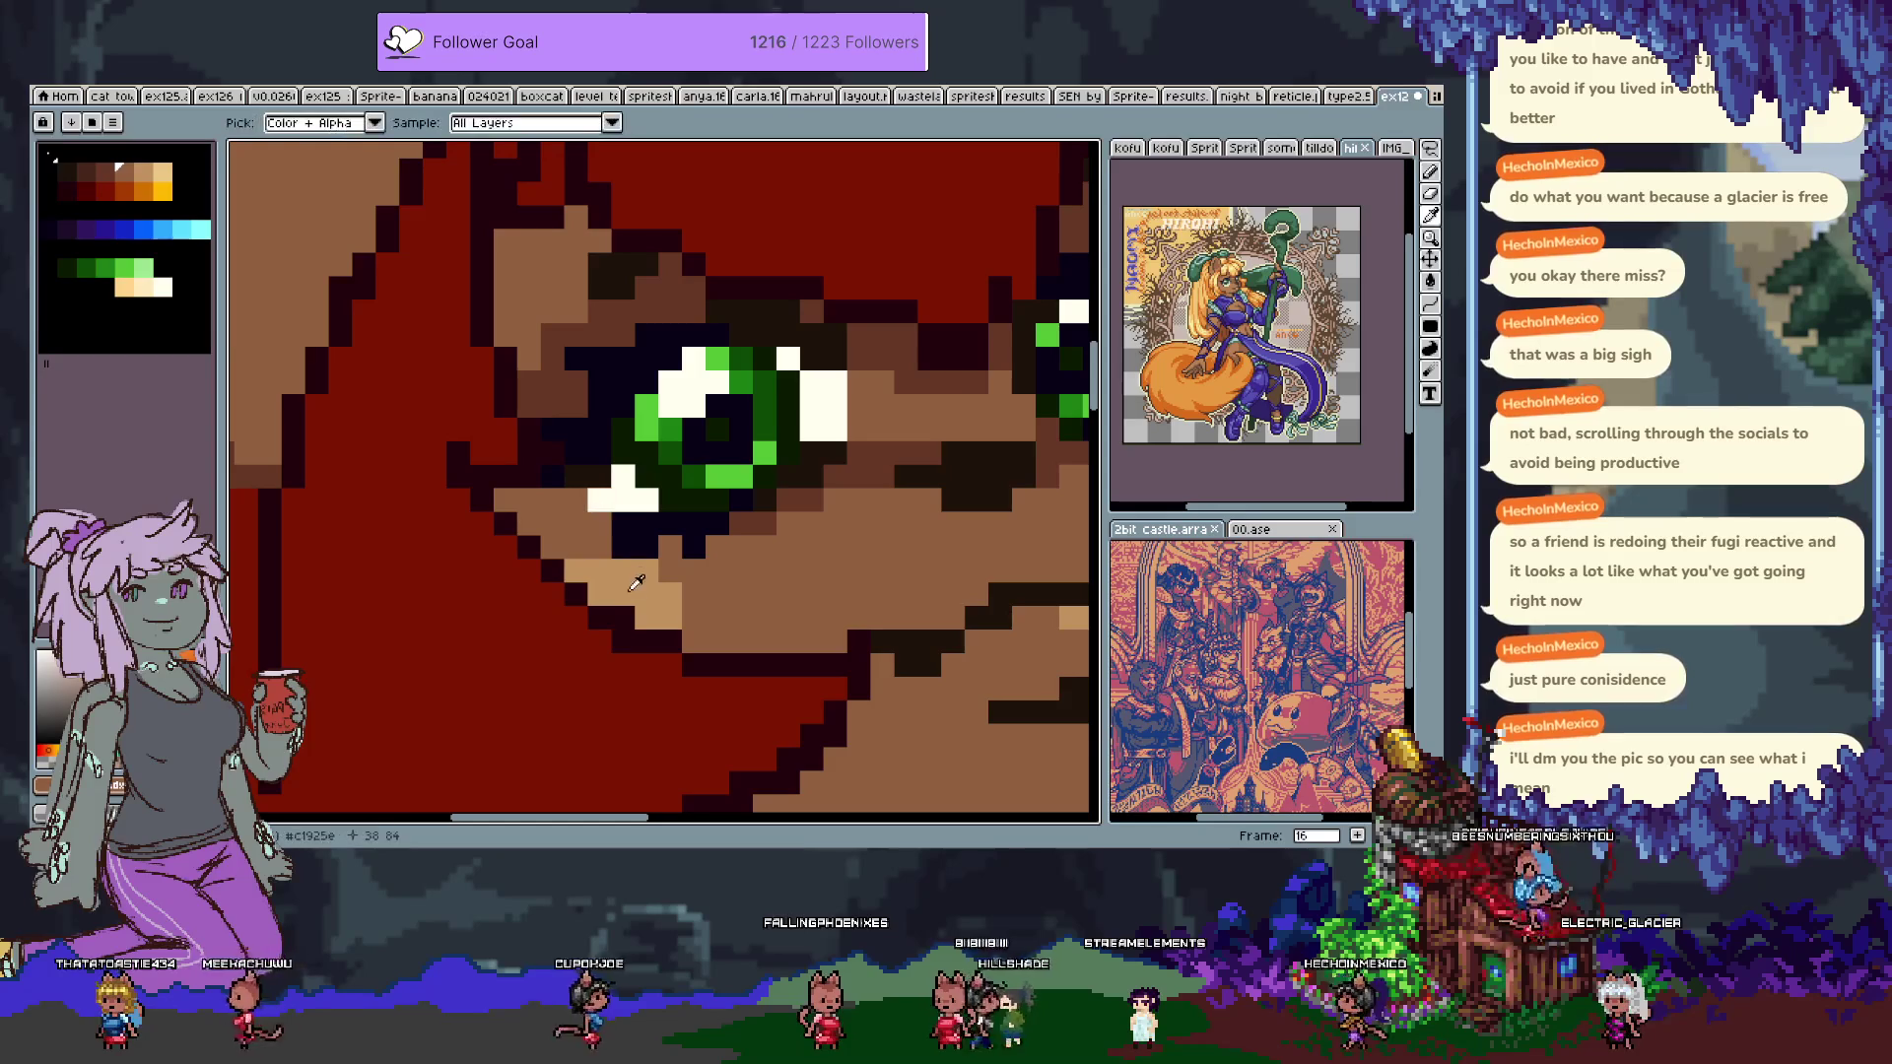
{"action": "left_click", "coordinate": [611, 500], "text": "alt"}
{"action": "left_click", "coordinate": [575, 499]}
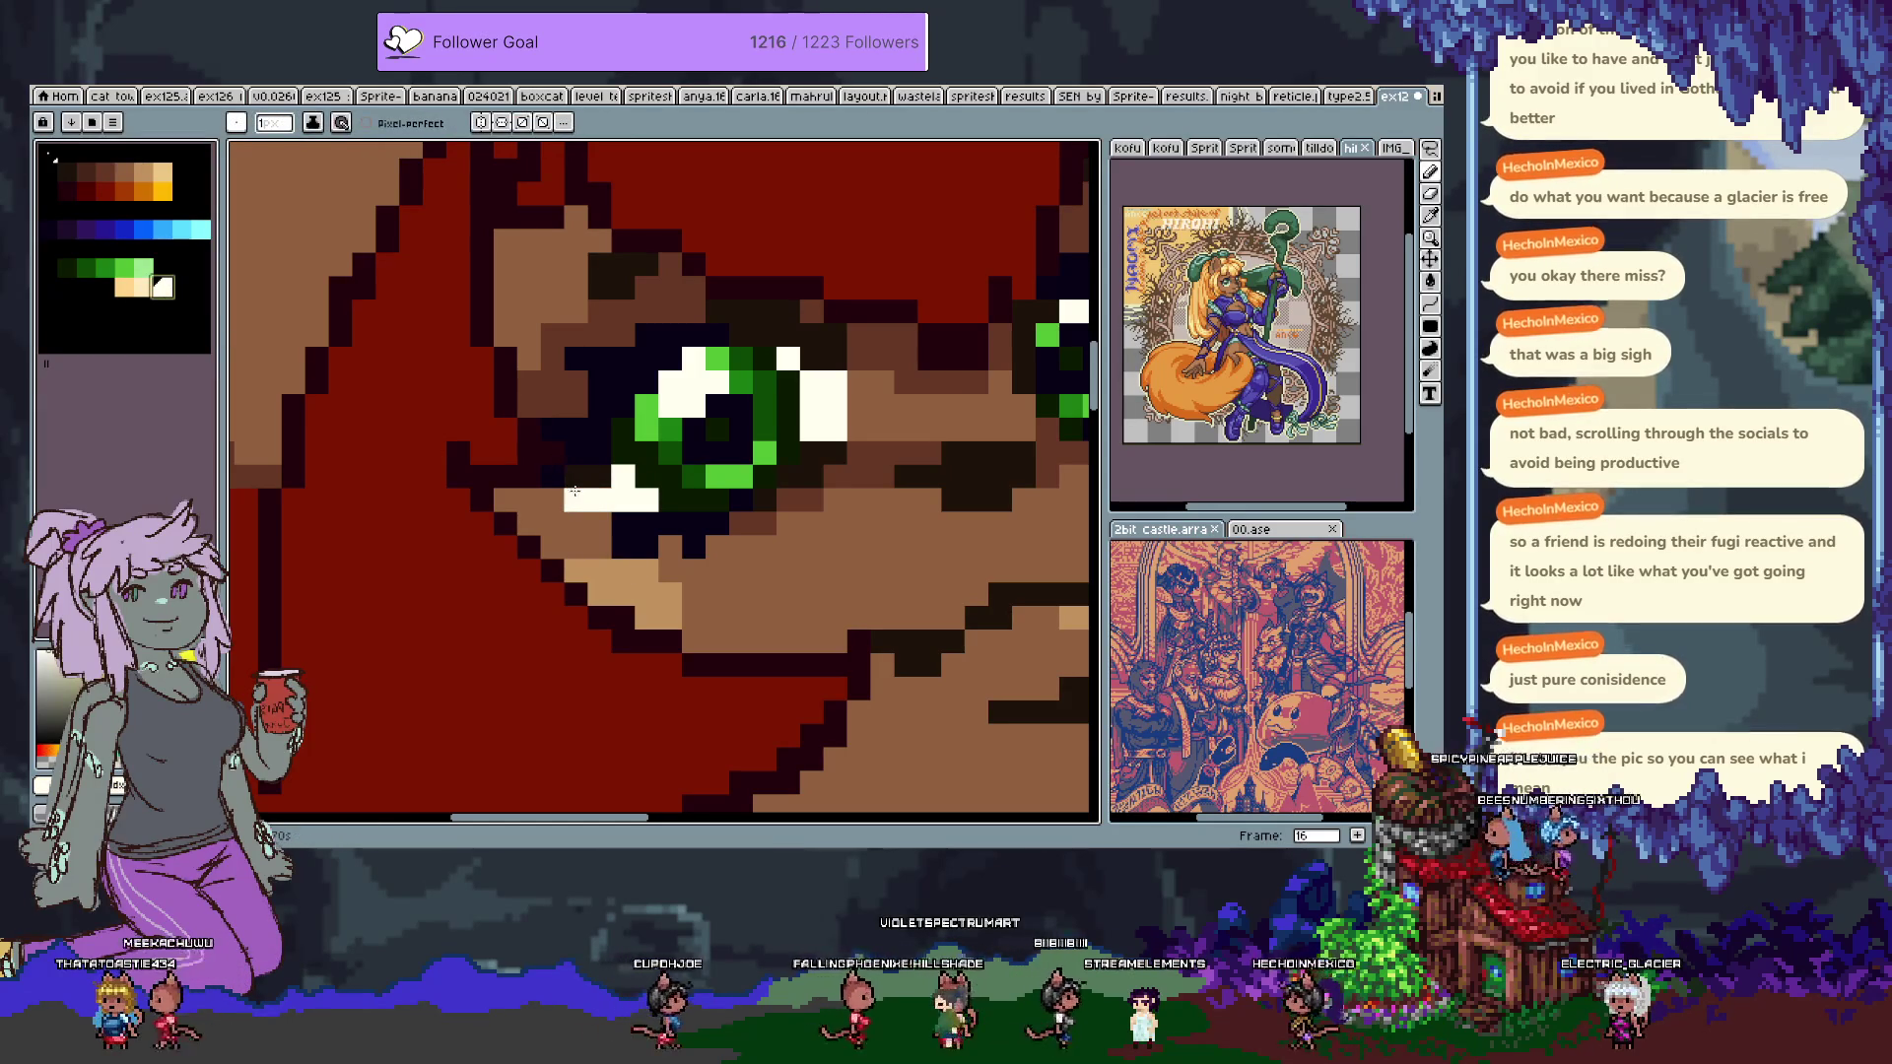
{"action": "left_click", "coordinate": [594, 502], "text": "alt"}
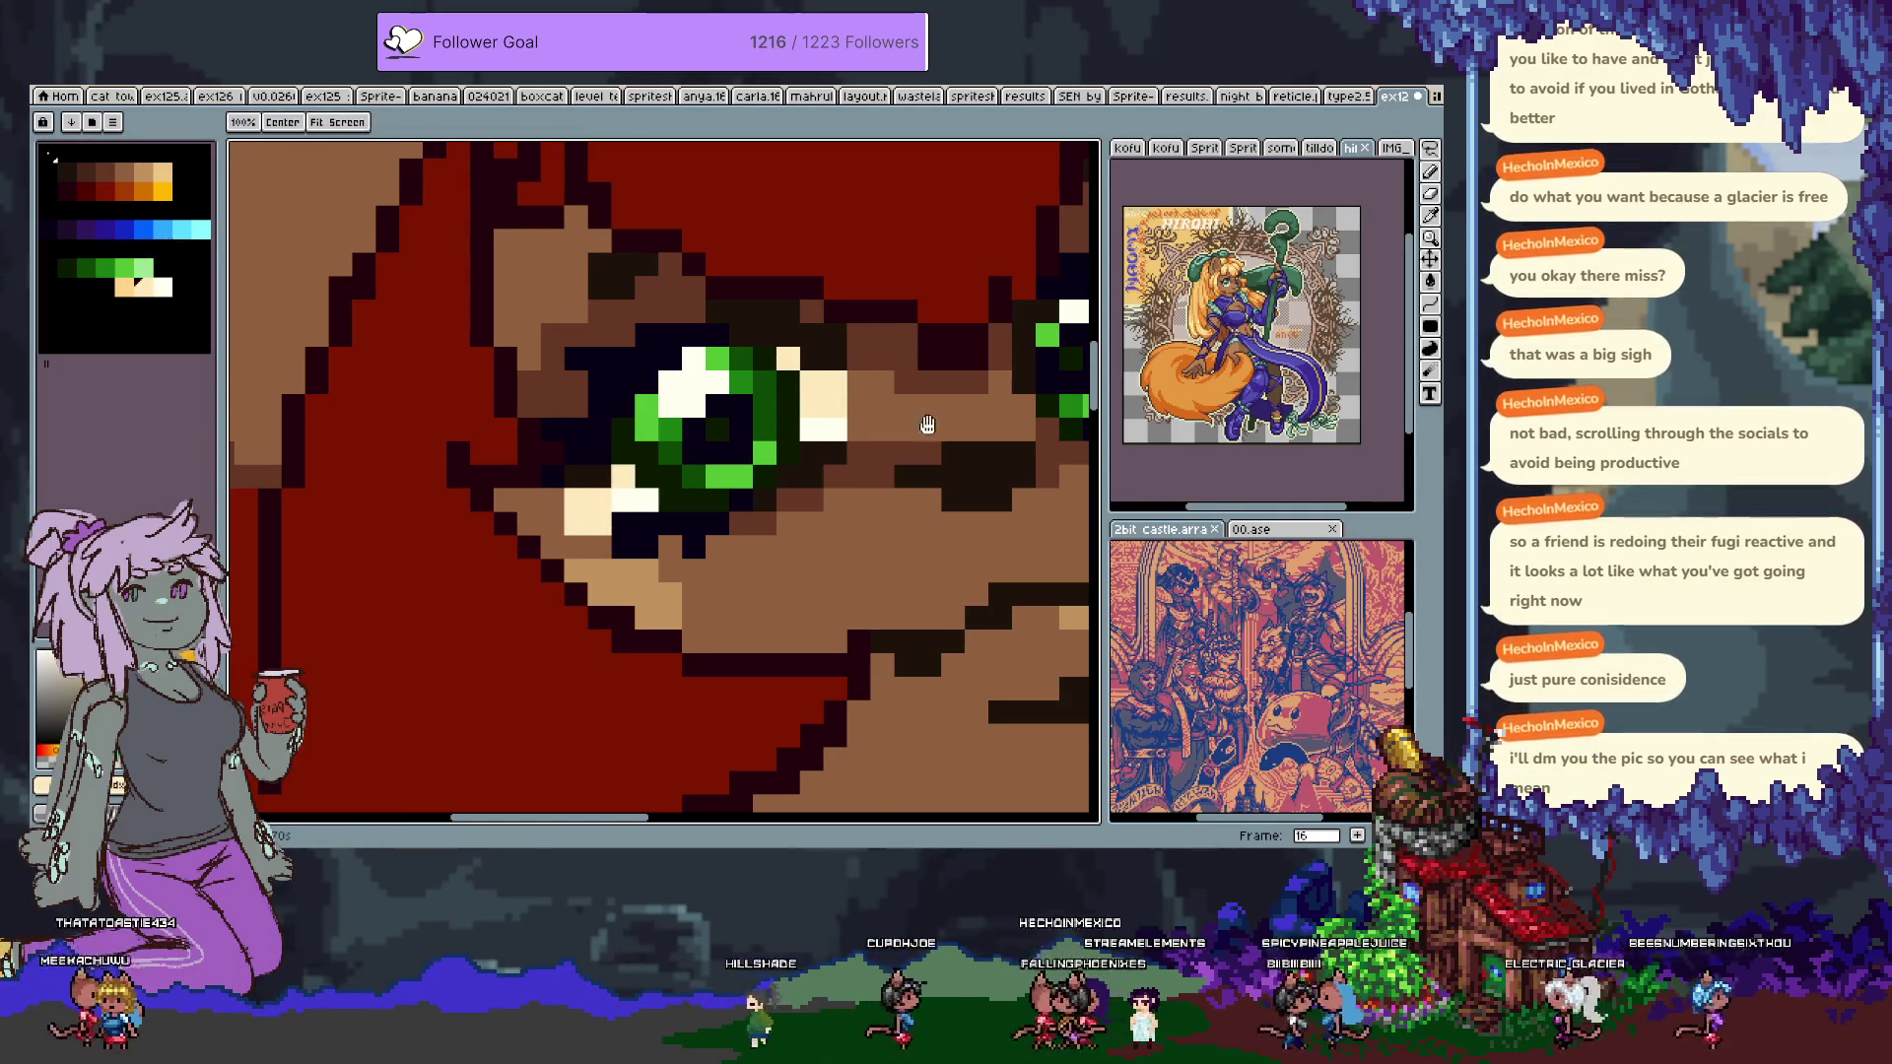
Paint light cream and sampled tan pixels into the mouth to form small teeth.
{"action": "scroll", "coordinate": [625, 476], "scroll_direction": "right", "scroll_amount": 5}
{"action": "scroll", "coordinate": [624, 476], "scroll_direction": "up", "scroll_amount": 2}
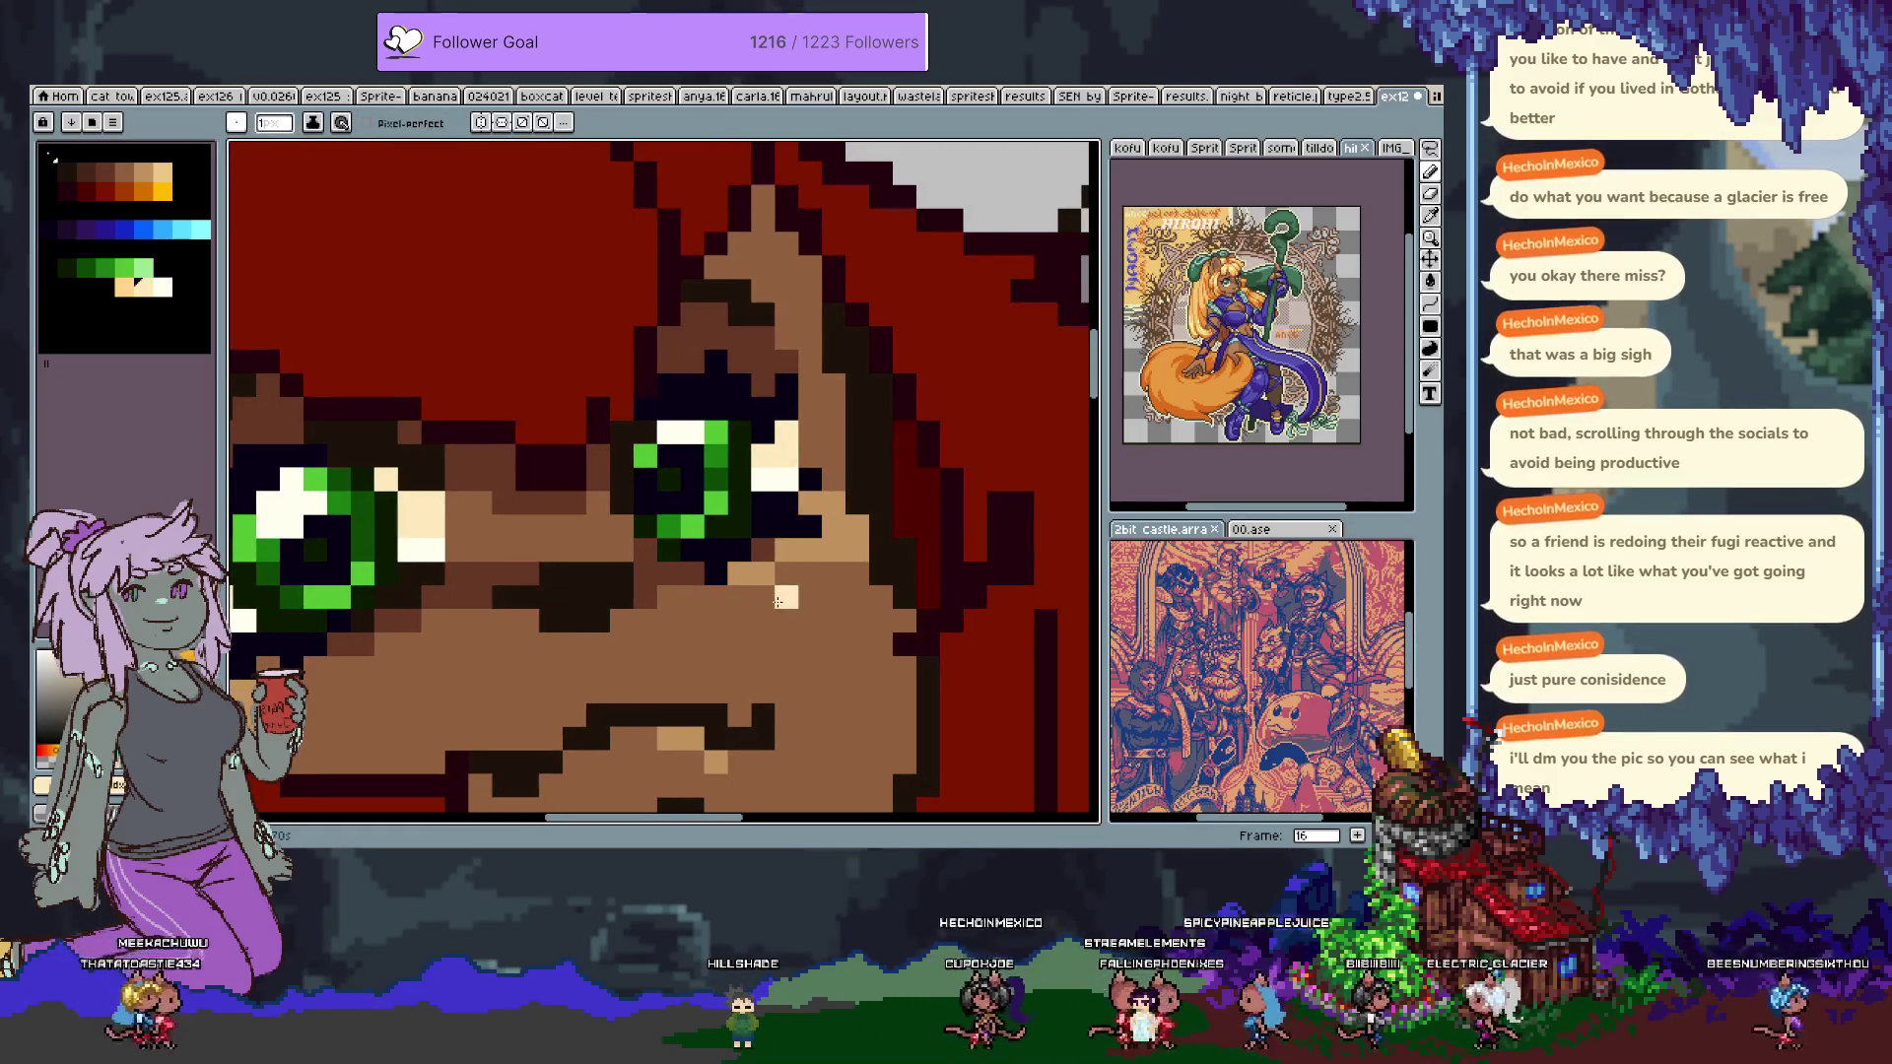
{"action": "scroll", "coordinate": [791, 479], "scroll_direction": "down", "scroll_amount": 3}
{"action": "scroll", "coordinate": [764, 510], "scroll_direction": "down", "scroll_amount": 2}
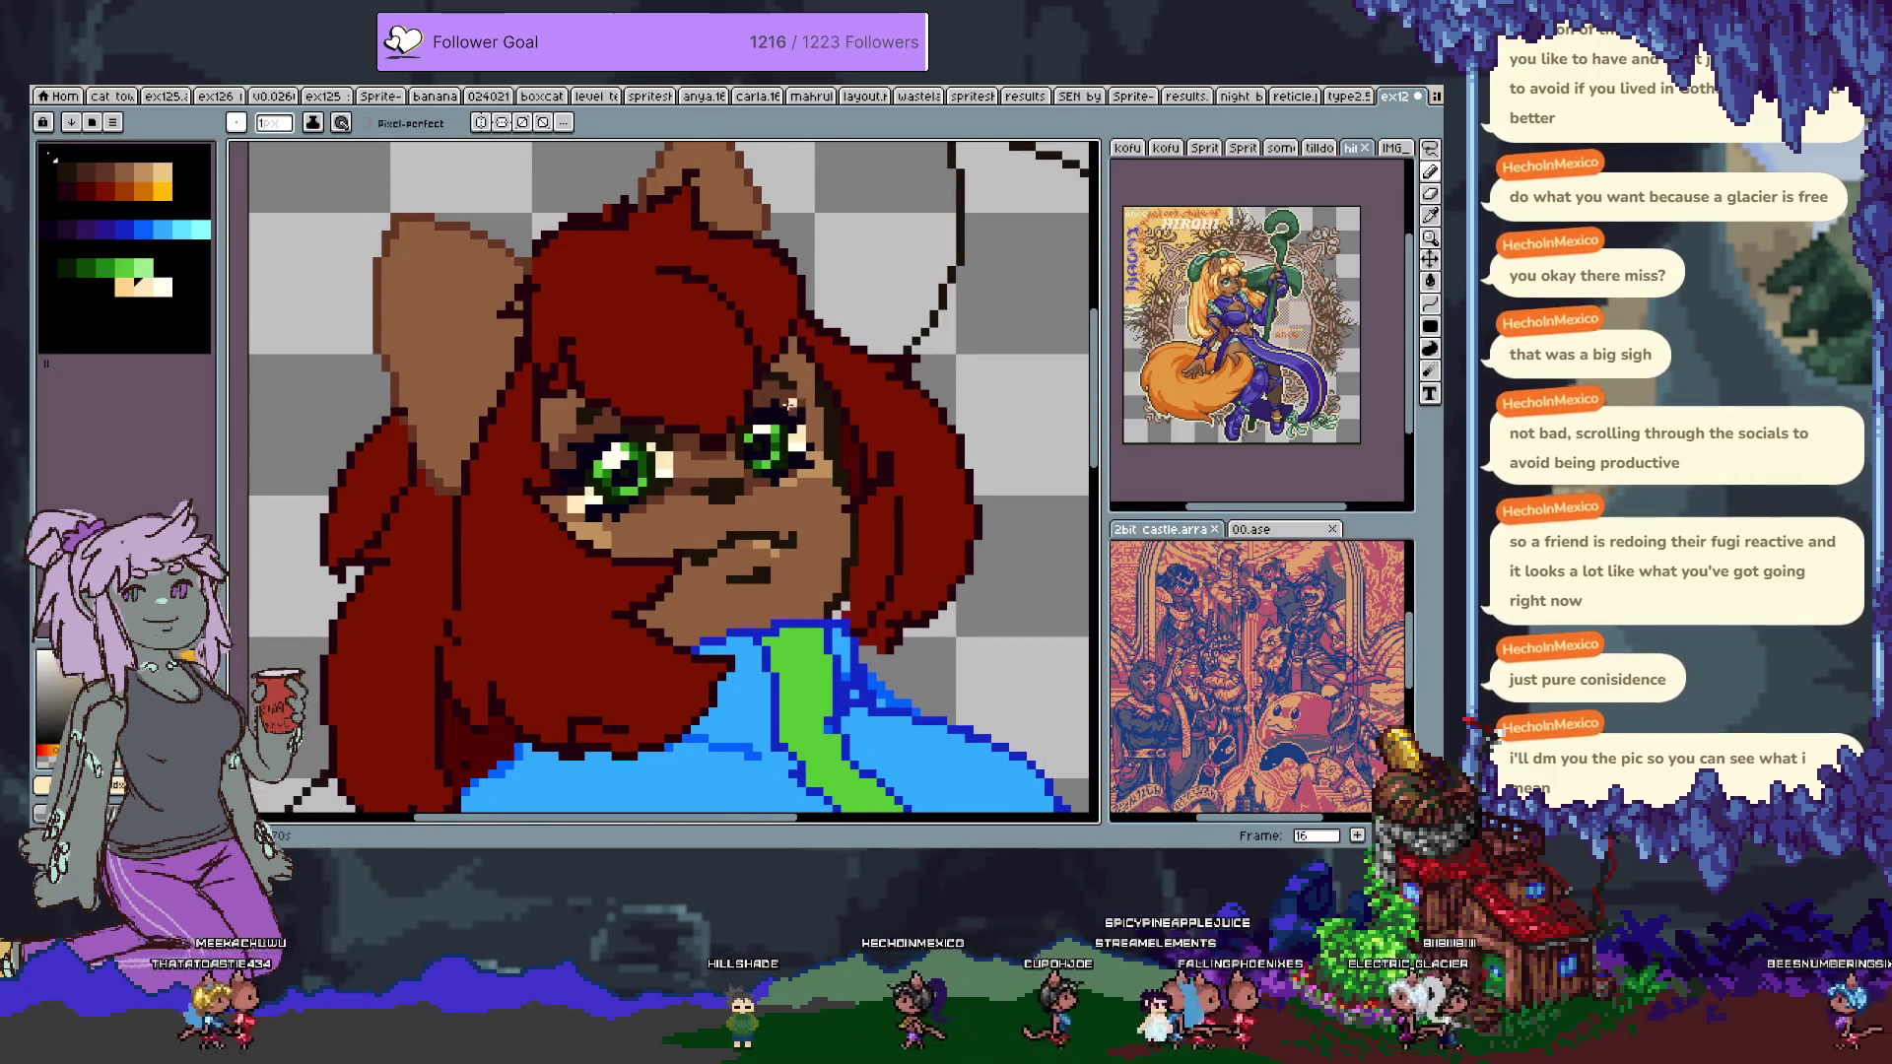
{"action": "scroll", "coordinate": [784, 498], "scroll_direction": "up", "scroll_amount": 2}
{"action": "scroll", "coordinate": [784, 498], "scroll_direction": "up", "scroll_amount": 1}
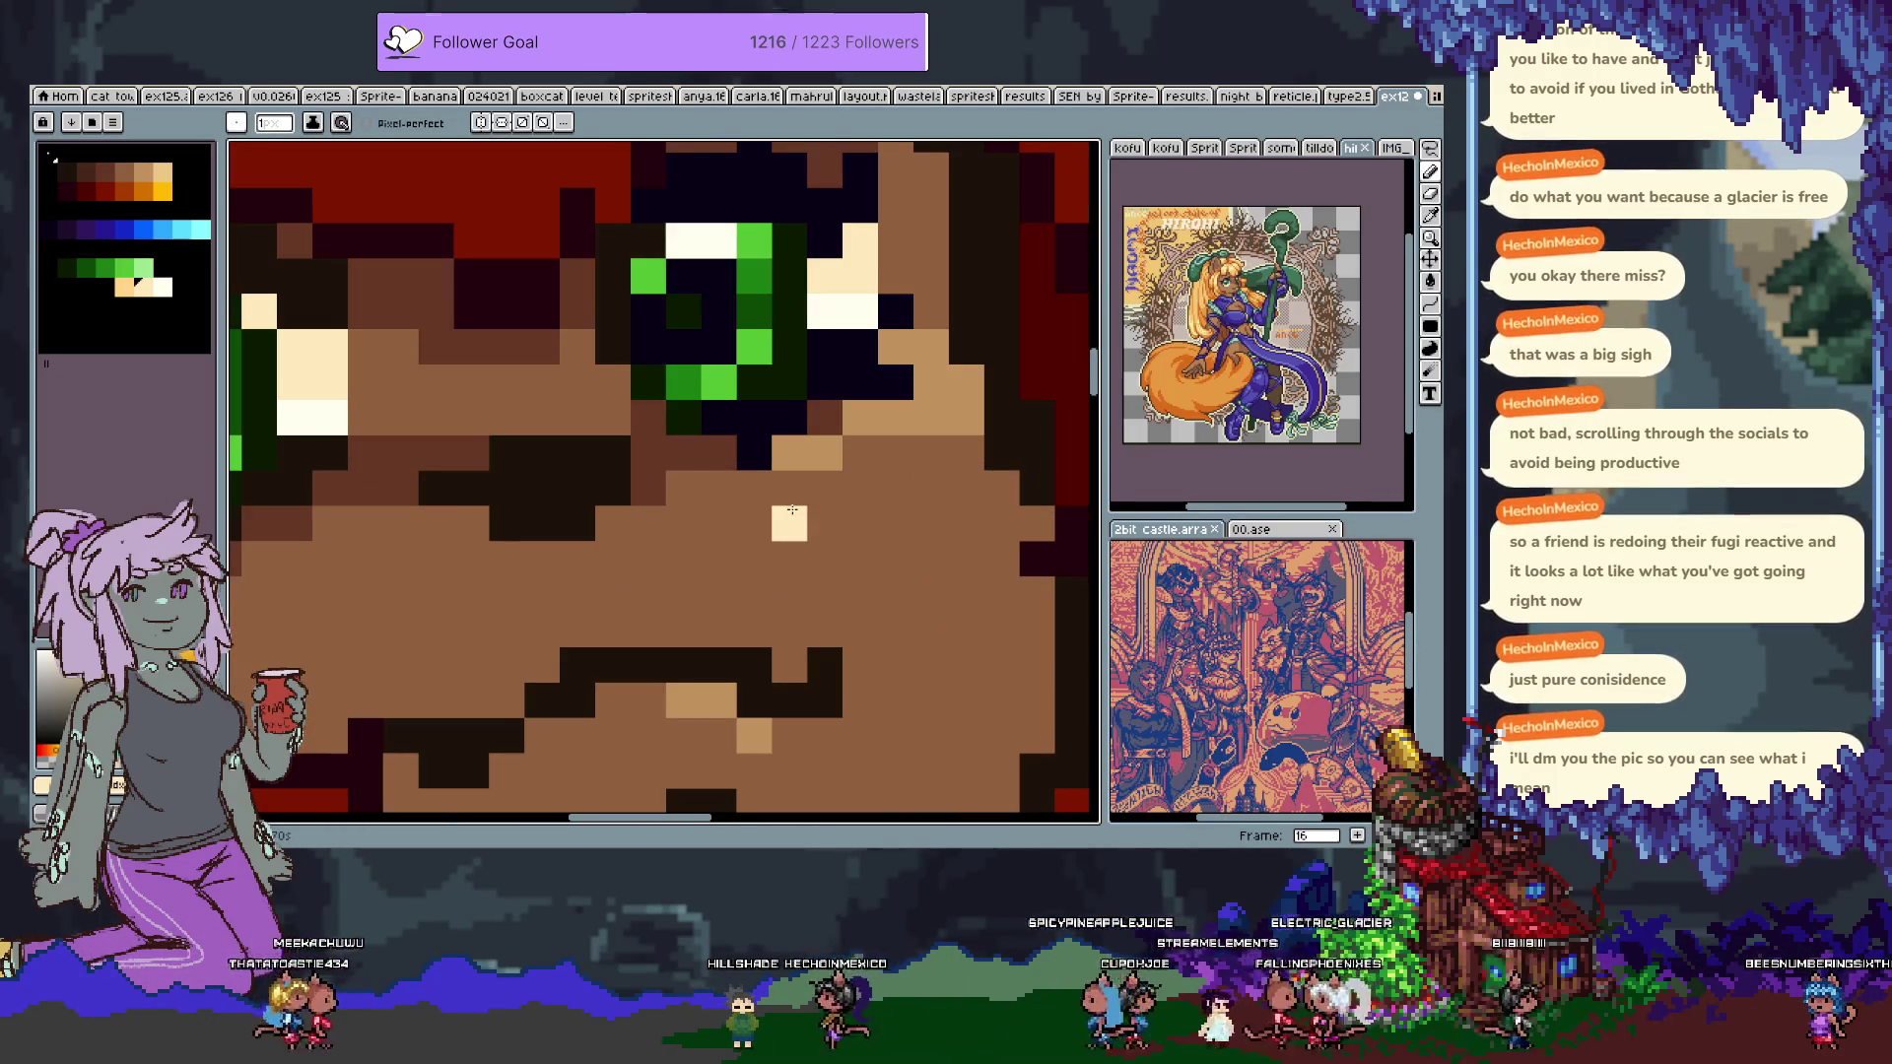
{"action": "scroll", "coordinate": [734, 522], "scroll_direction": "up", "scroll_amount": 1}
{"action": "left_click", "coordinate": [714, 520]}
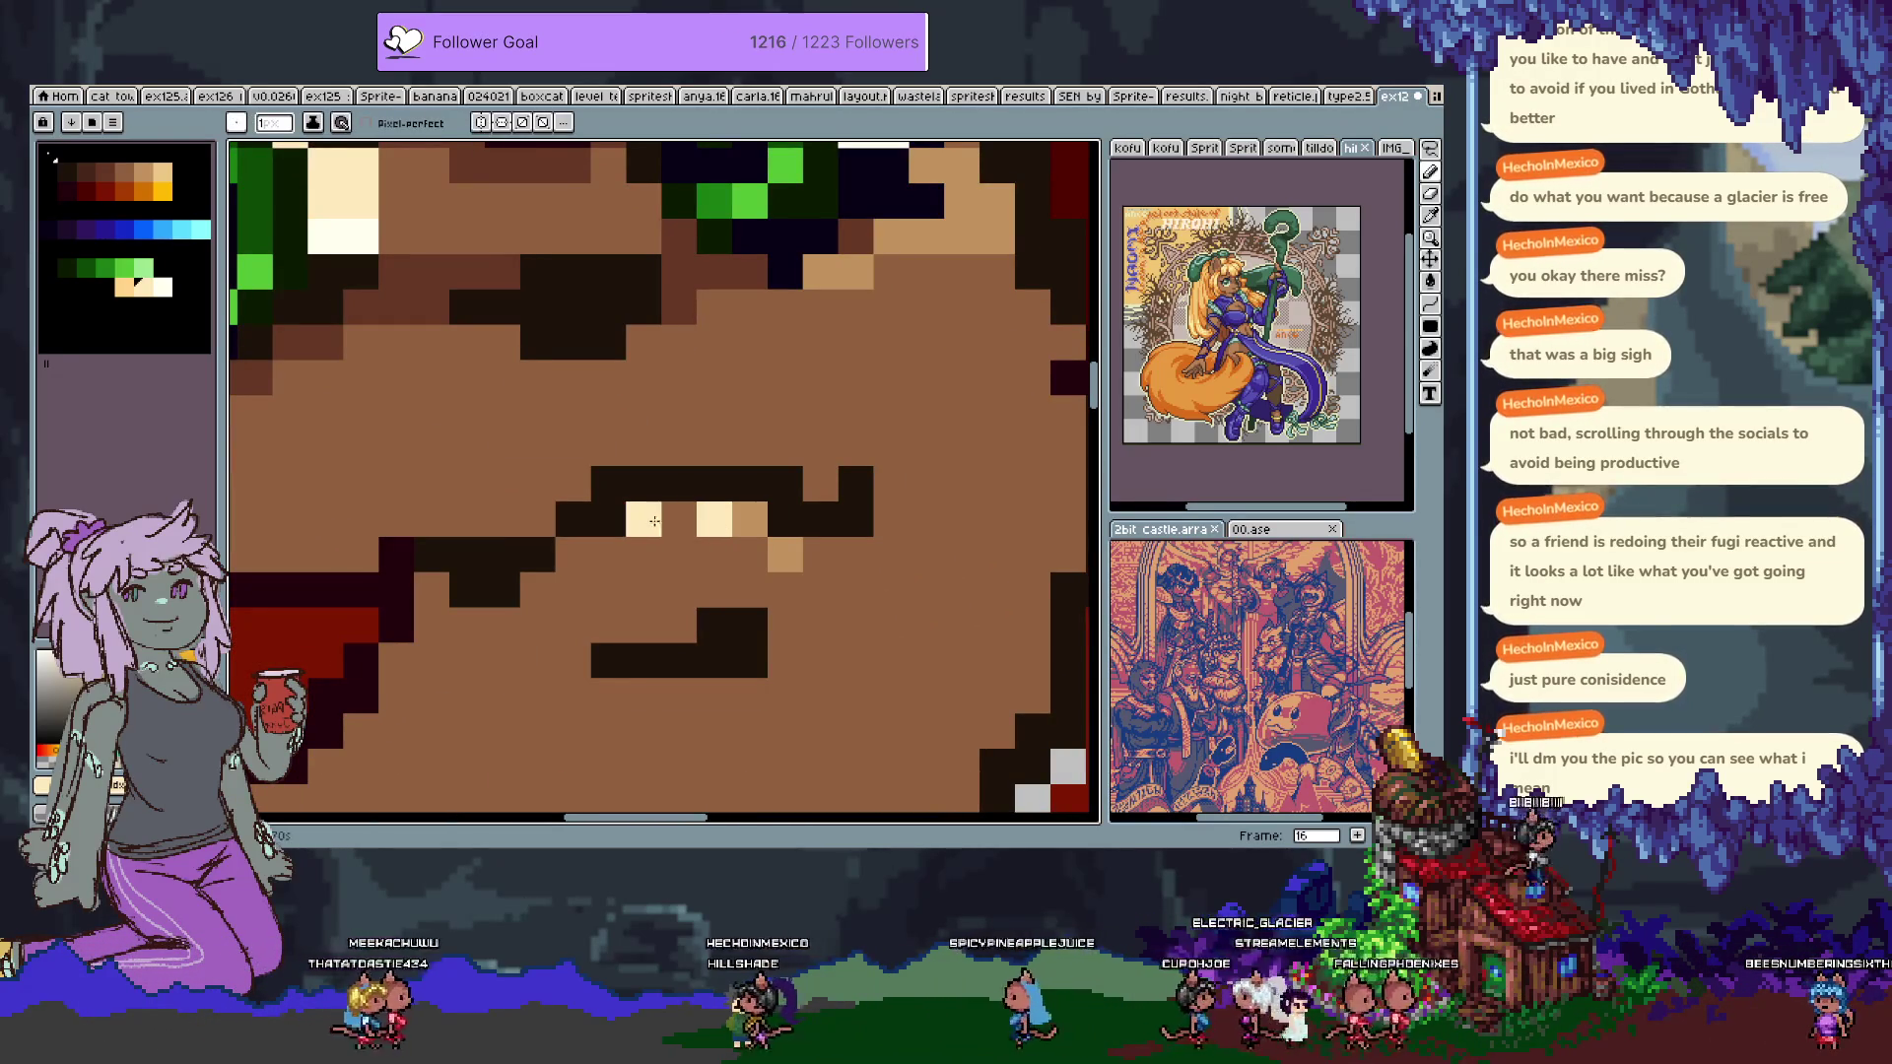
{"action": "key", "text": "i"}
{"action": "left_click", "coordinate": [754, 512]}
{"action": "key", "text": "b"}
{"action": "left_click", "coordinate": [730, 558]}
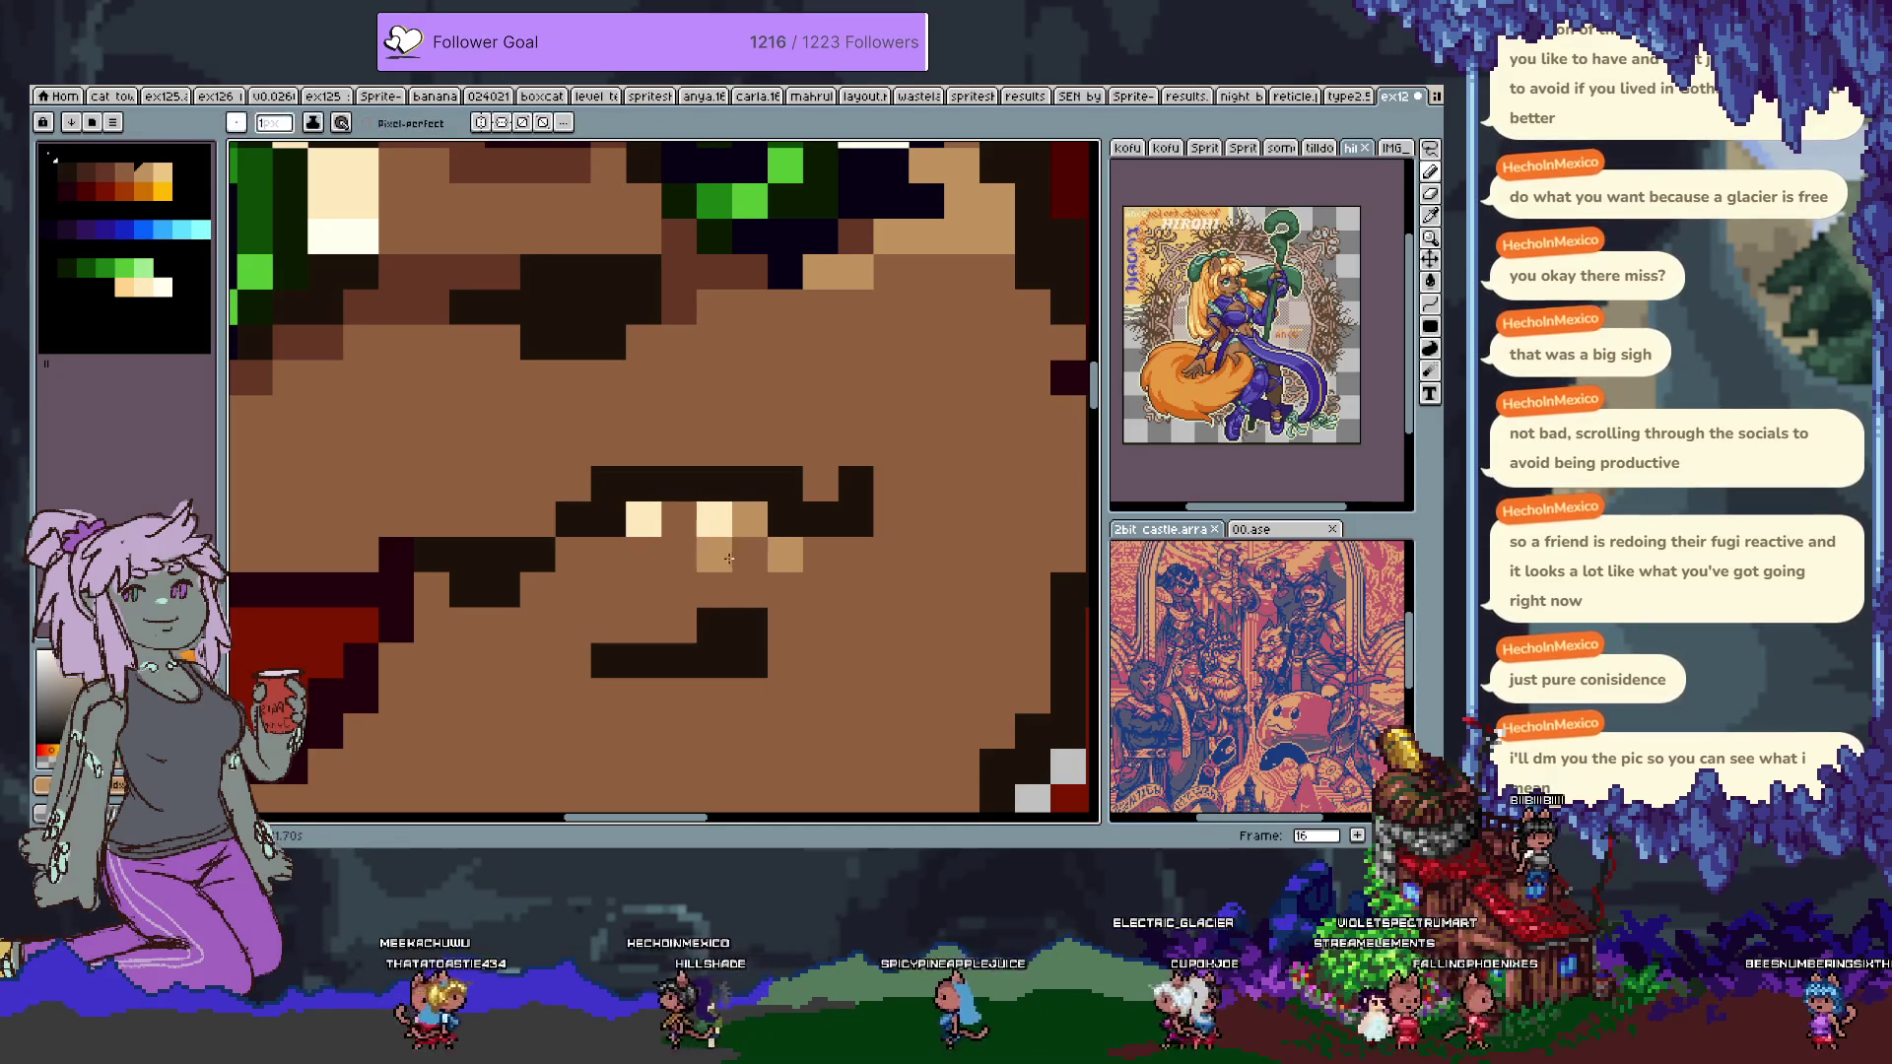
{"action": "left_click", "coordinate": [608, 555]}
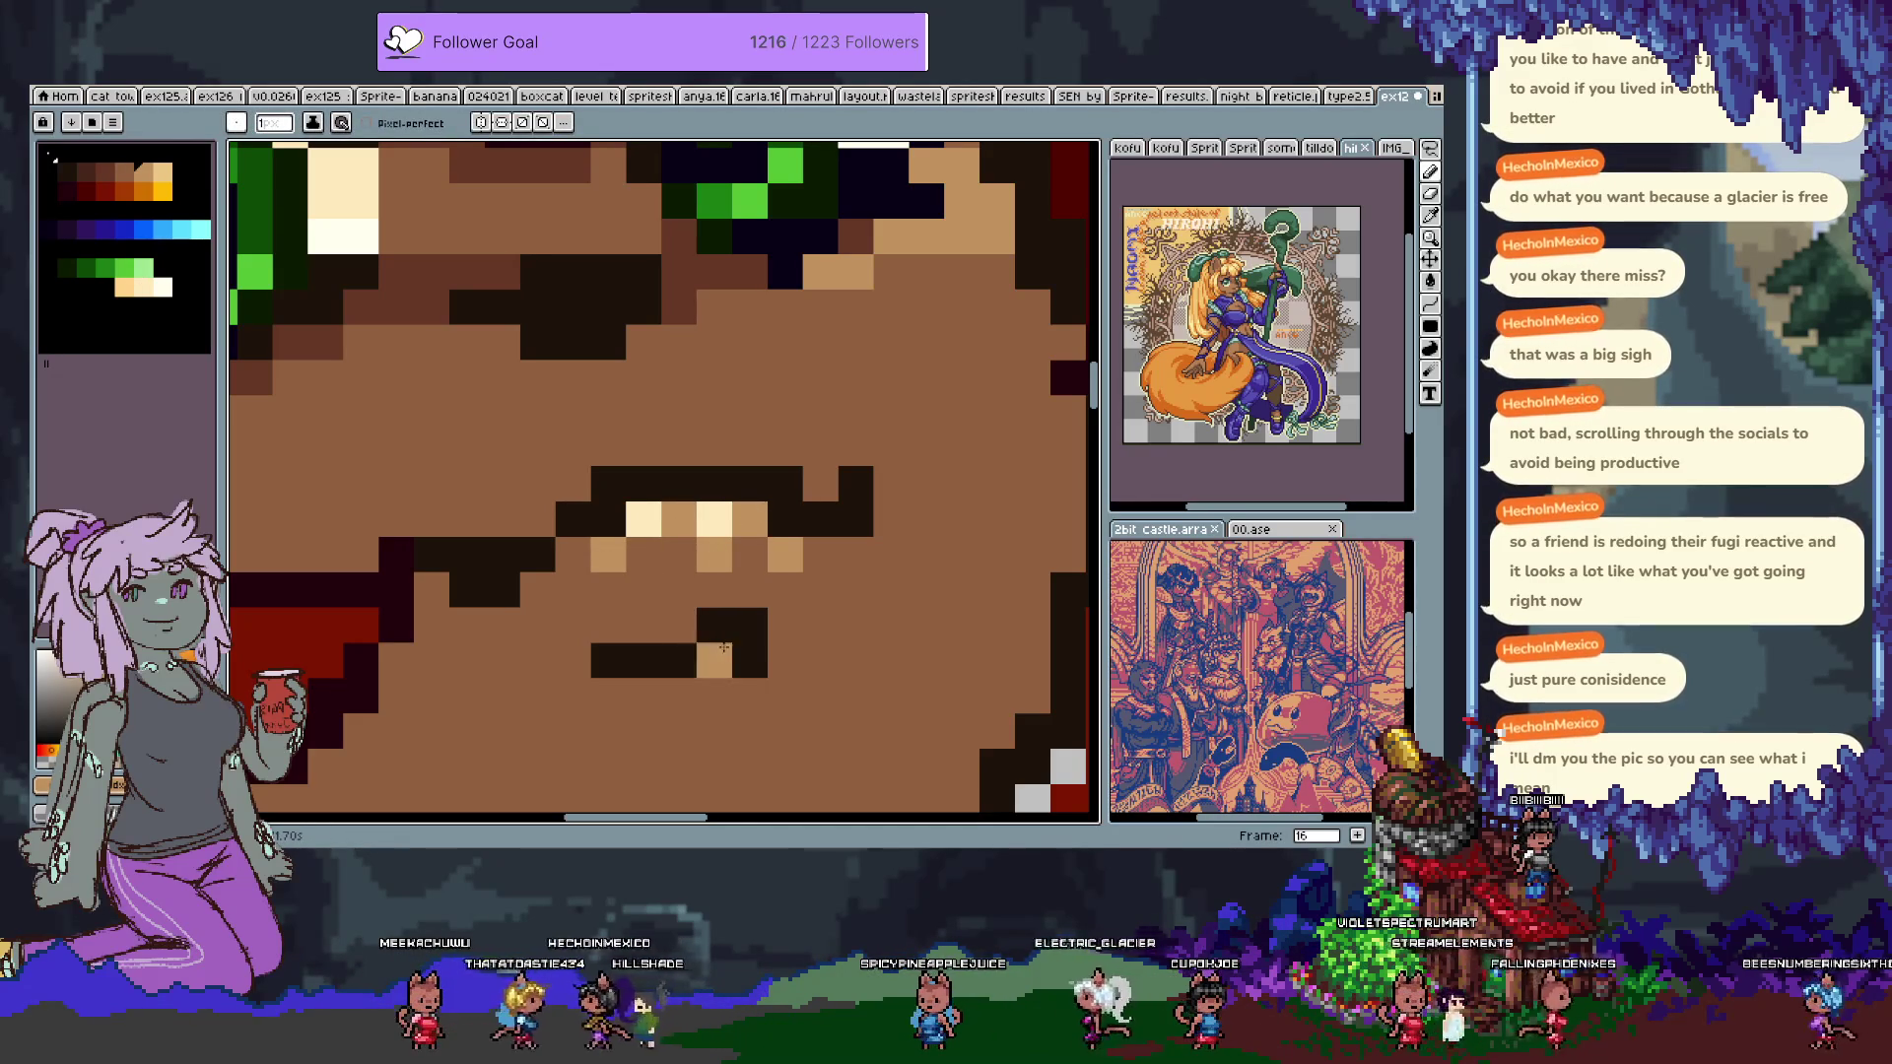
Zoom out, sample a darker colour from the artwork, and pan down to the legs.
{"action": "scroll", "coordinate": [733, 645], "scroll_direction": "down", "scroll_amount": 5}
{"action": "key", "text": "v"}
{"action": "key", "text": "b"}
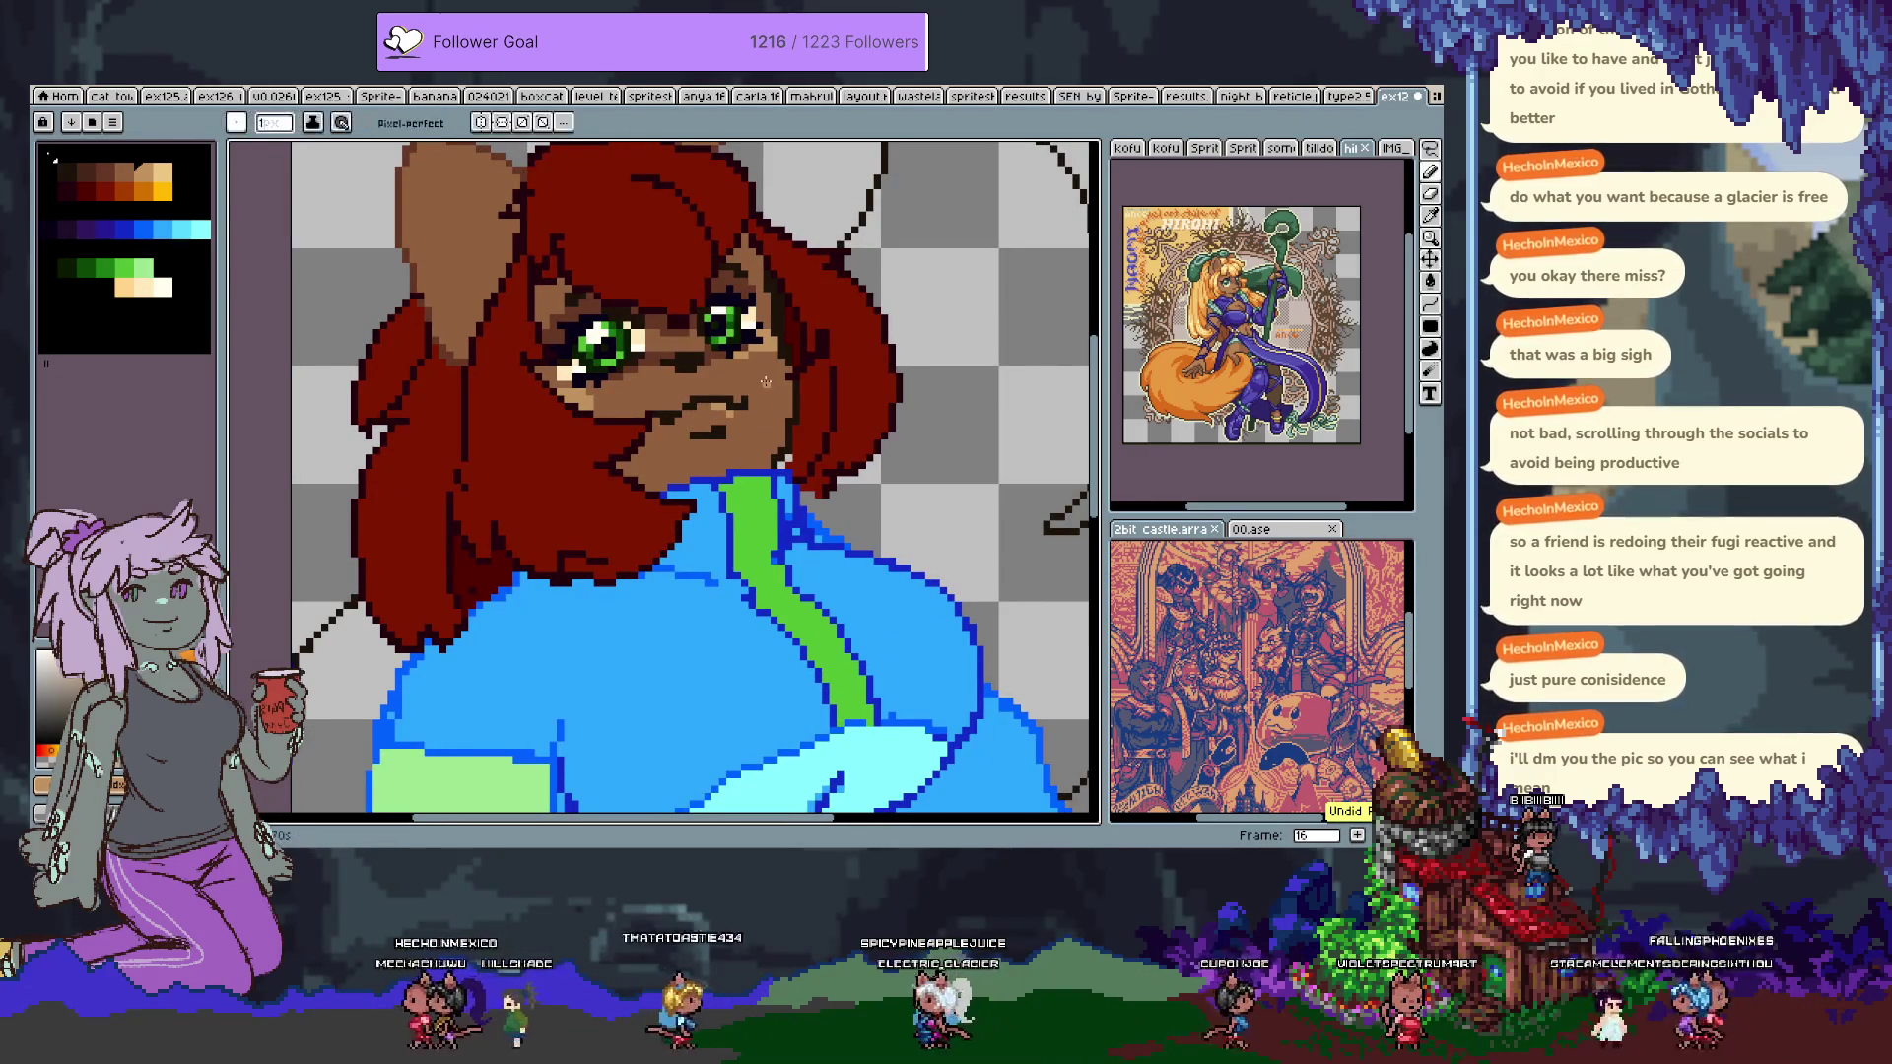
{"action": "scroll", "coordinate": [769, 384], "scroll_direction": "down", "scroll_amount": 1}
{"action": "scroll", "coordinate": [771, 376], "scroll_direction": "down", "scroll_amount": 2}
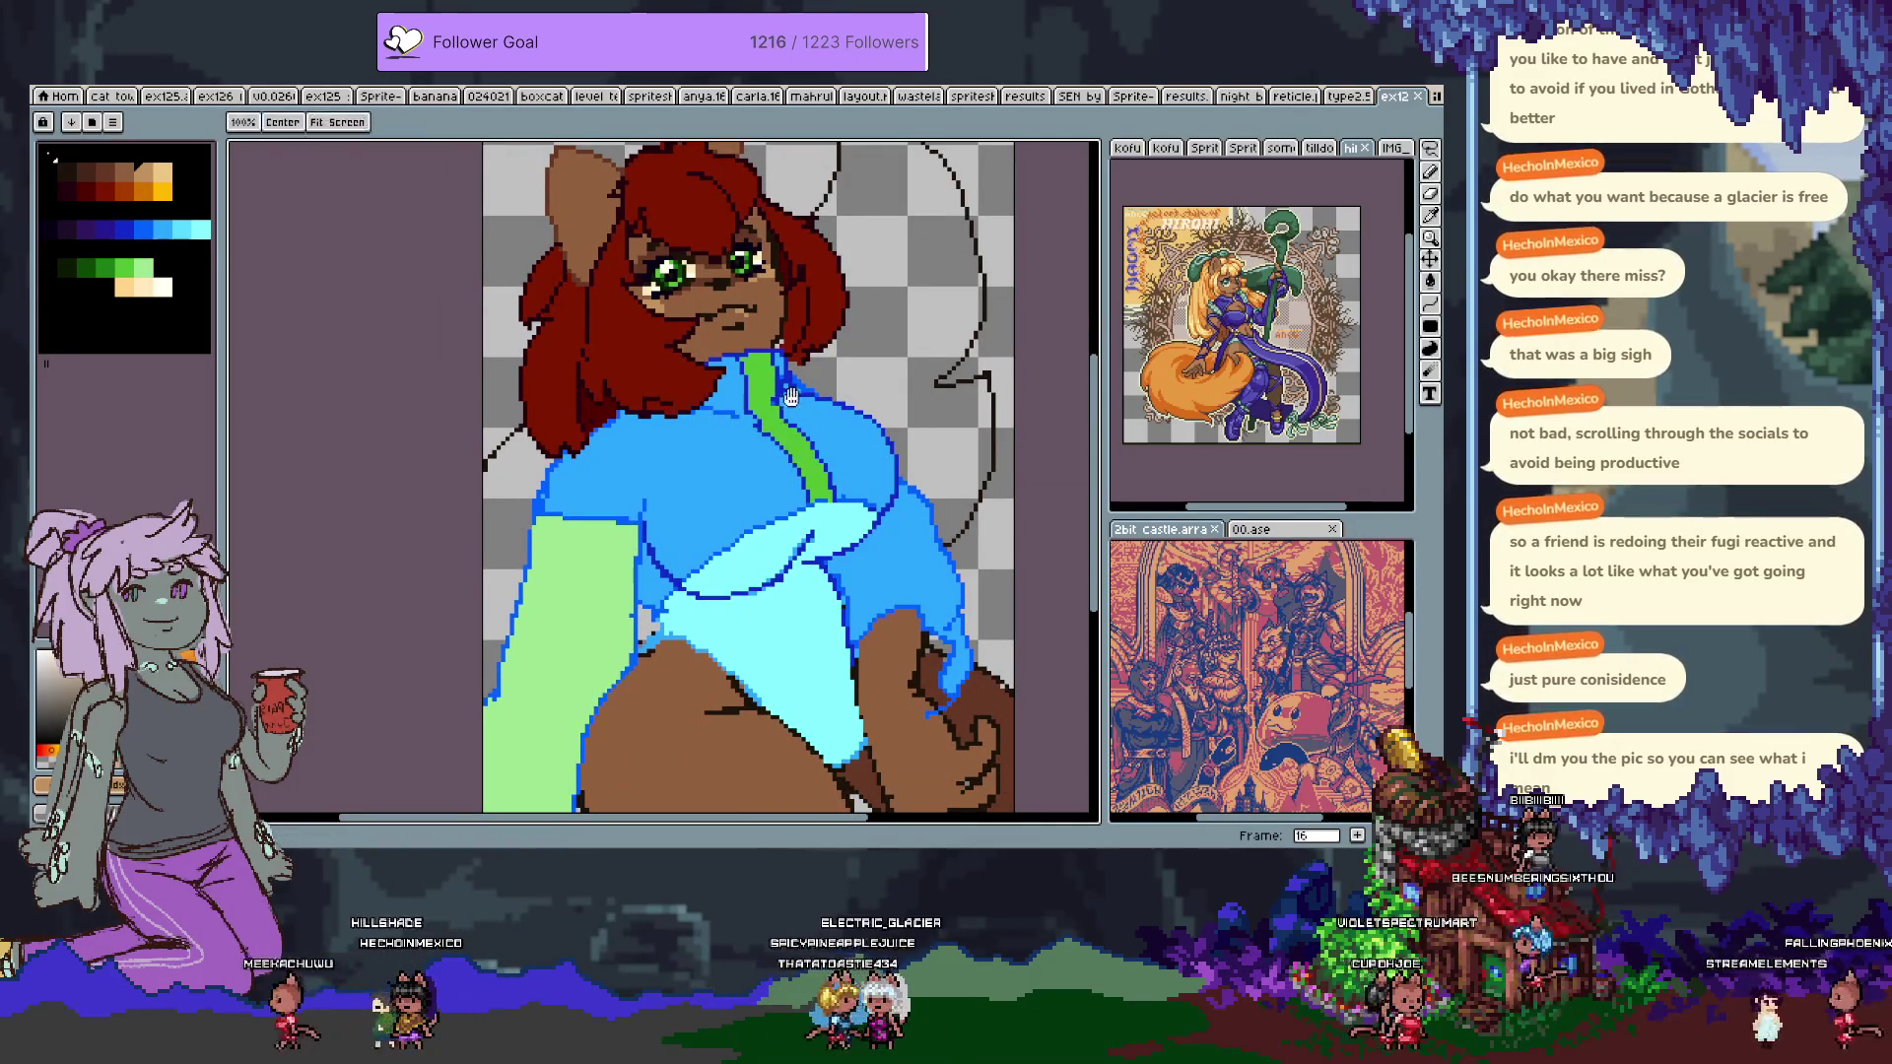
{"action": "scroll", "coordinate": [894, 301], "scroll_direction": "up", "scroll_amount": 2}
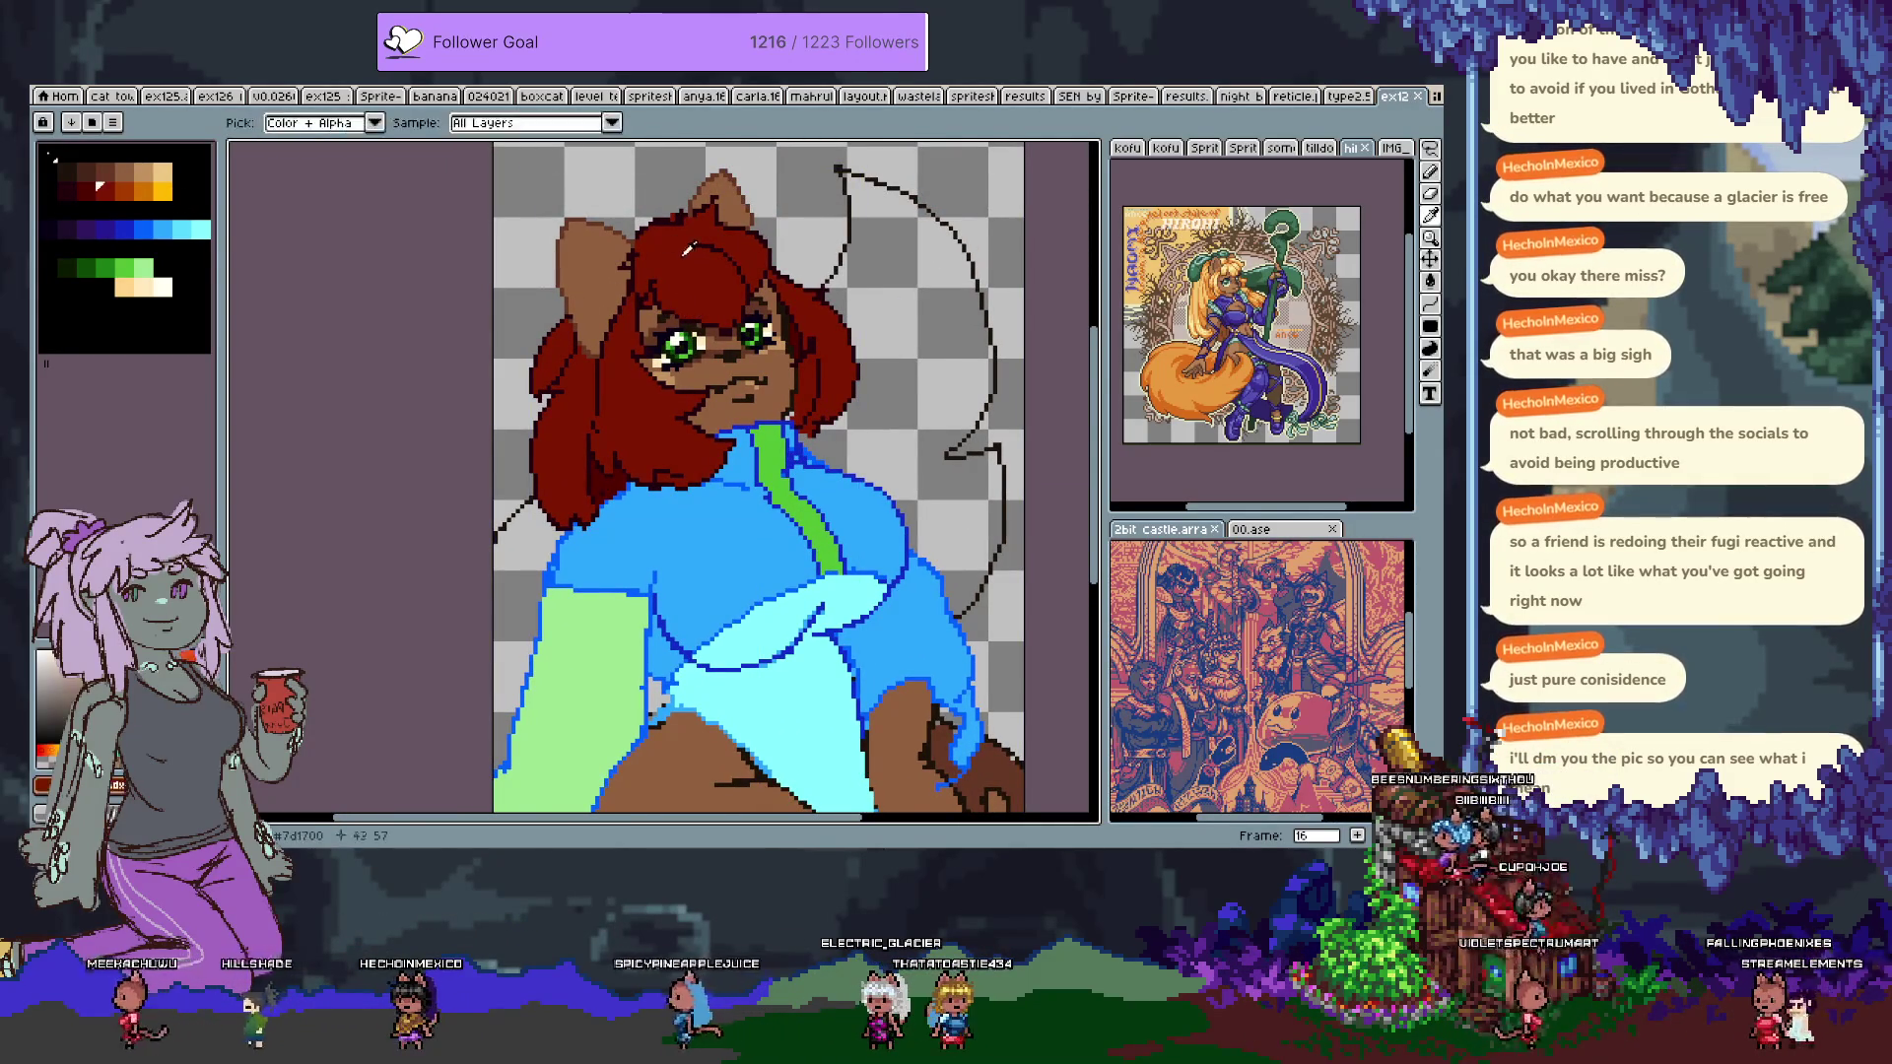
{"action": "scroll", "coordinate": [634, 242], "scroll_direction": "up", "scroll_amount": 3}
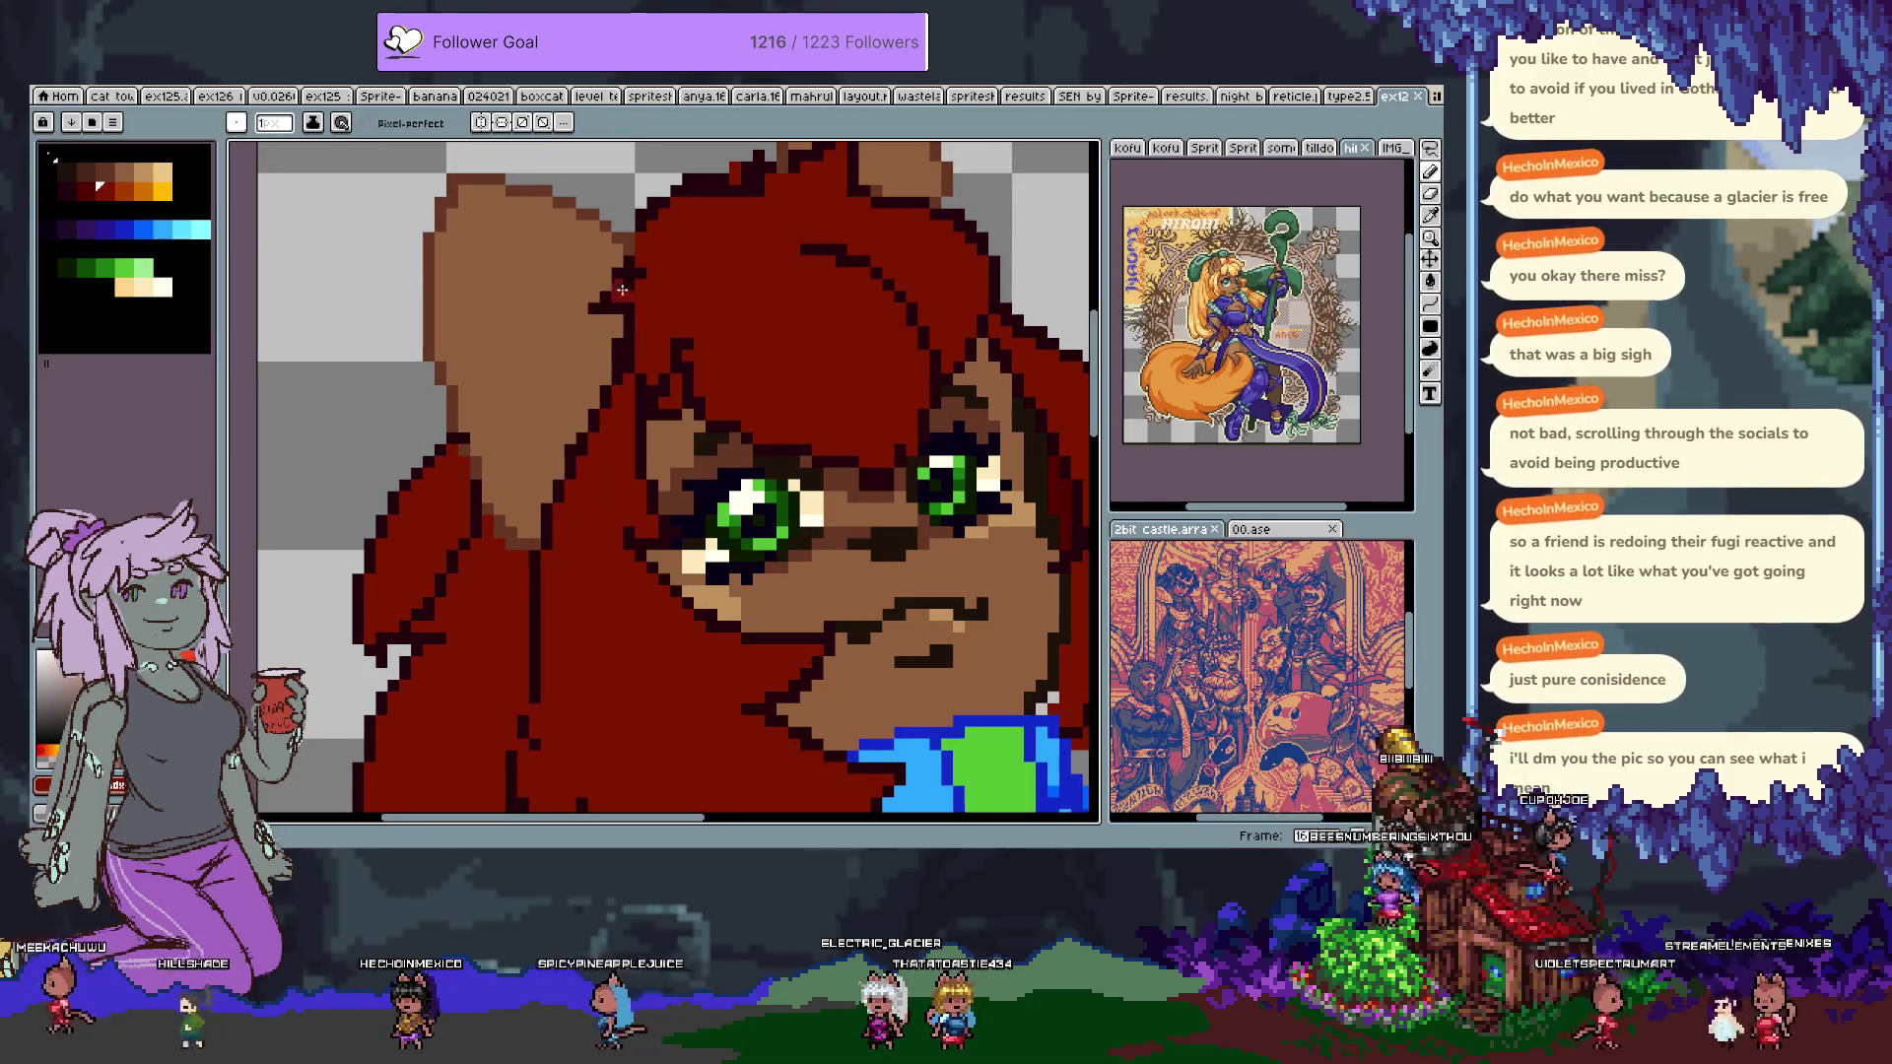
{"action": "key", "text": "alt"}
{"action": "left_click", "coordinate": [638, 254], "text": "alt"}
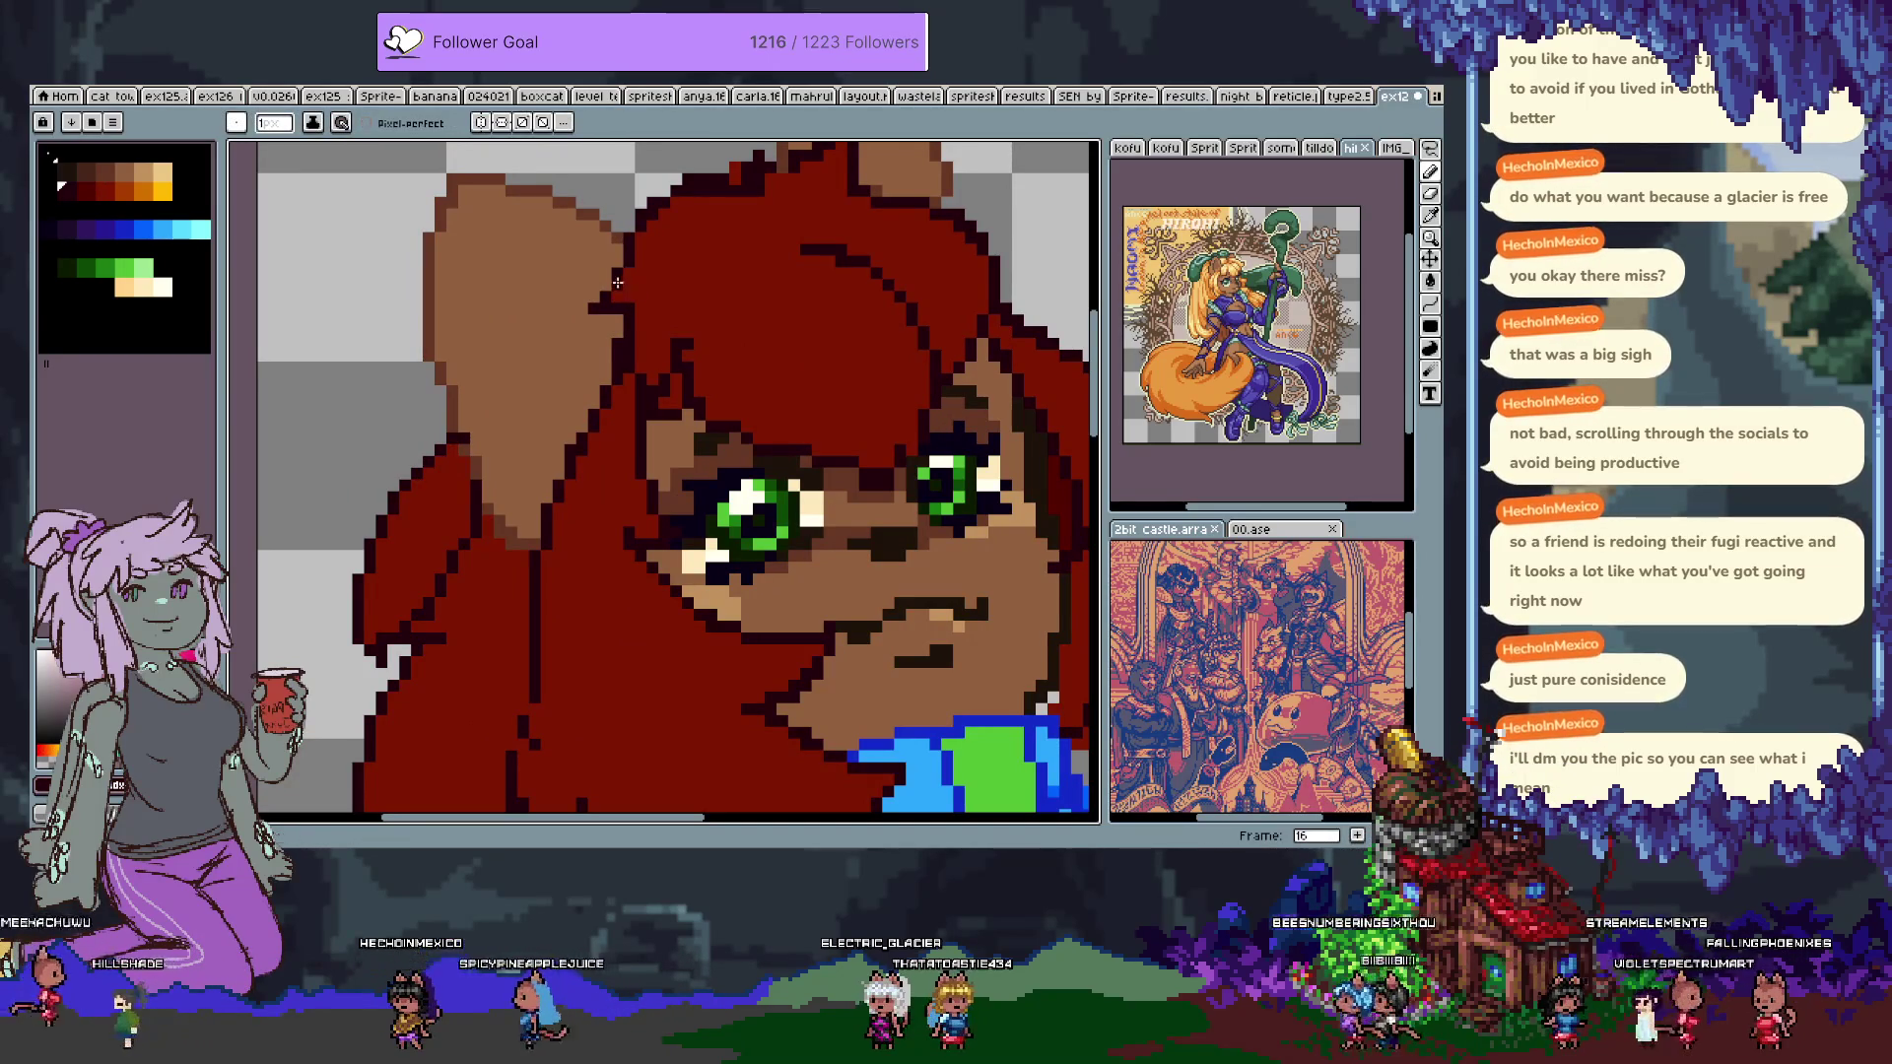
{"action": "scroll", "coordinate": [520, 400], "scroll_direction": "down", "scroll_amount": 3}
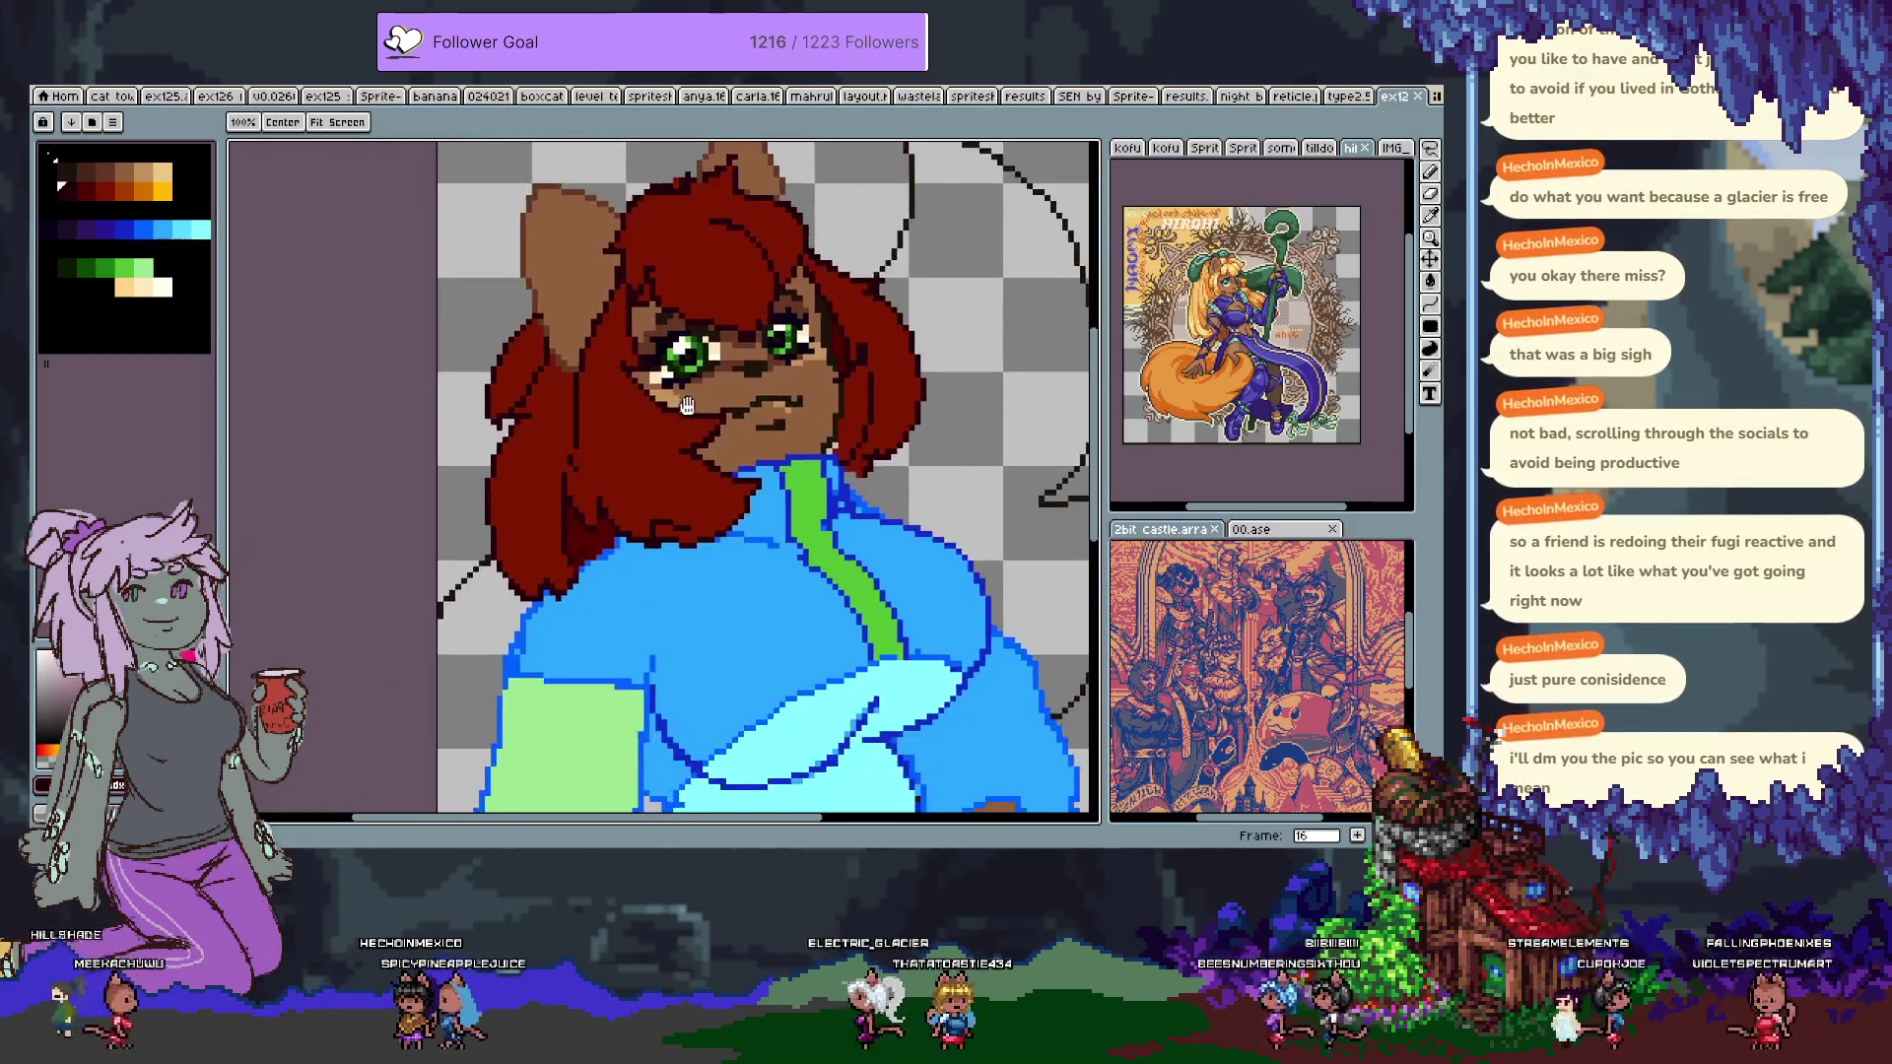
{"action": "mouse_move", "coordinate": [690, 571]}
{"action": "left_mouse_down"}
{"action": "mouse_move", "coordinate": [749, 472]}
{"action": "mouse_move", "coordinate": [754, 296]}
{"action": "mouse_move", "coordinate": [829, 480]}
{"action": "left_mouse_up"}
{"action": "scroll", "coordinate": [754, 296], "scroll_direction": "up", "scroll_amount": 2}
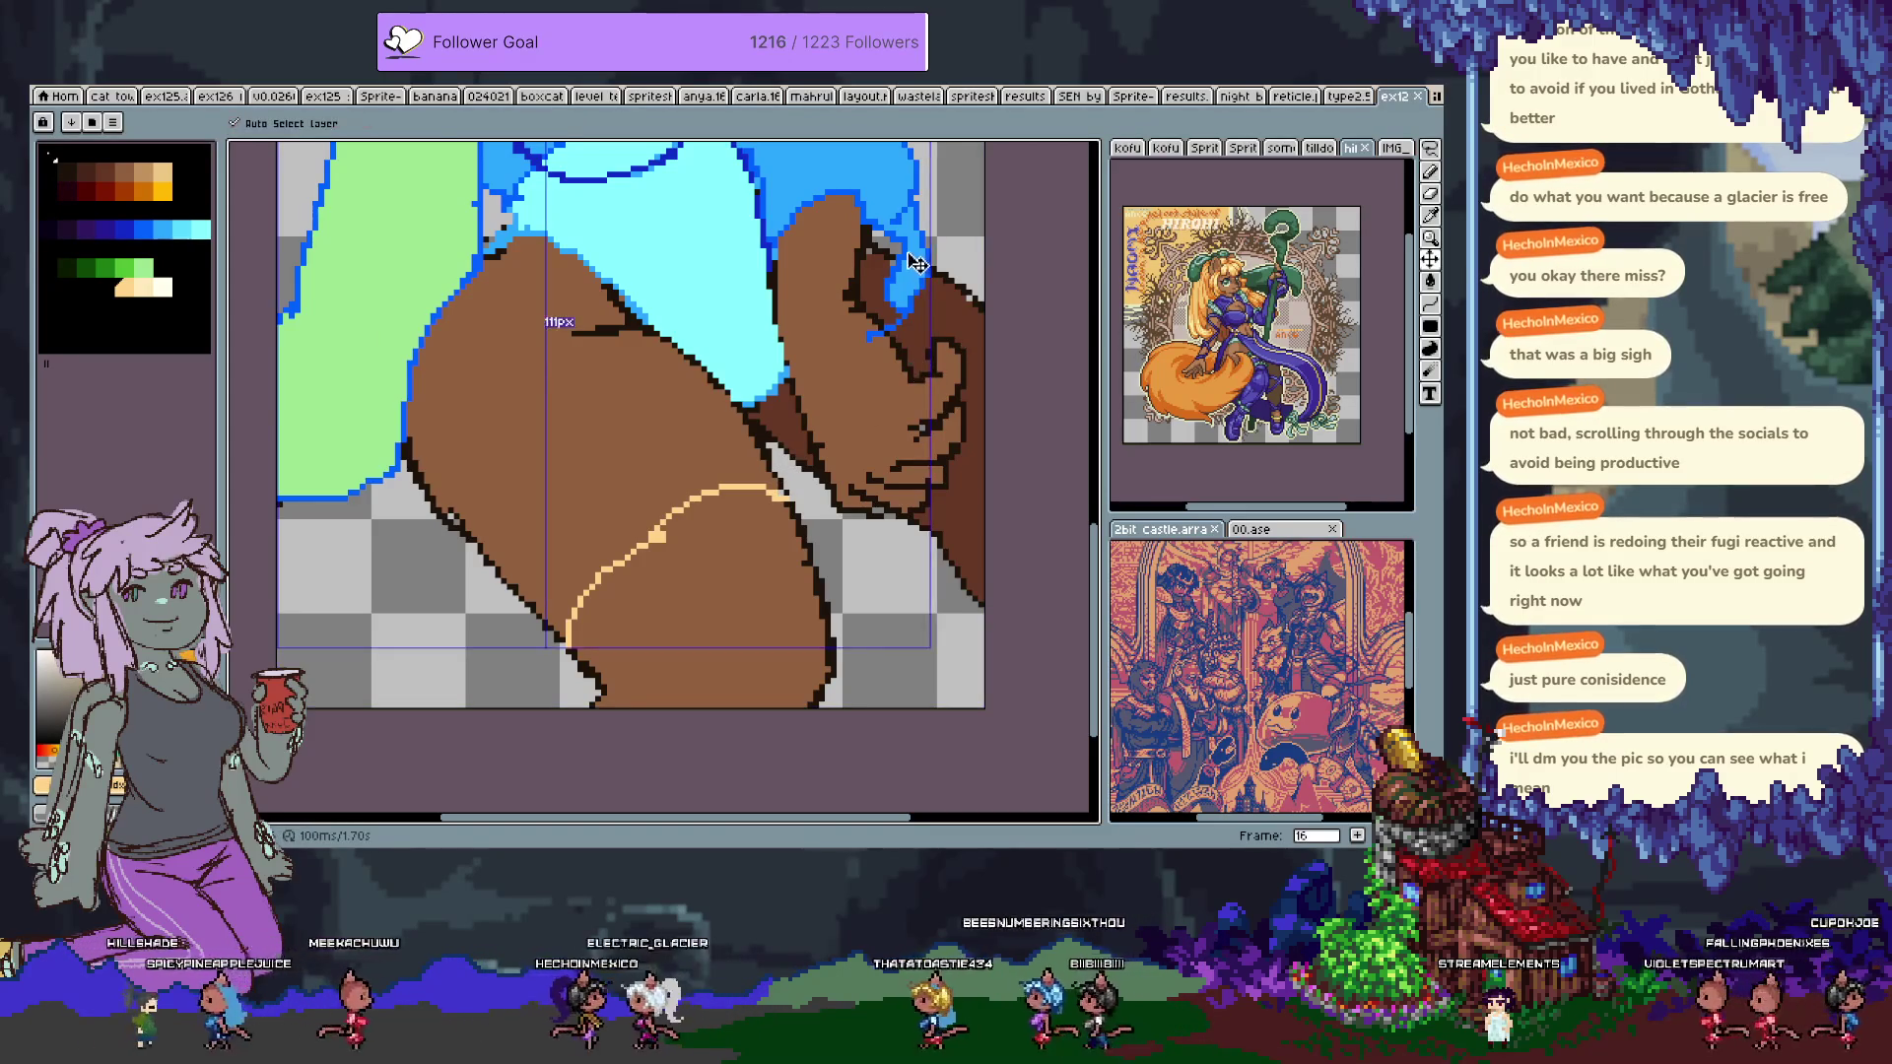
Keep the peach hand stroke and draw the stocking's bottom and right-edge outline.
{"action": "key", "text": "ctrl+z"}
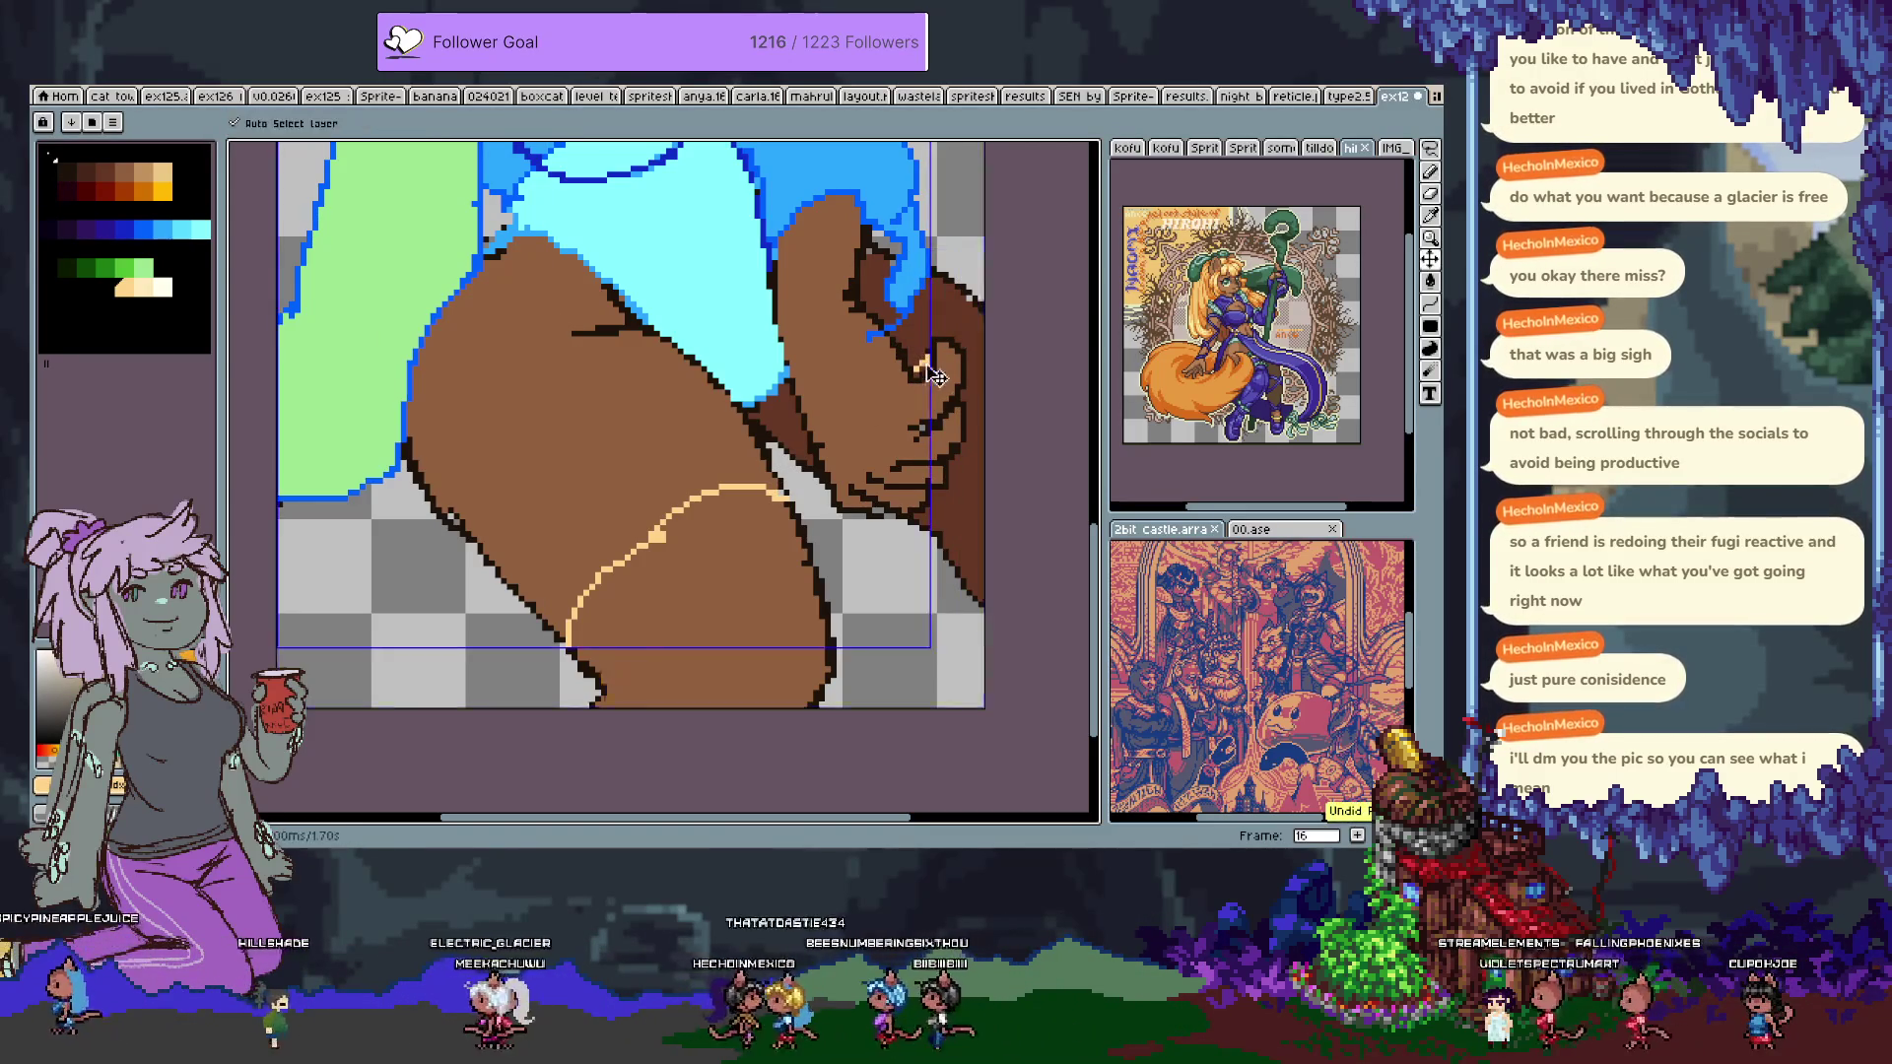
{"action": "key", "text": "ctrl+y"}
{"action": "key", "text": "ctrl+z"}
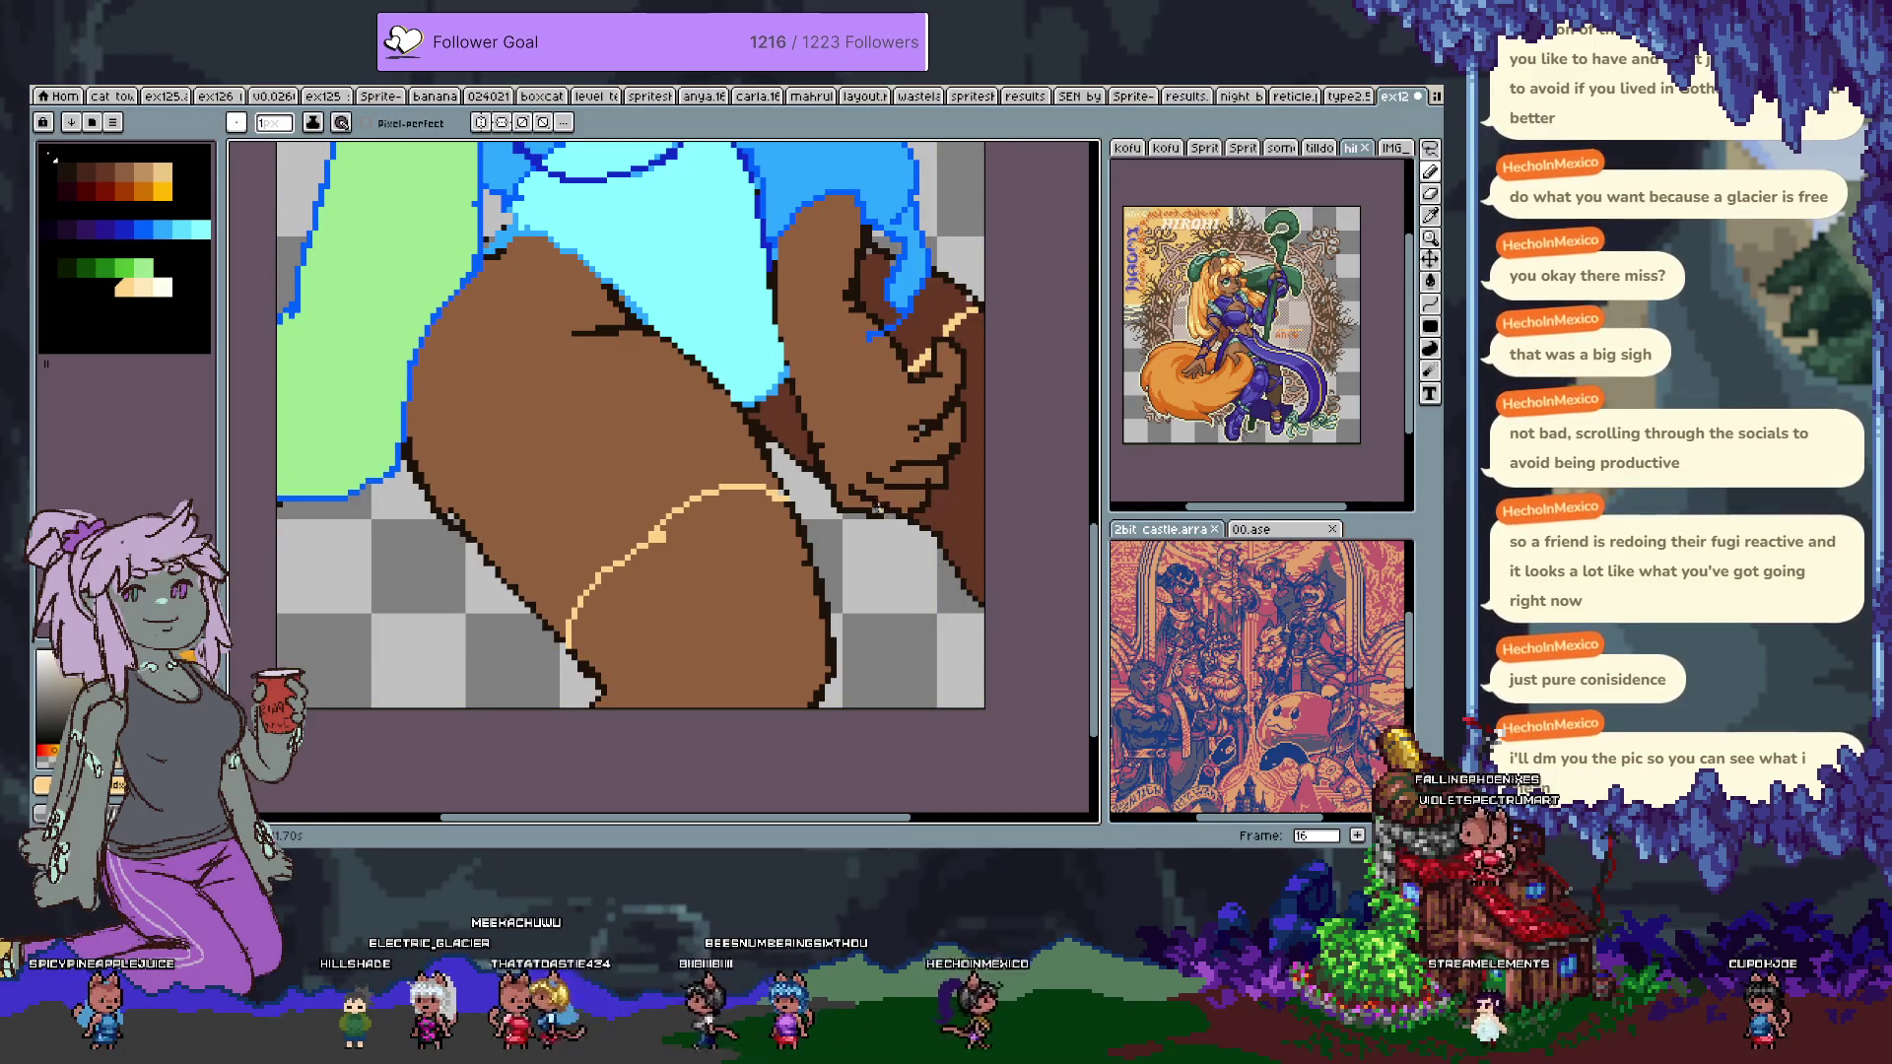
{"action": "key", "text": "ctrl+y"}
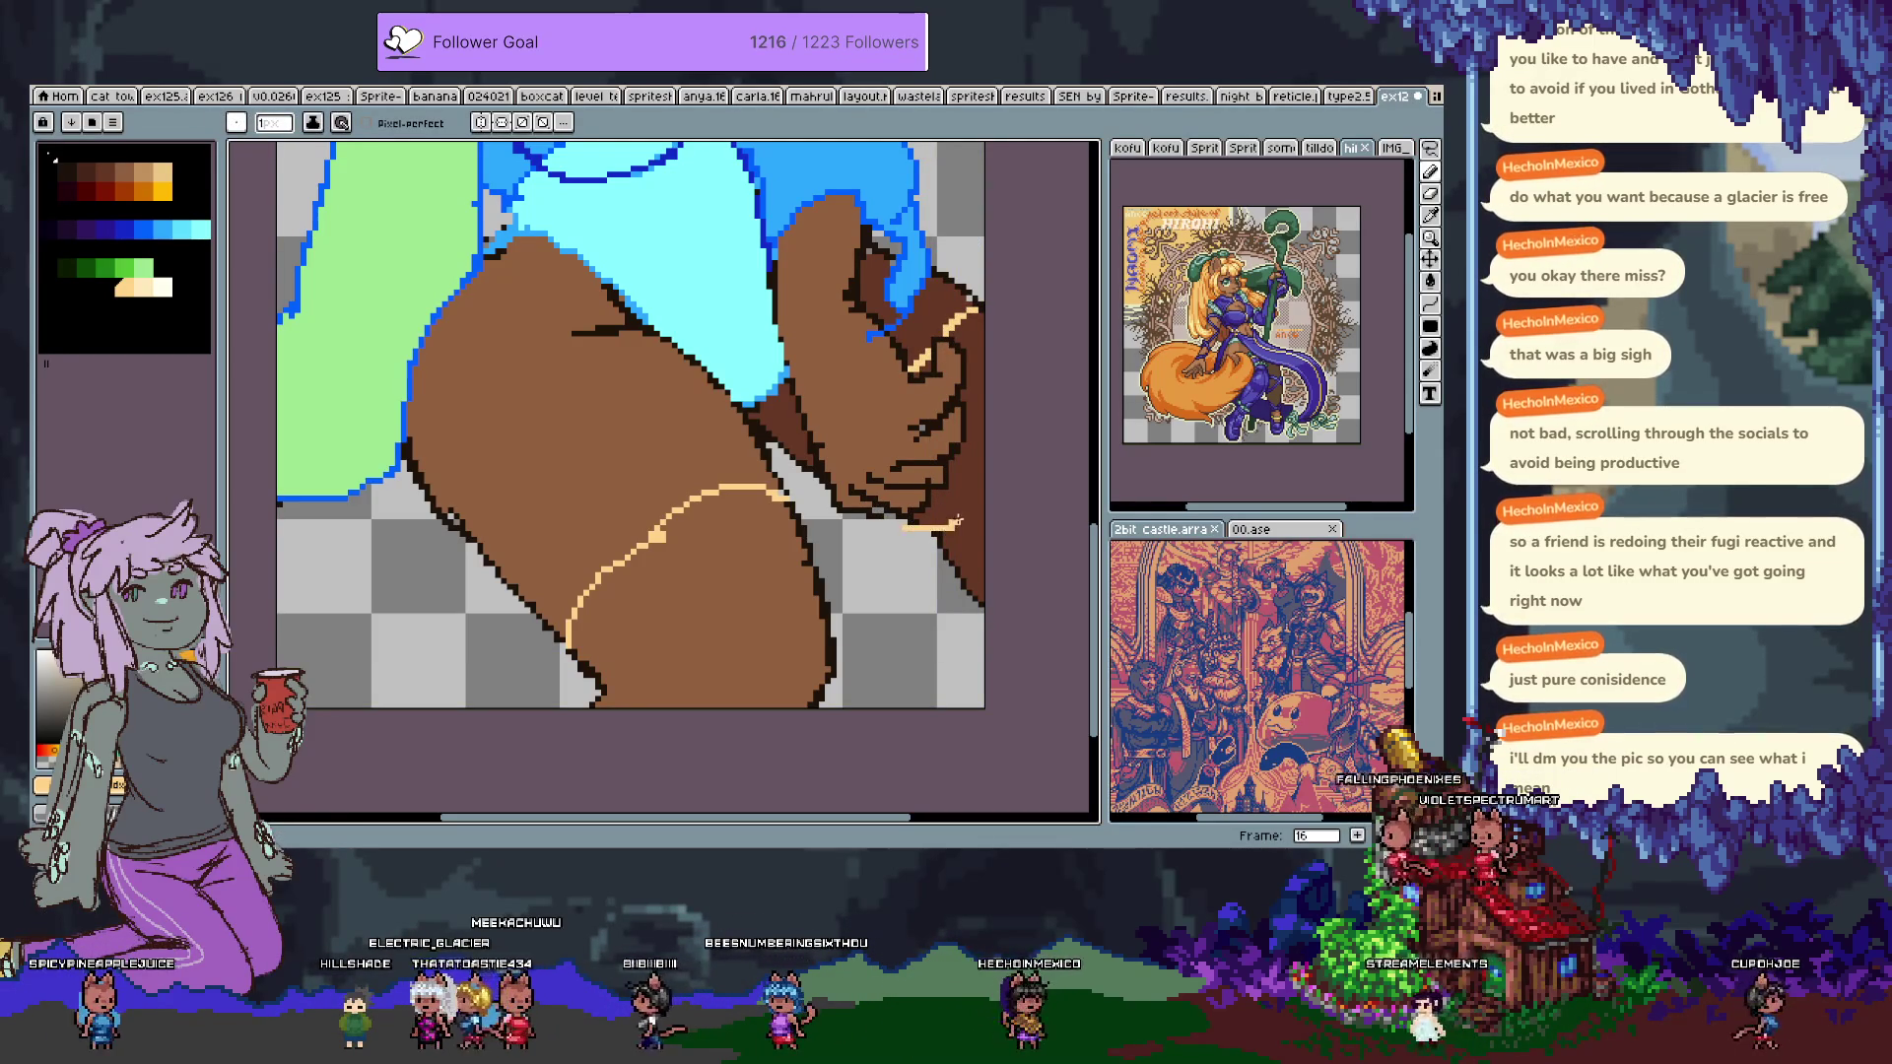
{"action": "left_click_drag", "start_coordinate": [685, 641], "coordinate": [729, 510]}
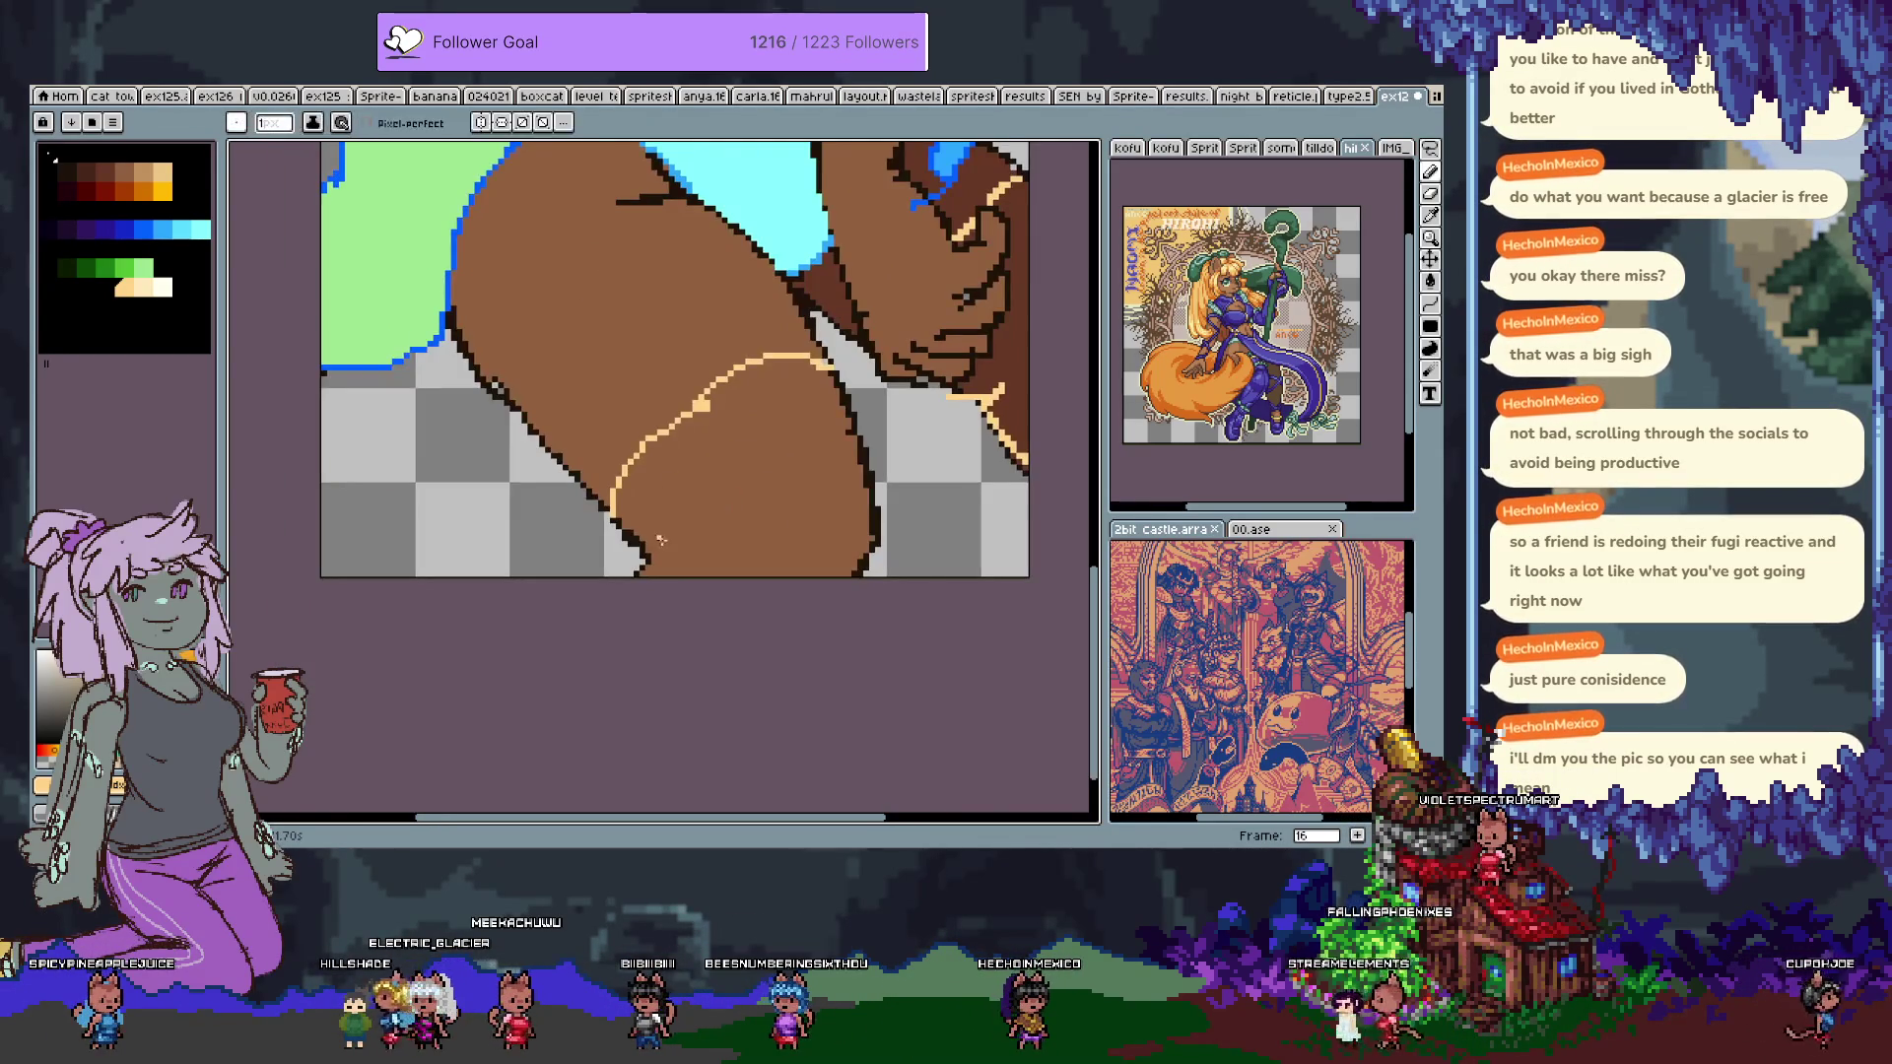
{"action": "left_click_drag", "start_coordinate": [635, 556], "coordinate": [690, 550]}
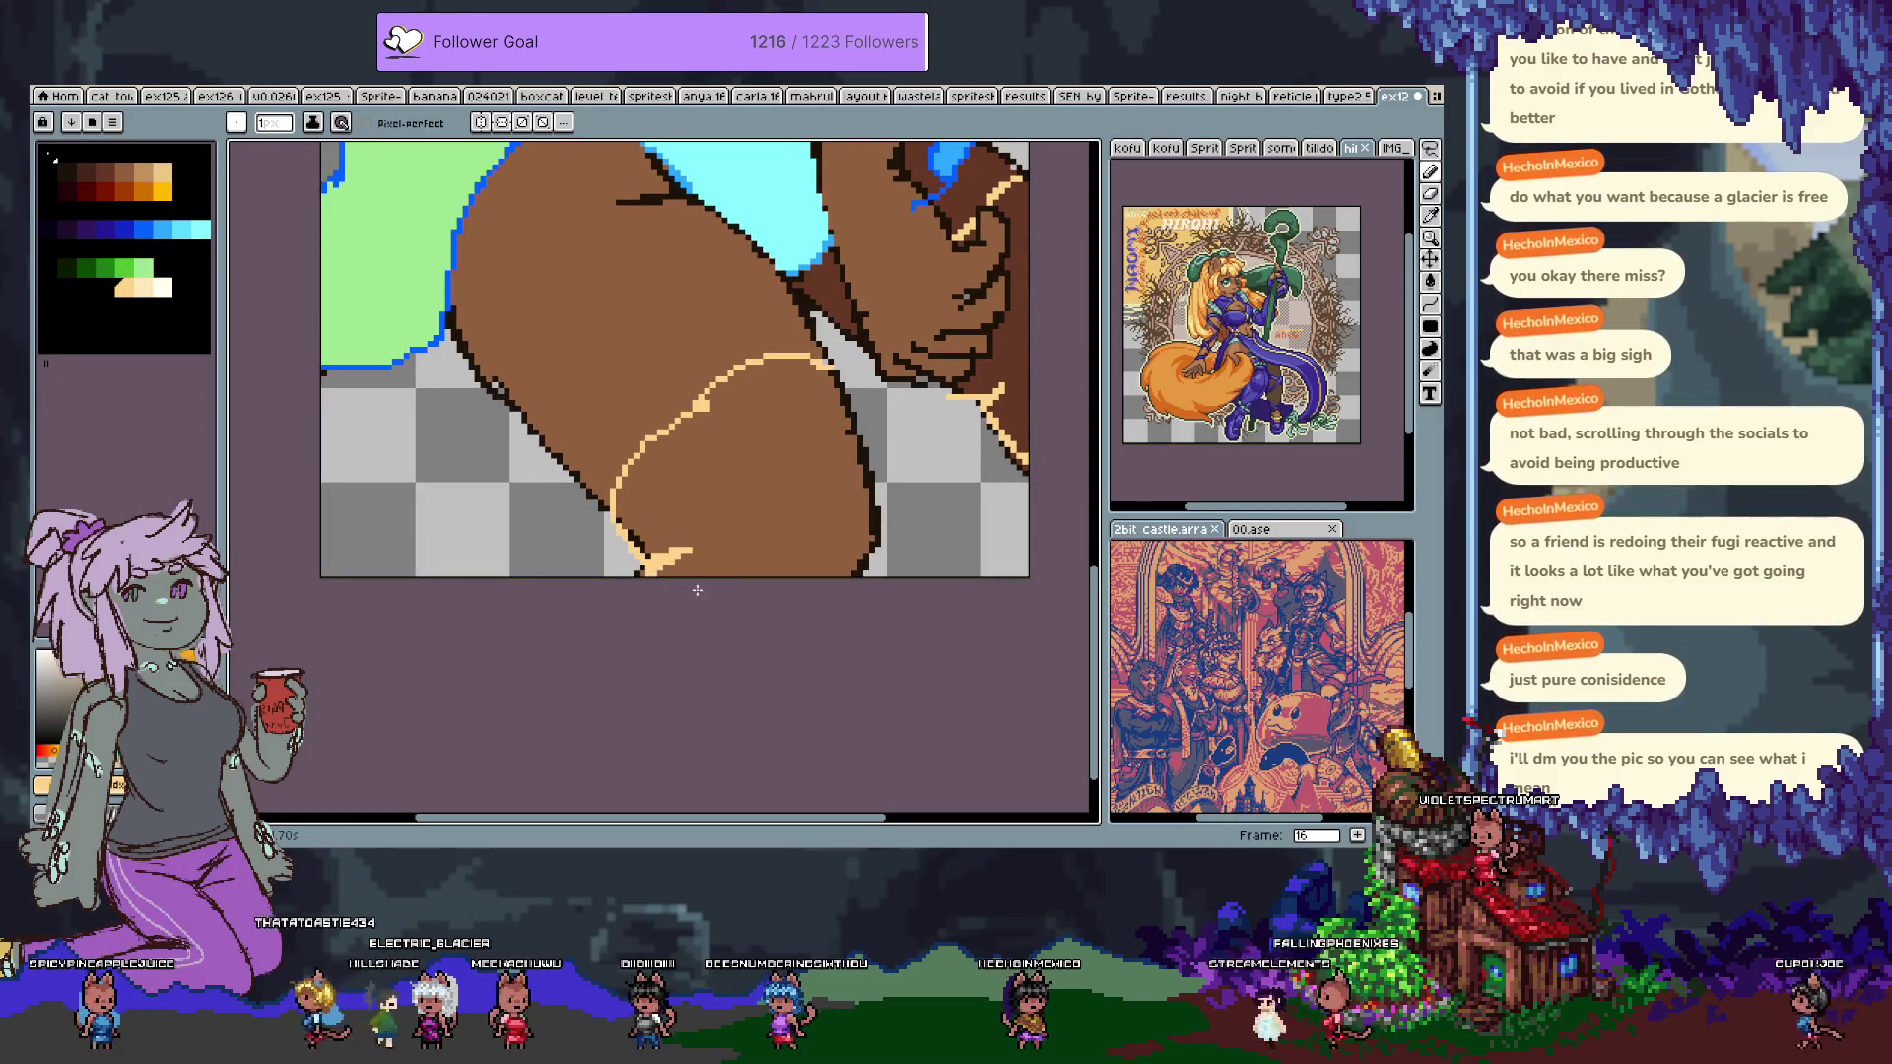
{"action": "left_click_drag", "start_coordinate": [845, 388], "coordinate": [869, 564]}
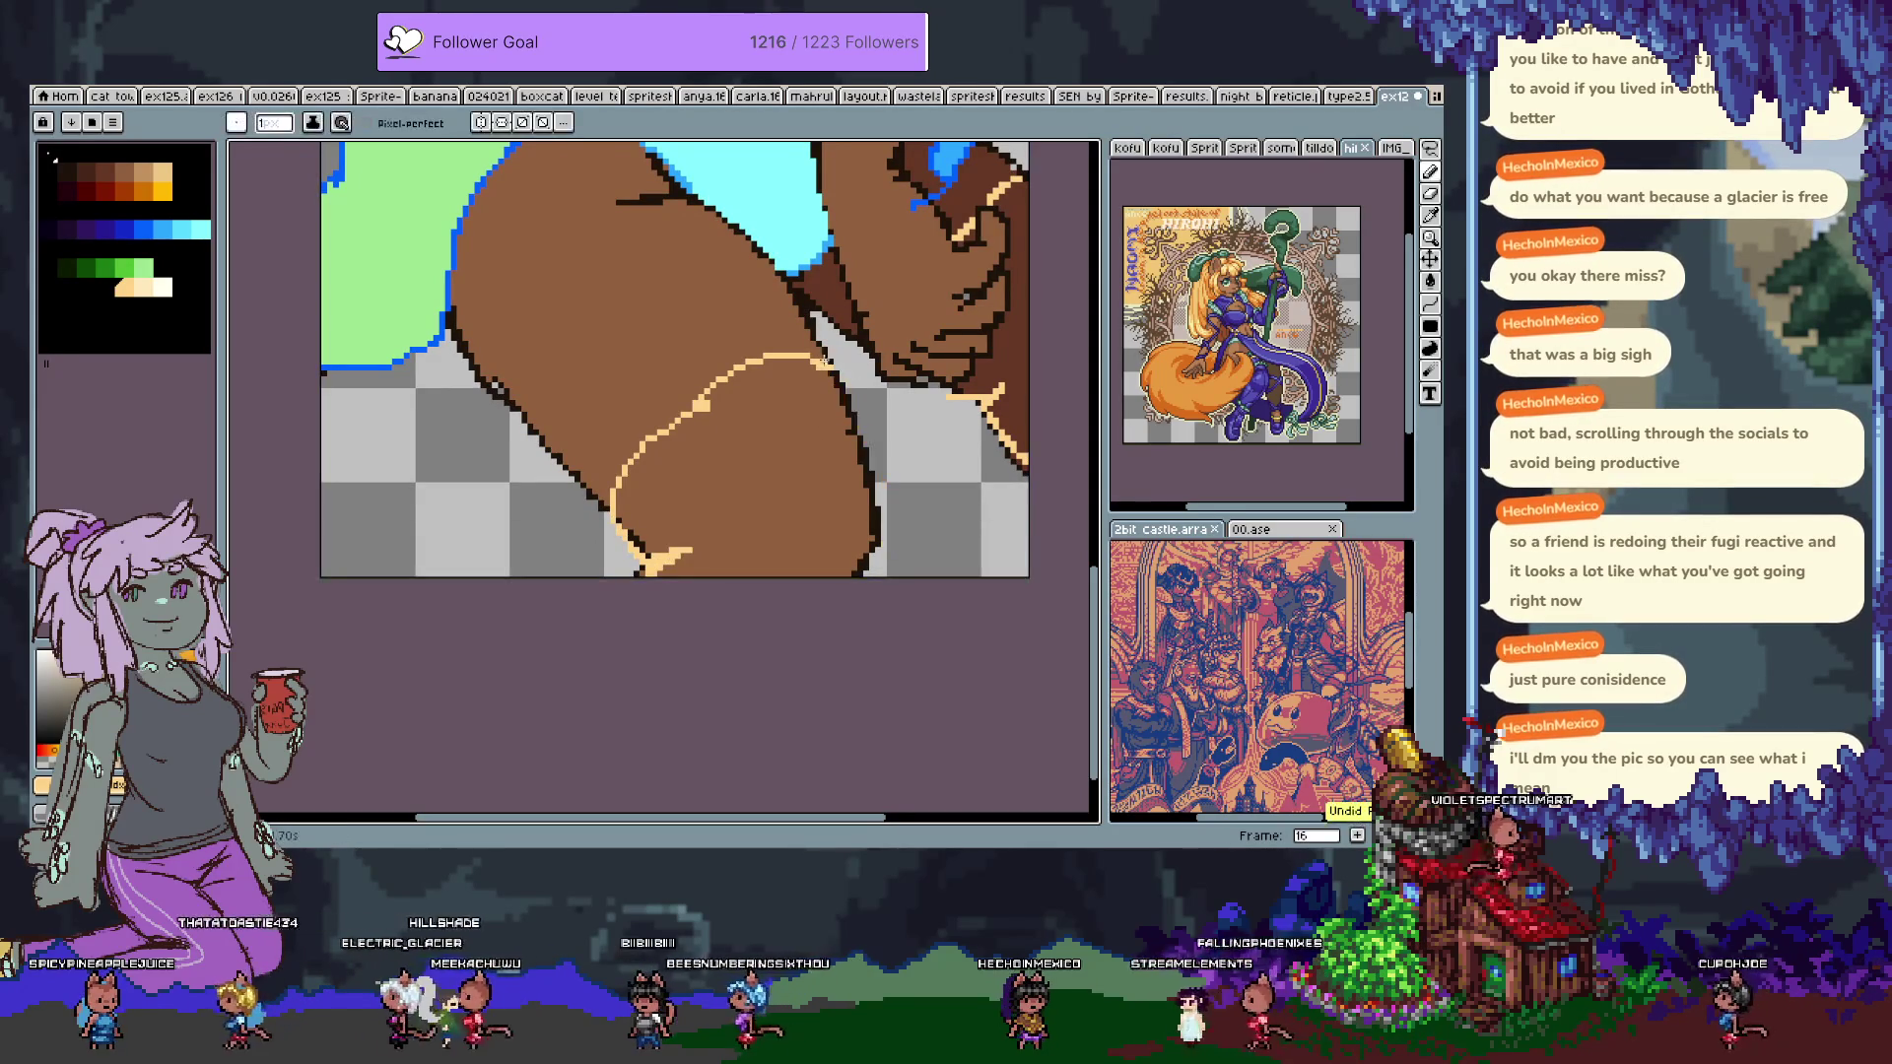
{"action": "left_click", "coordinate": [849, 431]}
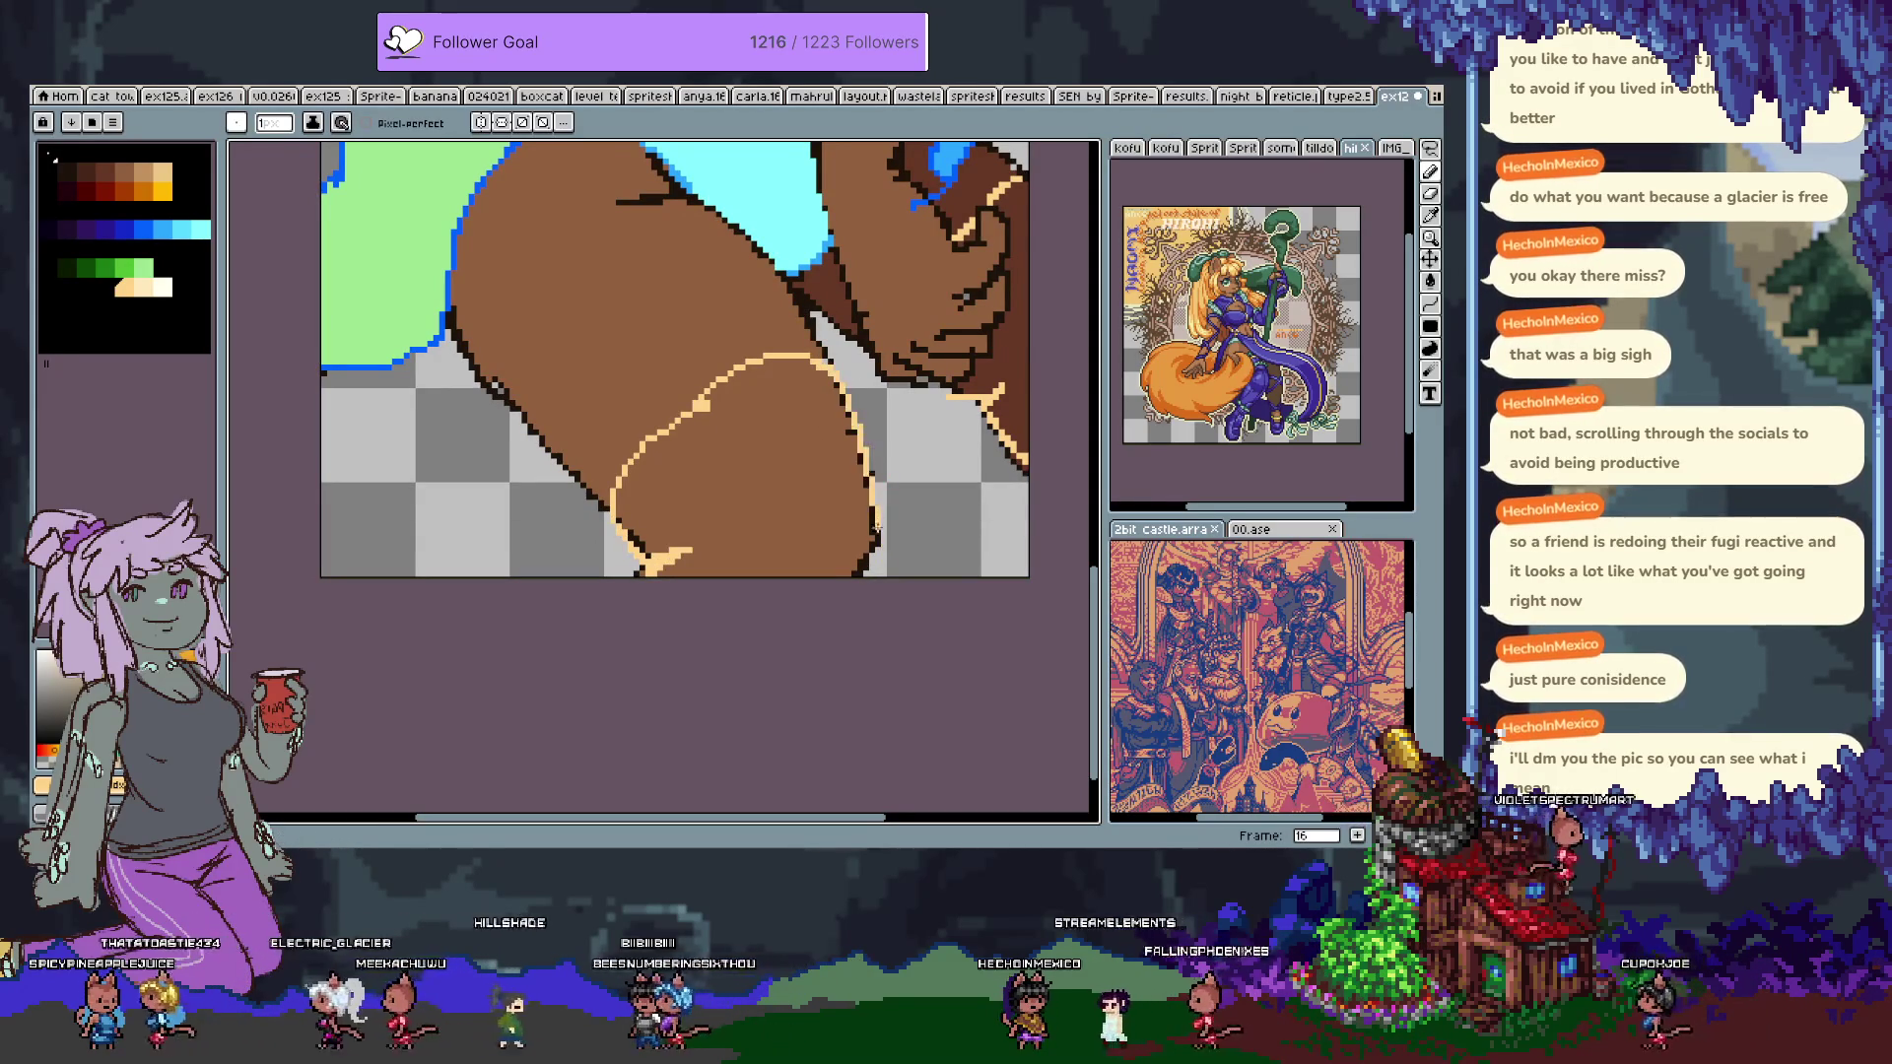
Bucket-fill the stocking area light cream, discarding a stray peach fill.
{"action": "left_click", "coordinate": [138, 286]}
{"action": "key", "text": "g"}
{"action": "left_click", "coordinate": [775, 428]}
{"action": "left_click", "coordinate": [983, 404]}
{"action": "key", "text": "ctrl+z"}
{"action": "key", "text": "b"}
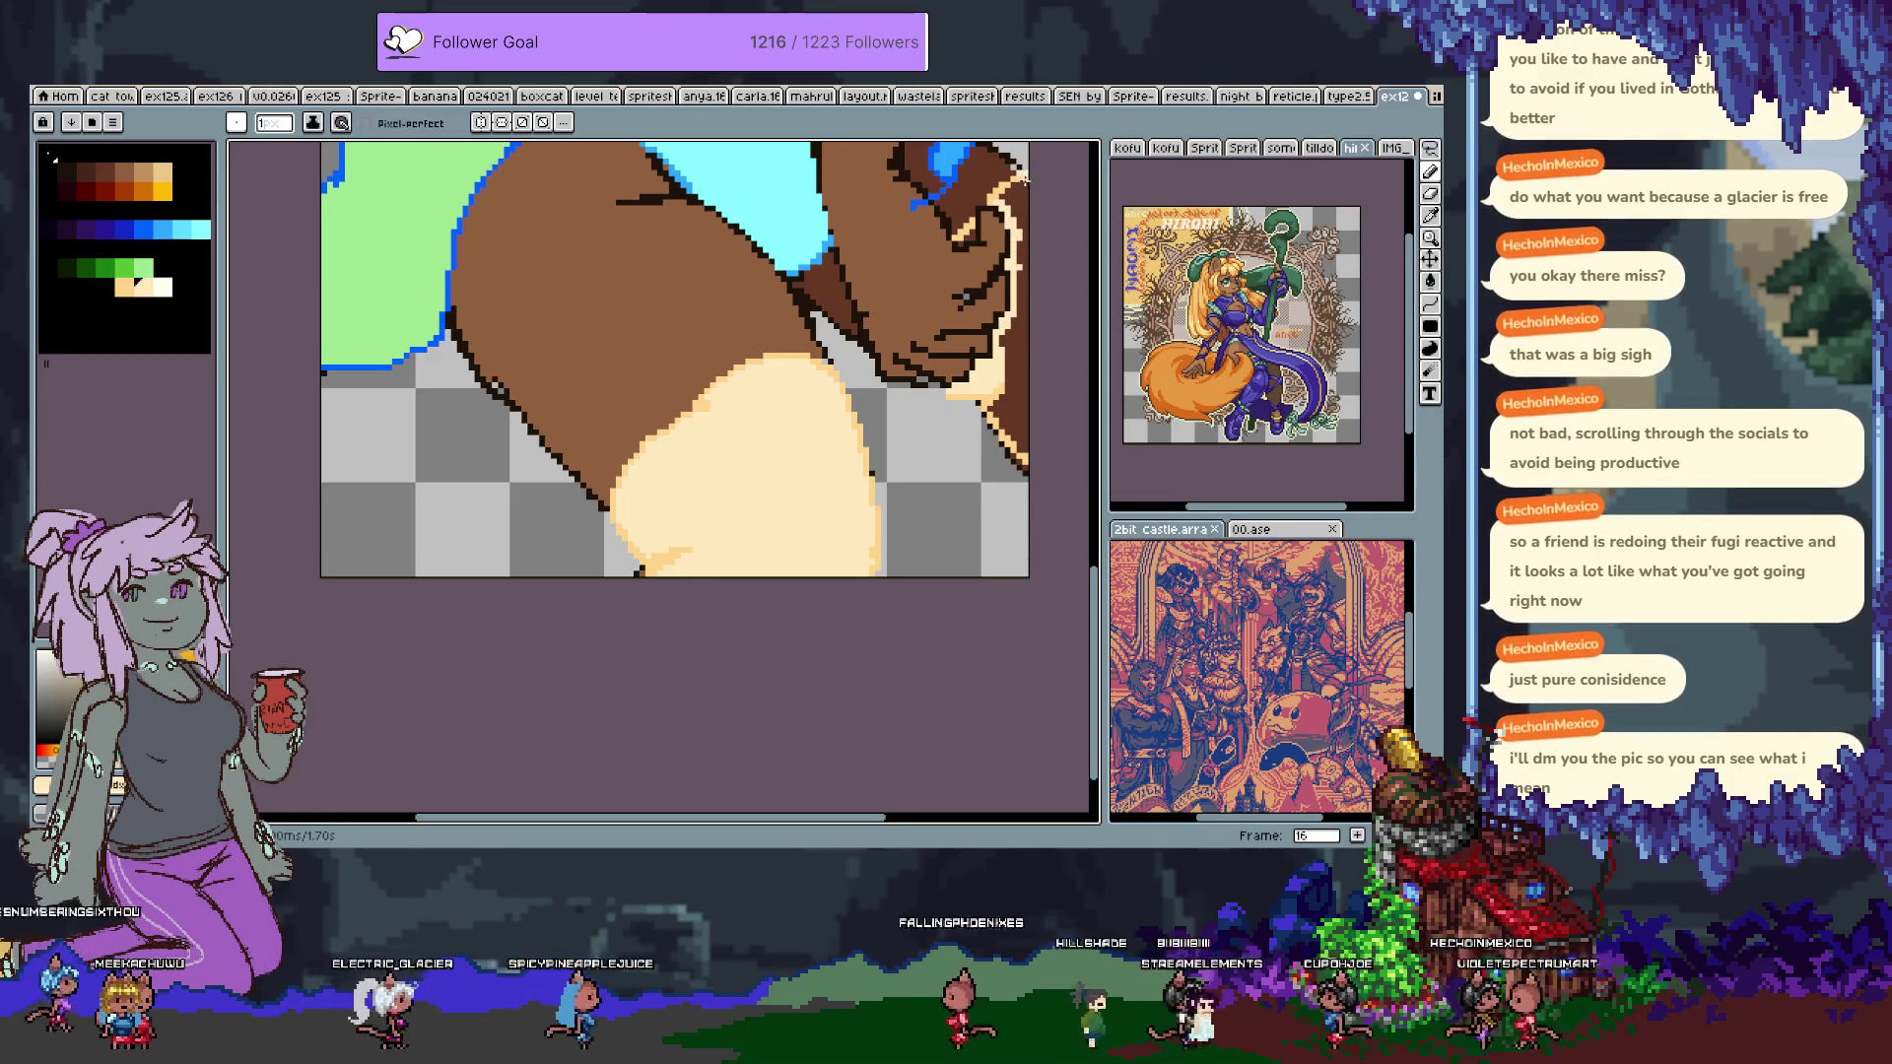
{"action": "key", "text": "g"}
{"action": "left_click", "coordinate": [1020, 414]}
{"action": "key", "text": "b"}
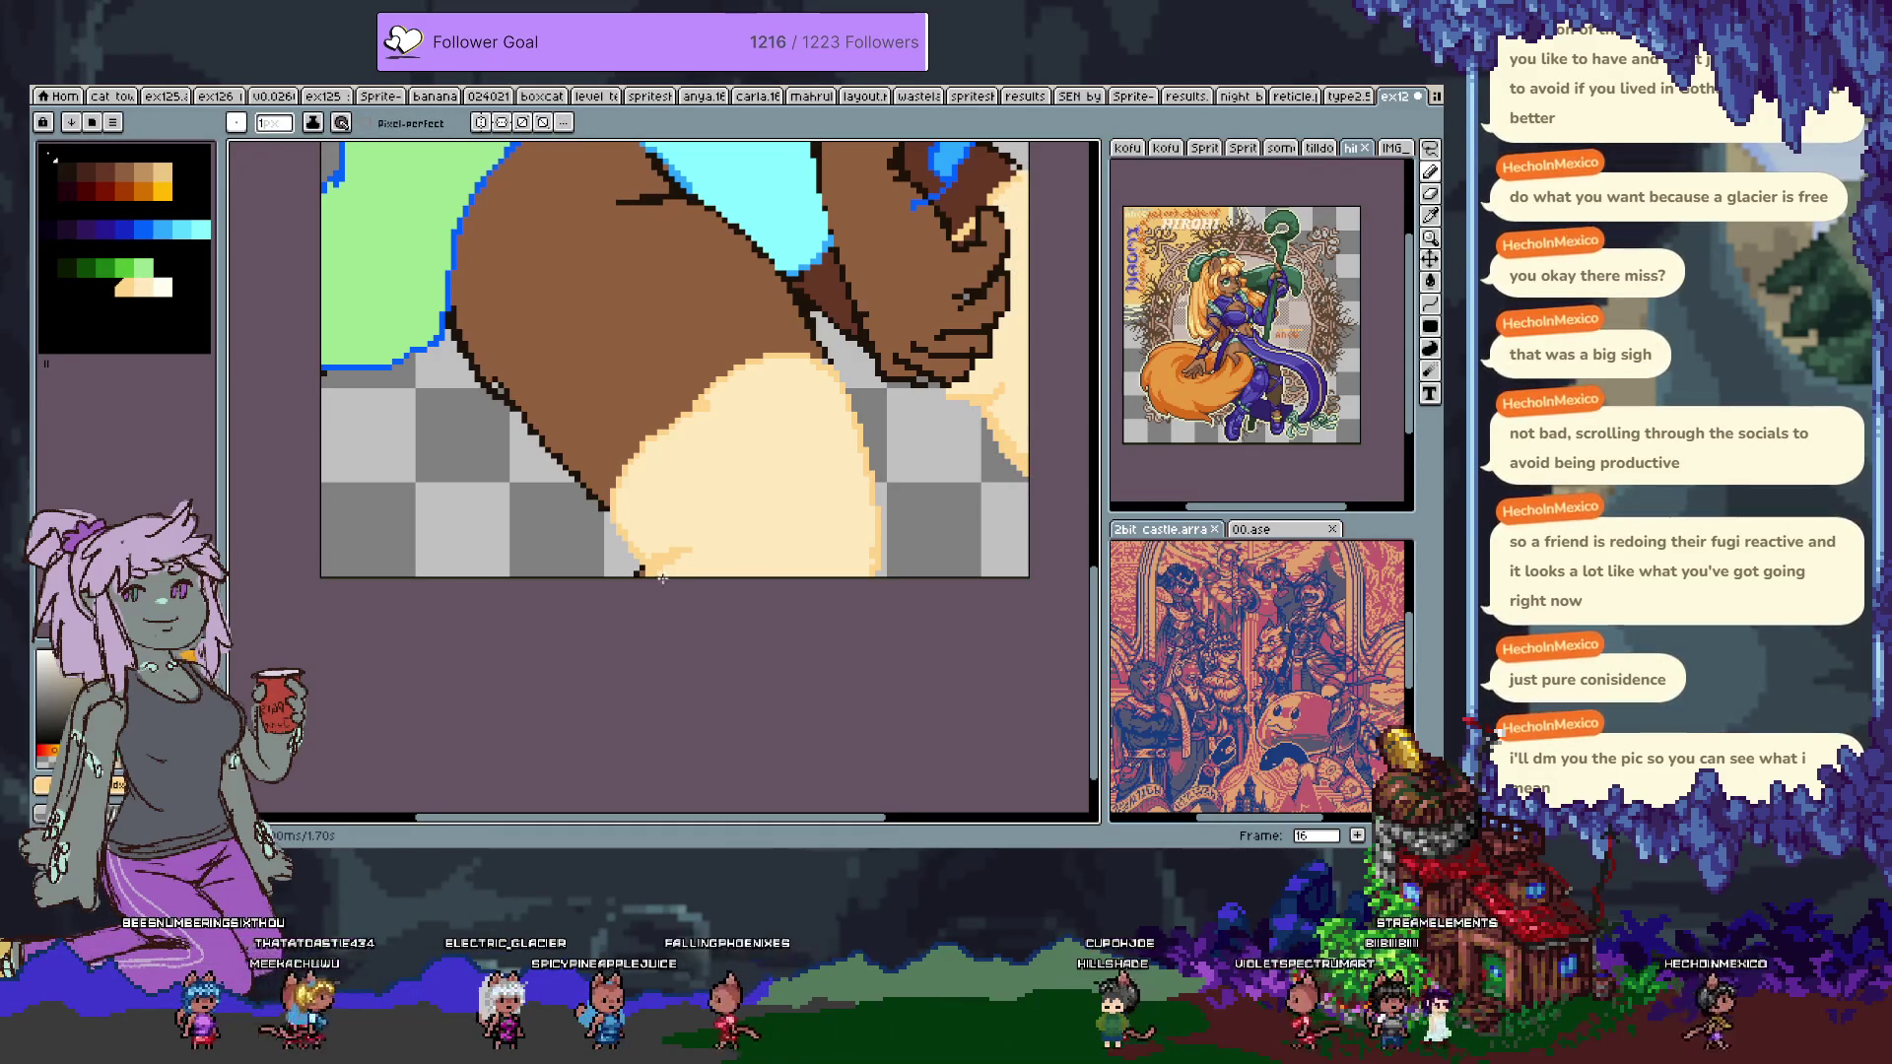
{"action": "scroll", "coordinate": [628, 596], "scroll_direction": "down", "scroll_amount": 2}
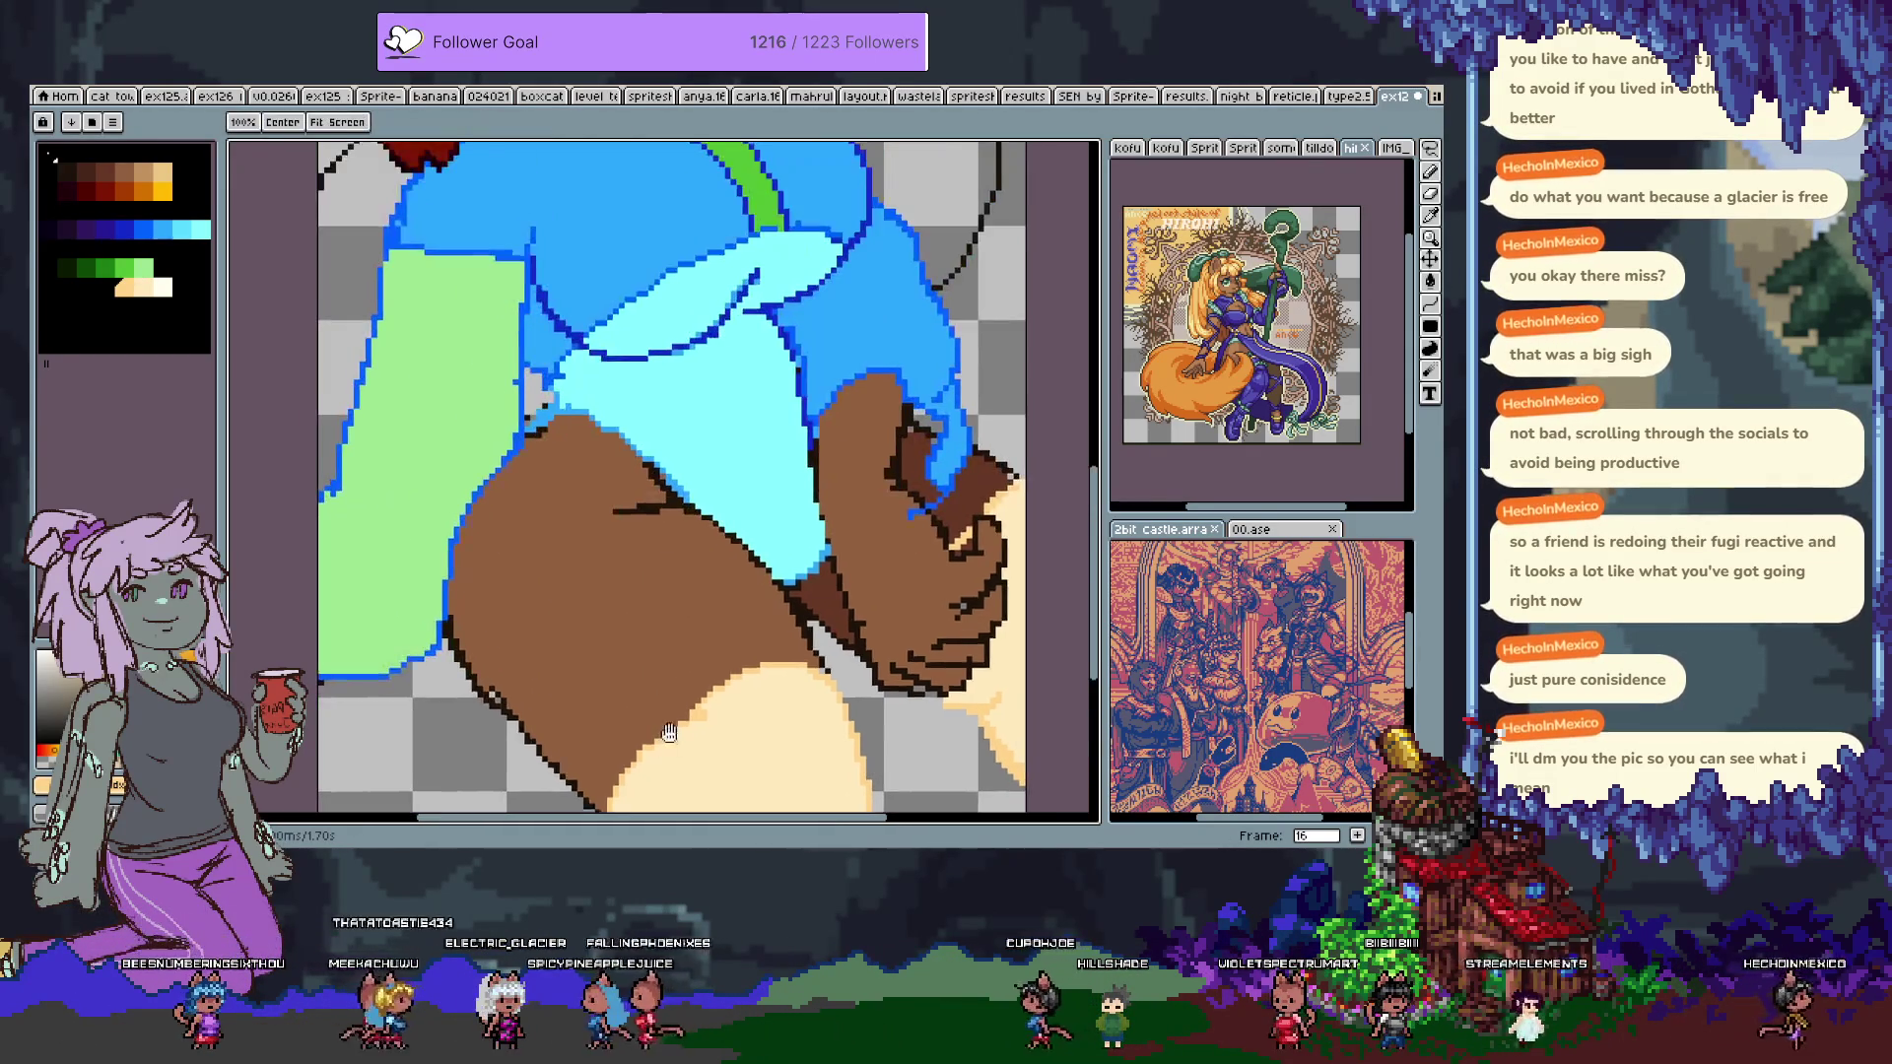
Refill the stocking with a lighter cream.
{"action": "scroll", "coordinate": [760, 619], "scroll_direction": "down", "scroll_amount": 1}
{"action": "mouse_move", "coordinate": [760, 619]}
{"action": "left_mouse_down"}
{"action": "mouse_move", "coordinate": [763, 562]}
{"action": "mouse_move", "coordinate": [780, 621]}
{"action": "left_mouse_up"}
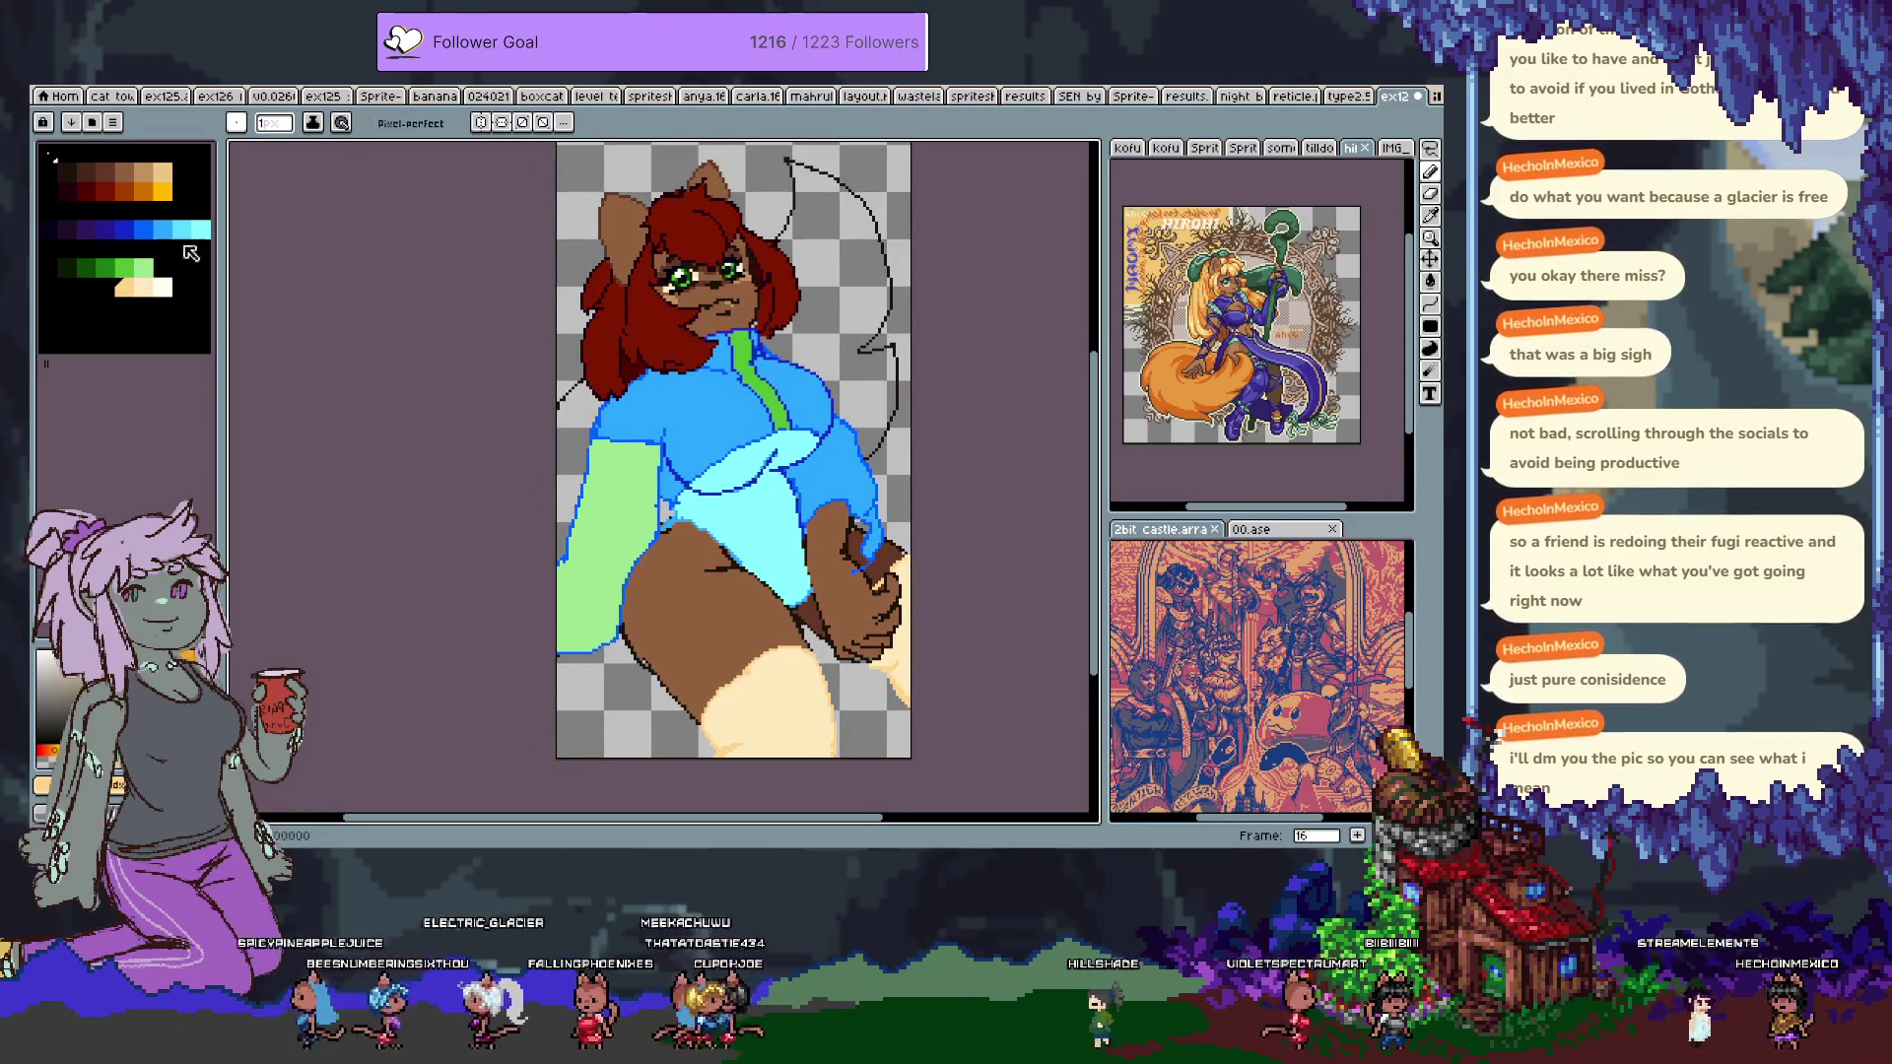
{"action": "key", "text": "g"}
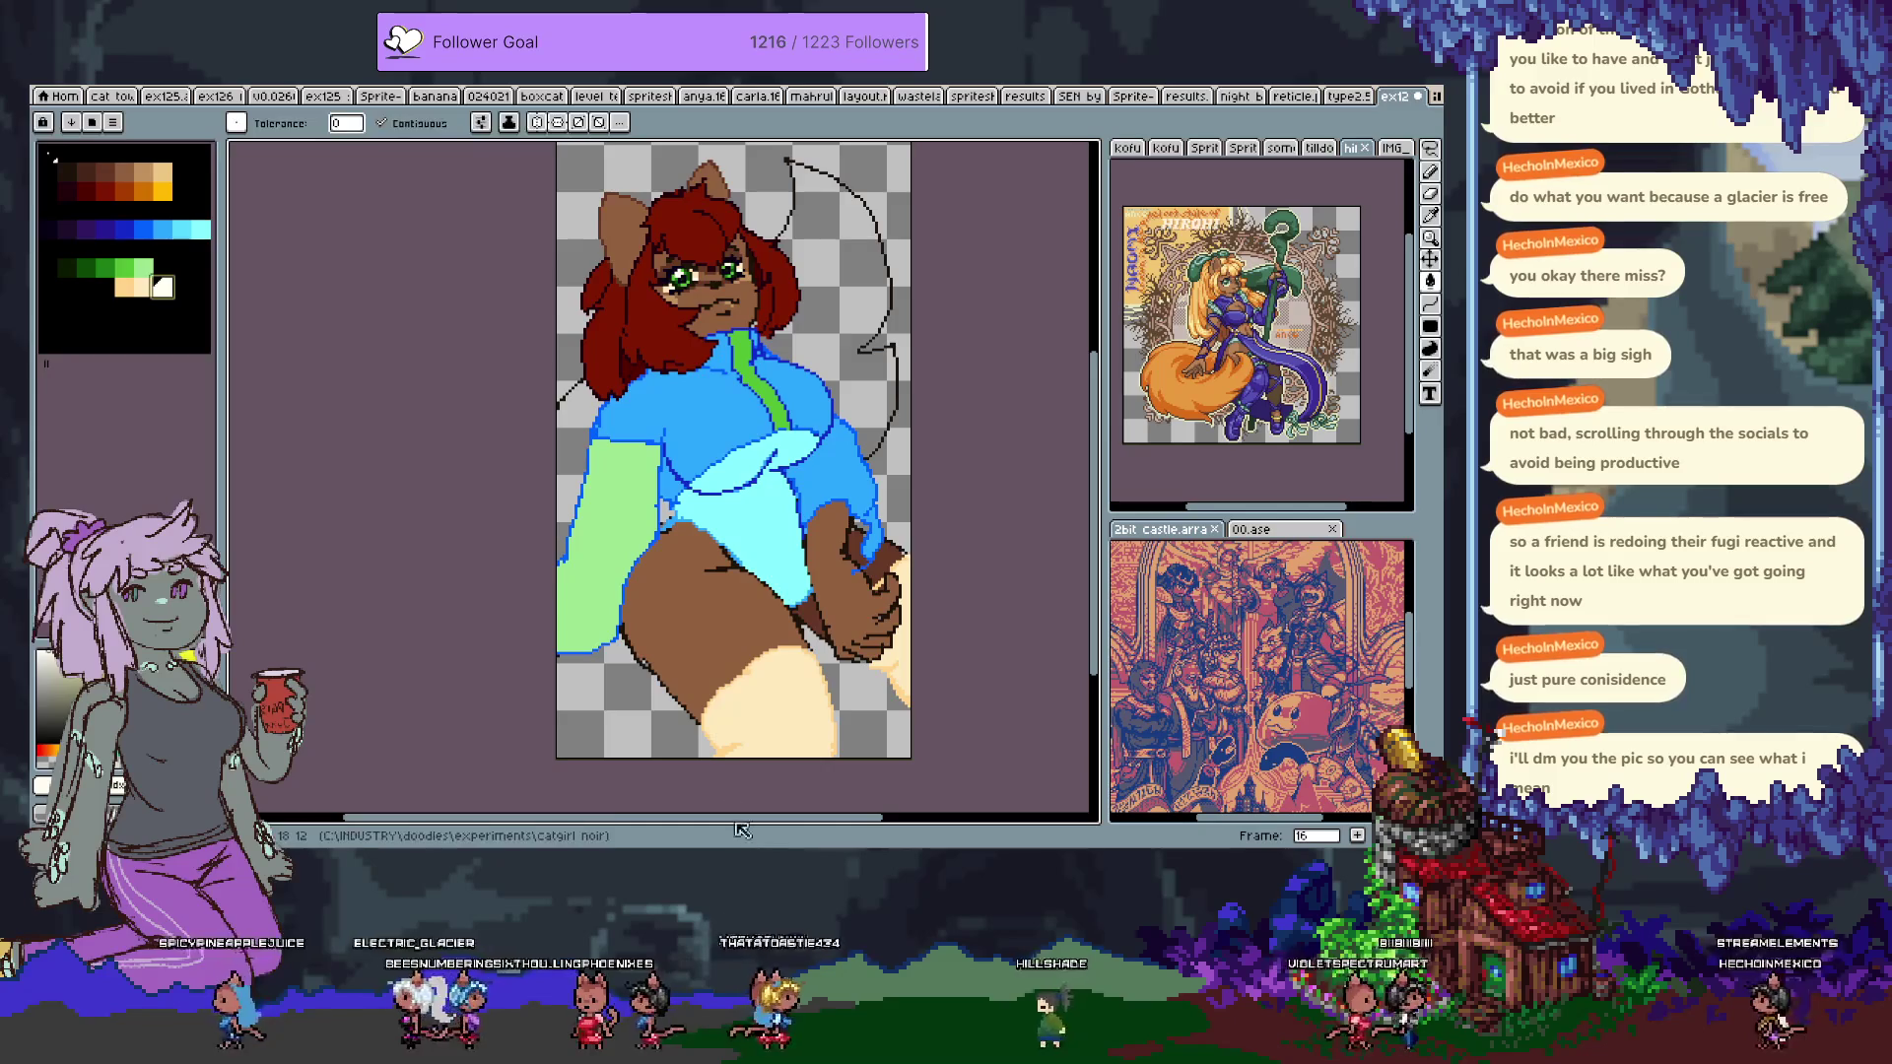
{"action": "left_click", "coordinate": [754, 744]}
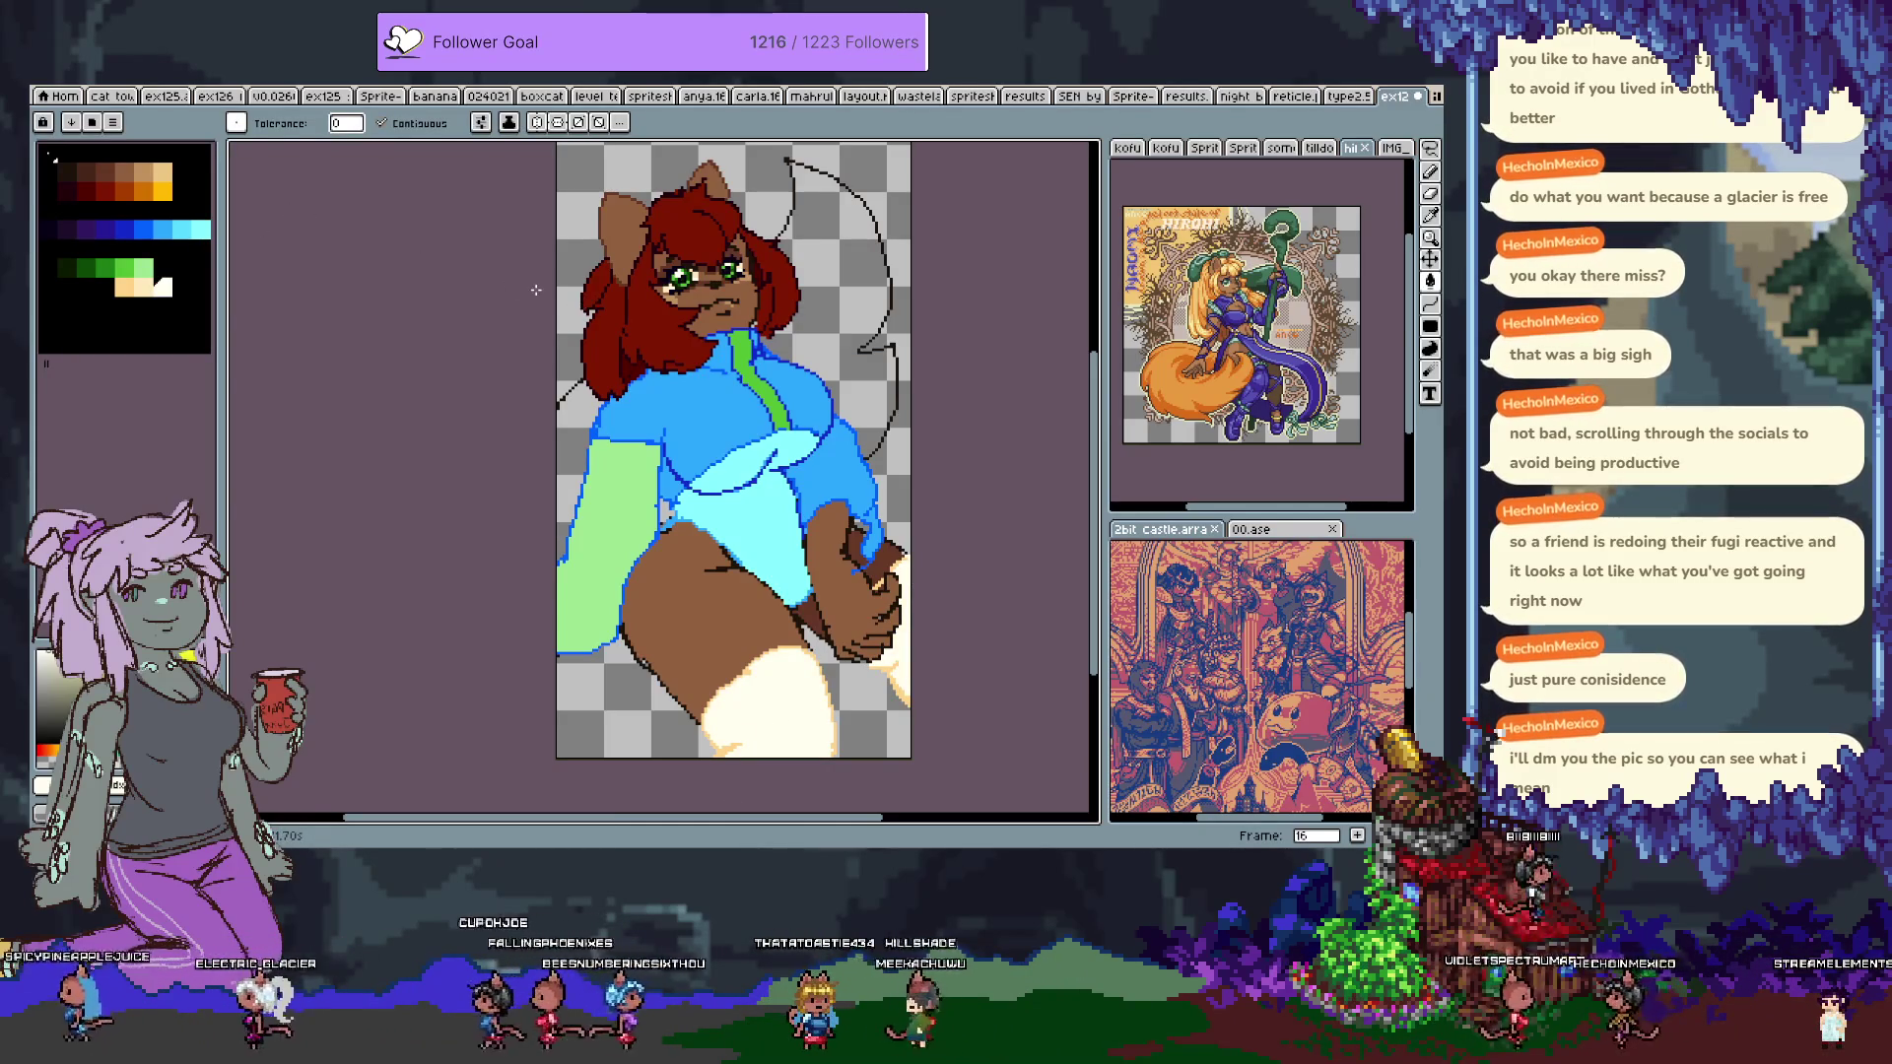
Fill both sleeves light green after trying blue and light cyan.
{"action": "scroll", "coordinate": [626, 531], "scroll_direction": "up", "scroll_amount": 2}
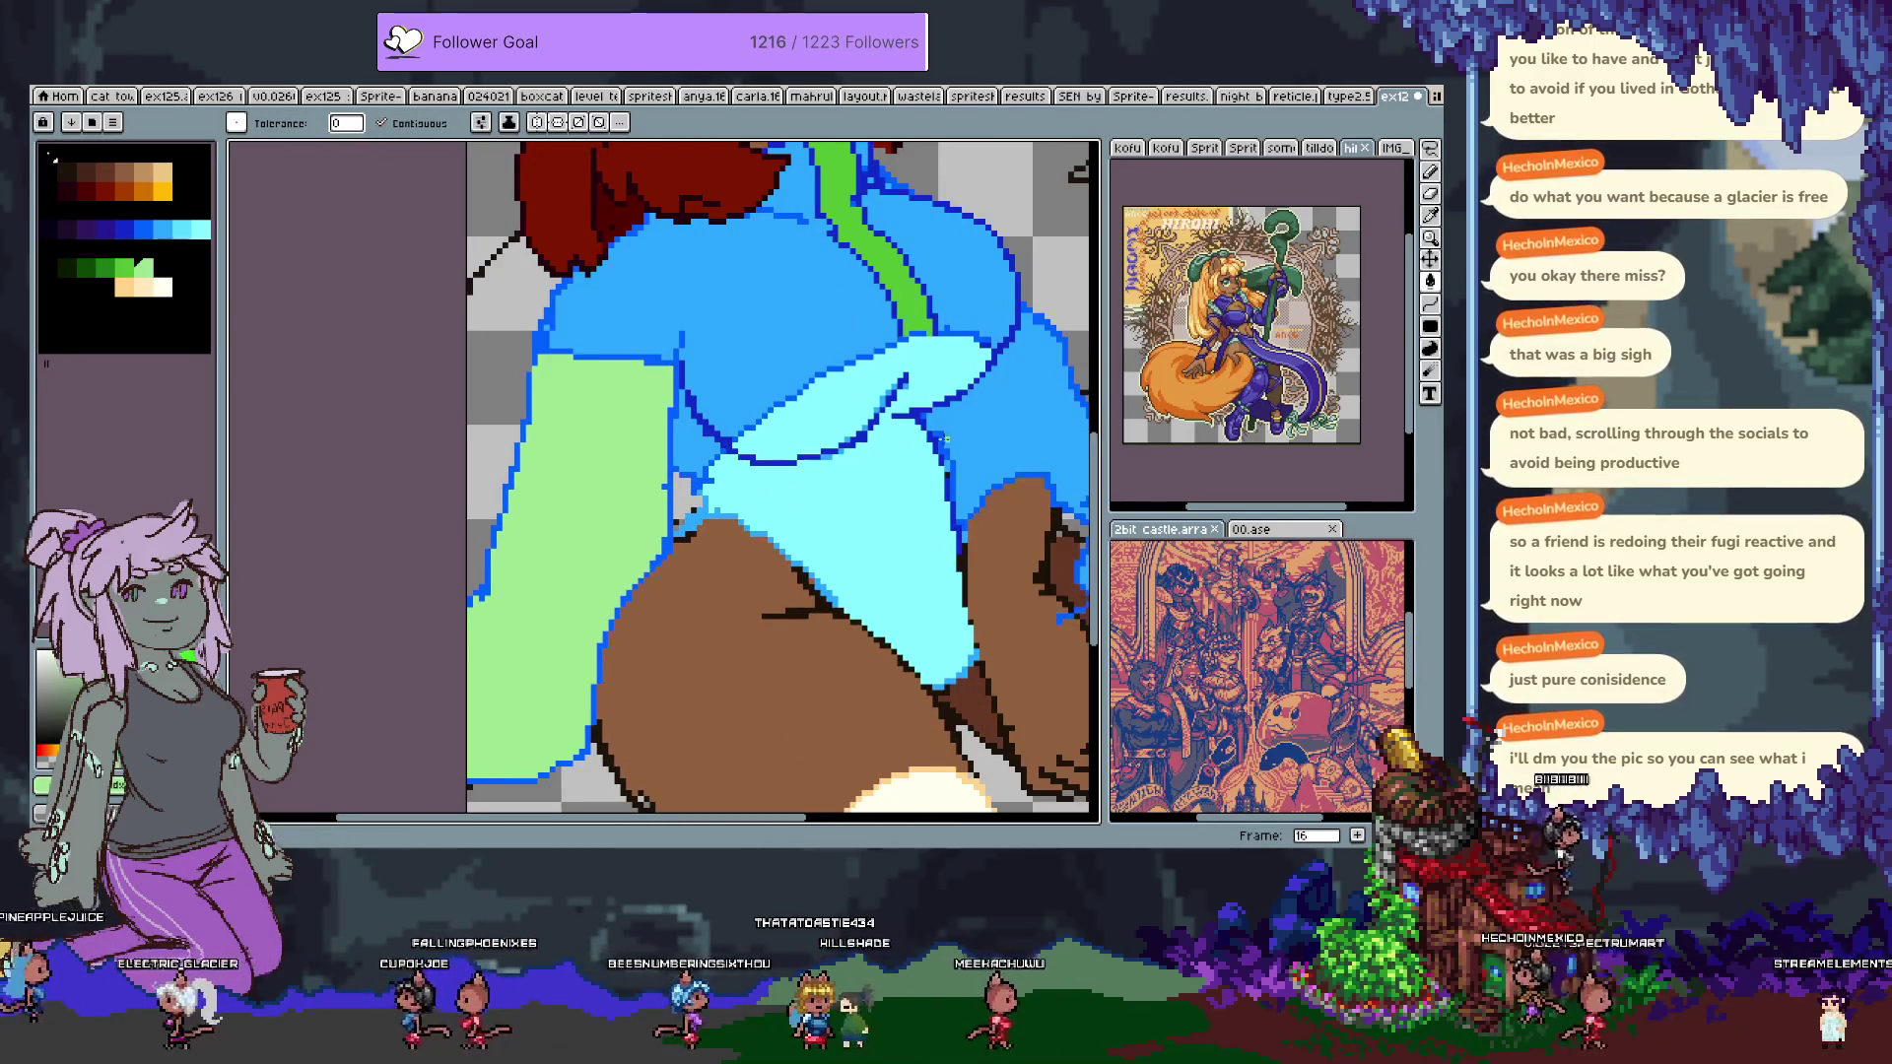
{"action": "scroll", "coordinate": [923, 443], "scroll_direction": "down", "scroll_amount": 2}
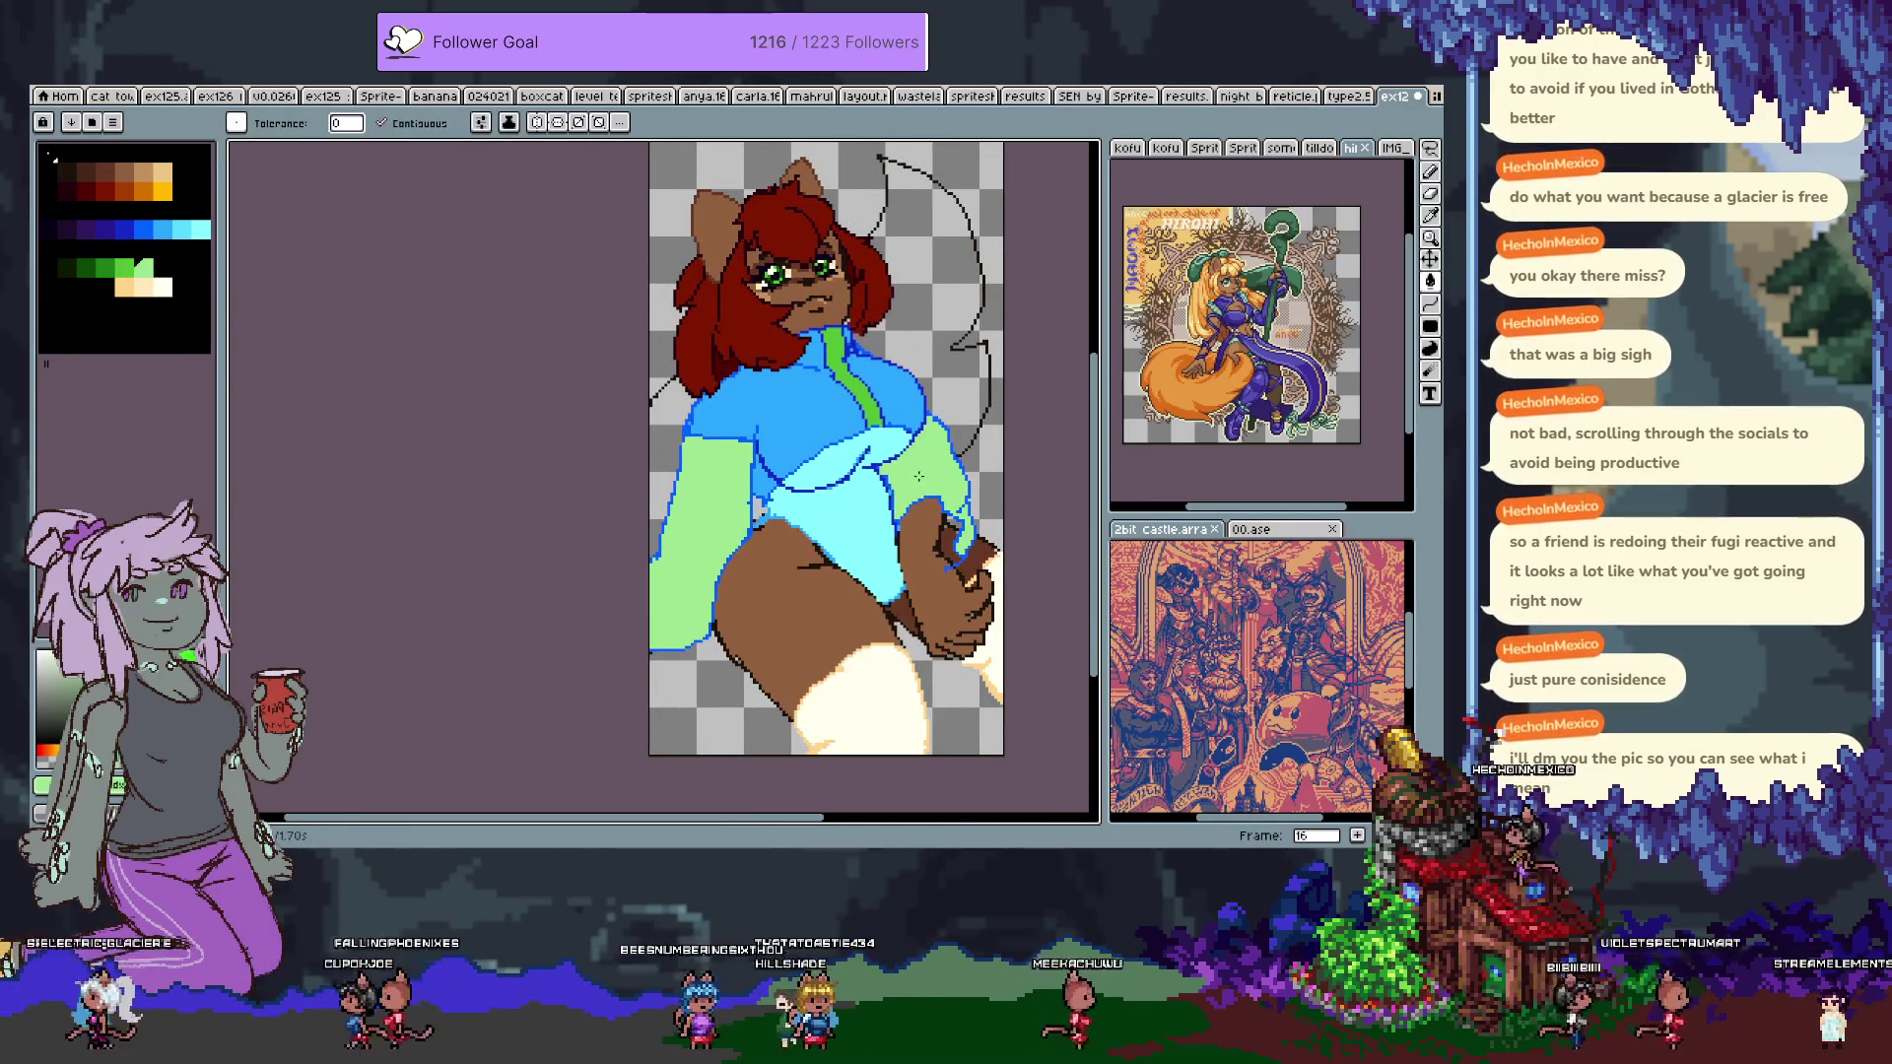
{"action": "left_click", "coordinate": [941, 468]}
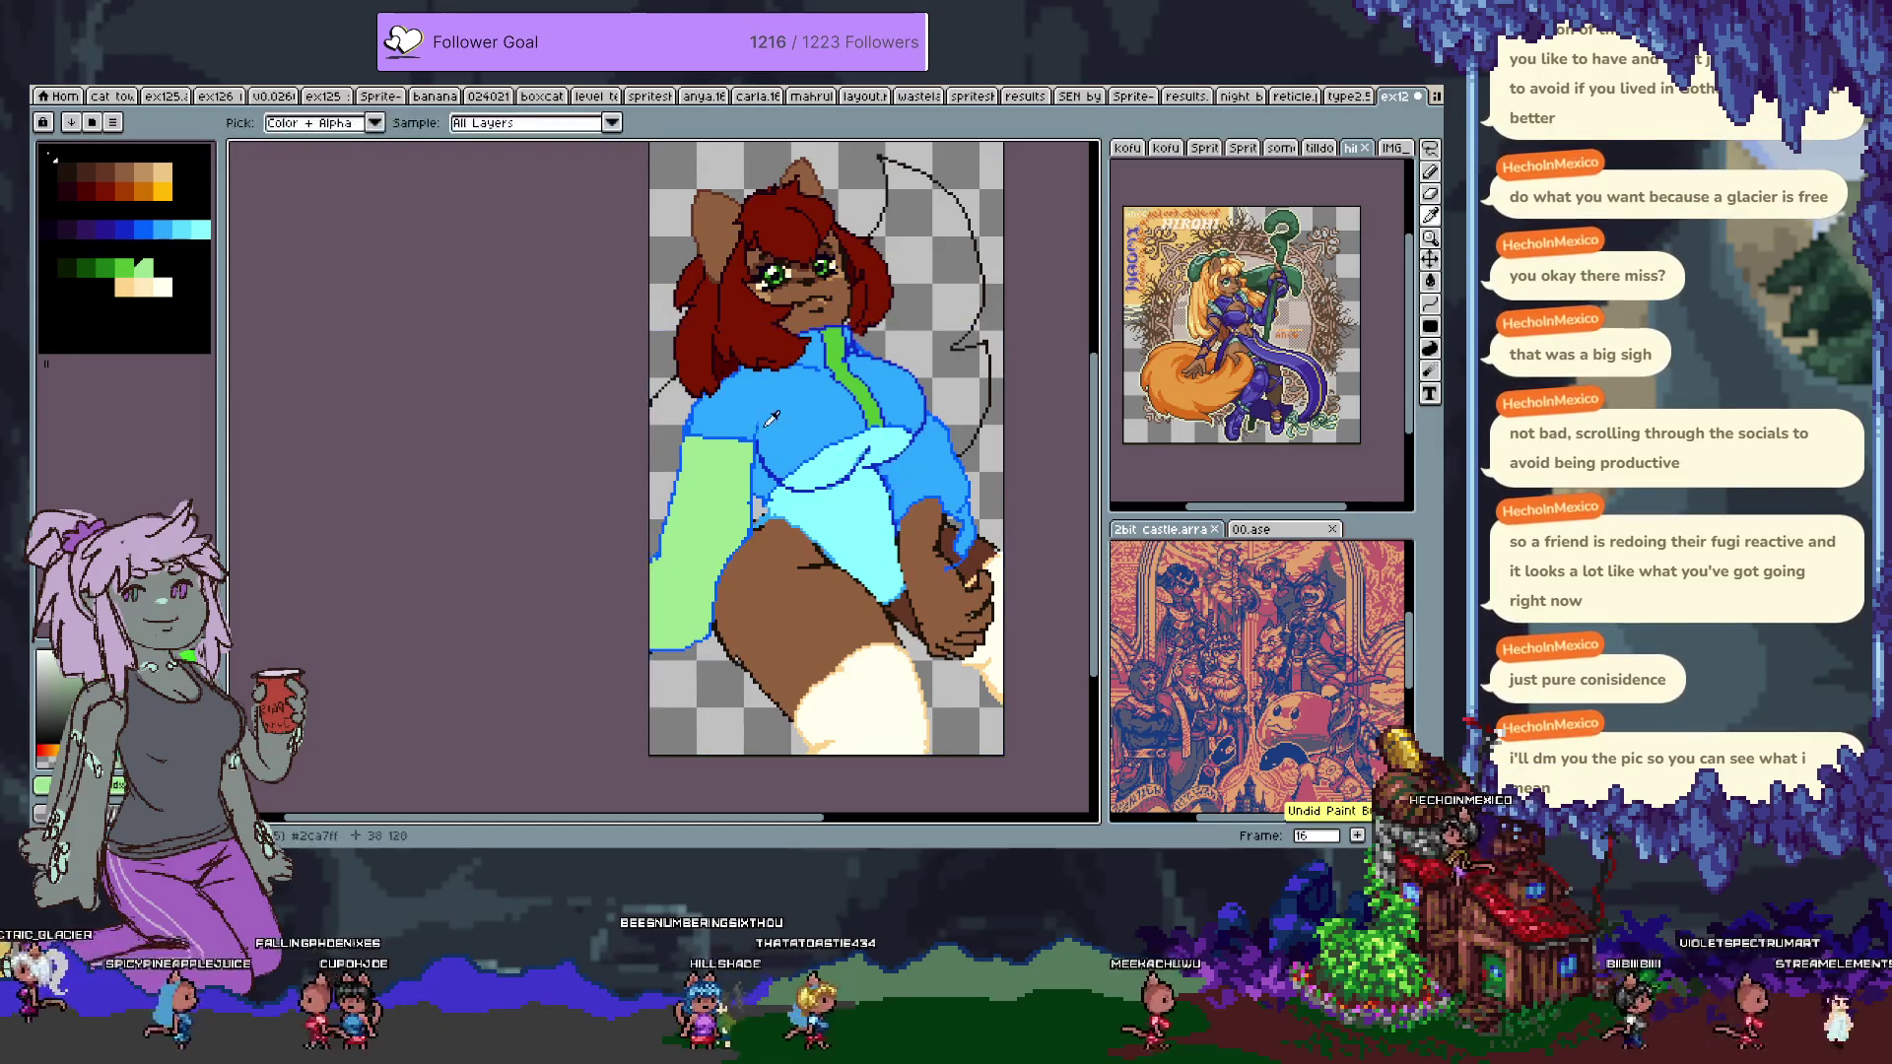
{"action": "left_click", "coordinate": [691, 503]}
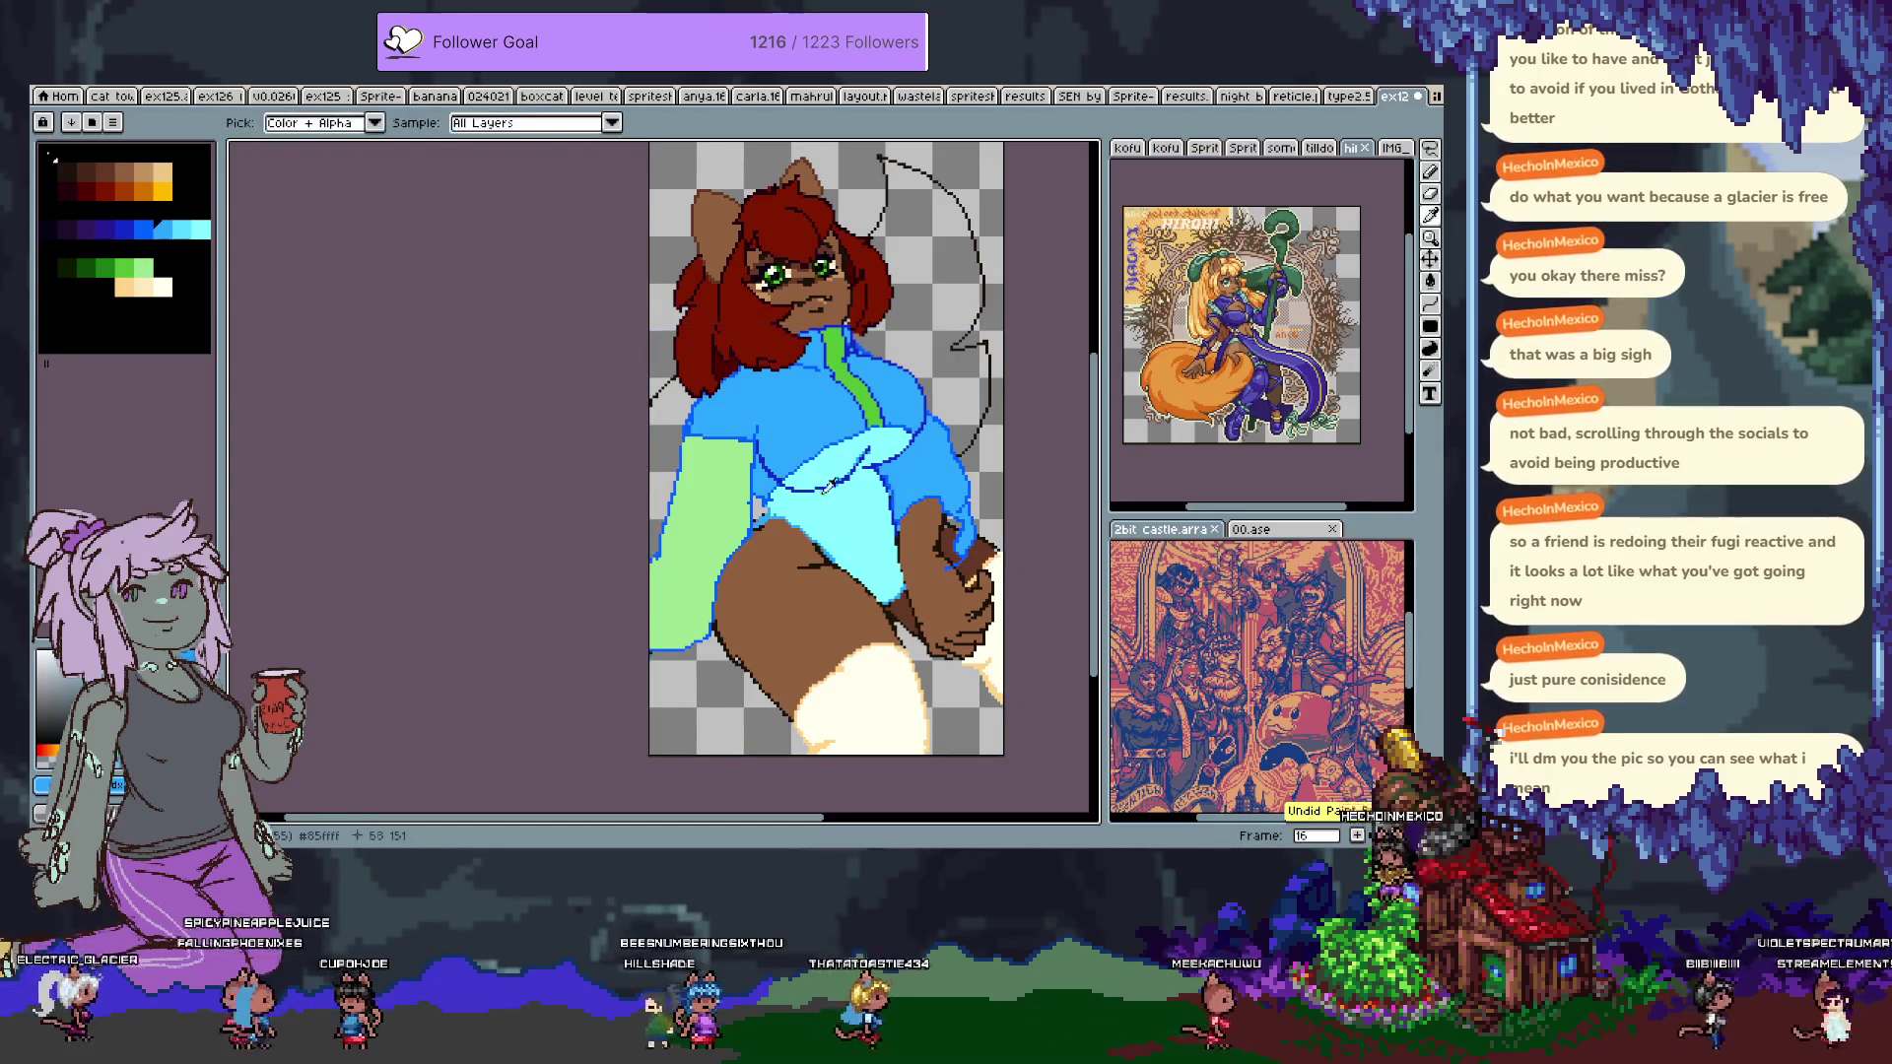
{"action": "left_click", "coordinate": [683, 539]}
{"action": "key", "text": "ctrl+z"}
{"action": "key", "text": "ctrl+z"}
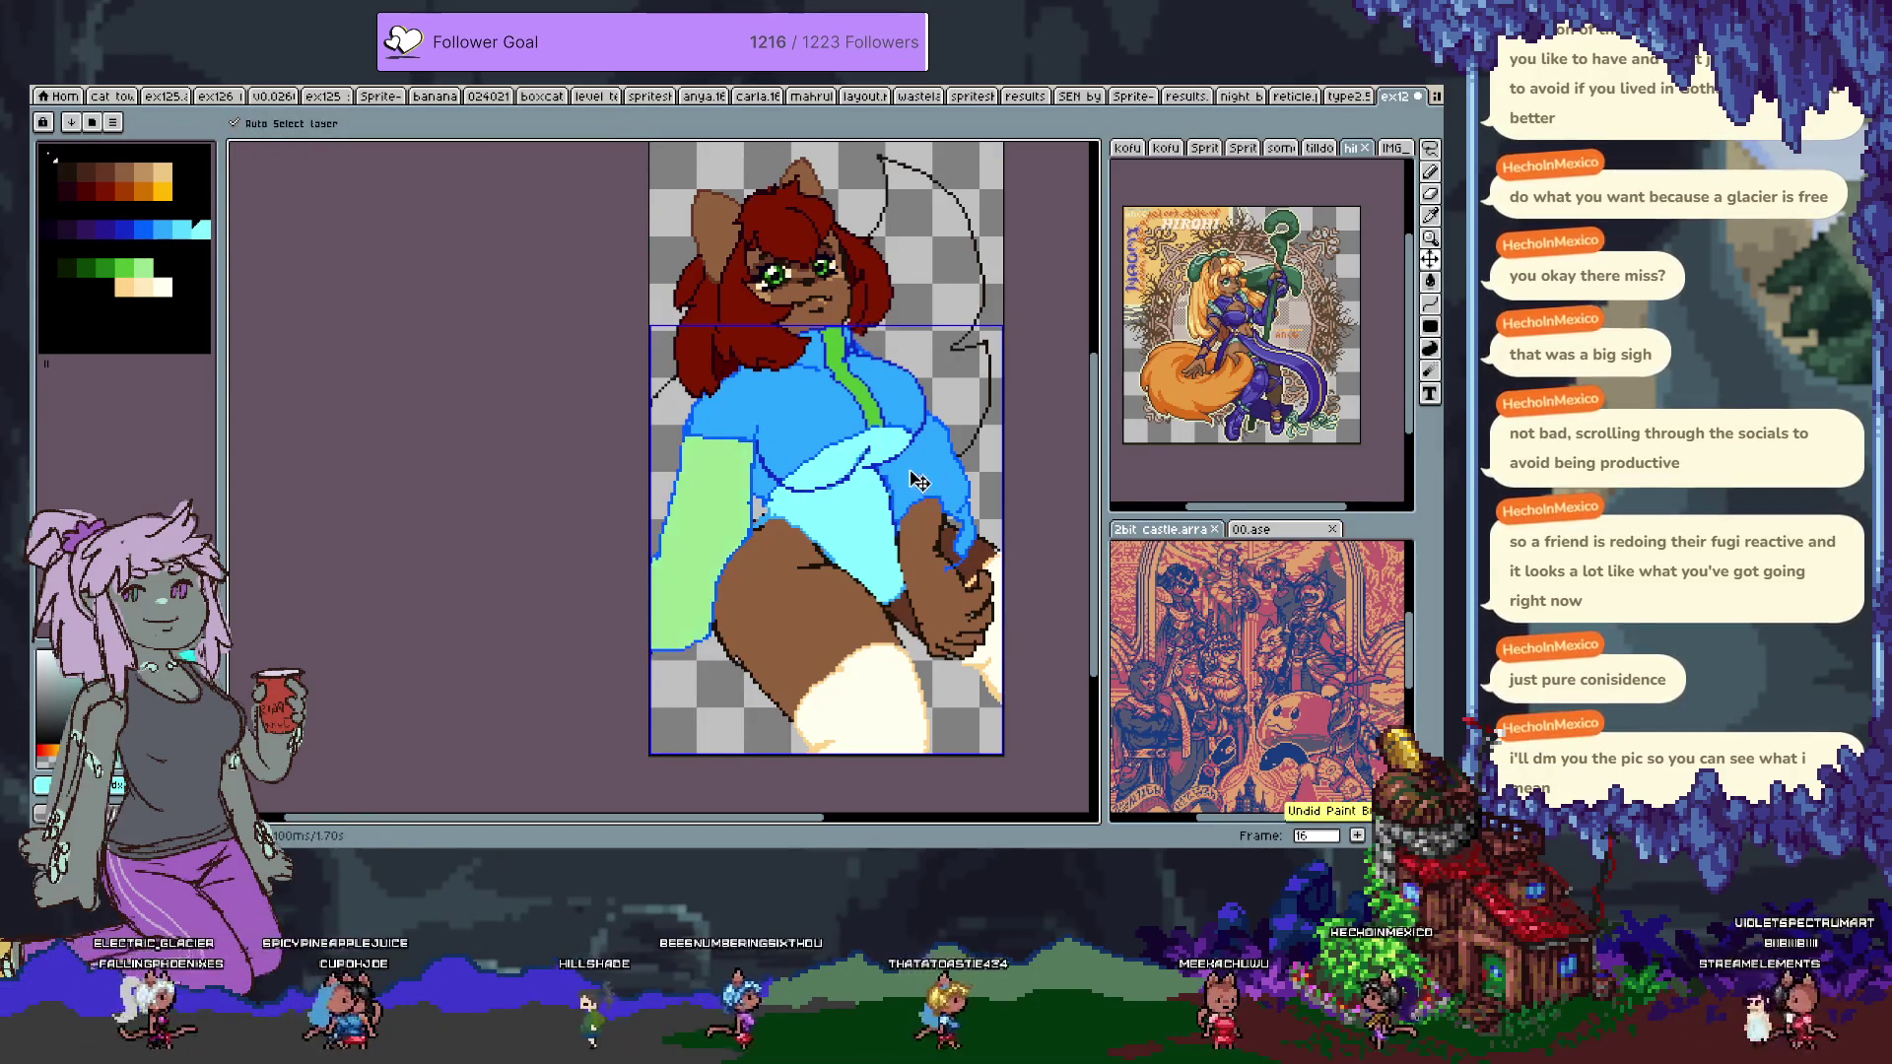
{"action": "left_click", "coordinate": [946, 473]}
{"action": "scroll", "coordinate": [966, 552], "scroll_direction": "up", "scroll_amount": 2}
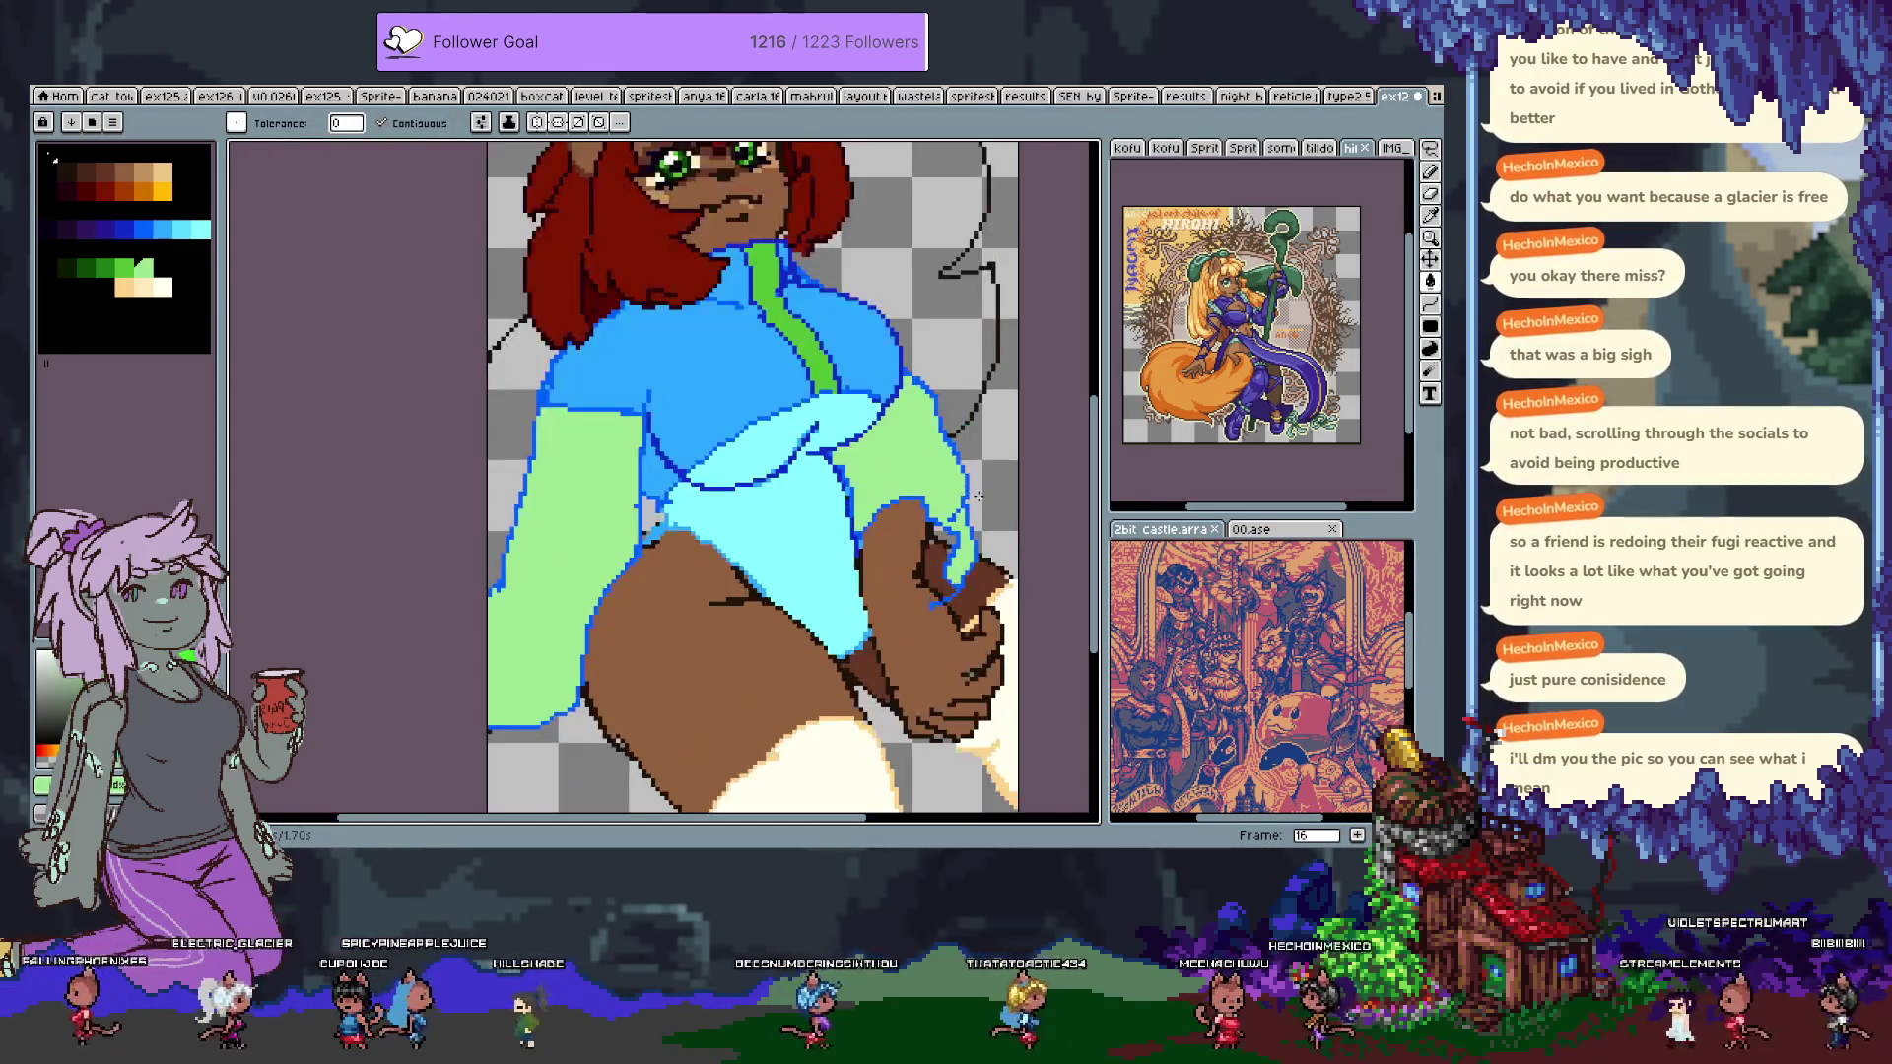
{"action": "key", "text": "b"}
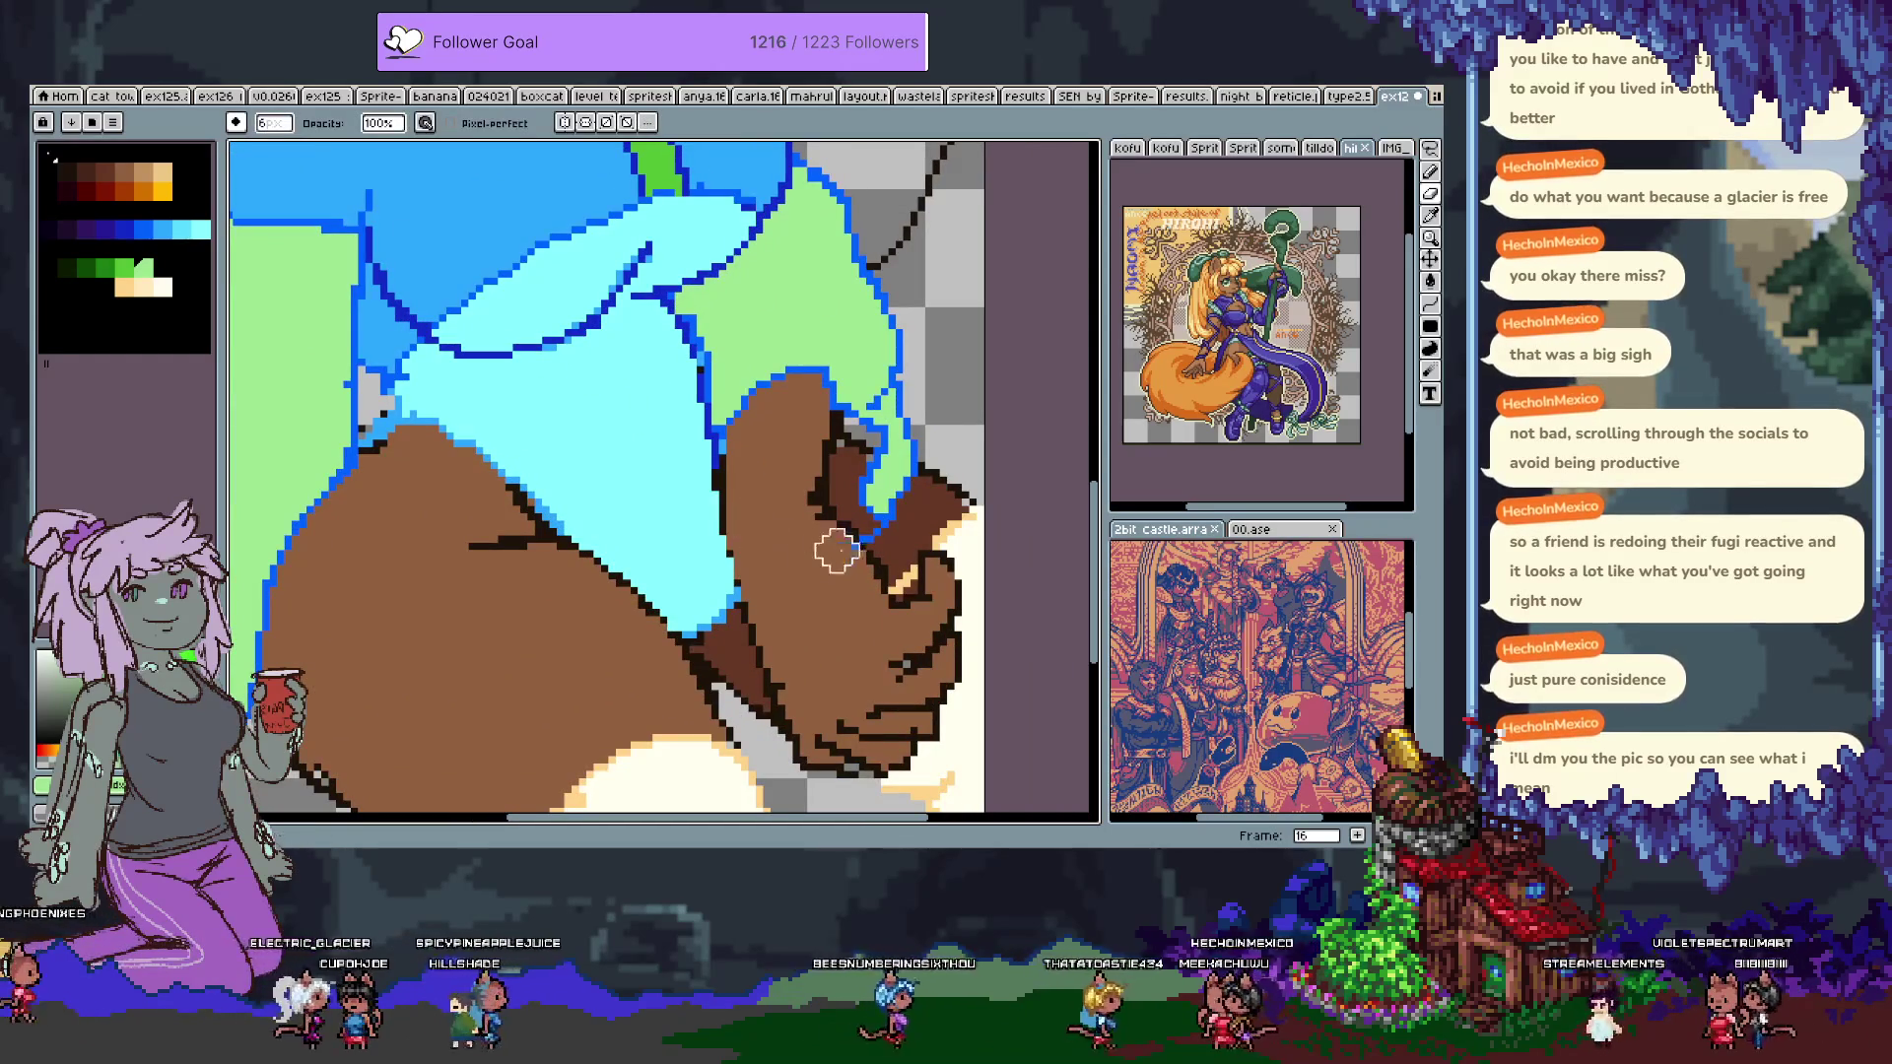
Paint light cyan over the hem outline pixels and undo a trial mid-blue wedge.
{"action": "key", "text": "b"}
{"action": "left_click", "coordinate": [872, 537], "text": "alt"}
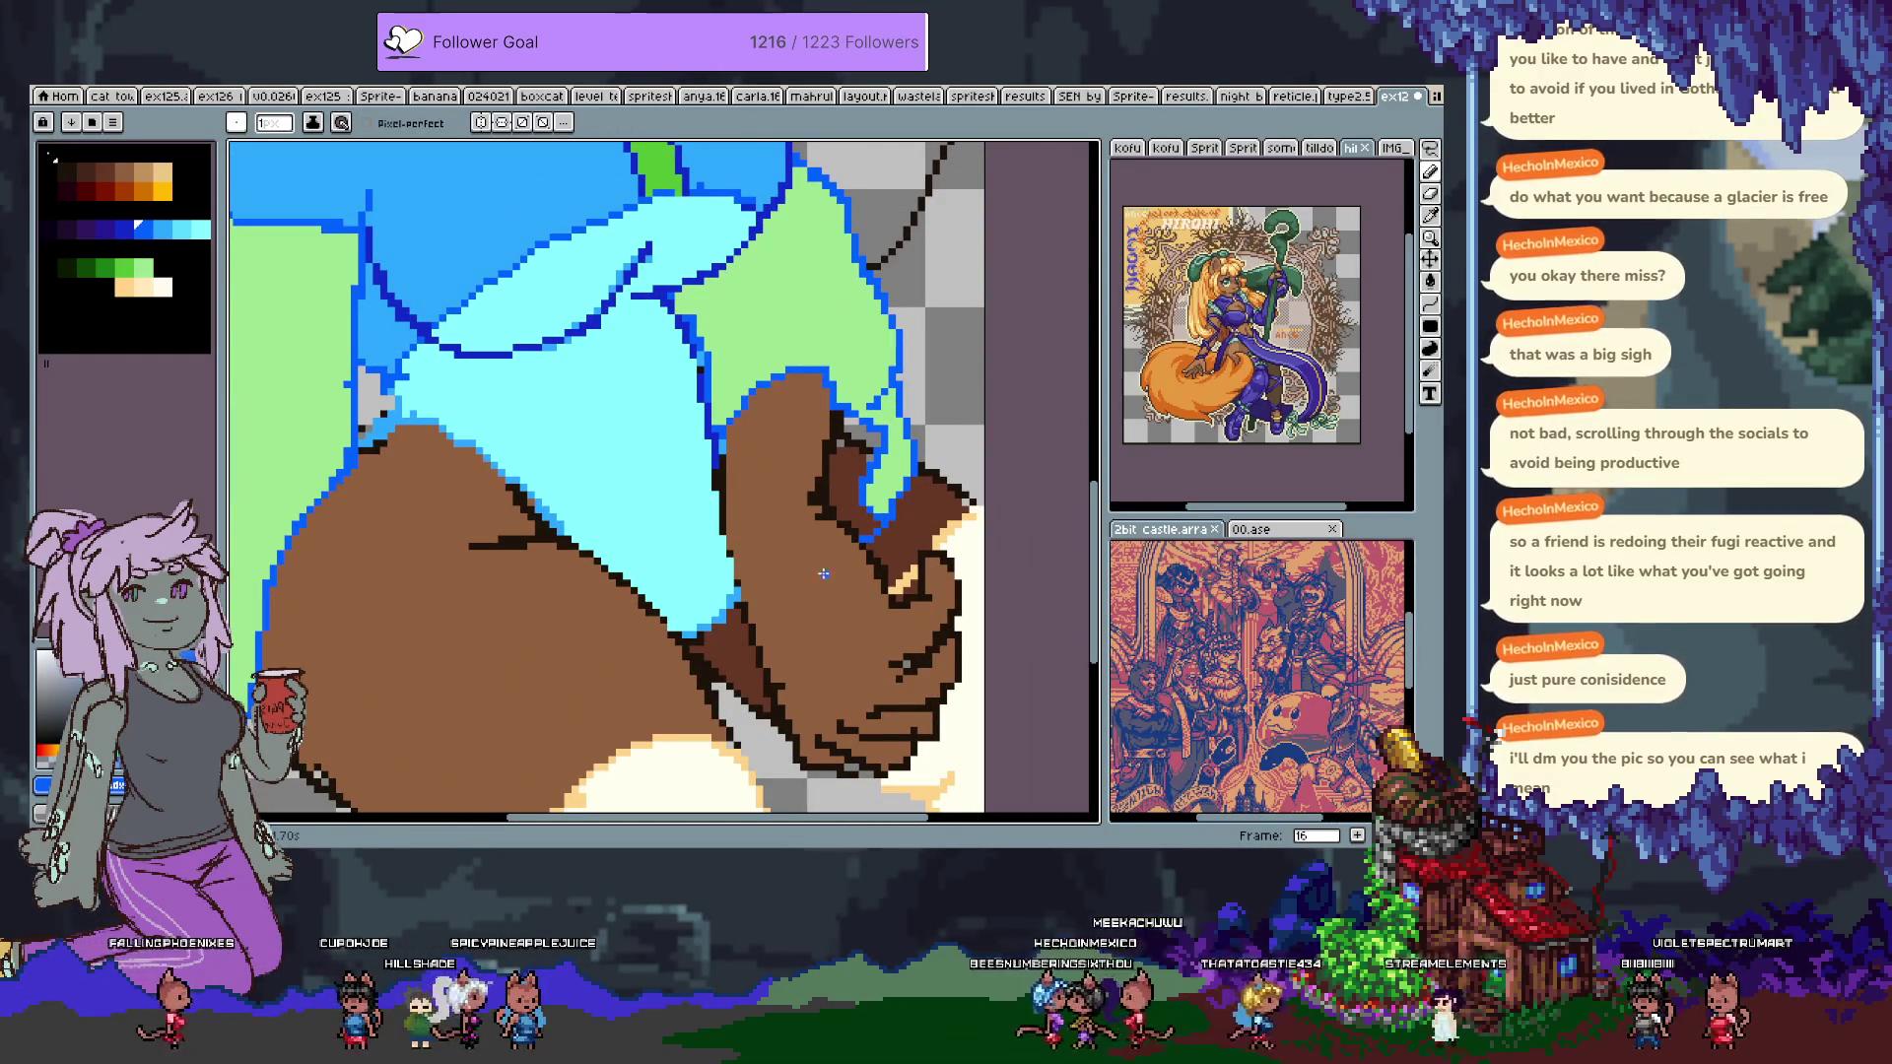
{"action": "scroll", "coordinate": [549, 444], "scroll_direction": "up", "scroll_amount": 5}
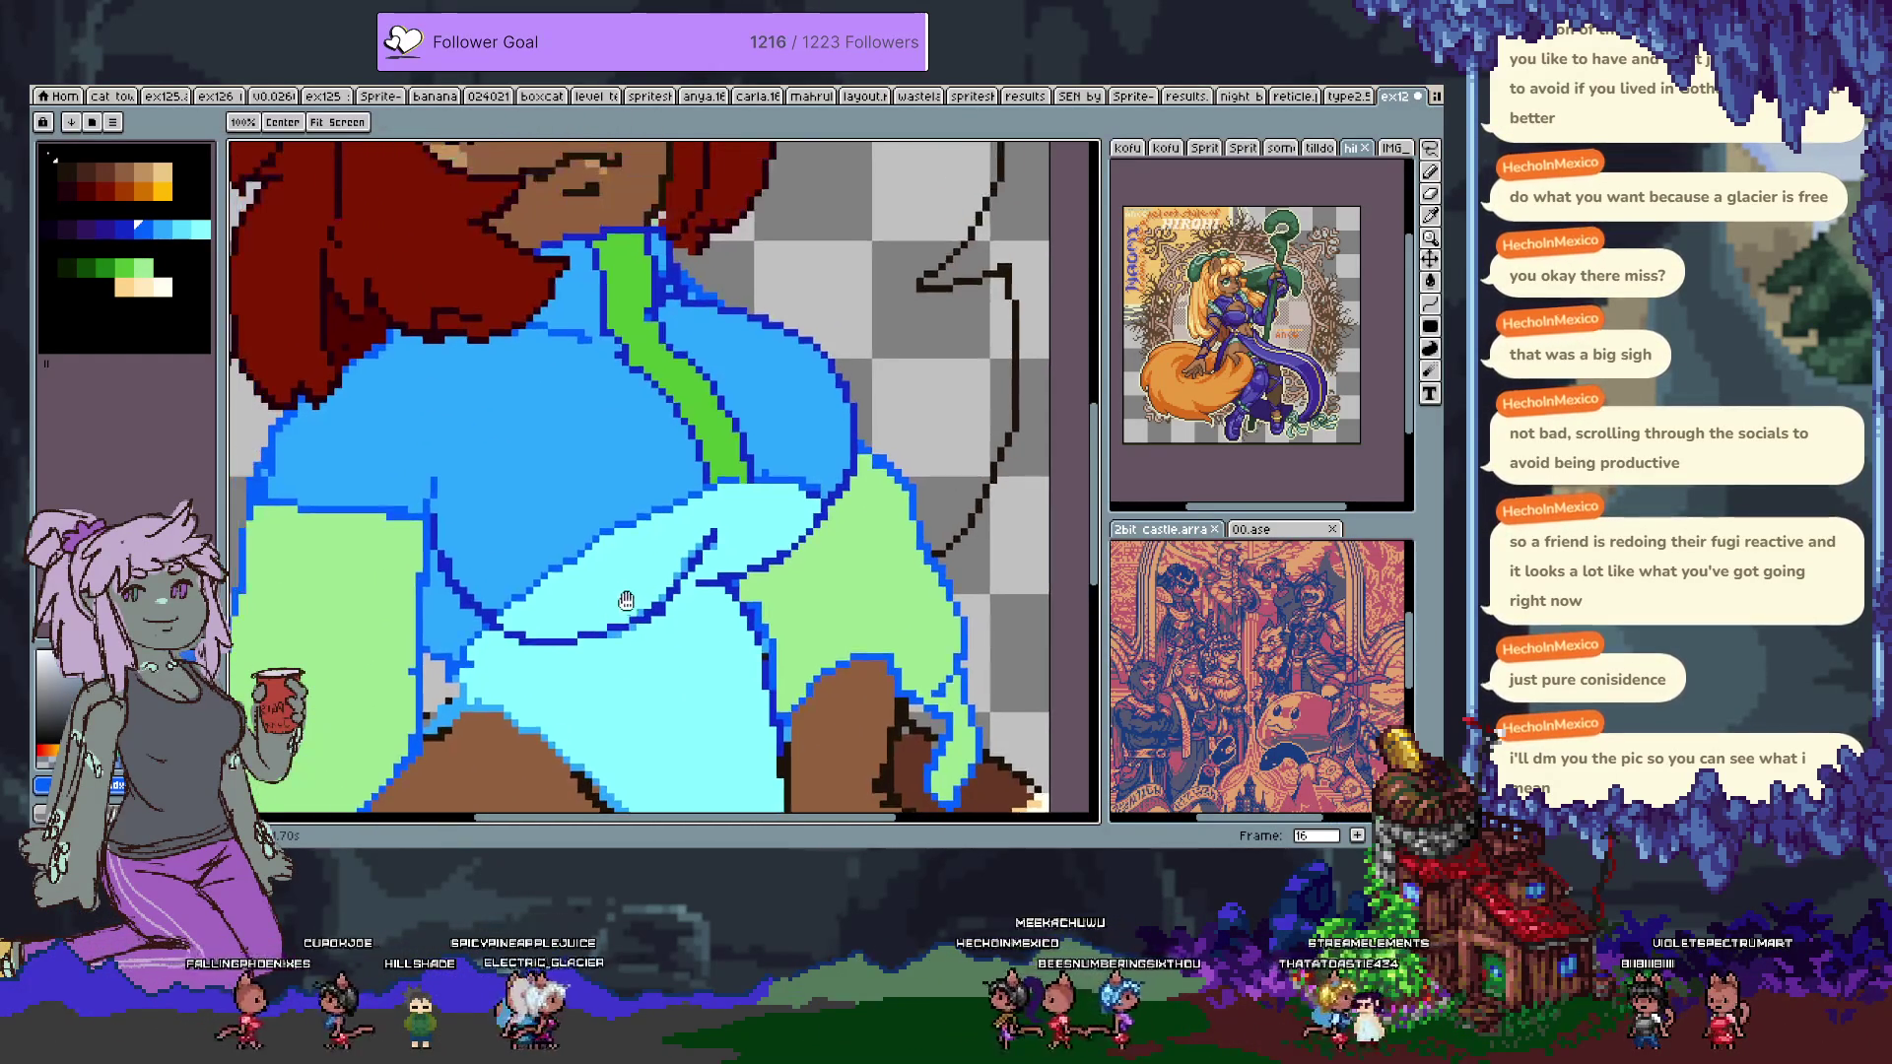
{"action": "scroll", "coordinate": [683, 508], "scroll_direction": "down", "scroll_amount": 1}
{"action": "left_click", "coordinate": [601, 537], "text": "alt"}
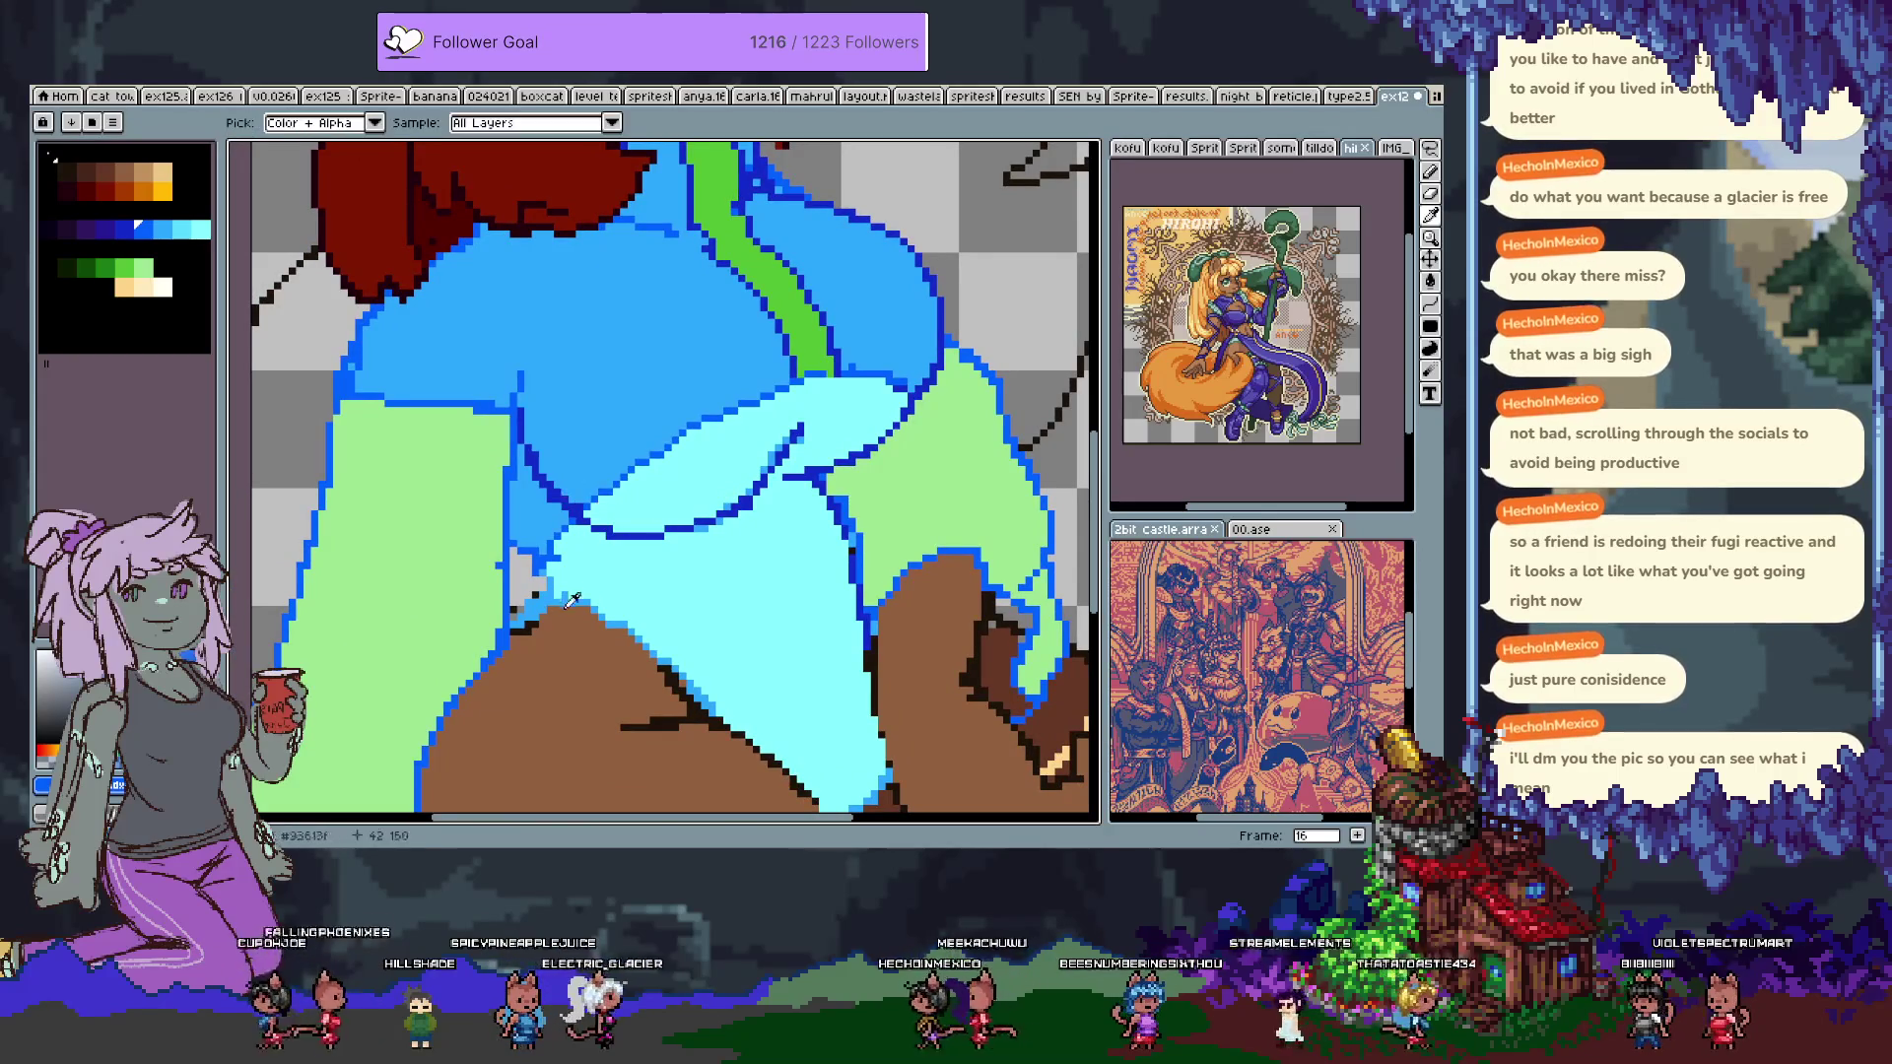
{"action": "left_click_drag", "start_coordinate": [544, 540], "coordinate": [563, 565]}
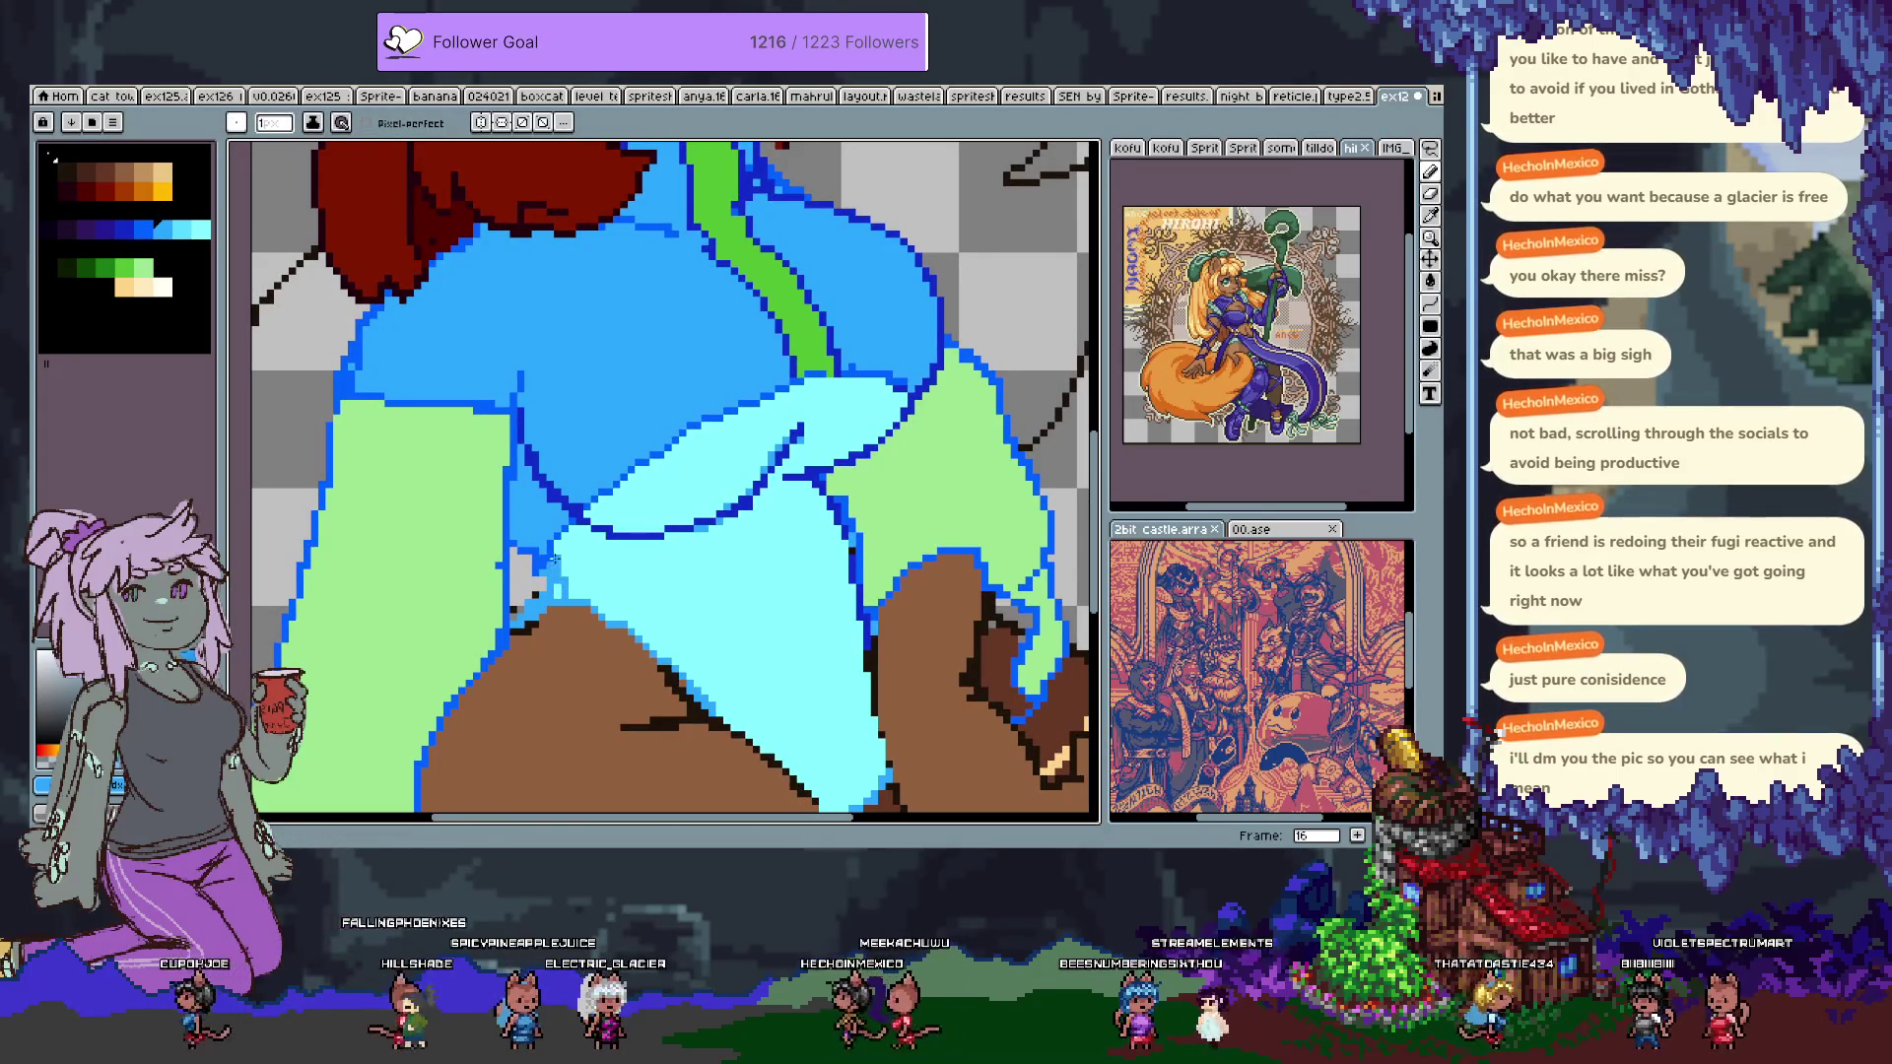
{"action": "left_click_drag", "start_coordinate": [553, 576], "coordinate": [588, 600]}
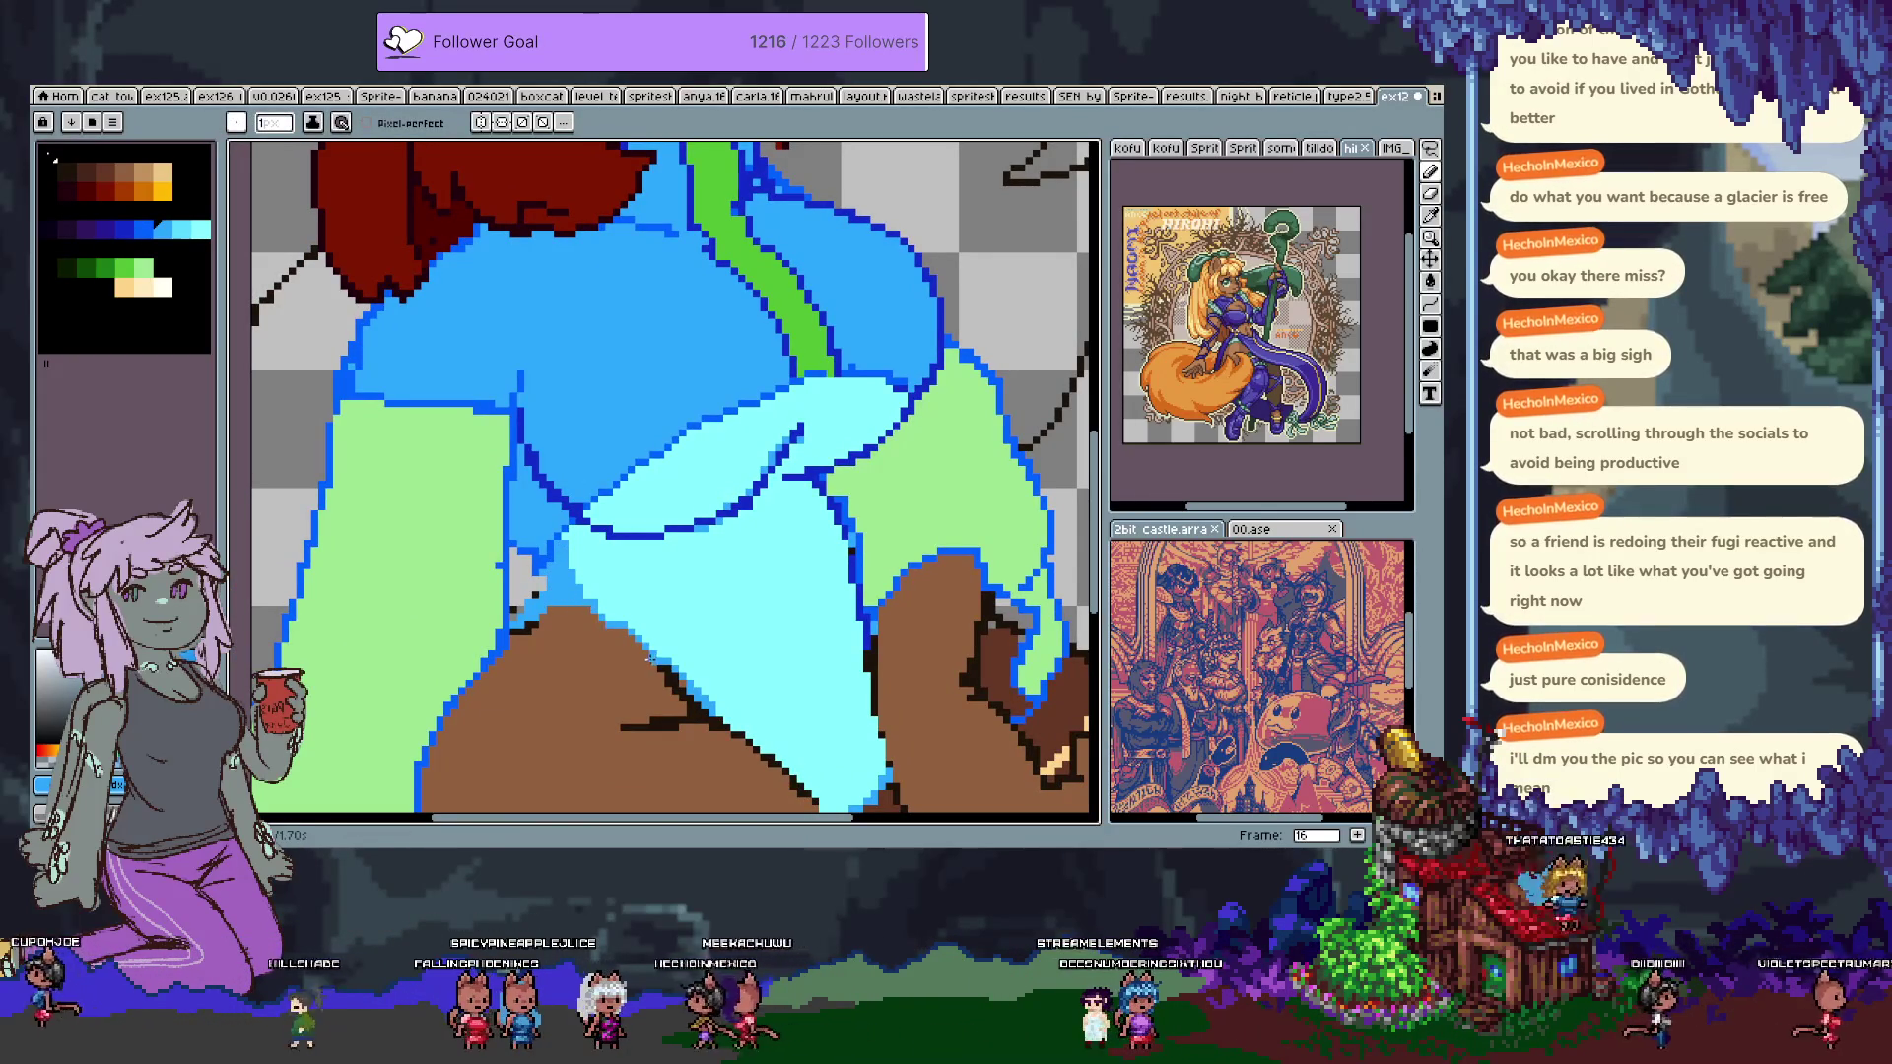
{"action": "key", "text": "ctrl+z"}
{"action": "key", "text": "ctrl+y"}
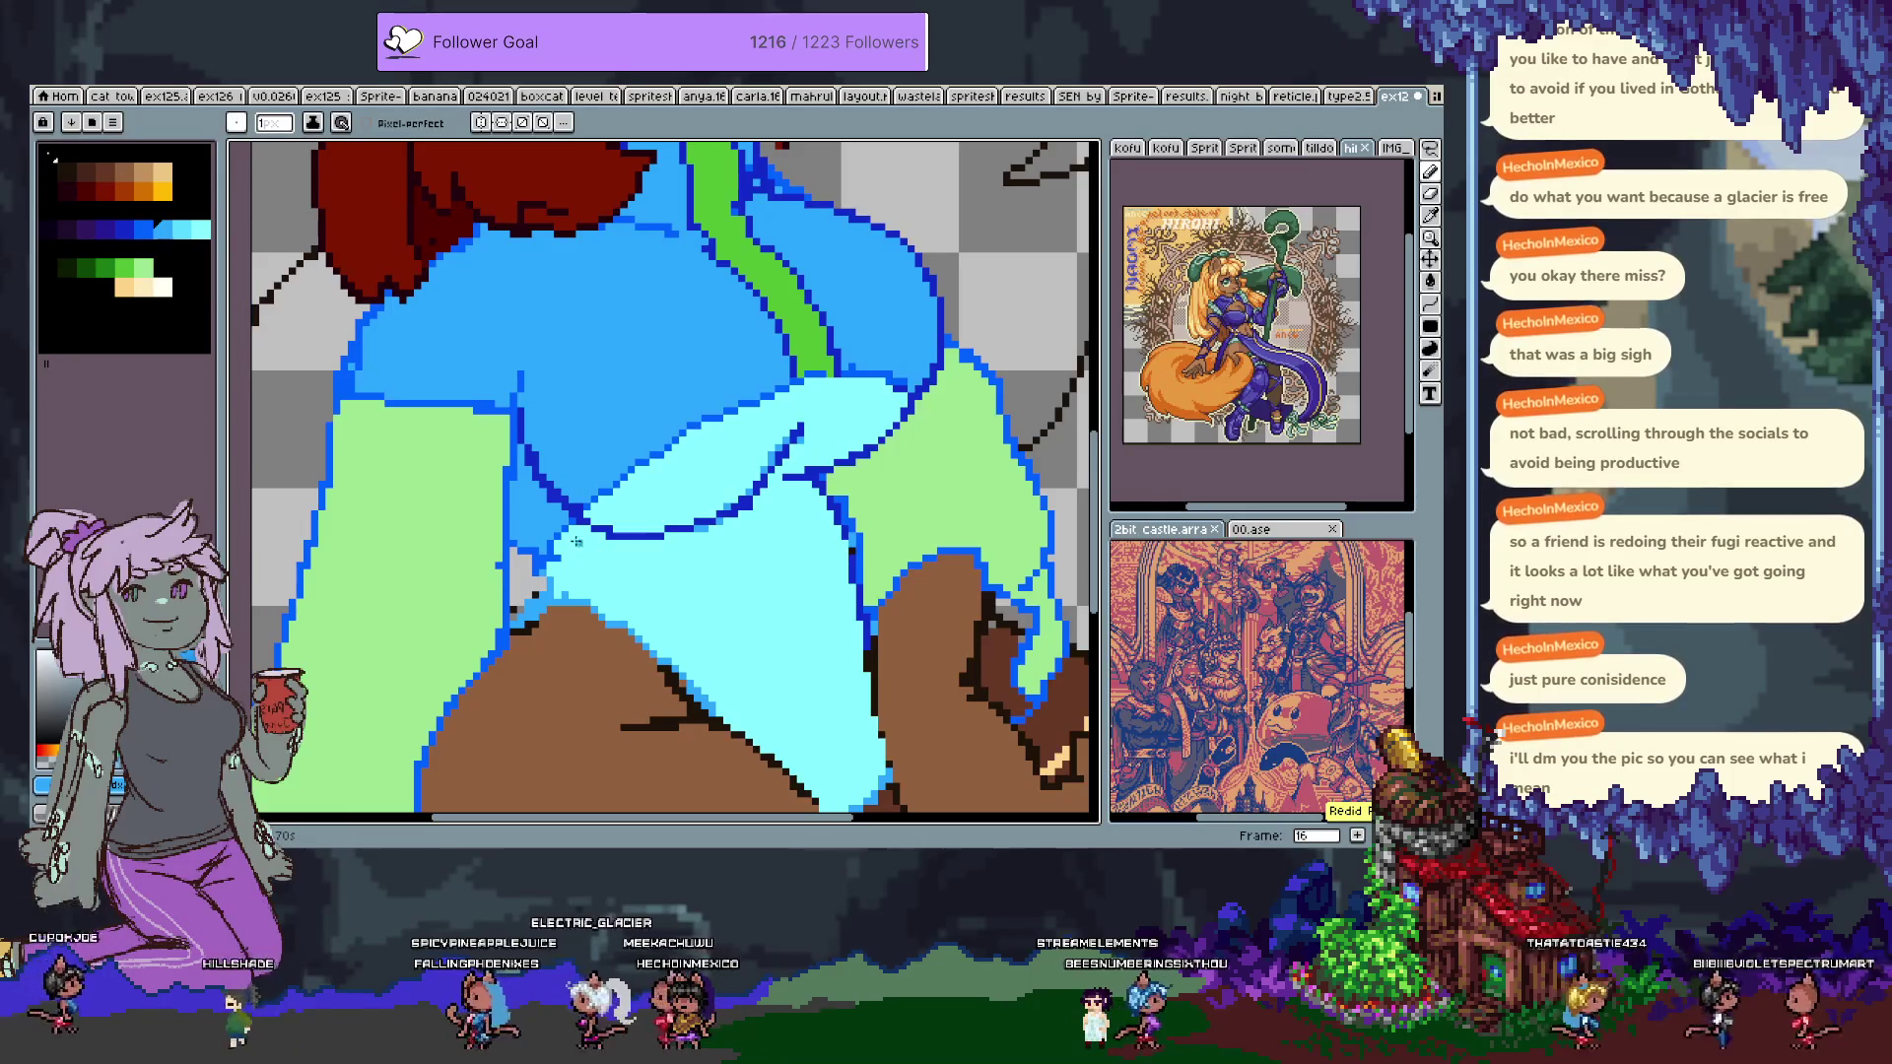
{"action": "key", "text": "ctrl+z"}
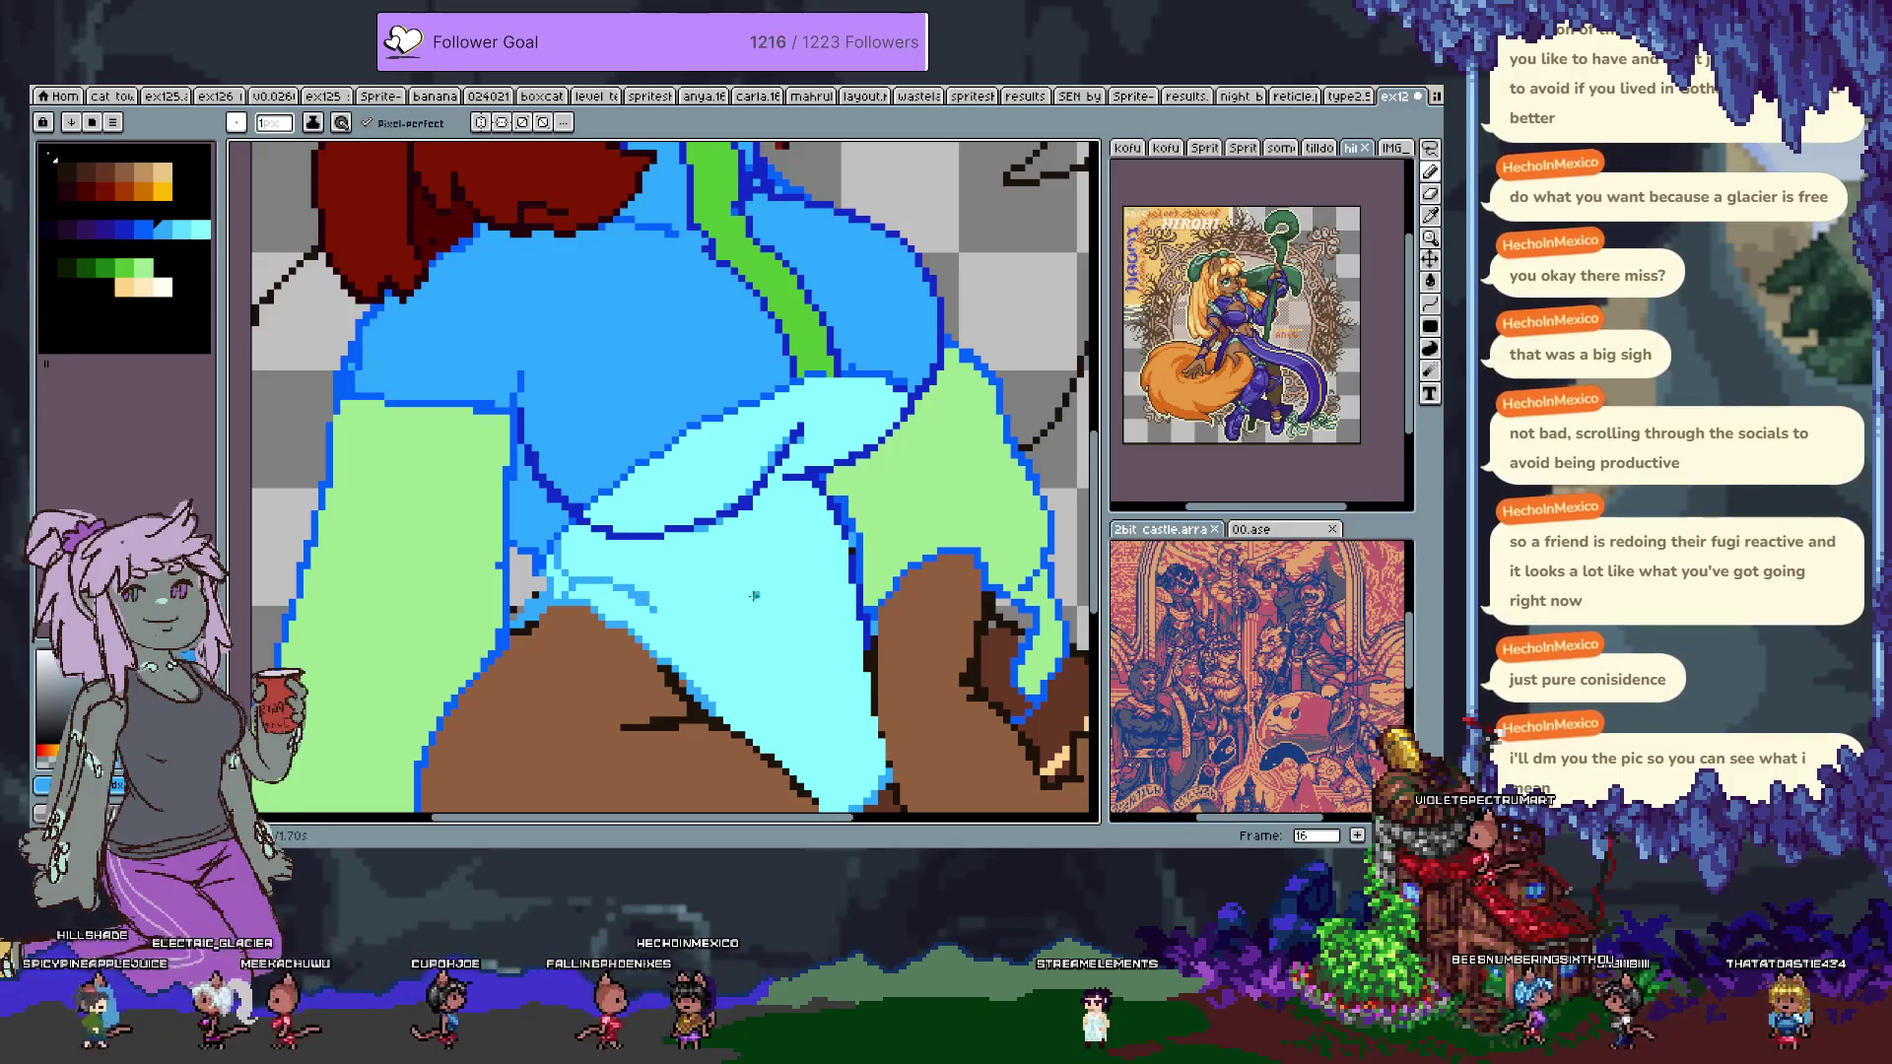
{"action": "left_click_drag", "start_coordinate": [621, 588], "coordinate": [491, 492]}
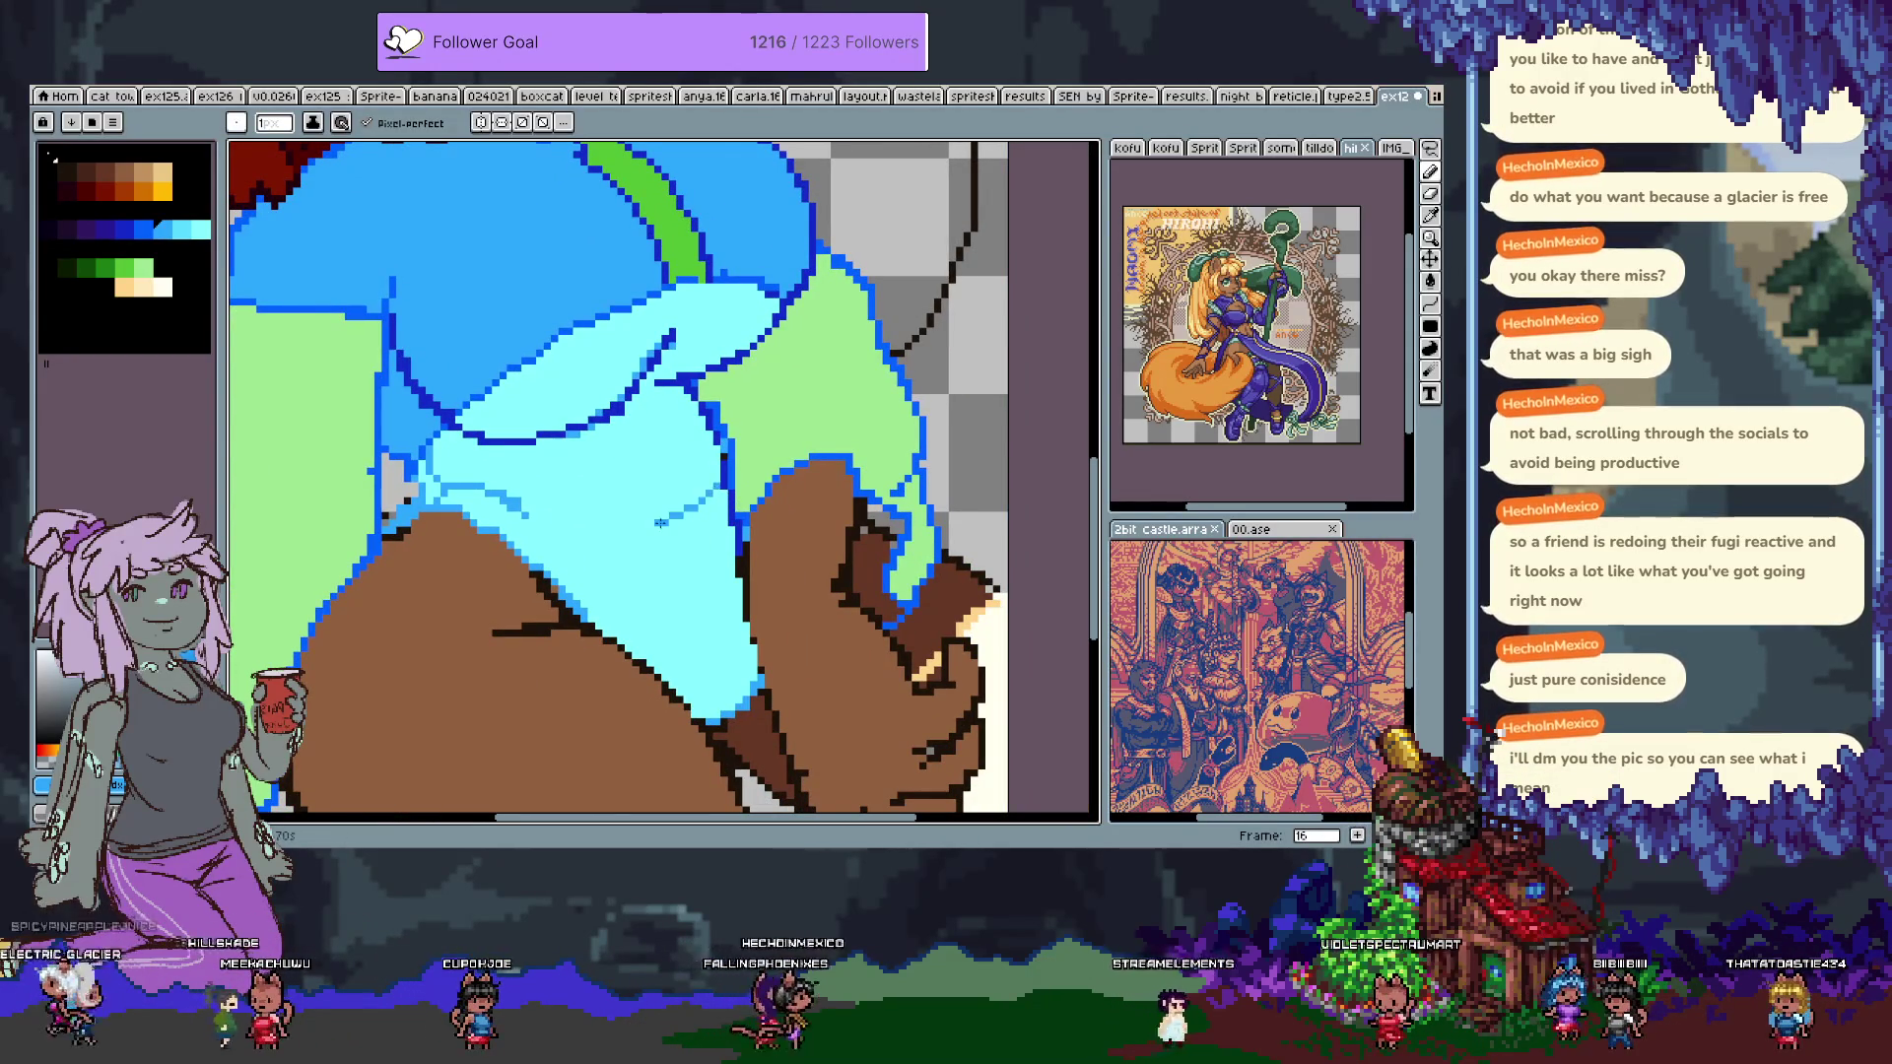
Try a light-blue fold line across the hem, then undo those strokes.
{"action": "key", "text": "ctrl+z"}
{"action": "mouse_move", "coordinate": [611, 531]}
{"action": "left_mouse_down"}
{"action": "mouse_move", "coordinate": [689, 491]}
{"action": "mouse_move", "coordinate": [697, 434]}
{"action": "left_mouse_up"}
{"action": "key", "text": "ctrl+z"}
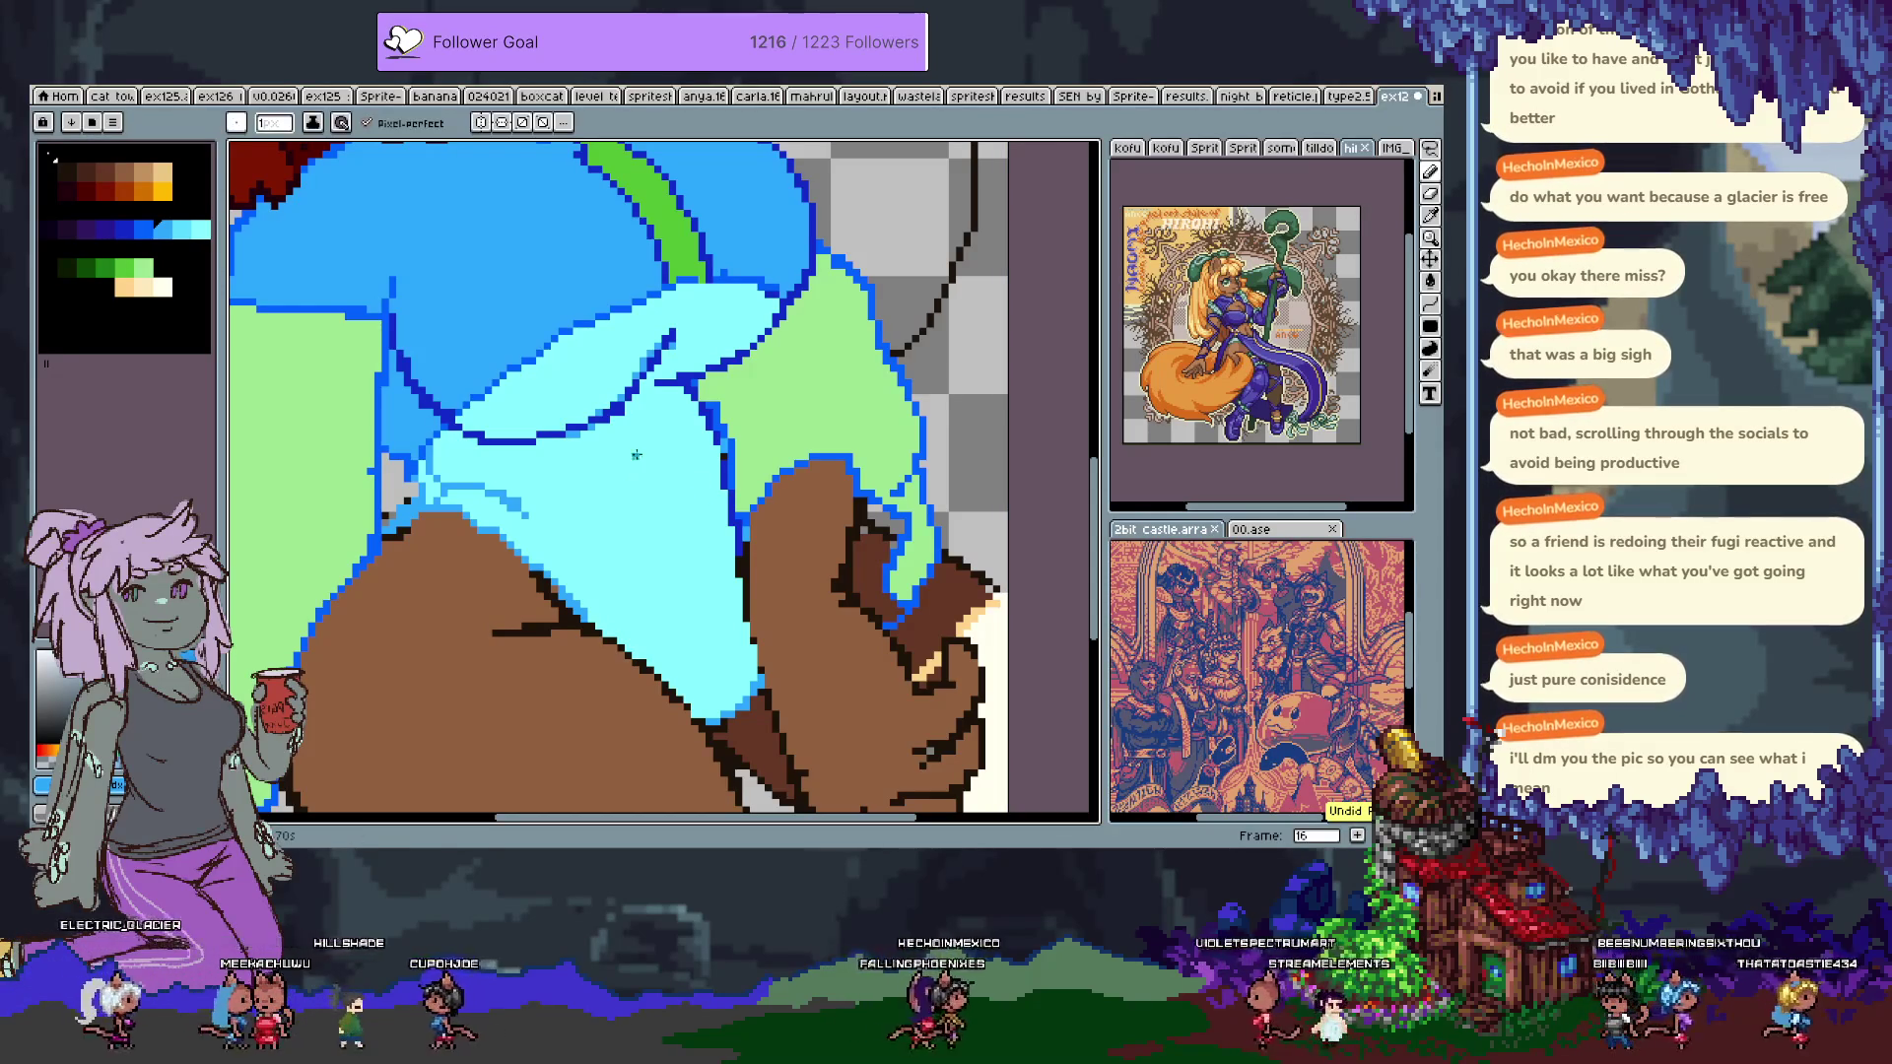
{"action": "key", "text": "ctrl+z"}
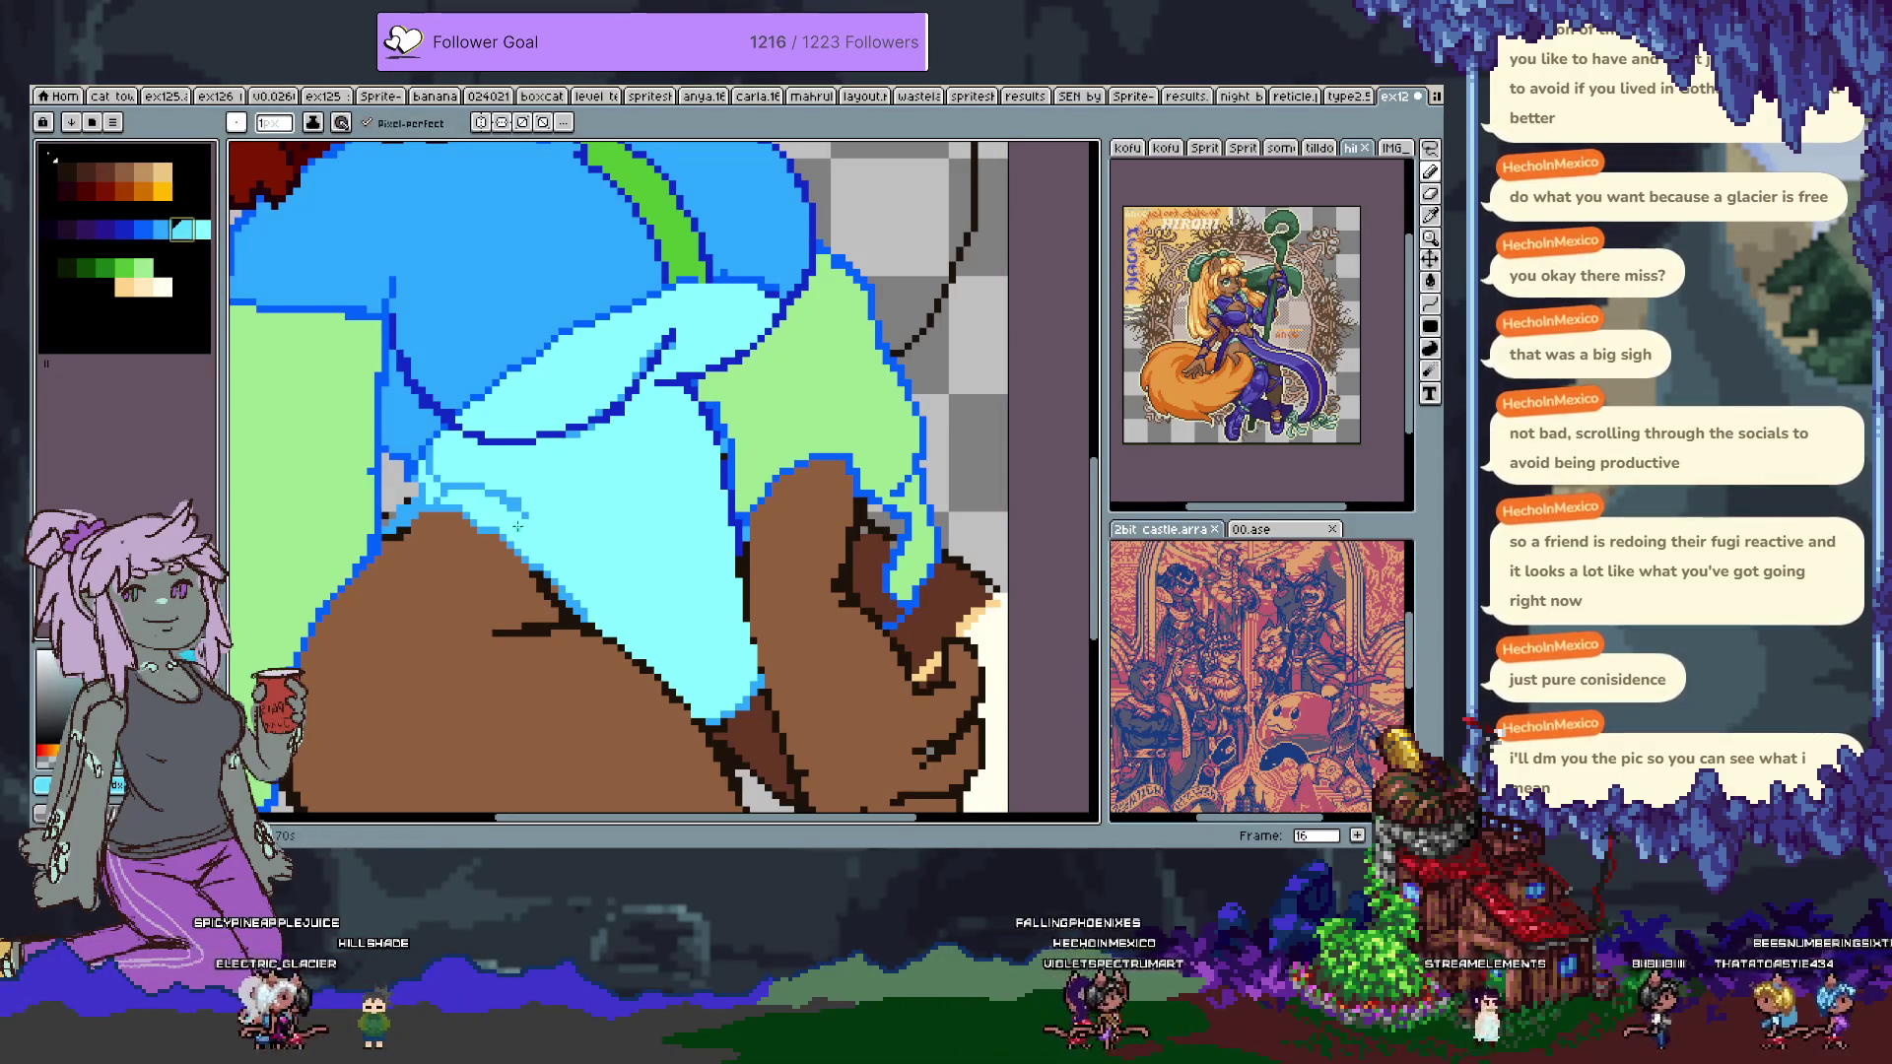
{"action": "key", "text": "ctrl+z"}
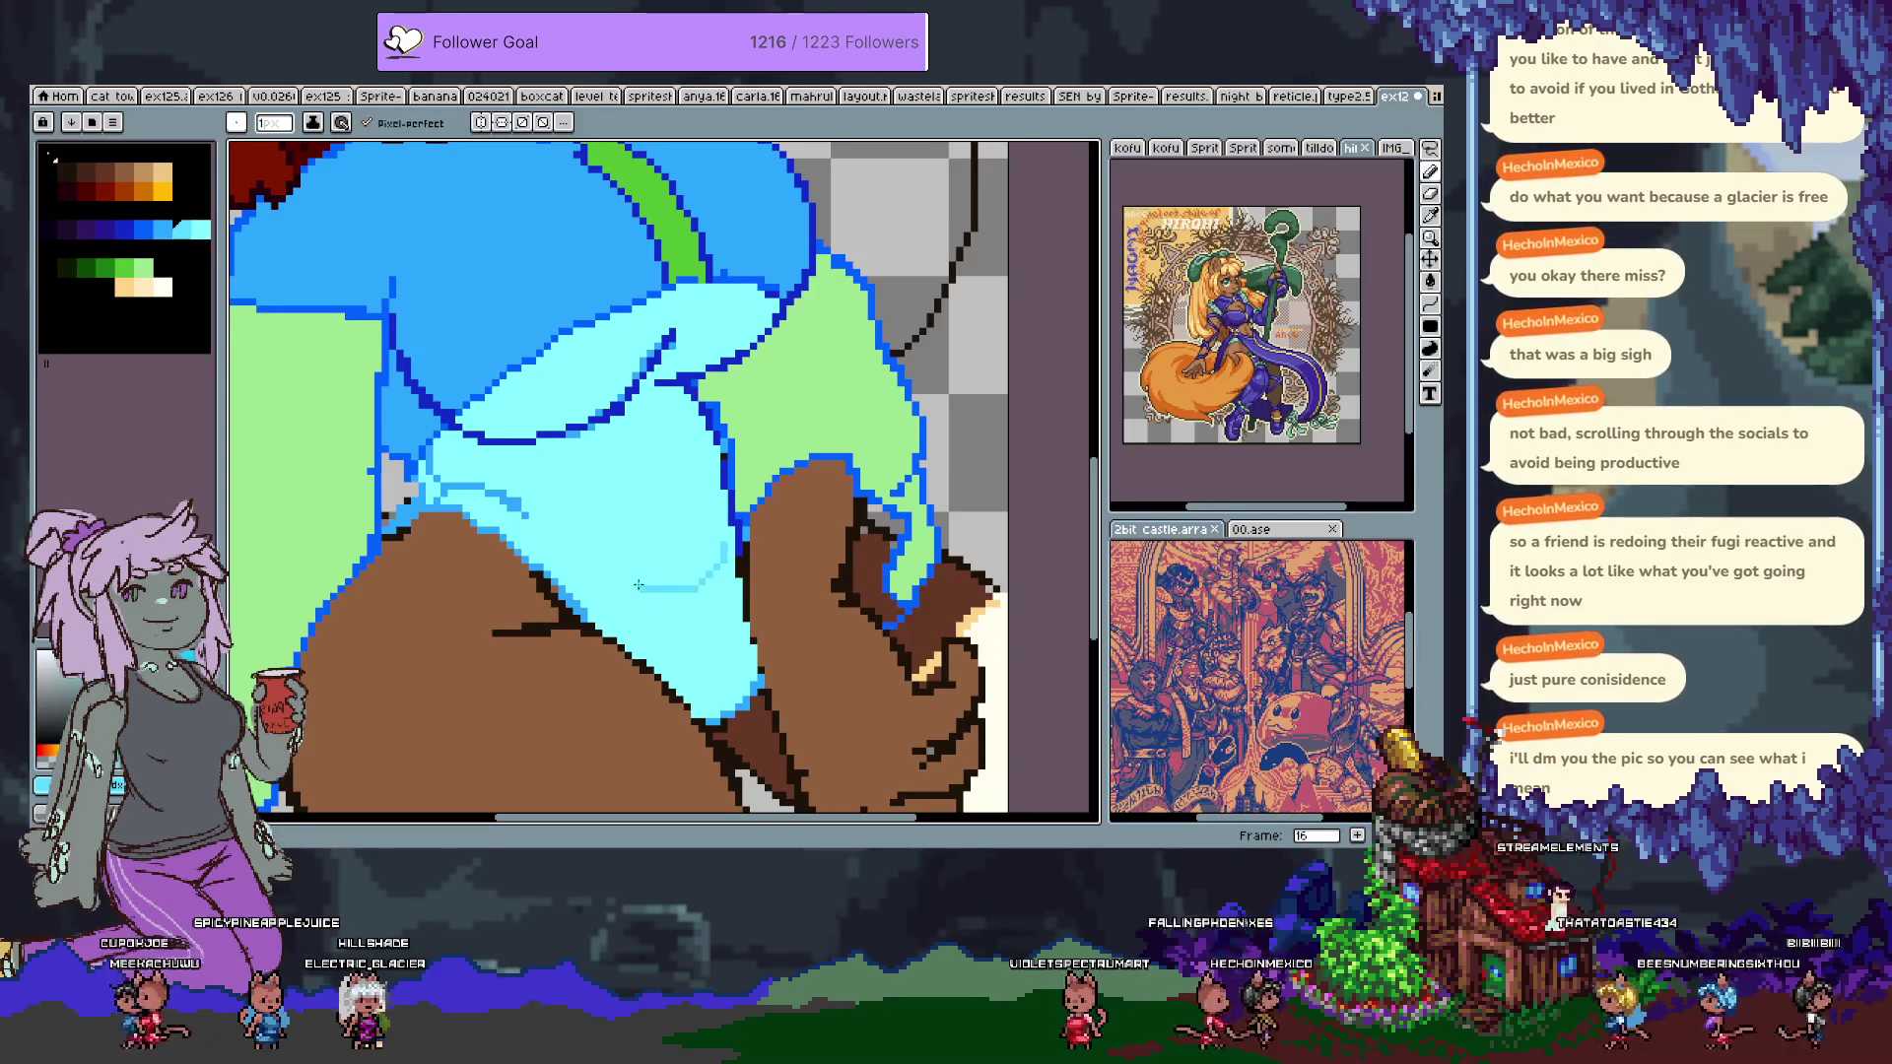
Fill the band below the fold line with darker cyan after several undone attempts.
{"action": "key", "text": "g"}
{"action": "left_click", "coordinate": [680, 596]}
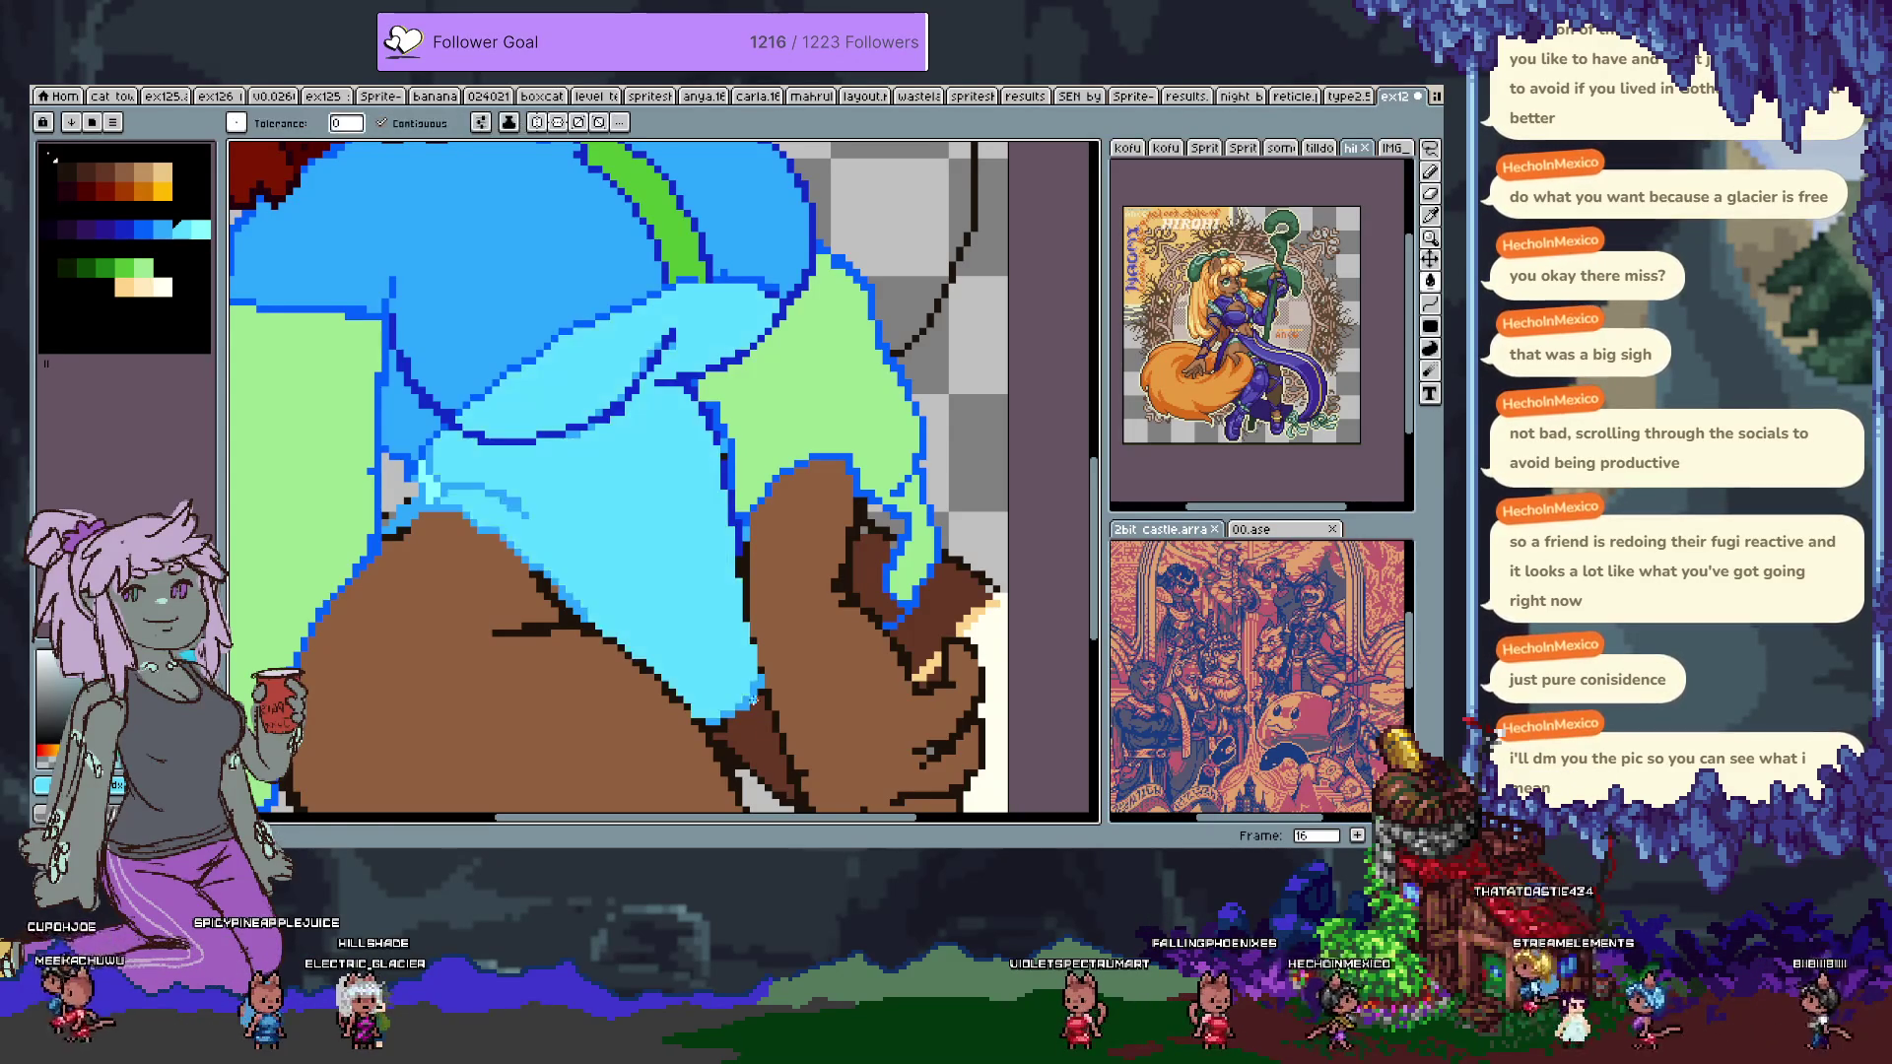
{"action": "key", "text": "ctrl+z"}
{"action": "left_click", "coordinate": [724, 587]}
{"action": "key", "text": "ctrl+z"}
{"action": "key", "text": "b"}
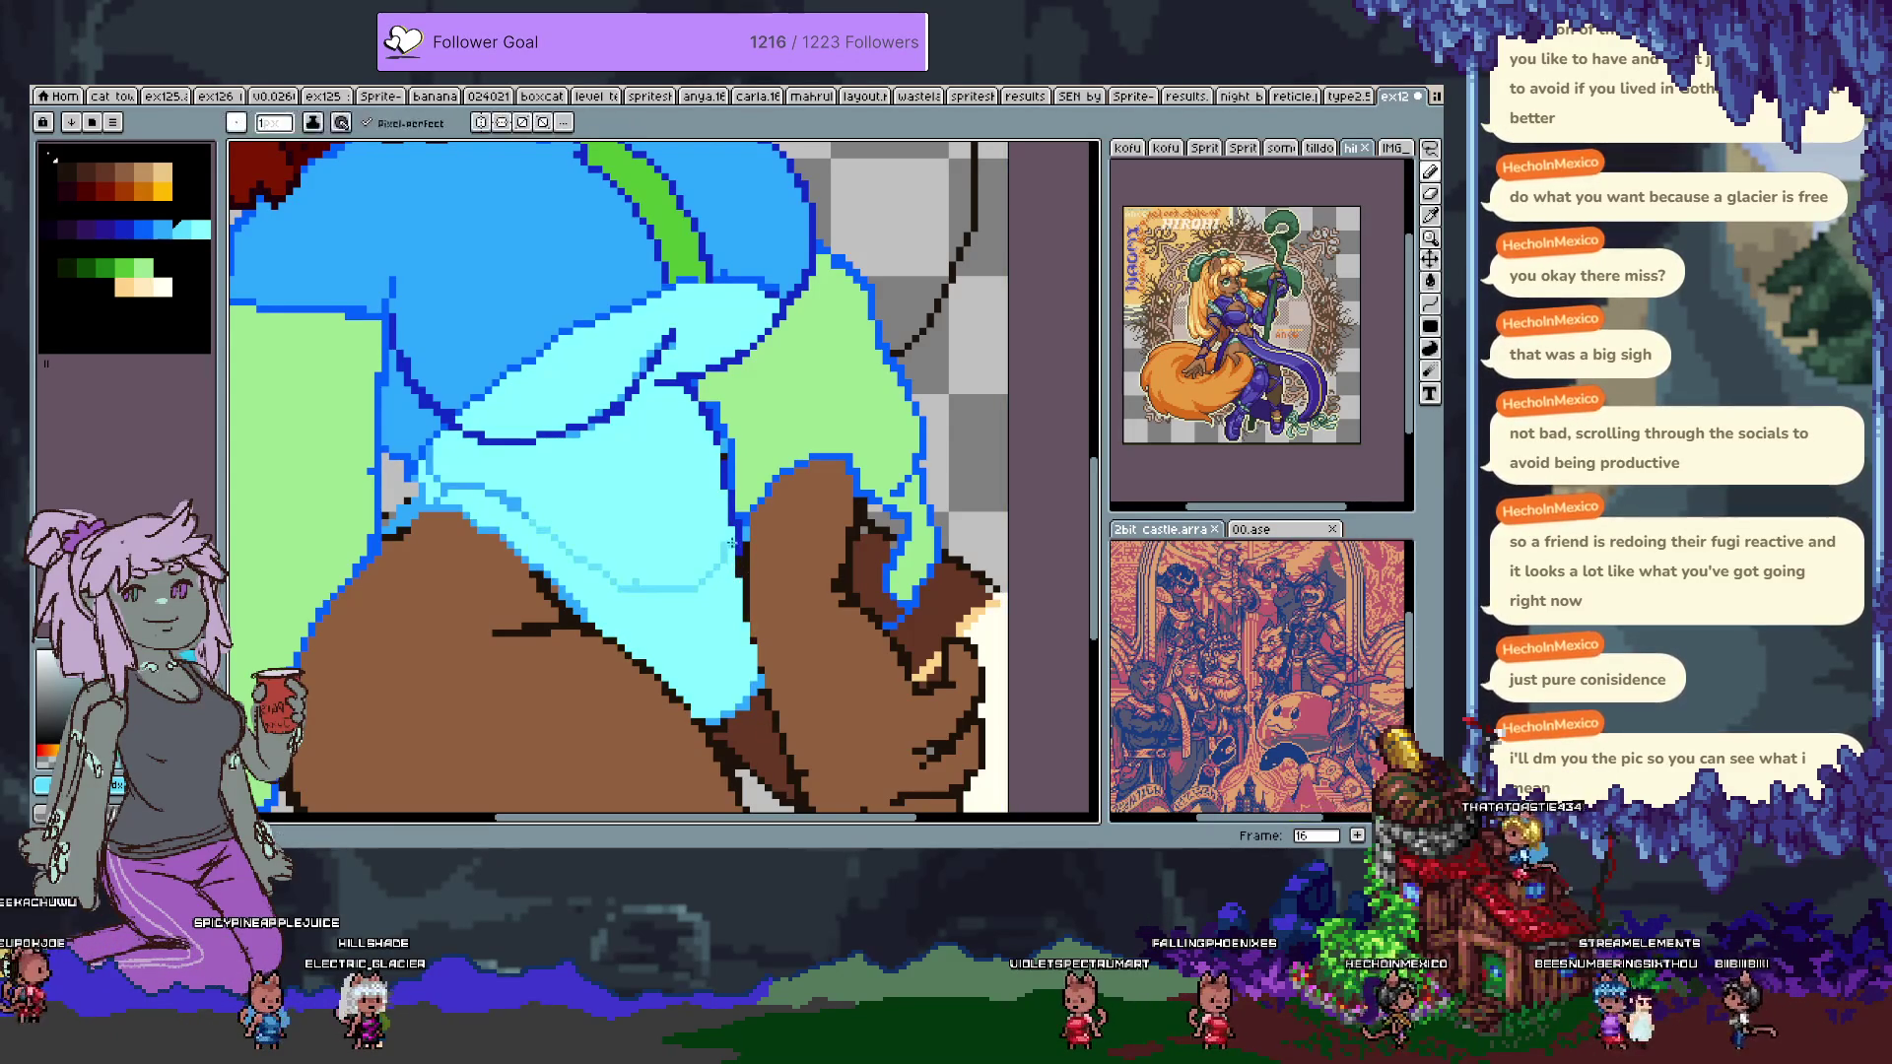
{"action": "left_click", "coordinate": [724, 596]}
{"action": "key", "text": "v"}
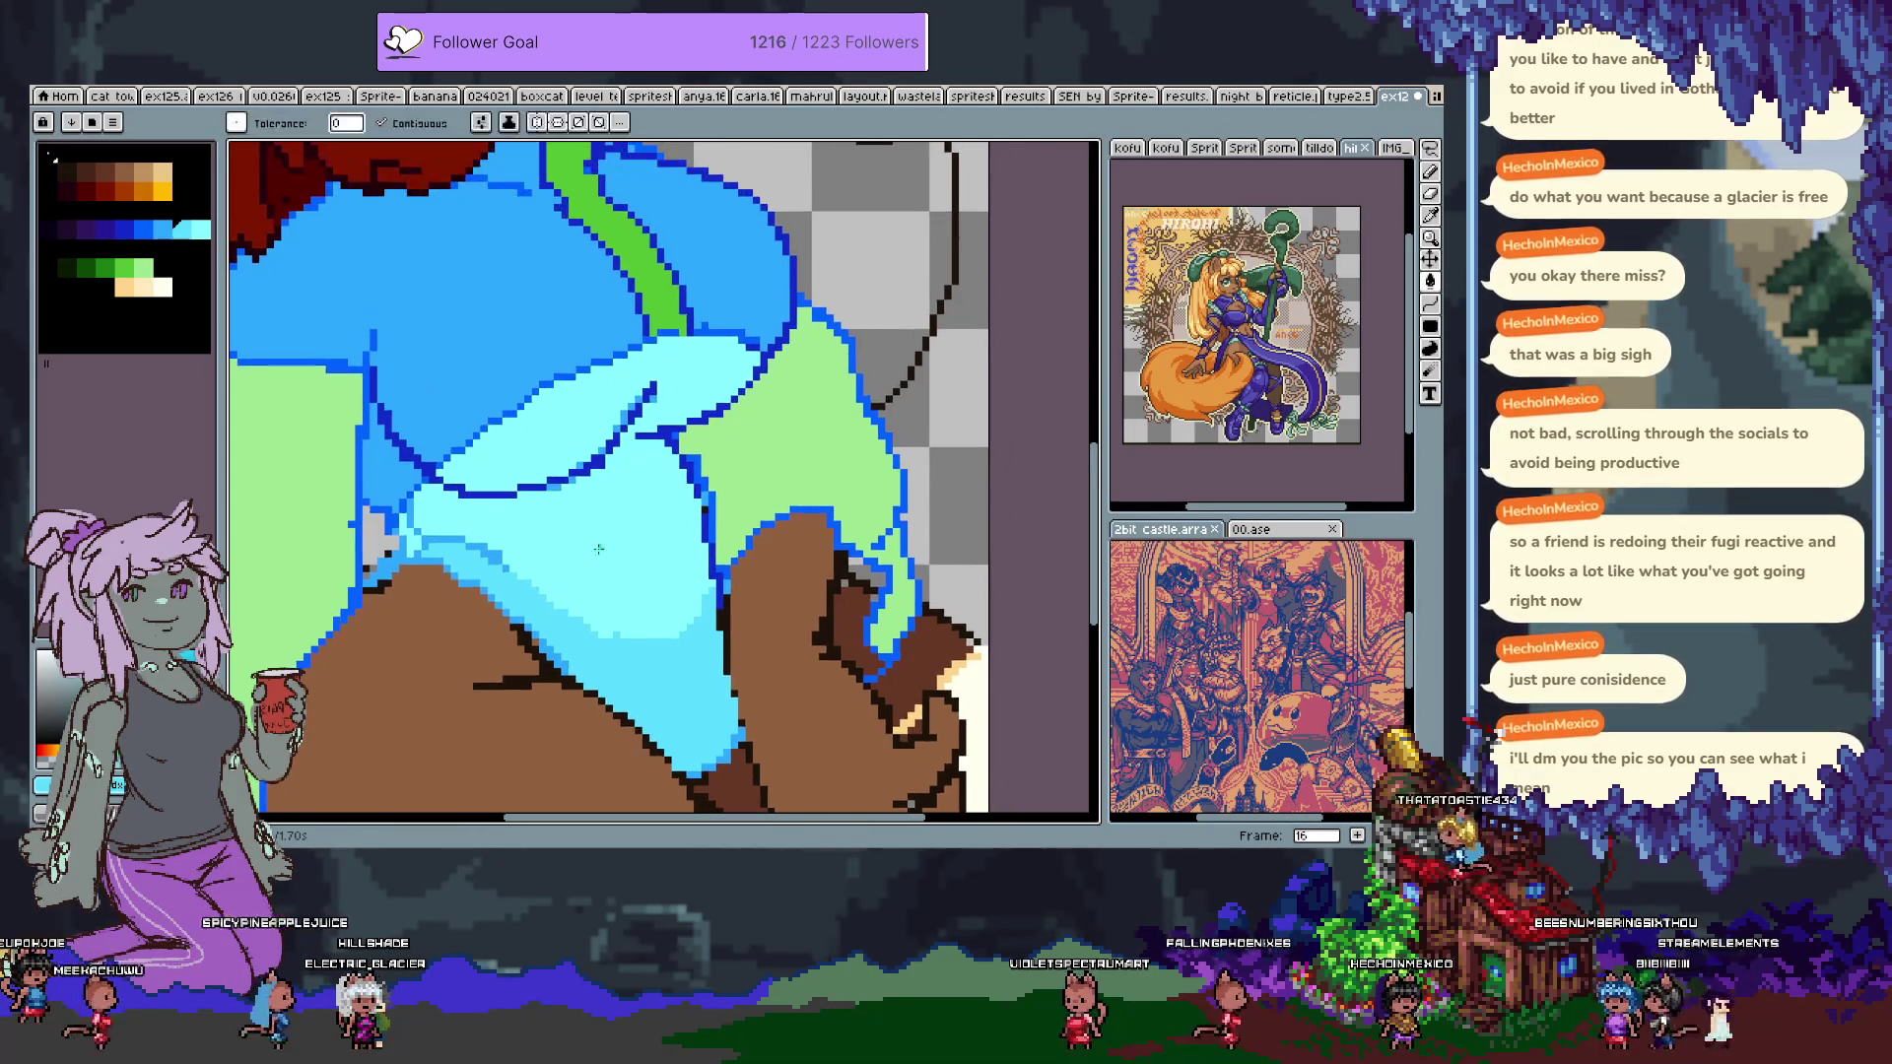
{"action": "key", "text": "ctrl+z"}
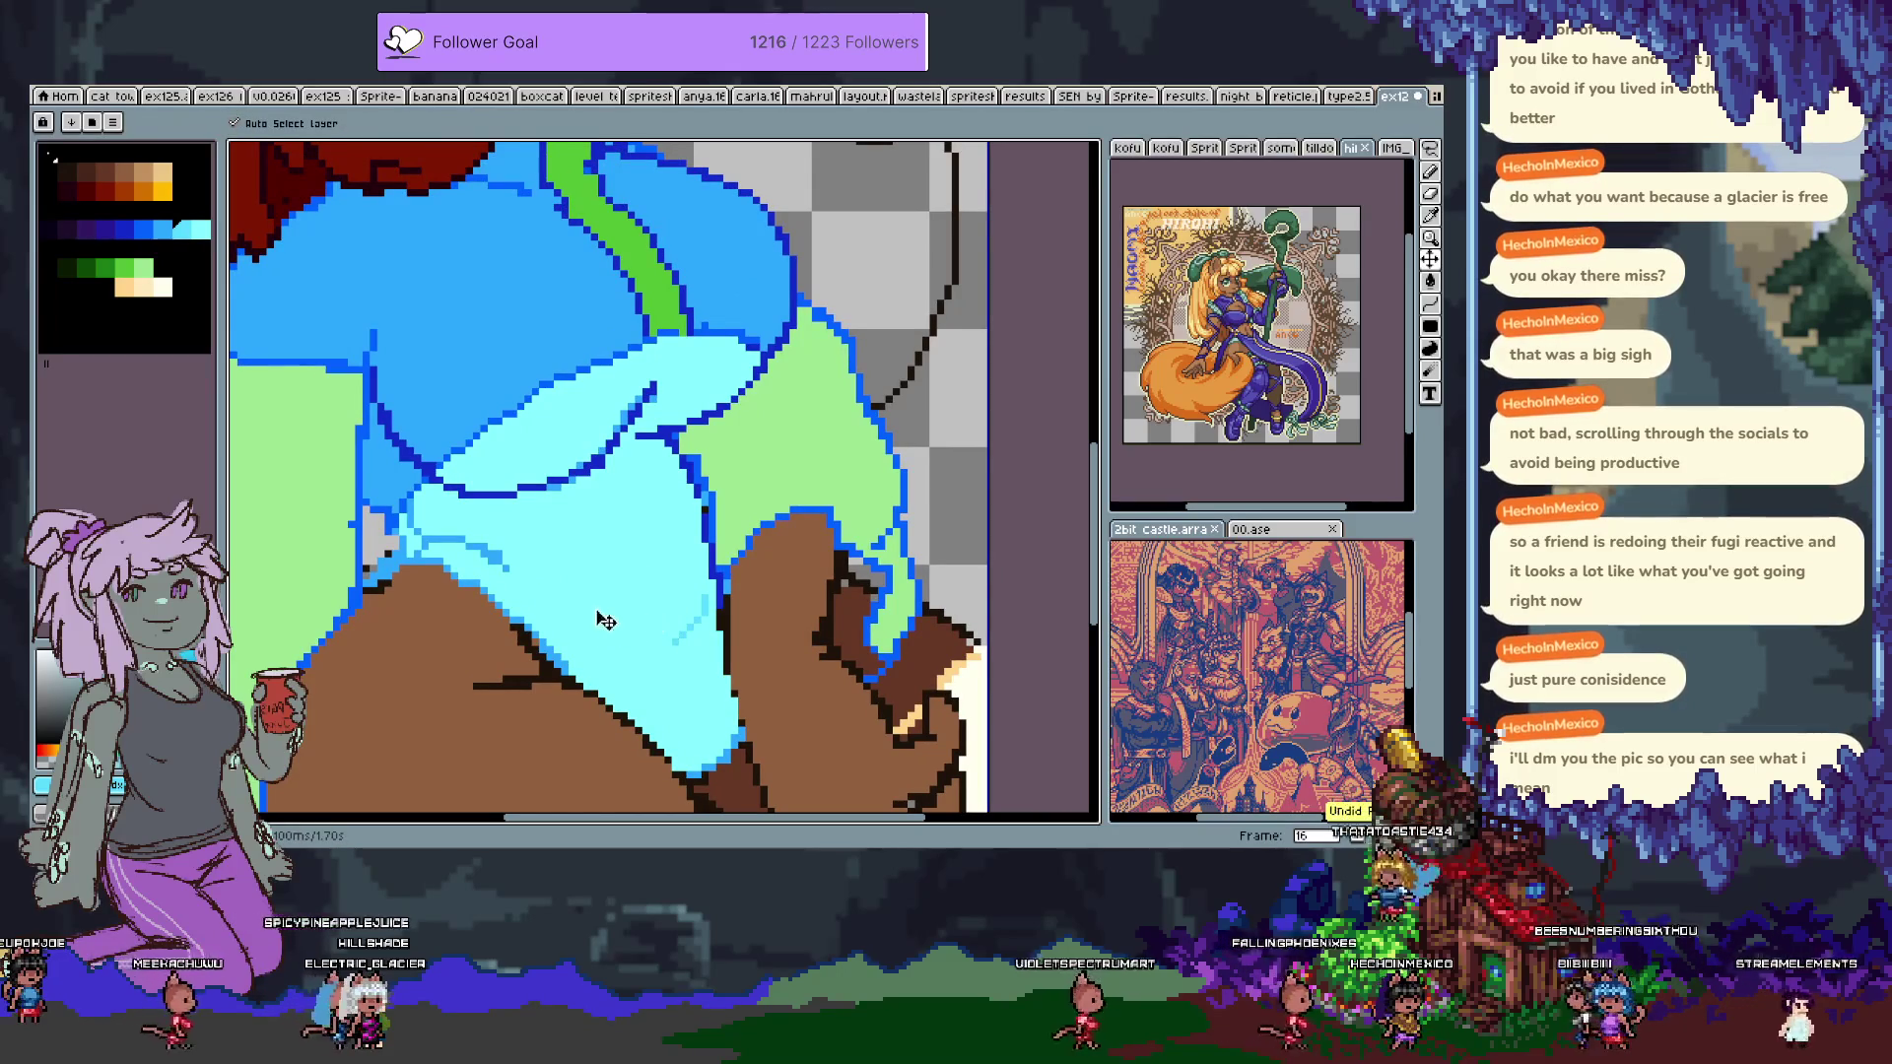
{"action": "key", "text": "g"}
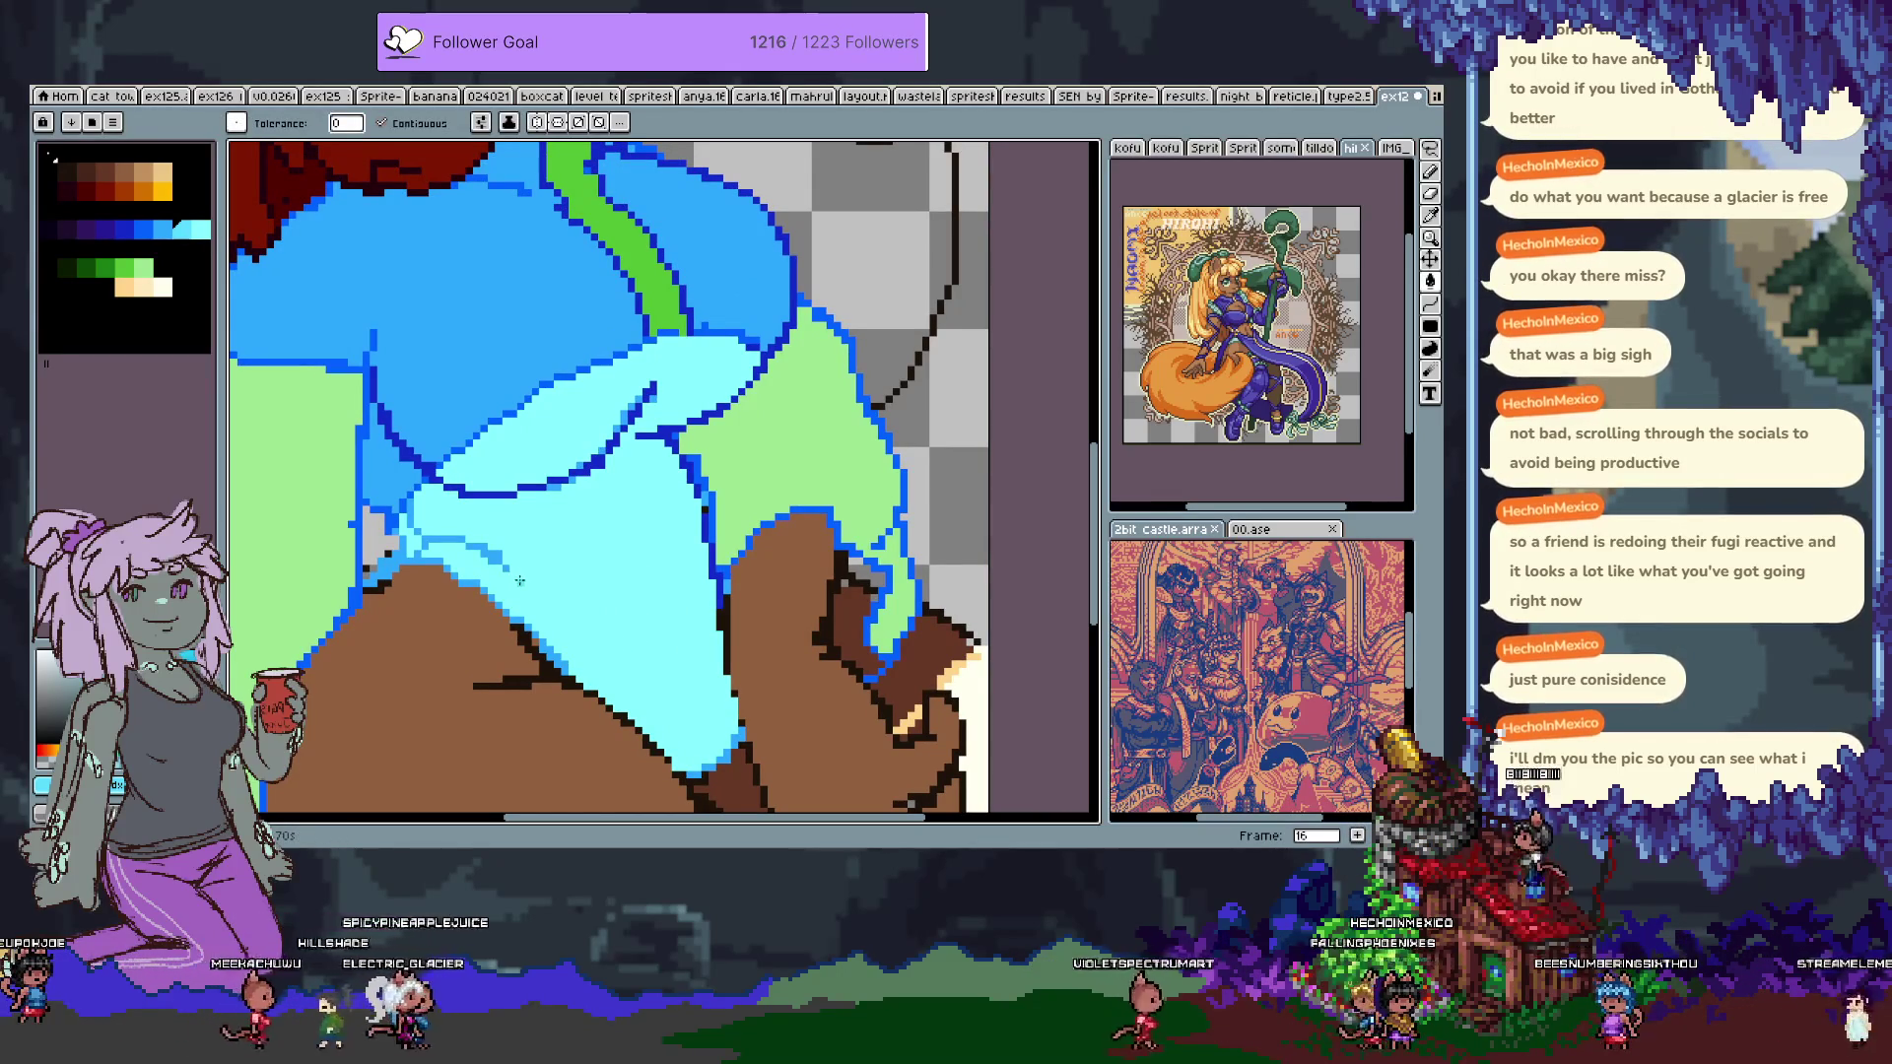
{"action": "key", "text": "g"}
{"action": "left_click", "coordinate": [651, 640]}
{"action": "key", "text": "b"}
Extend the light-cyan line along the skin edge and refill the hem's lower band darker cyan.
{"action": "left_click_drag", "start_coordinate": [496, 583], "coordinate": [668, 712]}
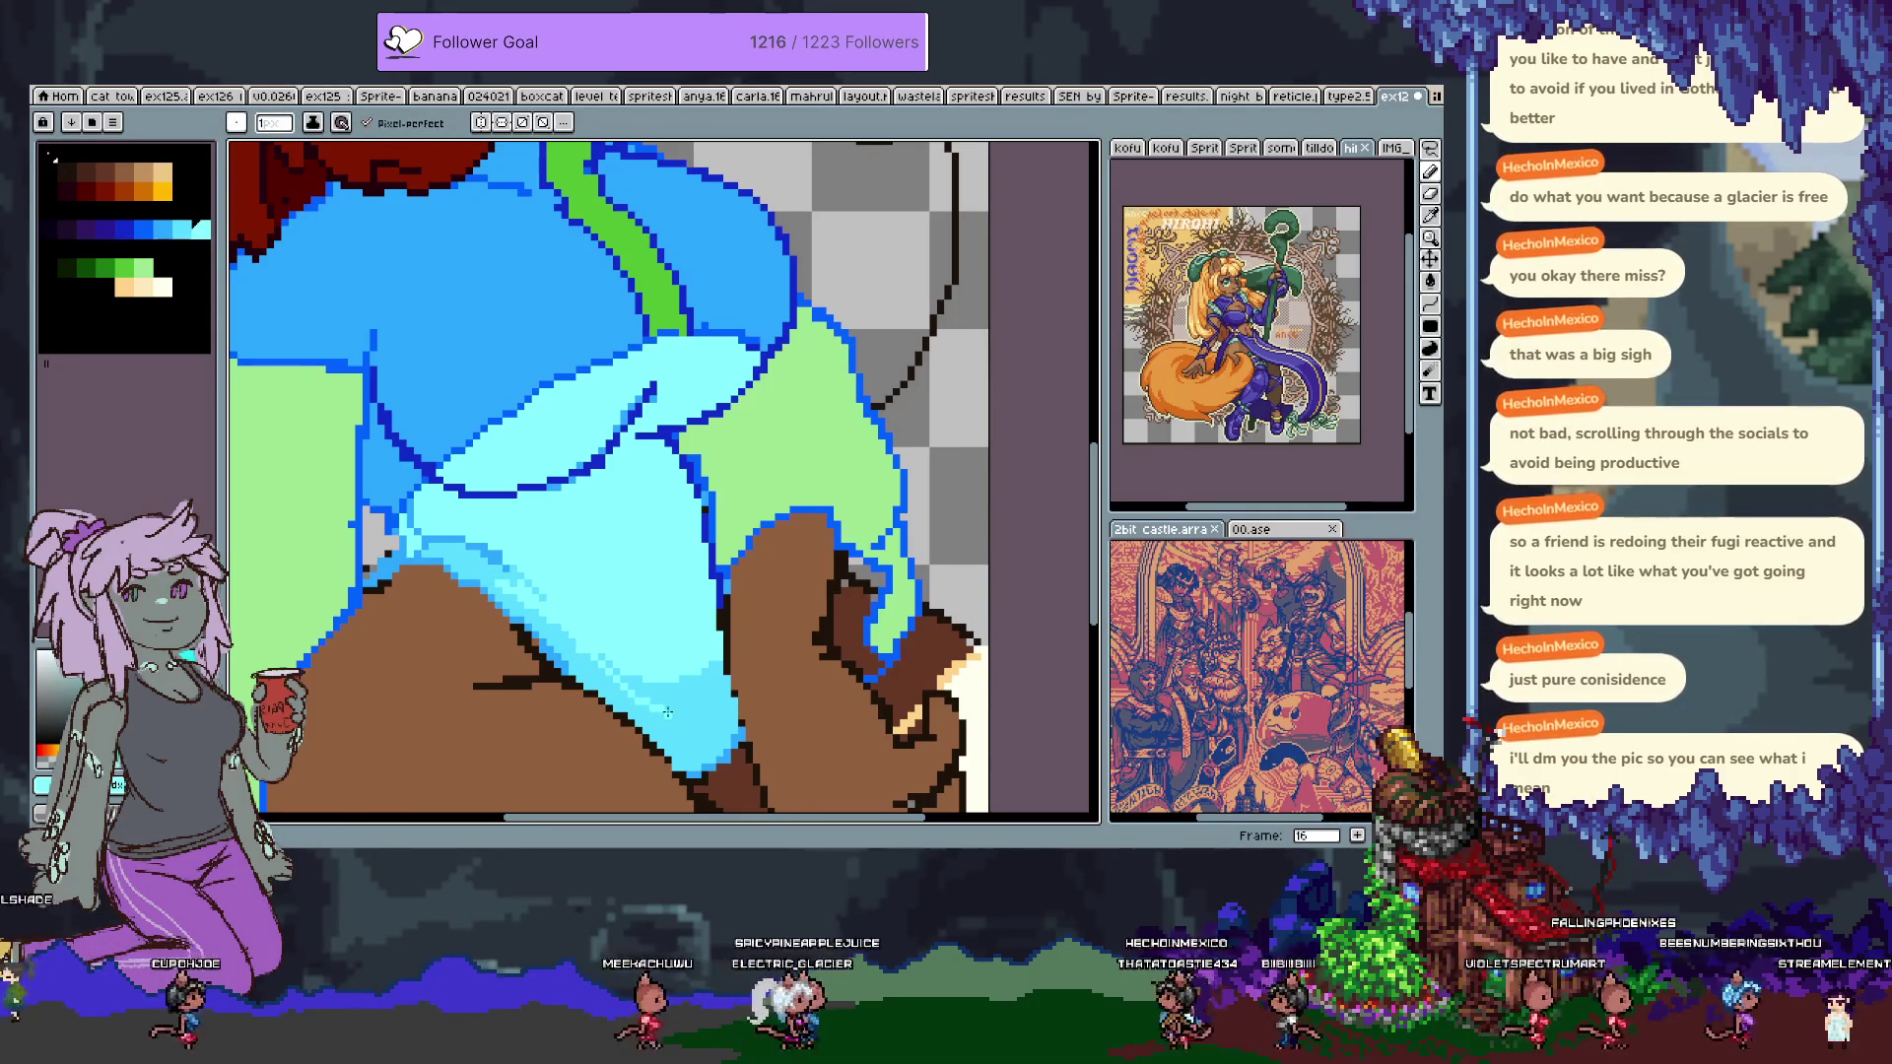
{"action": "key", "text": "i"}
{"action": "left_click", "coordinate": [692, 682], "text": "alt"}
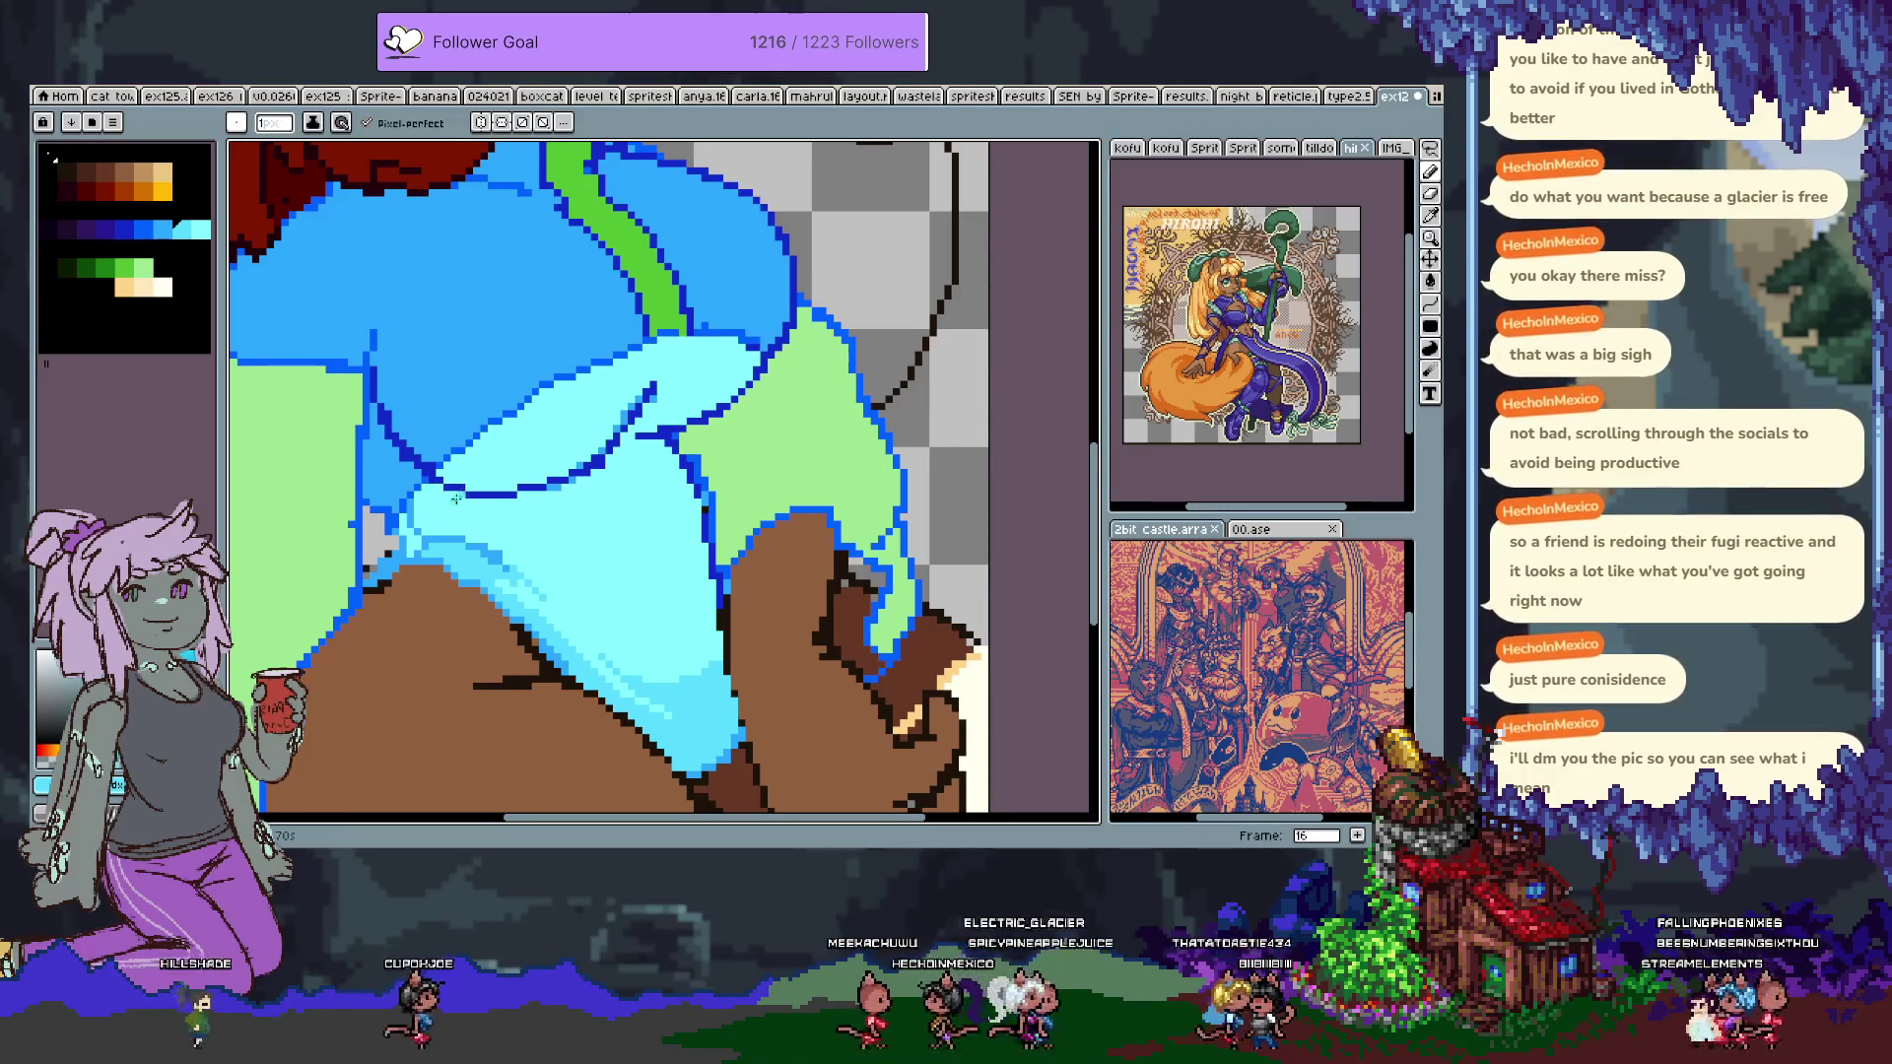
{"action": "key", "text": "ctrl+z"}
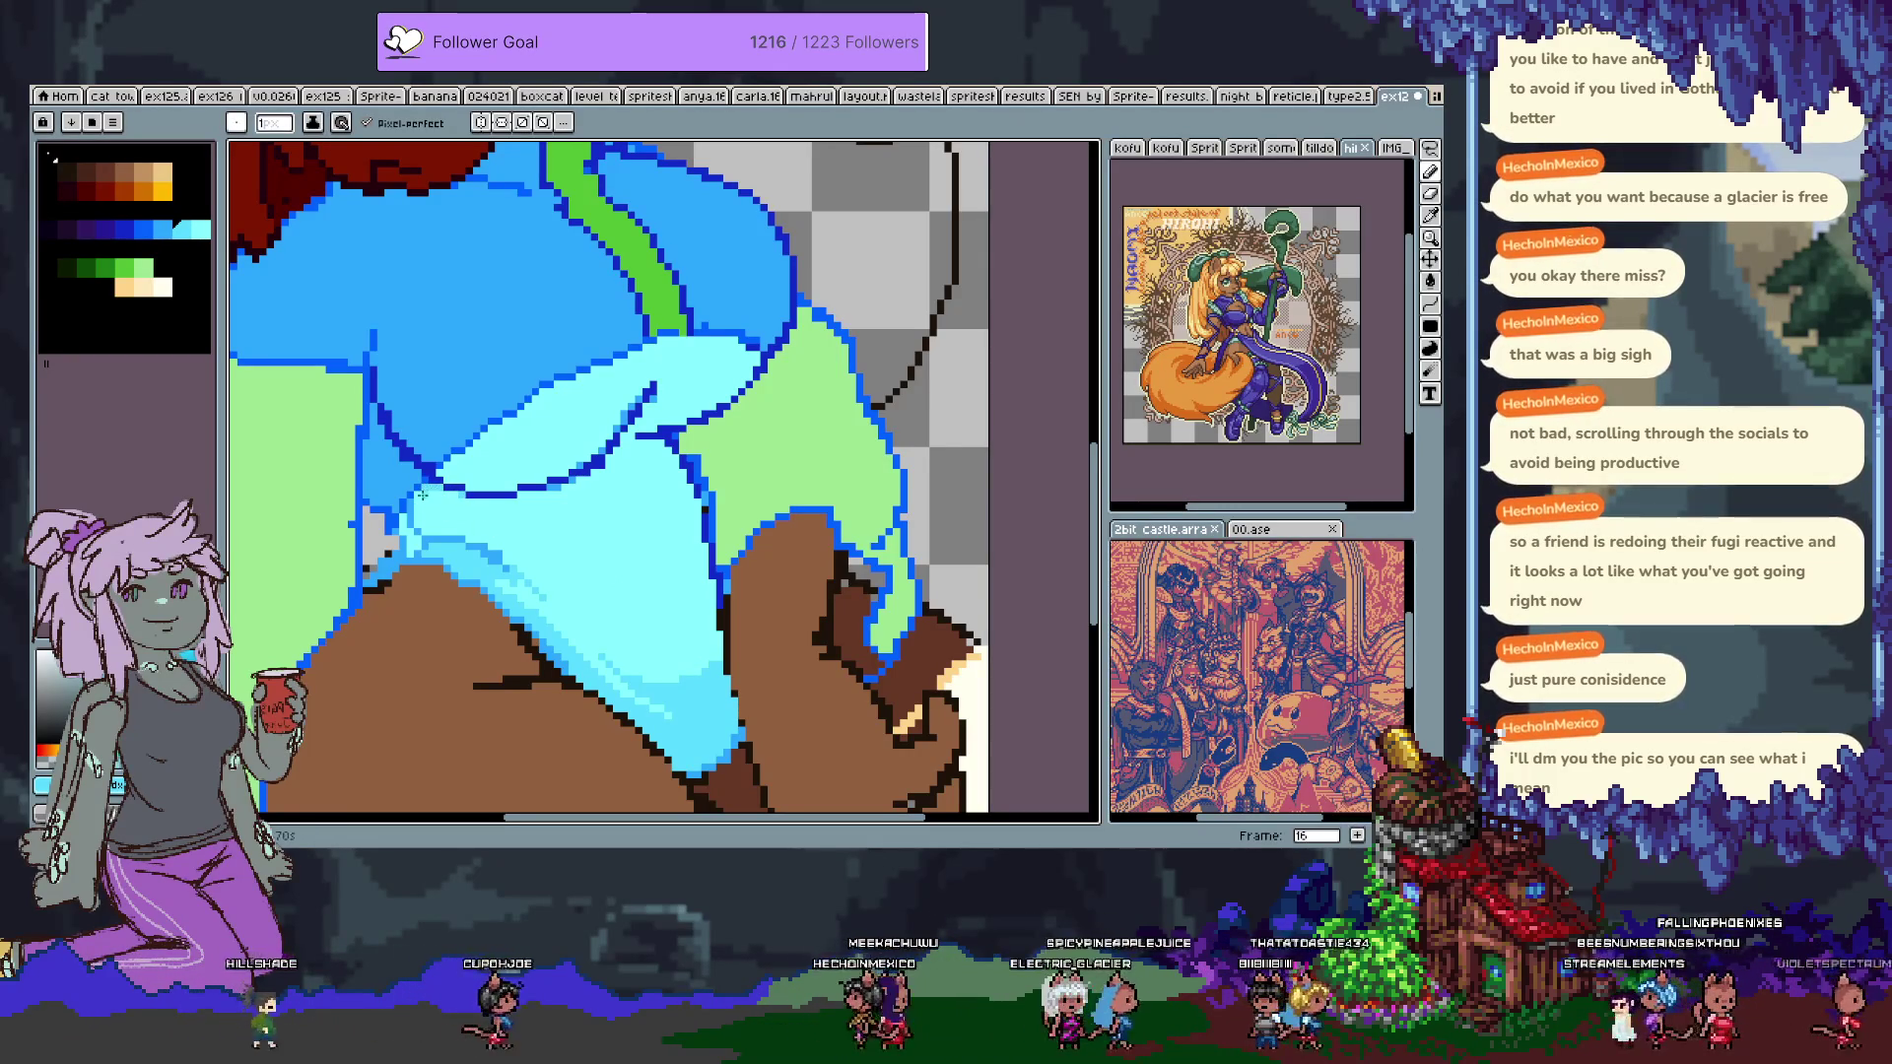
{"action": "key", "text": "ctrl+z"}
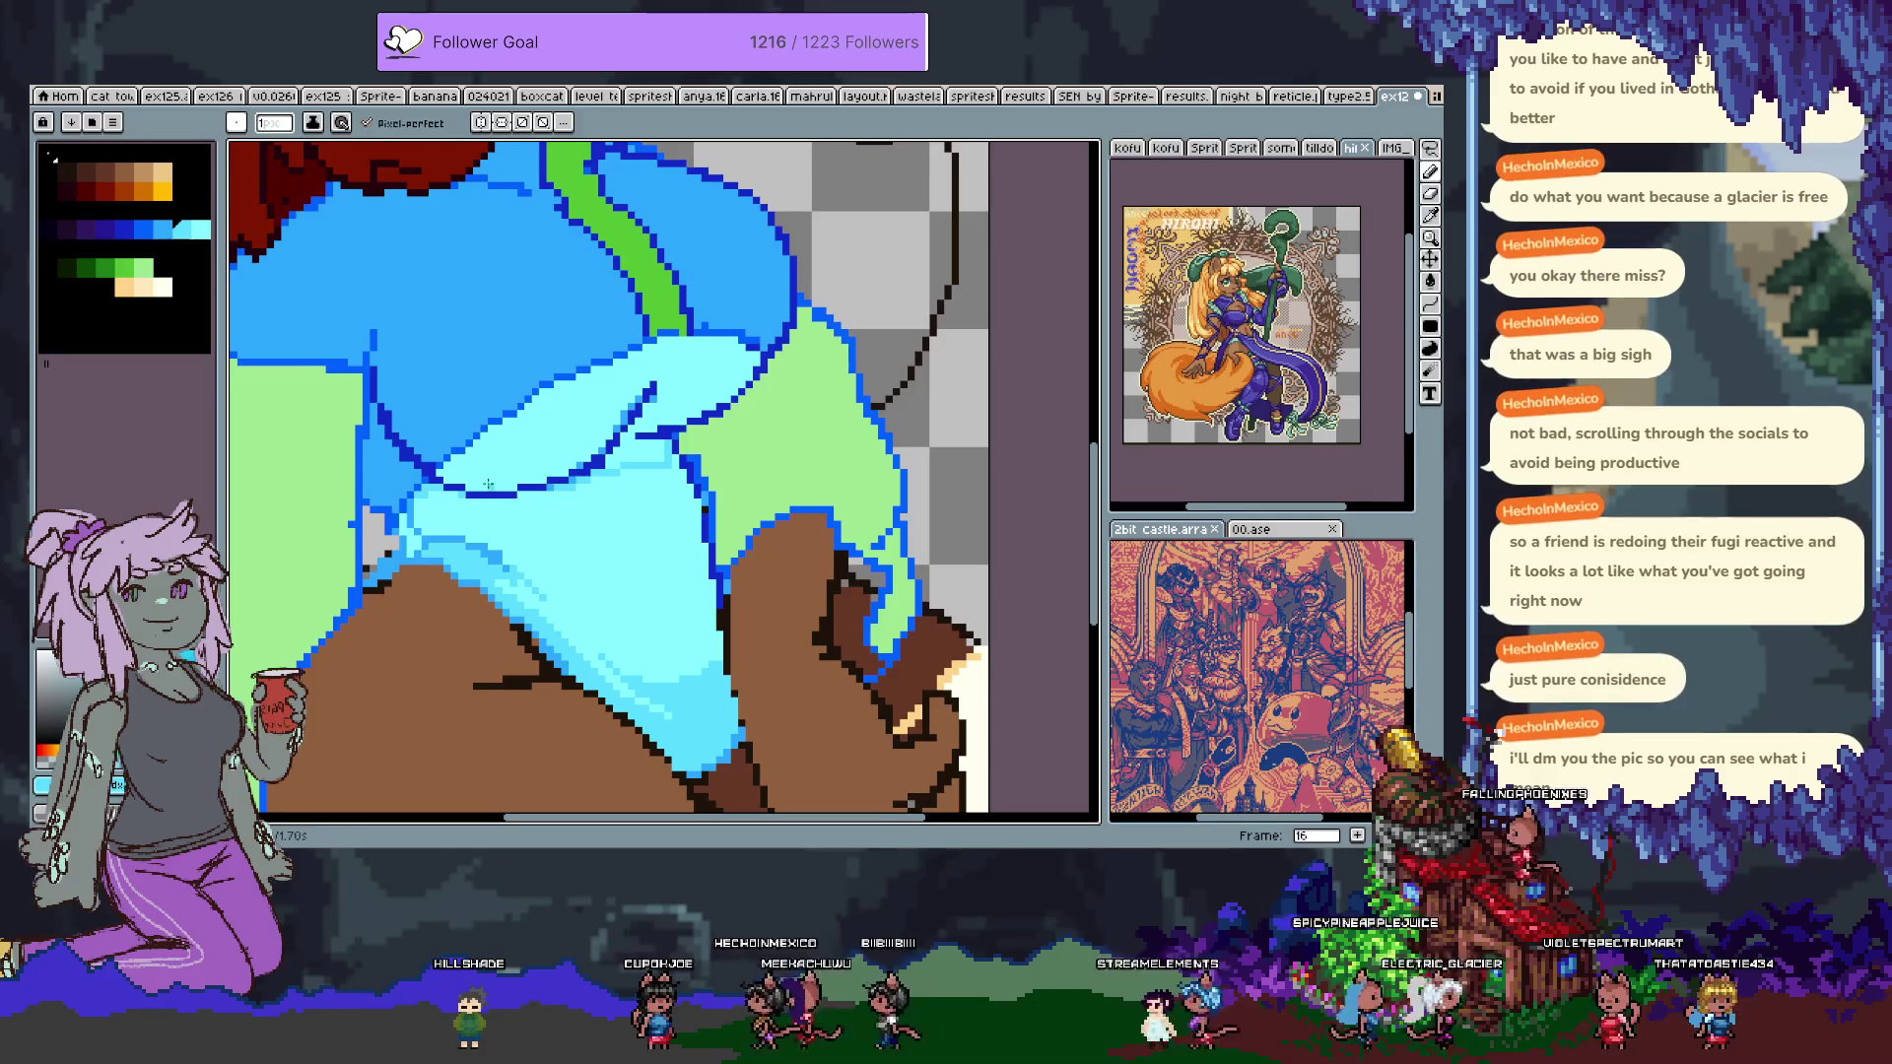
{"action": "key", "text": "z"}
{"action": "key", "text": "b"}
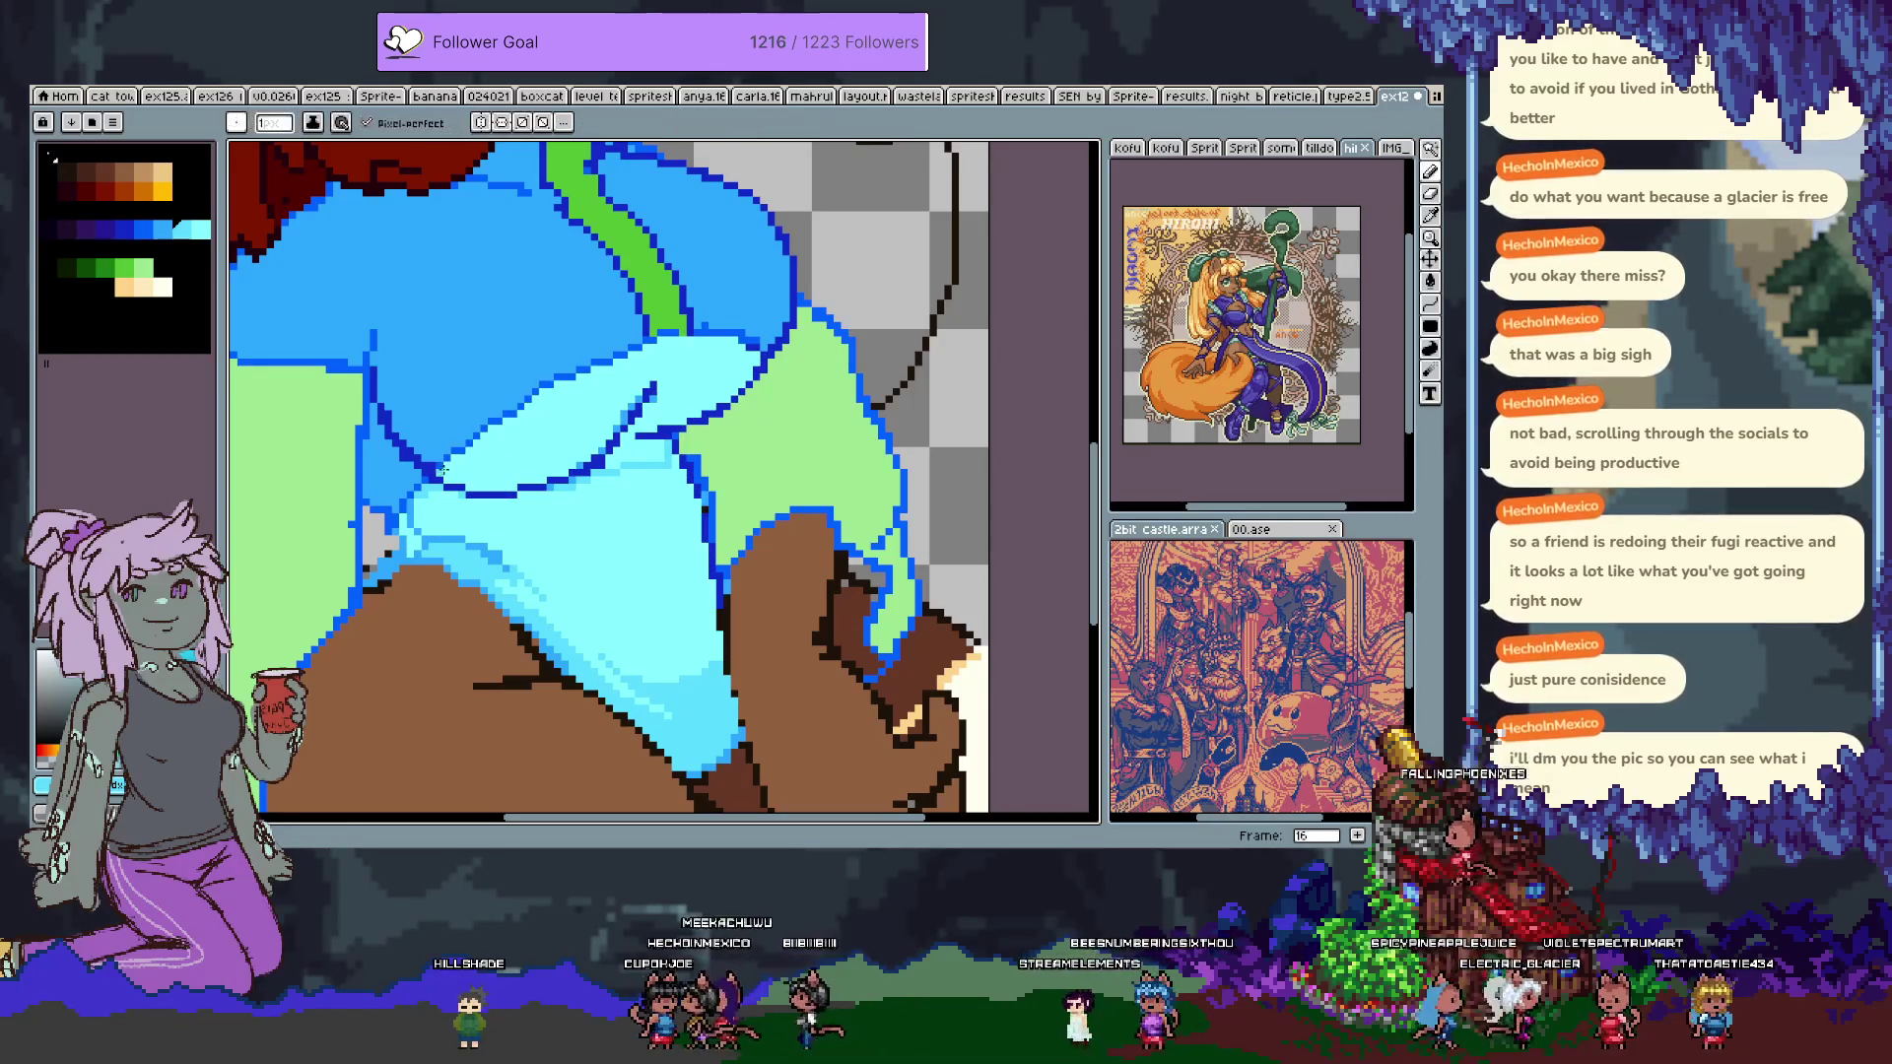
{"action": "key", "text": "g"}
{"action": "left_click", "coordinate": [620, 455]}
{"action": "key", "text": "b"}
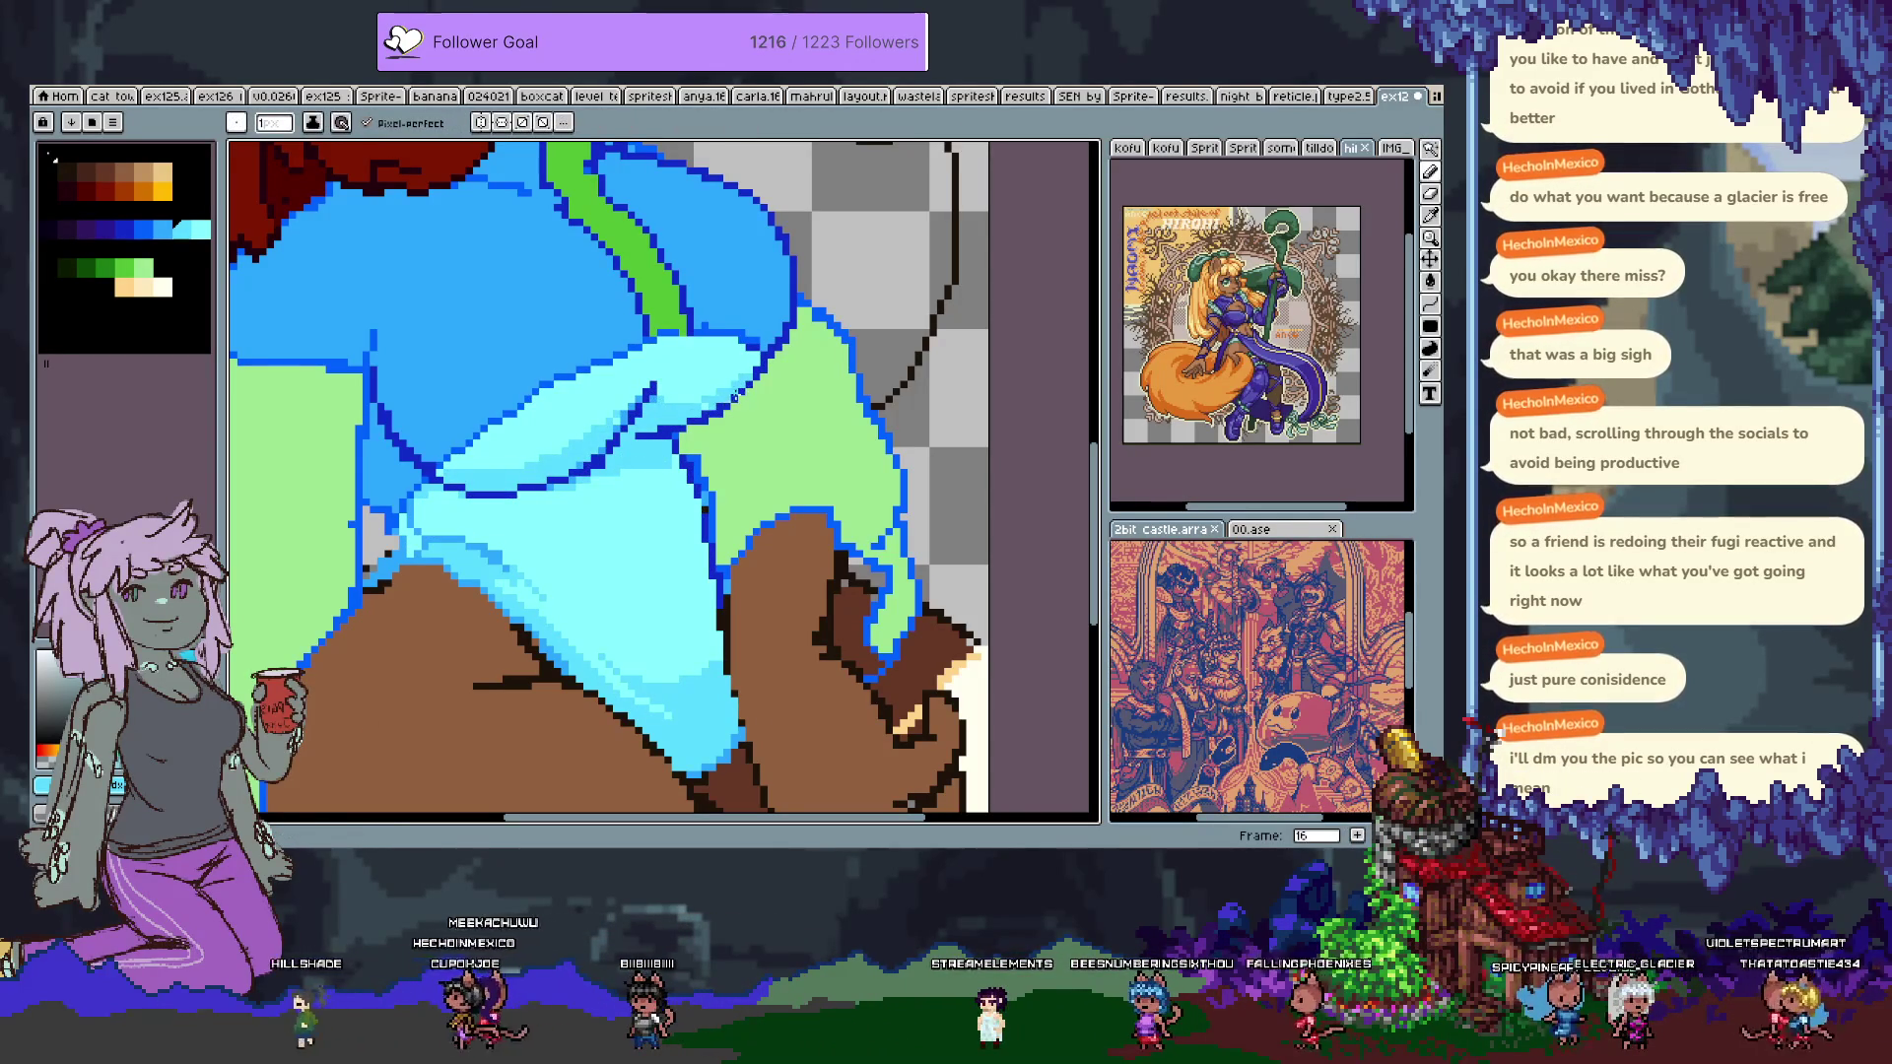
{"action": "key", "text": "space"}
{"action": "mouse_move", "coordinate": [521, 368]}
{"action": "left_mouse_down"}
{"action": "mouse_move", "coordinate": [580, 637]}
{"action": "mouse_move", "coordinate": [642, 295]}
{"action": "left_mouse_up"}
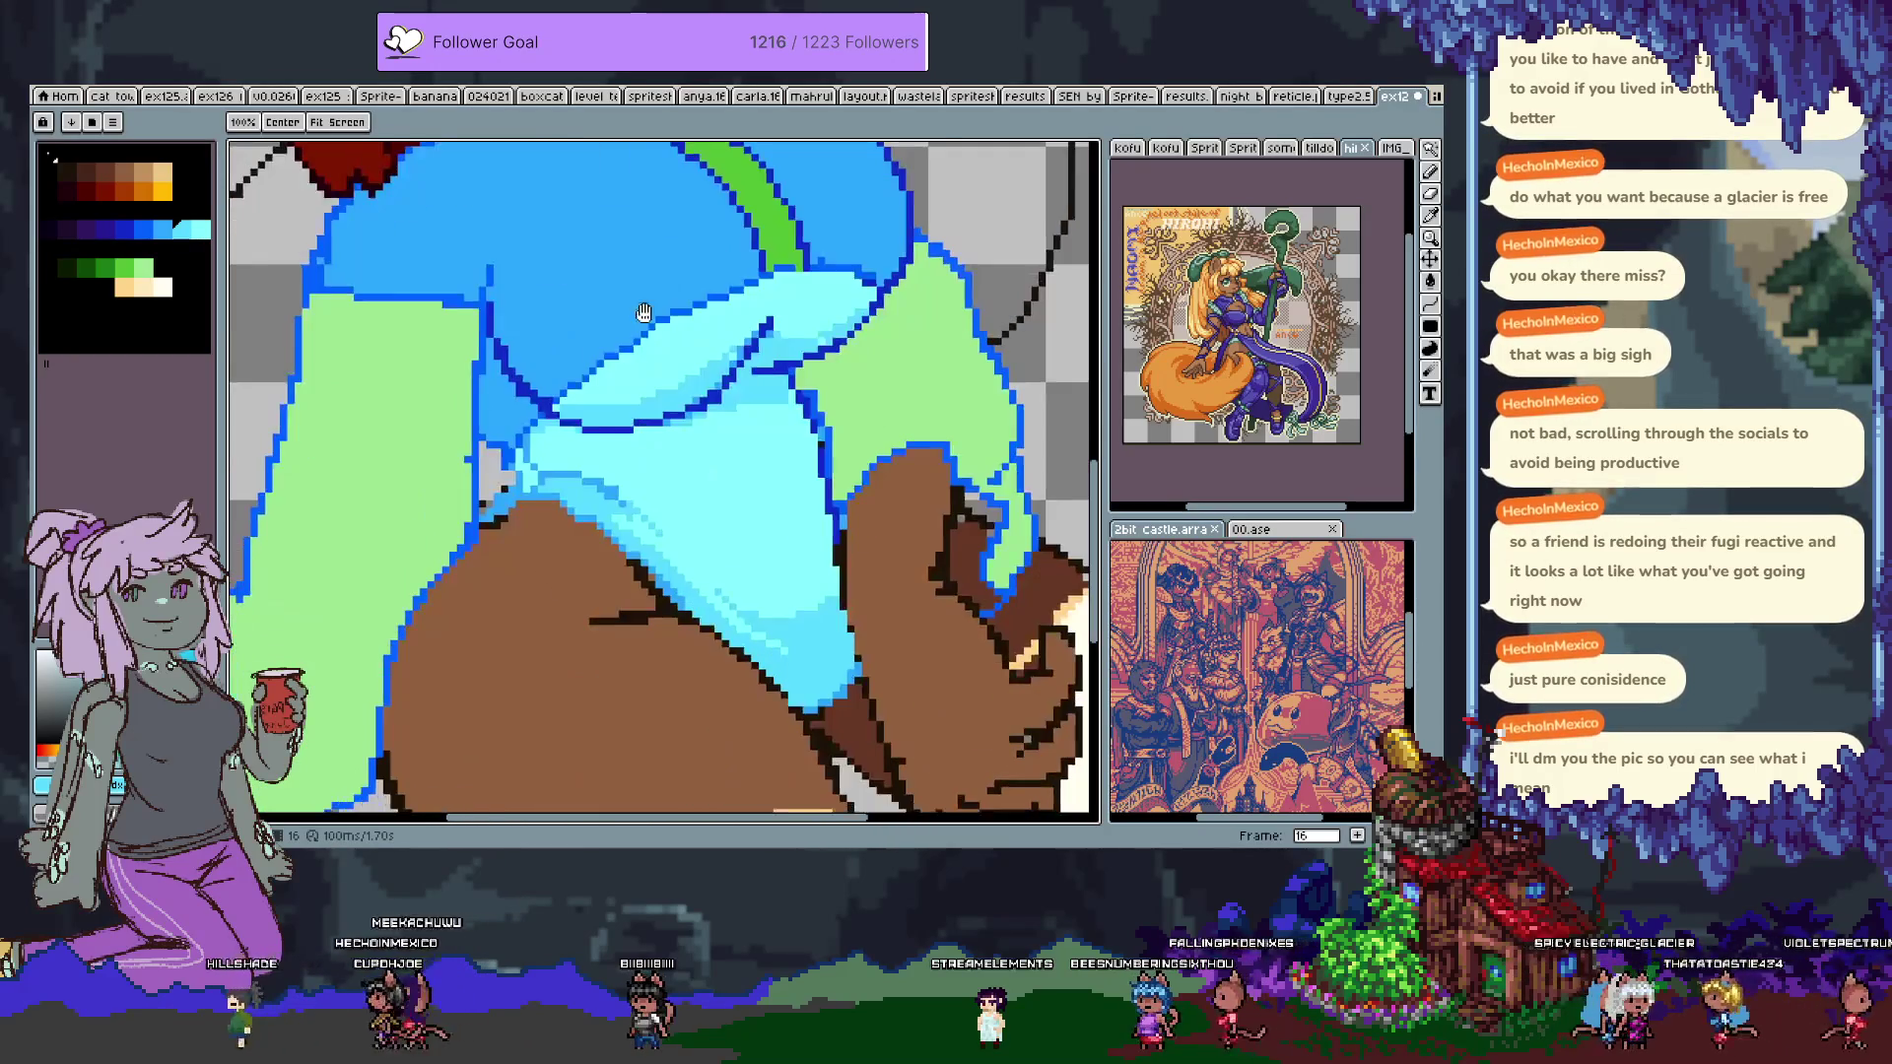
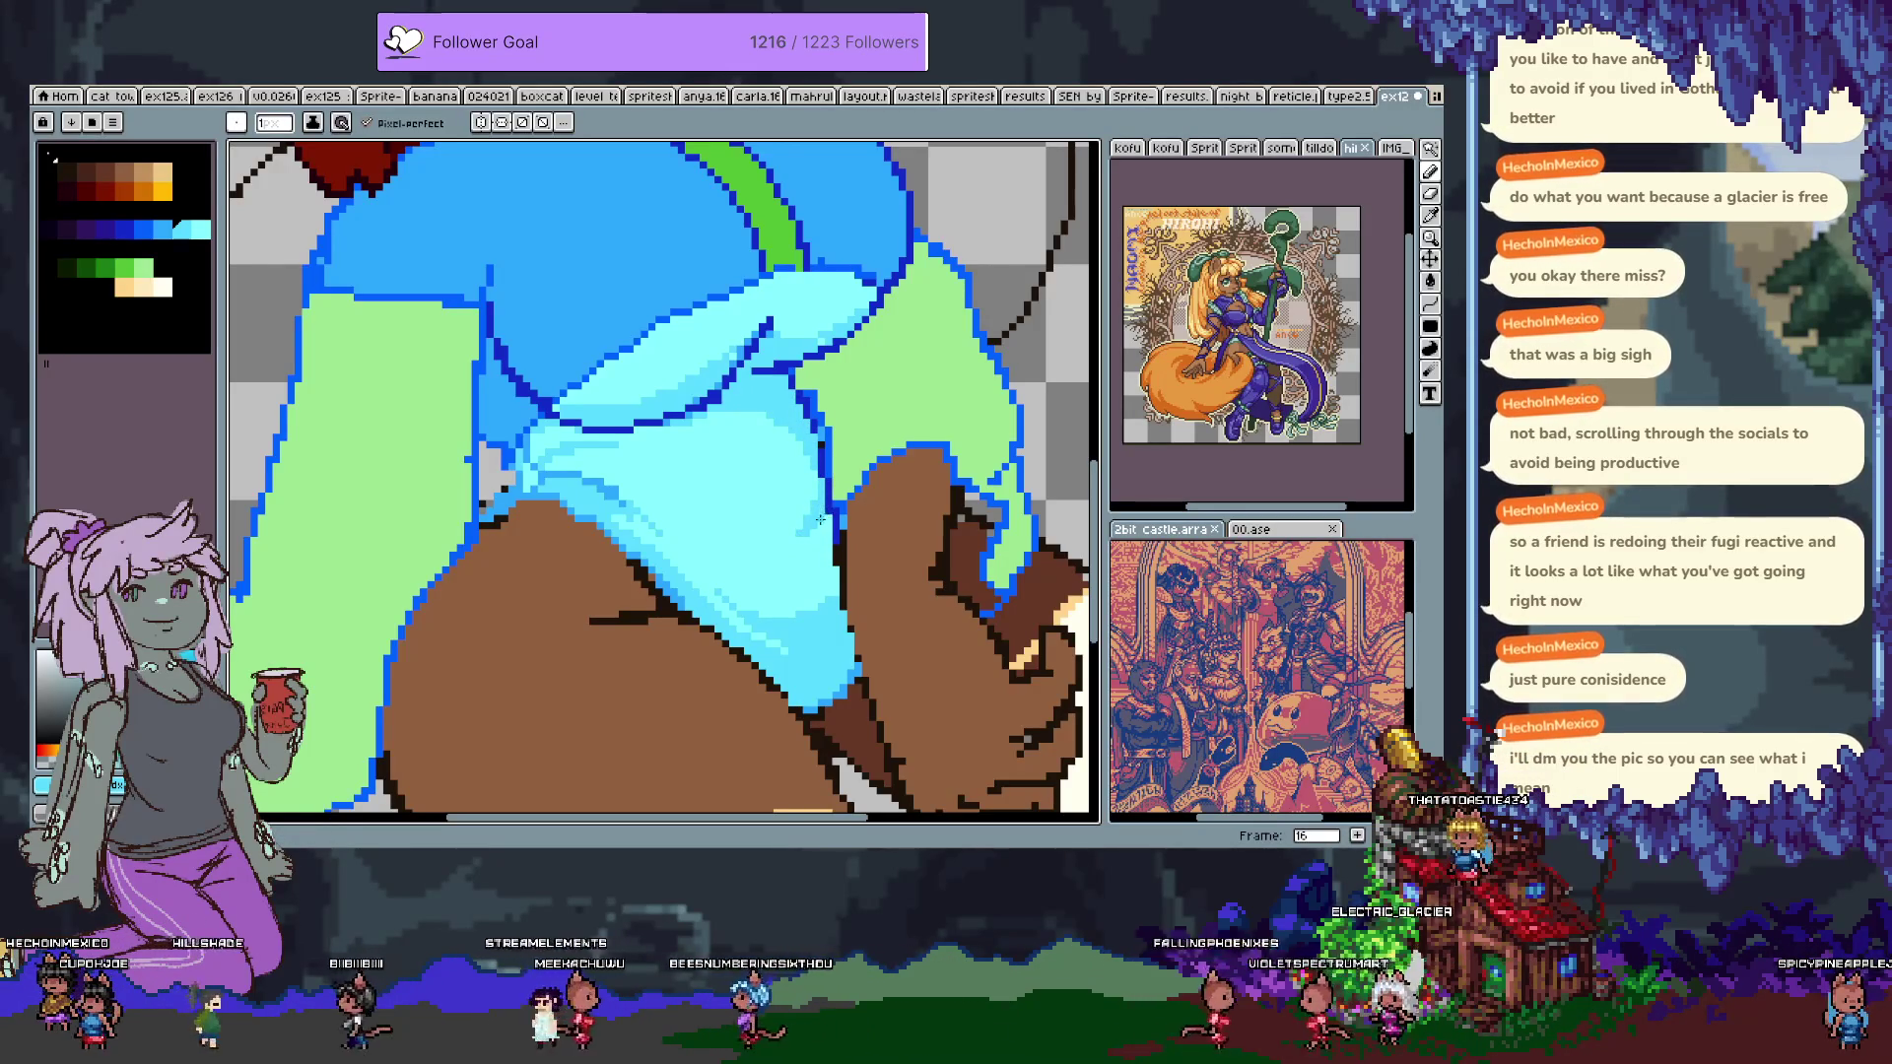
Try a light cyan stroke on the jacket, then undo it.
{"action": "mouse_move", "coordinate": [773, 419]}
{"action": "left_mouse_down"}
{"action": "mouse_move", "coordinate": [774, 680]}
{"action": "mouse_move", "coordinate": [759, 572]}
{"action": "left_mouse_up"}
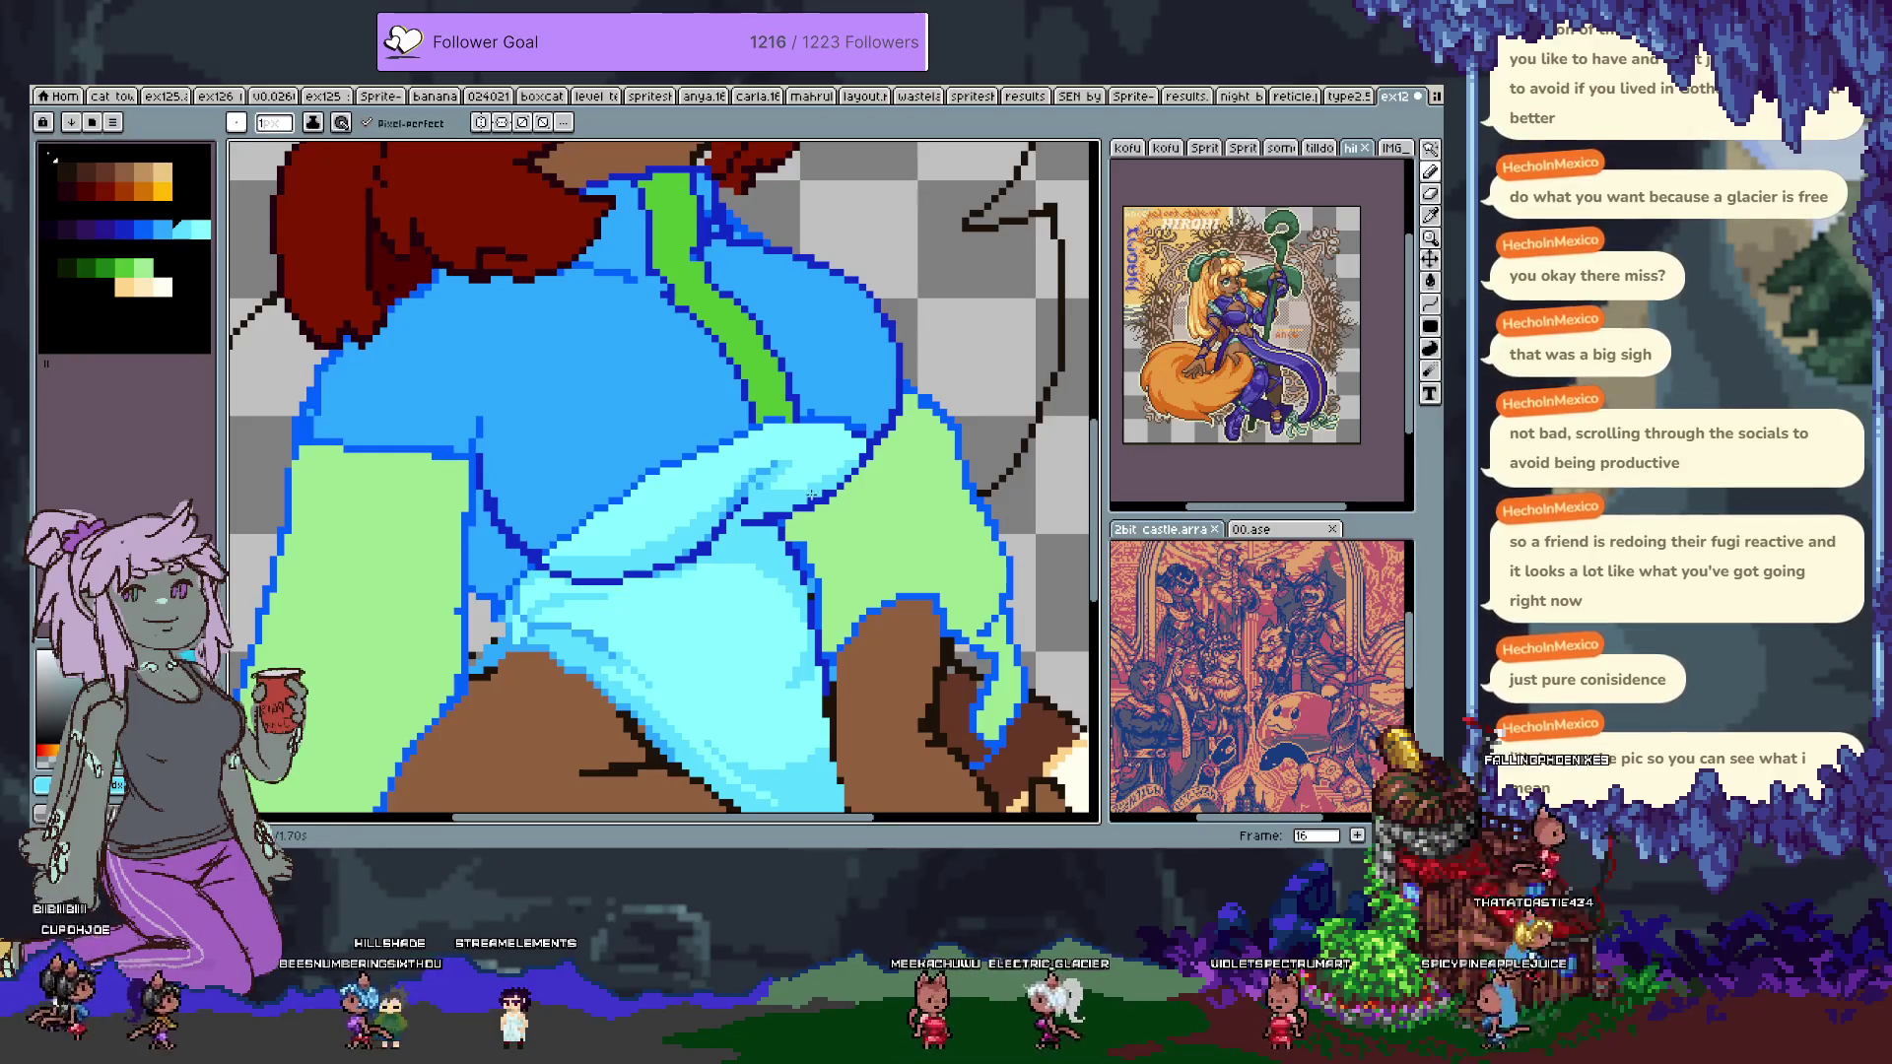
{"action": "scroll", "coordinate": [623, 501], "scroll_direction": "up", "scroll_amount": 3}
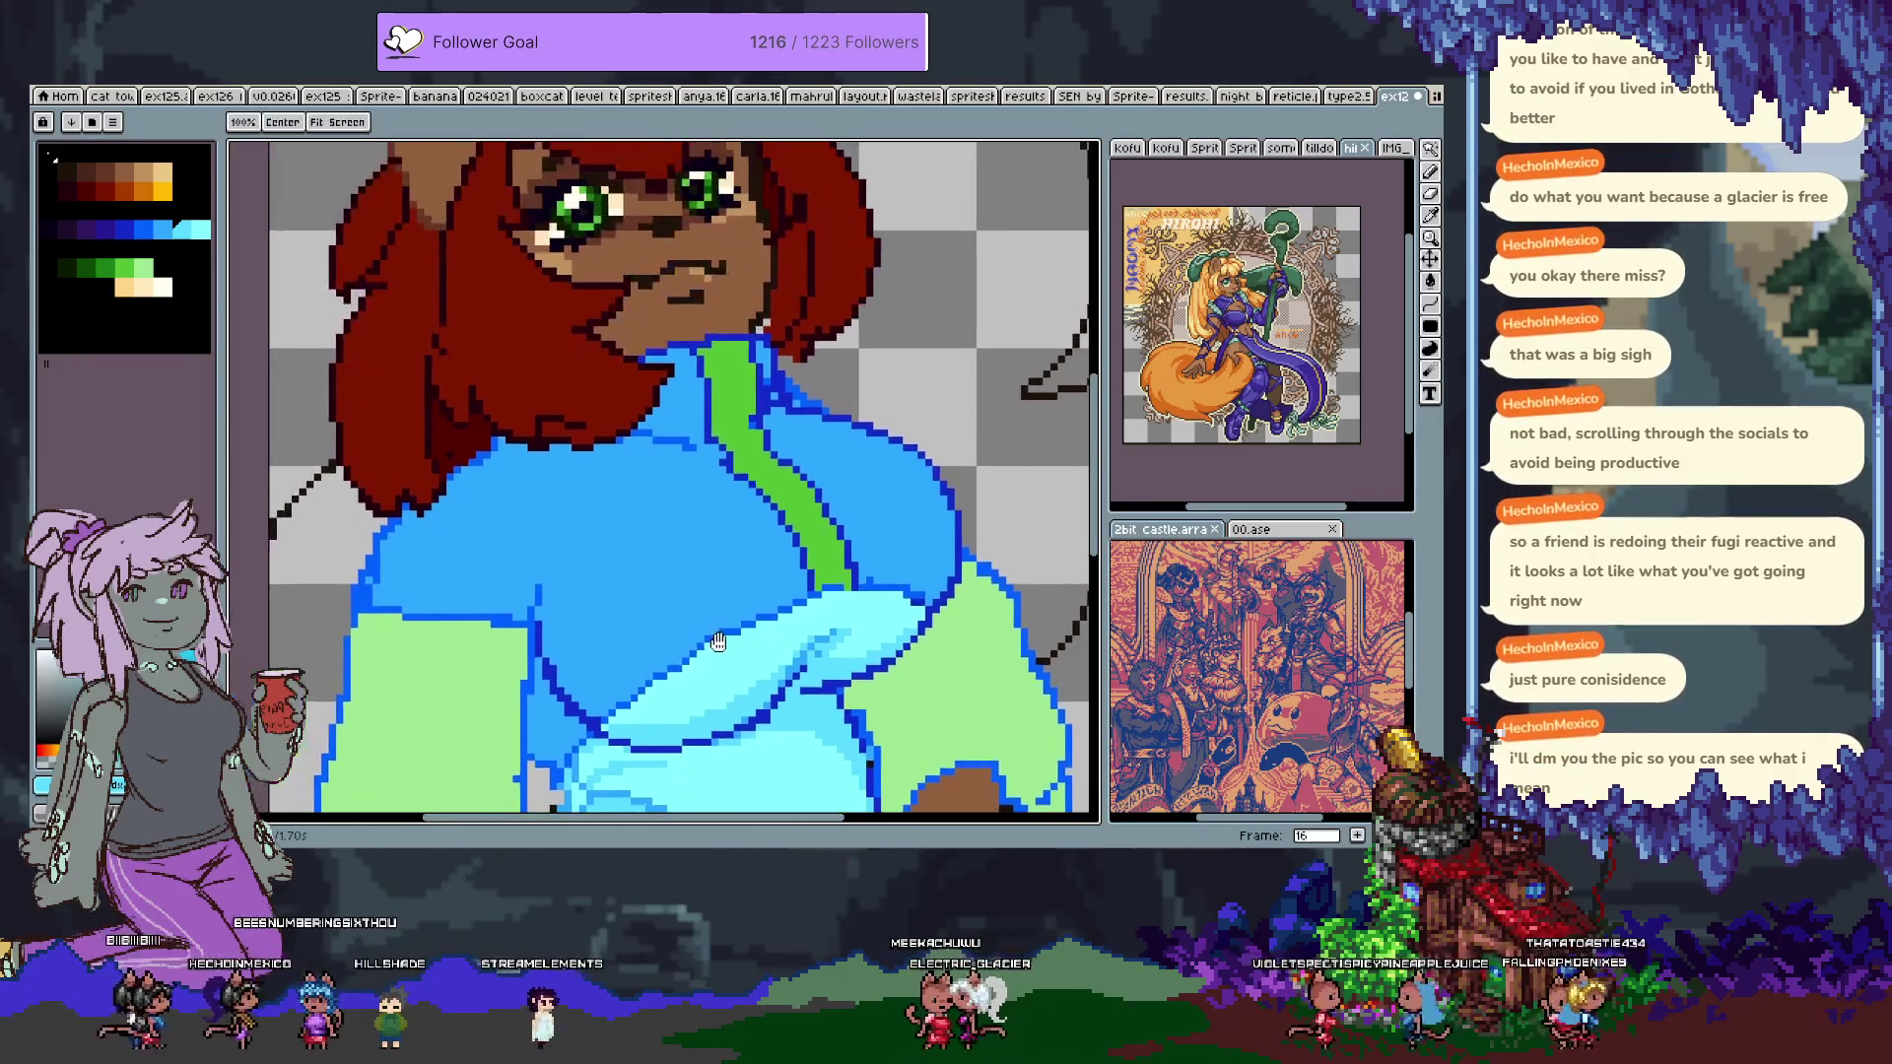
{"action": "key", "text": "Tab"}
{"action": "key", "text": "Tab"}
{"action": "left_click_drag", "start_coordinate": [608, 548], "coordinate": [544, 533]}
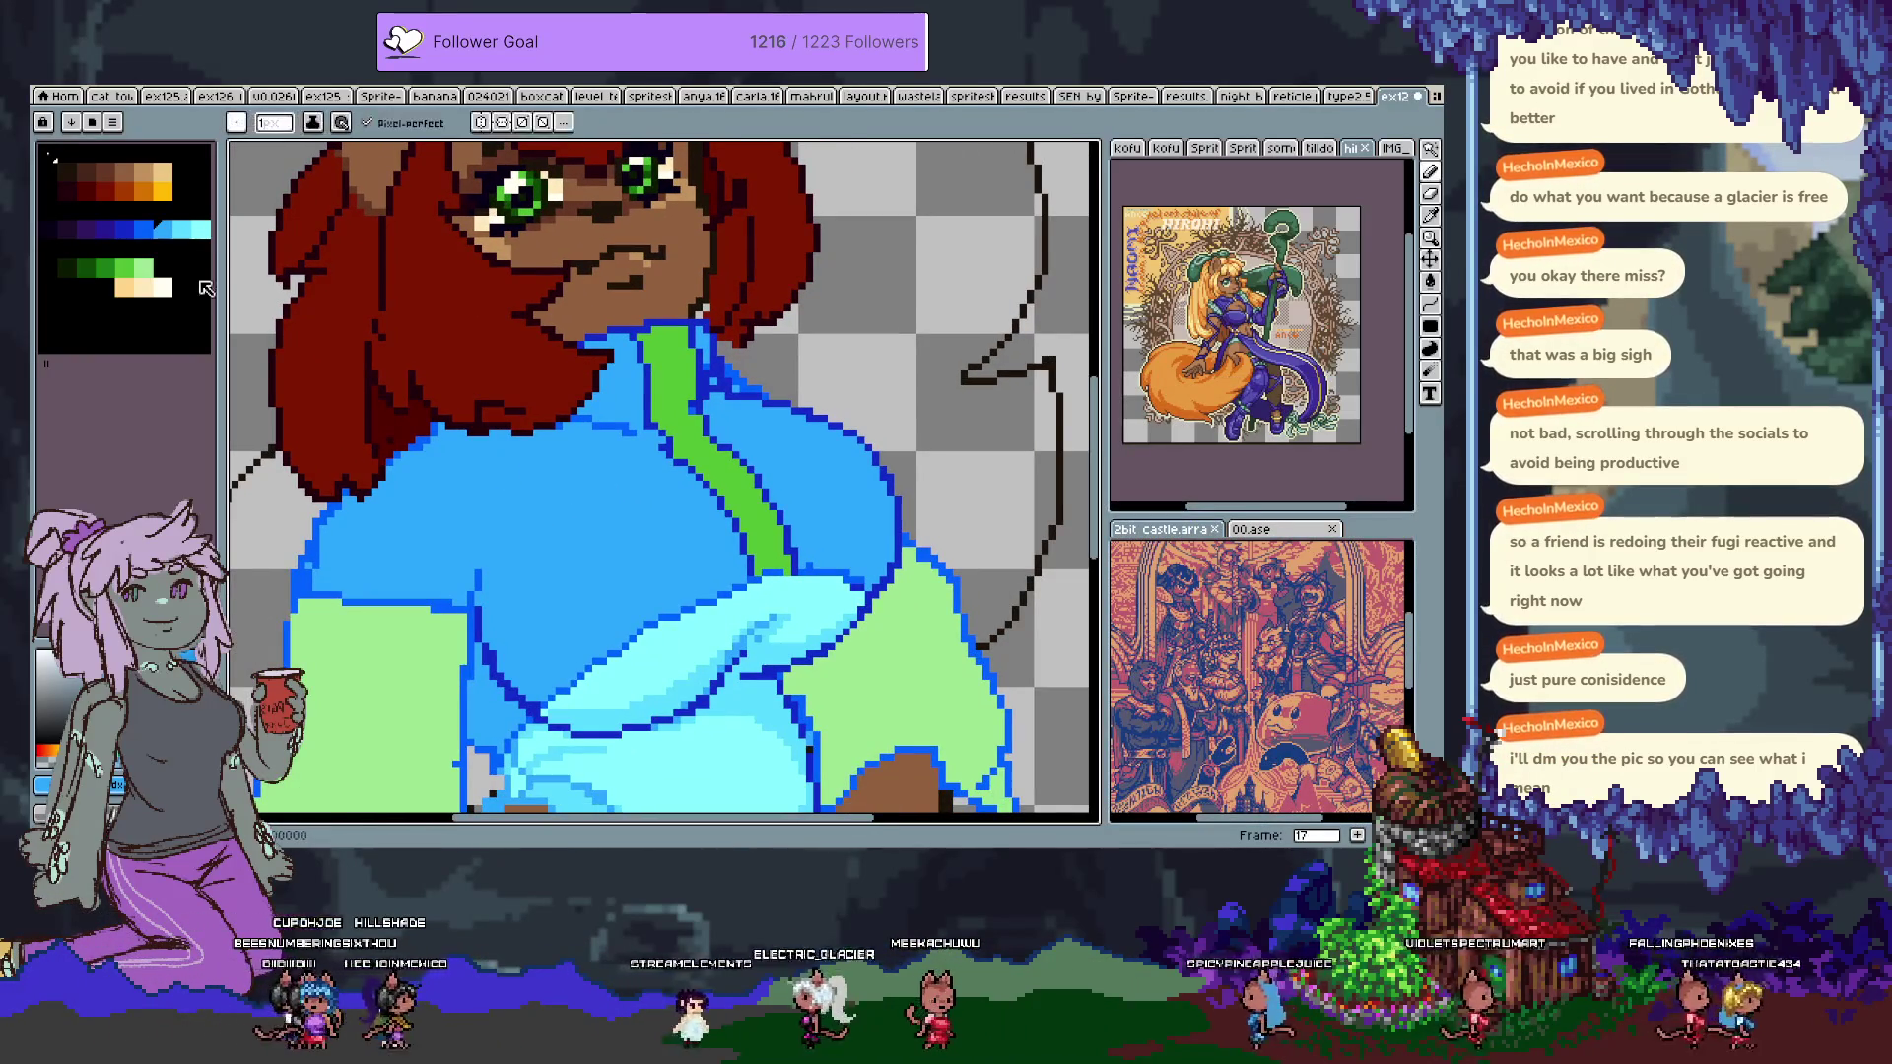
{"action": "left_click", "coordinate": [202, 231]}
{"action": "left_click_drag", "start_coordinate": [609, 461], "coordinate": [597, 456]}
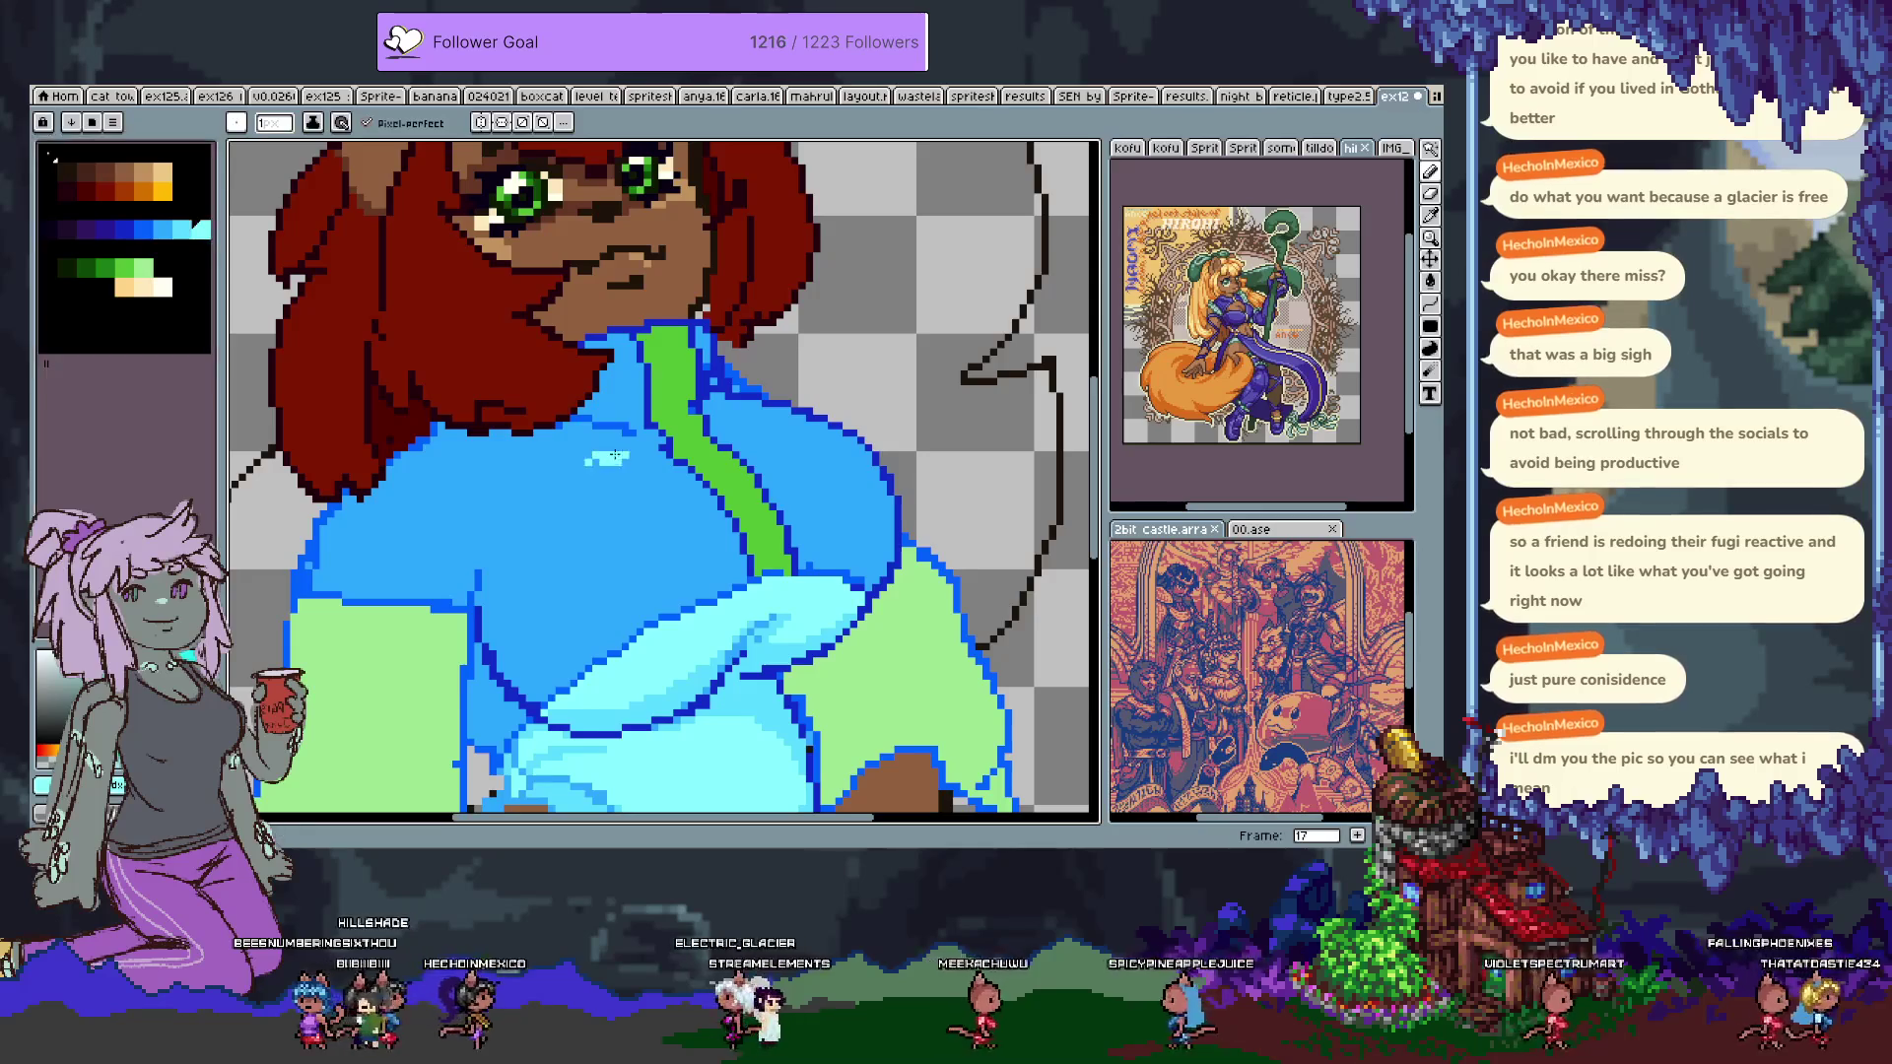
{"action": "key", "text": "ctrl+z"}
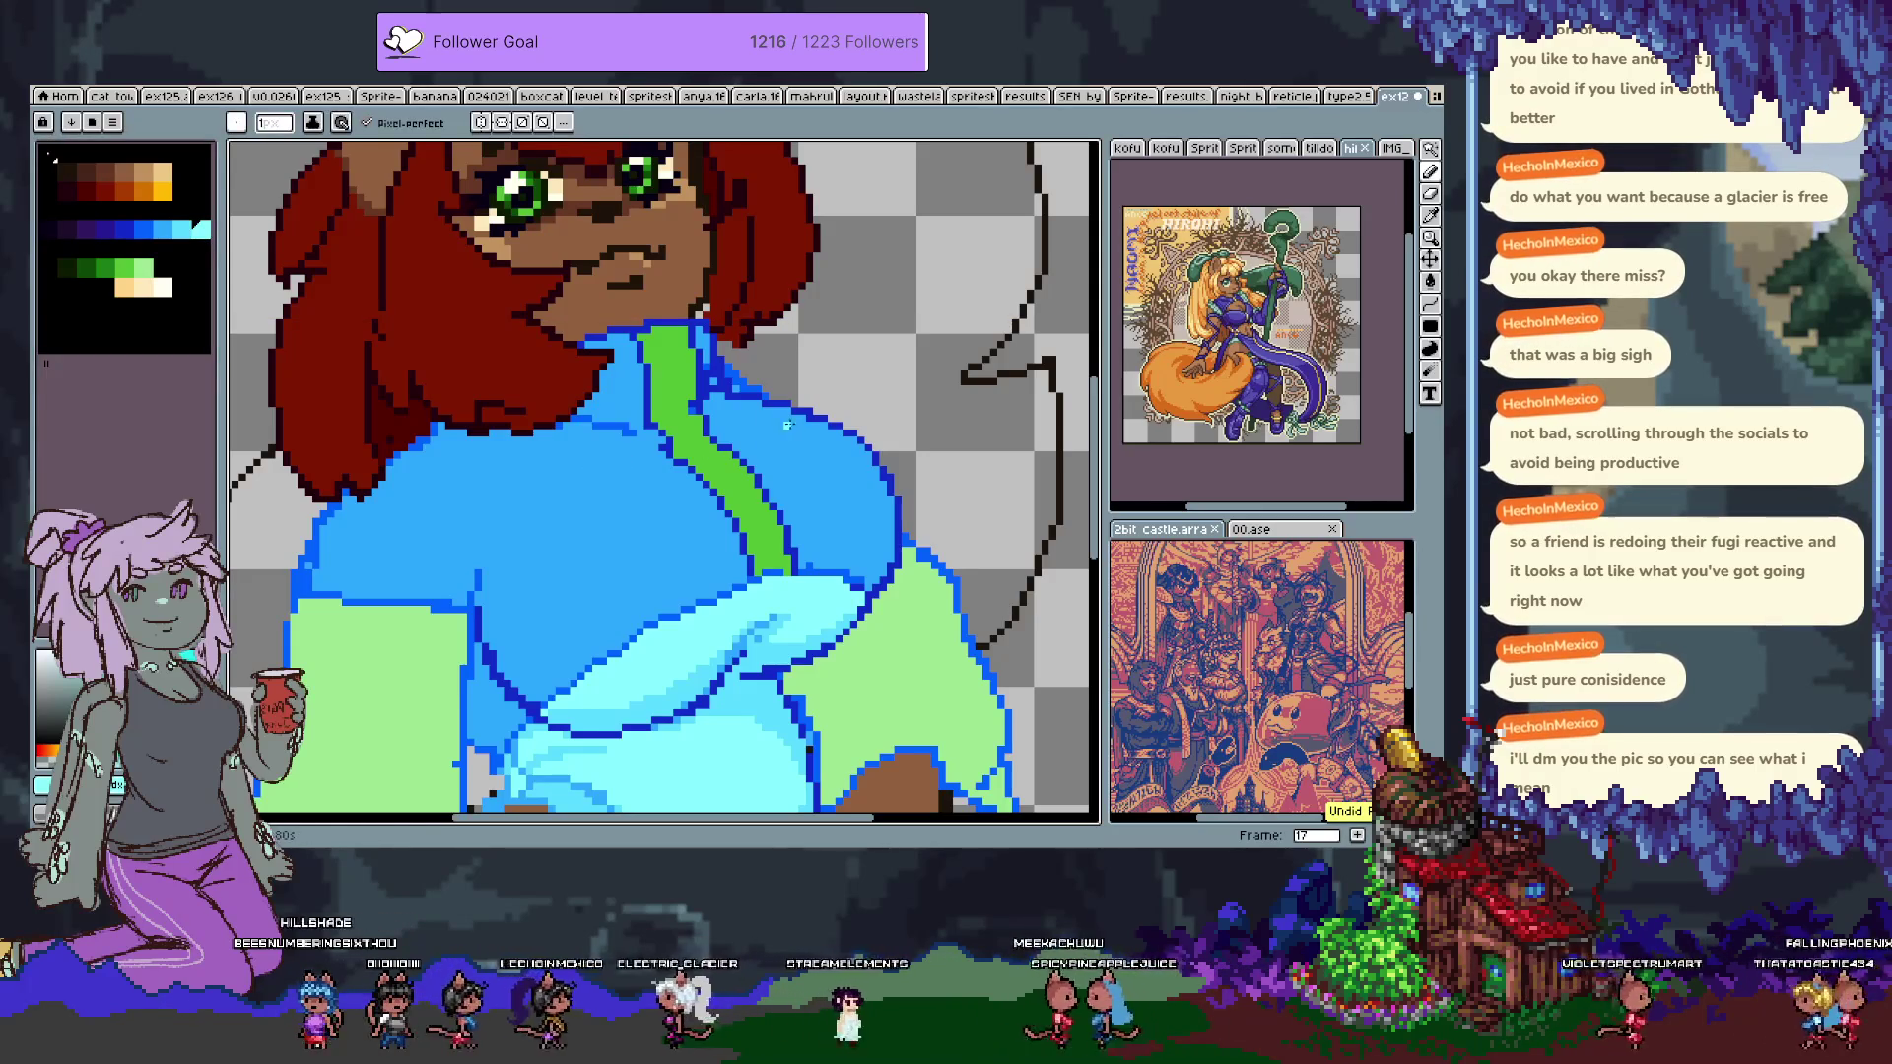
Sample the dark-blue outline colour from the jacket.
{"action": "left_click", "coordinate": [800, 405], "text": "alt"}
{"action": "left_click", "coordinate": [759, 405], "text": "alt"}
{"action": "left_click", "coordinate": [763, 402], "text": "alt"}
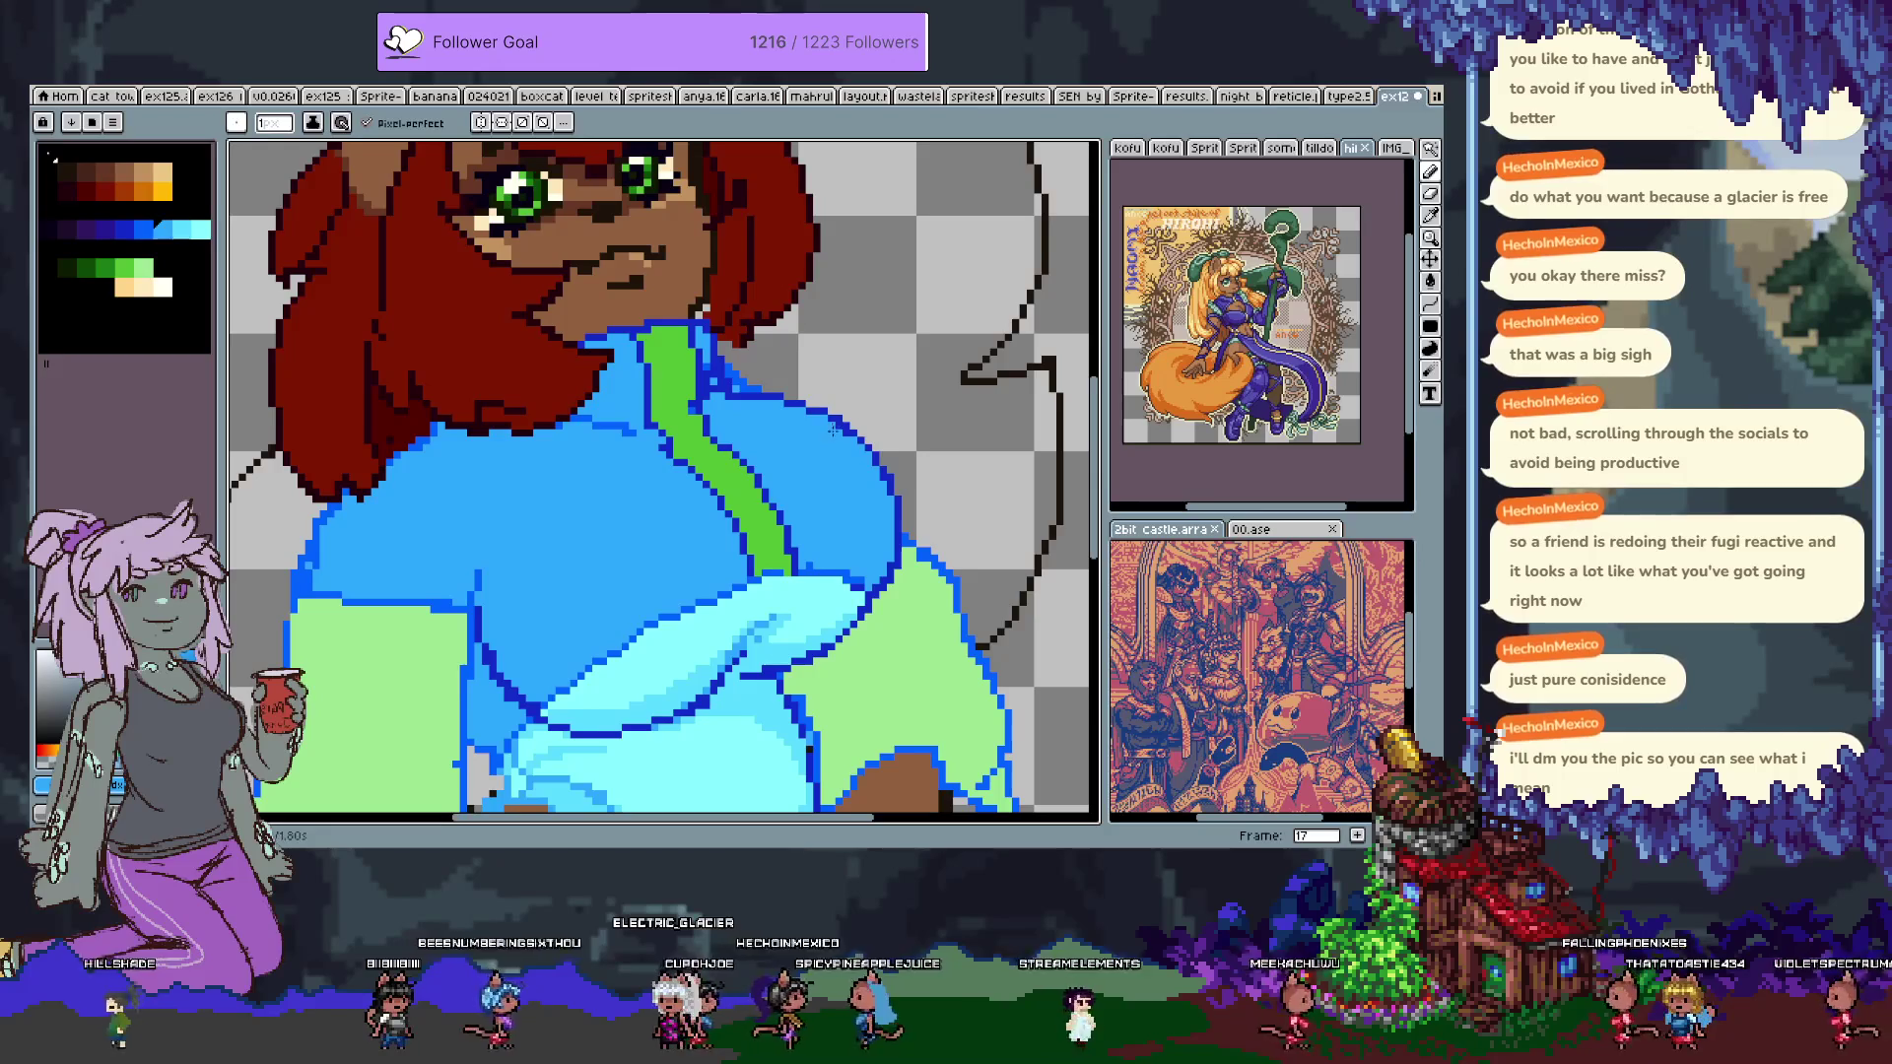
{"action": "left_click", "coordinate": [778, 404], "text": "alt"}
{"action": "left_click", "coordinate": [794, 396], "text": "alt"}
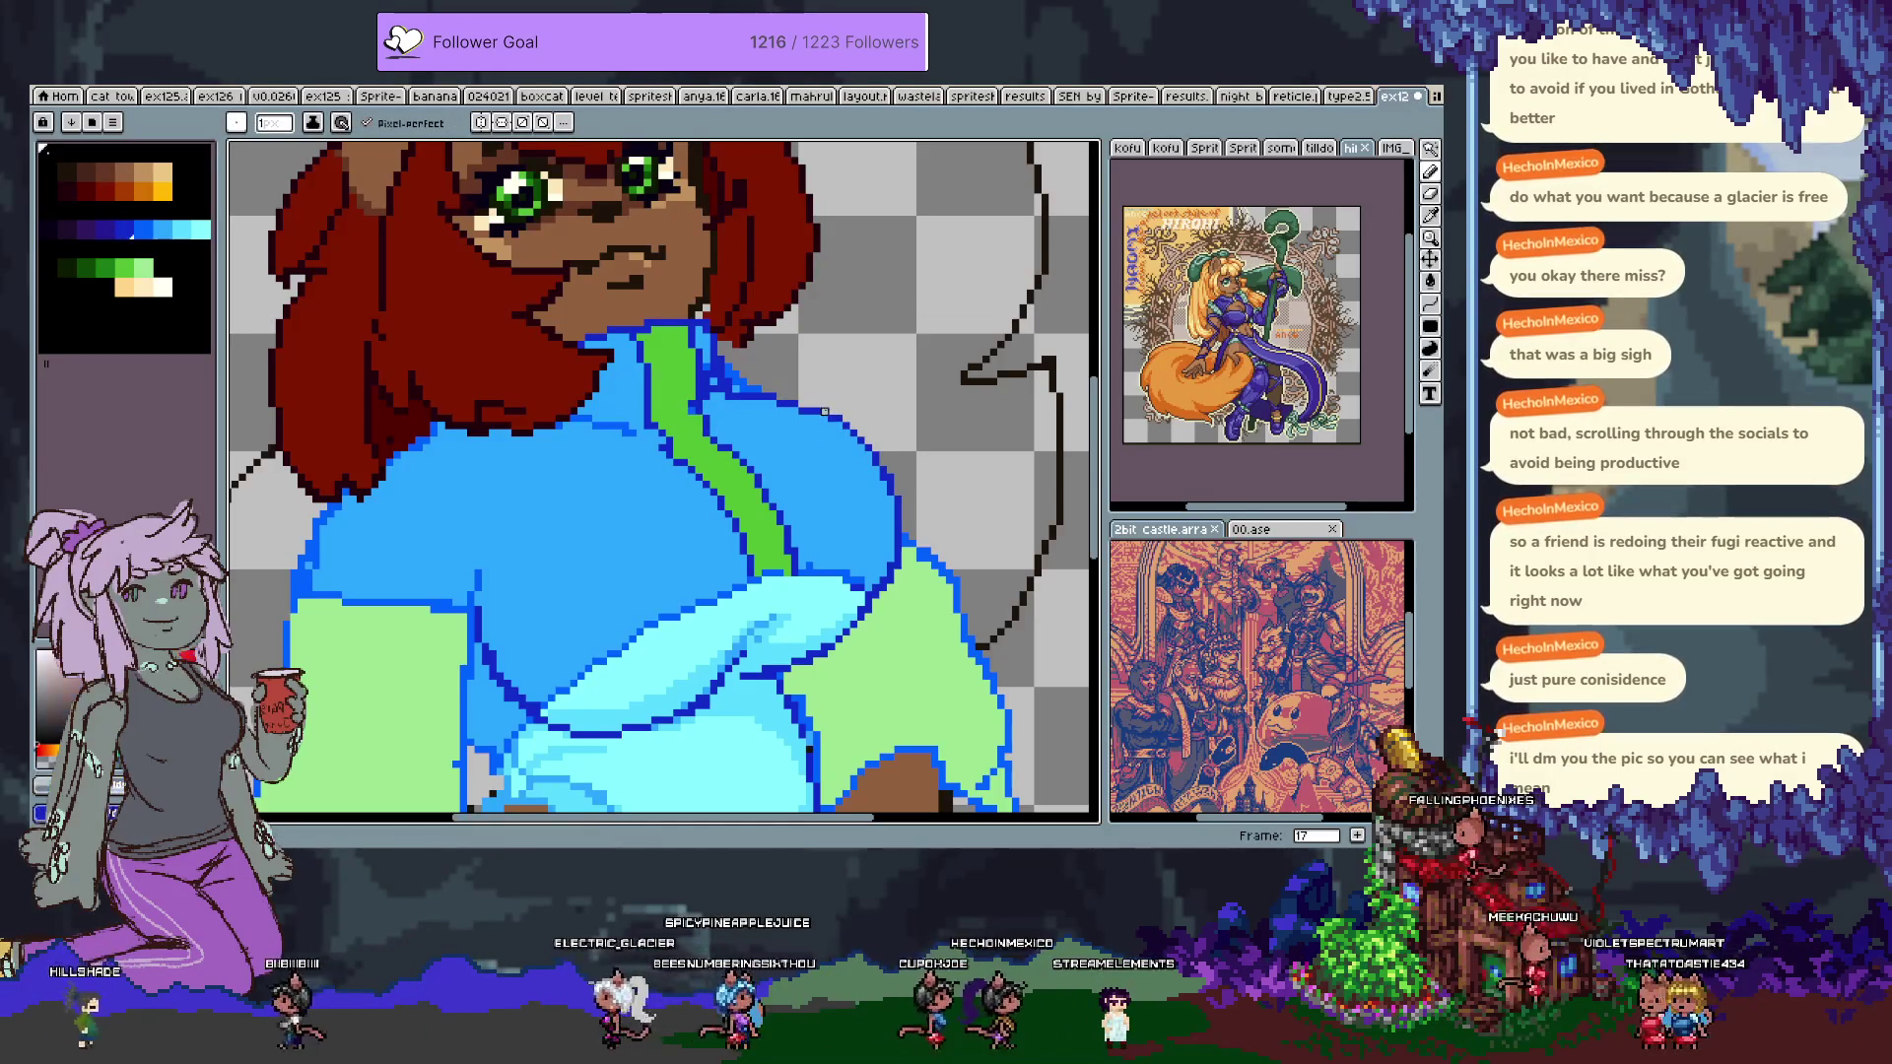
{"action": "left_click", "coordinate": [840, 460], "text": "alt"}
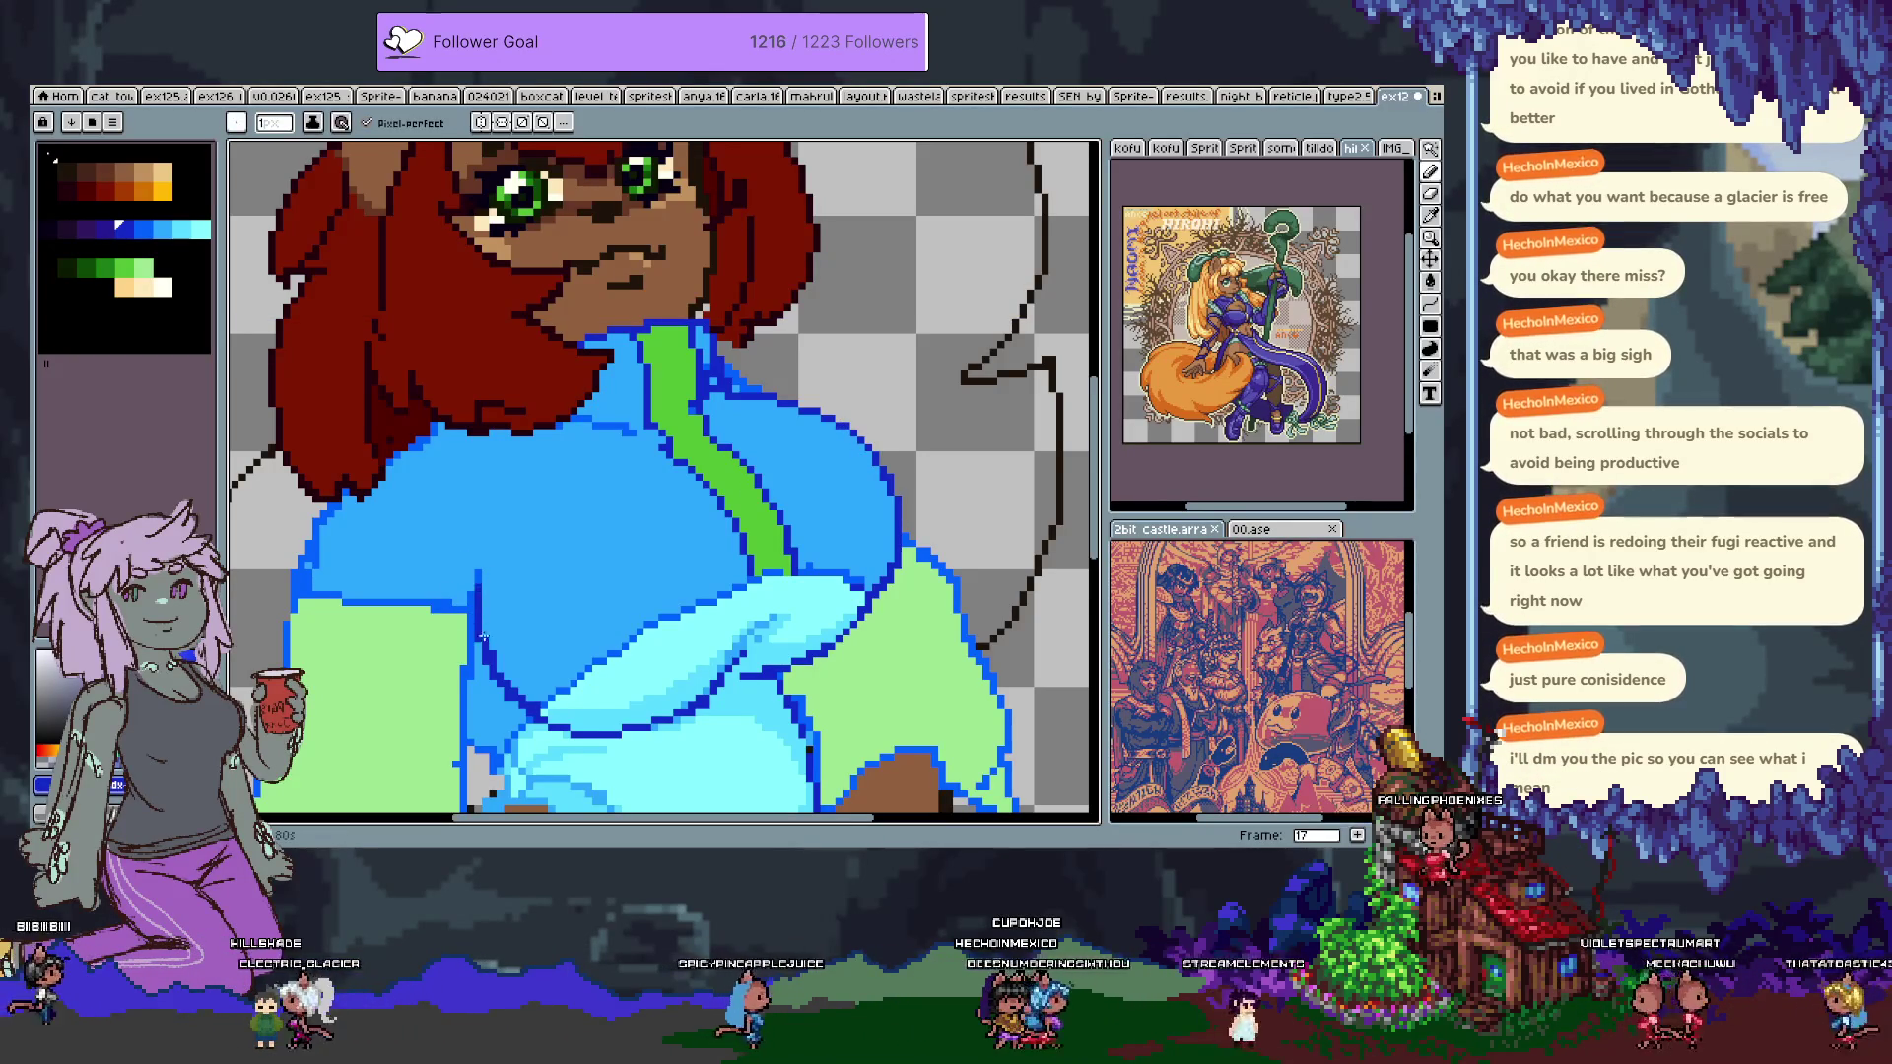
{"action": "scroll", "coordinate": [501, 537], "scroll_direction": "down", "scroll_amount": 3}
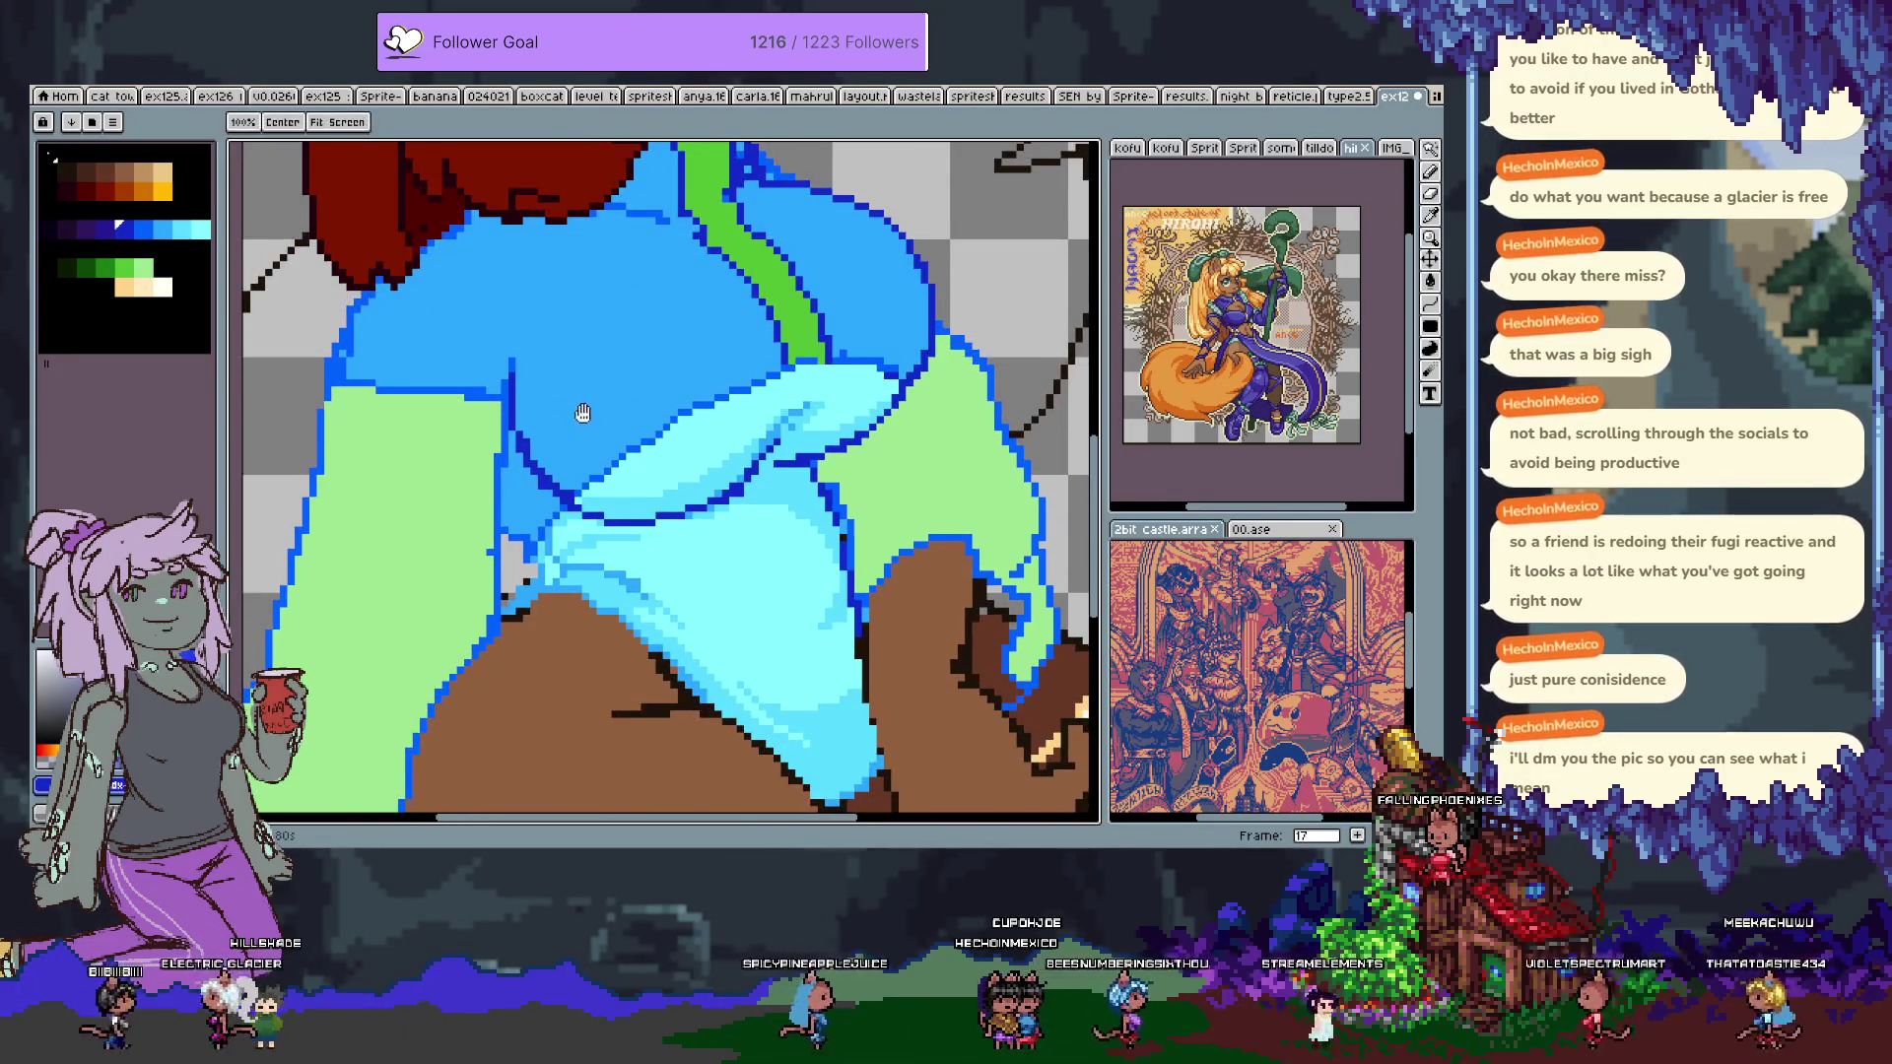
{"action": "left_click_drag", "start_coordinate": [580, 418], "coordinate": [496, 538]}
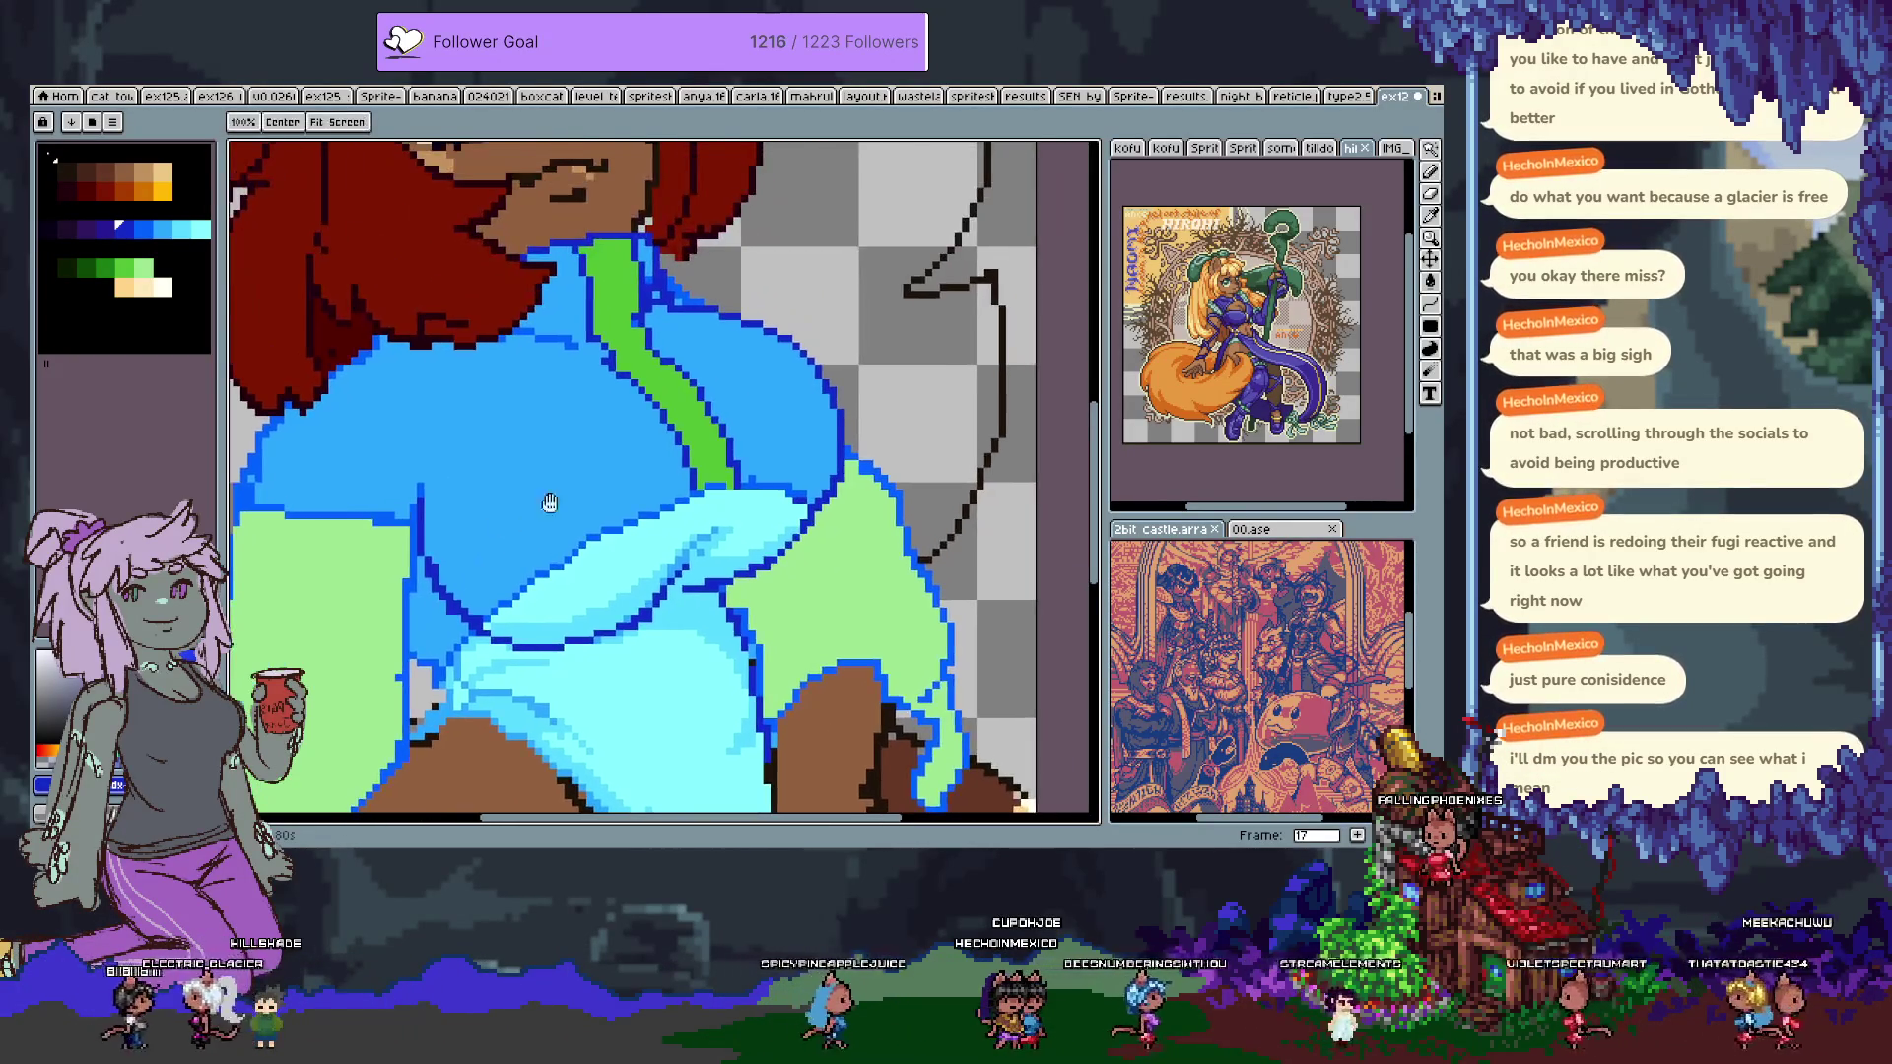
{"action": "left_click", "coordinate": [733, 485], "text": "alt"}
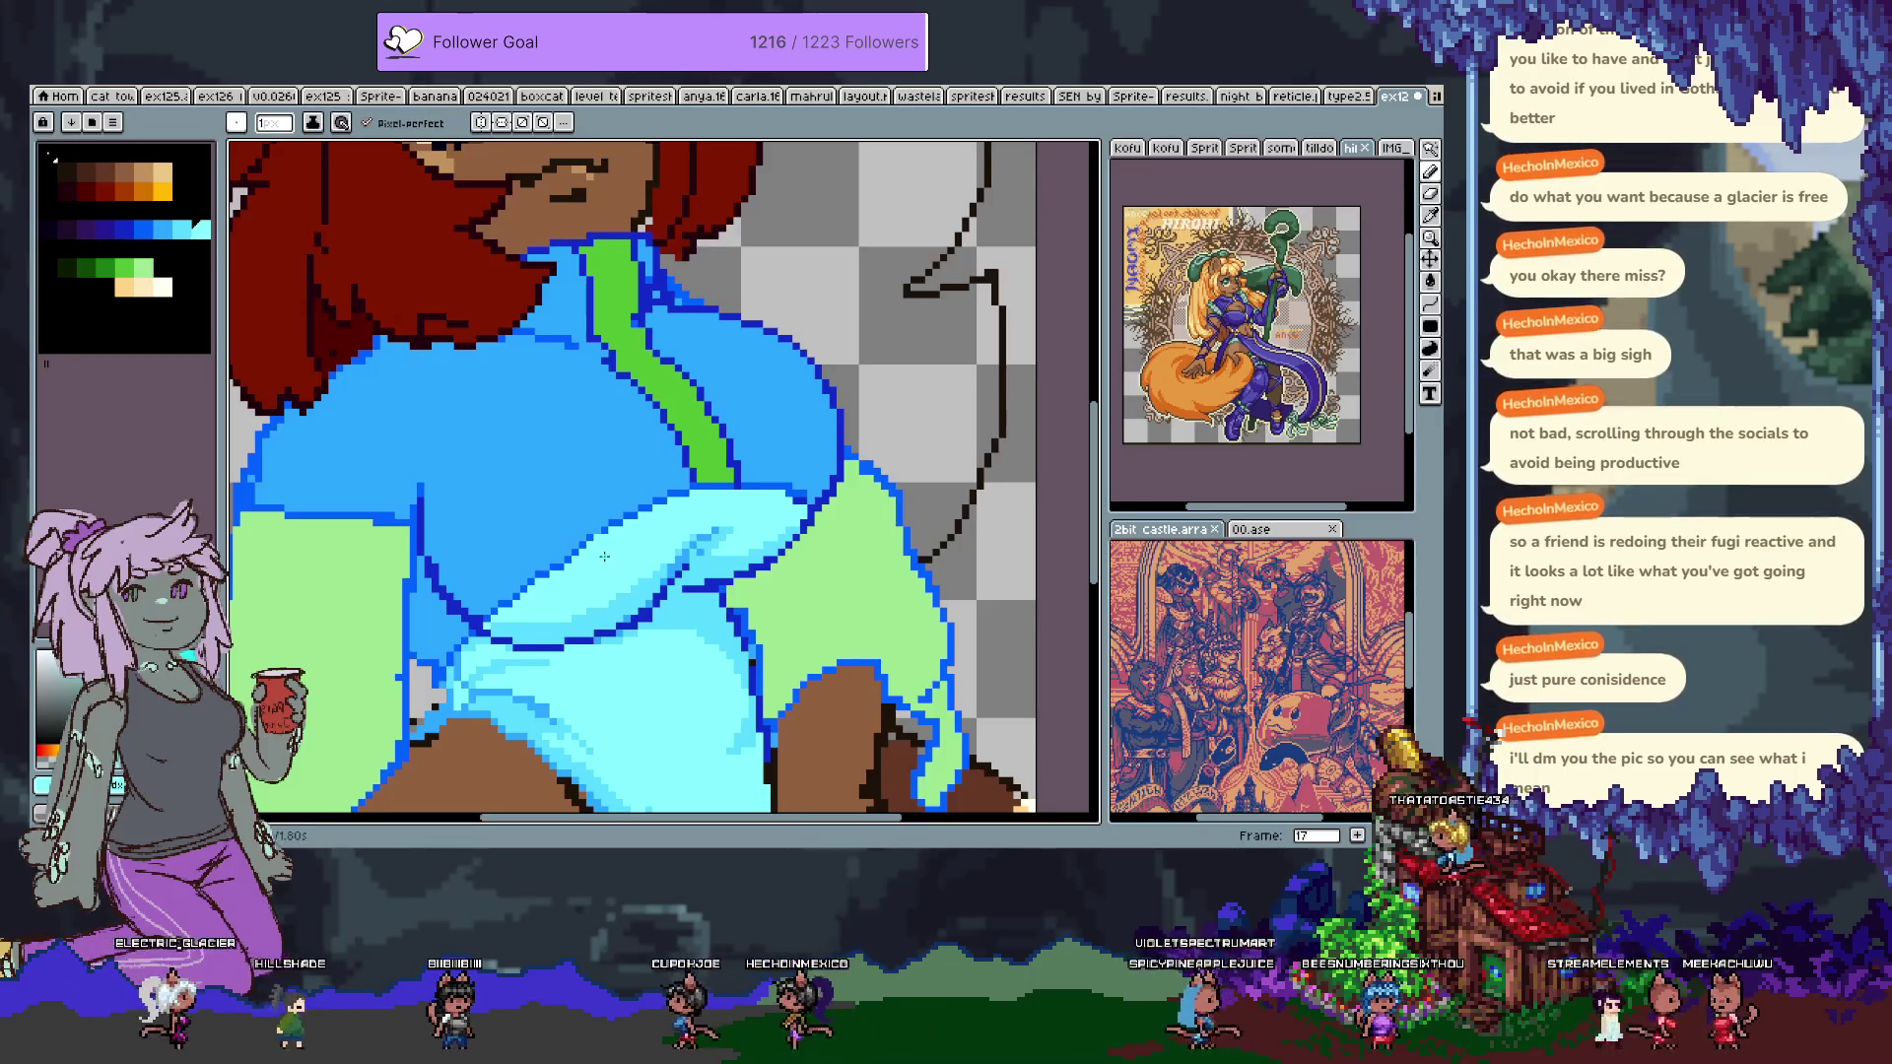
Draw a short dark-blue shading line across the jacket with the pencil.
{"action": "scroll", "coordinate": [591, 512], "scroll_direction": "up", "scroll_amount": 3}
{"action": "key", "text": "i"}
{"action": "key", "text": "b"}
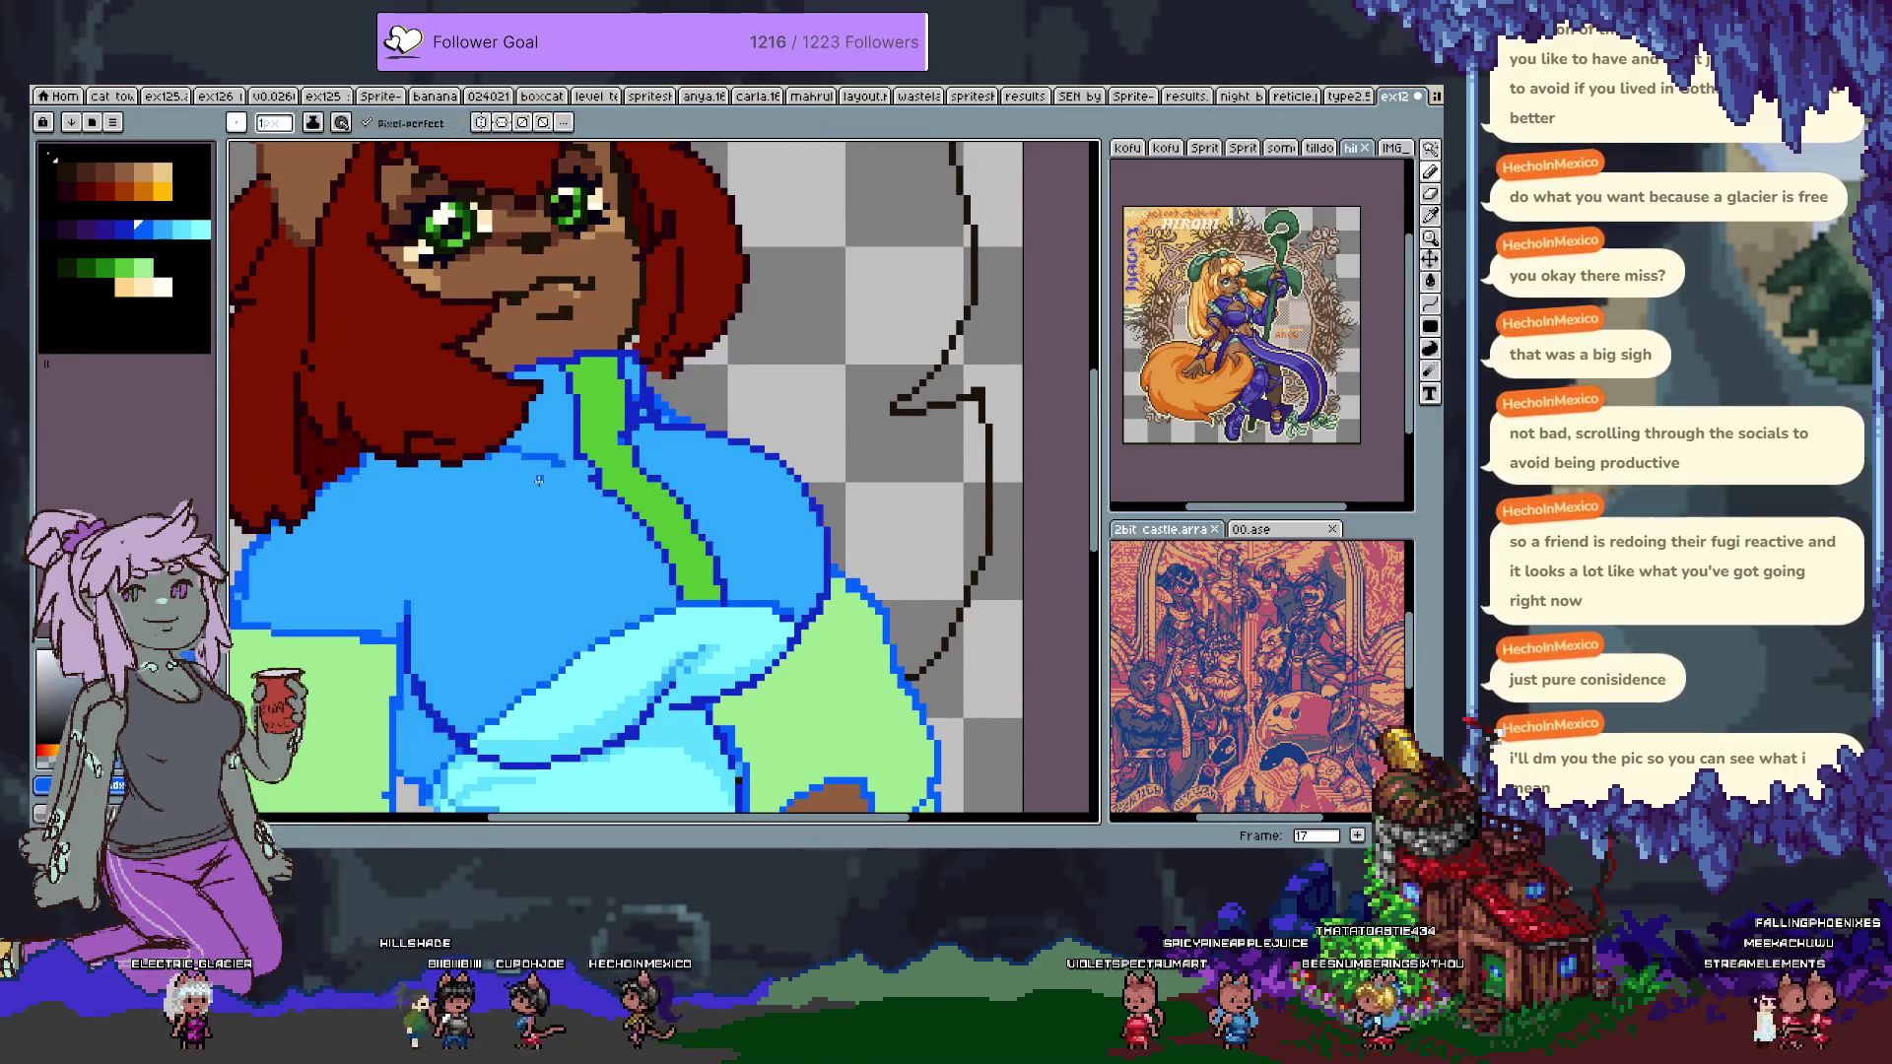
{"action": "left_click_drag", "start_coordinate": [514, 484], "coordinate": [583, 474]}
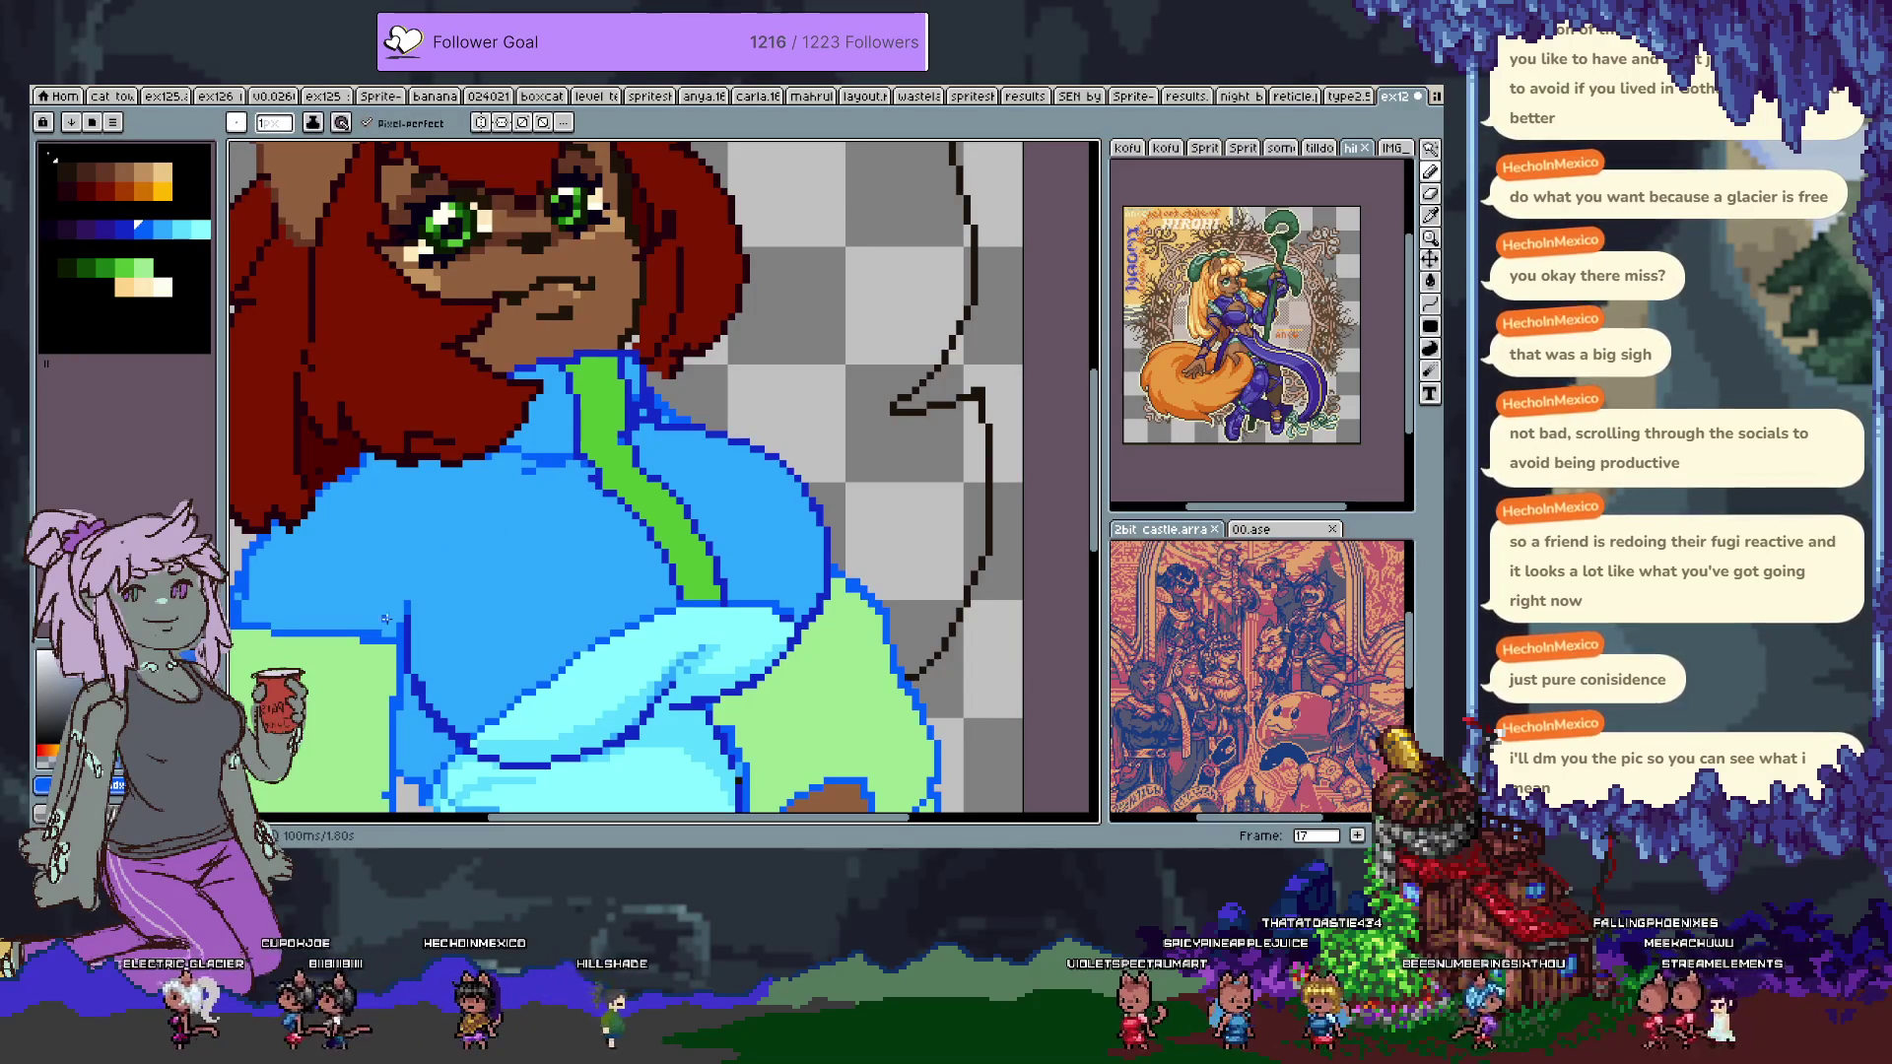
{"action": "left_click_drag", "start_coordinate": [382, 574], "coordinate": [456, 564]}
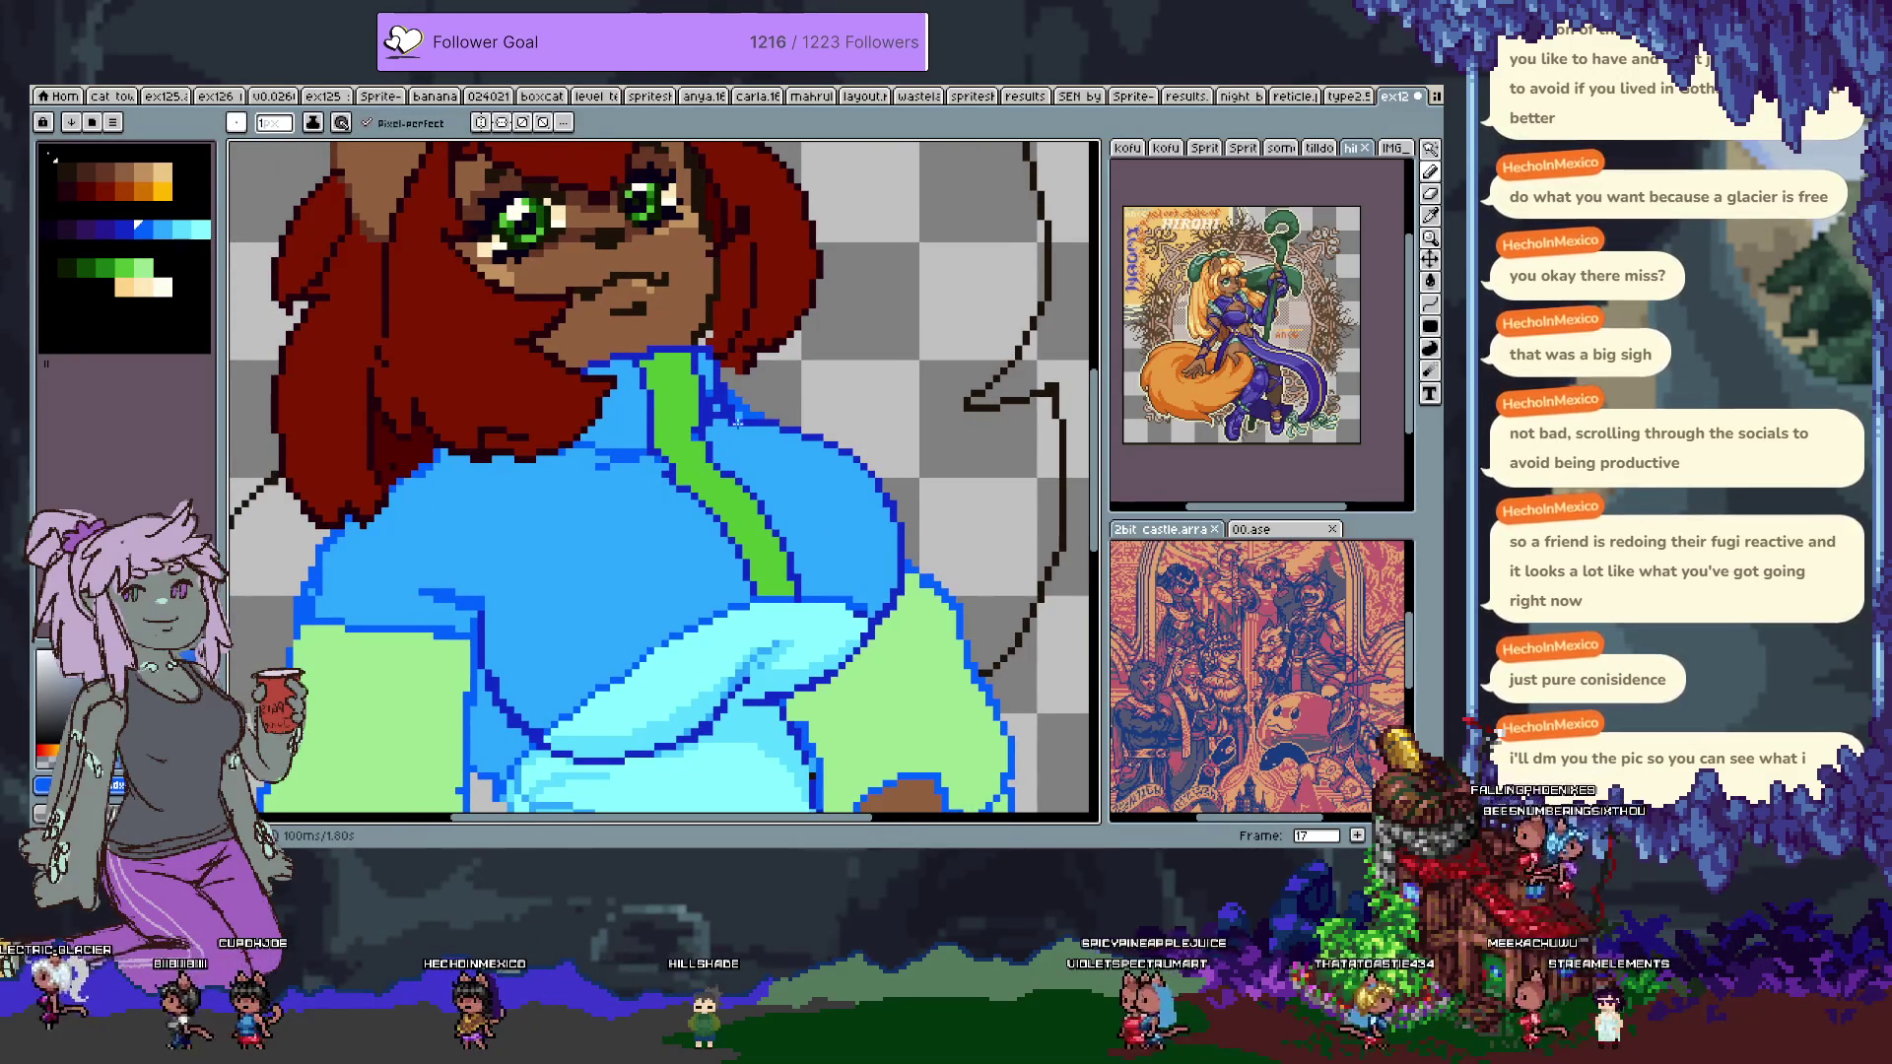
{"action": "key", "text": "alt"}
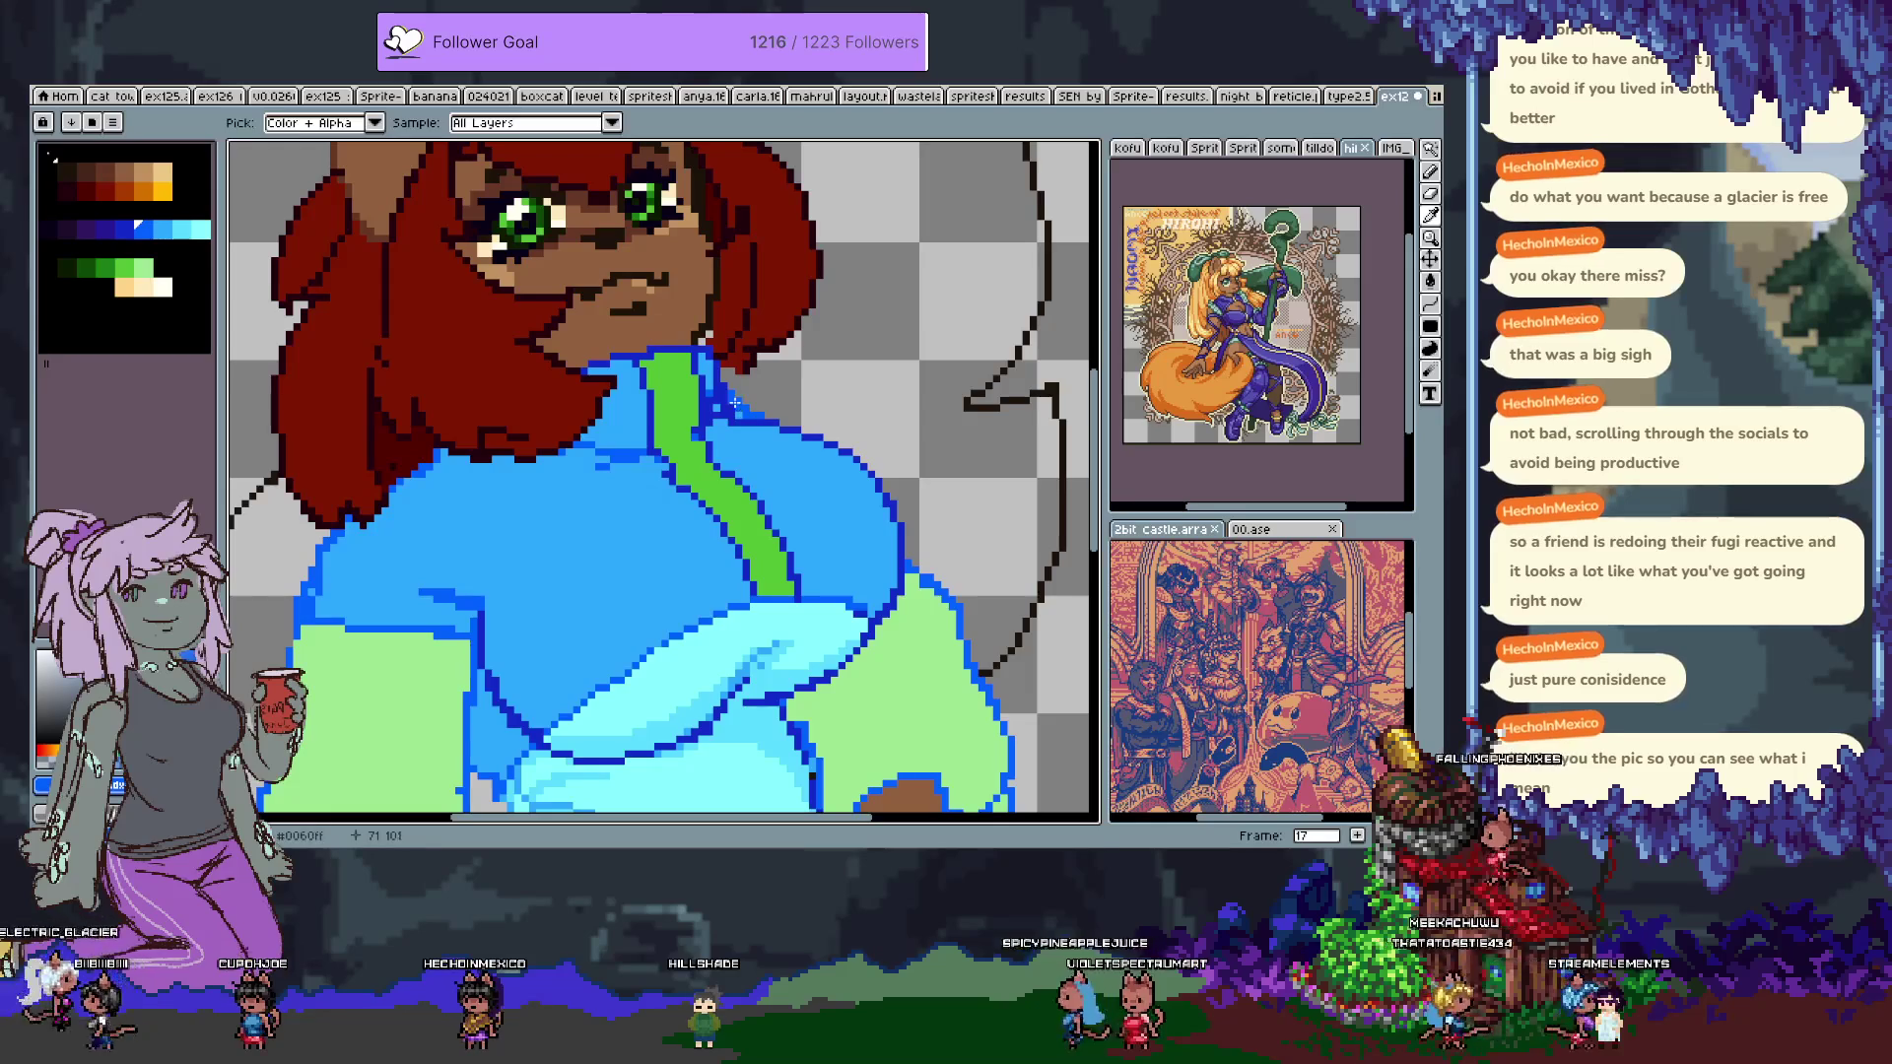
{"action": "left_click", "coordinate": [744, 392]}
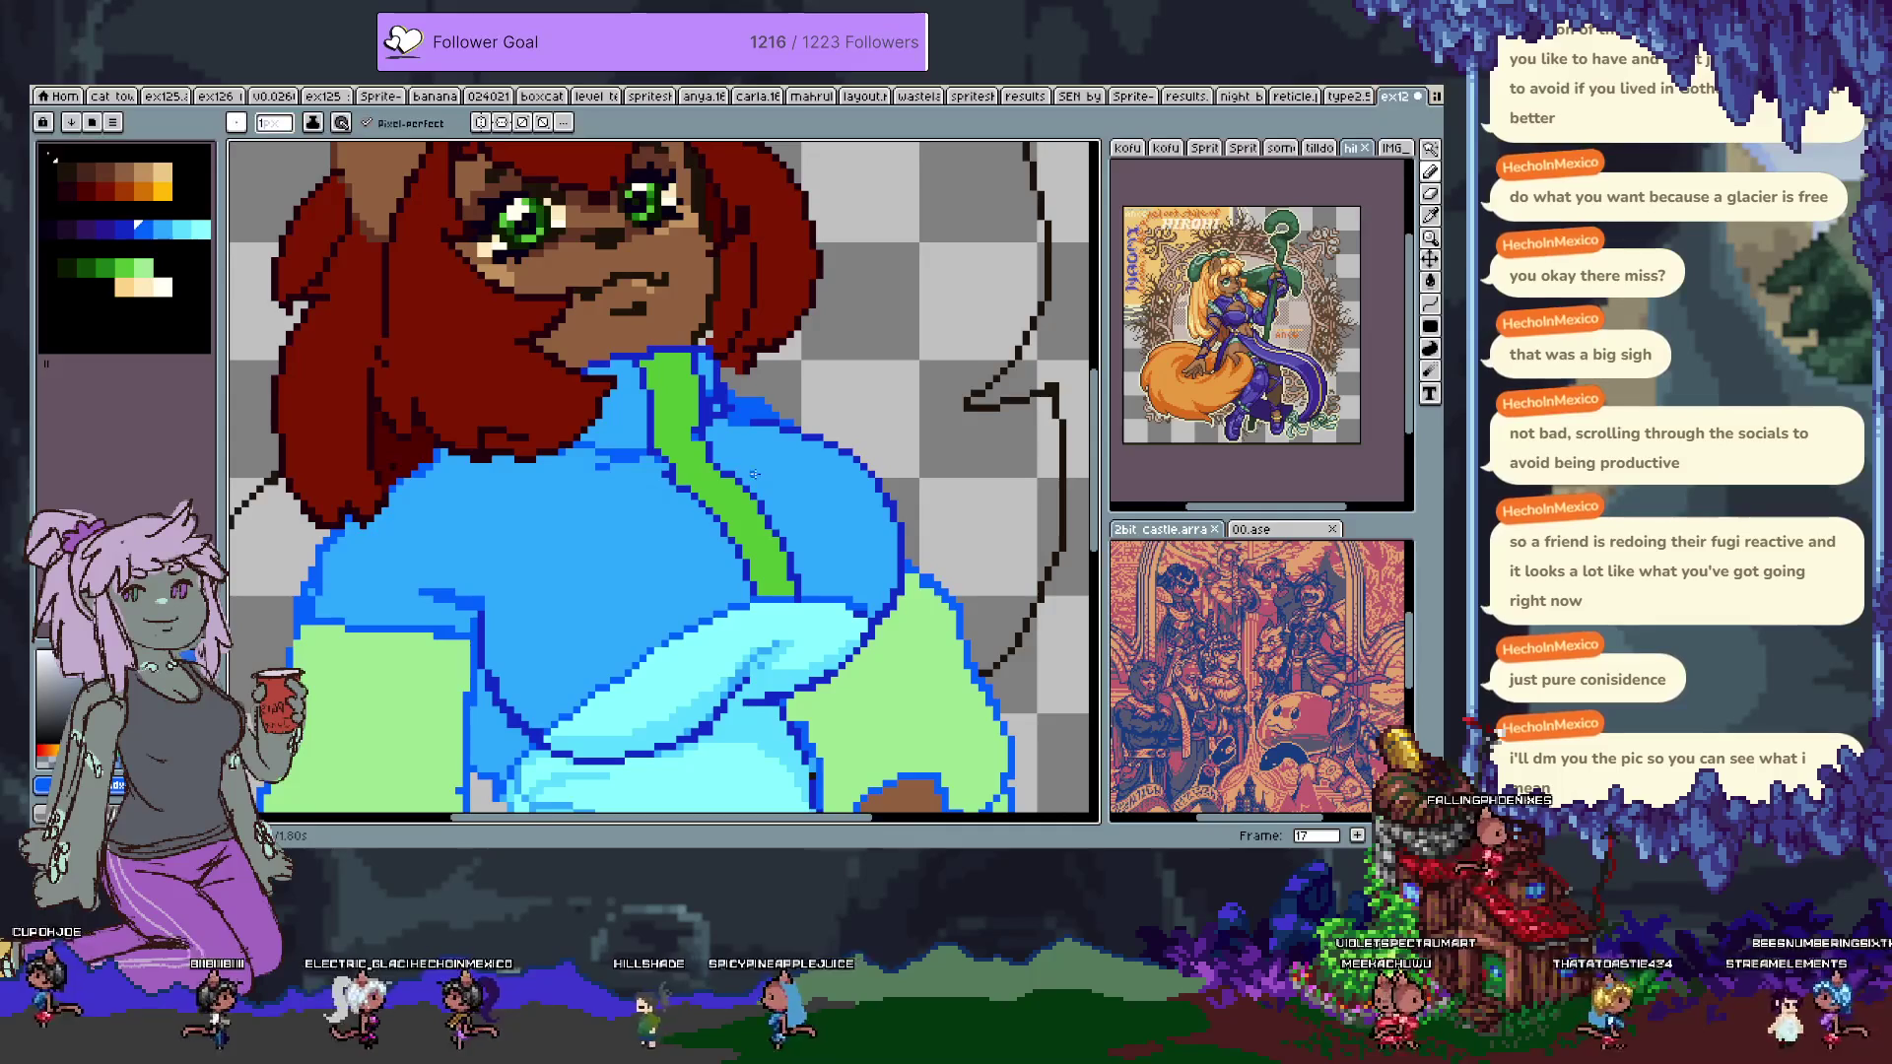
{"action": "mouse_move", "coordinate": [797, 580]}
{"action": "left_mouse_down"}
{"action": "mouse_move", "coordinate": [748, 393]}
{"action": "mouse_move", "coordinate": [687, 498]}
{"action": "left_mouse_up"}
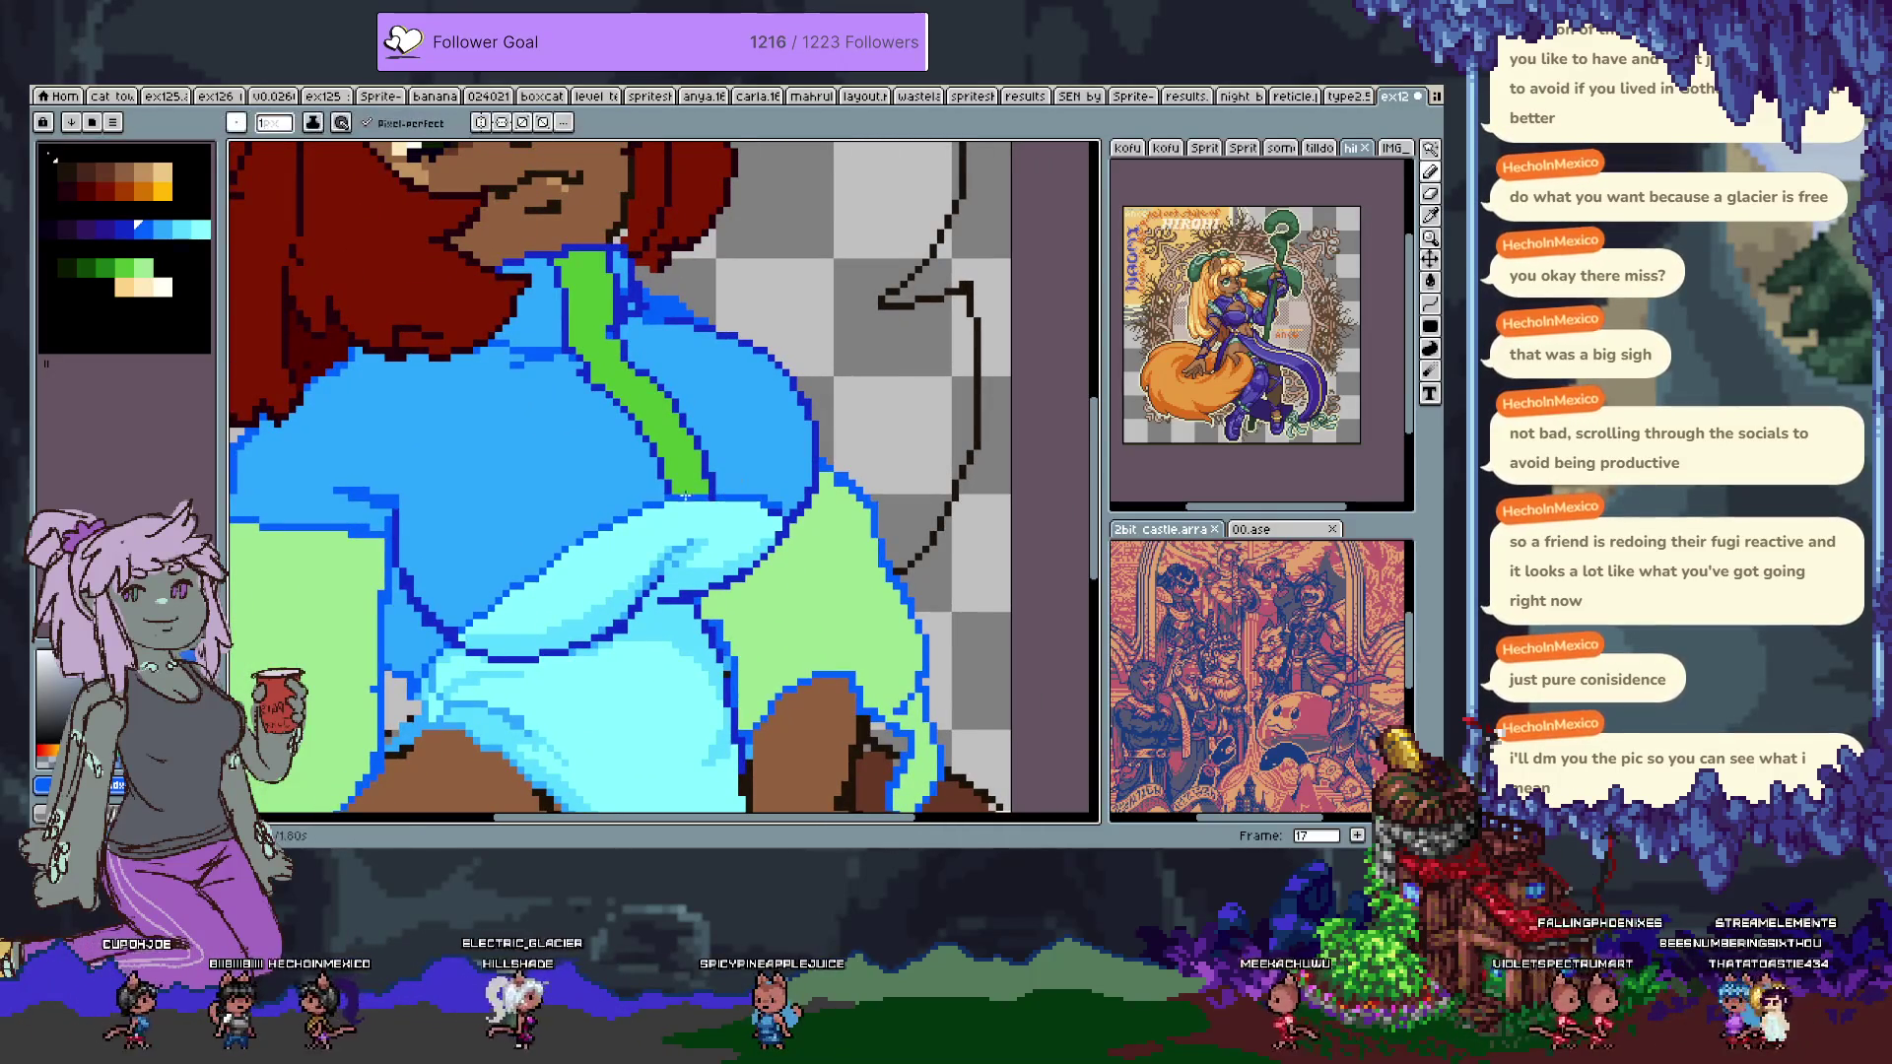
Undo the stray pixels beside the green stripe and pick the darker jacket blue.
{"action": "key", "text": "ctrl+z"}
{"action": "left_click", "coordinate": [707, 492], "text": "alt"}
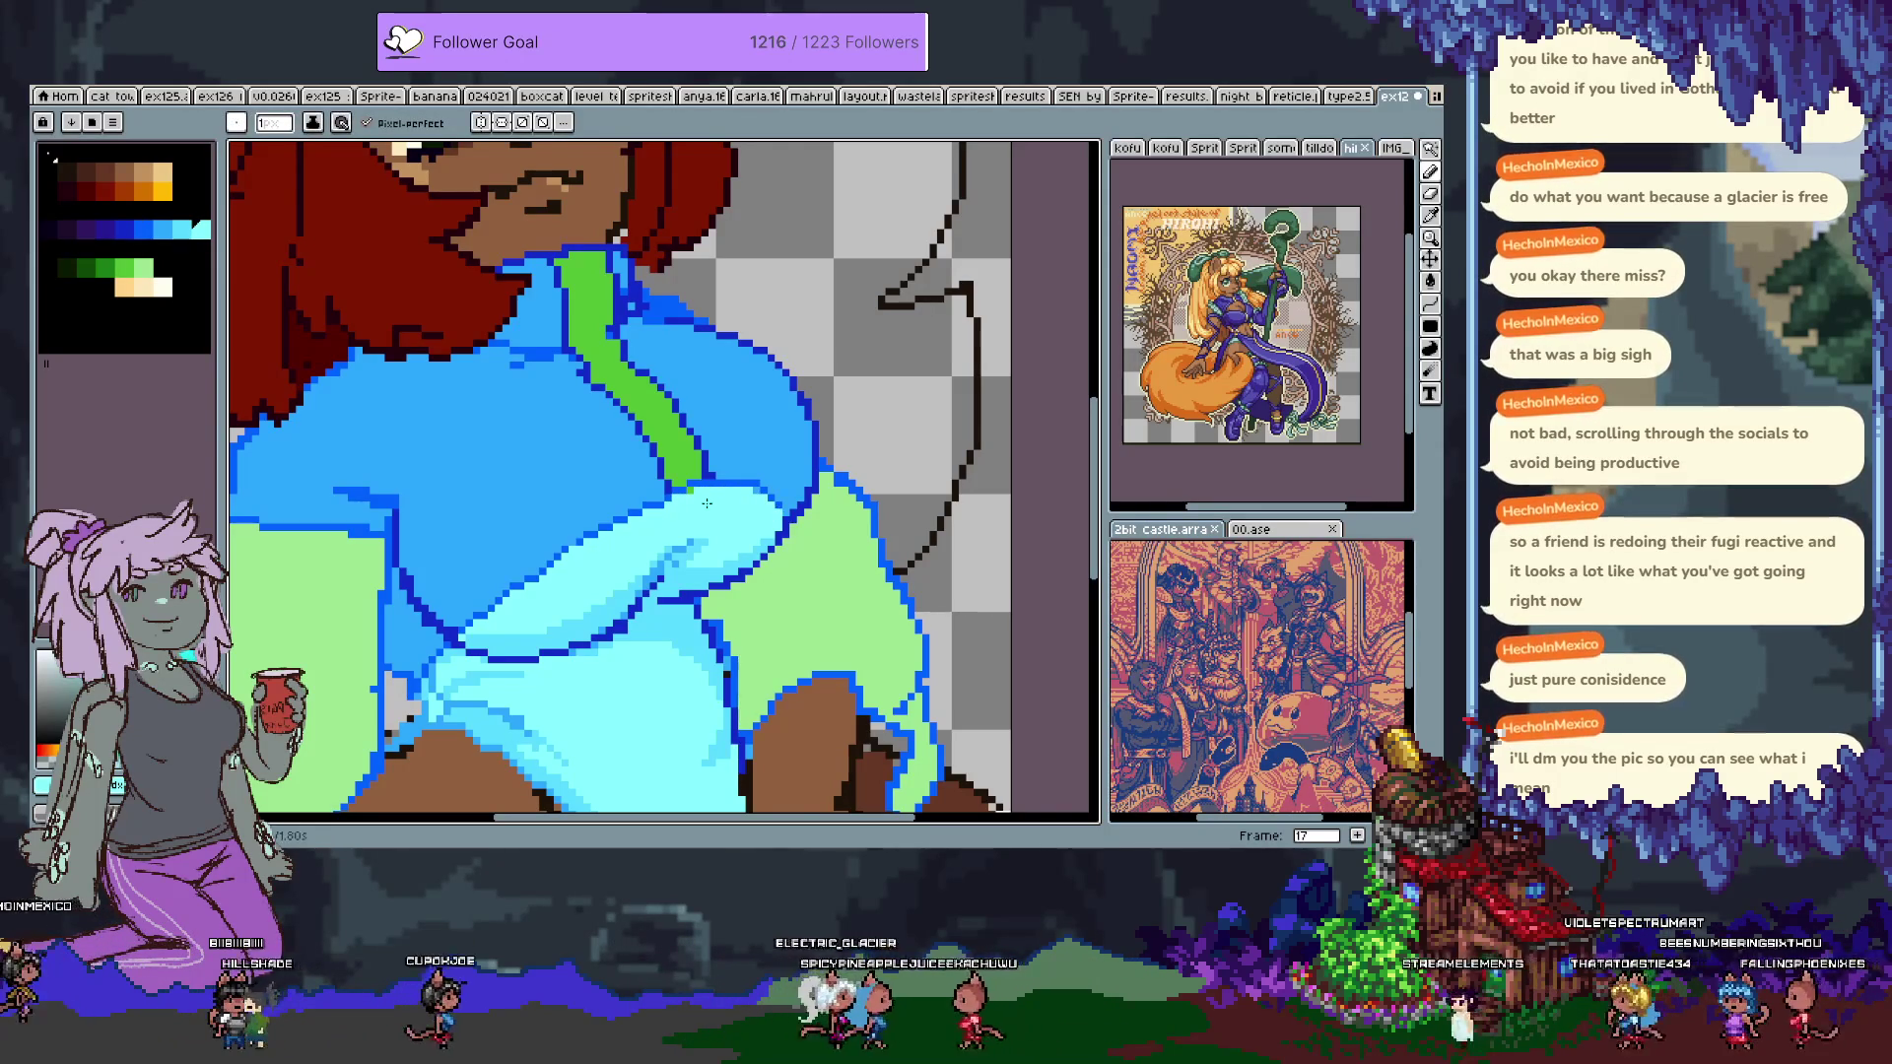
{"action": "left_click", "coordinate": [560, 551], "text": "alt"}
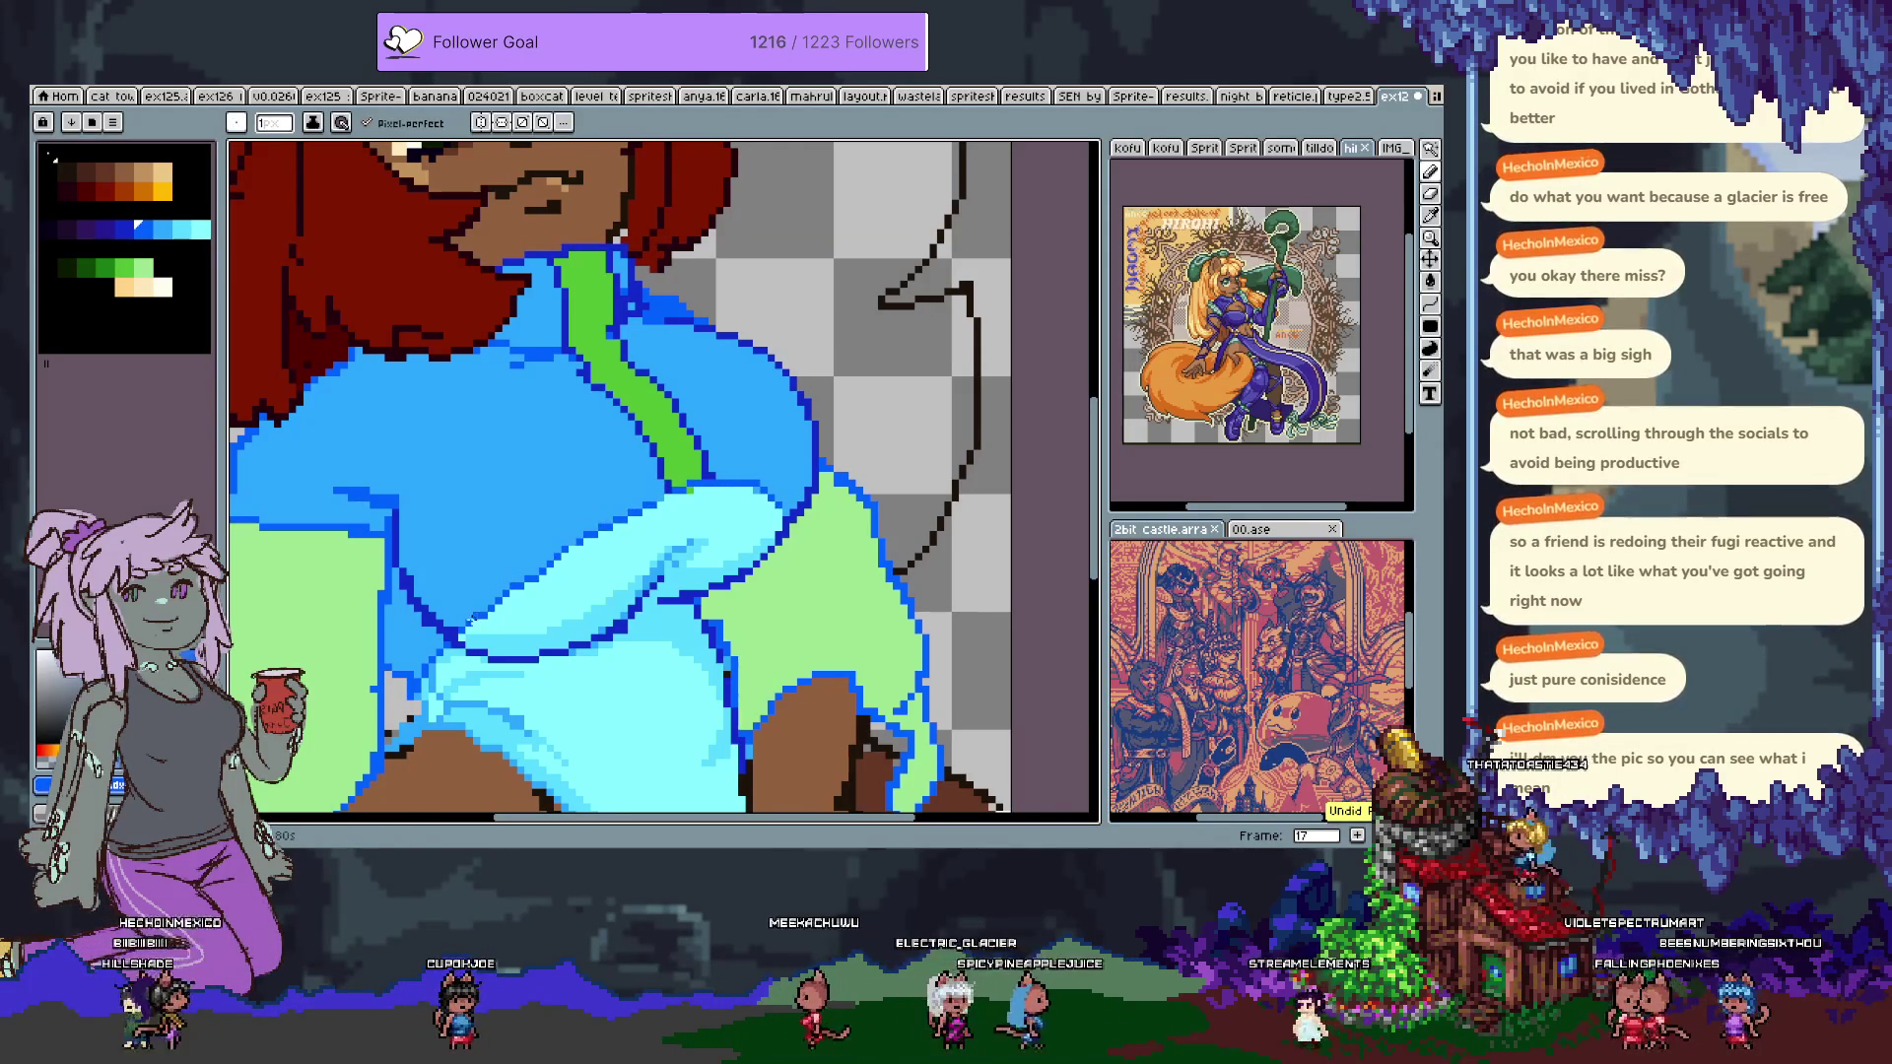
{"action": "left_click", "coordinate": [447, 631], "text": "alt"}
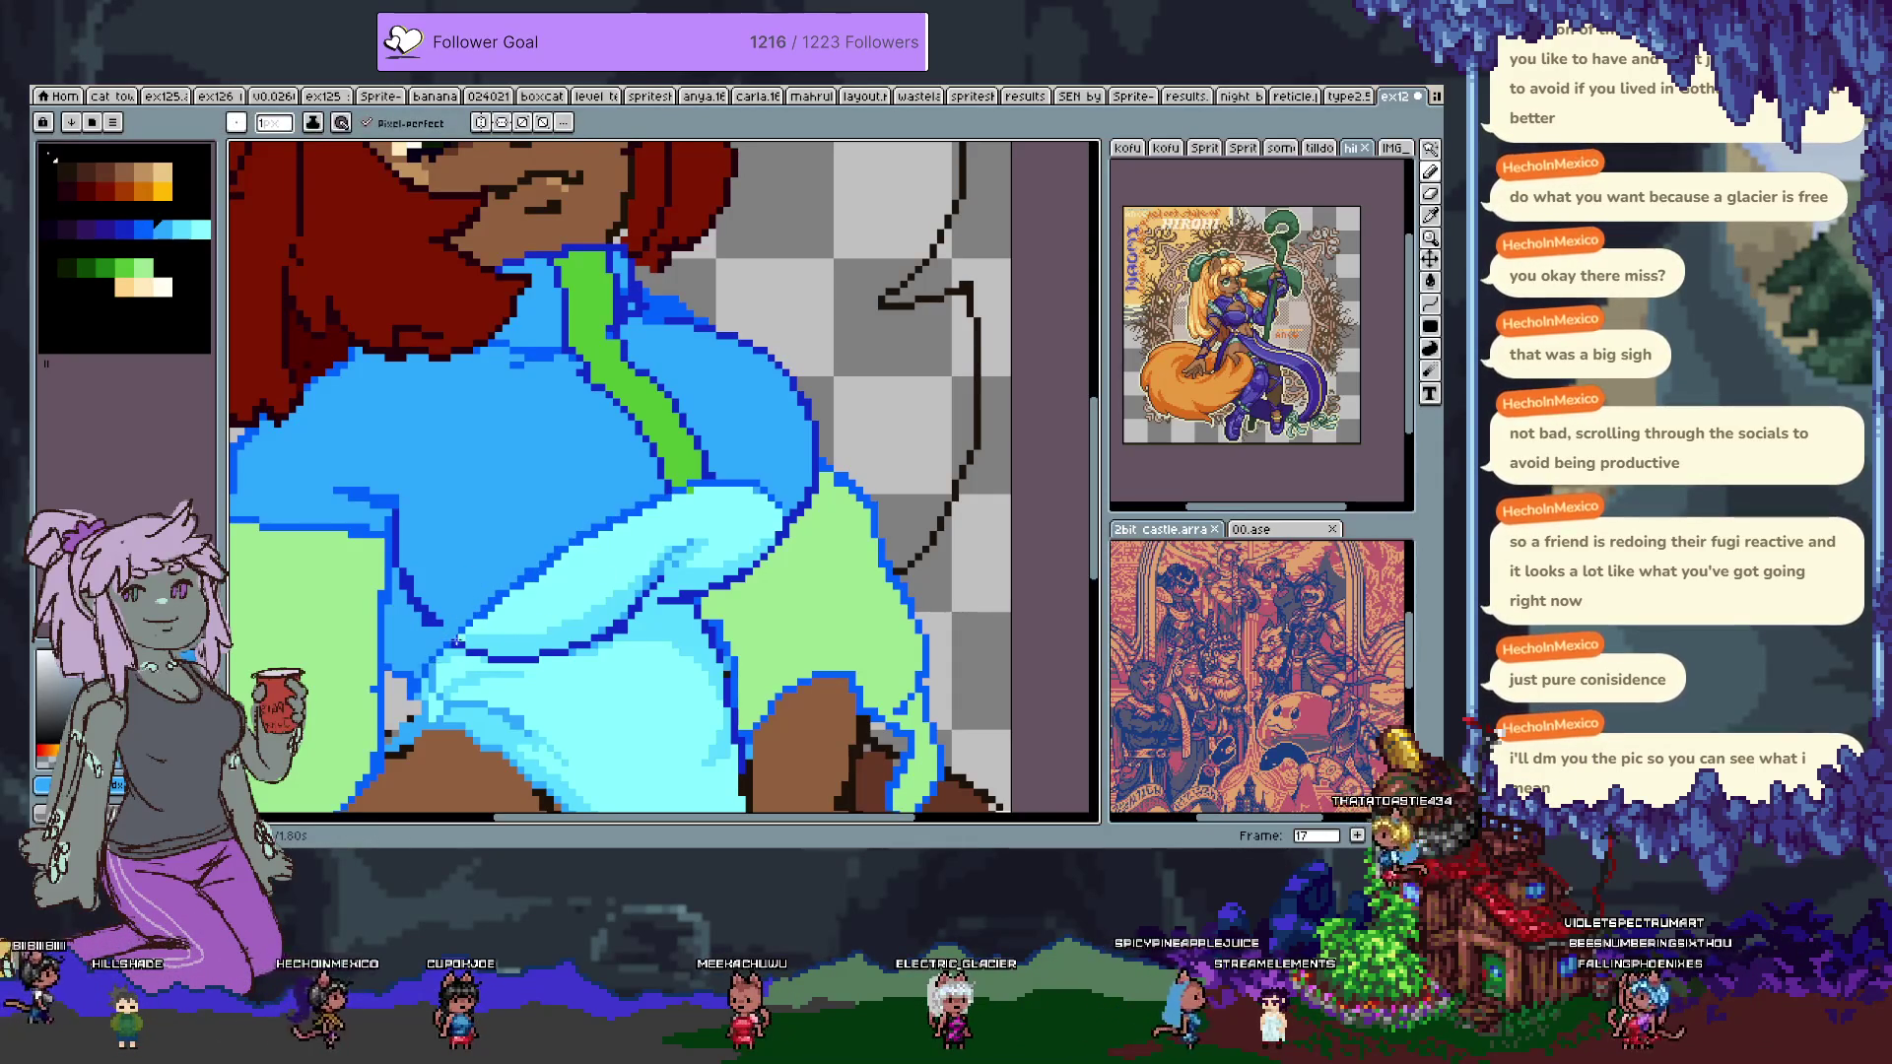
{"action": "key", "text": "alt"}
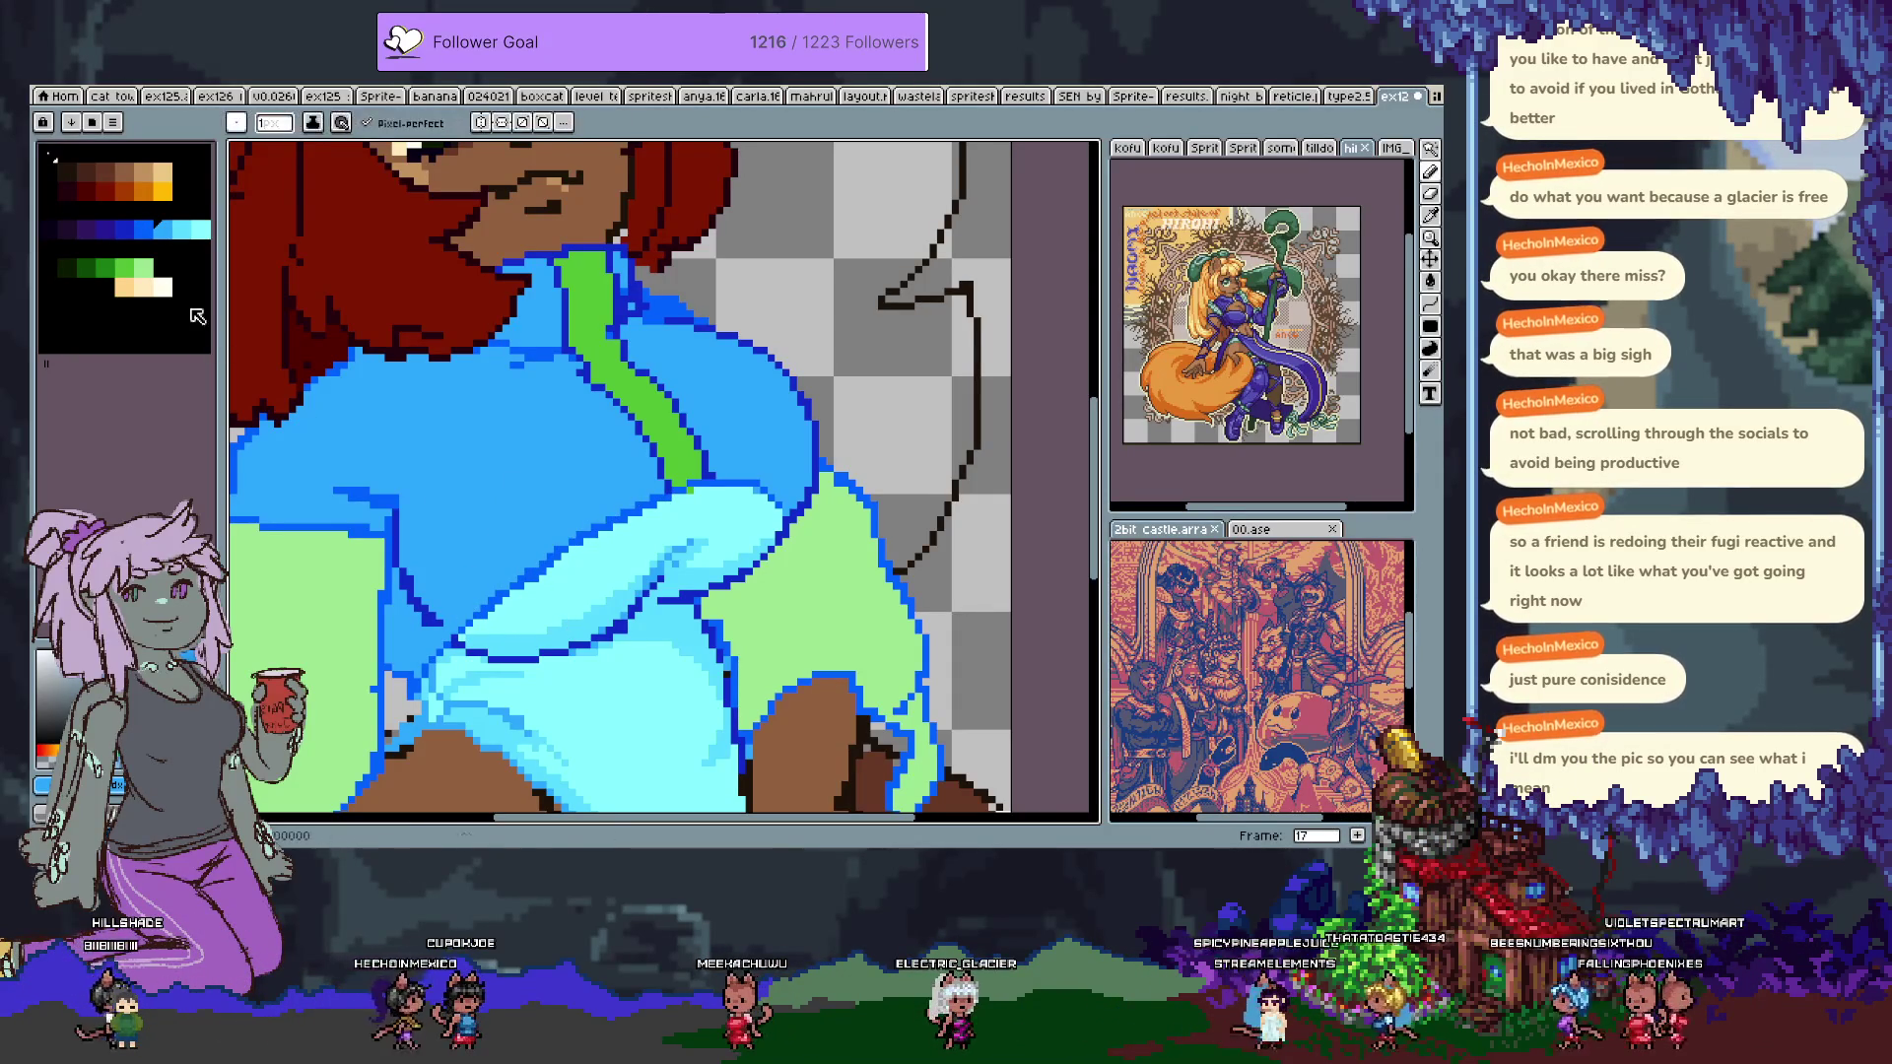
{"action": "left_click", "coordinate": [145, 229]}
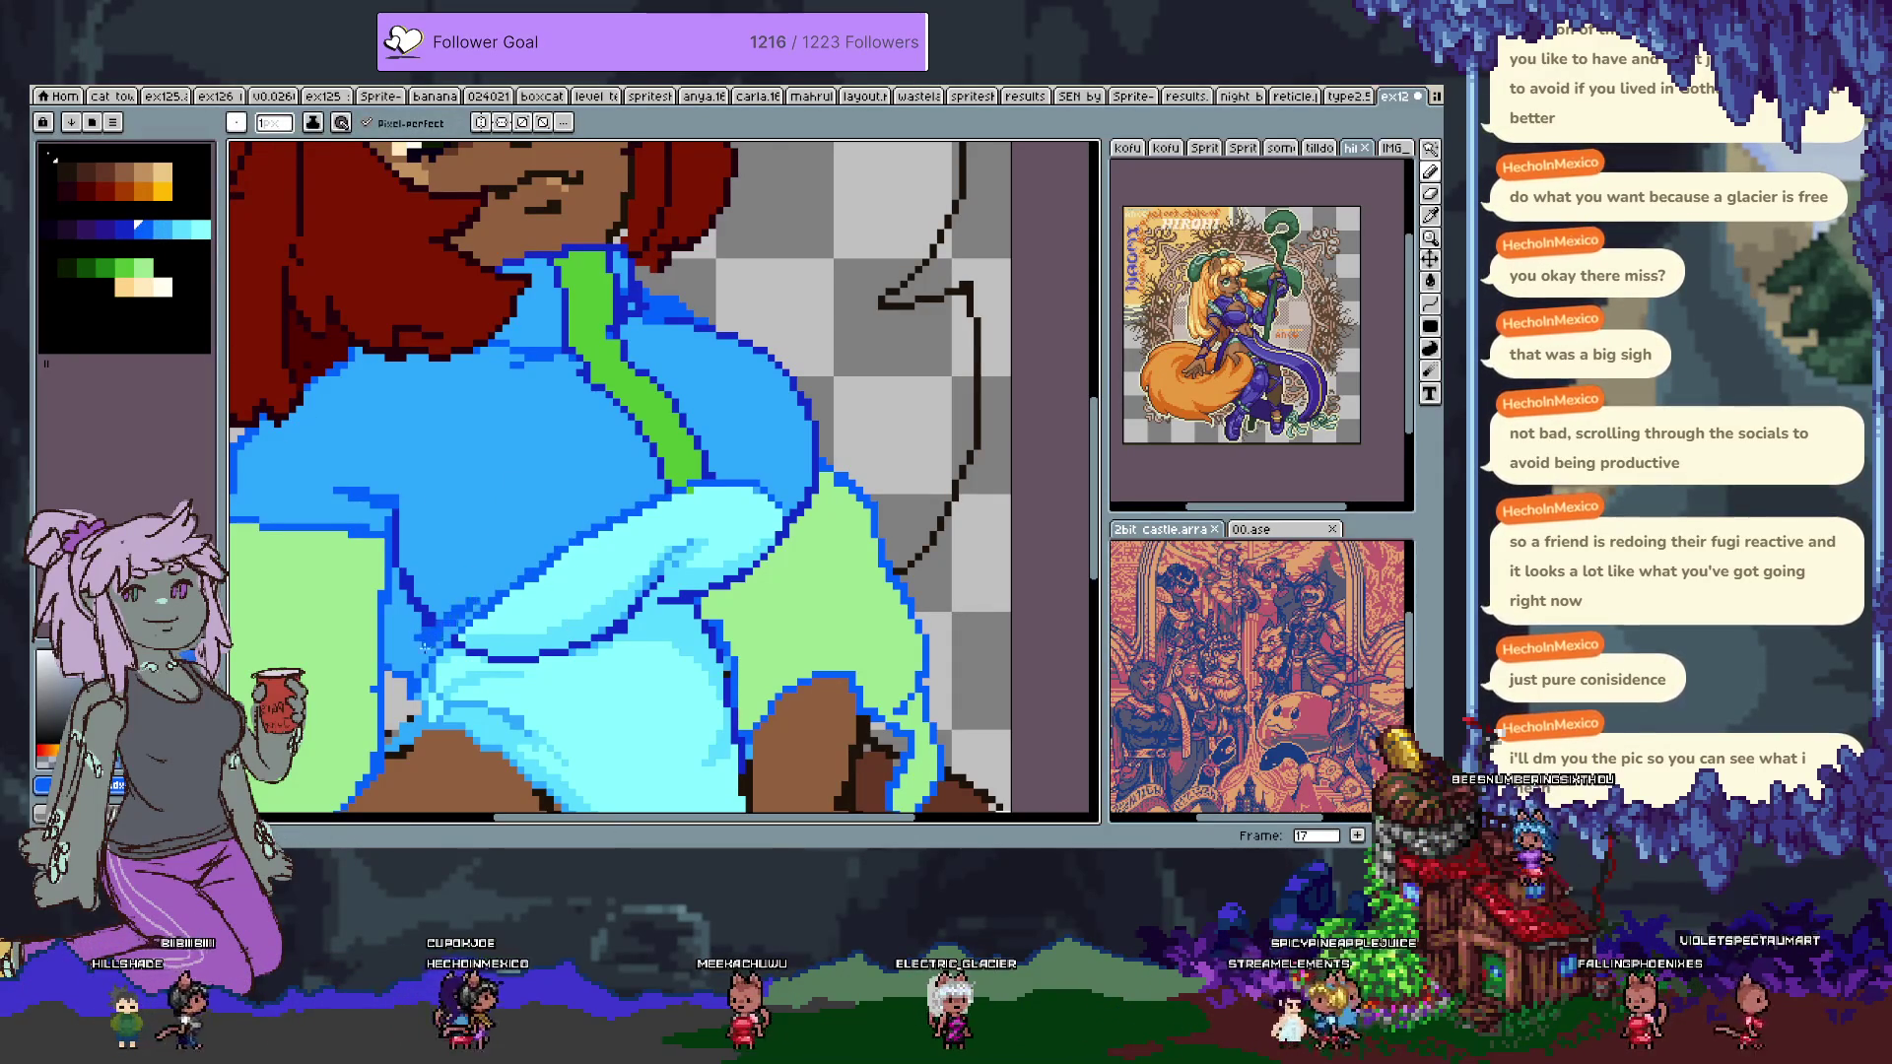
{"action": "key", "text": "v"}
{"action": "left_click", "coordinate": [119, 230]}
{"action": "key", "text": "b"}
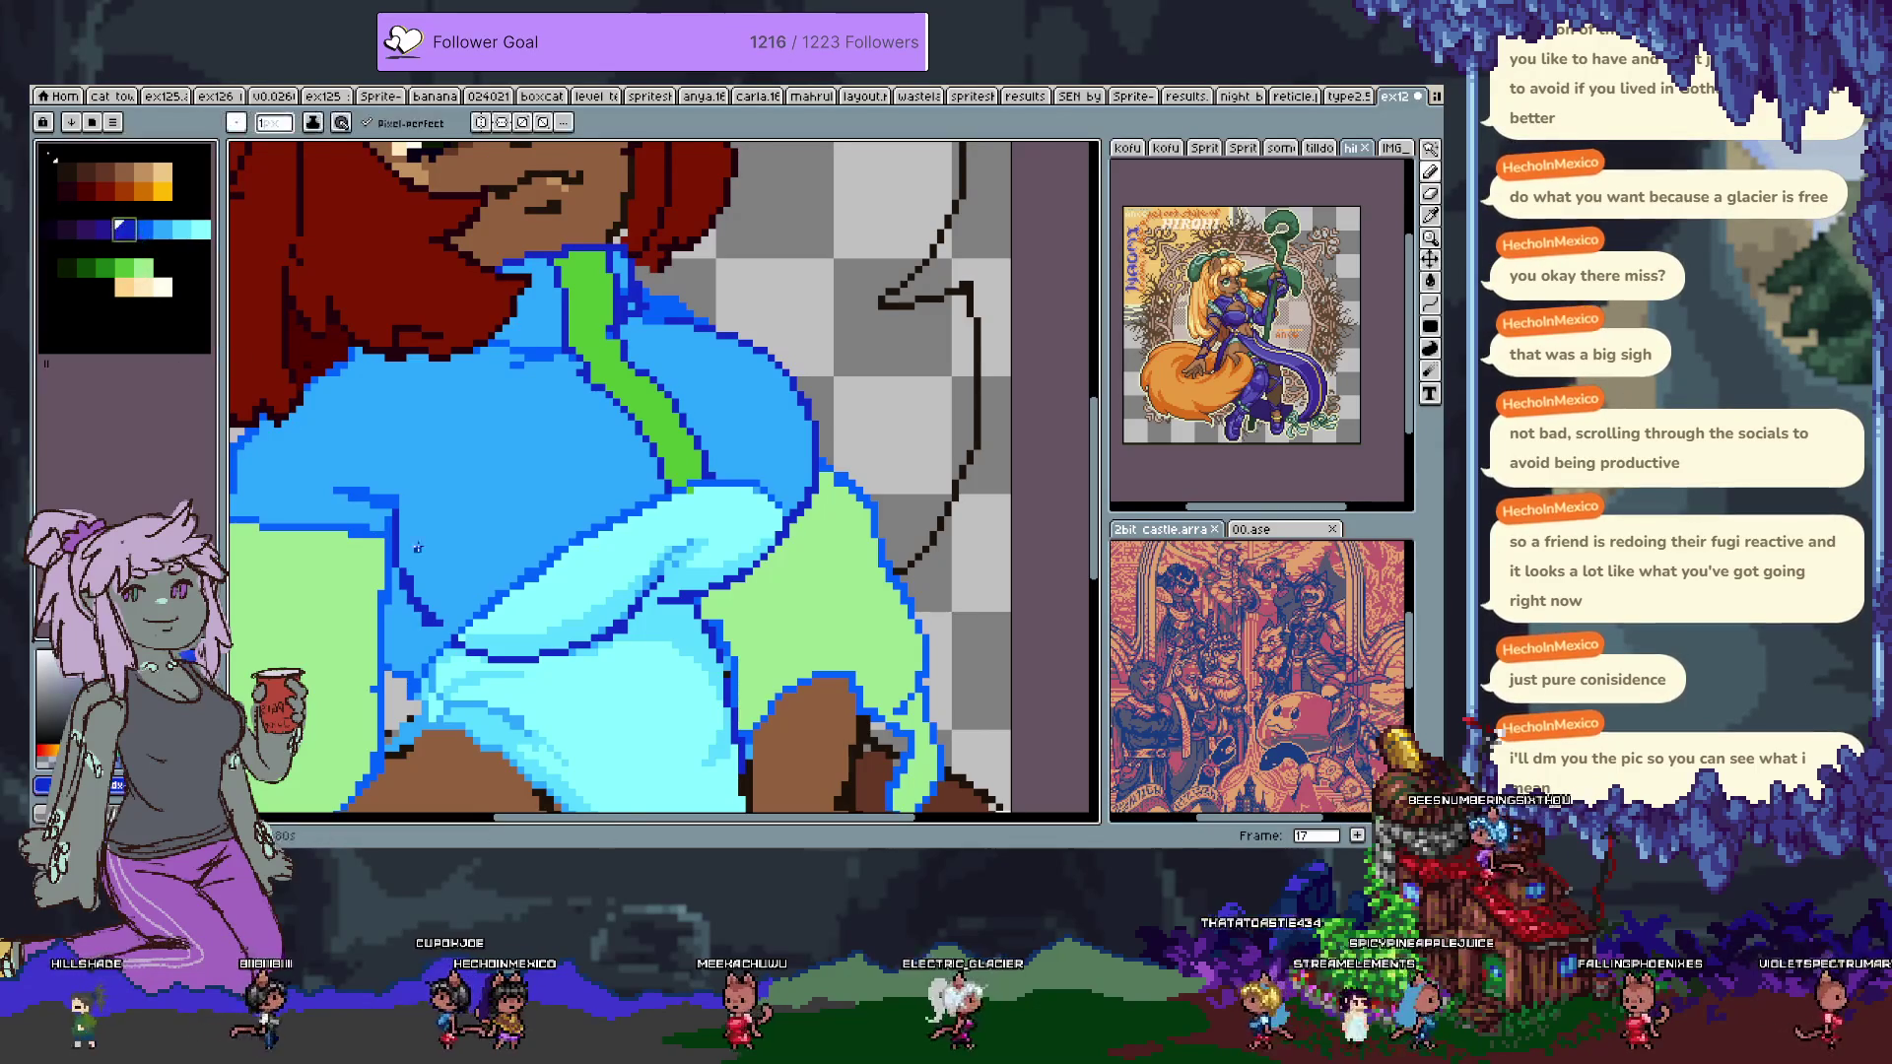
Sample the jacket blue and save the sprite.
{"action": "key", "text": "i"}
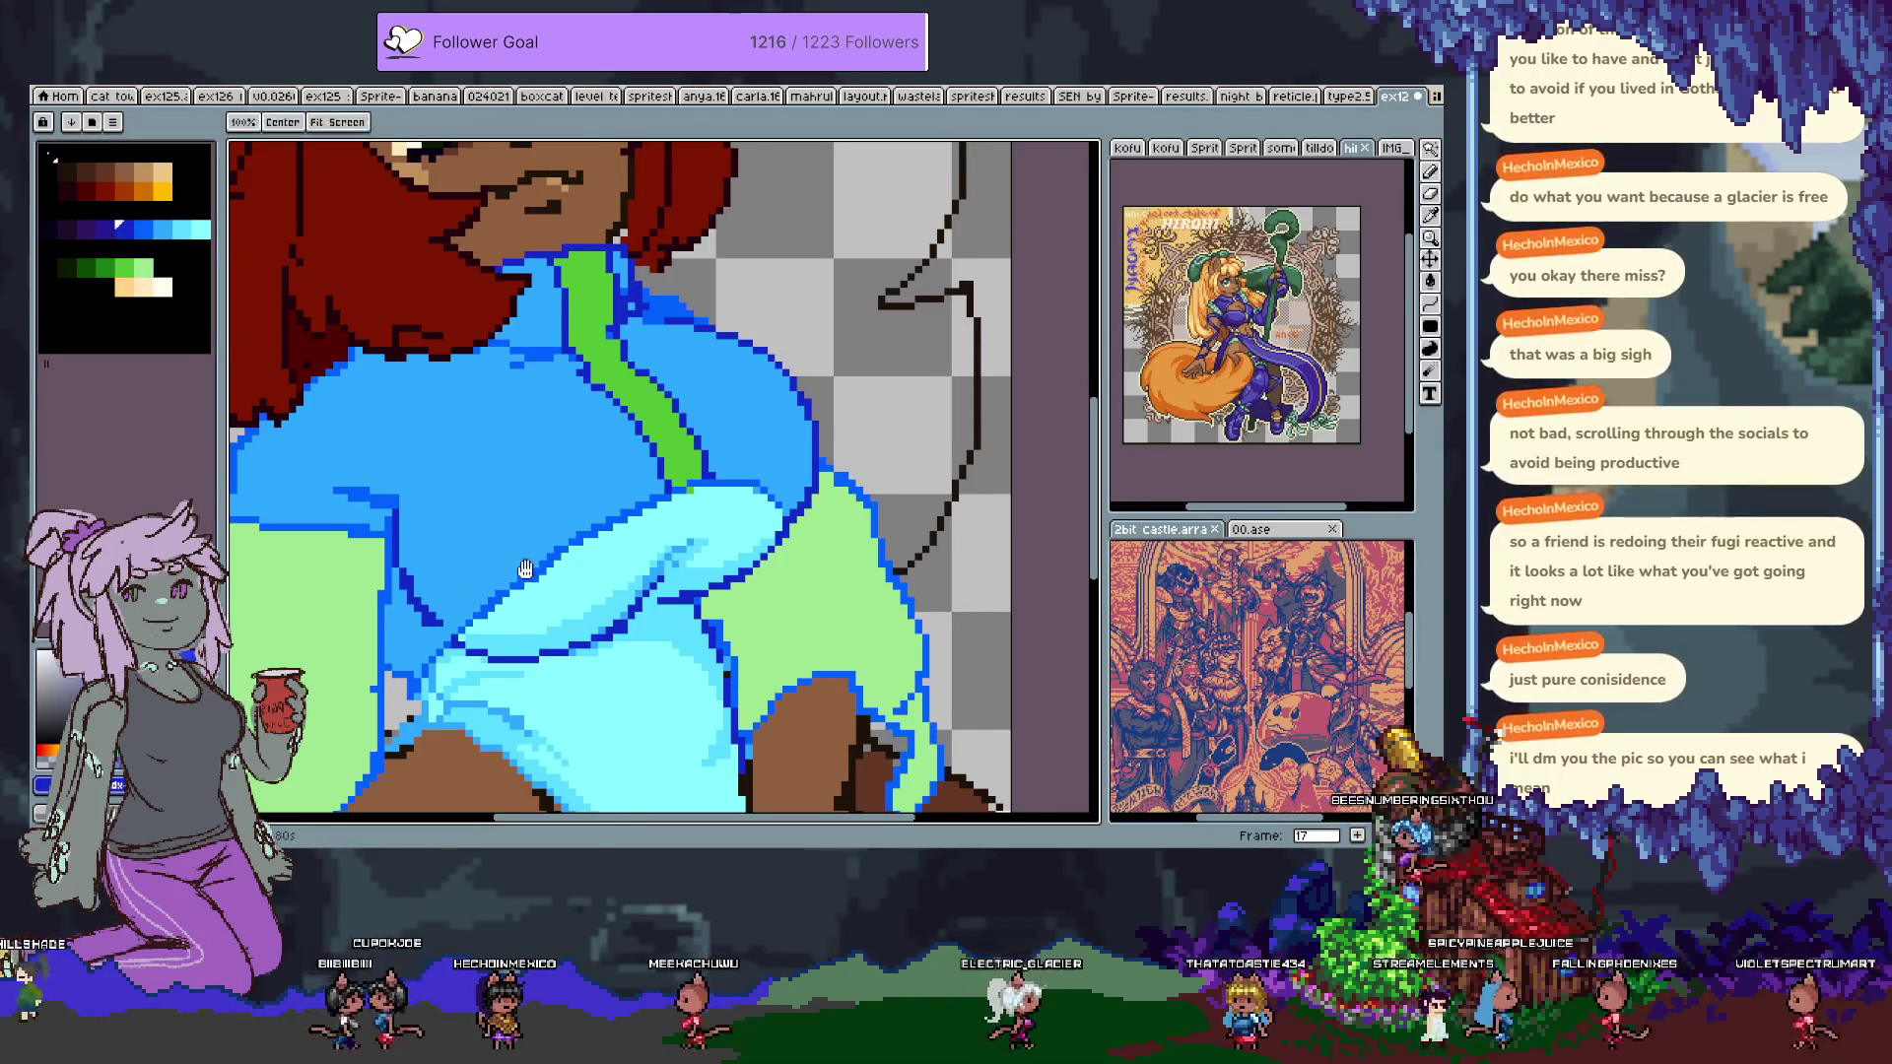
{"action": "left_click_drag", "start_coordinate": [460, 614], "coordinate": [523, 530]}
{"action": "left_click", "coordinate": [143, 229]}
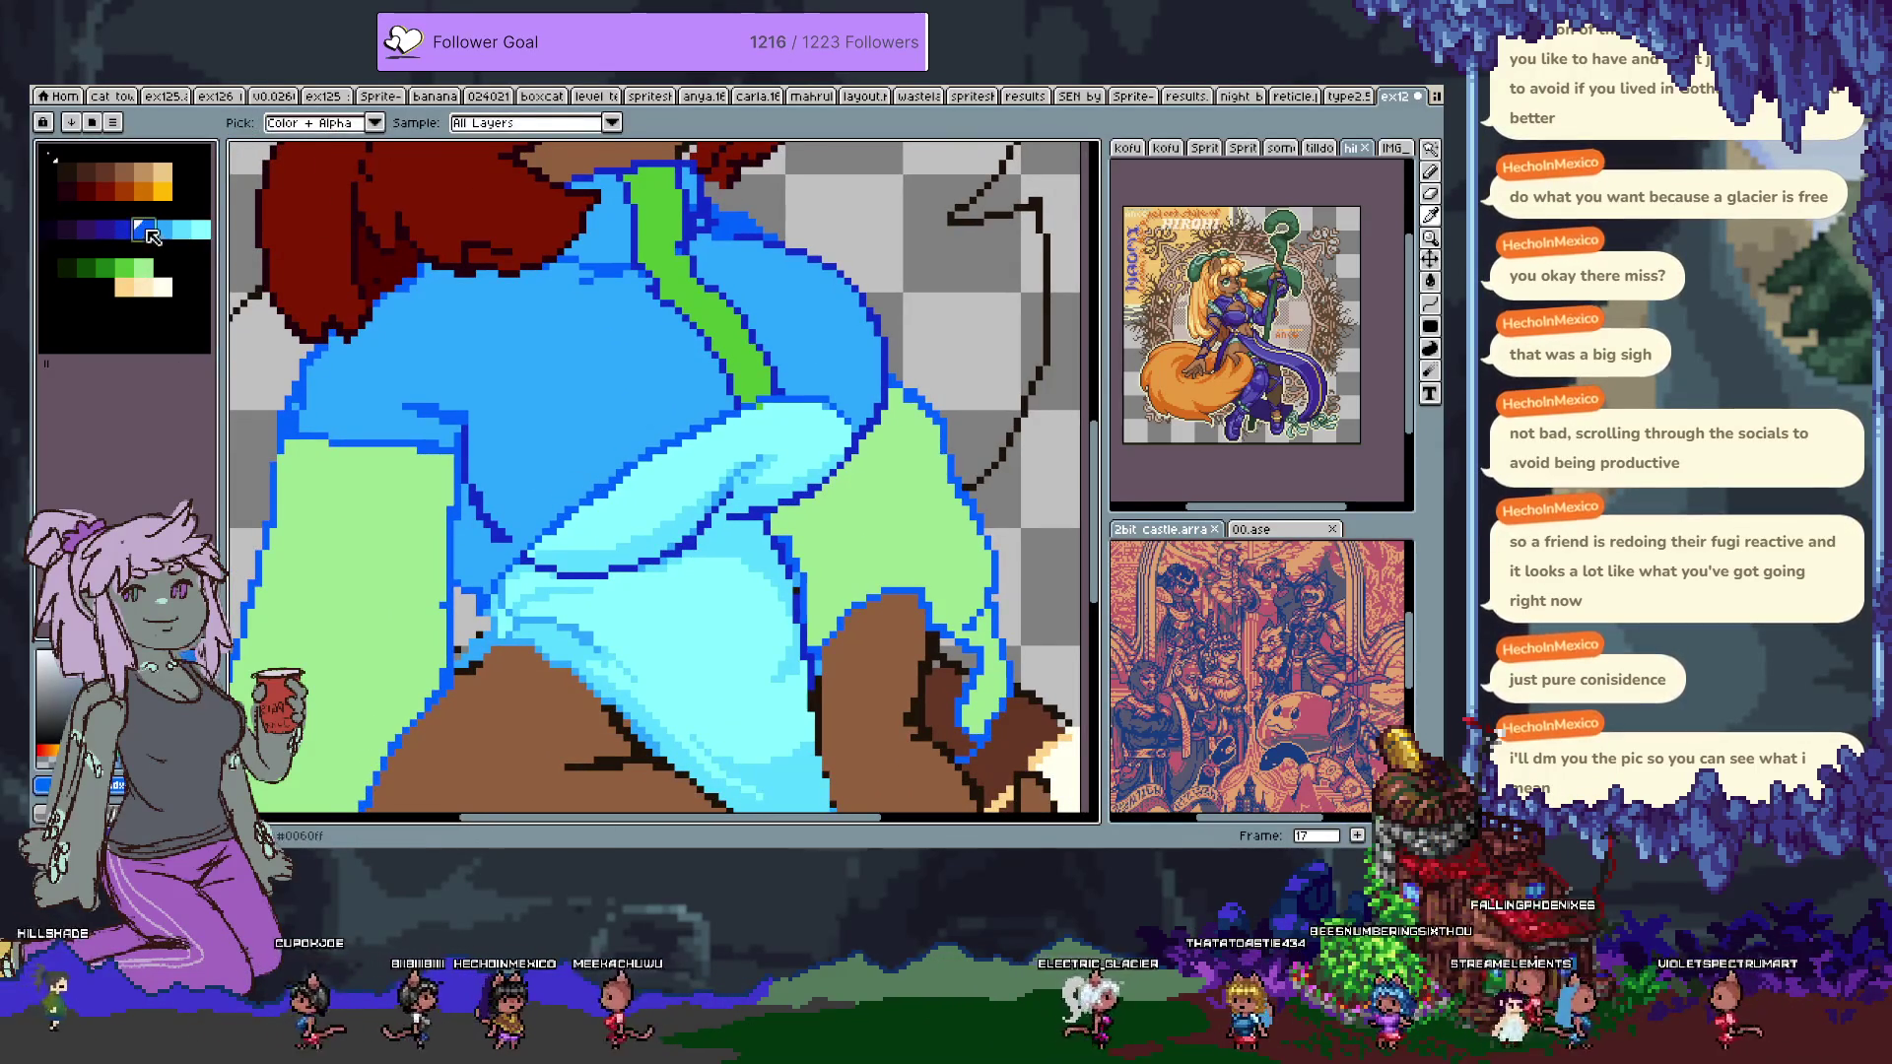
{"action": "key", "text": "b"}
{"action": "key", "text": "ctrl+s"}
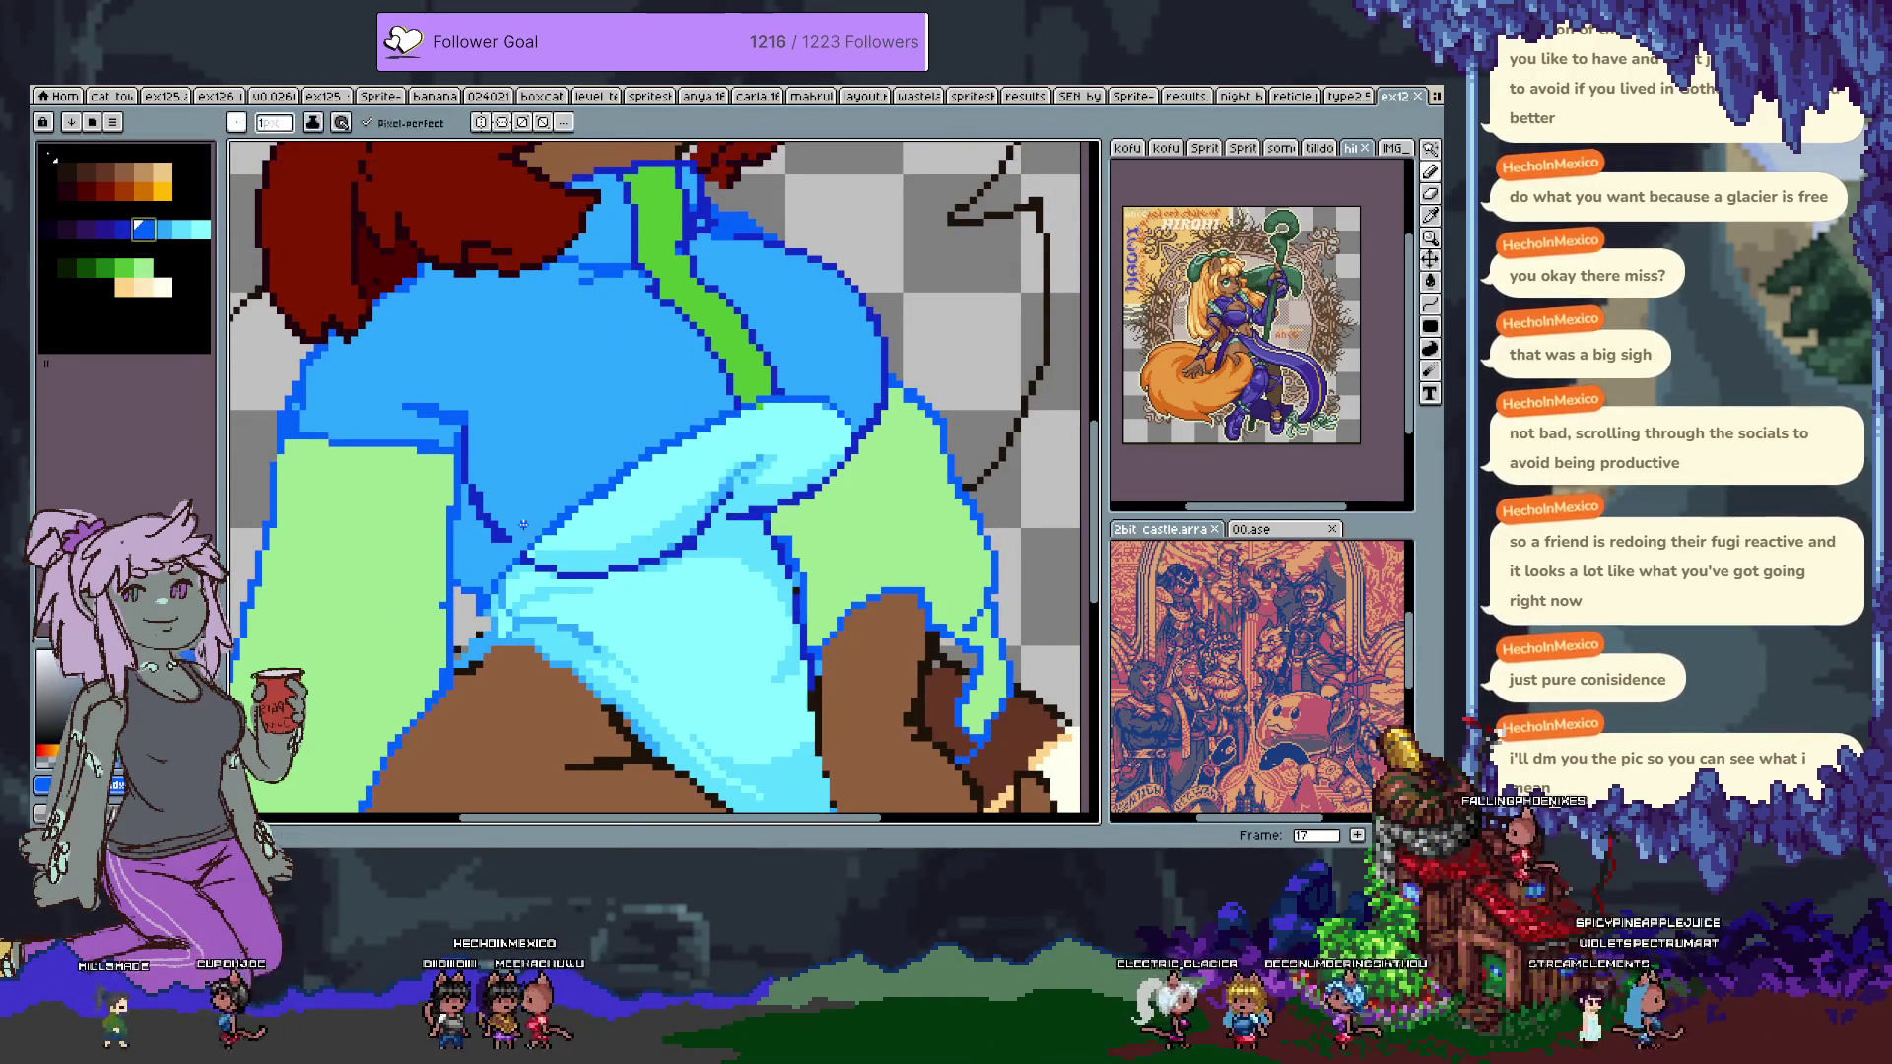
Place a blue touch-up pixel on the jacket and magic-wand select the blue area.
{"action": "left_click", "coordinate": [523, 524]}
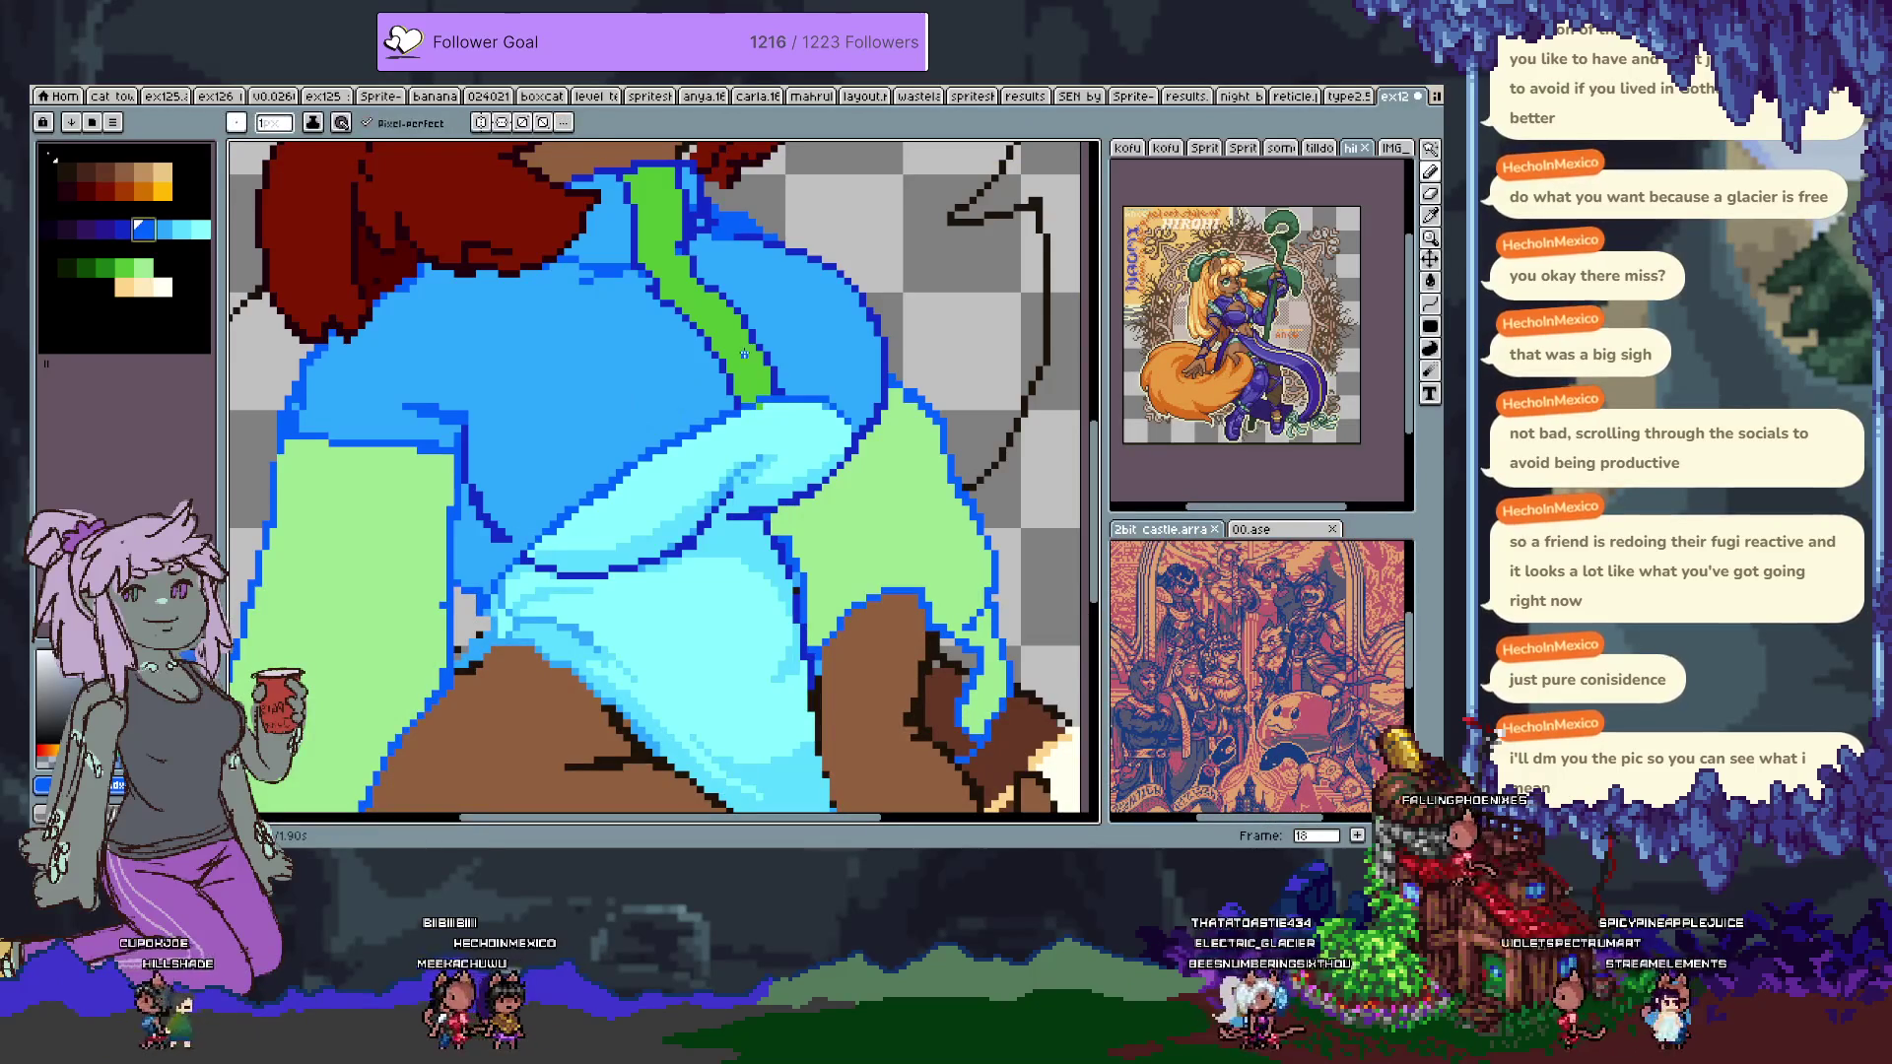
{"action": "key", "text": "w"}
{"action": "left_click", "coordinate": [479, 463]}
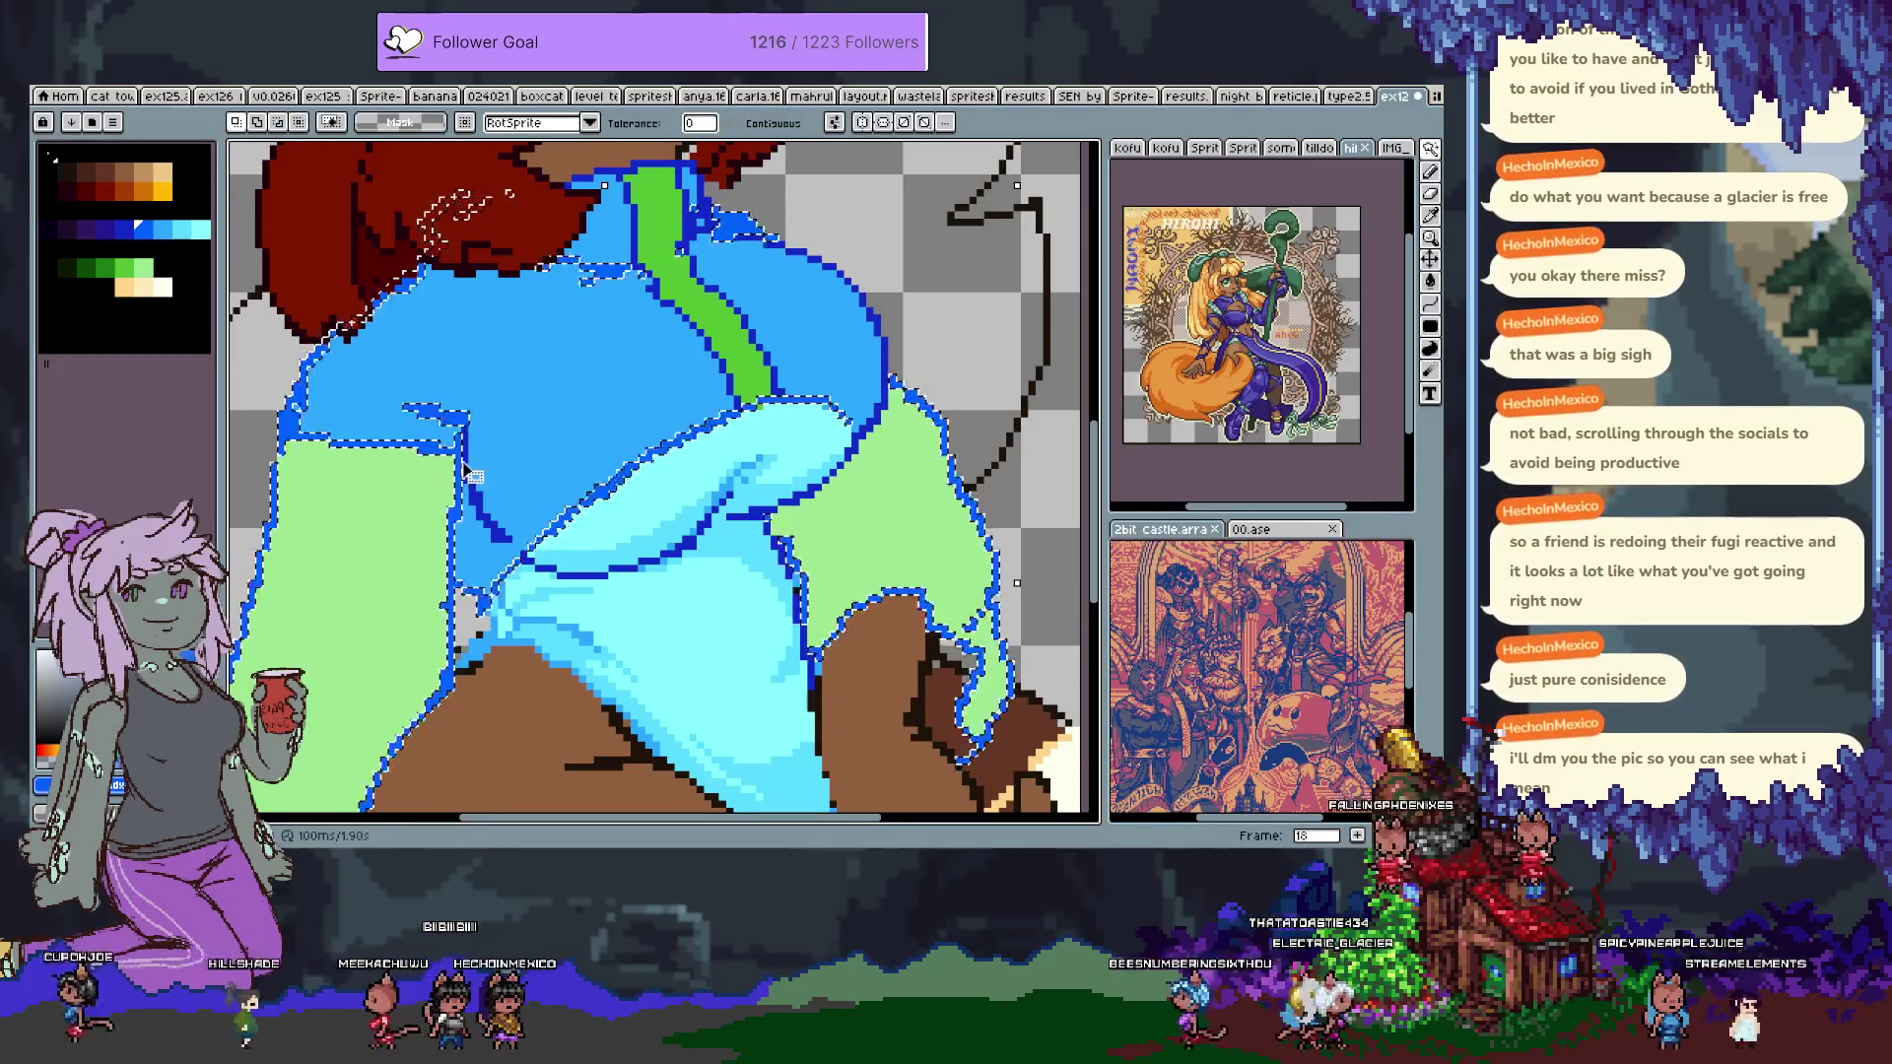
Clear the selection, eyedrop the medium blue, and pencil over the gap beside the lower outline.
{"action": "key", "text": "b"}
{"action": "left_click", "coordinate": [514, 605], "text": "alt"}
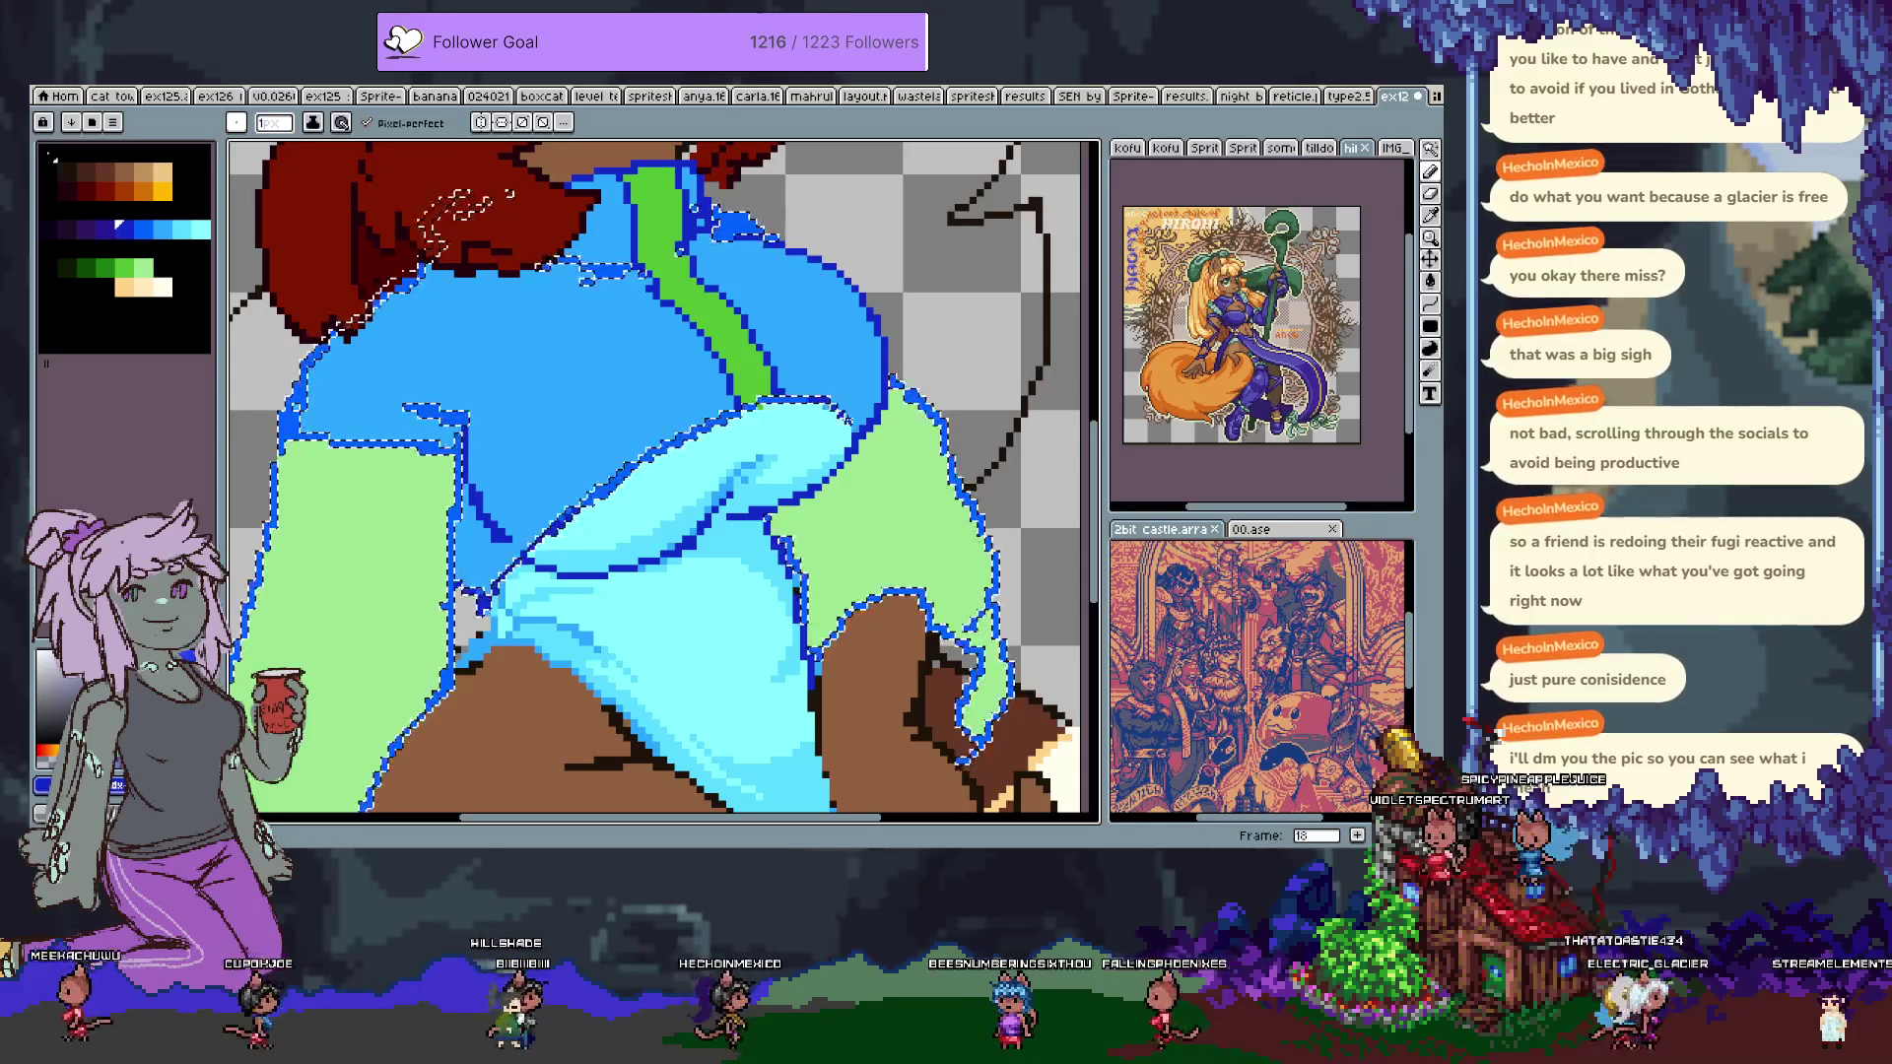
{"action": "key", "text": "ctrl+d"}
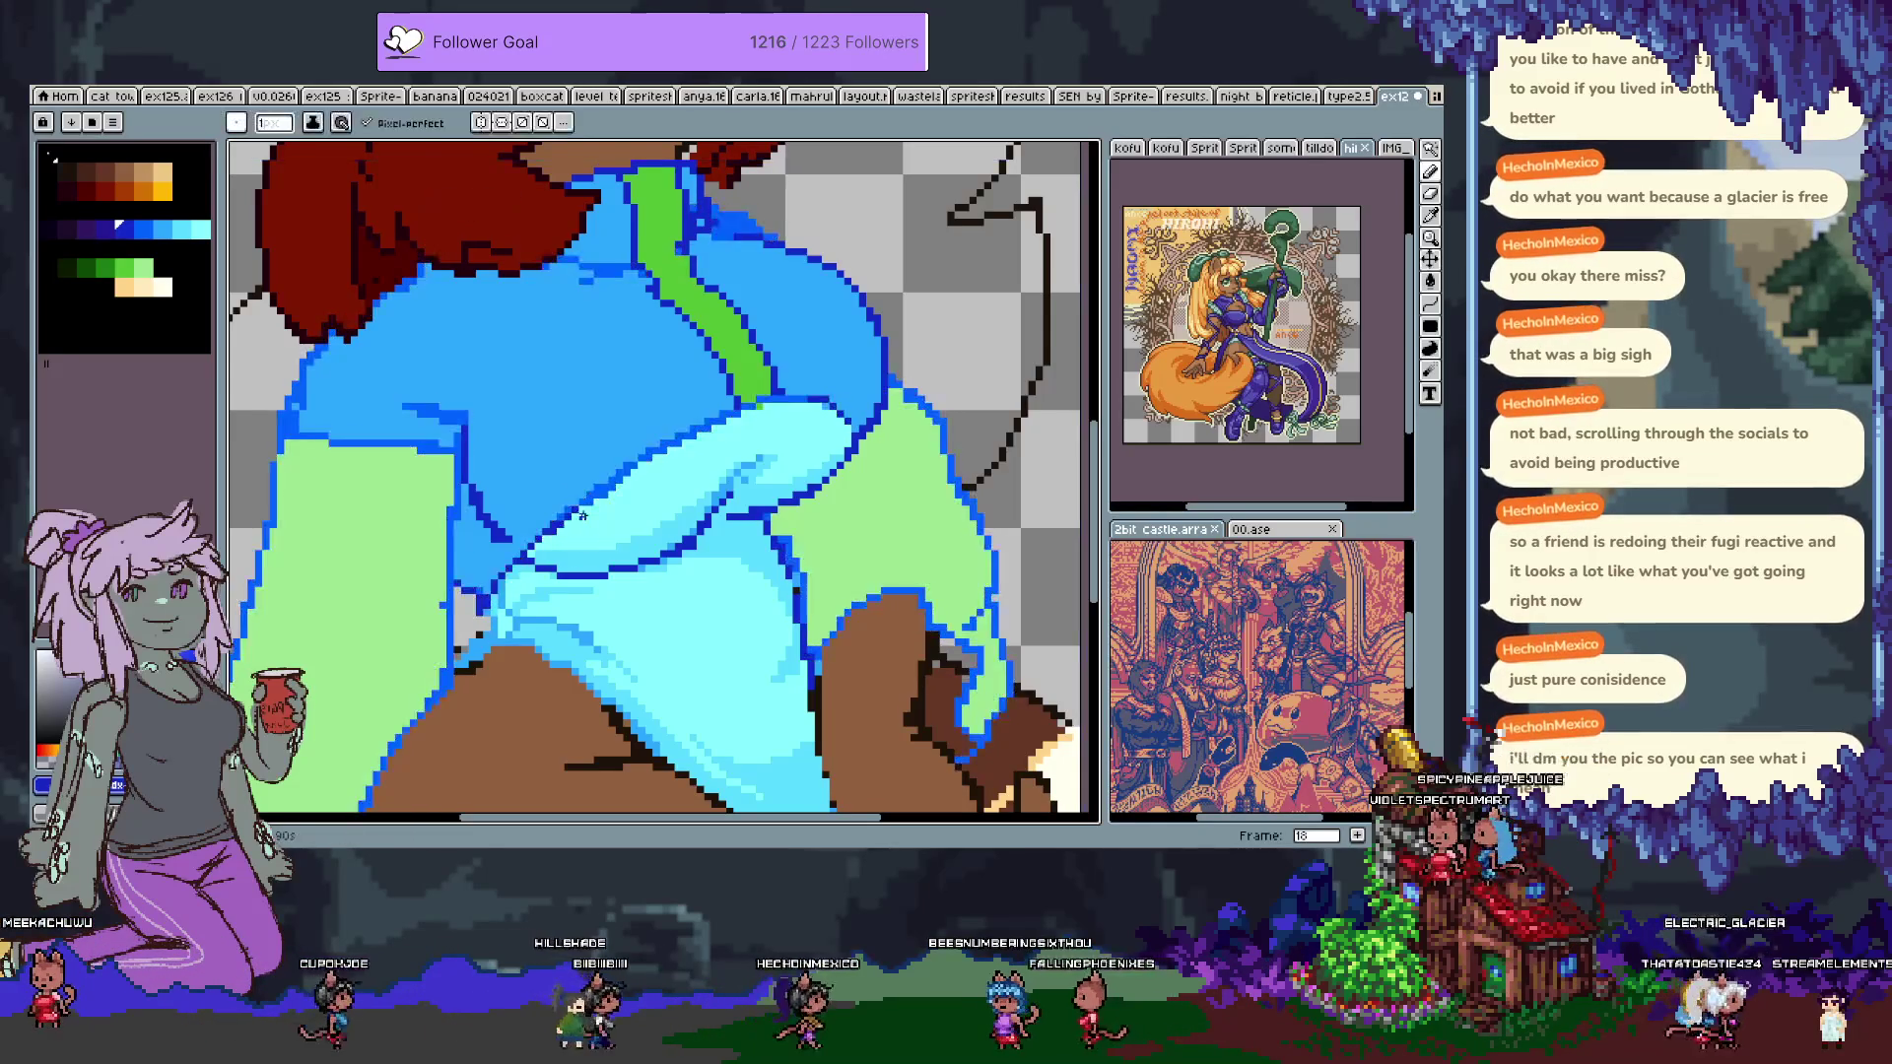
{"action": "left_click", "coordinate": [535, 527], "text": "alt"}
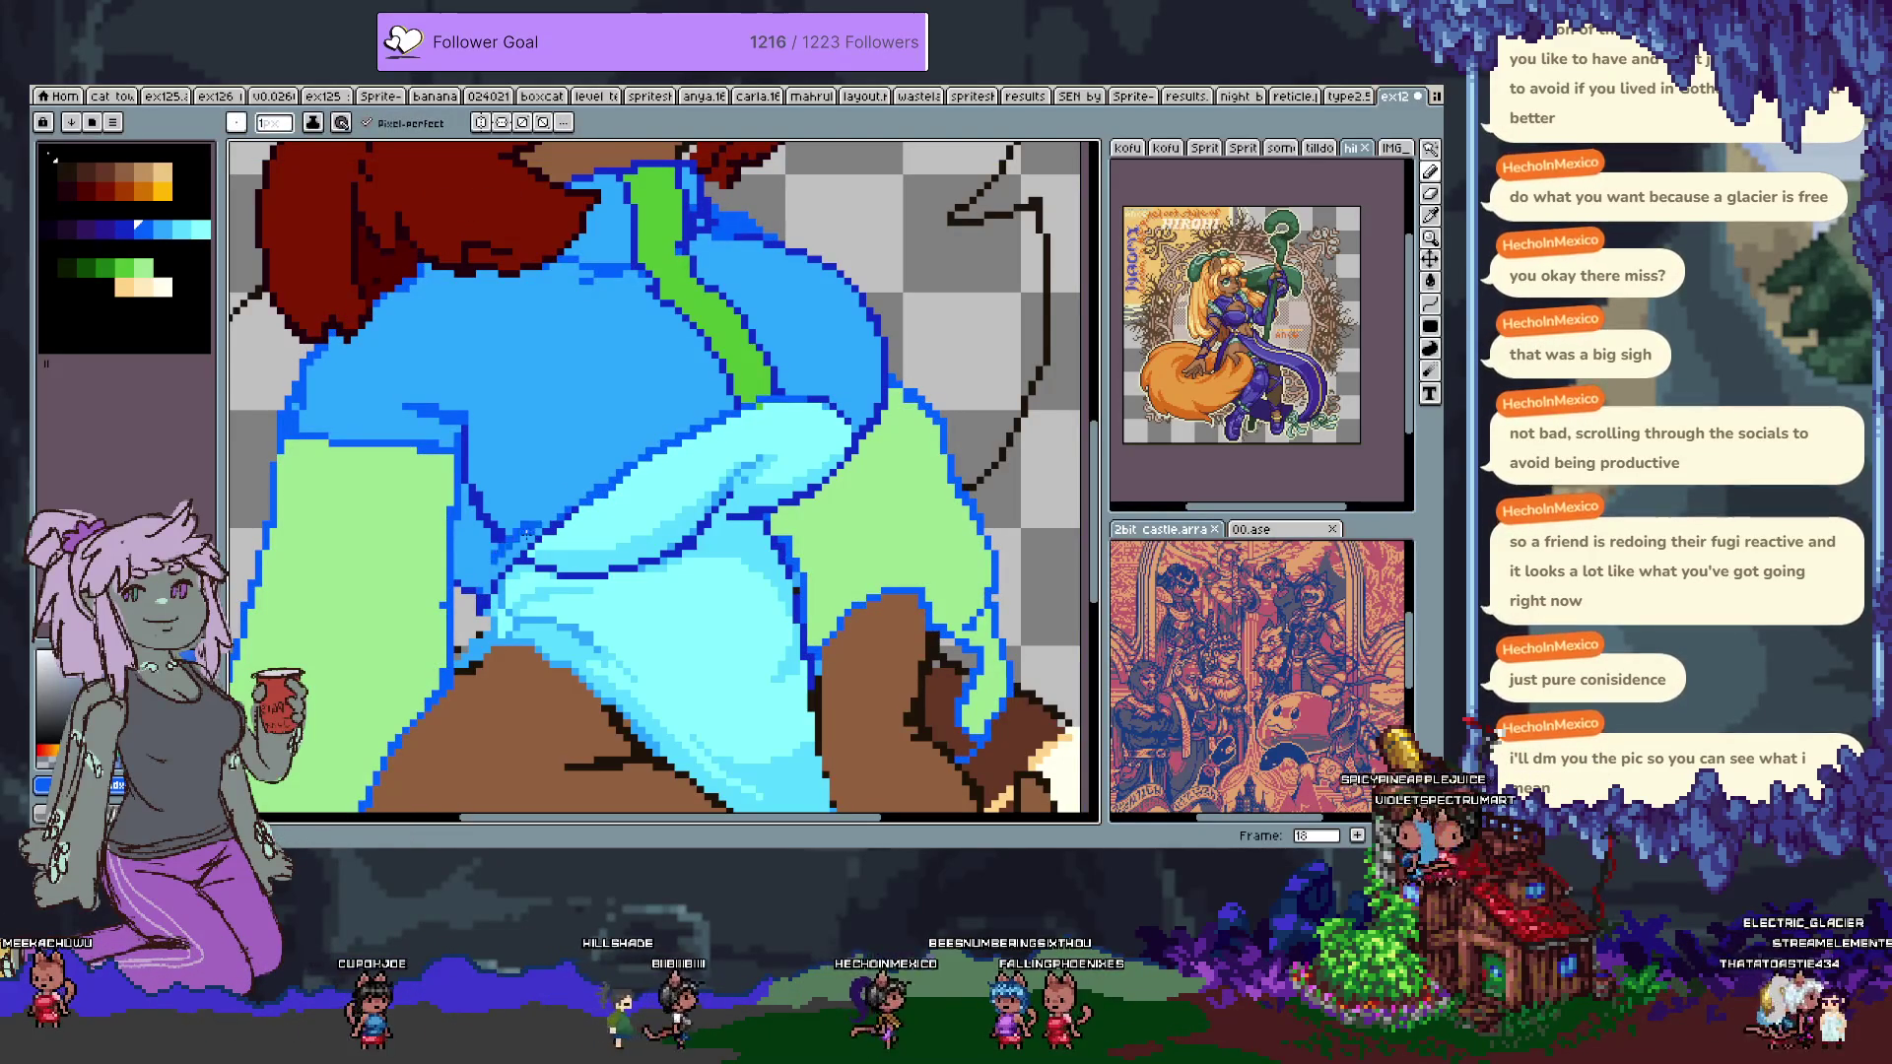
{"action": "key", "text": "ctrl+z"}
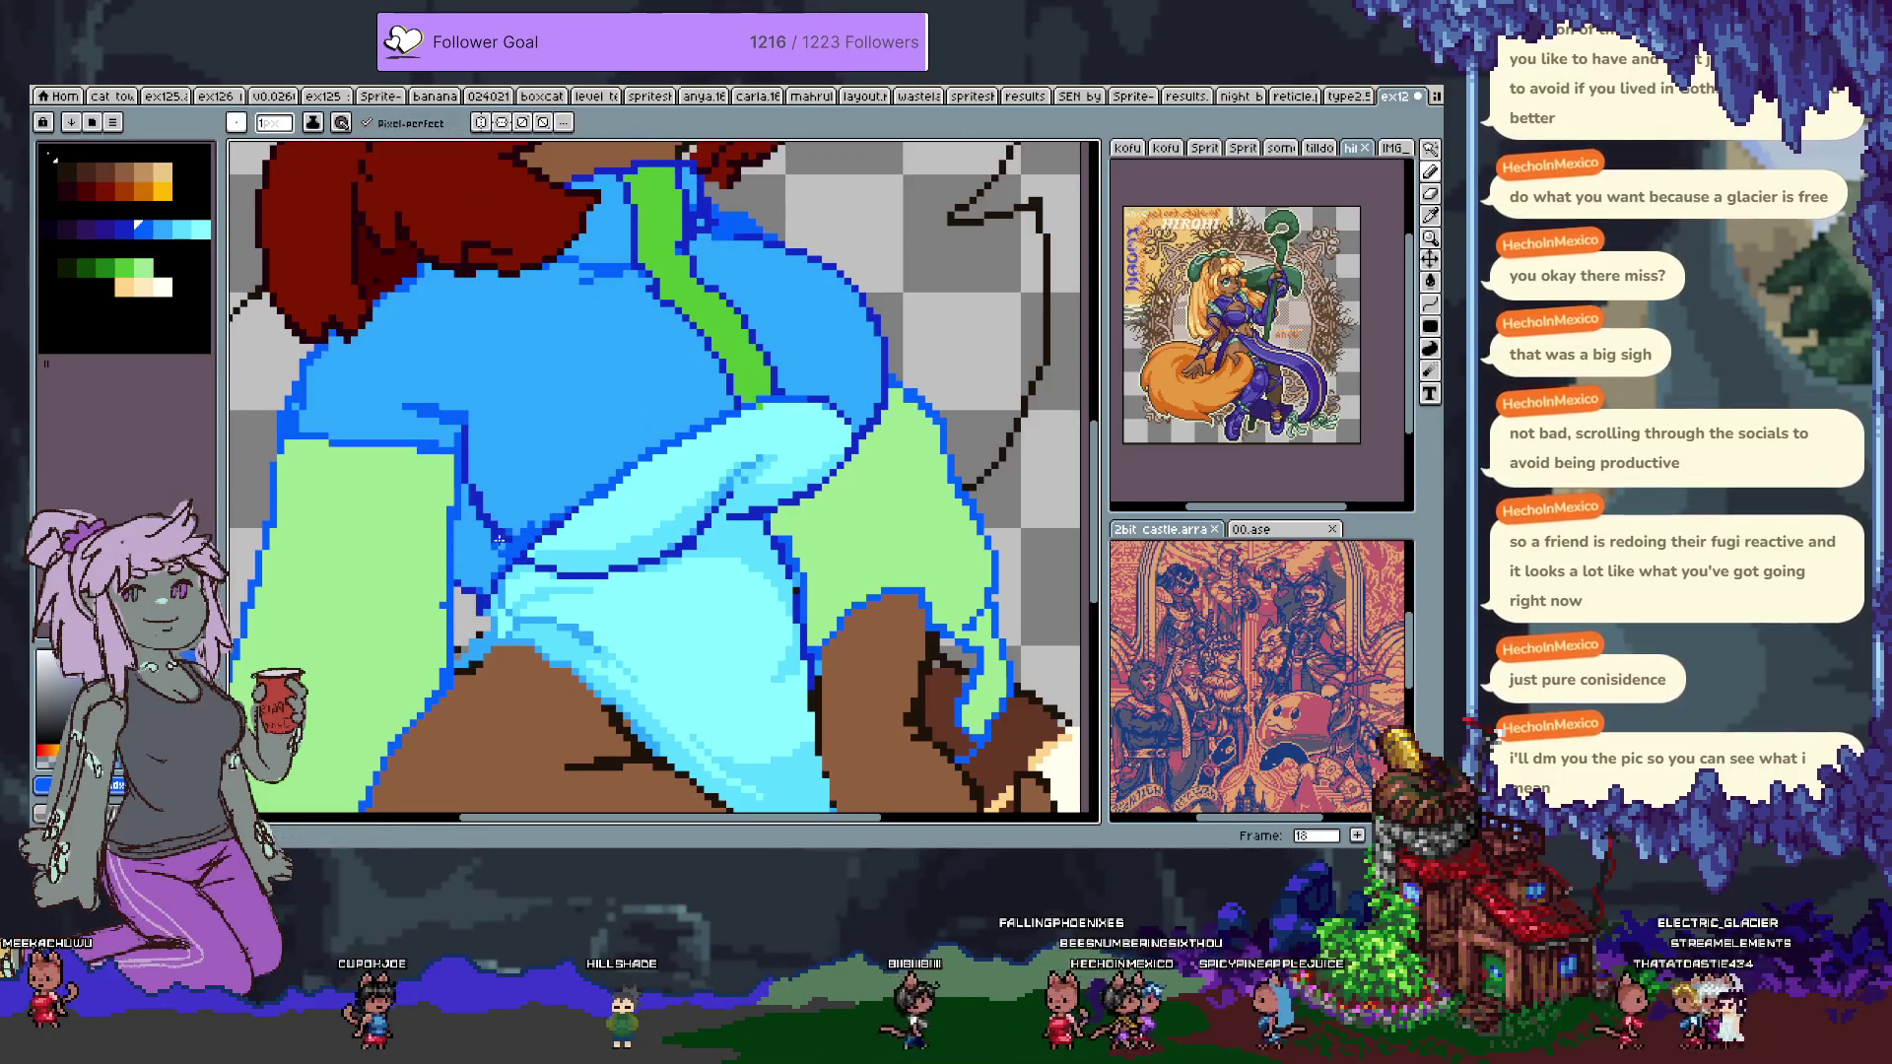
{"action": "left_click_drag", "start_coordinate": [470, 500], "coordinate": [493, 537]}
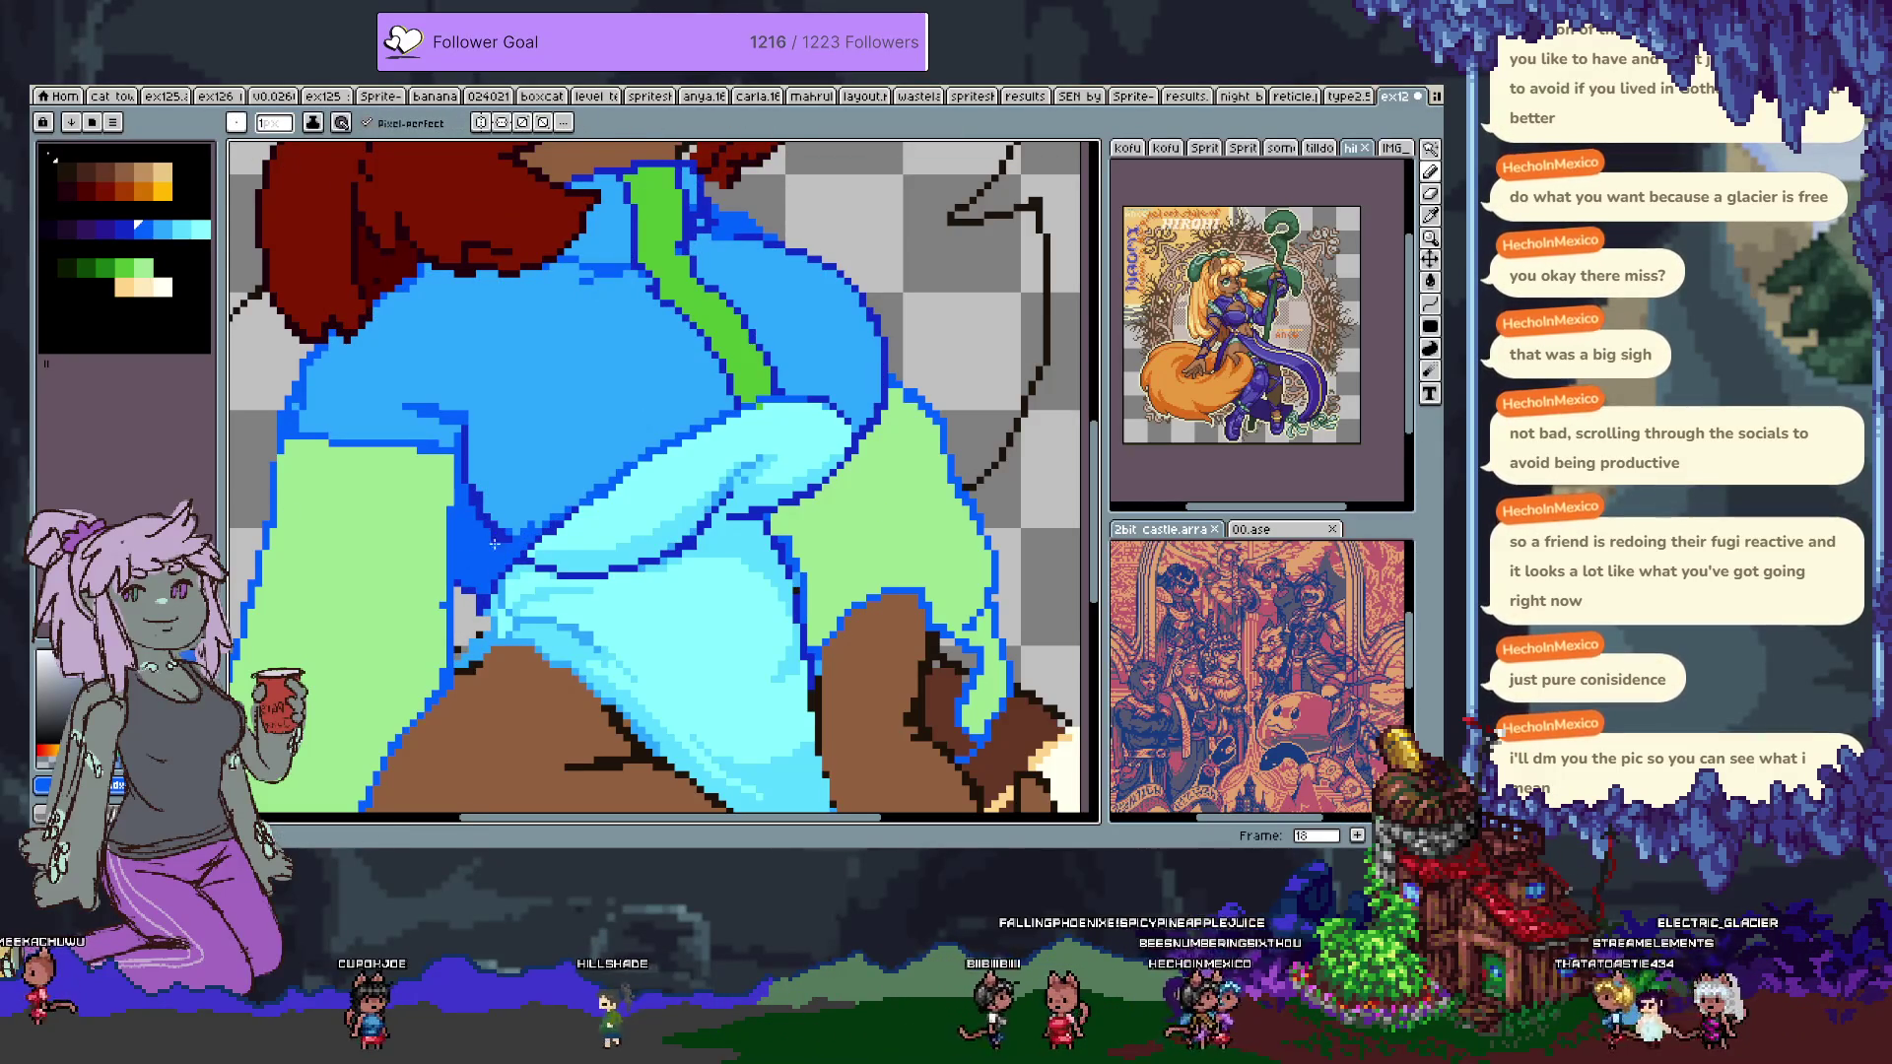
{"action": "left_click", "coordinate": [461, 575], "text": "alt"}
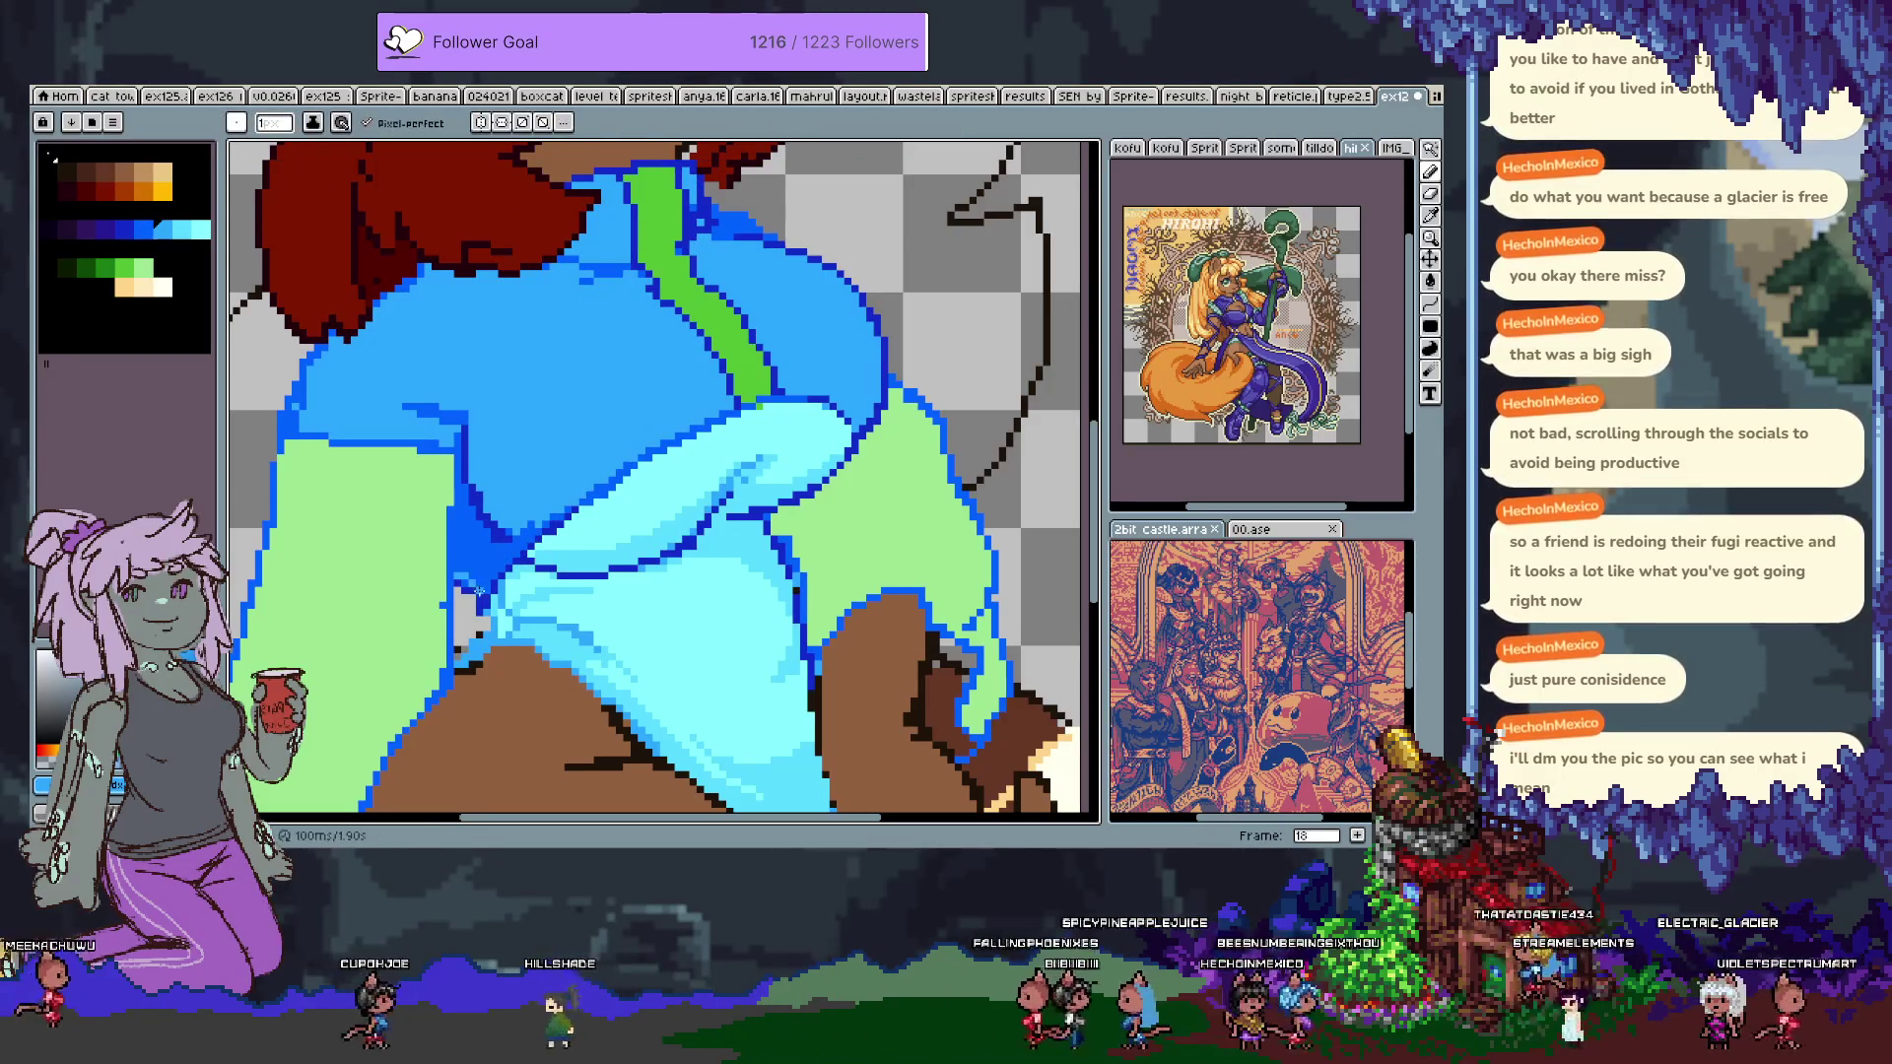
{"action": "key", "text": "v"}
{"action": "key", "text": "b"}
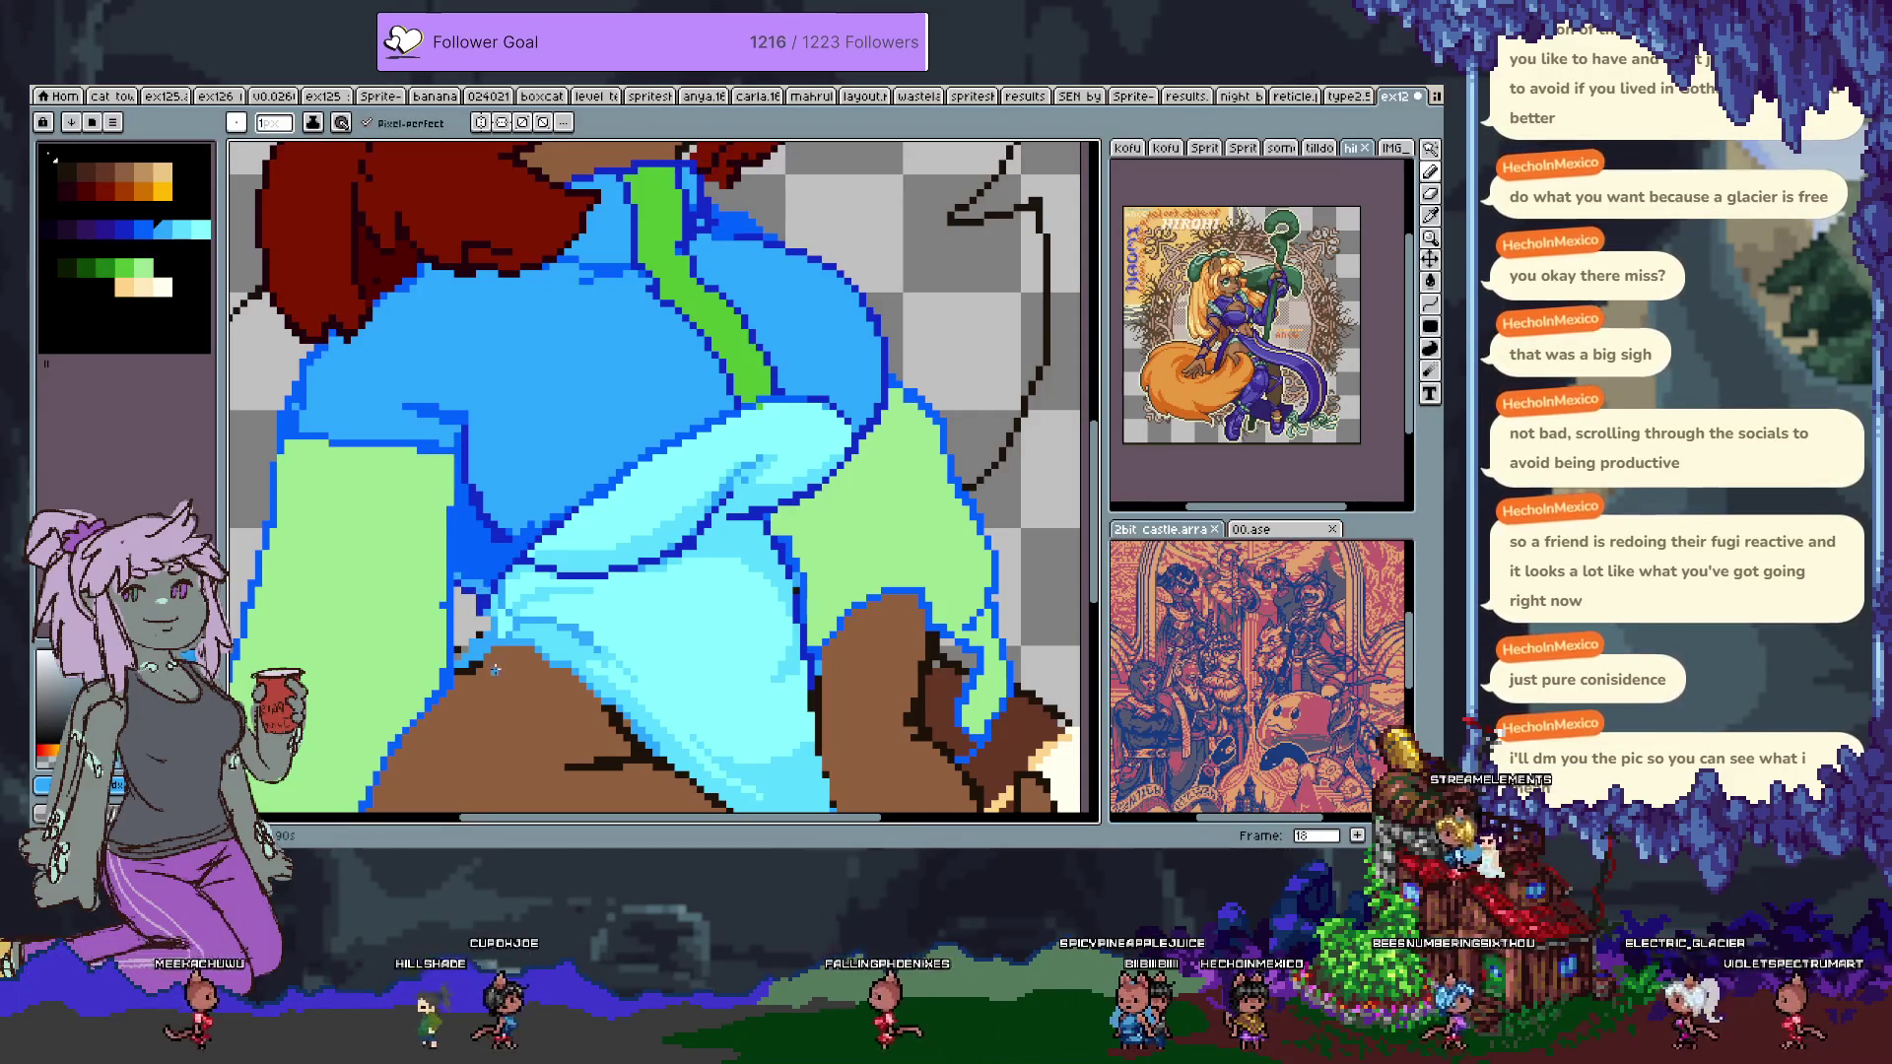
{"action": "scroll", "coordinate": [483, 601], "scroll_direction": "down", "scroll_amount": 1}
{"action": "scroll", "coordinate": [552, 631], "scroll_direction": "up", "scroll_amount": 2}
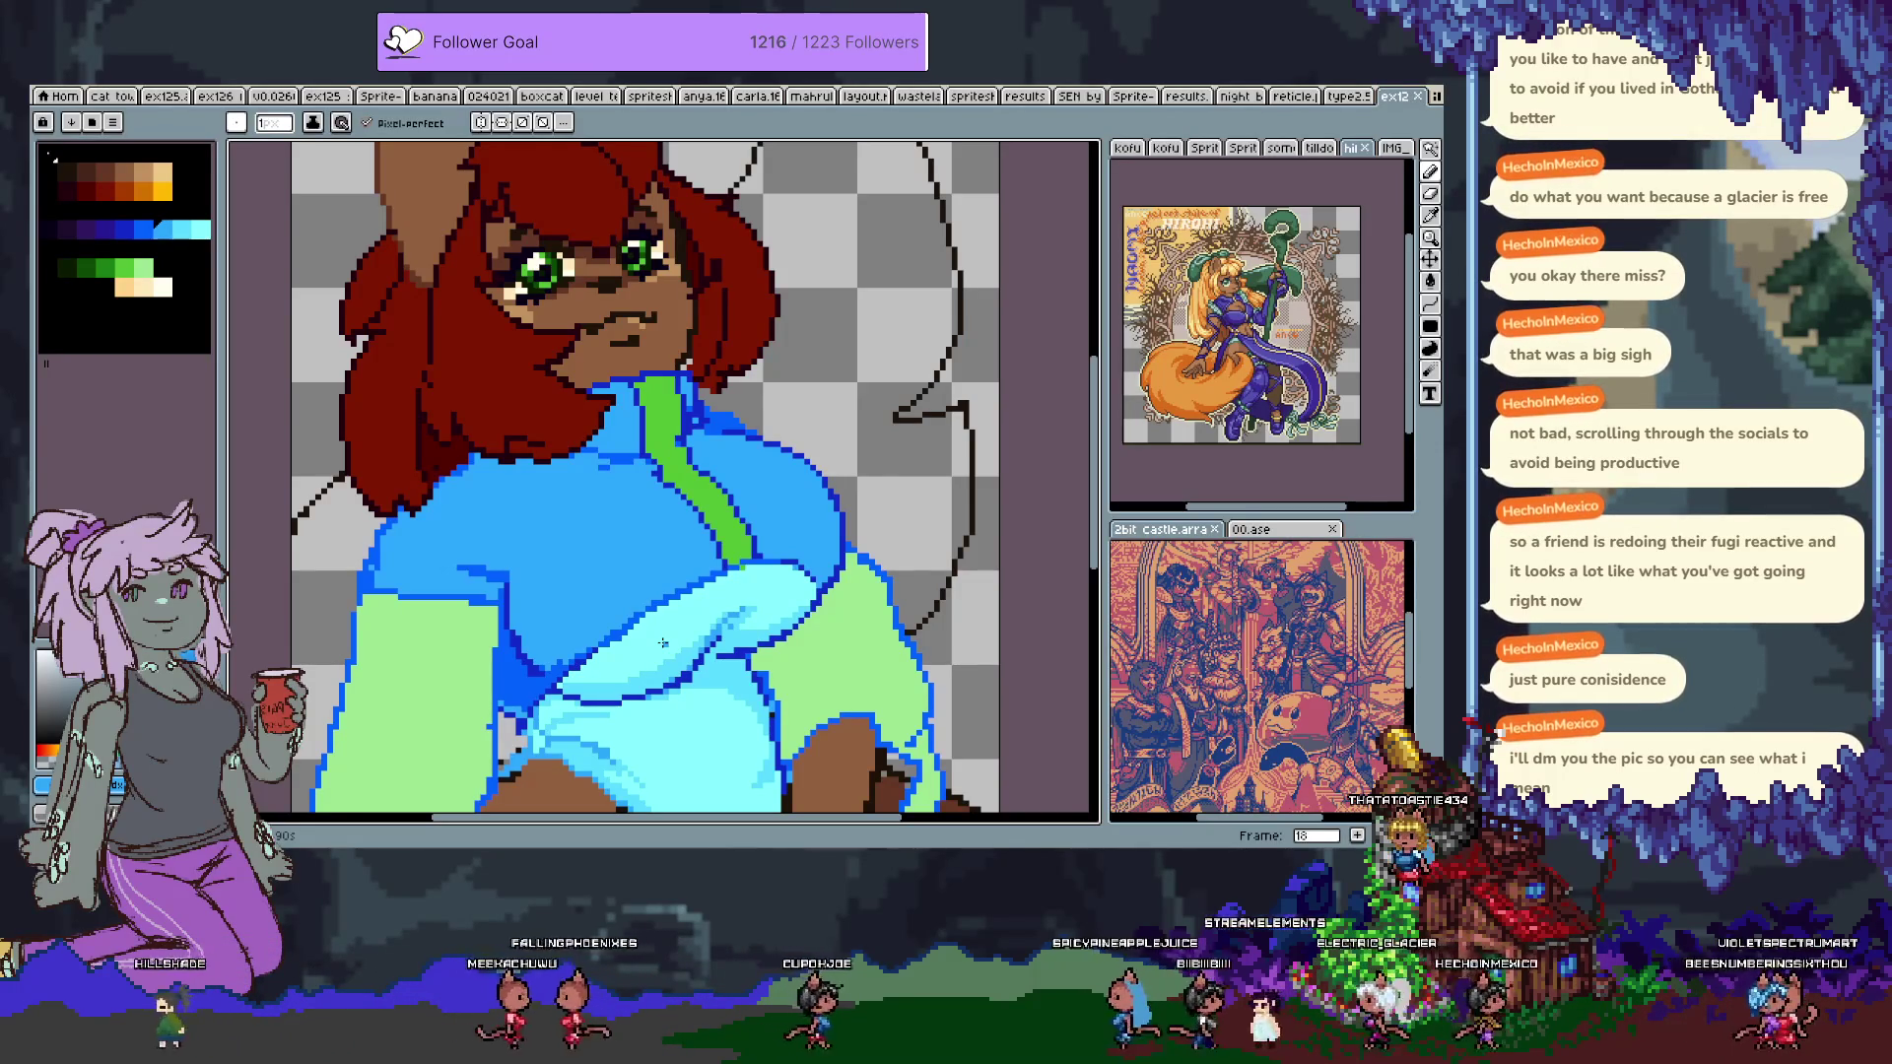
Zoom and pan until the eyes, chin and collar fill the editor.
{"action": "scroll", "coordinate": [836, 648], "scroll_direction": "down", "scroll_amount": 2}
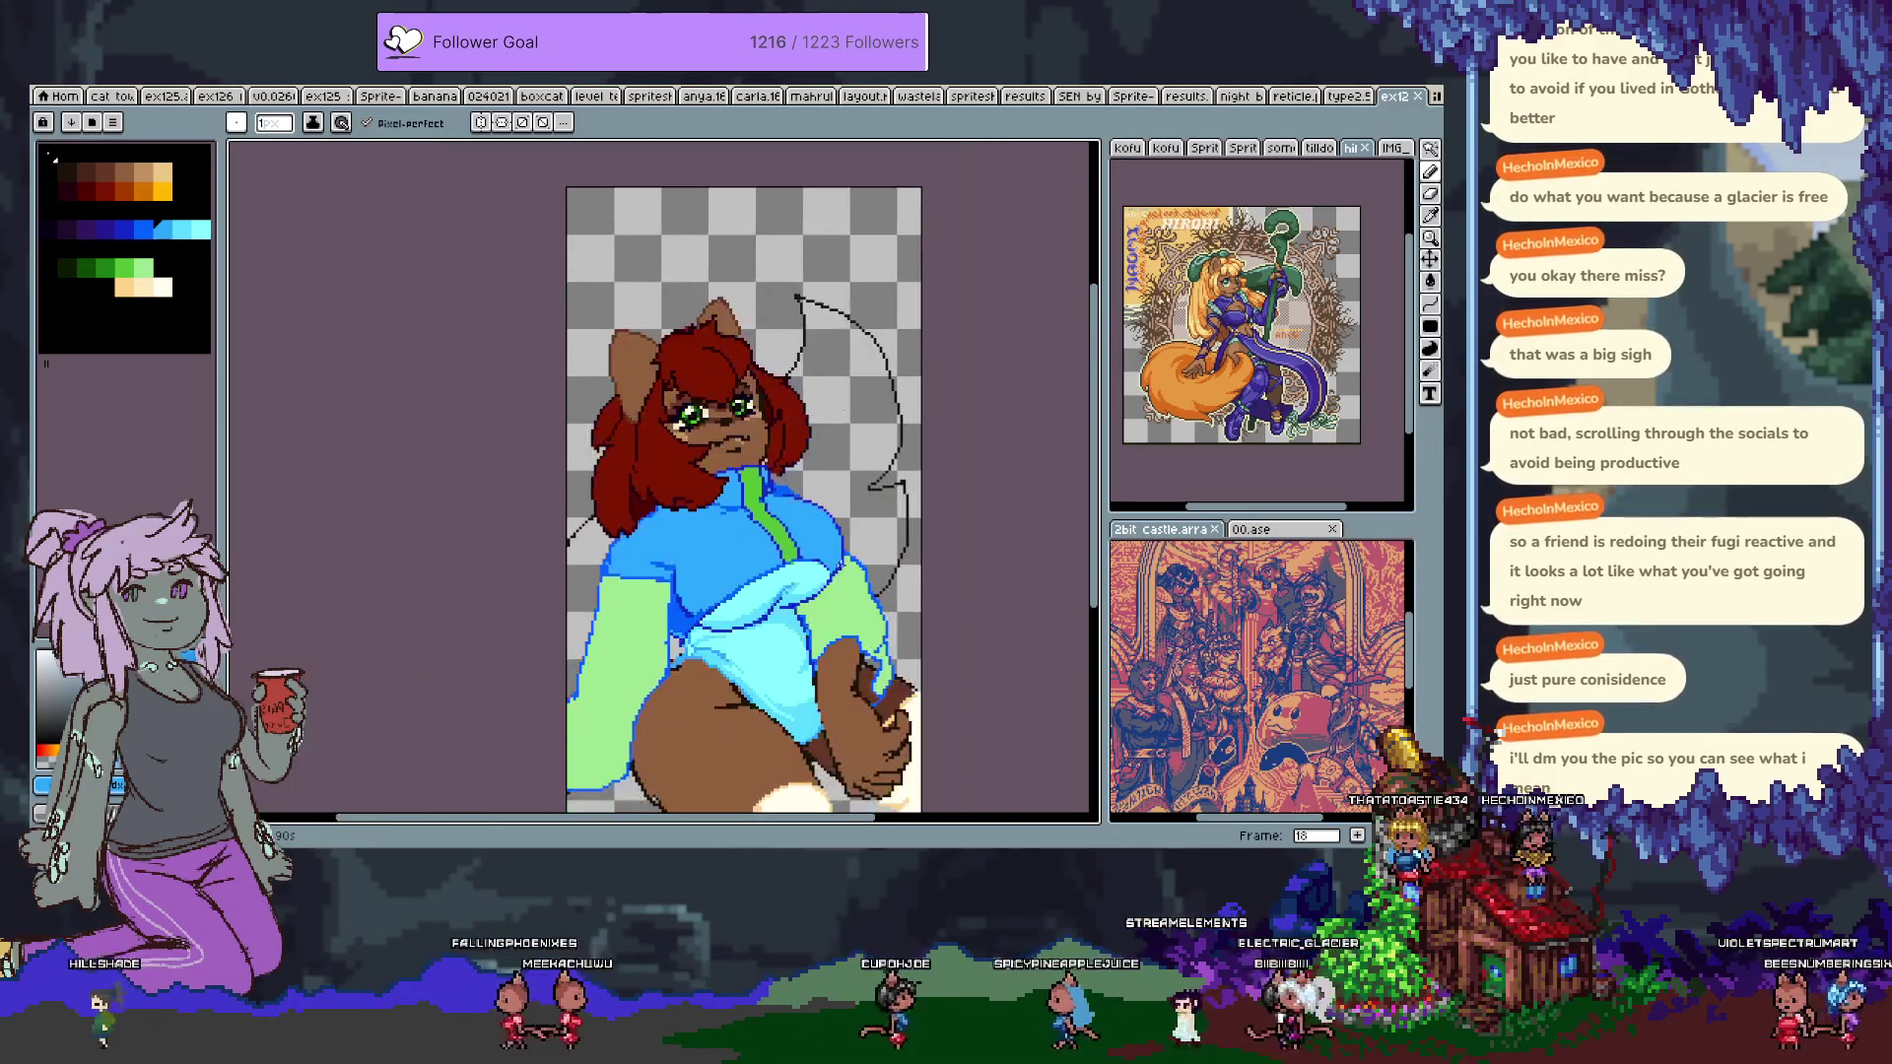
{"action": "scroll", "coordinate": [840, 633], "scroll_direction": "up", "scroll_amount": 1}
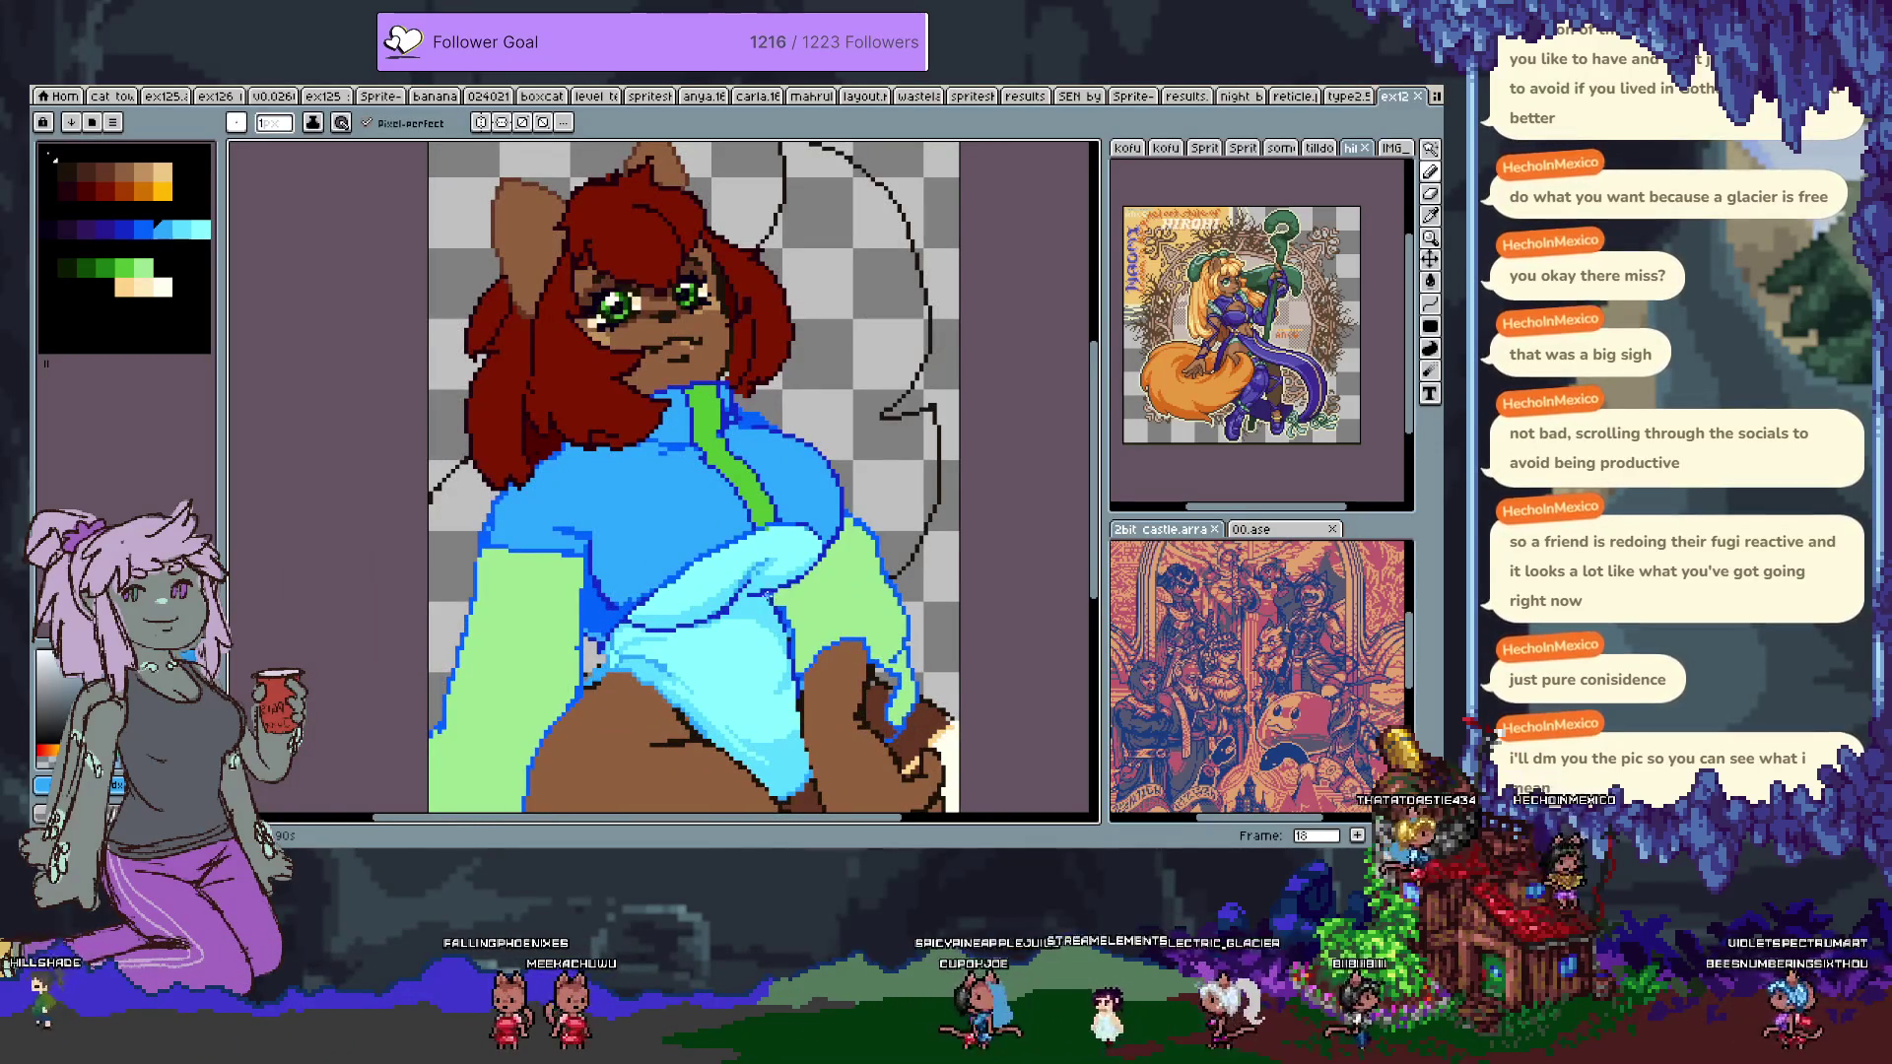
{"action": "scroll", "coordinate": [702, 357], "scroll_direction": "up", "scroll_amount": 3}
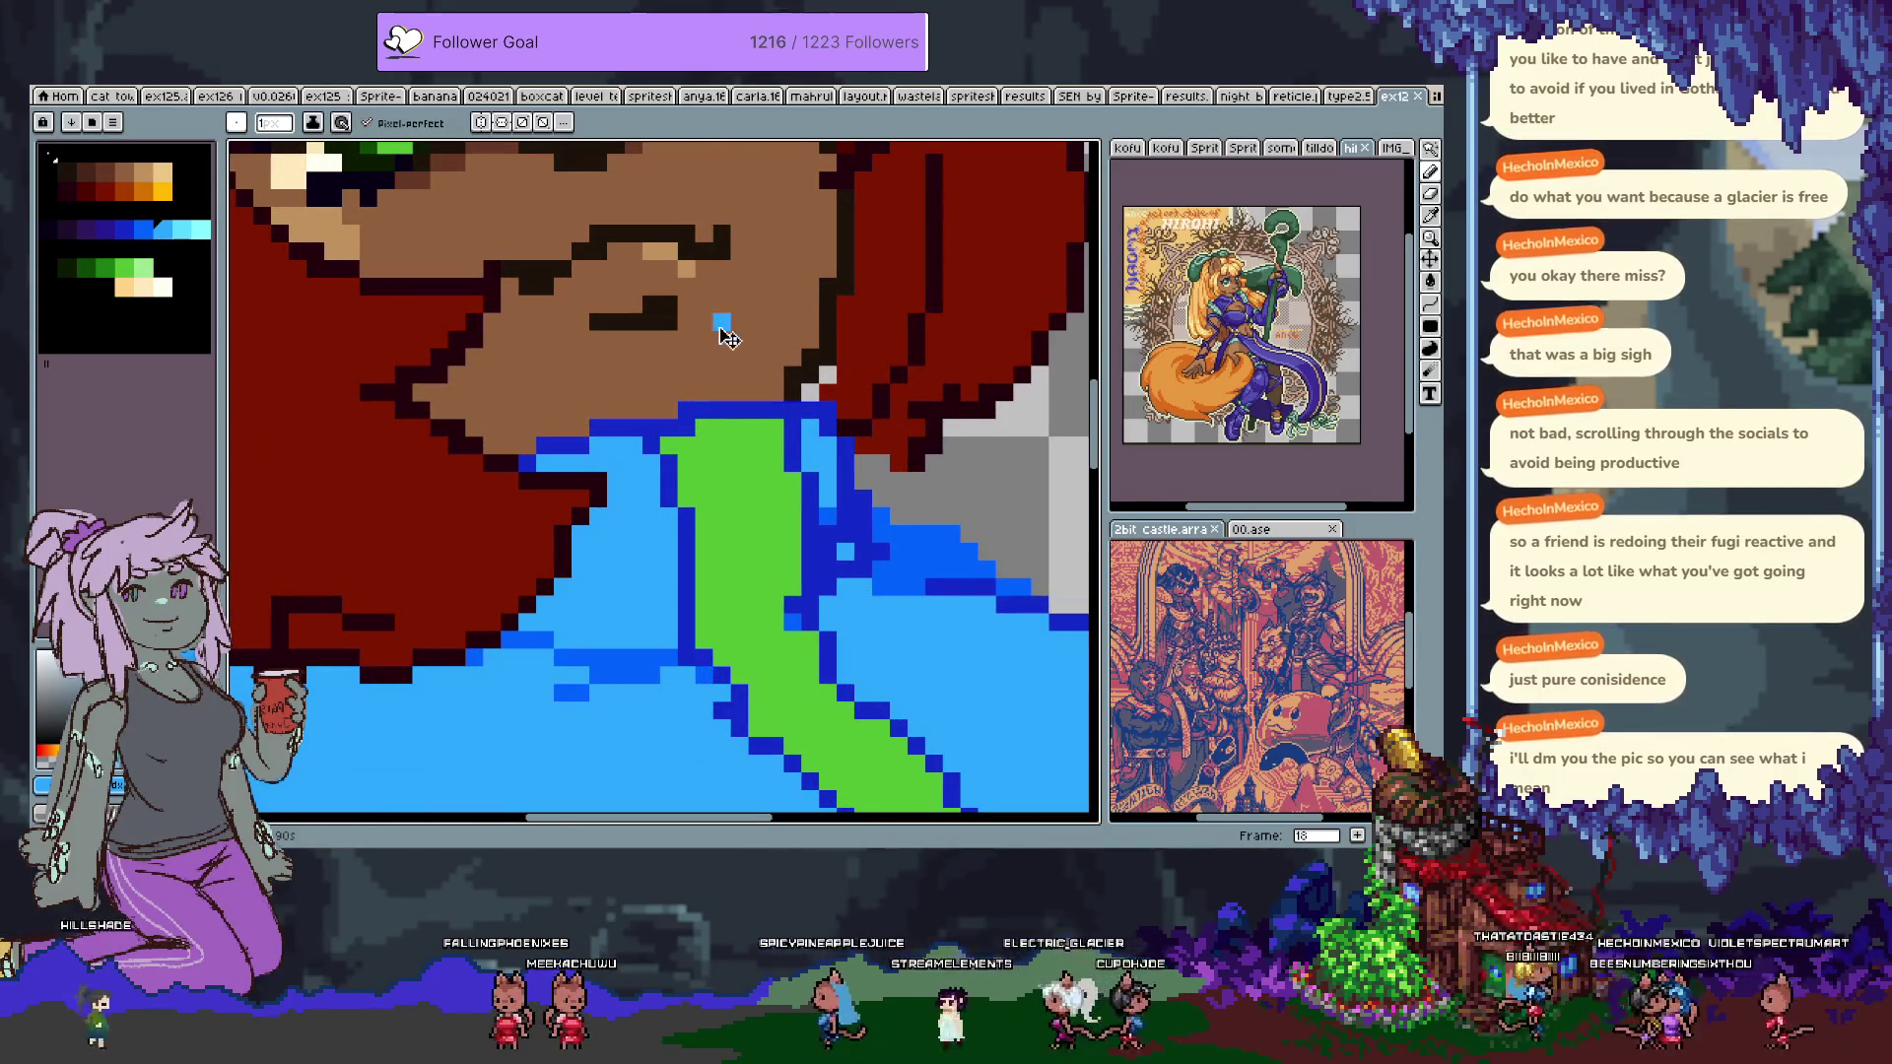
{"action": "mouse_move", "coordinate": [719, 317]}
{"action": "left_mouse_down"}
{"action": "mouse_move", "coordinate": [771, 502]}
{"action": "mouse_move", "coordinate": [821, 461]}
{"action": "left_mouse_up"}
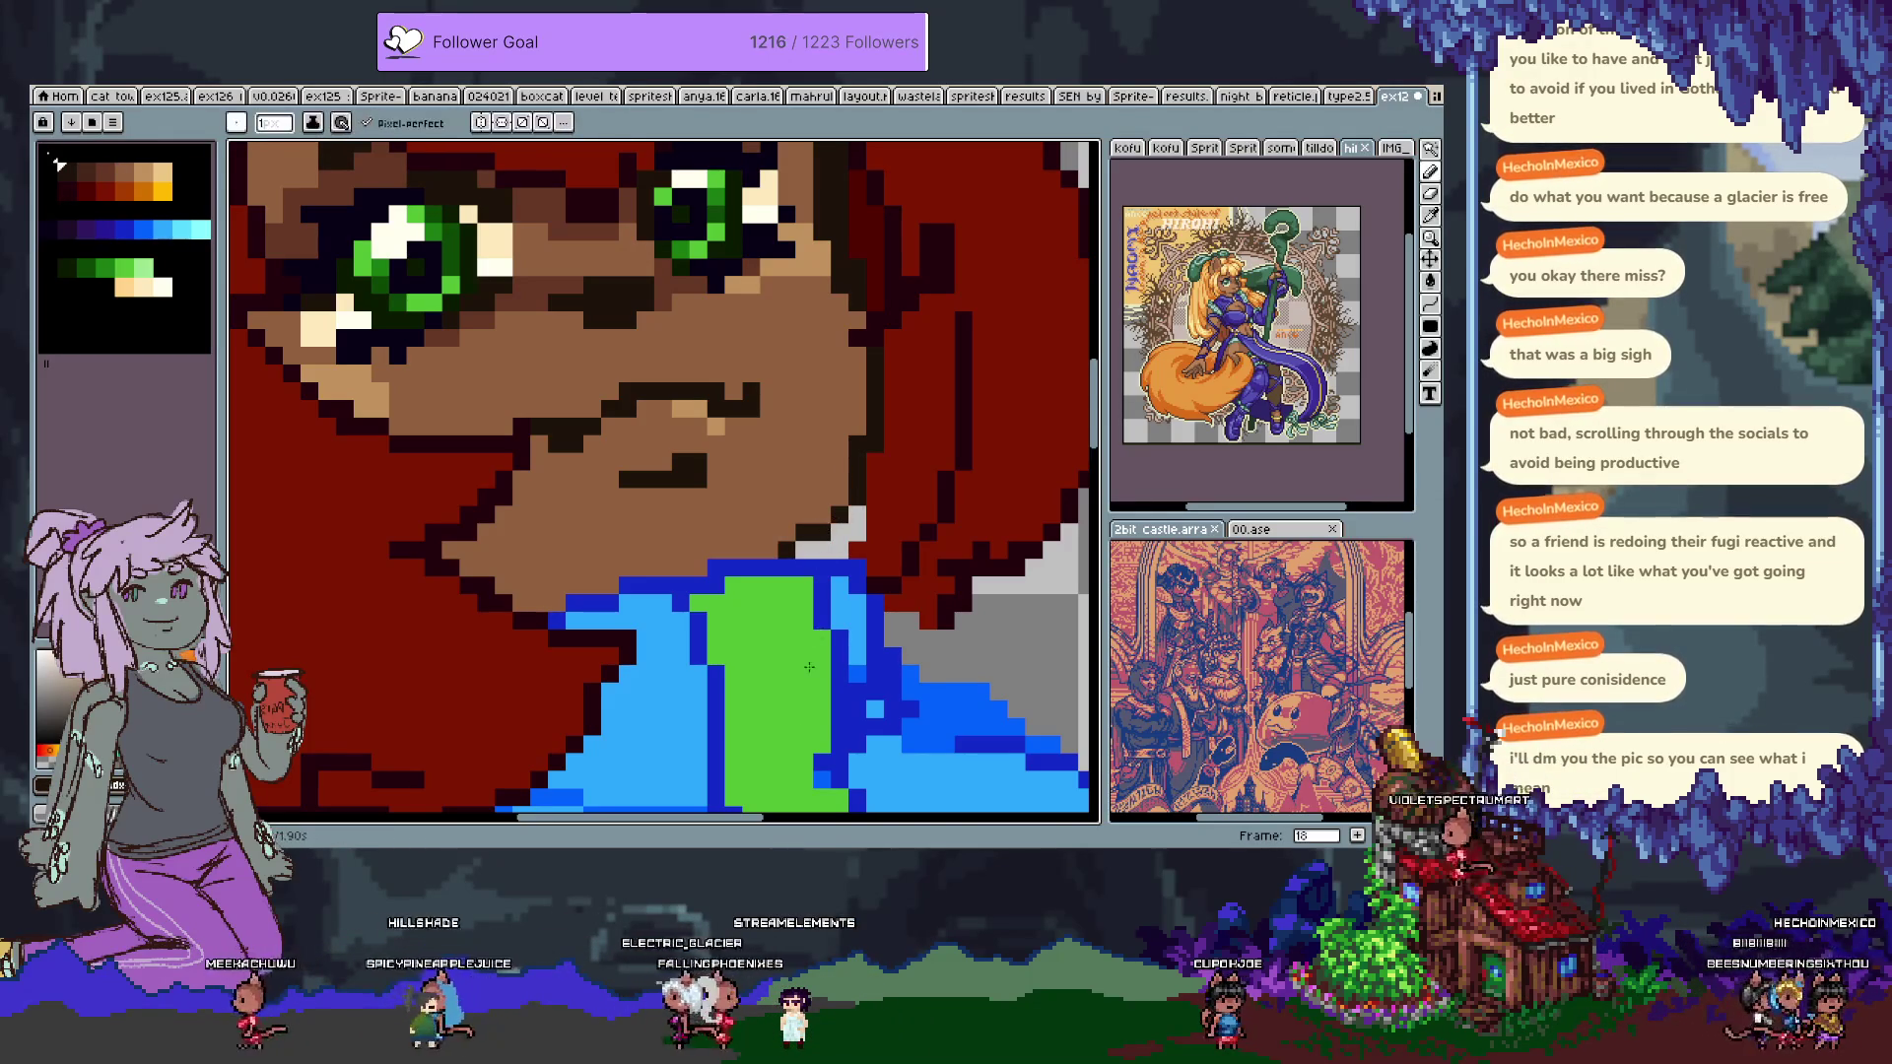
Eyedrop around the face and hair, ending with the hair's dark red as drawing colour.
{"action": "scroll", "coordinate": [805, 726], "scroll_direction": "down", "scroll_amount": 3}
{"action": "scroll", "coordinate": [831, 600], "scroll_direction": "up", "scroll_amount": 2}
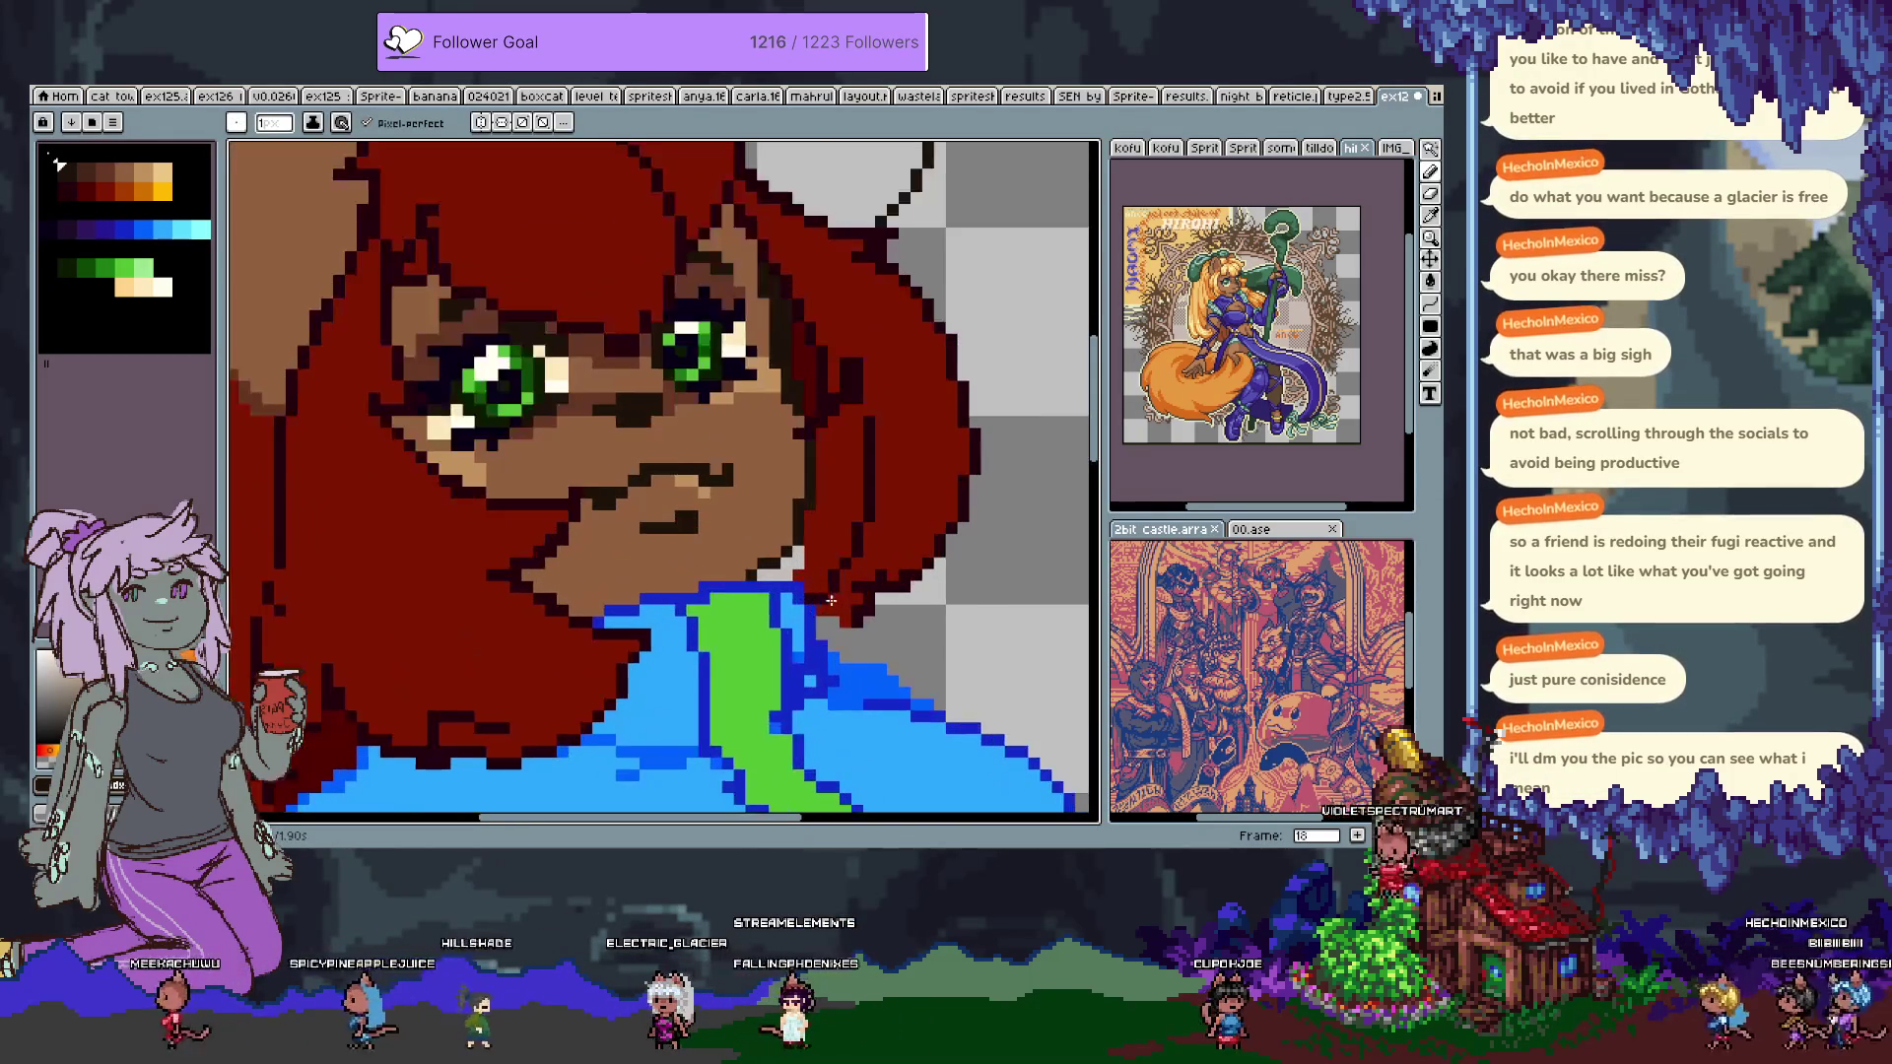
{"action": "left_click", "coordinate": [783, 453], "text": "alt"}
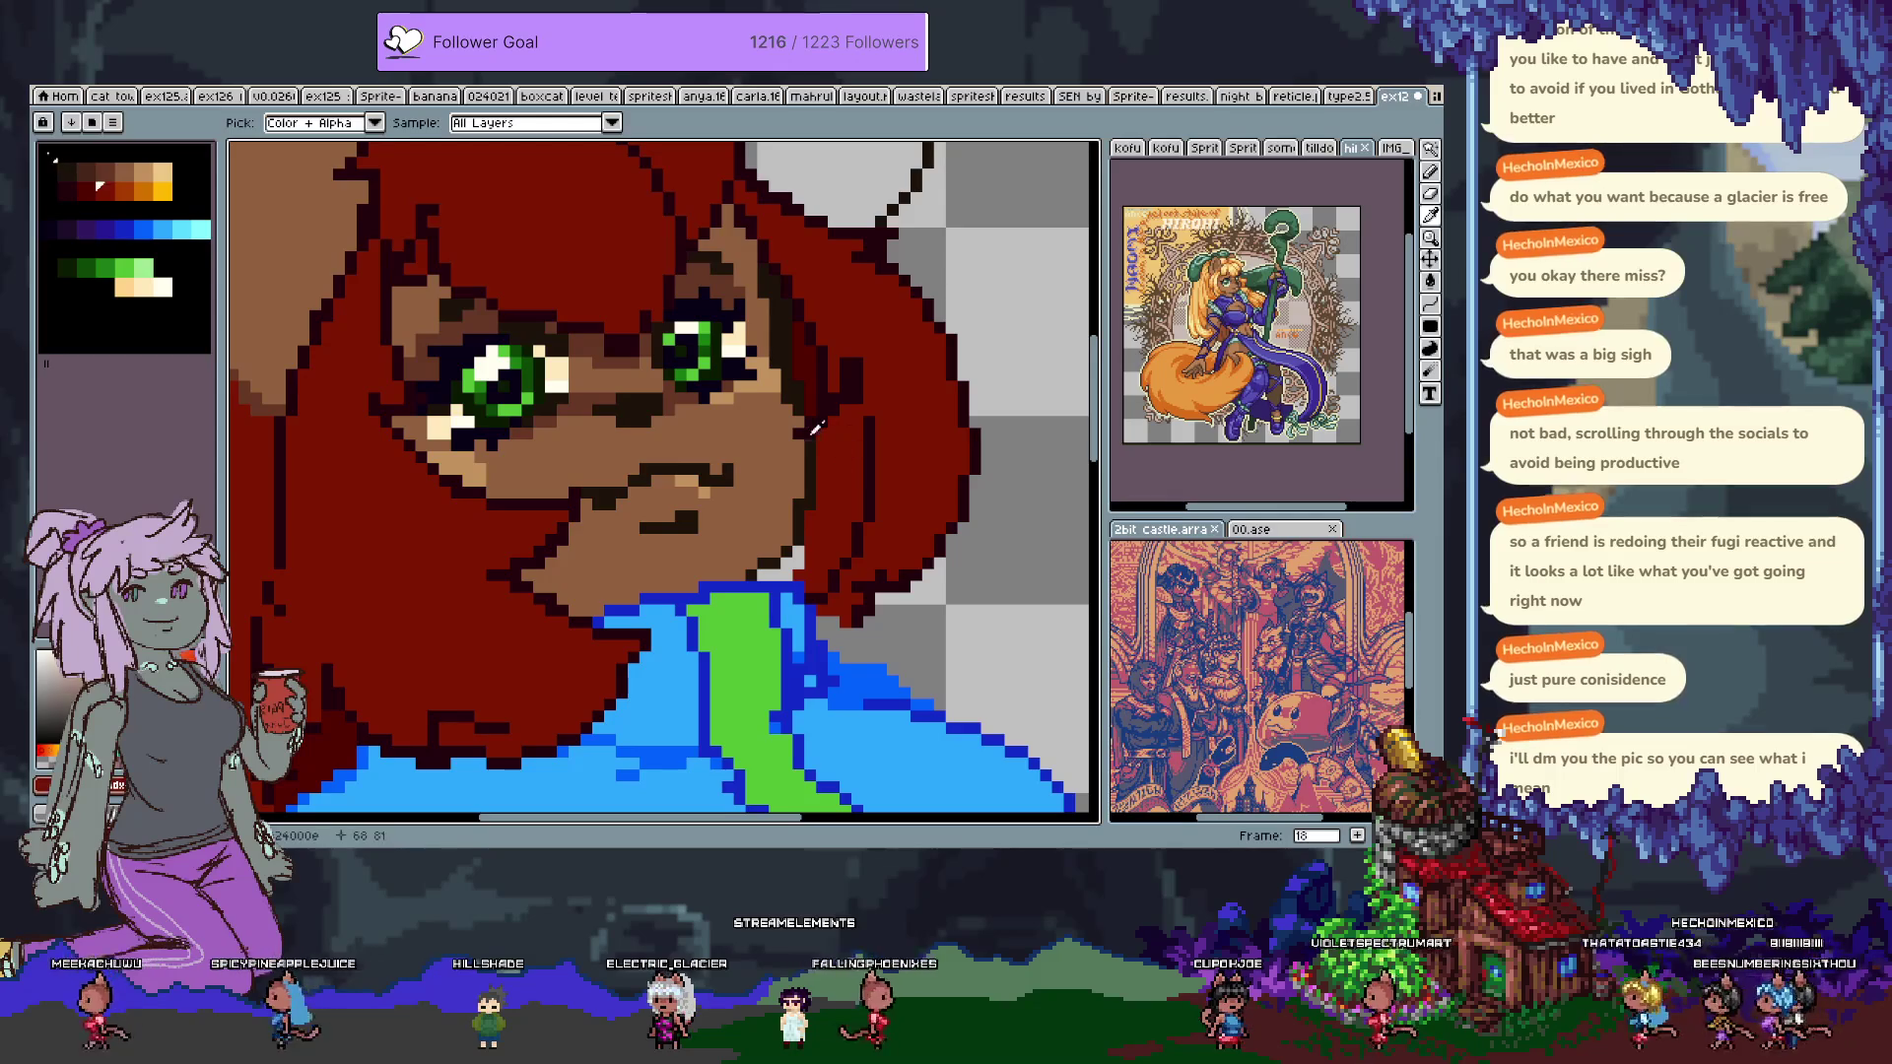
{"action": "left_click", "coordinate": [769, 576], "text": "alt"}
{"action": "key", "text": "Tab"}
{"action": "key", "text": "Tab"}
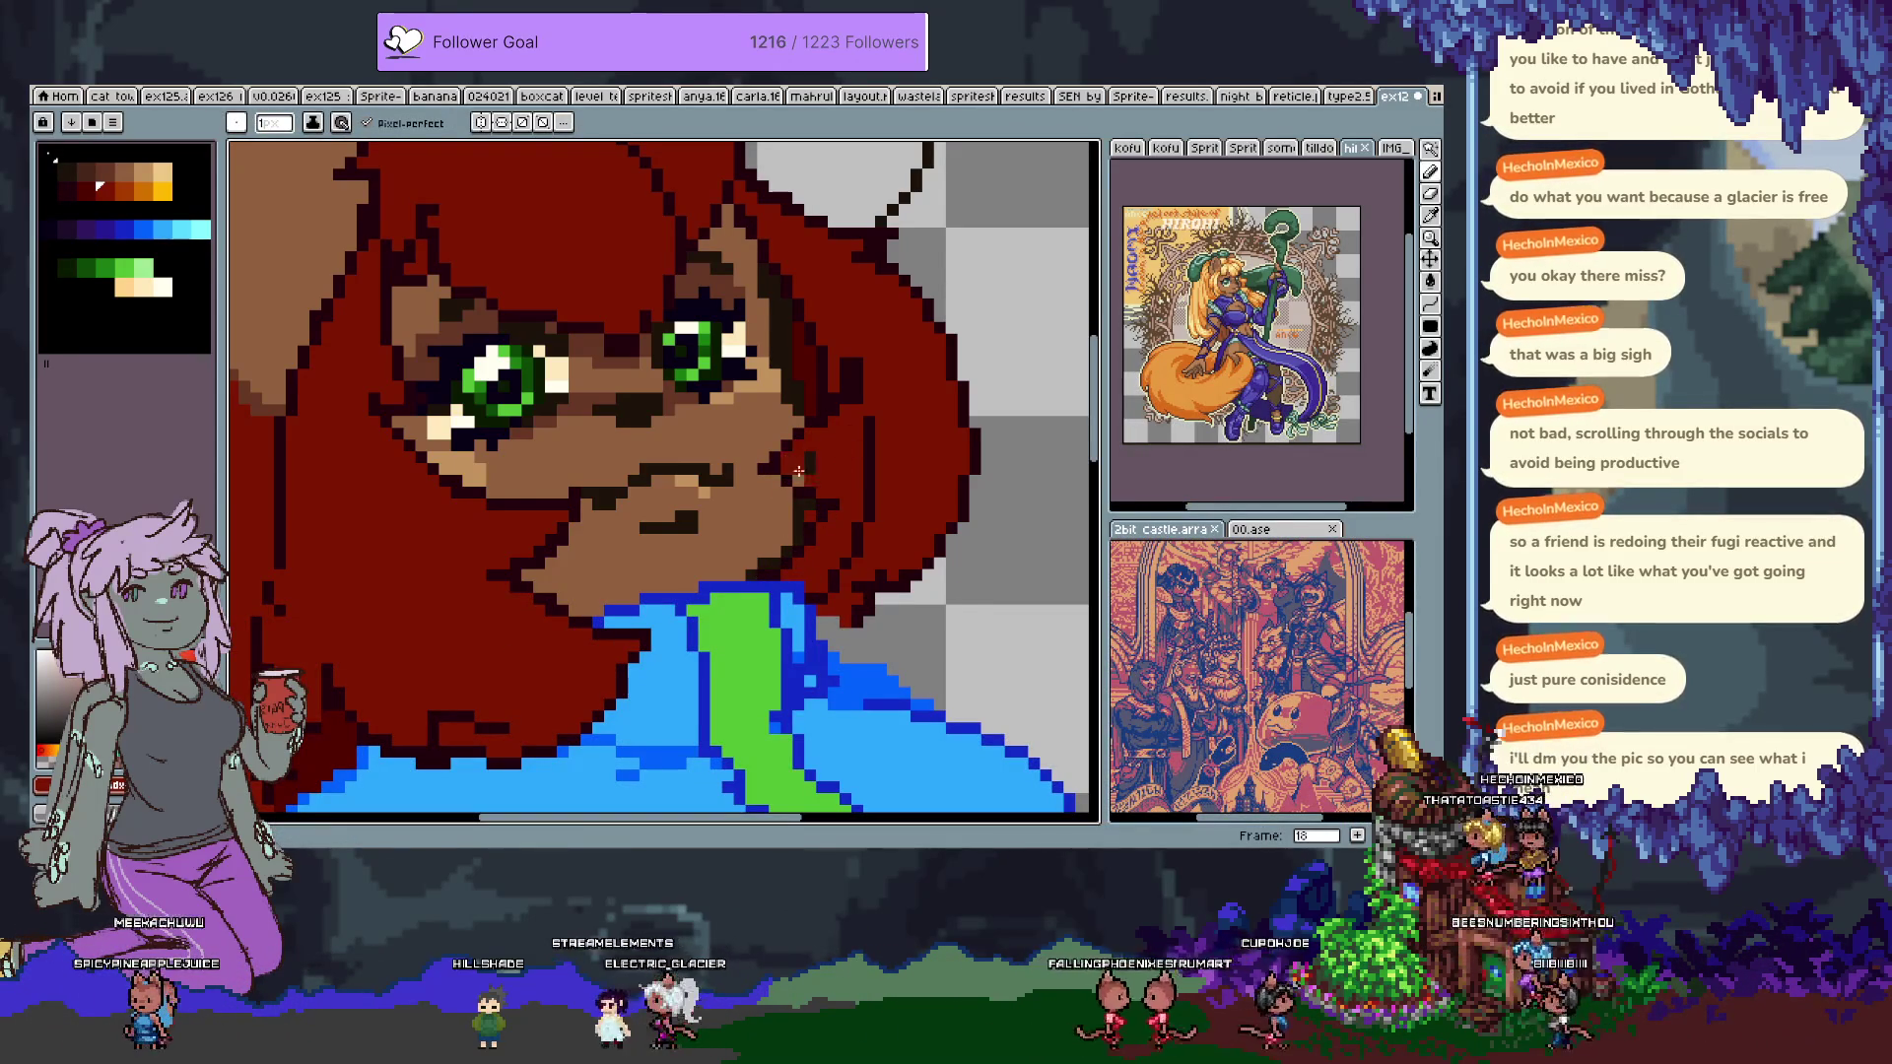
{"action": "left_click", "coordinate": [814, 527], "text": "alt"}
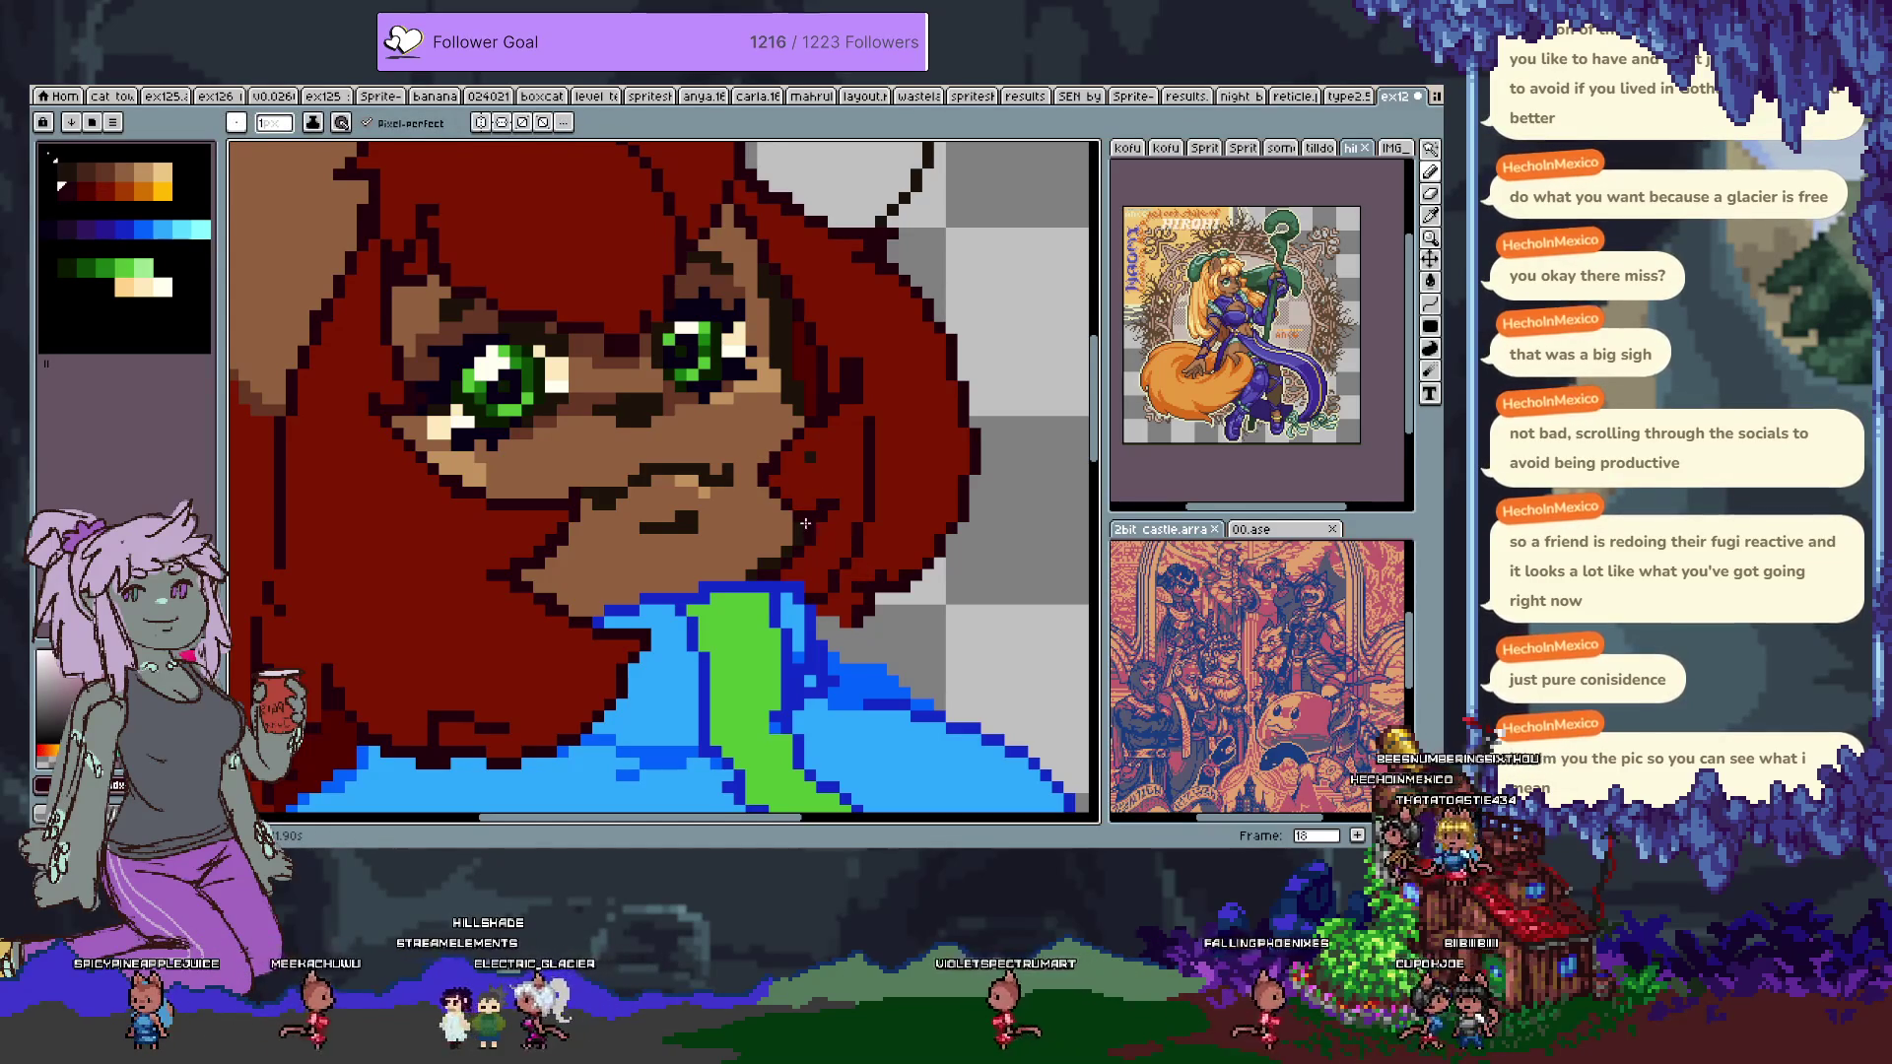
{"action": "left_click", "coordinate": [814, 347], "text": "alt"}
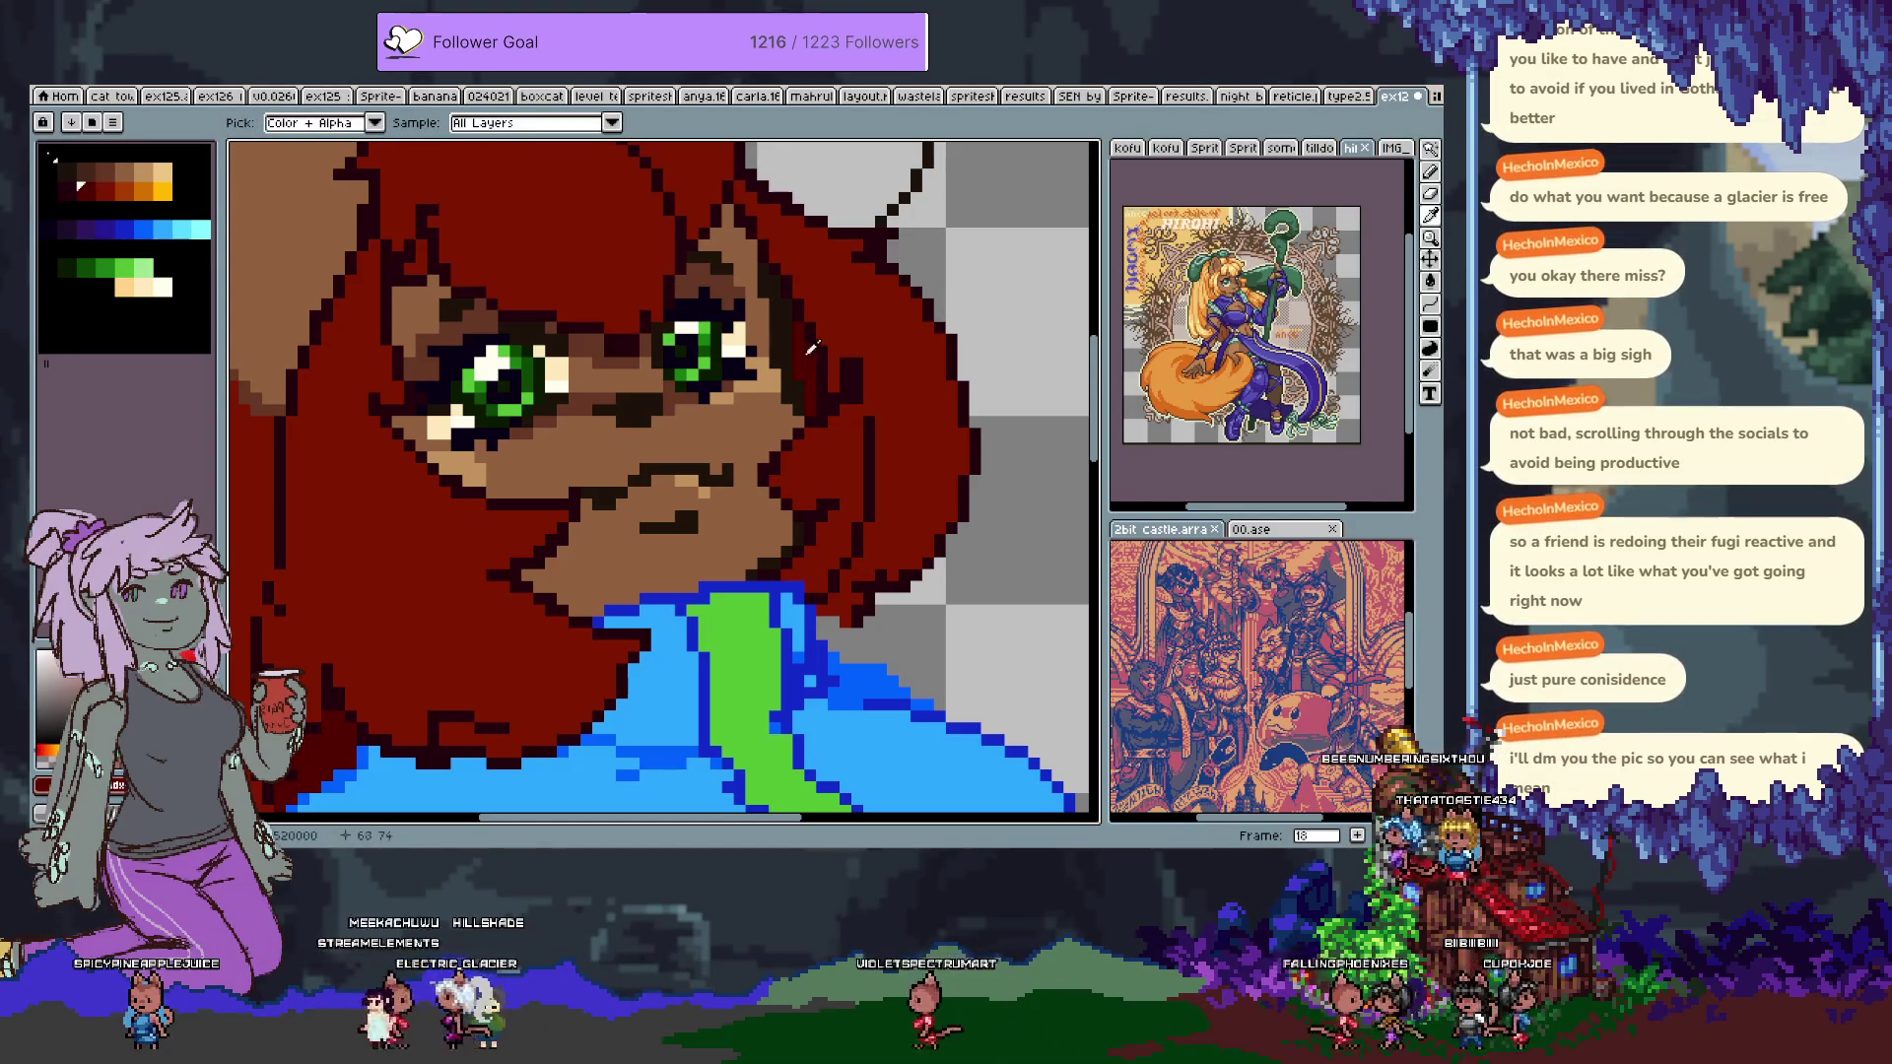
{"action": "left_click", "coordinate": [768, 285], "text": "alt"}
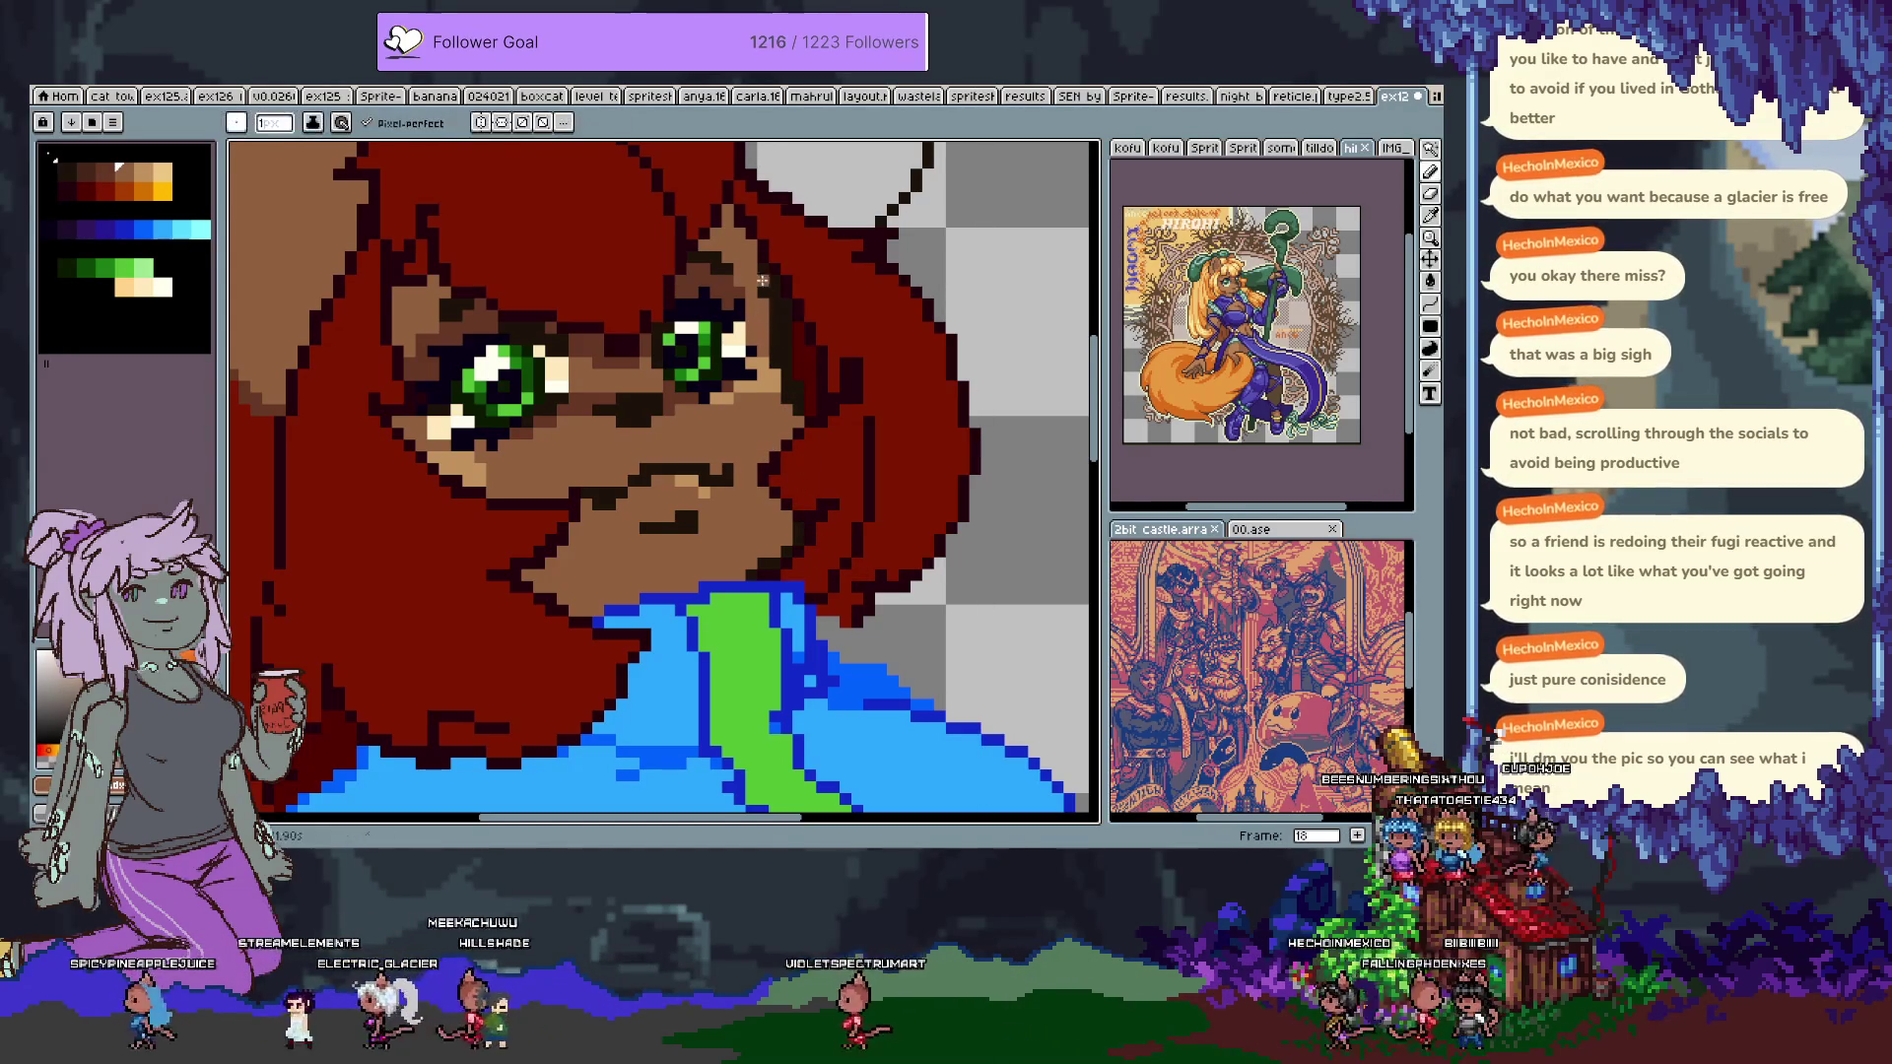
{"action": "left_click", "coordinate": [767, 292], "text": "alt"}
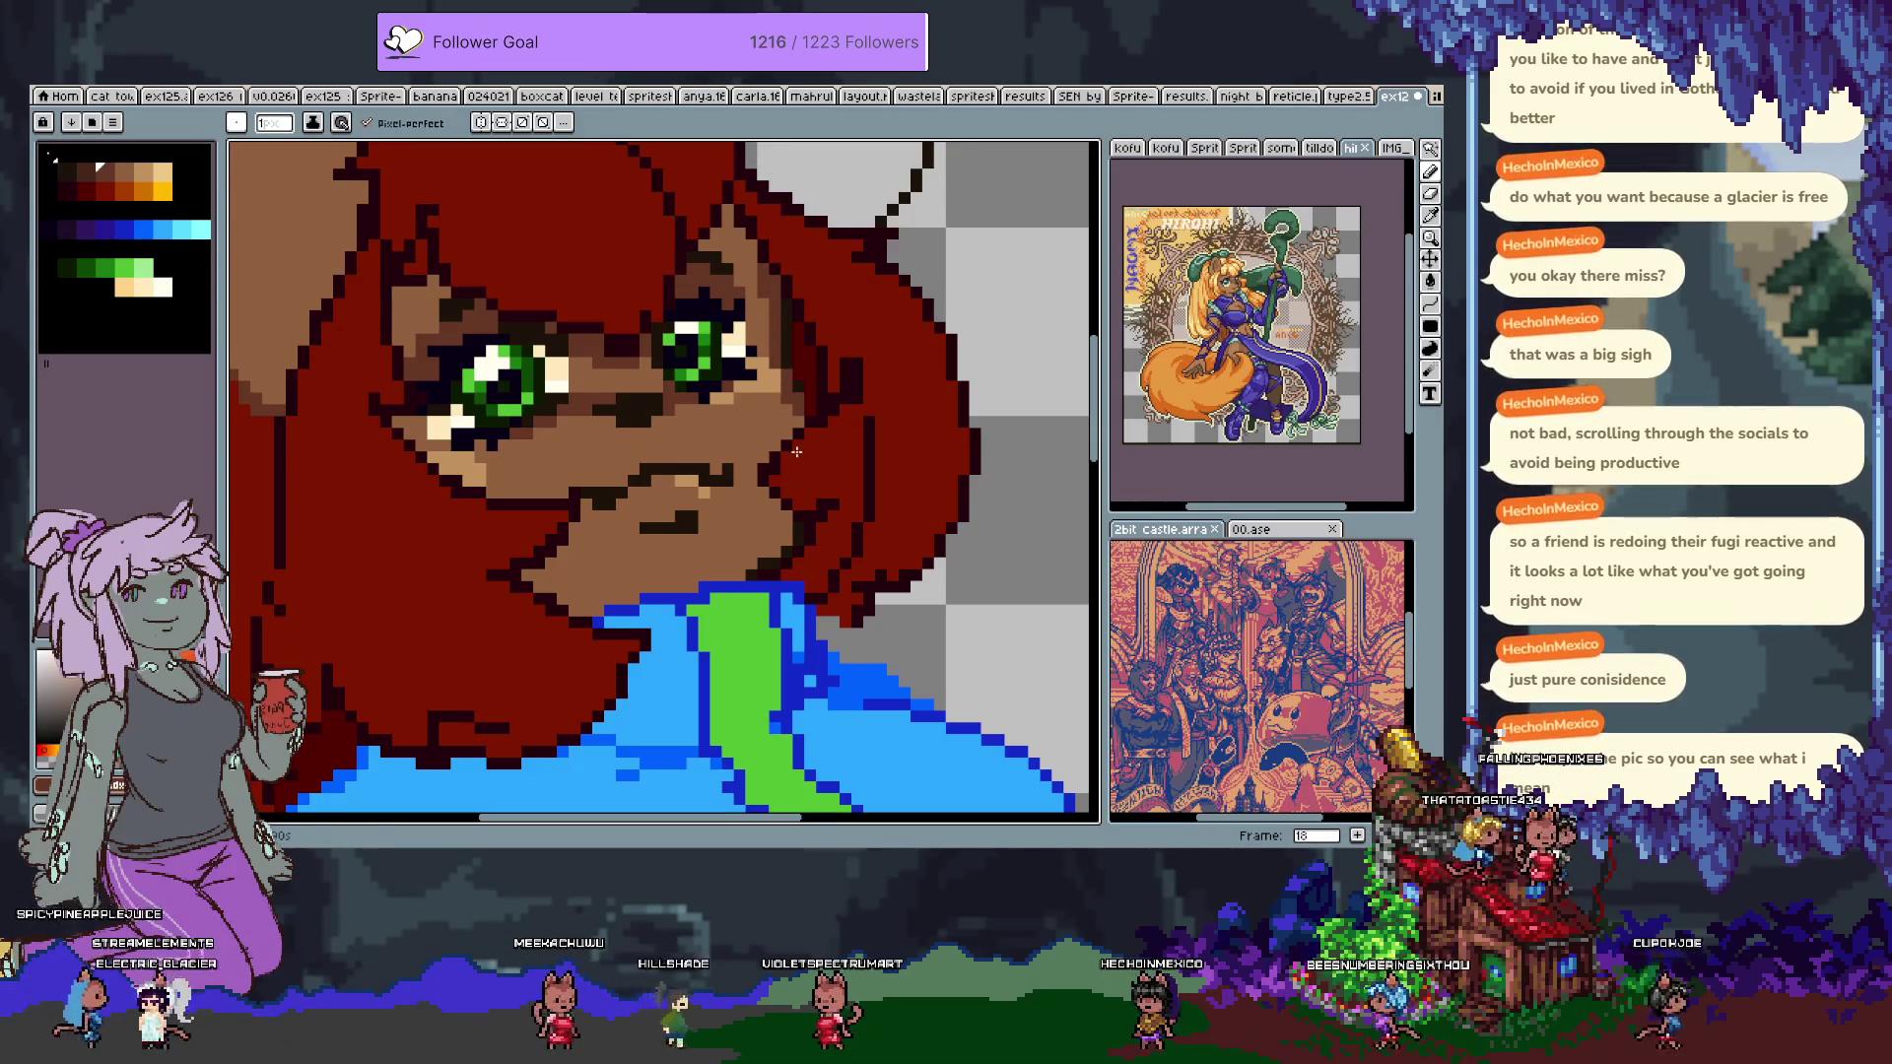
{"action": "left_click", "coordinate": [789, 375], "text": "alt"}
{"action": "left_click", "coordinate": [803, 400], "text": "alt"}
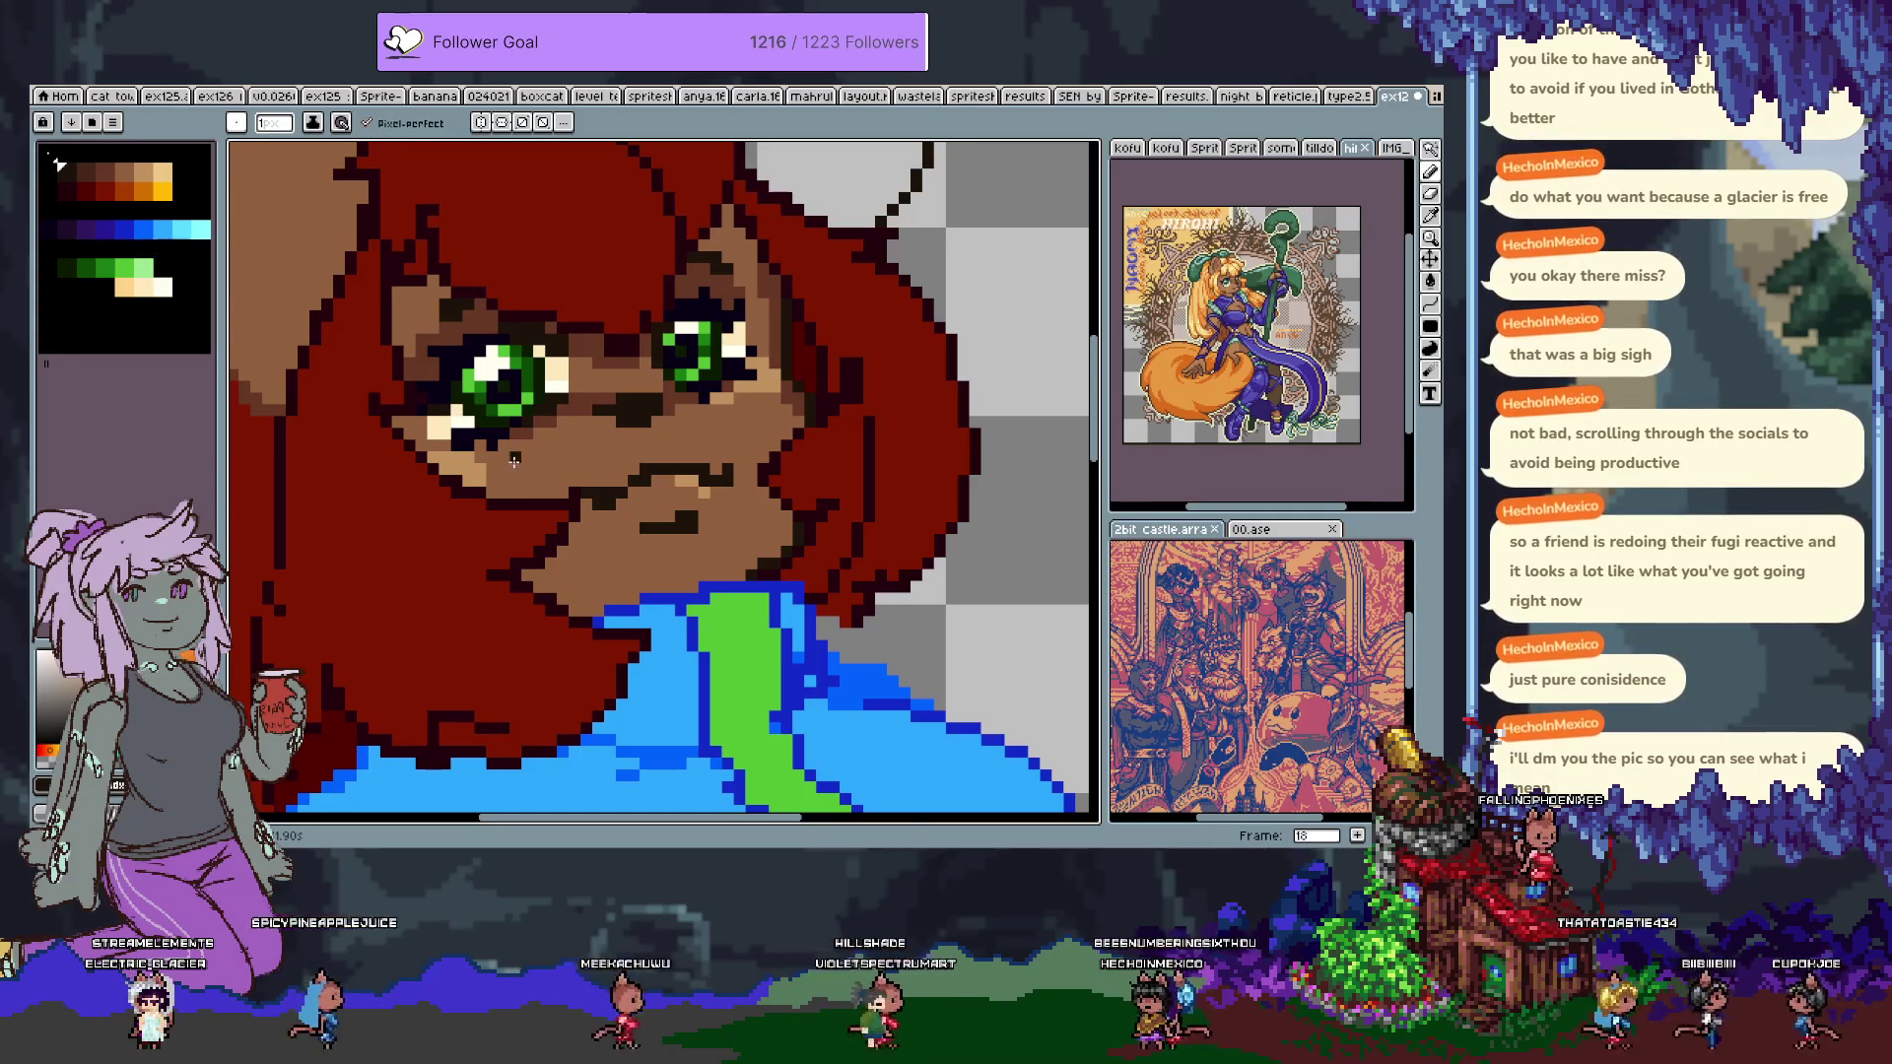
Zoom out to the whole sprite, then zoom back in on the jacket hem and legs.
{"action": "scroll", "coordinate": [512, 479], "scroll_direction": "down", "scroll_amount": 2}
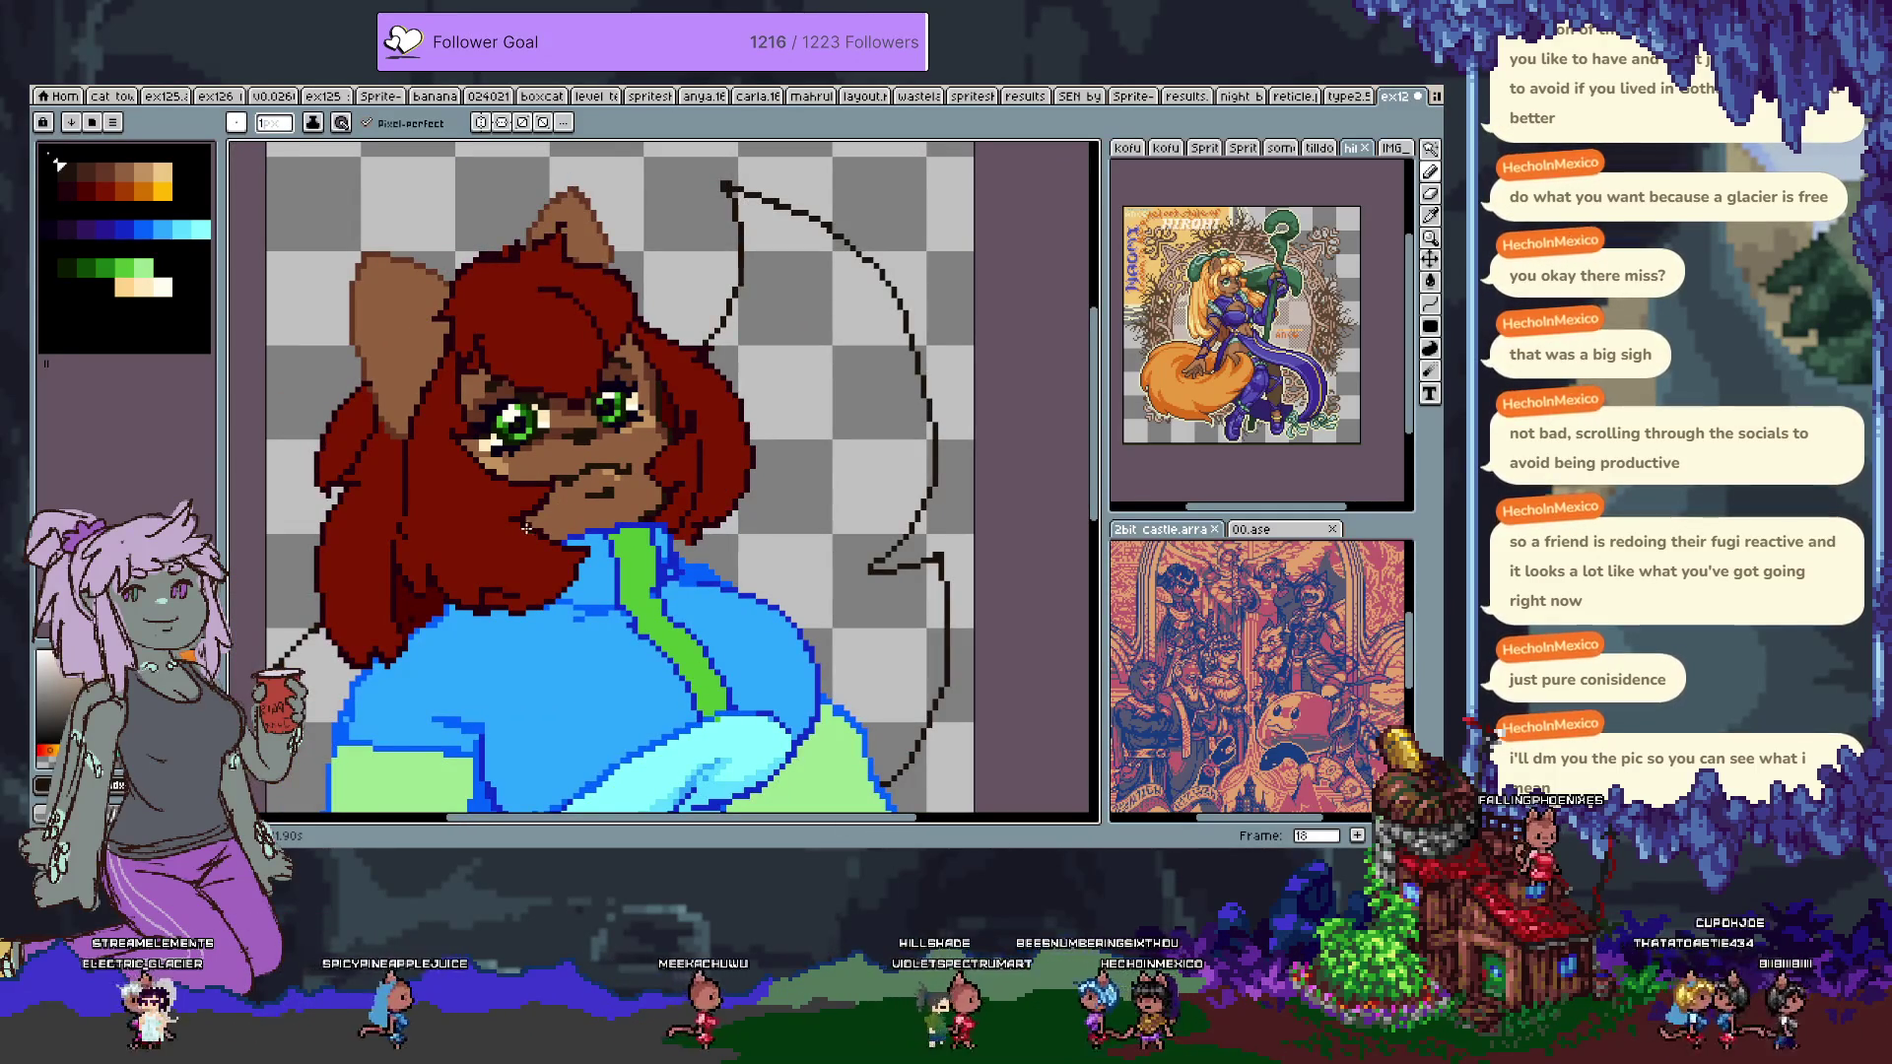
{"action": "scroll", "coordinate": [551, 493], "scroll_direction": "down", "scroll_amount": 1}
{"action": "scroll", "coordinate": [532, 559], "scroll_direction": "down", "scroll_amount": 1}
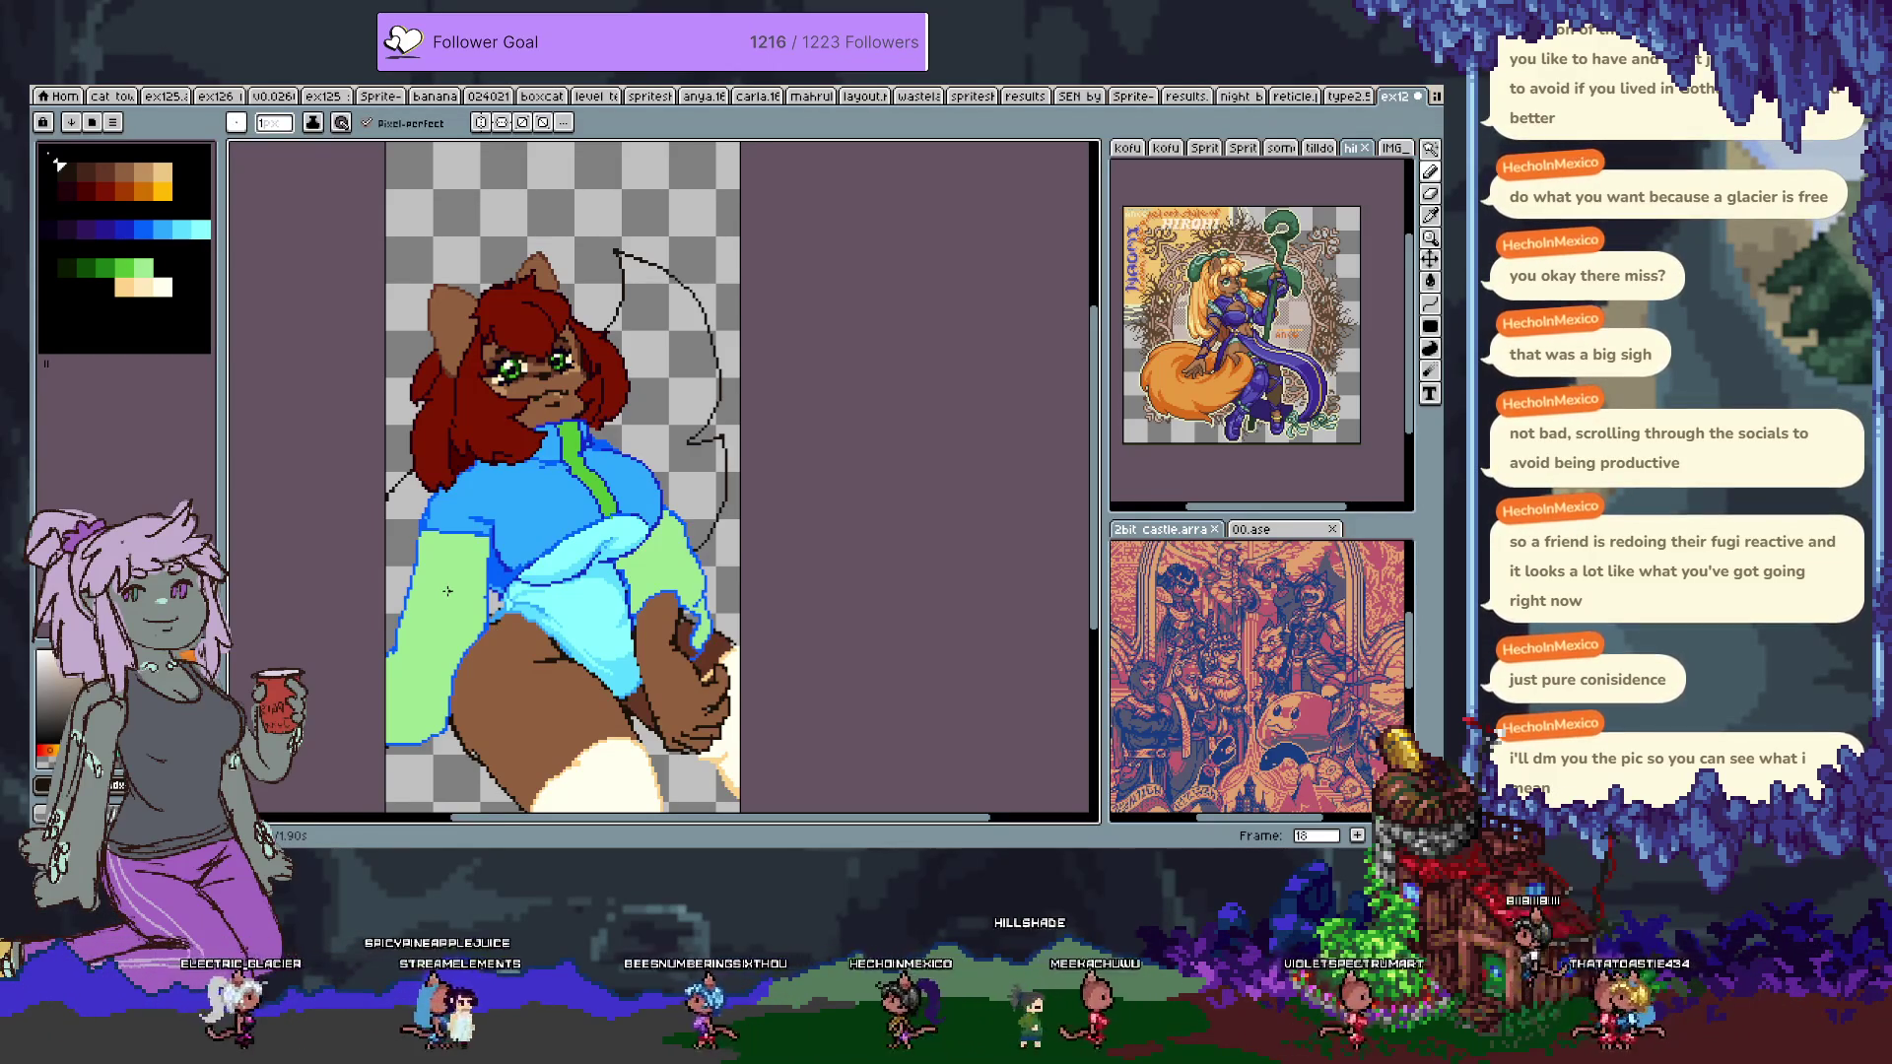
{"action": "scroll", "coordinate": [447, 591], "scroll_direction": "down", "scroll_amount": 1}
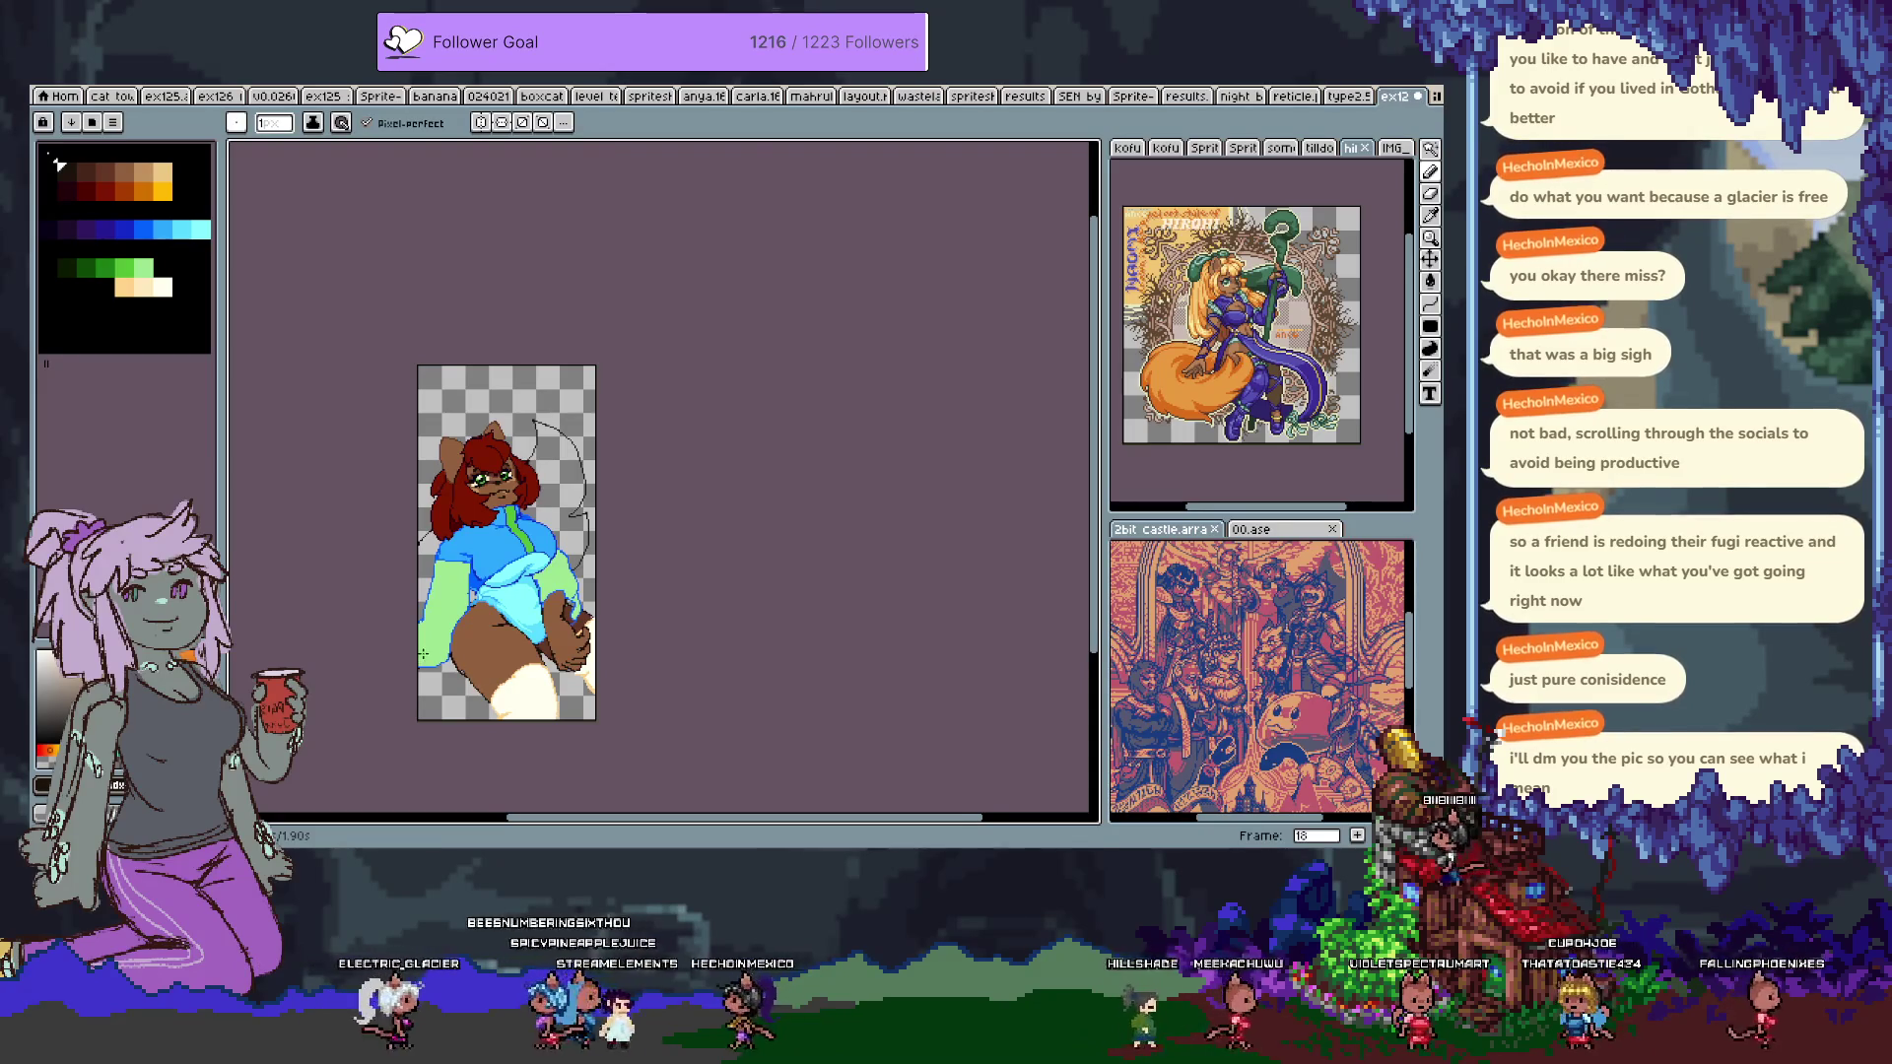
{"action": "scroll", "coordinate": [424, 655], "scroll_direction": "up", "scroll_amount": 2}
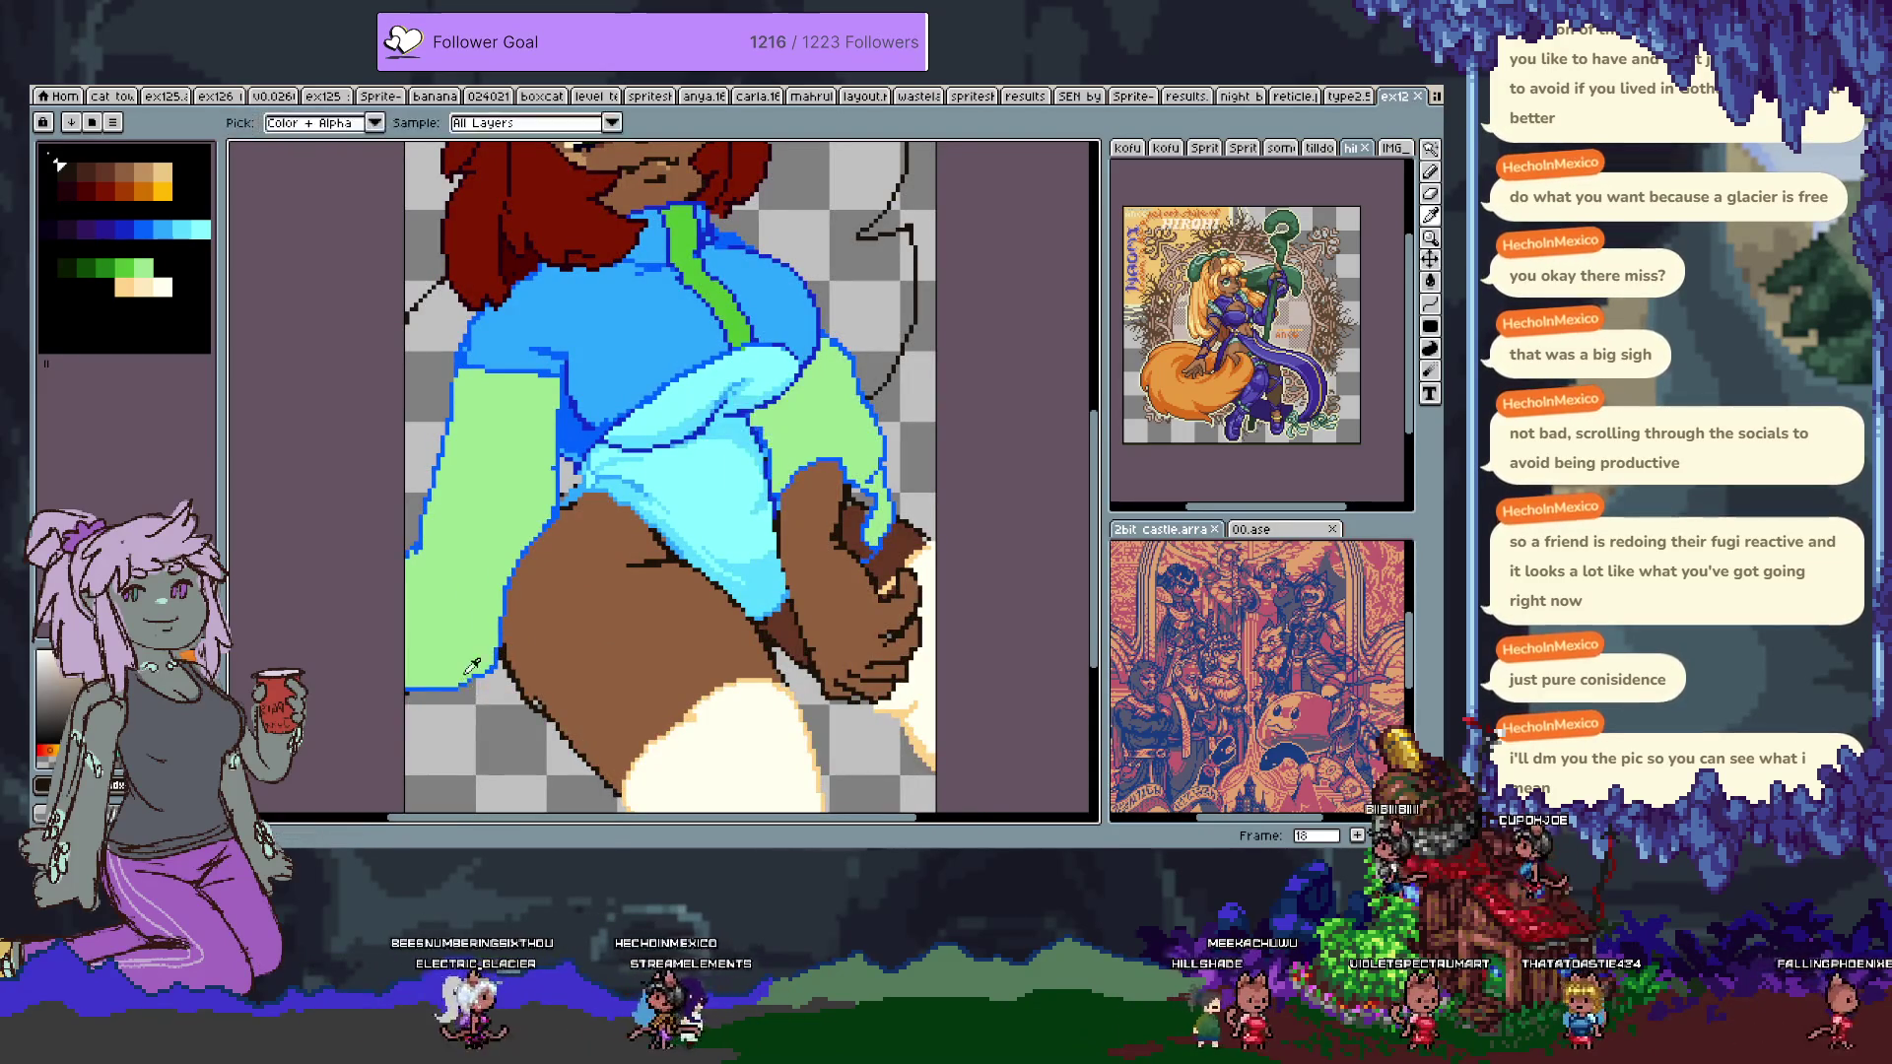
Undo a trial erase on the brown shape's left edge, then hide Layer 3.
{"action": "left_click_drag", "start_coordinate": [713, 589], "coordinate": [619, 486]}
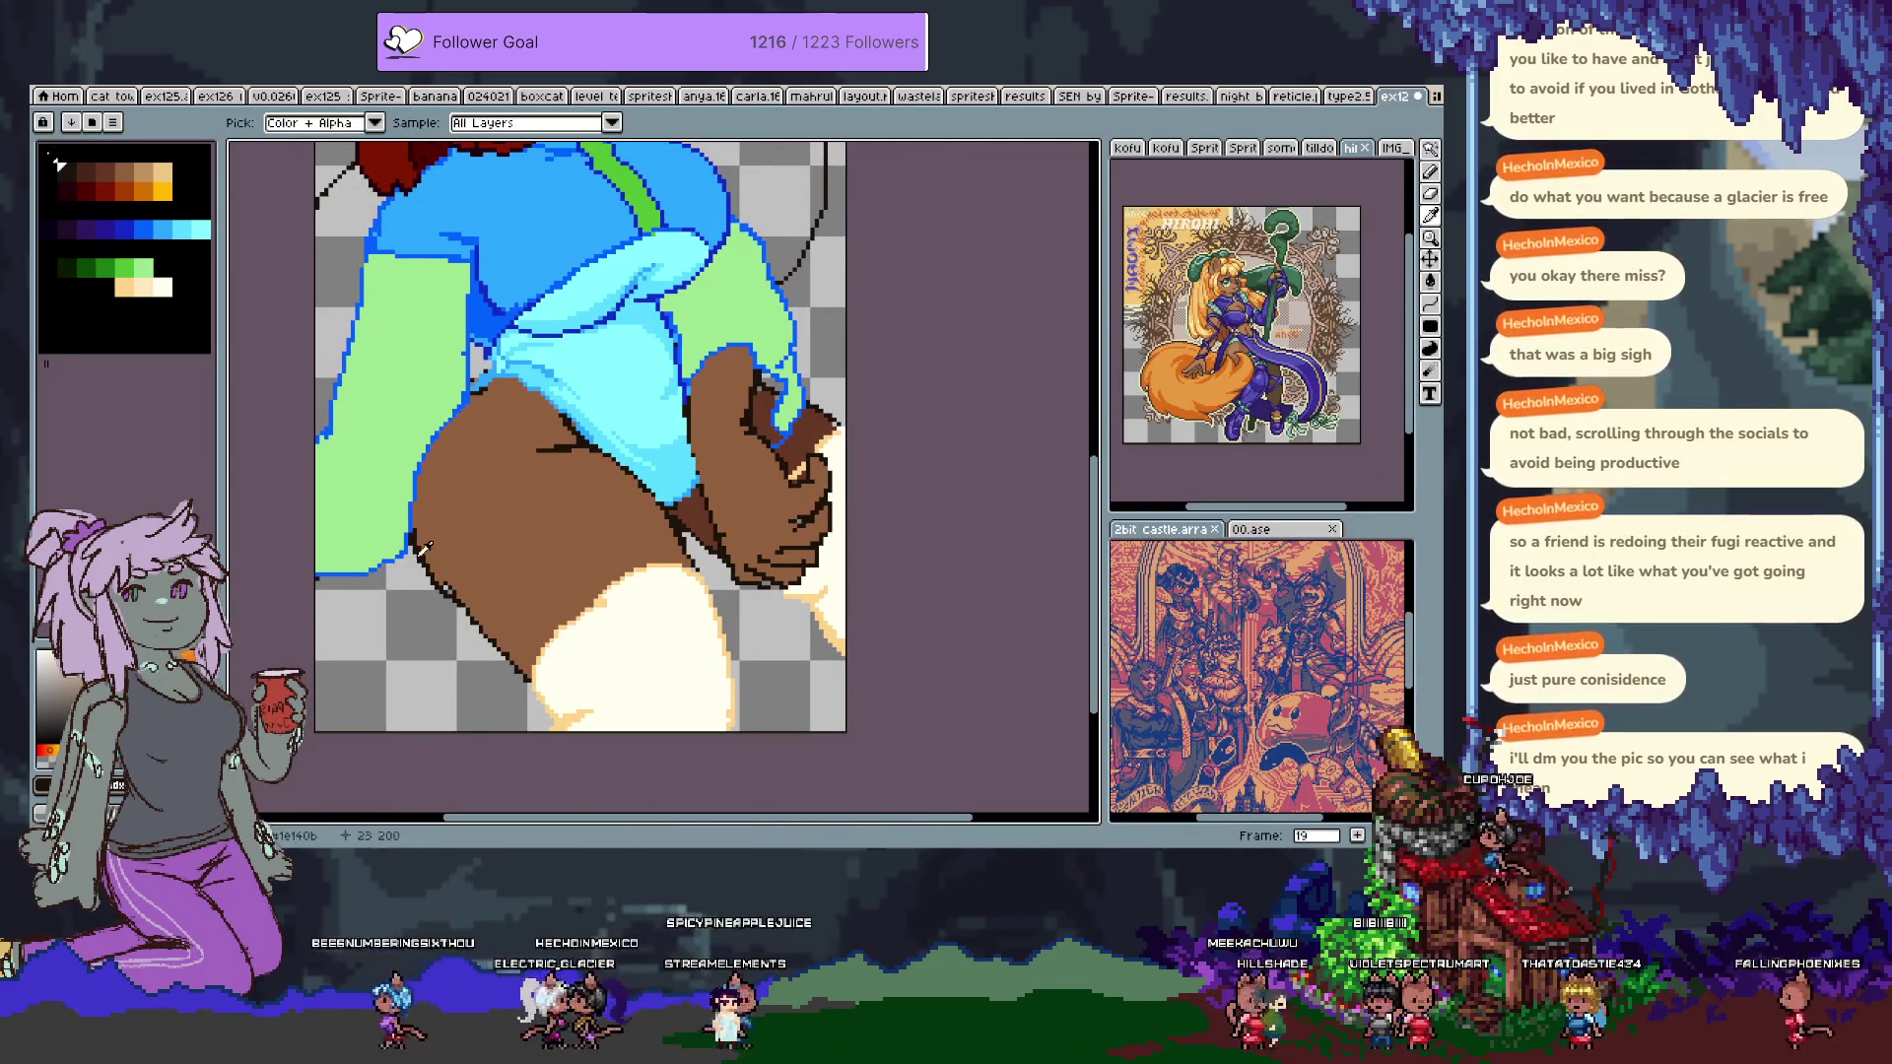
{"action": "key", "text": "e"}
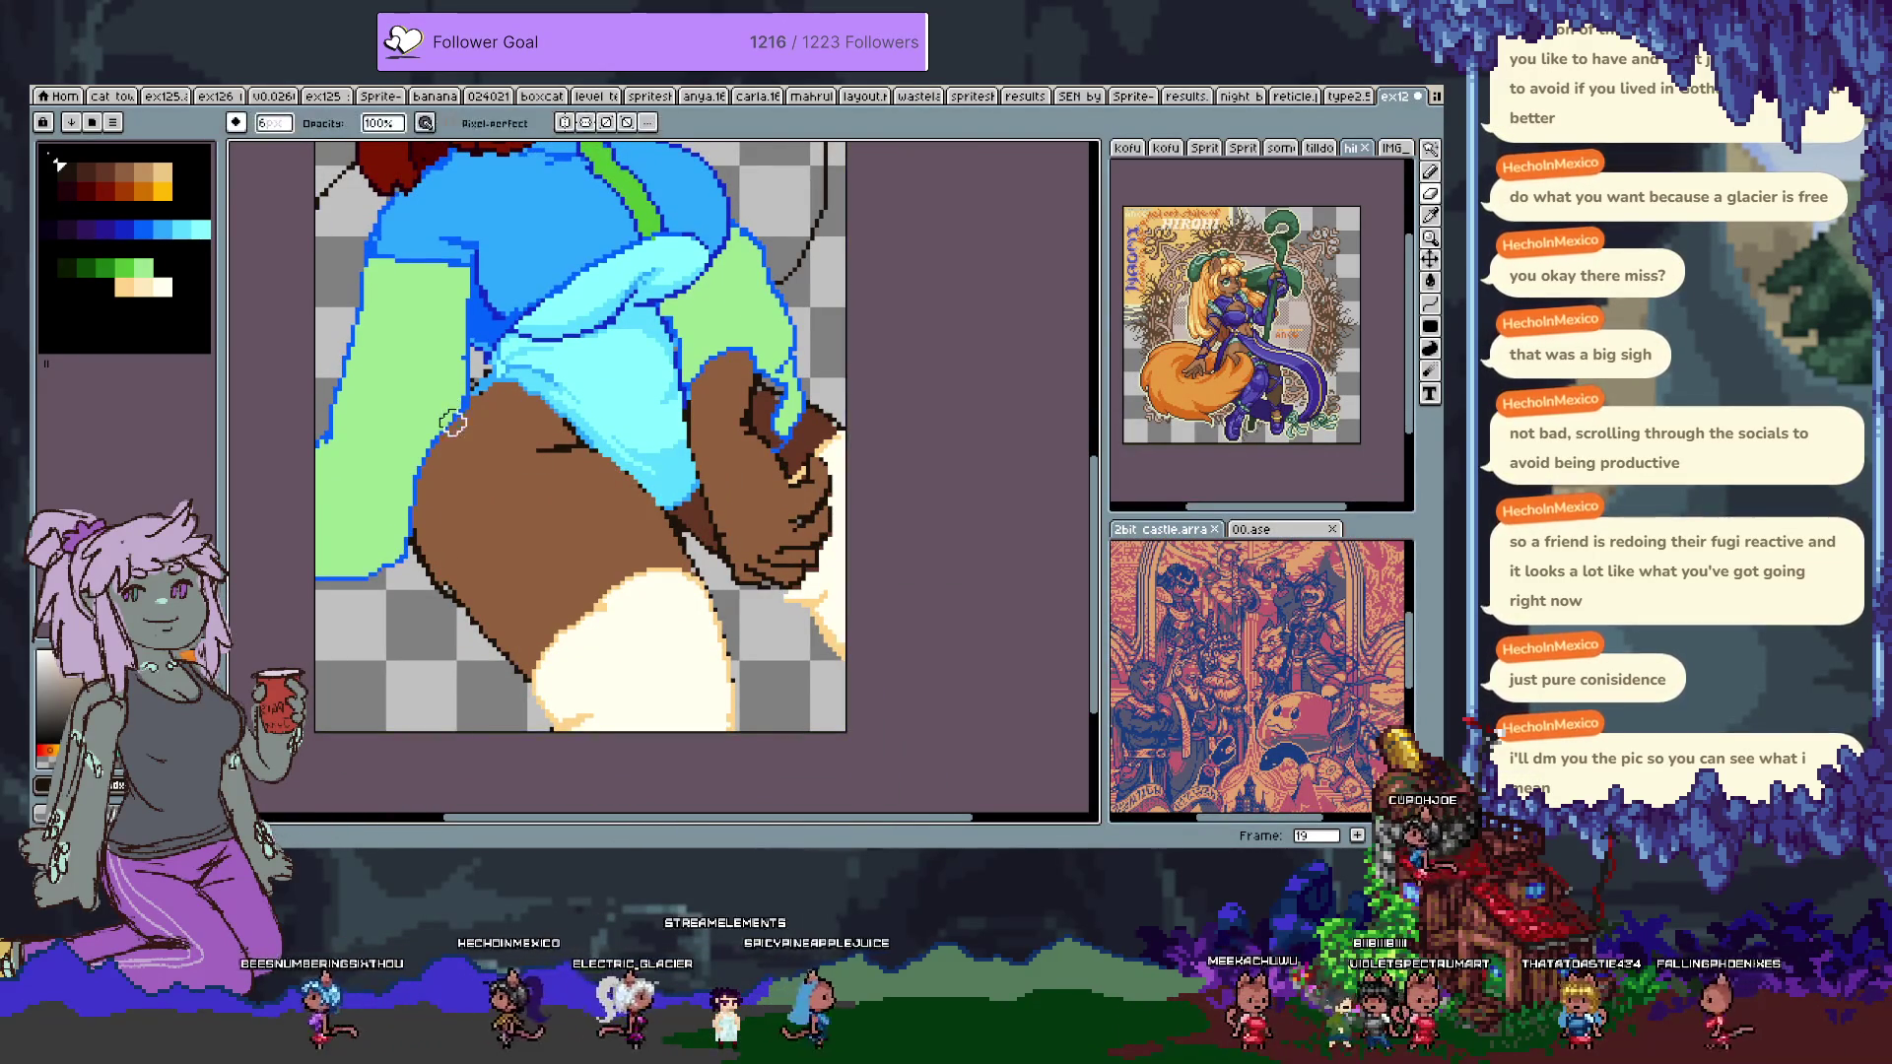
{"action": "mouse_move", "coordinate": [445, 399]}
{"action": "left_mouse_down"}
{"action": "mouse_move", "coordinate": [418, 484]}
{"action": "mouse_move", "coordinate": [471, 404]}
{"action": "left_mouse_up"}
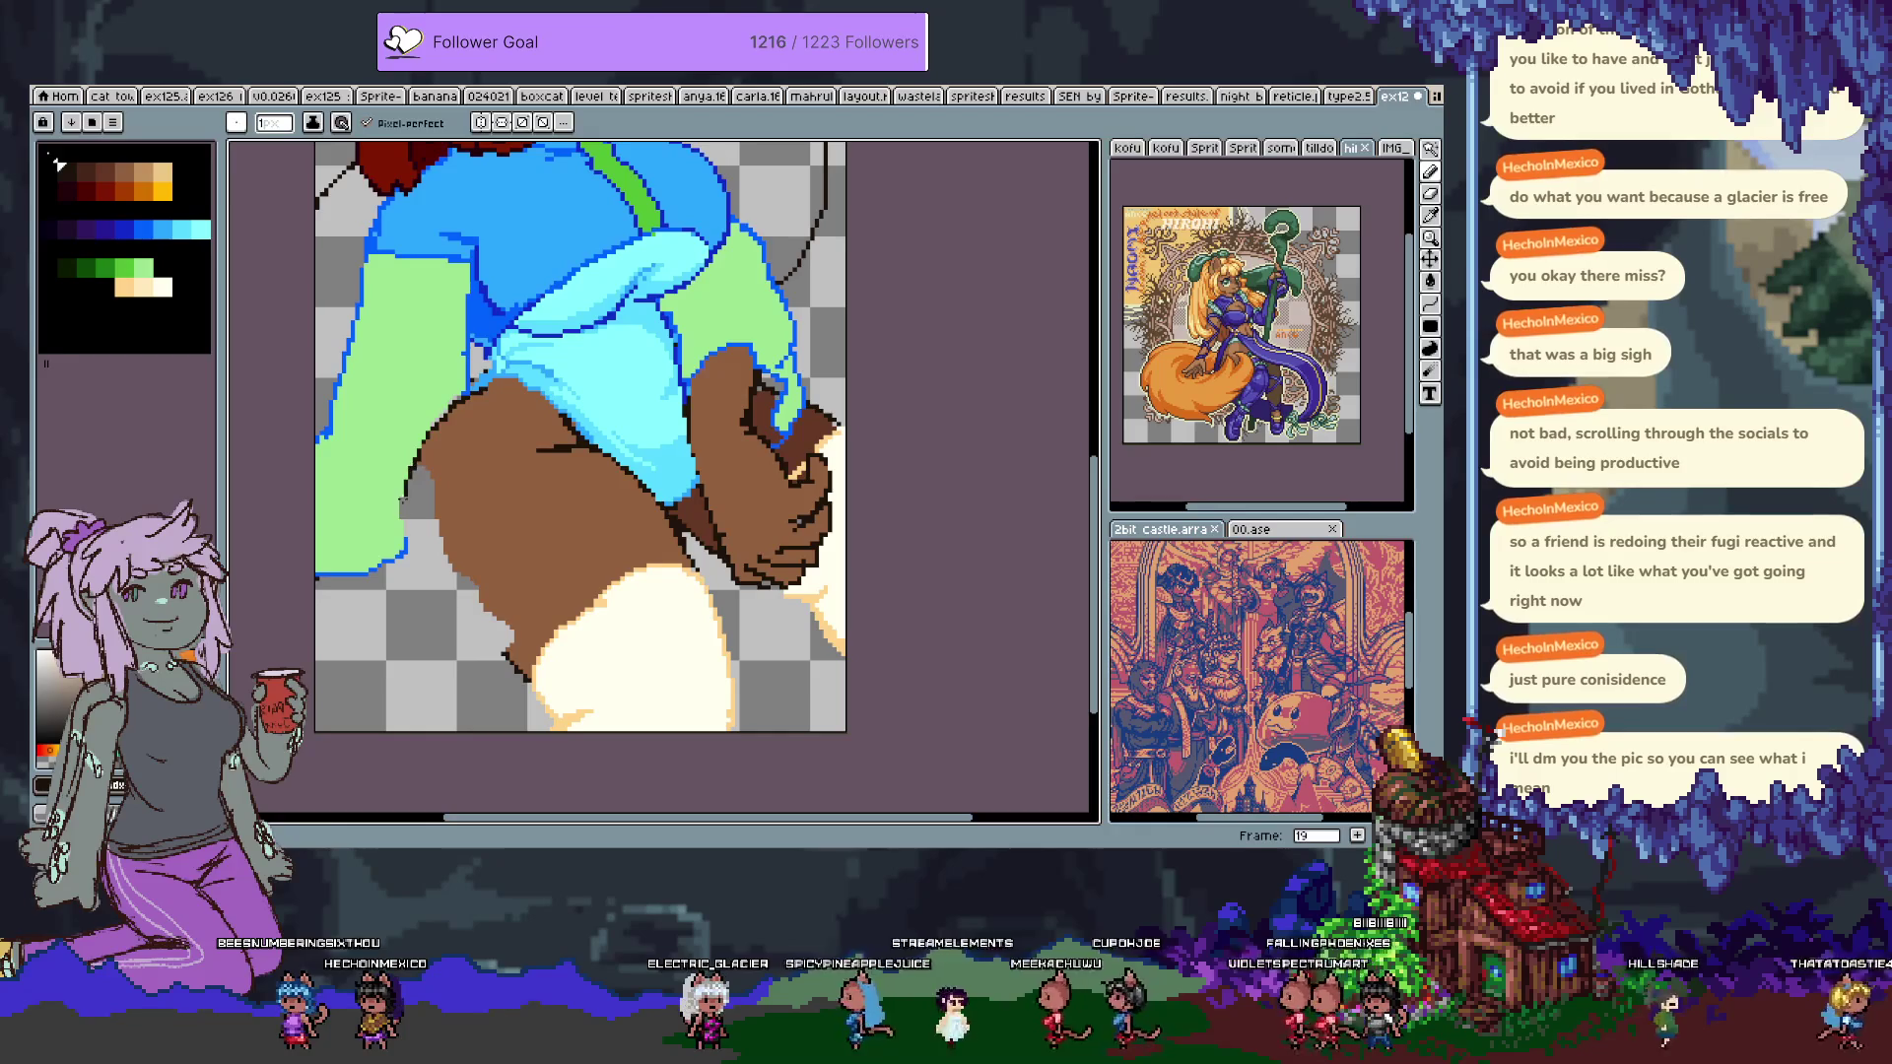
{"action": "key", "text": "ctrl+z"}
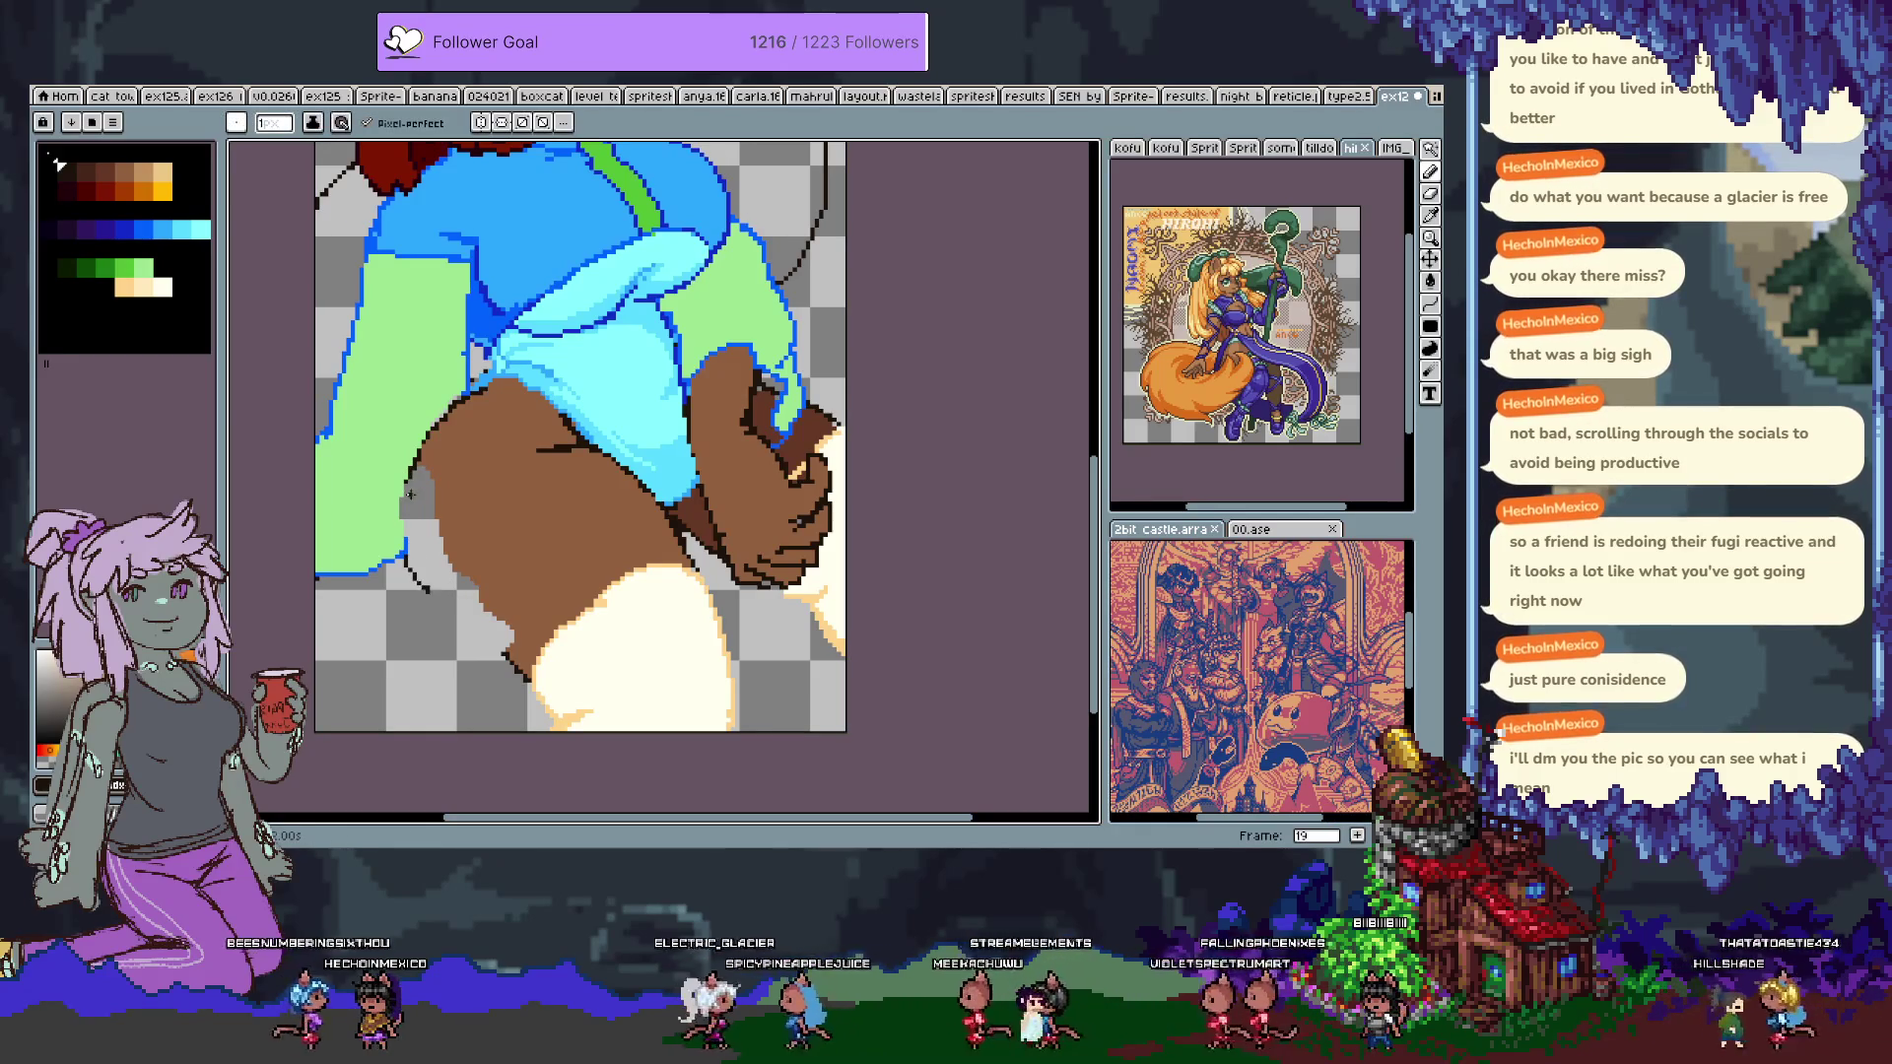
{"action": "key", "text": "Tab"}
{"action": "left_click", "coordinate": [234, 672]}
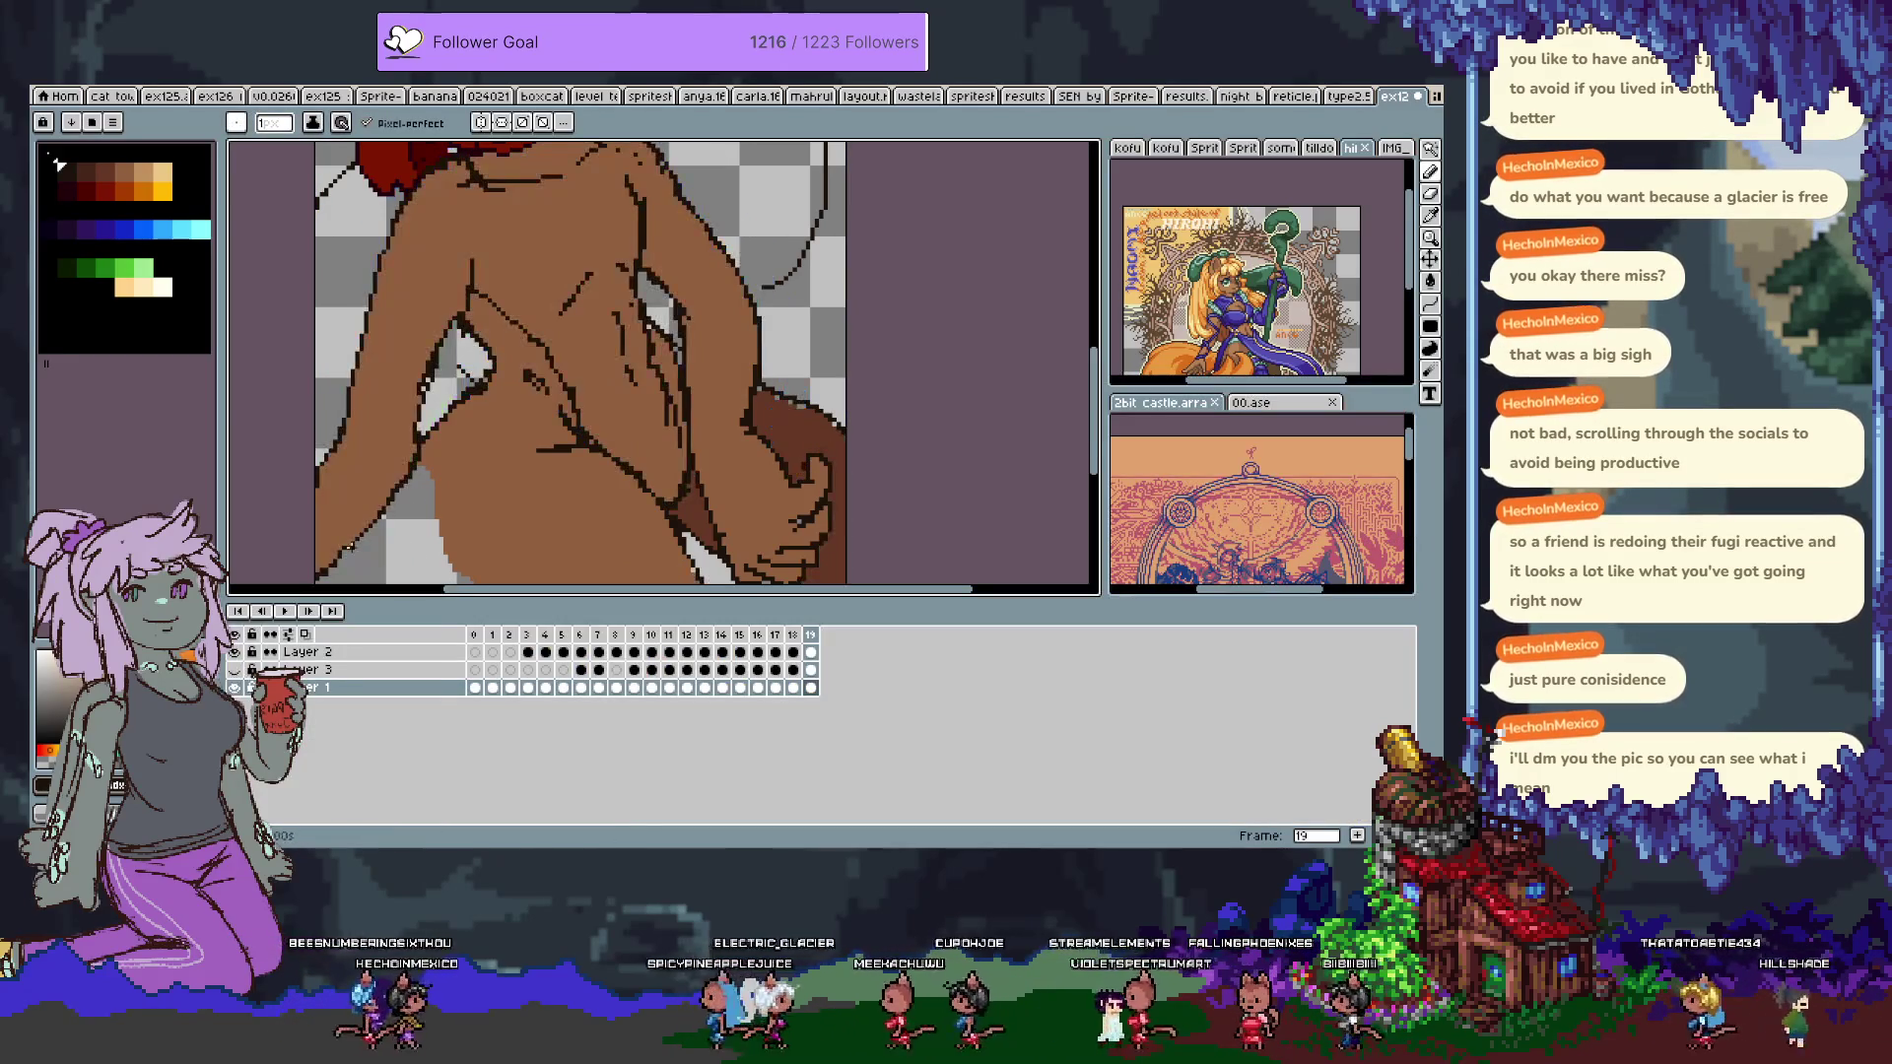
Bucket-fill the light patch at the body's lower-left edge with brown.
{"action": "key", "text": "Tab"}
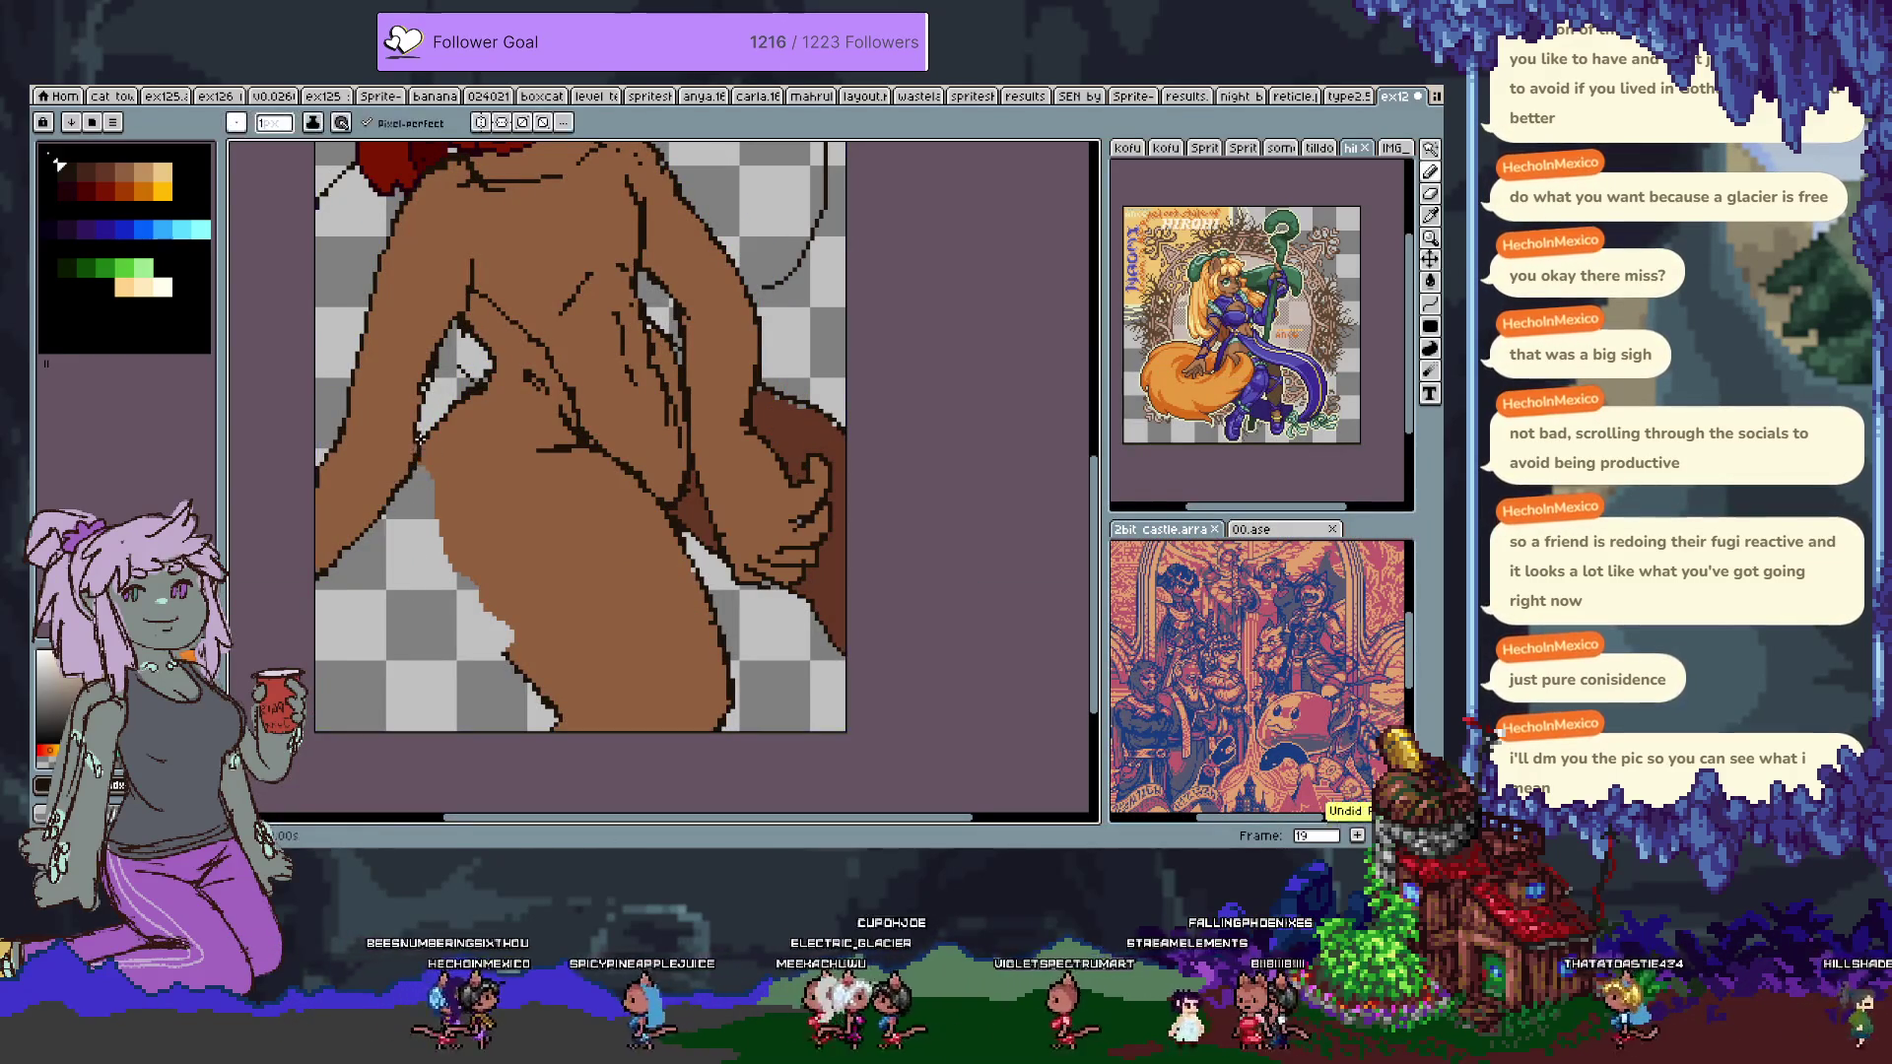
{"action": "left_click_drag", "start_coordinate": [409, 591], "coordinate": [502, 661]}
{"action": "key", "text": "e"}
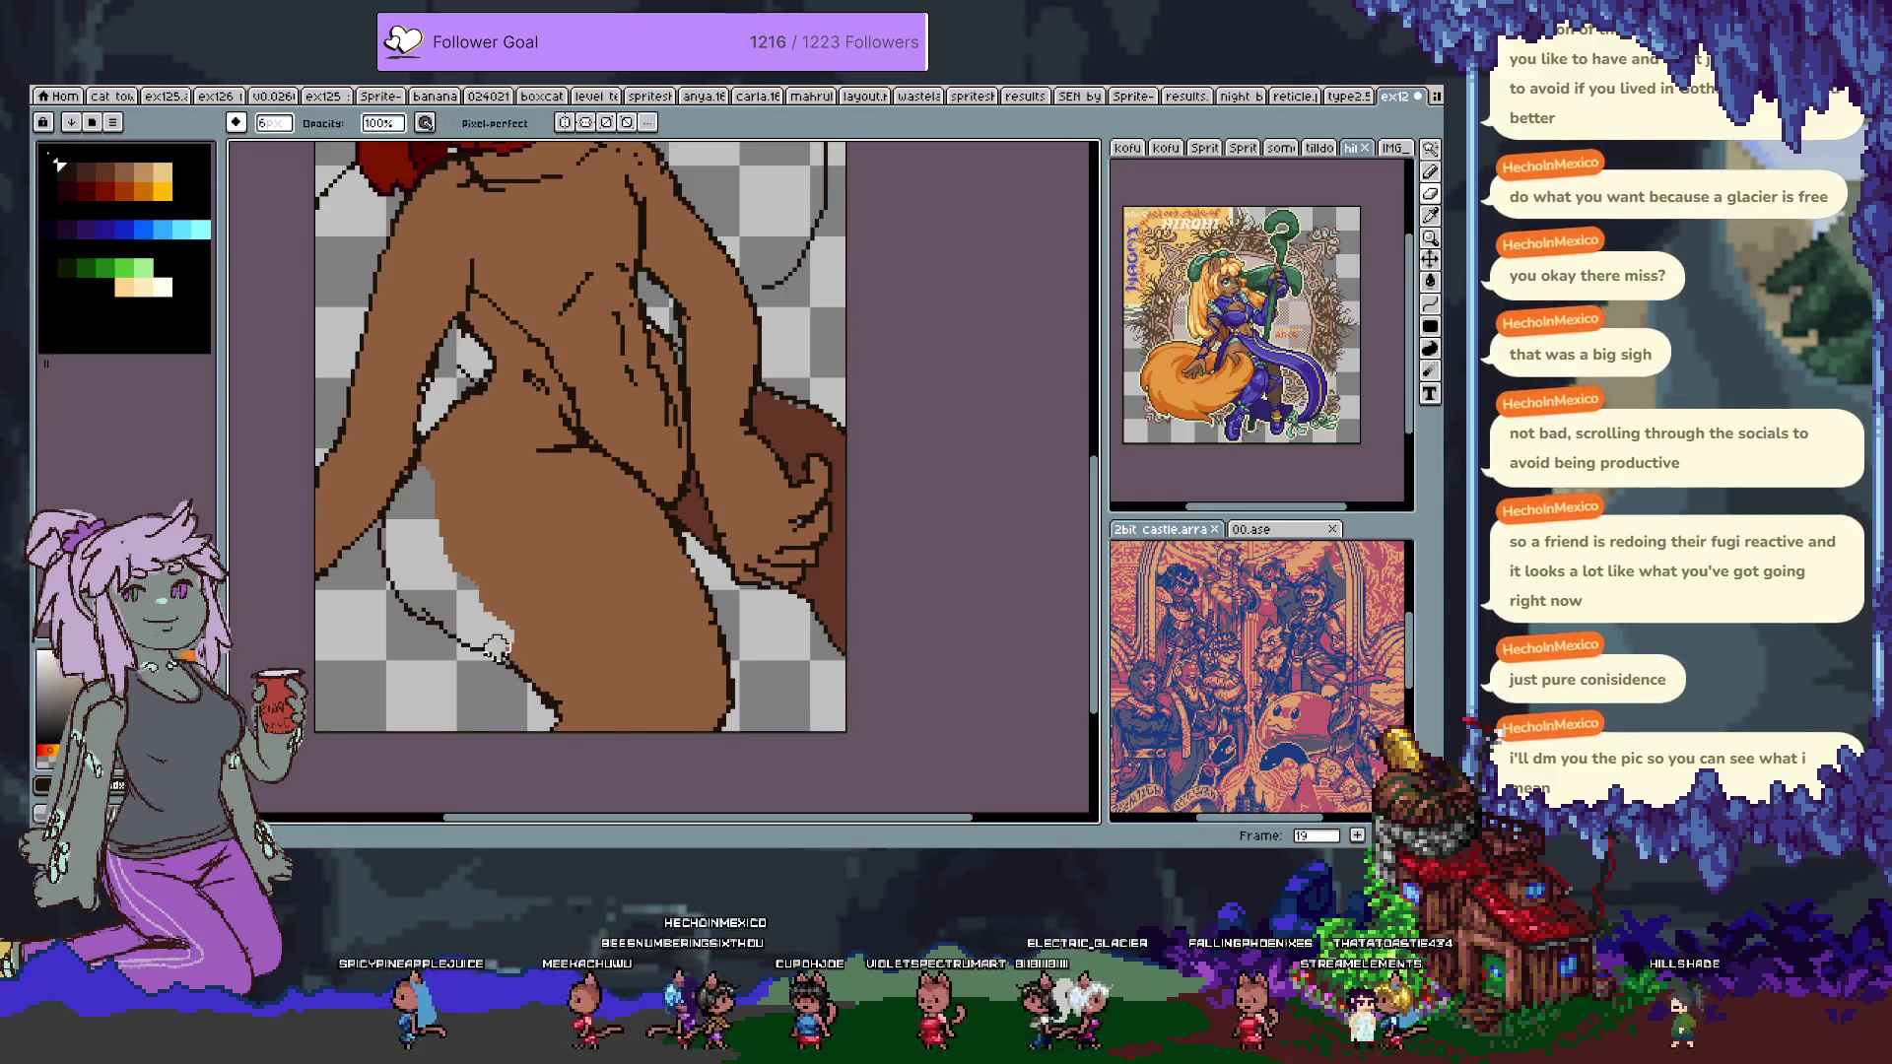
{"action": "key", "text": "ctrl+z"}
{"action": "key", "text": "ctrl+z"}
{"action": "key", "text": "i"}
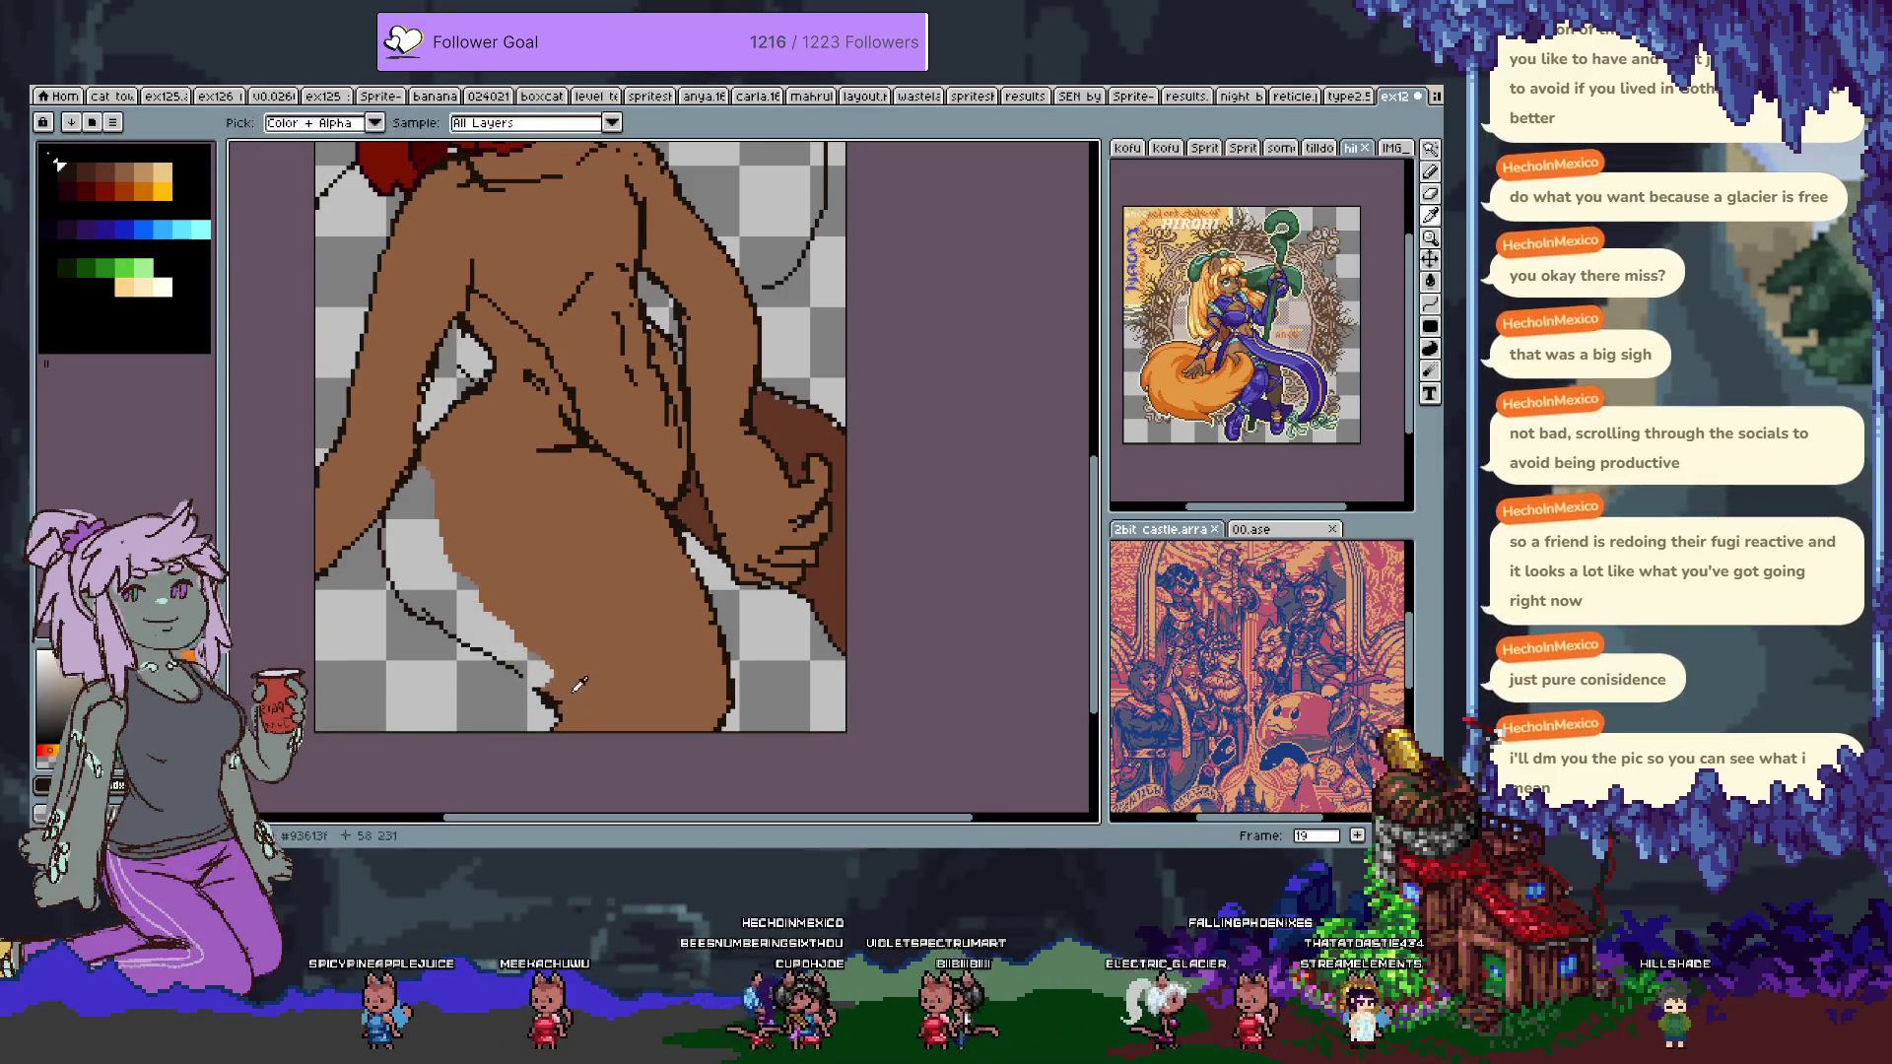
{"action": "key", "text": "e"}
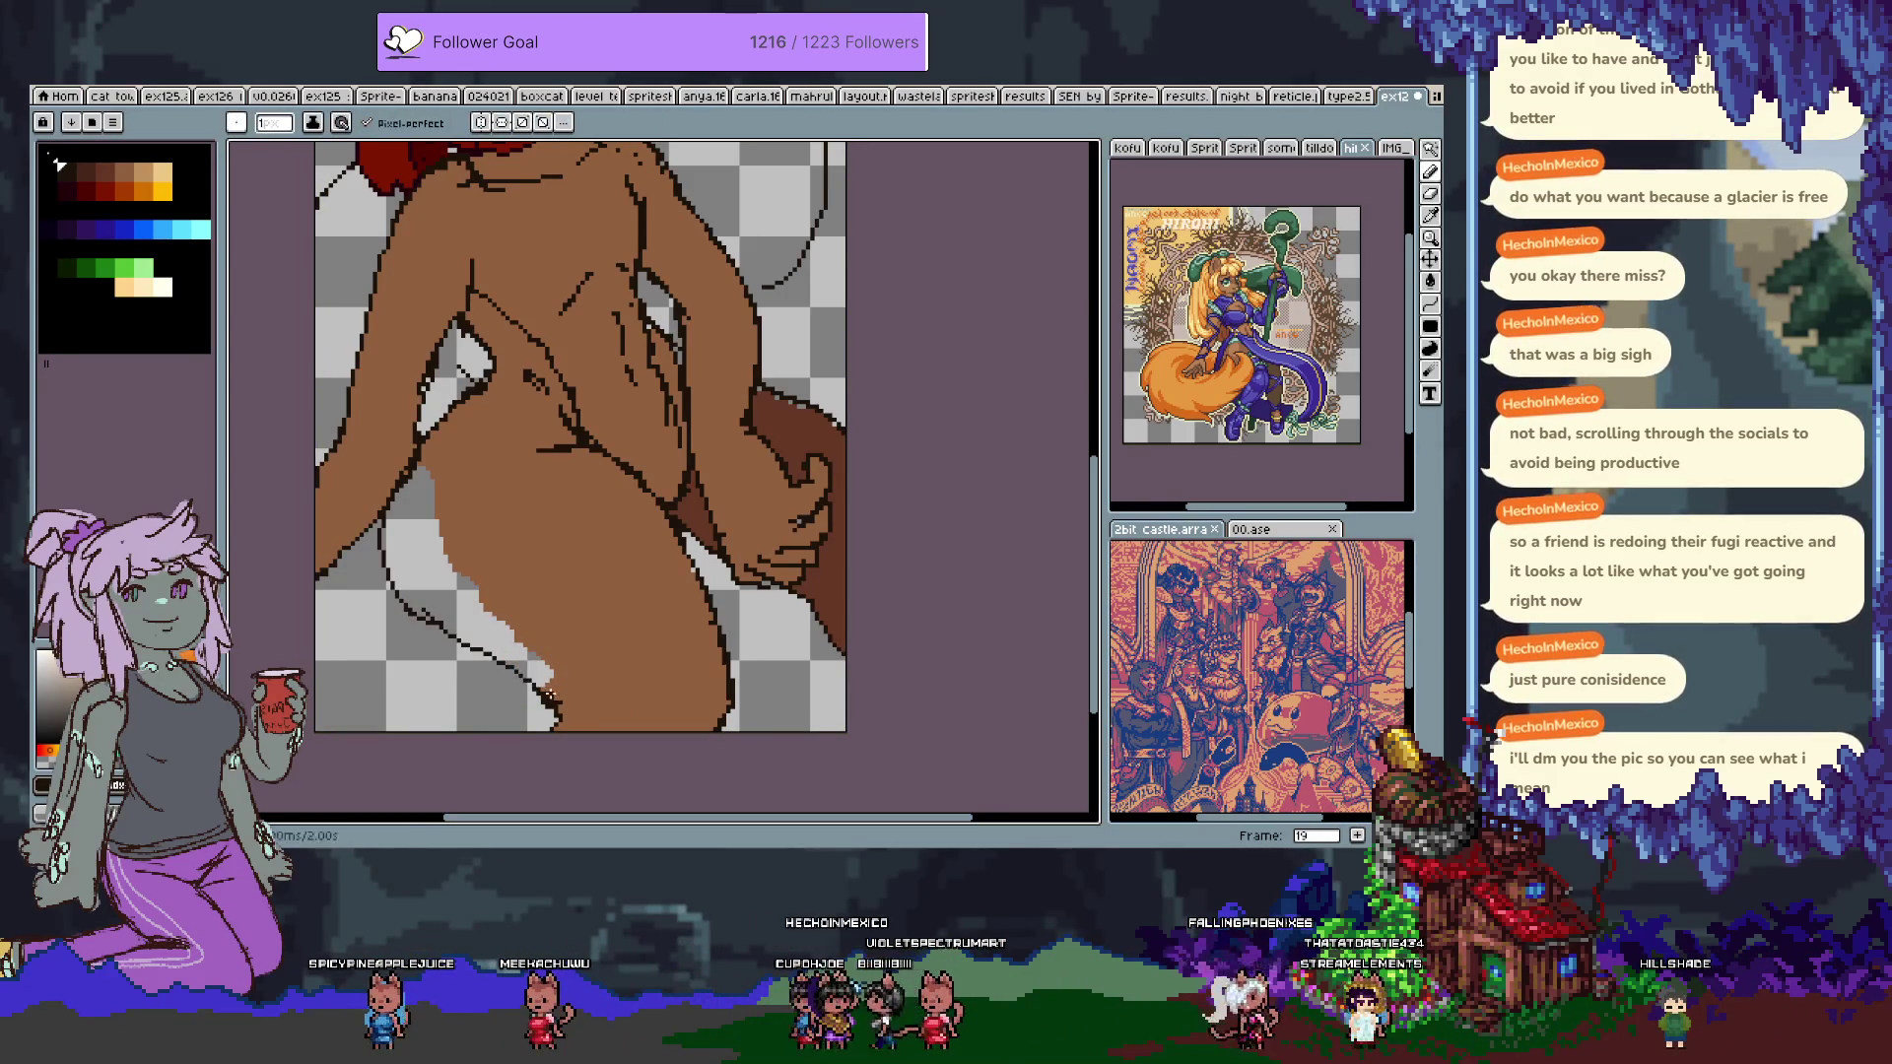
{"action": "key", "text": "g"}
{"action": "left_click", "coordinate": [392, 545]}
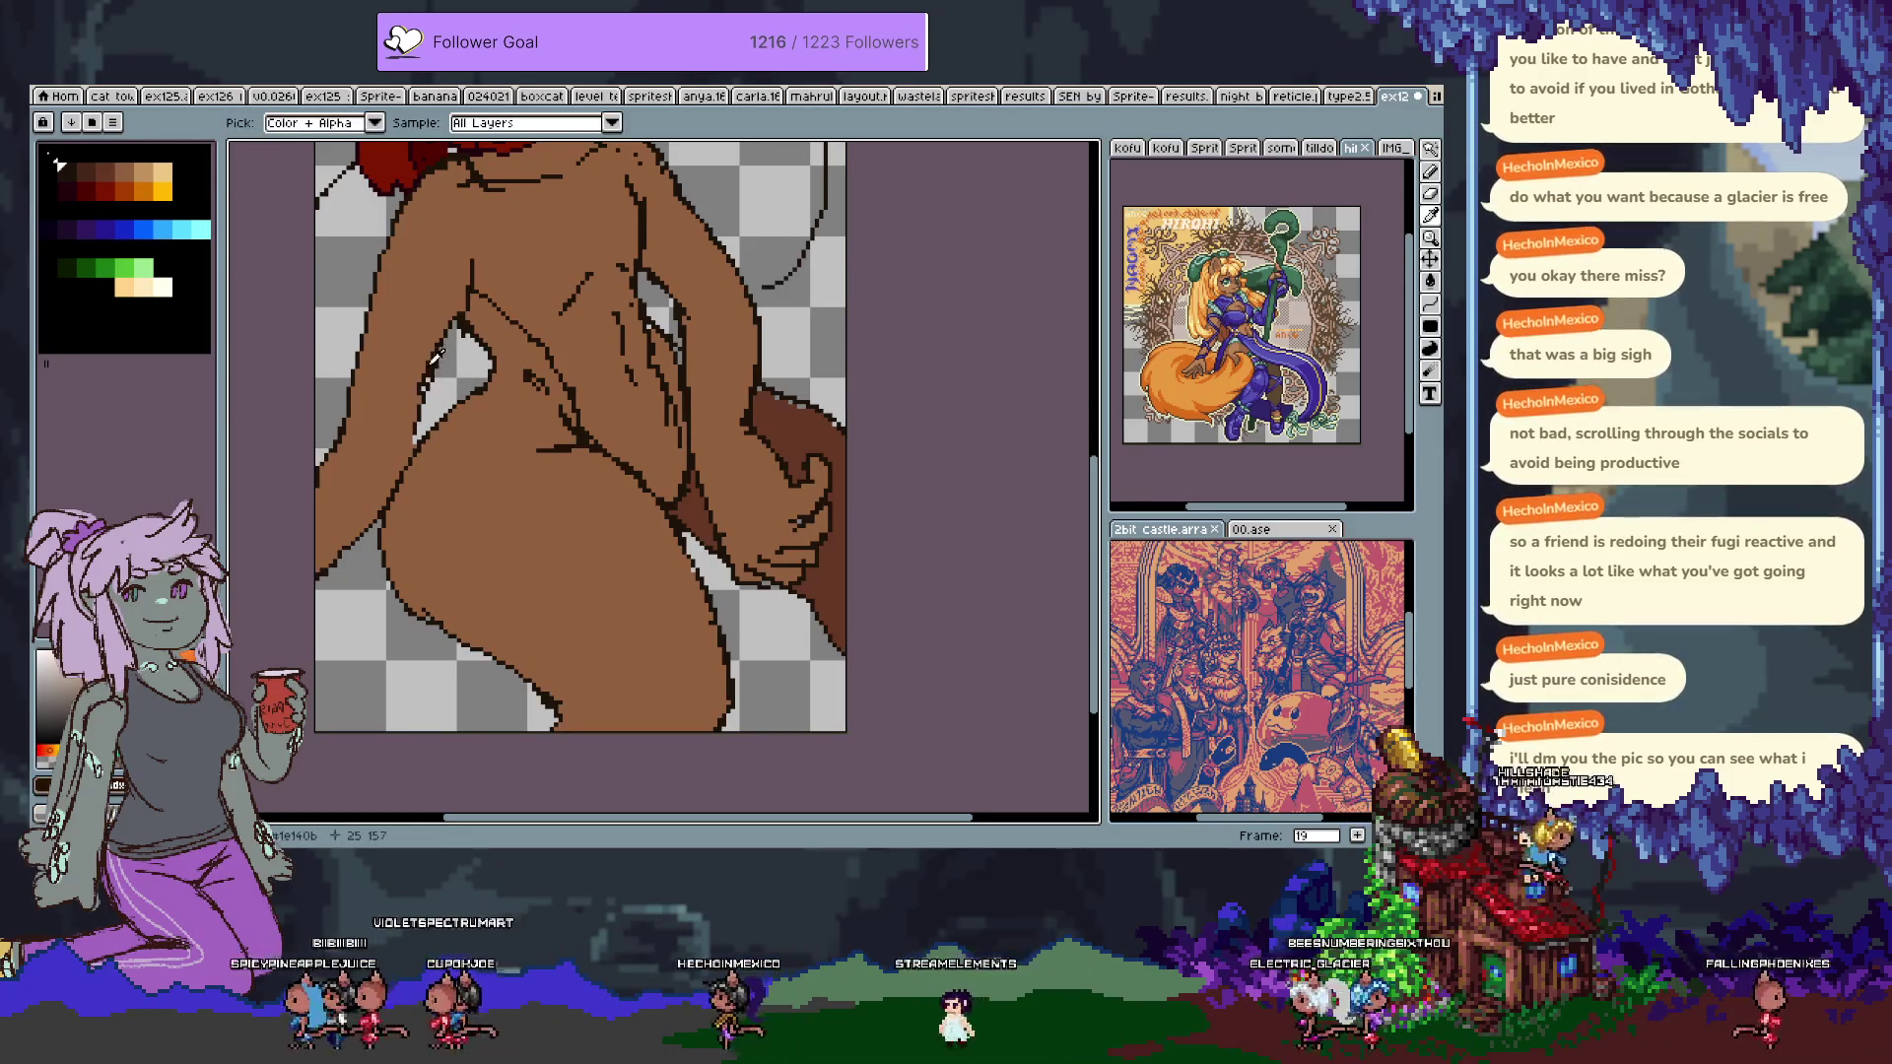
Sample the brown skin and erase a stroke of skin beside the left arm.
{"action": "left_click", "coordinate": [439, 311], "text": "alt"}
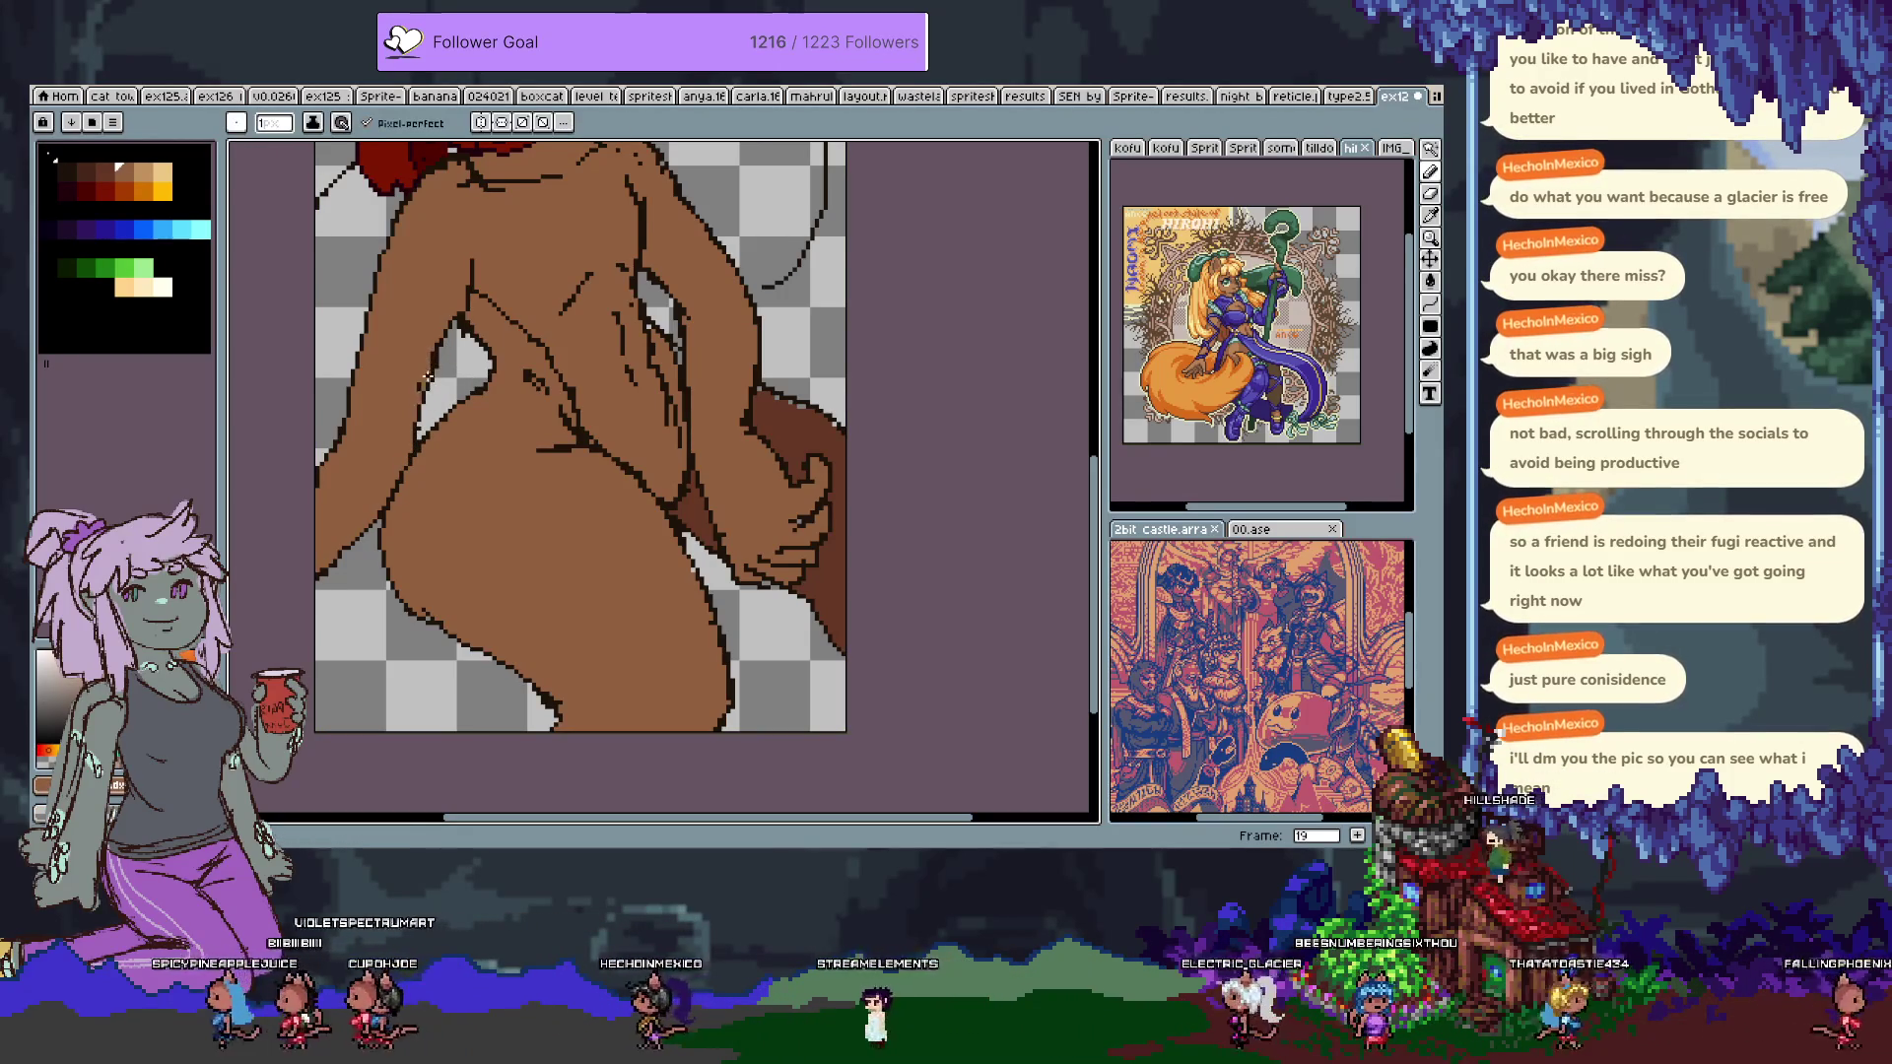
{"action": "left_click_drag", "start_coordinate": [420, 370], "coordinate": [418, 513]}
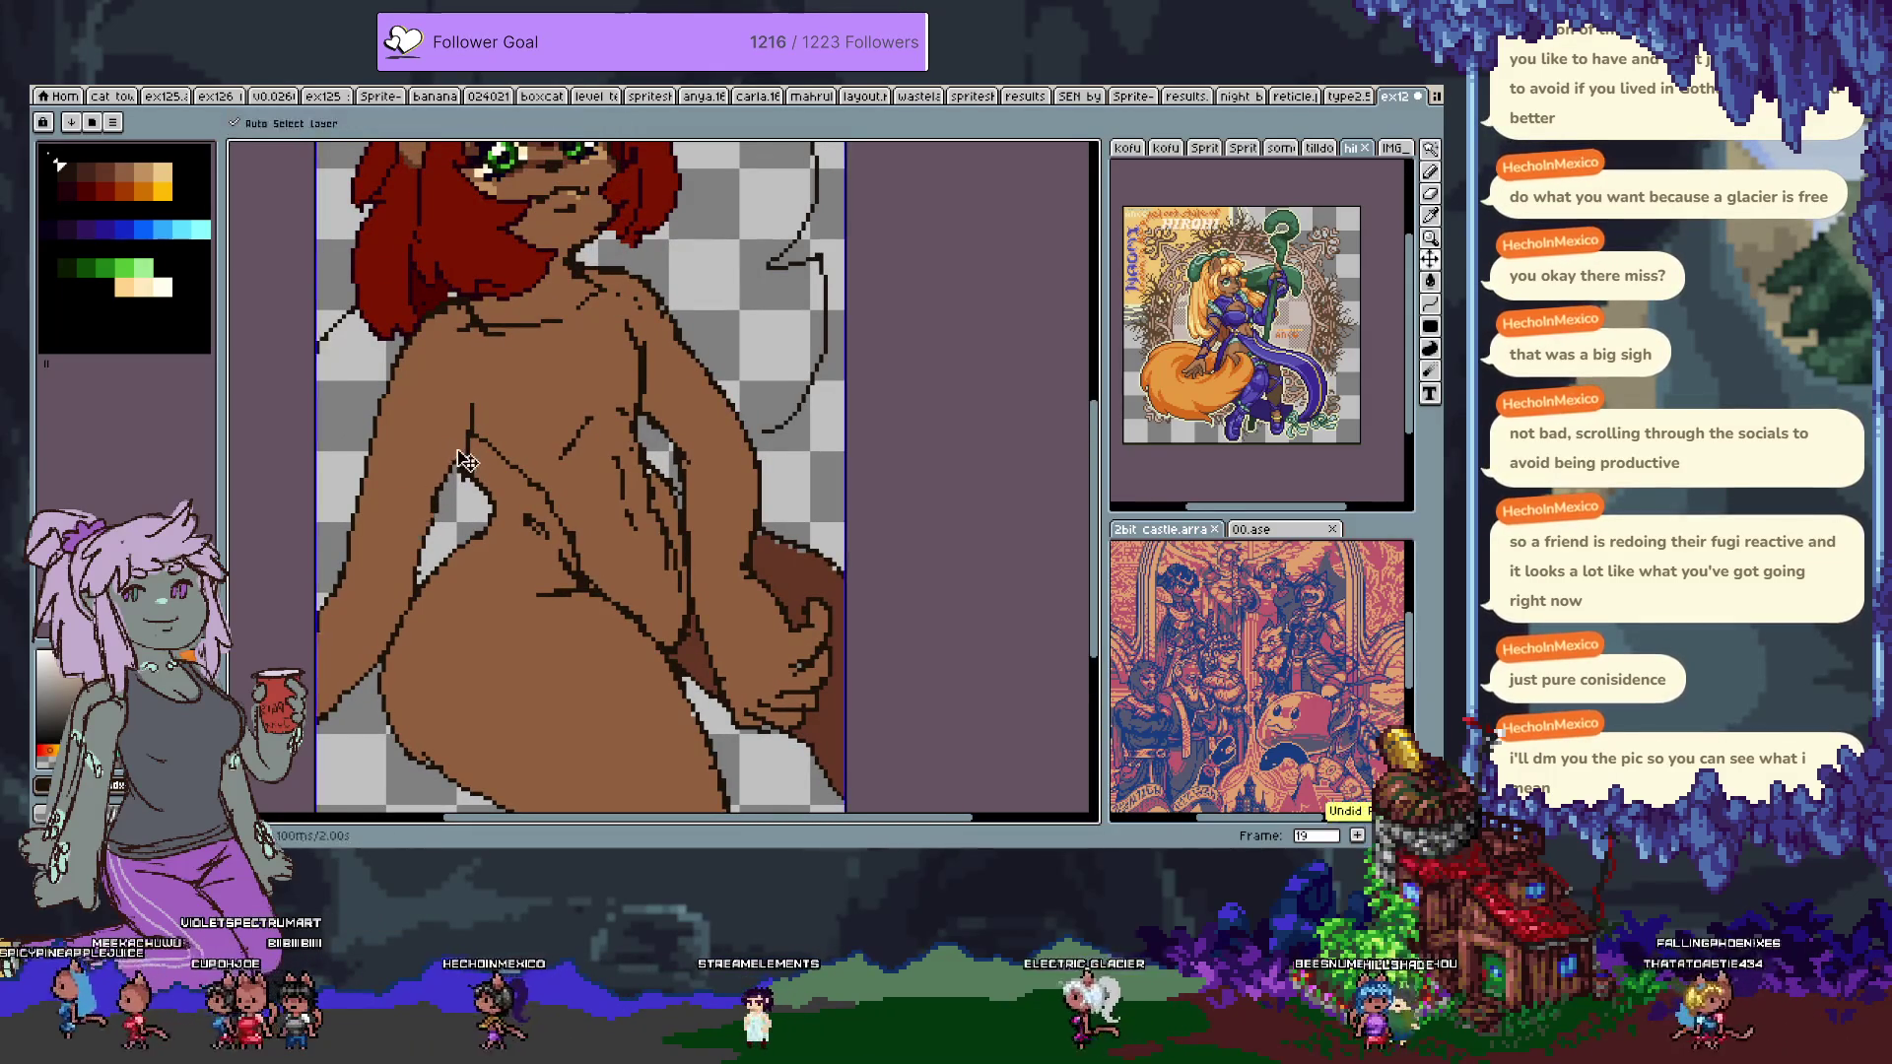
{"action": "key", "text": "e"}
{"action": "left_click_drag", "start_coordinate": [452, 434], "coordinate": [422, 515]}
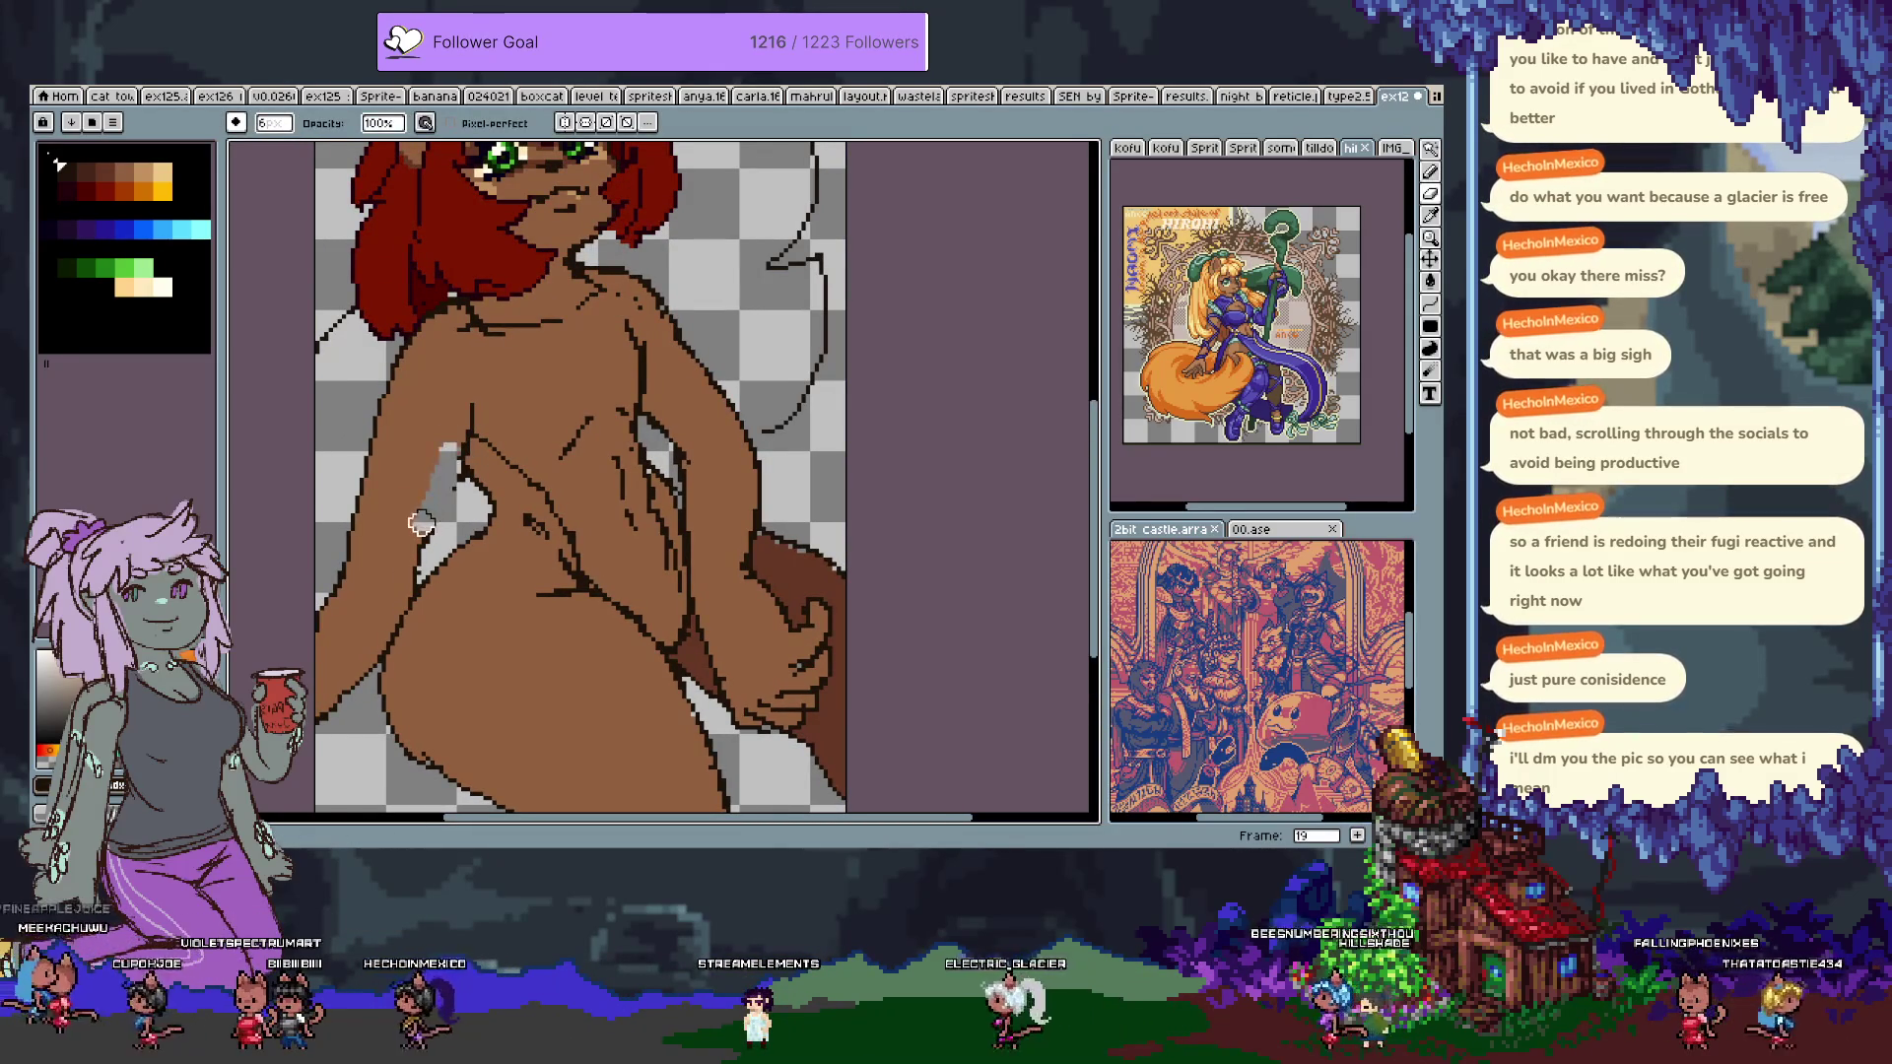
{"action": "key", "text": "g"}
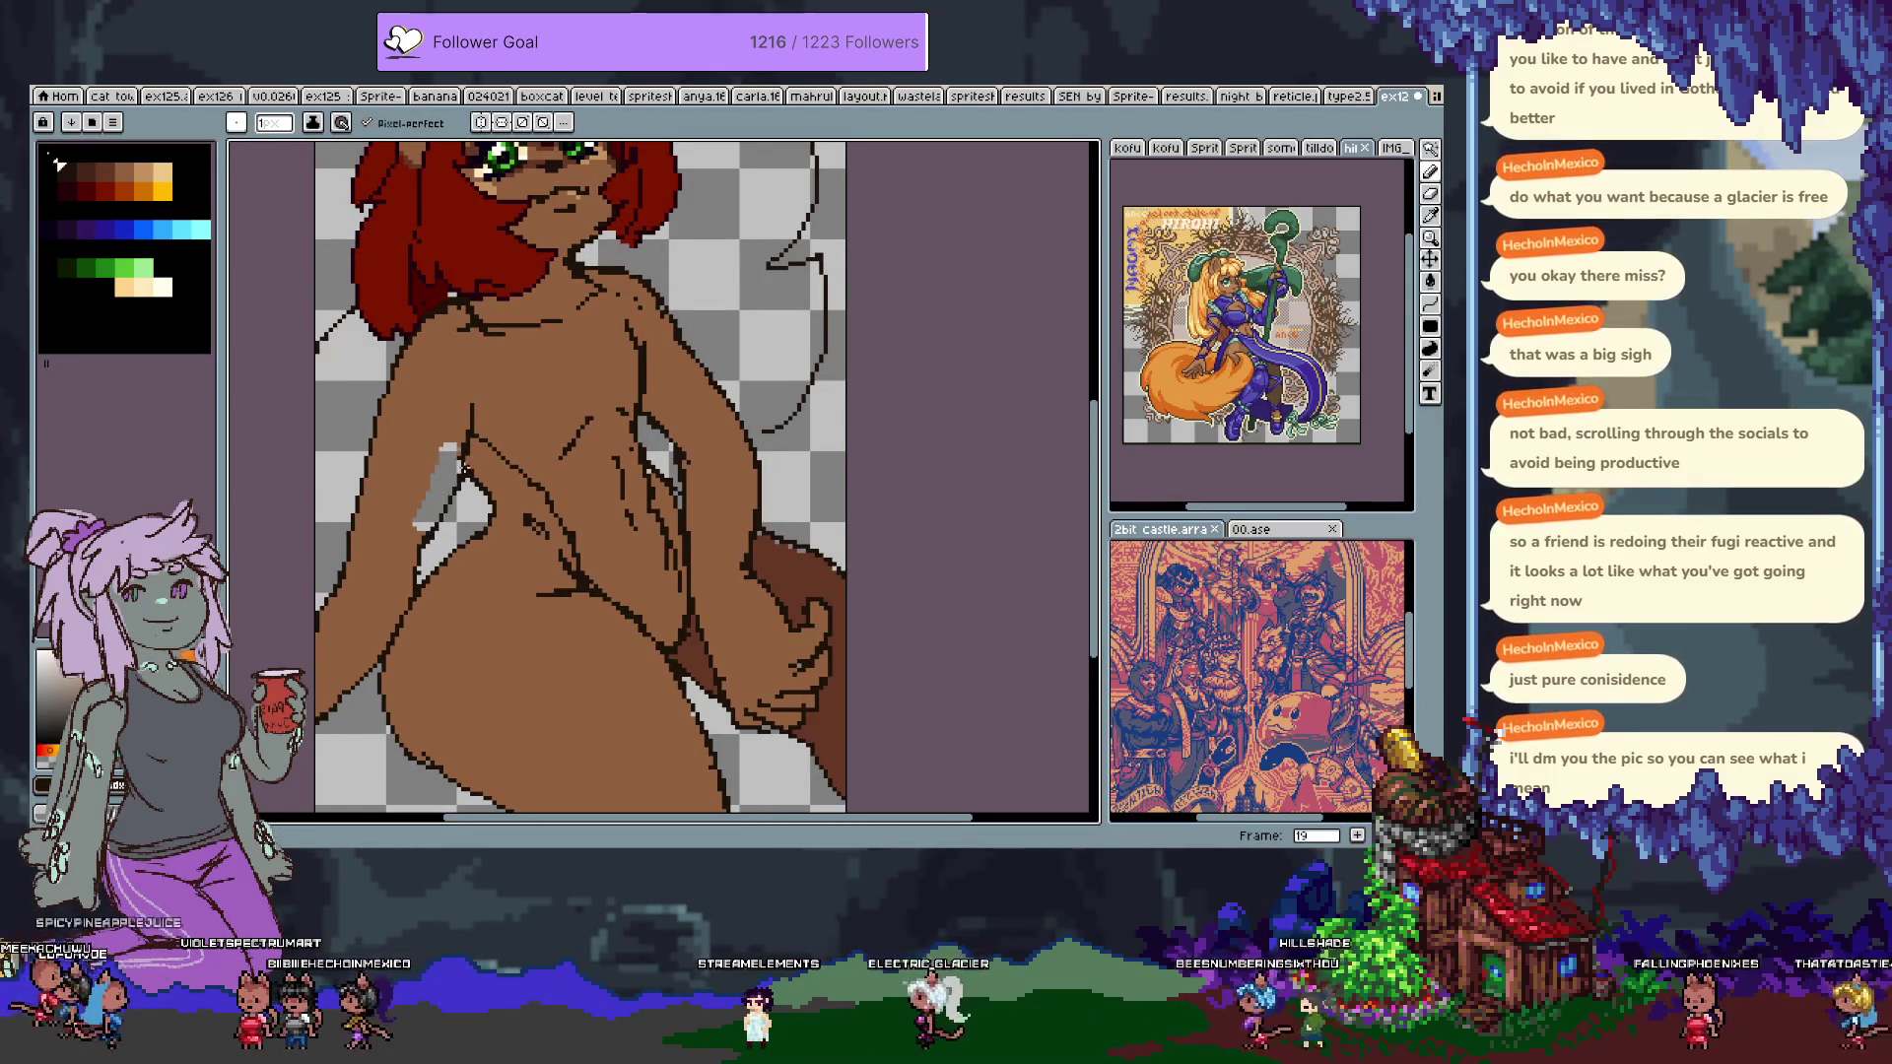
{"action": "key", "text": "i"}
{"action": "key", "text": "space"}
{"action": "left_click_drag", "start_coordinate": [676, 350], "coordinate": [623, 437]}
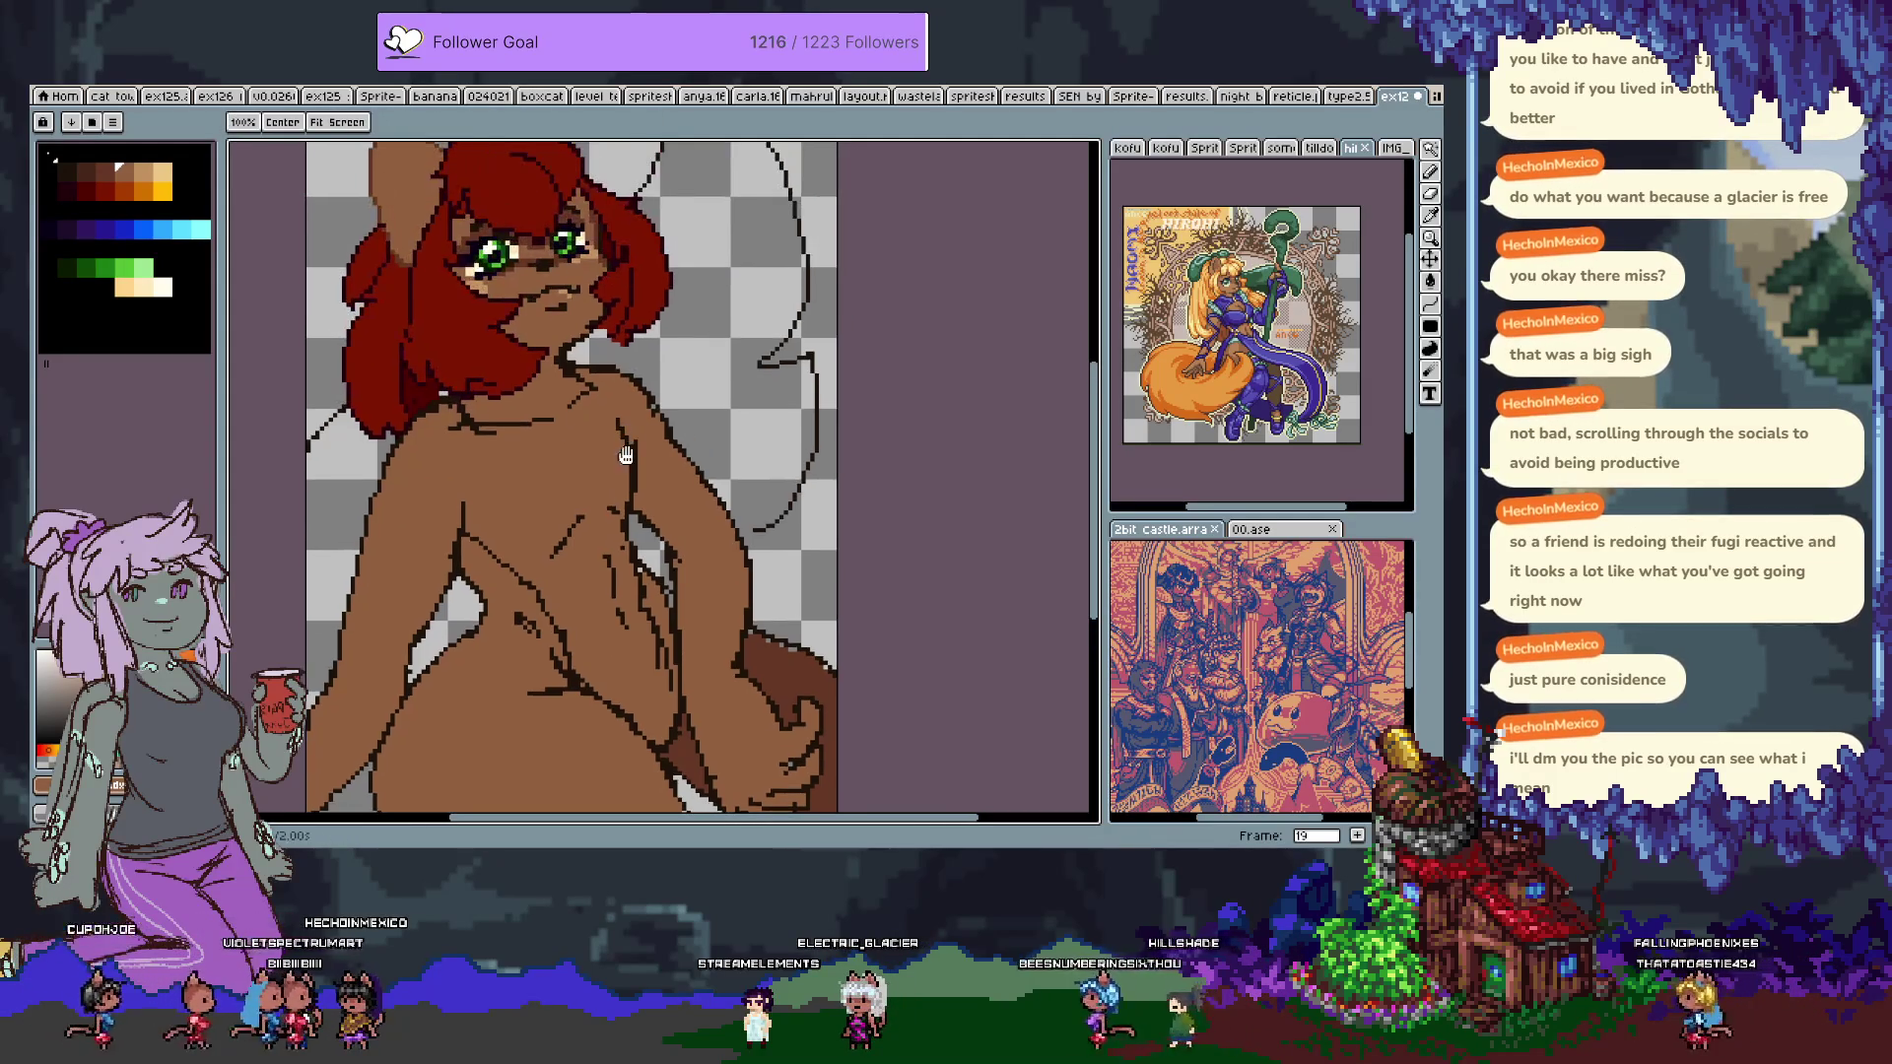
{"action": "key", "text": "Tab"}
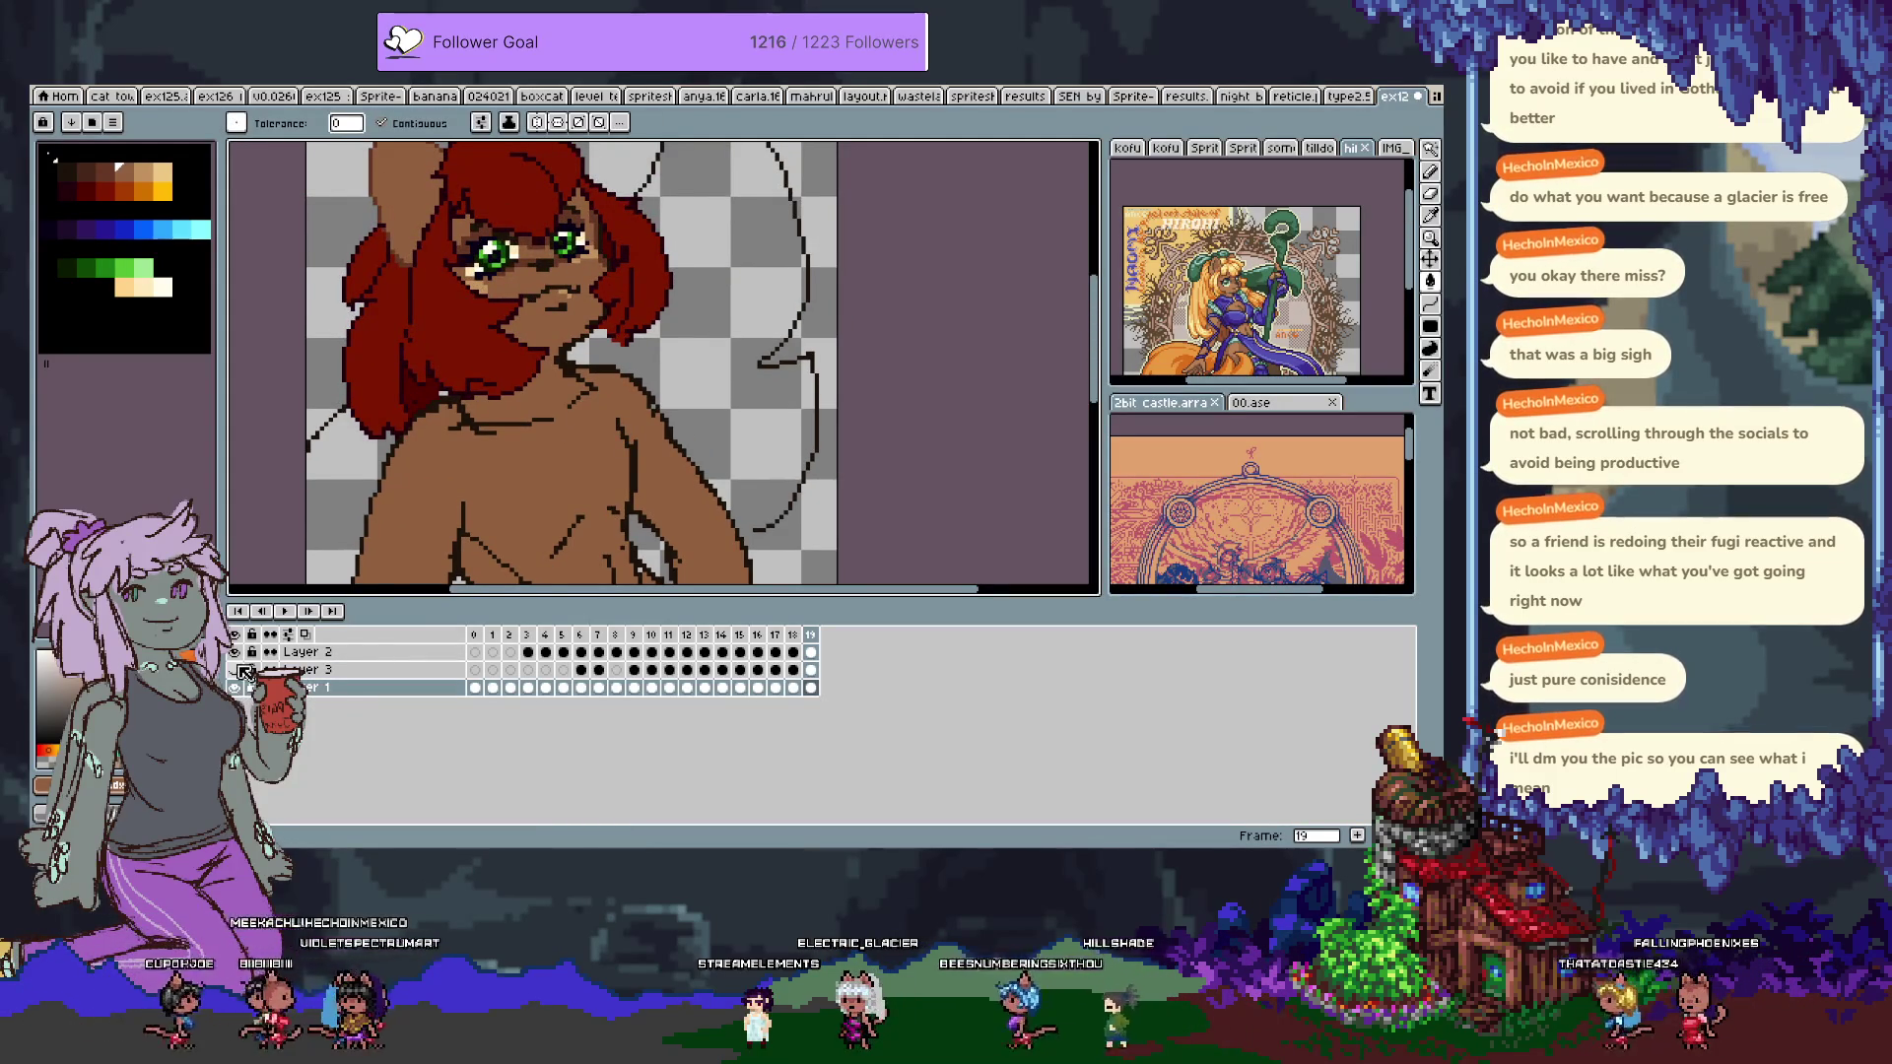
Toggle the layer eye icons until the jacket and every other layer are visible.
{"action": "left_click", "coordinate": [240, 670]}
{"action": "key", "text": "Tab"}
{"action": "key", "text": "space"}
{"action": "left_click_drag", "start_coordinate": [552, 562], "coordinate": [555, 373]}
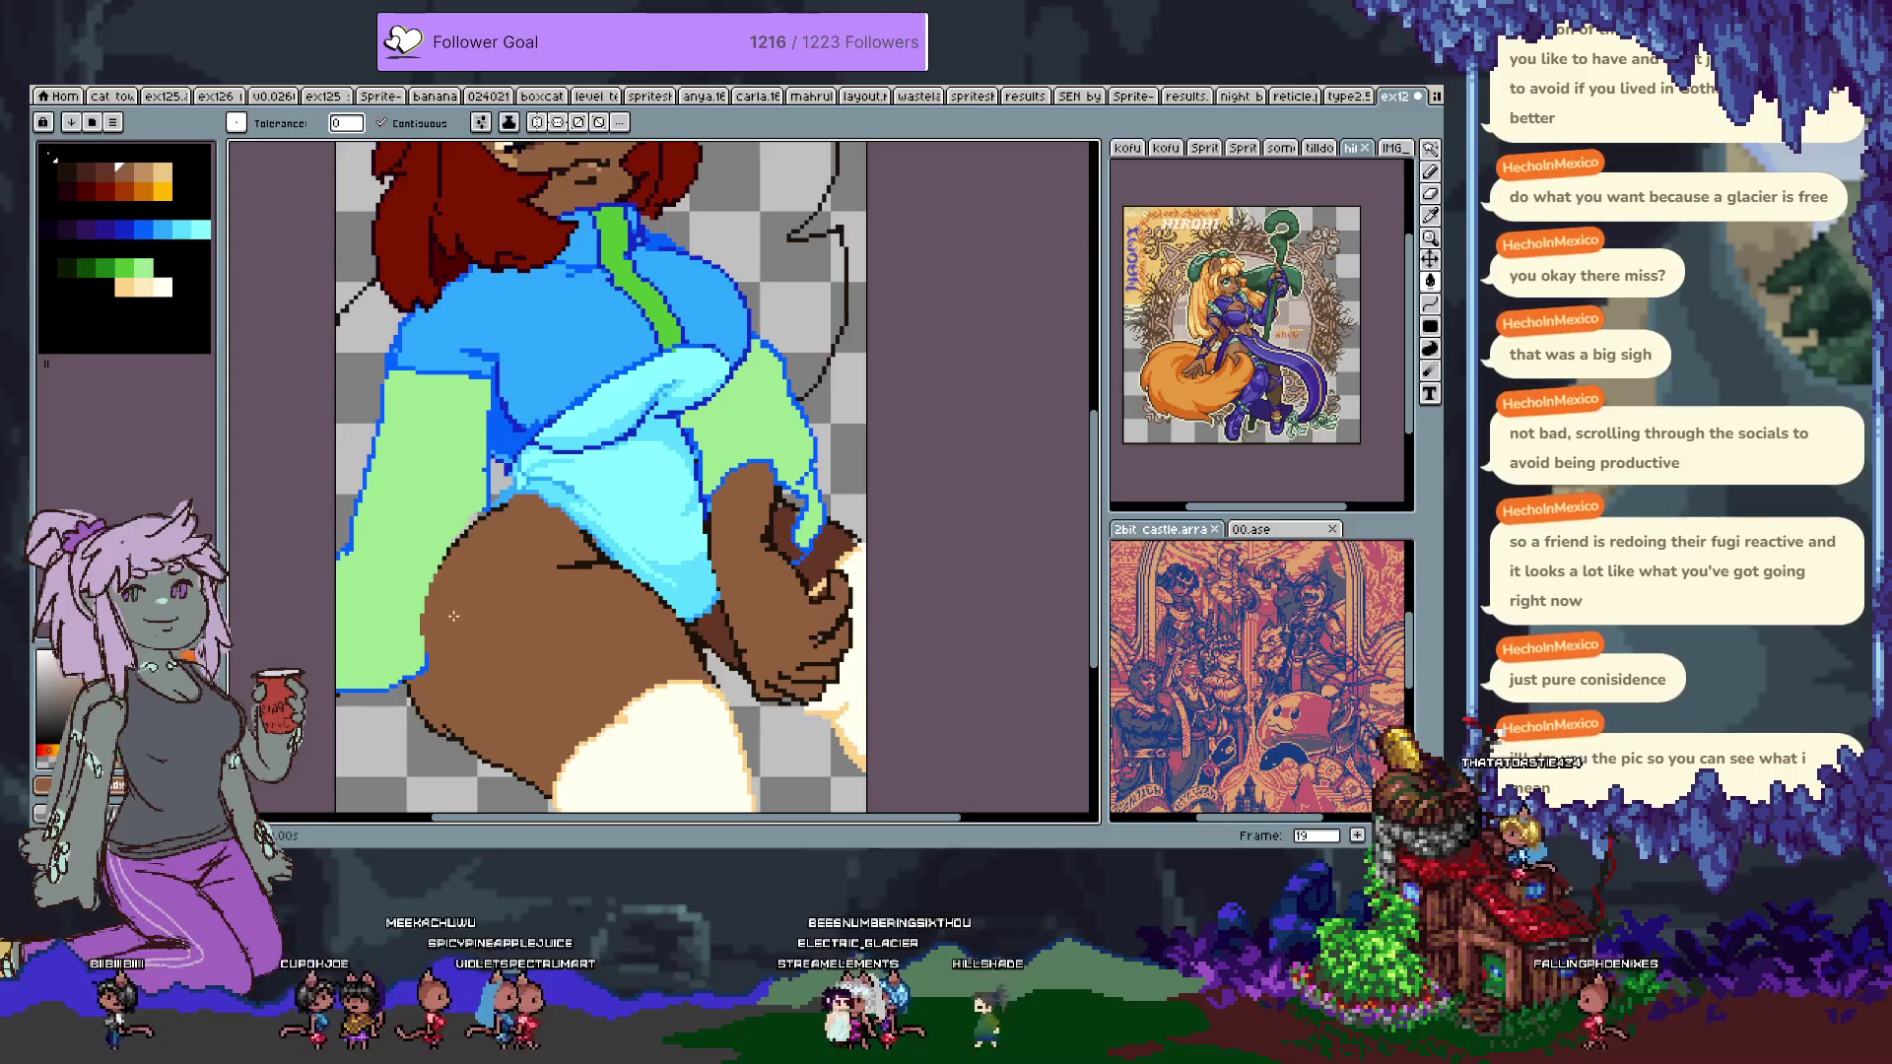
{"action": "key", "text": "b"}
{"action": "key", "text": "Tab"}
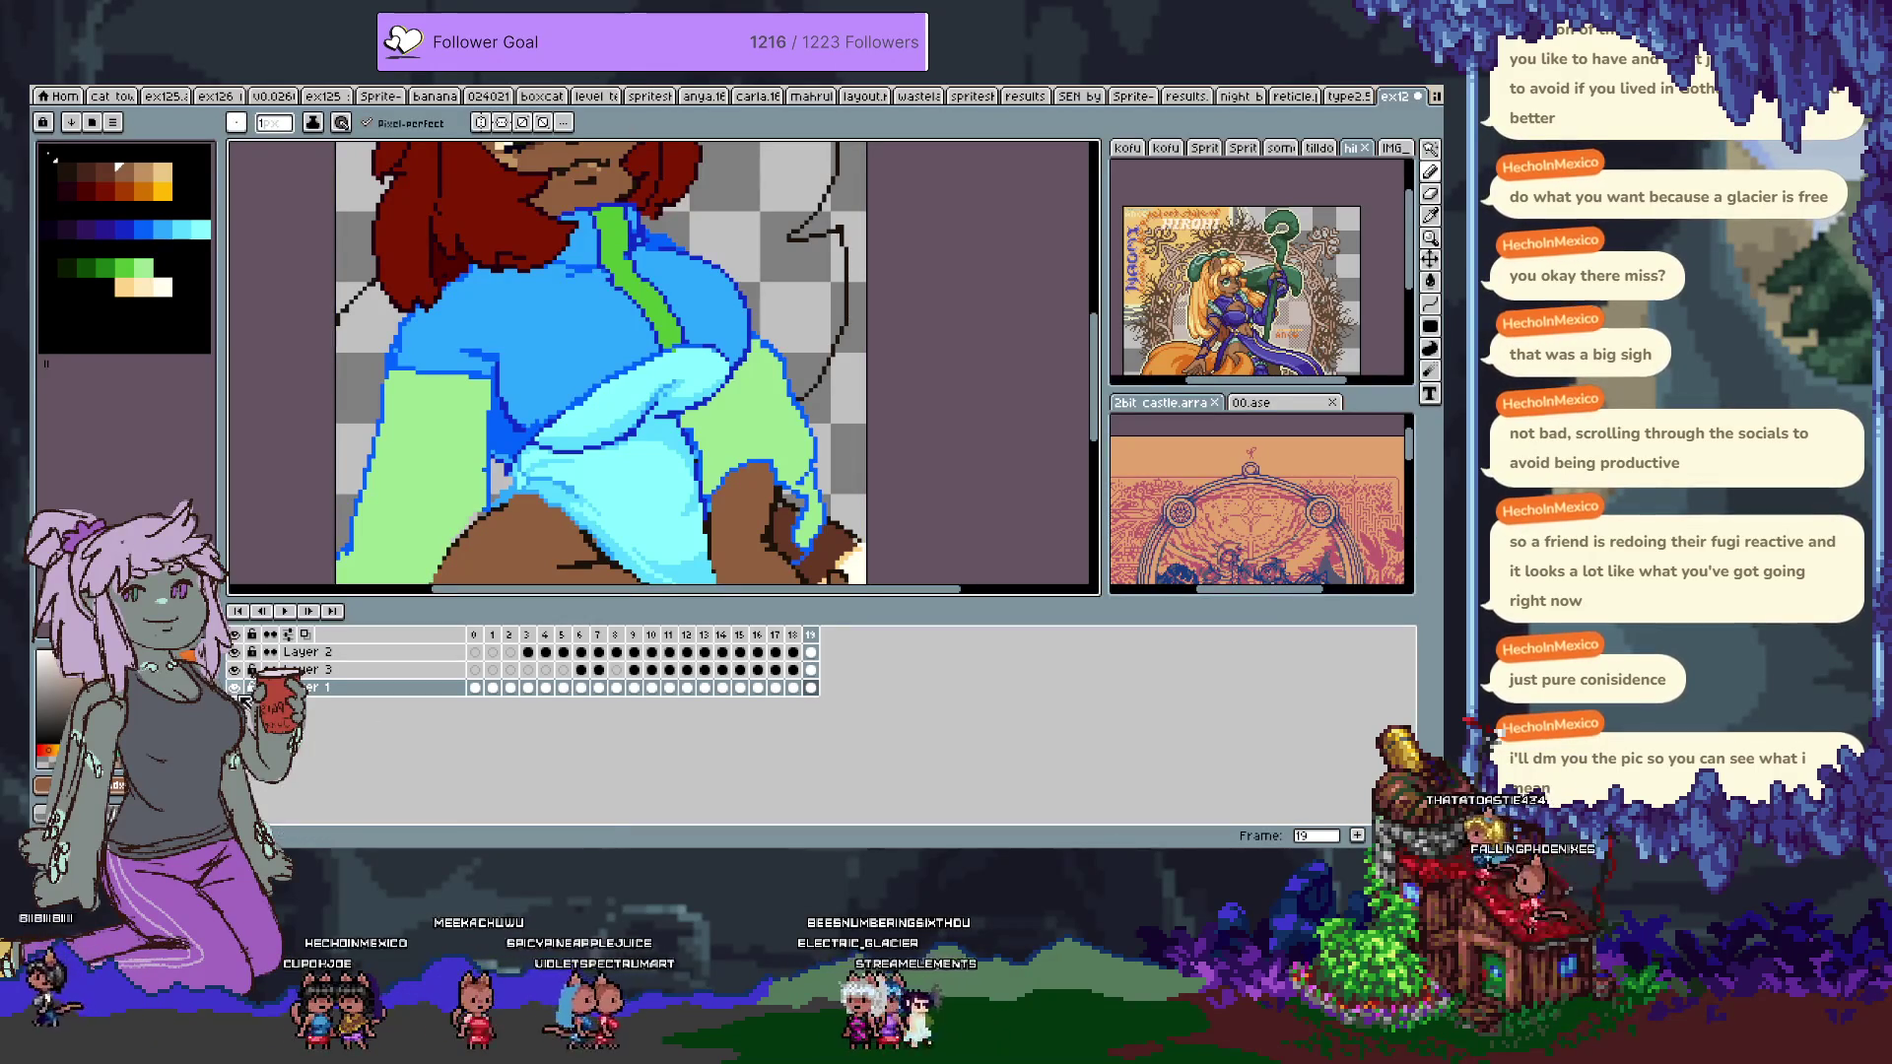
{"action": "left_click", "coordinate": [234, 670]}
{"action": "left_click", "coordinate": [233, 634]}
{"action": "left_click", "coordinate": [233, 634]}
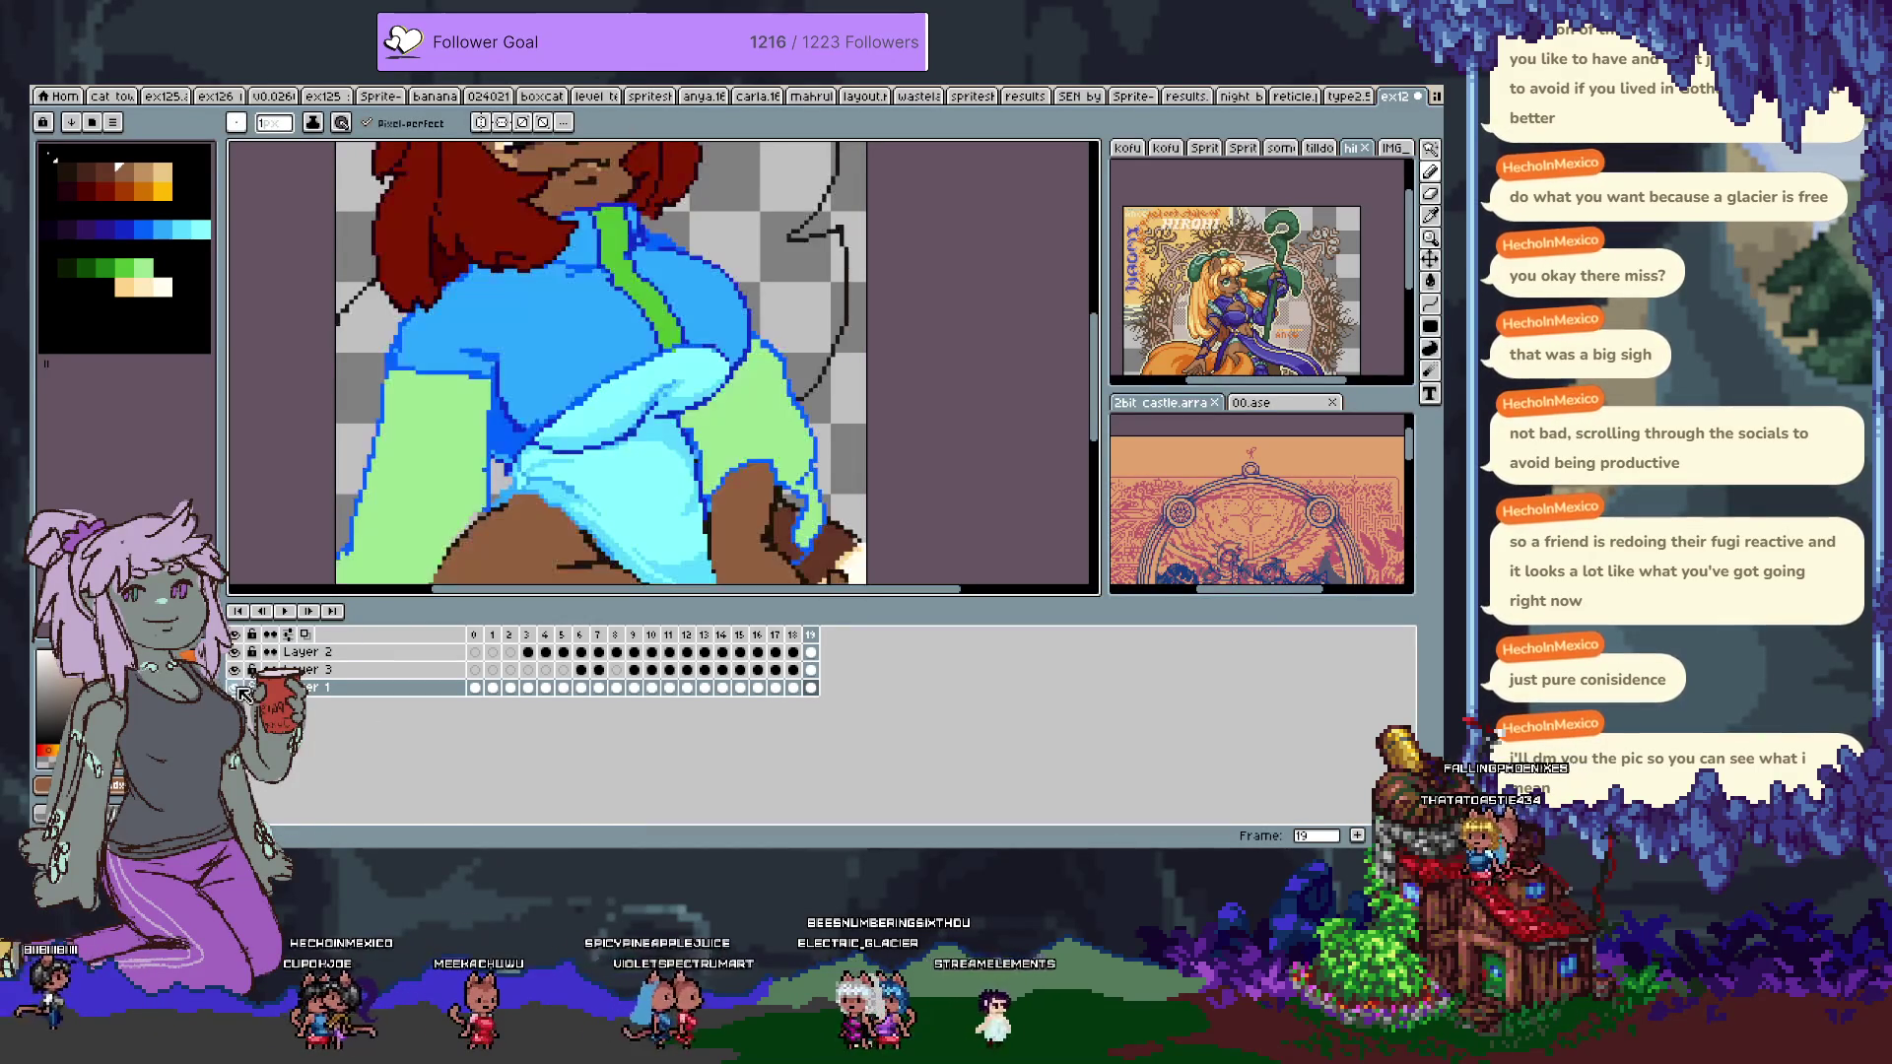
{"action": "scroll", "coordinate": [557, 416], "scroll_direction": "down", "scroll_amount": 3}
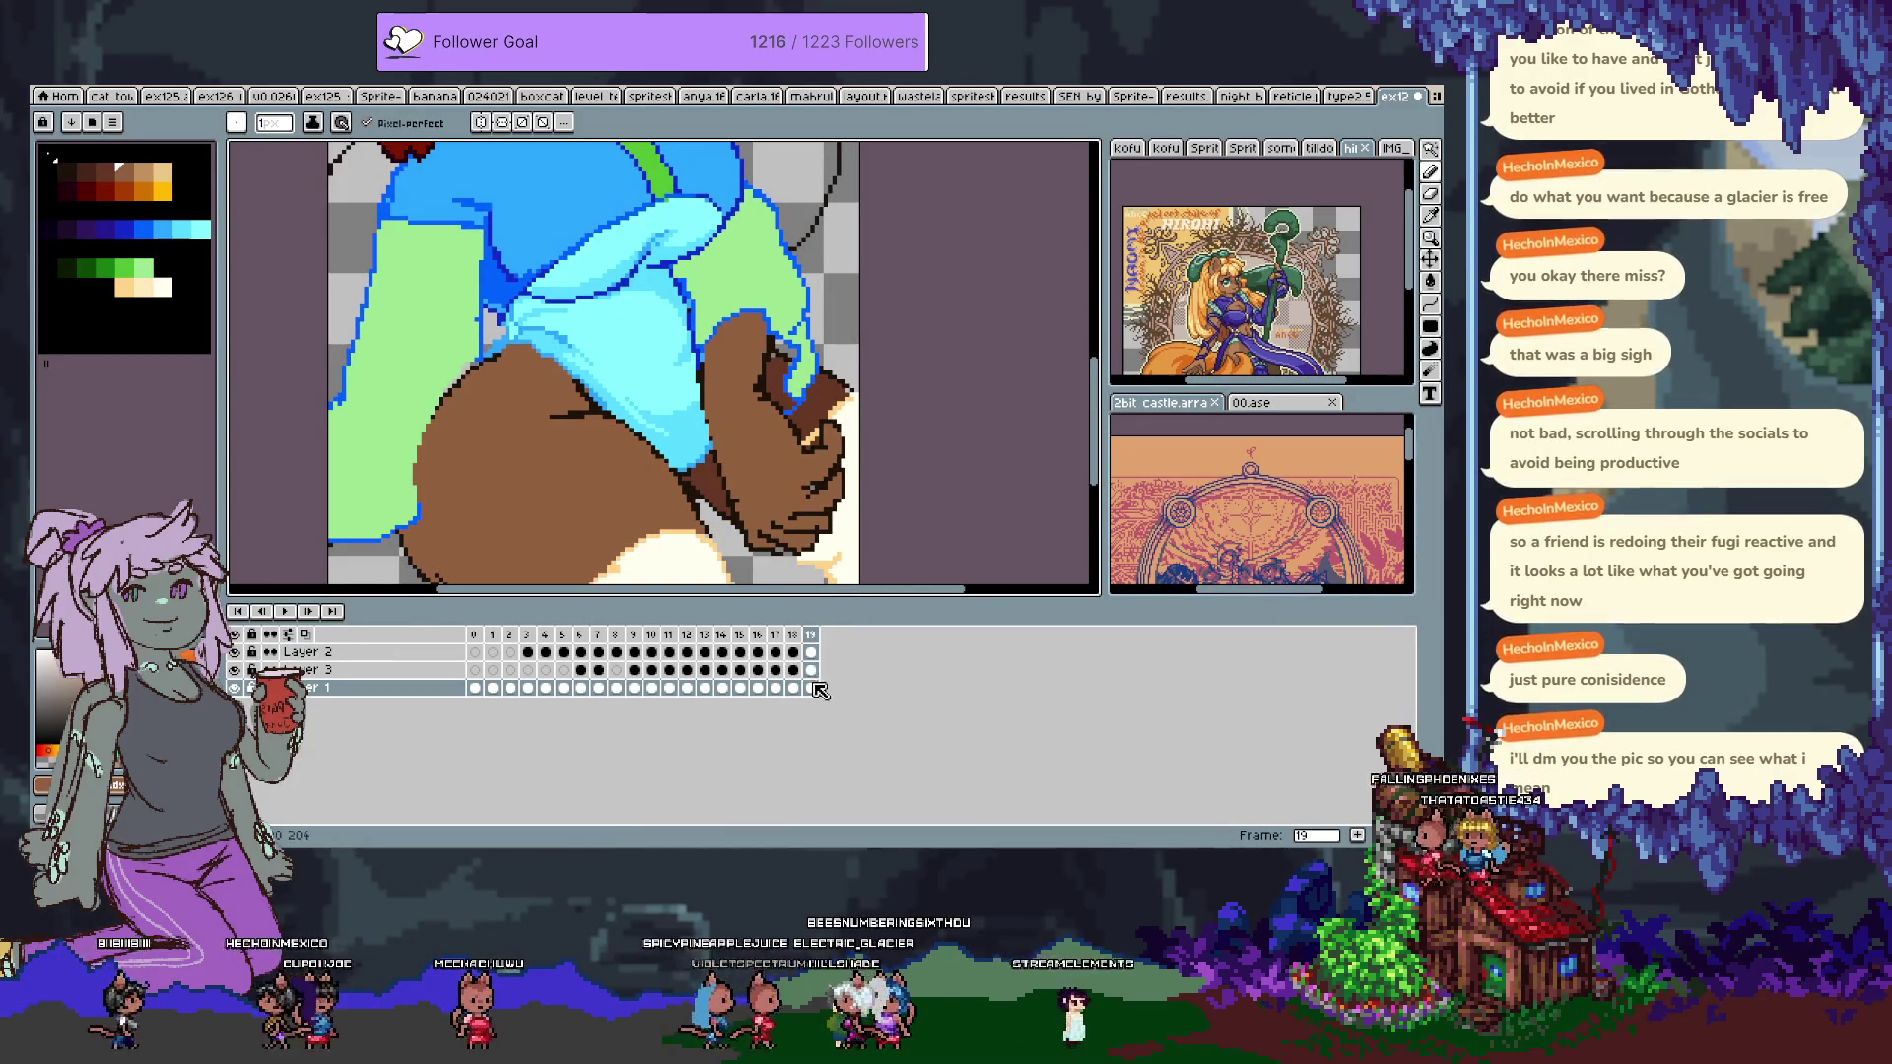
Undo the stray blue strokes on Layer 3, deselect, and pick the sleeve's light green.
{"action": "left_click", "coordinate": [474, 687], "text": "ctrl"}
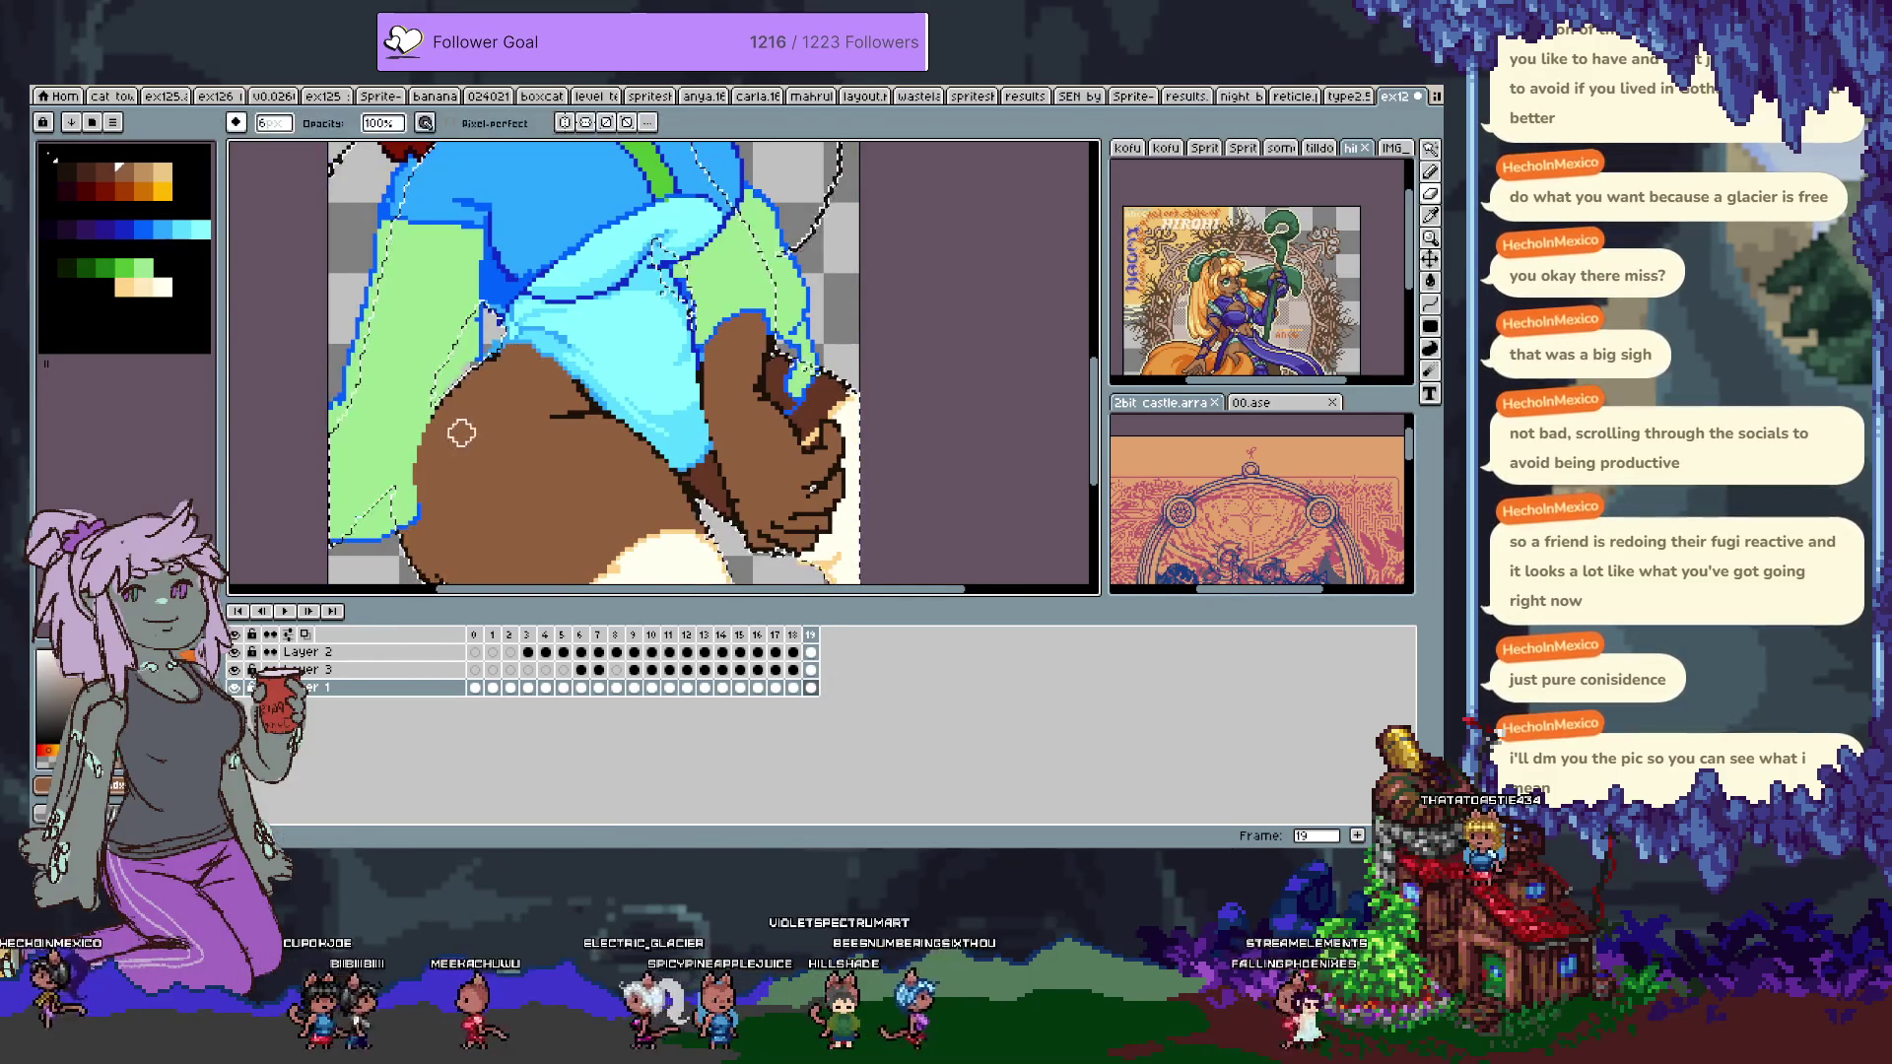
{"action": "key", "text": "ctrl+z"}
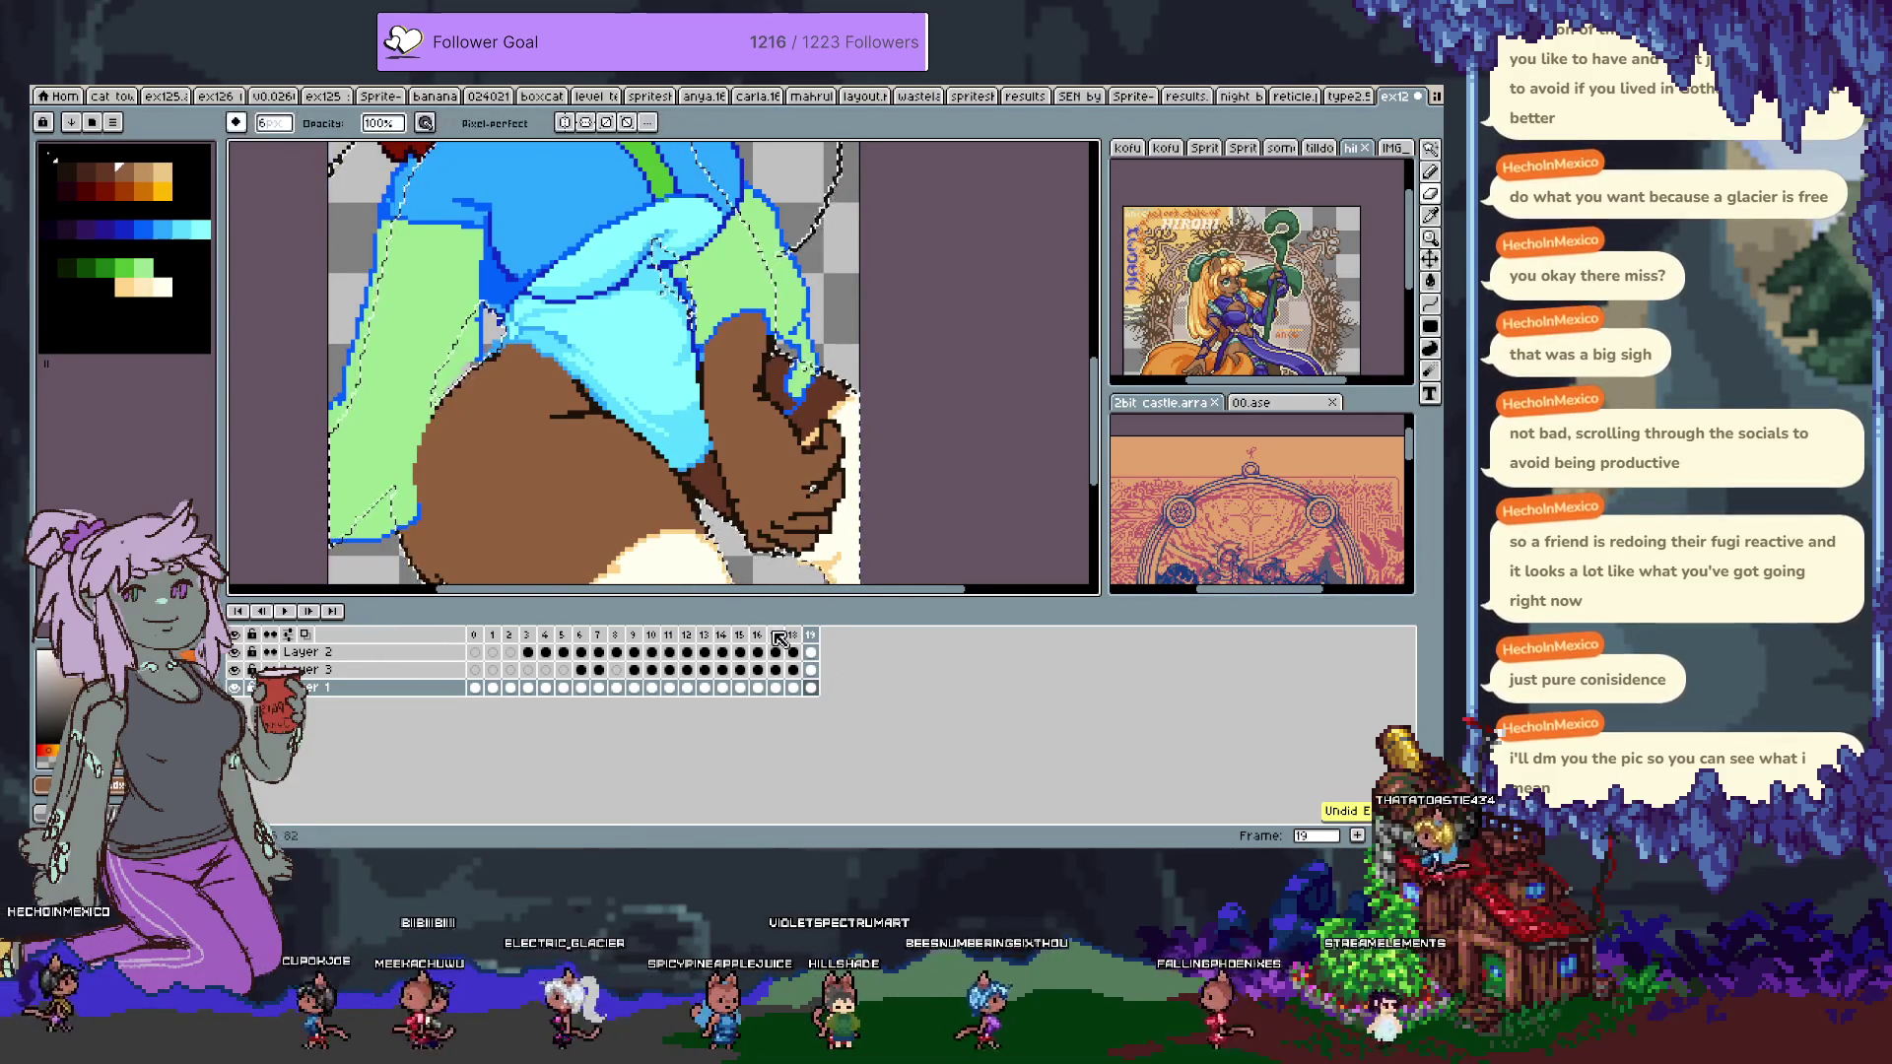
{"action": "left_click", "coordinate": [402, 670]}
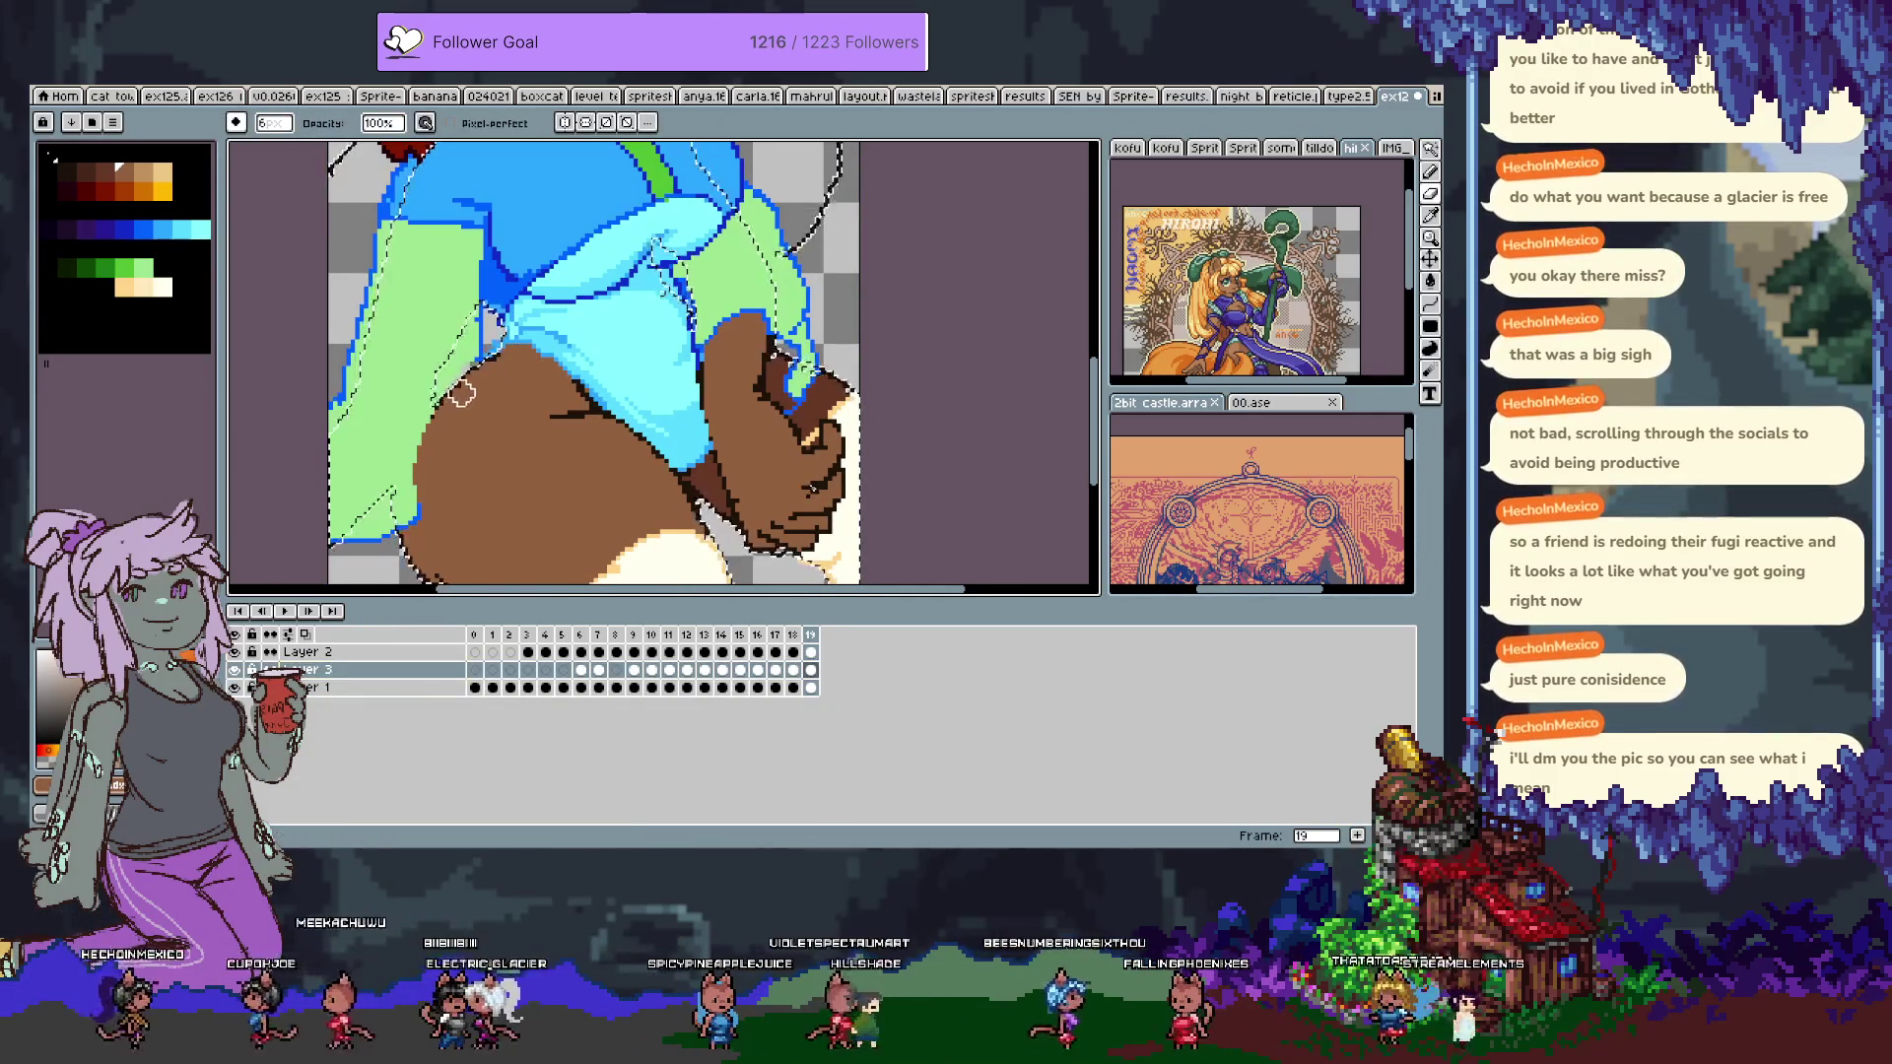
{"action": "key", "text": "ctrl+z"}
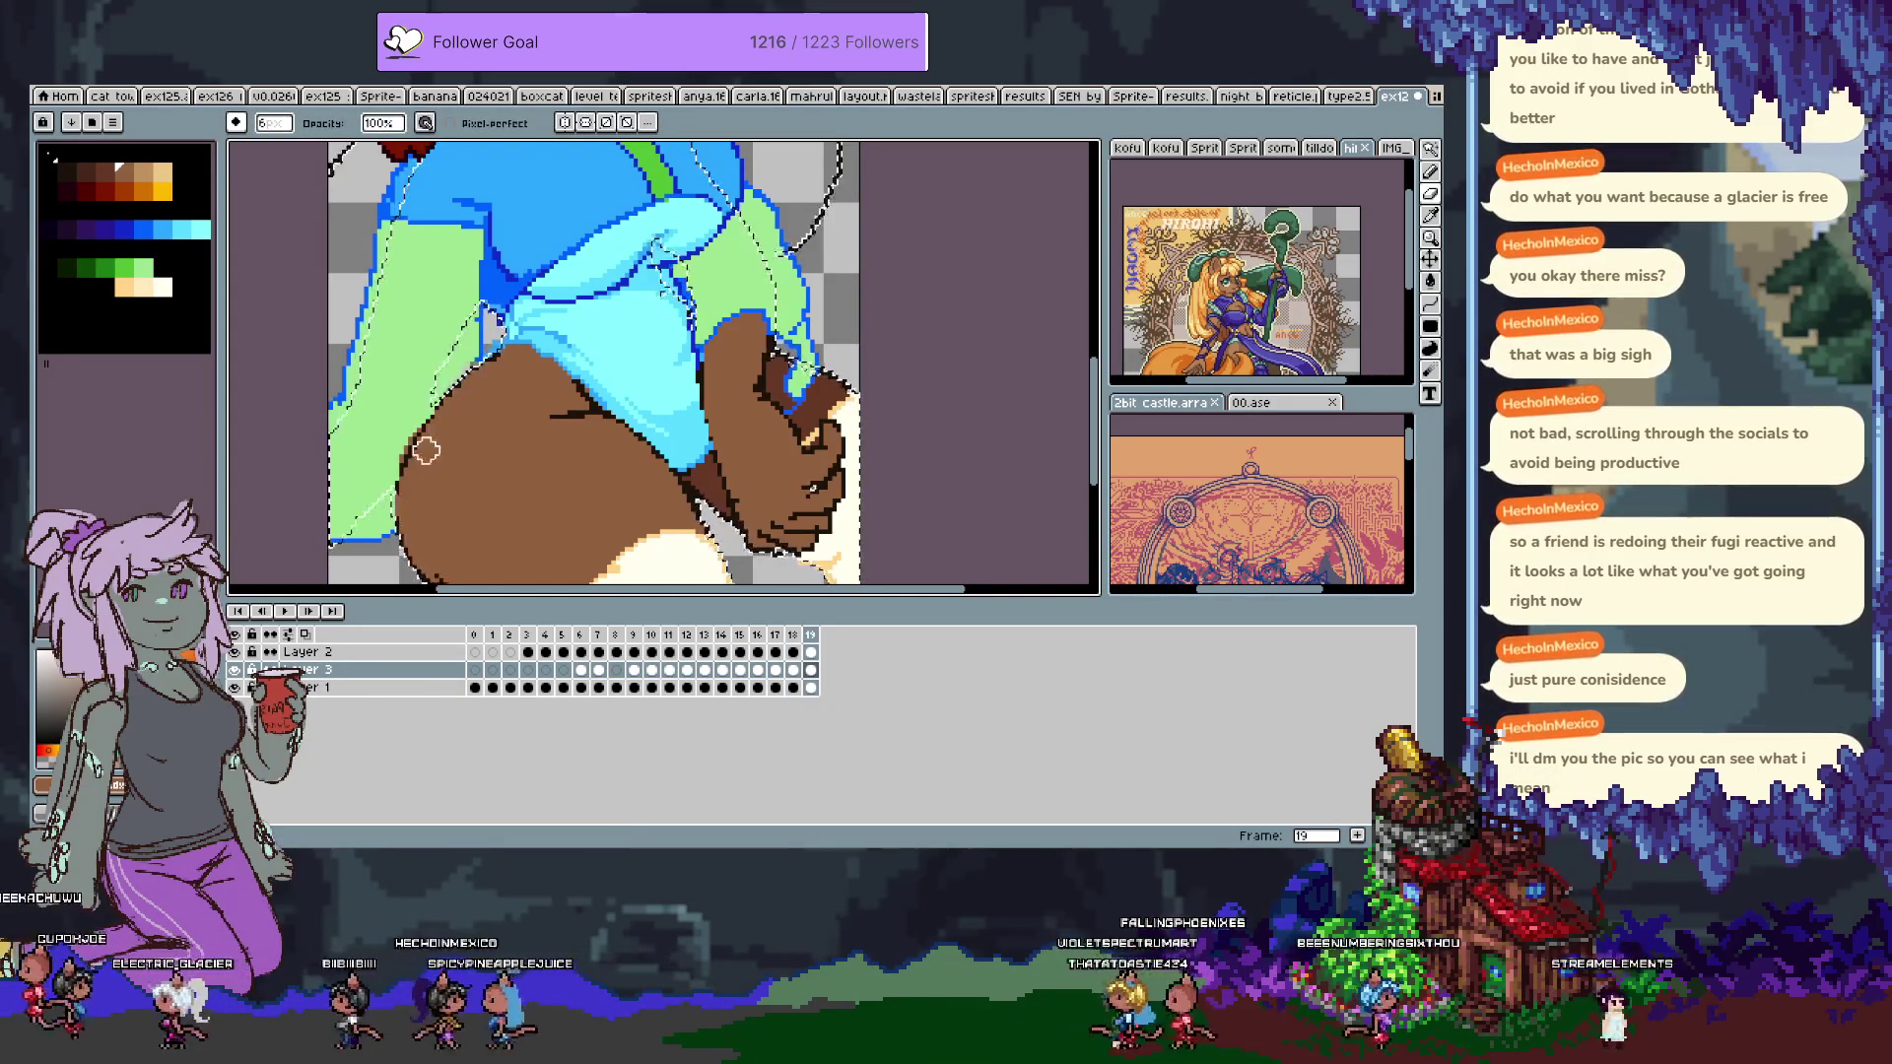
{"action": "key", "text": "ctrl+d"}
{"action": "scroll", "coordinate": [433, 473], "scroll_direction": "down", "scroll_amount": 3}
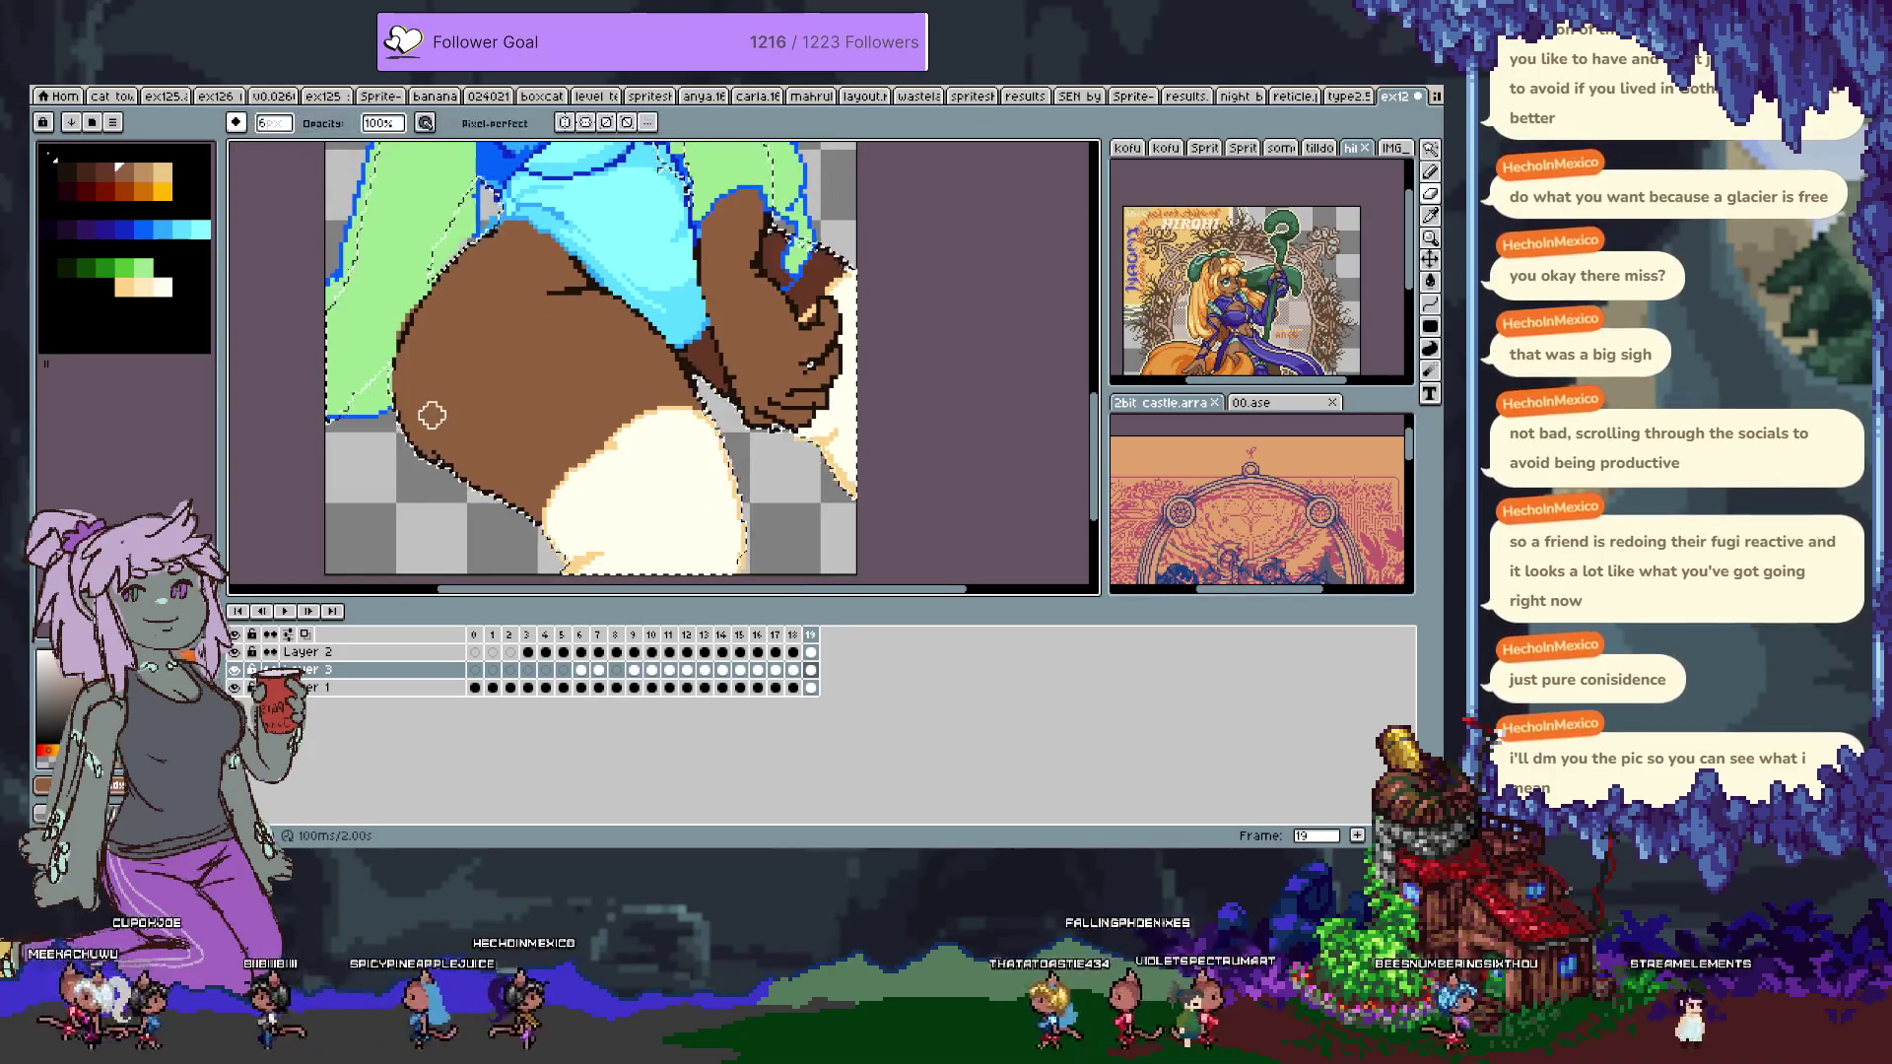
{"action": "scroll", "coordinate": [443, 434], "scroll_direction": "up", "scroll_amount": 3}
{"action": "key", "text": "b"}
{"action": "left_click", "coordinate": [445, 470], "text": "alt"}
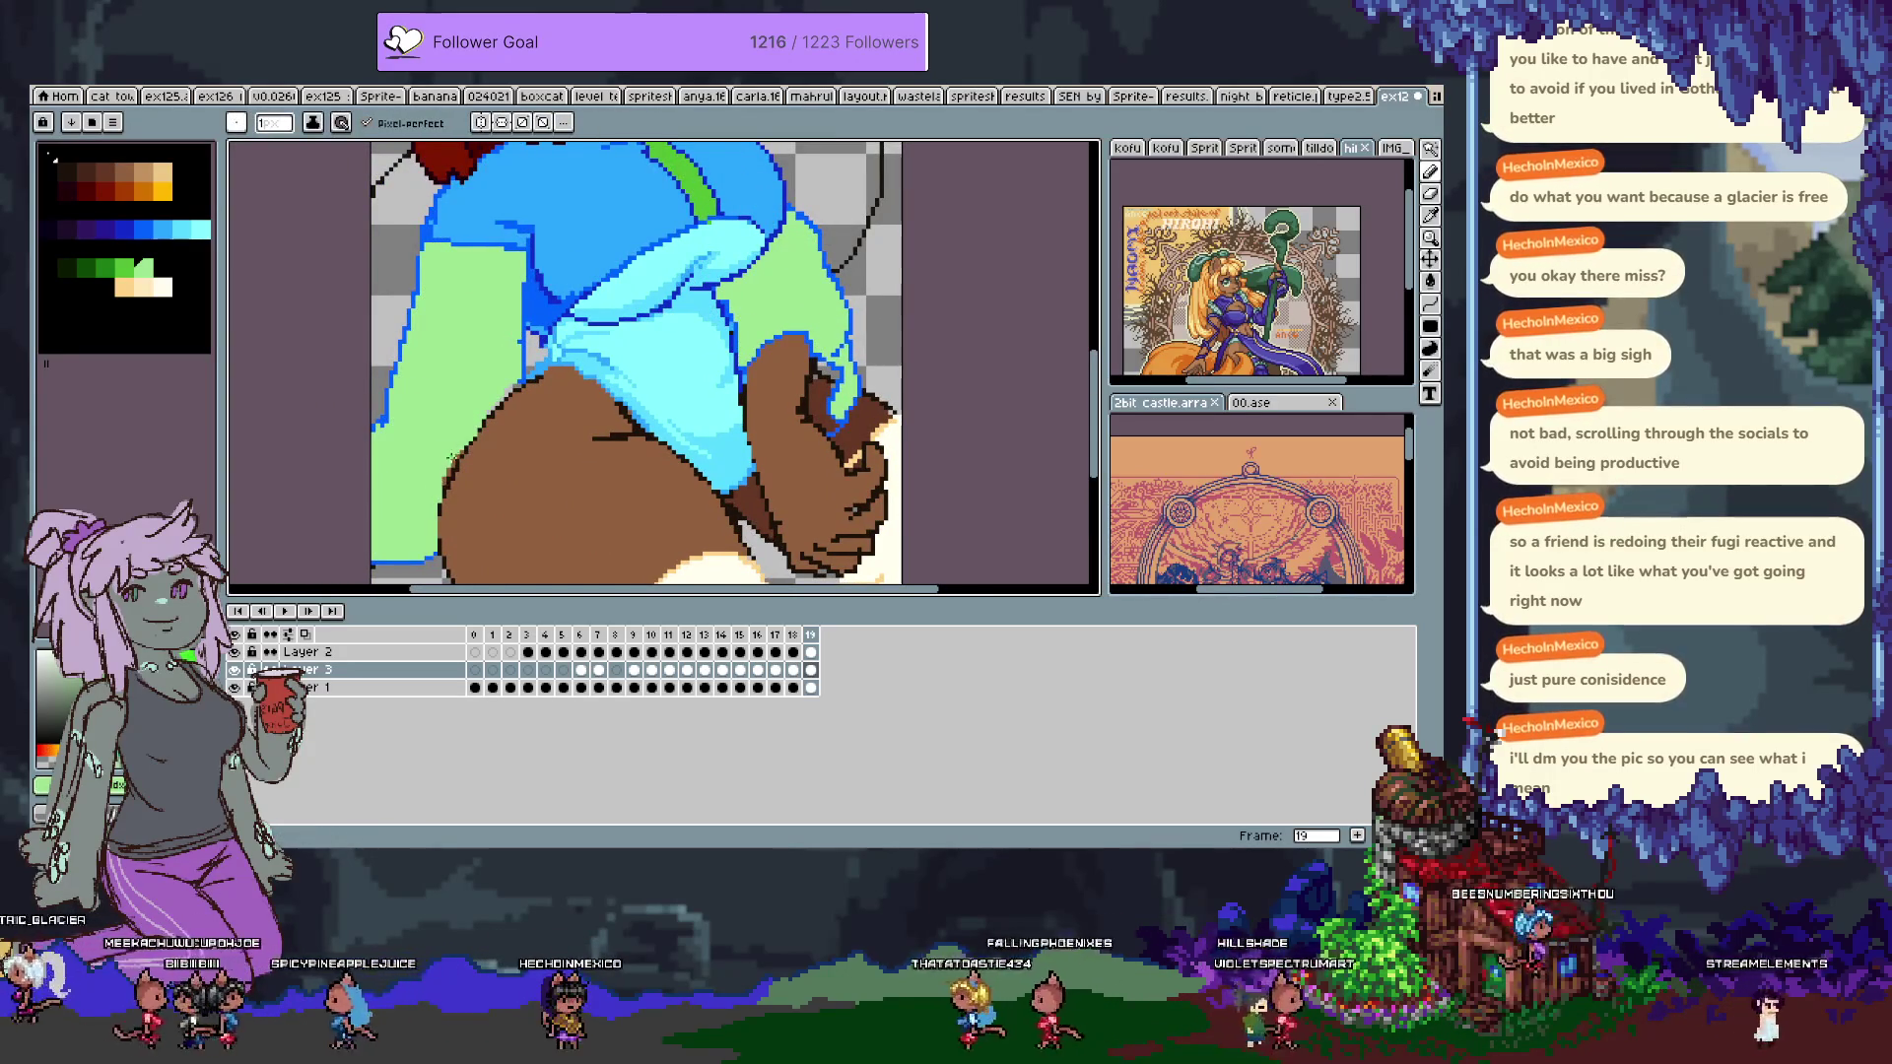
Add frame 20 with Alt+N and brush brown over the lower shorts area.
{"action": "key", "text": "space"}
{"action": "mouse_move", "coordinate": [578, 359]}
{"action": "left_mouse_down"}
{"action": "mouse_move", "coordinate": [578, 477]}
{"action": "mouse_move", "coordinate": [523, 260]}
{"action": "mouse_move", "coordinate": [516, 545]}
{"action": "left_mouse_up"}
{"action": "key", "text": "Tab"}
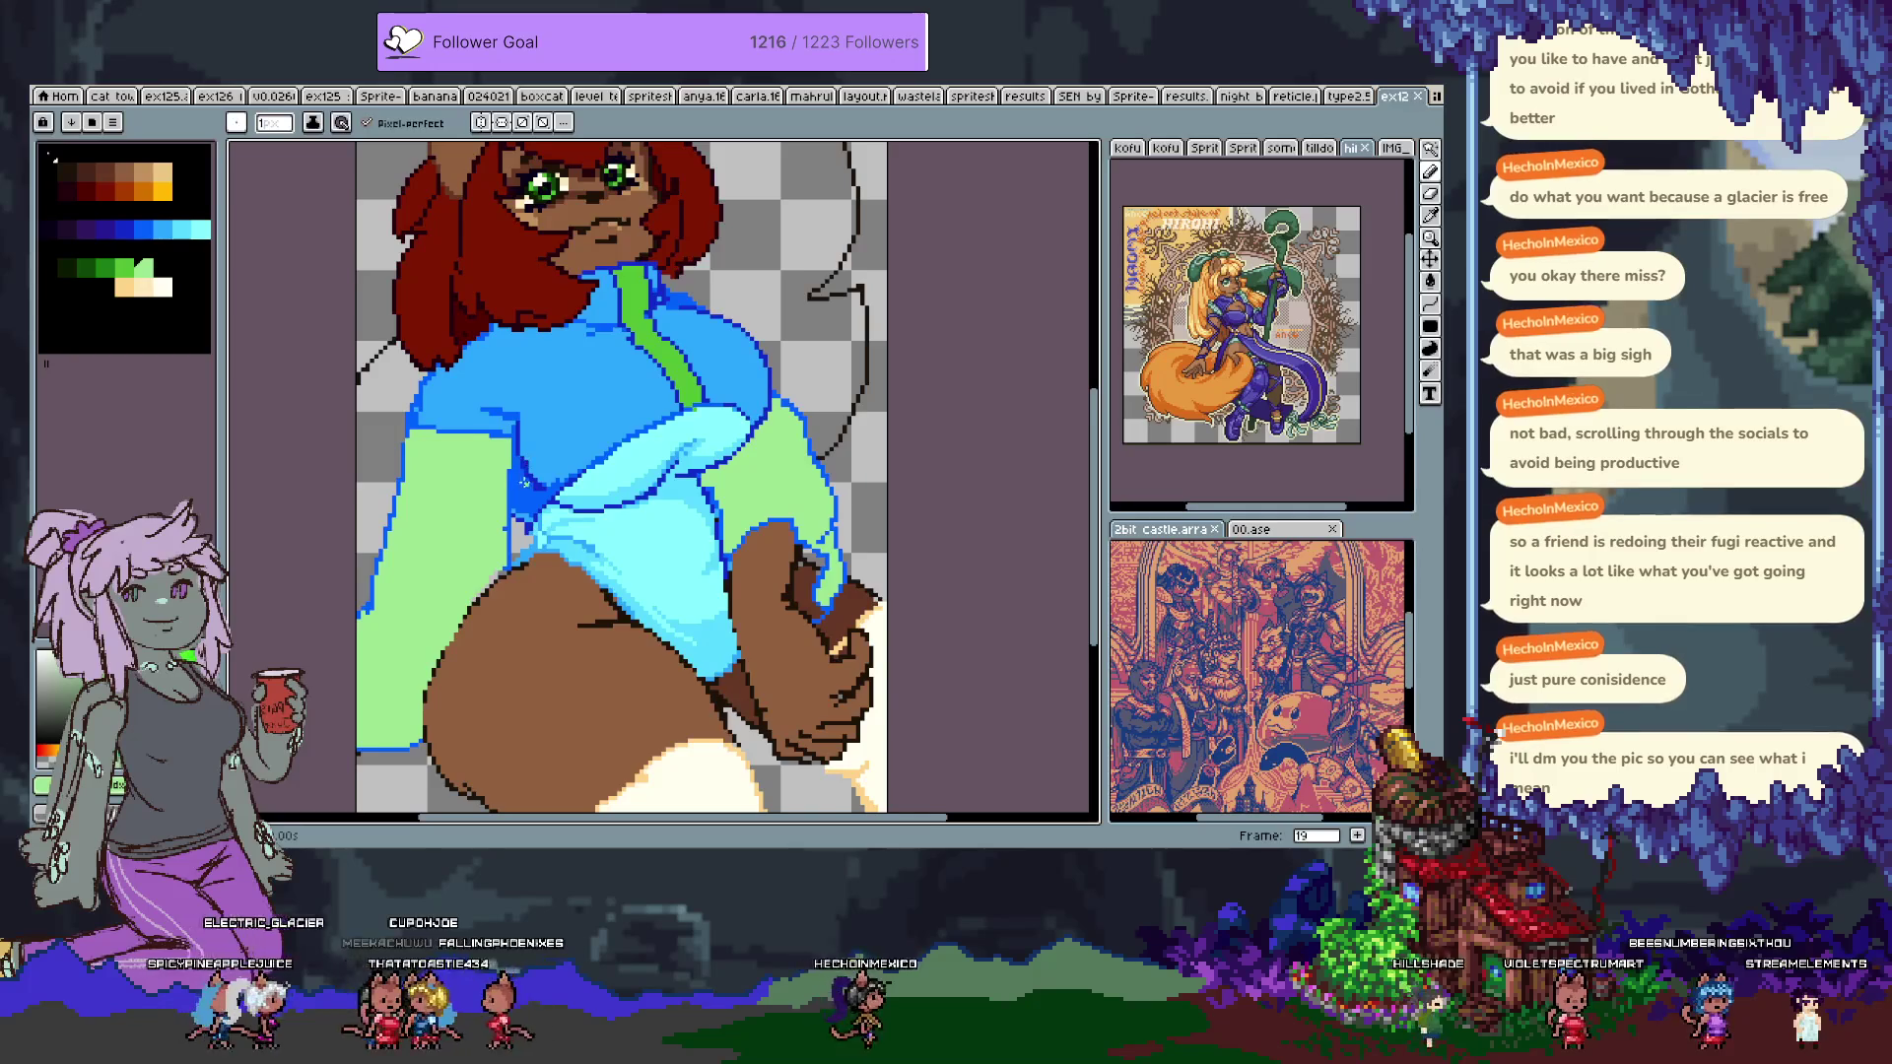
{"action": "scroll", "coordinate": [552, 481], "scroll_direction": "down", "scroll_amount": 2}
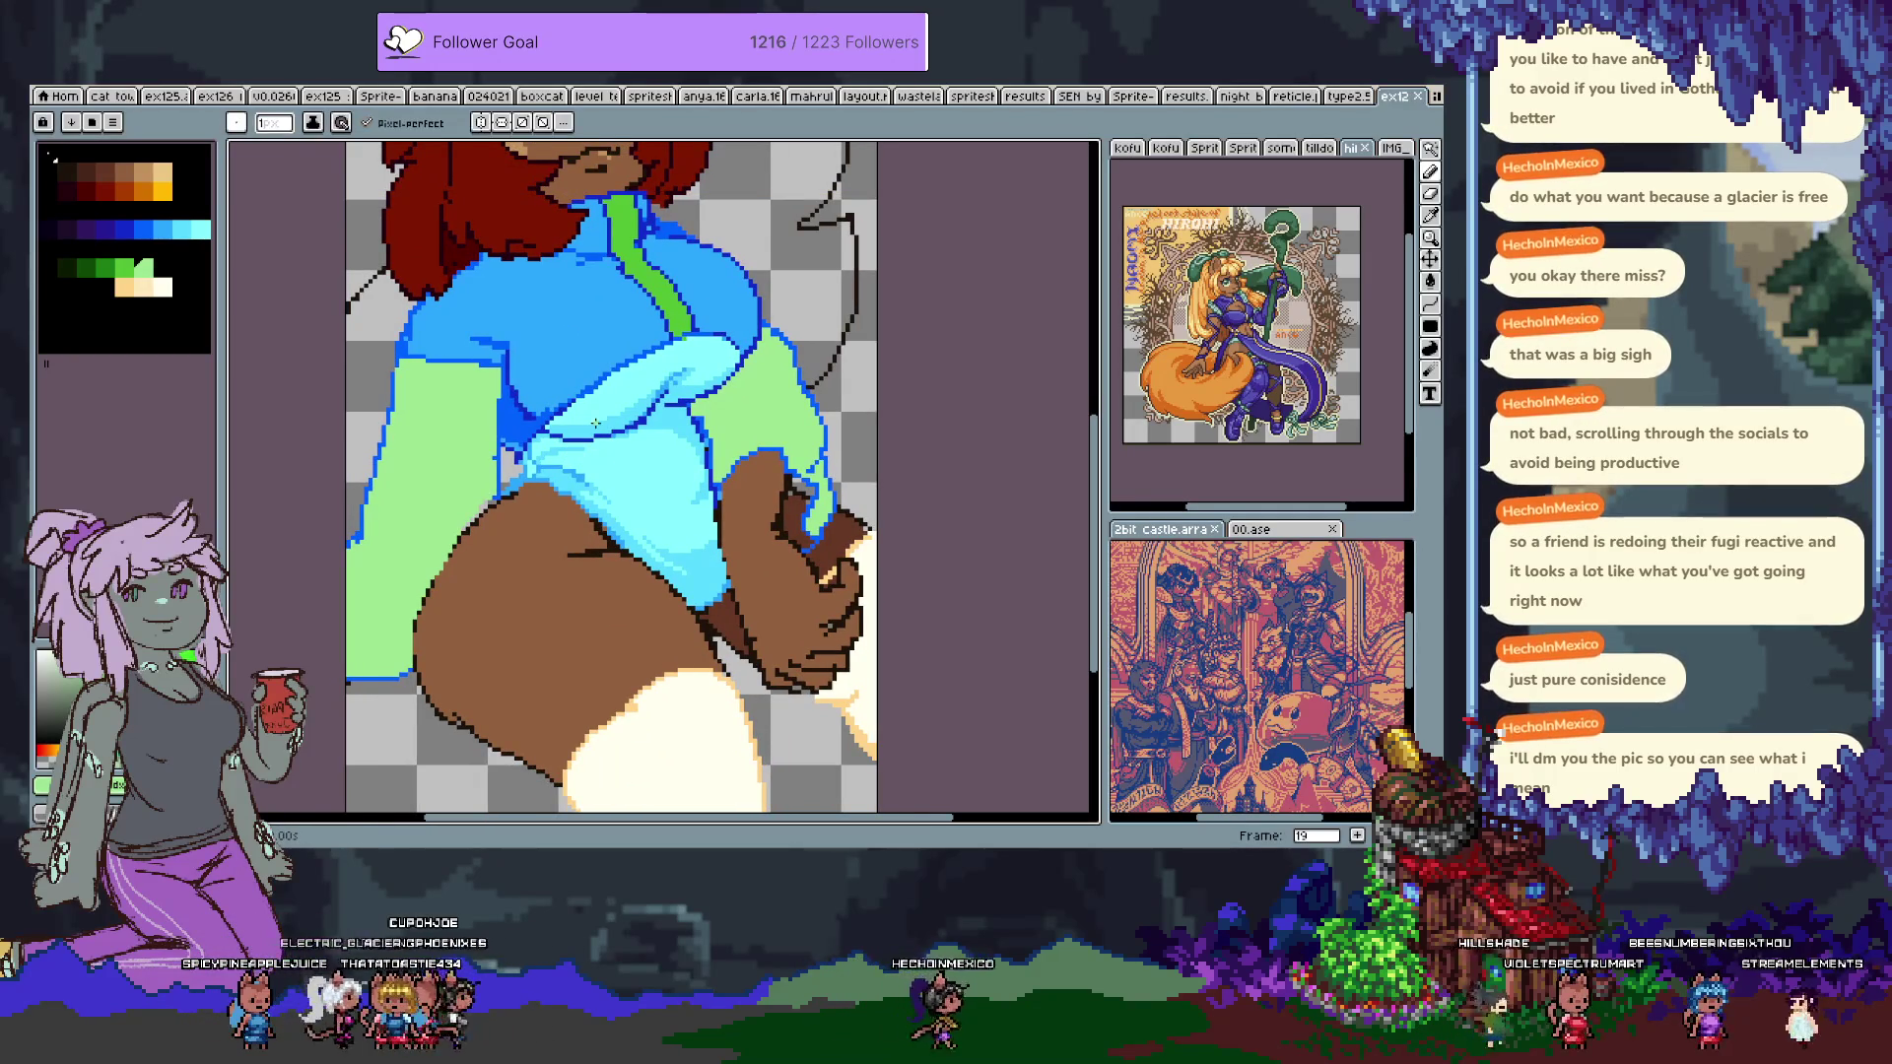
{"action": "key", "text": "alt+n"}
{"action": "key", "text": "b"}
{"action": "mouse_move", "coordinate": [592, 513]}
{"action": "left_mouse_down"}
{"action": "mouse_move", "coordinate": [651, 532]}
{"action": "mouse_move", "coordinate": [709, 602]}
{"action": "mouse_move", "coordinate": [650, 542]}
{"action": "mouse_move", "coordinate": [692, 518]}
{"action": "left_mouse_up"}
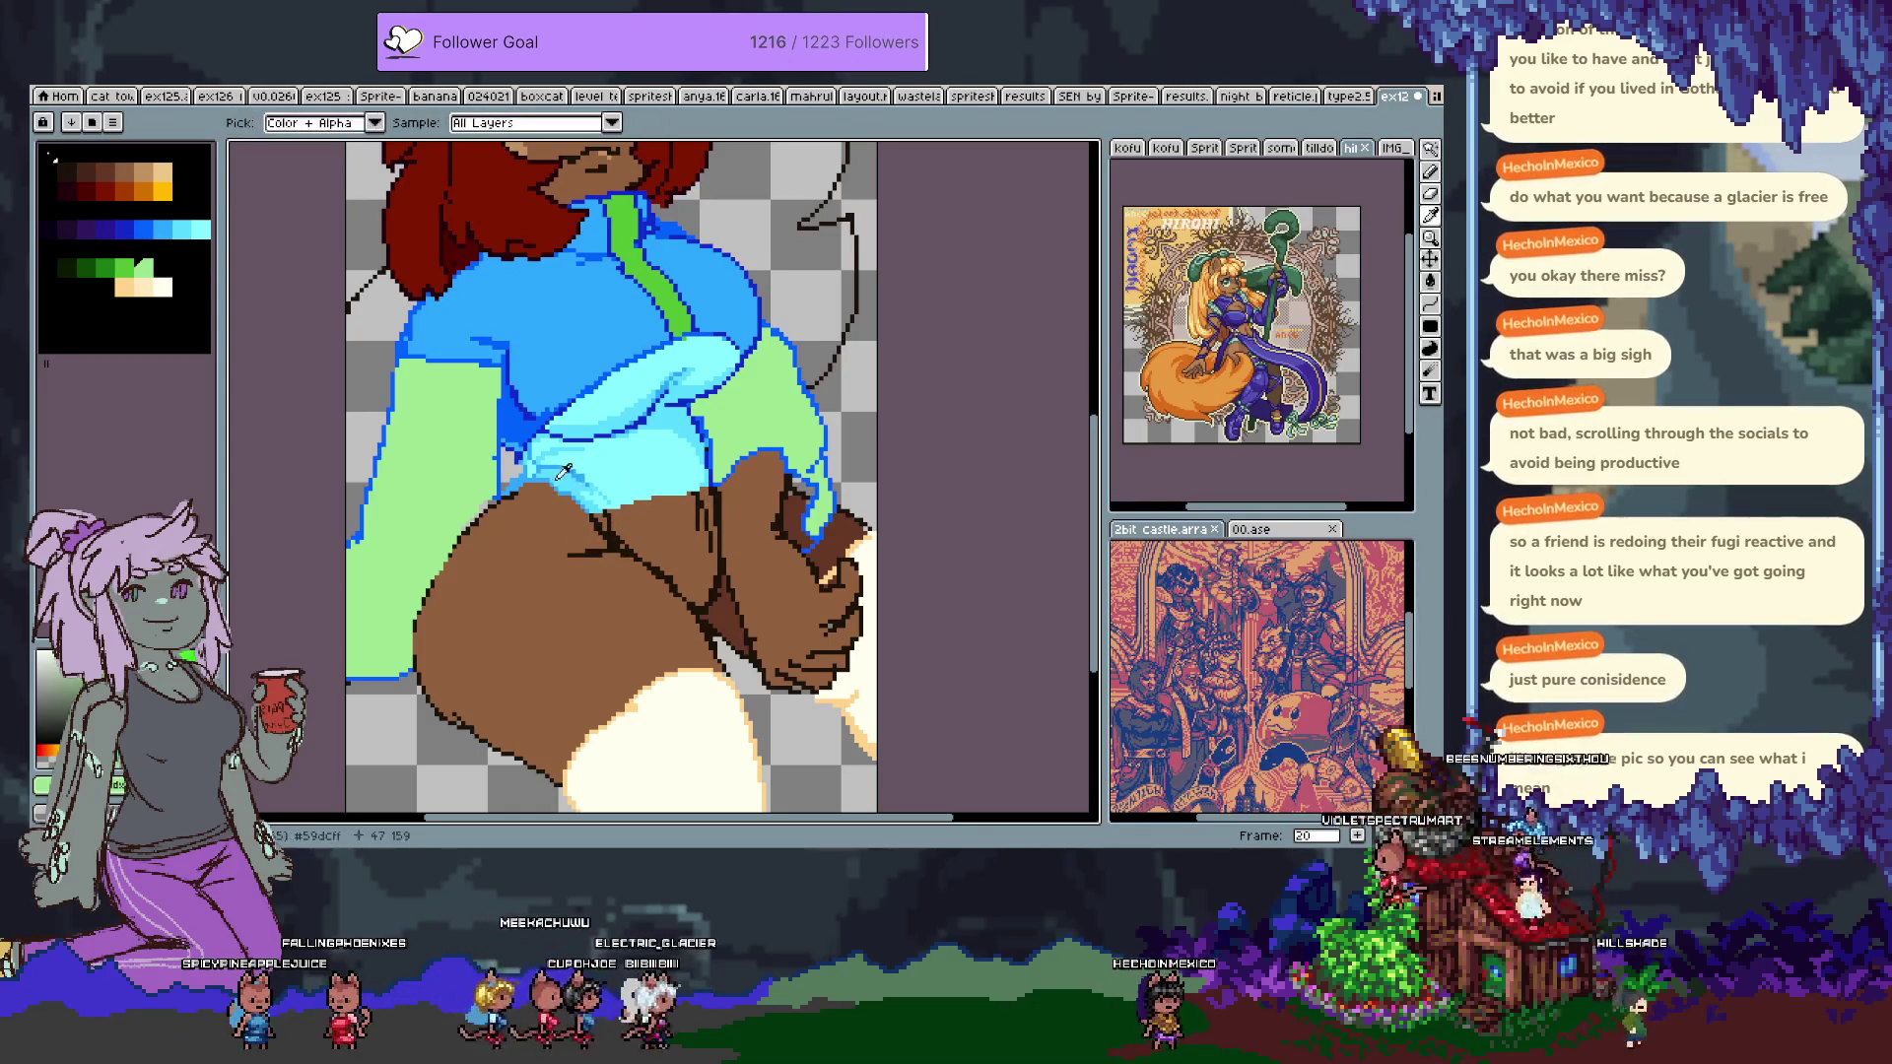
Trace the skirt's upper edge in dark blue with the 1px pencil and draw a diagonal pleat line.
{"action": "key", "text": "b"}
{"action": "left_click", "coordinate": [514, 511], "text": "alt"}
{"action": "mouse_move", "coordinate": [515, 510]}
{"action": "left_mouse_down"}
{"action": "mouse_move", "coordinate": [433, 591]}
{"action": "mouse_move", "coordinate": [549, 655]}
{"action": "mouse_move", "coordinate": [695, 611]}
{"action": "mouse_move", "coordinate": [744, 623]}
{"action": "left_mouse_up"}
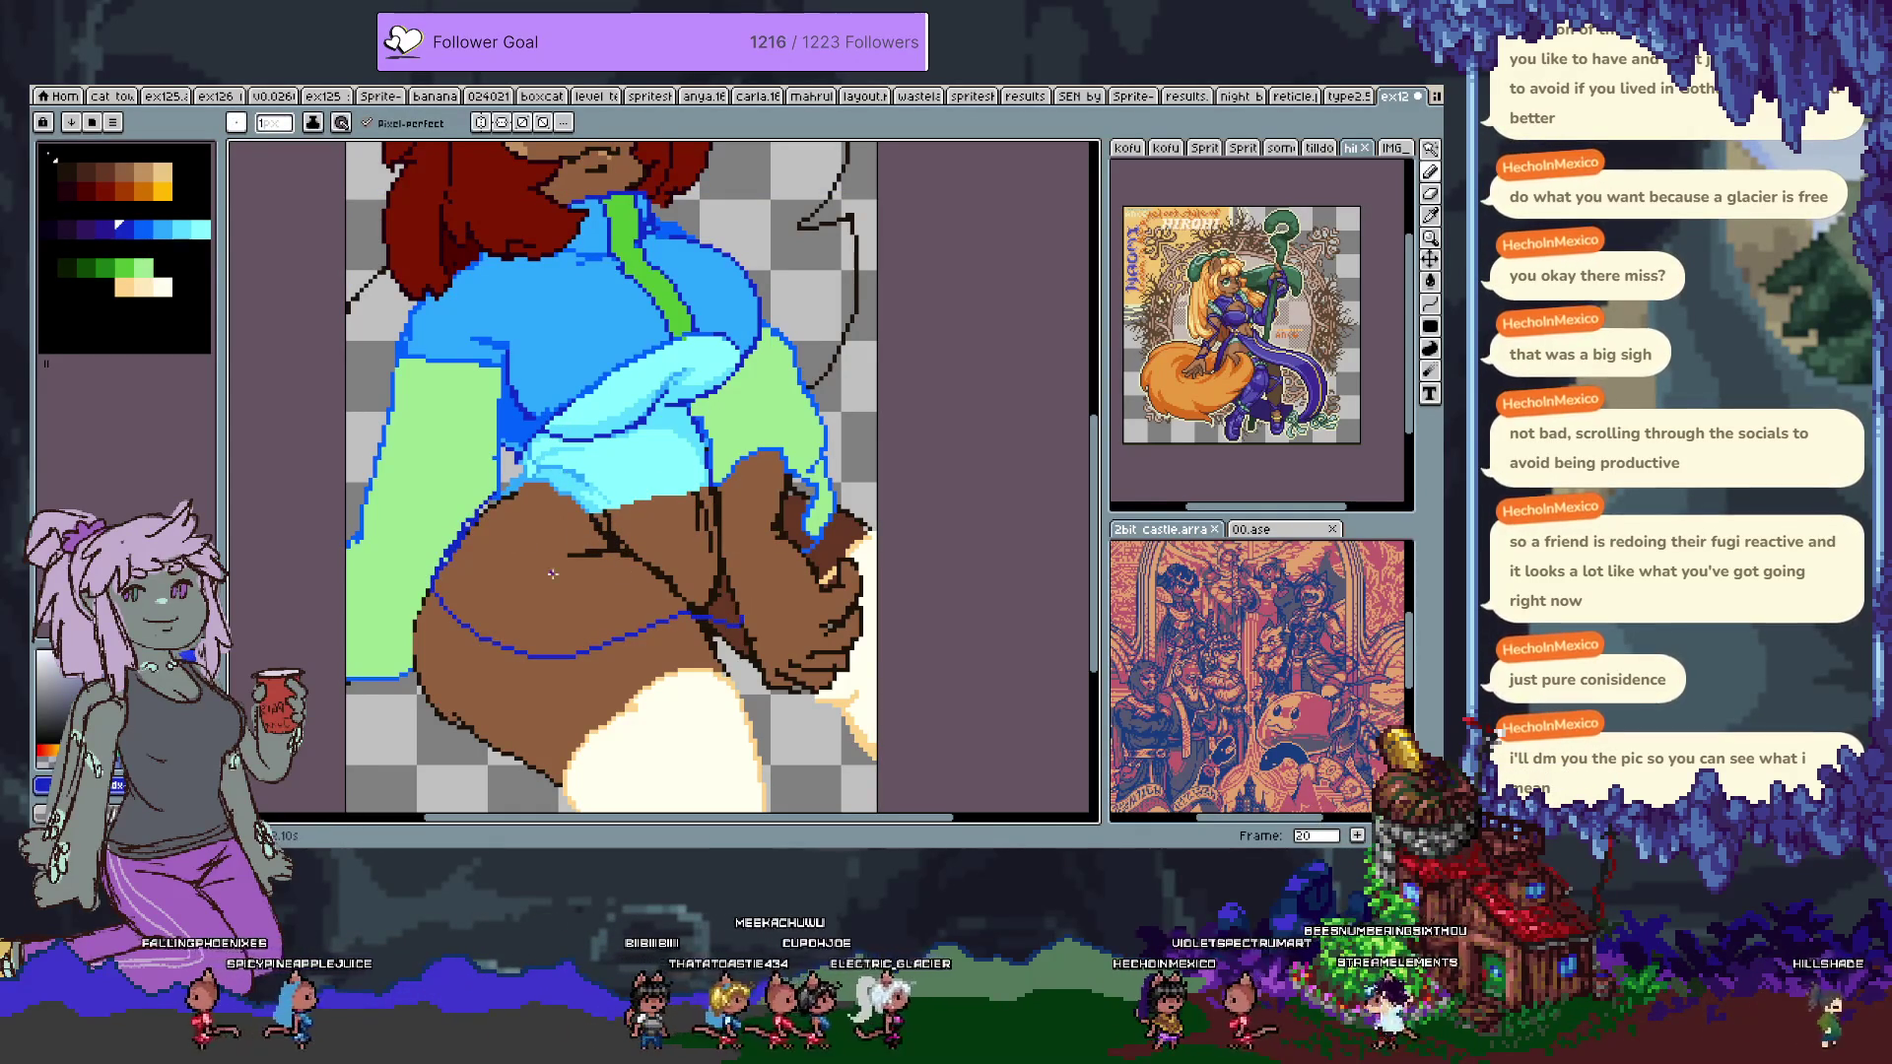
{"action": "mouse_move", "coordinate": [498, 497]}
{"action": "left_mouse_down"}
{"action": "mouse_move", "coordinate": [425, 571]}
{"action": "mouse_move", "coordinate": [520, 522]}
{"action": "left_mouse_up"}
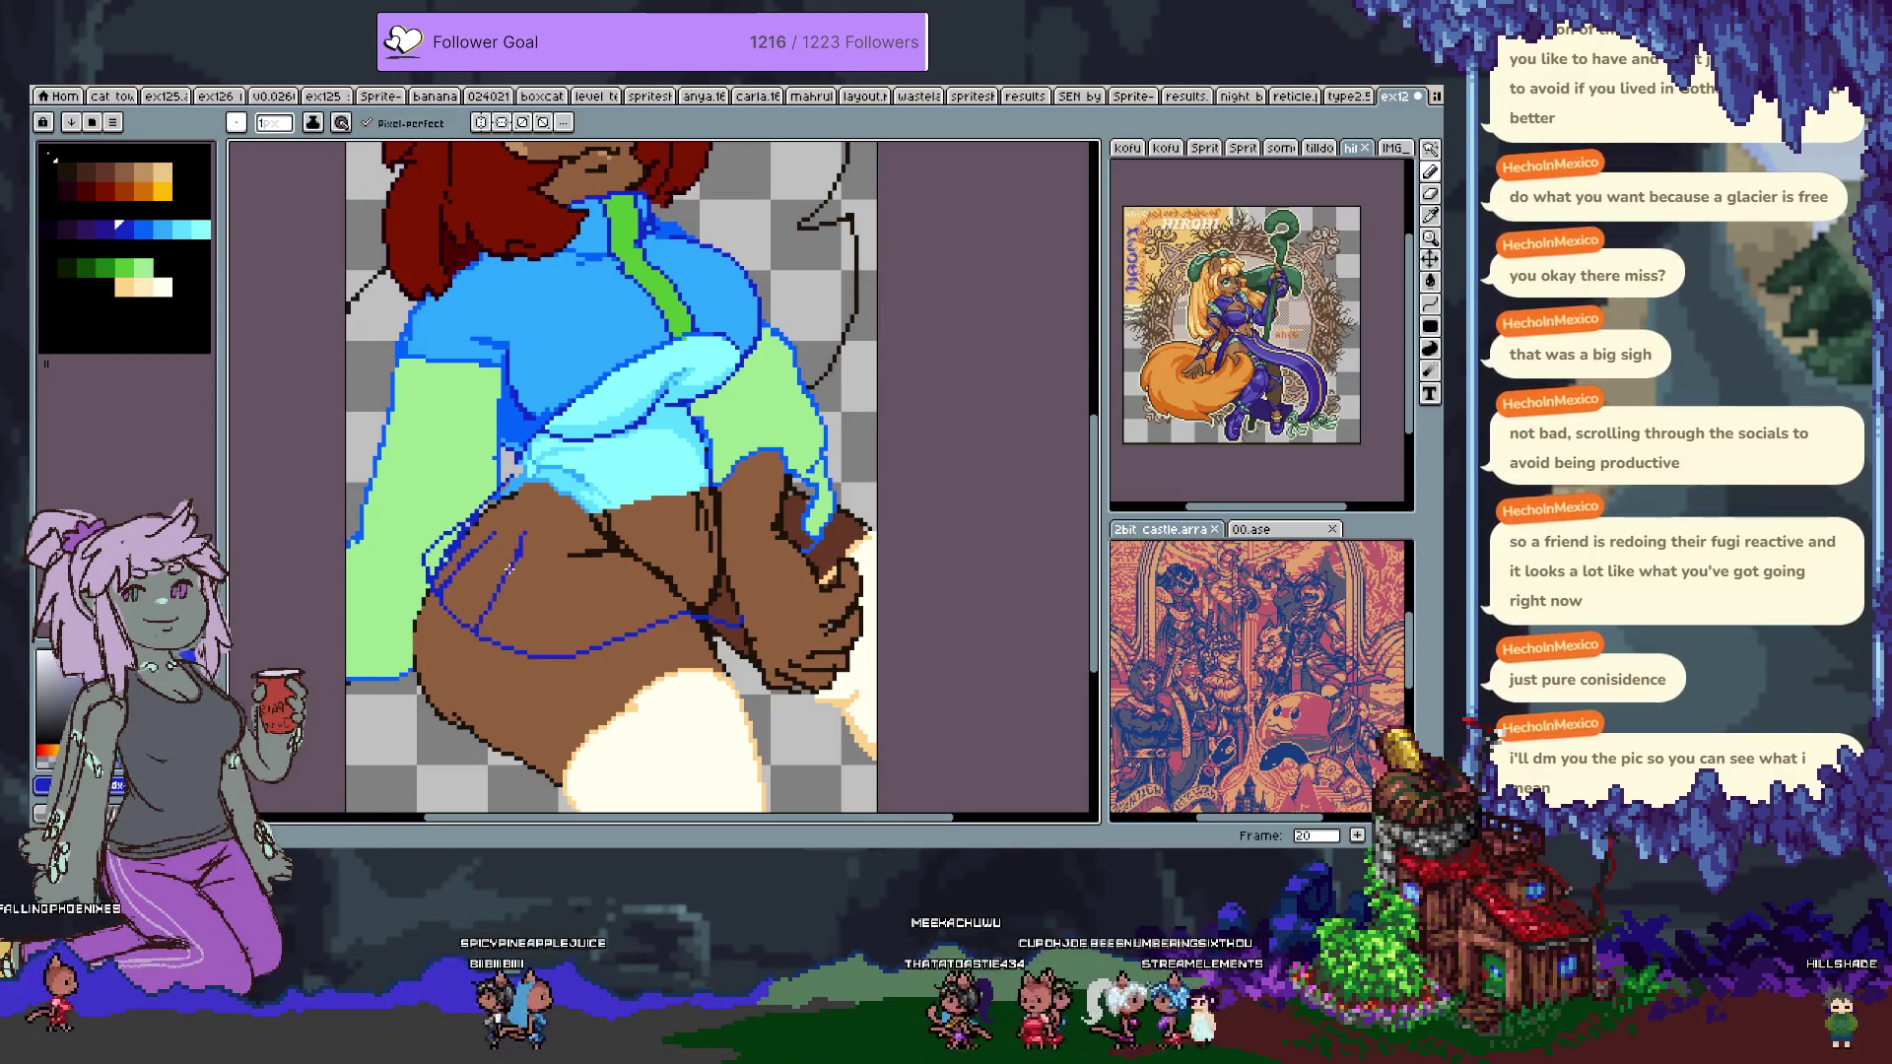
{"action": "left_click_drag", "start_coordinate": [613, 535], "coordinate": [656, 623]}
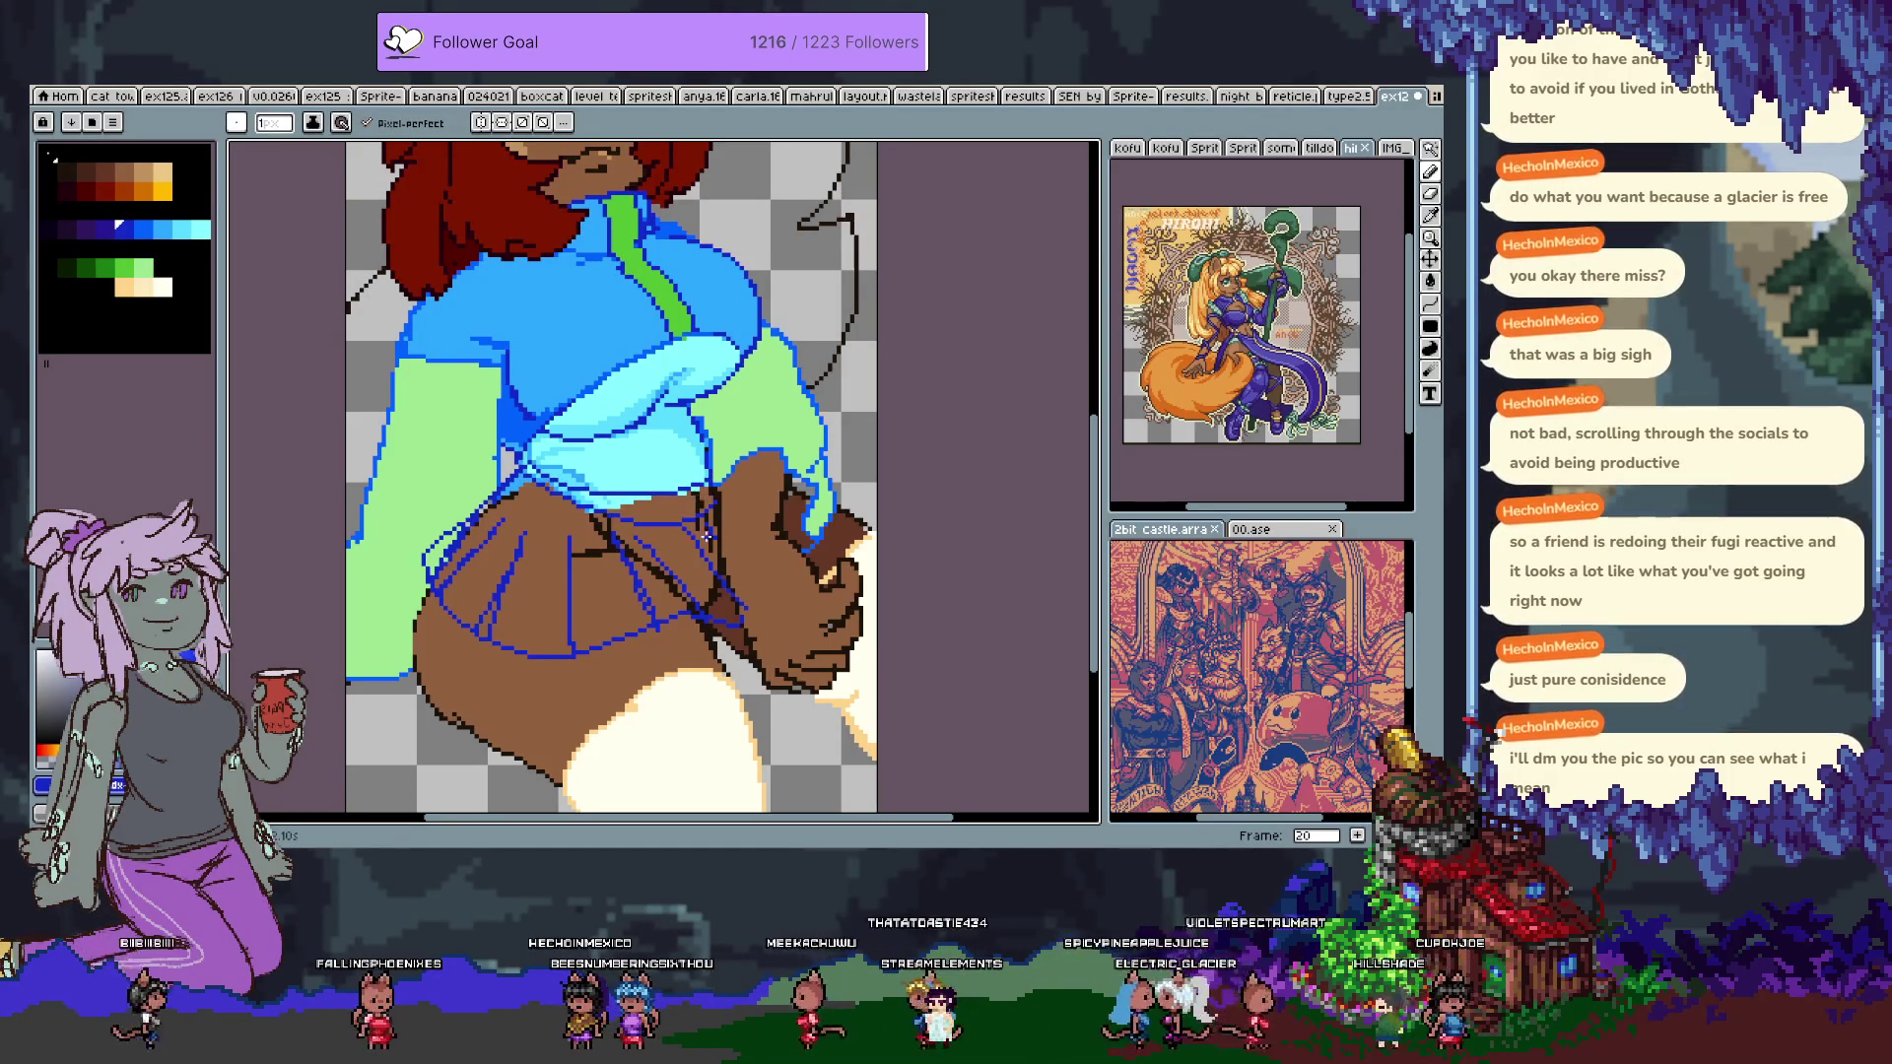
{"action": "key", "text": "w"}
{"action": "left_click", "coordinate": [619, 484]}
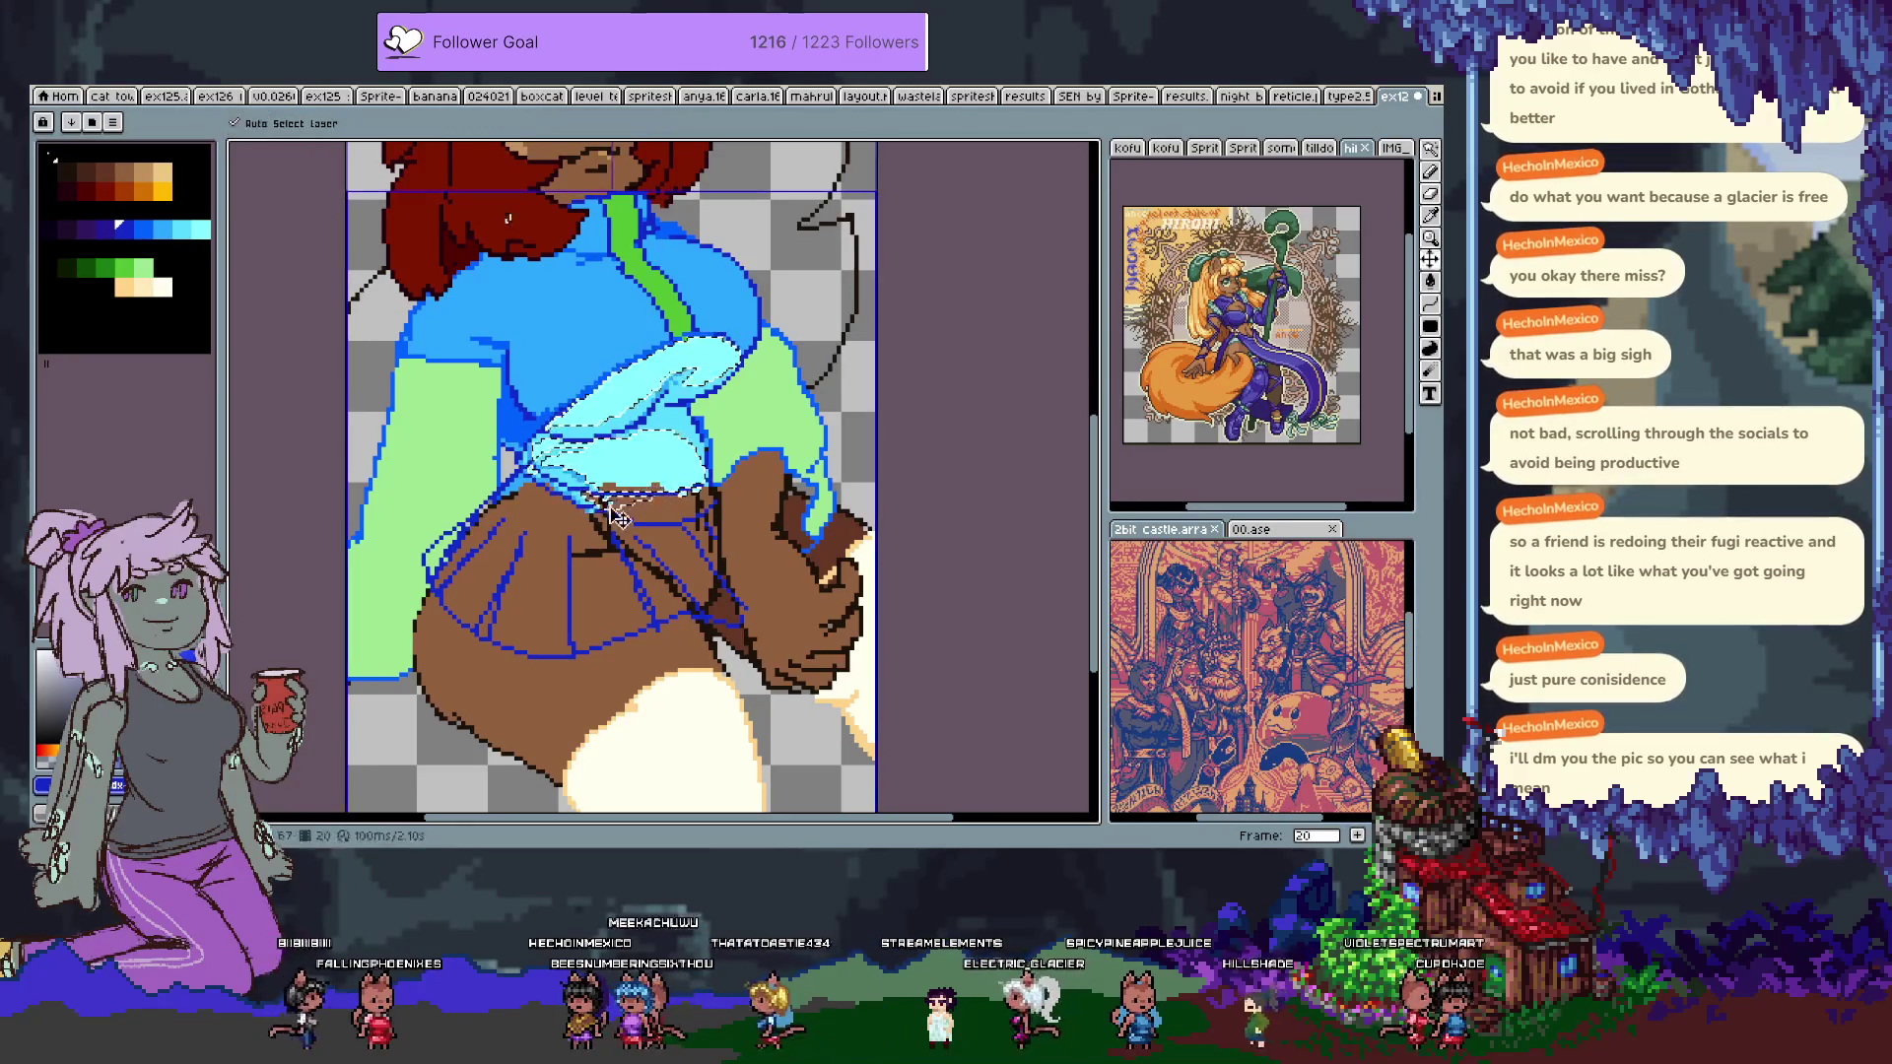
Select the white line pixels by colour and invert the selection, then undo the change.
{"action": "key", "text": "v"}
{"action": "key", "text": "b"}
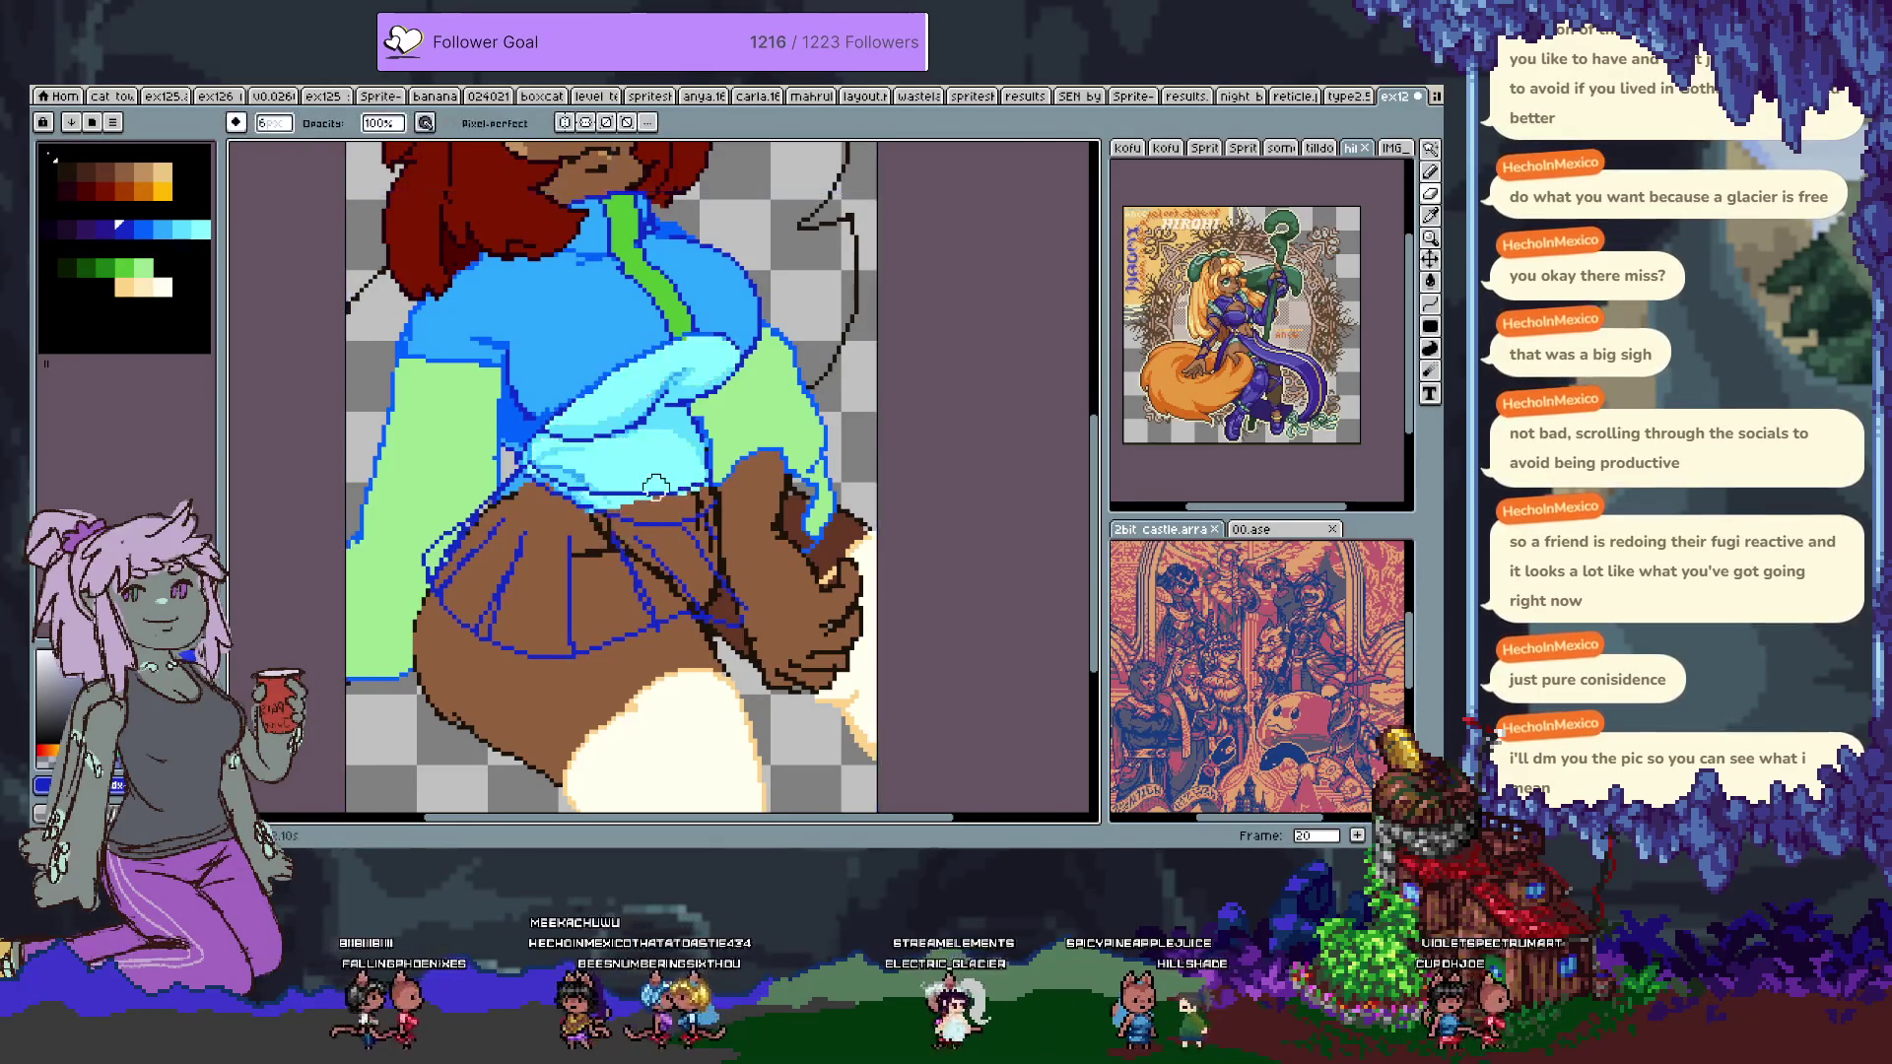
{"action": "scroll", "coordinate": [645, 467], "scroll_direction": "up", "scroll_amount": 2}
{"action": "key", "text": "w"}
{"action": "left_click", "coordinate": [568, 508]}
{"action": "key", "text": "ctrl+i"}
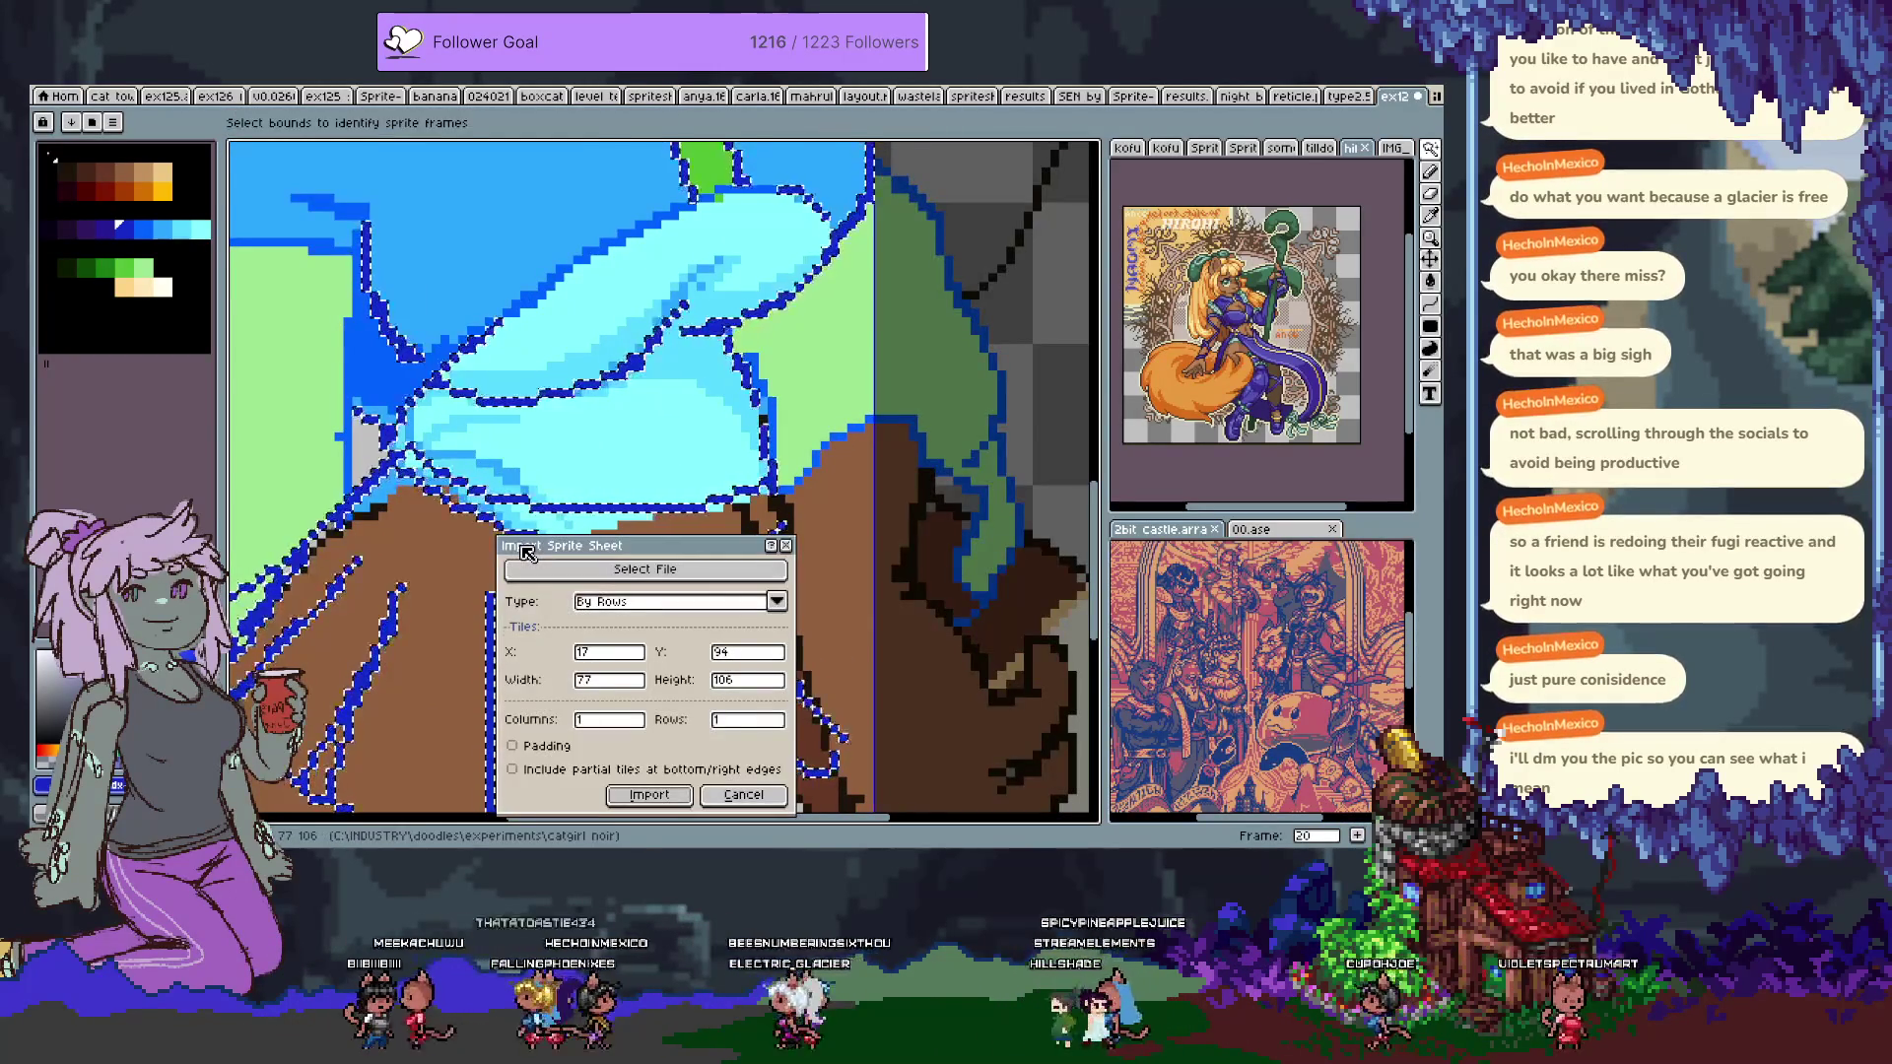
{"action": "key", "text": "Escape"}
{"action": "key", "text": "b"}
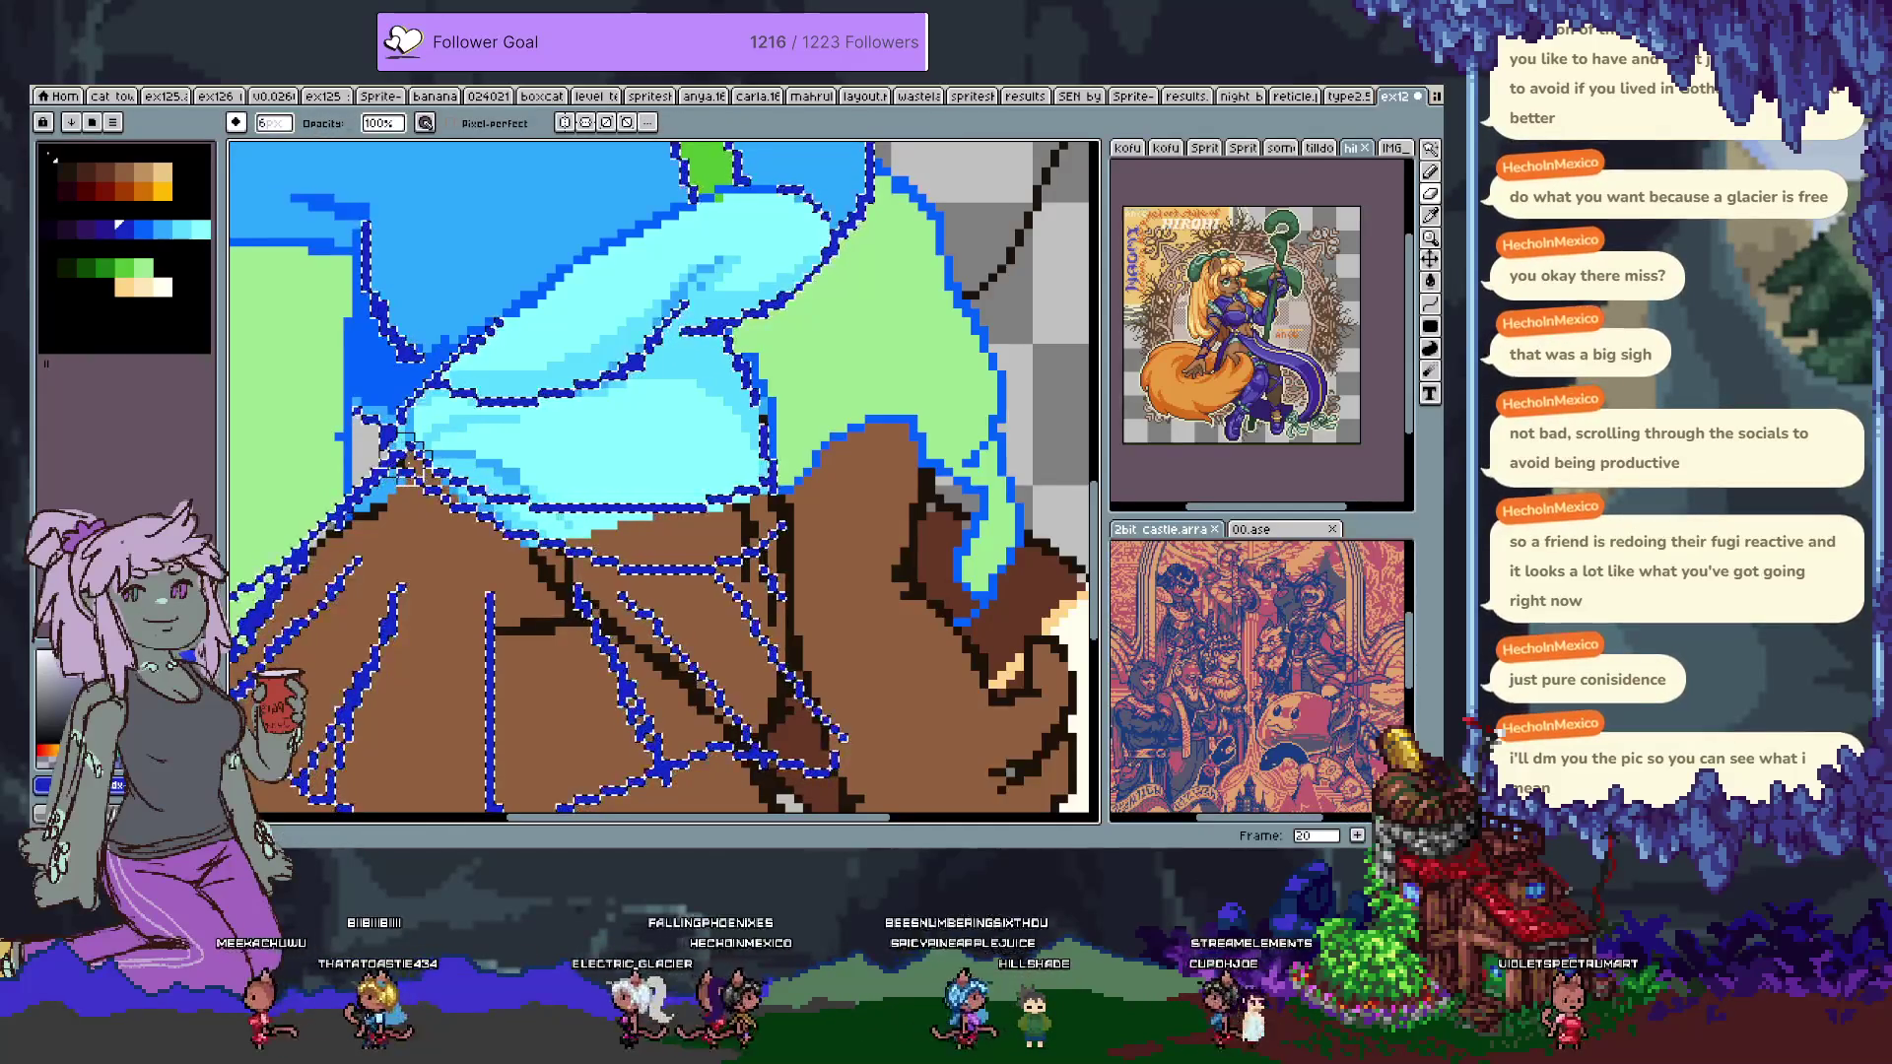
{"action": "key", "text": "ctrl+z"}
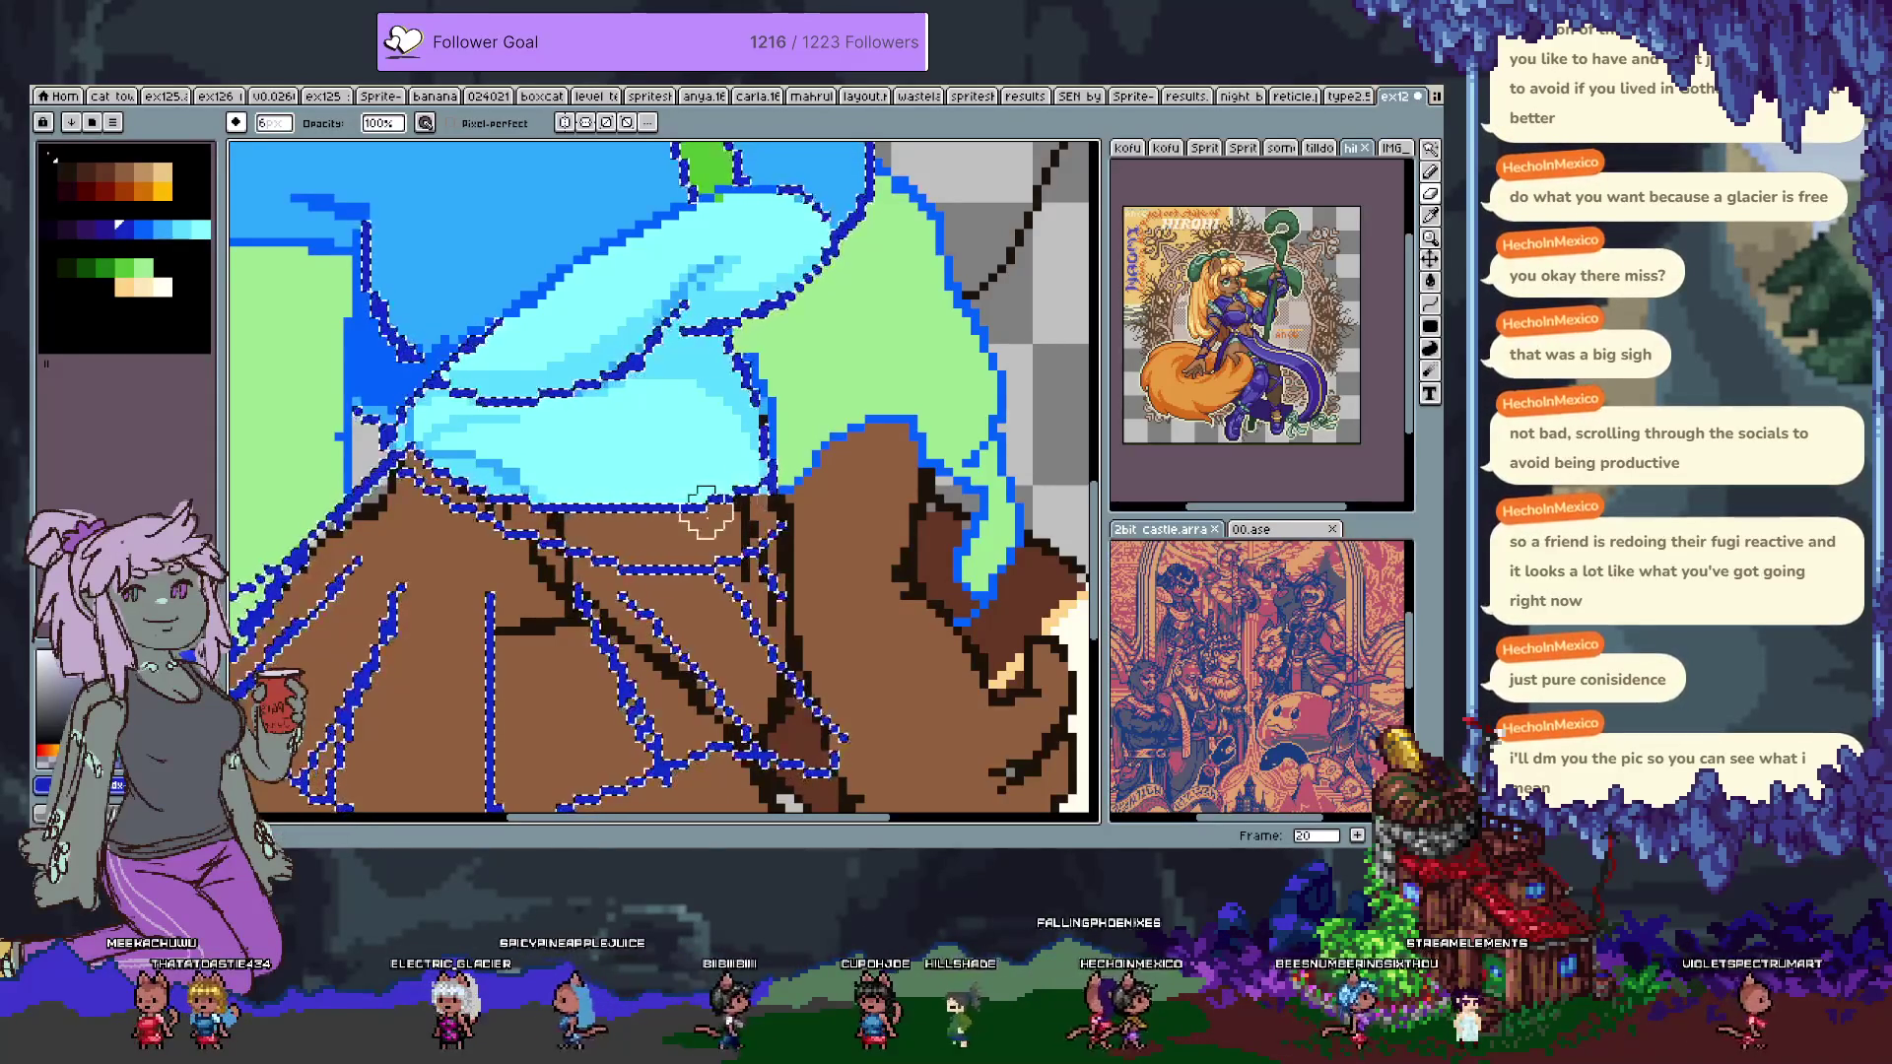
Hide the brown layer to check the pleat lines, then show it again.
{"action": "scroll", "coordinate": [537, 566], "scroll_direction": "up", "scroll_amount": 3}
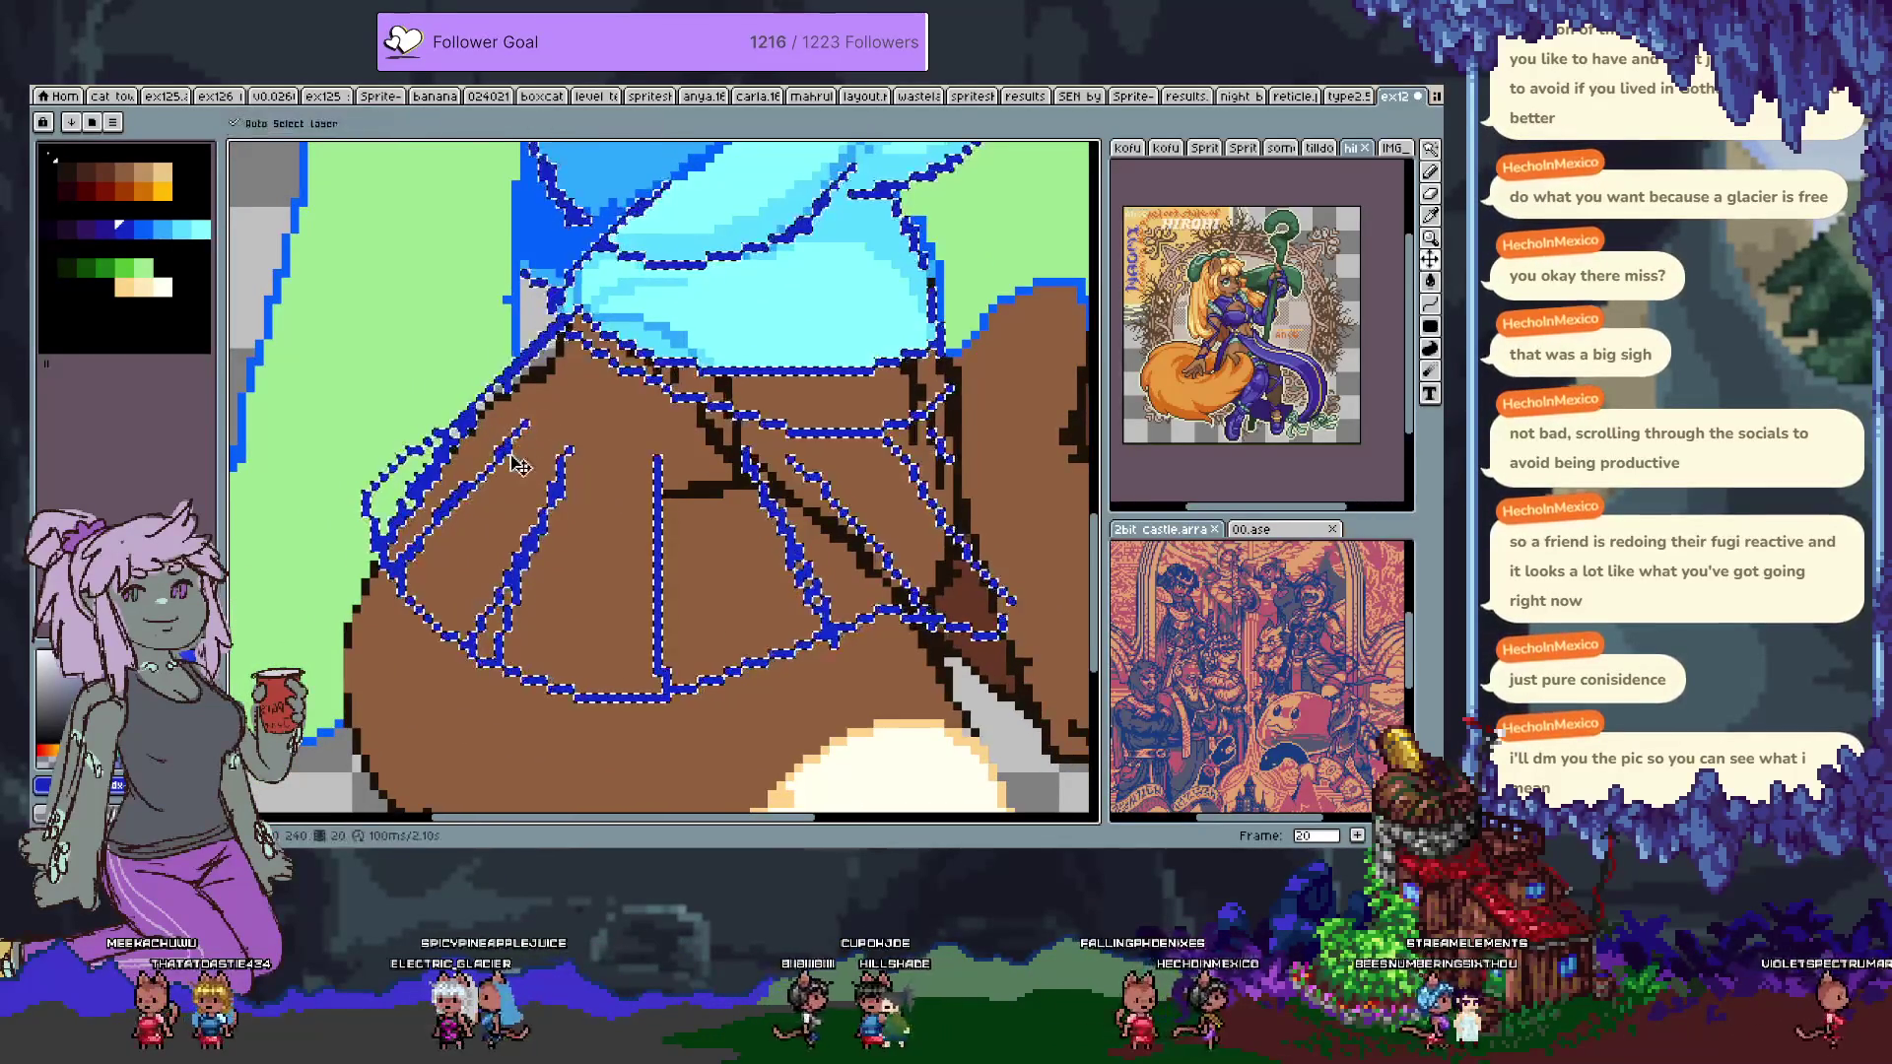
{"action": "mouse_move", "coordinate": [529, 476]}
{"action": "left_mouse_down"}
{"action": "mouse_move", "coordinate": [498, 505]}
{"action": "mouse_move", "coordinate": [525, 529]}
{"action": "mouse_move", "coordinate": [417, 512]}
{"action": "left_mouse_up"}
{"action": "key", "text": "Tab"}
{"action": "key", "text": "Tab"}
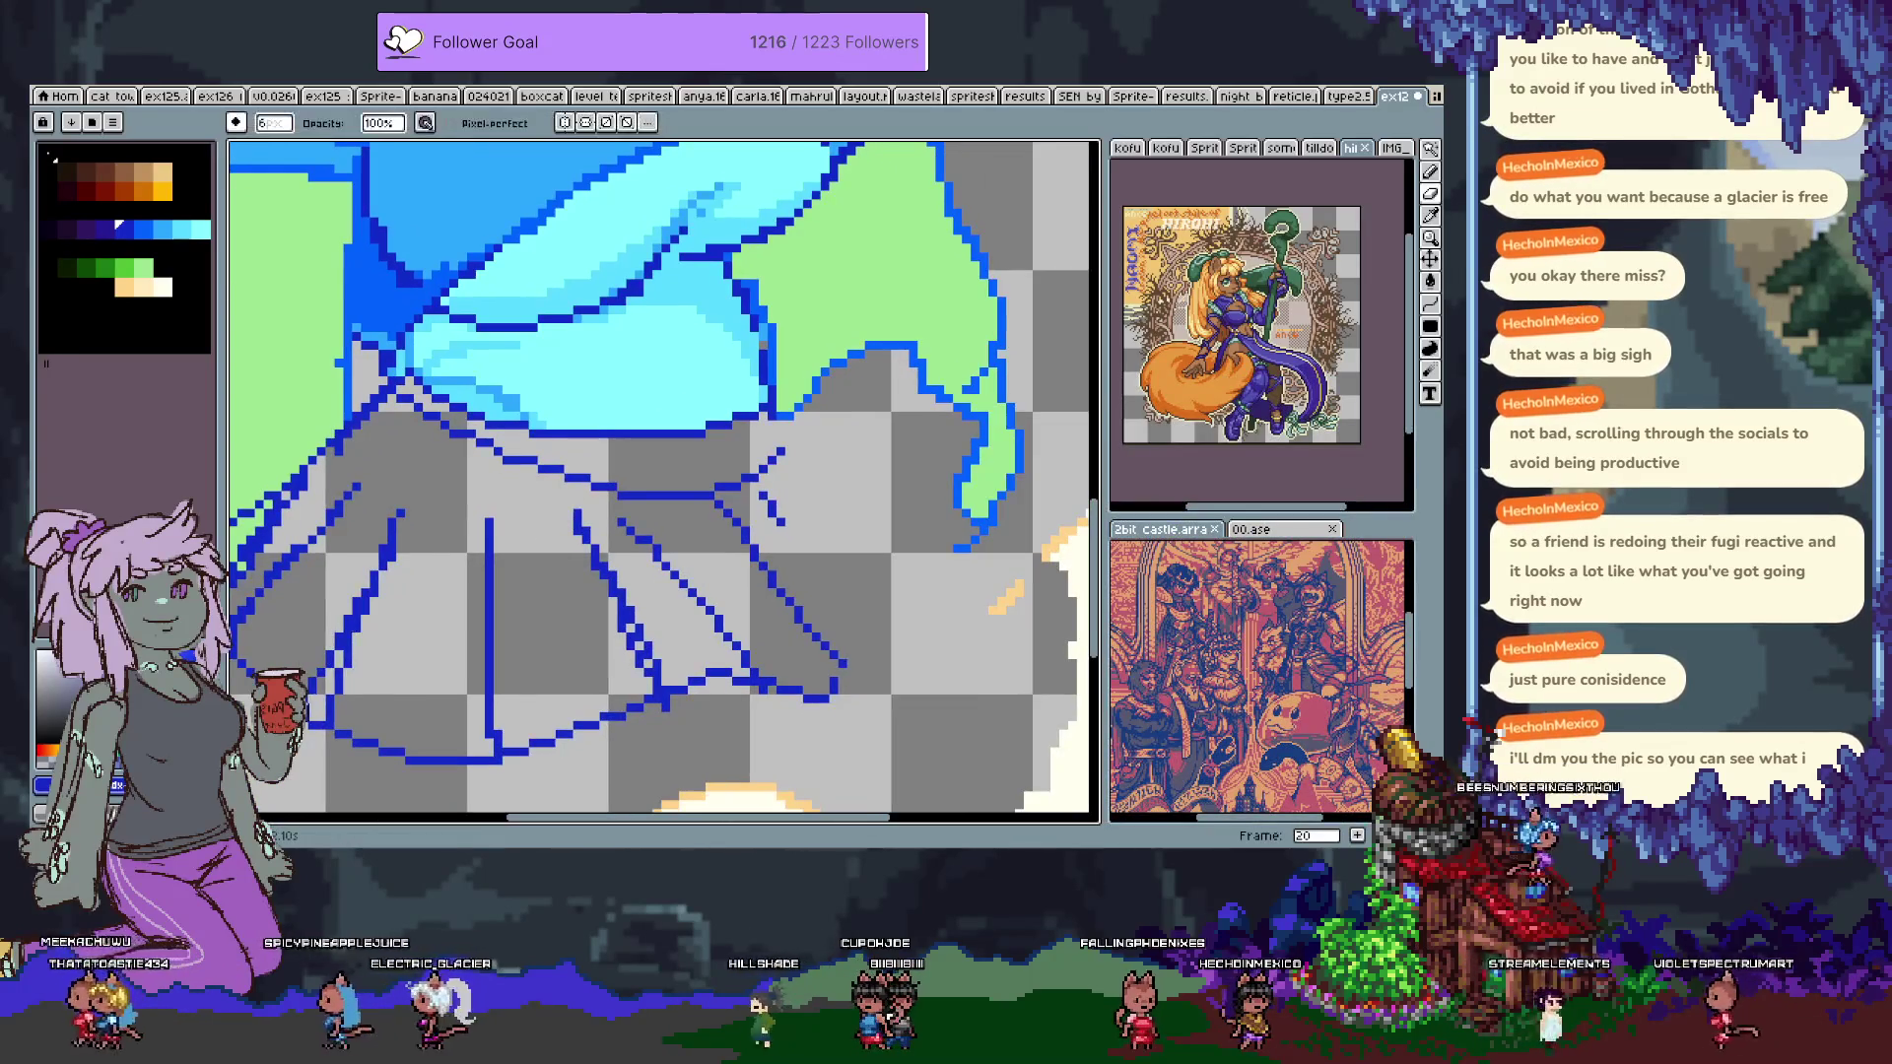
{"action": "key", "text": "Tab"}
{"action": "left_click", "coordinate": [236, 670]}
{"action": "key", "text": "Tab"}
{"action": "left_click_drag", "start_coordinate": [739, 486], "coordinate": [669, 459]}
Draw light-cyan pencil lines along the skirt's dark edge.
{"action": "key", "text": "b"}
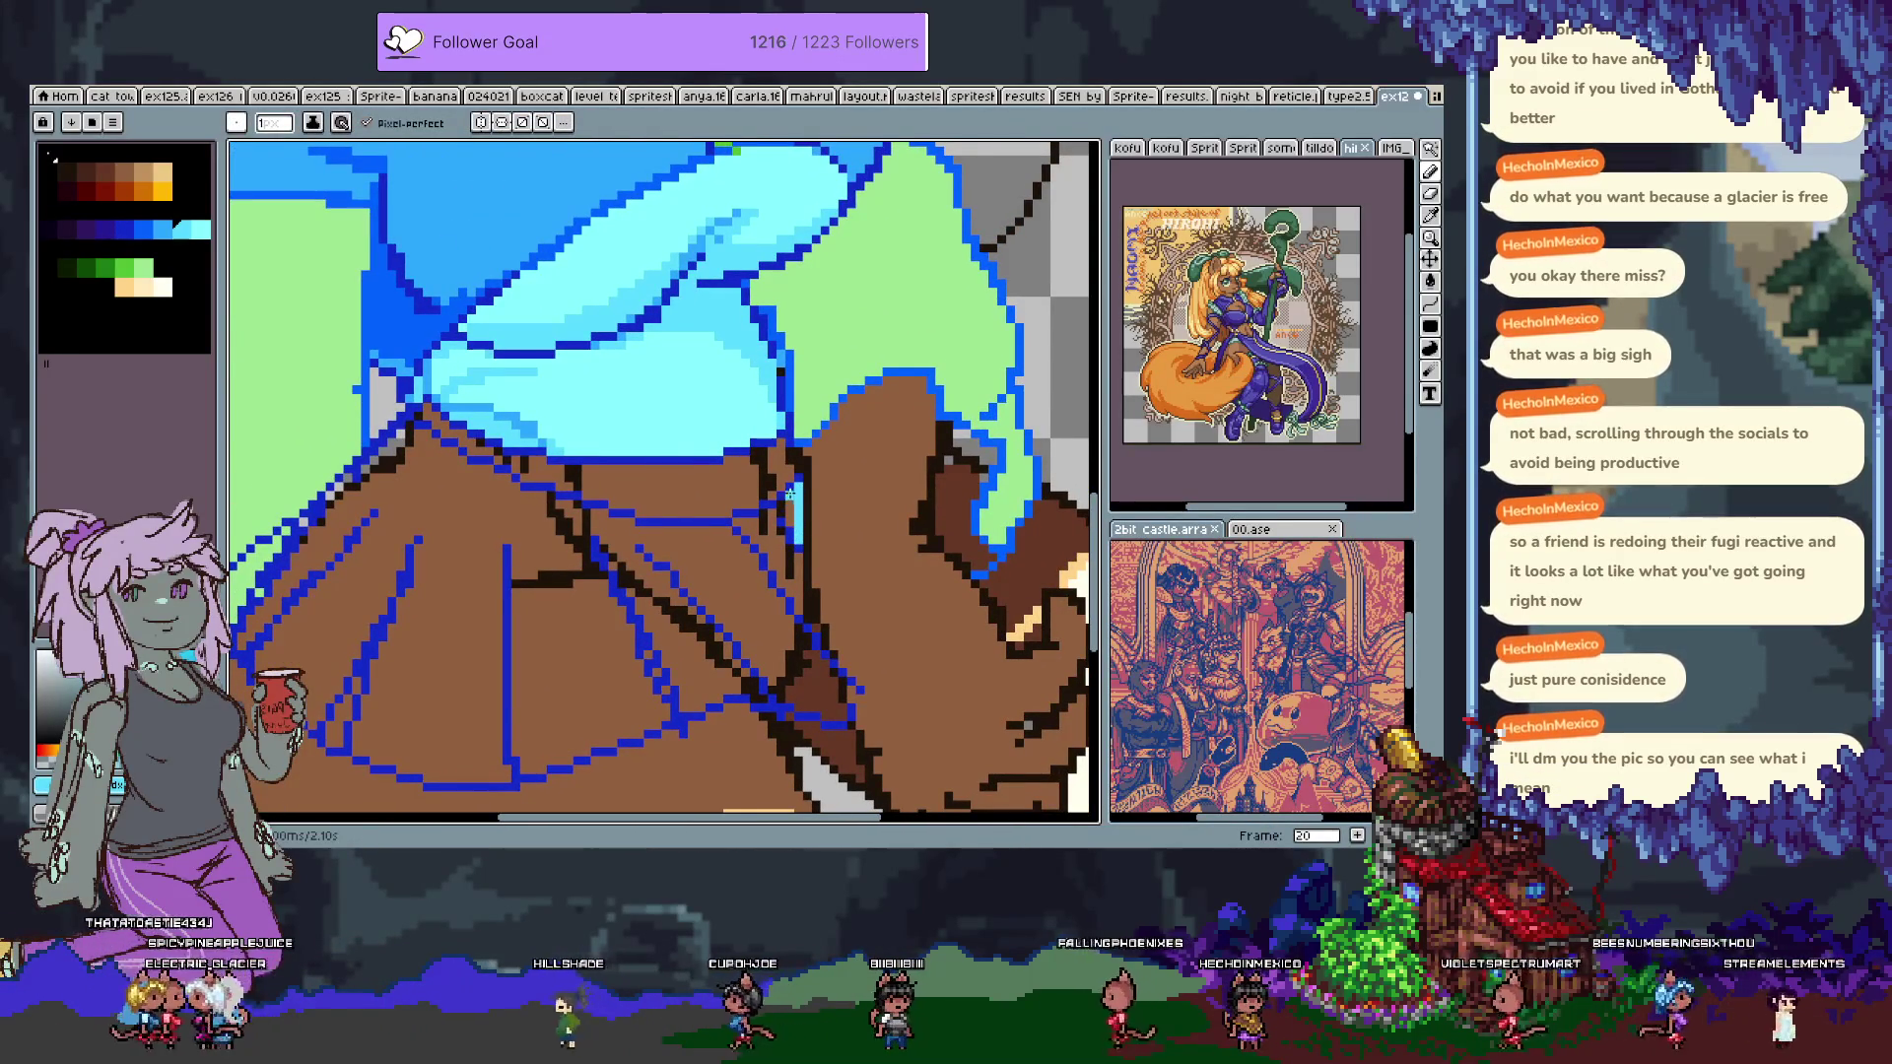
{"action": "left_click_drag", "start_coordinate": [798, 594], "coordinate": [814, 627]}
{"action": "key", "text": "h"}
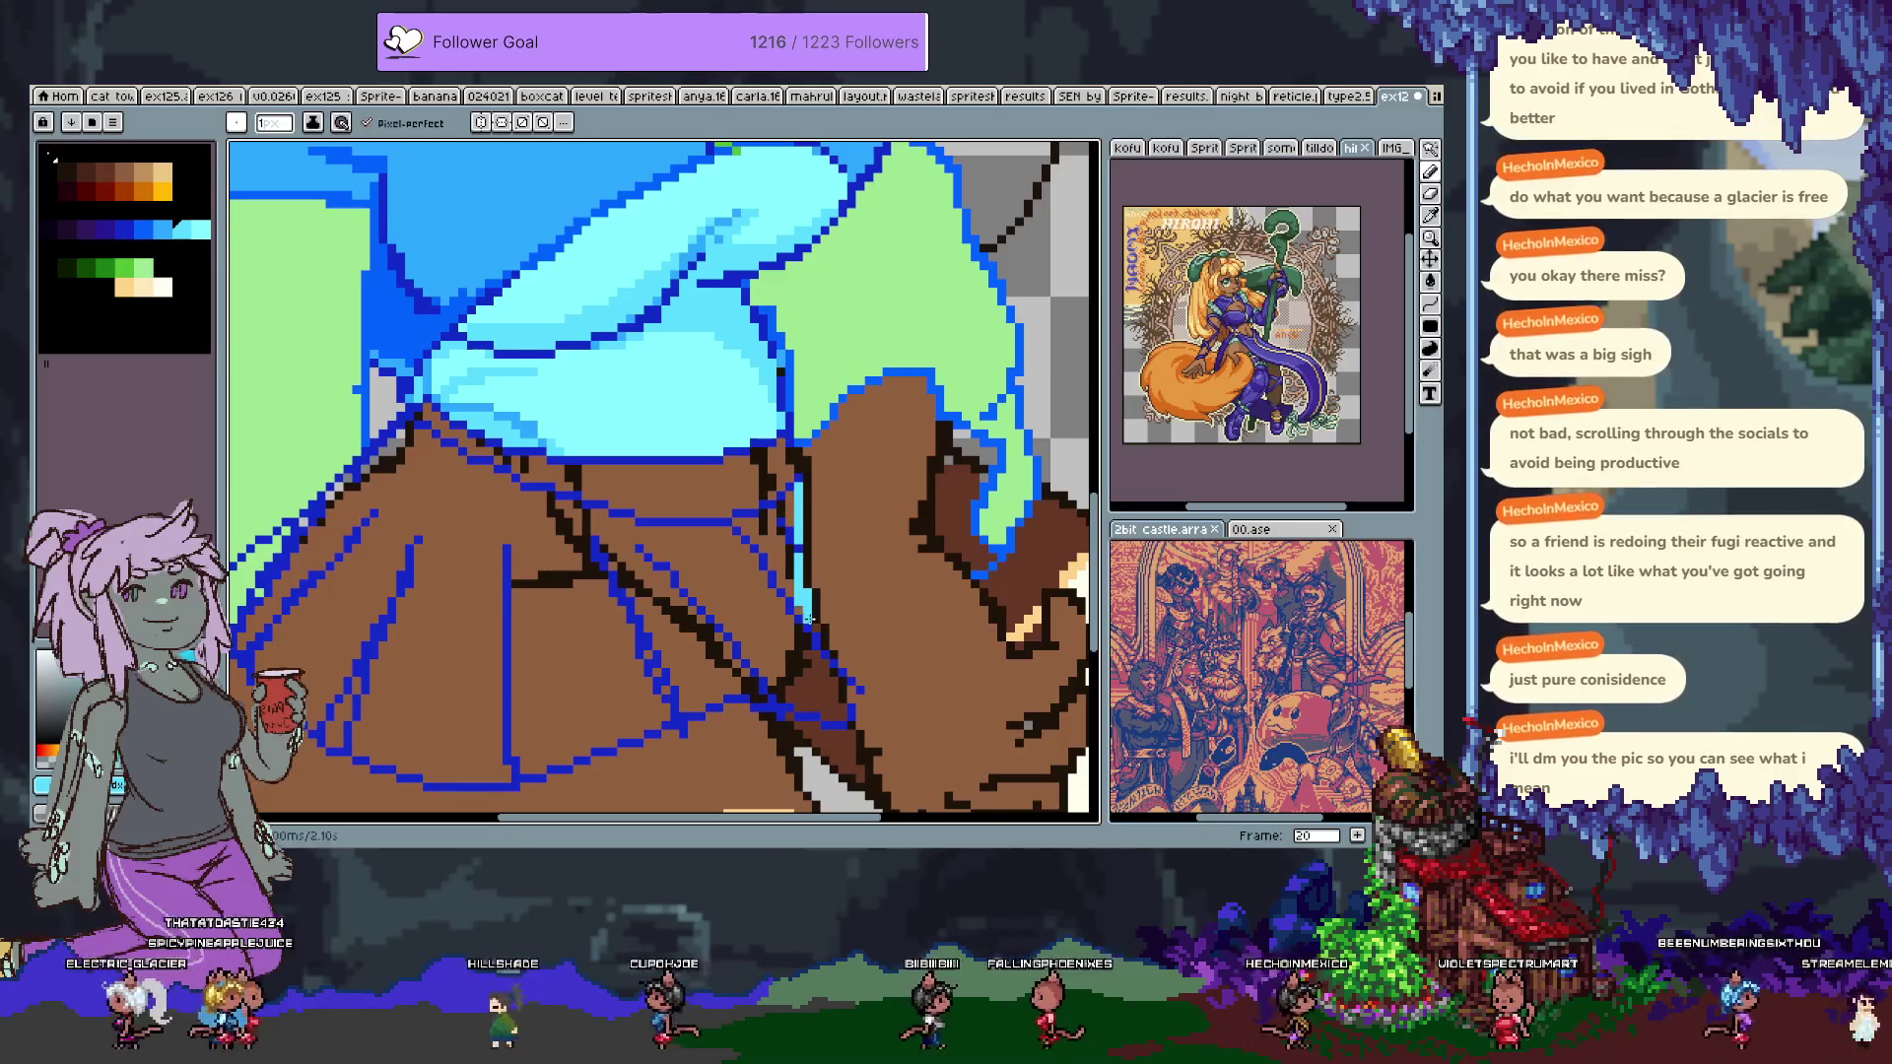
{"action": "left_click_drag", "start_coordinate": [852, 710], "coordinate": [832, 602]}
{"action": "key", "text": "b"}
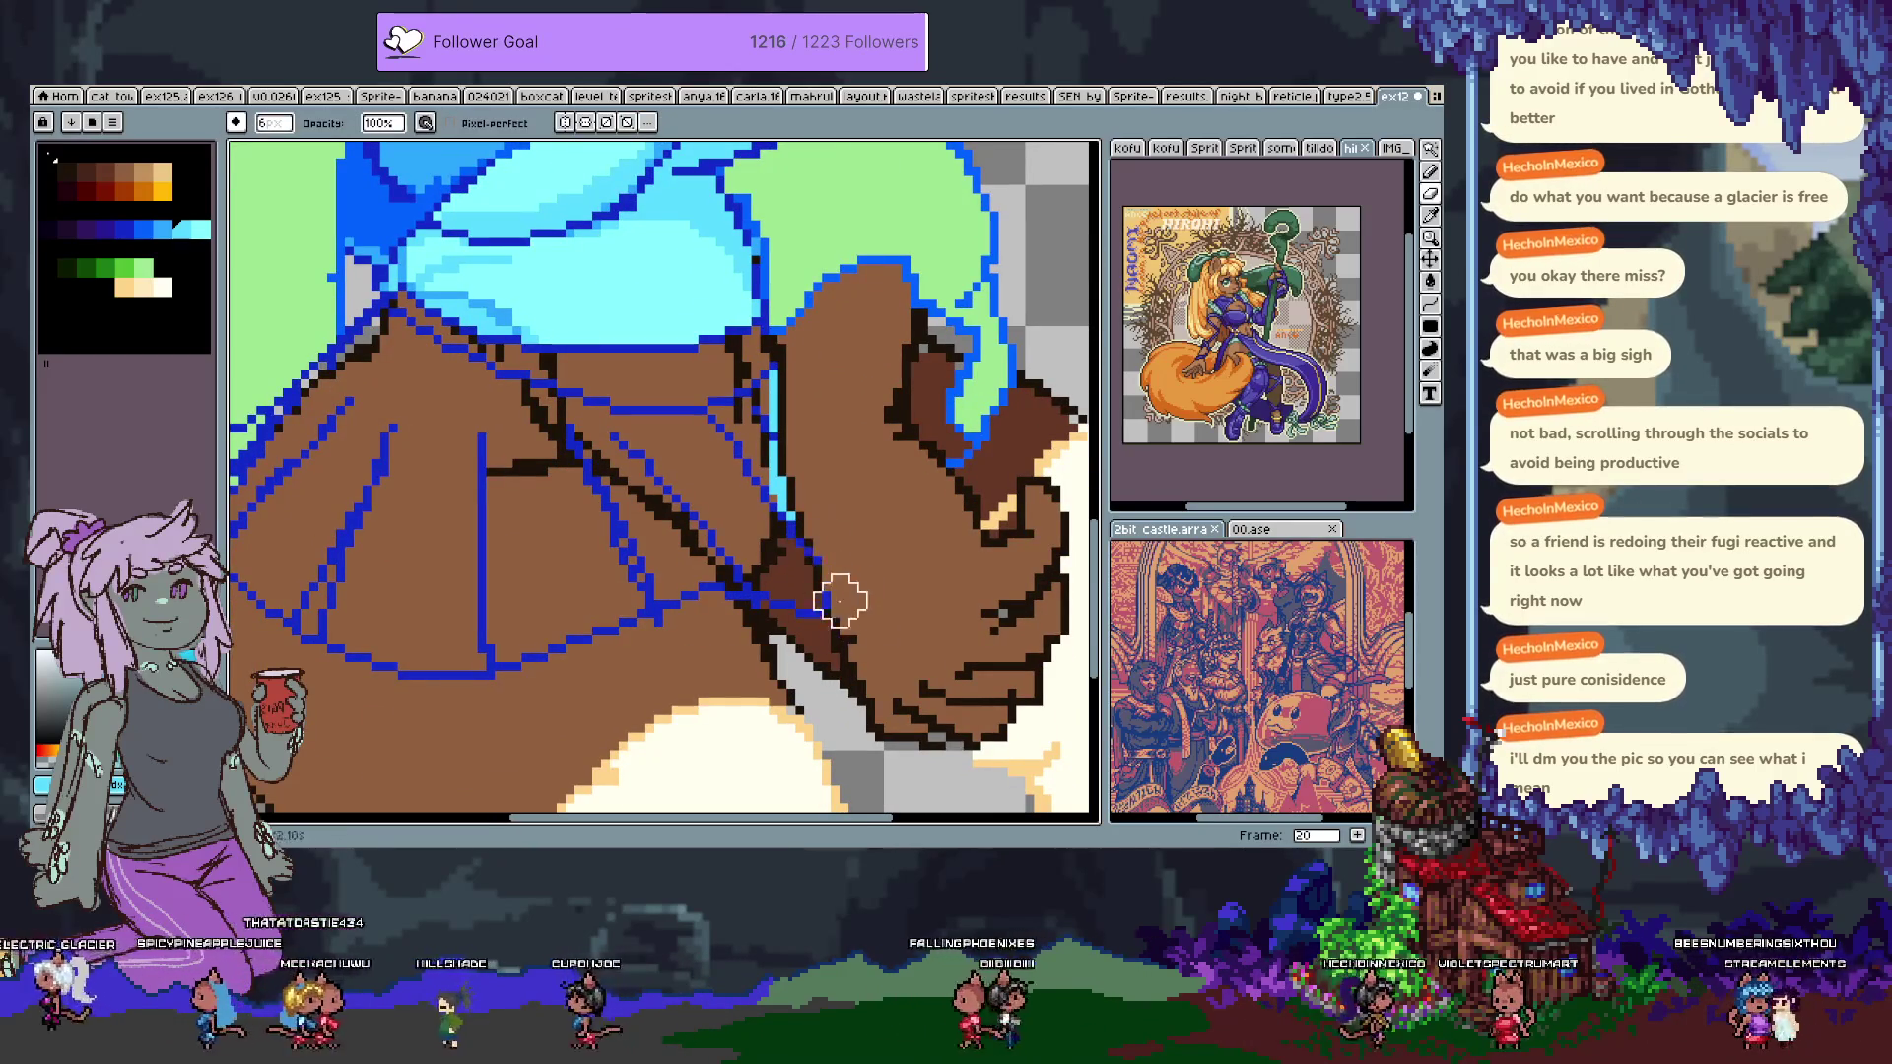
{"action": "left_click_drag", "start_coordinate": [795, 540], "coordinate": [816, 598]}
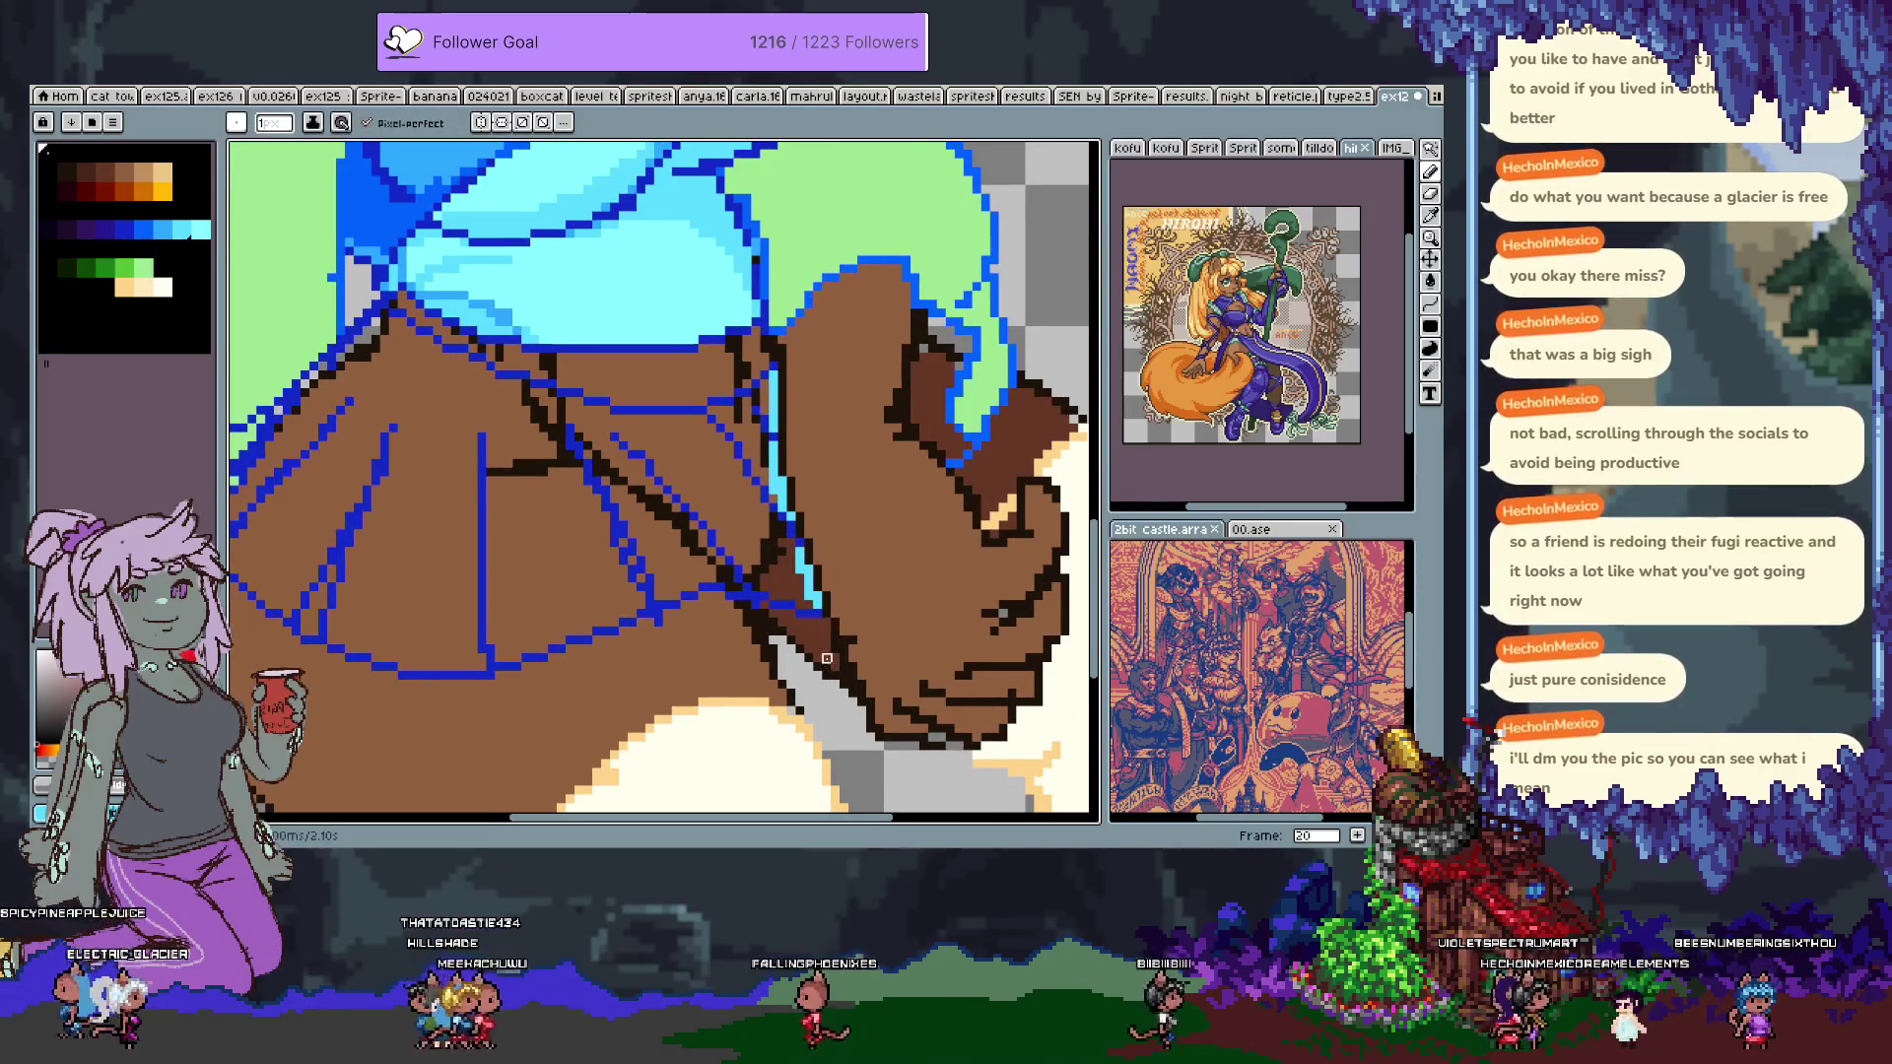
Bucket-fill the brown skirt area light cyan and pick up the dark blue outline colour.
{"action": "key", "text": "g"}
{"action": "left_click", "coordinate": [699, 539]}
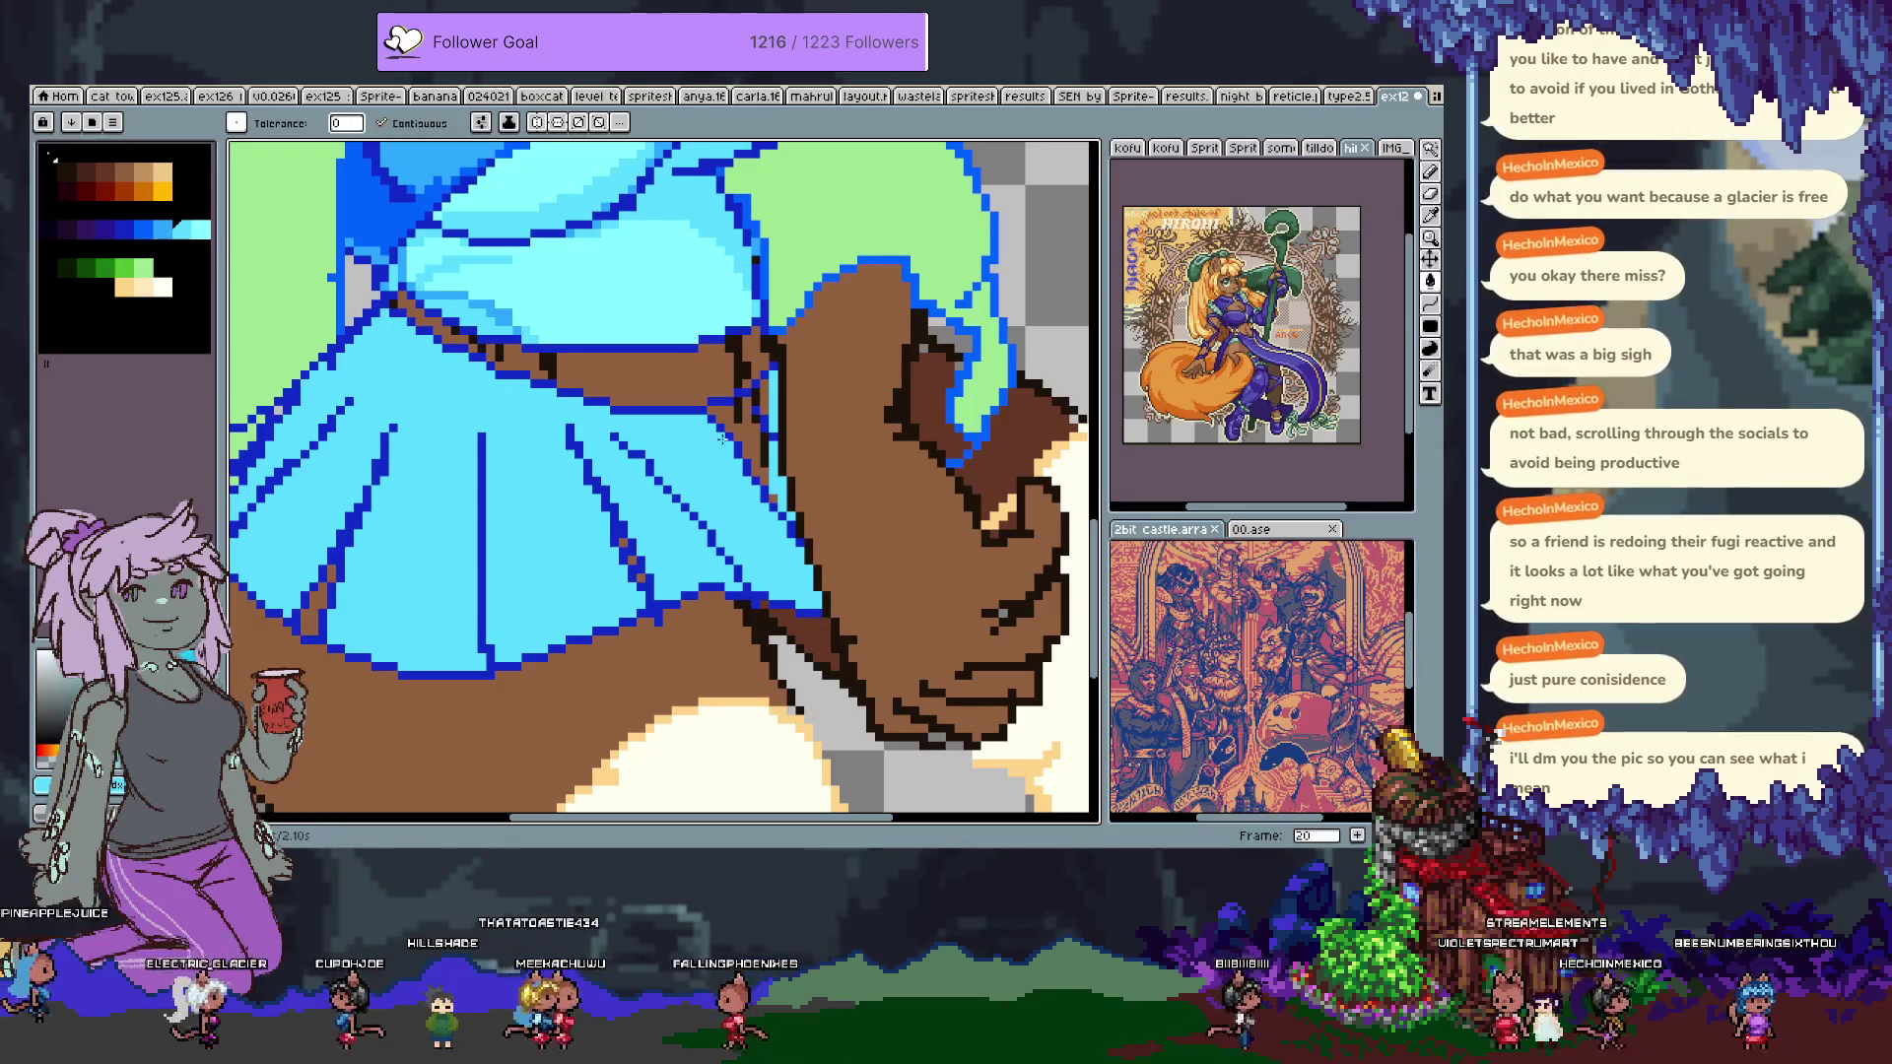
{"action": "key", "text": "b"}
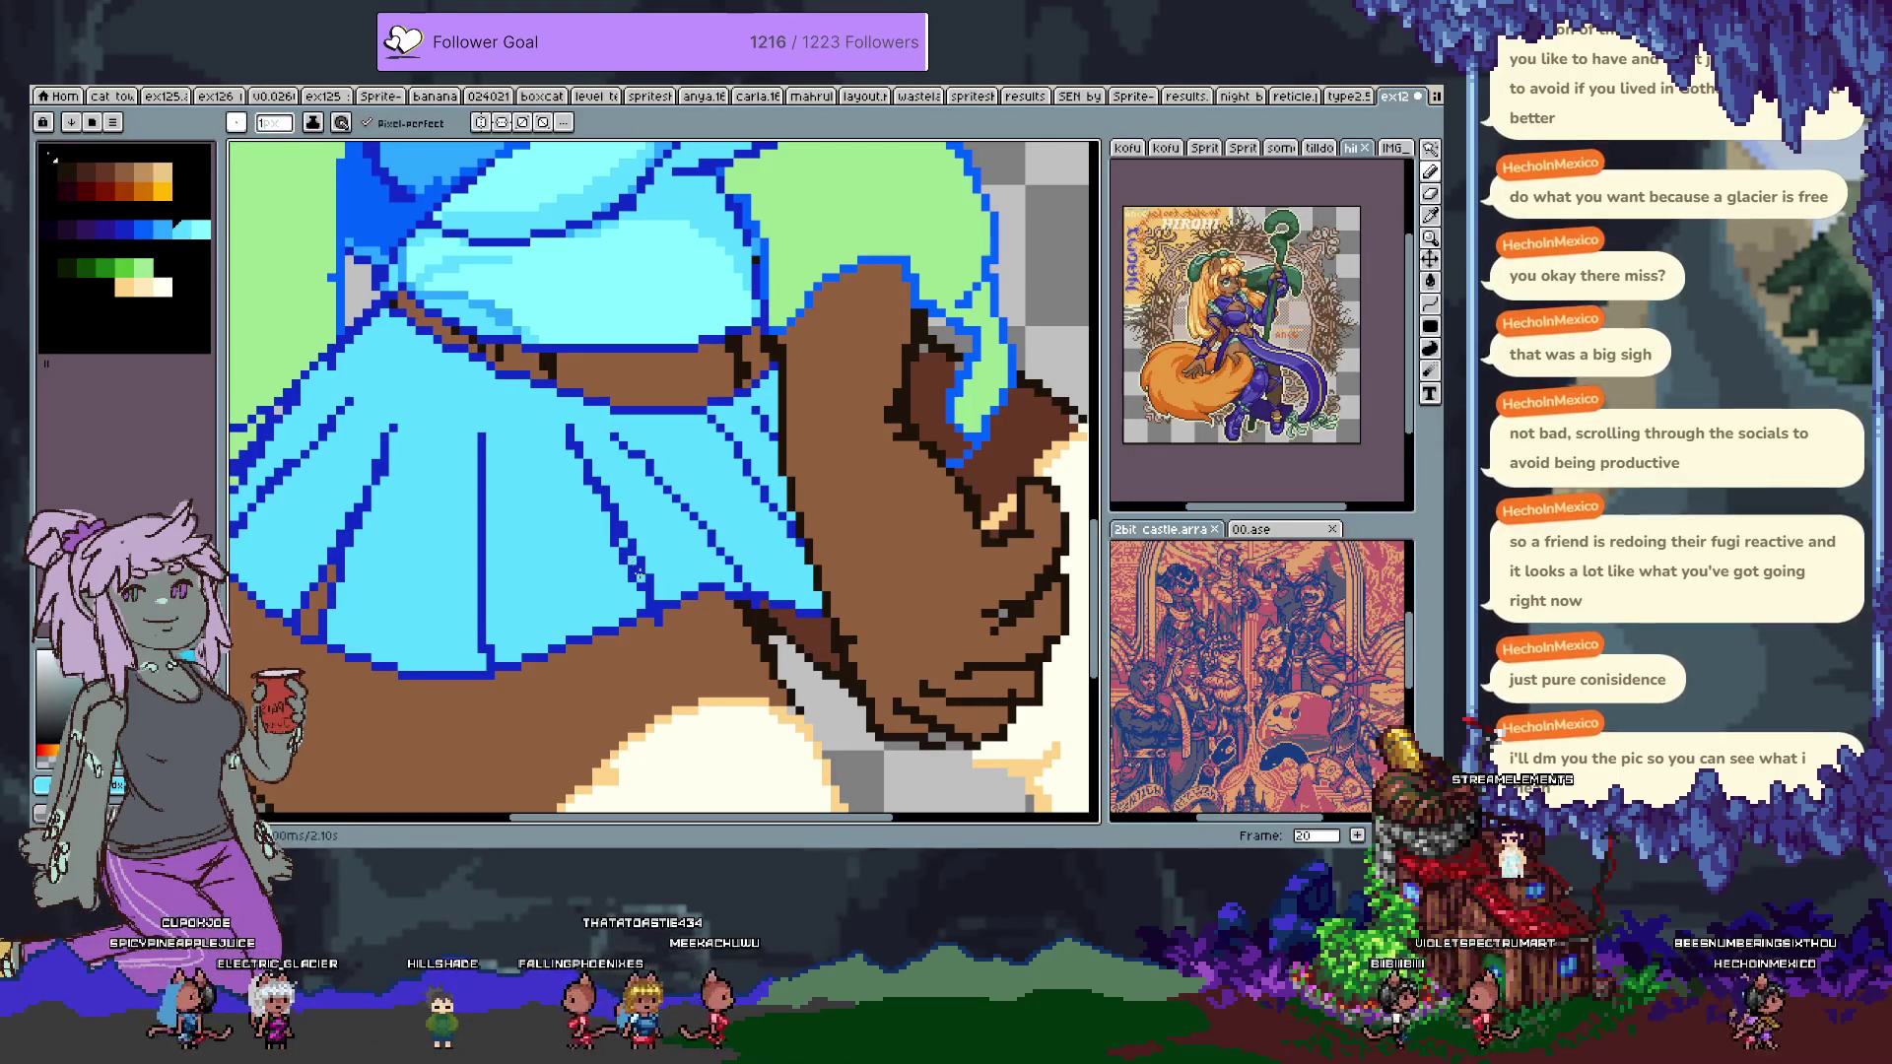
{"action": "left_click_drag", "start_coordinate": [491, 635], "coordinate": [717, 586]}
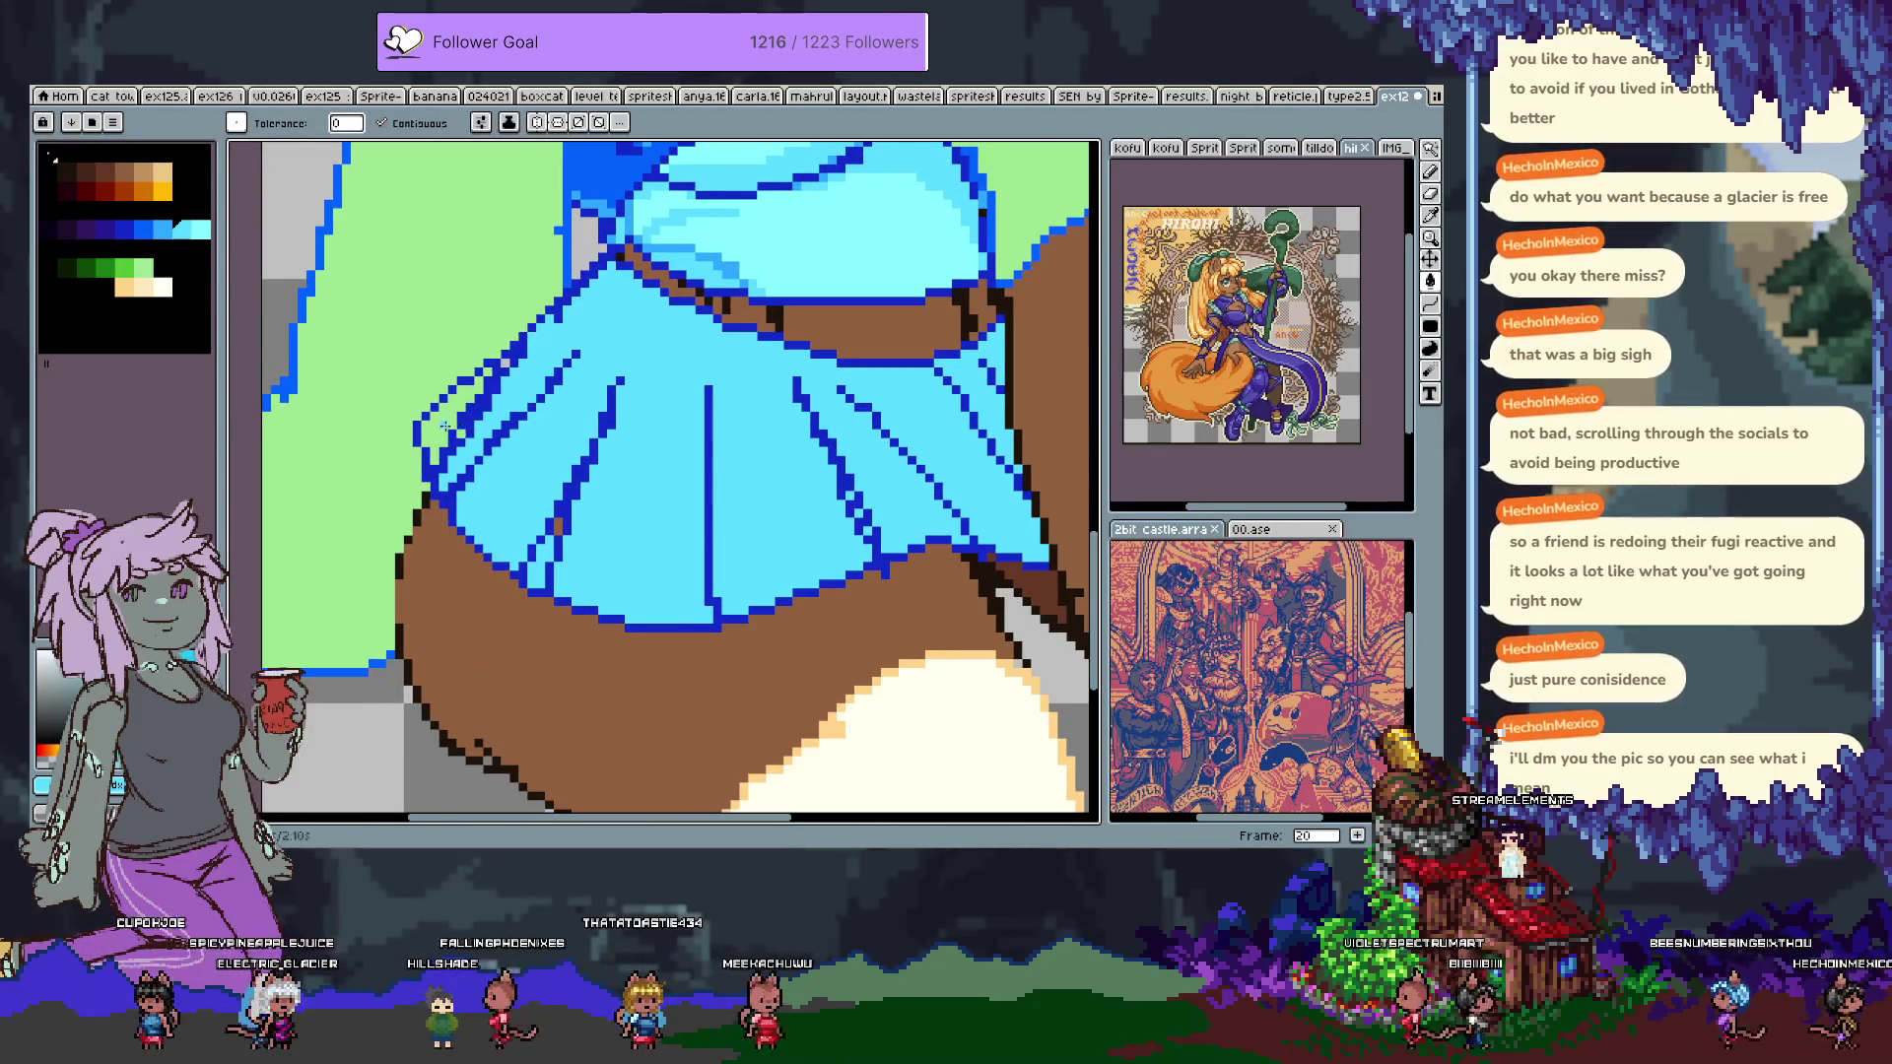
{"action": "key", "text": "b"}
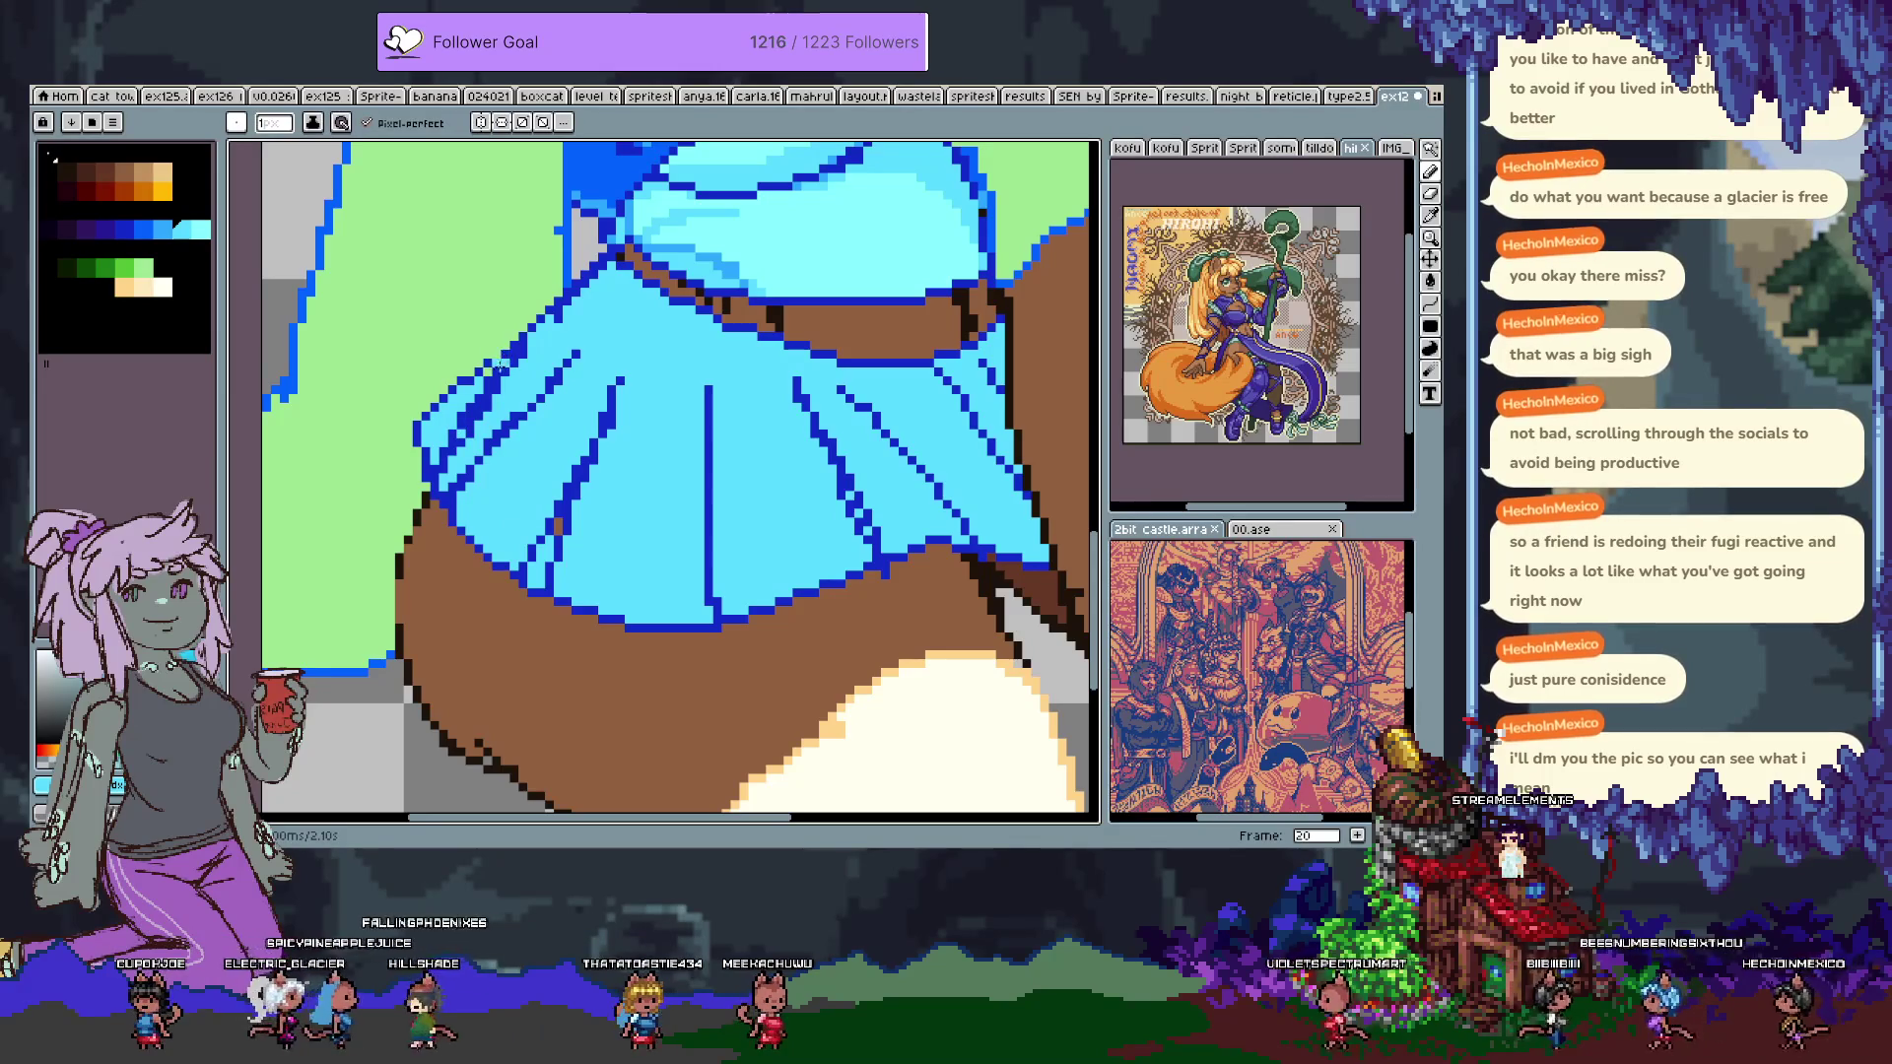
{"action": "mouse_move", "coordinate": [655, 553]}
{"action": "left_mouse_down"}
{"action": "mouse_move", "coordinate": [536, 532]}
{"action": "mouse_move", "coordinate": [520, 498]}
{"action": "left_mouse_up"}
{"action": "key", "text": "alt"}
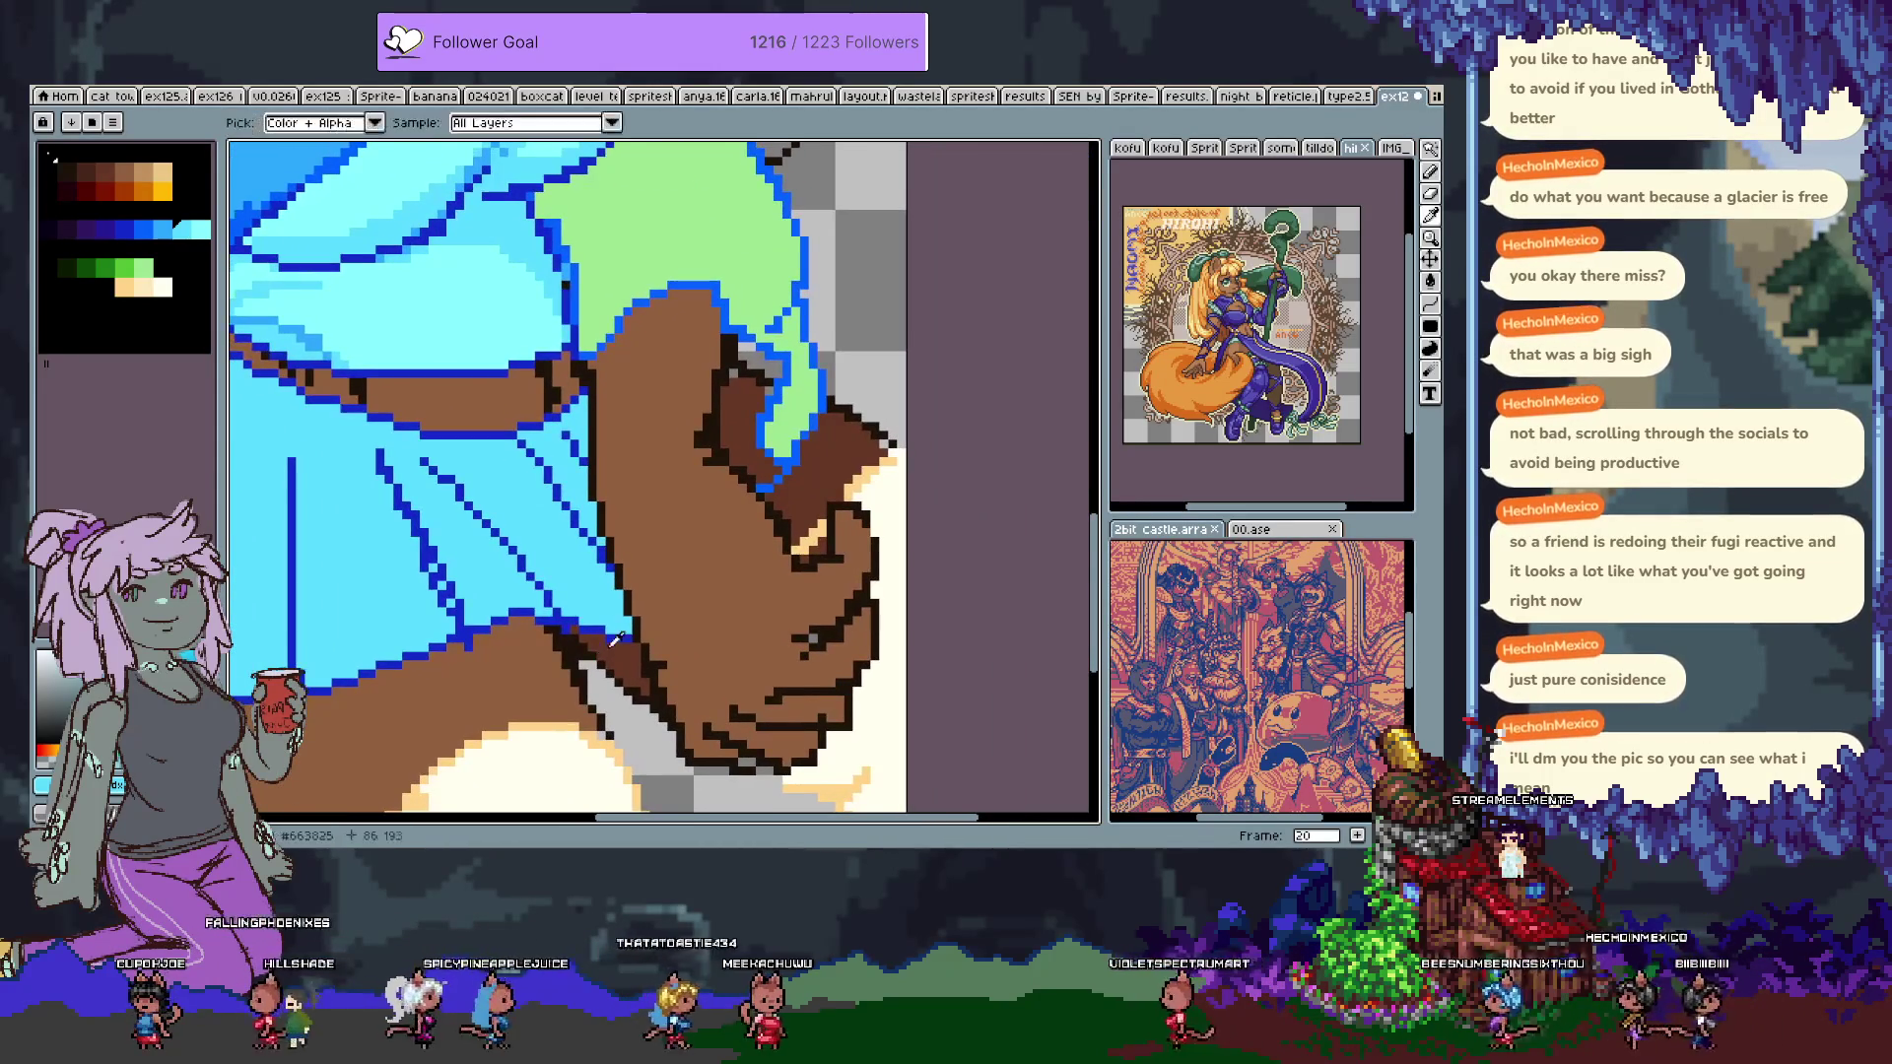
{"action": "left_click", "coordinate": [604, 619], "text": "alt"}
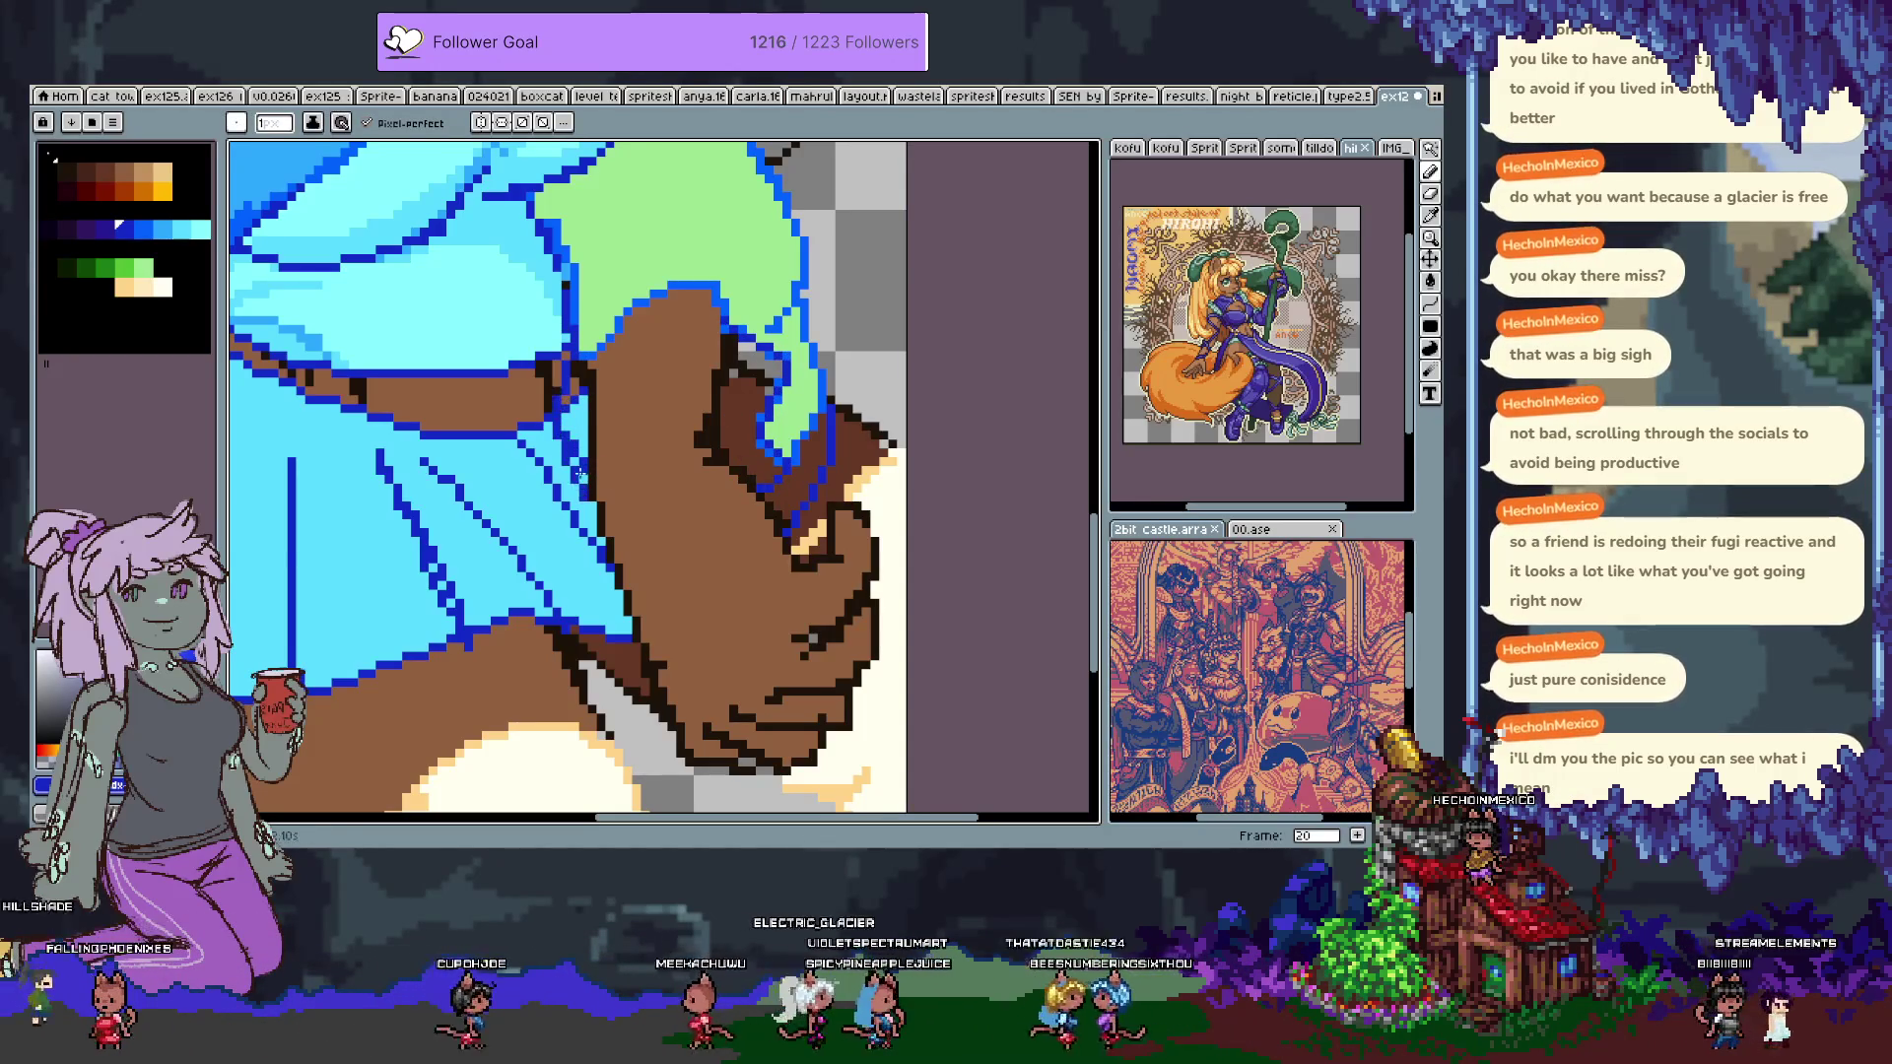
{"action": "scroll", "coordinate": [573, 389], "scroll_direction": "up", "scroll_amount": 2}
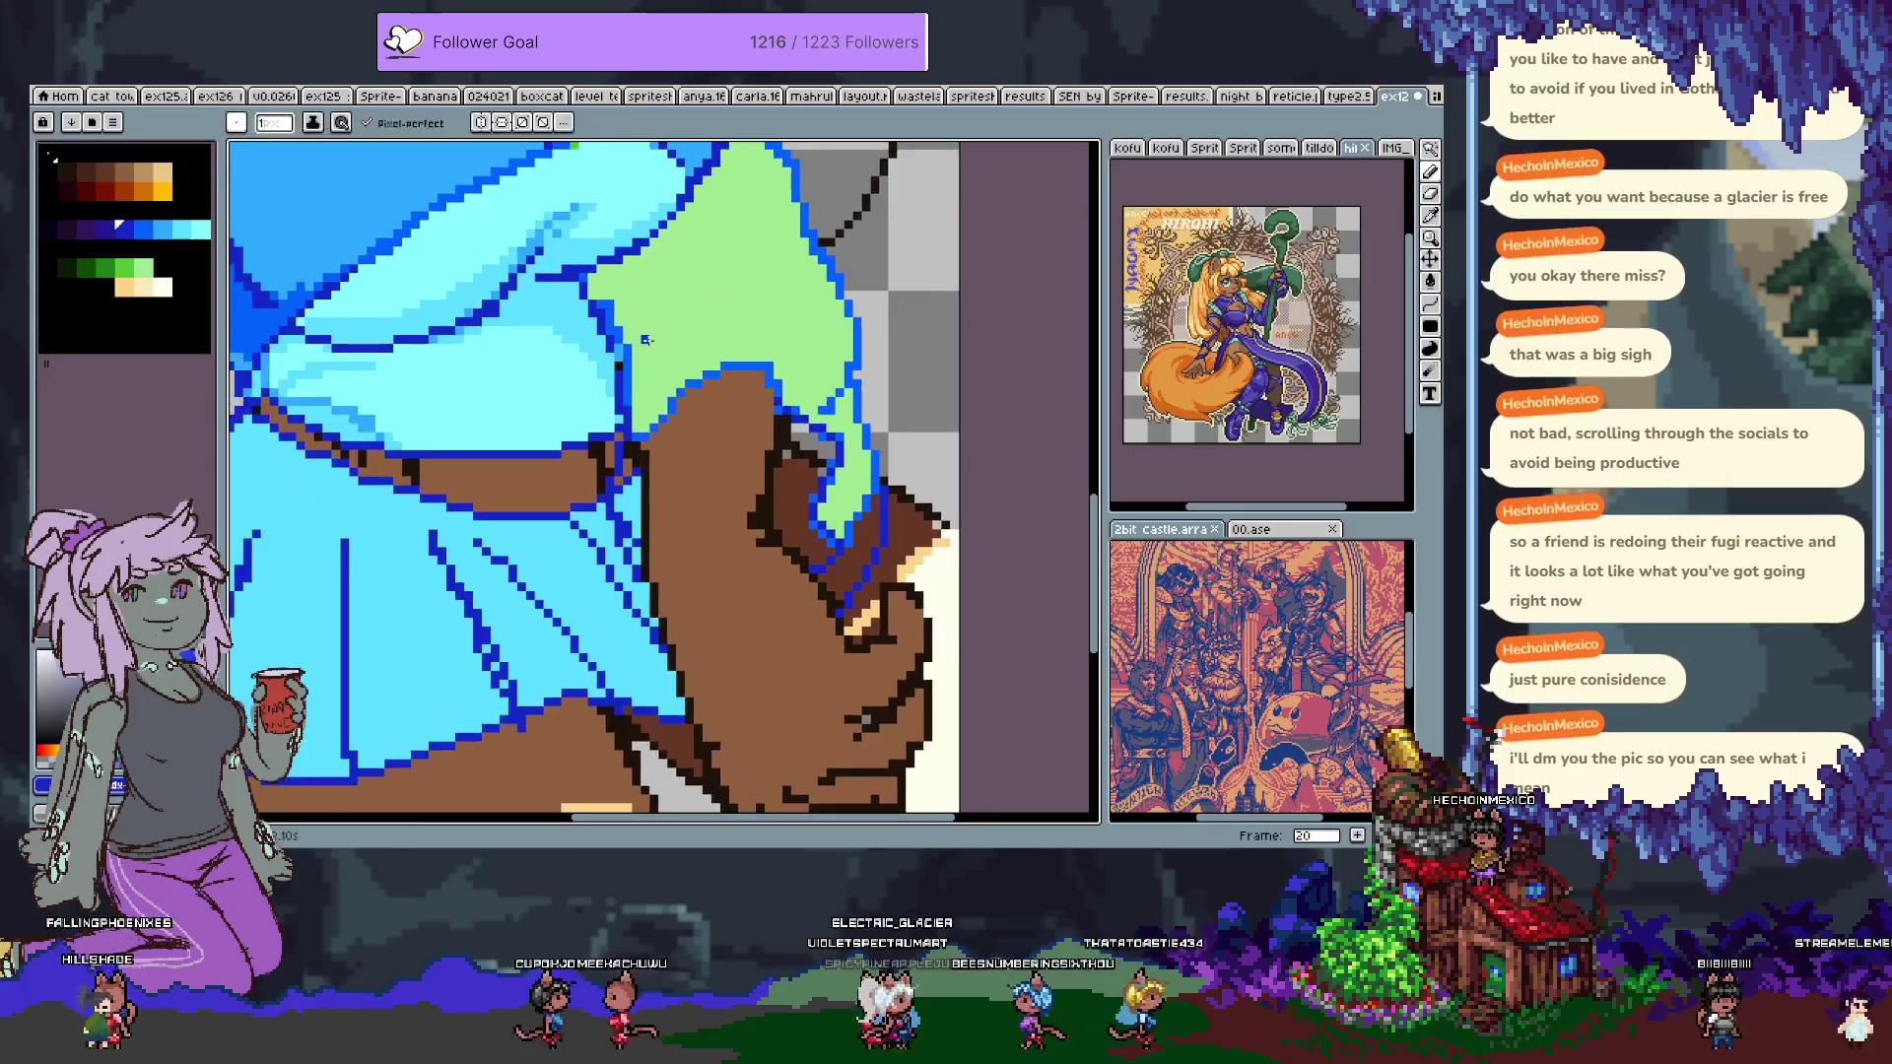
Paint a dark-green cuff beside the brown arm and repaint its lower edge dark brown.
{"action": "left_click", "coordinate": [104, 267]}
{"action": "left_click_drag", "start_coordinate": [631, 461], "coordinate": [623, 508]}
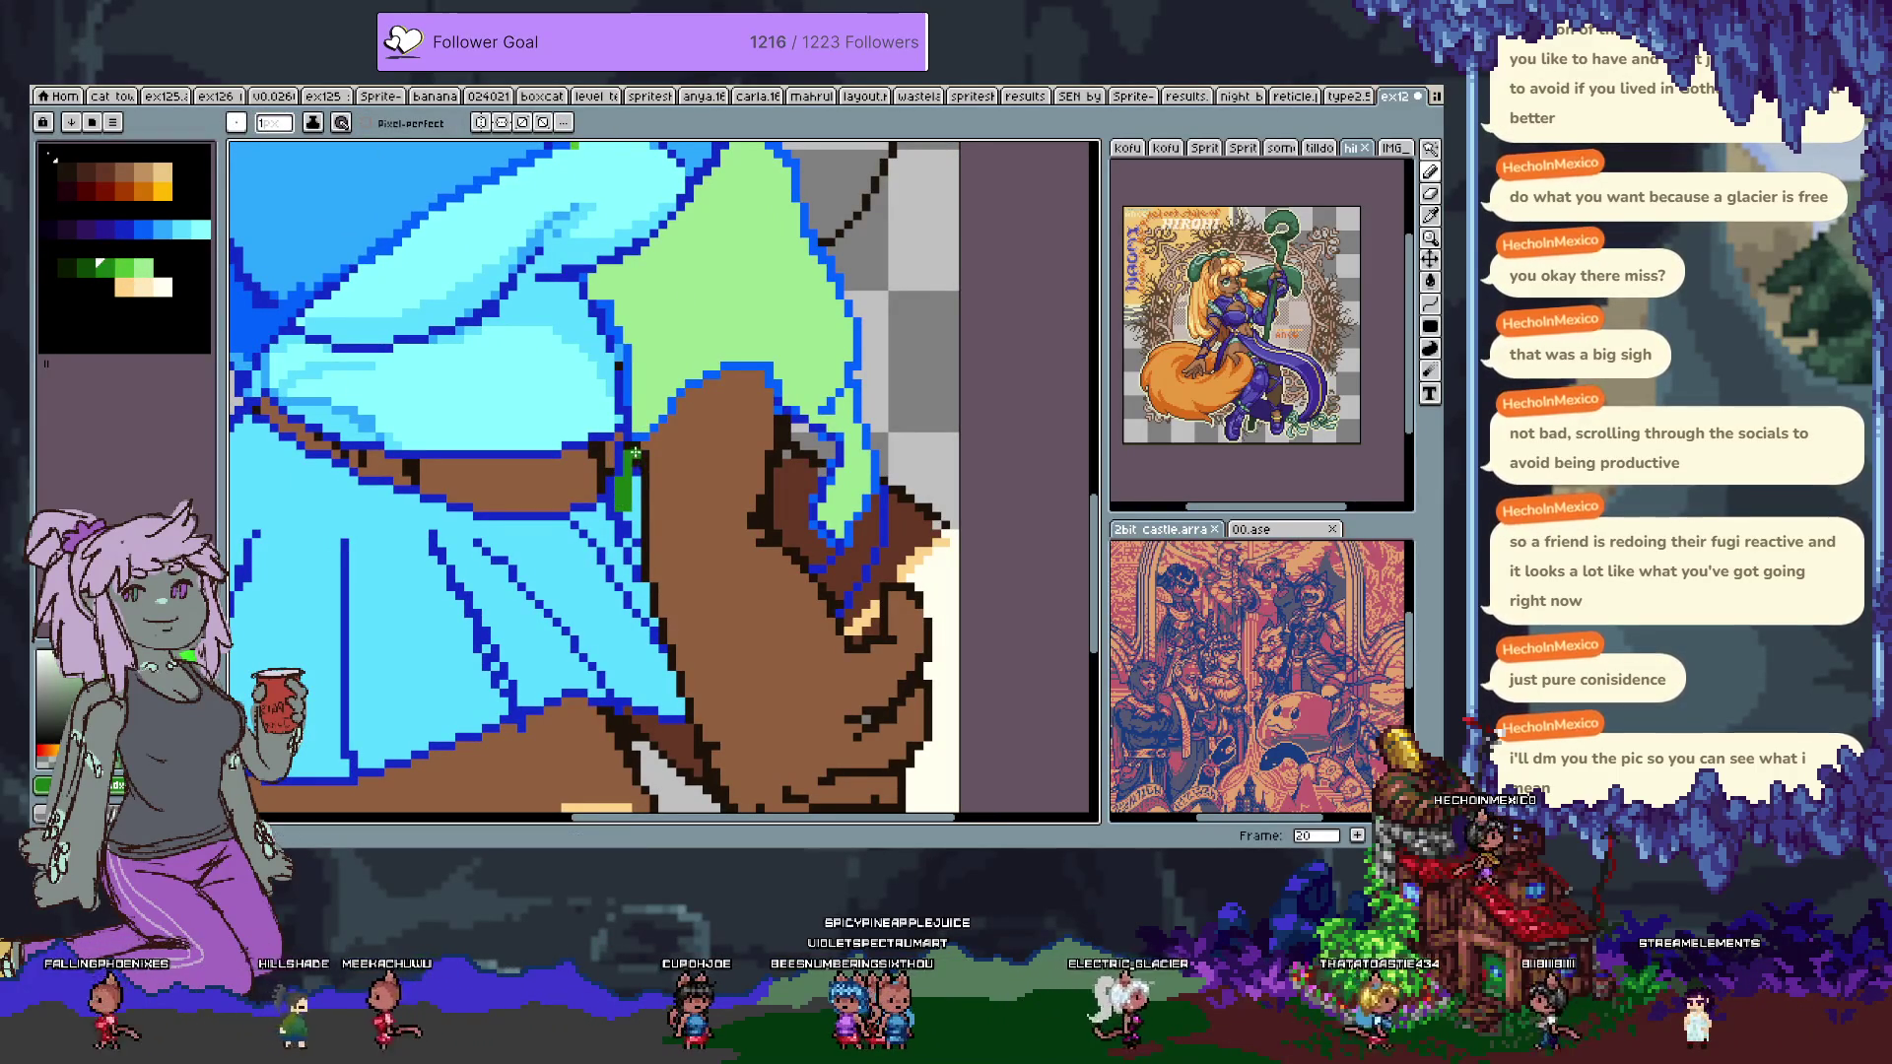
{"action": "left_click_drag", "start_coordinate": [636, 454], "coordinate": [631, 537]}
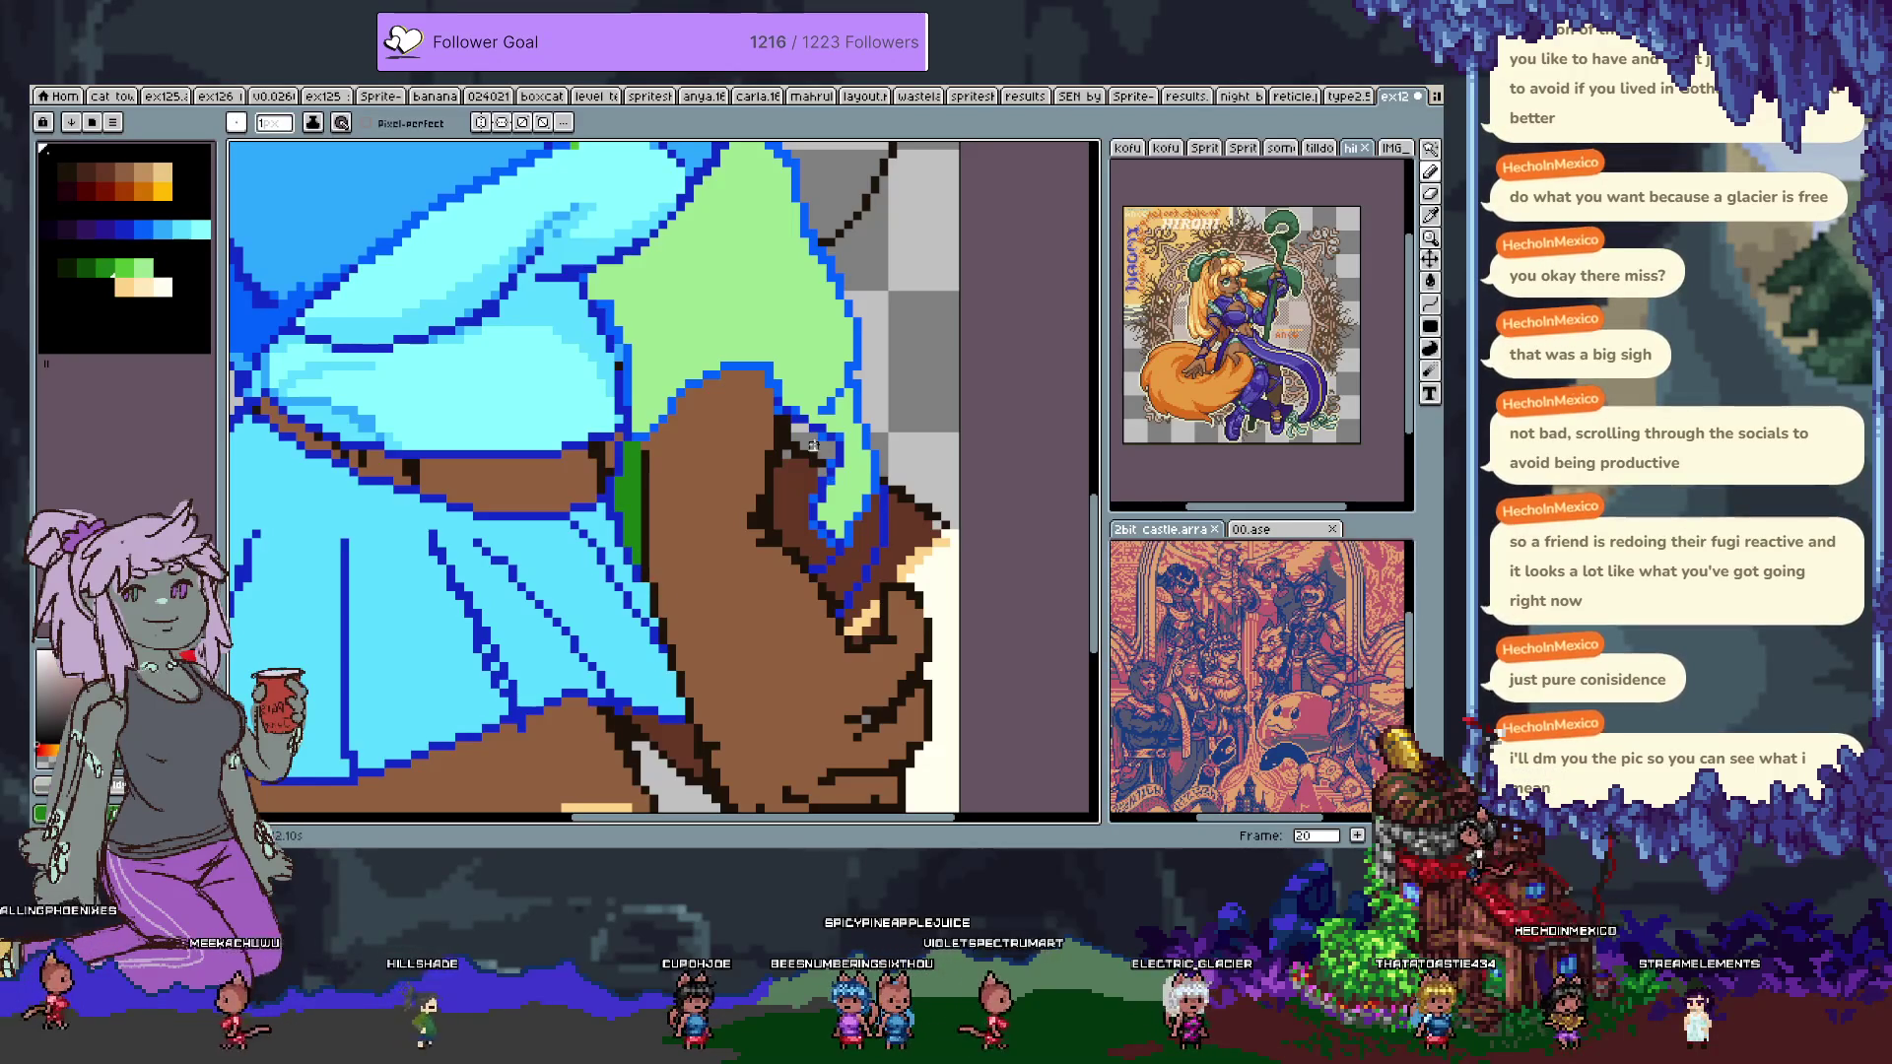
{"action": "left_click_drag", "start_coordinate": [793, 418], "coordinate": [779, 515]}
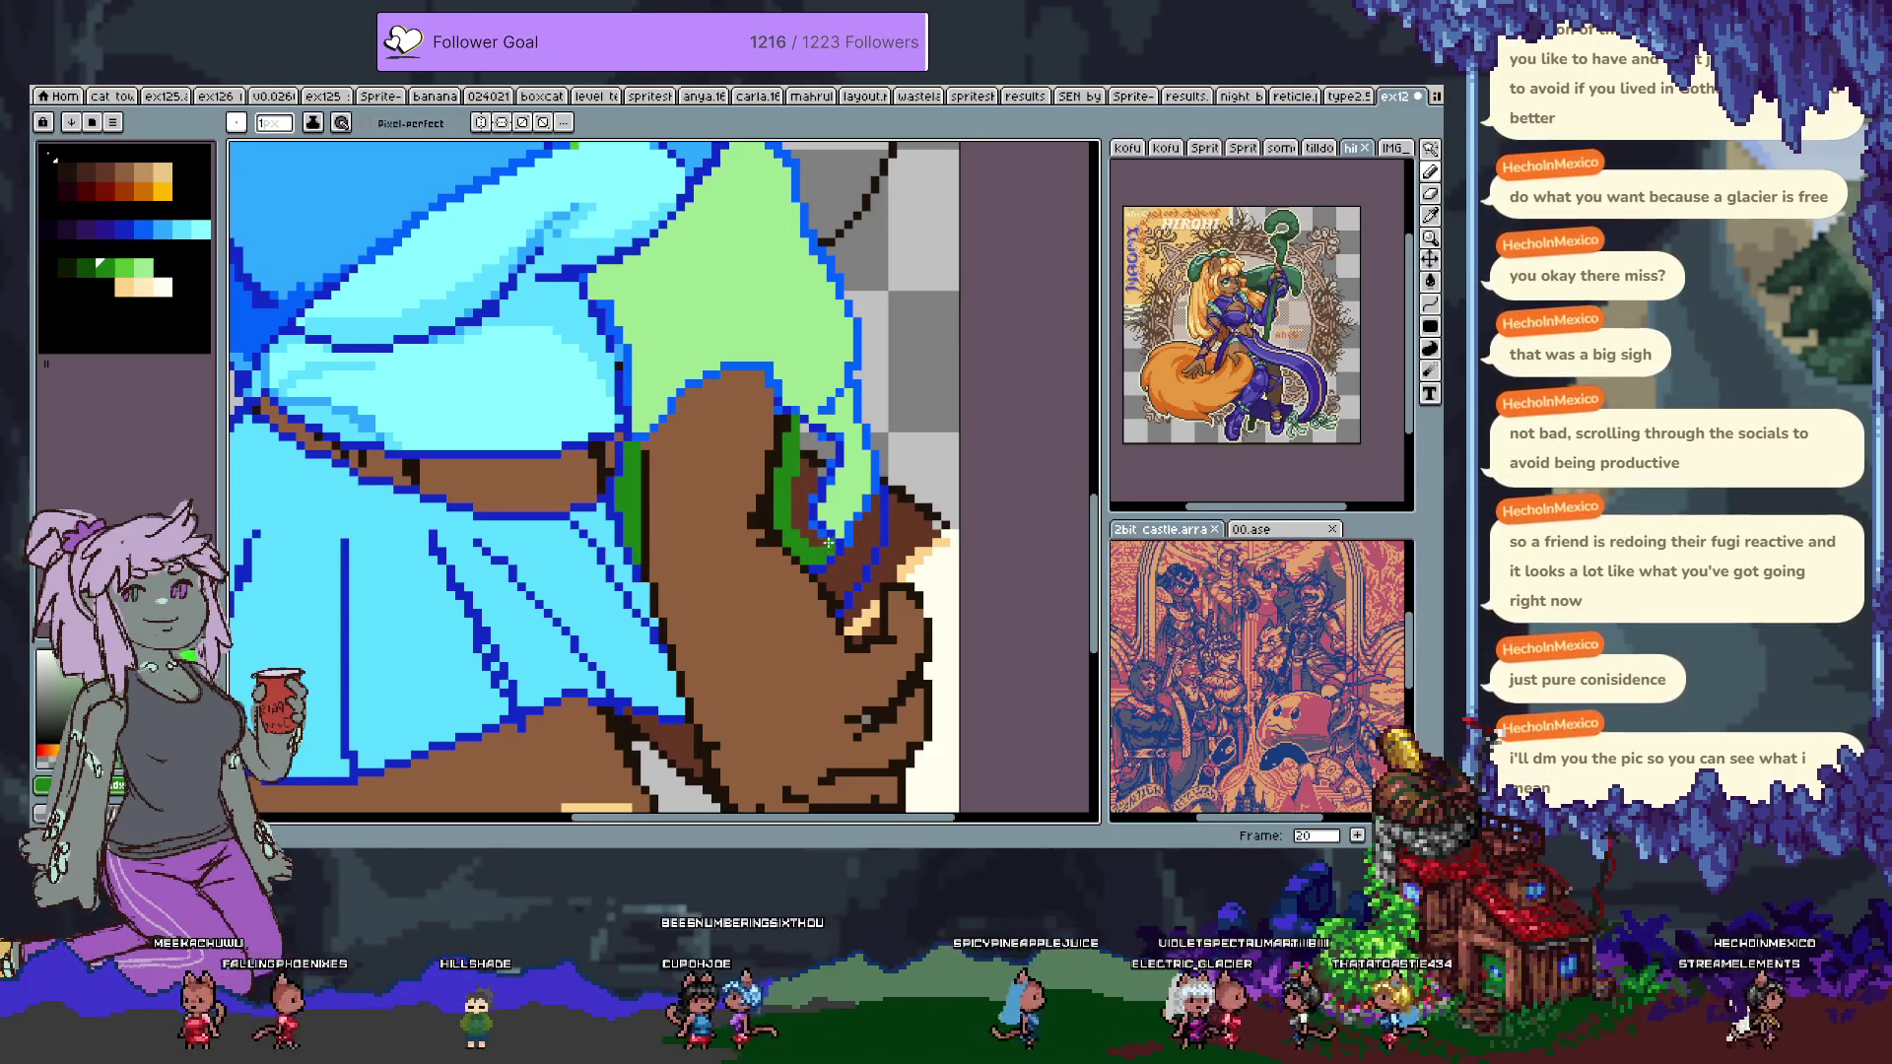
{"action": "left_click_drag", "start_coordinate": [803, 523], "coordinate": [827, 463]}
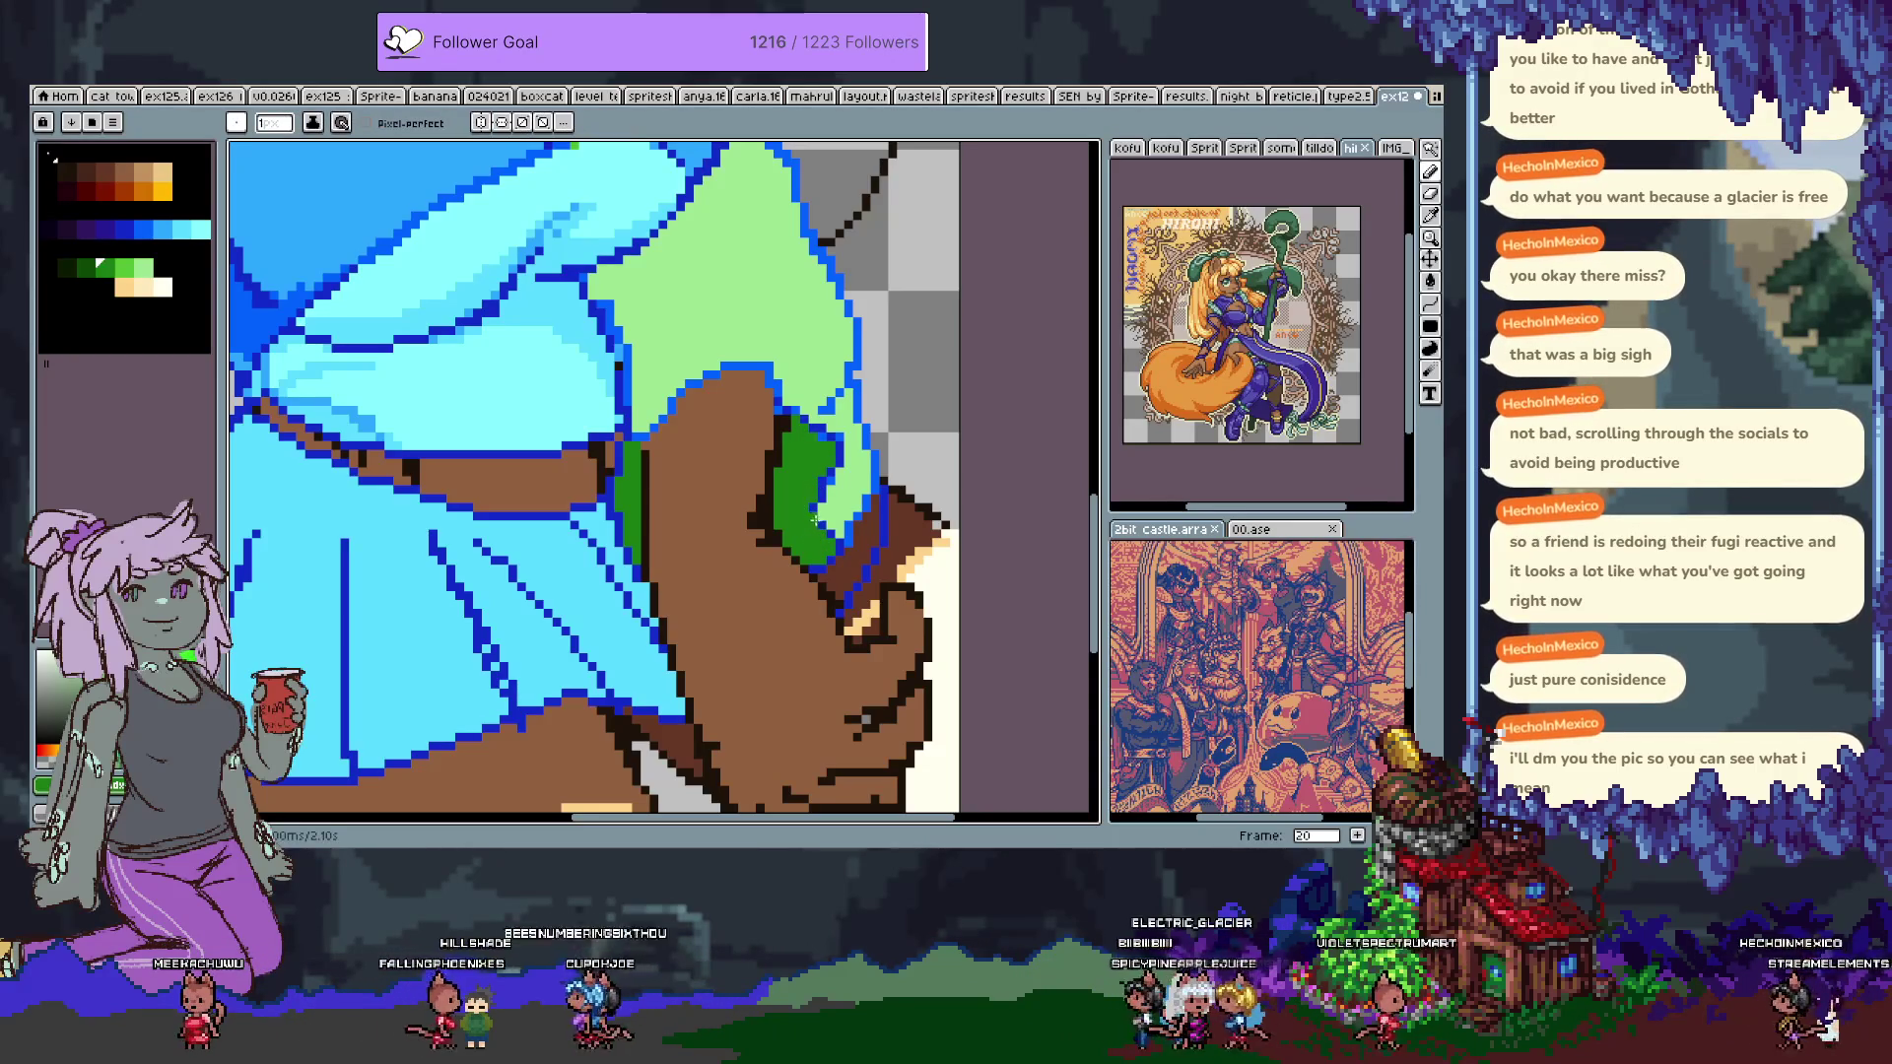
{"action": "left_click_drag", "start_coordinate": [849, 577], "coordinate": [880, 515]}
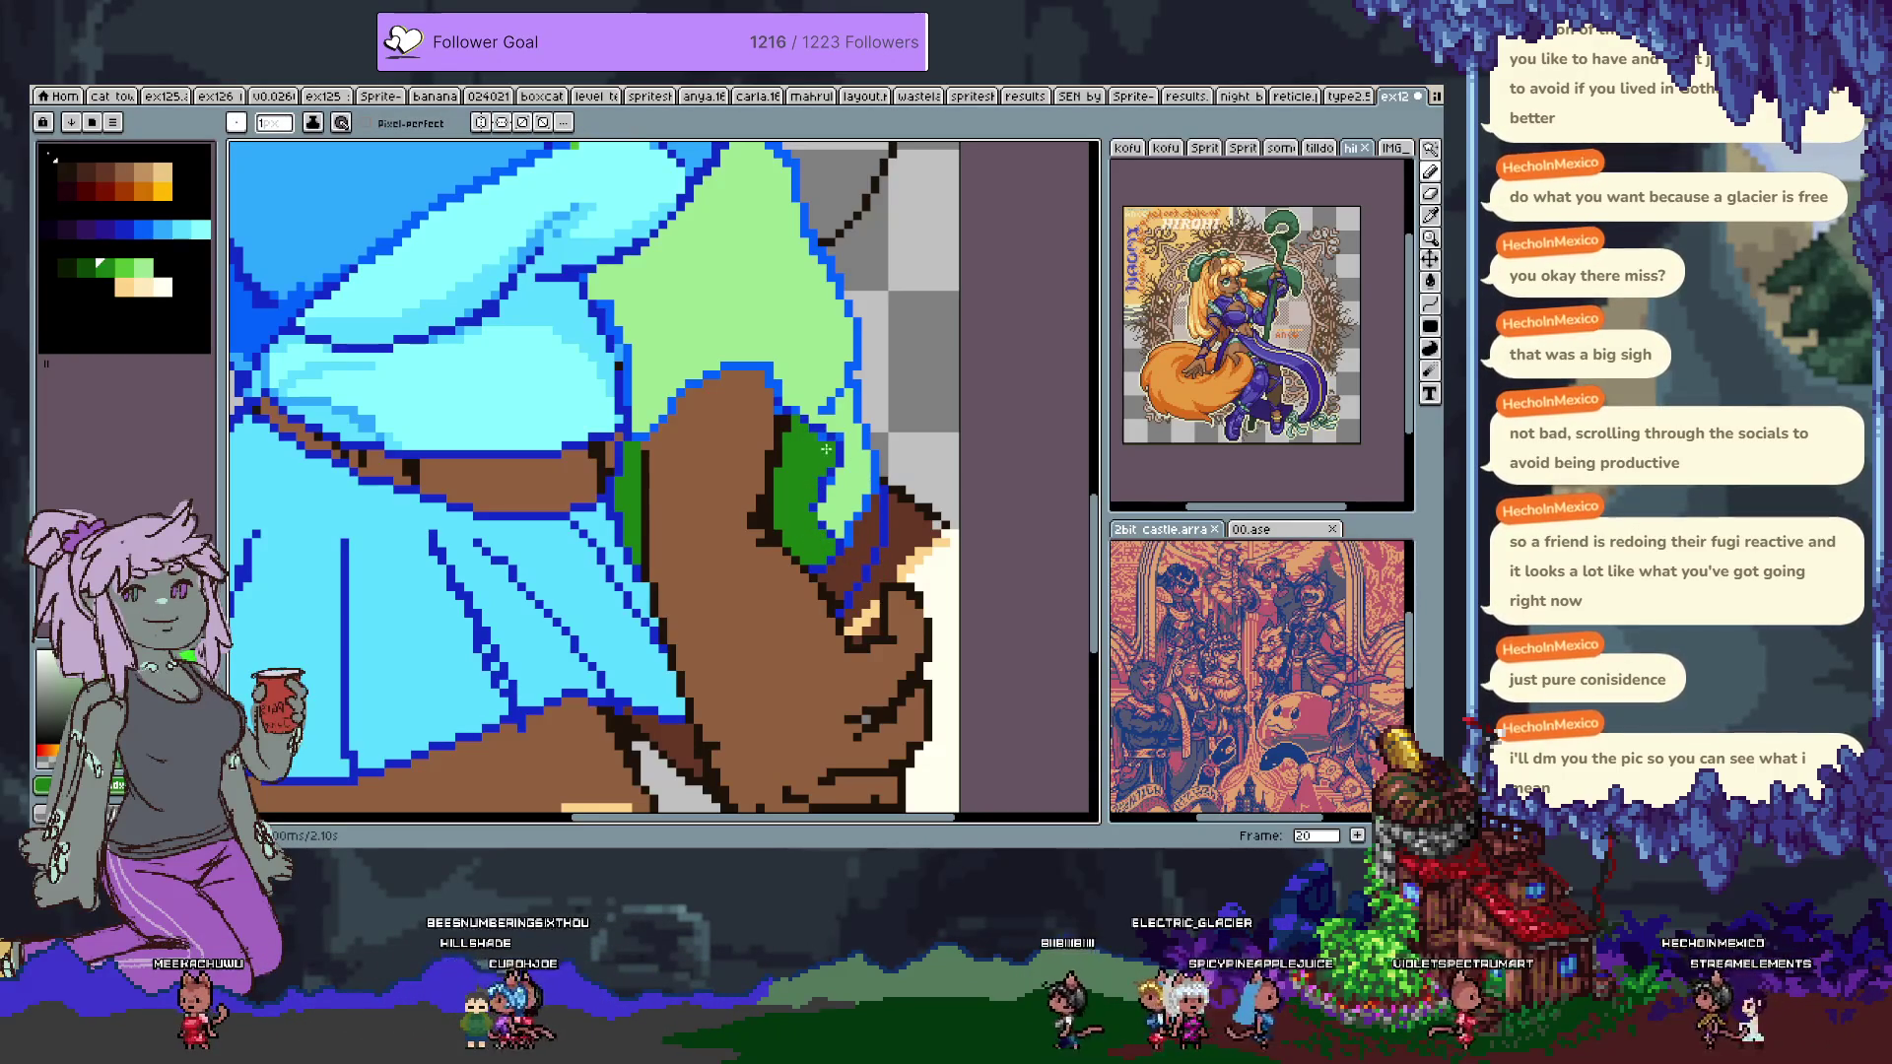
Bucket-fill the gap near the fist with medium blue.
{"action": "mouse_move", "coordinate": [828, 445]}
{"action": "left_mouse_down"}
{"action": "mouse_move", "coordinate": [701, 643]}
{"action": "mouse_move", "coordinate": [623, 504]}
{"action": "left_mouse_up"}
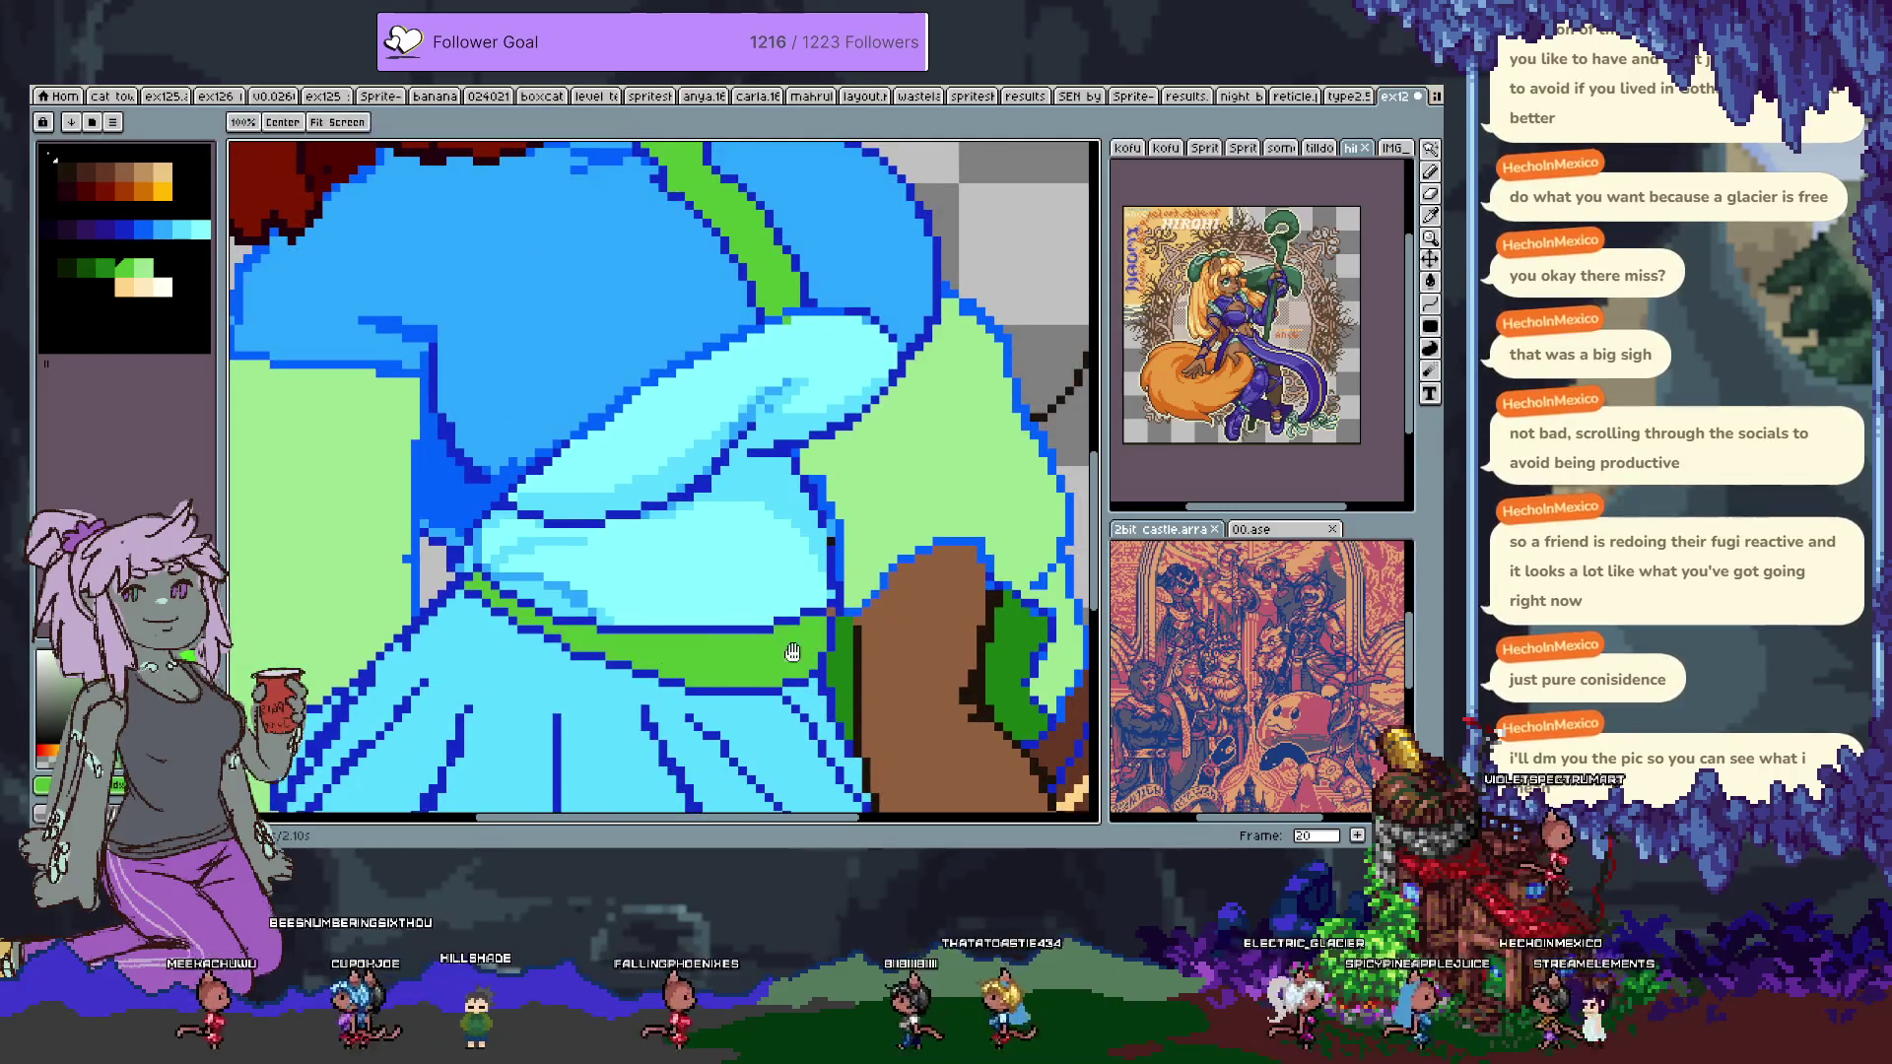
{"action": "left_click_drag", "start_coordinate": [763, 655], "coordinate": [571, 522]}
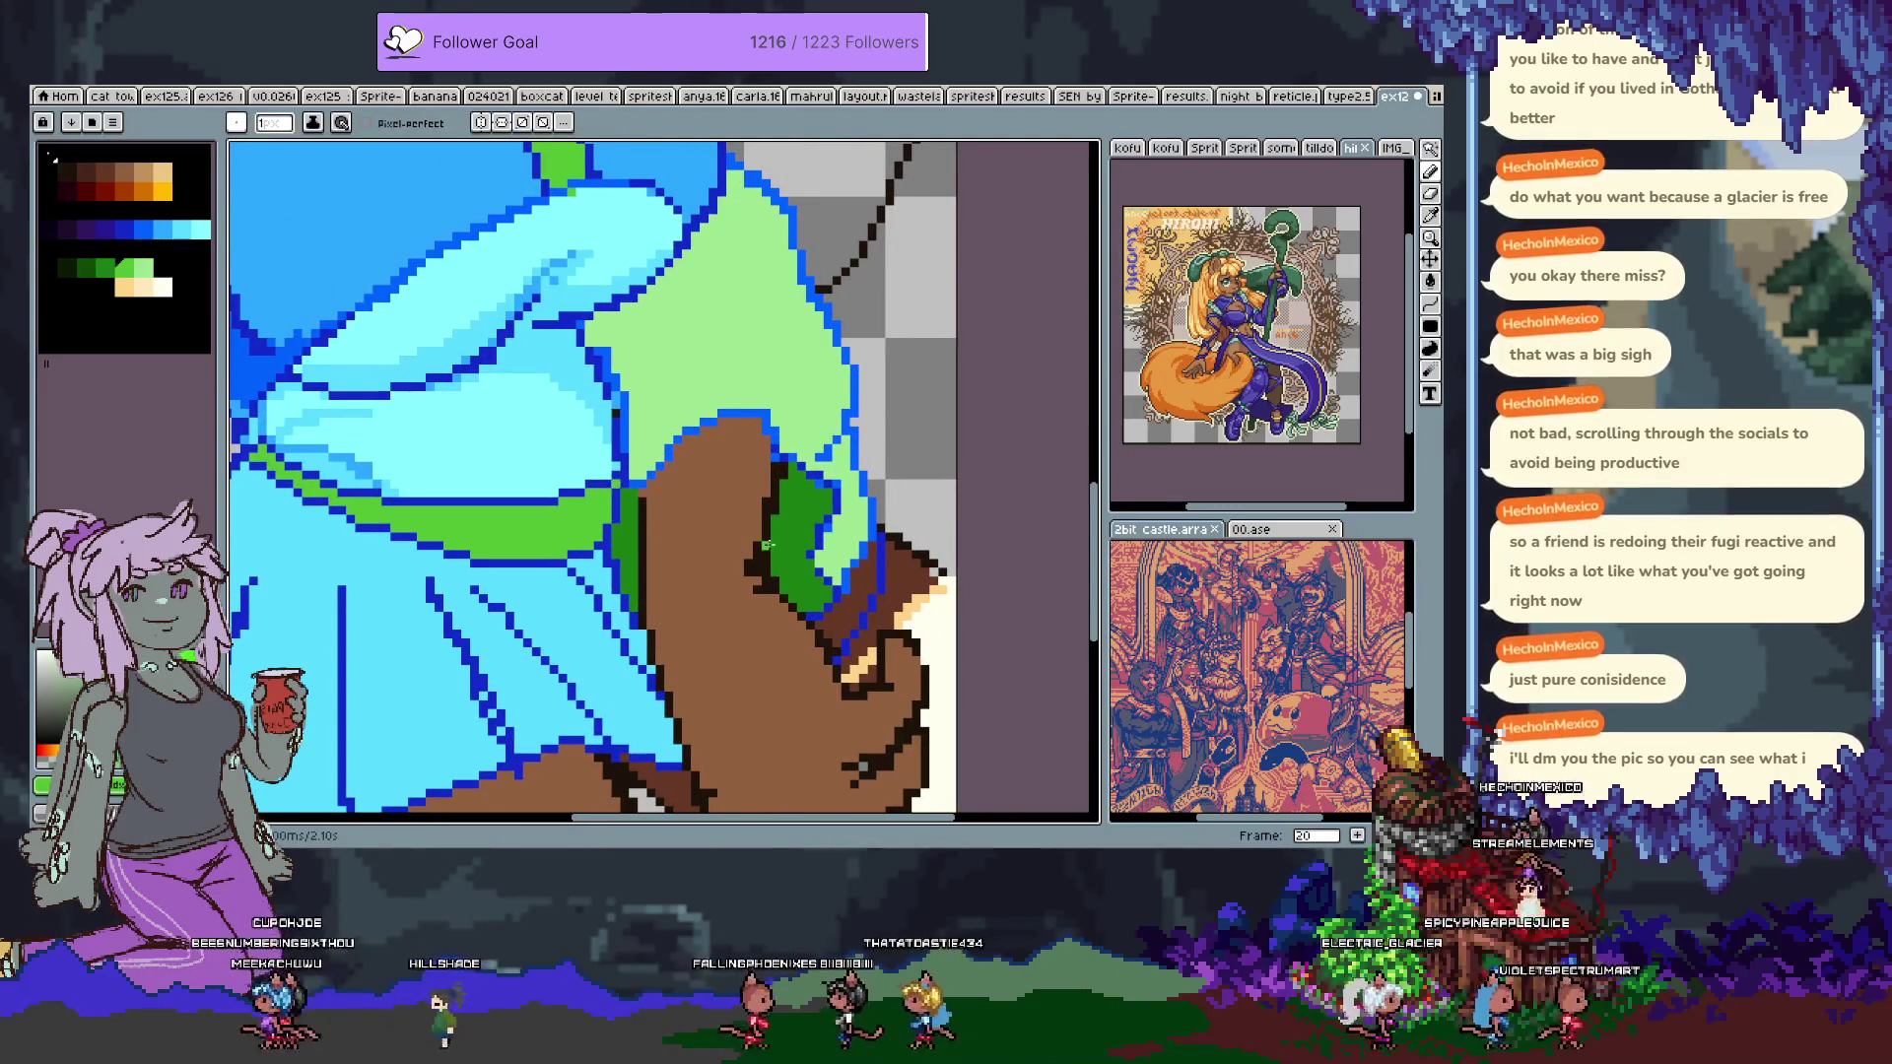
{"action": "key", "text": "i"}
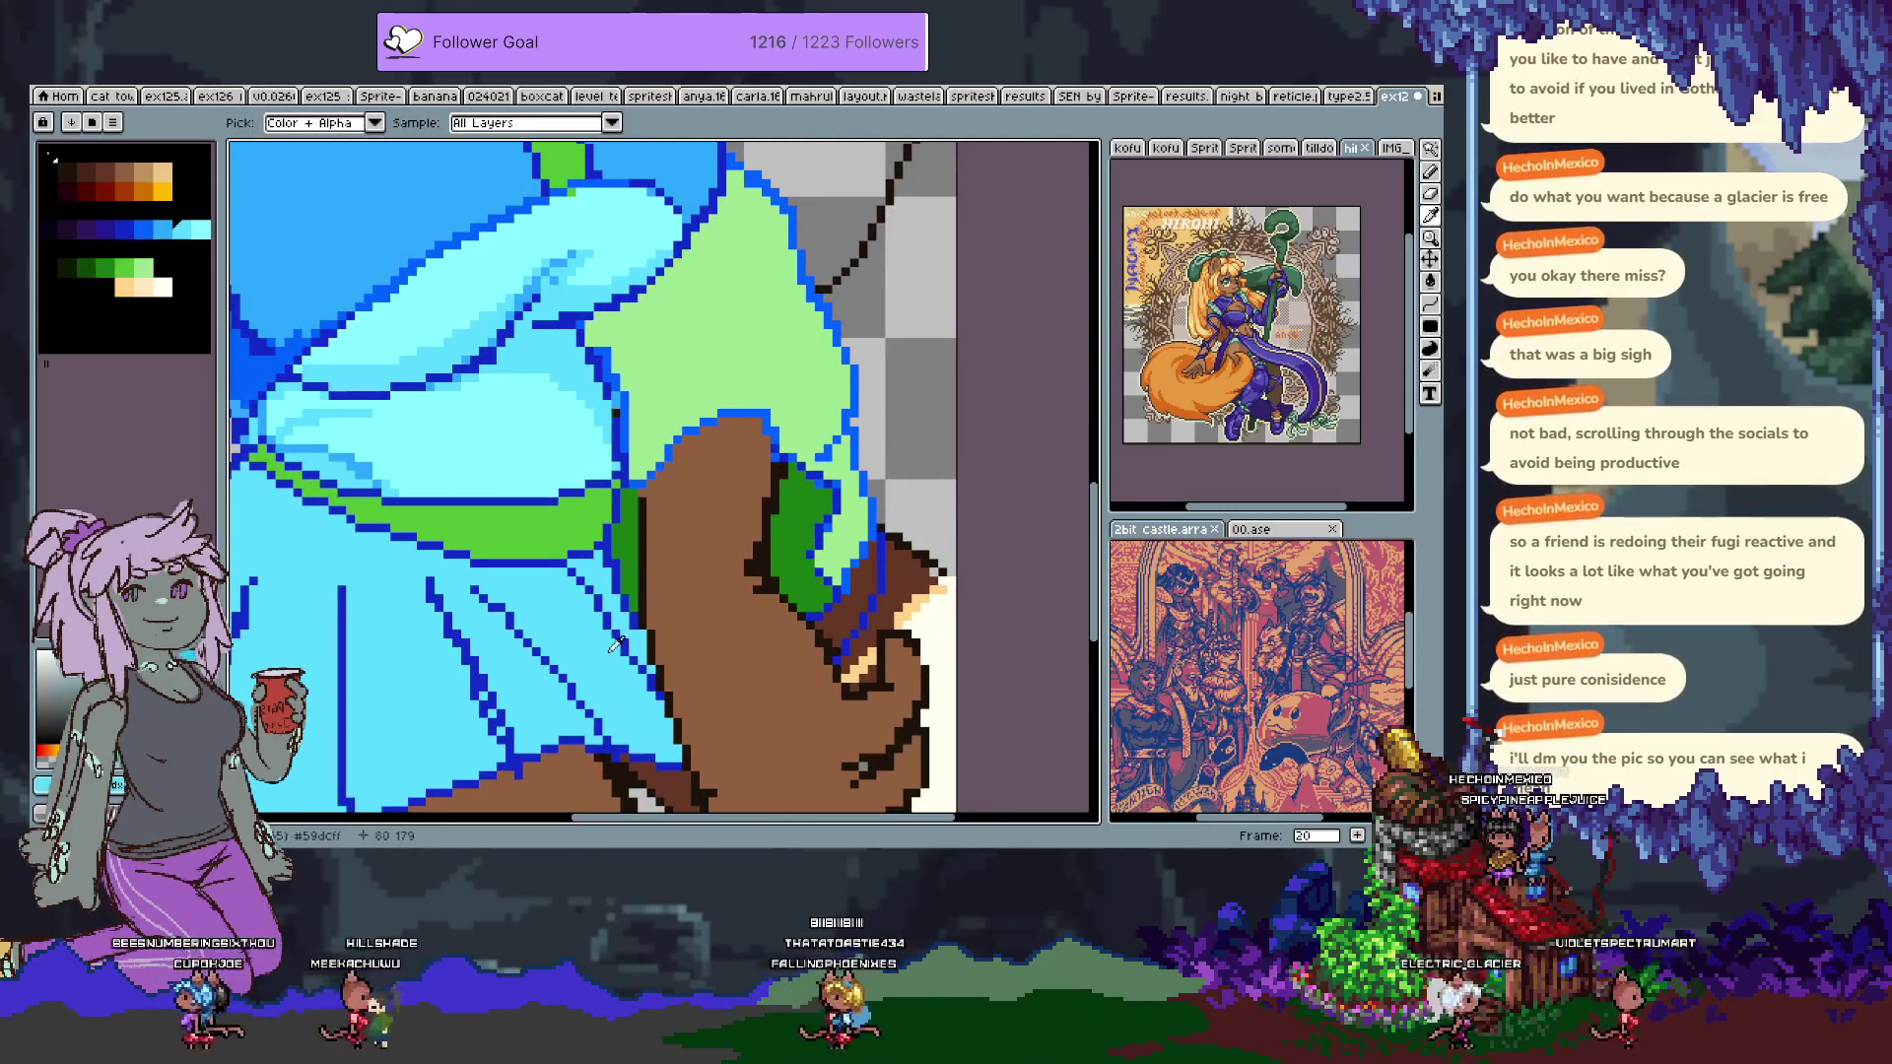
{"action": "left_click", "coordinate": [793, 614]}
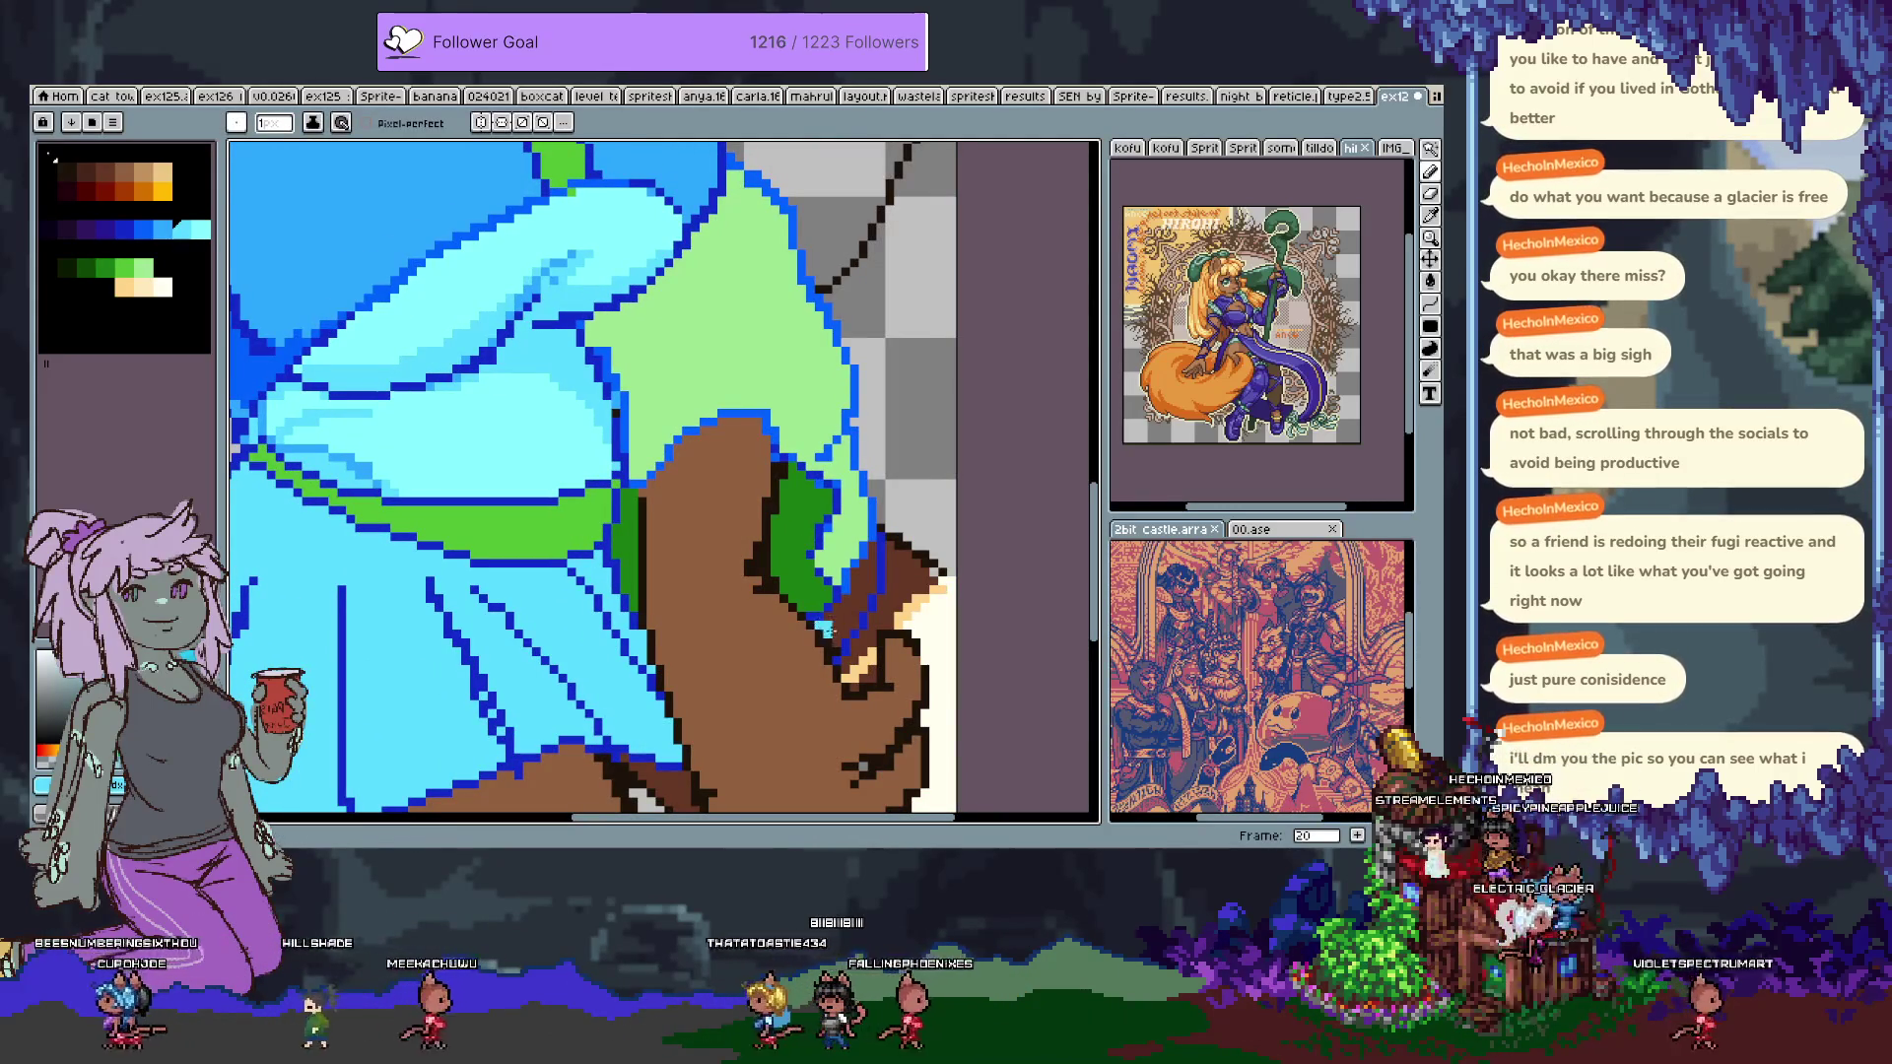
{"action": "left_click", "coordinate": [148, 230]}
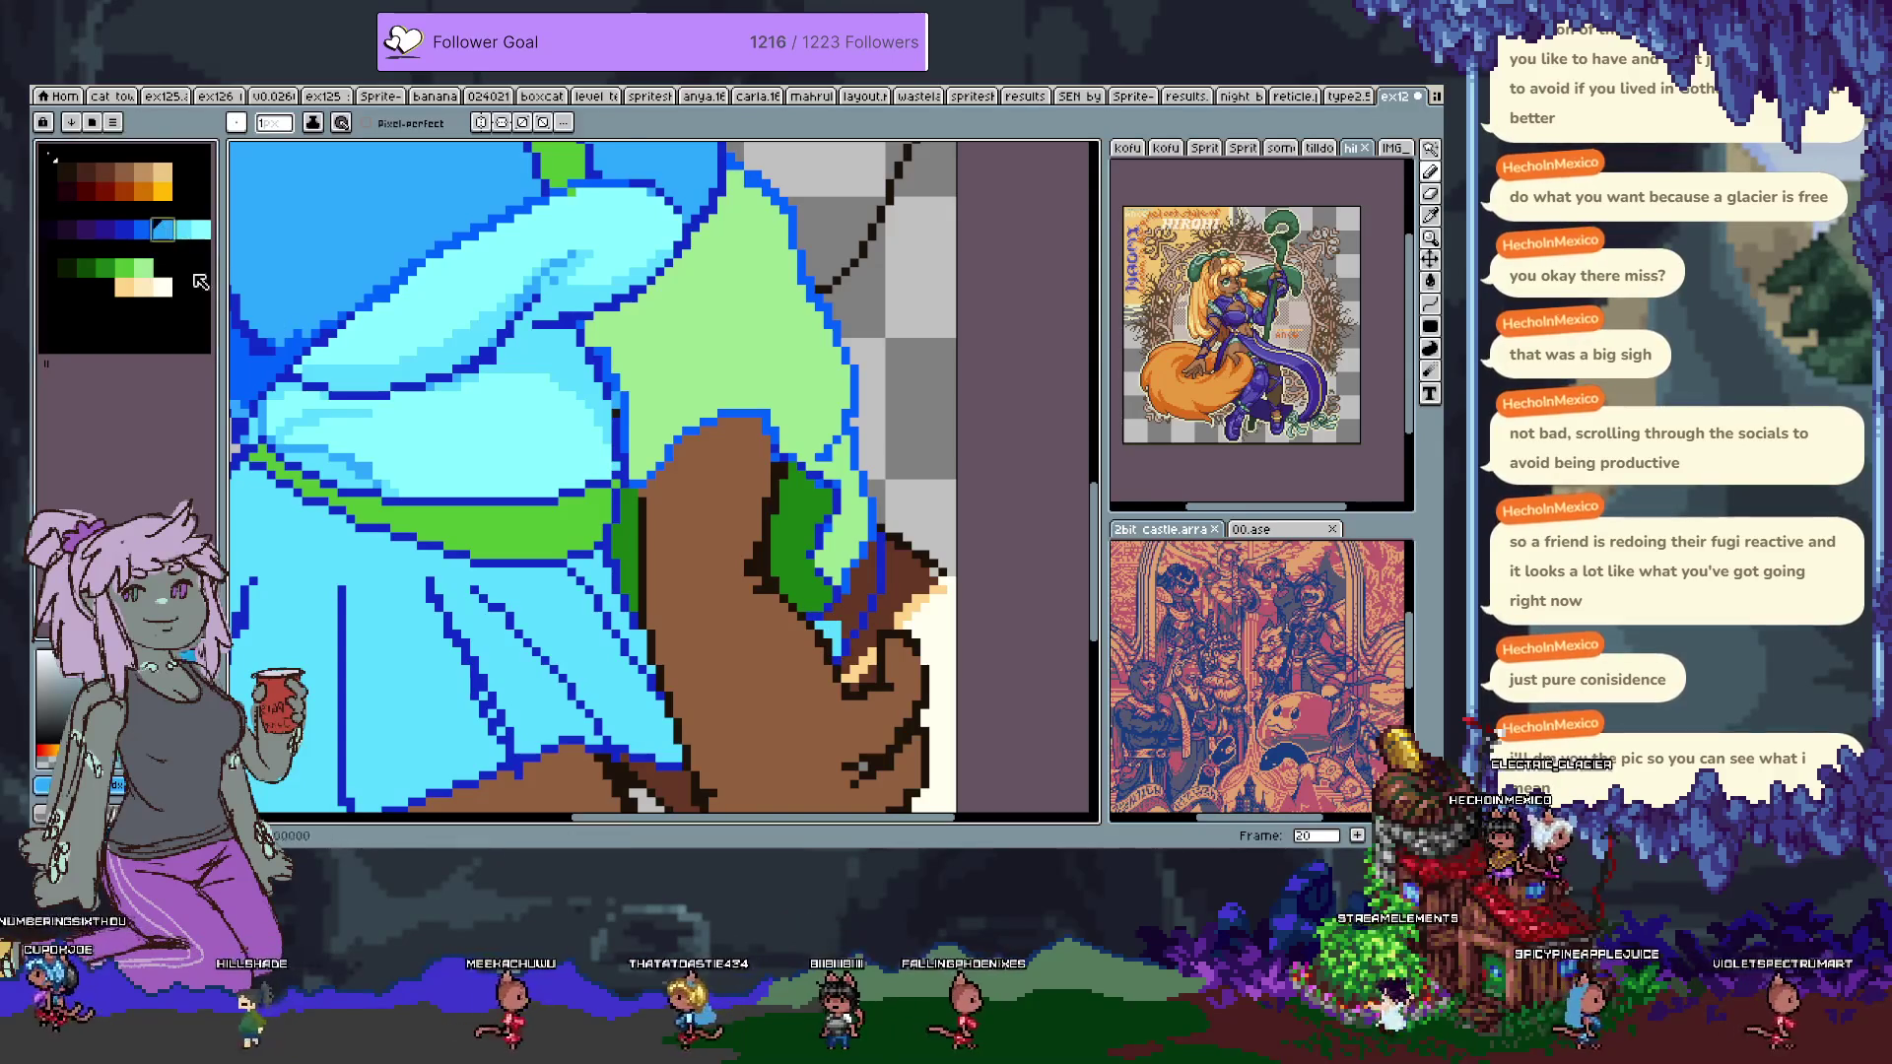
{"action": "key", "text": "g"}
{"action": "left_click", "coordinate": [828, 629]}
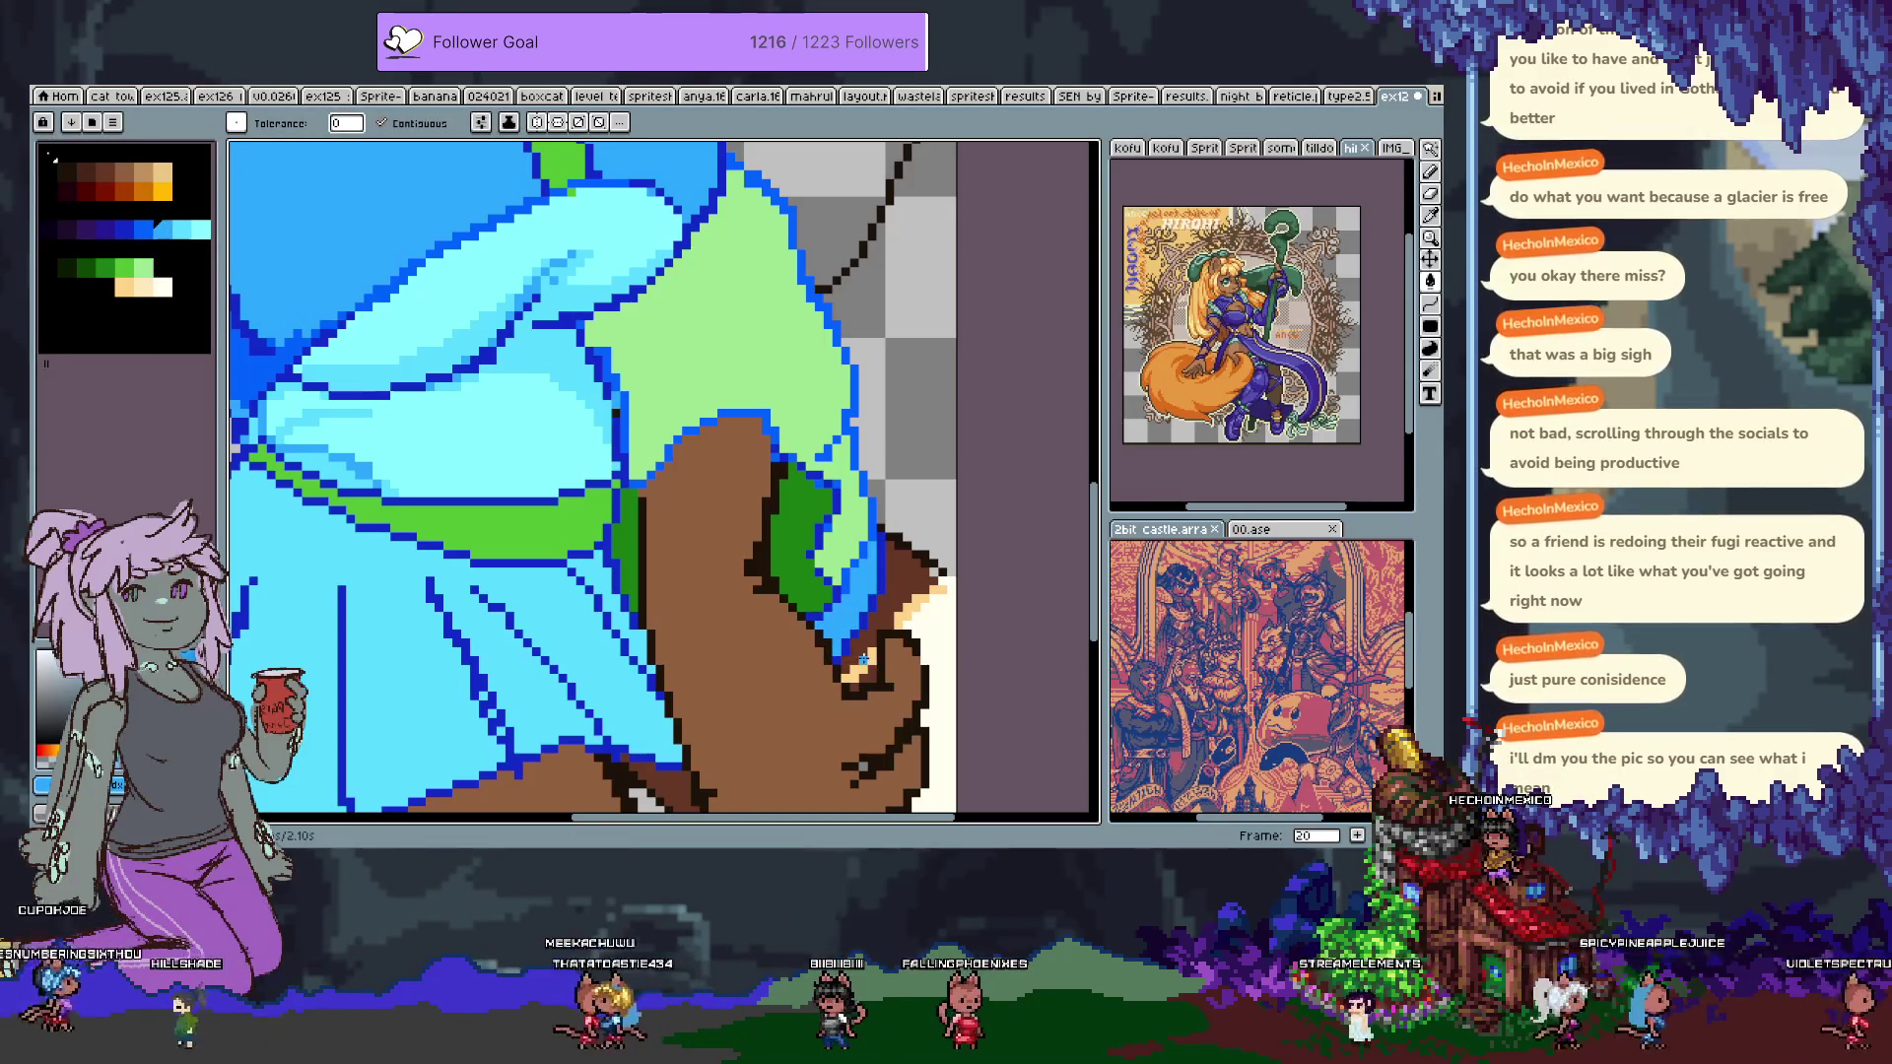
{"action": "scroll", "coordinate": [581, 606], "scroll_direction": "down", "scroll_amount": 2}
{"action": "scroll", "coordinate": [578, 615], "scroll_direction": "down", "scroll_amount": 1}
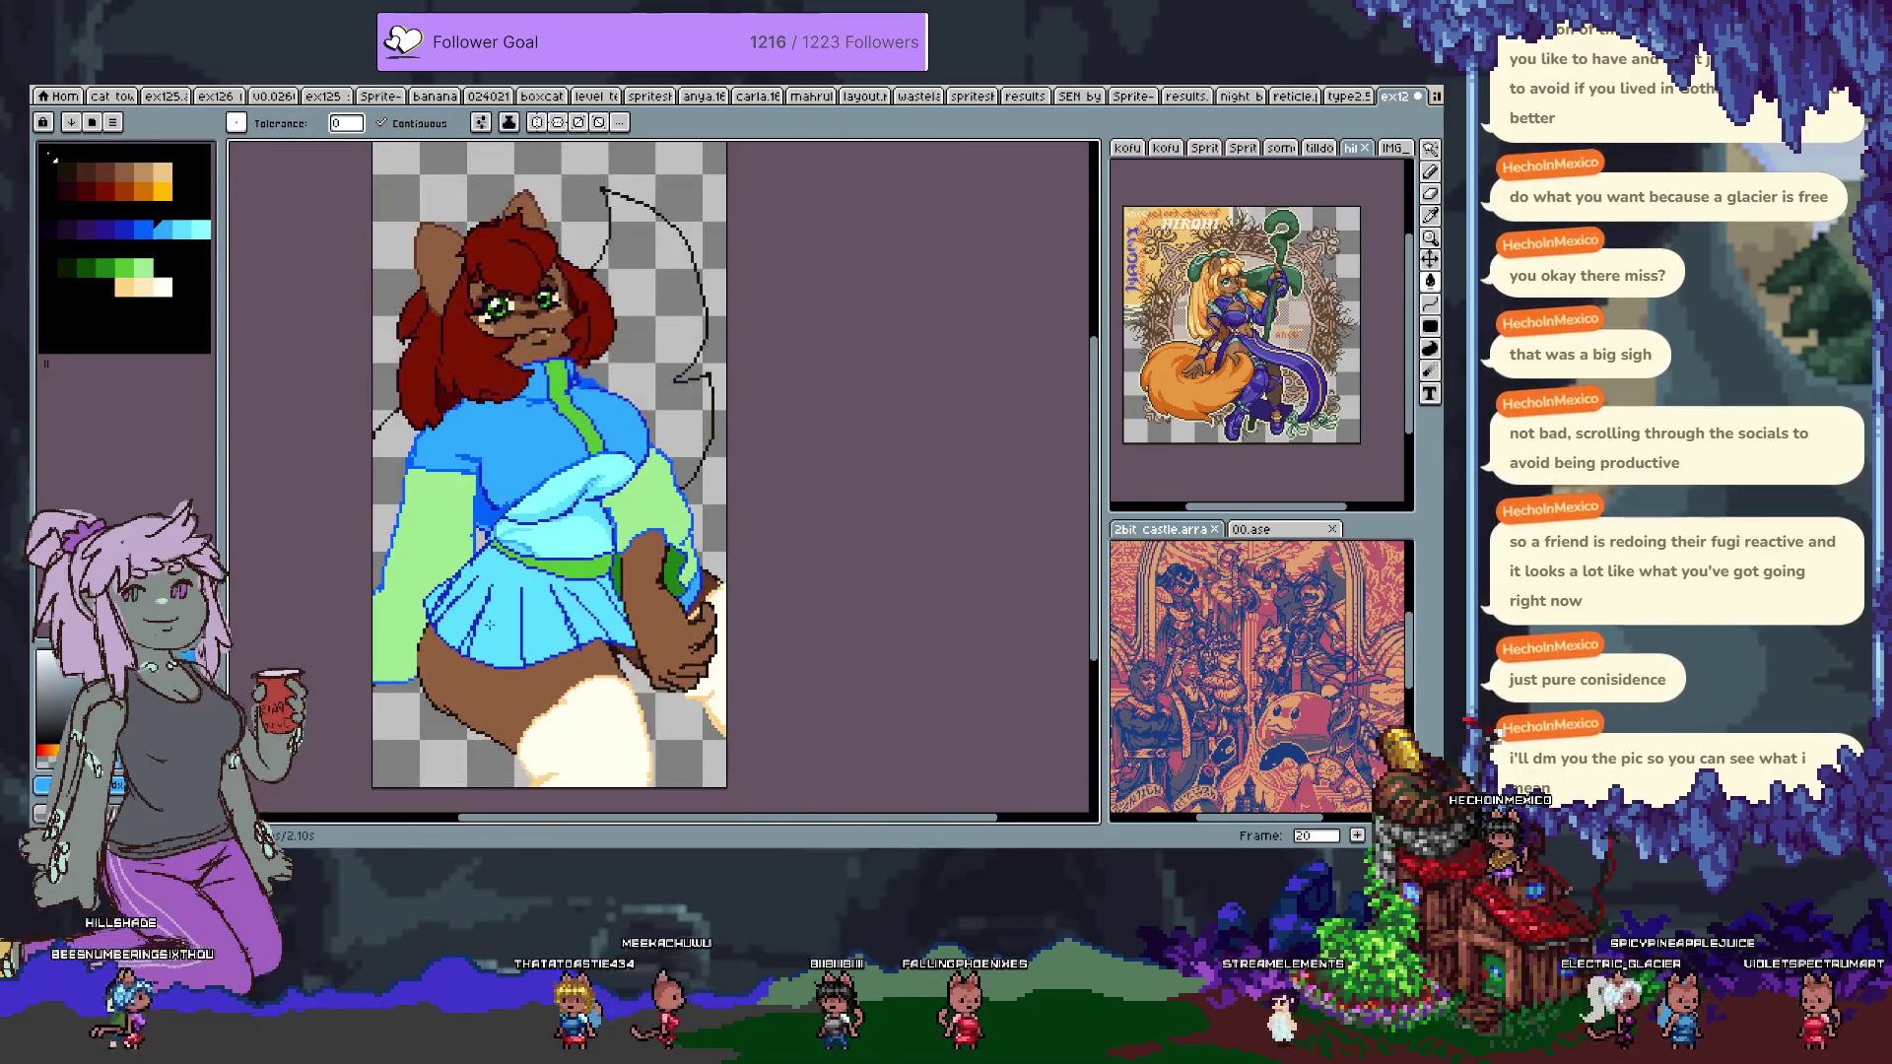
{"action": "scroll", "coordinate": [381, 680], "scroll_direction": "up", "scroll_amount": 2}
{"action": "scroll", "coordinate": [490, 602], "scroll_direction": "down", "scroll_amount": 2}
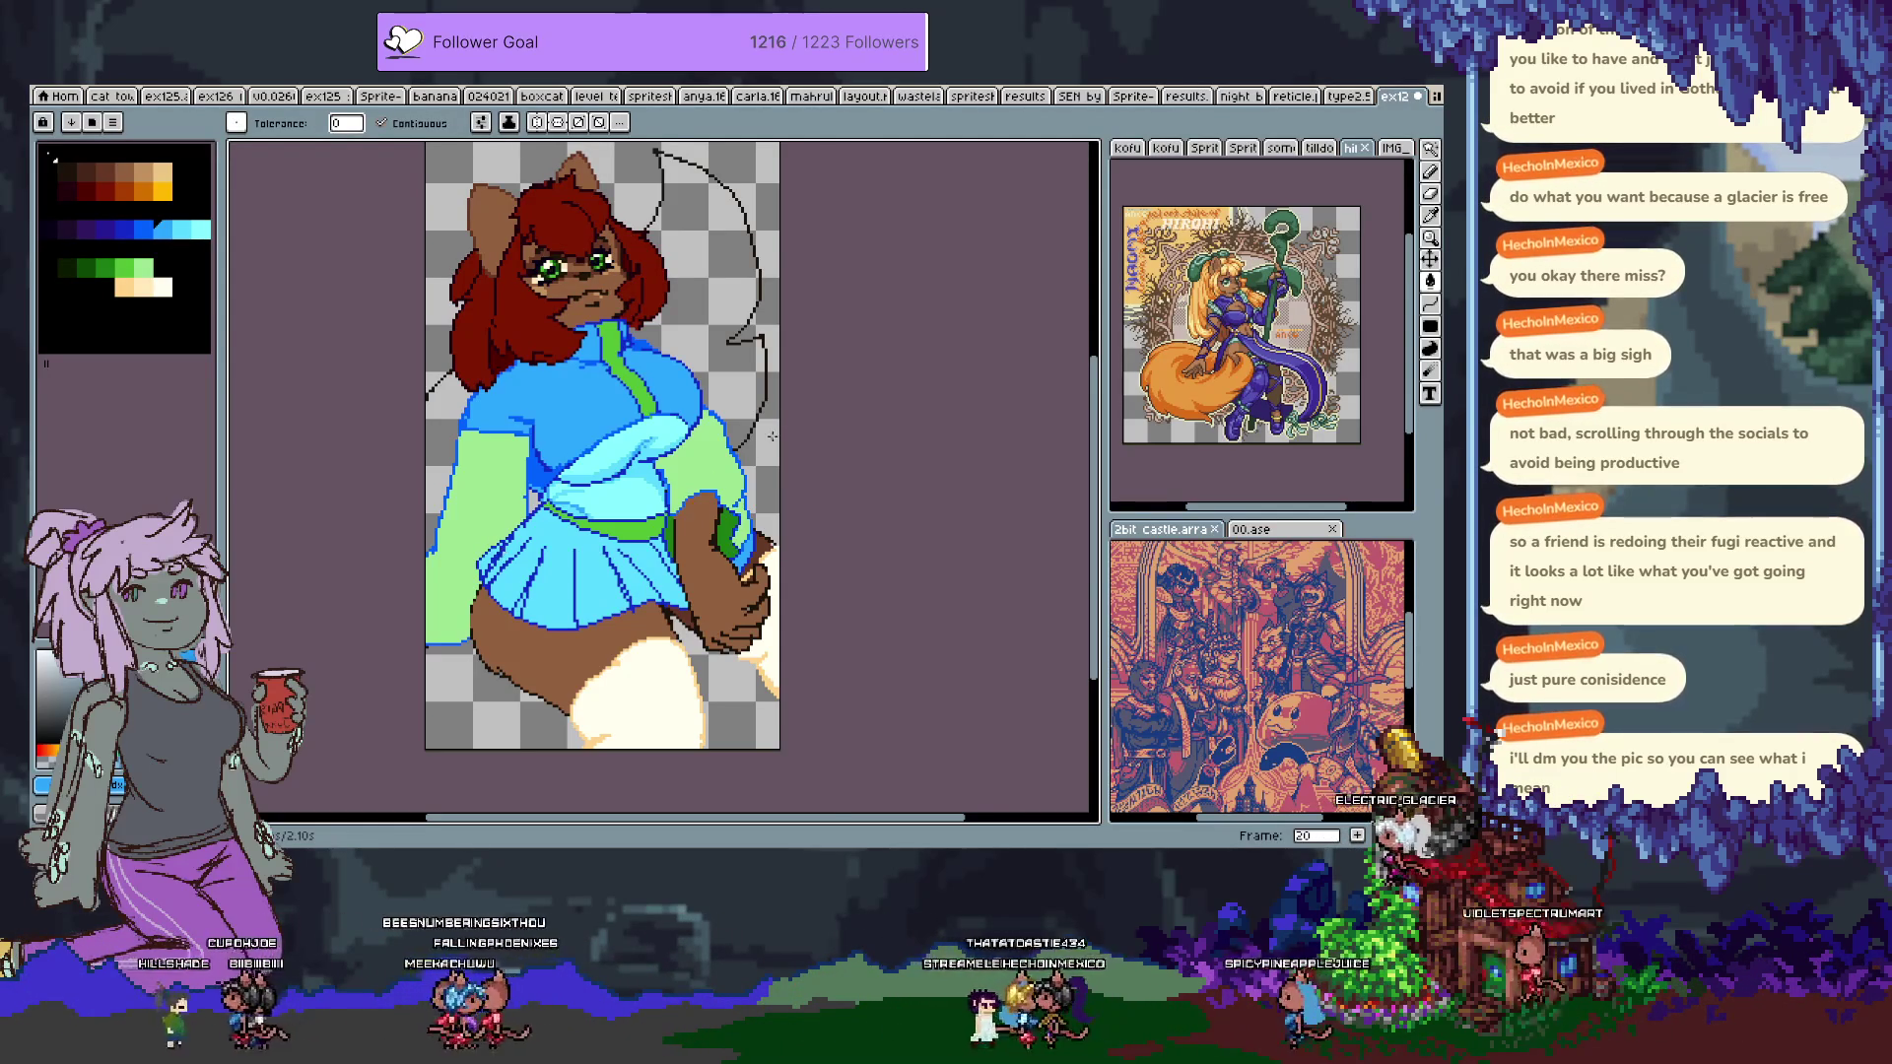
{"action": "scroll", "coordinate": [728, 391], "scroll_direction": "up", "scroll_amount": 3}
{"action": "left_click_drag", "start_coordinate": [545, 424], "coordinate": [638, 330]}
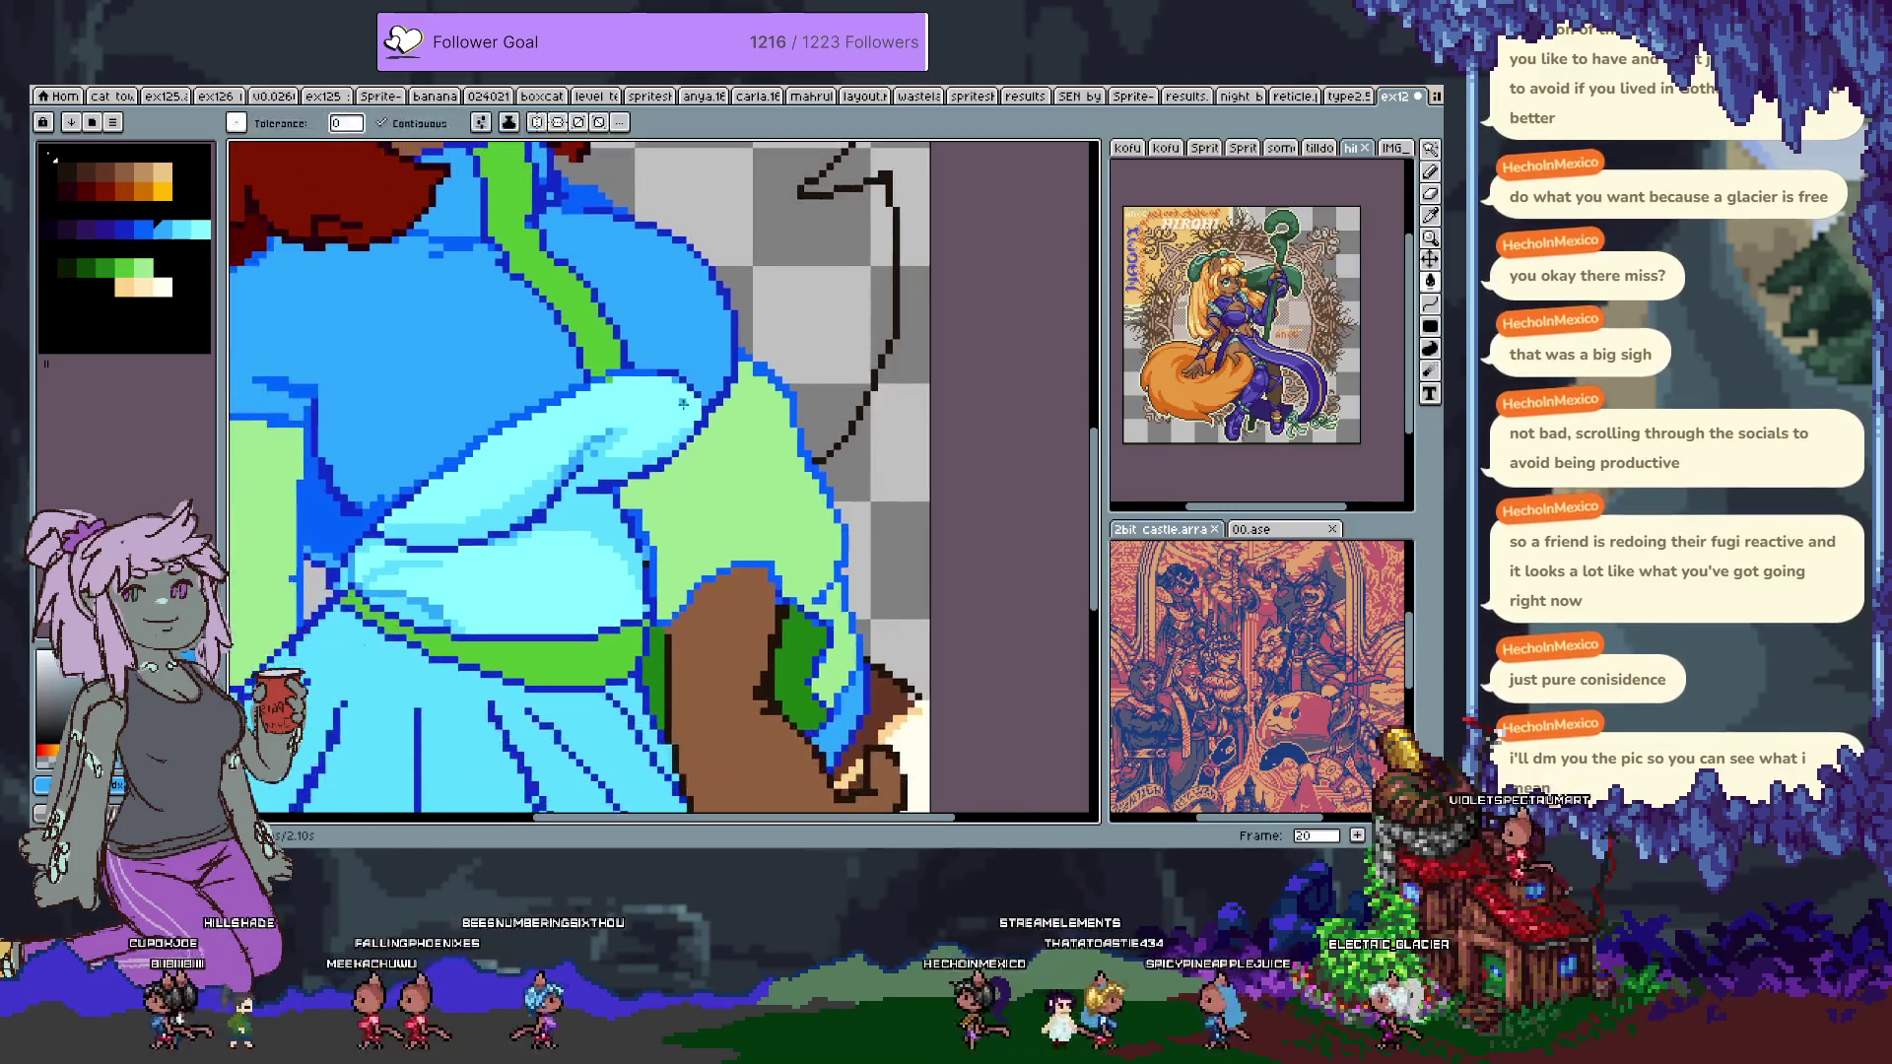
Outline the cyan jacket shape in dark blue.
{"action": "key", "text": "b"}
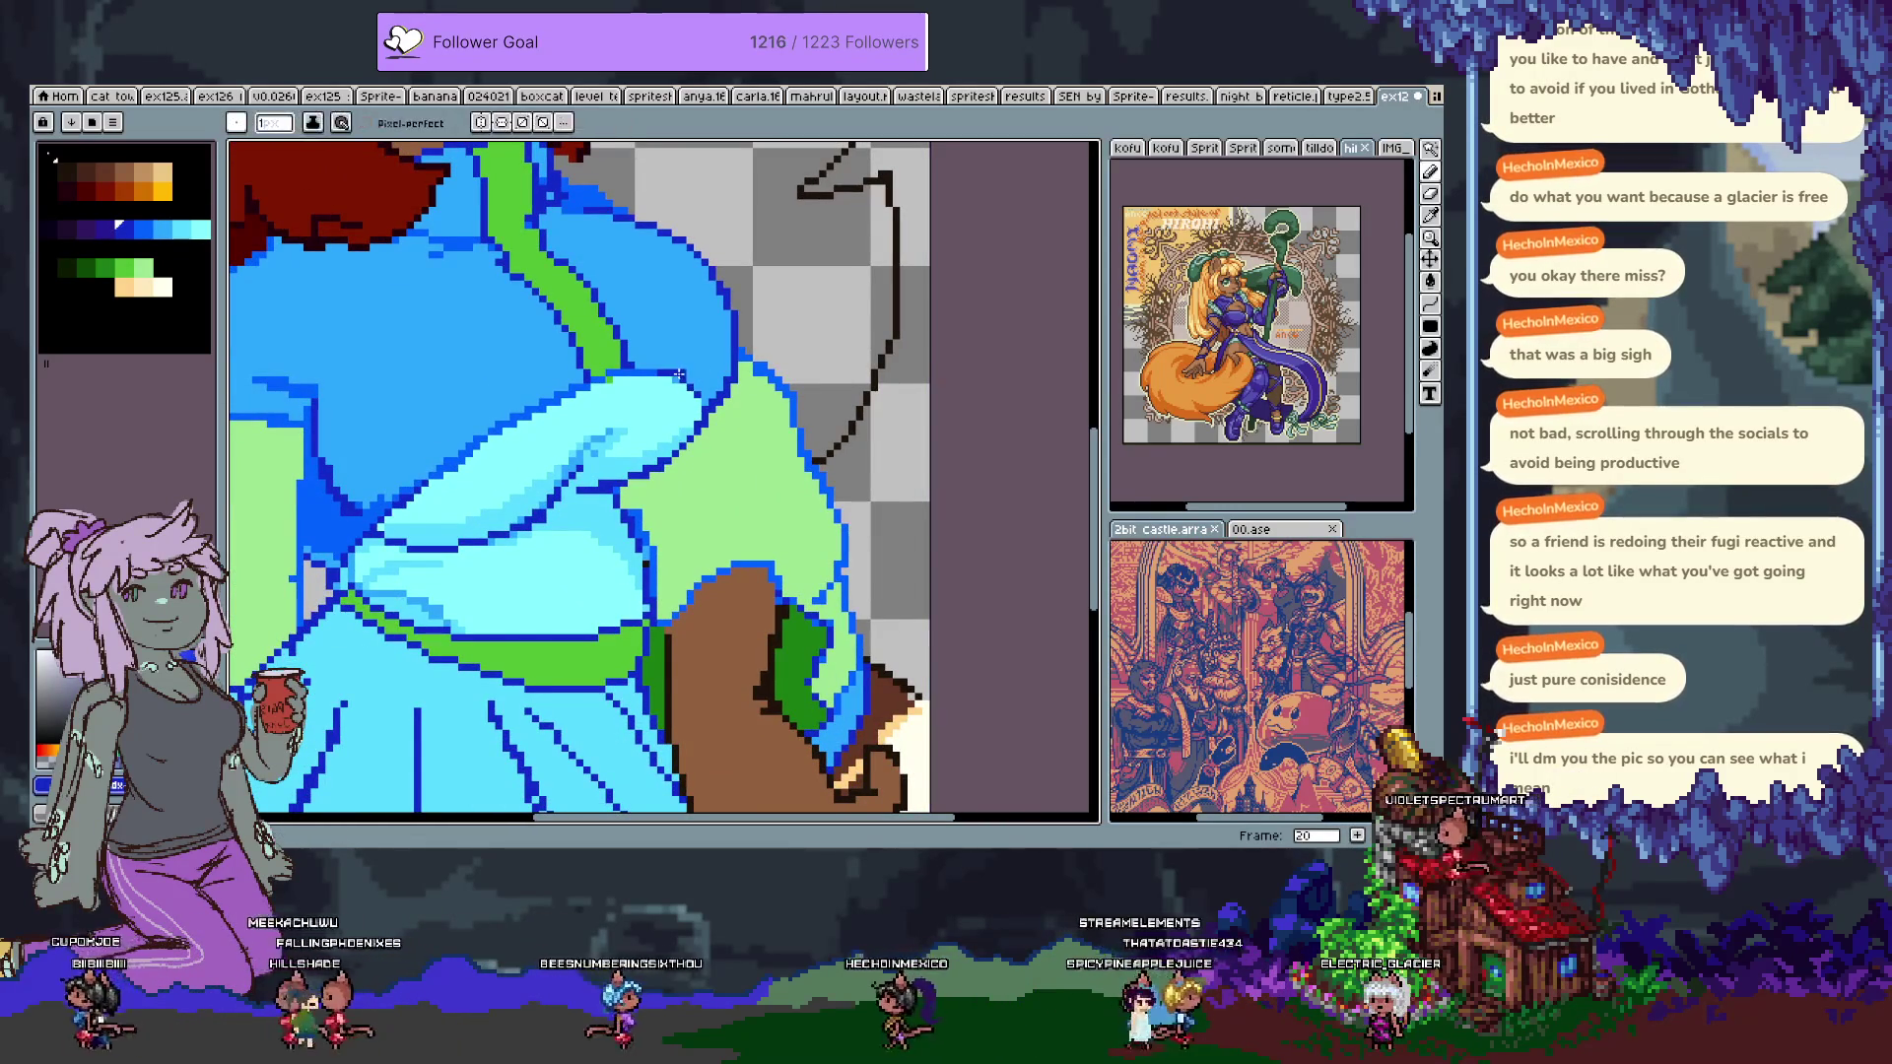
{"action": "left_click", "coordinate": [676, 380], "text": "alt"}
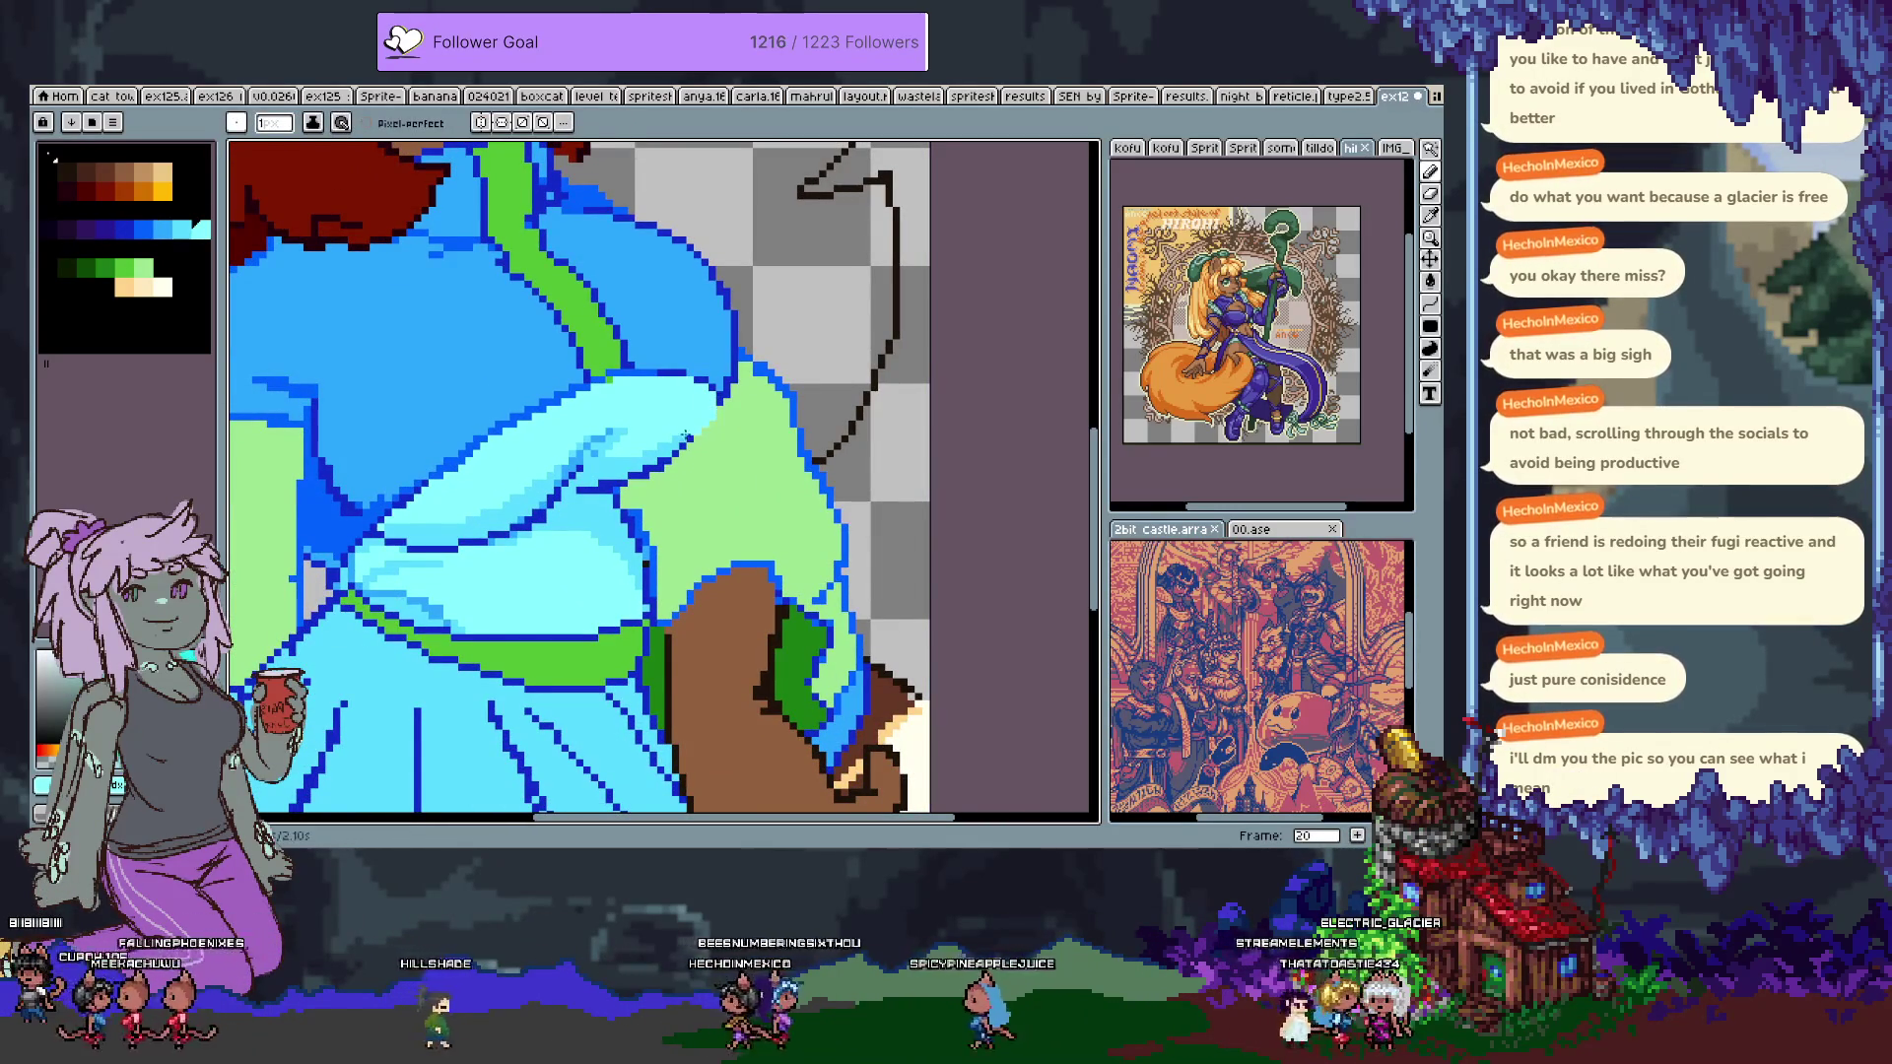
{"action": "left_click", "coordinate": [703, 429], "text": "alt"}
{"action": "left_click_drag", "start_coordinate": [678, 459], "coordinate": [710, 426]}
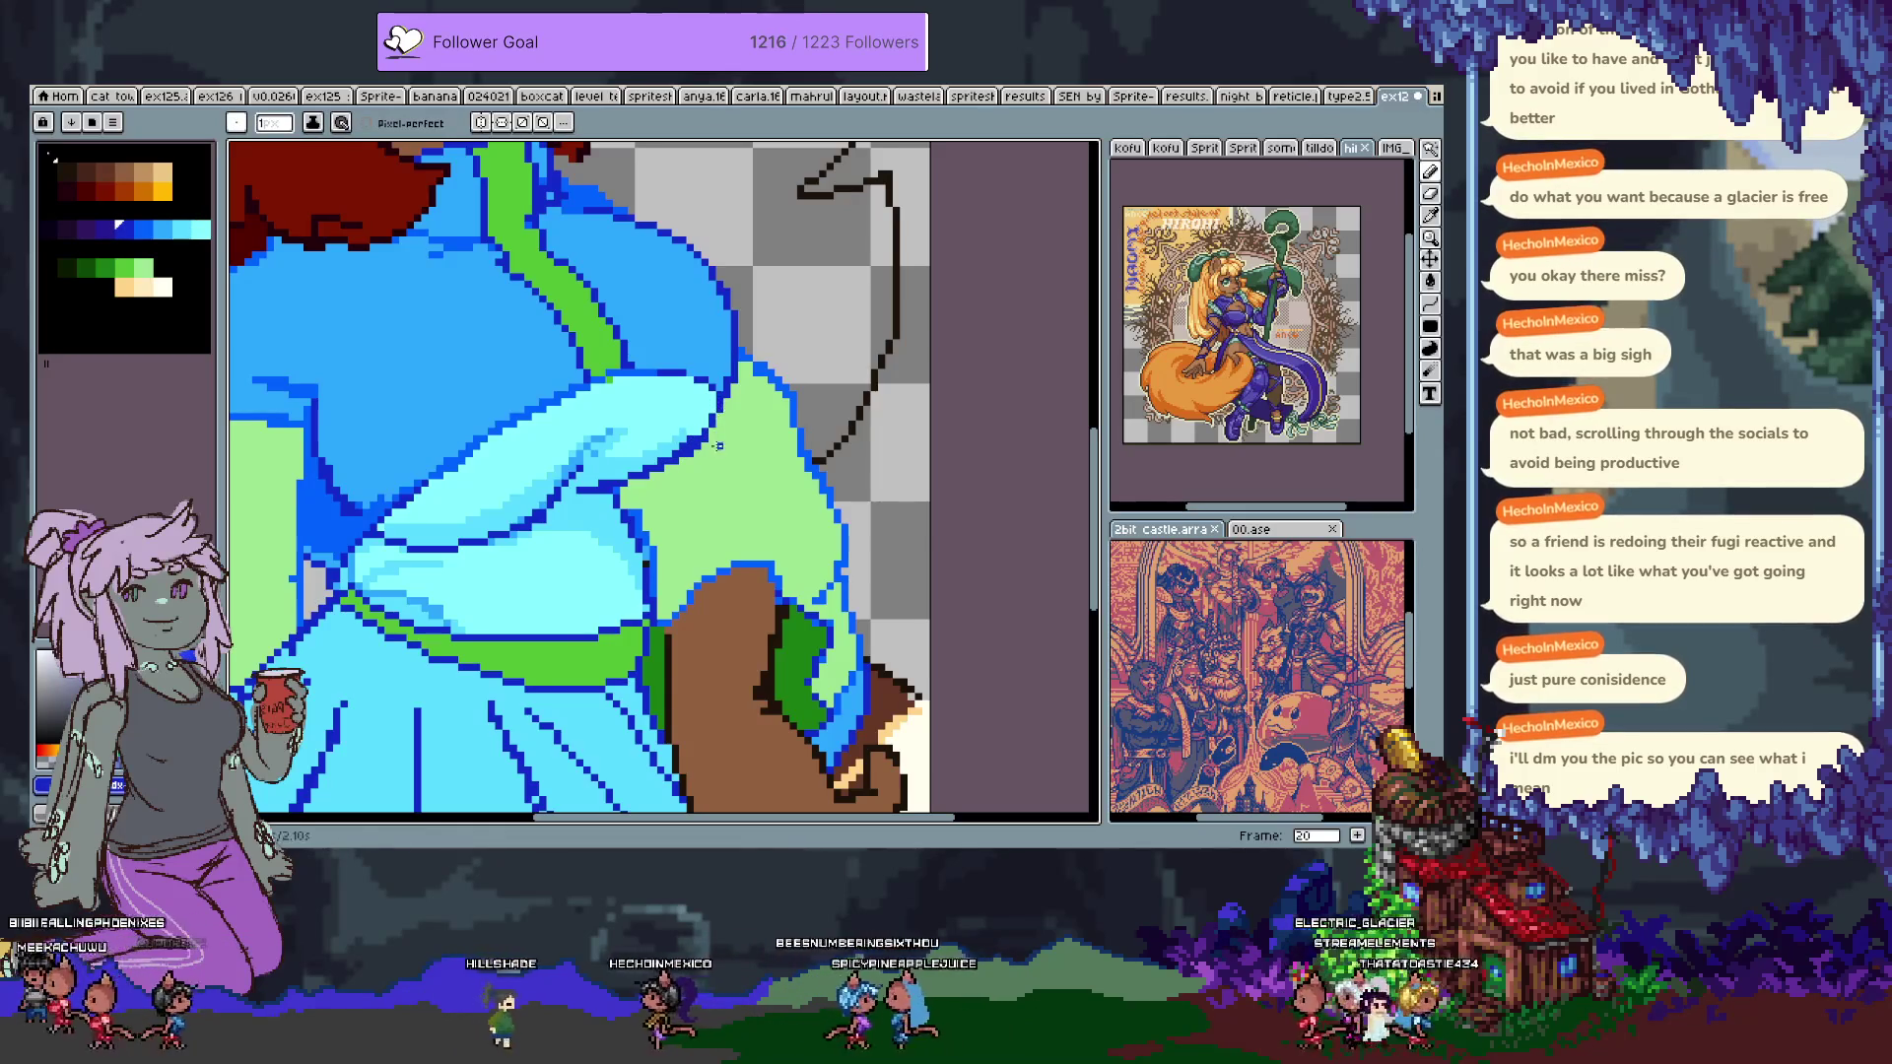
{"action": "key", "text": "alt"}
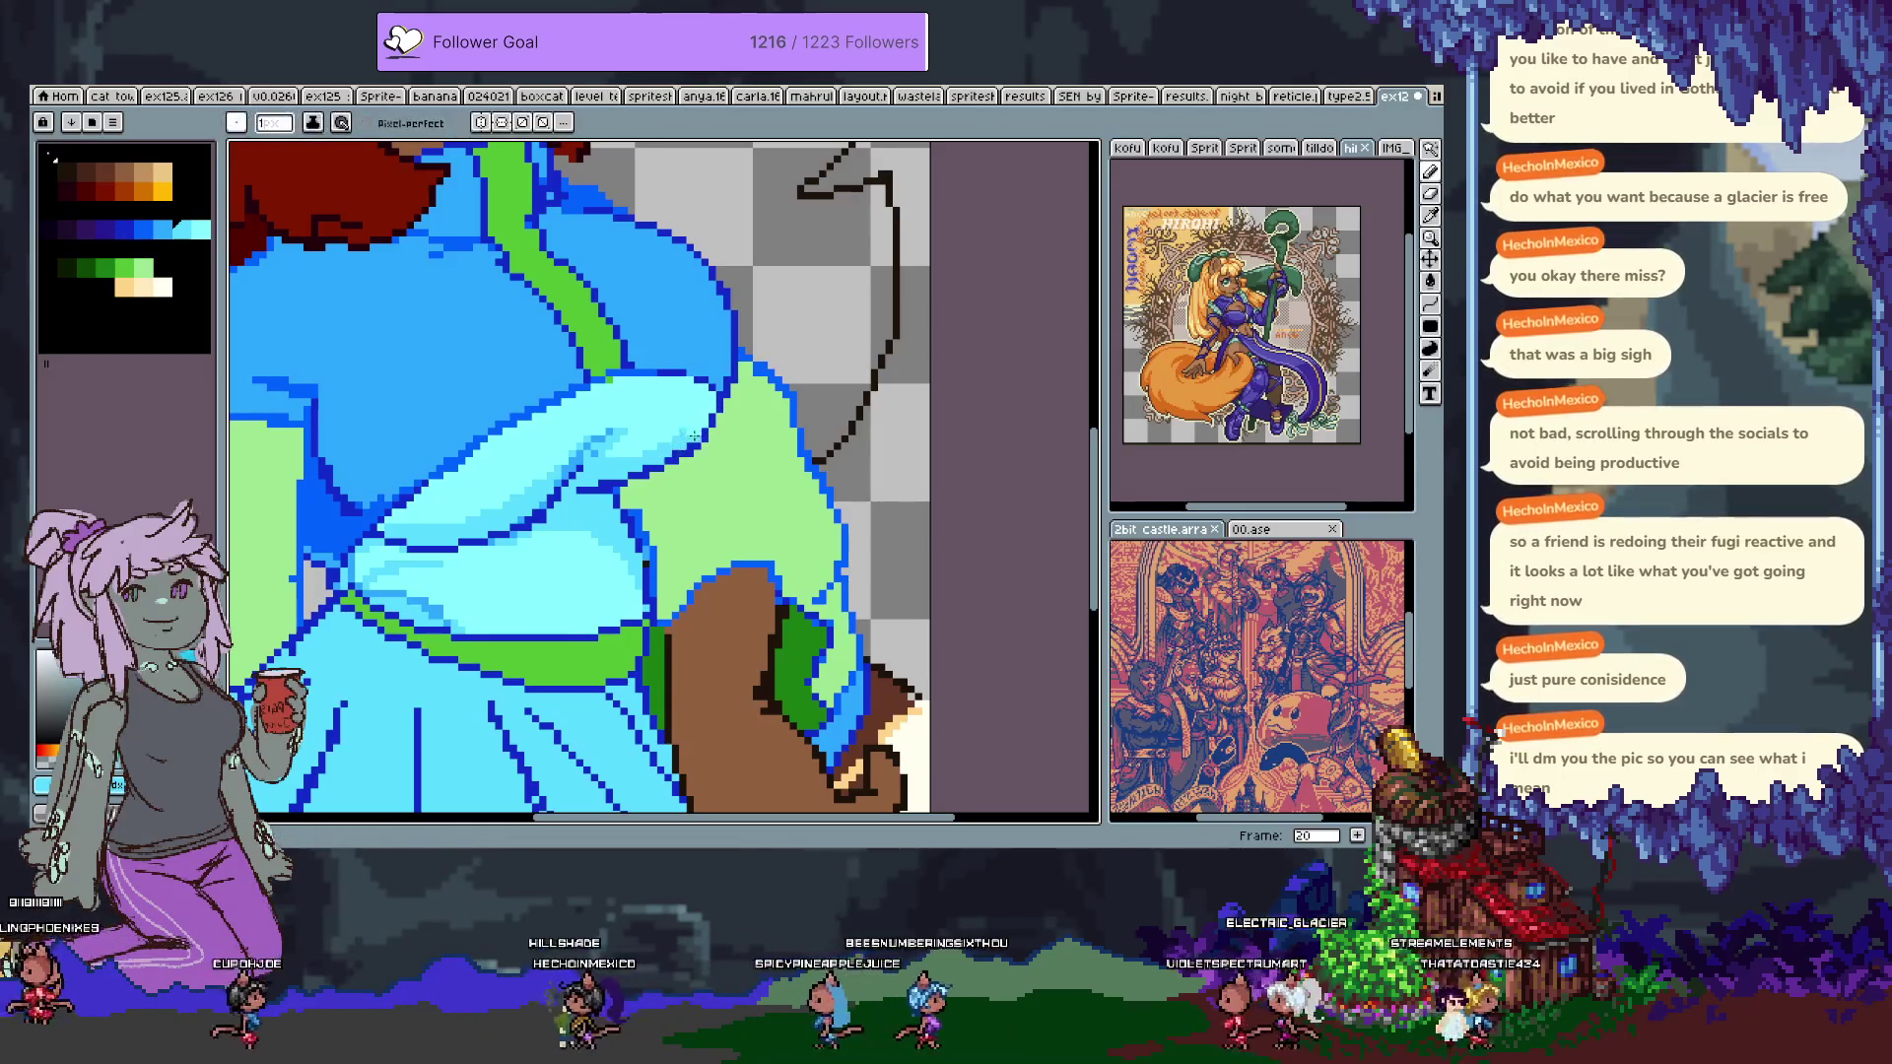
{"action": "left_click", "coordinate": [717, 424], "text": "alt"}
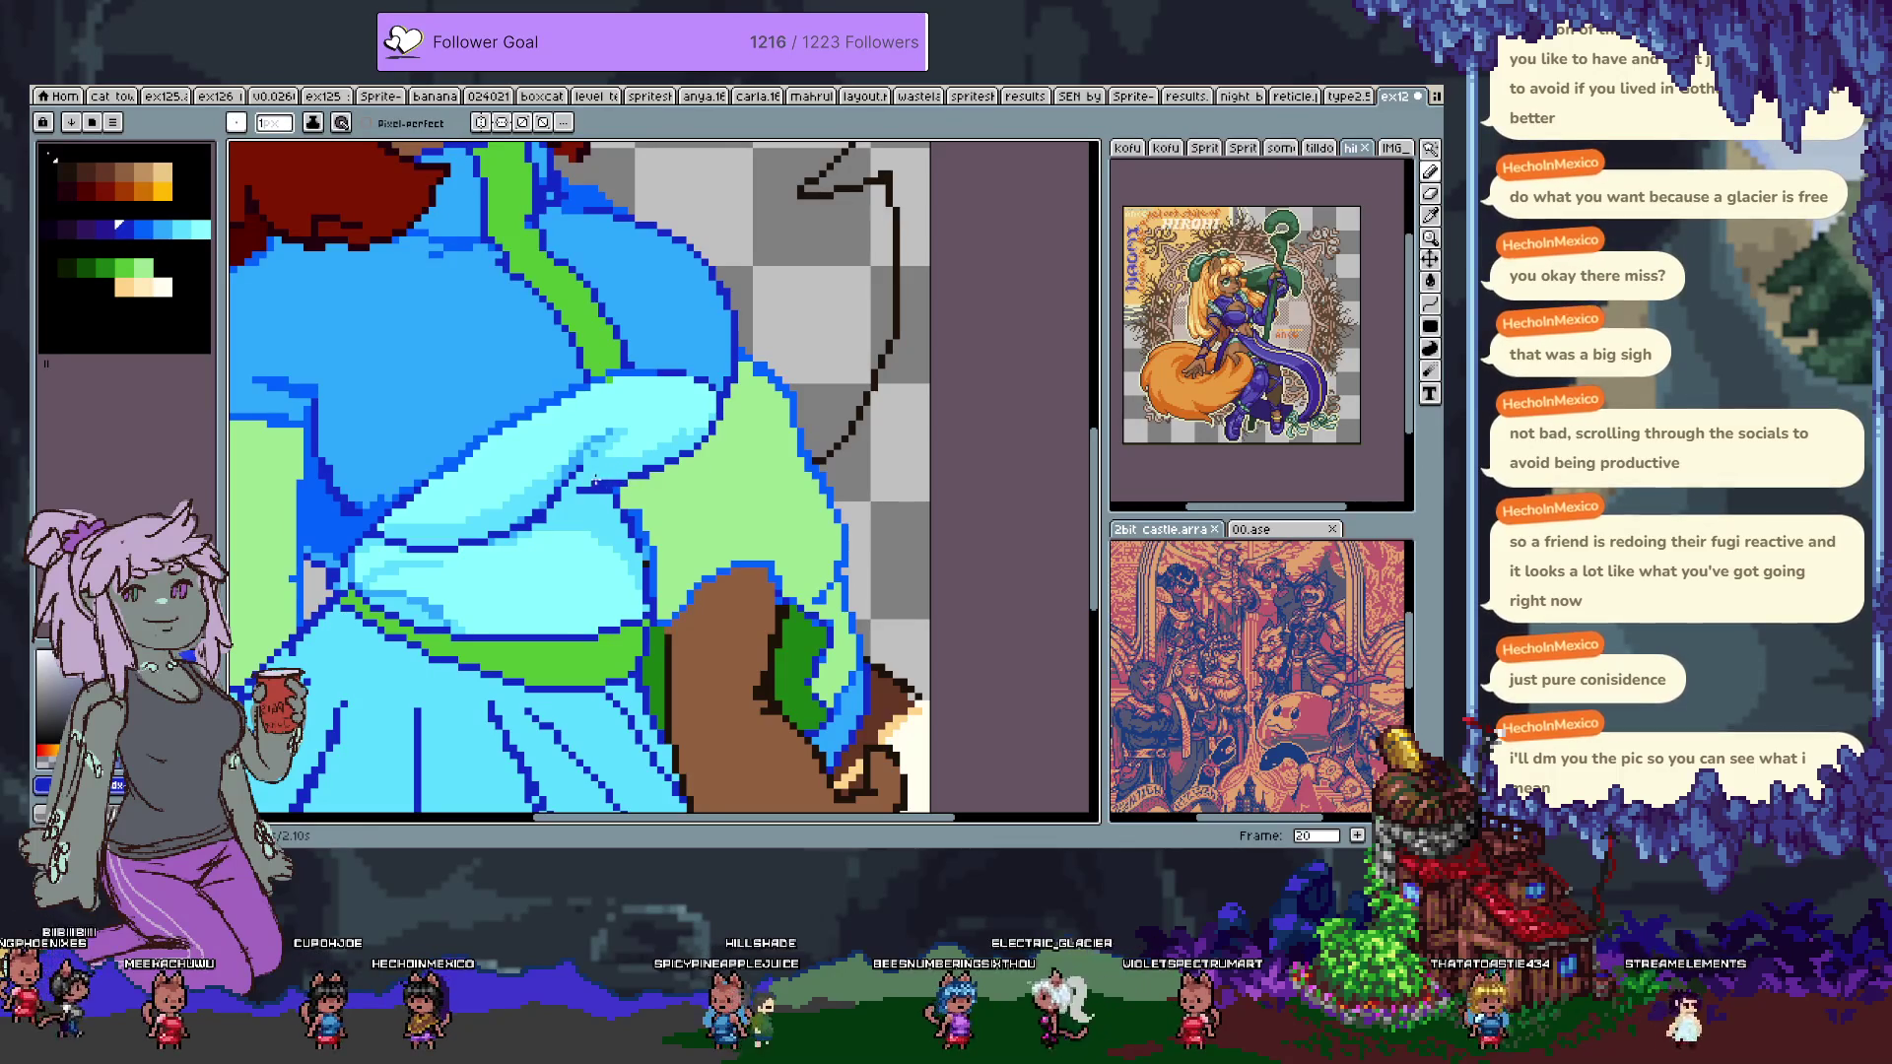
Sample the sleeve's mid blue, light cyan and dark blue outline colours from the canvas.
{"action": "key", "text": "alt"}
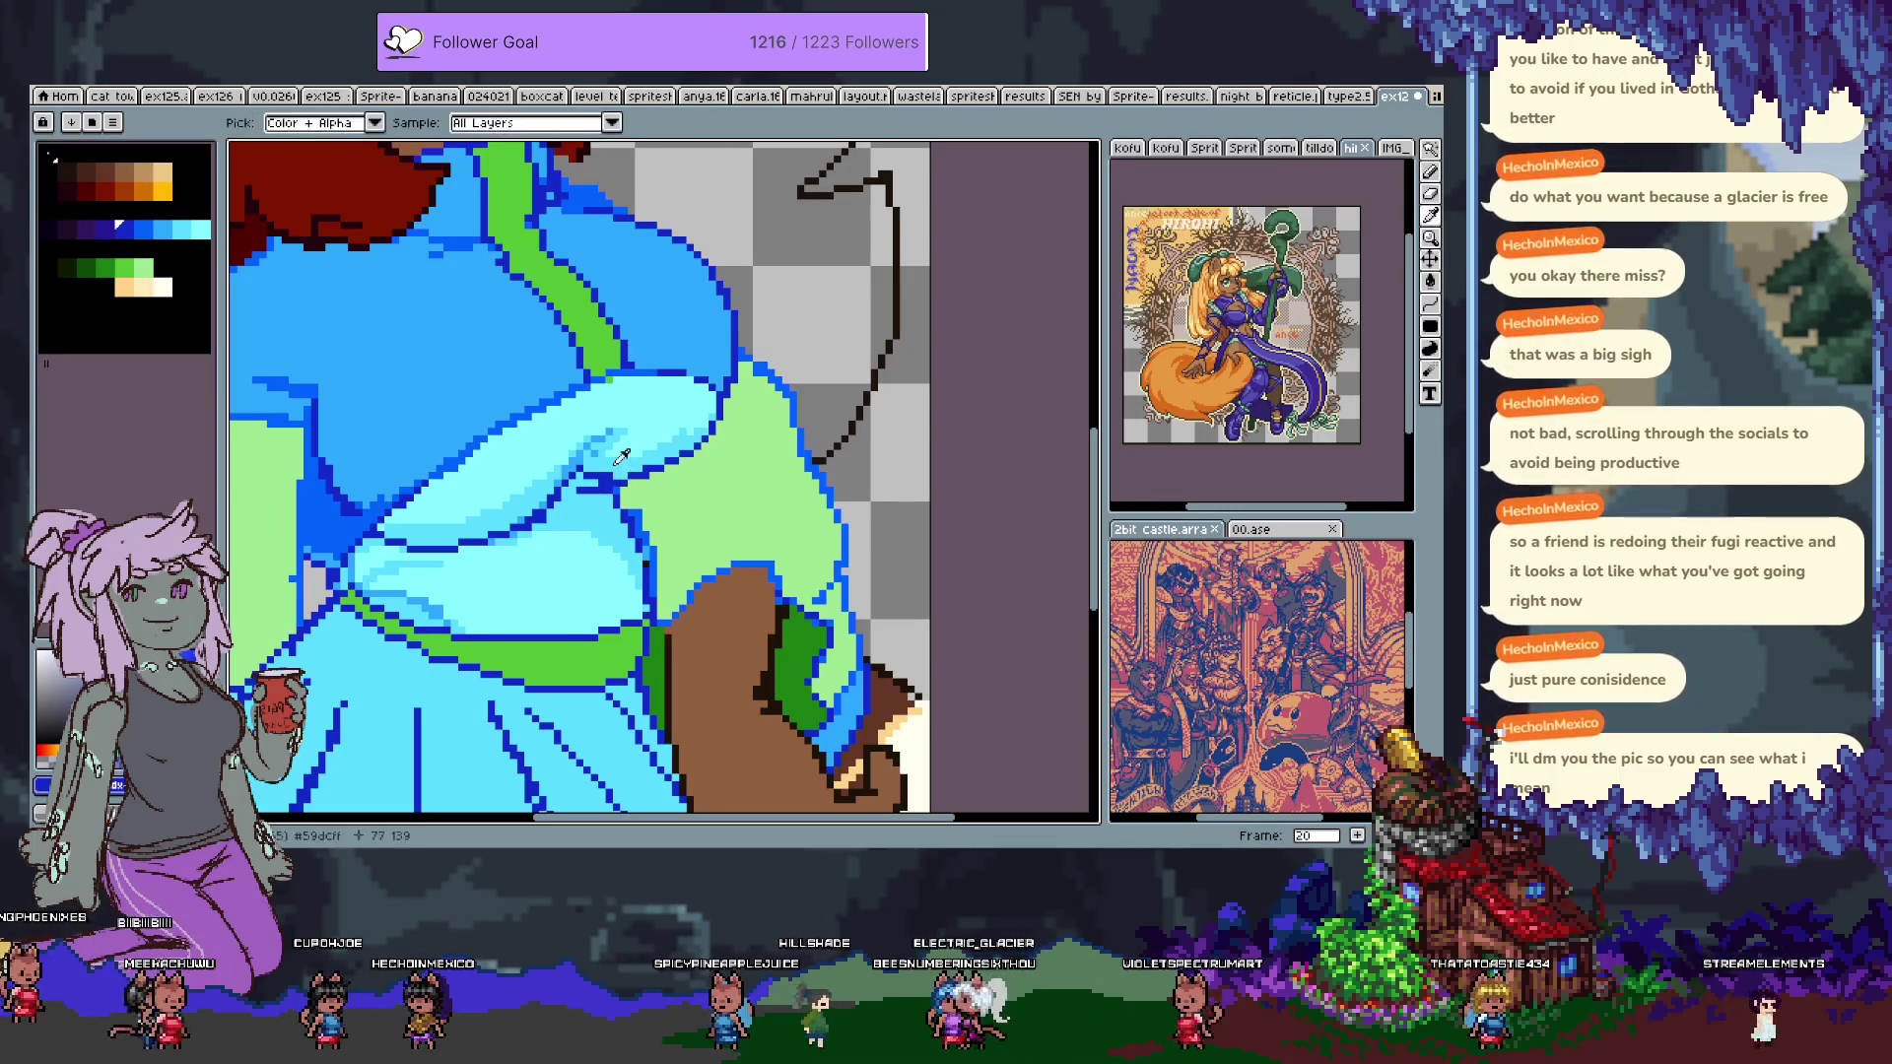
{"action": "left_click", "coordinate": [582, 463], "text": "alt"}
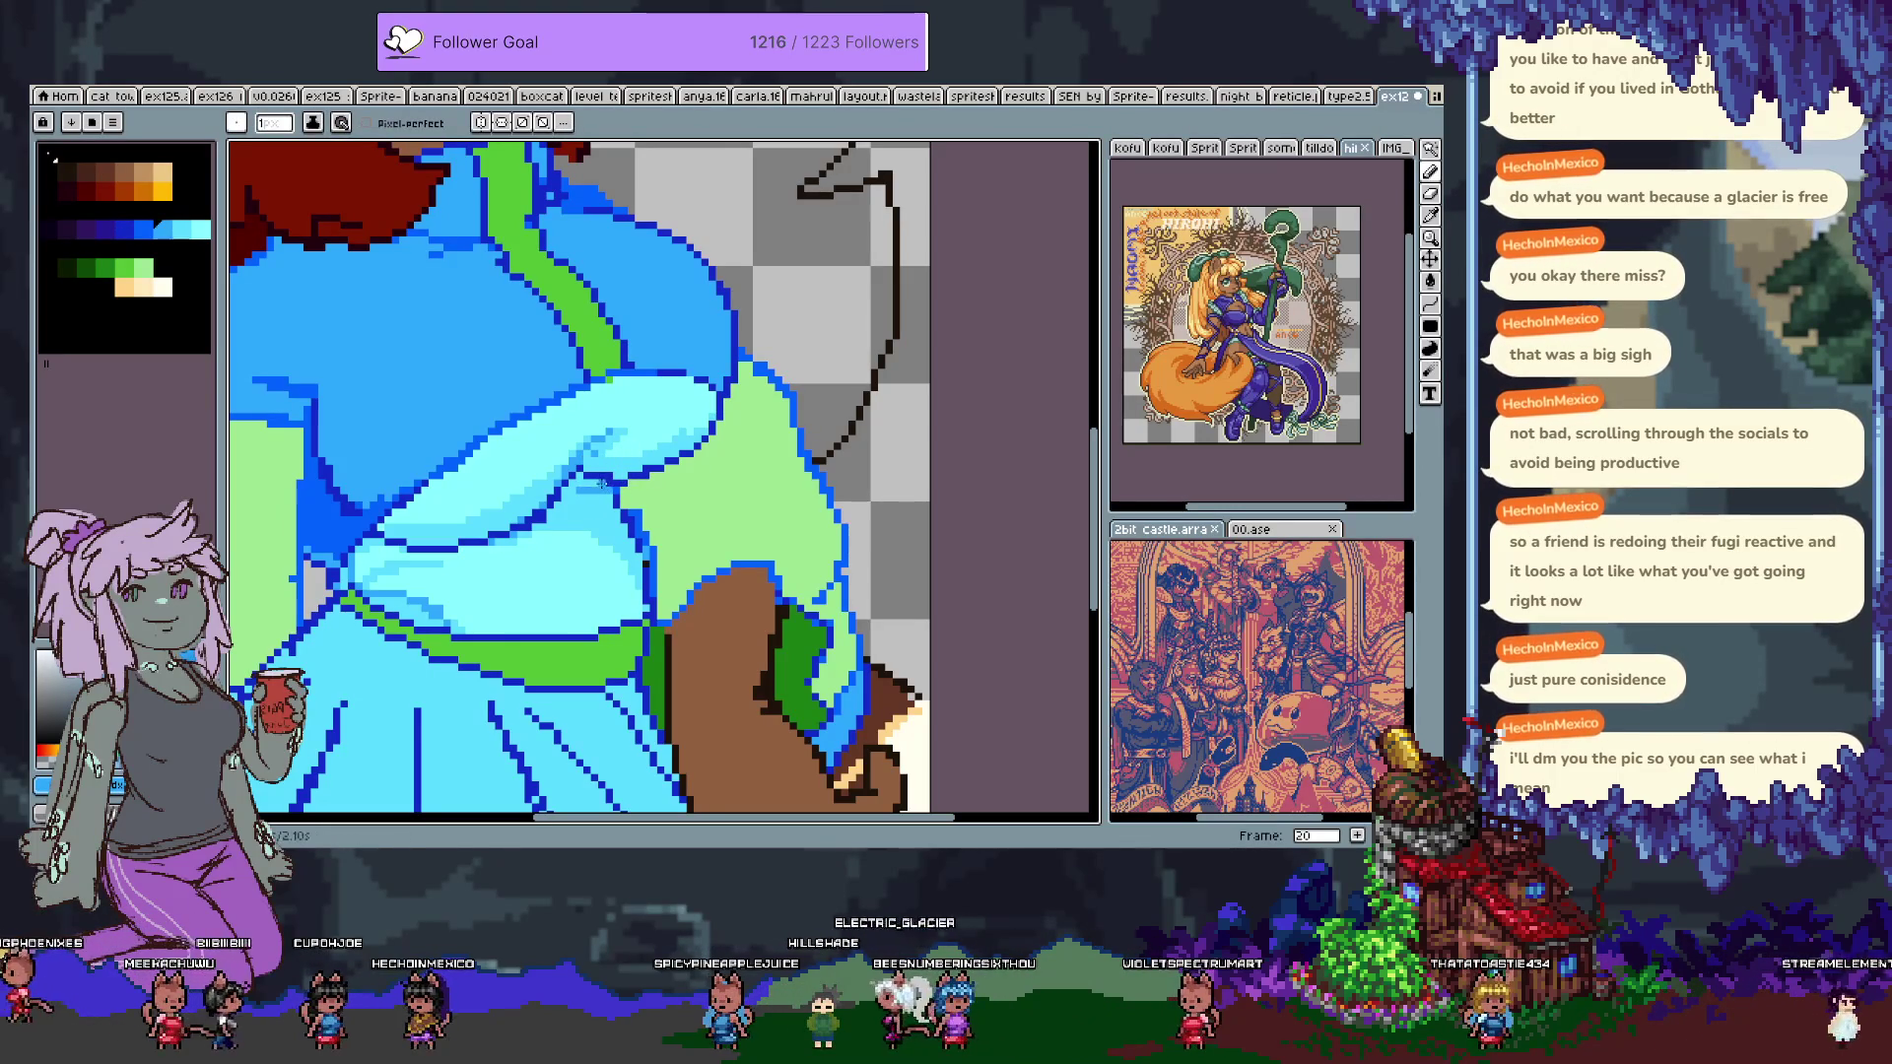
{"action": "key", "text": "alt"}
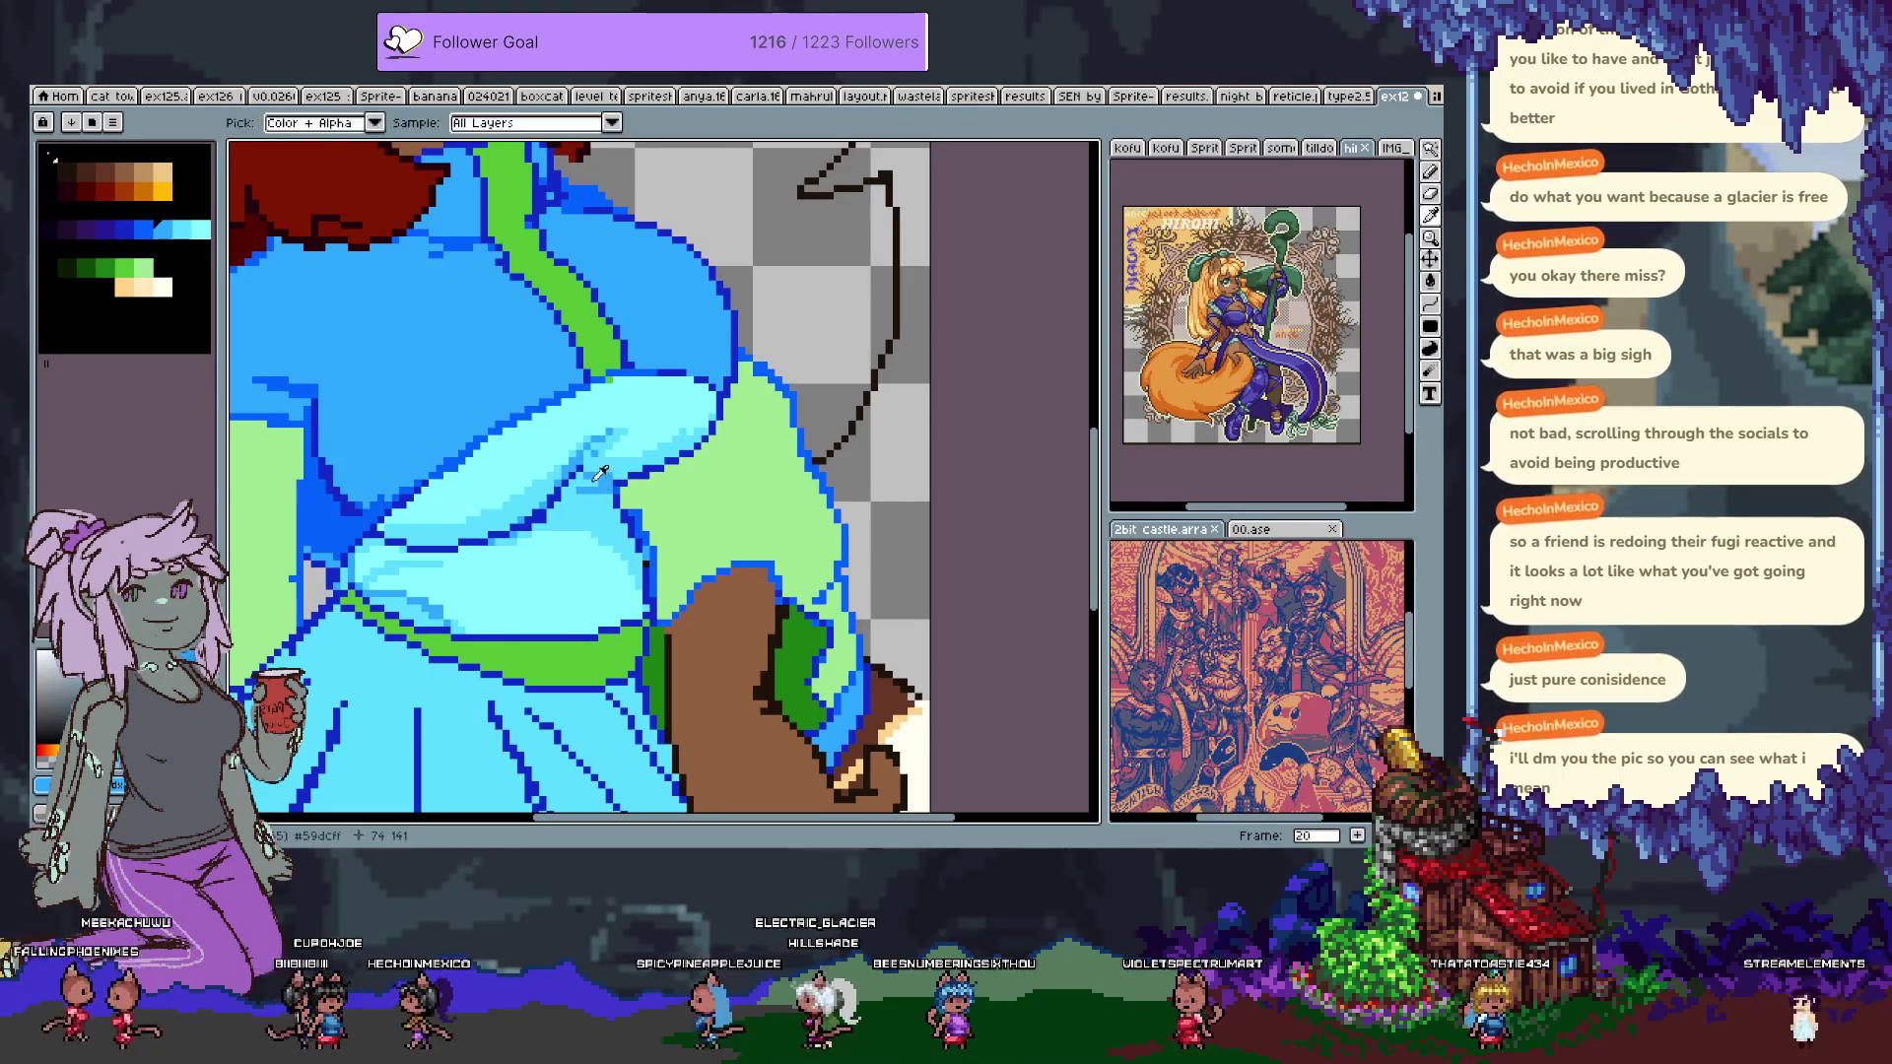
{"action": "left_click", "coordinate": [610, 466], "text": "alt"}
{"action": "left_click", "coordinate": [543, 519], "text": "alt"}
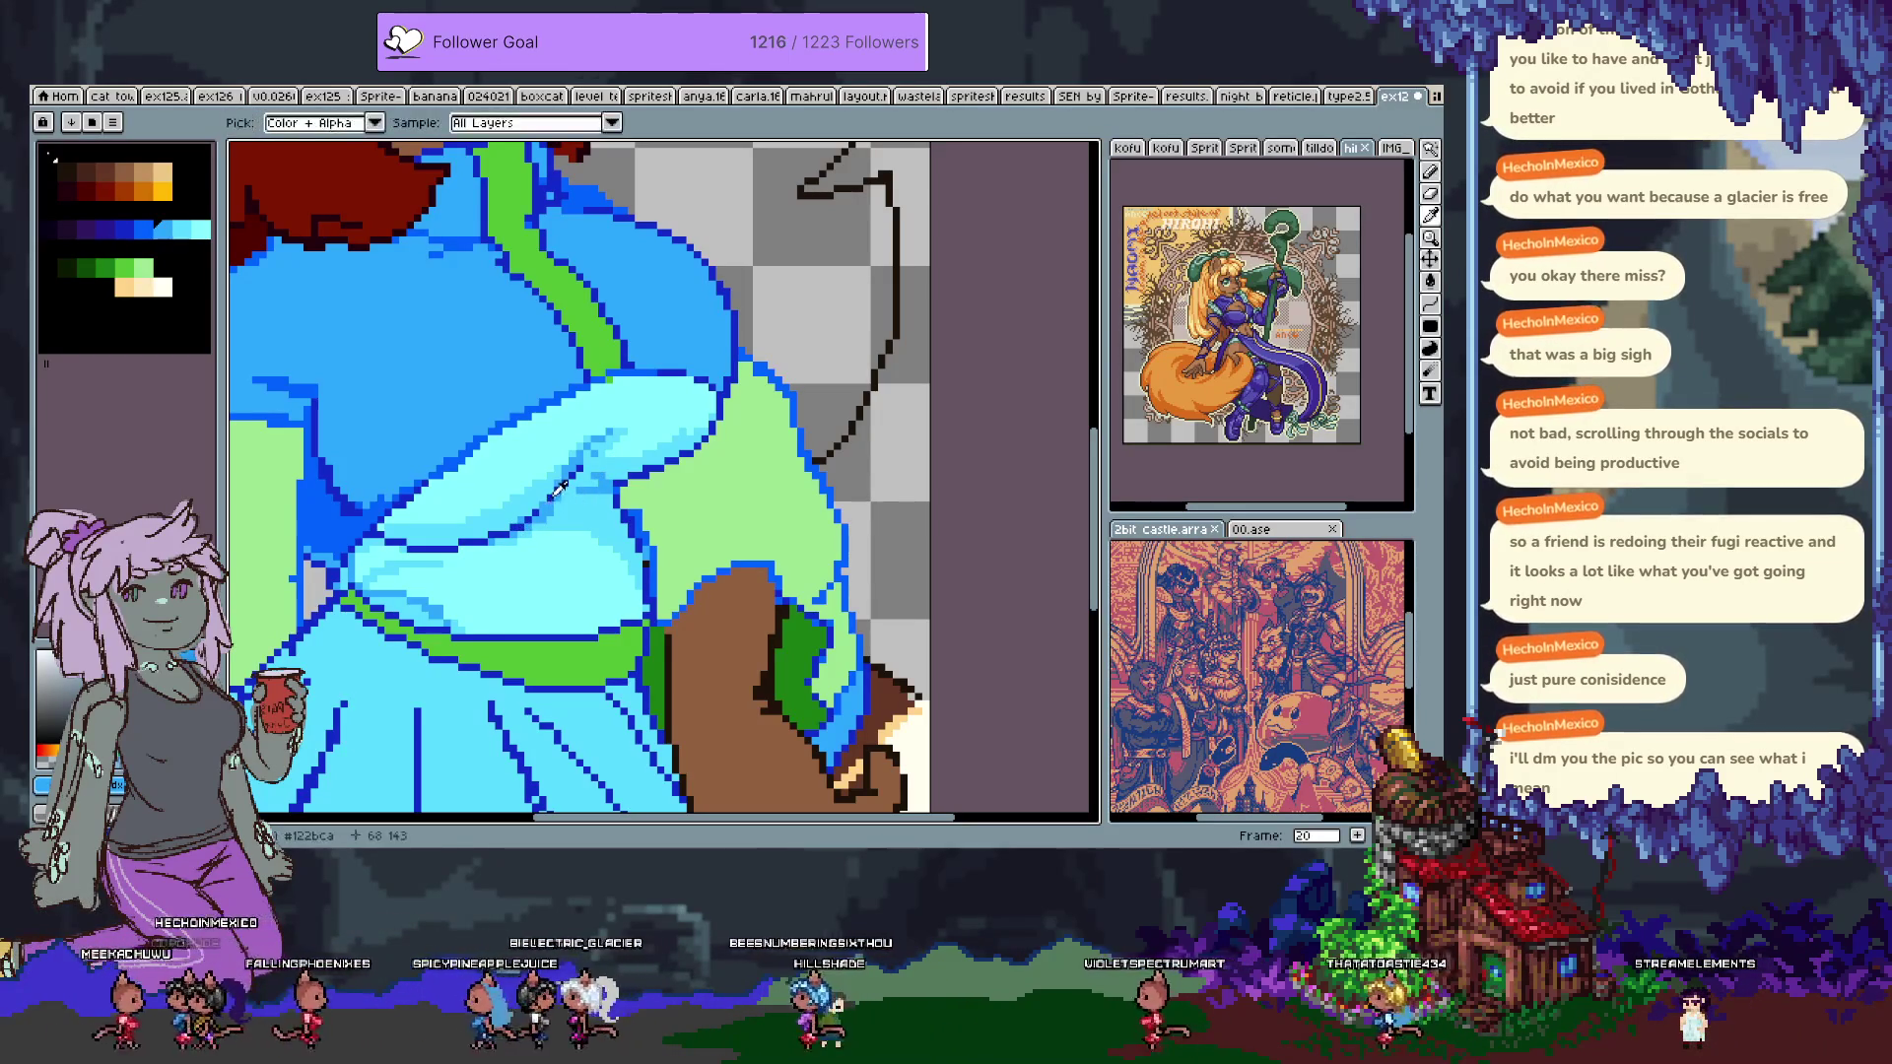
{"action": "left_click", "coordinate": [588, 457], "text": "alt"}
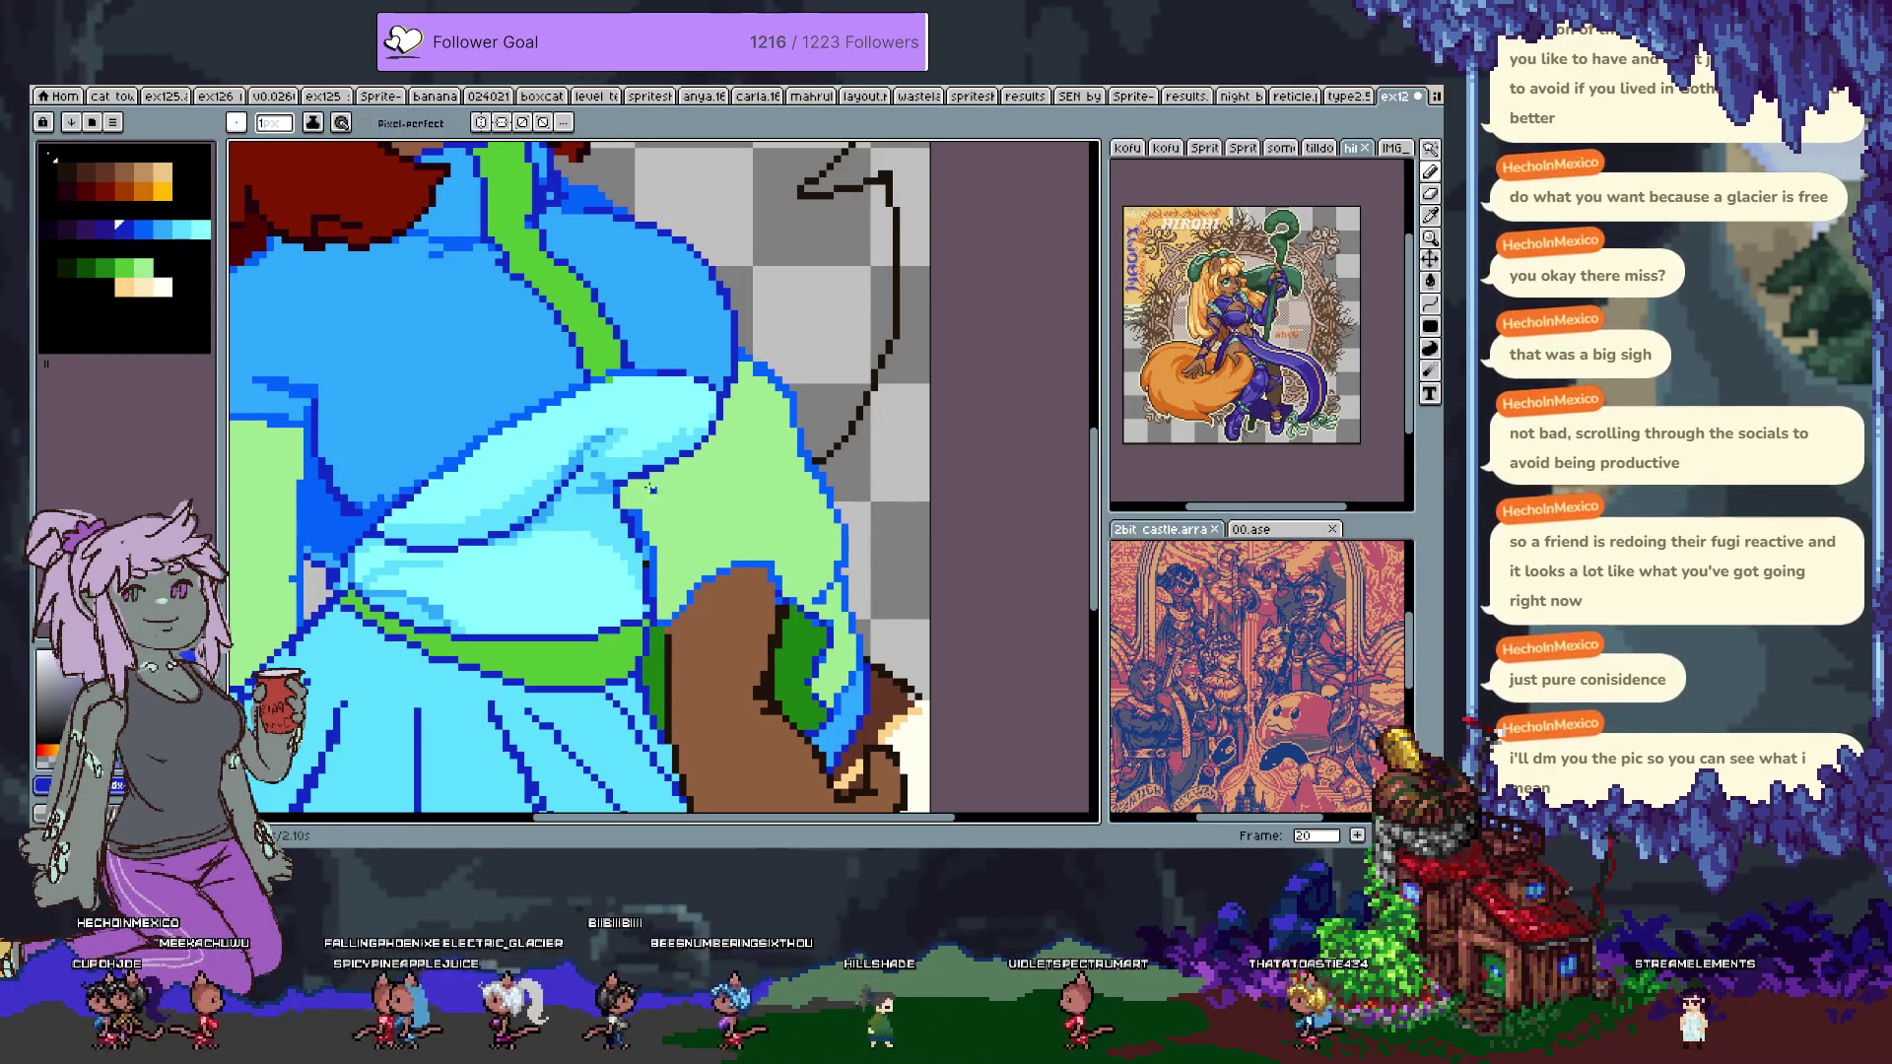
{"action": "left_click", "coordinate": [613, 382], "text": "alt"}
Add a short dark-green stroke to the jacket collar.
{"action": "mouse_move", "coordinate": [534, 425]}
{"action": "left_mouse_down"}
{"action": "mouse_move", "coordinate": [741, 568]}
{"action": "mouse_move", "coordinate": [657, 548]}
{"action": "mouse_move", "coordinate": [655, 580]}
{"action": "mouse_move", "coordinate": [646, 561]}
{"action": "mouse_move", "coordinate": [674, 577]}
{"action": "left_mouse_up"}
{"action": "left_click_drag", "start_coordinate": [653, 467], "coordinate": [762, 305]}
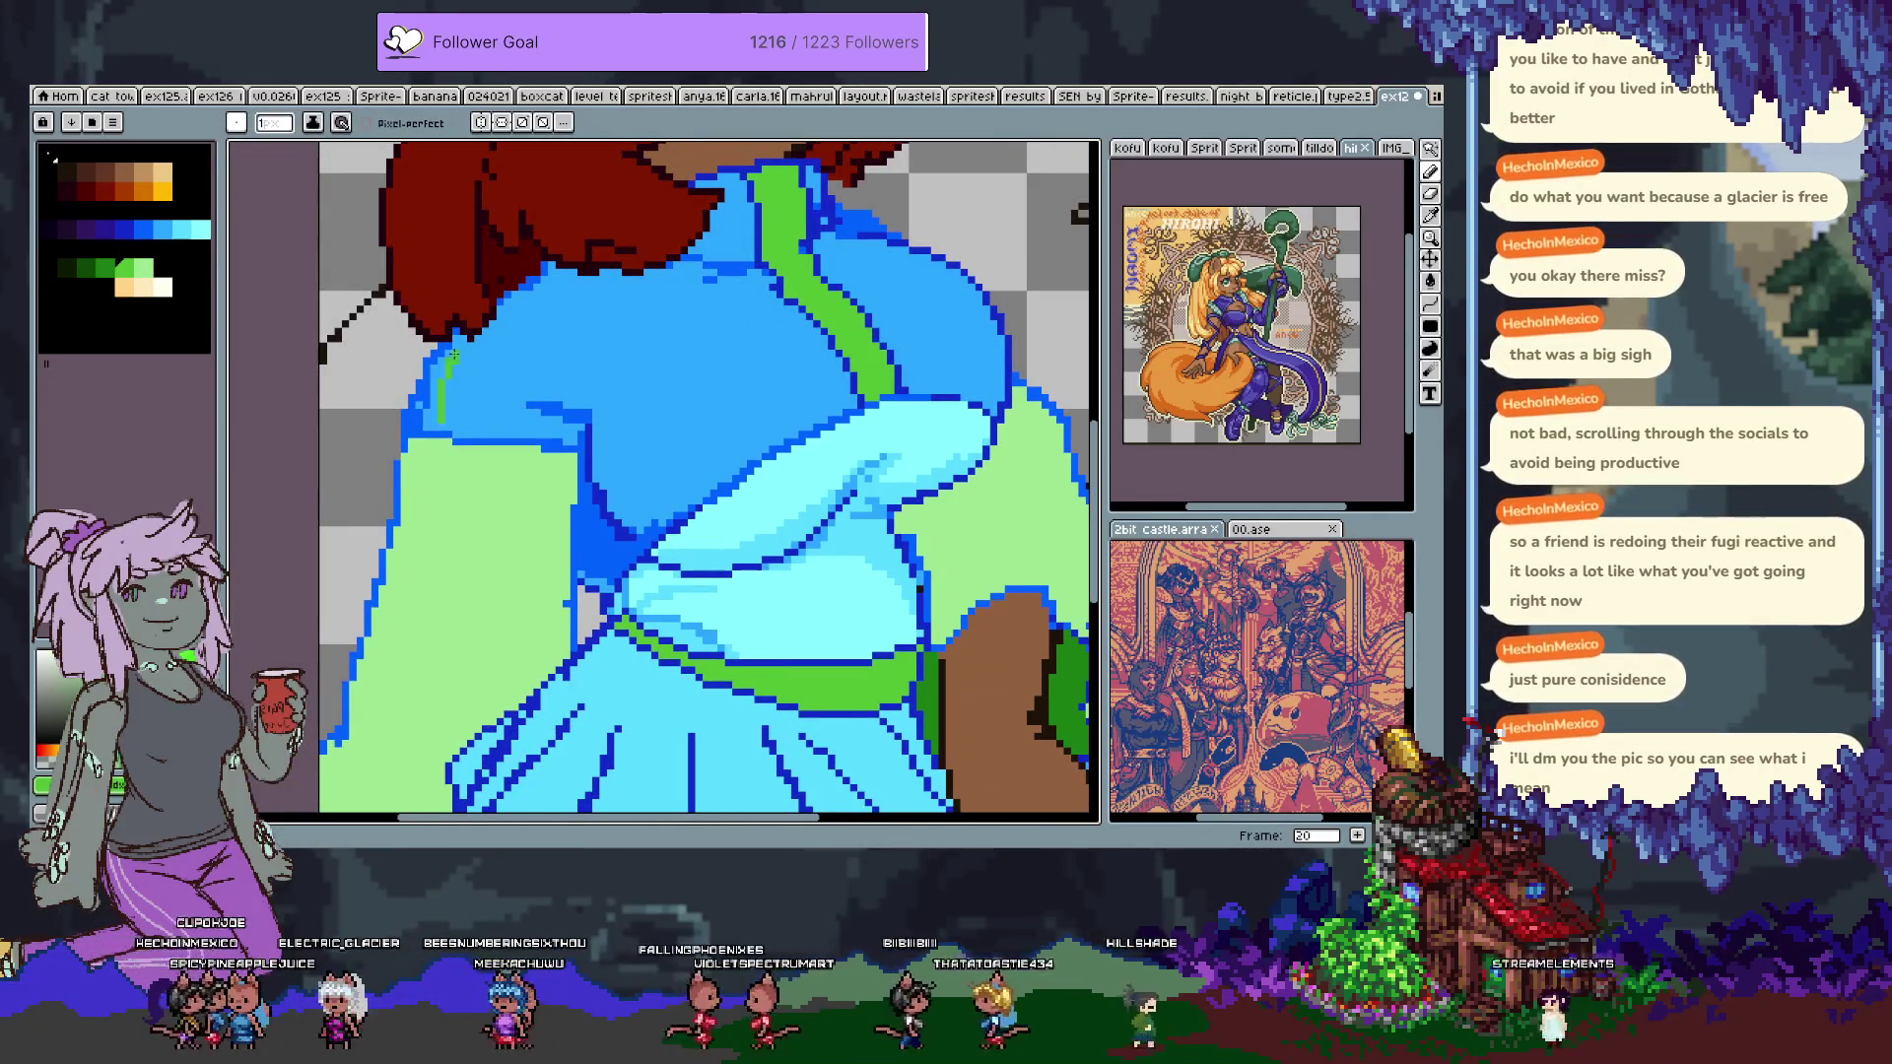
{"action": "key", "text": "v"}
{"action": "key", "text": "b"}
{"action": "left_click_drag", "start_coordinate": [441, 414], "coordinate": [454, 337]}
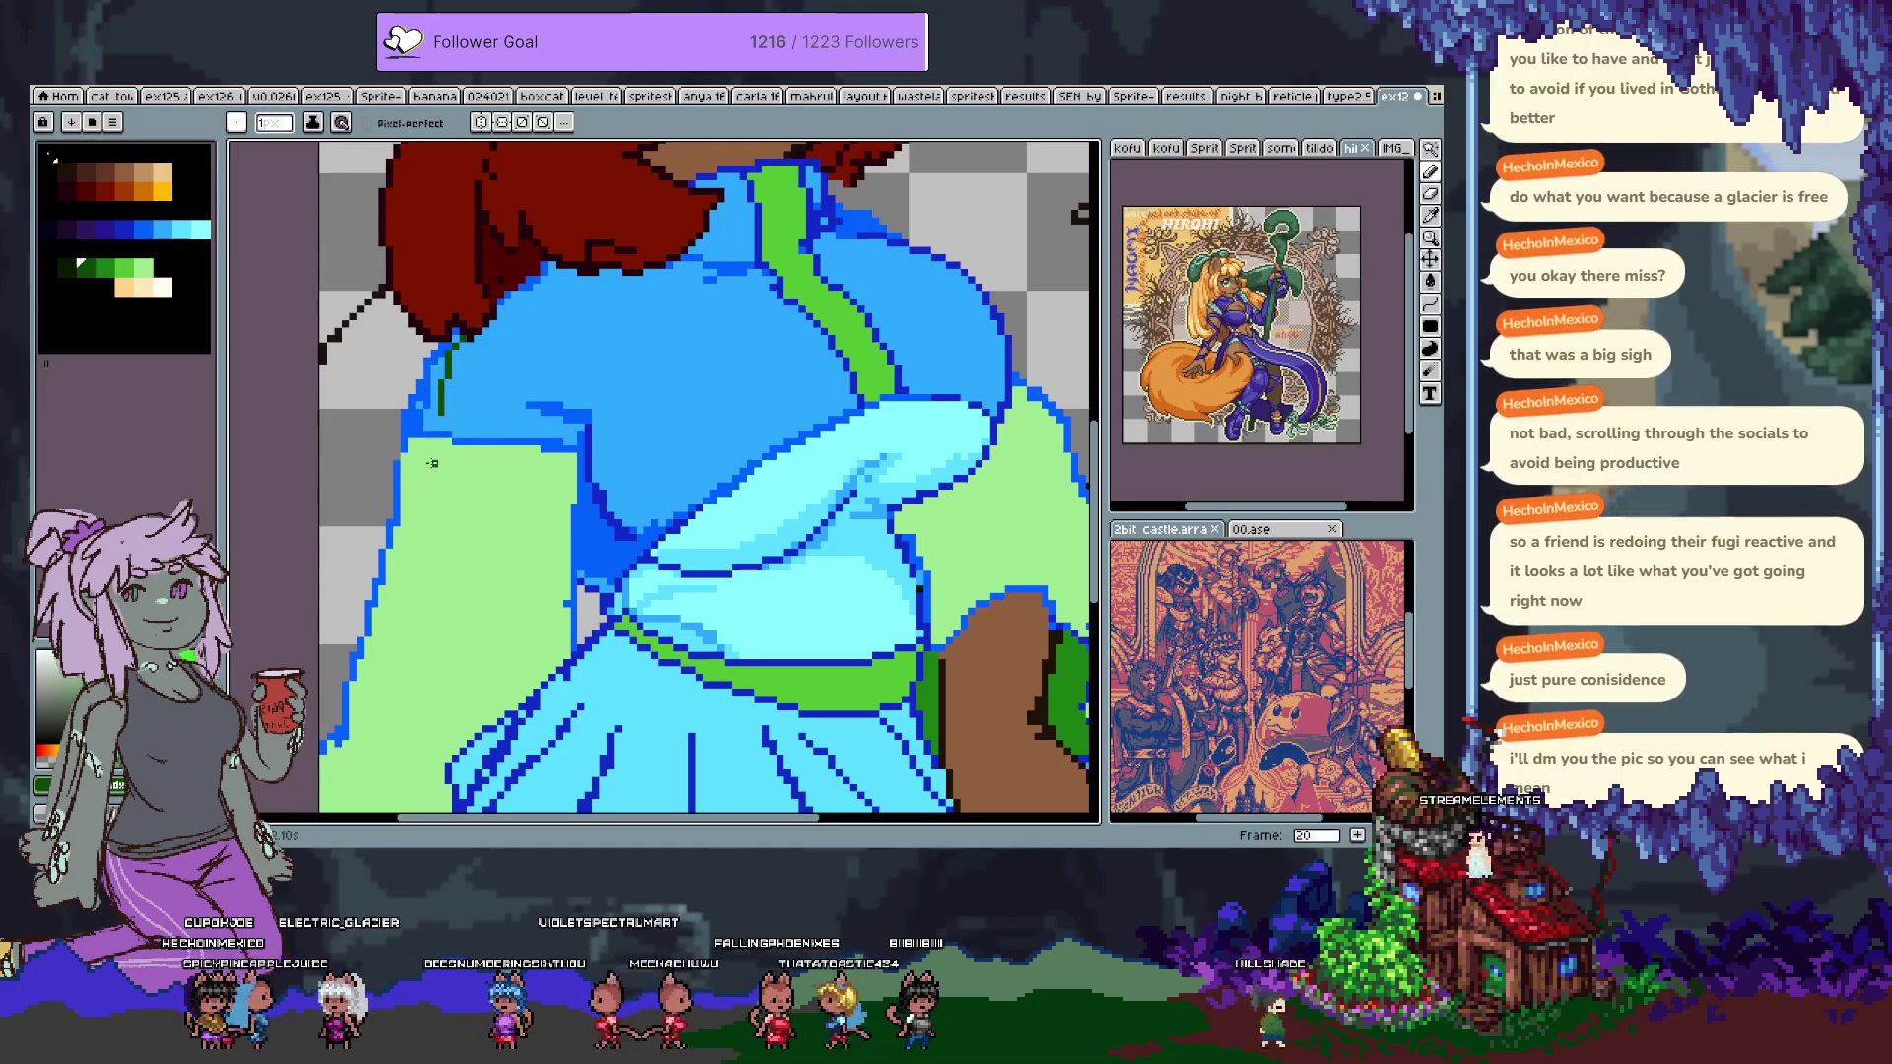
Sample the dark blue outline and light green jacket colours near the skirt.
{"action": "mouse_move", "coordinate": [361, 775]}
{"action": "left_mouse_down"}
{"action": "mouse_move", "coordinate": [481, 509]}
{"action": "mouse_move", "coordinate": [577, 375]}
{"action": "mouse_move", "coordinate": [547, 355]}
{"action": "mouse_move", "coordinate": [695, 118]}
{"action": "mouse_move", "coordinate": [528, 246]}
{"action": "left_mouse_up"}
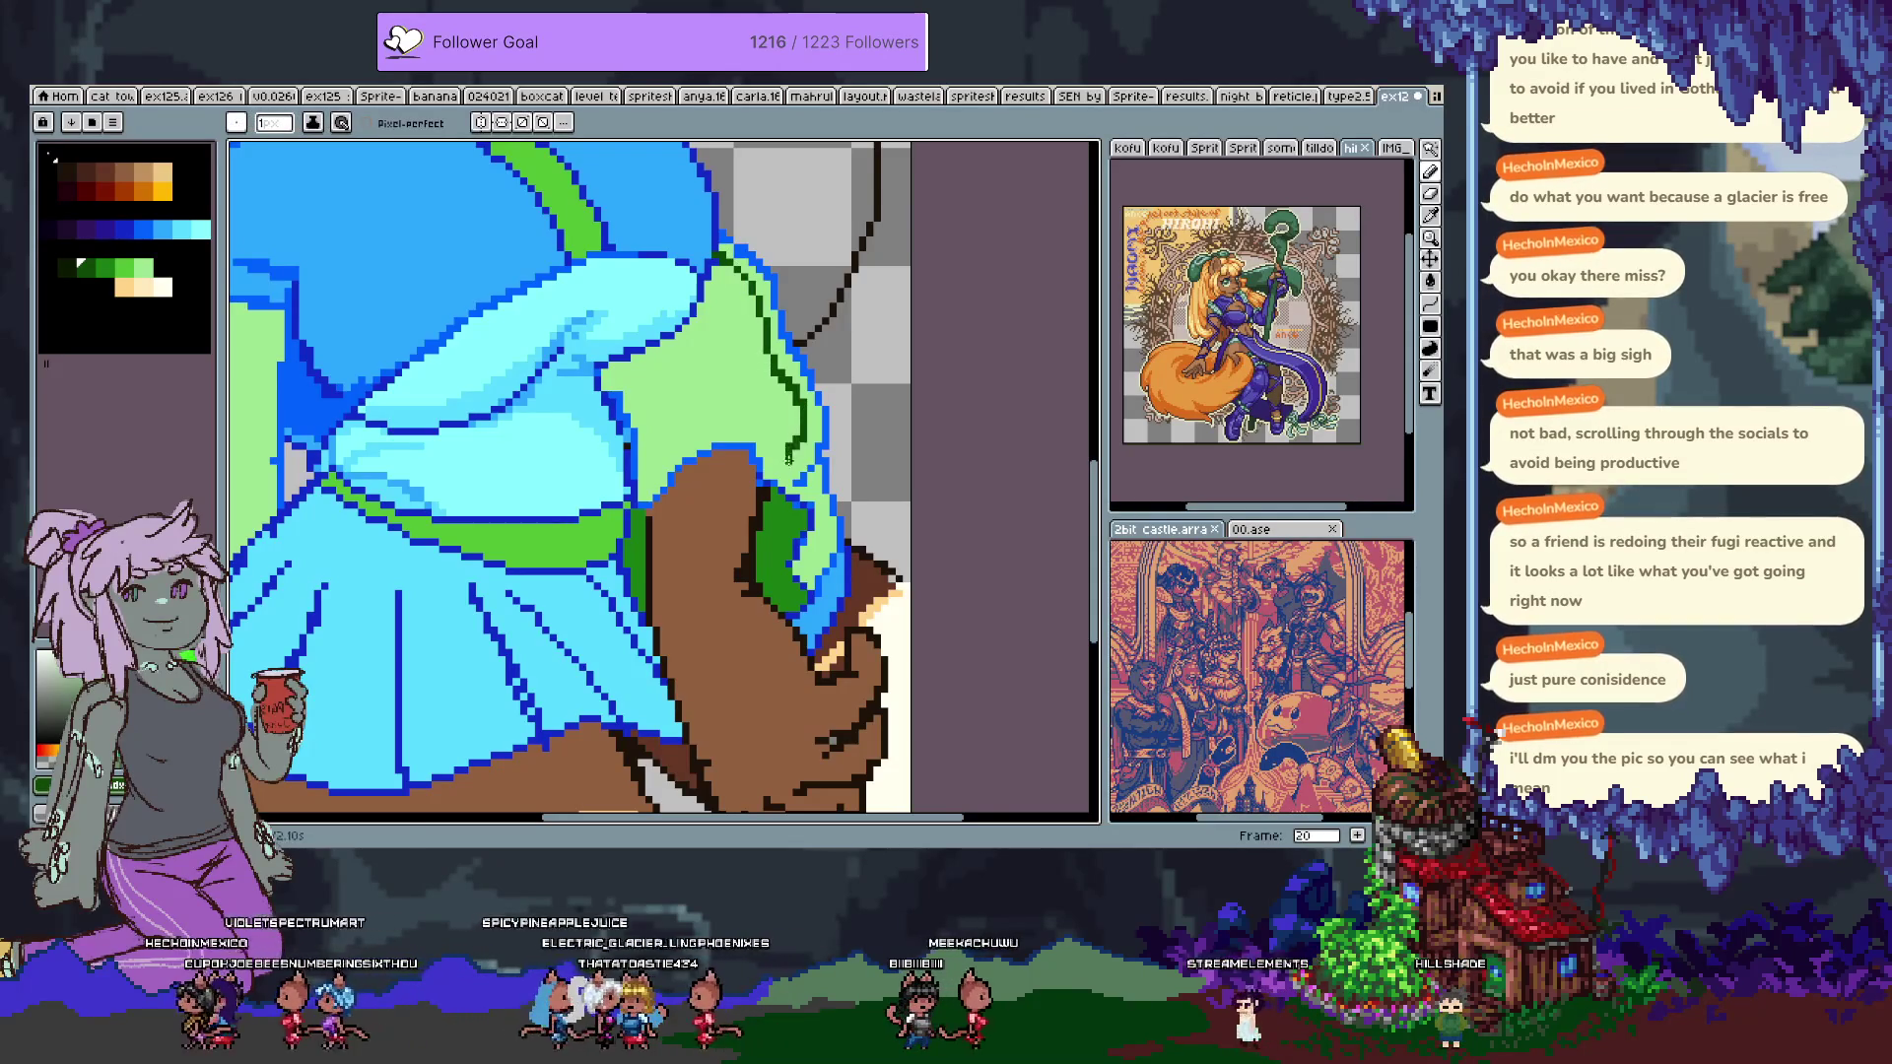
{"action": "key", "text": "alt"}
{"action": "left_click", "coordinate": [646, 505], "text": "alt"}
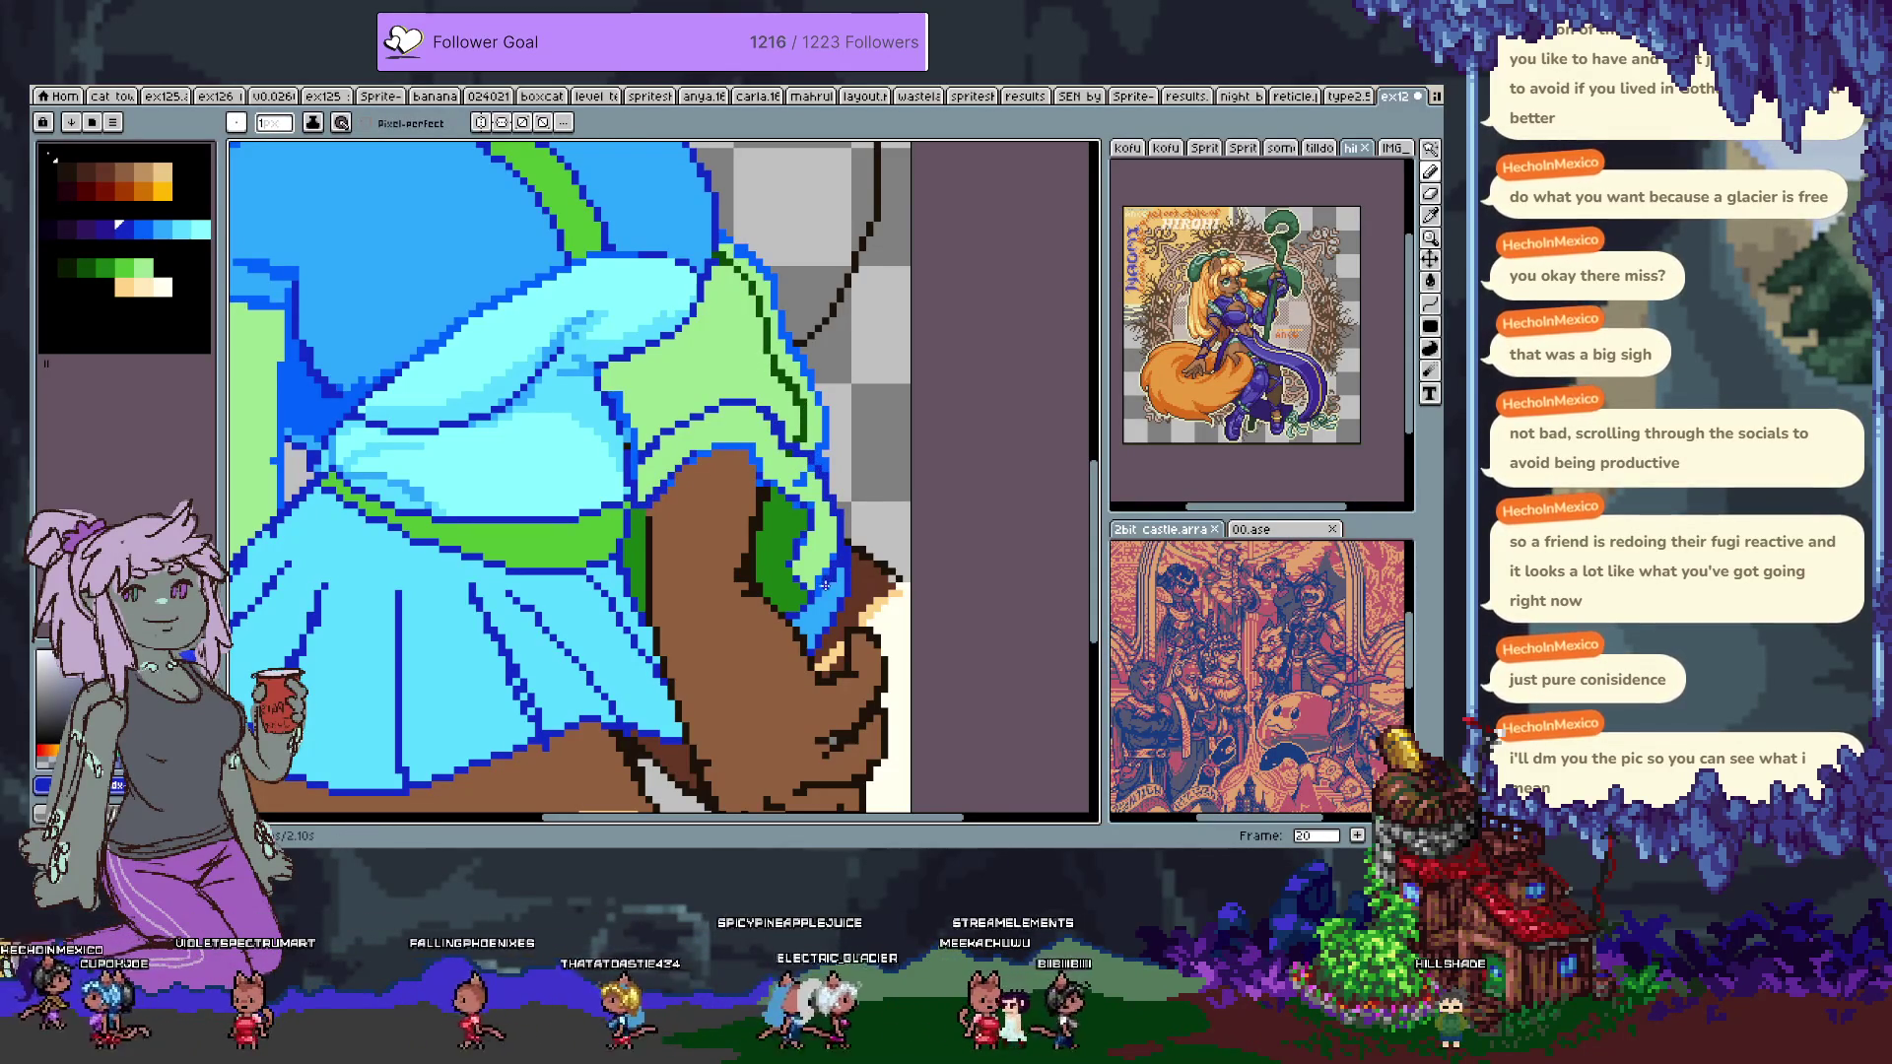
{"action": "left_click", "coordinate": [821, 547], "text": "alt"}
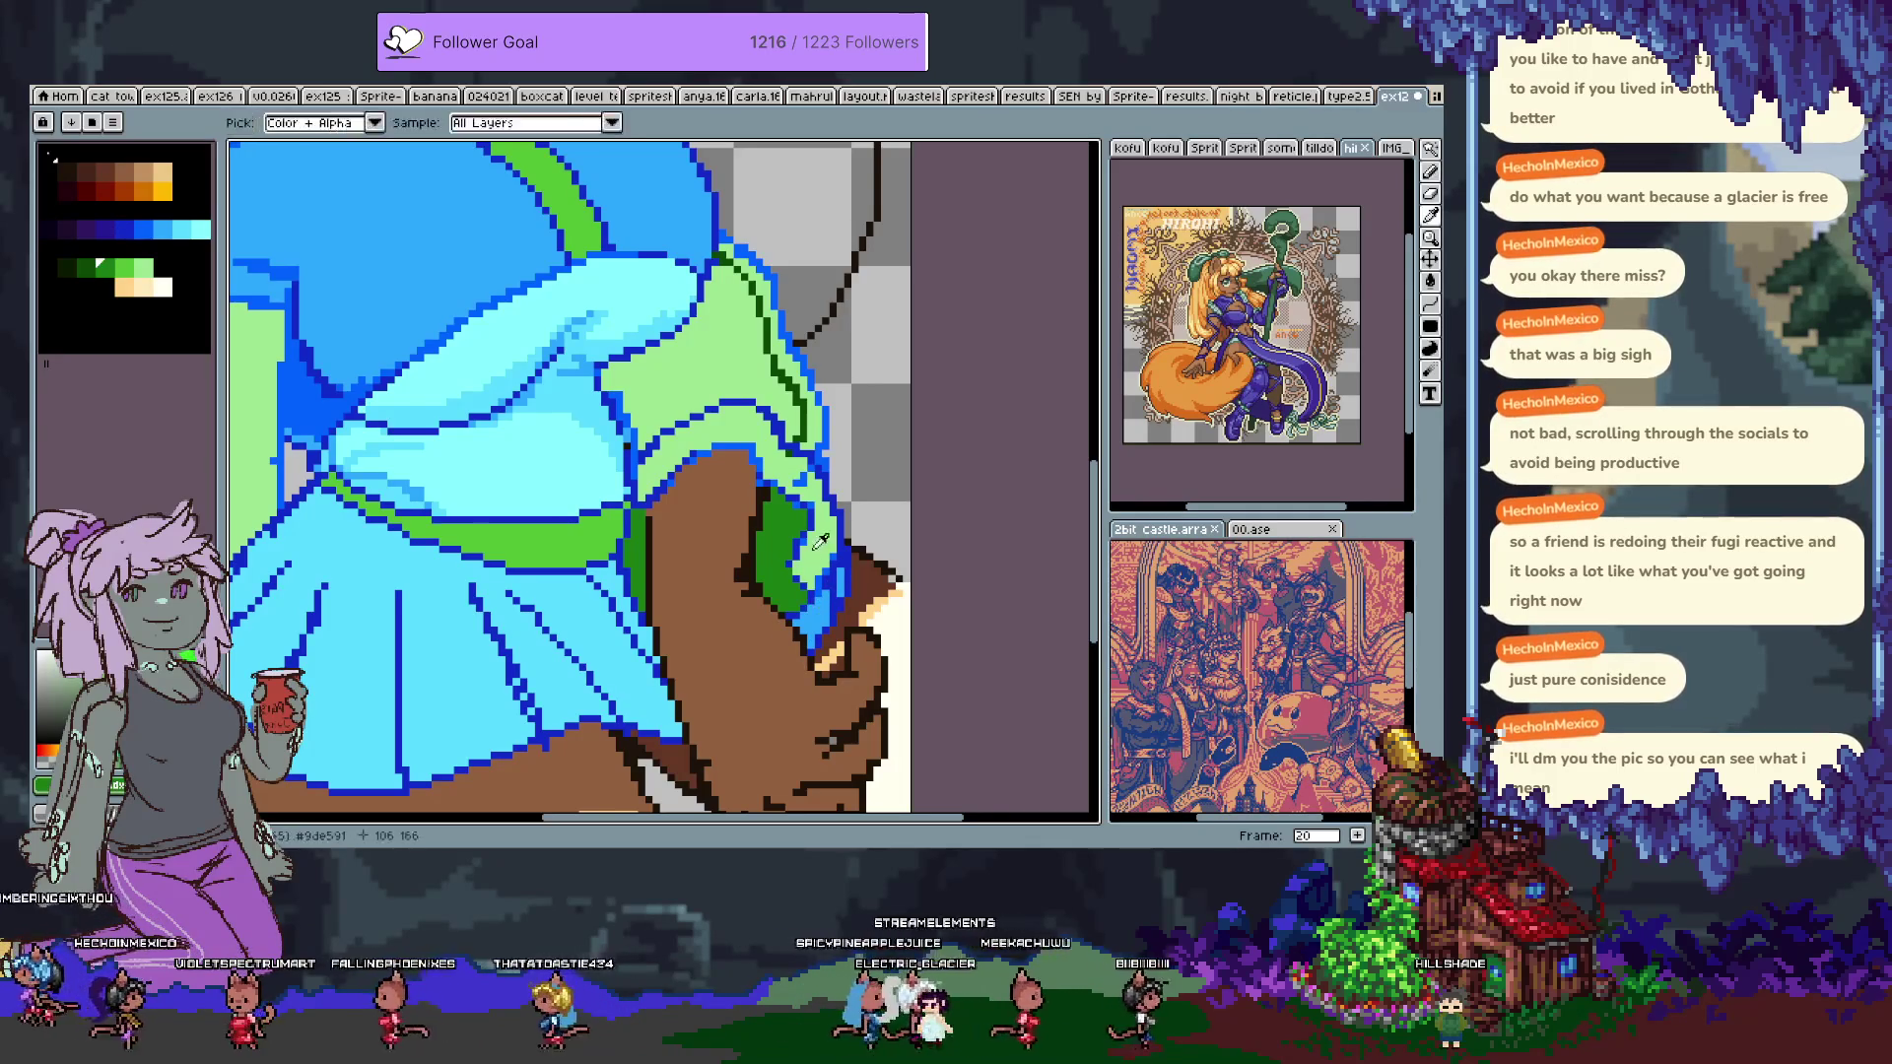
{"action": "mouse_move", "coordinate": [652, 503]}
{"action": "left_mouse_down"}
{"action": "mouse_move", "coordinate": [741, 586]}
{"action": "mouse_move", "coordinate": [830, 402]}
{"action": "left_mouse_up"}
{"action": "left_click", "coordinate": [356, 653], "text": "alt"}
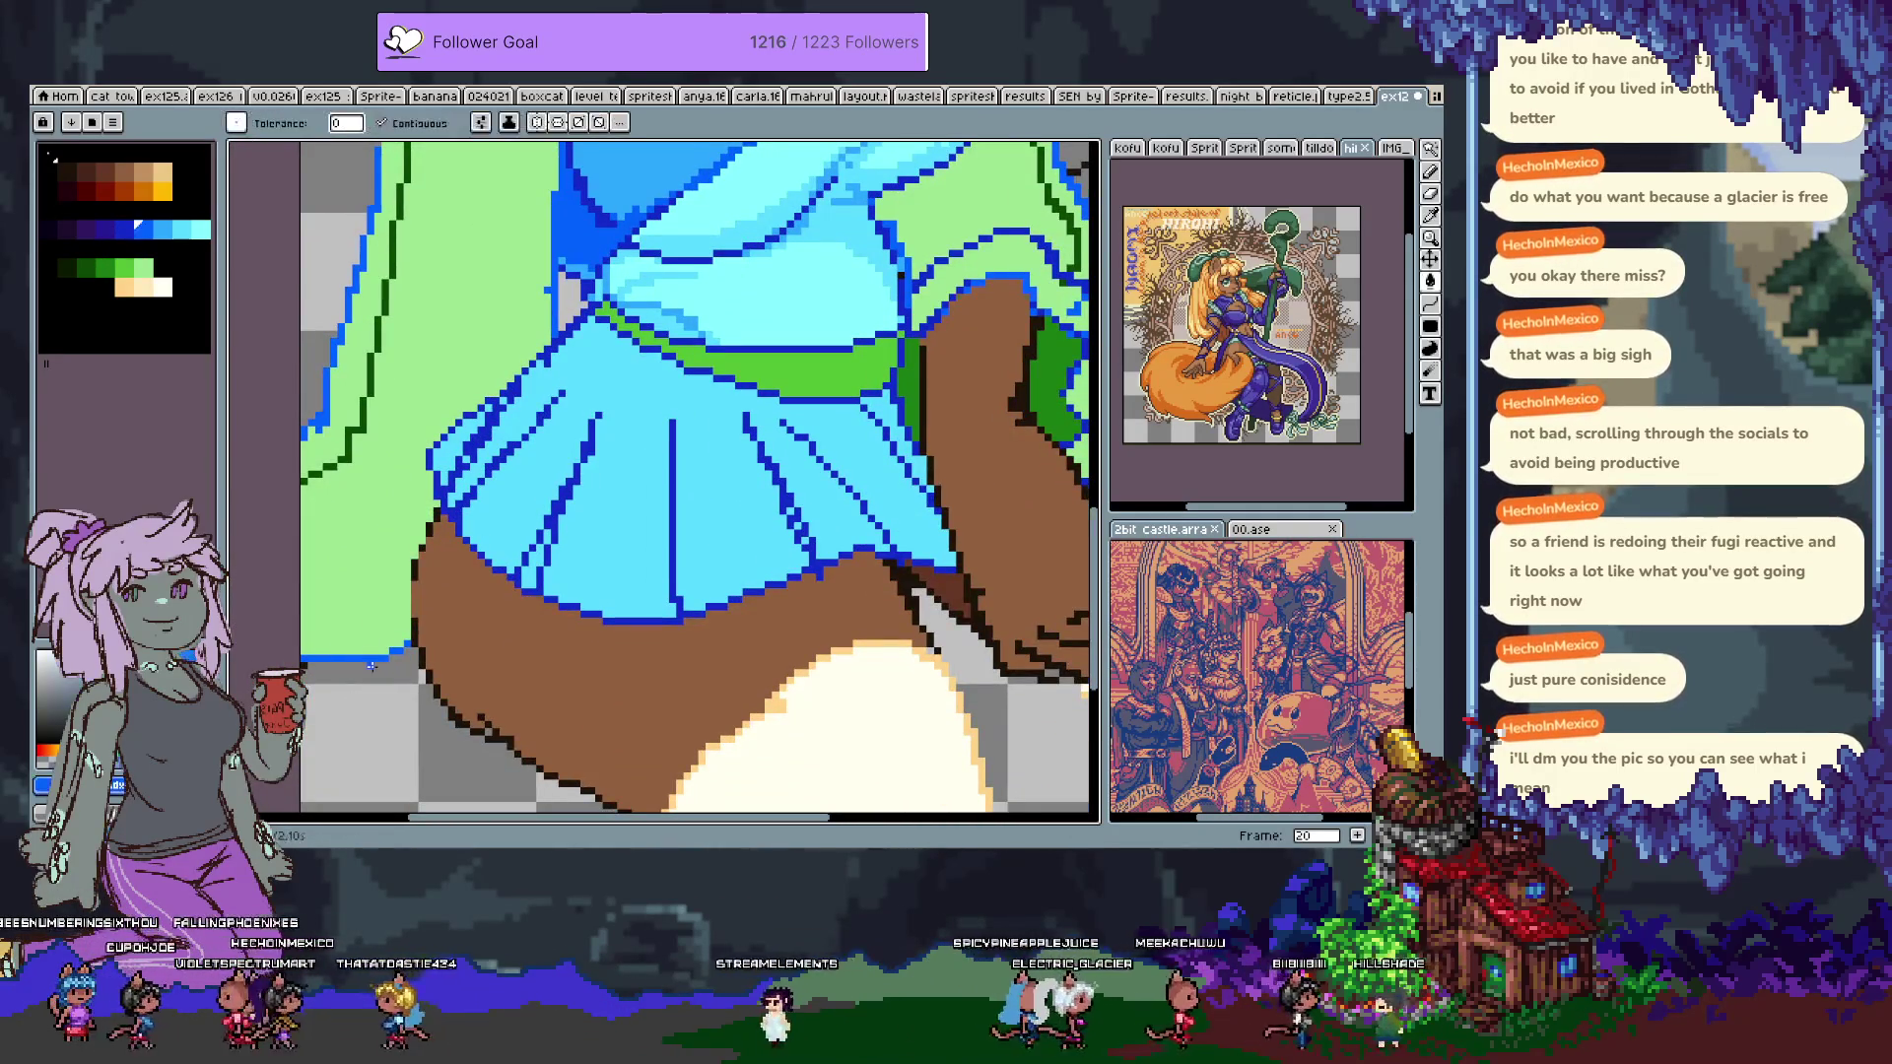
Add green pixels along the jacket flap's edge.
{"action": "key", "text": "alt"}
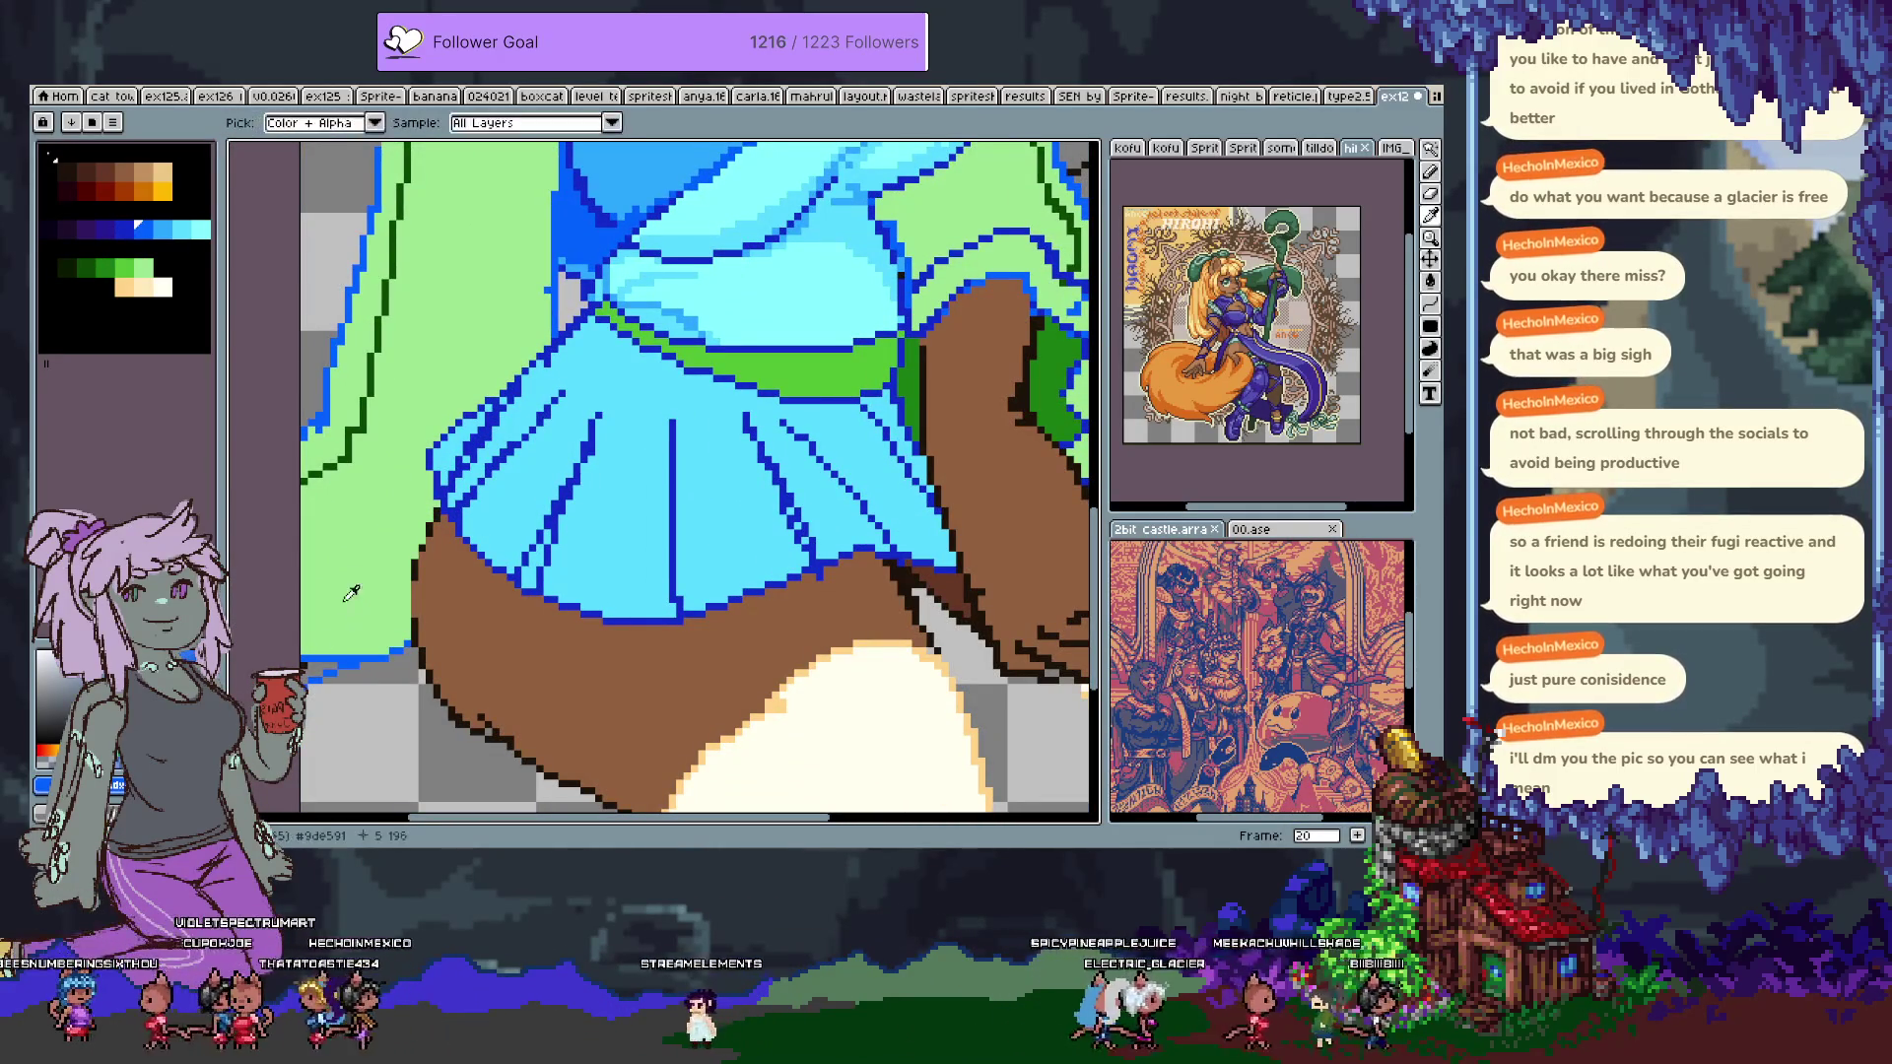
{"action": "left_click", "coordinate": [122, 270]}
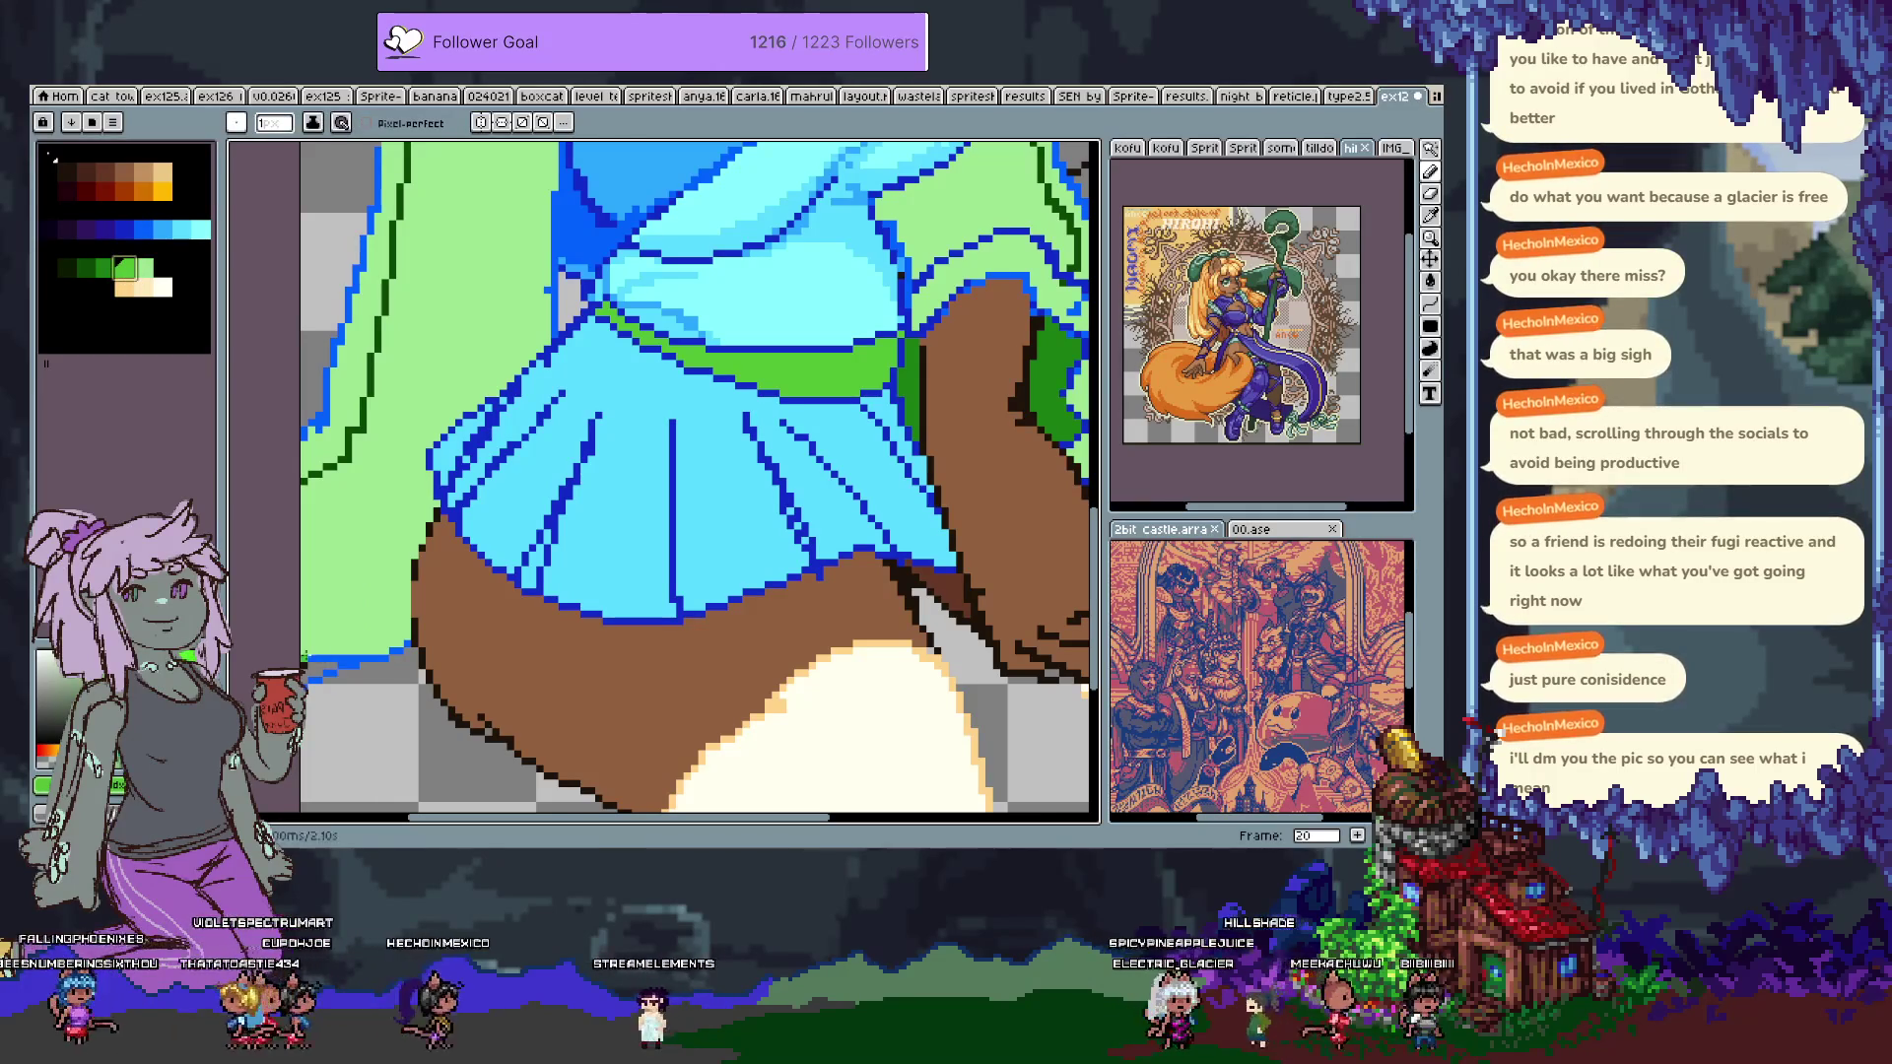
{"action": "left_click_drag", "start_coordinate": [337, 664], "coordinate": [307, 668]}
{"action": "key", "text": "g"}
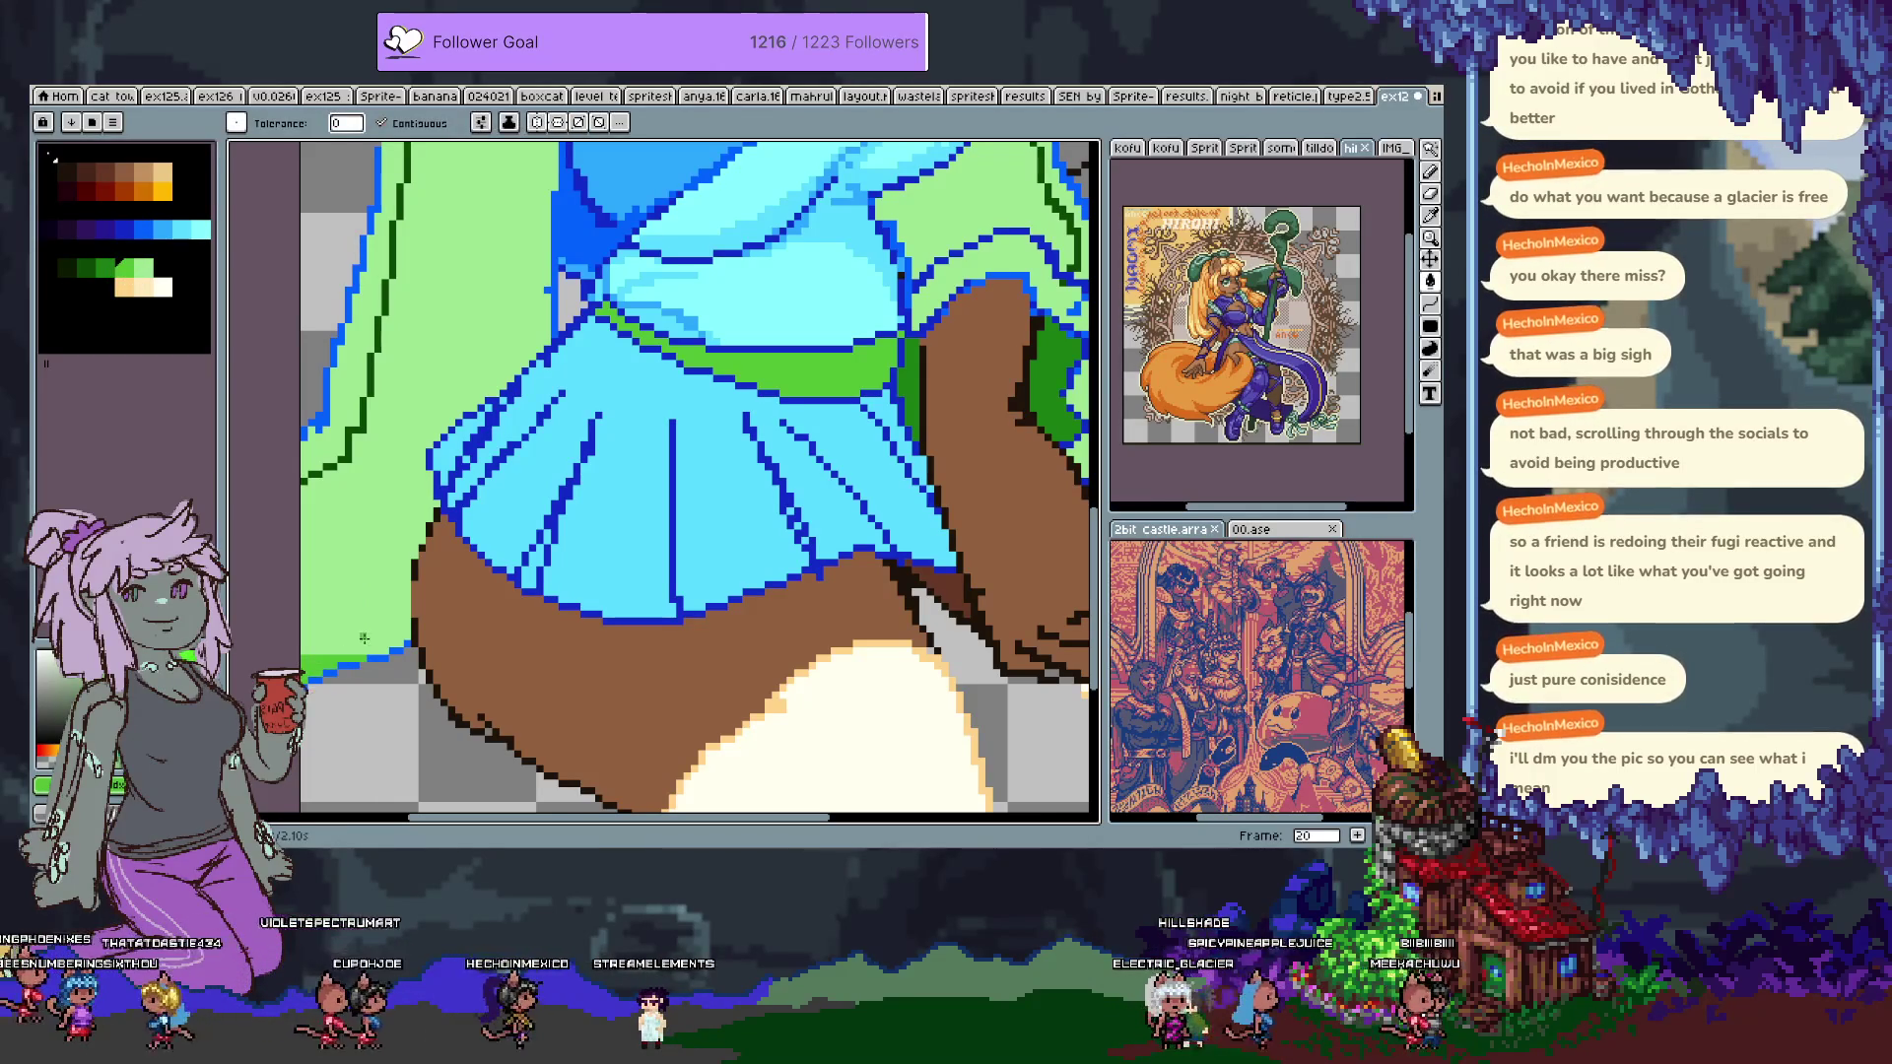
{"action": "key", "text": "b"}
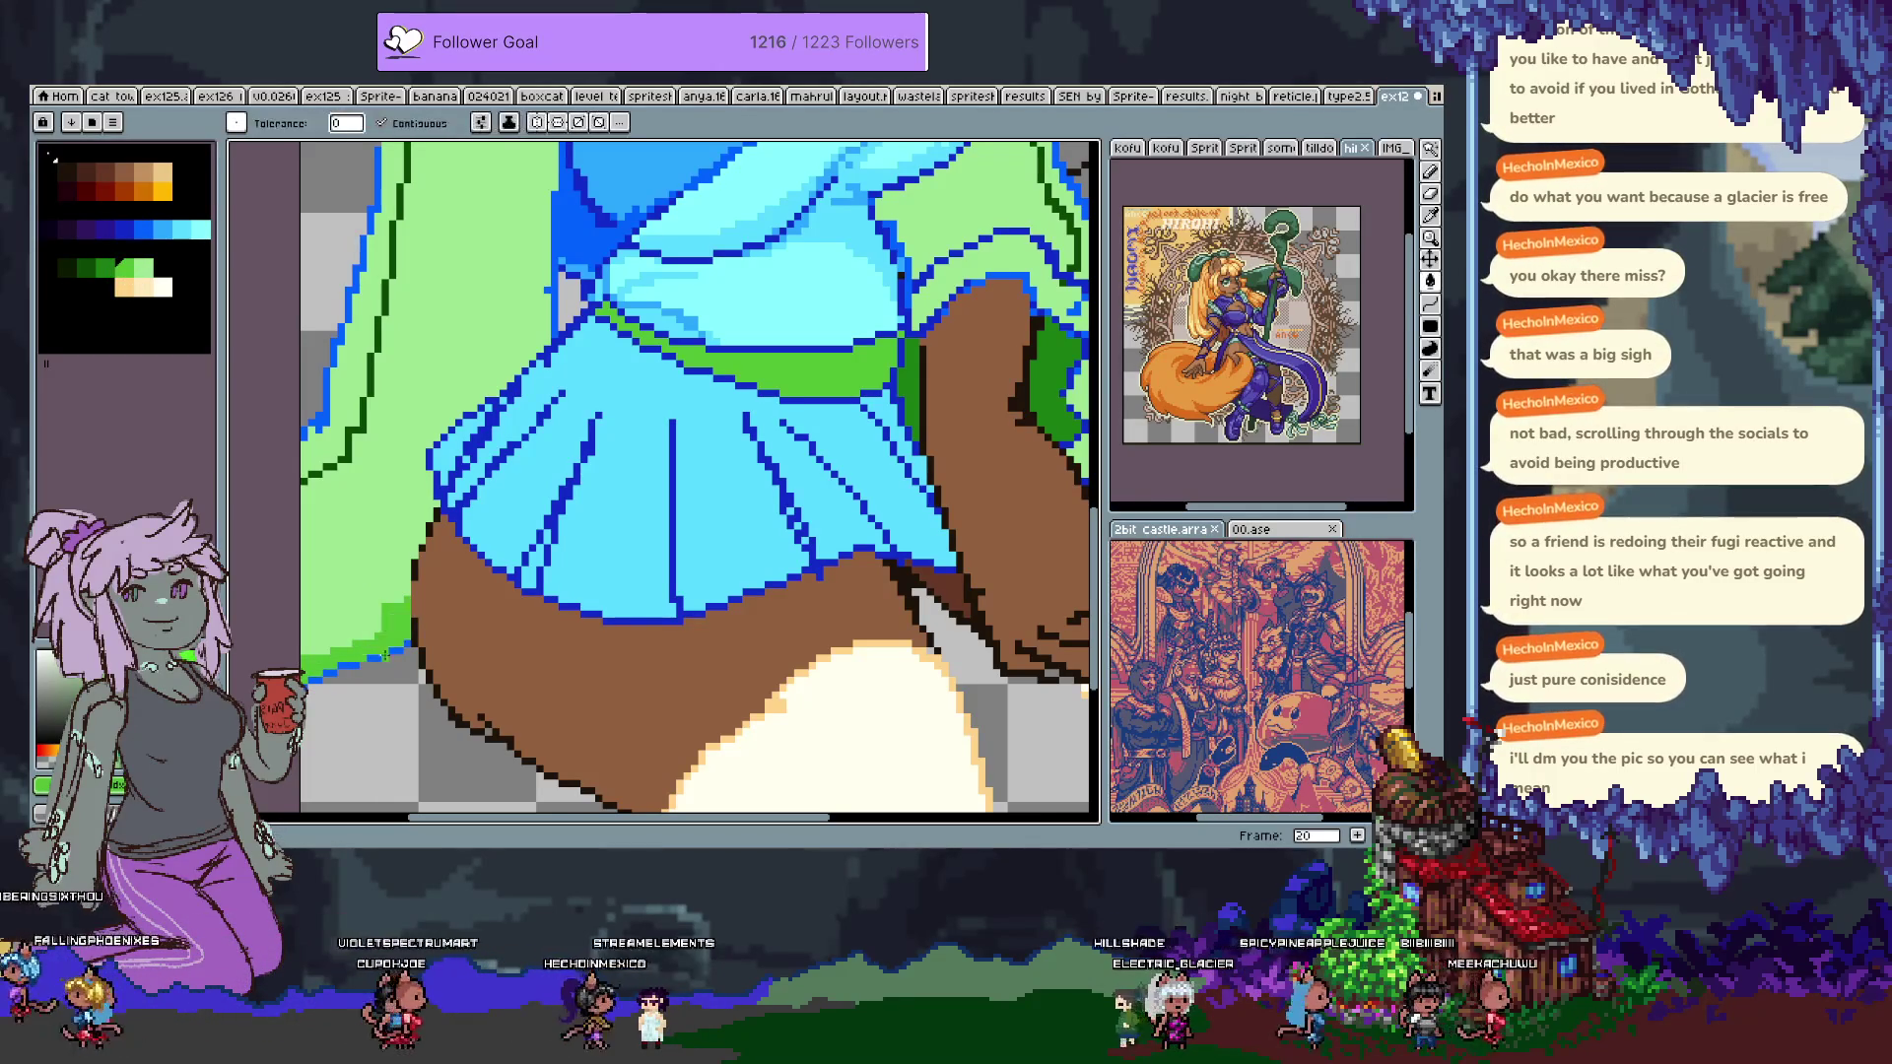
Draw light-green outline strokes on the jacket flap and touch up the green-blue edge.
{"action": "scroll", "coordinate": [355, 581], "scroll_direction": "up", "scroll_amount": 3}
{"action": "left_click", "coordinate": [339, 565]}
{"action": "left_click_drag", "start_coordinate": [383, 612], "coordinate": [345, 548]}
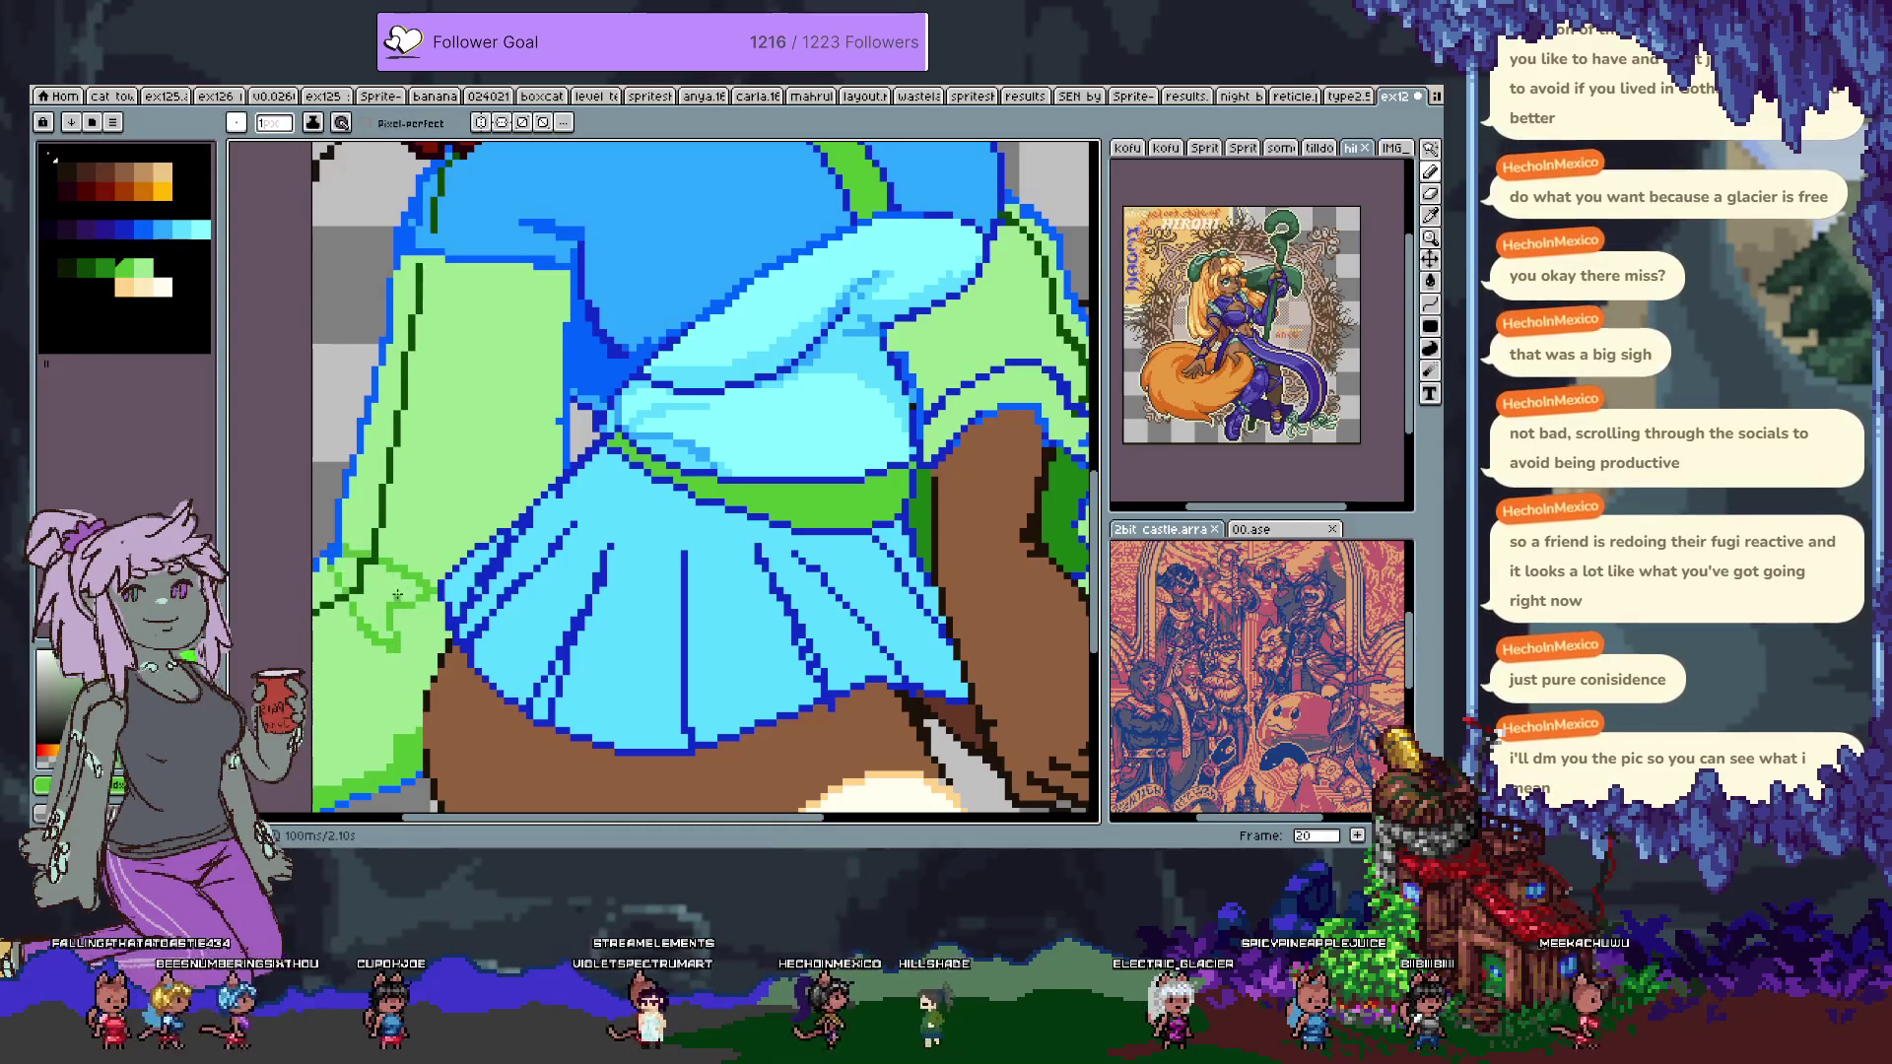
{"action": "left_click_drag", "start_coordinate": [385, 588], "coordinate": [446, 628]}
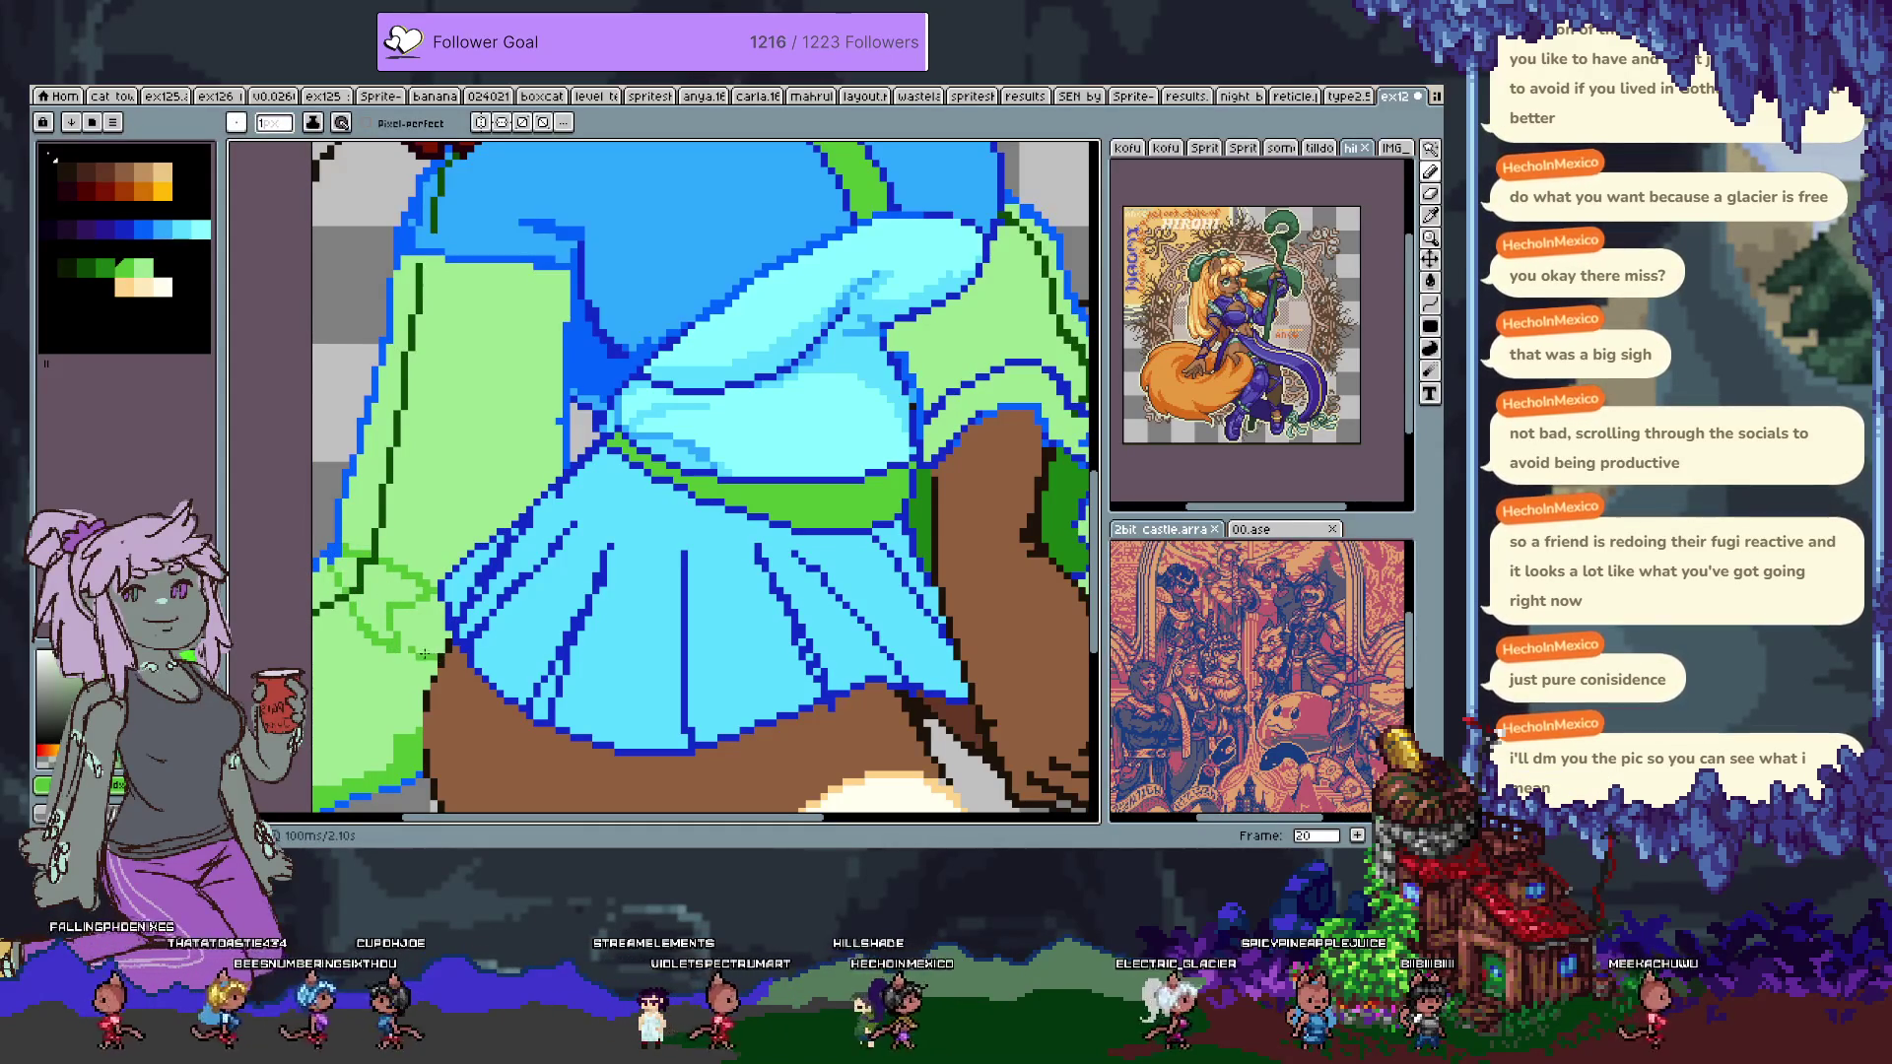
{"action": "key", "text": "g"}
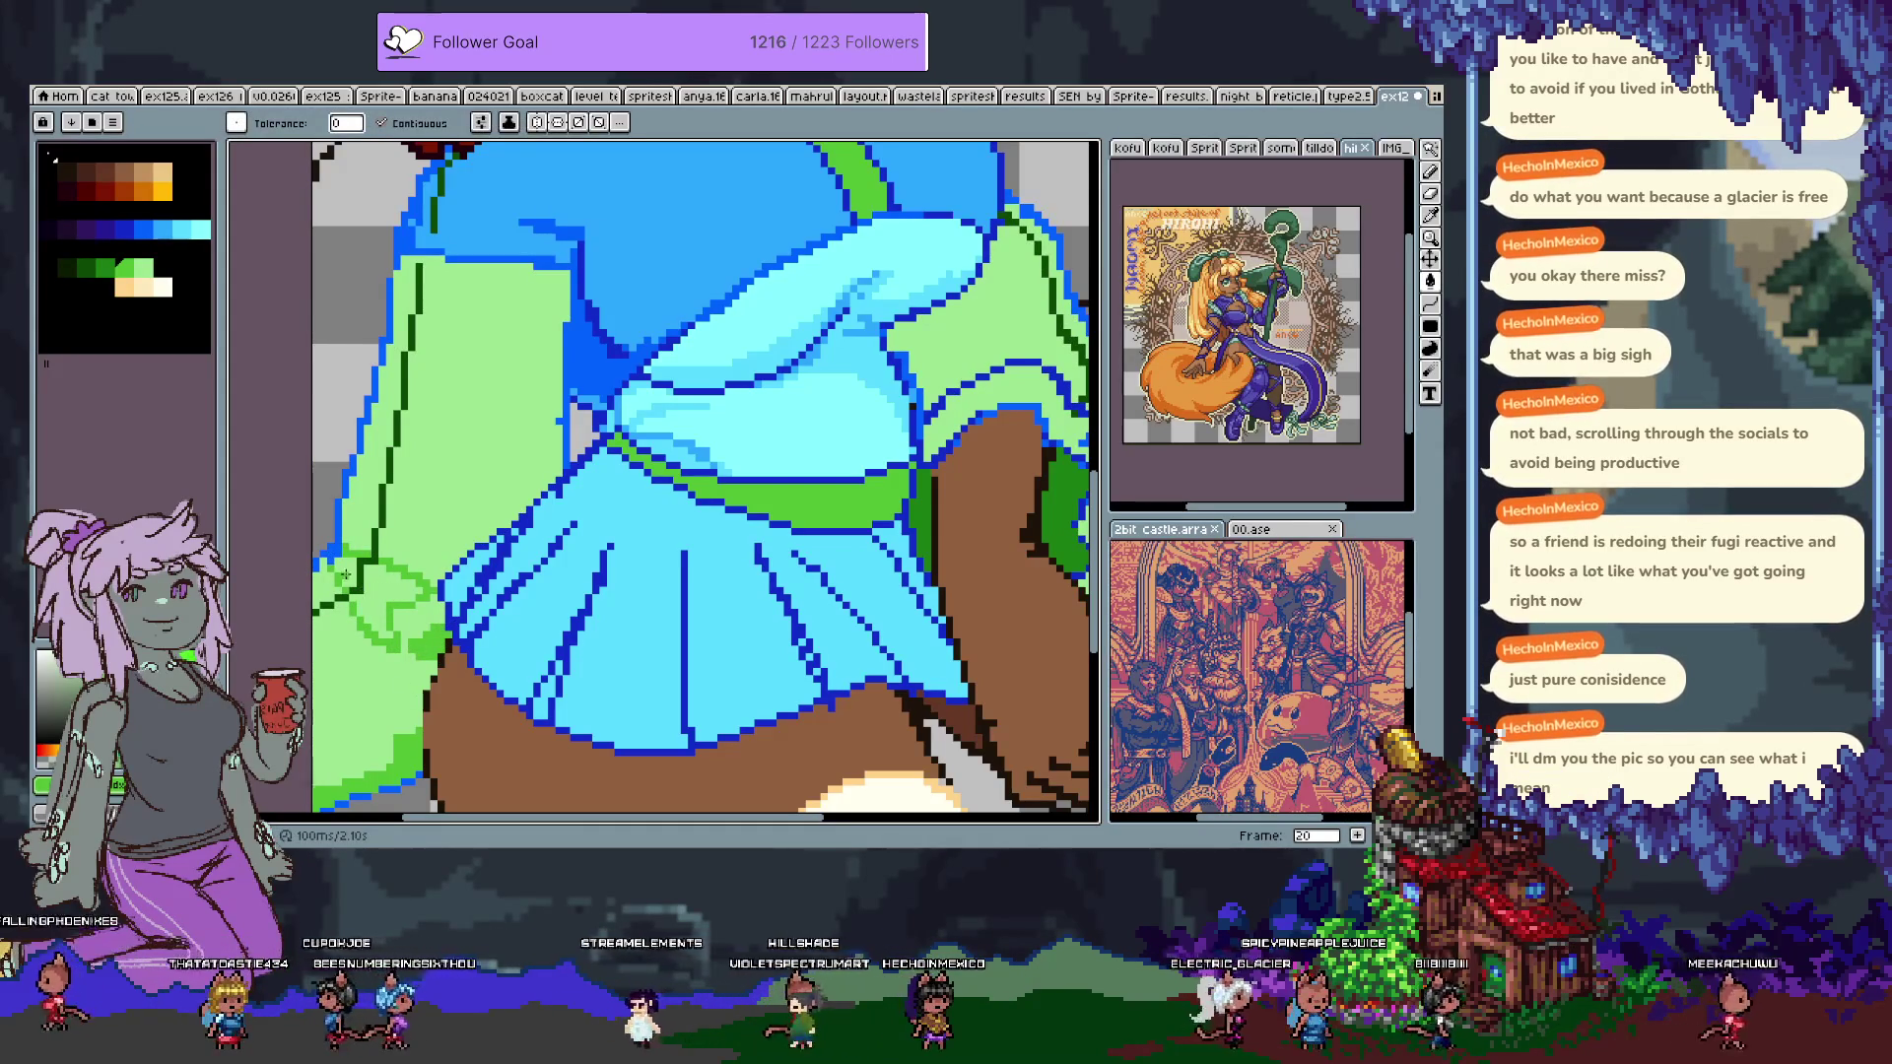
{"action": "key", "text": "b"}
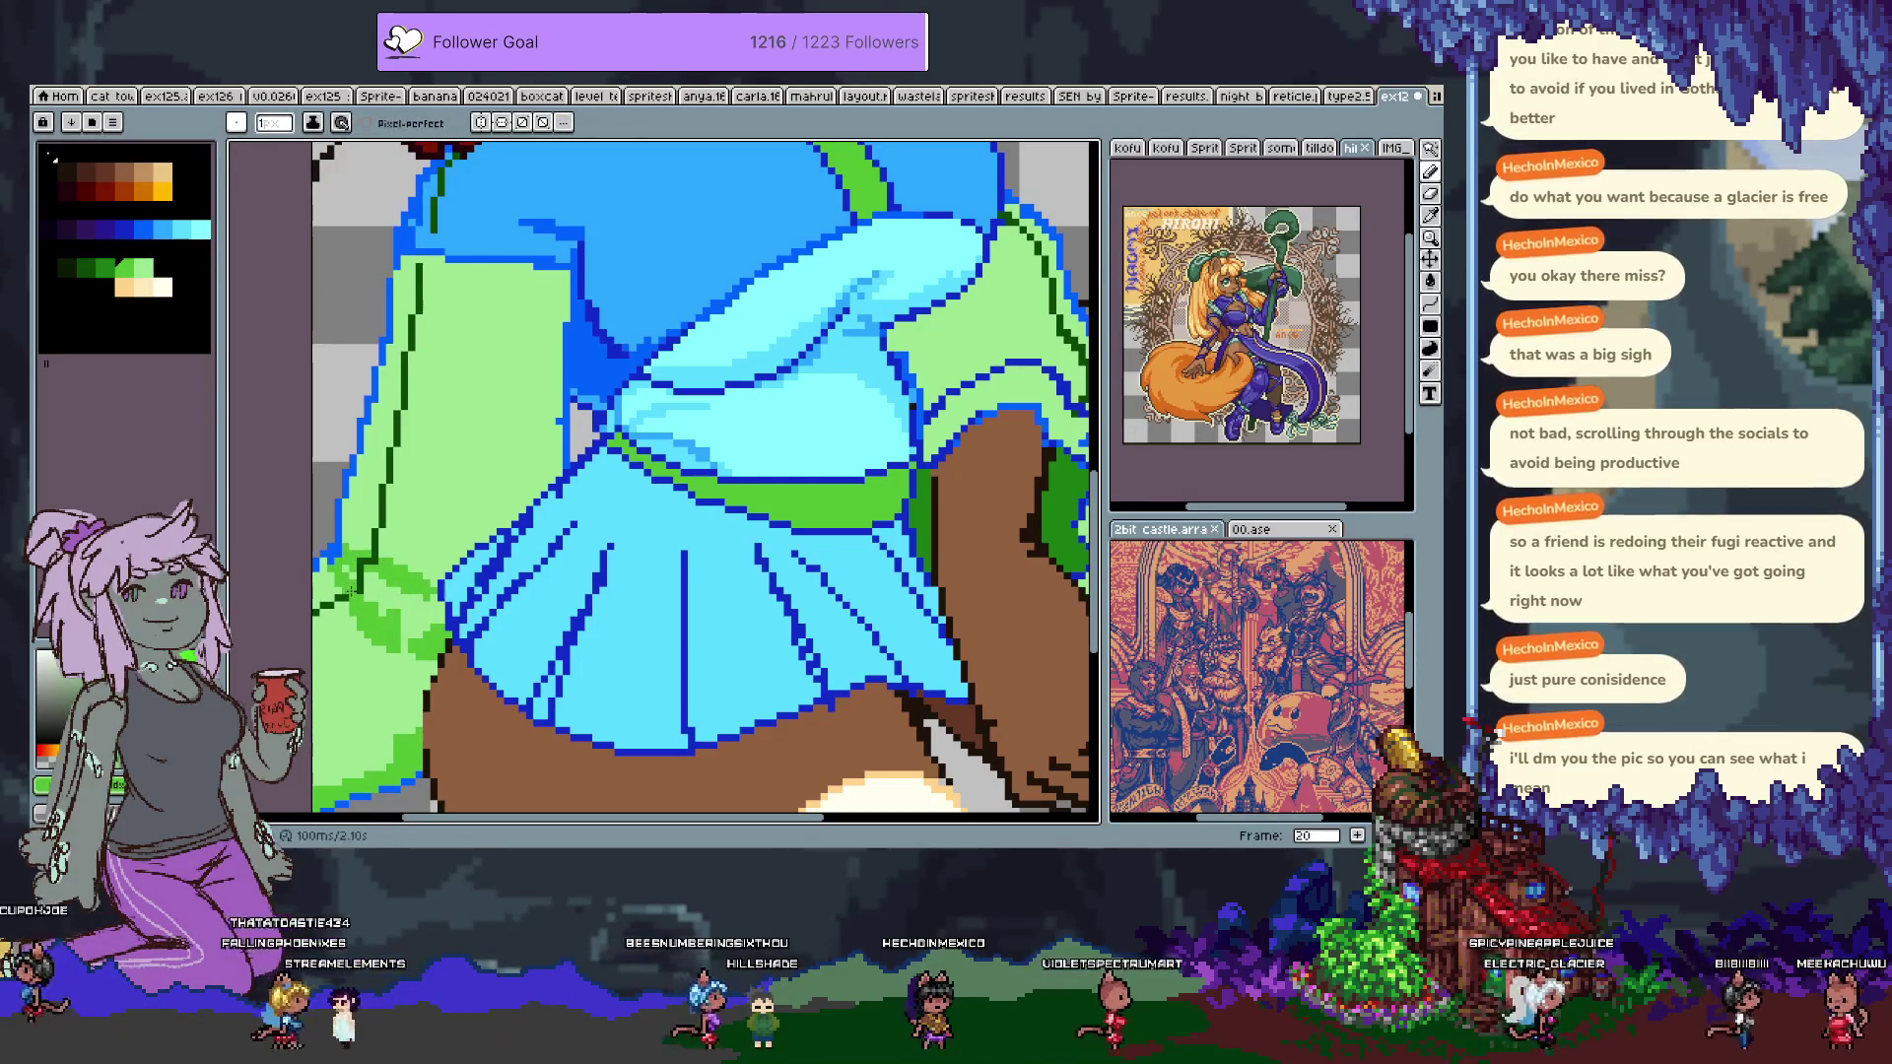
Draw a darker vertical strip on the flap and fill its lower-left area darker green.
{"action": "left_click_drag", "start_coordinate": [379, 404], "coordinate": [380, 522]}
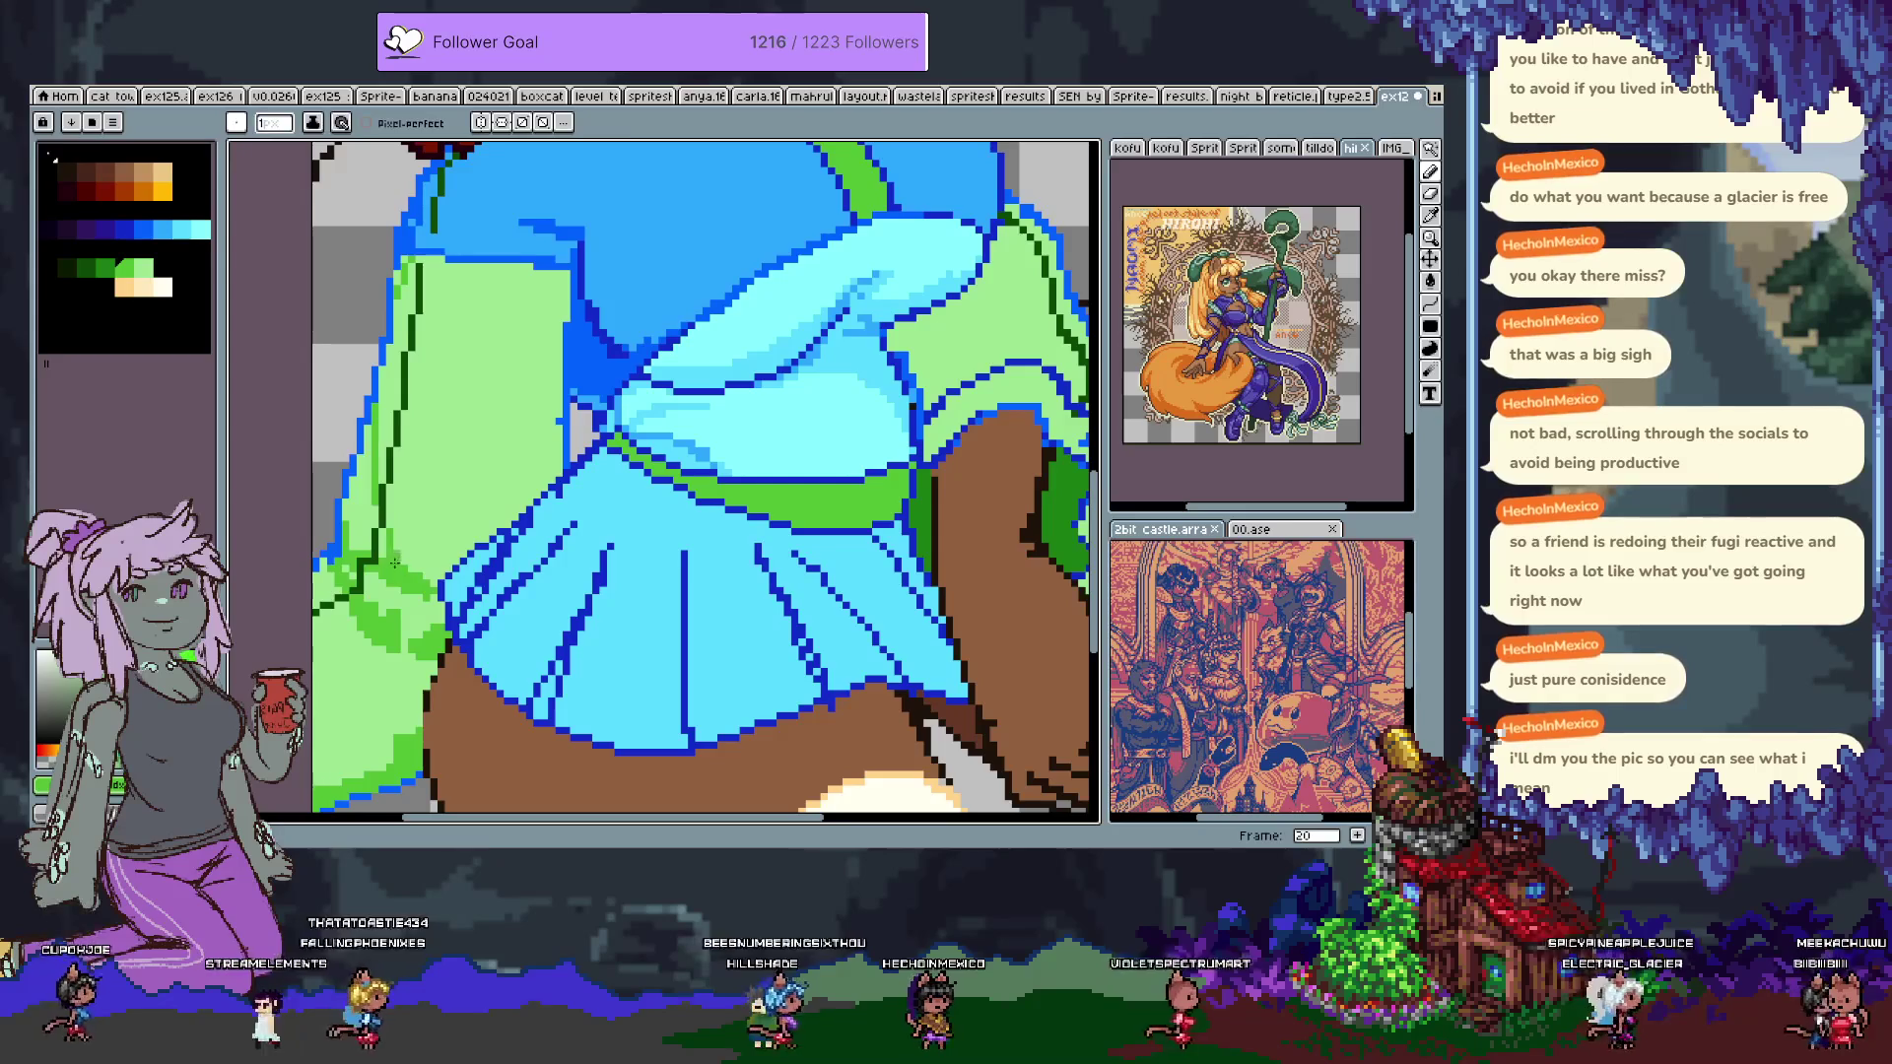
{"action": "key", "text": "g"}
{"action": "key", "text": "b"}
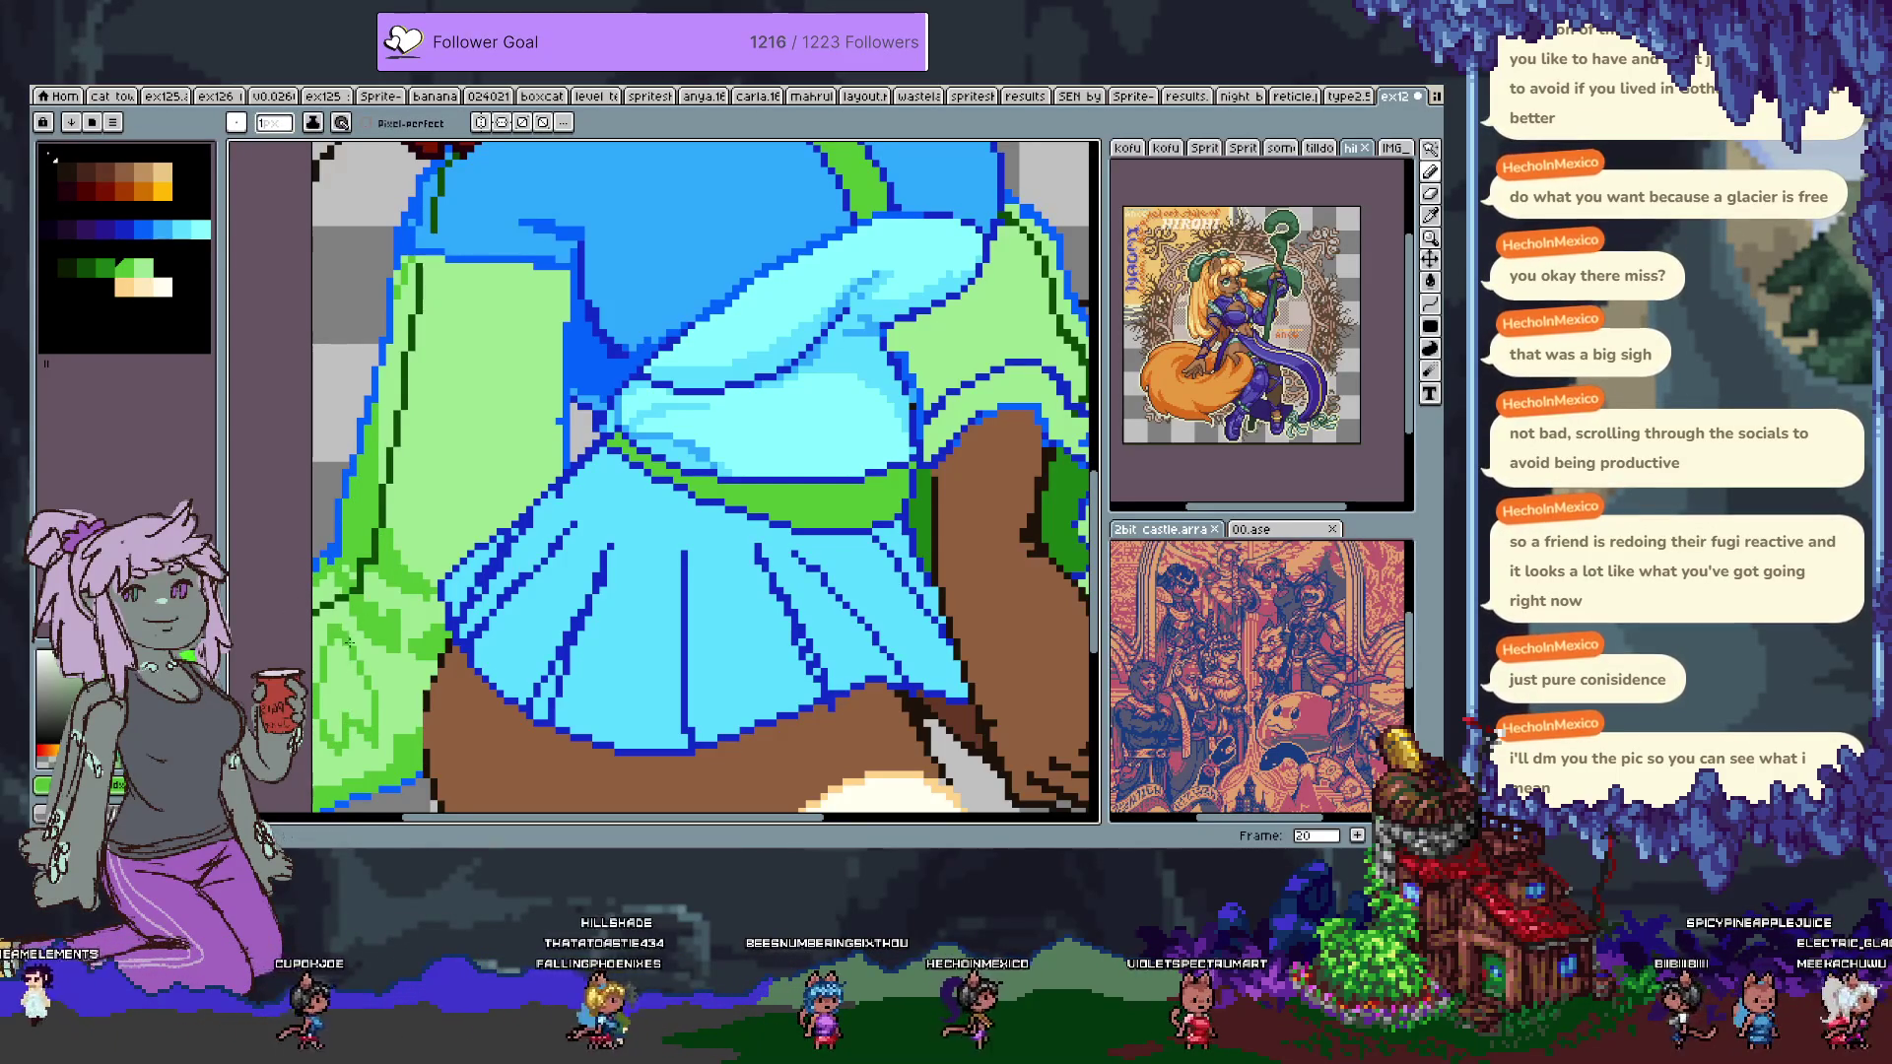
{"action": "key", "text": "g"}
{"action": "left_click", "coordinate": [345, 690]}
{"action": "key", "text": "b"}
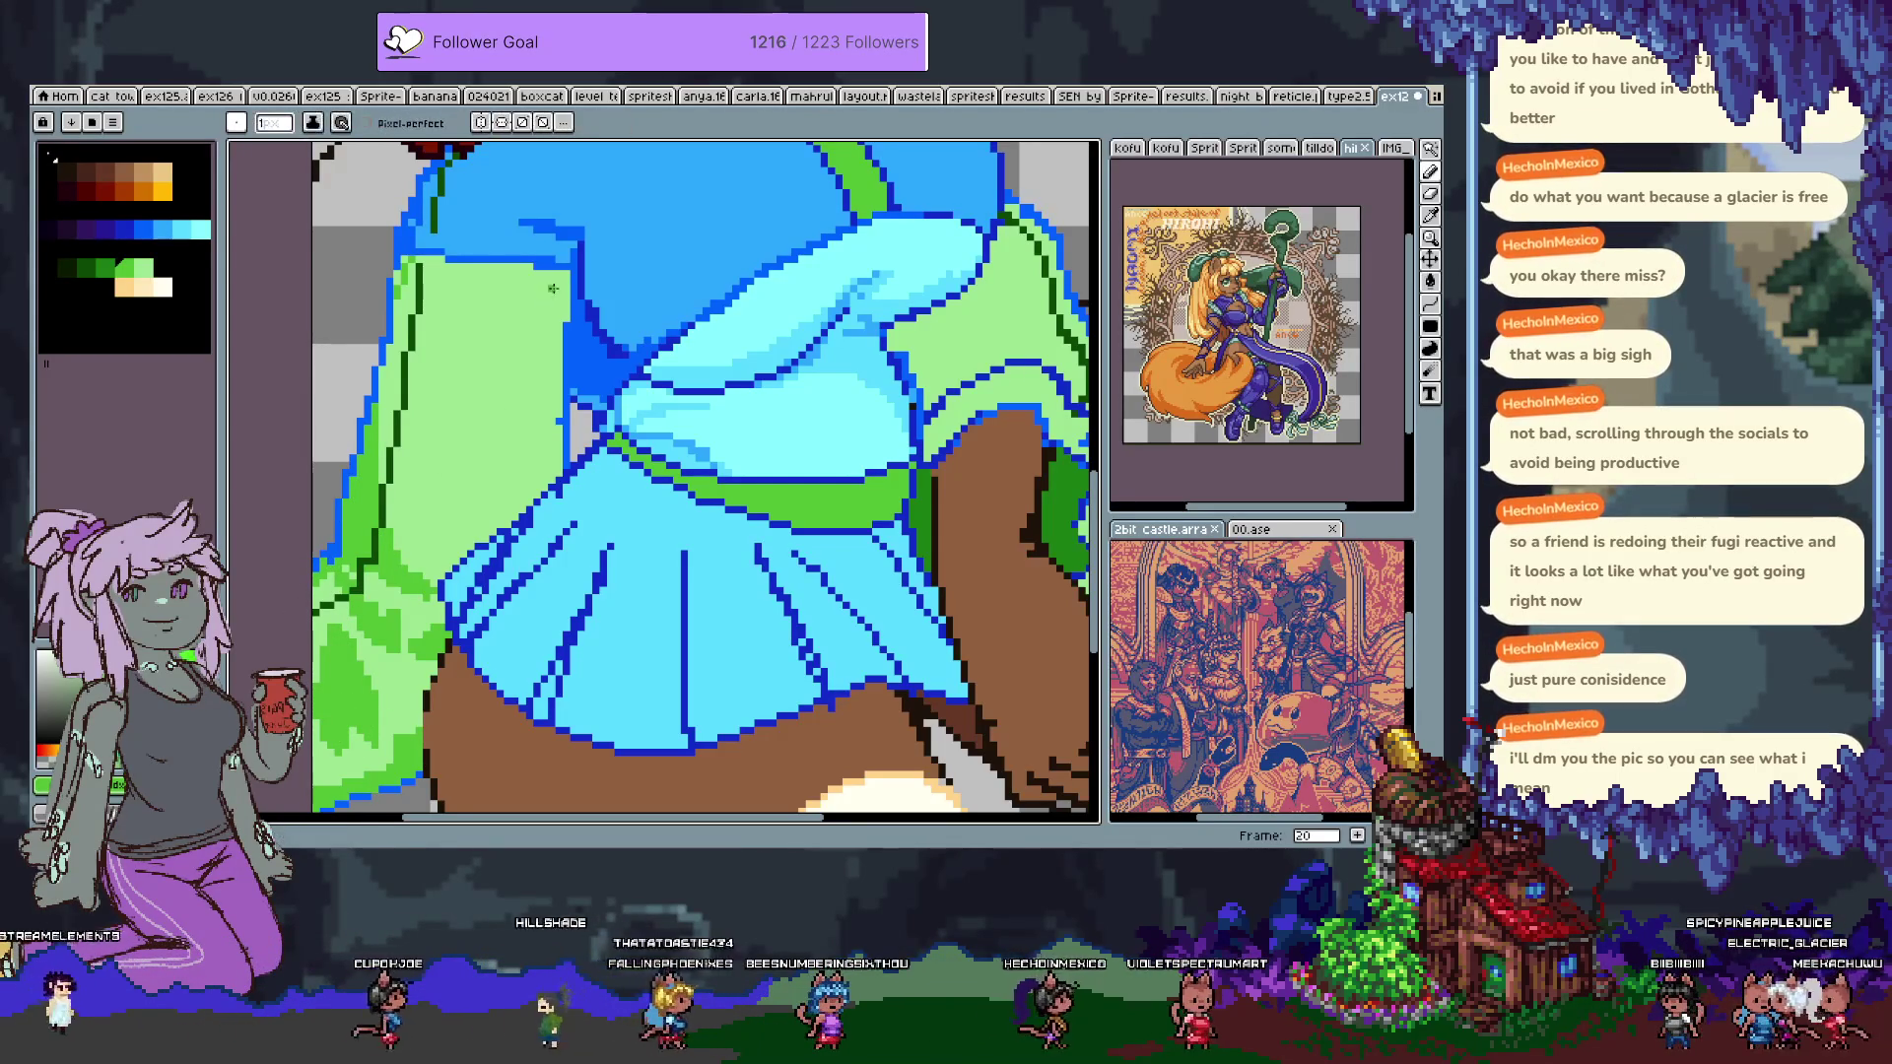
Draw two diagonal green fold lines and fill the sections between them darker green.
{"action": "left_click_drag", "start_coordinate": [565, 296], "coordinate": [490, 529]}
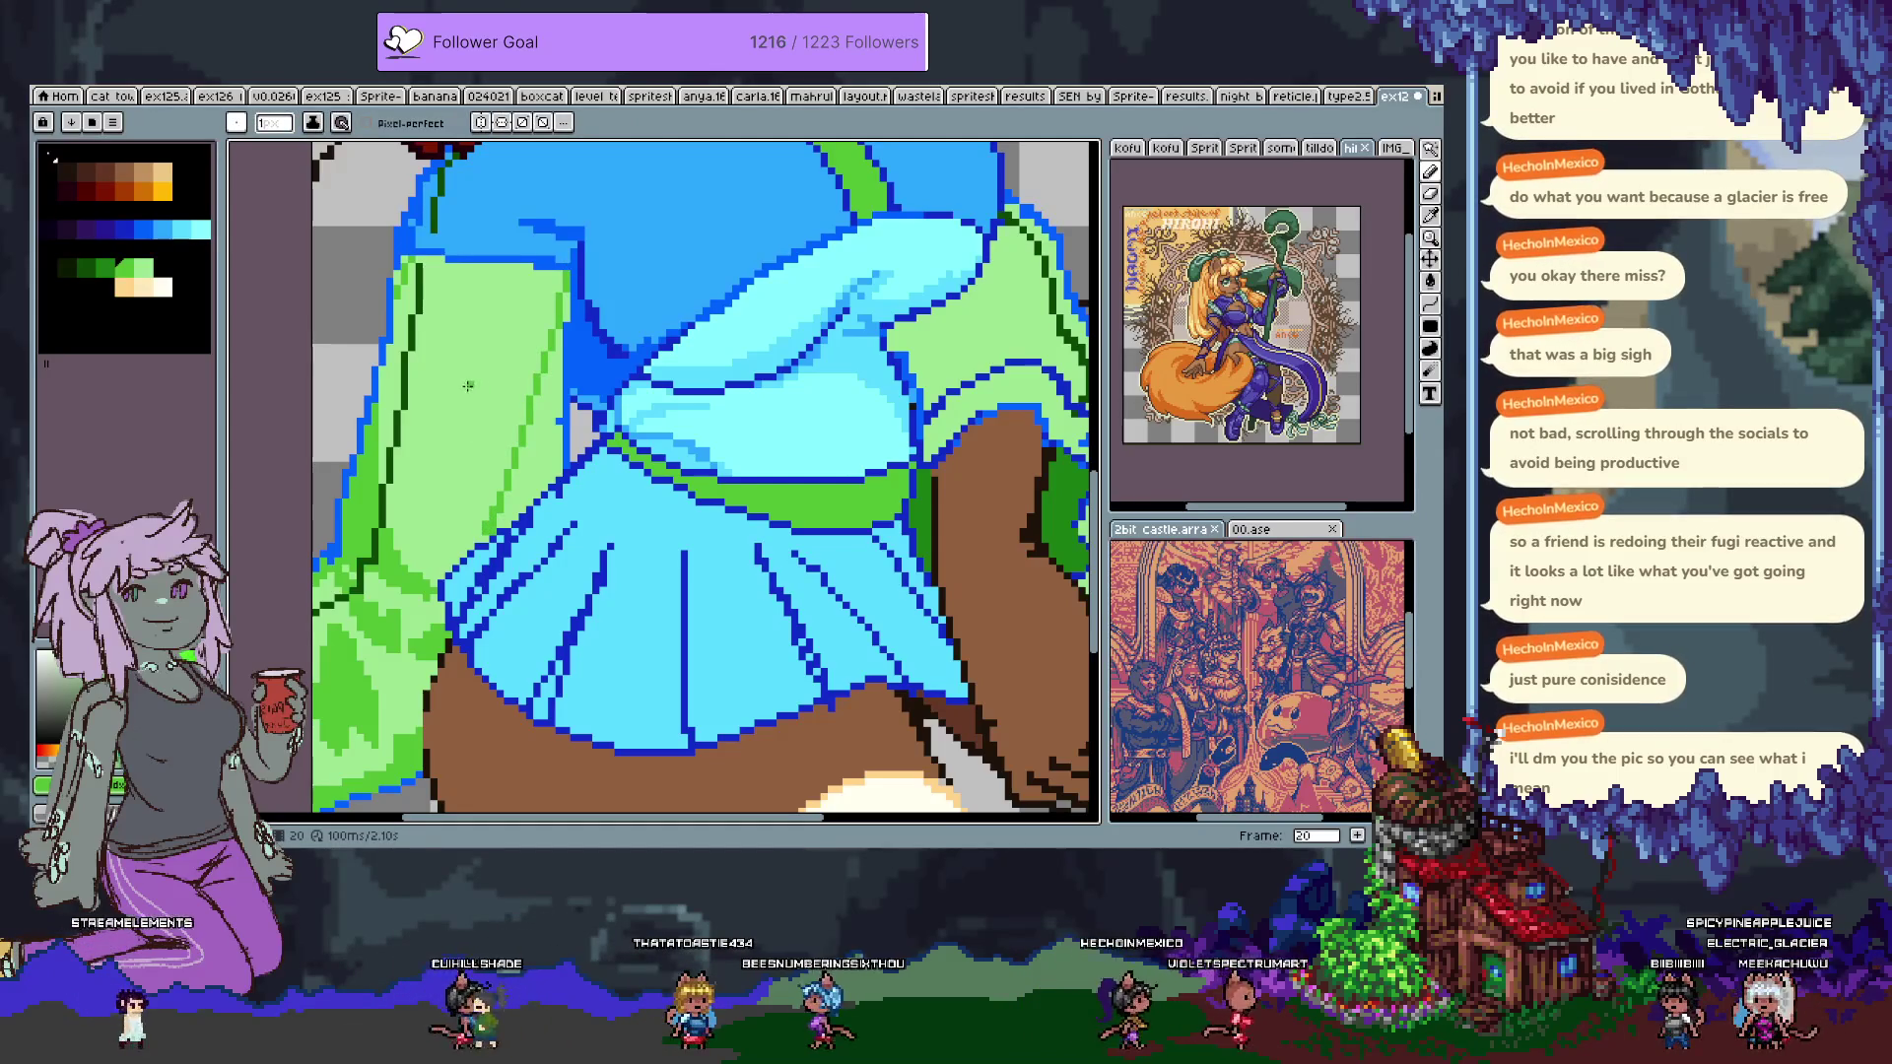
{"action": "left_click_drag", "start_coordinate": [426, 319], "coordinate": [470, 542]}
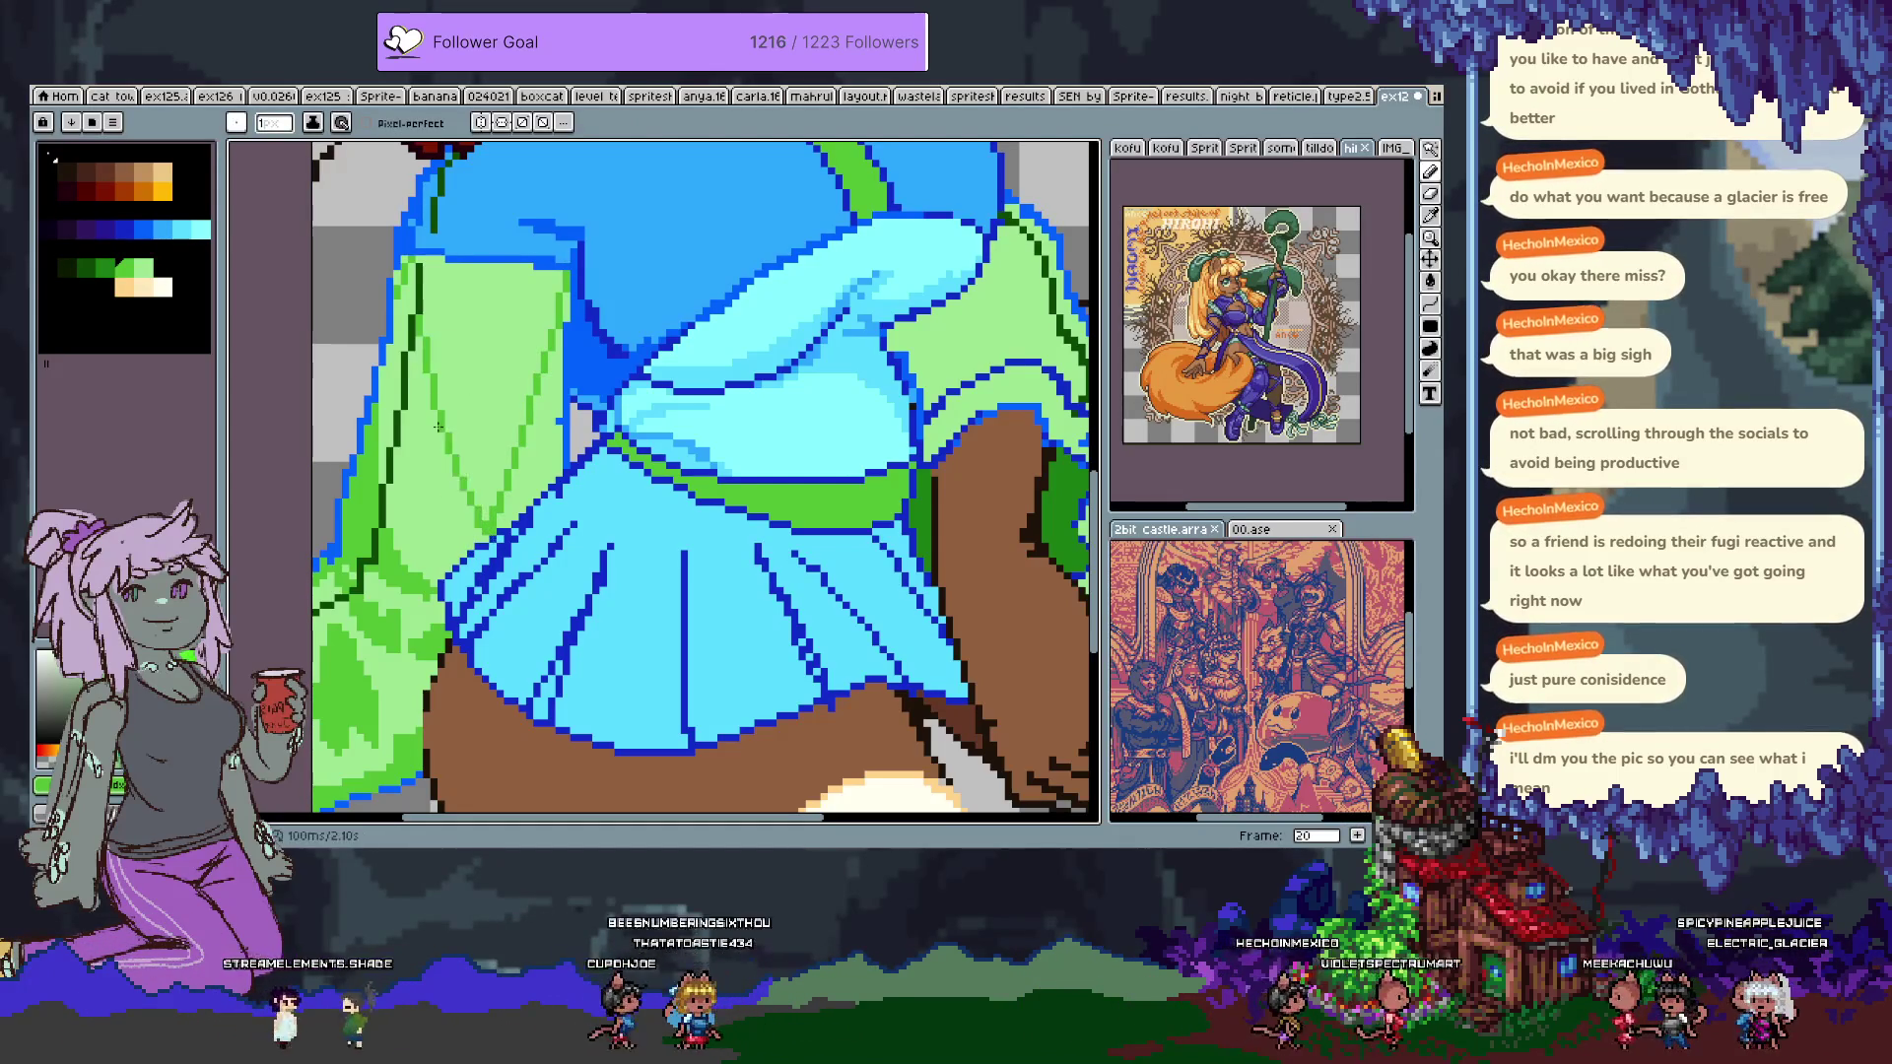
{"action": "key", "text": "g"}
{"action": "left_click", "coordinate": [470, 535]}
{"action": "left_click", "coordinate": [554, 421]}
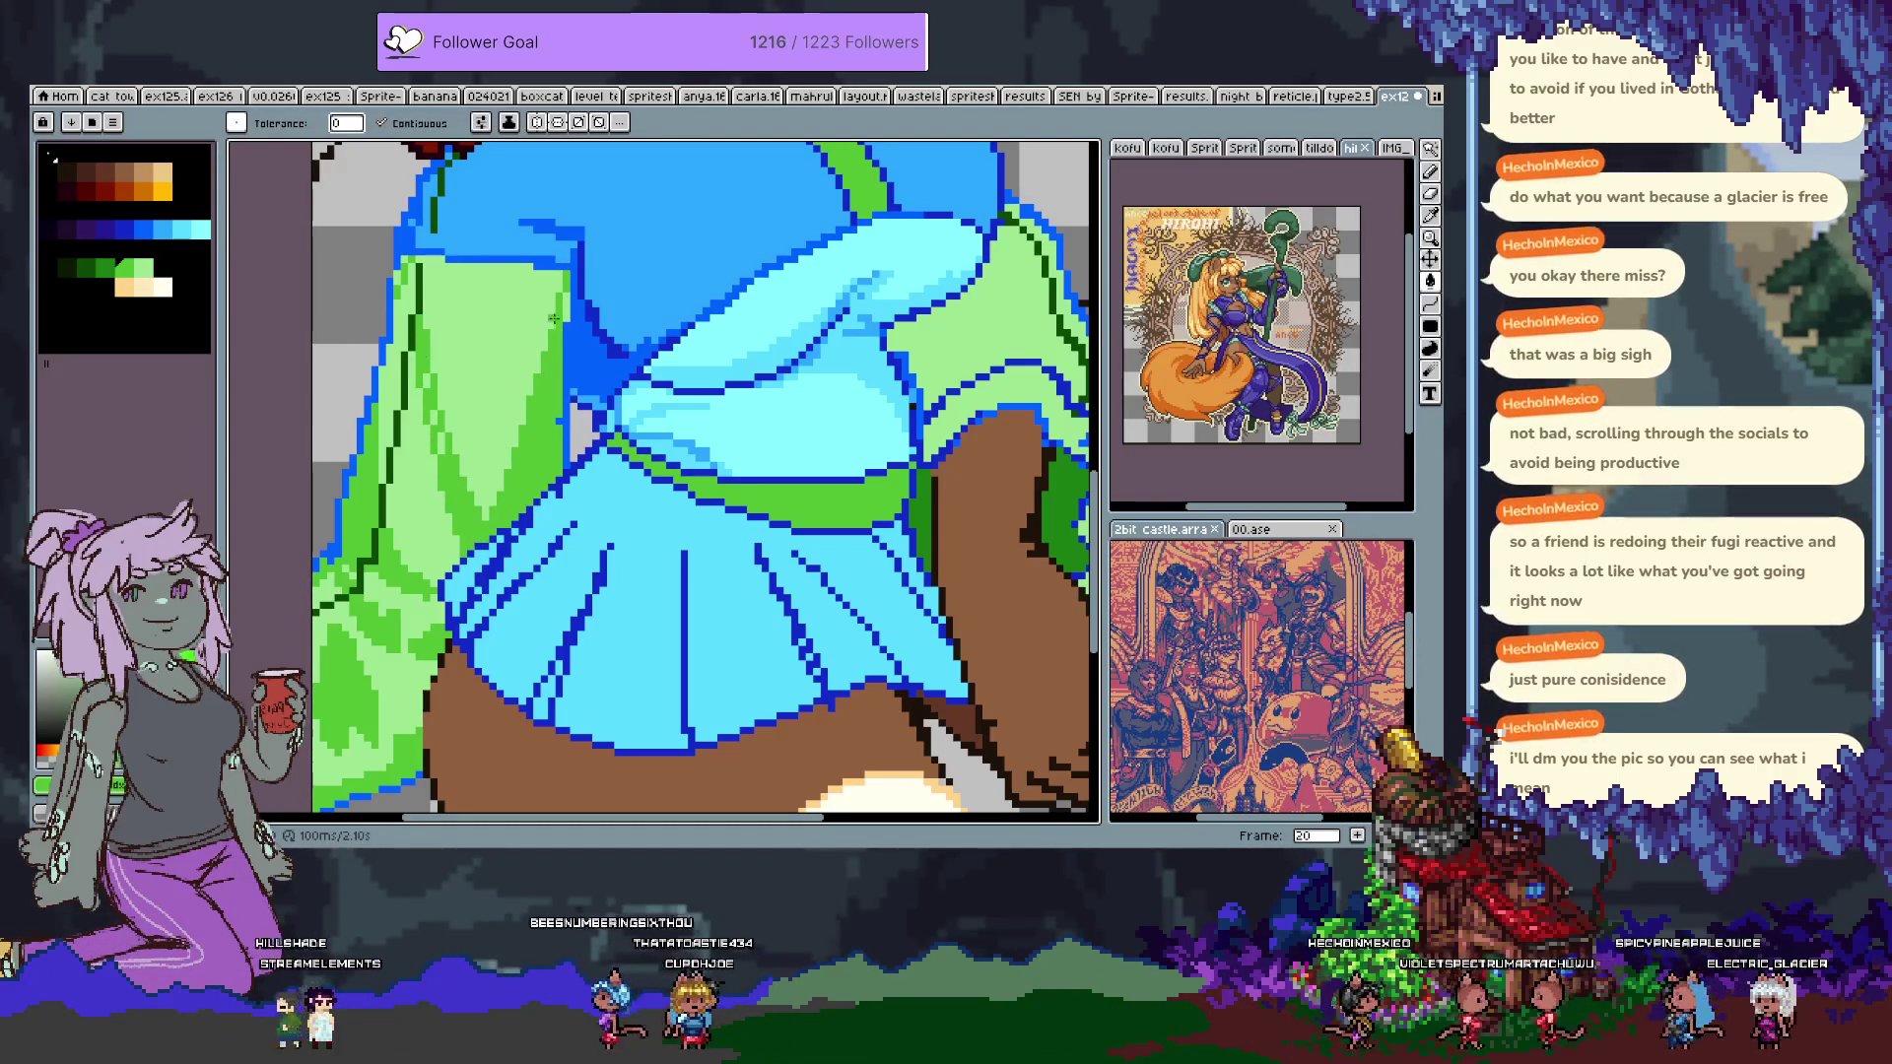
{"action": "key", "text": "b"}
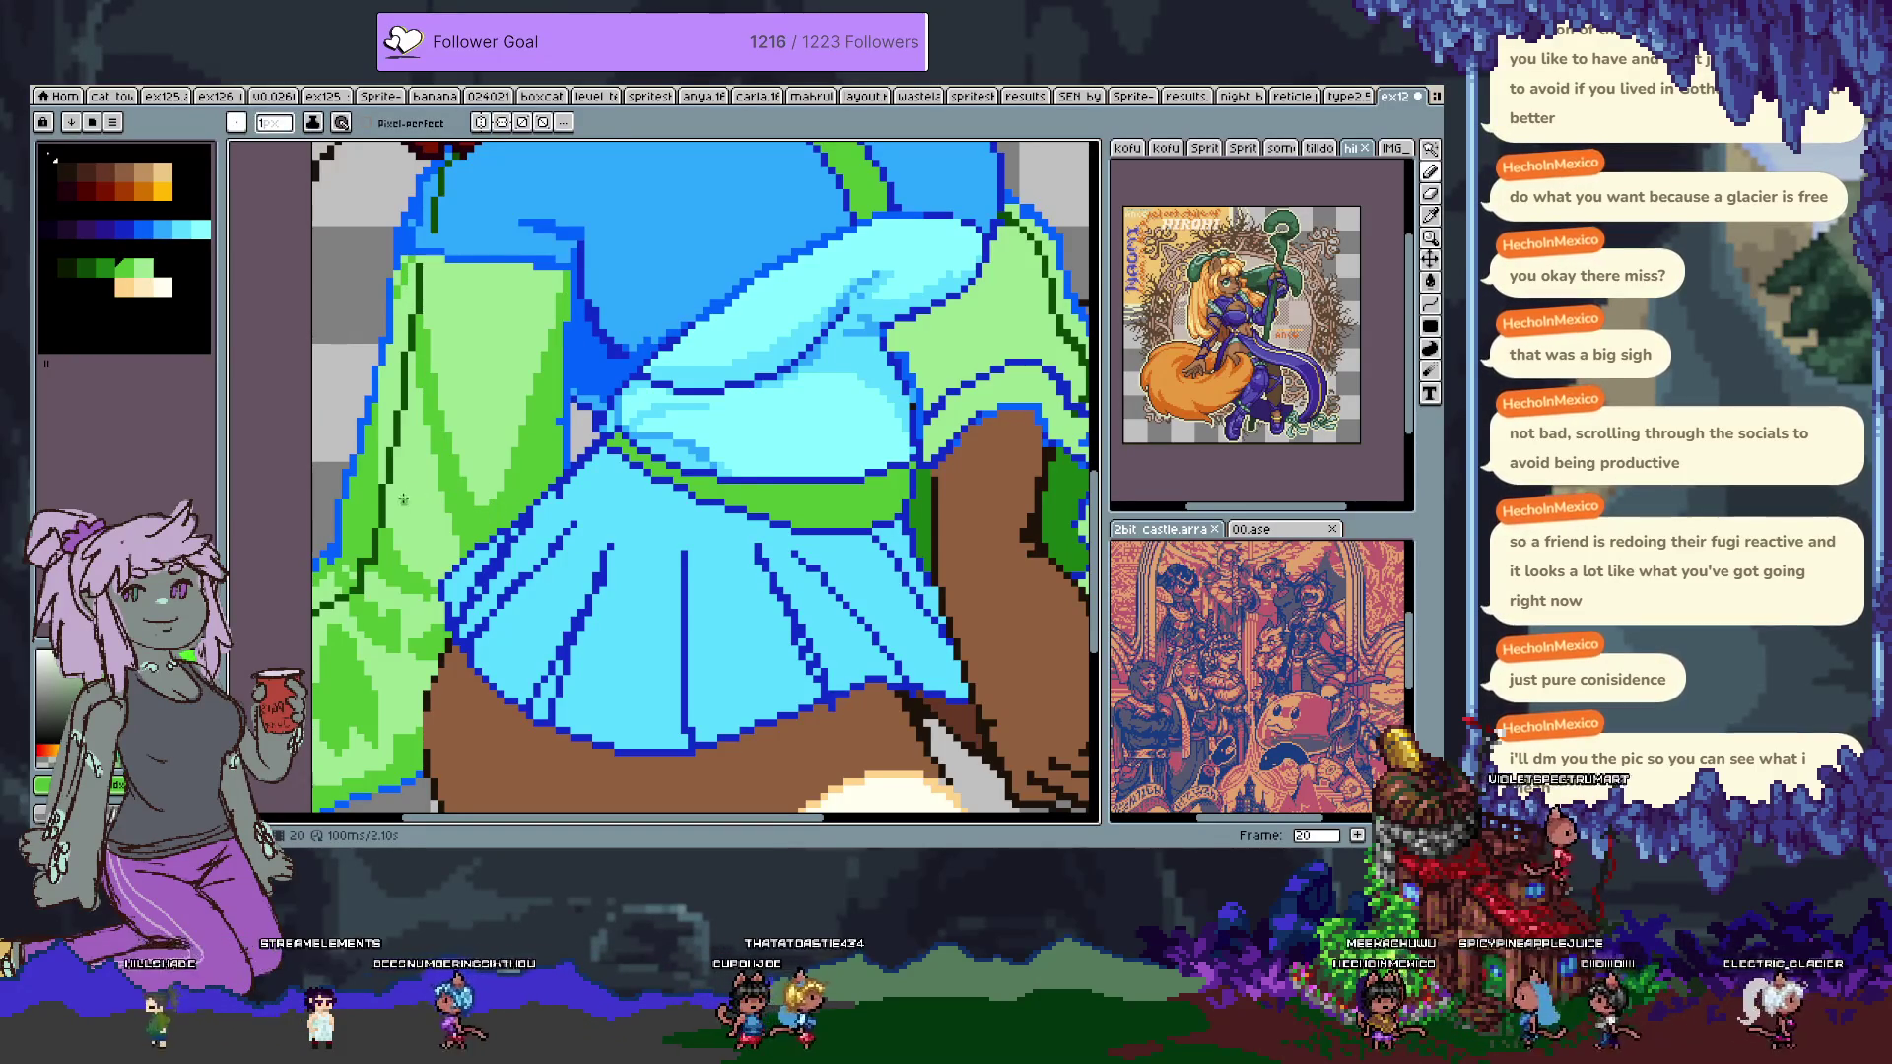
{"action": "left_click_drag", "start_coordinate": [367, 462], "coordinate": [514, 591]}
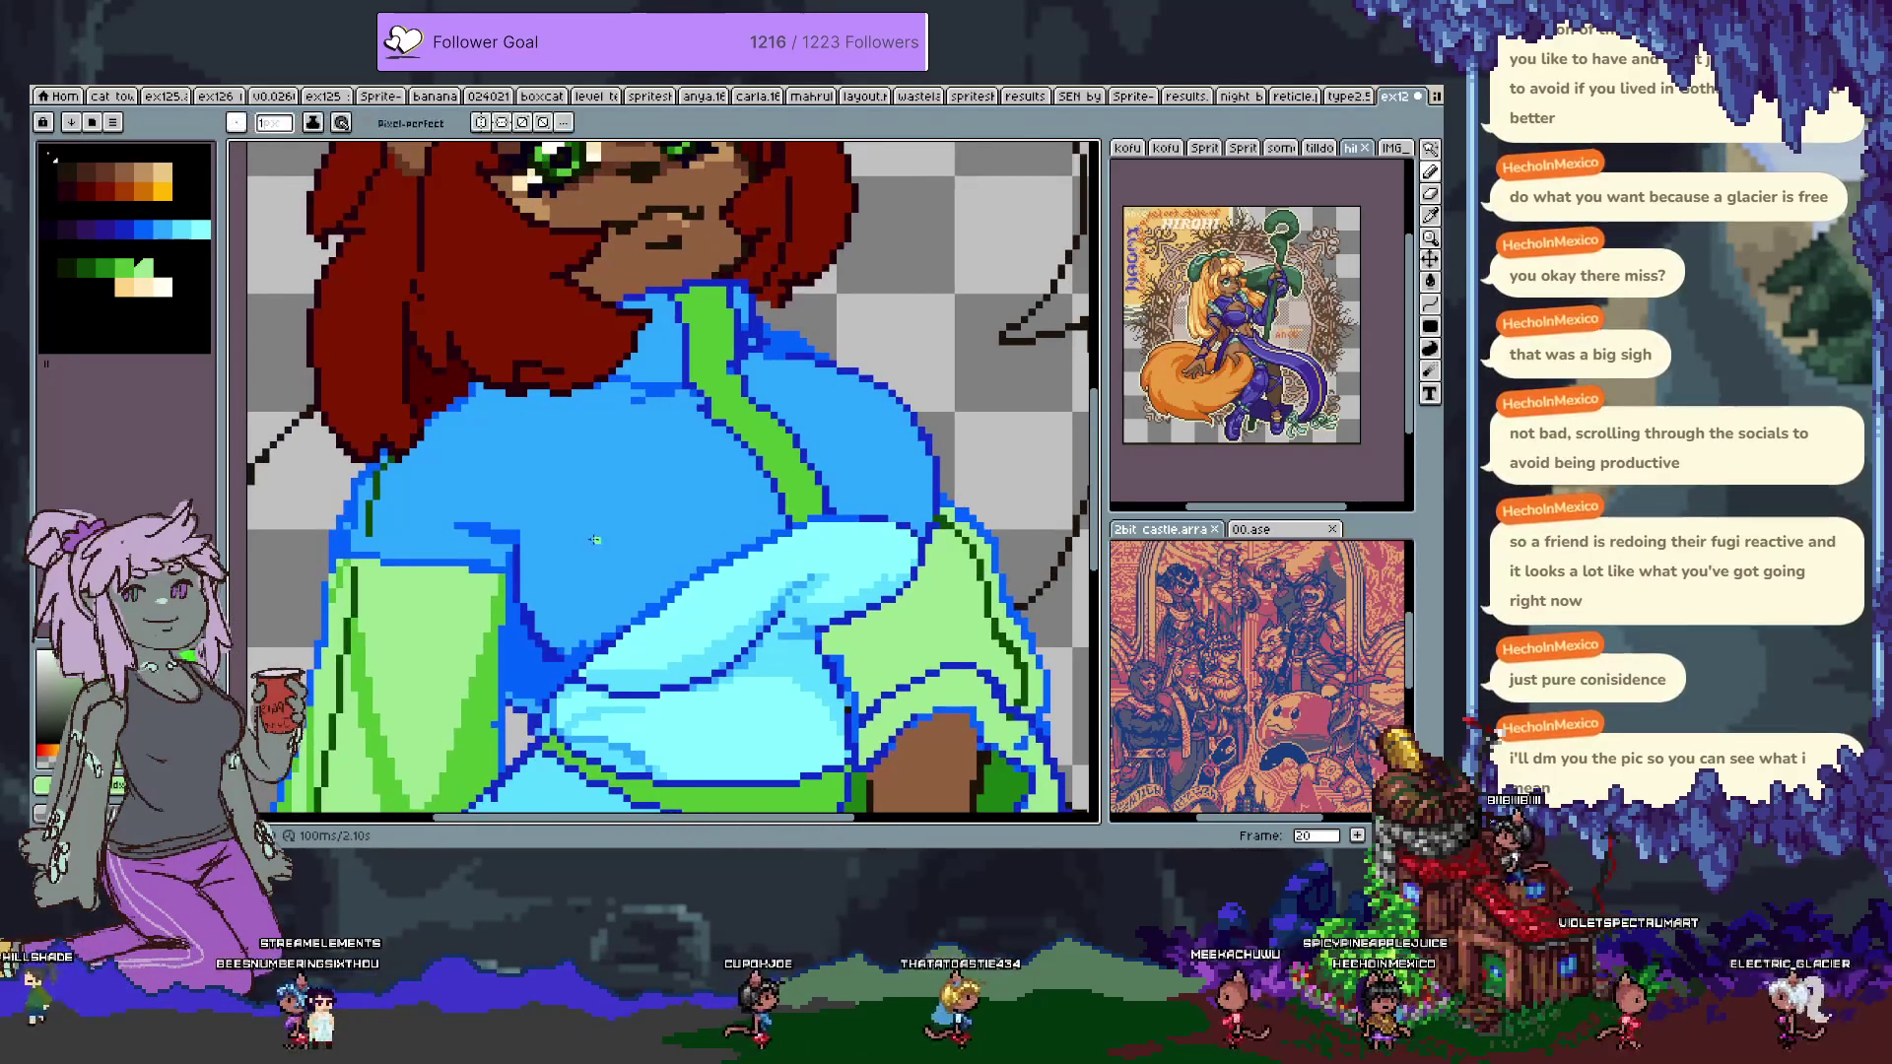
Undo the stray dark-blue strokes and dab darker blue pixels onto the jacket.
{"action": "key", "text": "bracketright"}
{"action": "key", "text": "bracketleft"}
{"action": "key", "text": "bracketleft"}
{"action": "key", "text": "ctrl+z"}
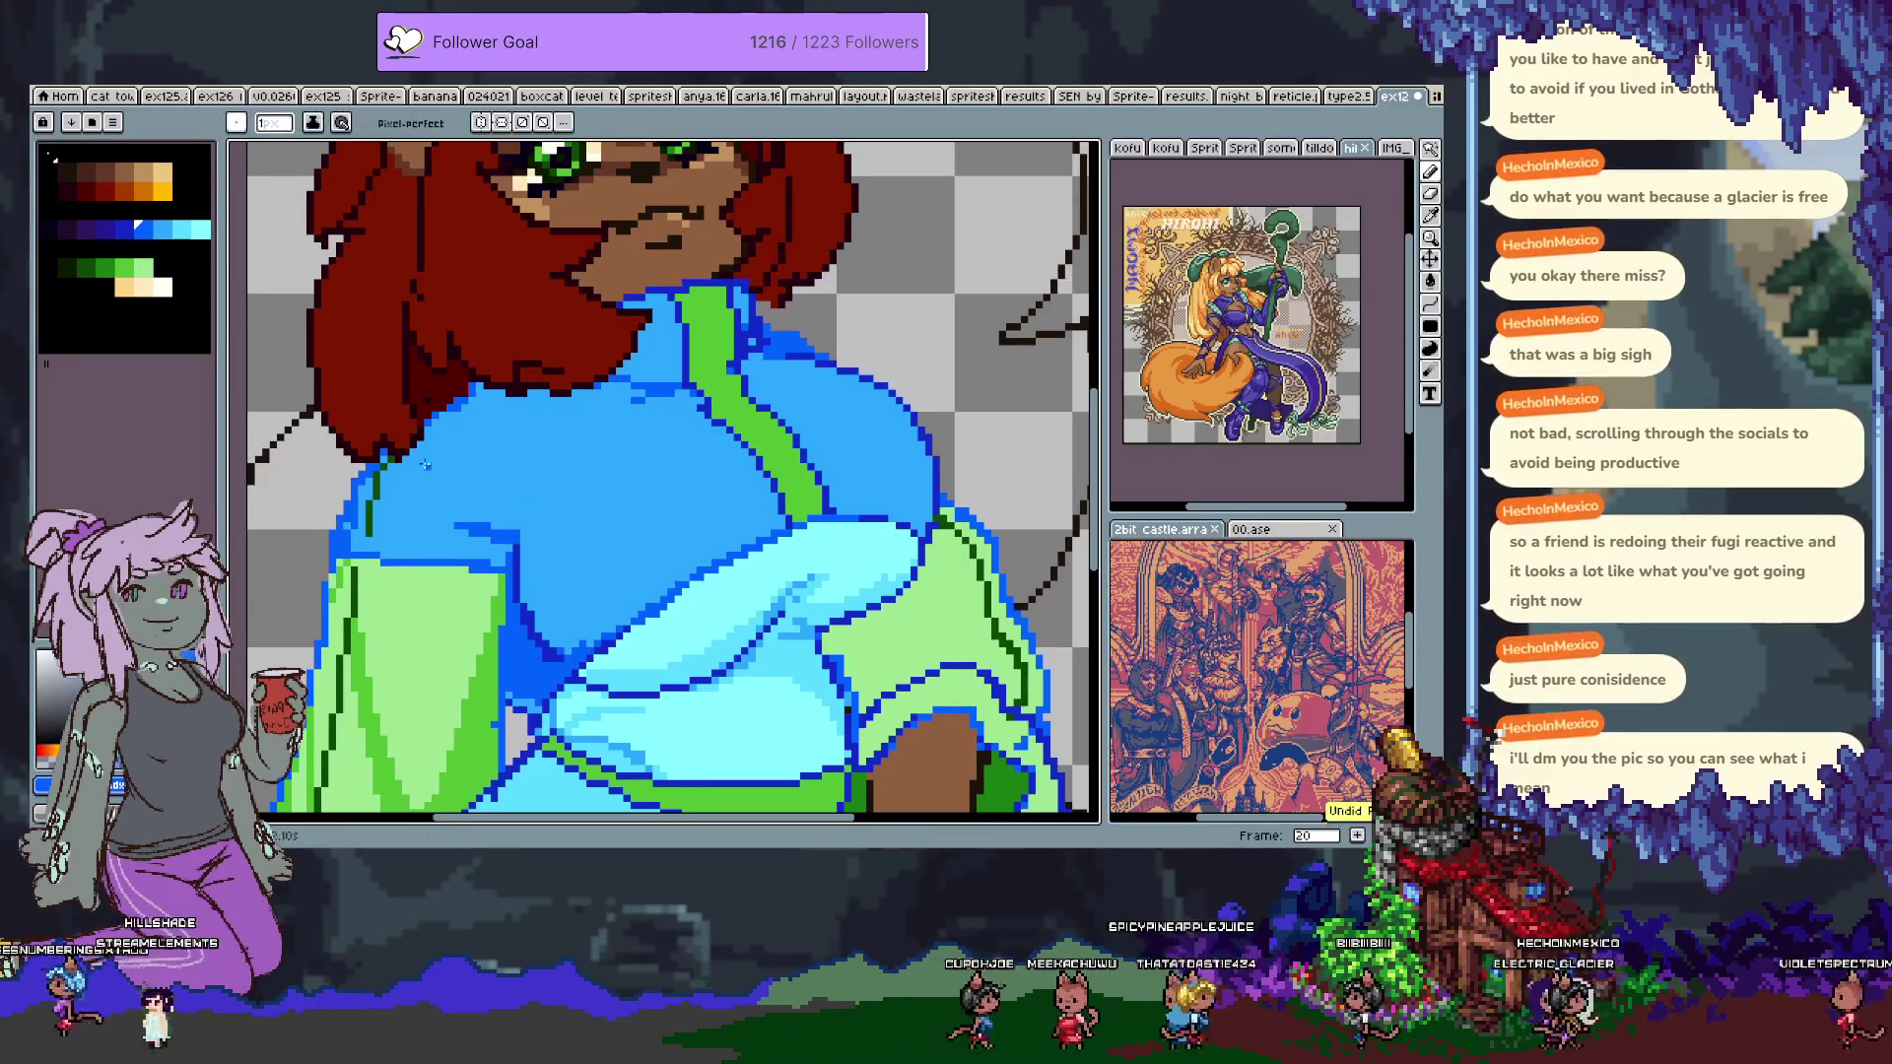
{"action": "left_click_drag", "start_coordinate": [522, 527], "coordinate": [364, 379]}
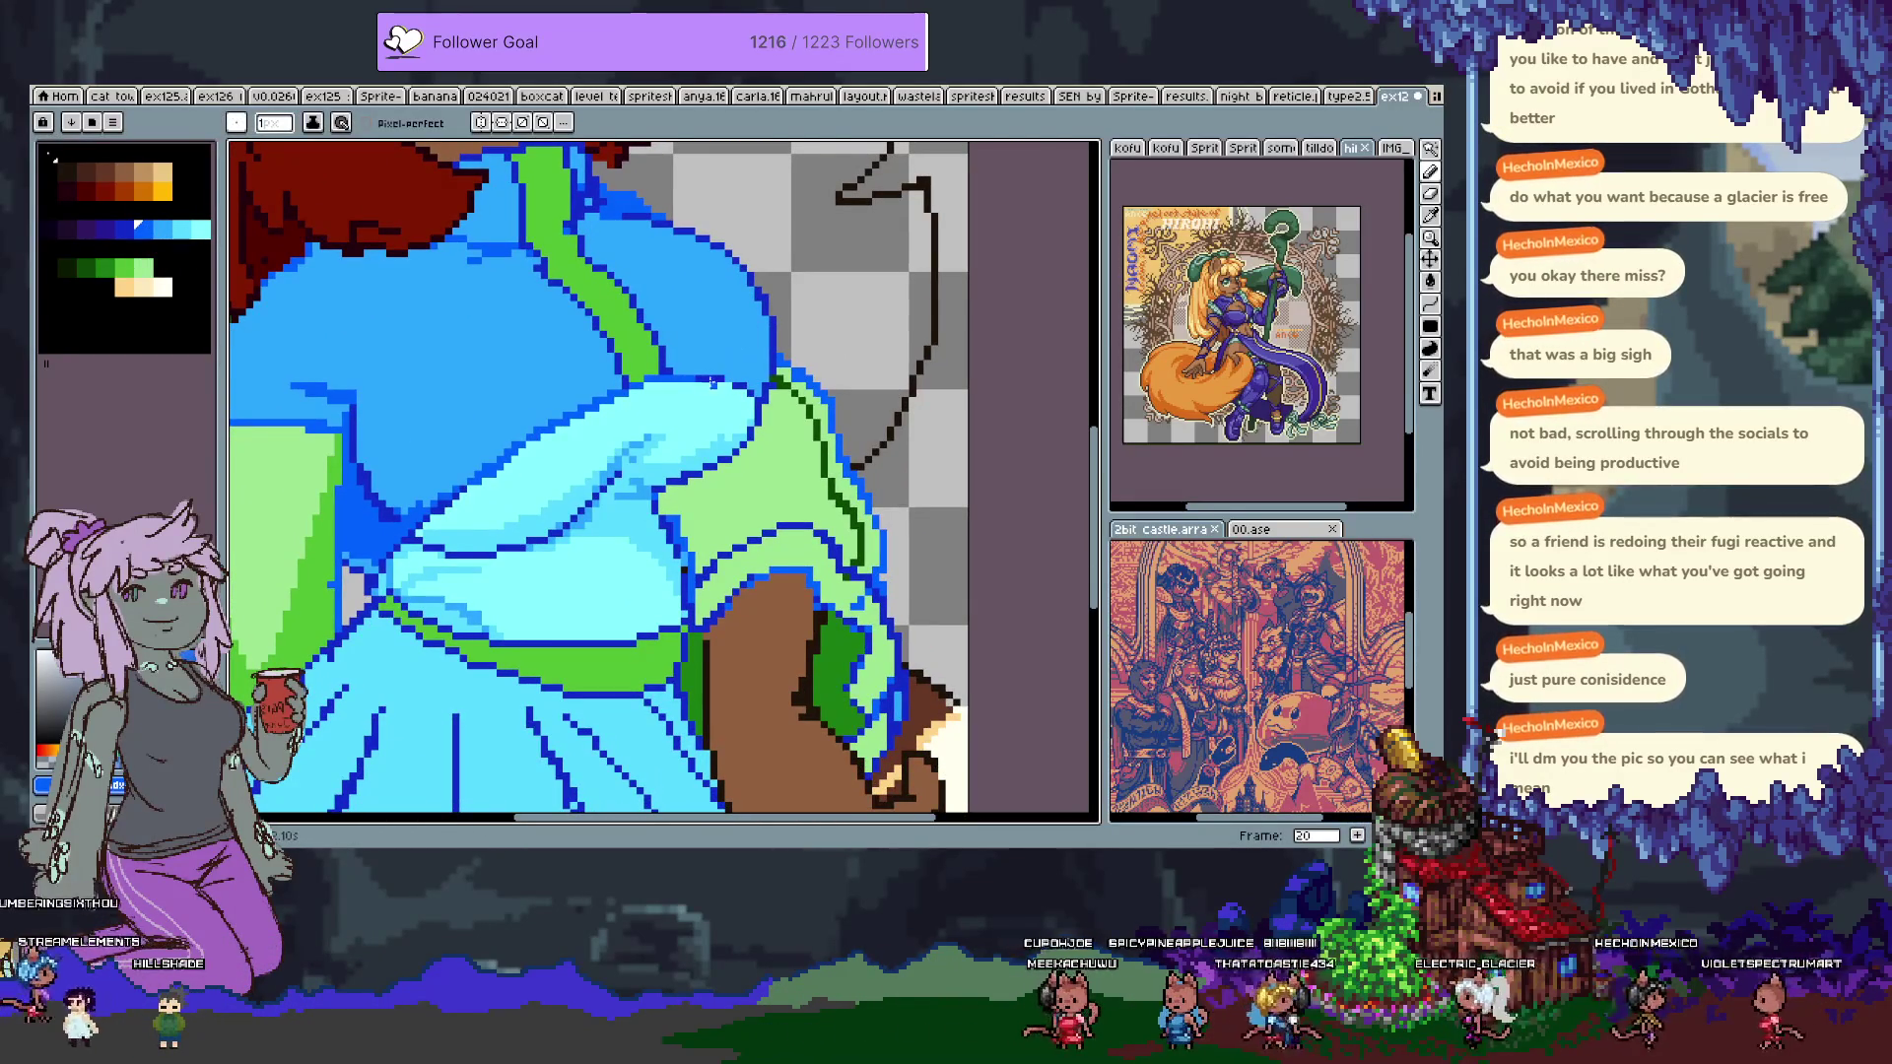
{"action": "key", "text": "ctrl+z"}
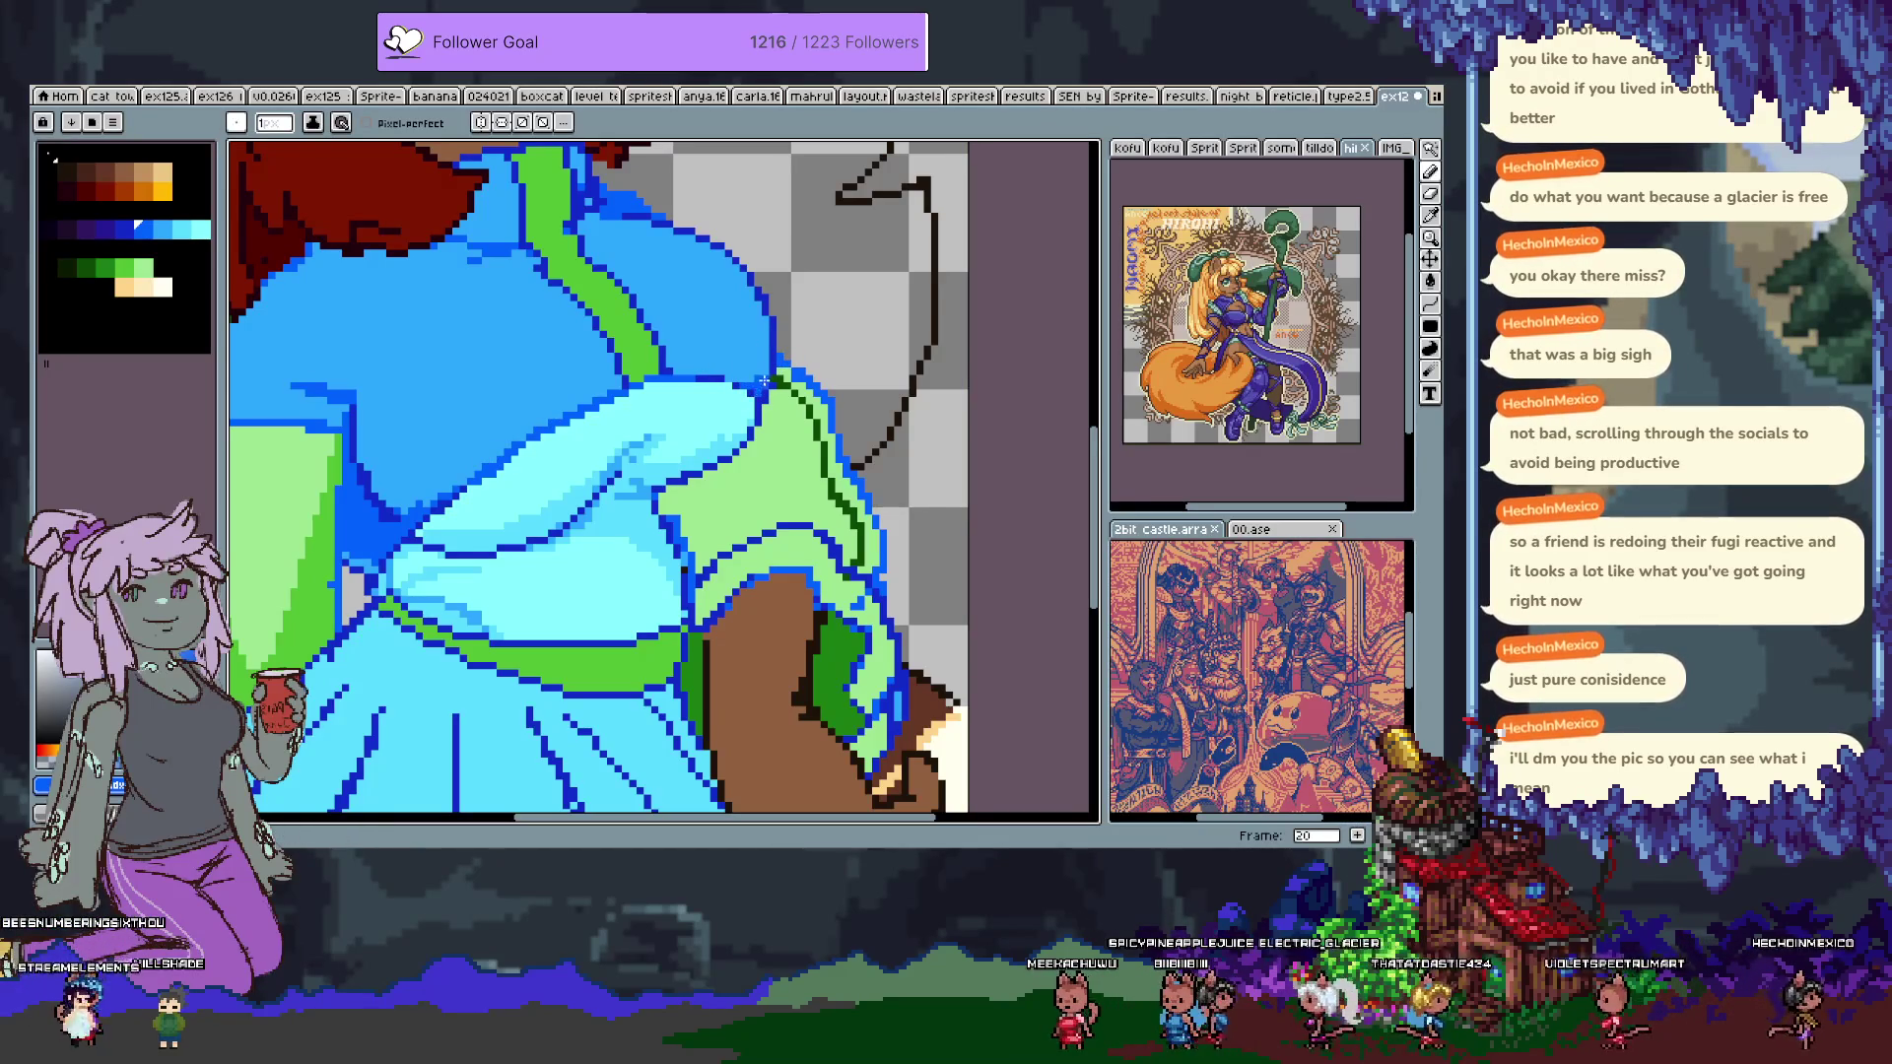
{"action": "left_click", "coordinate": [405, 516], "text": "alt"}
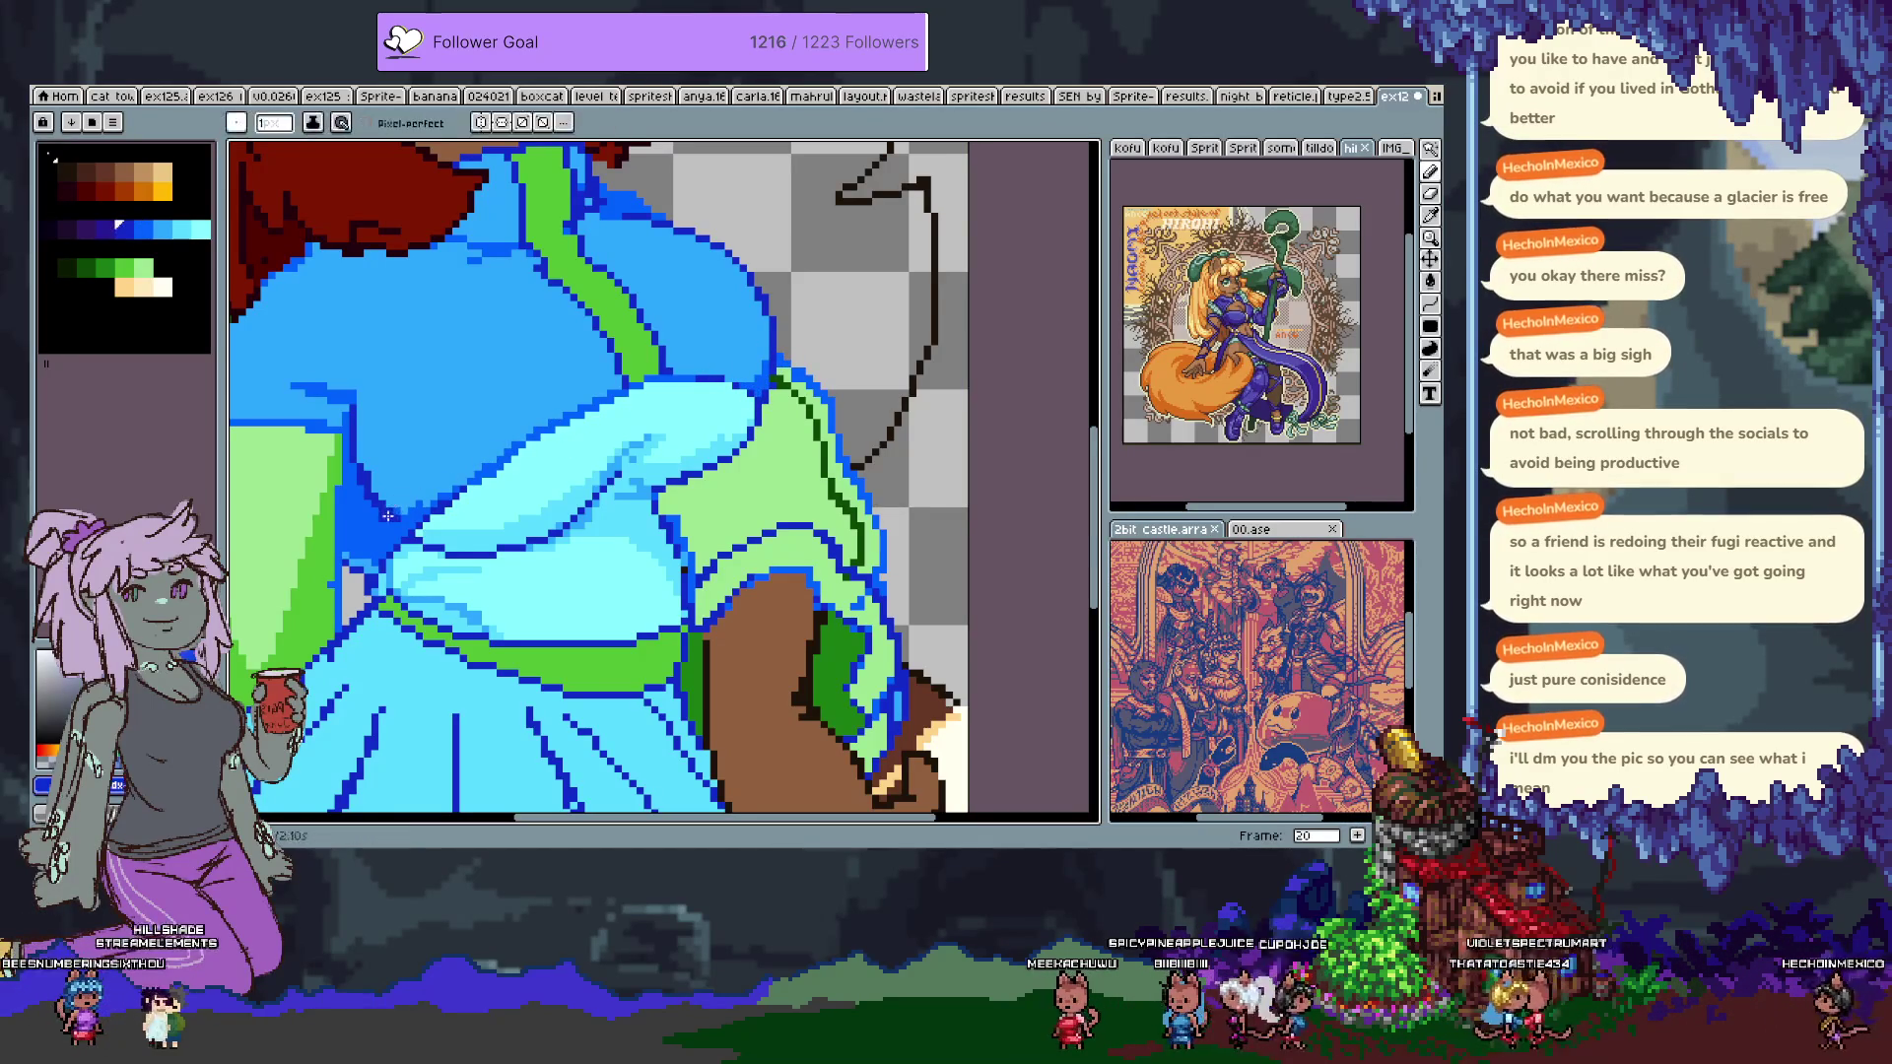
{"action": "left_click", "coordinate": [368, 510]}
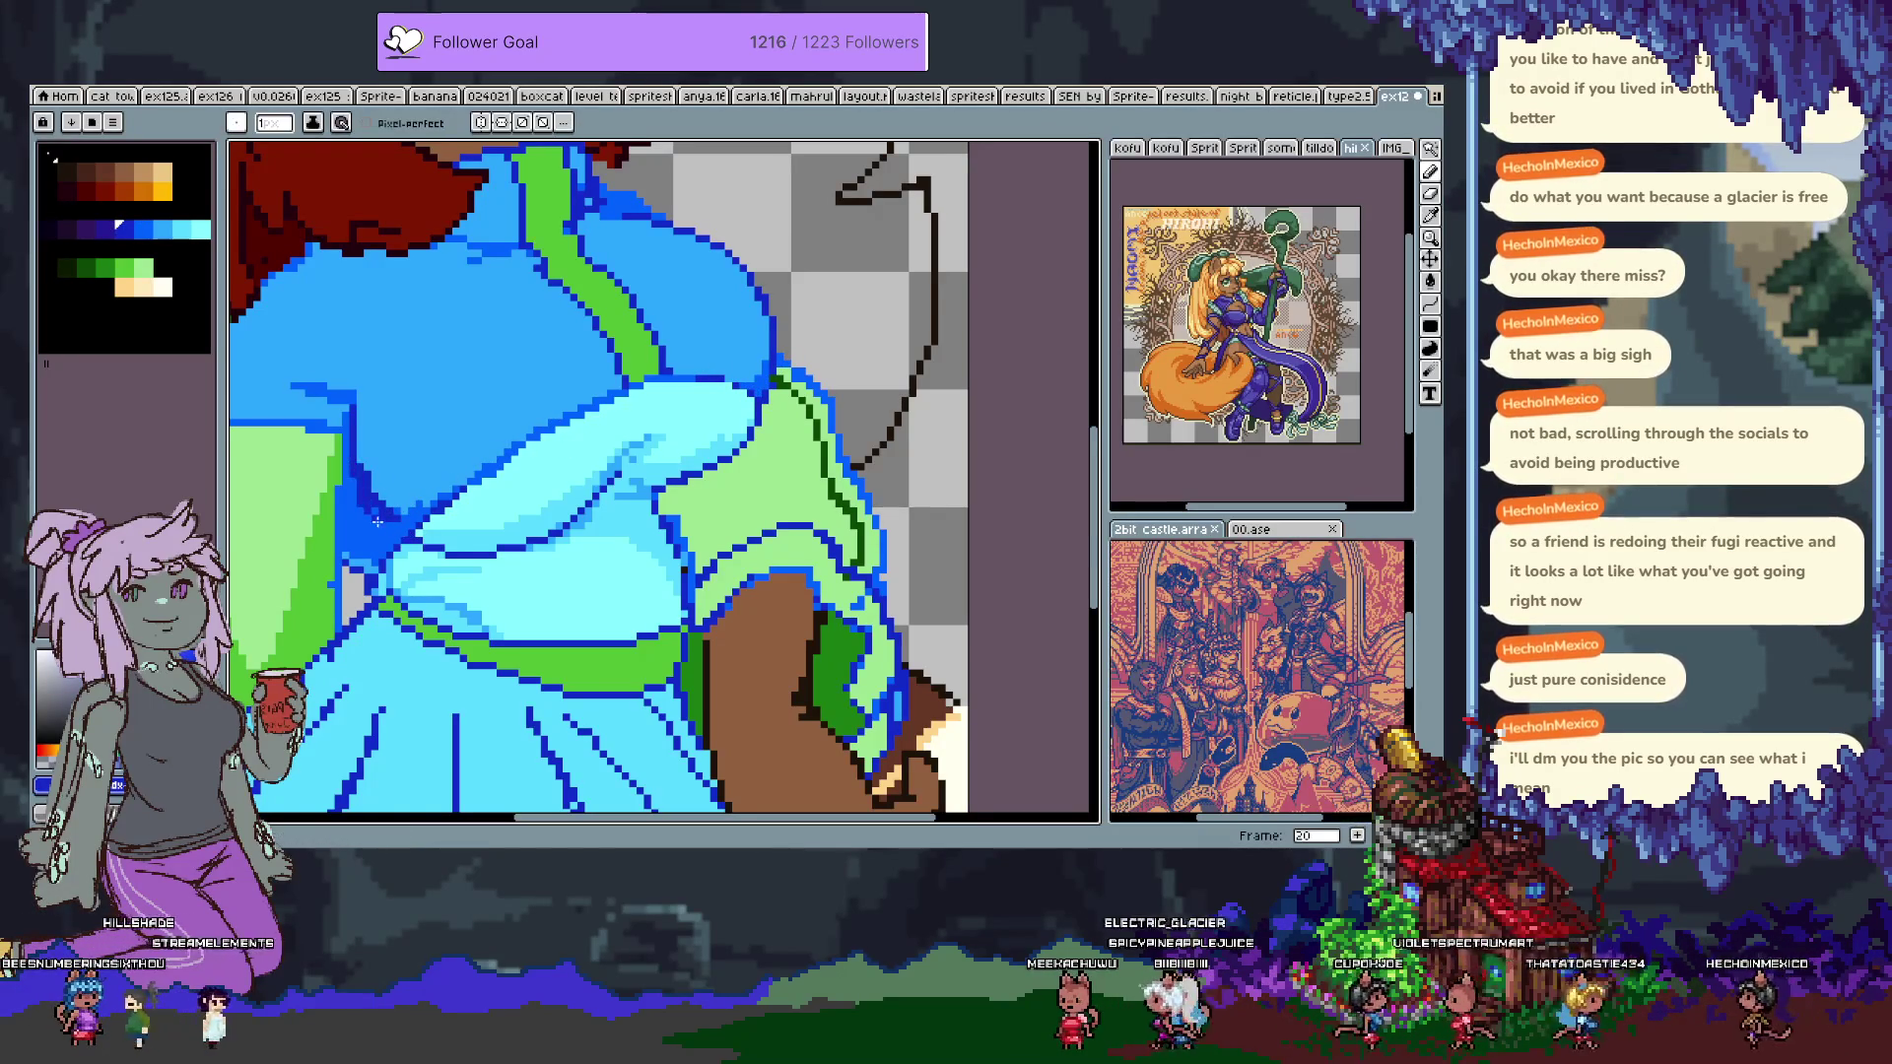
{"action": "left_click", "coordinate": [393, 519], "text": "alt"}
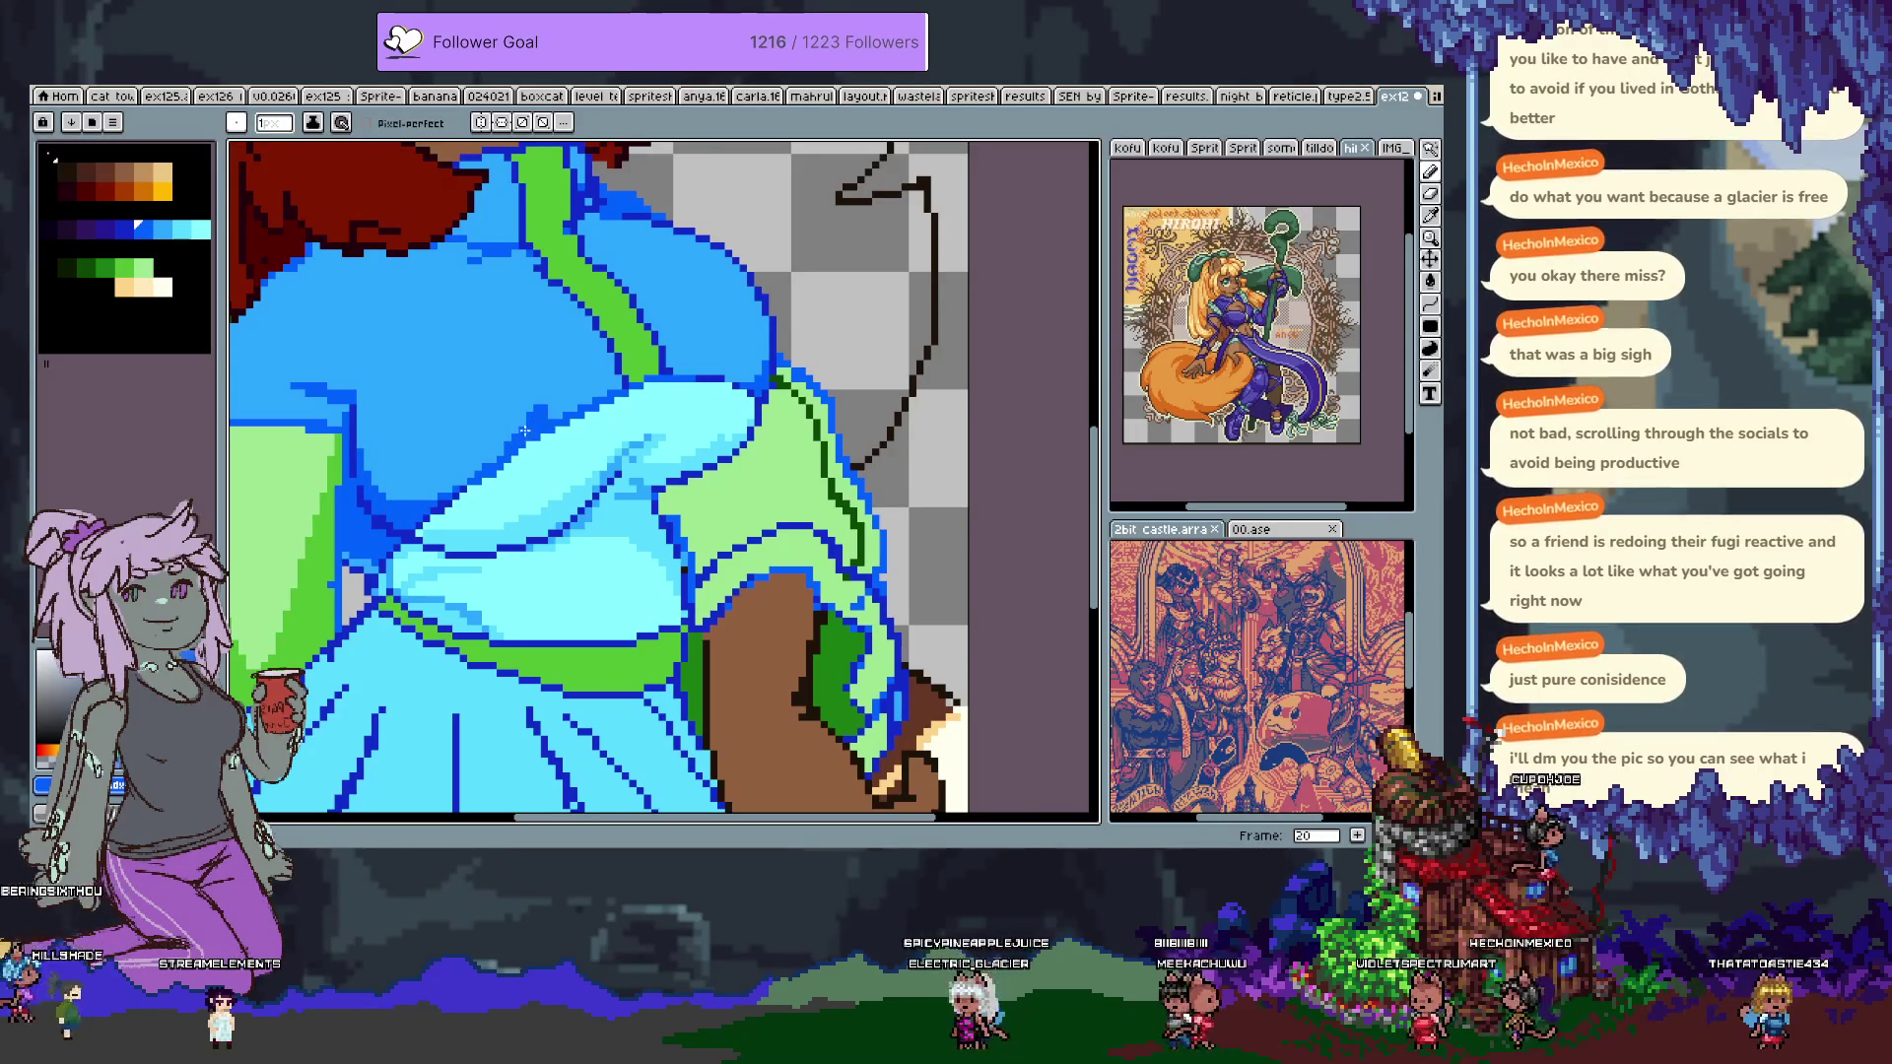
Undo a short dark-blue stroke and sample the jacket blue and a lighter cyan.
{"action": "left_click_drag", "start_coordinate": [499, 283], "coordinate": [539, 460]}
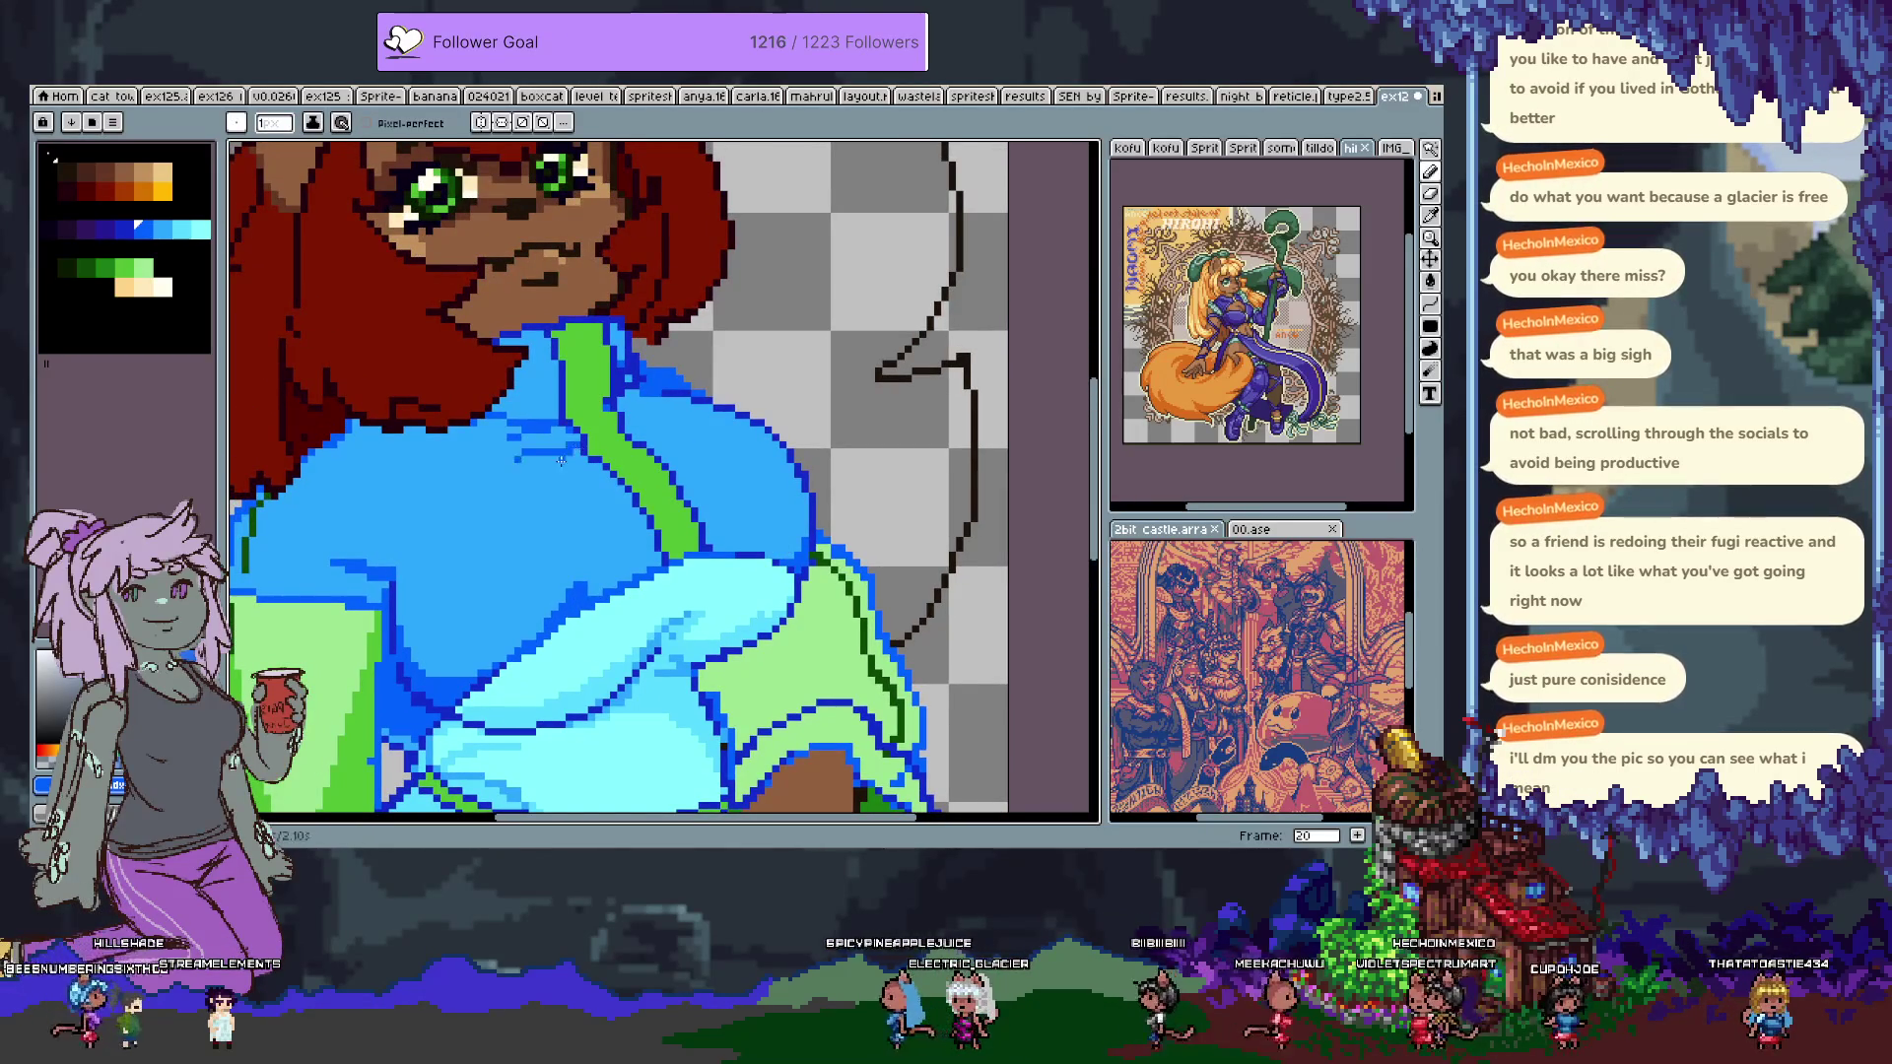
{"action": "key", "text": "ctrl+z"}
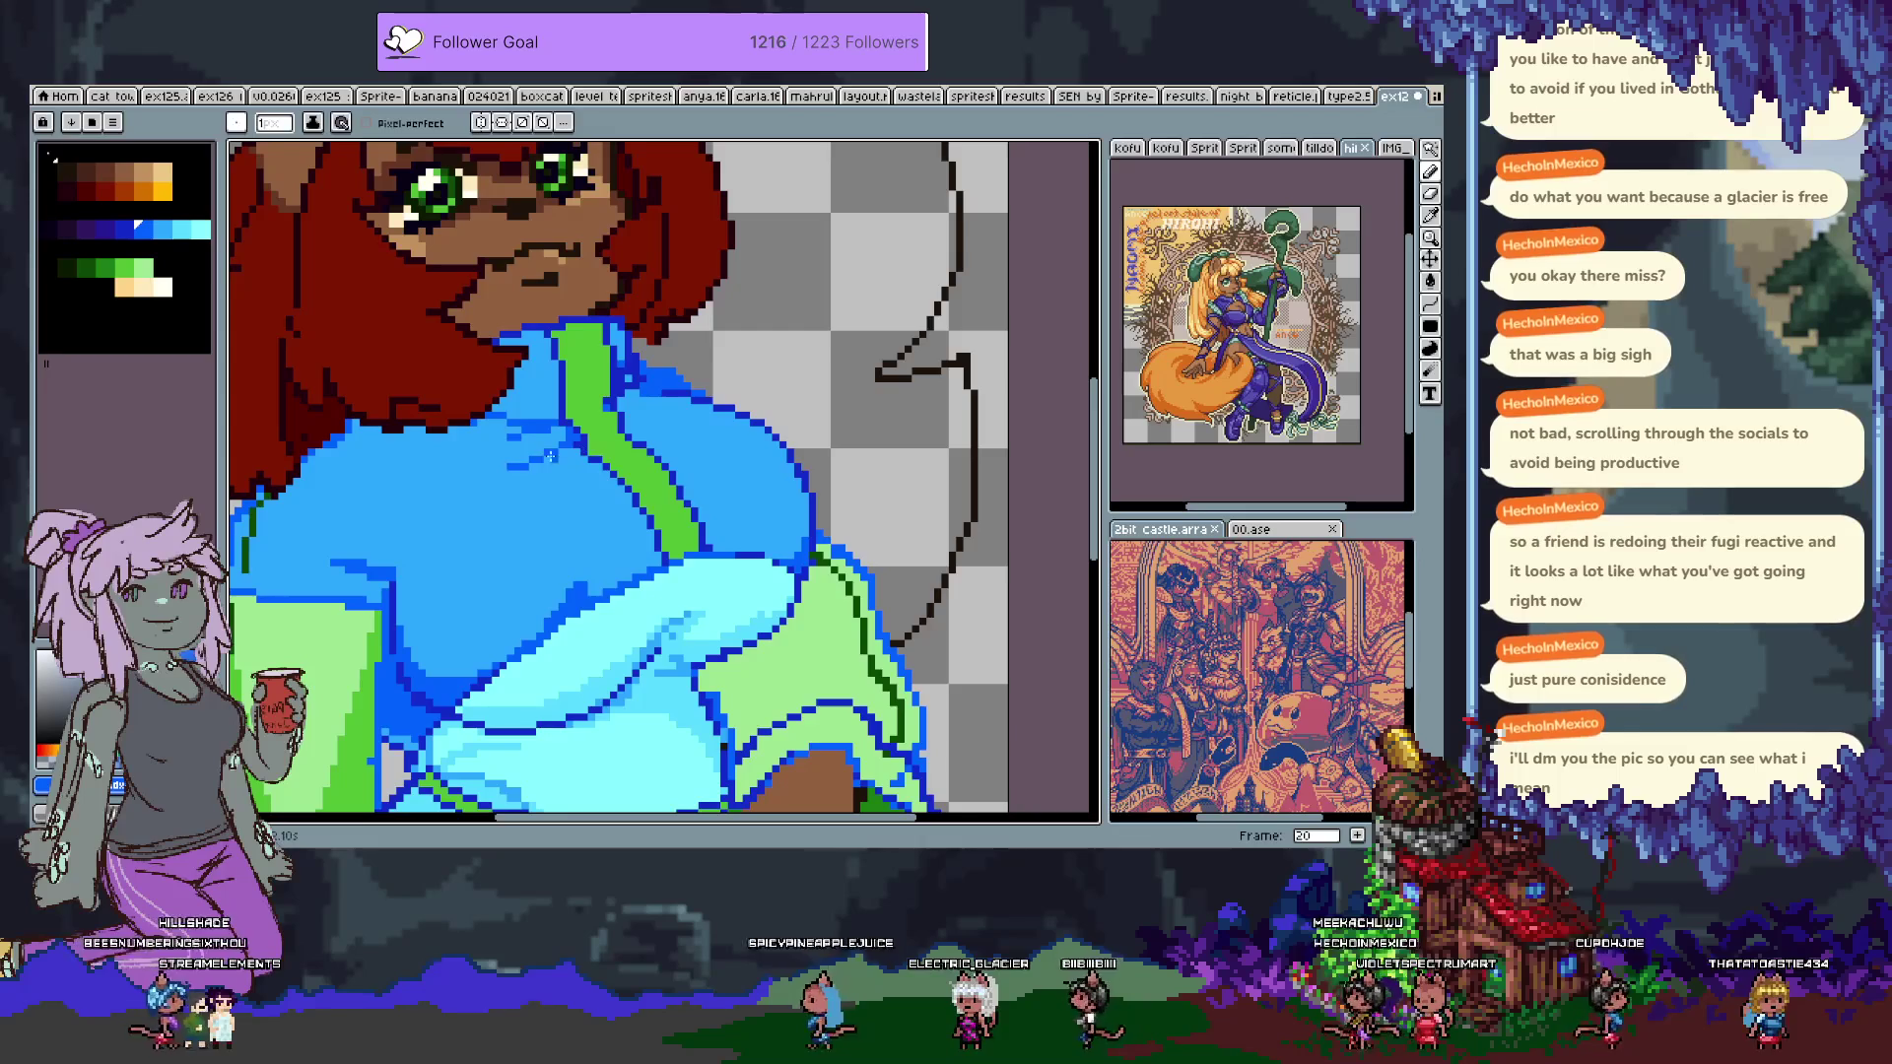
{"action": "left_click", "coordinate": [530, 476], "text": "alt"}
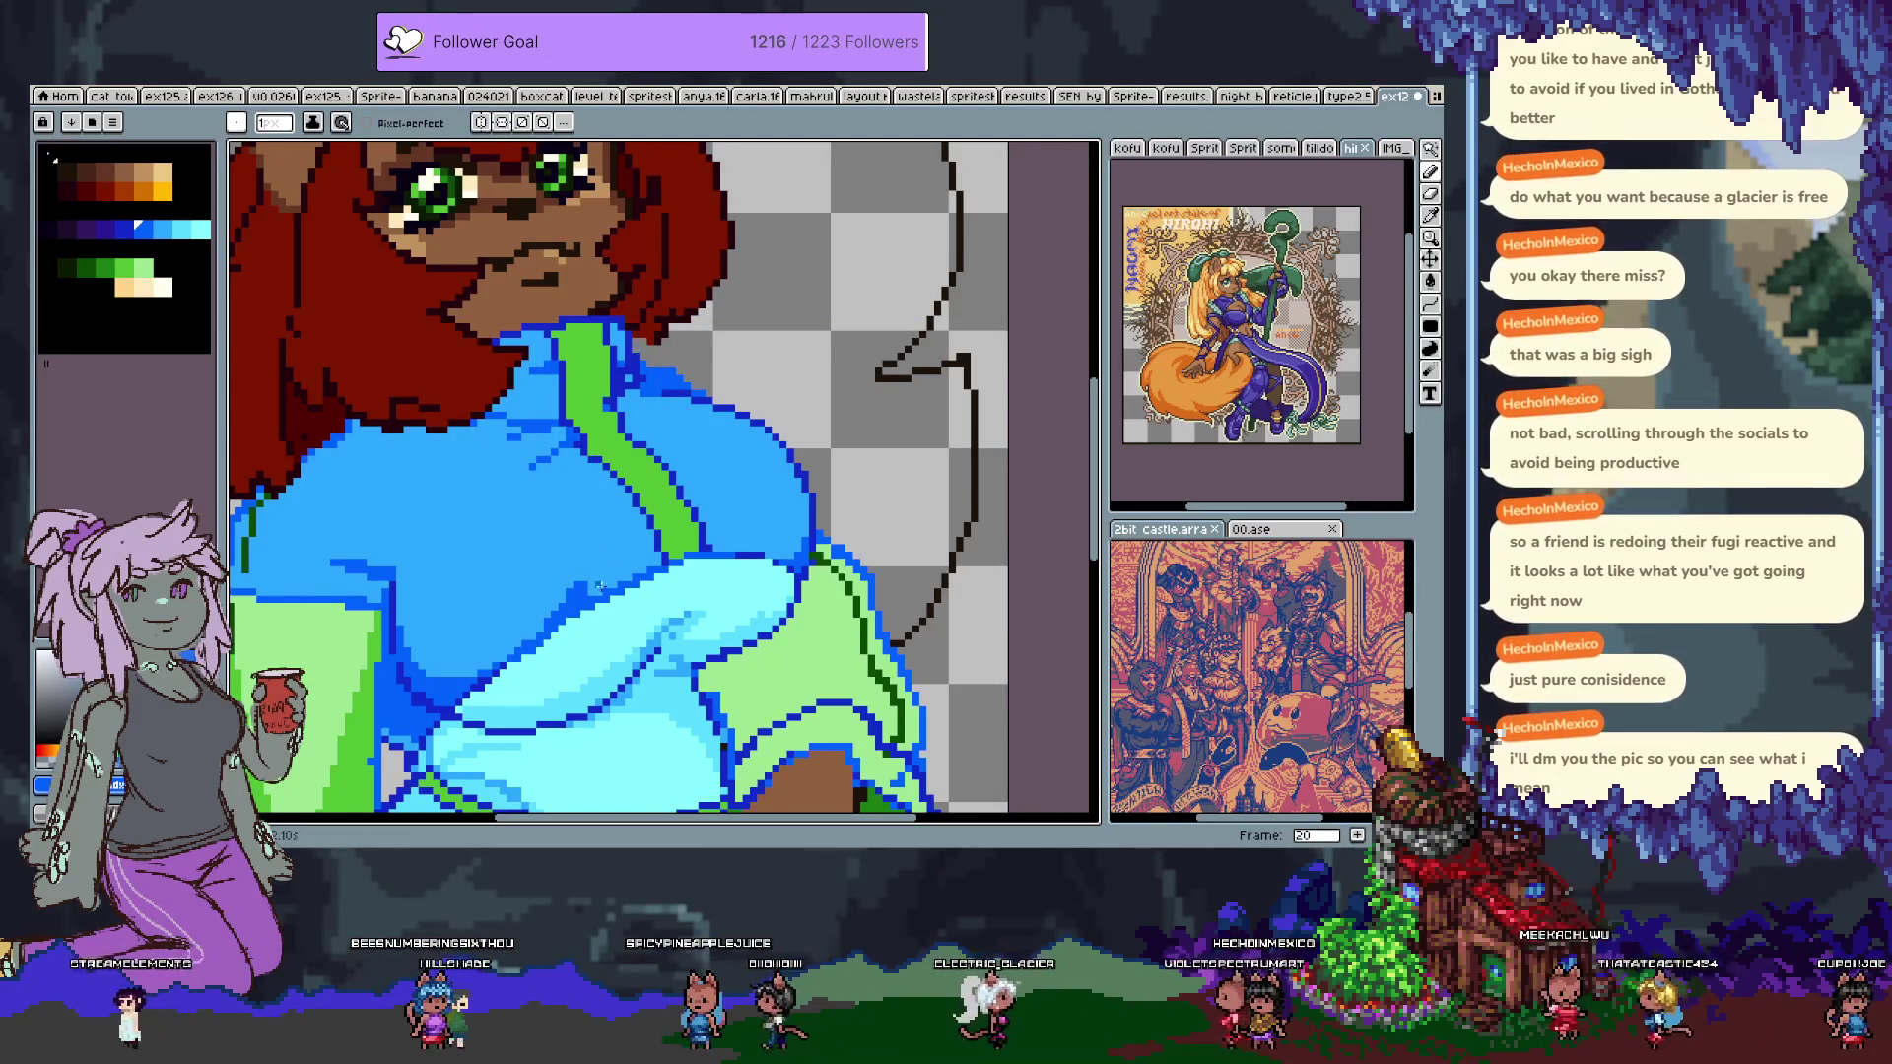
{"action": "left_click", "coordinate": [541, 339], "text": "alt"}
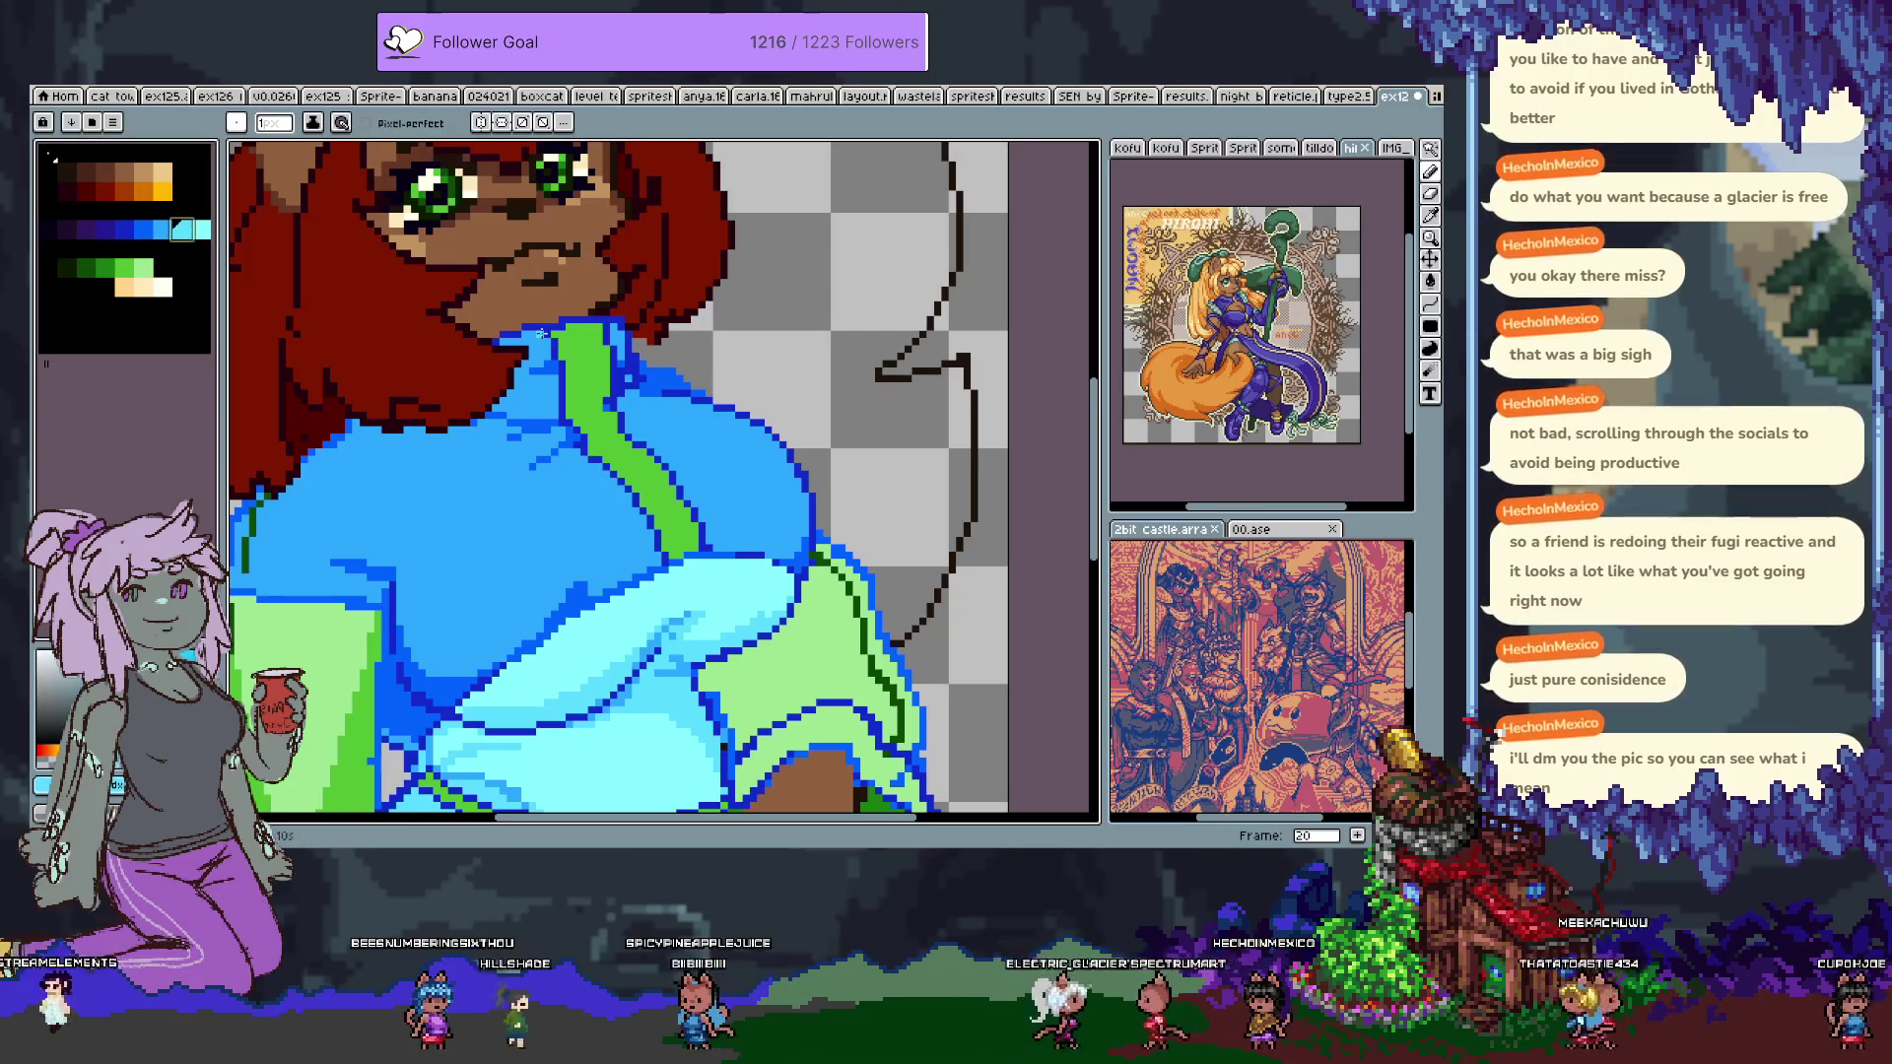
{"action": "left_click", "coordinate": [613, 328], "text": "alt"}
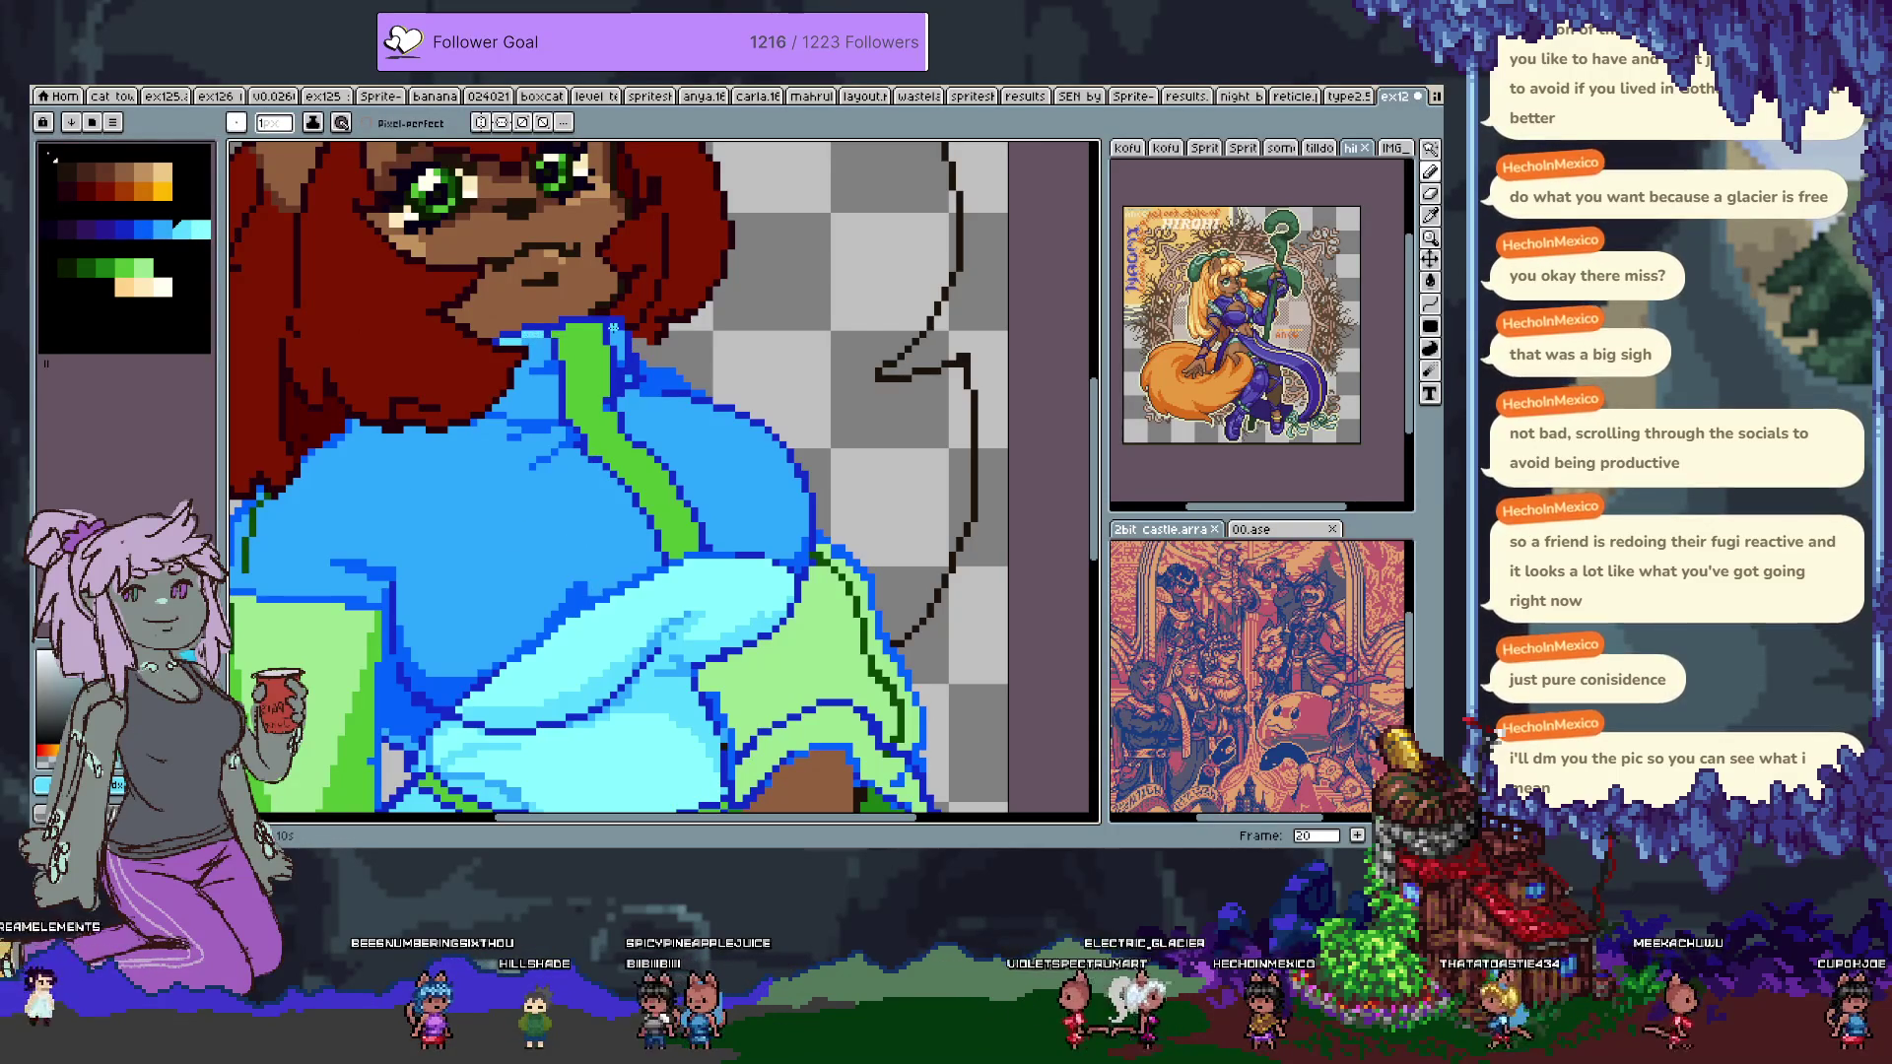
{"action": "mouse_move", "coordinate": [497, 500]}
{"action": "left_mouse_down"}
{"action": "mouse_move", "coordinate": [556, 598]}
{"action": "mouse_move", "coordinate": [551, 579]}
{"action": "left_mouse_up"}
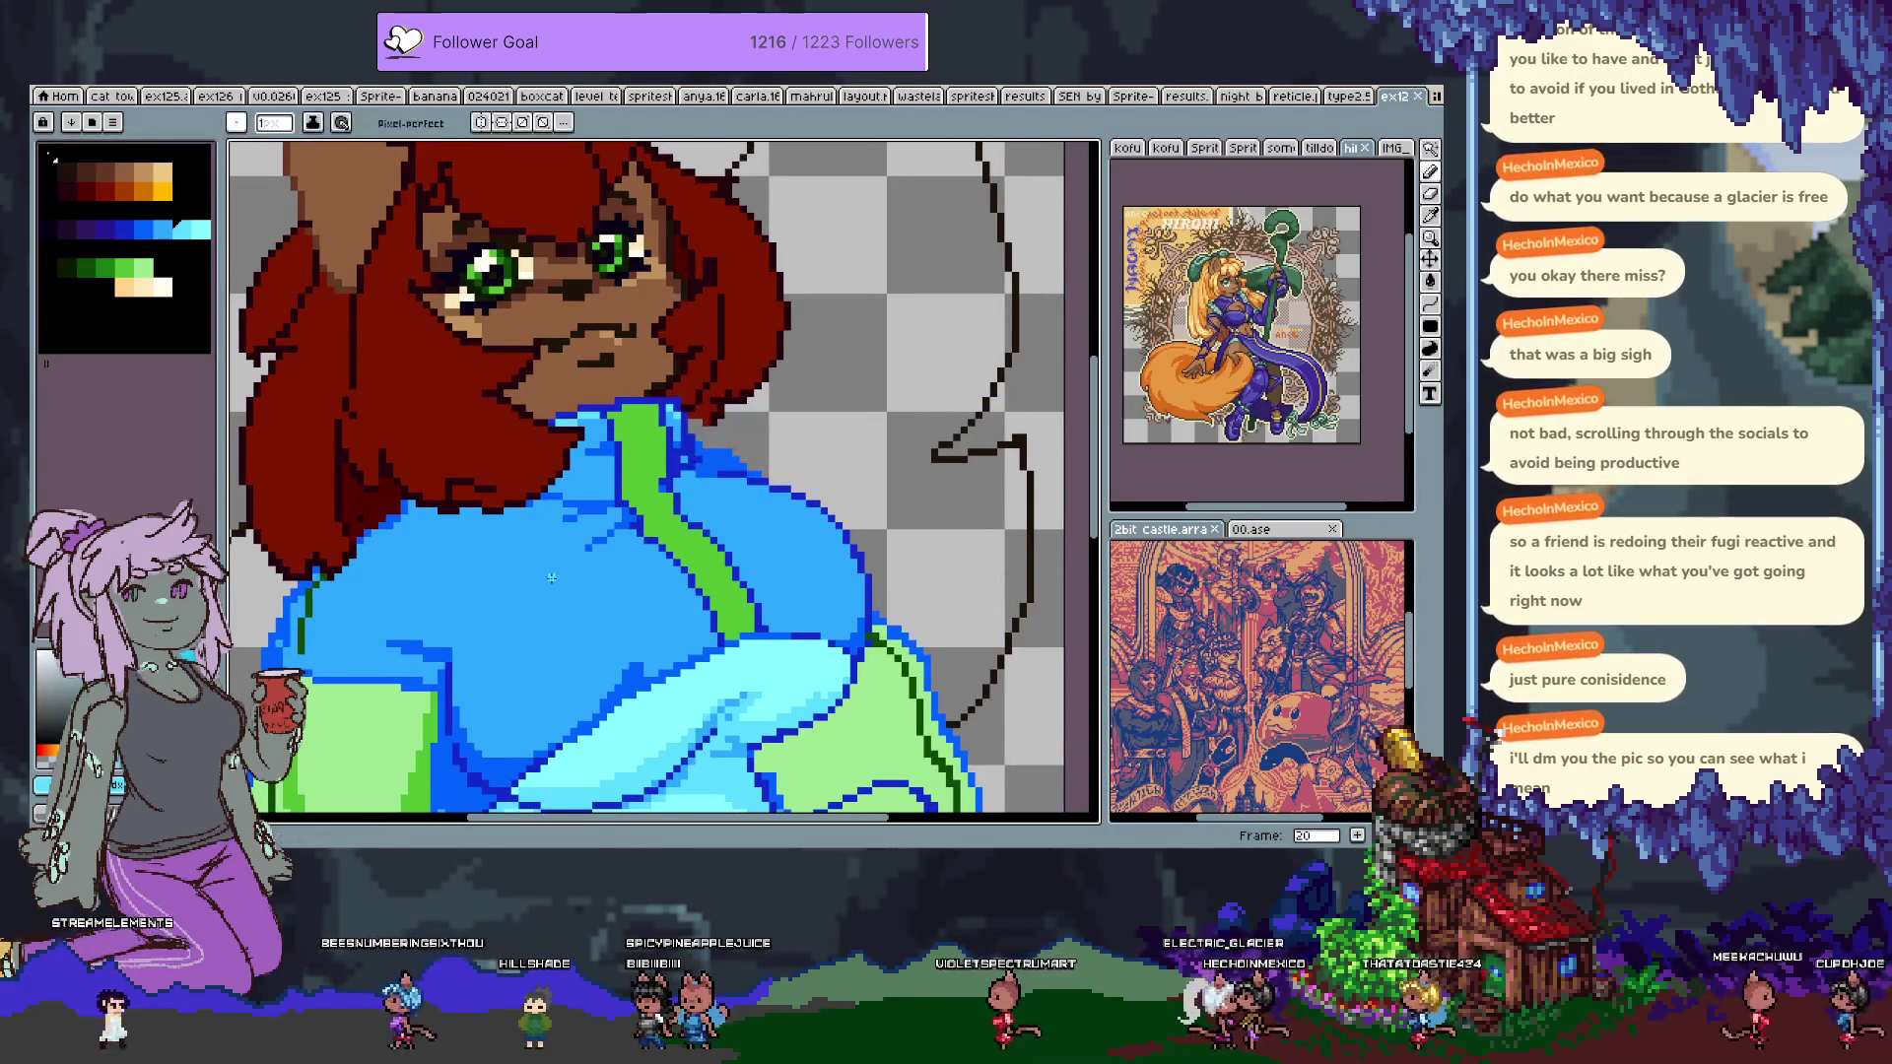
Go to frame 21 and add light-blue shading pixels on the jacket's chest.
{"action": "key", "text": "Right"}
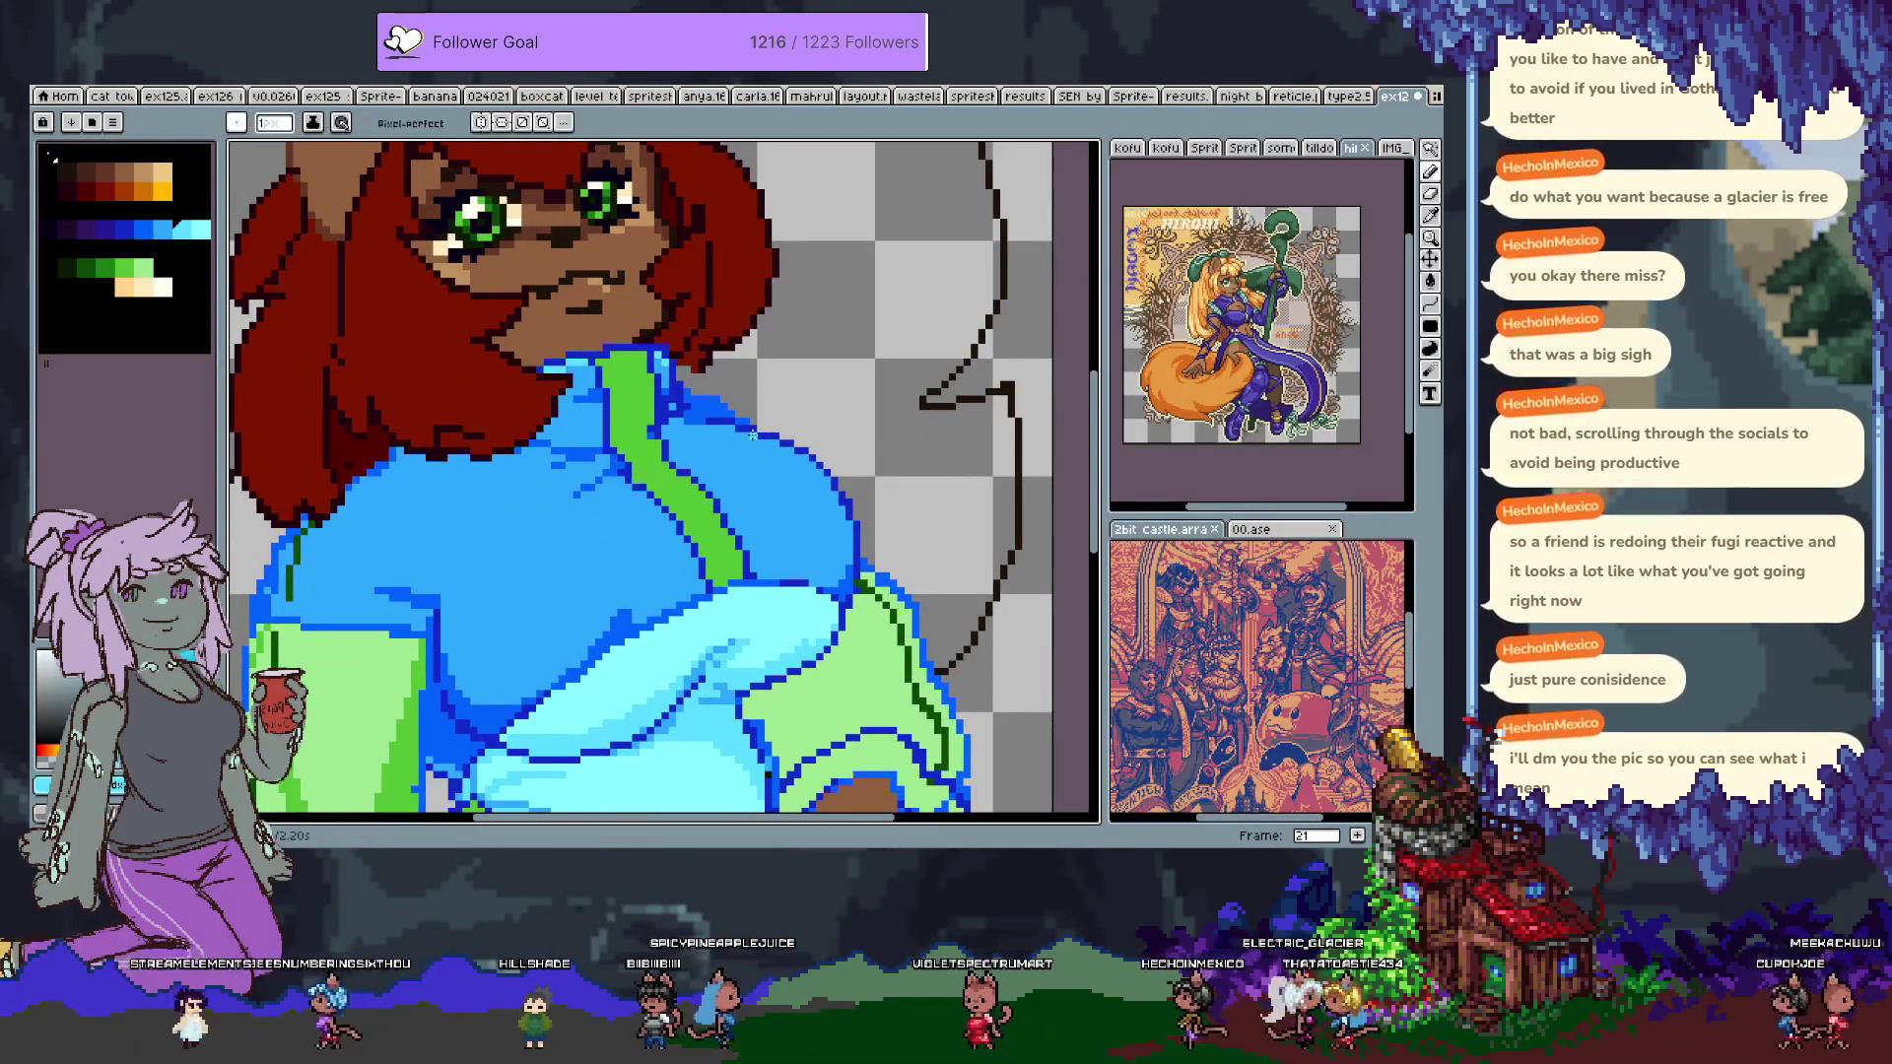
{"action": "key", "text": "v"}
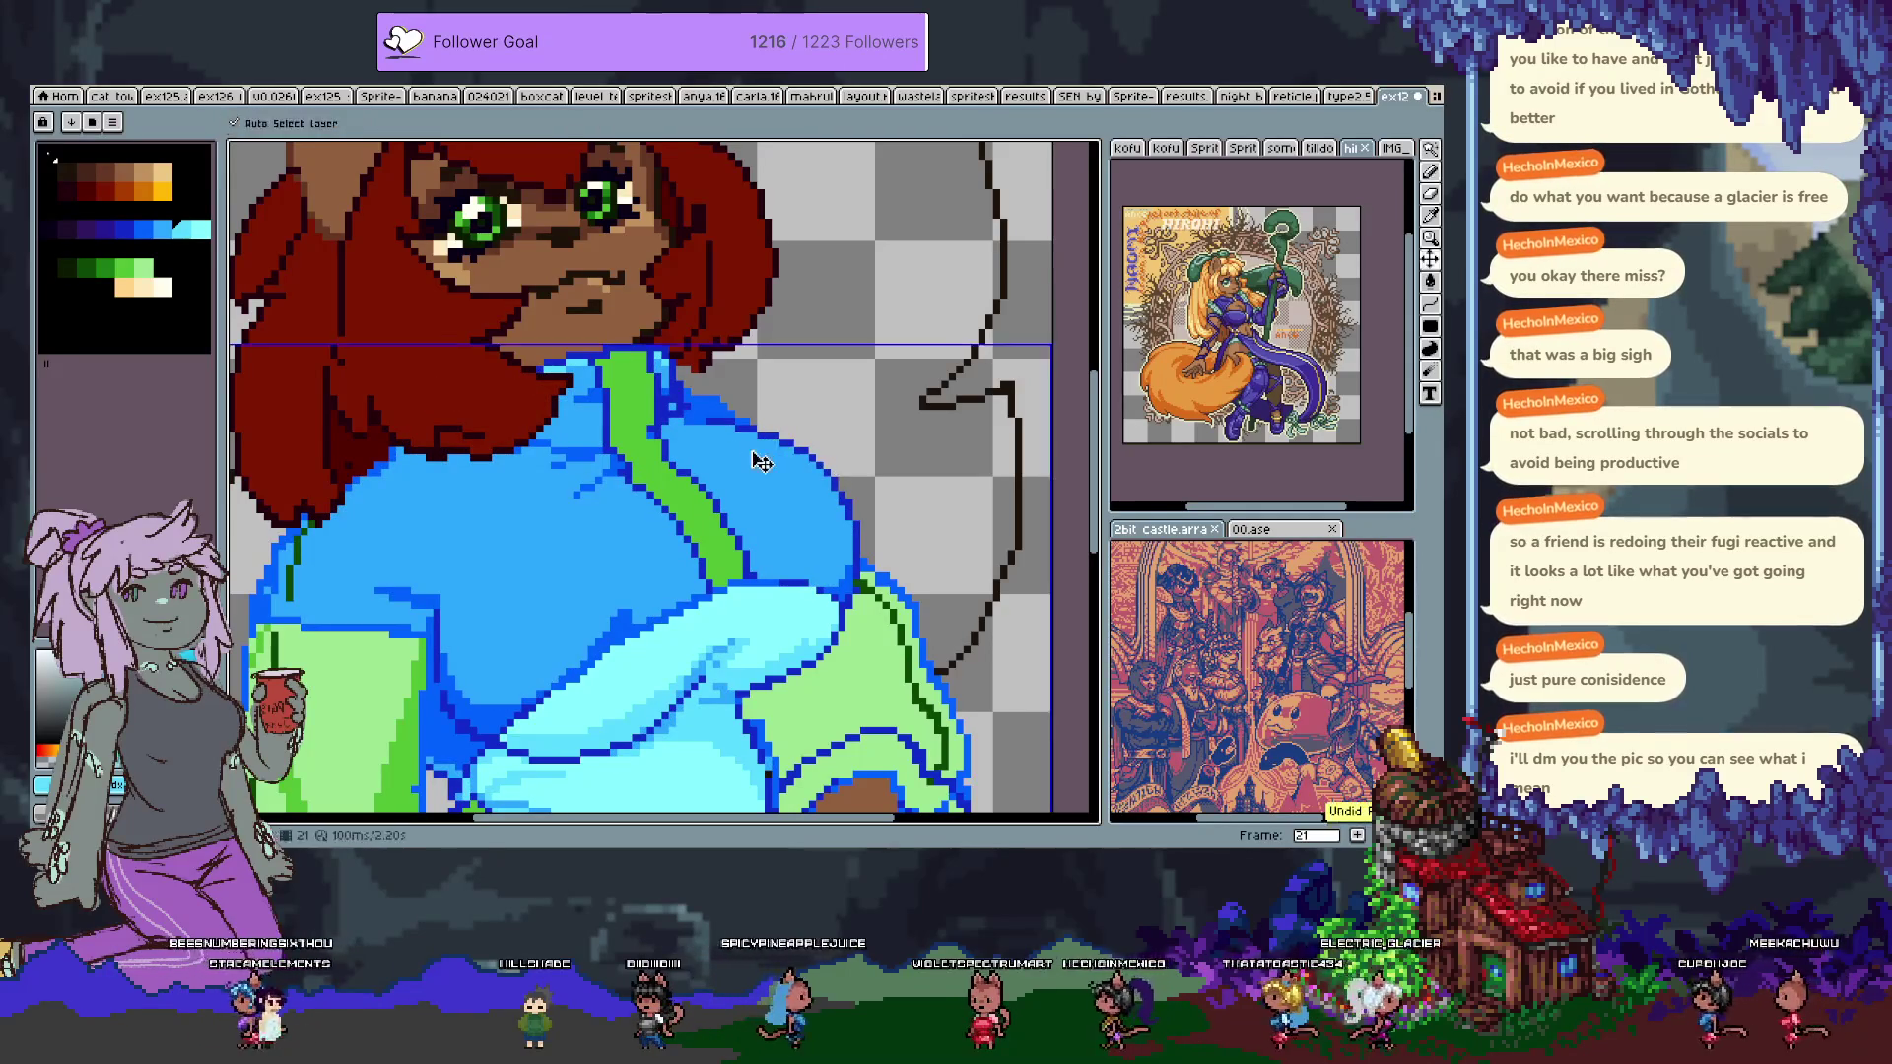
{"action": "key", "text": "b"}
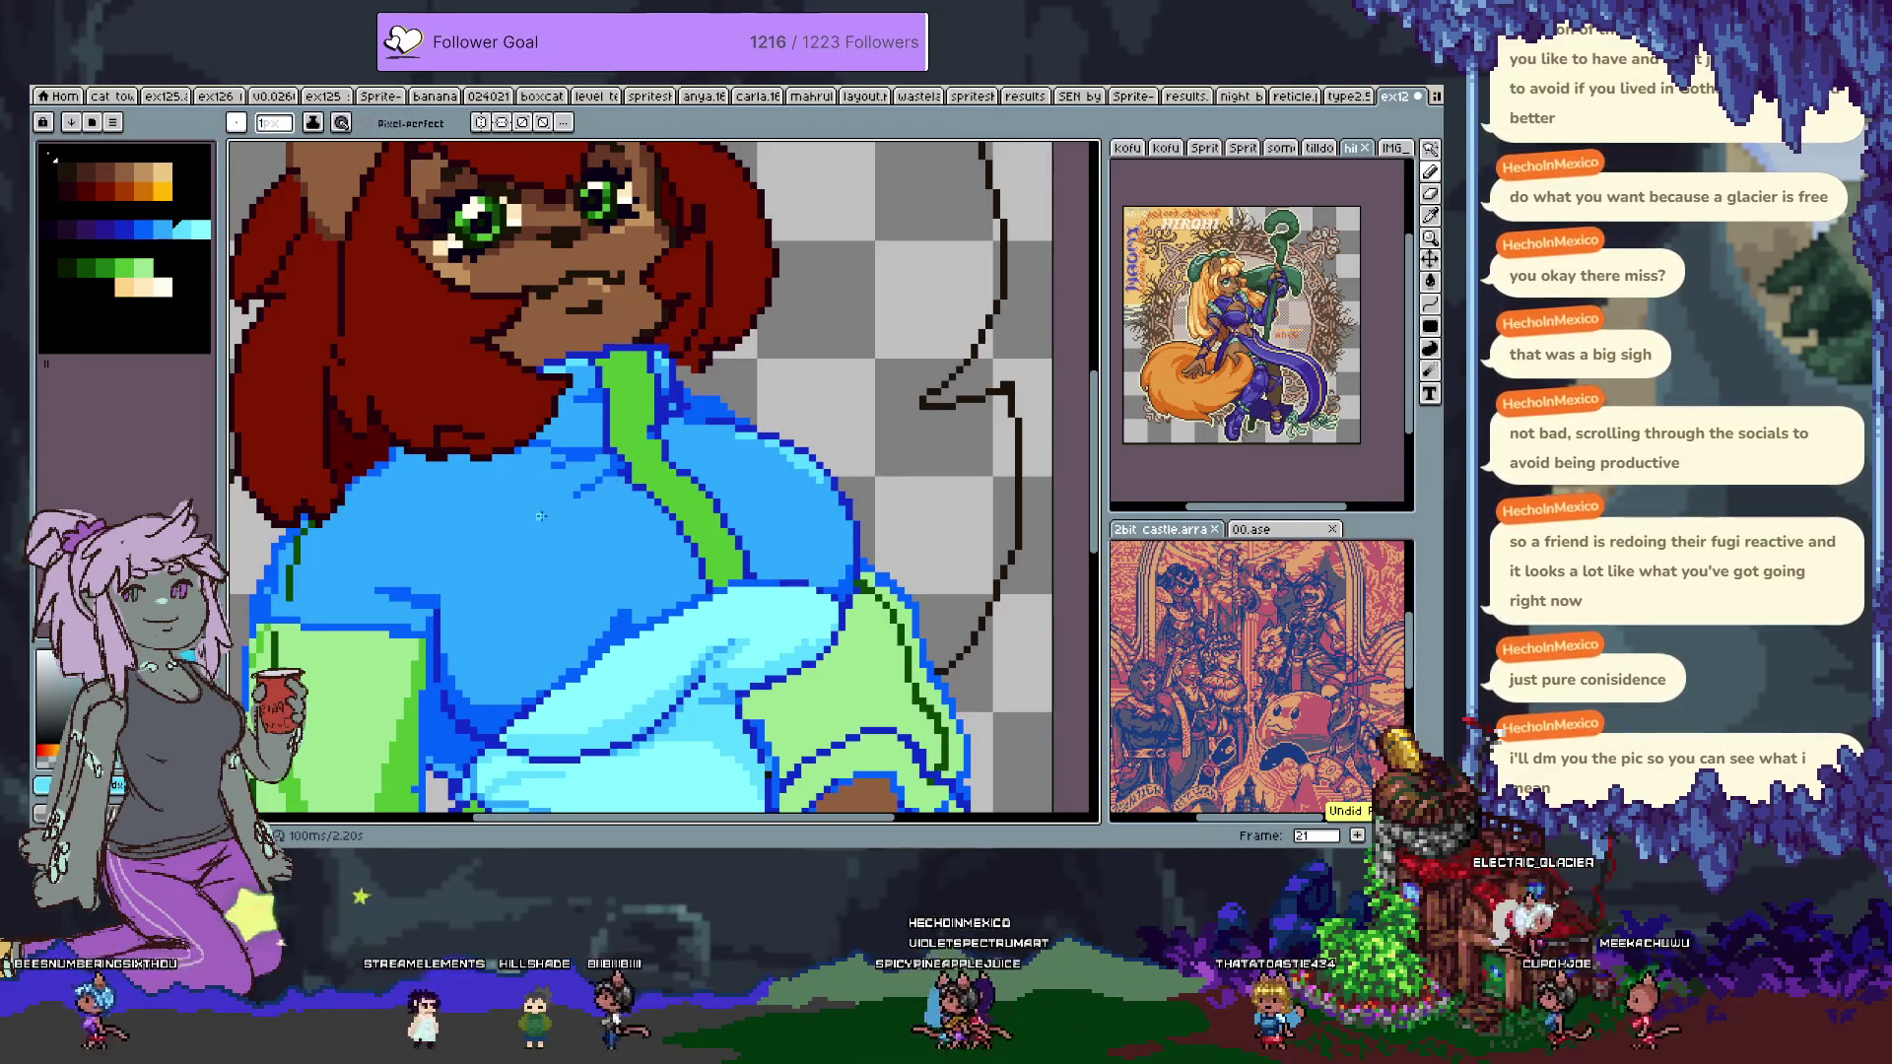
{"action": "left_click_drag", "start_coordinate": [451, 587], "coordinate": [490, 540]}
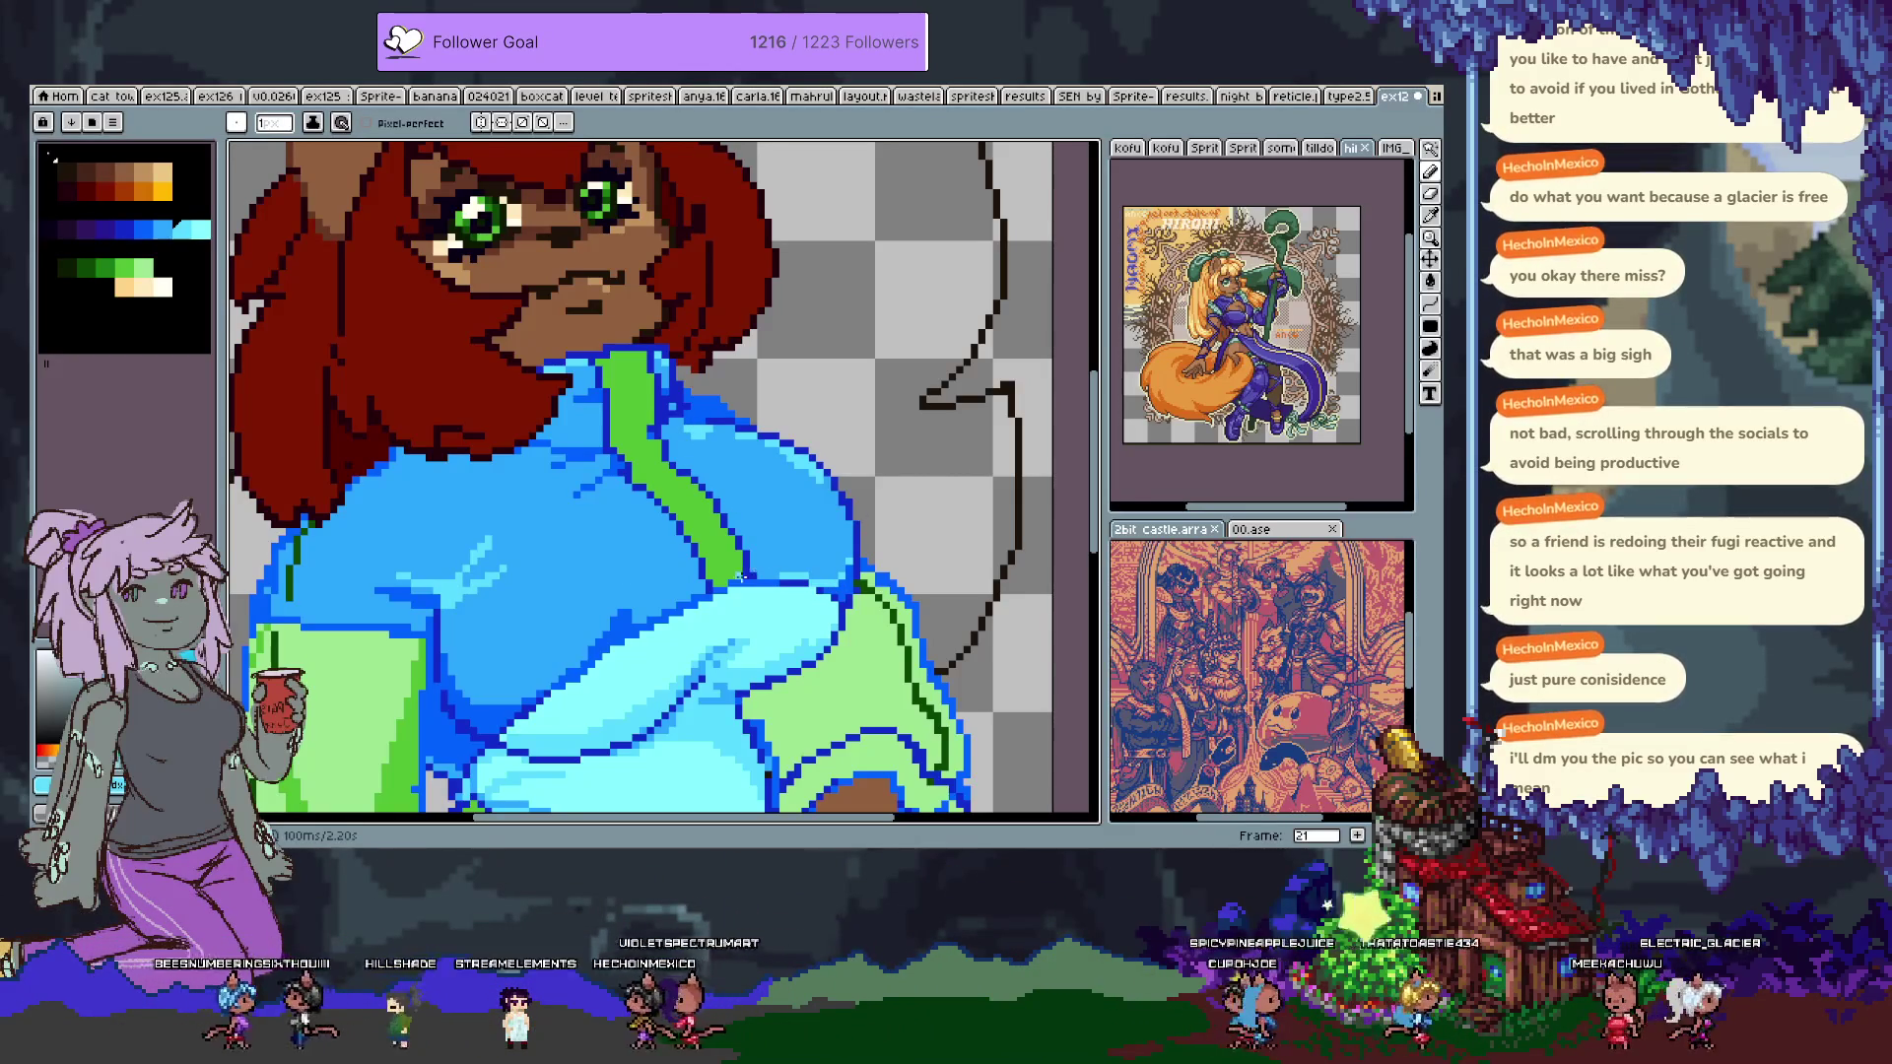
{"action": "scroll", "coordinate": [693, 595], "scroll_direction": "down", "scroll_amount": 3}
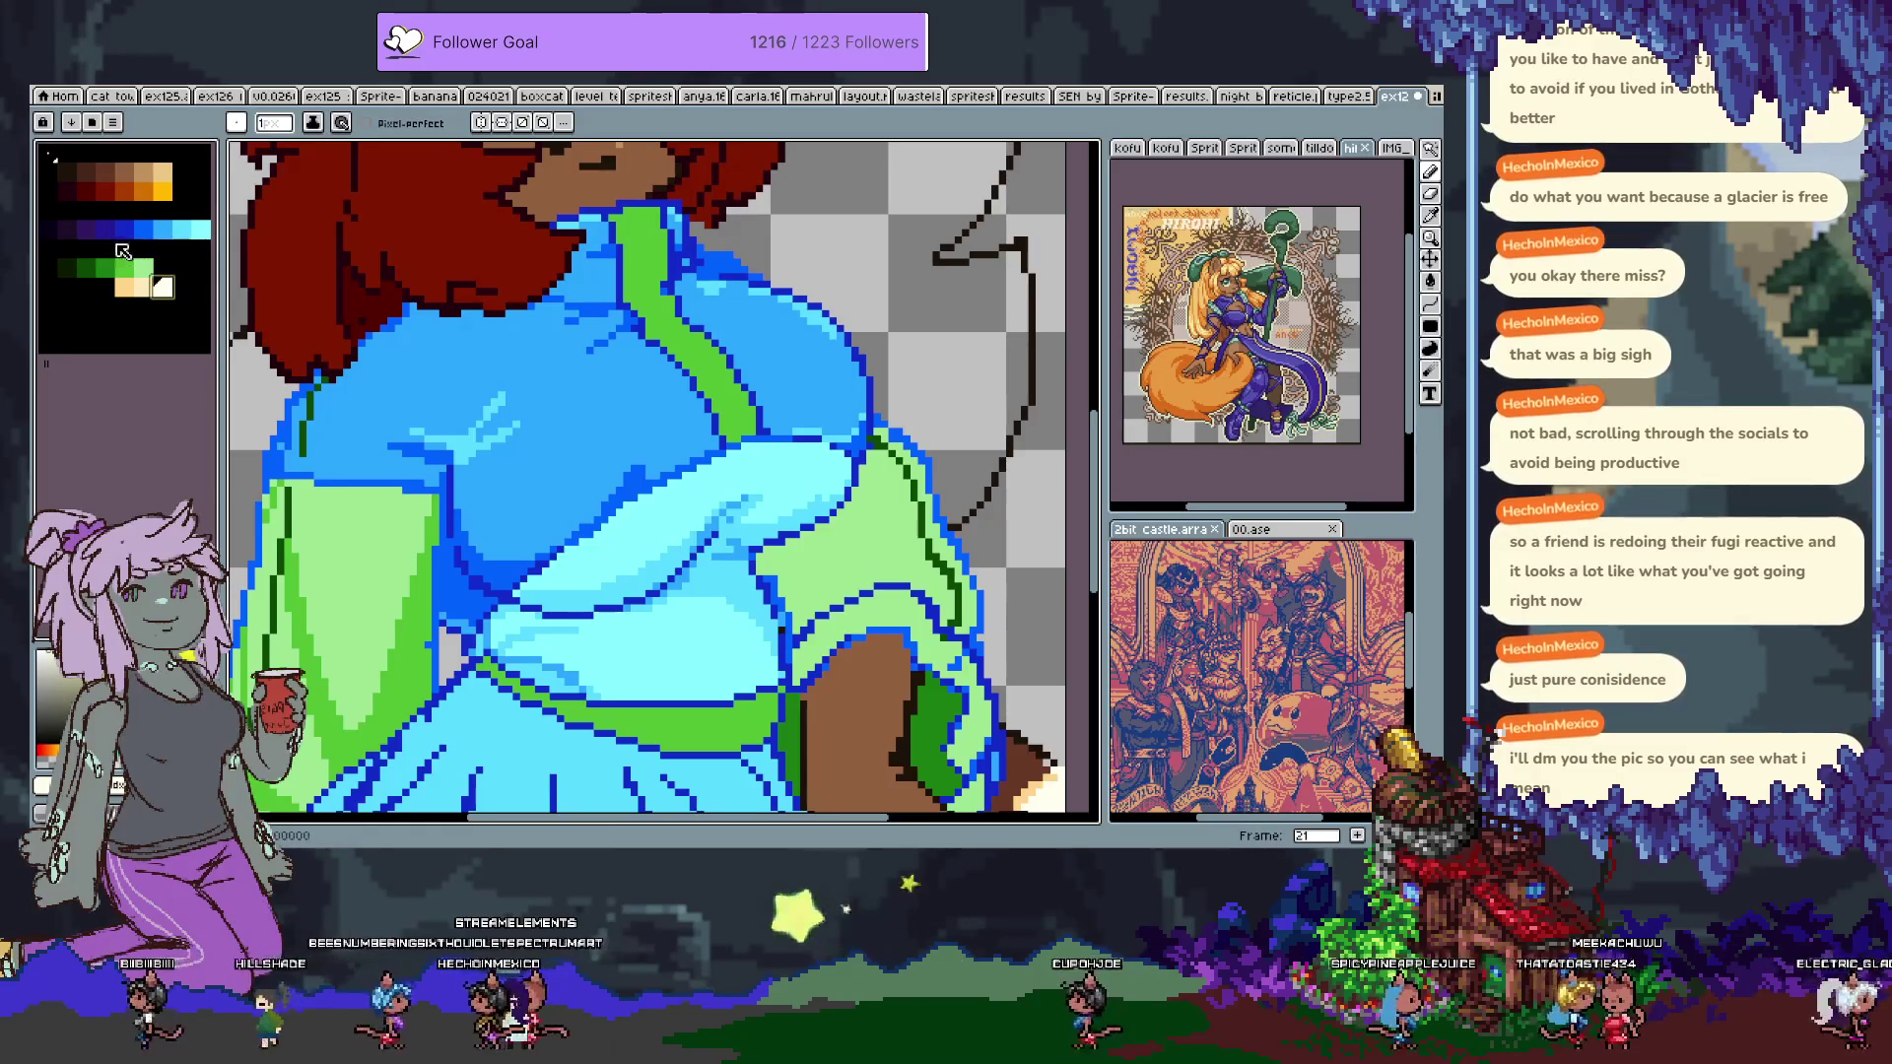
Change the black palette entry to pale blue e5ecff.
{"action": "double_click", "coordinate": [50, 247]}
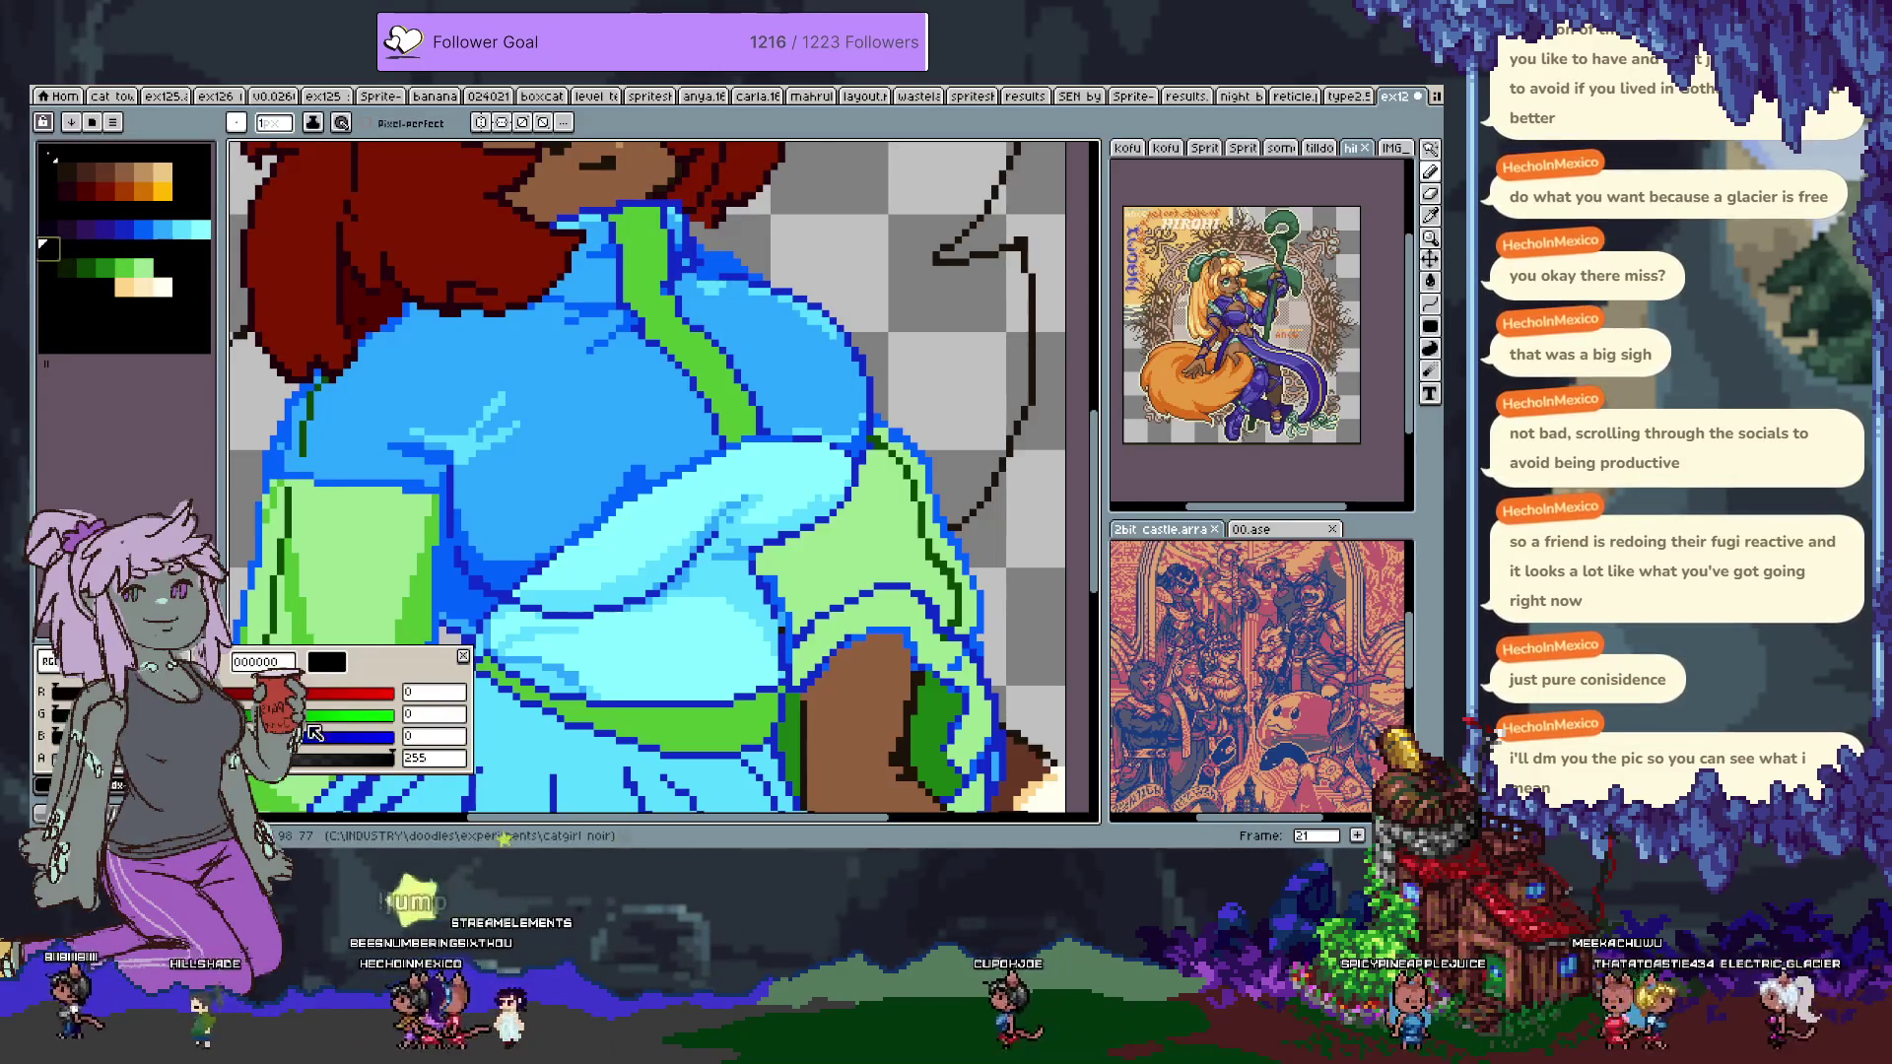
{"action": "mouse_move", "coordinate": [399, 739]}
{"action": "left_mouse_down"}
{"action": "mouse_move", "coordinate": [358, 692]}
{"action": "mouse_move", "coordinate": [354, 714]}
{"action": "left_mouse_up"}
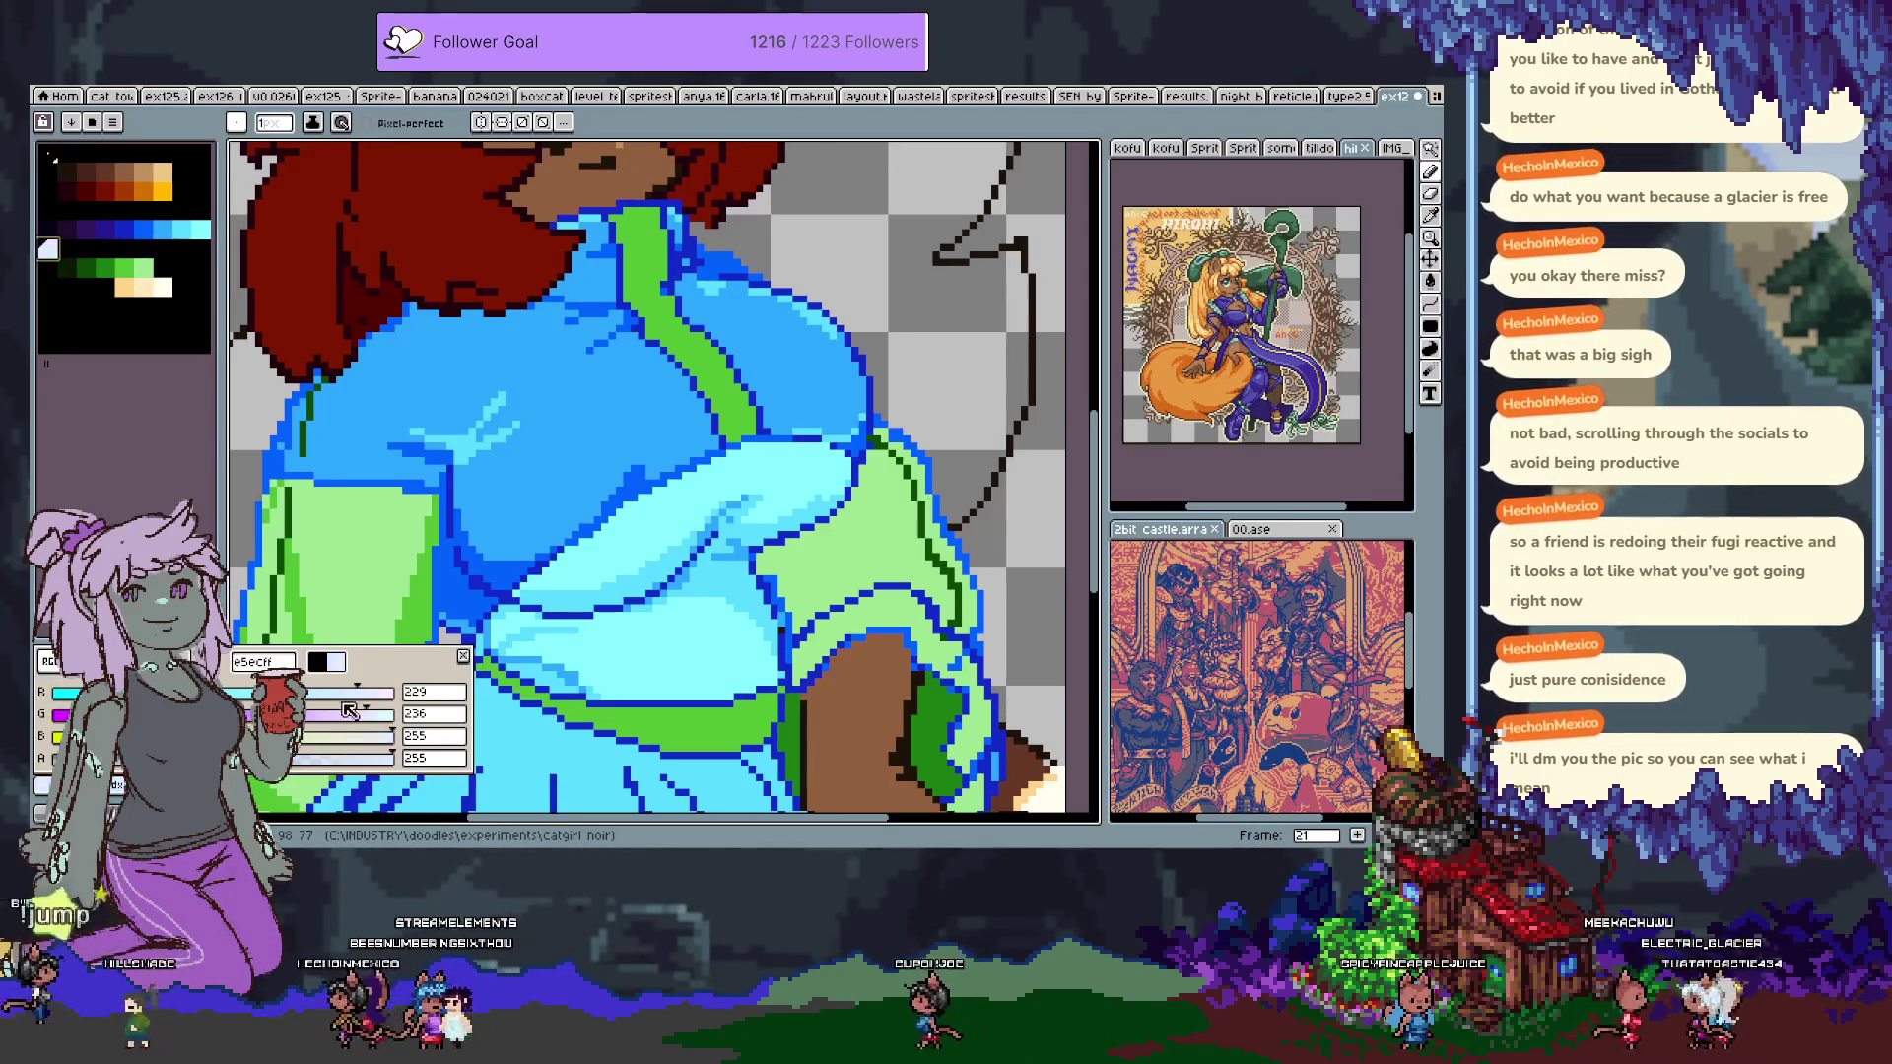
{"action": "left_click", "coordinate": [582, 424]}
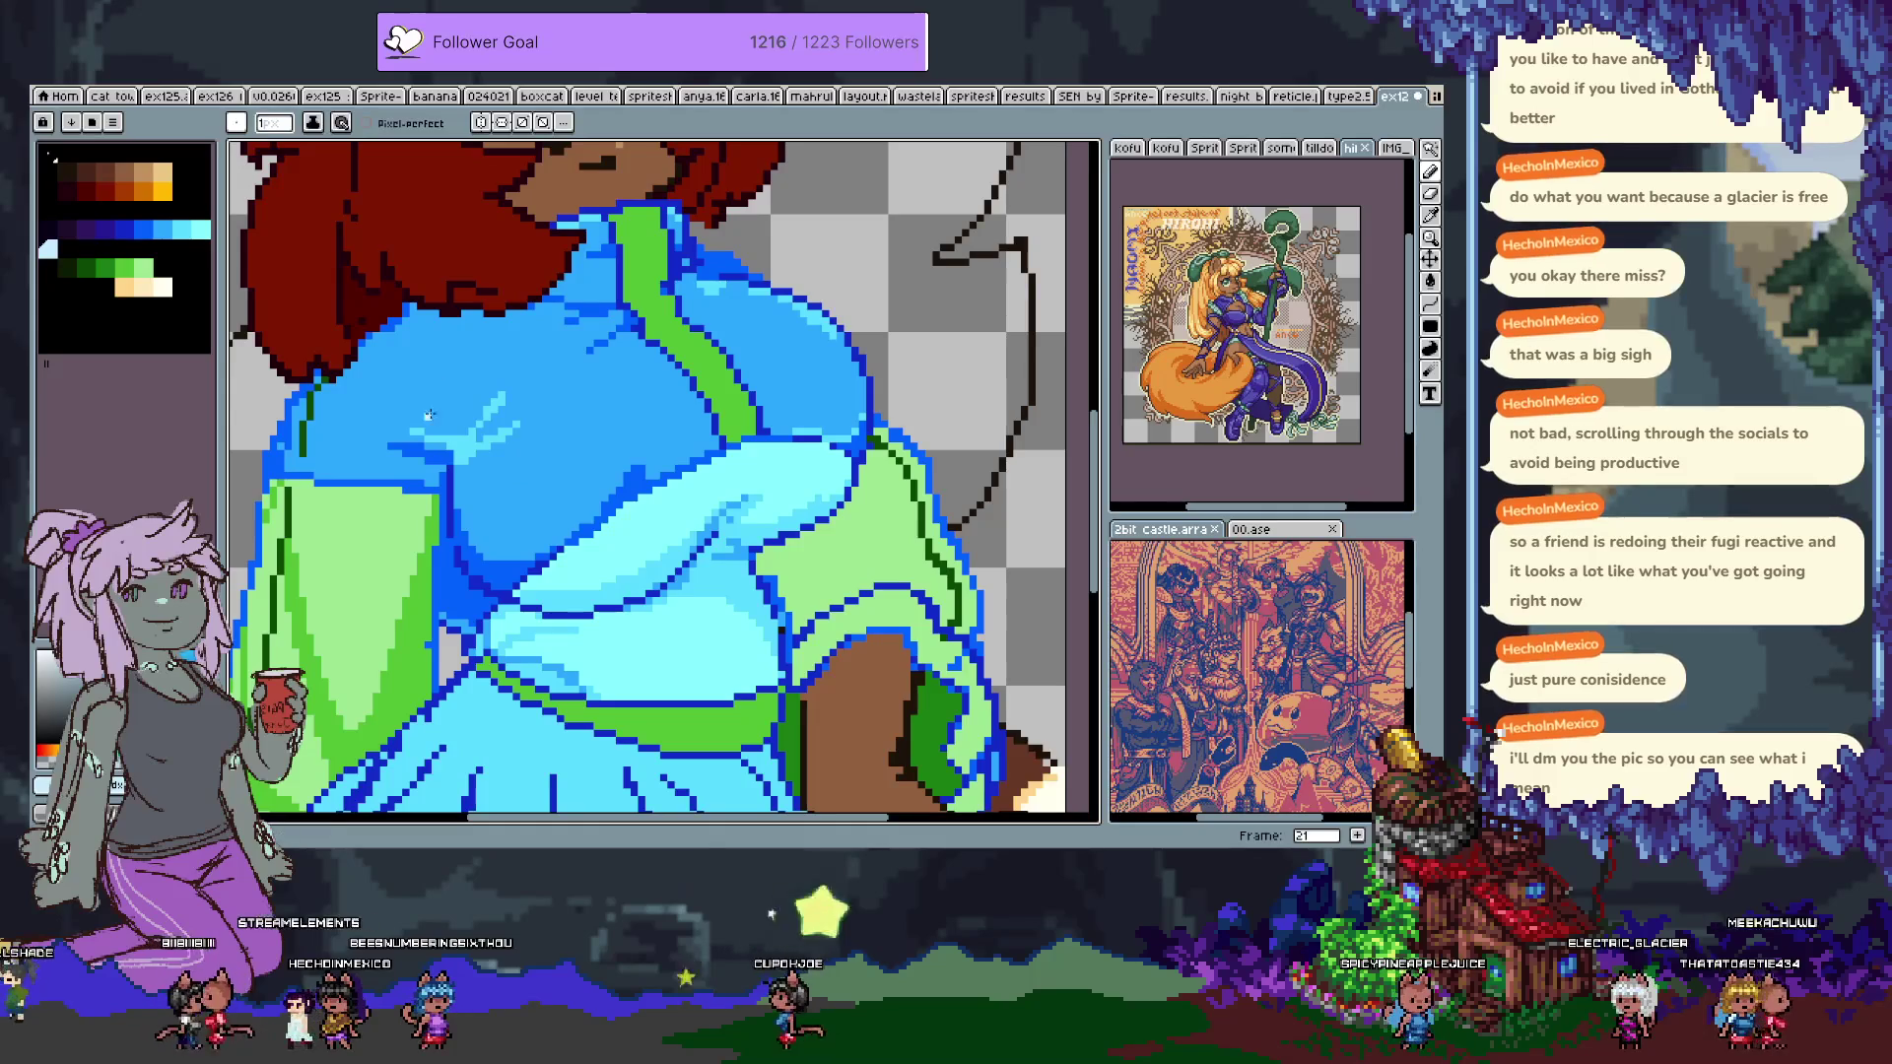
Undo the near-white stroke and paint a light-blue highlight along the collar edge.
{"action": "key", "text": "ctrl+z"}
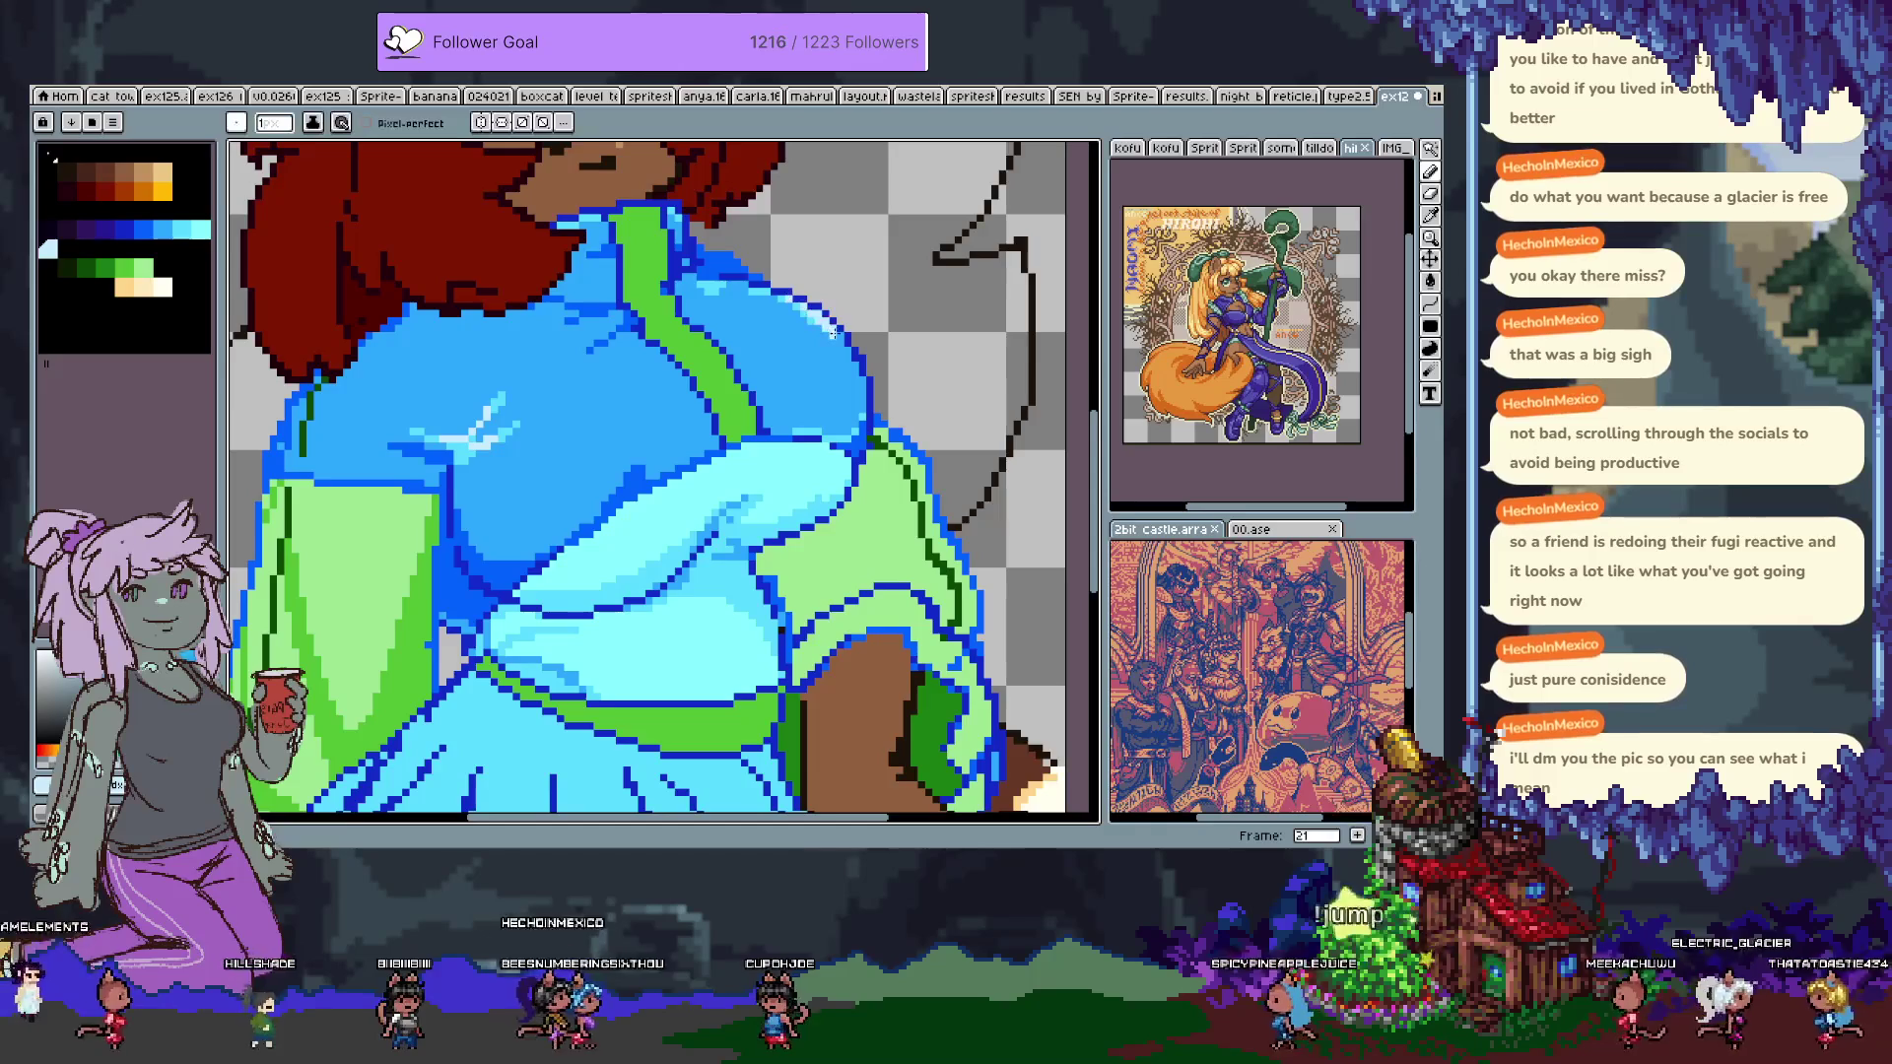
{"action": "left_click_drag", "start_coordinate": [556, 223], "coordinate": [589, 223]}
{"action": "mouse_move", "coordinate": [719, 435]}
{"action": "left_mouse_down"}
{"action": "mouse_move", "coordinate": [754, 579]}
{"action": "mouse_move", "coordinate": [741, 295]}
{"action": "left_mouse_up"}
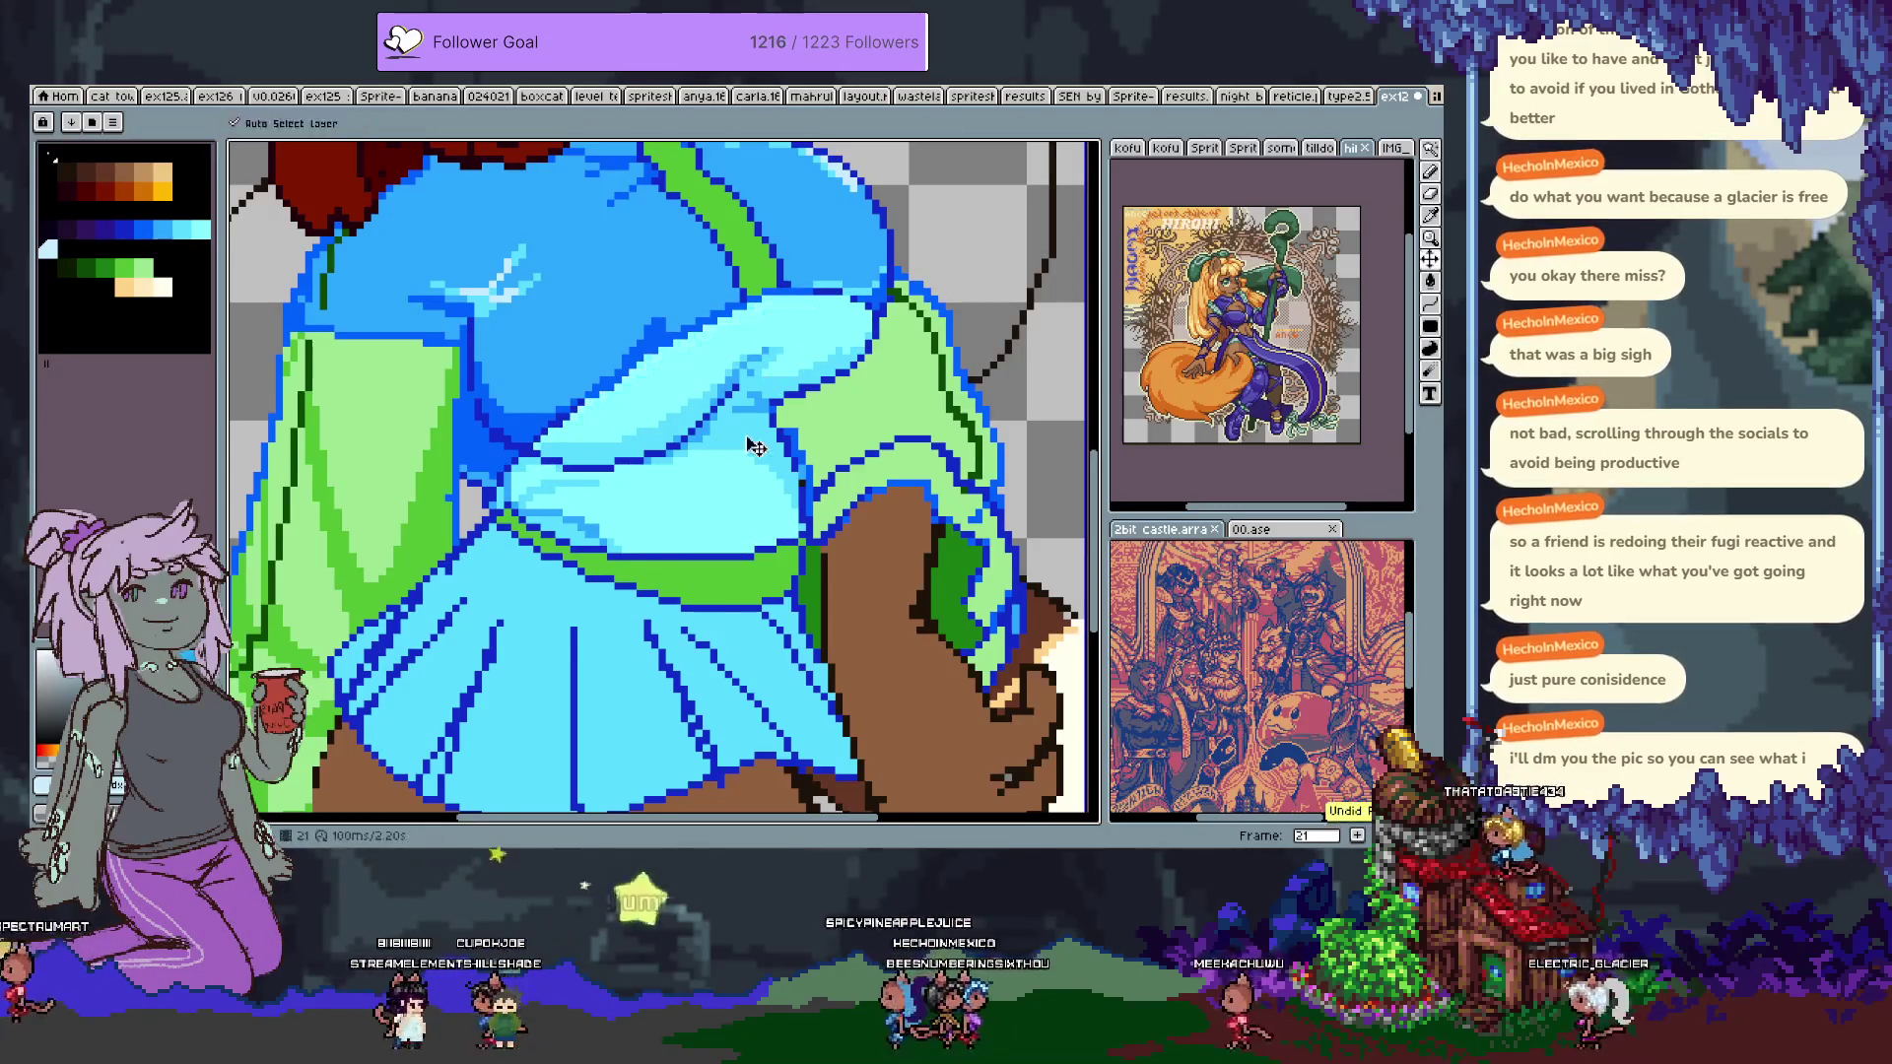
{"action": "scroll", "coordinate": [722, 608], "scroll_direction": "up", "scroll_amount": 3}
Zoom out and back in to re-centre the view on the jacket and skirt.
{"action": "scroll", "coordinate": [723, 608], "scroll_direction": "down", "scroll_amount": 2}
{"action": "scroll", "coordinate": [669, 490], "scroll_direction": "up", "scroll_amount": 1}
{"action": "scroll", "coordinate": [668, 490], "scroll_direction": "down", "scroll_amount": 3}
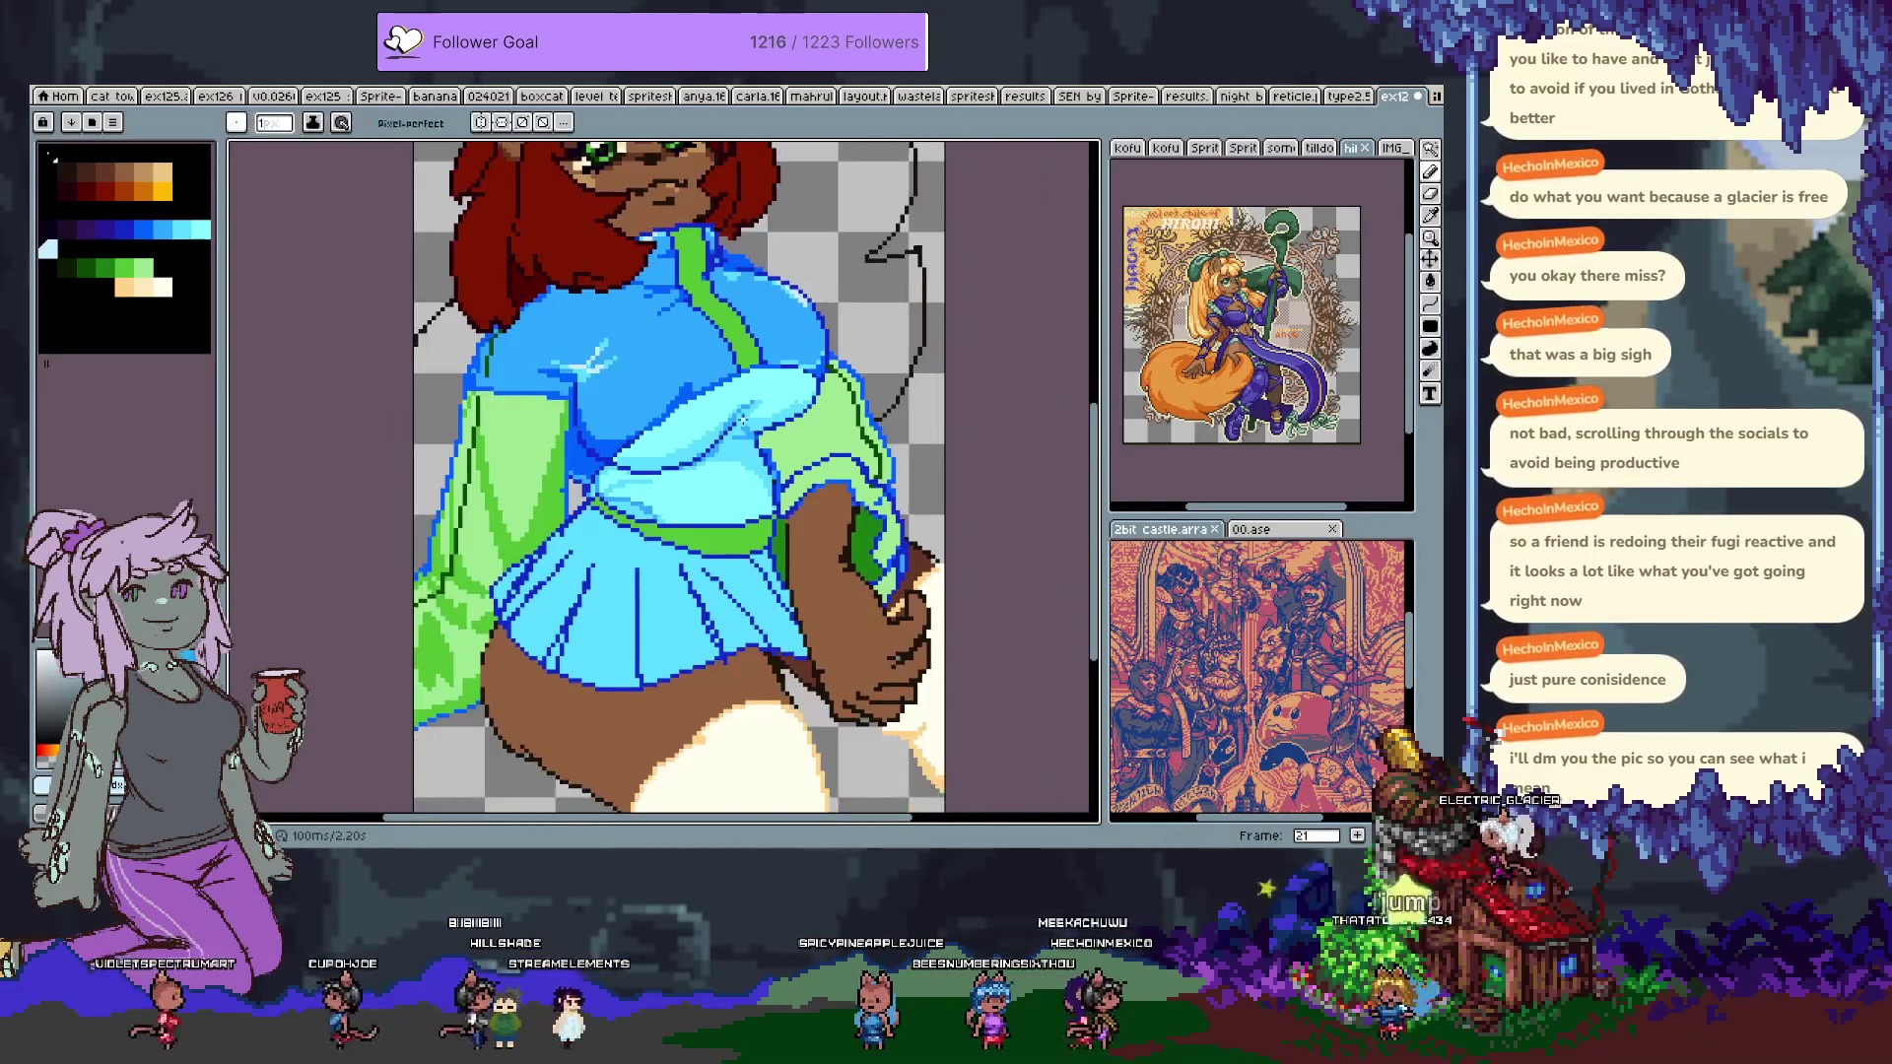
{"action": "left_click_drag", "start_coordinate": [697, 492], "coordinate": [689, 503]}
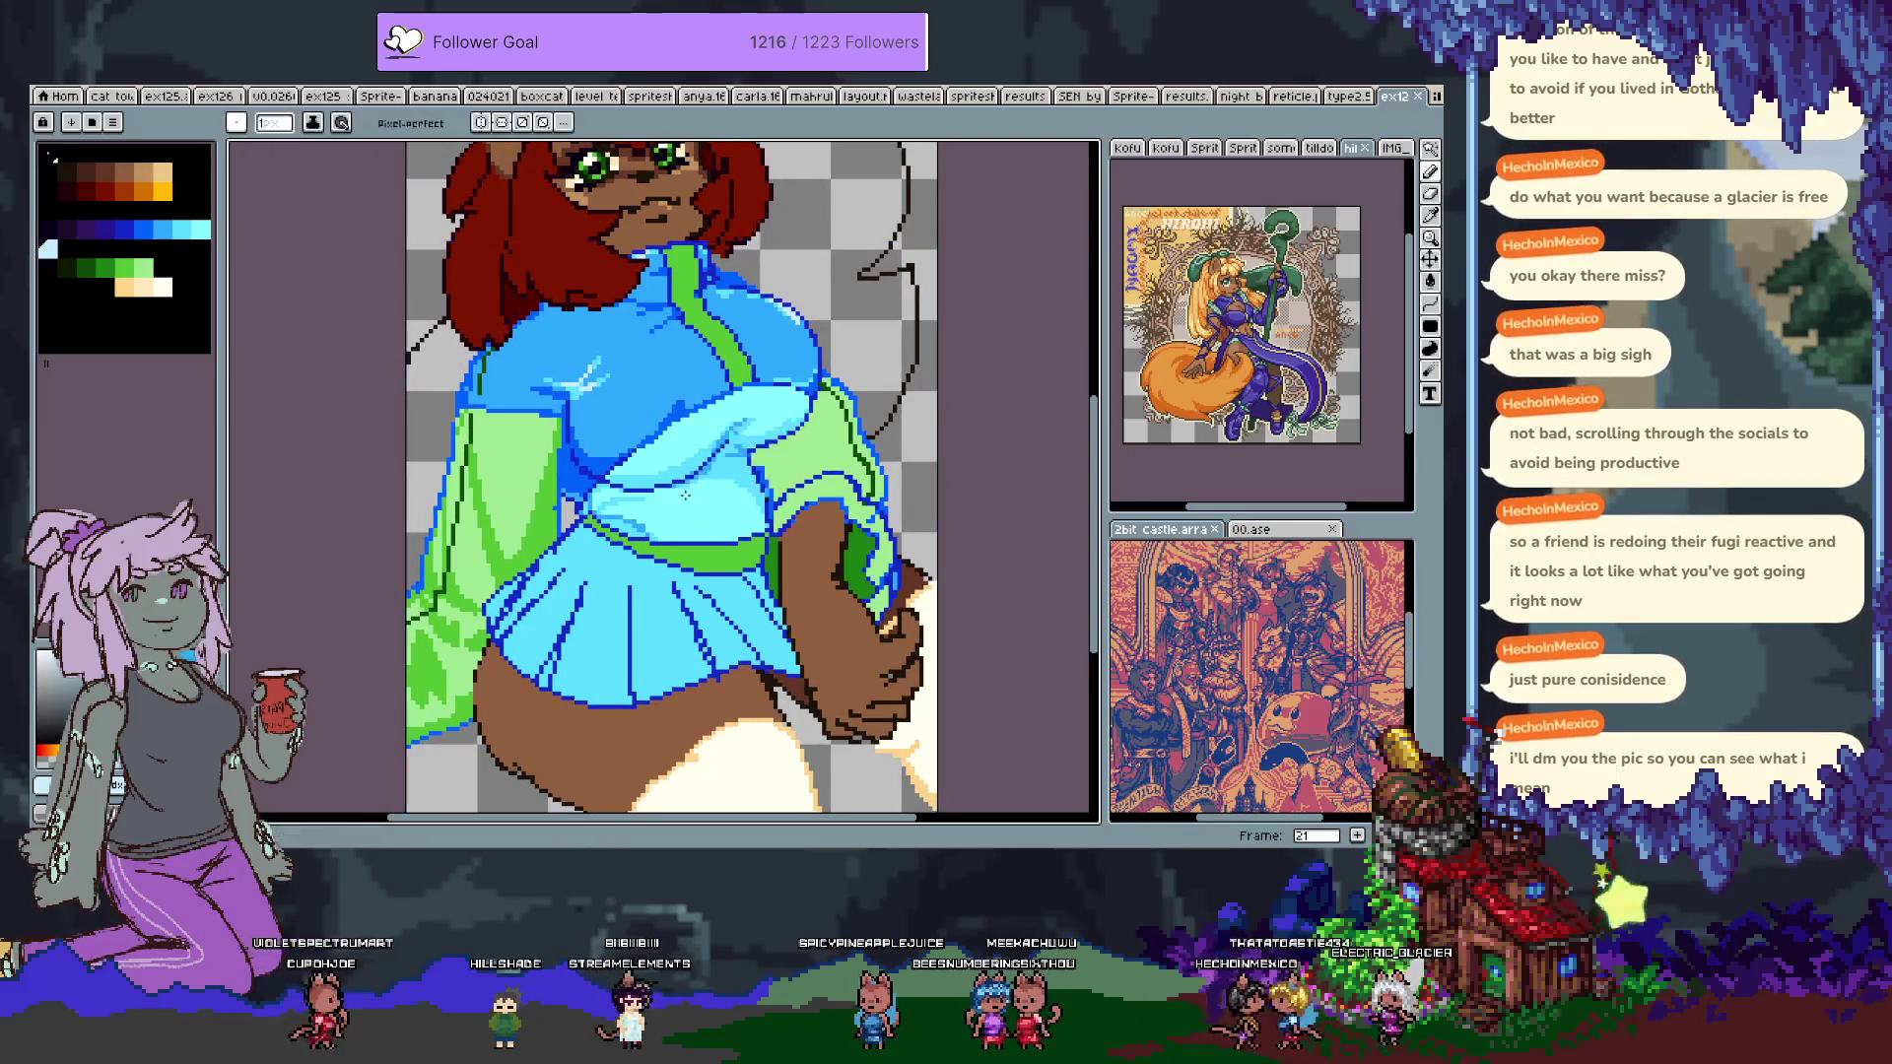
{"action": "scroll", "coordinate": [752, 581], "scroll_direction": "up", "scroll_amount": 1}
{"action": "scroll", "coordinate": [752, 581], "scroll_direction": "up", "scroll_amount": 1}
{"action": "key", "text": "v"}
{"action": "scroll", "coordinate": [630, 427], "scroll_direction": "up", "scroll_amount": 1}
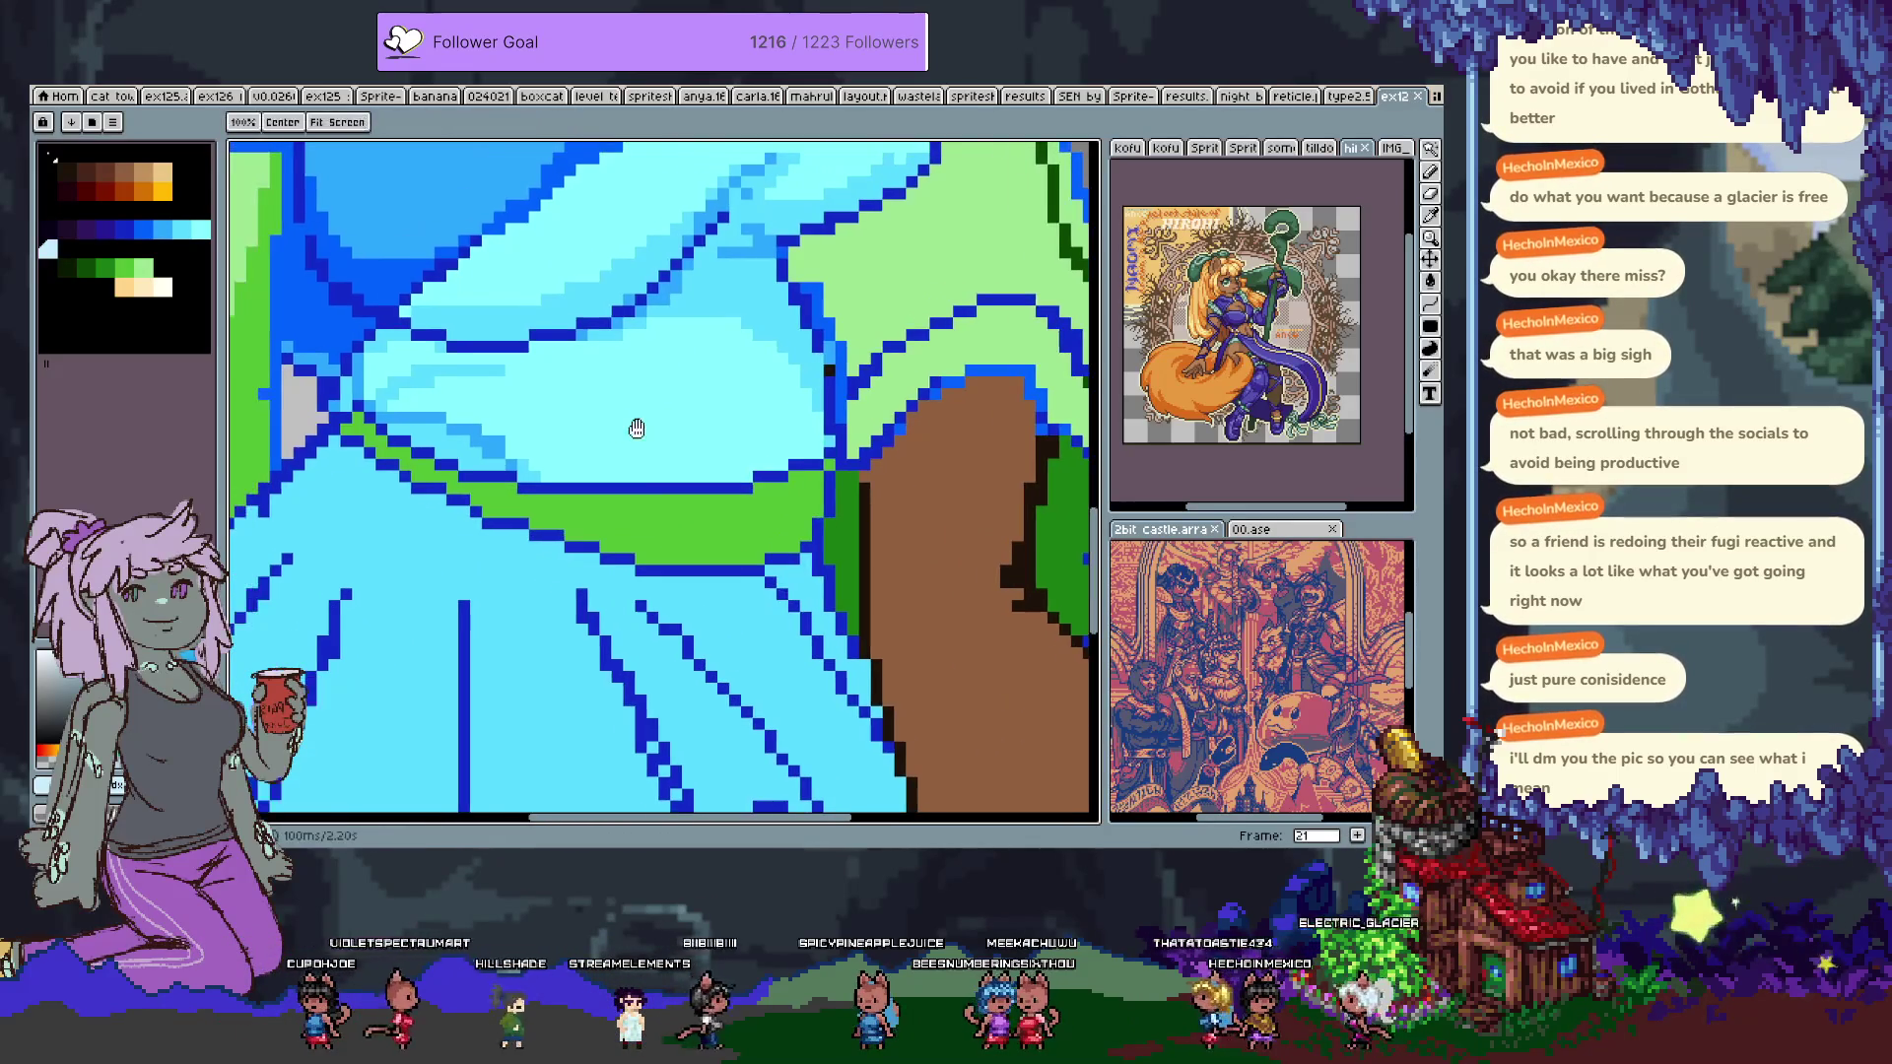
Draw a bright-blue line across the green waistband, sampling the bright blue and lighter cyan.
{"action": "key", "text": "b"}
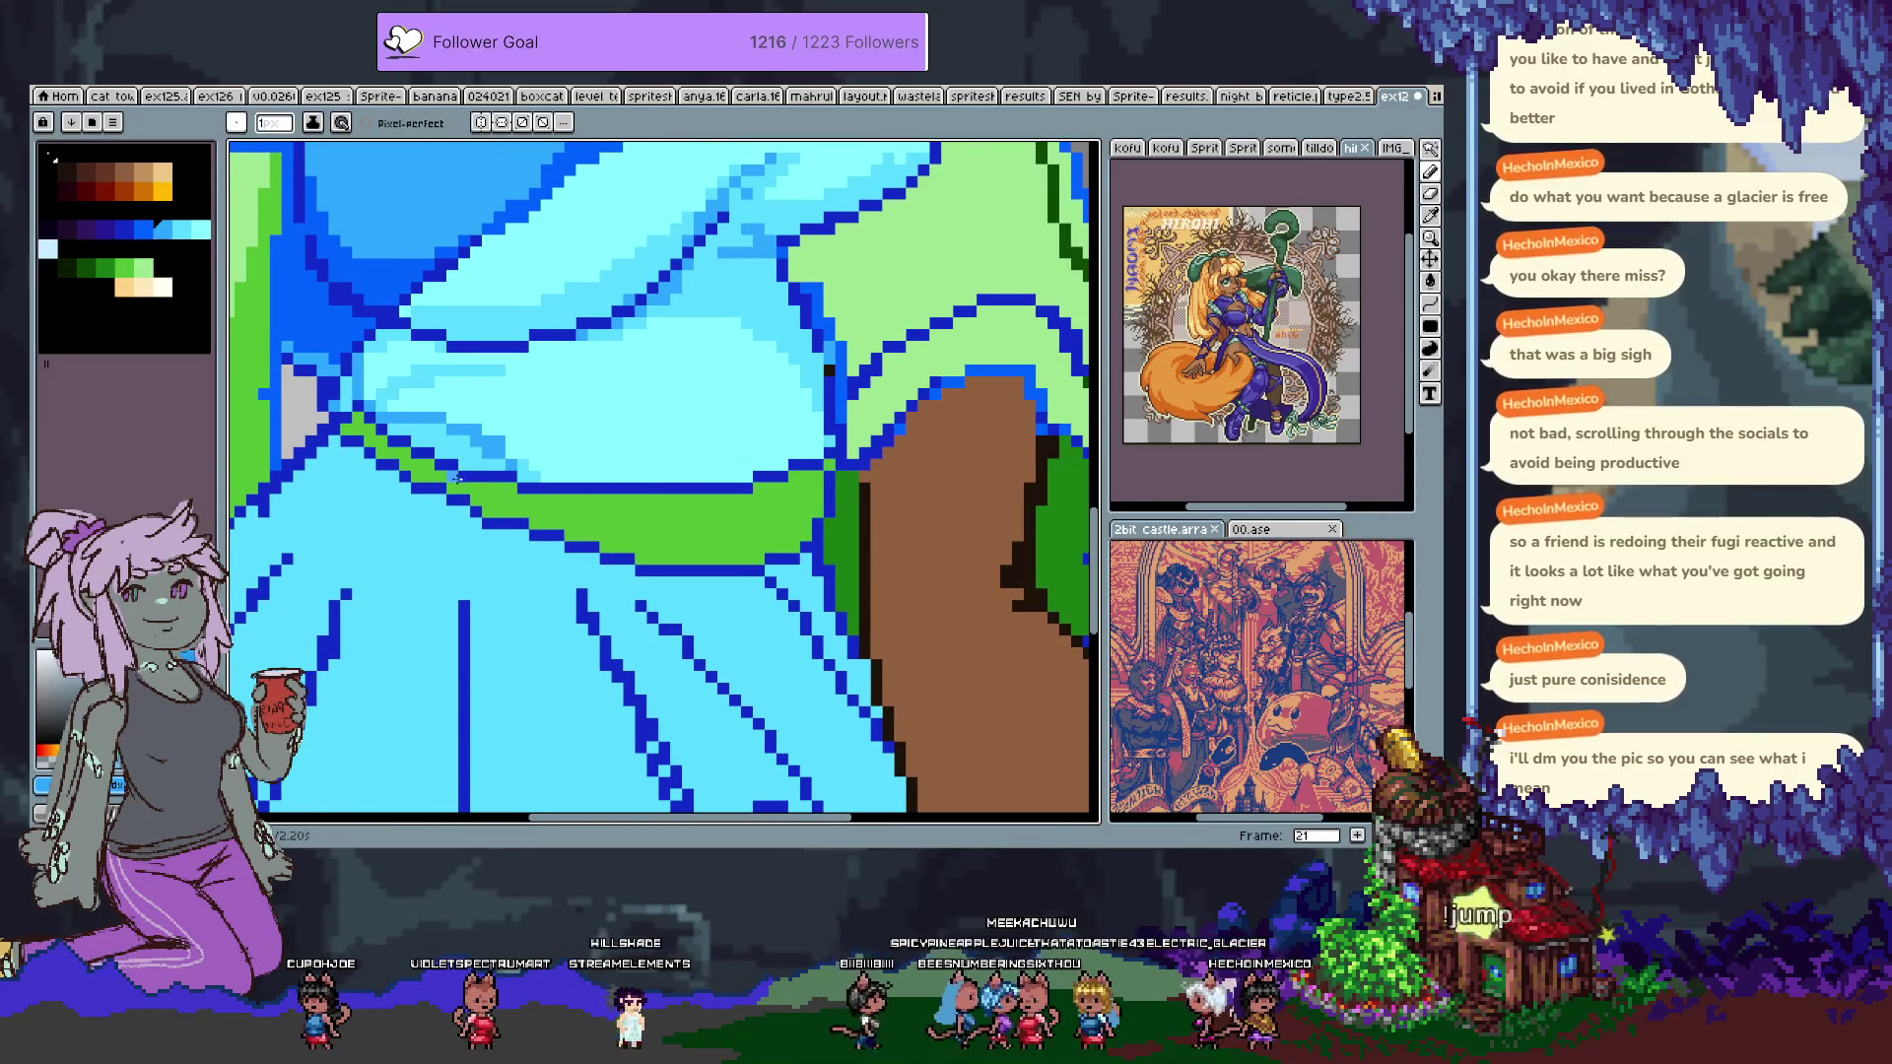
{"action": "key", "text": "b"}
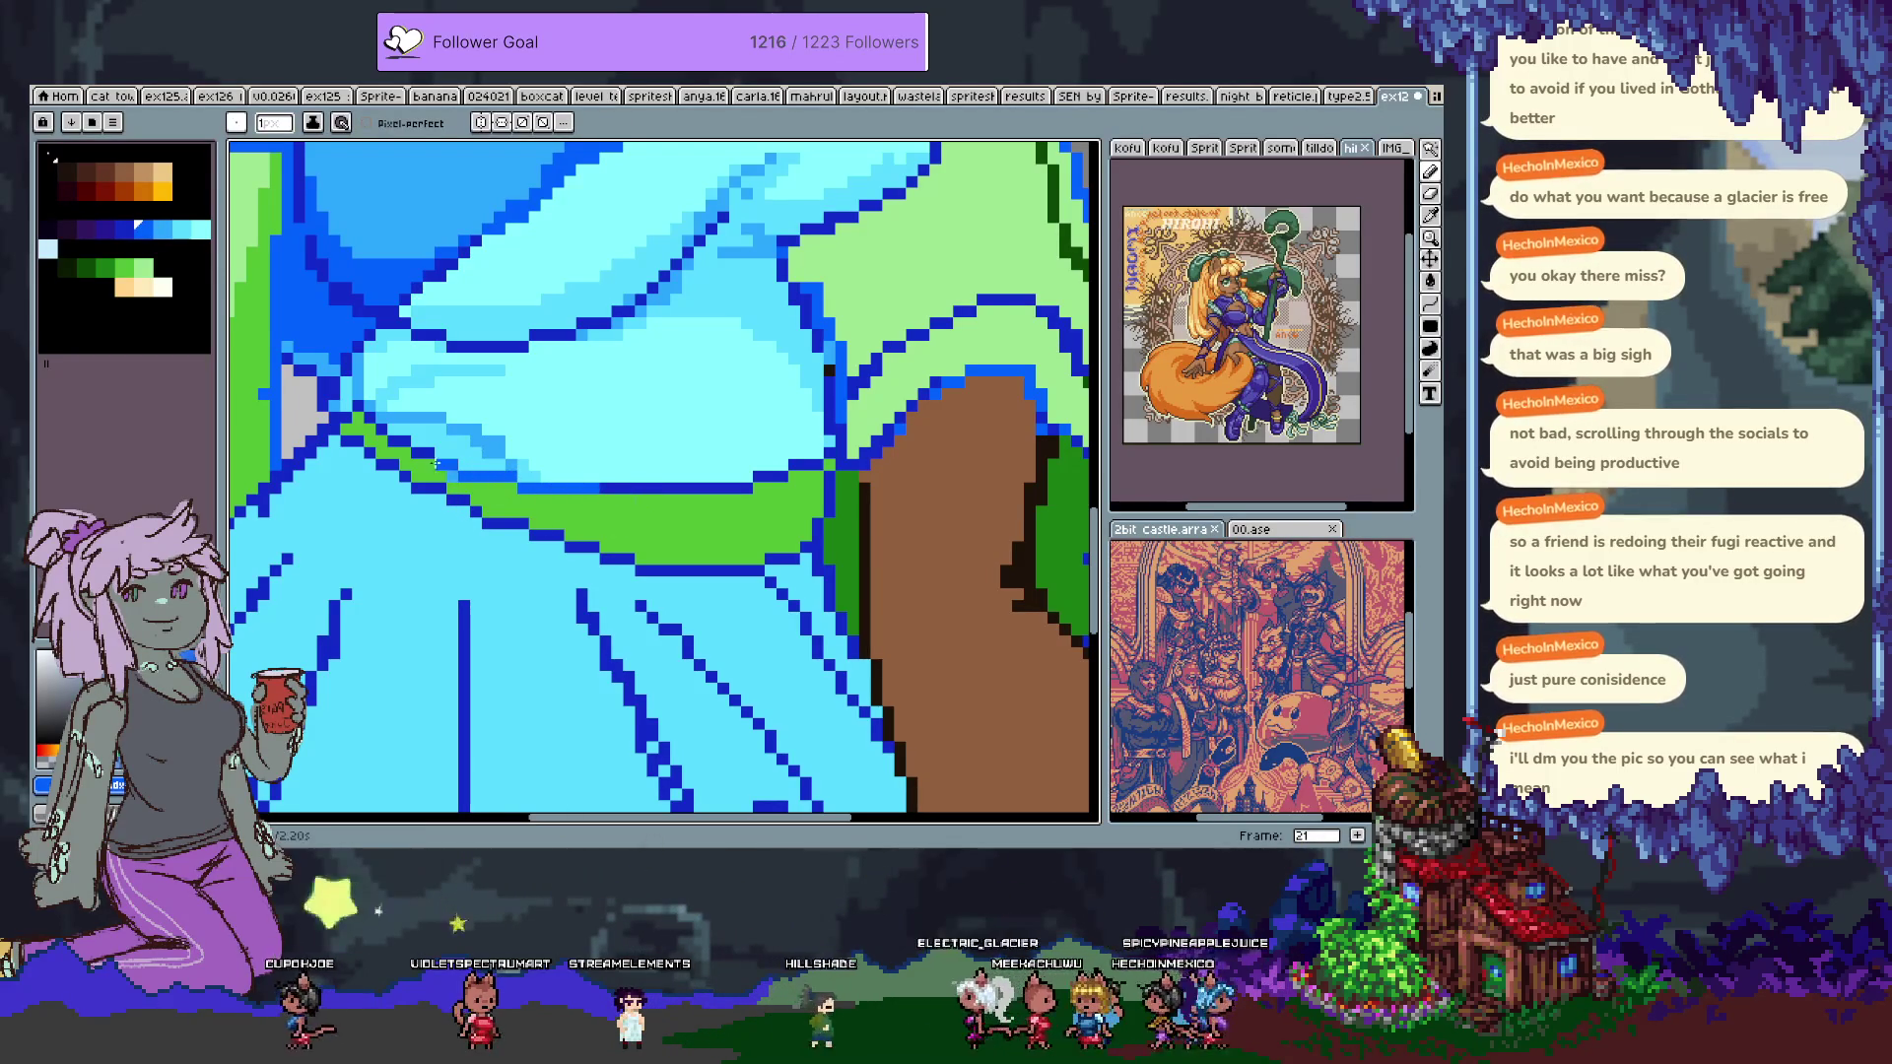
{"action": "left_click_drag", "start_coordinate": [603, 497], "coordinate": [797, 477]}
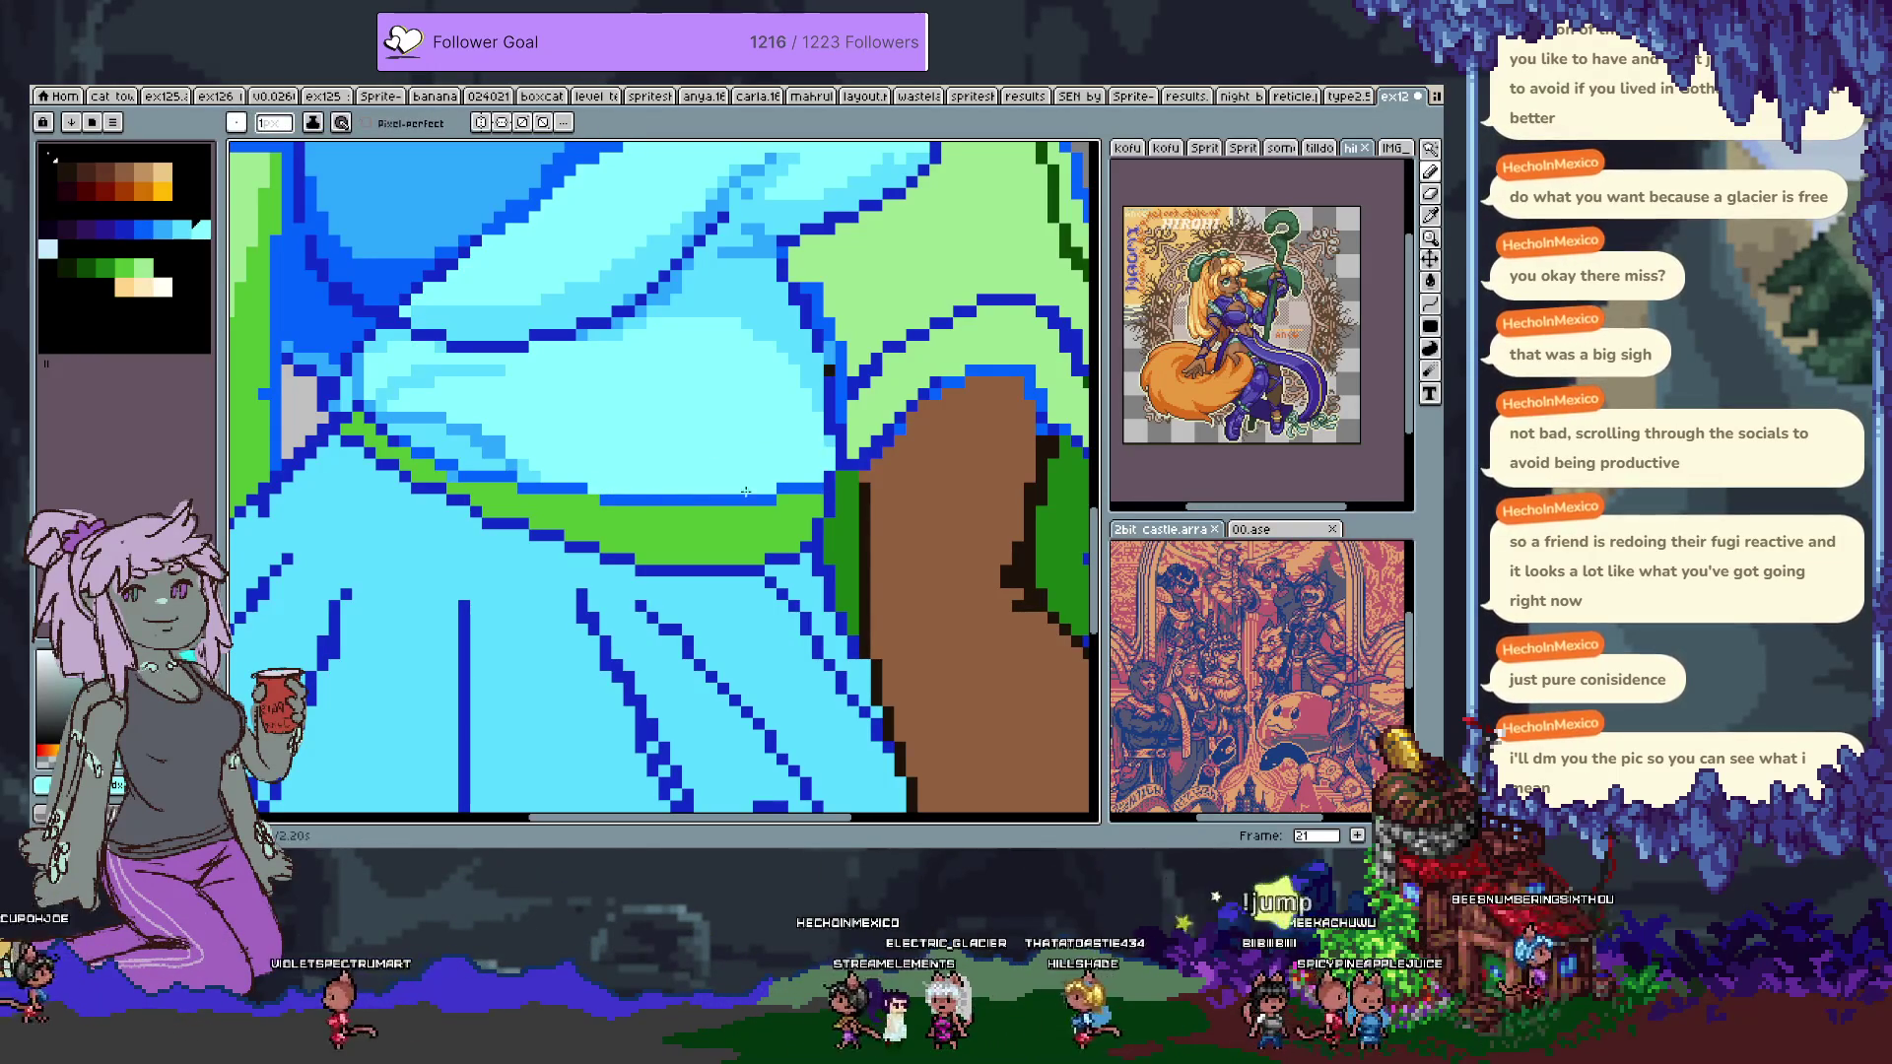
{"action": "left_click", "coordinate": [590, 495], "text": "alt"}
{"action": "left_click", "coordinate": [756, 484], "text": "alt"}
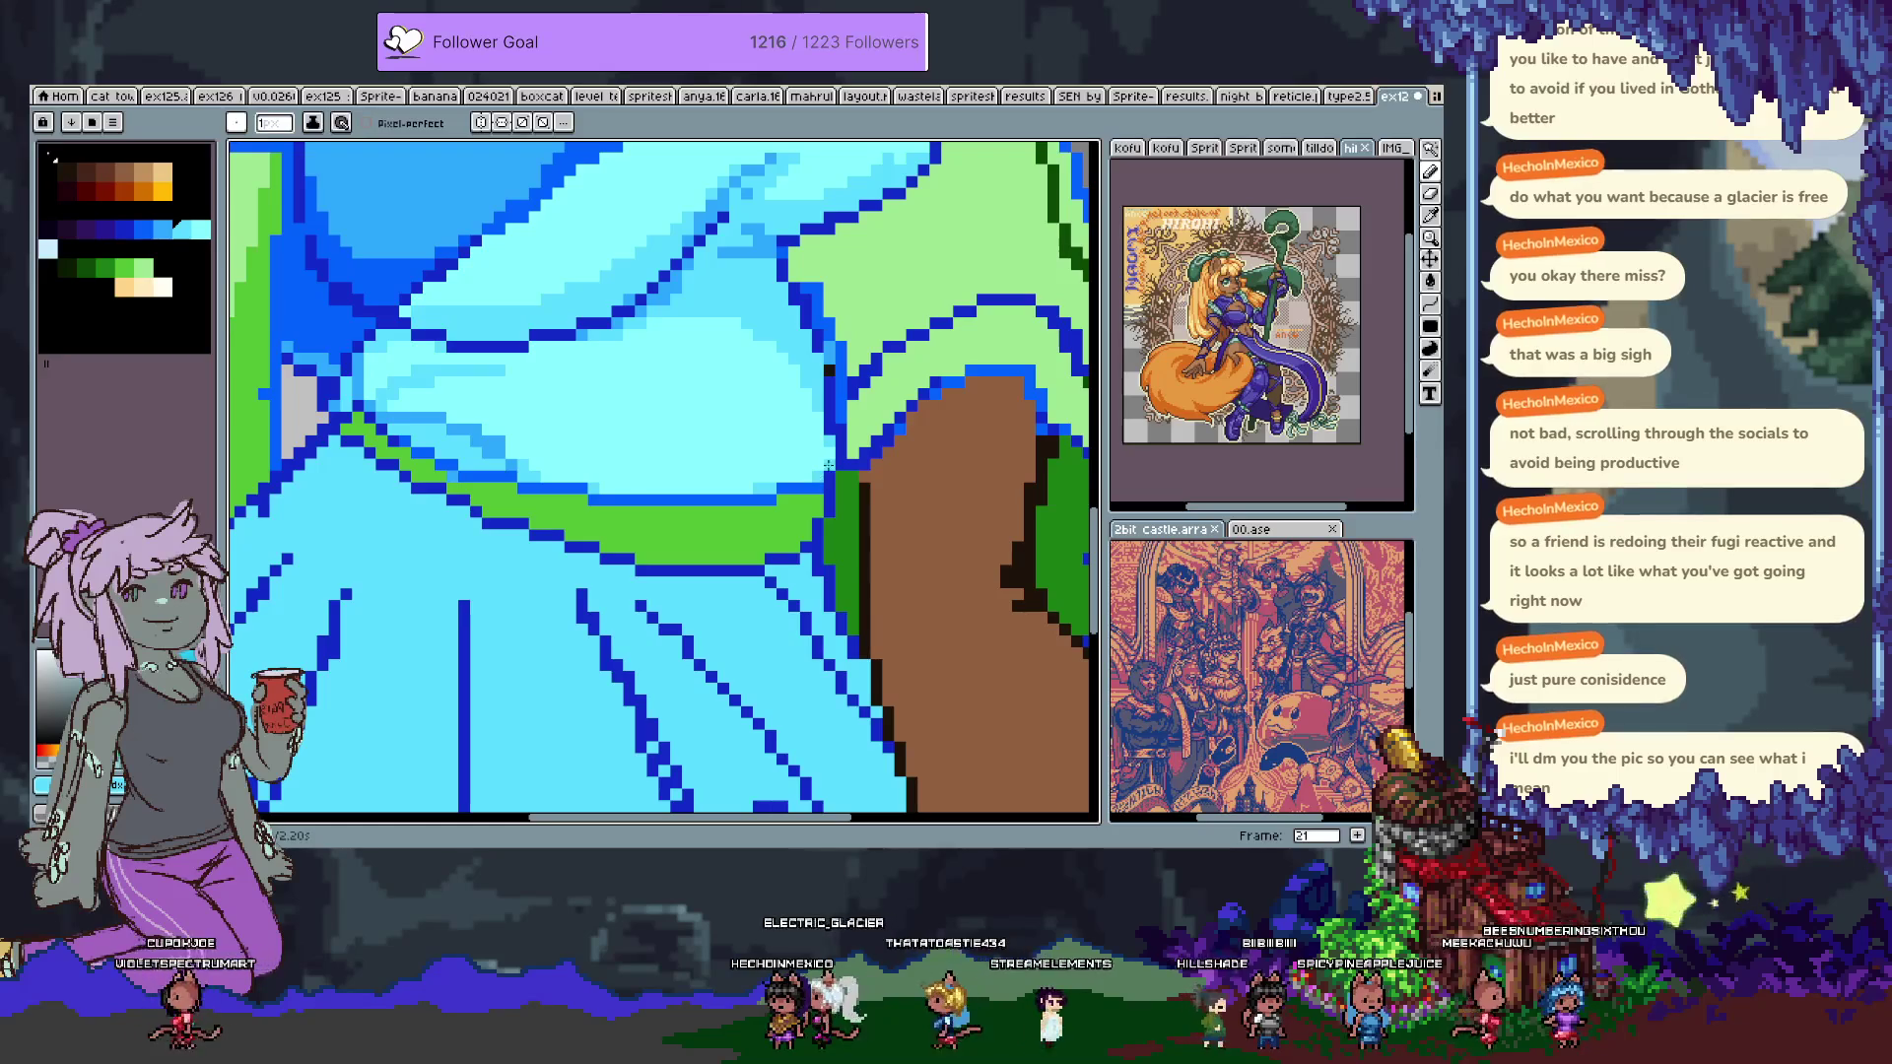
Add medium-cyan pixels to the light cyan area of the jacket hem.
{"action": "key", "text": "space"}
{"action": "mouse_move", "coordinate": [719, 329]}
{"action": "left_mouse_down"}
{"action": "mouse_move", "coordinate": [680, 473]}
{"action": "mouse_move", "coordinate": [697, 435]}
{"action": "left_mouse_up"}
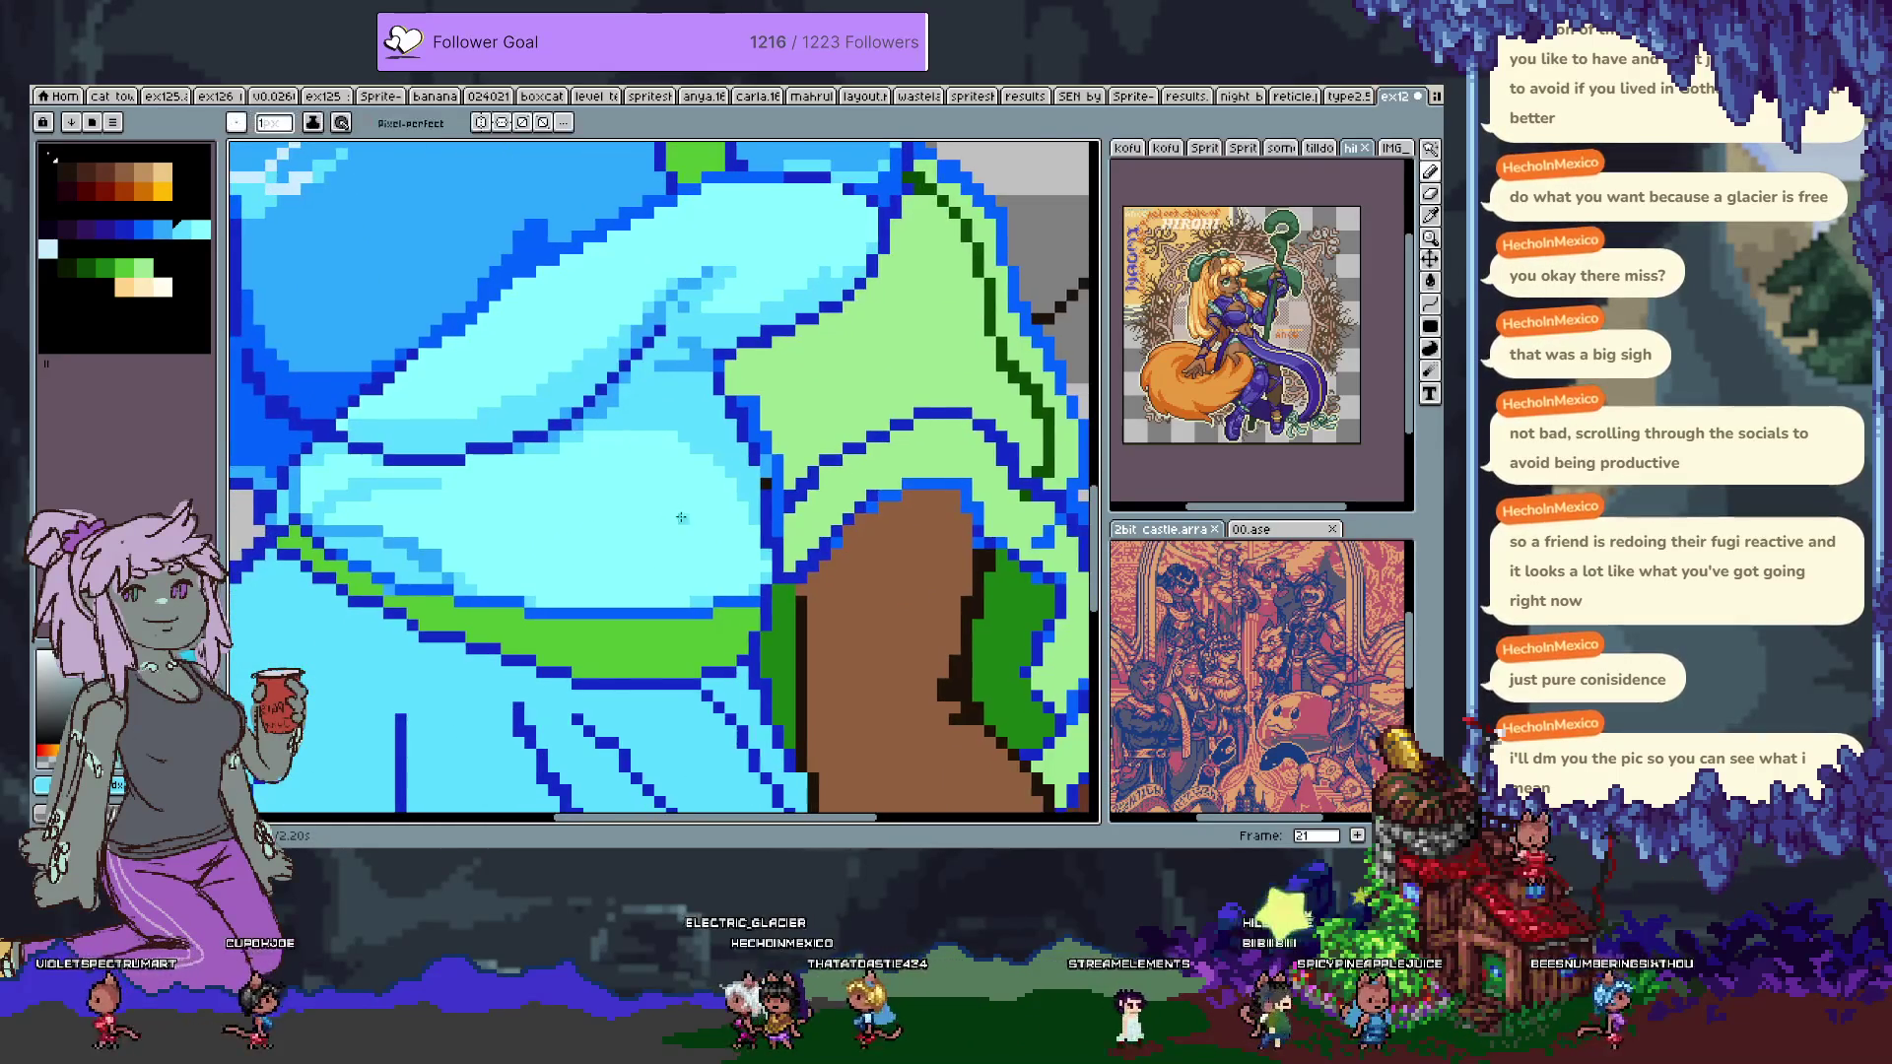
{"action": "left_click", "coordinate": [690, 420], "text": "alt"}
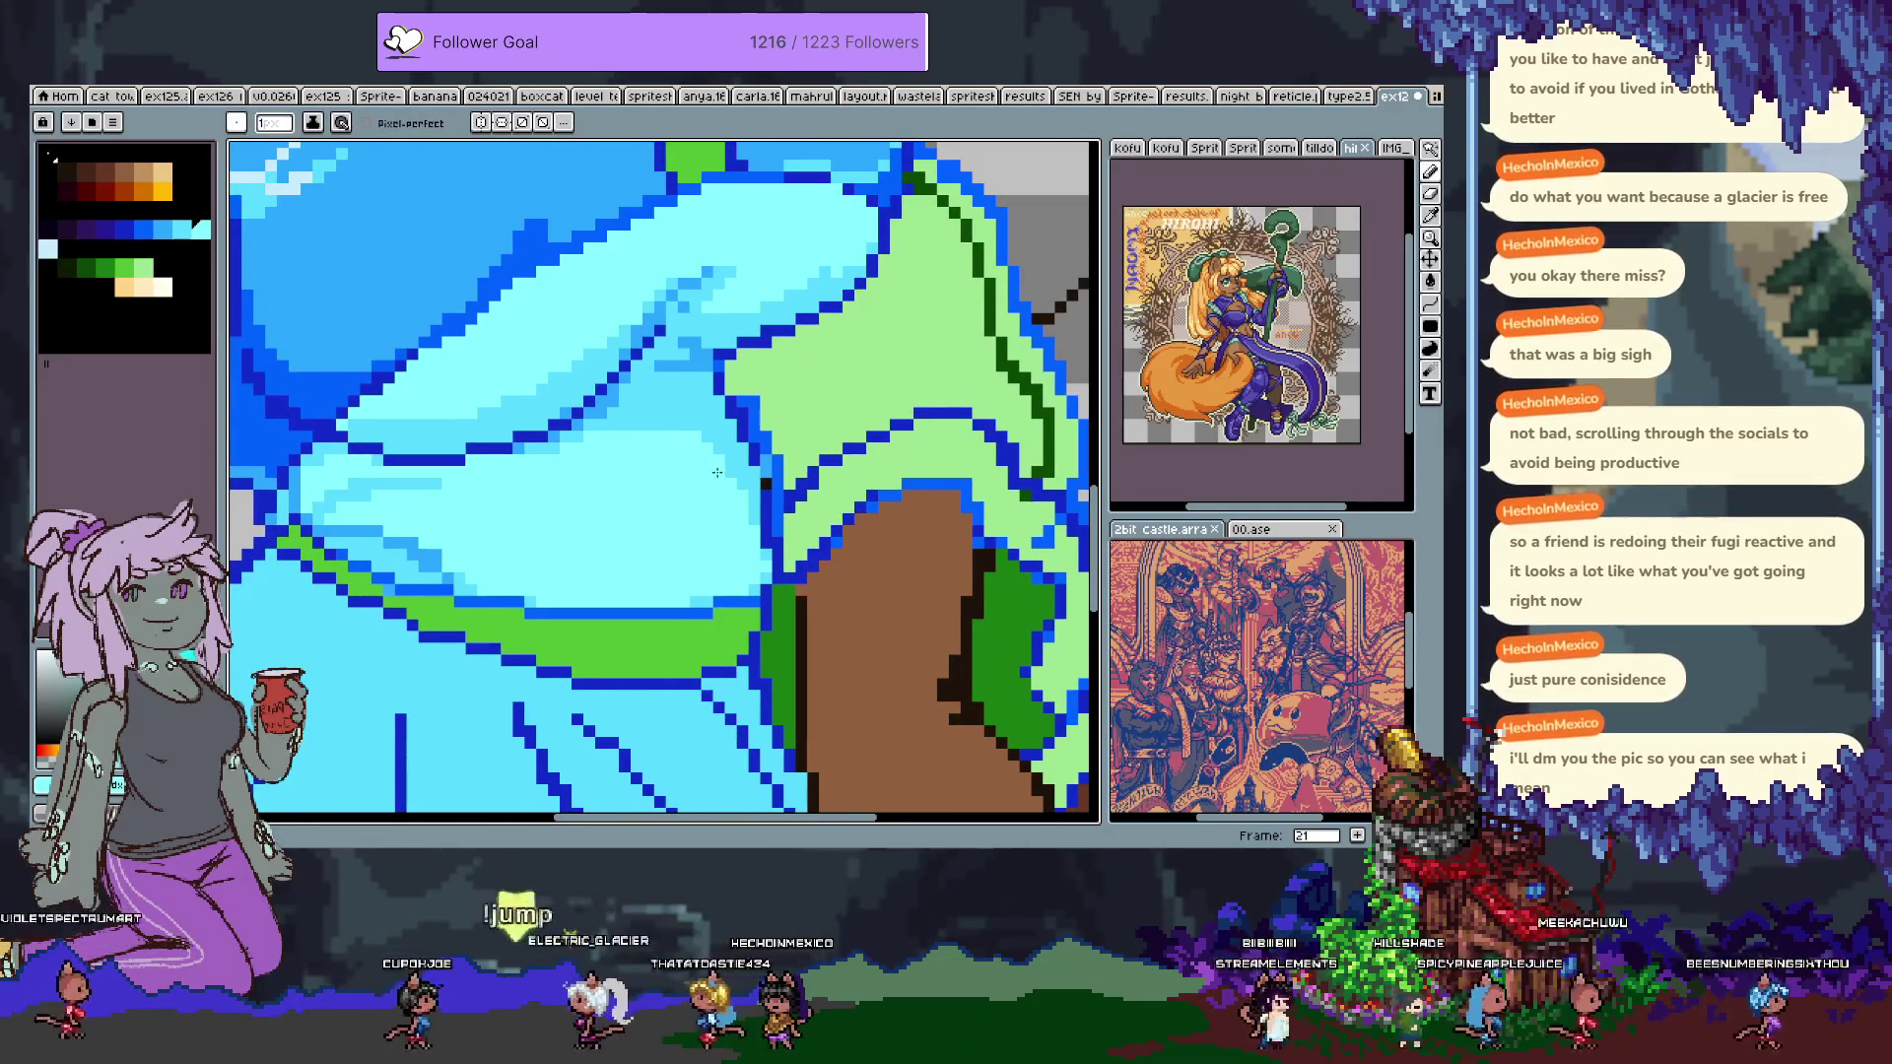
{"action": "mouse_move", "coordinate": [643, 425]}
{"action": "left_mouse_down"}
{"action": "mouse_move", "coordinate": [879, 524]}
{"action": "mouse_move", "coordinate": [785, 353]}
{"action": "left_mouse_up"}
{"action": "left_click_drag", "start_coordinate": [582, 561], "coordinate": [566, 565]}
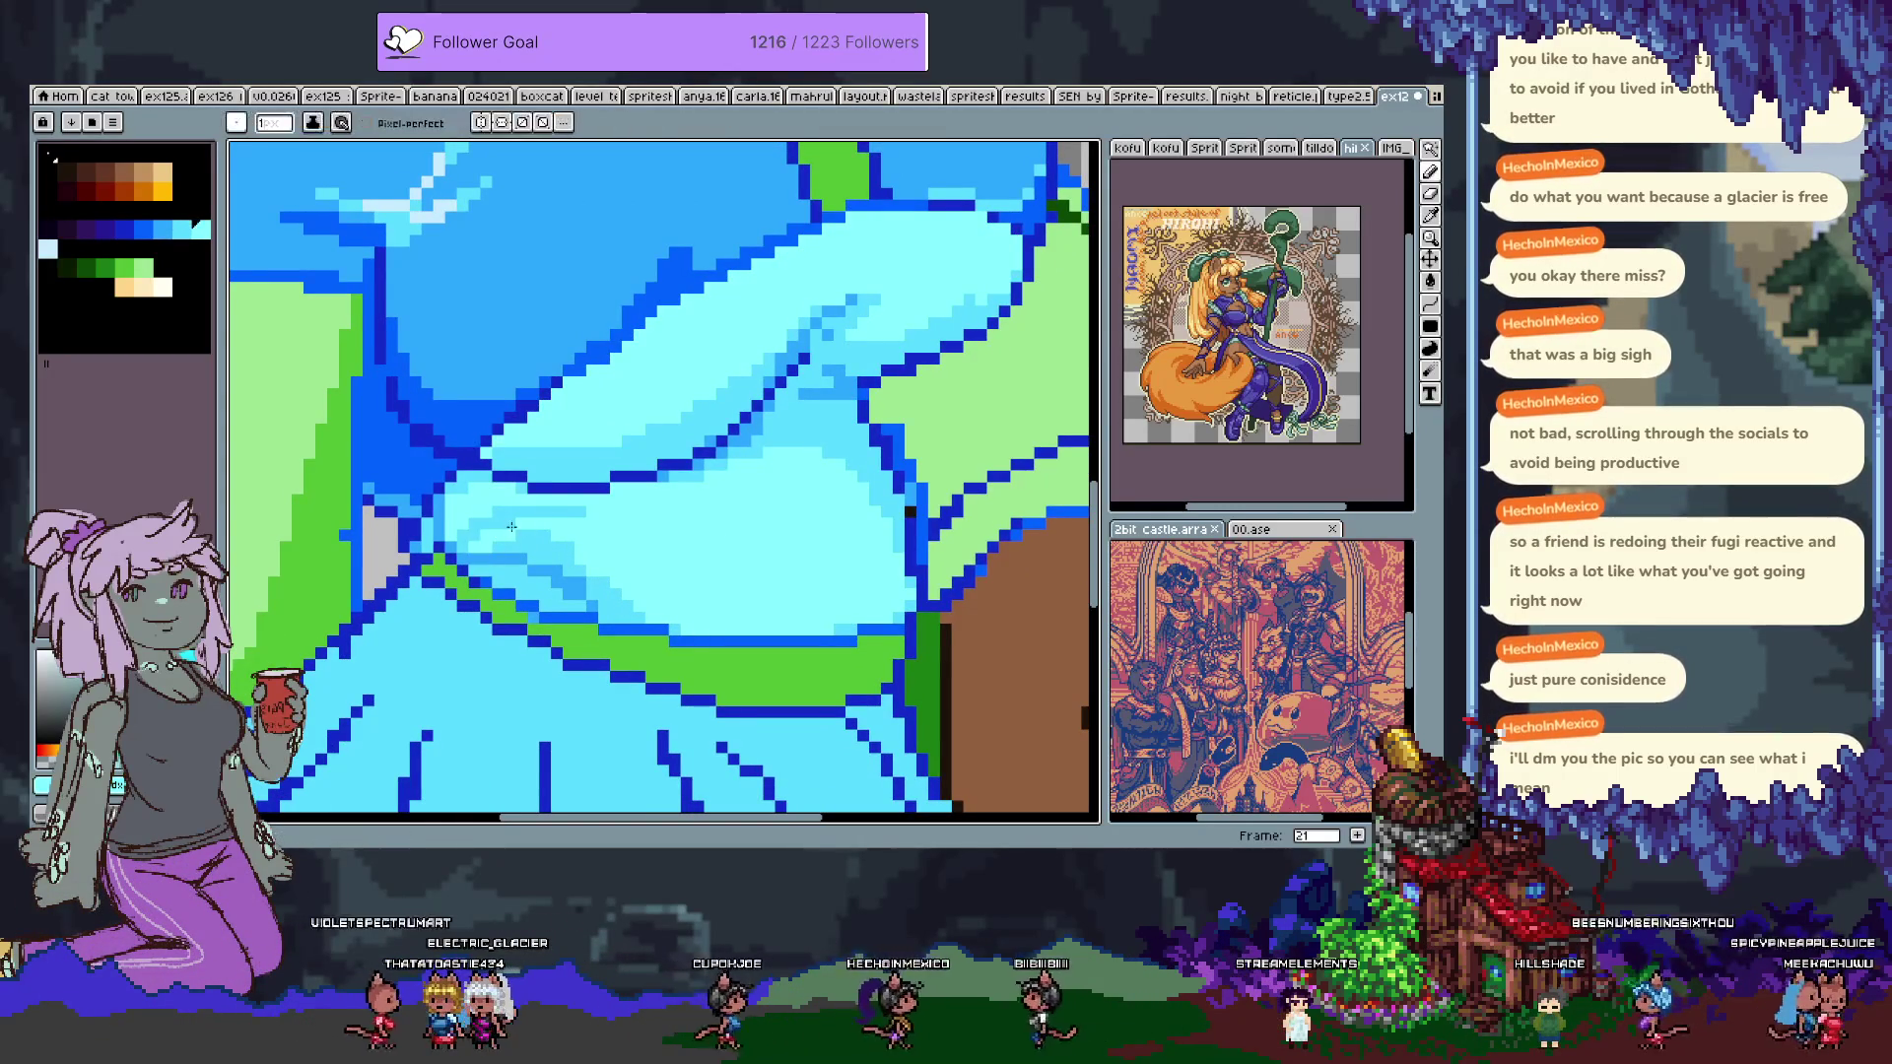
{"action": "key", "text": "ctrl"}
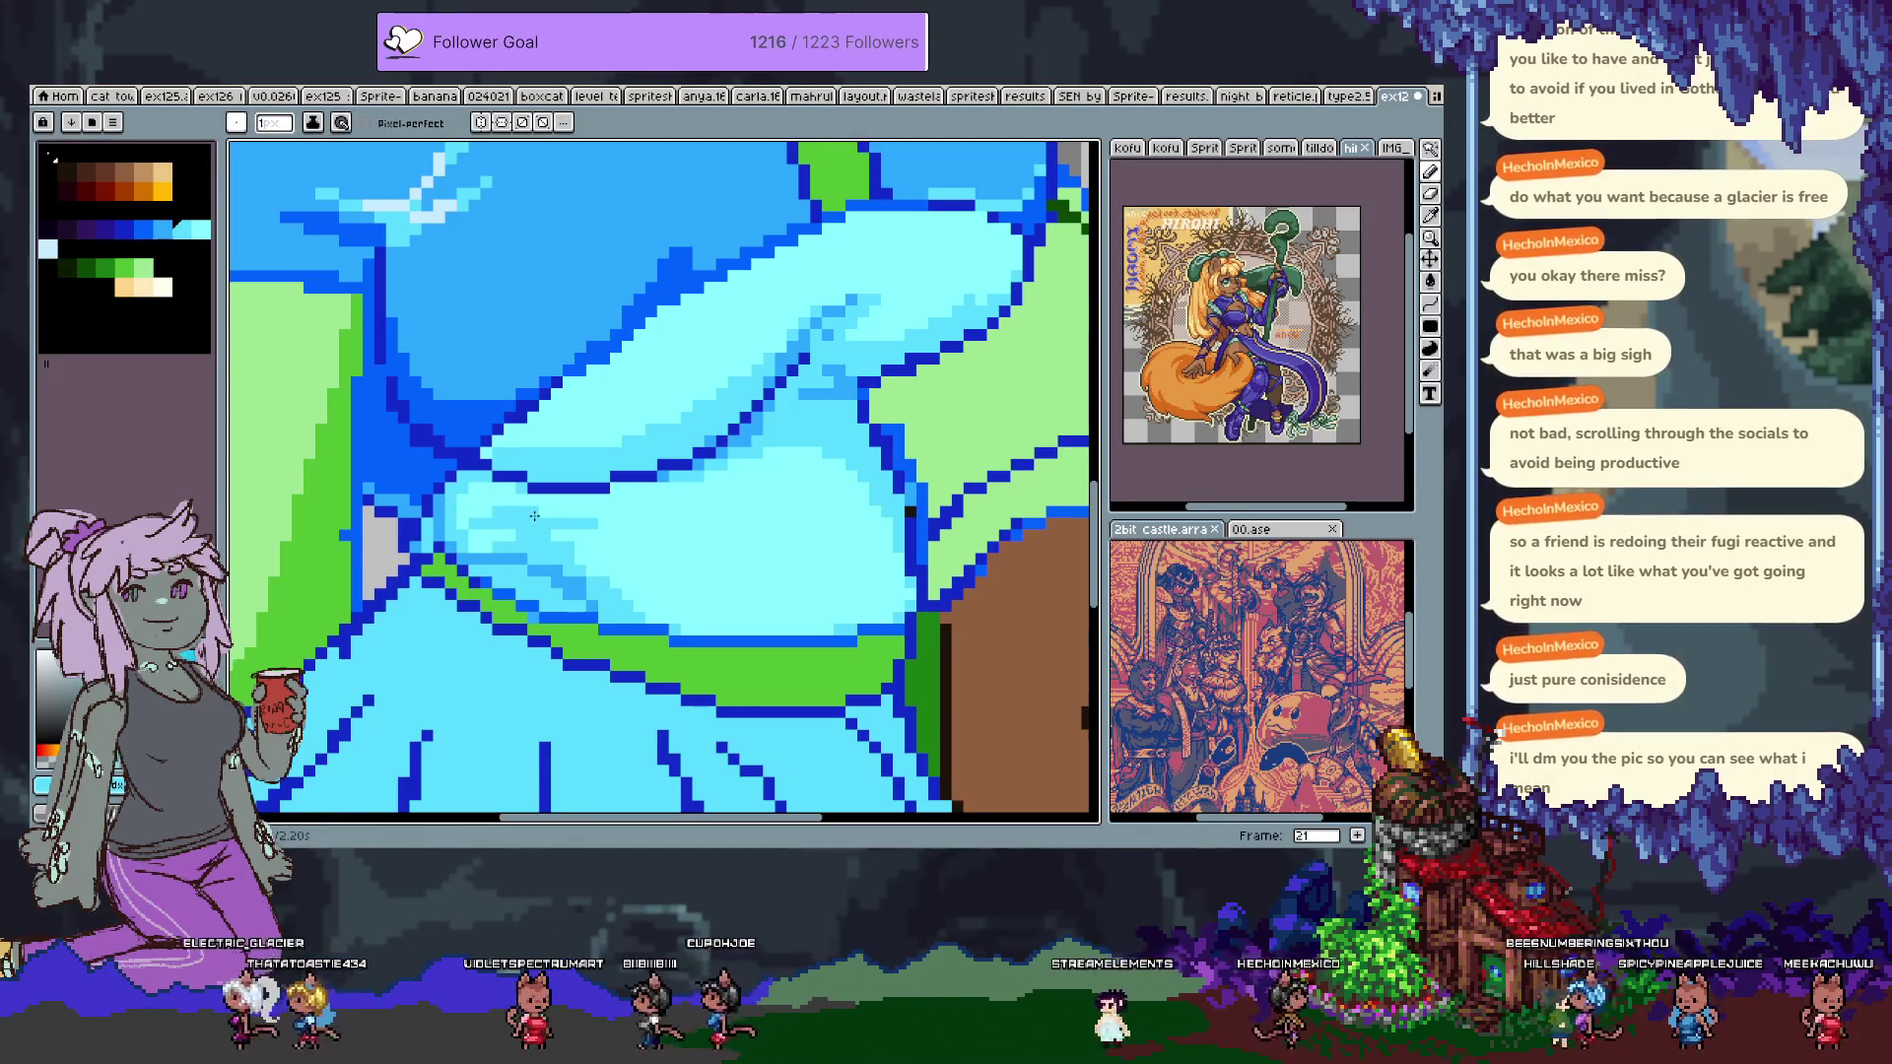
{"action": "scroll", "coordinate": [534, 515], "scroll_direction": "down", "scroll_amount": 4}
{"action": "scroll", "coordinate": [616, 559], "scroll_direction": "up", "scroll_amount": 4}
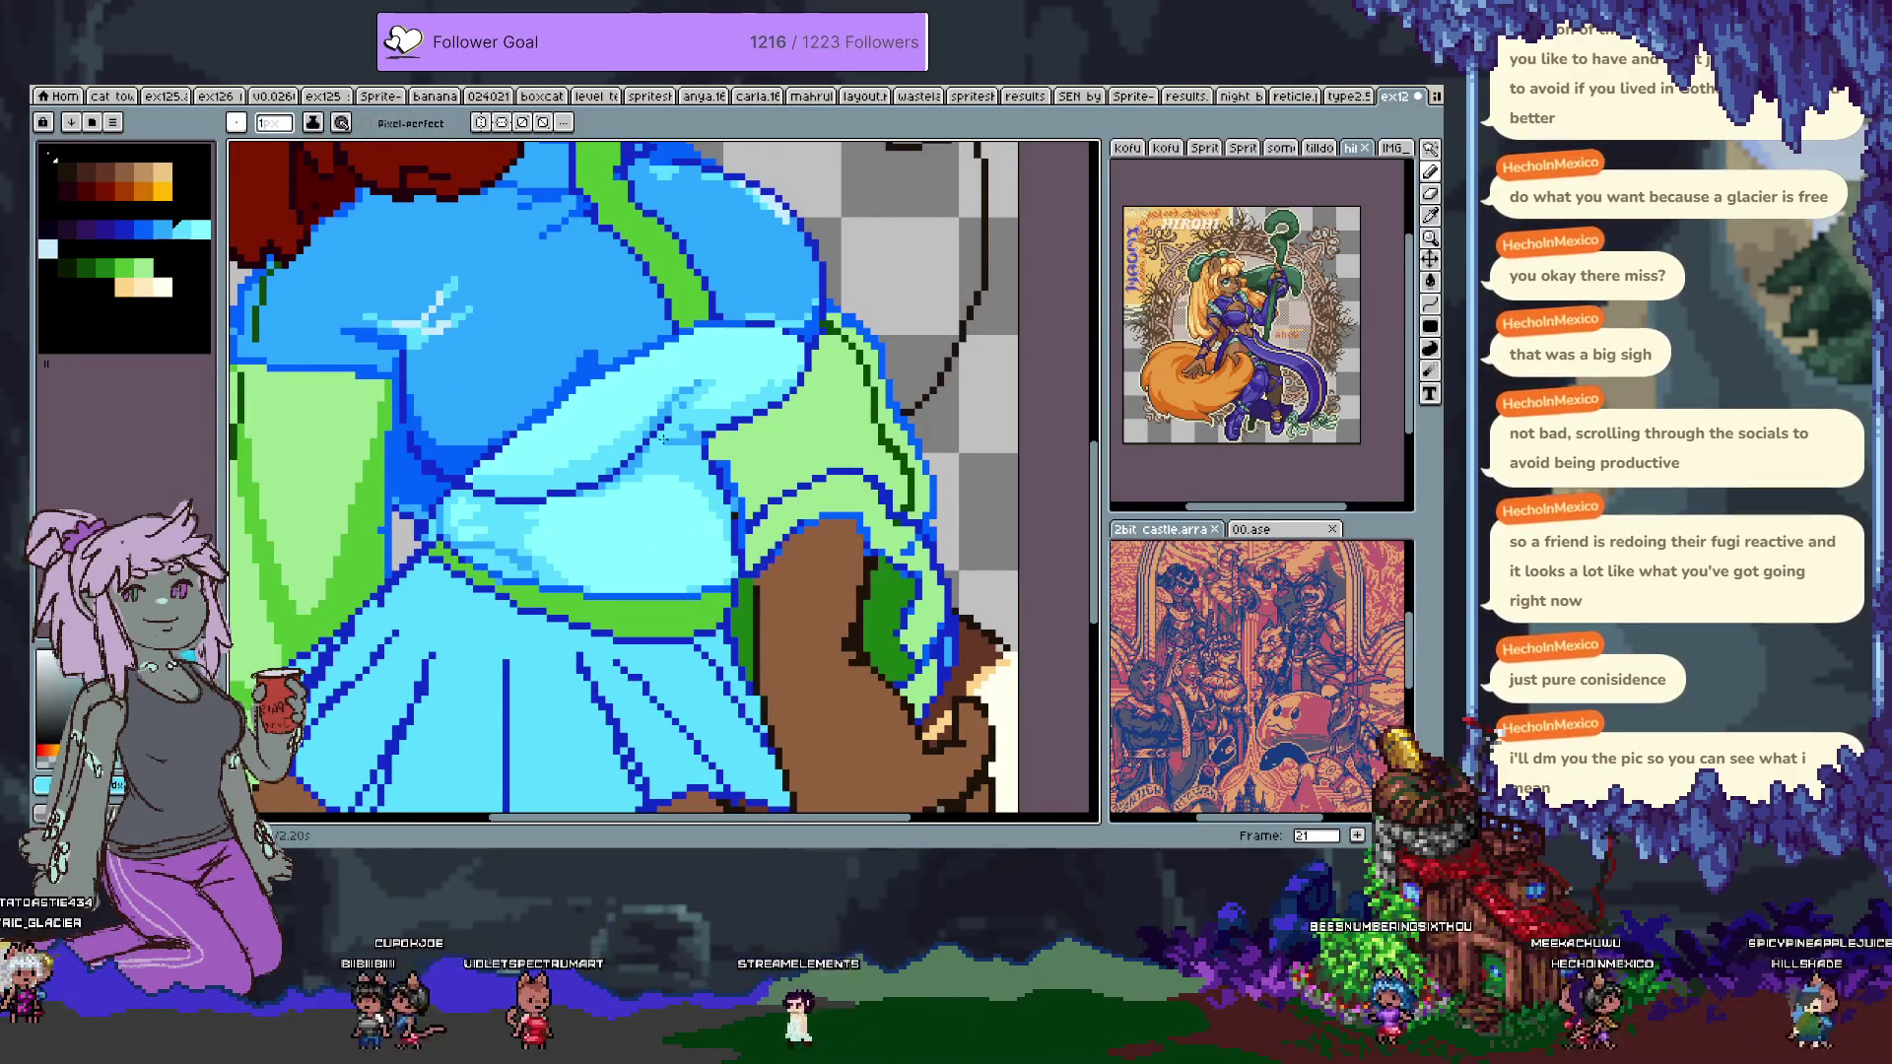
Sample the dark-blue outline colour and step to the lighter neighbouring blue near the collar.
{"action": "key", "text": "w"}
{"action": "left_click", "coordinate": [539, 508]}
{"action": "key", "text": "ctrl+d"}
{"action": "key", "text": "i"}
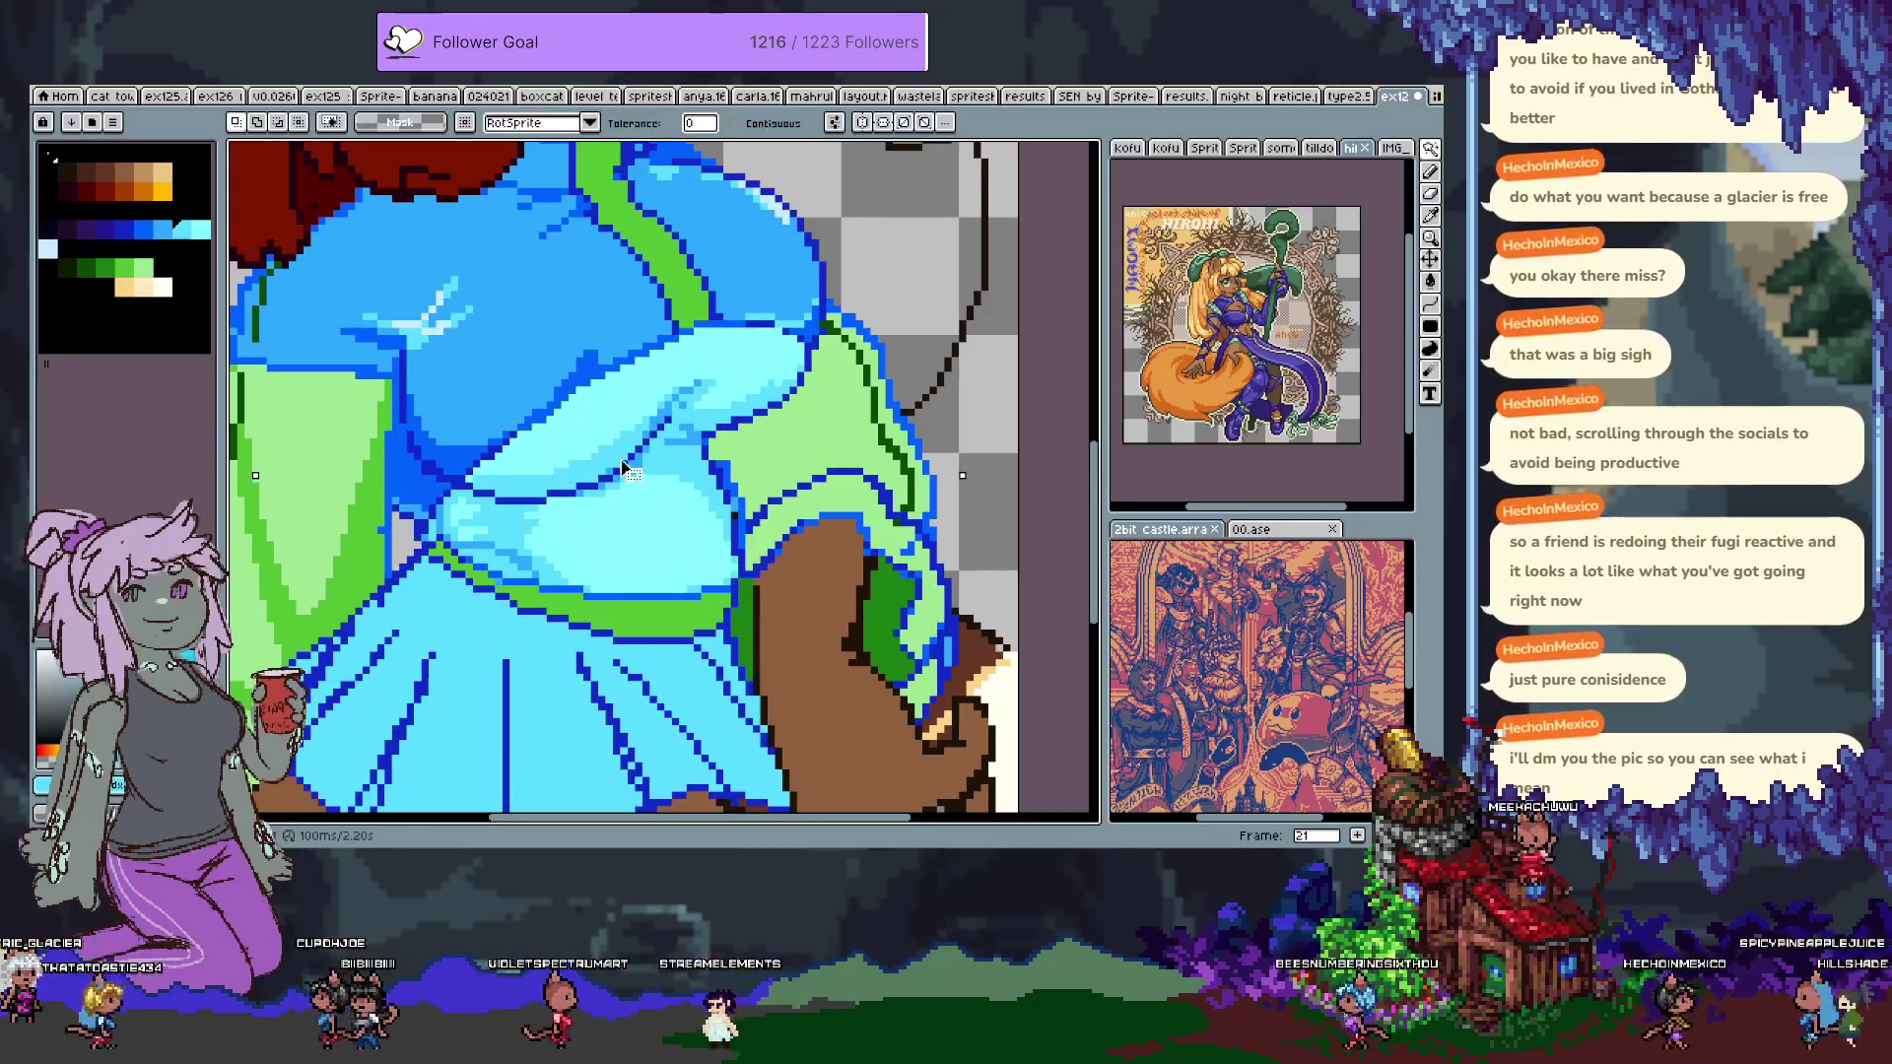
{"action": "left_click", "coordinate": [591, 478]}
{"action": "key", "text": "b"}
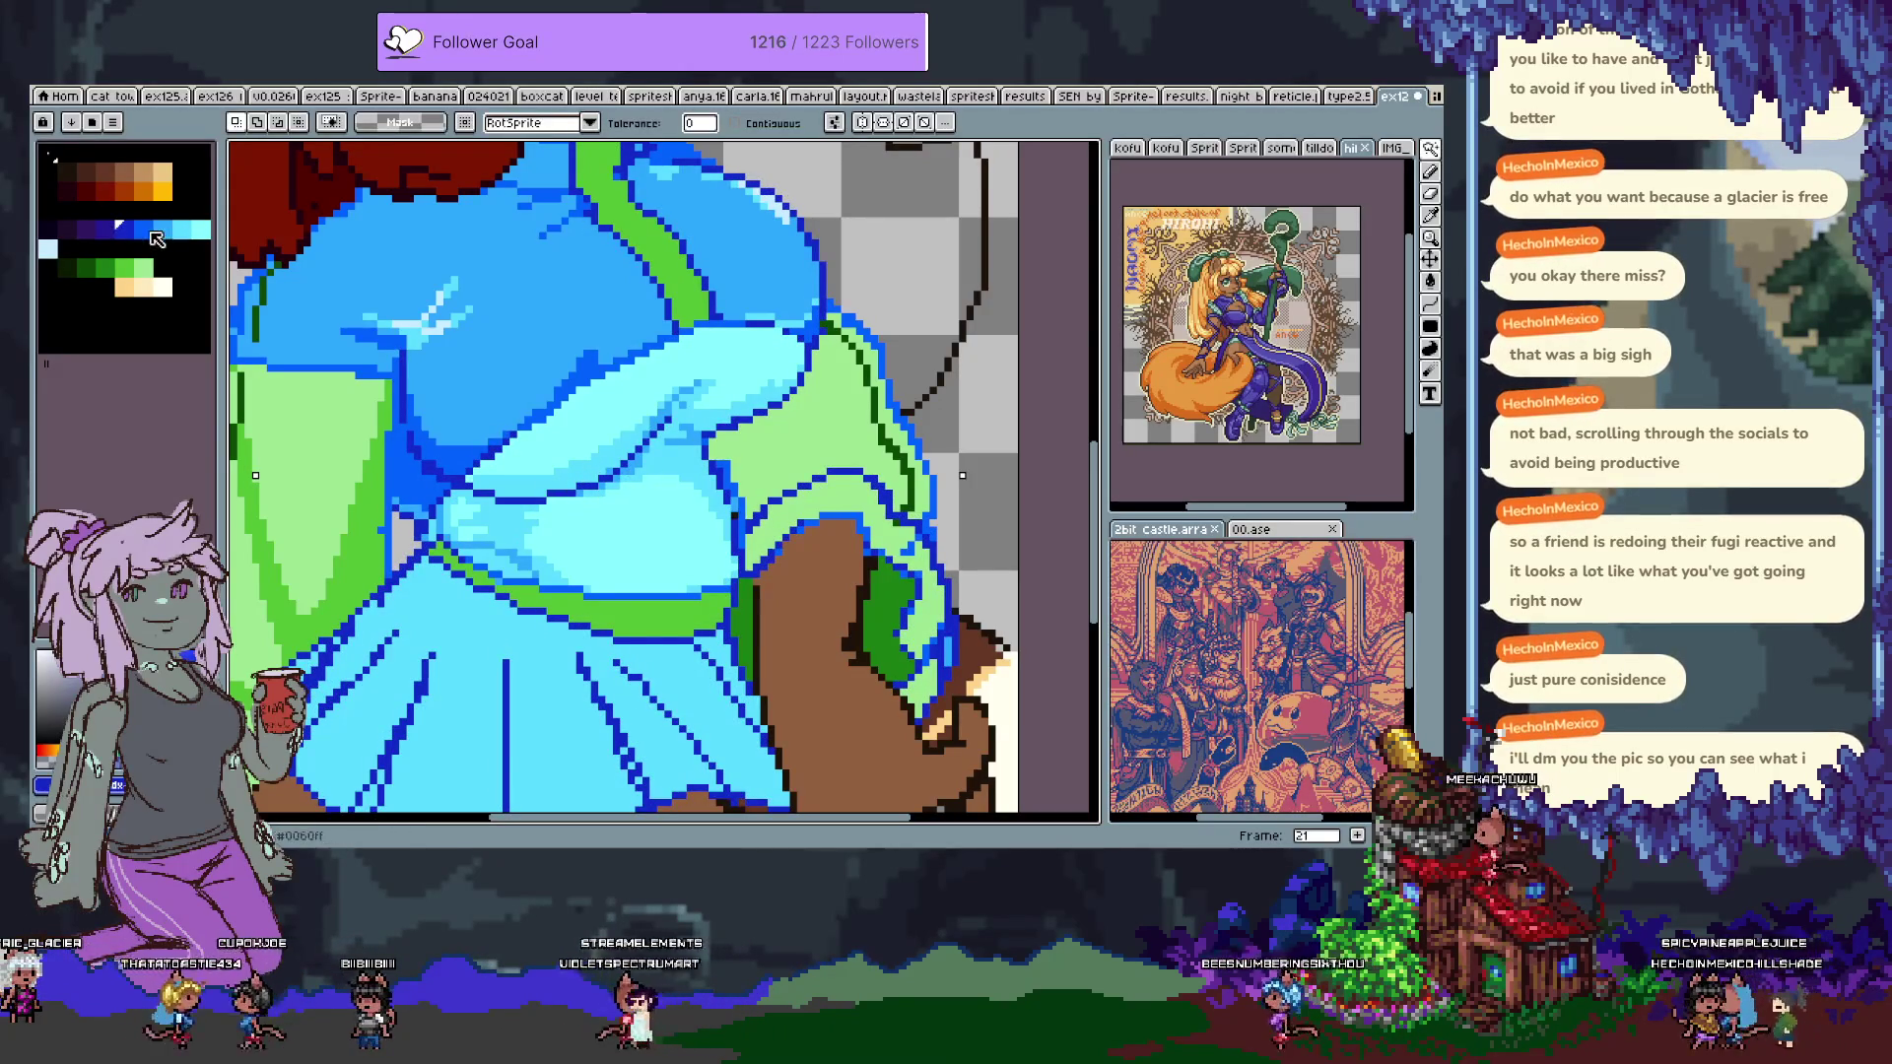
{"action": "key", "text": "0"}
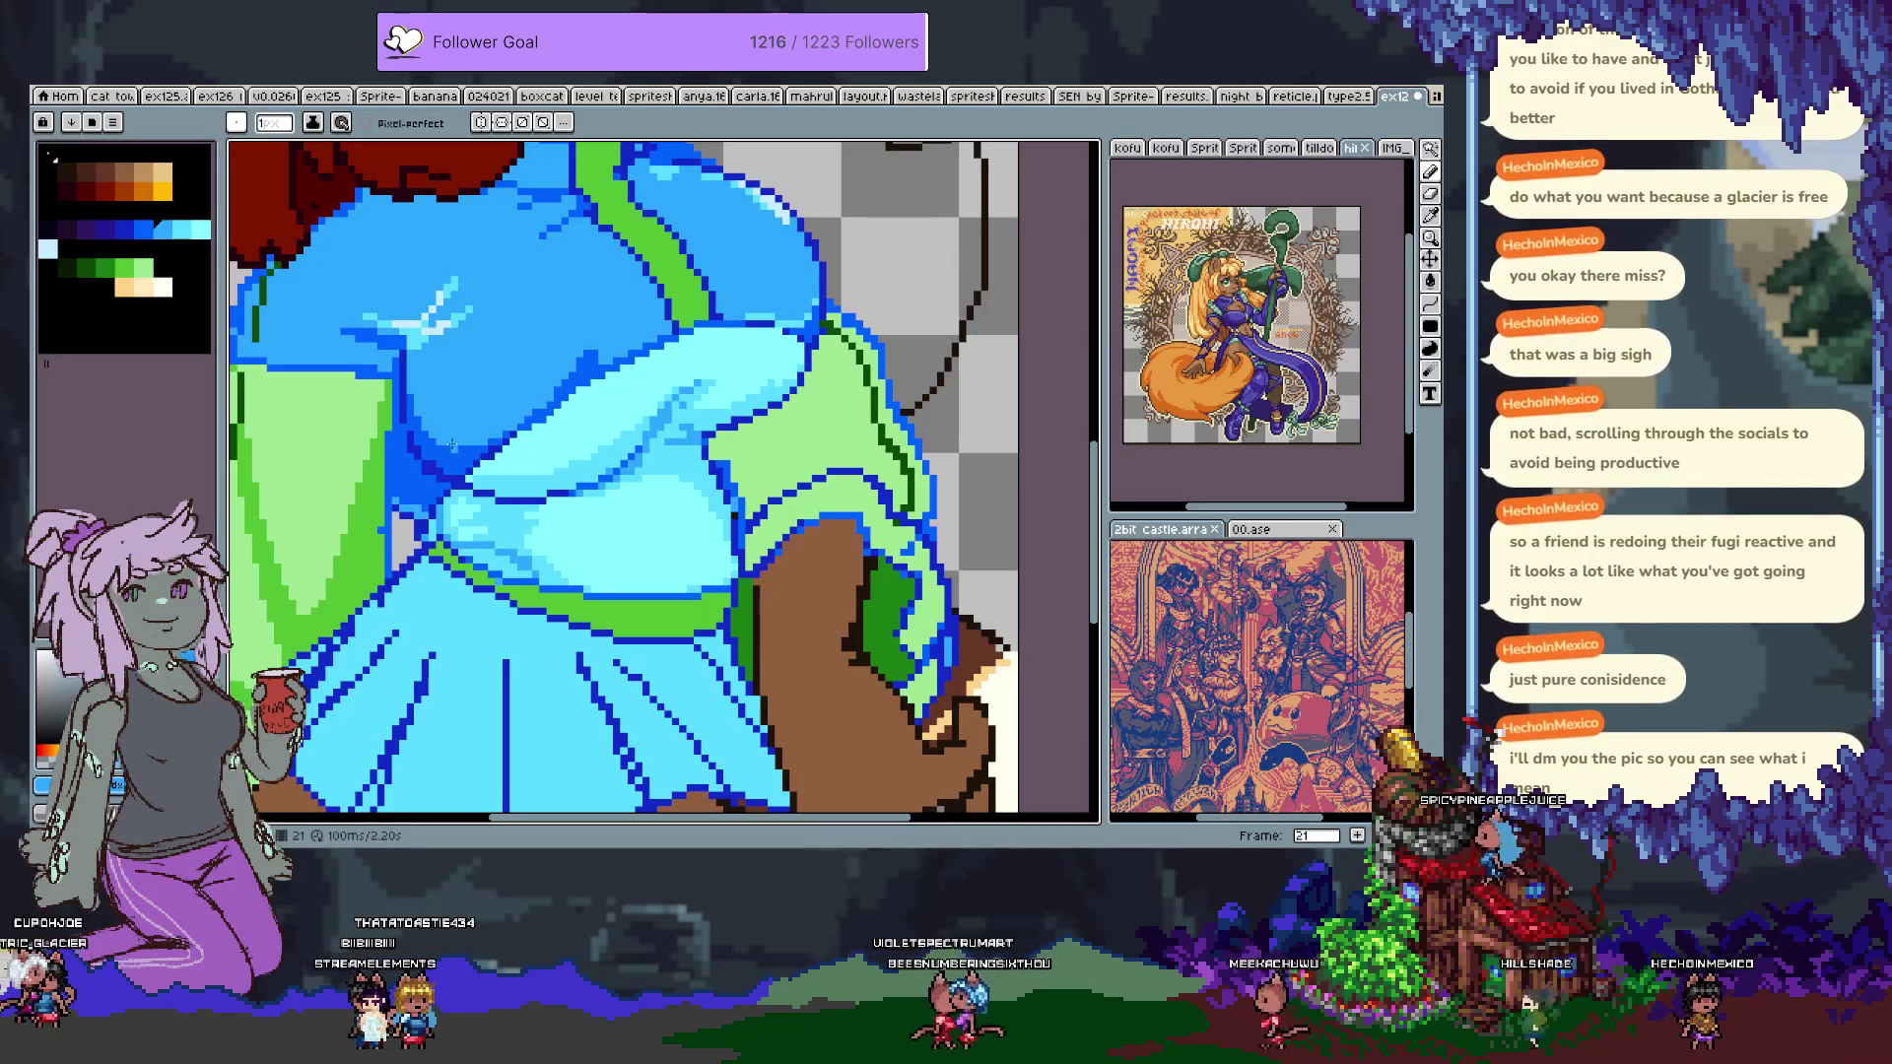
{"action": "mouse_move", "coordinate": [449, 445]}
{"action": "left_mouse_down"}
{"action": "mouse_move", "coordinate": [528, 569]}
{"action": "mouse_move", "coordinate": [547, 566]}
{"action": "left_mouse_up"}
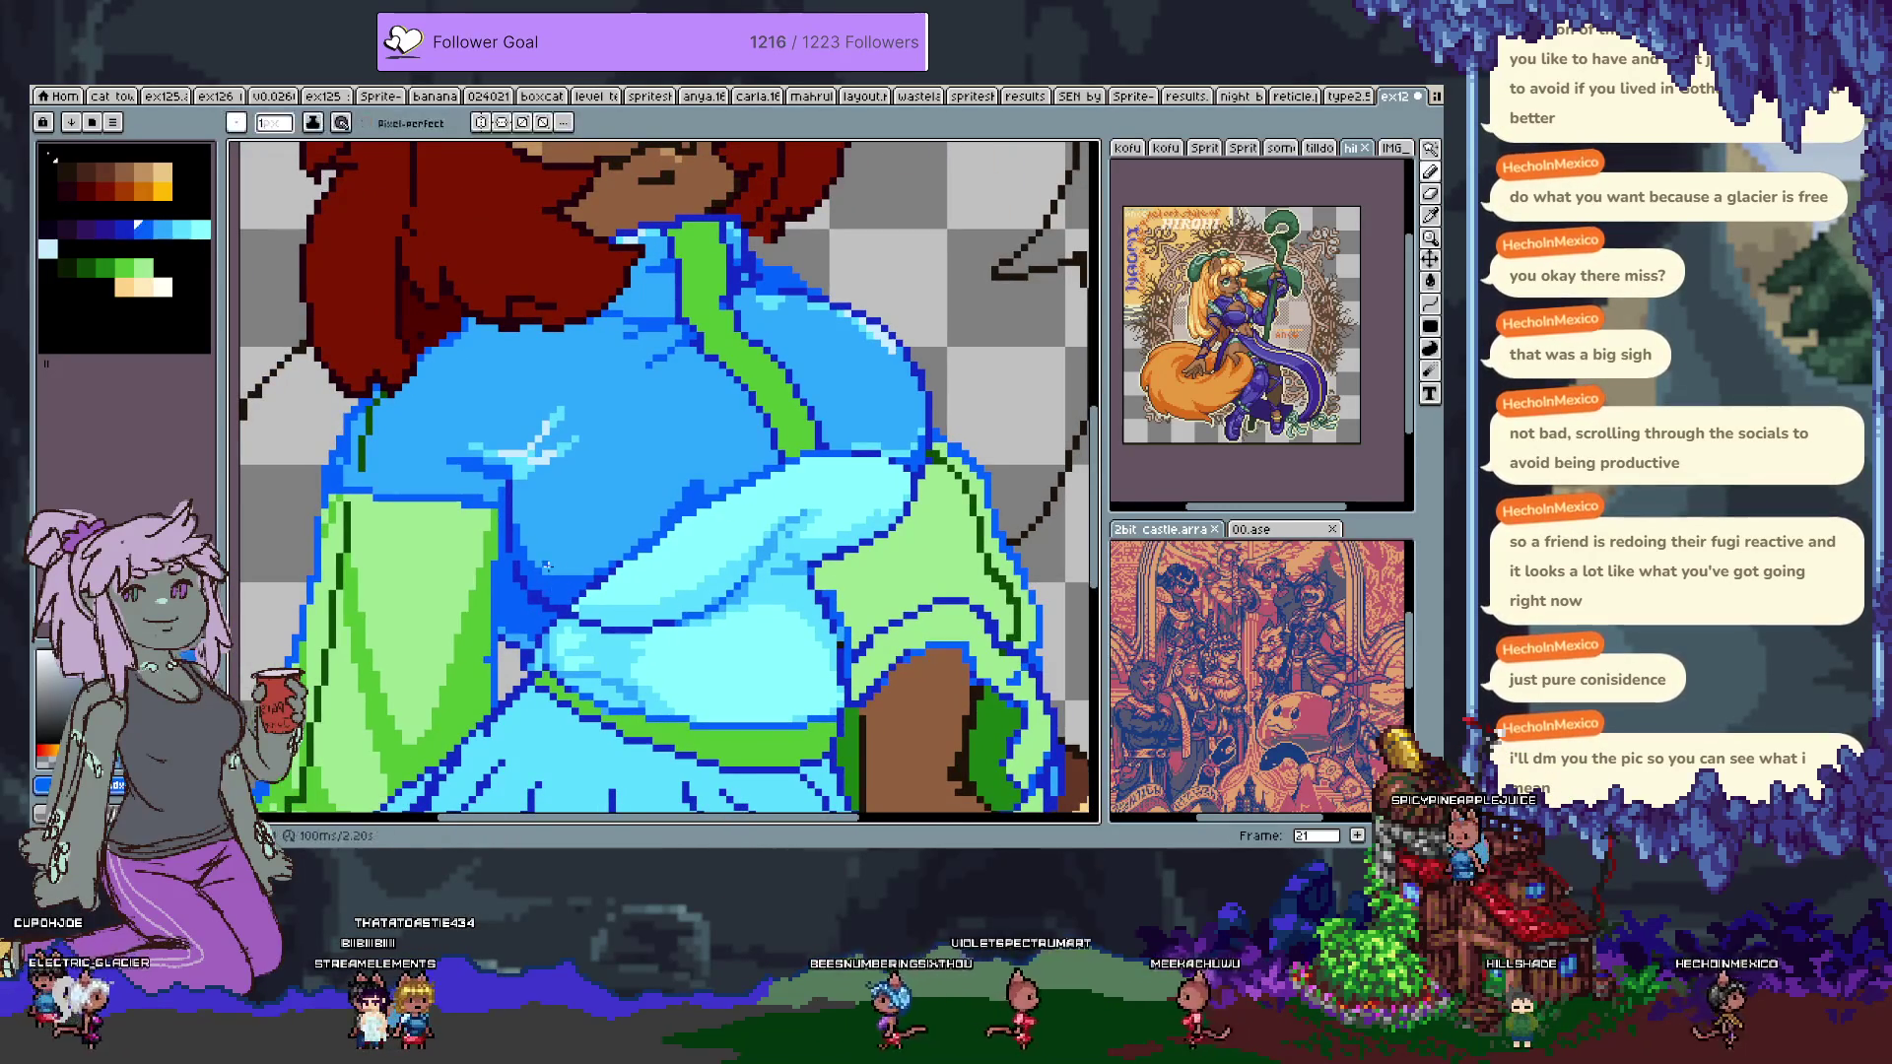
Add frame 22 as a copy and test-fill the light-blue sleeve with darker blue.
{"action": "key", "text": "alt+n"}
{"action": "key", "text": "Tab"}
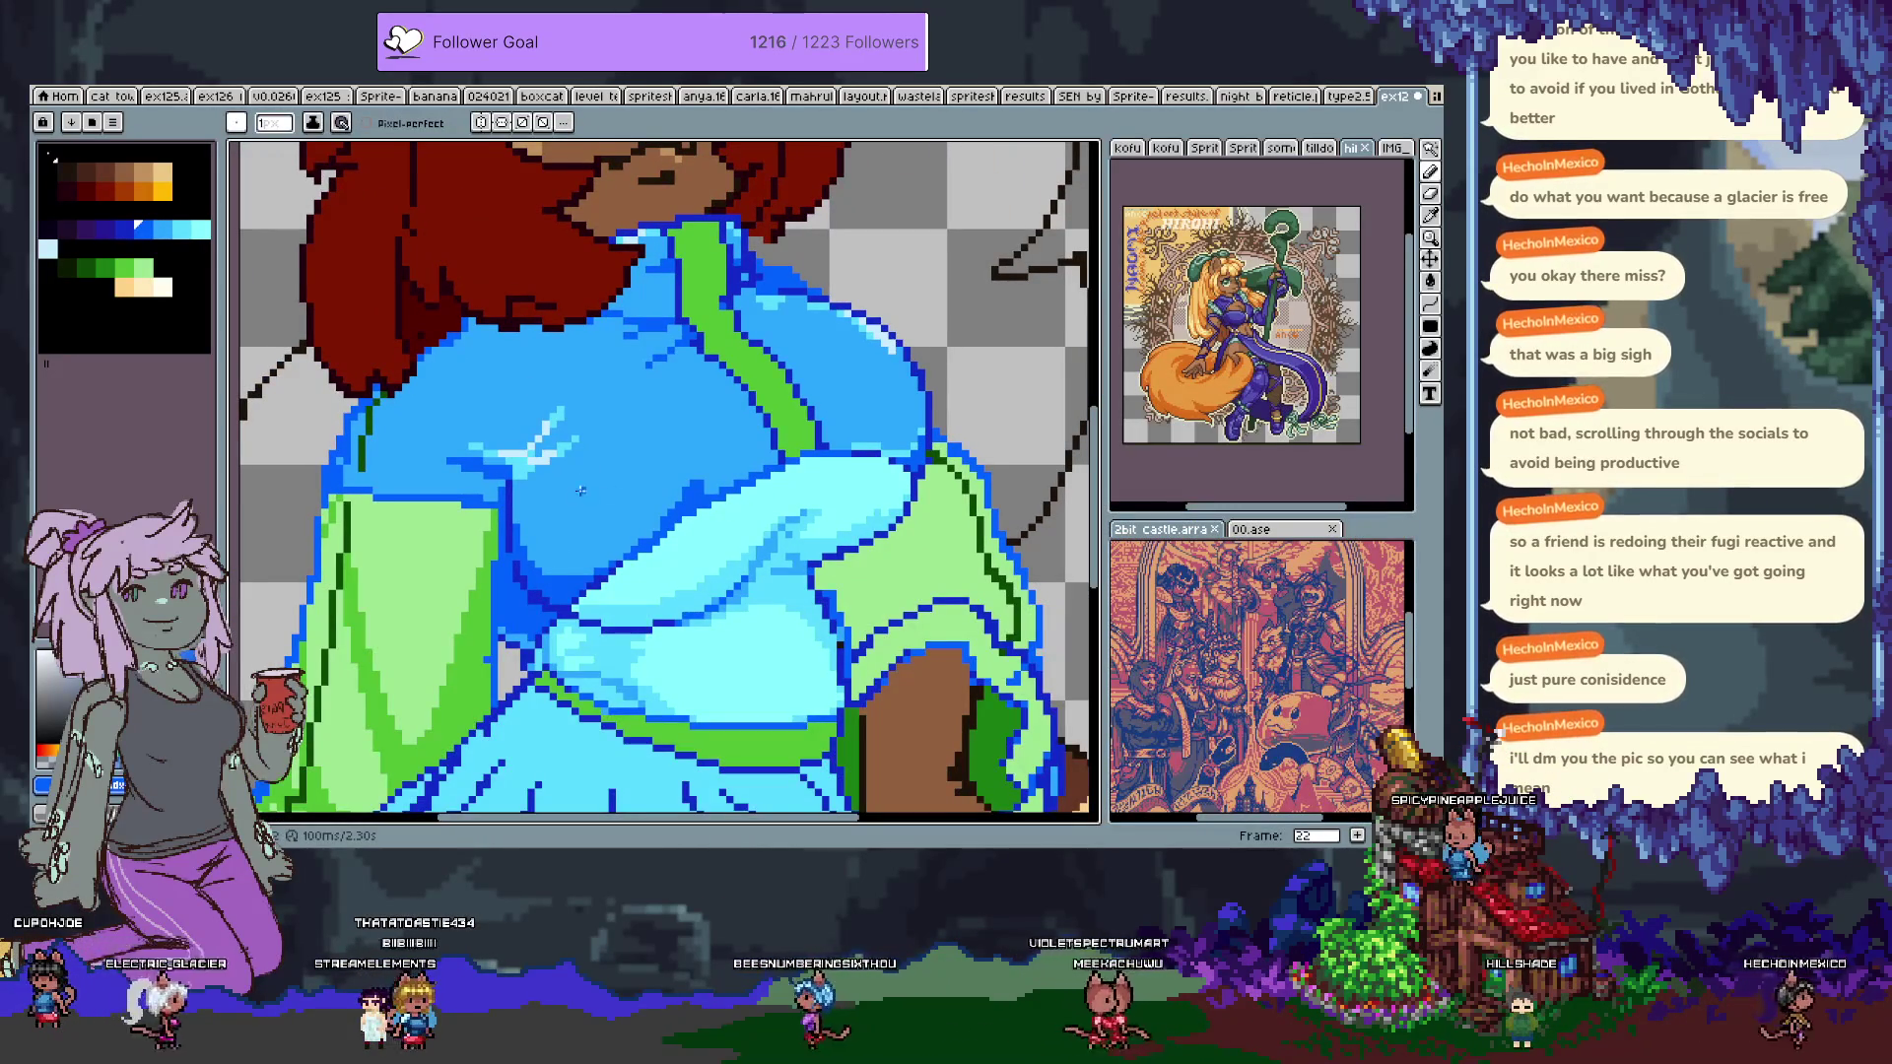
{"action": "key", "text": "w"}
{"action": "key", "text": "b"}
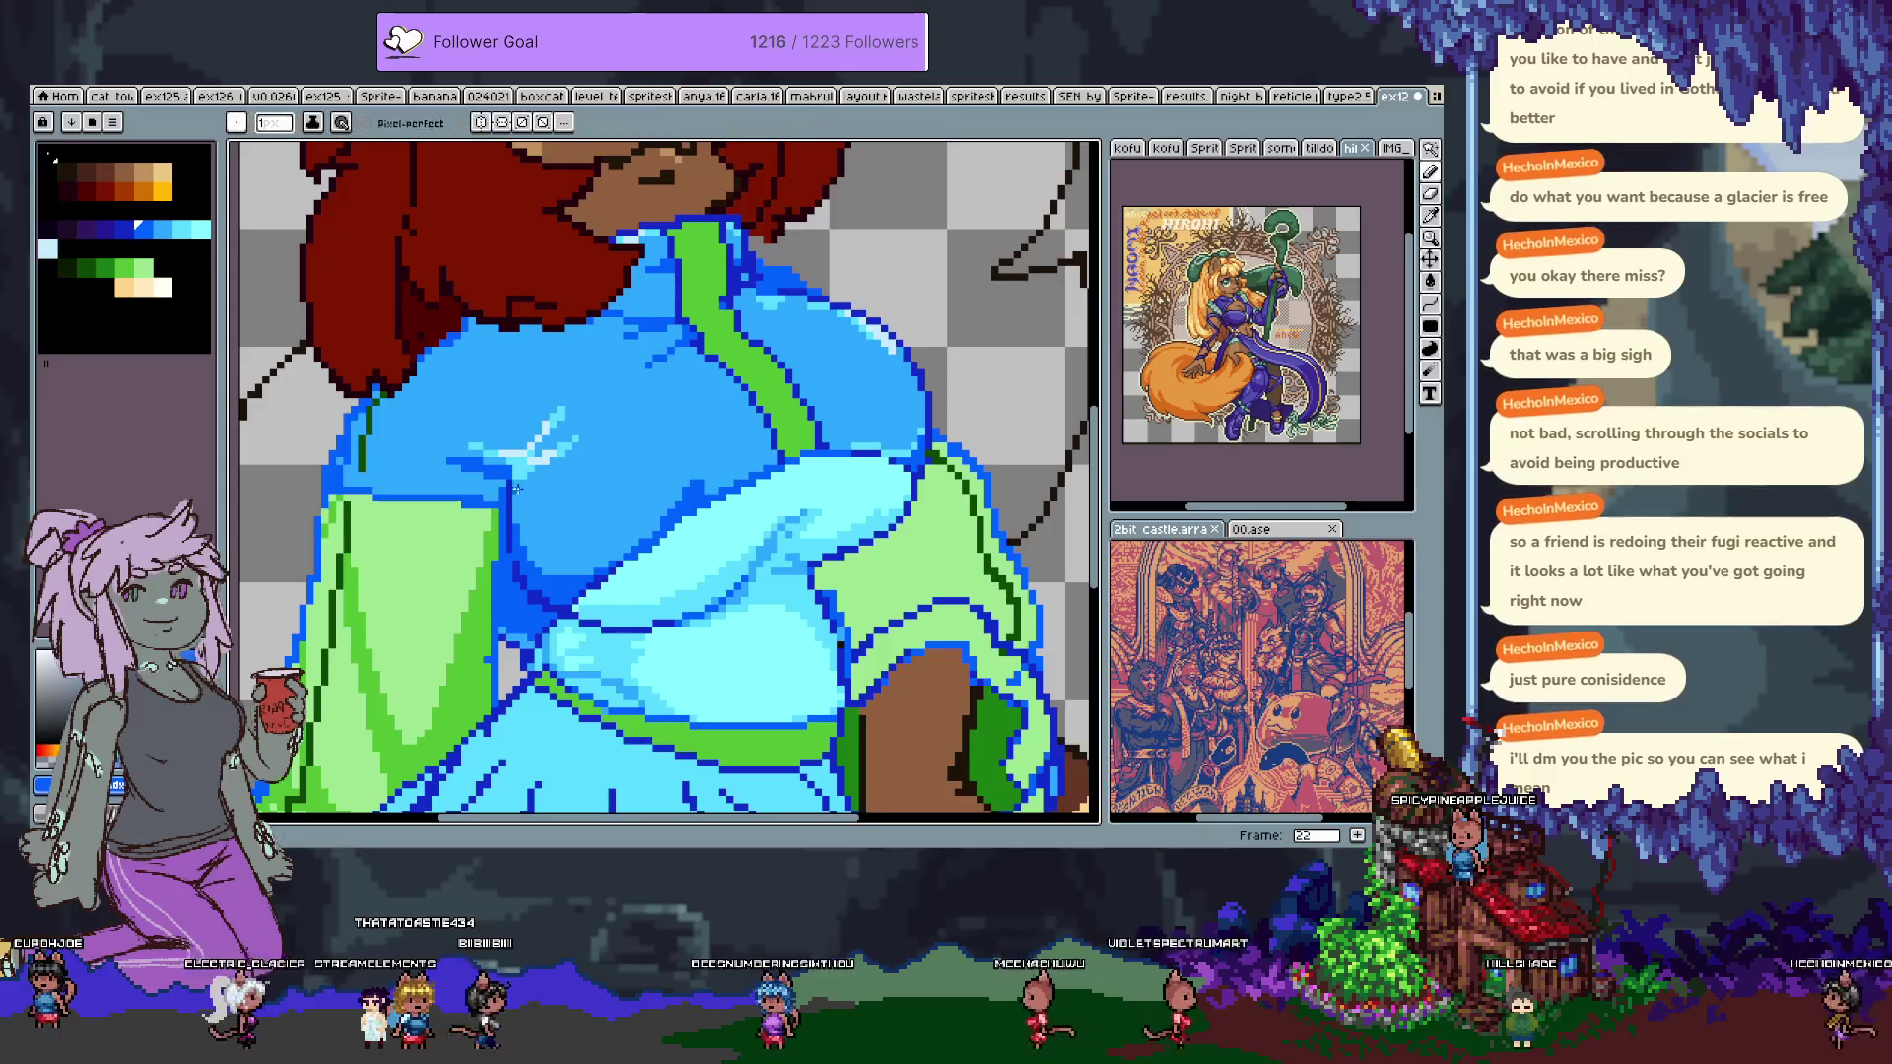
{"action": "key", "text": "g"}
{"action": "left_click", "coordinate": [548, 542]}
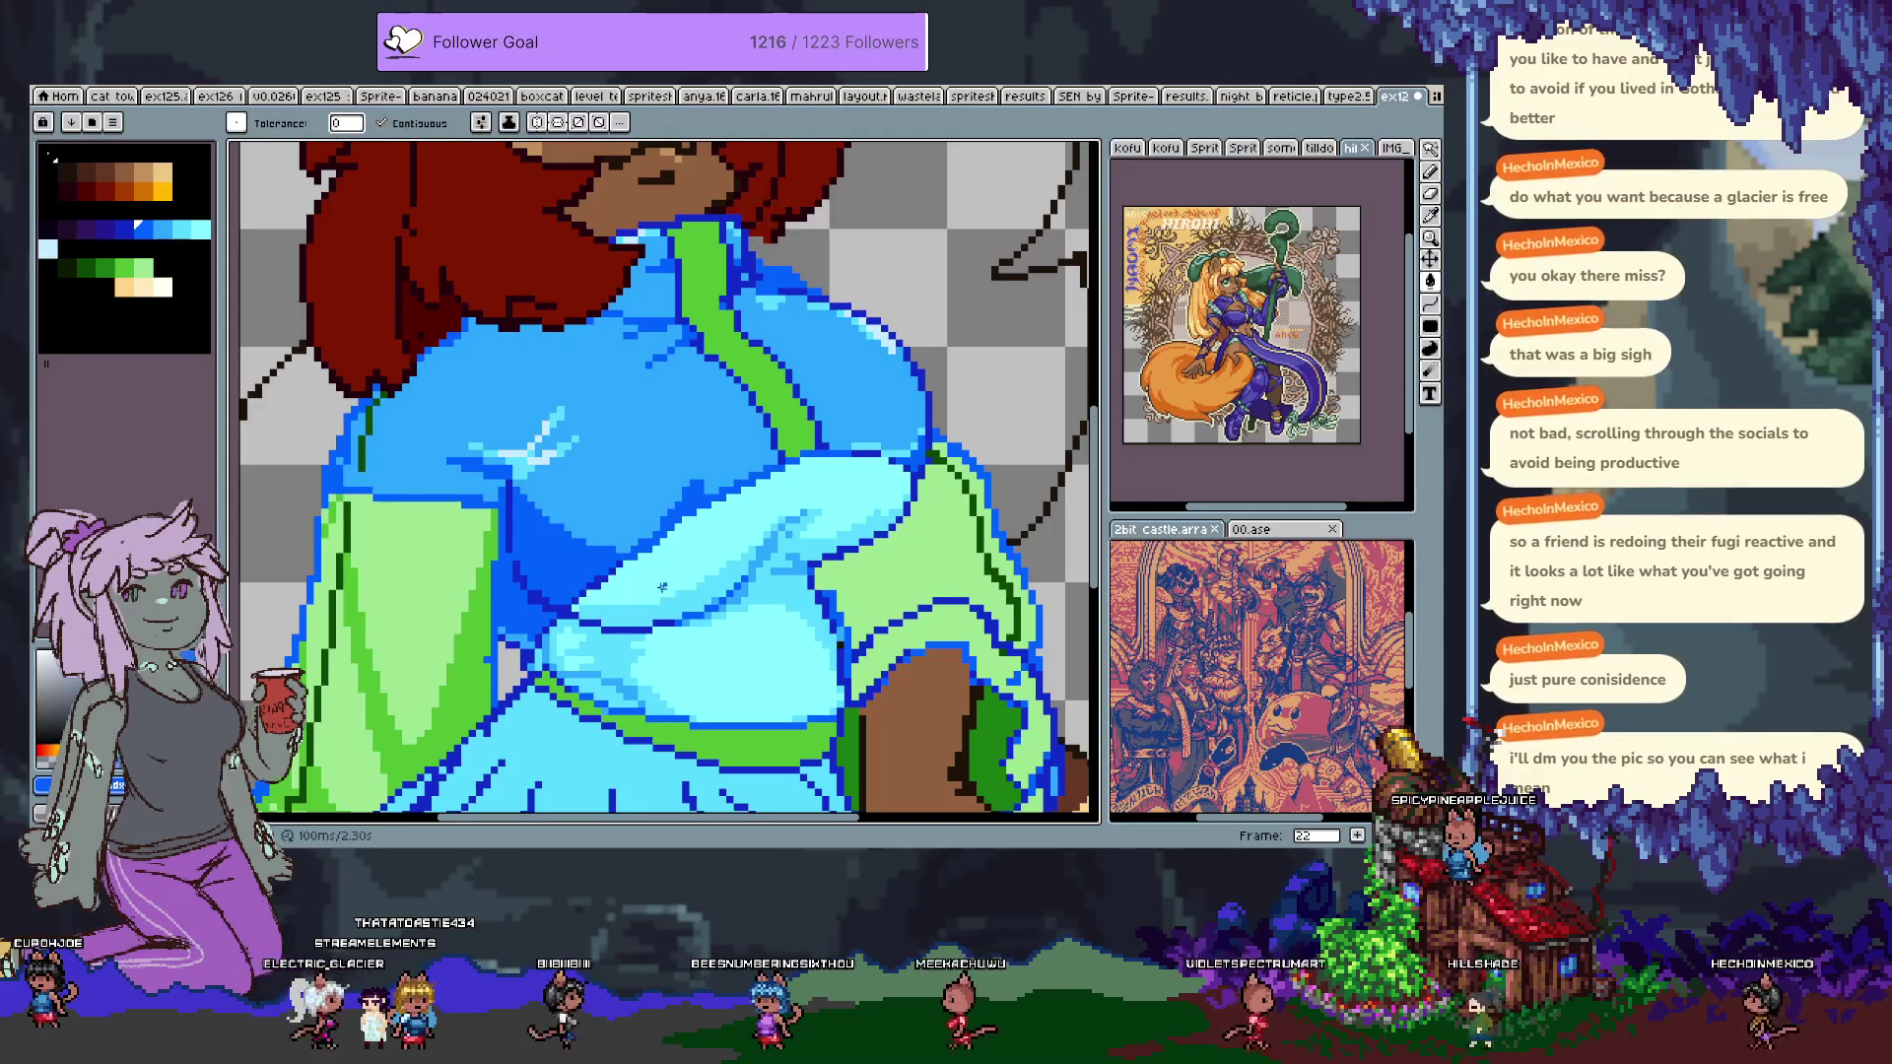
{"action": "key", "text": "b"}
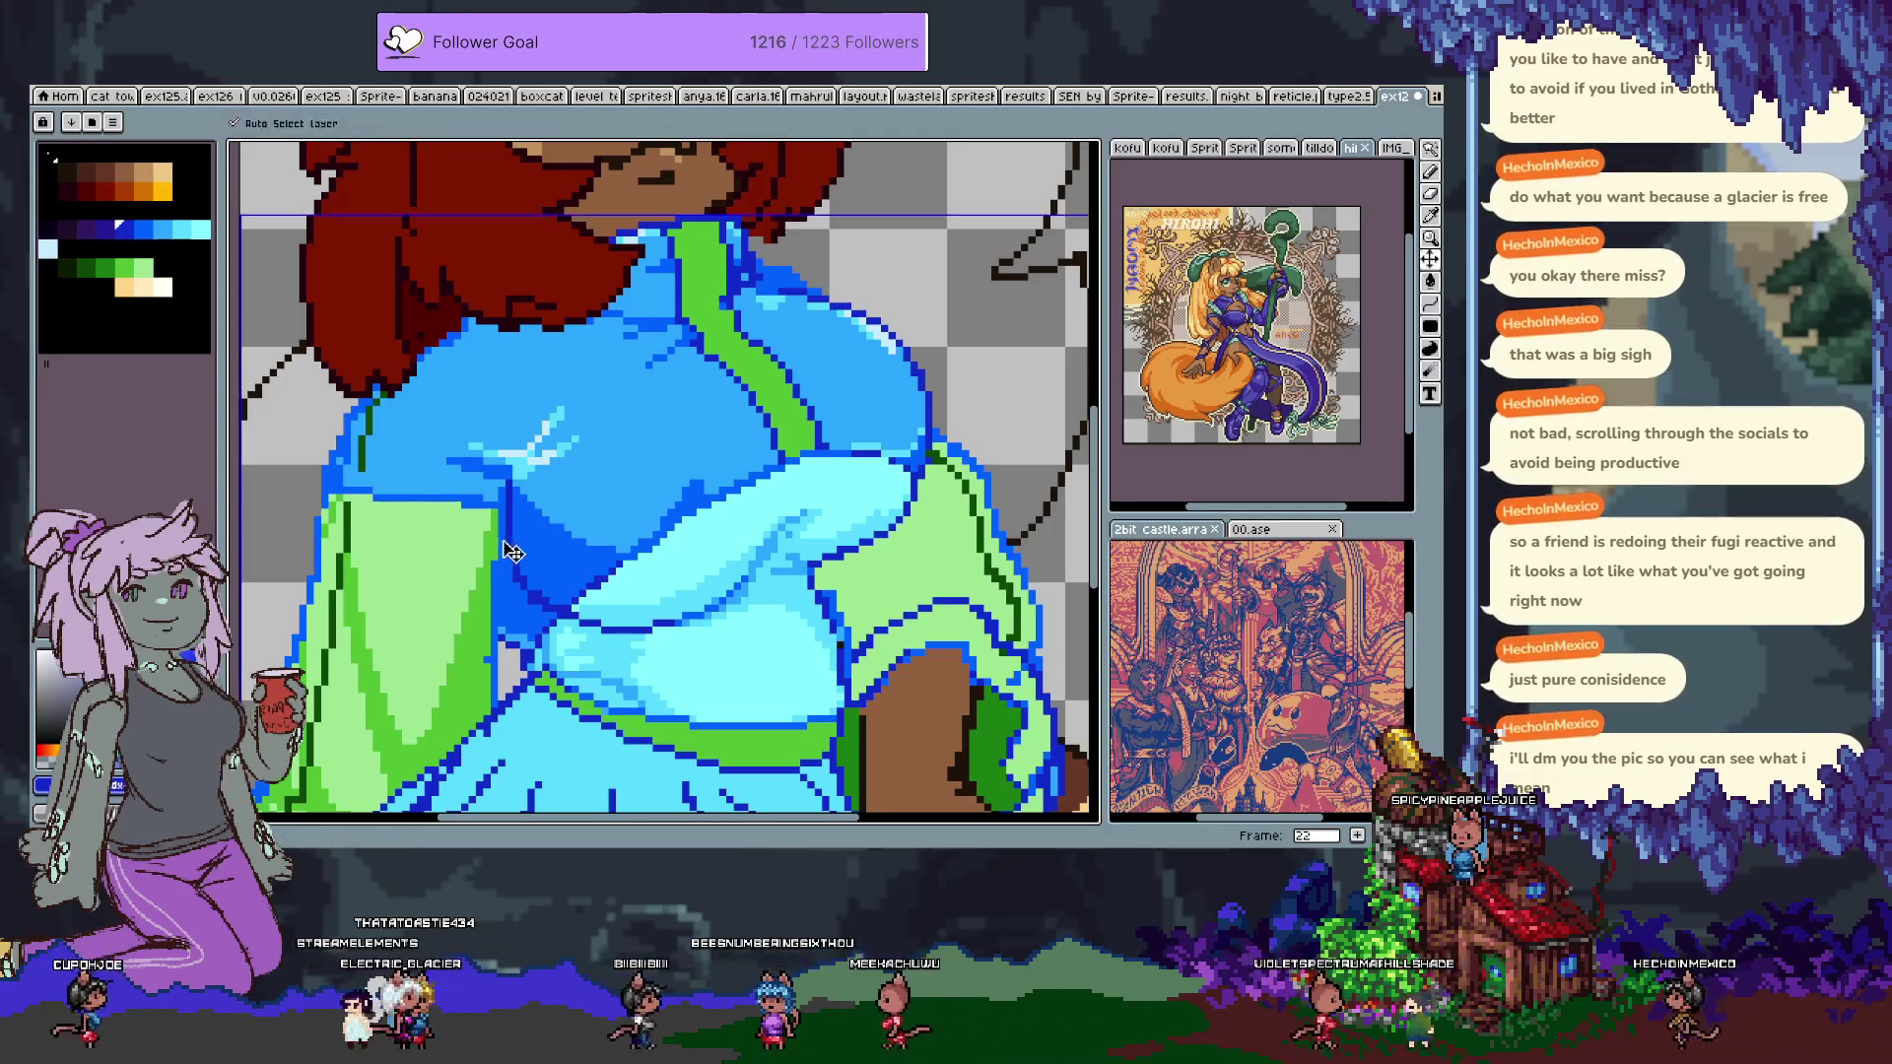
Undo the trial sleeve fill and cyan jacket strokes, bringing the face into view.
{"action": "key", "text": "ctrl+z"}
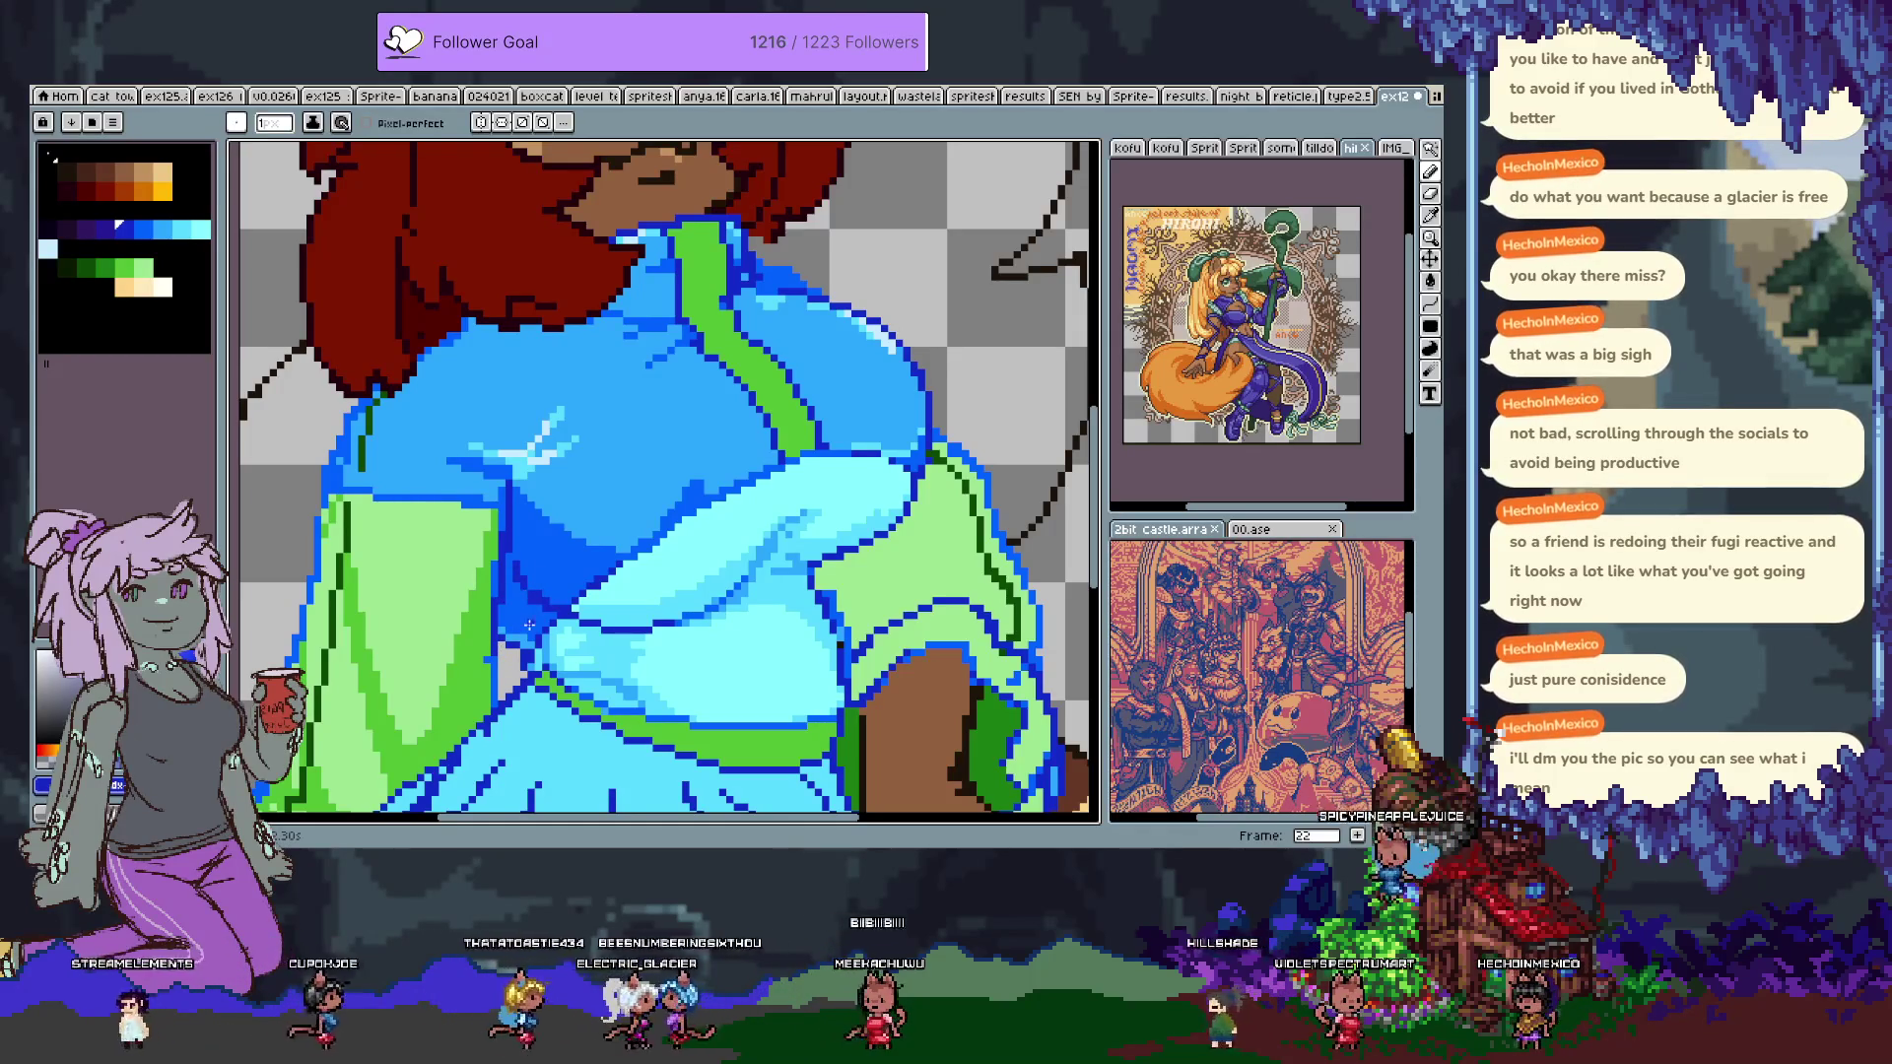
{"action": "key", "text": "ctrl+z"}
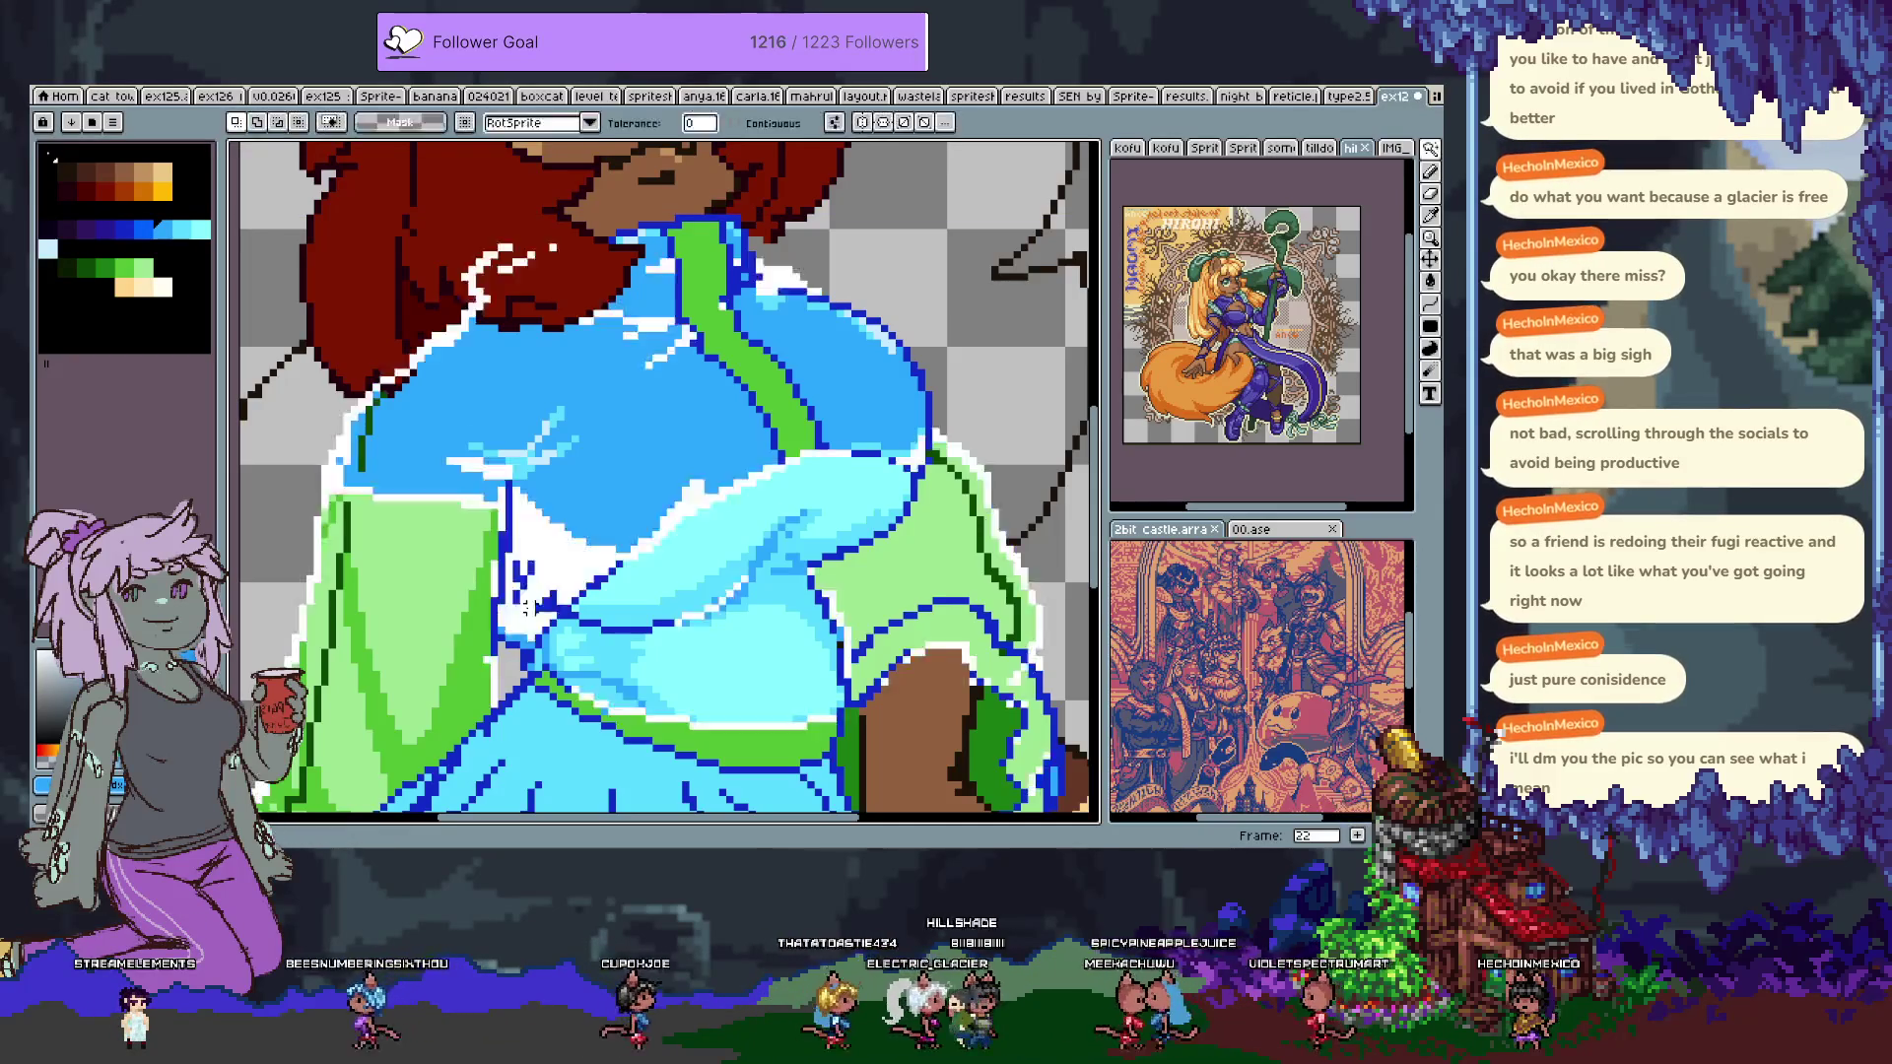
{"action": "key", "text": "alt"}
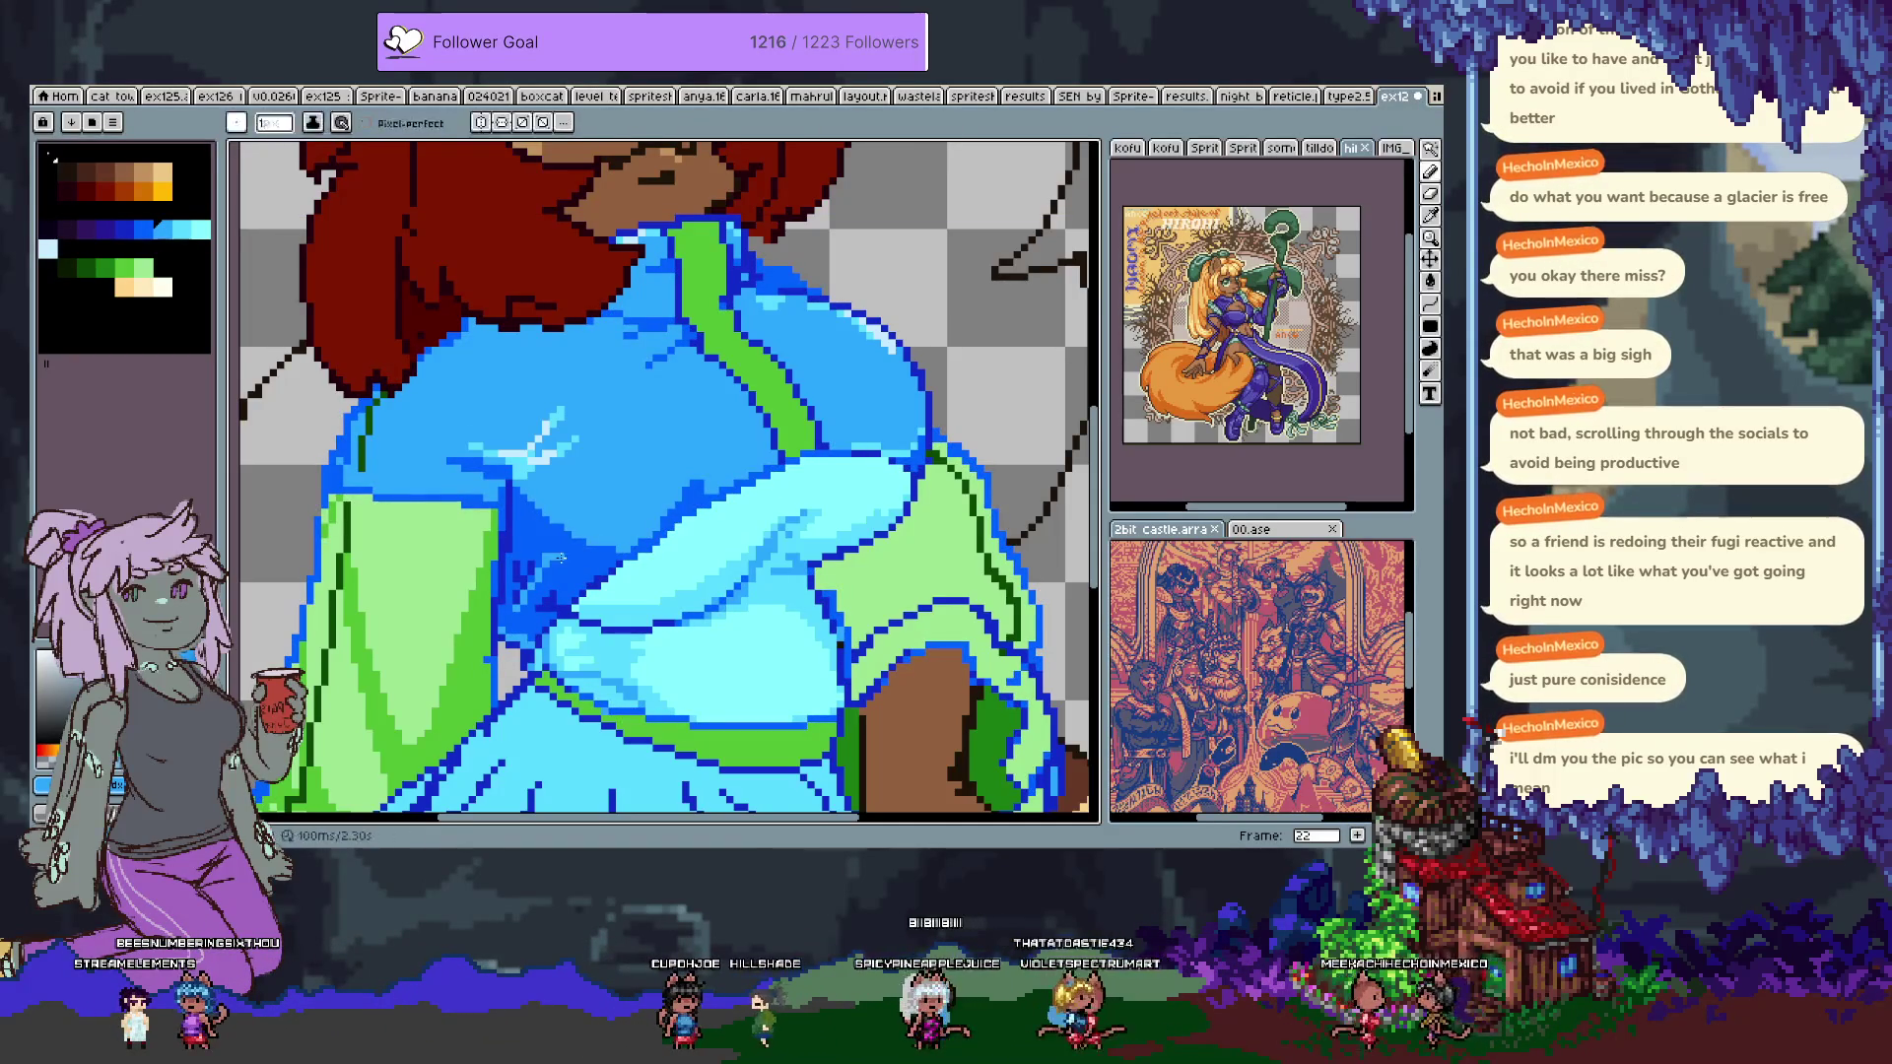
{"action": "key", "text": "ctrl+z"}
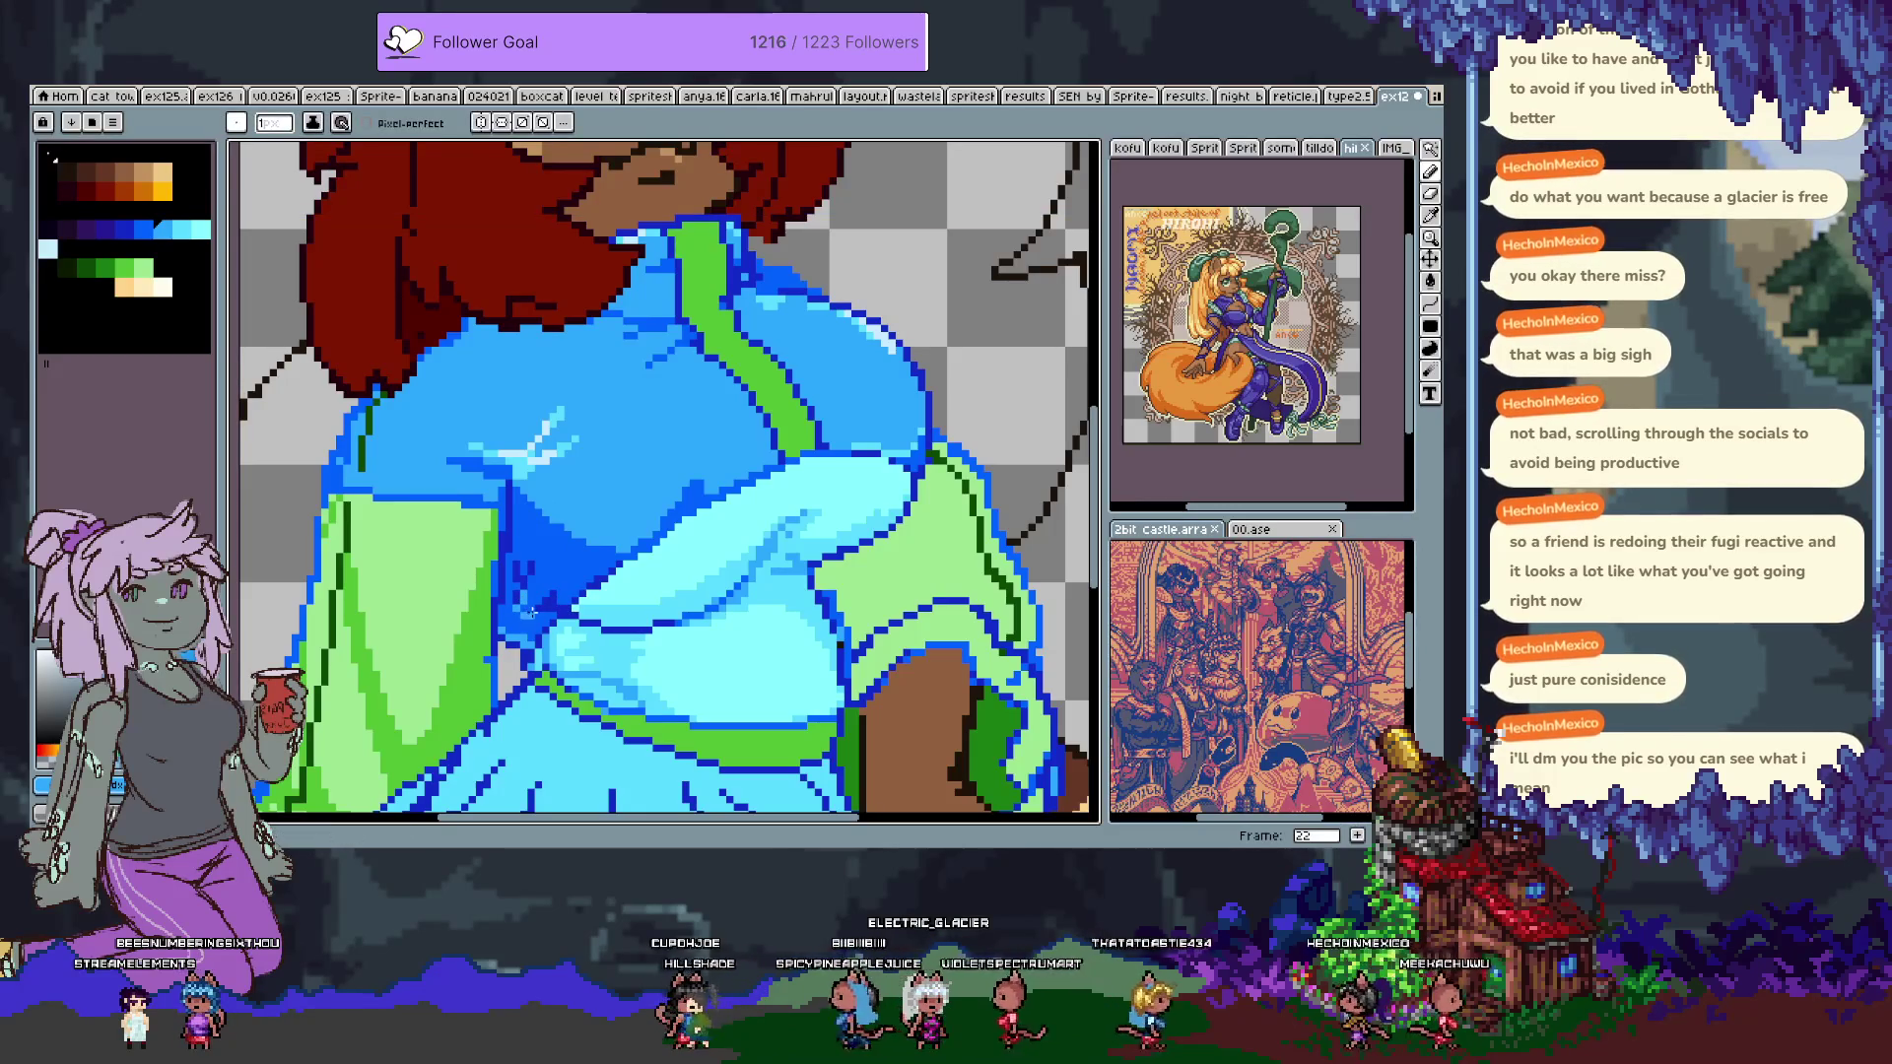
{"action": "key", "text": "ctrl+z"}
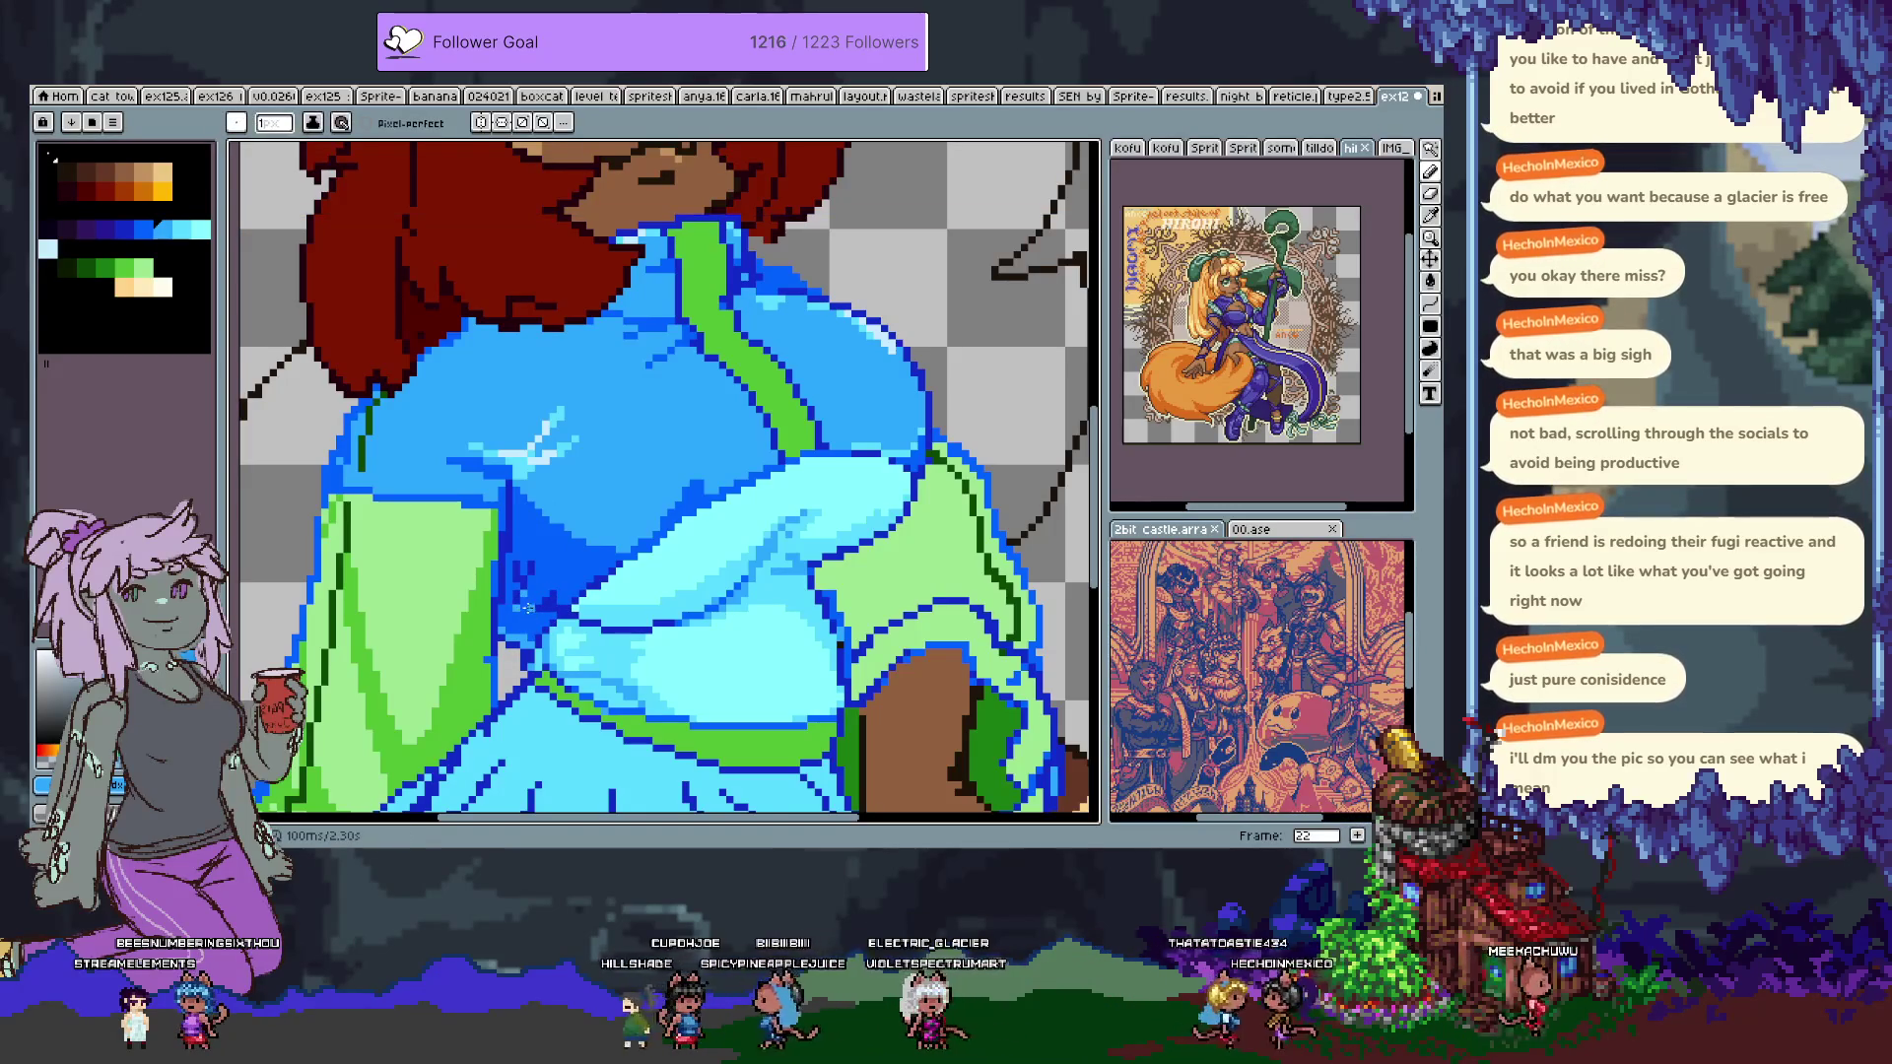
{"action": "left_click_drag", "start_coordinate": [715, 487], "coordinate": [705, 674]}
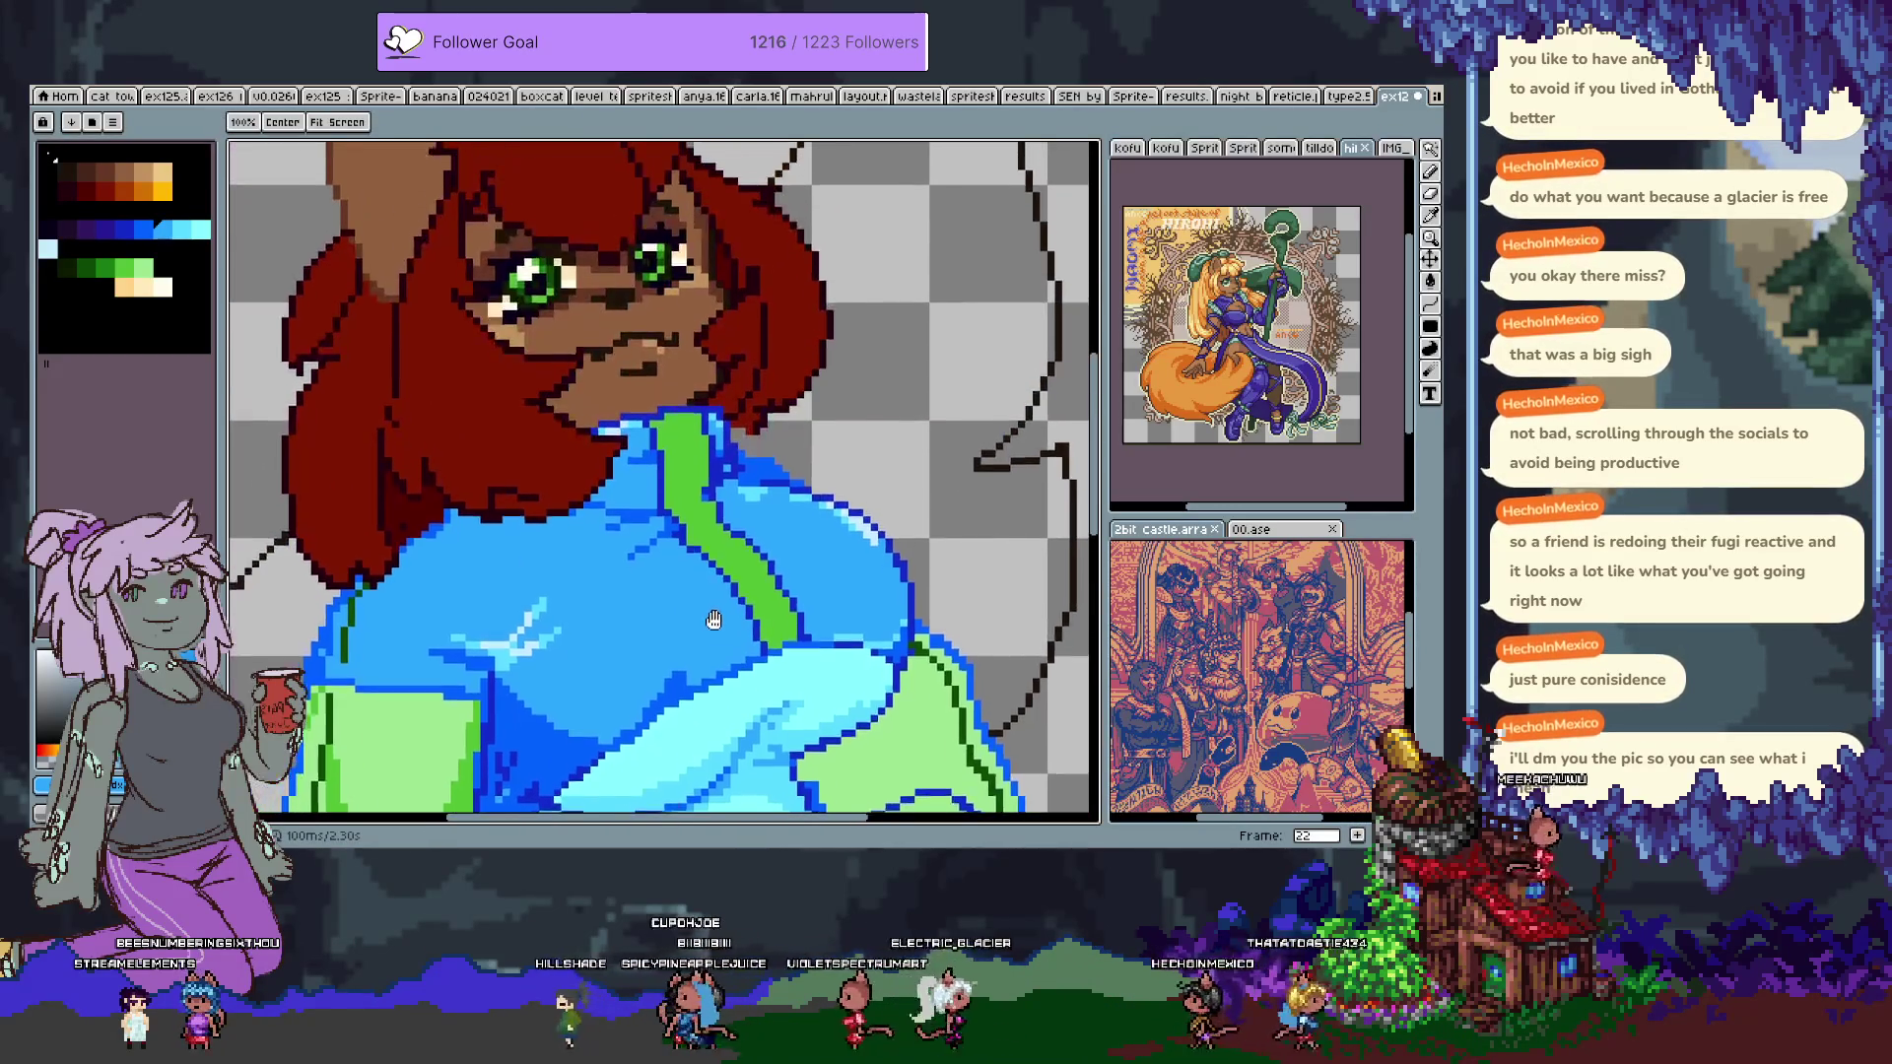
Try brighter and darker blues on the jacket collar, undoing the first stroke.
{"action": "key", "text": "i"}
{"action": "key", "text": "b"}
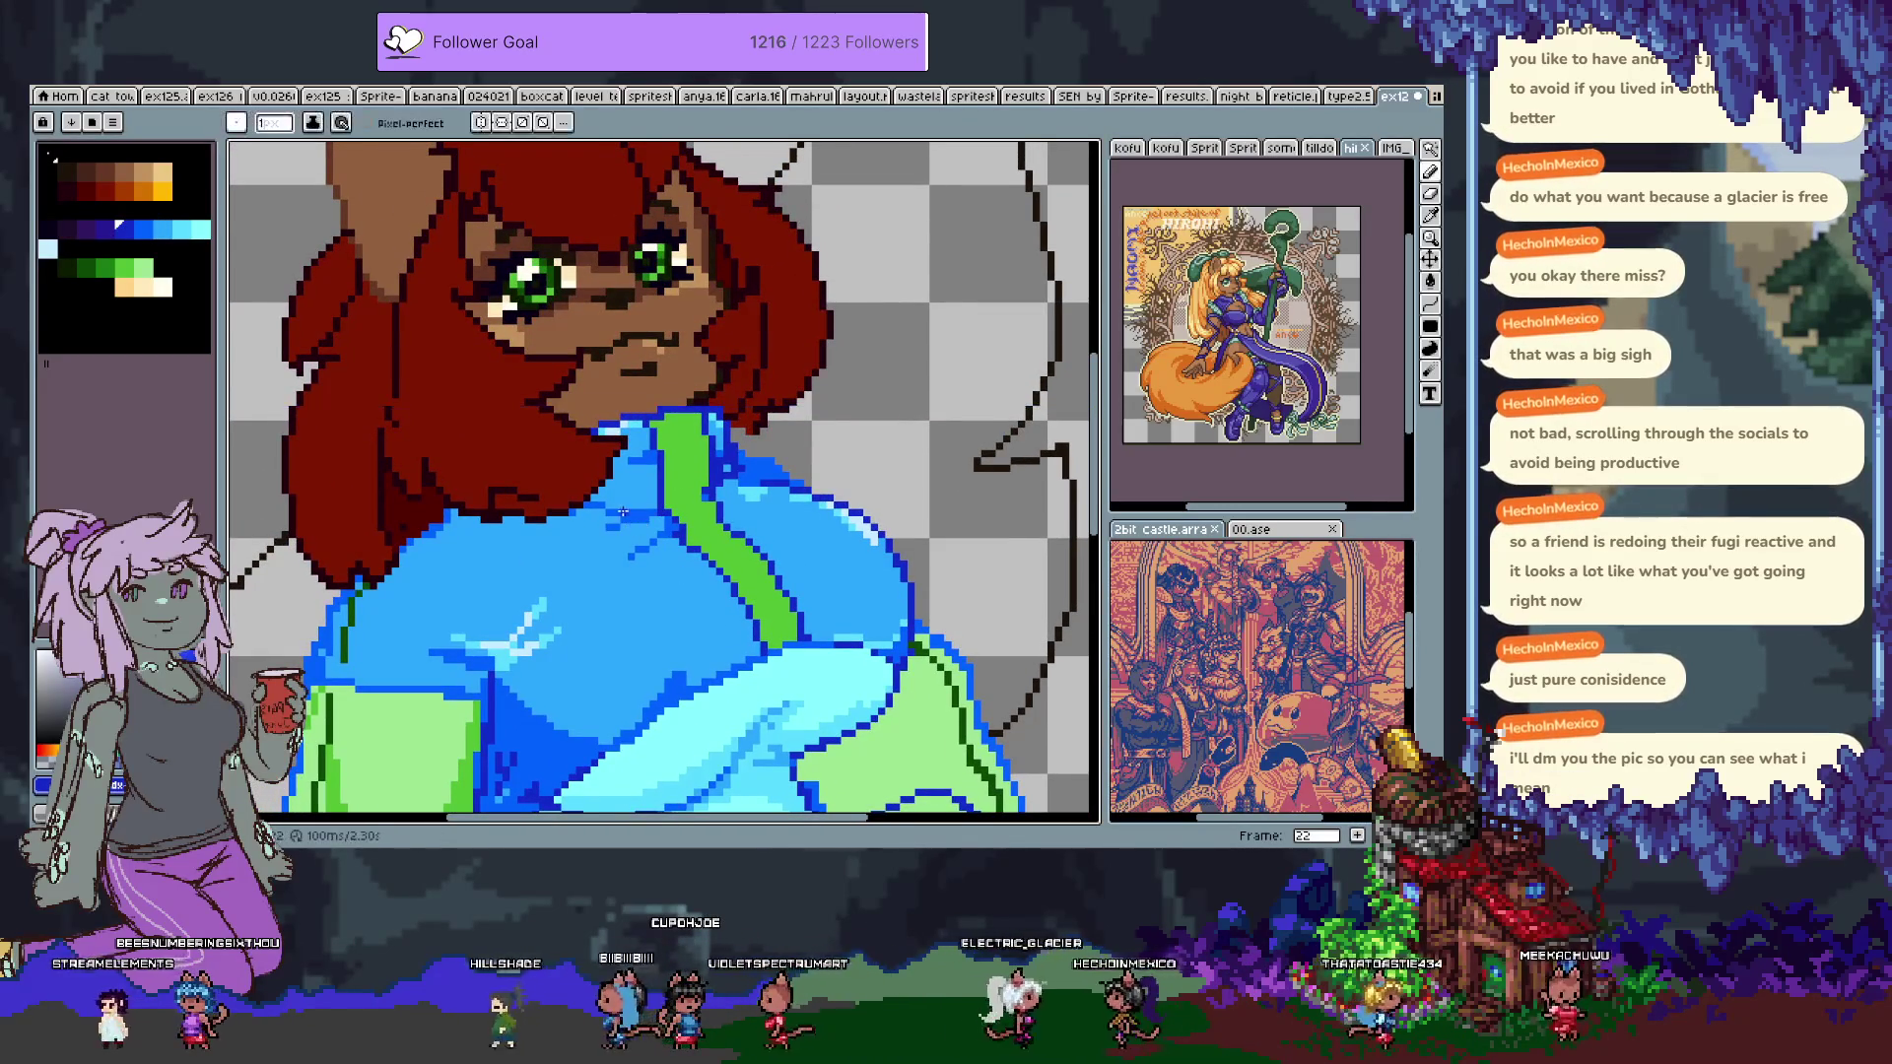
{"action": "left_click", "coordinate": [652, 477], "text": "alt"}
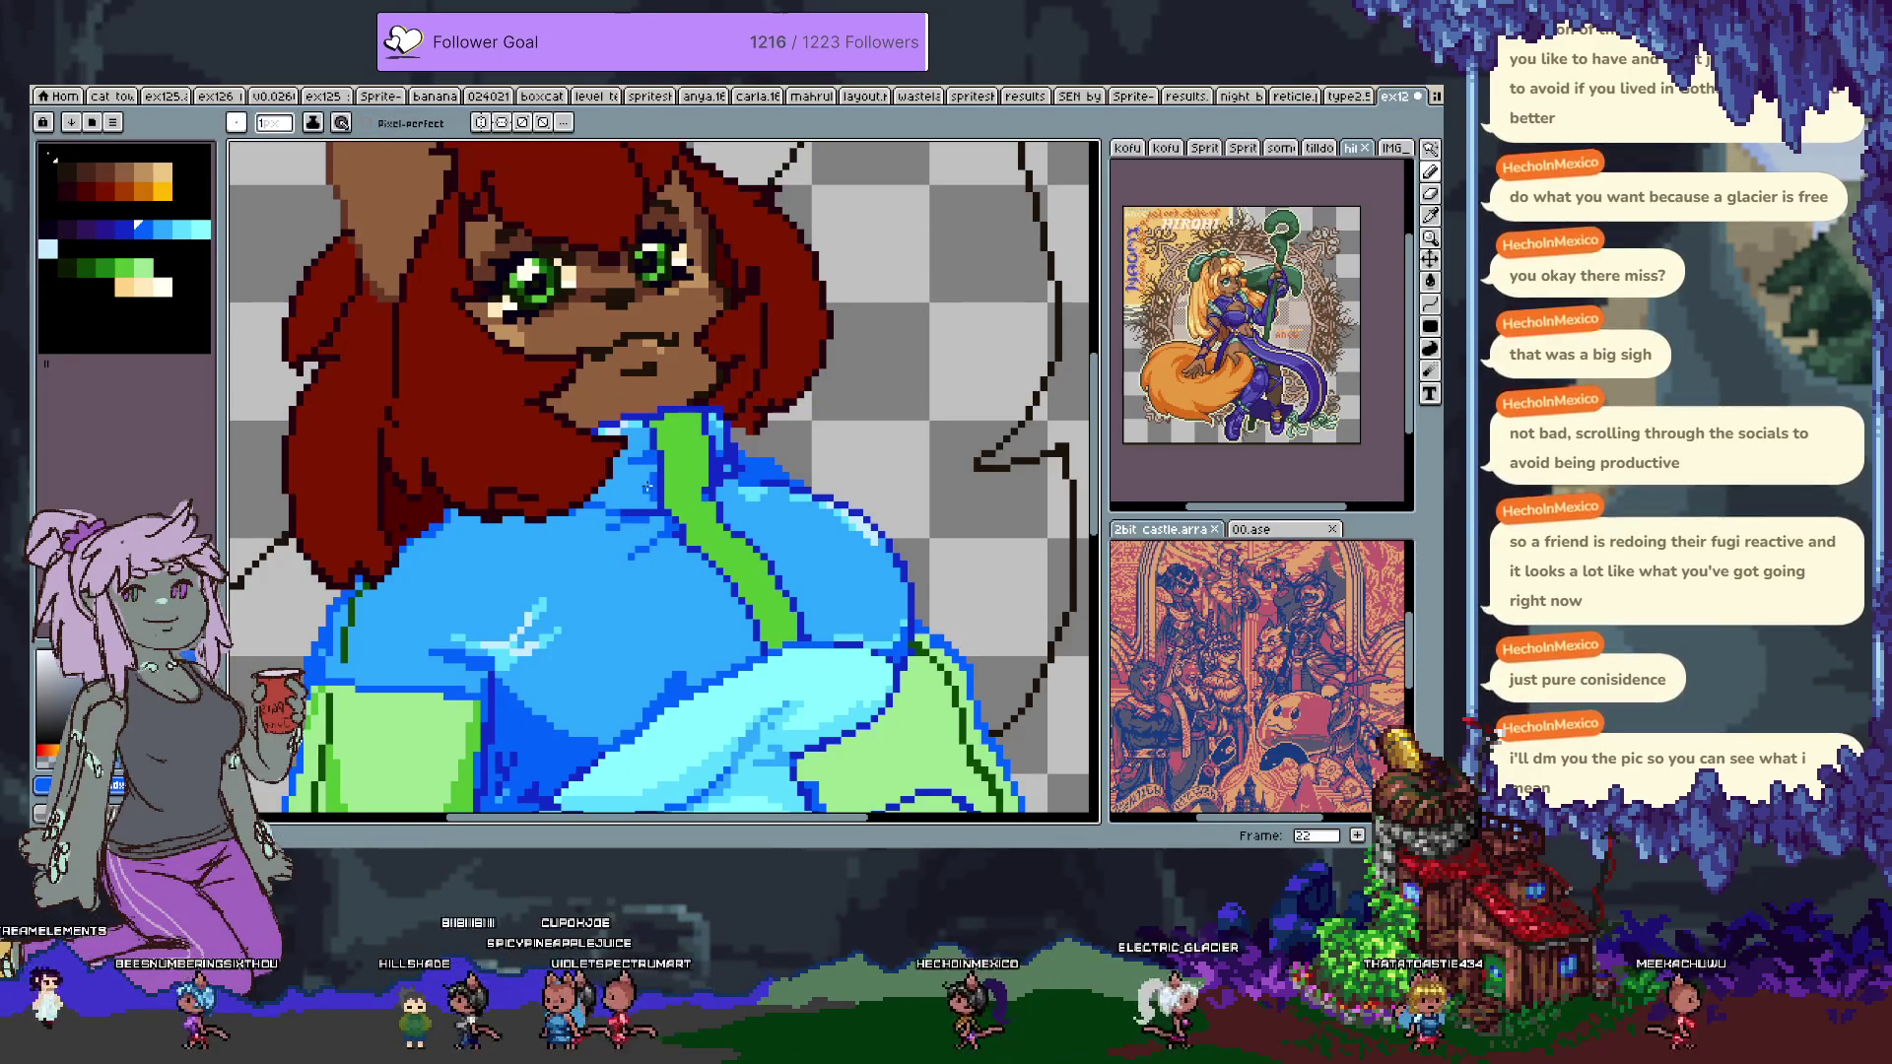
{"action": "key", "text": "ctrl+z"}
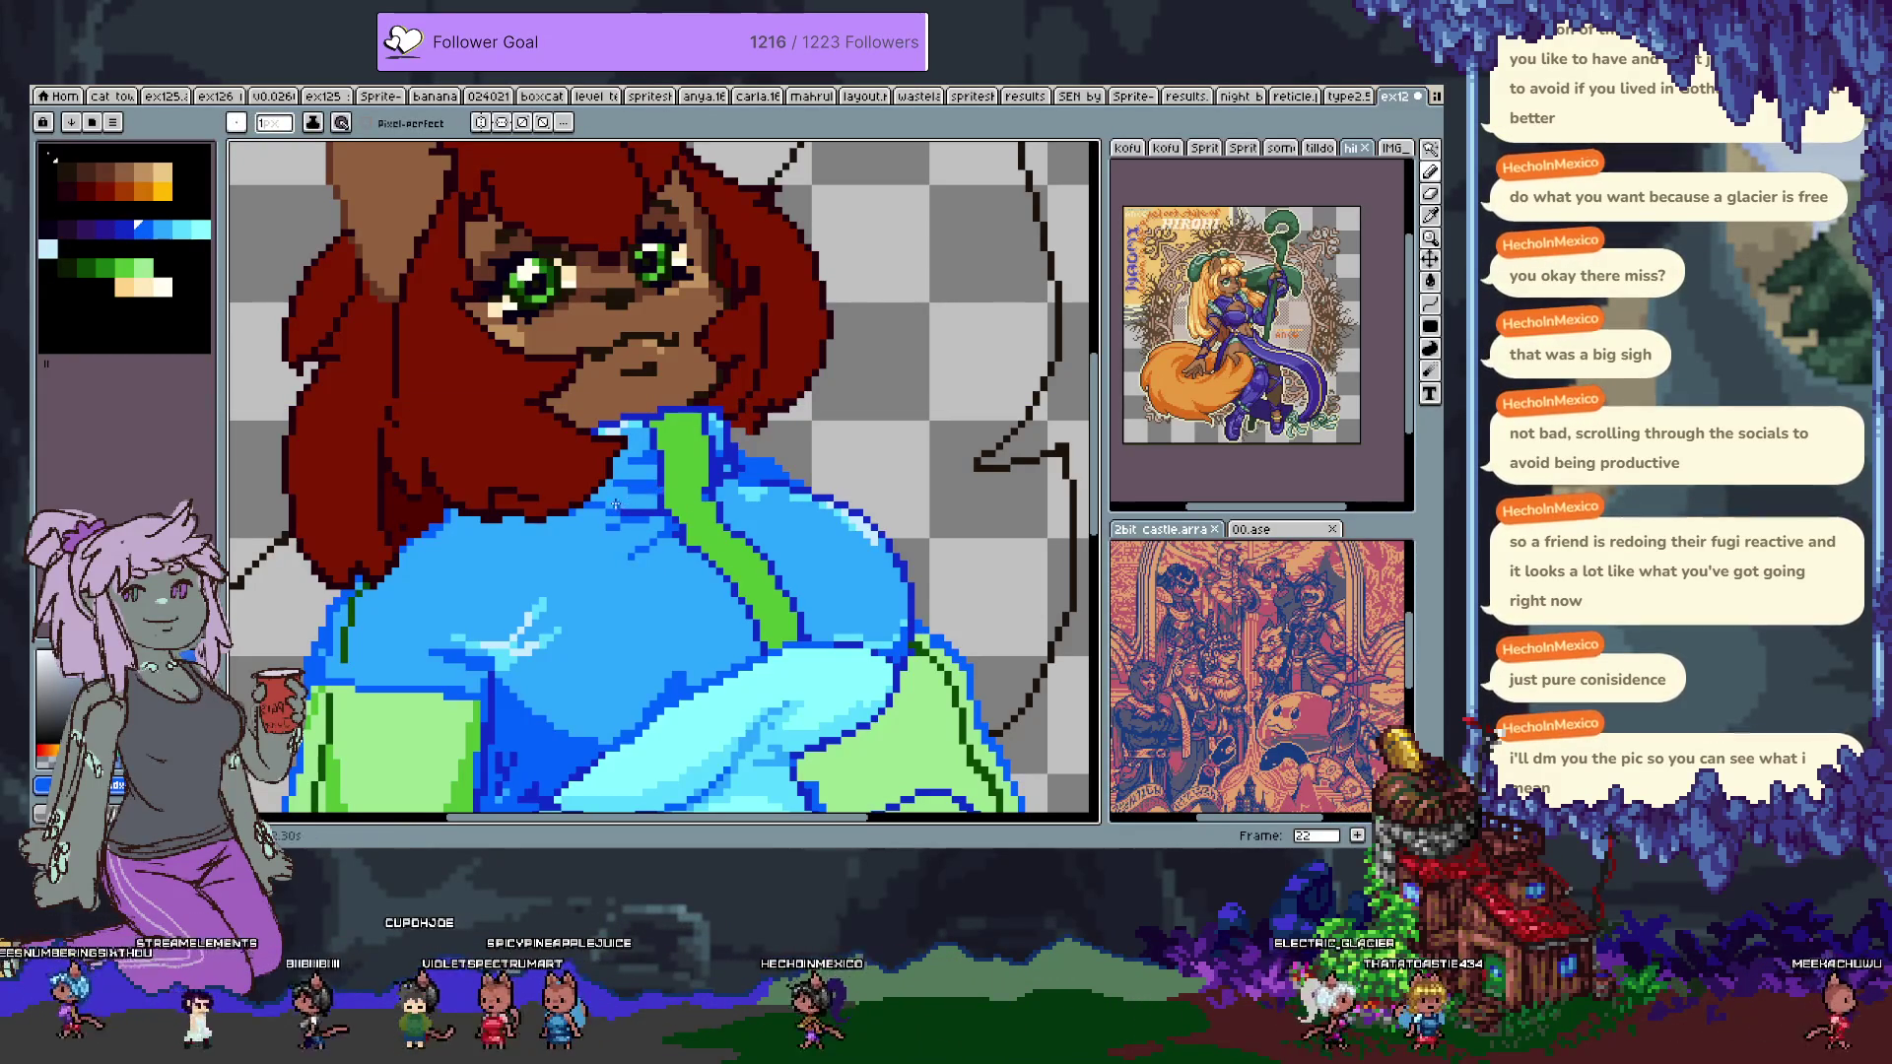
{"action": "left_click", "coordinate": [665, 476], "text": "alt"}
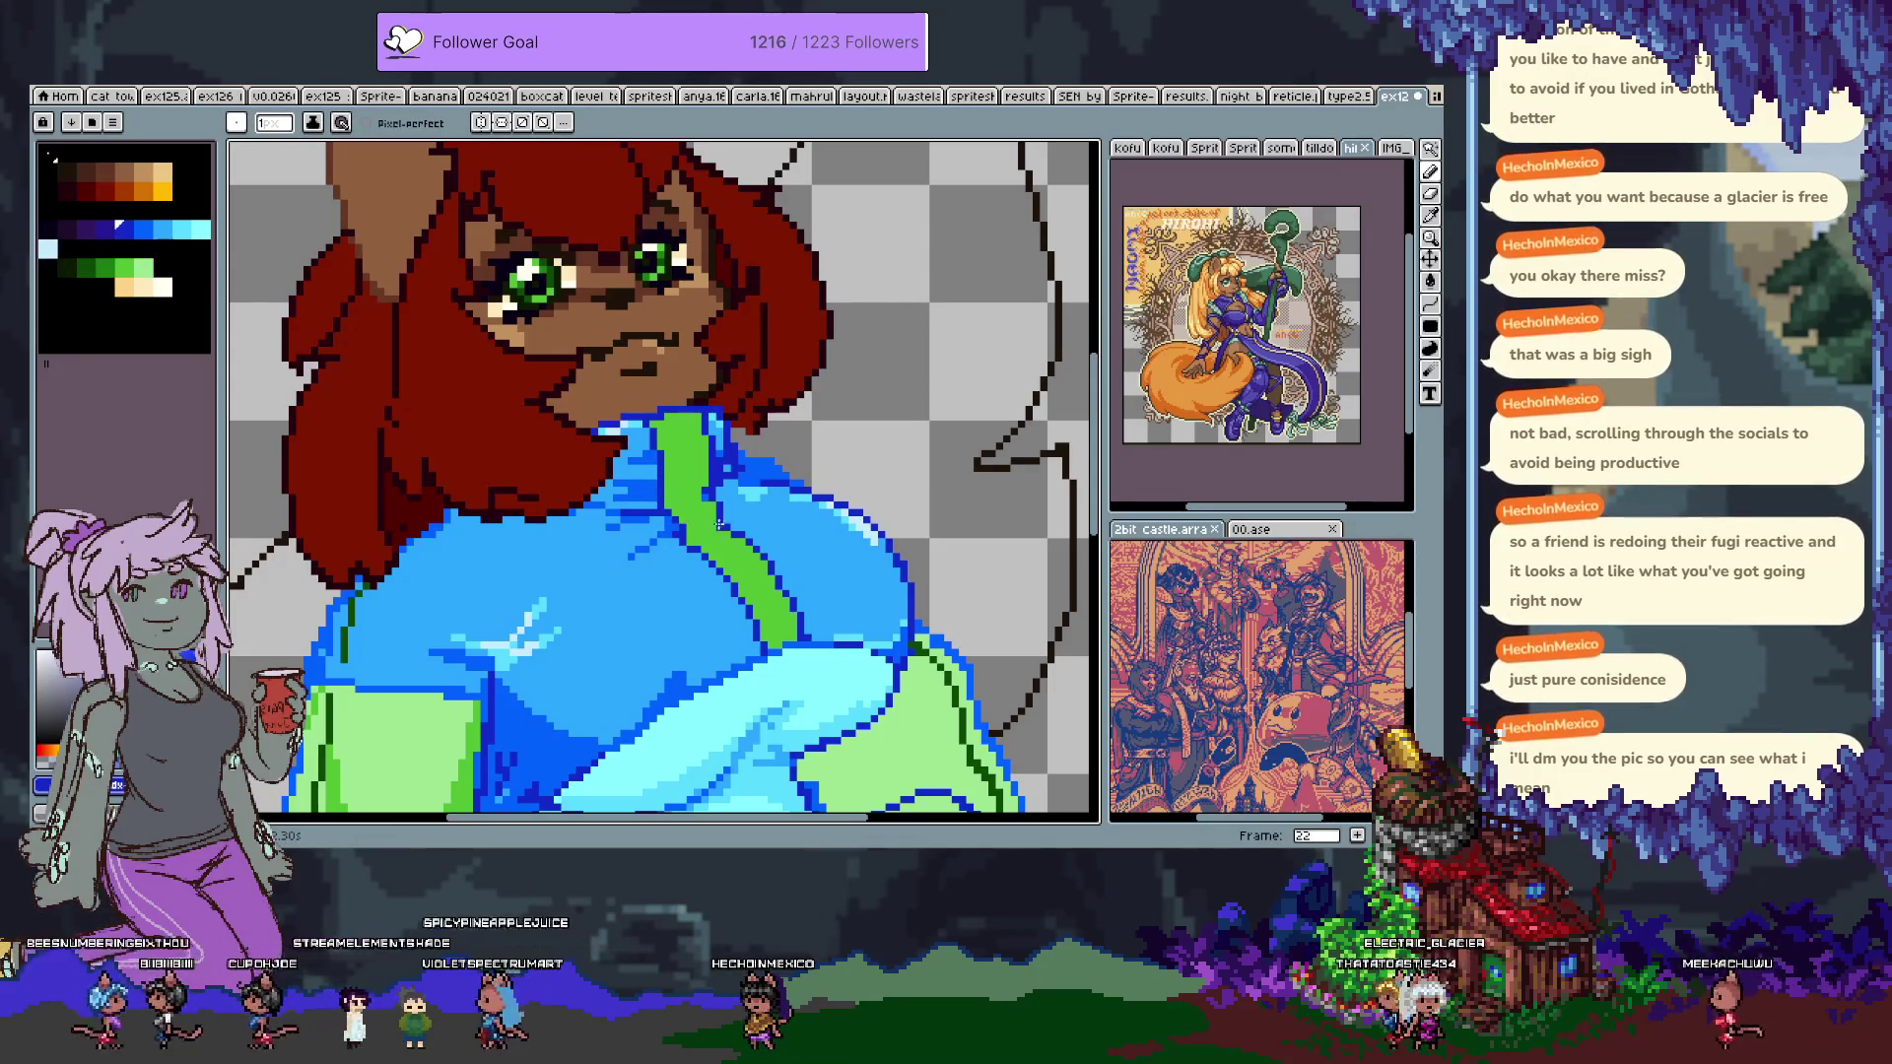
{"action": "left_click_drag", "start_coordinate": [678, 539], "coordinate": [629, 549]}
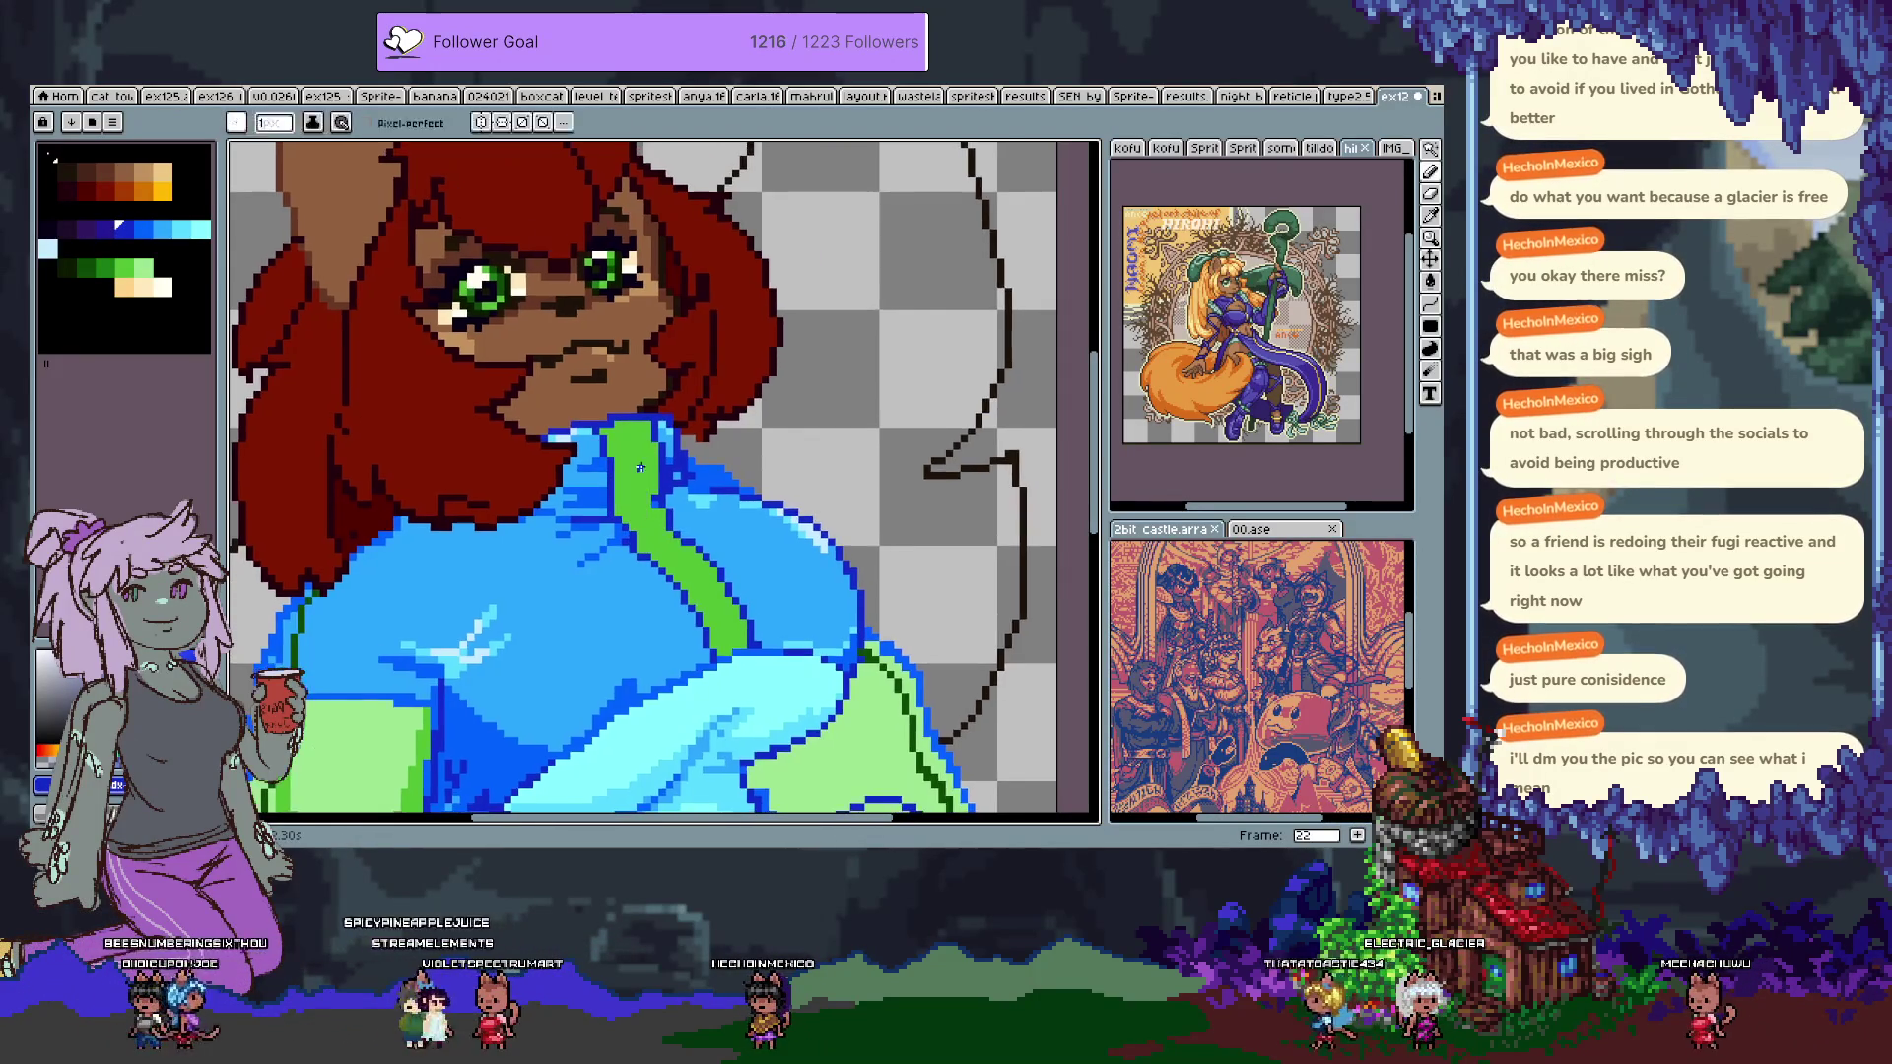
Sample the jacket's light and dark blues, undo two unwanted strokes, and zoom out.
{"action": "left_click", "coordinate": [655, 425], "text": "alt"}
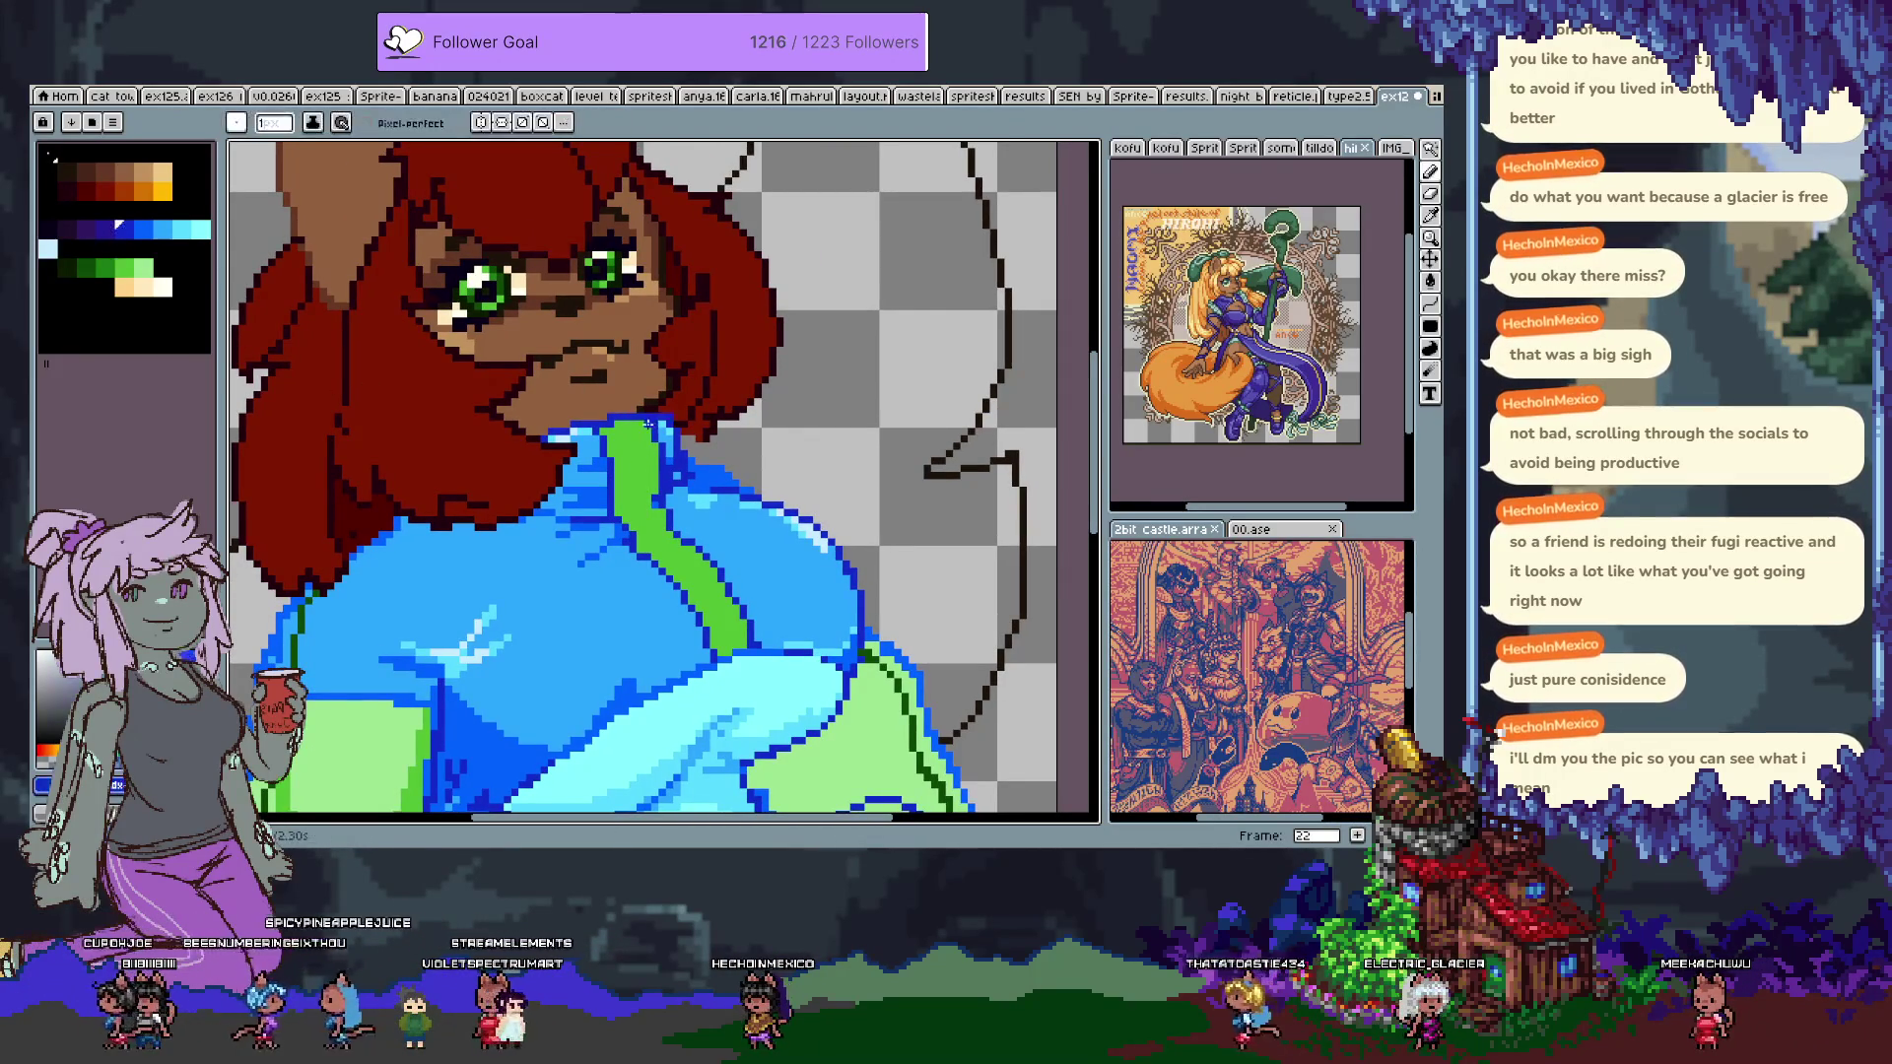
{"action": "key", "text": "ctrl"}
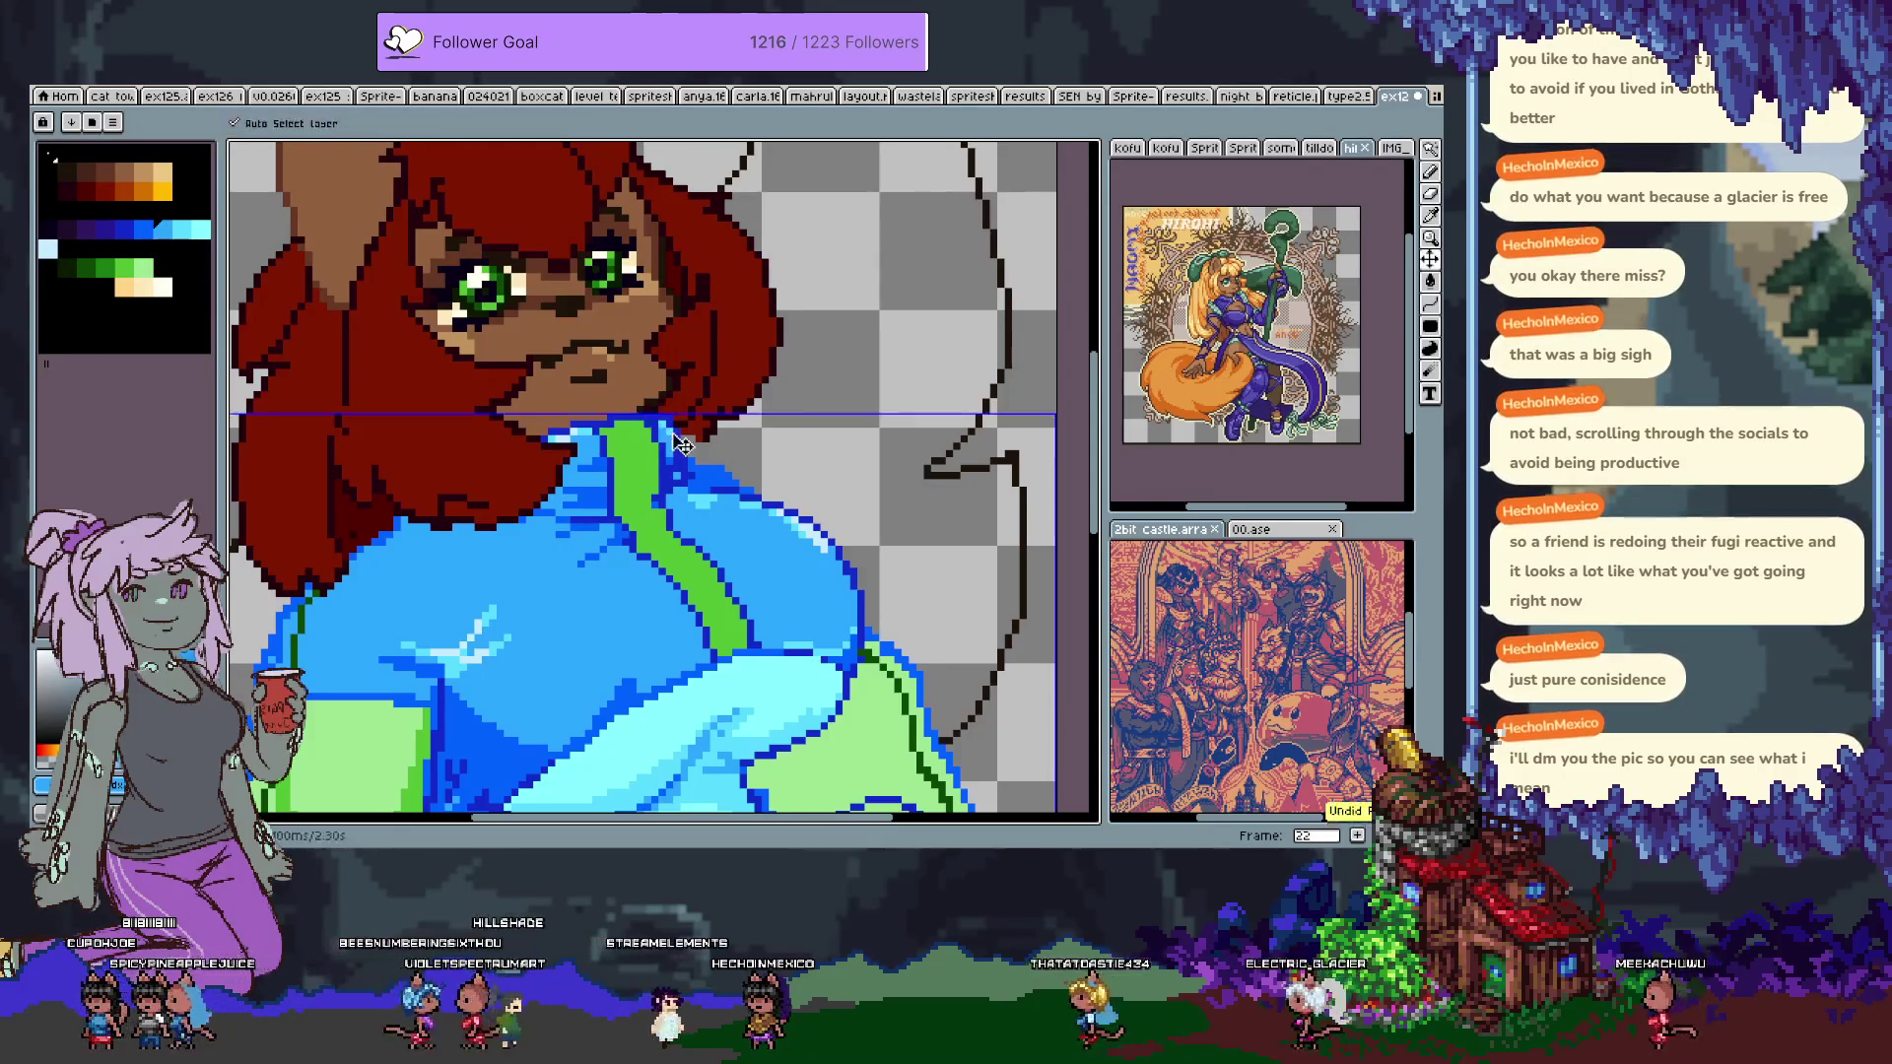
{"action": "key", "text": "alt"}
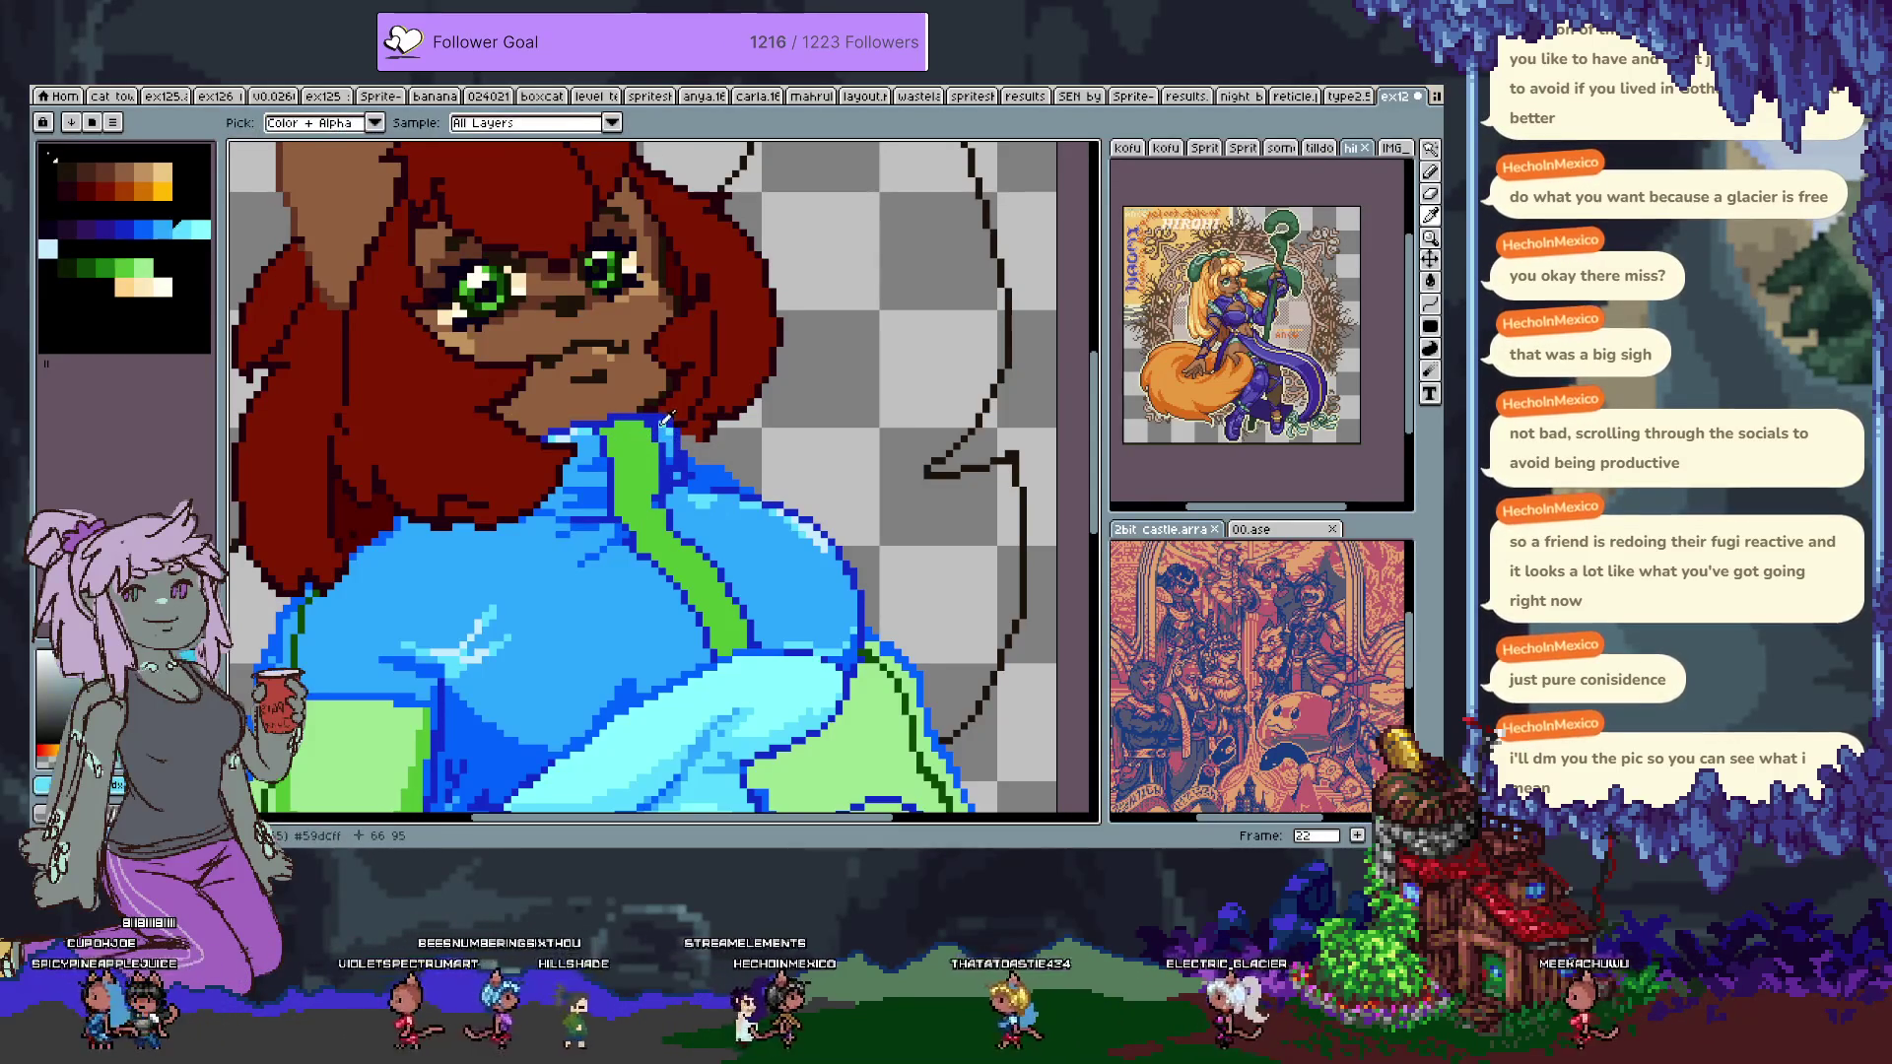
{"action": "left_click", "coordinate": [660, 425], "text": "alt"}
{"action": "left_click", "coordinate": [636, 428], "text": "alt"}
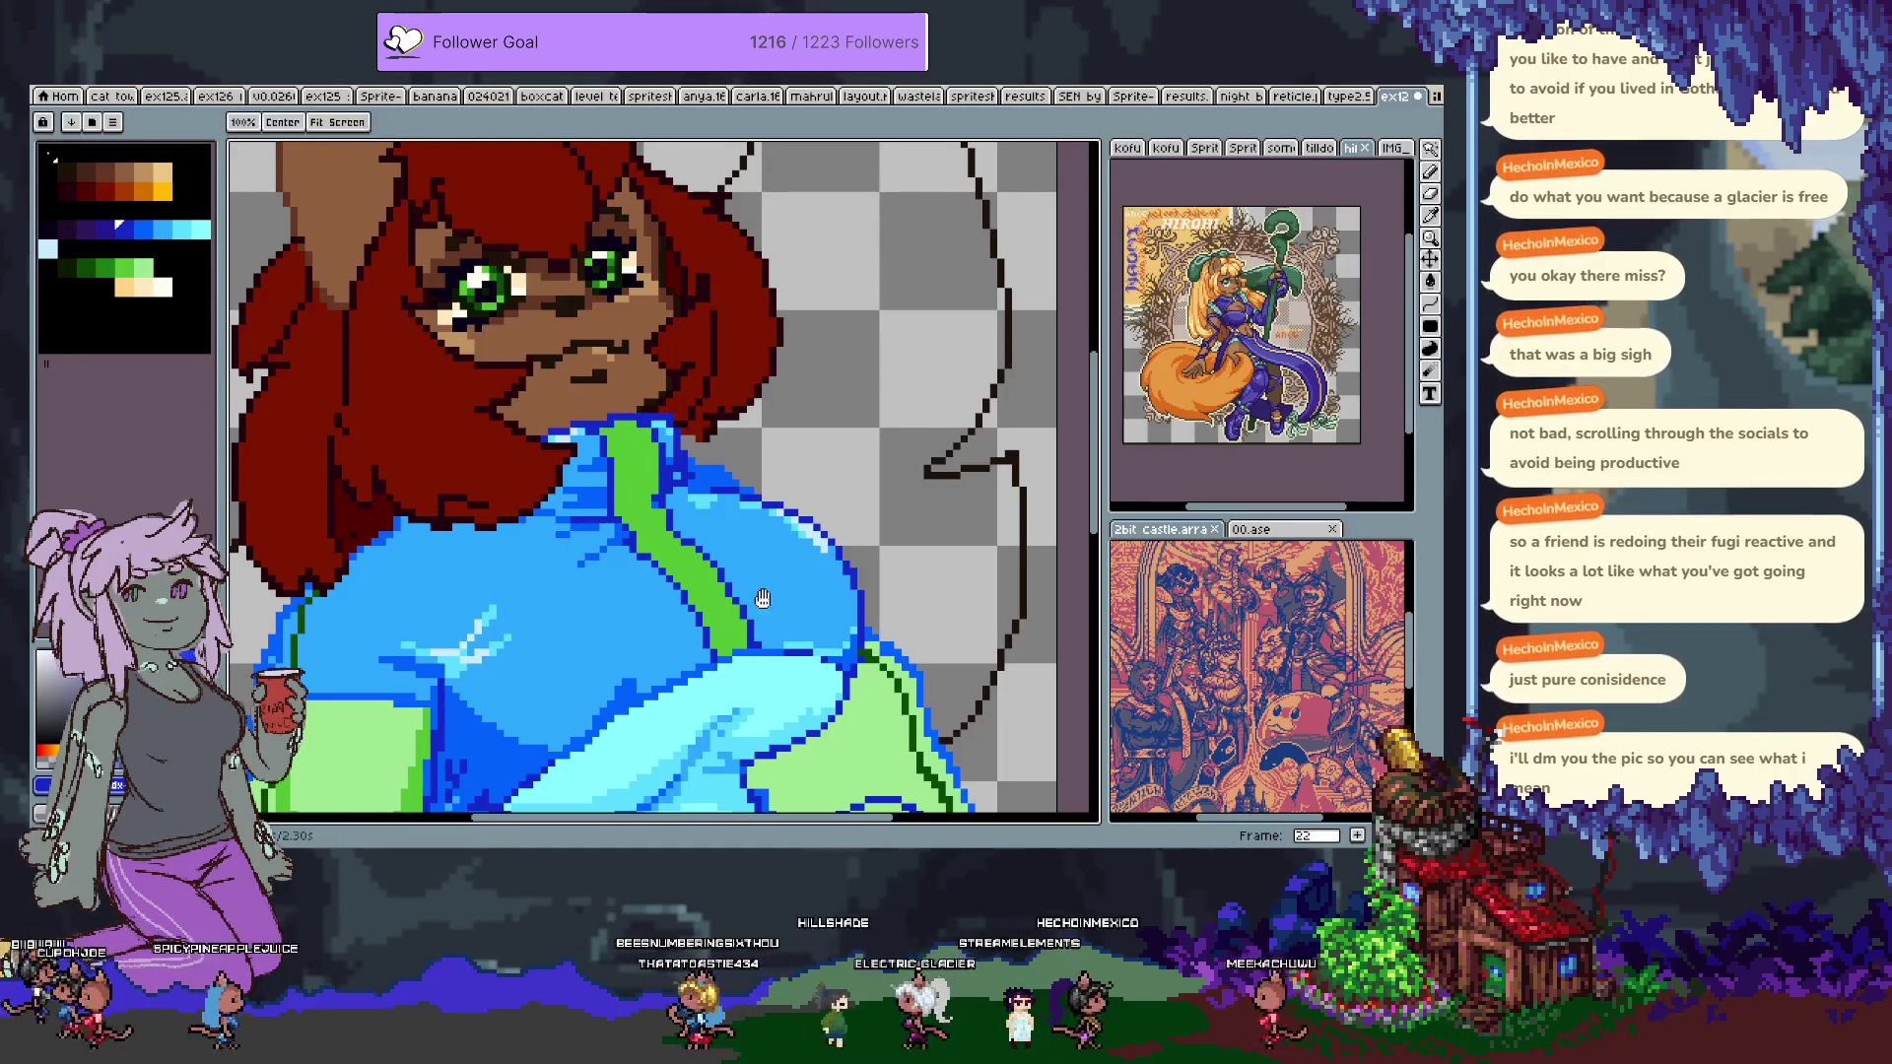
{"action": "left_click_drag", "start_coordinate": [758, 593], "coordinate": [753, 502]}
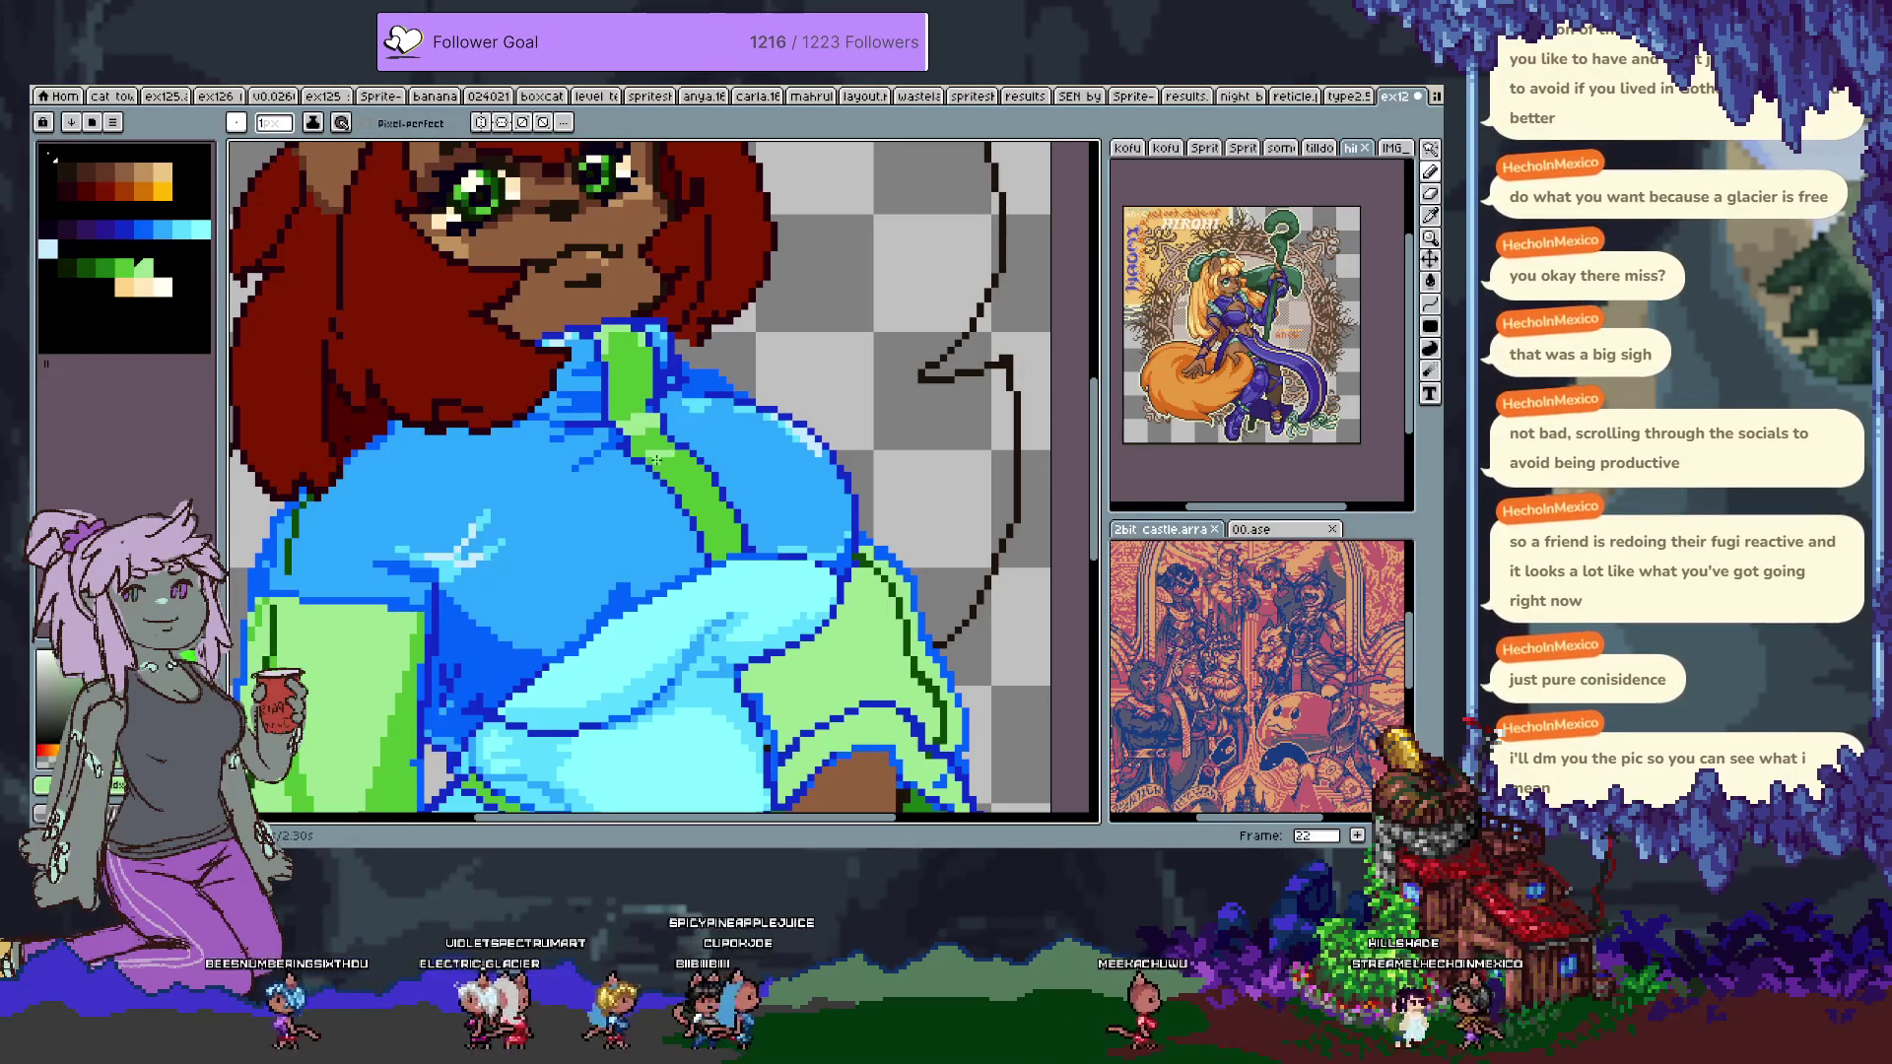
{"action": "key", "text": "ctrl+z"}
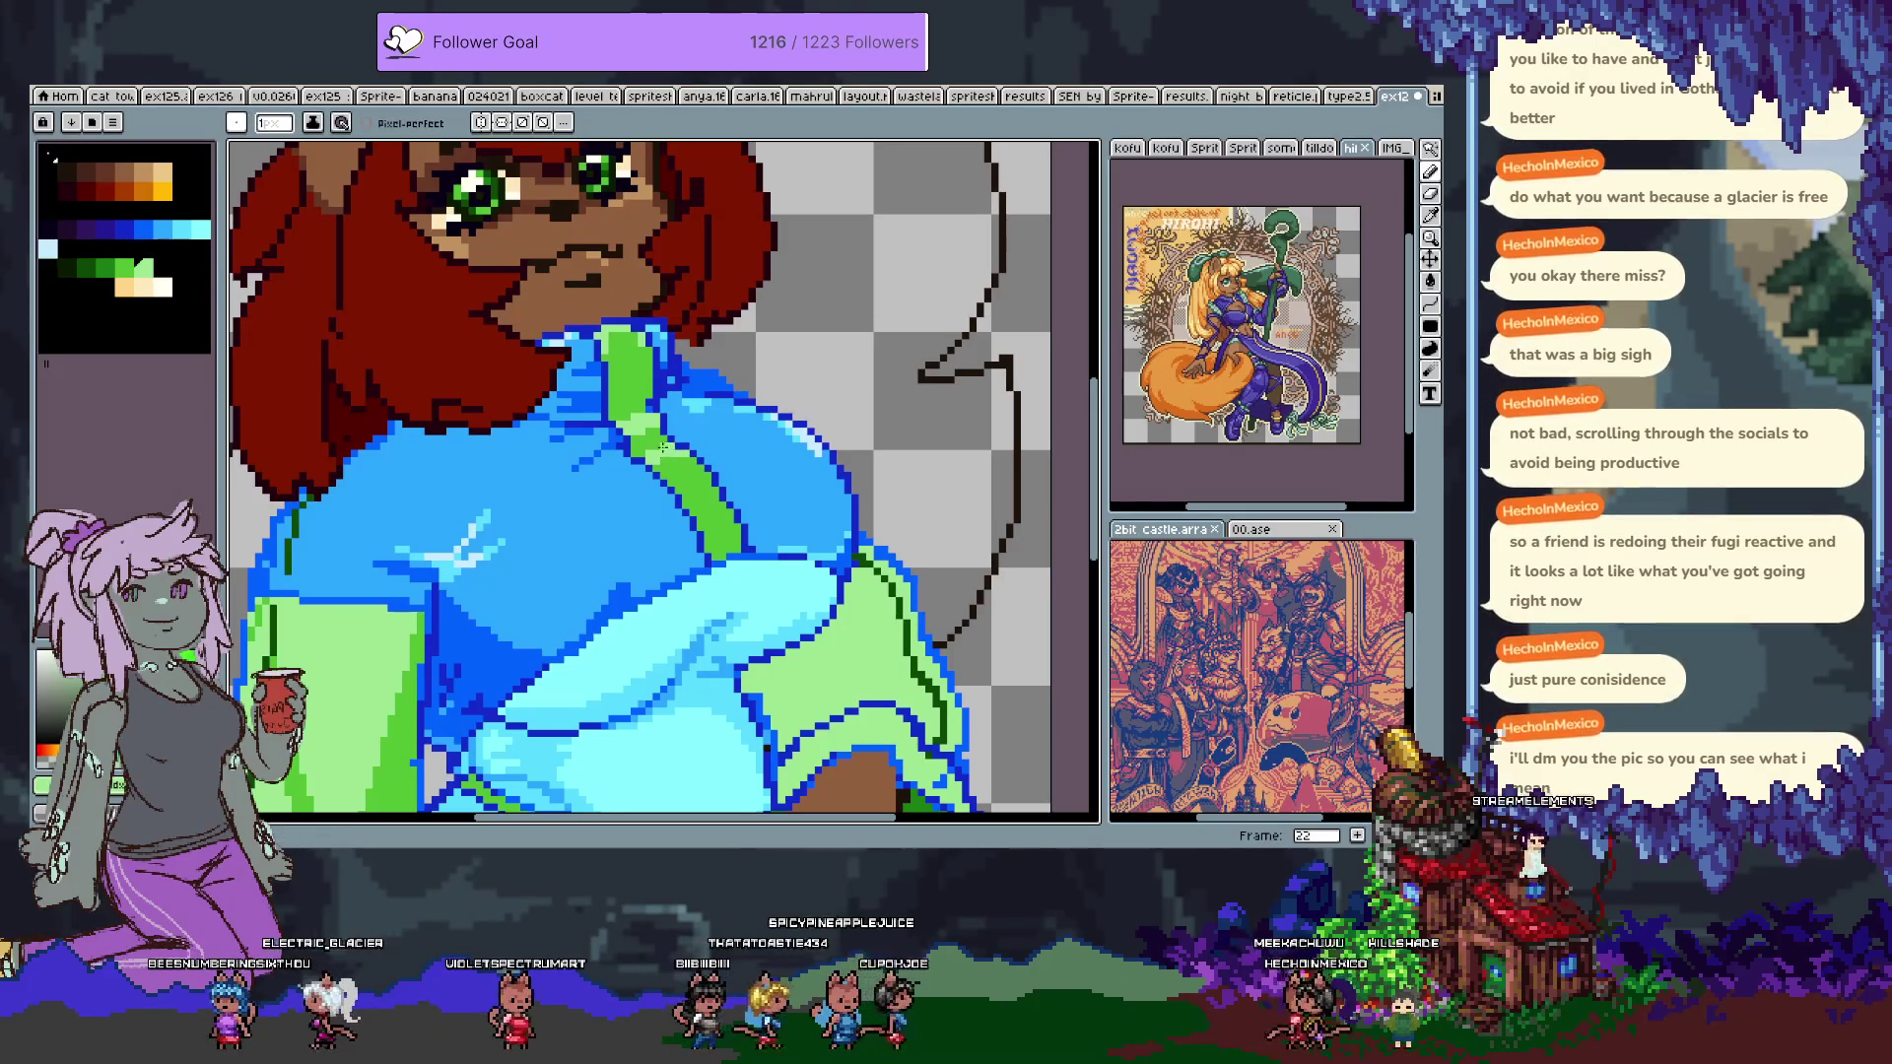
{"action": "key", "text": "ctrl+z"}
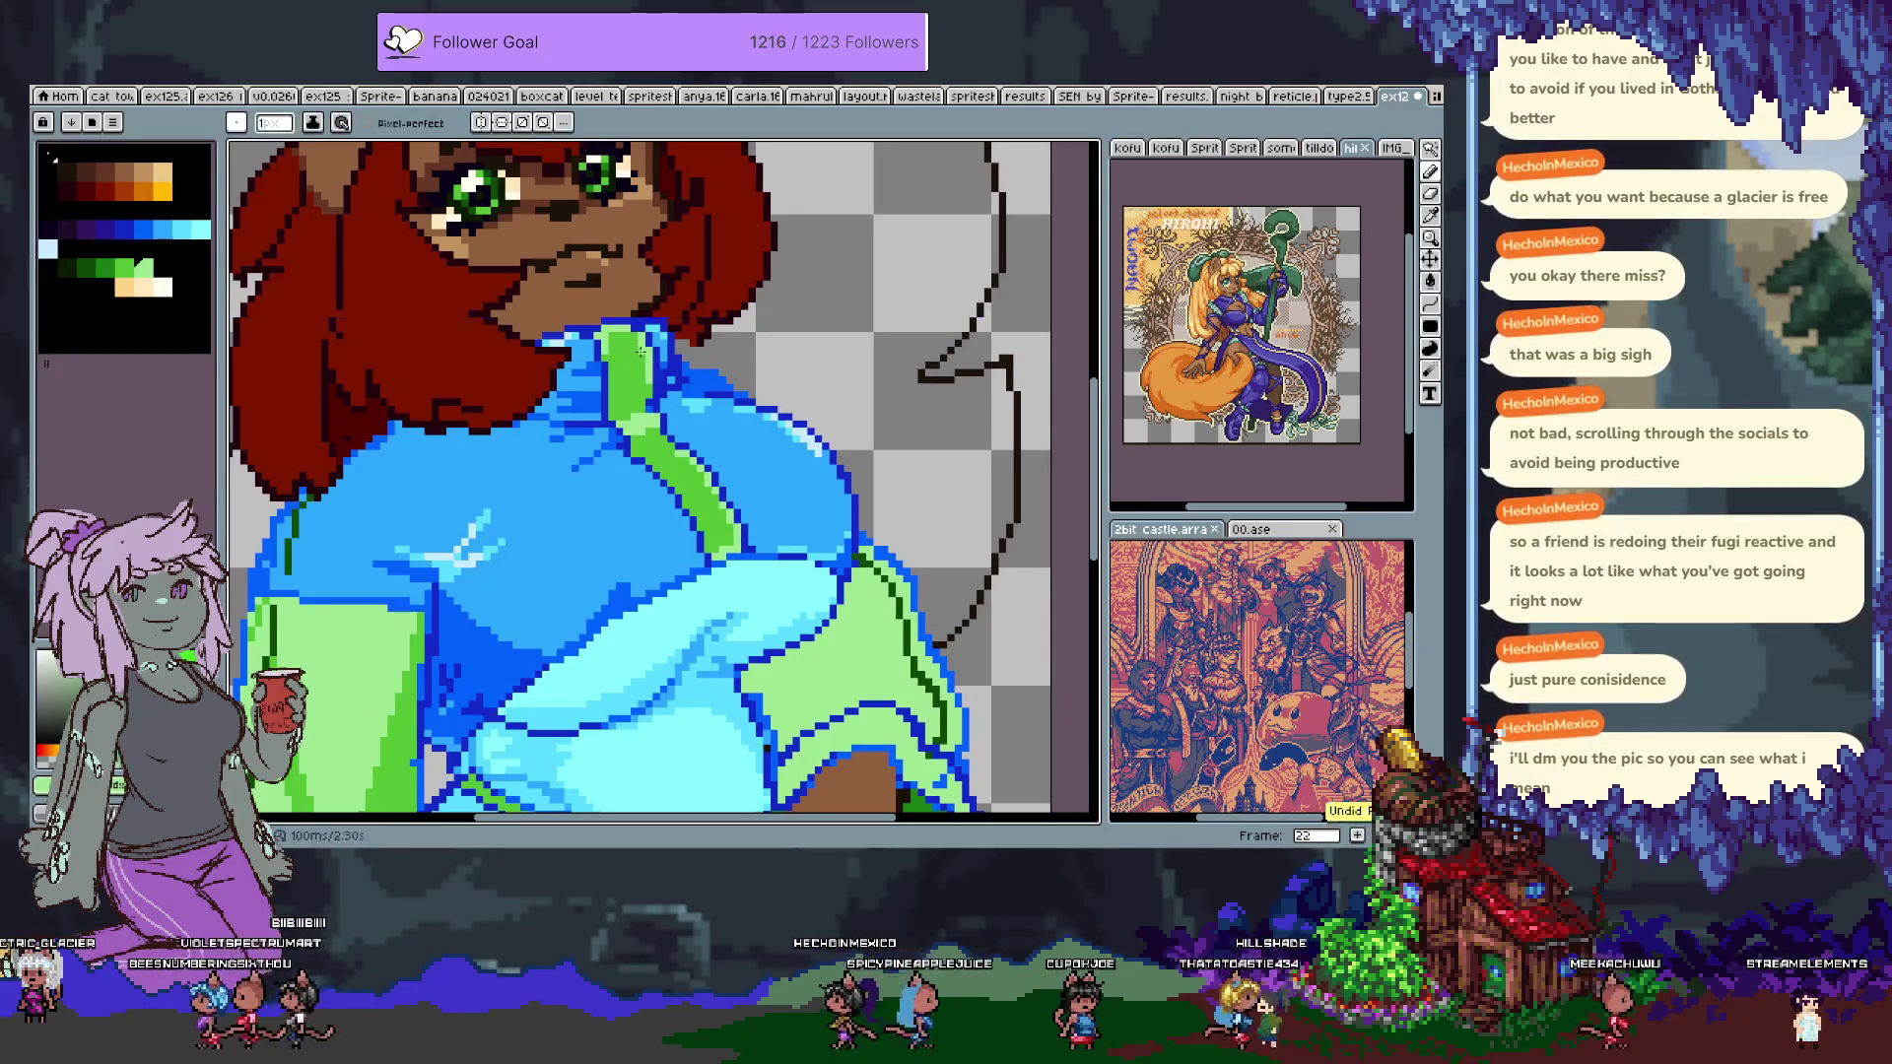
{"action": "scroll", "coordinate": [617, 503], "scroll_direction": "down", "scroll_amount": 2}
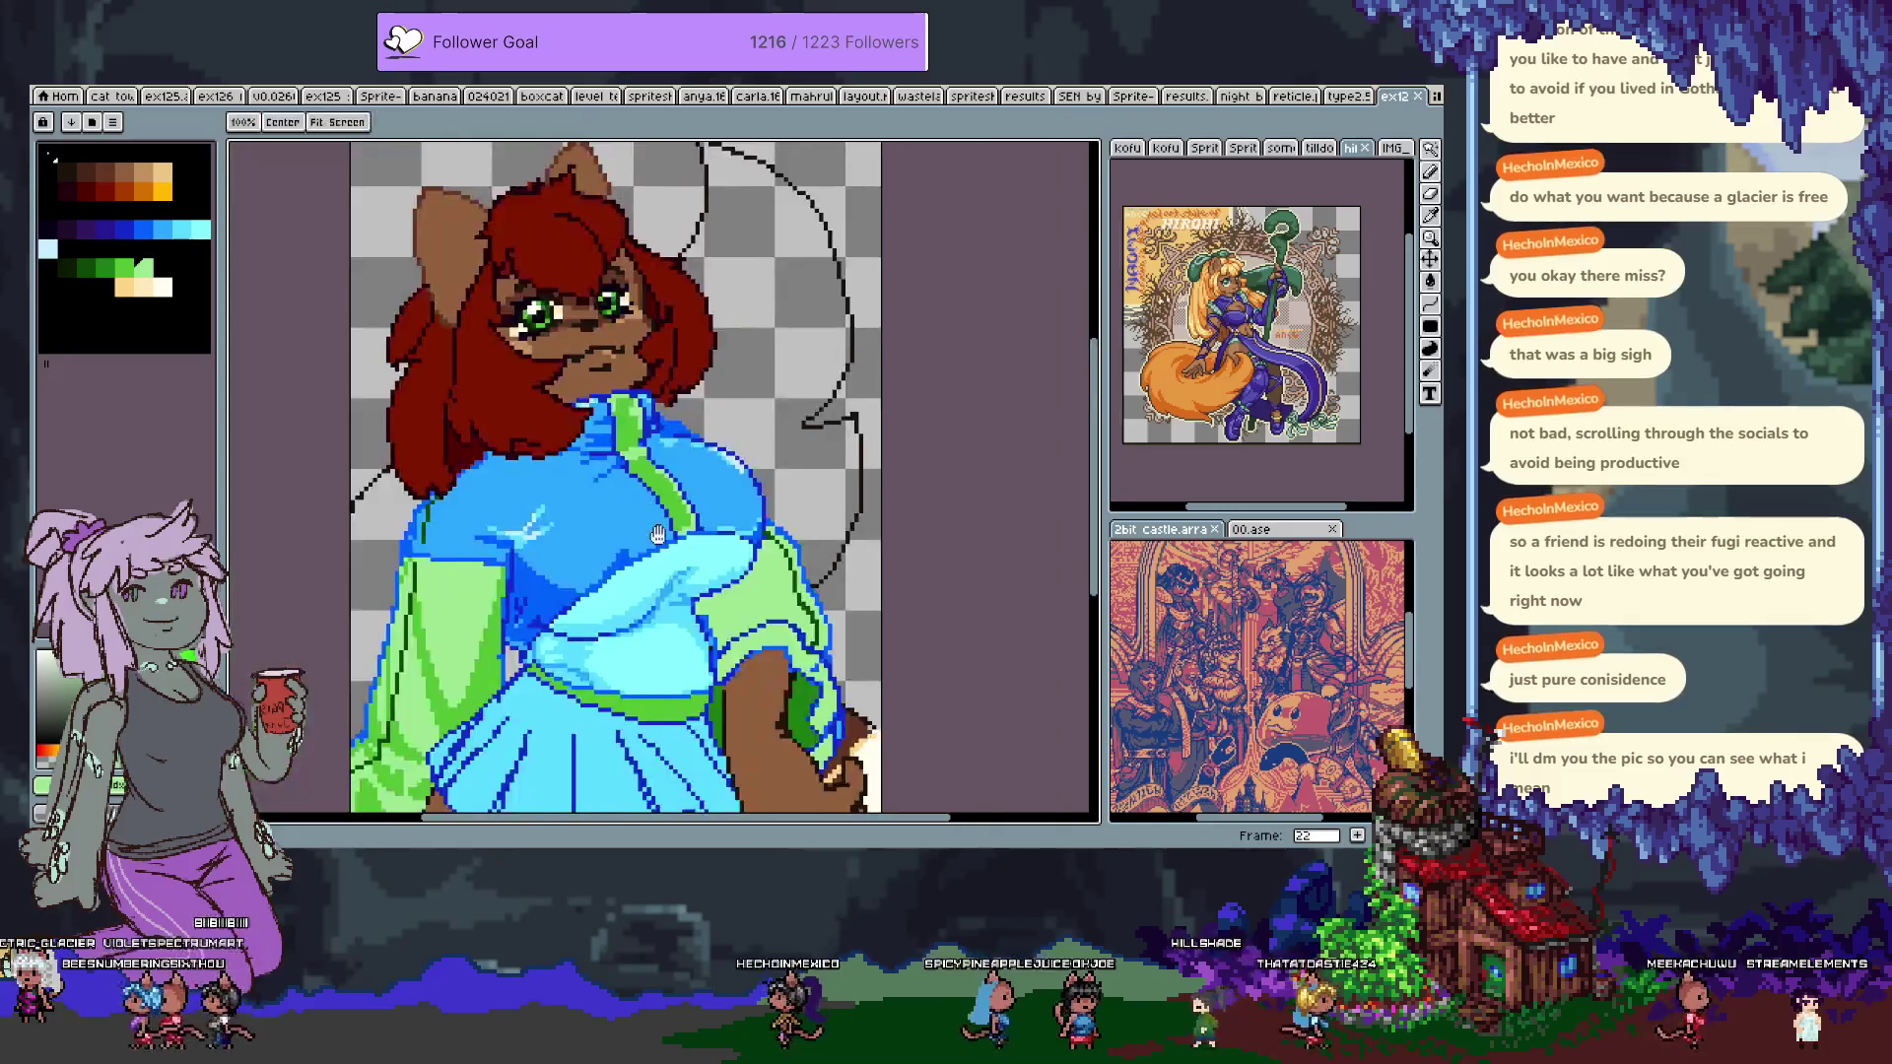
Pick the orange-brown from the canvas and set fills to refer to all visible layers.
{"action": "scroll", "coordinate": [662, 539], "scroll_direction": "up", "scroll_amount": 1}
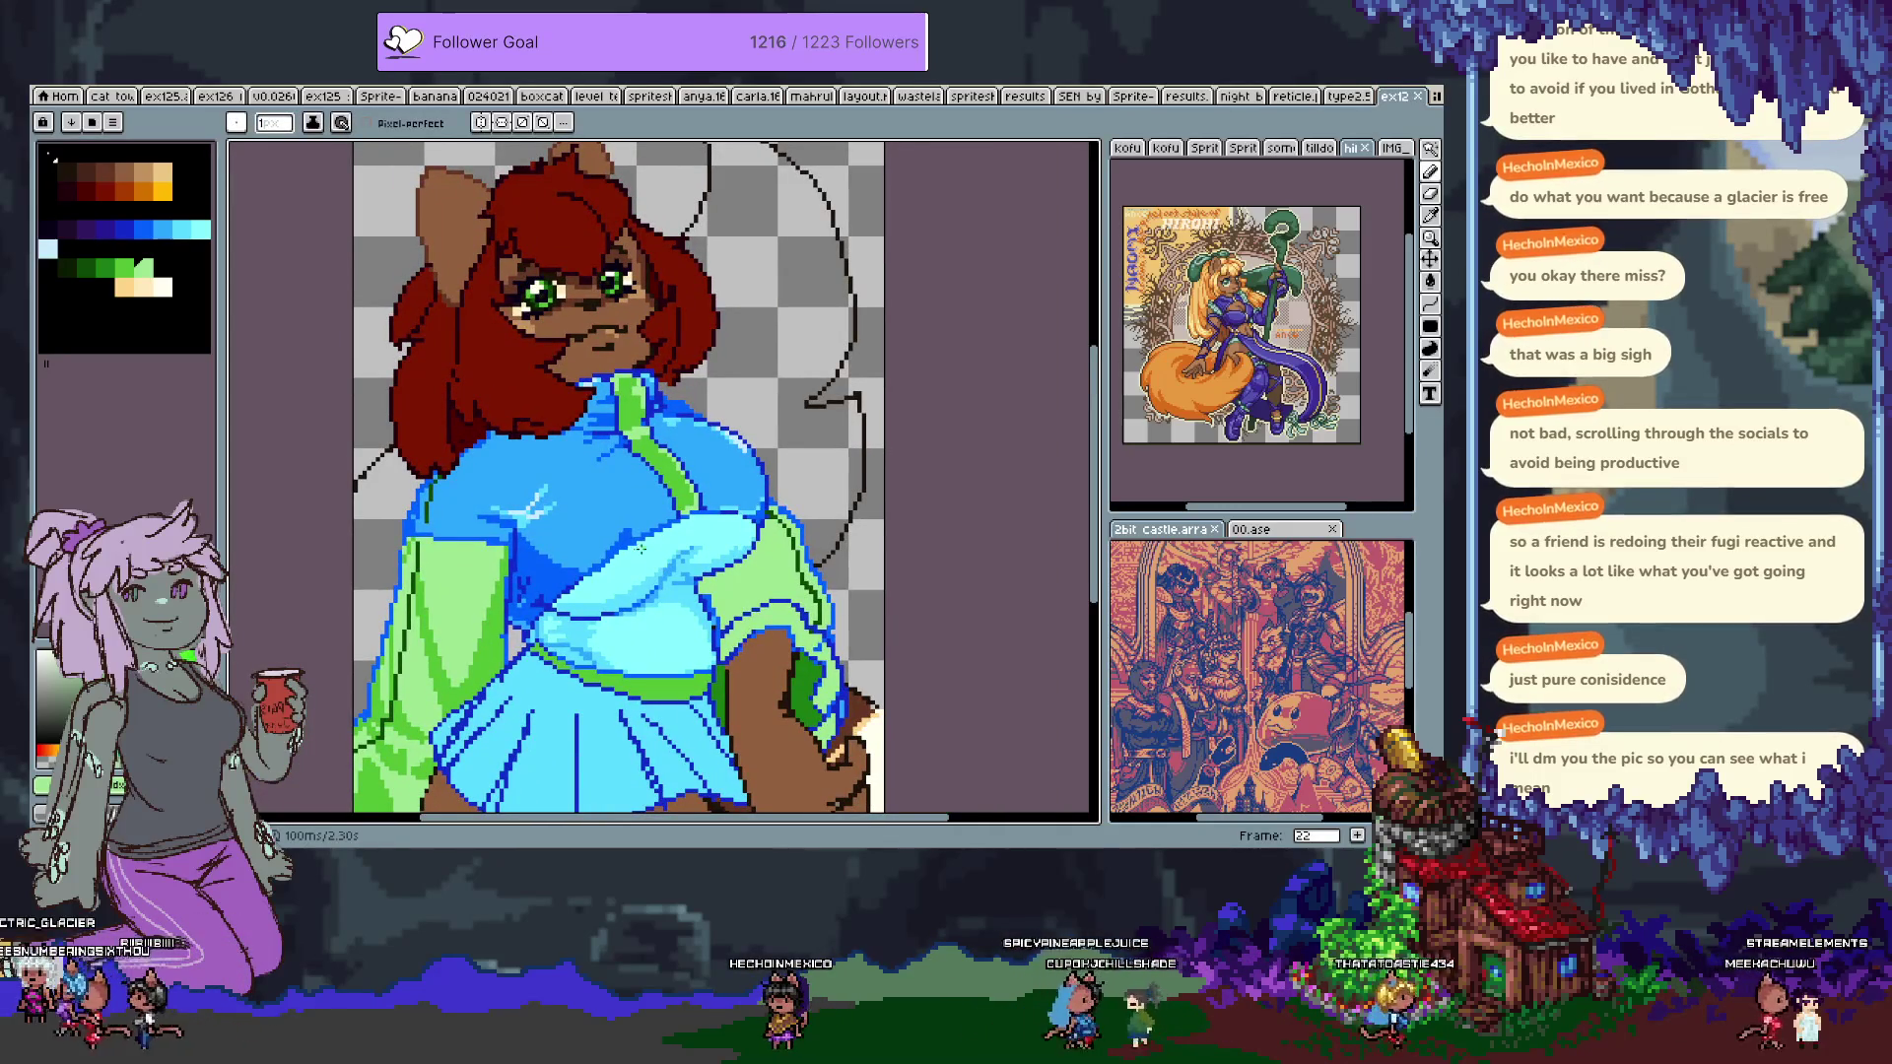
{"action": "scroll", "coordinate": [632, 534], "scroll_direction": "down", "scroll_amount": 1}
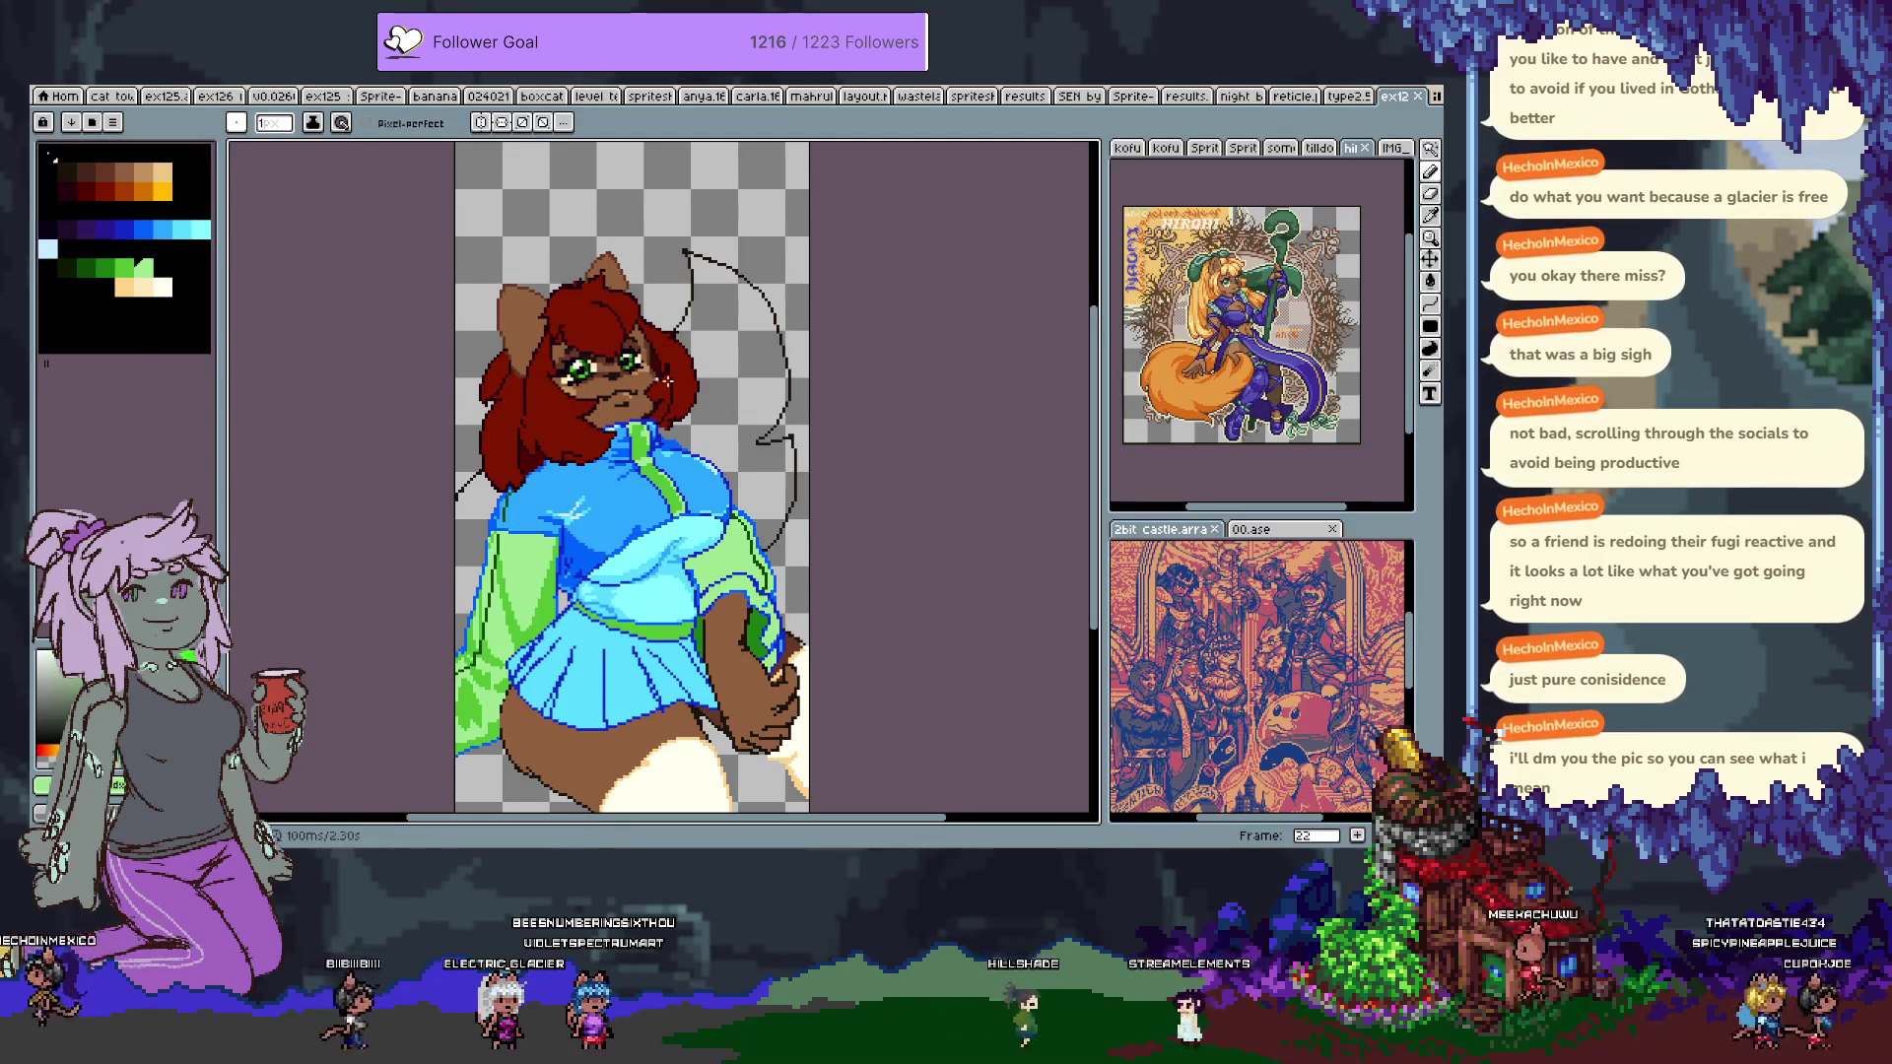
{"action": "scroll", "coordinate": [716, 308], "scroll_direction": "up", "scroll_amount": 2}
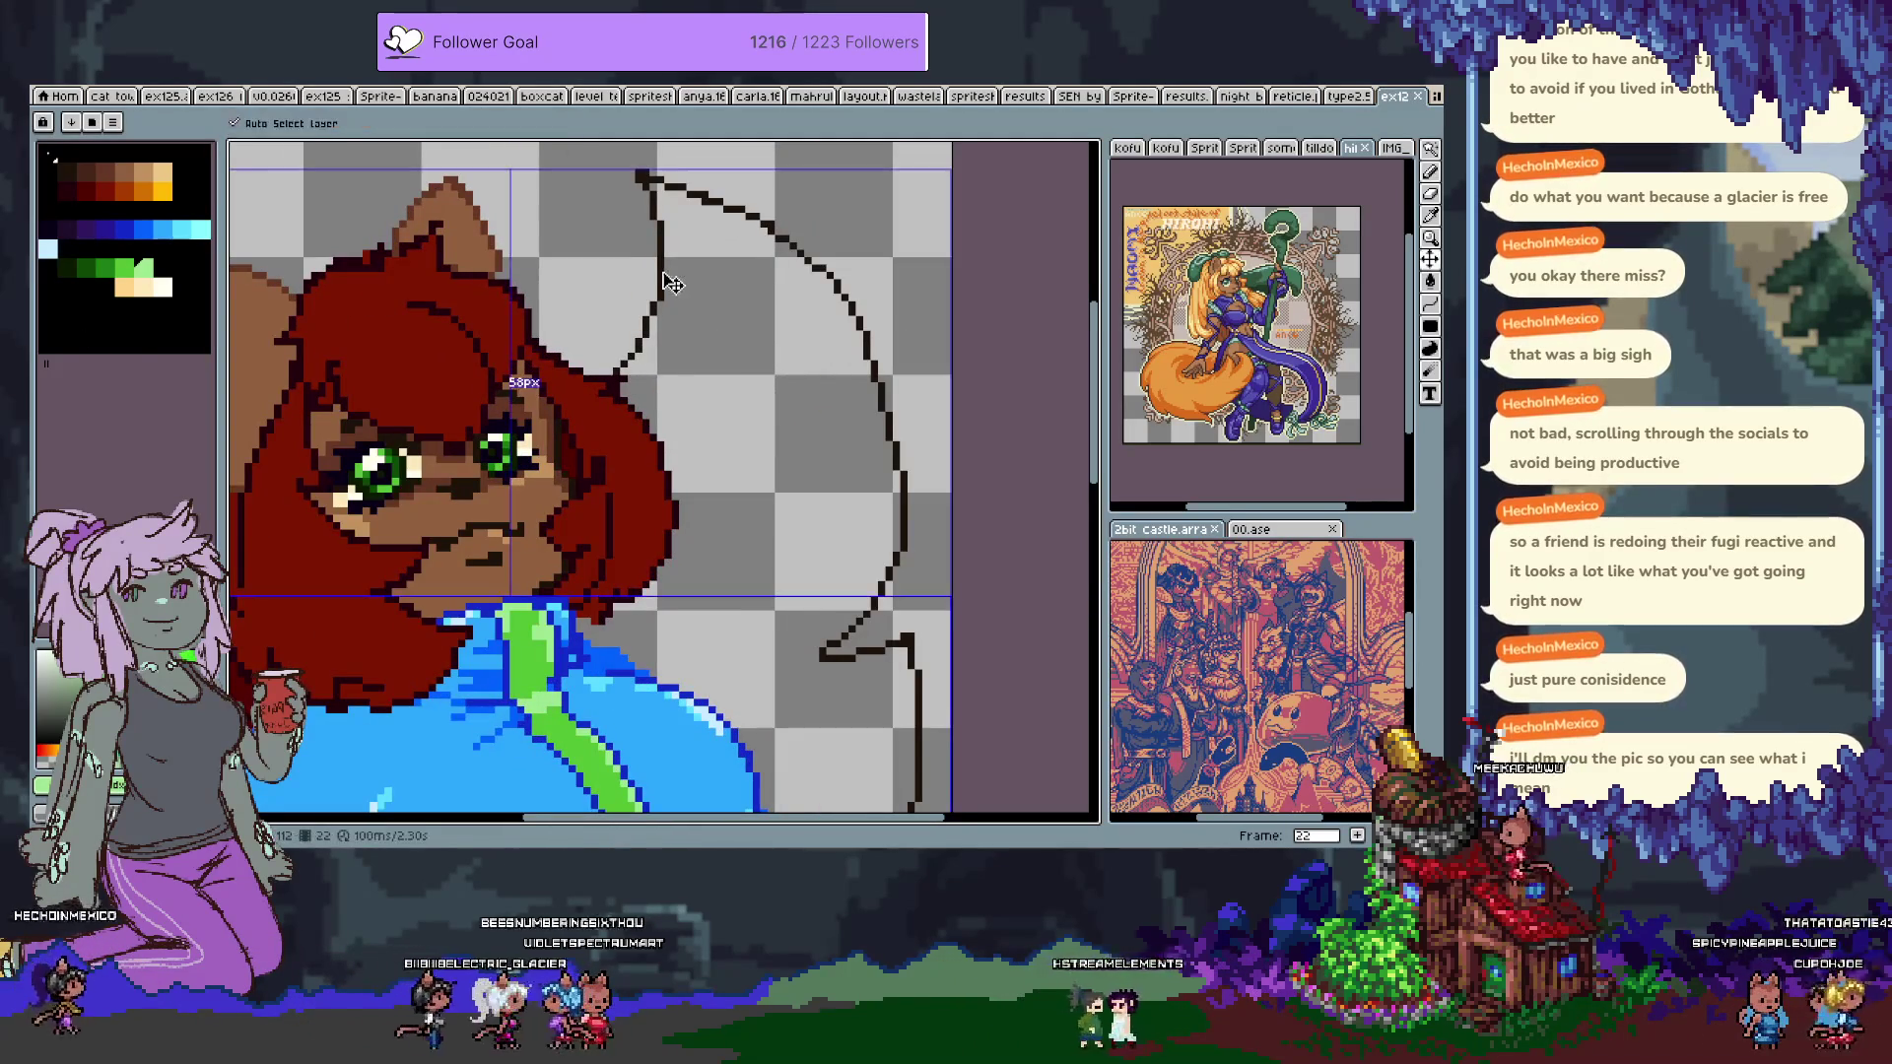
{"action": "key", "text": "alt"}
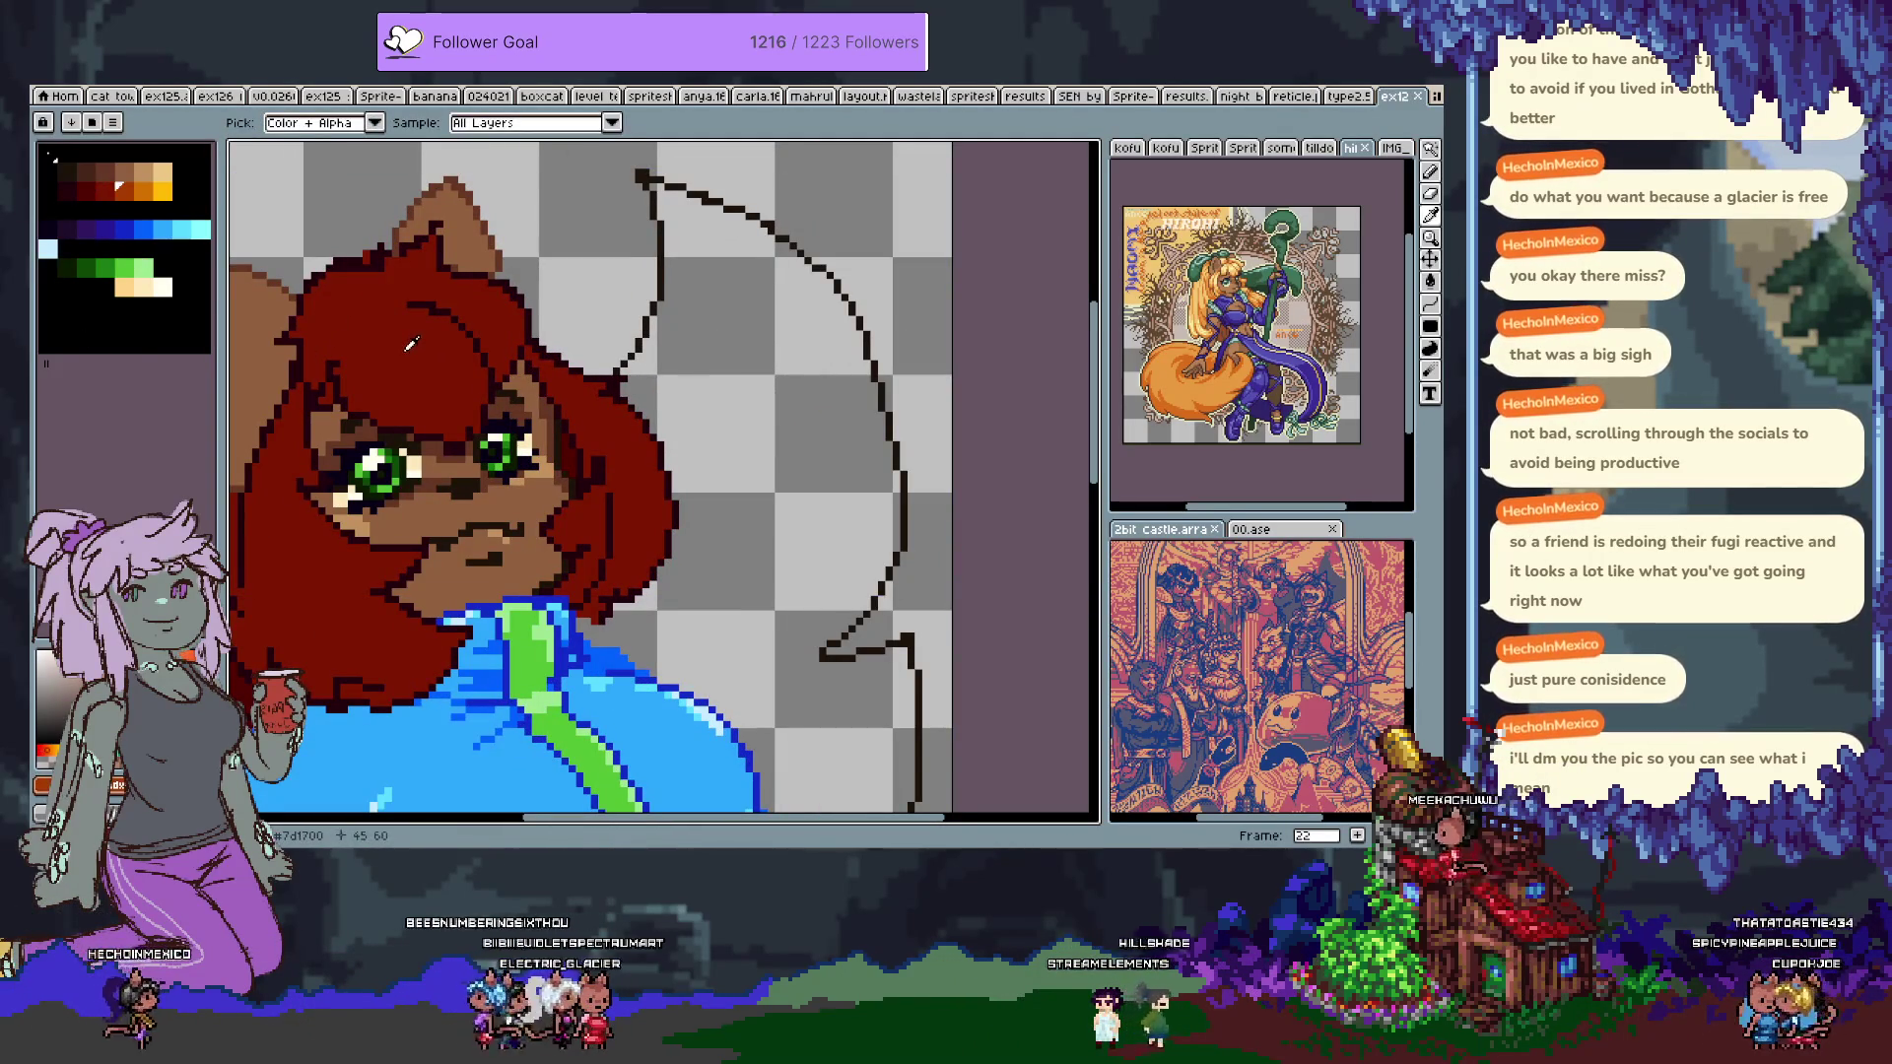
{"action": "scroll", "coordinate": [640, 510], "scroll_direction": "down", "scroll_amount": 2}
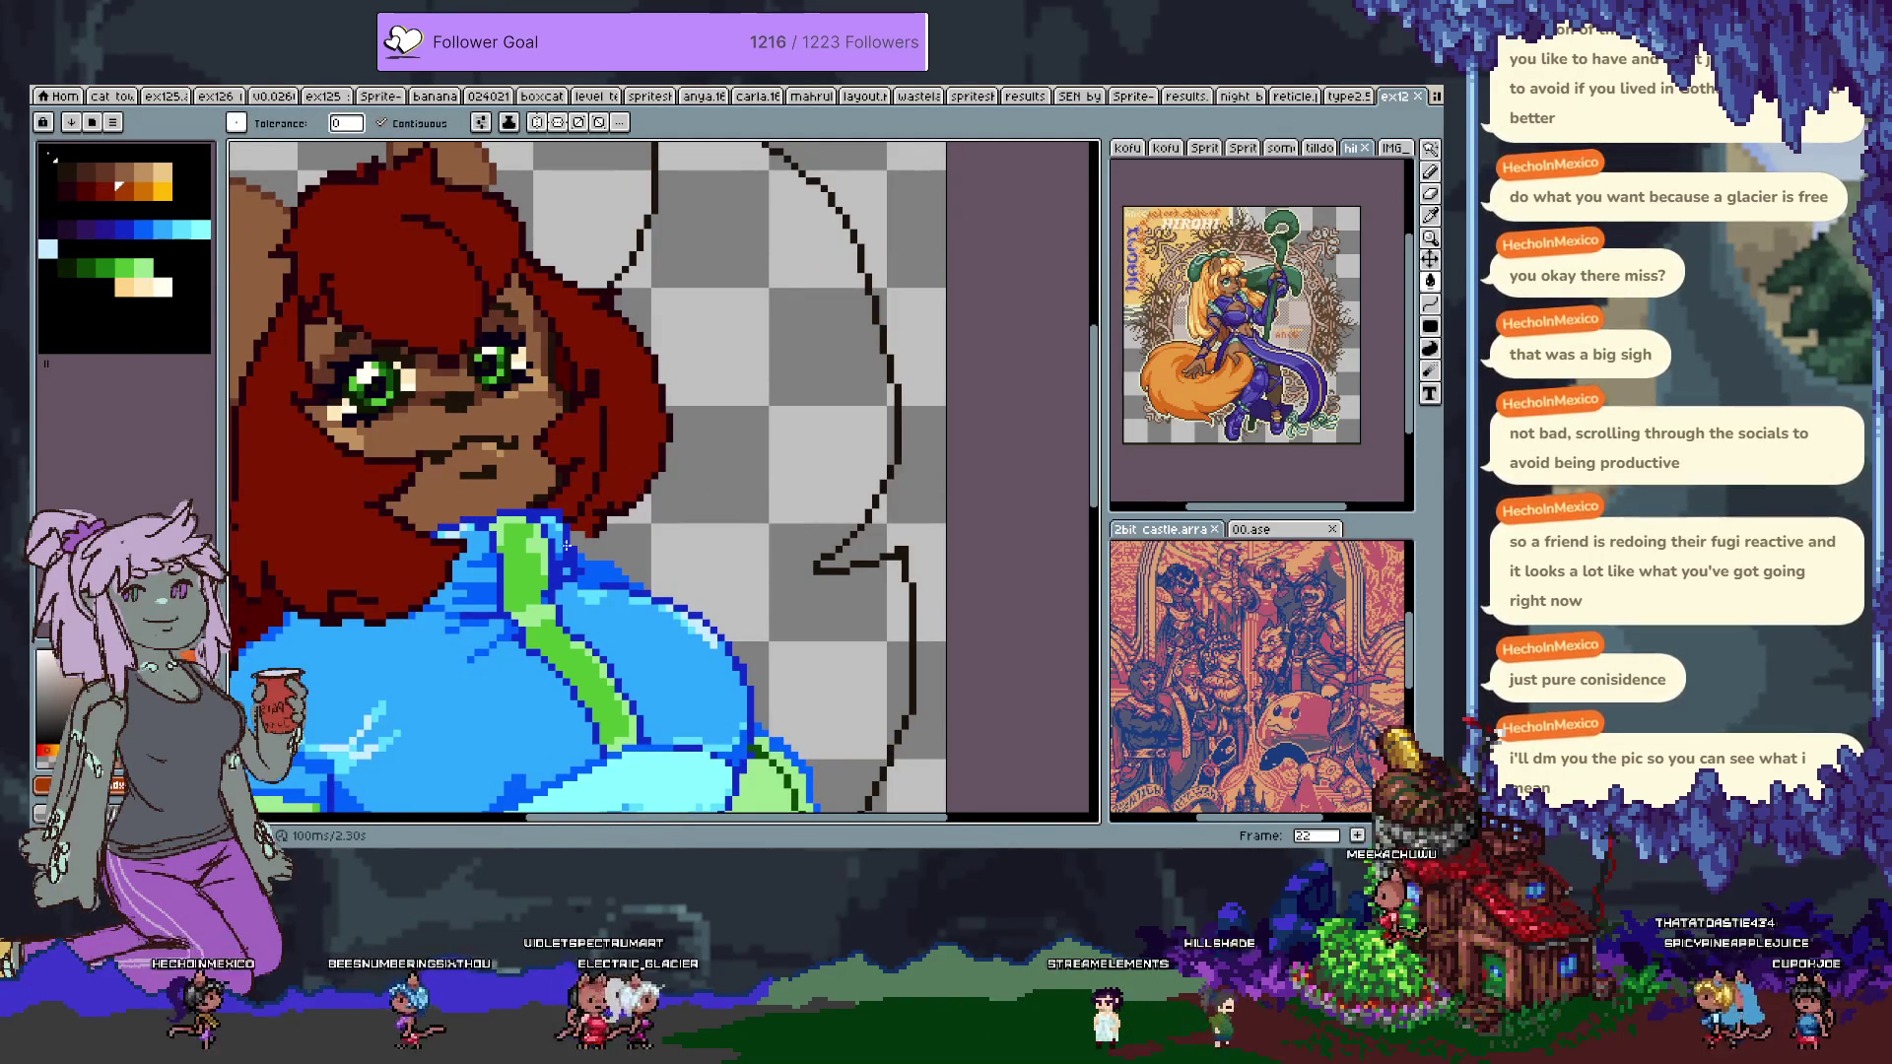
{"action": "left_click", "coordinate": [480, 122]}
{"action": "left_click", "coordinate": [519, 187]}
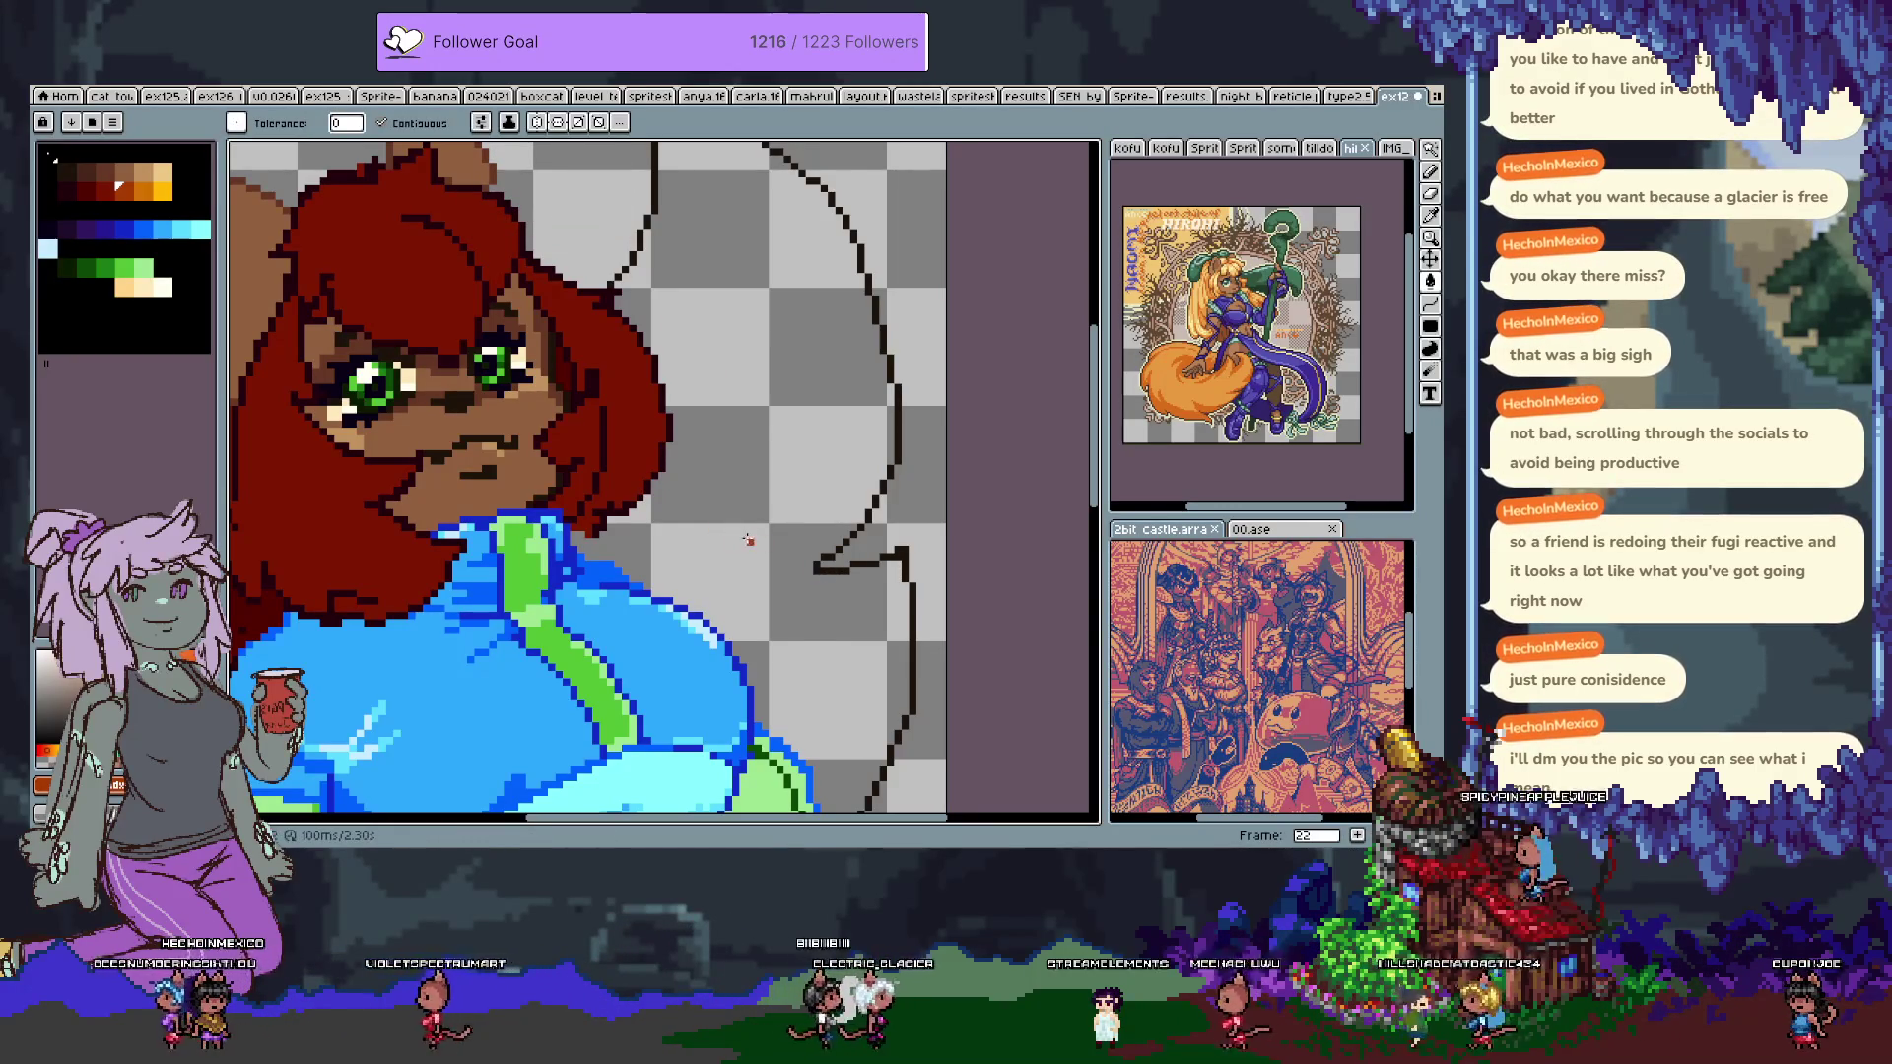
{"action": "key", "text": "Tab"}
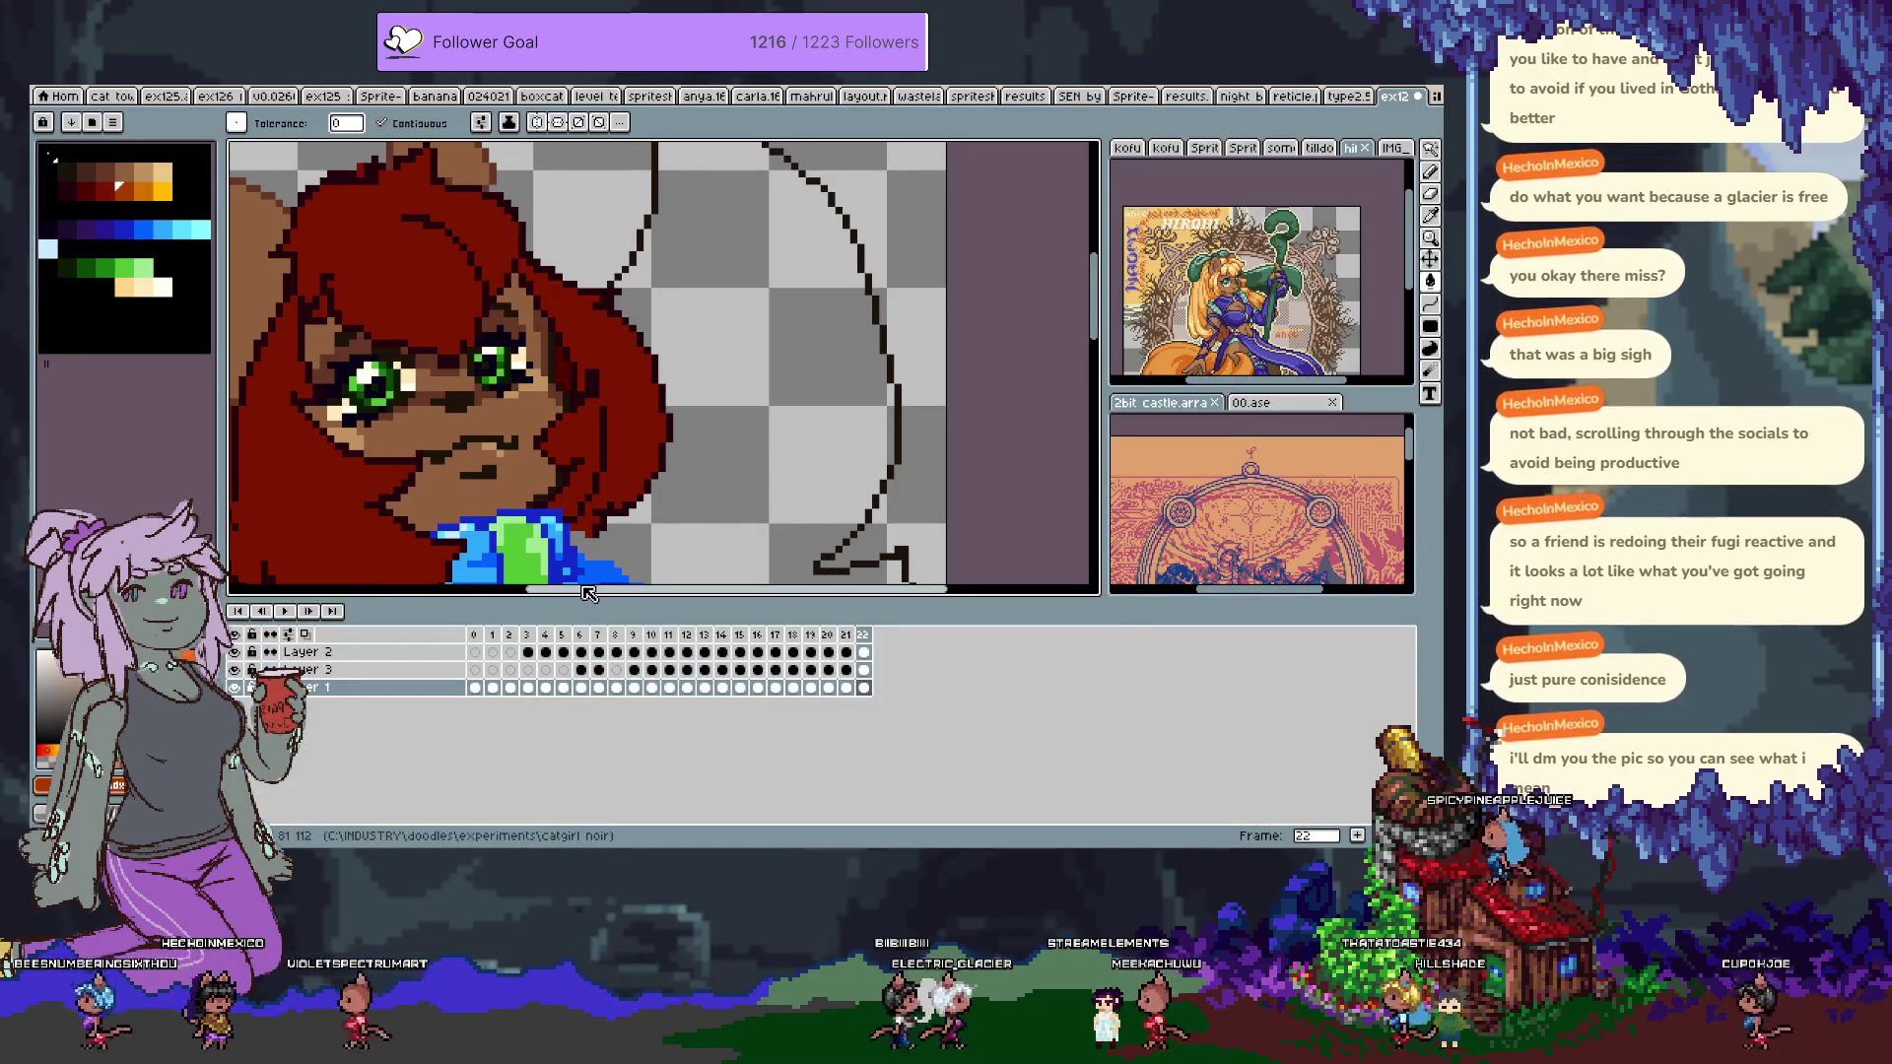
{"action": "key", "text": "Tab"}
{"action": "scroll", "coordinate": [650, 422], "scroll_direction": "down", "scroll_amount": 2}
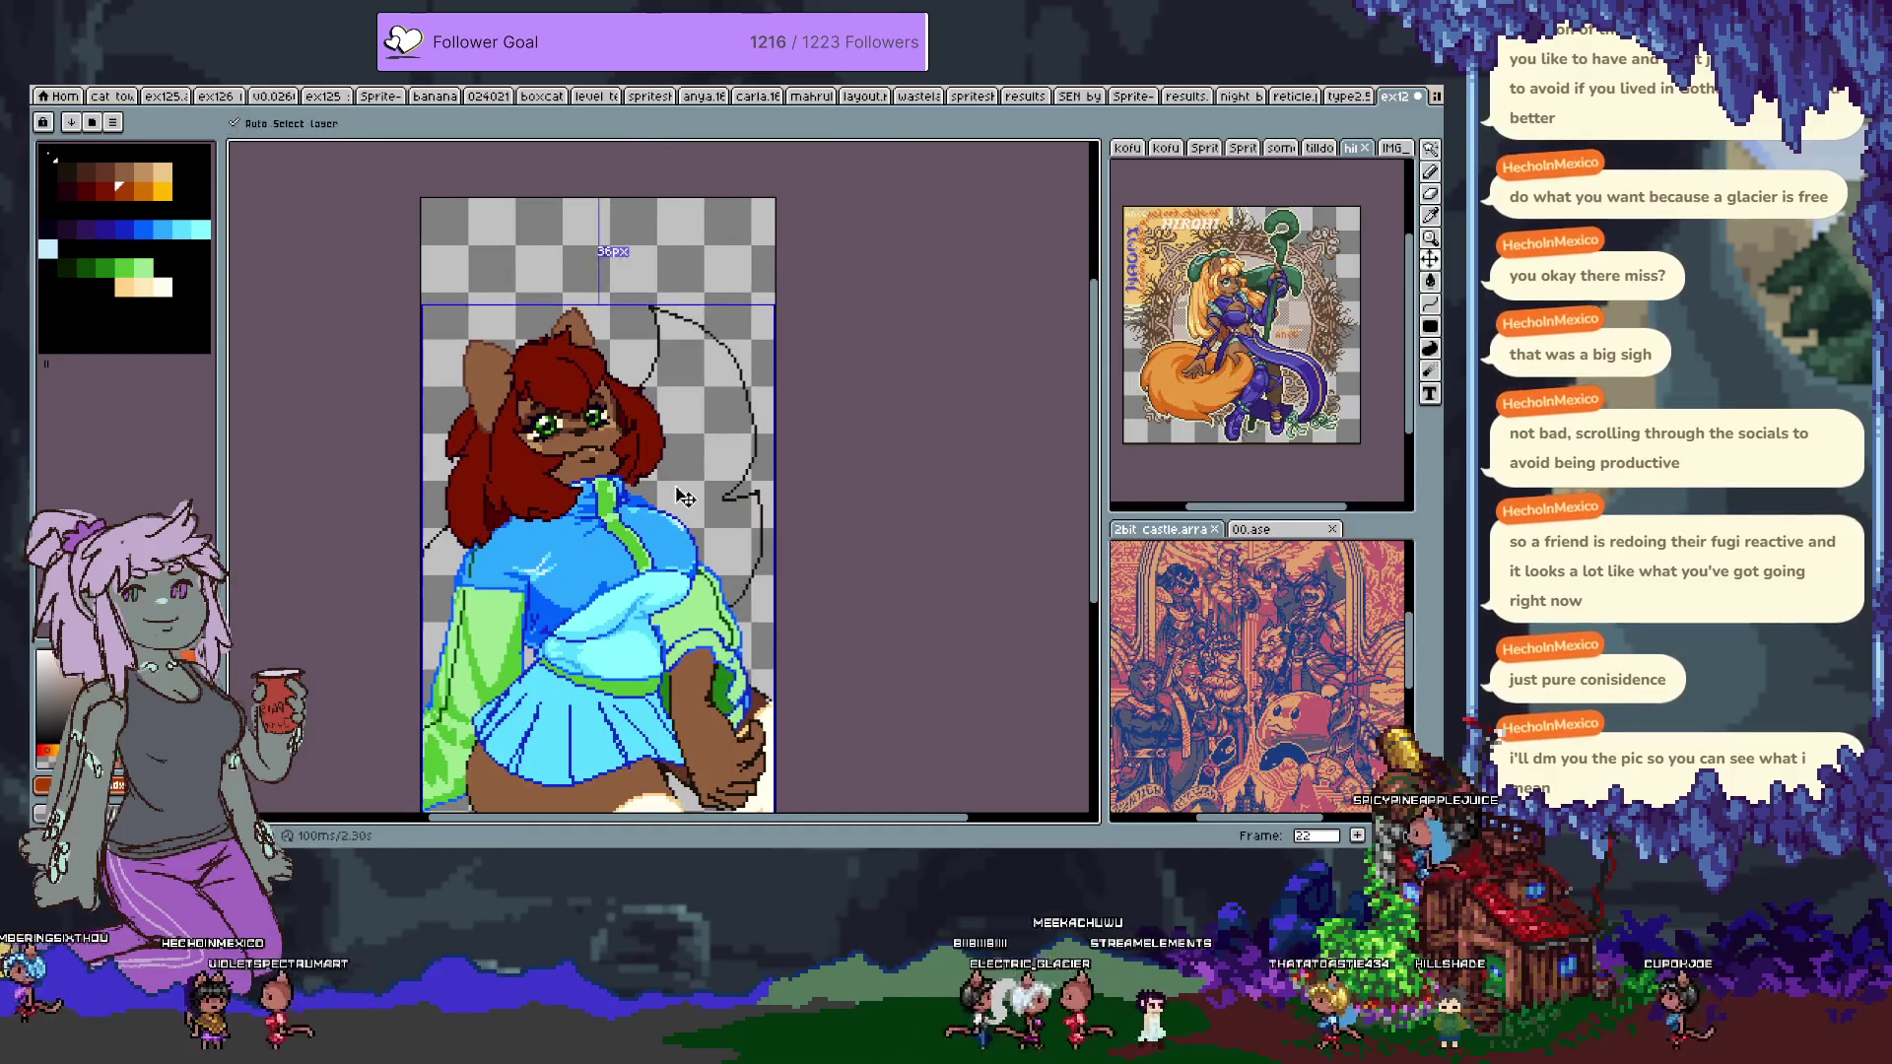
Bucket-fill the empty tail outline with orange-brown and zoom in to check the result.
{"action": "left_click", "coordinate": [701, 484]}
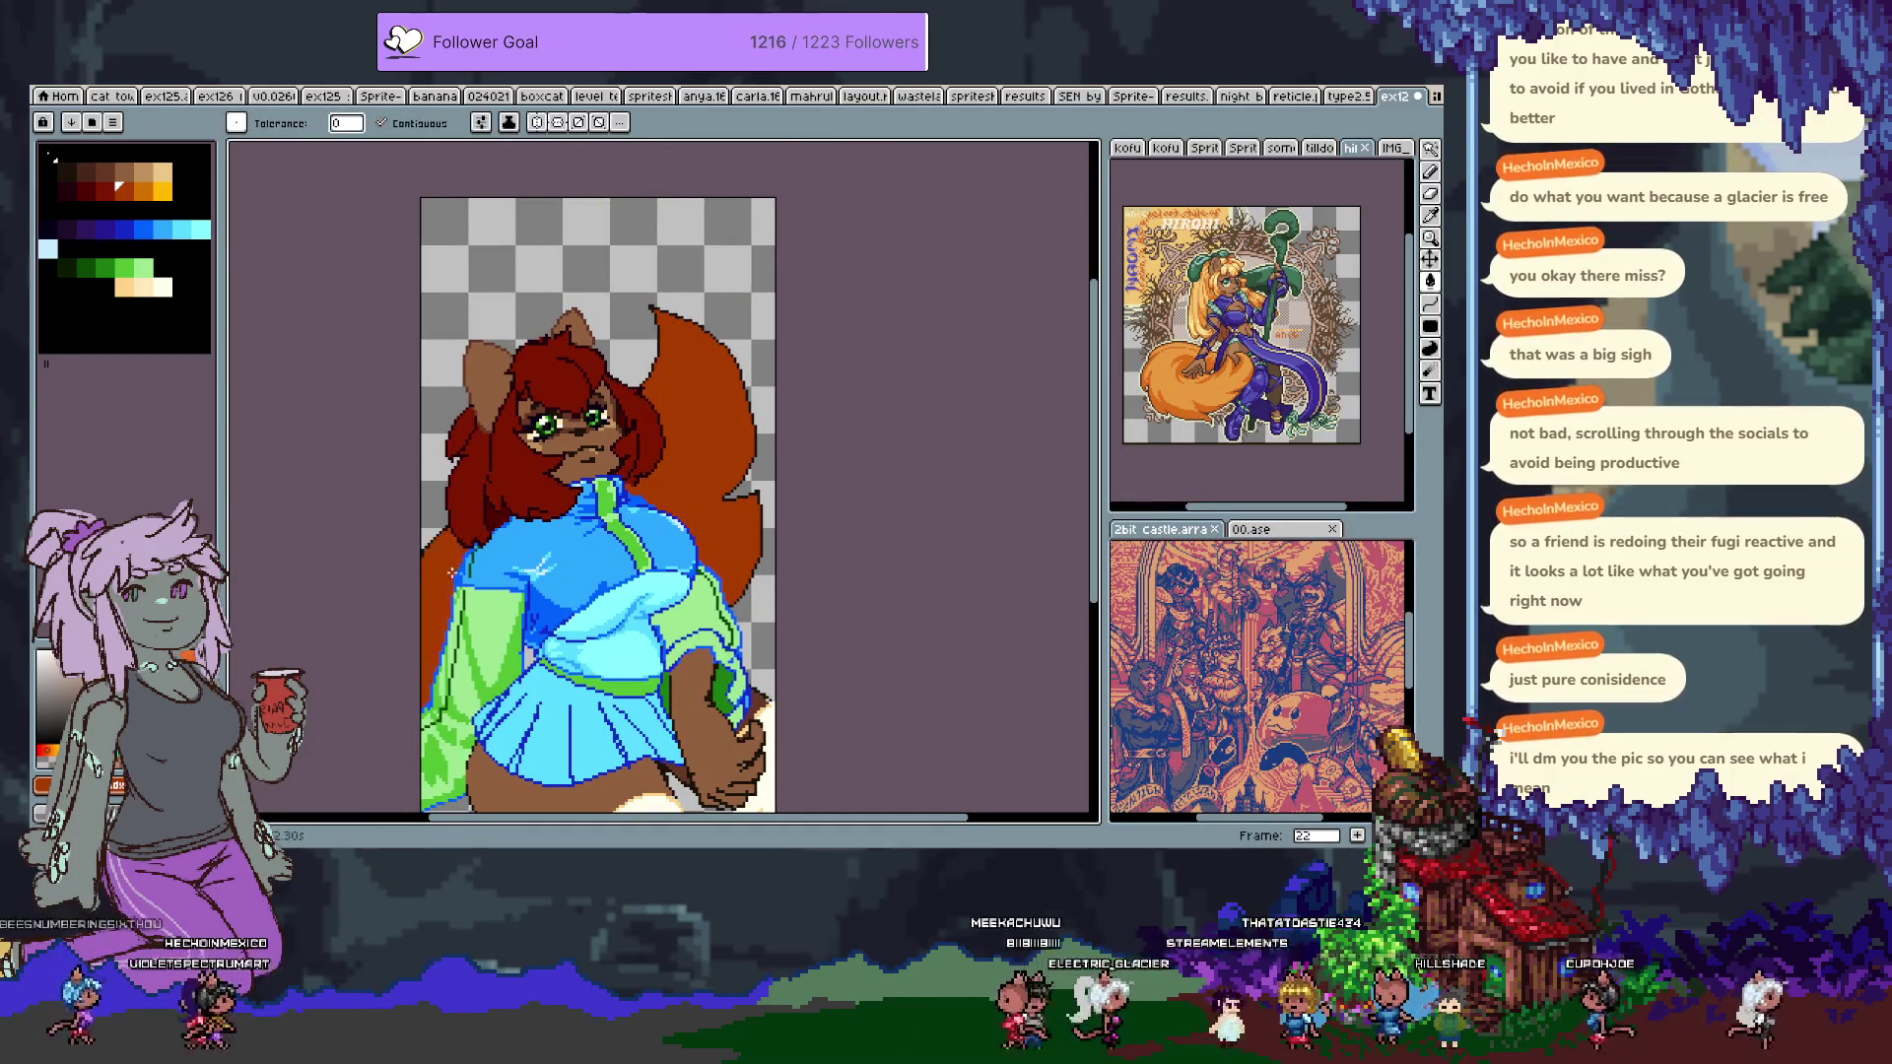
{"action": "scroll", "coordinate": [454, 569], "scroll_direction": "up", "scroll_amount": 2}
{"action": "scroll", "coordinate": [540, 580], "scroll_direction": "up", "scroll_amount": 2}
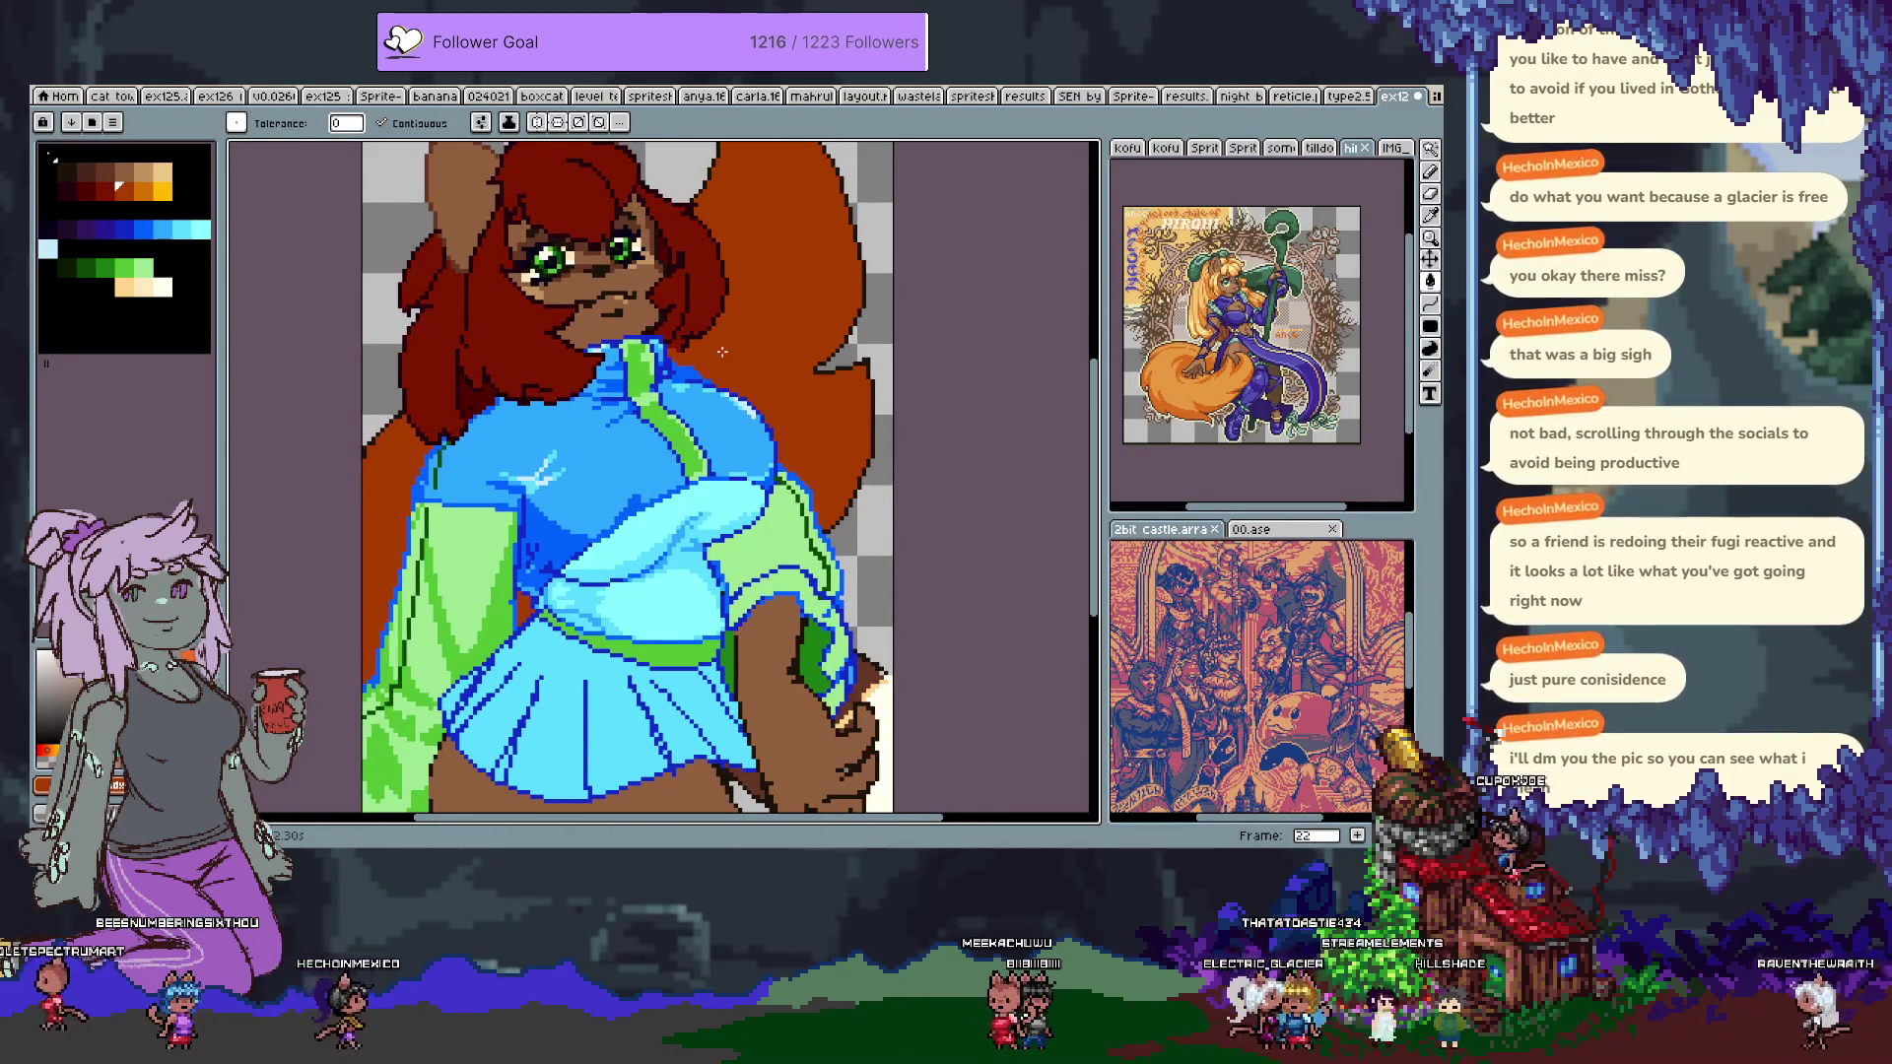
{"action": "scroll", "coordinate": [724, 349], "scroll_direction": "down", "scroll_amount": 1}
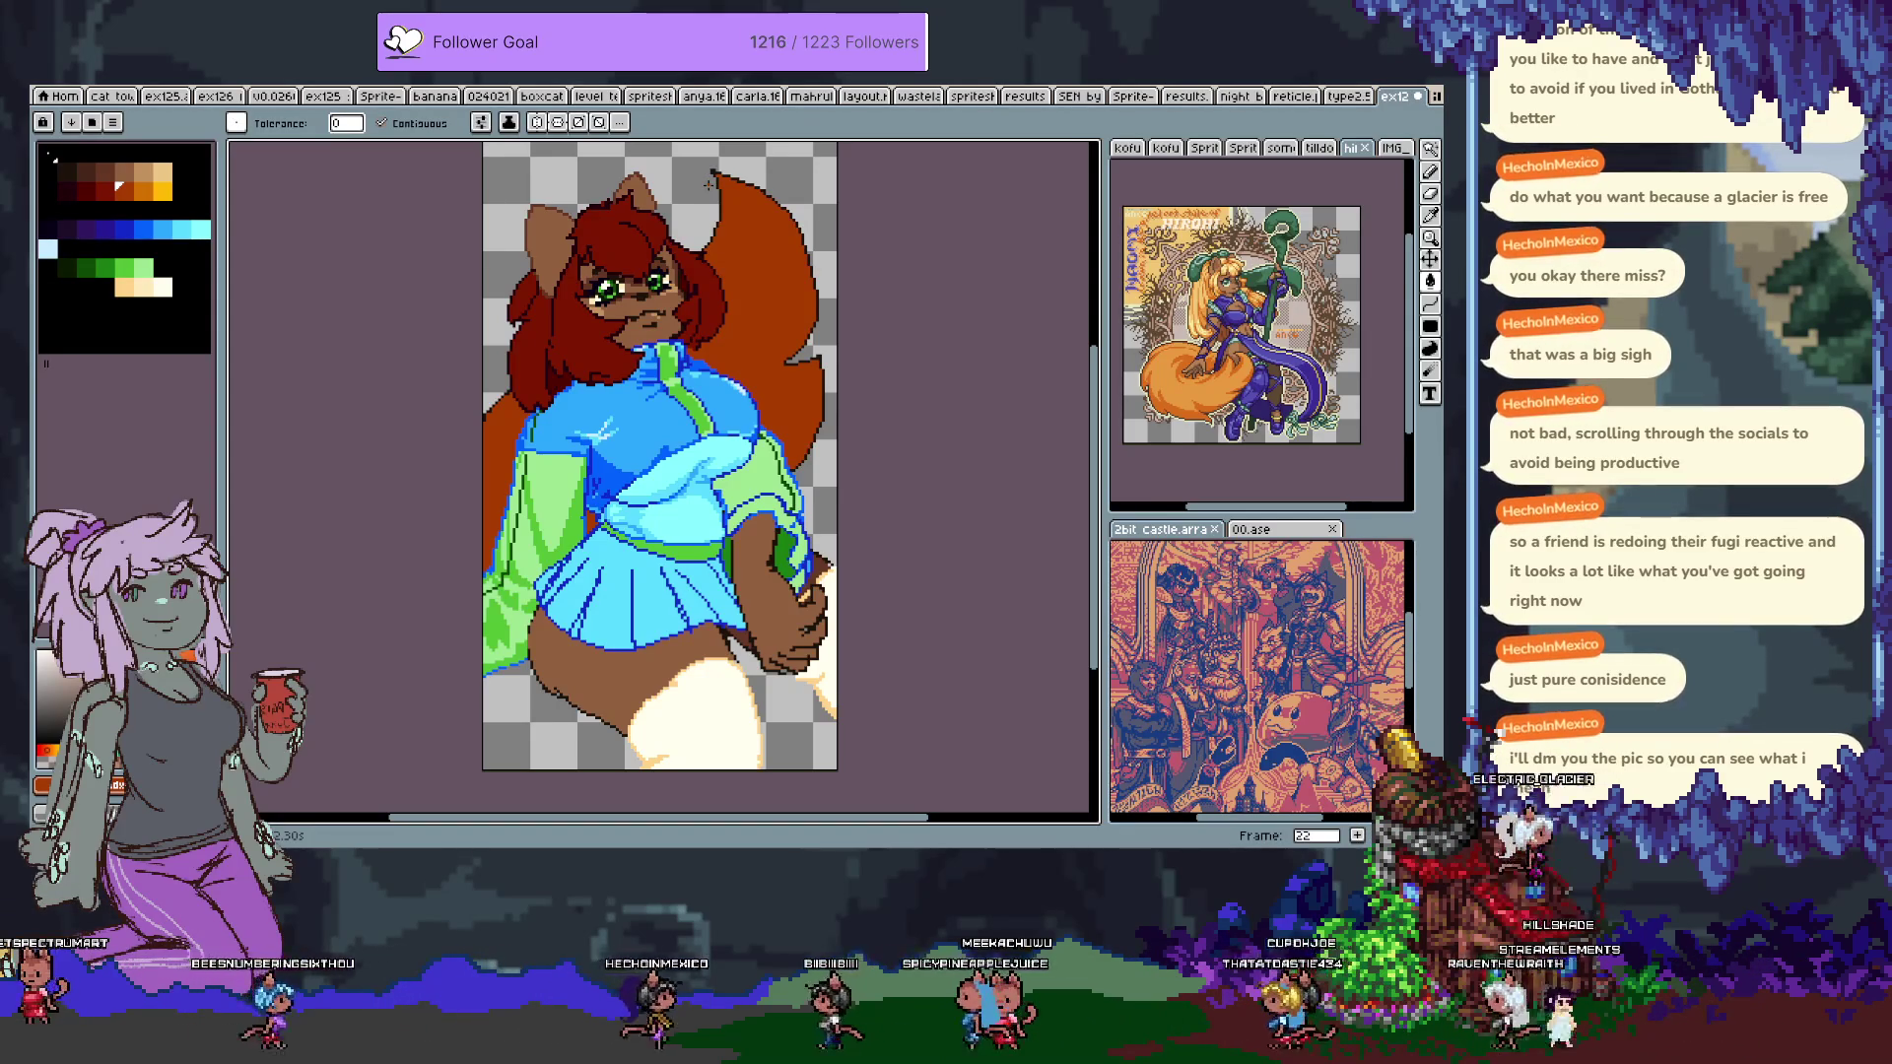
{"action": "left_click_drag", "start_coordinate": [721, 294], "coordinate": [741, 351]}
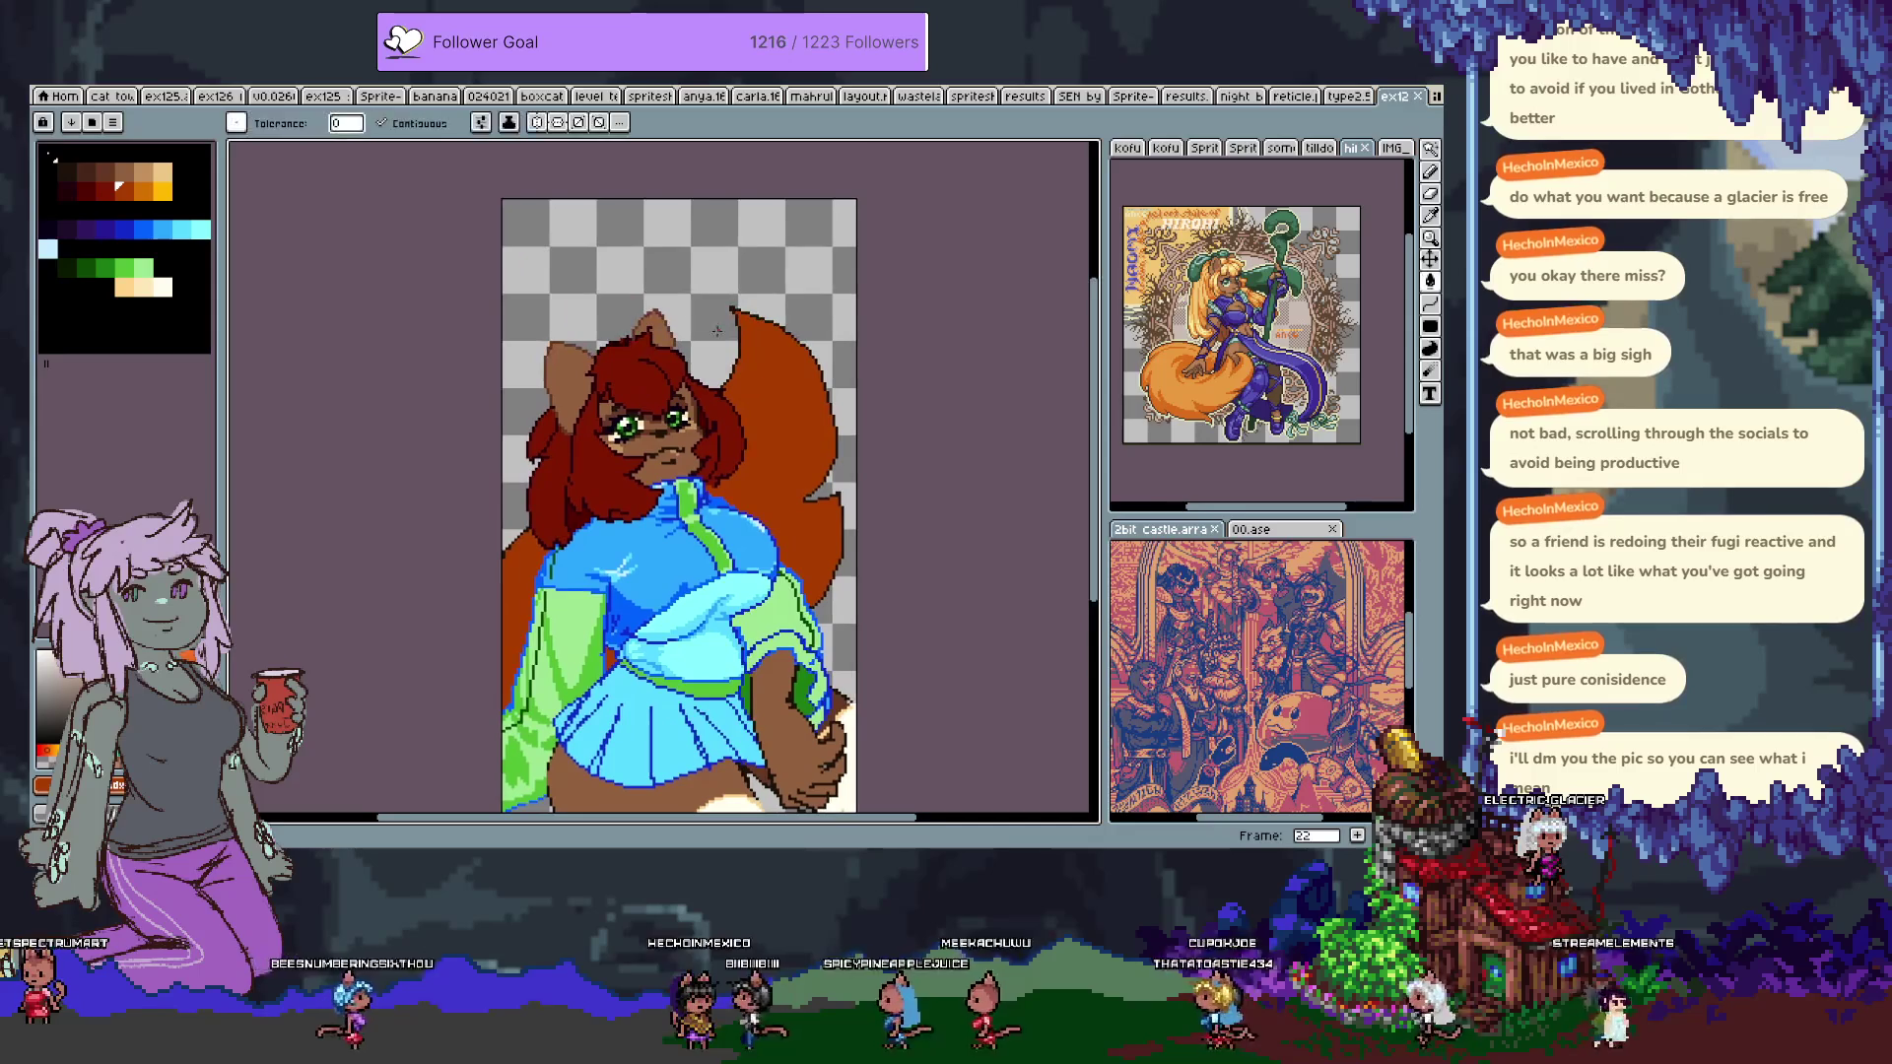
{"action": "scroll", "coordinate": [629, 267], "scroll_direction": "up", "scroll_amount": 2}
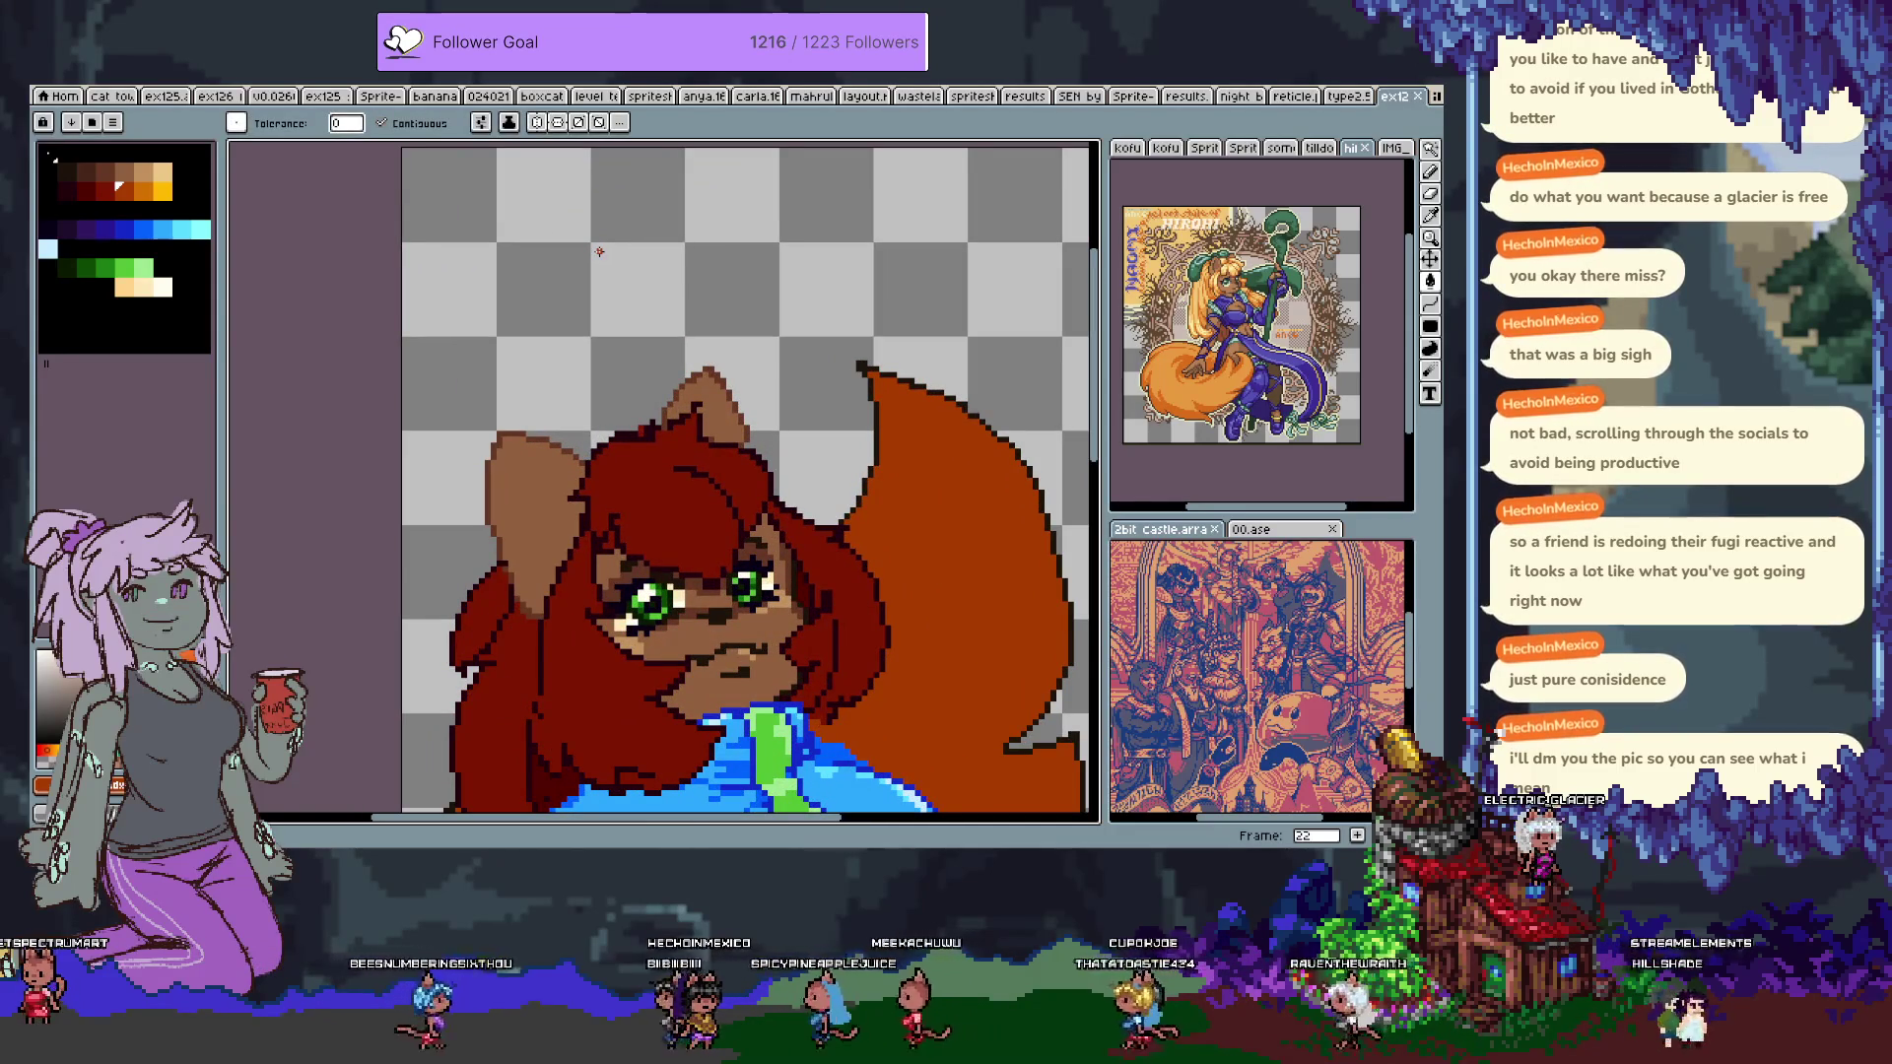
{"action": "key", "text": "Tab"}
Add a new layer named NOTE with a purple layer colour.
{"action": "key", "text": "shift+n"}
{"action": "double_click", "coordinate": [340, 656]}
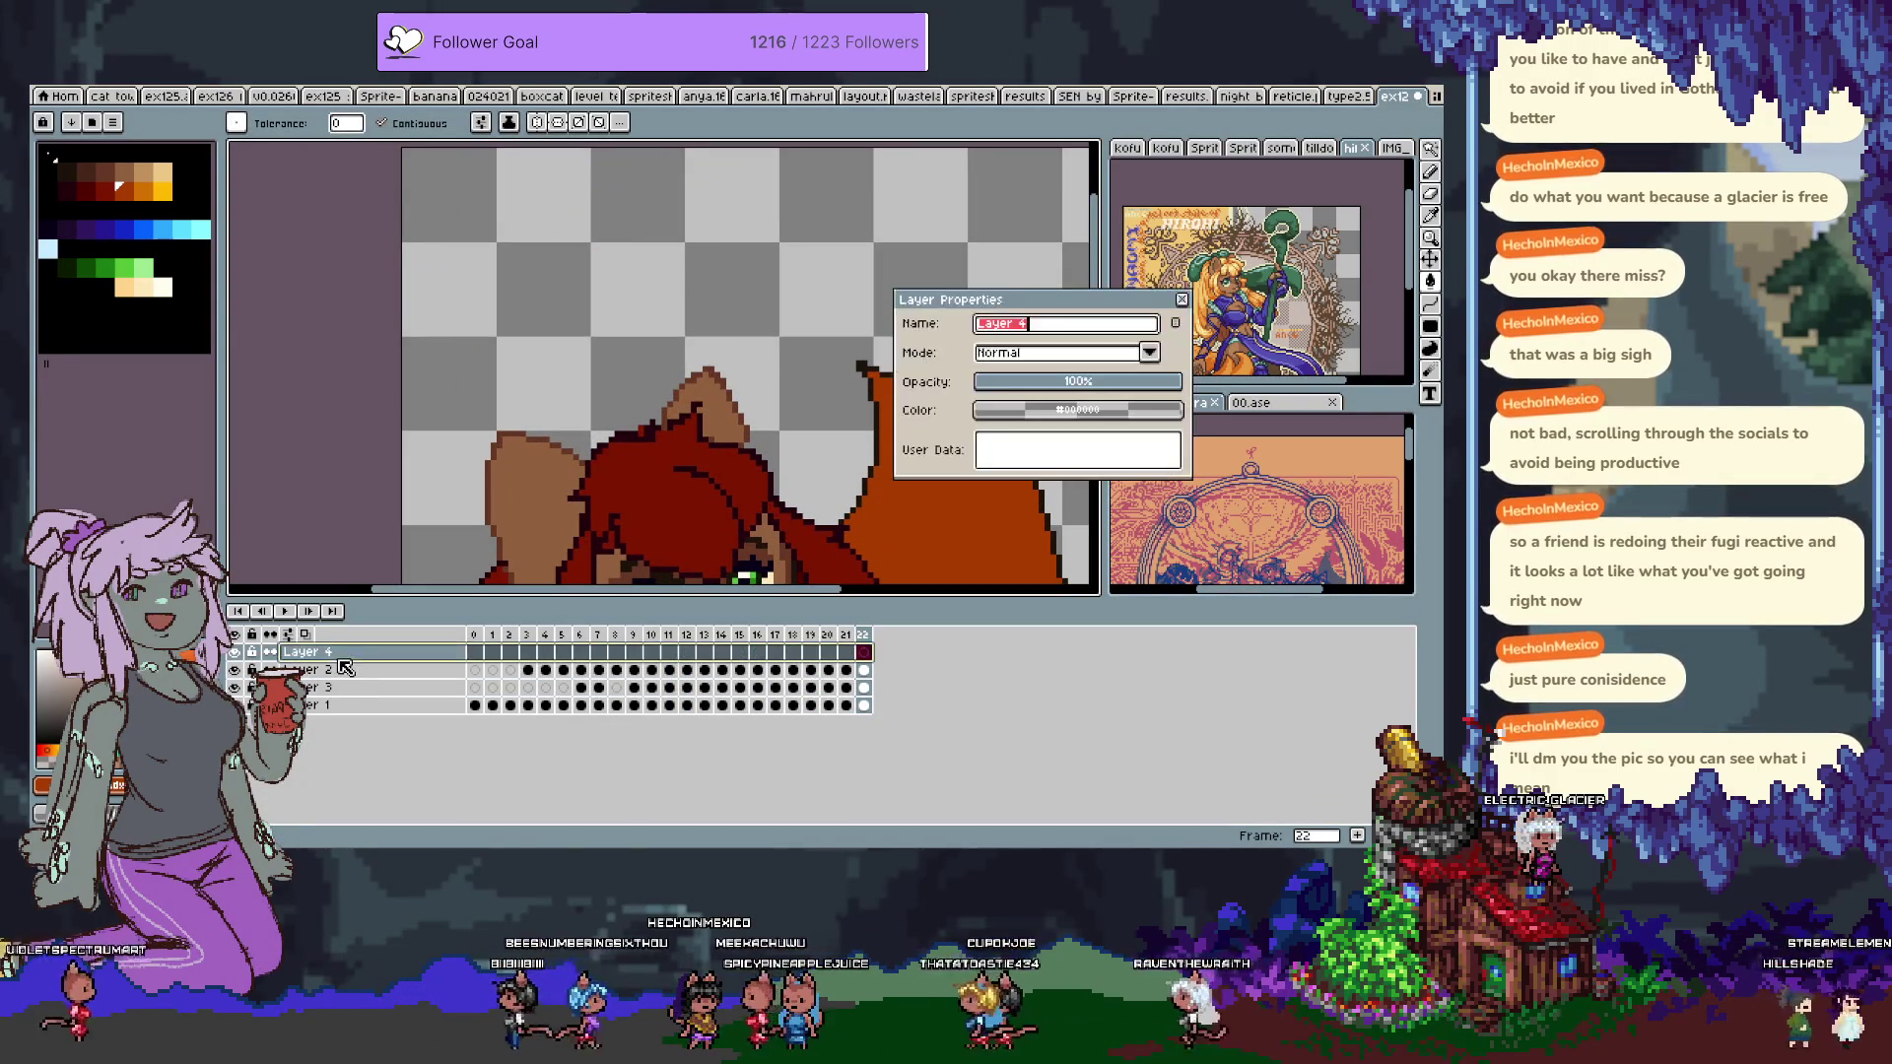
{"action": "left_click", "coordinate": [1078, 410]}
{"action": "left_click", "coordinate": [1165, 438]}
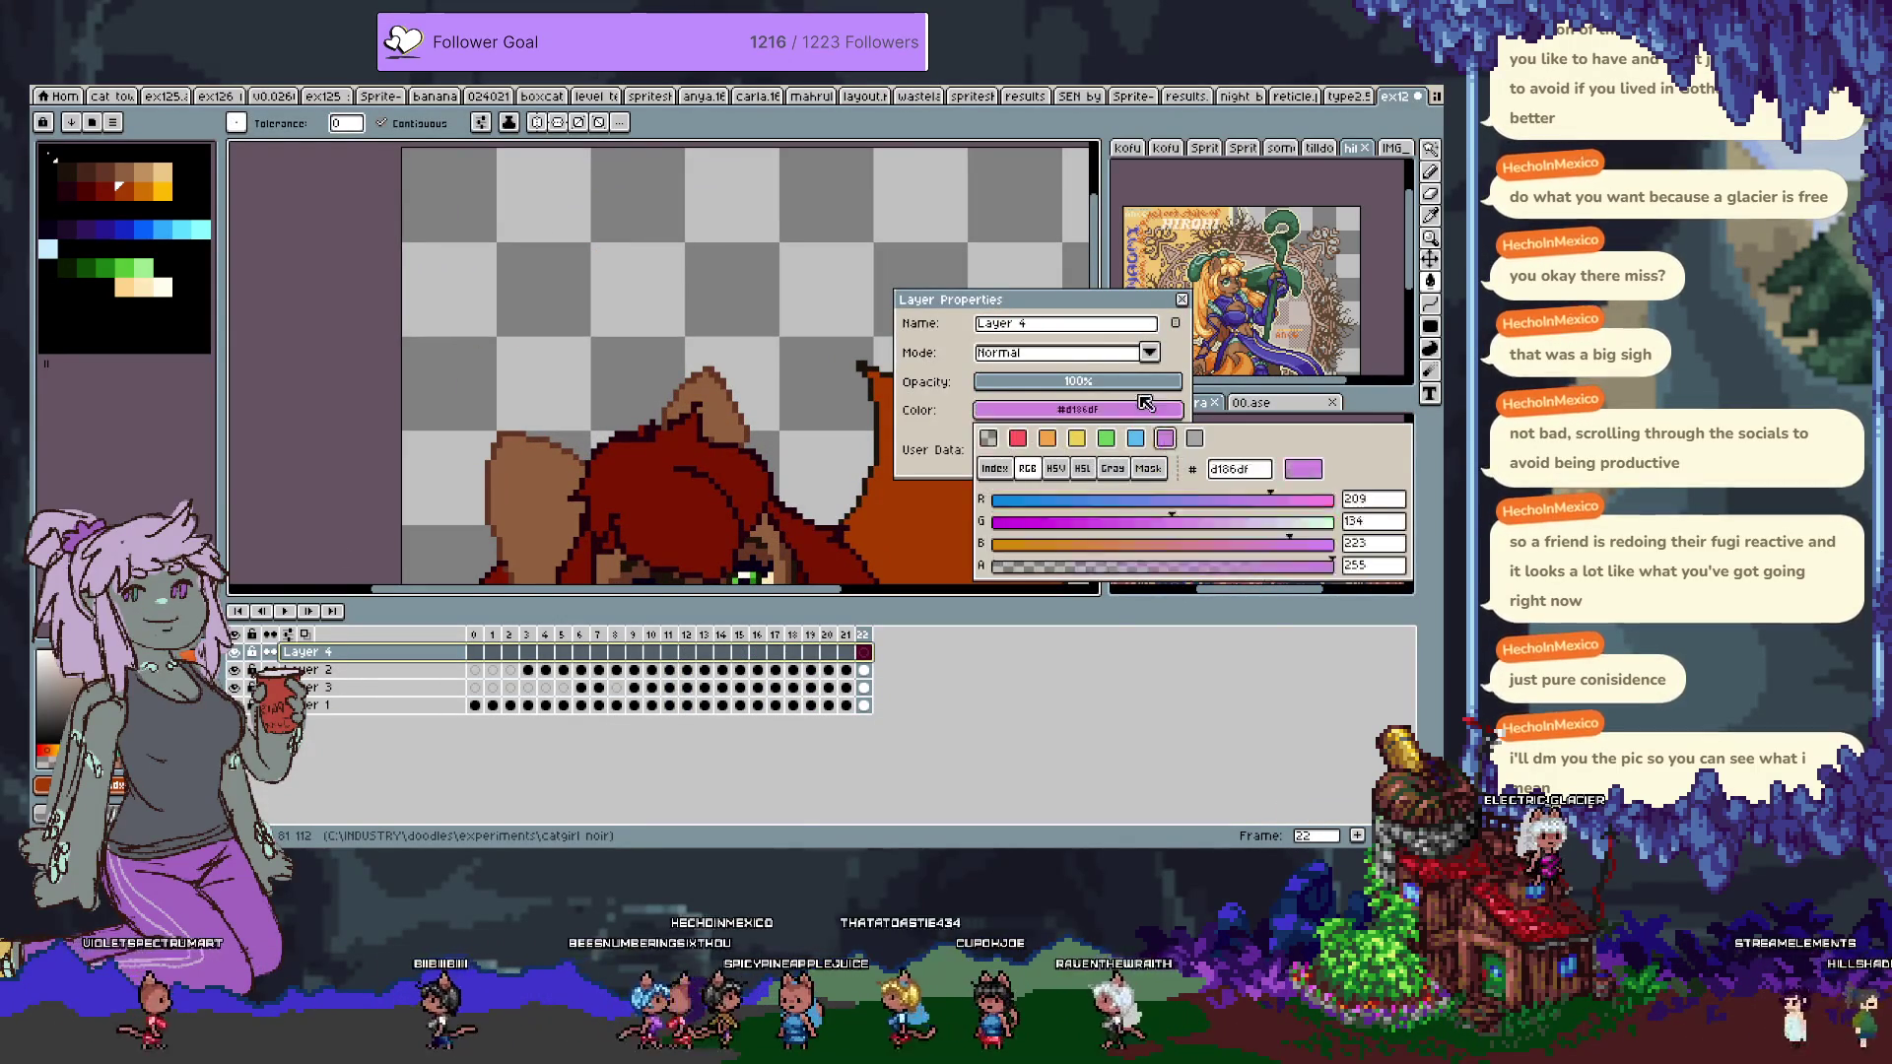
{"action": "left_click", "coordinate": [1072, 325]}
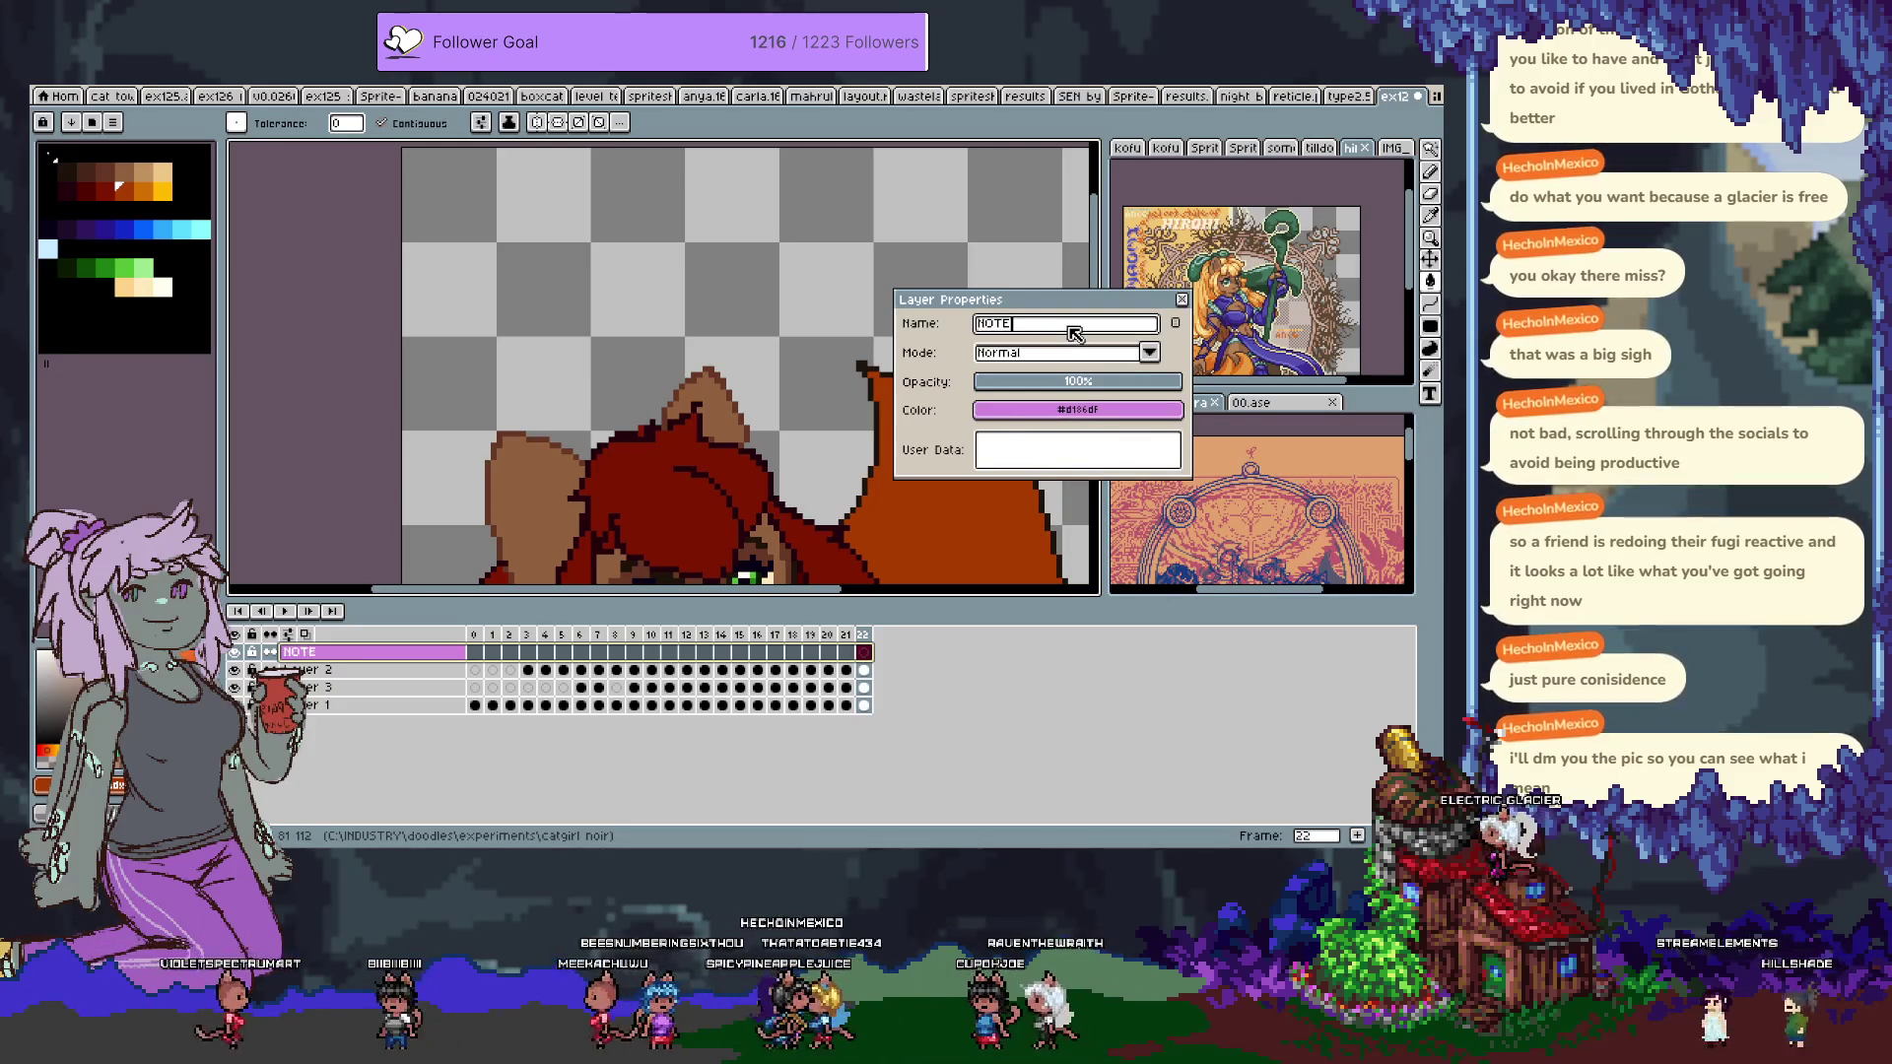
{"action": "key", "text": "Return"}
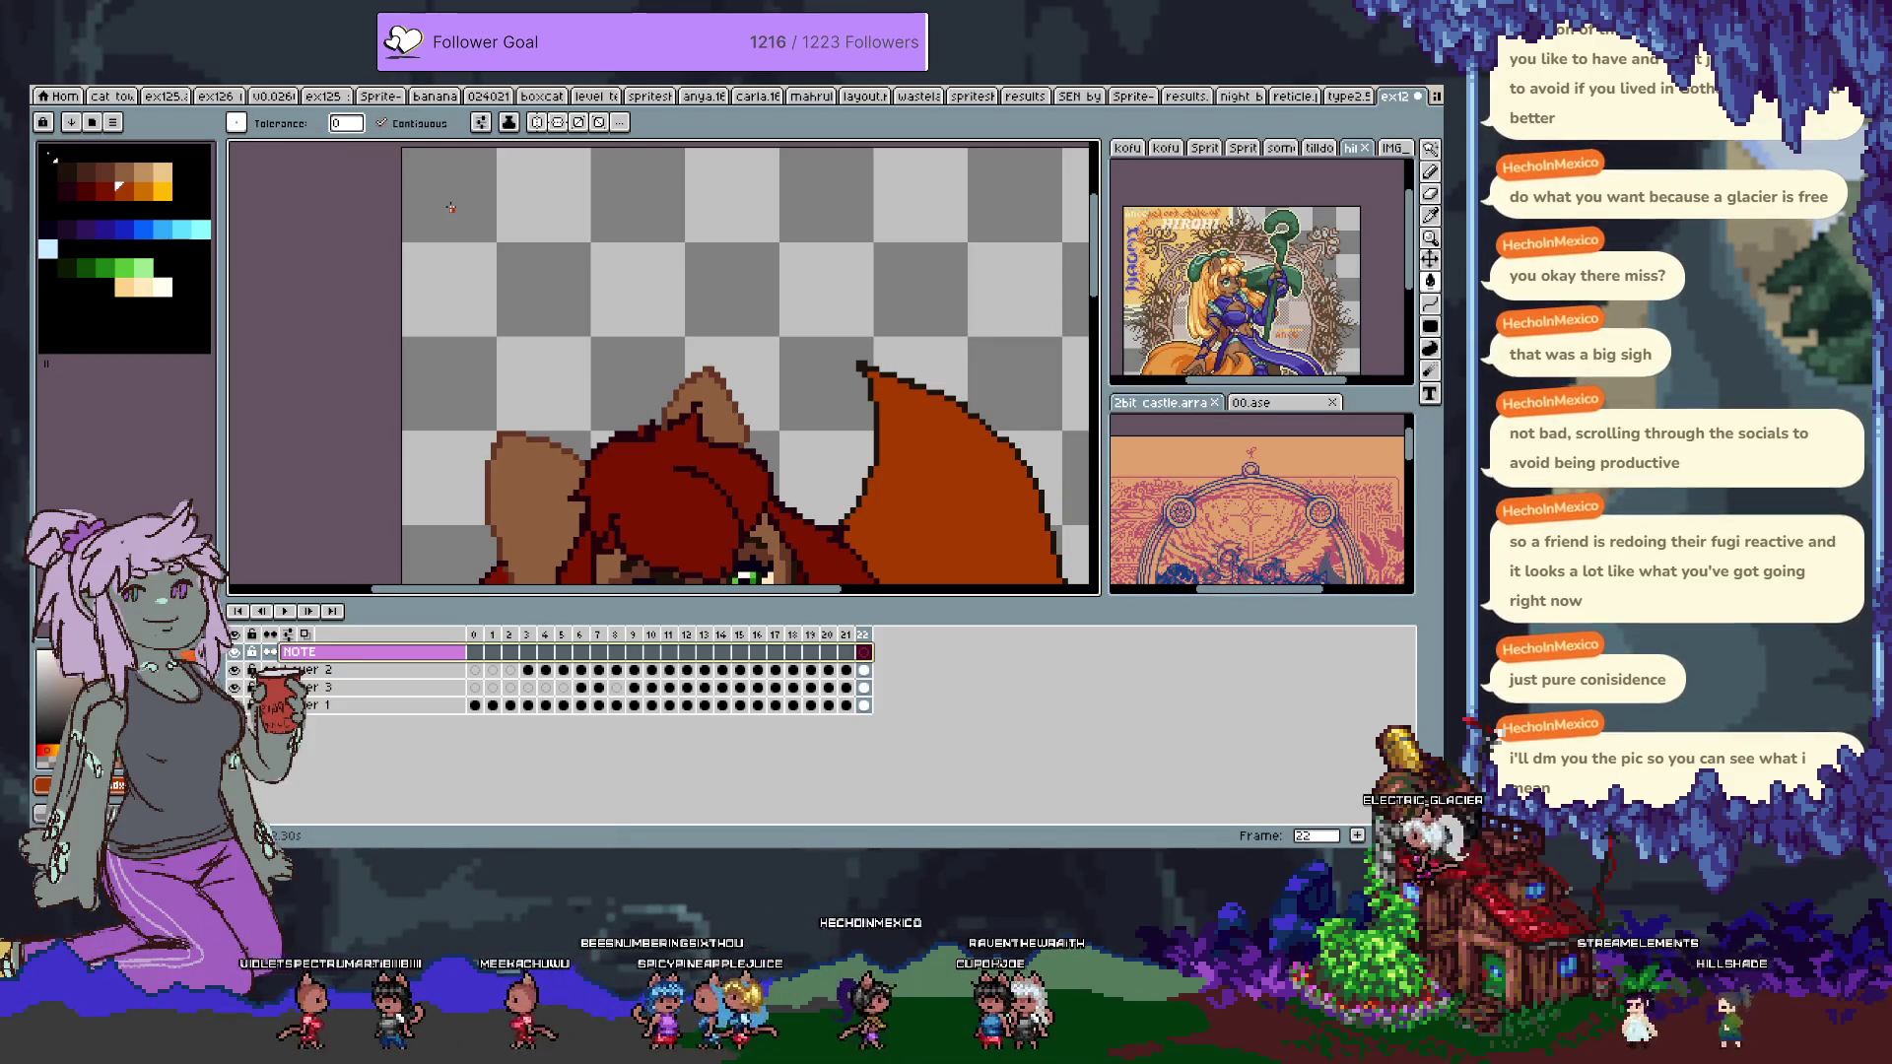
Draw green lettering on the NOTE layer and save the sprite.
{"action": "left_click", "coordinate": [124, 267]}
{"action": "scroll", "coordinate": [304, 252], "scroll_direction": "up", "scroll_amount": 2}
{"action": "key", "text": "b"}
{"action": "scroll", "coordinate": [655, 456], "scroll_direction": "down", "scroll_amount": 3}
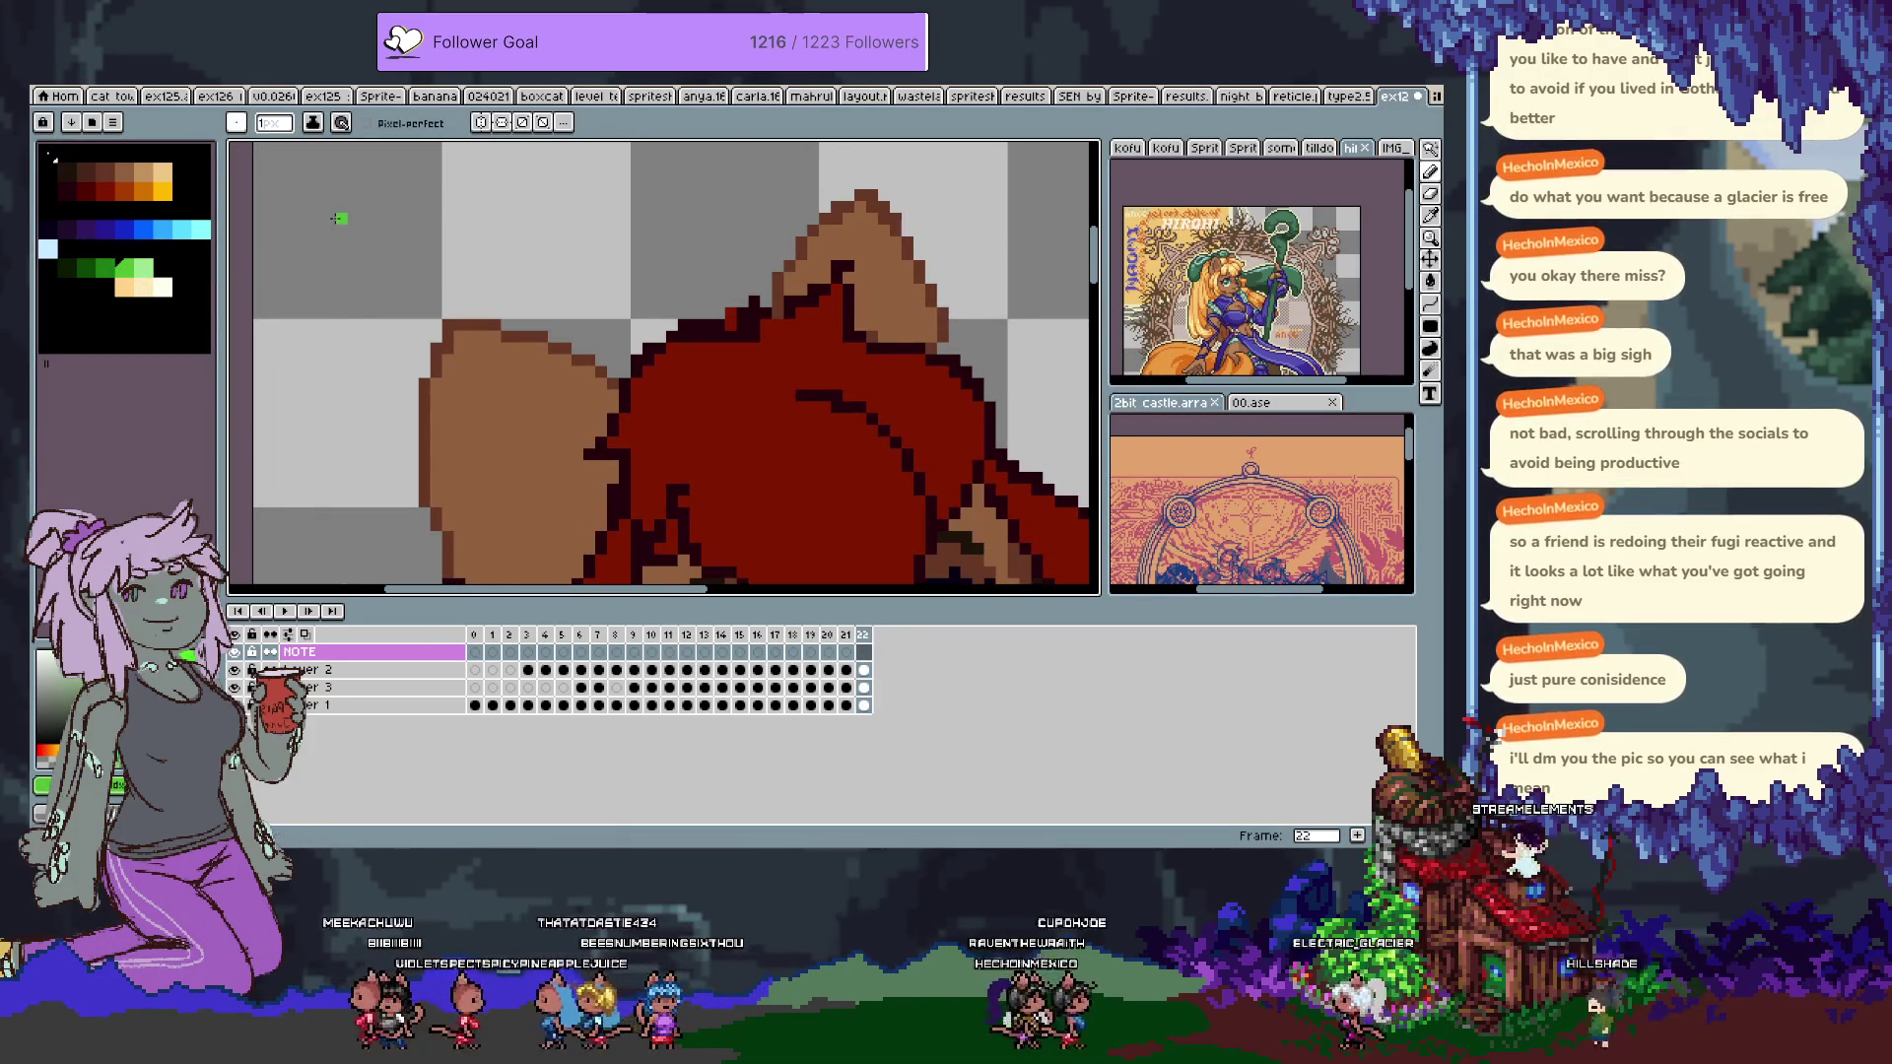
{"action": "key", "text": "ctrl+z"}
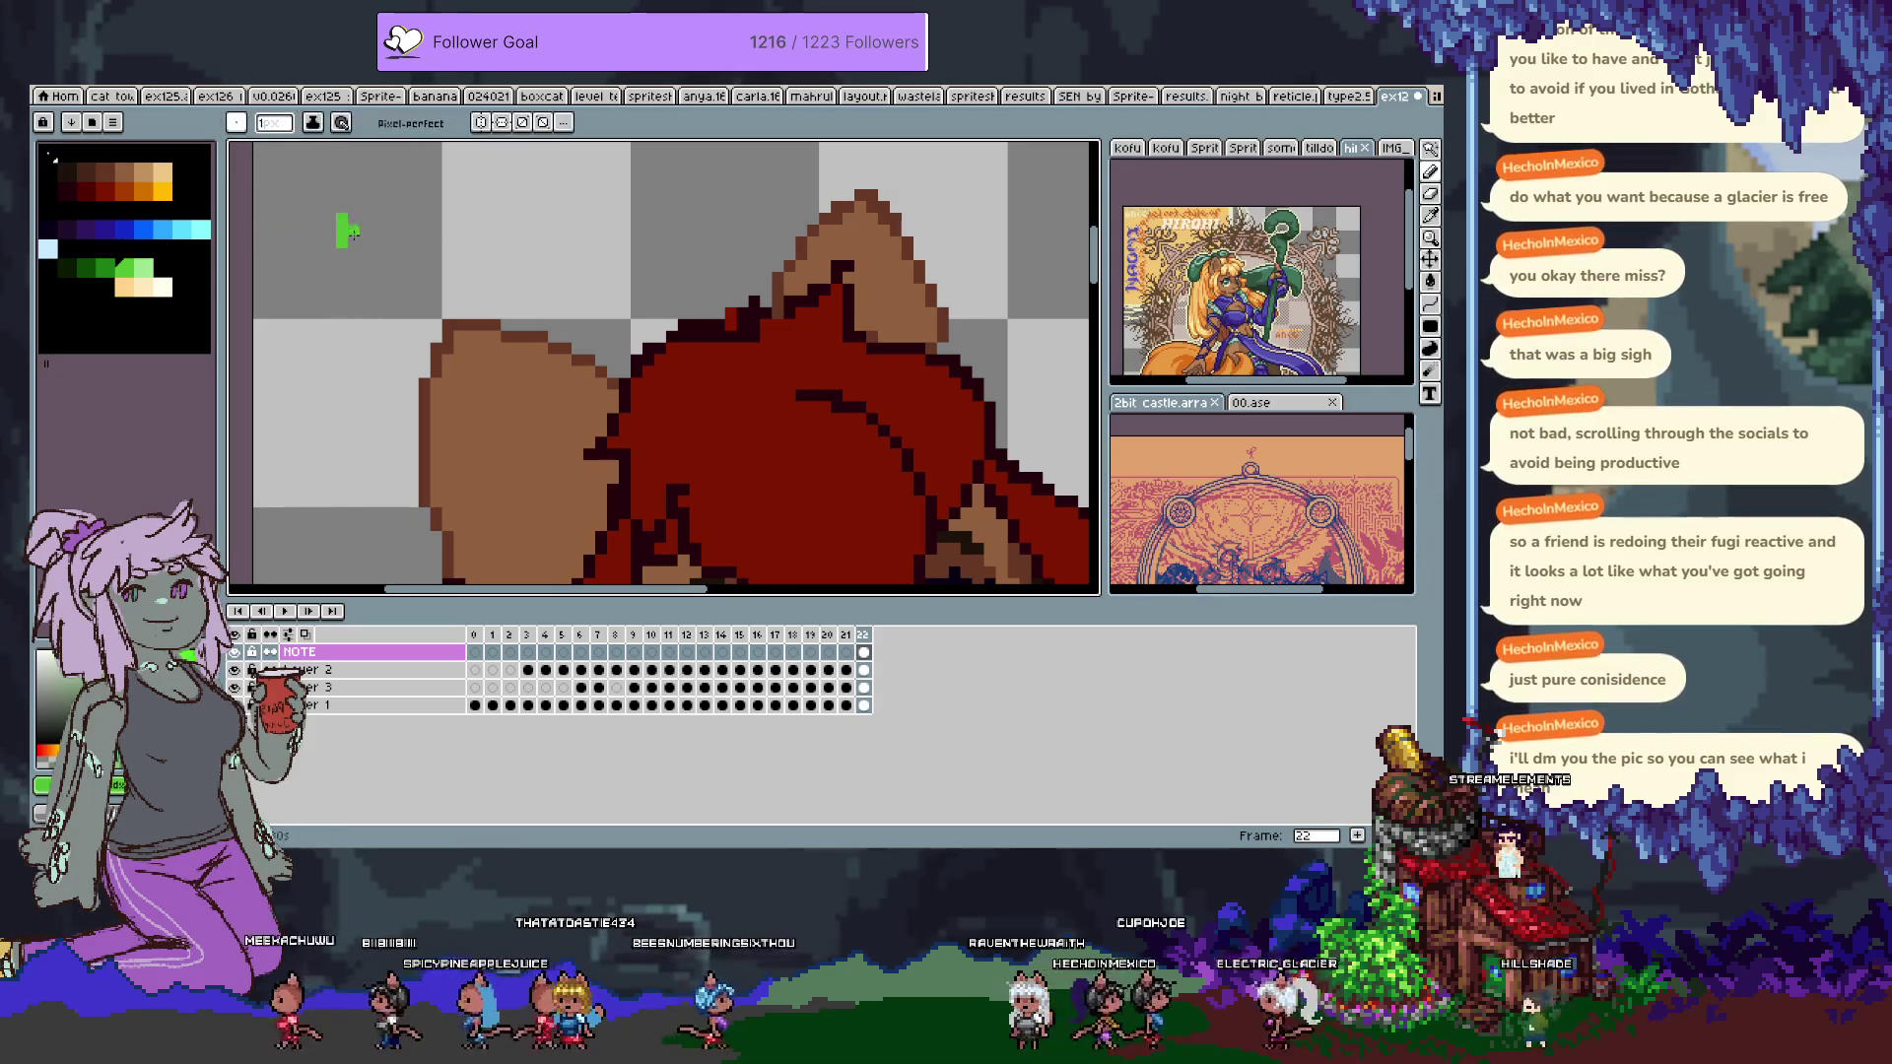
{"action": "left_click", "coordinate": [355, 209]}
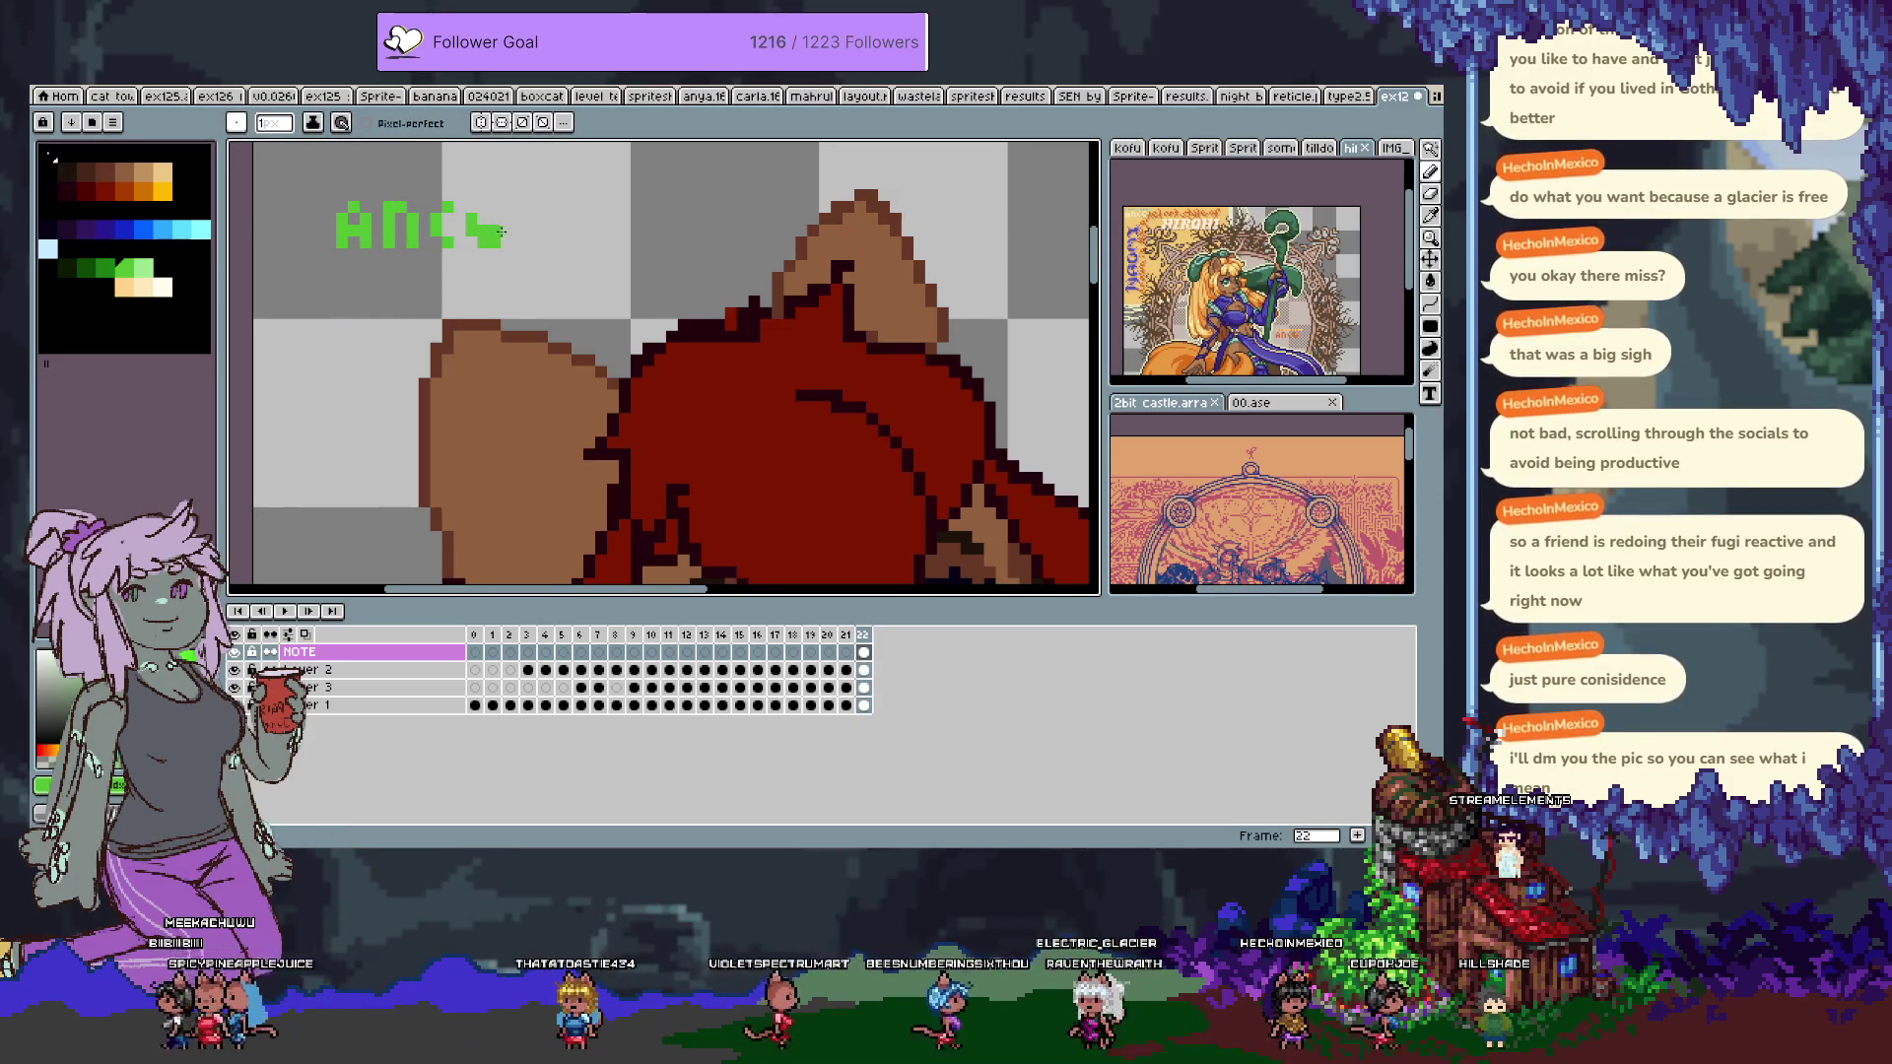
{"action": "key", "text": "ctrl+s"}
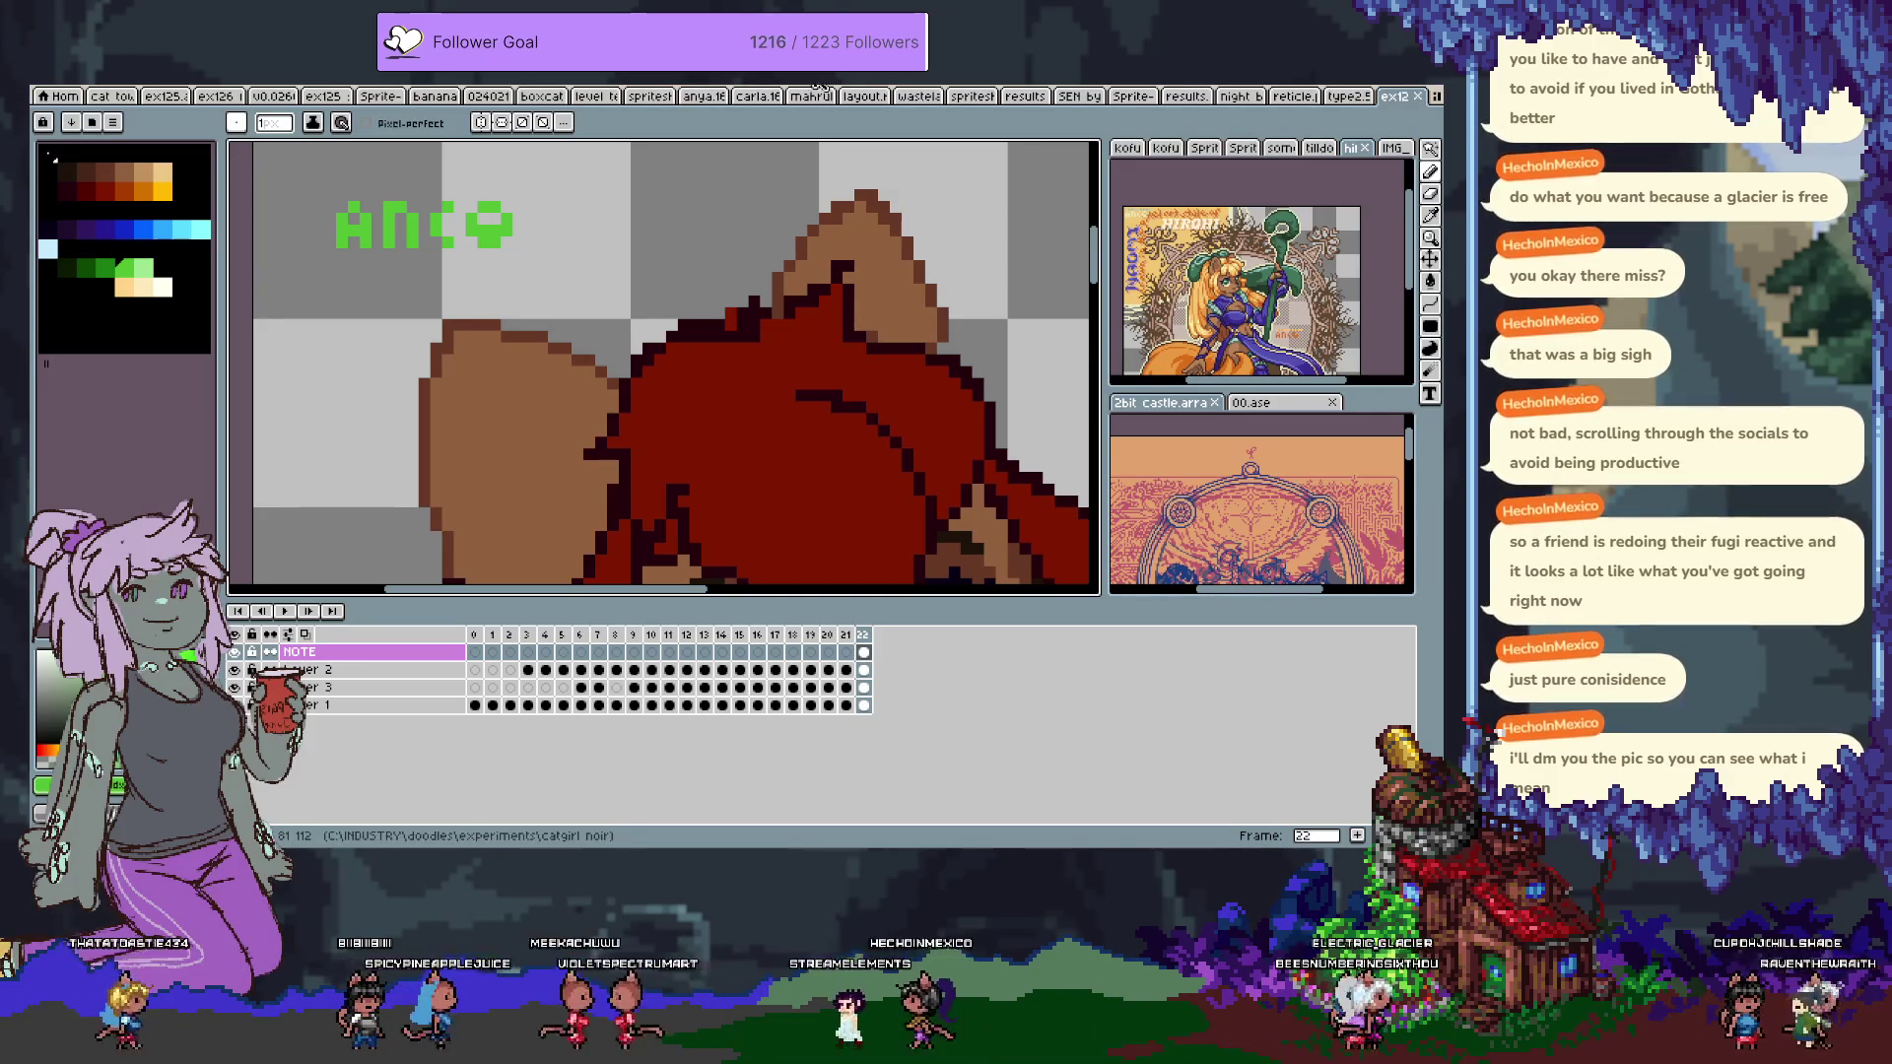
Place a thin bar above the green lettering, removing a stray dark green pixel.
{"action": "key", "text": "v"}
{"action": "mouse_move", "coordinate": [539, 231]}
{"action": "left_mouse_down"}
{"action": "mouse_move", "coordinate": [641, 376]}
{"action": "mouse_move", "coordinate": [661, 264]}
{"action": "mouse_move", "coordinate": [621, 248]}
{"action": "mouse_move", "coordinate": [542, 332]}
{"action": "left_mouse_up"}
{"action": "key", "text": "b"}
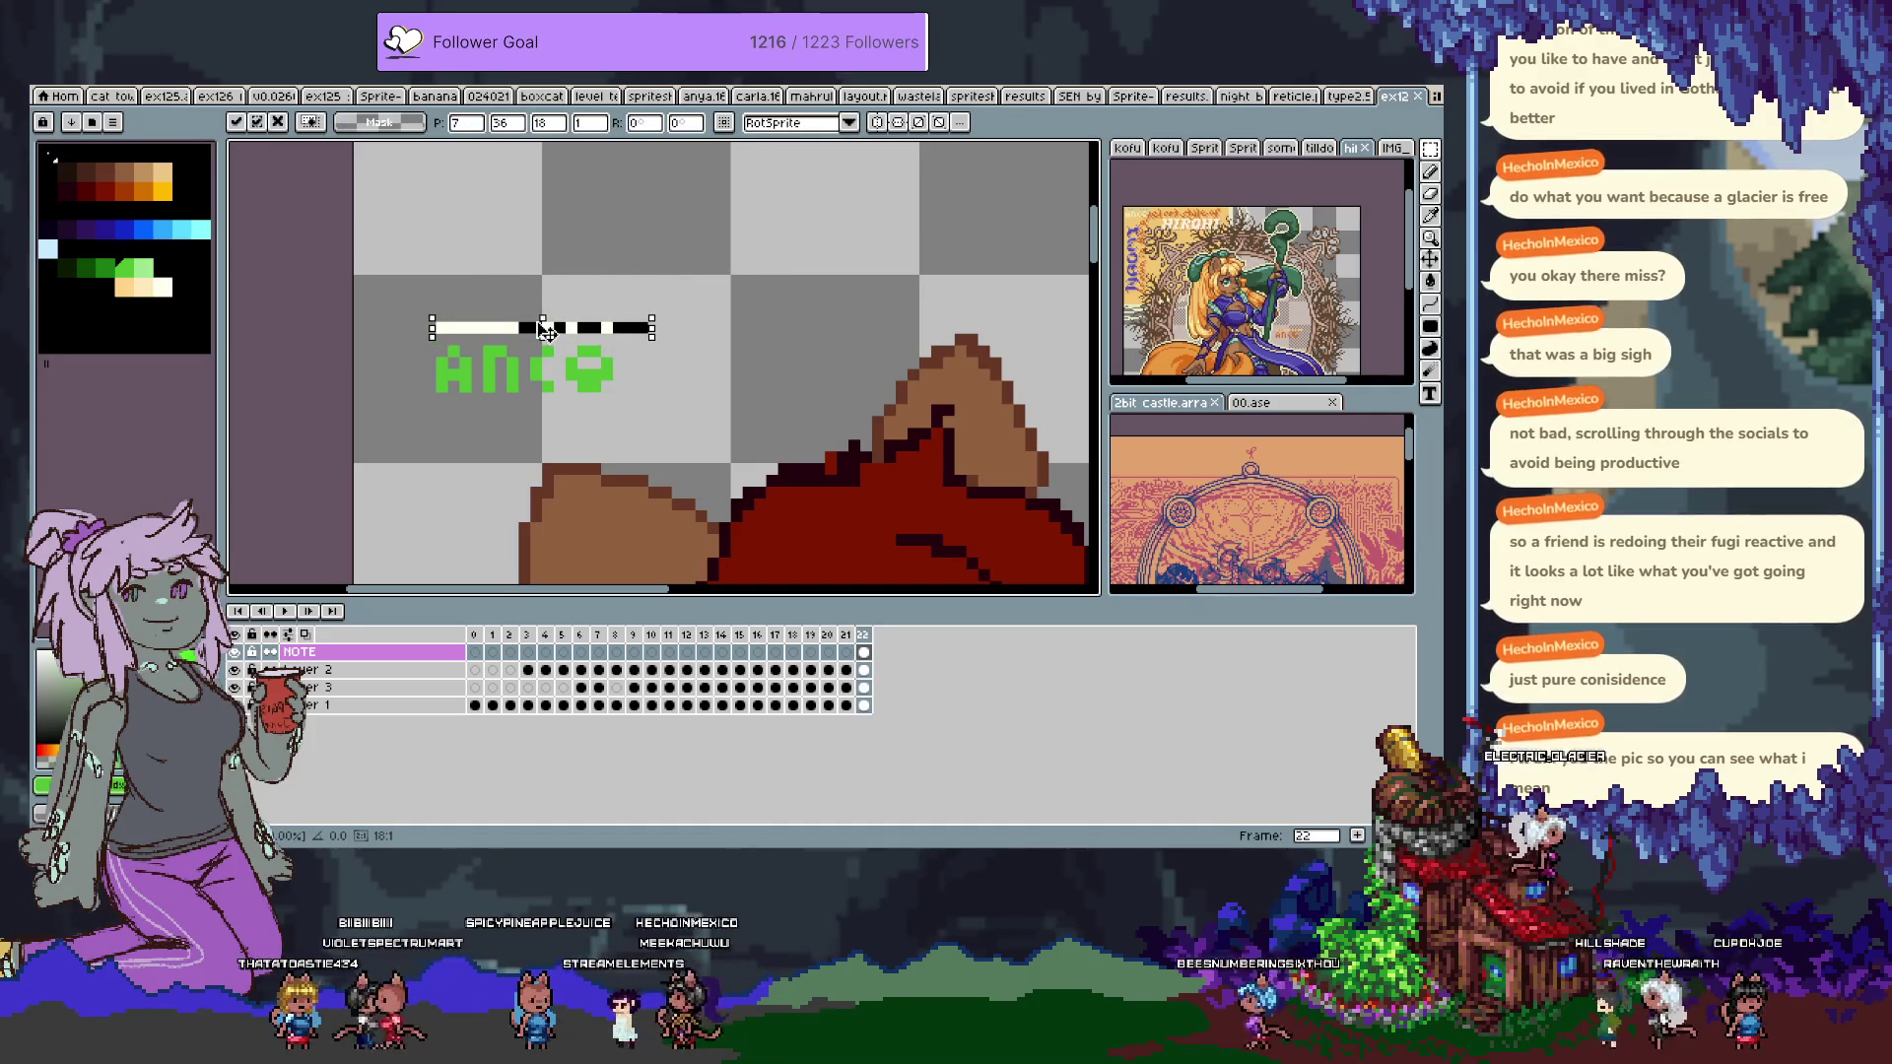
{"action": "key", "text": "b"}
{"action": "scroll", "coordinate": [611, 330], "scroll_direction": "up", "scroll_amount": 1}
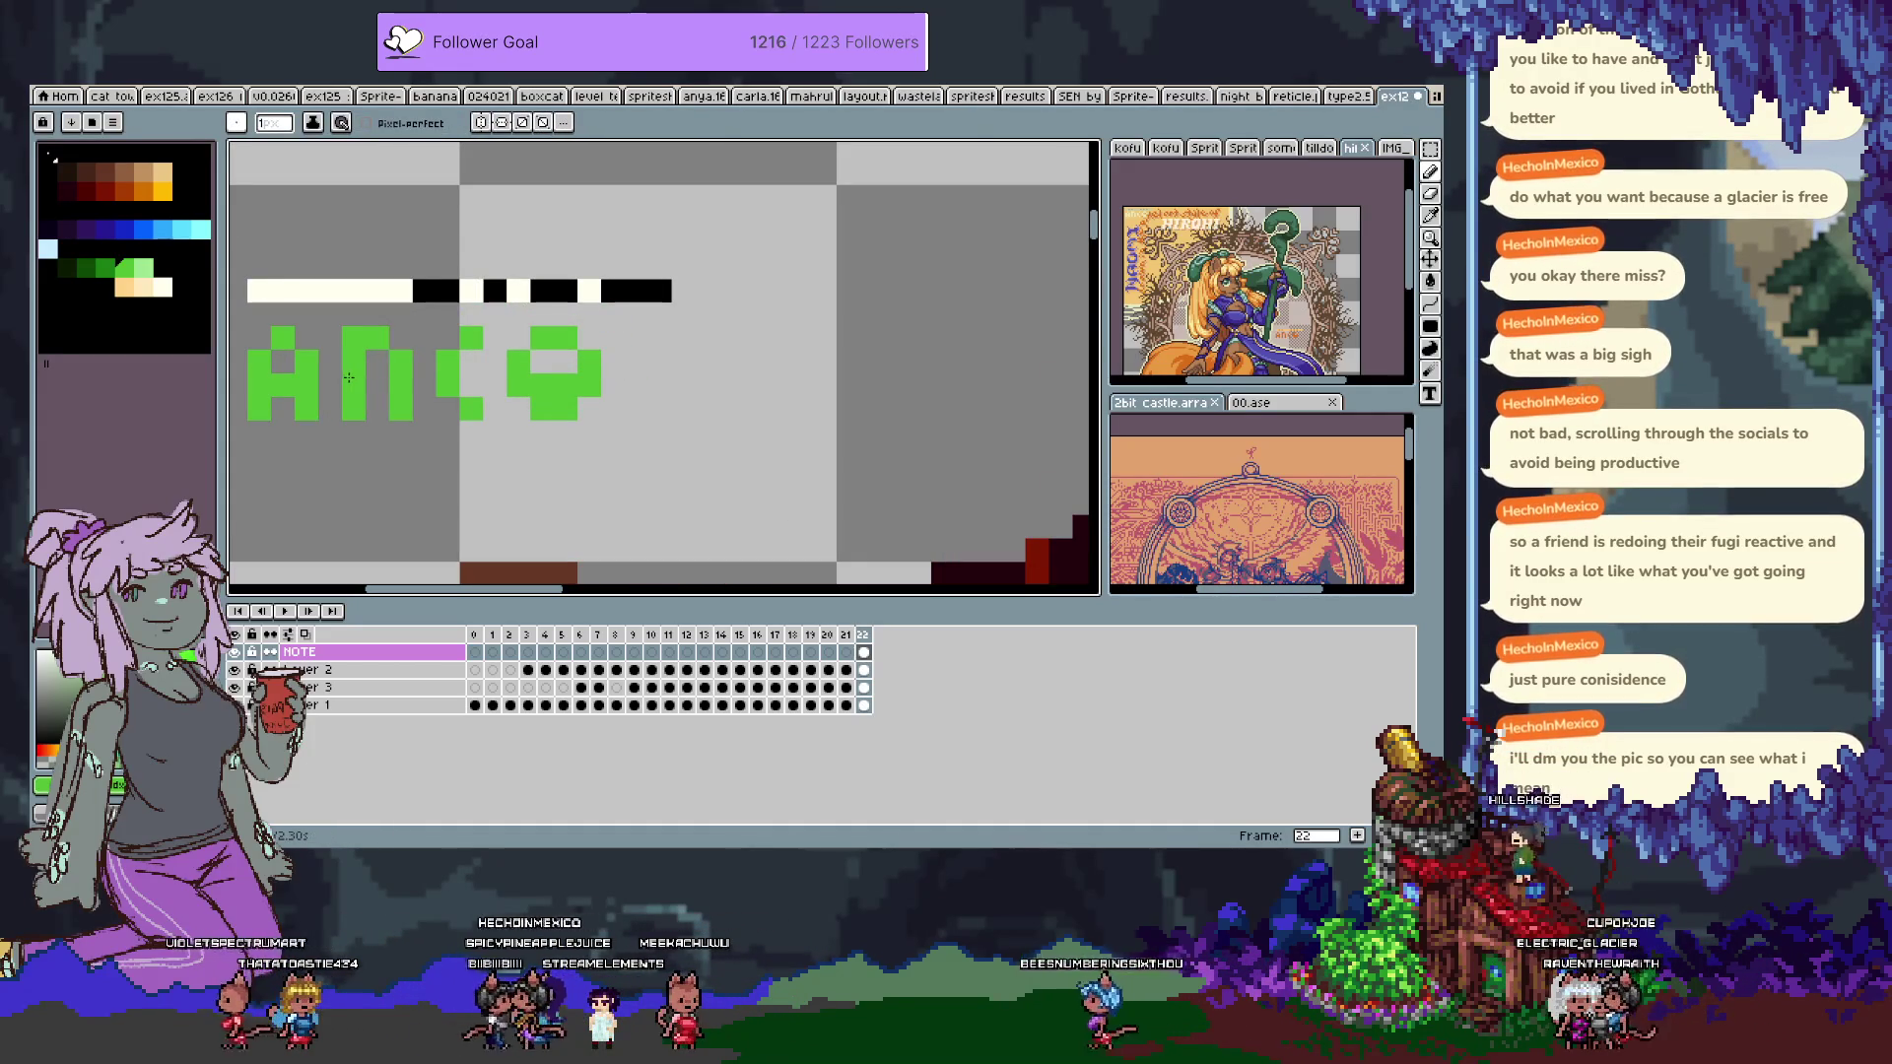
{"action": "left_click", "coordinate": [107, 267]}
{"action": "left_click", "coordinate": [327, 319]}
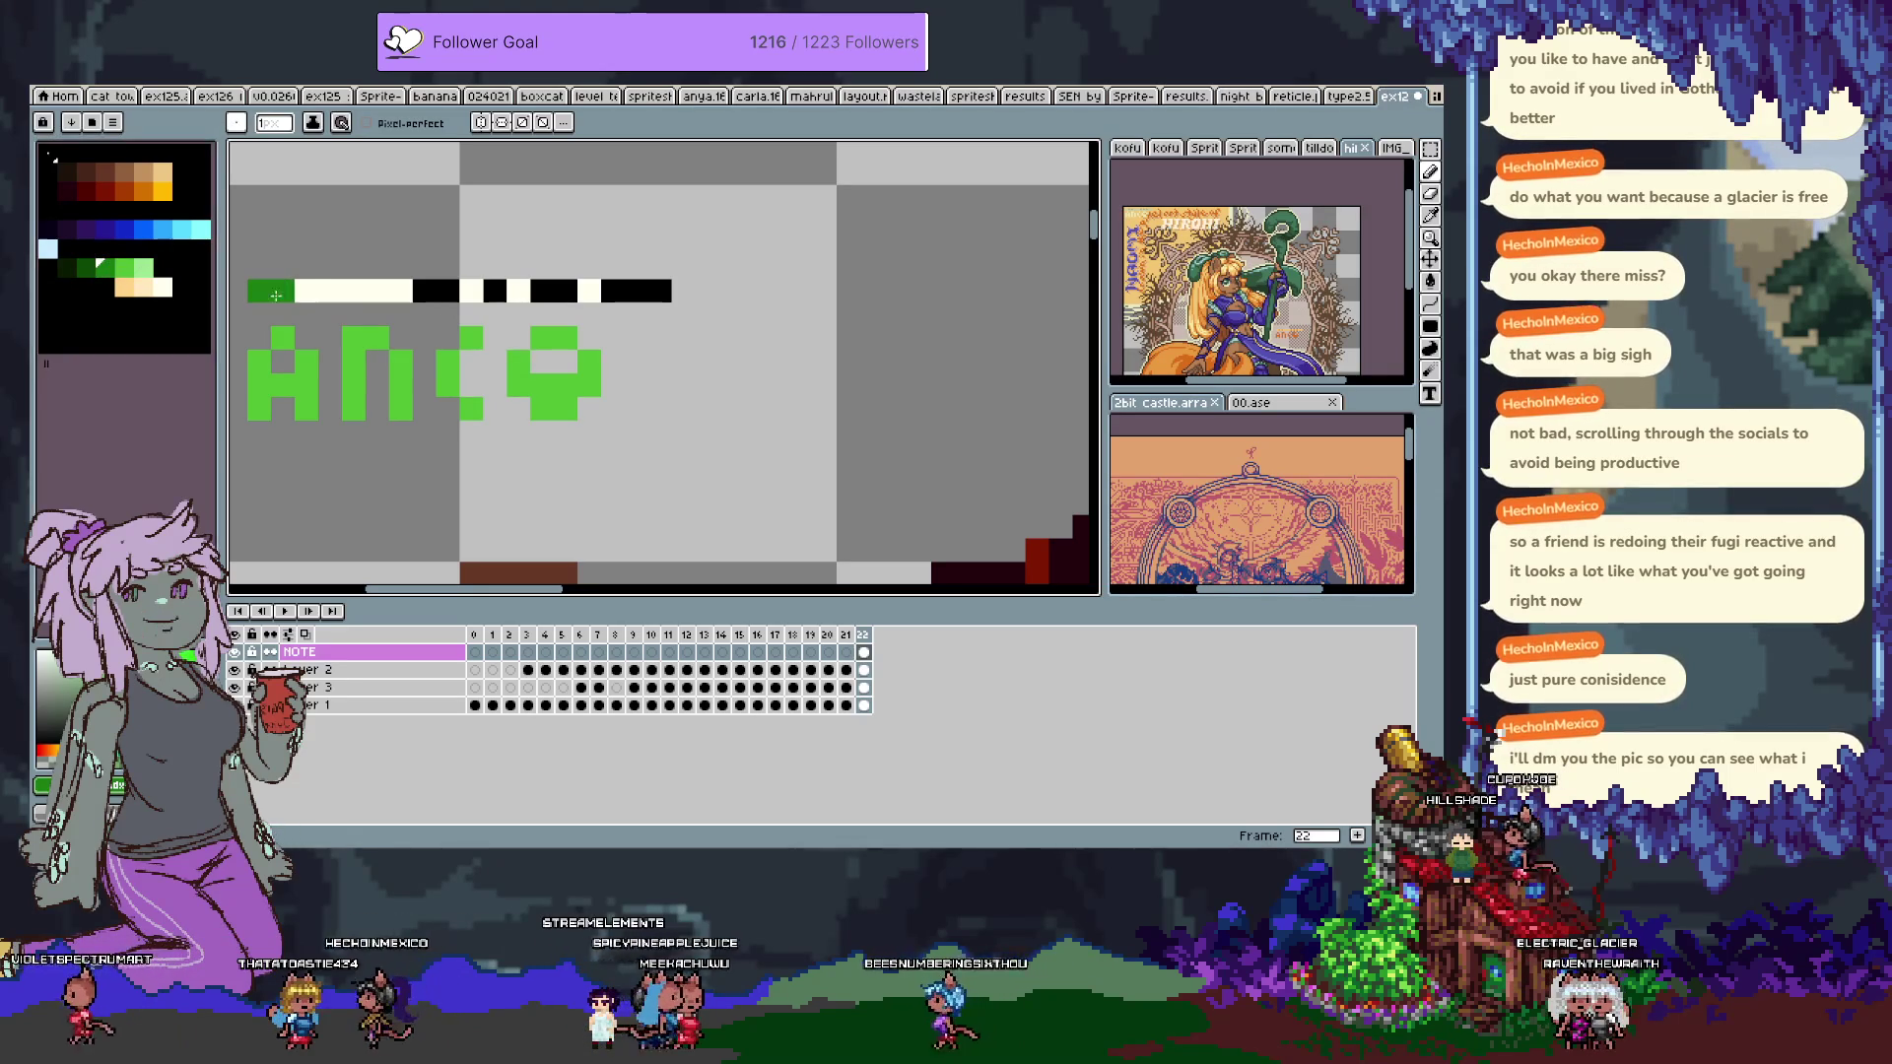
{"action": "key", "text": "ctrl+z"}
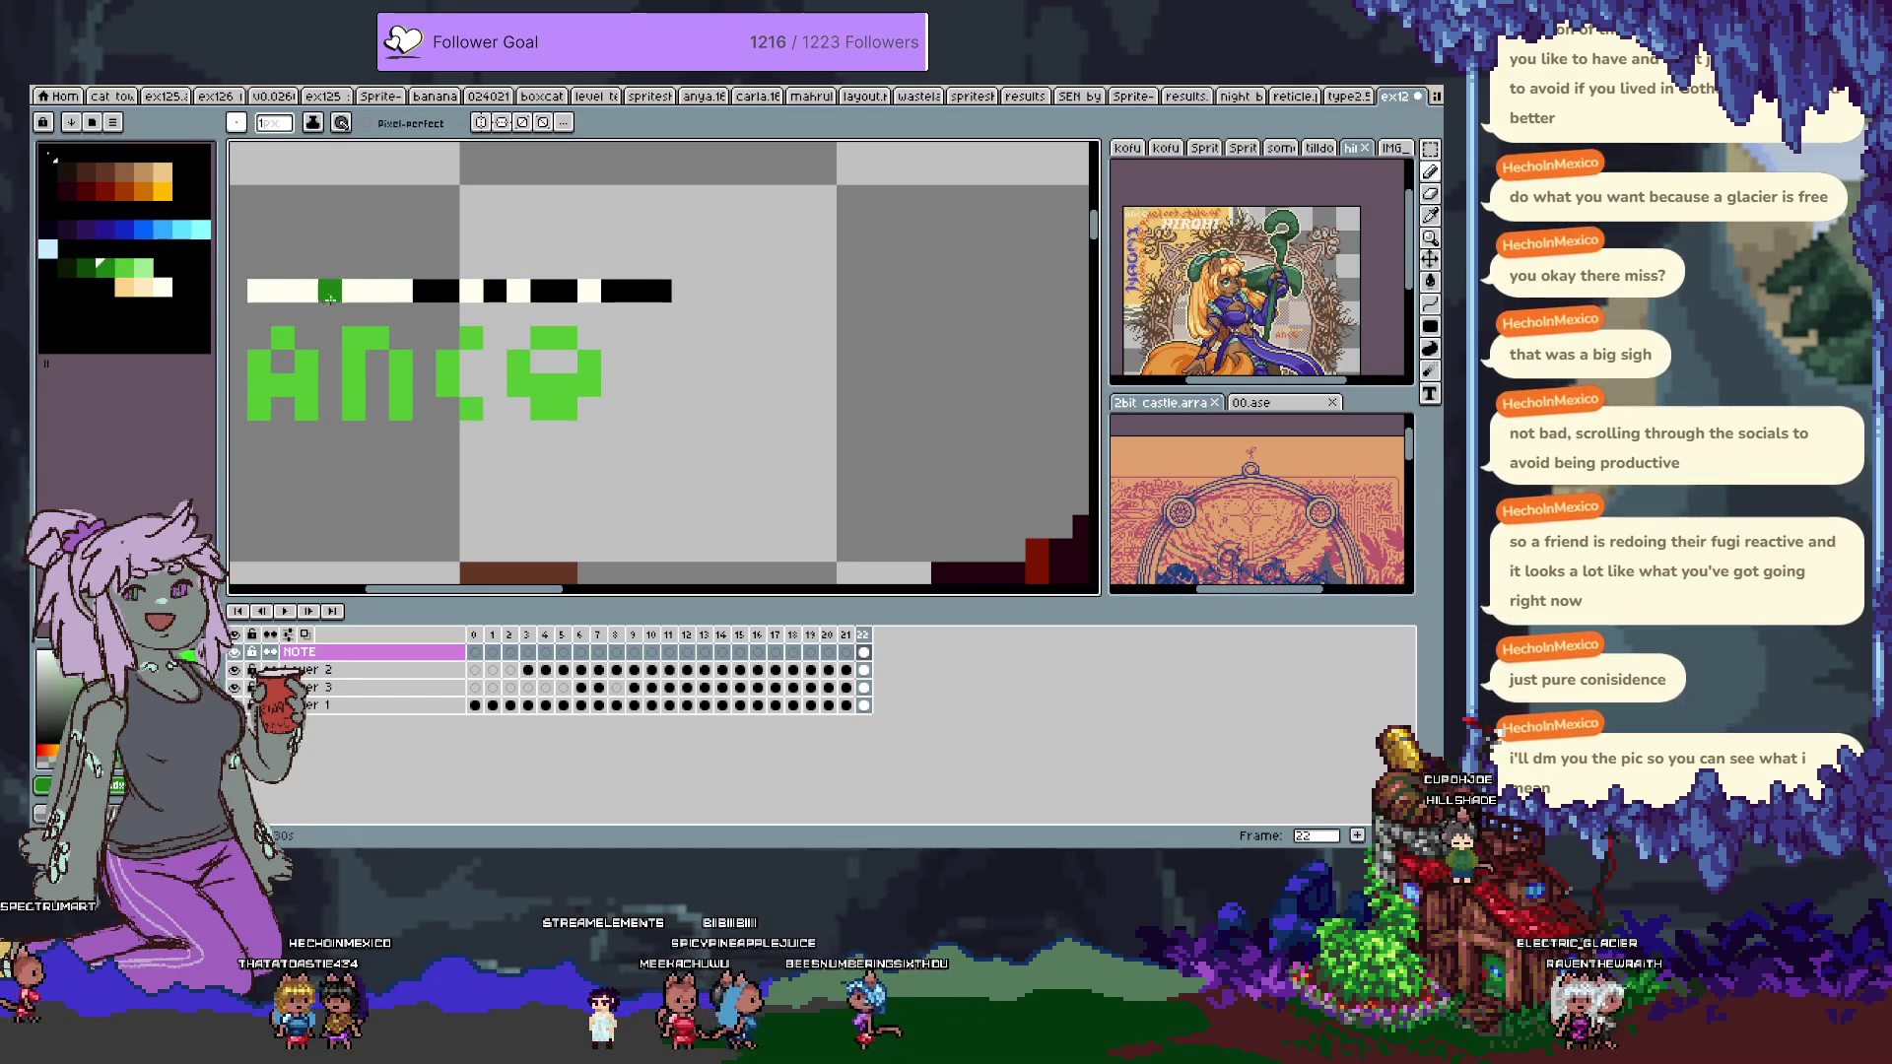
Fill the bar's two black segments green and save with the whole sprite in view.
{"action": "key", "text": "g"}
{"action": "left_click", "coordinate": [564, 292]}
{"action": "left_click", "coordinate": [630, 290]}
{"action": "key", "text": "i"}
{"action": "key", "text": "b"}
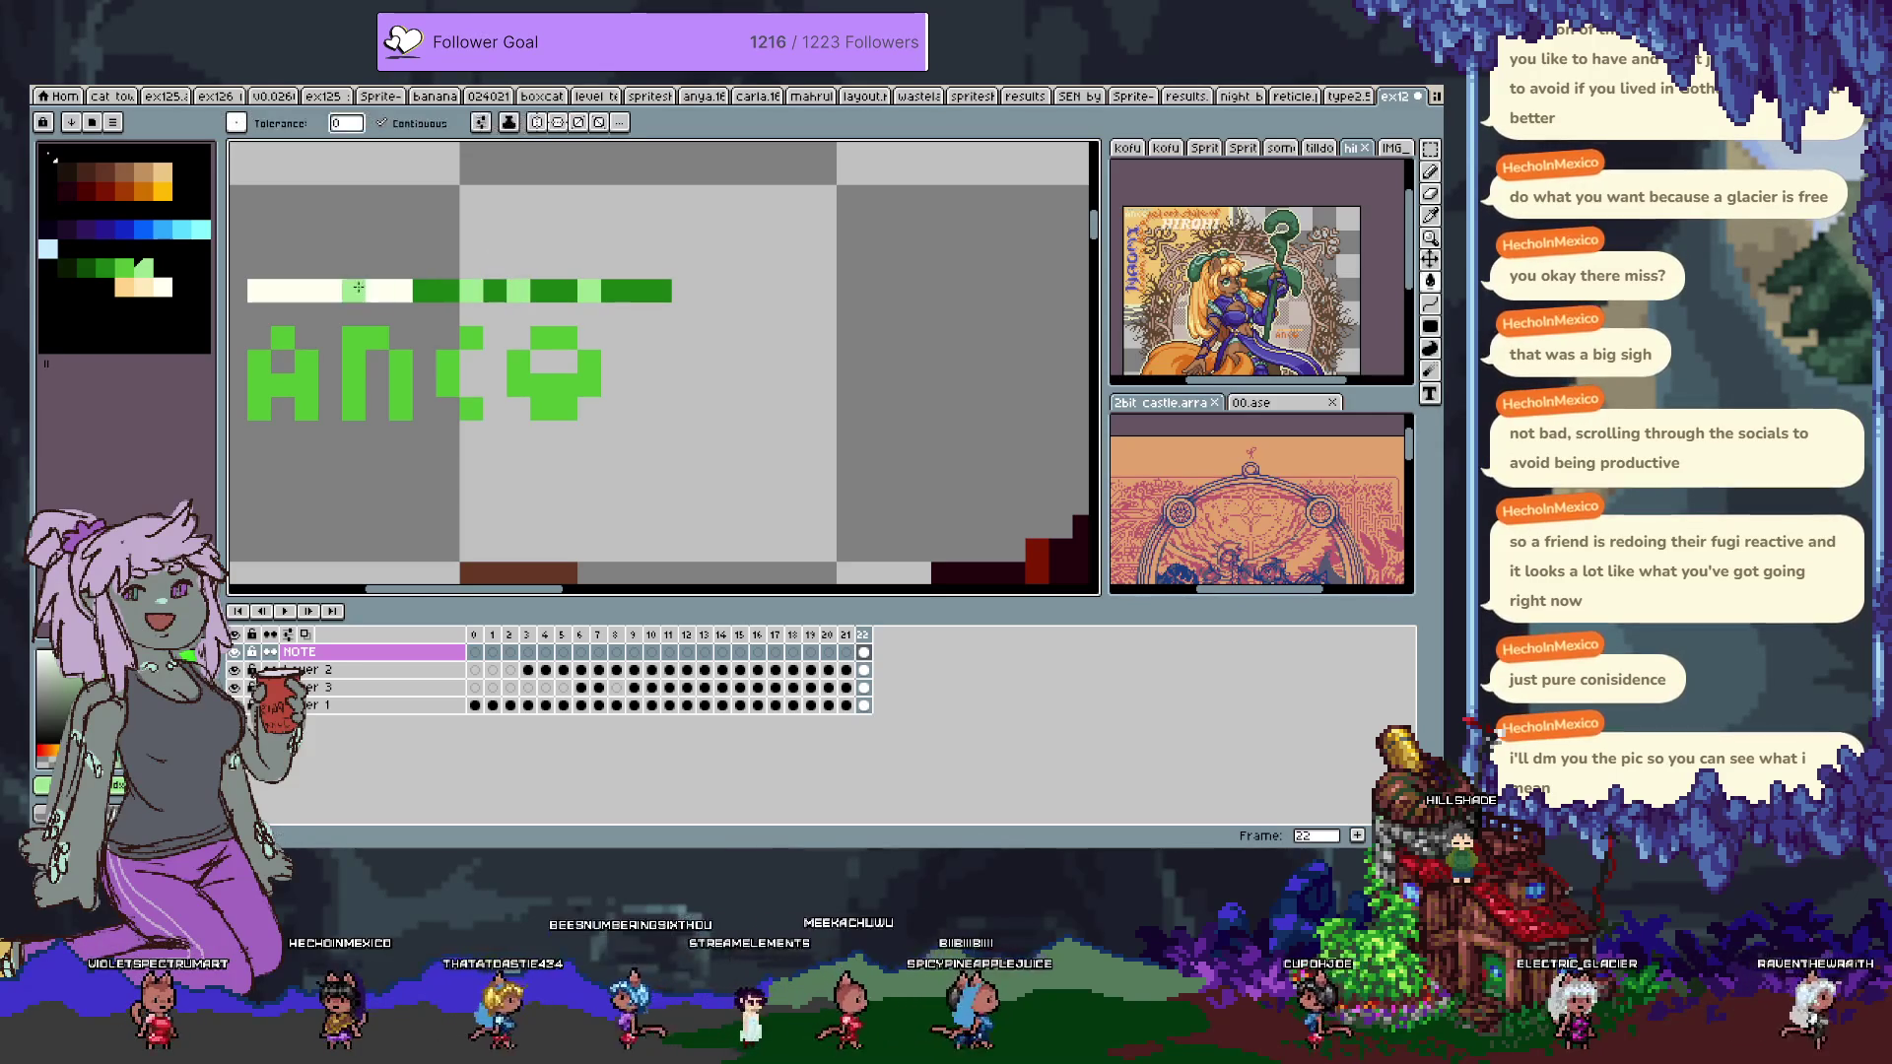
{"action": "scroll", "coordinate": [459, 292], "scroll_direction": "down", "scroll_amount": 3}
{"action": "left_click_drag", "start_coordinate": [658, 380], "coordinate": [658, 108]}
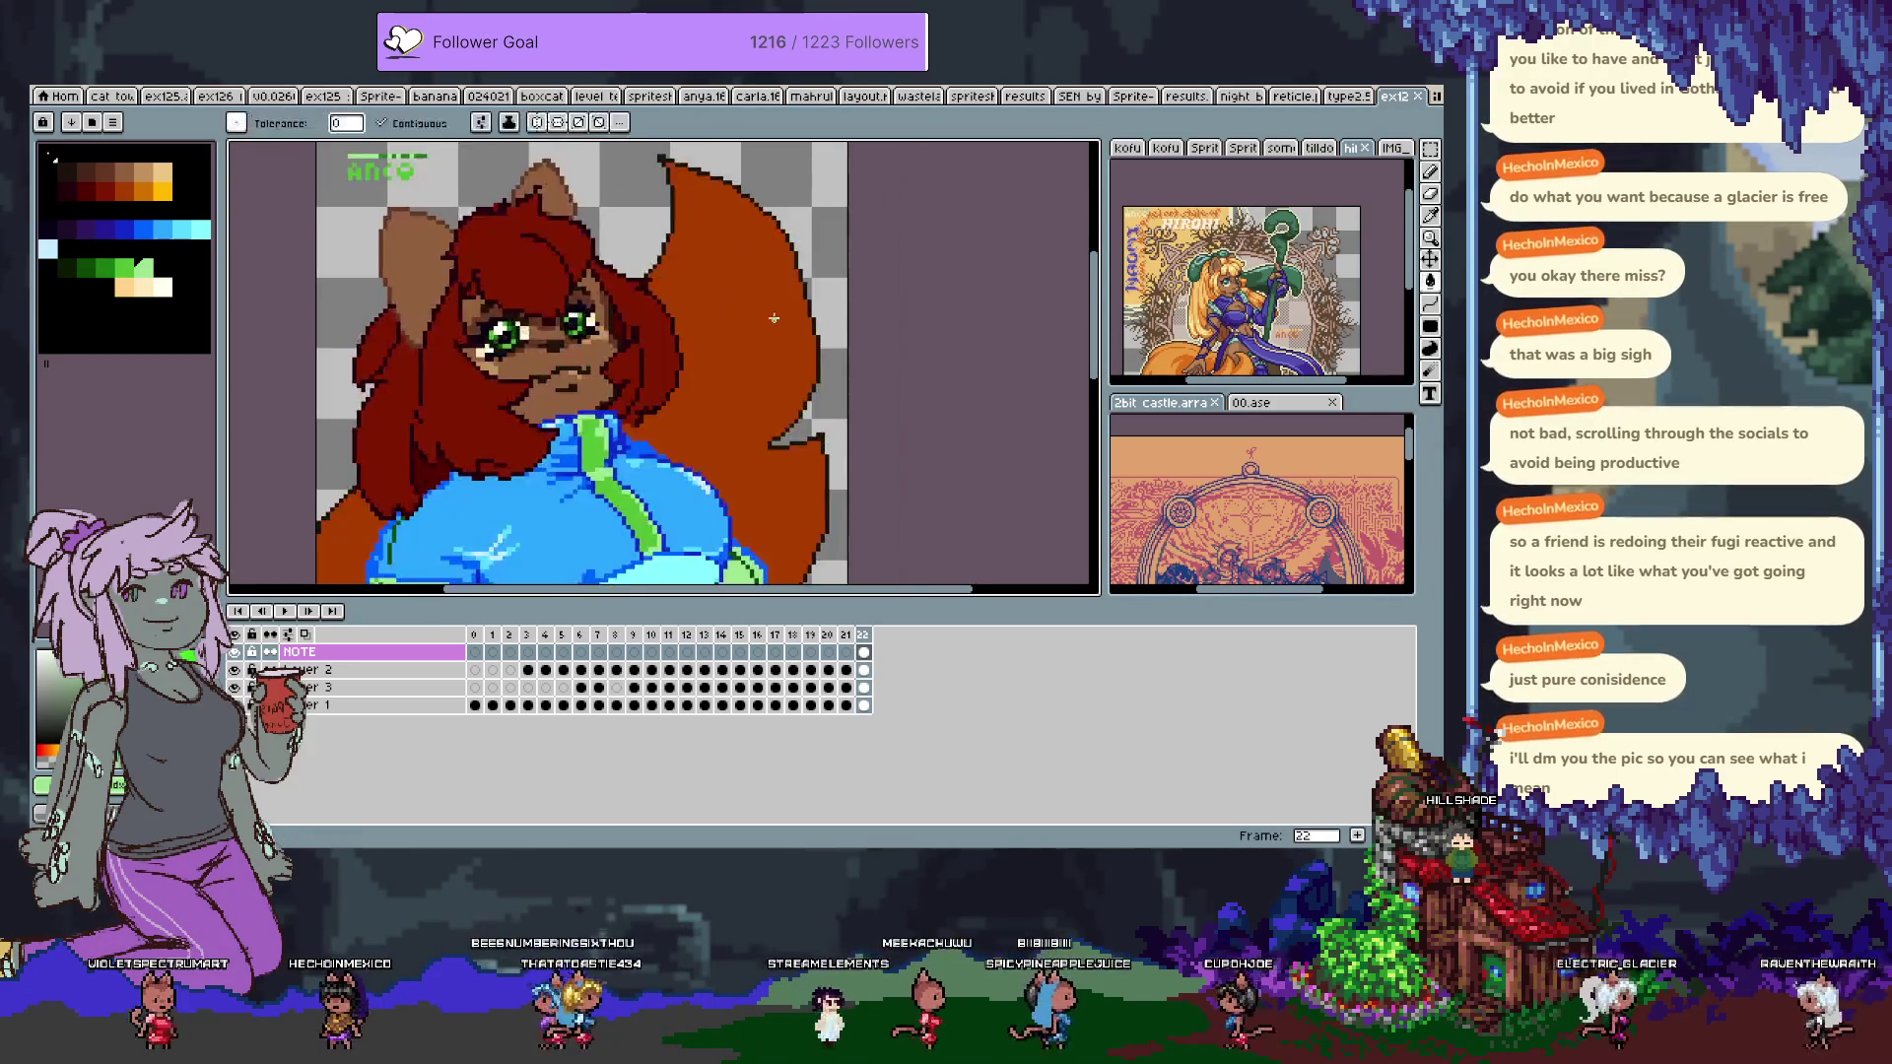
{"action": "key", "text": "Tab"}
{"action": "scroll", "coordinate": [841, 421], "scroll_direction": "down", "scroll_amount": 1}
{"action": "key", "text": "ctrl+s"}
{"action": "key", "text": "w"}
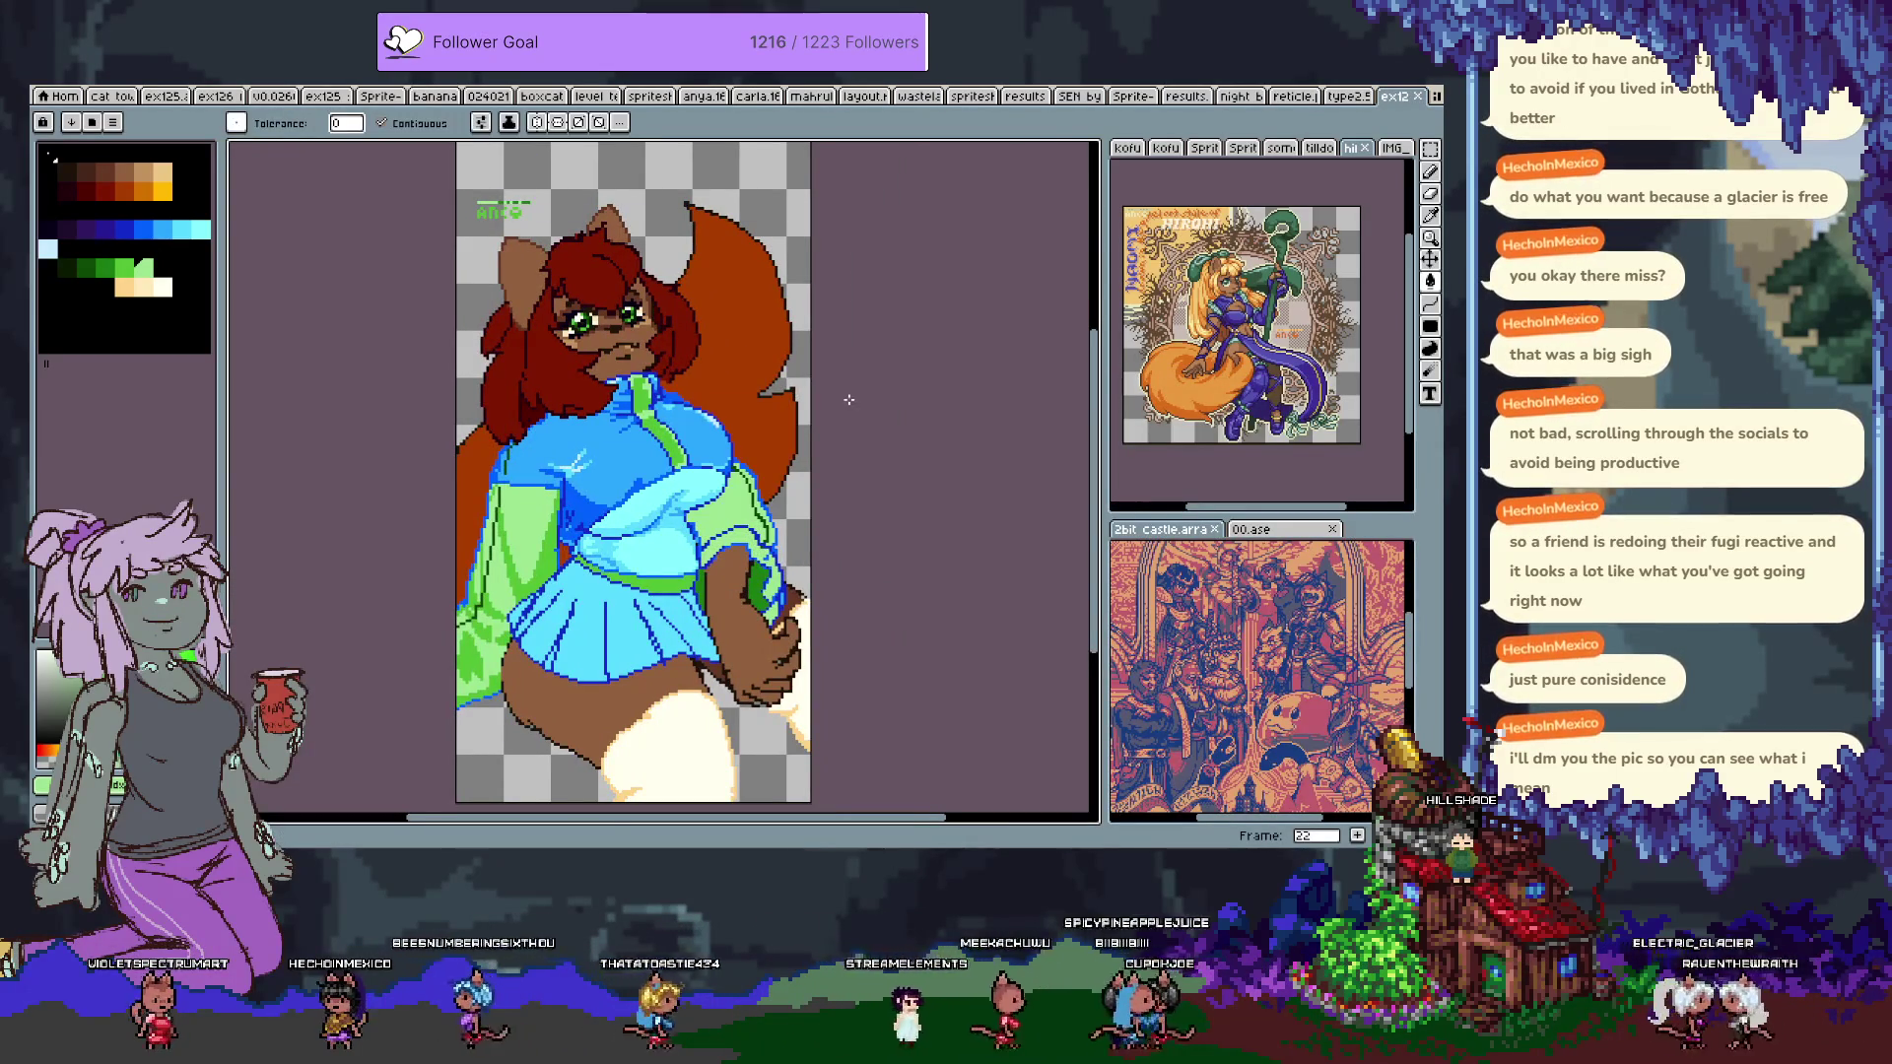